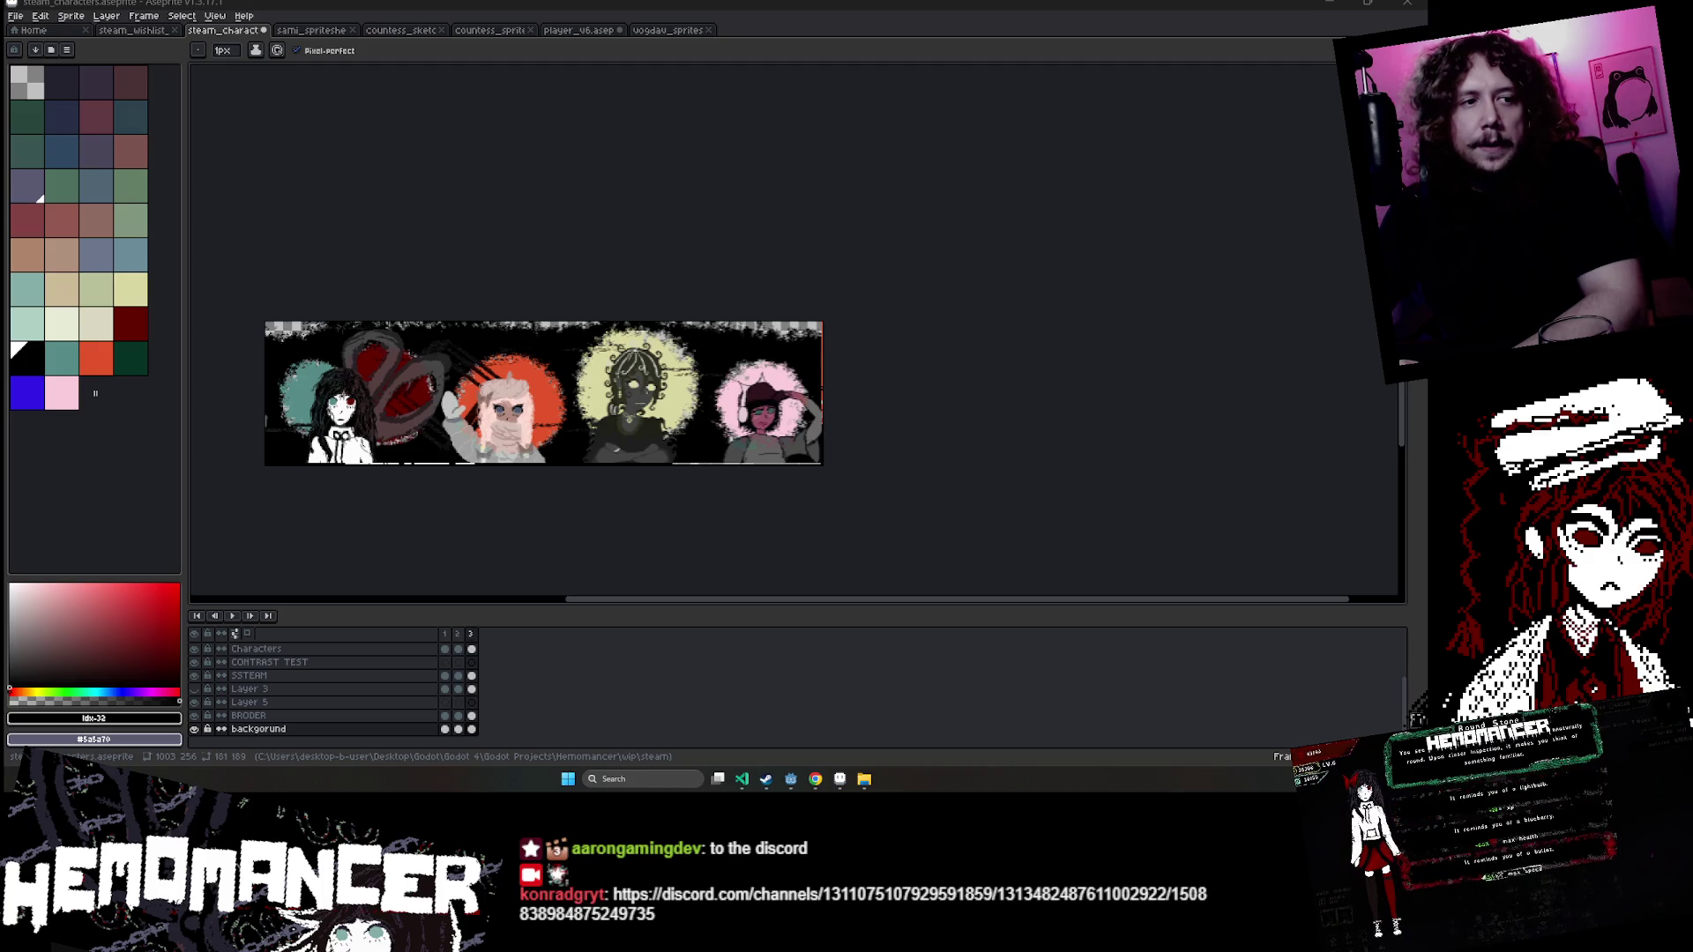
- Drag the Discord devlog window up from the bottom-left over the Aseprite character banner
{"action": "mouse_move", "coordinate": [88, 767]}
{"action": "left_mouse_down"}
{"action": "mouse_move", "coordinate": [131, 532]}
{"action": "mouse_move", "coordinate": [724, 208]}
{"action": "mouse_move", "coordinate": [642, 46]}
{"action": "mouse_move", "coordinate": [628, 59]}
{"action": "left_mouse_up"}
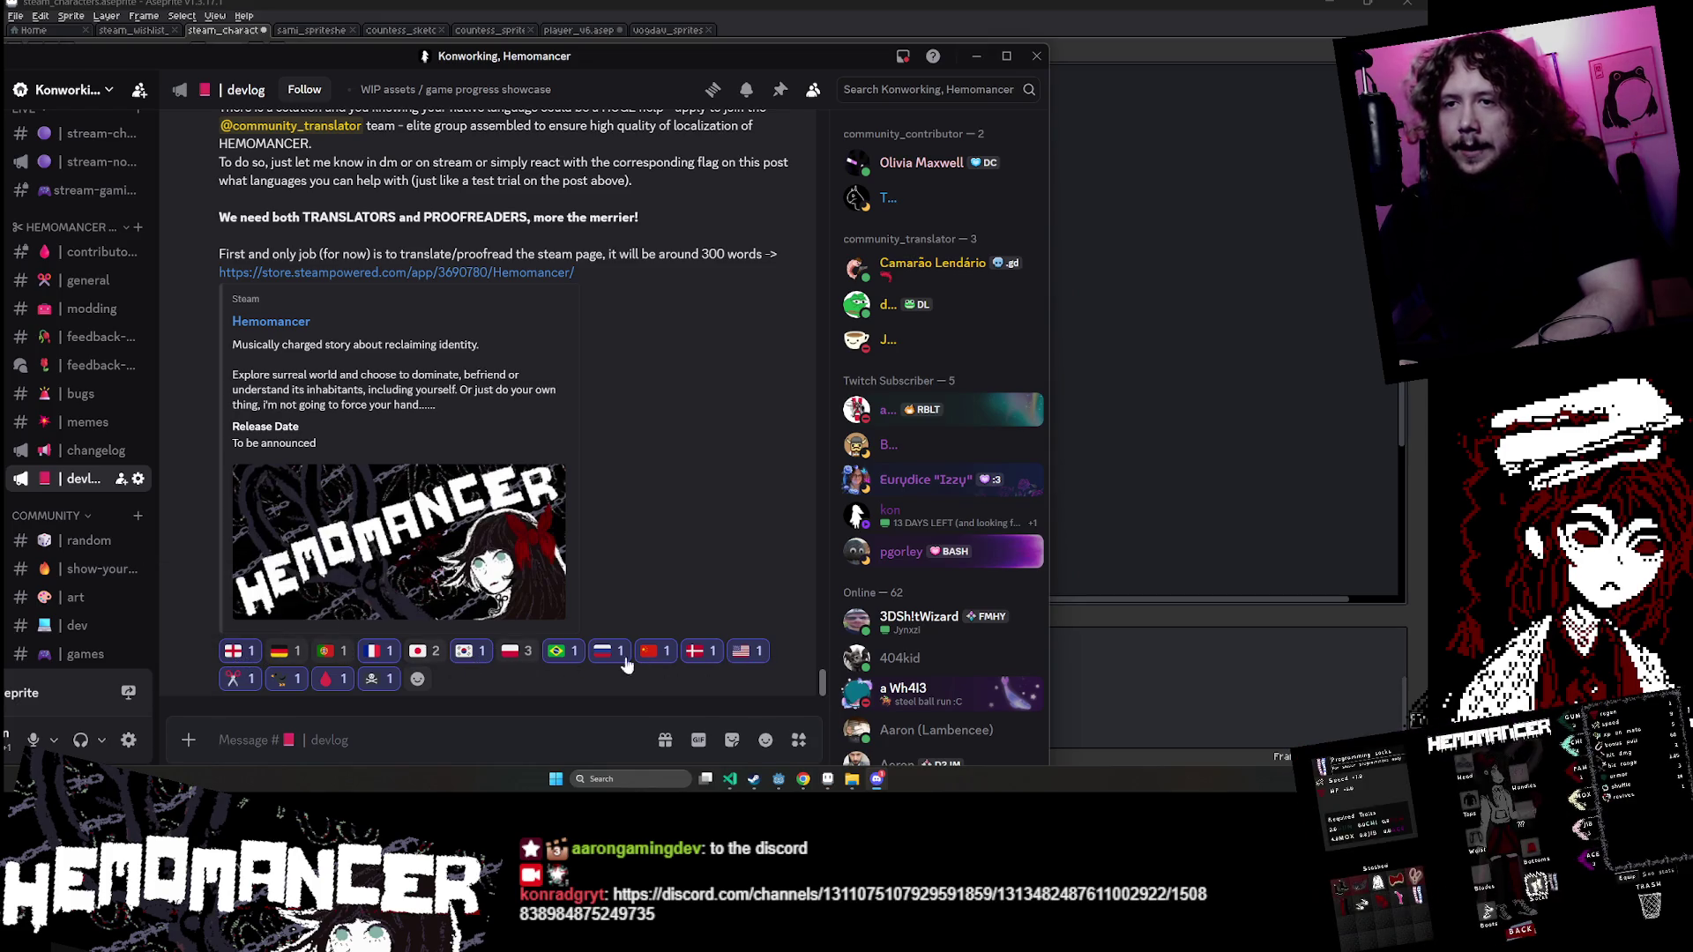
- Add a Greek flag reaction to the translators post, searching 'gr'
{"action": "left_click", "coordinate": [418, 679]}
{"action": "type", "text": "gr"}
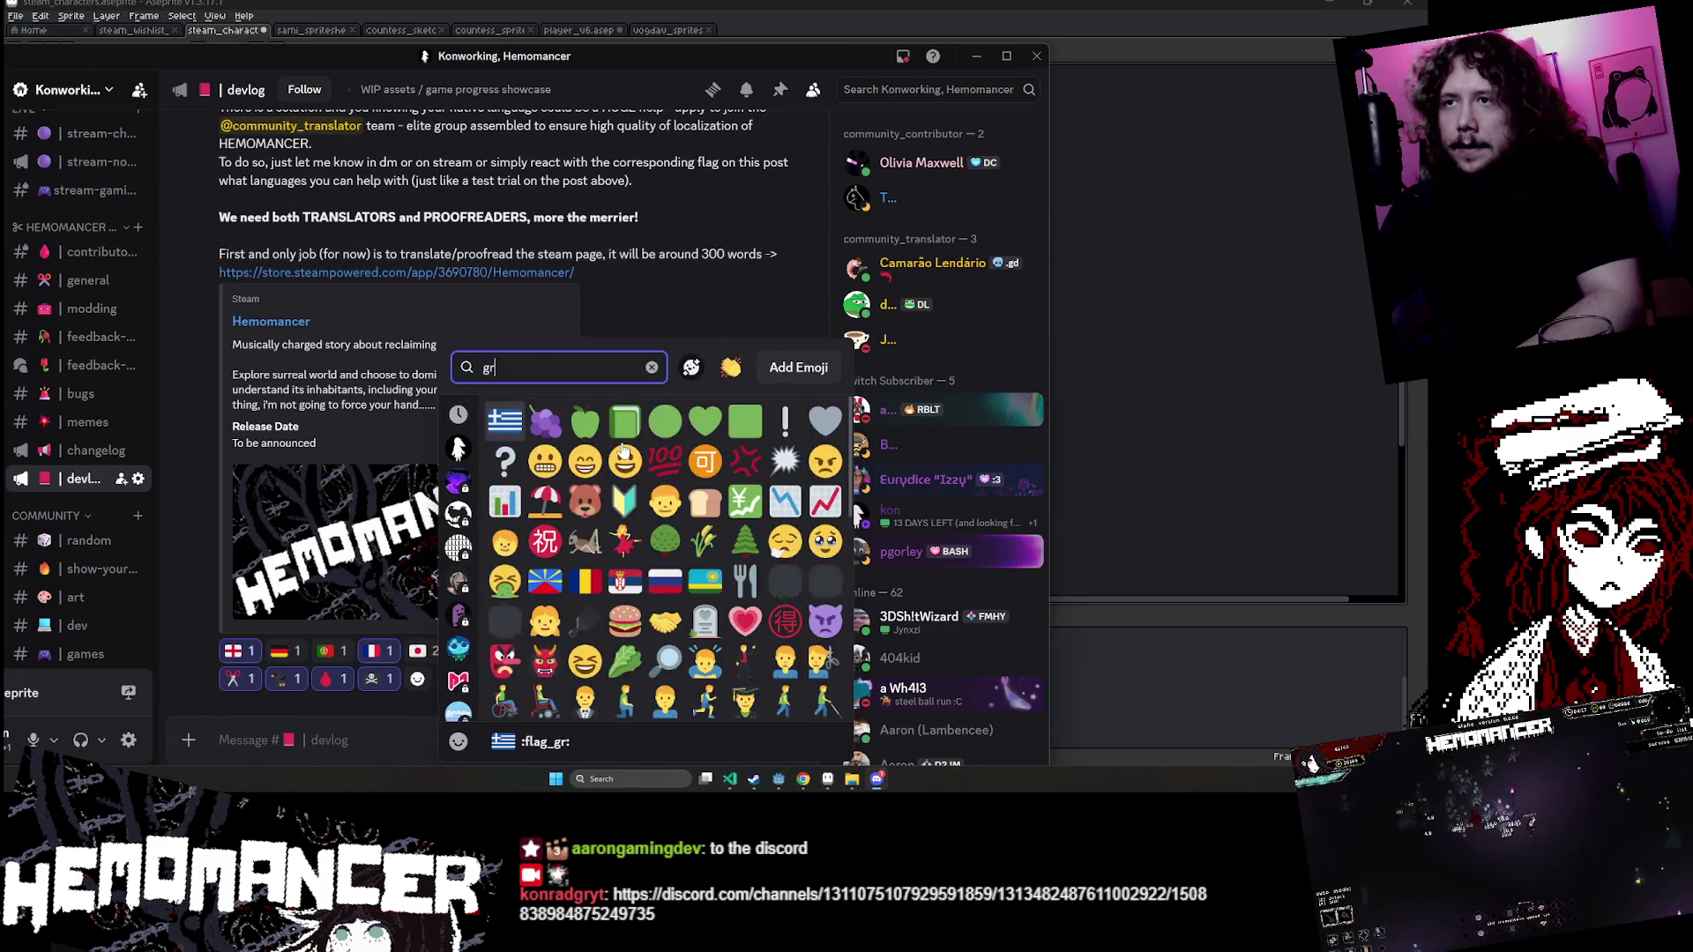
{"action": "left_click", "coordinate": [508, 420]}
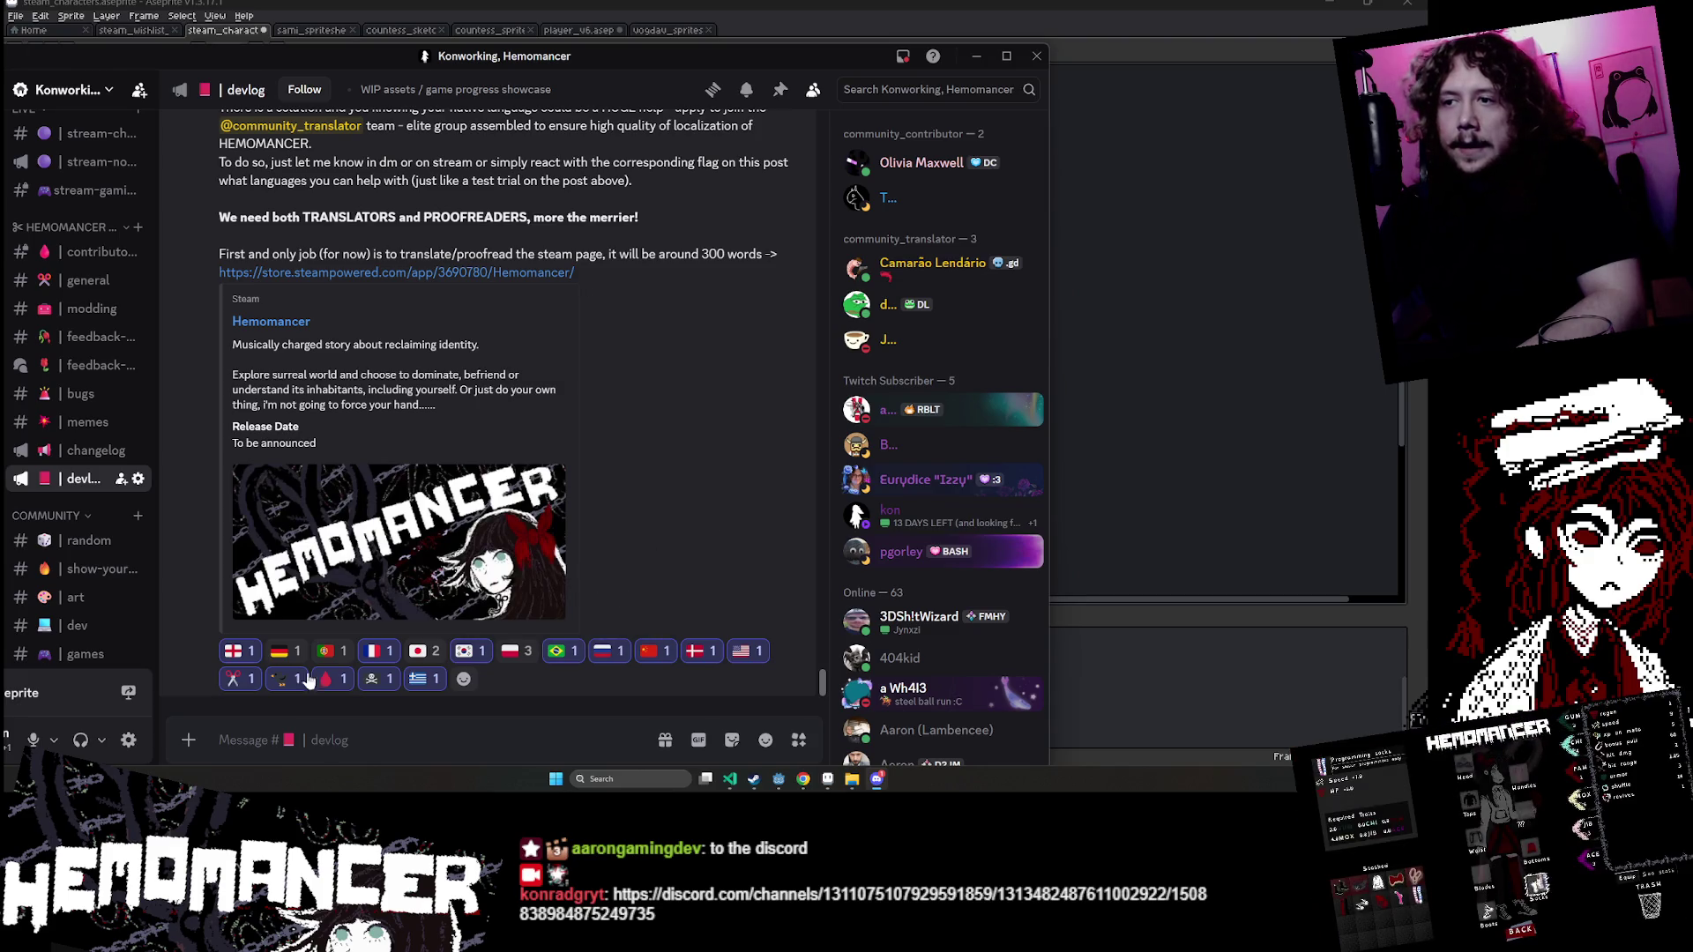
- Open the Hemomancer Steam store page from the store.steampowered.com link in the post
{"action": "mouse_move", "coordinate": [244, 653]}
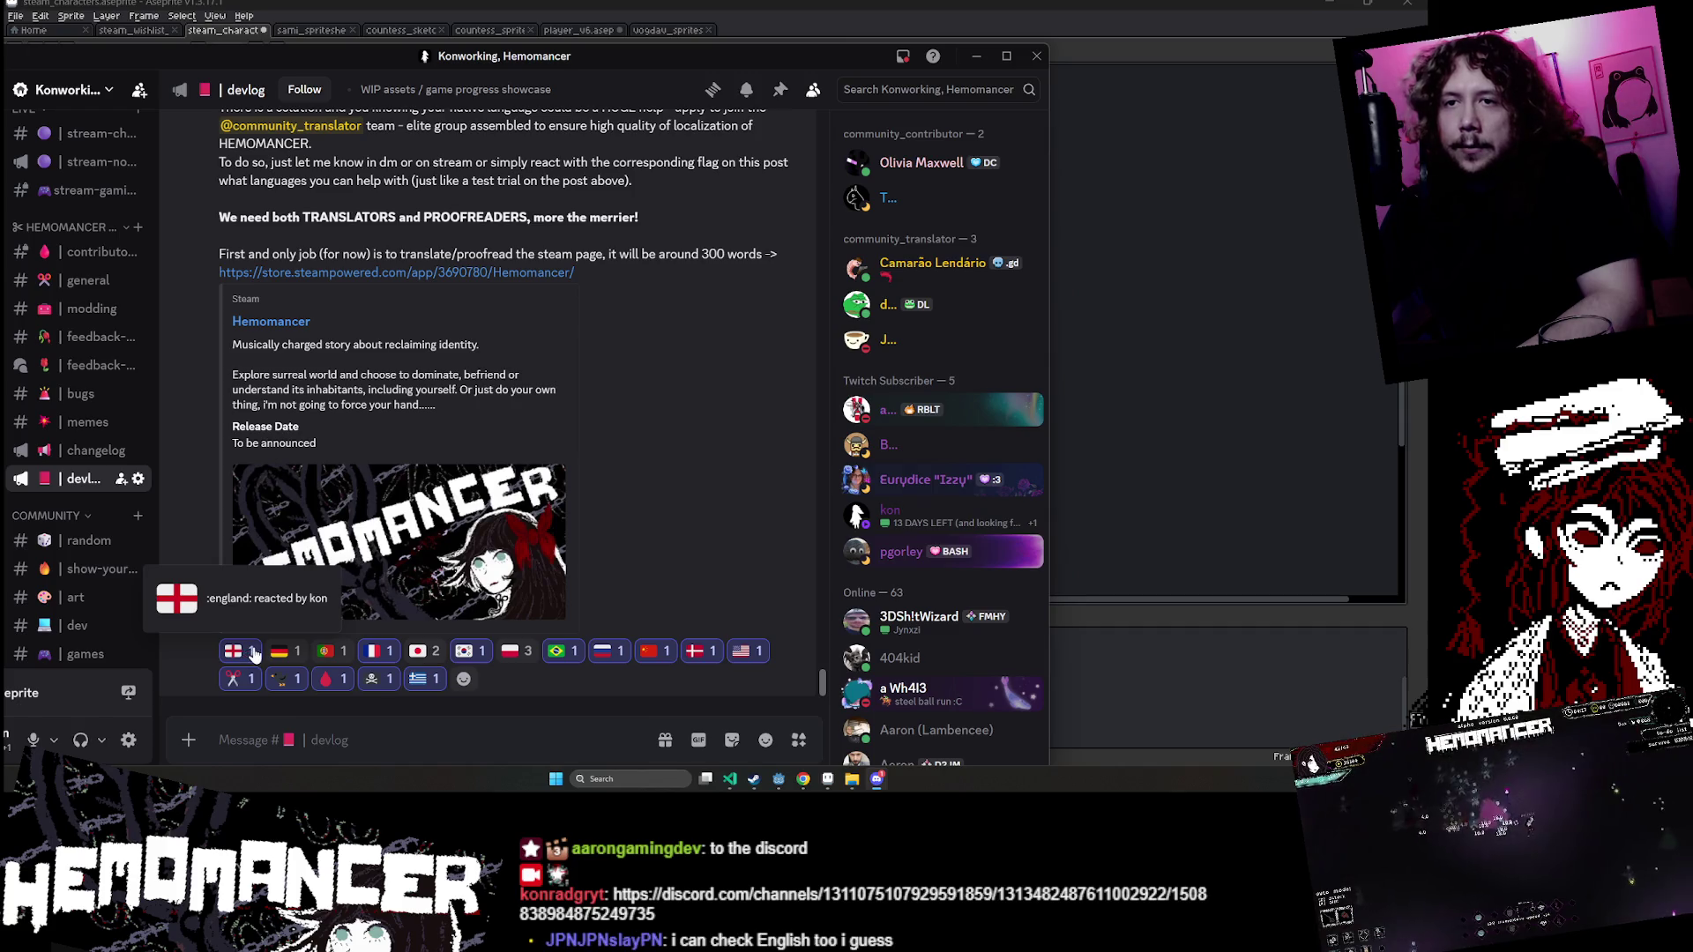
{"action": "mouse_move", "coordinate": [743, 667]}
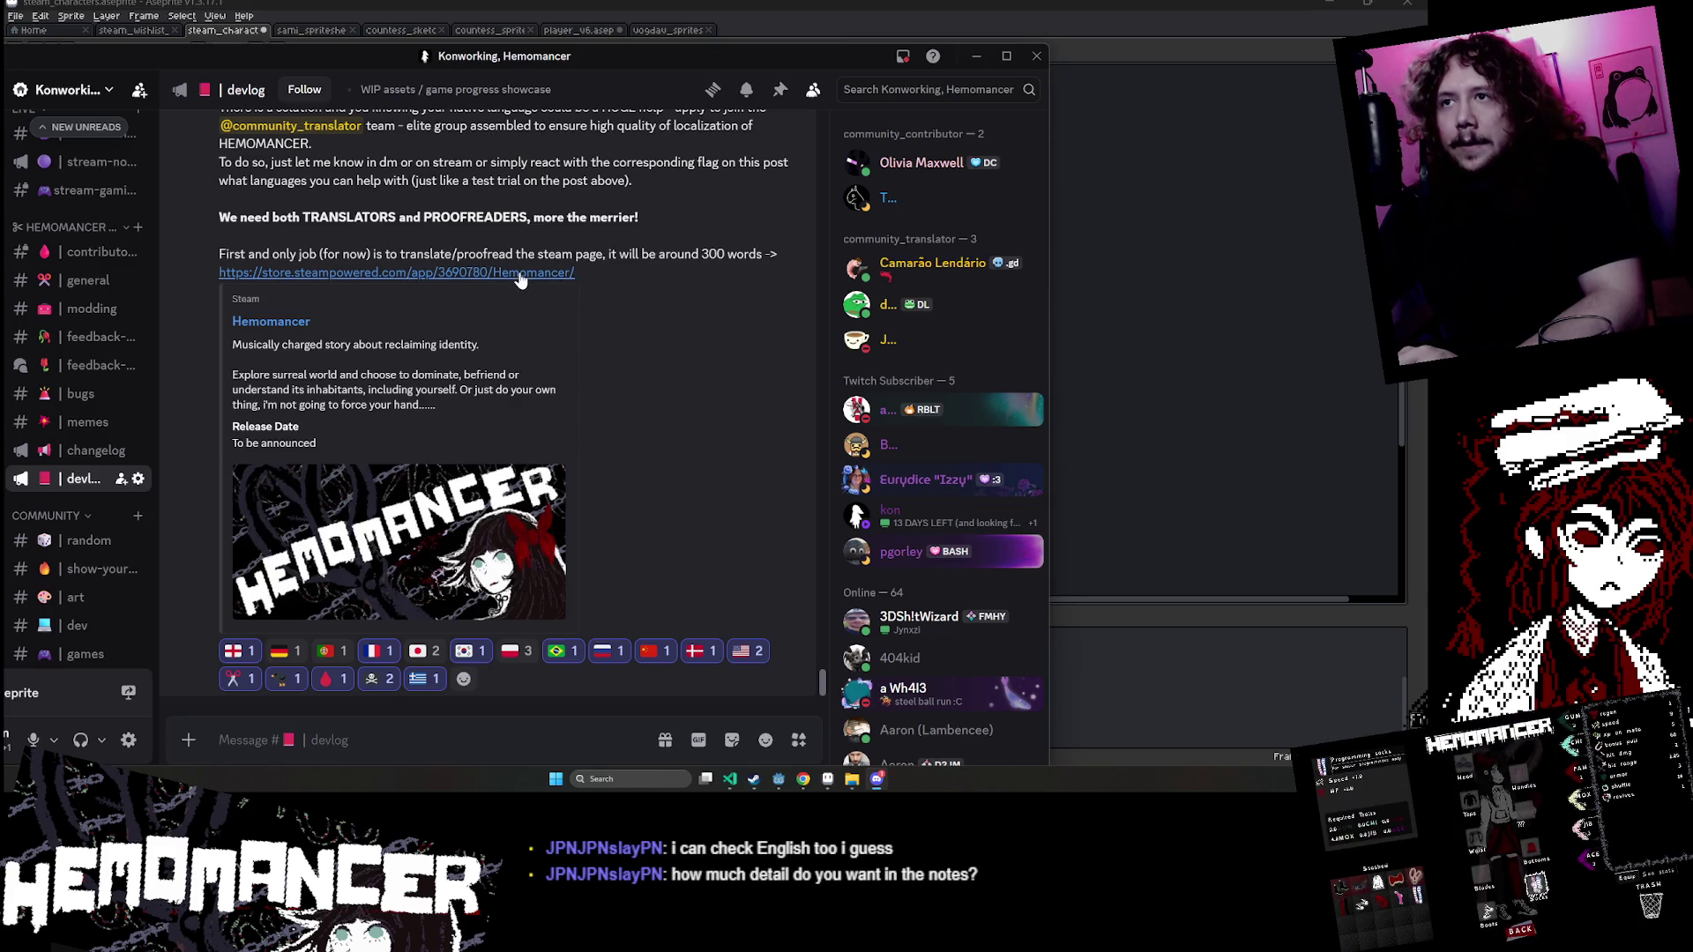
{"action": "left_click", "coordinate": [282, 322]}
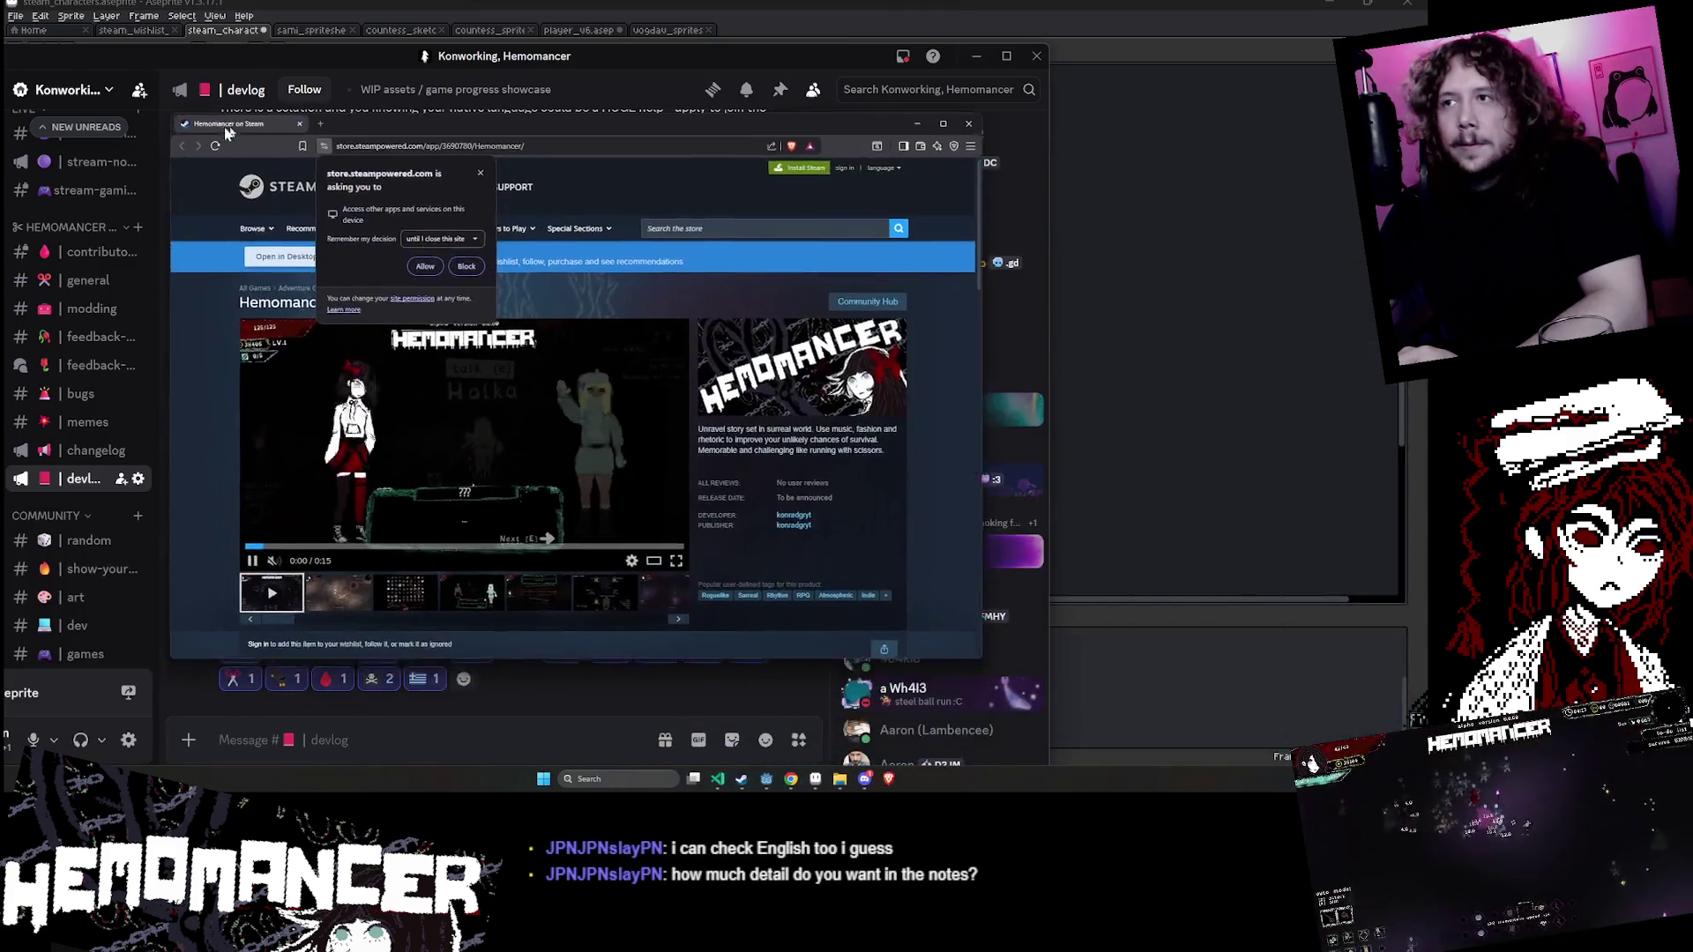
- Dismiss the site permission prompt and scroll down the Hemomancer store page, briefly checking the banner
{"action": "left_click", "coordinate": [458, 180]}
{"action": "scroll", "coordinate": [529, 396], "scroll_direction": "down", "scroll_amount": 3}
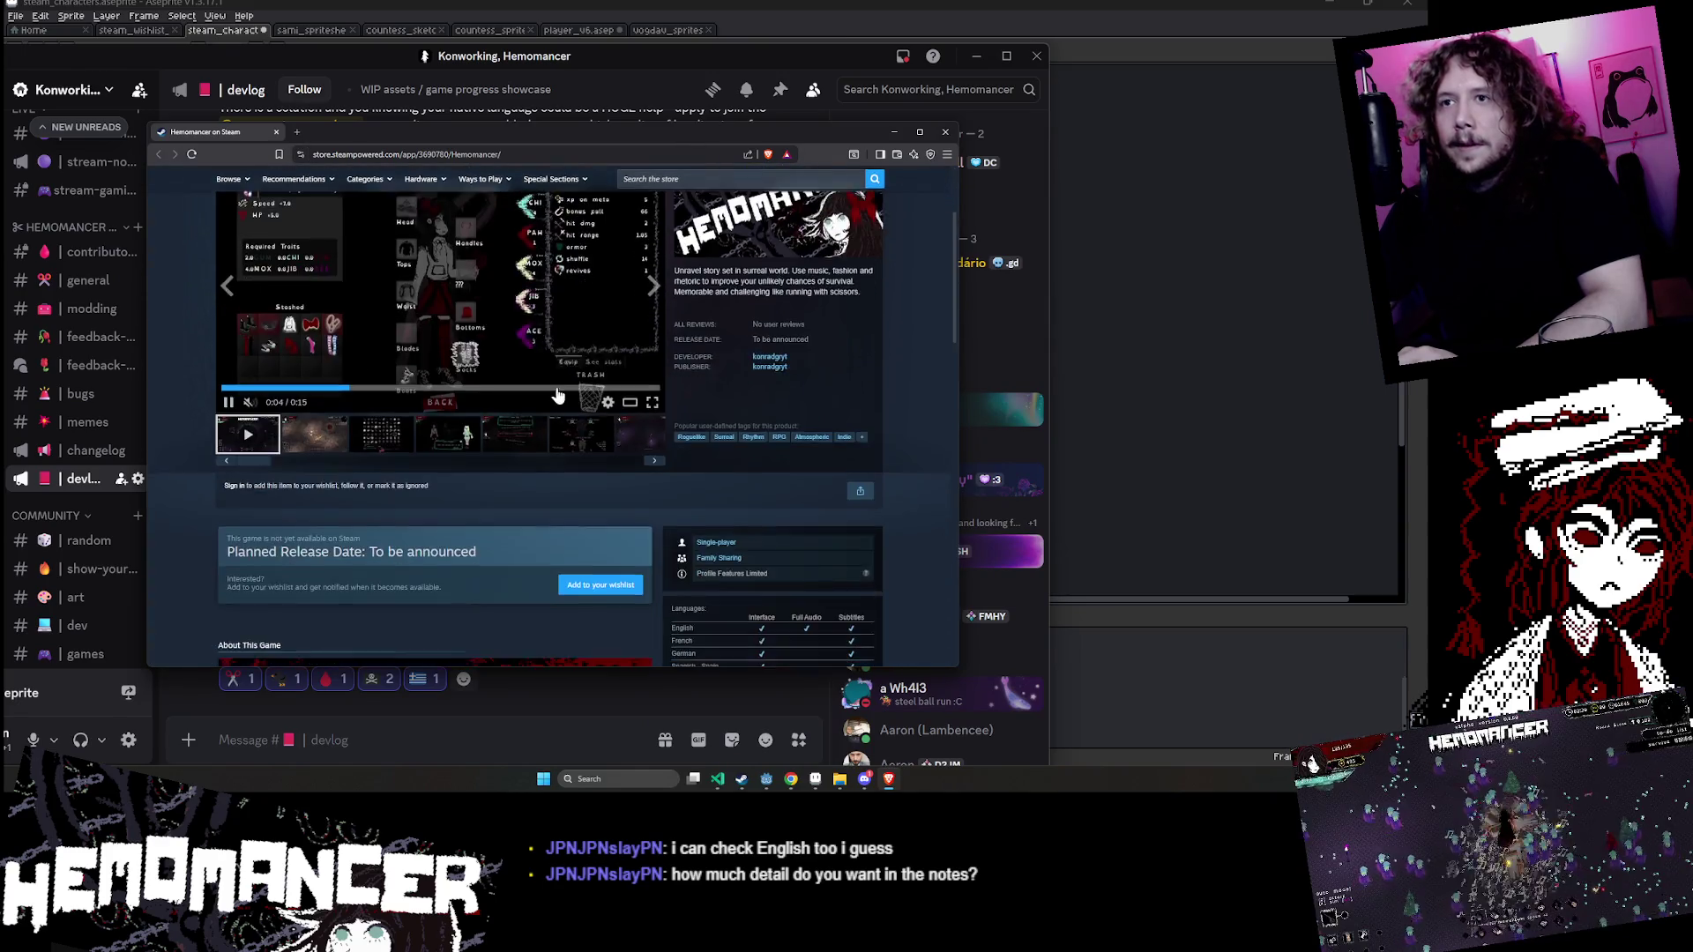
{"action": "scroll", "coordinate": [440, 569], "scroll_direction": "down", "scroll_amount": 5}
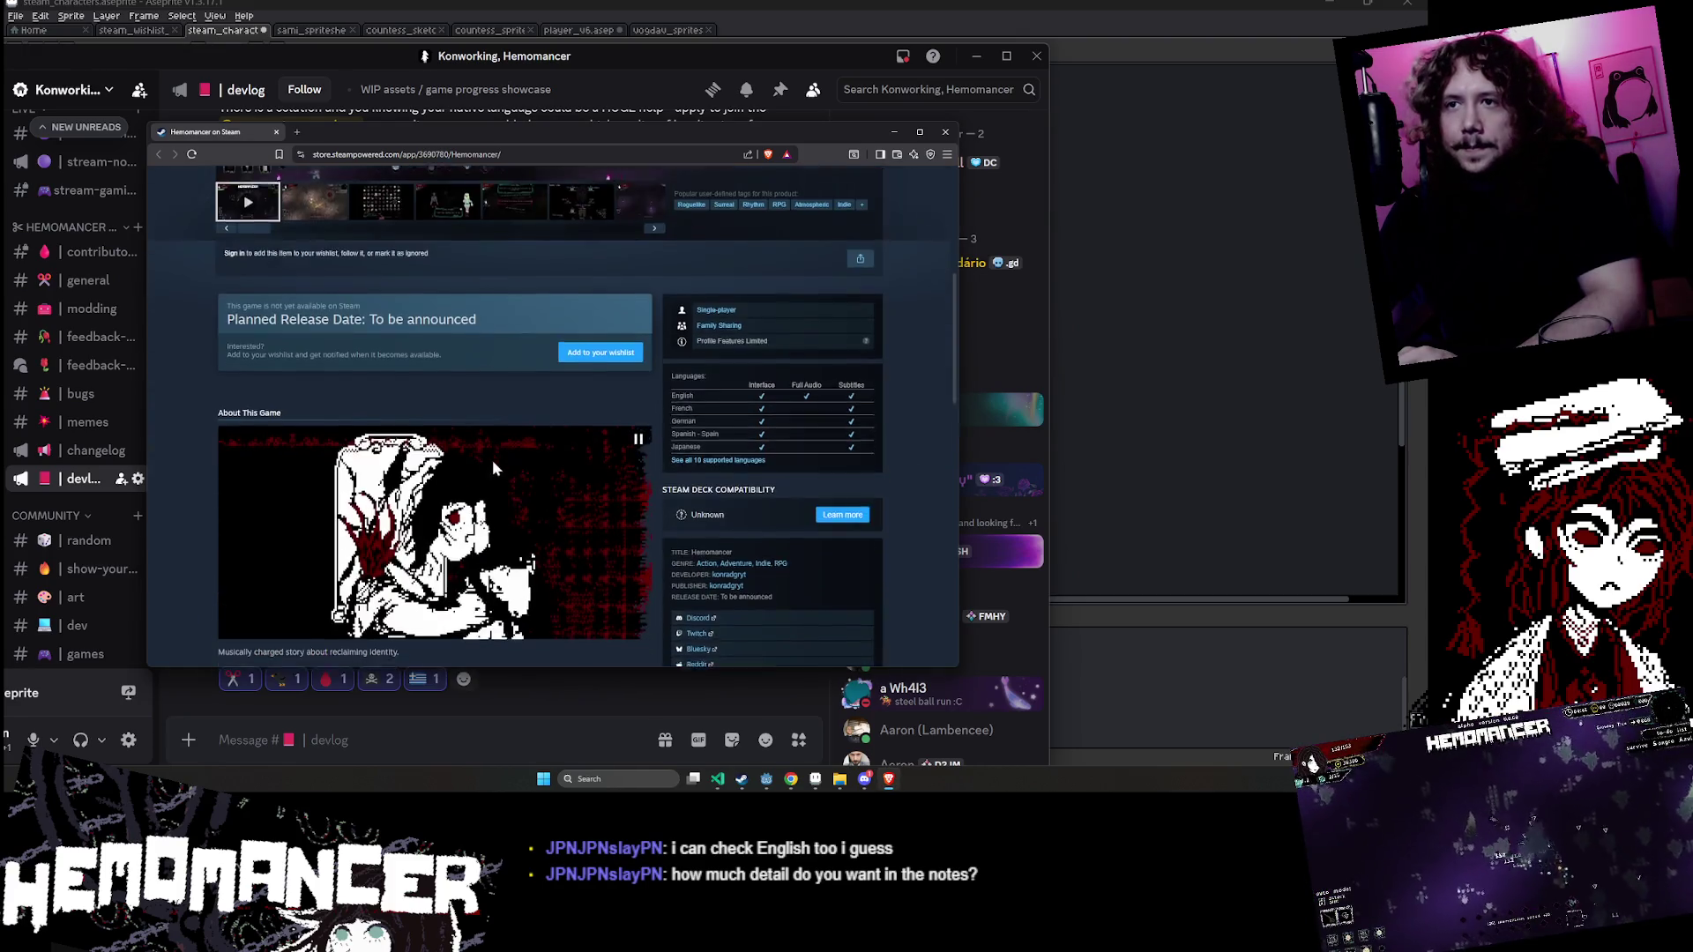
{"action": "scroll", "coordinate": [490, 408], "scroll_direction": "down", "scroll_amount": 4}
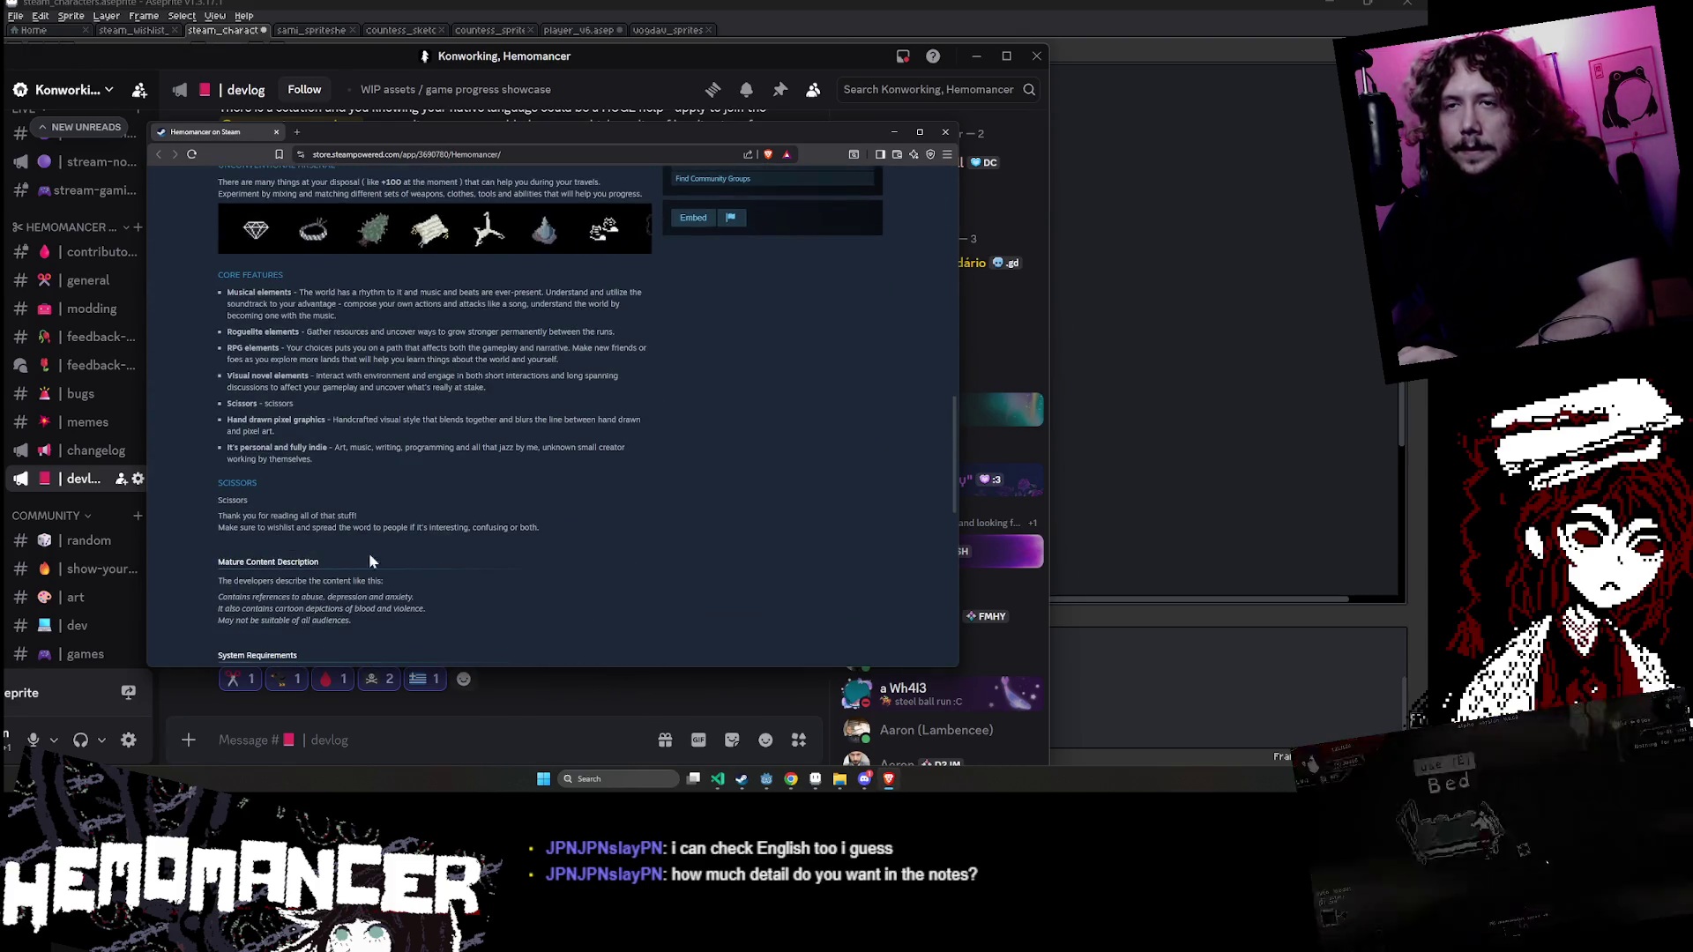
{"action": "left_click", "coordinate": [816, 780]}
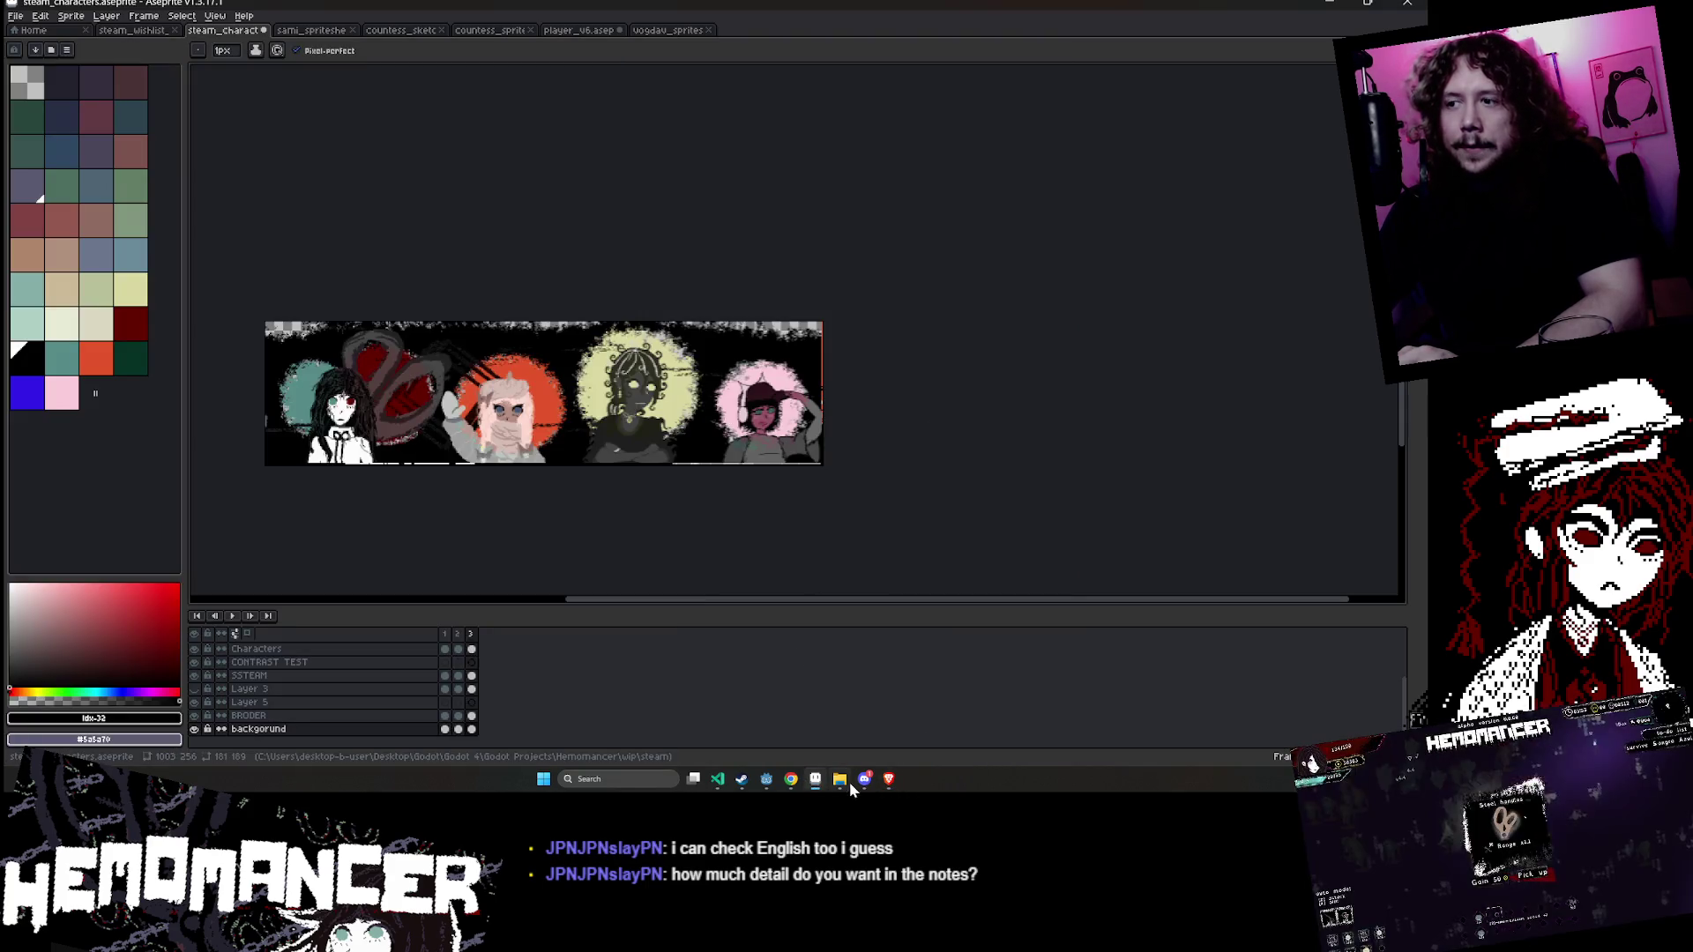
{"action": "left_click", "coordinate": [815, 779]}
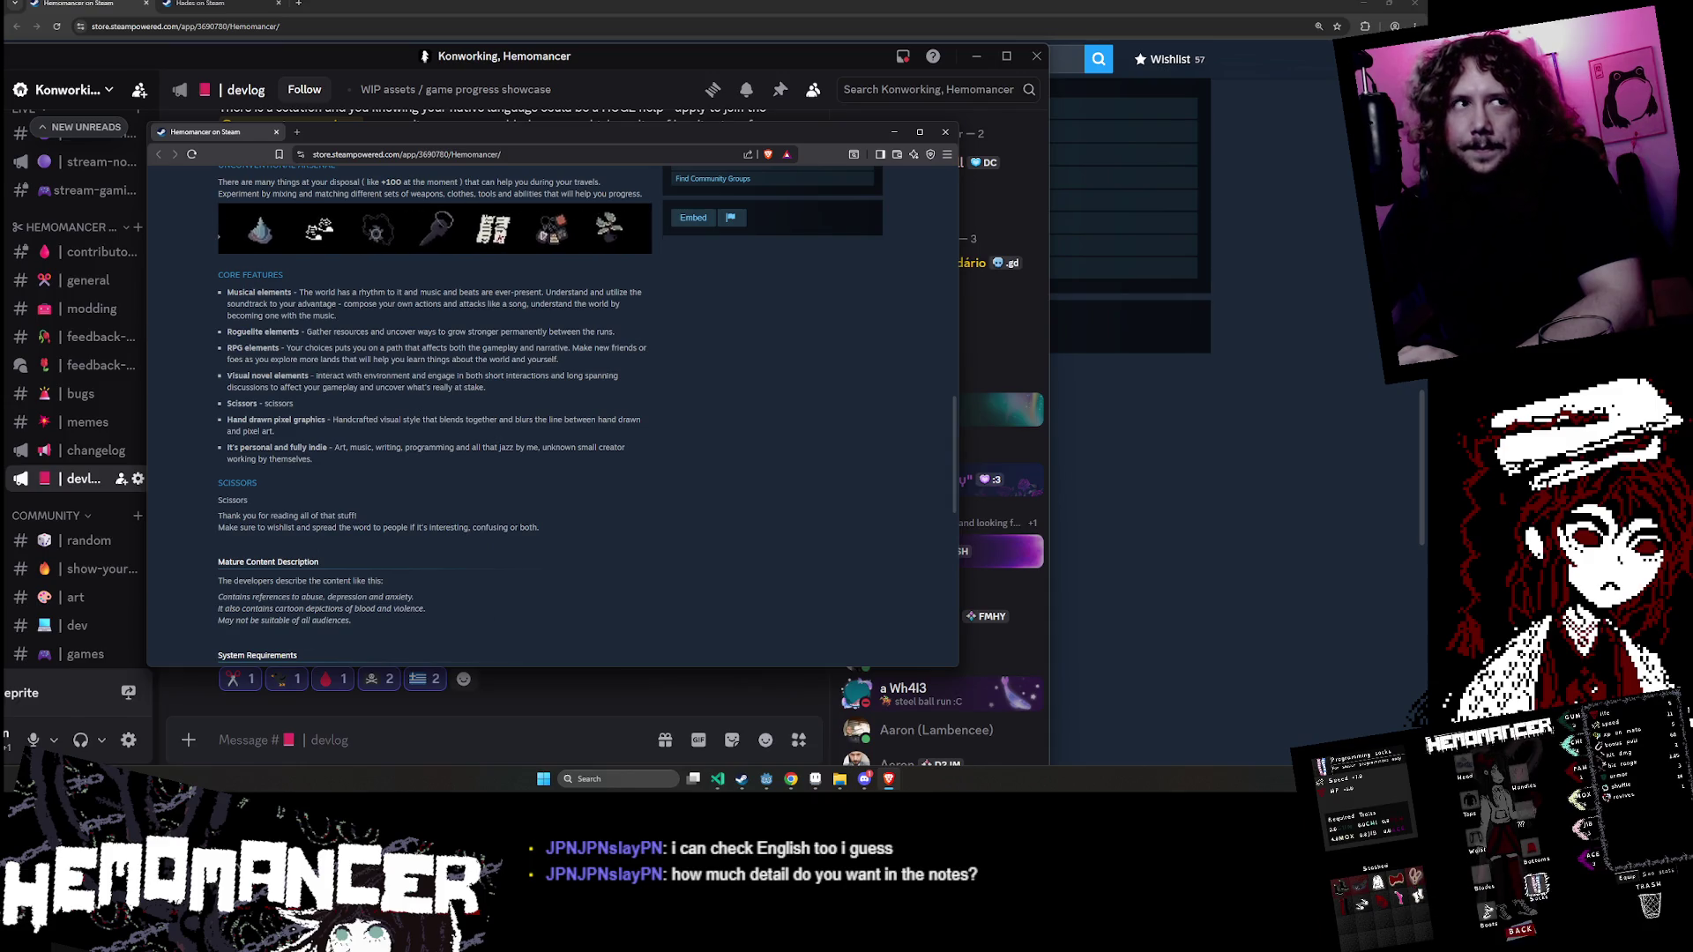
- Read the store page, highlighting and clearing the Core Features text and game description
{"action": "mouse_move", "coordinate": [308, 657]}
{"action": "left_mouse_down"}
{"action": "mouse_move", "coordinate": [319, 494]}
{"action": "mouse_move", "coordinate": [205, 345]}
{"action": "mouse_move", "coordinate": [222, 290]}
{"action": "mouse_move", "coordinate": [393, 476]}
{"action": "left_mouse_up"}
{"action": "left_click", "coordinate": [392, 476]}
{"action": "scroll", "coordinate": [392, 476], "scroll_direction": "down", "scroll_amount": 2}
{"action": "scroll", "coordinate": [550, 527], "scroll_direction": "up", "scroll_amount": 3}
{"action": "mouse_move", "coordinate": [550, 527]}
{"action": "left_mouse_down"}
{"action": "mouse_move", "coordinate": [205, 329]}
{"action": "mouse_move", "coordinate": [216, 273]}
{"action": "left_mouse_up"}
{"action": "scroll", "coordinate": [216, 273], "scroll_direction": "up", "scroll_amount": 3}
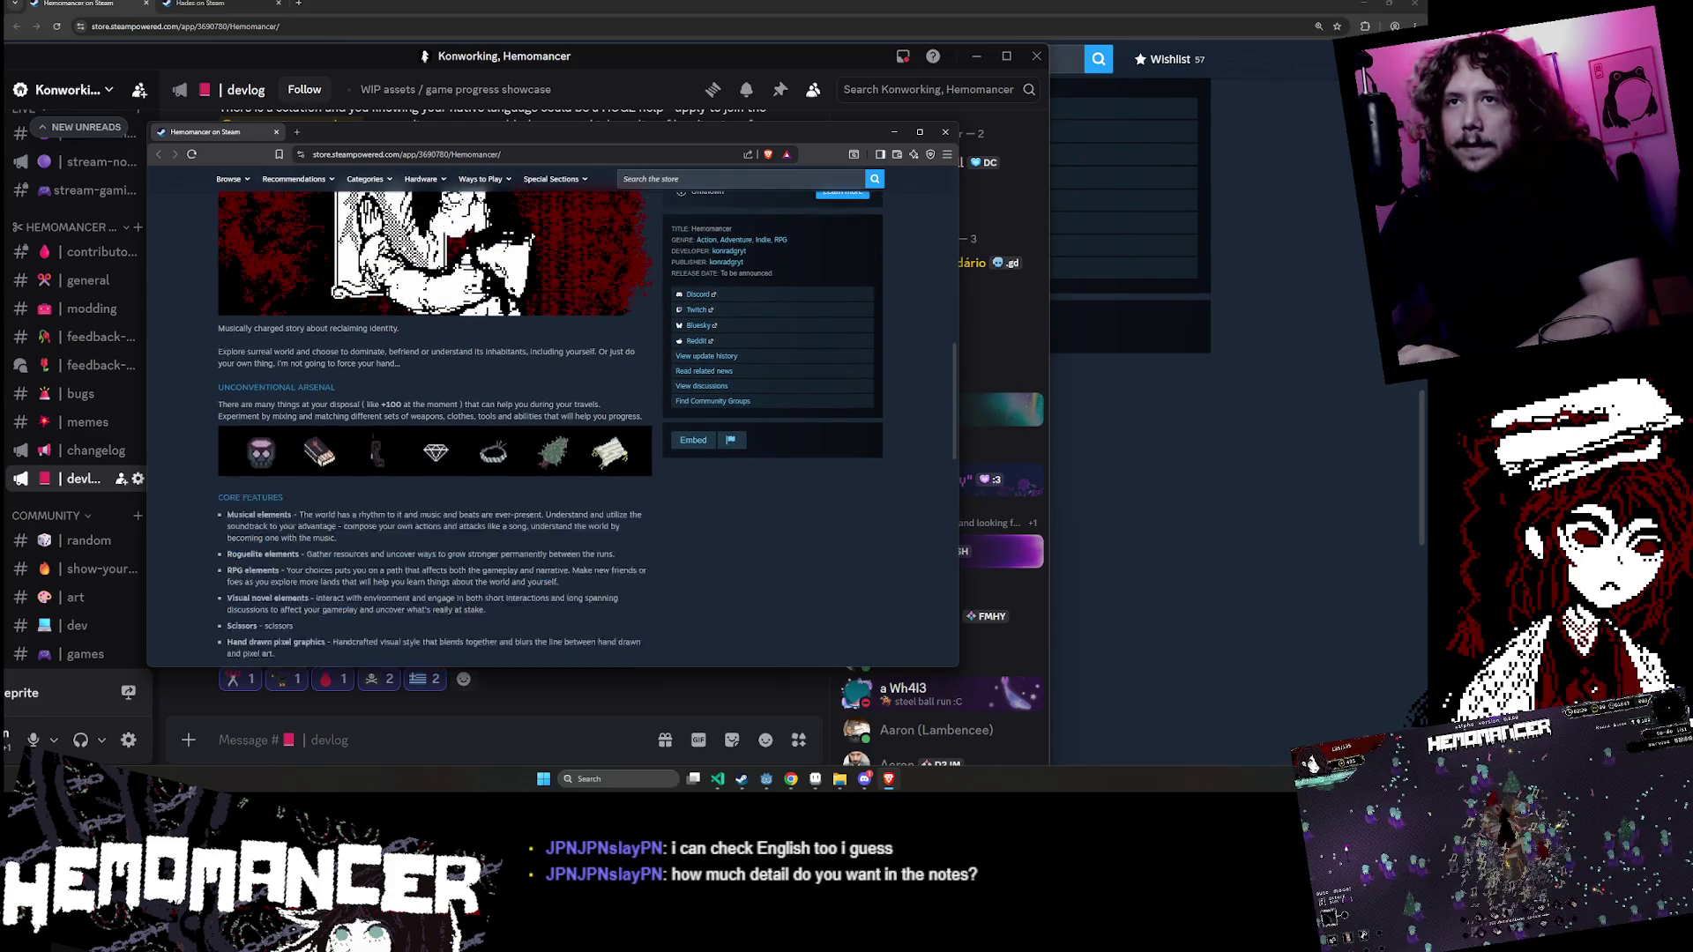
{"action": "scroll", "coordinate": [533, 419], "scroll_direction": "up", "scroll_amount": 5}
{"action": "scroll", "coordinate": [679, 405], "scroll_direction": "up", "scroll_amount": 3}
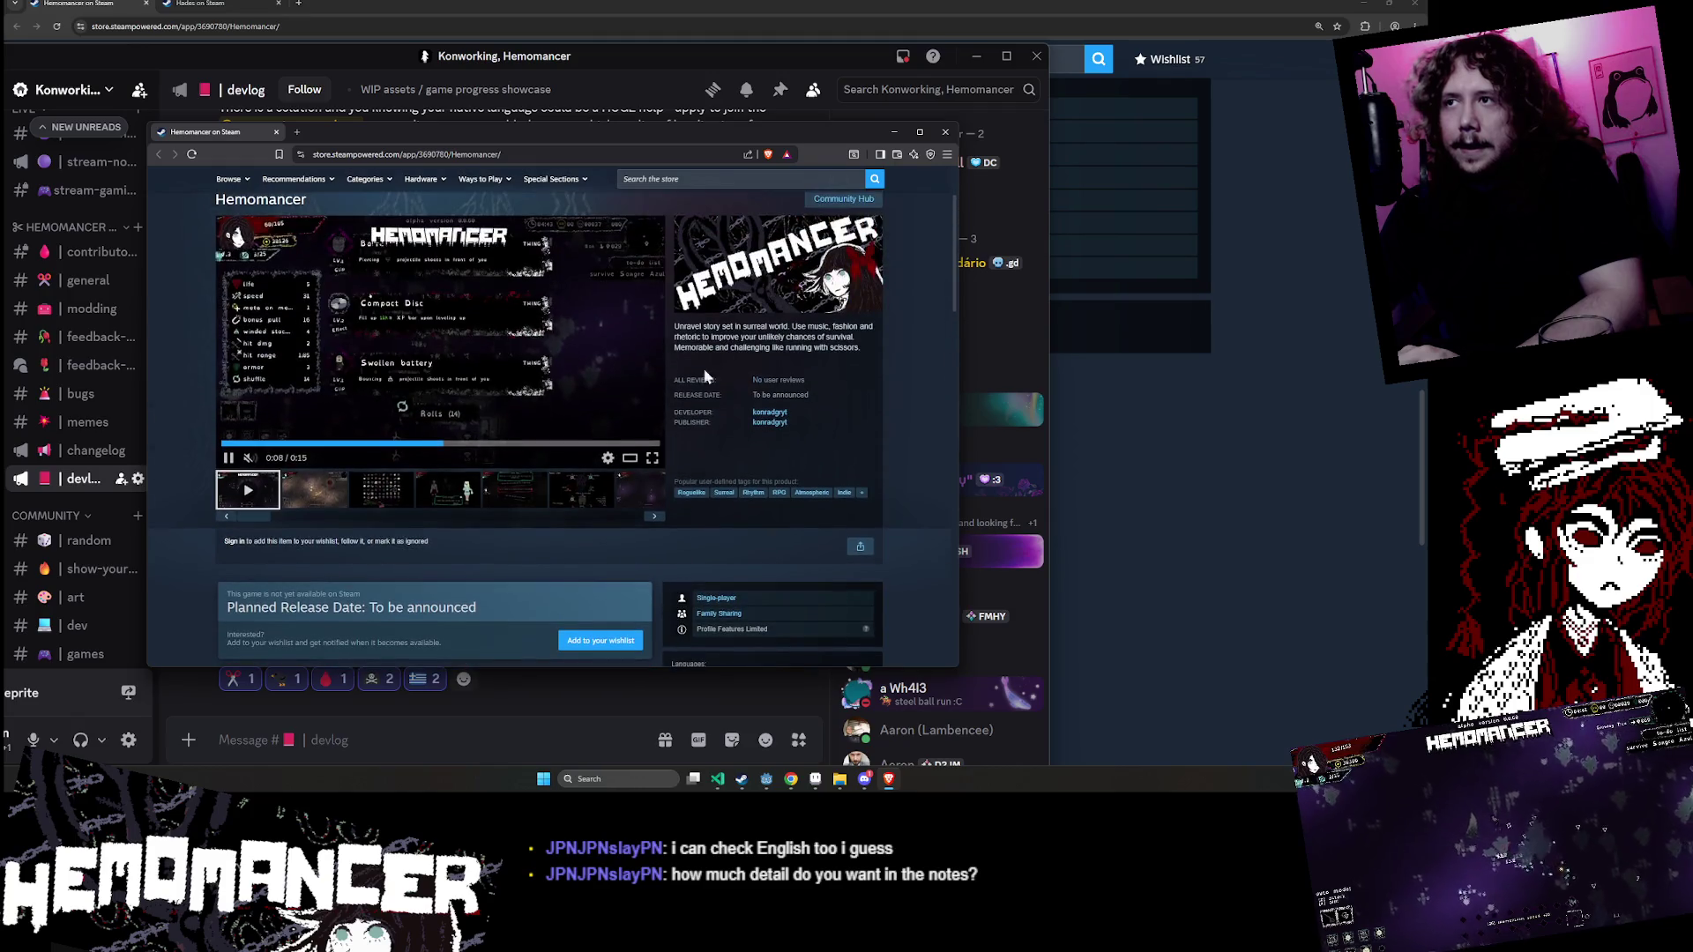
{"action": "left_click_drag", "start_coordinate": [674, 325], "coordinate": [864, 351]}
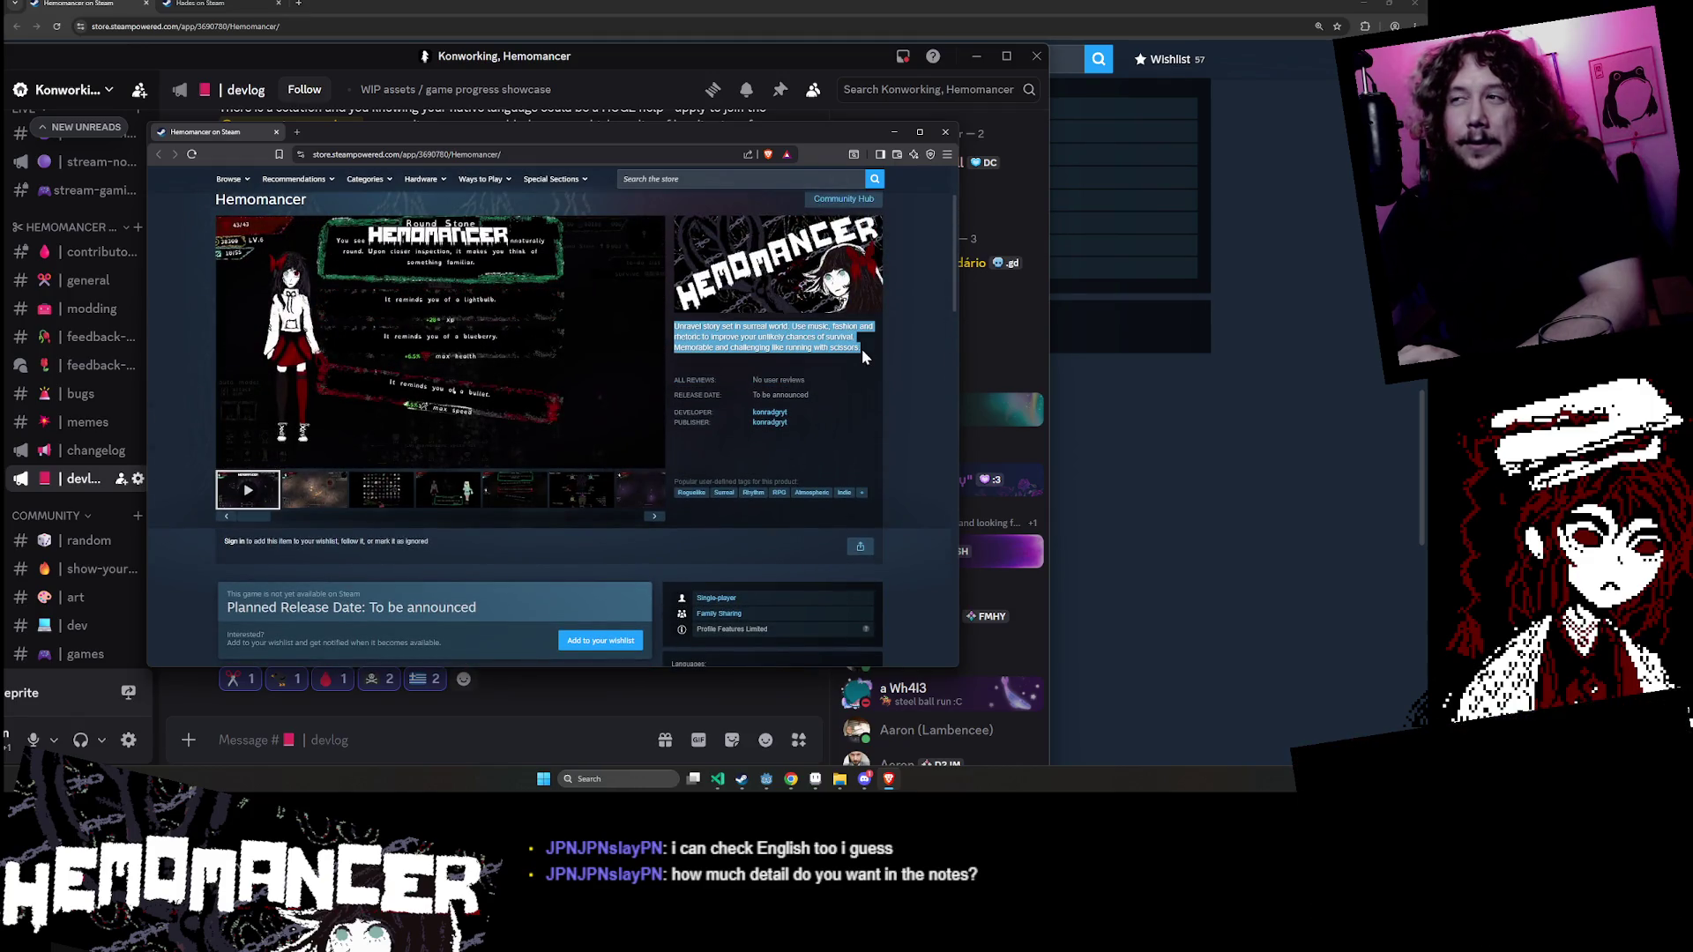
{"action": "left_click", "coordinate": [864, 349]}
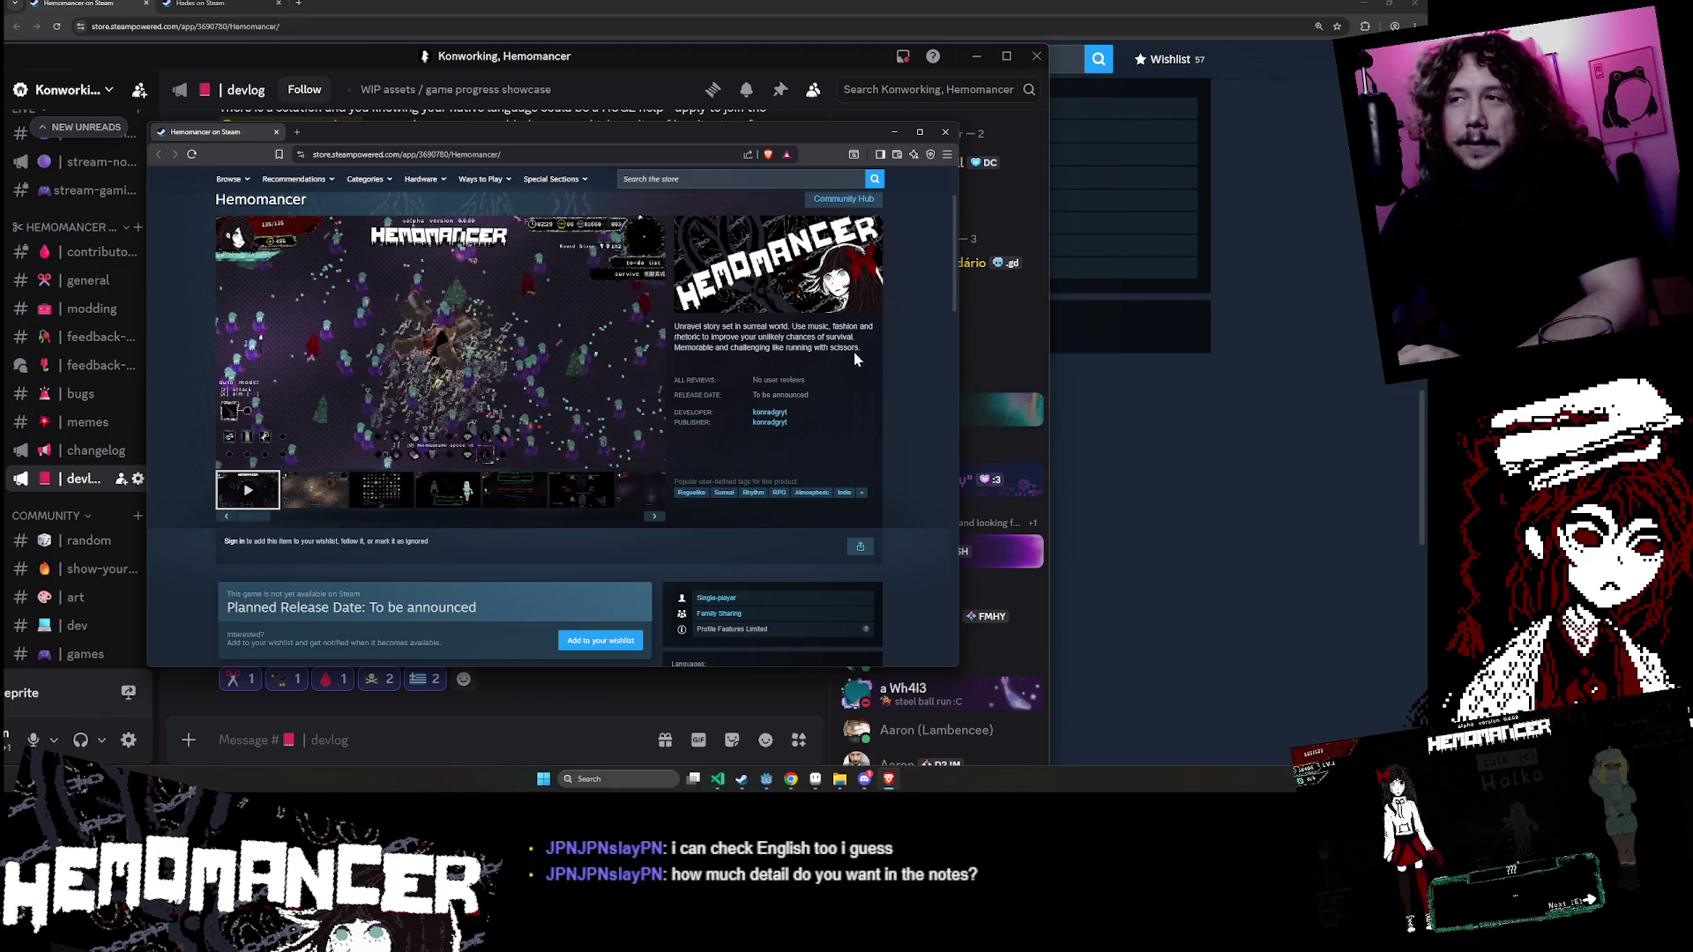
- Keep reading lower down, highlighting the Scissors paragraph and the description paragraphs
{"action": "scroll", "coordinate": [861, 353], "scroll_direction": "down", "scroll_amount": 3}
{"action": "scroll", "coordinate": [373, 499], "scroll_direction": "down", "scroll_amount": 5}
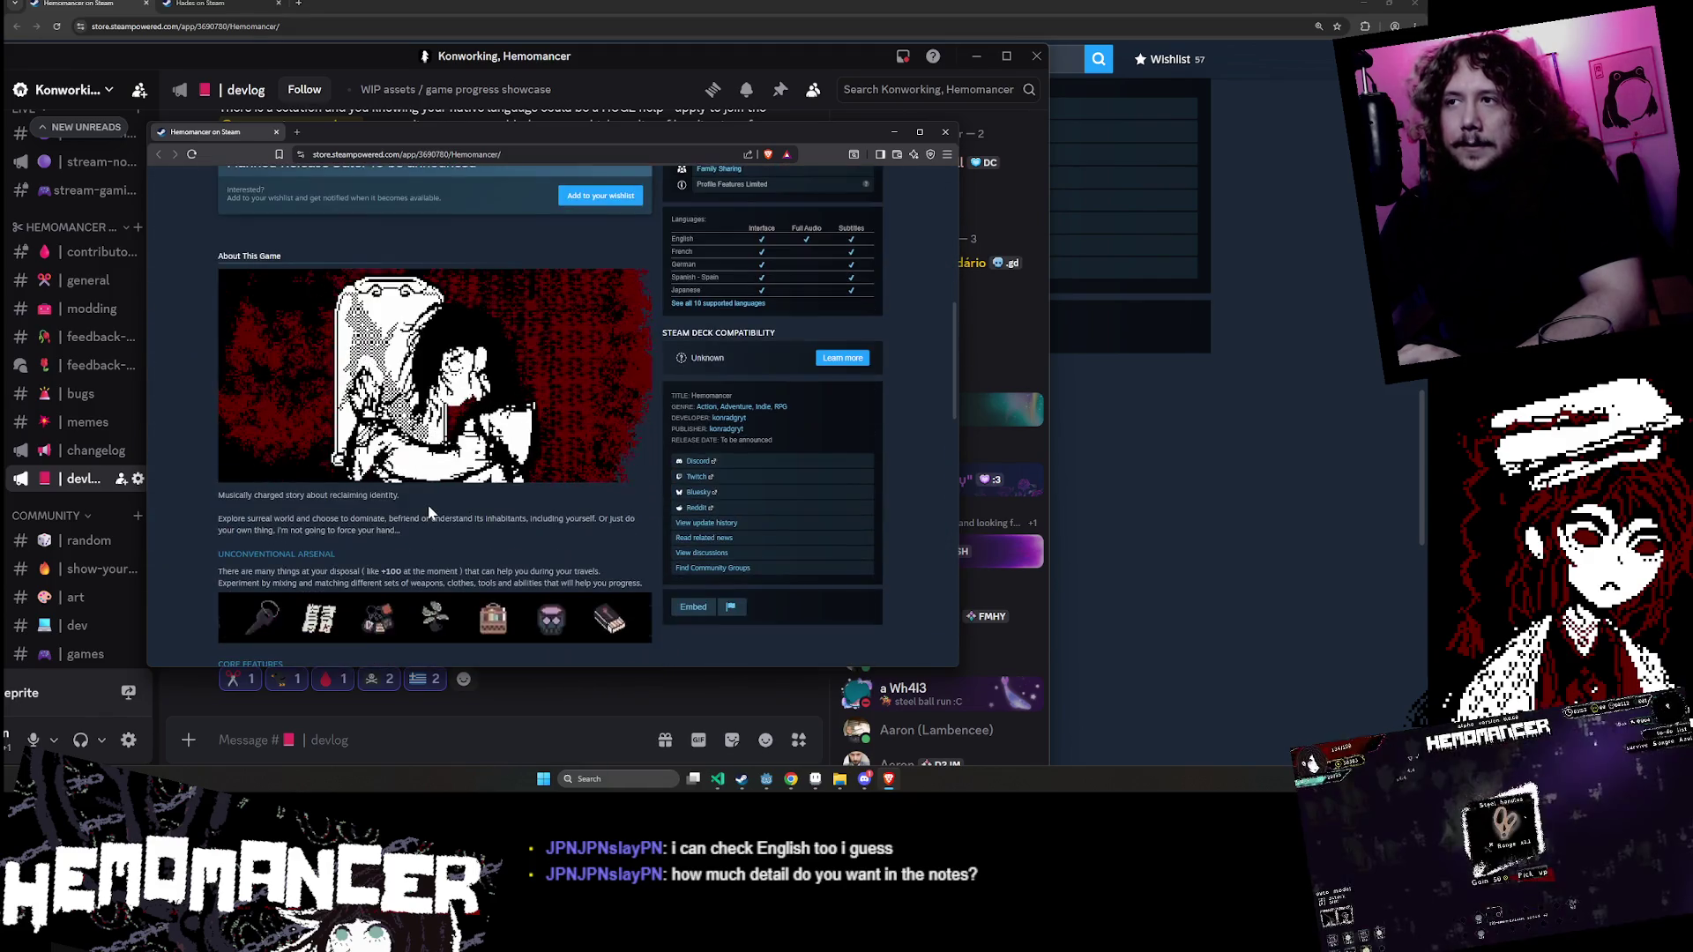
{"action": "scroll", "coordinate": [305, 524], "scroll_direction": "up", "scroll_amount": 3}
{"action": "scroll", "coordinate": [436, 479], "scroll_direction": "down", "scroll_amount": 3}
{"action": "mouse_move", "coordinate": [353, 463]}
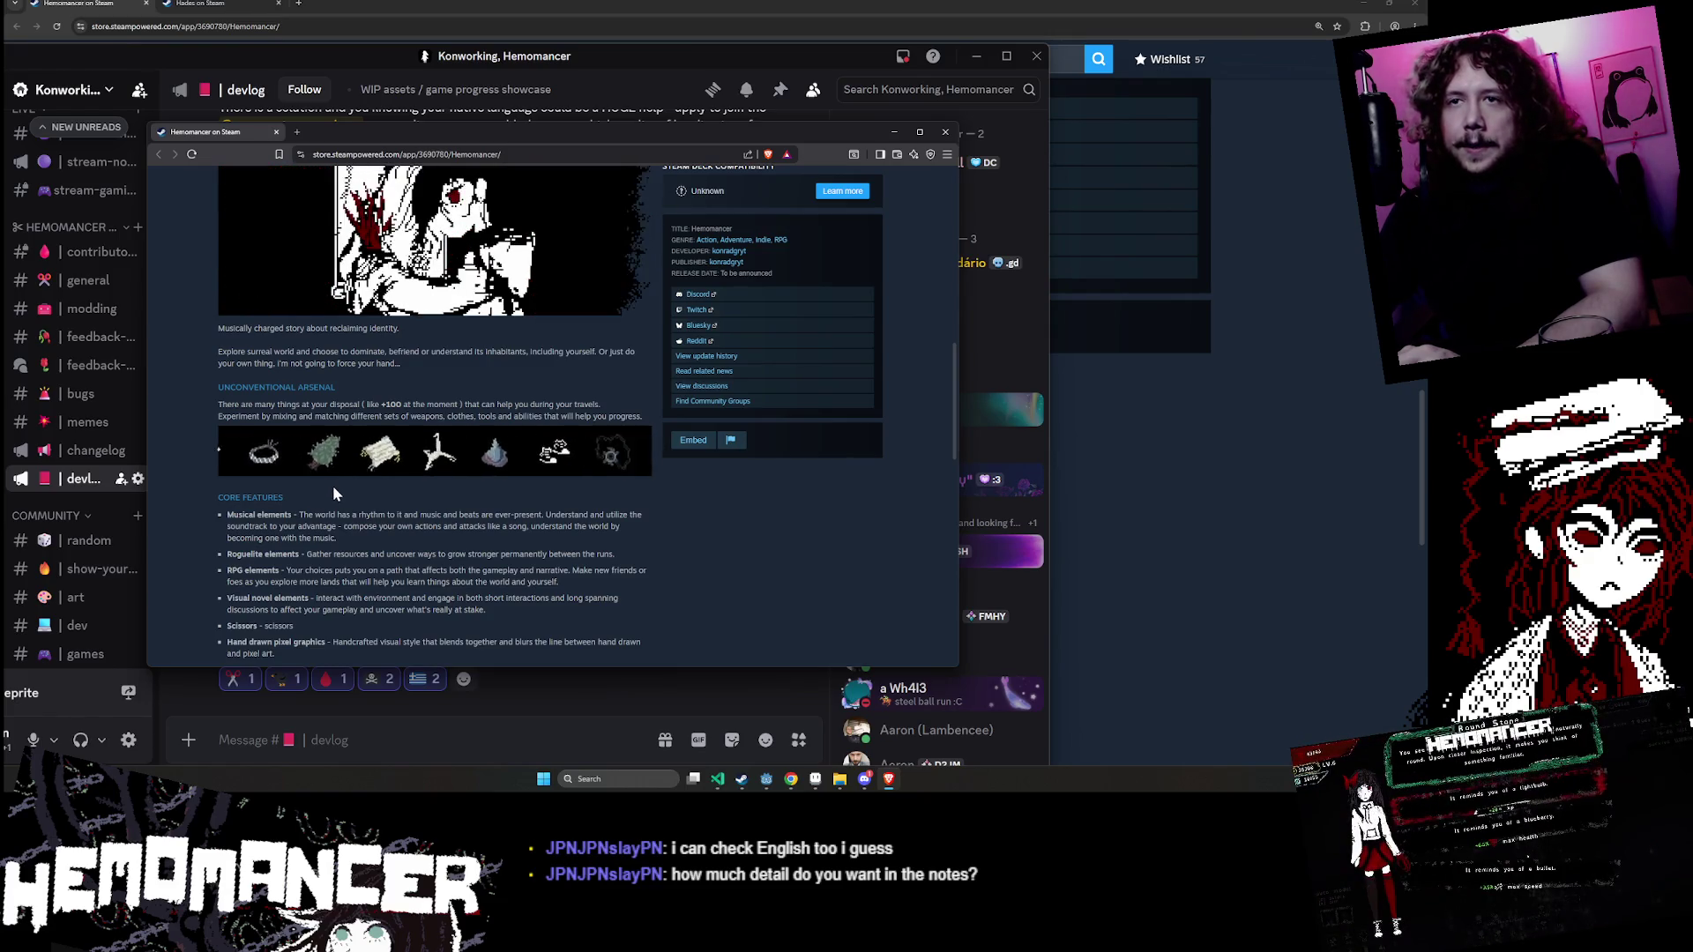
{"action": "scroll", "coordinate": [331, 484], "scroll_direction": "down", "scroll_amount": 2}
{"action": "mouse_move", "coordinate": [293, 403]}
{"action": "left_mouse_down"}
{"action": "mouse_move", "coordinate": [346, 413]}
{"action": "mouse_move", "coordinate": [335, 433]}
{"action": "mouse_move", "coordinate": [391, 553]}
{"action": "mouse_move", "coordinate": [435, 586]}
{"action": "mouse_move", "coordinate": [317, 506]}
{"action": "mouse_move", "coordinate": [214, 395]}
{"action": "left_mouse_up"}
{"action": "left_click", "coordinate": [213, 395]}
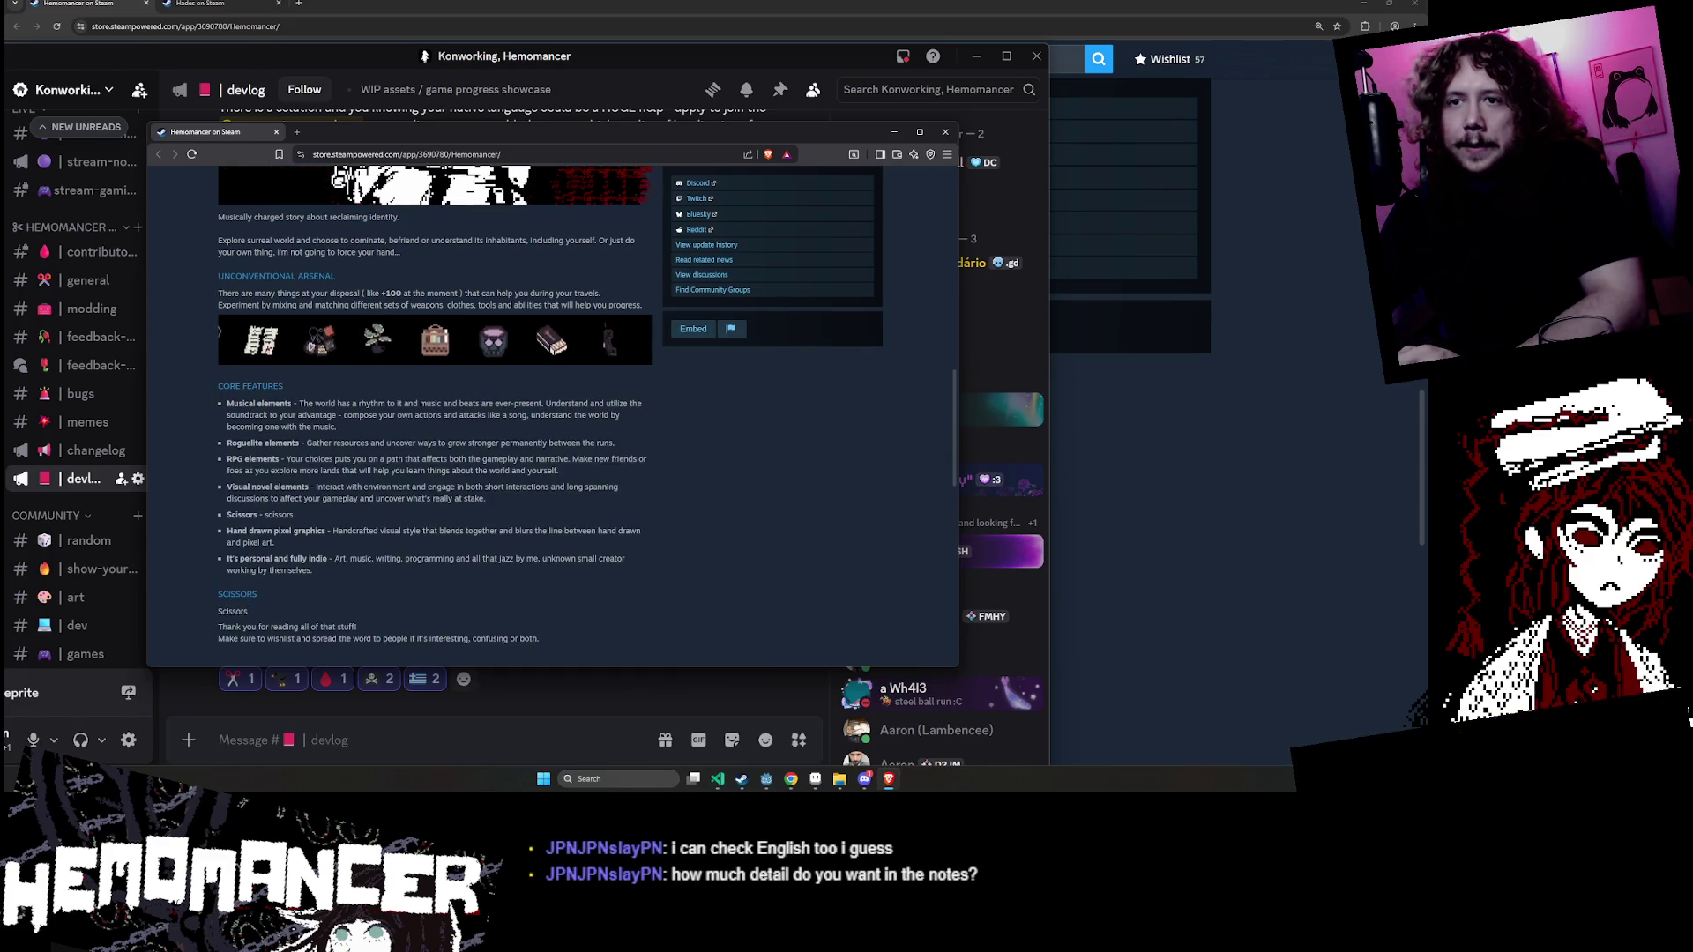
{"action": "scroll", "coordinate": [423, 503], "scroll_direction": "up", "scroll_amount": 3}
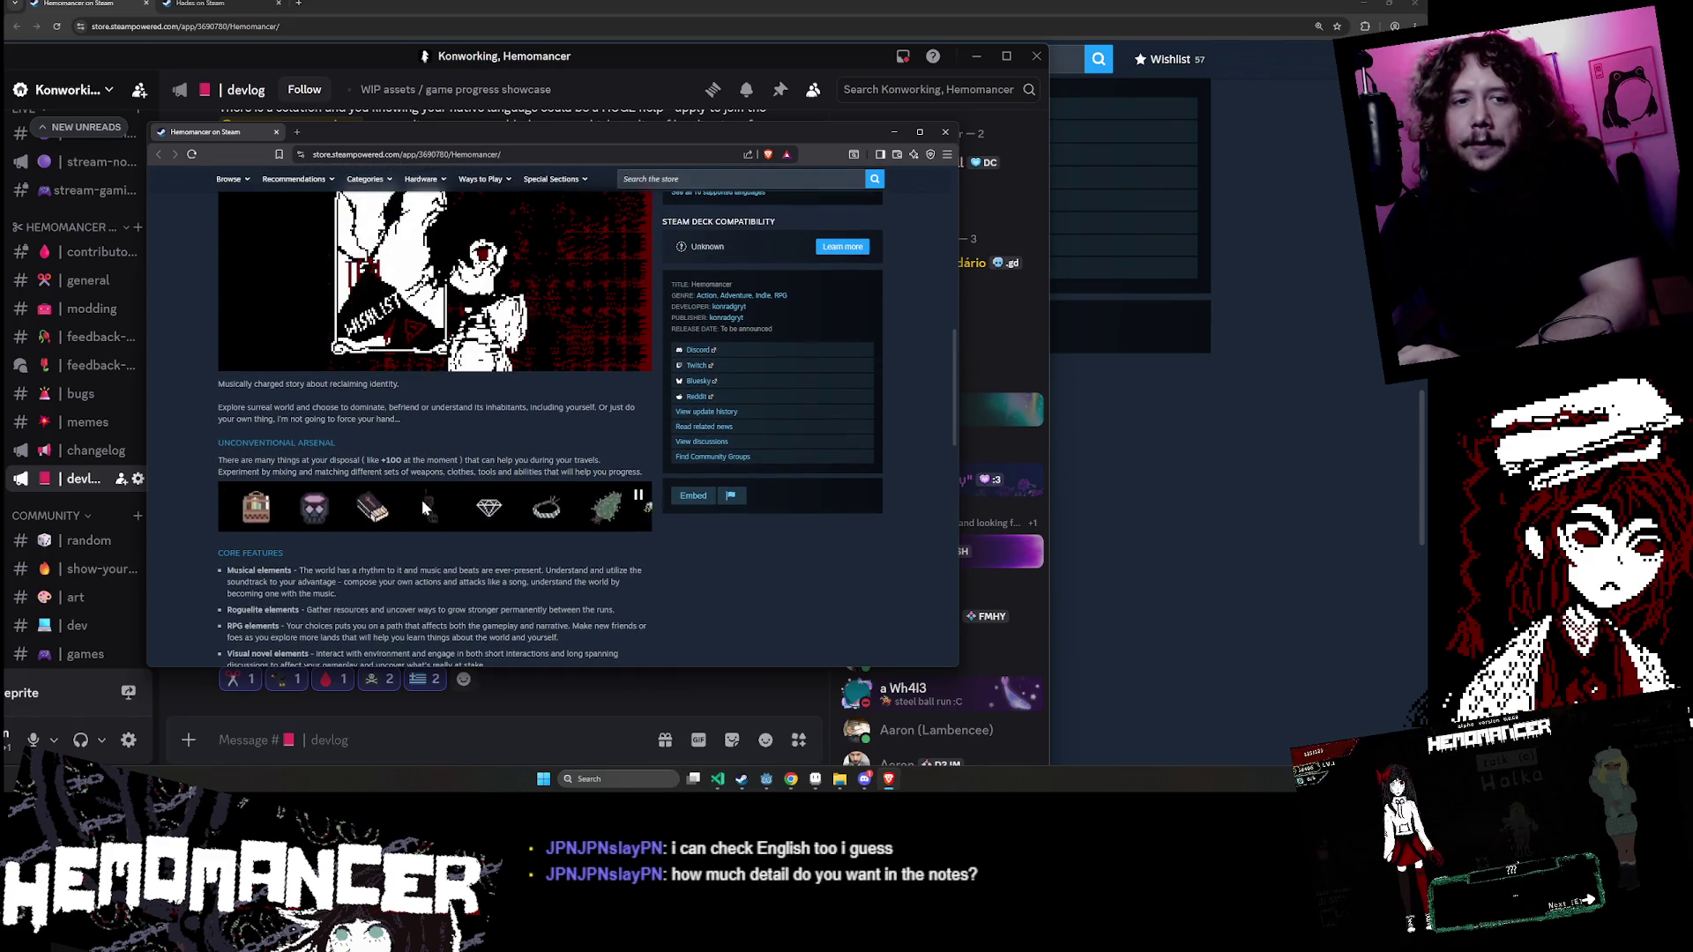
{"action": "scroll", "coordinate": [410, 499], "scroll_direction": "up", "scroll_amount": 3}
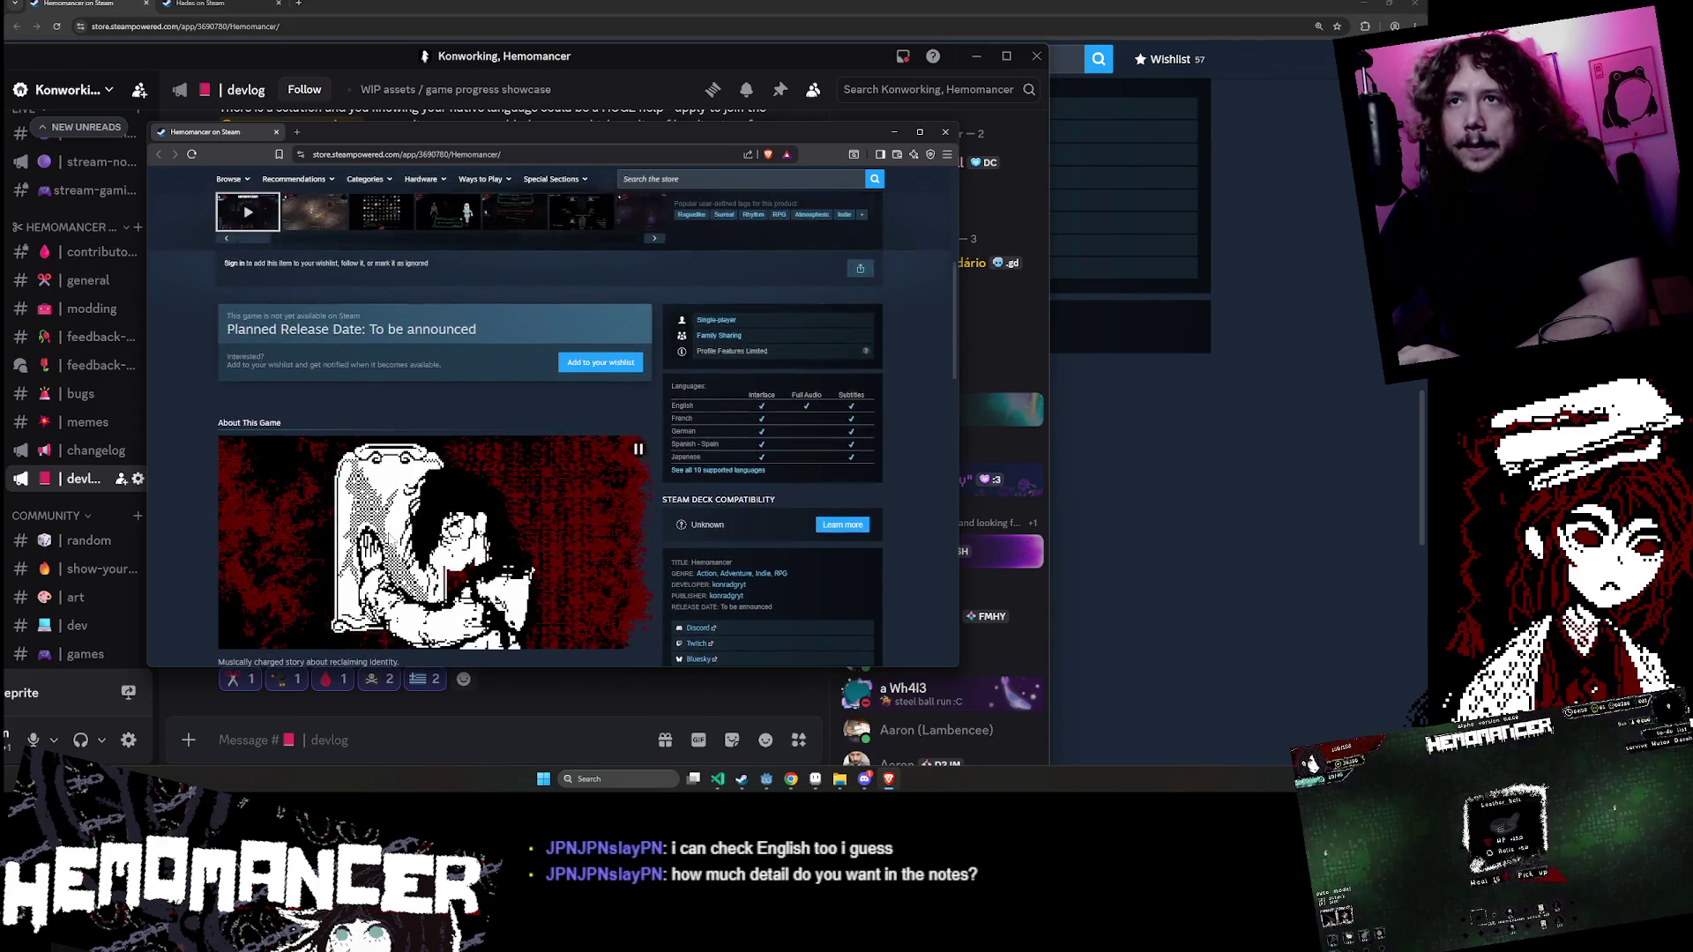
{"action": "scroll", "coordinate": [388, 538], "scroll_direction": "down", "scroll_amount": 4}
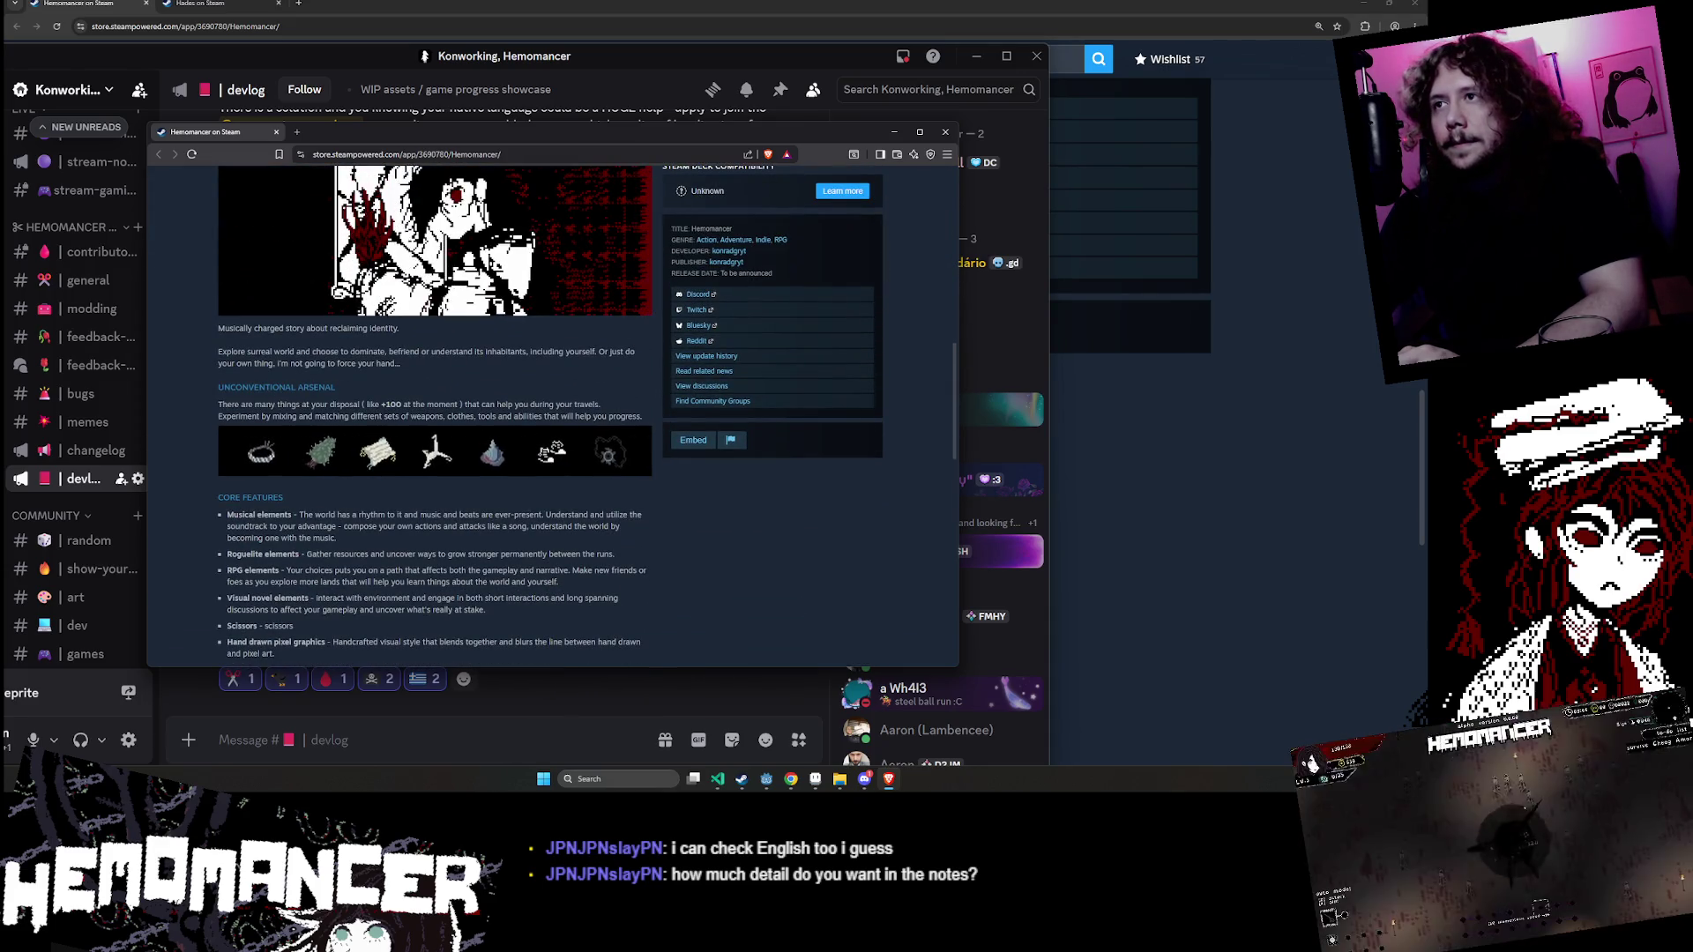
{"action": "left_click_drag", "start_coordinate": [217, 329], "coordinate": [617, 613]}
{"action": "left_click", "coordinate": [451, 382]}
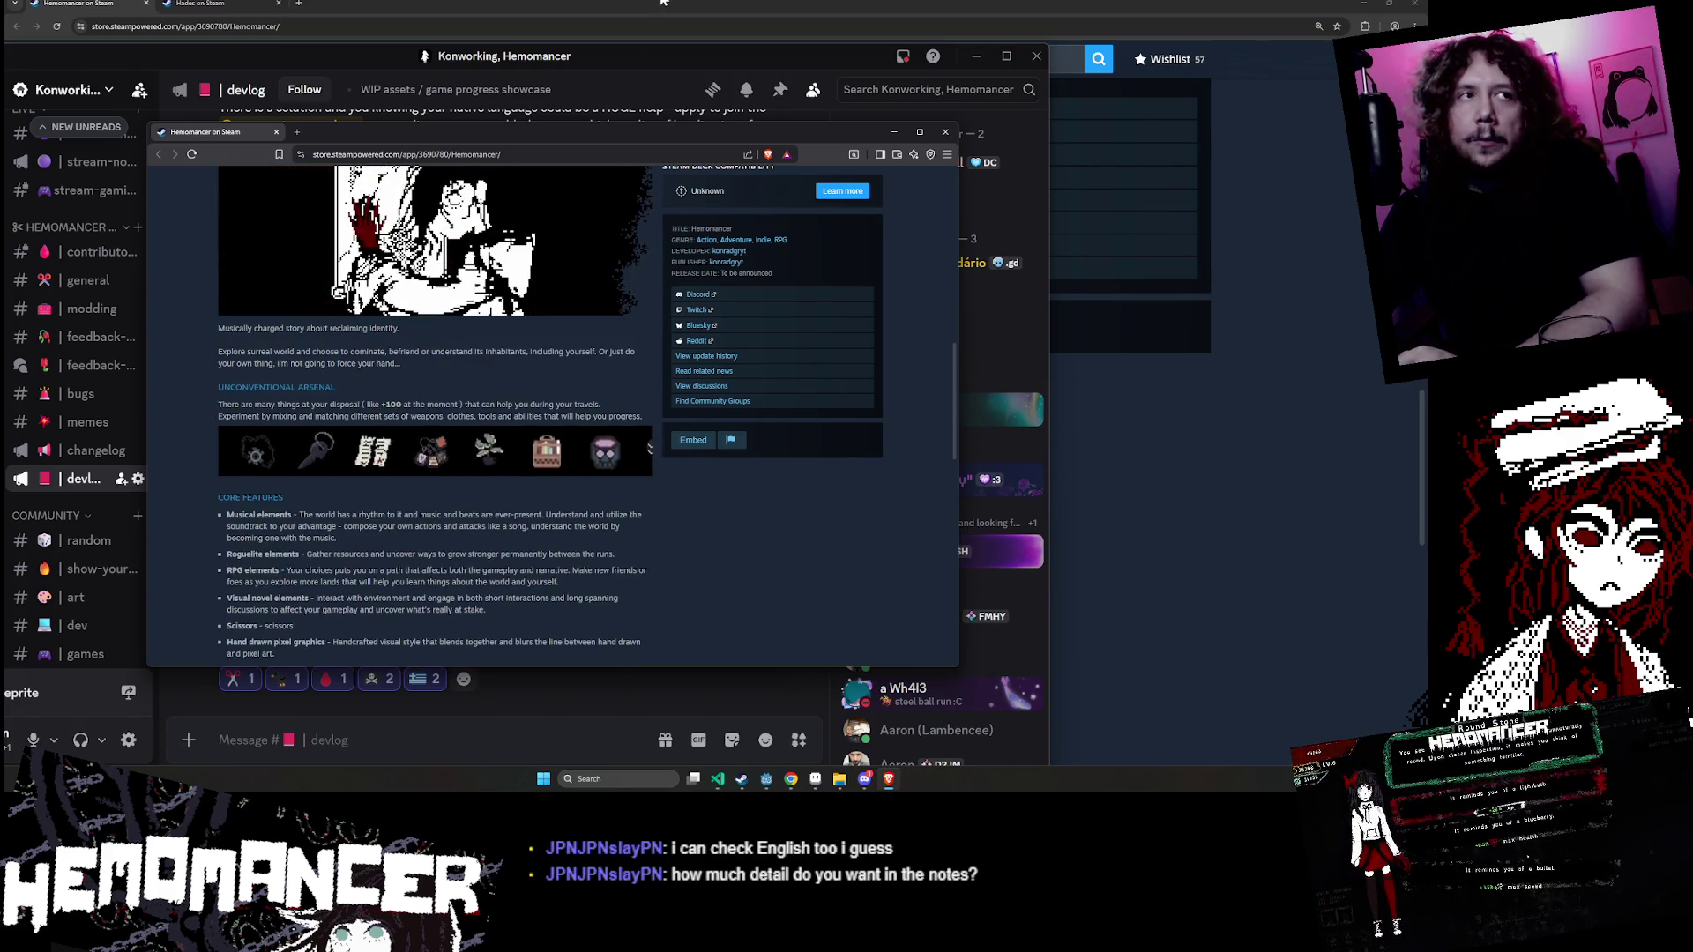
- Close Discord and the small browser window, view the Hades page, then minimize Chrome
{"action": "key", "text": "alt+F4"}
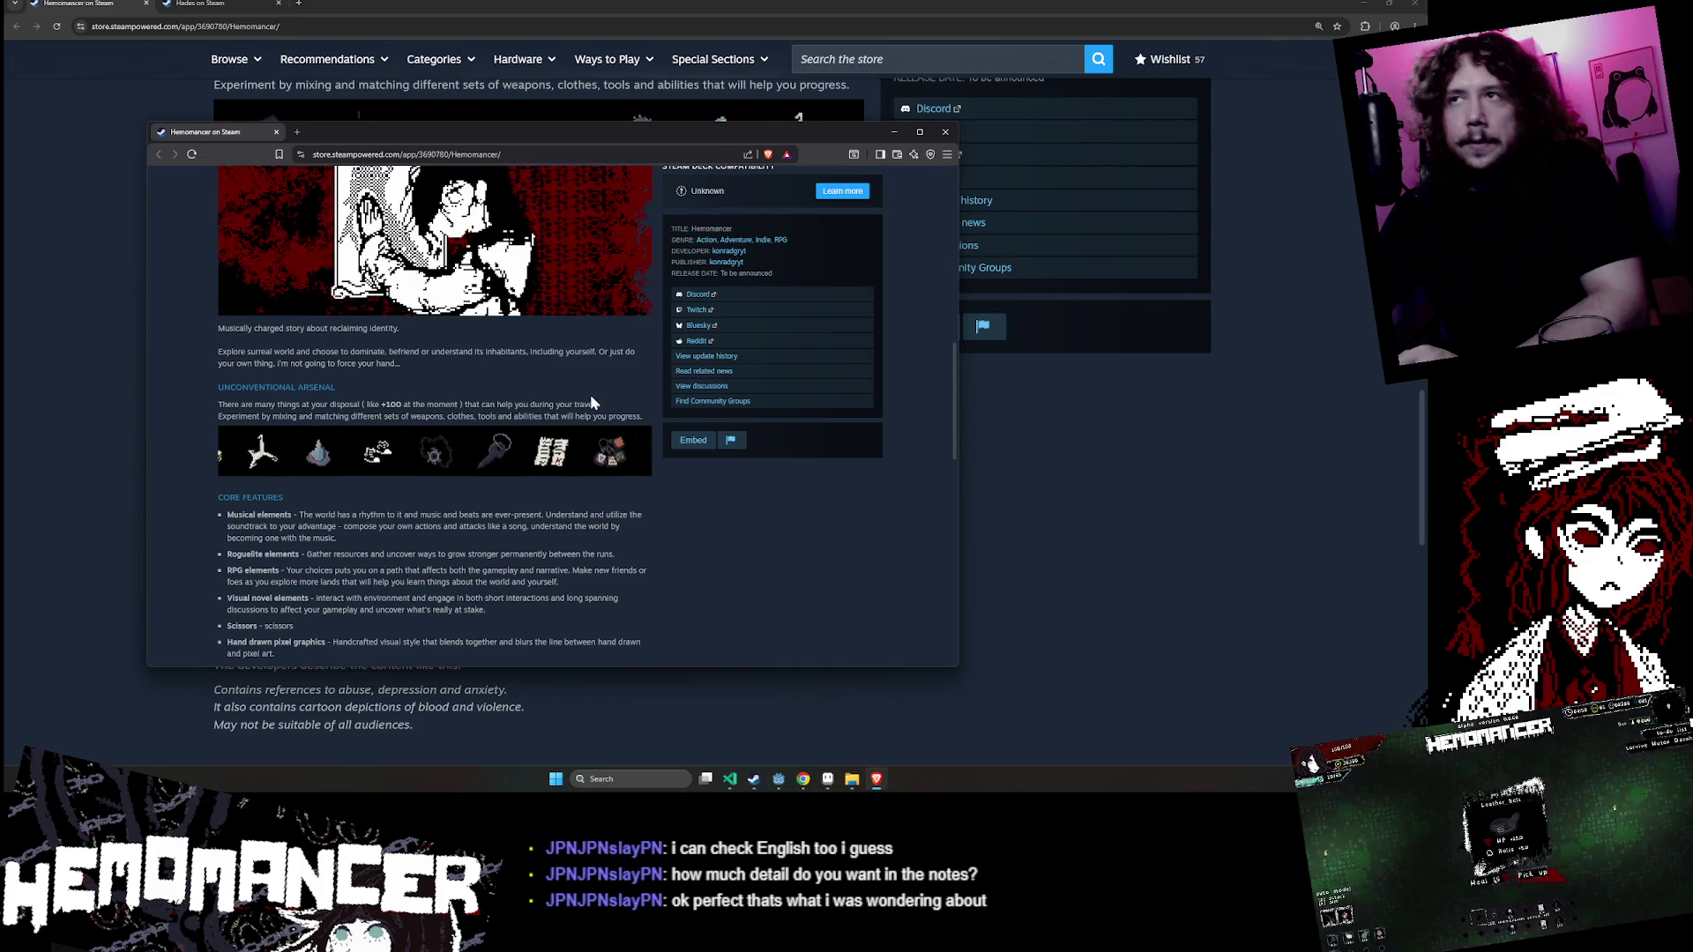
{"action": "left_click", "coordinate": [945, 131]}
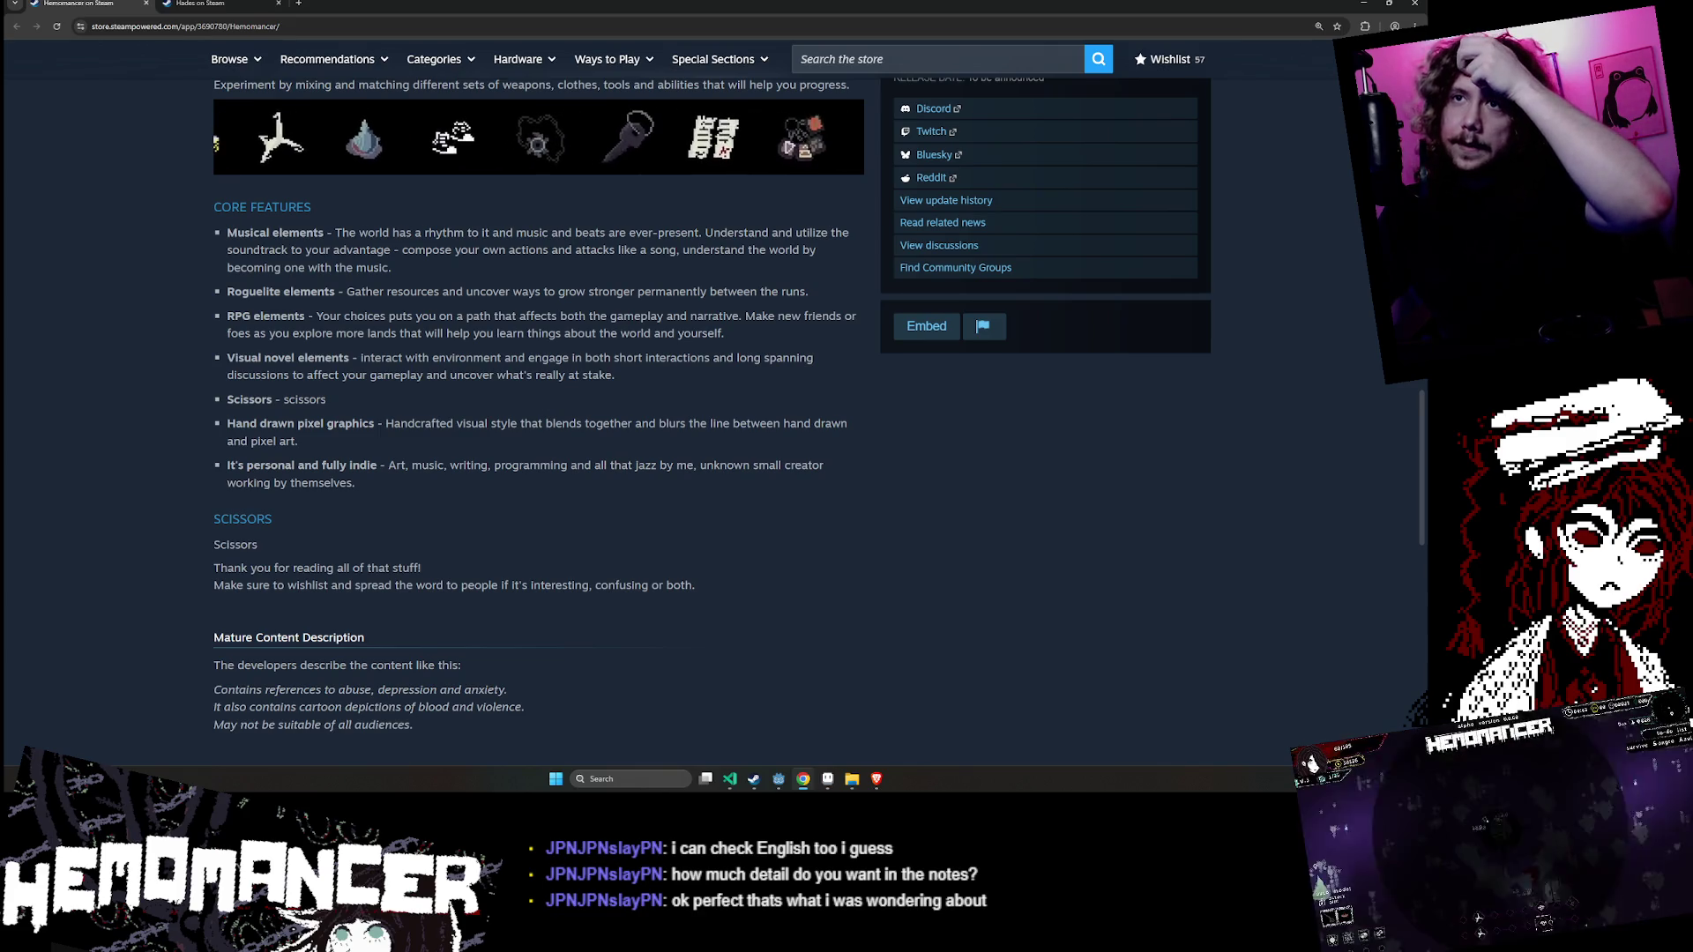
{"action": "left_click_drag", "start_coordinate": [212, 205], "coordinate": [468, 510]}
{"action": "left_click", "coordinate": [476, 502]}
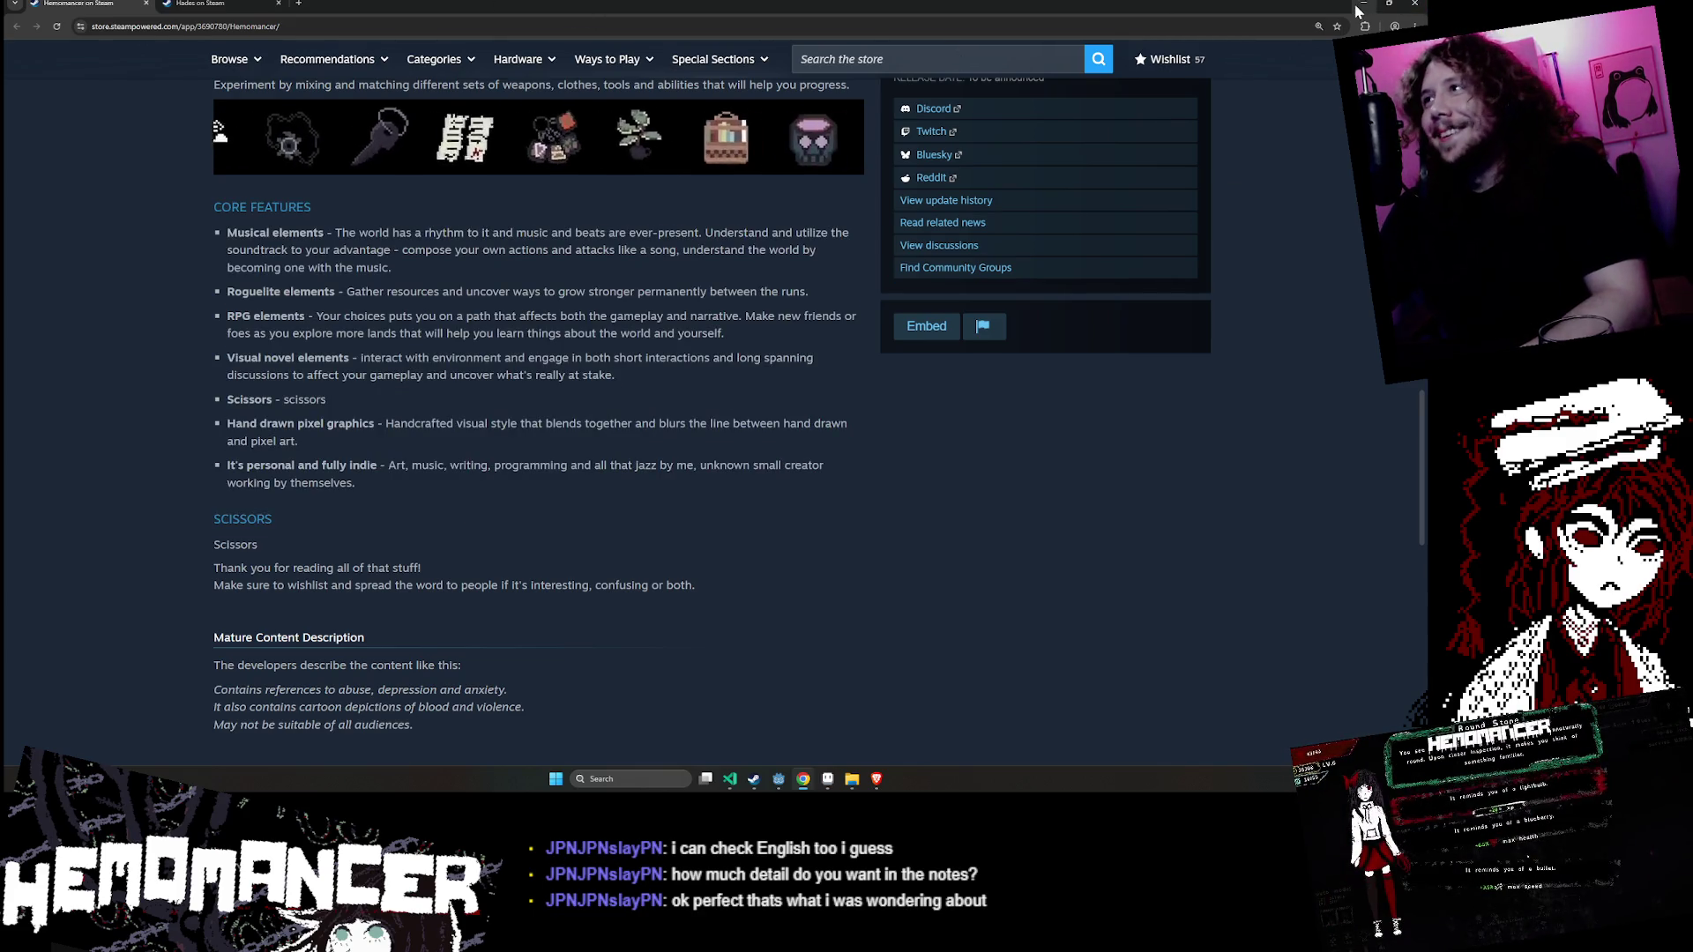
{"action": "left_click", "coordinate": [237, 4]}
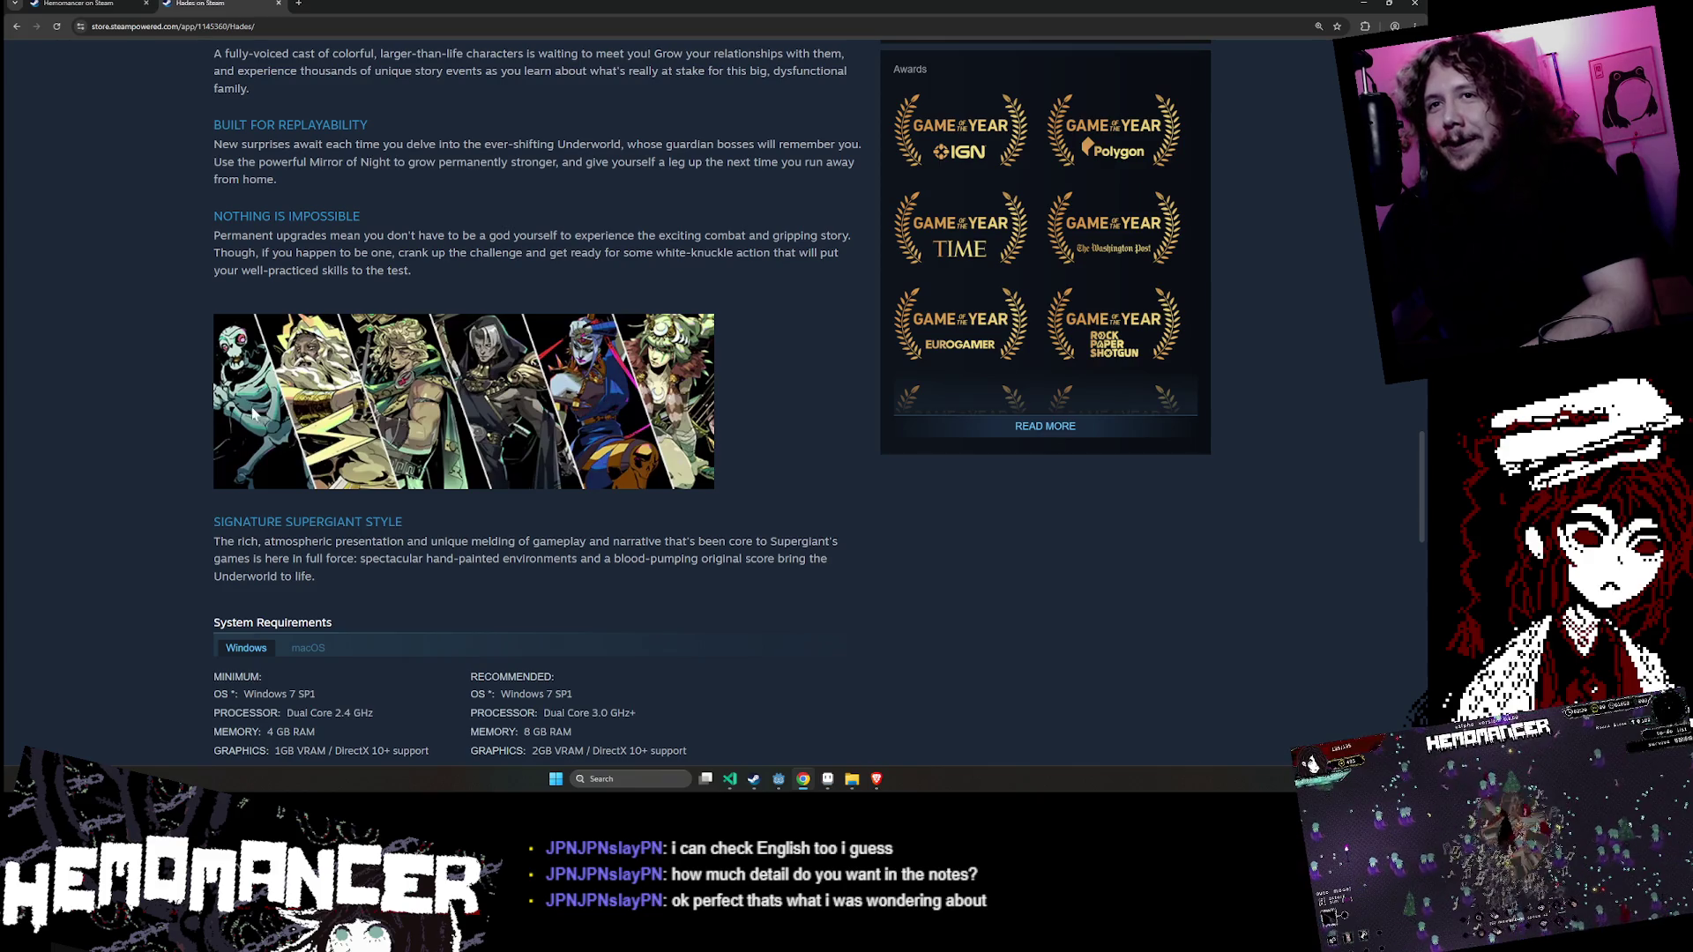
{"action": "left_click", "coordinate": [1359, 7]}
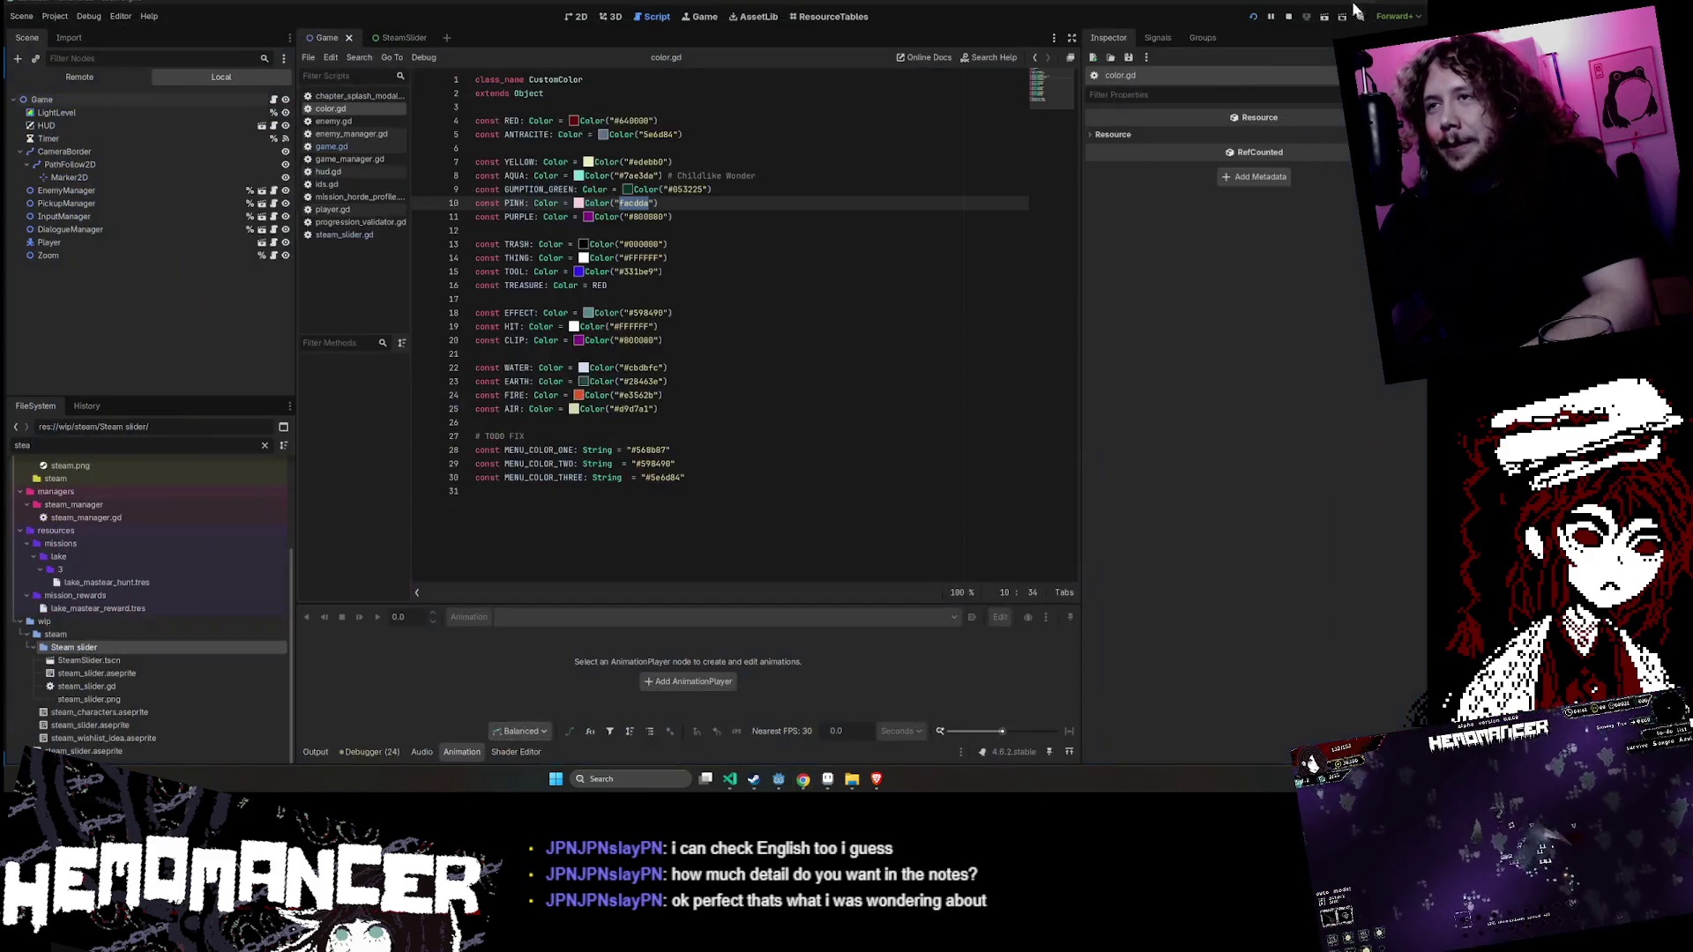
- Bring Aseprite forward, zoom in and play the steam_characters banner animation, then return to Chrome
{"action": "left_click", "coordinate": [824, 781]}
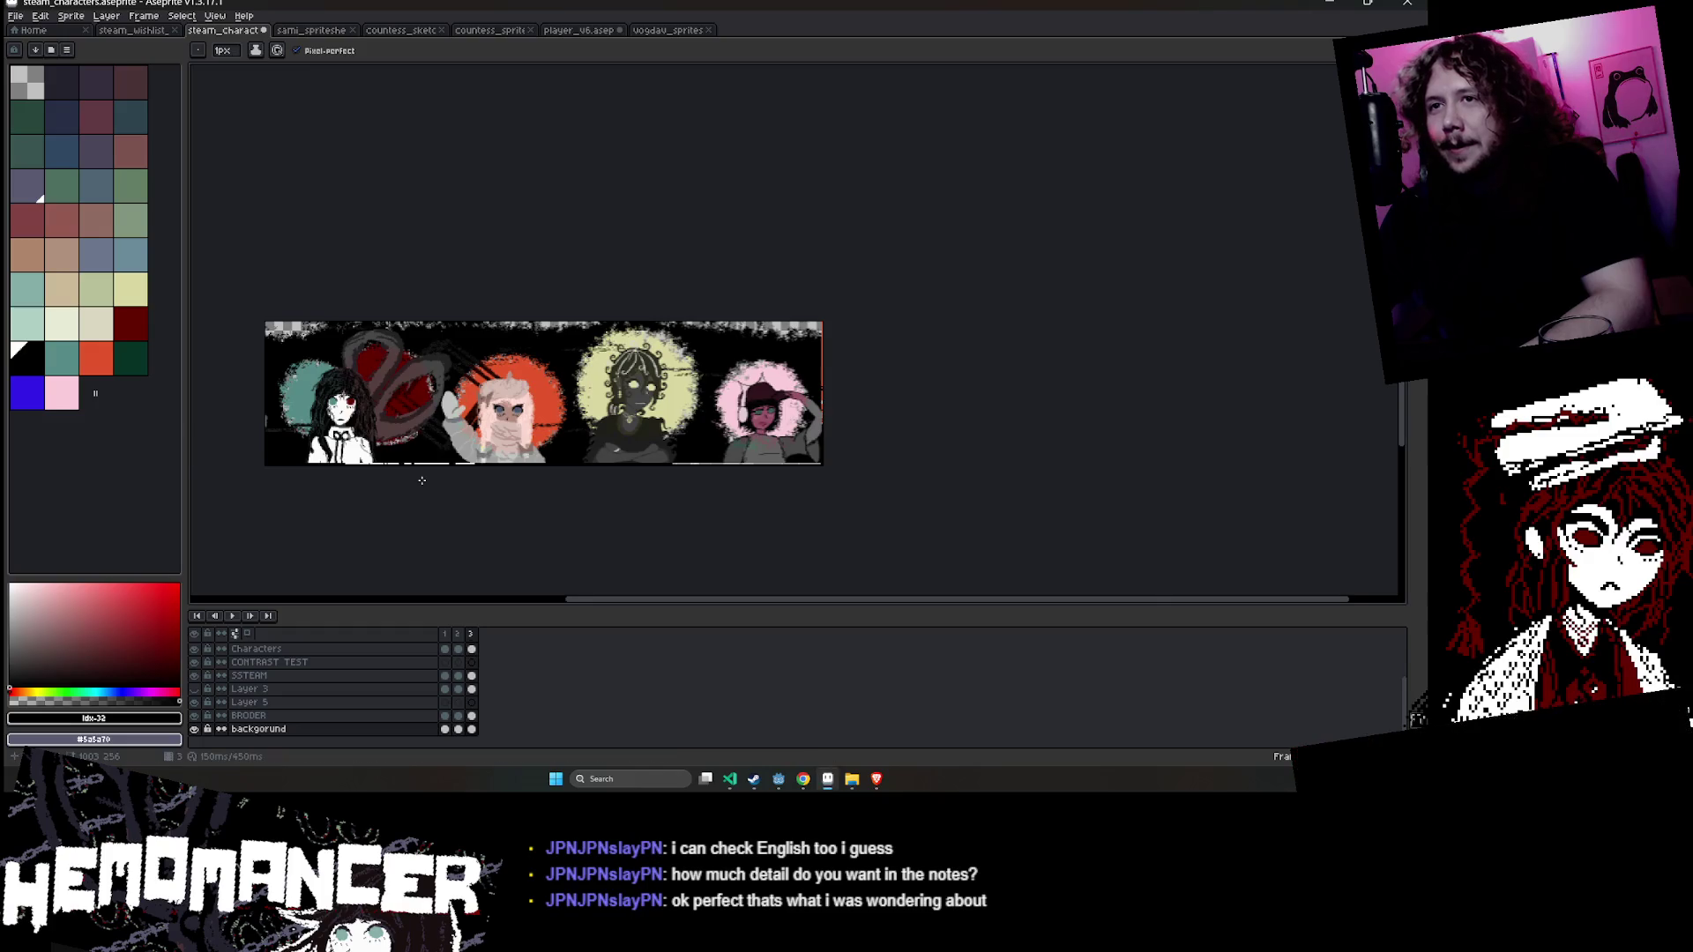
{"action": "scroll", "coordinate": [421, 480], "scroll_direction": "up", "scroll_amount": 2}
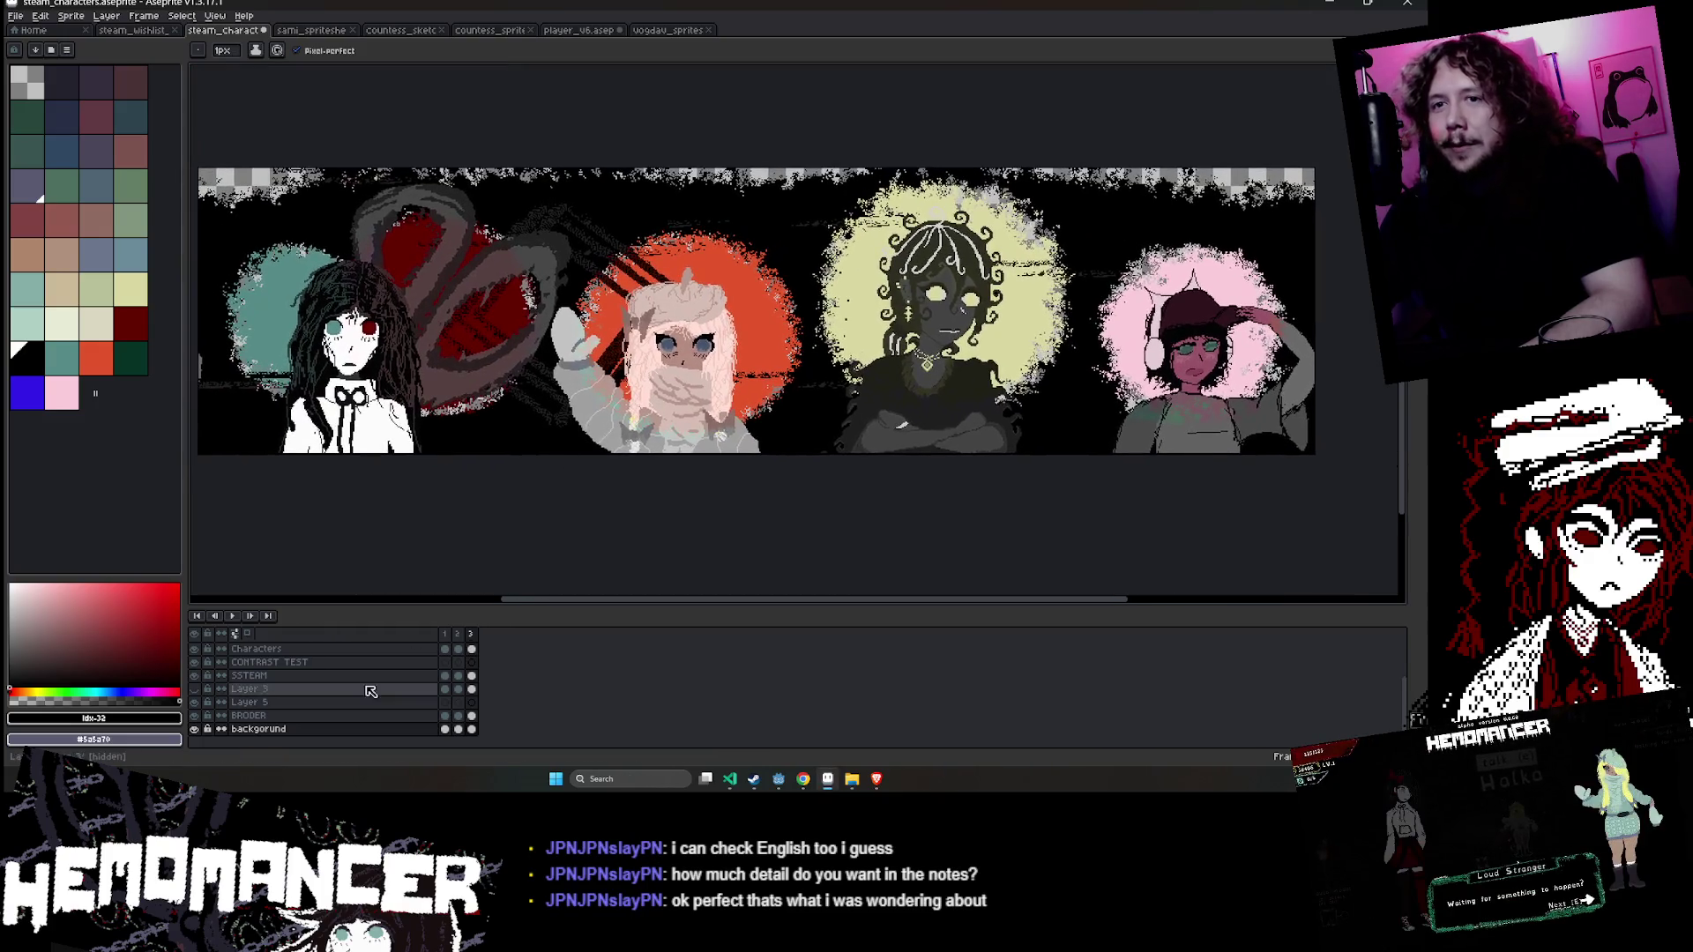
{"action": "left_click", "coordinate": [232, 615]}
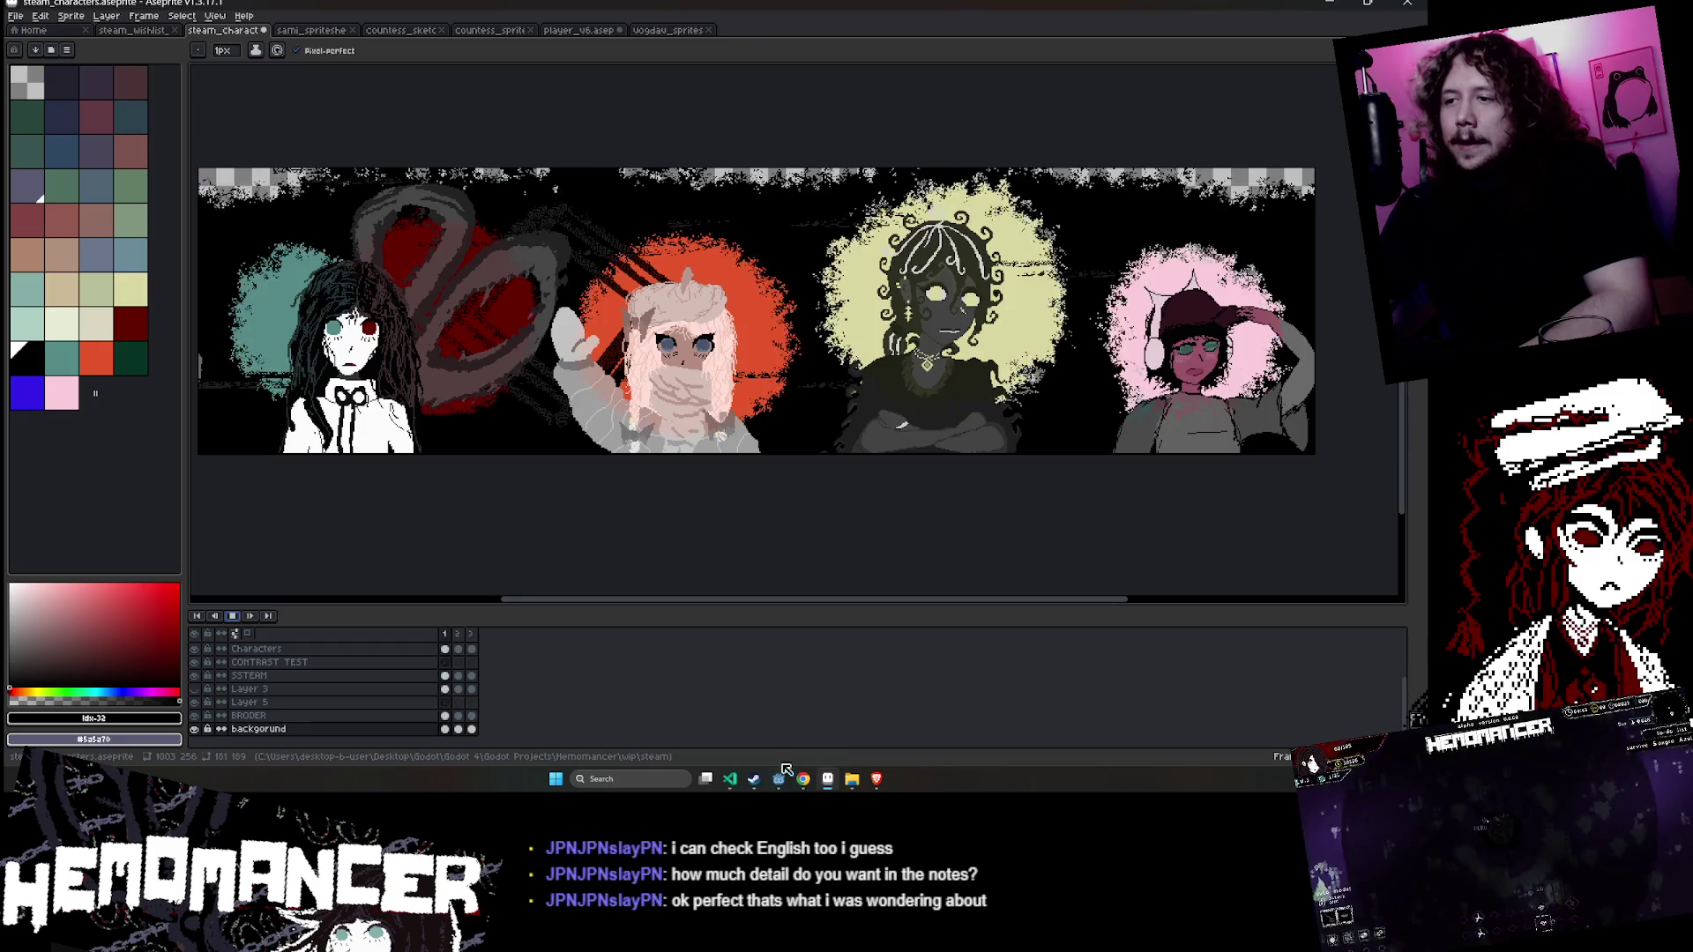
{"action": "mouse_move", "coordinate": [769, 781]}
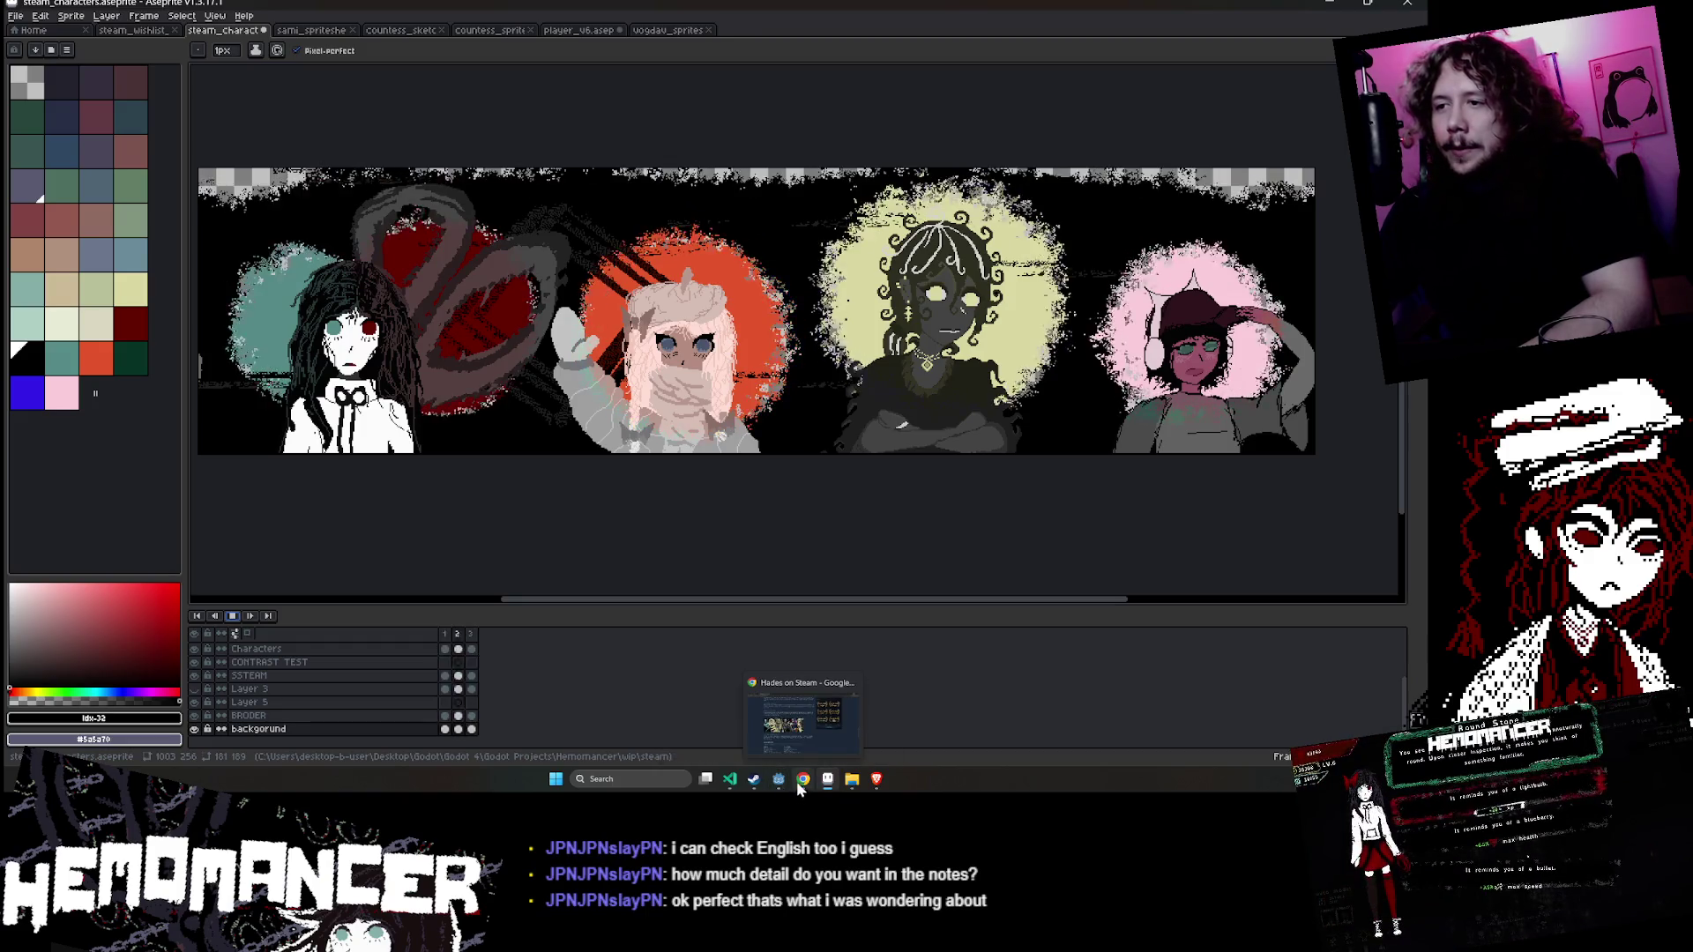
{"action": "left_click", "coordinate": [798, 780]}
- Switch back to the Hemomancer store page and select the Unconventional Arsenal heading text
{"action": "left_click", "coordinate": [115, 3]}
{"action": "scroll", "coordinate": [341, 178], "scroll_direction": "up", "scroll_amount": 3}
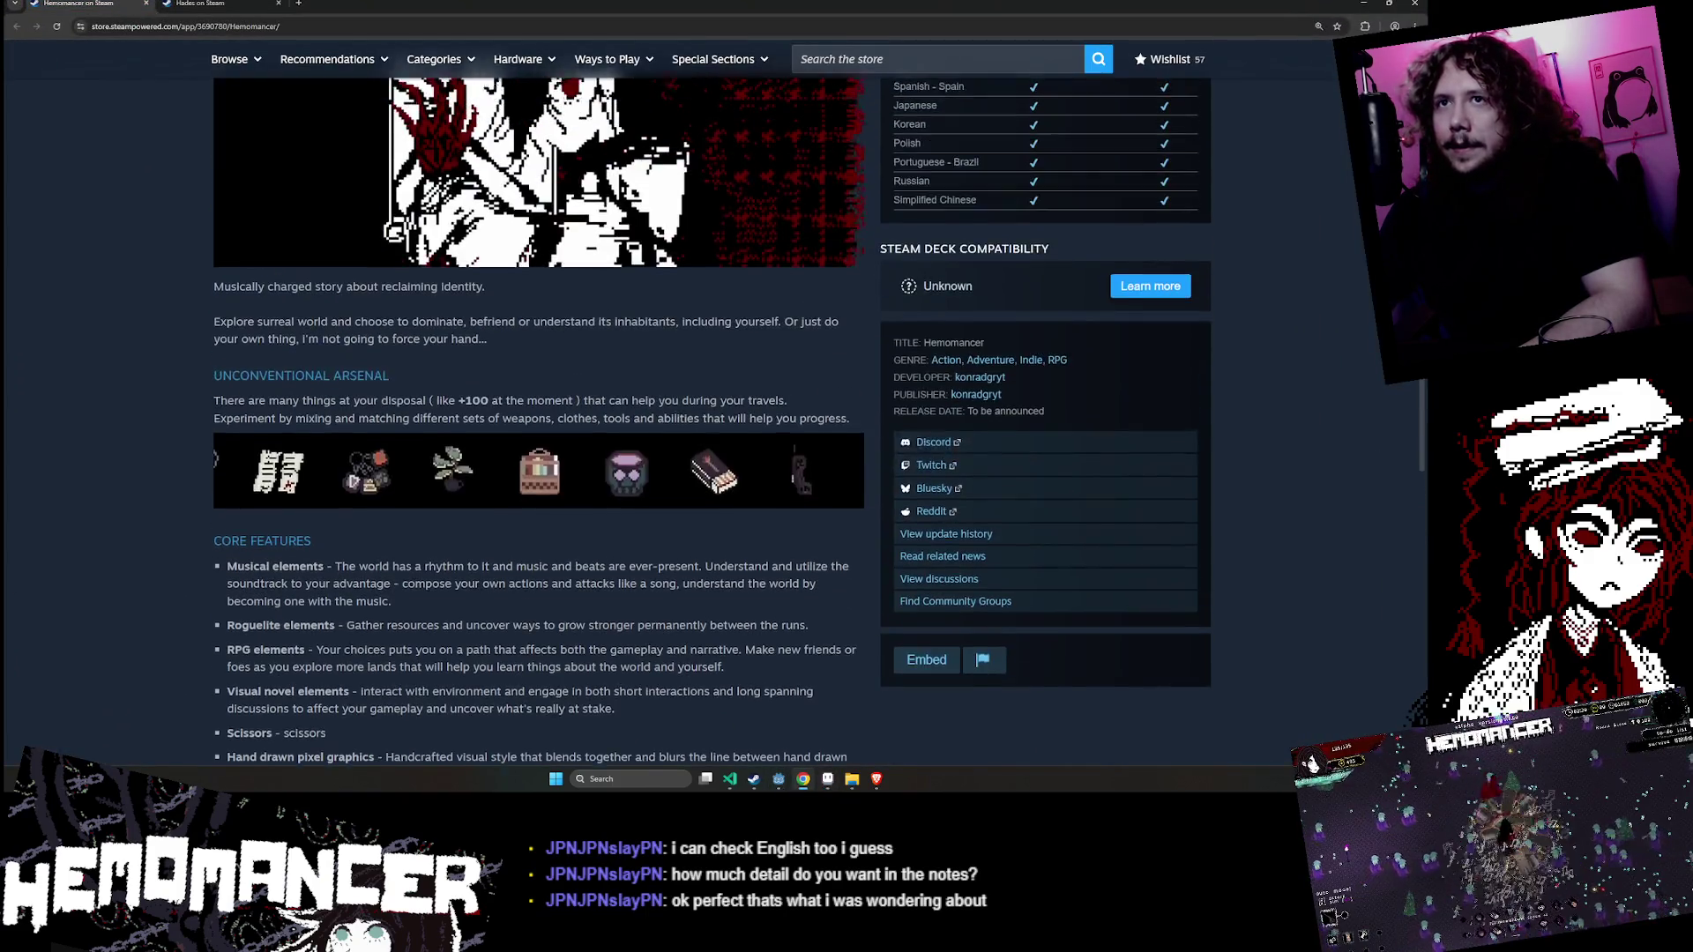
{"action": "left_click_drag", "start_coordinate": [208, 322], "coordinate": [529, 758]}
{"action": "left_click", "coordinate": [264, 322]}
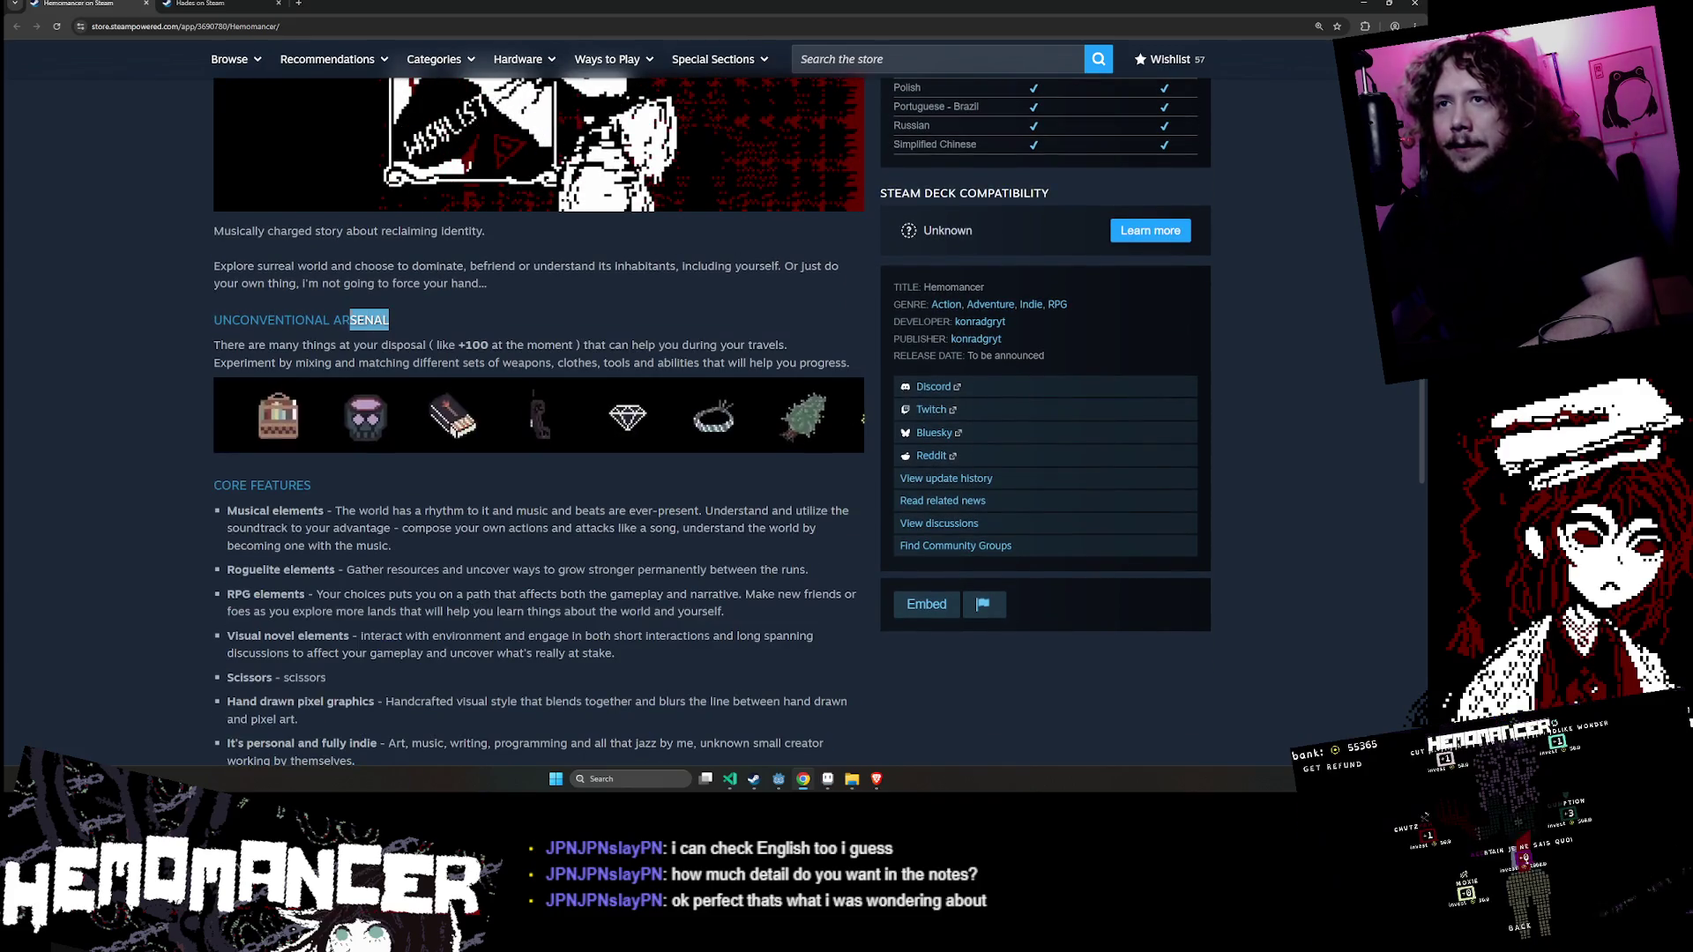
{"action": "left_click_drag", "start_coordinate": [213, 320], "coordinate": [389, 320]}
{"action": "left_click", "coordinate": [389, 320]}
- Select just the UNCONVENTIONAL ARSENAL heading, then open Chrome DevTools with F12
{"action": "triple_click", "coordinate": [402, 317]}
{"action": "left_click", "coordinate": [400, 316]}
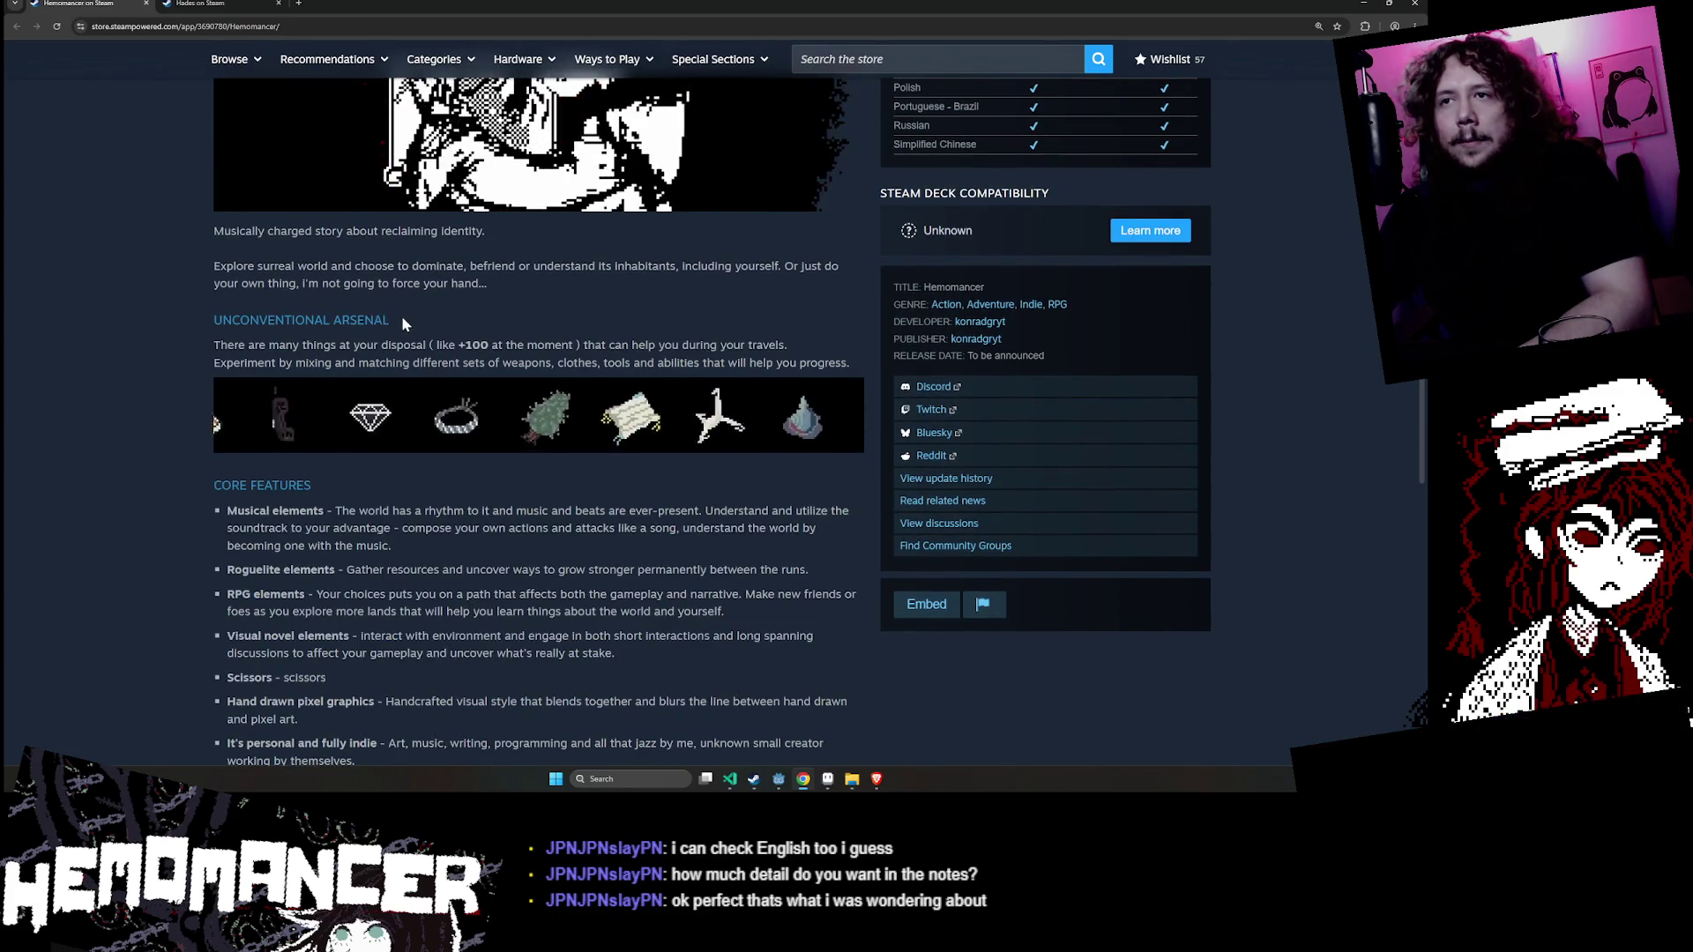
{"action": "triple_click", "coordinate": [400, 318]}
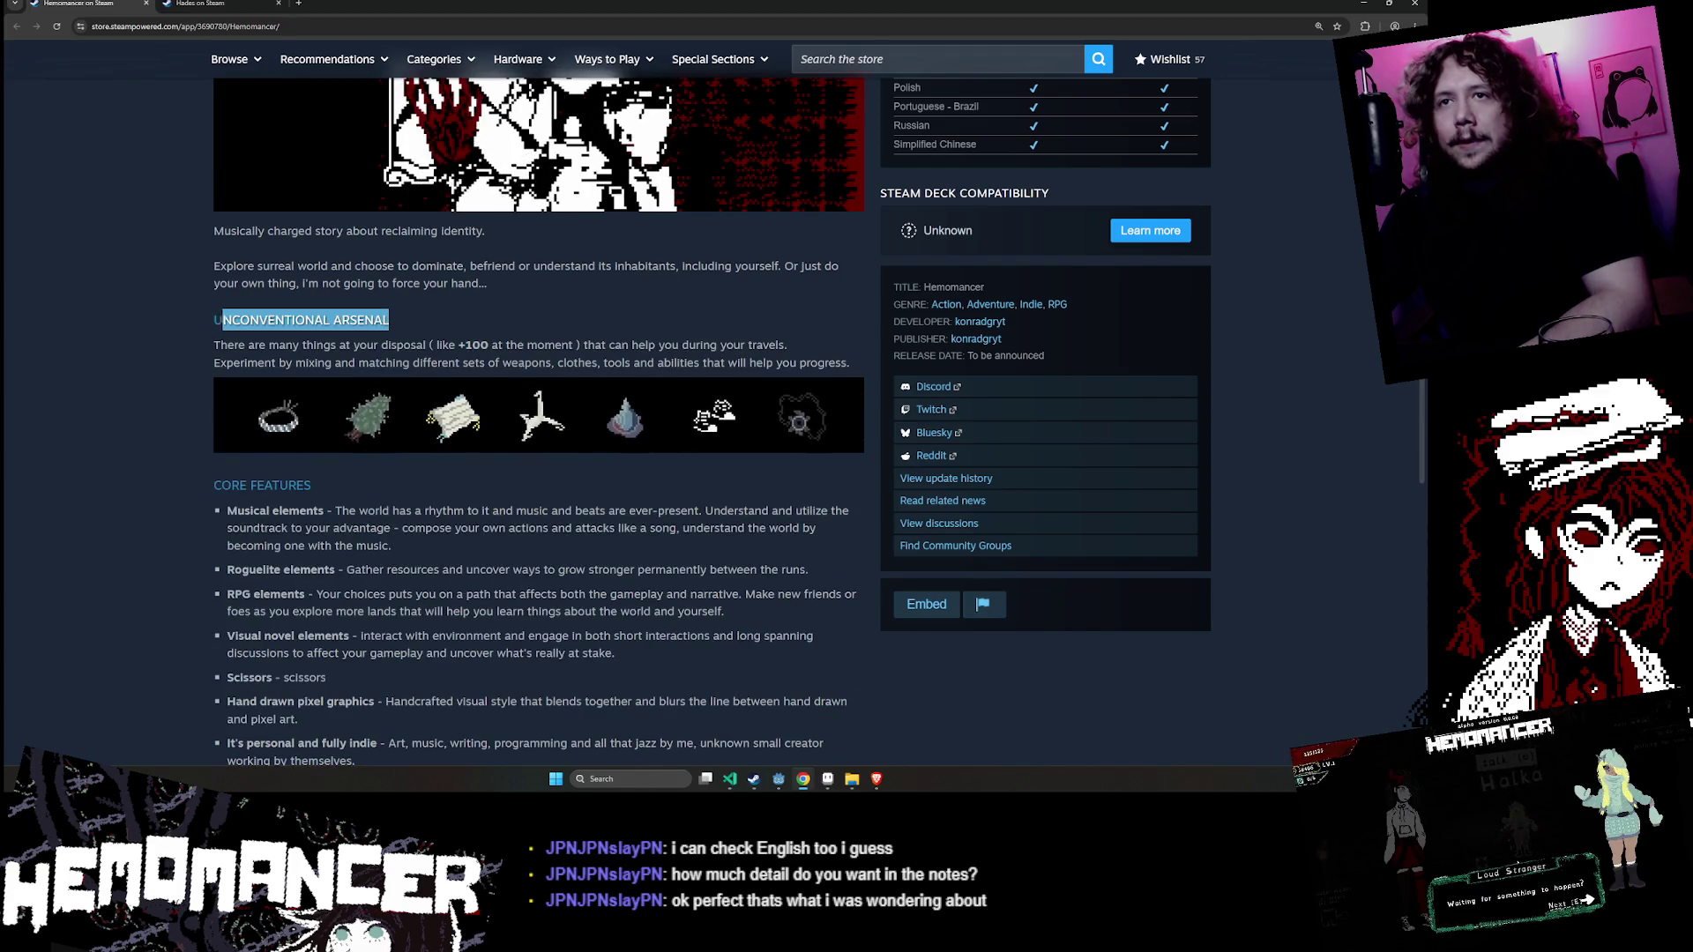
{"action": "mouse_move", "coordinate": [213, 320]}
{"action": "left_mouse_down"}
{"action": "mouse_move", "coordinate": [232, 320]}
{"action": "mouse_move", "coordinate": [211, 529]}
{"action": "mouse_move", "coordinate": [204, 323]}
{"action": "left_mouse_up"}
{"action": "triple_click", "coordinate": [204, 322]}
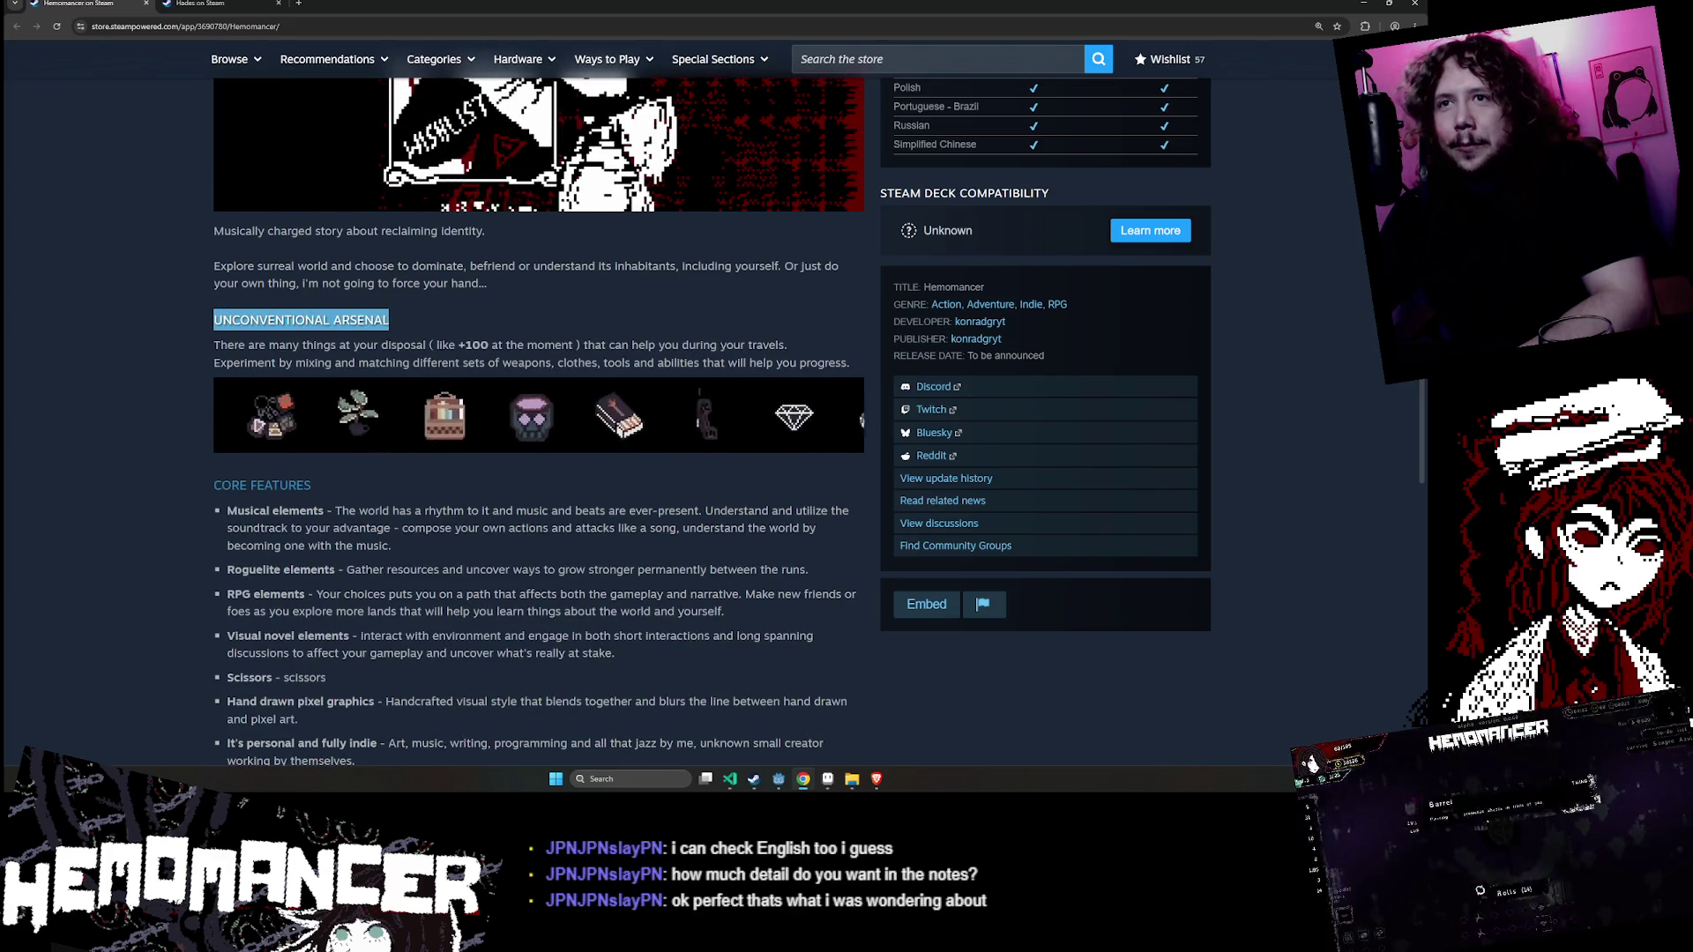
{"action": "left_click", "coordinate": [557, 323]}
{"action": "key", "text": "F12"}
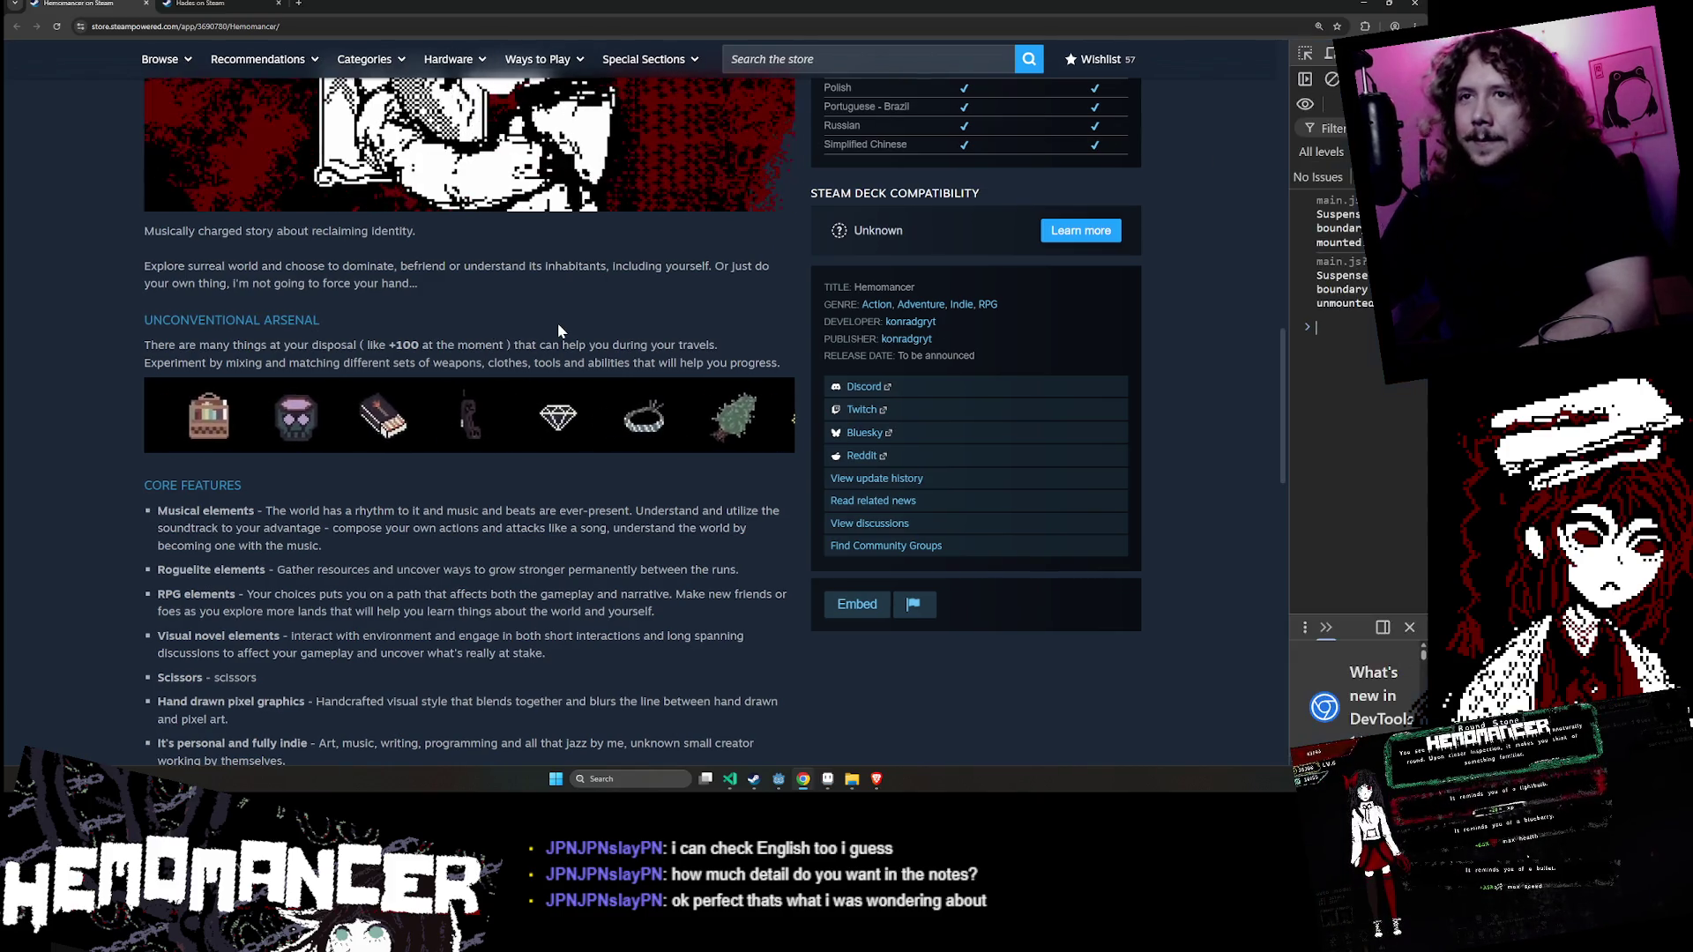
- Inspect the h2 heading and live-edit its text to 'INTTRUGINUNG CHARACTERS' in the Elements panel
{"action": "left_click", "coordinate": [1305, 55]}
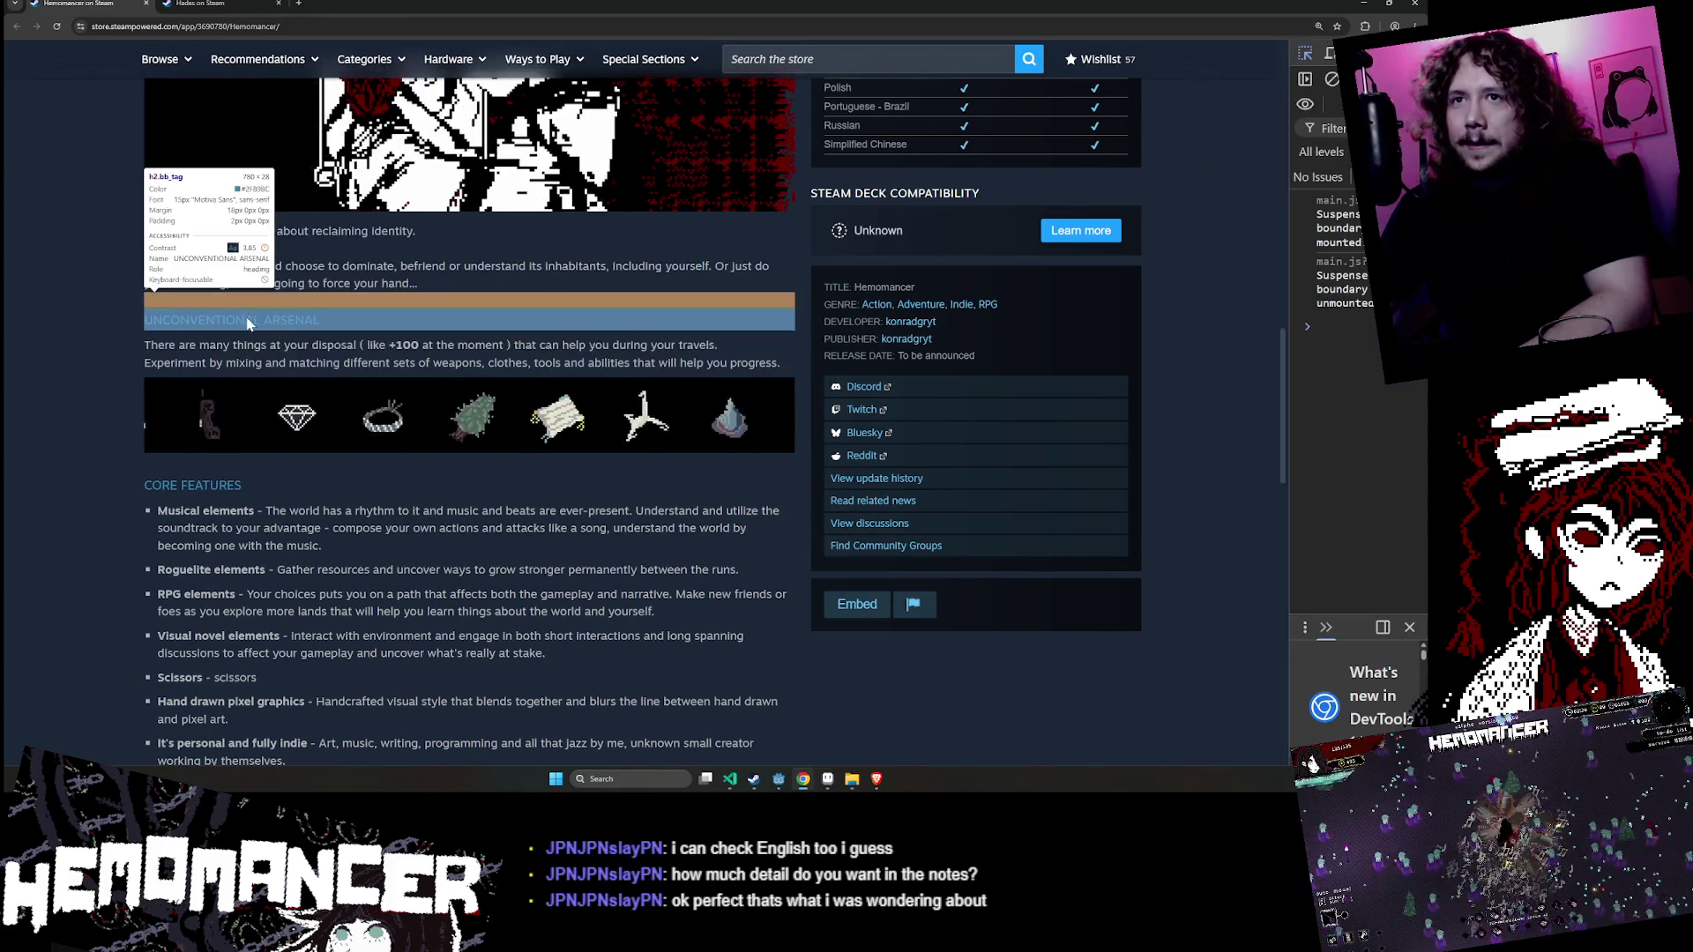
{"action": "left_click", "coordinate": [264, 320]}
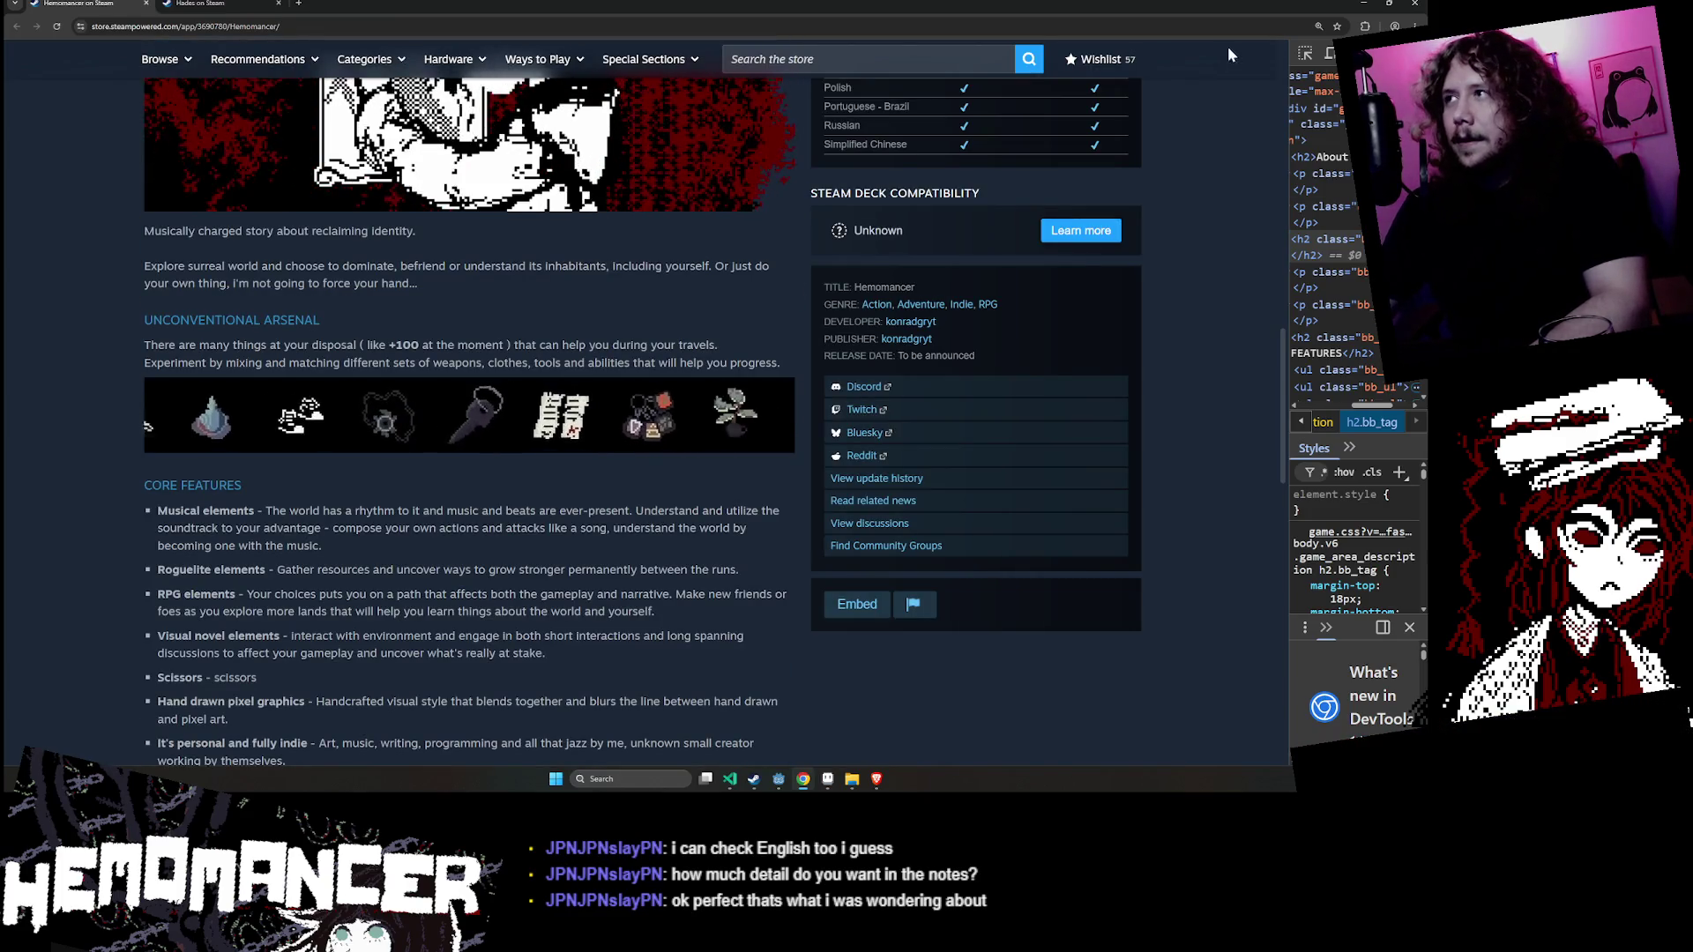
{"action": "key", "text": "ctrl+shift+c"}
{"action": "left_click", "coordinate": [173, 321]}
{"action": "type", "text": "M"}
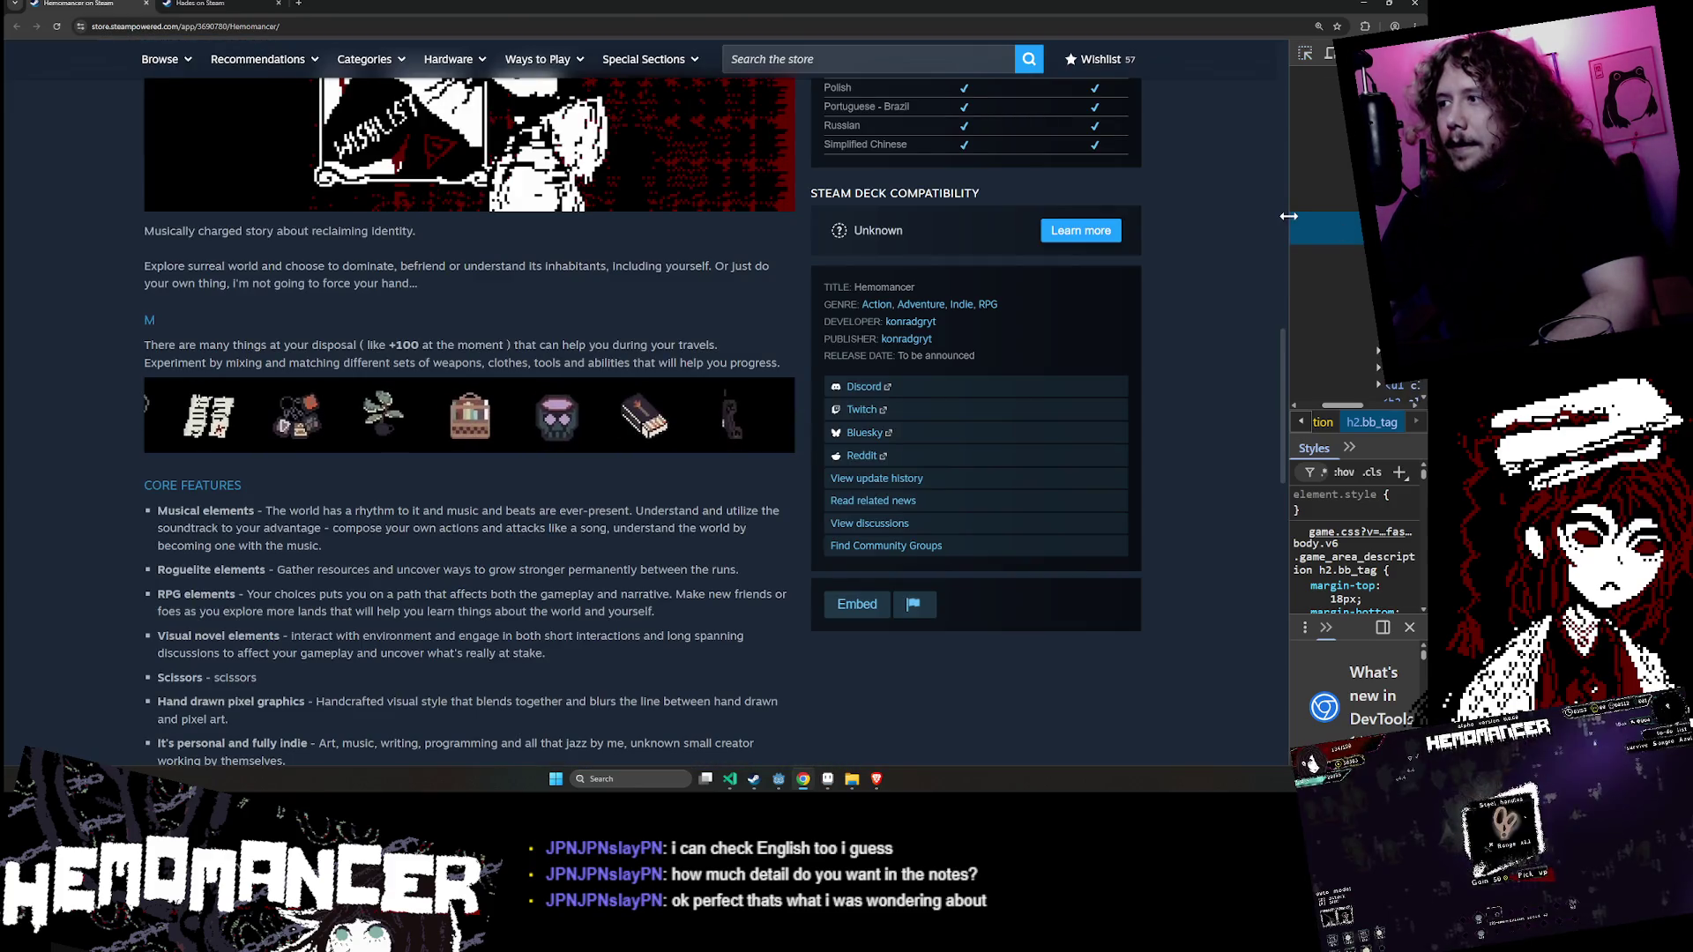
{"action": "left_click_drag", "start_coordinate": [1287, 224], "coordinate": [1118, 220]}
{"action": "type", "text": "INTRIGUINUNG CHA"}
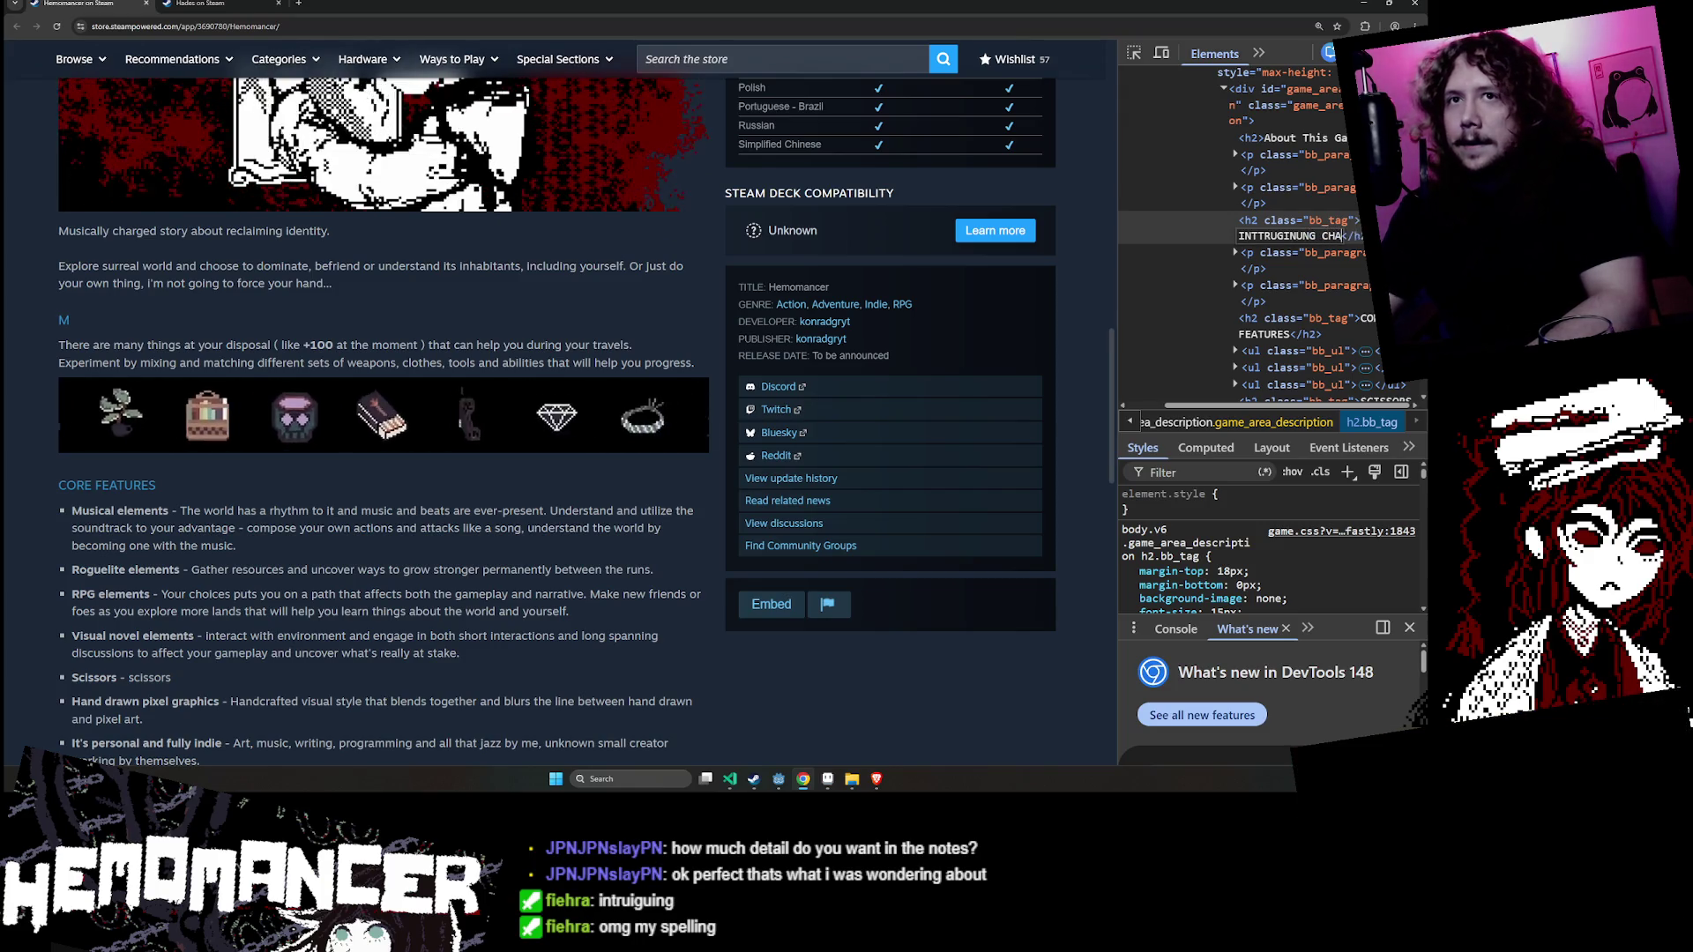
{"action": "key", "text": "Return"}
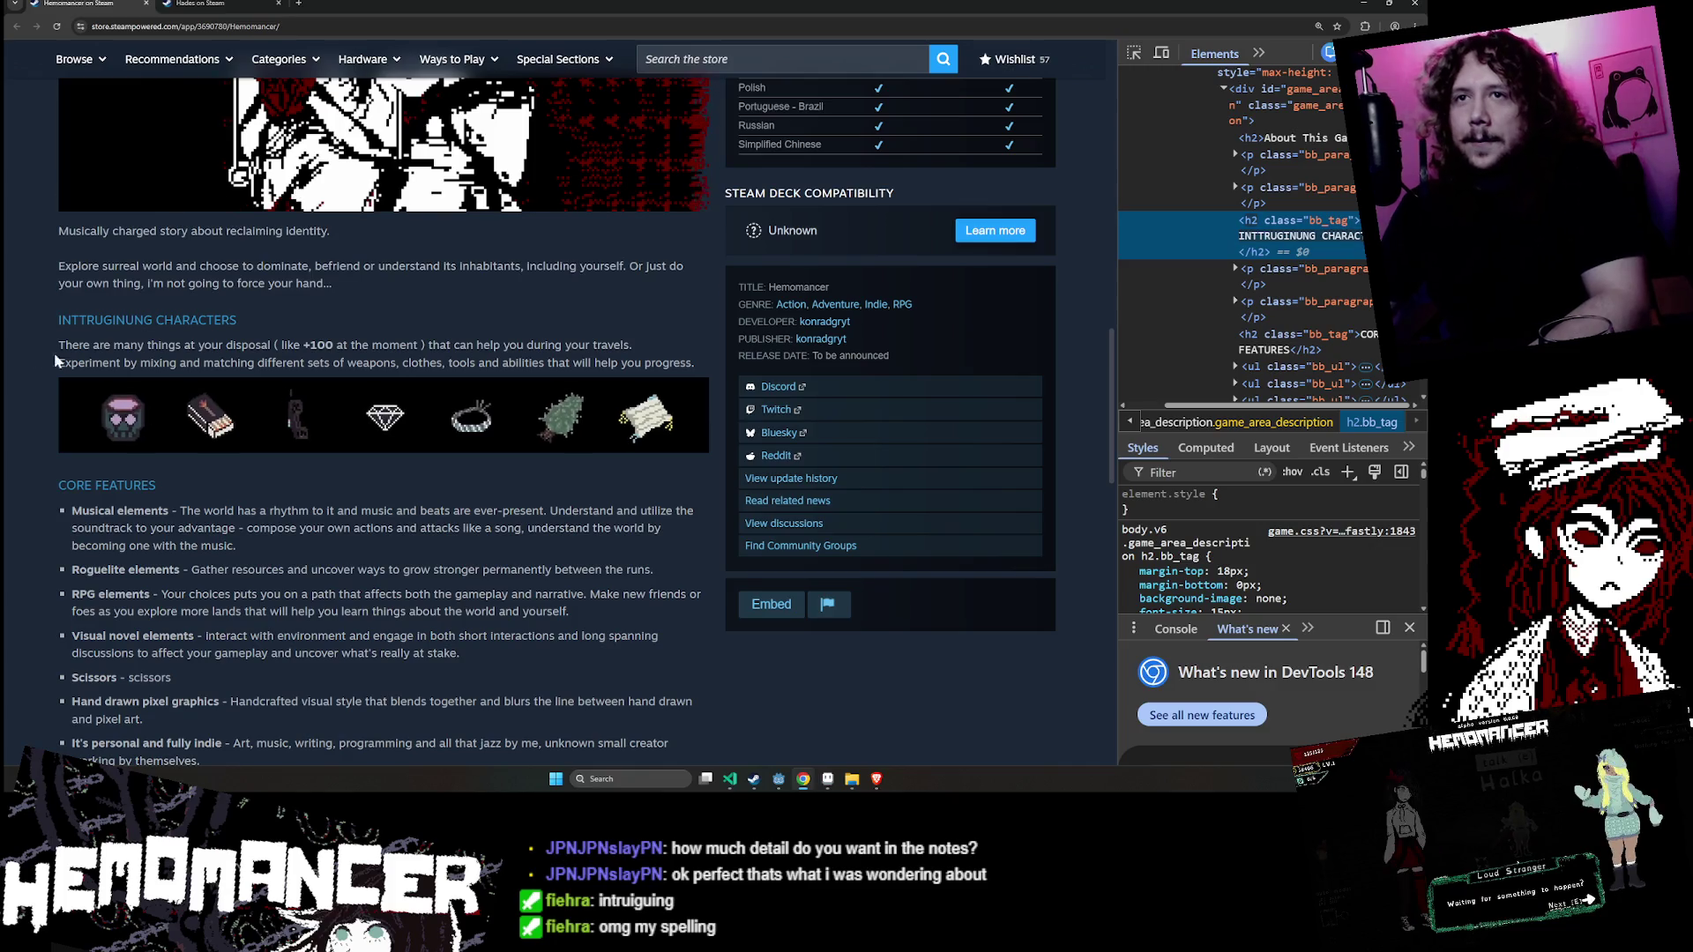
{"action": "left_click_drag", "start_coordinate": [670, 760], "coordinate": [207, 319]}
{"action": "left_click", "coordinate": [208, 319]}
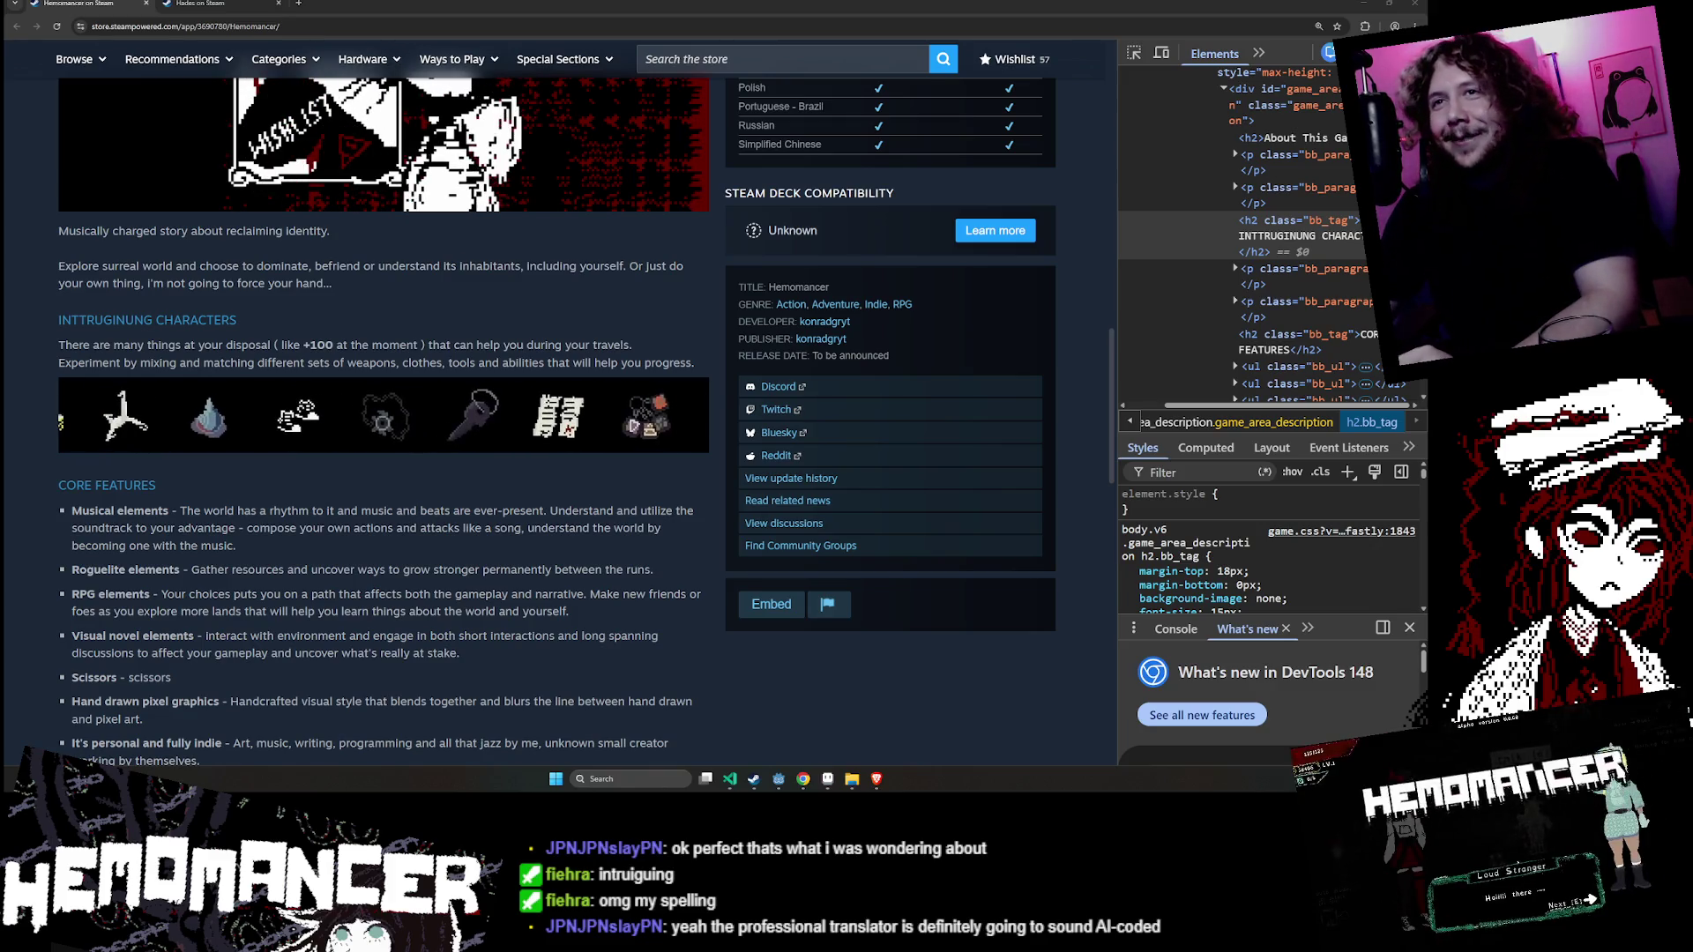
- Reload the store page to restore UNCONVENTIONAL ARSENAL, close DevTools, and switch to Aseprite
{"action": "scroll", "coordinate": [506, 551], "scroll_direction": "up", "scroll_amount": 1}
{"action": "scroll", "coordinate": [492, 575], "scroll_direction": "down", "scroll_amount": 1}
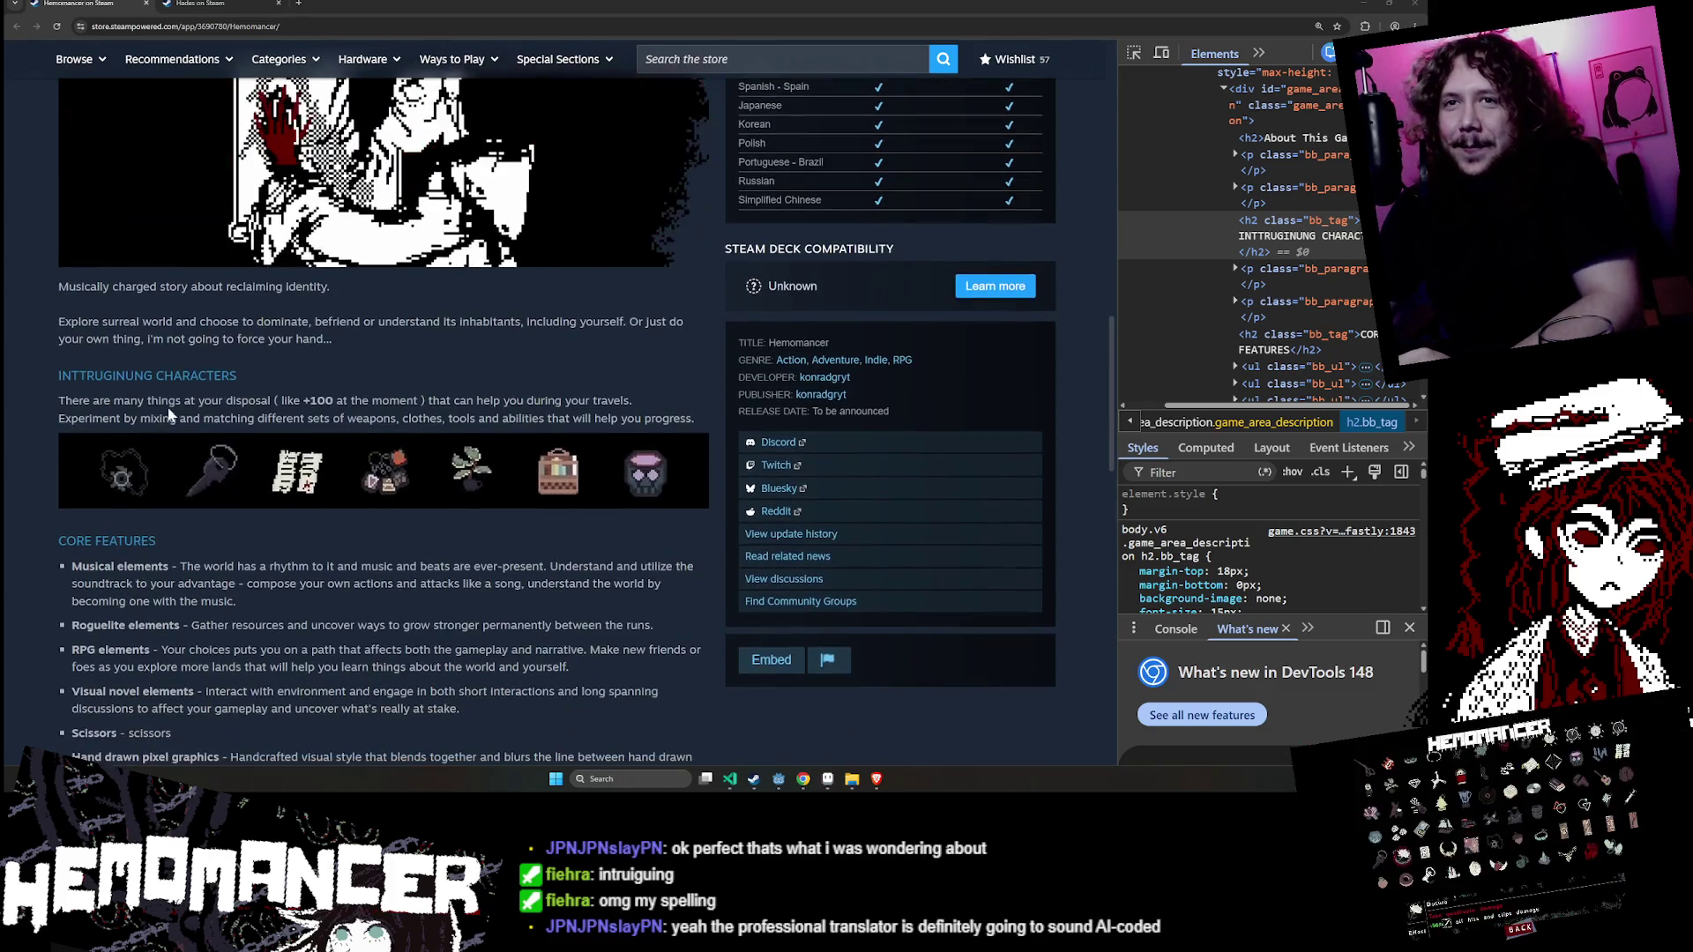
{"action": "left_click_drag", "start_coordinate": [58, 401], "coordinate": [114, 398]}
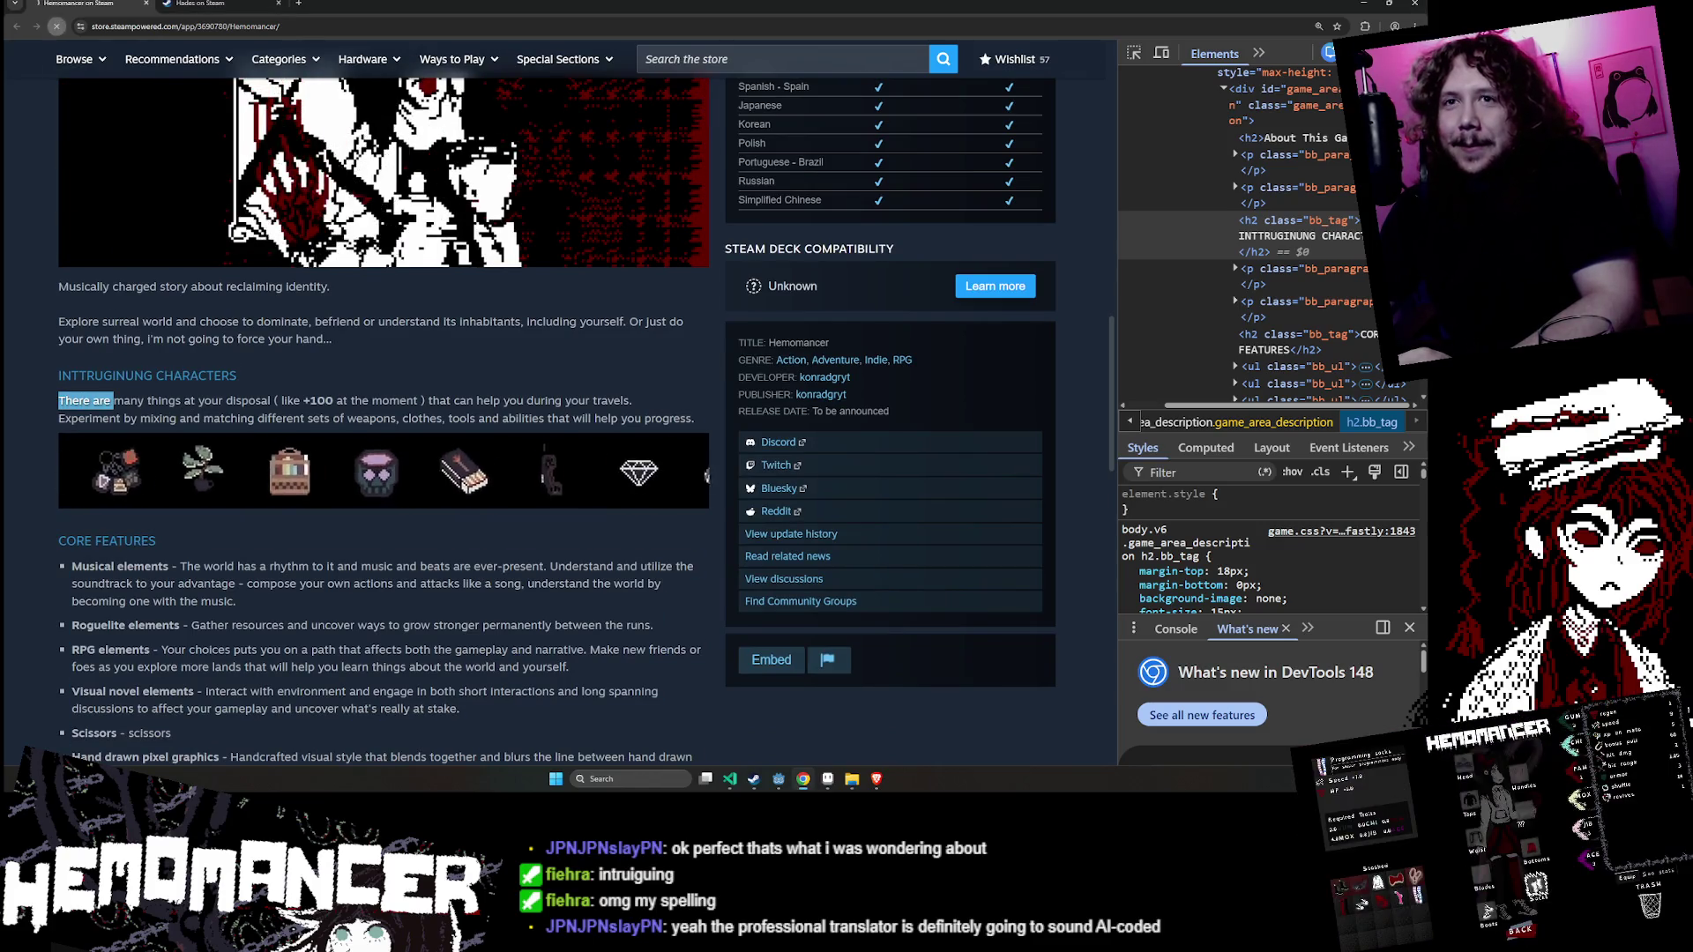
{"action": "left_click", "coordinate": [57, 25]}
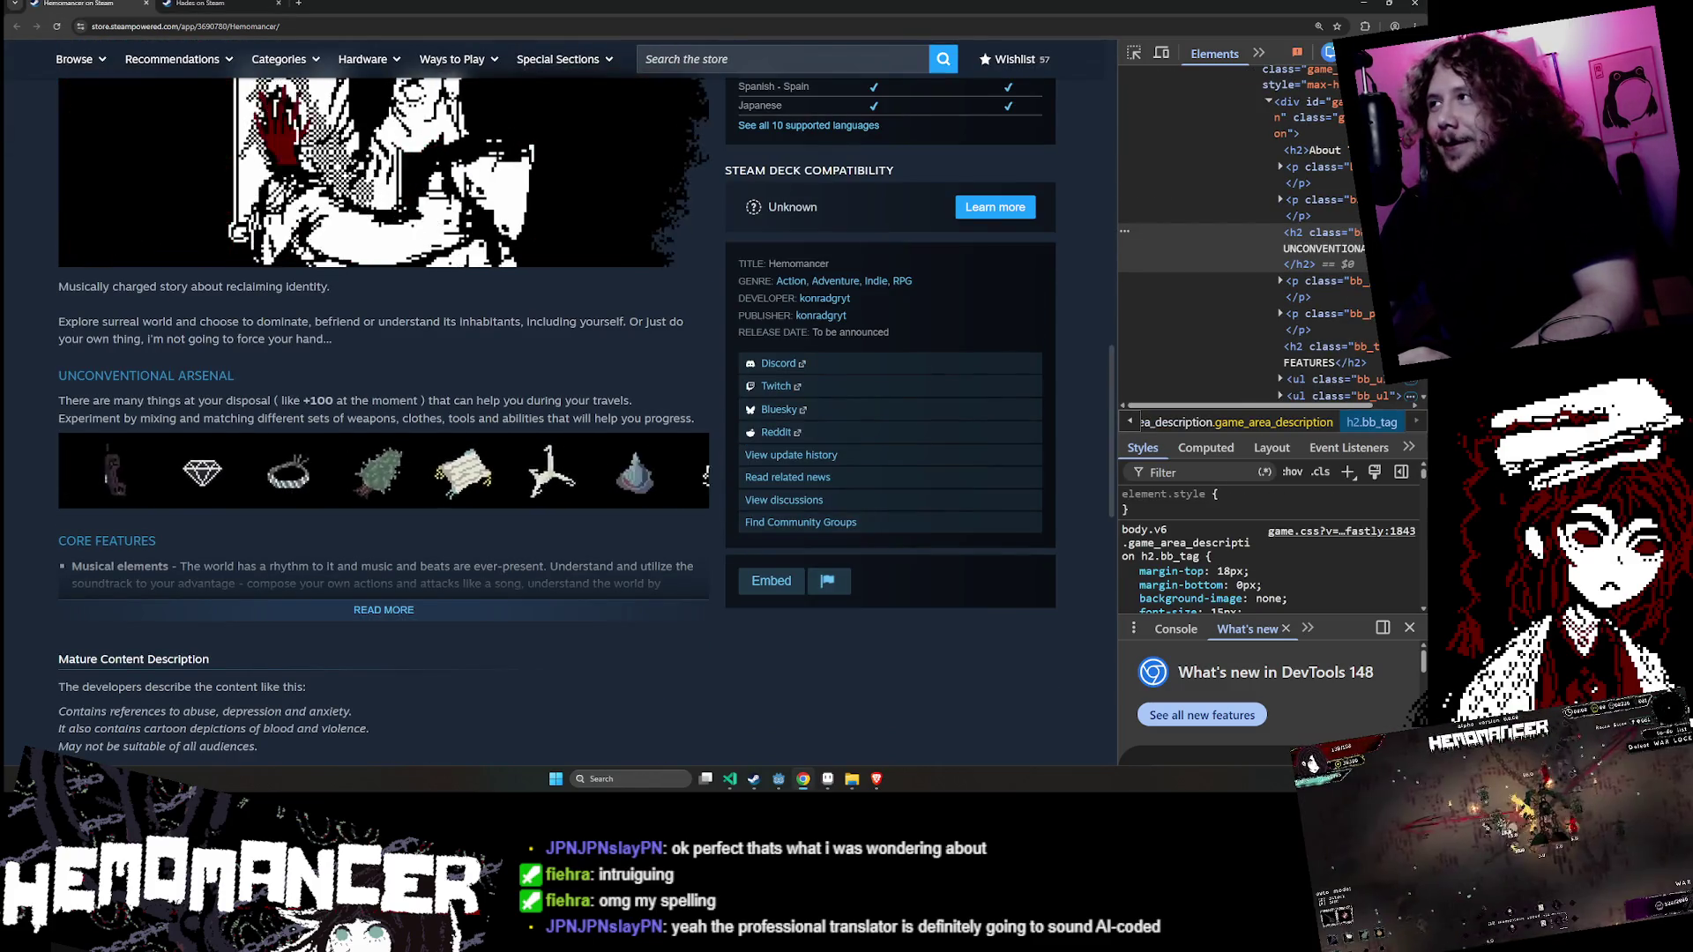
{"action": "key", "text": "F12"}
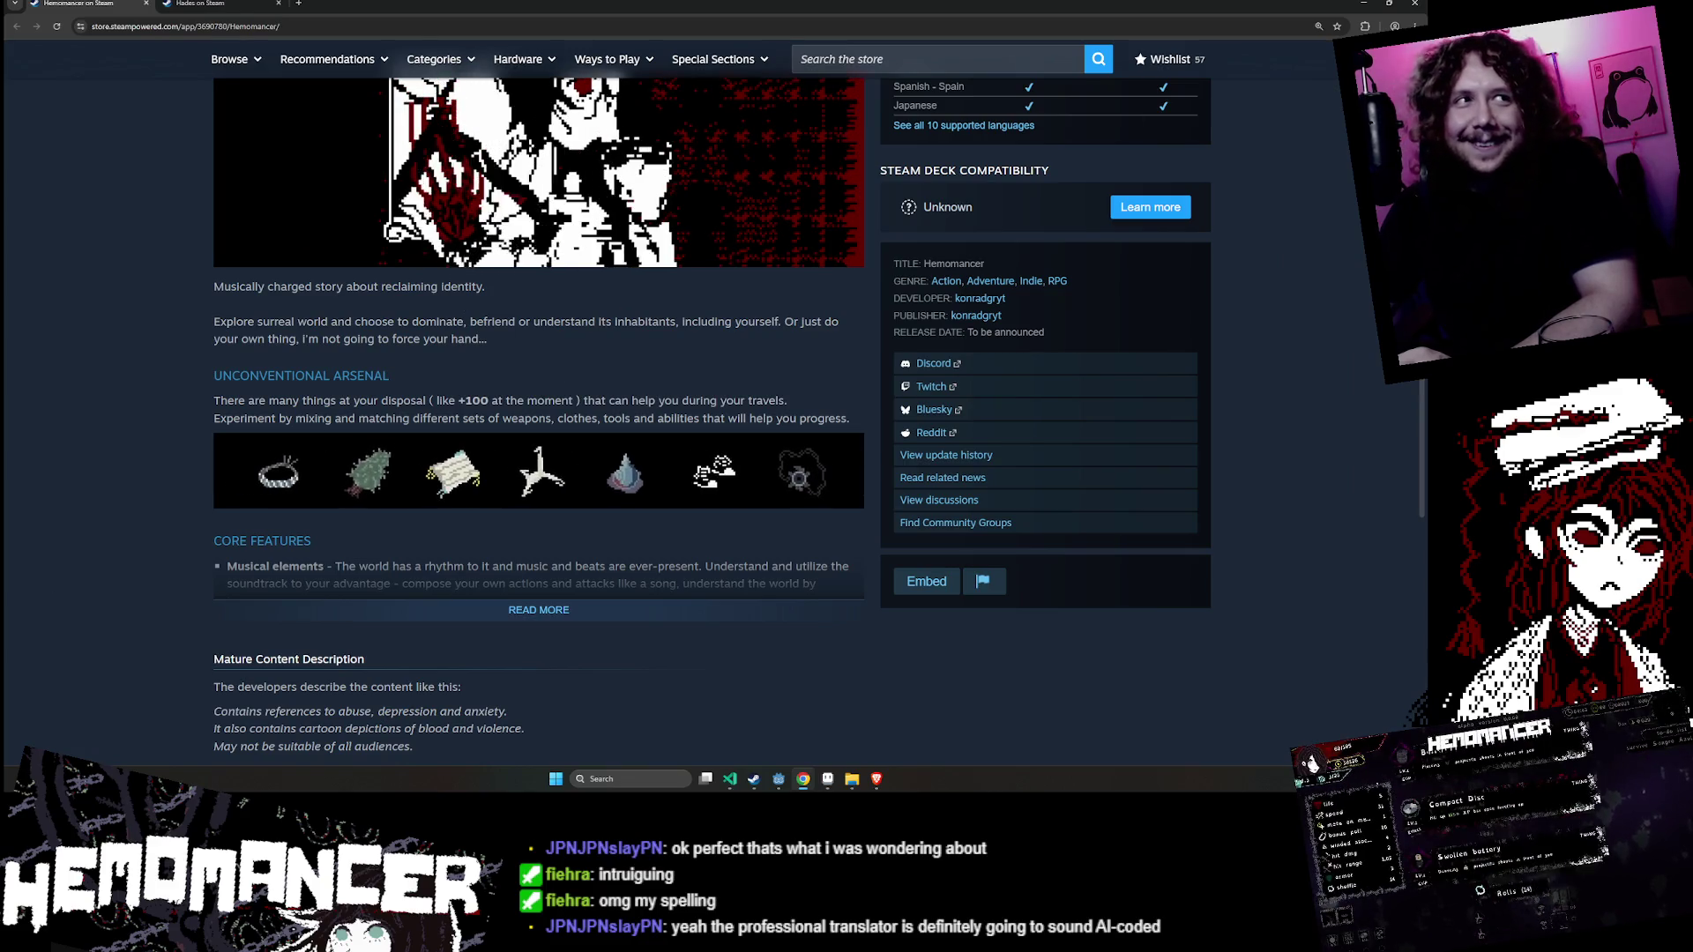
{"action": "left_click", "coordinate": [829, 779]}
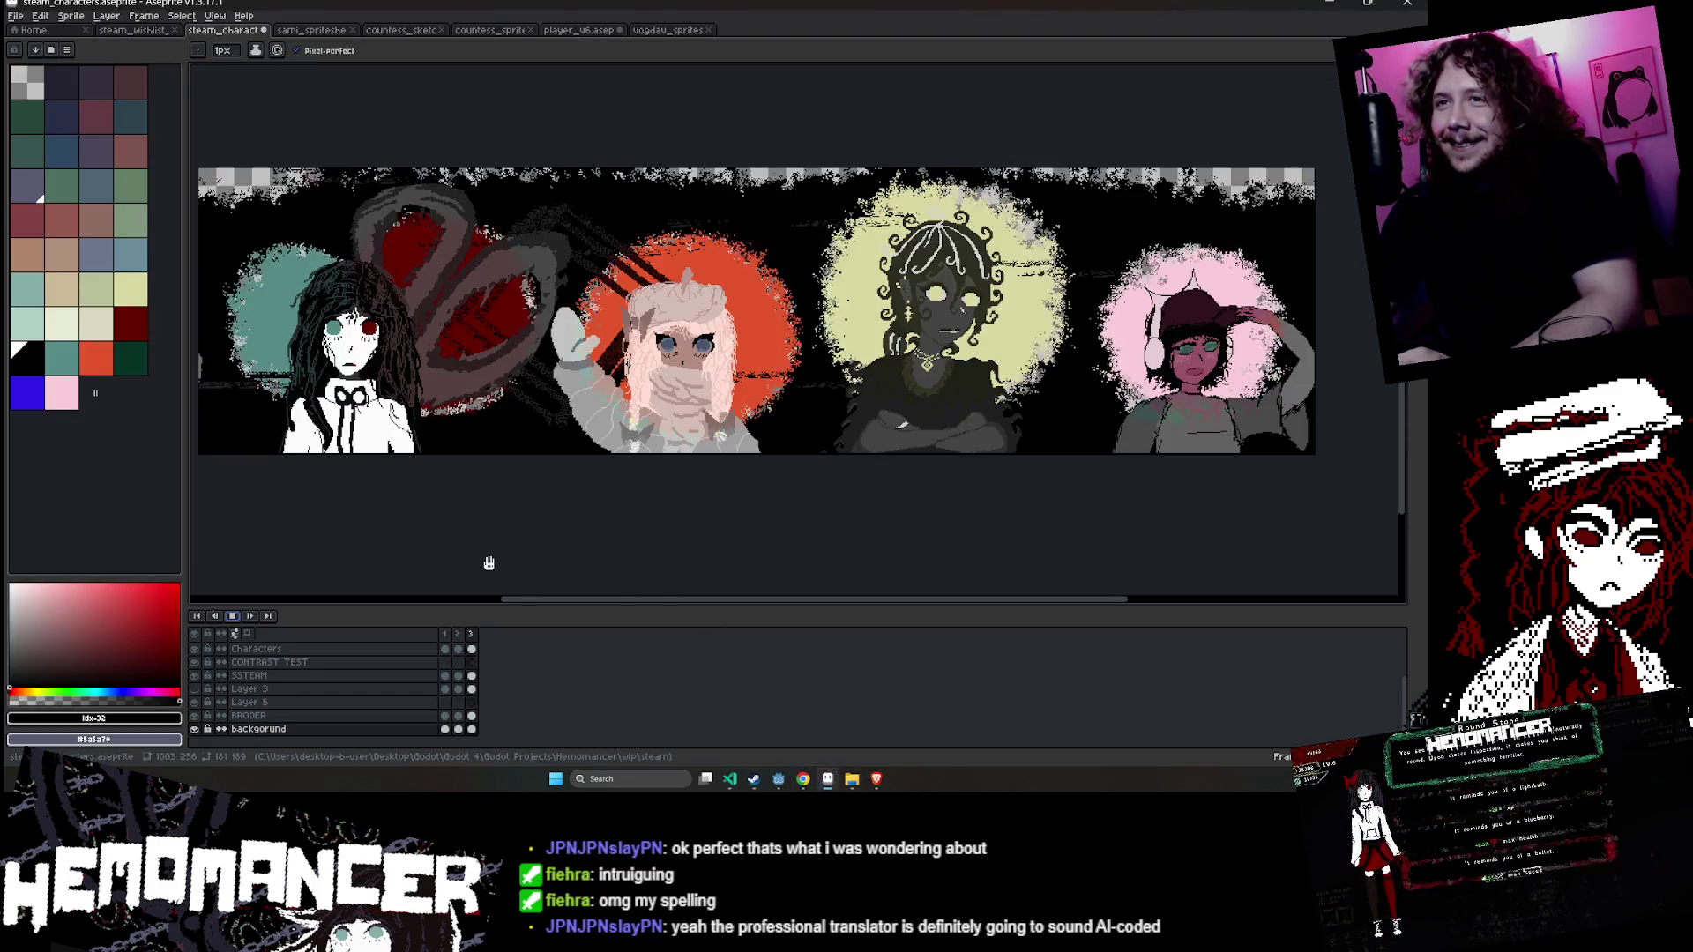
- Stop playback on frame 1 and hide all layers, briefly opening the CONTRAST TEST layer properties
{"action": "left_click", "coordinate": [444, 730]}
{"action": "scroll", "coordinate": [426, 521], "scroll_direction": "left", "scroll_amount": 5}
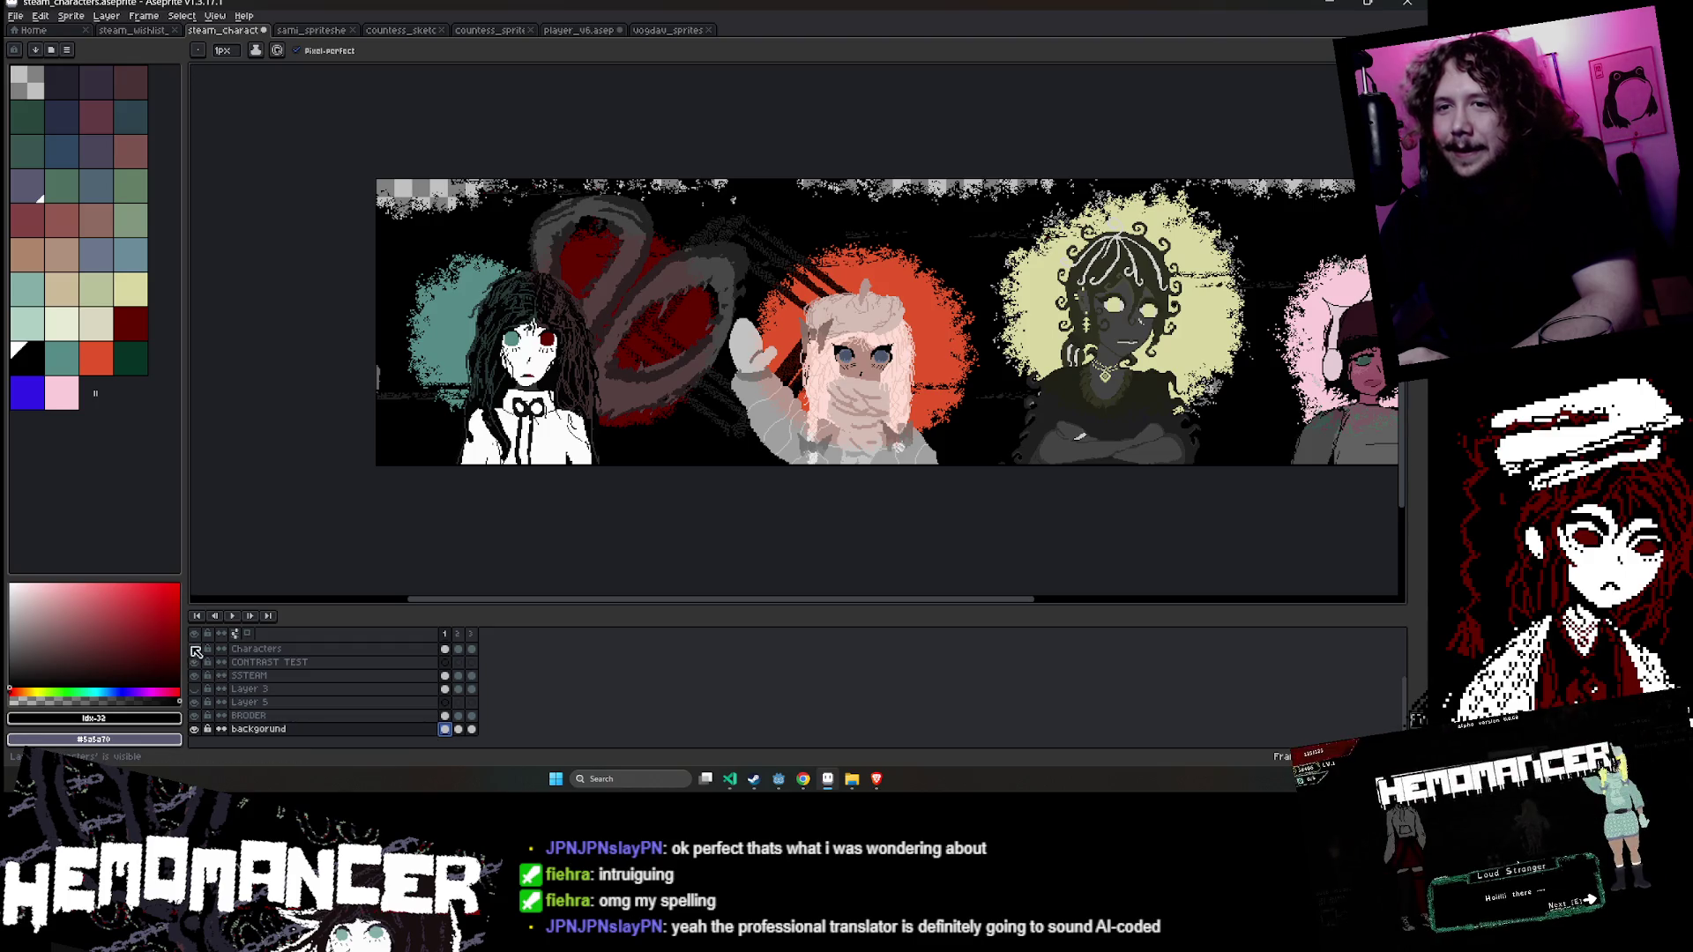
{"action": "left_click", "coordinate": [196, 634]}
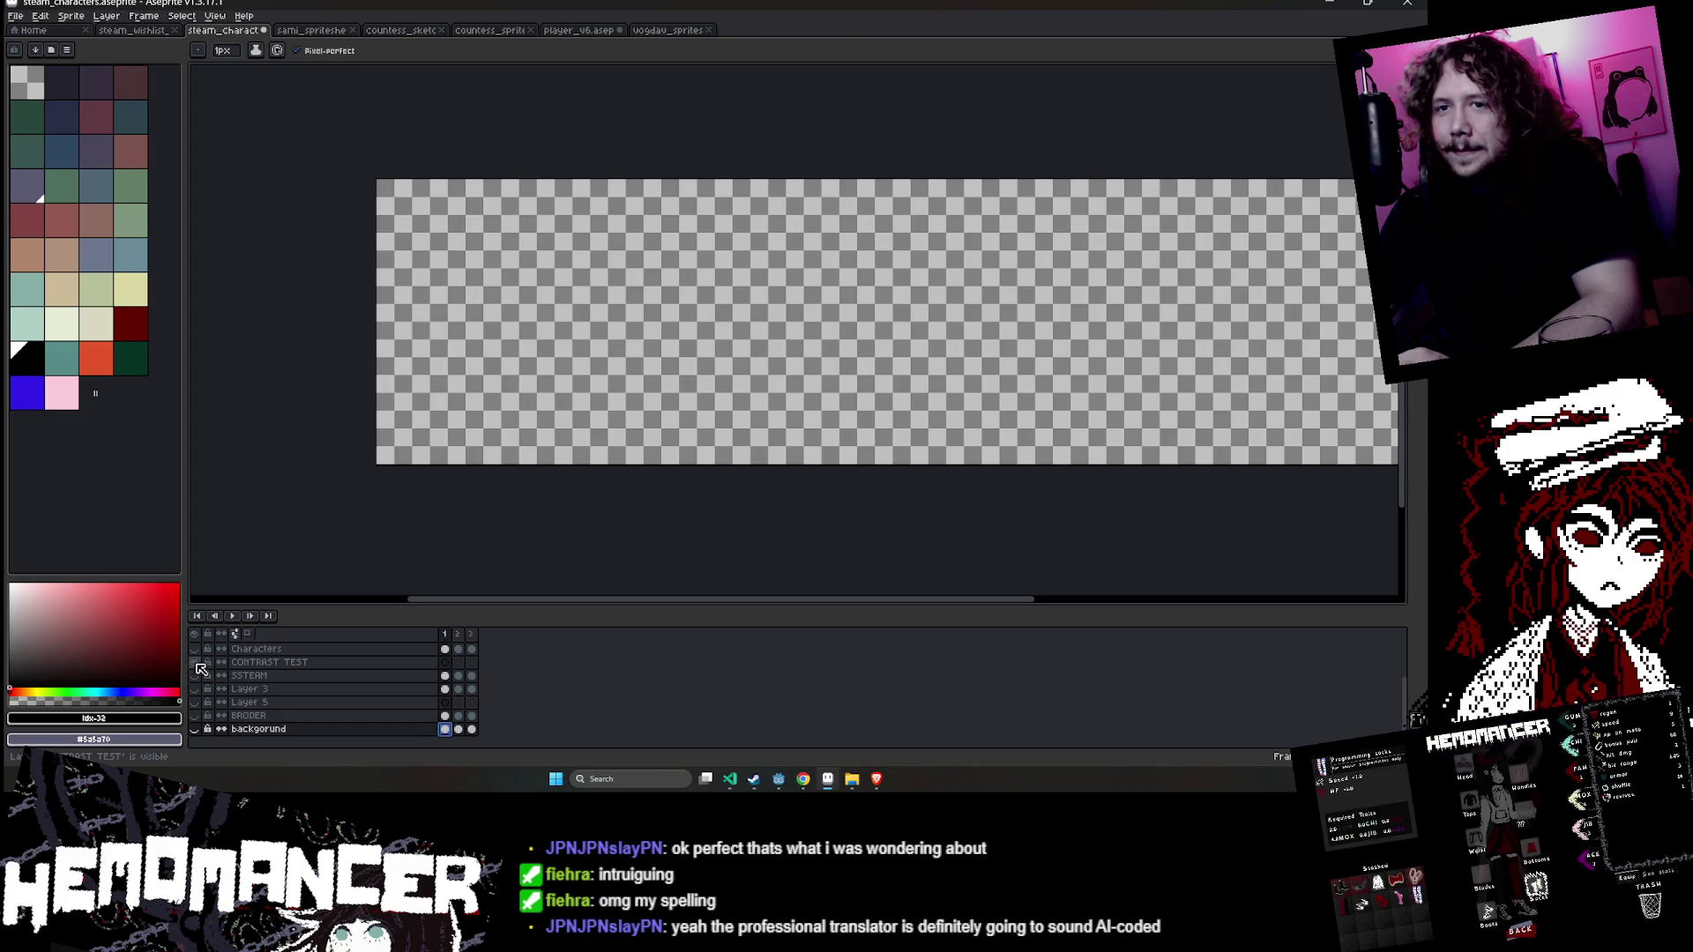
{"action": "double_click", "coordinate": [265, 662]}
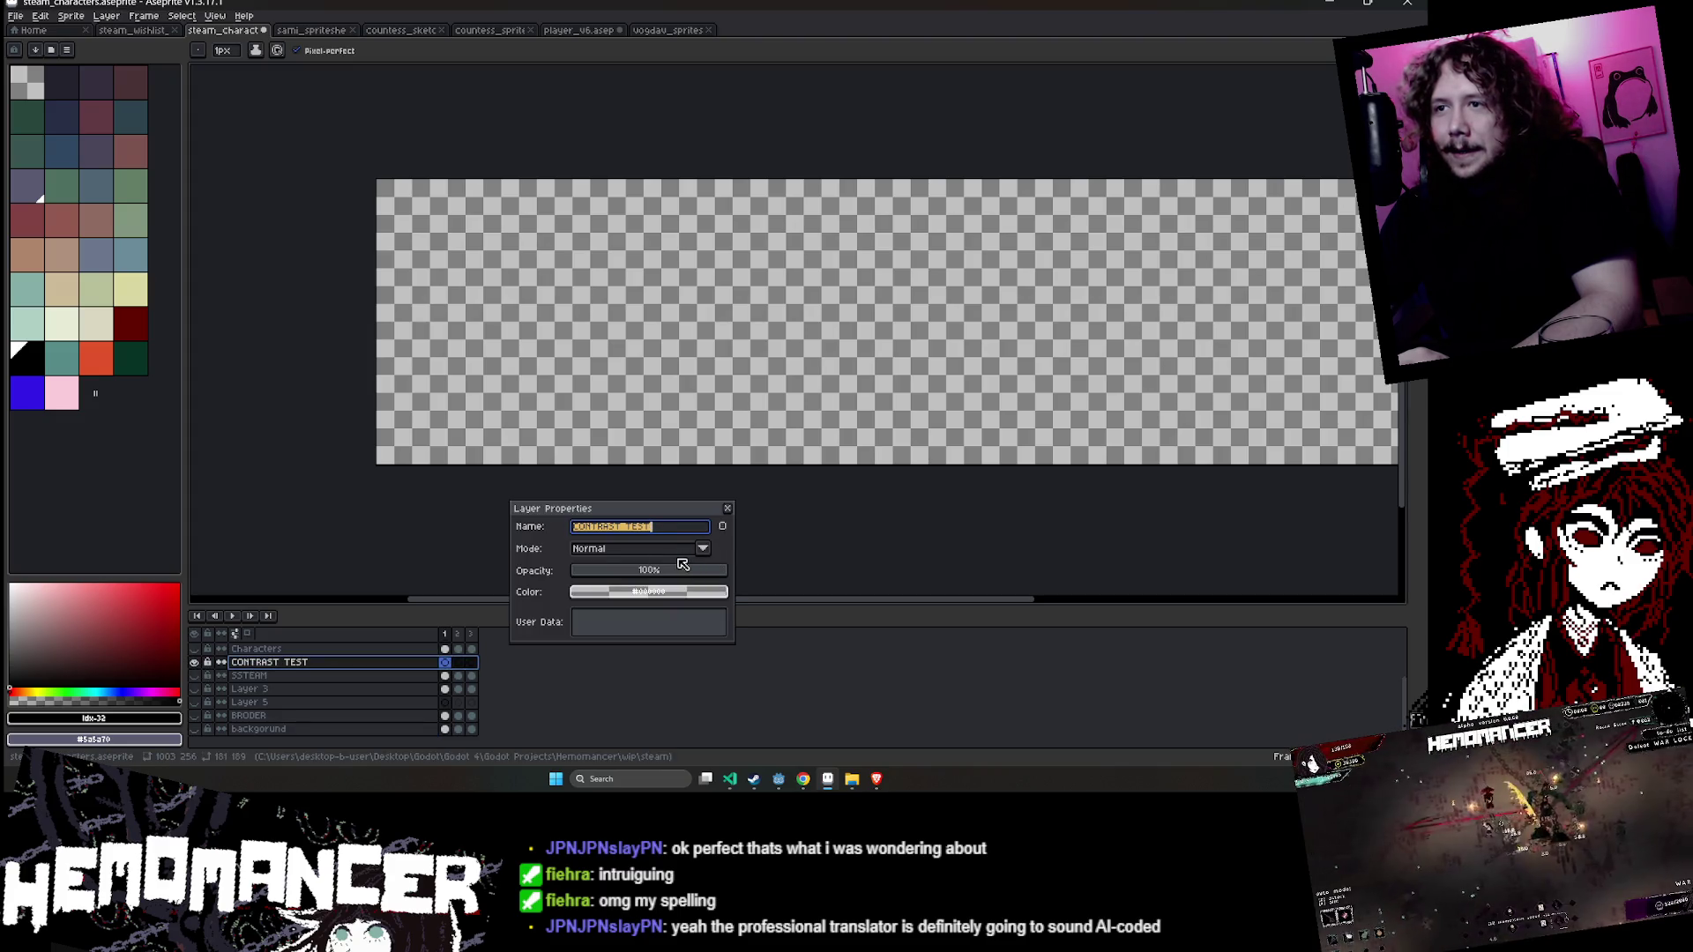
{"action": "key", "text": "Return"}
- Toggle the Characters and Characters 2 layer visibility on and off
{"action": "left_click", "coordinate": [194, 649]}
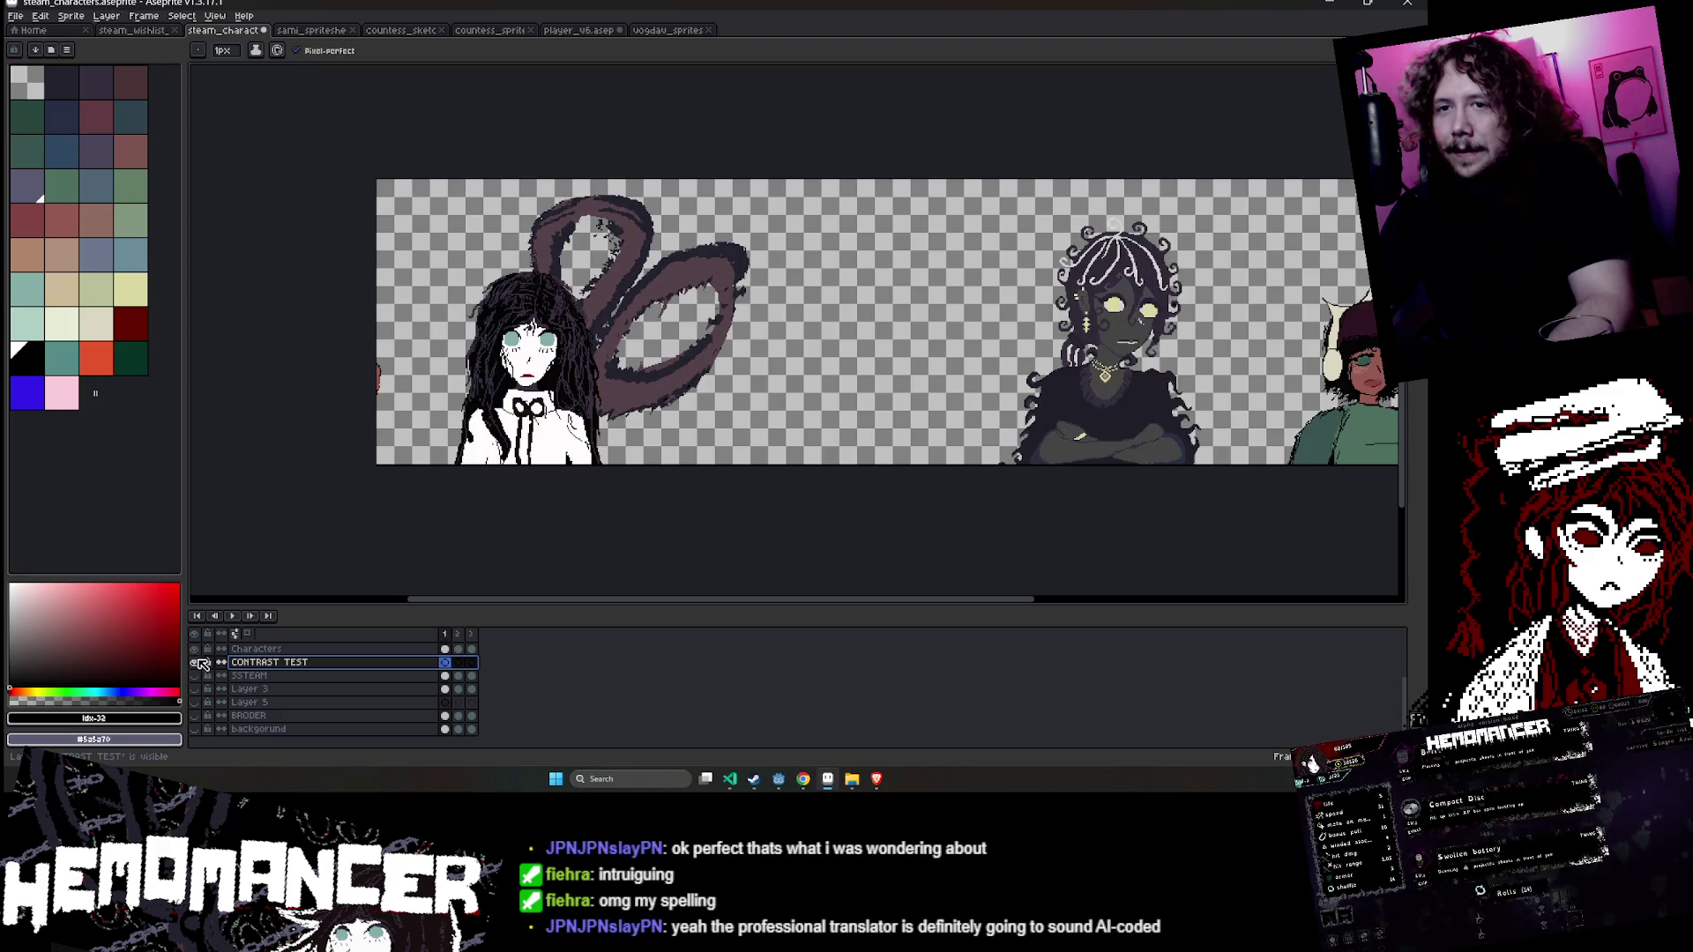
{"action": "scroll", "coordinate": [201, 667], "scroll_direction": "up", "scroll_amount": 1}
{"action": "left_click", "coordinate": [195, 675]}
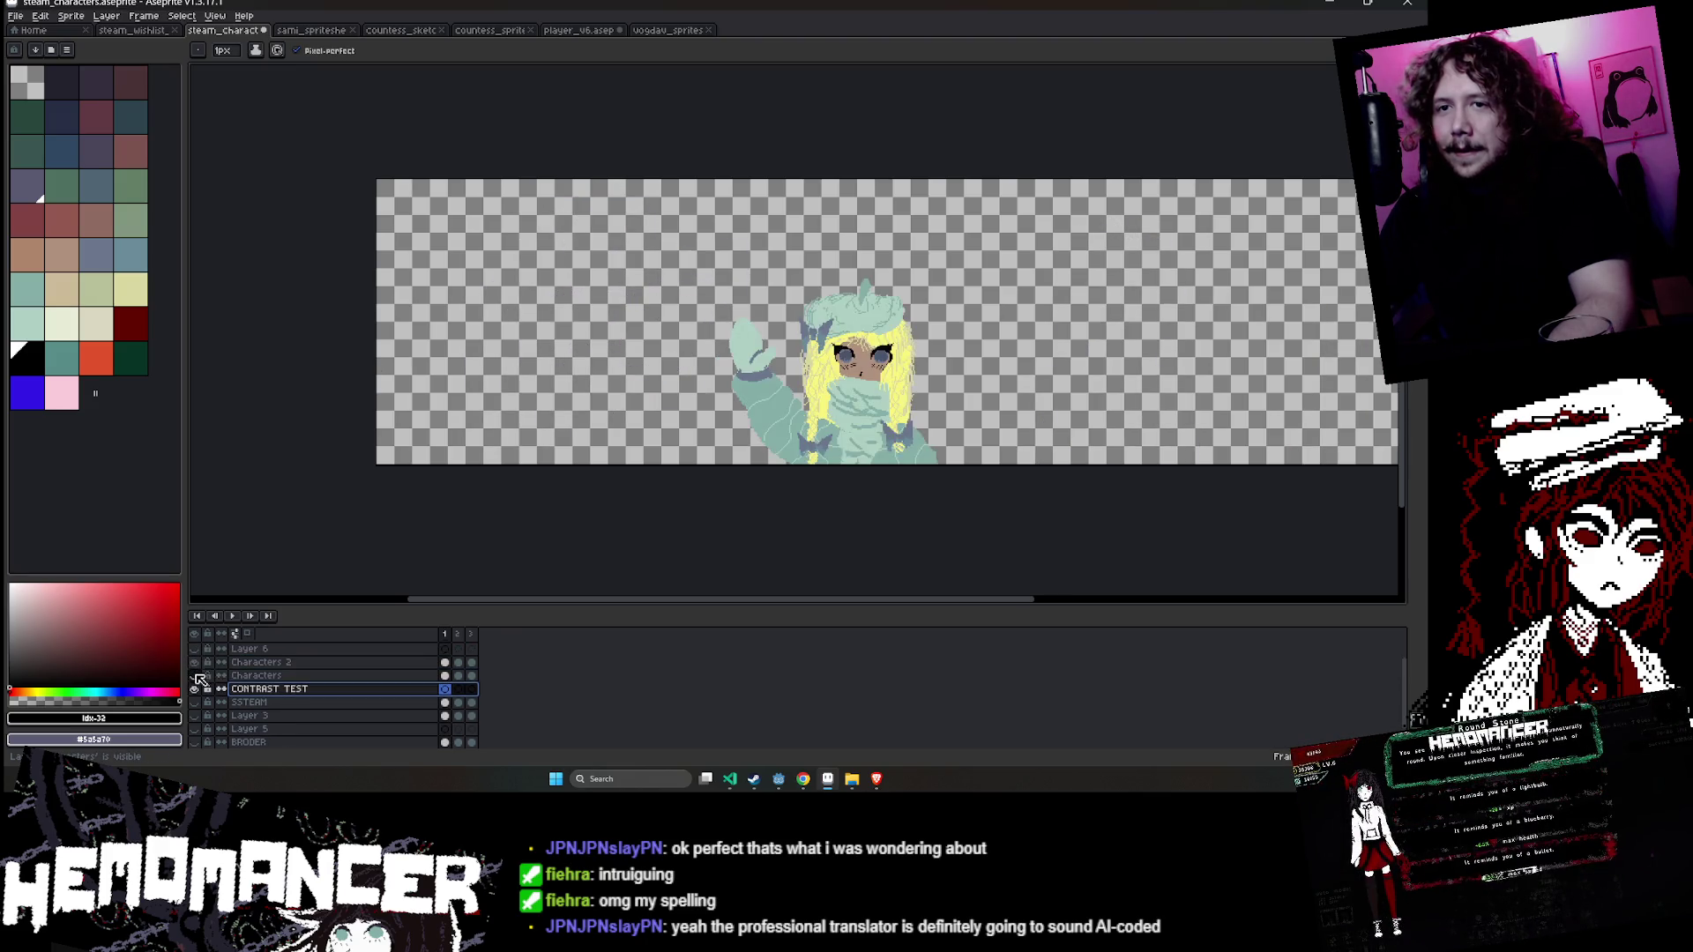
{"action": "left_click", "coordinate": [196, 662]}
{"action": "scroll", "coordinate": [201, 661], "scroll_direction": "up", "scroll_amount": 1}
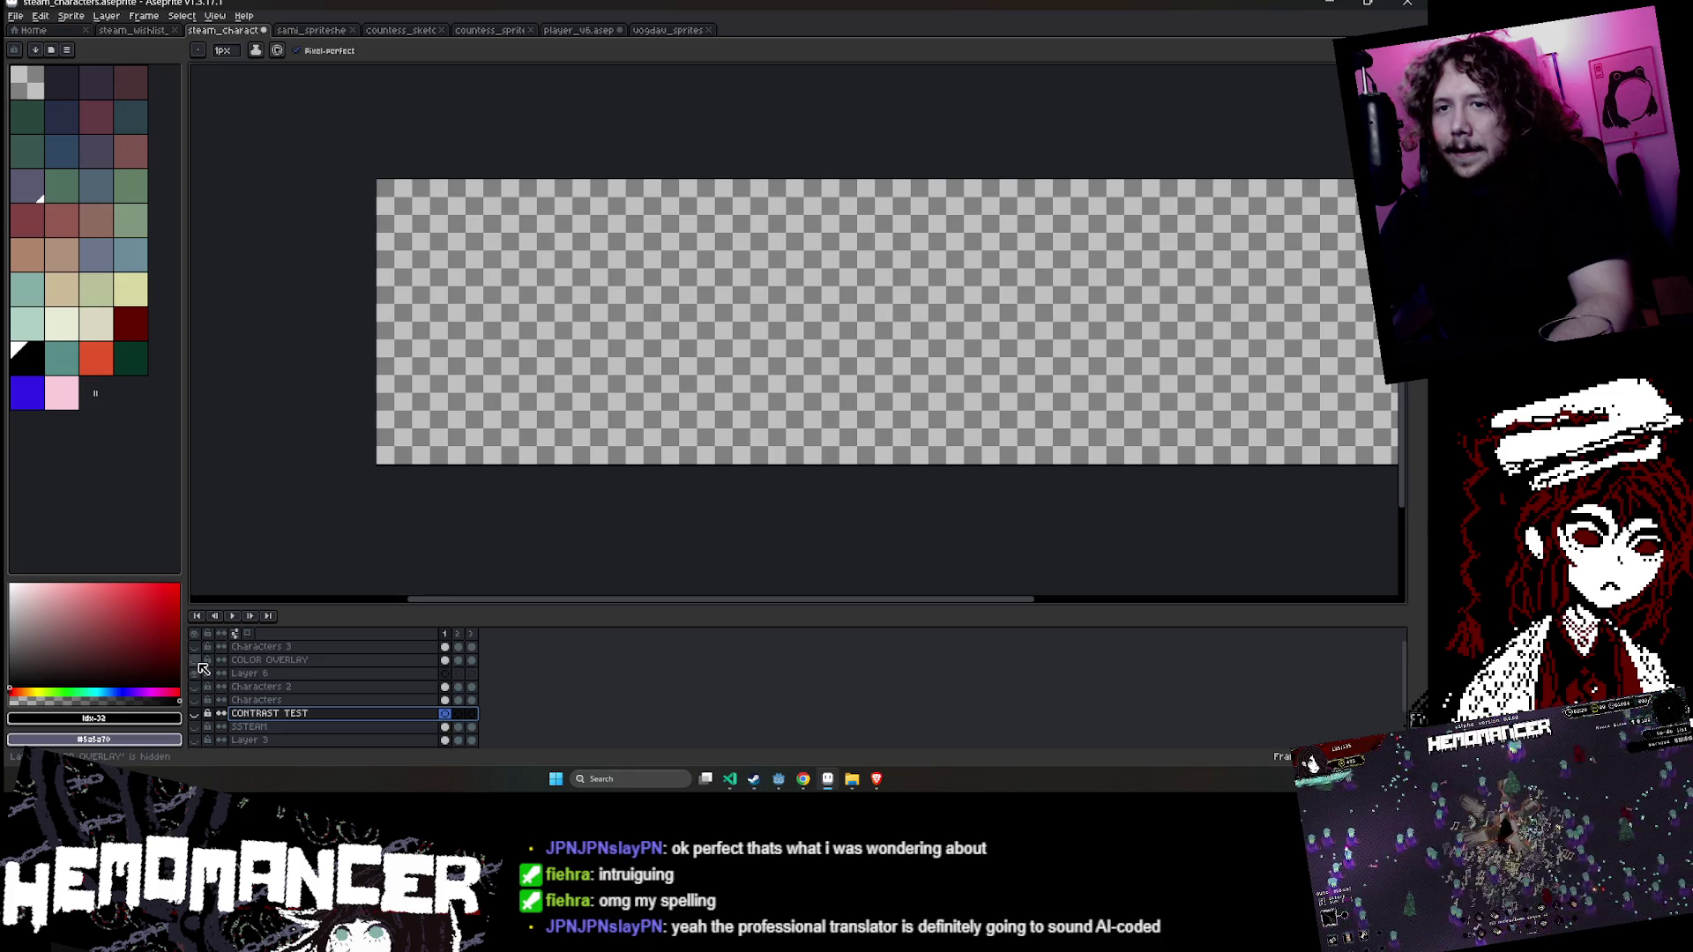
- Show Layer 6 with the coloured circles and pan toward the yellow circle
{"action": "left_click", "coordinate": [196, 674]}
{"action": "scroll", "coordinate": [868, 346], "scroll_direction": "up", "scroll_amount": 1}
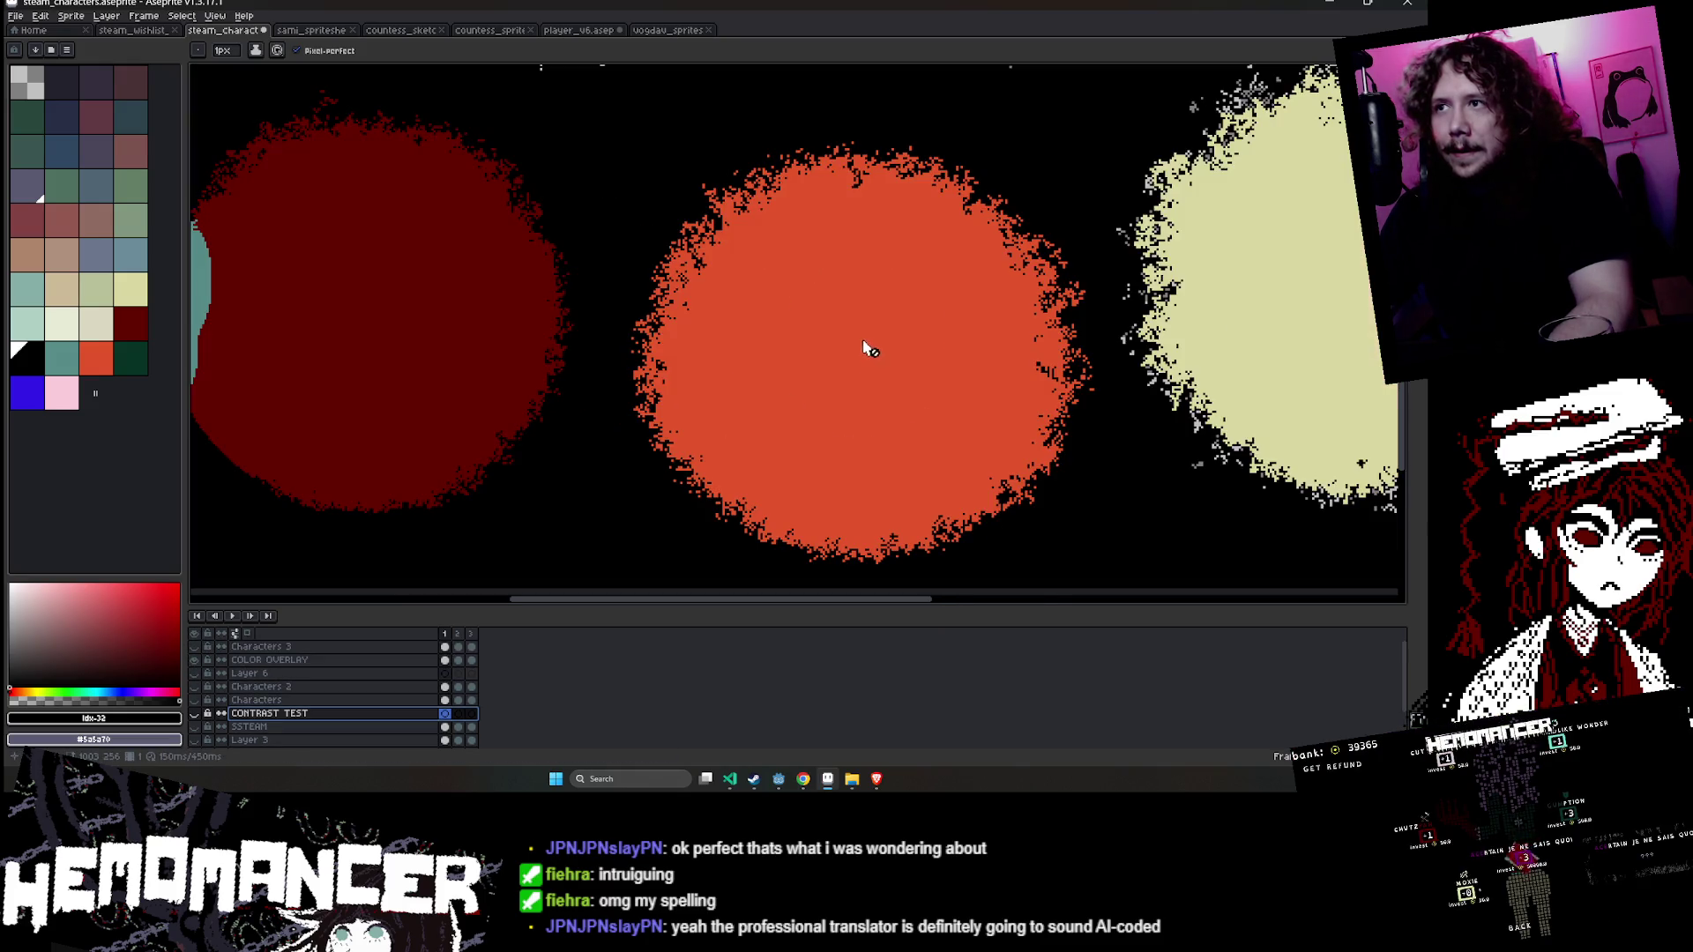
{"action": "scroll", "coordinate": [868, 346], "scroll_direction": "down", "scroll_amount": 1}
{"action": "left_click_drag", "start_coordinate": [973, 460], "coordinate": [711, 473]}
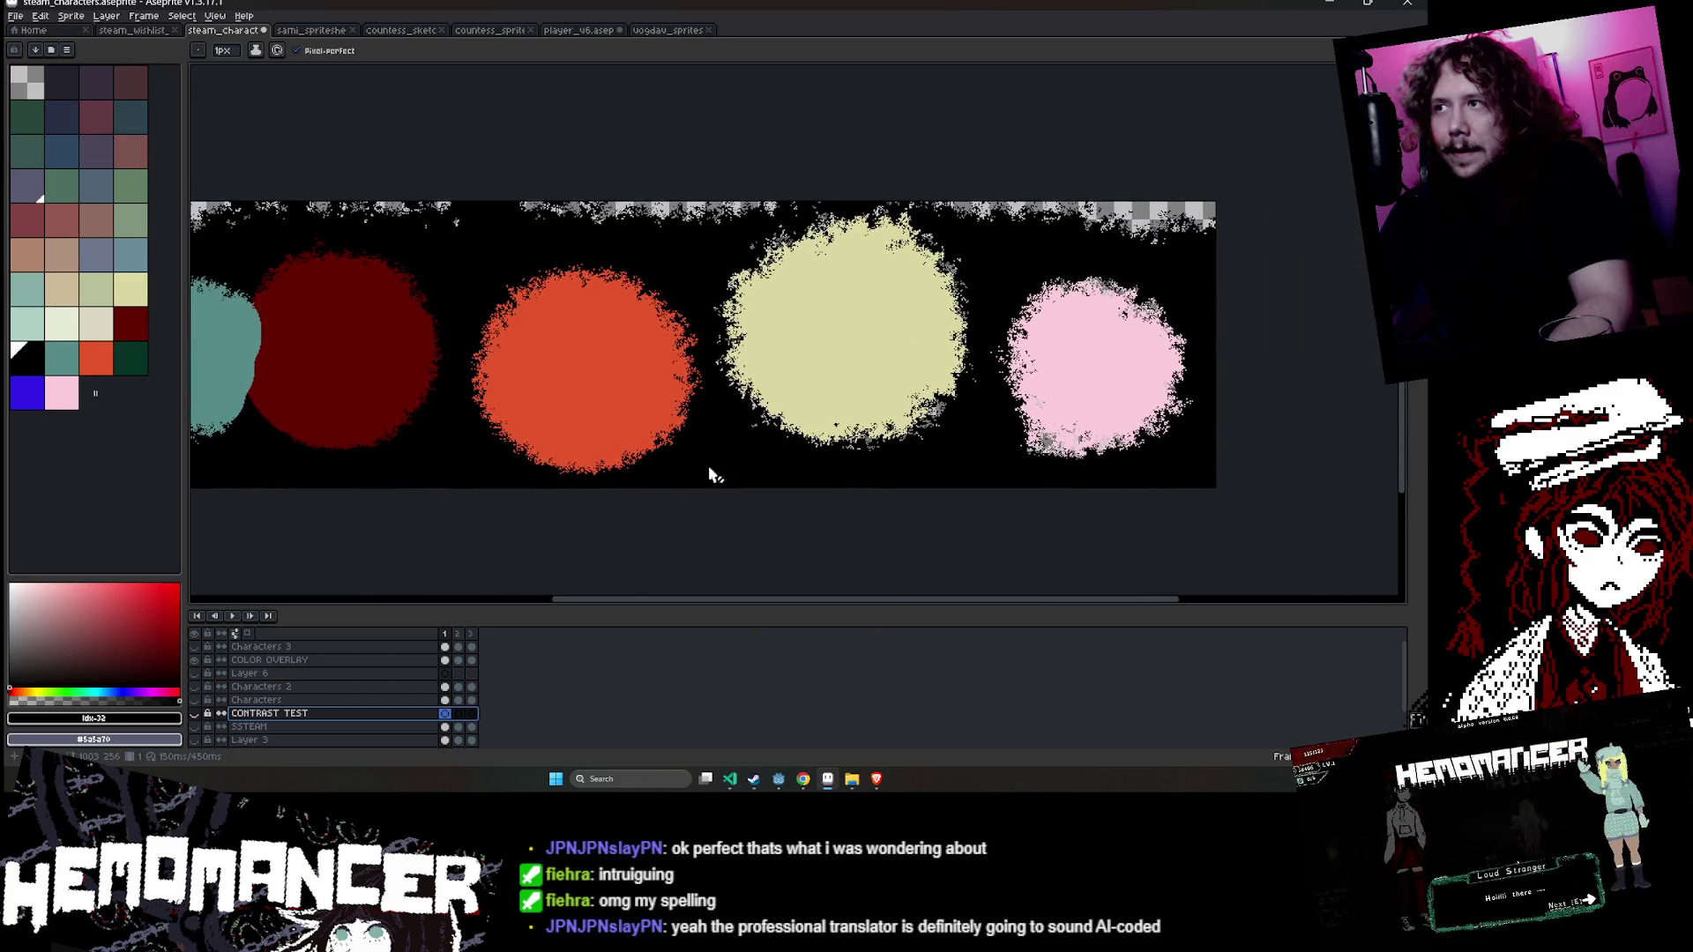
{"action": "scroll", "coordinate": [710, 302], "scroll_direction": "up", "scroll_amount": 3}
{"action": "scroll", "coordinate": [710, 302], "scroll_direction": "down", "scroll_amount": 1}
{"action": "key", "text": "i"}
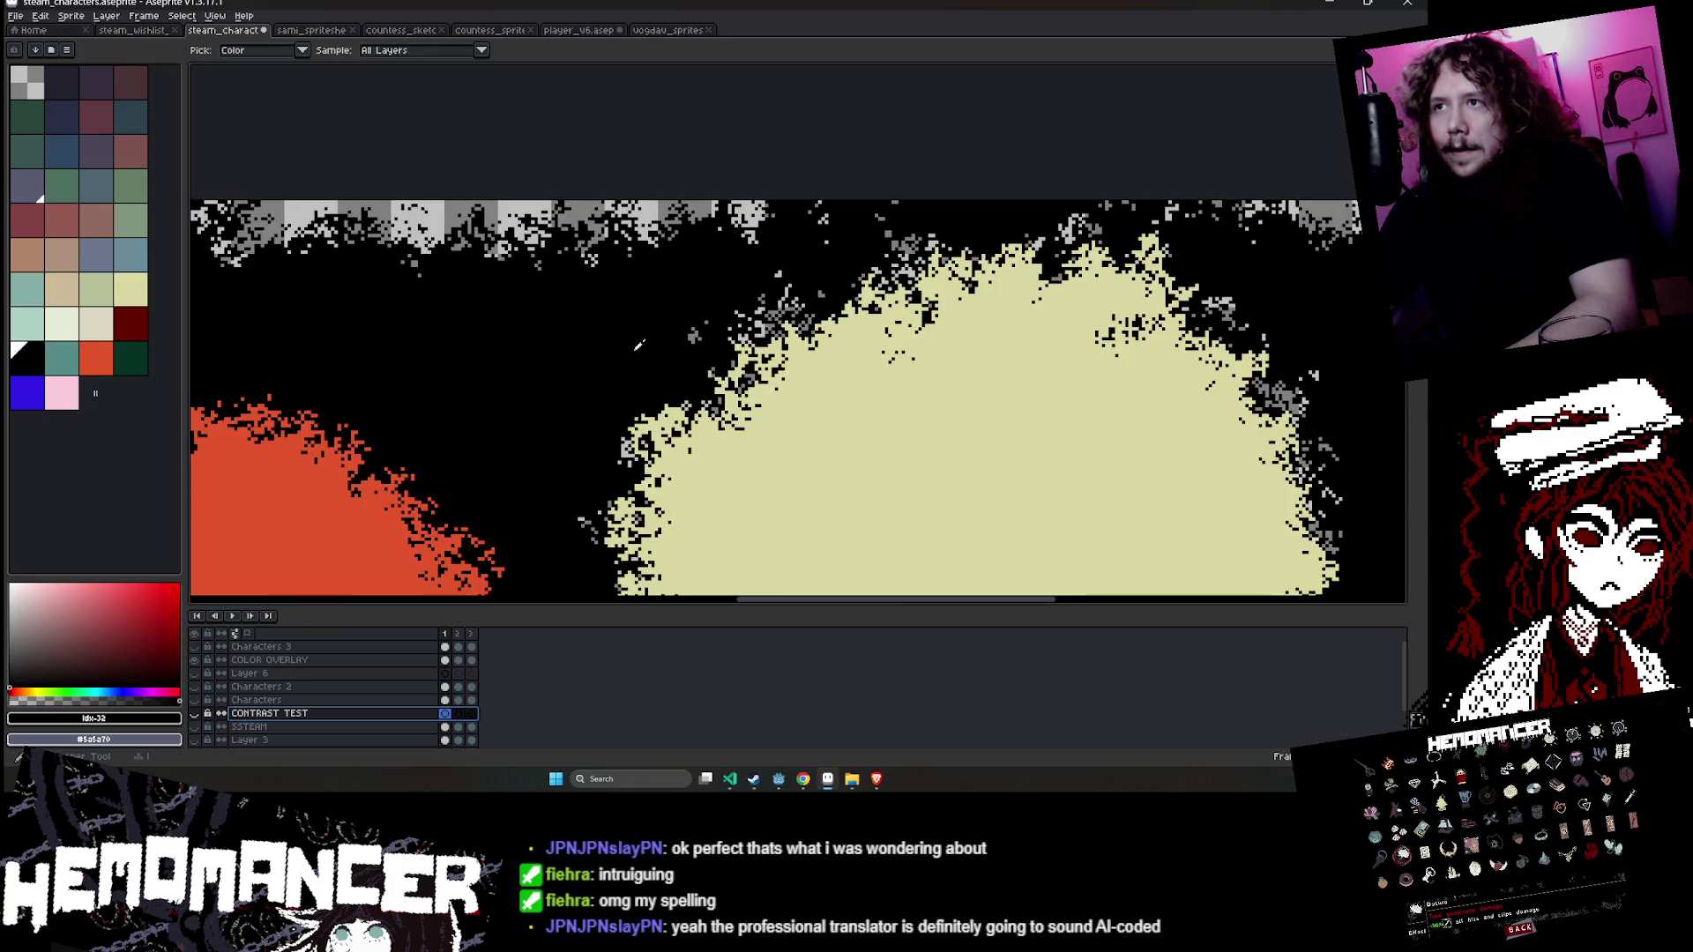
{"action": "key", "text": "b"}
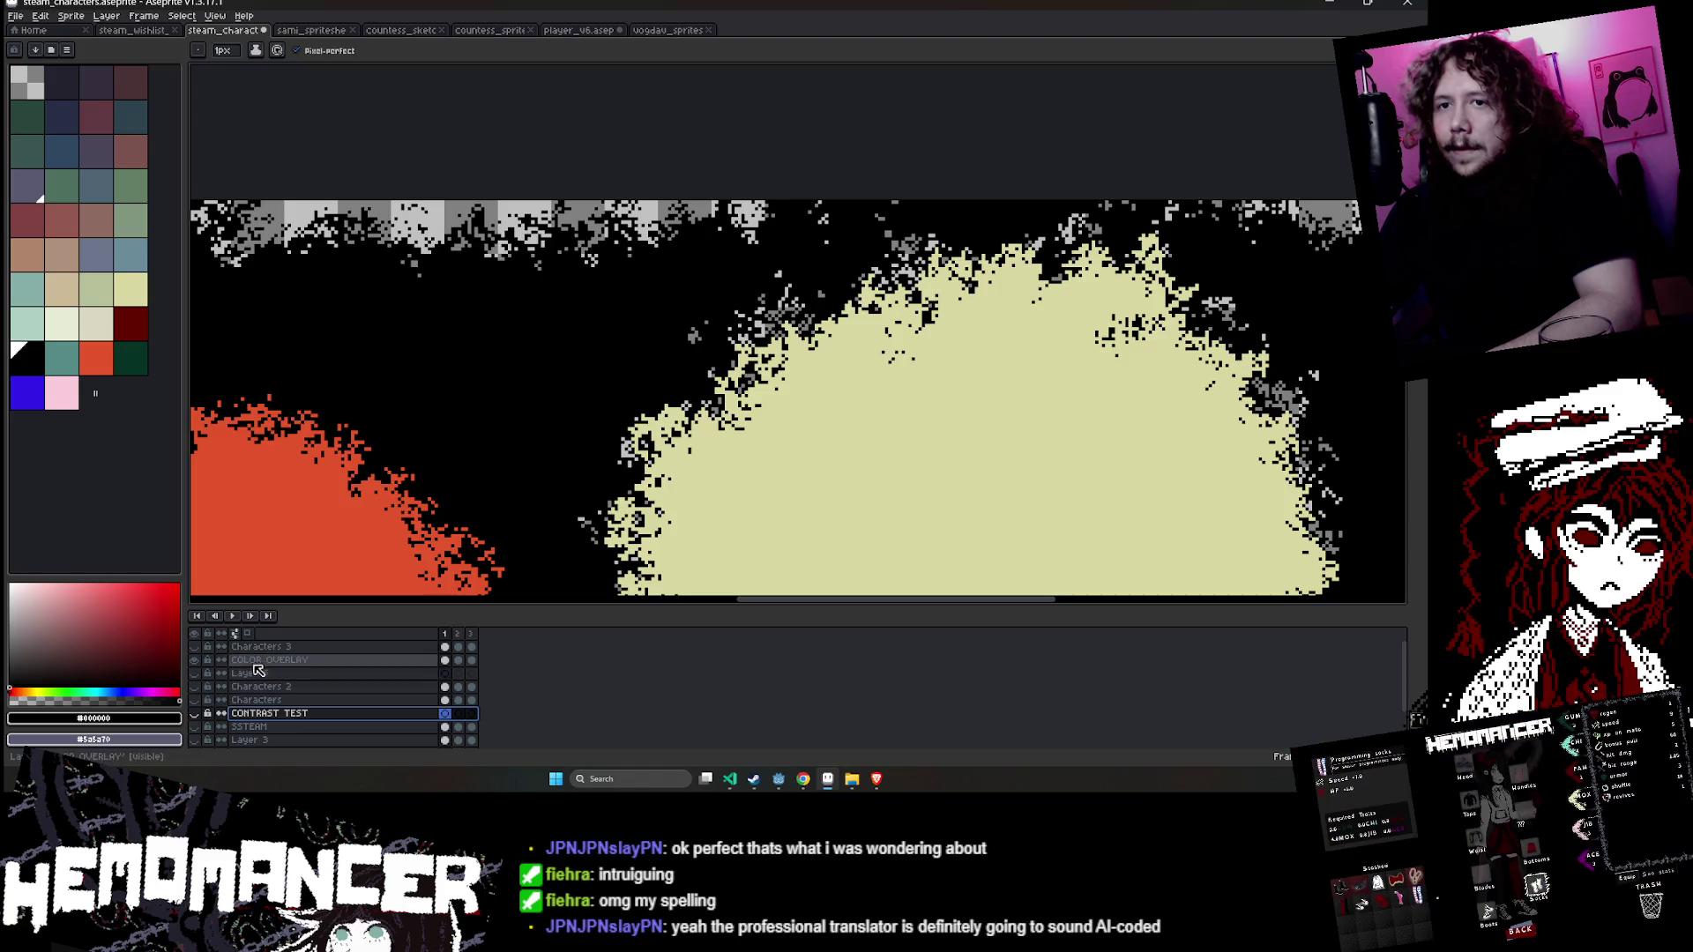
- Make COLOR OVERLAY the active layer and enlarge the brush to 8px
{"action": "left_click", "coordinate": [264, 660]}
{"action": "scroll", "coordinate": [742, 282], "scroll_direction": "up", "scroll_amount": 3}
{"action": "key", "text": "plus"}
{"action": "key", "text": "plus"}
{"action": "key", "text": "plus"}
{"action": "scroll", "coordinate": [742, 281], "scroll_direction": "down", "scroll_amount": 2}
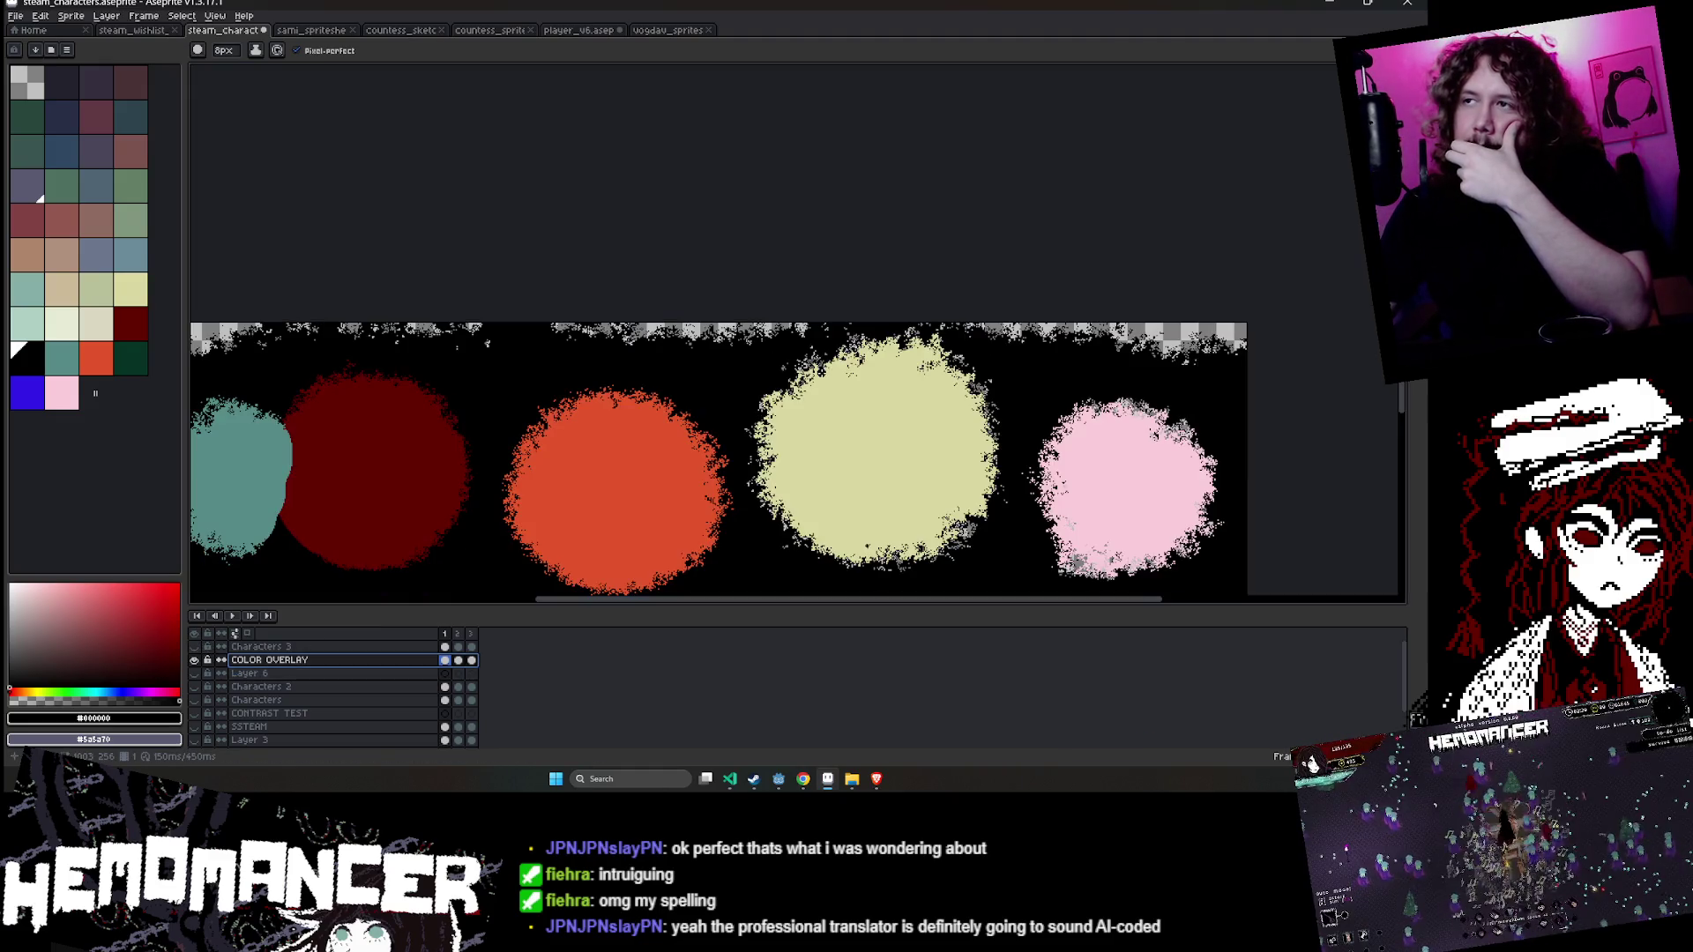
{"action": "scroll", "coordinate": [757, 311], "scroll_direction": "down", "scroll_amount": 3}
{"action": "left_click_drag", "start_coordinate": [757, 311], "coordinate": [417, 185]}
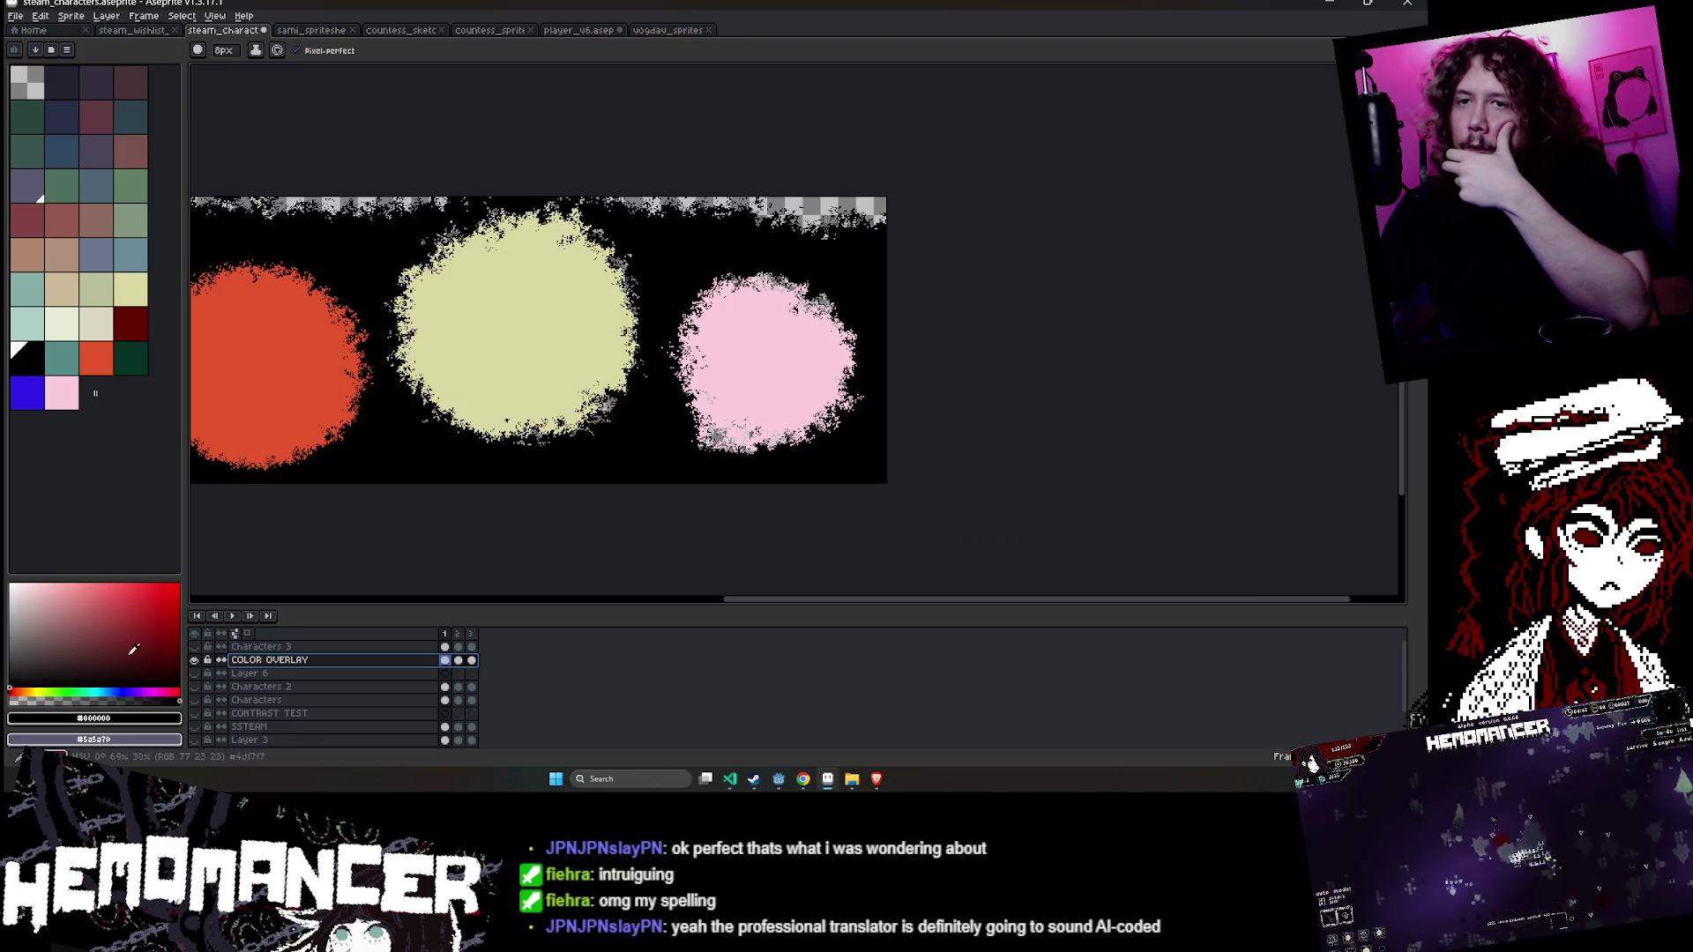
- Show the Characters 2 and Characters layers and undo the last stroke
{"action": "left_click", "coordinate": [198, 687]}
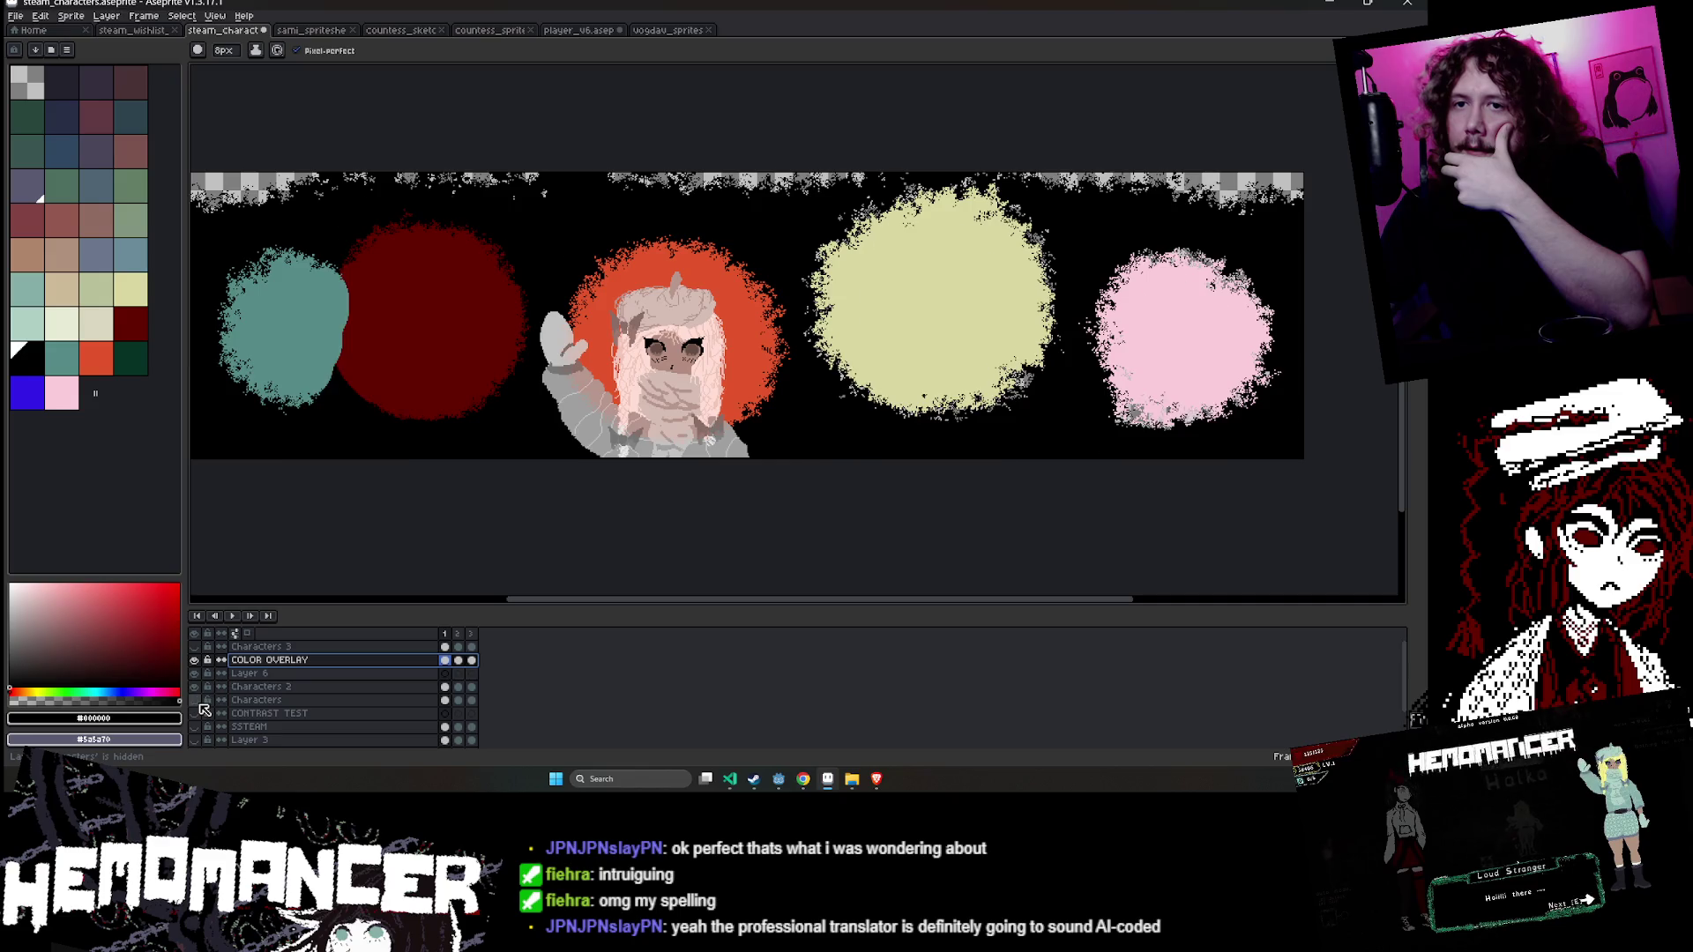
{"action": "left_click", "coordinate": [197, 701]}
{"action": "scroll", "coordinate": [798, 256], "scroll_direction": "up", "scroll_amount": 4}
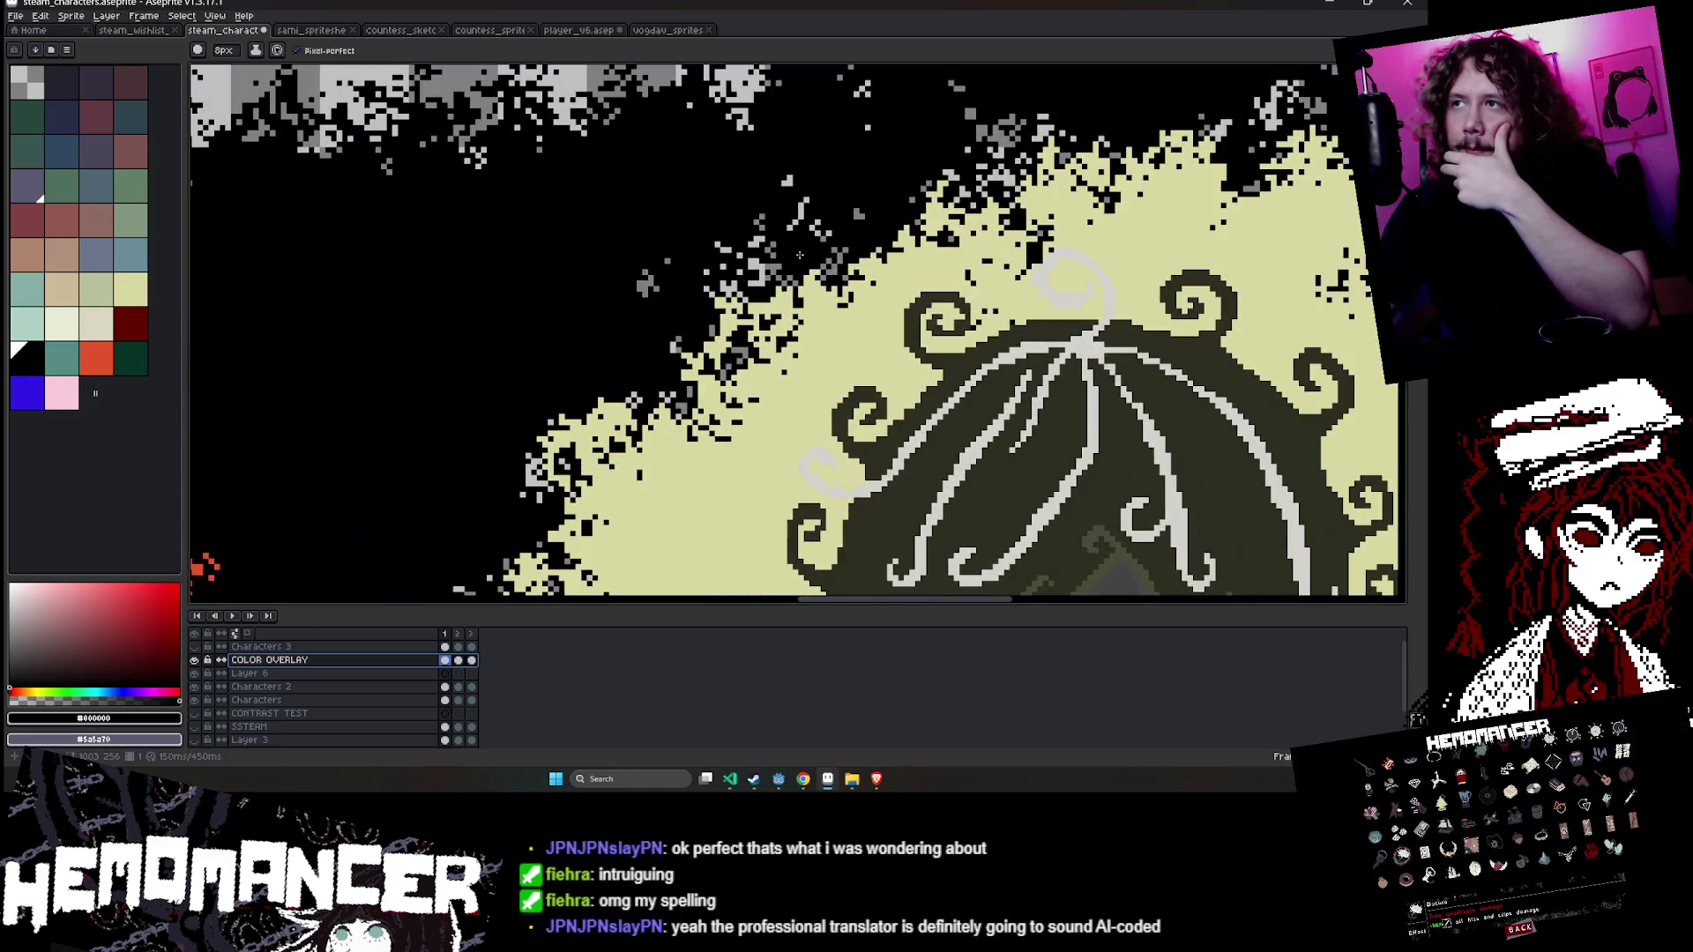
{"action": "scroll", "coordinate": [774, 216], "scroll_direction": "up", "scroll_amount": 4}
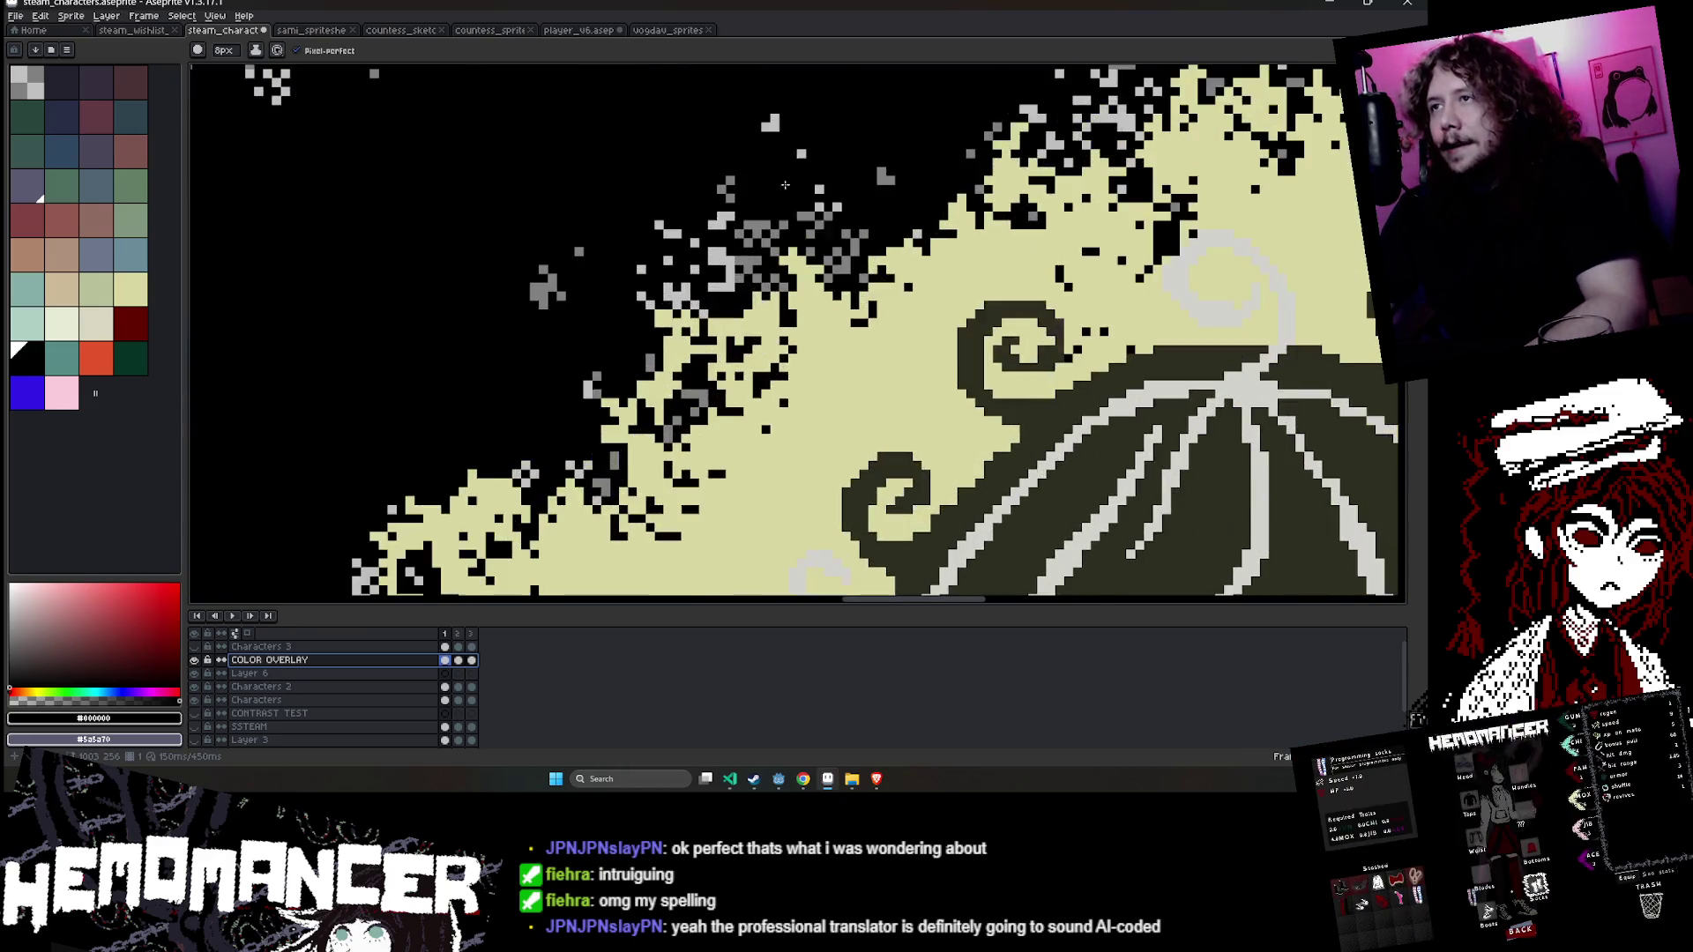
{"action": "key", "text": "ctrl+z"}
{"action": "key", "text": "b"}
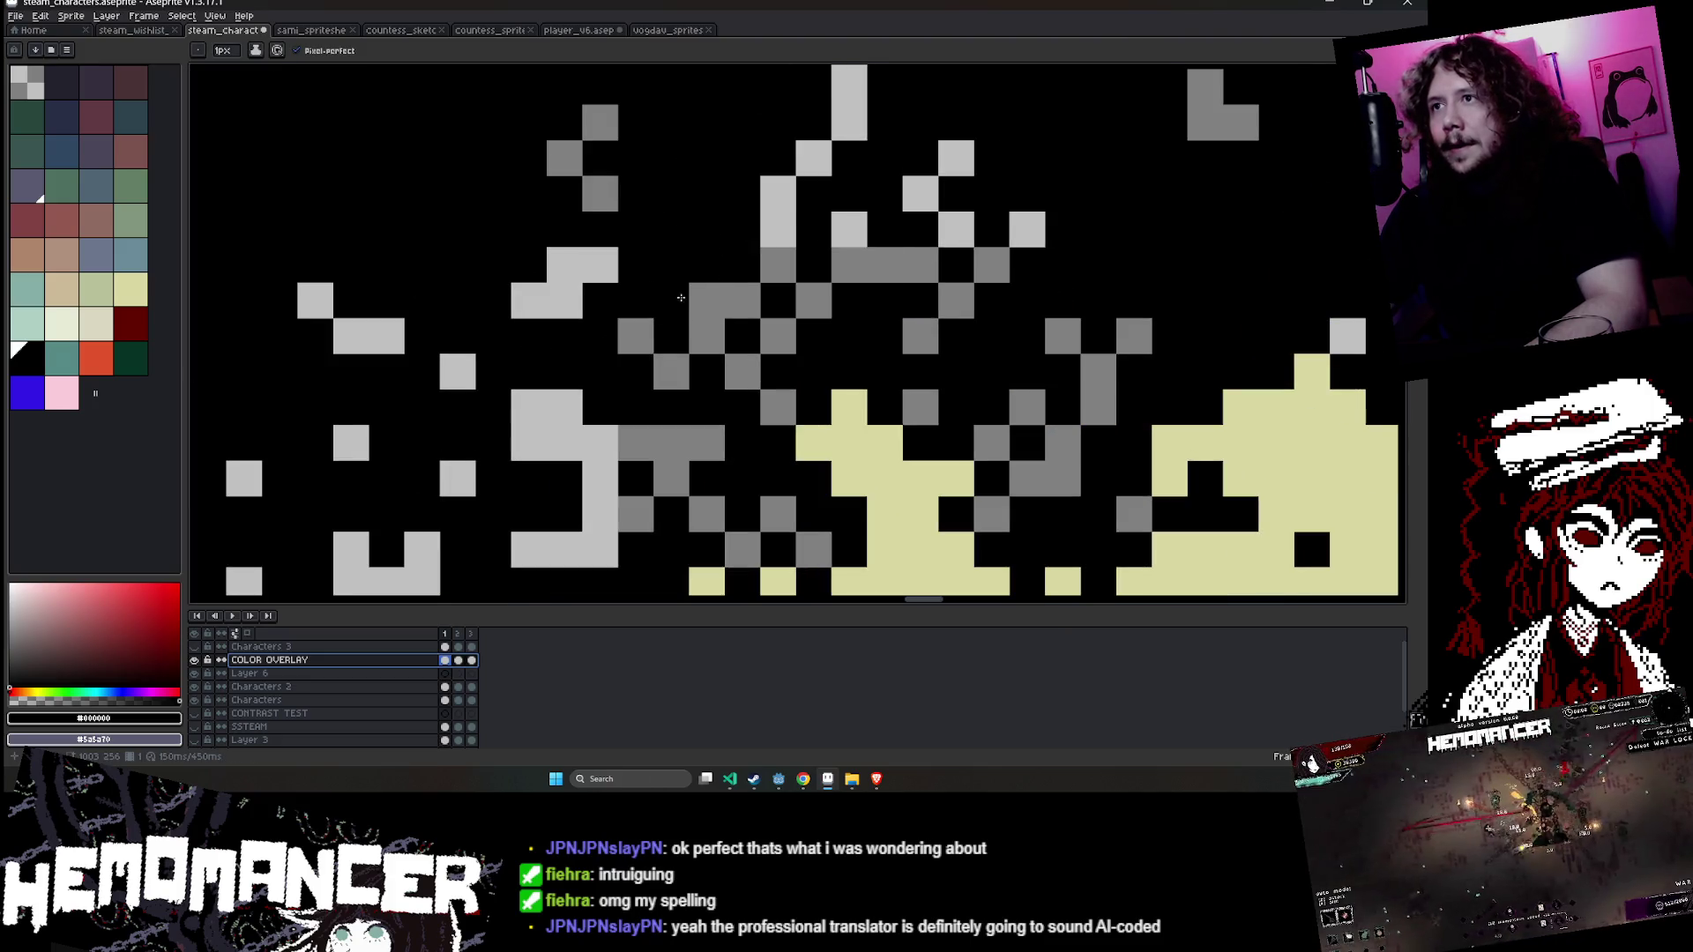
{"action": "scroll", "coordinate": [681, 298], "scroll_direction": "down", "scroll_amount": 3}
- Set the ink to Lock Alpha and switch to the round paint brush
{"action": "left_click", "coordinate": [256, 50]}
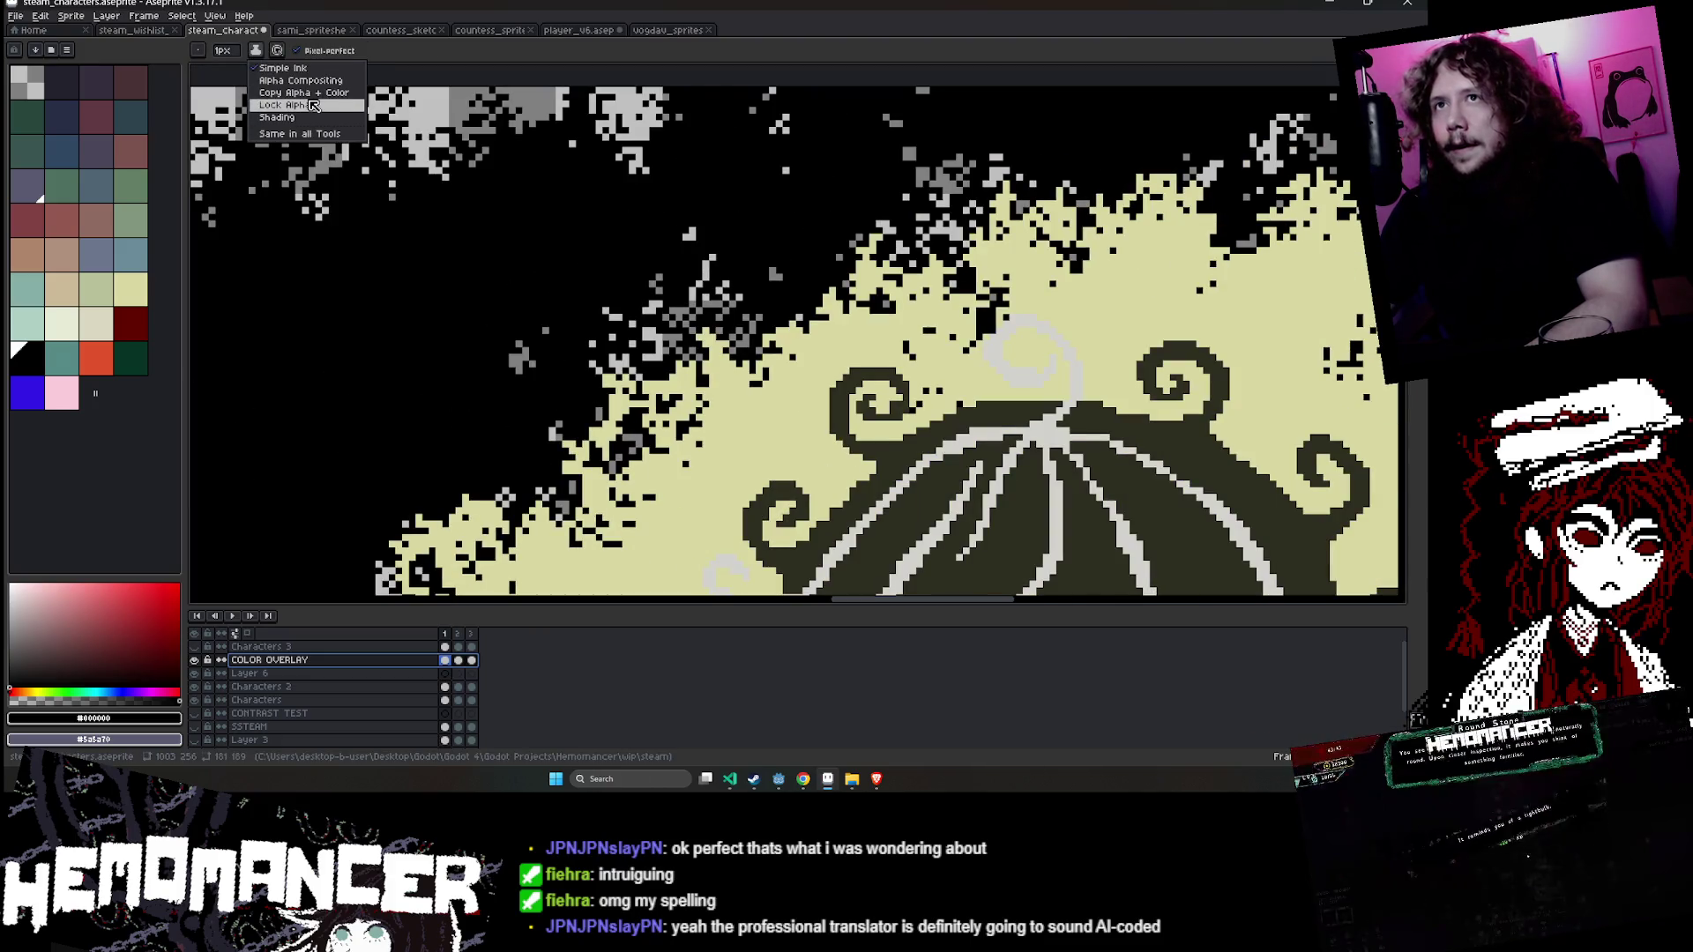
{"action": "left_click", "coordinate": [313, 104]}
{"action": "scroll", "coordinate": [666, 304], "scroll_direction": "up", "scroll_amount": 2}
{"action": "key", "text": "e"}
{"action": "scroll", "coordinate": [779, 399], "scroll_direction": "down", "scroll_amount": 4}
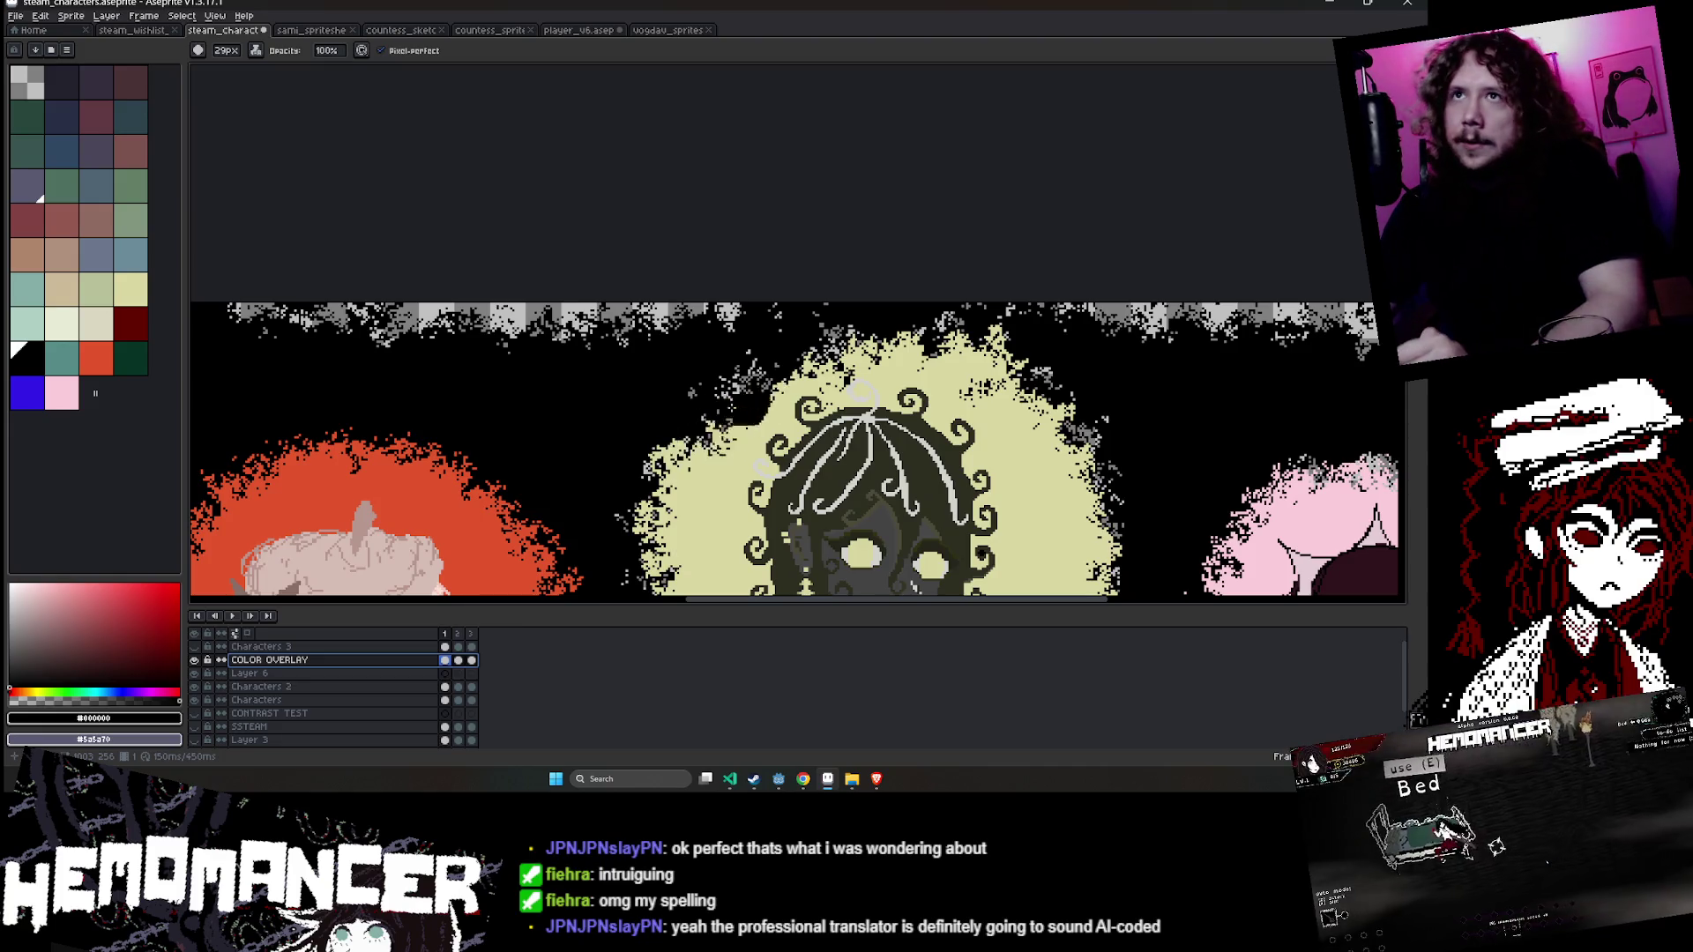
- Zoom in and out and pan across the banner to look it over
{"action": "scroll", "coordinate": [719, 436], "scroll_direction": "up", "scroll_amount": 1}
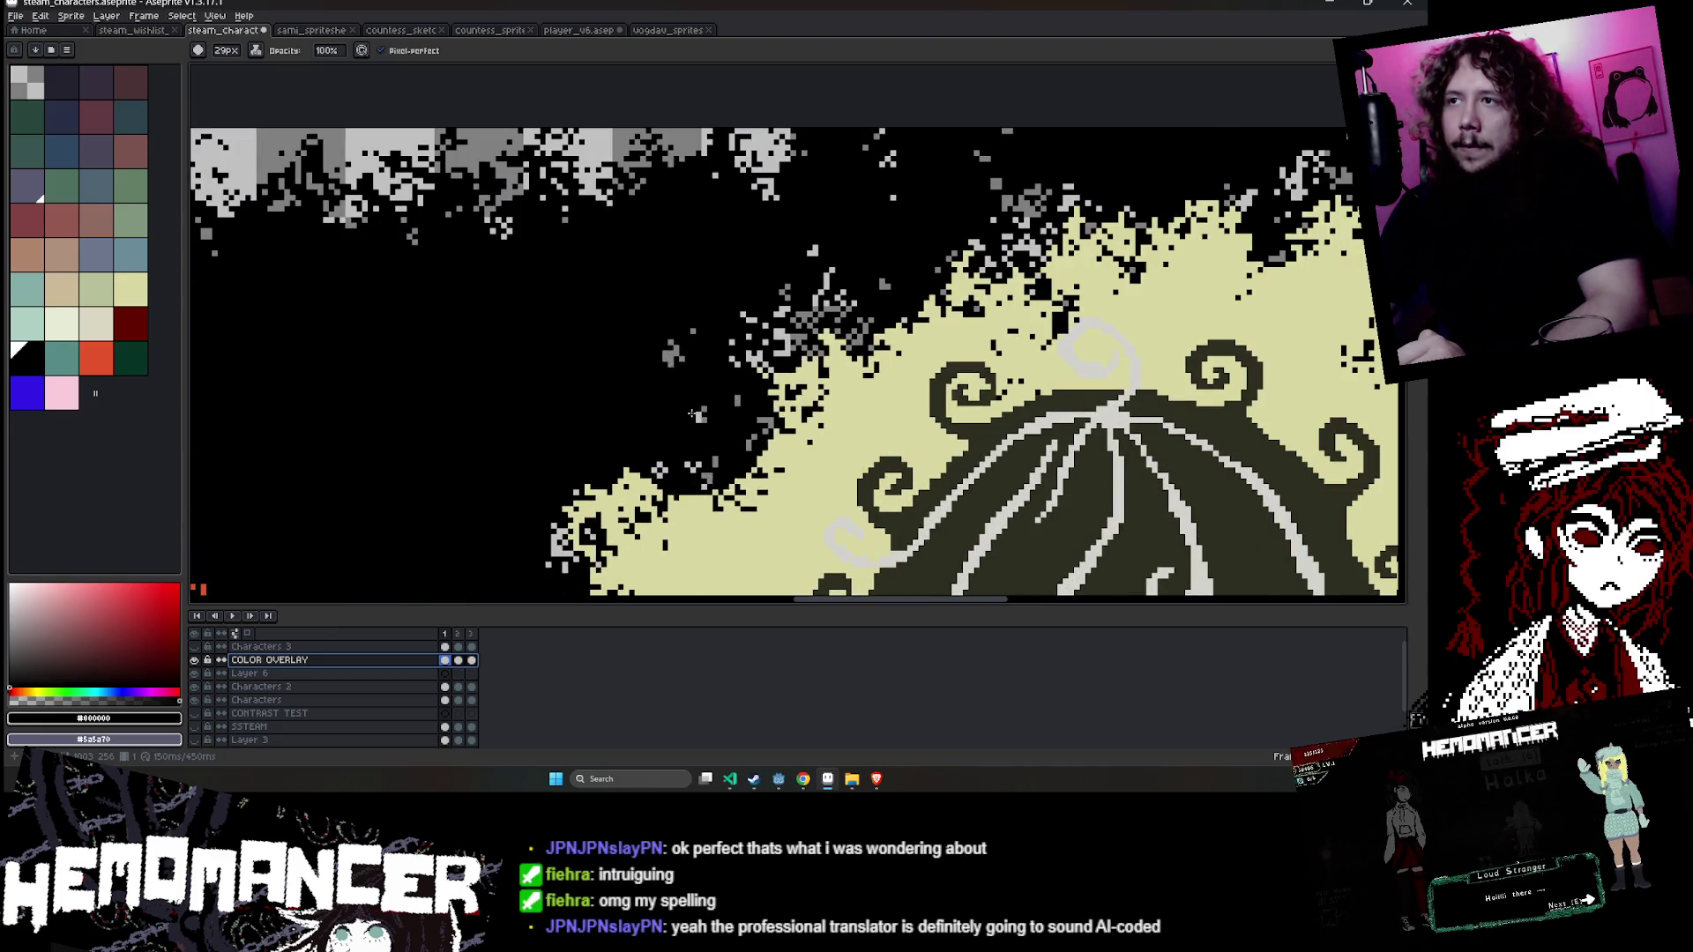
{"action": "scroll", "coordinate": [782, 396], "scroll_direction": "down", "scroll_amount": 2}
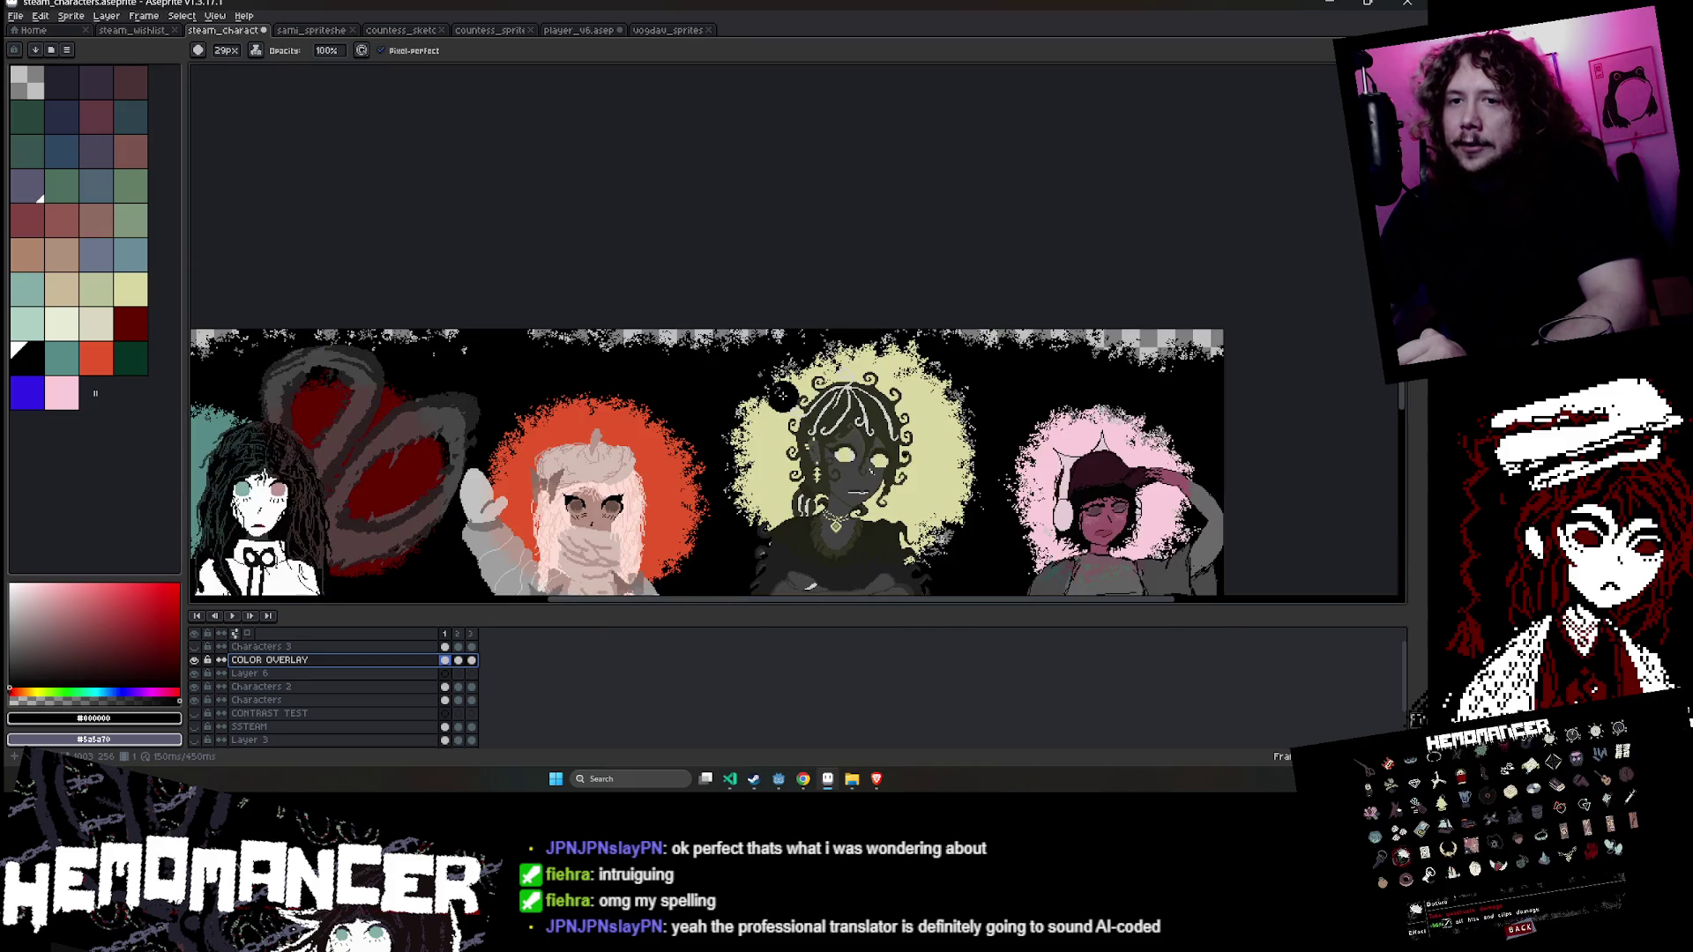
{"action": "scroll", "coordinate": [873, 397], "scroll_direction": "up", "scroll_amount": 3}
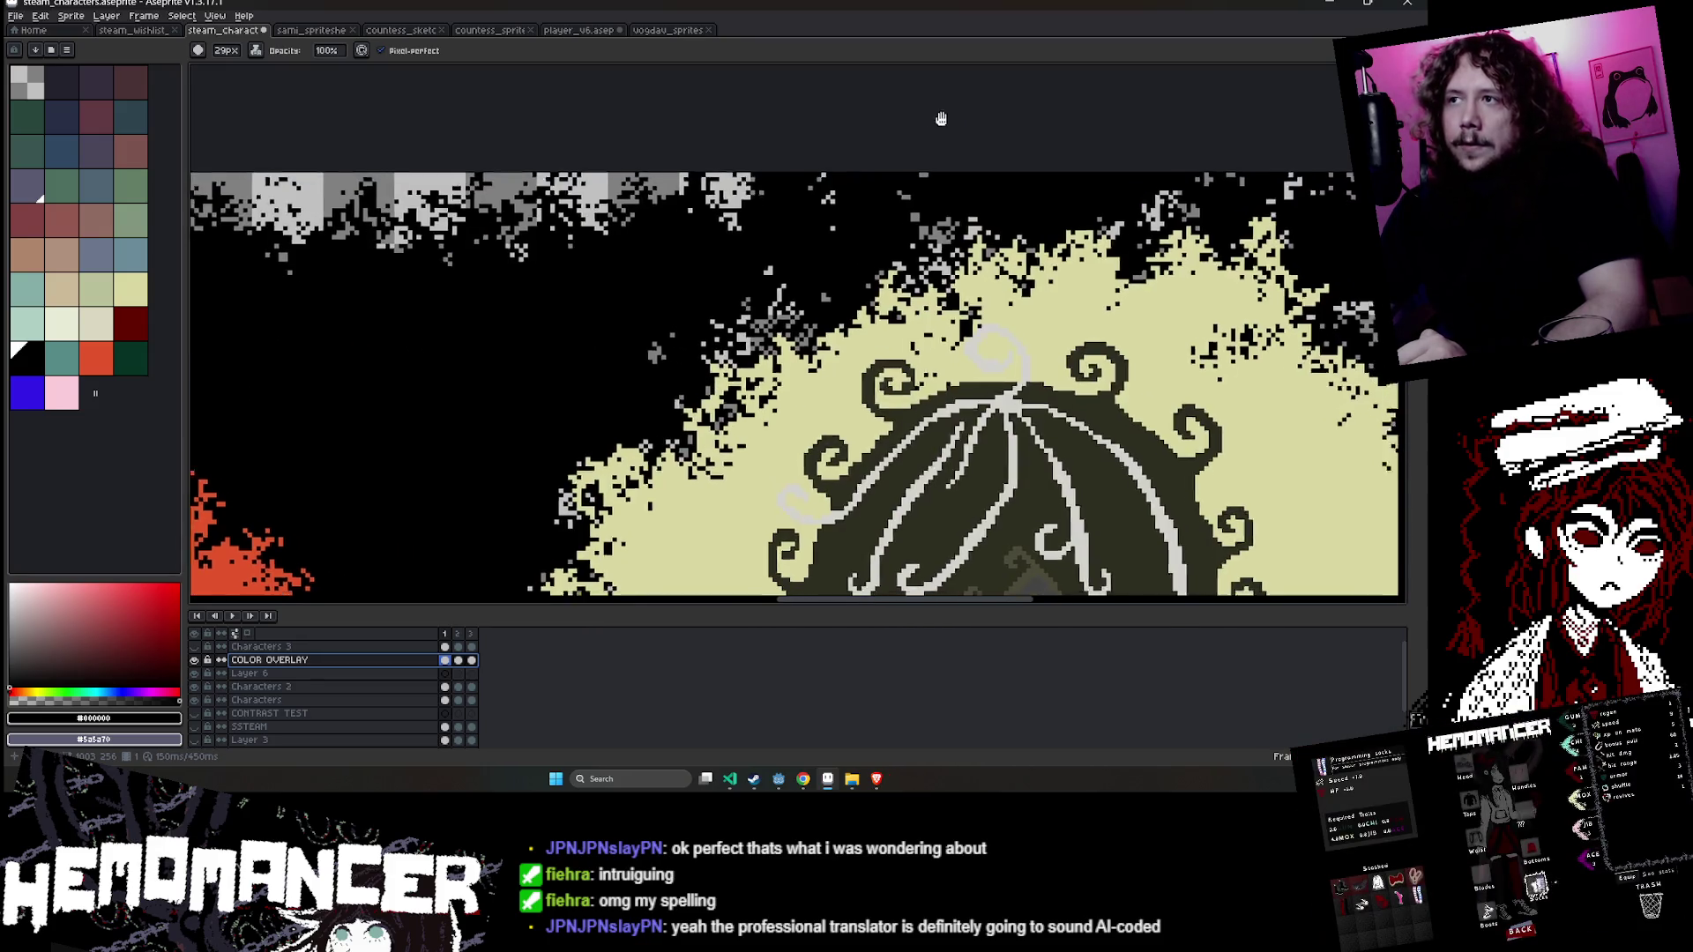
{"action": "scroll", "coordinate": [671, 228], "scroll_direction": "down", "scroll_amount": 1}
{"action": "scroll", "coordinate": [672, 228], "scroll_direction": "down", "scroll_amount": 1}
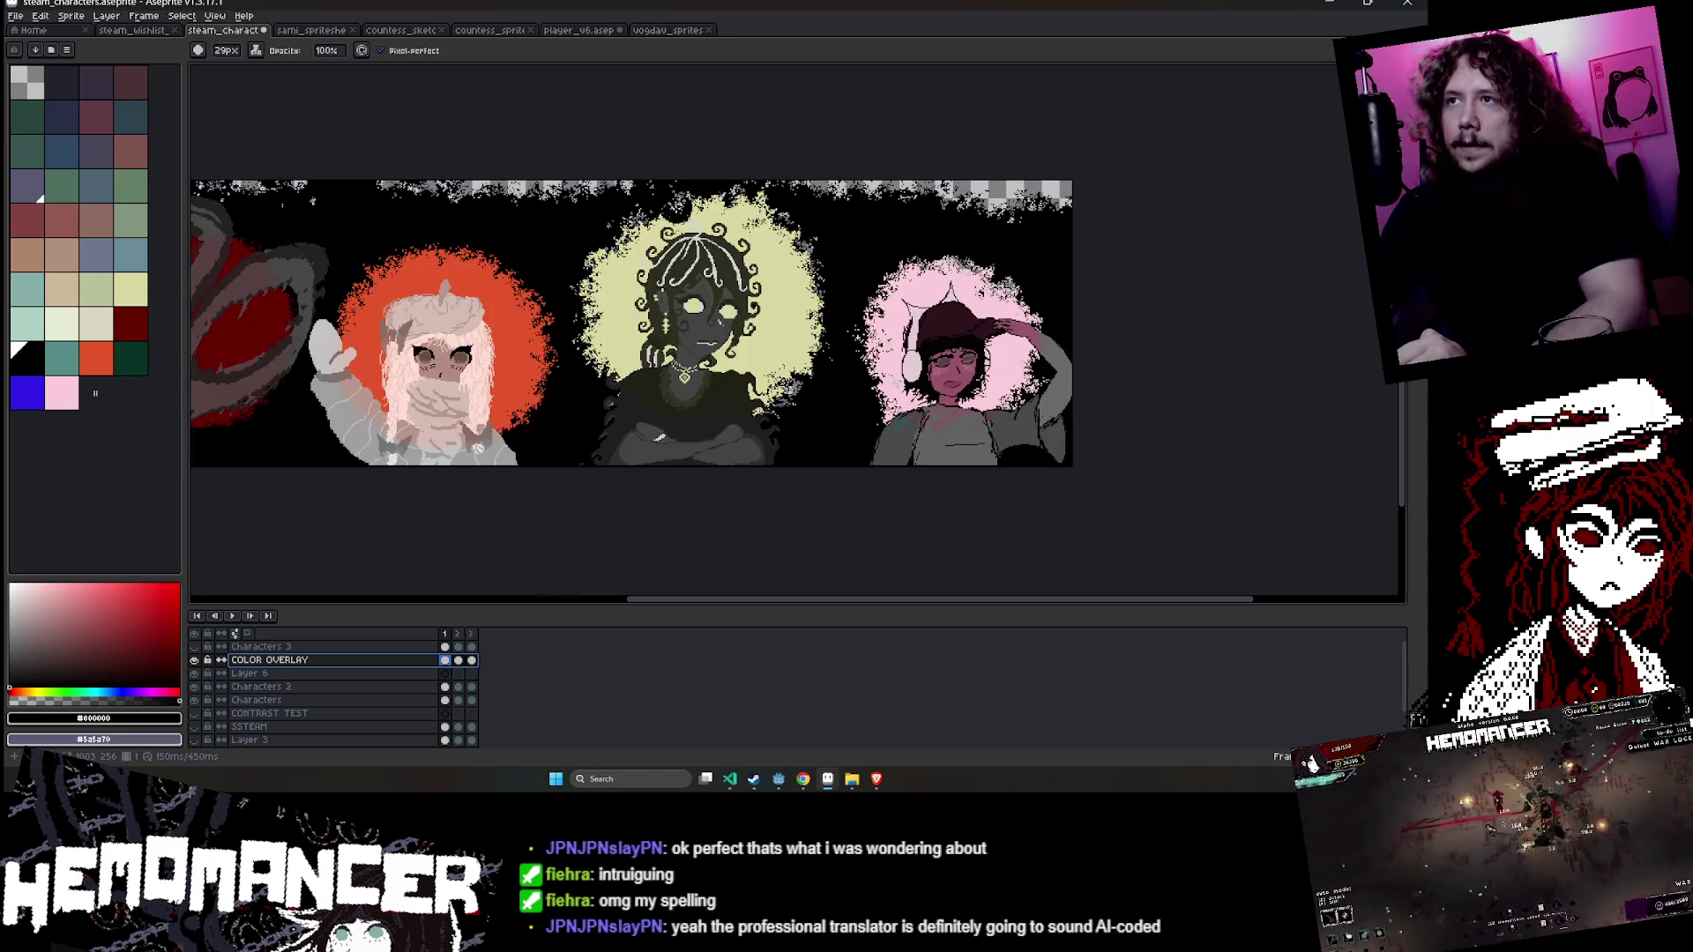
{"action": "scroll", "coordinate": [672, 228], "scroll_direction": "up", "scroll_amount": 1}
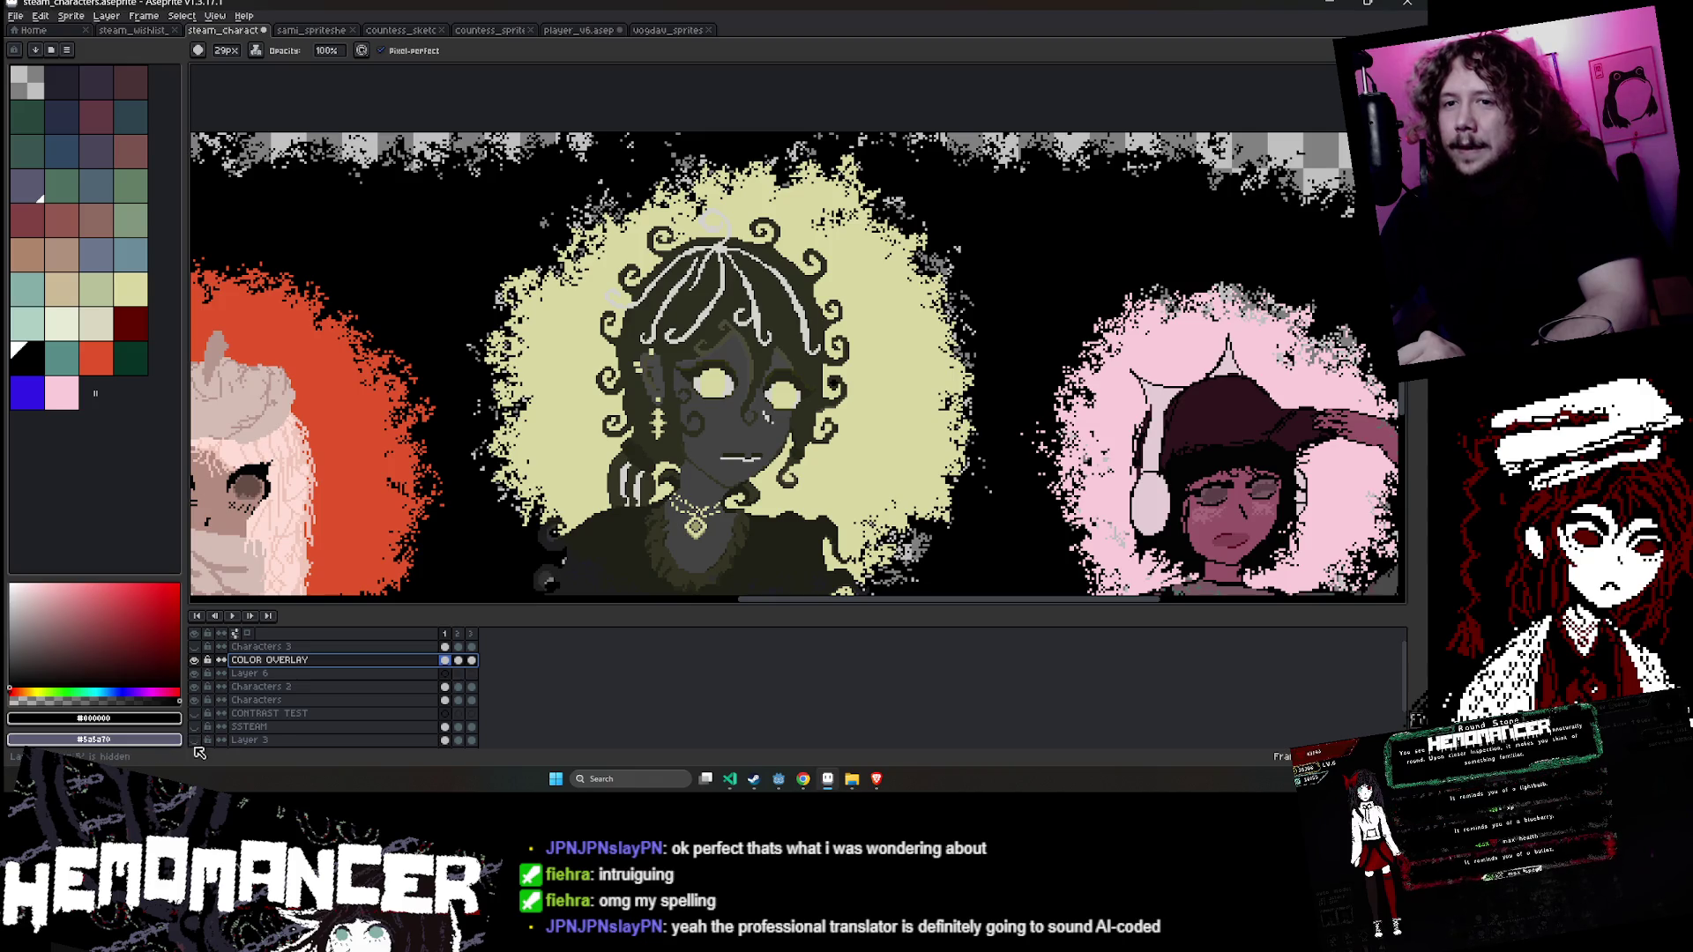
{"action": "scroll", "coordinate": [199, 740], "scroll_direction": "down", "scroll_amount": 1}
{"action": "scroll", "coordinate": [485, 491], "scroll_direction": "down", "scroll_amount": 3}
{"action": "scroll", "coordinate": [625, 296], "scroll_direction": "up", "scroll_amount": 2}
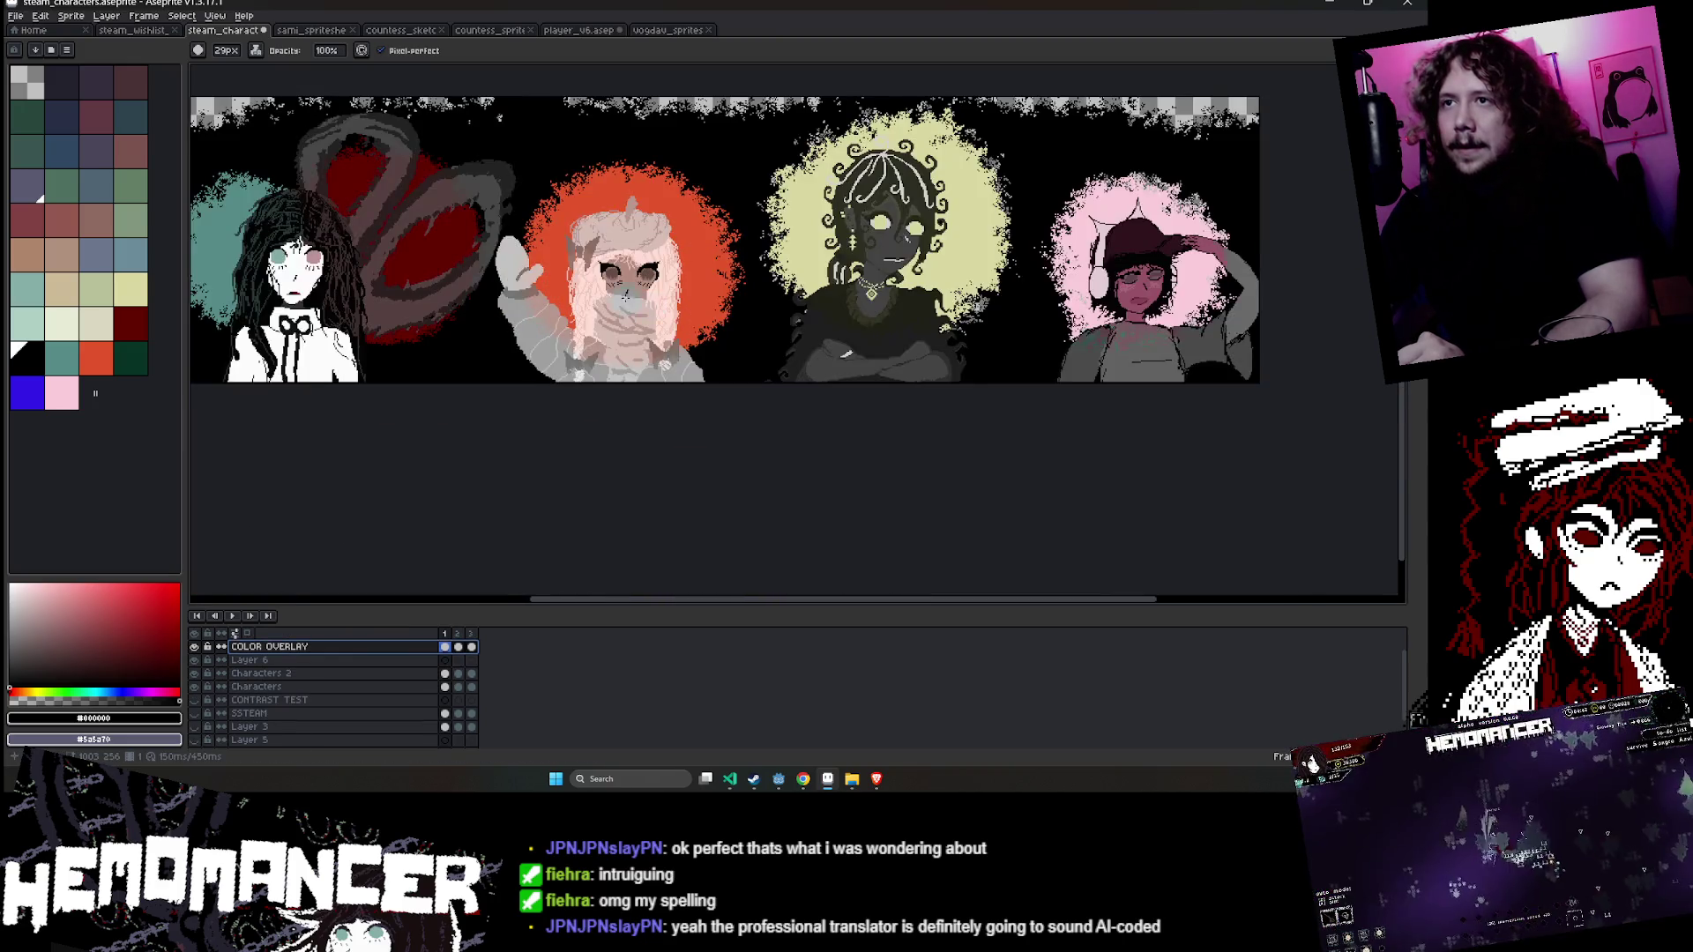
{"action": "left_click_drag", "start_coordinate": [625, 296], "coordinate": [1022, 402]}
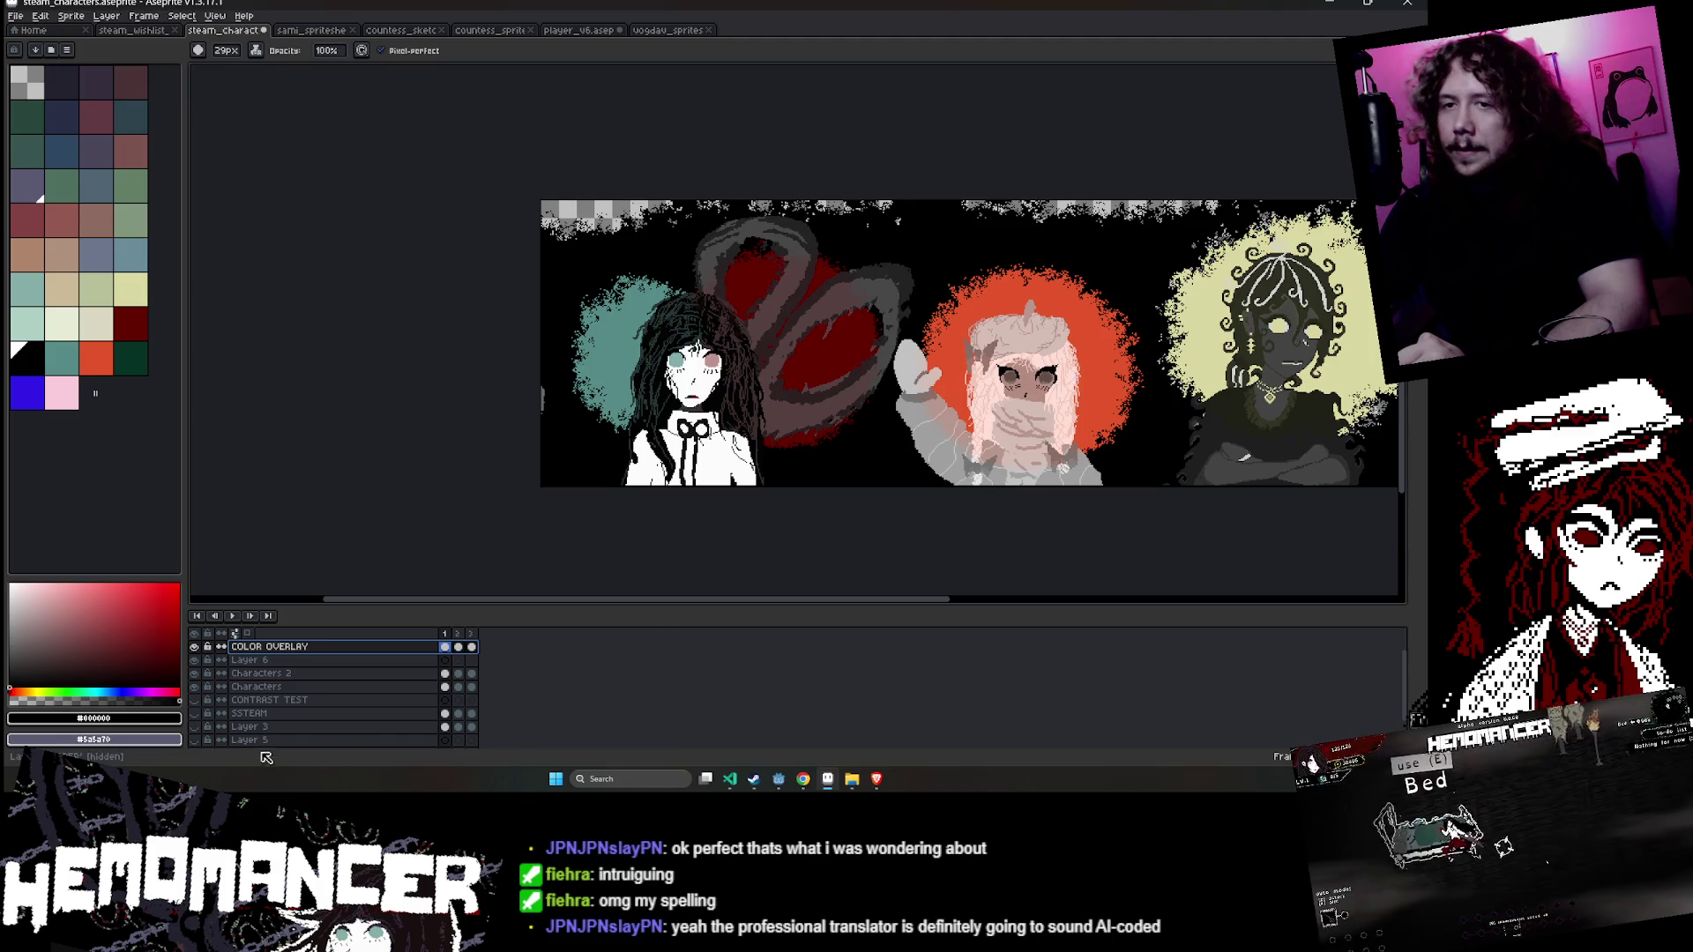
- Turn on the SSTEAM layer's diagonal streaks and make Layer 3 the active layer
{"action": "left_click", "coordinate": [201, 751]}
{"action": "left_click", "coordinate": [200, 751]}
{"action": "left_click", "coordinate": [200, 751]}
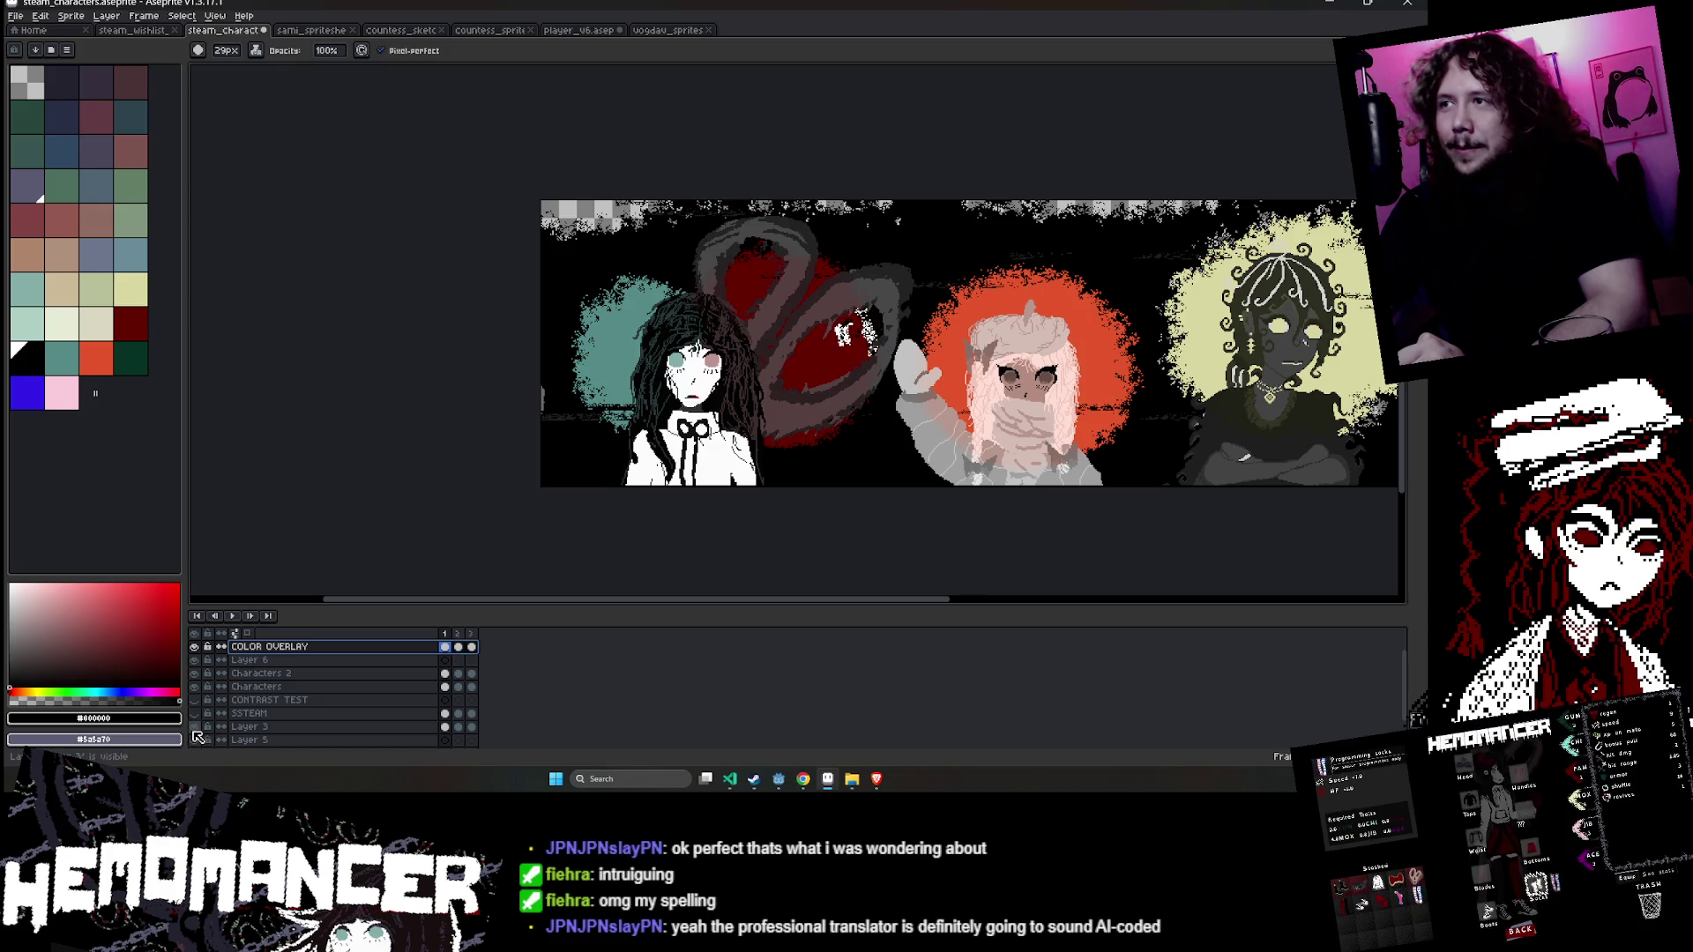
{"action": "left_click_drag", "start_coordinate": [965, 558], "coordinate": [645, 549]}
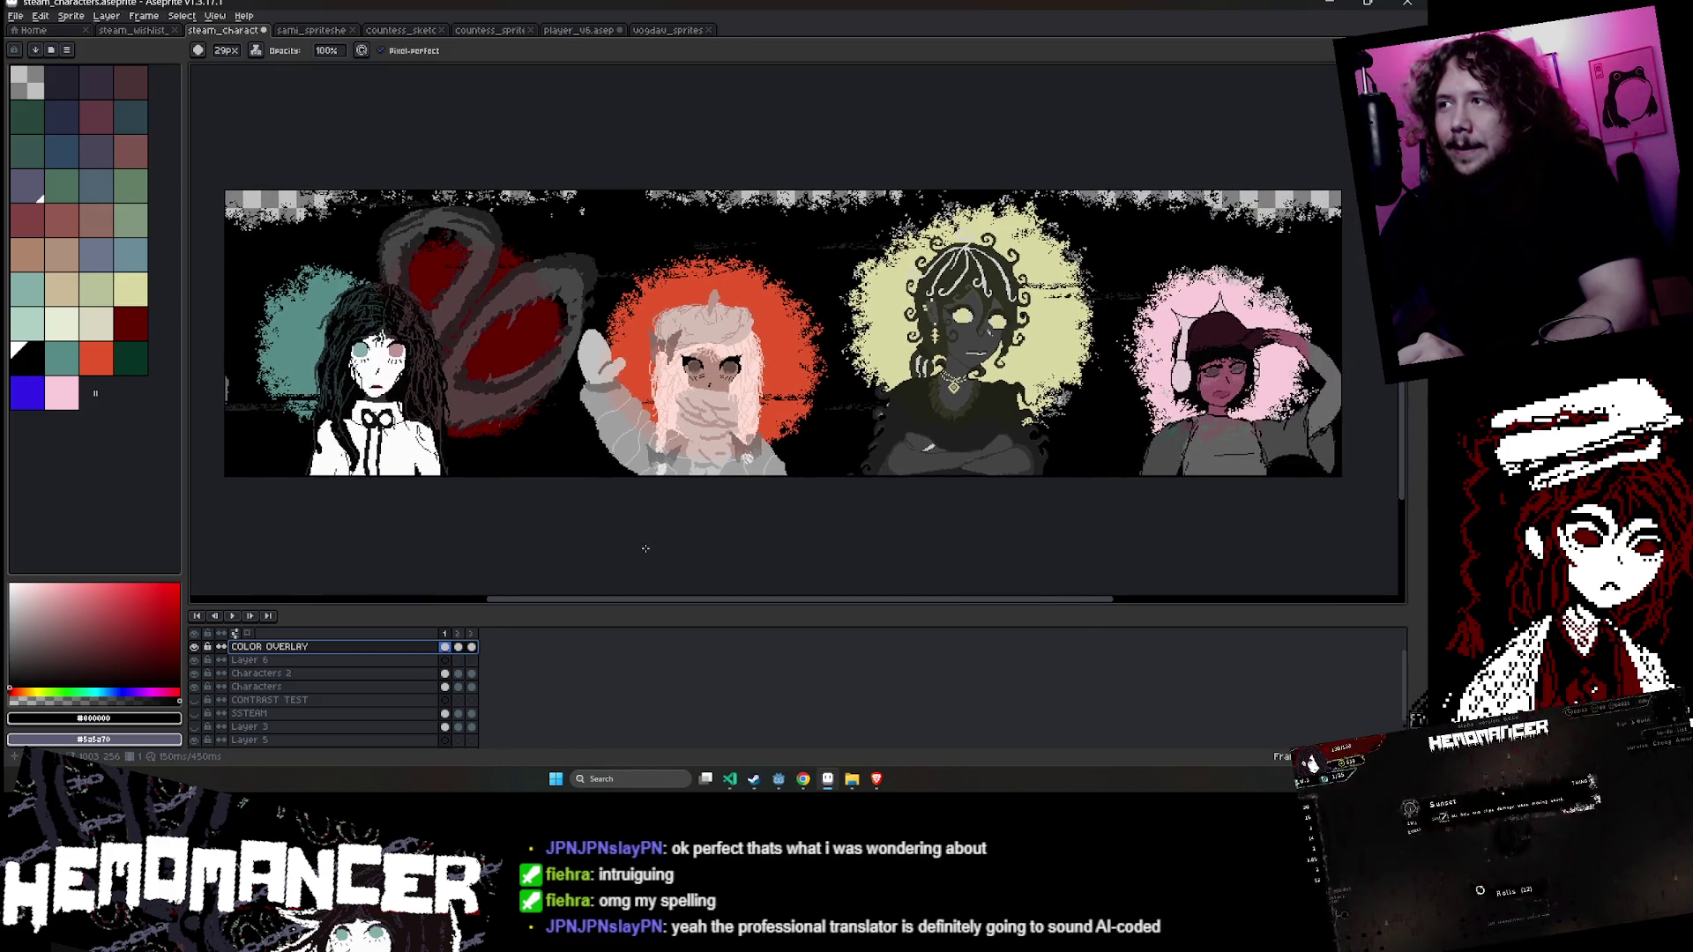
{"action": "left_click", "coordinate": [195, 716]}
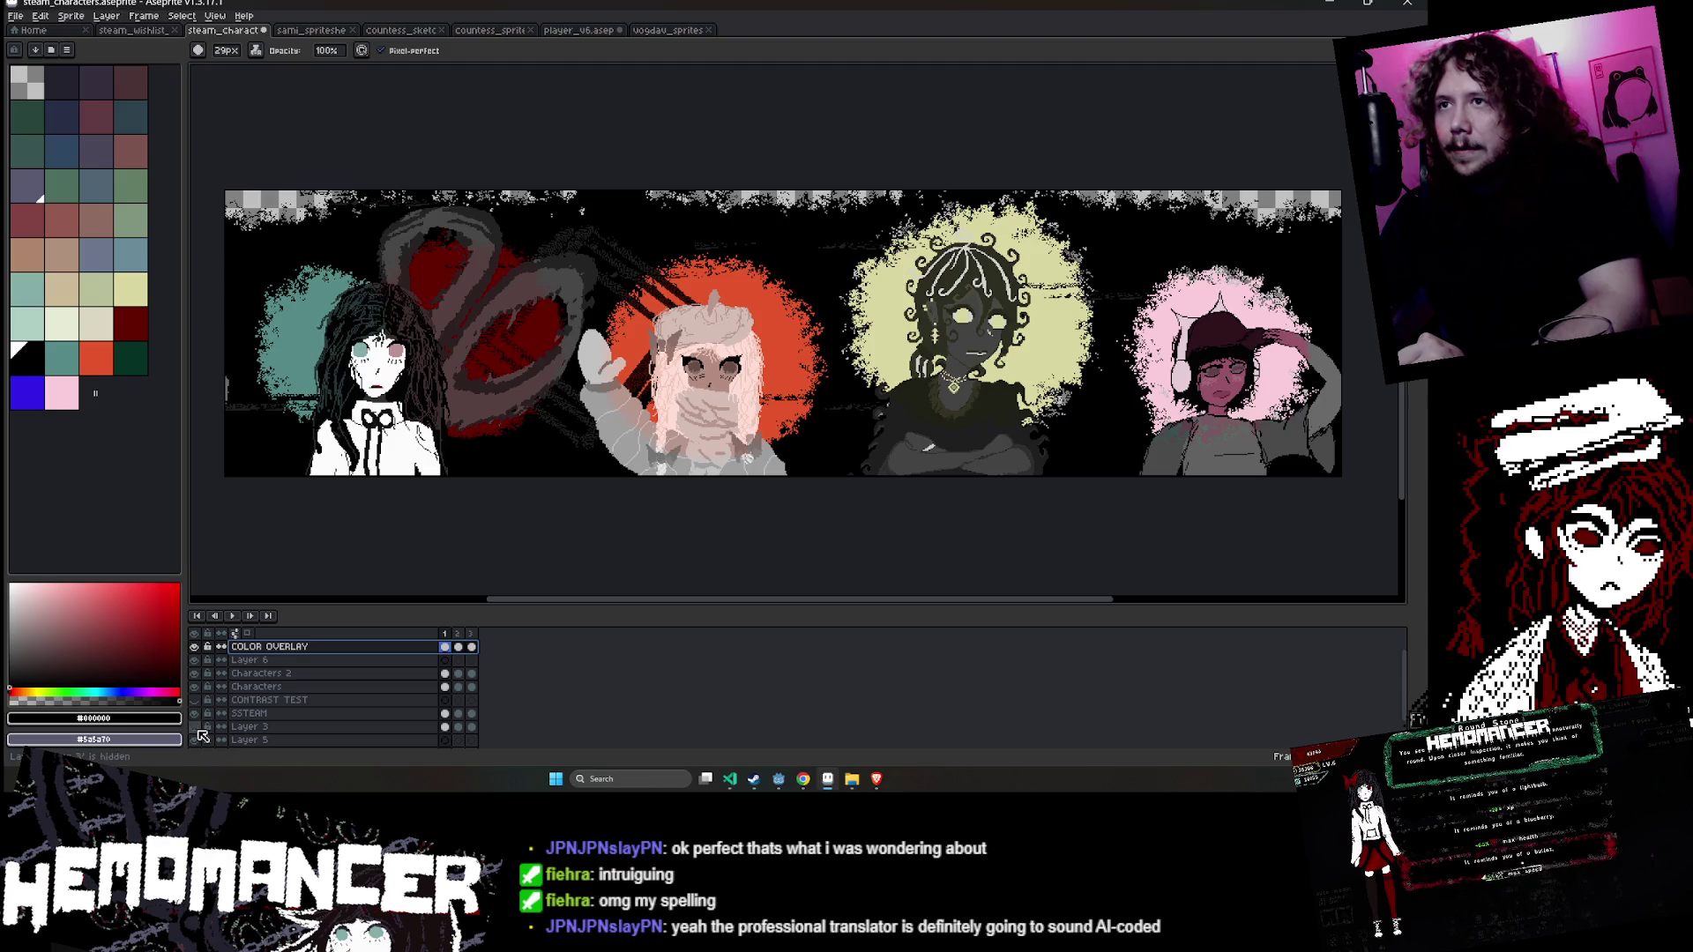
{"action": "left_click", "coordinate": [264, 728]}
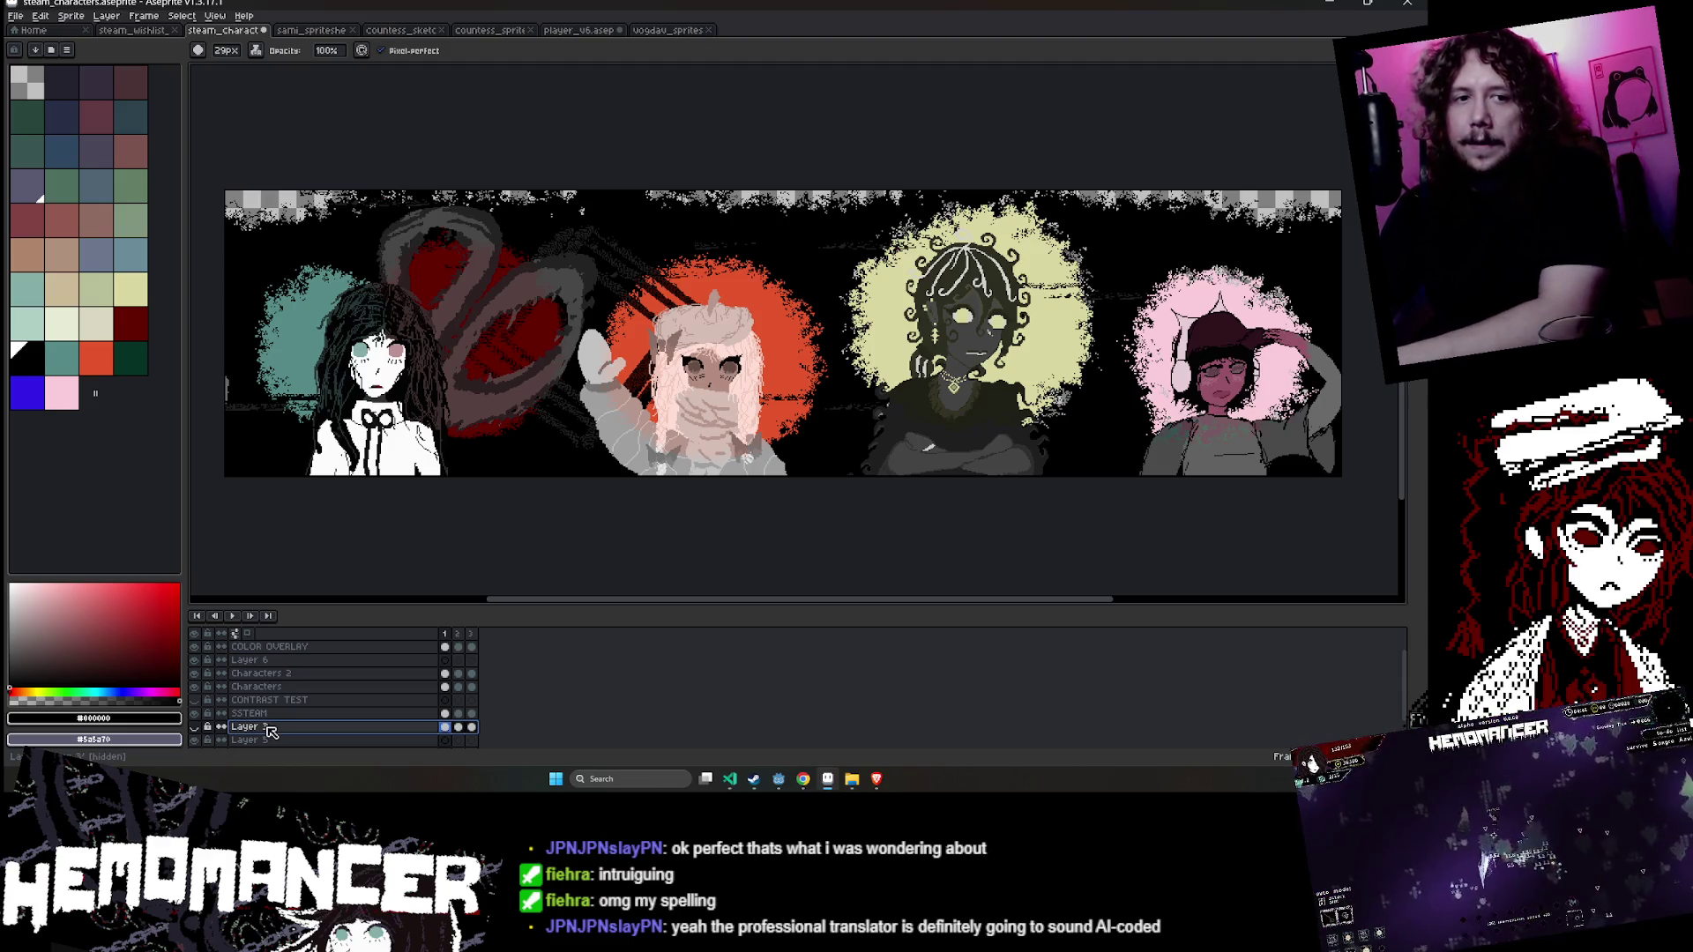
- Step through the layers with the arrow keys to make COLOR OVERLAY the active layer
{"action": "scroll", "coordinate": [208, 678], "scroll_direction": "up", "scroll_amount": 1}
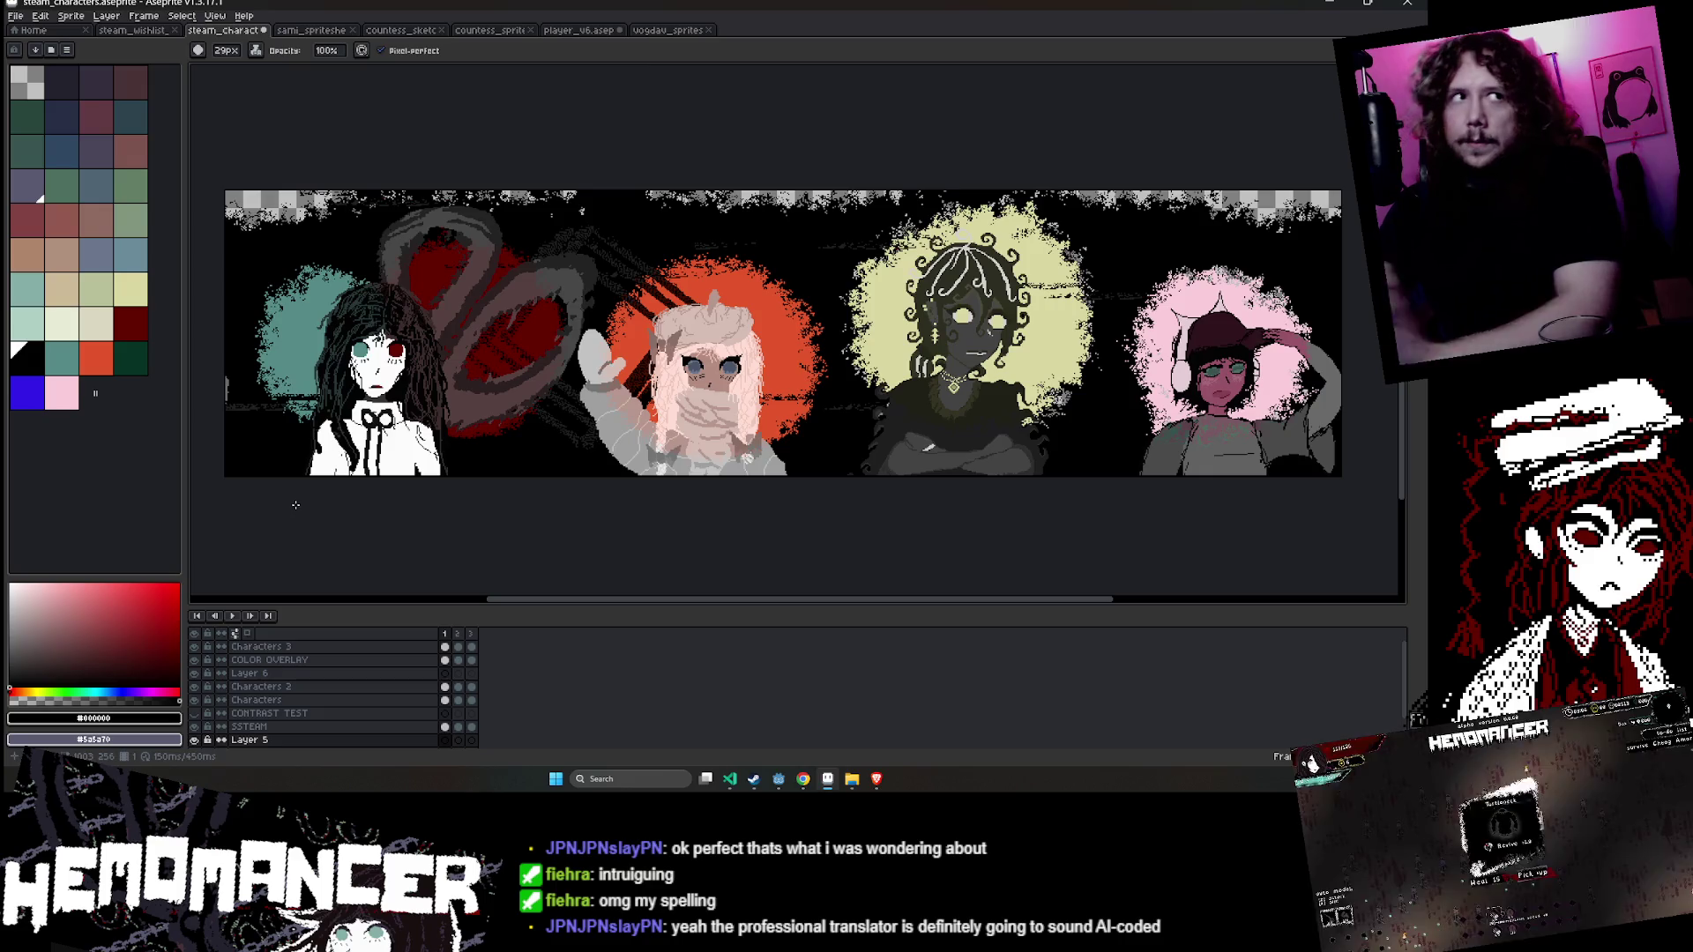
{"action": "scroll", "coordinate": [793, 352], "scroll_direction": "right", "scroll_amount": 2}
{"action": "key", "text": "Up"}
{"action": "key", "text": "Up"}
{"action": "key", "text": "Up"}
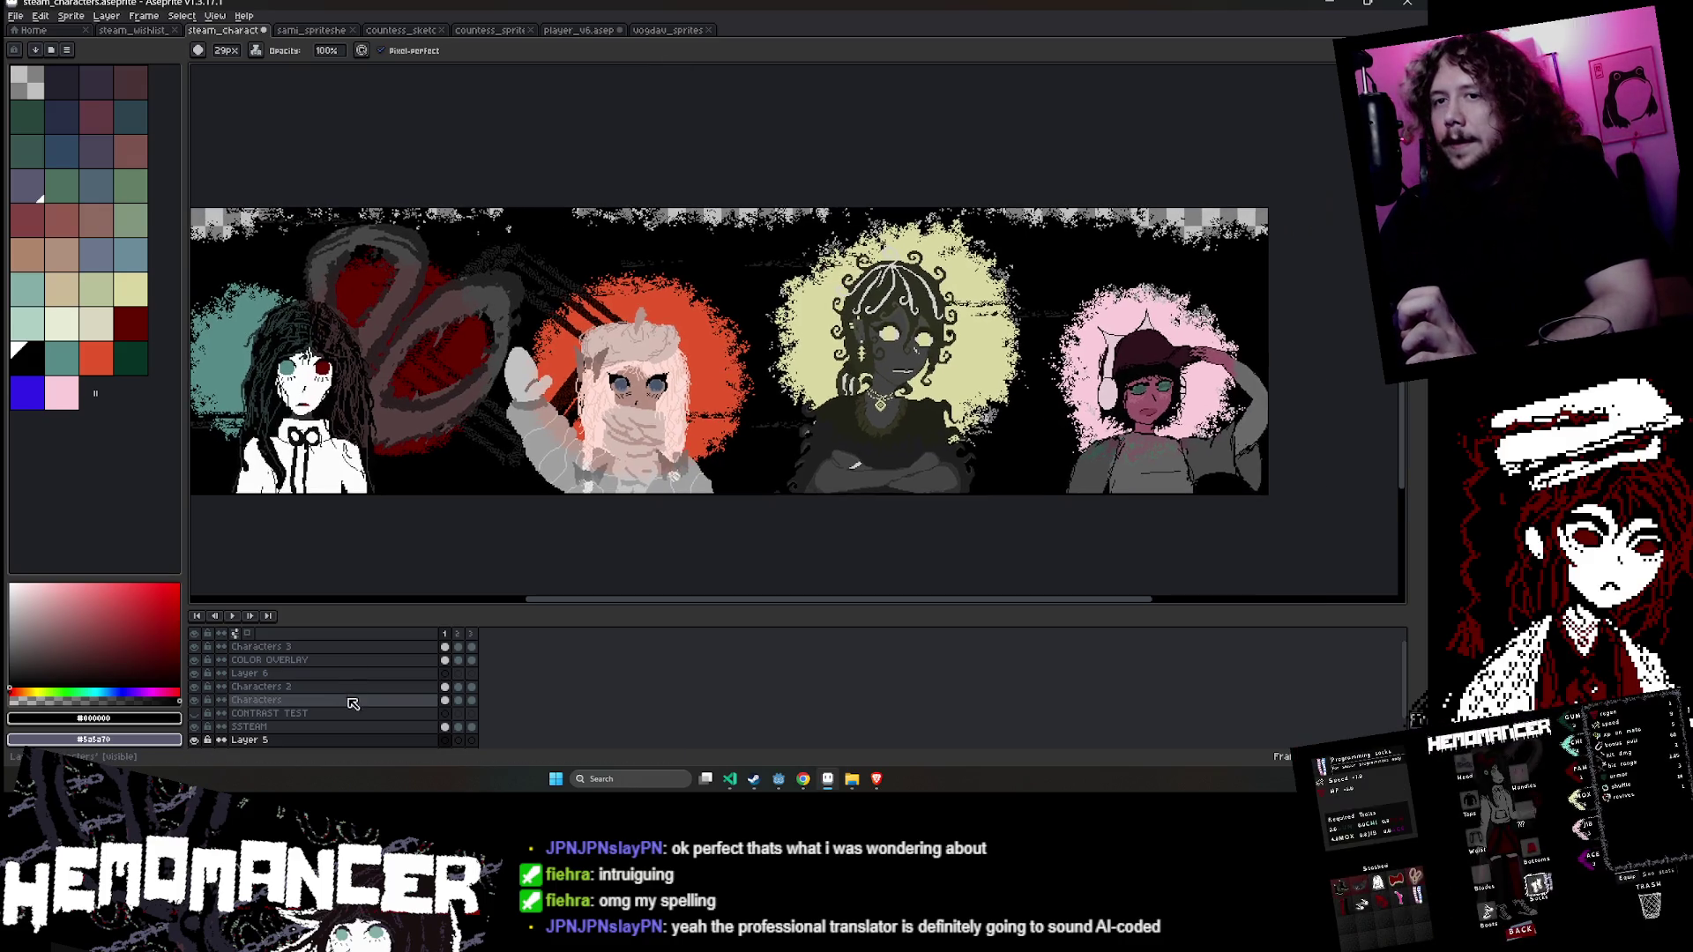
{"action": "scroll", "coordinate": [820, 255], "scroll_direction": "up", "scroll_amount": 3}
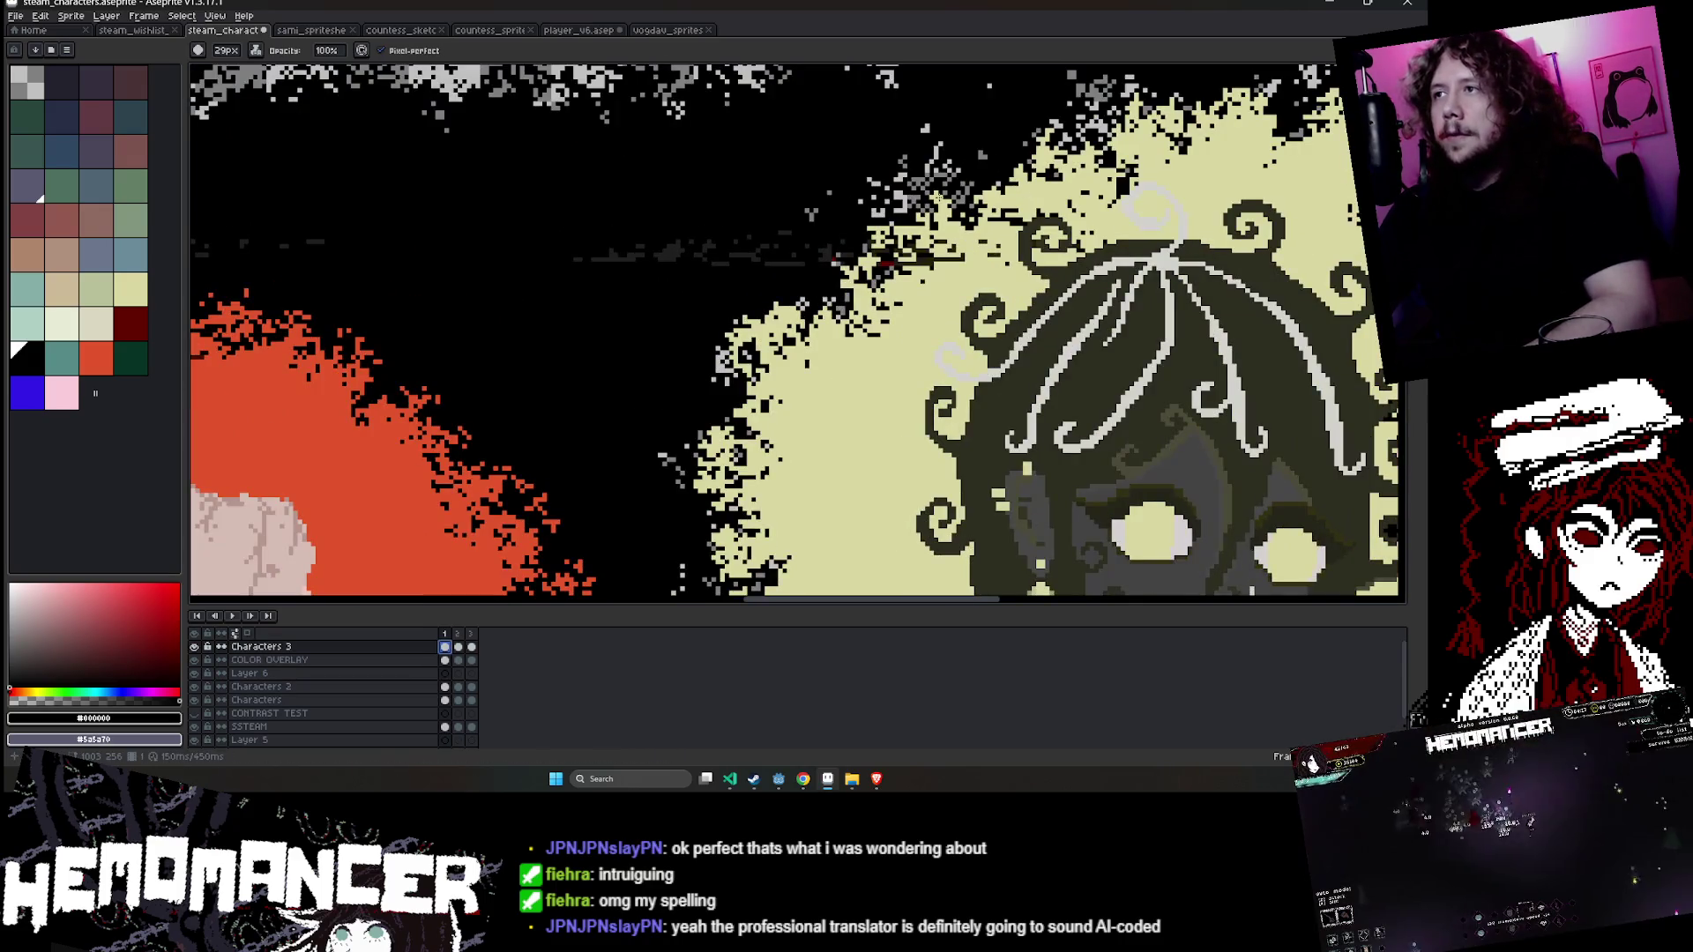
{"action": "scroll", "coordinate": [879, 296], "scroll_direction": "right", "scroll_amount": 3}
{"action": "key", "text": "Down"}
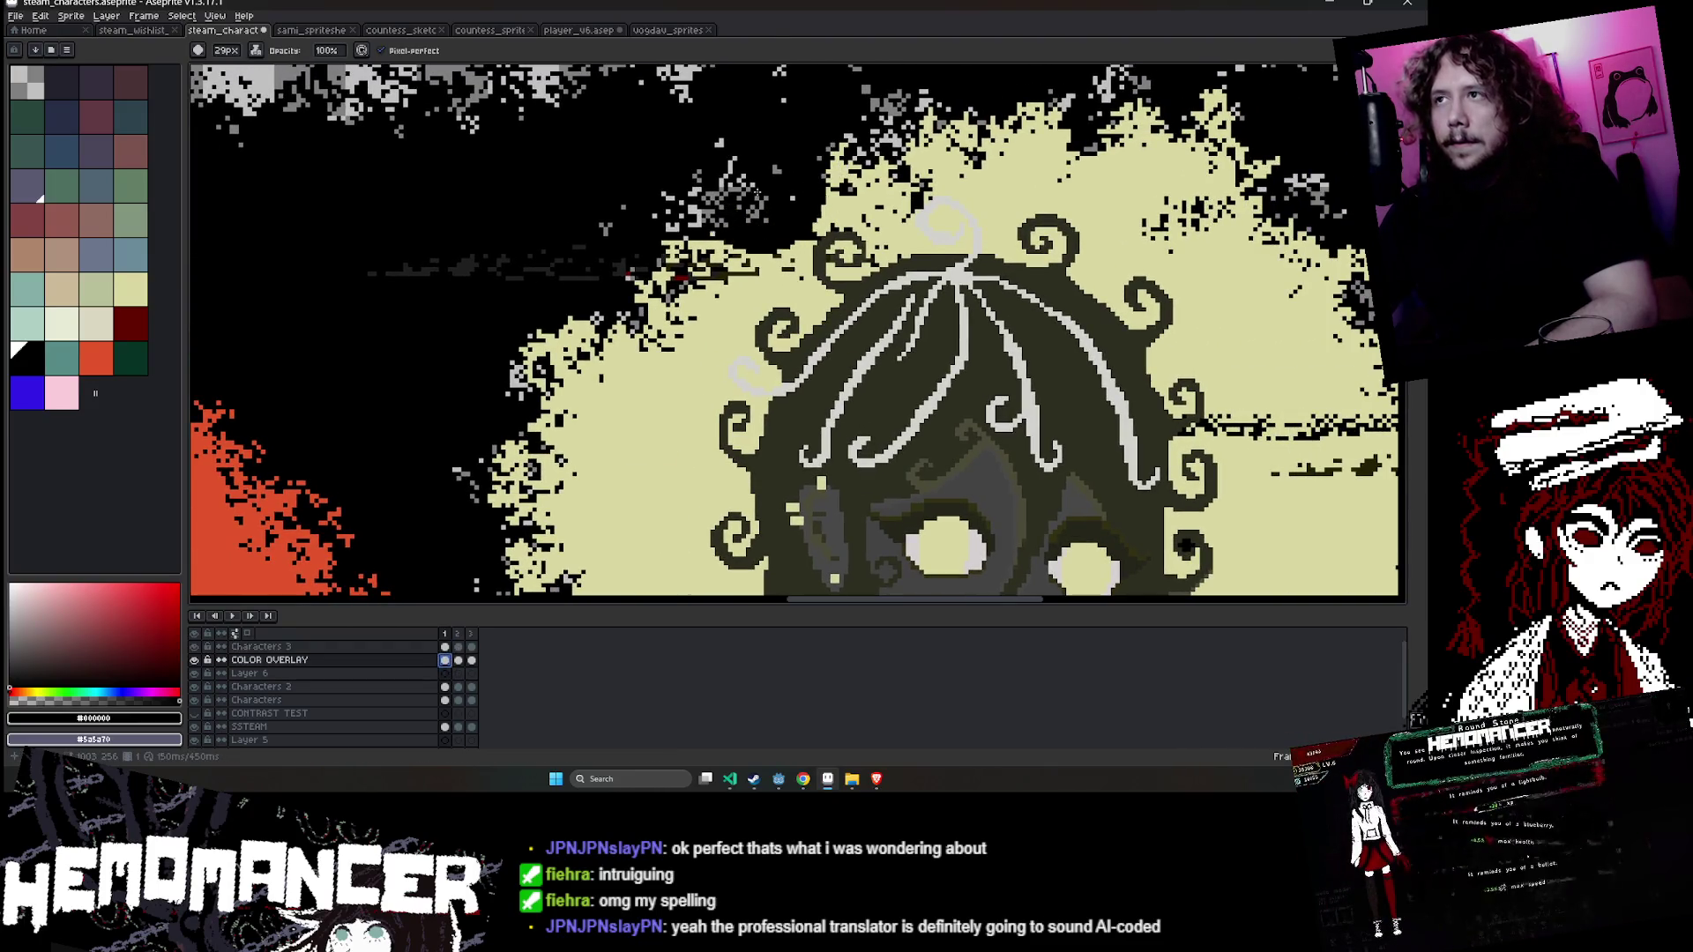
- Set the ink mode to Lock Alpha
{"action": "scroll", "coordinate": [704, 172], "scroll_direction": "down", "scroll_amount": 2}
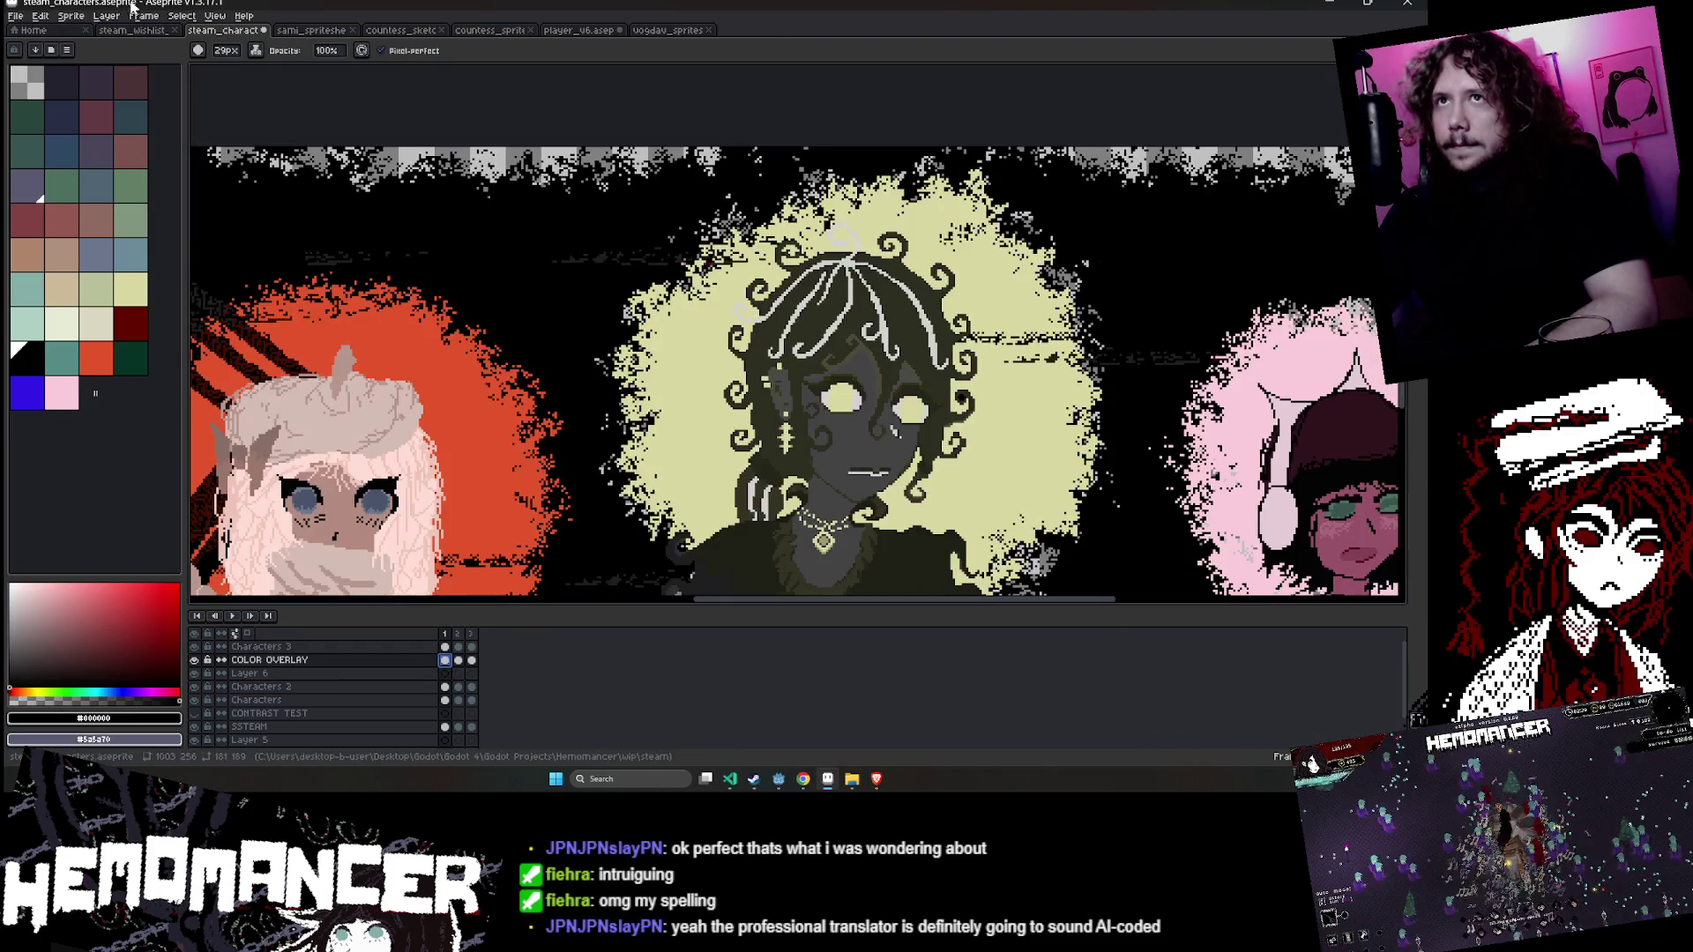
{"action": "left_click", "coordinate": [255, 51]}
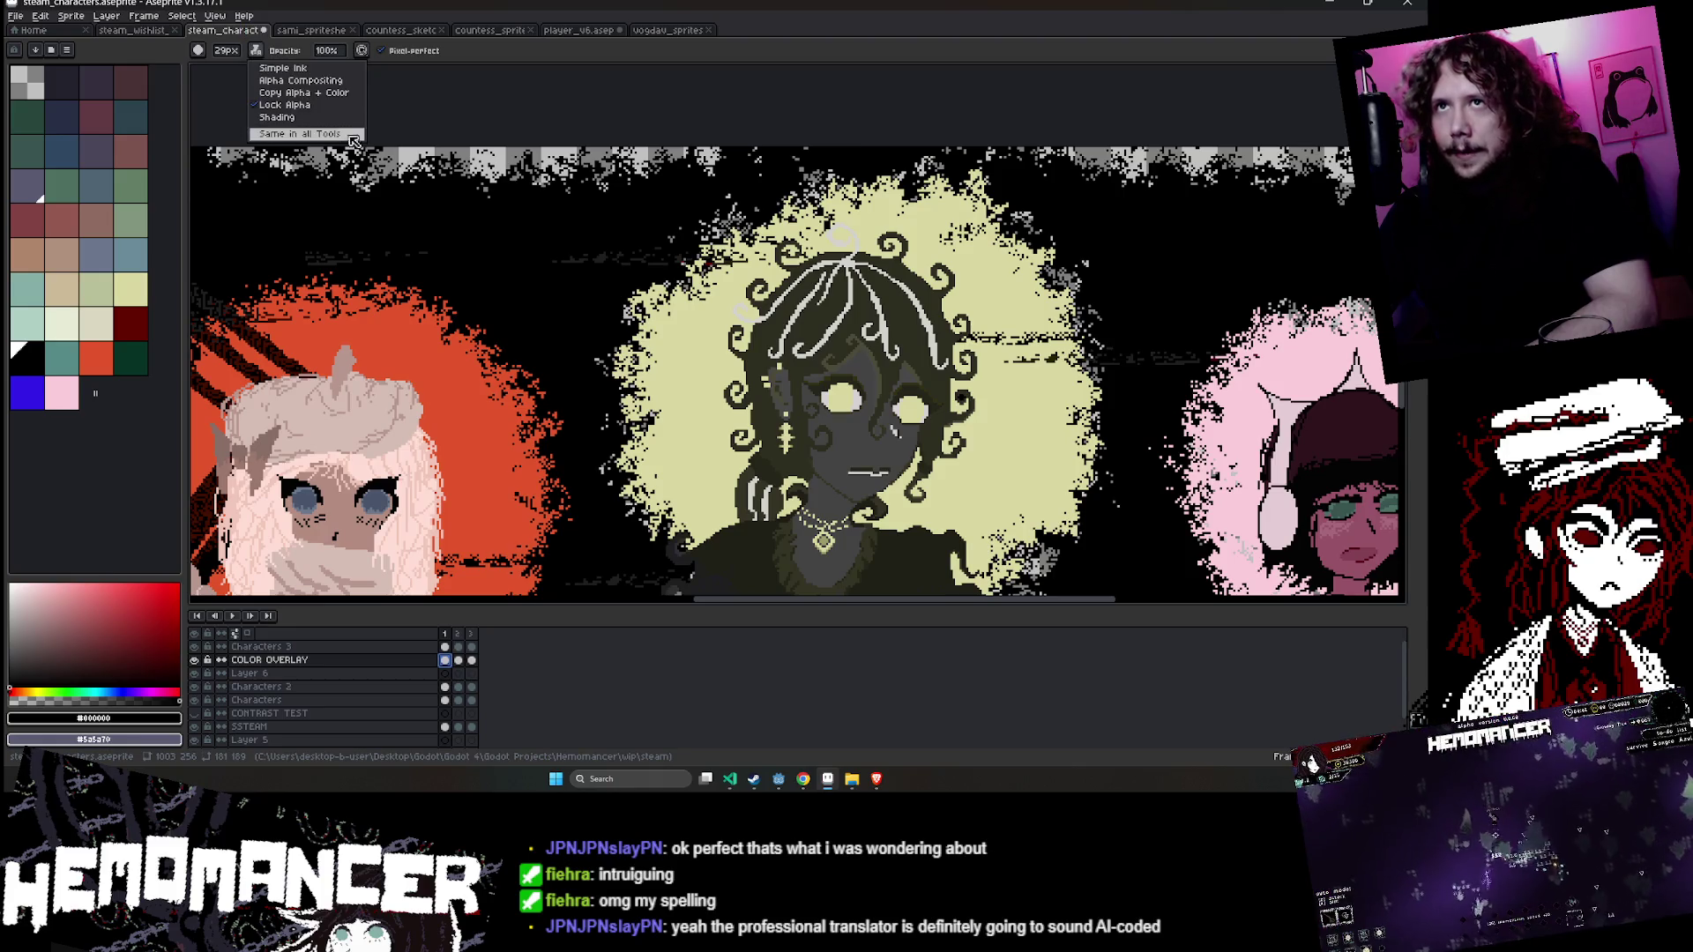
{"action": "left_click", "coordinate": [326, 106]}
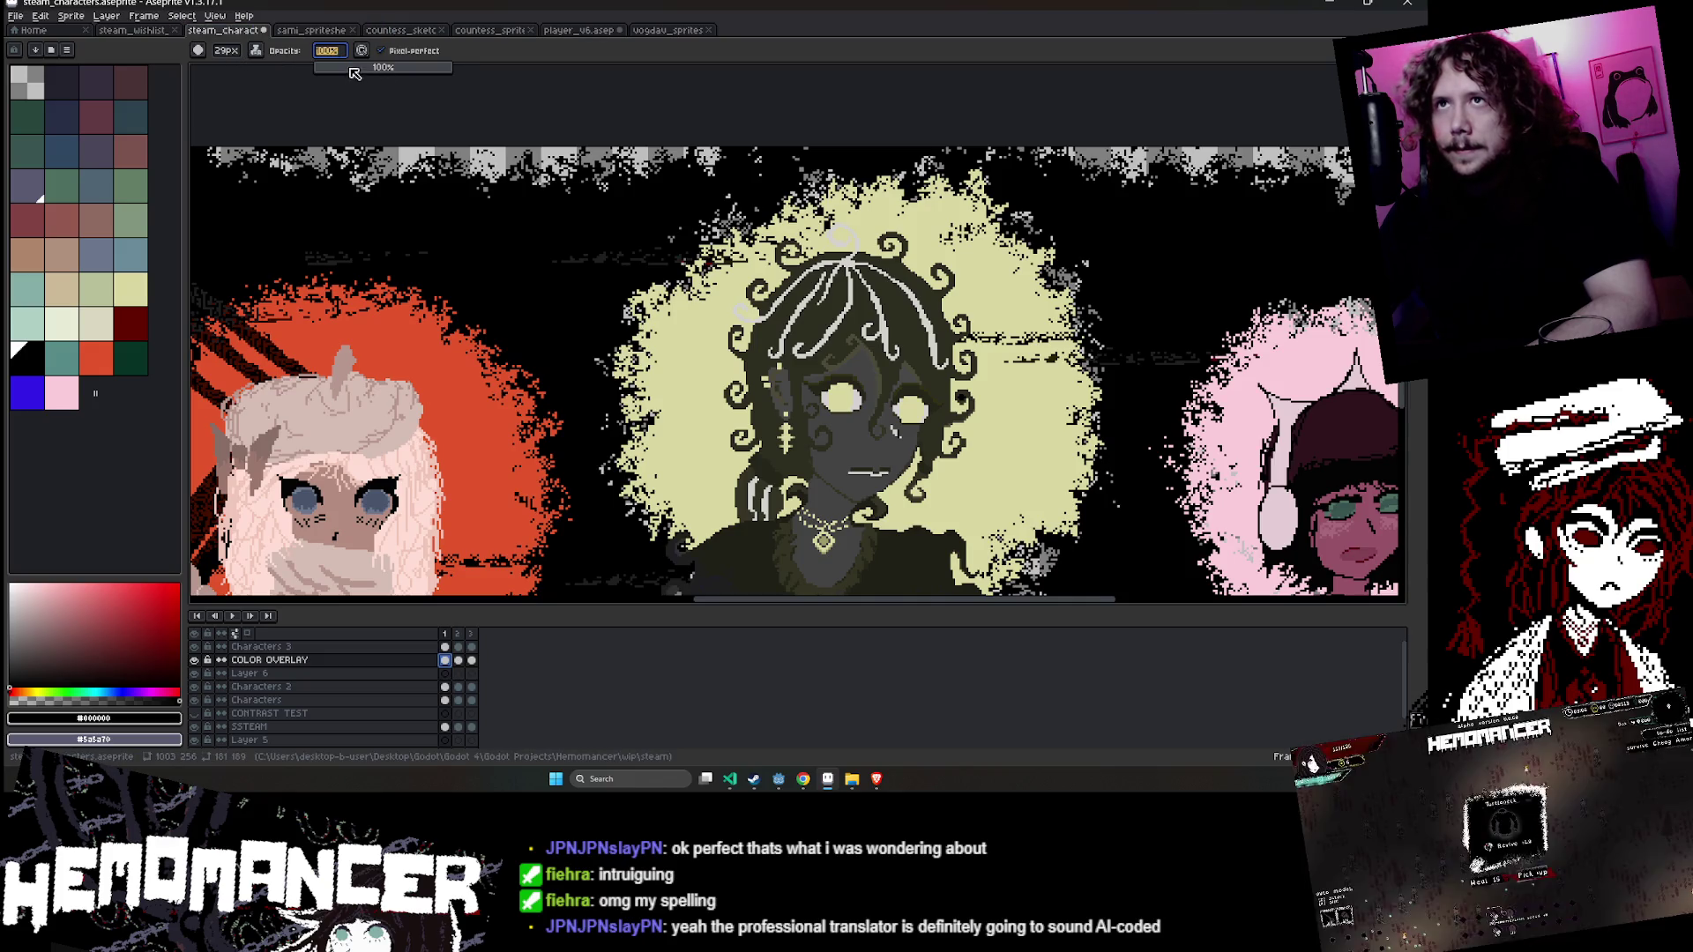
- Set the brush opacity to 100 and the foreground colour to opaque black
{"action": "left_click", "coordinate": [326, 51]}
{"action": "scroll", "coordinate": [710, 255], "scroll_direction": "up", "scroll_amount": 1}
{"action": "type", "text": "100"}
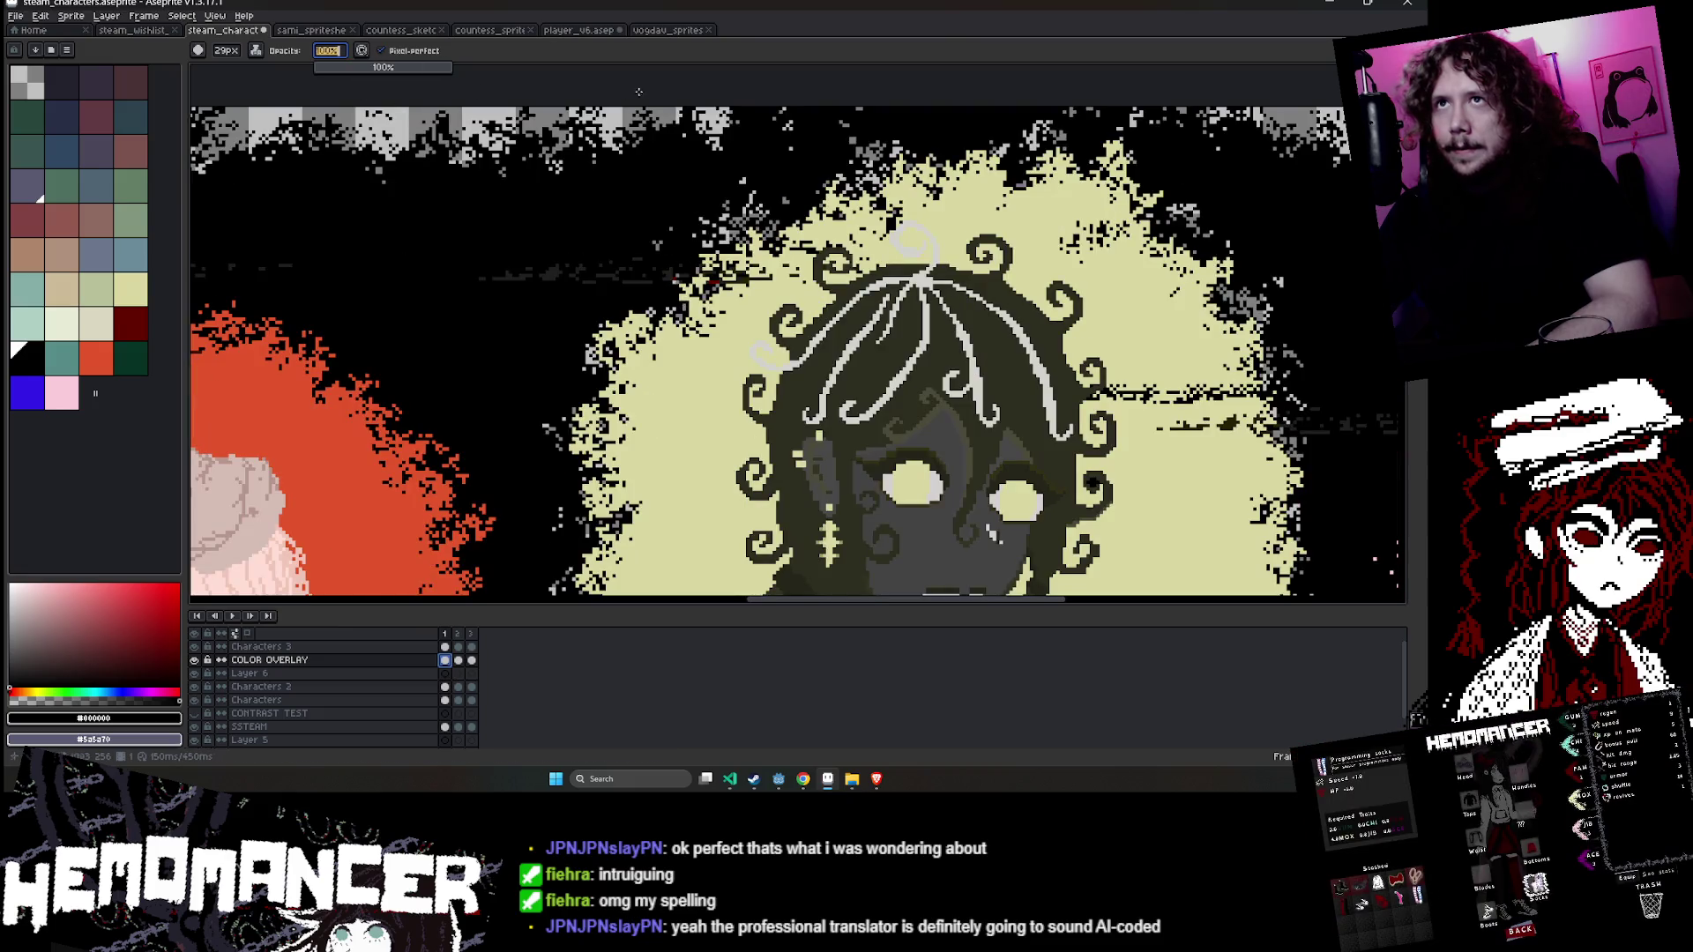
{"action": "left_click", "coordinate": [94, 718]}
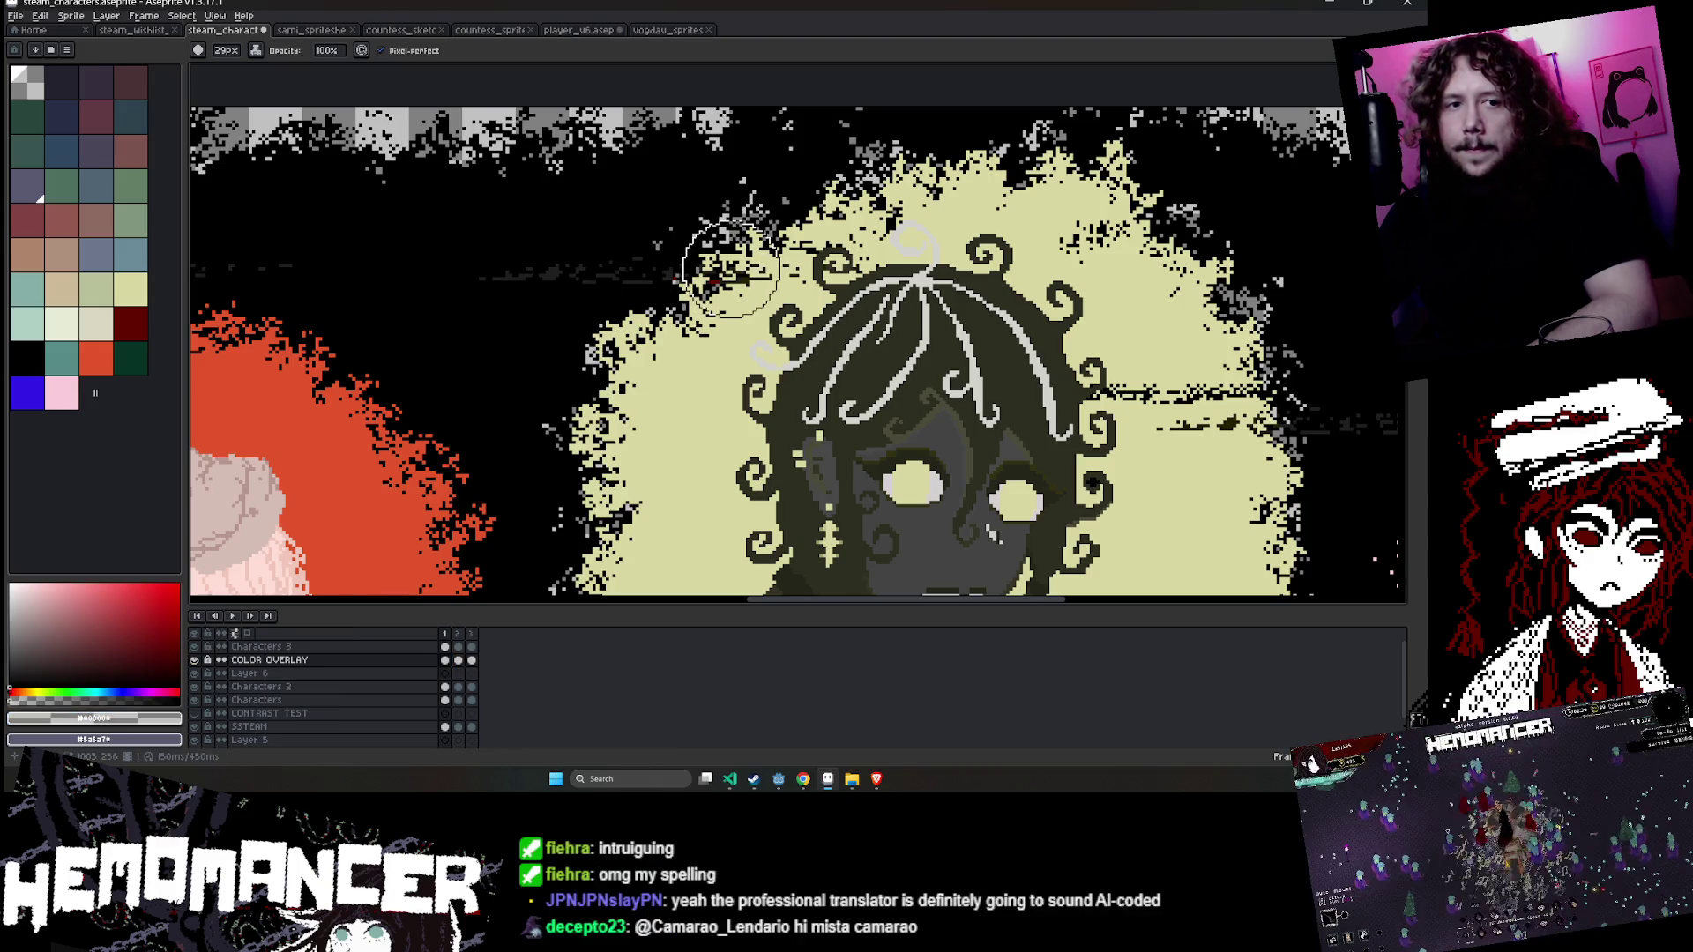
{"action": "left_click", "coordinate": [119, 727]}
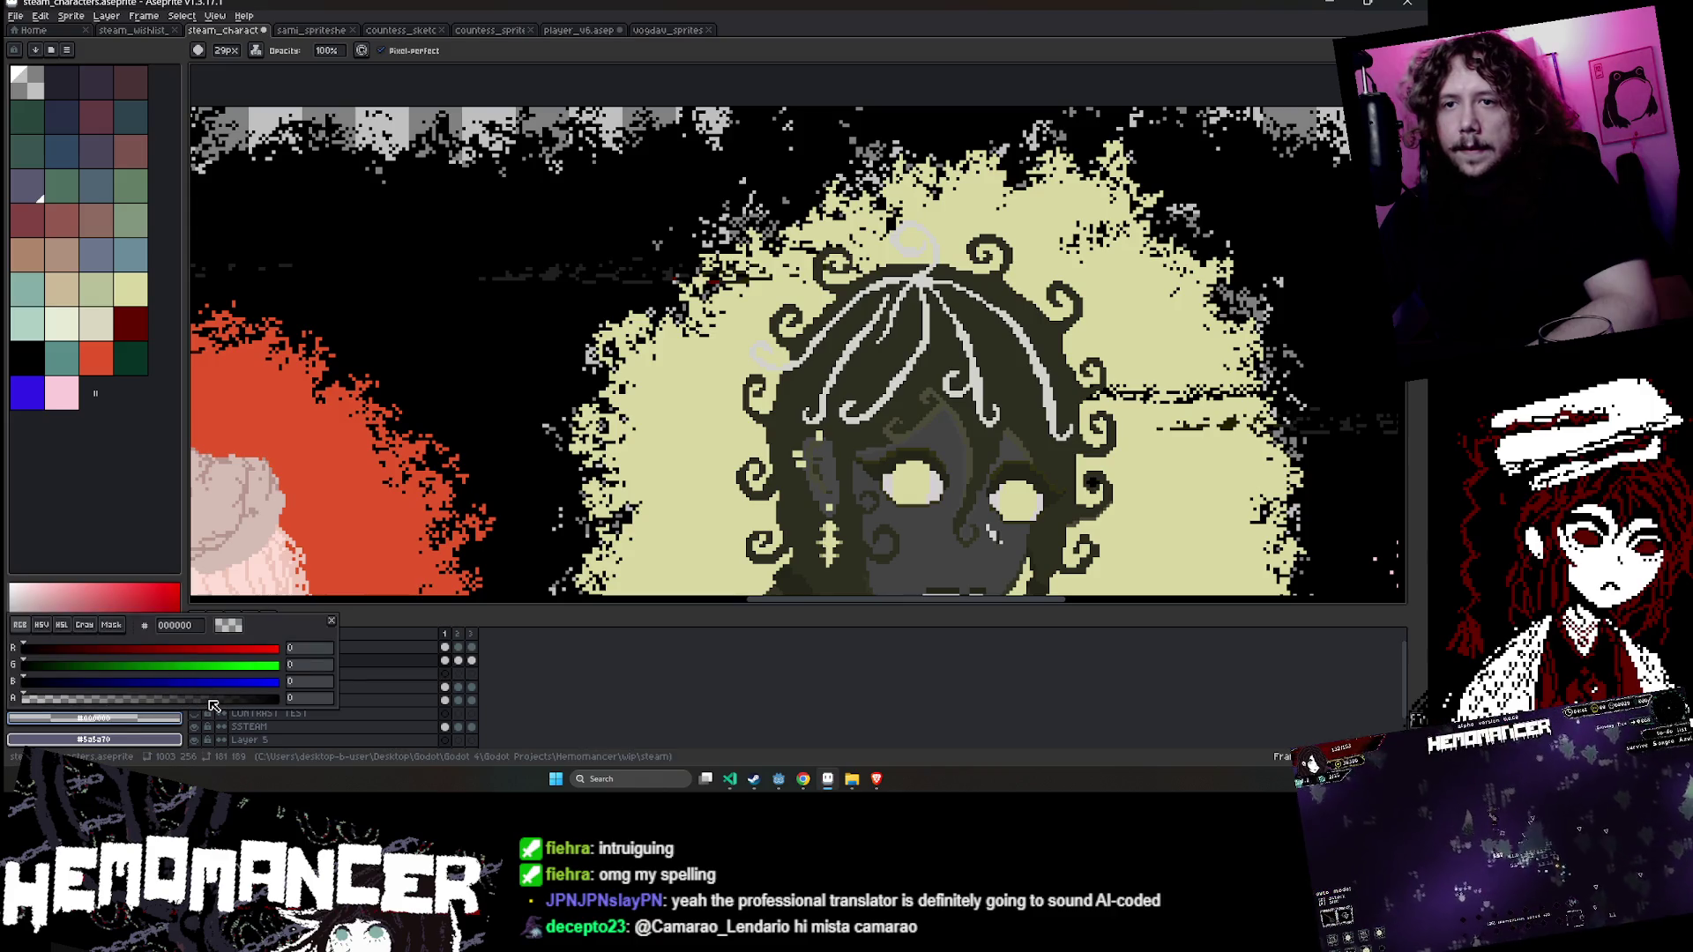
{"action": "scroll", "coordinate": [785, 238], "scroll_direction": "up", "scroll_amount": 2}
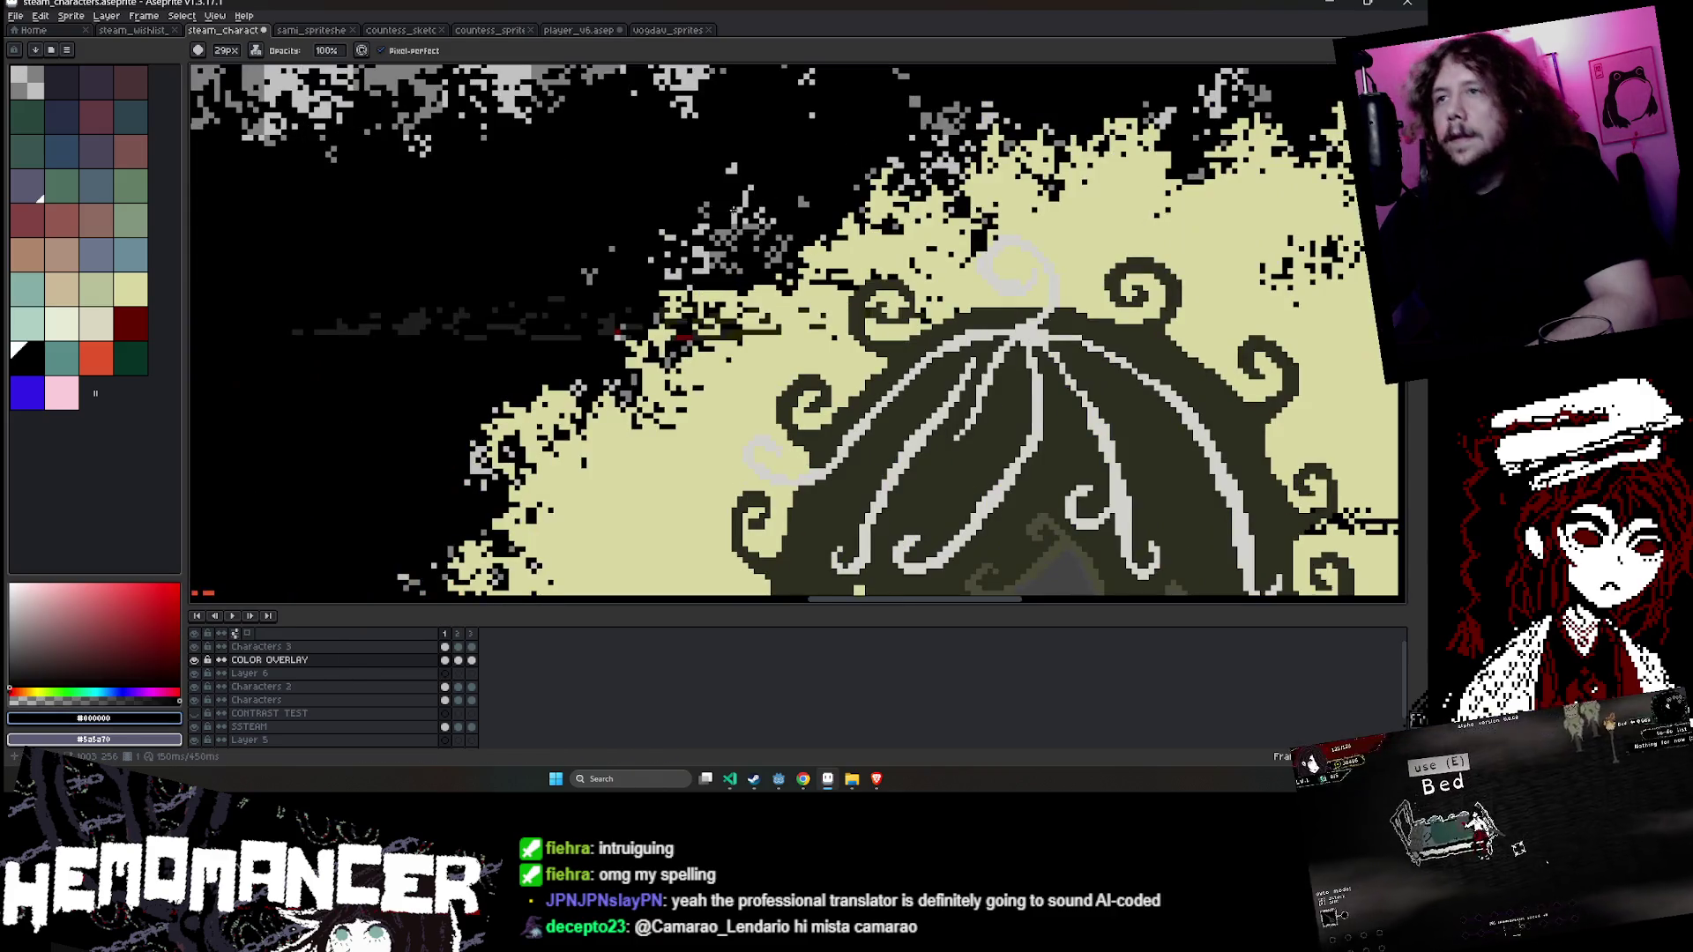
{"action": "scroll", "coordinate": [733, 272], "scroll_direction": "down", "scroll_amount": 2}
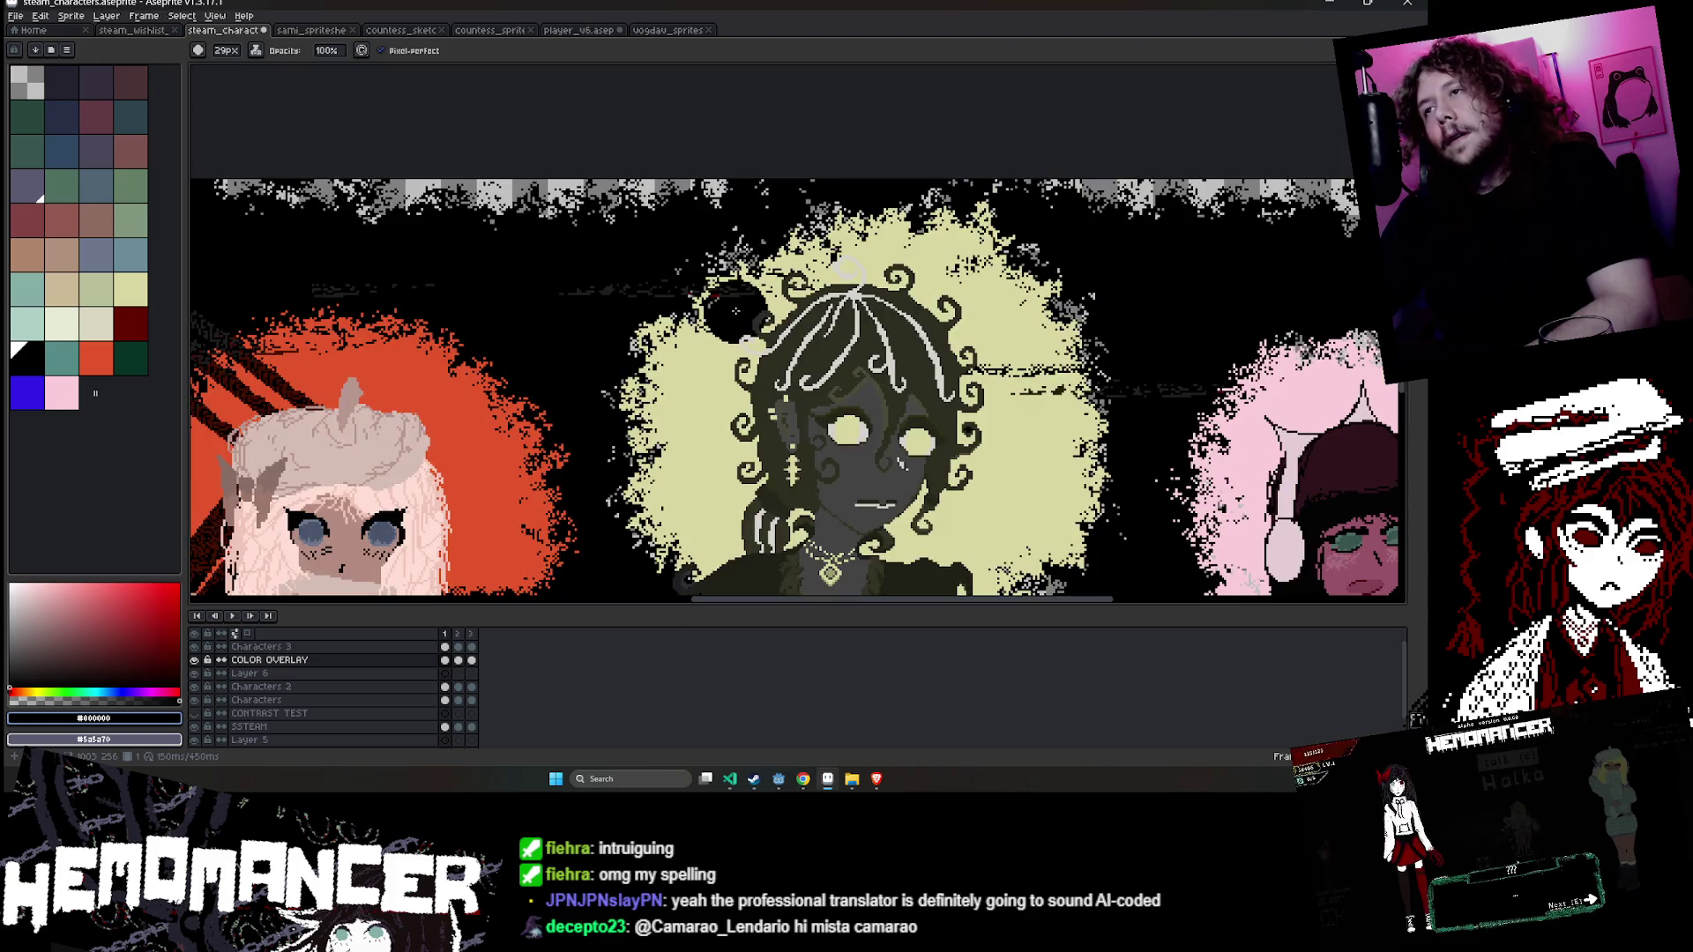
- Magic-wand select the yellow halo behind the central character and delete it
{"action": "key", "text": "w"}
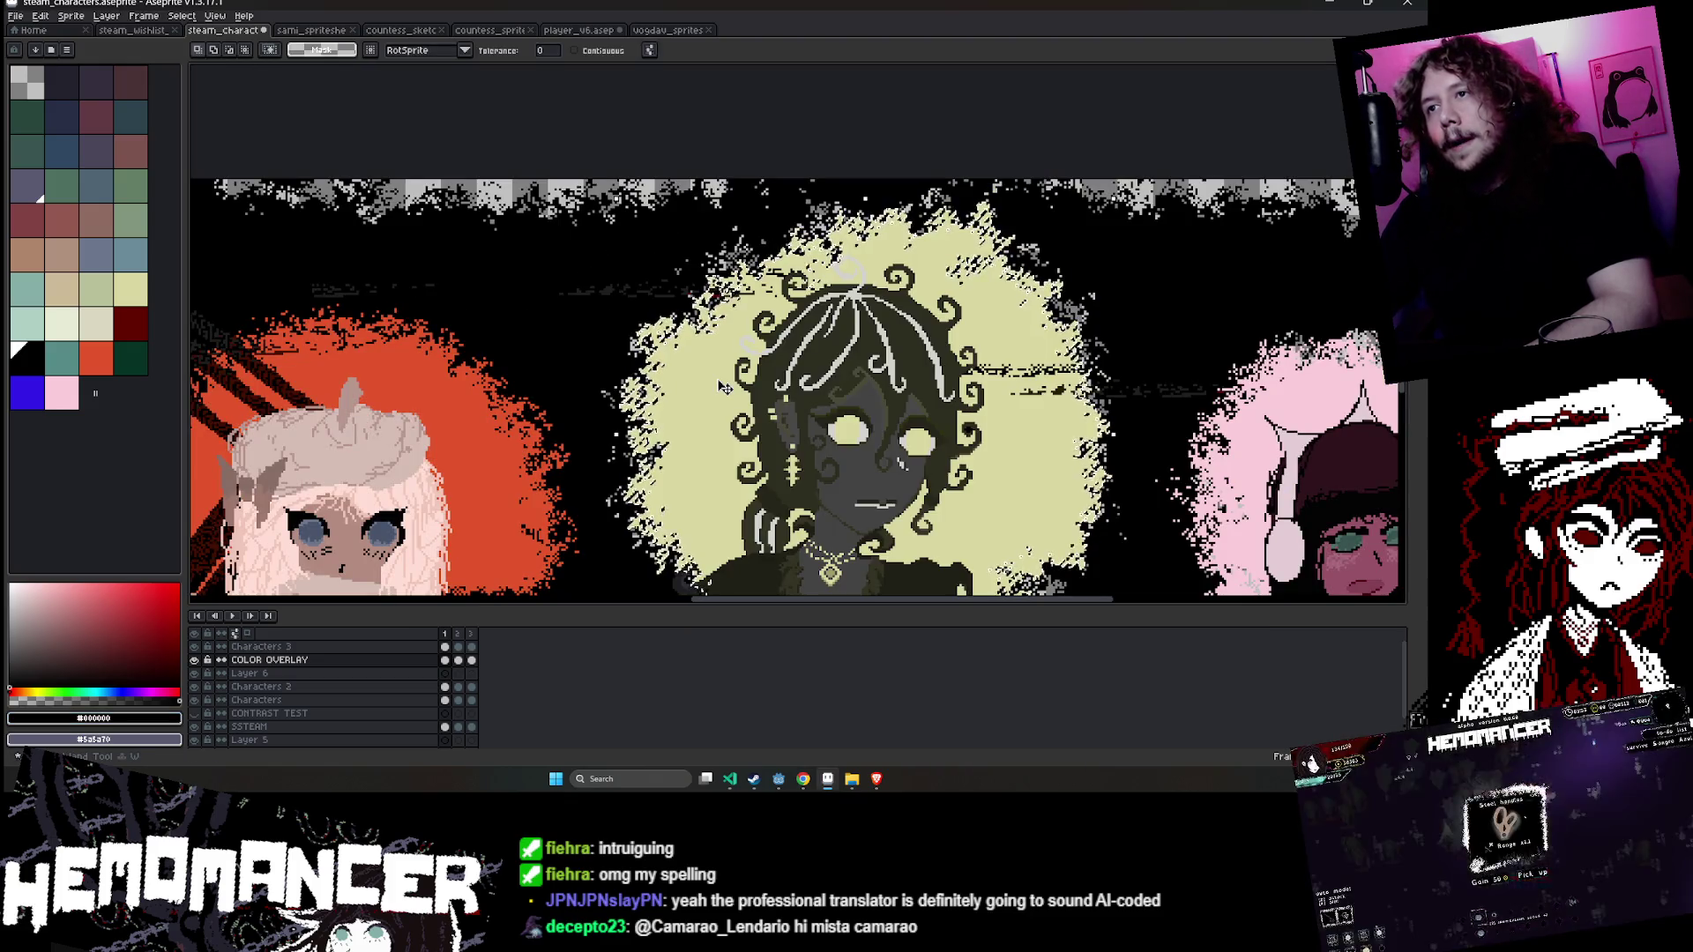
{"action": "left_click", "coordinate": [720, 383]}
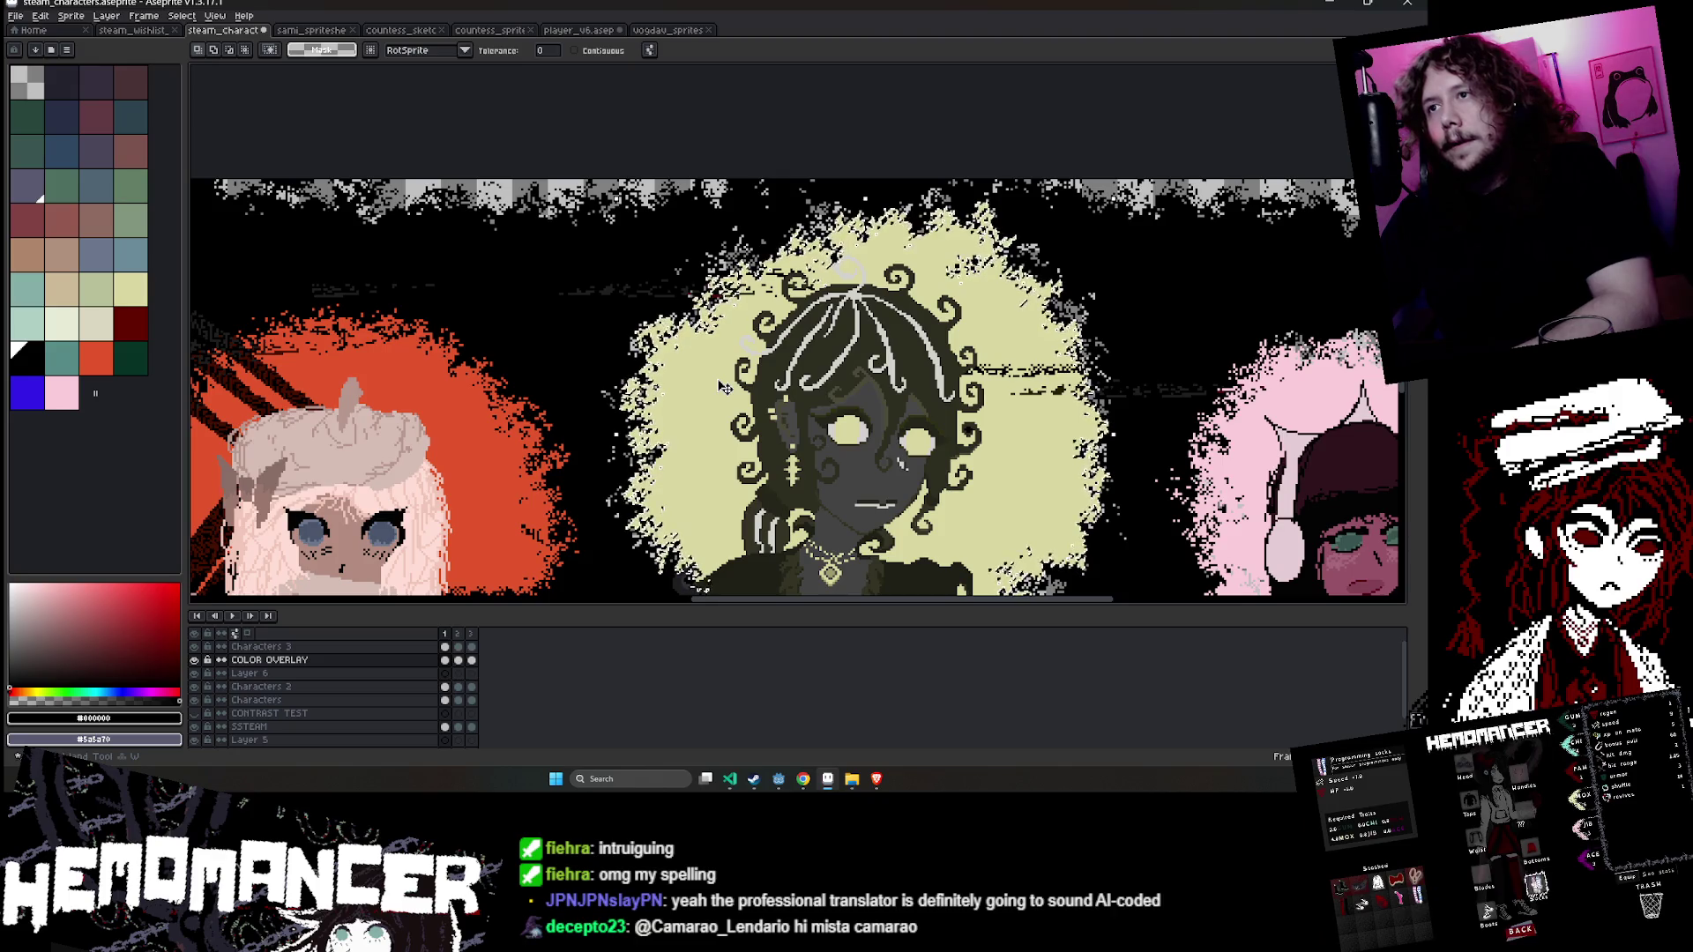
{"action": "key", "text": "Delete"}
{"action": "key", "text": "b"}
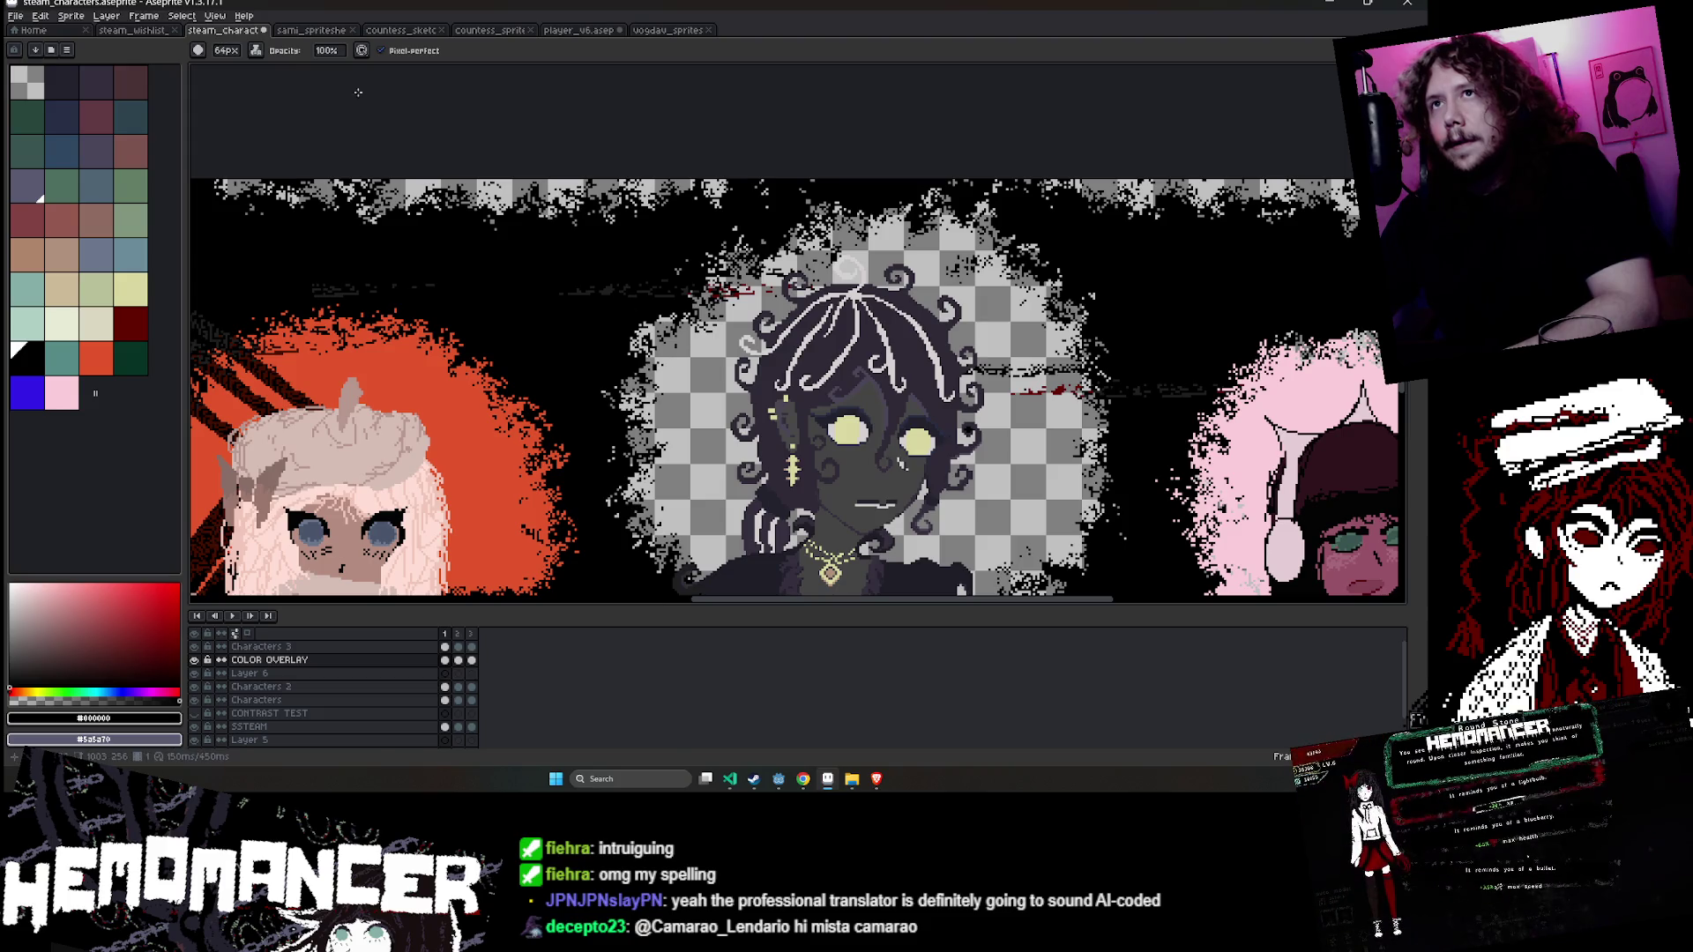
- Set the ink back to Normal and paint black over the checkerboard left and right of the halo
{"action": "left_click", "coordinate": [256, 50]}
{"action": "left_click", "coordinate": [286, 77]}
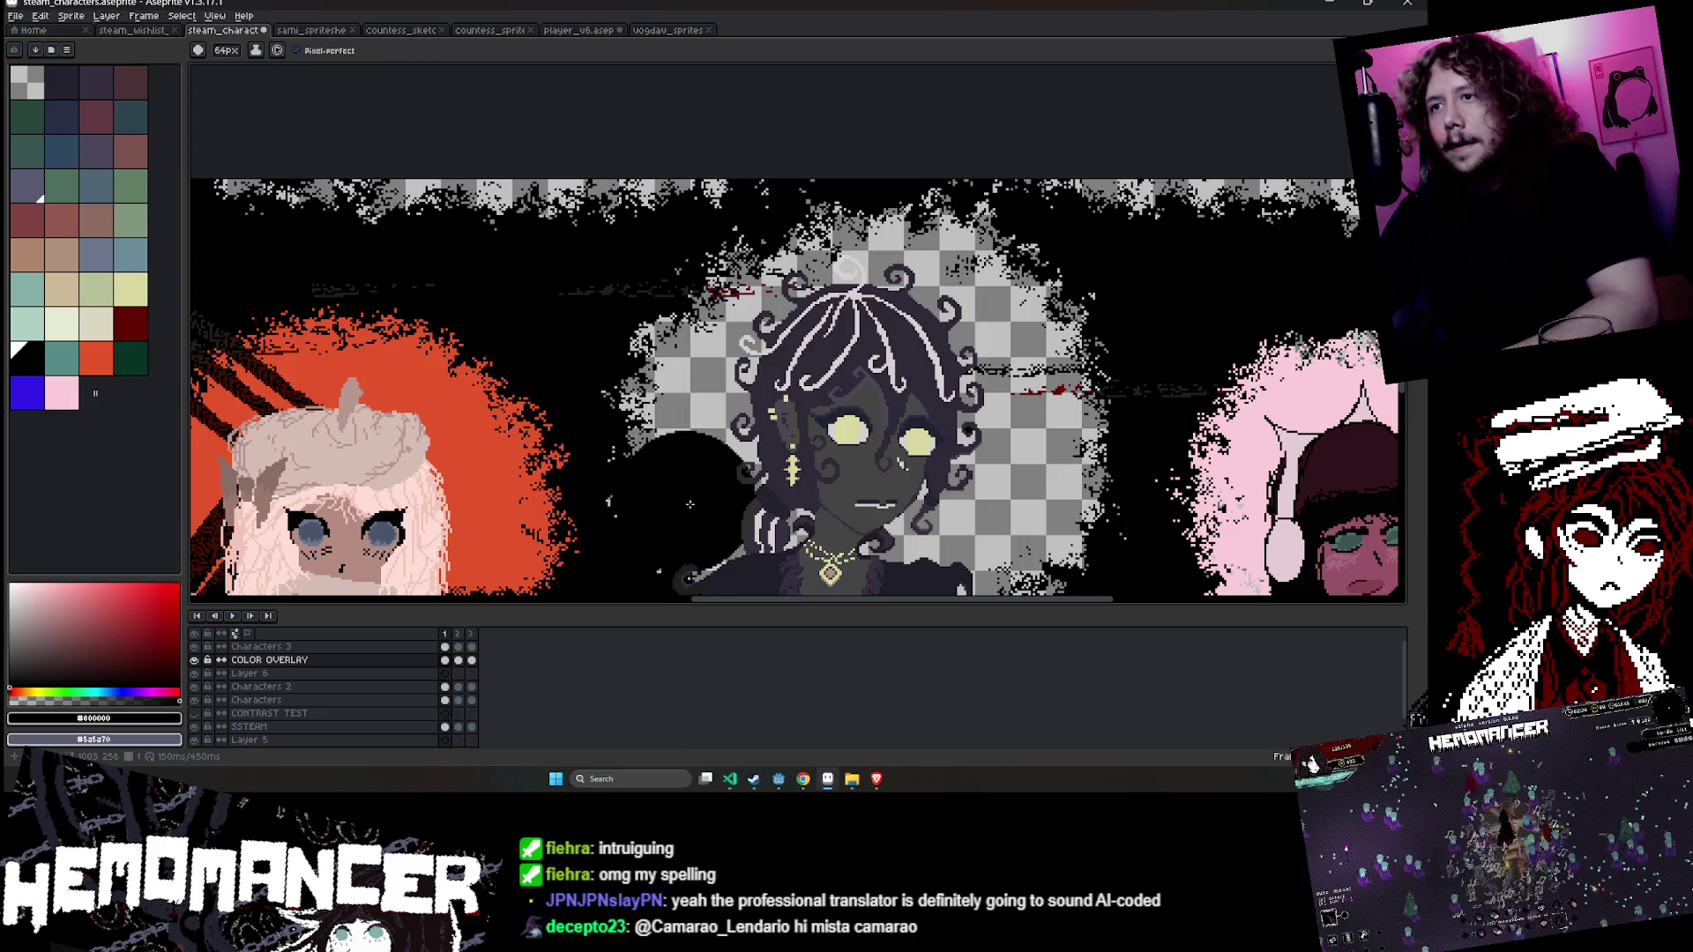
{"action": "scroll", "coordinate": [706, 539], "scroll_direction": "down", "scroll_amount": 2}
{"action": "left_click_drag", "start_coordinate": [709, 494], "coordinate": [670, 467]}
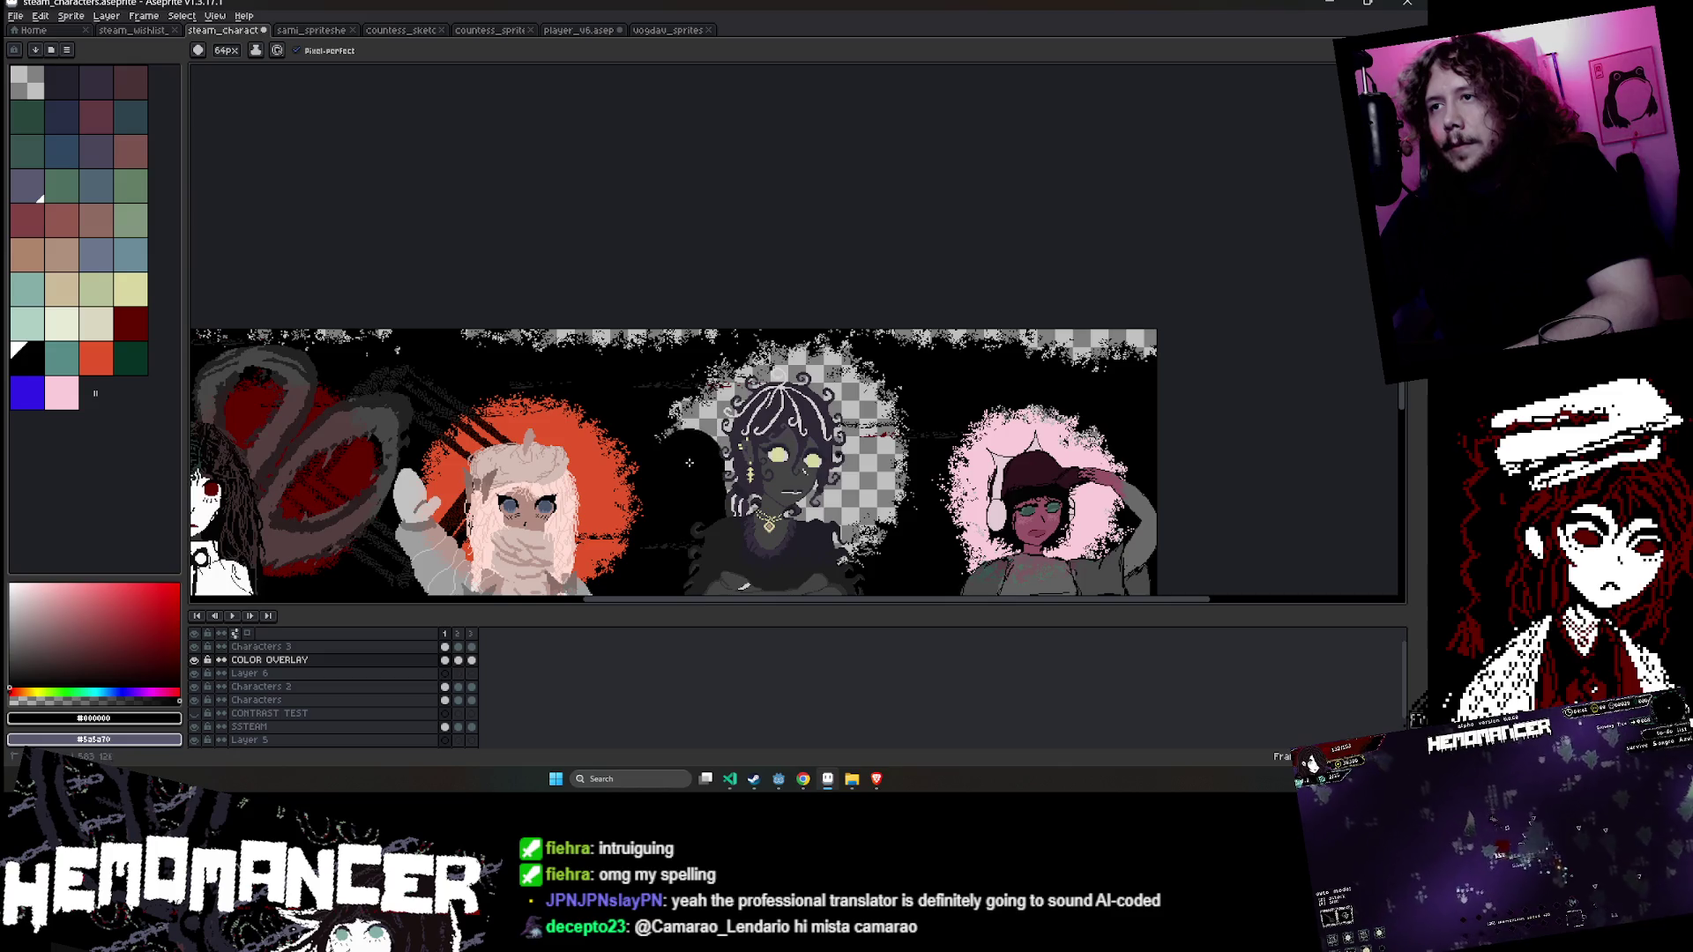
{"action": "mouse_move", "coordinate": [715, 414]}
{"action": "left_mouse_down"}
{"action": "mouse_move", "coordinate": [688, 443]}
{"action": "mouse_move", "coordinate": [719, 480]}
{"action": "left_mouse_up"}
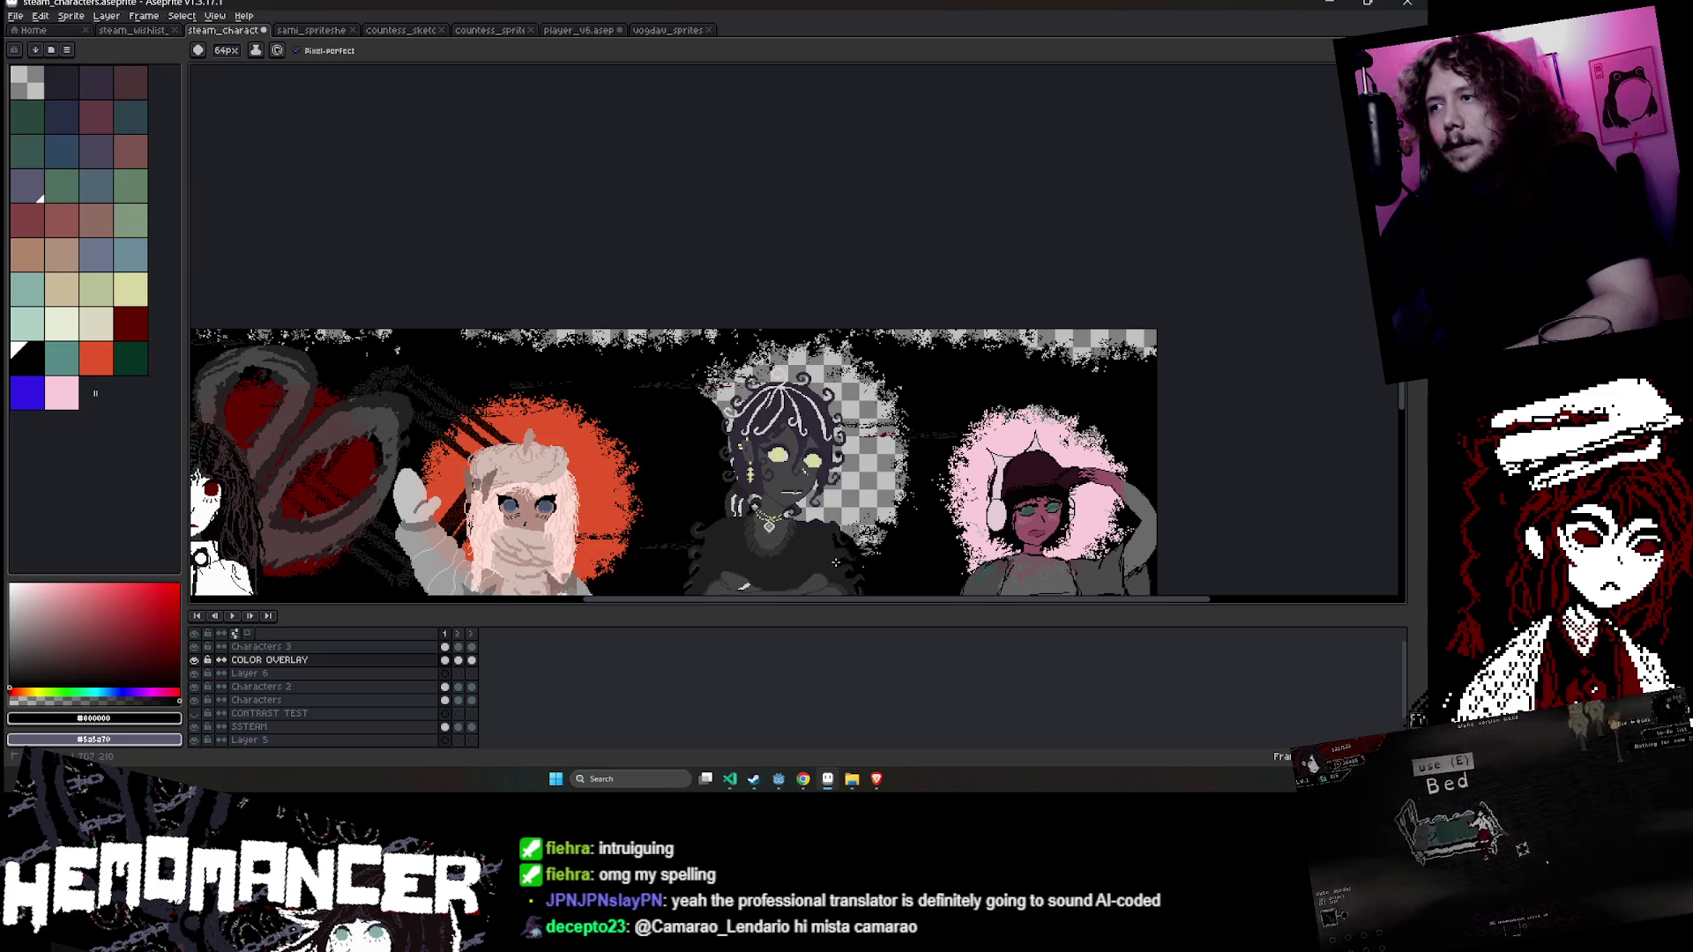
{"action": "left_click_drag", "start_coordinate": [859, 542], "coordinate": [890, 495]}
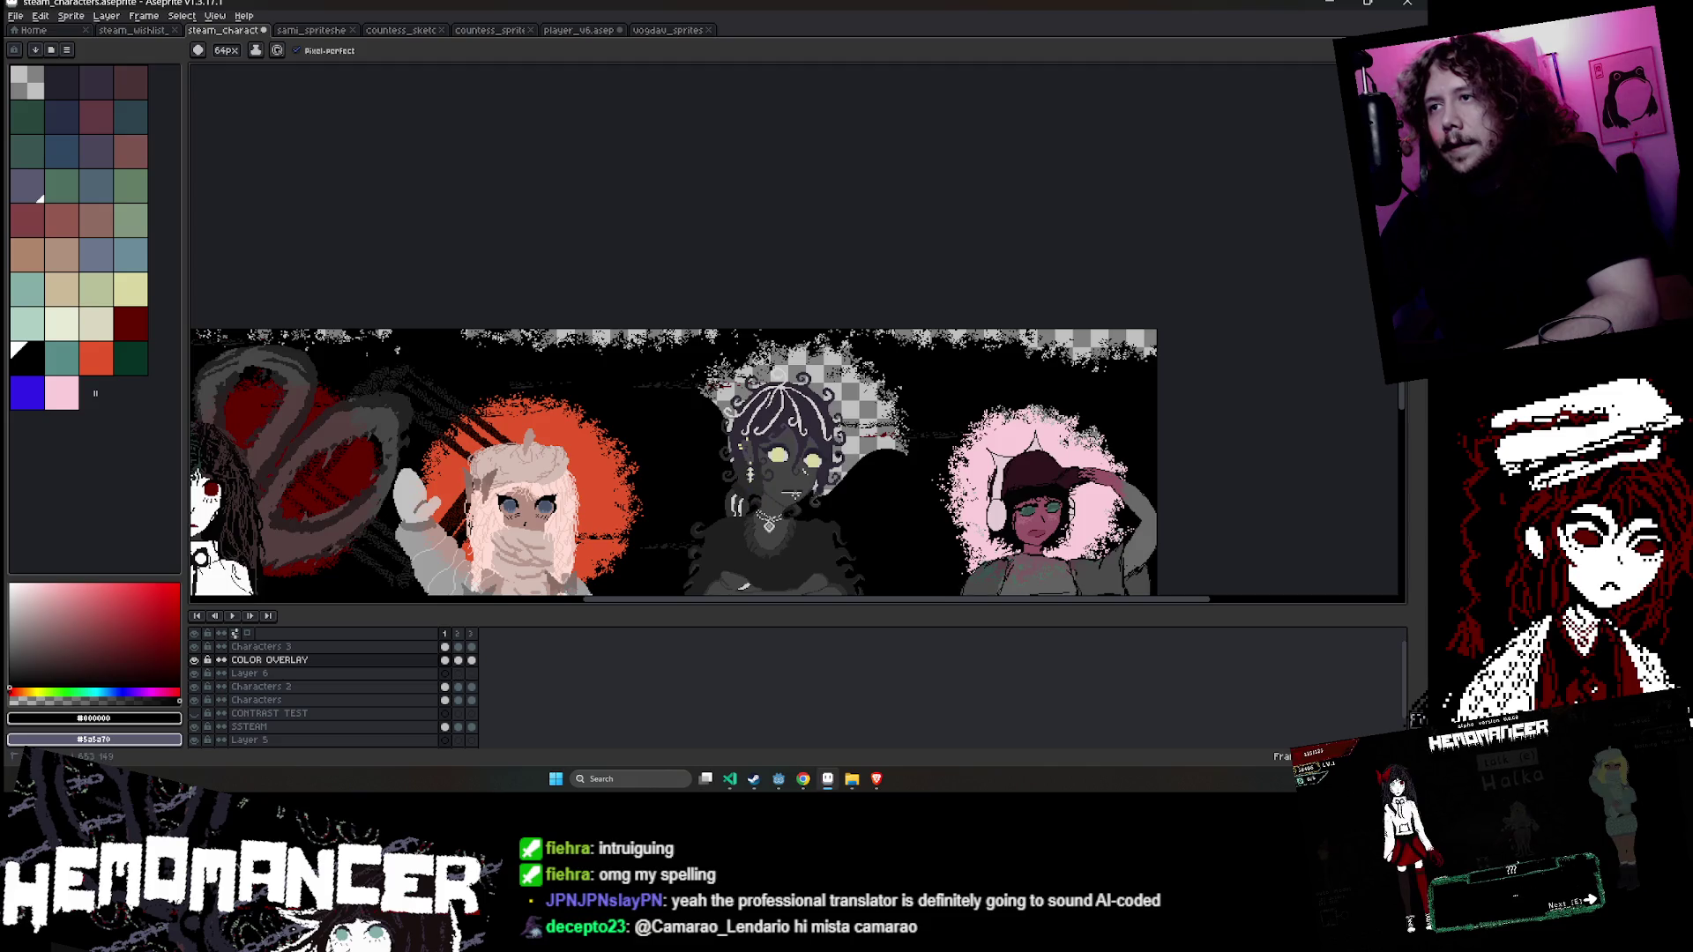
- Paste the yellow halo behind the middle character
{"action": "key", "text": "ctrl+b"}
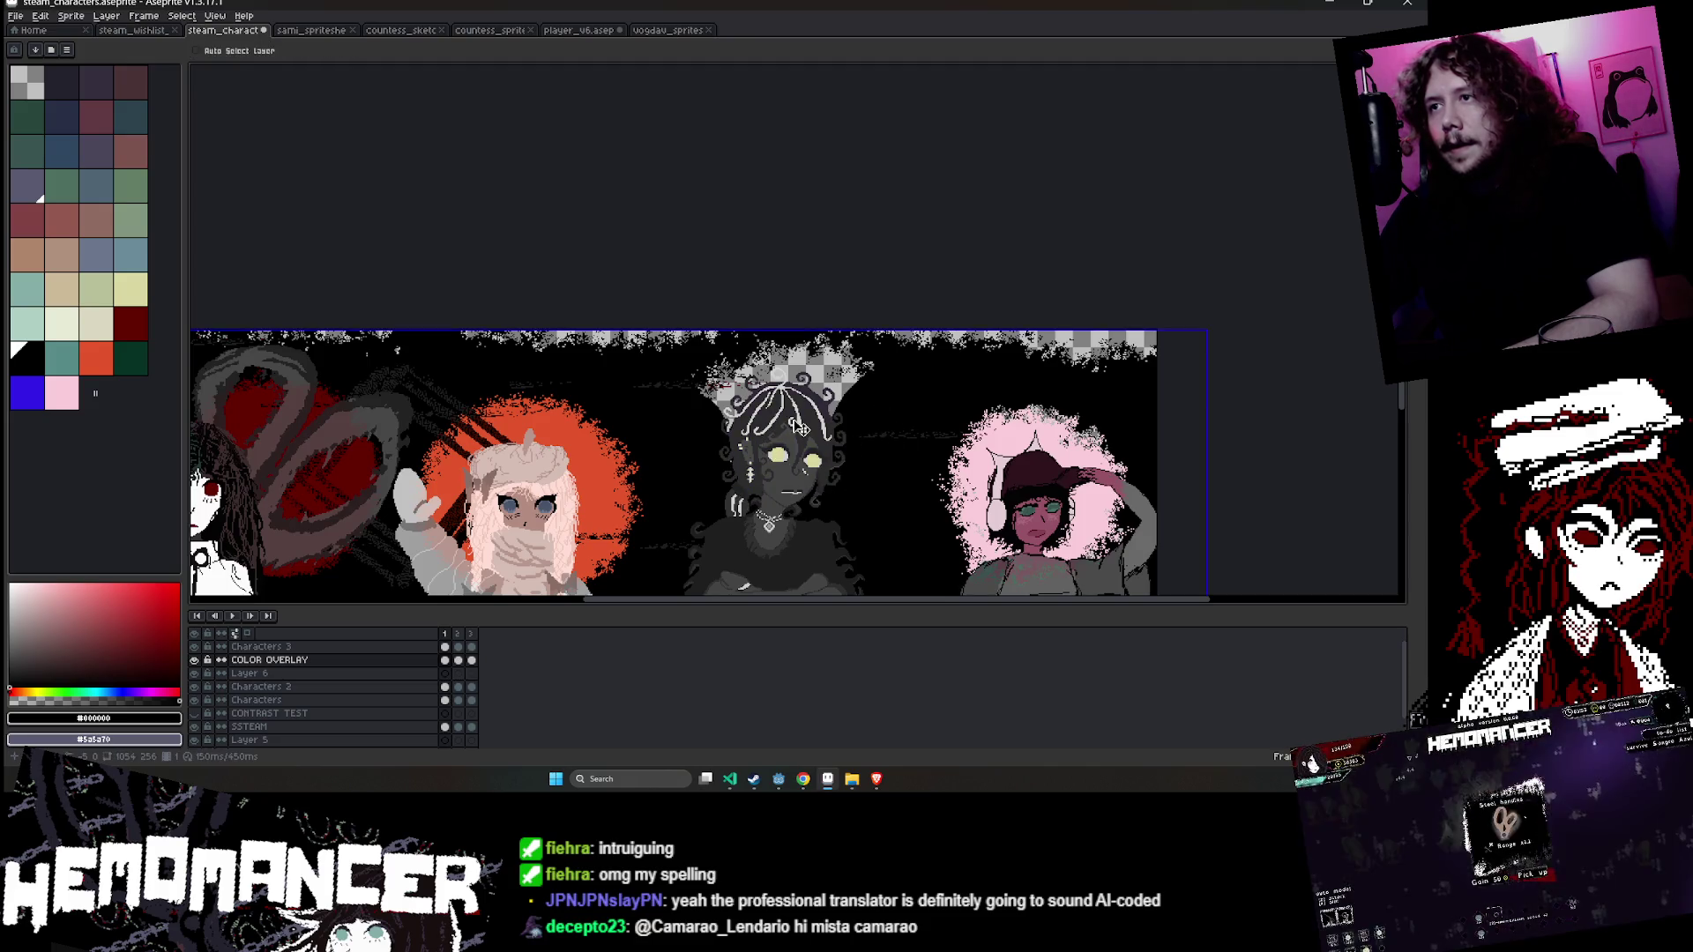
{"action": "key", "text": "Escape"}
{"action": "key", "text": "ctrl+v"}
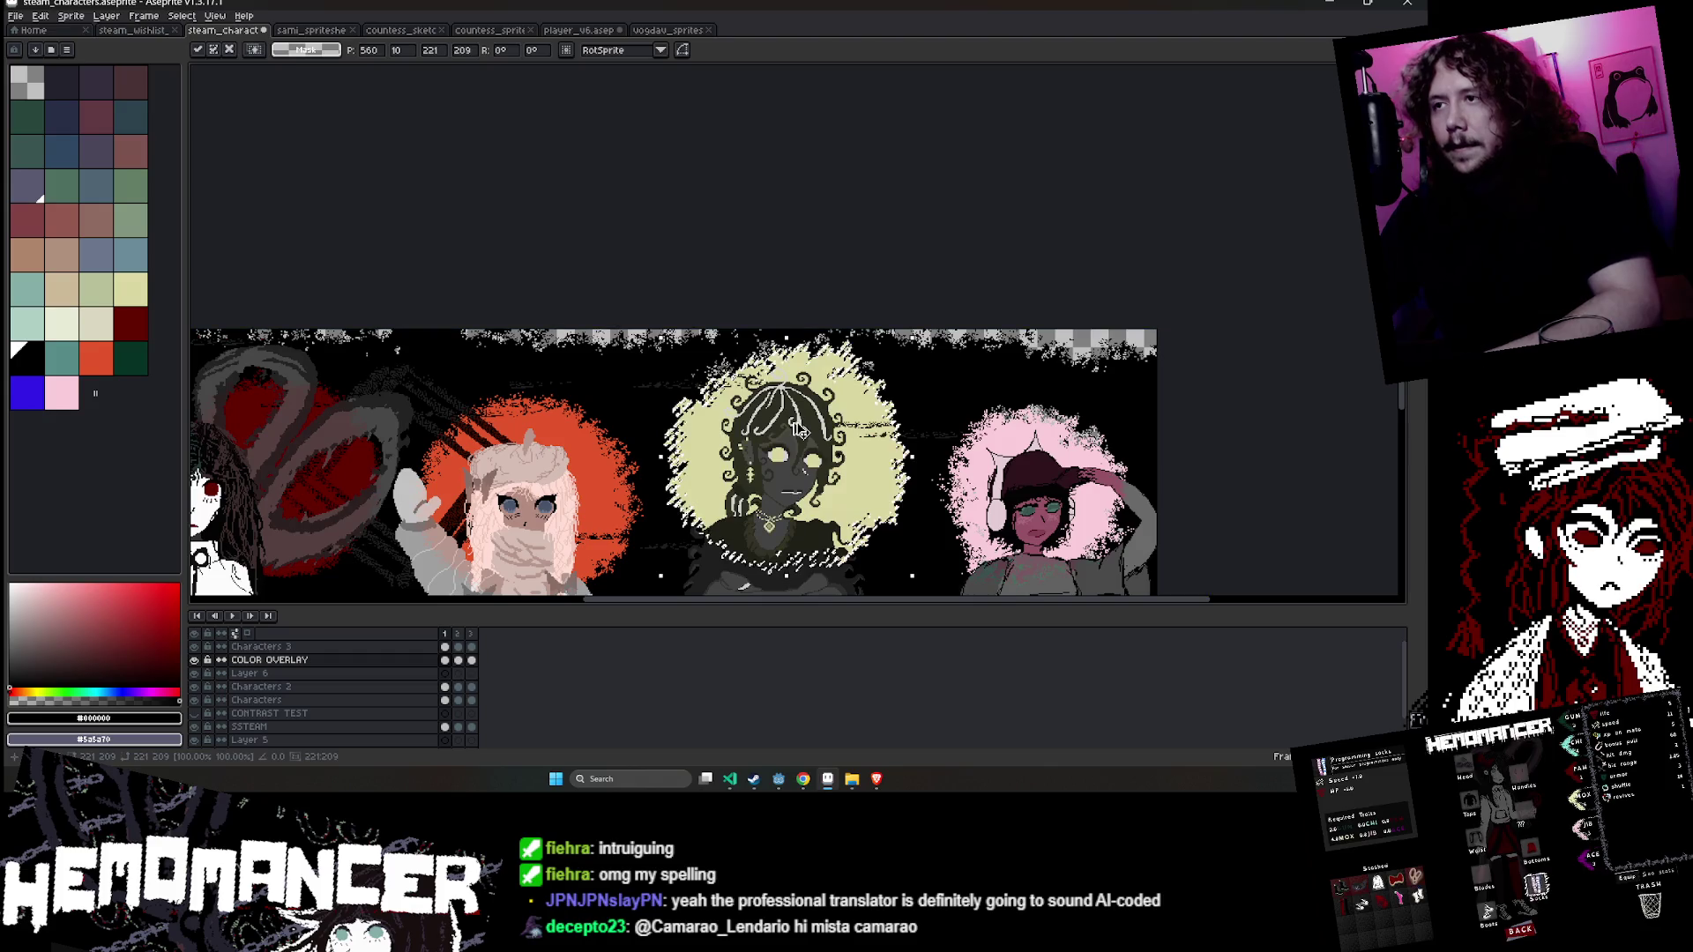
{"action": "scroll", "coordinate": [787, 427], "scroll_direction": "up", "scroll_amount": 3}
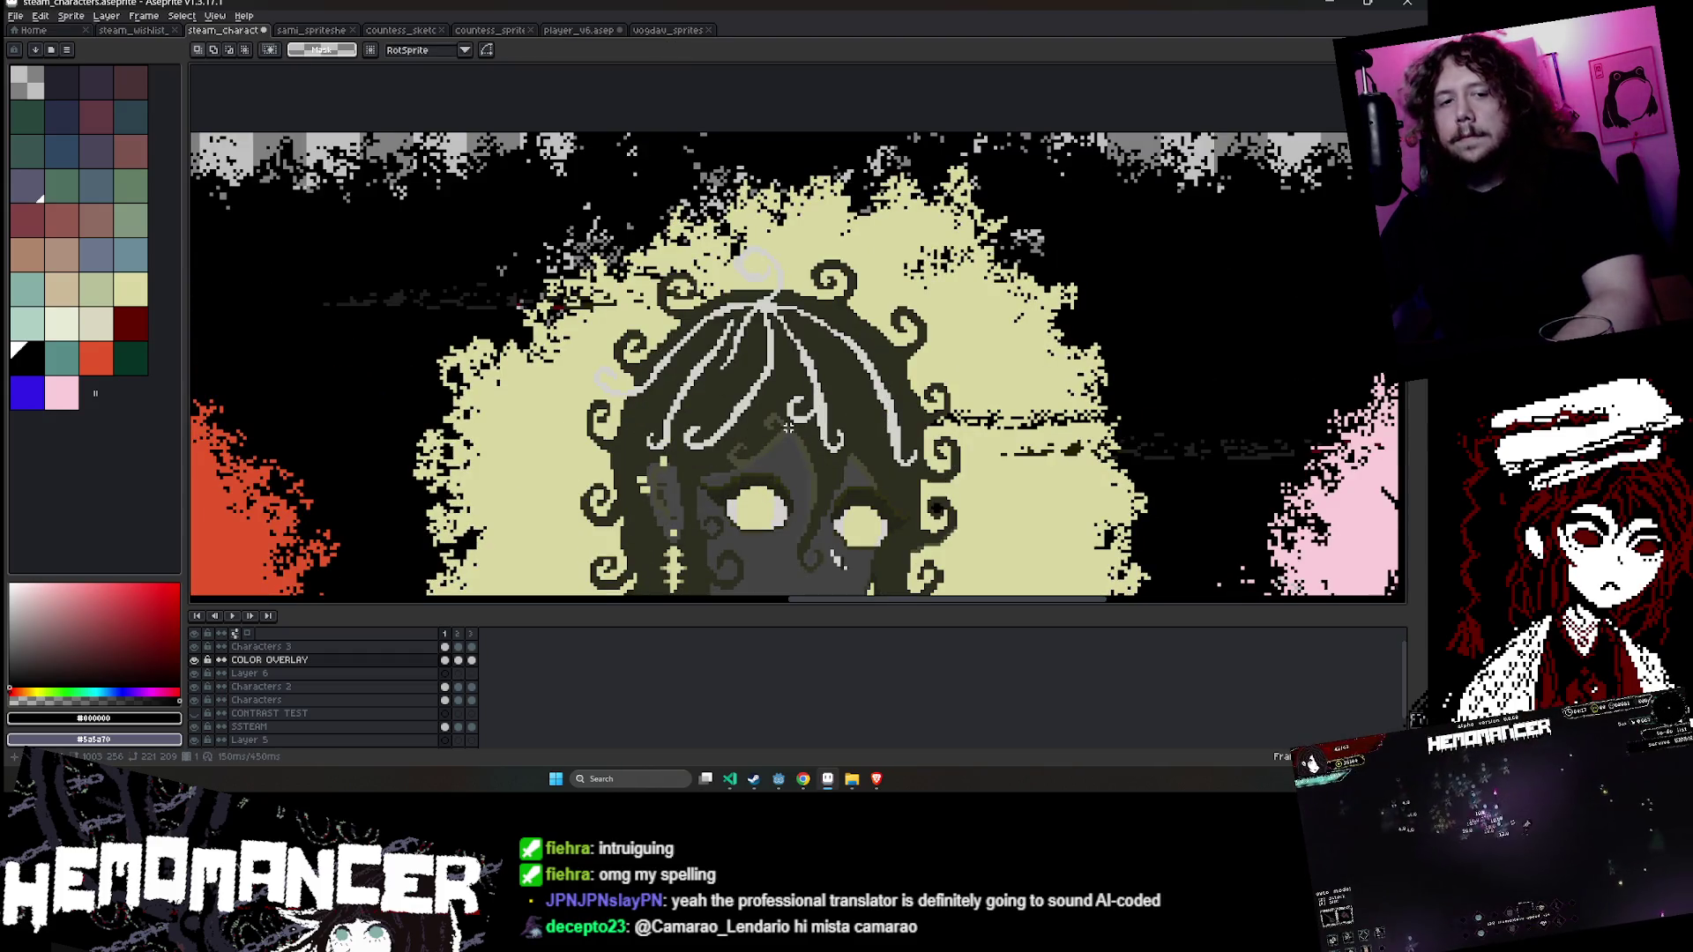
{"action": "scroll", "coordinate": [784, 437], "scroll_direction": "down", "scroll_amount": 3}
{"action": "scroll", "coordinate": [821, 500], "scroll_direction": "up", "scroll_amount": 3}
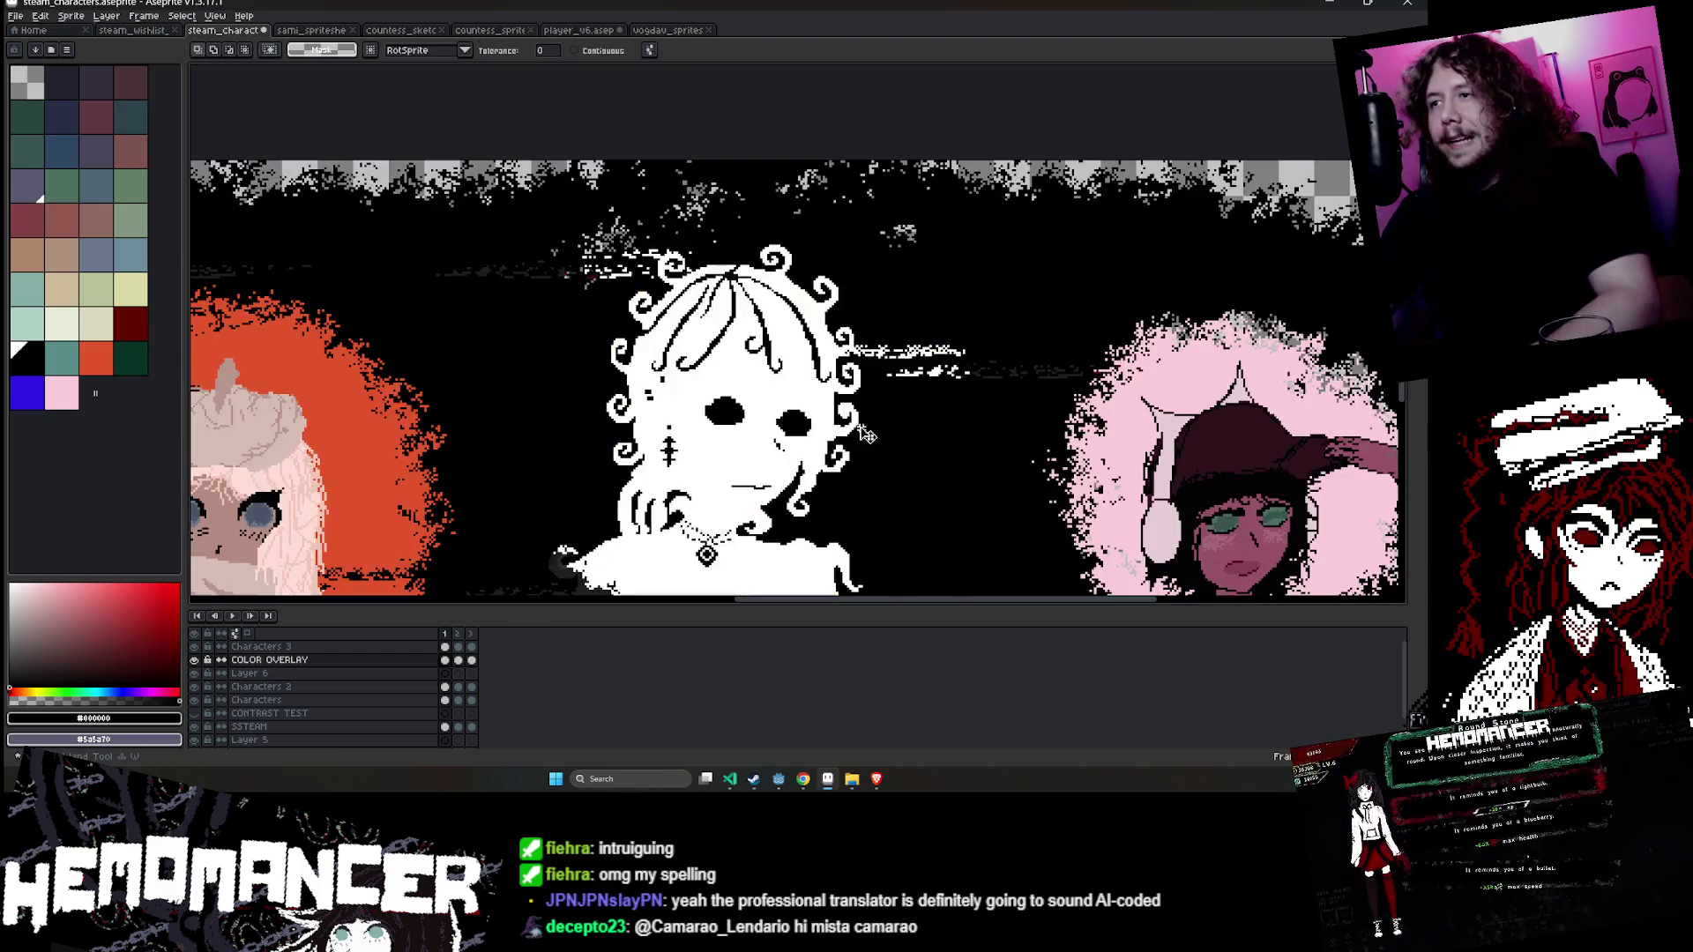
- Delete the pasted yellow halo and erase the grey halo on both sides of the middle character
{"action": "key", "text": "w"}
{"action": "key", "text": "Delete"}
{"action": "key", "text": "e"}
{"action": "left_click_drag", "start_coordinate": [674, 220], "coordinate": [547, 353]}
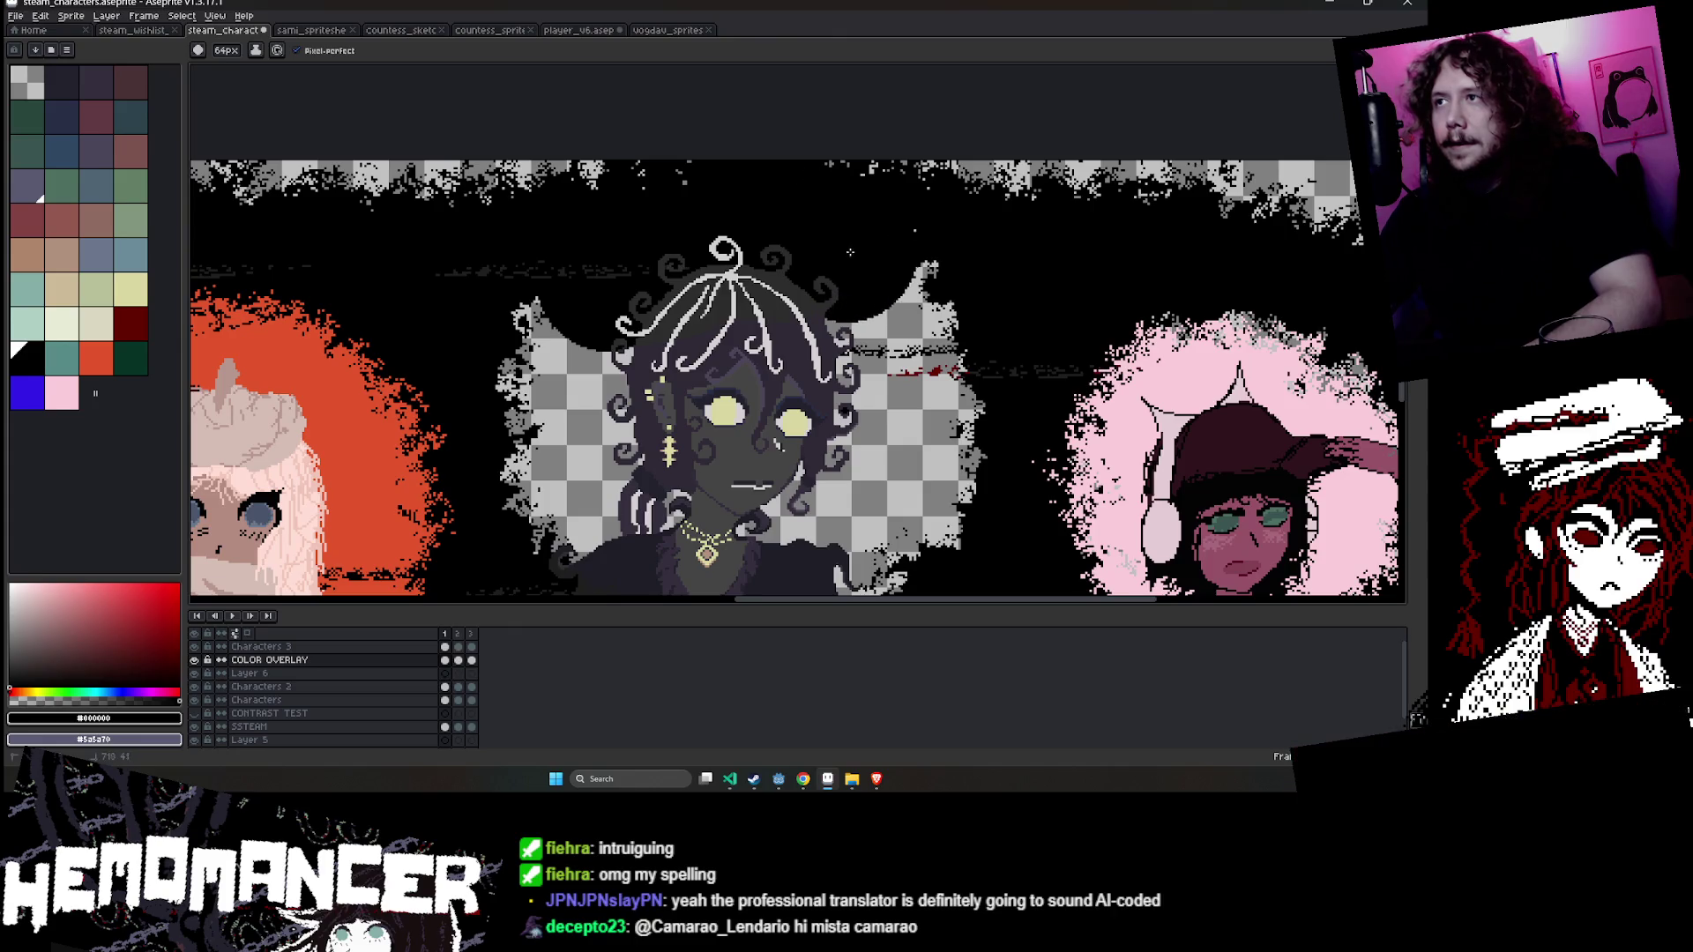
{"action": "mouse_move", "coordinate": [882, 289]}
{"action": "left_mouse_down"}
{"action": "mouse_move", "coordinate": [912, 414]}
{"action": "mouse_move", "coordinate": [900, 505]}
{"action": "left_mouse_up"}
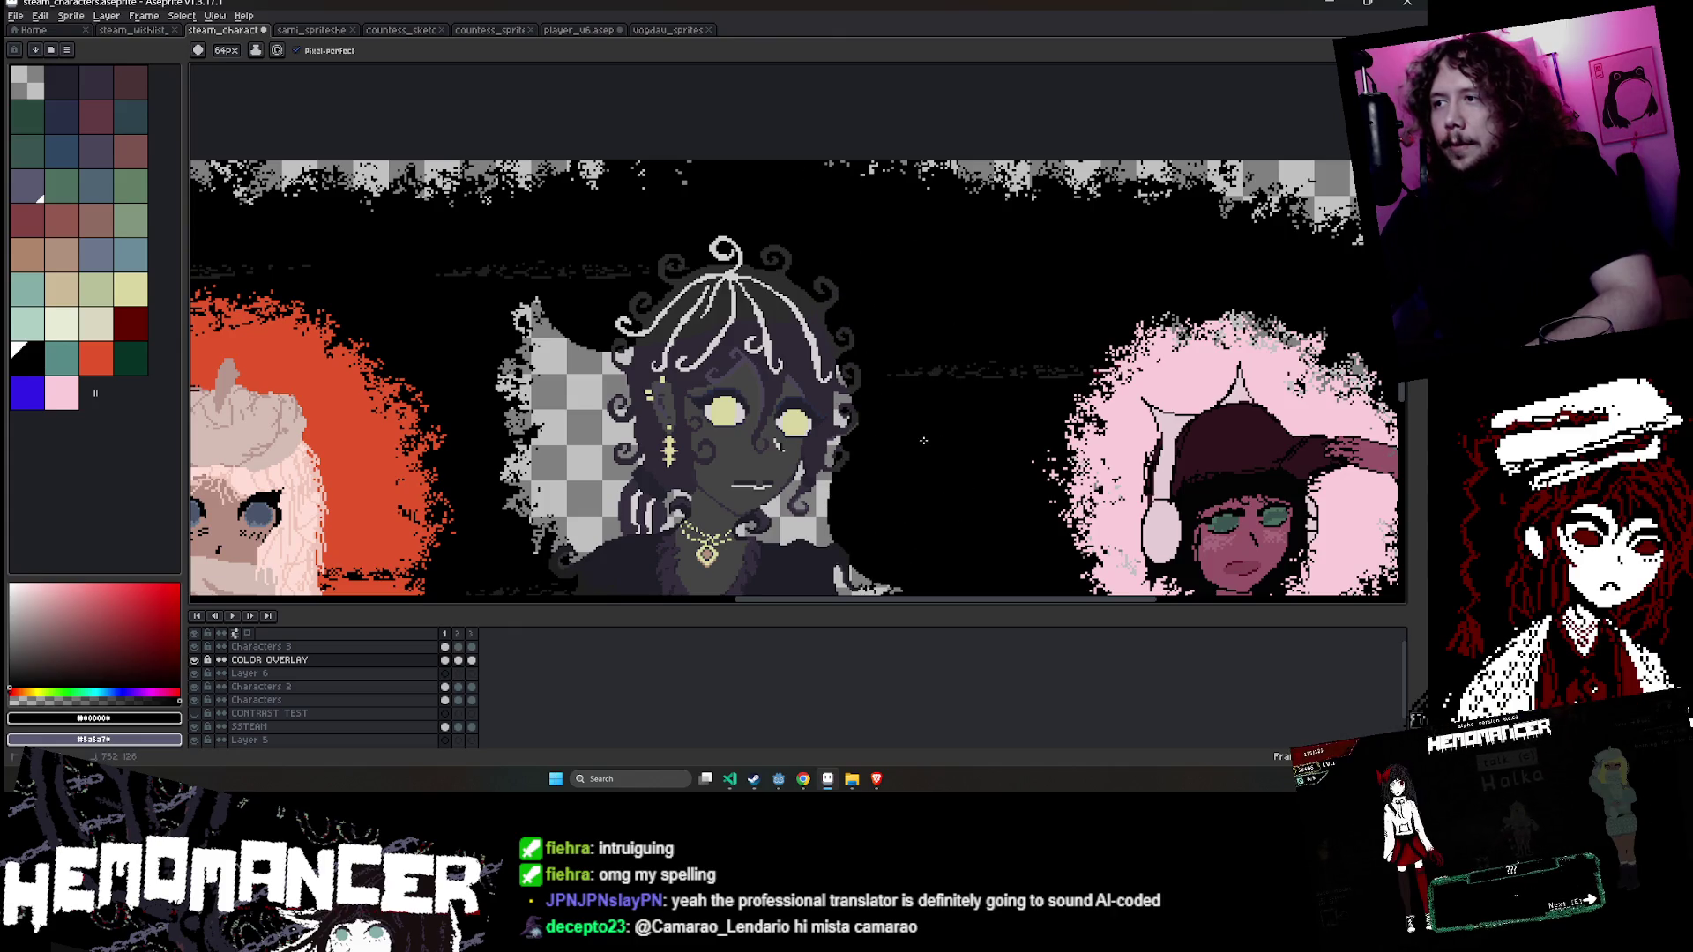
{"action": "scroll", "coordinate": [923, 440], "scroll_direction": "down", "scroll_amount": 2}
{"action": "mouse_move", "coordinate": [617, 493]}
{"action": "left_mouse_down"}
{"action": "mouse_move", "coordinate": [573, 423]}
{"action": "mouse_move", "coordinate": [554, 342]}
{"action": "left_mouse_up"}
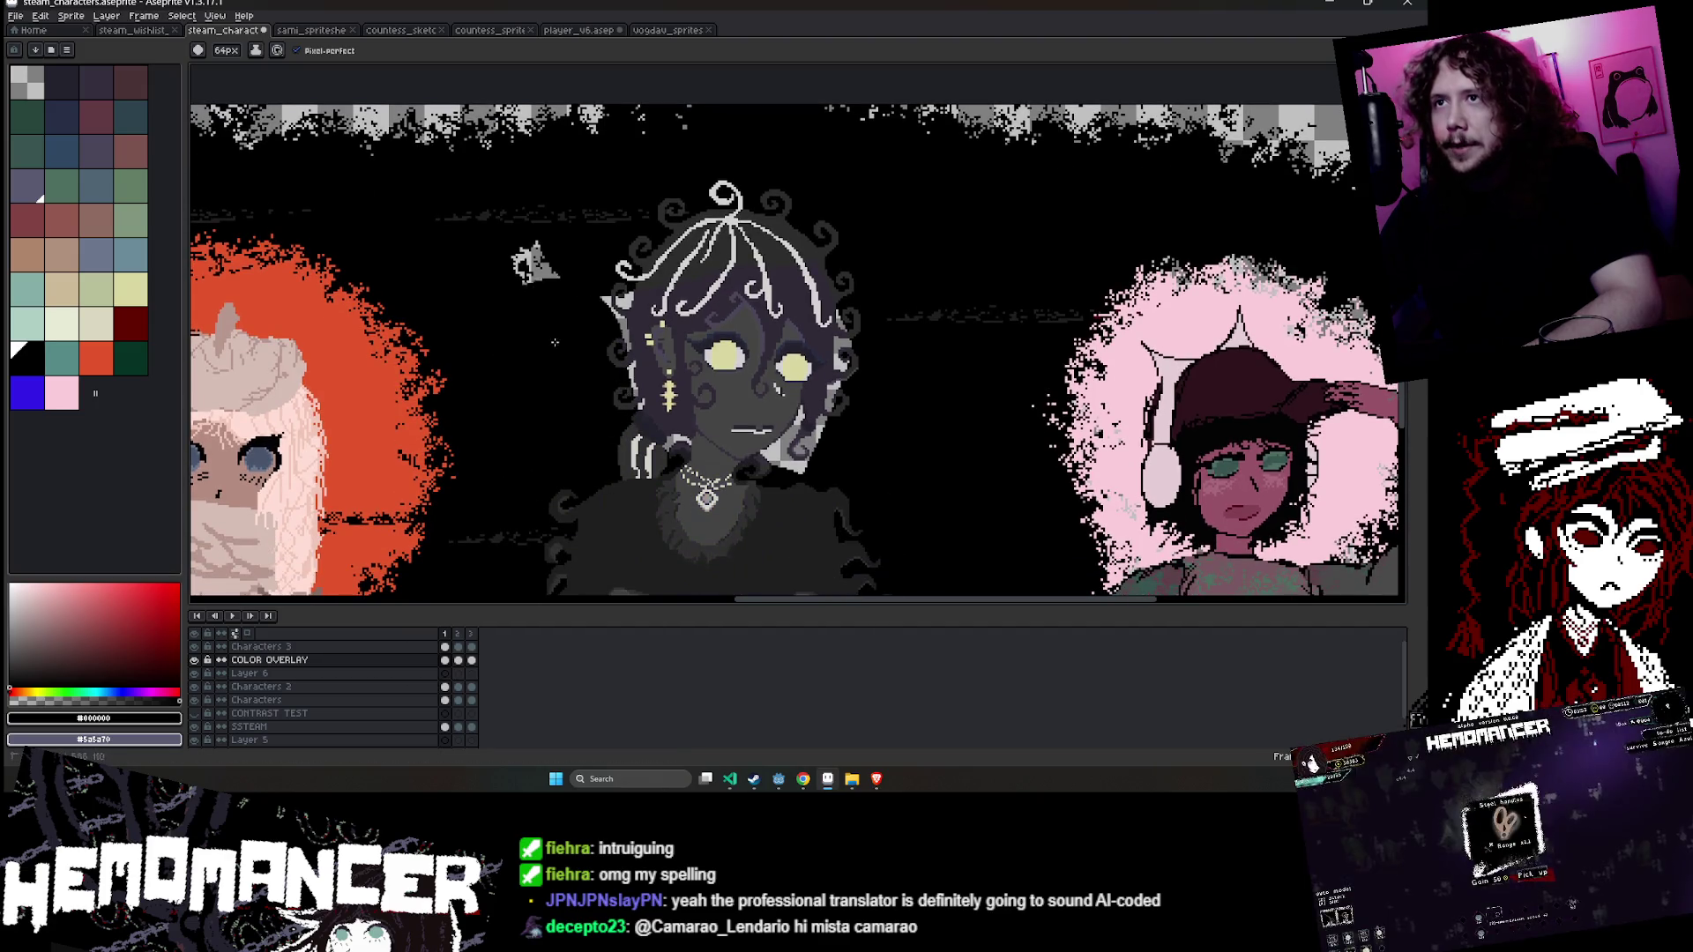
- Paste the yellow halo again, compare frames 1 and 2, then cancel the floating halo
{"action": "key", "text": "ctrl+b"}
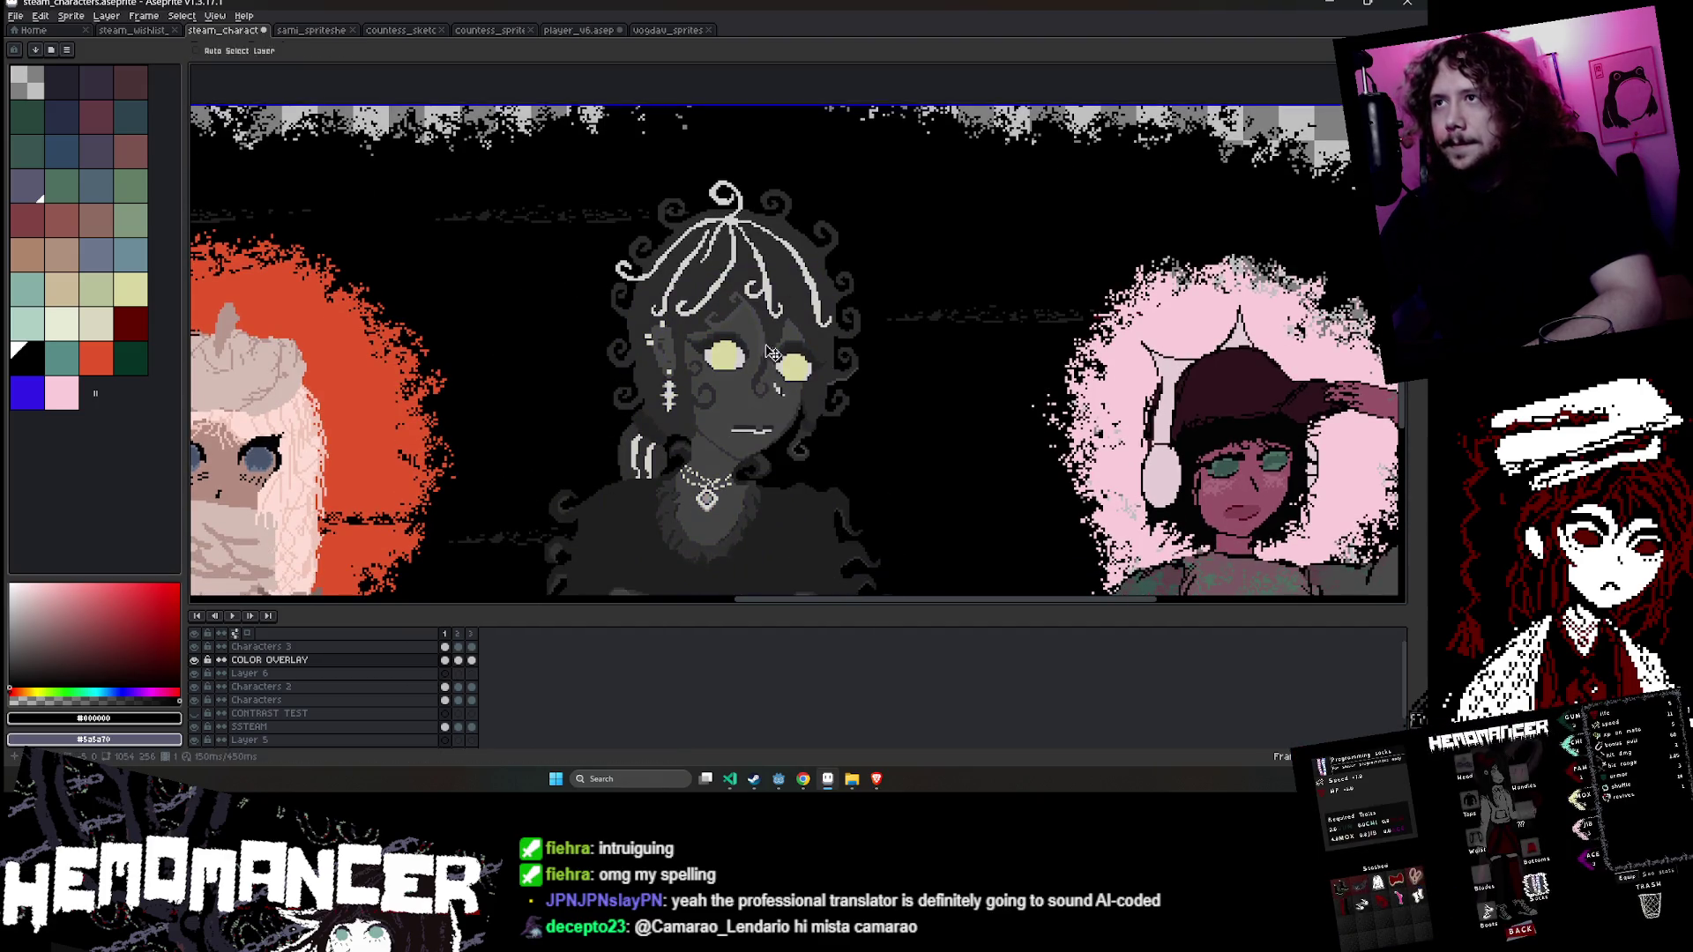
{"action": "key", "text": "ctrl+v"}
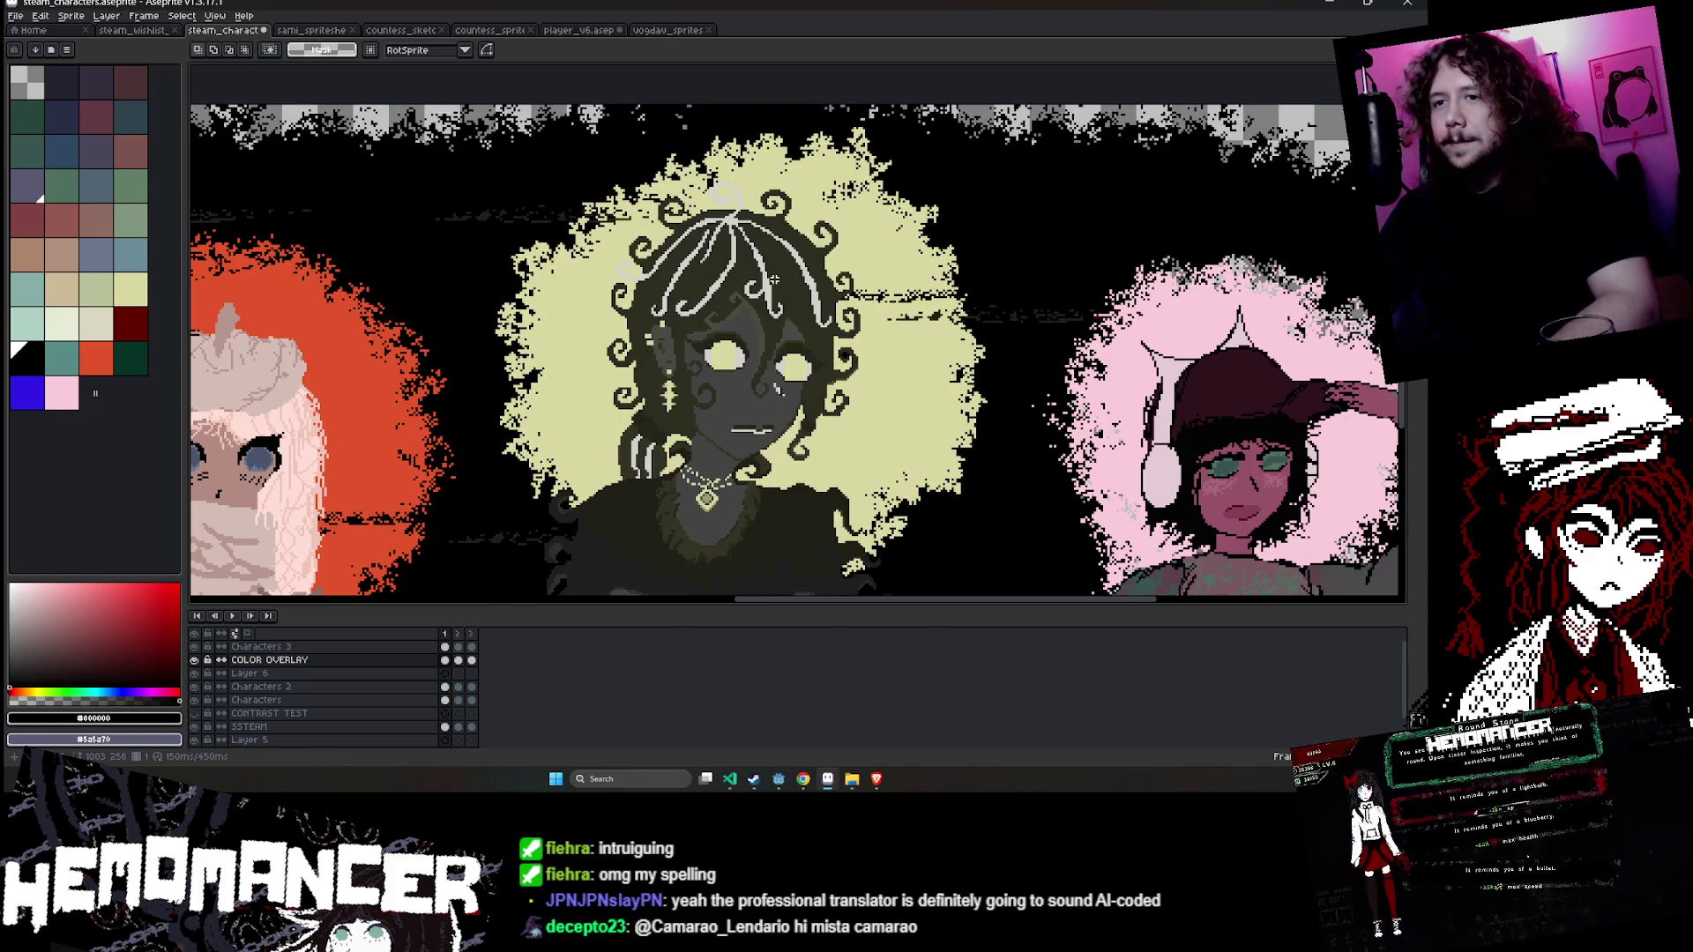
{"action": "scroll", "coordinate": [774, 279], "scroll_direction": "down", "scroll_amount": 4}
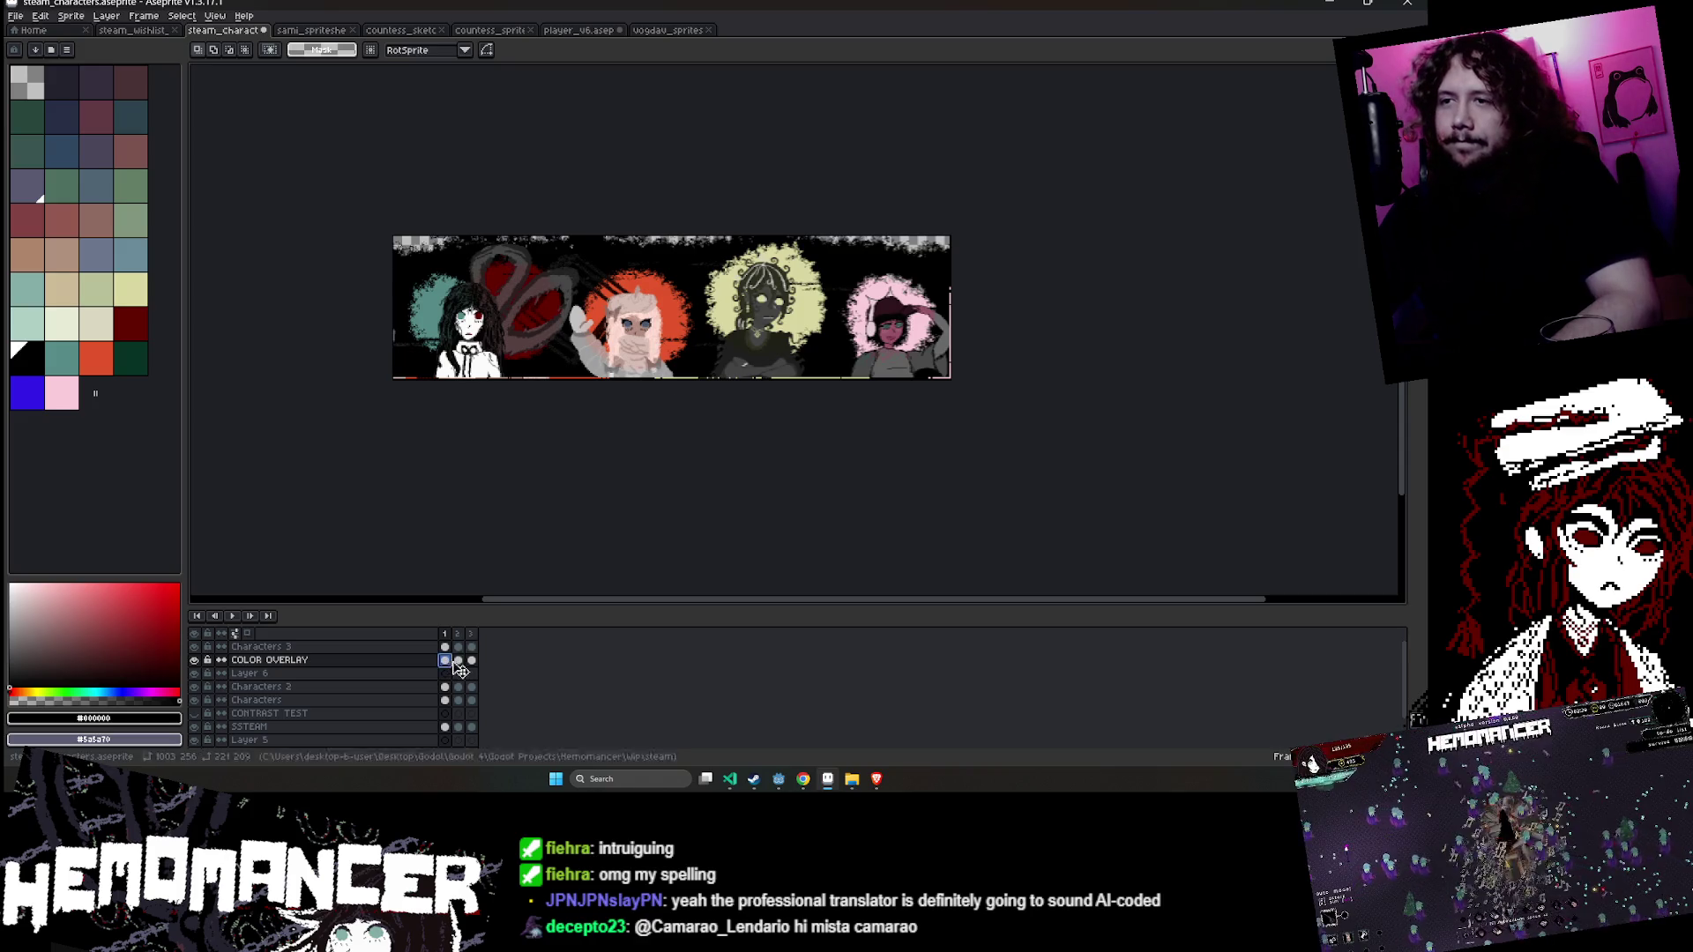
{"action": "left_click", "coordinate": [458, 660]}
{"action": "left_click", "coordinate": [444, 660]}
{"action": "left_click", "coordinate": [458, 660]}
{"action": "scroll", "coordinate": [882, 311], "scroll_direction": "up", "scroll_amount": 4}
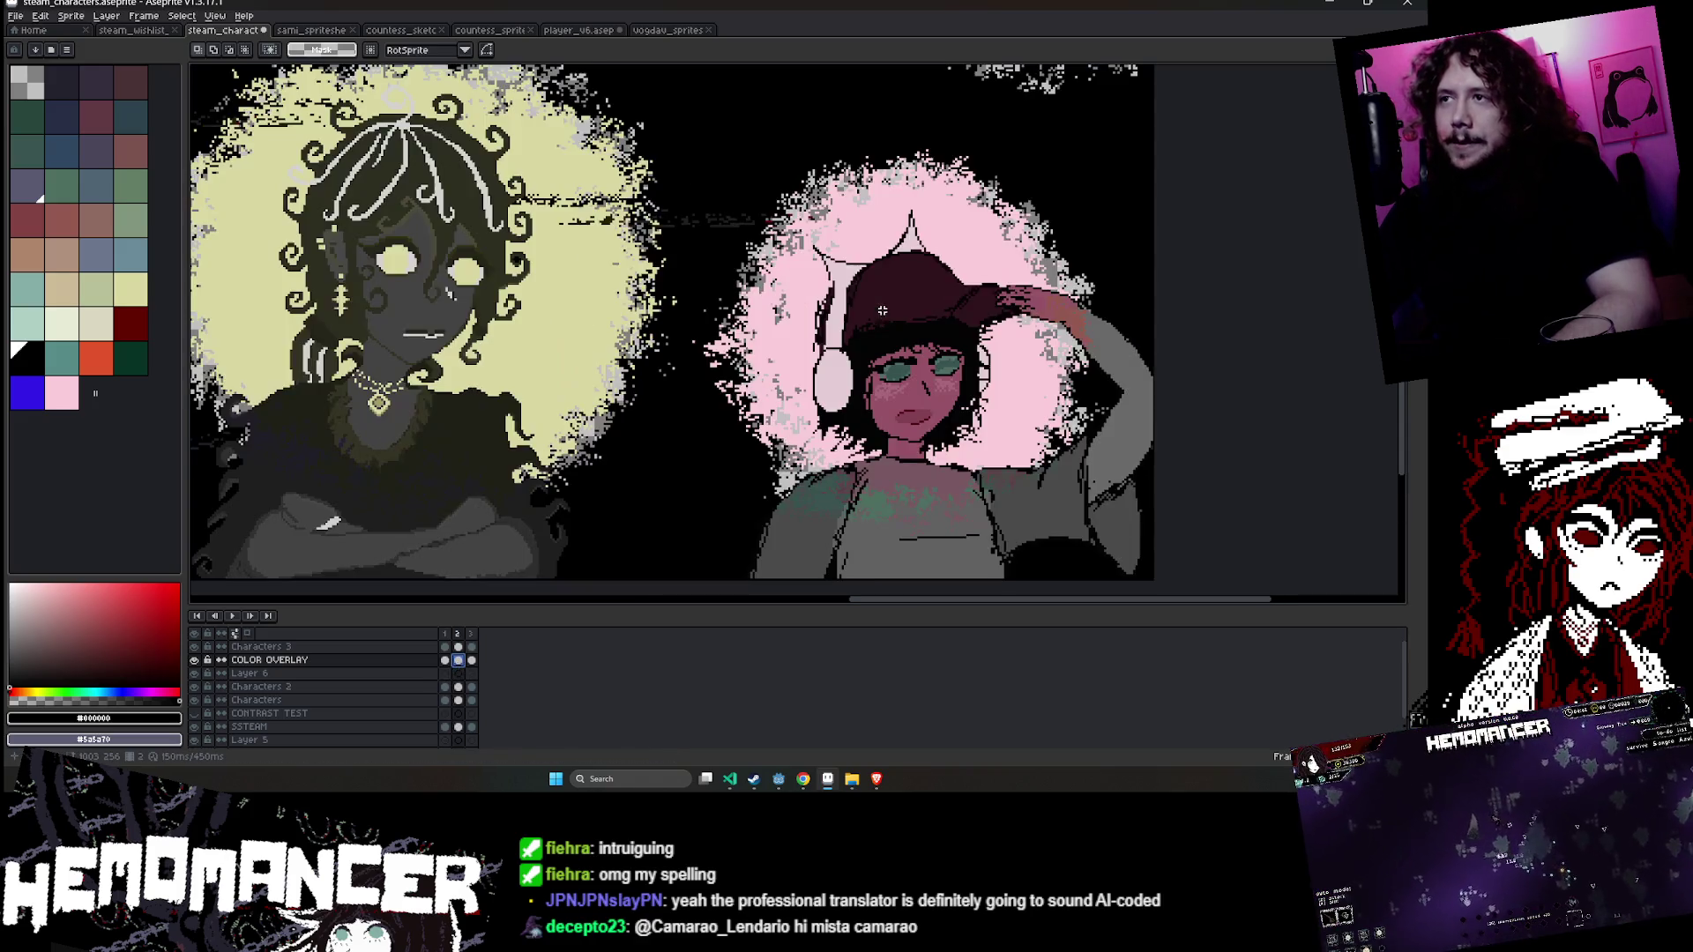
{"action": "scroll", "coordinate": [600, 259], "scroll_direction": "left", "scroll_amount": 5}
{"action": "key", "text": "Escape"}
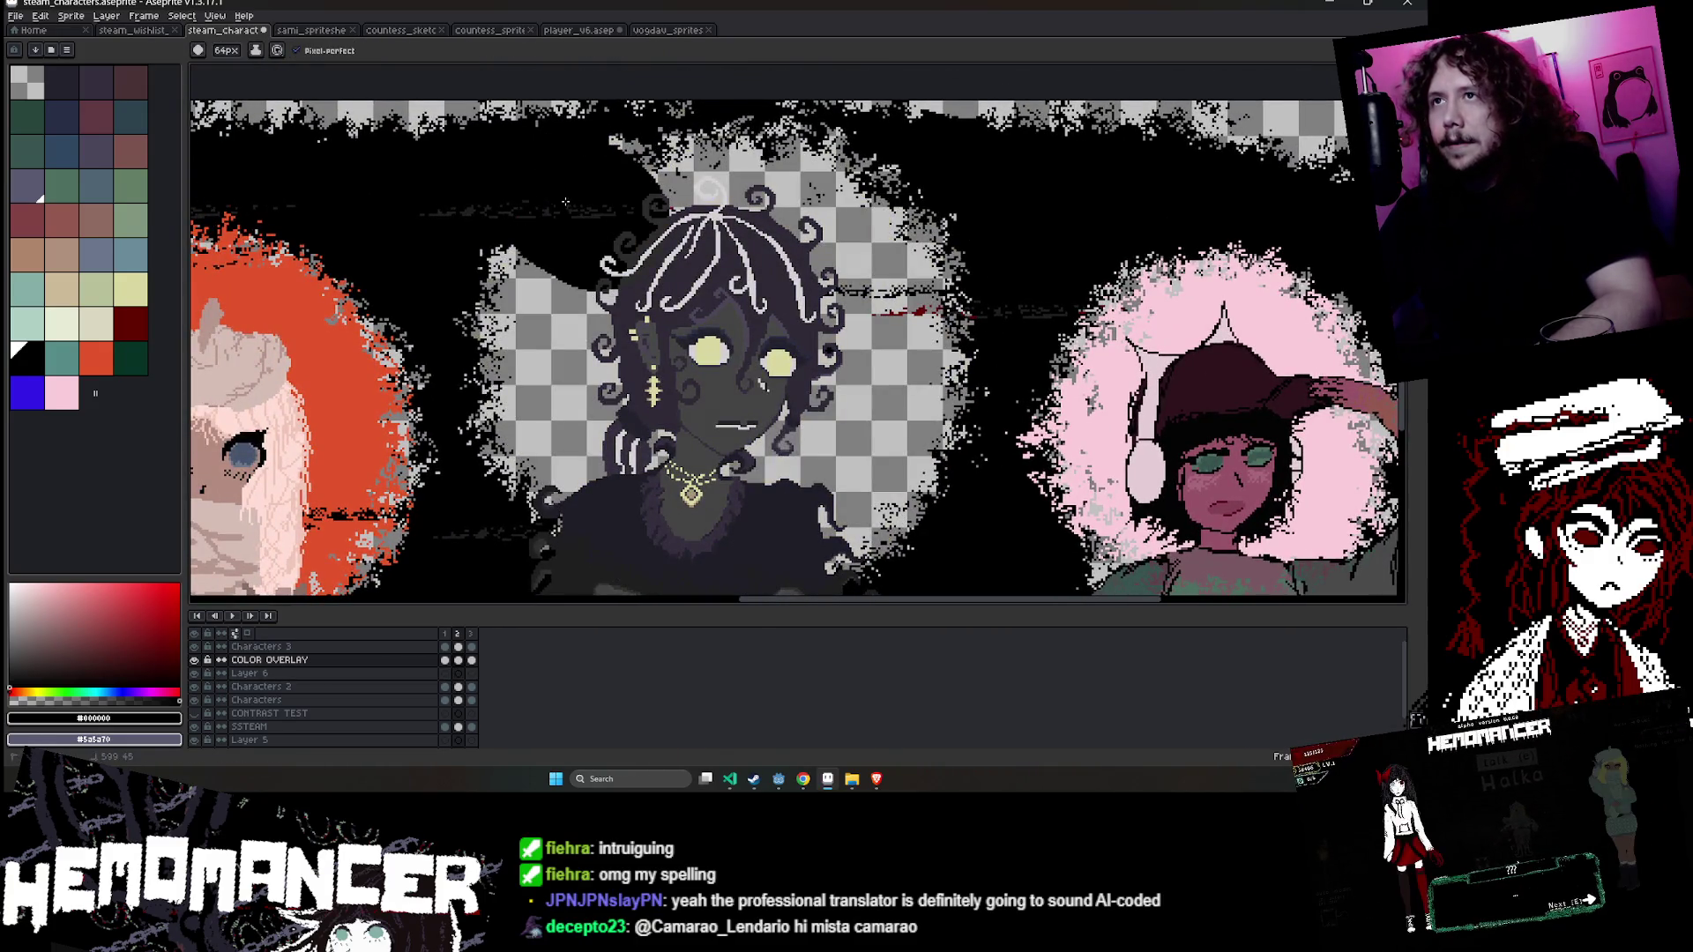
- Paint black over the gaps beside her head, body and face, then paste and delete the yellow halo
{"action": "mouse_move", "coordinate": [565, 202]}
{"action": "left_mouse_down"}
{"action": "mouse_move", "coordinate": [520, 315]}
{"action": "mouse_move", "coordinate": [520, 420]}
{"action": "left_mouse_up"}
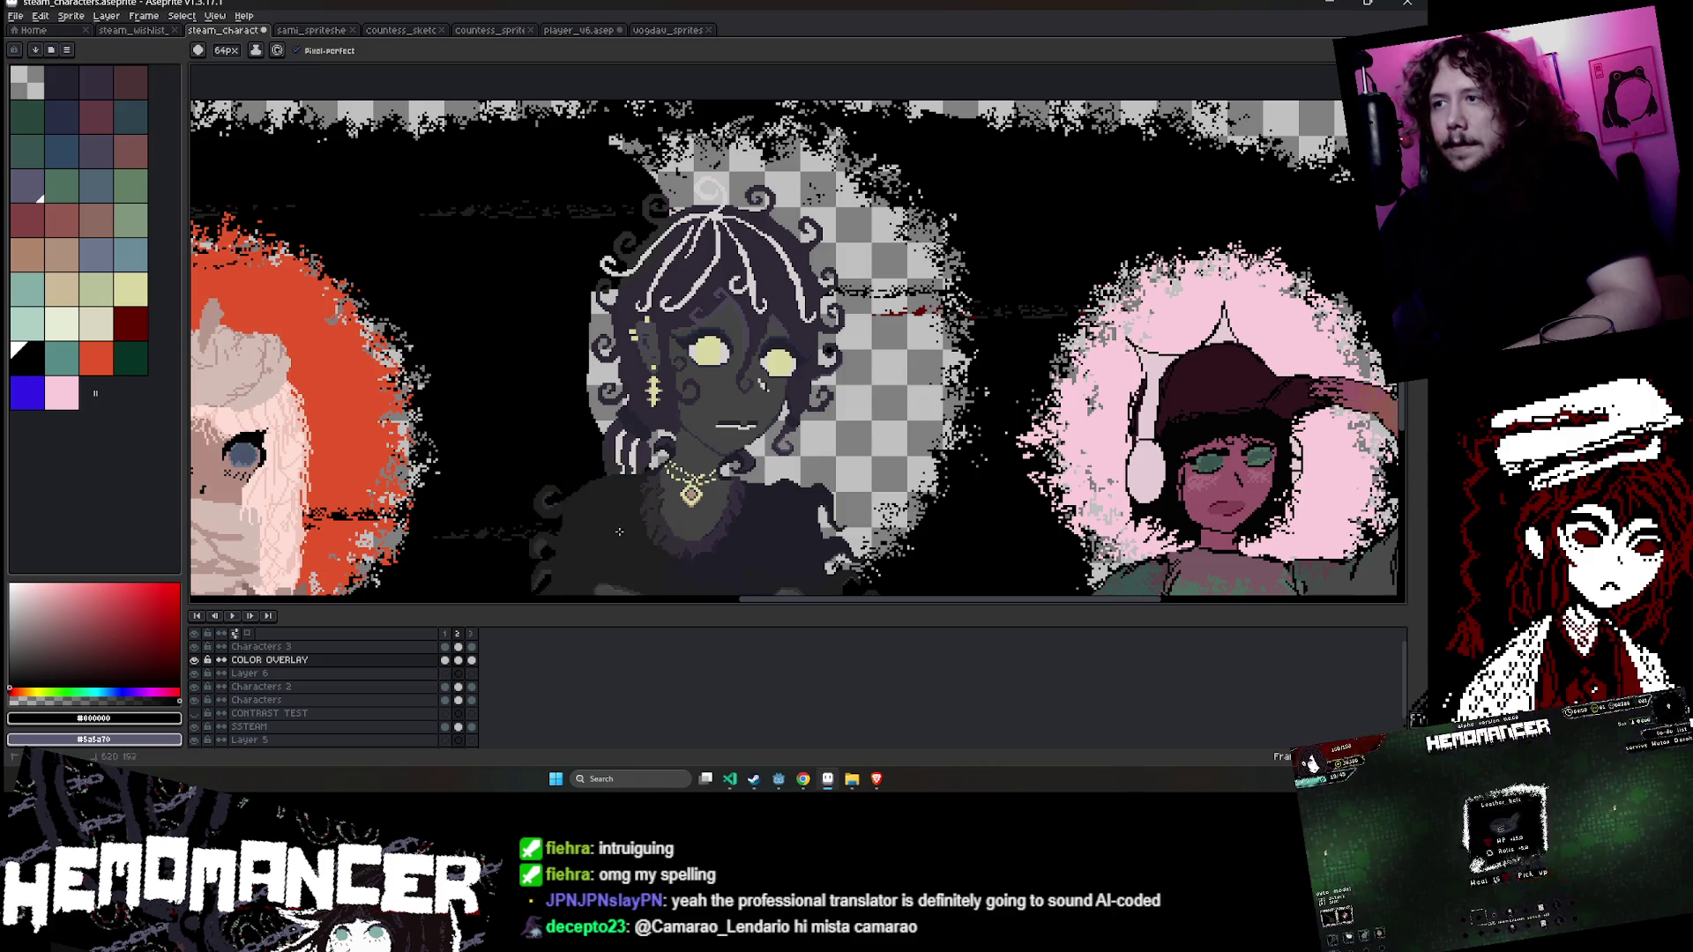
{"action": "mouse_move", "coordinate": [619, 532]}
{"action": "left_mouse_down"}
{"action": "mouse_move", "coordinate": [851, 534]}
{"action": "mouse_move", "coordinate": [915, 480]}
{"action": "mouse_move", "coordinate": [908, 291]}
{"action": "mouse_move", "coordinate": [832, 206]}
{"action": "left_mouse_up"}
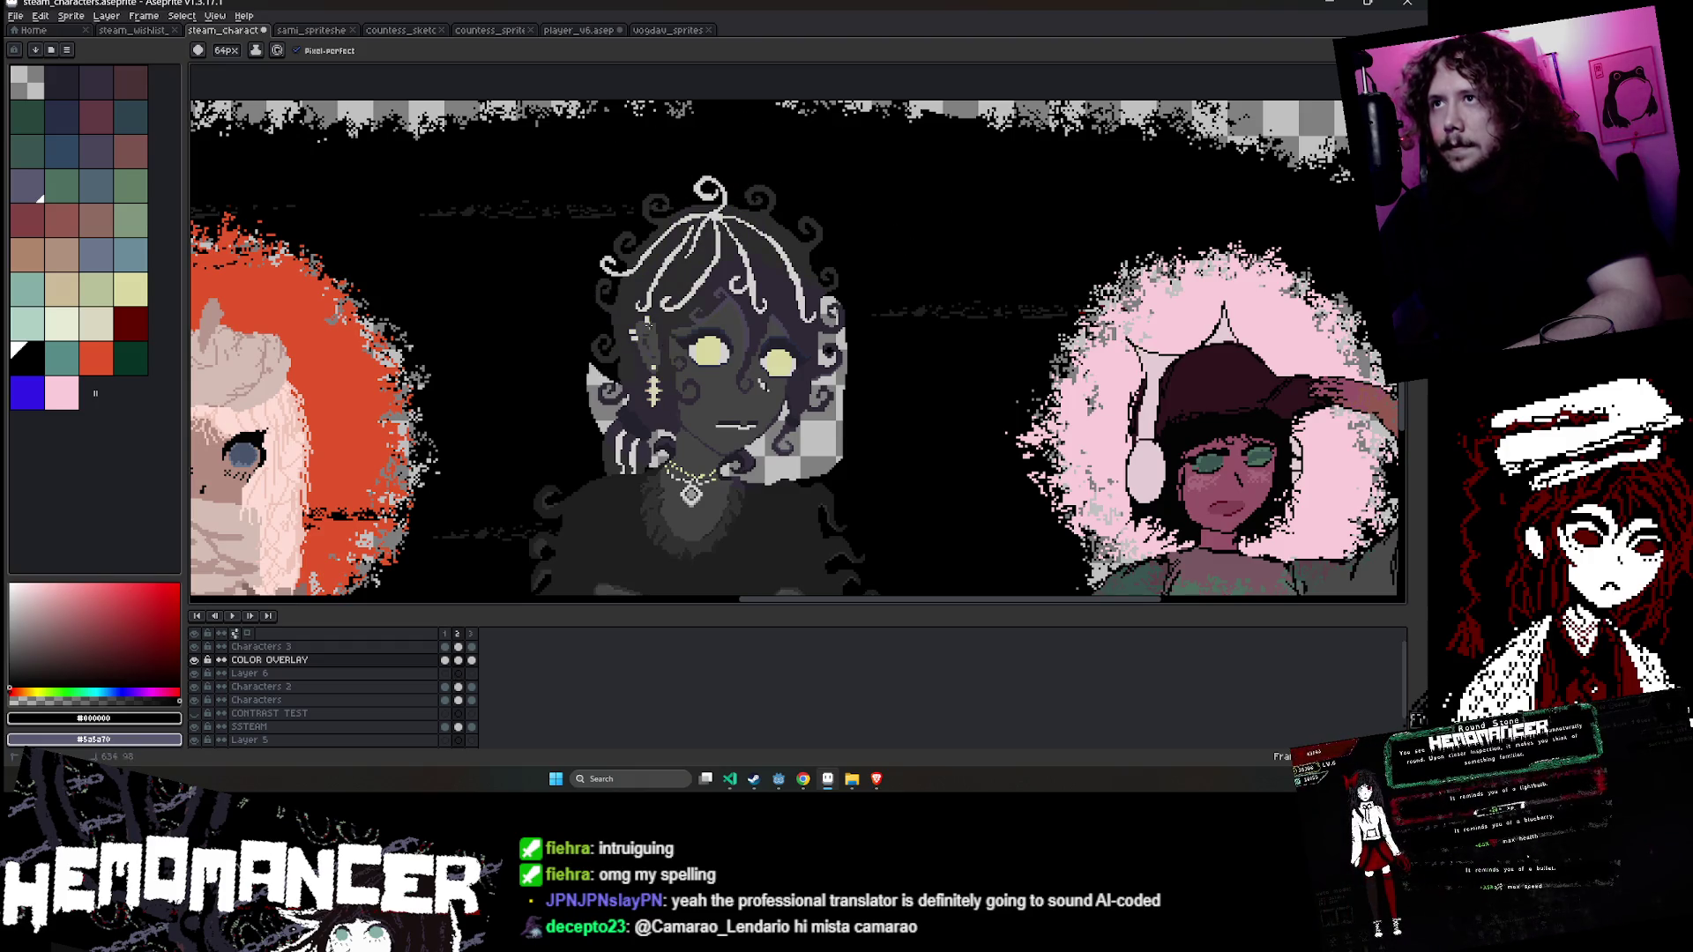
{"action": "left_click_drag", "start_coordinate": [740, 335], "coordinate": [820, 467]}
{"action": "key", "text": "ctrl+v"}
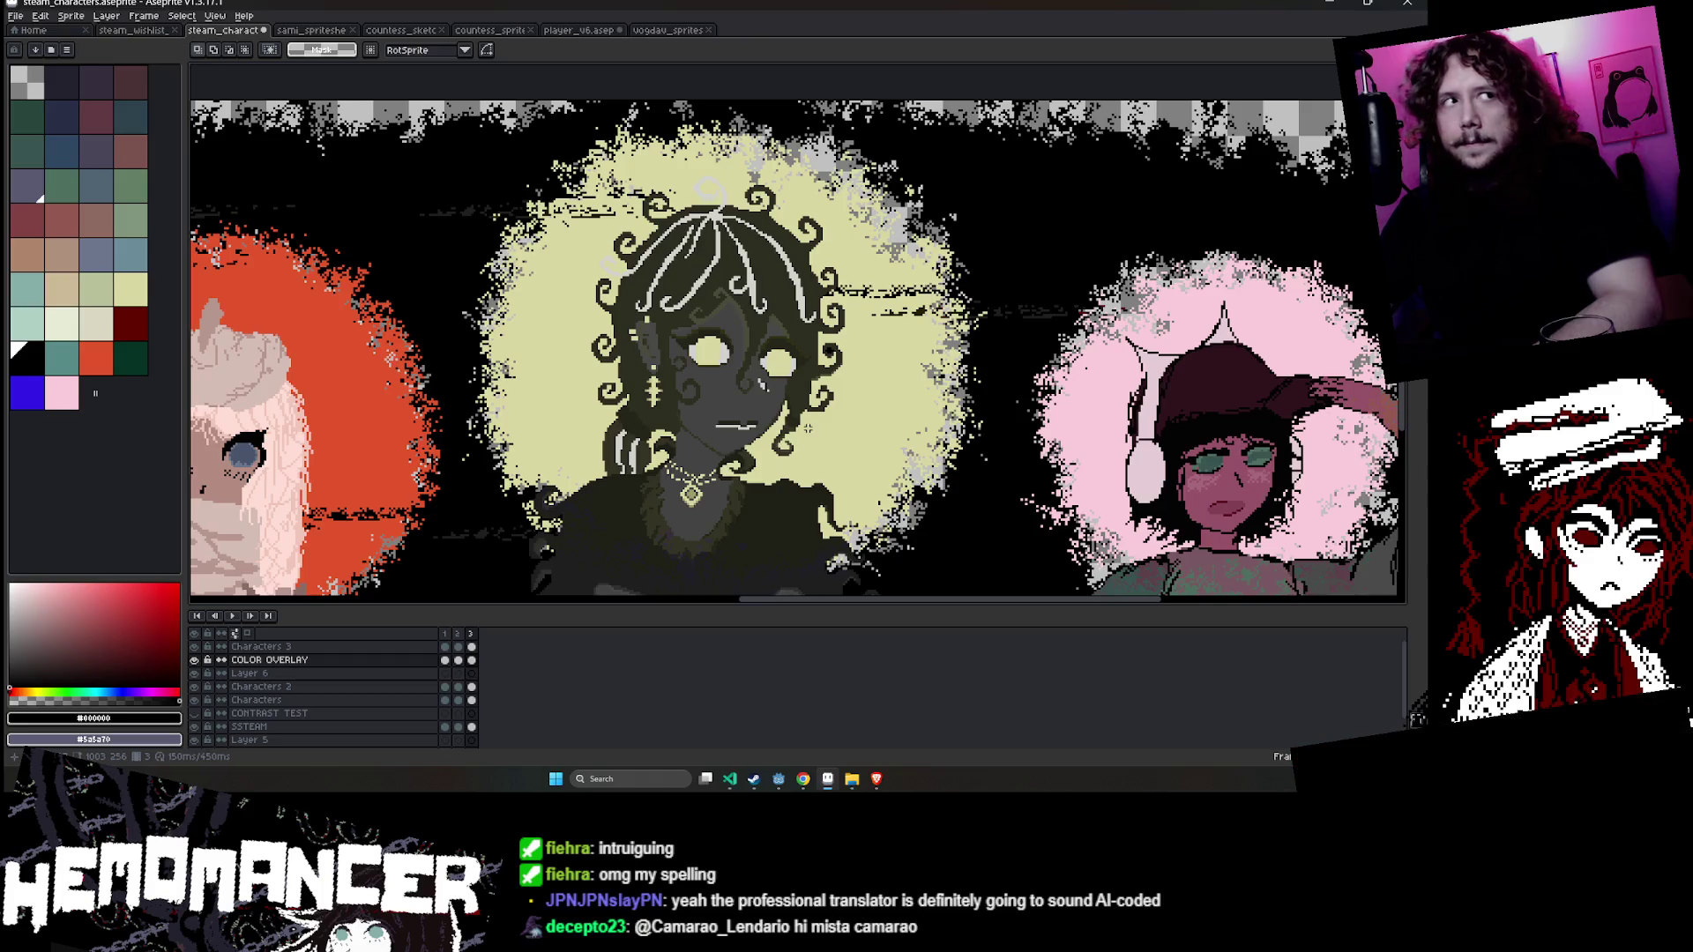
{"action": "left_click", "coordinate": [573, 265]}
{"action": "key", "text": "Delete"}
- Brush black over the remaining gaps around her head, shoulder and body
{"action": "key", "text": "b"}
{"action": "left_click_drag", "start_coordinate": [547, 264], "coordinate": [589, 216]}
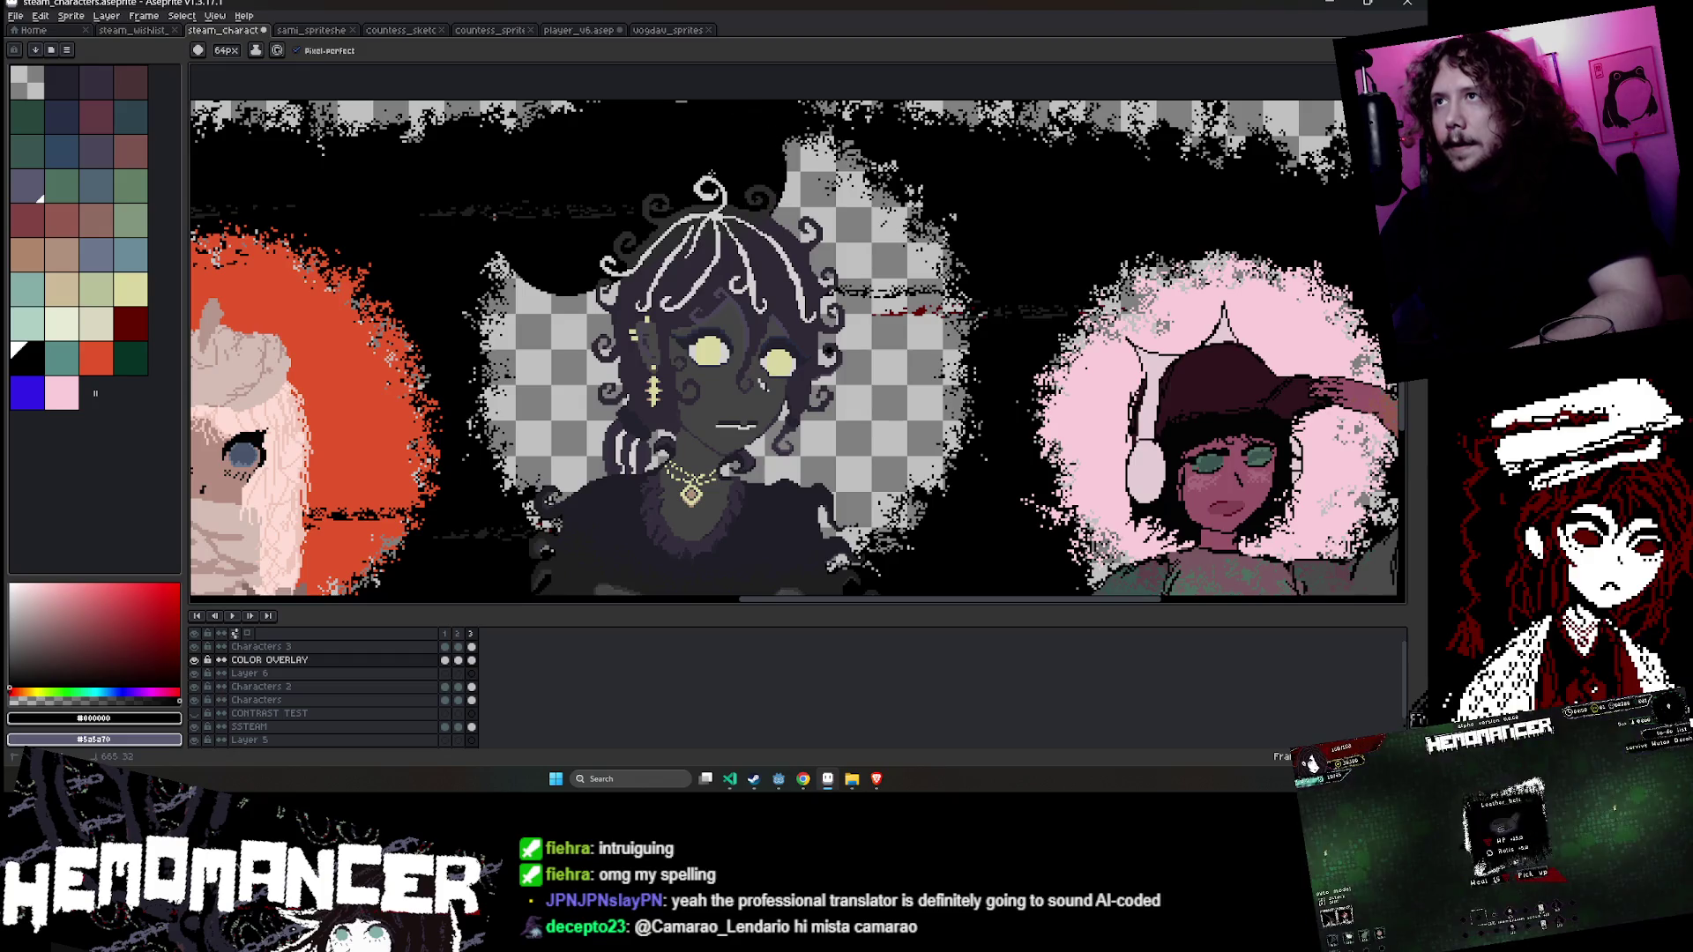
{"action": "mouse_move", "coordinate": [749, 222]}
{"action": "left_mouse_down"}
{"action": "mouse_move", "coordinate": [873, 251]}
{"action": "mouse_move", "coordinate": [925, 322]}
{"action": "mouse_move", "coordinate": [937, 388]}
{"action": "left_mouse_up"}
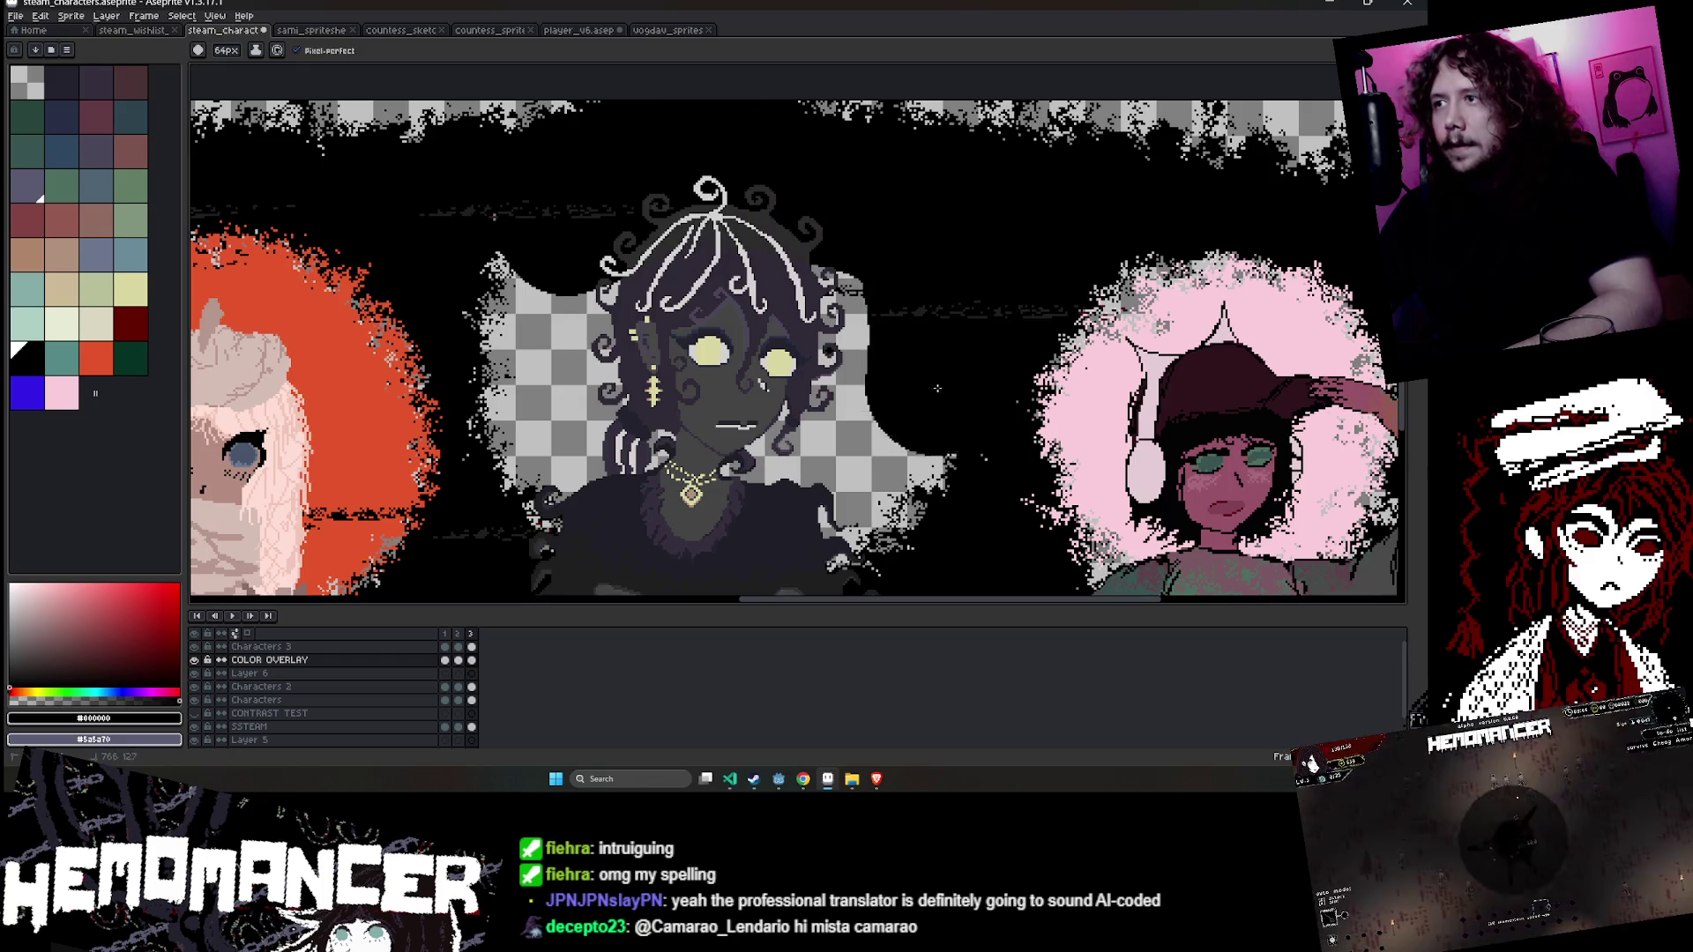
{"action": "left_click_drag", "start_coordinate": [919, 452], "coordinate": [841, 564]}
{"action": "mouse_move", "coordinate": [606, 498]}
{"action": "left_mouse_down"}
{"action": "mouse_move", "coordinate": [547, 468]}
{"action": "mouse_move", "coordinate": [519, 366]}
{"action": "left_mouse_up"}
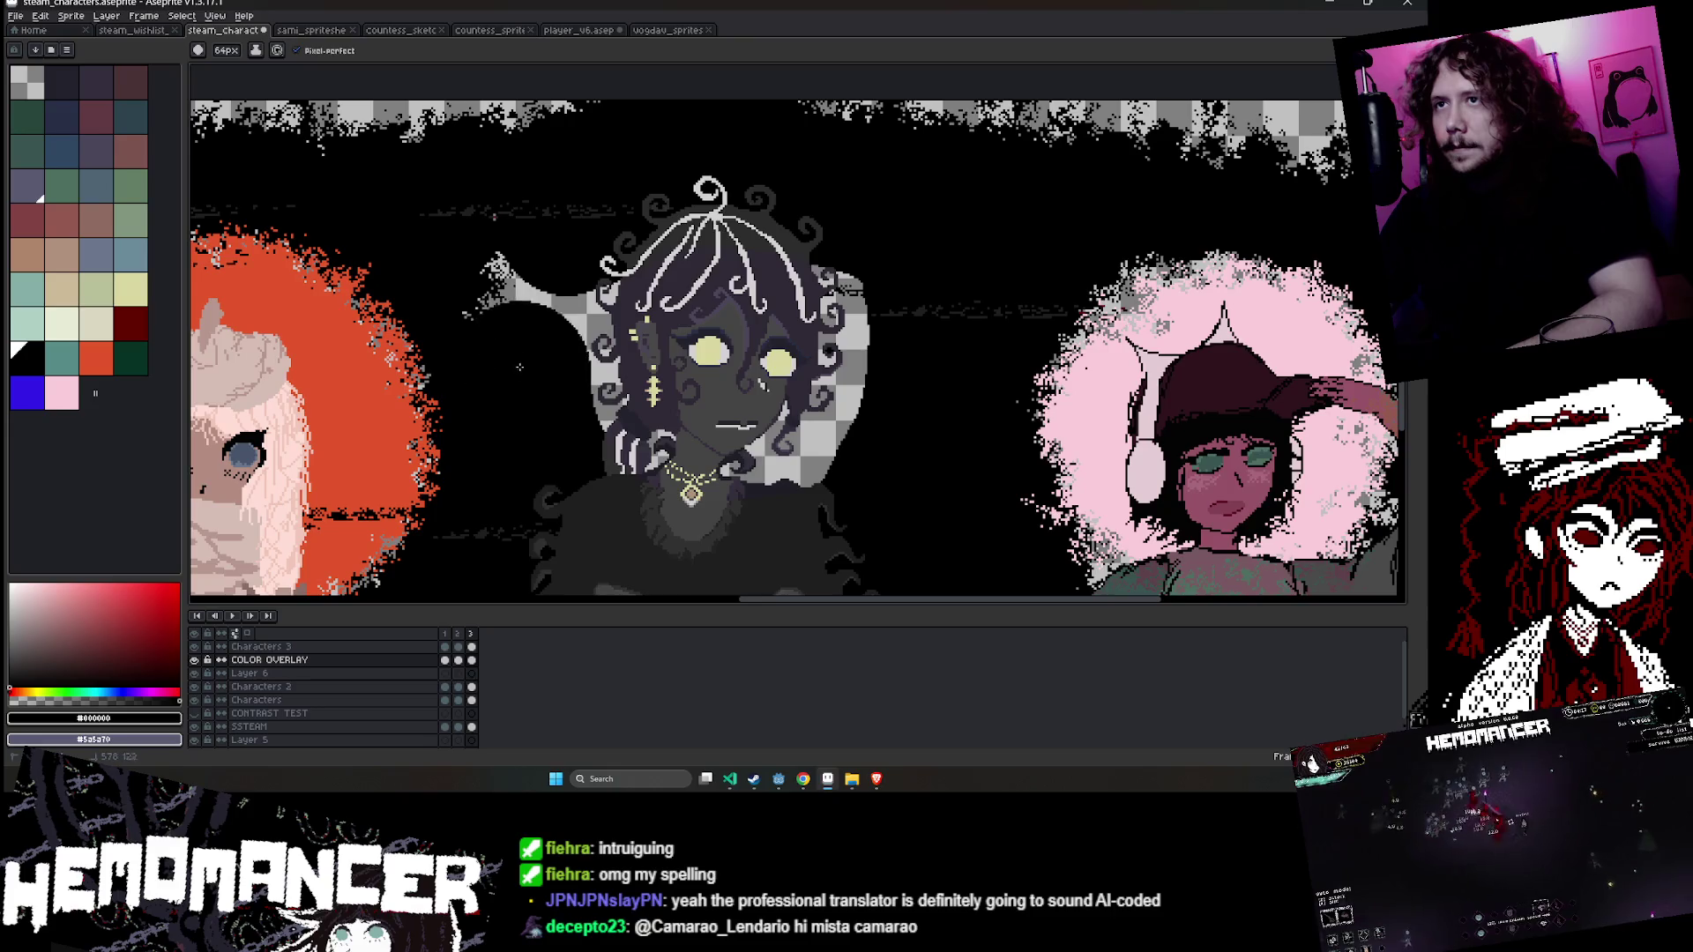
{"action": "left_click_drag", "start_coordinate": [820, 458], "coordinate": [755, 231]}
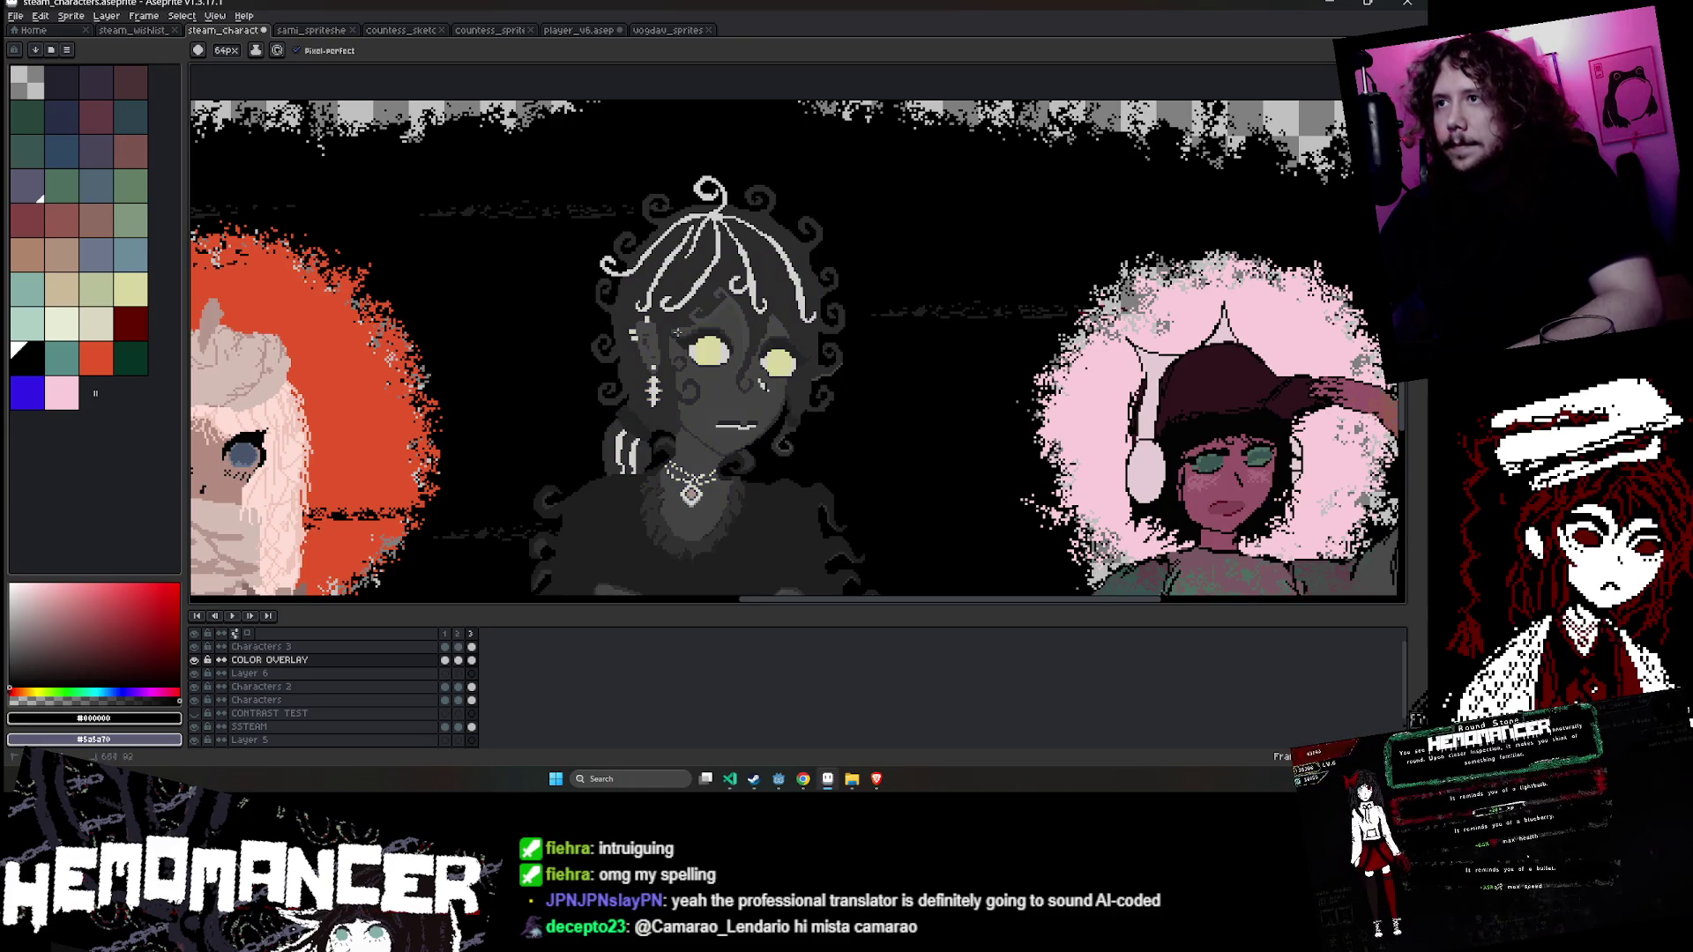
{"action": "key", "text": "m"}
{"action": "scroll", "coordinate": [741, 491], "scroll_direction": "down", "scroll_amount": 2}
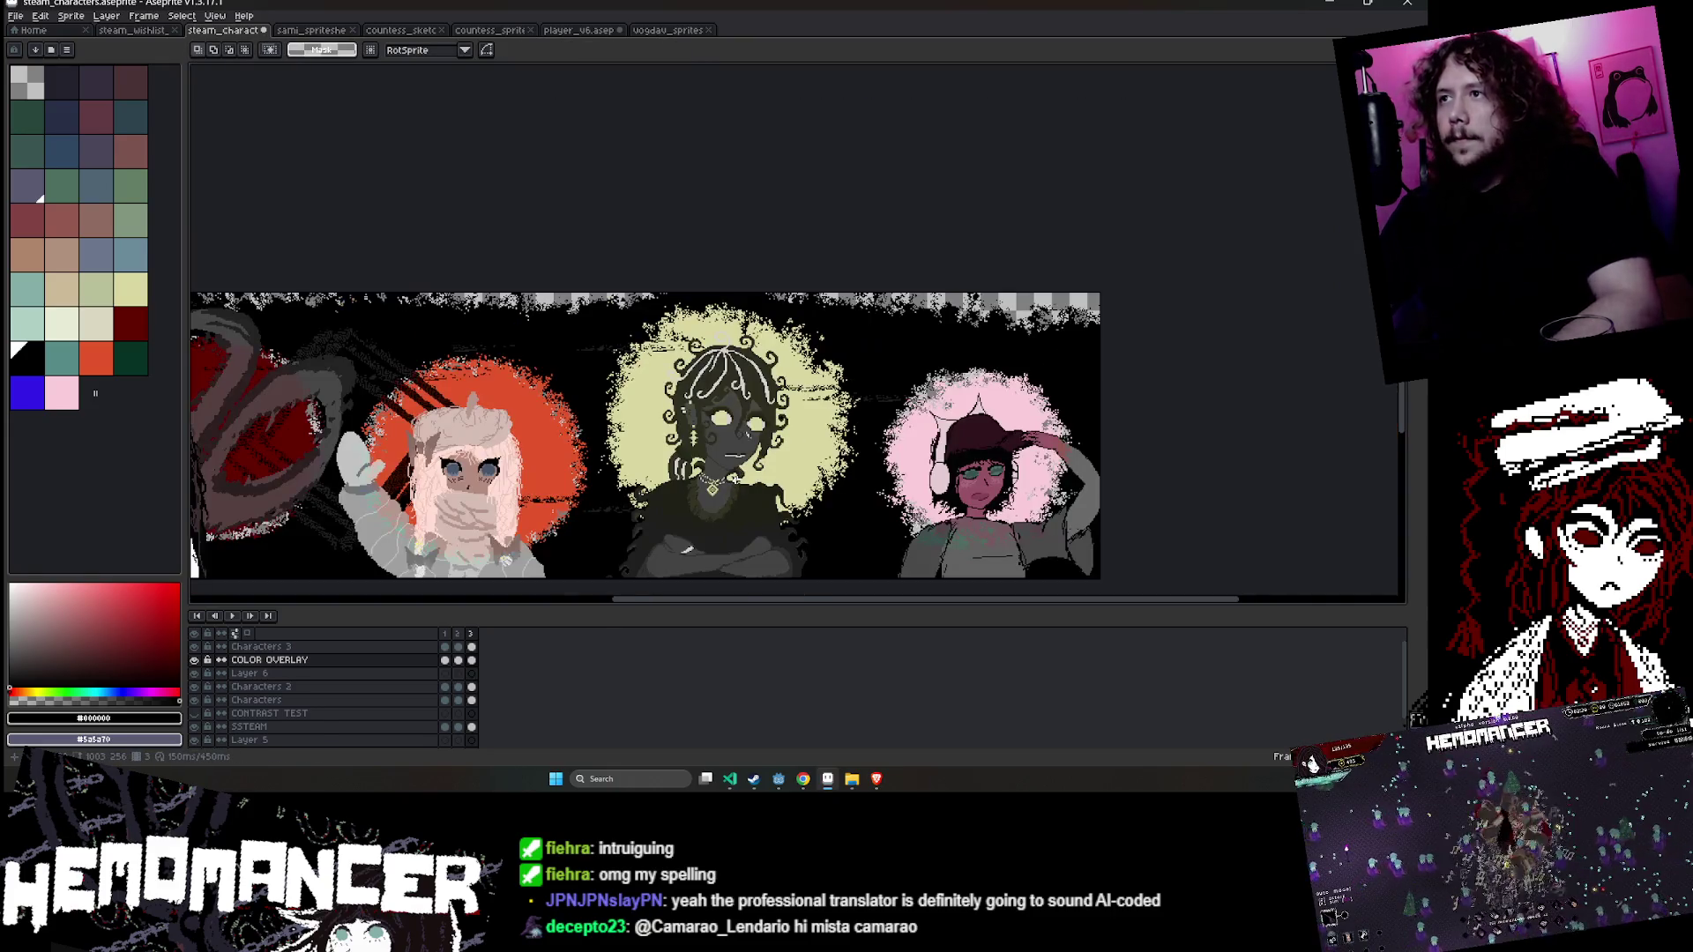
- Delete the pink halo behind the right character and erase its leftover speckles
{"action": "scroll", "coordinate": [819, 278], "scroll_direction": "up", "scroll_amount": 3}
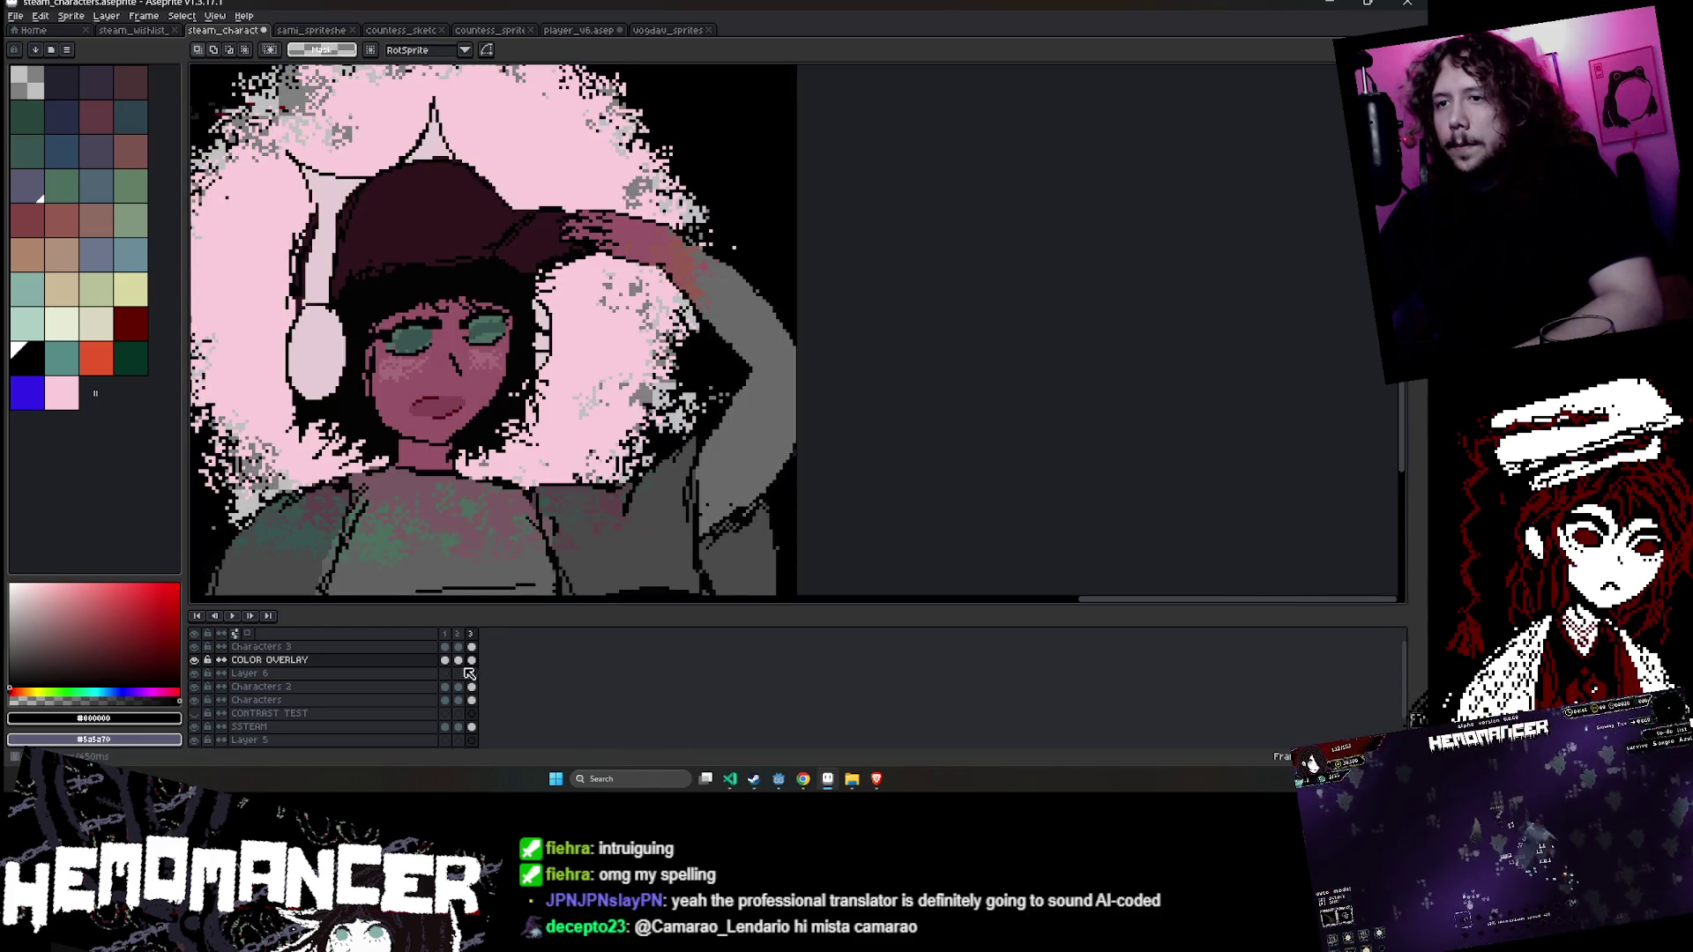
{"action": "key", "text": "w"}
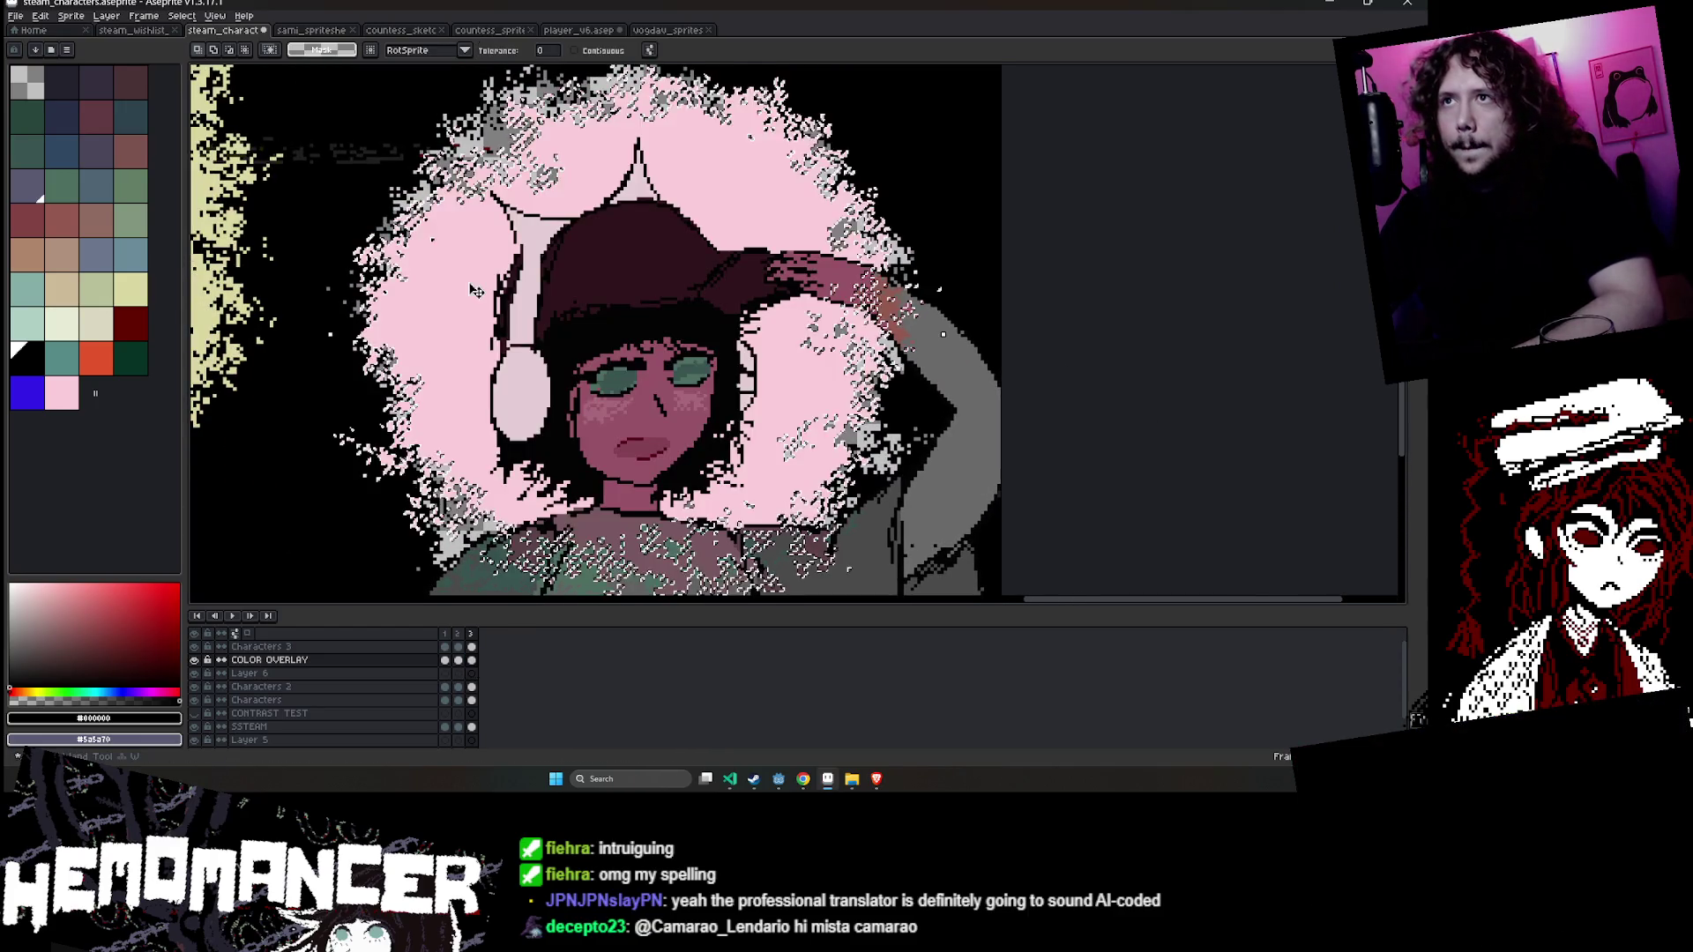
{"action": "left_click", "coordinate": [471, 289]}
{"action": "key", "text": "Delete"}
{"action": "key", "text": "e"}
{"action": "mouse_move", "coordinate": [424, 265]}
{"action": "left_mouse_down"}
{"action": "mouse_move", "coordinate": [423, 477]}
{"action": "mouse_move", "coordinate": [459, 564]}
{"action": "left_mouse_up"}
{"action": "mouse_move", "coordinate": [621, 595]}
{"action": "left_mouse_down"}
{"action": "mouse_move", "coordinate": [829, 229]}
{"action": "mouse_move", "coordinate": [778, 285]}
{"action": "left_mouse_up"}
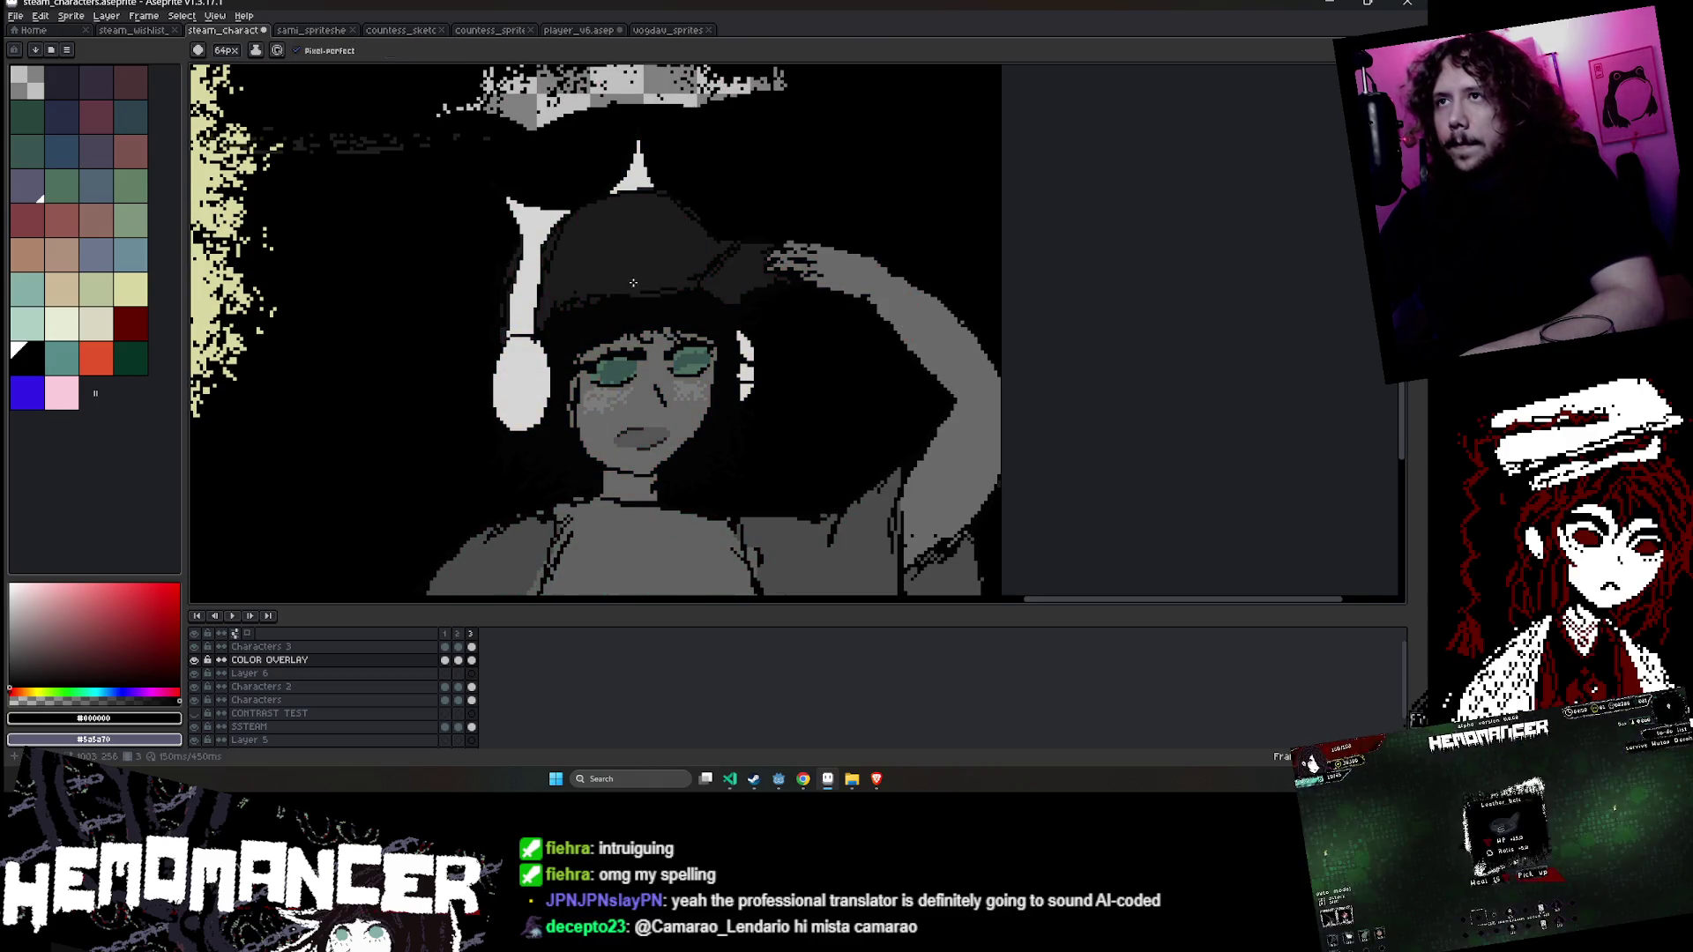
{"action": "scroll", "coordinate": [633, 282], "scroll_direction": "down", "scroll_amount": 1}
{"action": "left_click_drag", "start_coordinate": [583, 224], "coordinate": [662, 231]}
- Paste the pink halo back, then select and delete the pink halo pixels on frame 2
{"action": "key", "text": "ctrl+v"}
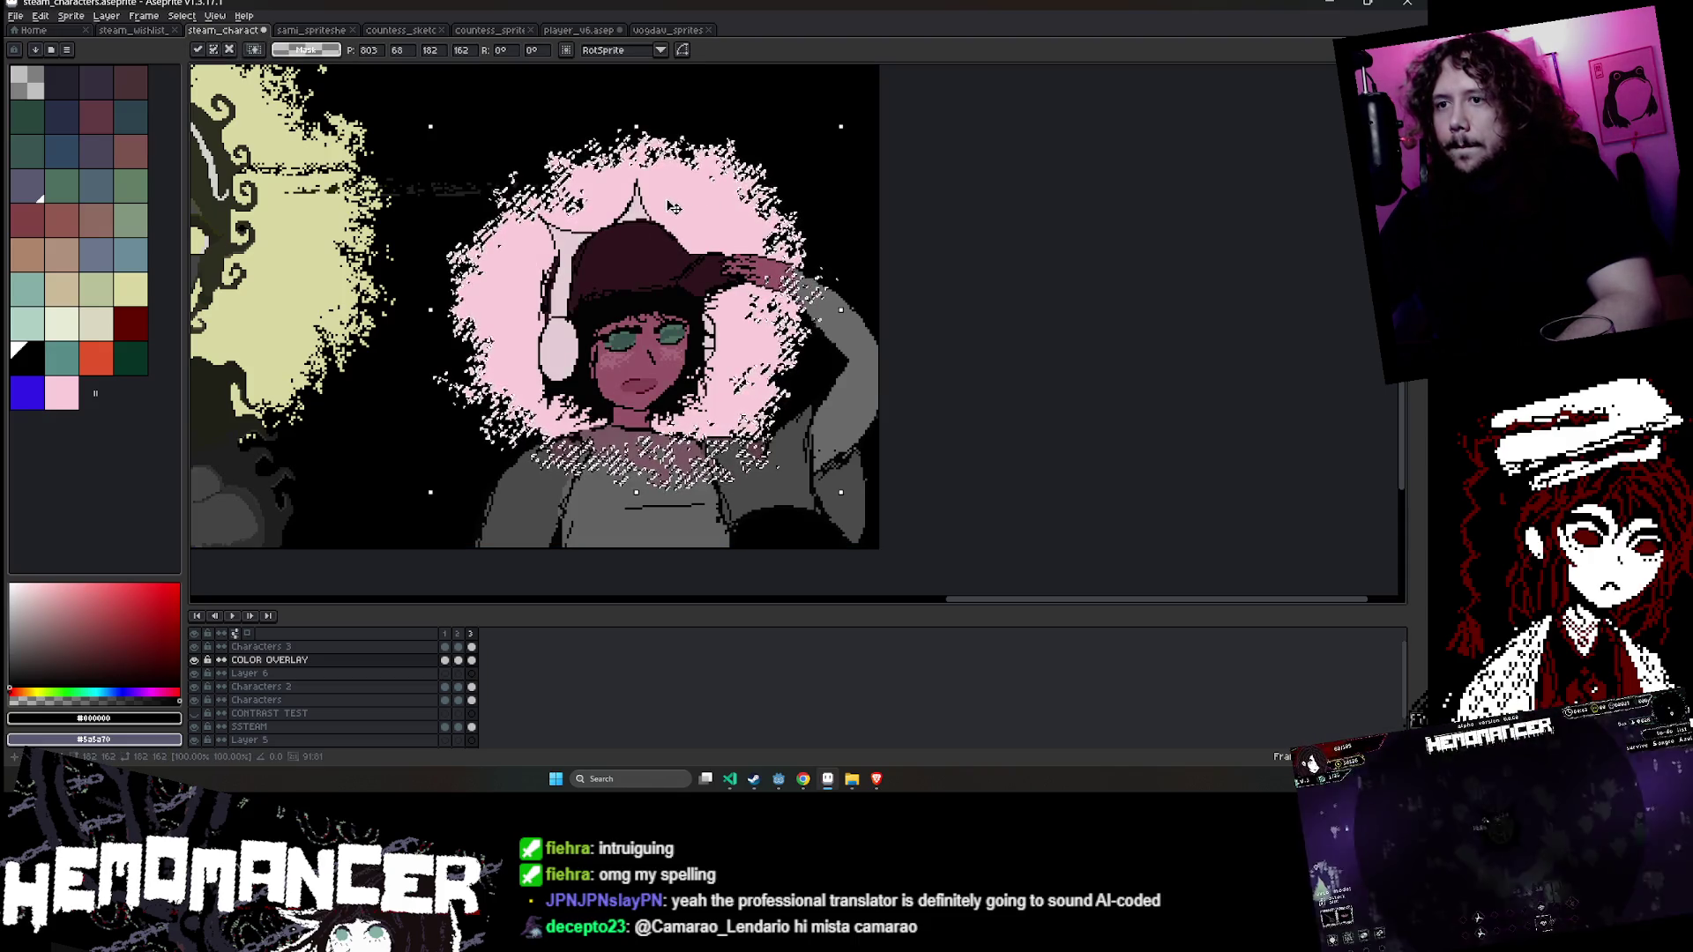
{"action": "key", "text": "Return"}
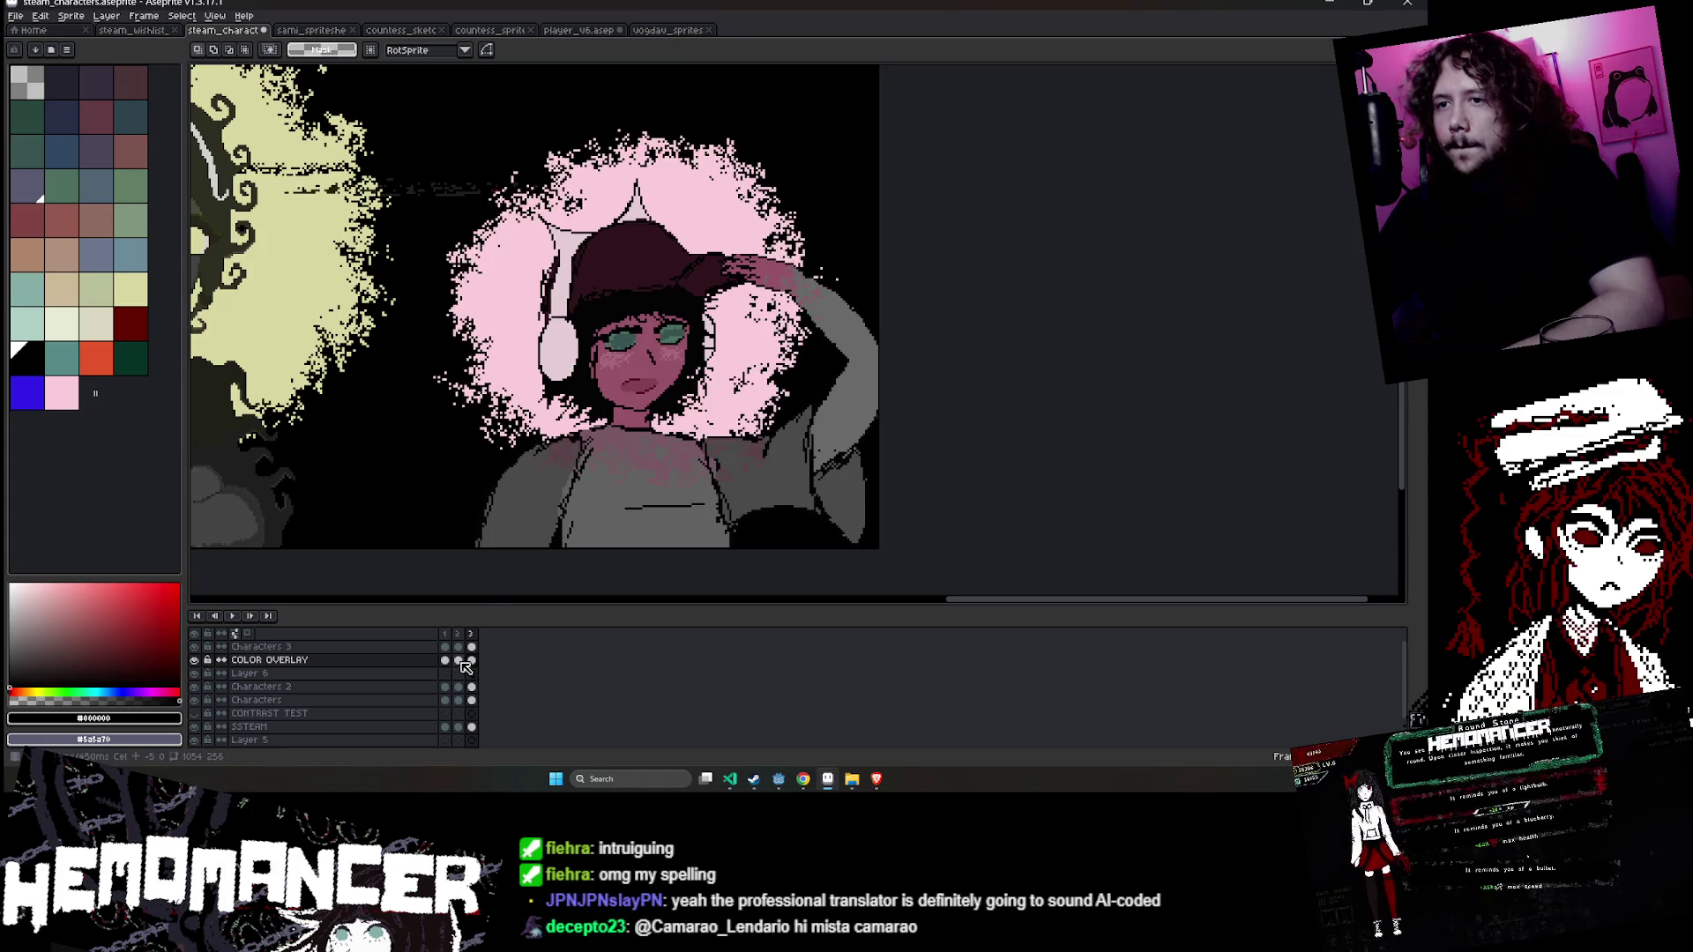
{"action": "left_click", "coordinate": [459, 660]}
{"action": "key", "text": "w"}
{"action": "left_click", "coordinate": [699, 225]}
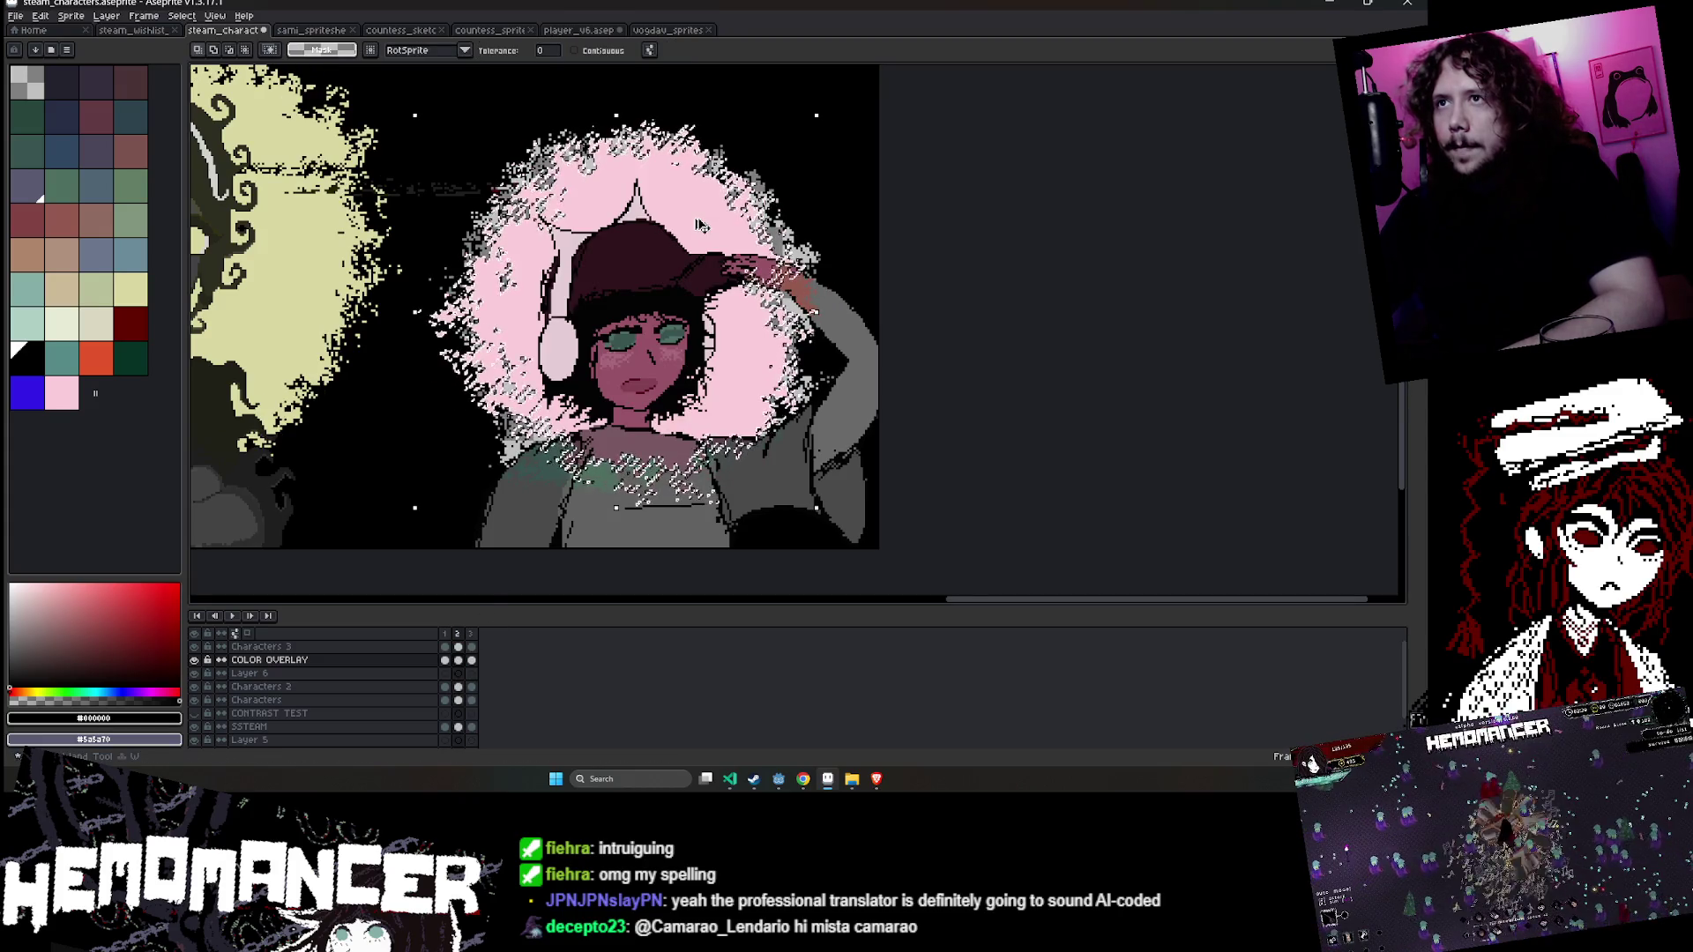
{"action": "key", "text": "Delete"}
- Paint black over the transparent halo area, undoing the paint that covered the pink halo
{"action": "key", "text": "v"}
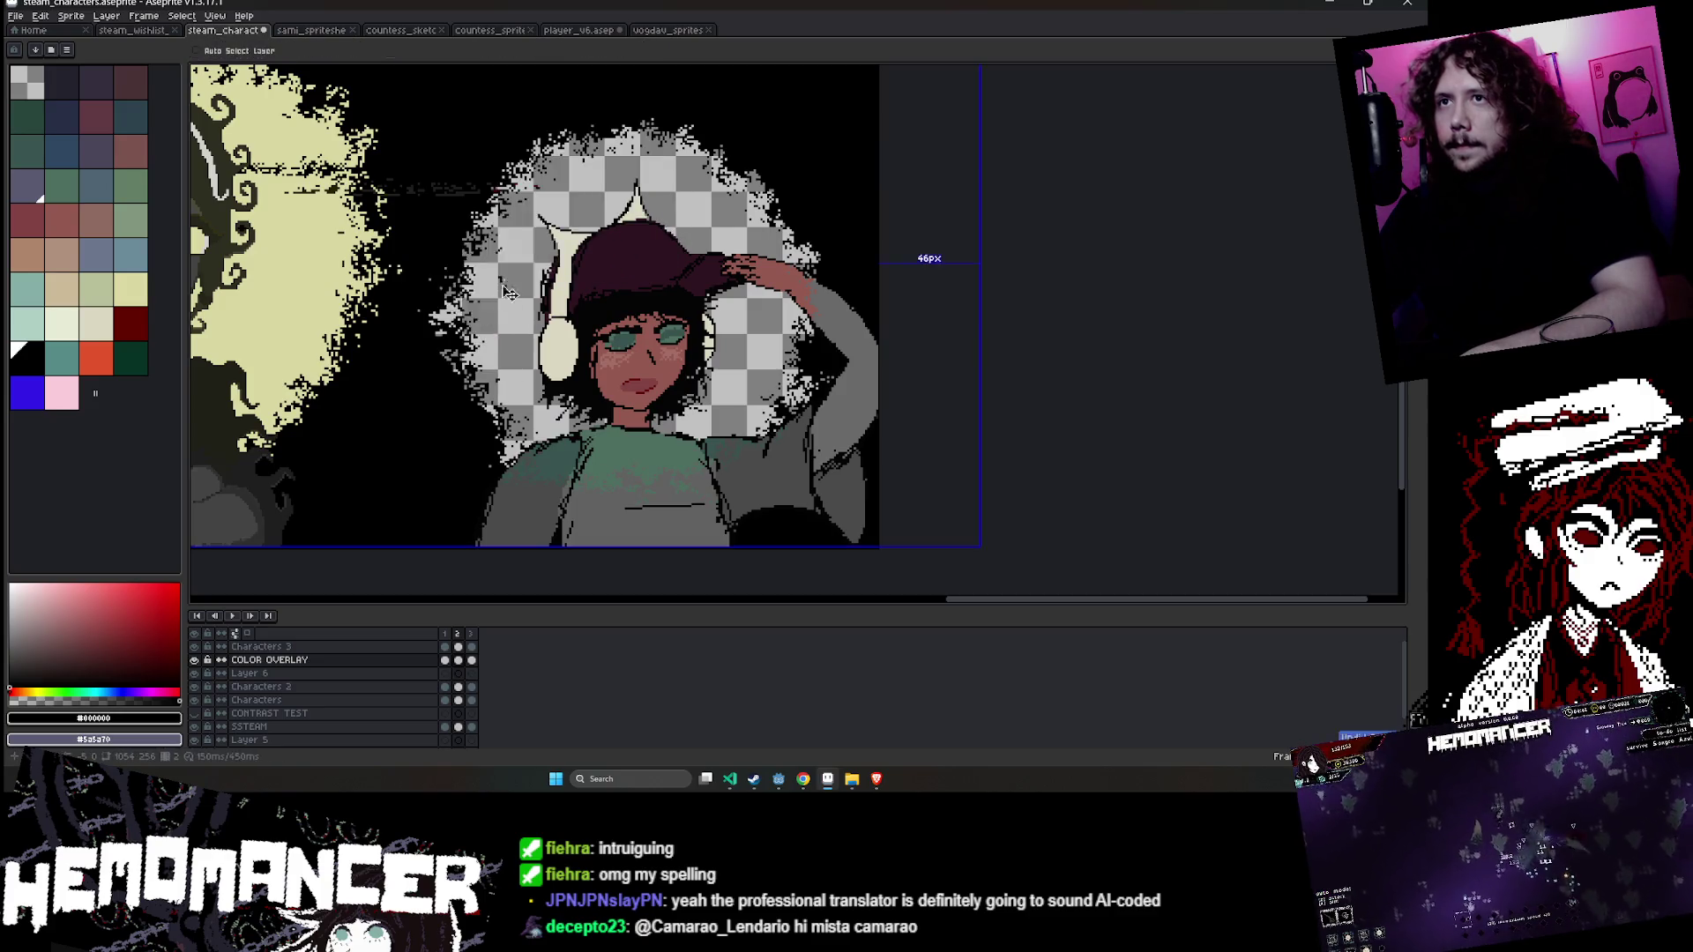
{"action": "key", "text": "b"}
{"action": "mouse_move", "coordinate": [520, 177]}
{"action": "left_mouse_down"}
{"action": "mouse_move", "coordinate": [494, 353]}
{"action": "mouse_move", "coordinate": [582, 423]}
{"action": "mouse_move", "coordinate": [776, 414]}
{"action": "mouse_move", "coordinate": [760, 469]}
{"action": "left_mouse_up"}
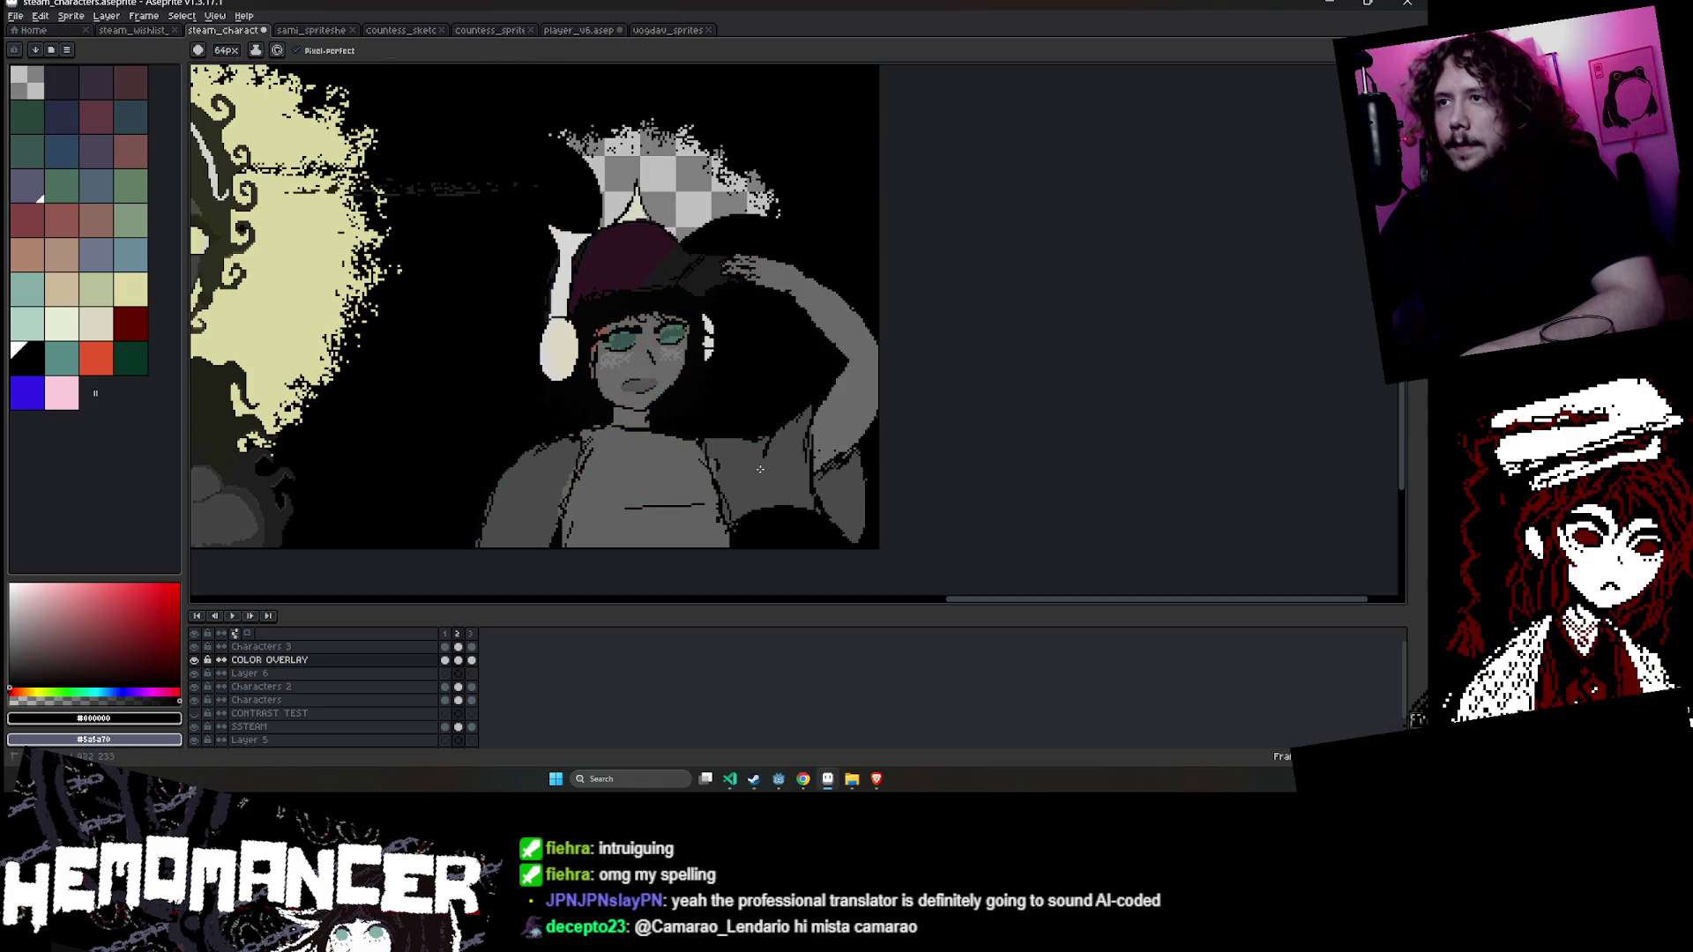
{"action": "left_click_drag", "start_coordinate": [750, 198], "coordinate": [558, 293]}
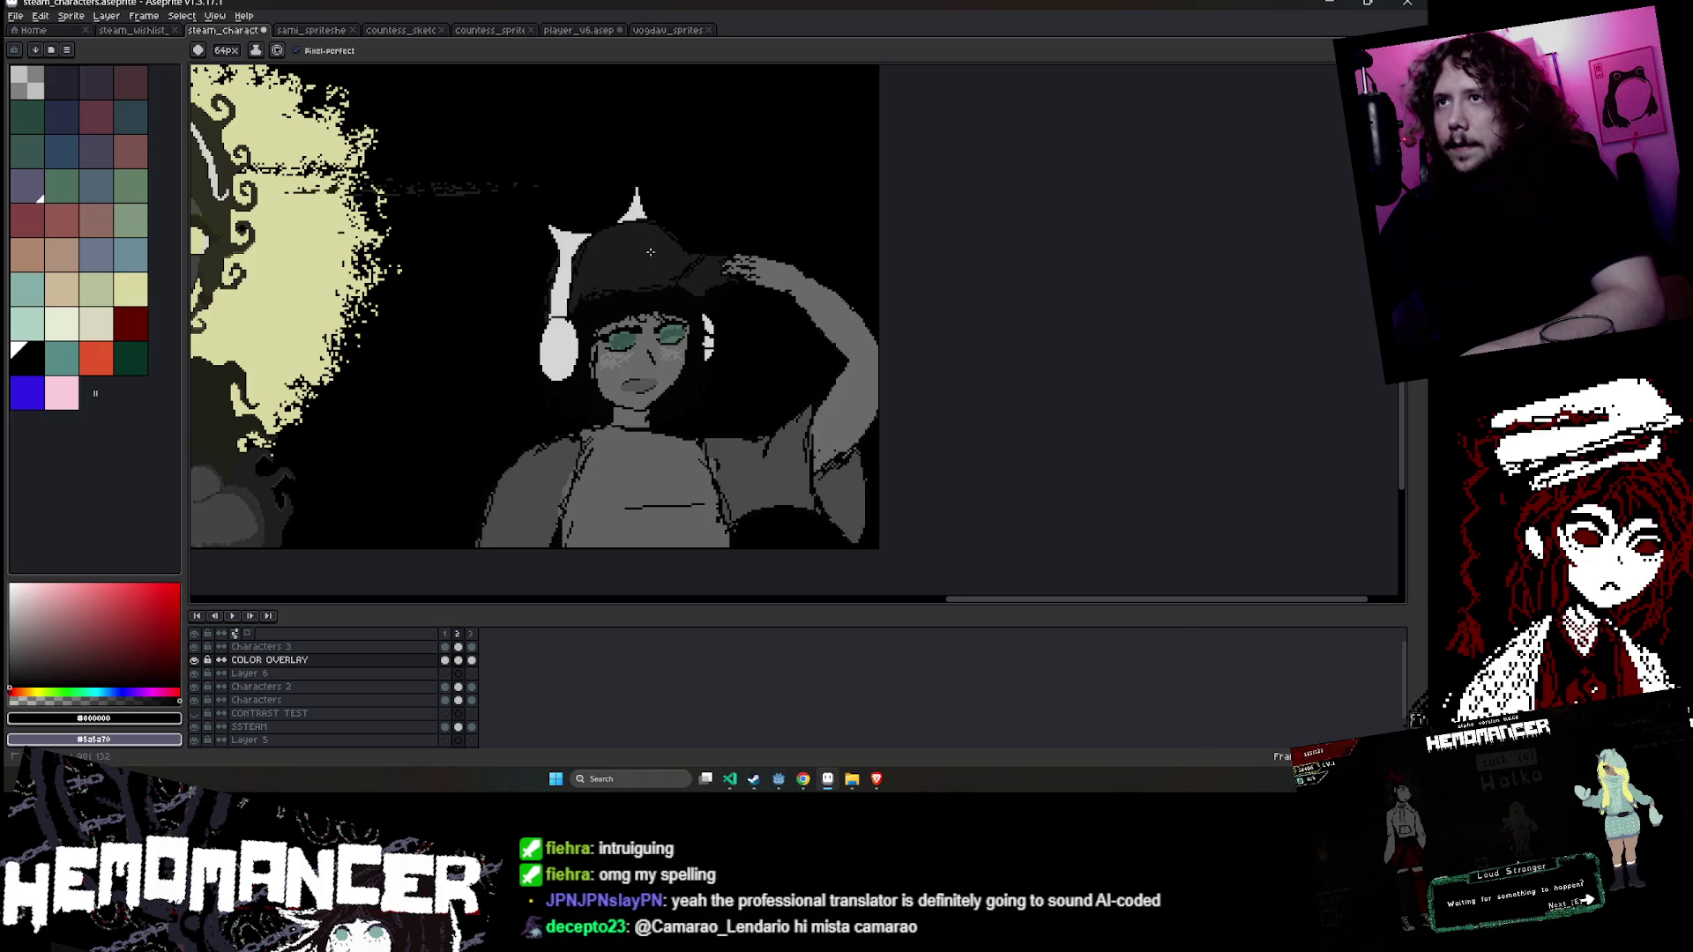
{"action": "key", "text": "ctrl+z"}
{"action": "key", "text": "ctrl+z"}
{"action": "key", "text": "ctrl+z"}
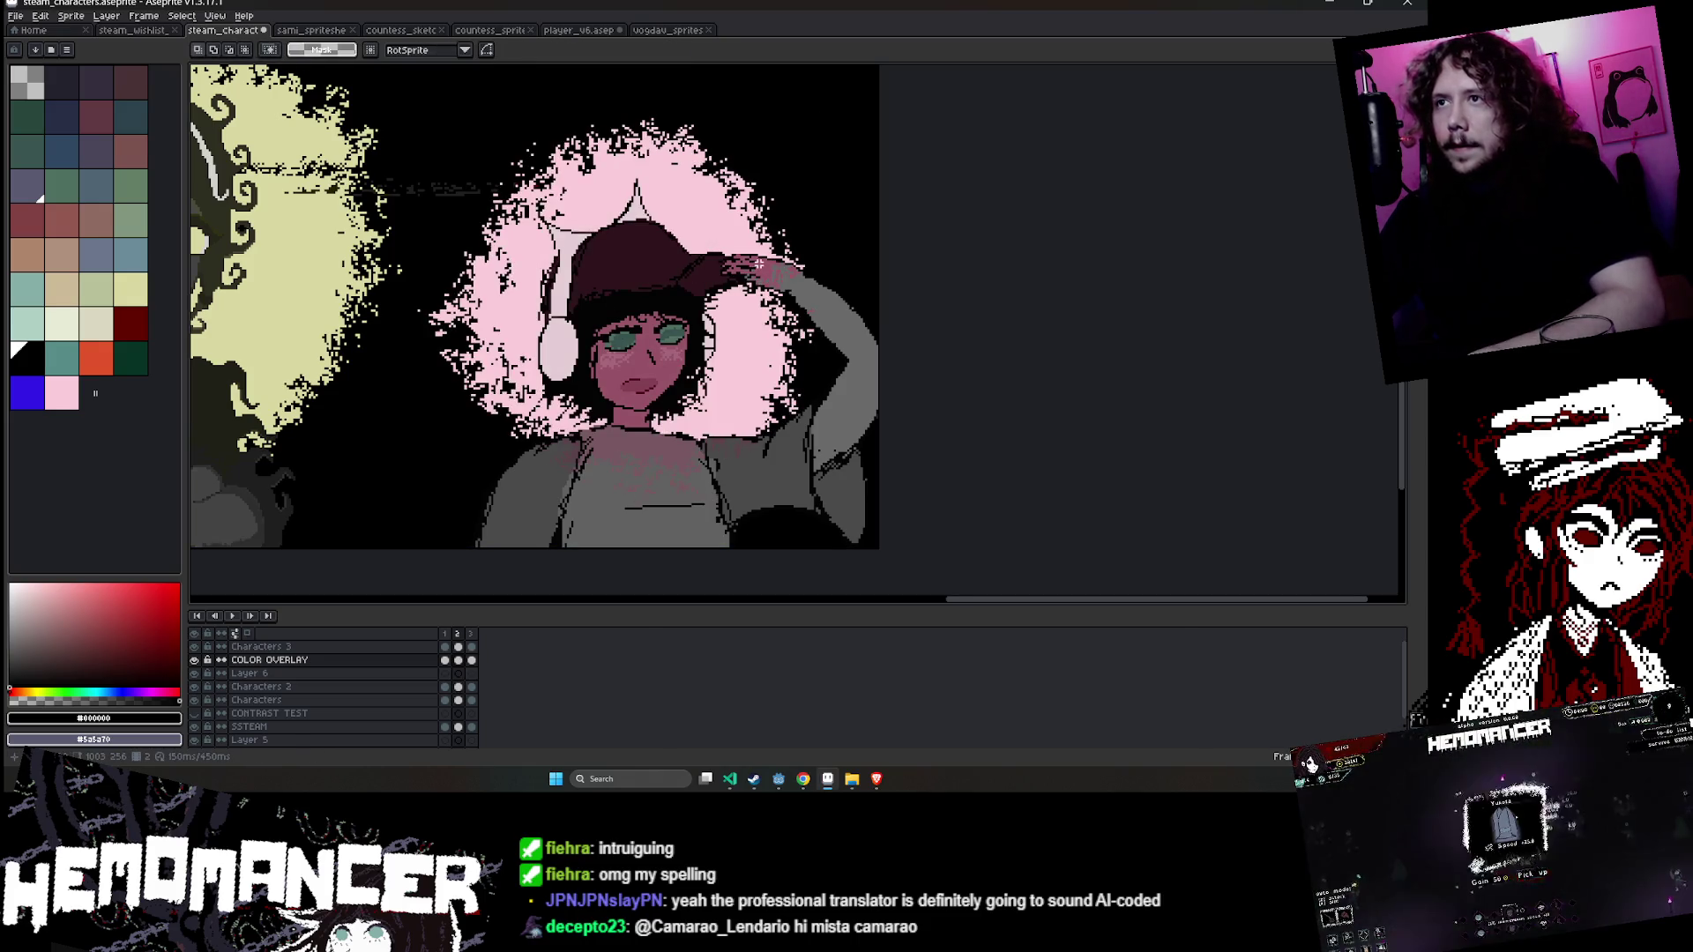
- On frame 1, delete the selected pink halo, paint the top-left dither, and undo the overpaint
{"action": "key", "text": "Left"}
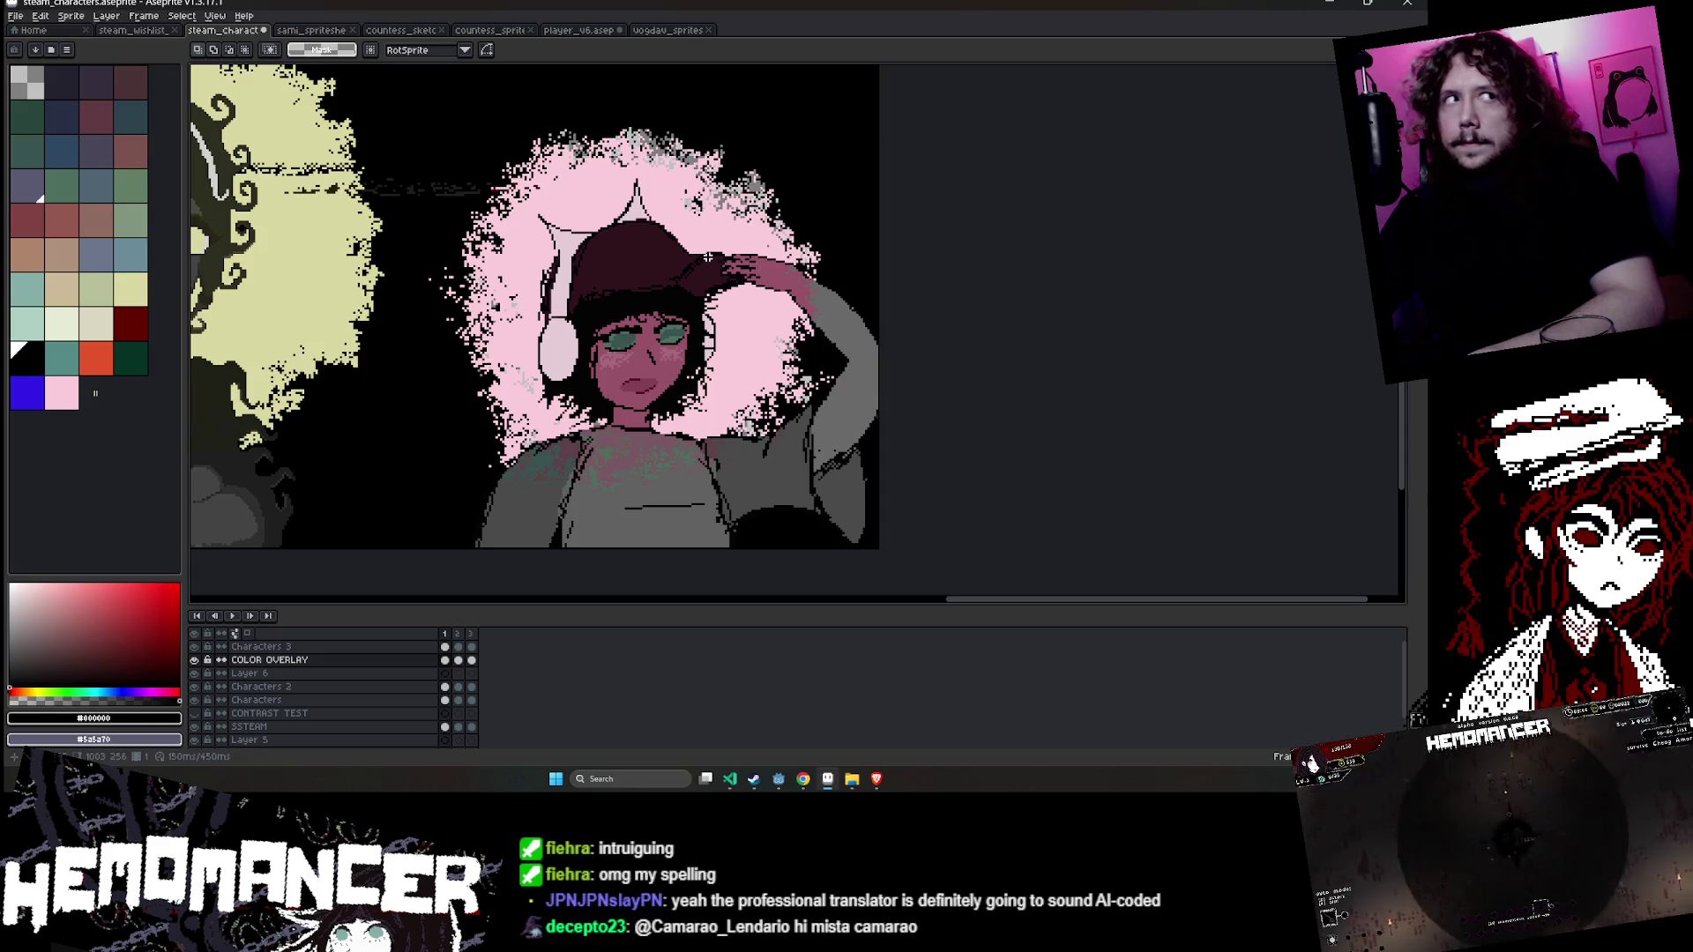
{"action": "key", "text": "Delete"}
{"action": "key", "text": "b"}
{"action": "mouse_move", "coordinate": [621, 132]}
{"action": "left_mouse_down"}
{"action": "mouse_move", "coordinate": [573, 185]}
{"action": "mouse_move", "coordinate": [507, 216]}
{"action": "mouse_move", "coordinate": [547, 440]}
{"action": "mouse_move", "coordinate": [675, 364]}
{"action": "left_mouse_up"}
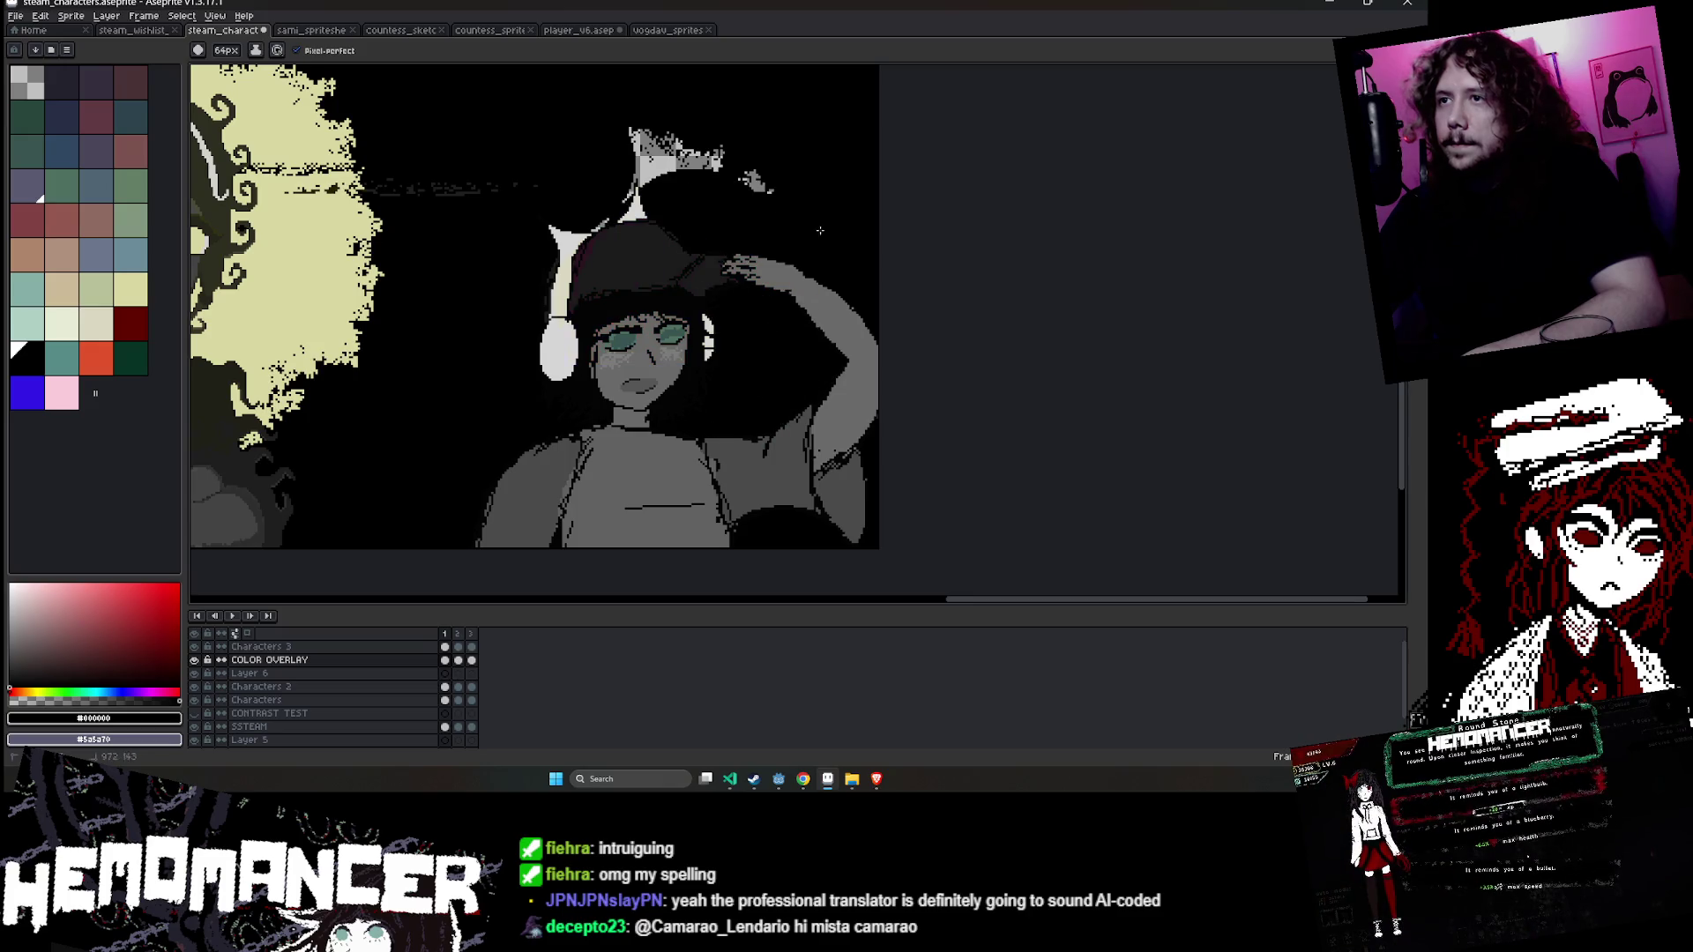
{"action": "key", "text": "m"}
{"action": "key", "text": "ctrl+z"}
{"action": "key", "text": "ctrl+z"}
{"action": "key", "text": "ctrl+z"}
{"action": "scroll", "coordinate": [648, 231], "scroll_direction": "left", "scroll_amount": 5}
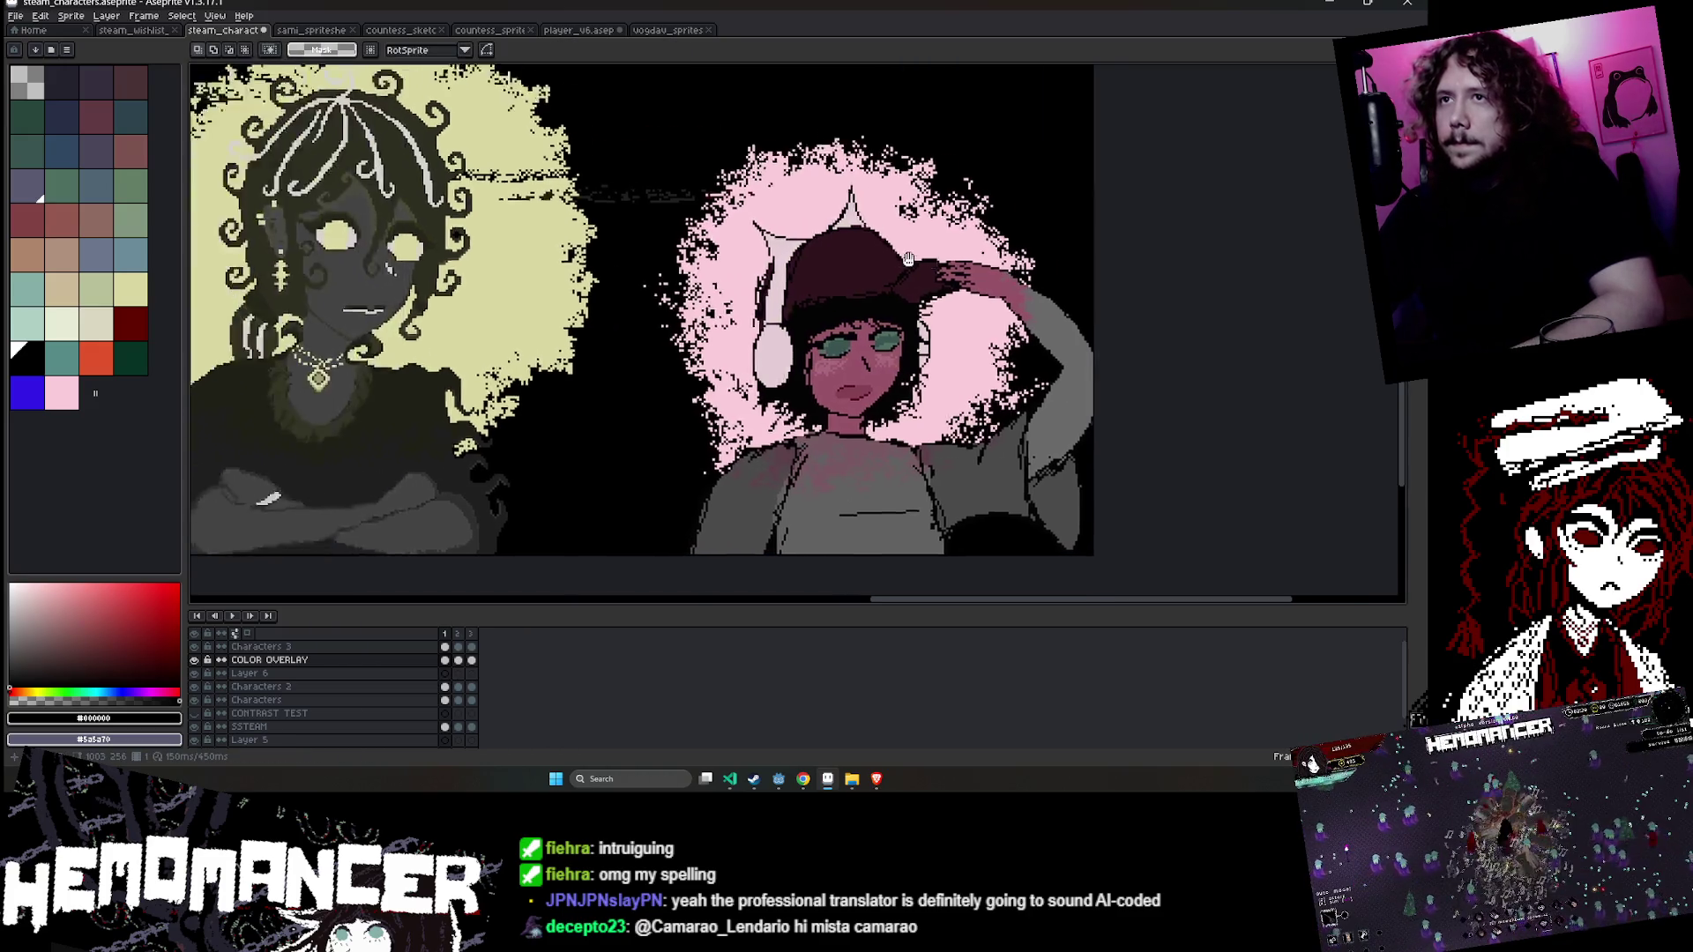
- Paint black over the checkerboard above and right of the waving character's head
{"action": "scroll", "coordinate": [648, 231], "scroll_direction": "left", "scroll_amount": 5}
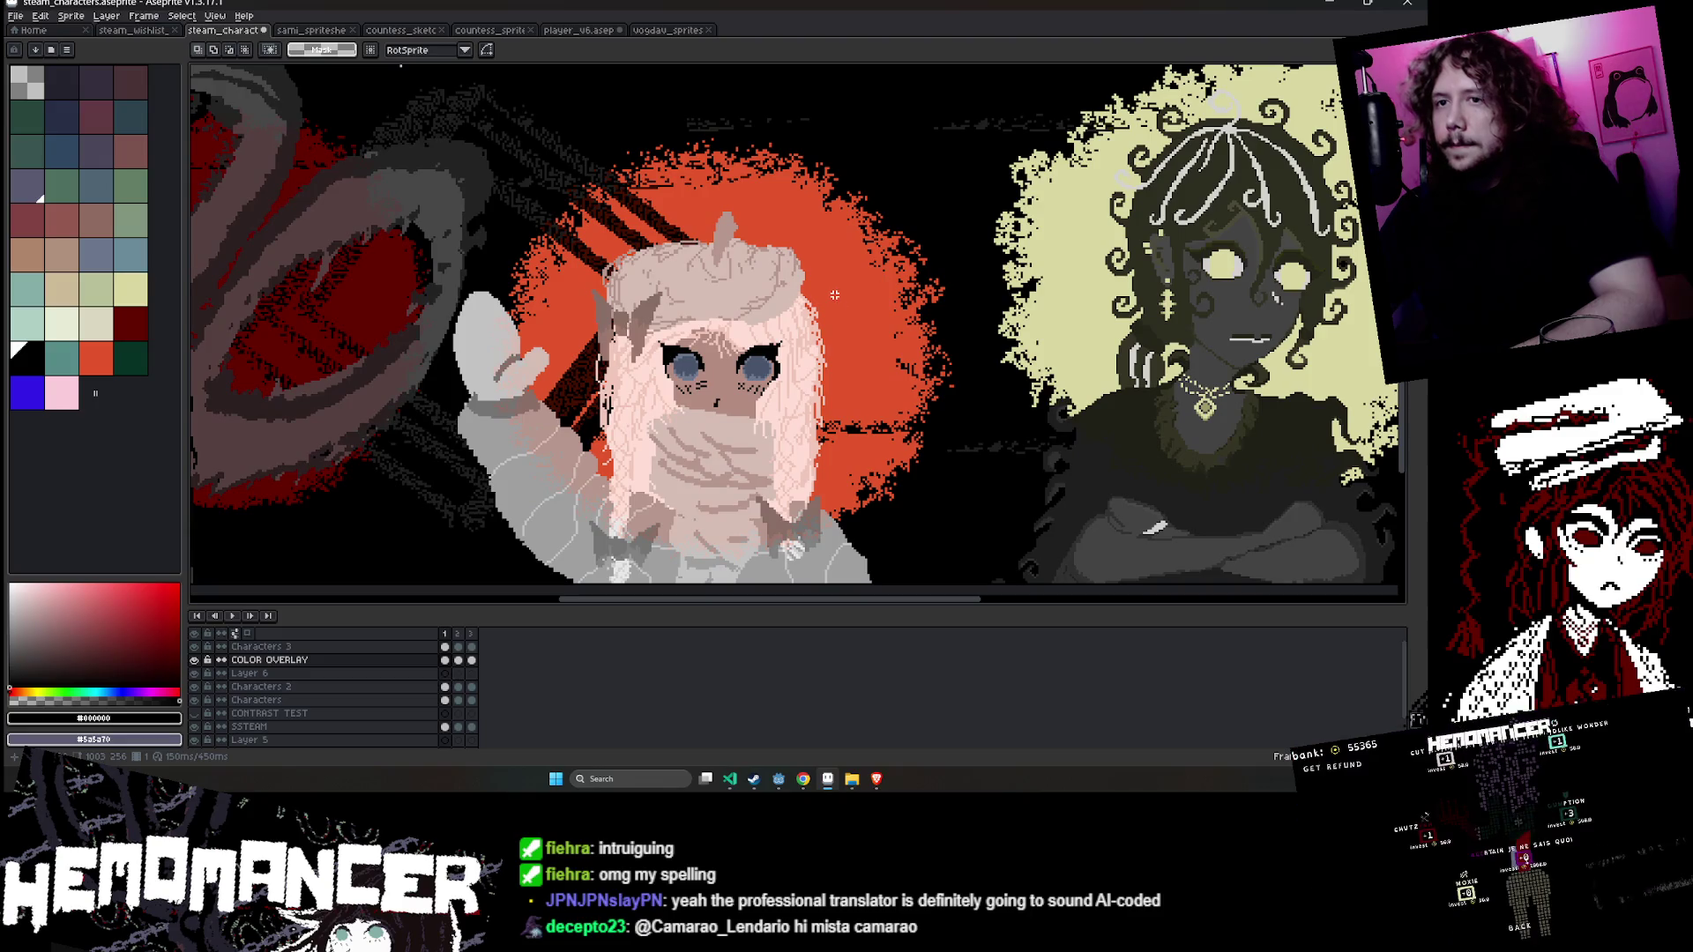
{"action": "key", "text": "ctrl+z"}
{"action": "key", "text": "ctrl+z"}
{"action": "key", "text": "b"}
{"action": "mouse_move", "coordinate": [776, 220]}
{"action": "left_mouse_down"}
{"action": "mouse_move", "coordinate": [687, 190]}
{"action": "mouse_move", "coordinate": [623, 203]}
{"action": "mouse_move", "coordinate": [563, 295]}
{"action": "left_mouse_up"}
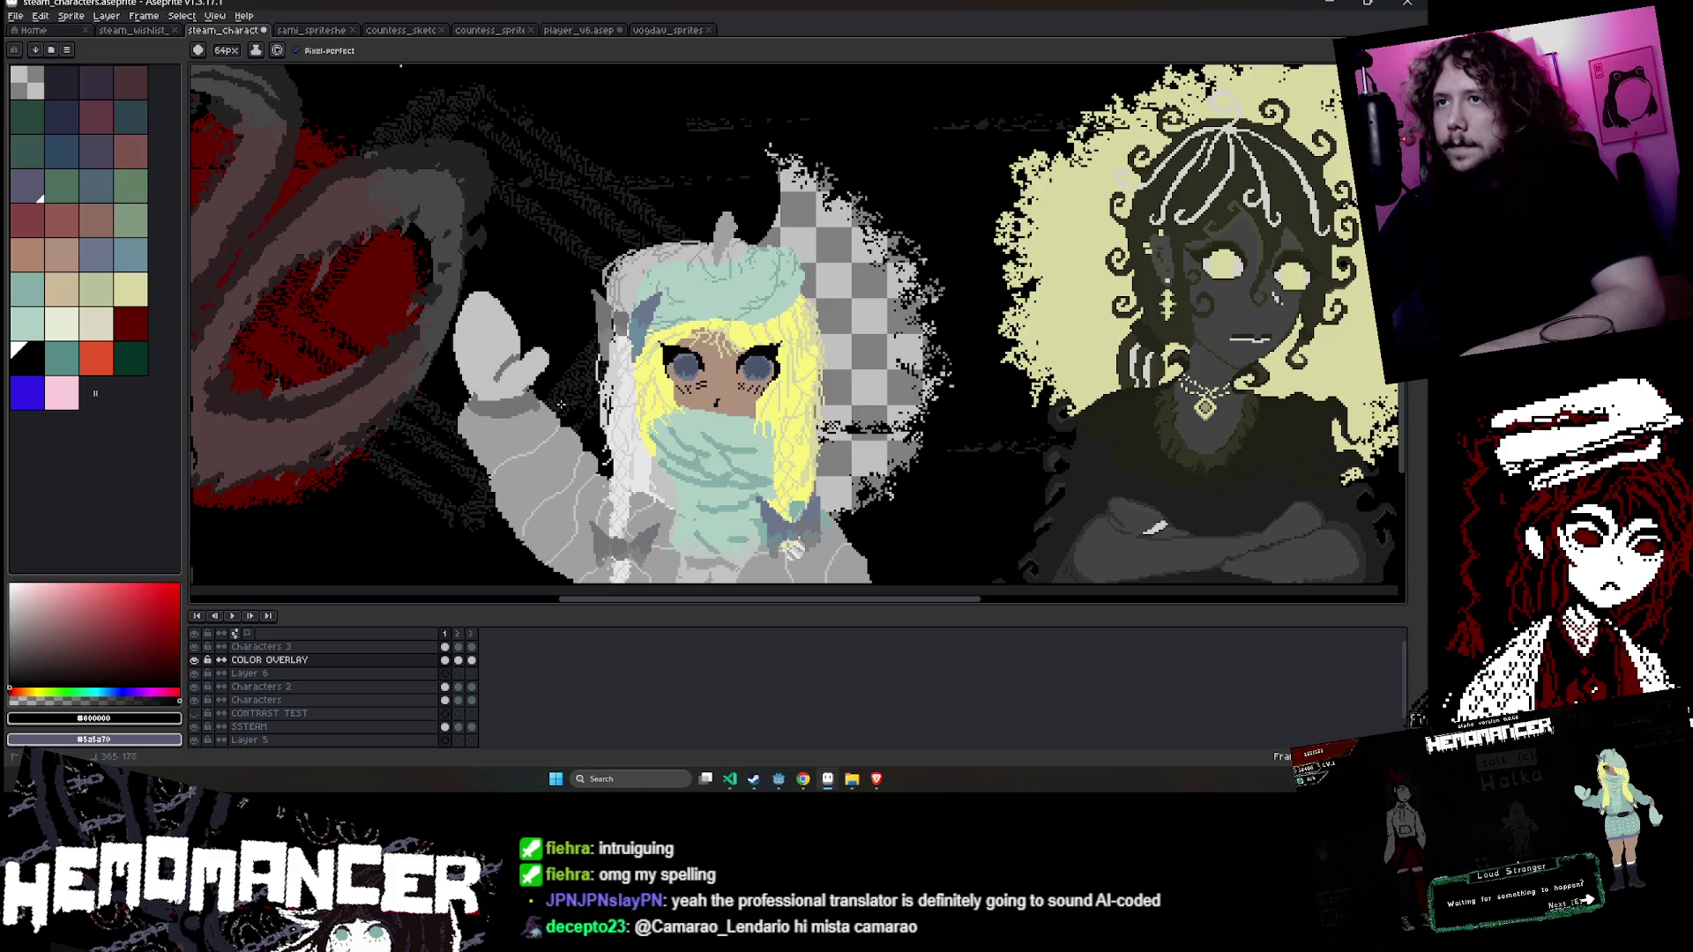
{"action": "mouse_move", "coordinate": [793, 545]}
{"action": "left_mouse_down"}
{"action": "mouse_move", "coordinate": [908, 370]}
{"action": "mouse_move", "coordinate": [873, 238]}
{"action": "mouse_move", "coordinate": [785, 242]}
{"action": "left_mouse_up"}
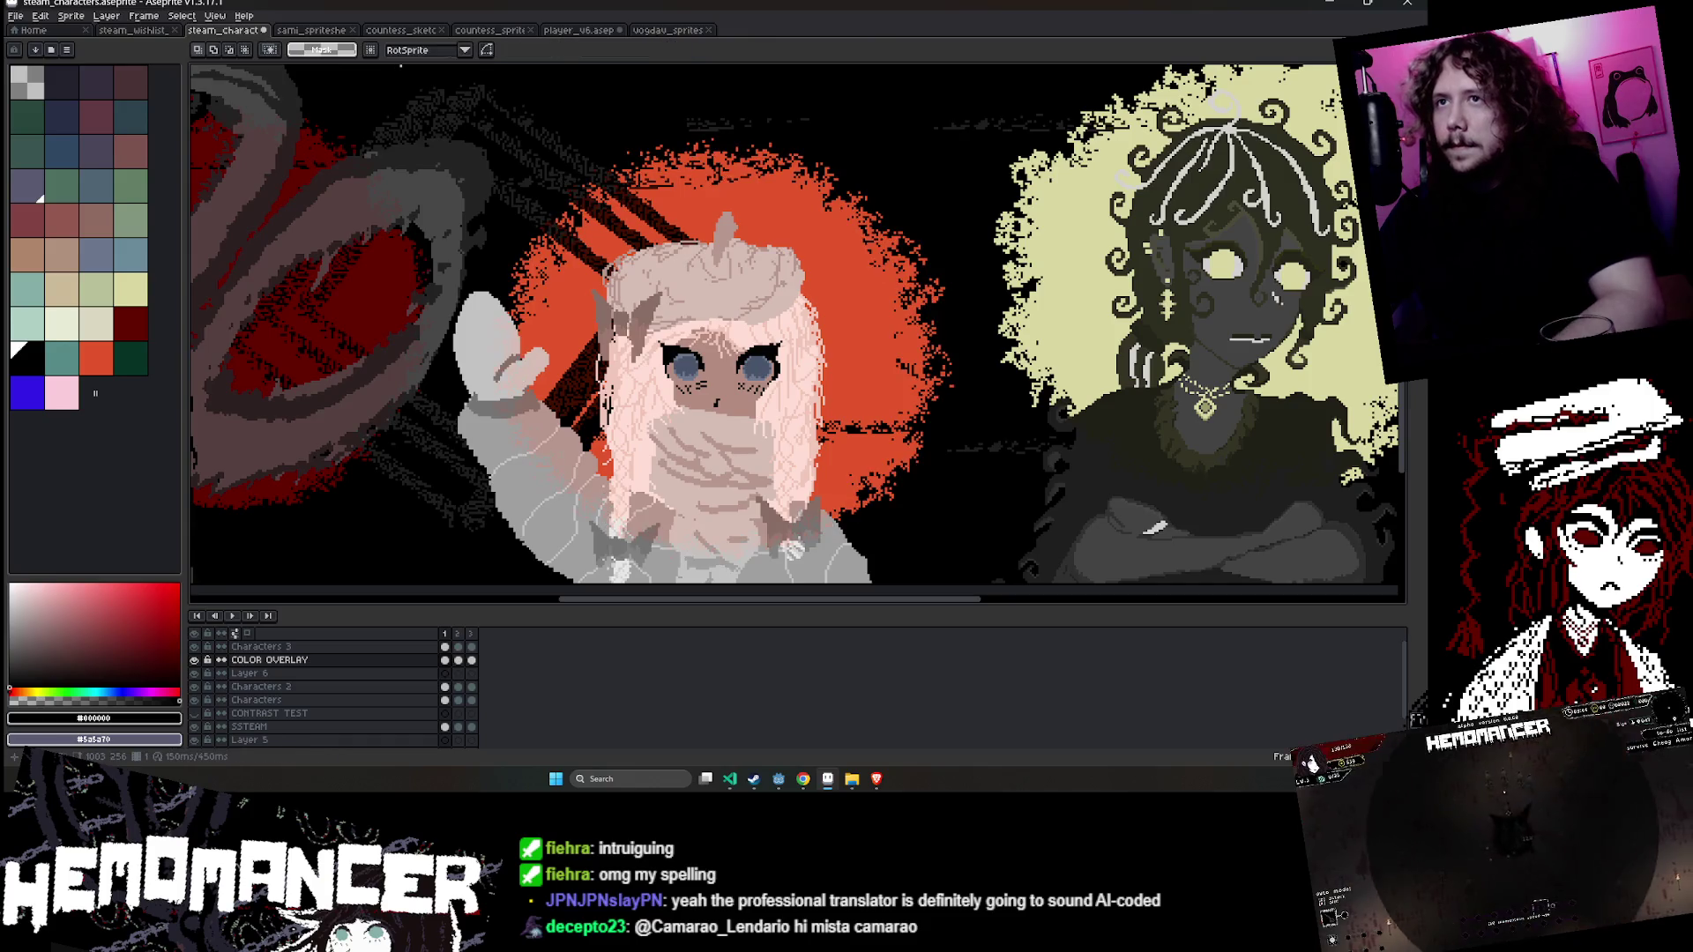
{"action": "key", "text": "m"}
{"action": "scroll", "coordinate": [1020, 195], "scroll_direction": "left", "scroll_amount": 5}
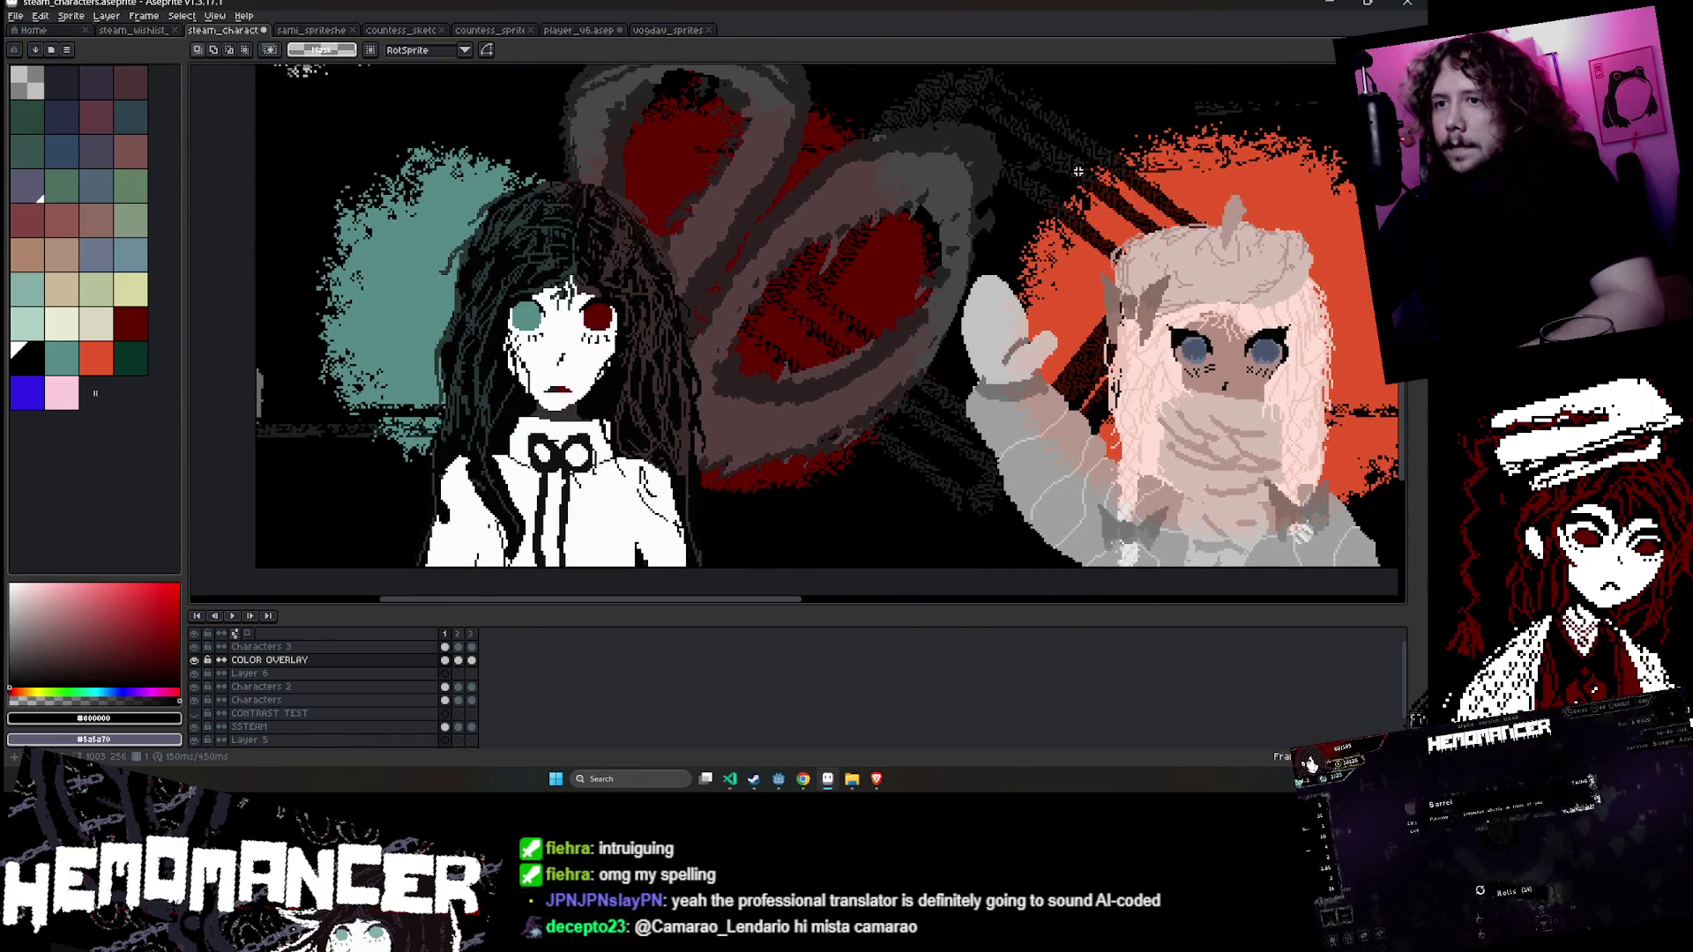
{"action": "scroll", "coordinate": [1077, 171], "scroll_direction": "down", "scroll_amount": 2}
{"action": "scroll", "coordinate": [754, 271], "scroll_direction": "right", "scroll_amount": 5}
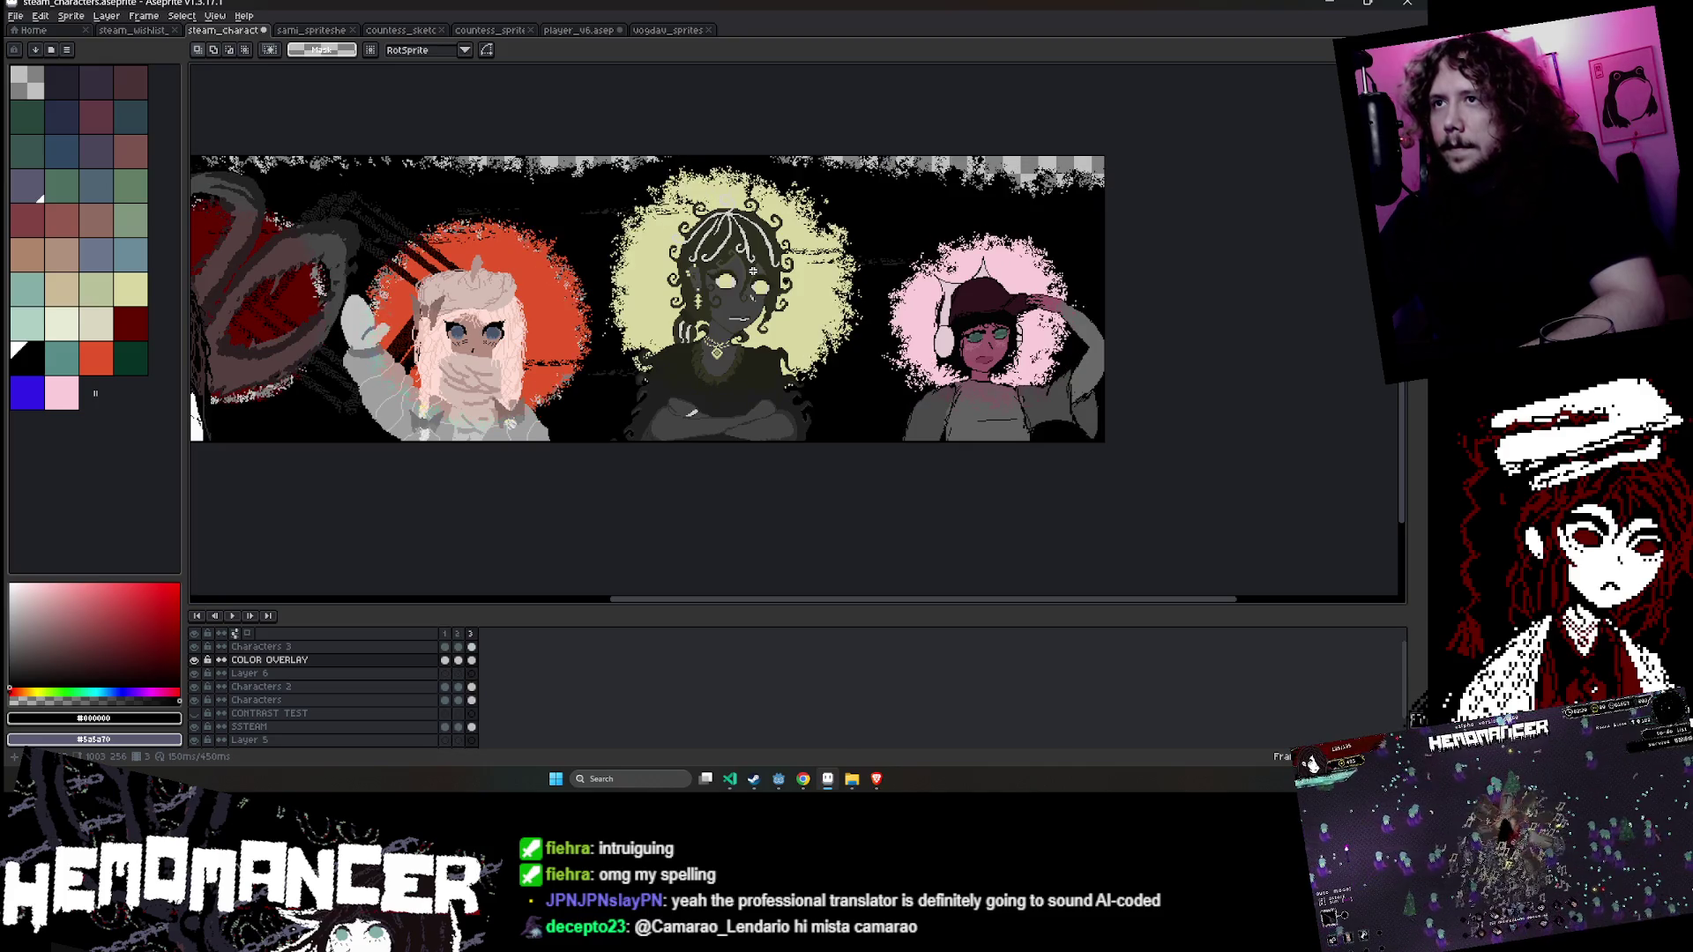
- Paint black behind the waving character, then paste, position and remove the orange halo blob
{"action": "key", "text": "w"}
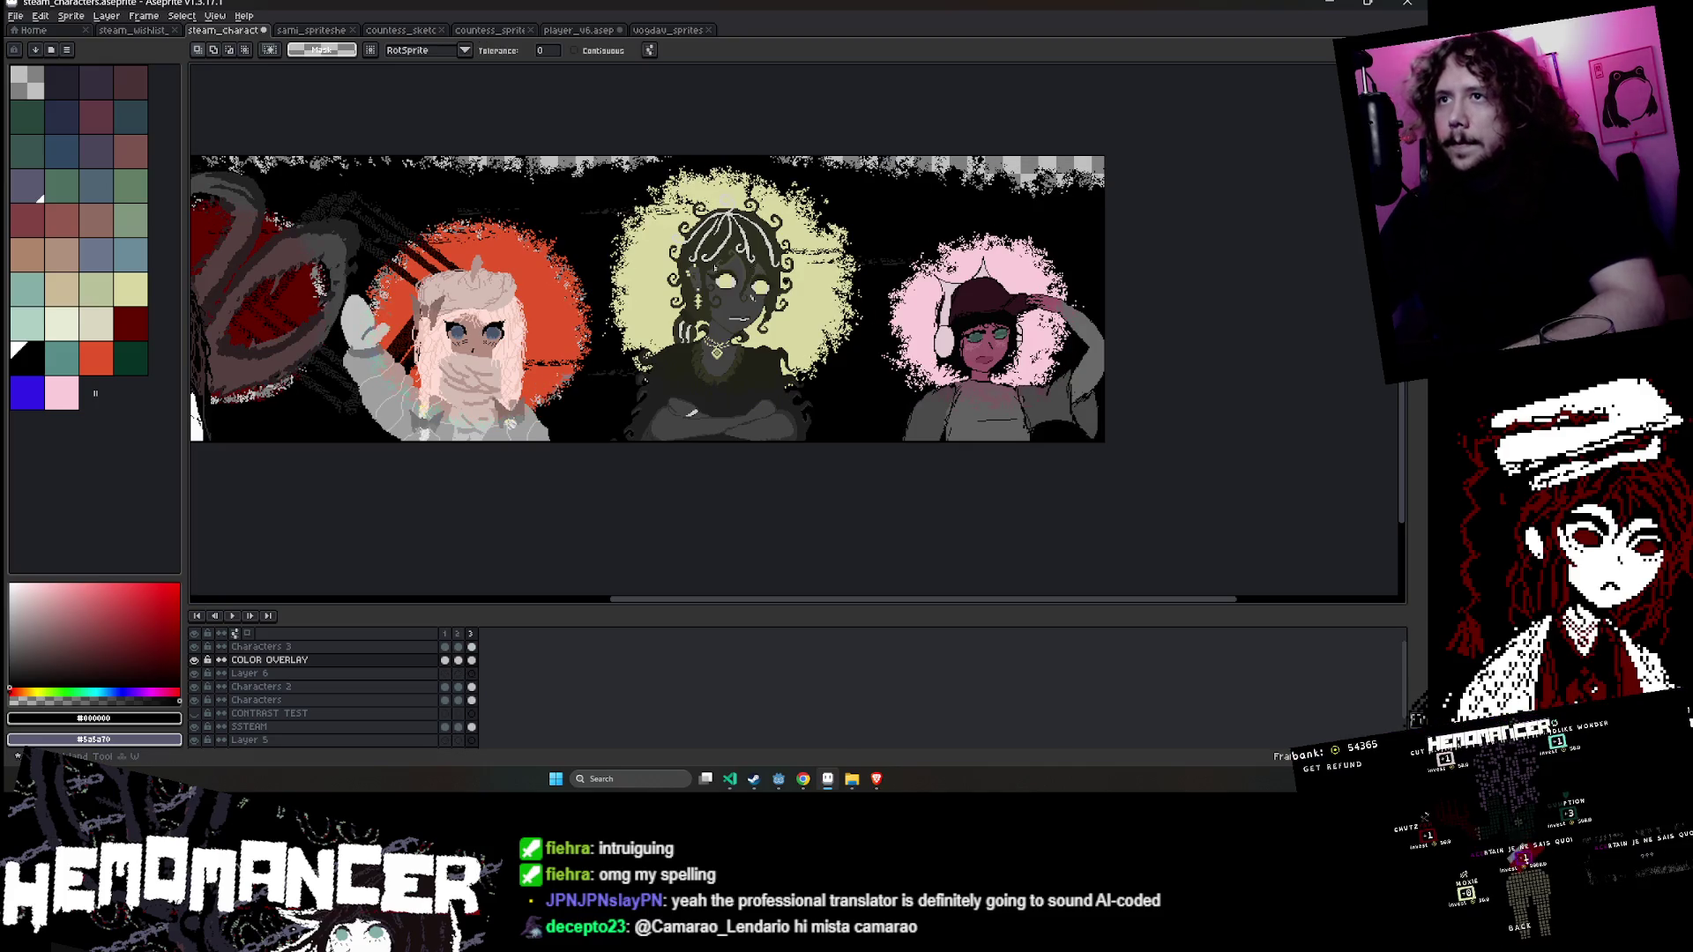
{"action": "key", "text": "b"}
{"action": "scroll", "coordinate": [402, 285], "scroll_direction": "up", "scroll_amount": 1}
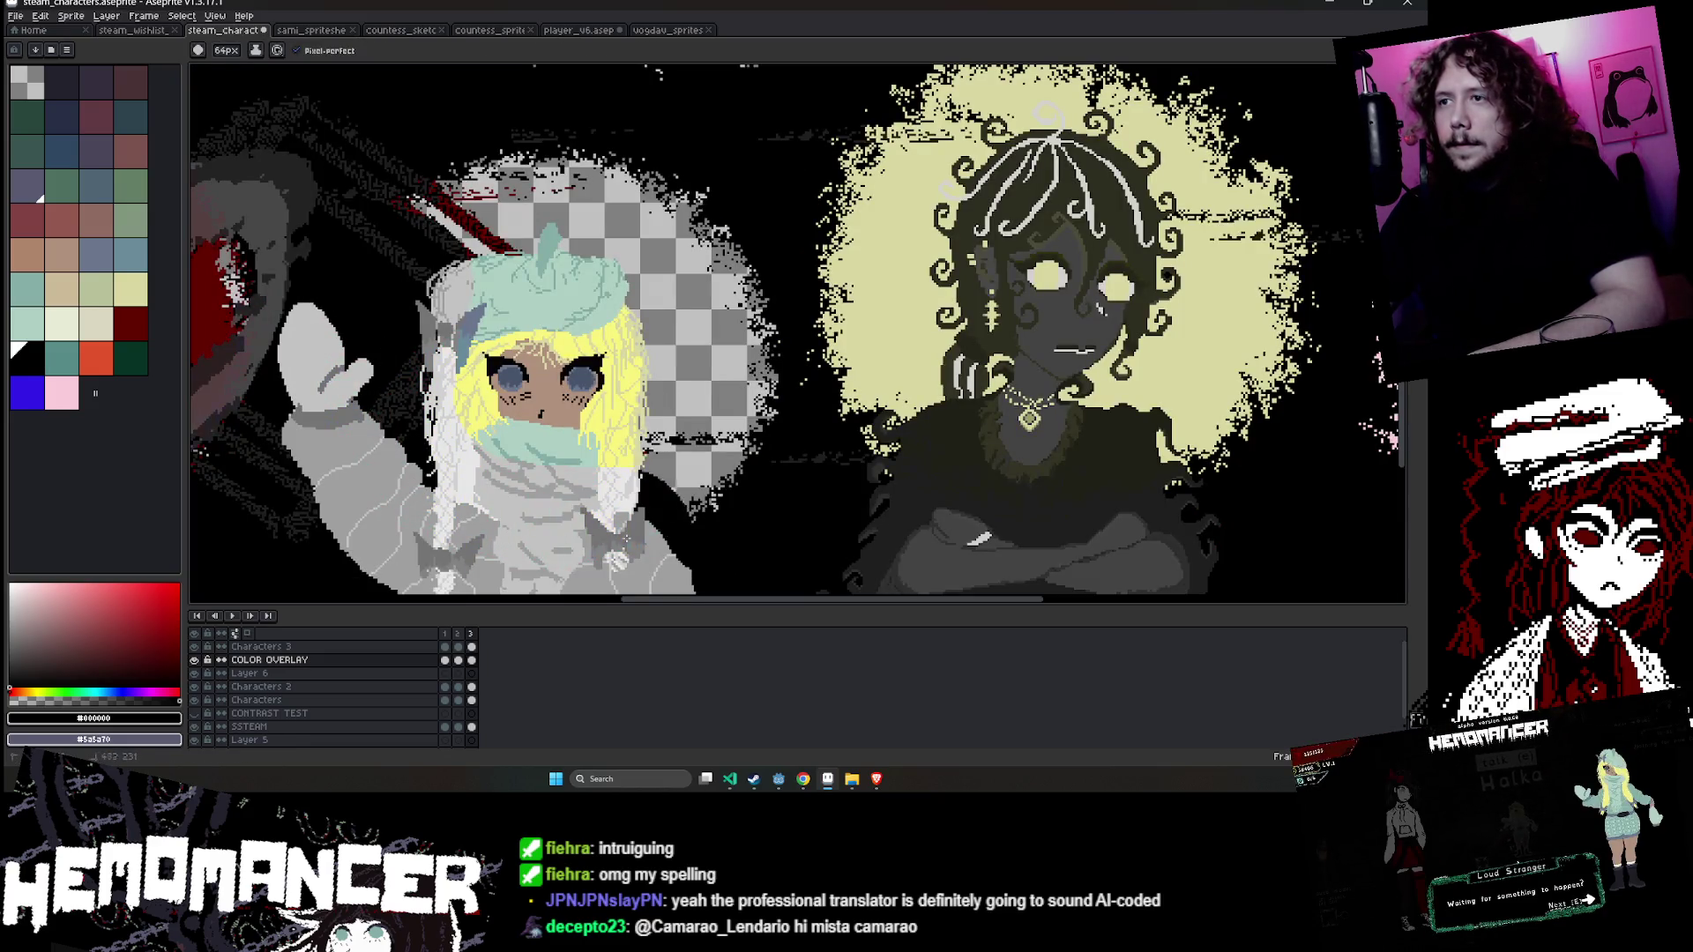
{"action": "mouse_move", "coordinate": [696, 494]}
{"action": "left_mouse_down"}
{"action": "mouse_move", "coordinate": [717, 429]}
{"action": "mouse_move", "coordinate": [690, 265]}
{"action": "mouse_move", "coordinate": [532, 170]}
{"action": "left_mouse_up"}
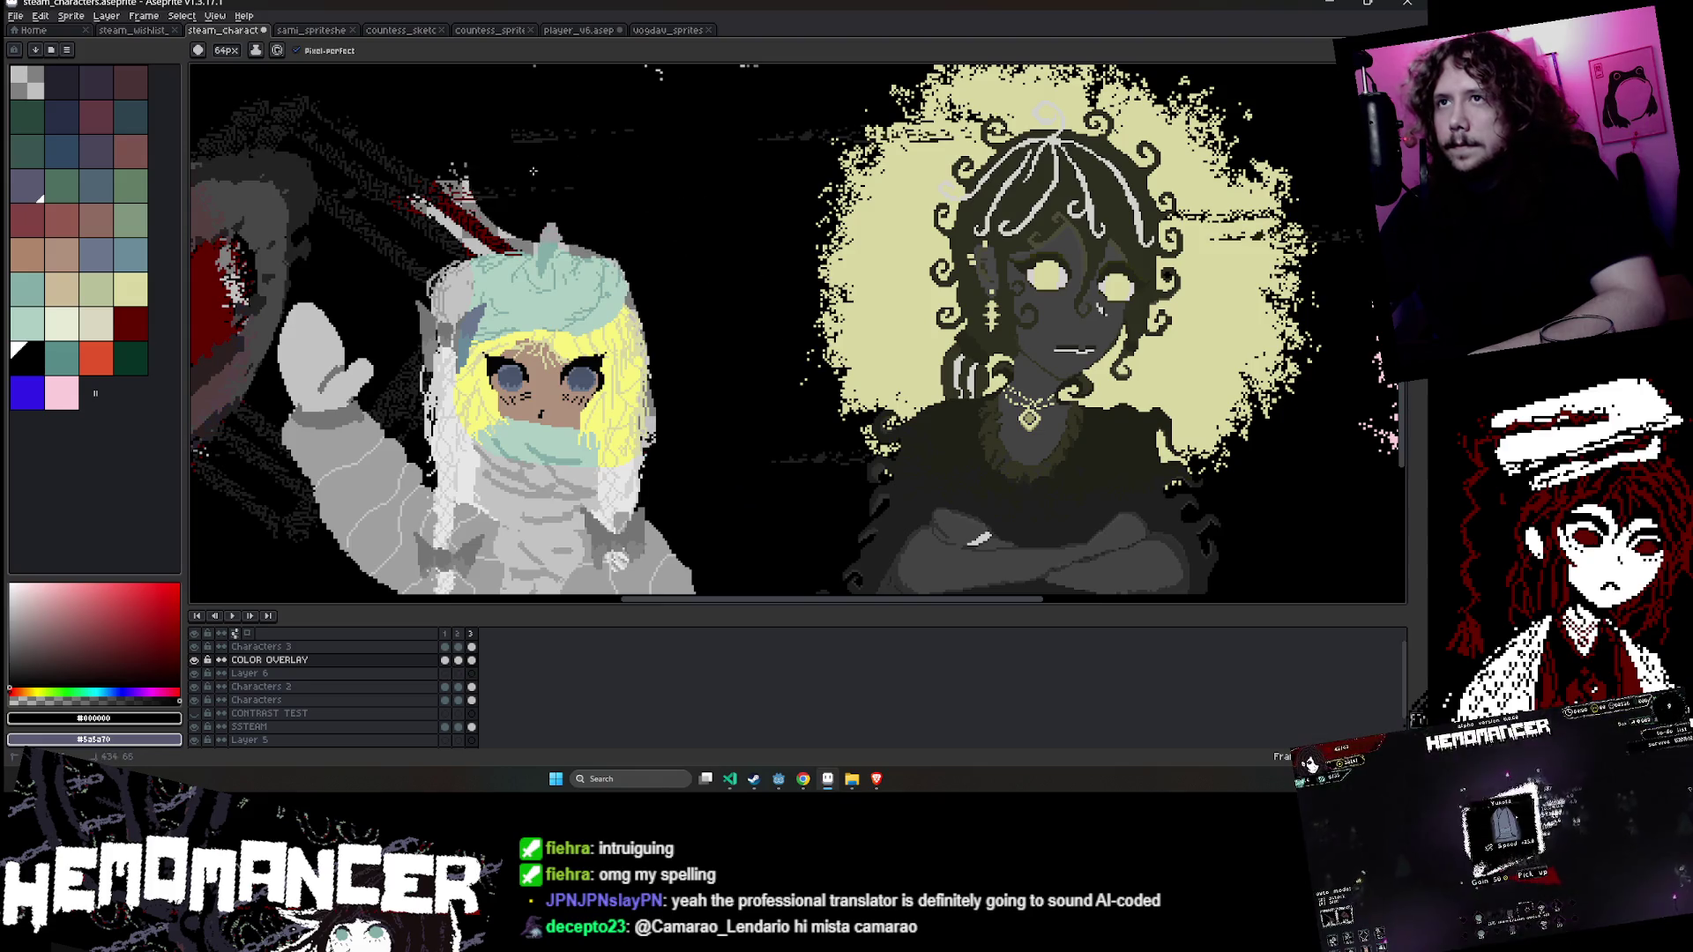
{"action": "key", "text": "ctrl+v"}
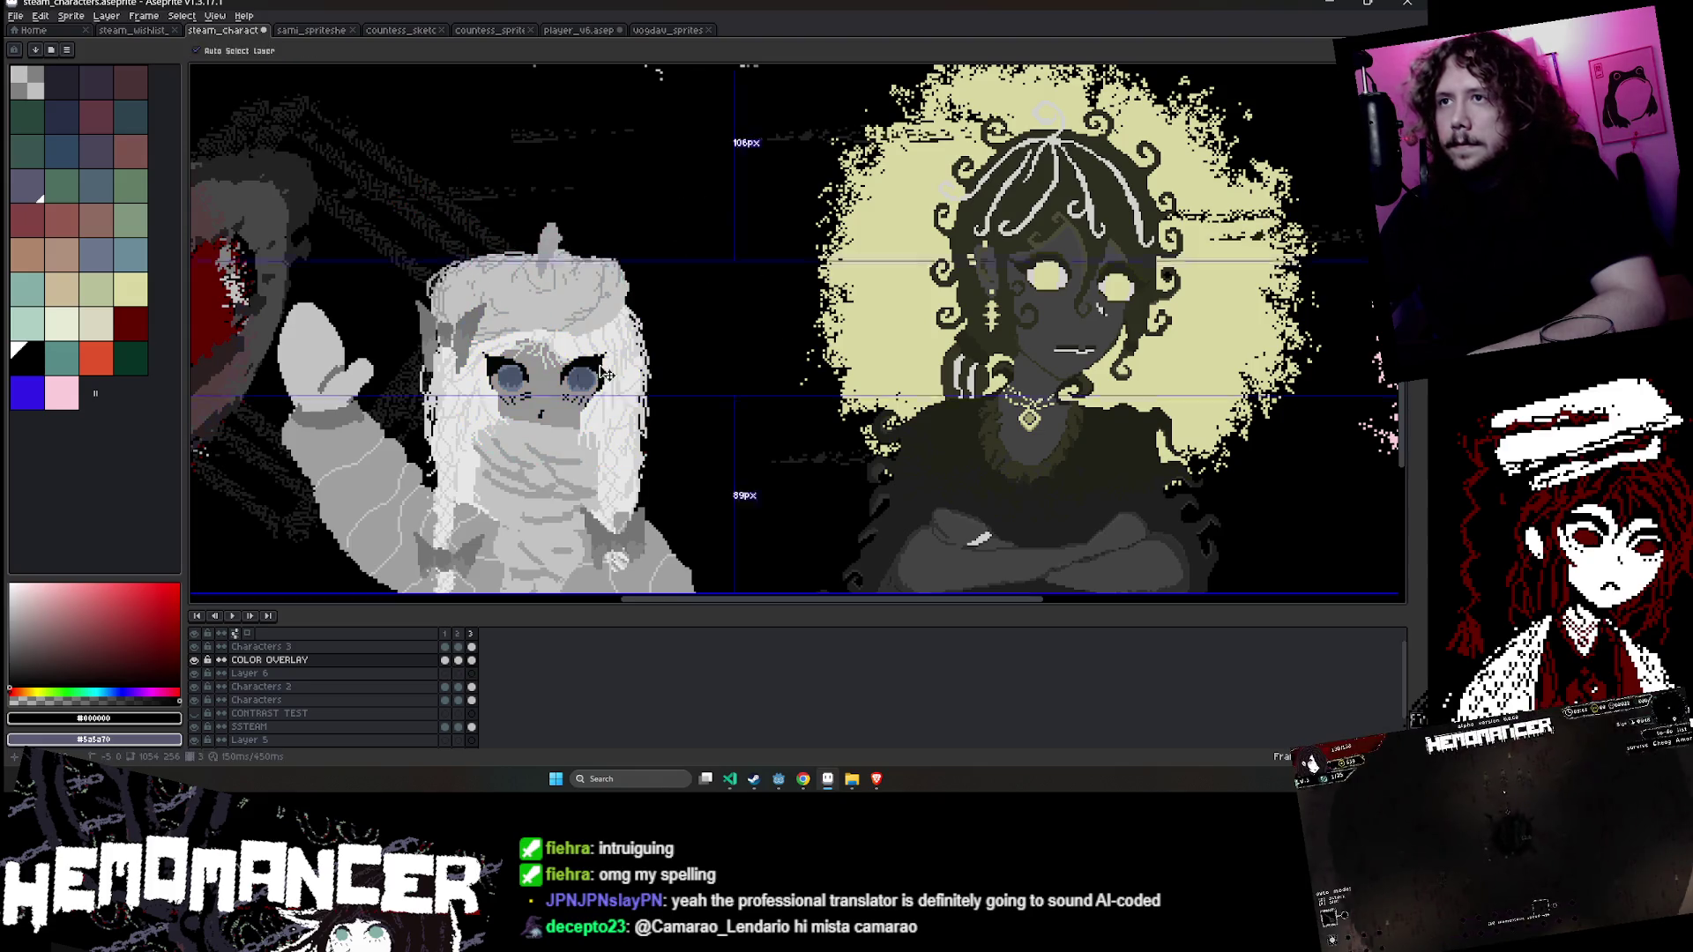
{"action": "left_click_drag", "start_coordinate": [609, 310], "coordinate": [1031, 300]}
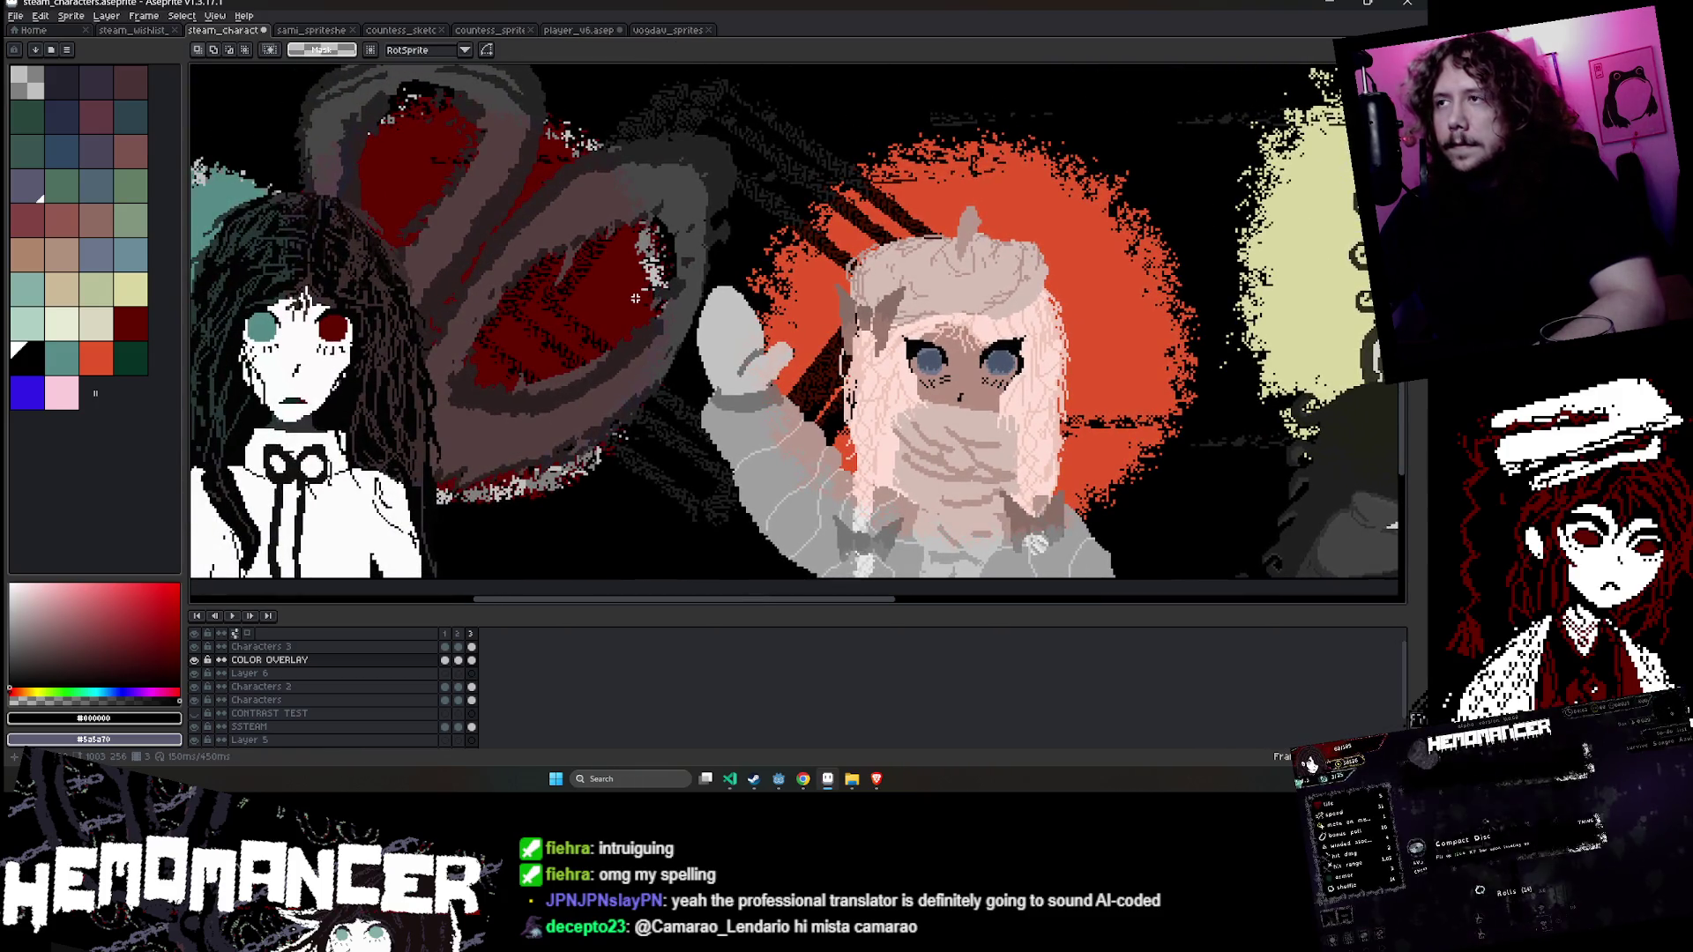
{"action": "key", "text": "comma"}
{"action": "key", "text": "Delete"}
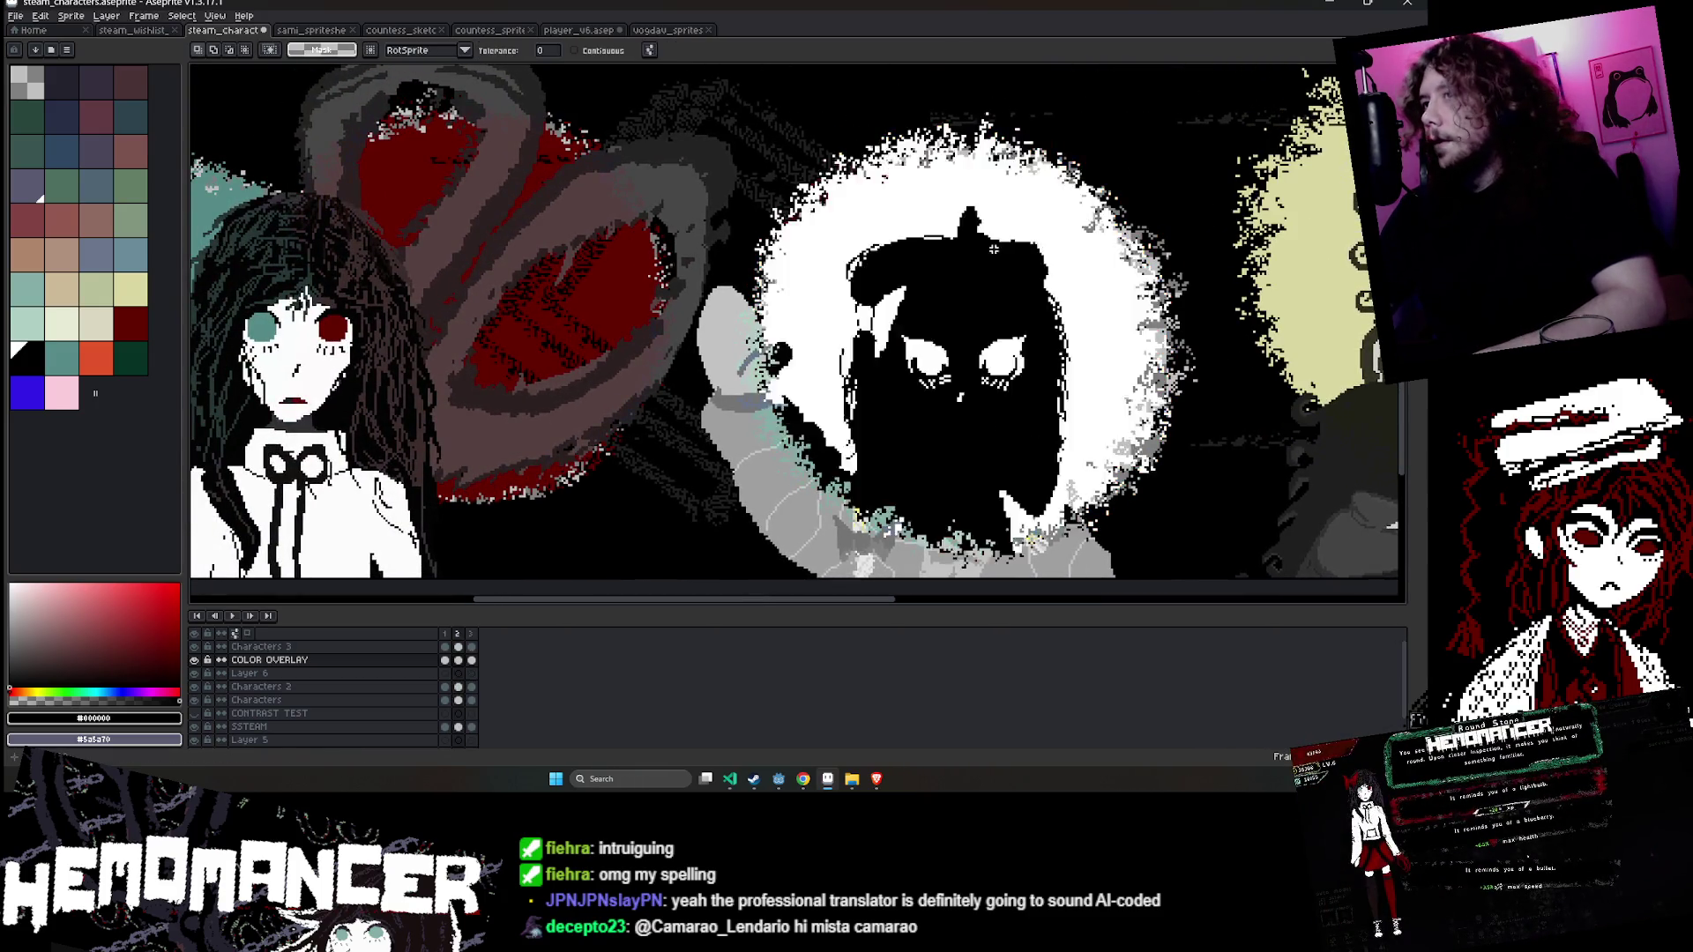
- Brush black over the gaps left of, right of and above her head
{"action": "key", "text": "b"}
{"action": "mouse_move", "coordinate": [978, 154]}
{"action": "left_mouse_down"}
{"action": "mouse_move", "coordinate": [873, 207]}
{"action": "mouse_move", "coordinate": [800, 282]}
{"action": "left_mouse_up"}
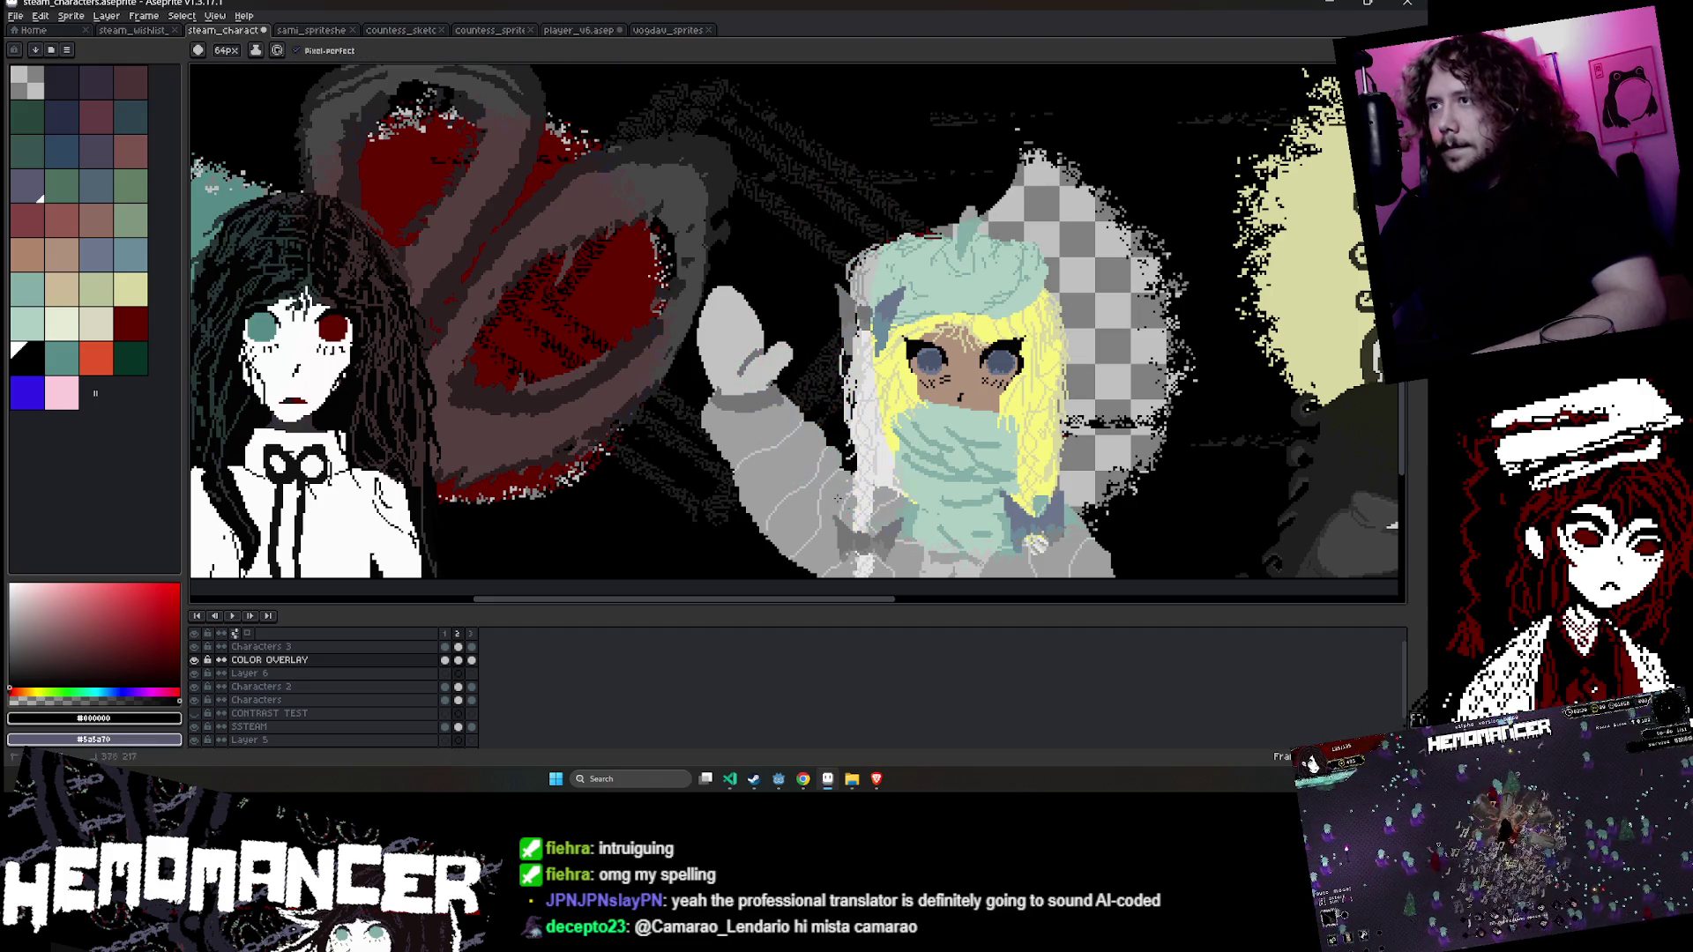
{"action": "left_click_drag", "start_coordinate": [1093, 450], "coordinate": [1124, 317]}
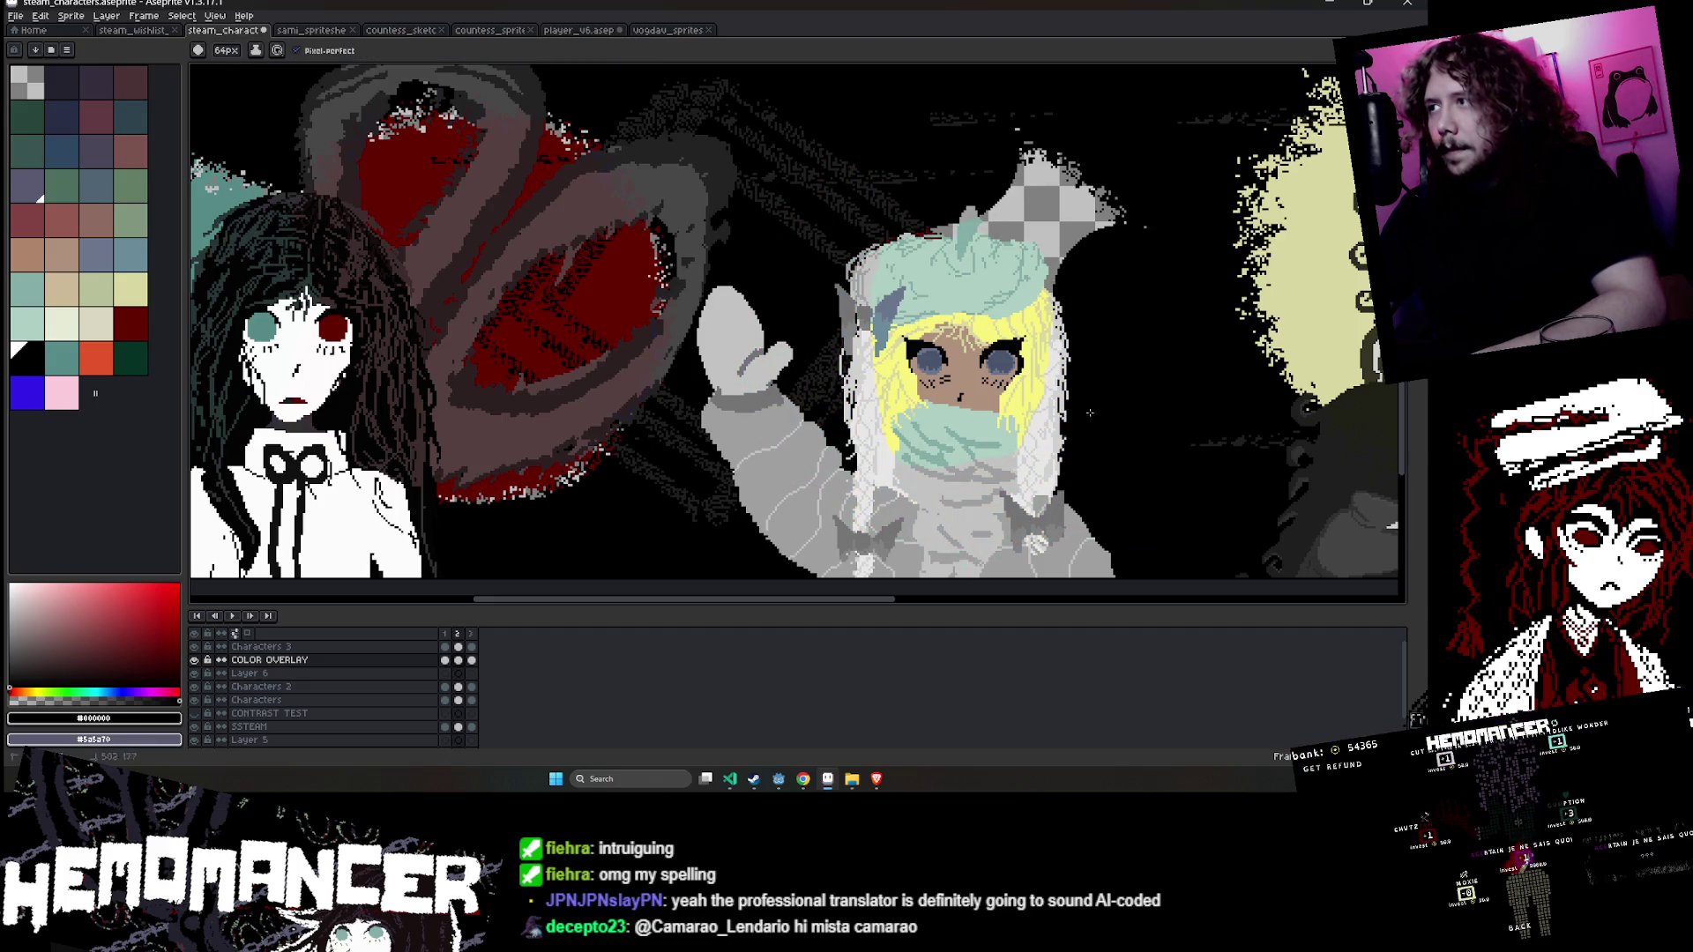
{"action": "left_click_drag", "start_coordinate": [1120, 220], "coordinate": [1002, 136]}
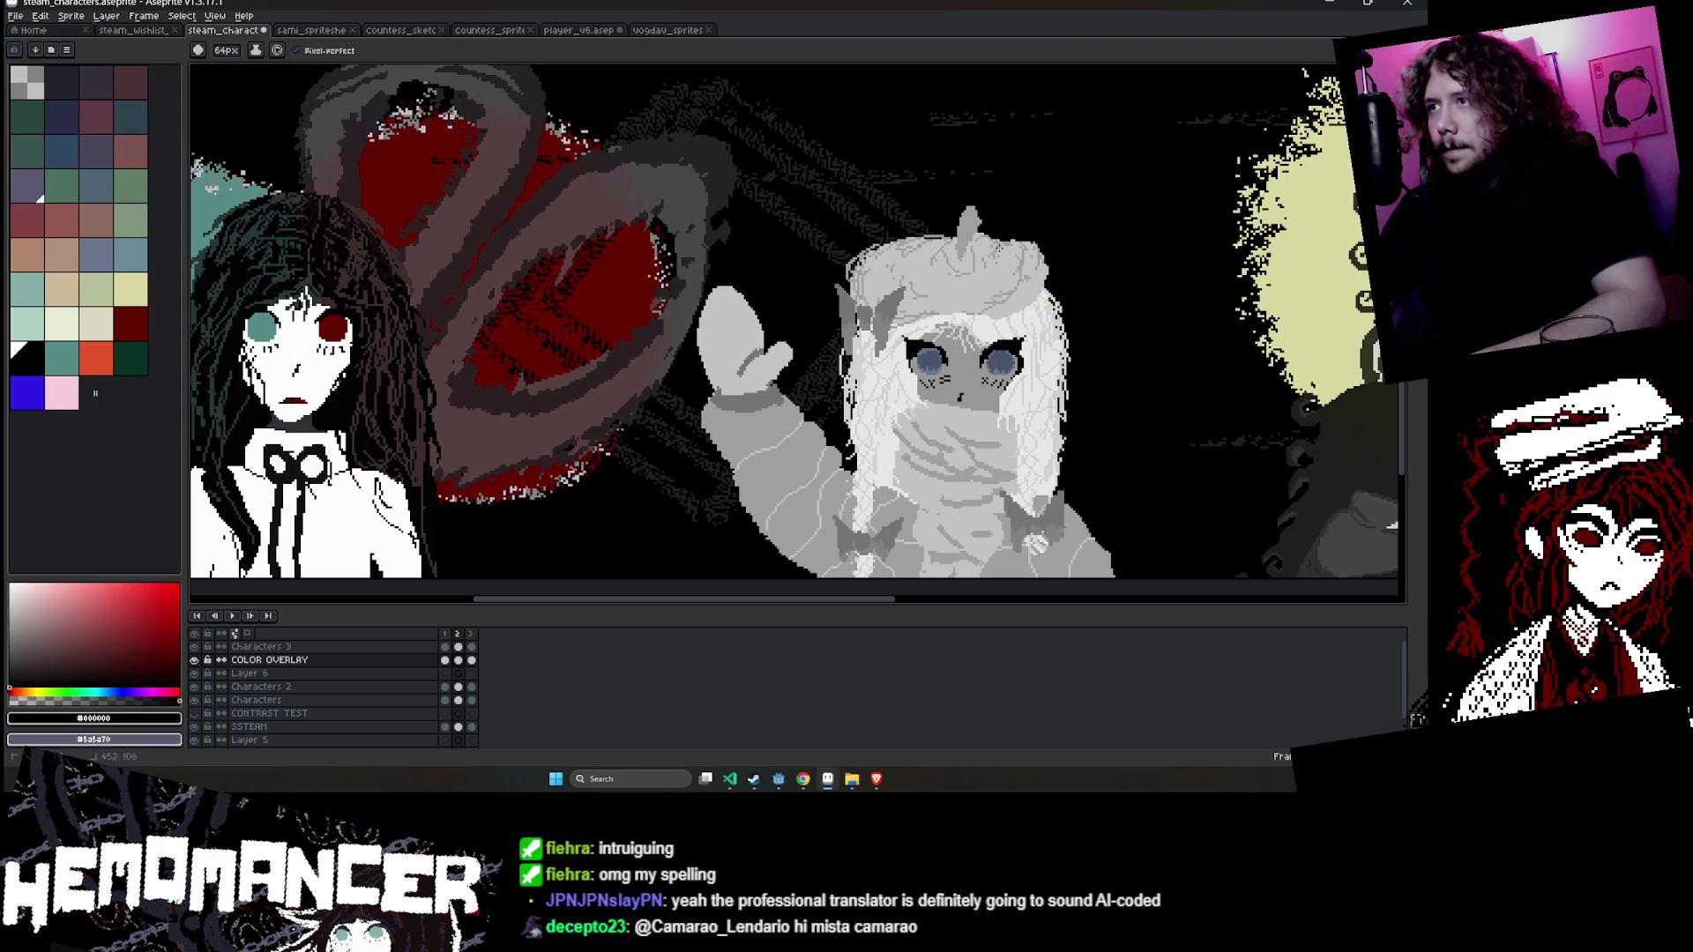
{"action": "scroll", "coordinate": [645, 329], "scroll_direction": "down", "scroll_amount": 3}
{"action": "scroll", "coordinate": [645, 329], "scroll_direction": "up", "scroll_amount": 1}
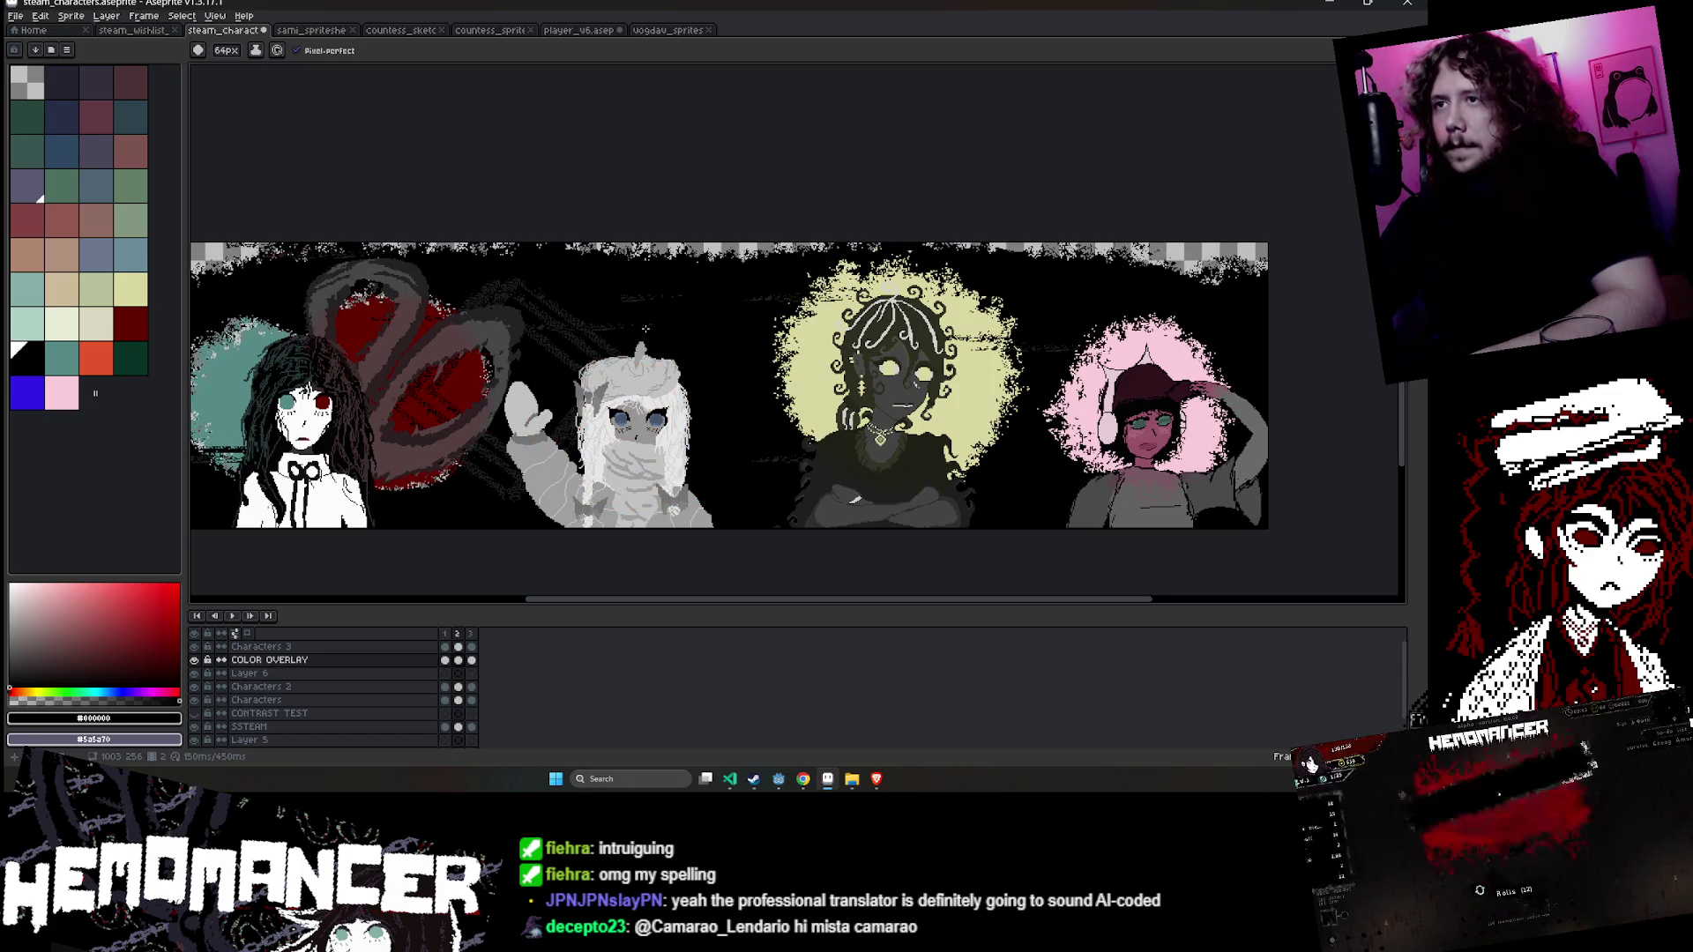
{"action": "scroll", "coordinate": [646, 329], "scroll_direction": "right", "scroll_amount": 5}
{"action": "left_click_drag", "start_coordinate": [635, 283], "coordinate": [1080, 264]}
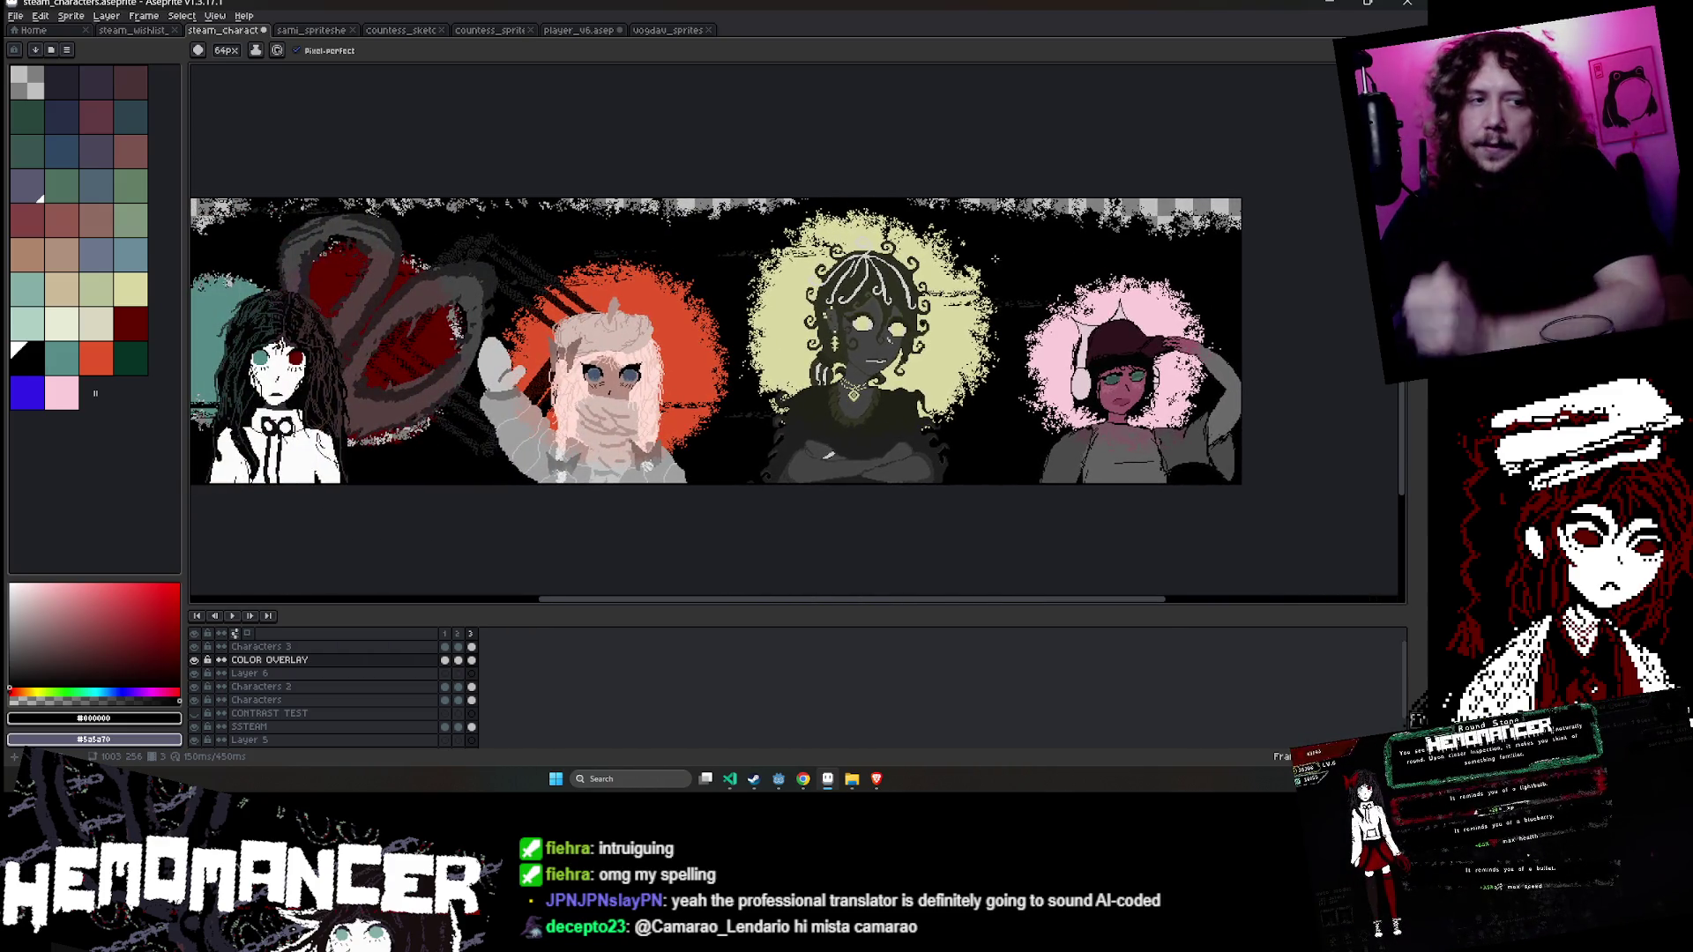
{"action": "scroll", "coordinate": [657, 384], "scroll_direction": "up", "scroll_amount": 2}
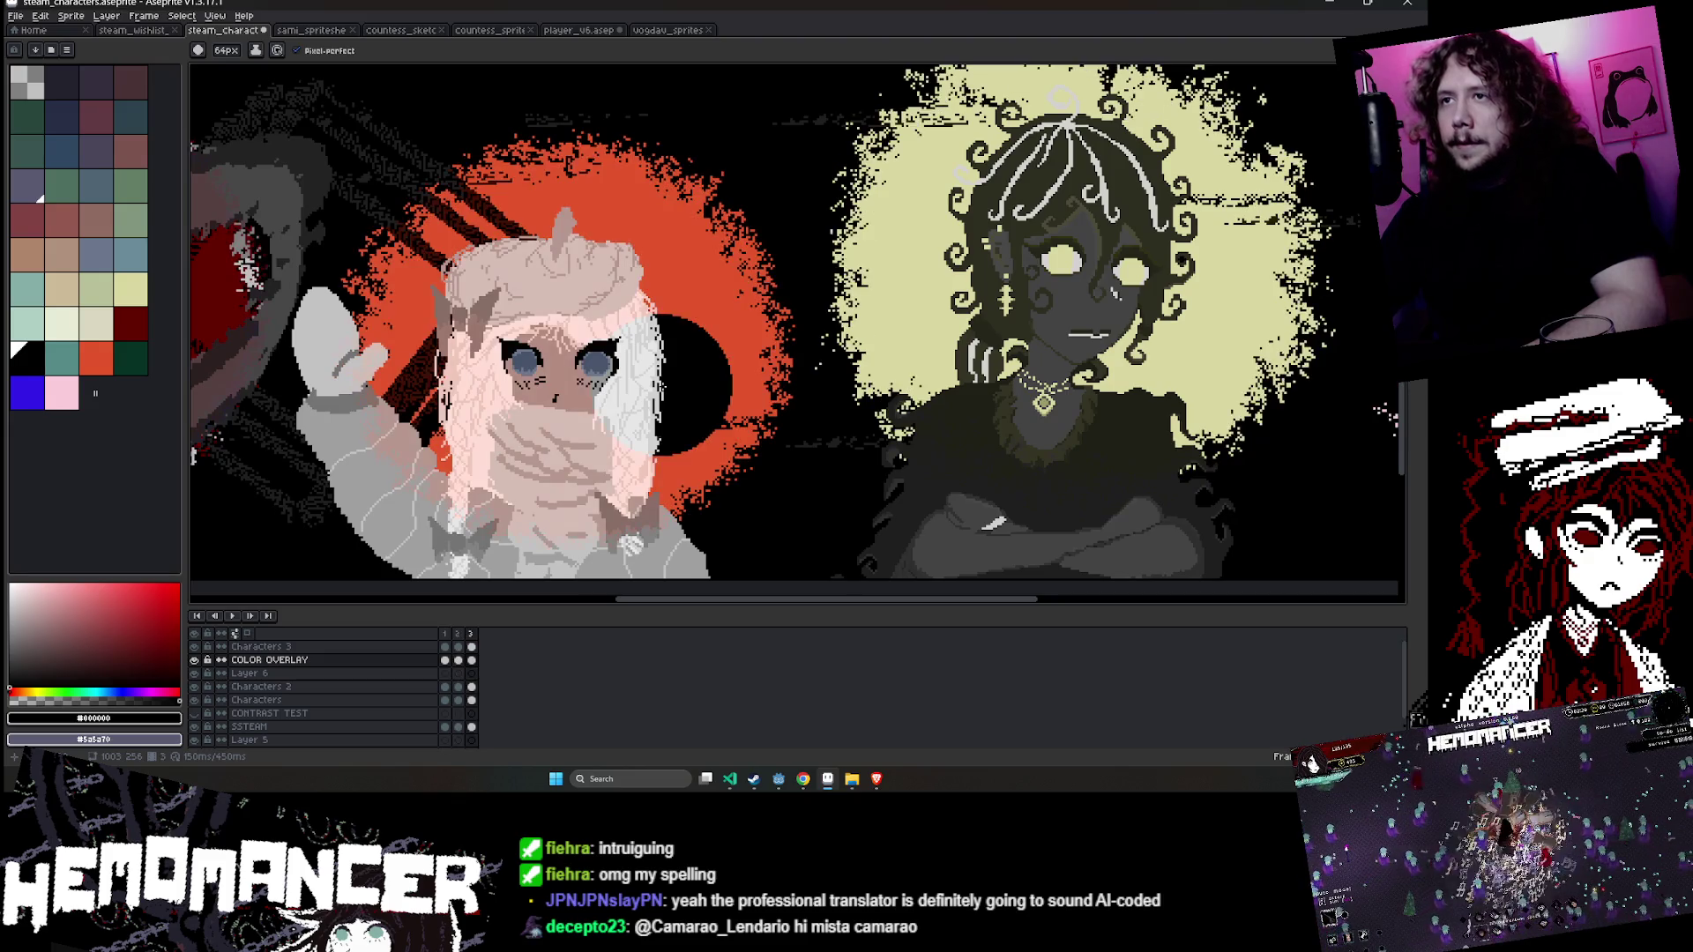
{"action": "key", "text": "m"}
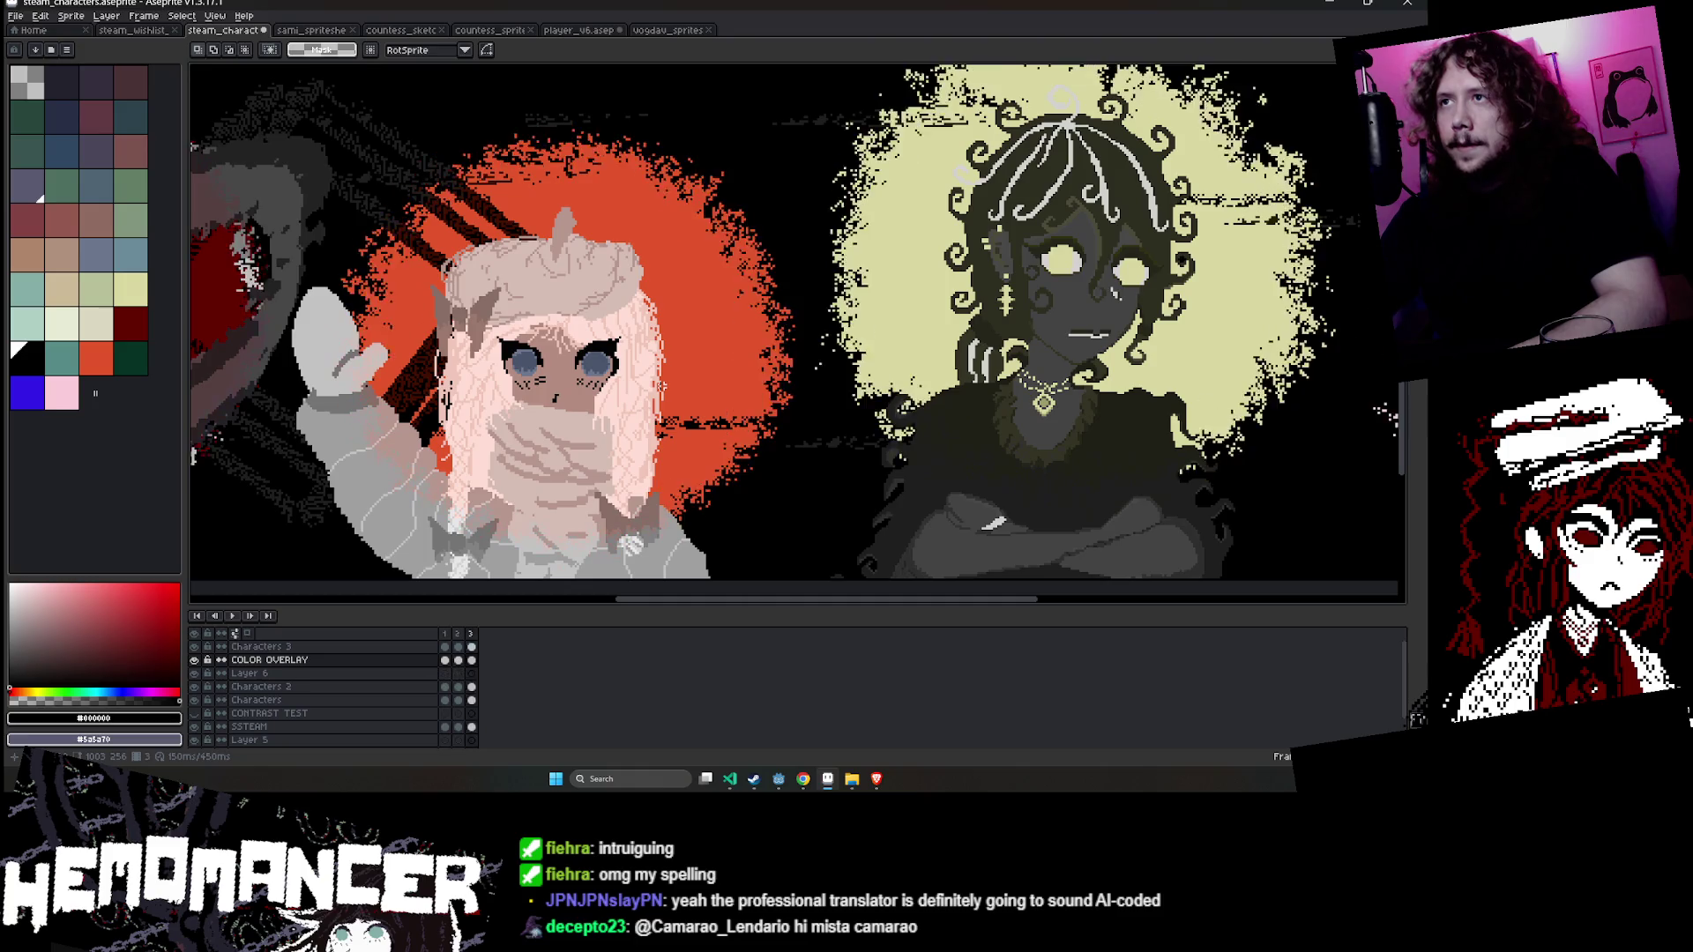
{"action": "scroll", "coordinate": [469, 337], "scroll_direction": "right", "scroll_amount": 5}
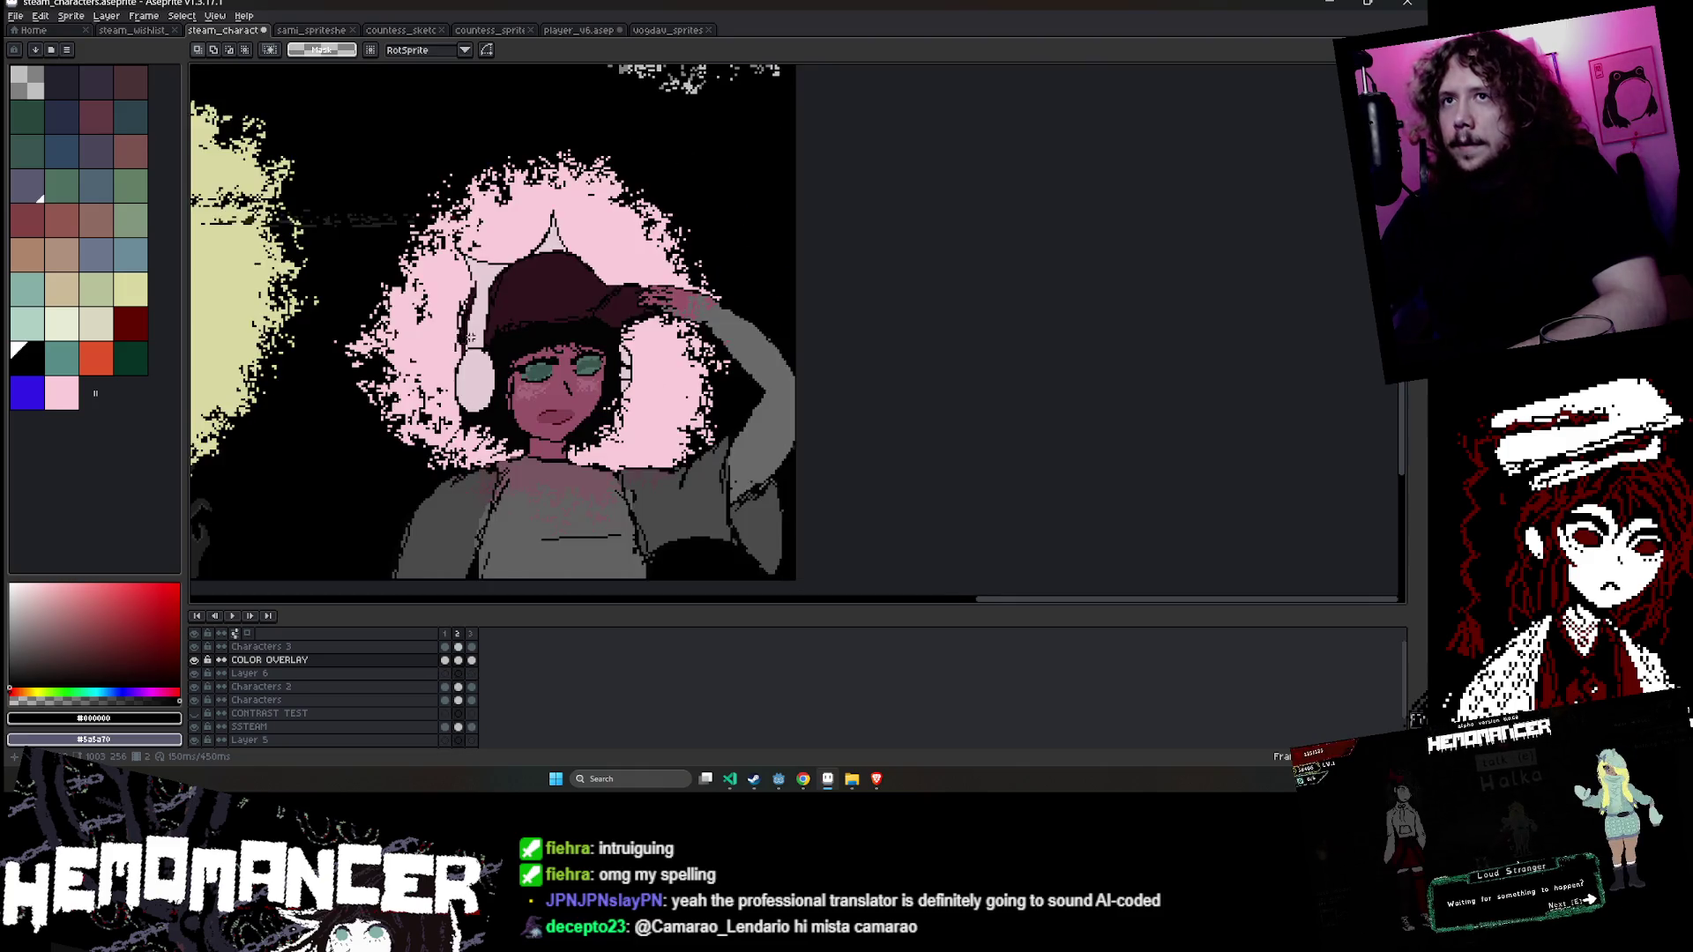
{"action": "scroll", "coordinate": [470, 337], "scroll_direction": "left", "scroll_amount": 8}
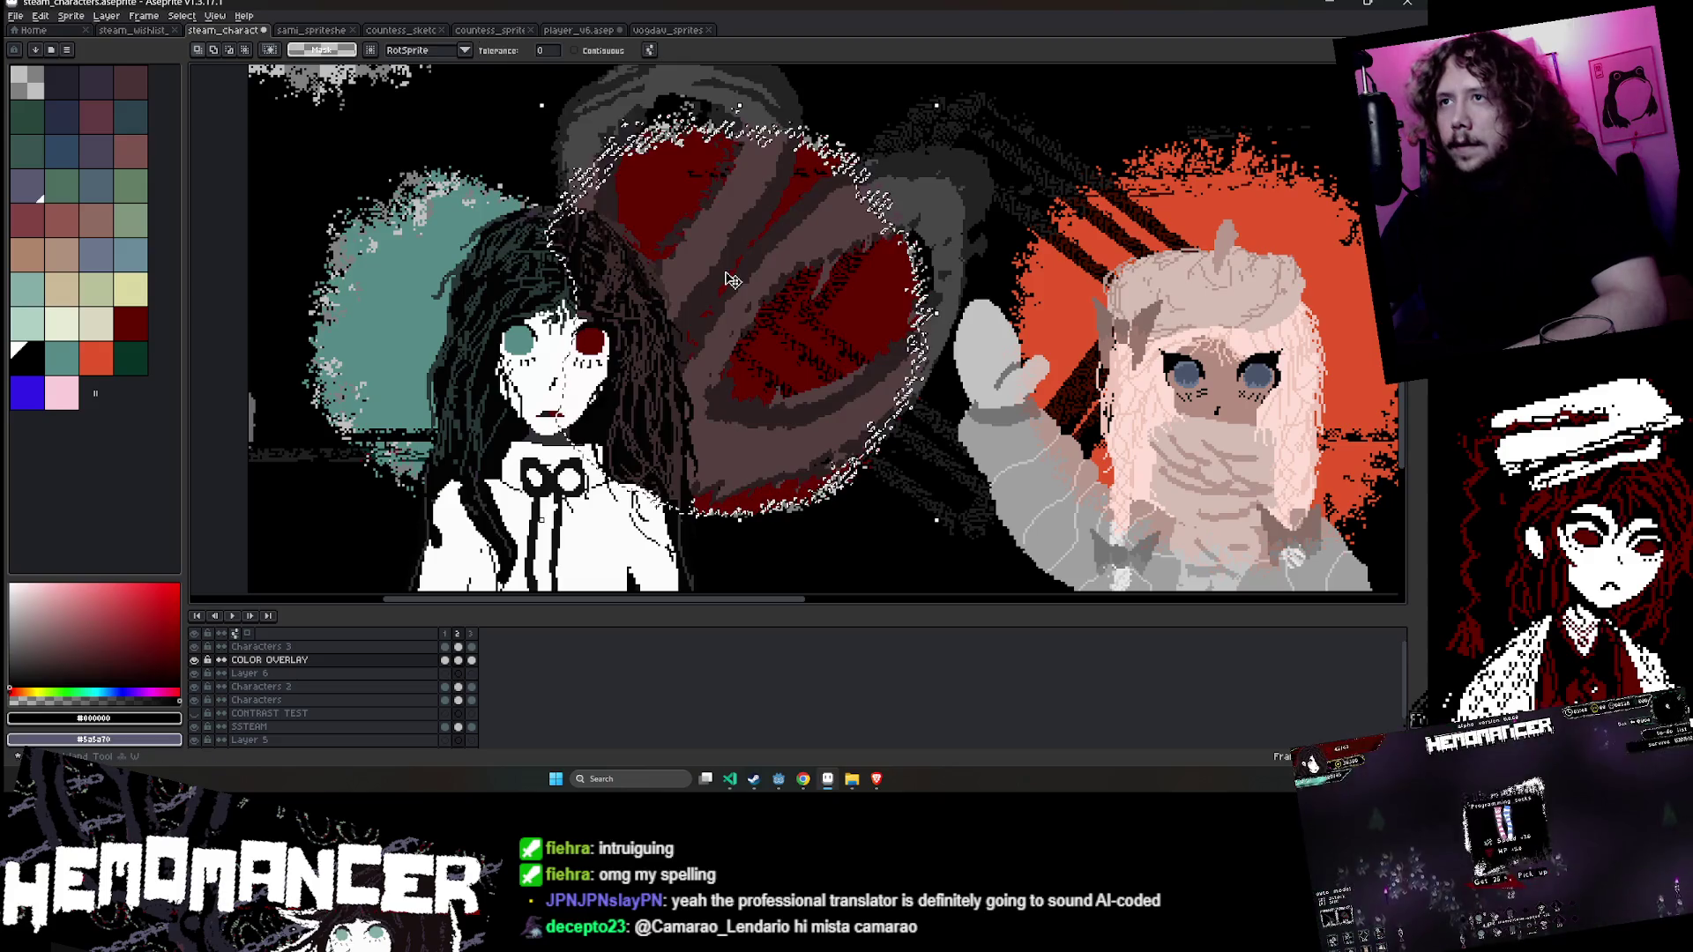
- Delete the red fill inside the blobs, paint their interiors black, and paste the red back
{"action": "key", "text": "Delete"}
{"action": "key", "text": "b"}
{"action": "mouse_move", "coordinate": [705, 141]}
{"action": "left_mouse_down"}
{"action": "mouse_move", "coordinate": [652, 247]}
{"action": "mouse_move", "coordinate": [631, 174]}
{"action": "mouse_move", "coordinate": [710, 155]}
{"action": "mouse_move", "coordinate": [820, 176]}
{"action": "mouse_move", "coordinate": [886, 265]}
{"action": "mouse_move", "coordinate": [876, 364]}
{"action": "left_mouse_up"}
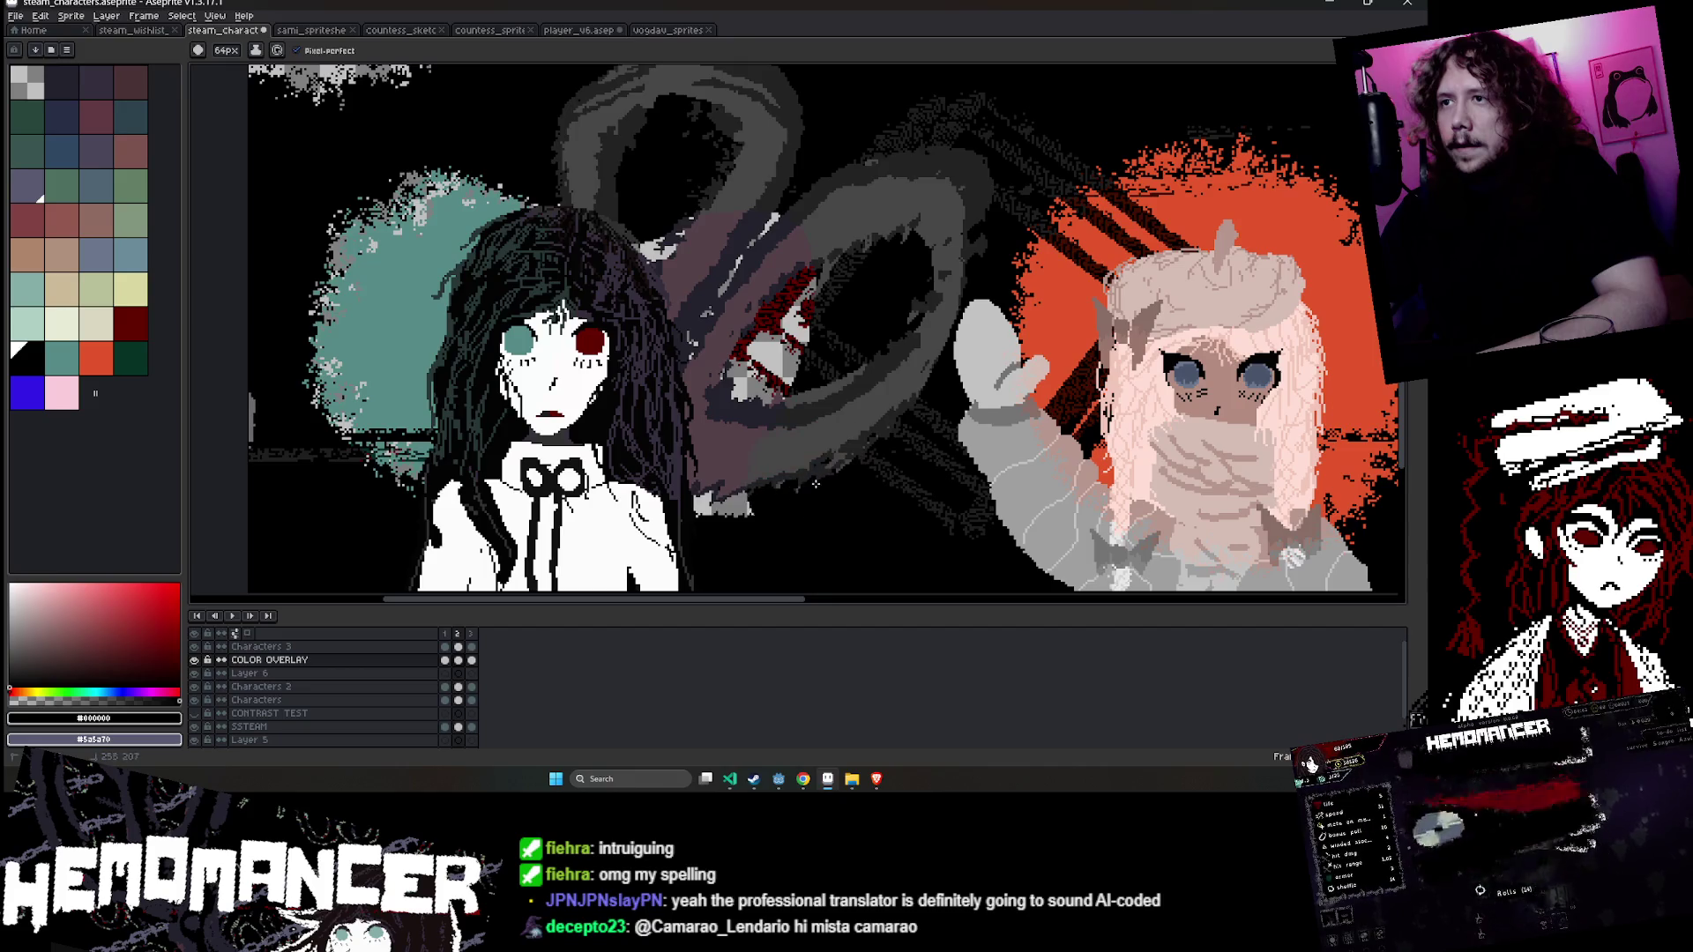
{"action": "left_click_drag", "start_coordinate": [736, 482], "coordinate": [759, 246]}
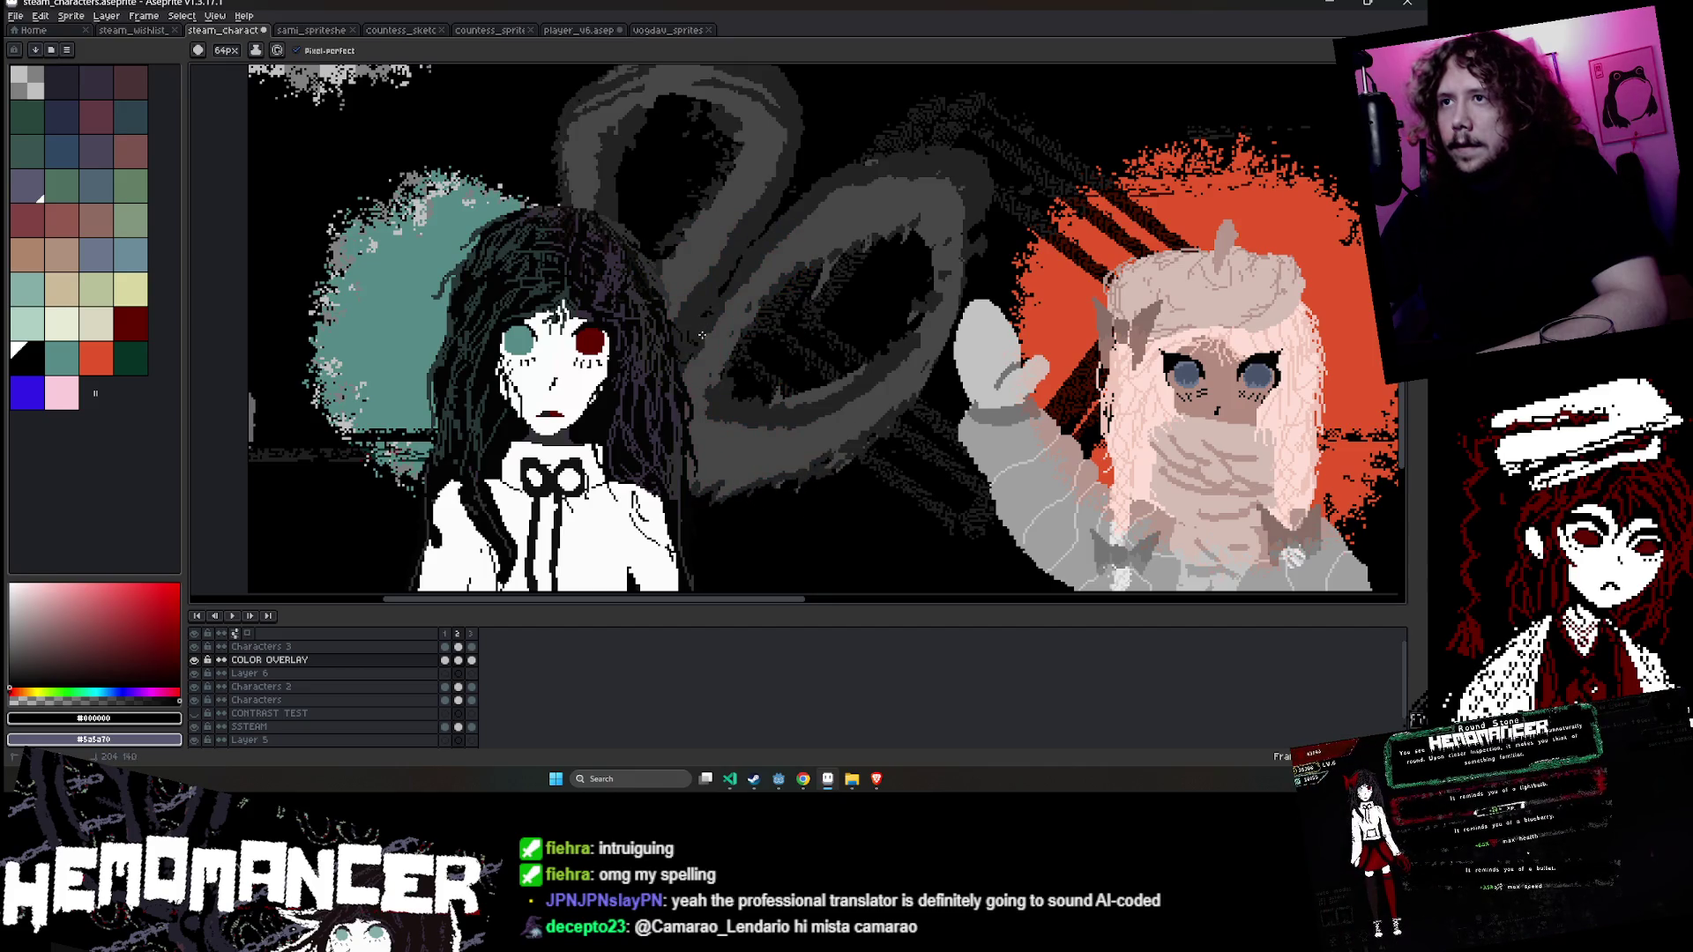
{"action": "key", "text": "ctrl+v"}
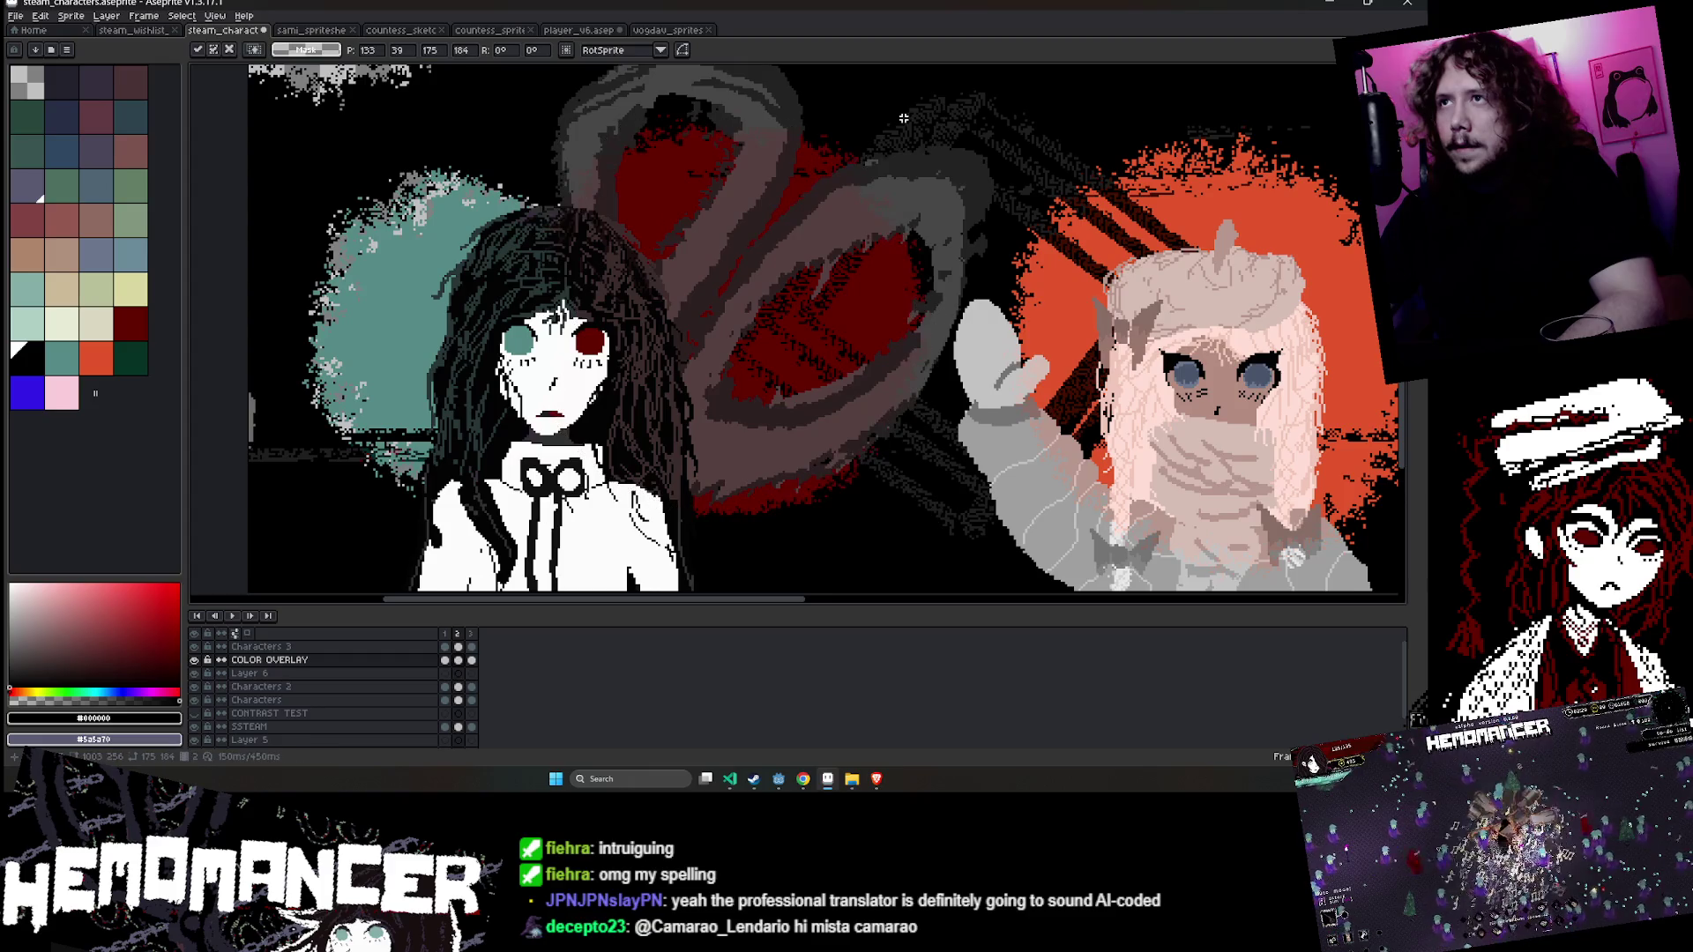
- Replace the left teal blob with black, then paste the teal blob back
{"action": "key", "text": "w"}
{"action": "left_click", "coordinate": [424, 323]}
{"action": "key", "text": "Delete"}
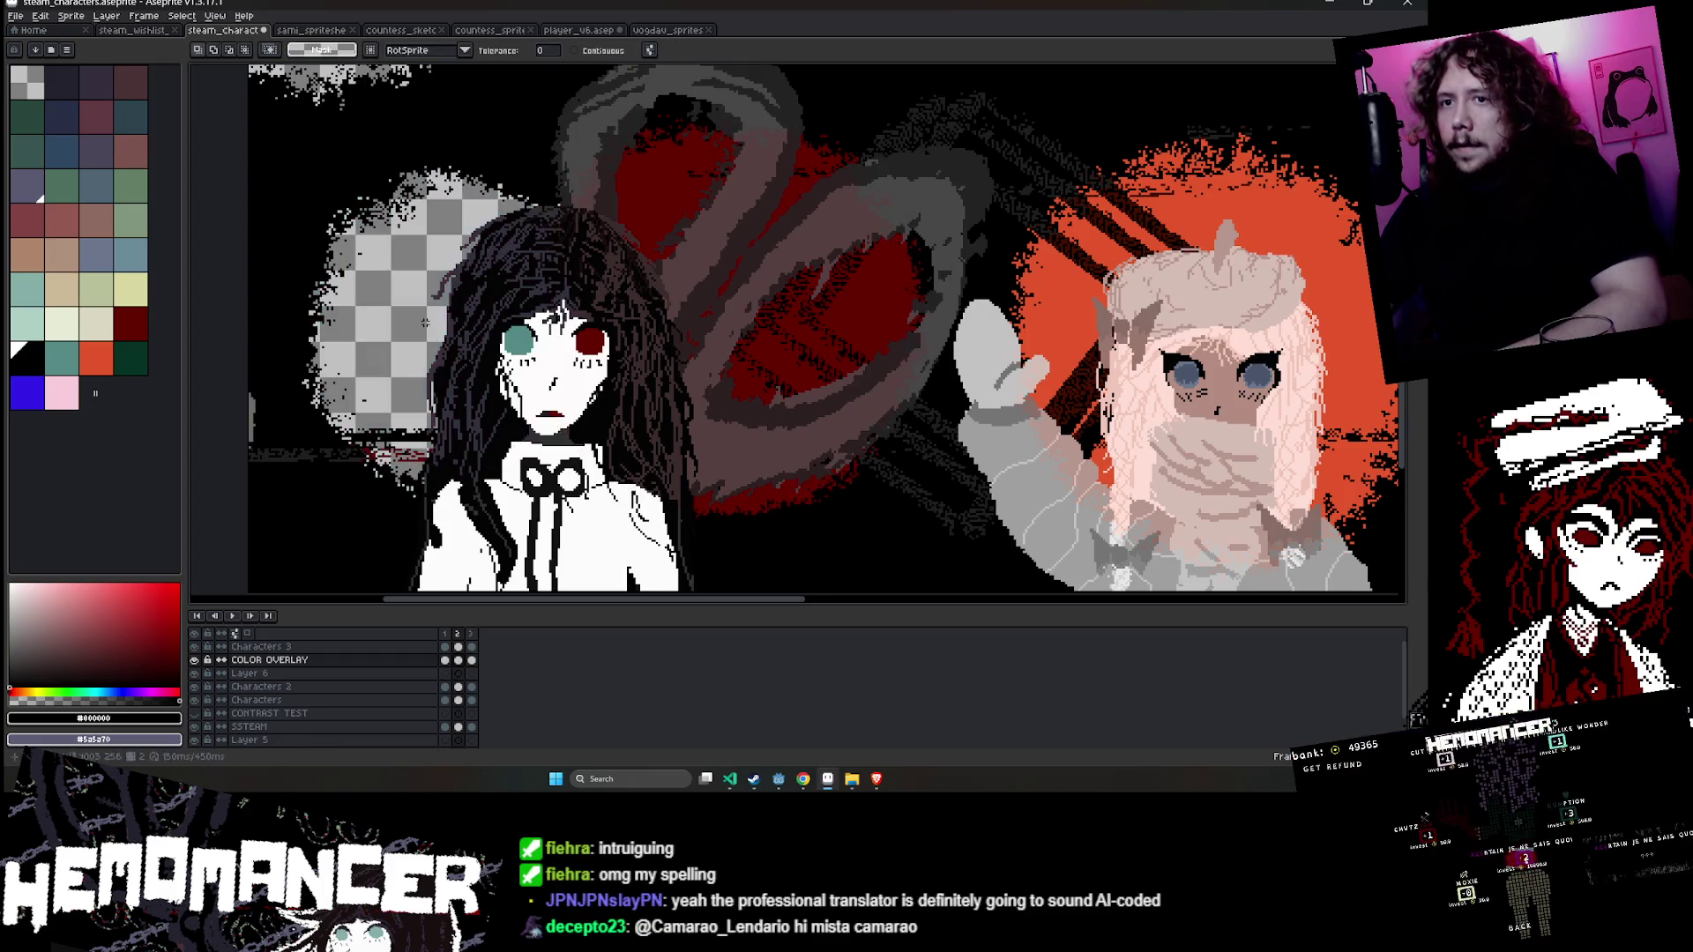
{"action": "key", "text": "b"}
{"action": "mouse_move", "coordinate": [424, 323]}
{"action": "left_mouse_down"}
{"action": "mouse_move", "coordinate": [388, 247]}
{"action": "mouse_move", "coordinate": [361, 394]}
{"action": "left_mouse_up"}
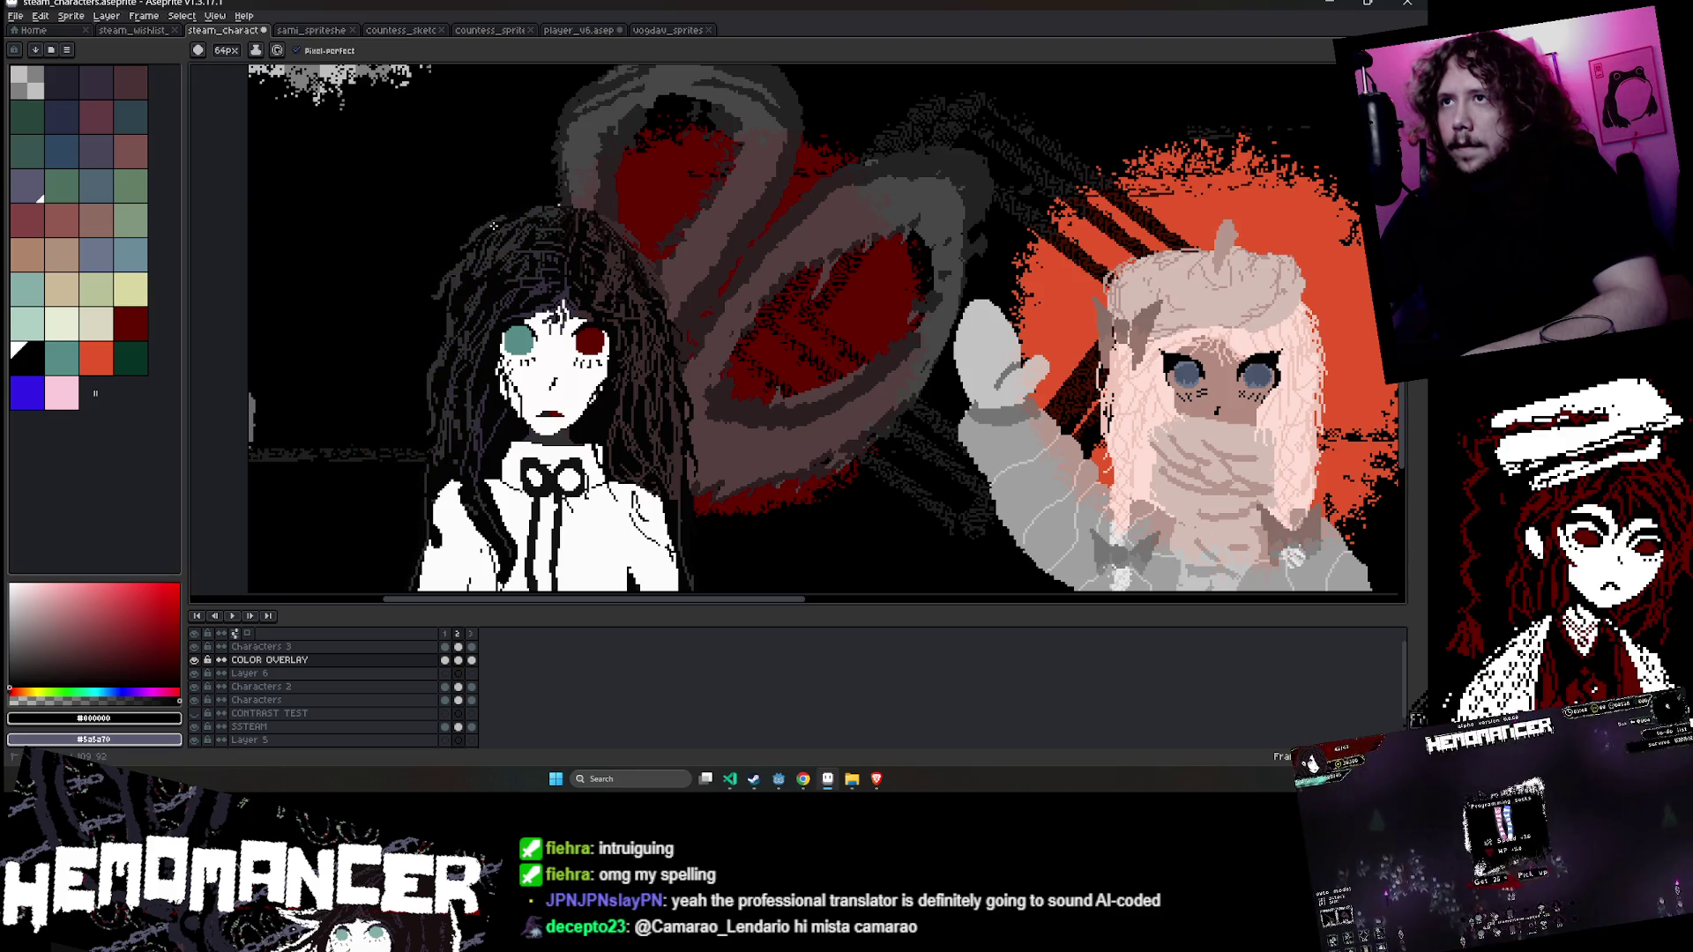
{"action": "key", "text": "ctrl+v"}
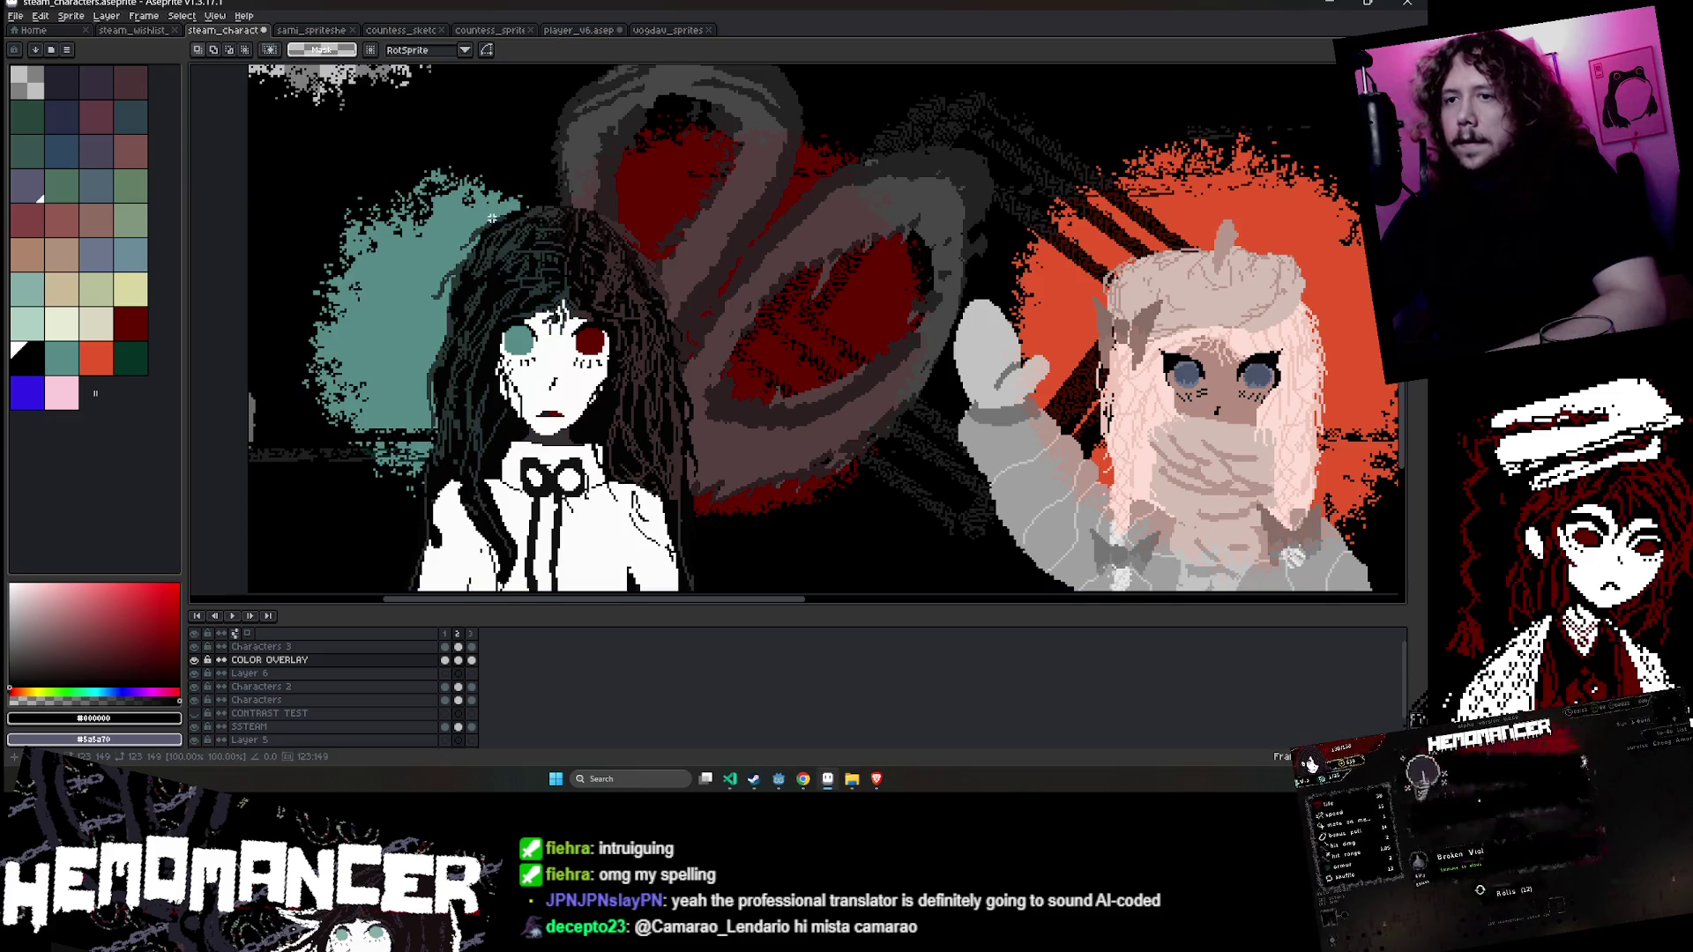
- Clear the pasted teal area, paint the left gap black, and re-paste the teal blob left of the girl
{"action": "key", "text": "w"}
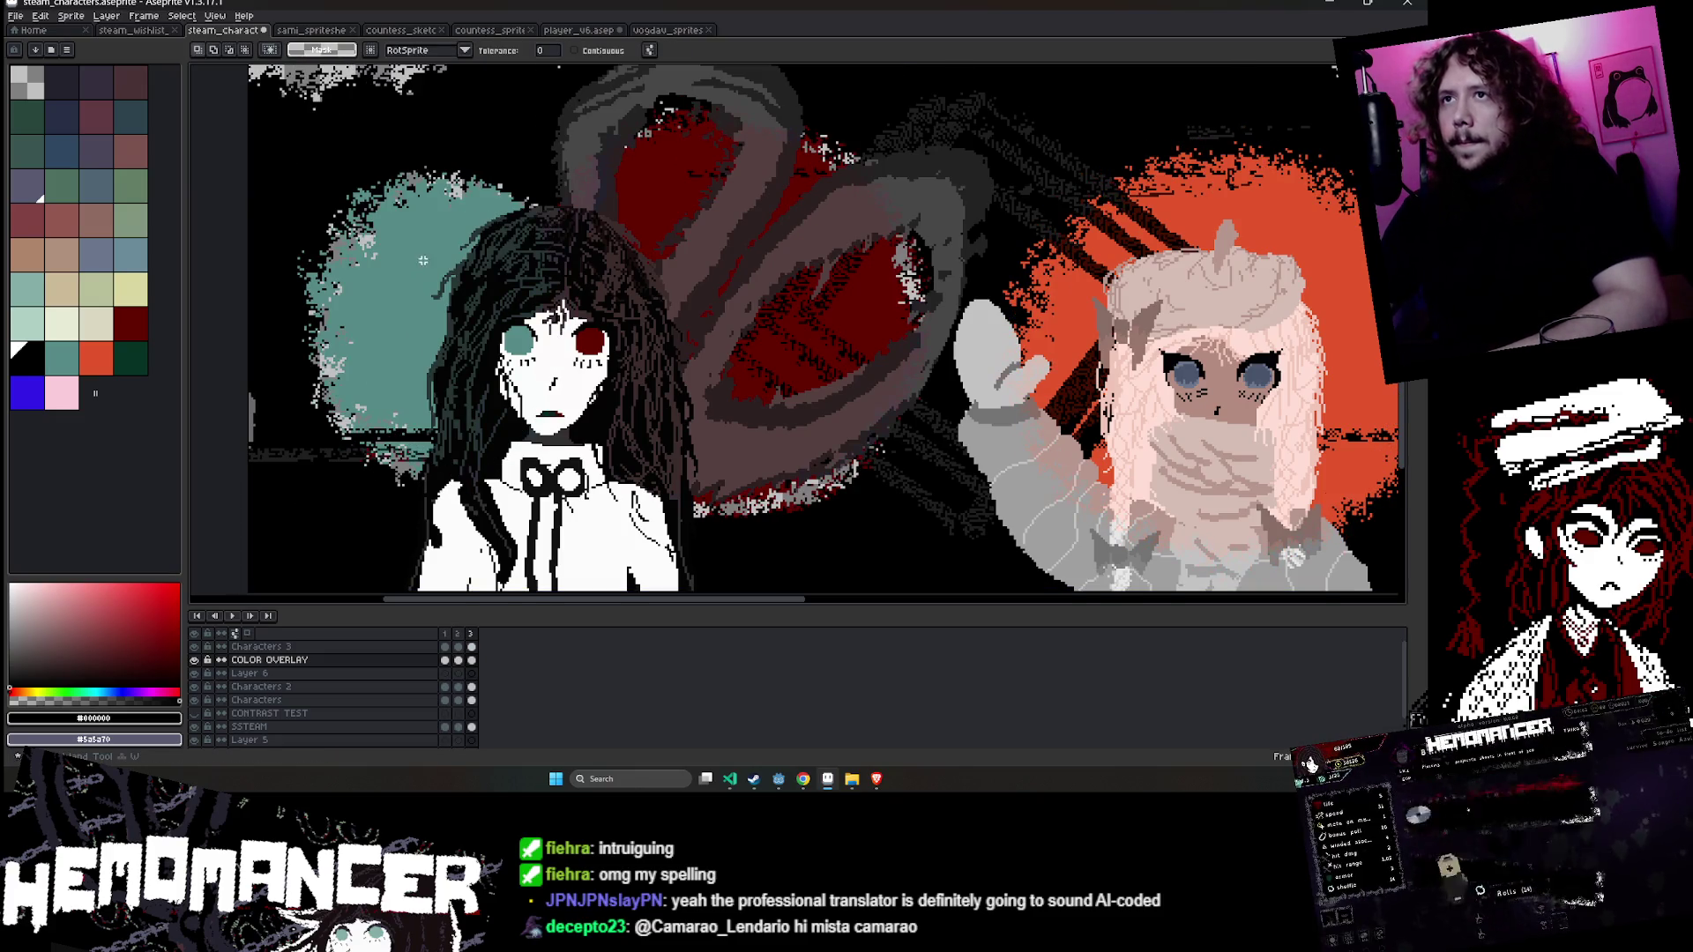
{"action": "key", "text": "Delete"}
{"action": "key", "text": "b"}
{"action": "mouse_move", "coordinate": [450, 222]}
{"action": "left_mouse_down"}
{"action": "mouse_move", "coordinate": [396, 265]}
{"action": "mouse_move", "coordinate": [344, 256]}
{"action": "mouse_move", "coordinate": [378, 424]}
{"action": "left_mouse_up"}
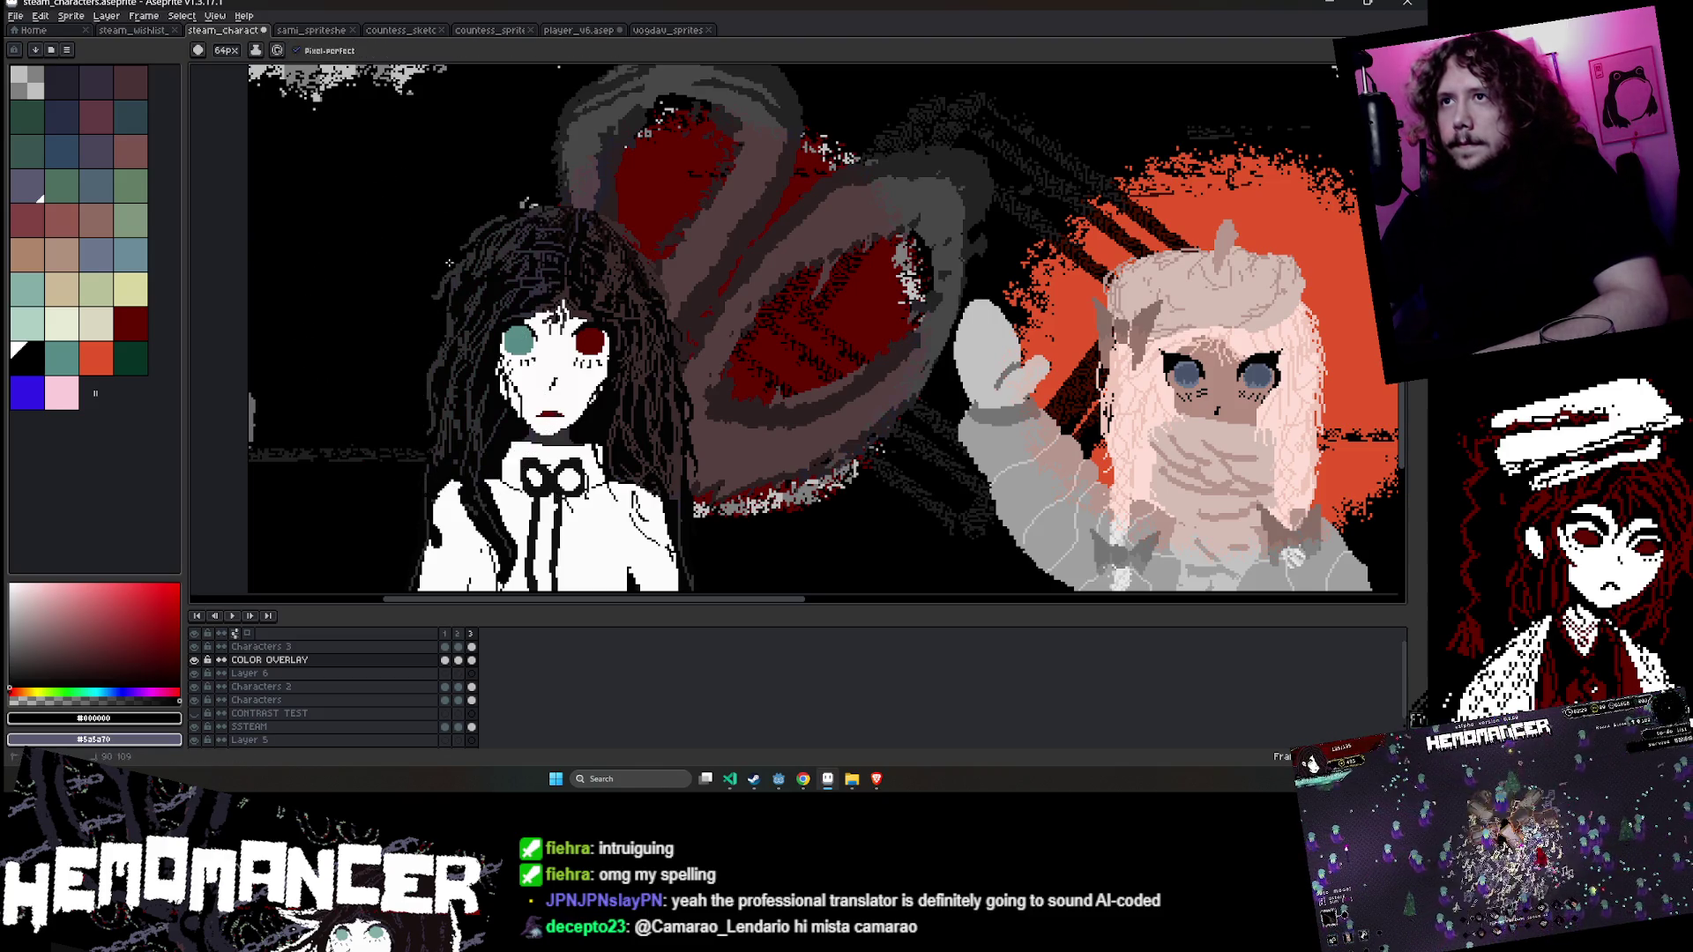
{"action": "key", "text": "ctrl+v"}
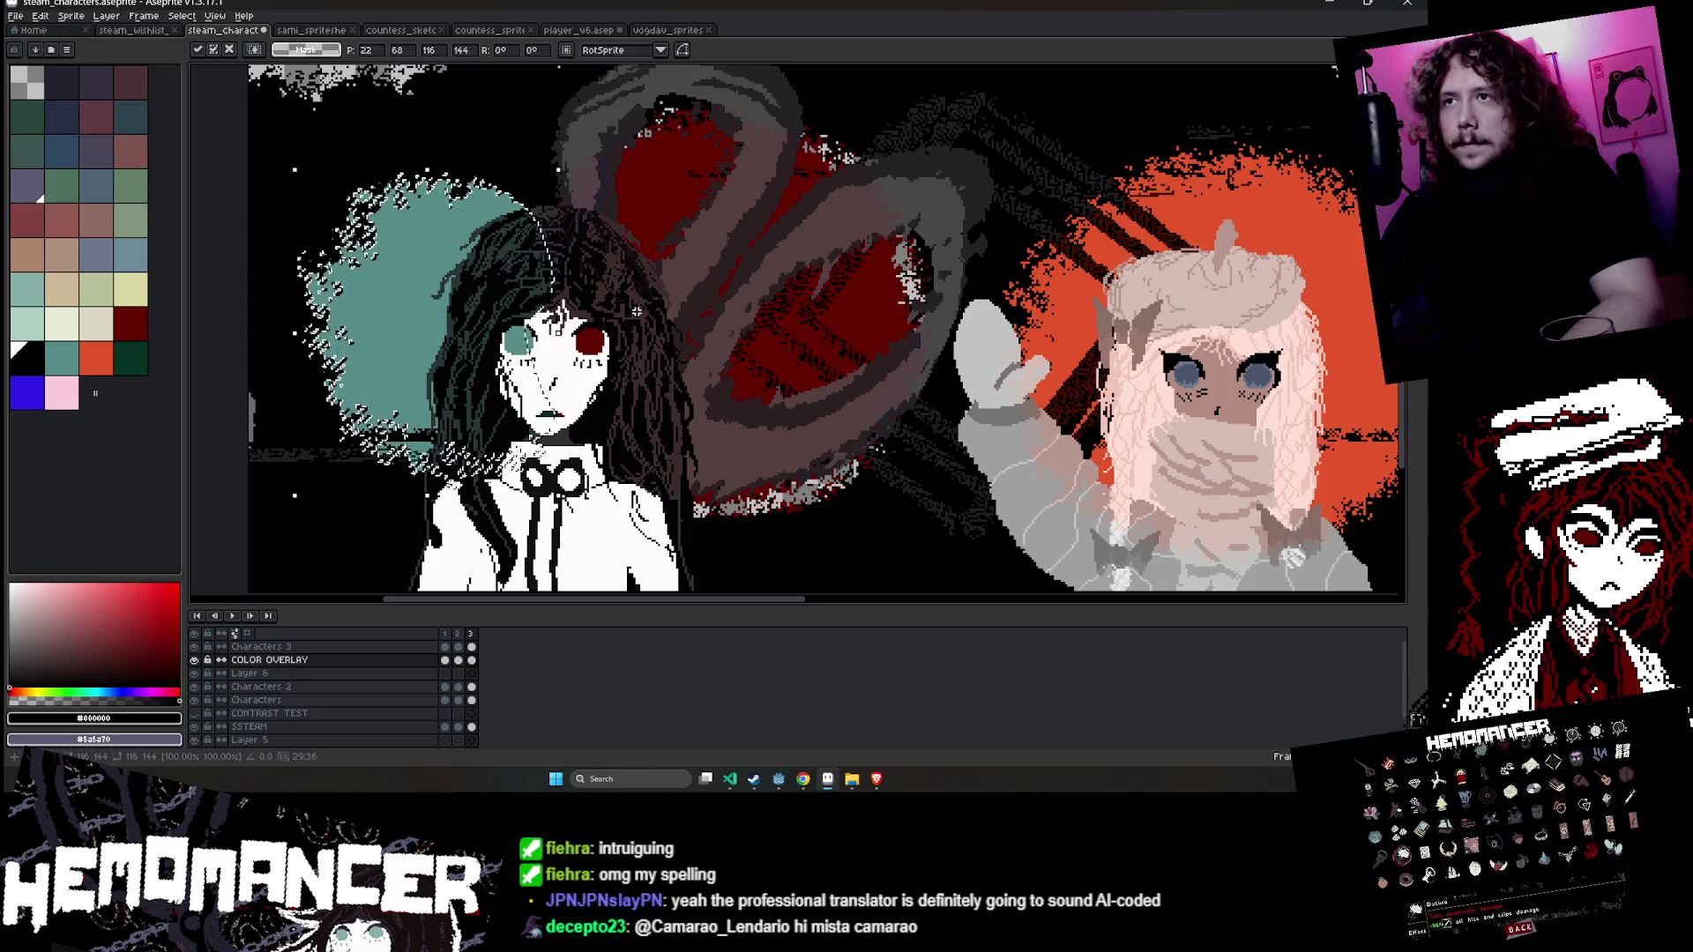
{"action": "key", "text": "w"}
- Delete the red areas inside the rings and paint the top ring's interior black
{"action": "left_click", "coordinate": [708, 203]}
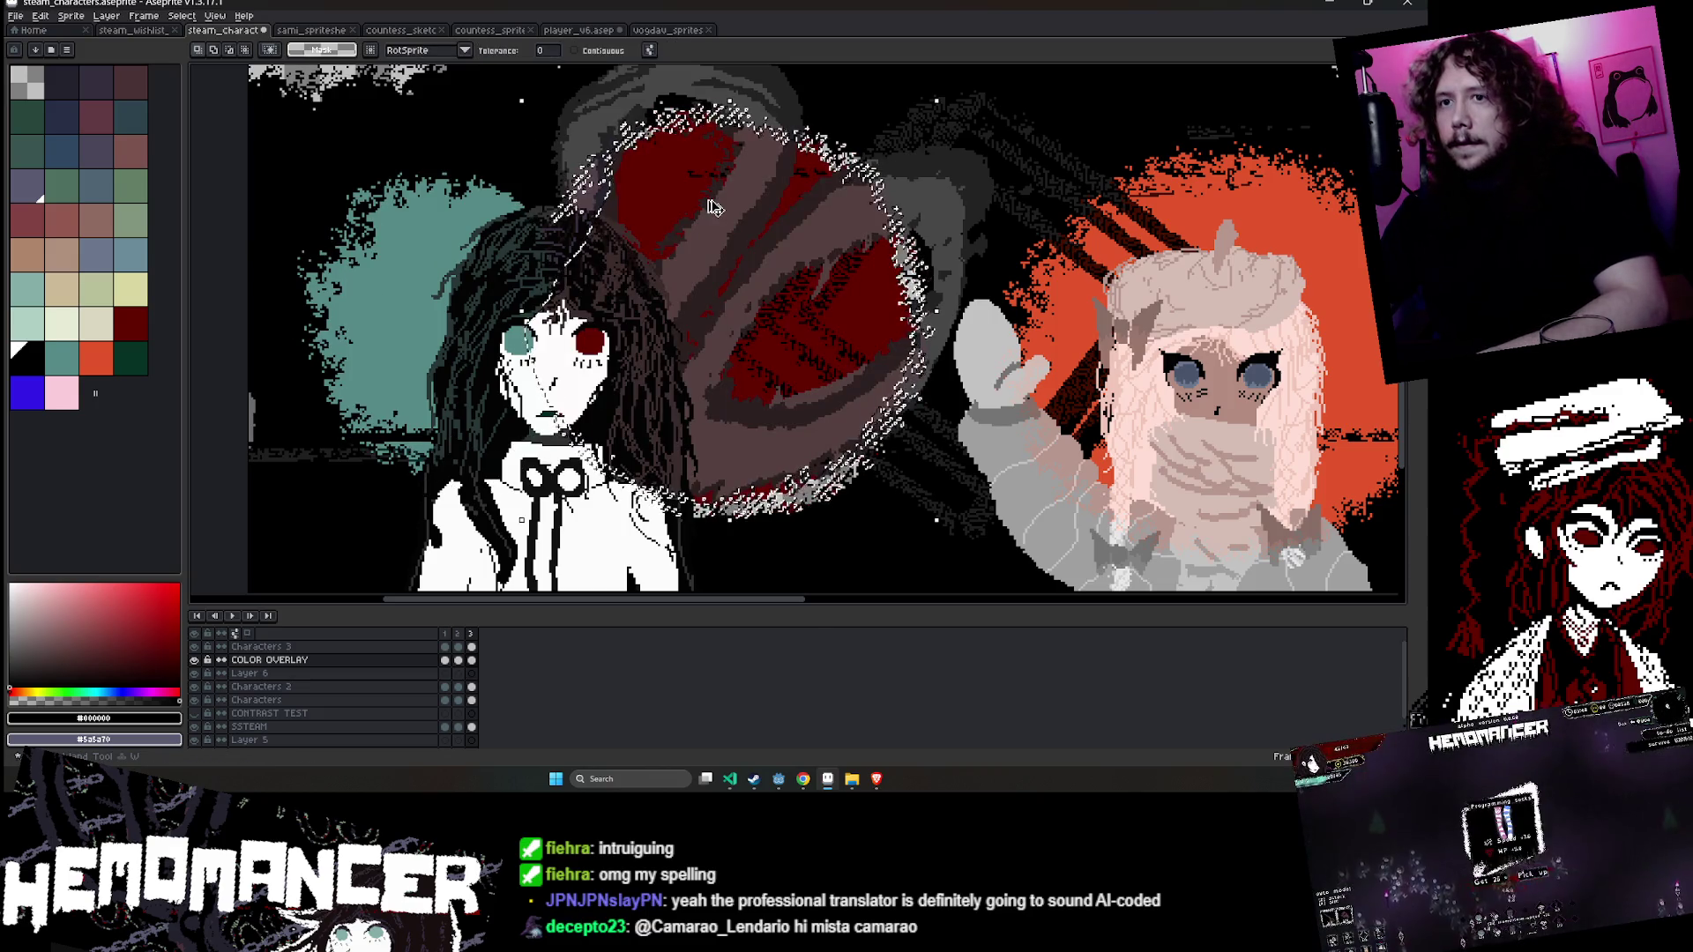
{"action": "key", "text": "Delete"}
{"action": "key", "text": "b"}
{"action": "mouse_move", "coordinate": [656, 216]}
{"action": "left_mouse_down"}
{"action": "mouse_move", "coordinate": [623, 165]}
{"action": "mouse_move", "coordinate": [846, 234]}
{"action": "mouse_move", "coordinate": [873, 335]}
{"action": "mouse_move", "coordinate": [811, 388]}
{"action": "mouse_move", "coordinate": [783, 492]}
{"action": "mouse_move", "coordinate": [806, 344]}
{"action": "left_mouse_up"}
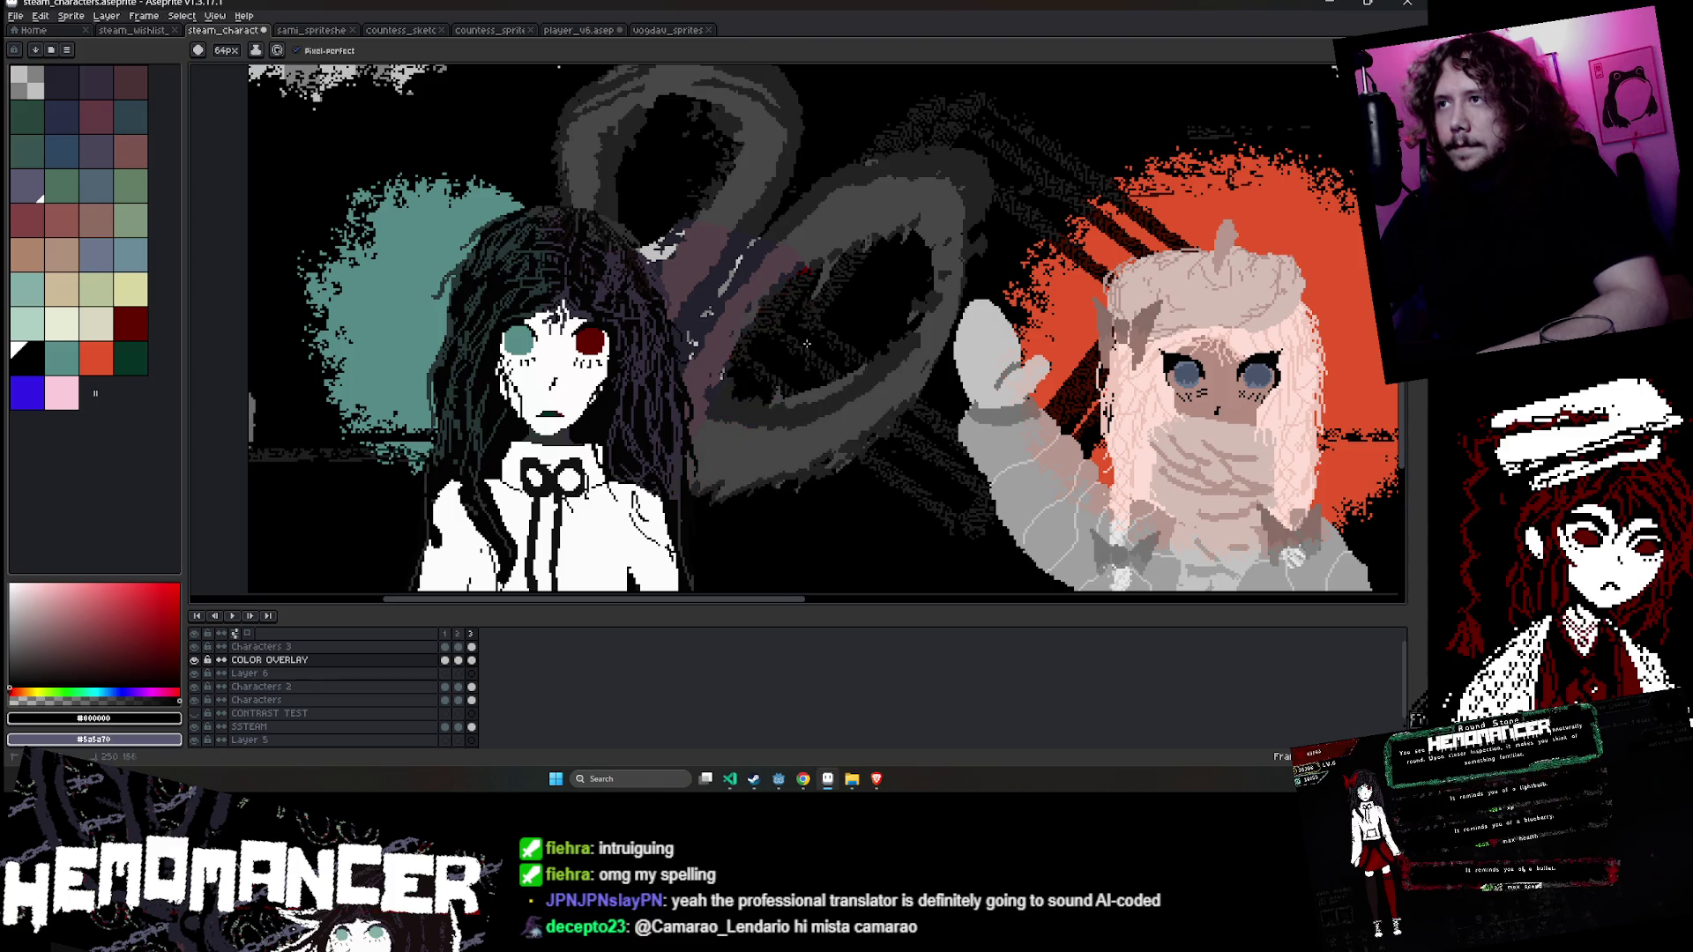
- Delete the black inside the rings so dark red shows through, then play the animation
{"action": "key", "text": "w"}
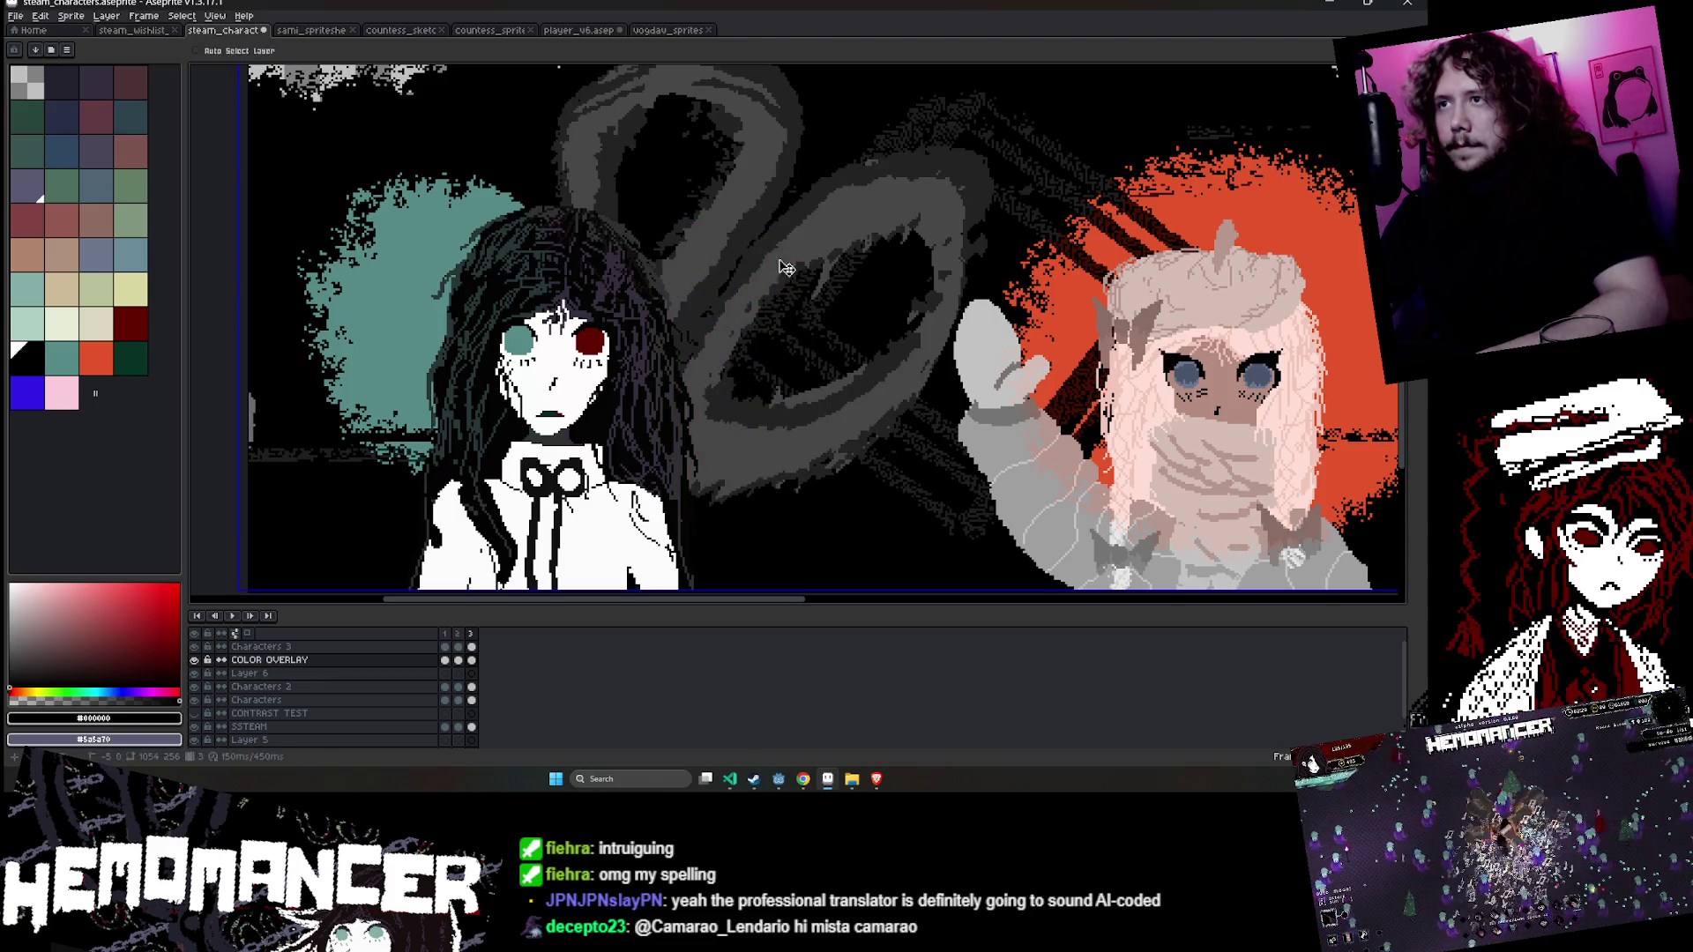
{"action": "left_click", "coordinate": [724, 352]}
{"action": "key", "text": "Delete"}
{"action": "key", "text": "Return"}
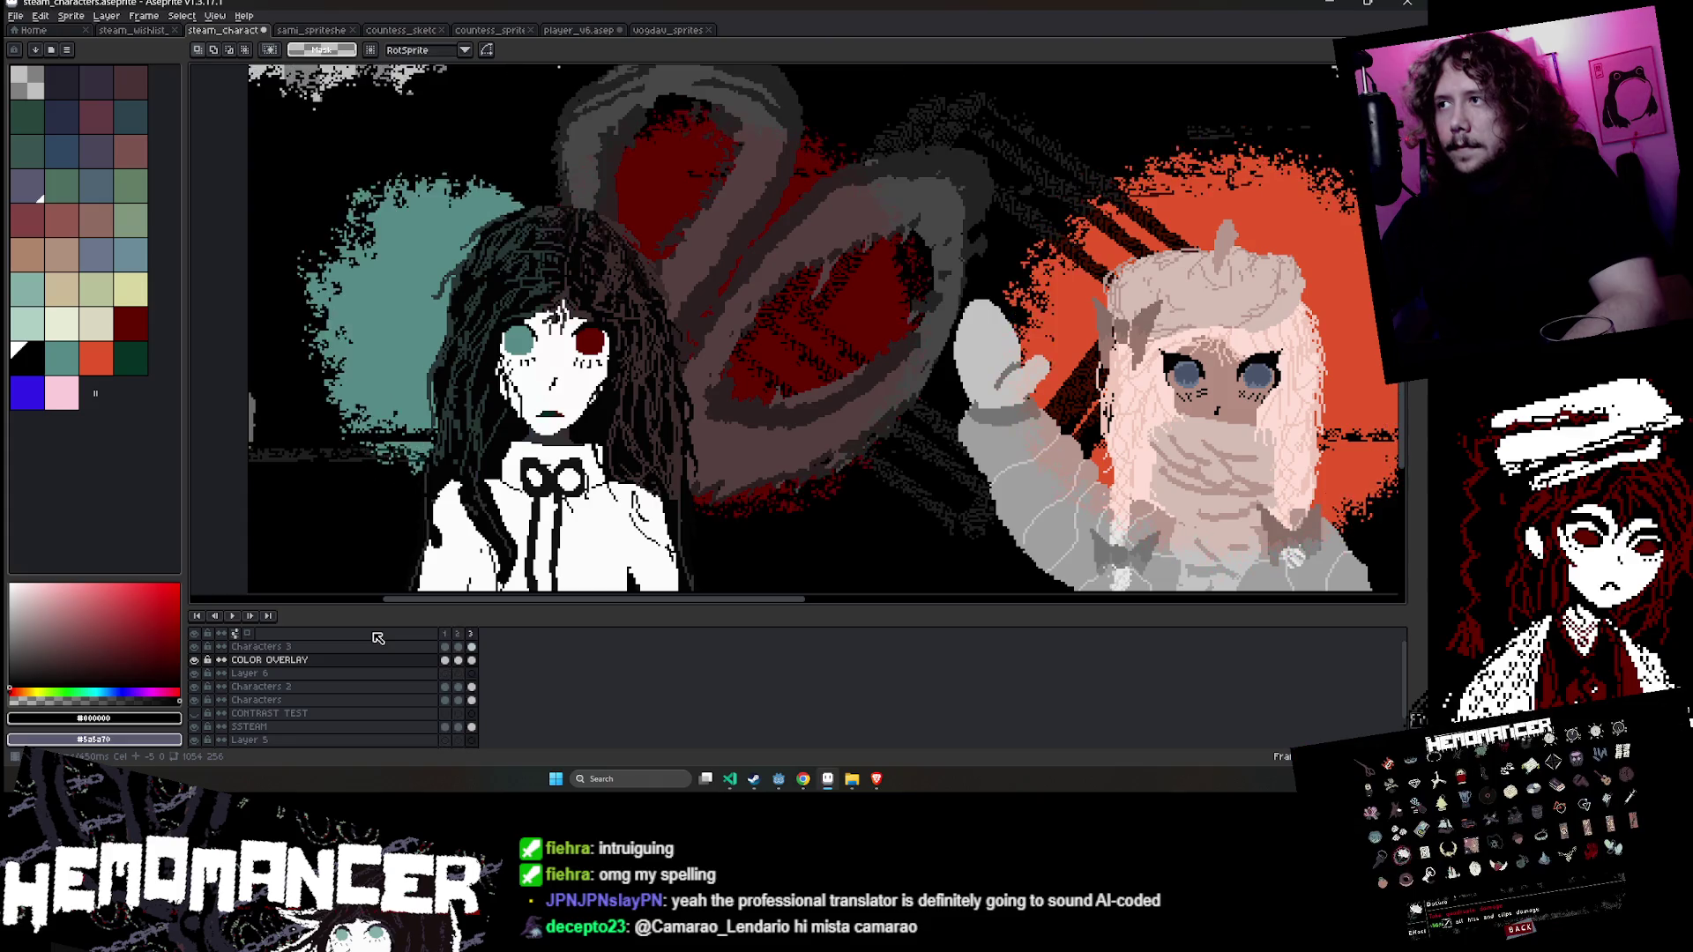
{"action": "key", "text": "Return"}
{"action": "left_click", "coordinate": [233, 615]}
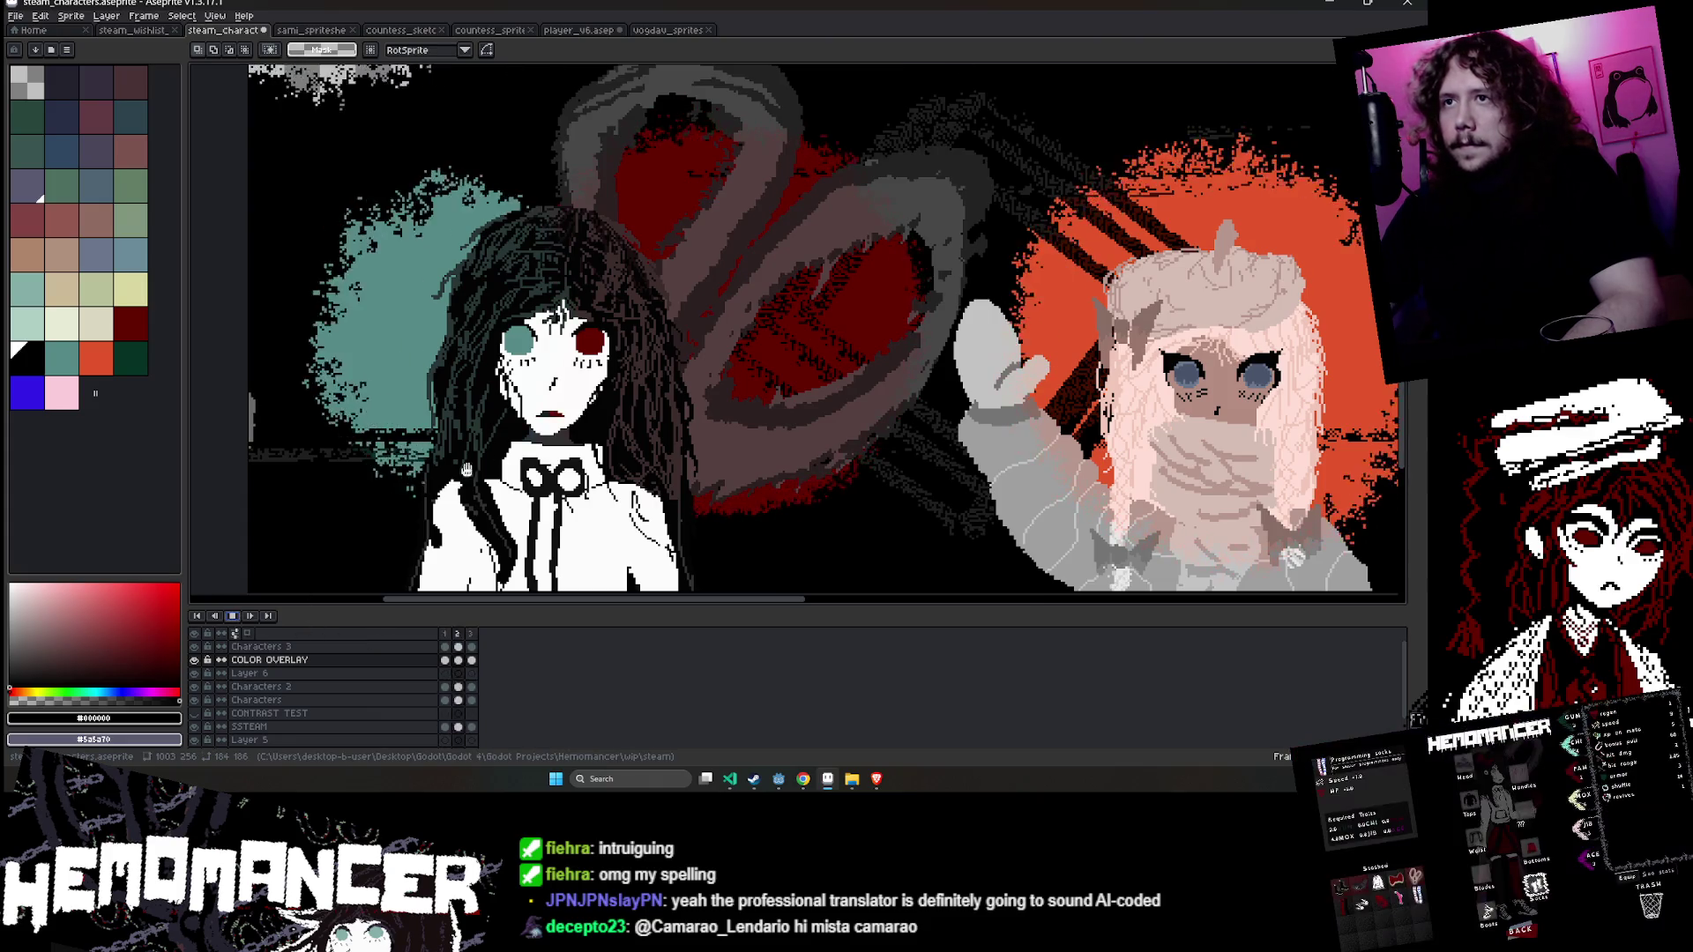
- On frame 1, sample the cream halo colour and select the Characters 3 layer
{"action": "scroll", "coordinate": [546, 370], "scroll_direction": "down", "scroll_amount": 3}
{"action": "left_click_drag", "start_coordinate": [547, 370], "coordinate": [635, 410]}
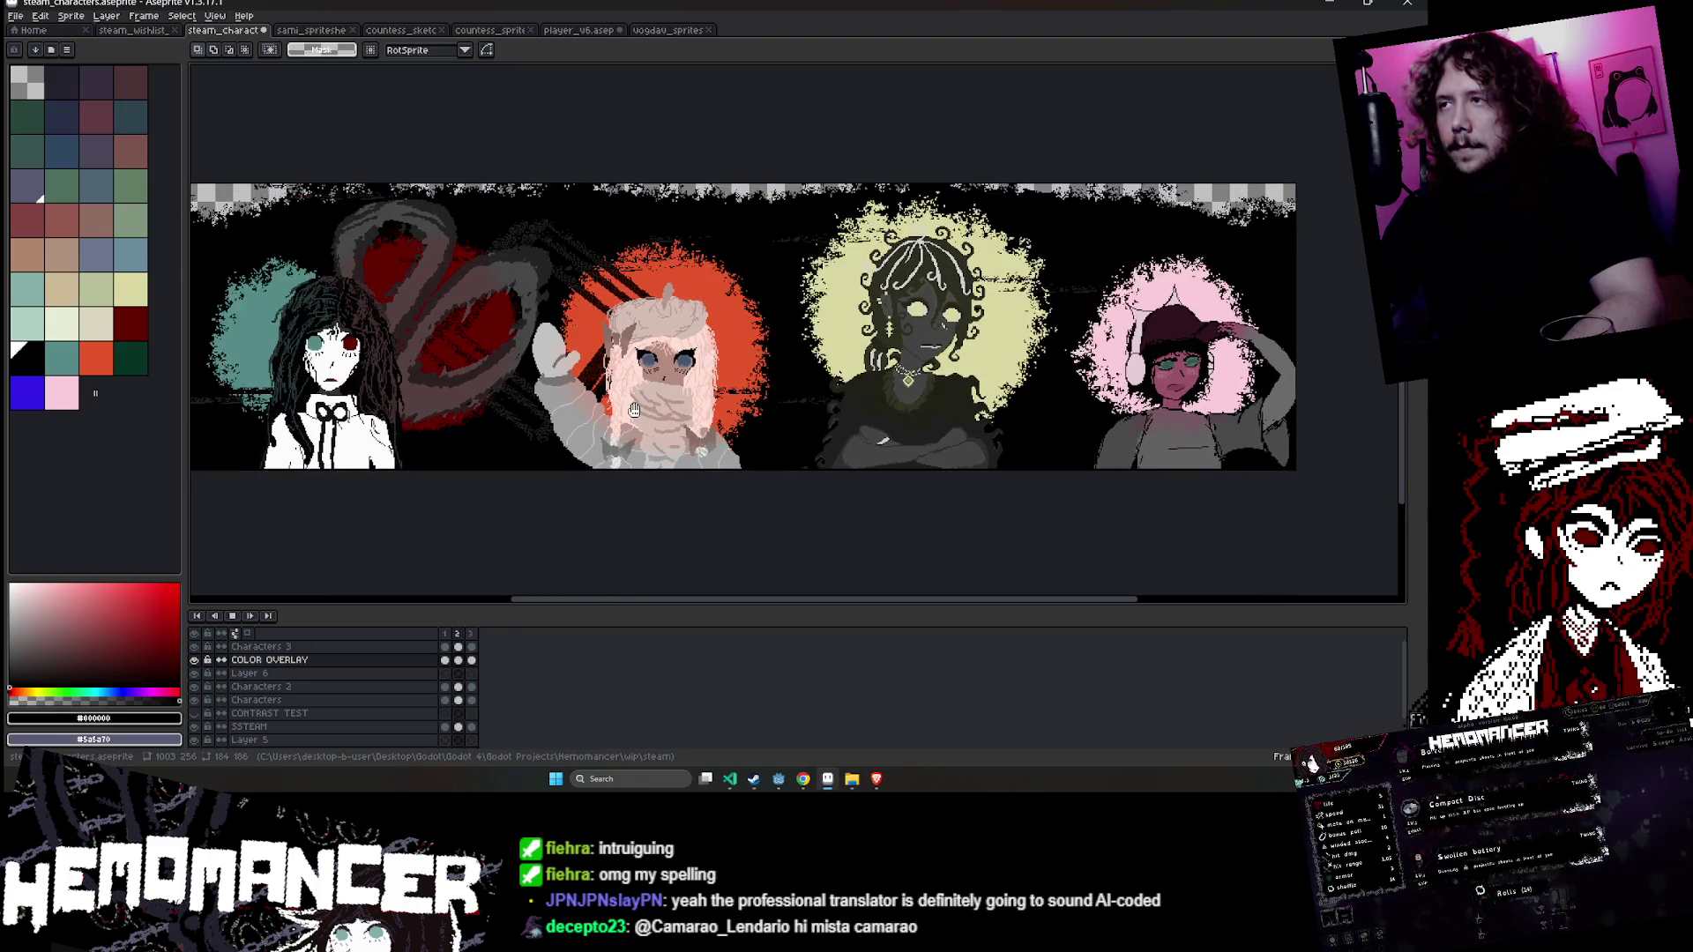
{"action": "scroll", "coordinate": [882, 463], "scroll_direction": "up", "scroll_amount": 4}
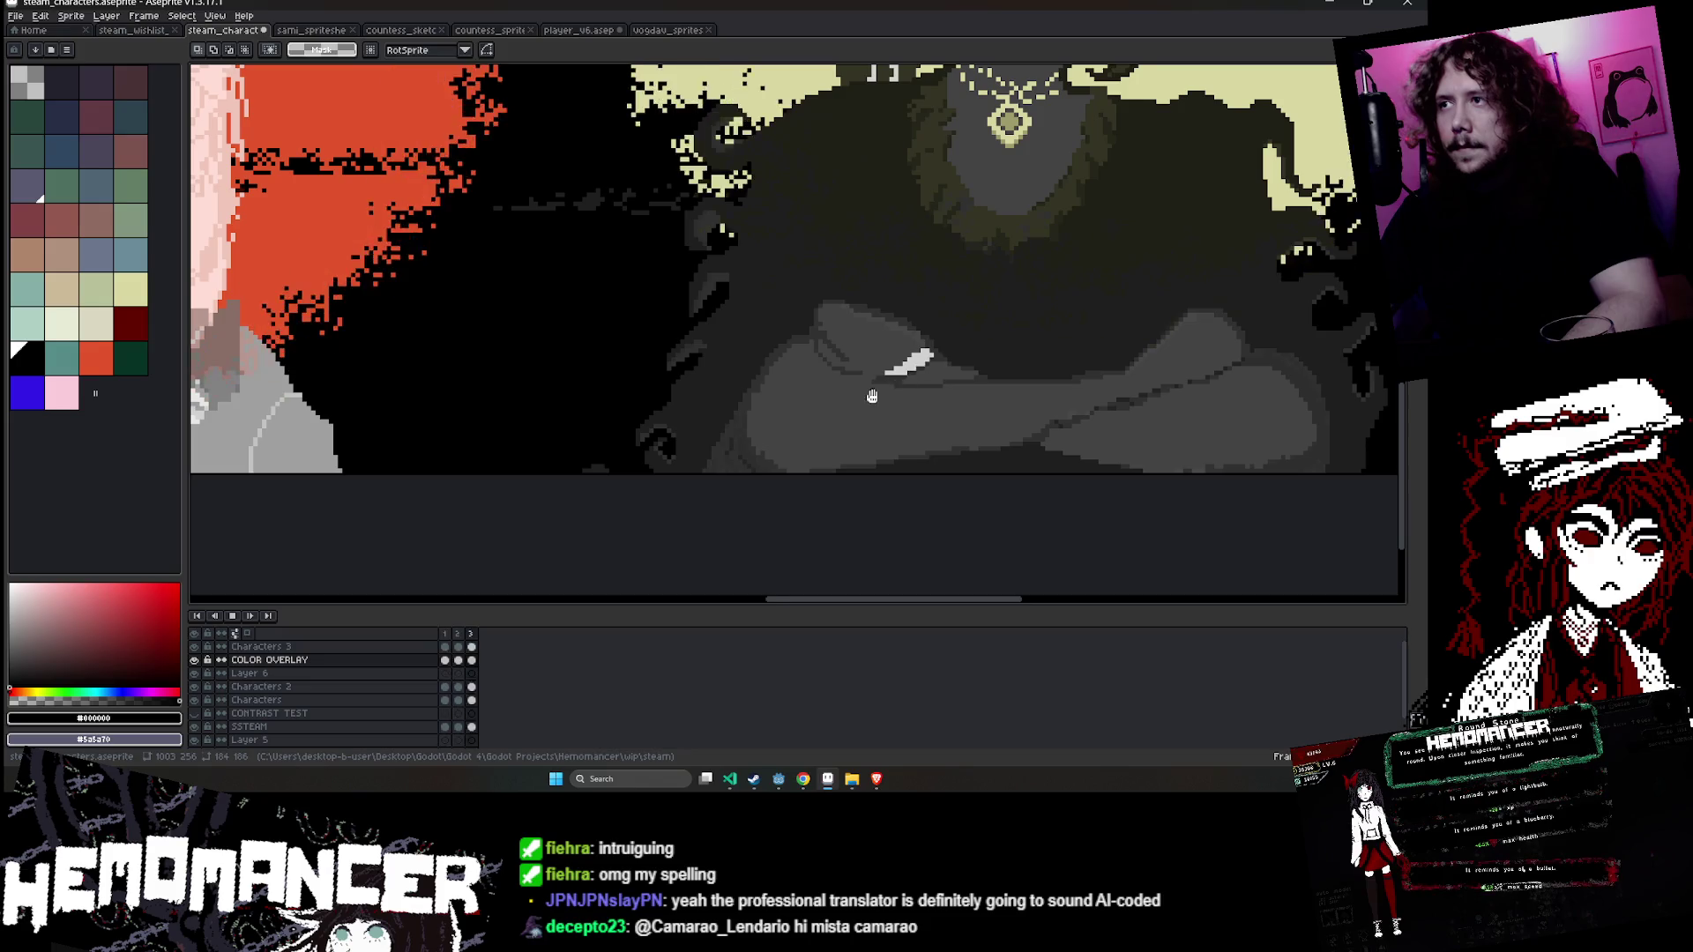
{"action": "scroll", "coordinate": [901, 384], "scroll_direction": "down", "scroll_amount": 1}
{"action": "left_click_drag", "start_coordinate": [902, 383], "coordinate": [645, 479]}
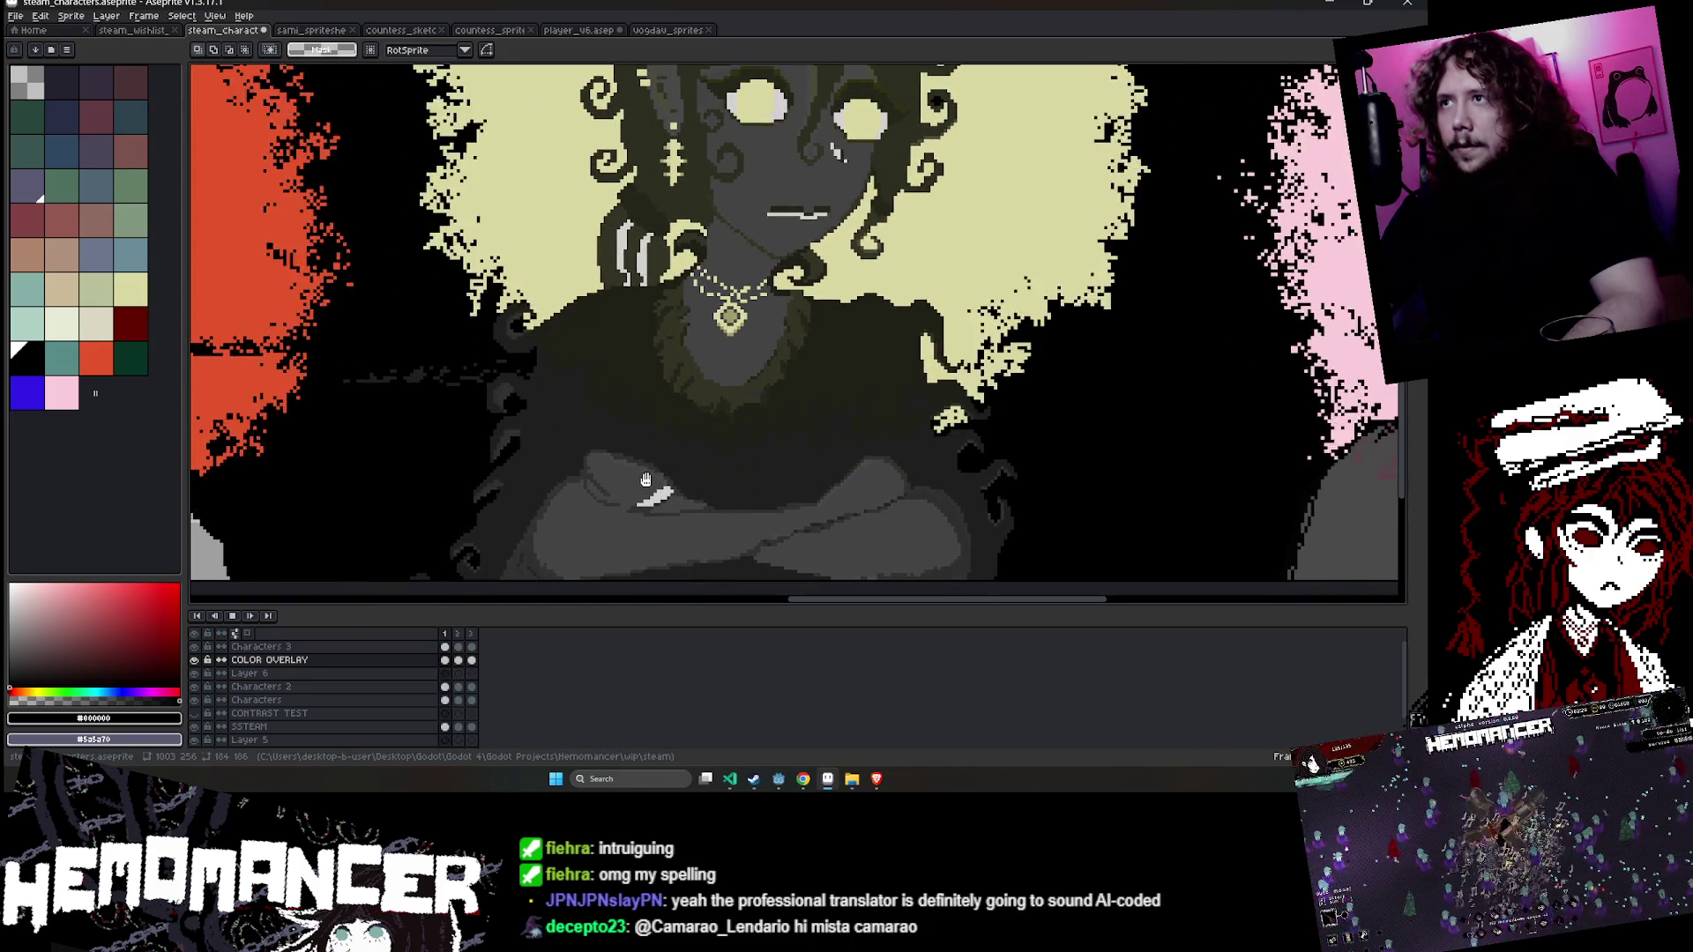
{"action": "key", "text": "i"}
{"action": "left_click", "coordinate": [235, 616]}
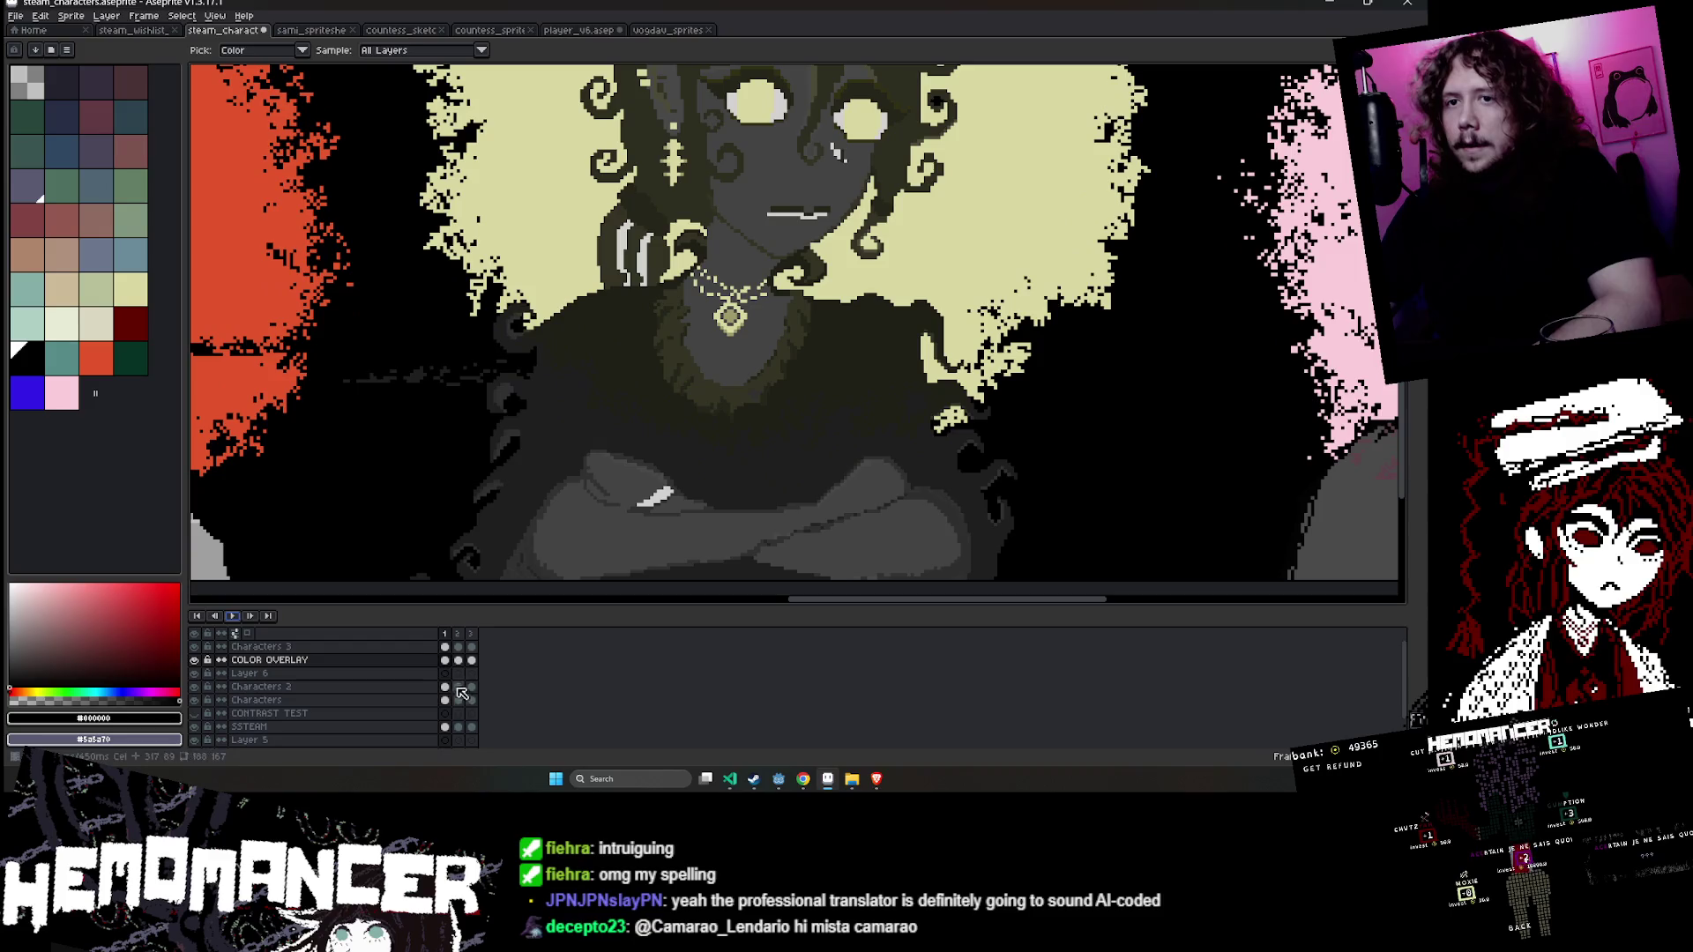
{"action": "left_click", "coordinate": [790, 110]}
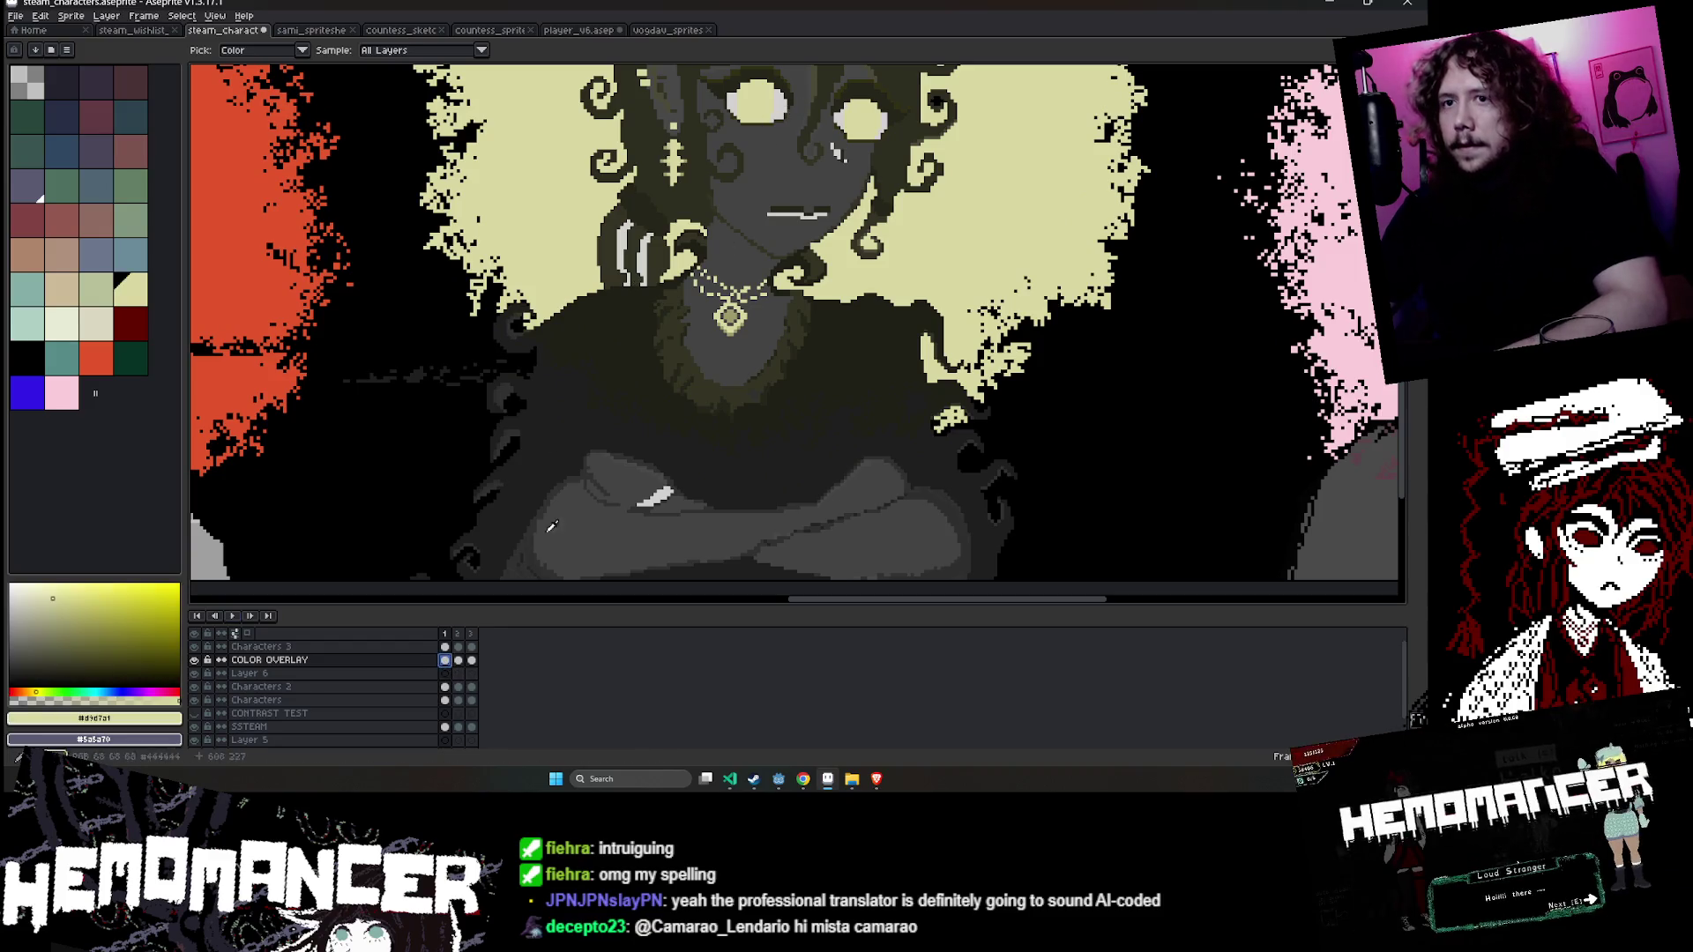
{"action": "left_click", "coordinate": [414, 646]}
- Repaint the third character's crossed-arm highlight cream with a one-pixel pencil
{"action": "key", "text": "b"}
{"action": "scroll", "coordinate": [670, 458], "scroll_direction": "up", "scroll_amount": 2}
{"action": "key", "text": "minus"}
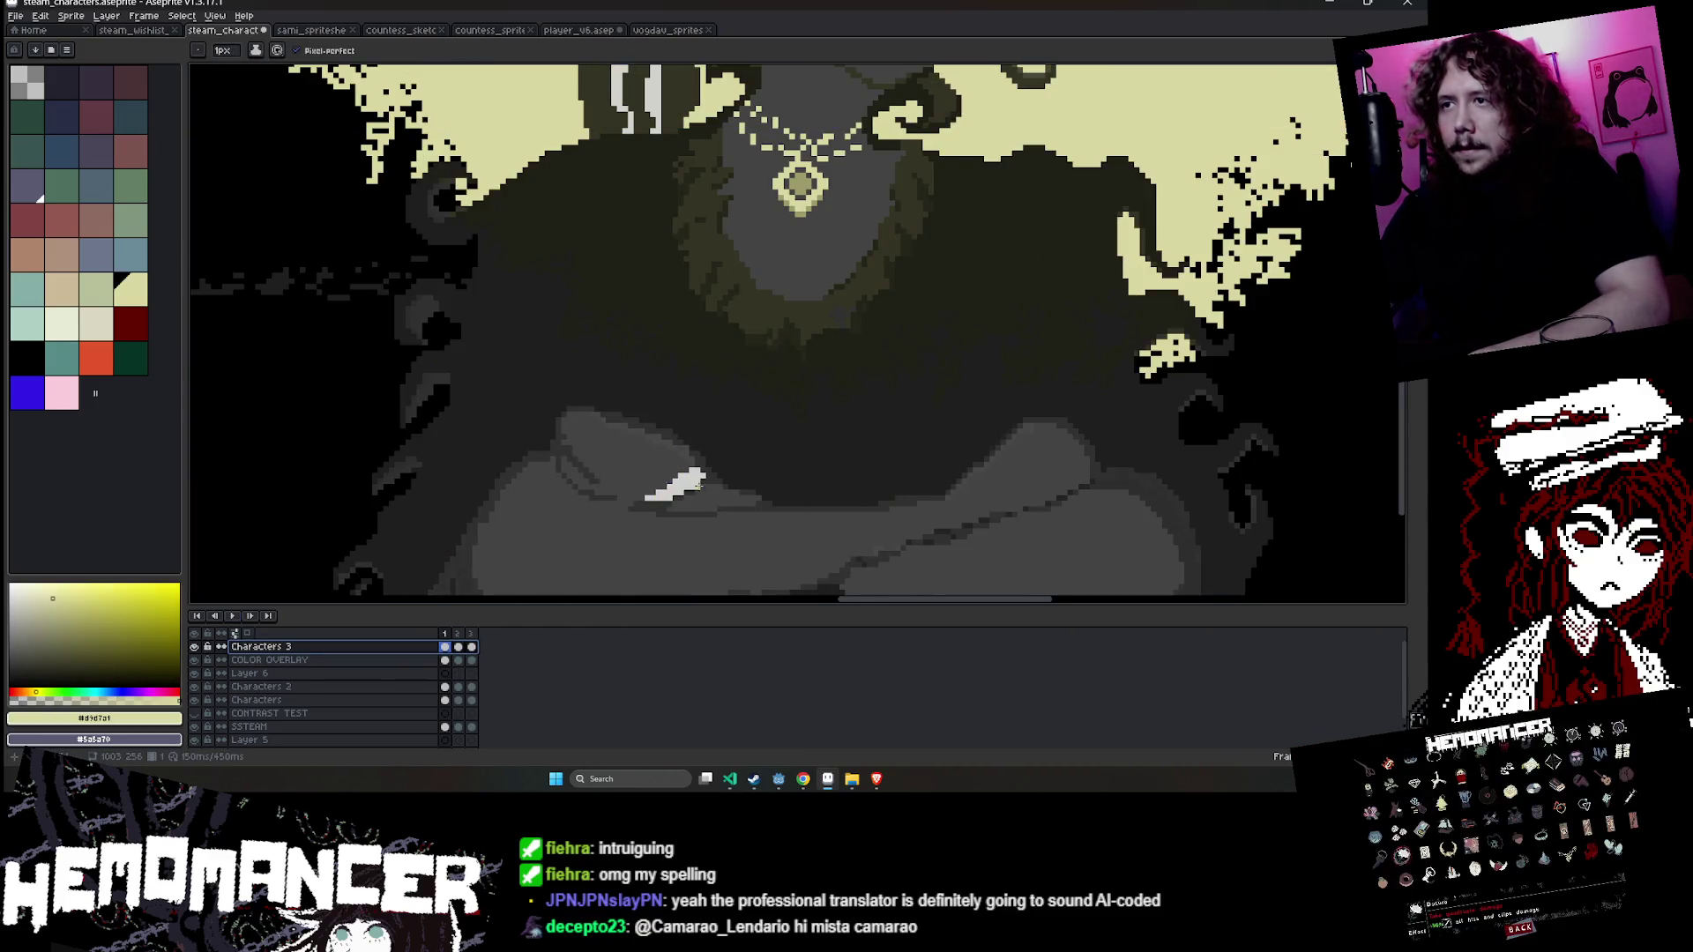
{"action": "scroll", "coordinate": [688, 485], "scroll_direction": "up", "scroll_amount": 4}
{"action": "left_click", "coordinate": [684, 335]}
{"action": "scroll", "coordinate": [683, 370], "scroll_direction": "down", "scroll_amount": 1}
{"action": "left_click", "coordinate": [712, 371]}
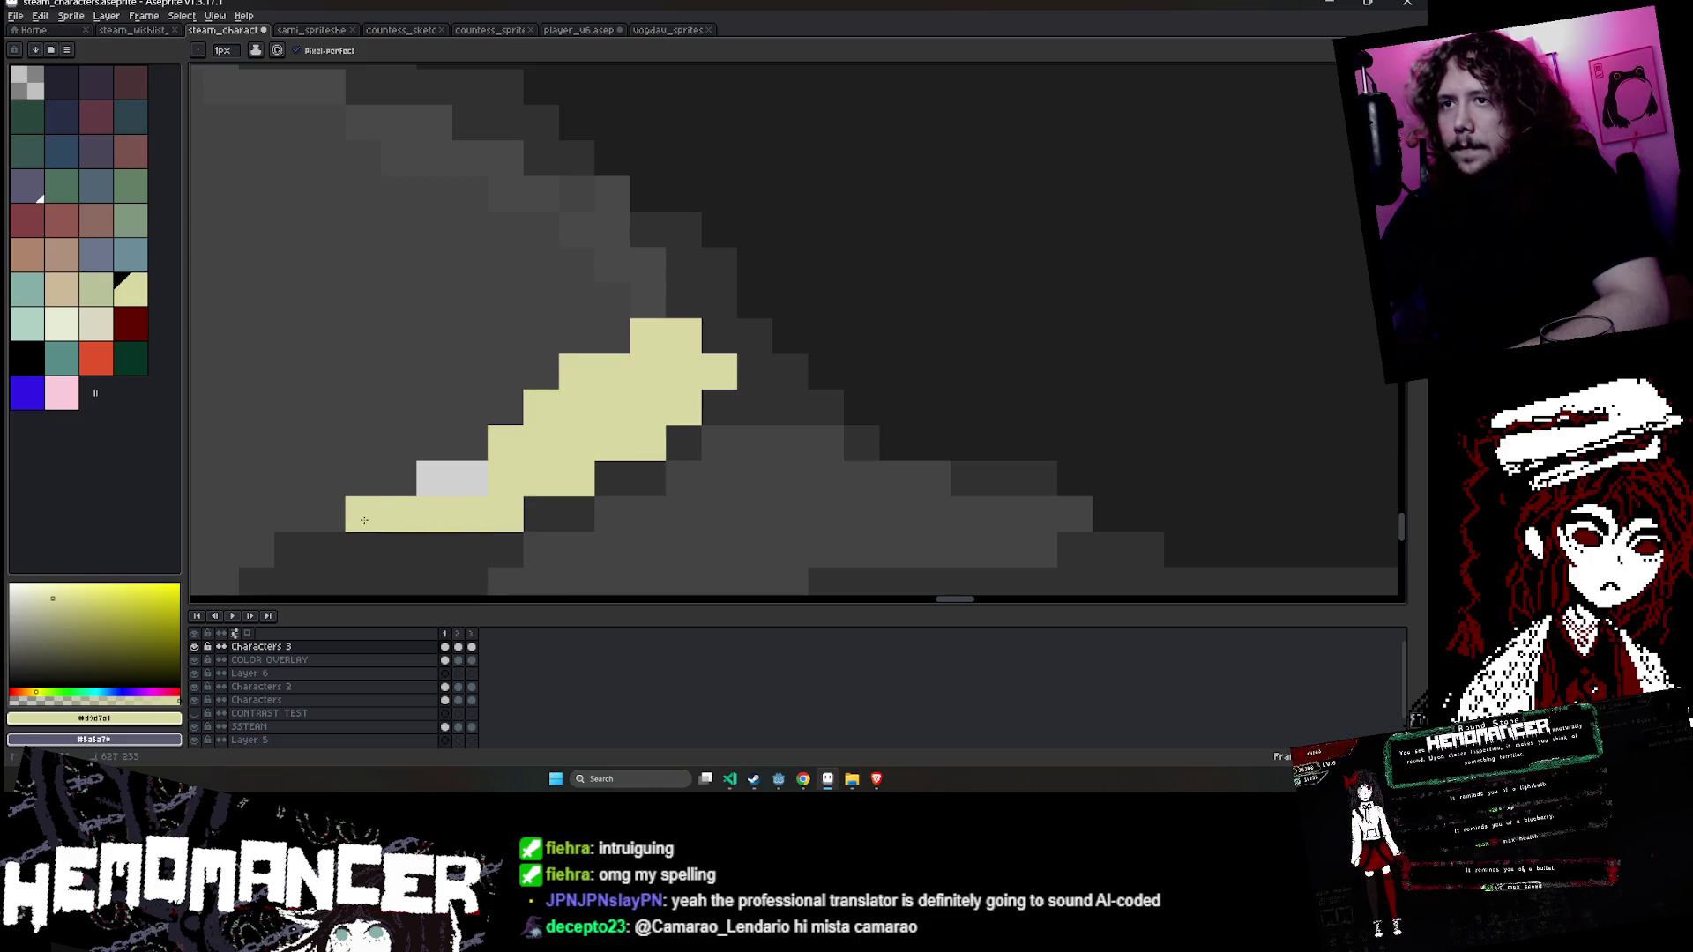
- Copy the cream arm highlight into frames 2 and 3 and commit the paste
{"action": "key", "text": "Right"}
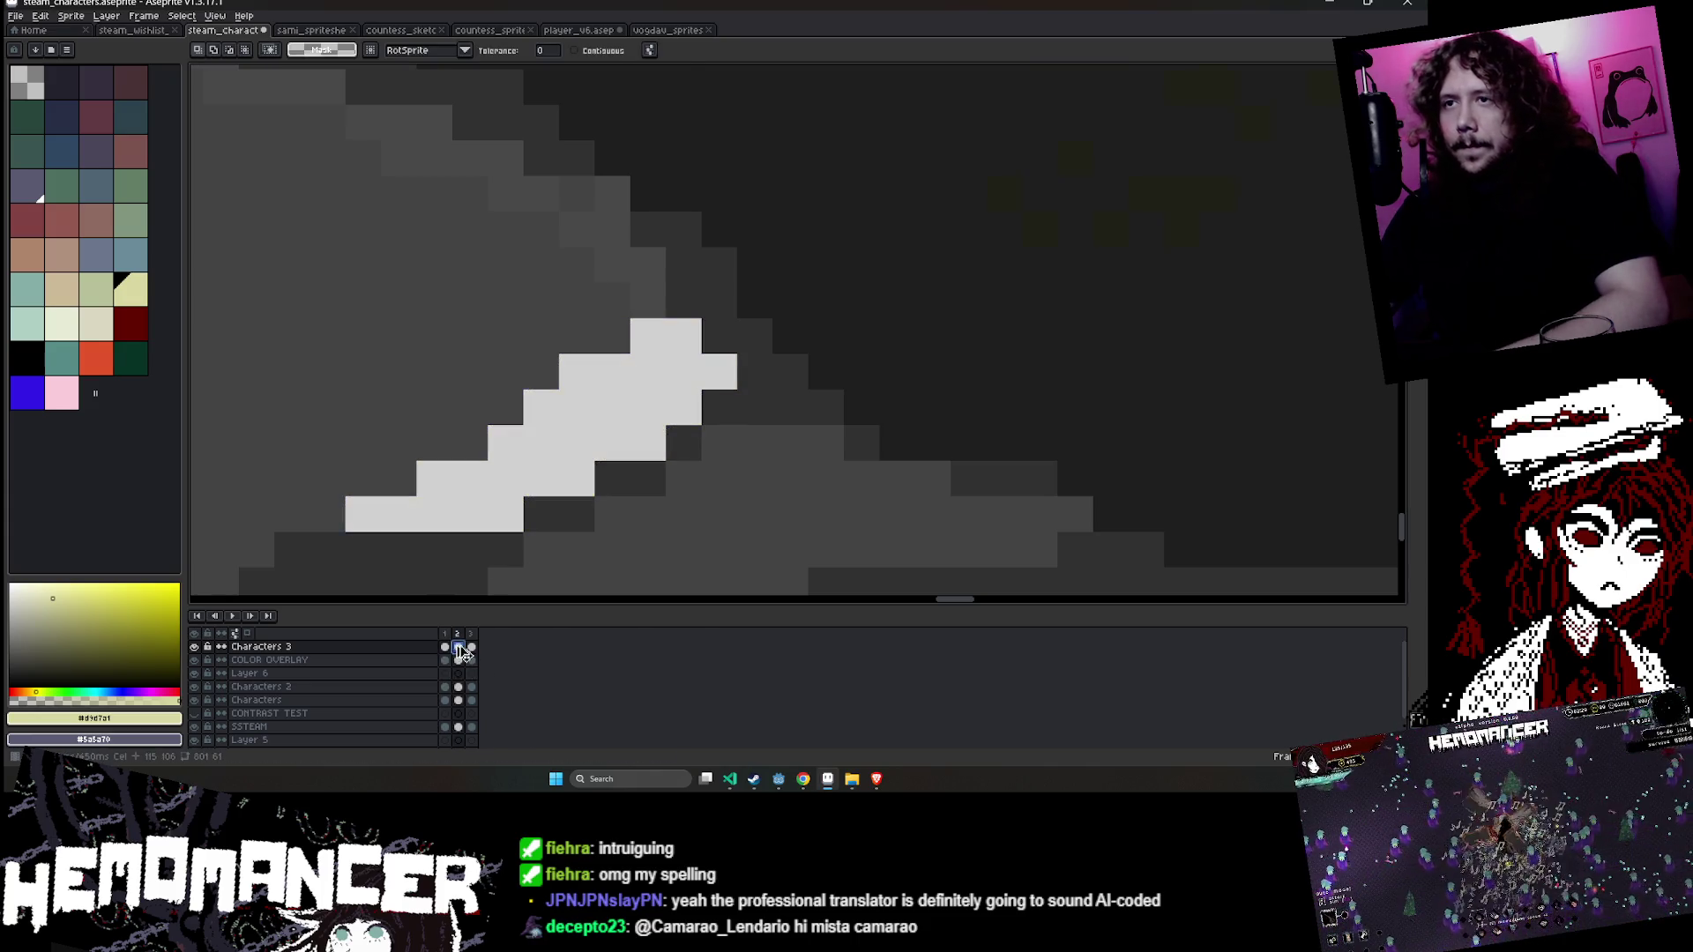
{"action": "left_click", "coordinate": [458, 646]}
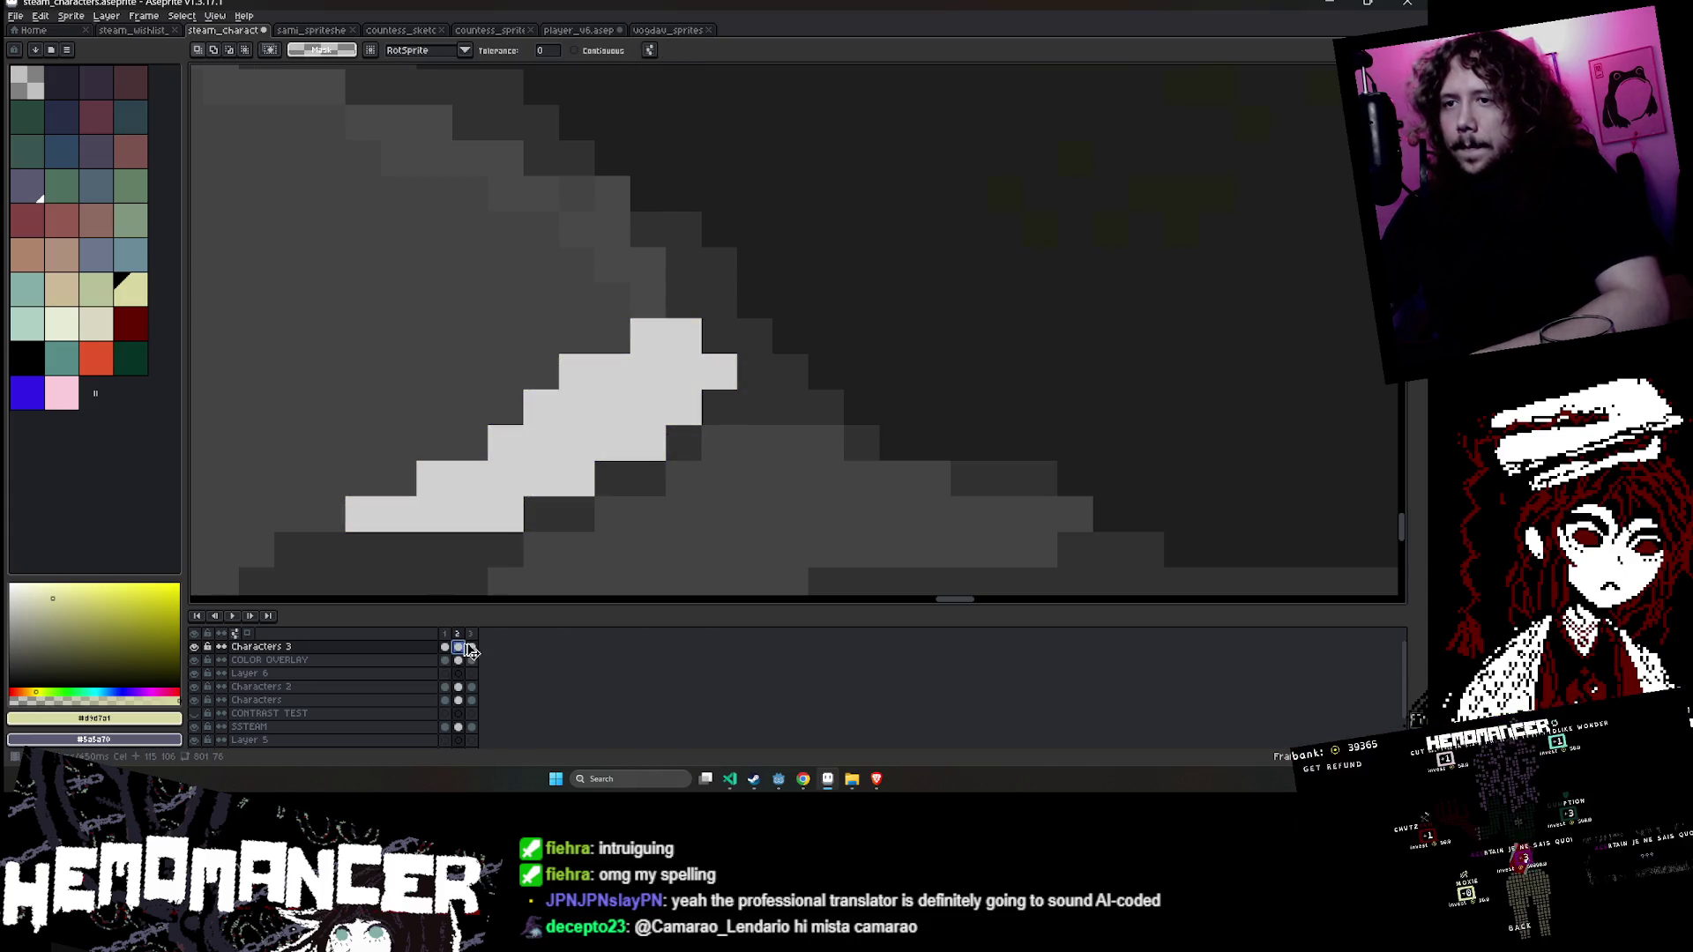
{"action": "key", "text": "Return"}
{"action": "left_click", "coordinate": [444, 646]}
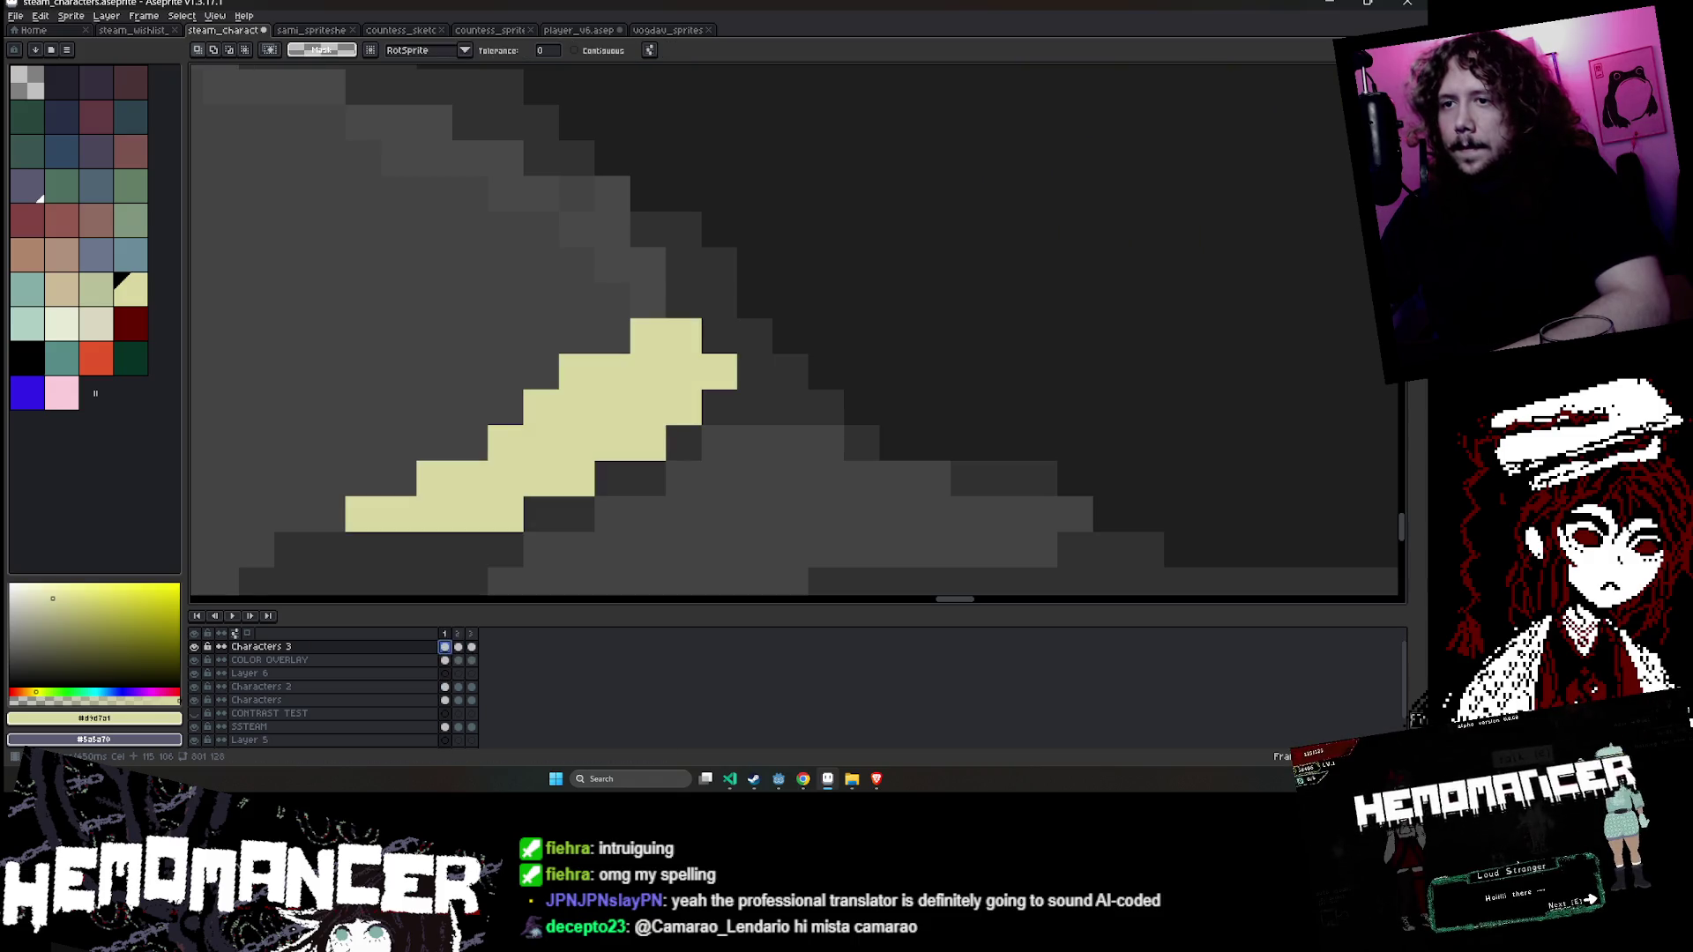
{"action": "key", "text": "Right"}
{"action": "key", "text": "ctrl+t"}
{"action": "scroll", "coordinate": [547, 447], "scroll_direction": "down", "scroll_amount": 5}
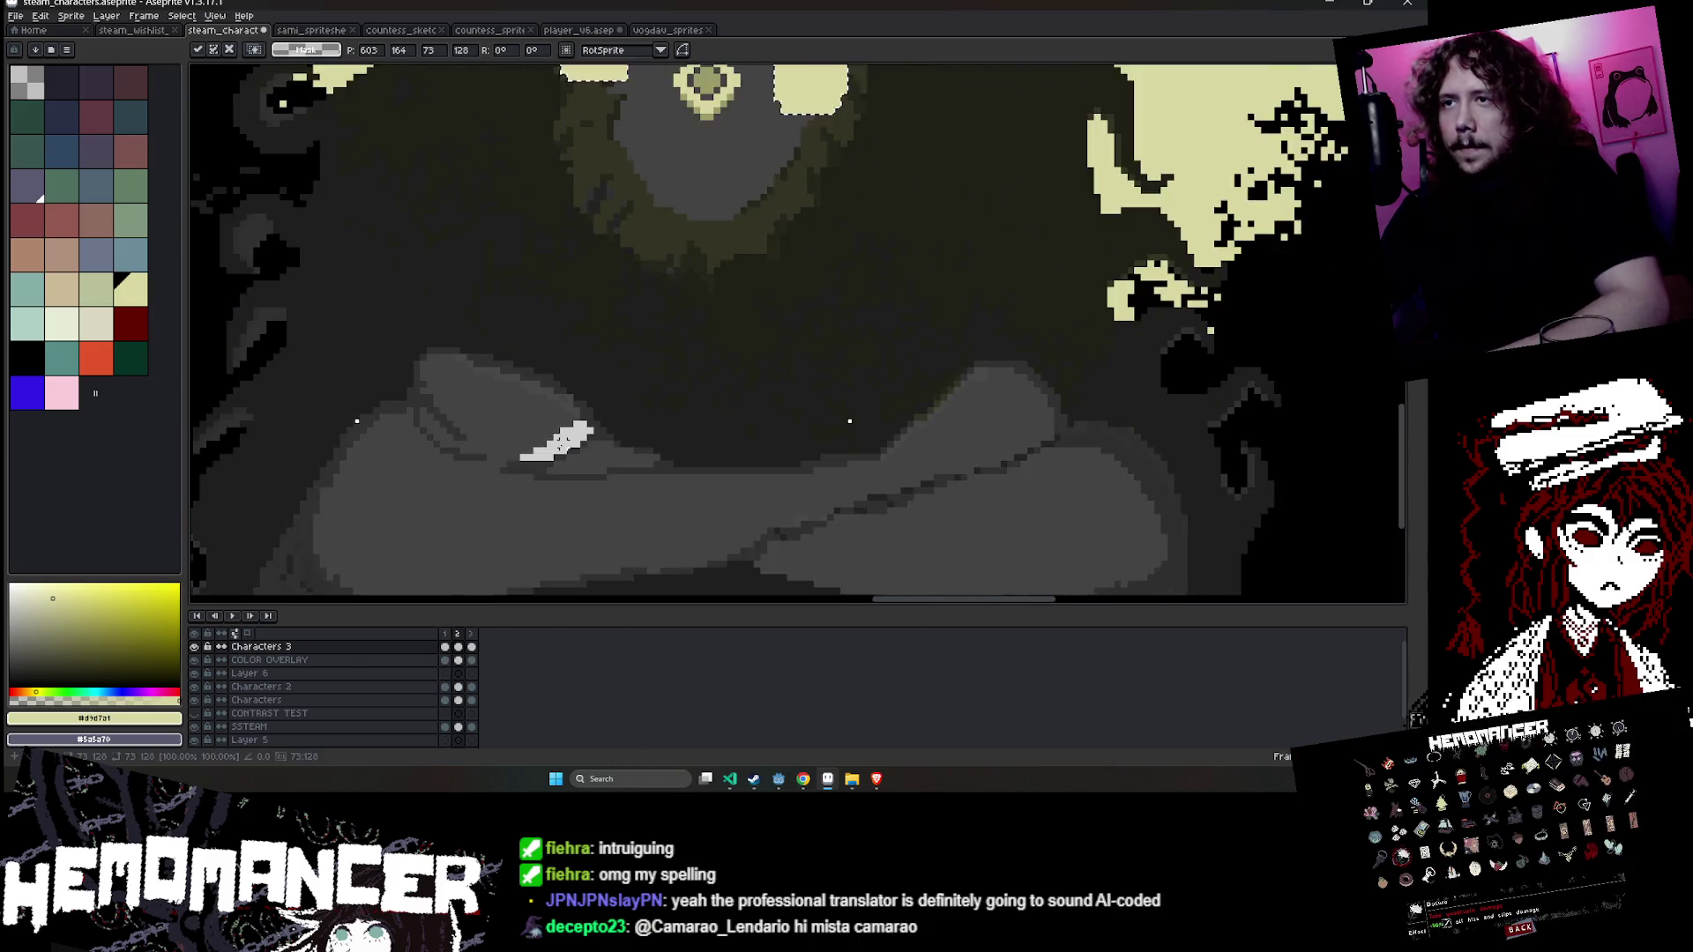
{"action": "scroll", "coordinate": [500, 574], "scroll_direction": "down", "scroll_amount": 3}
{"action": "scroll", "coordinate": [476, 567], "scroll_direction": "up", "scroll_amount": 6}
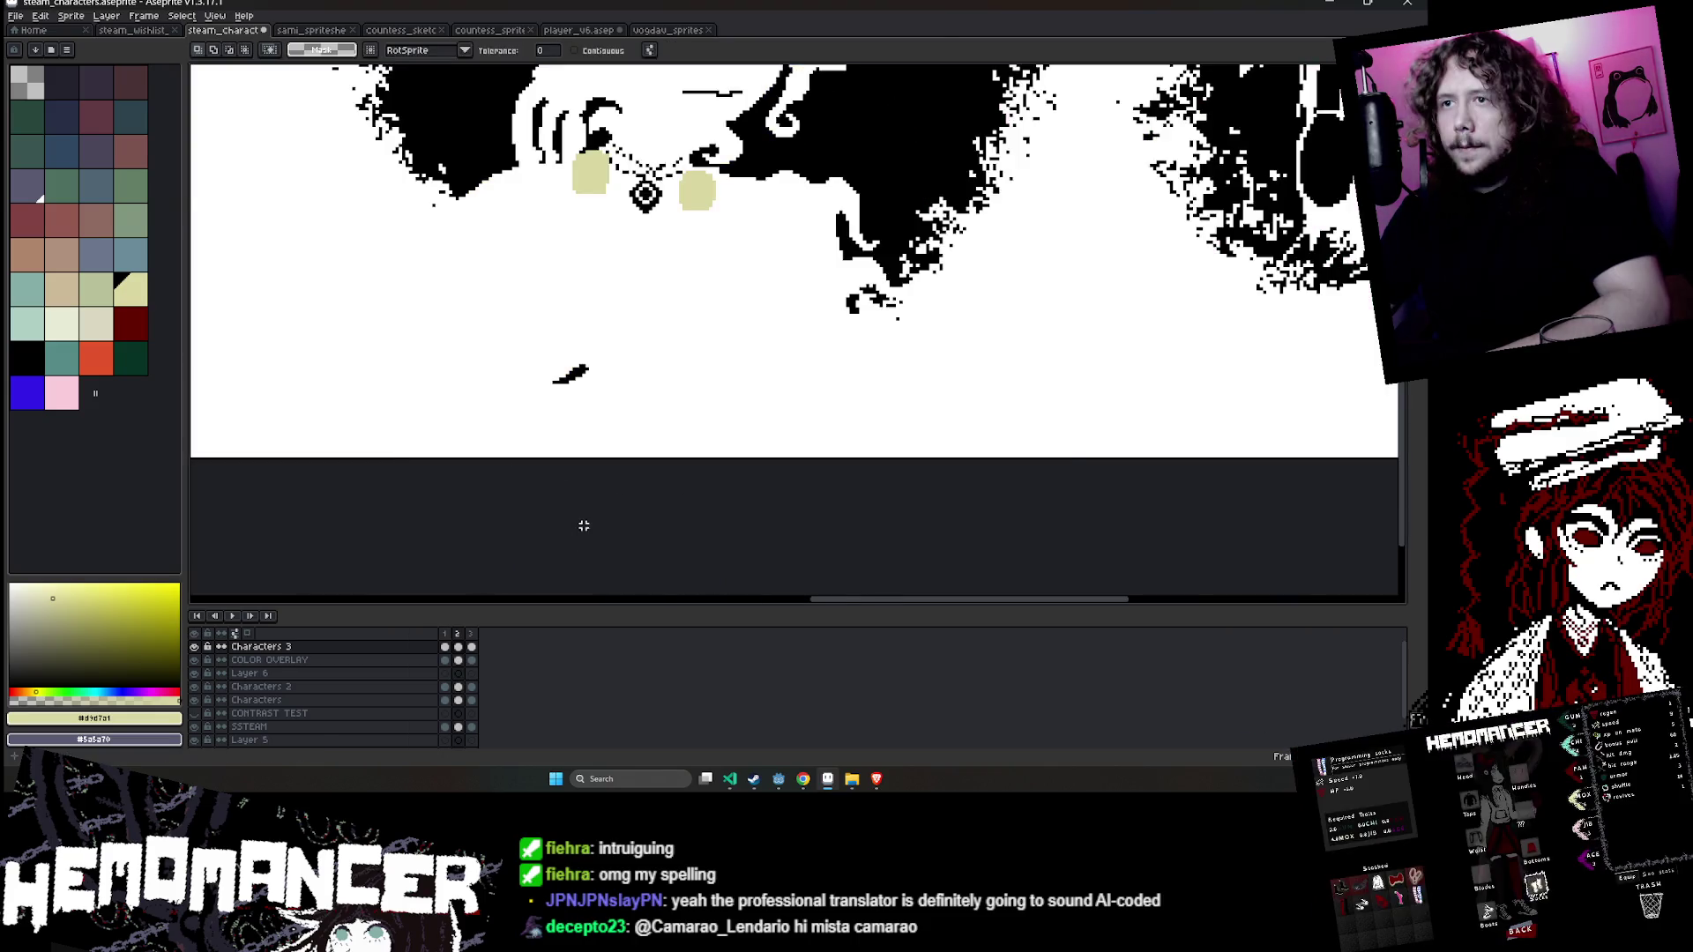
{"action": "key", "text": "Return"}
{"action": "key", "text": "ctrl+t"}
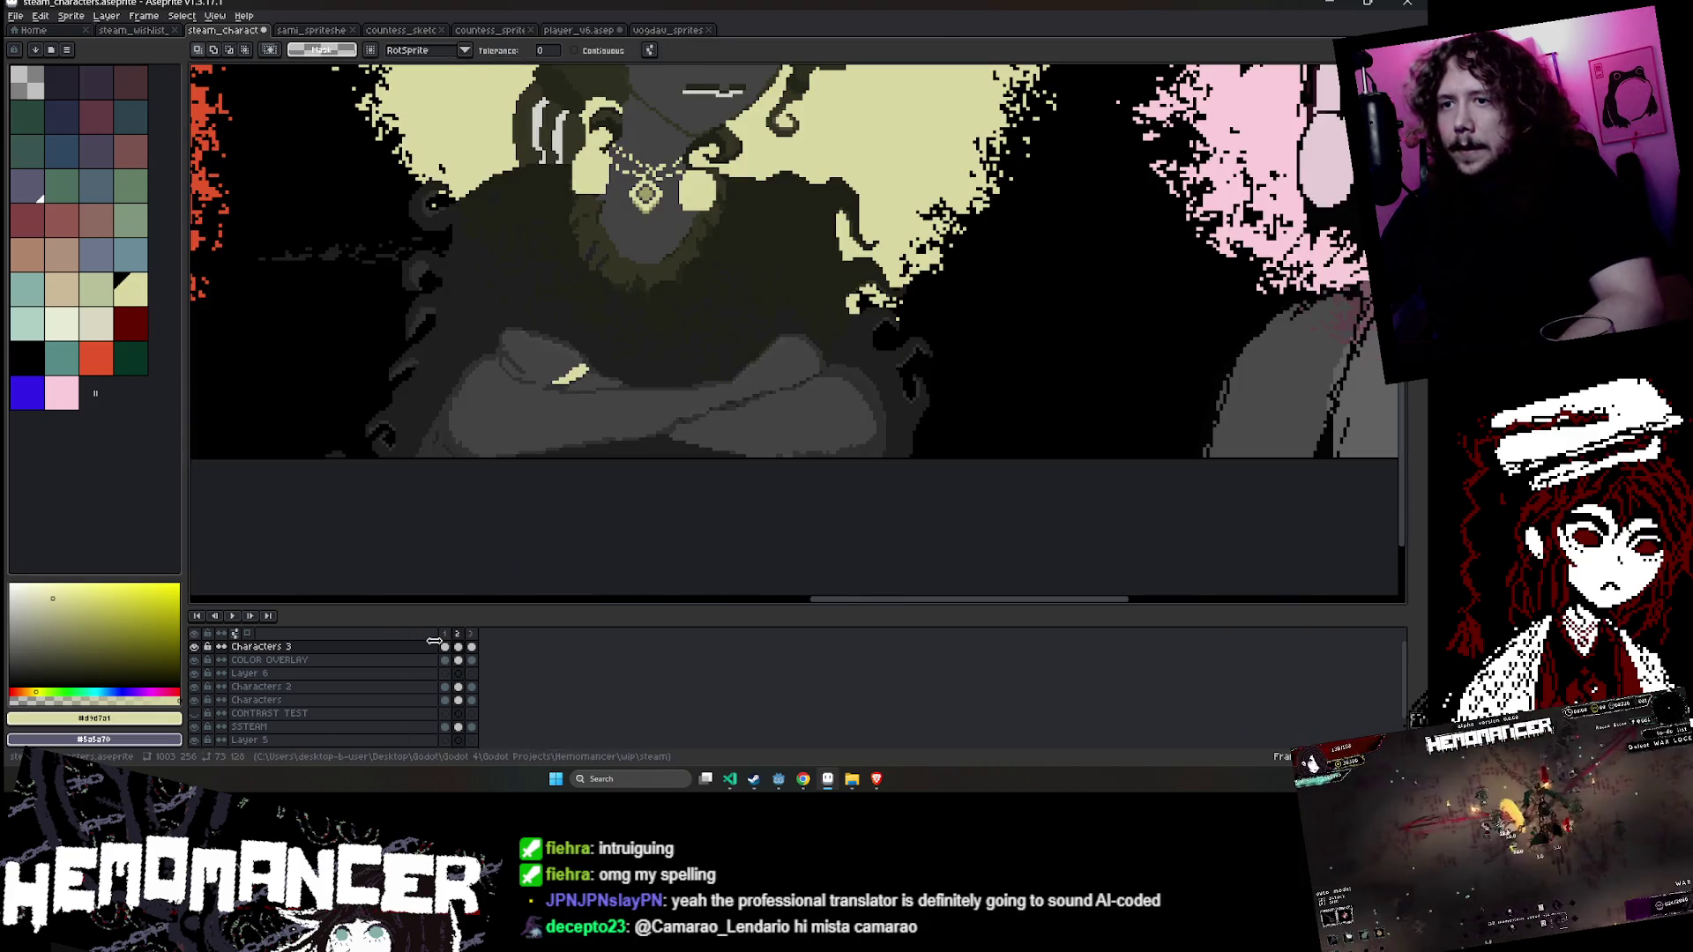
{"action": "key", "text": "Left"}
{"action": "key", "text": "Right"}
{"action": "key", "text": "Right"}
{"action": "key", "text": "Return"}
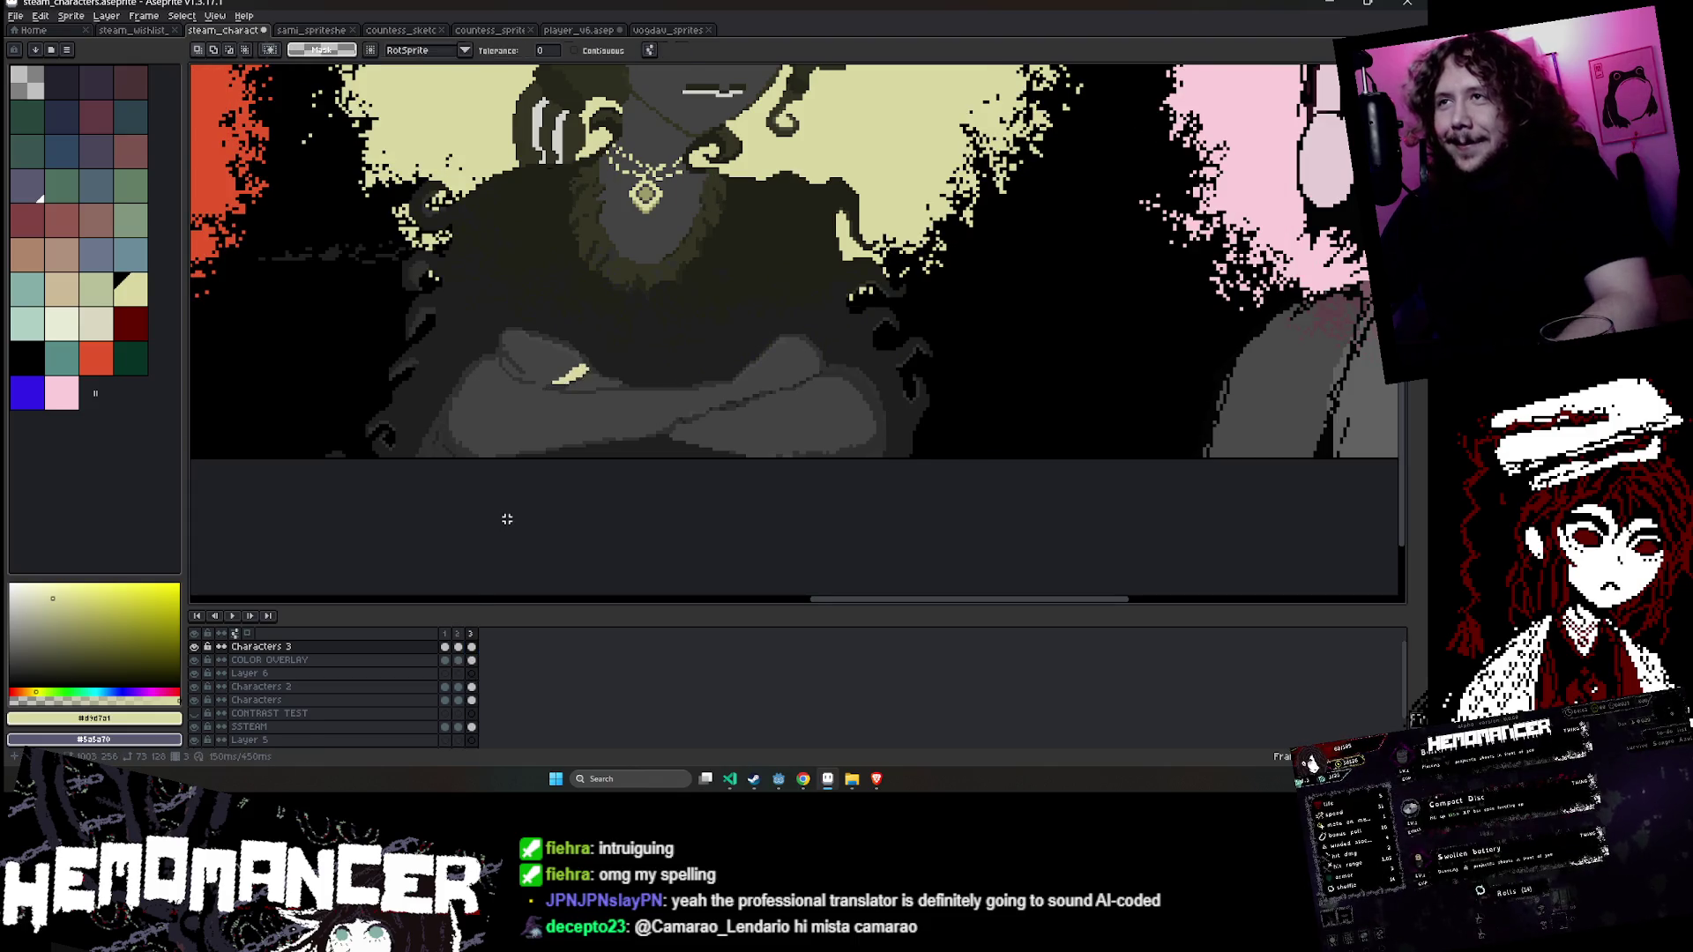
{"action": "scroll", "coordinate": [507, 519], "scroll_direction": "down", "scroll_amount": 3}
{"action": "left_click_drag", "start_coordinate": [499, 520], "coordinate": [934, 514]}
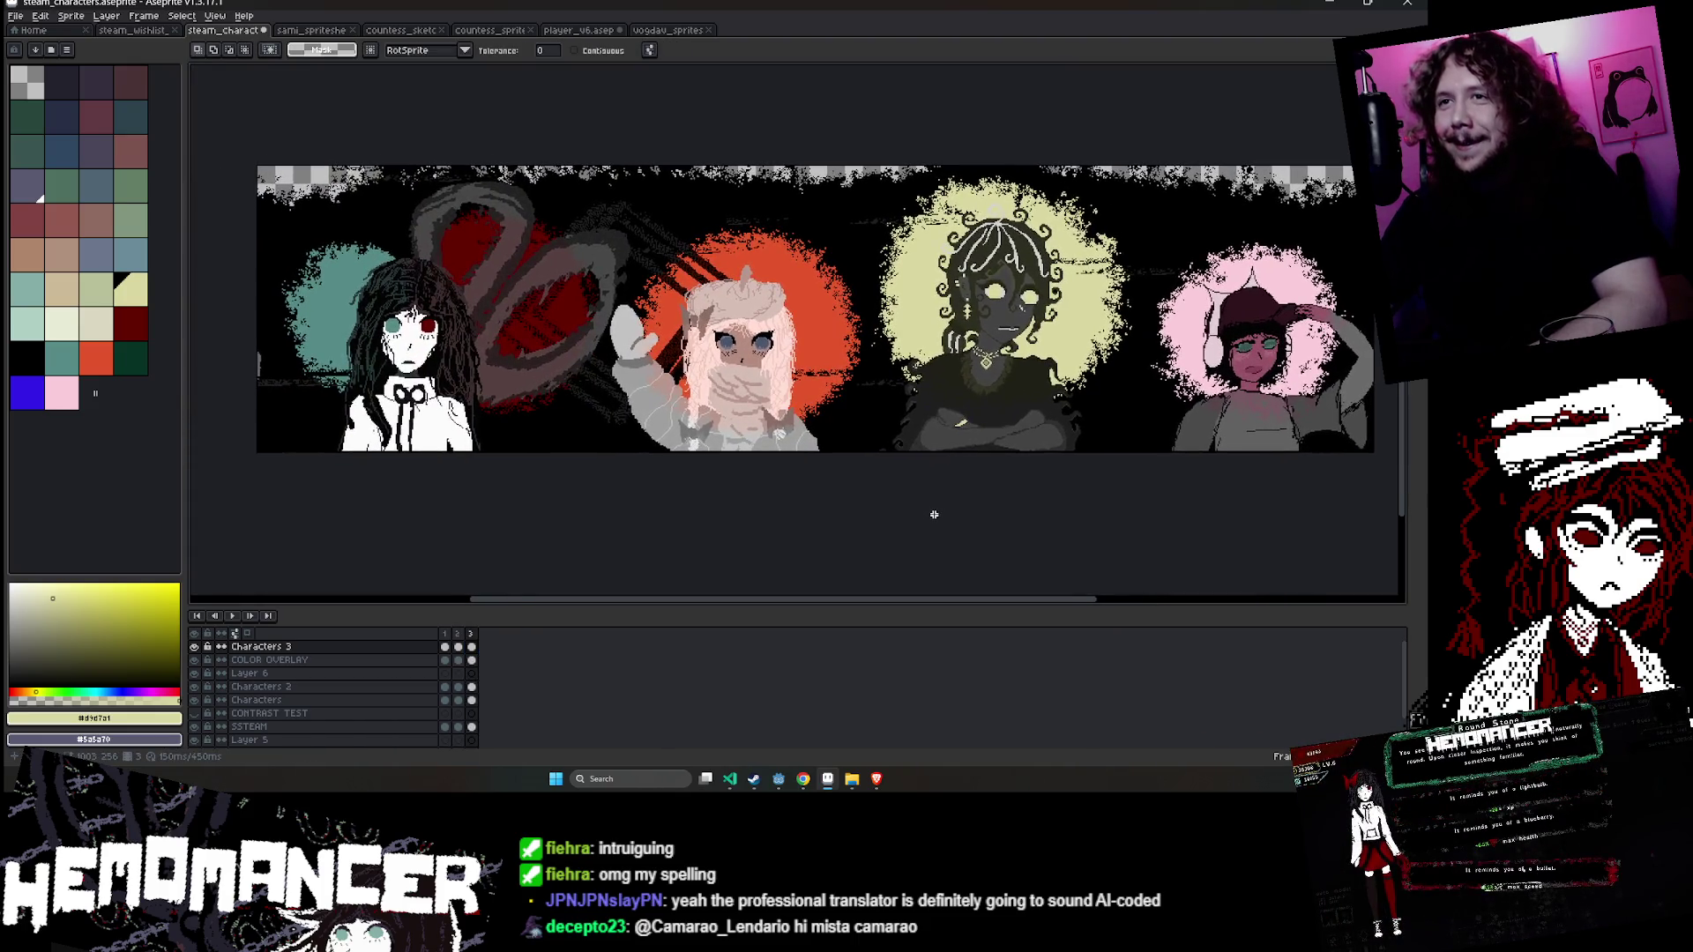
- Save, play the animation, and paint over the blobs beside the necklace with a large brush
{"action": "key", "text": "ctrl+s"}
{"action": "key", "text": "Return"}
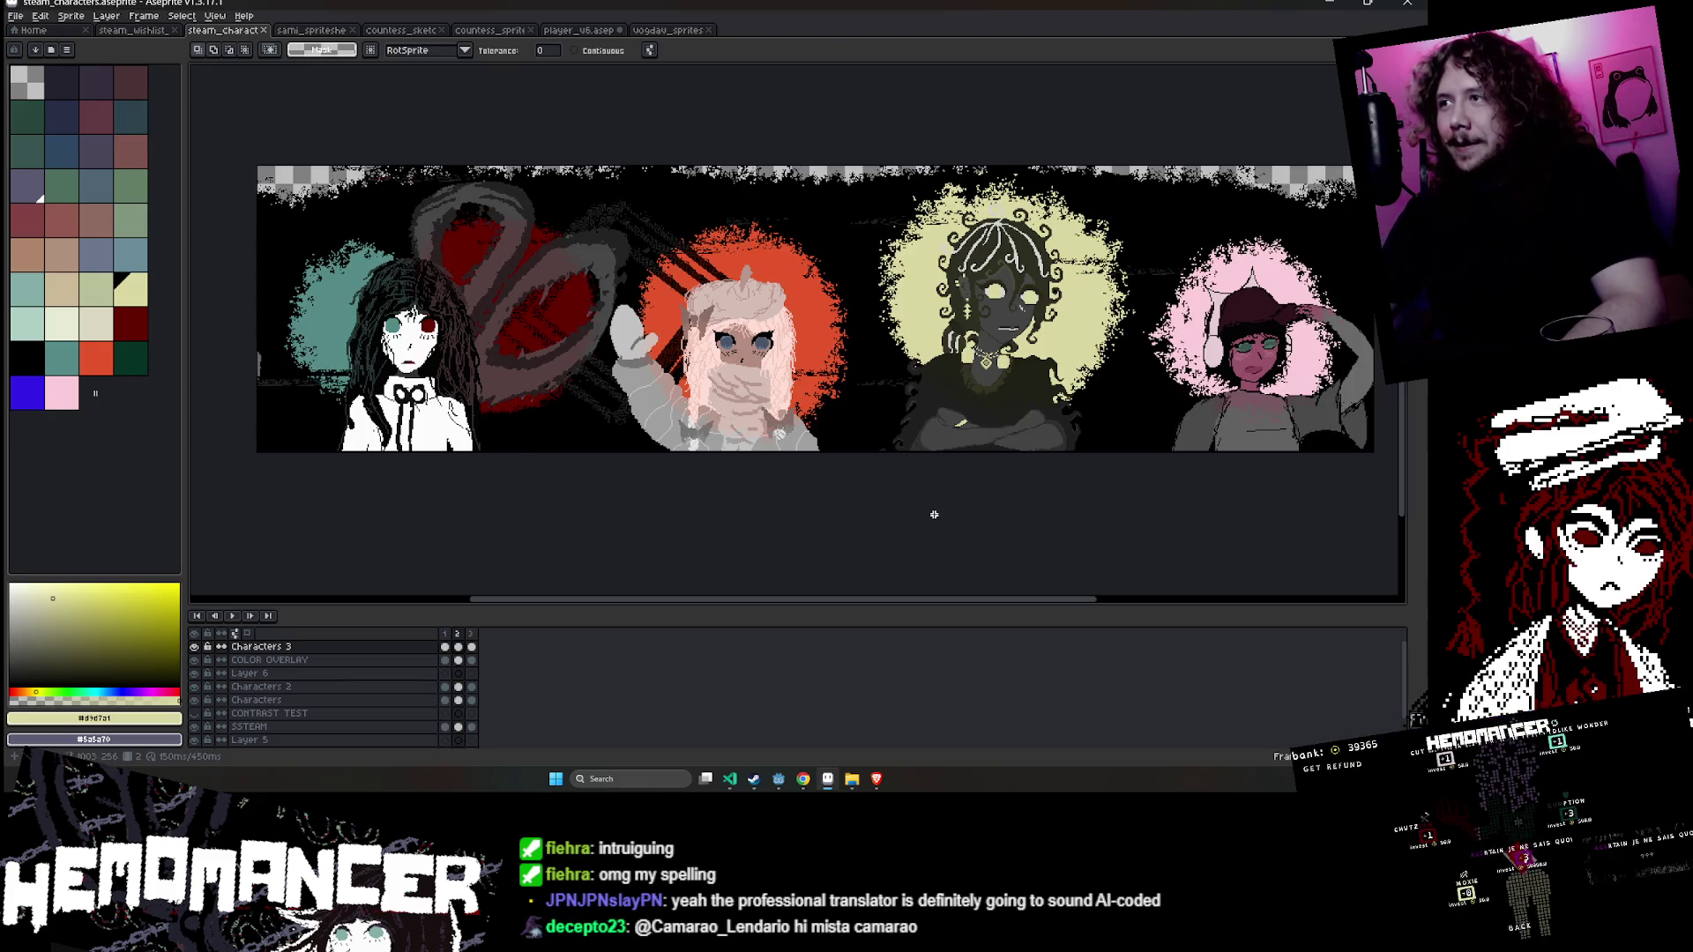
{"action": "scroll", "coordinate": [933, 514], "scroll_direction": "right", "scroll_amount": 3}
{"action": "scroll", "coordinate": [934, 514], "scroll_direction": "up", "scroll_amount": 2}
{"action": "key", "text": "ctrl+shift+d"}
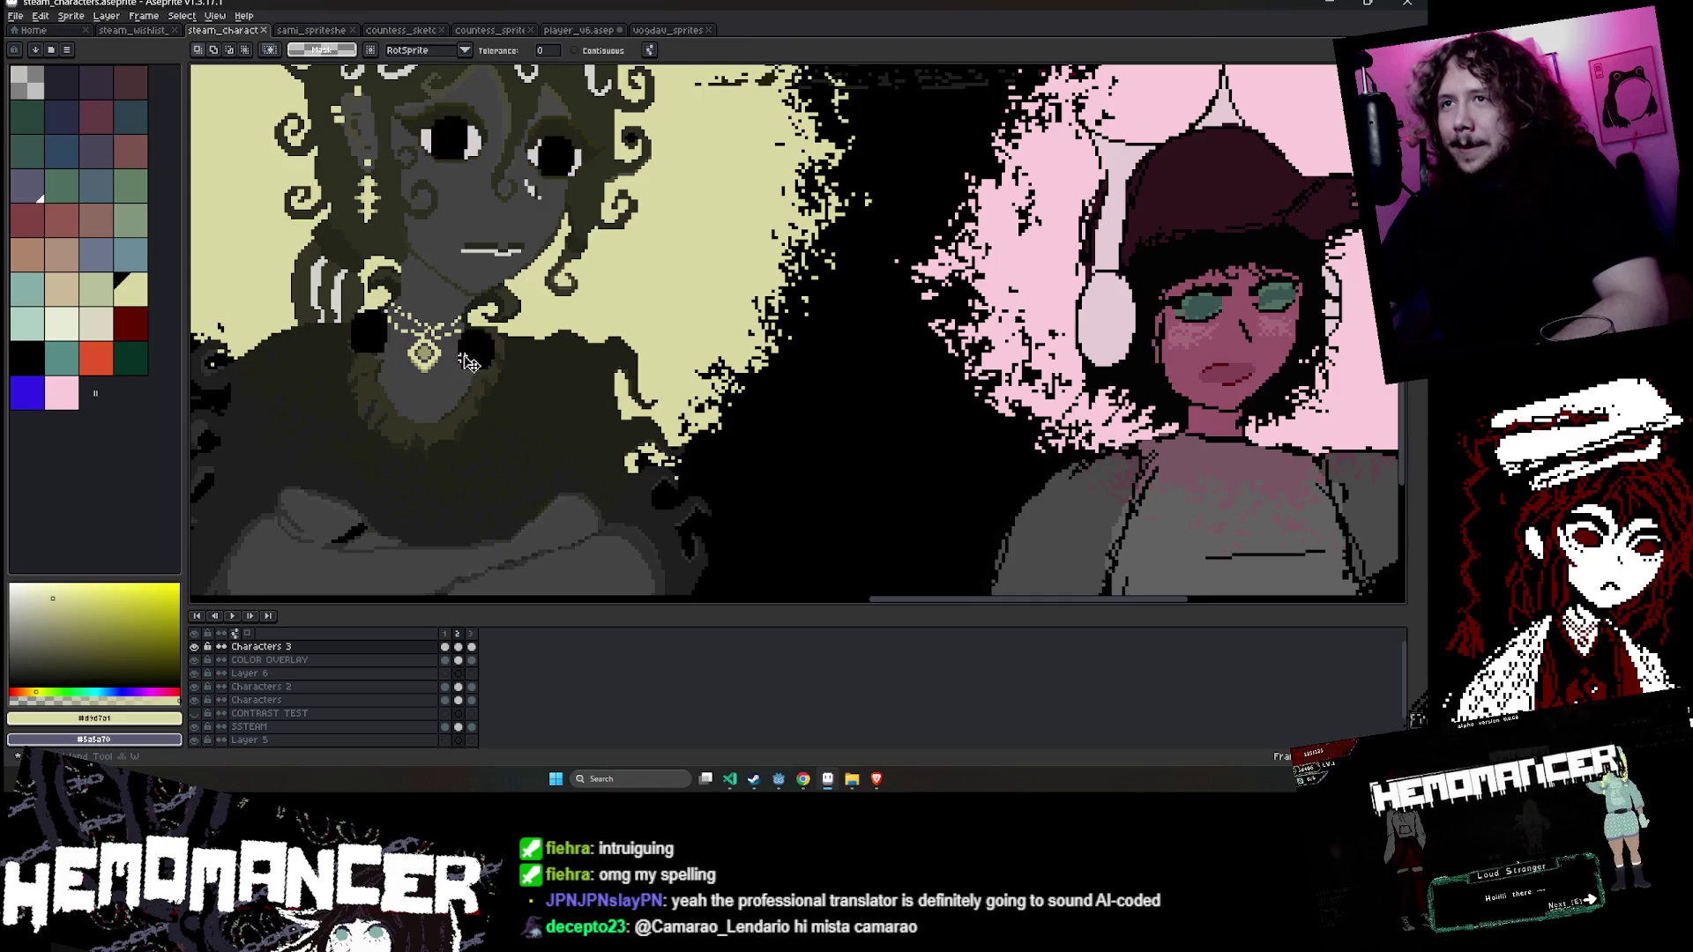
{"action": "key", "text": "e"}
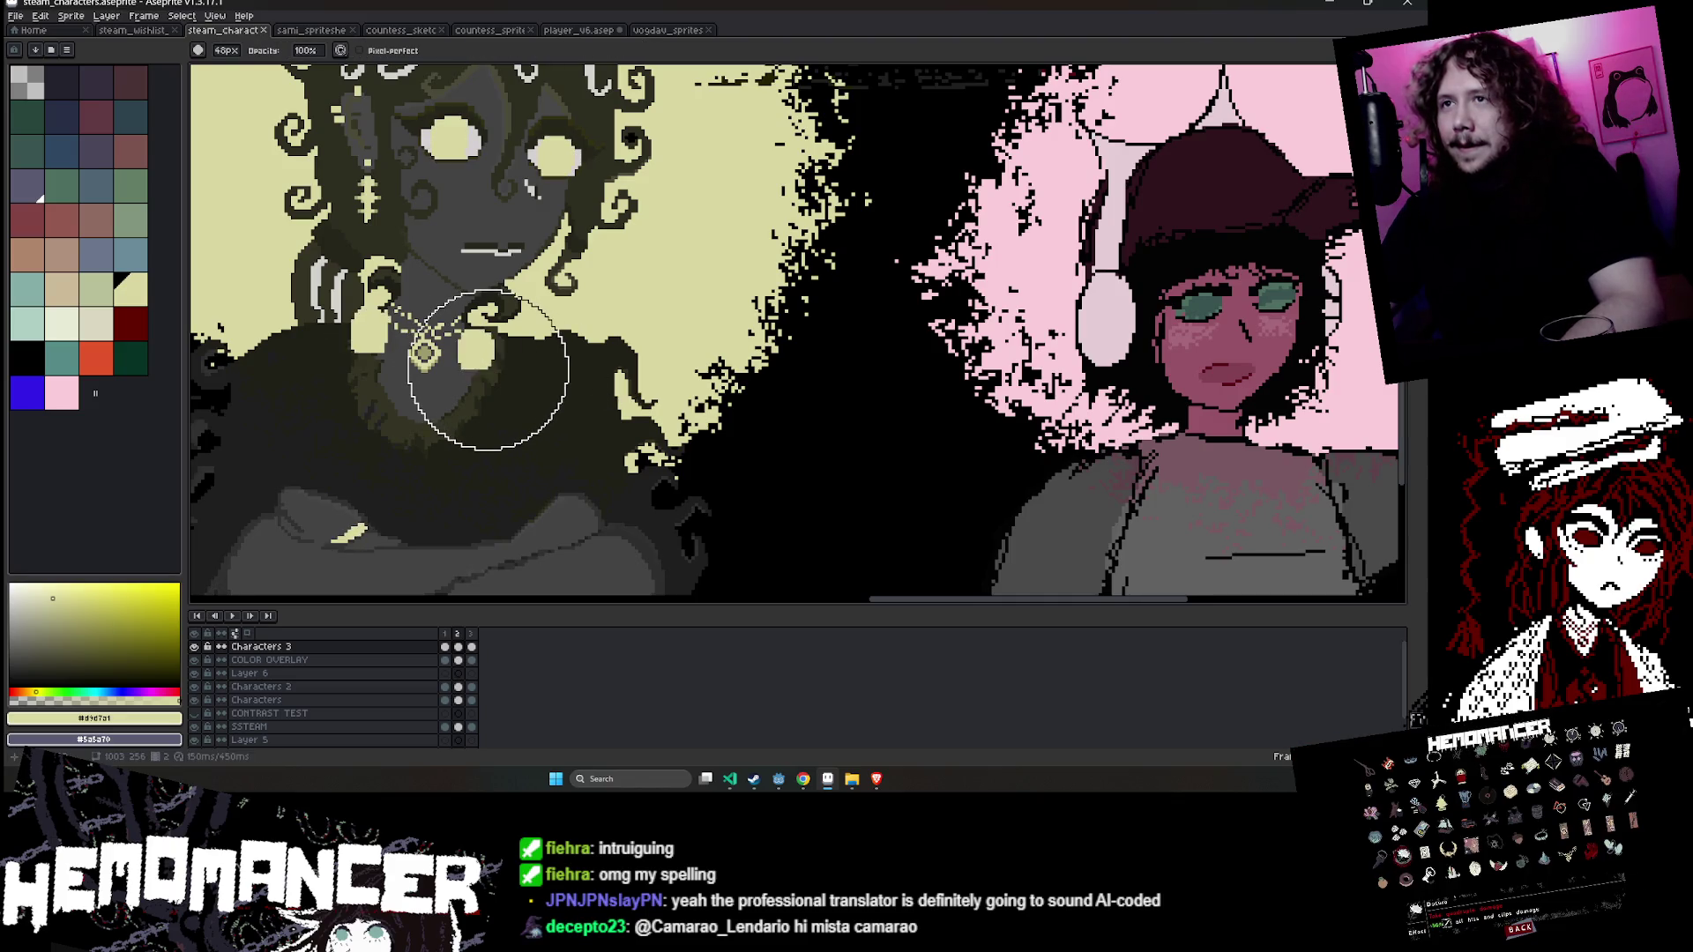
{"action": "left_click_drag", "start_coordinate": [521, 366], "coordinate": [415, 341]}
{"action": "scroll", "coordinate": [405, 344], "scroll_direction": "down", "scroll_amount": 4}
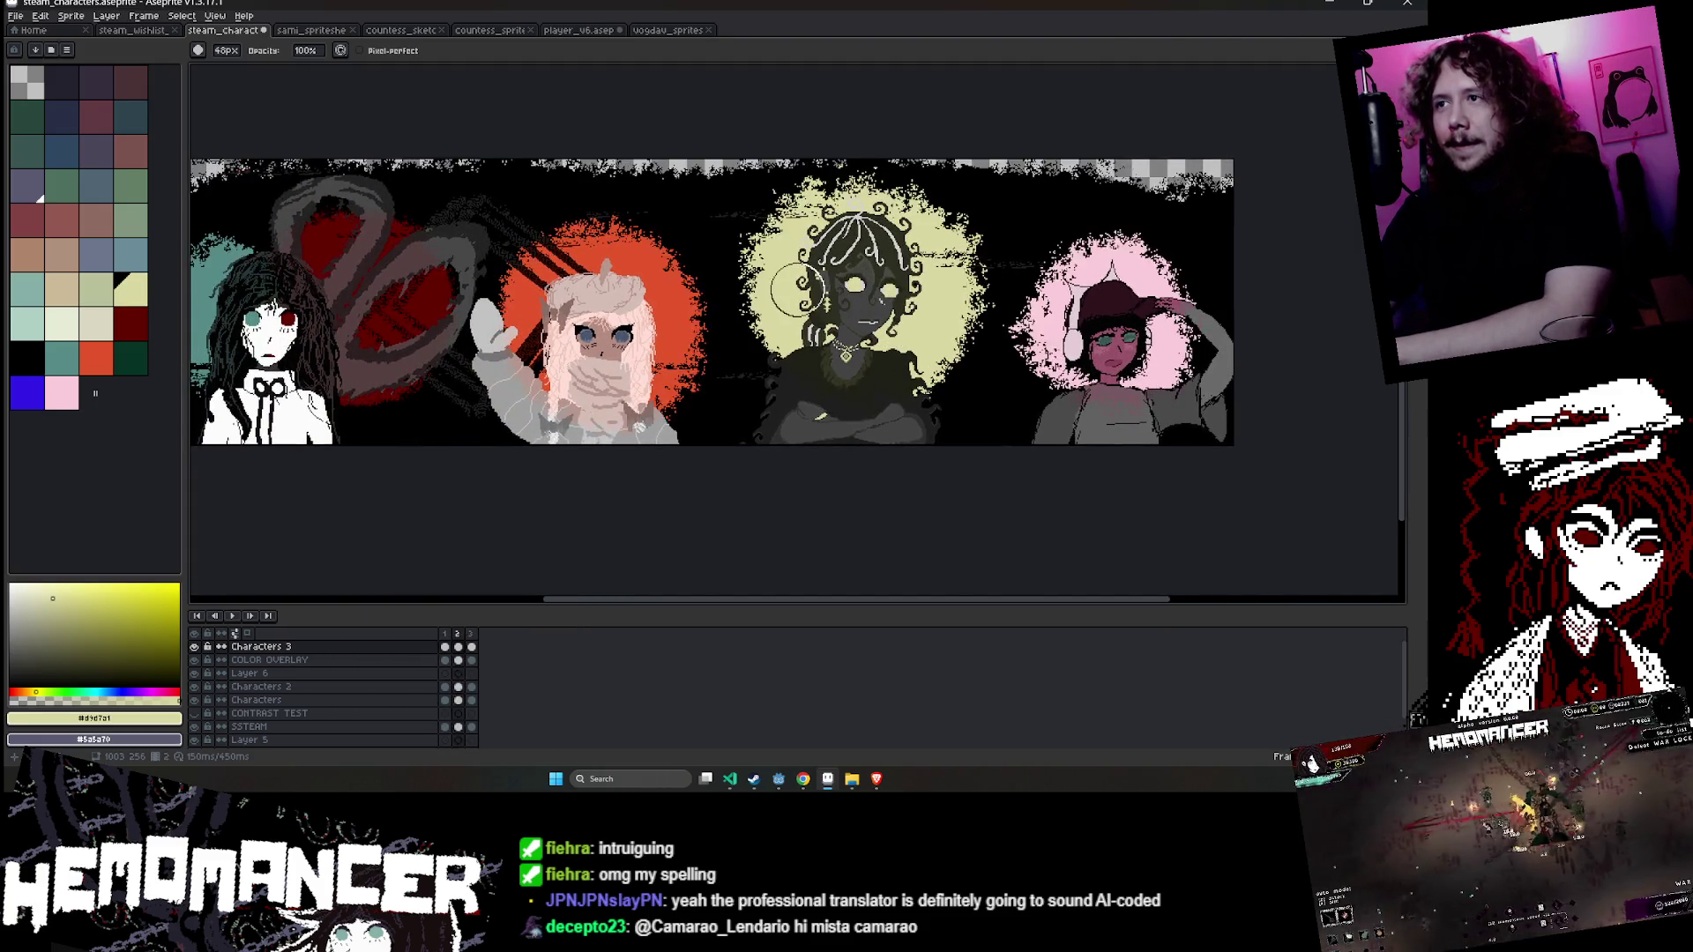
{"action": "scroll", "coordinate": [821, 285], "scroll_direction": "left", "scroll_amount": 2}
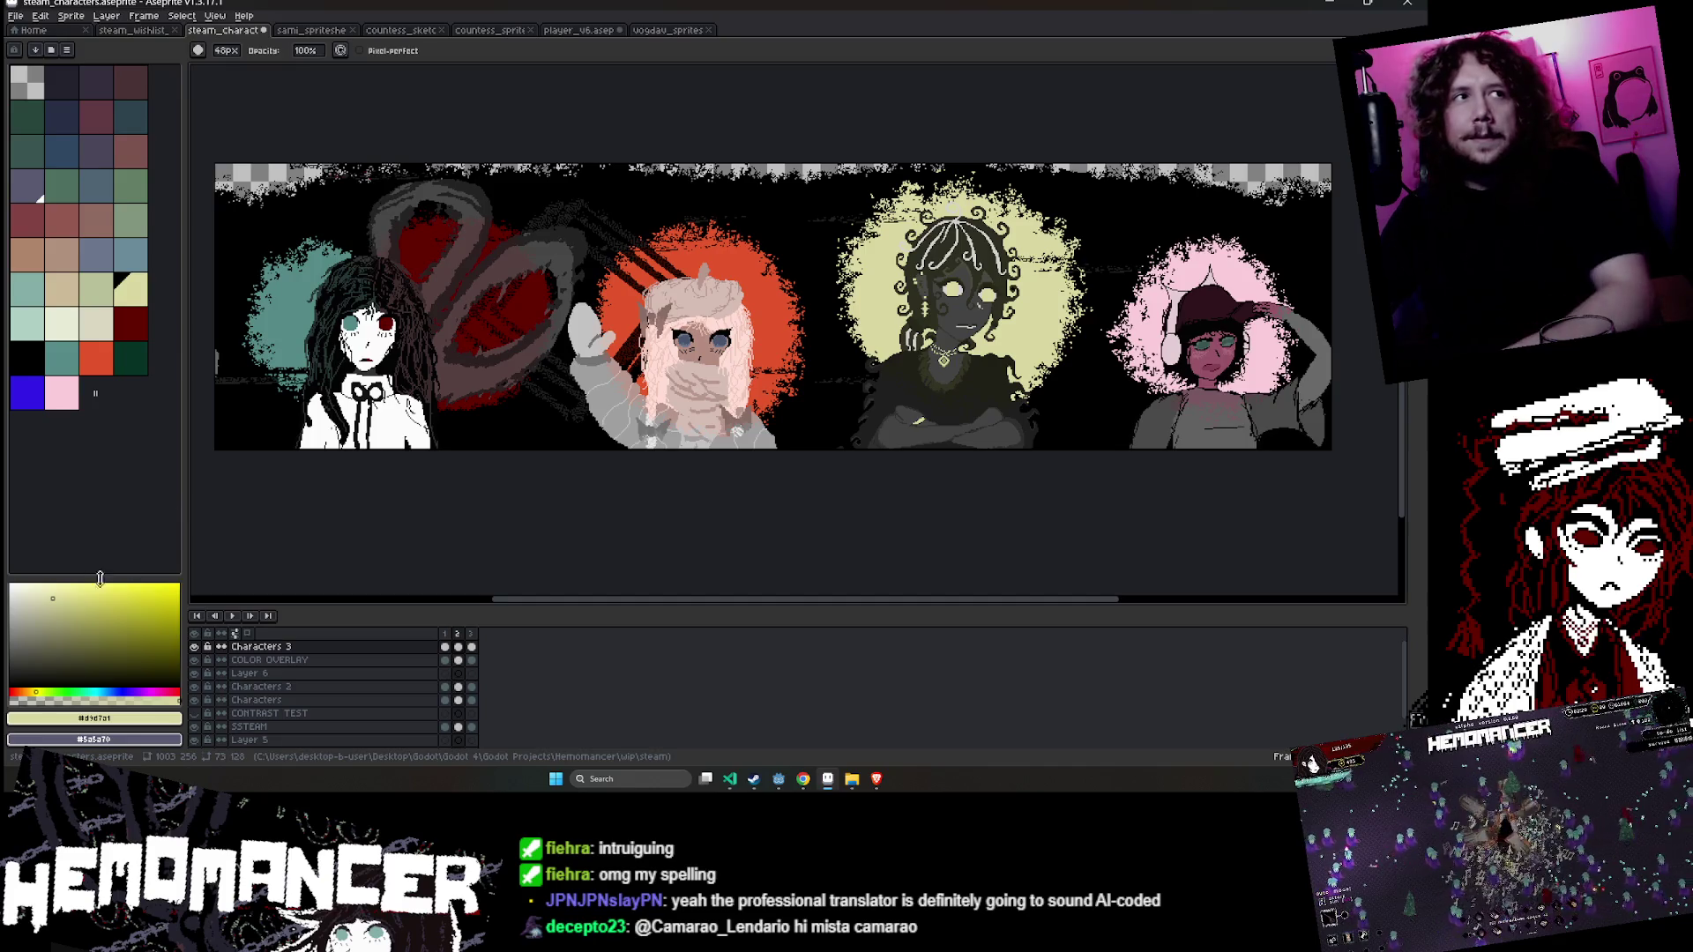
- Save the four-character banner .aseprite file twice with Ctrl+S
{"action": "key", "text": "ctrl+s"}
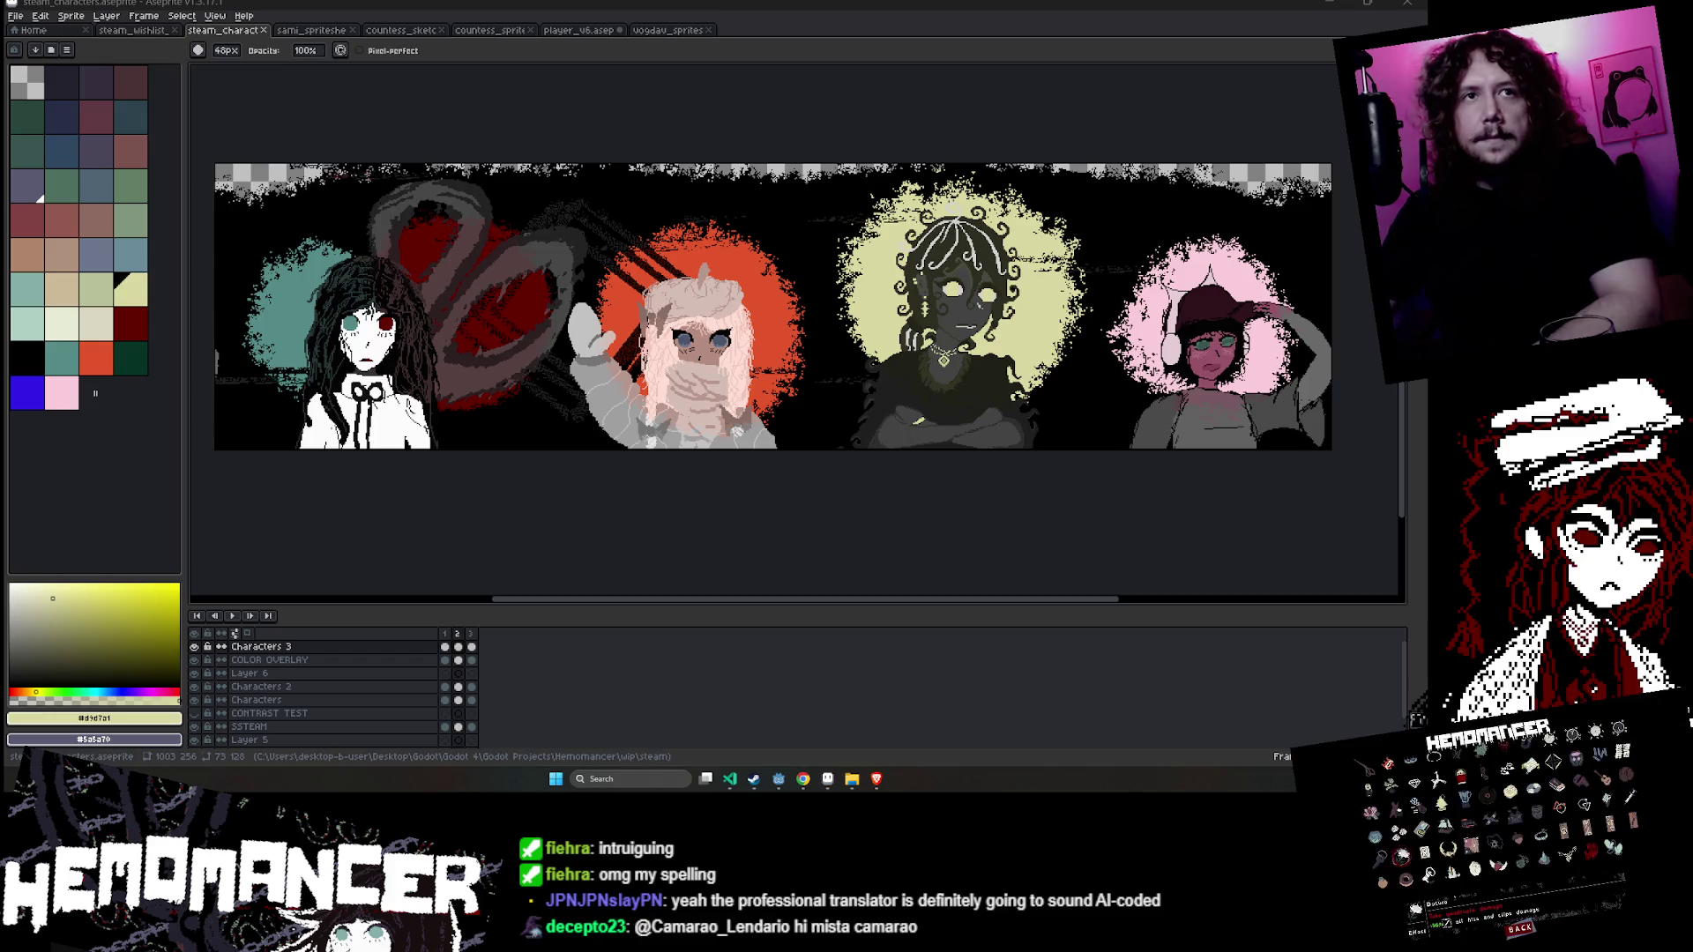
{"action": "key", "text": "ctrl+s"}
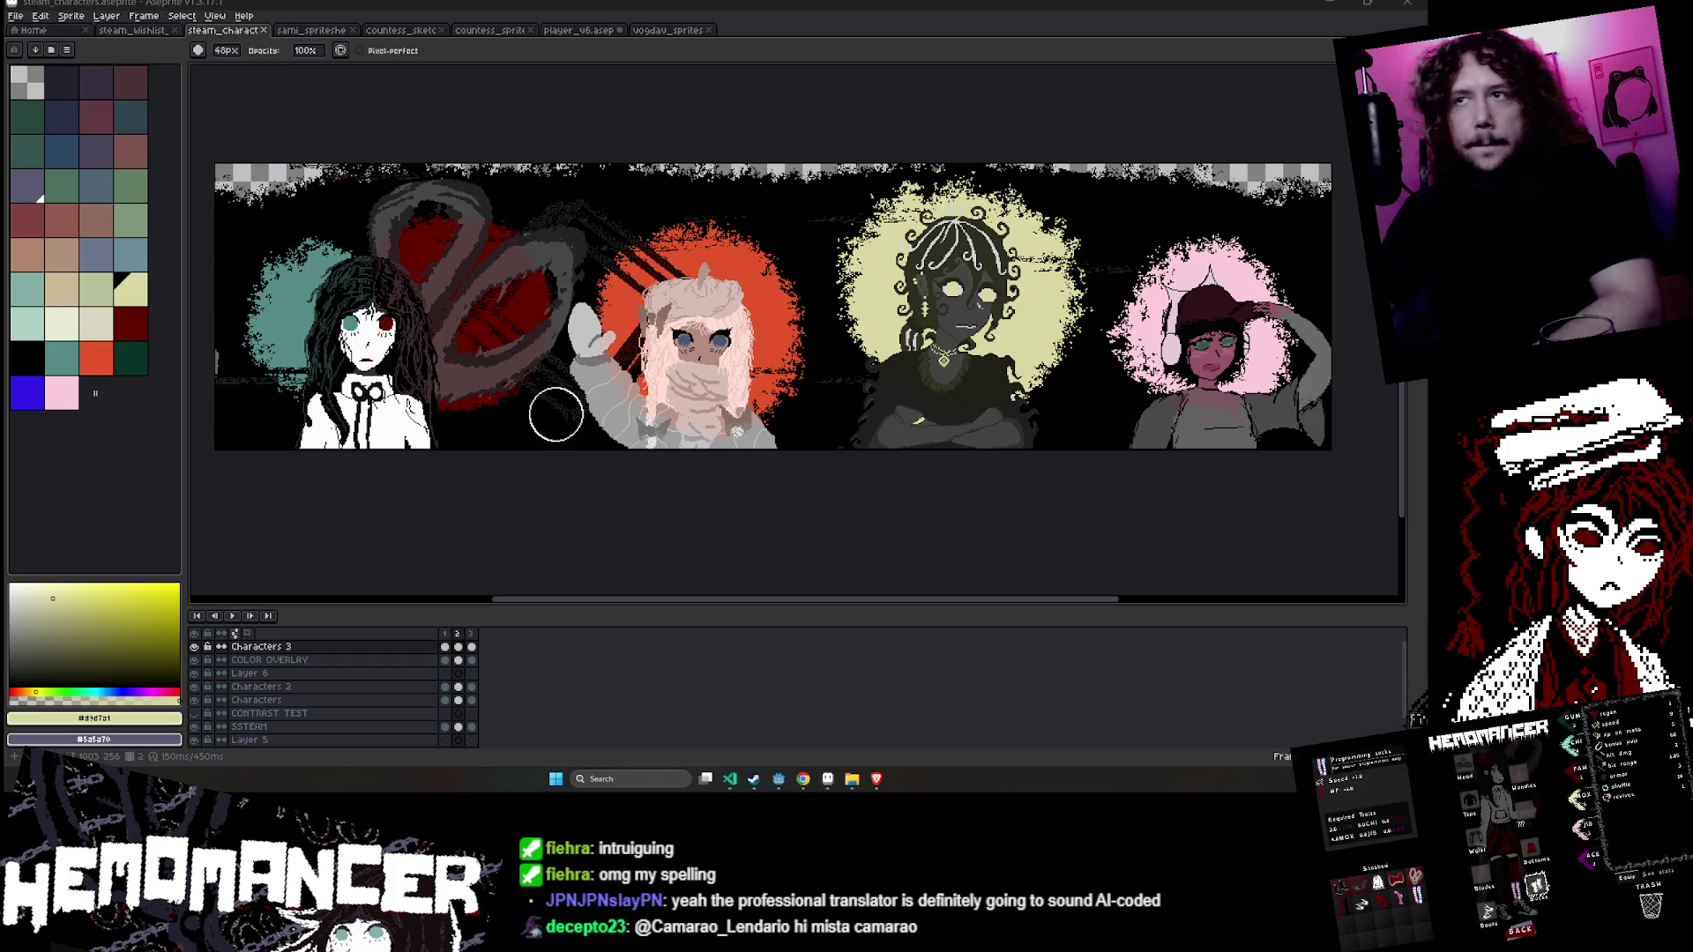
- Start playback, then select the COLOR OVERLAY layer with black and the one-pixel pencil
{"action": "key", "text": "Return"}
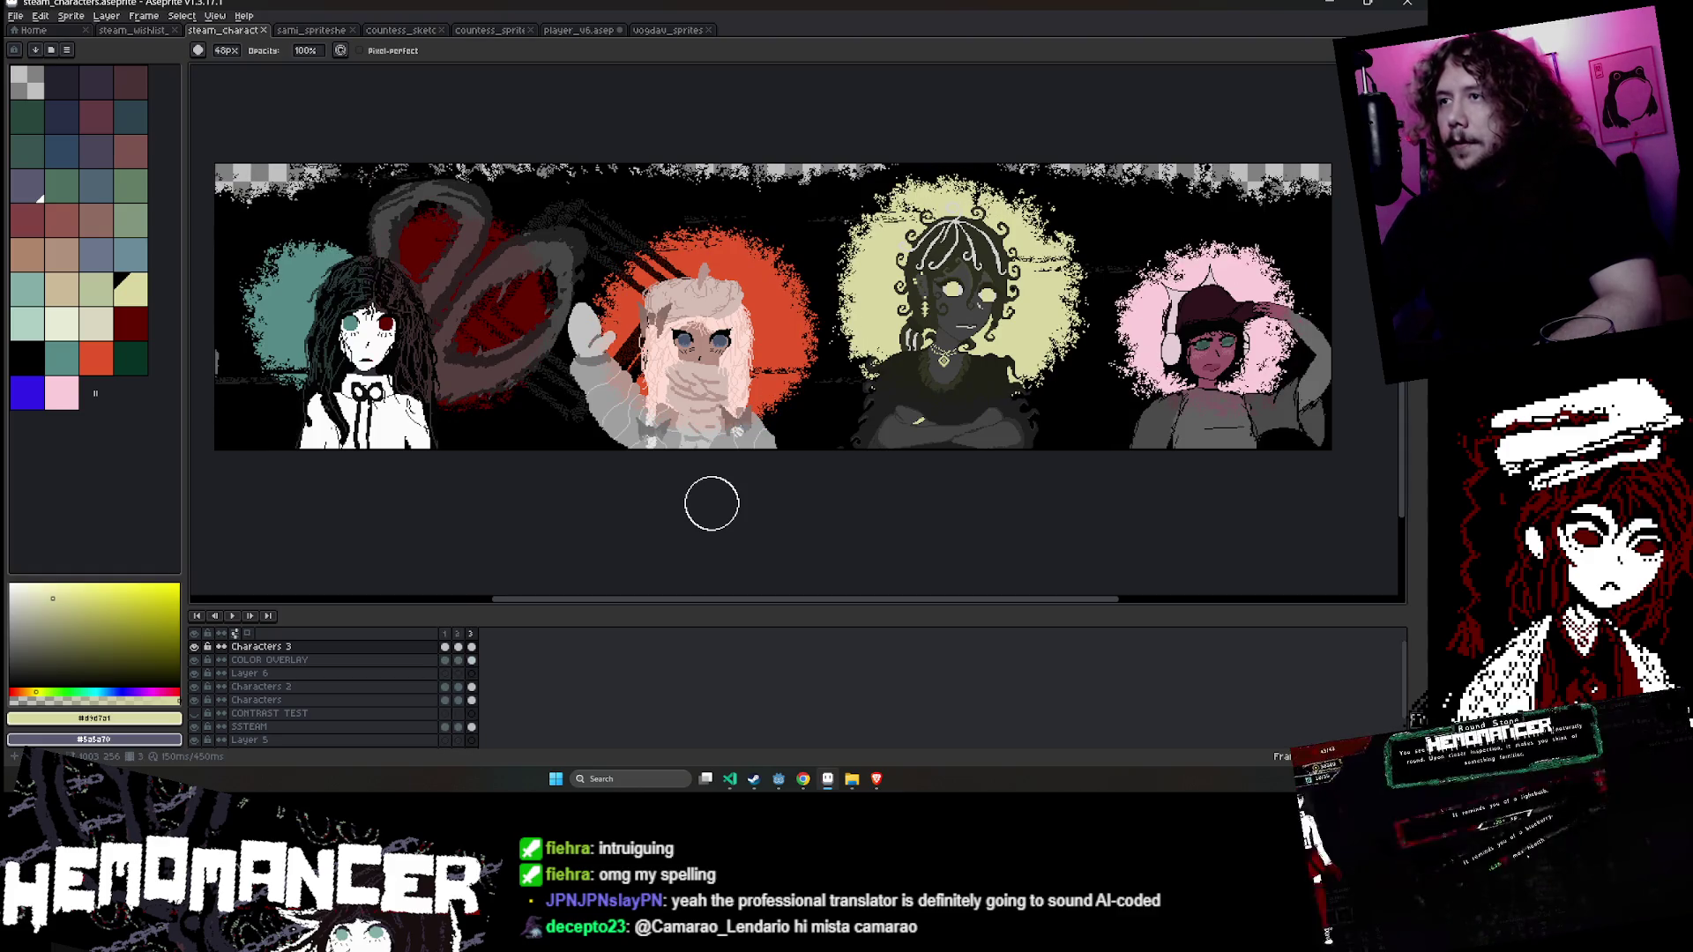
{"action": "left_click_drag", "start_coordinate": [967, 303], "coordinate": [955, 314]}
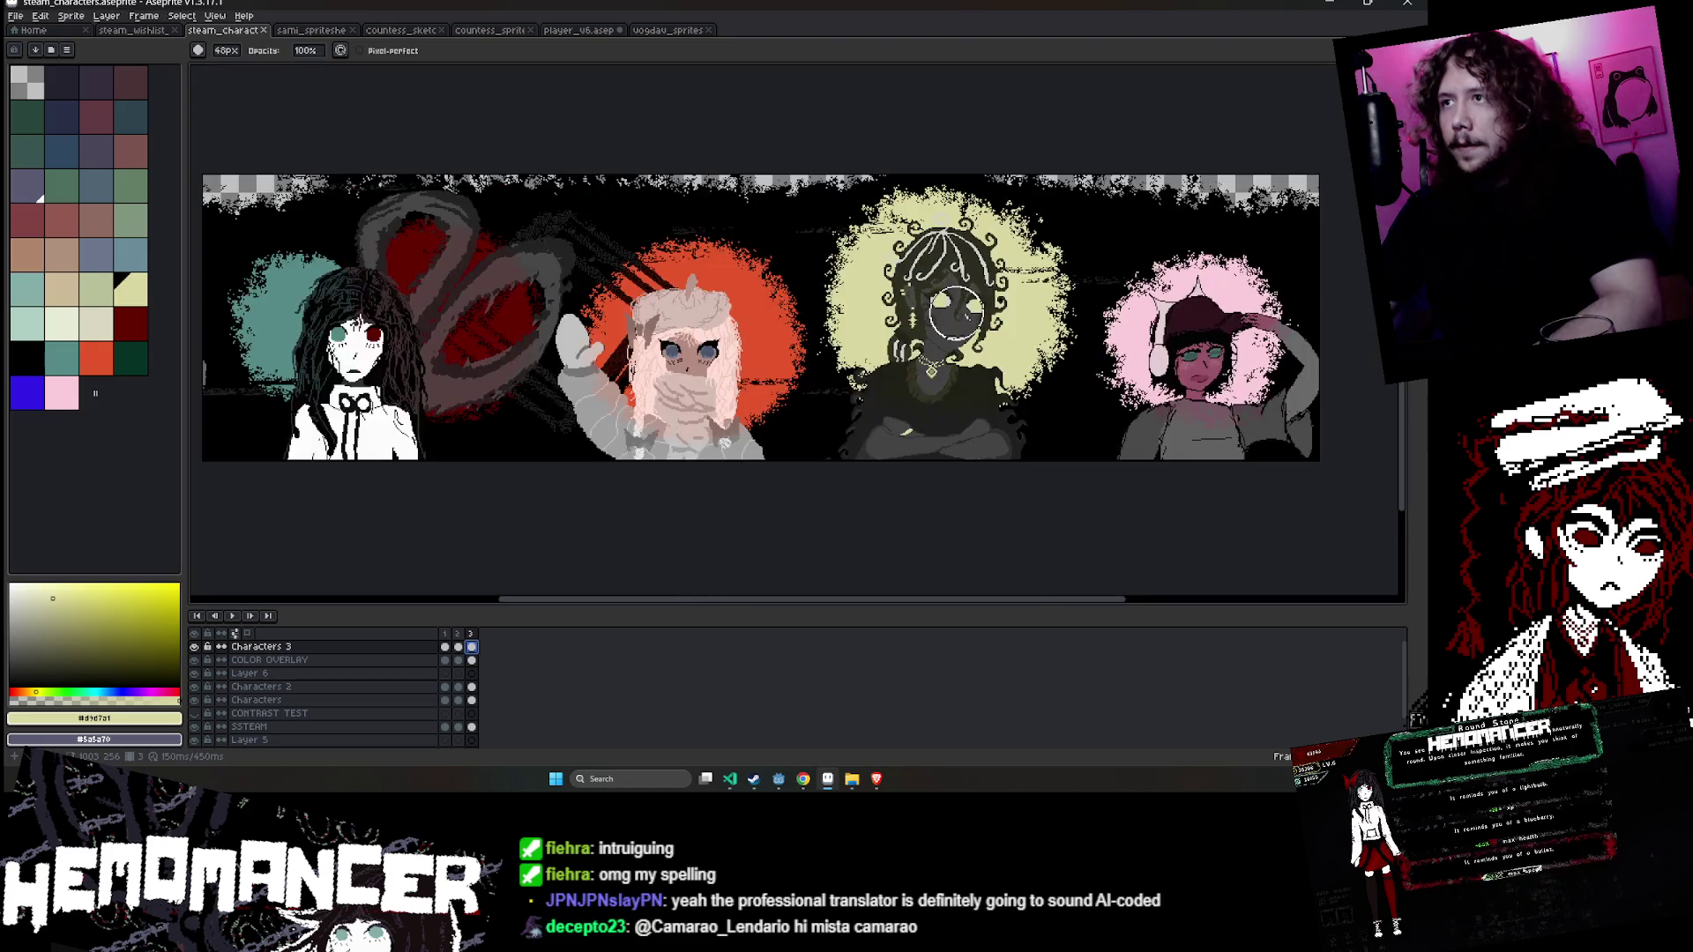
{"action": "scroll", "coordinate": [942, 431], "scroll_direction": "up", "scroll_amount": 2}
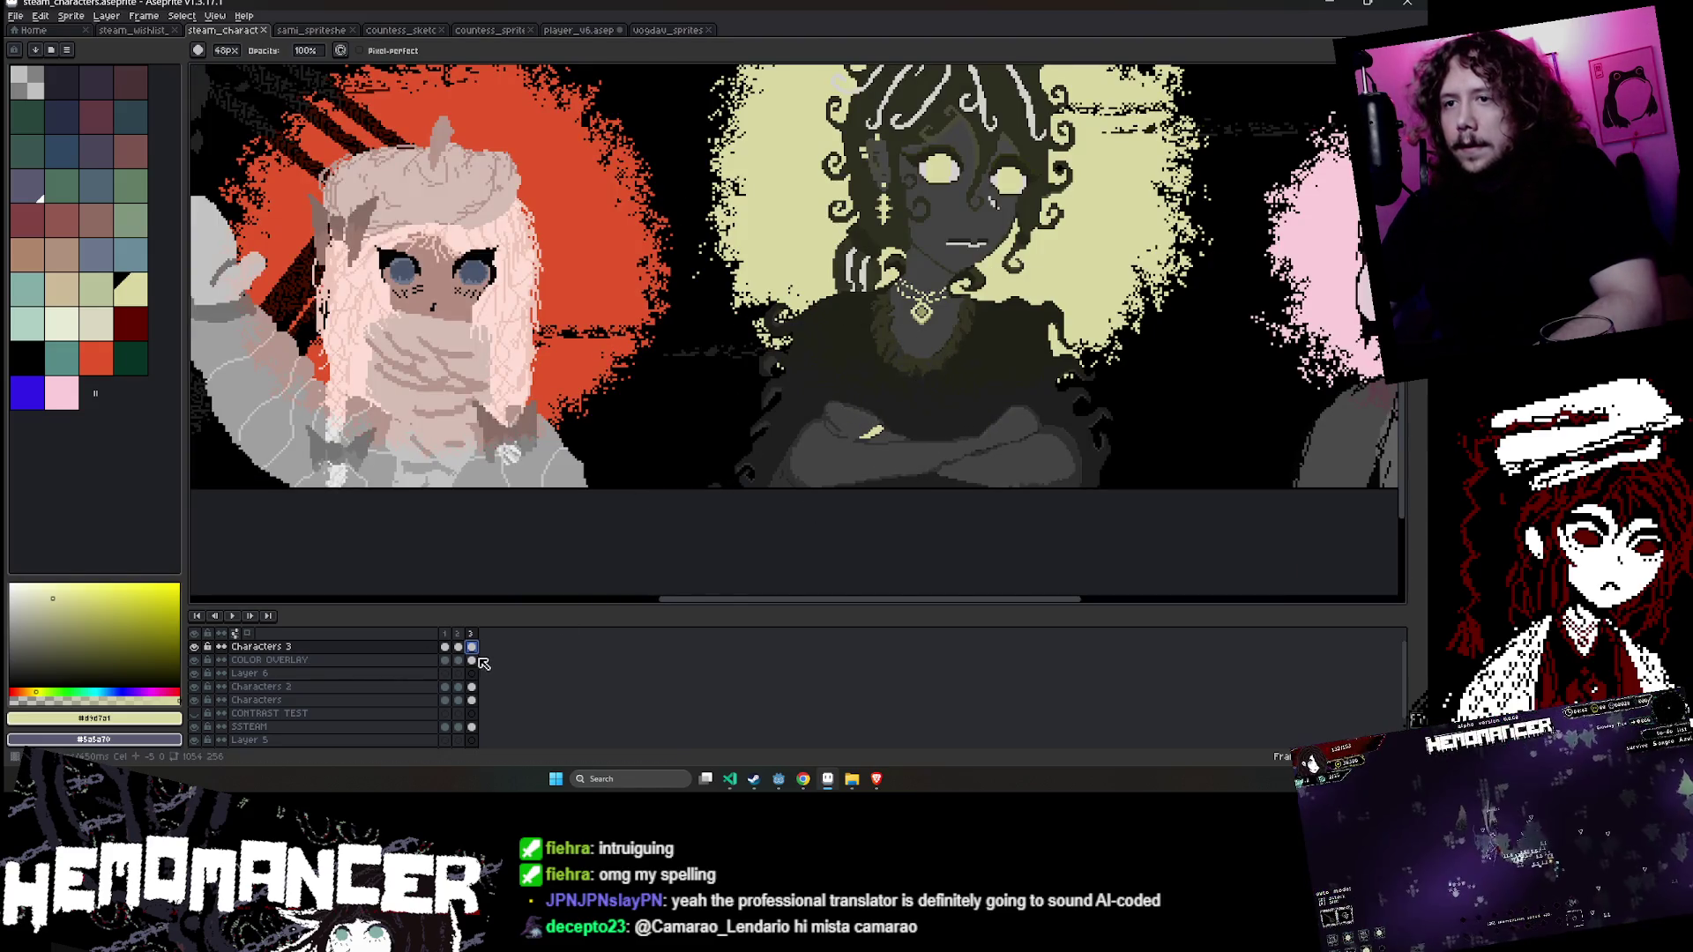
{"action": "left_click", "coordinate": [269, 659]}
{"action": "scroll", "coordinate": [831, 192], "scroll_direction": "up", "scroll_amount": 2}
{"action": "left_click", "coordinate": [560, 358], "text": "alt"}
{"action": "key", "text": "b"}
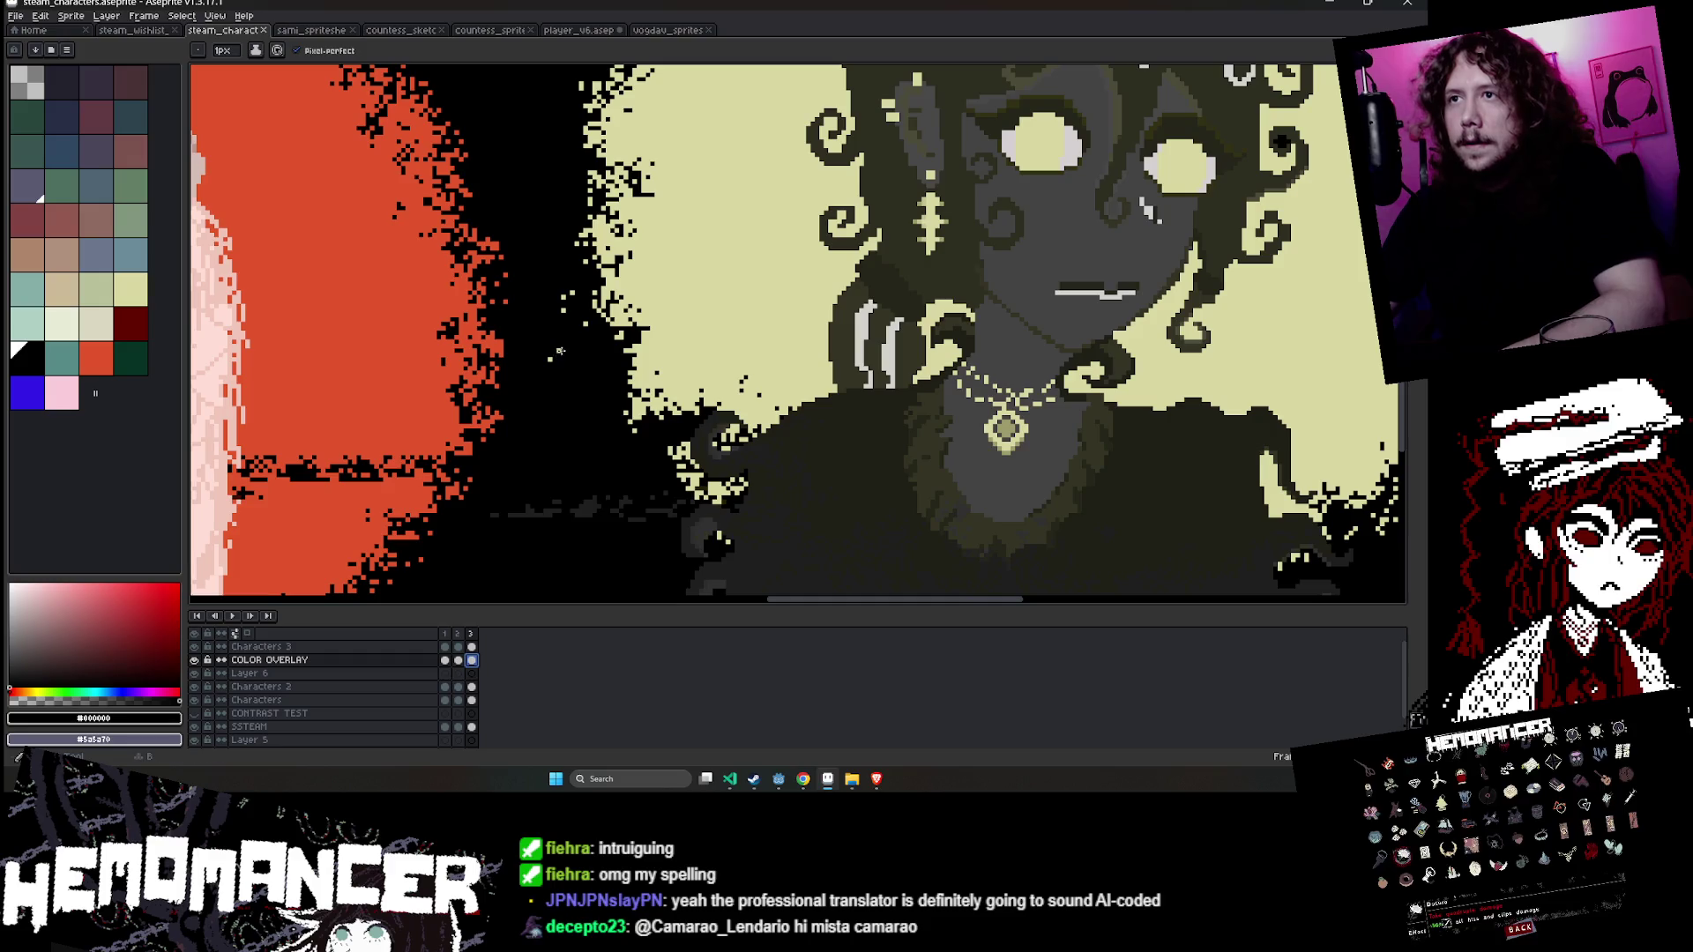
- Save the banner, bring its left side into view, and play the animation
{"action": "scroll", "coordinate": [548, 359], "scroll_direction": "down", "scroll_amount": 1}
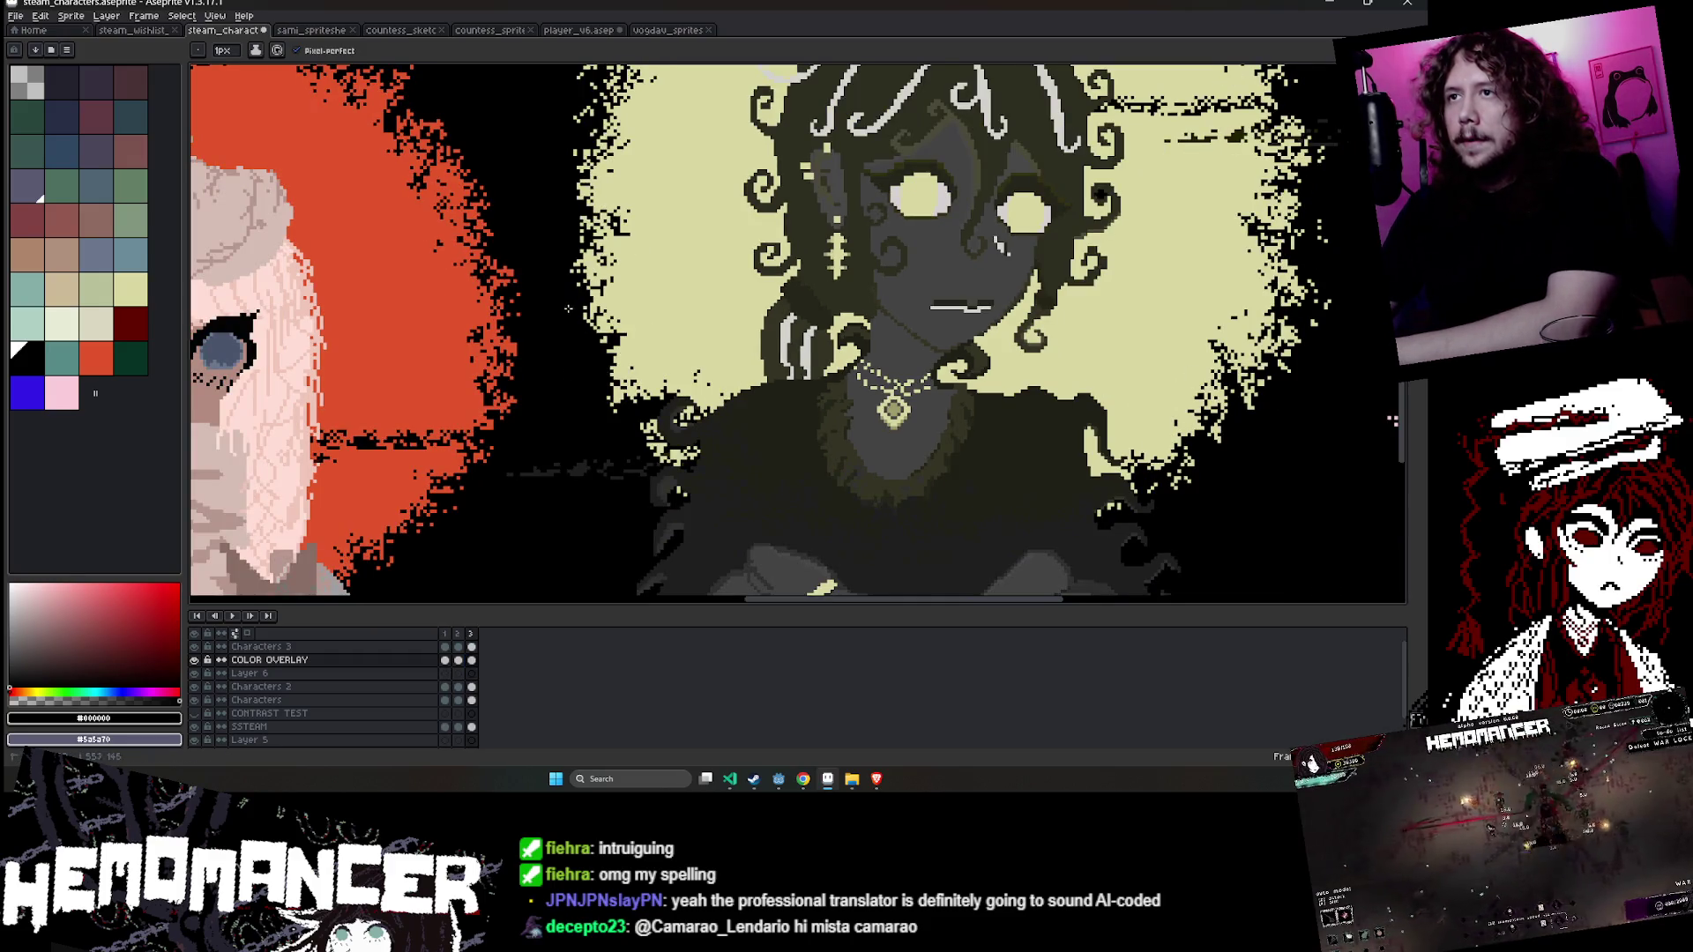
{"action": "scroll", "coordinate": [567, 308], "scroll_direction": "down", "scroll_amount": 3}
{"action": "scroll", "coordinate": [851, 475], "scroll_direction": "up", "scroll_amount": 1}
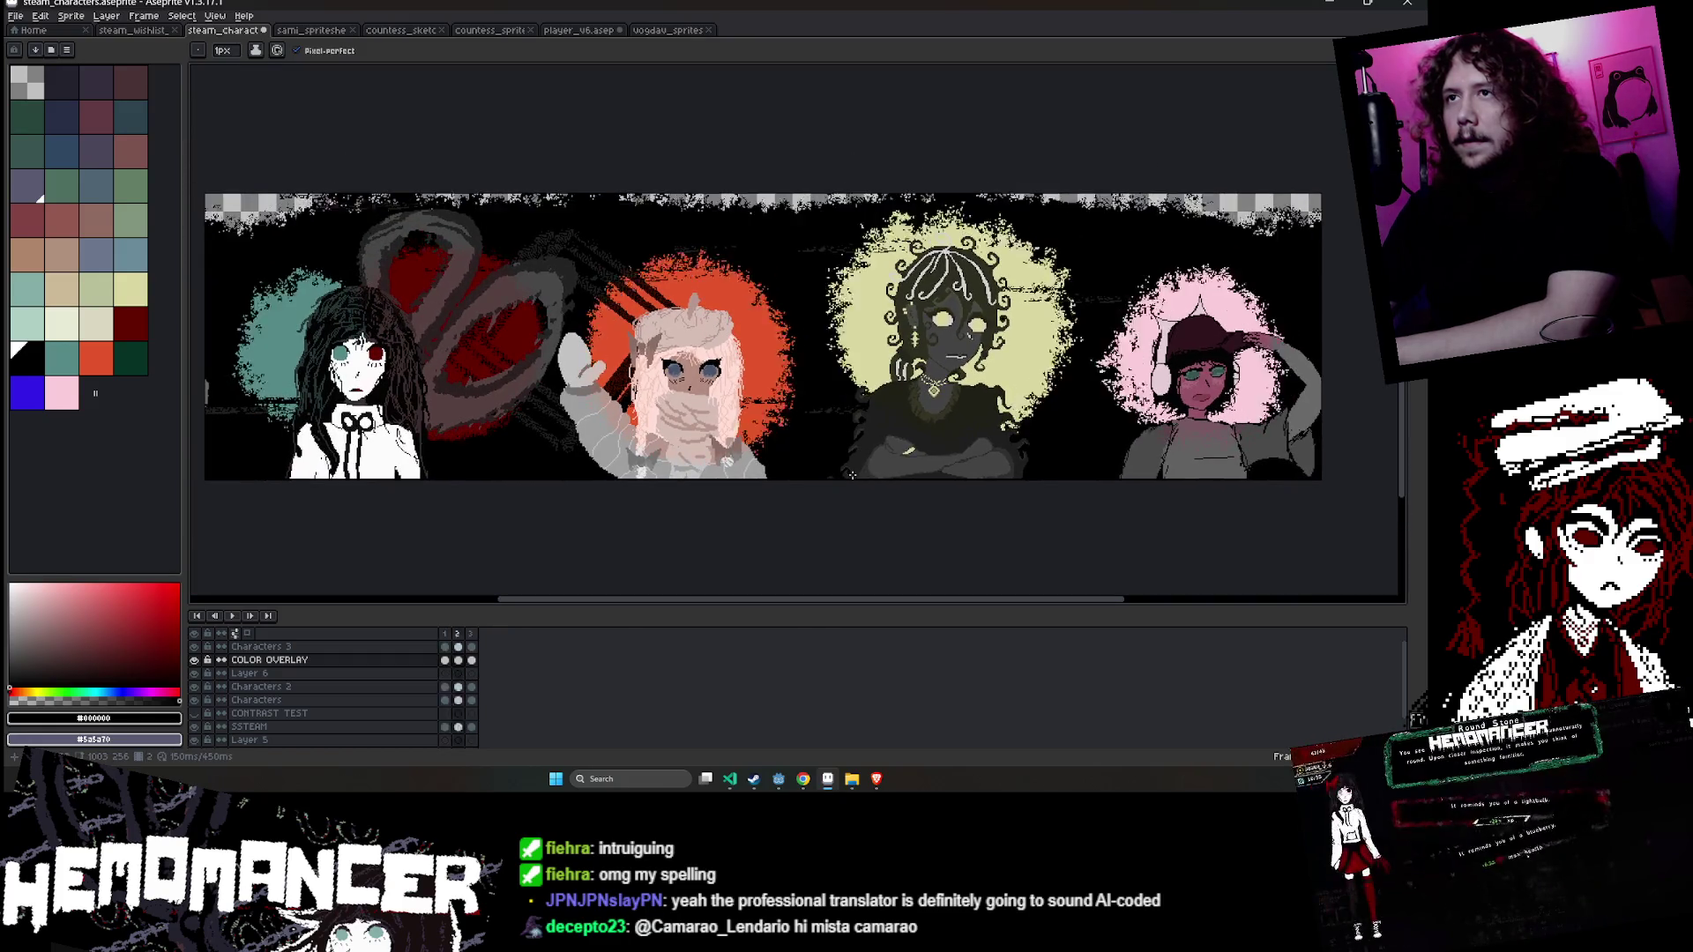
{"action": "scroll", "coordinate": [469, 264], "scroll_direction": "down", "scroll_amount": 2}
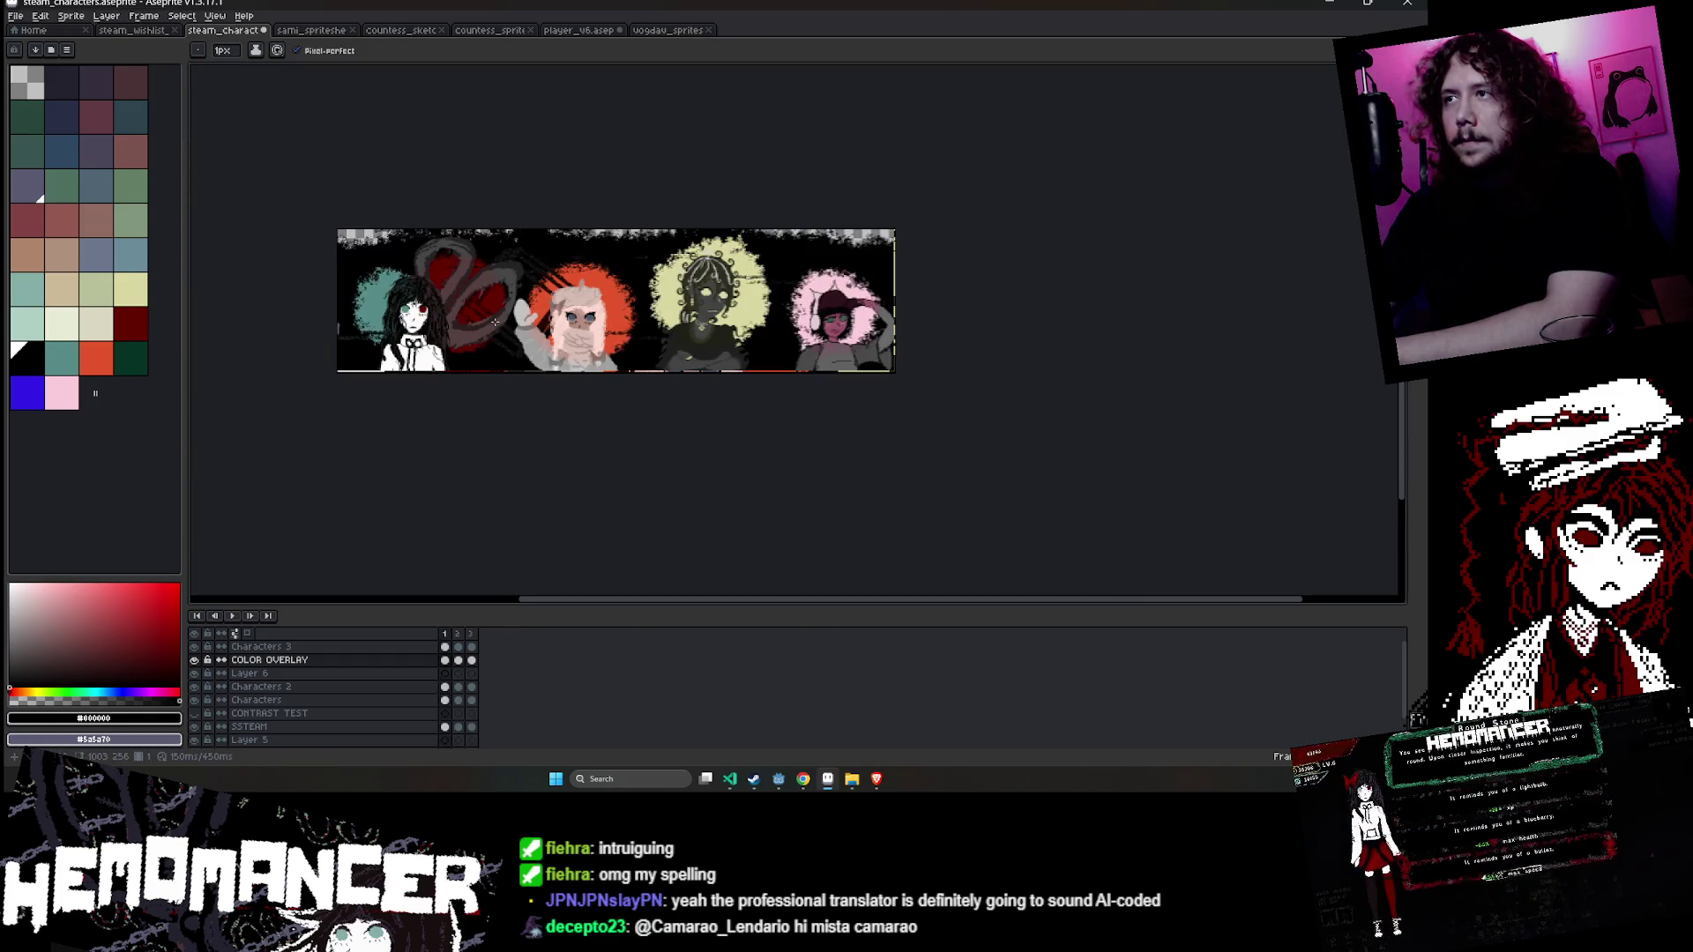
{"action": "scroll", "coordinate": [495, 323], "scroll_direction": "up", "scroll_amount": 2}
{"action": "scroll", "coordinate": [494, 323], "scroll_direction": "down", "scroll_amount": 1}
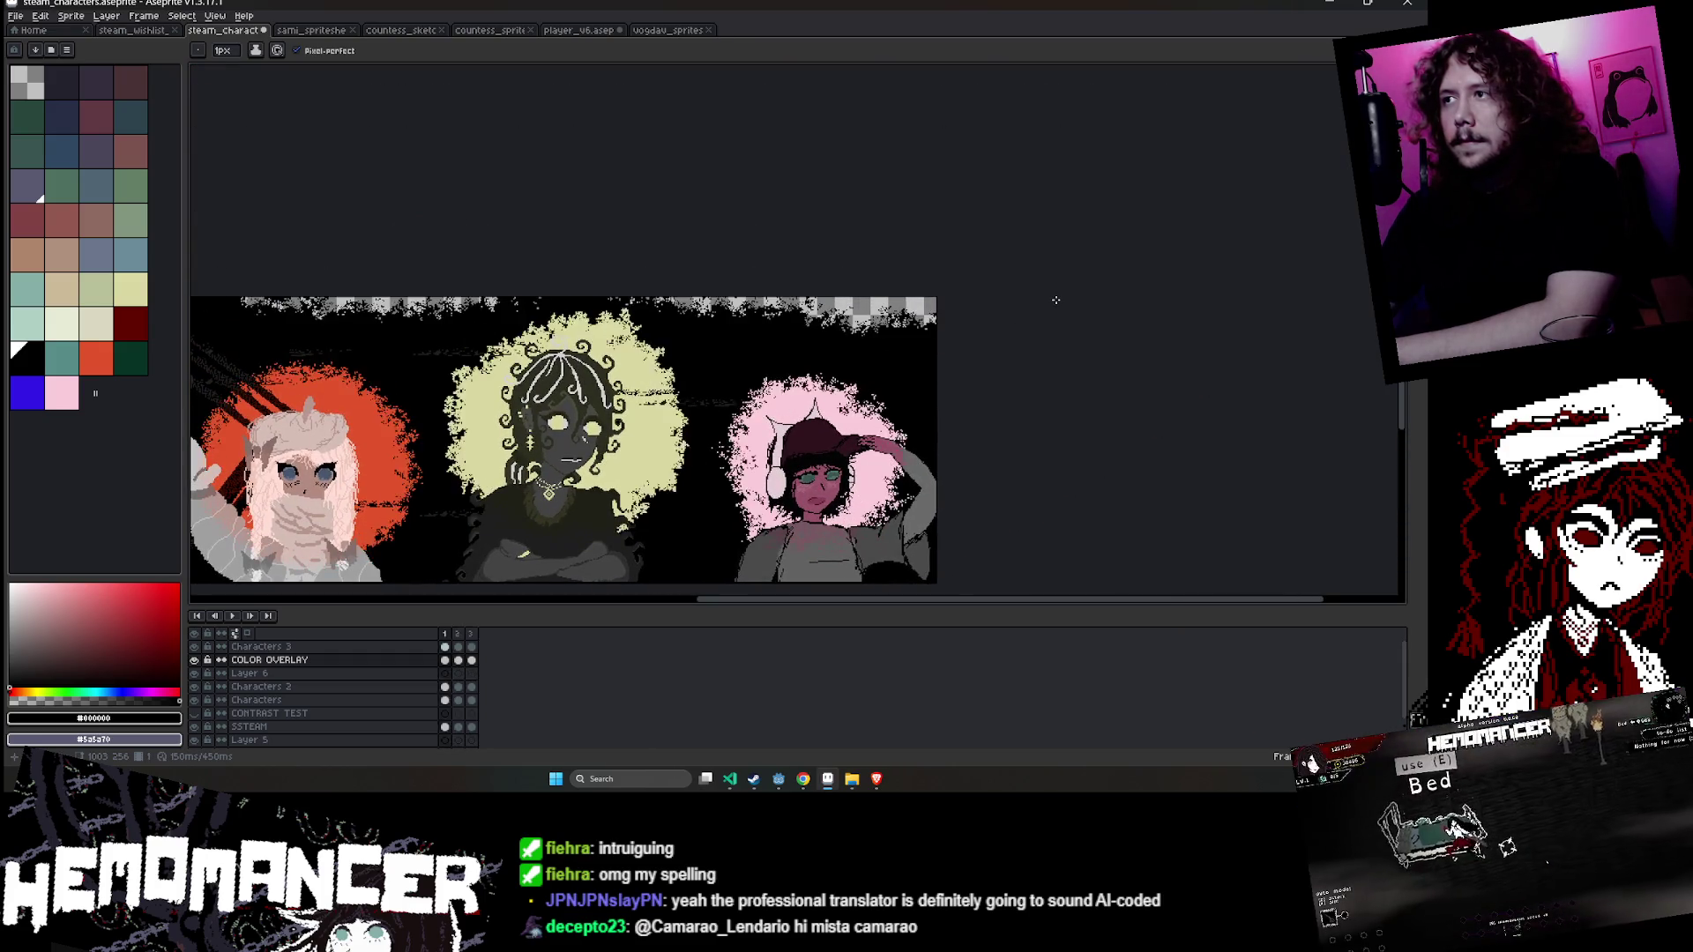
{"action": "scroll", "coordinate": [1183, 256], "scroll_direction": "down", "scroll_amount": 1}
{"action": "scroll", "coordinate": [914, 257], "scroll_direction": "down", "scroll_amount": 1}
{"action": "key", "text": "ctrl+s"}
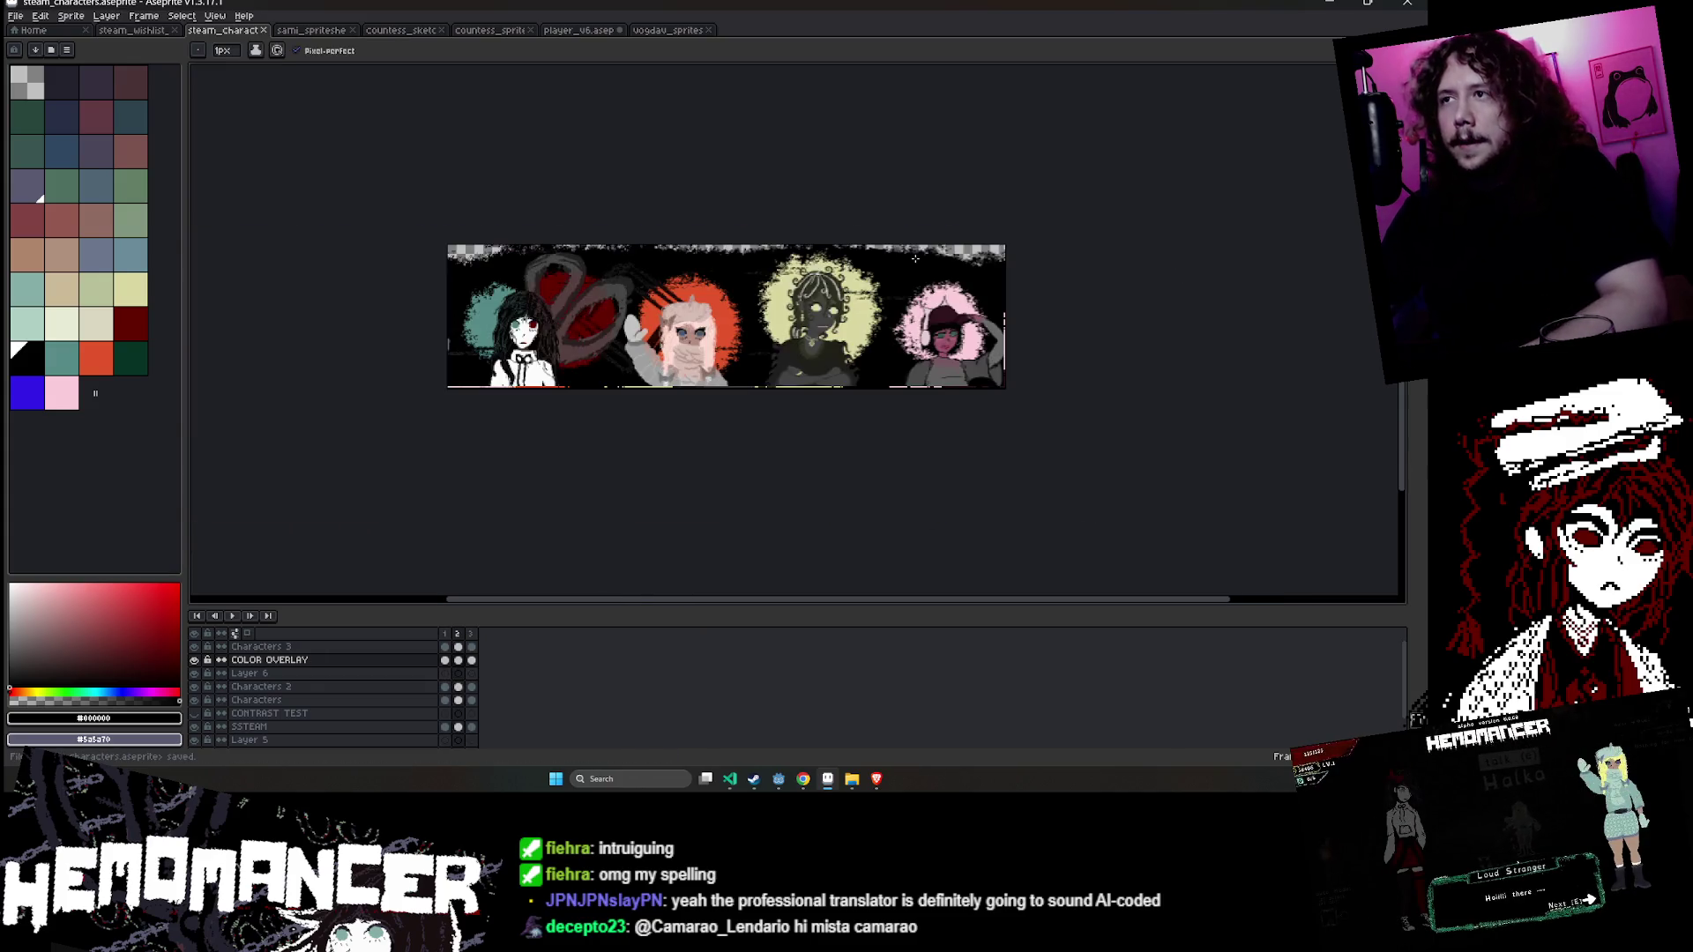
{"action": "scroll", "coordinate": [914, 258], "scroll_direction": "up", "scroll_amount": 1}
{"action": "left_click_drag", "start_coordinate": [336, 253], "coordinate": [617, 299]}
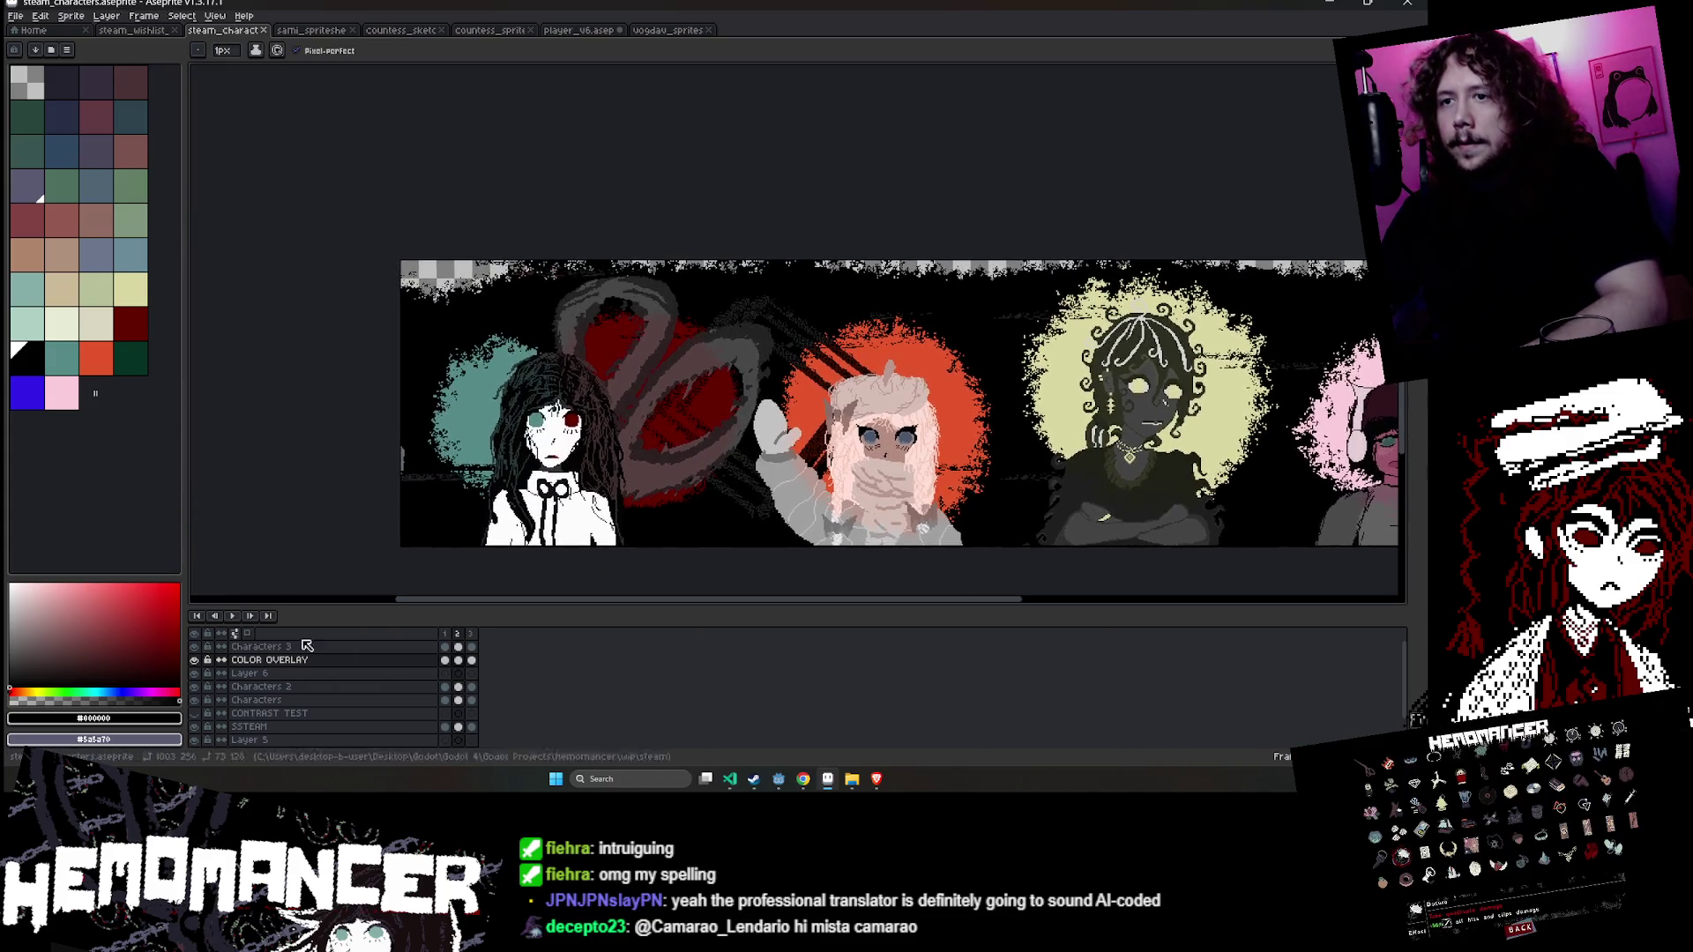
{"action": "left_click", "coordinate": [230, 616]}
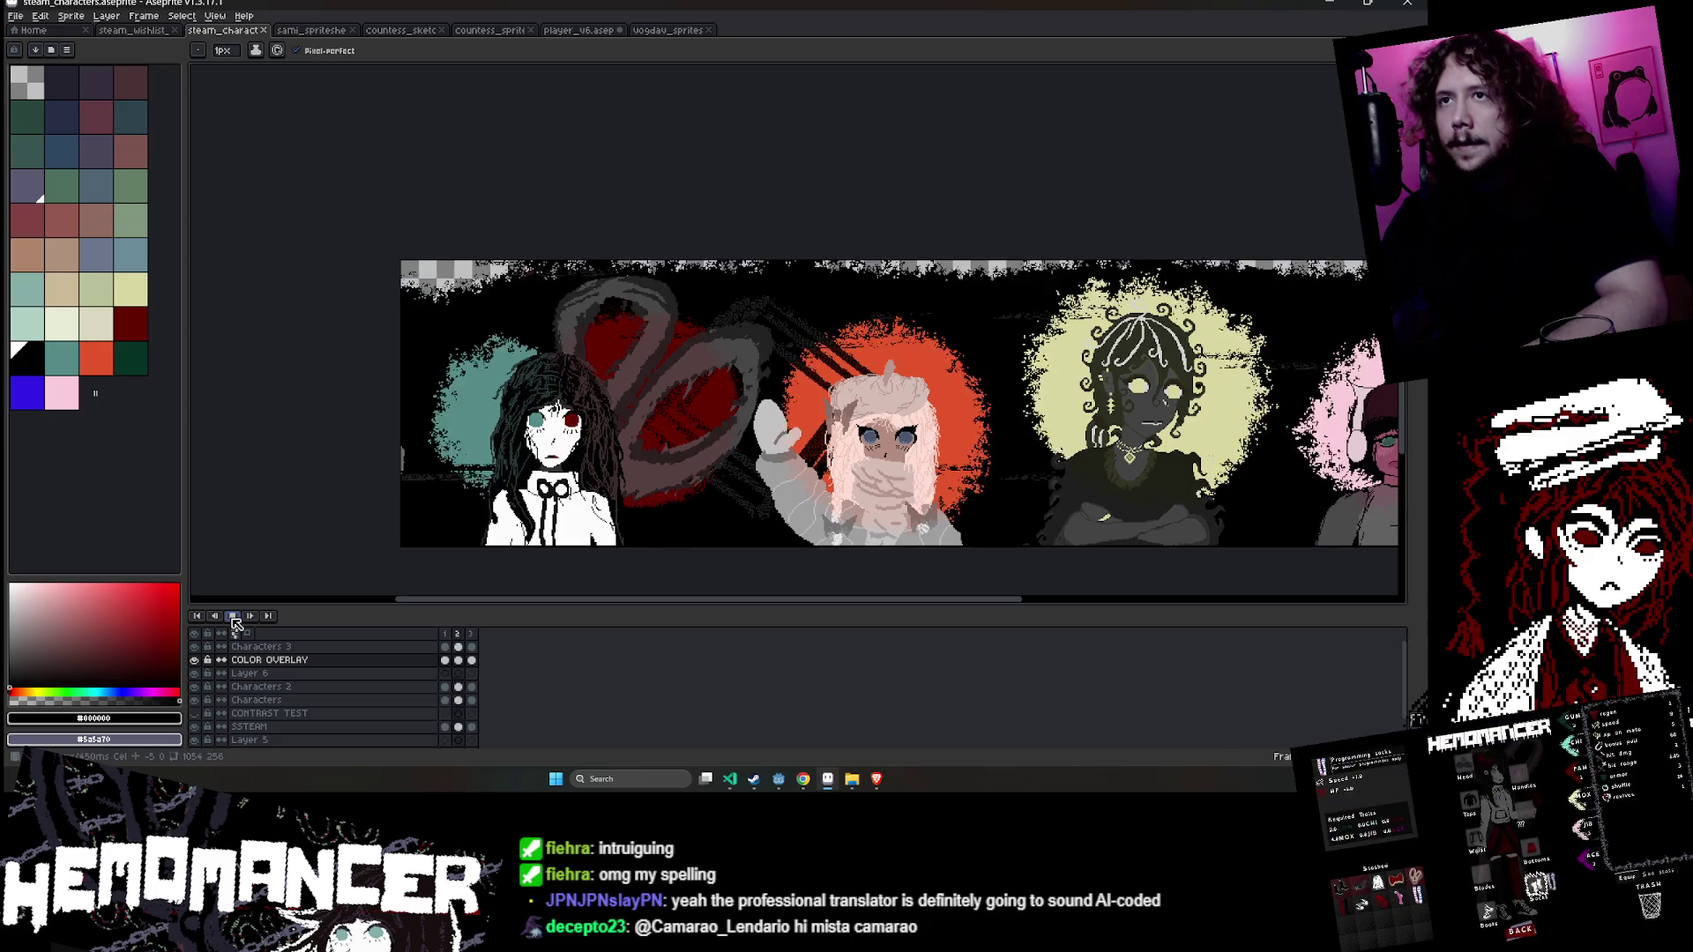
- Stop playback and set View > Tiled Mode to Tiled in X Axis
{"action": "left_click", "coordinate": [230, 616]}
{"action": "left_click", "coordinate": [75, 16]}
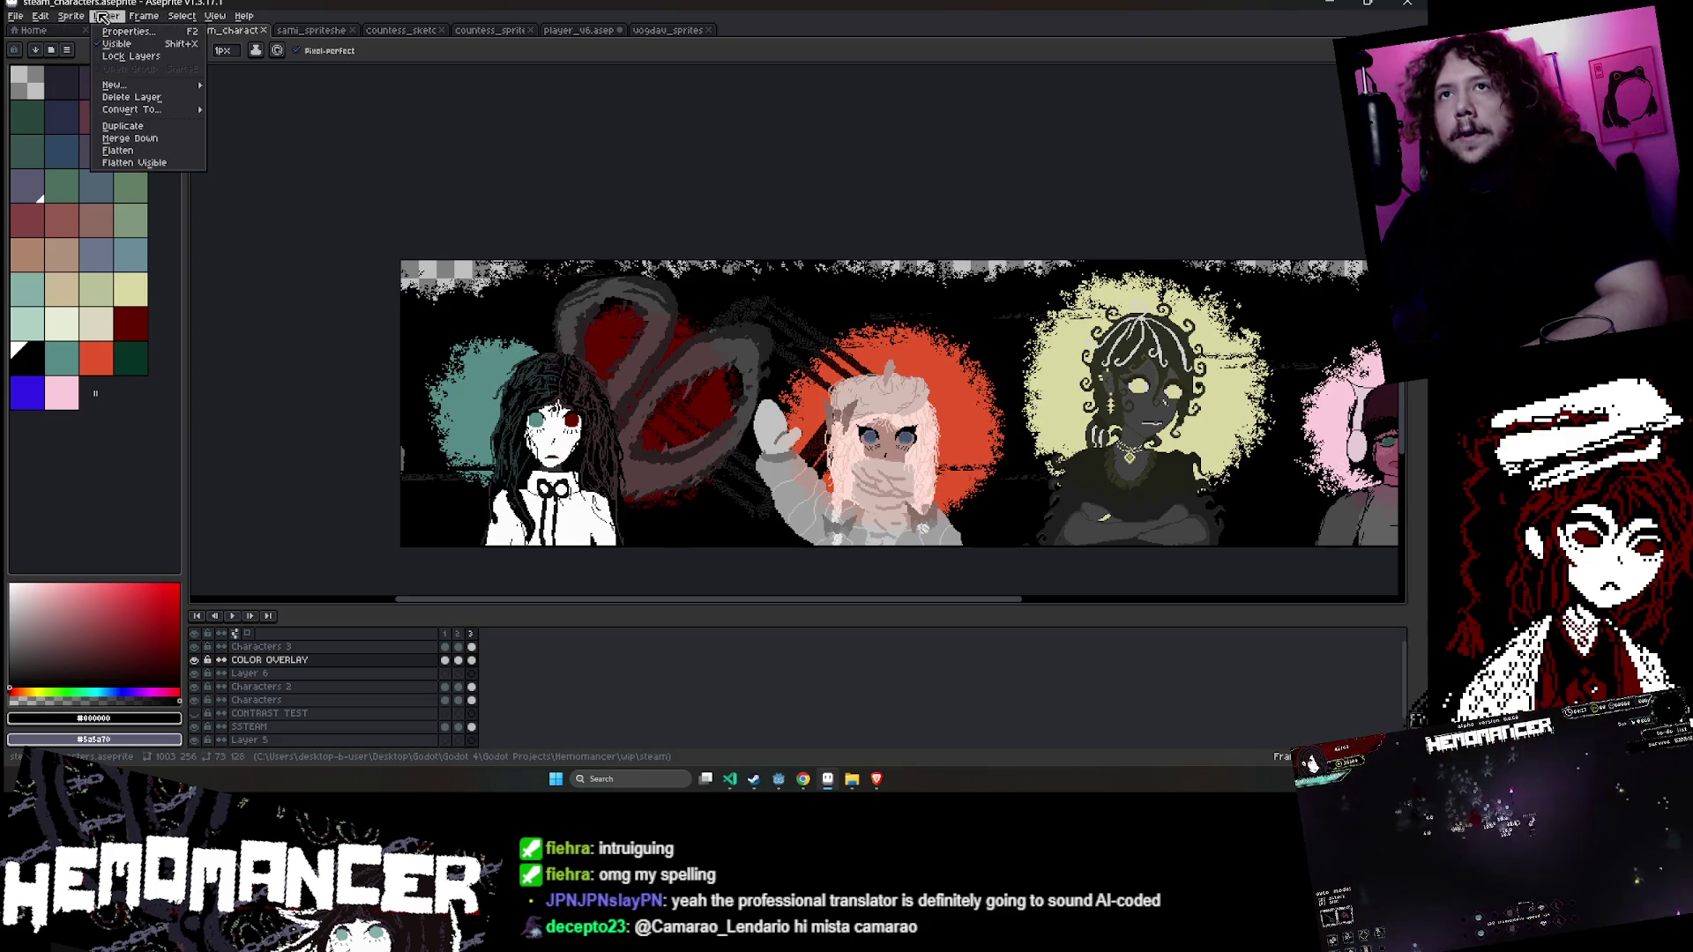
{"action": "left_click", "coordinate": [106, 16]}
{"action": "mouse_move", "coordinate": [138, 21]}
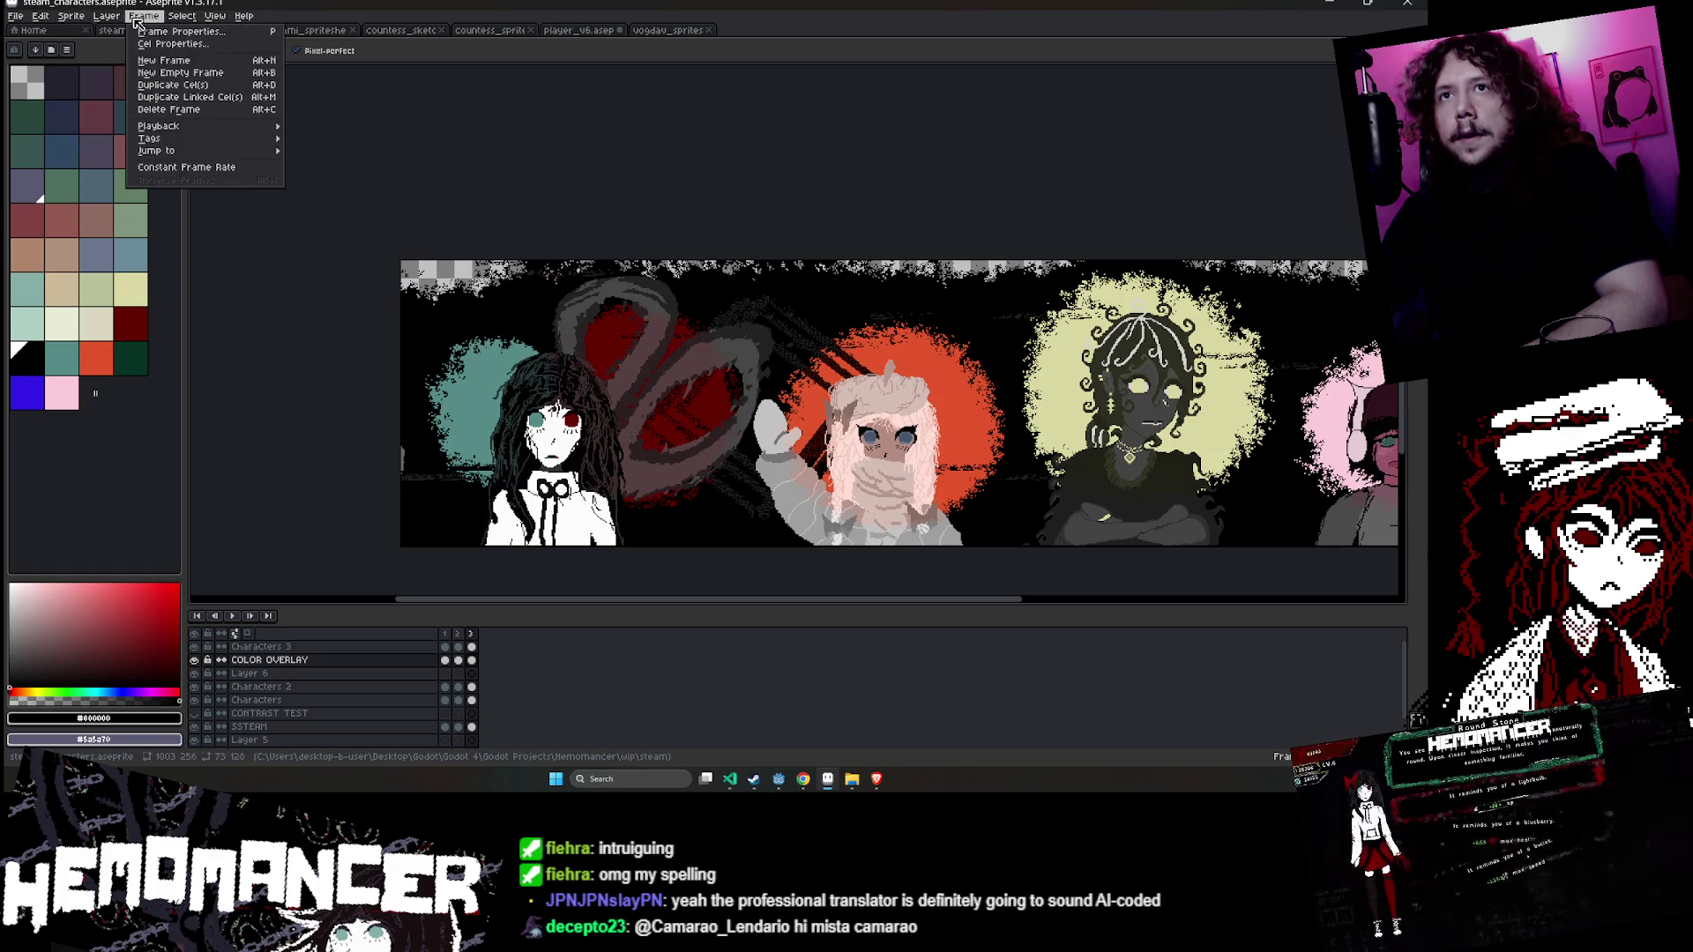
{"action": "mouse_move", "coordinate": [86, 22]}
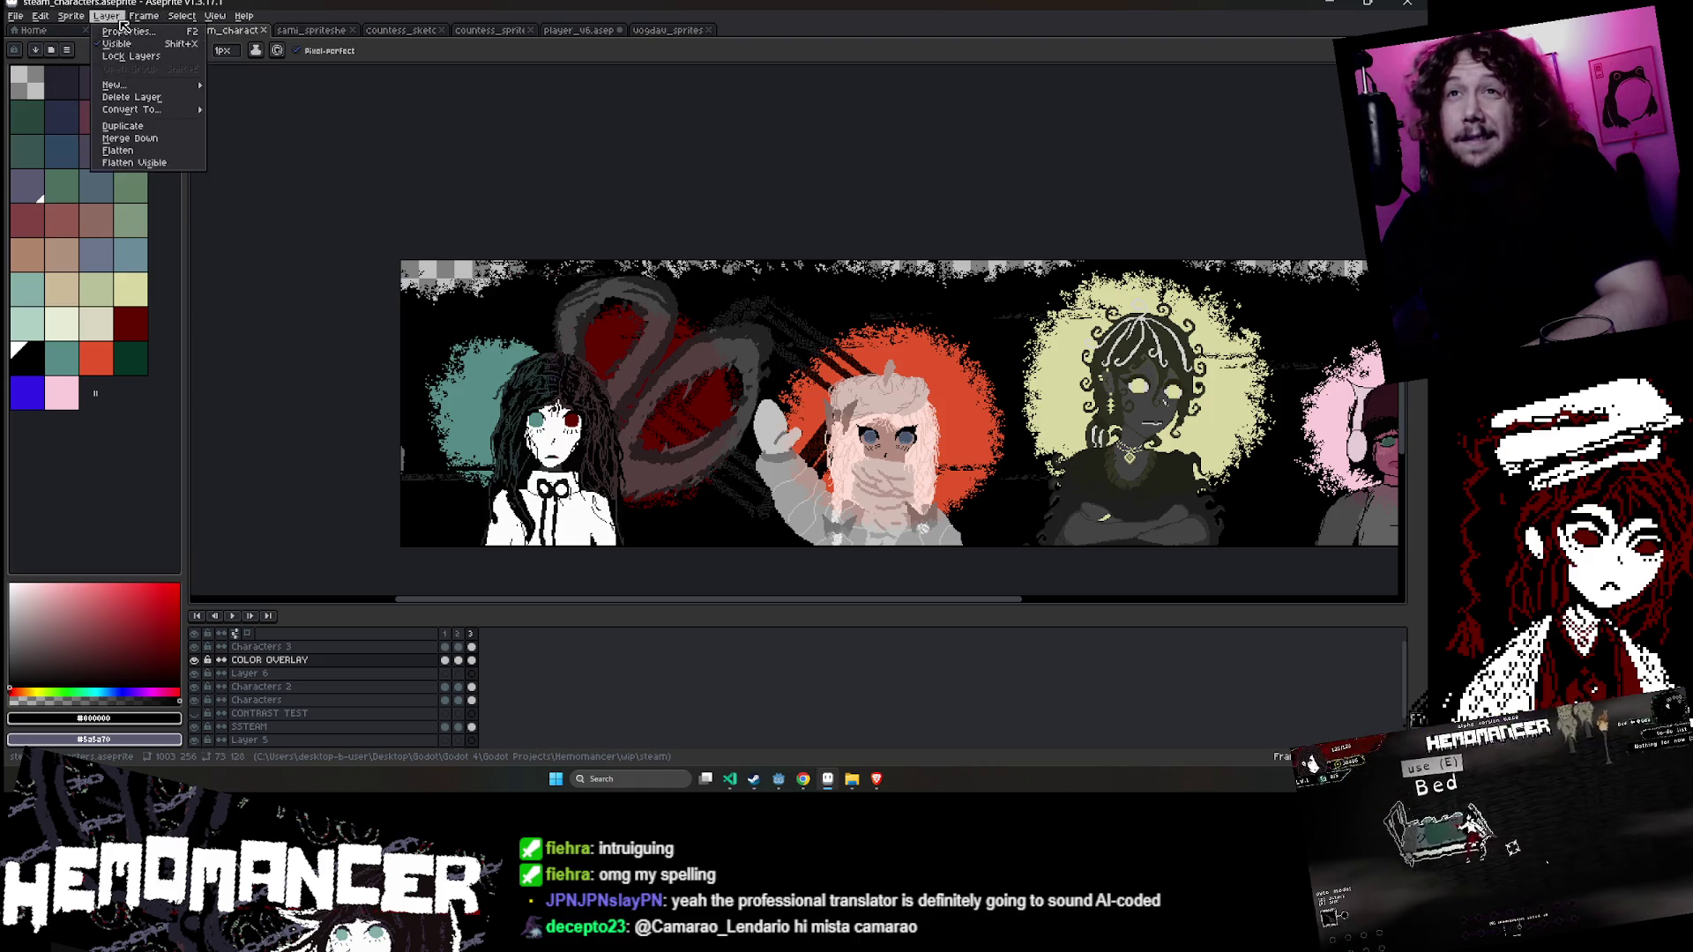
{"action": "mouse_move", "coordinate": [213, 24]}
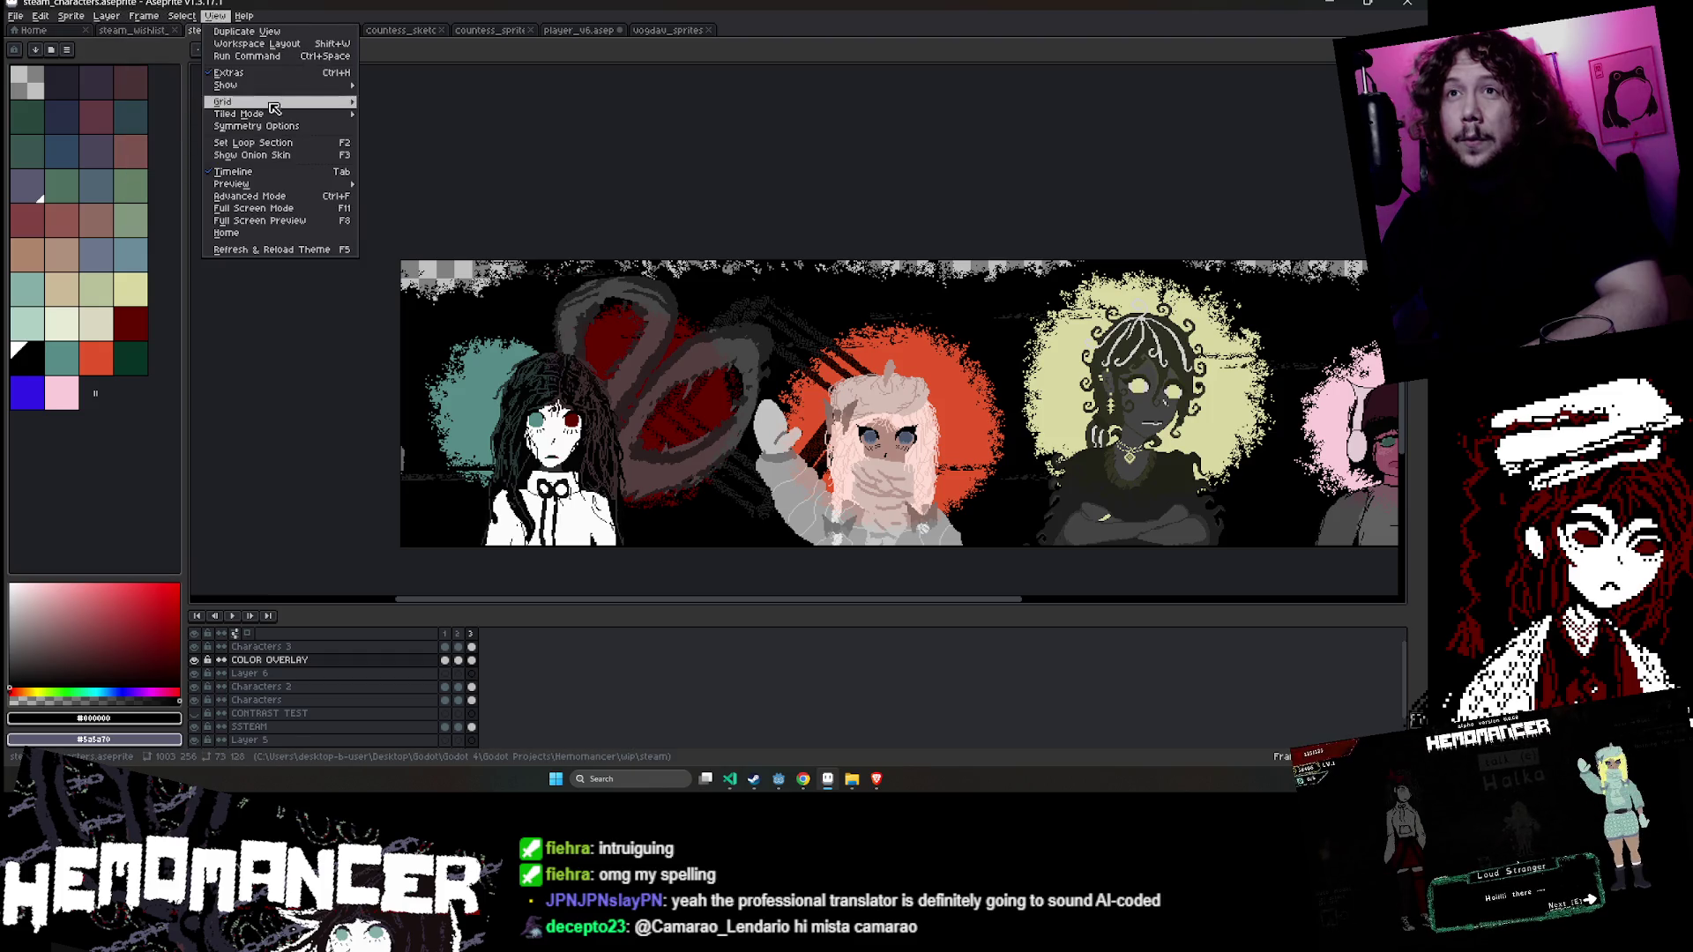
{"action": "mouse_move", "coordinate": [282, 114]}
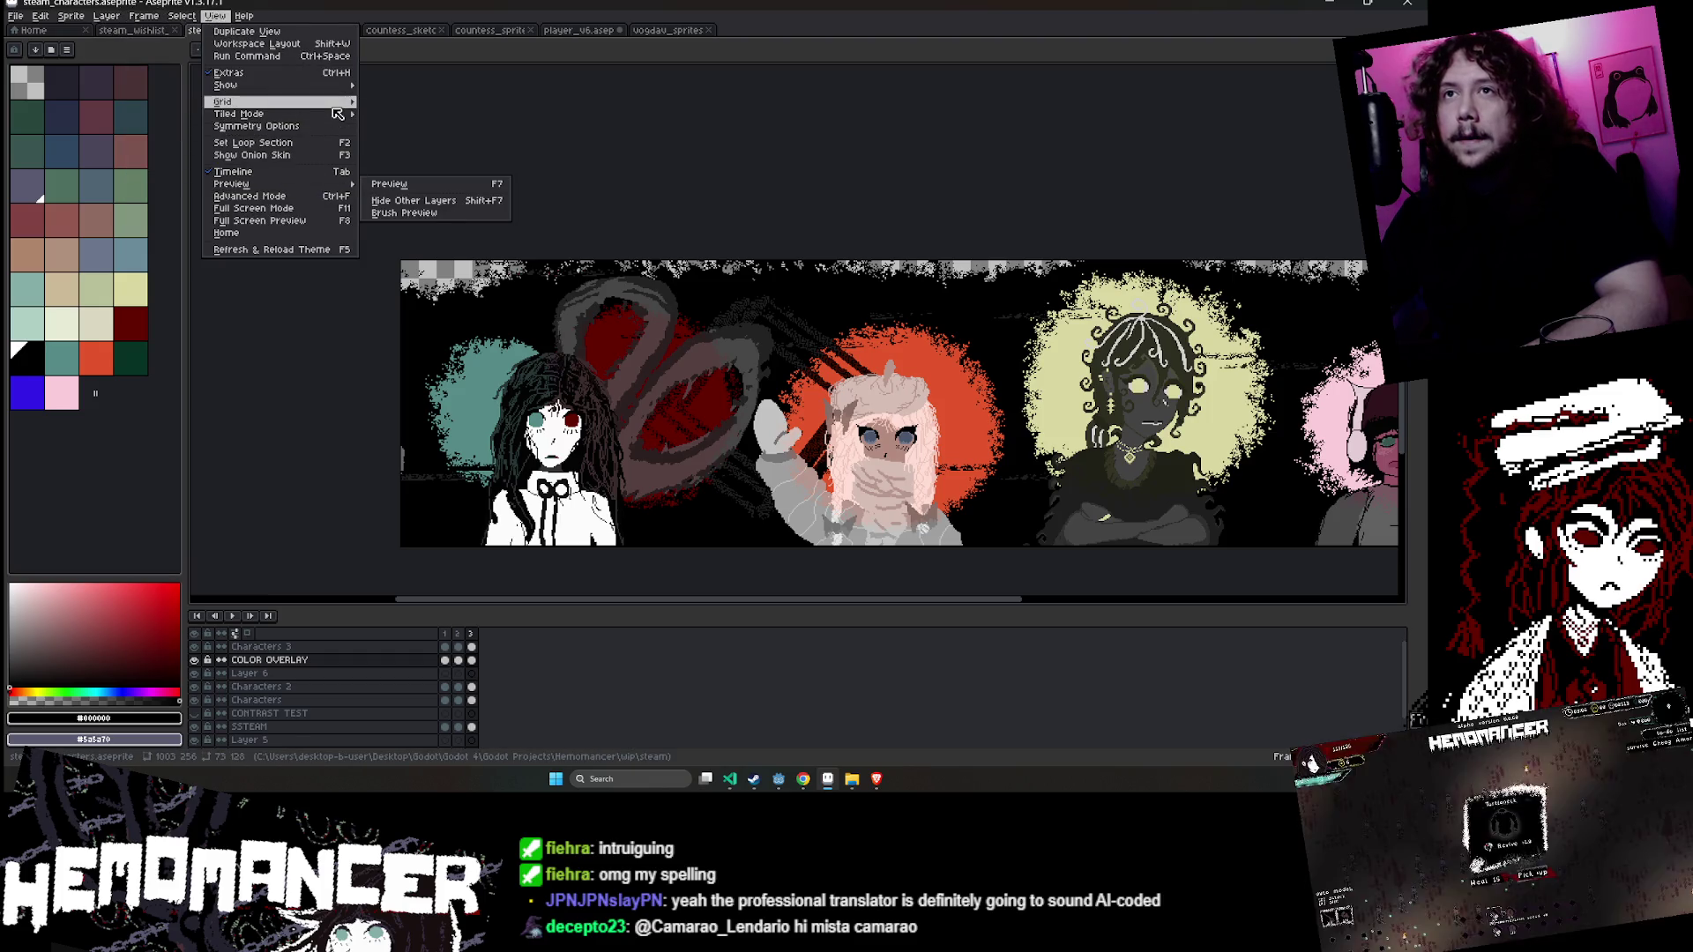
{"action": "mouse_move", "coordinate": [345, 91]}
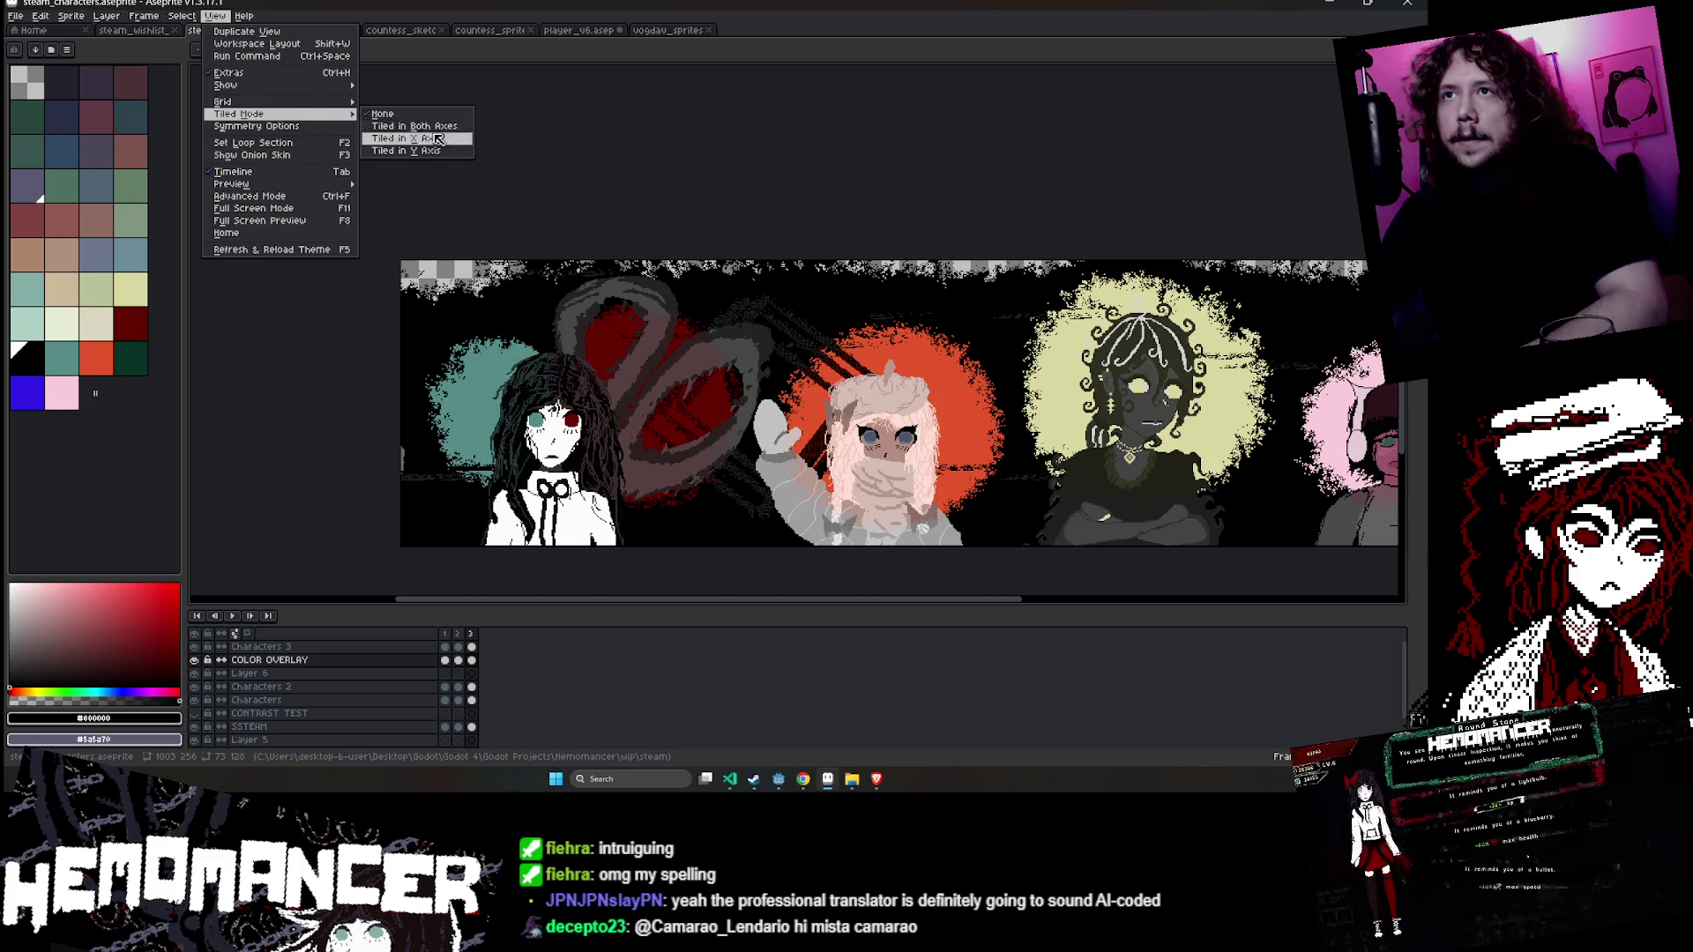
{"action": "left_click", "coordinate": [437, 138]}
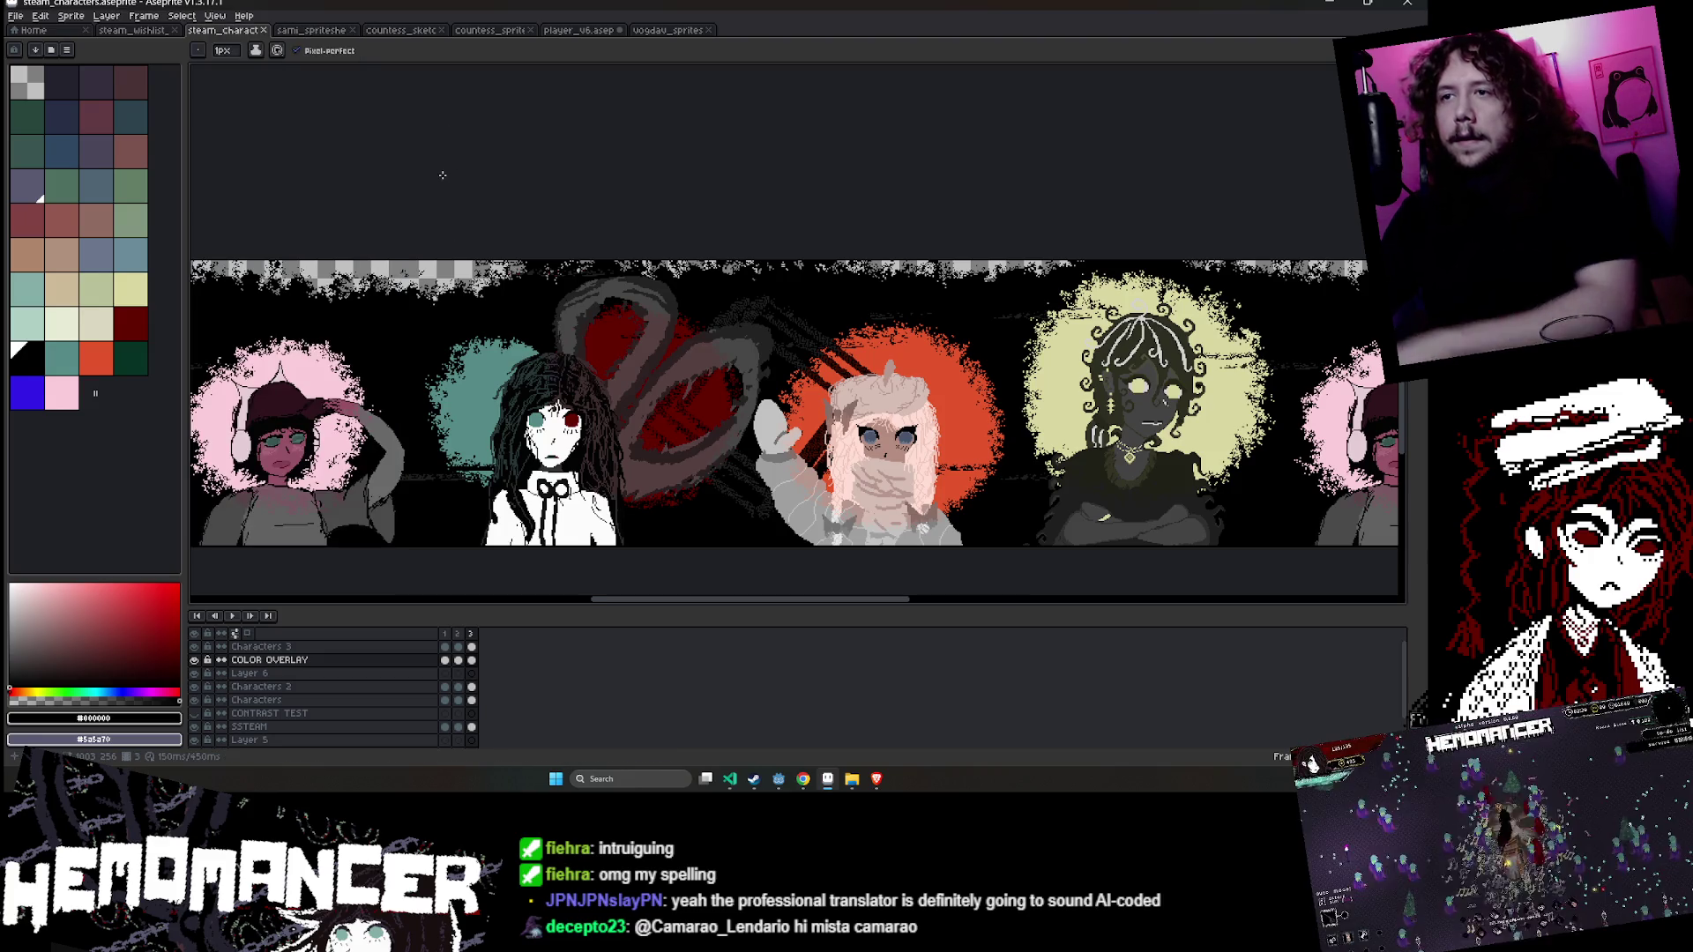
{"action": "key", "text": "Right"}
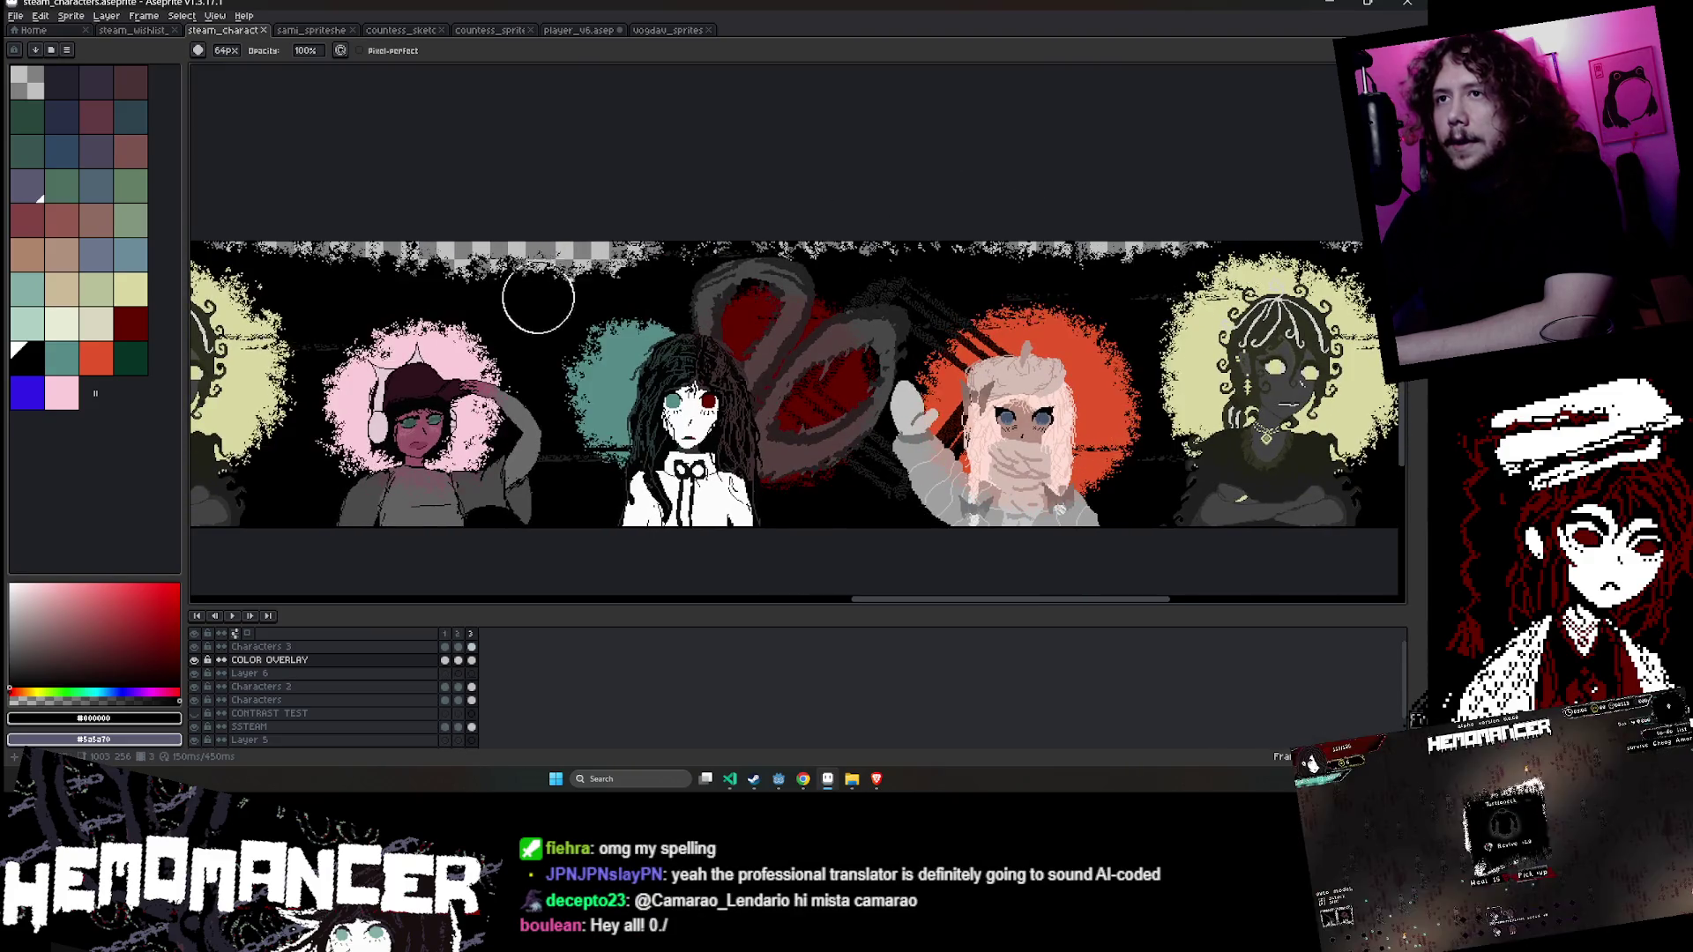
{"action": "scroll", "coordinate": [559, 242], "scroll_direction": "down", "scroll_amount": 2}
{"action": "scroll", "coordinate": [559, 227], "scroll_direction": "up", "scroll_amount": 3}
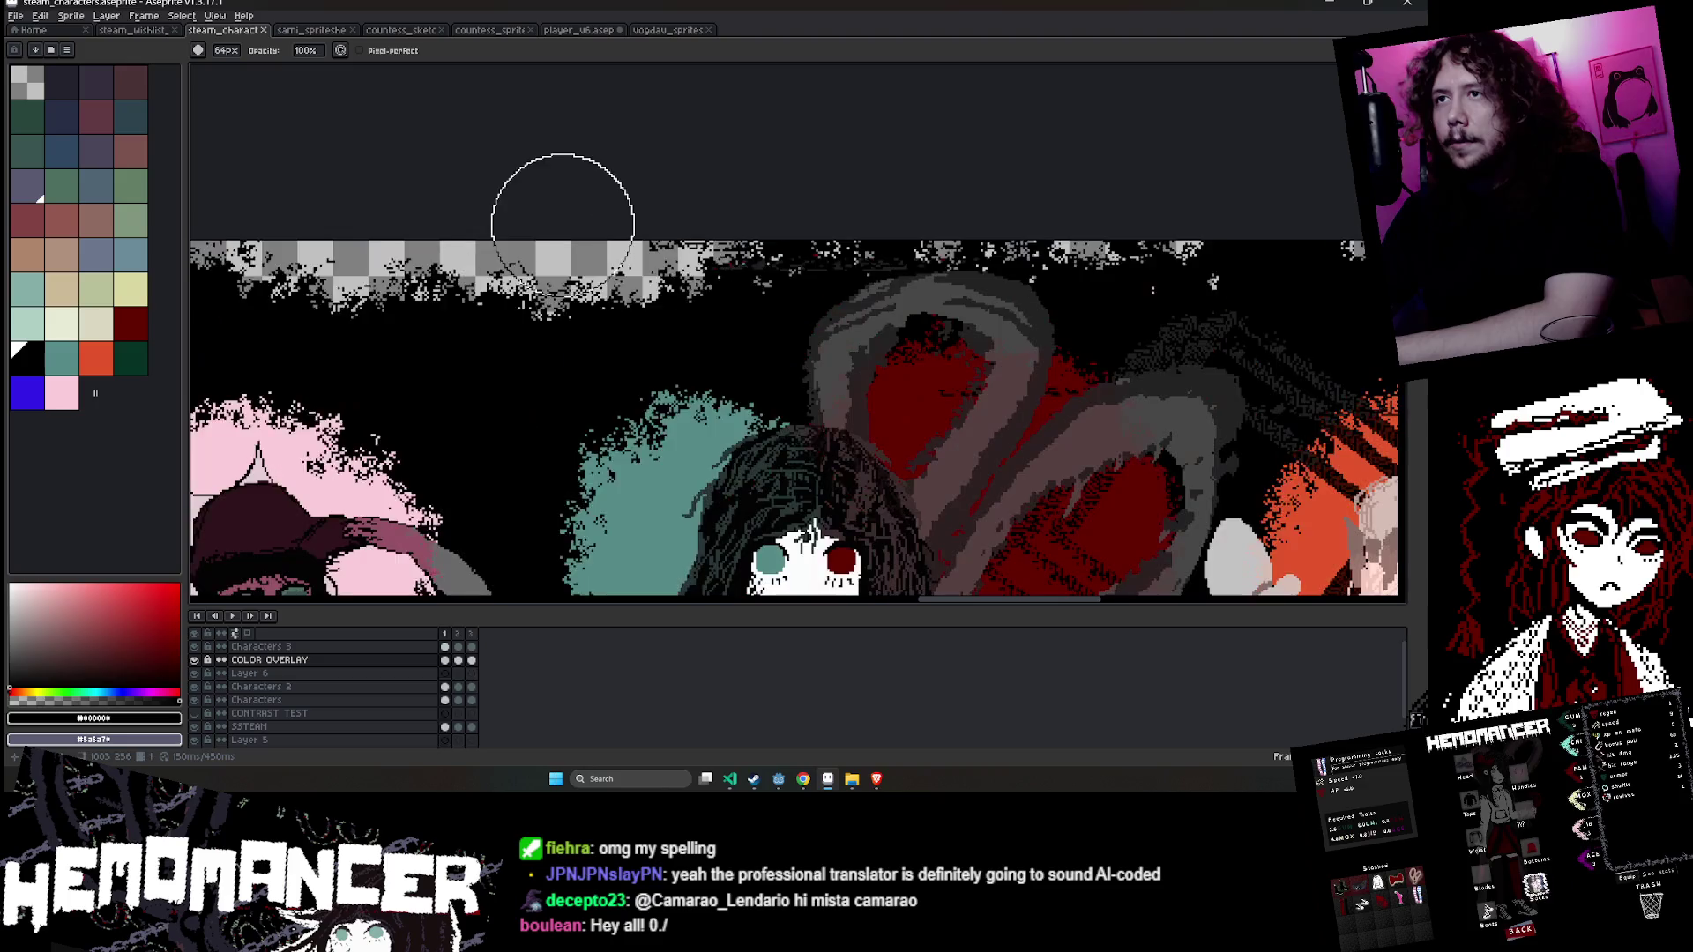
{"action": "scroll", "coordinate": [661, 176], "scroll_direction": "down", "scroll_amount": 1}
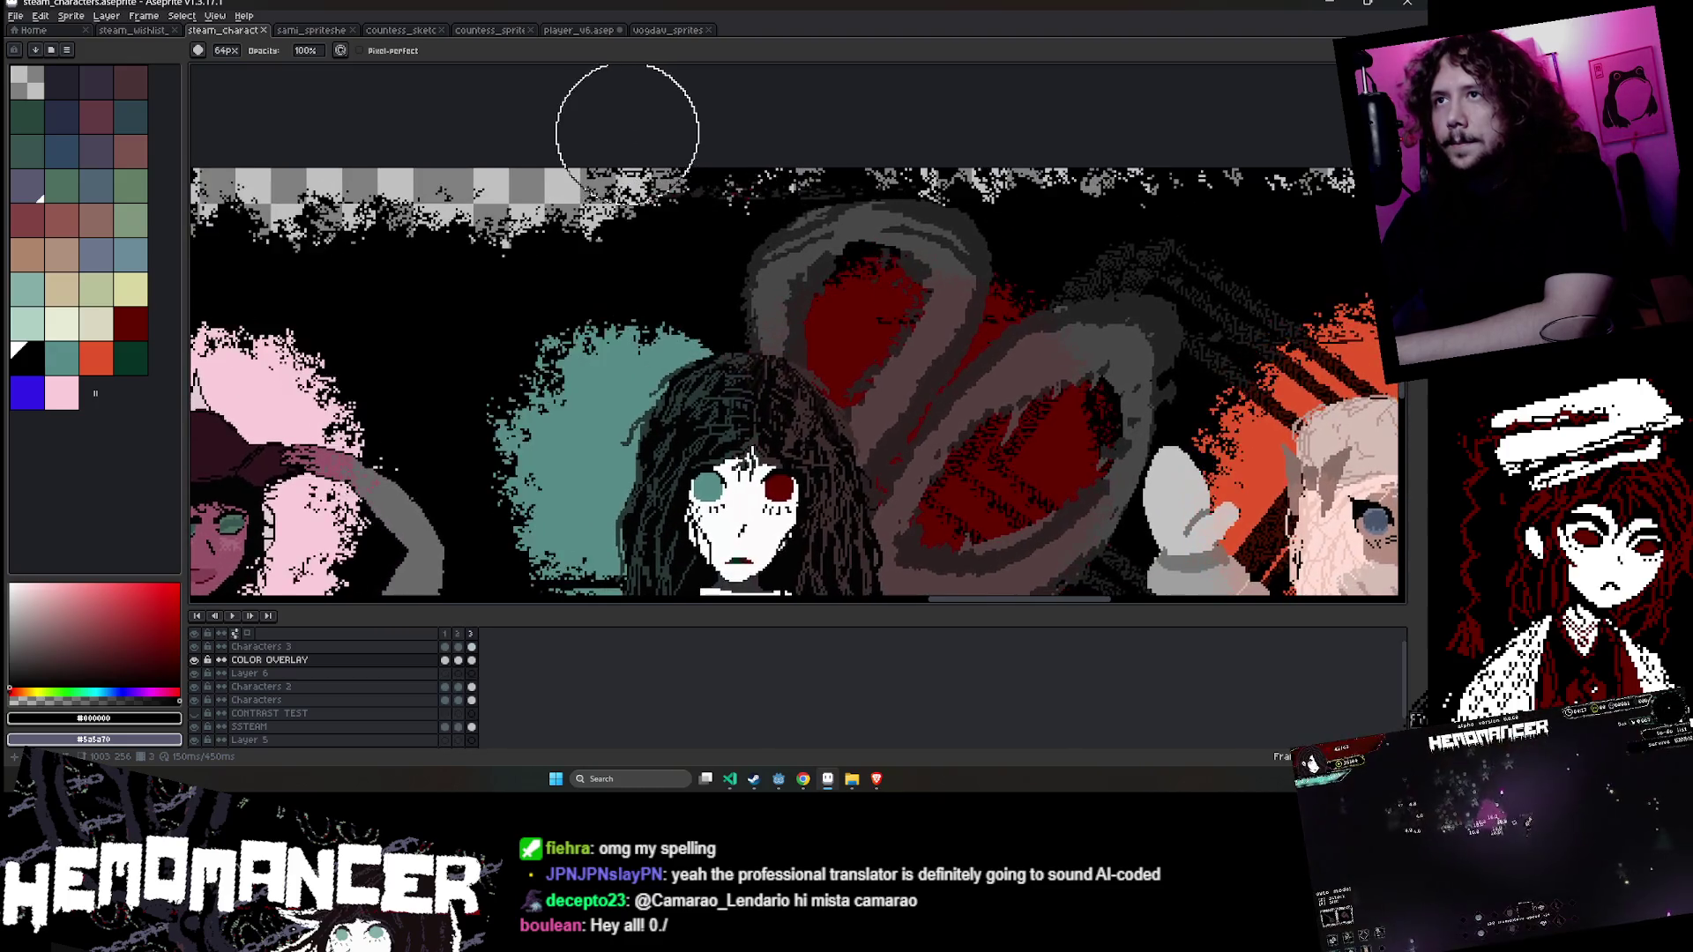
{"action": "scroll", "coordinate": [628, 134], "scroll_direction": "down", "scroll_amount": 1}
{"action": "left_click", "coordinate": [70, 16]}
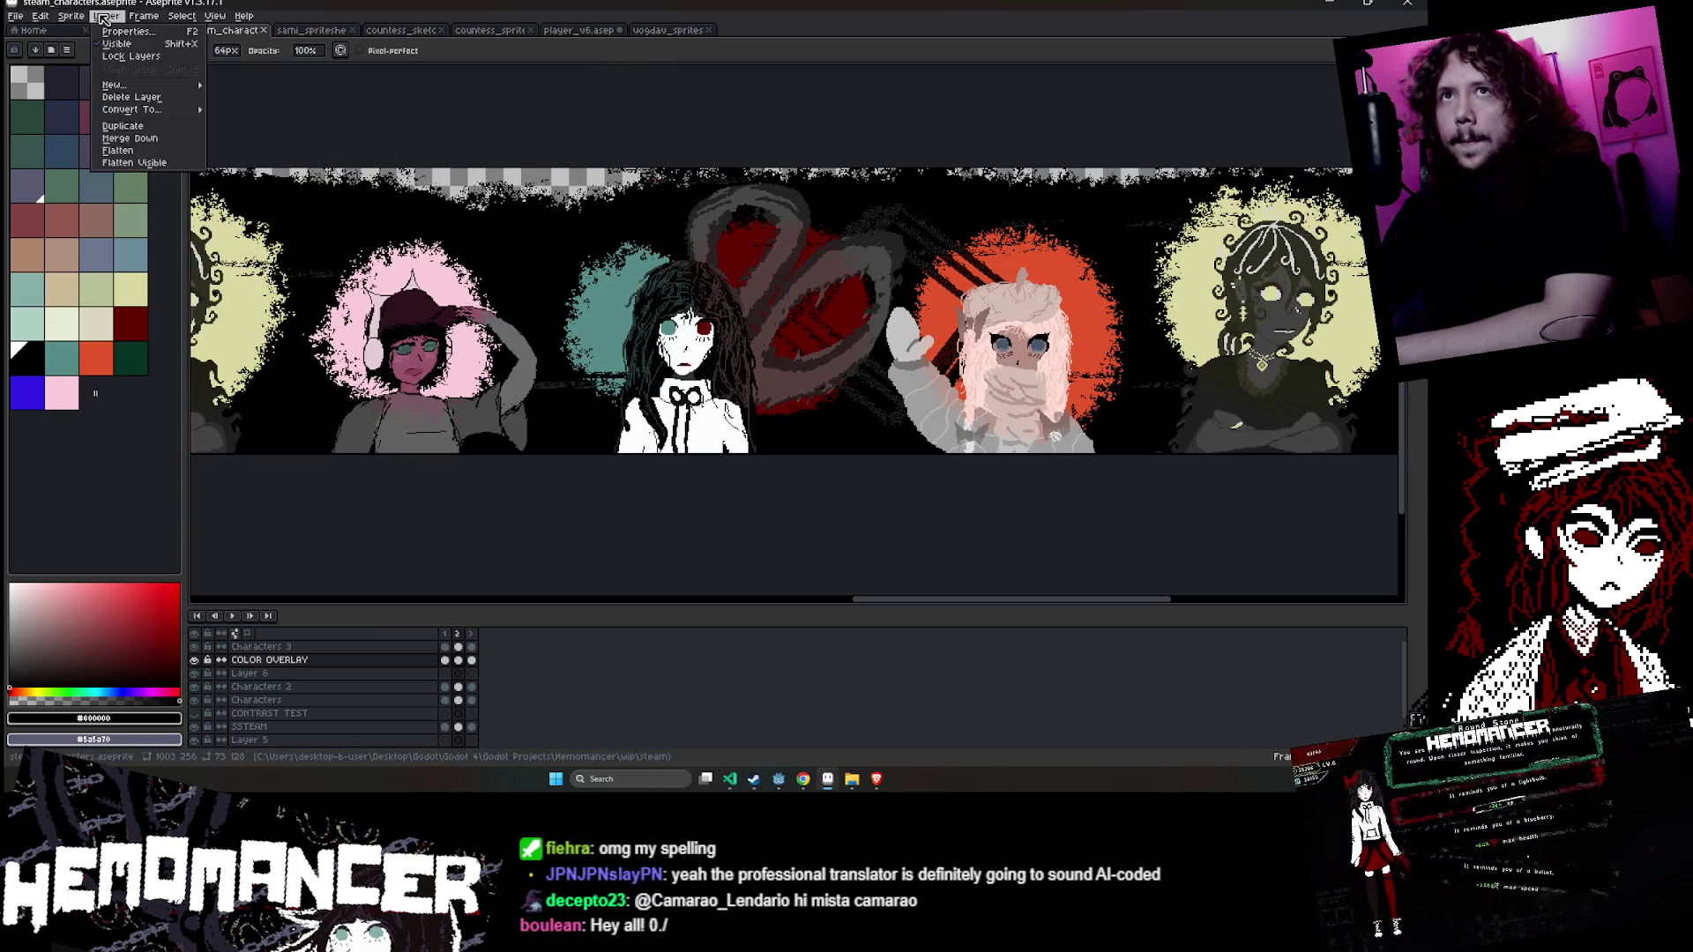
{"action": "mouse_move", "coordinate": [98, 25]}
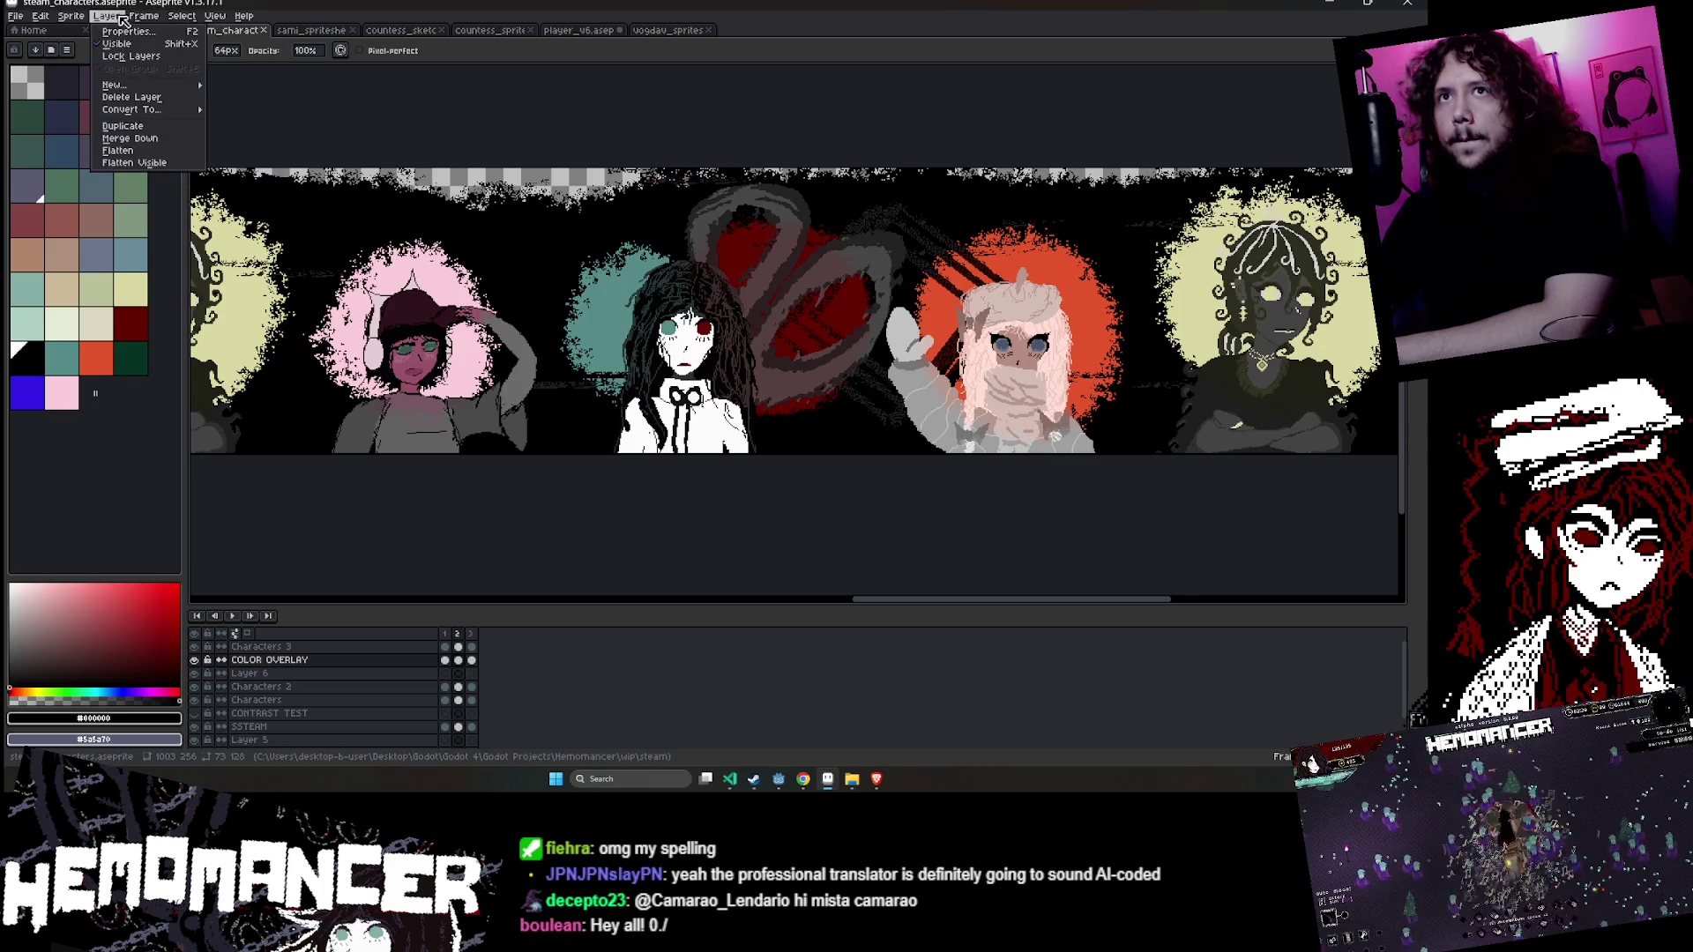
{"action": "mouse_move", "coordinate": [190, 18]}
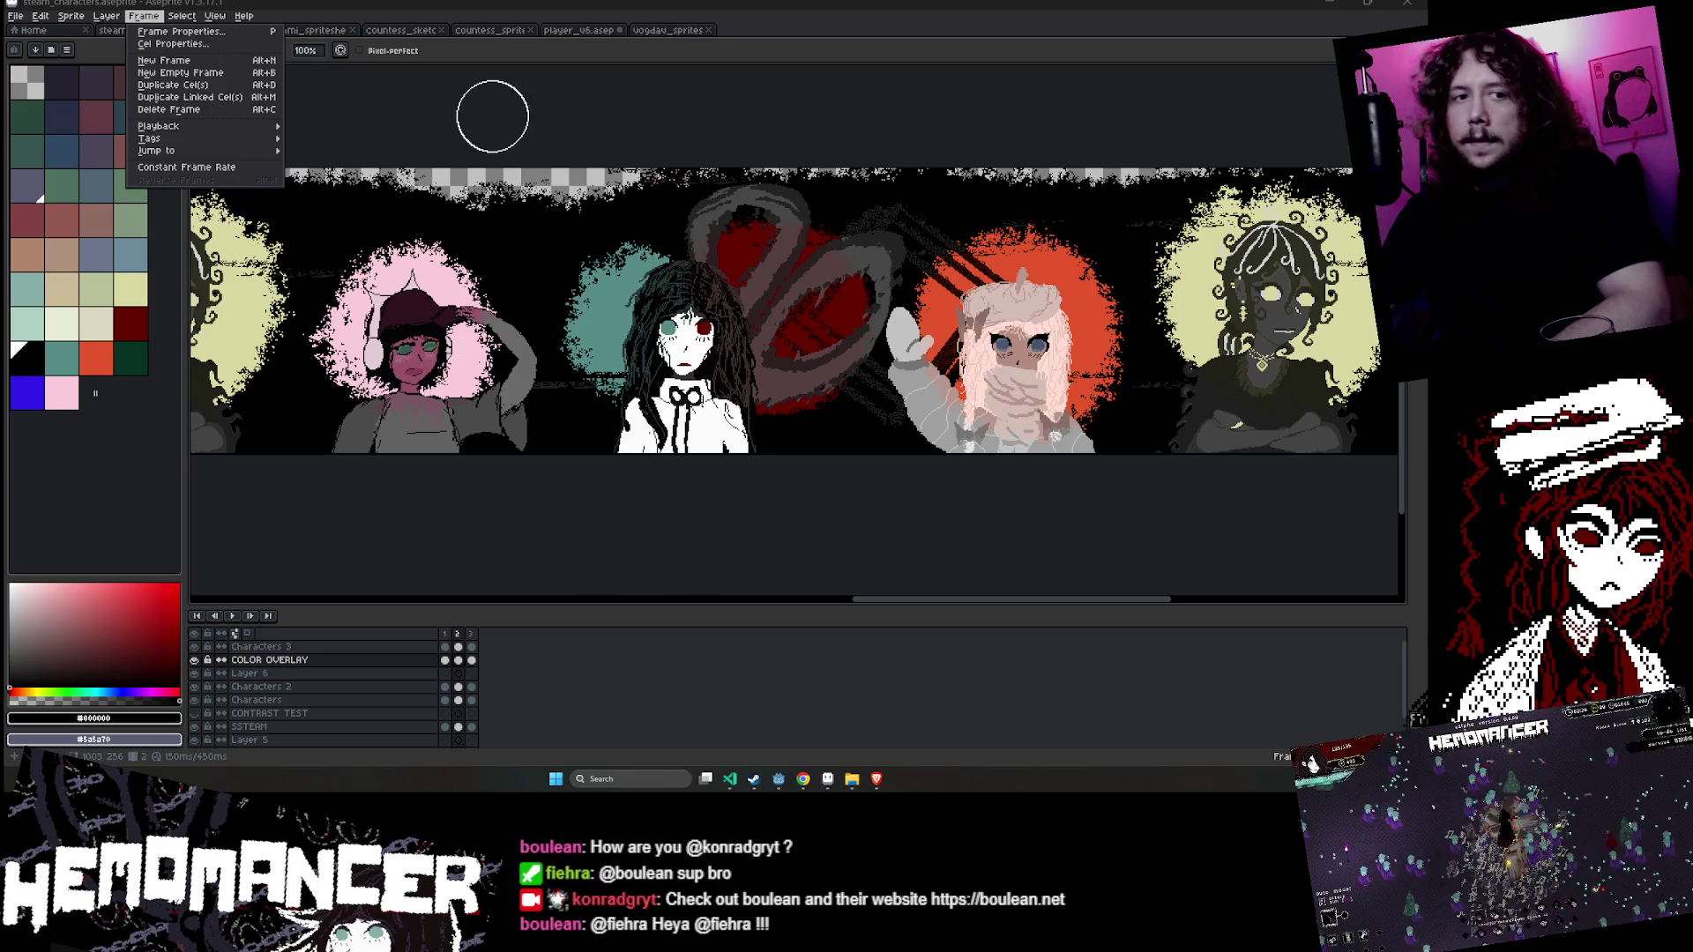
{"action": "key", "text": "Escape"}
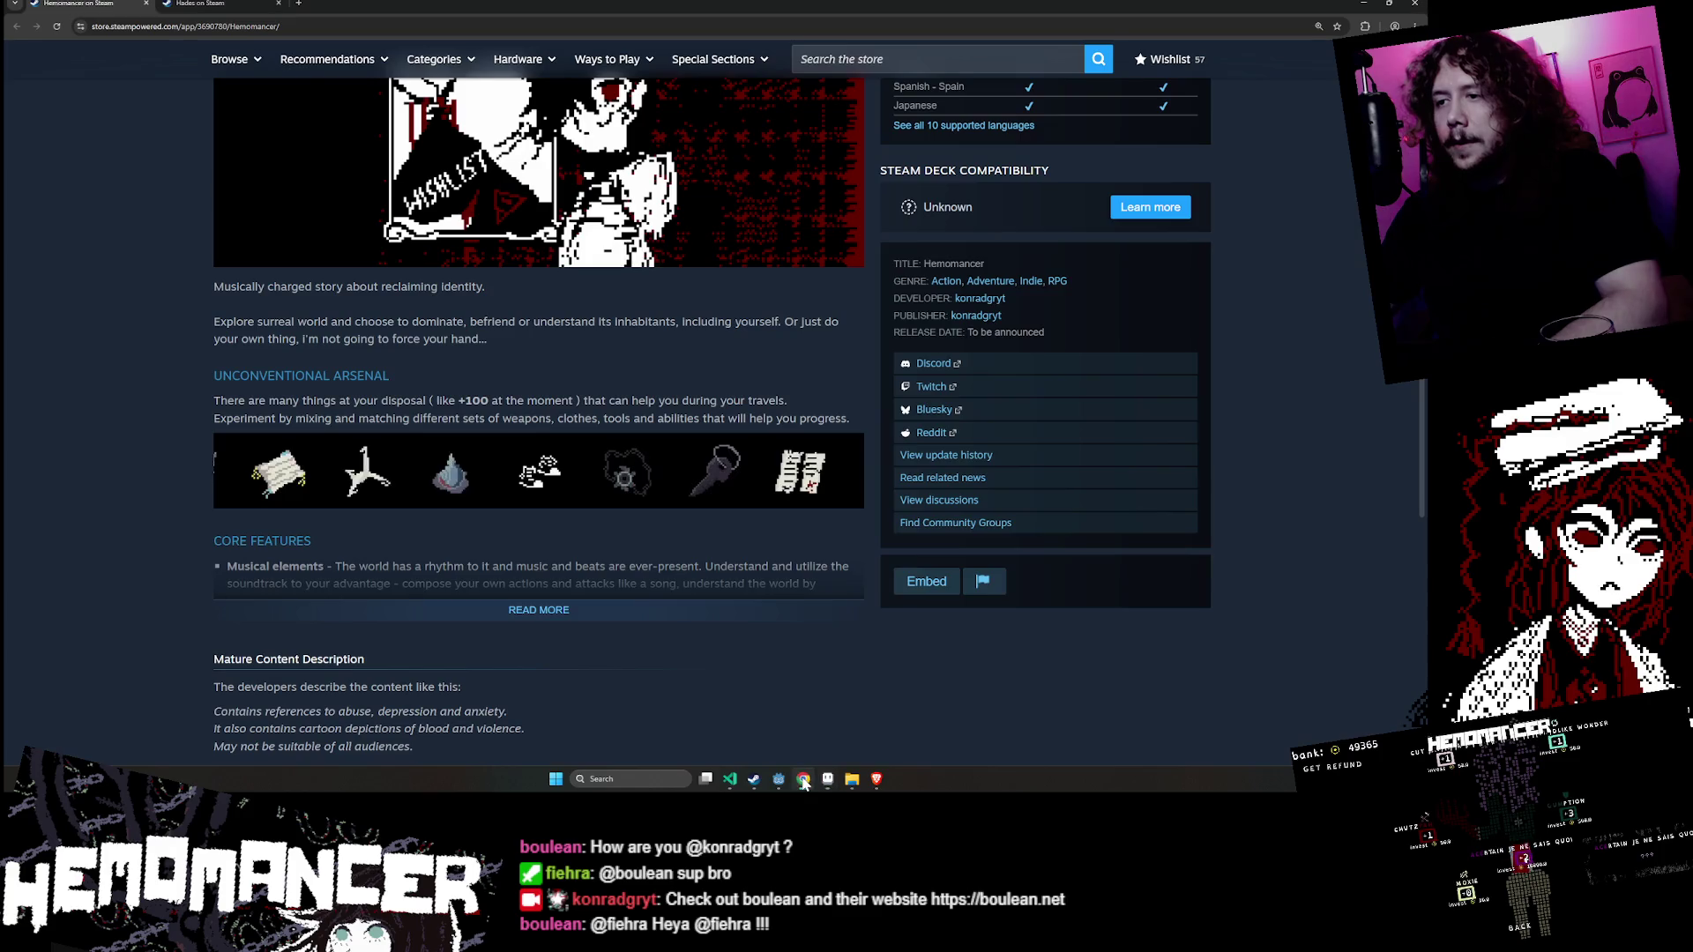
{"action": "left_click", "coordinate": [779, 780]}
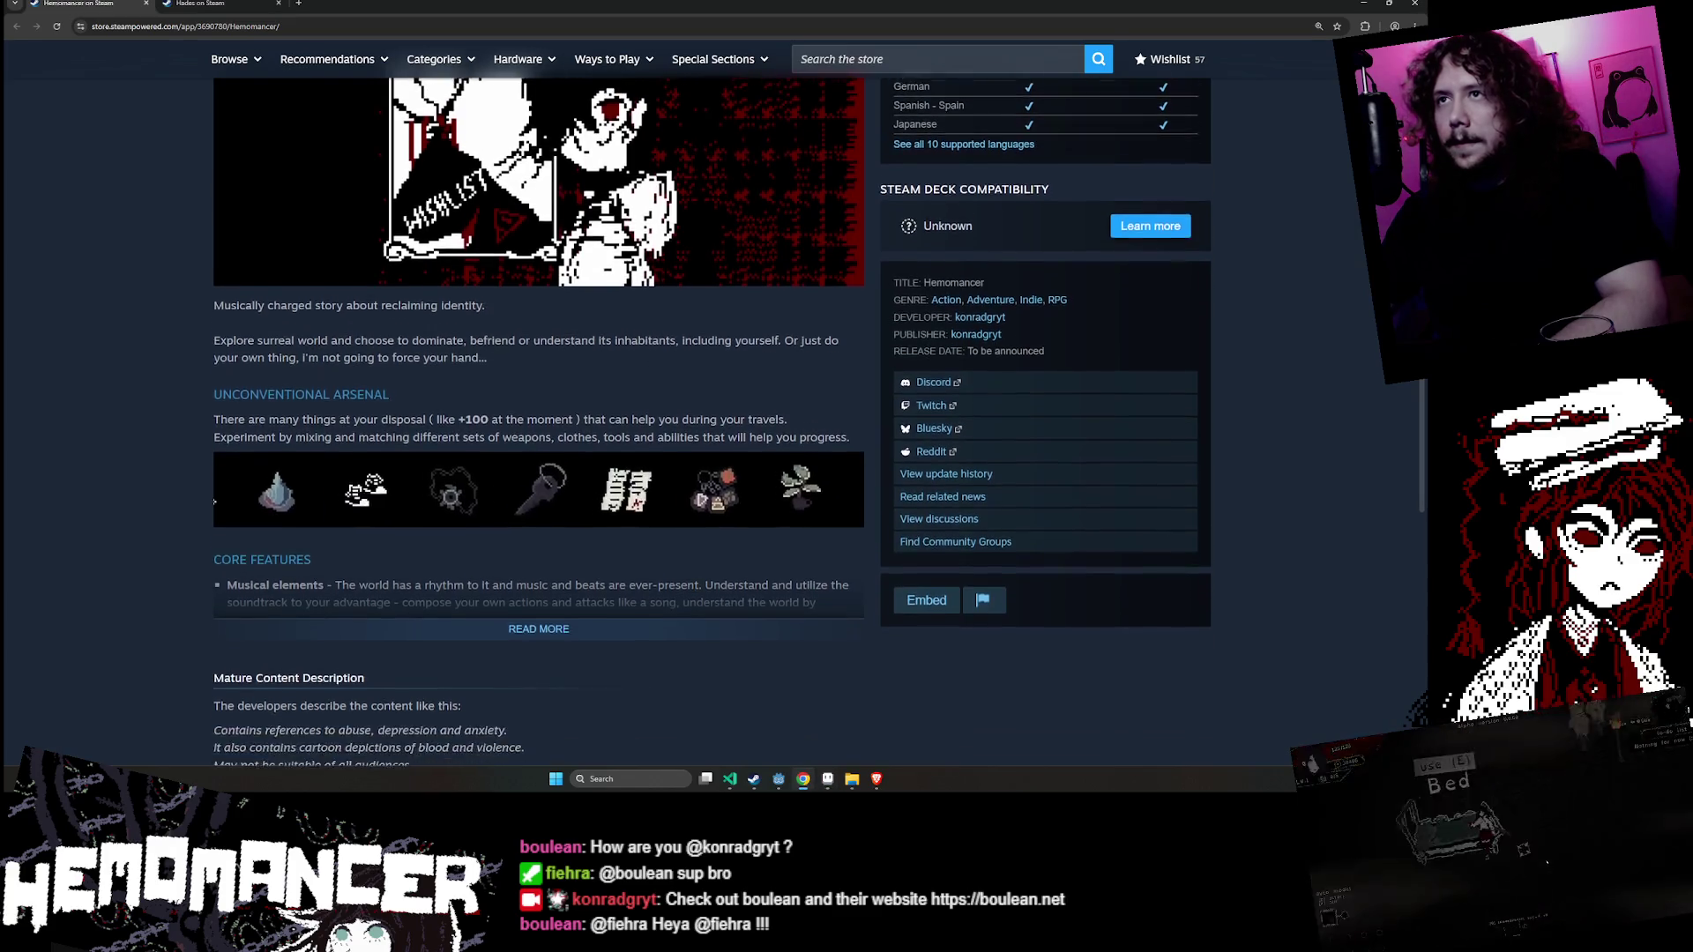
{"action": "scroll", "coordinate": [539, 333], "scroll_direction": "up", "scroll_amount": 3}
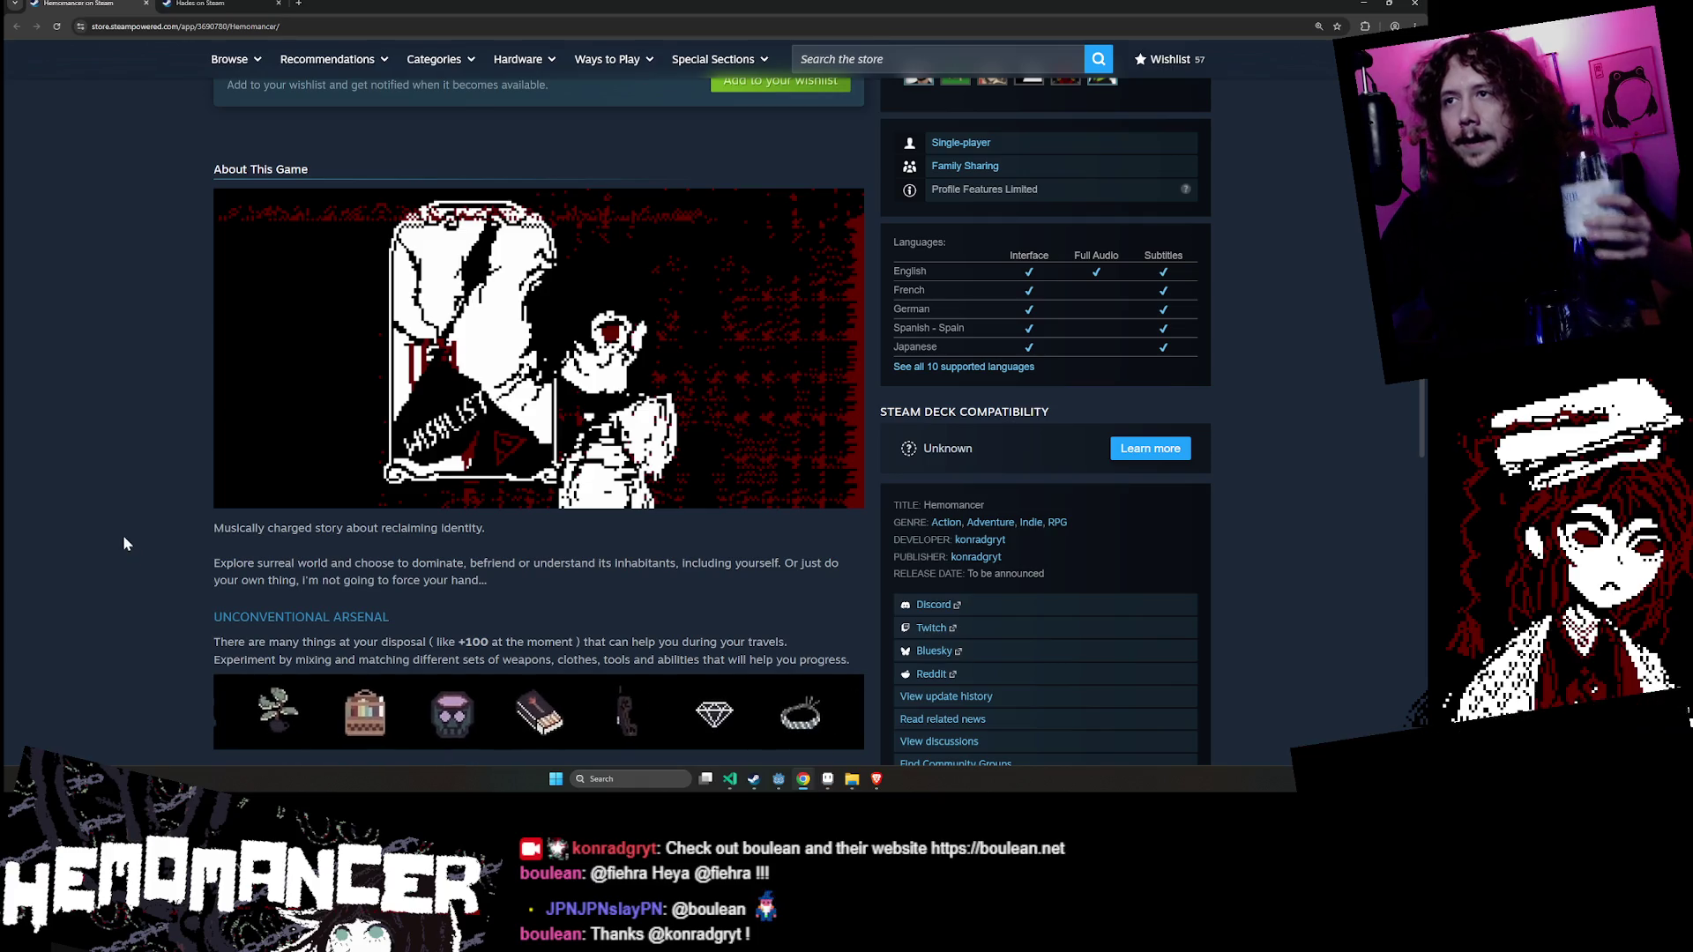
{"action": "scroll", "coordinate": [123, 534], "scroll_direction": "down", "scroll_amount": 2}
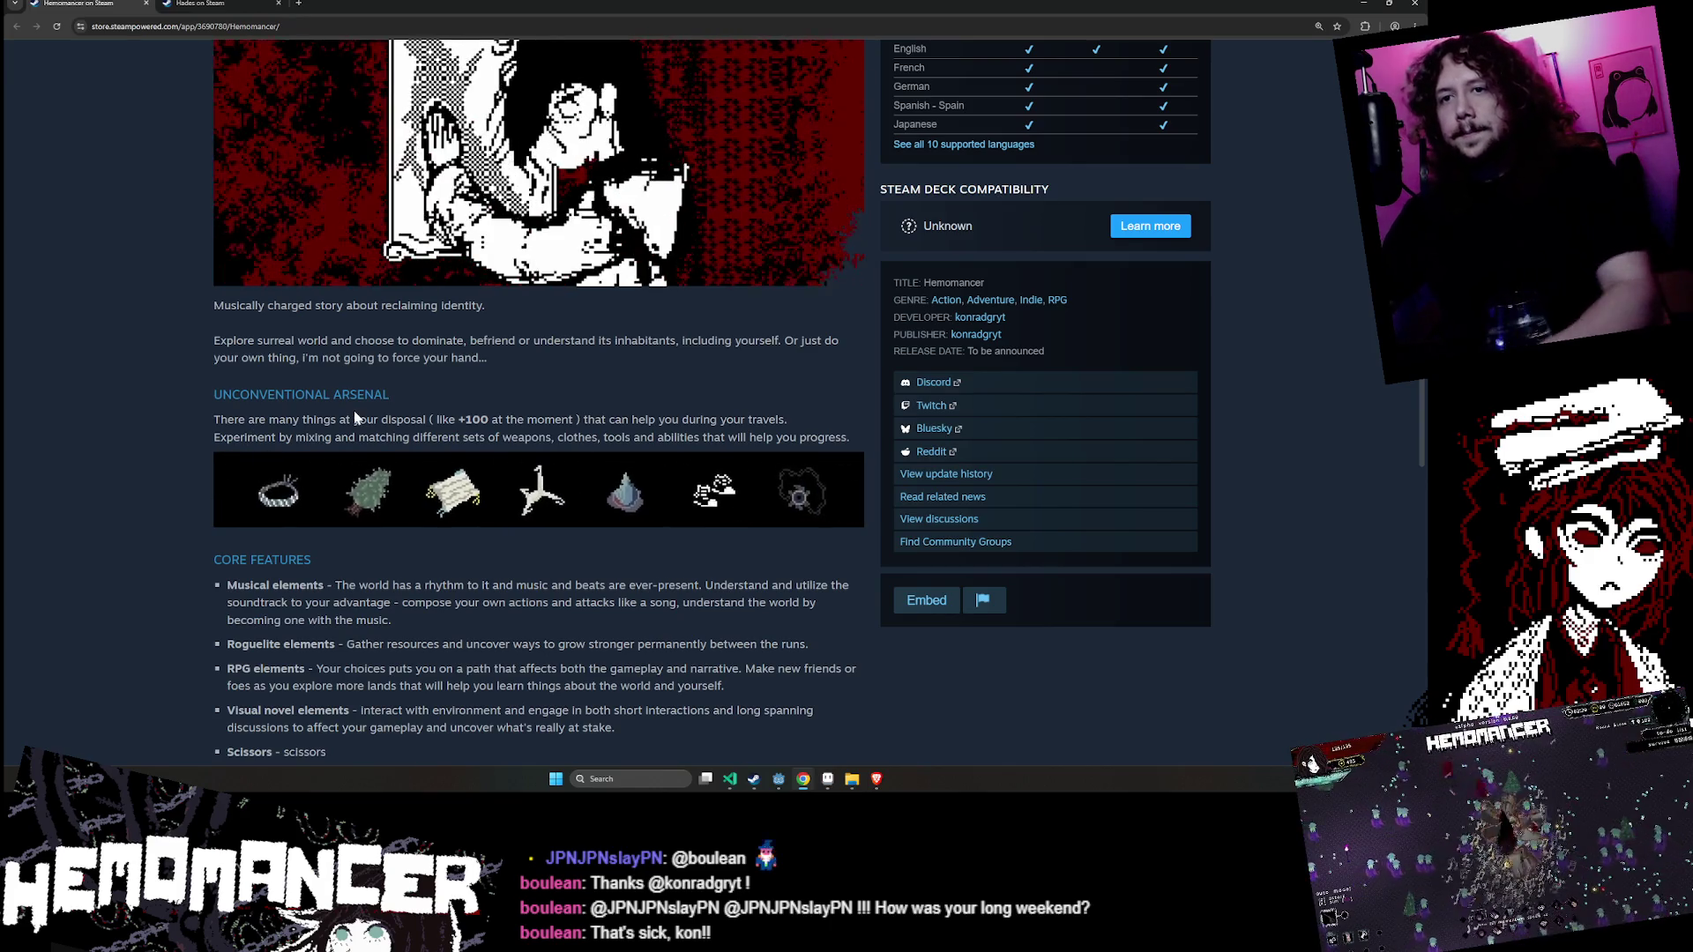
{"action": "scroll", "coordinate": [356, 418], "scroll_direction": "down", "scroll_amount": 3}
{"action": "left_click", "coordinate": [826, 780]}
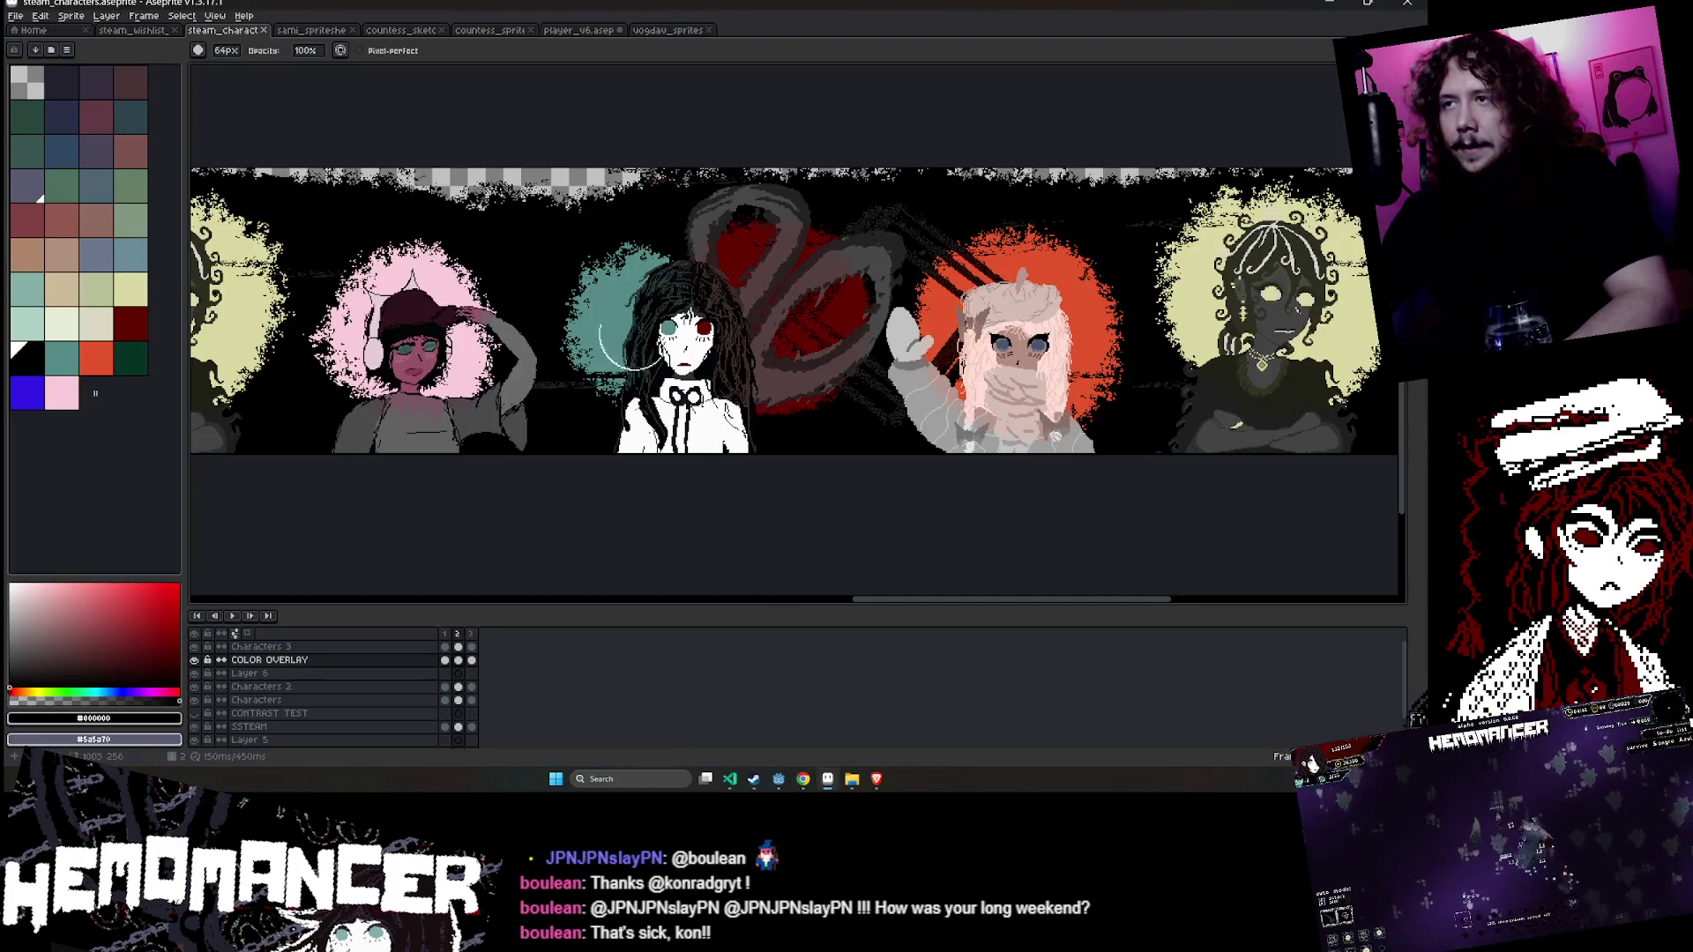
{"action": "mouse_move", "coordinate": [631, 344]}
{"action": "left_mouse_down"}
{"action": "mouse_move", "coordinate": [306, 344]}
{"action": "mouse_move", "coordinate": [864, 315]}
{"action": "left_mouse_up"}
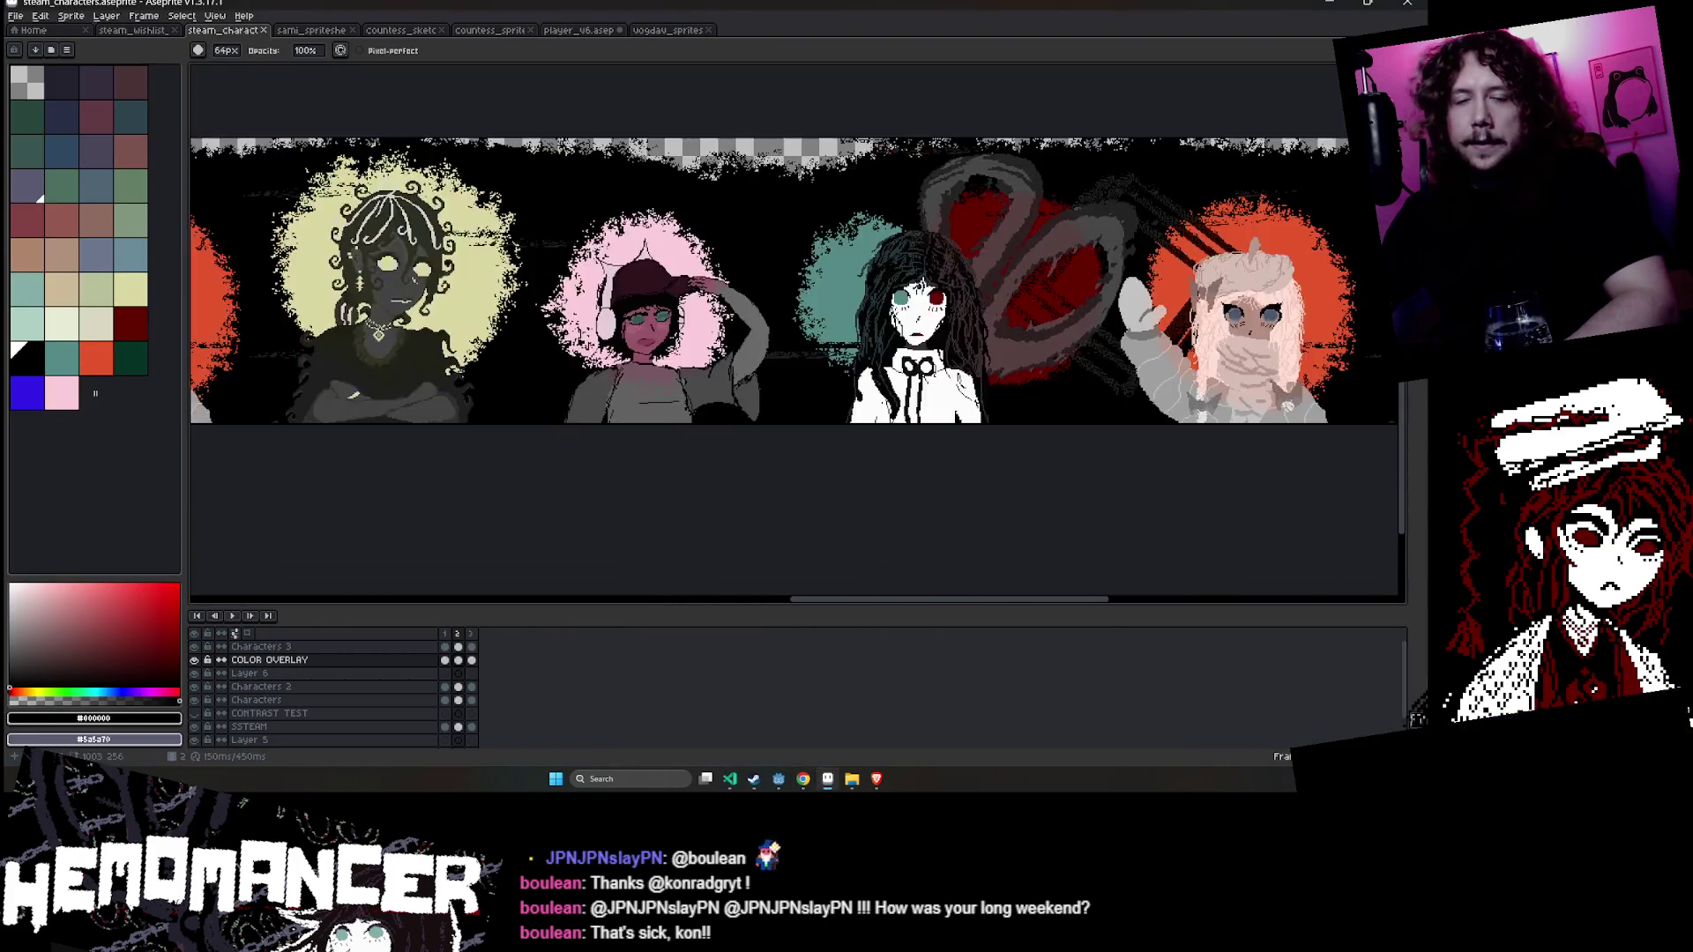
{"action": "scroll", "coordinate": [752, 457], "scroll_direction": "left", "scroll_amount": 5}
{"action": "scroll", "coordinate": [491, 283], "scroll_direction": "up", "scroll_amount": 3}
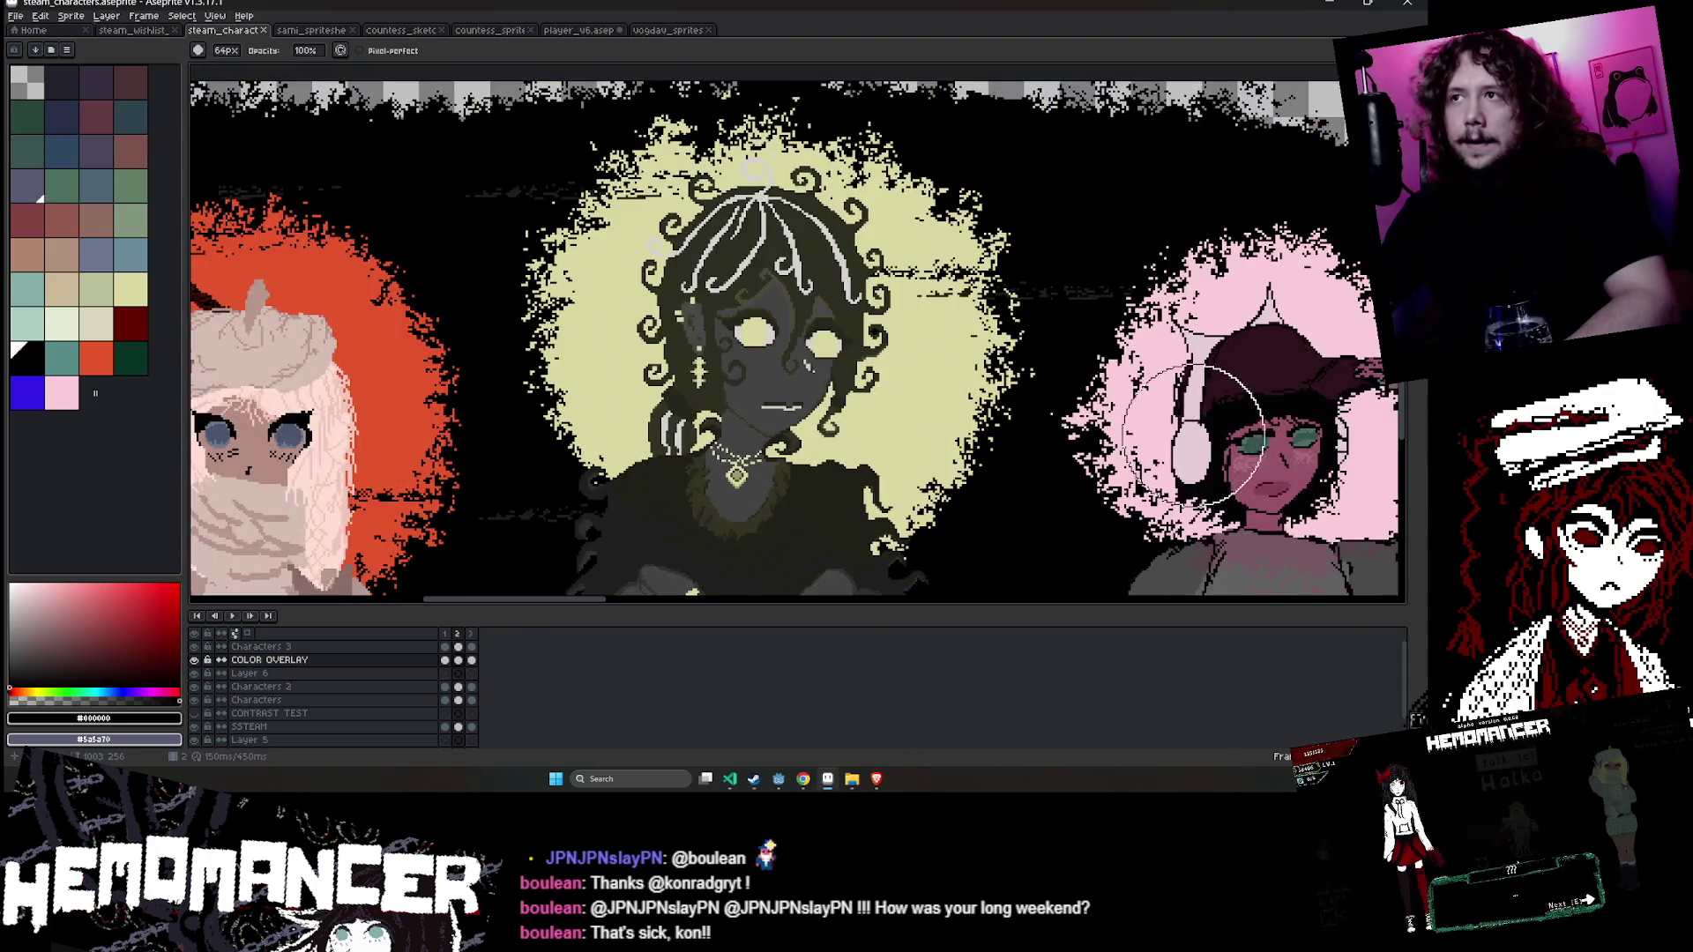
{"action": "scroll", "coordinate": [1194, 435], "scroll_direction": "right", "scroll_amount": 10}
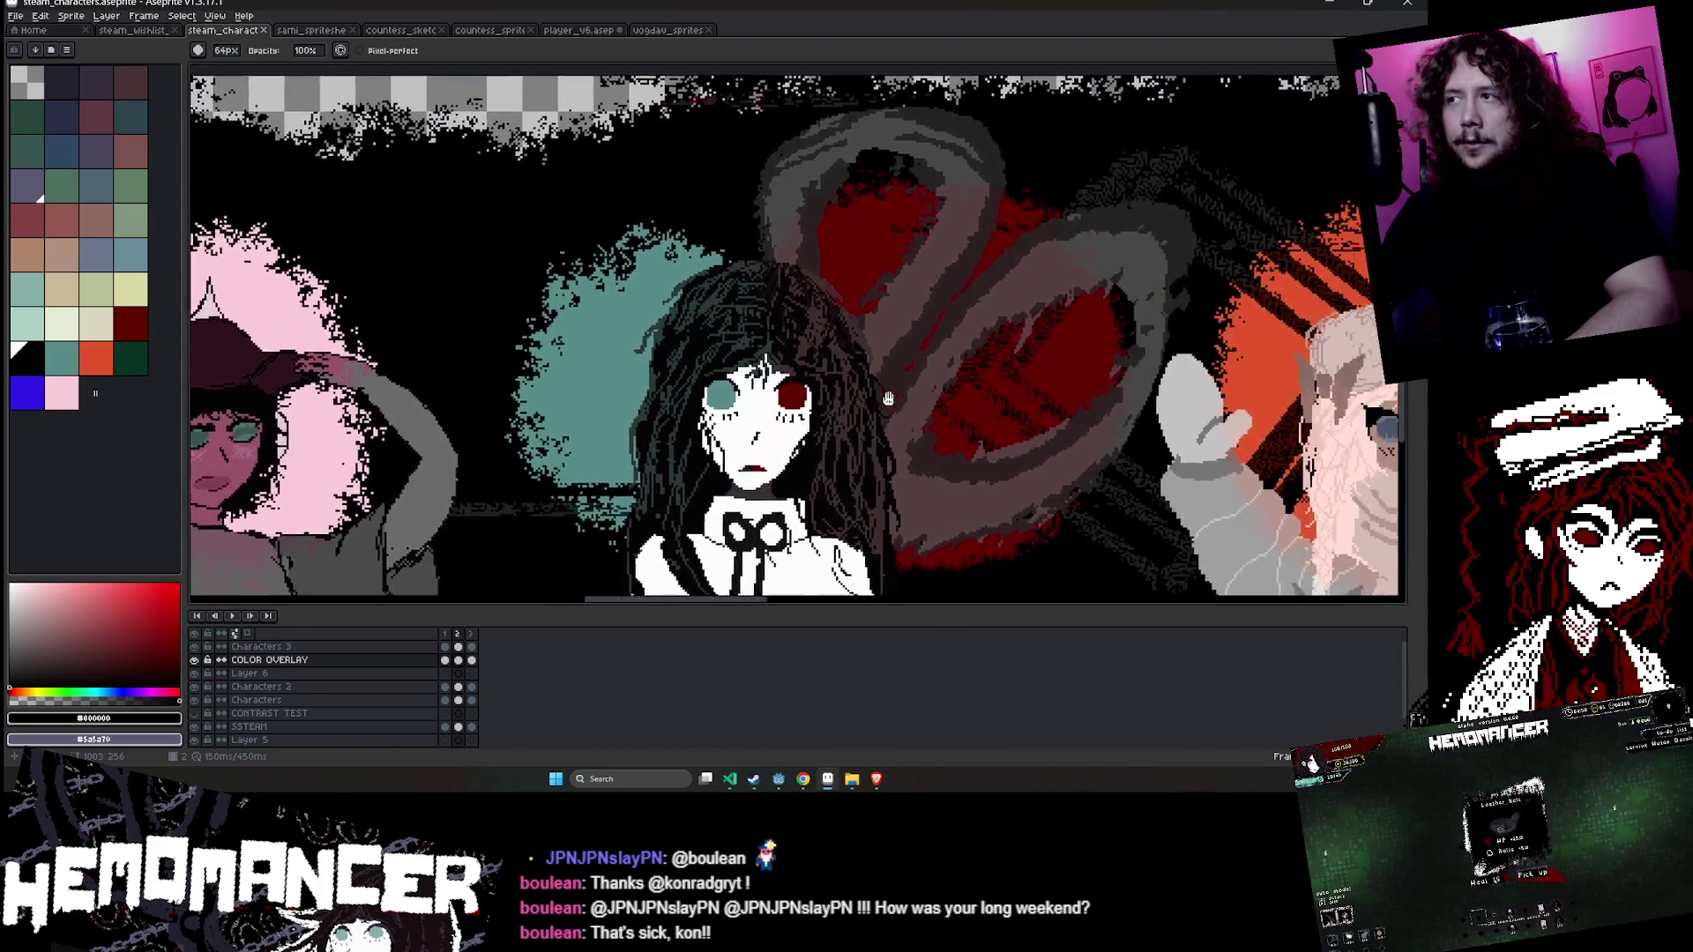
{"action": "scroll", "coordinate": [888, 398], "scroll_direction": "right", "scroll_amount": 15}
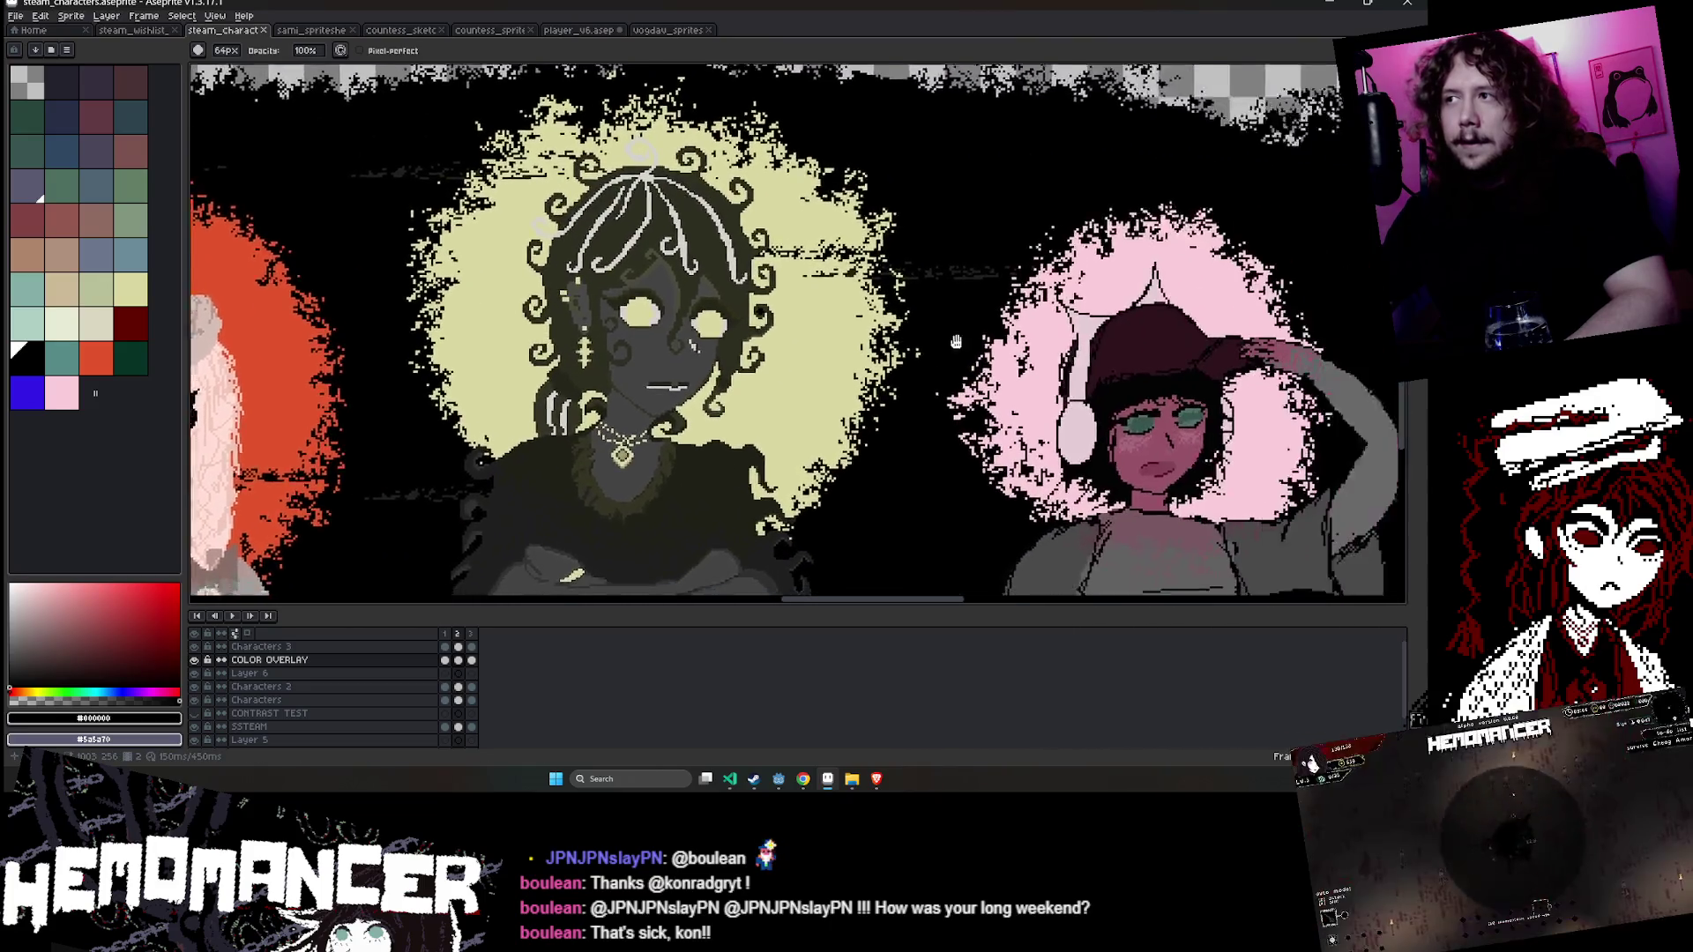
{"action": "scroll", "coordinate": [955, 341], "scroll_direction": "right", "scroll_amount": 15}
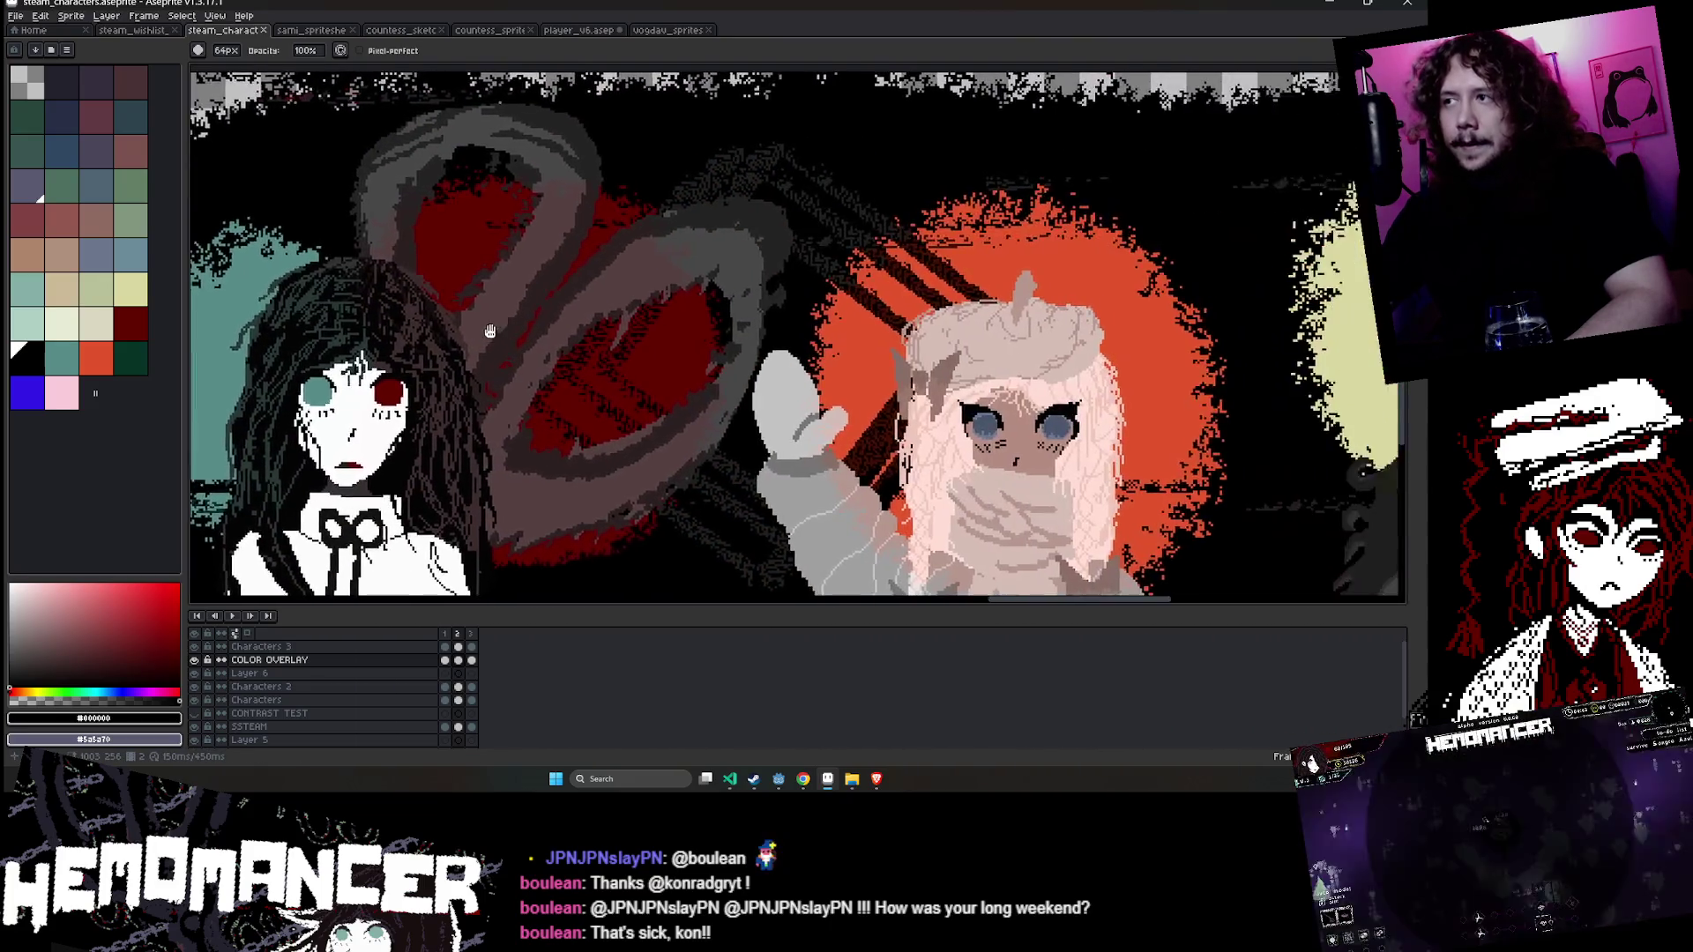
{"action": "scroll", "coordinate": [490, 331], "scroll_direction": "right", "scroll_amount": 15}
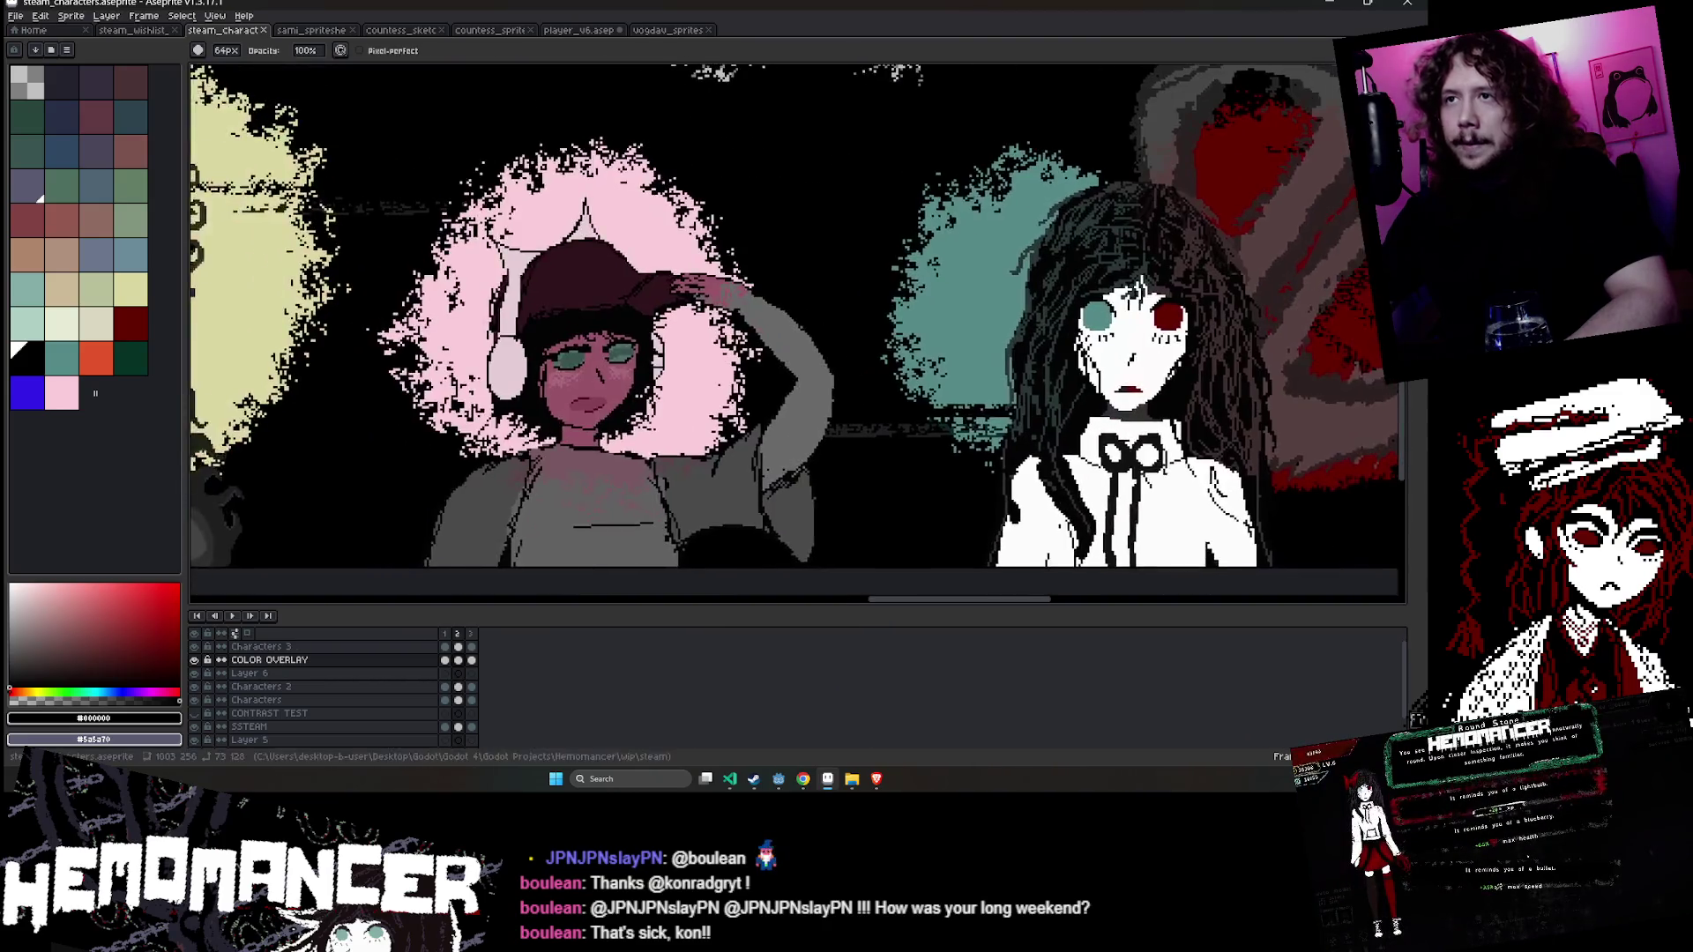
{"action": "scroll", "coordinate": [861, 359], "scroll_direction": "right", "scroll_amount": 1}
{"action": "key", "text": "alt+Tab"}
{"action": "scroll", "coordinate": [680, 432], "scroll_direction": "down", "scroll_amount": 2}
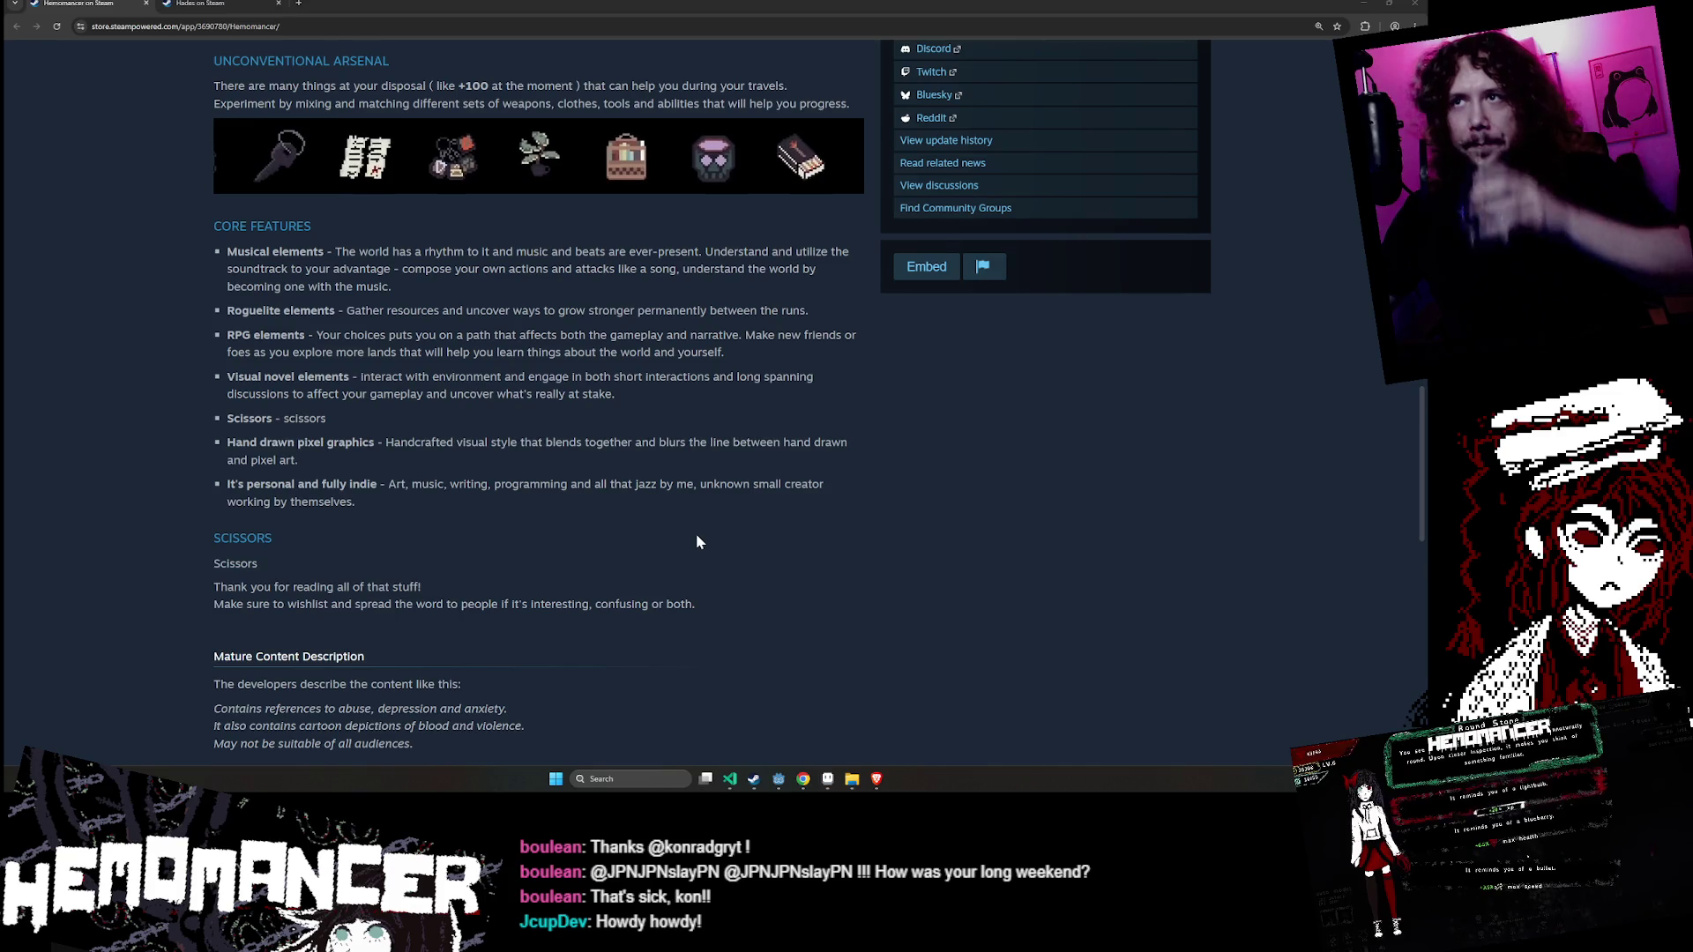
{"action": "left_click", "coordinate": [828, 781]}
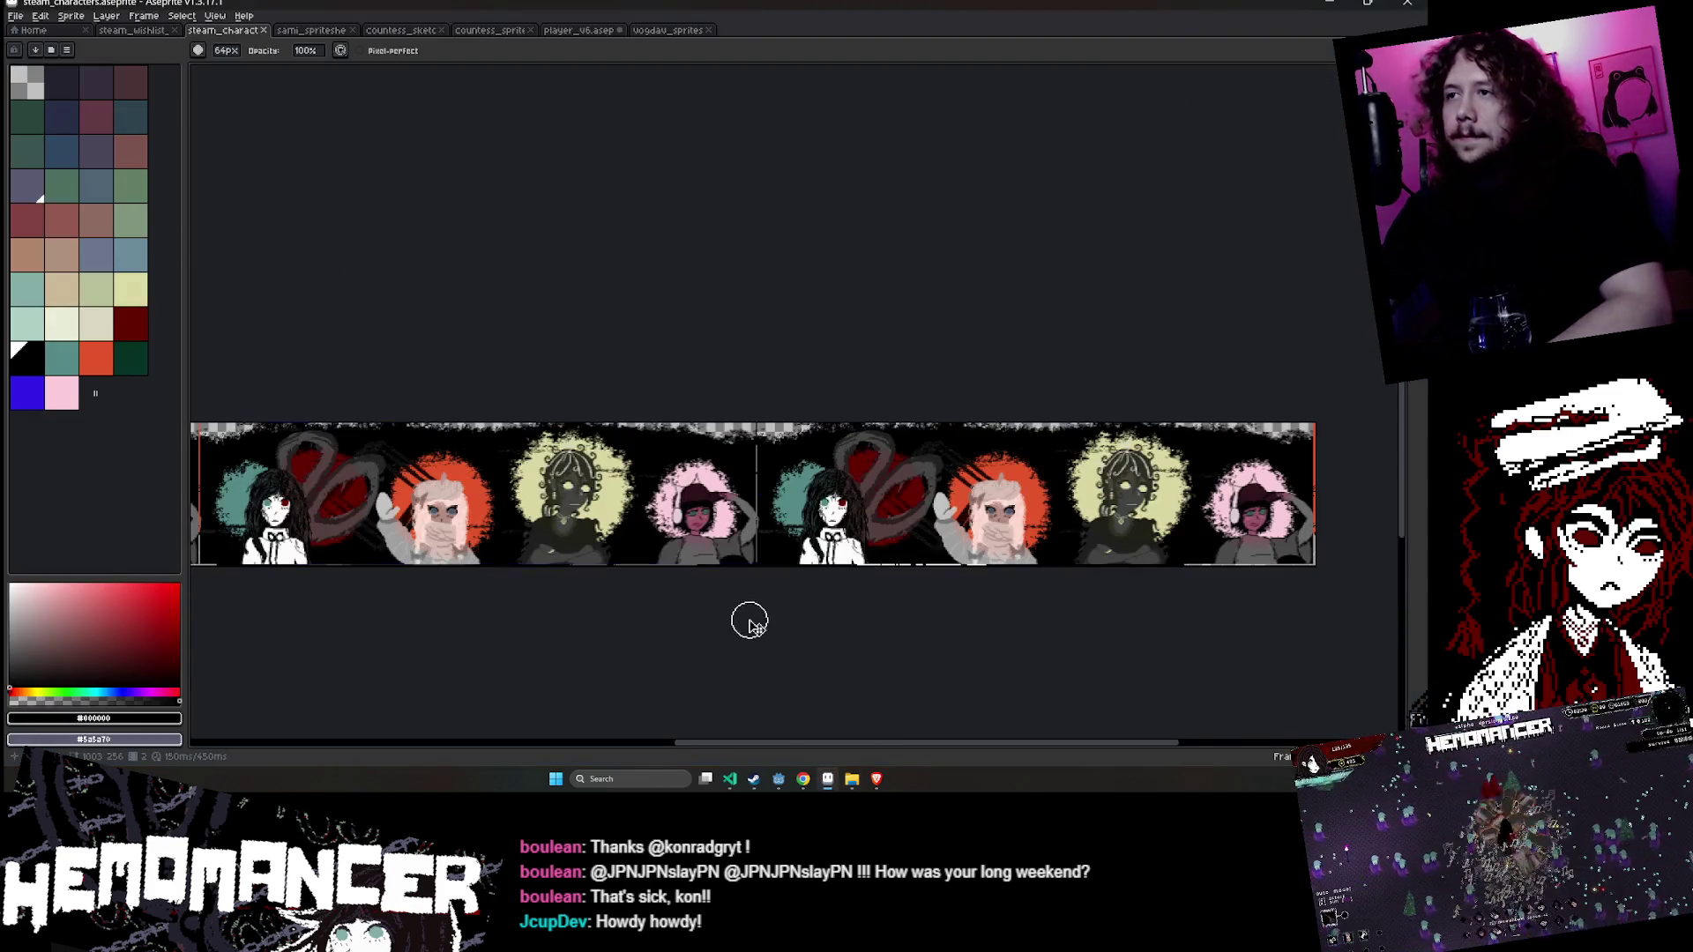
- Browse the Edit and Select menus looking for the tiling setting
{"action": "left_click", "coordinate": [41, 15]}
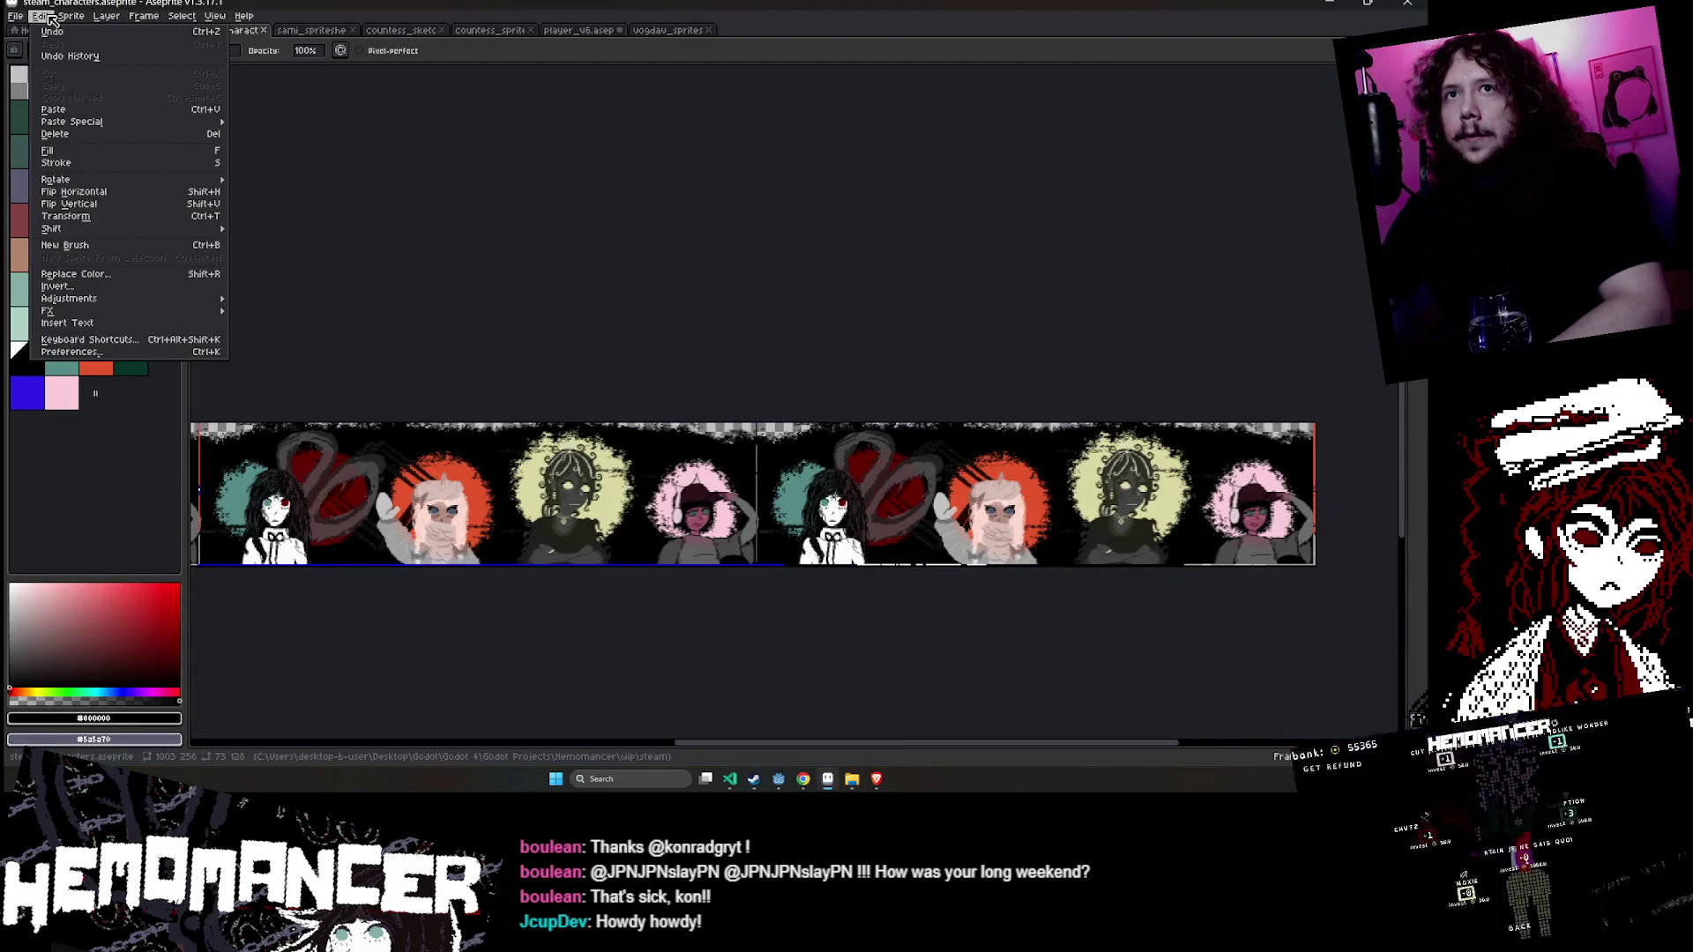
{"action": "mouse_move", "coordinate": [215, 15]}
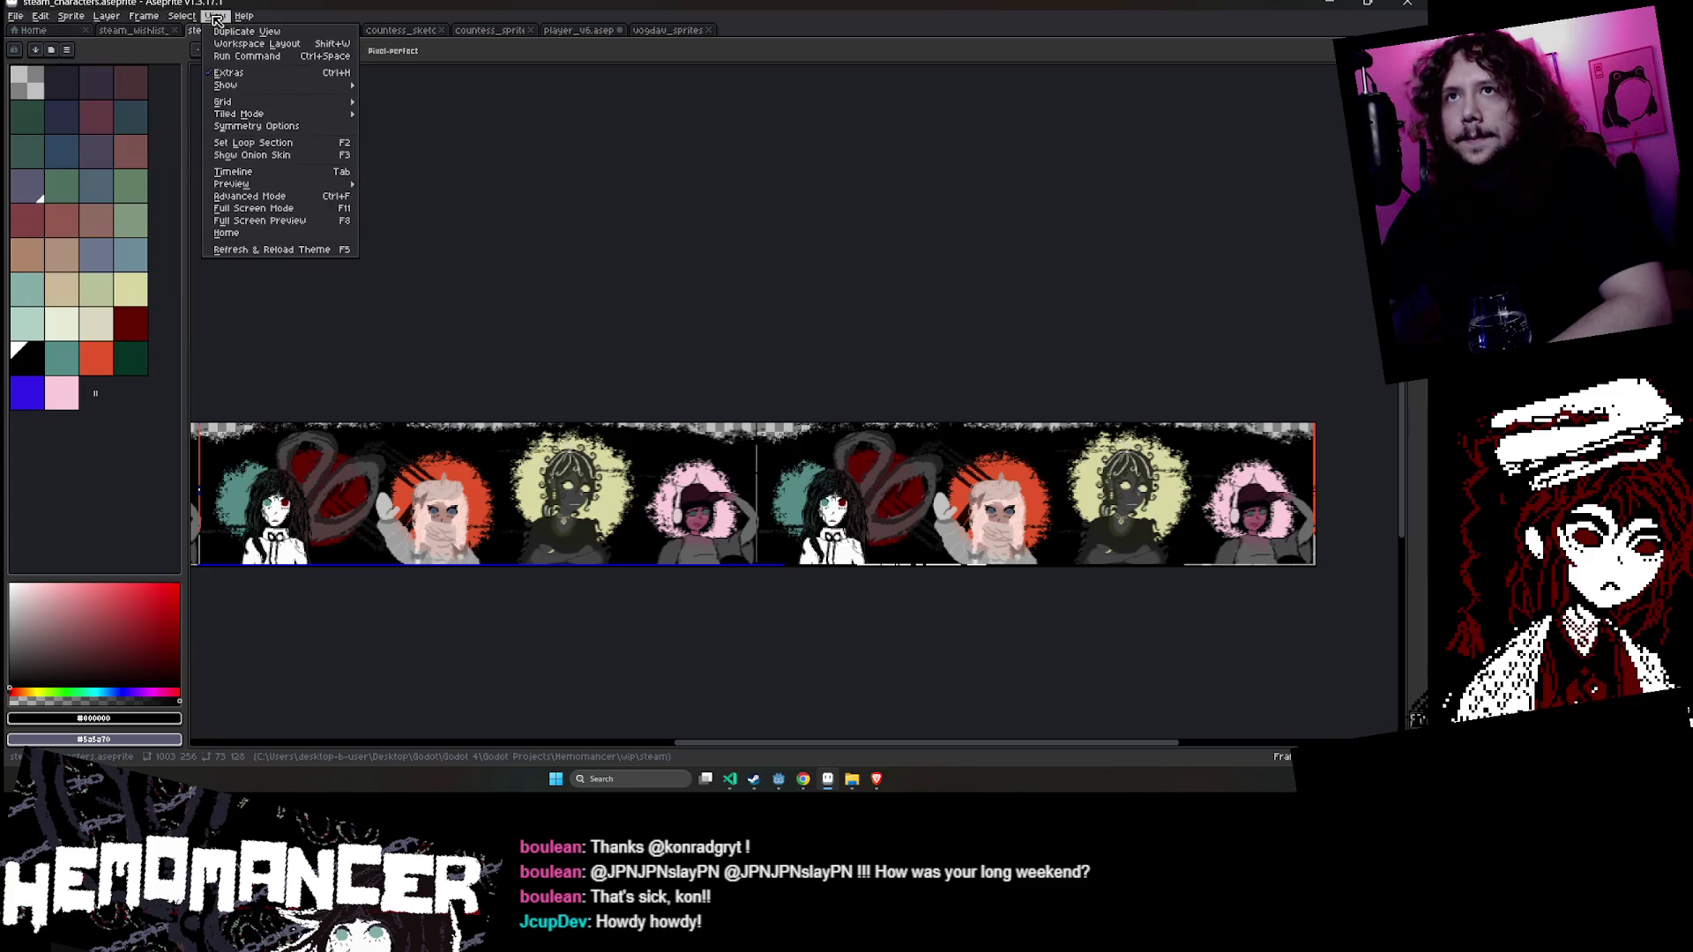
{"action": "mouse_move", "coordinate": [222, 101]}
{"action": "scroll", "coordinate": [704, 283], "scroll_direction": "up", "scroll_amount": 4}
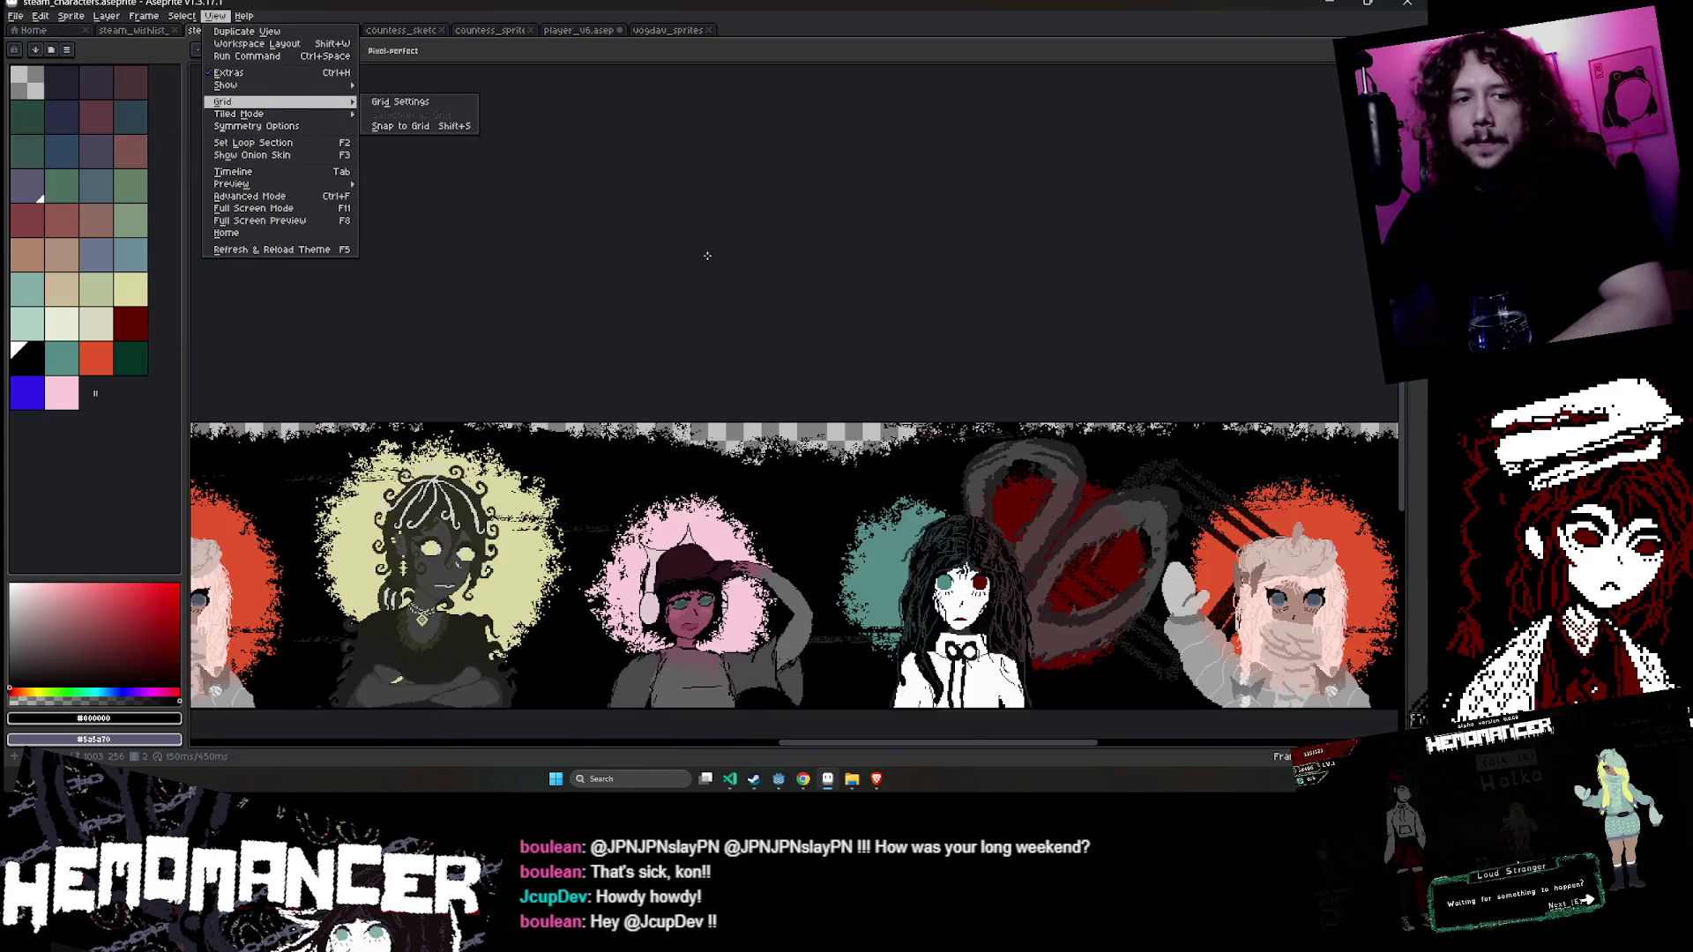
{"action": "left_click", "coordinate": [704, 283]}
{"action": "scroll", "coordinate": [782, 224], "scroll_direction": "down", "scroll_amount": 4}
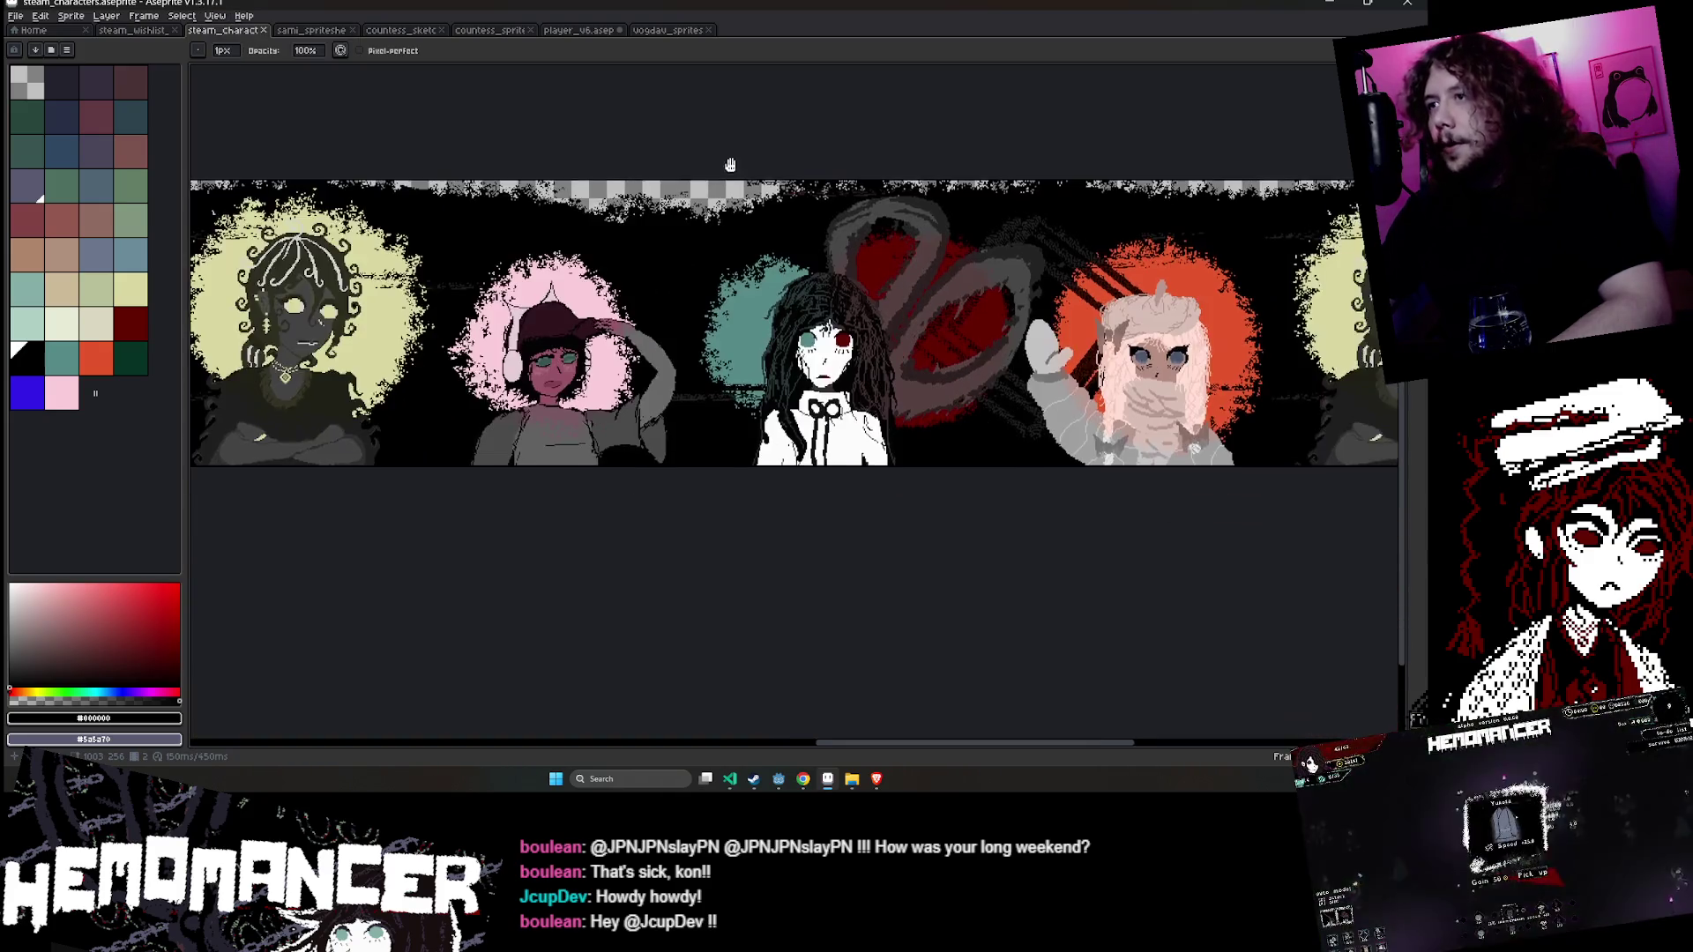
{"action": "left_click", "coordinate": [174, 16]}
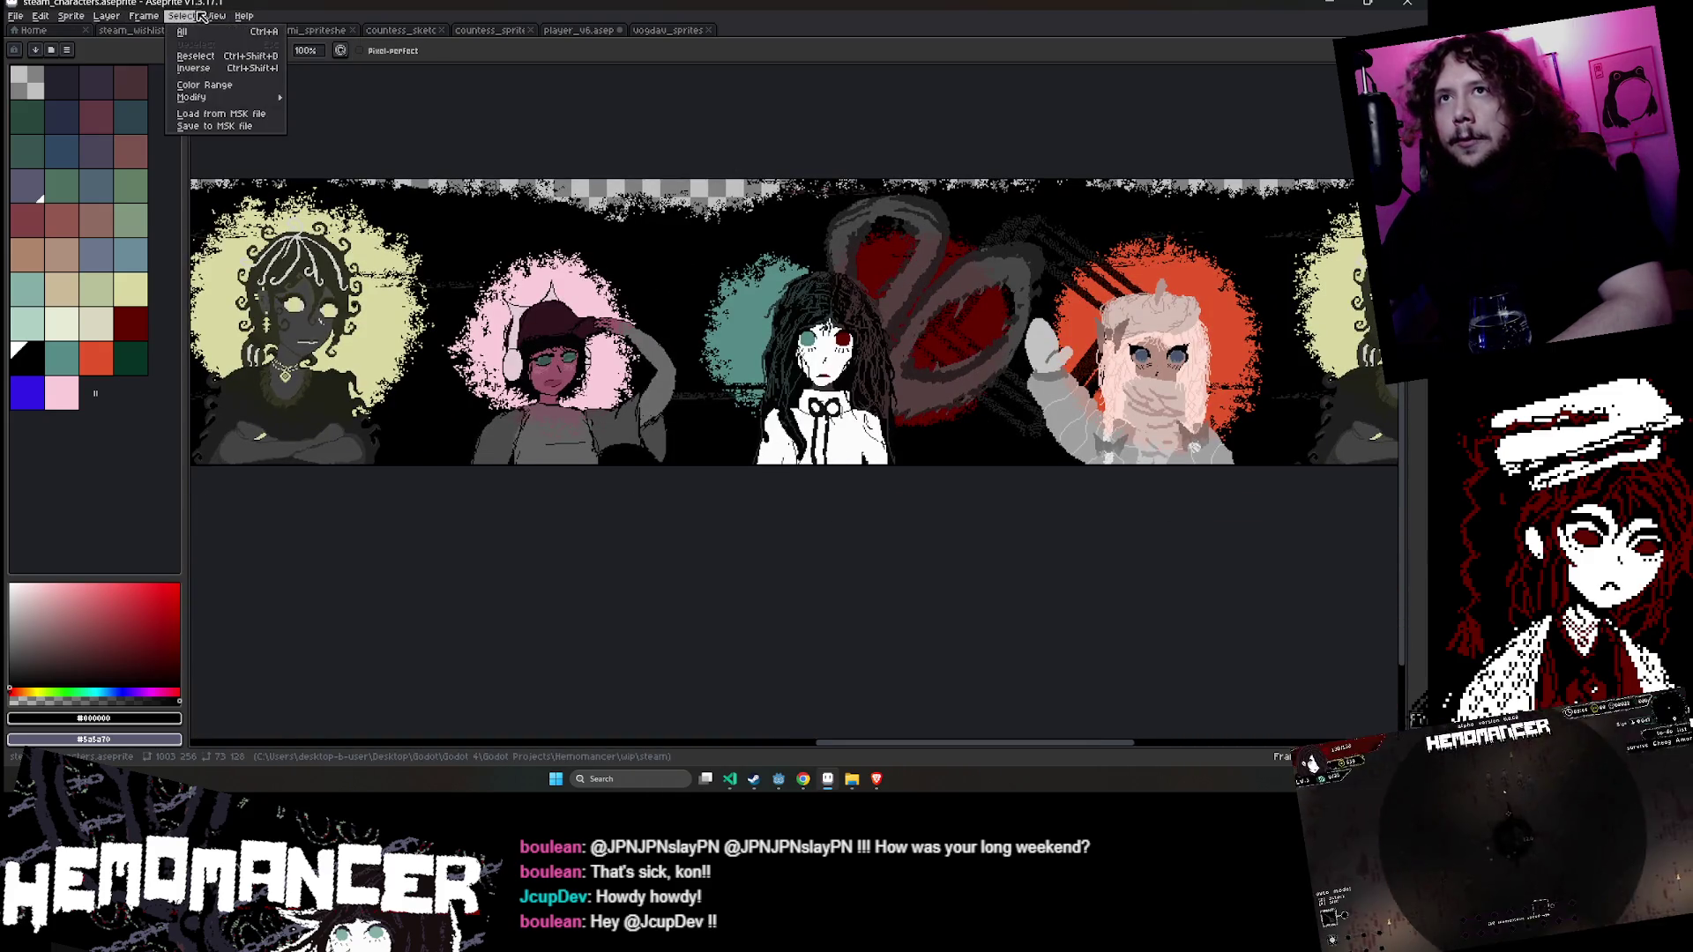
{"action": "mouse_move", "coordinate": [136, 16]}
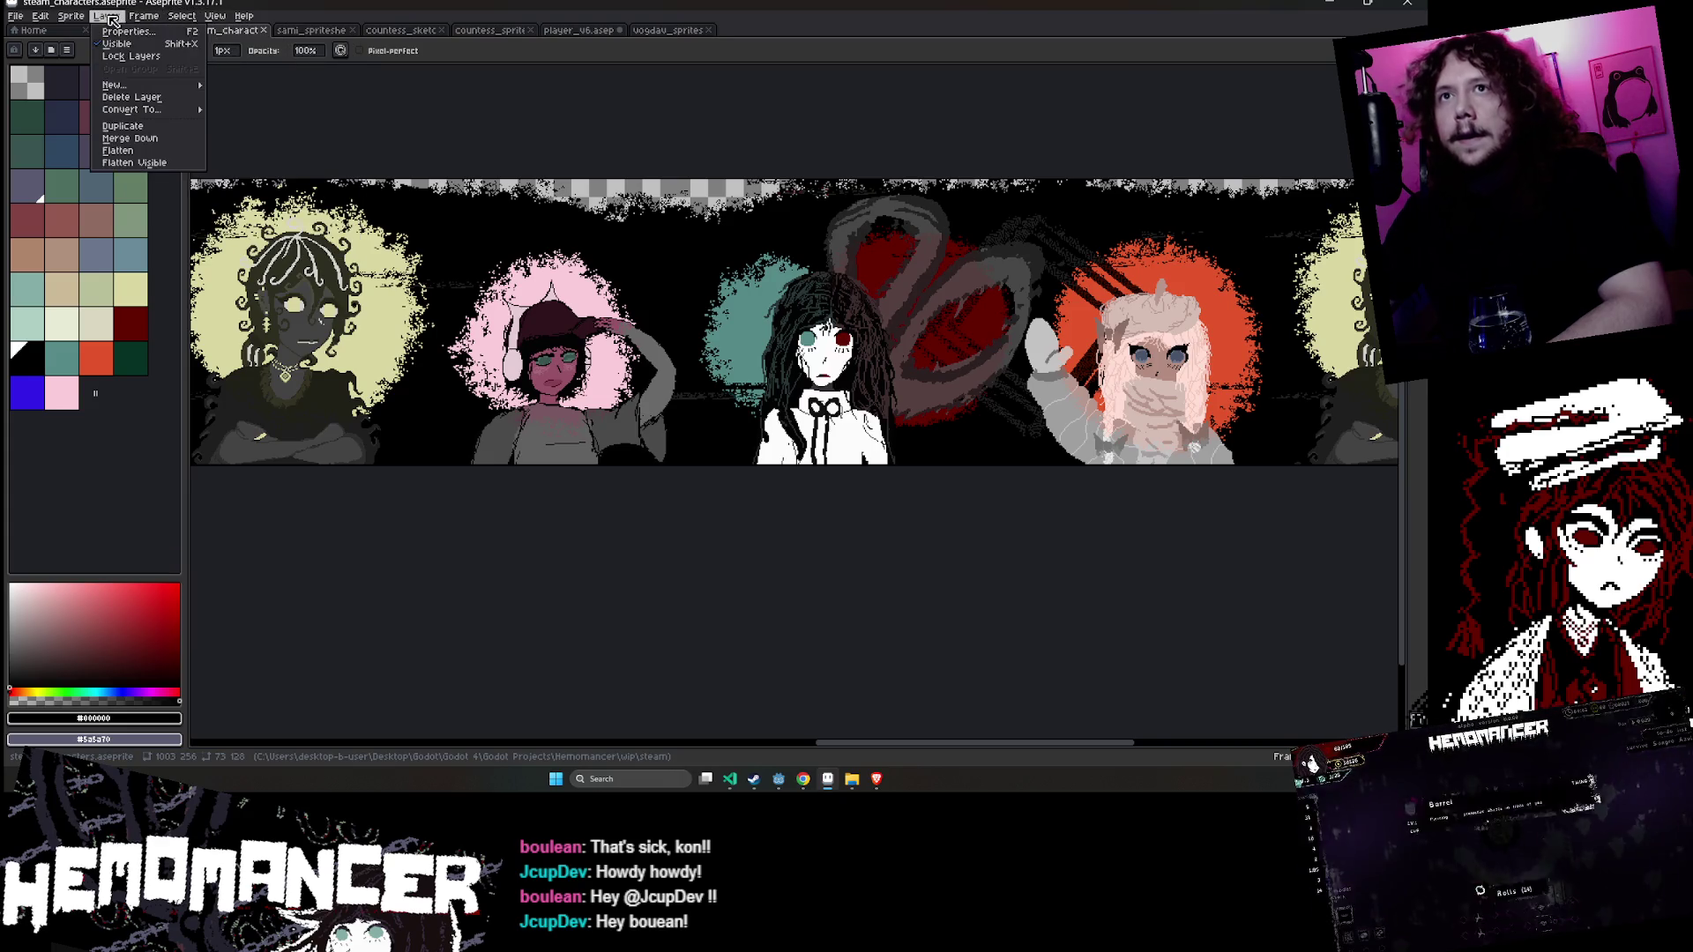
{"action": "mouse_move", "coordinate": [209, 18]}
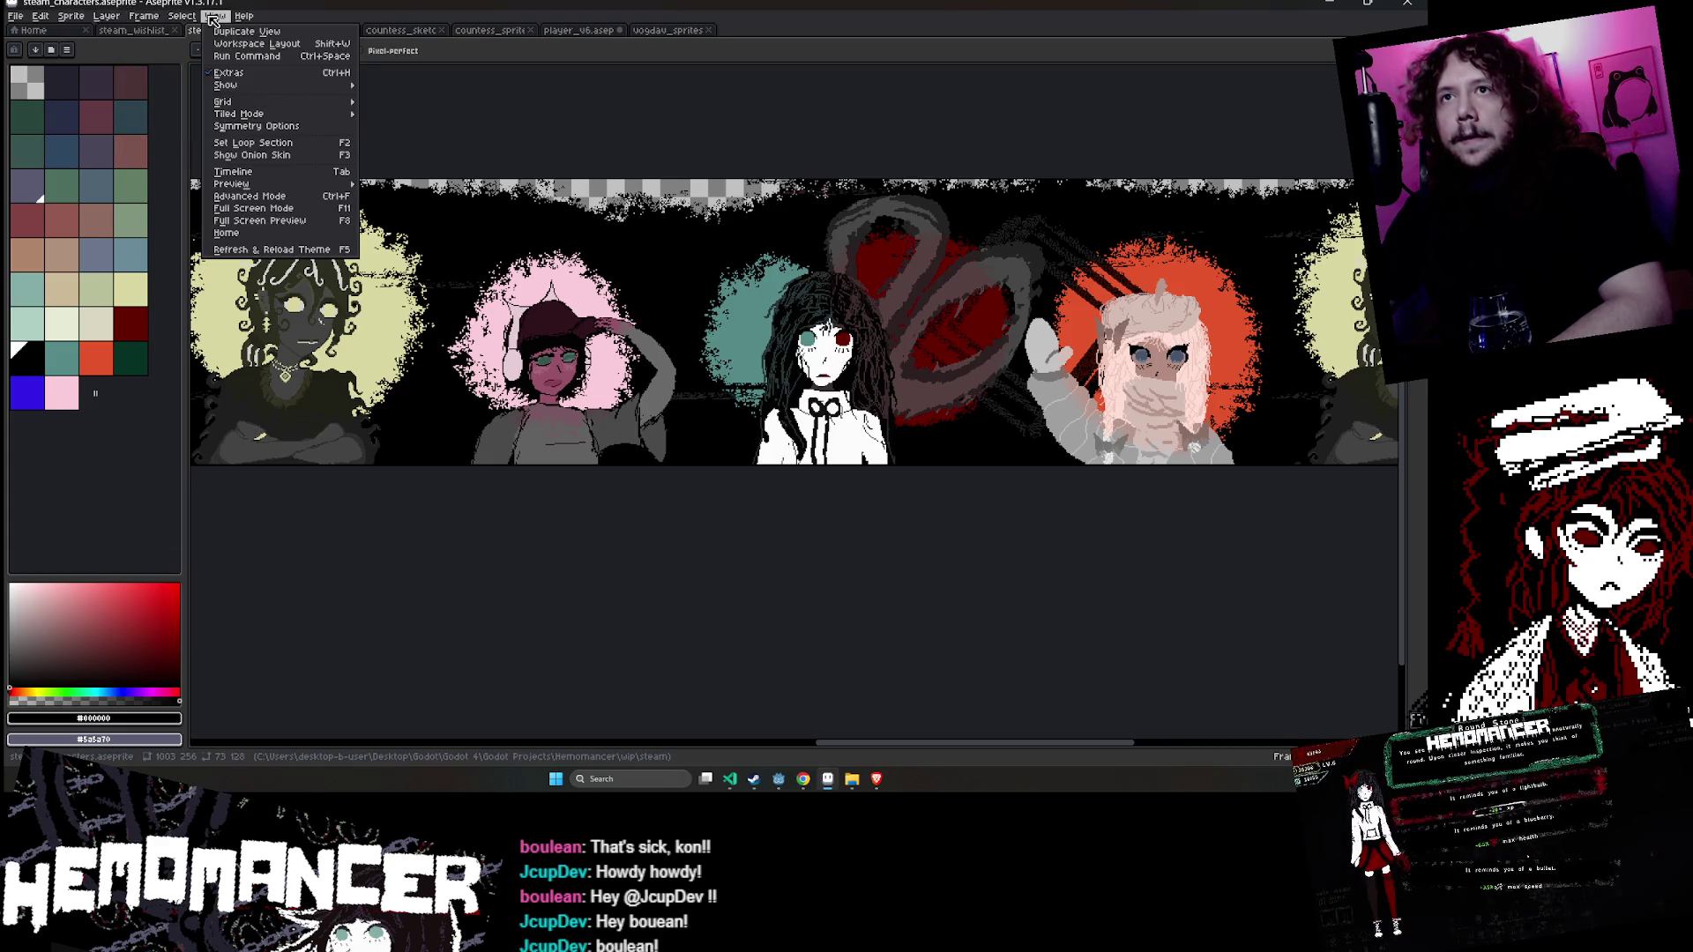
{"action": "mouse_move", "coordinate": [255, 115]}
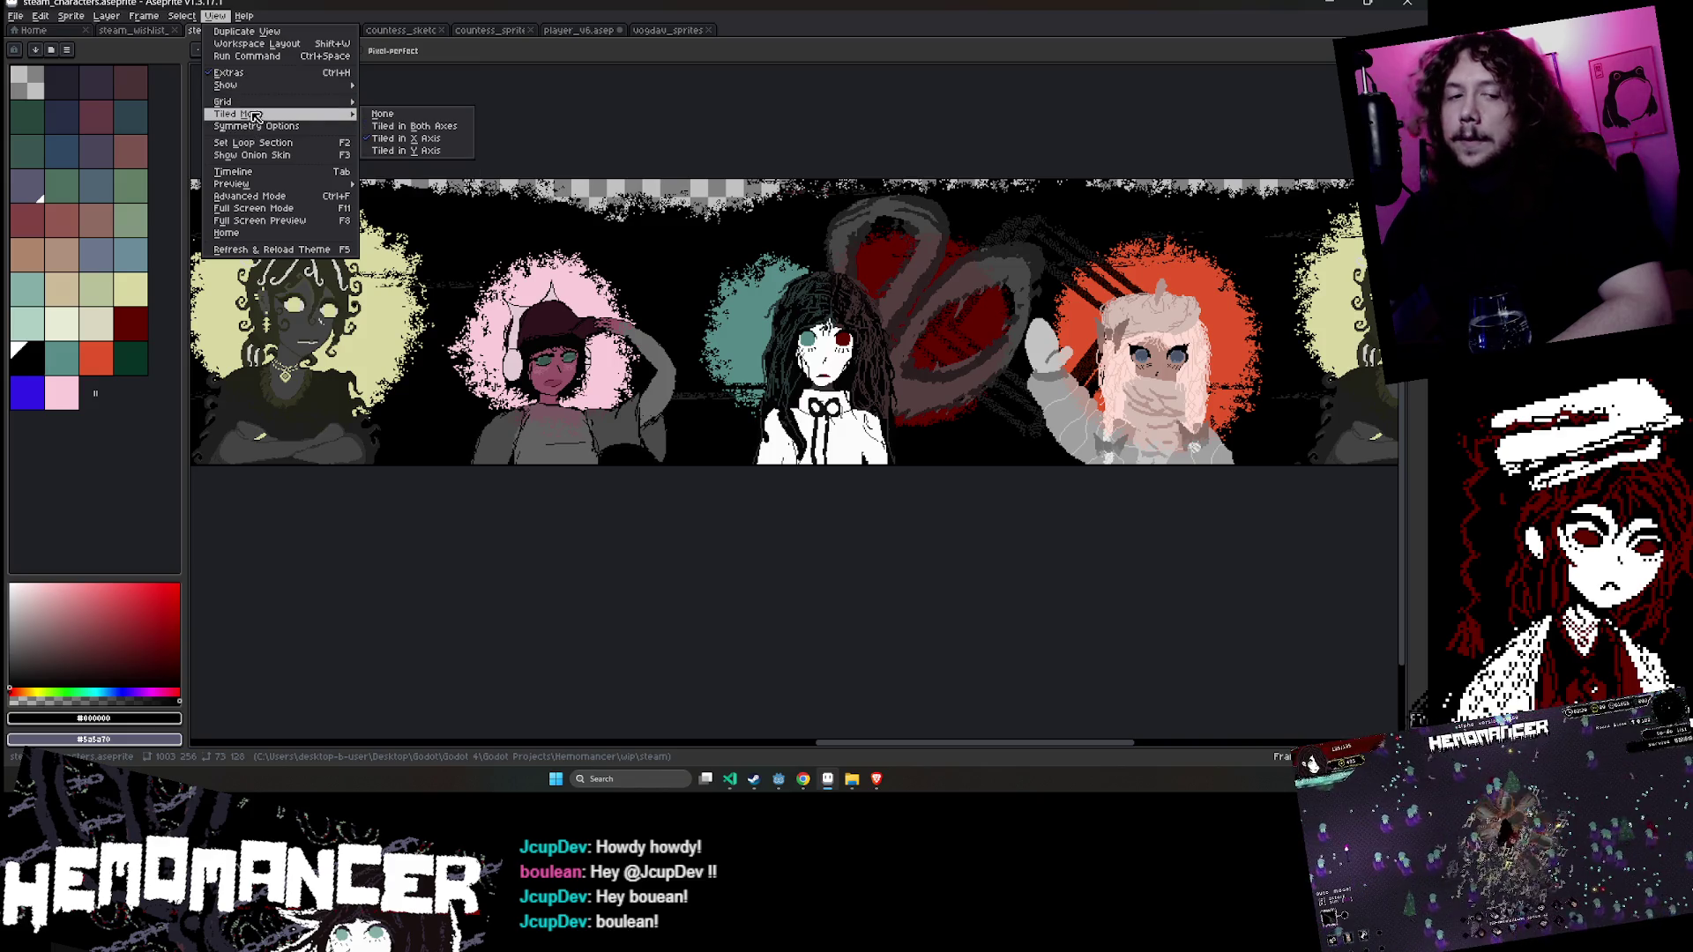
- Set View > Tiled Mode to None so the banner stops repeating
{"action": "left_click", "coordinate": [99, 18]}
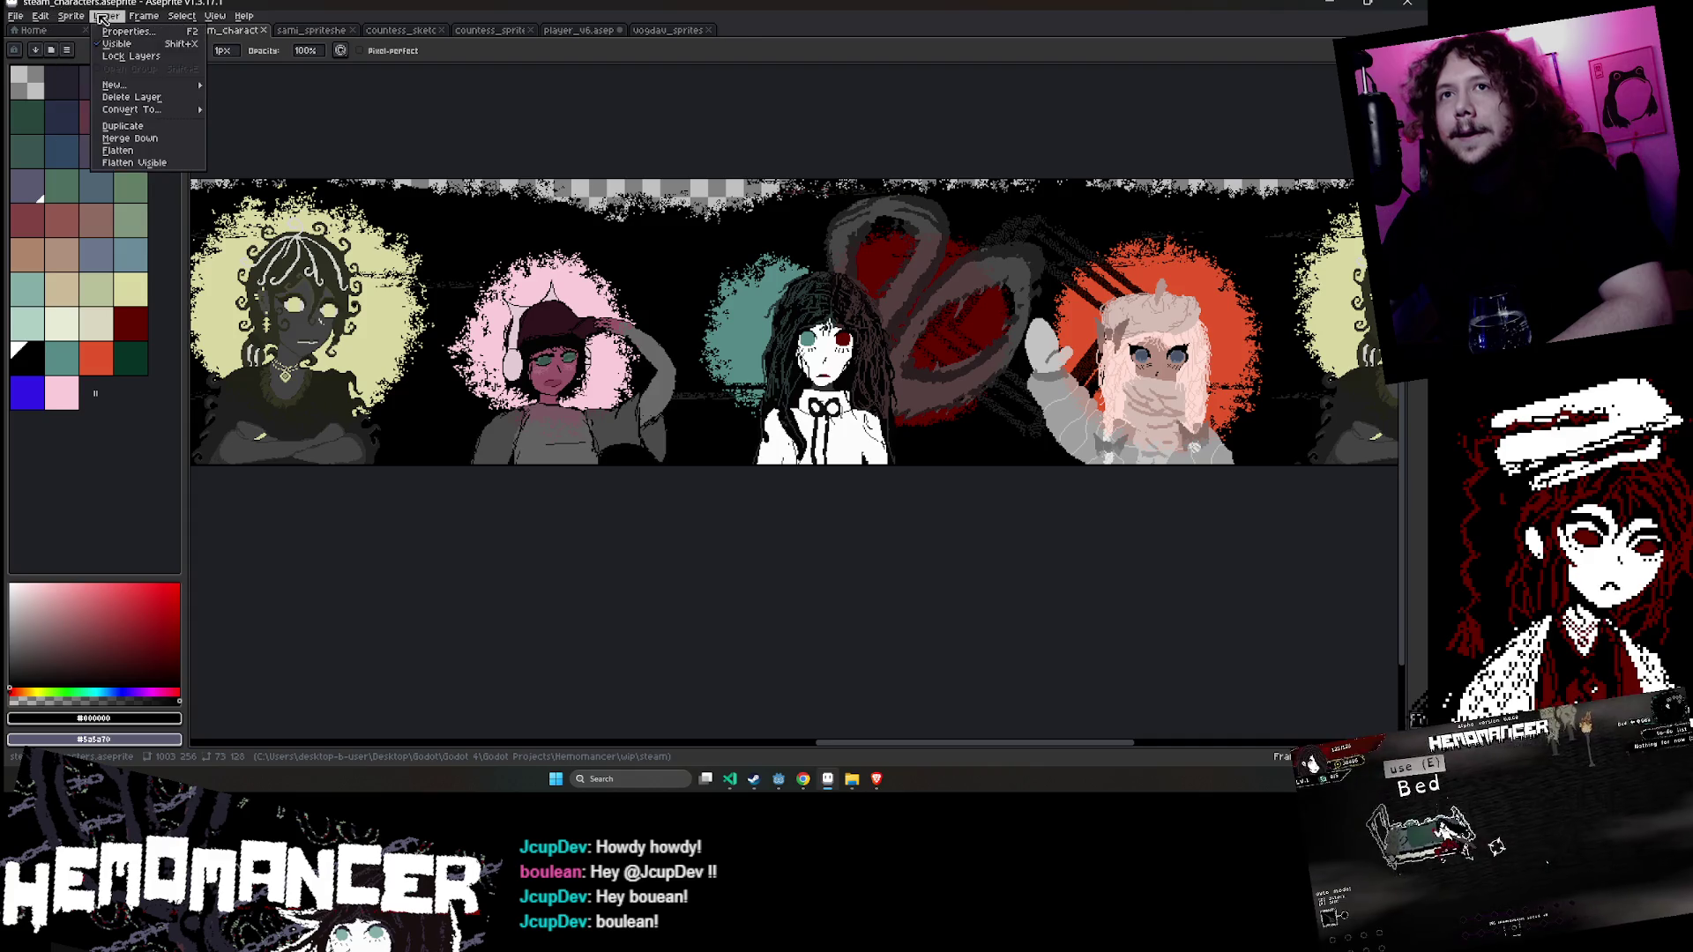
{"action": "left_click", "coordinate": [215, 18]}
{"action": "left_click", "coordinate": [215, 17]}
{"action": "left_click", "coordinate": [215, 18]}
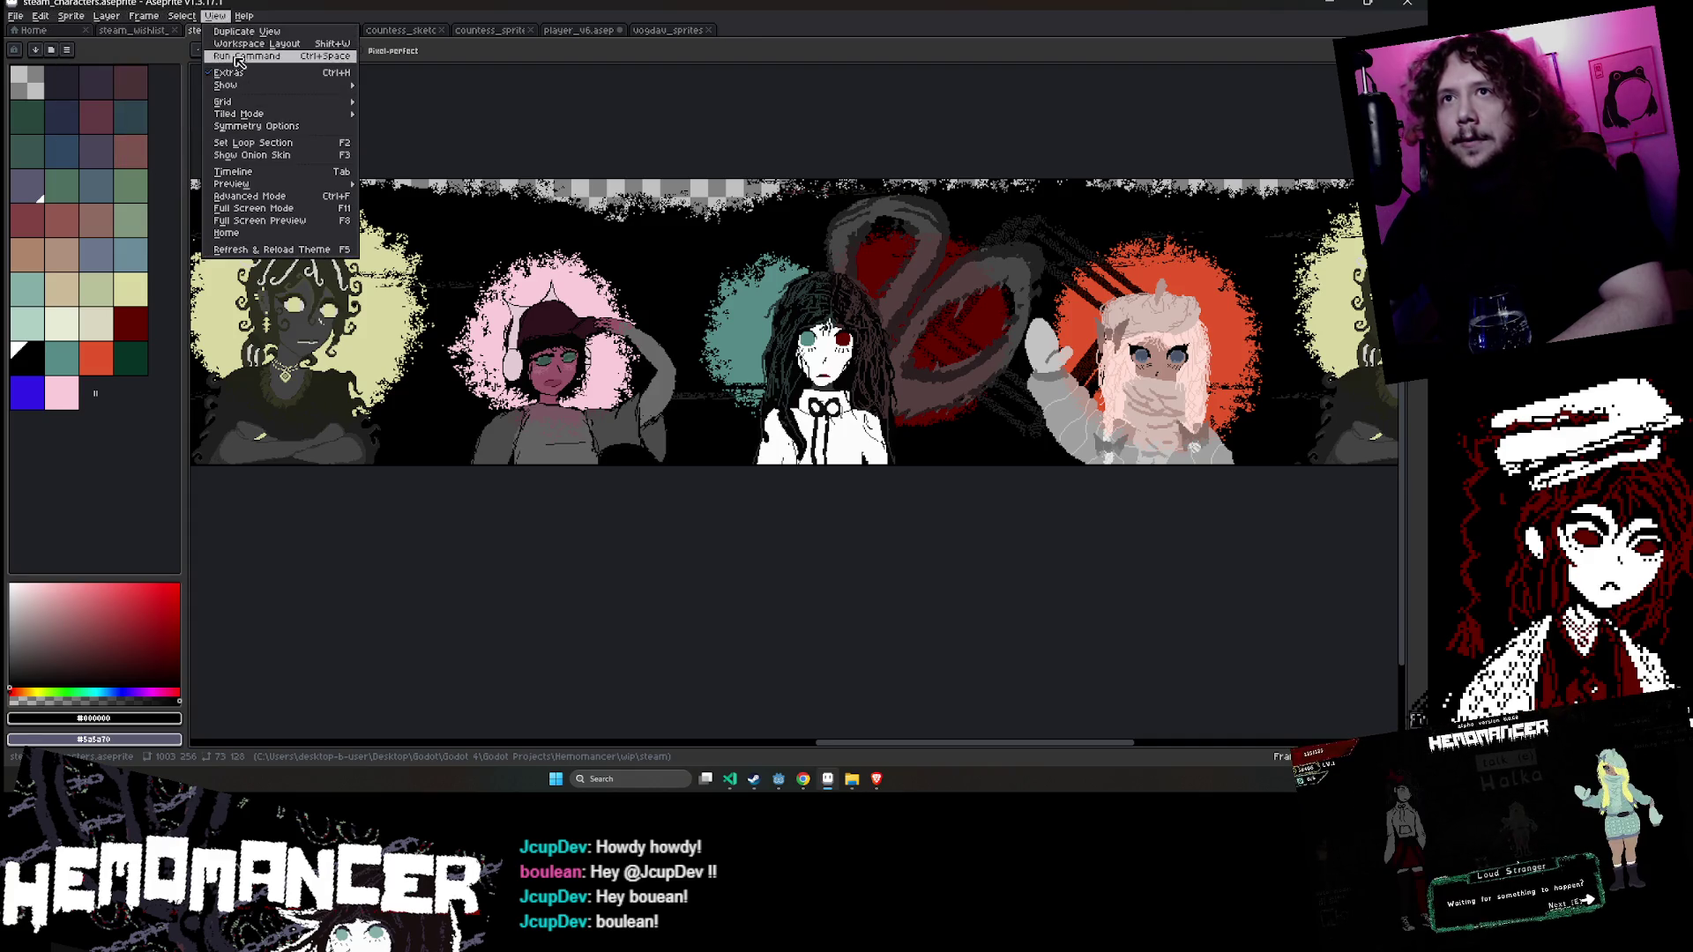
{"action": "mouse_move", "coordinate": [167, 19]}
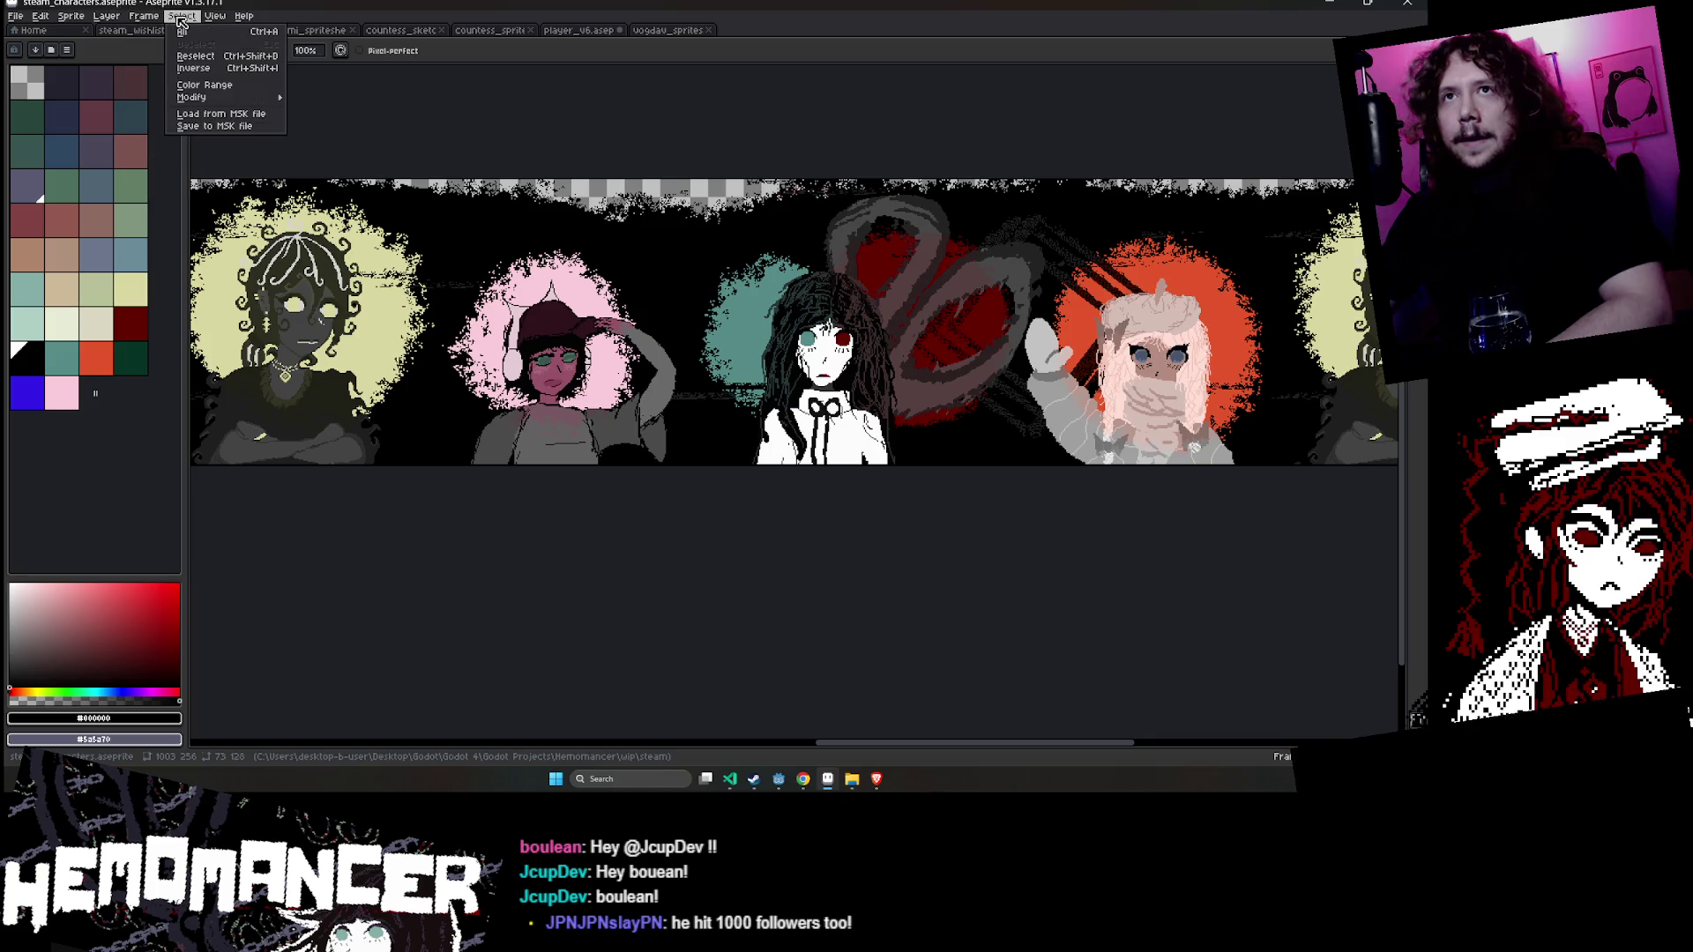
{"action": "left_click", "coordinate": [215, 17]}
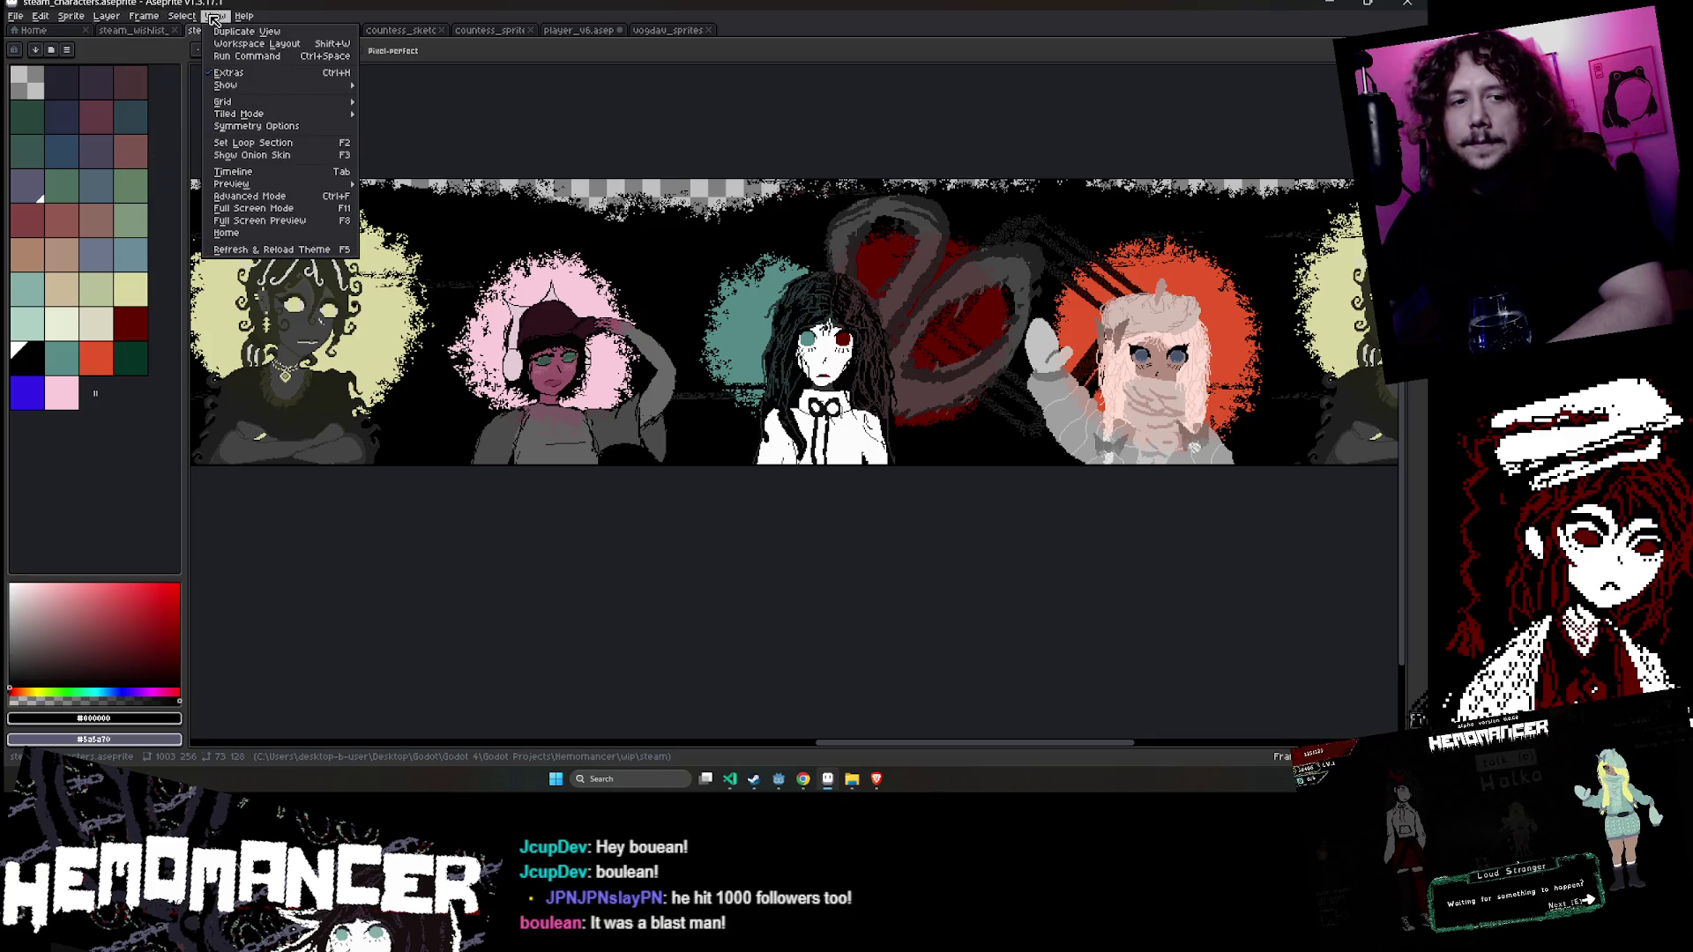
{"action": "mouse_move", "coordinate": [199, 16]}
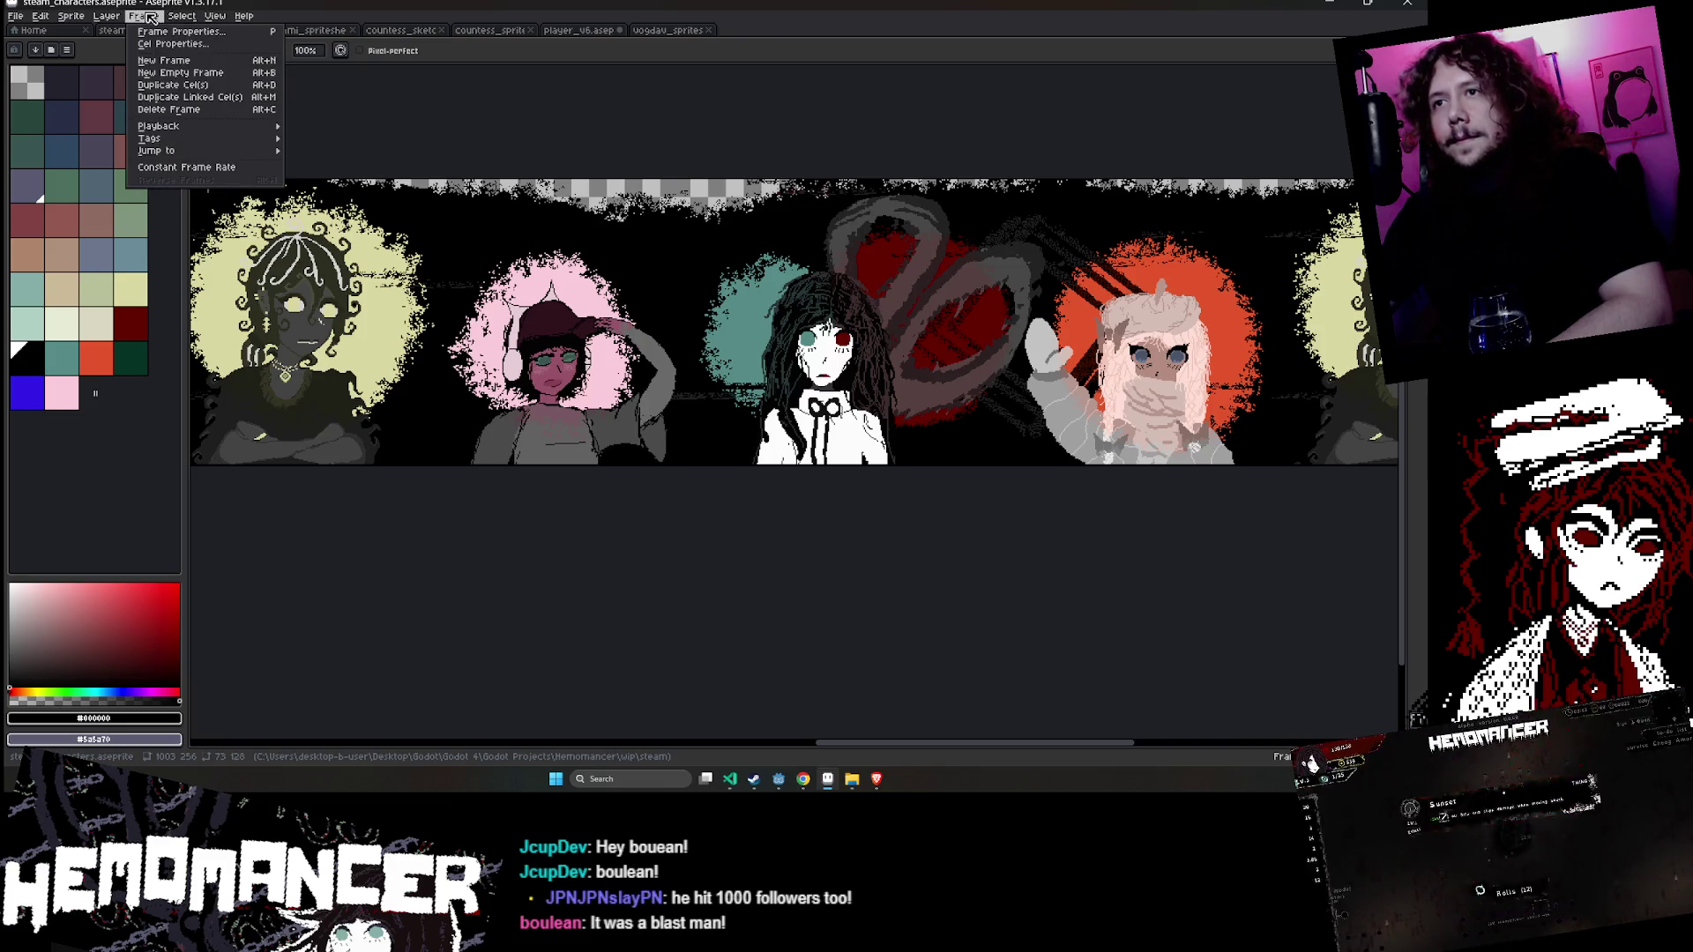
{"action": "left_click", "coordinate": [151, 17]}
{"action": "left_click", "coordinate": [215, 17]}
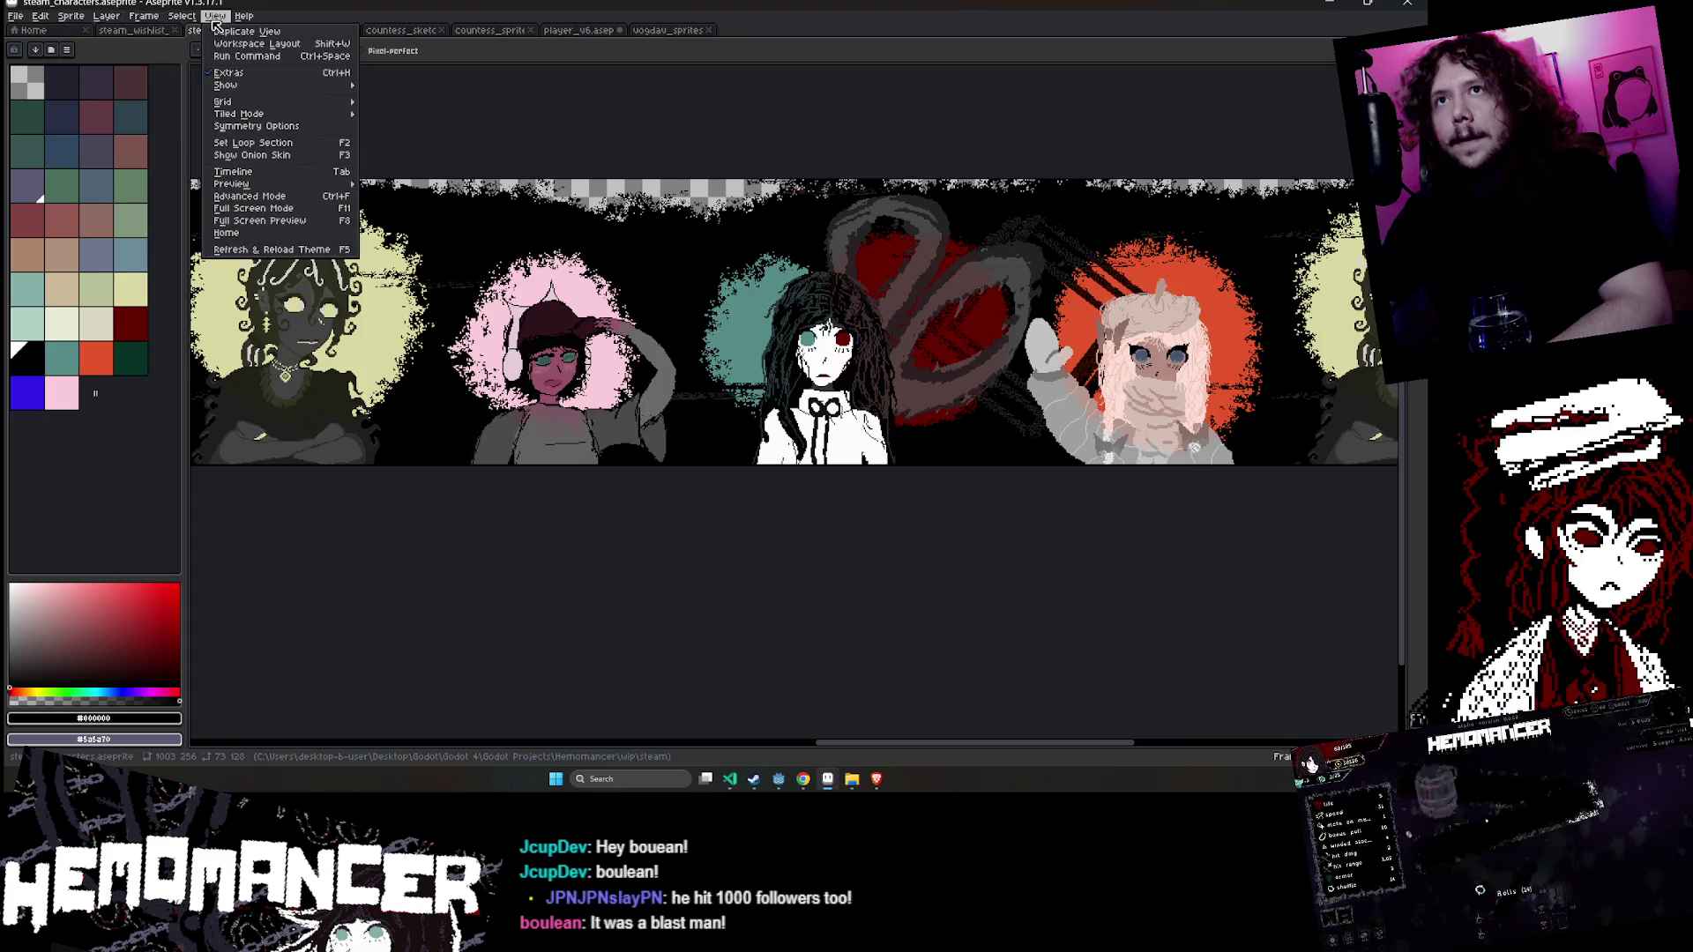
{"action": "mouse_move", "coordinate": [265, 114]}
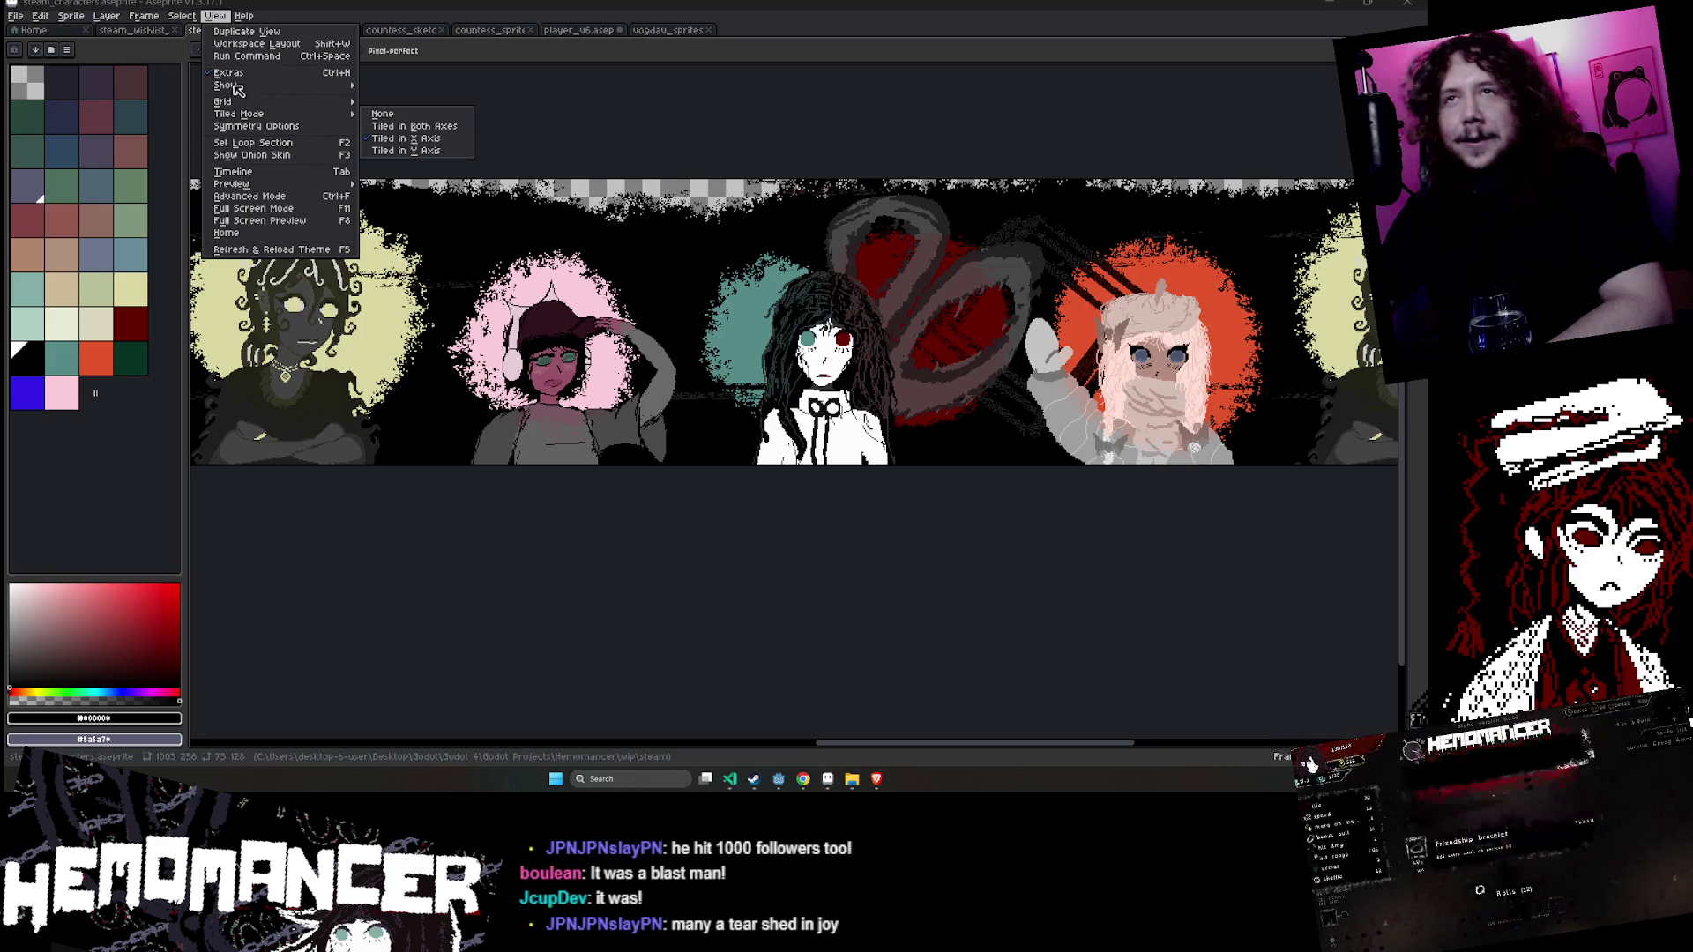
{"action": "left_click", "coordinate": [215, 16]}
{"action": "left_click", "coordinate": [216, 16]}
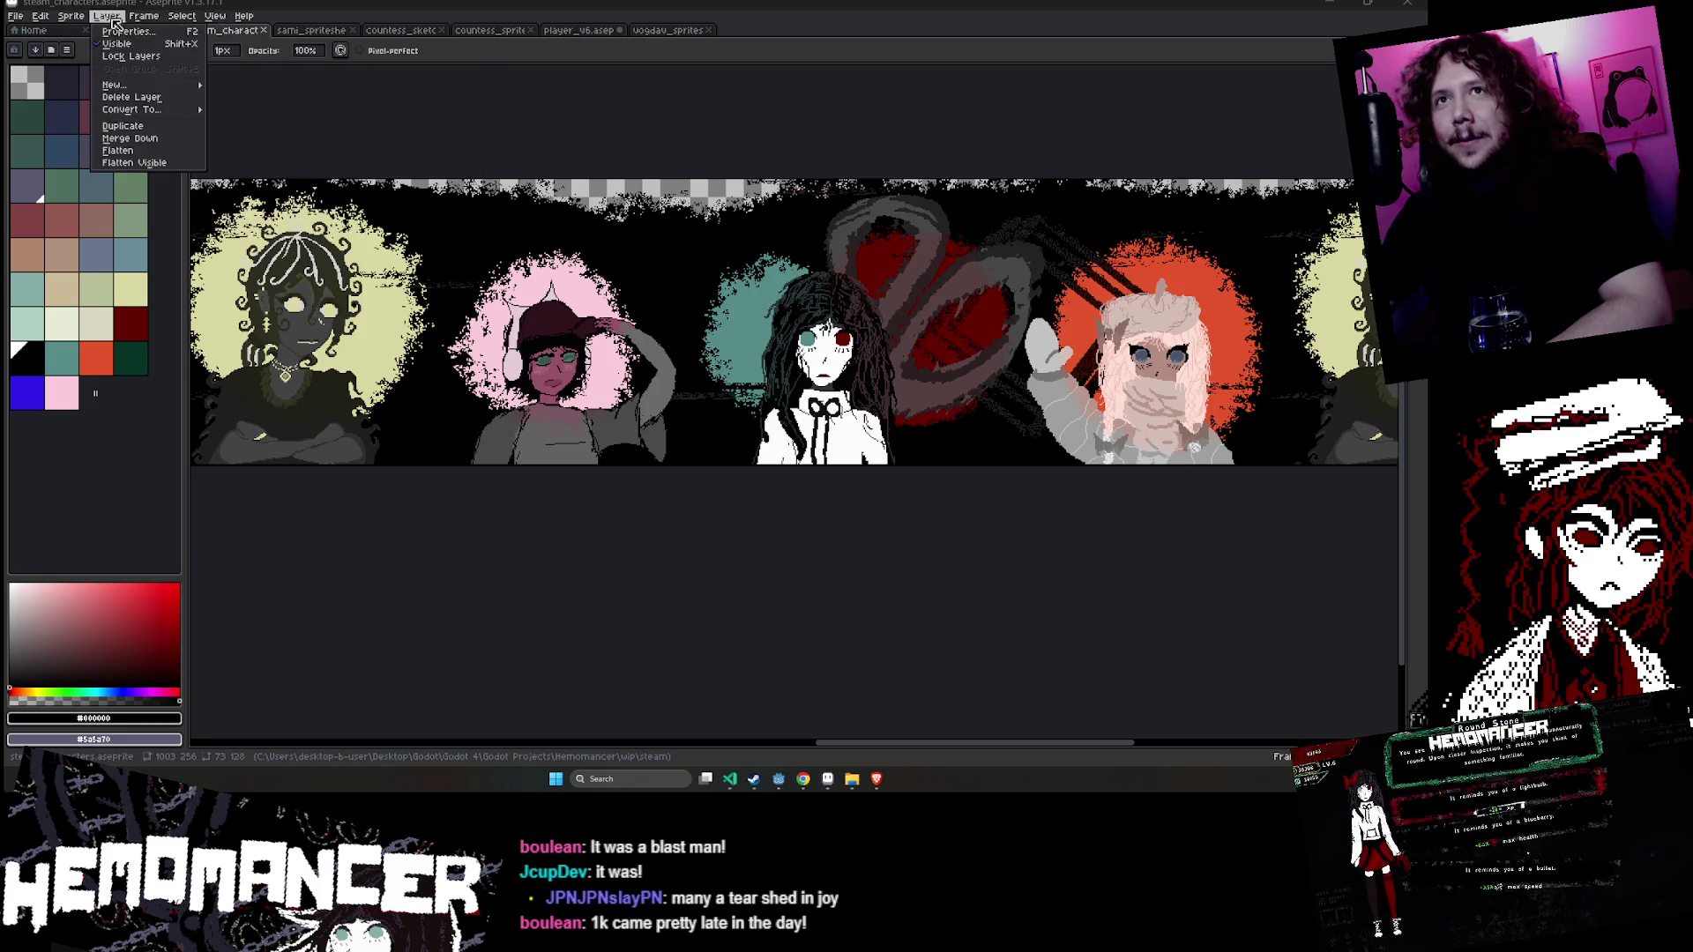
{"action": "mouse_move", "coordinate": [192, 22]}
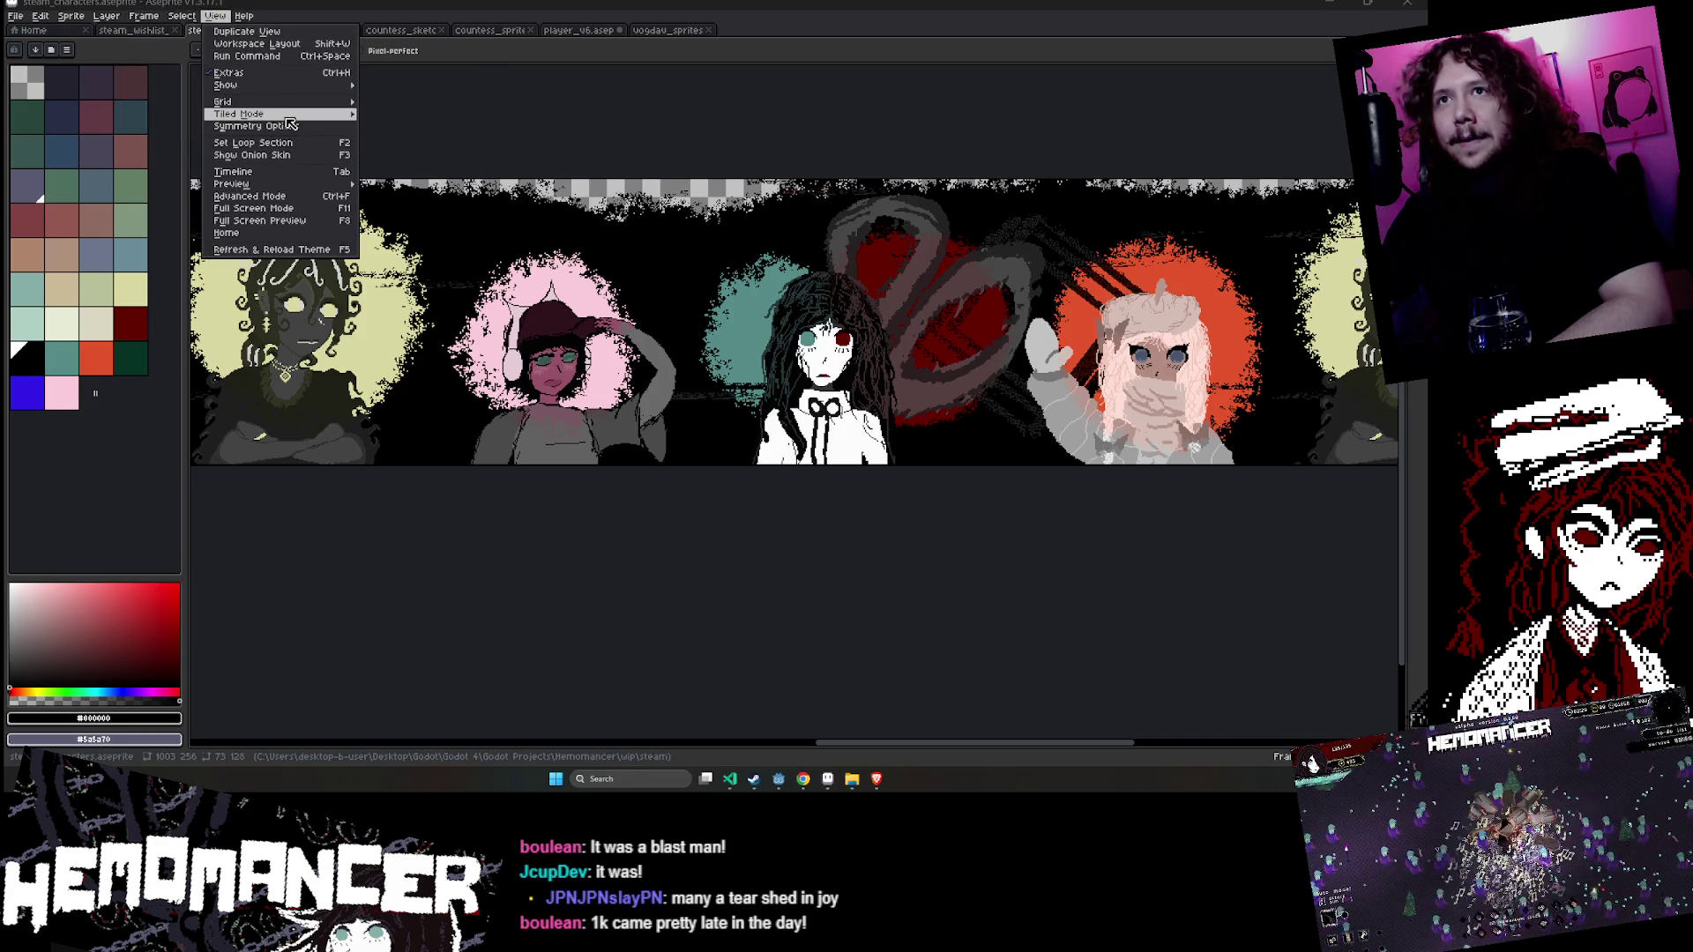
{"action": "left_click", "coordinate": [377, 116]}
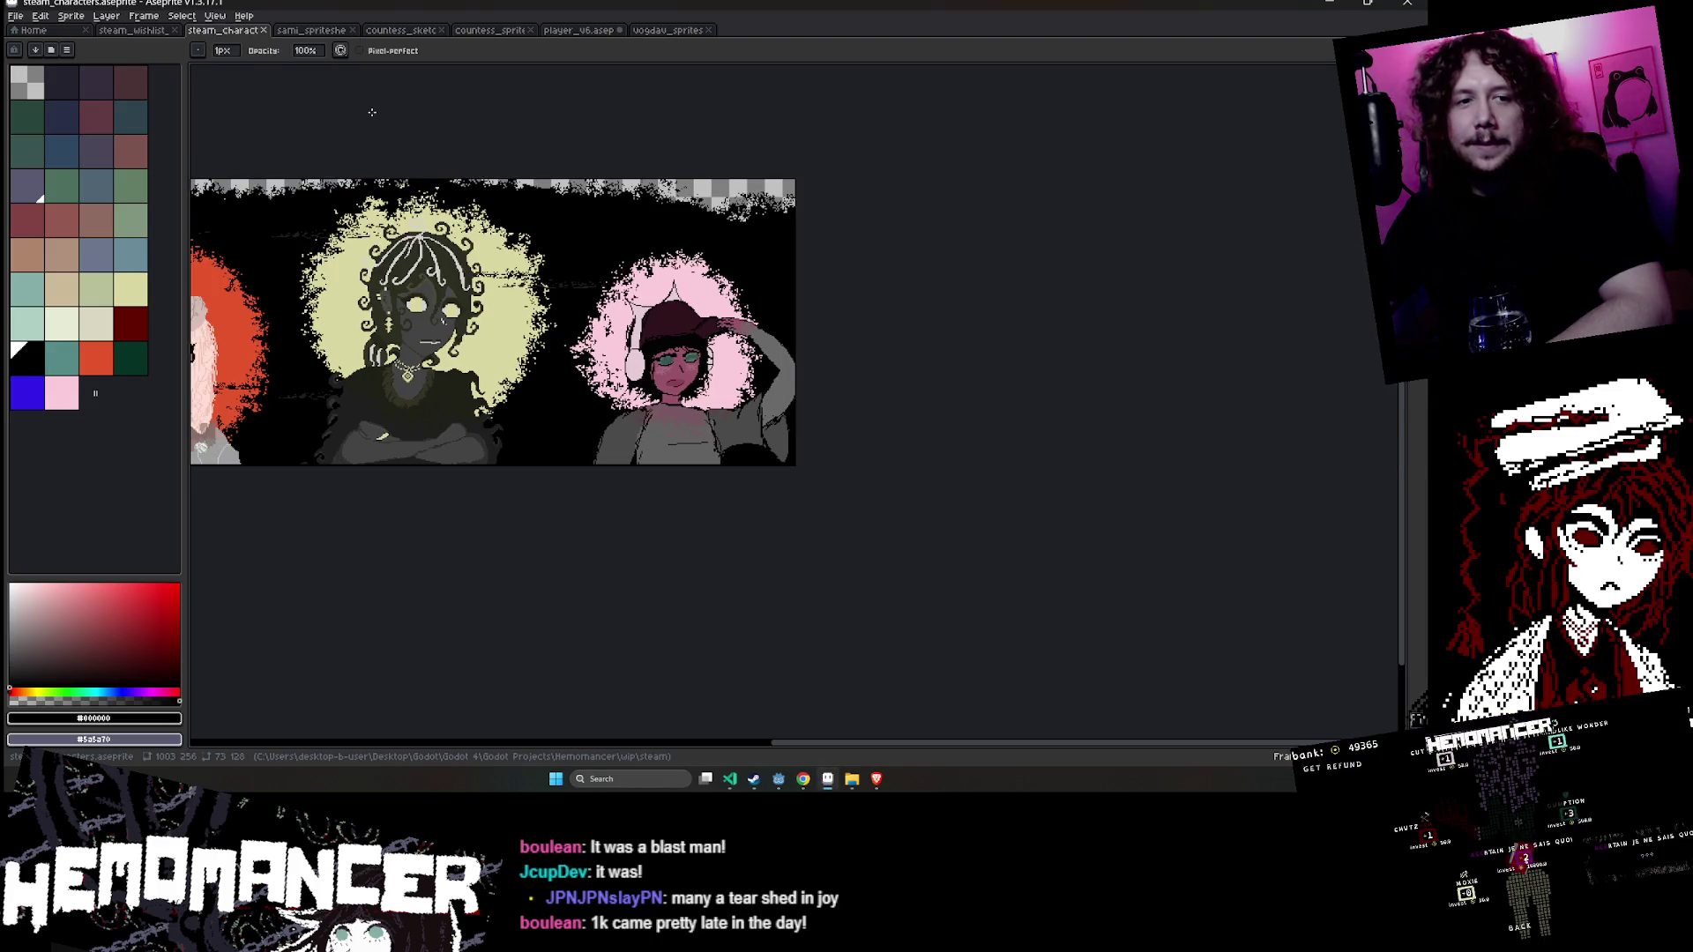
- Save the untiled banner file twice with Ctrl+S, switching to the pencil between saves
{"action": "scroll", "coordinate": [535, 119], "scroll_direction": "down", "scroll_amount": 2}
{"action": "scroll", "coordinate": [787, 150], "scroll_direction": "down", "scroll_amount": 1}
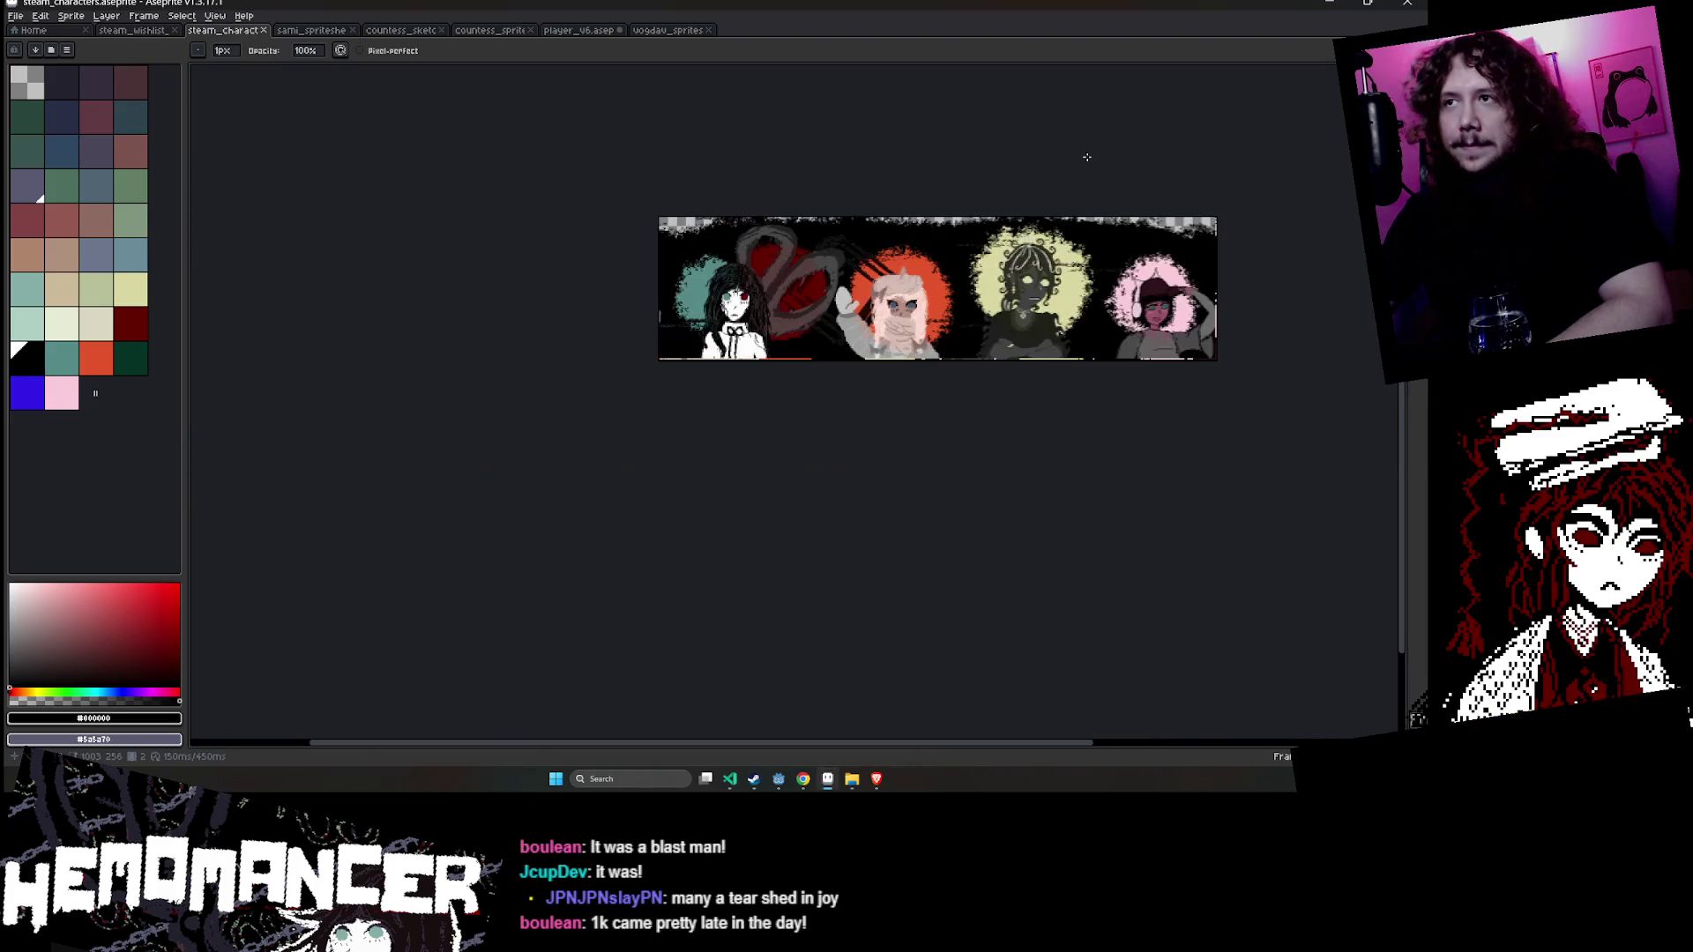
{"action": "scroll", "coordinate": [861, 416], "scroll_direction": "up", "scroll_amount": 3}
{"action": "scroll", "coordinate": [862, 415], "scroll_direction": "down", "scroll_amount": 2}
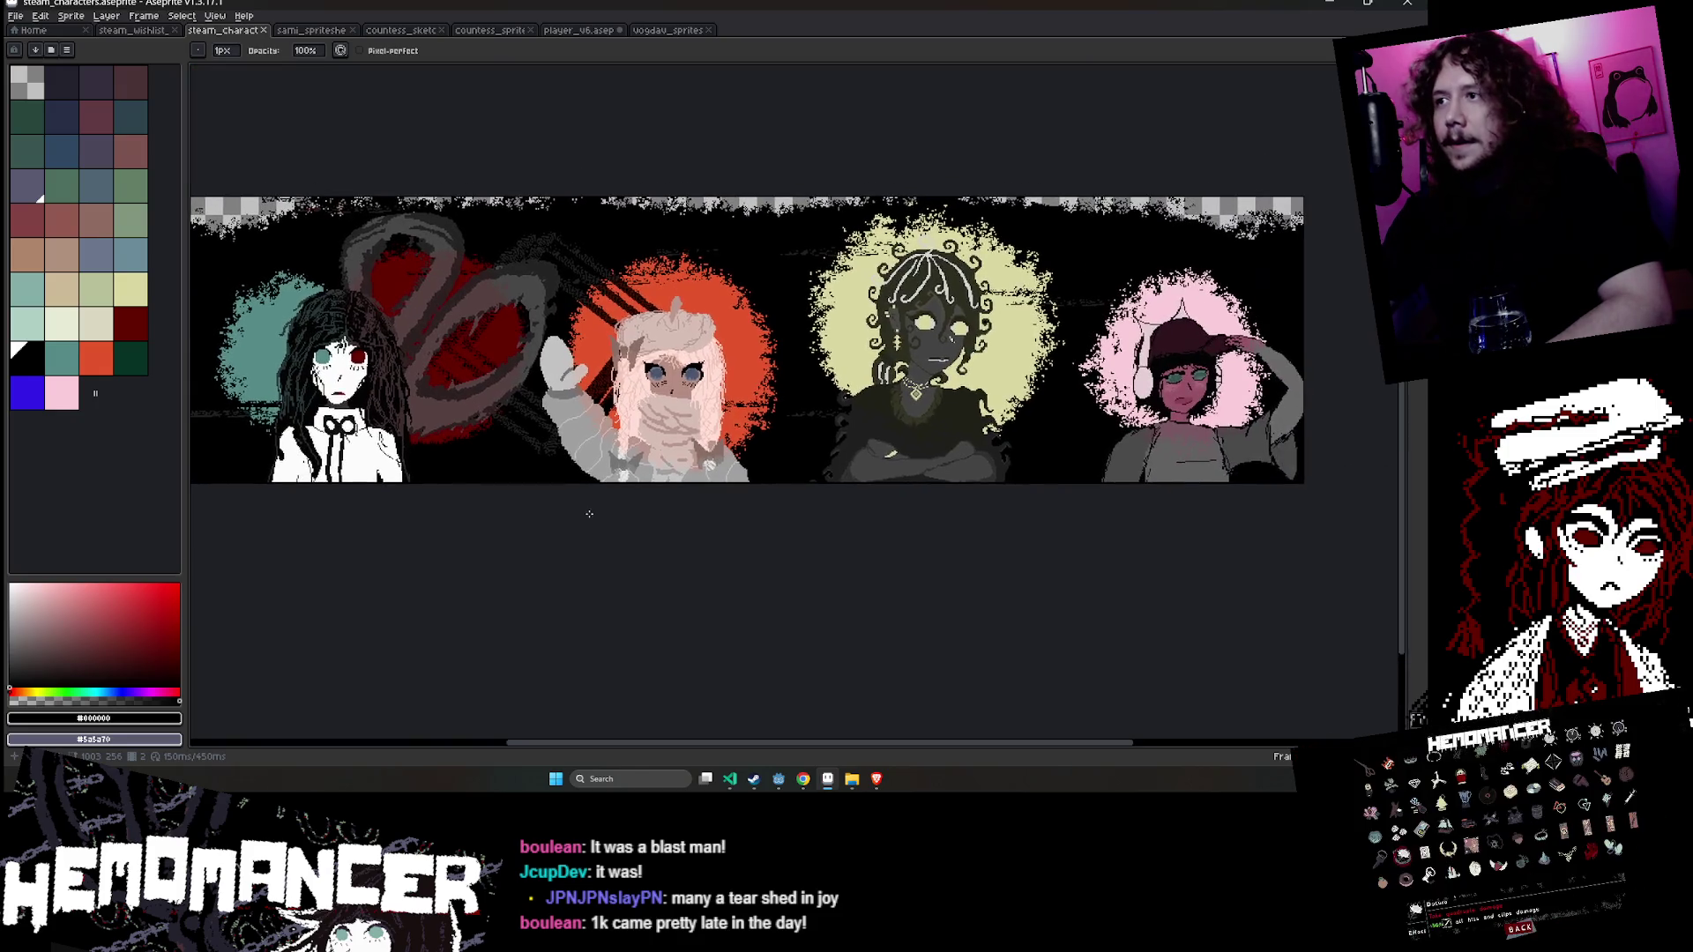
{"action": "key", "text": "v"}
{"action": "key", "text": "ctrl+s"}
{"action": "key", "text": "b"}
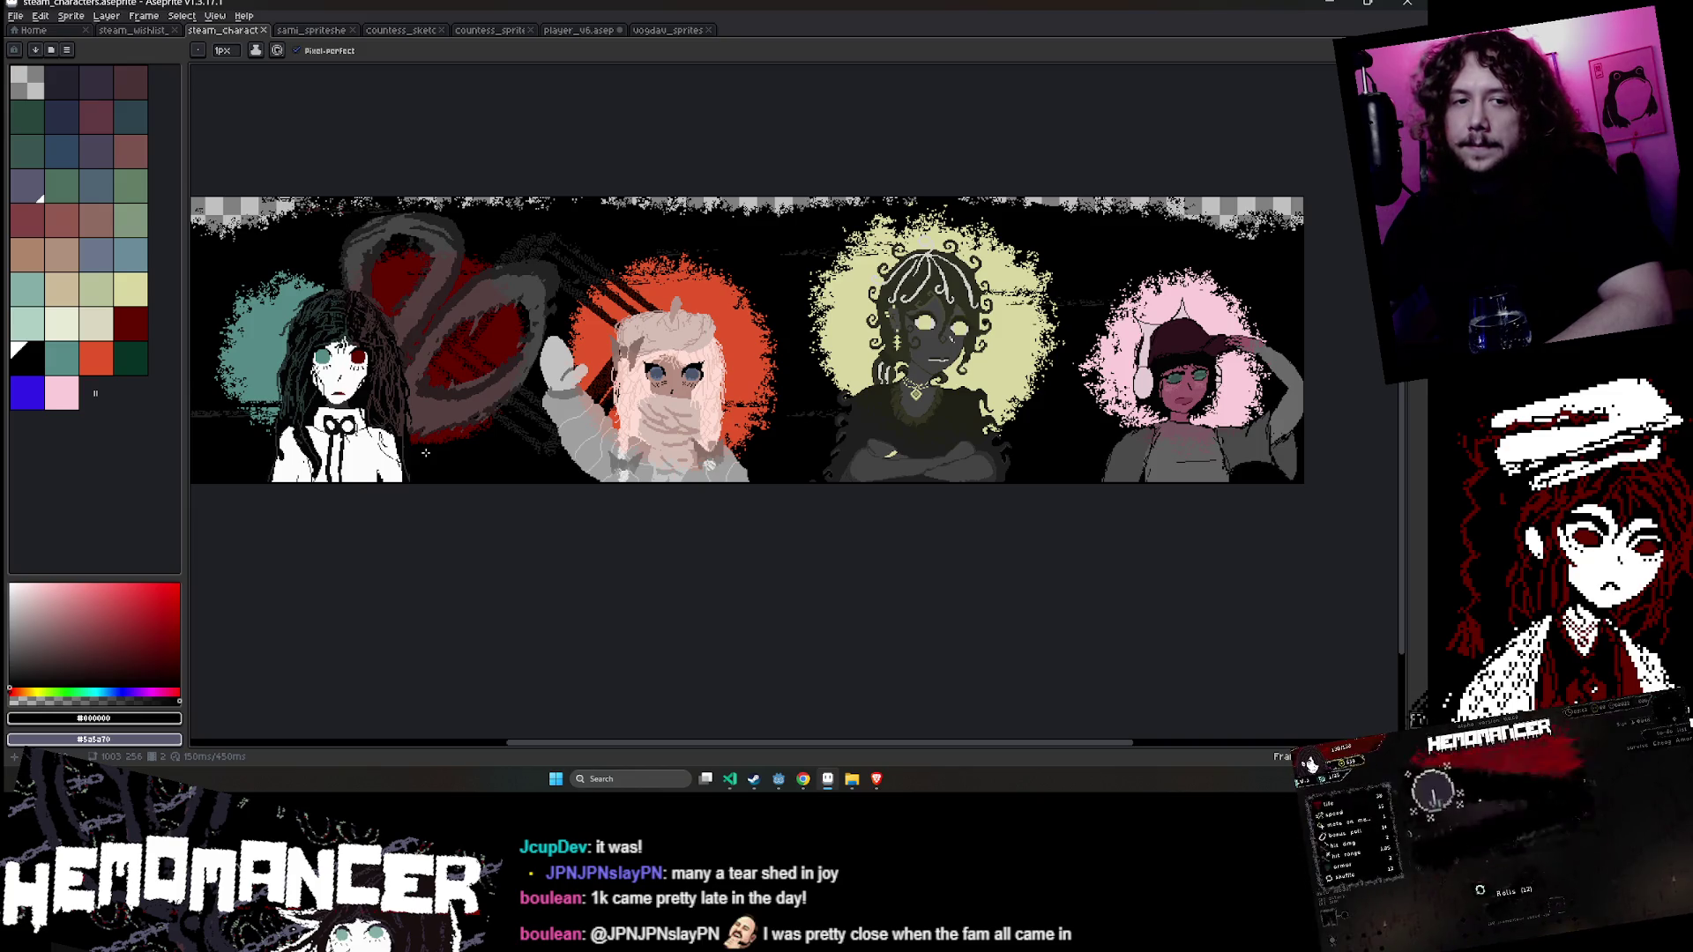
{"action": "scroll", "coordinate": [797, 616], "scroll_direction": "up", "scroll_amount": 2}
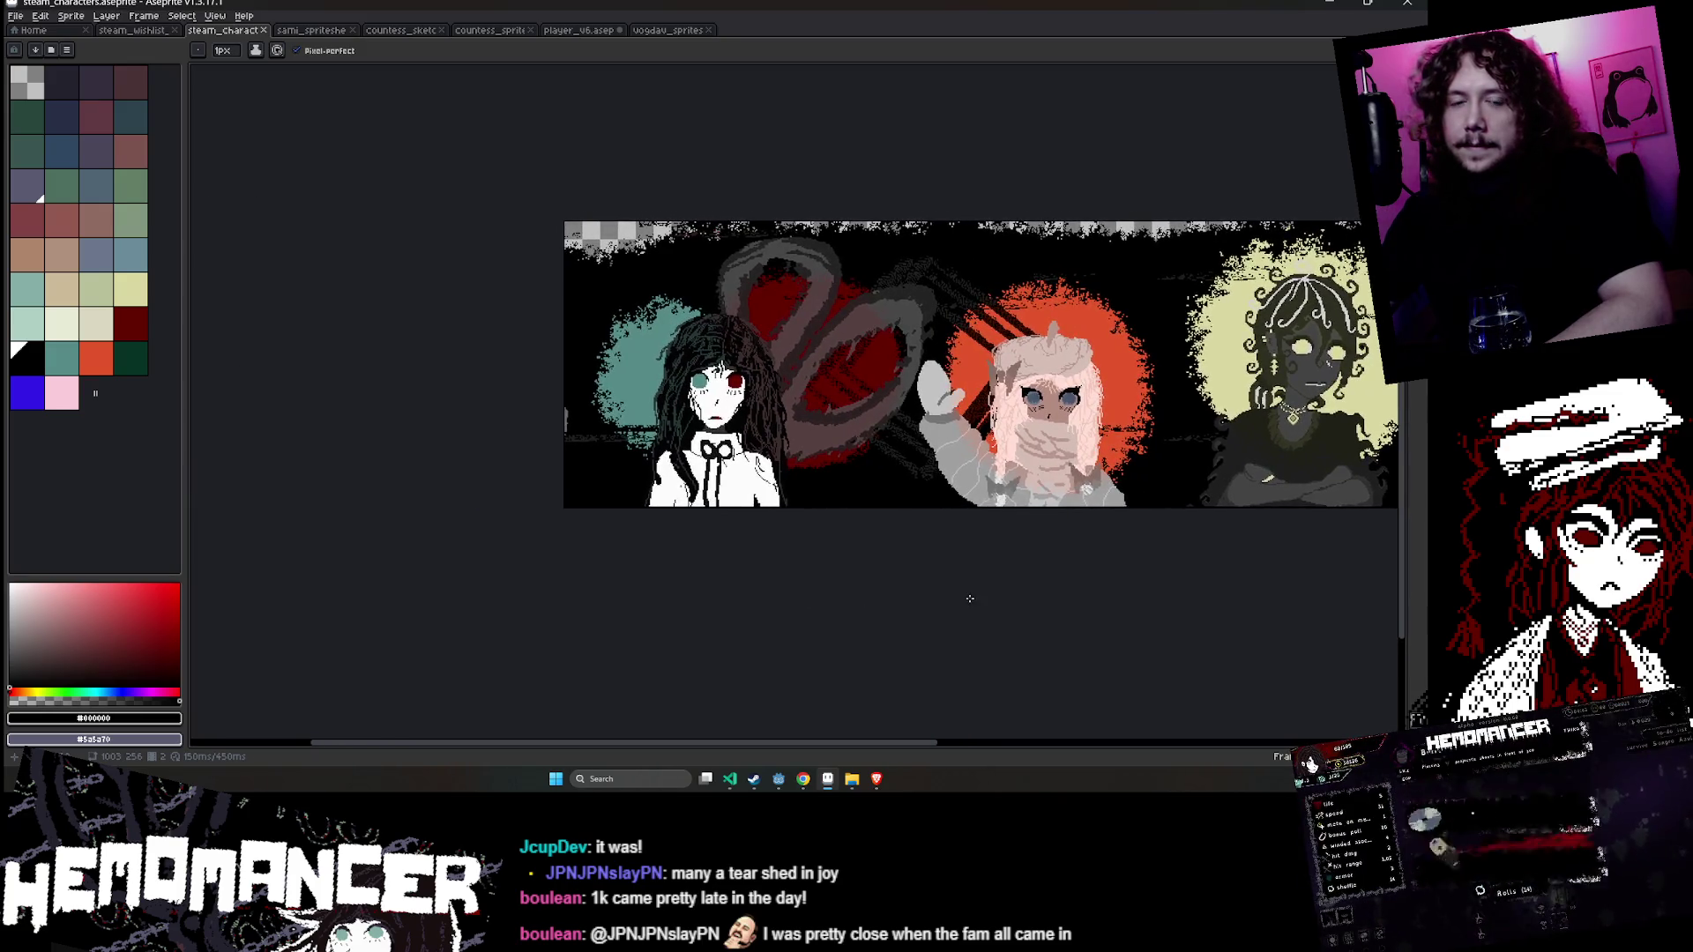
{"action": "scroll", "coordinate": [631, 616], "scroll_direction": "down", "scroll_amount": 2}
{"action": "key", "text": "v"}
{"action": "key", "text": "ctrl+s"}
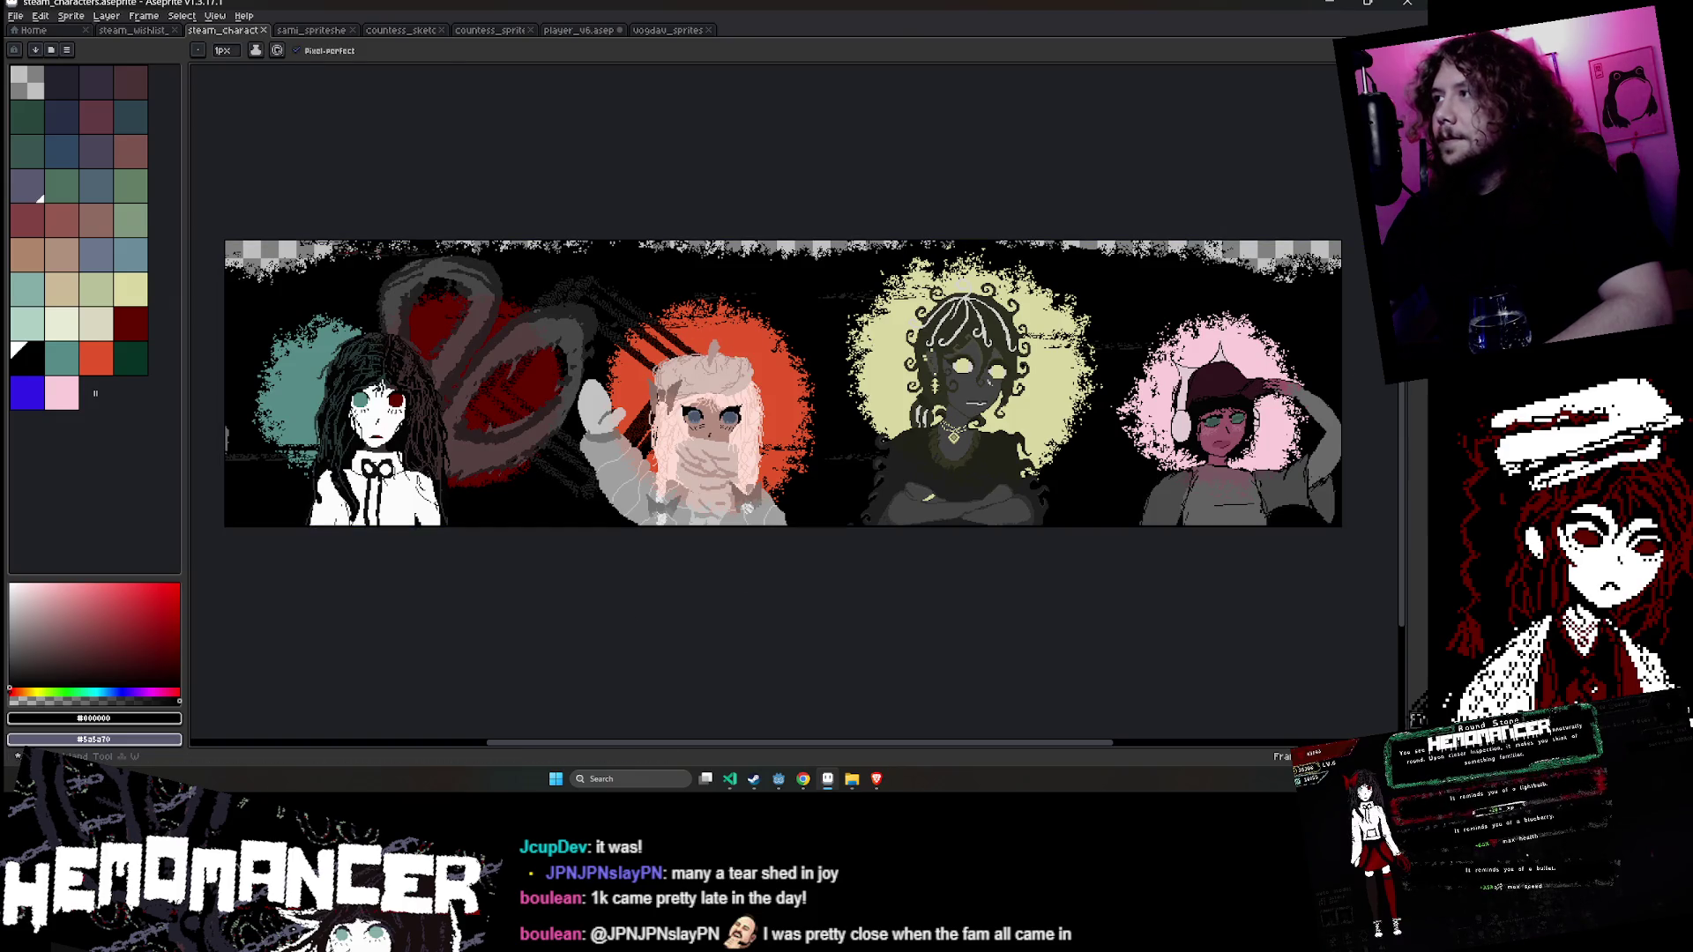
- Switch to rectangular selection, show the layers timeline, and play the three-frame animation
{"action": "key", "text": "m"}
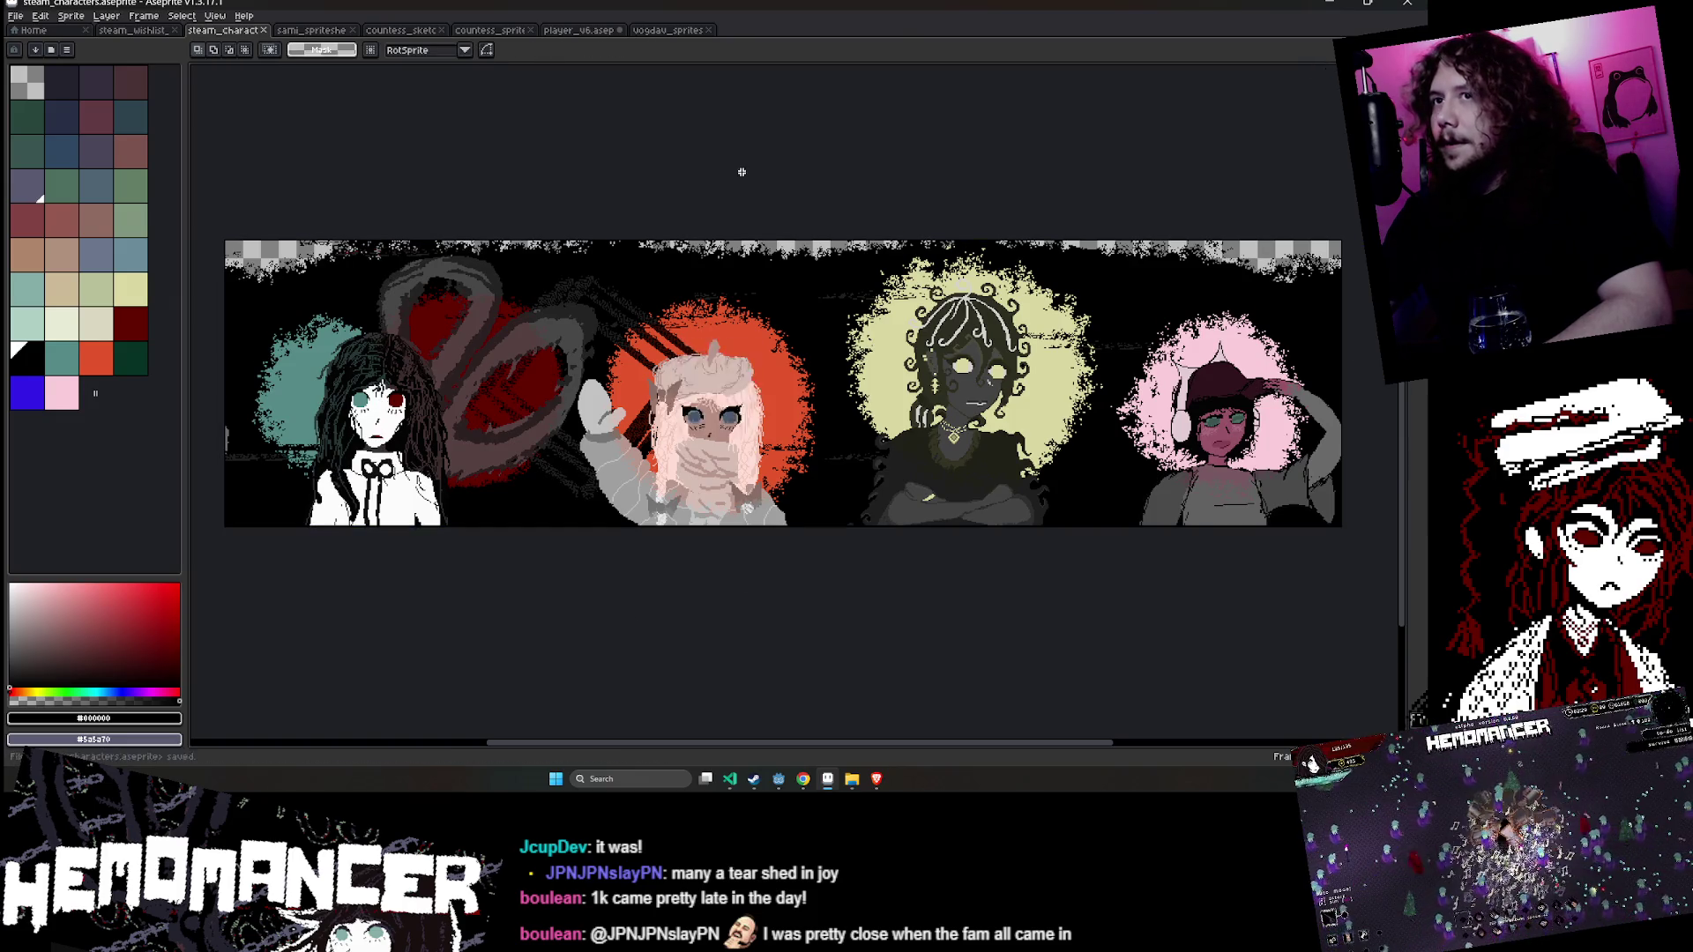
{"action": "key", "text": "Tab"}
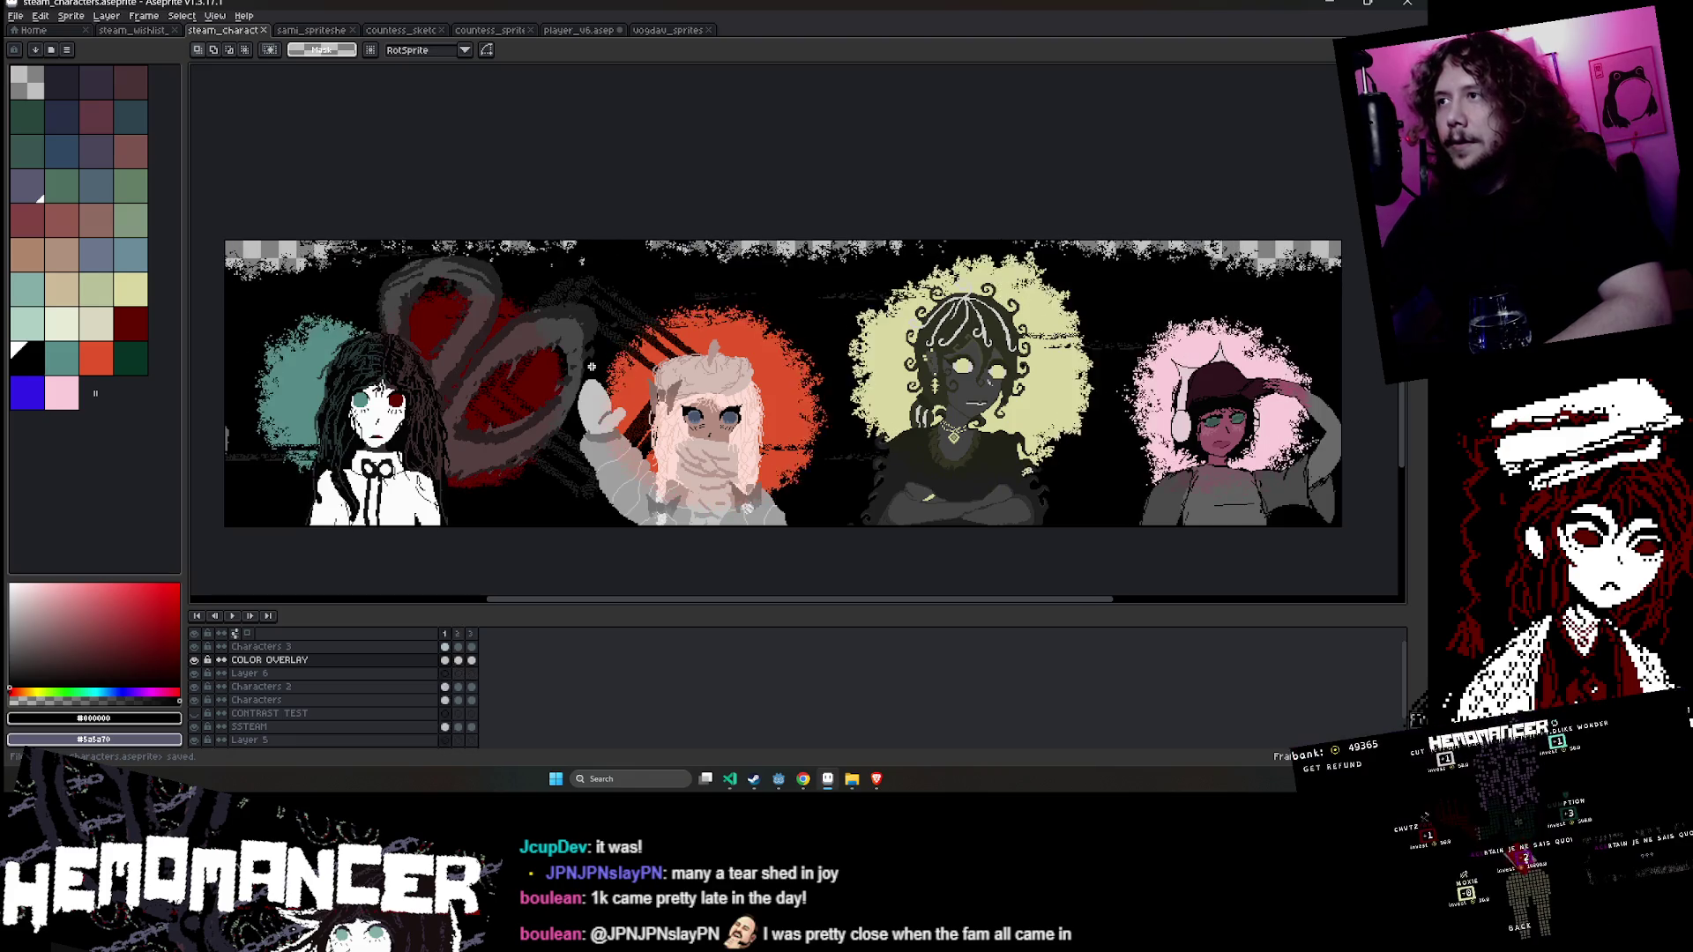
{"action": "key", "text": "Return"}
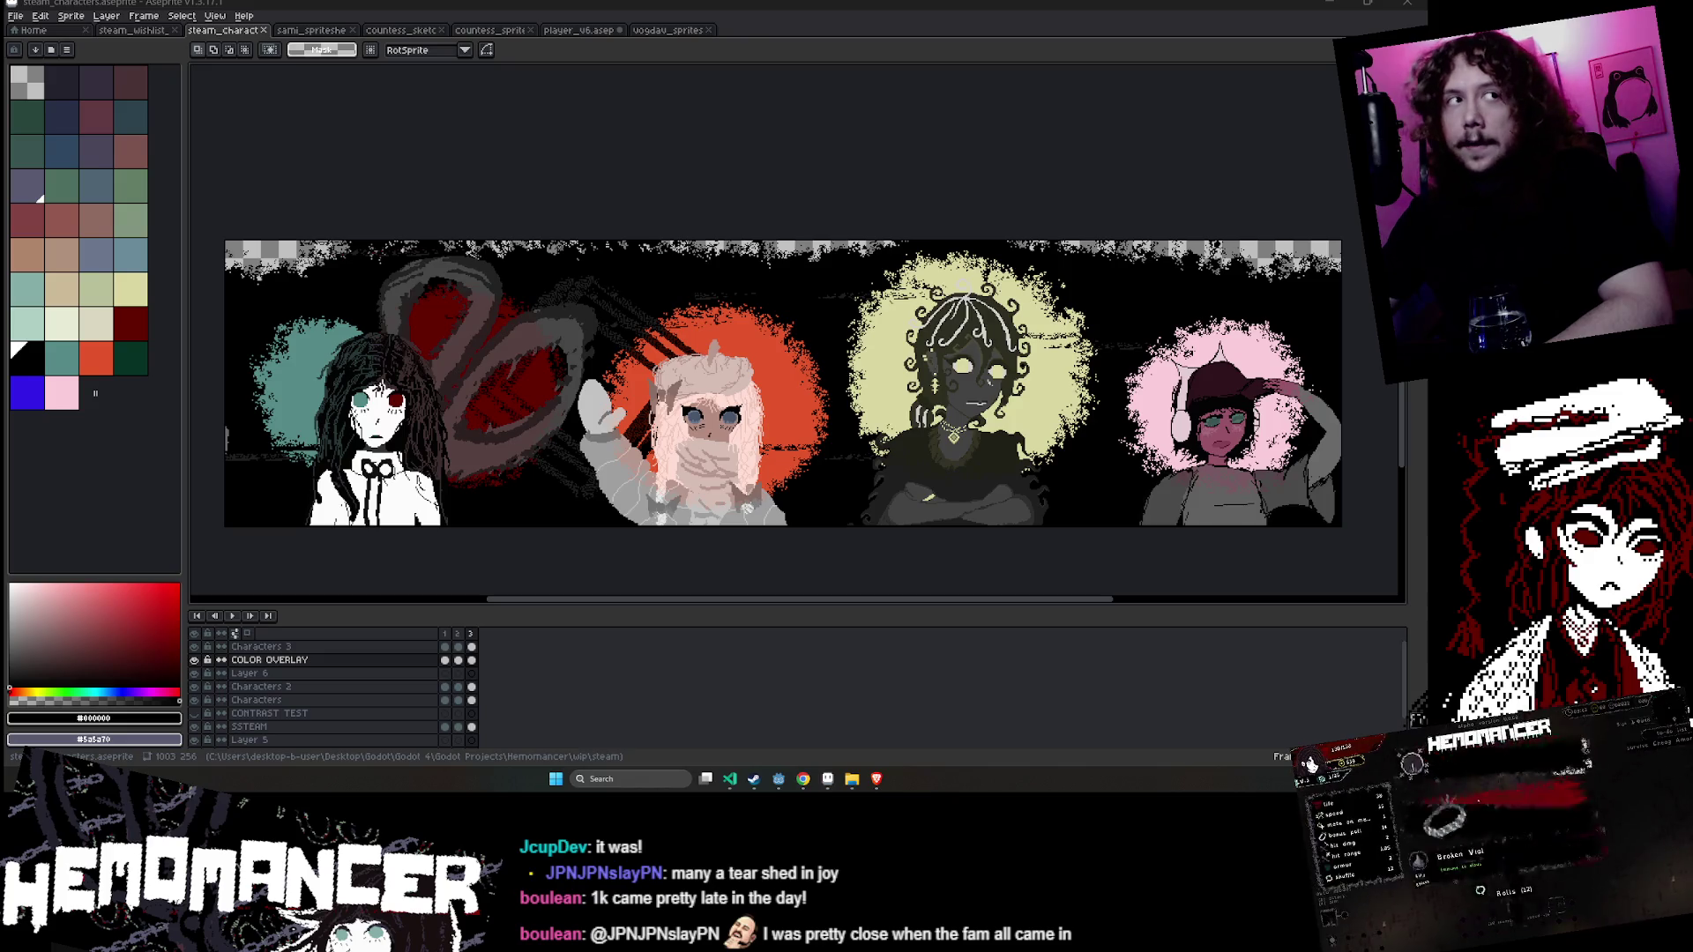
{"action": "left_click_drag", "start_coordinate": [726, 218], "coordinate": [691, 215]}
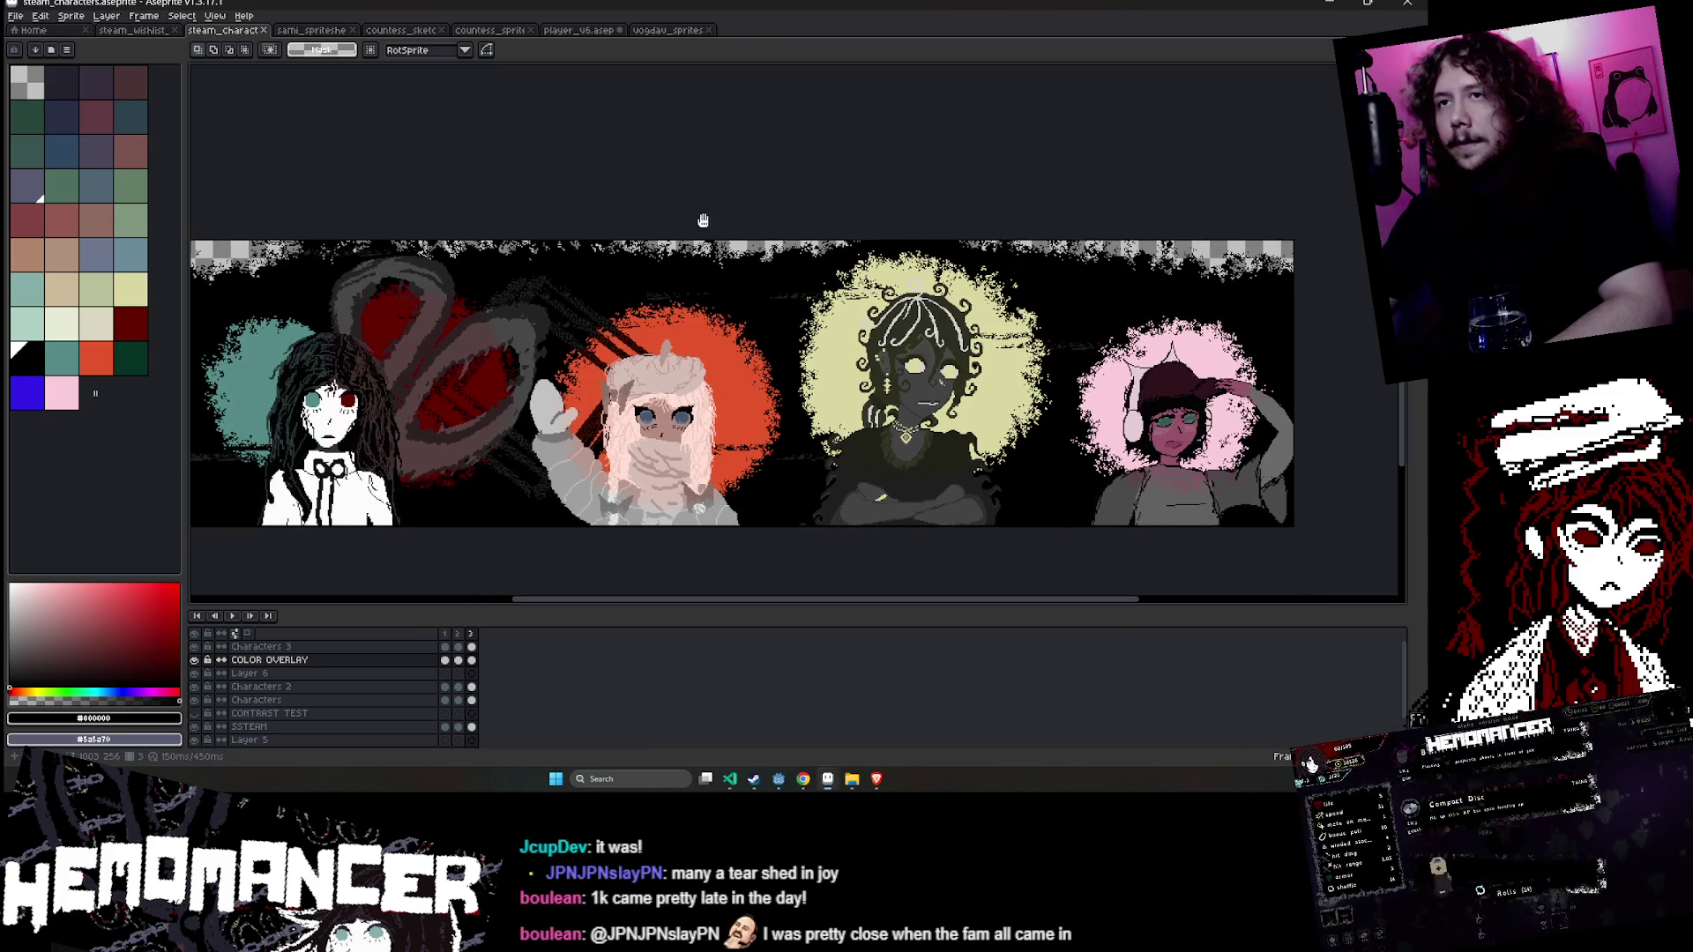
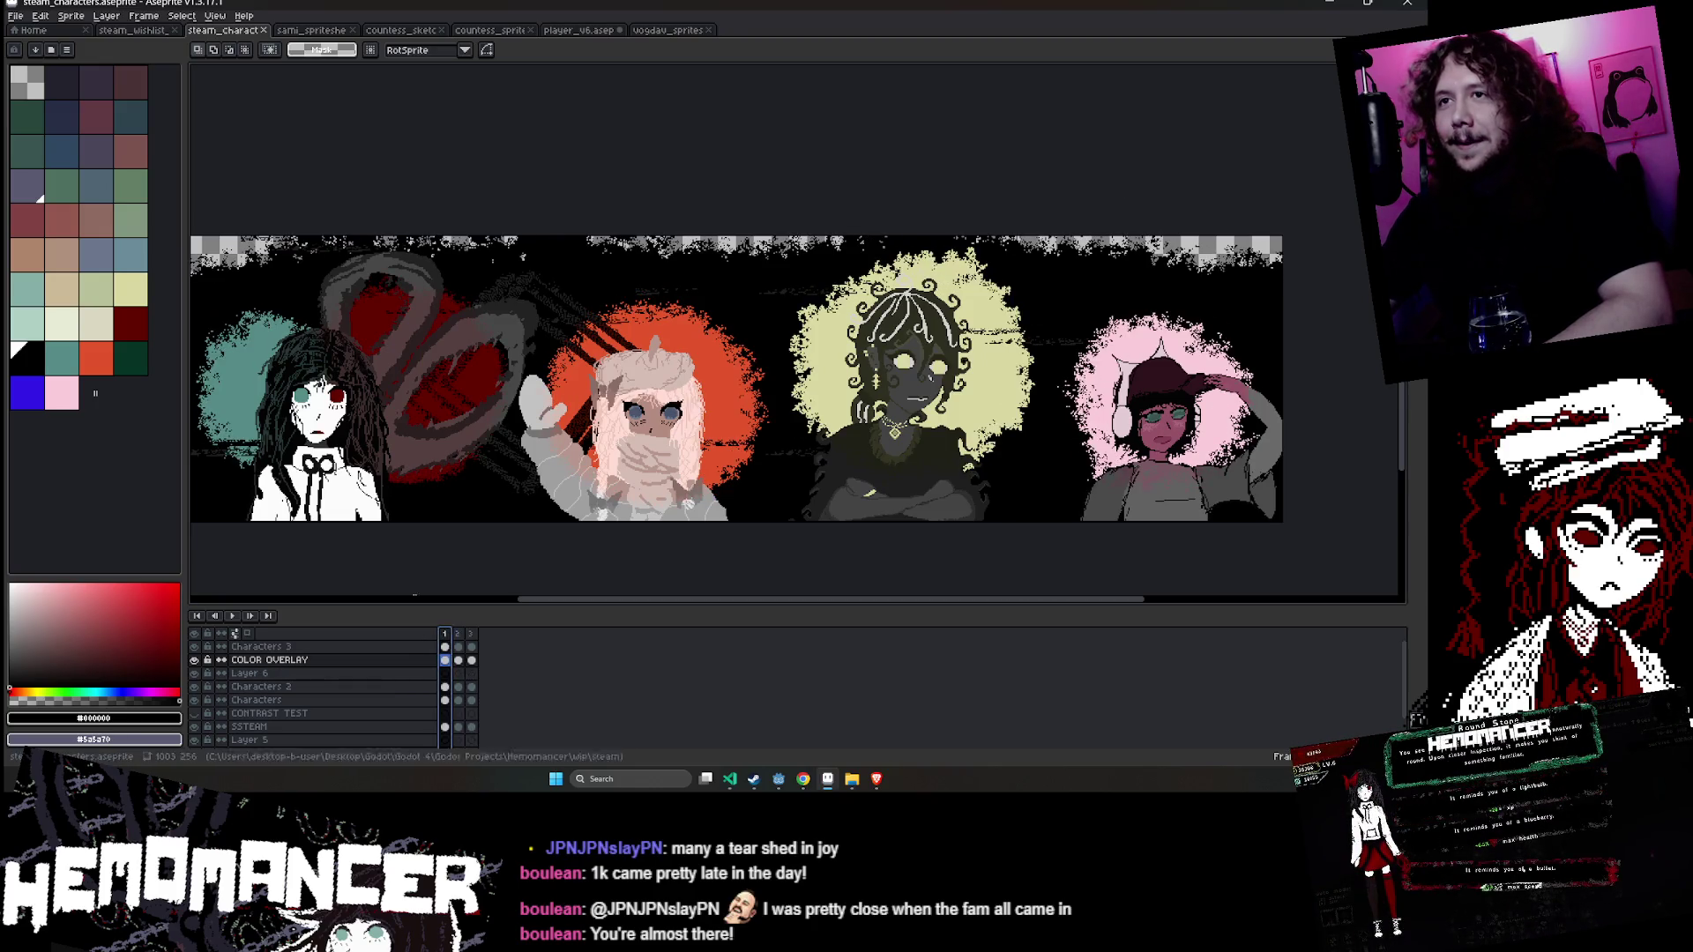
- Save the character banner in Aseprite and play its animation to preview it
{"action": "left_click_drag", "start_coordinate": [394, 572], "coordinate": [531, 561]}
{"action": "key", "text": "ctrl+s"}
{"action": "key", "text": "Return"}
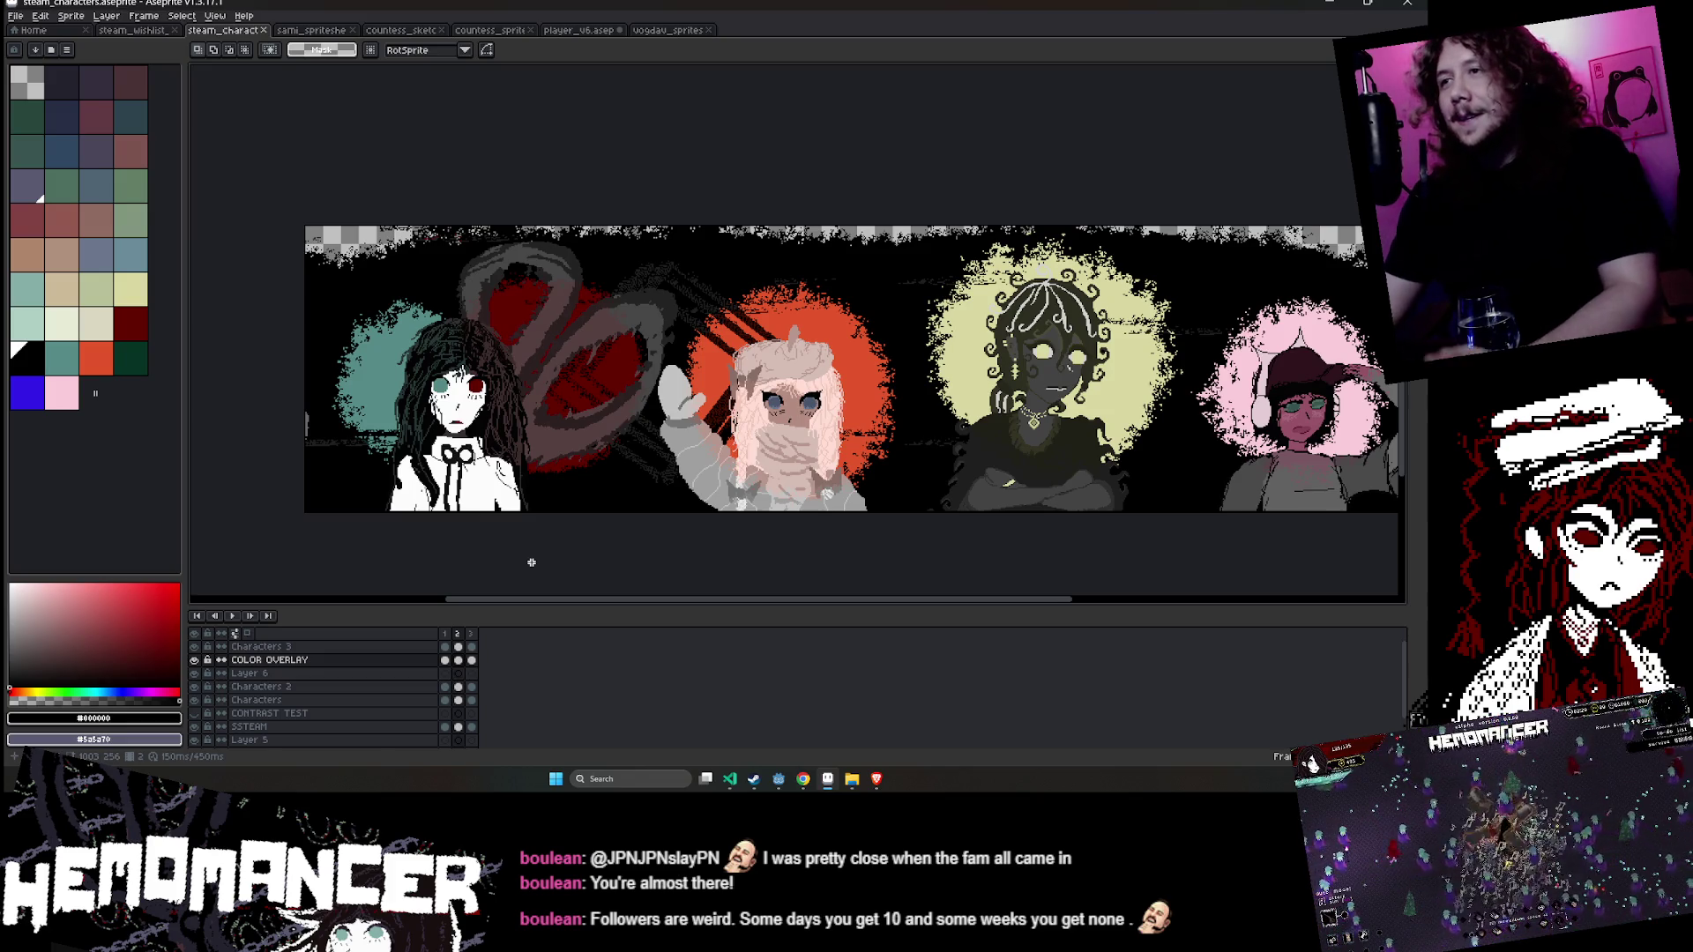
{"action": "scroll", "coordinate": [952, 573], "scroll_direction": "right", "scroll_amount": 5}
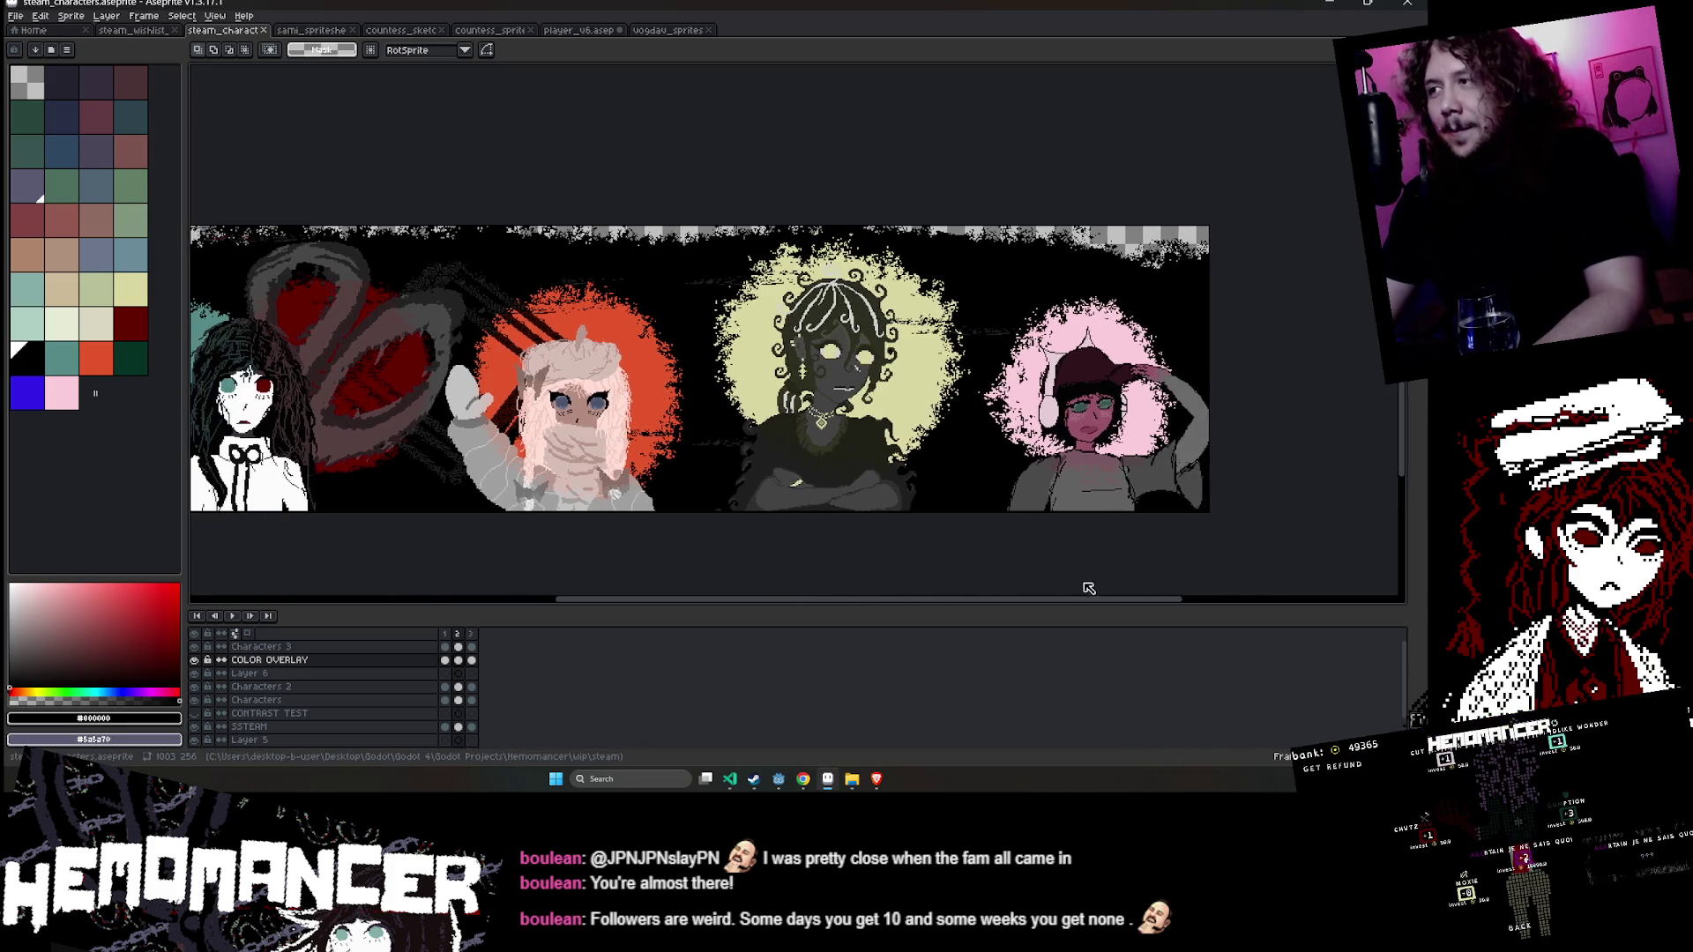
{"action": "scroll", "coordinate": [1007, 574], "scroll_direction": "left", "scroll_amount": 3}
{"action": "scroll", "coordinate": [649, 565], "scroll_direction": "left", "scroll_amount": 1}
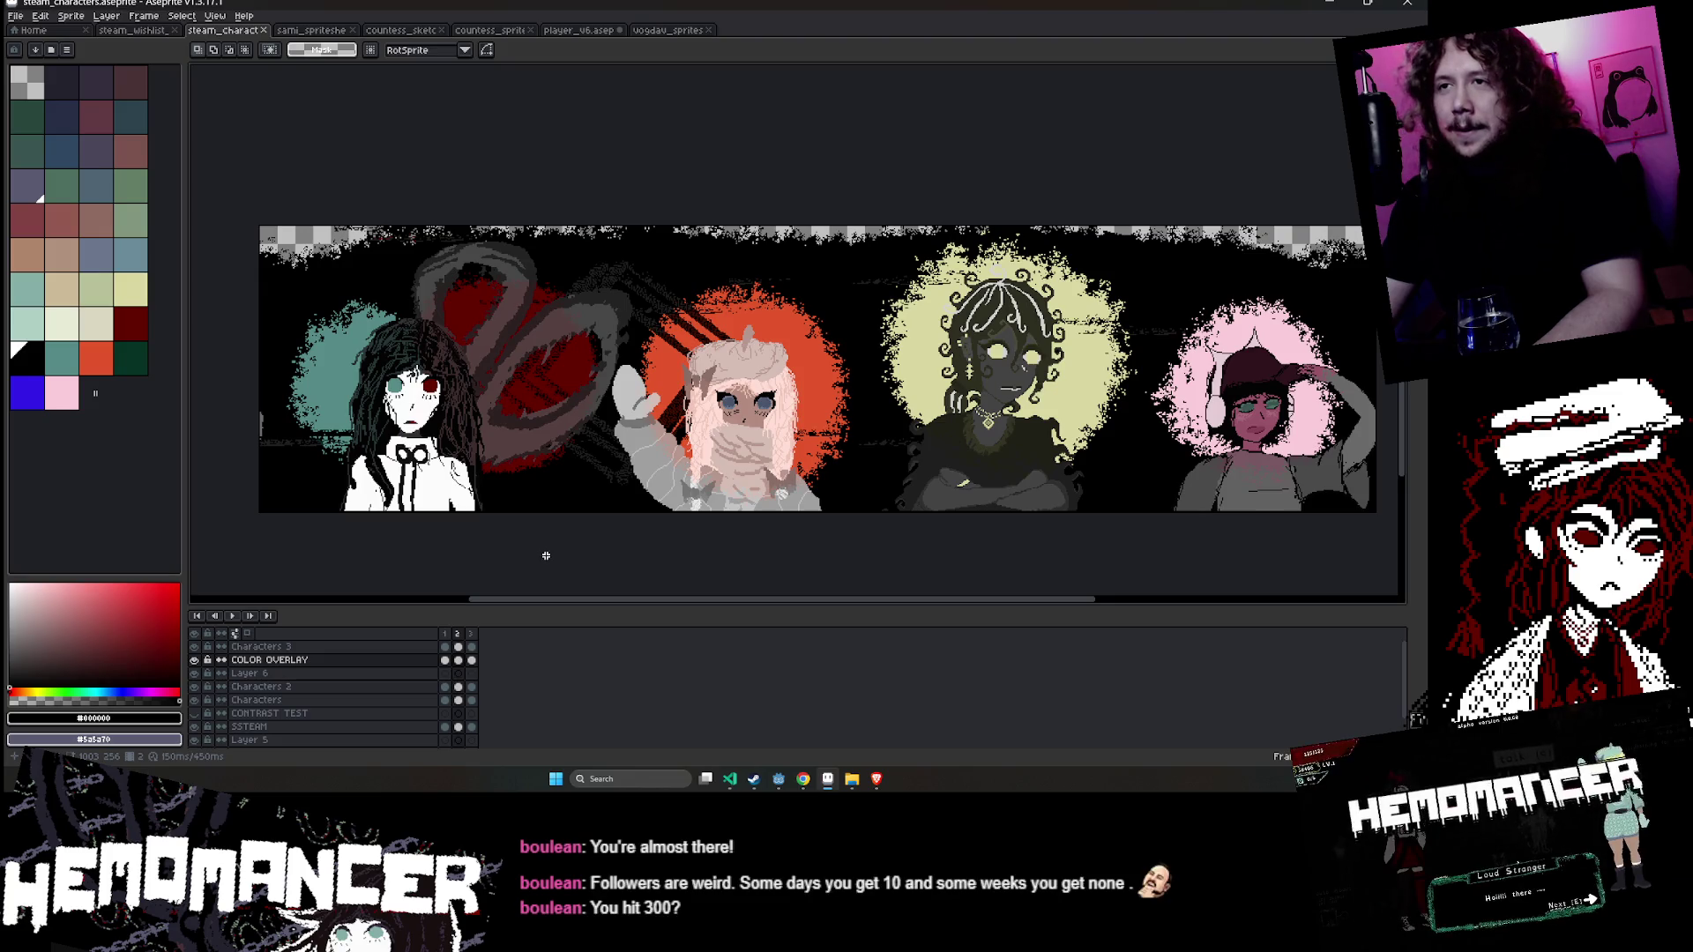
{"action": "key", "text": "ctrl+s"}
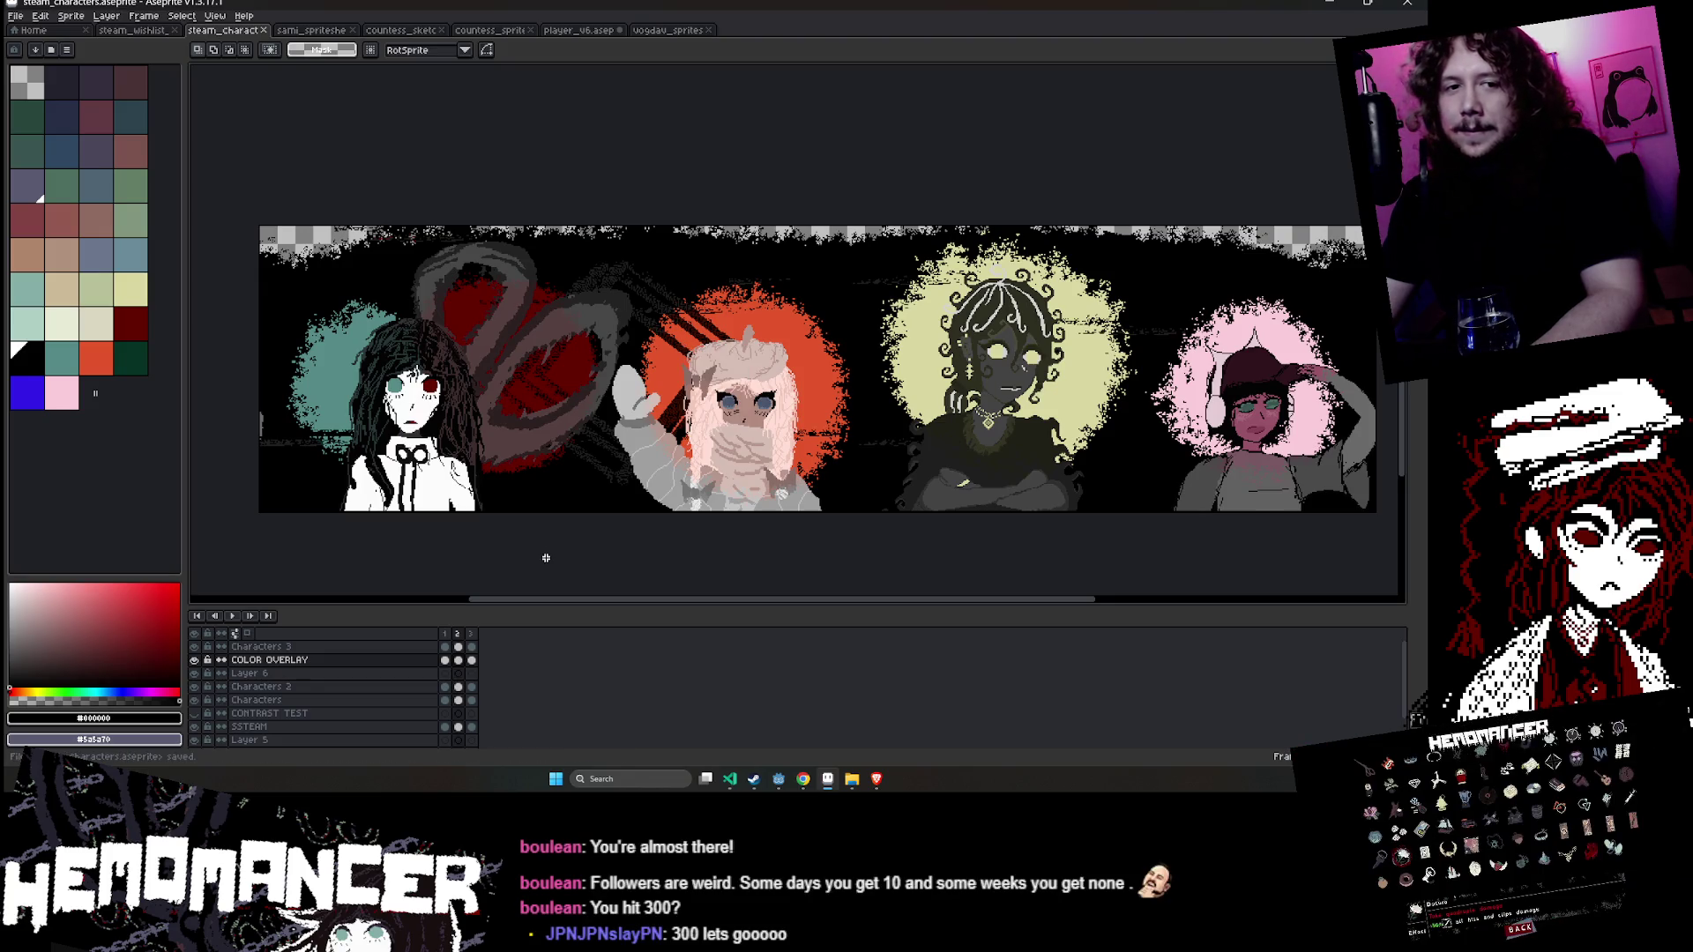
{"action": "left_click", "coordinate": [232, 615]}
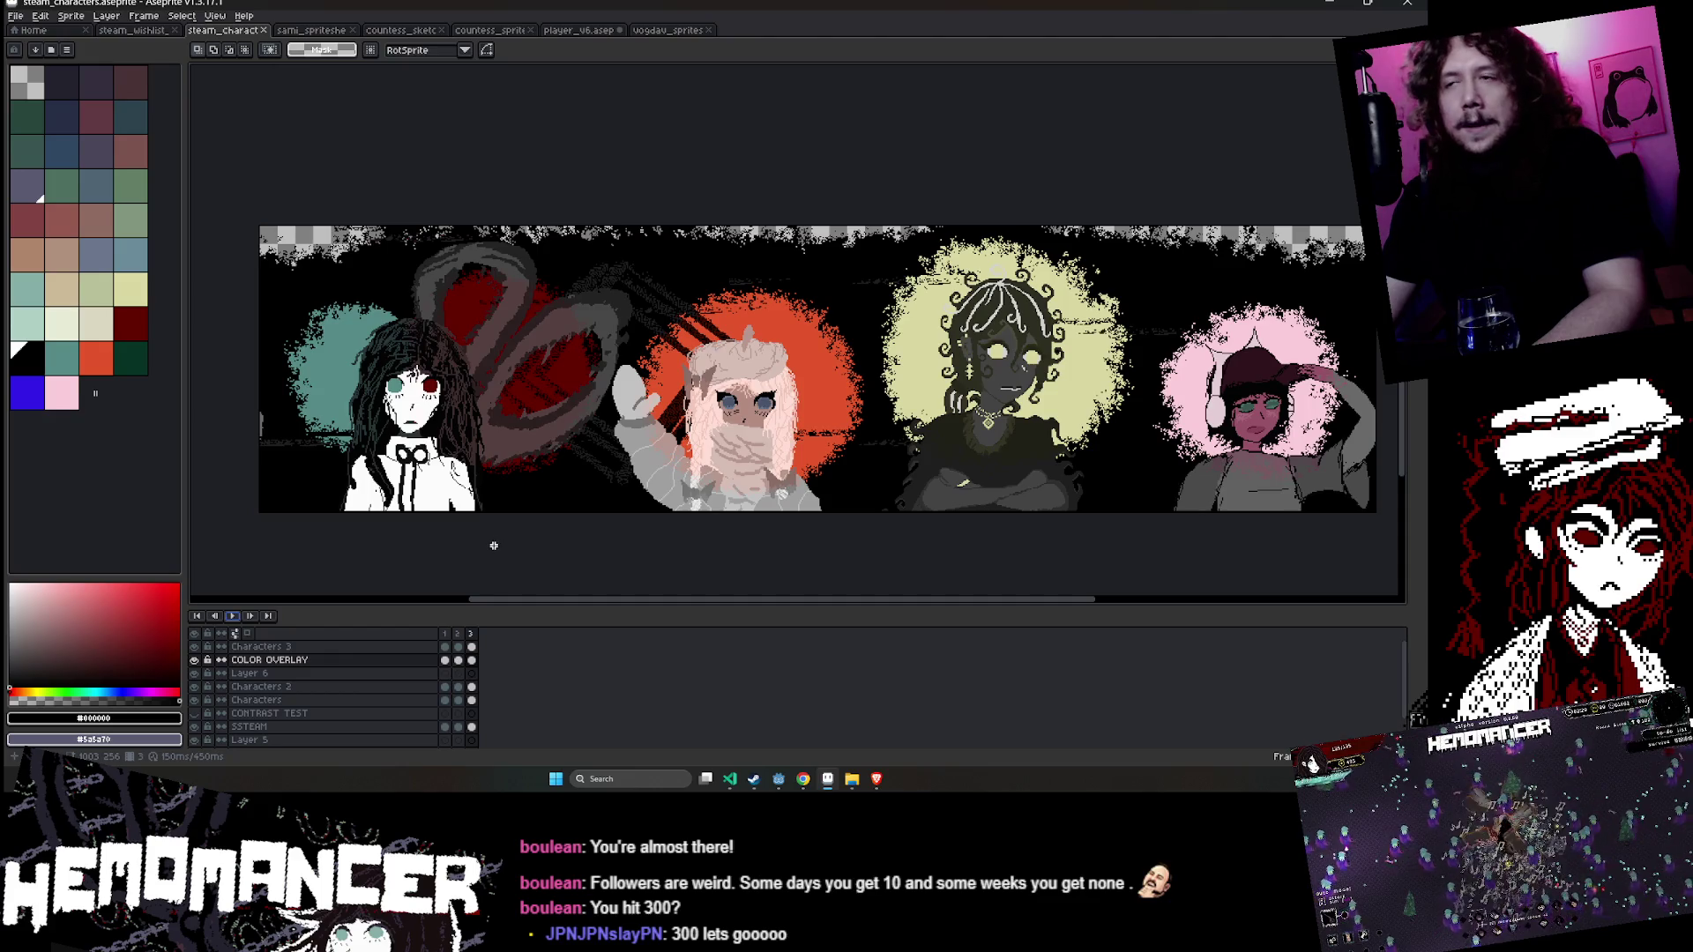
- Switch to the running Hemomancer game window at its title menu
{"action": "mouse_move", "coordinate": [1048, 553]}
{"action": "left_mouse_down"}
{"action": "mouse_move", "coordinate": [900, 540]}
{"action": "mouse_move", "coordinate": [1047, 516]}
{"action": "left_mouse_up"}
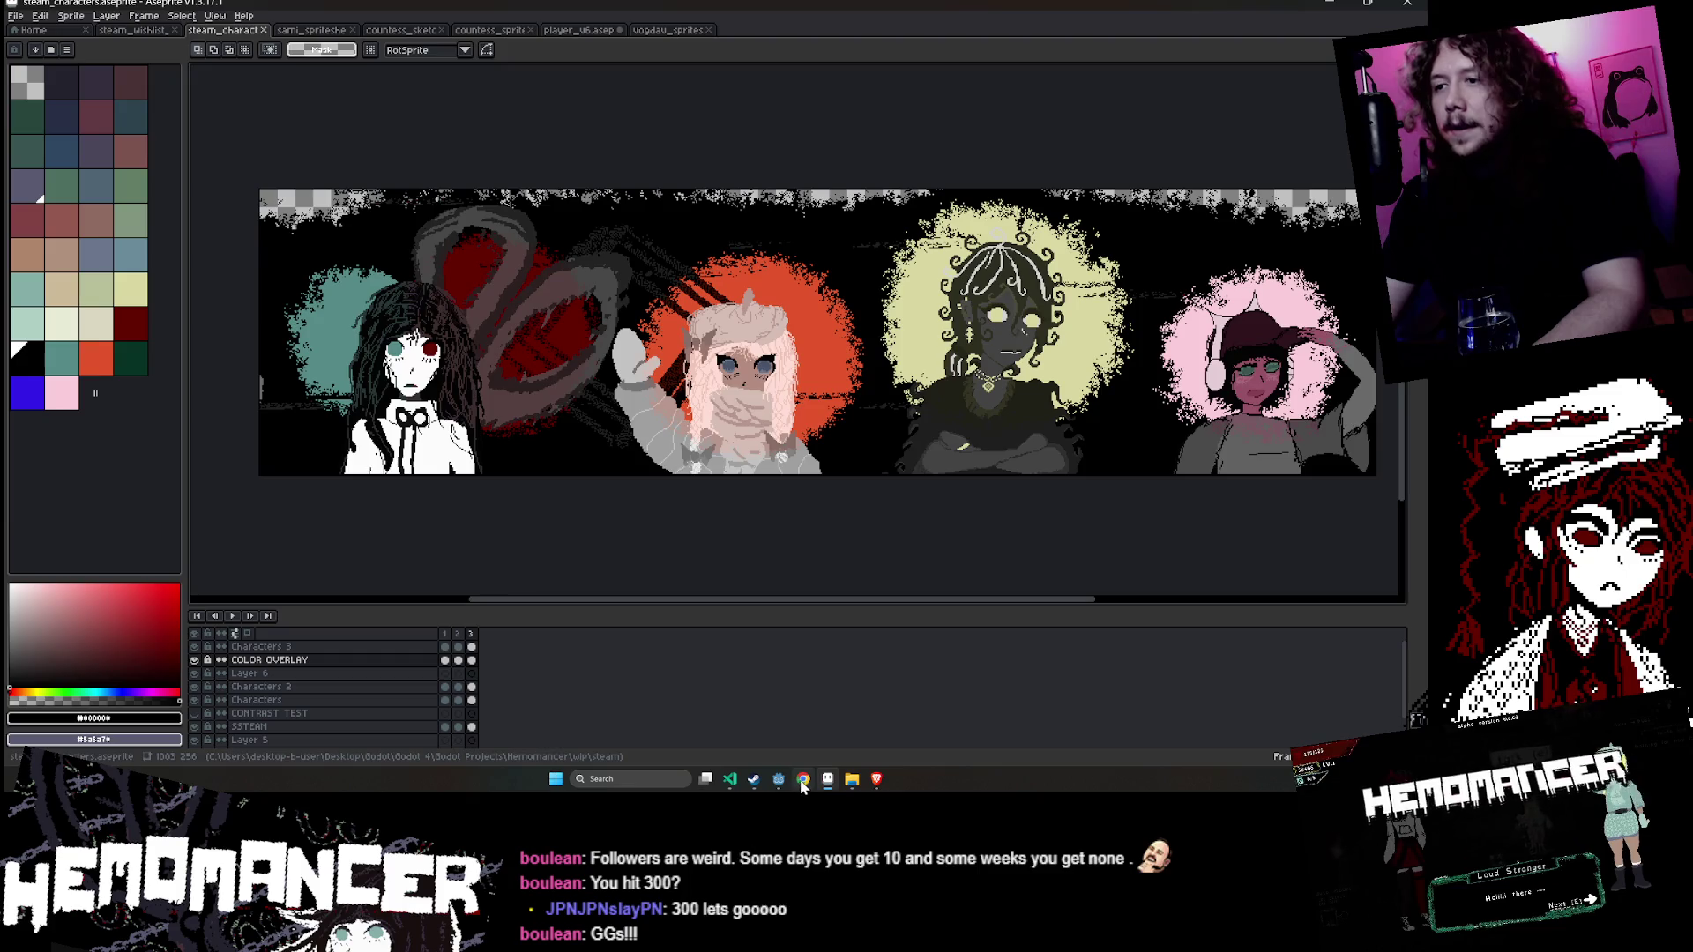
{"action": "mouse_move", "coordinate": [779, 779]}
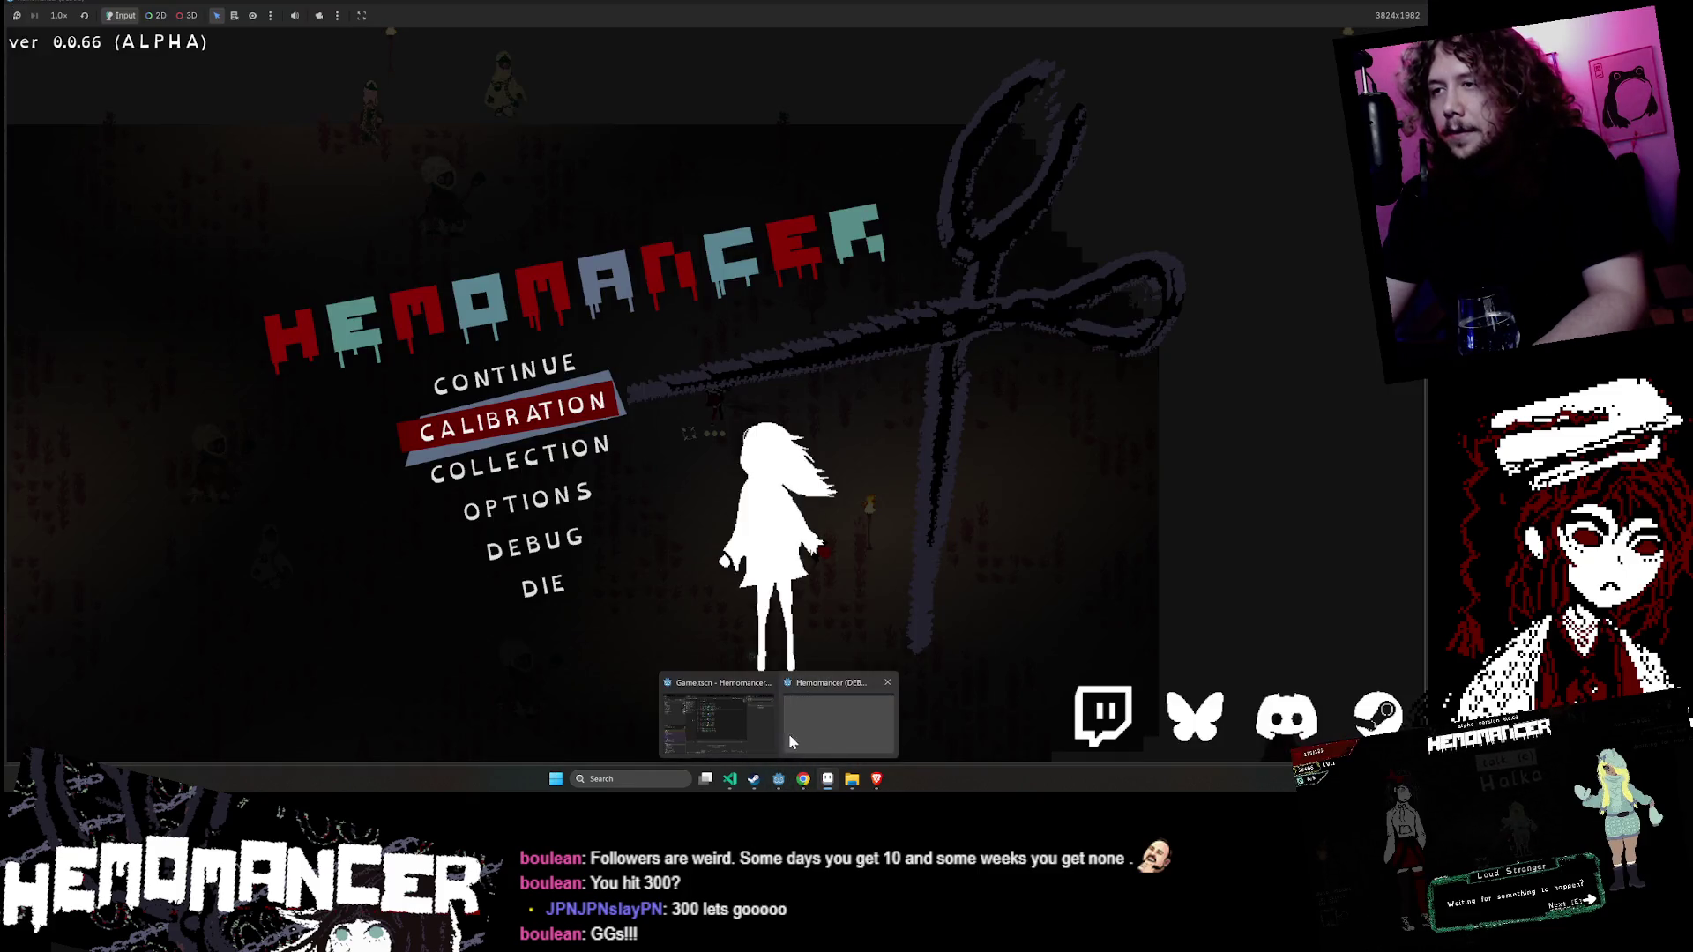
{"action": "left_click", "coordinate": [788, 734]}
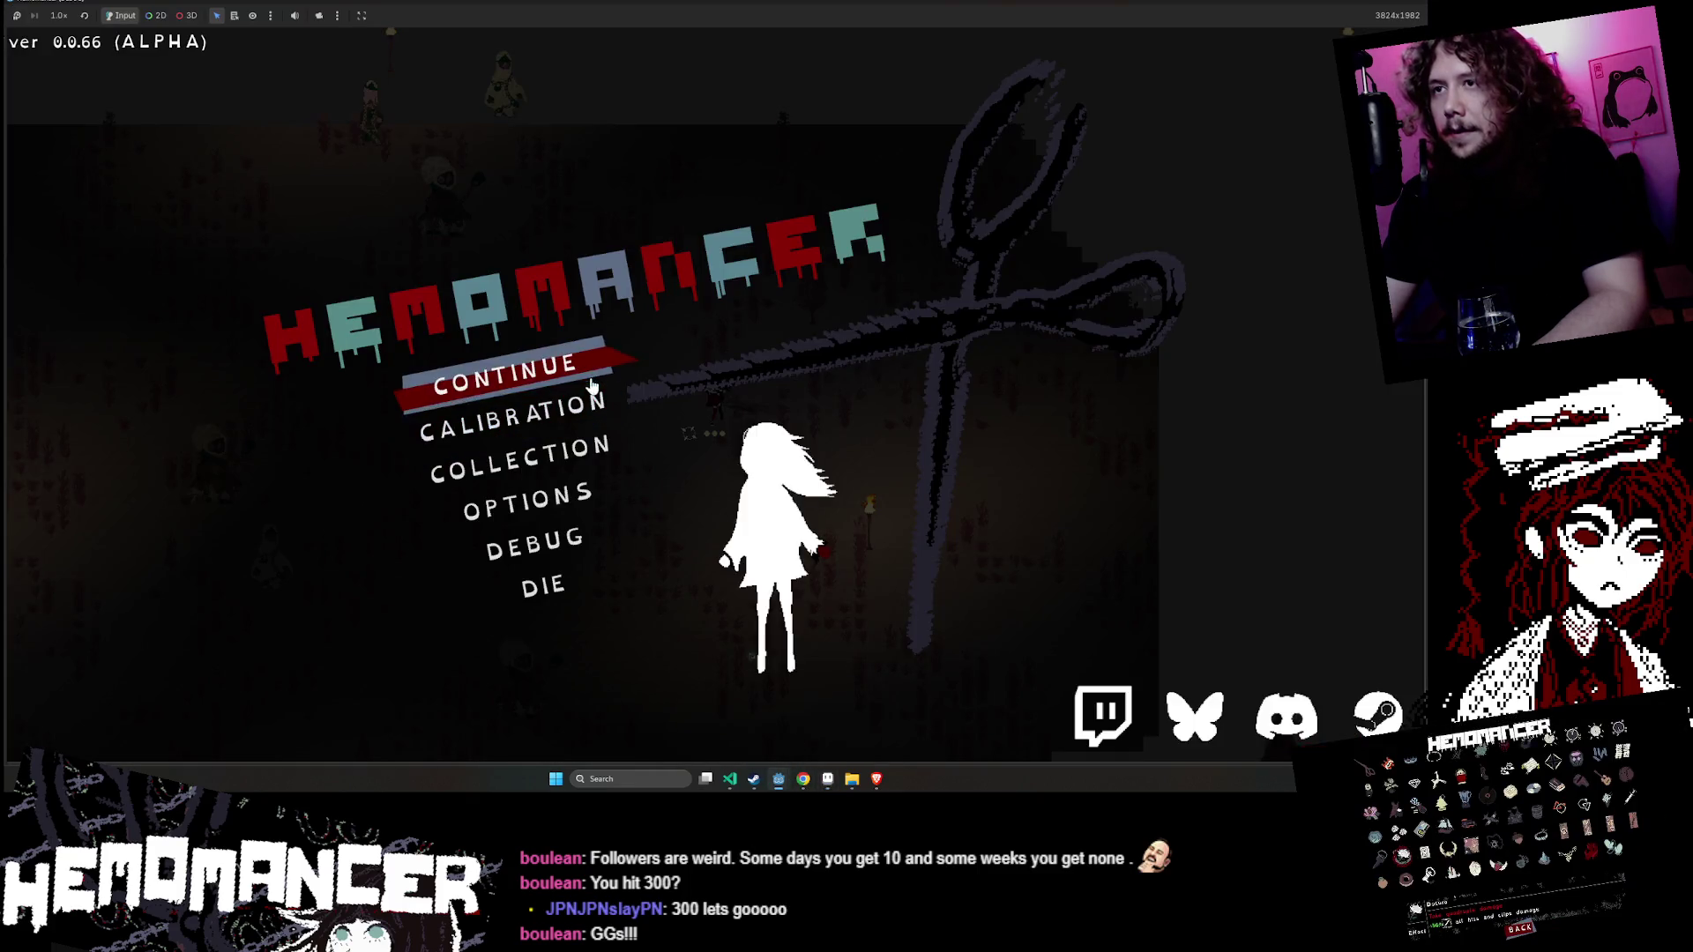
- Bring the Aseprite window back and maximize it
{"action": "key", "text": "alt+Tab"}
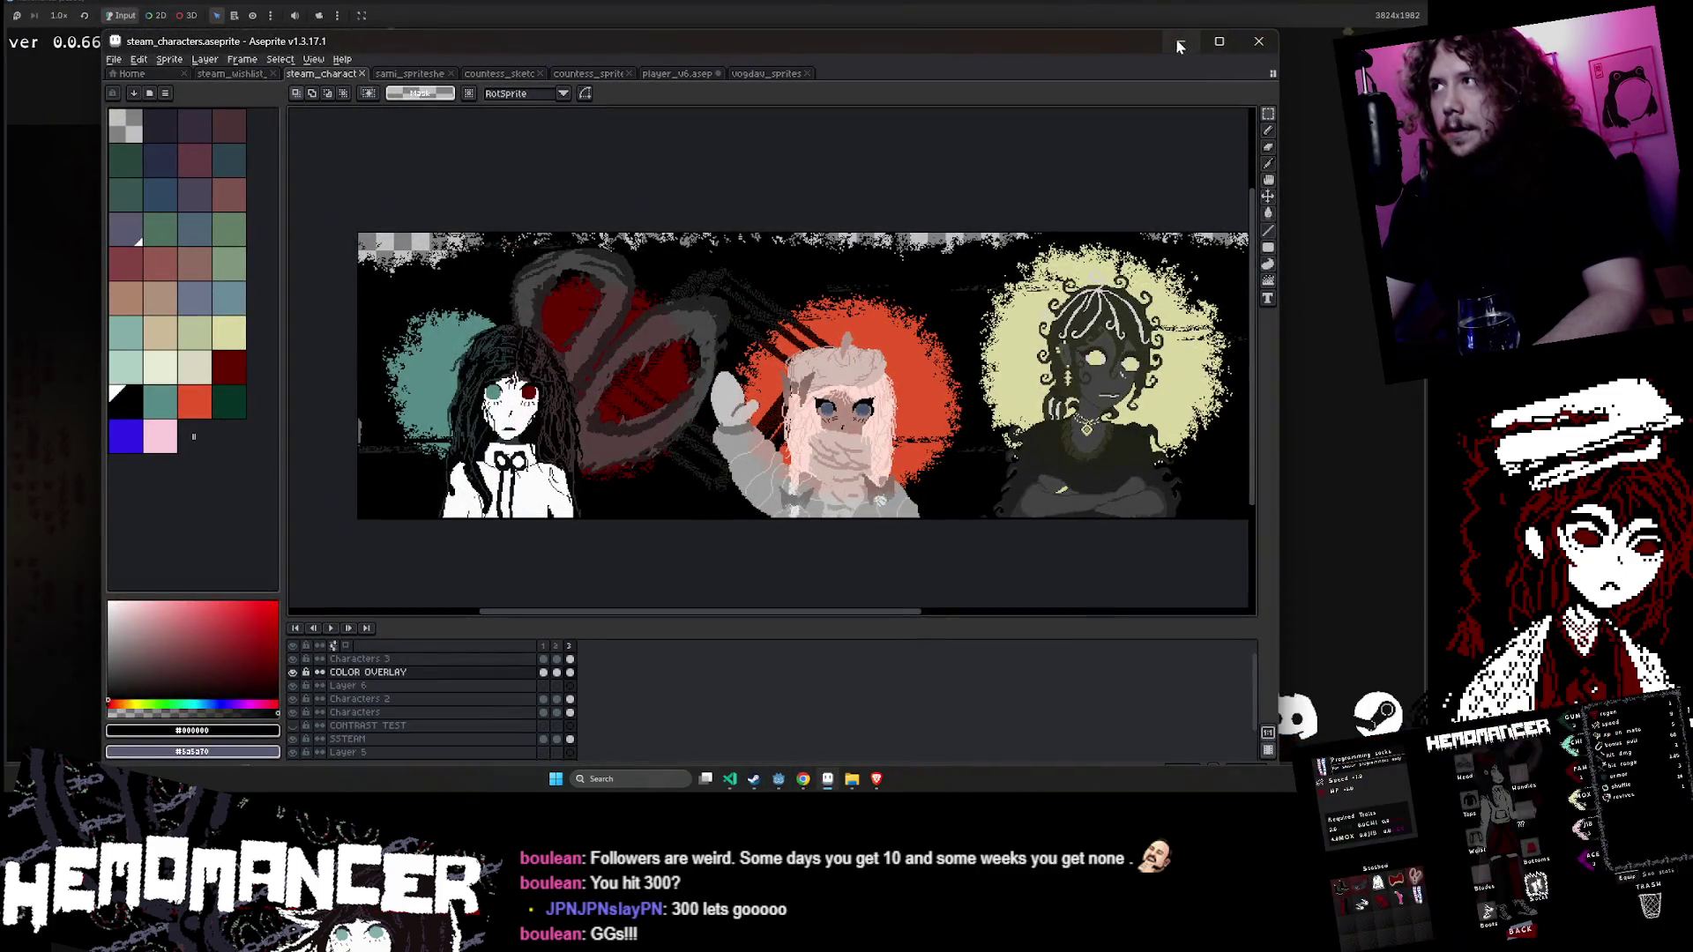
{"action": "left_click", "coordinate": [1179, 44]}
{"action": "left_click", "coordinate": [828, 779]}
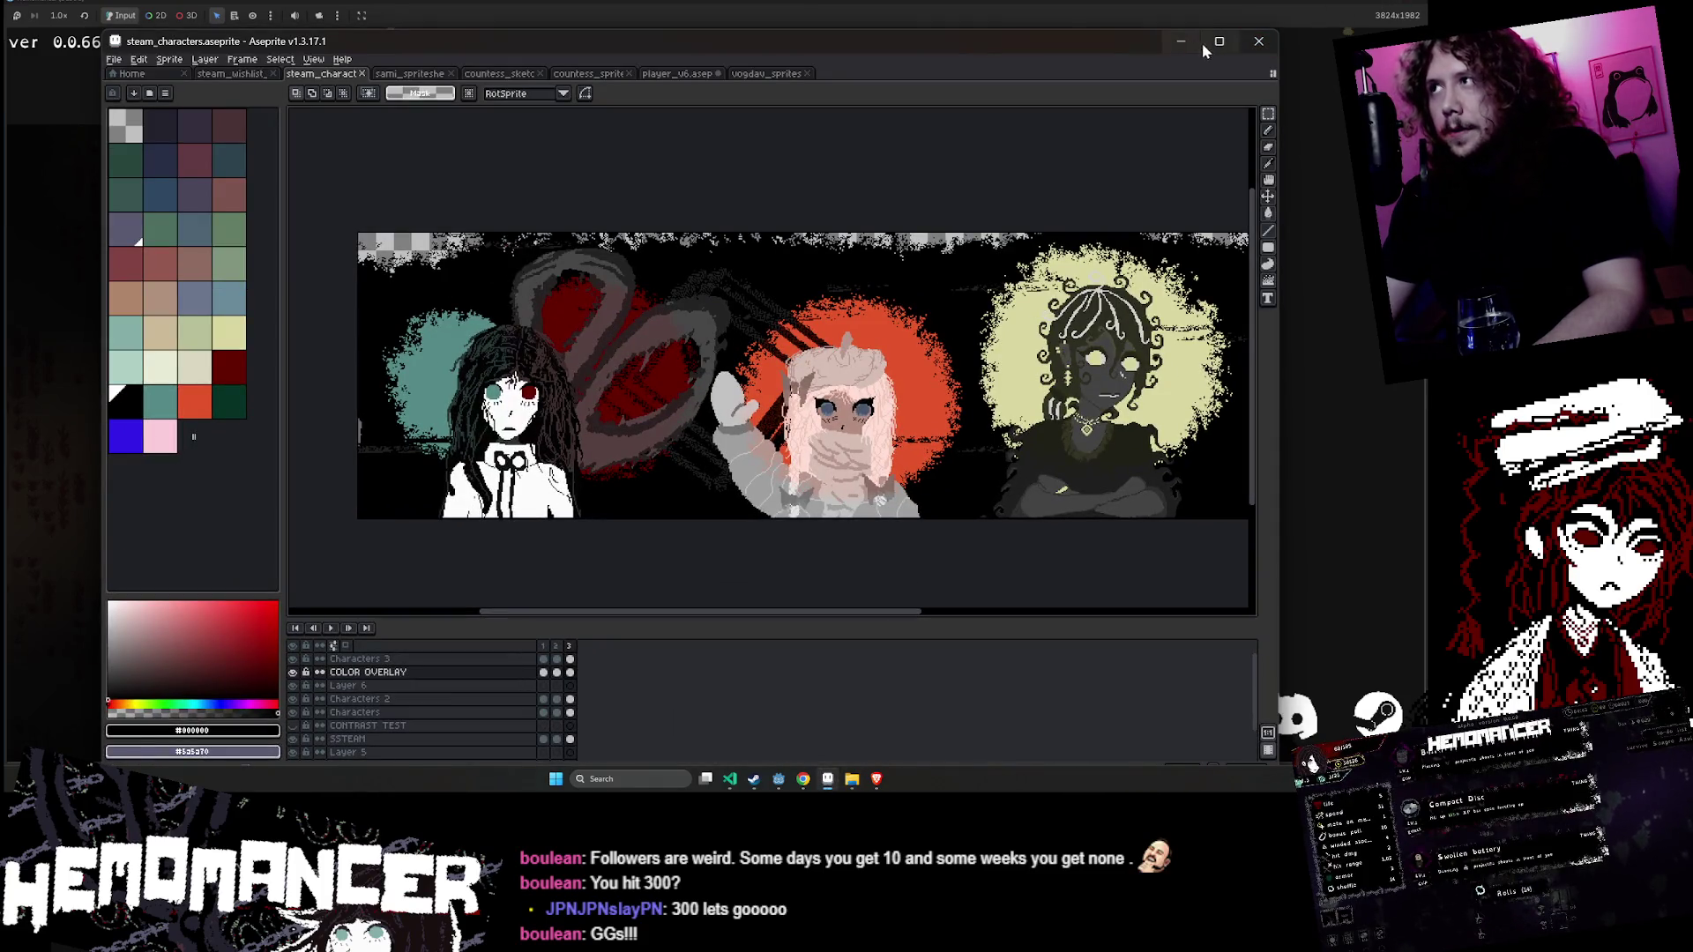
{"action": "left_click", "coordinate": [1202, 44]}
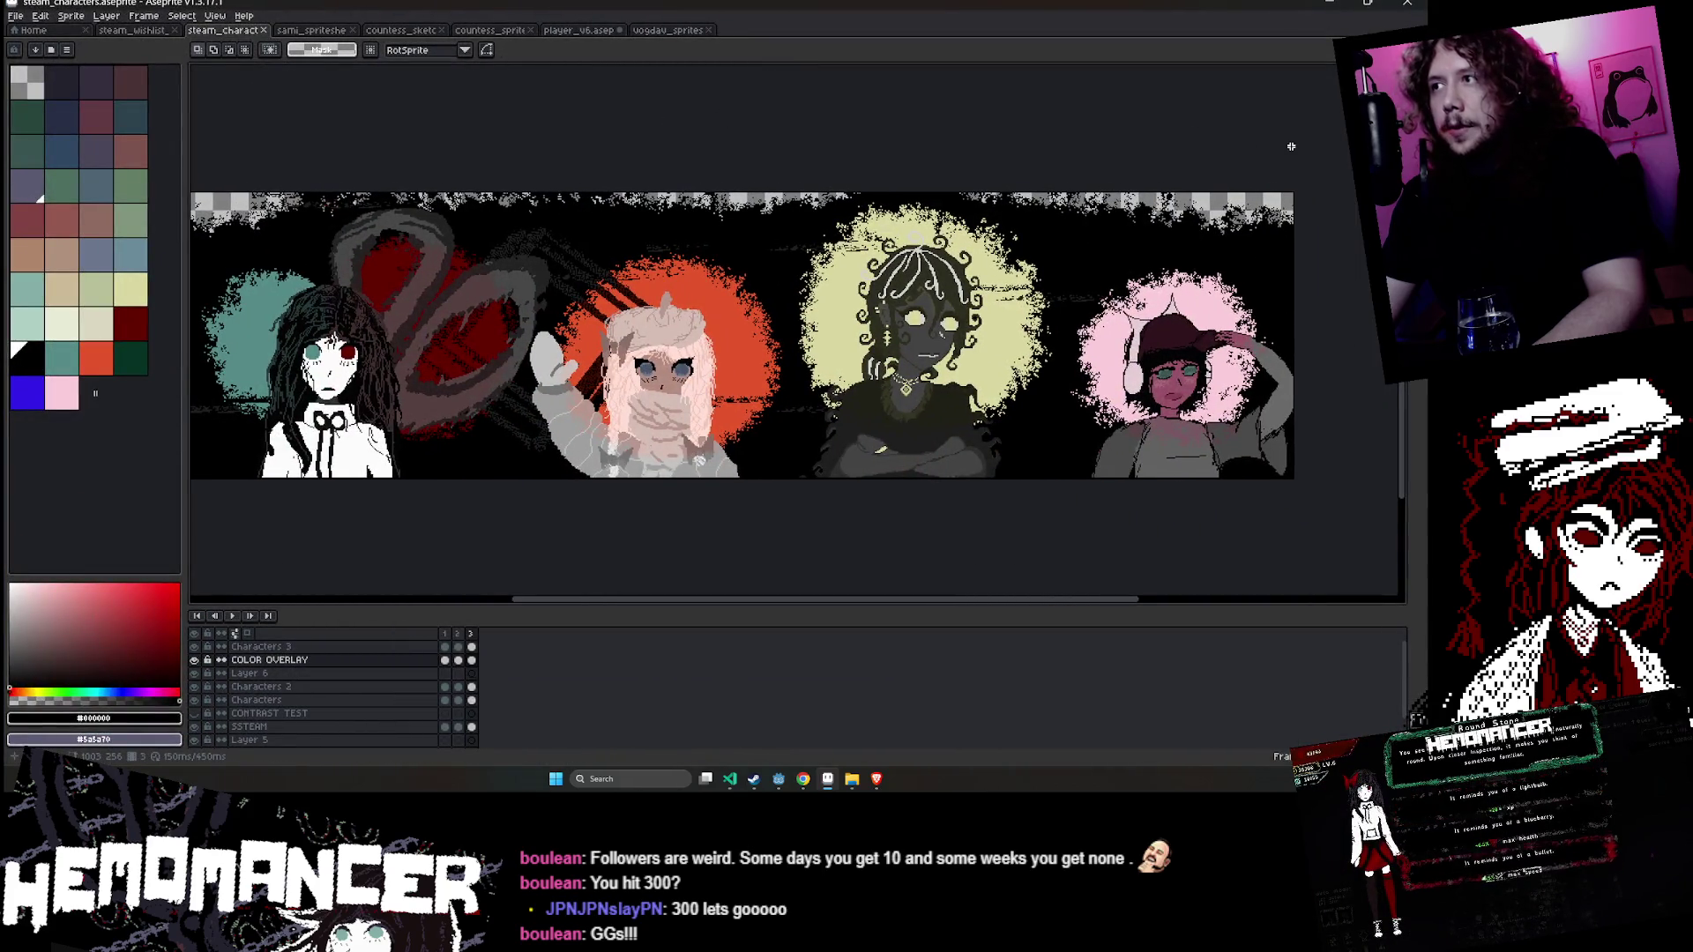
- Export the banner animation as GIF over steam_characters.gif, then minimize Aseprite
{"action": "left_click", "coordinate": [16, 17]}
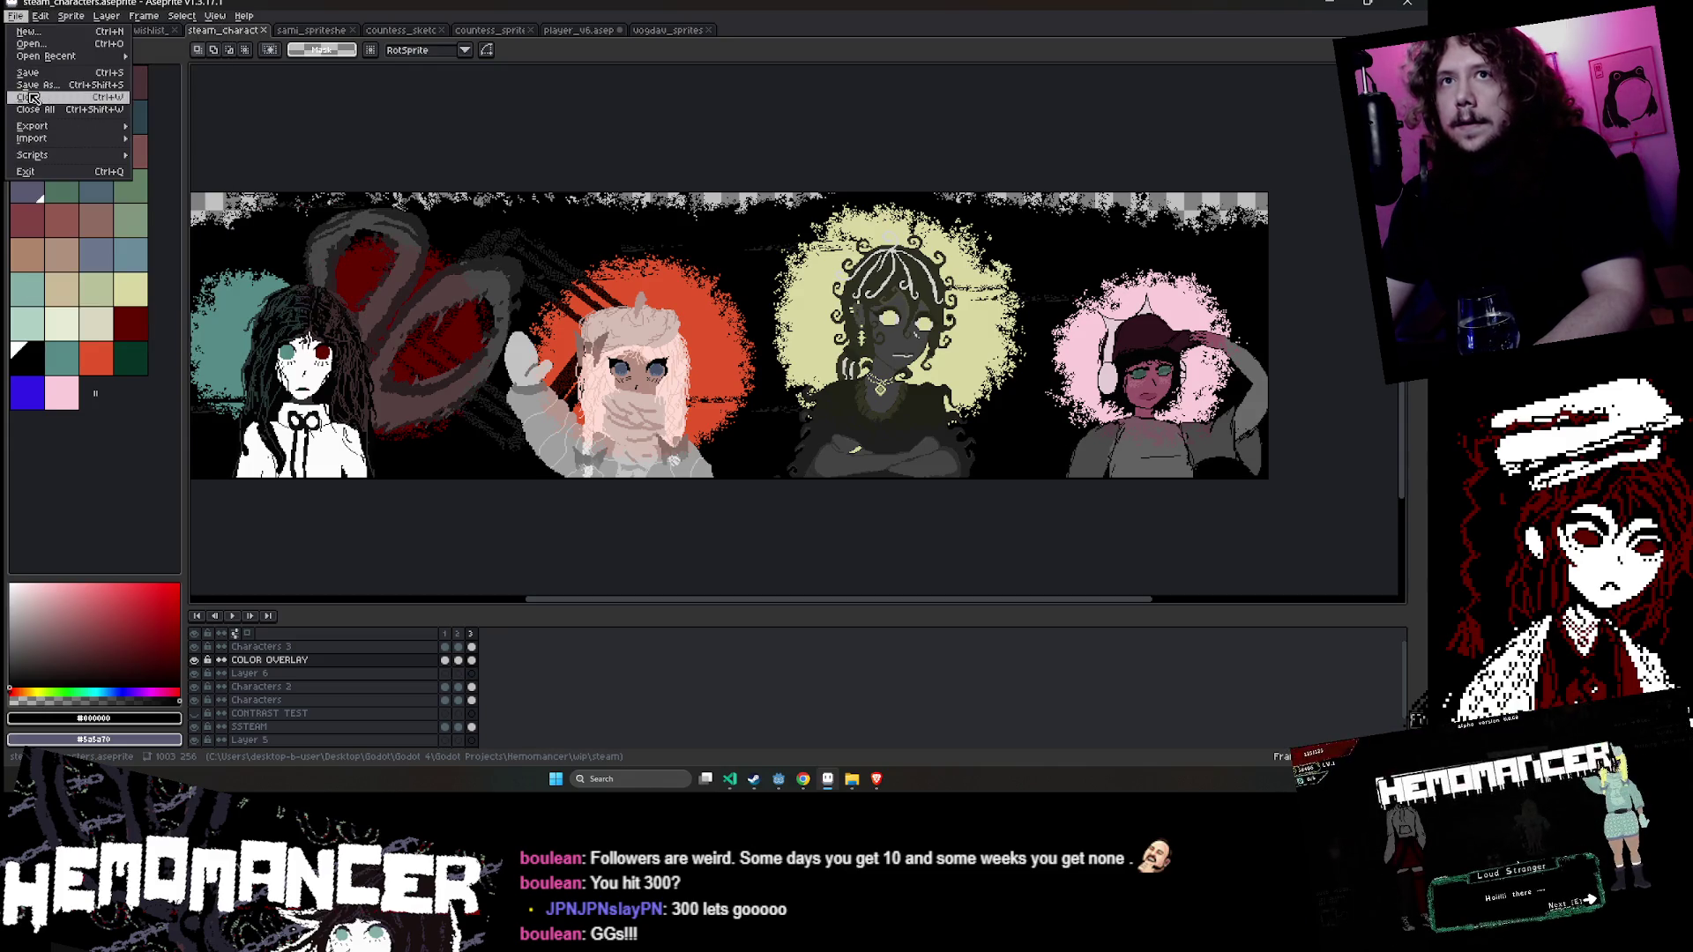
{"action": "mouse_move", "coordinate": [36, 126]}
{"action": "left_click", "coordinate": [185, 128]}
{"action": "left_click", "coordinate": [441, 300]}
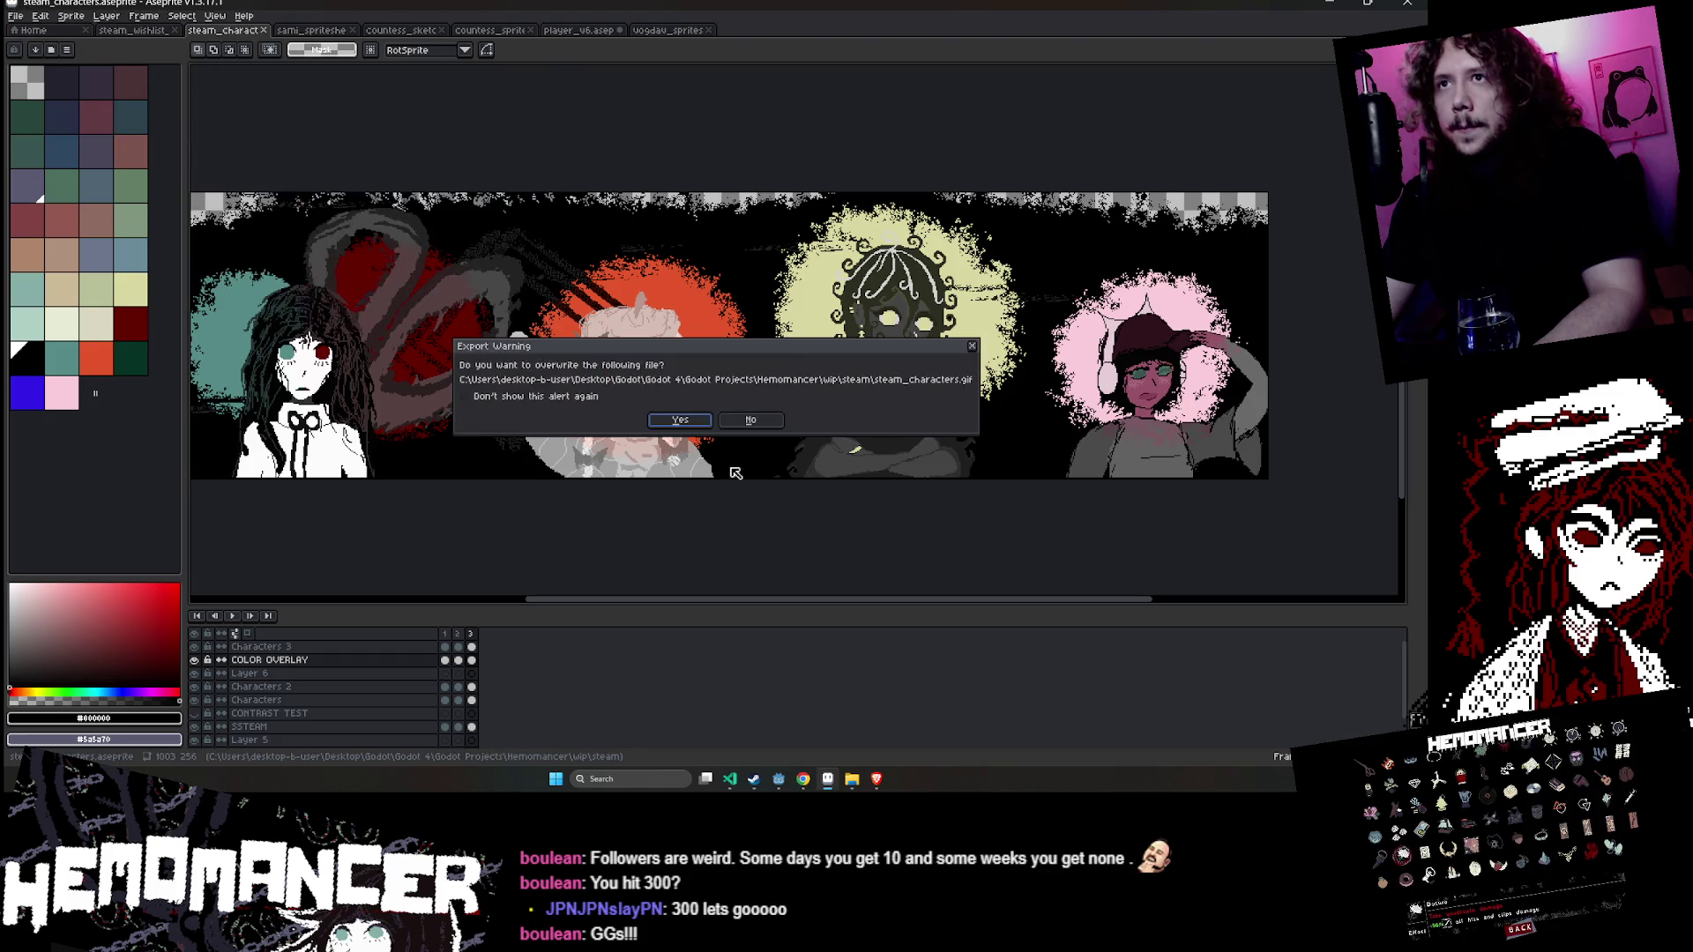
{"action": "left_click", "coordinate": [685, 426]}
{"action": "left_click", "coordinate": [680, 453]}
{"action": "left_click", "coordinate": [756, 433]}
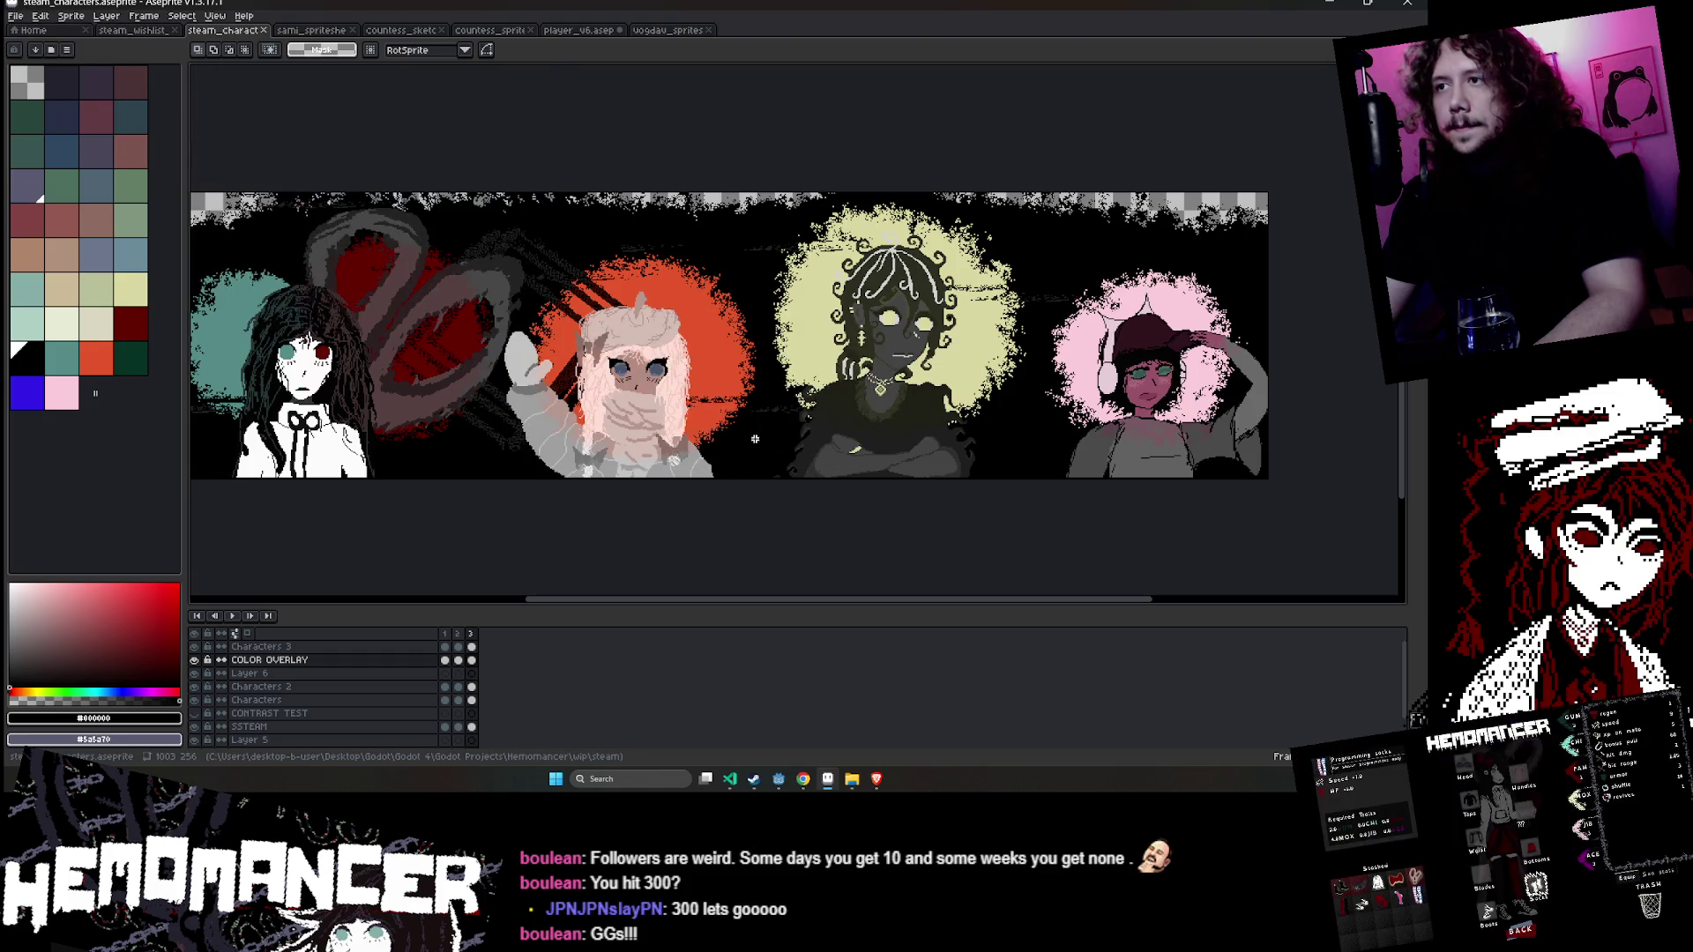
{"action": "left_click", "coordinate": [1329, 5]}
- Bring Godot forward in the 2D workspace and open a new empty scene tab
{"action": "mouse_move", "coordinate": [824, 774]}
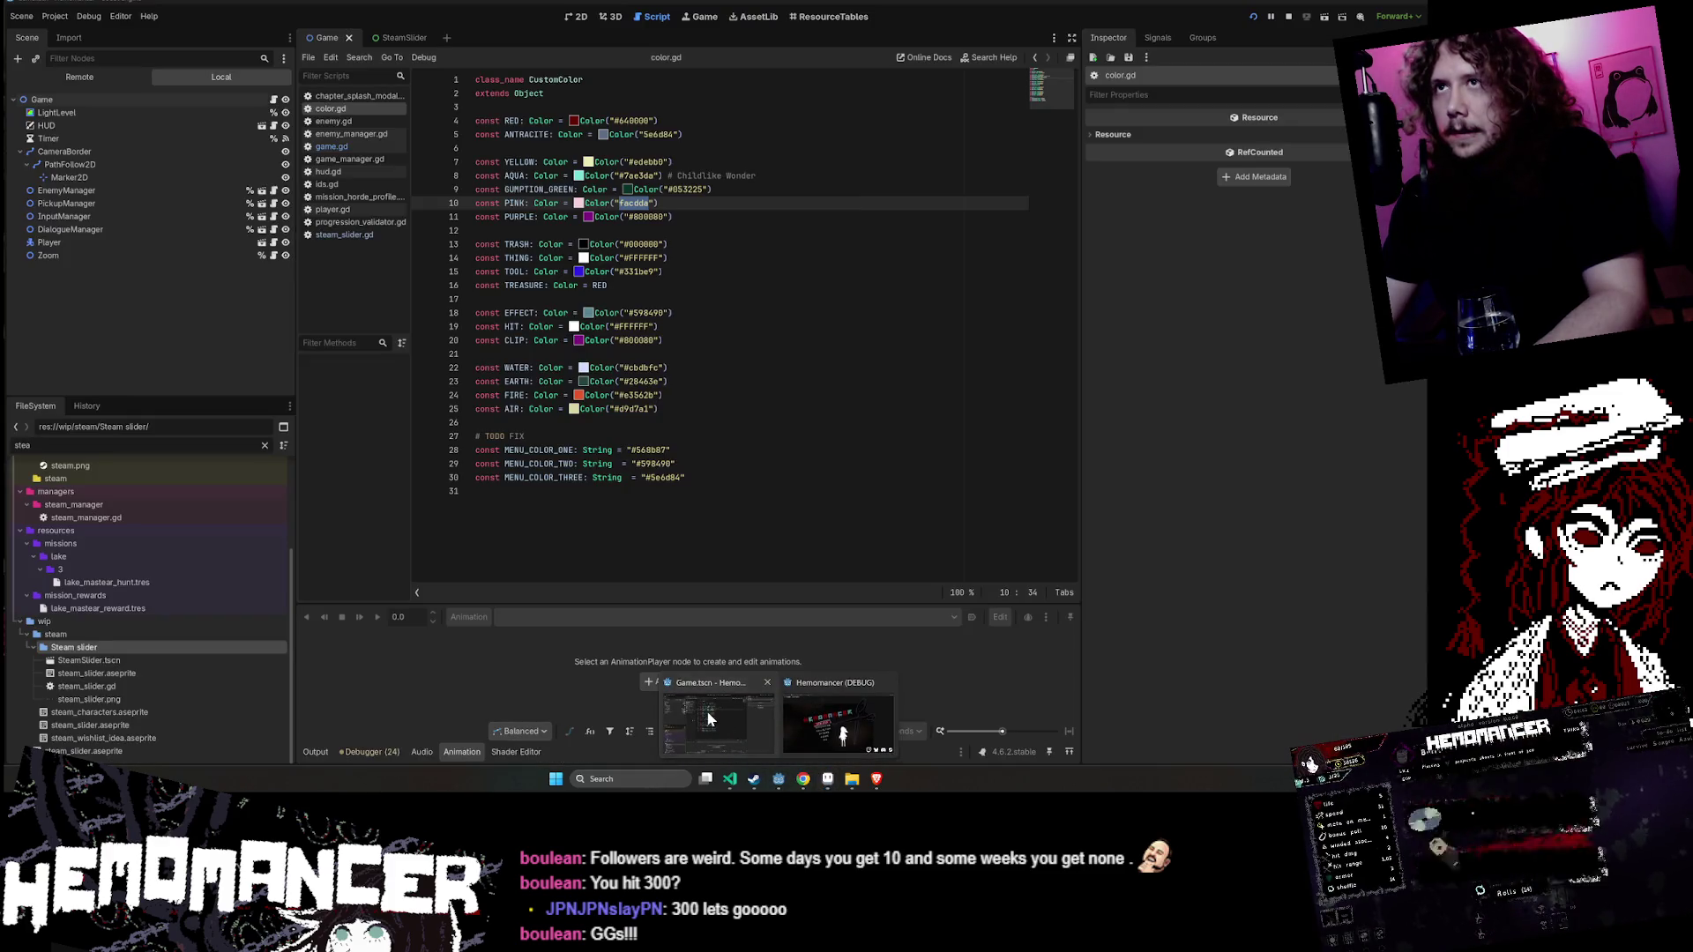
{"action": "left_click", "coordinate": [708, 719]}
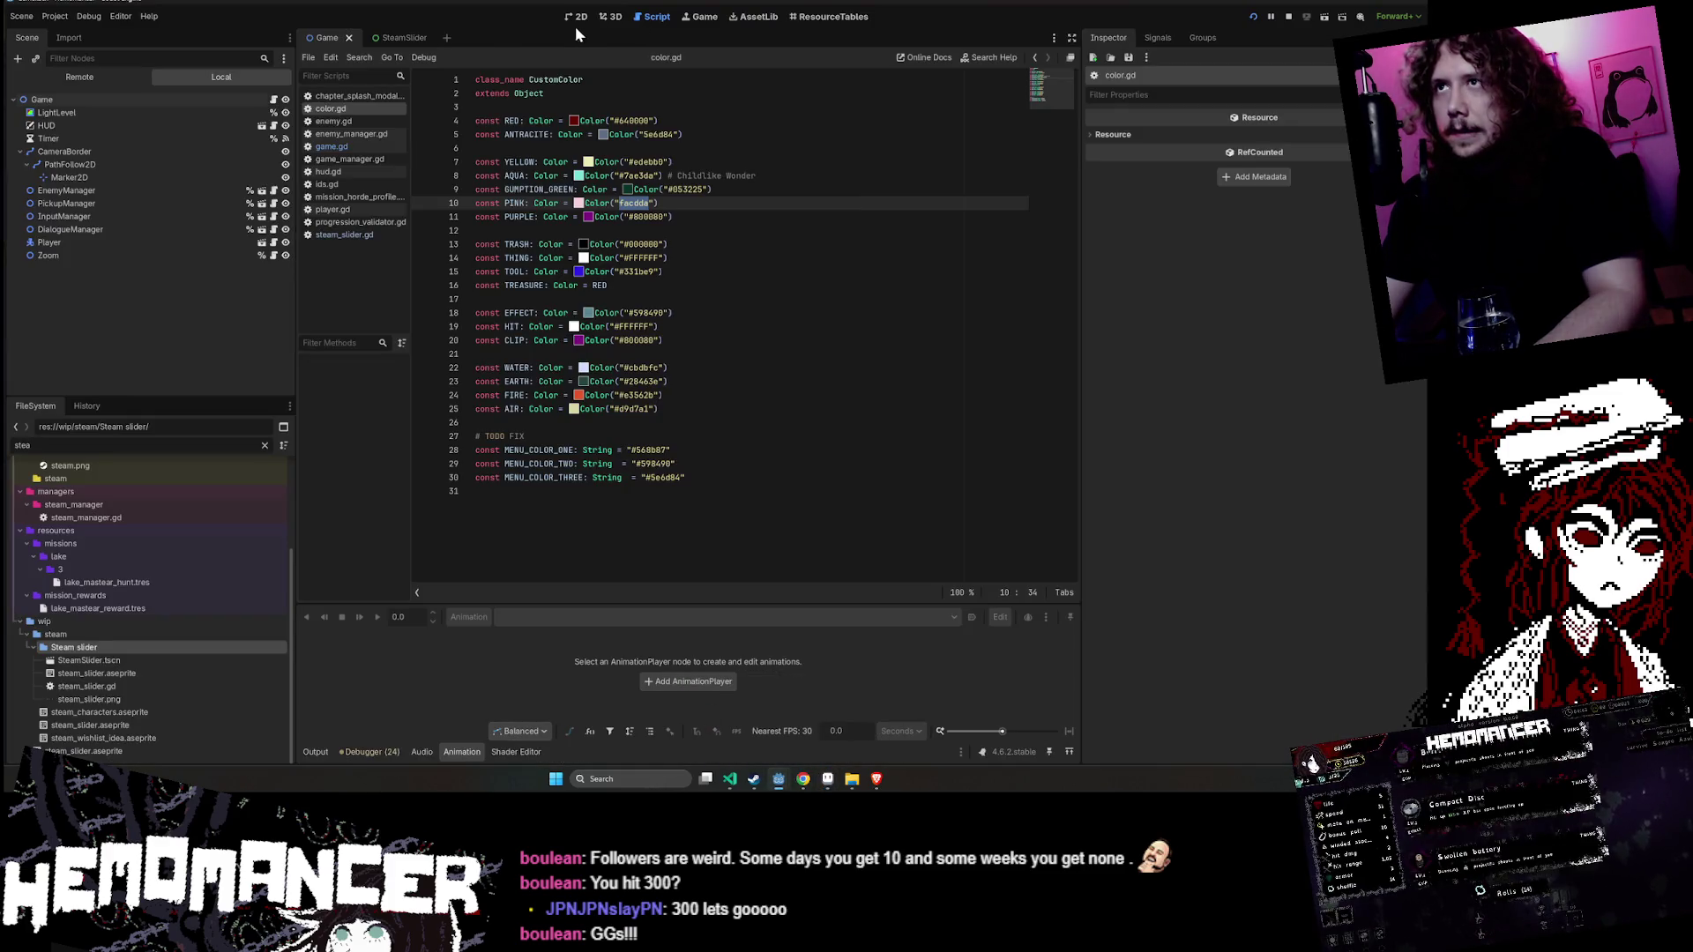
{"action": "left_click", "coordinate": [575, 20]}
{"action": "left_click", "coordinate": [391, 38]}
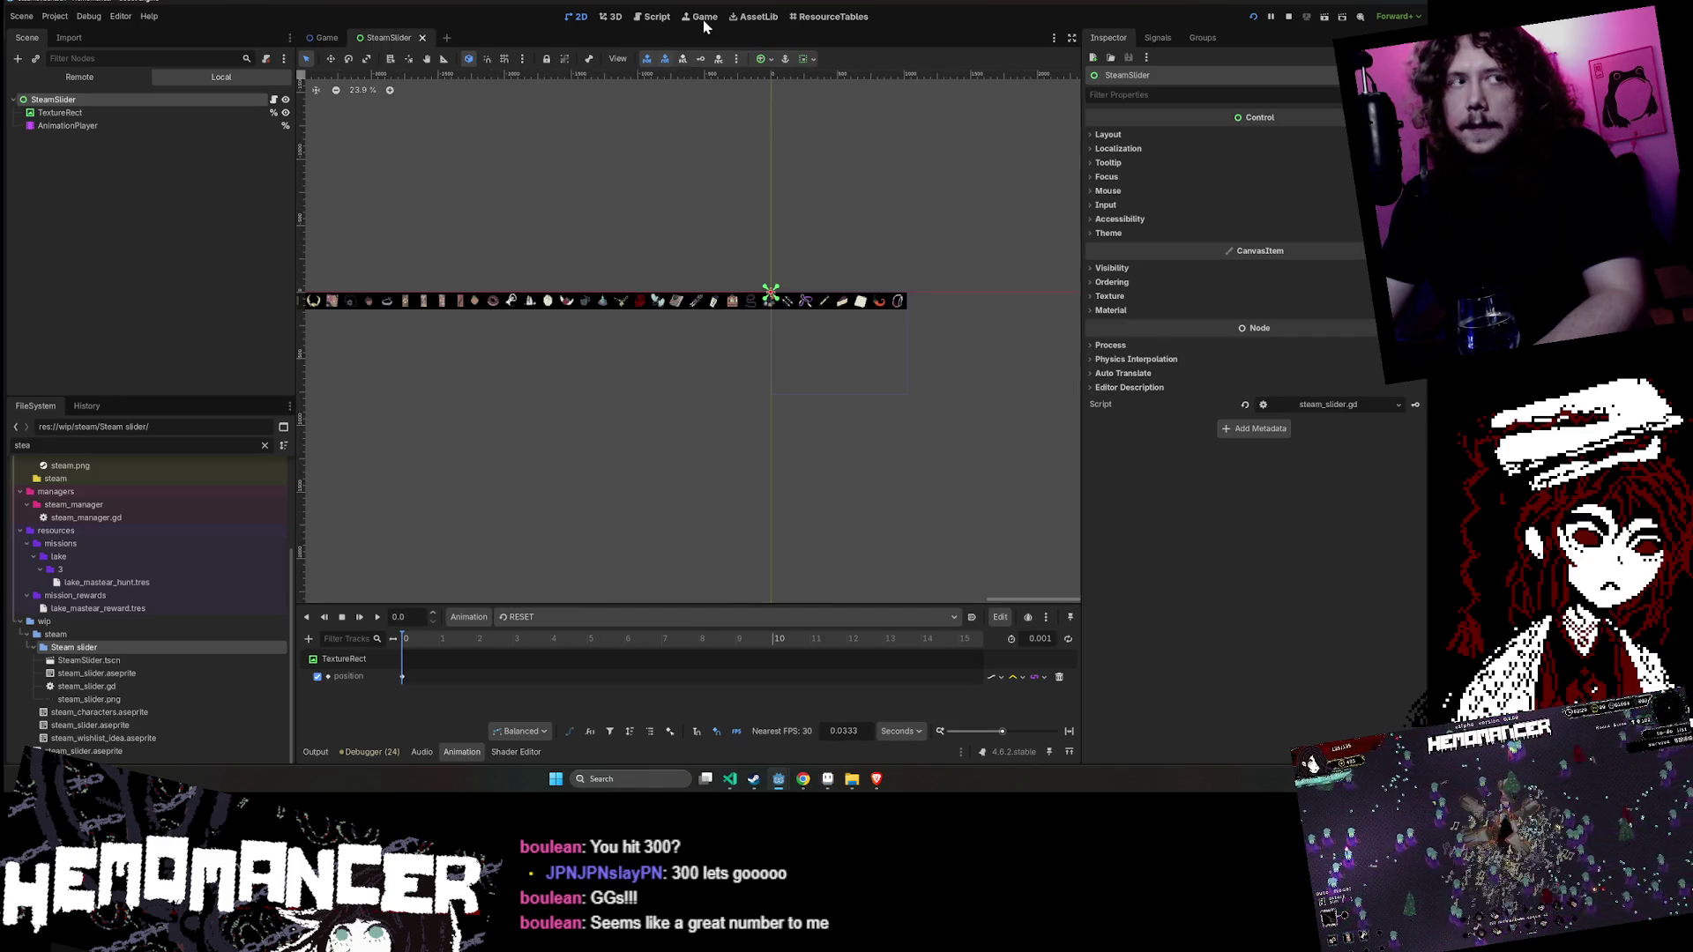
{"action": "left_click", "coordinate": [447, 38]}
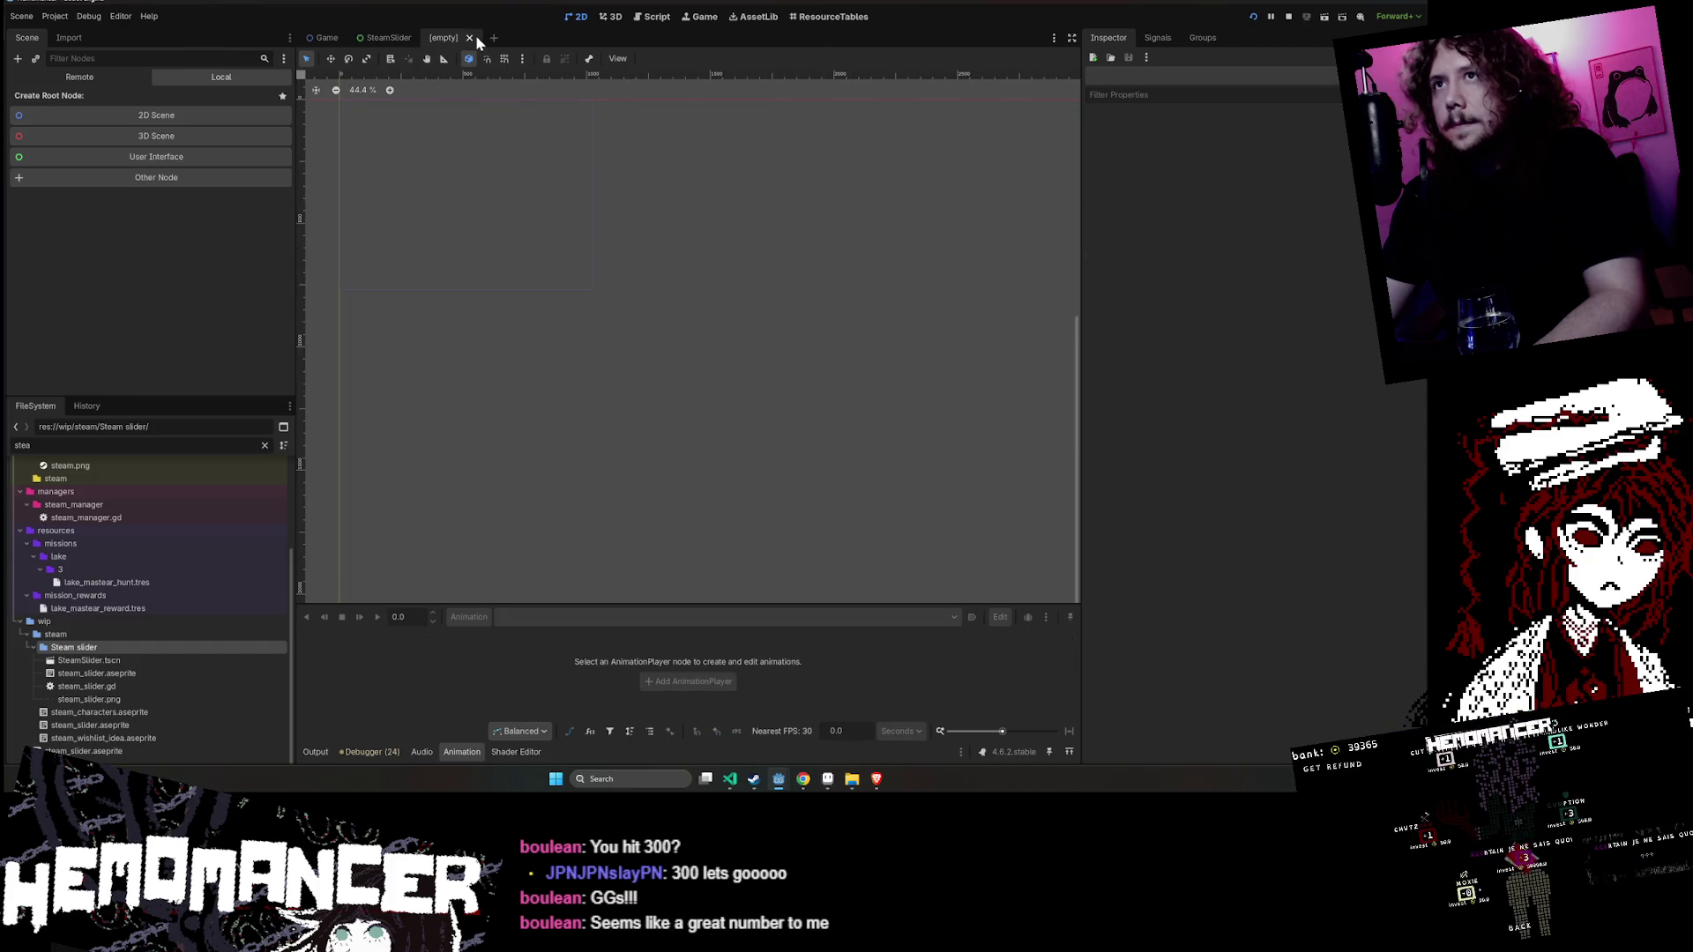
{"action": "left_click", "coordinate": [470, 38]}
{"action": "left_click", "coordinate": [447, 38]}
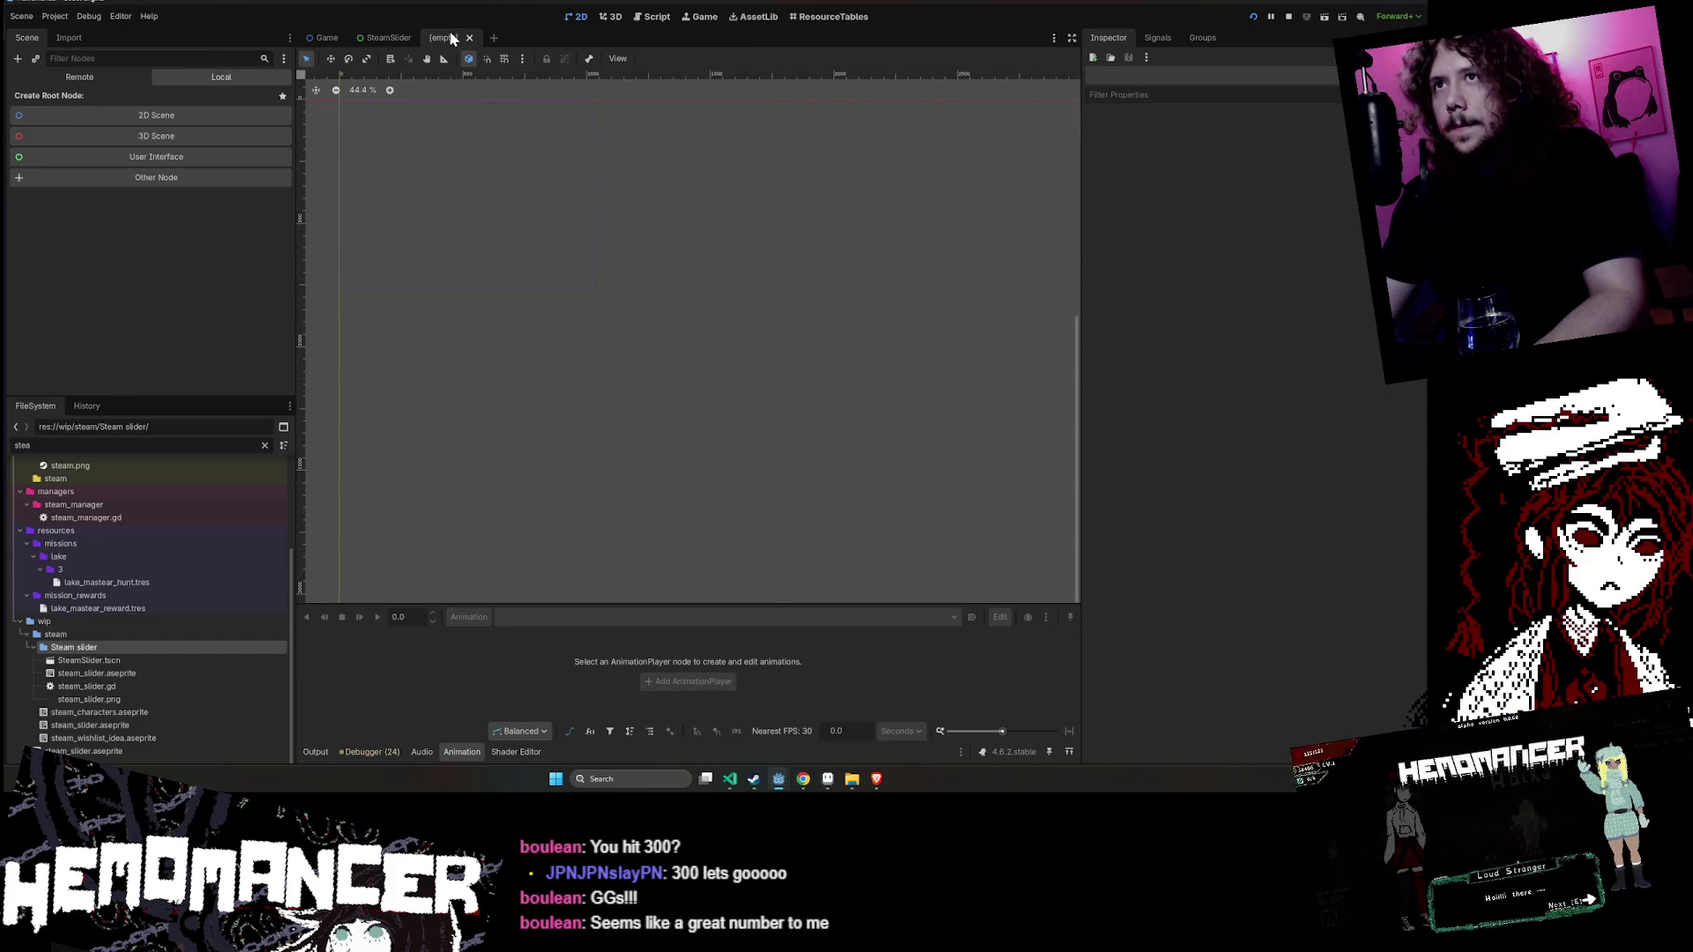
{"action": "mouse_move", "coordinate": [691, 265]}
{"action": "left_mouse_down"}
{"action": "mouse_move", "coordinate": [917, 276]}
{"action": "mouse_move", "coordinate": [821, 249]}
{"action": "left_mouse_up"}
{"action": "scroll", "coordinate": [864, 238], "scroll_direction": "up", "scroll_amount": 5}
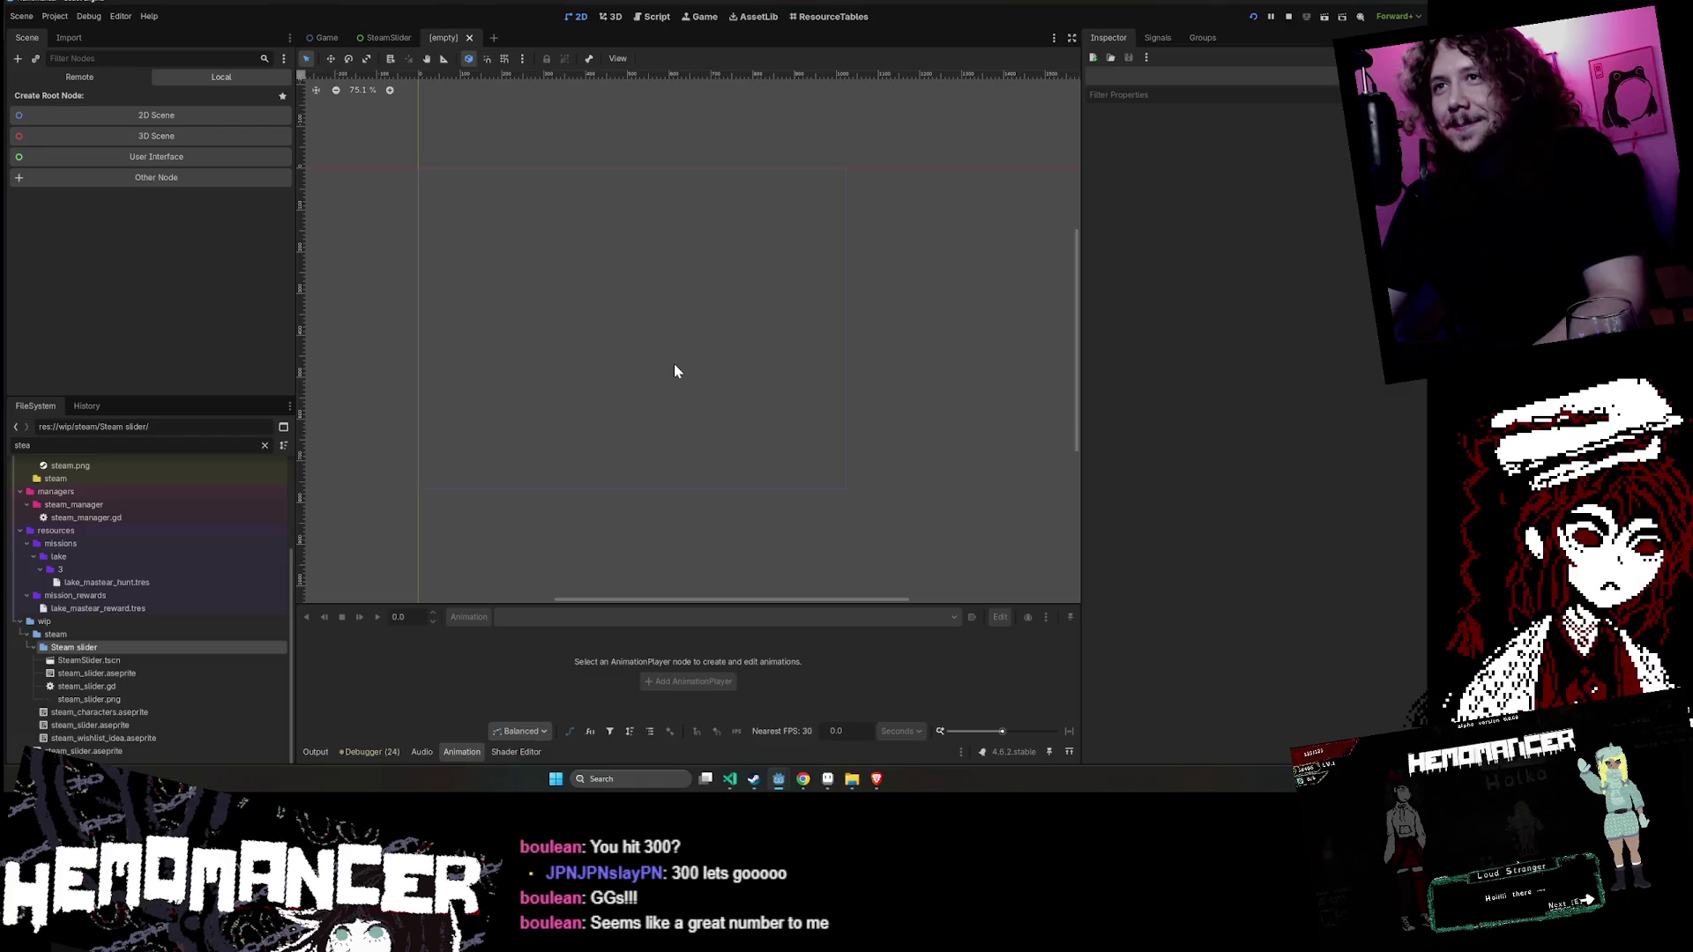
- Stop the running game from the editor
{"action": "left_click", "coordinate": [94, 79]}
{"action": "left_click", "coordinate": [1288, 18]}
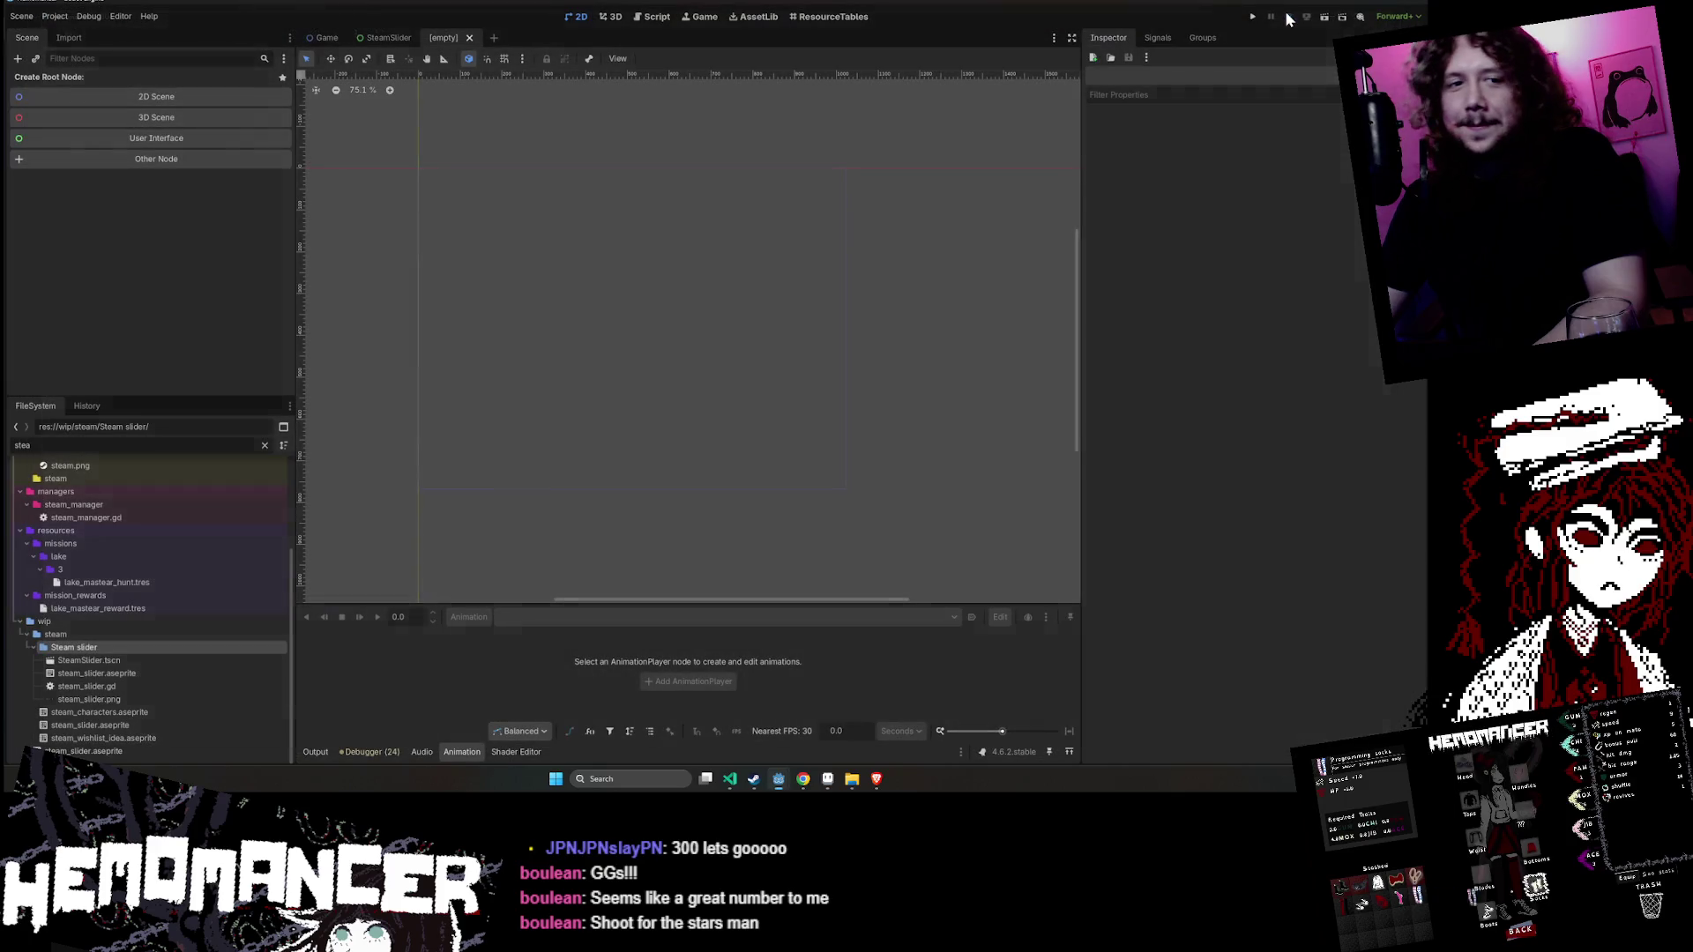
{"action": "scroll", "coordinate": [668, 219], "scroll_direction": "up", "scroll_amount": 1}
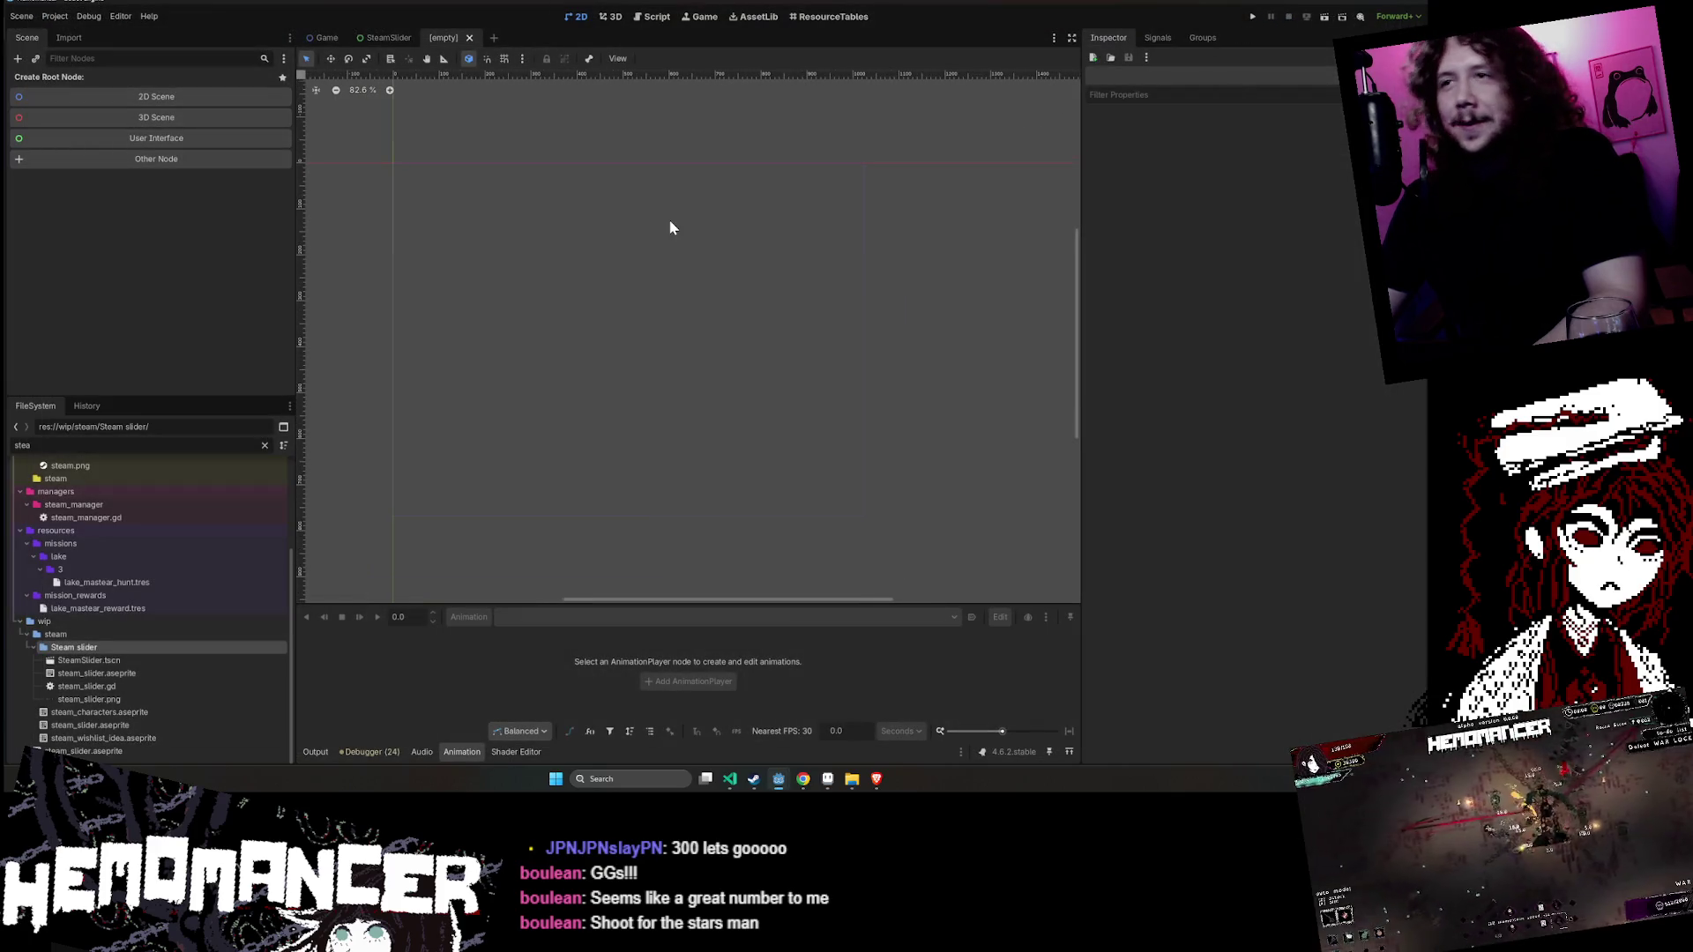
{"action": "scroll", "coordinate": [689, 253], "scroll_direction": "up", "scroll_amount": 1}
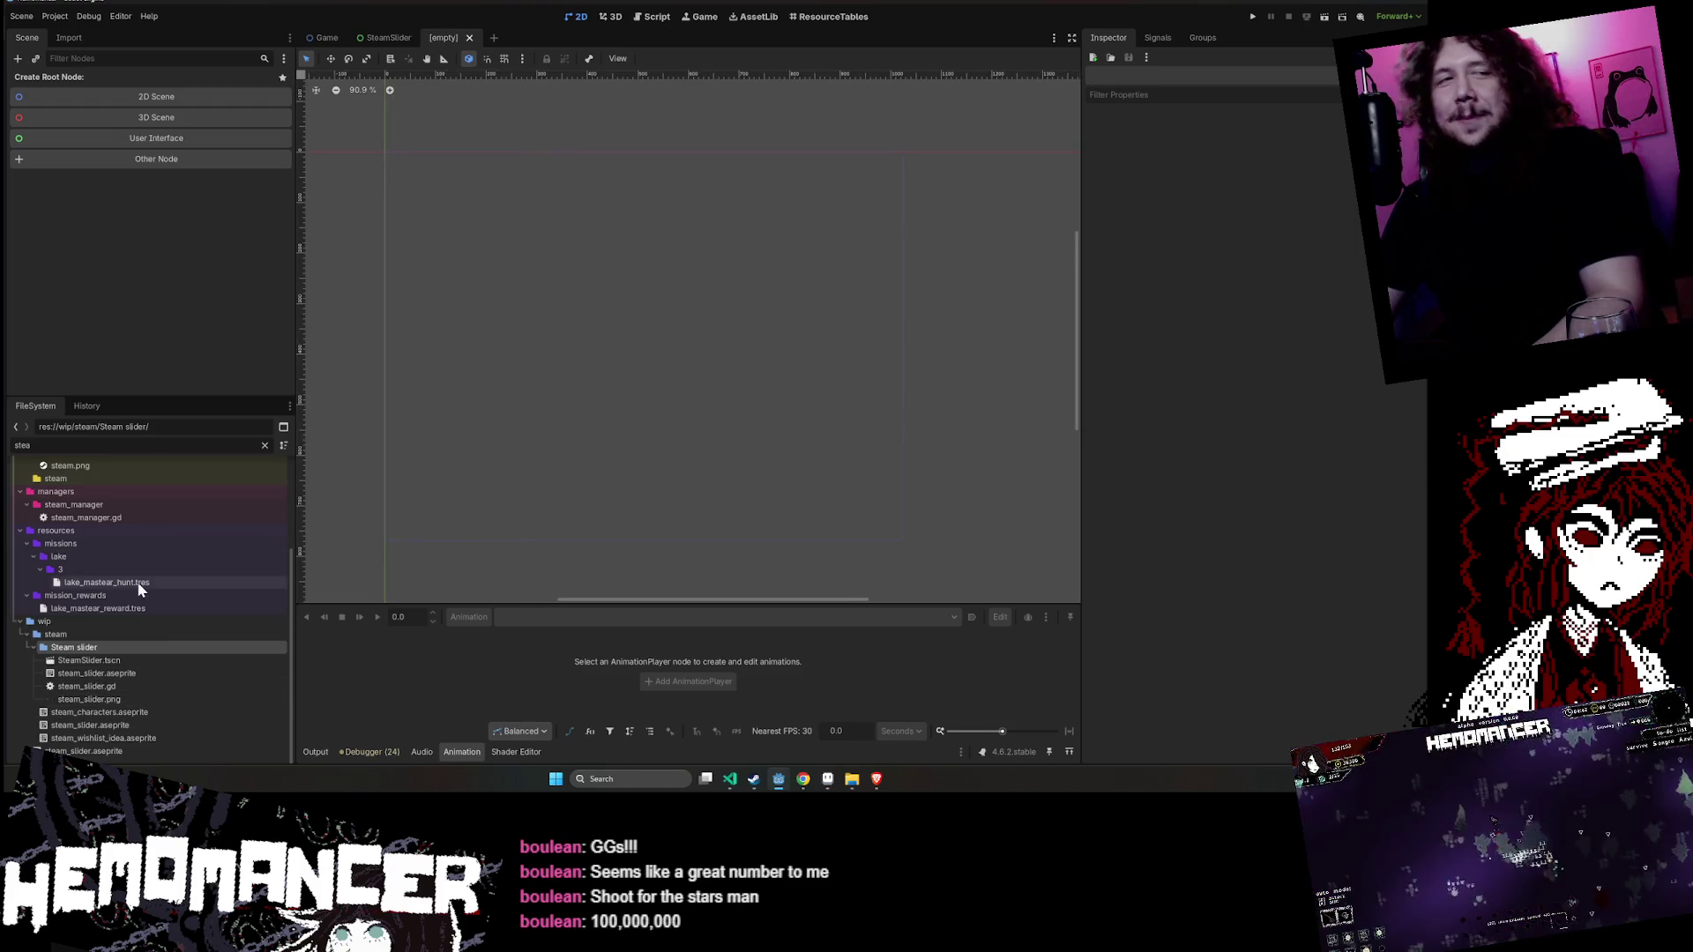
- Clear the FileSystem filter, collapse the scenes and wip folders, and show the Output log
{"action": "left_click", "coordinate": [264, 446]}
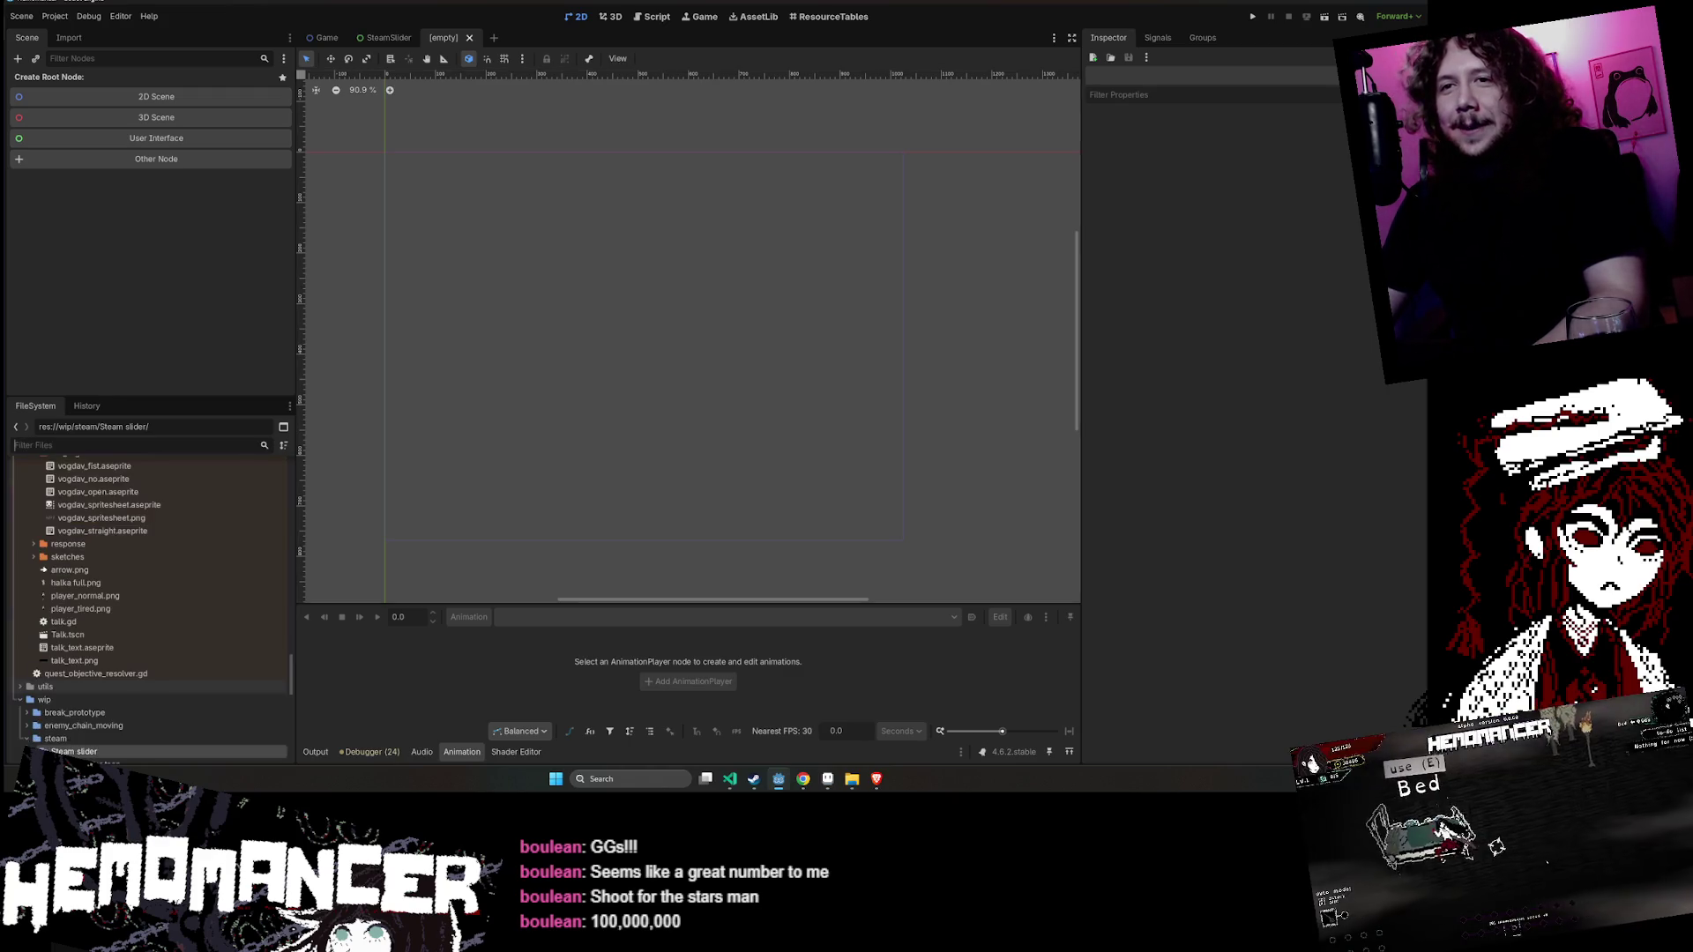
{"action": "scroll", "coordinate": [82, 574], "scroll_direction": "up", "scroll_amount": 15}
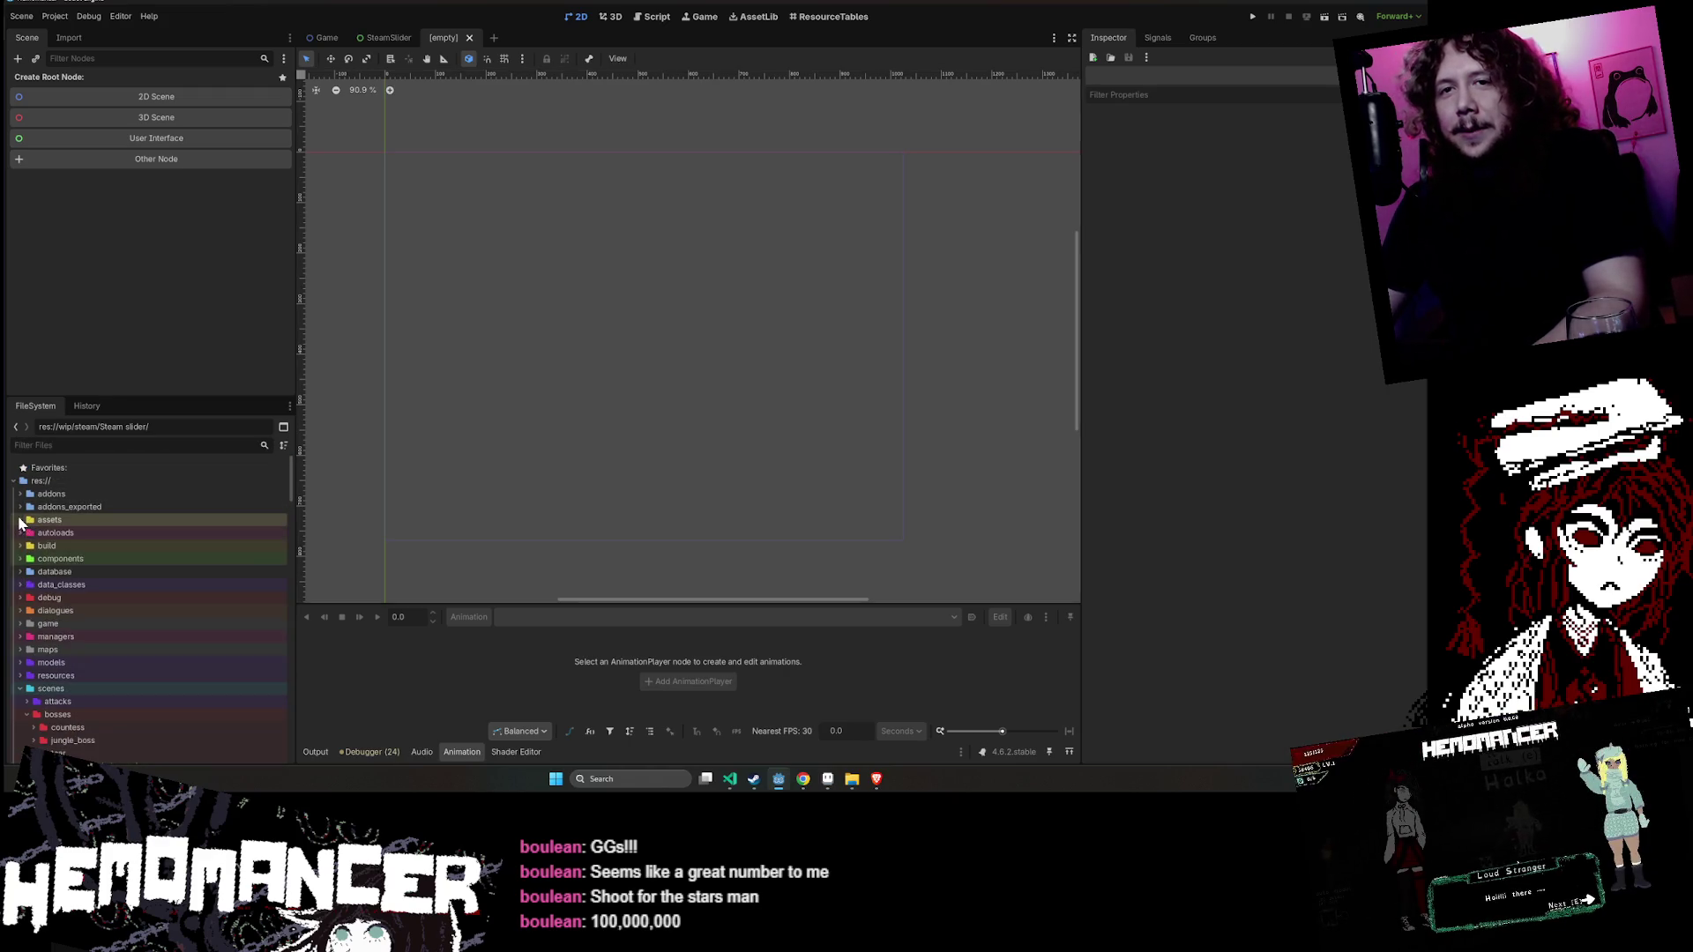
{"action": "scroll", "coordinate": [24, 617], "scroll_direction": "down", "scroll_amount": 1}
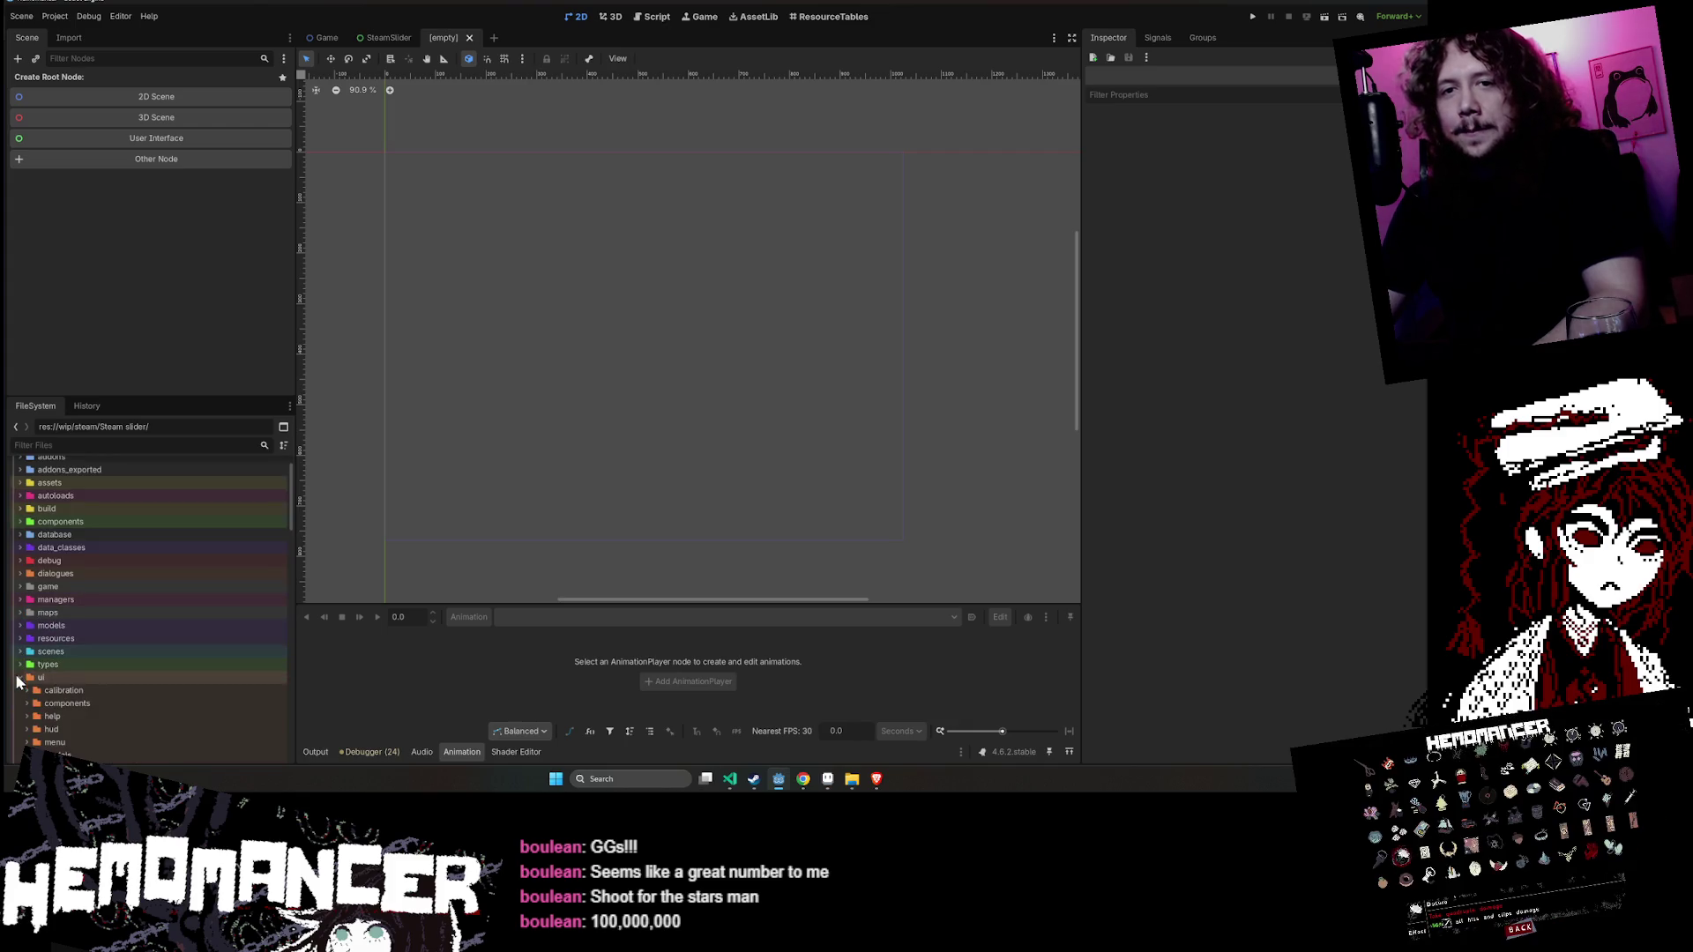
{"action": "left_click", "coordinate": [20, 651]}
{"action": "left_click", "coordinate": [19, 703]}
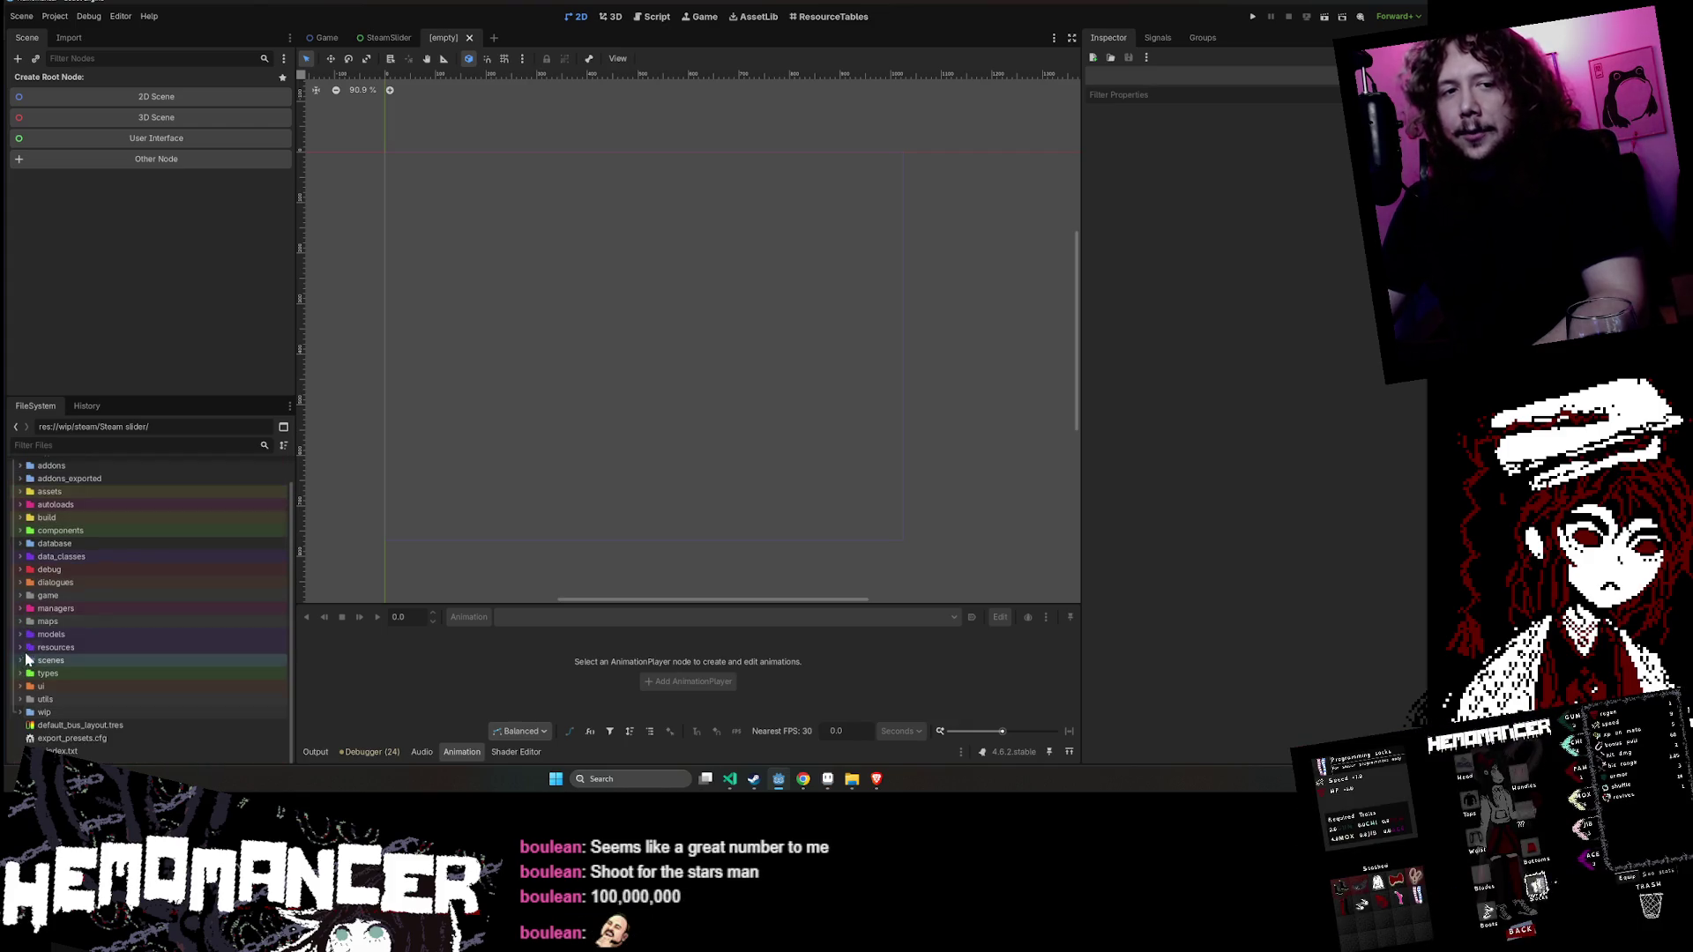
{"action": "left_click_drag", "start_coordinate": [628, 355], "coordinate": [730, 341]}
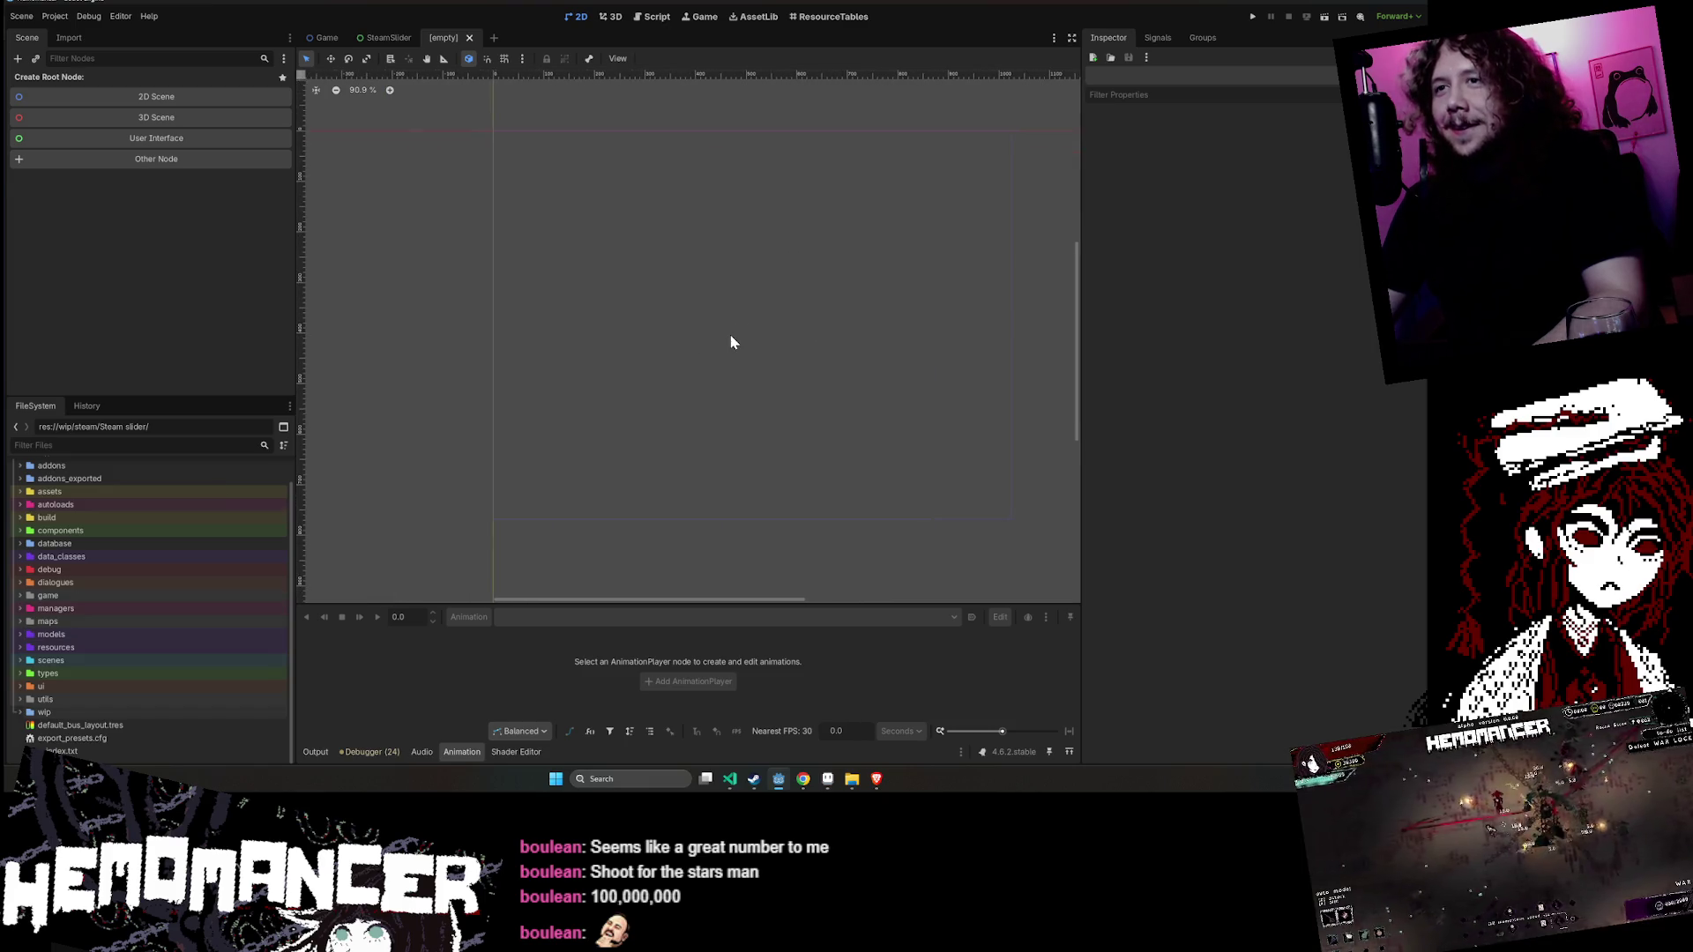
{"action": "scroll", "coordinate": [730, 342], "scroll_direction": "up", "scroll_amount": 1}
{"action": "left_click", "coordinate": [318, 754]}
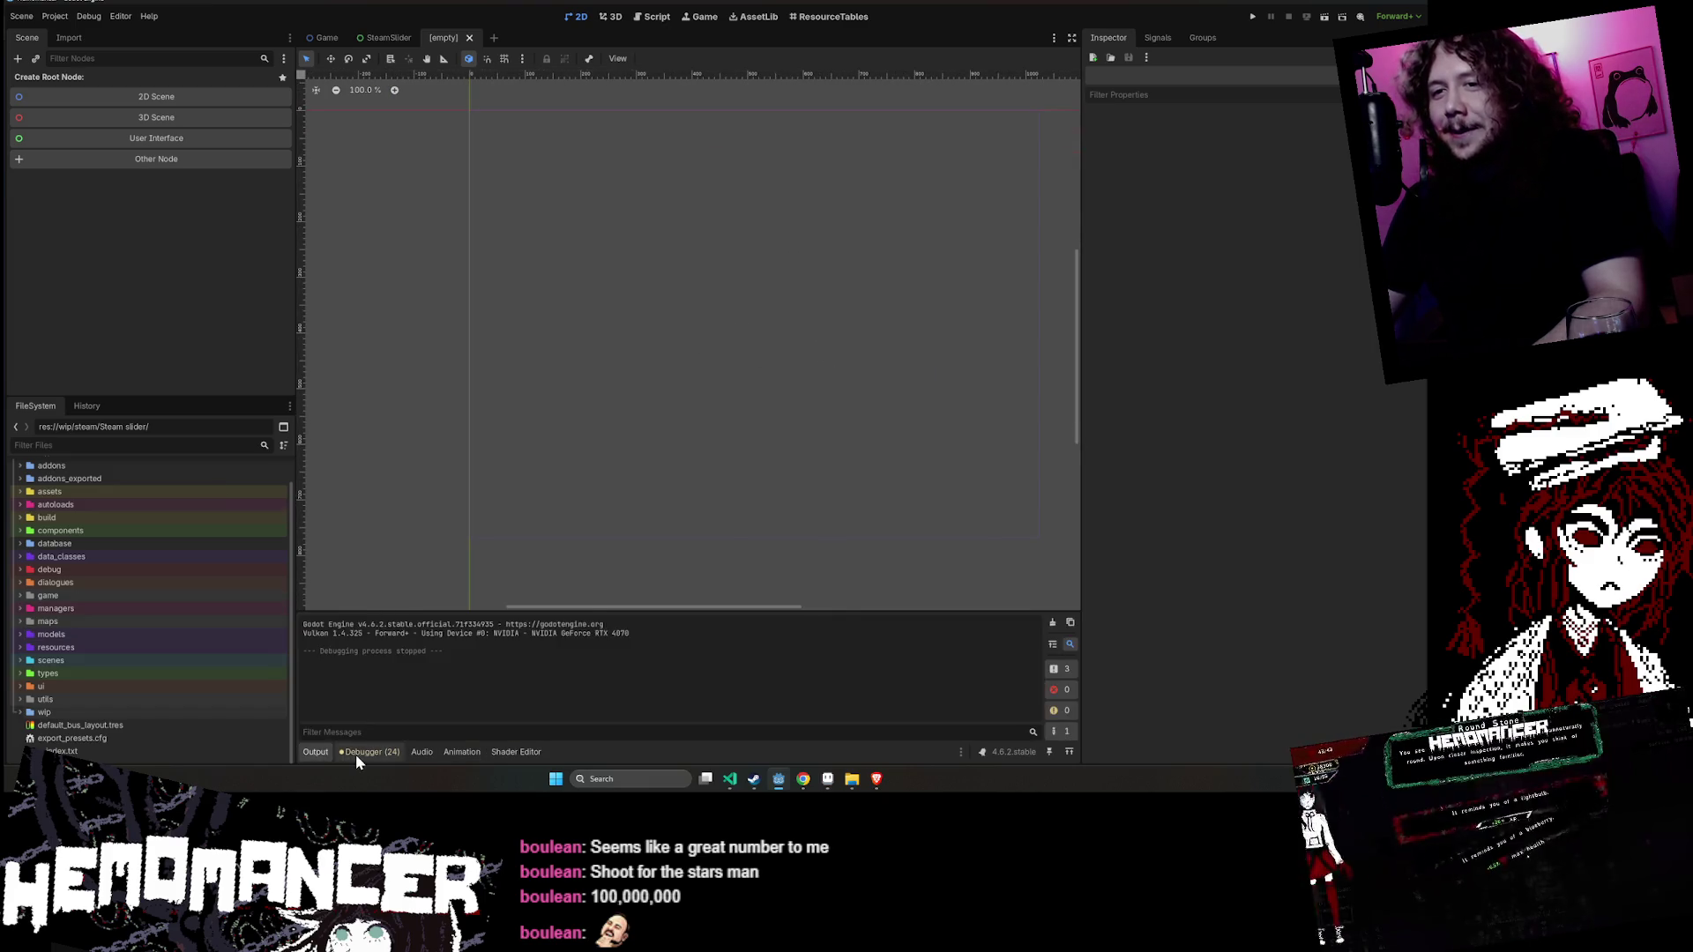
- Clear the debugger errors and return to the Output log
{"action": "left_click", "coordinate": [374, 752]}
{"action": "left_click", "coordinate": [1062, 628]}
{"action": "left_click", "coordinate": [315, 752]}
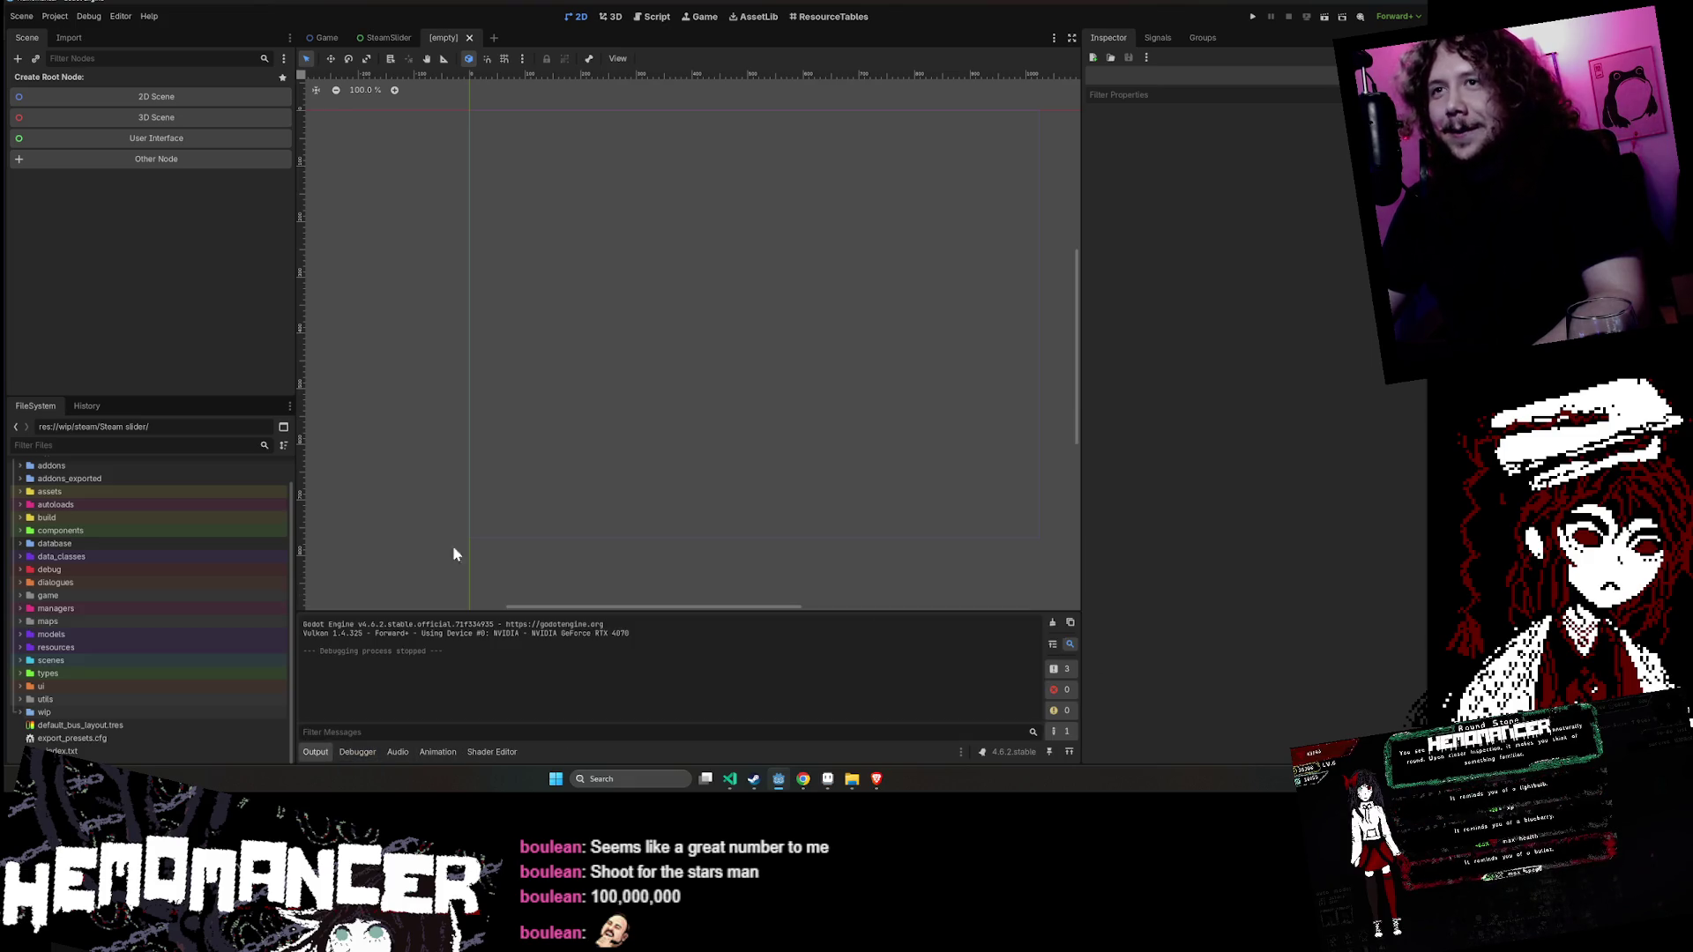
- Create a new folder named 'Steam slider 2' inside wip/steam
{"action": "double_click", "coordinate": [61, 712]}
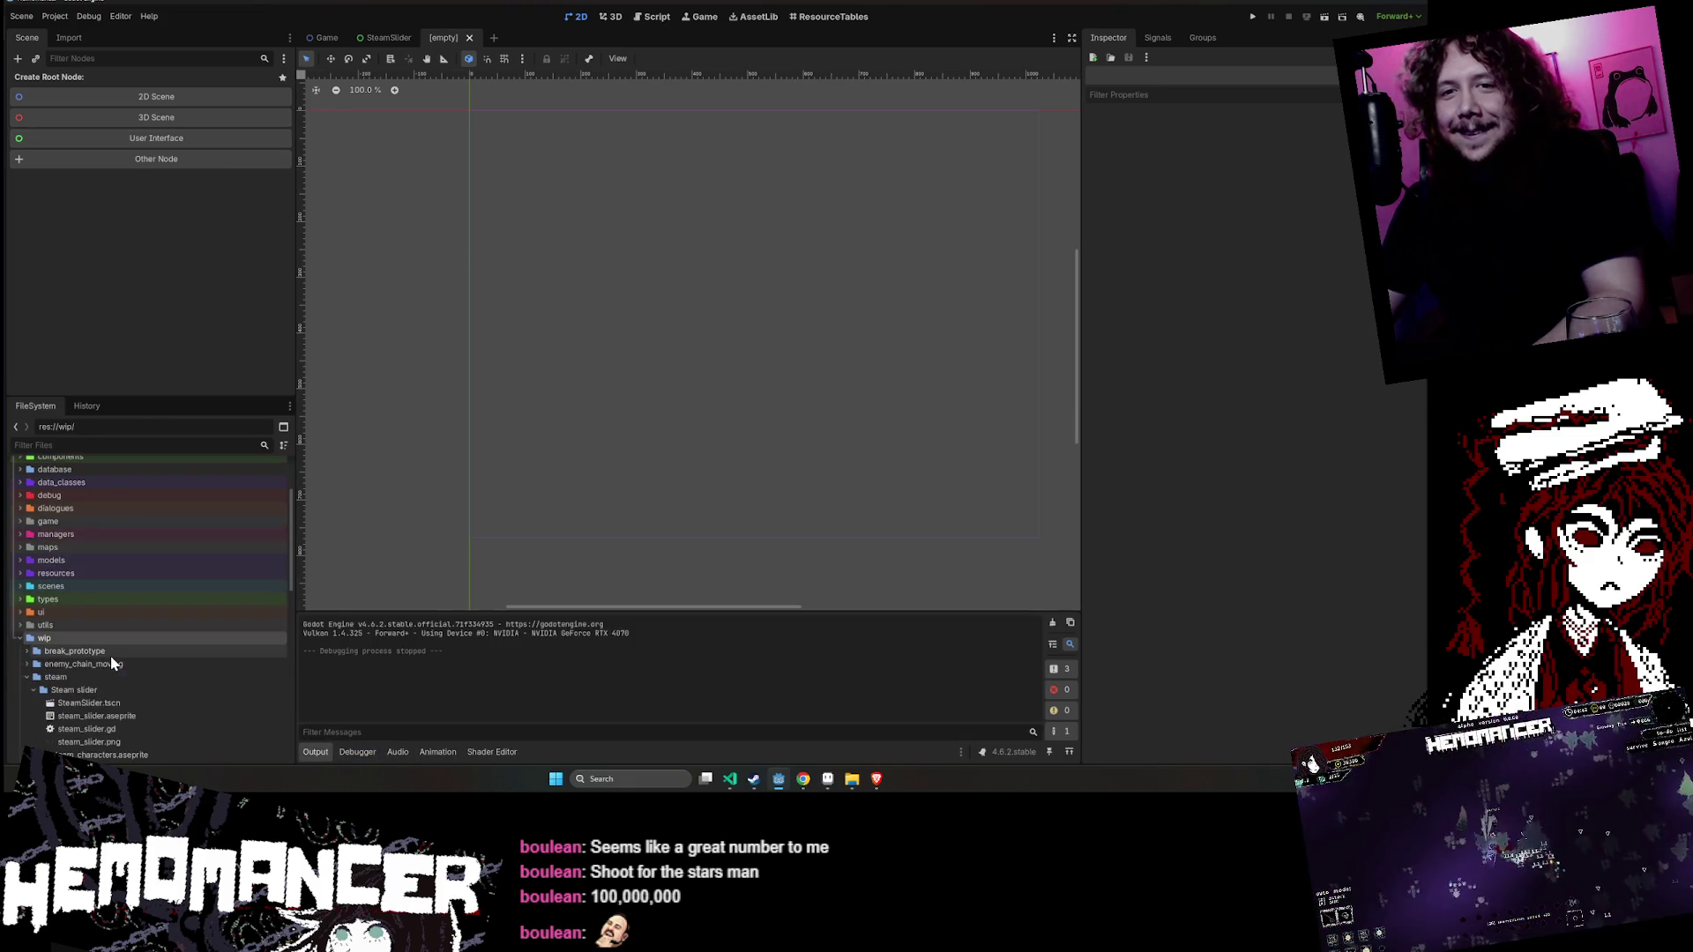
{"action": "left_click", "coordinate": [34, 689]}
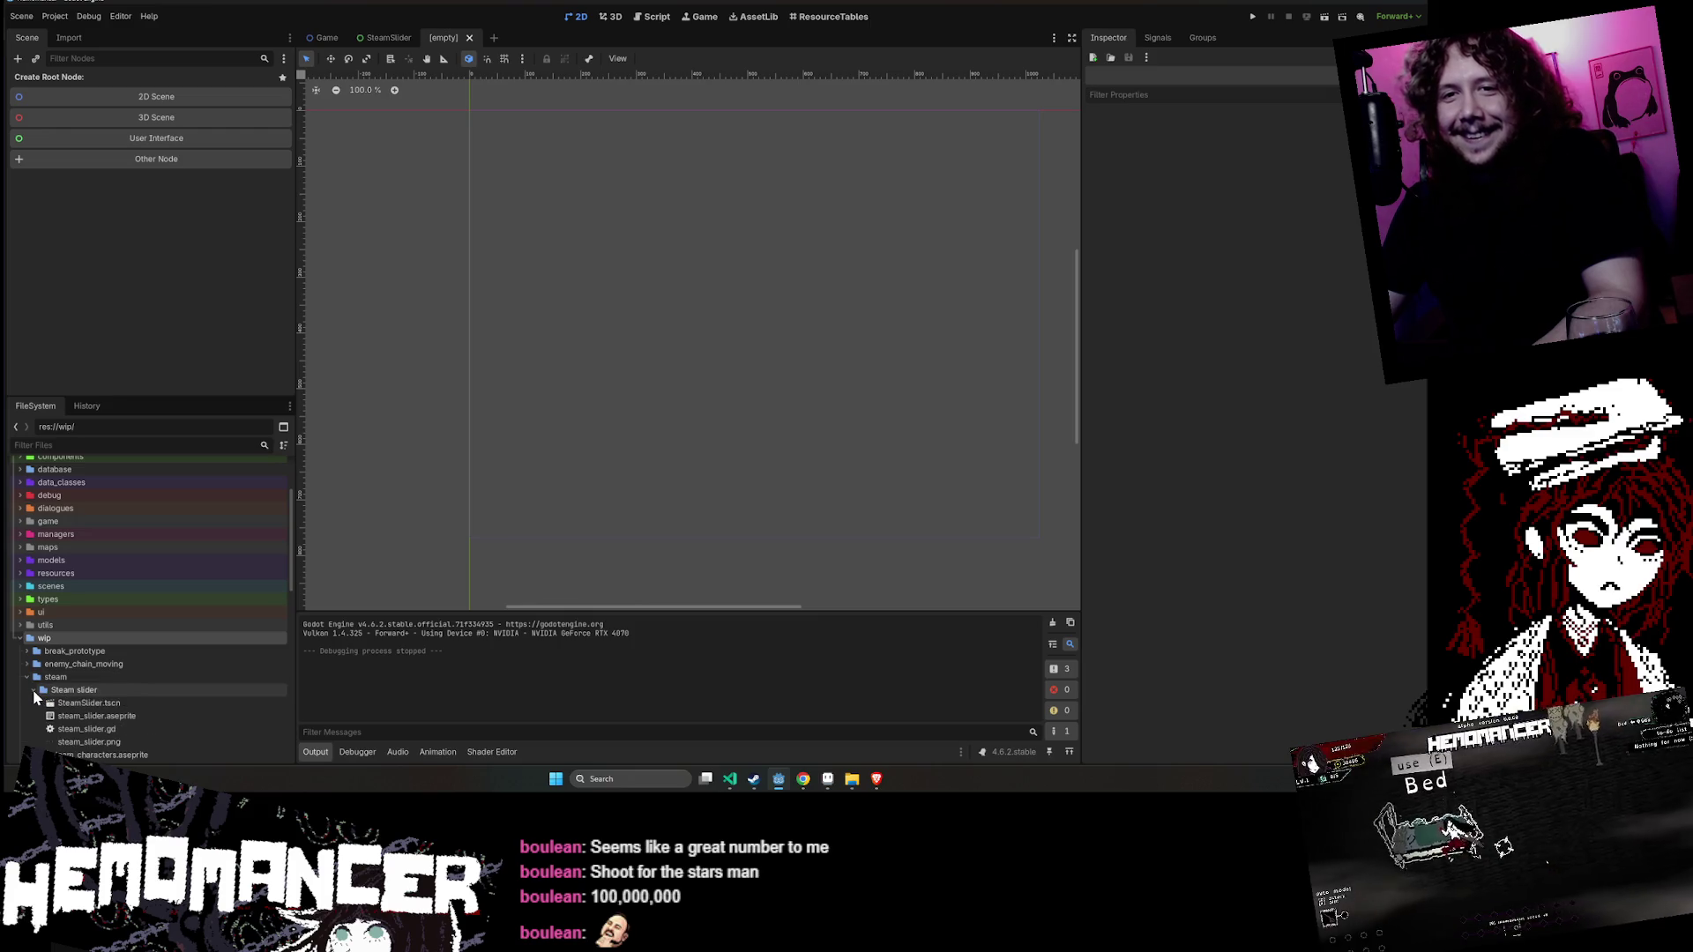
{"action": "right_click", "coordinate": [57, 676]}
{"action": "mouse_move", "coordinate": [138, 565]}
{"action": "left_click", "coordinate": [283, 567]}
{"action": "type", "text": "Steam slid"}
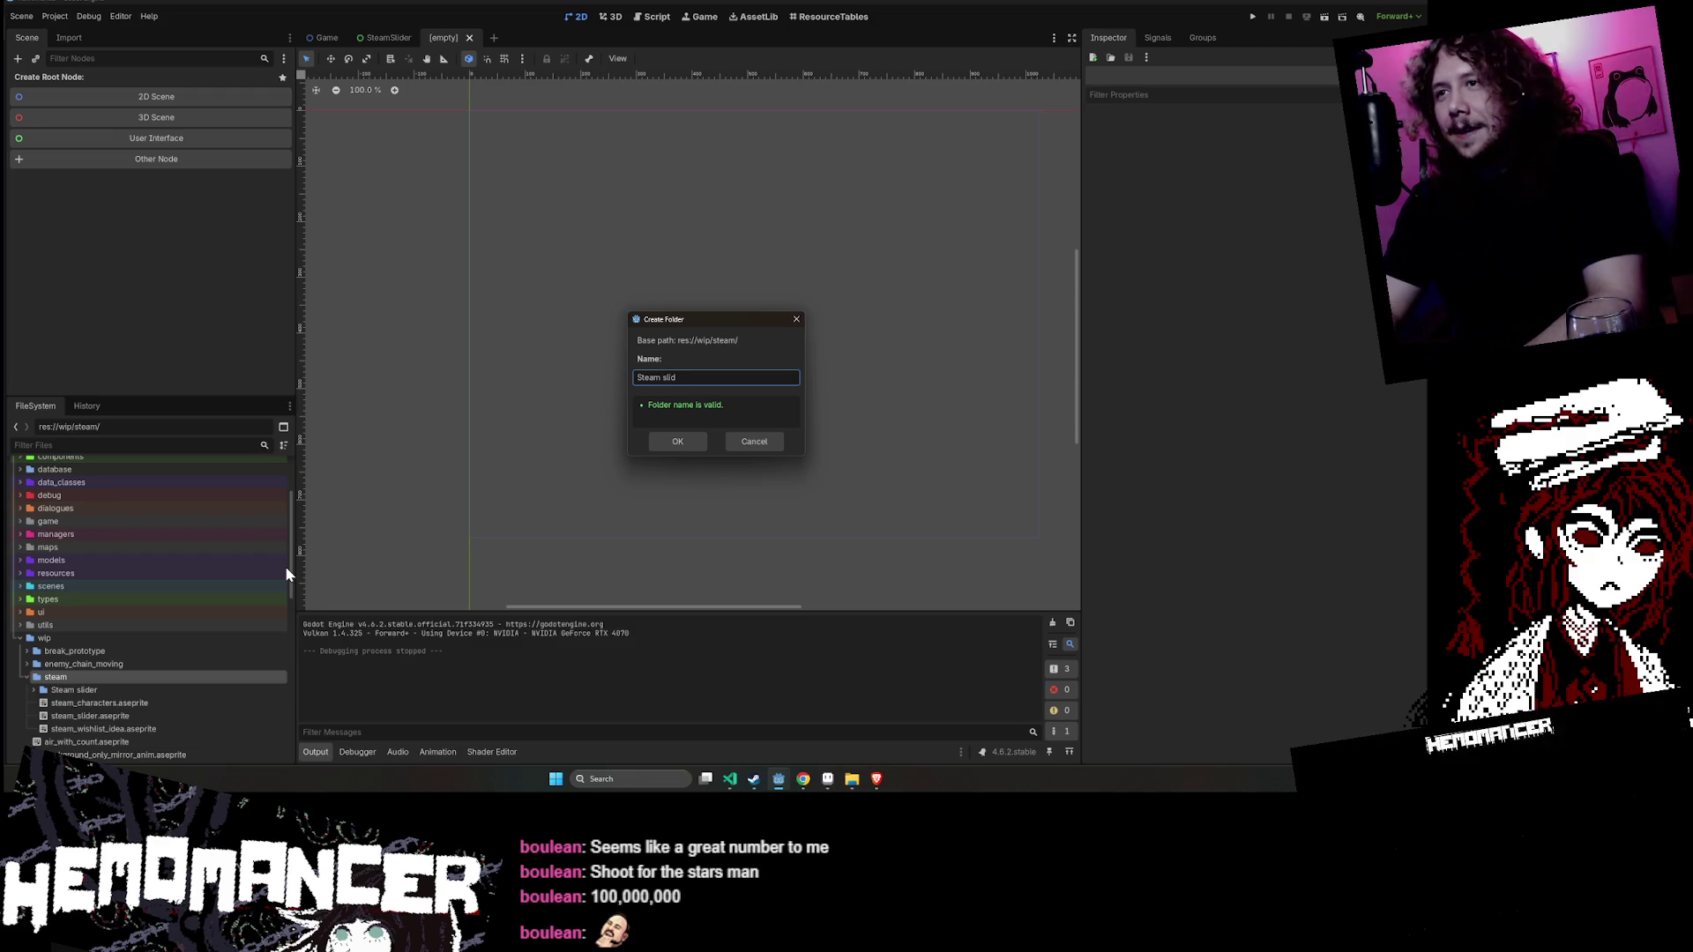
{"action": "type", "text": "er 2"}
{"action": "key", "text": "Return"}
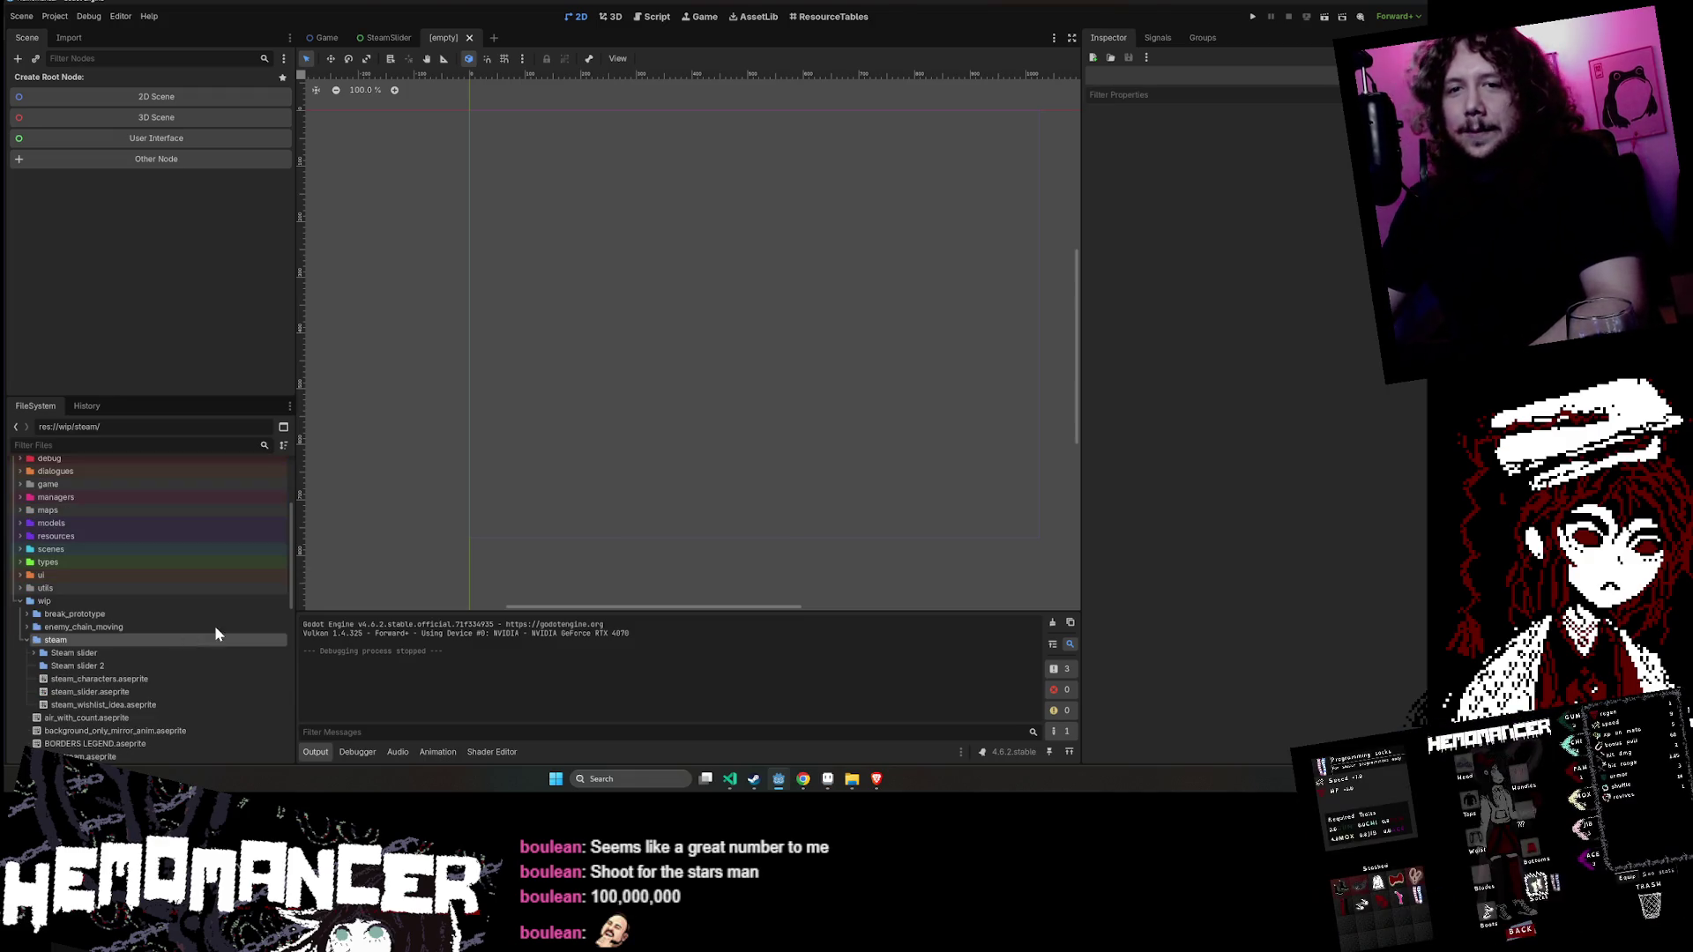
- Open SteamSlider.tscn and view its AnimationPlayer tracks
{"action": "double_click", "coordinate": [135, 650]}
{"action": "left_click", "coordinate": [126, 663]}
{"action": "double_click", "coordinate": [125, 663]}
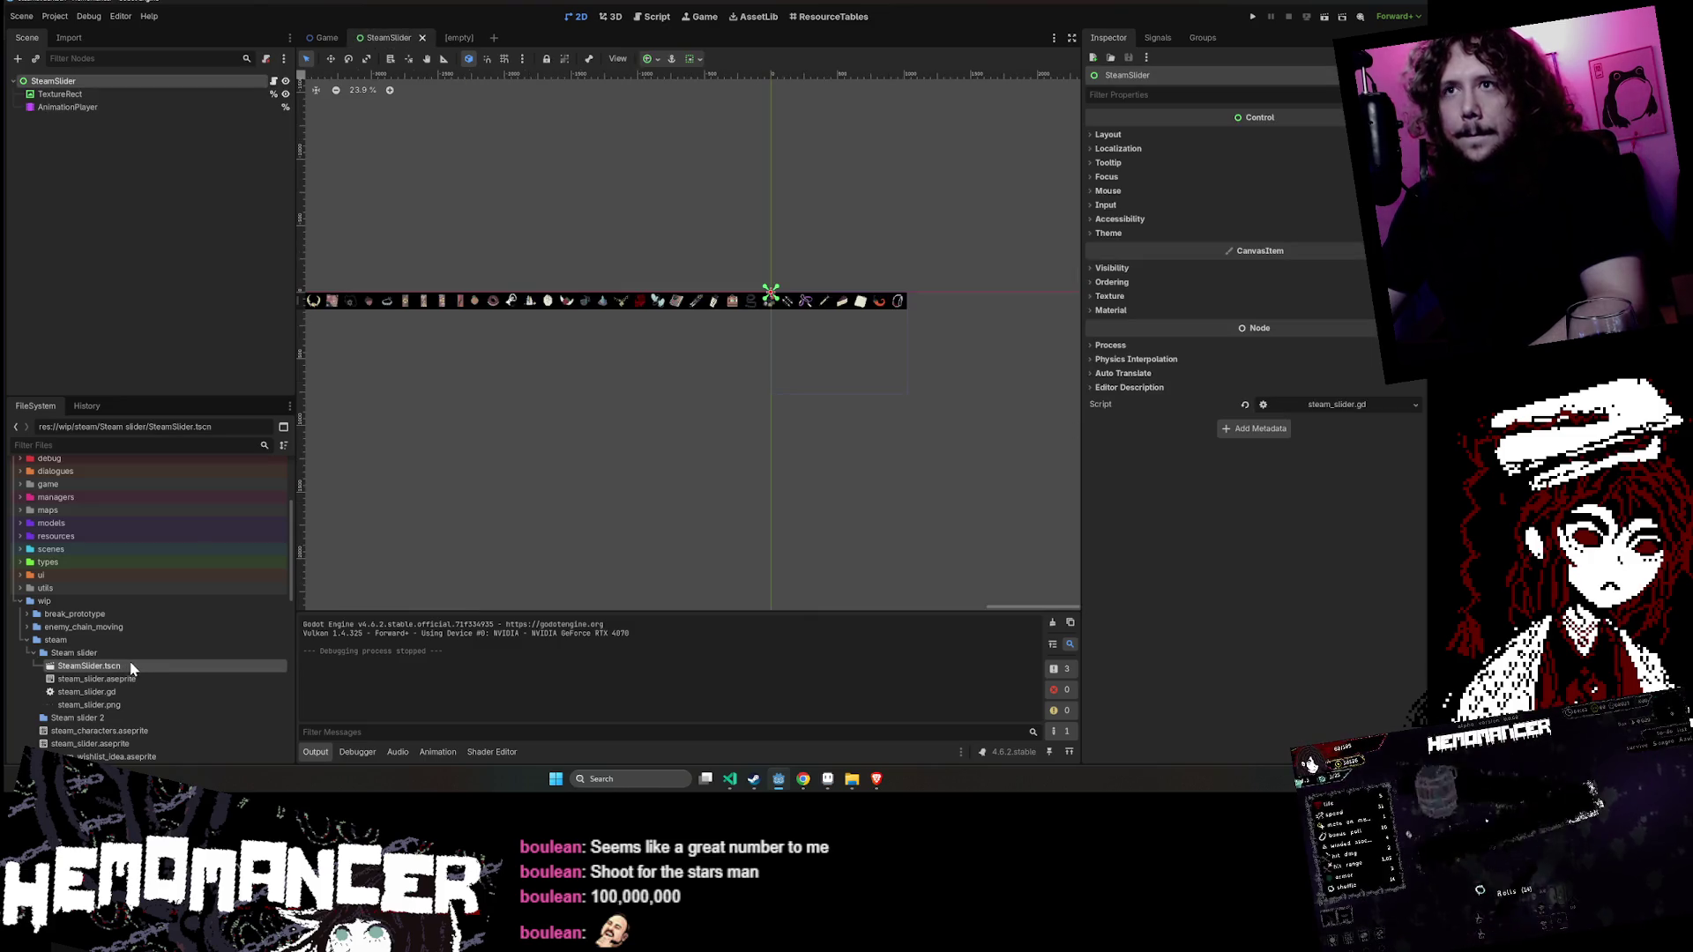
{"action": "left_click", "coordinate": [91, 108]}
{"action": "left_click", "coordinate": [94, 78]}
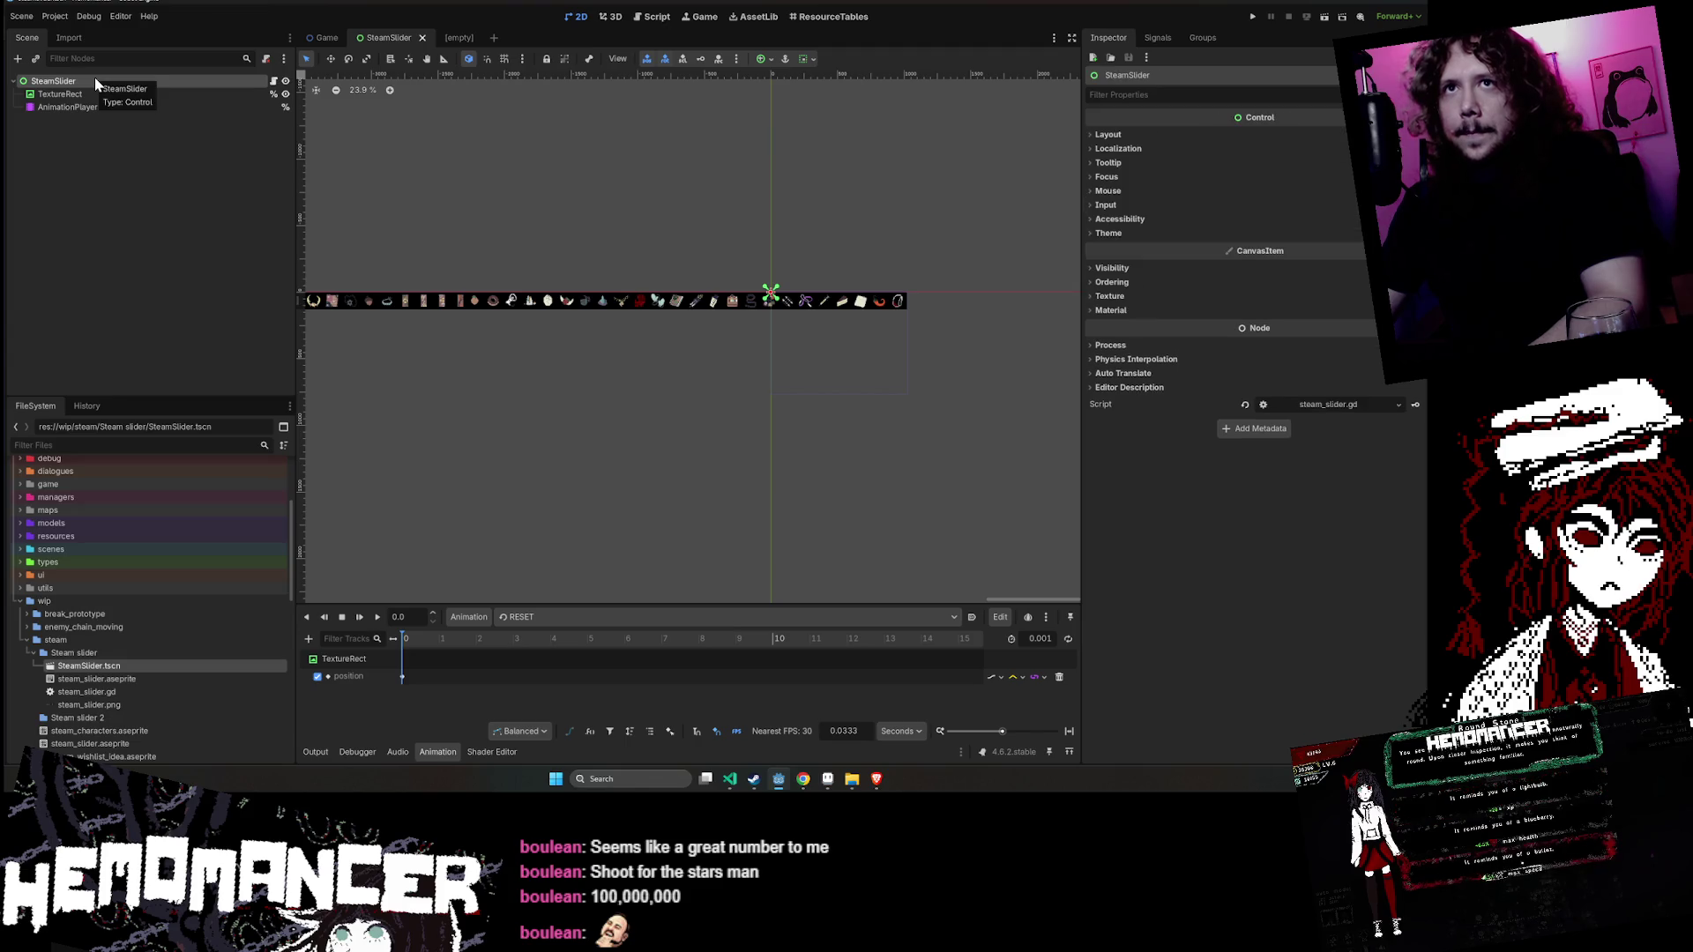
- Create a User Interface scene named SteamSlider2 in the Steam slider 2 folder
{"action": "double_click", "coordinate": [104, 652]}
{"action": "left_click", "coordinate": [103, 667]}
{"action": "right_click", "coordinate": [104, 668]}
{"action": "mouse_move", "coordinate": [189, 561]}
{"action": "left_click", "coordinate": [314, 578]}
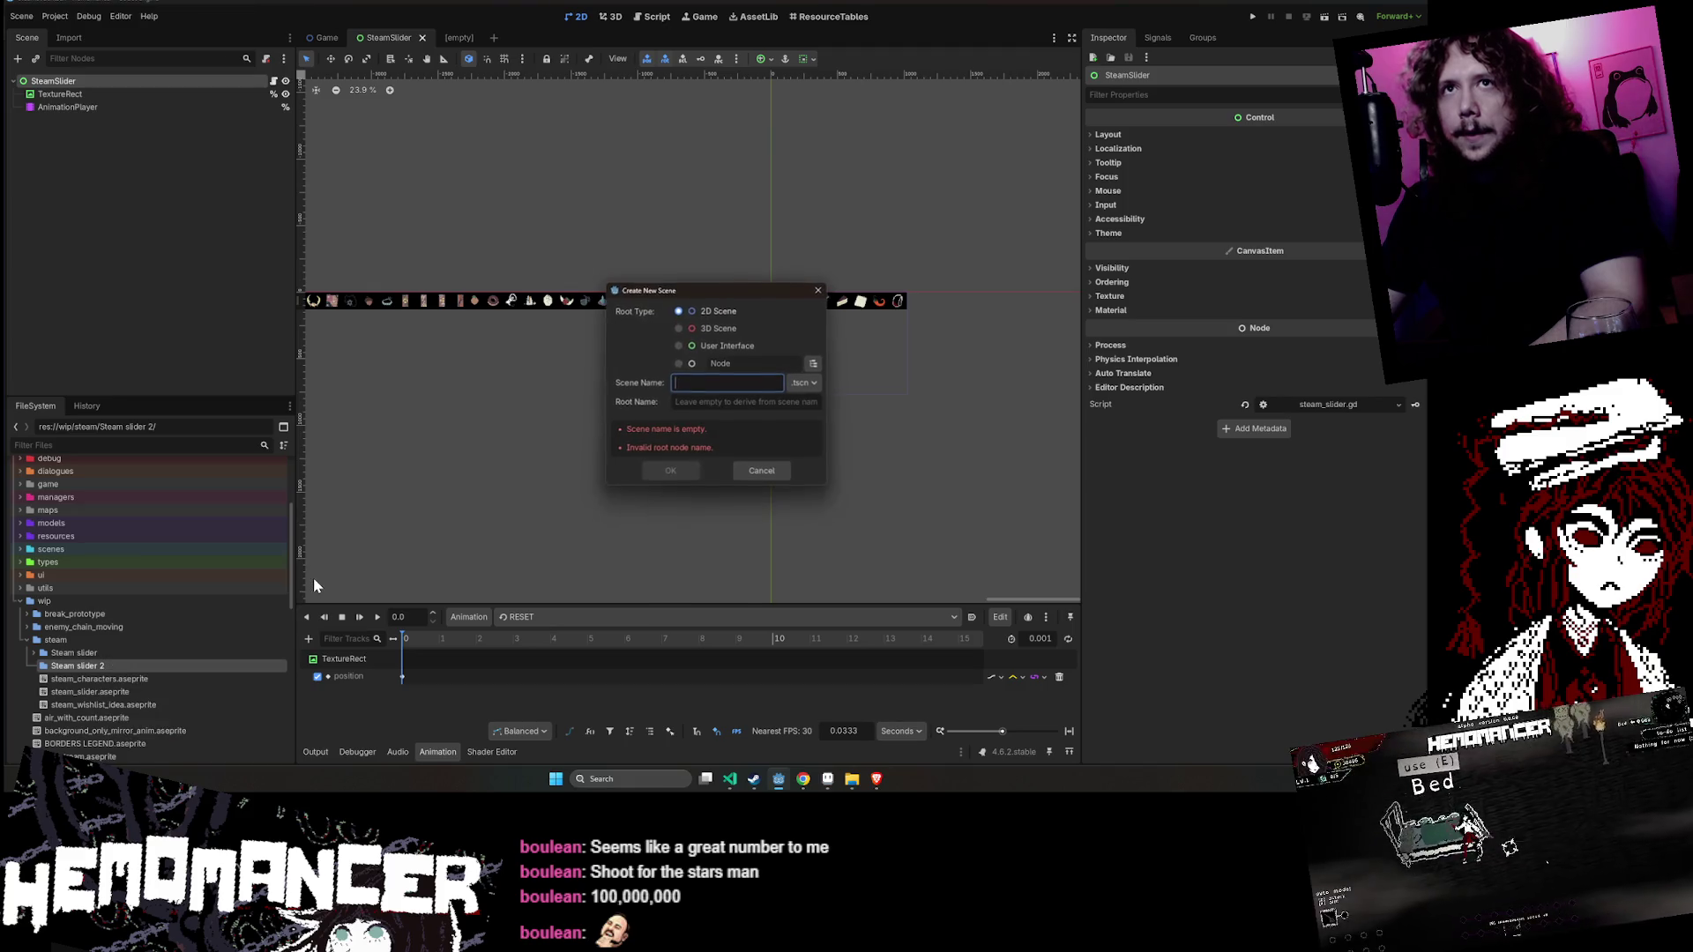
{"action": "left_click", "coordinate": [706, 344]}
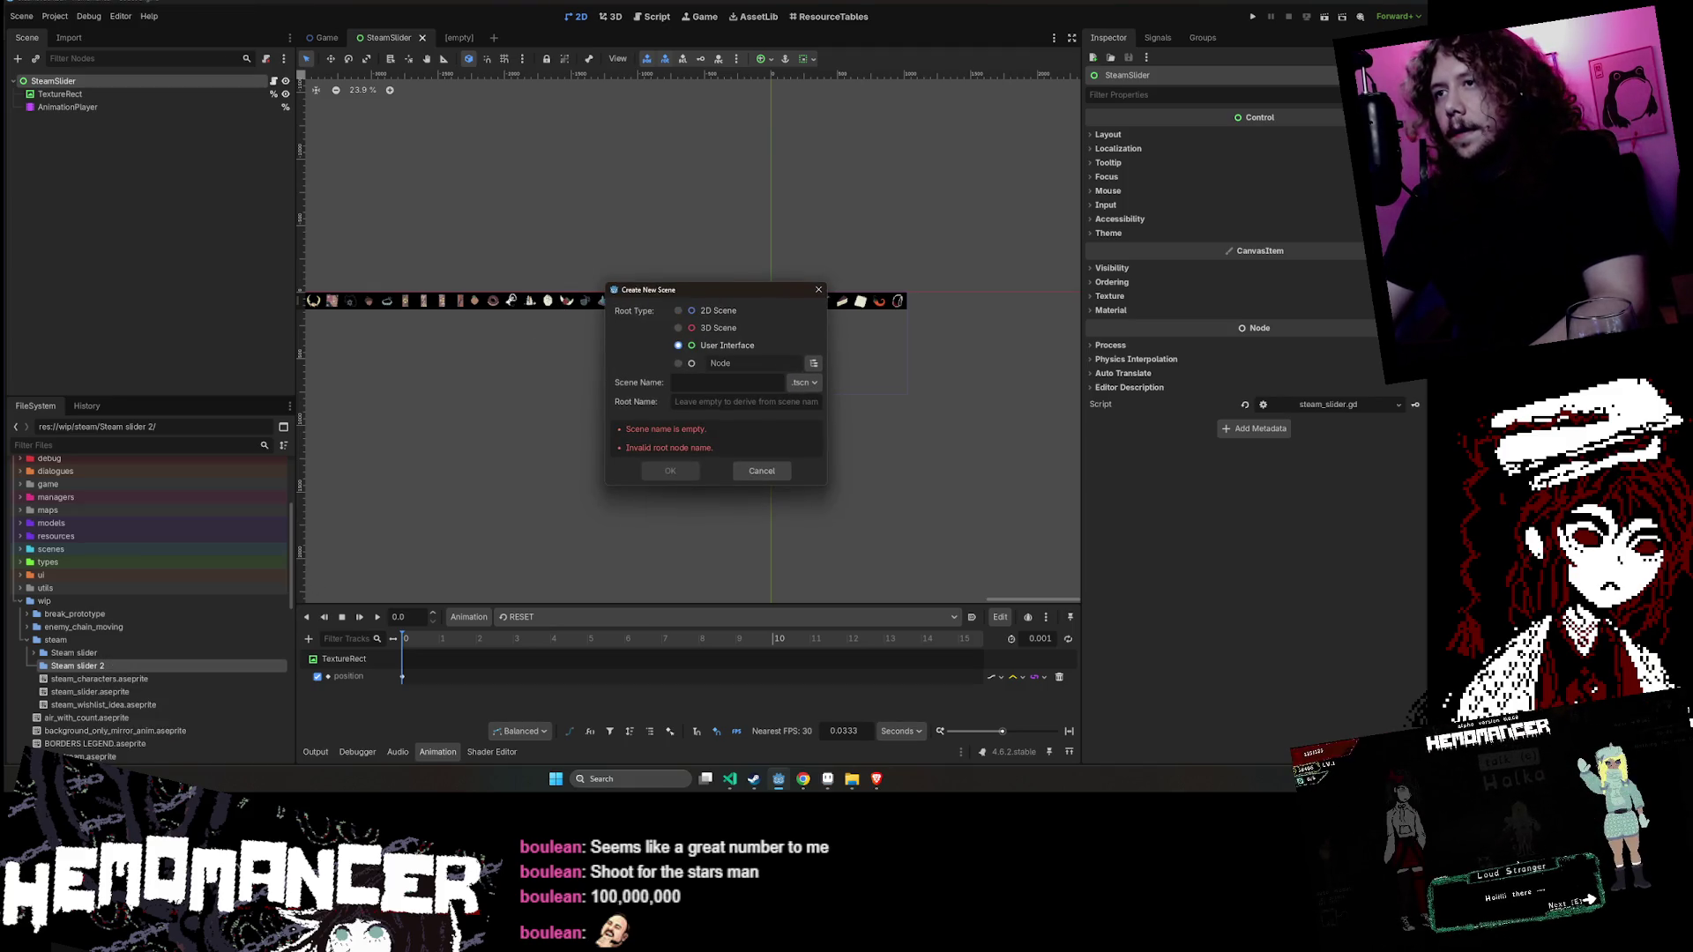
{"action": "left_click", "coordinate": [728, 381]}
{"action": "type", "text": "S"}
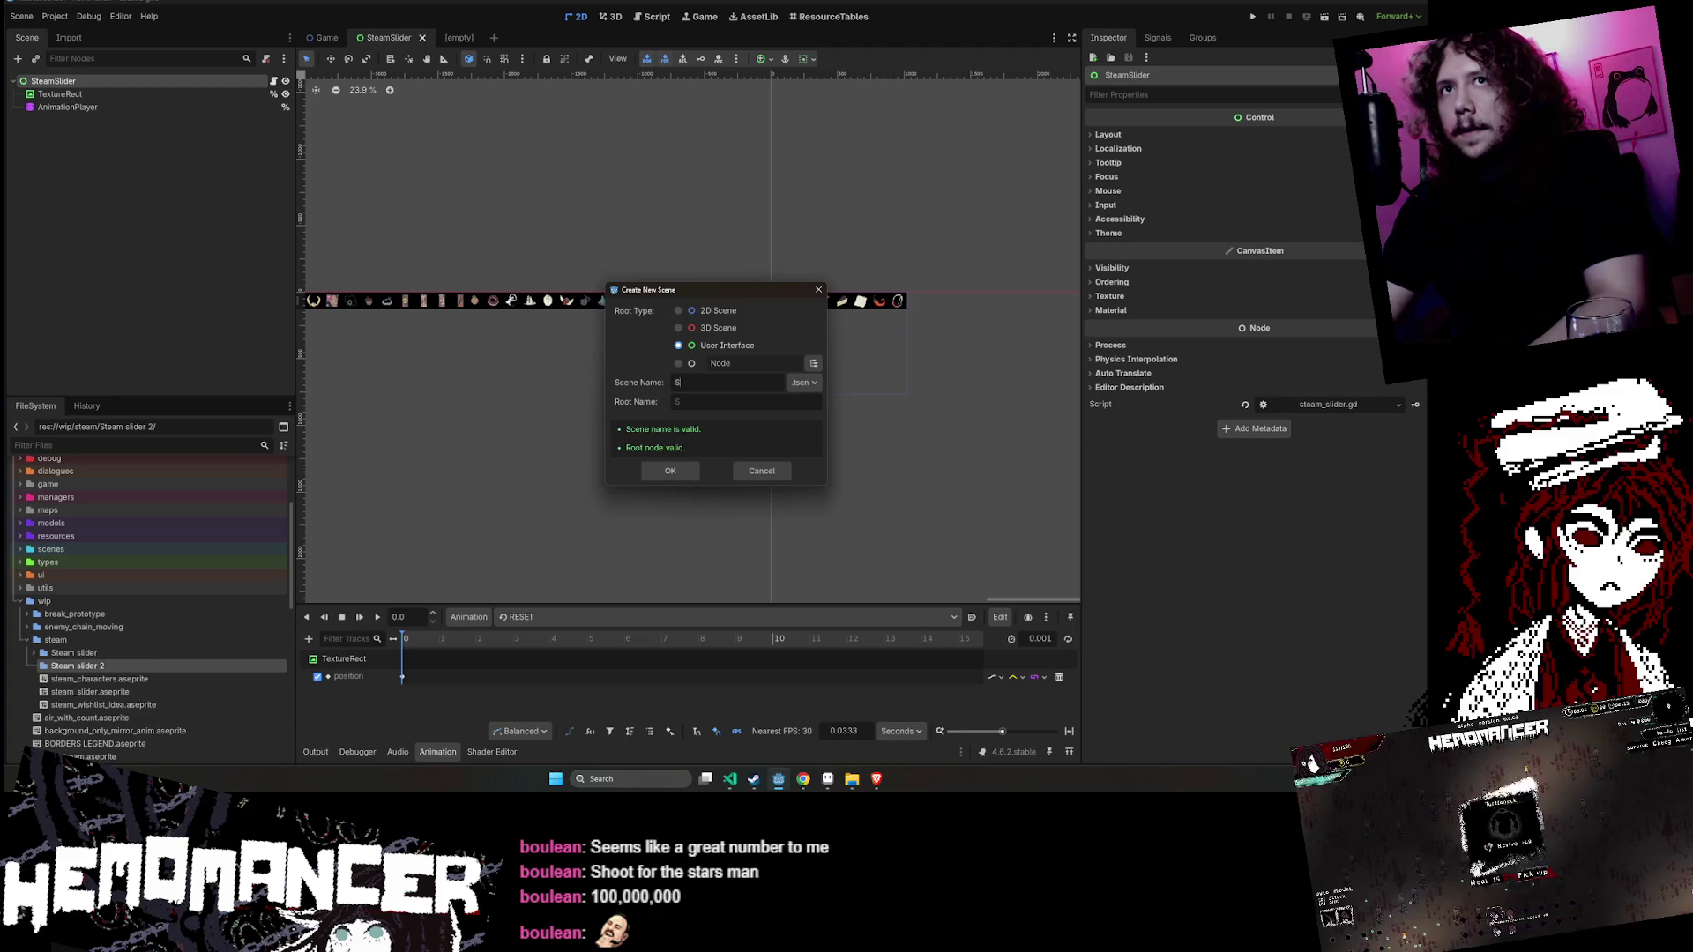
{"action": "type", "text": "teamSlider2"}
{"action": "key", "text": "Return"}
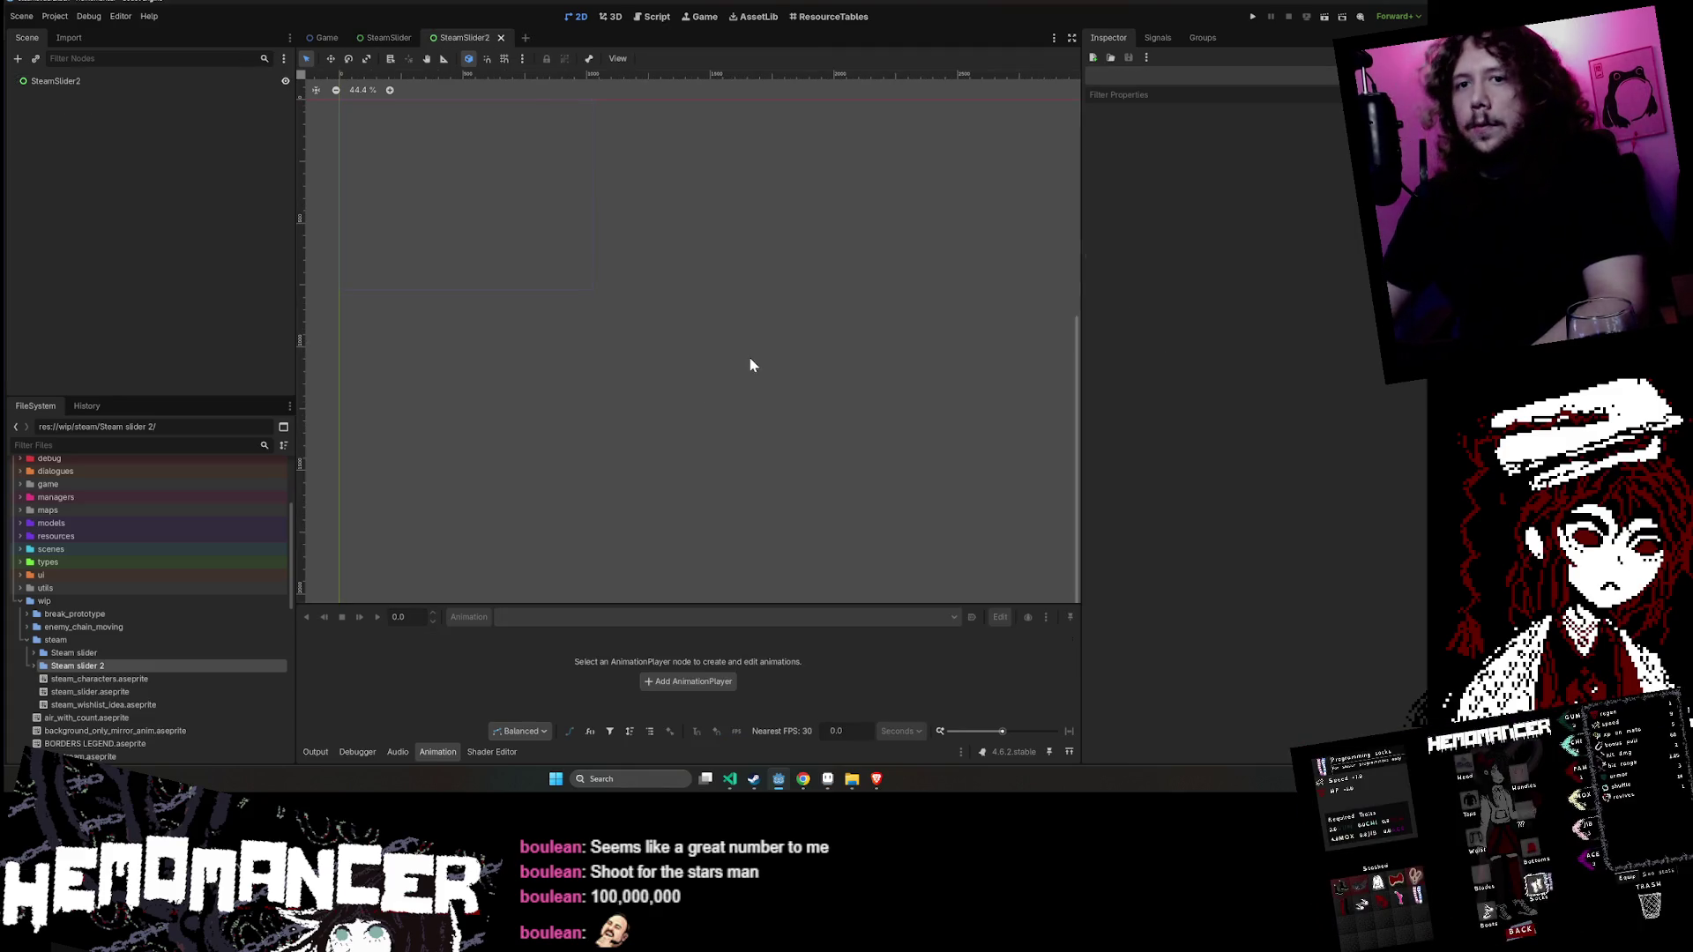
{"action": "left_click", "coordinate": [180, 681]}
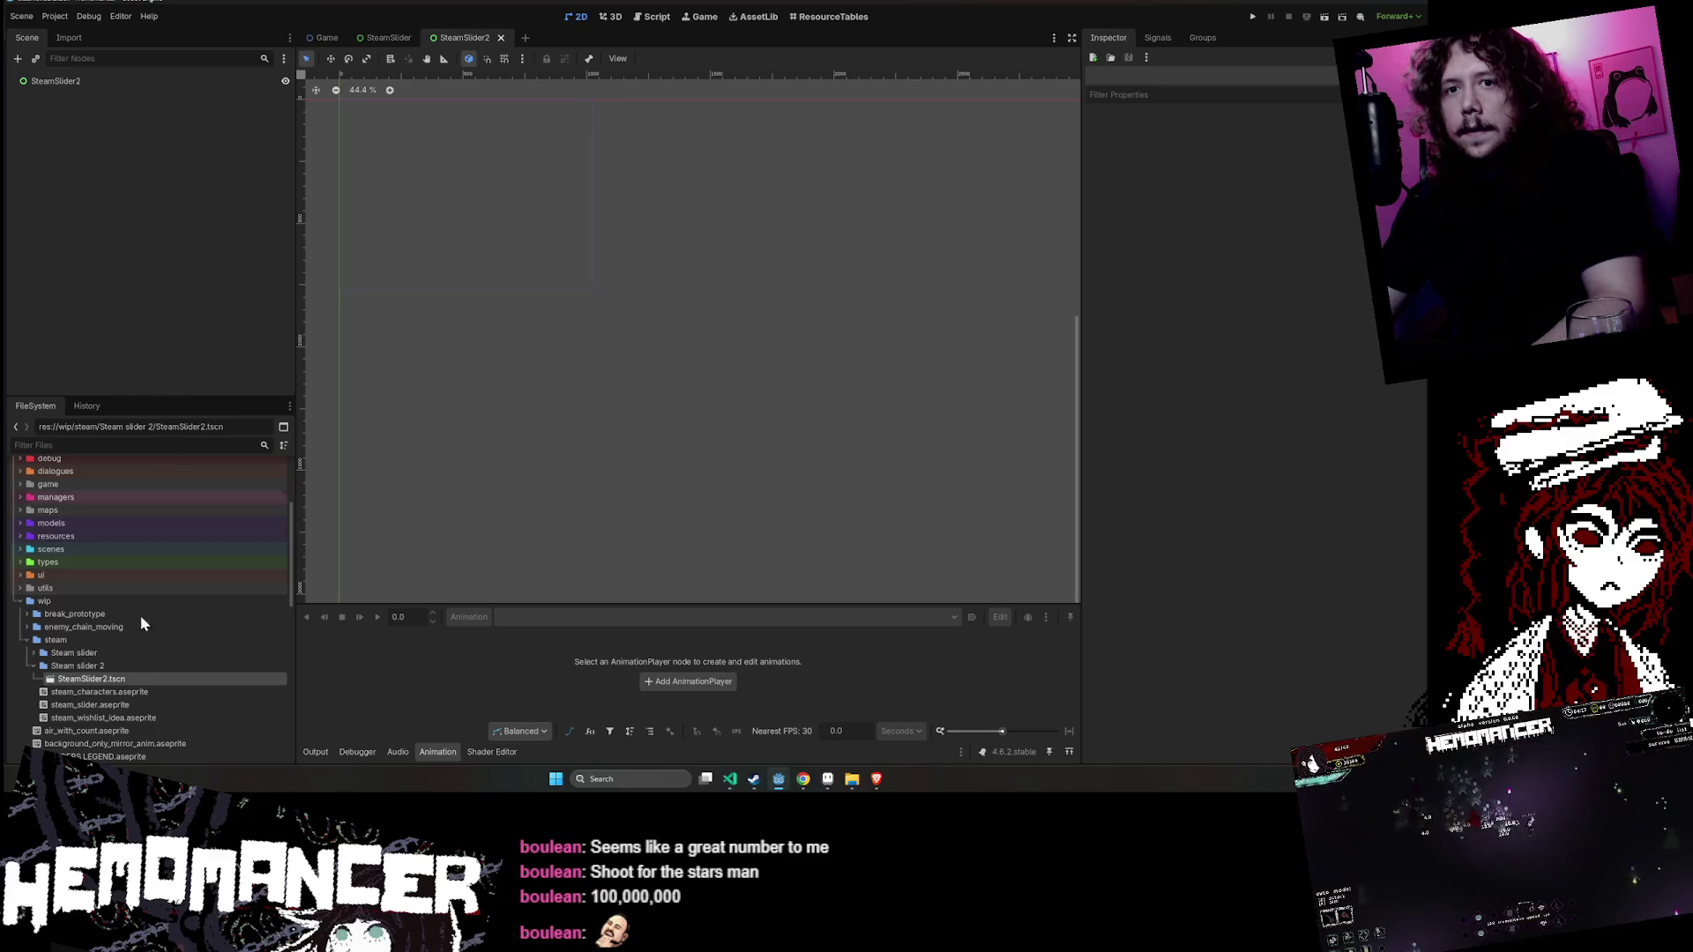
- Duplicate steam_slider.gd as steam_slider_2.gd and move it into Steam slider 2
{"action": "double_click", "coordinate": [124, 652]}
{"action": "right_click", "coordinate": [120, 691]}
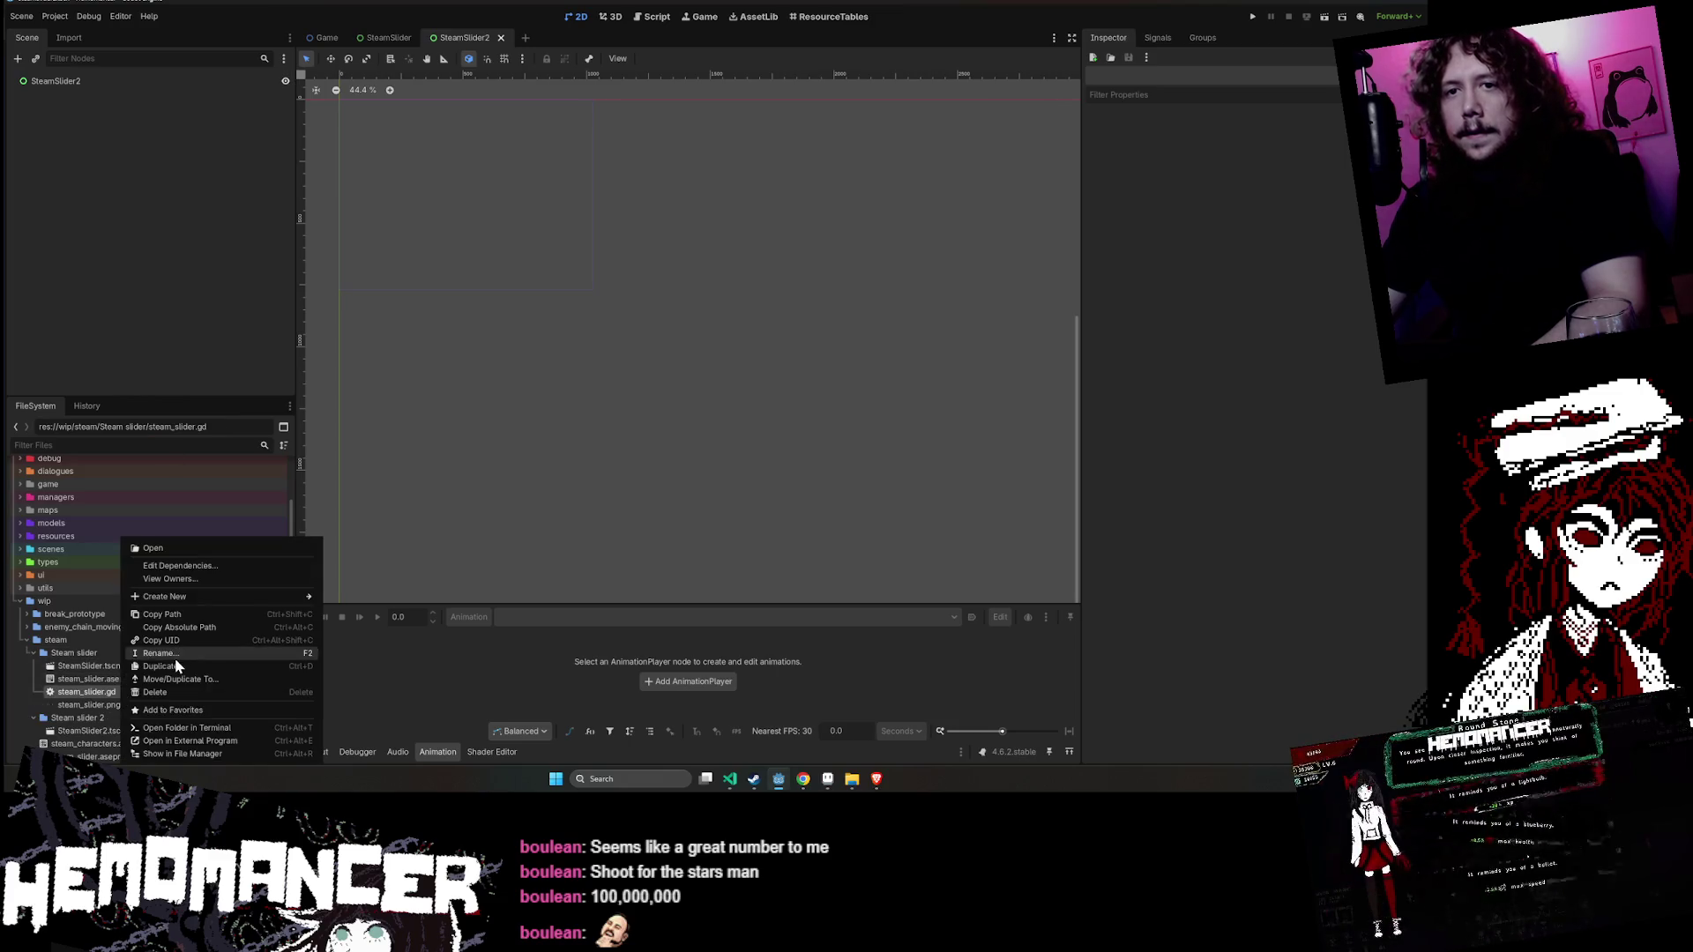
{"action": "left_click", "coordinate": [176, 665]}
{"action": "key", "text": "Right"}
{"action": "type", "text": "_2"}
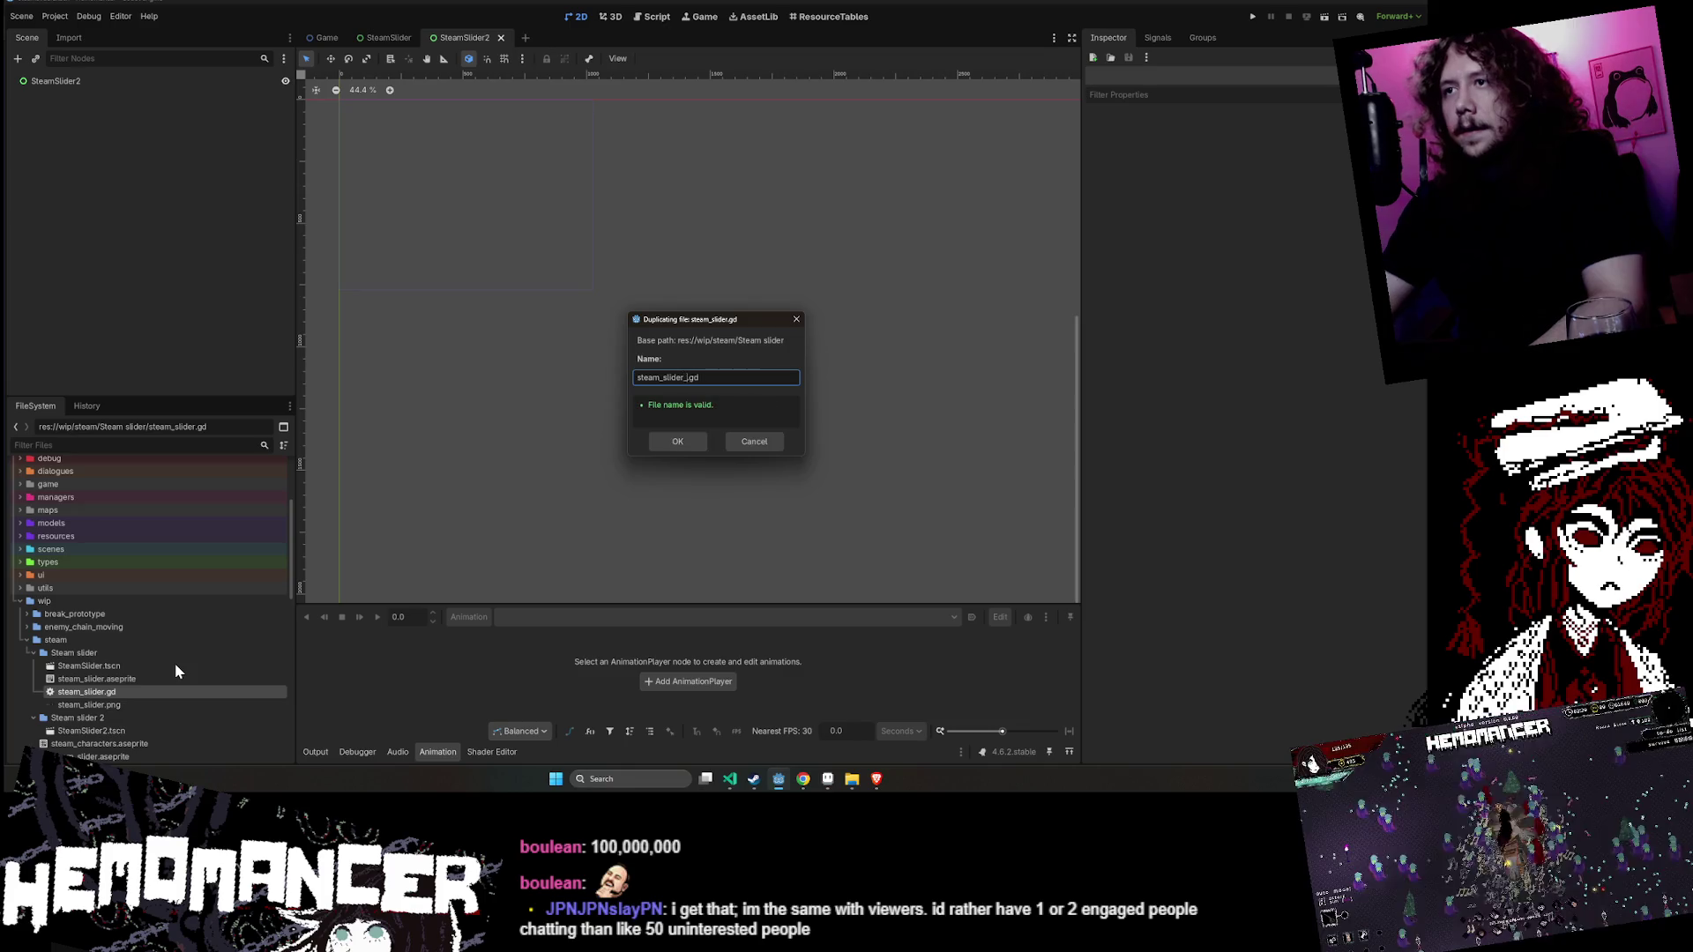
{"action": "key", "text": "Return"}
{"action": "left_click_drag", "start_coordinate": [120, 679], "coordinate": [102, 698]}
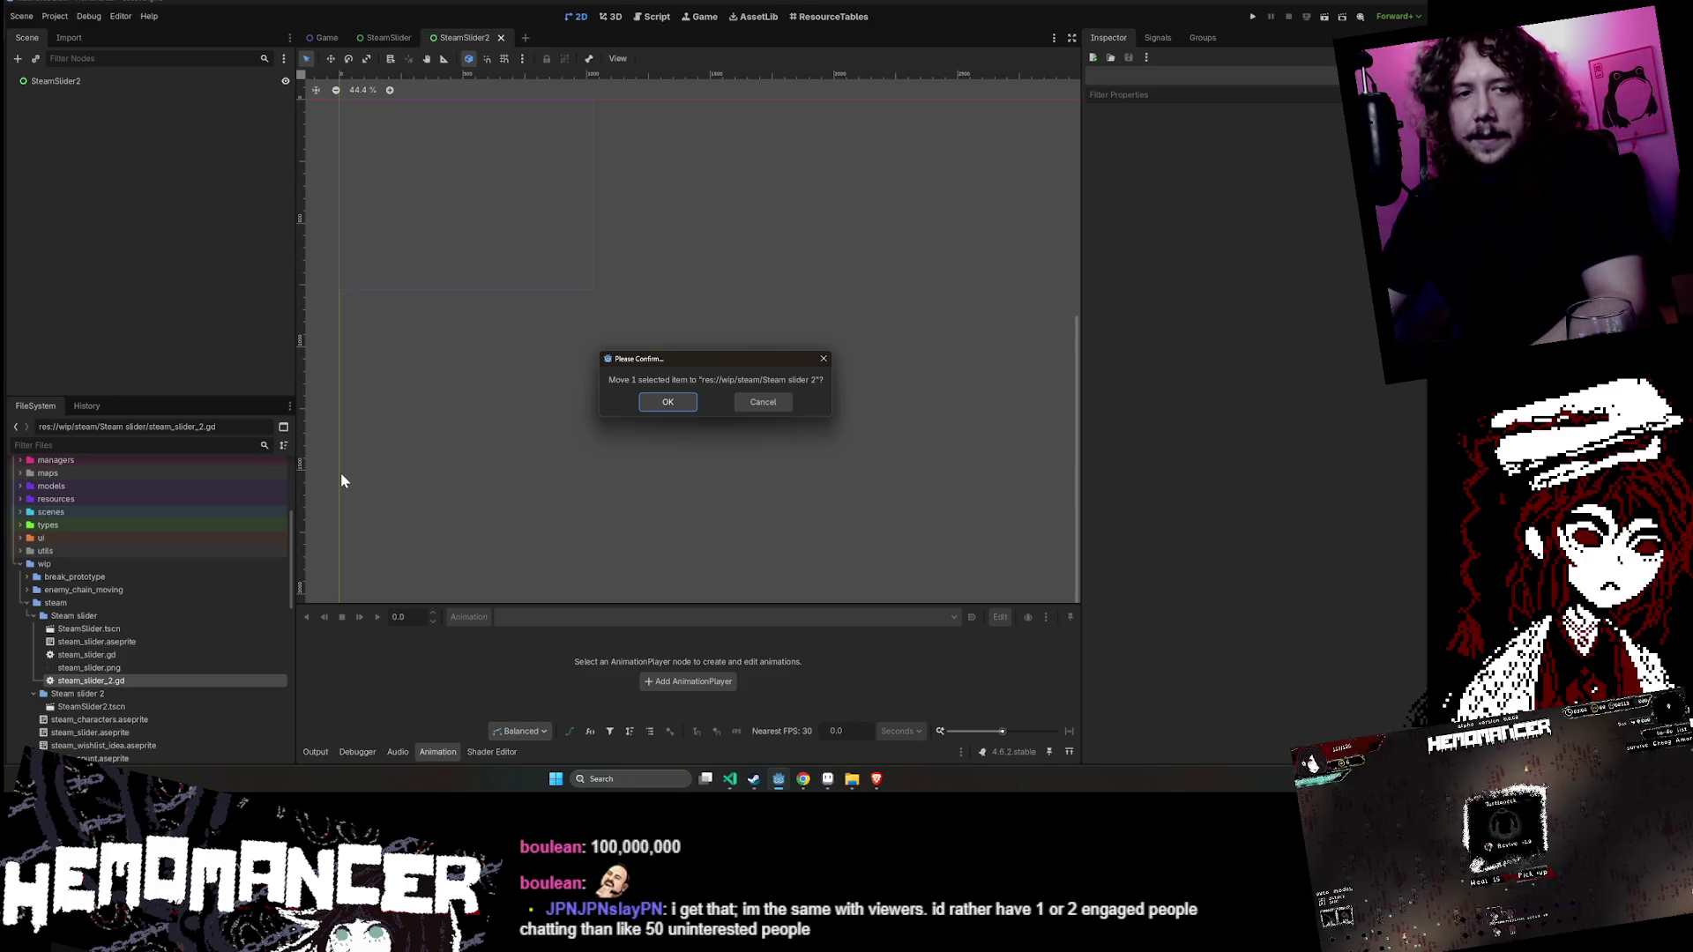
{"action": "left_click", "coordinate": [667, 402]}
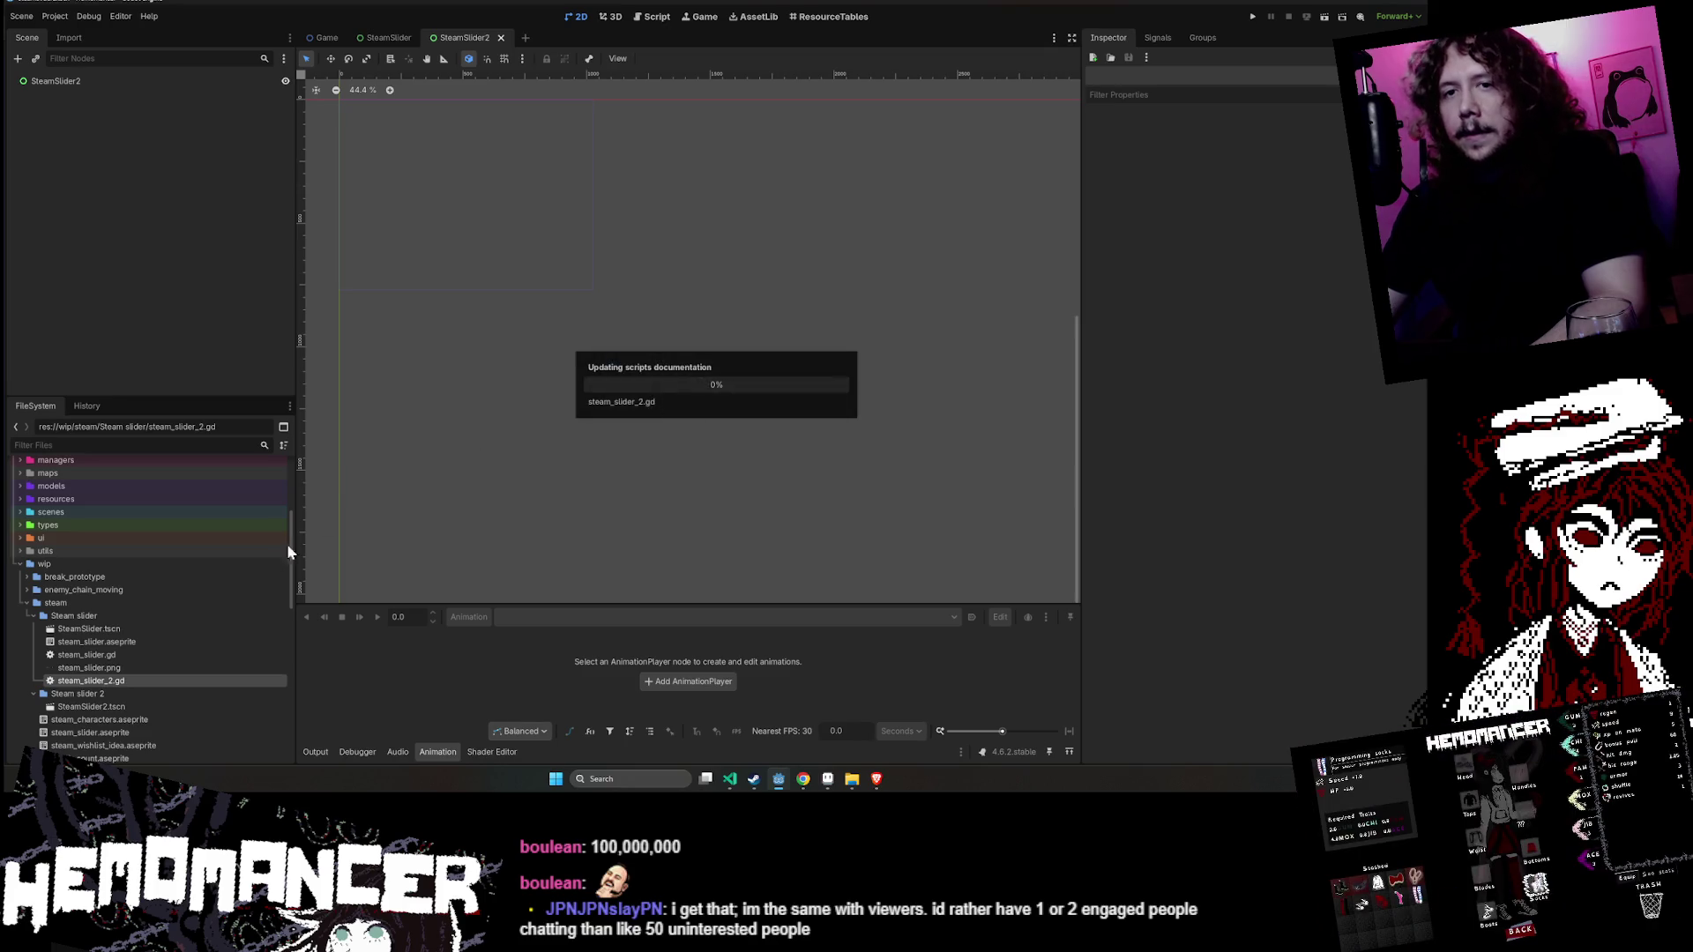
- Attach steam_slider_2.gd to the SteamSlider2 root node and open the script
{"action": "left_click", "coordinate": [118, 695]}
{"action": "mouse_move", "coordinate": [89, 707]}
{"action": "left_mouse_down"}
{"action": "mouse_move", "coordinate": [236, 292]}
{"action": "mouse_move", "coordinate": [124, 89]}
{"action": "mouse_move", "coordinate": [139, 81]}
{"action": "left_mouse_up"}
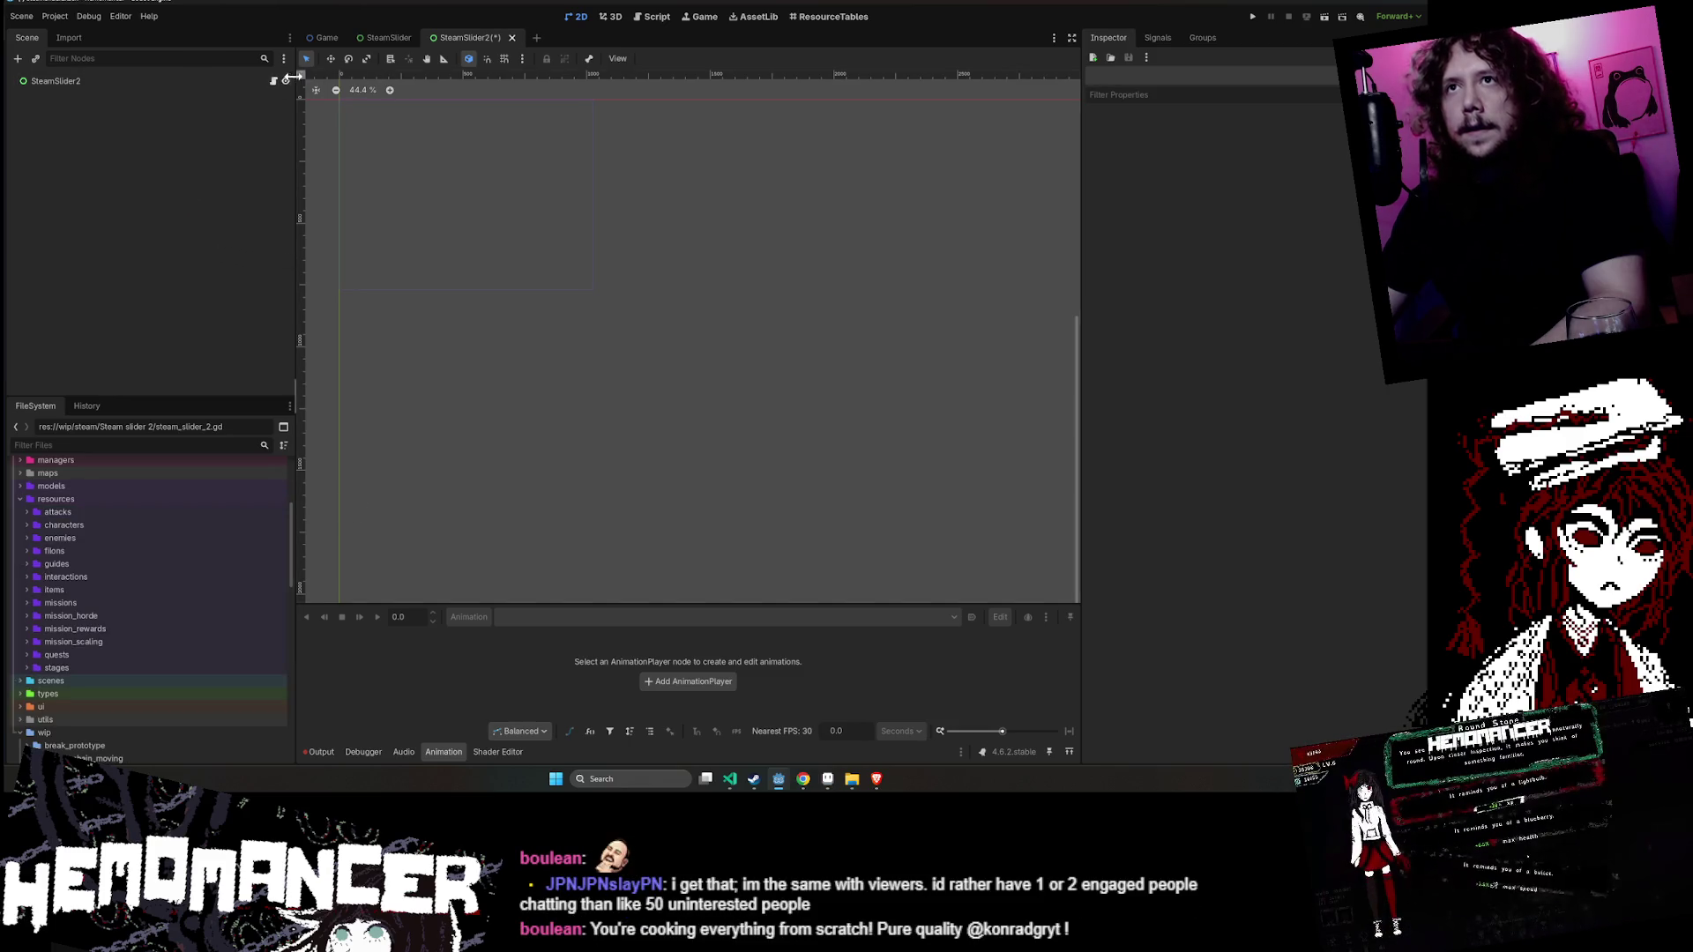
{"action": "left_click", "coordinate": [273, 81]}
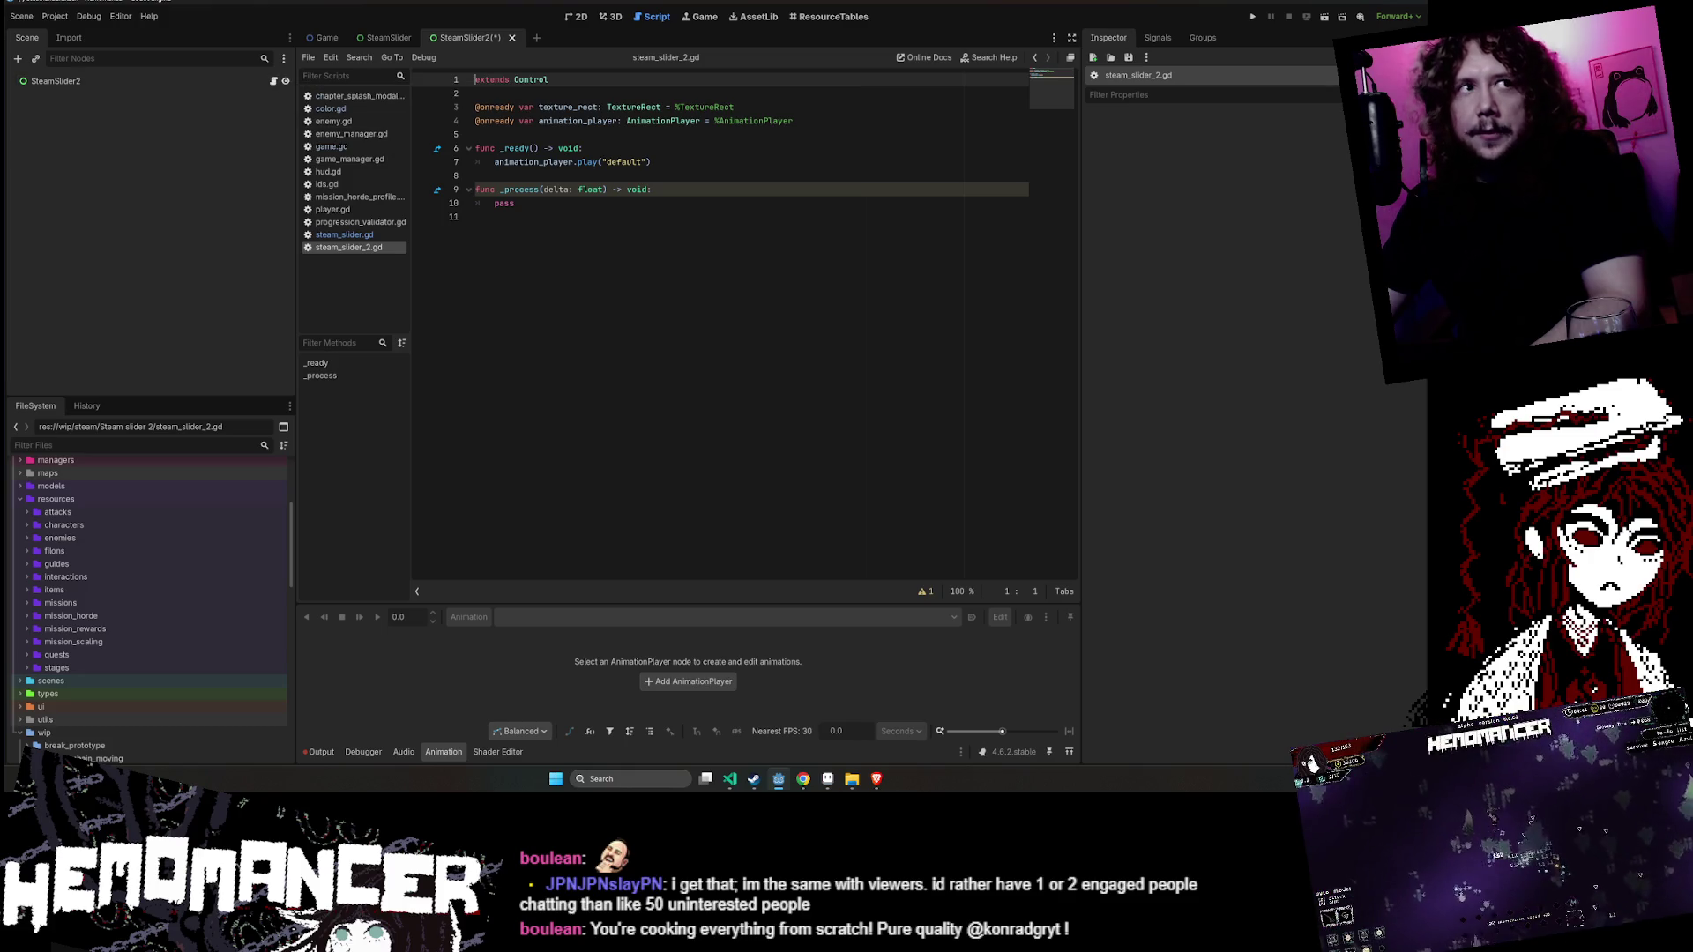
{"action": "left_click", "coordinate": [826, 778]}
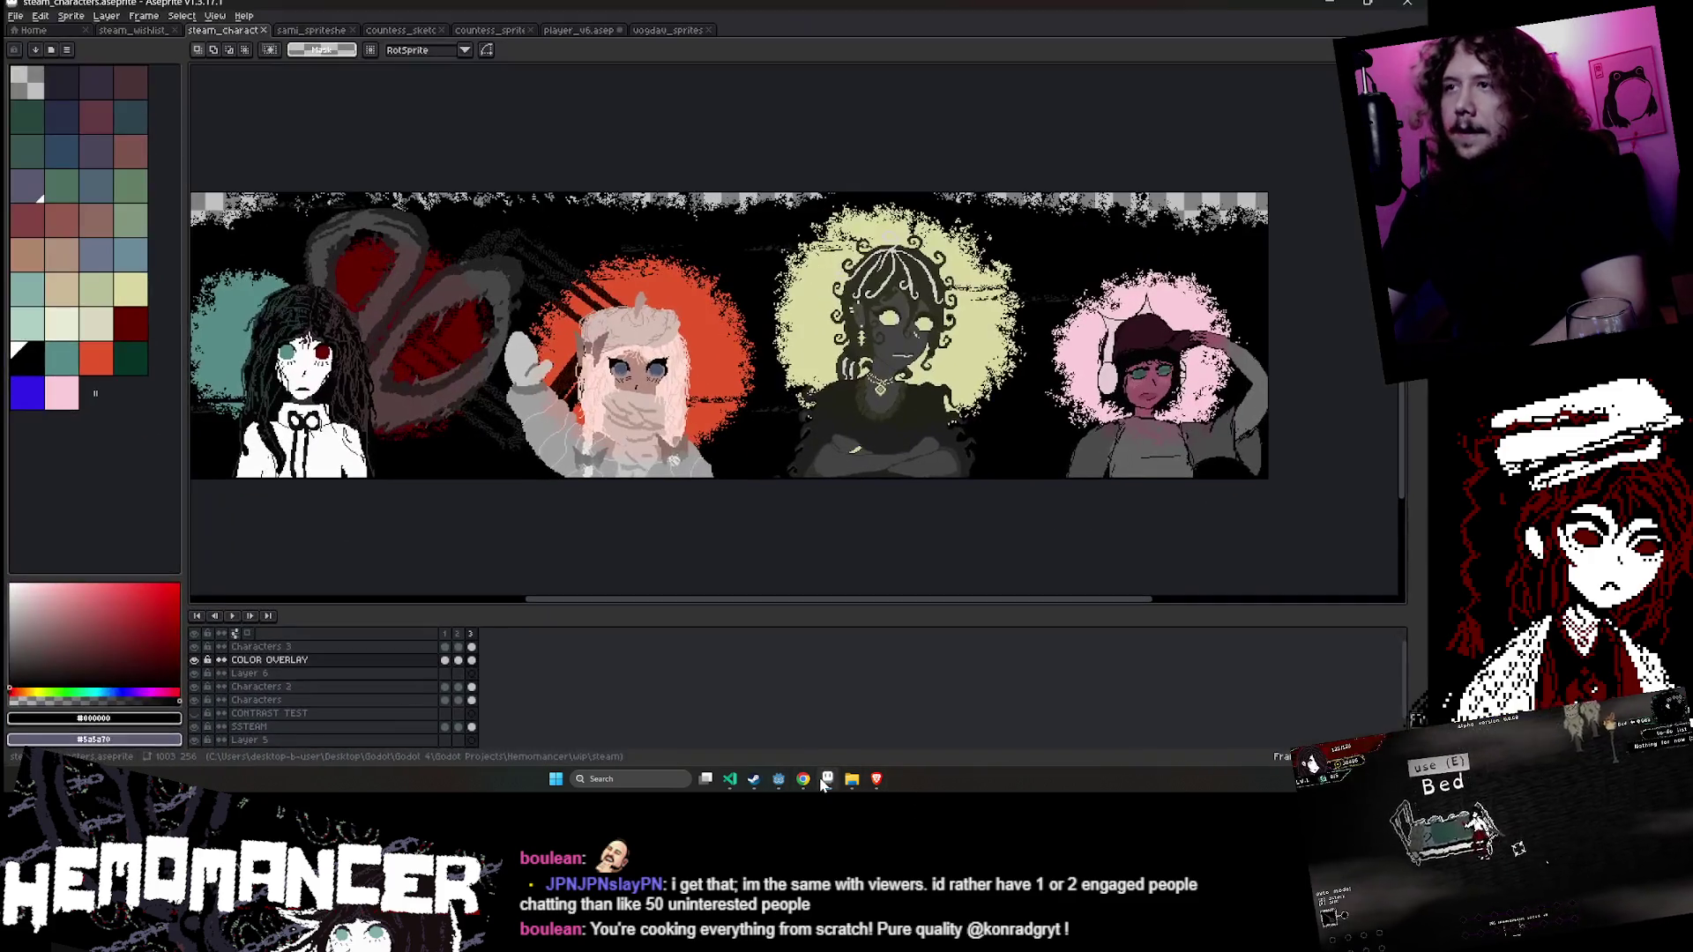
{"action": "left_click_drag", "start_coordinate": [460, 515], "coordinate": [592, 541]}
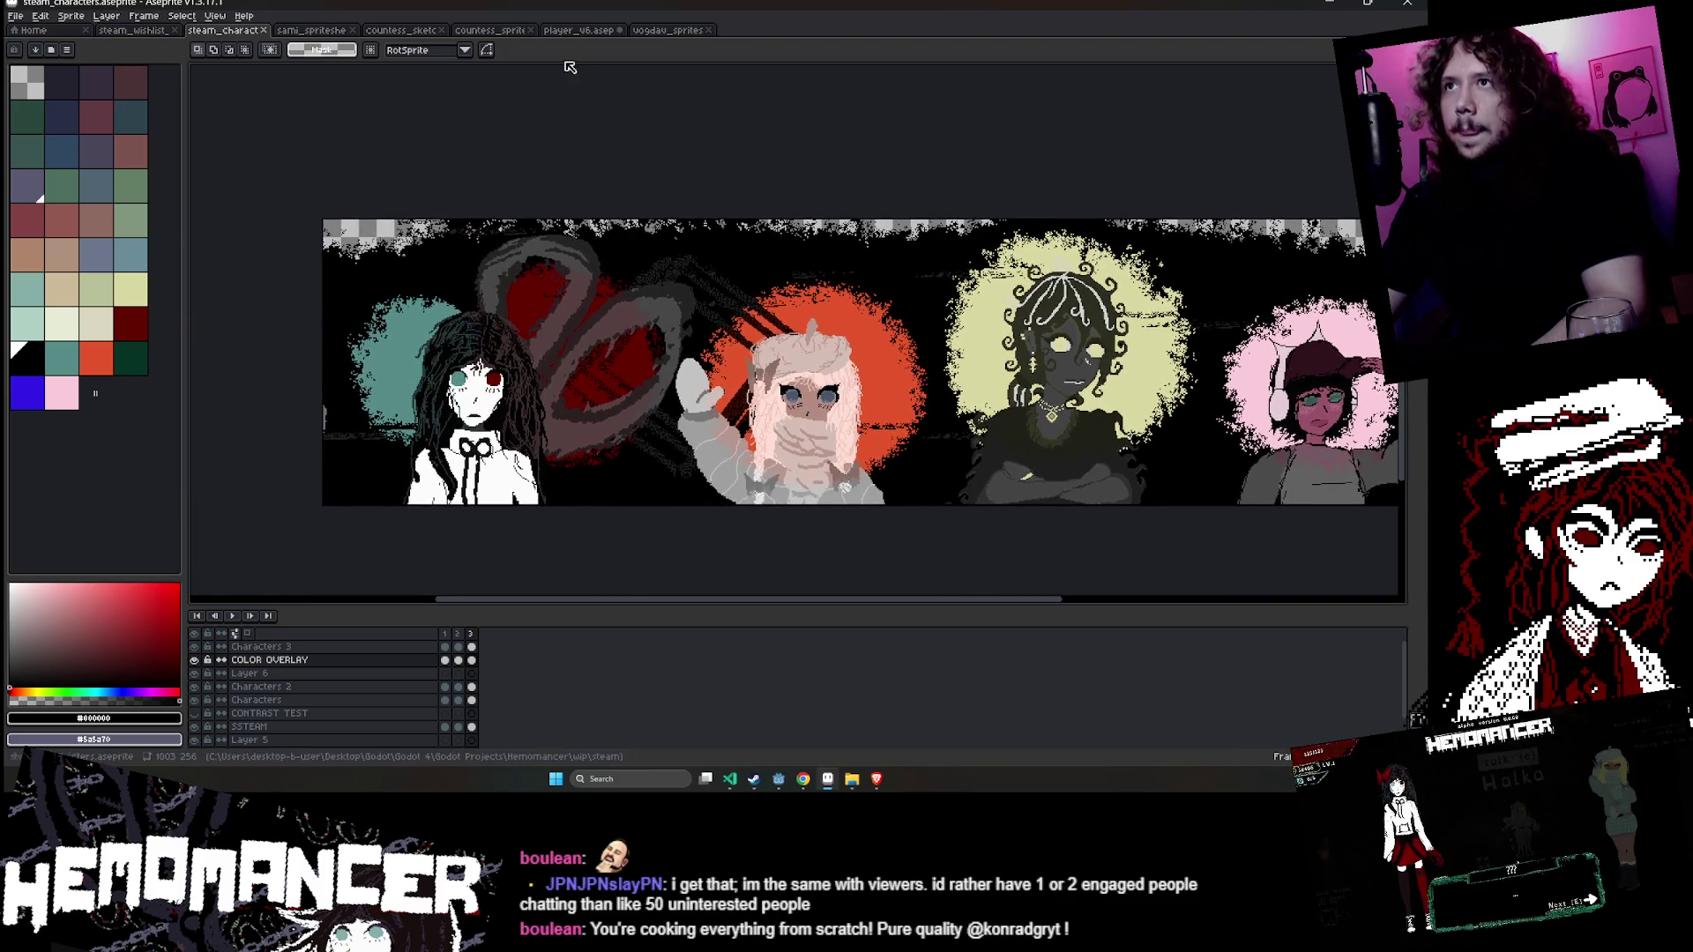
{"action": "left_click", "coordinate": [311, 30]}
{"action": "left_click", "coordinate": [401, 30]}
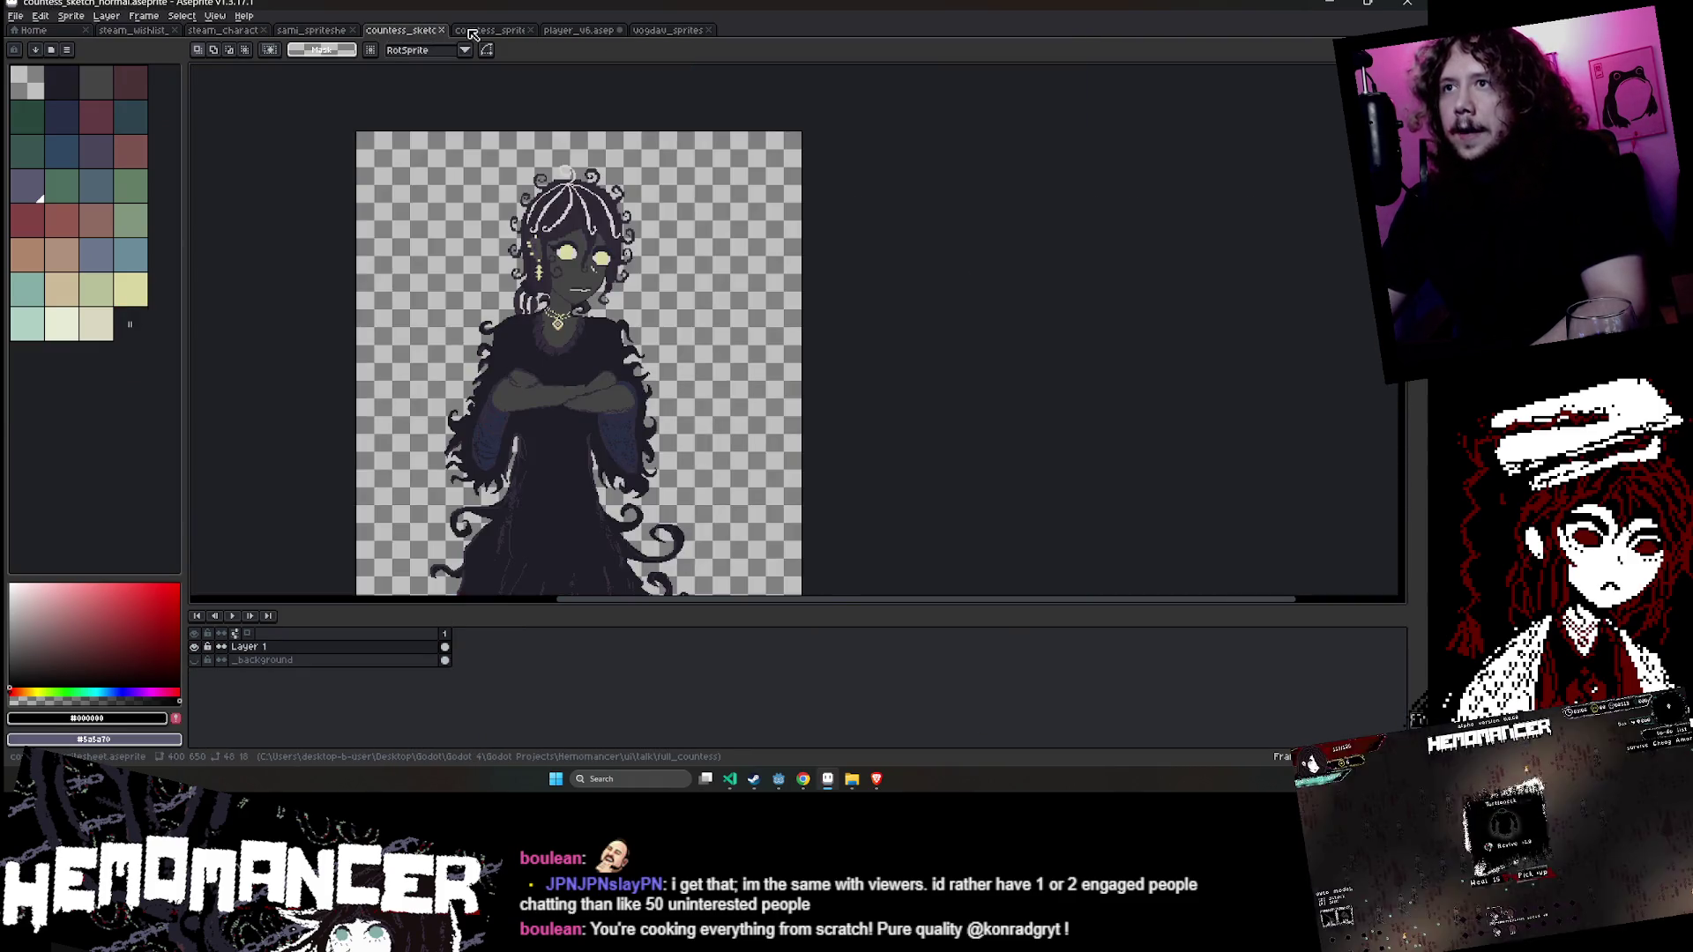
{"action": "left_click", "coordinate": [472, 30]}
{"action": "left_click", "coordinate": [311, 30]}
{"action": "left_click", "coordinate": [205, 31]}
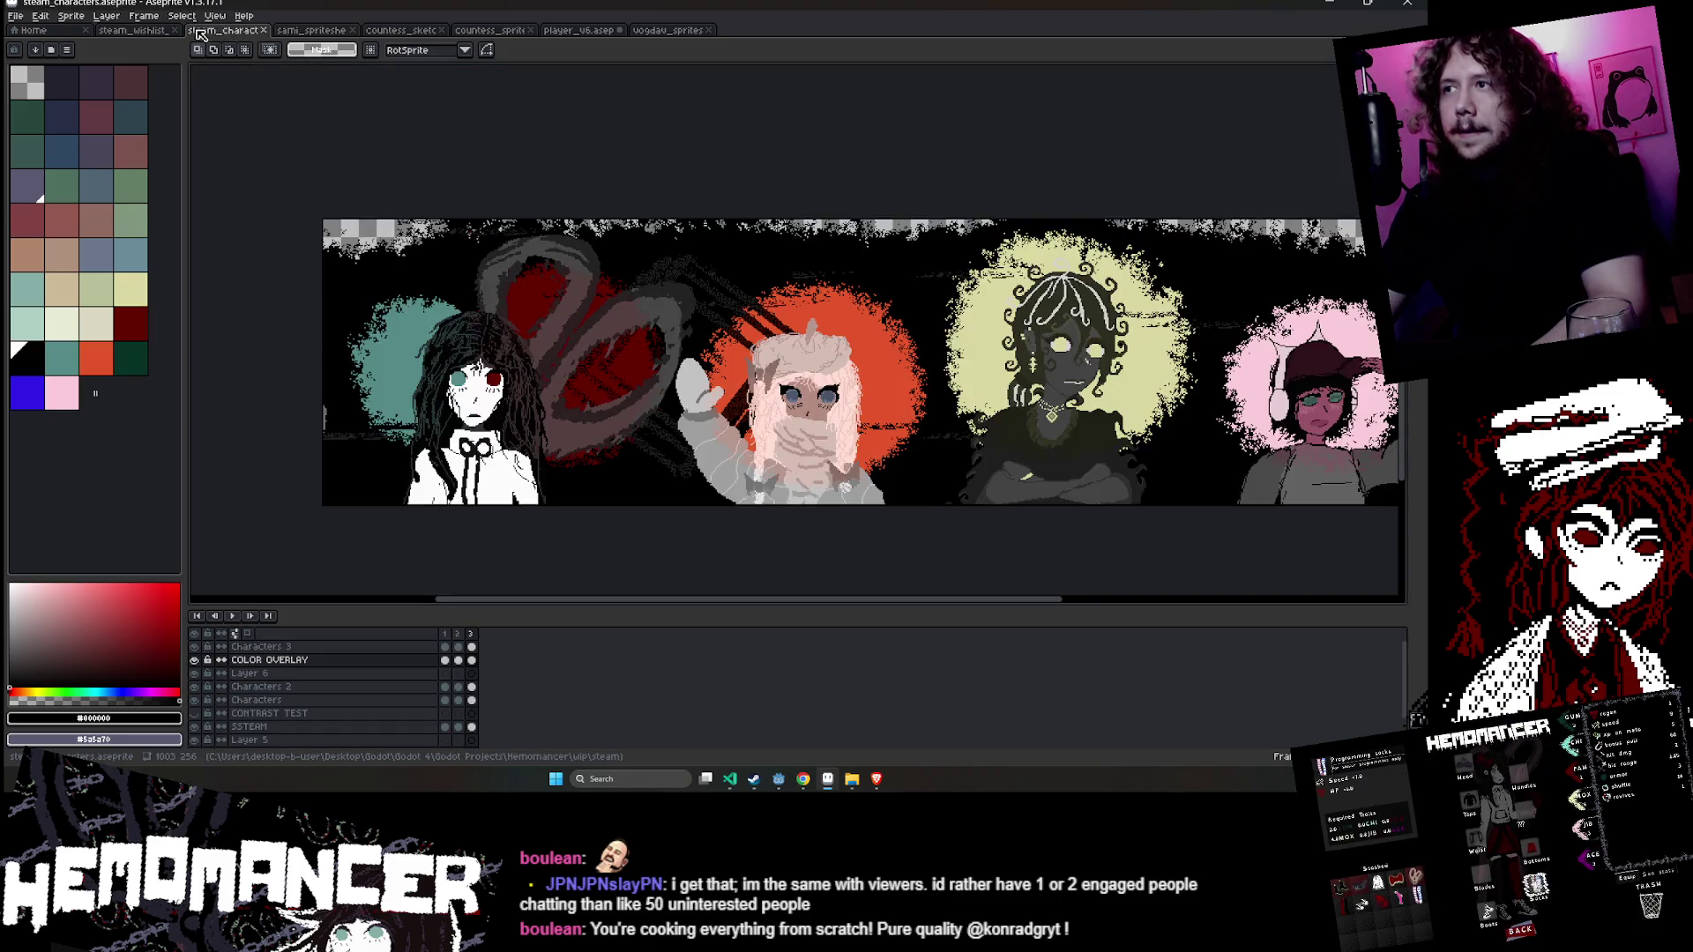
{"action": "left_click_drag", "start_coordinate": [1162, 183], "coordinate": [1030, 173]}
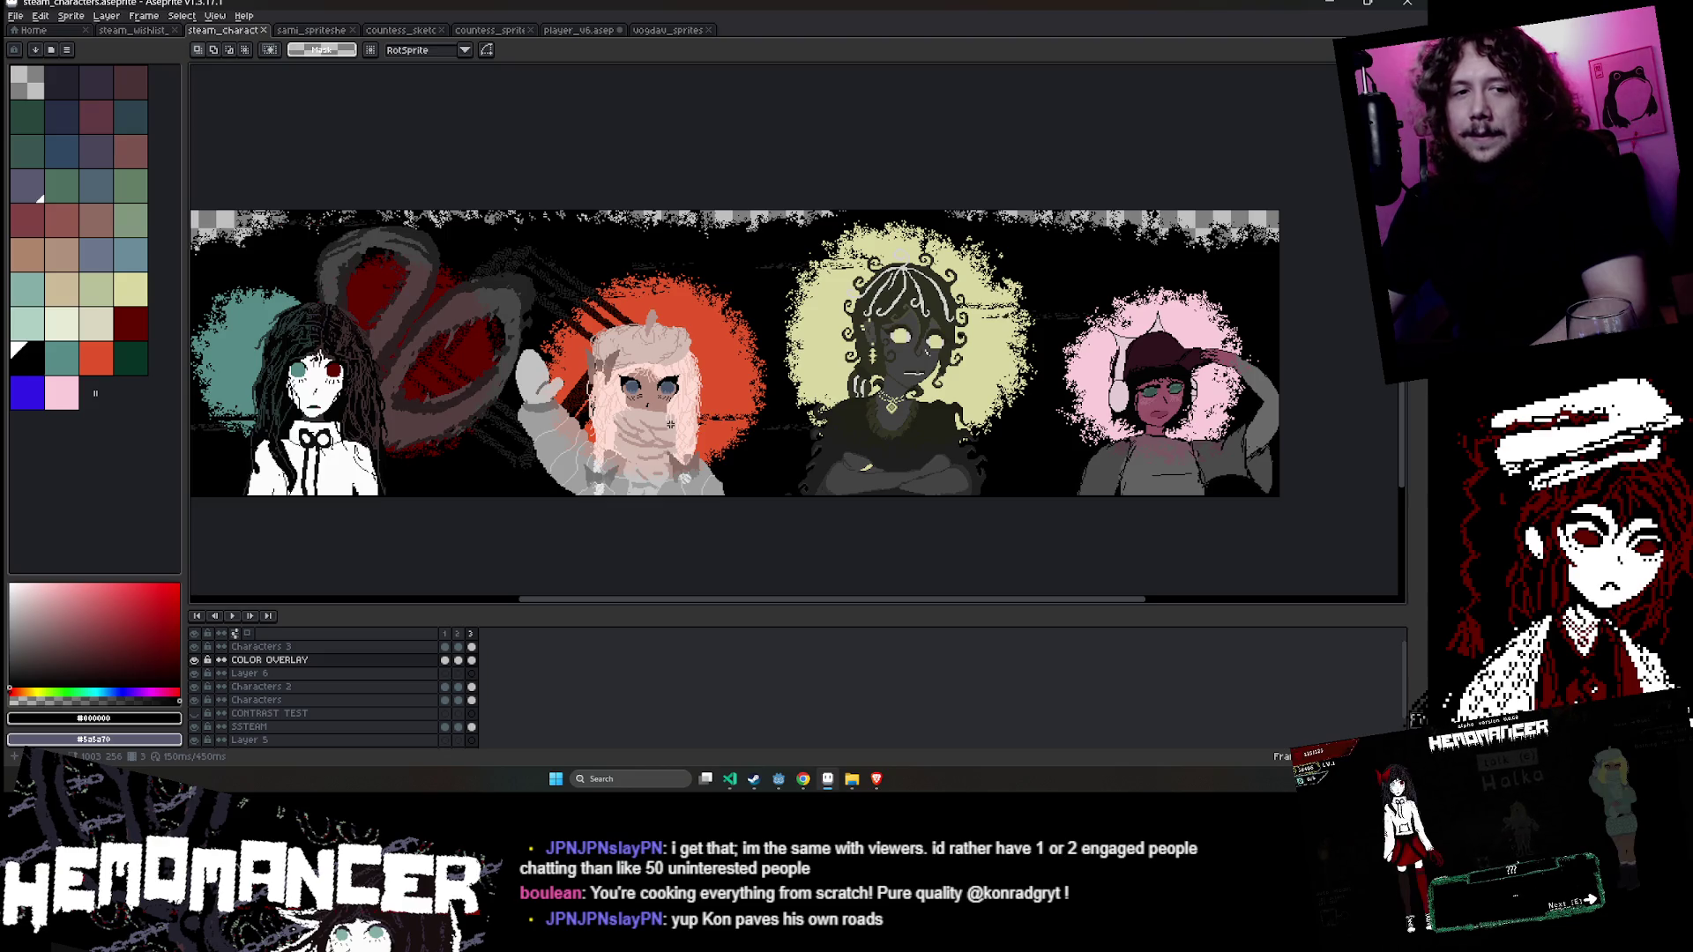
{"action": "left_click", "coordinate": [1331, 4]}
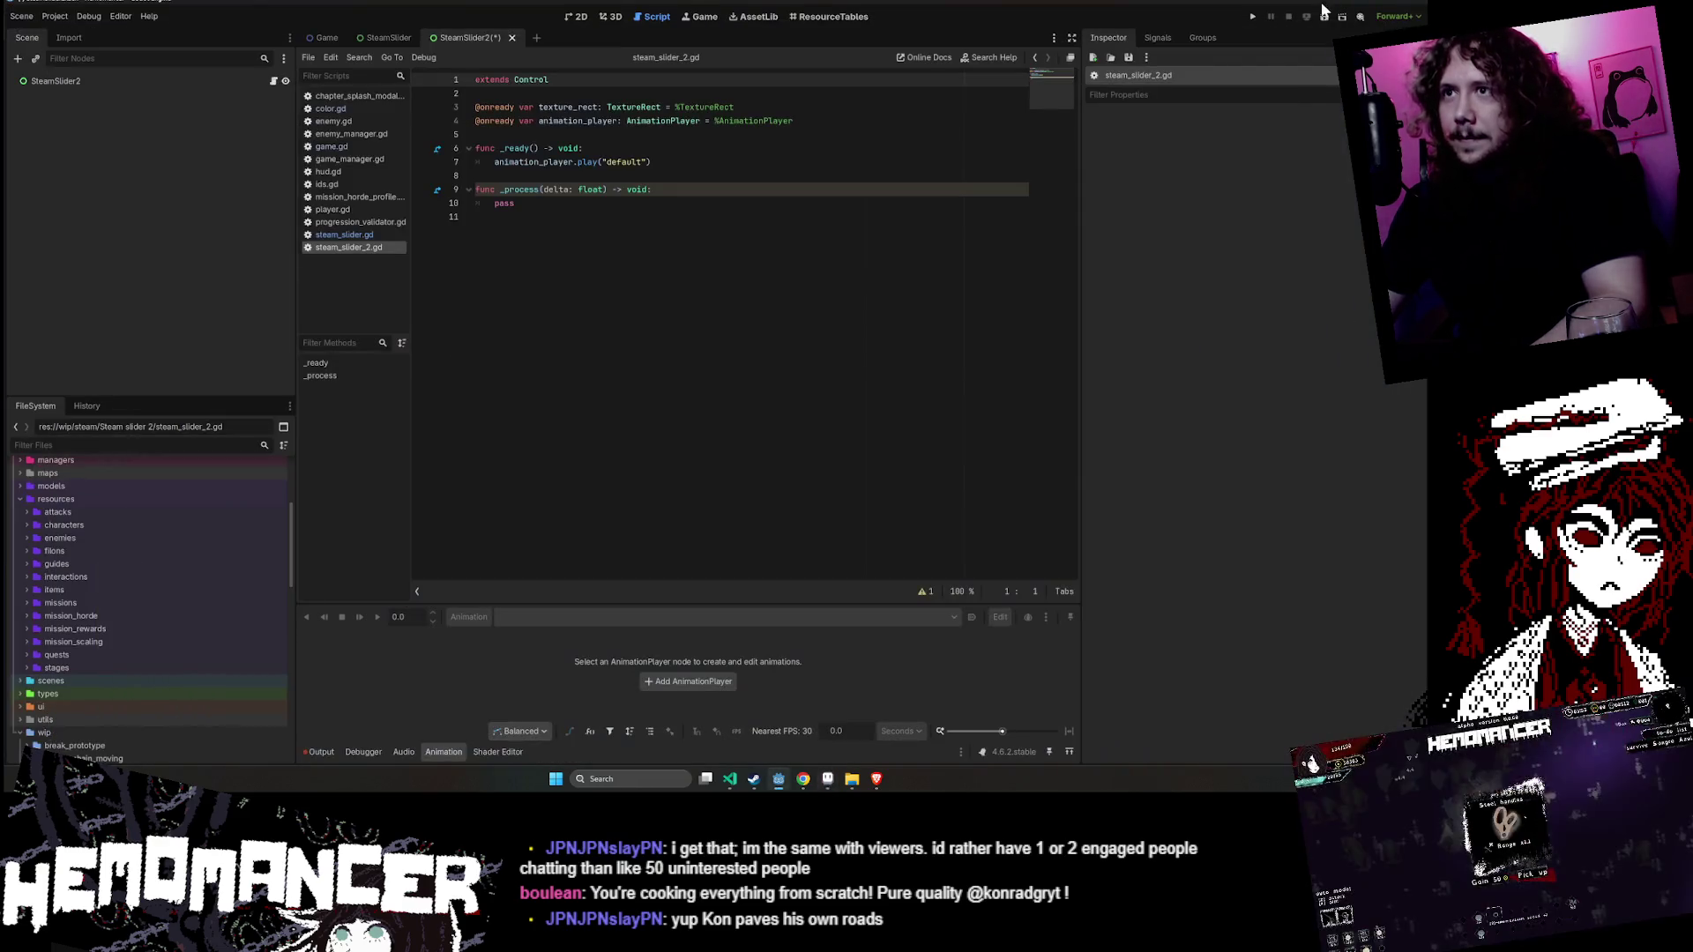
- Save the SteamSlider2 scene from the 2D view
{"action": "left_click", "coordinate": [581, 18]}
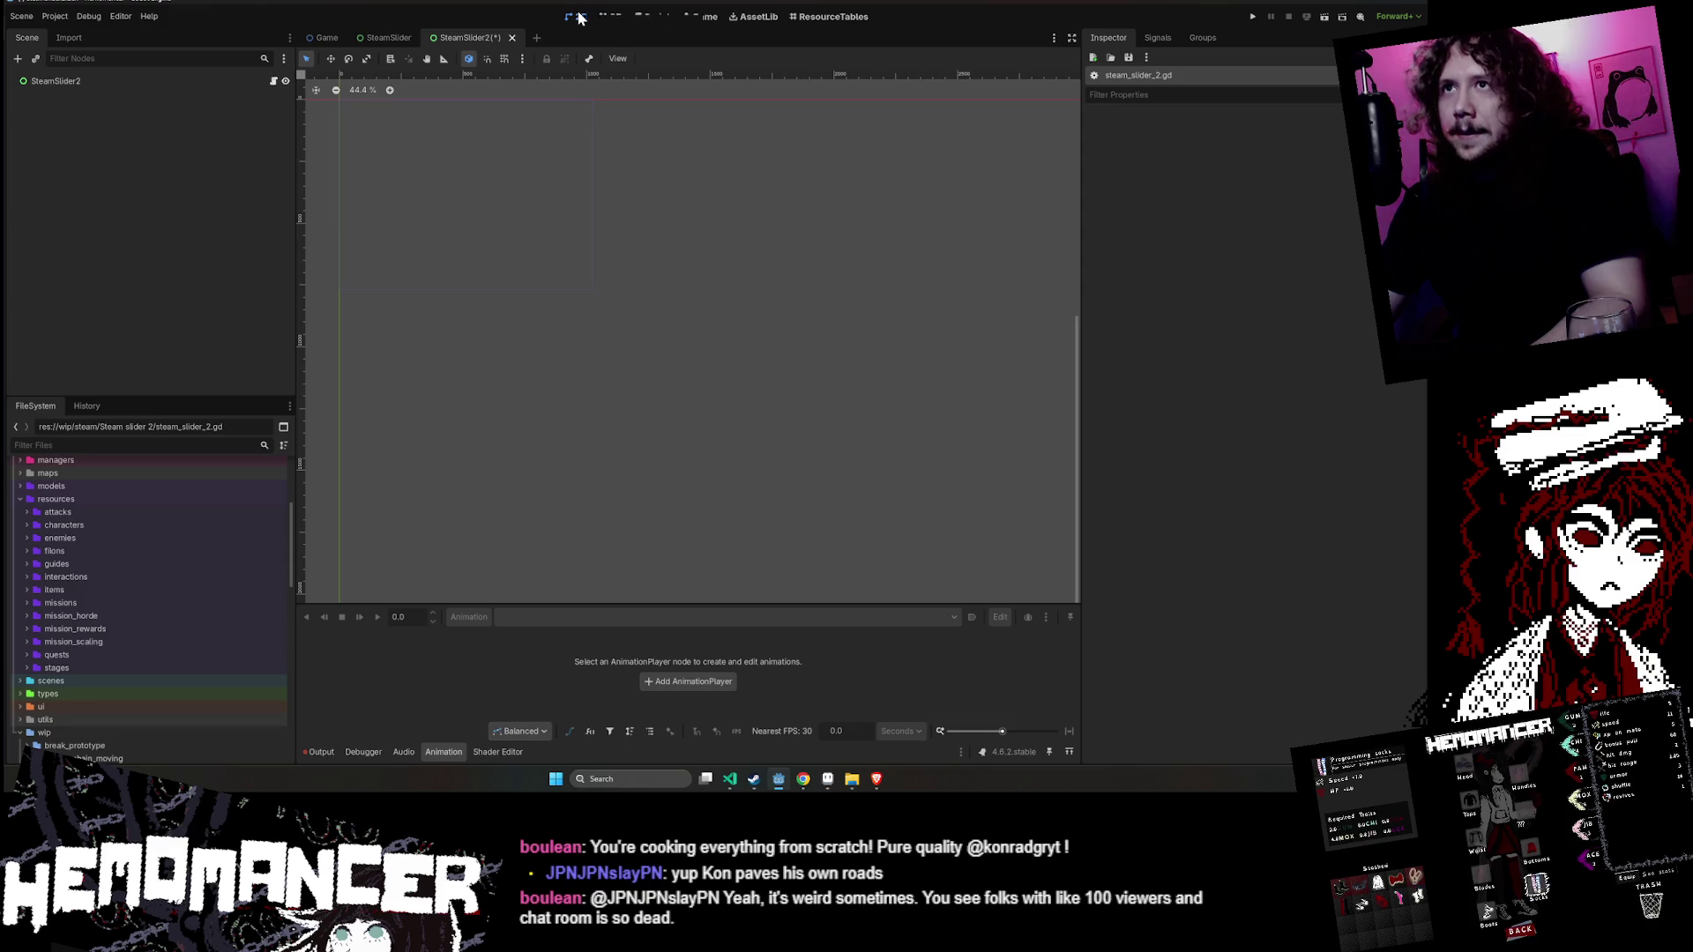
{"action": "left_click_drag", "start_coordinate": [538, 275], "coordinate": [752, 347]}
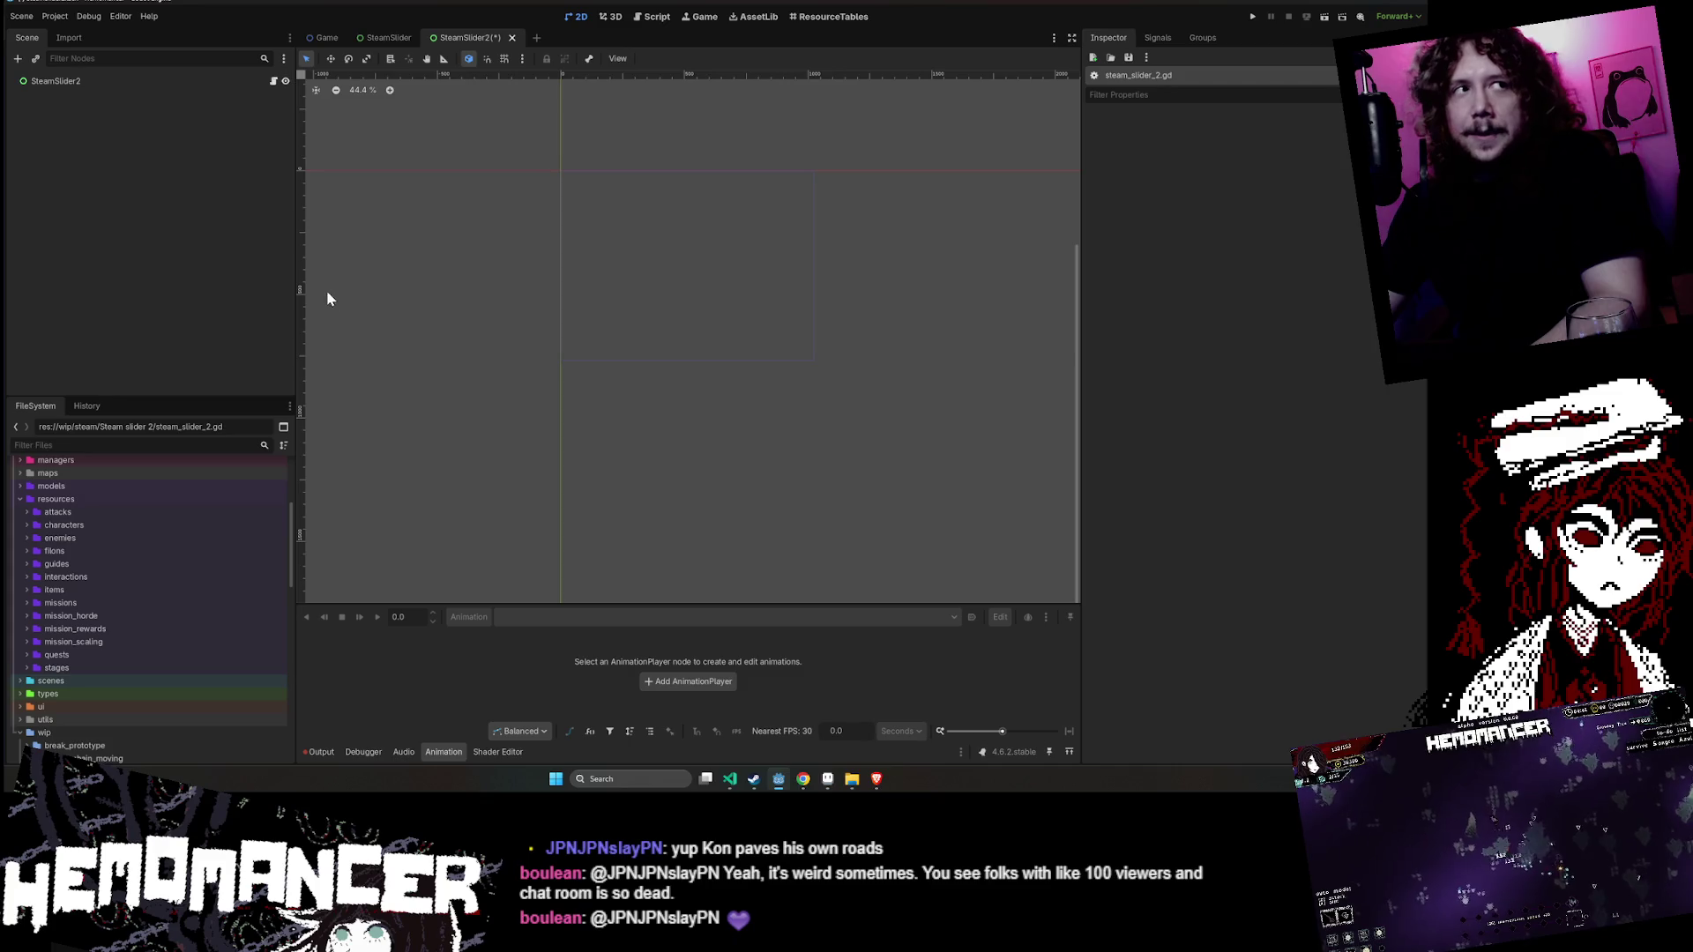
{"action": "scroll", "coordinate": [515, 330], "scroll_direction": "up", "scroll_amount": 2}
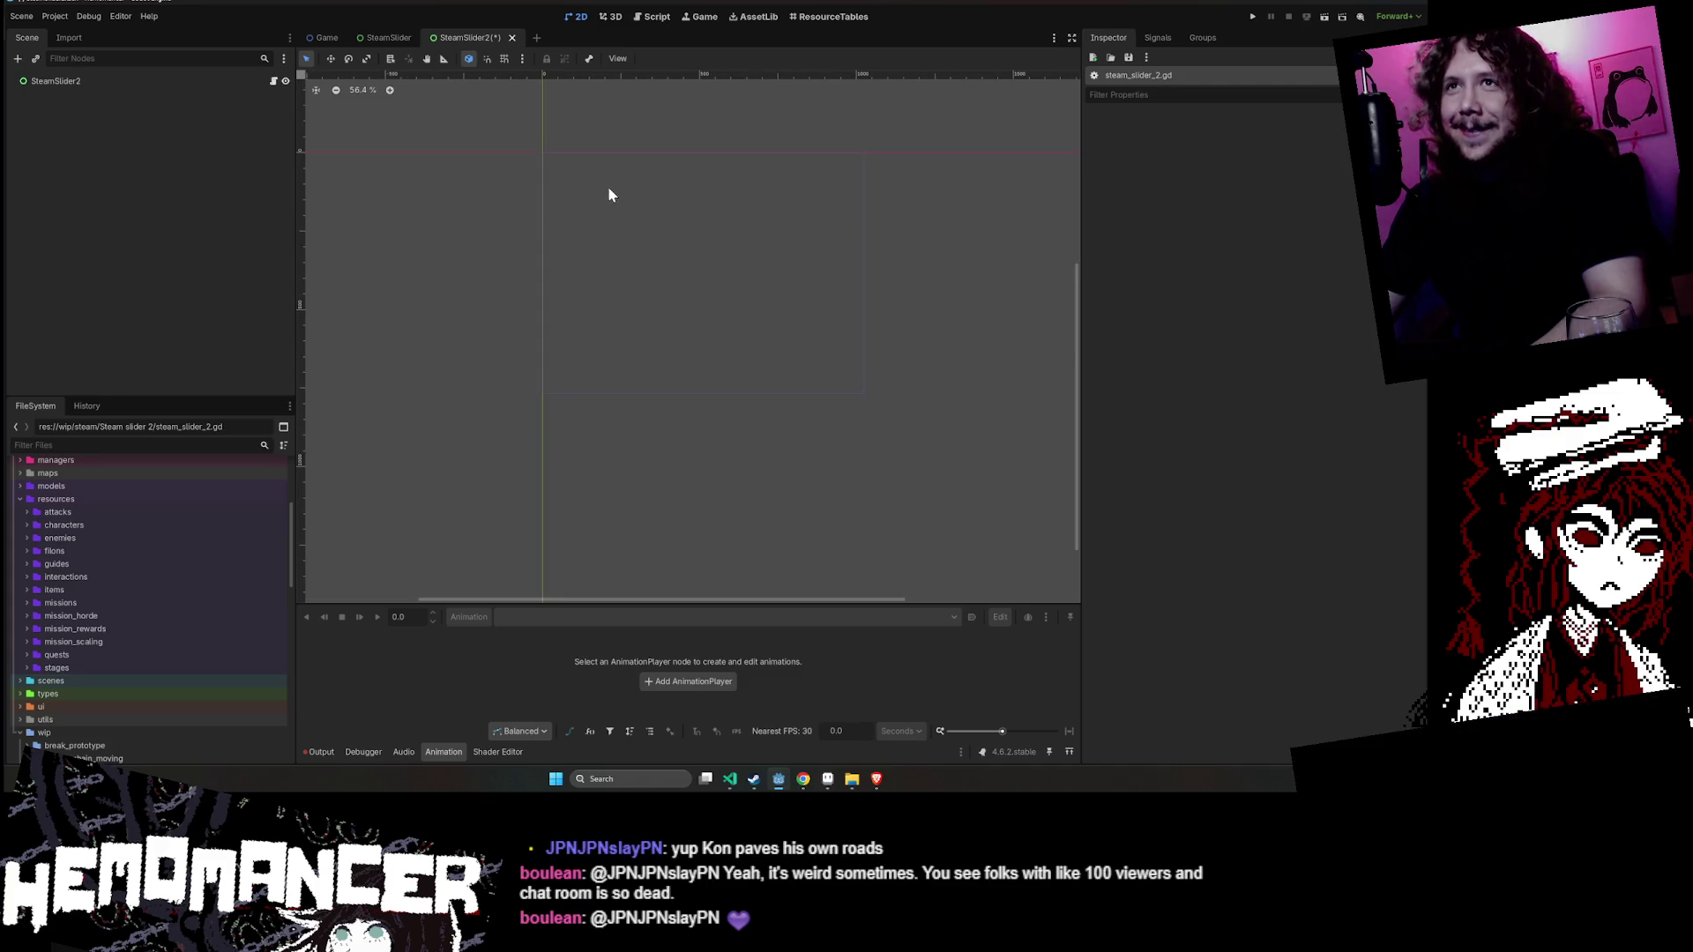
{"action": "left_click_drag", "start_coordinate": [626, 168], "coordinate": [563, 231]}
{"action": "key", "text": "ctrl+s"}
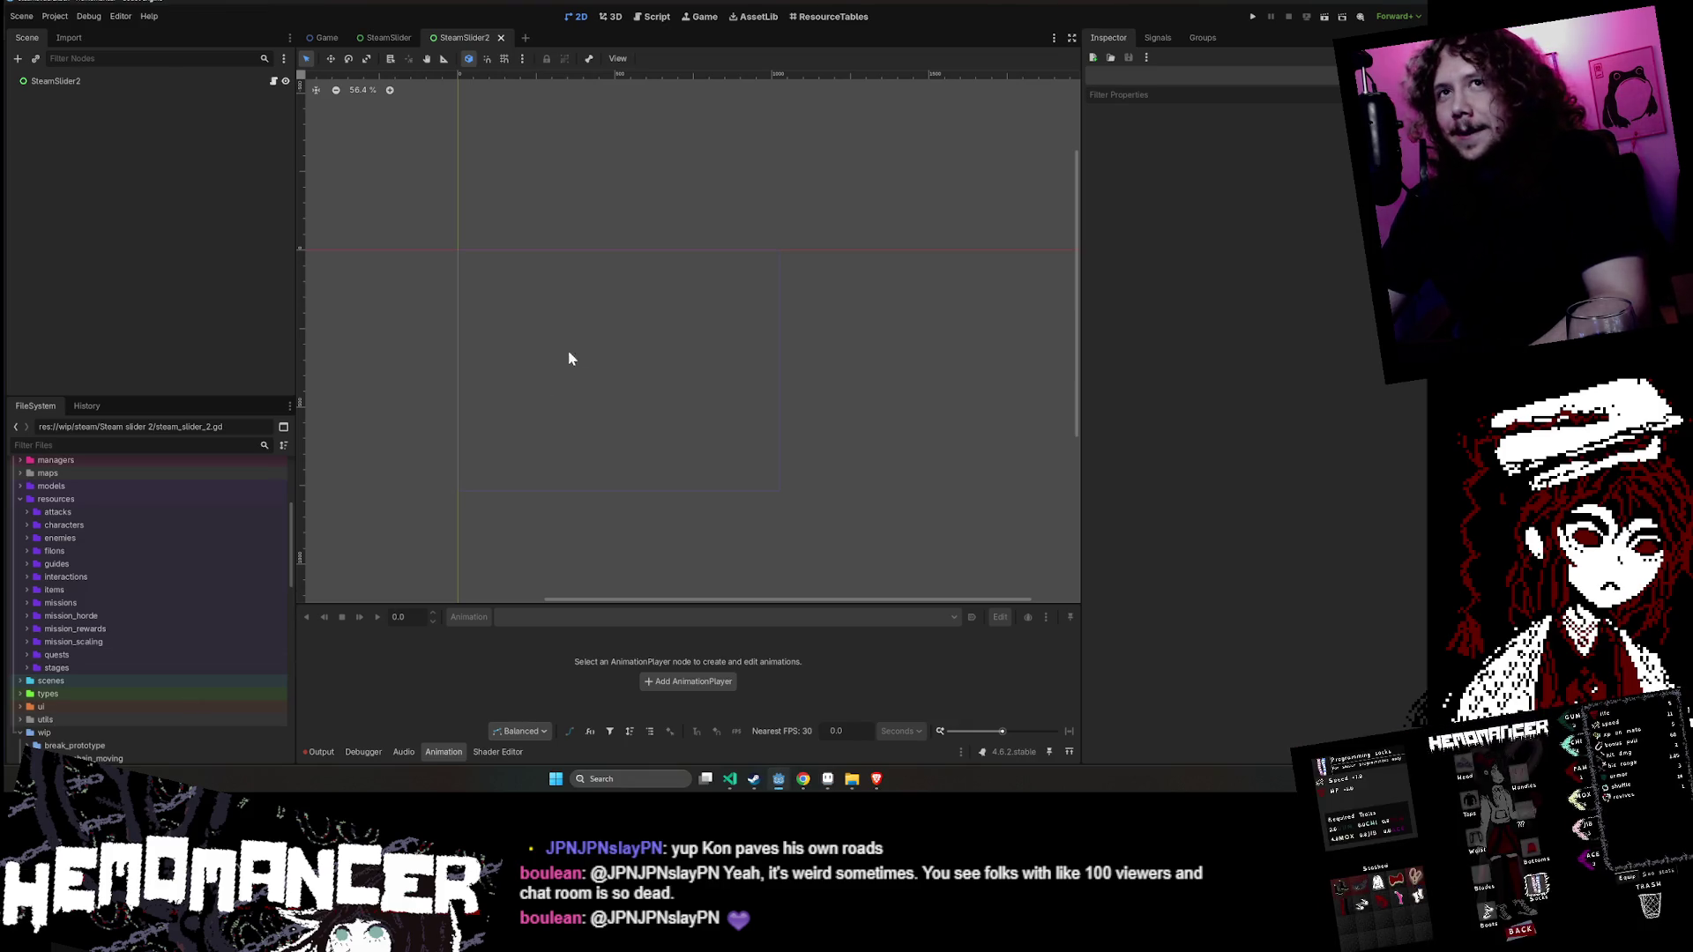
{"action": "left_click_drag", "start_coordinate": [571, 343], "coordinate": [647, 240]}
{"action": "scroll", "coordinate": [647, 240], "scroll_direction": "up", "scroll_amount": 1}
{"action": "scroll", "coordinate": [192, 617], "scroll_direction": "down", "scroll_amount": 8}
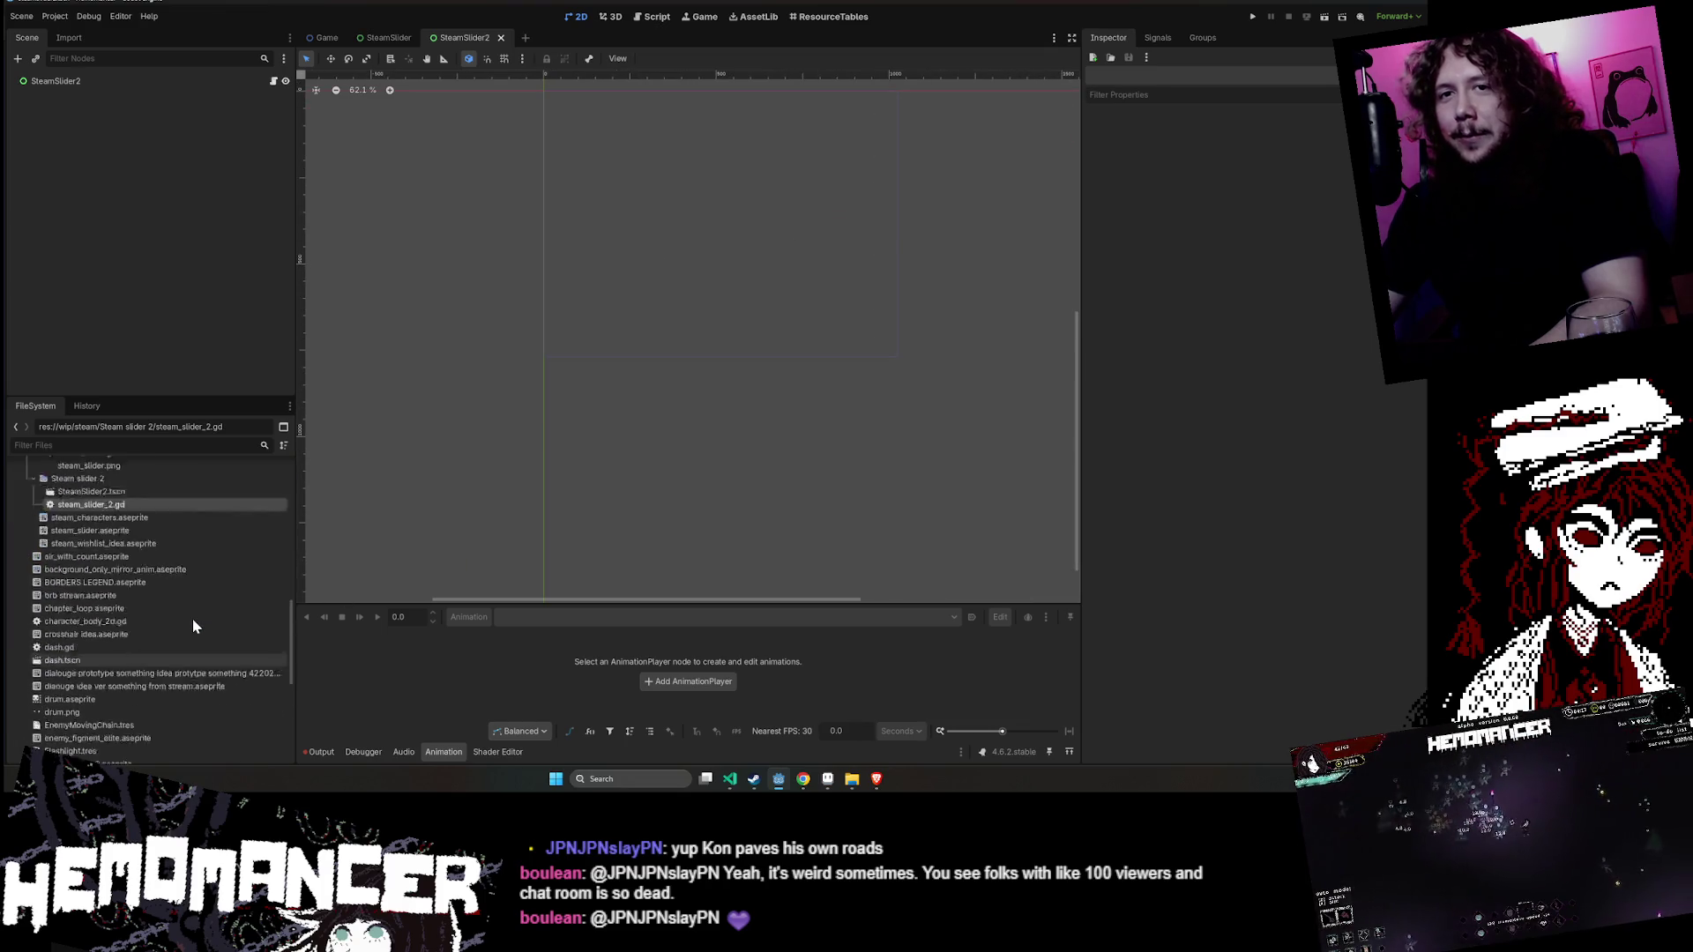
- Move steam_characters.aseprite into the Steam slider 2 folder
{"action": "left_click", "coordinate": [139, 605]}
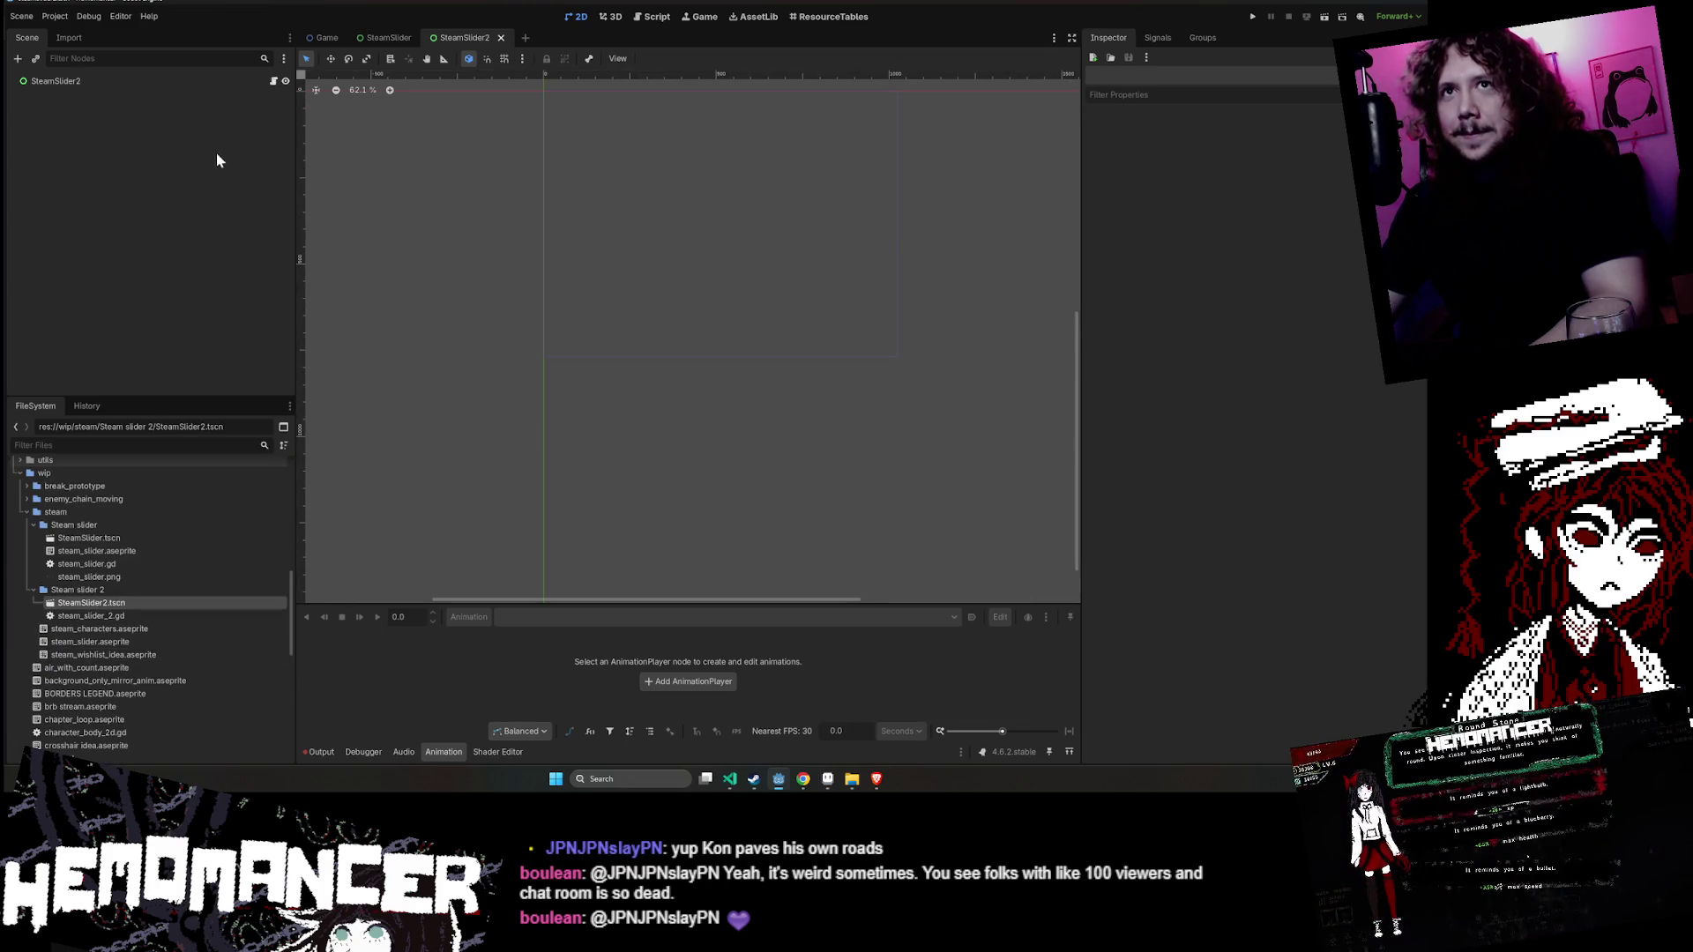
{"action": "left_click", "coordinate": [274, 81]}
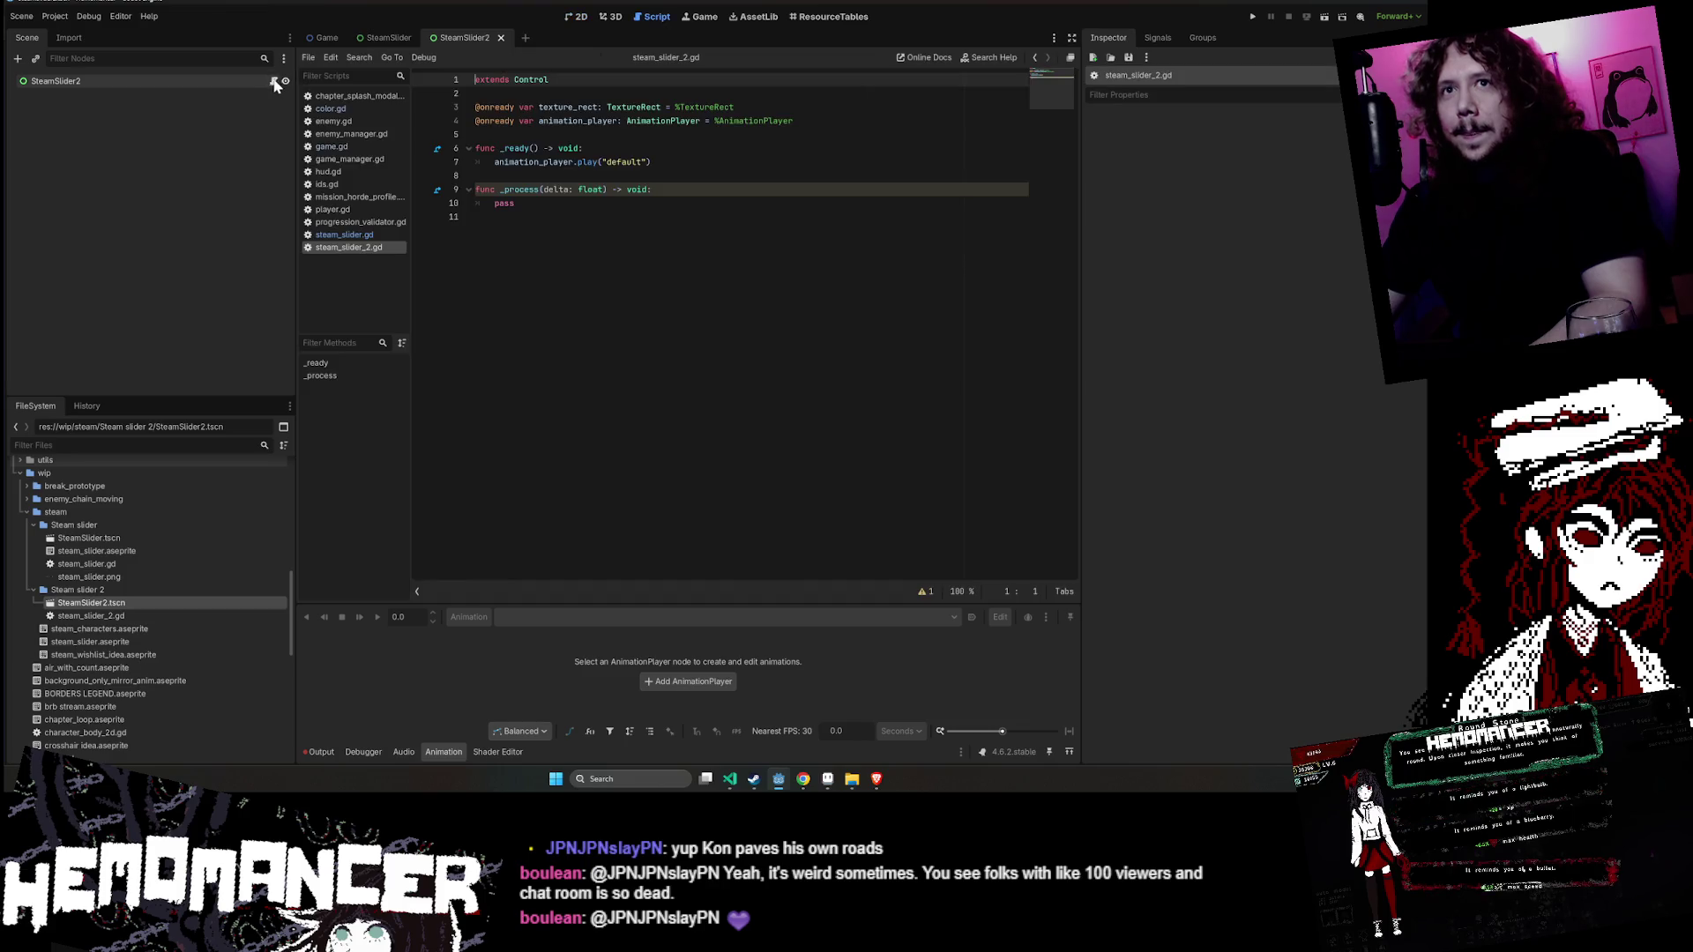
{"action": "double_click", "coordinate": [105, 539]}
{"action": "double_click", "coordinate": [103, 603]}
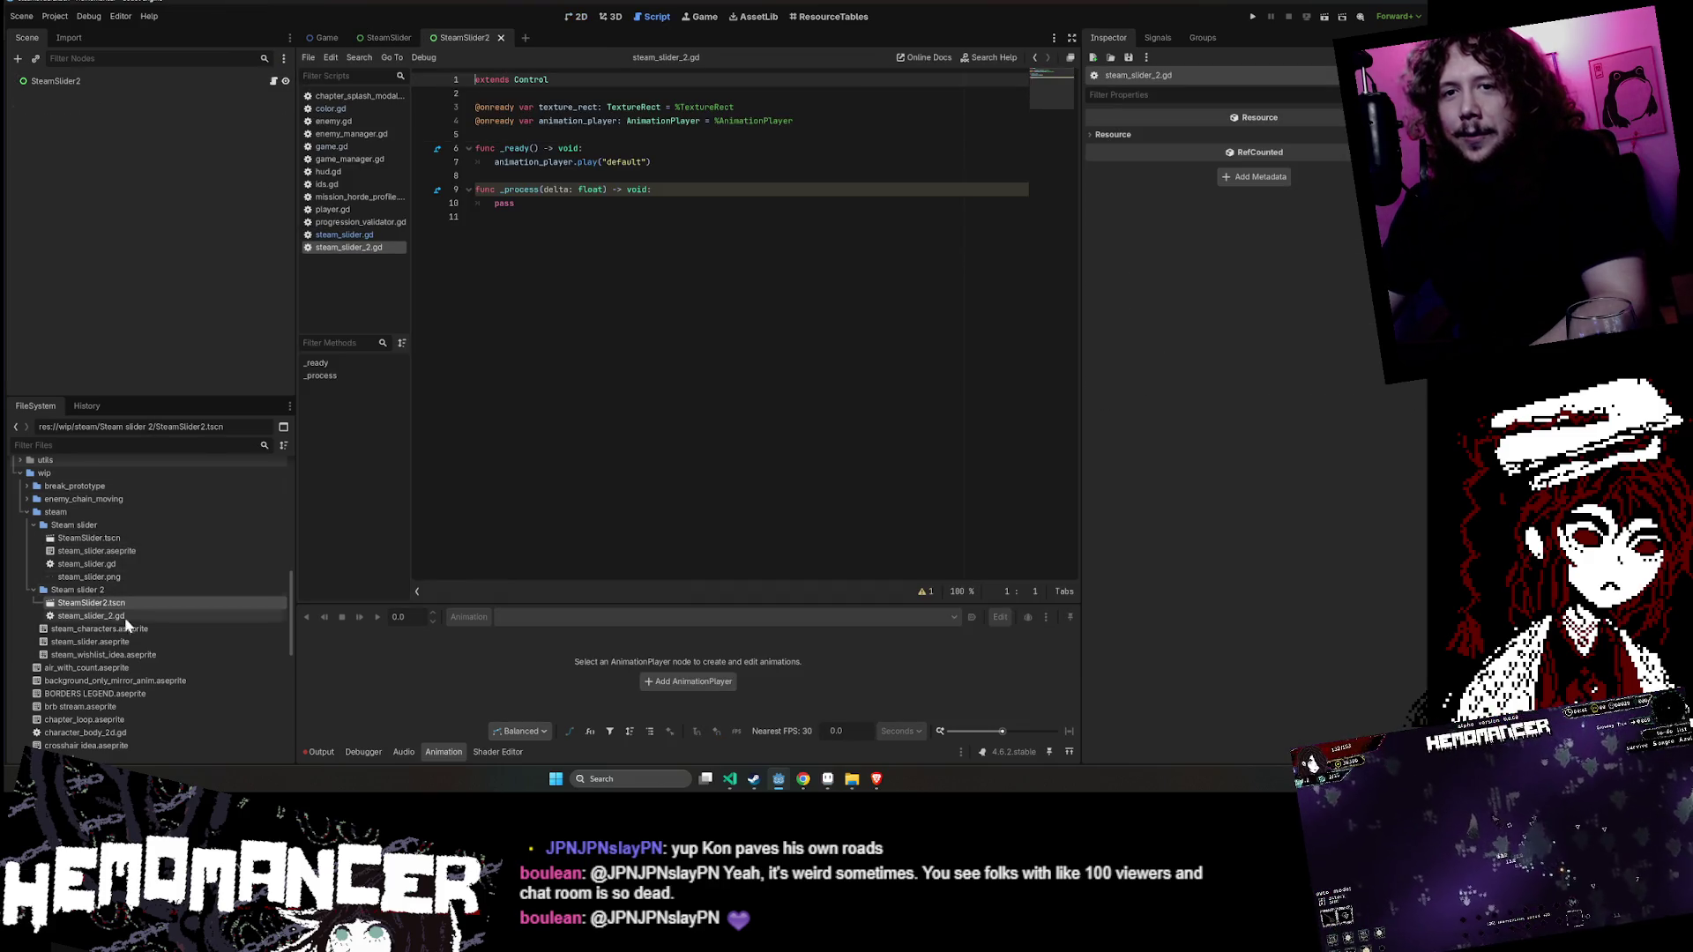
{"action": "left_click_drag", "start_coordinate": [150, 629], "coordinate": [120, 585]}
{"action": "left_click", "coordinate": [660, 404]}
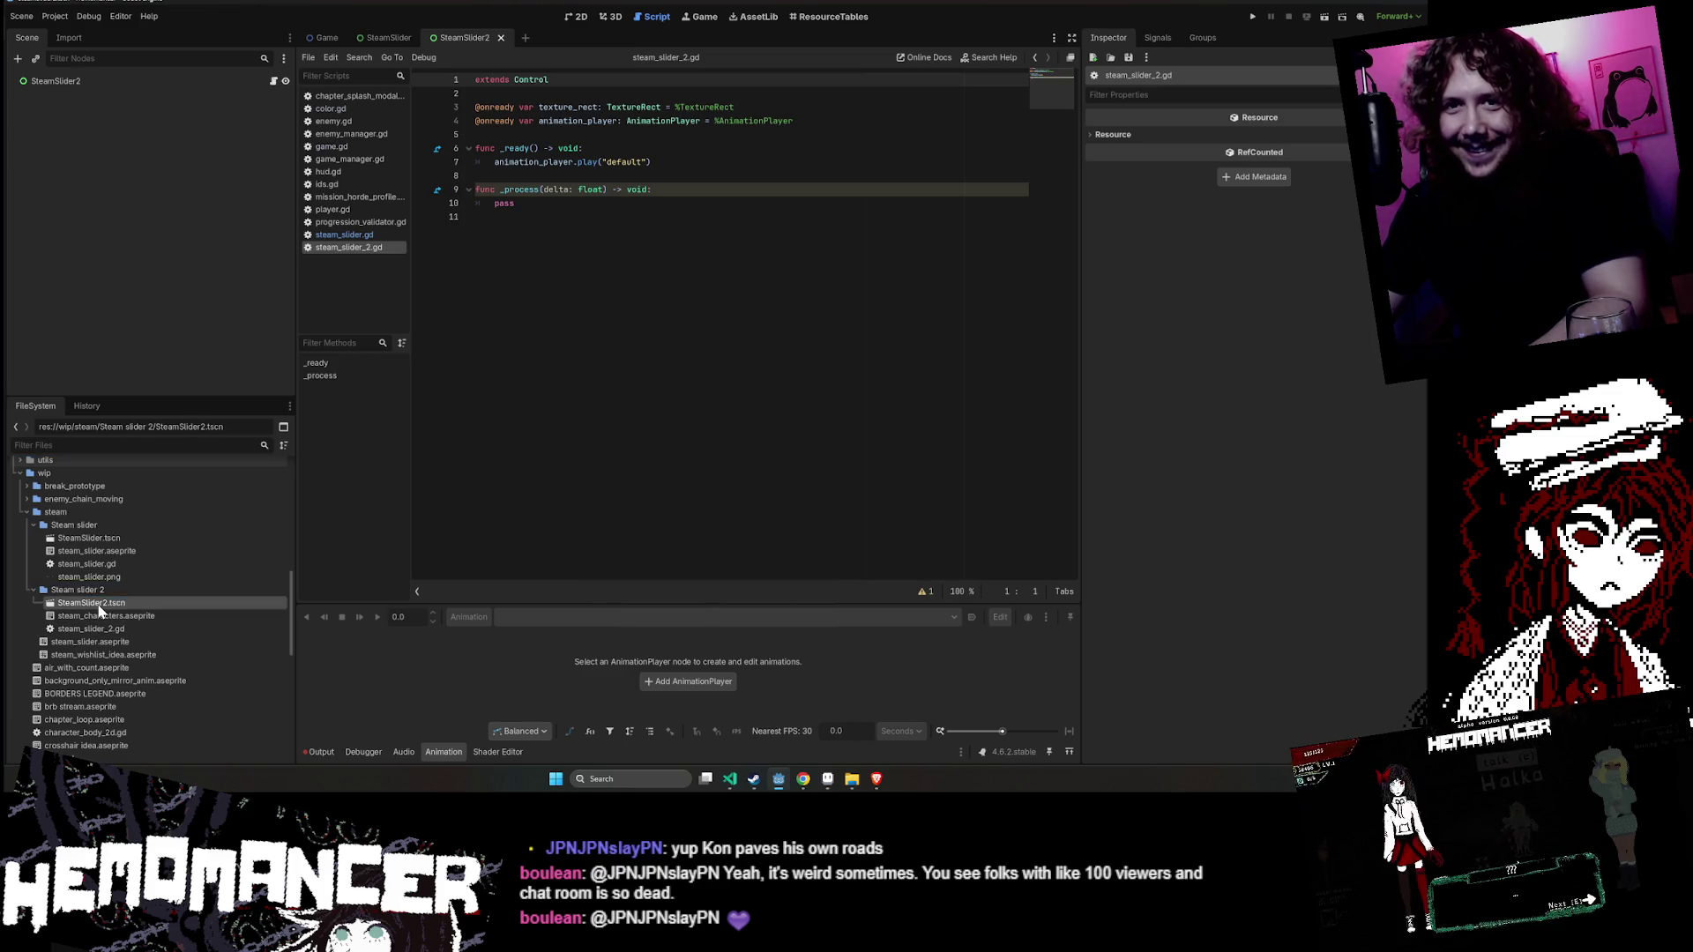
- Check the original SteamSlider's TextureRect settings, then return to SteamSlider2's root node
{"action": "left_click", "coordinate": [170, 86]}
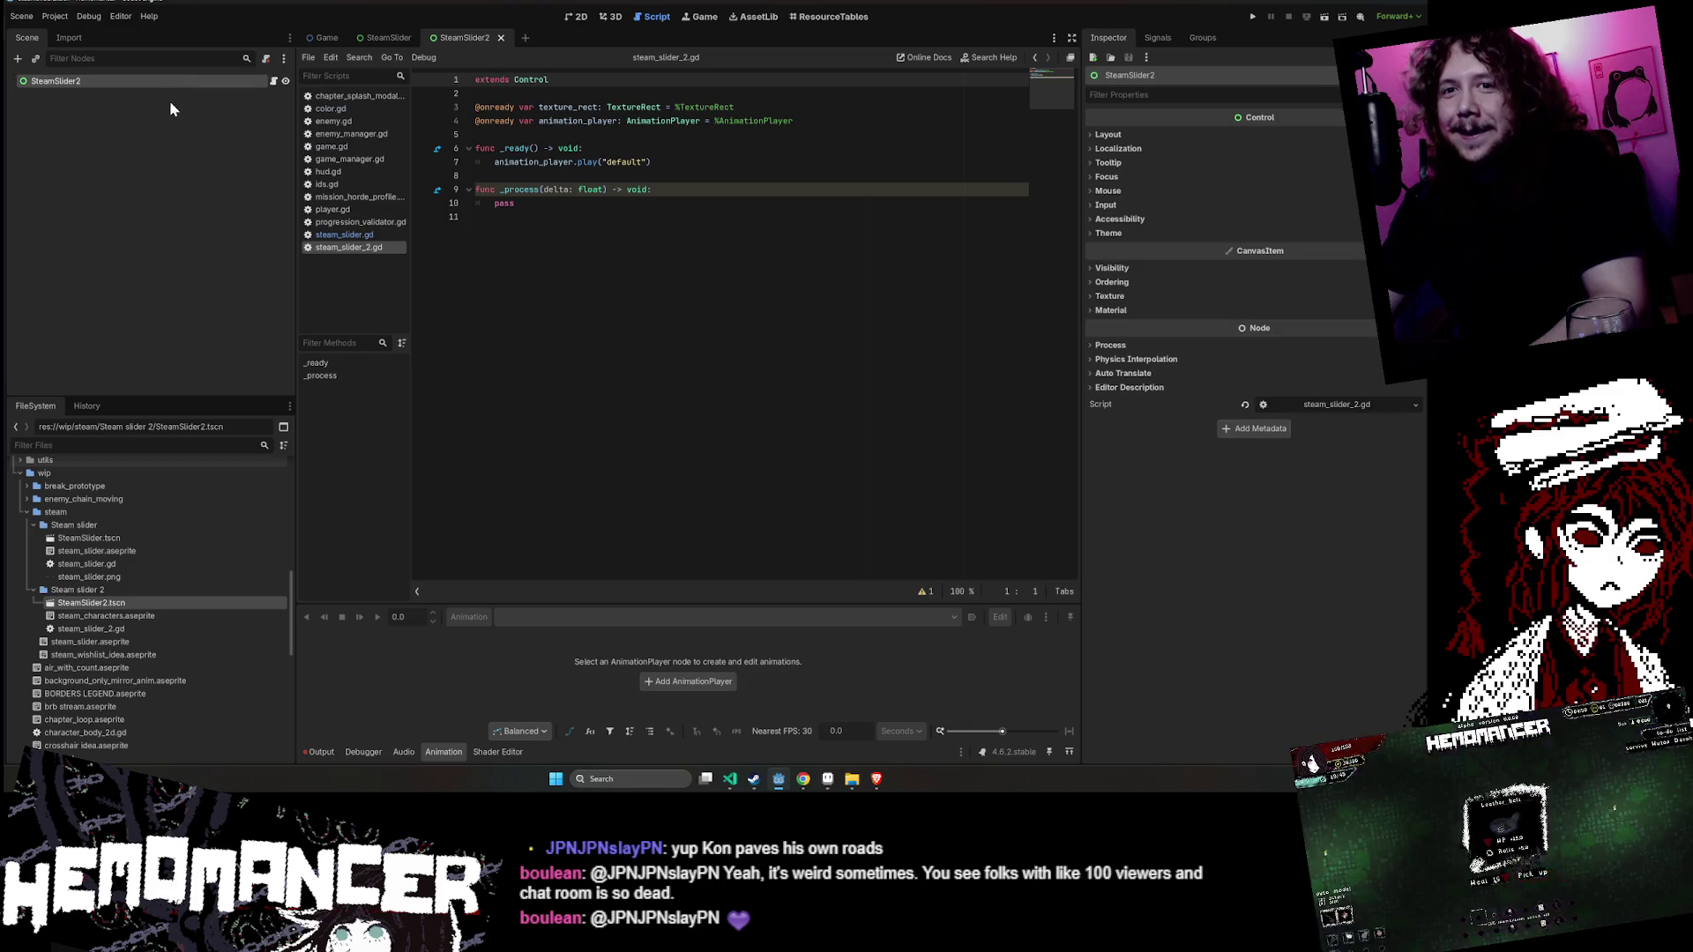
{"action": "double_click", "coordinate": [99, 540]}
{"action": "left_click", "coordinate": [77, 96]}
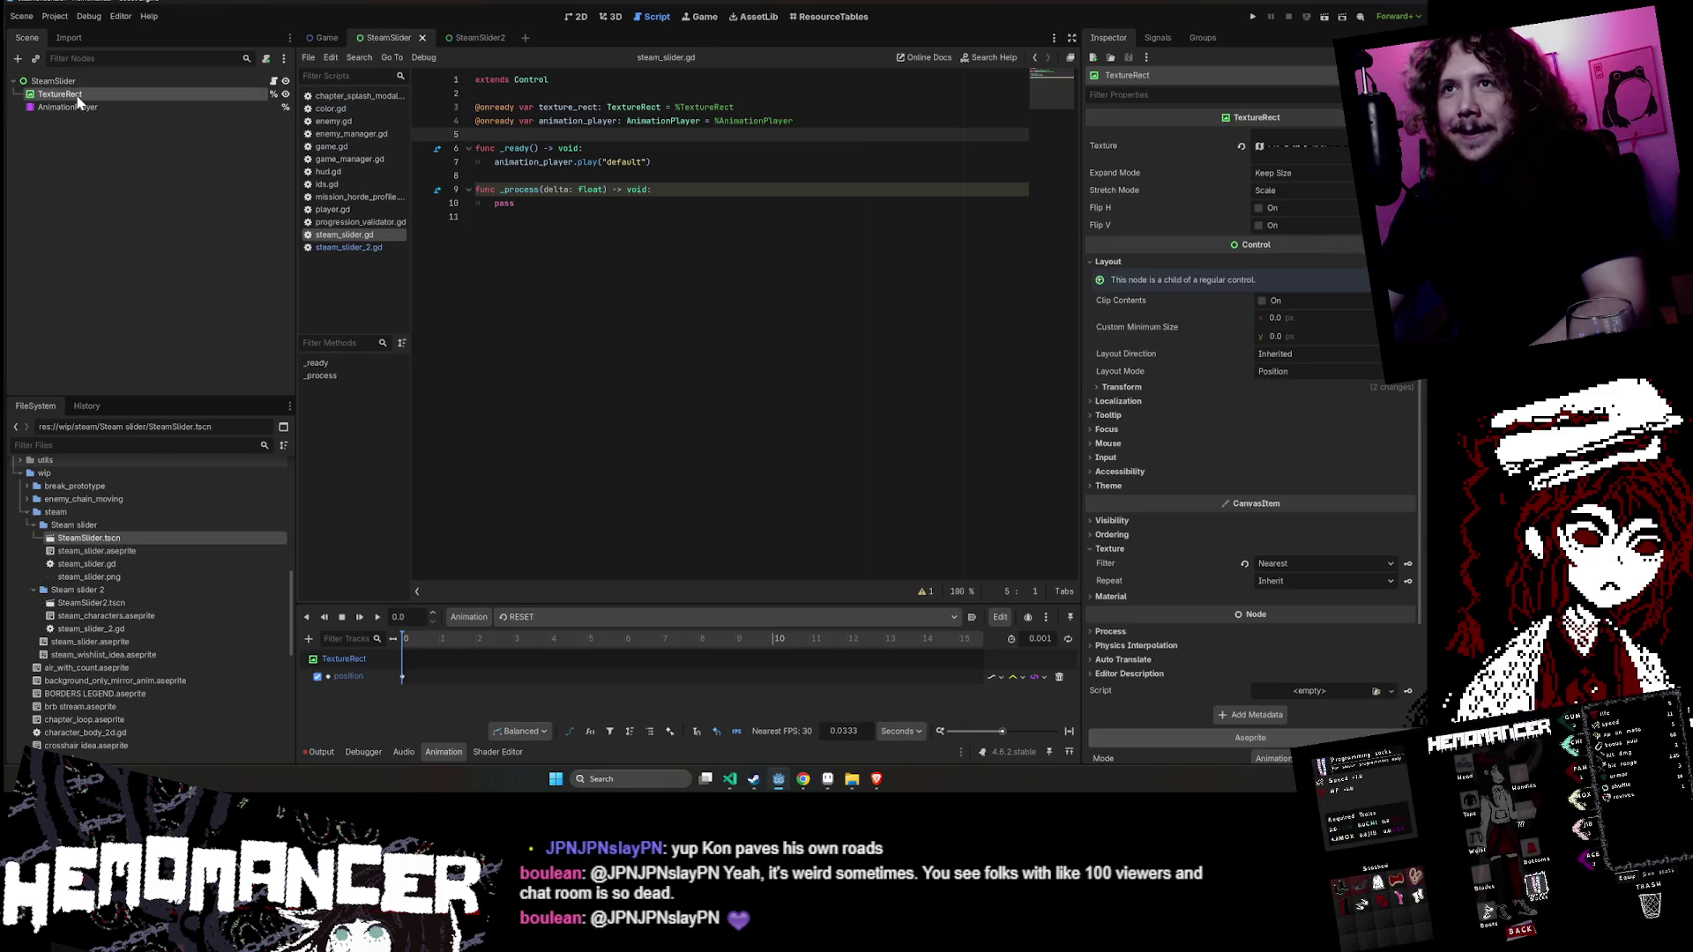
{"action": "double_click", "coordinate": [91, 603]}
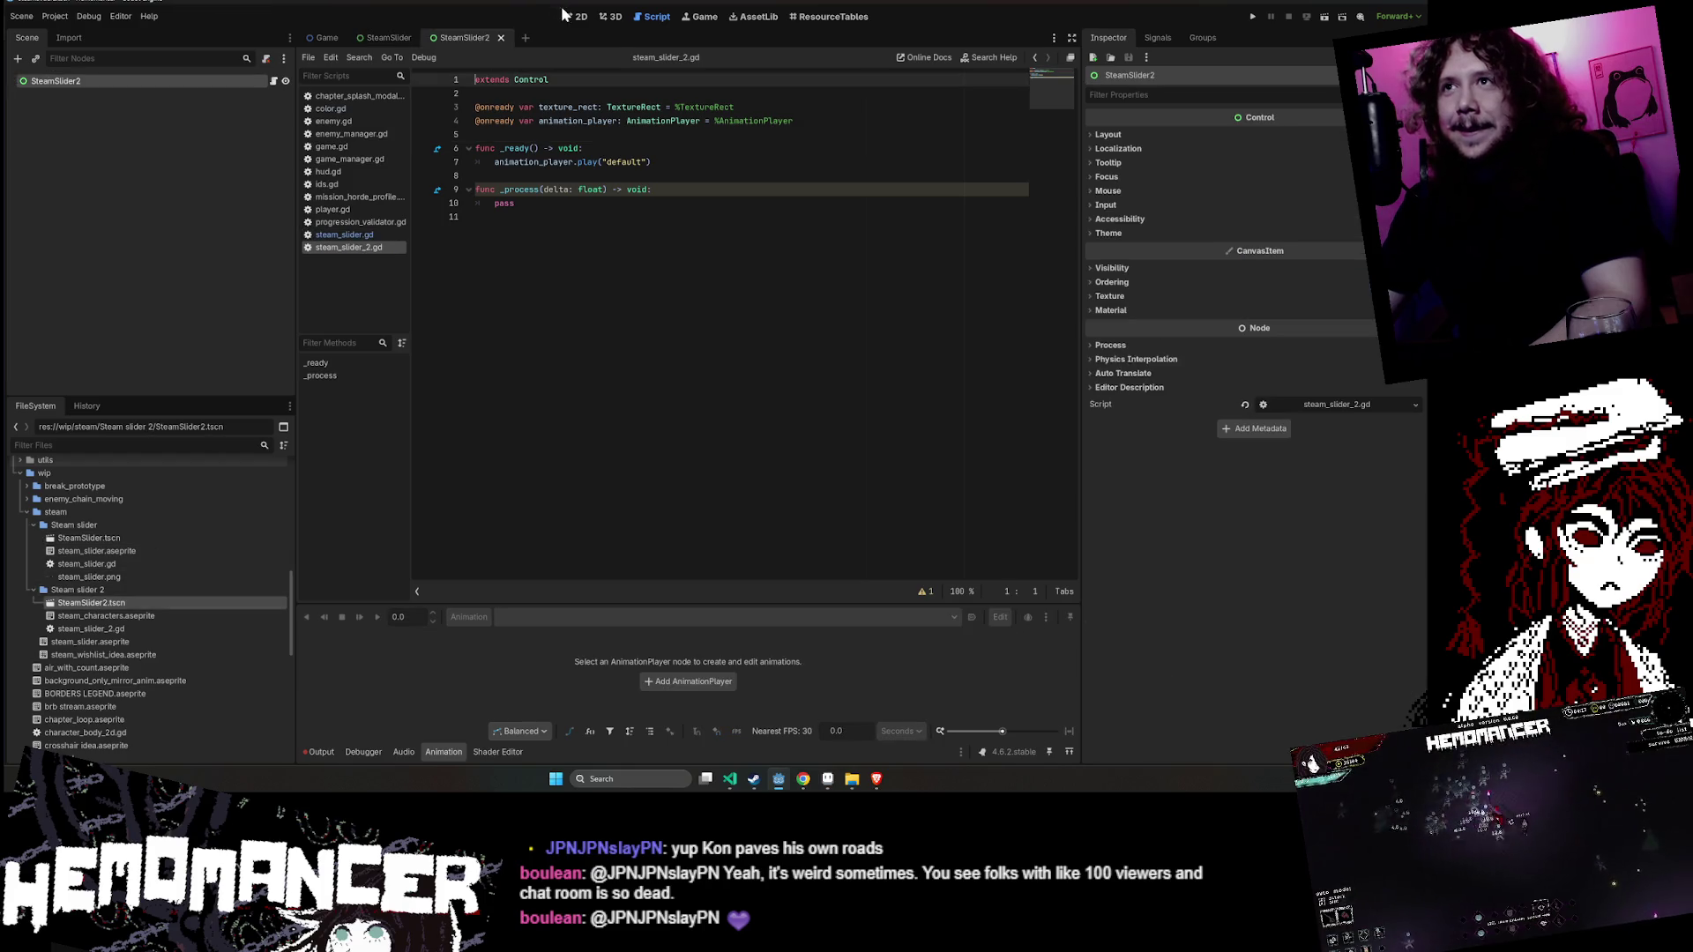
{"action": "right_click", "coordinate": [74, 89]}
- Add TextureRect and AnimationPlayer child nodes under the SteamSlider2 root, then select the TextureRect
{"action": "left_click", "coordinate": [148, 106]}
{"action": "type", "text": "texture"}
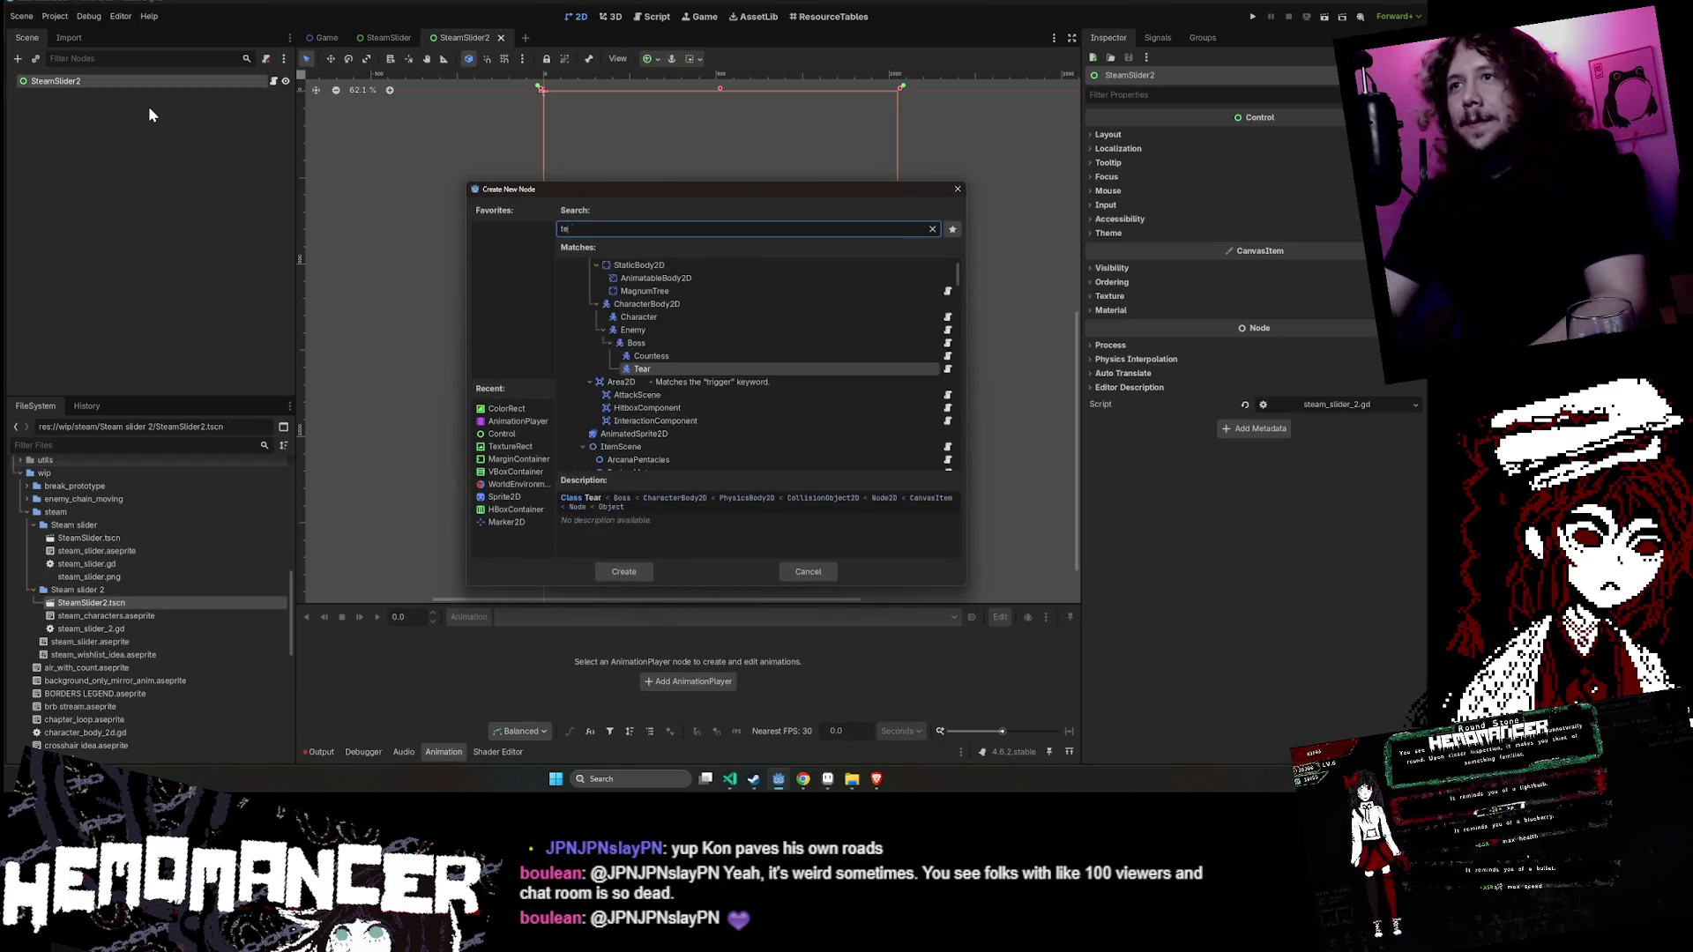
{"action": "key", "text": "Return"}
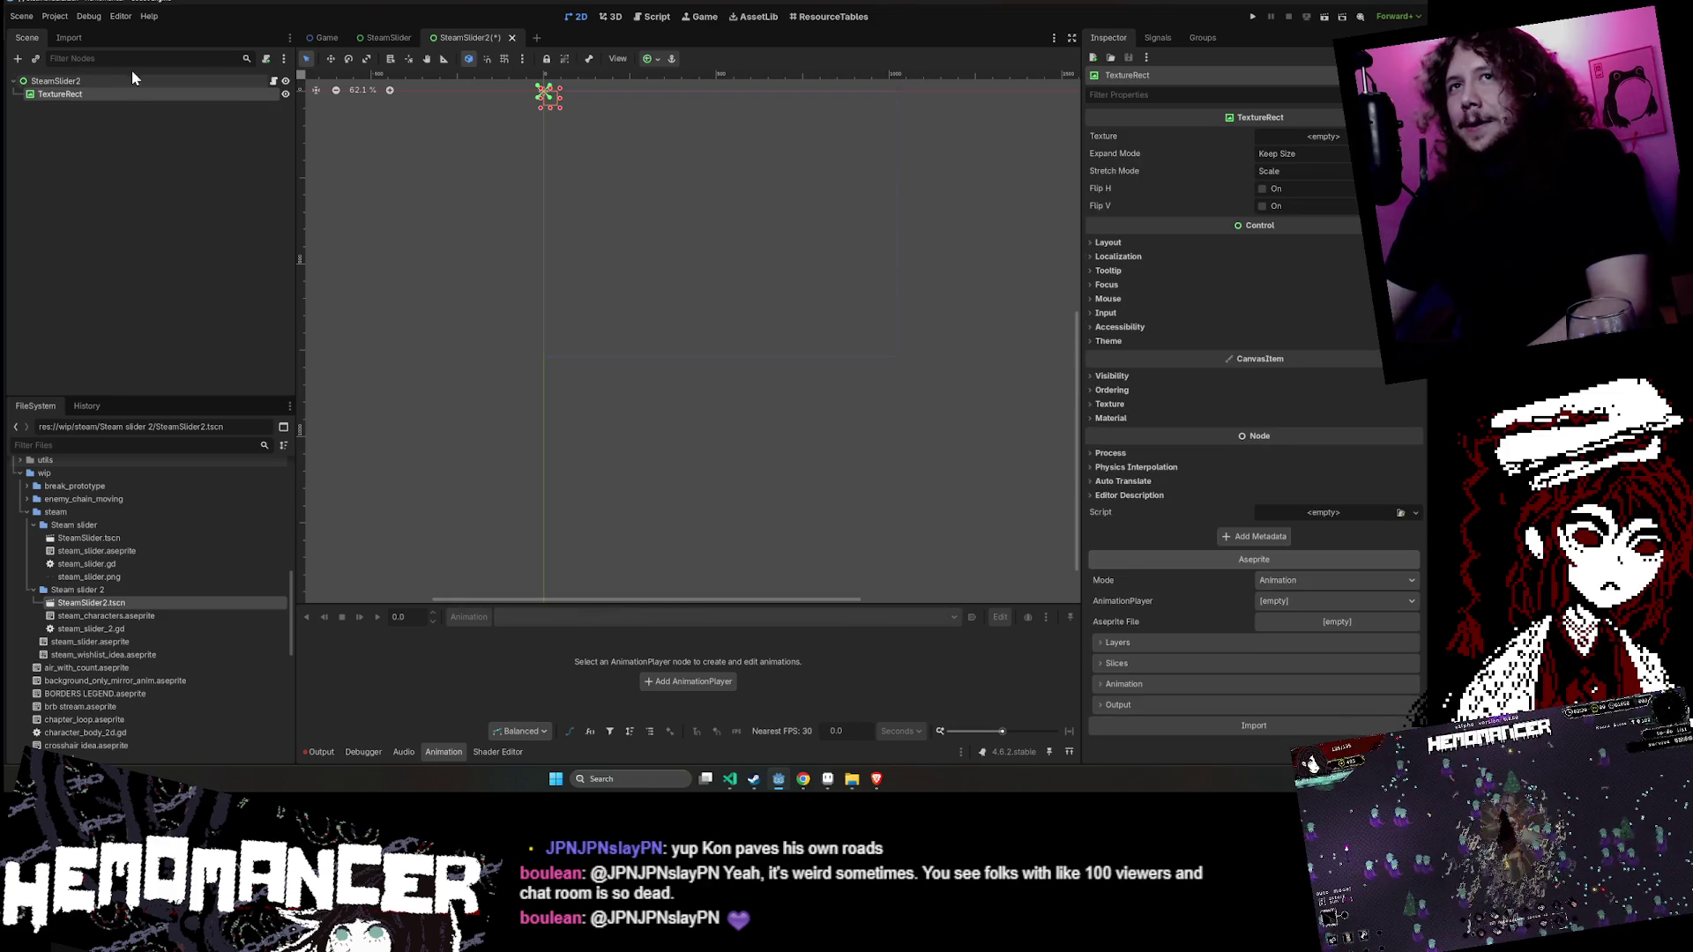
{"action": "right_click", "coordinate": [155, 80]}
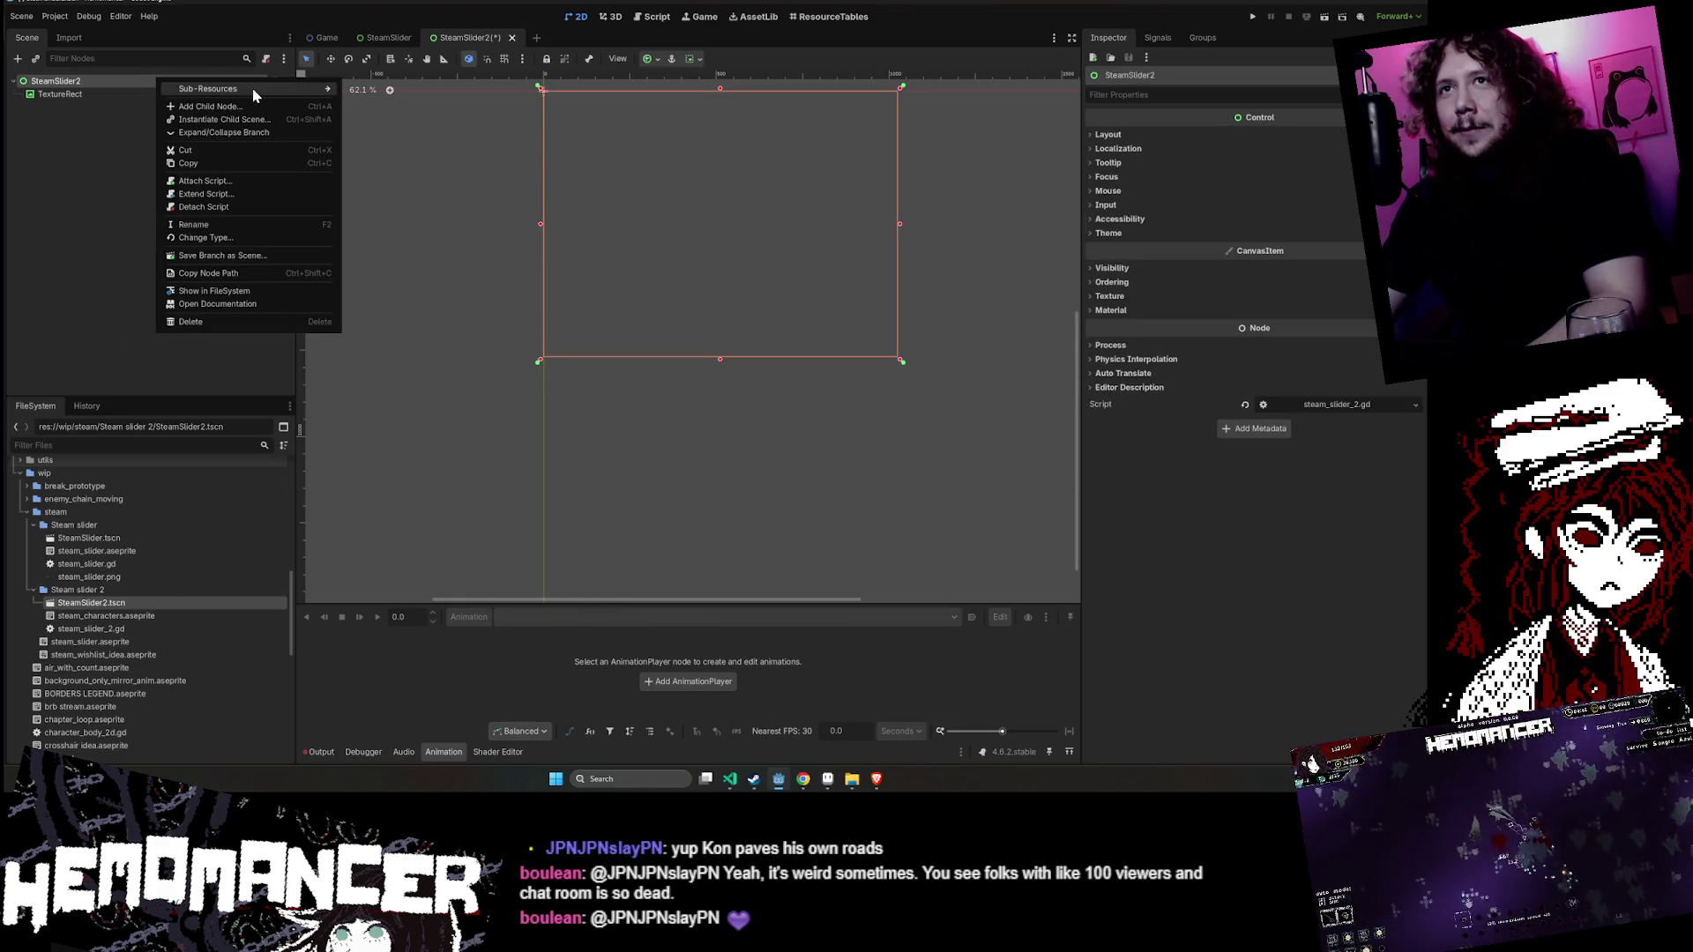
{"action": "left_click", "coordinate": [248, 104]}
{"action": "type", "text": "anim"}
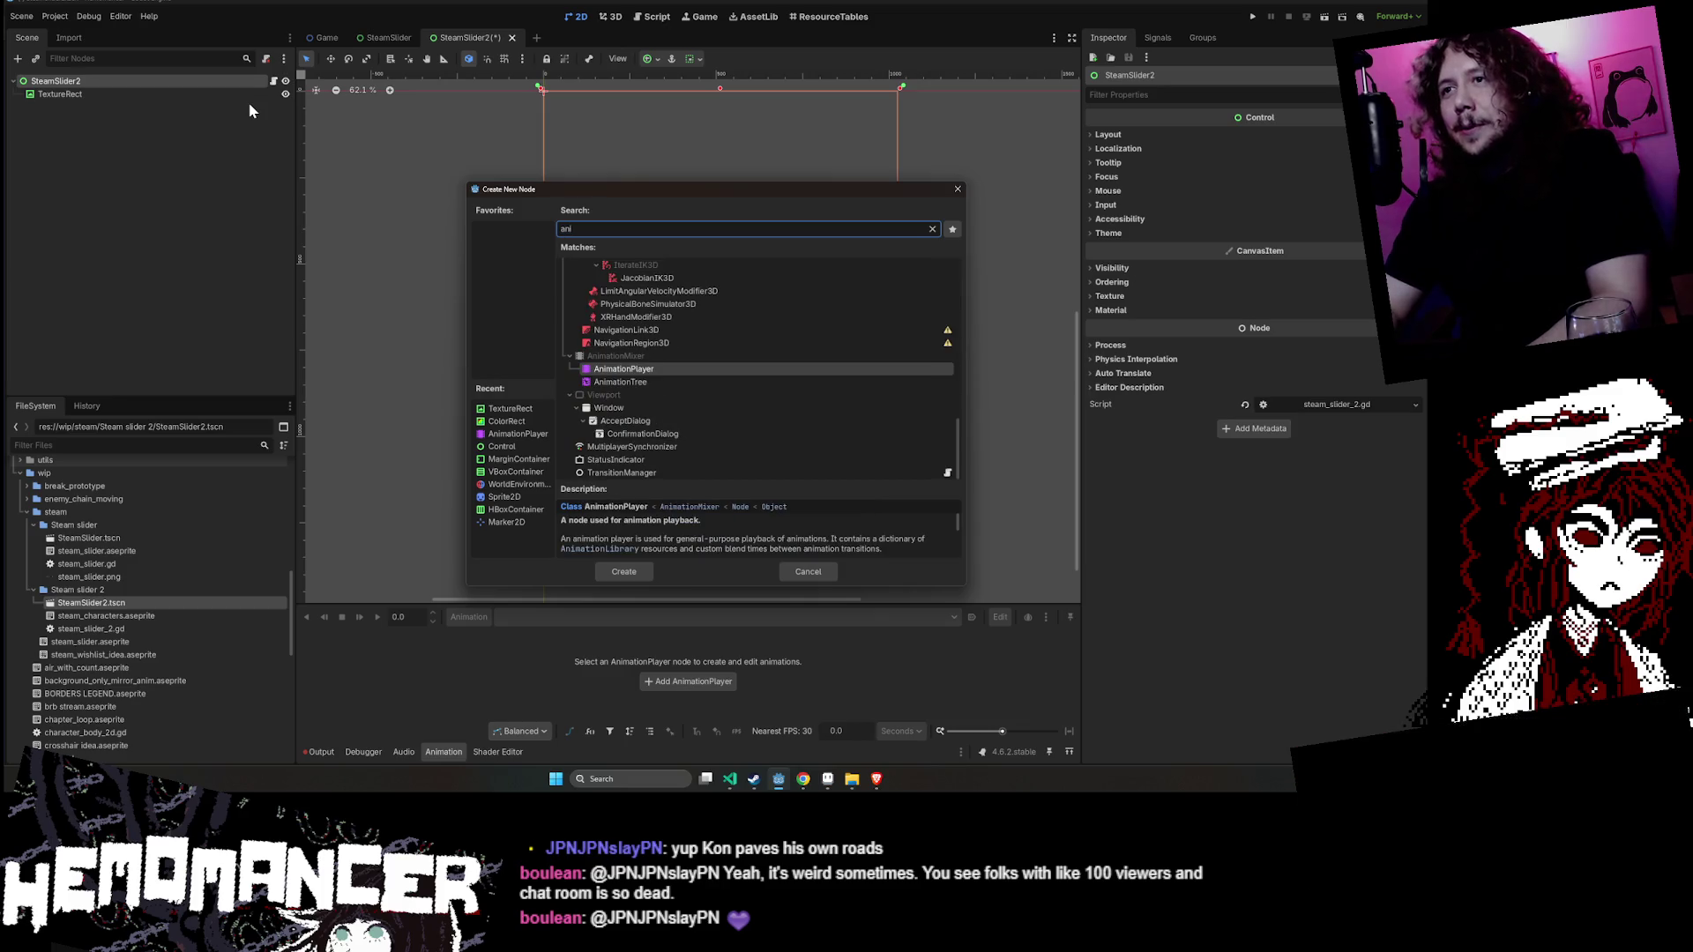
{"action": "key", "text": "Return"}
{"action": "scroll", "coordinate": [744, 695], "scroll_direction": "up", "scroll_amount": 1}
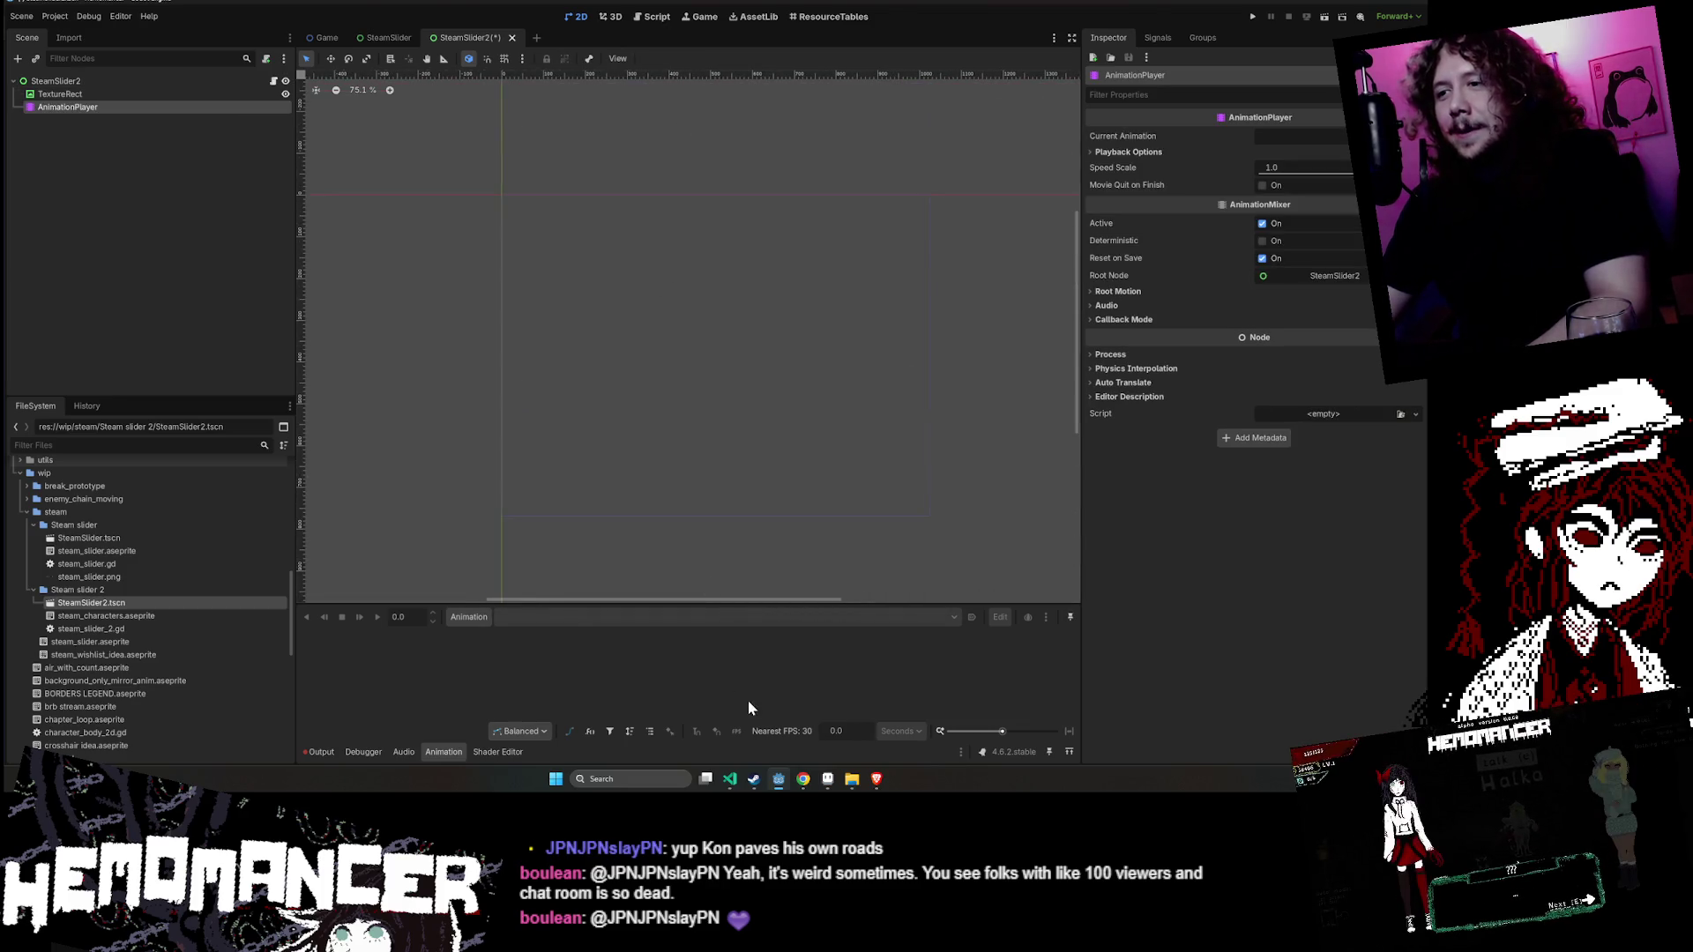
{"action": "scroll", "coordinate": [570, 335], "scroll_direction": "down", "scroll_amount": 2}
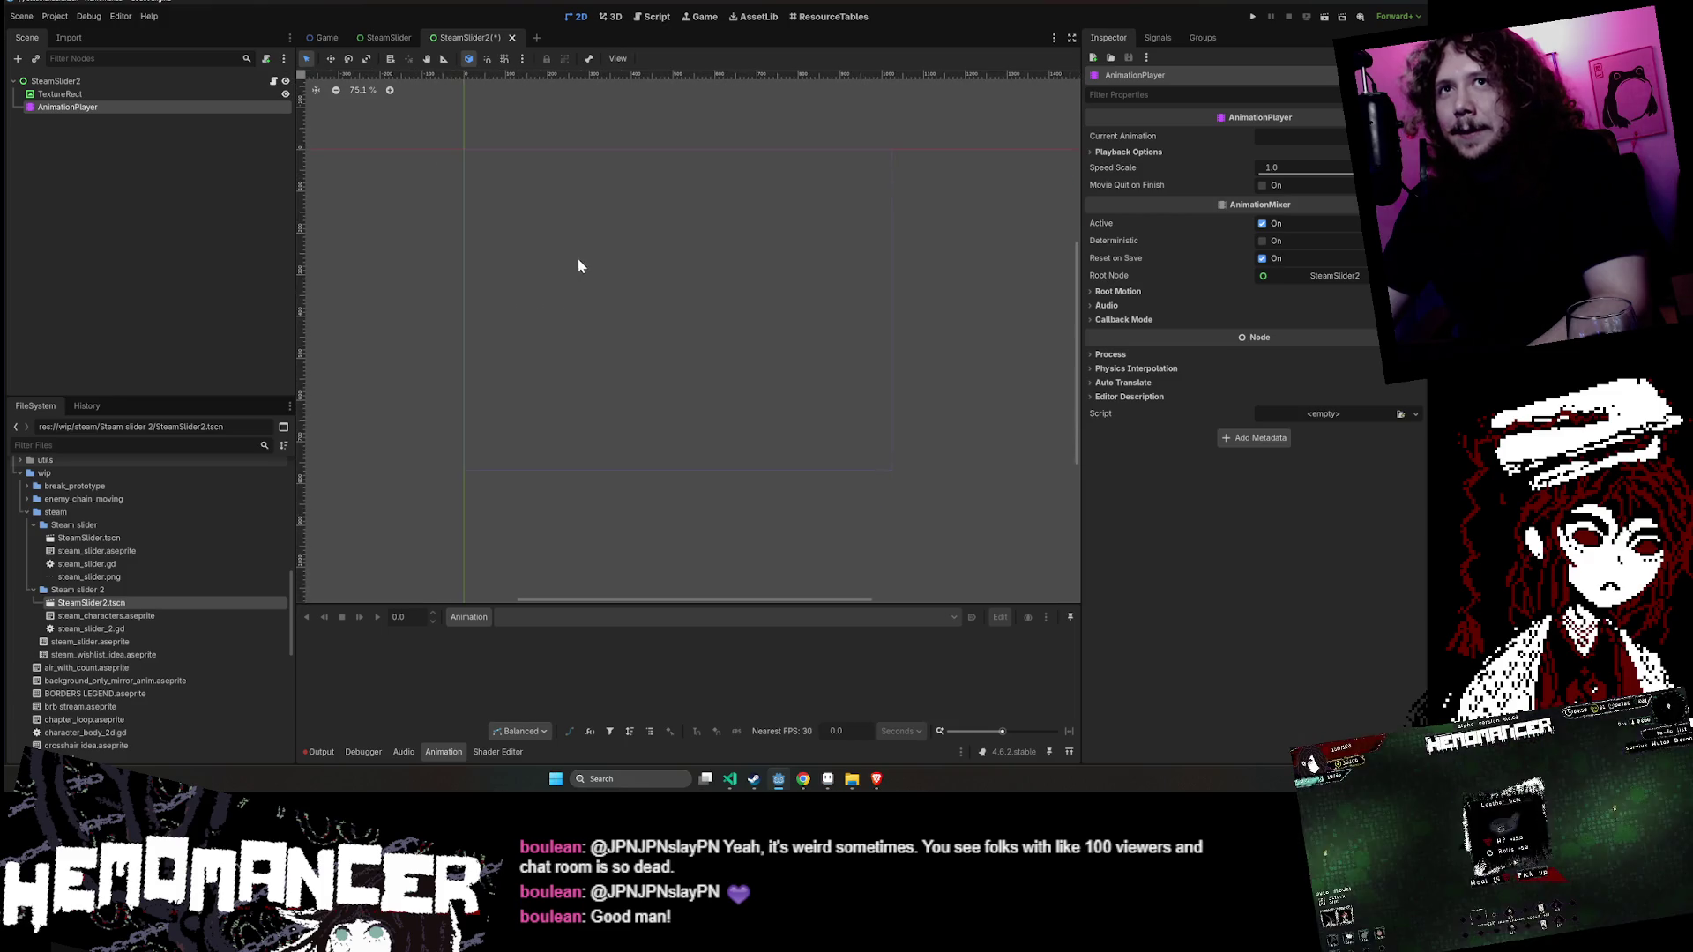
{"action": "left_click", "coordinate": [63, 94]}
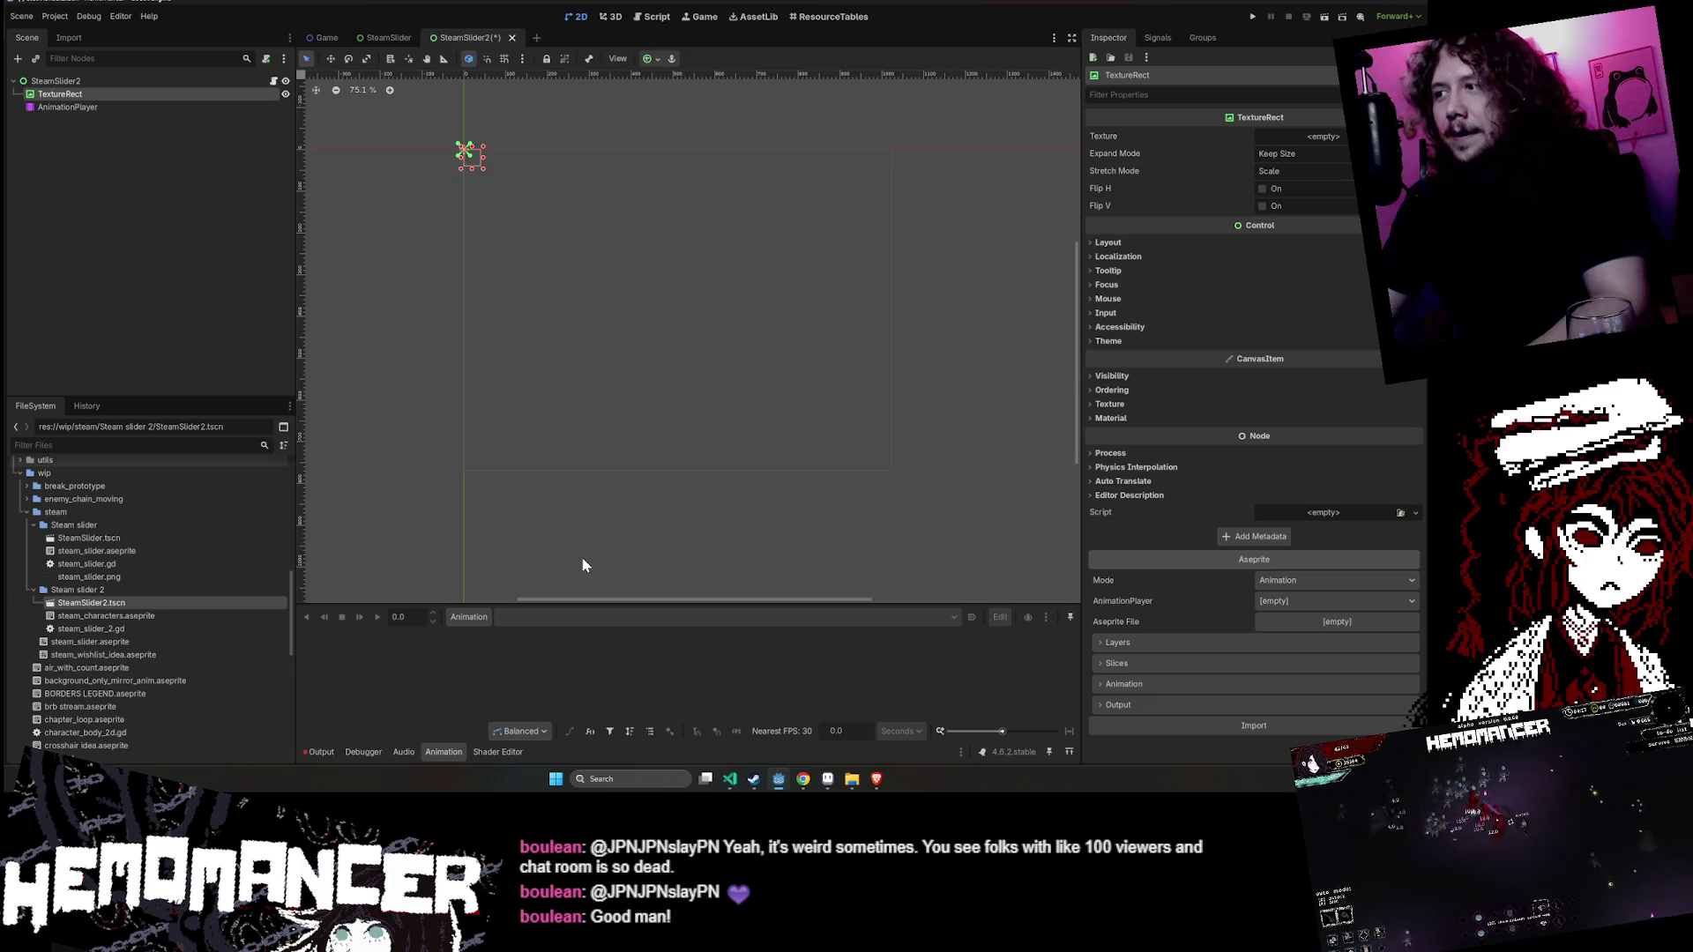
- Set steam_characters.aseprite as the Aseprite source, link the AnimationPlayer, and import it
{"action": "left_click_drag", "start_coordinate": [106, 615], "coordinate": [1335, 626]}
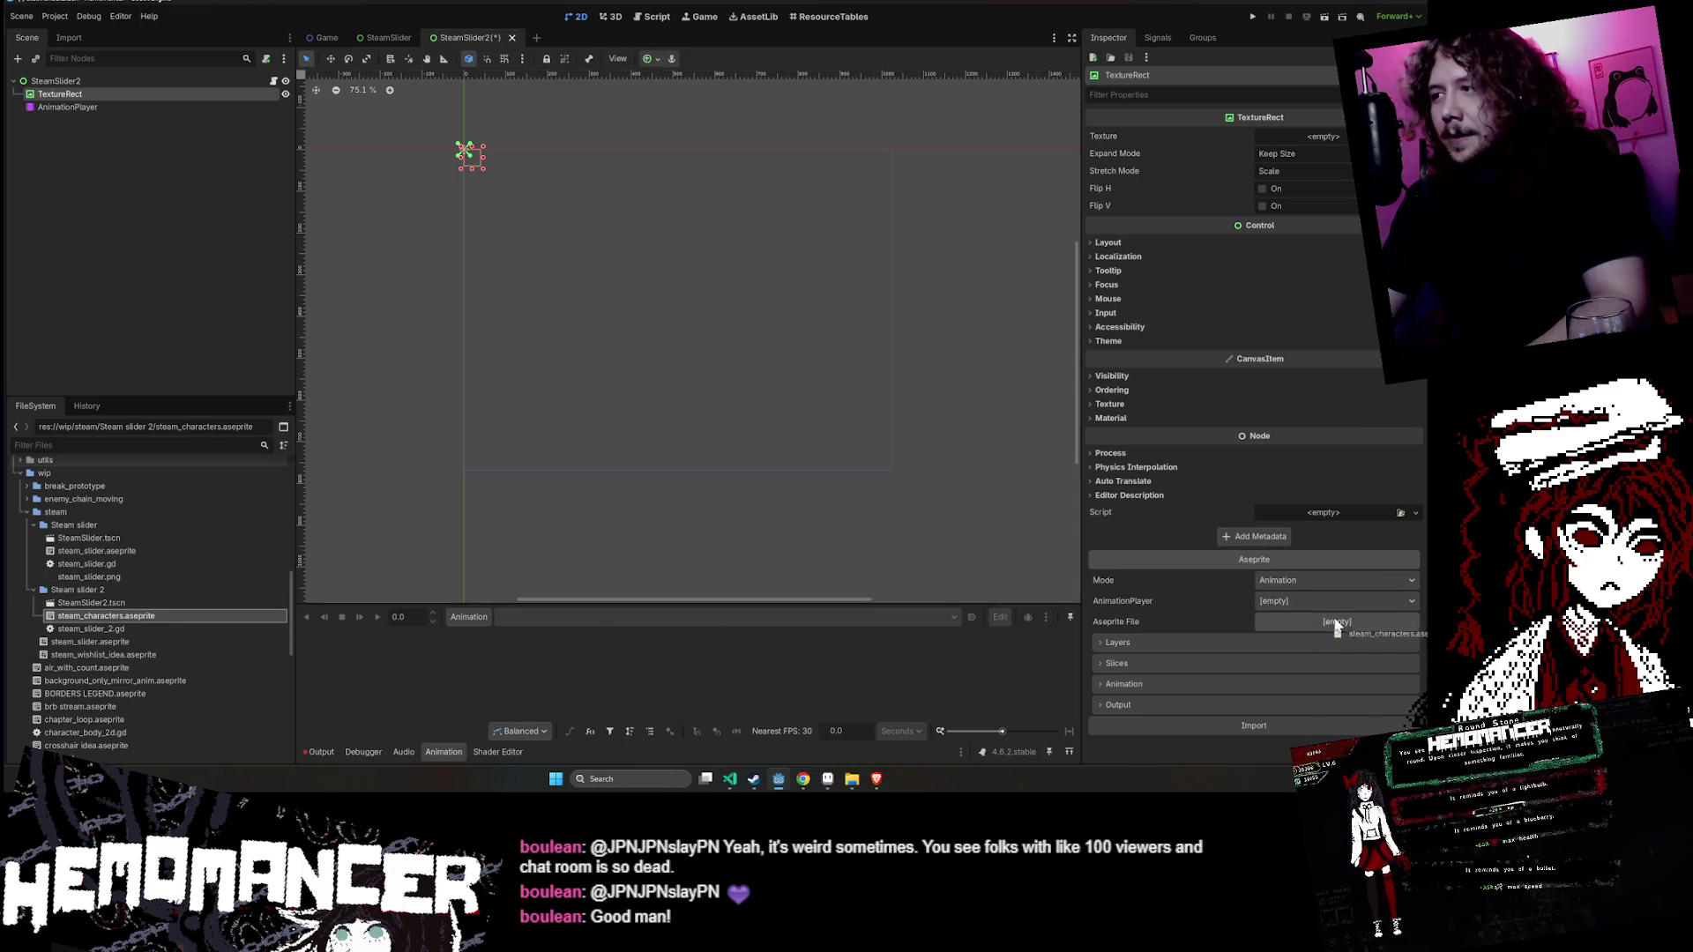
{"action": "left_click", "coordinate": [1335, 603]}
{"action": "left_click", "coordinate": [1321, 606]}
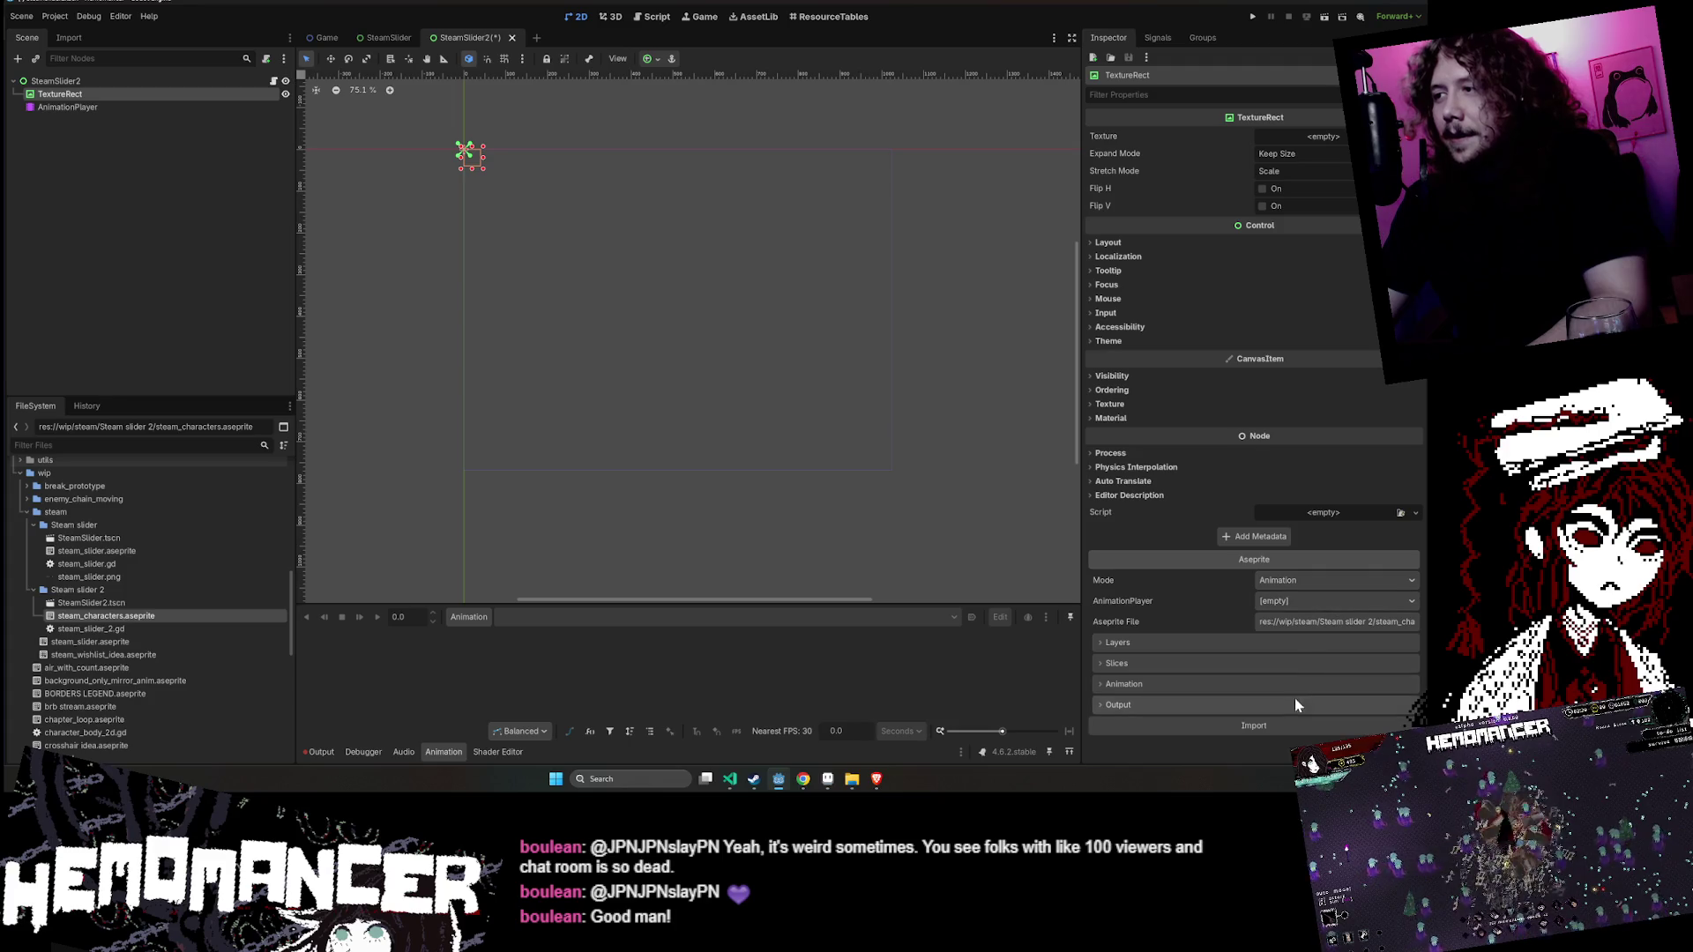
{"action": "left_click", "coordinate": [1301, 622]}
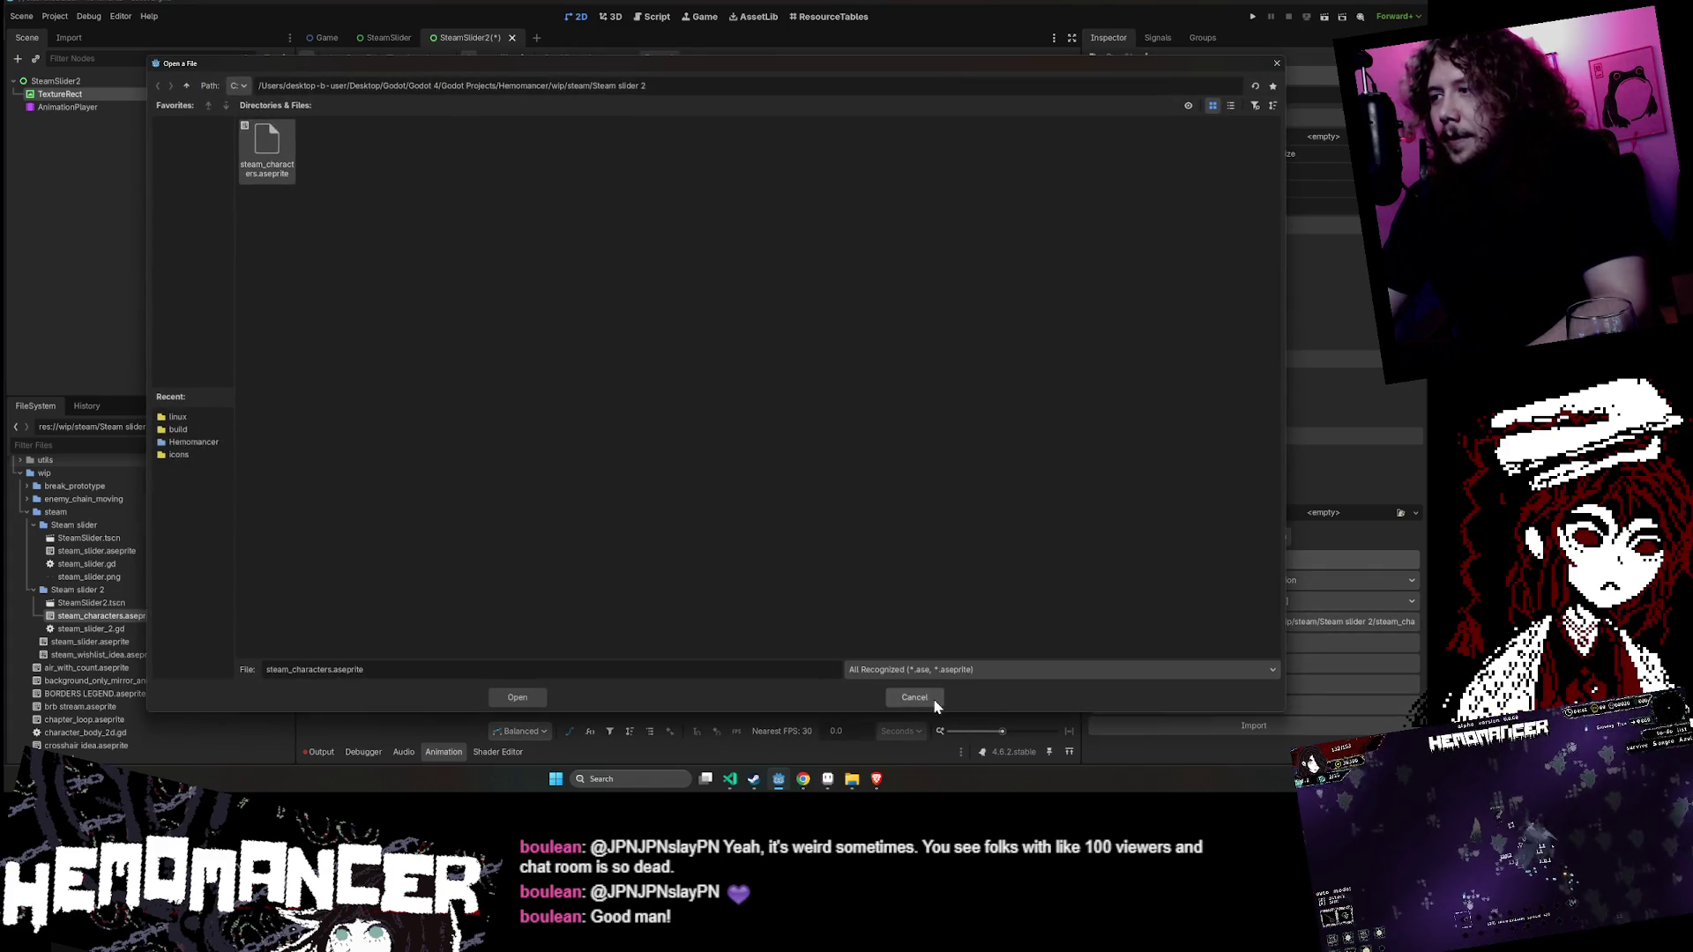
{"action": "left_click", "coordinate": [934, 701]}
{"action": "left_click", "coordinate": [1320, 635]}
{"action": "left_click", "coordinate": [1289, 726]}
- Center the imported character banner in view and check its texture atlas details
{"action": "scroll", "coordinate": [568, 132], "scroll_direction": "up", "scroll_amount": 4}
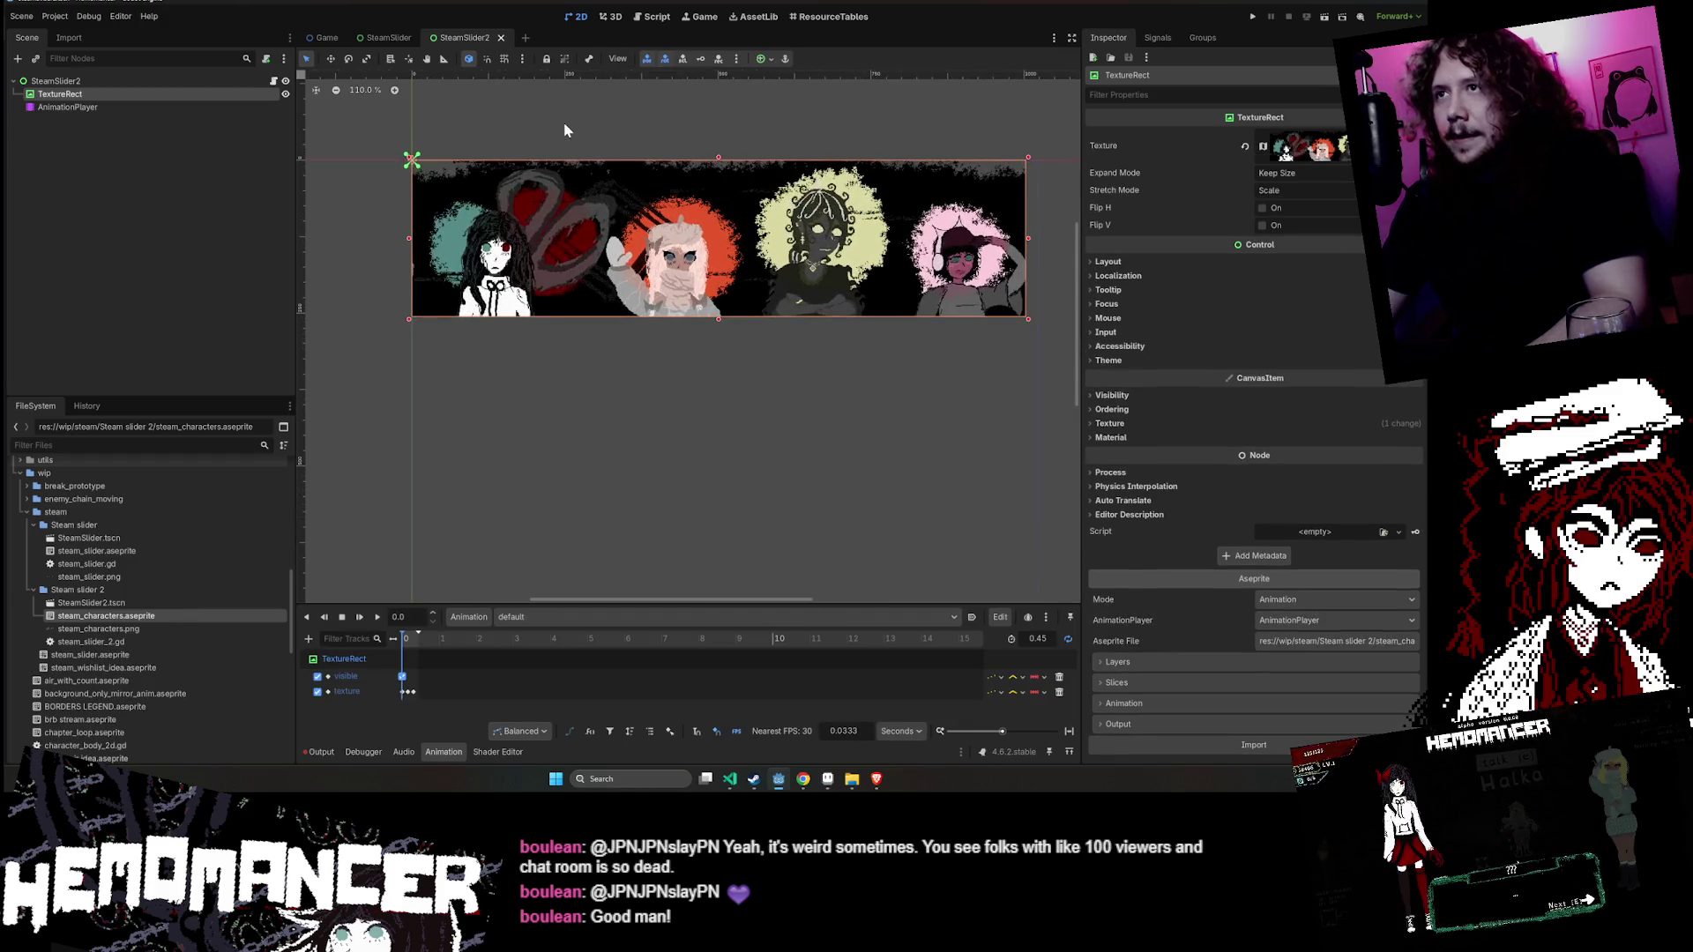
{"action": "left_click_drag", "start_coordinate": [829, 139], "coordinate": [731, 135]}
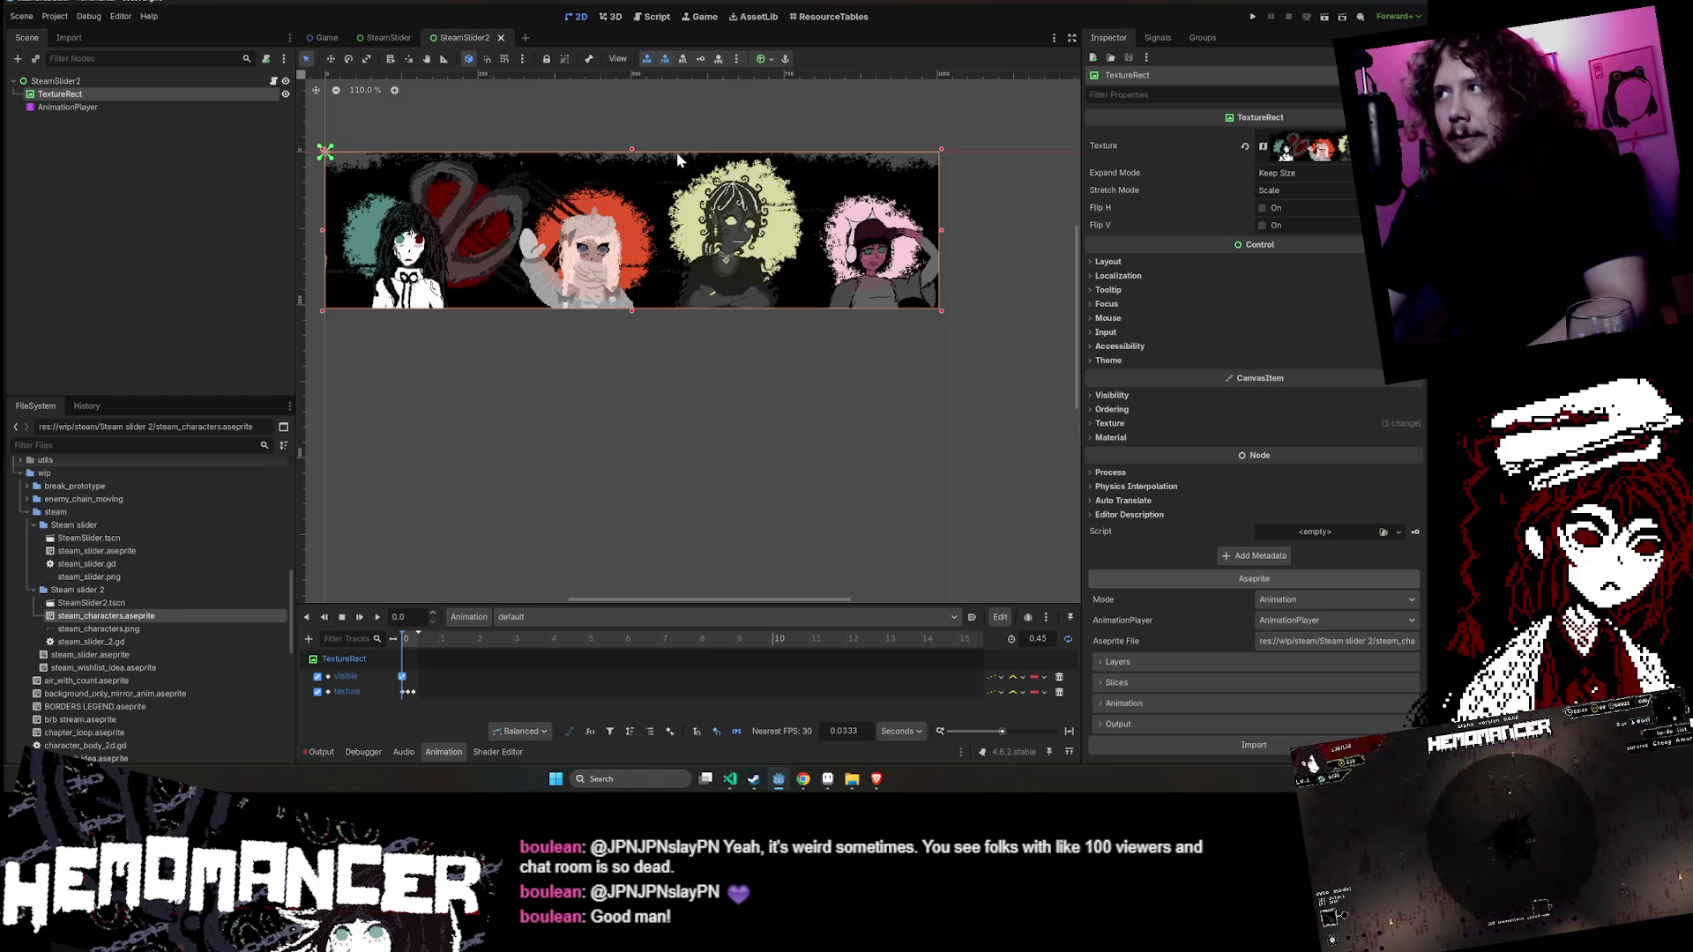
{"action": "left_click", "coordinate": [1318, 151]}
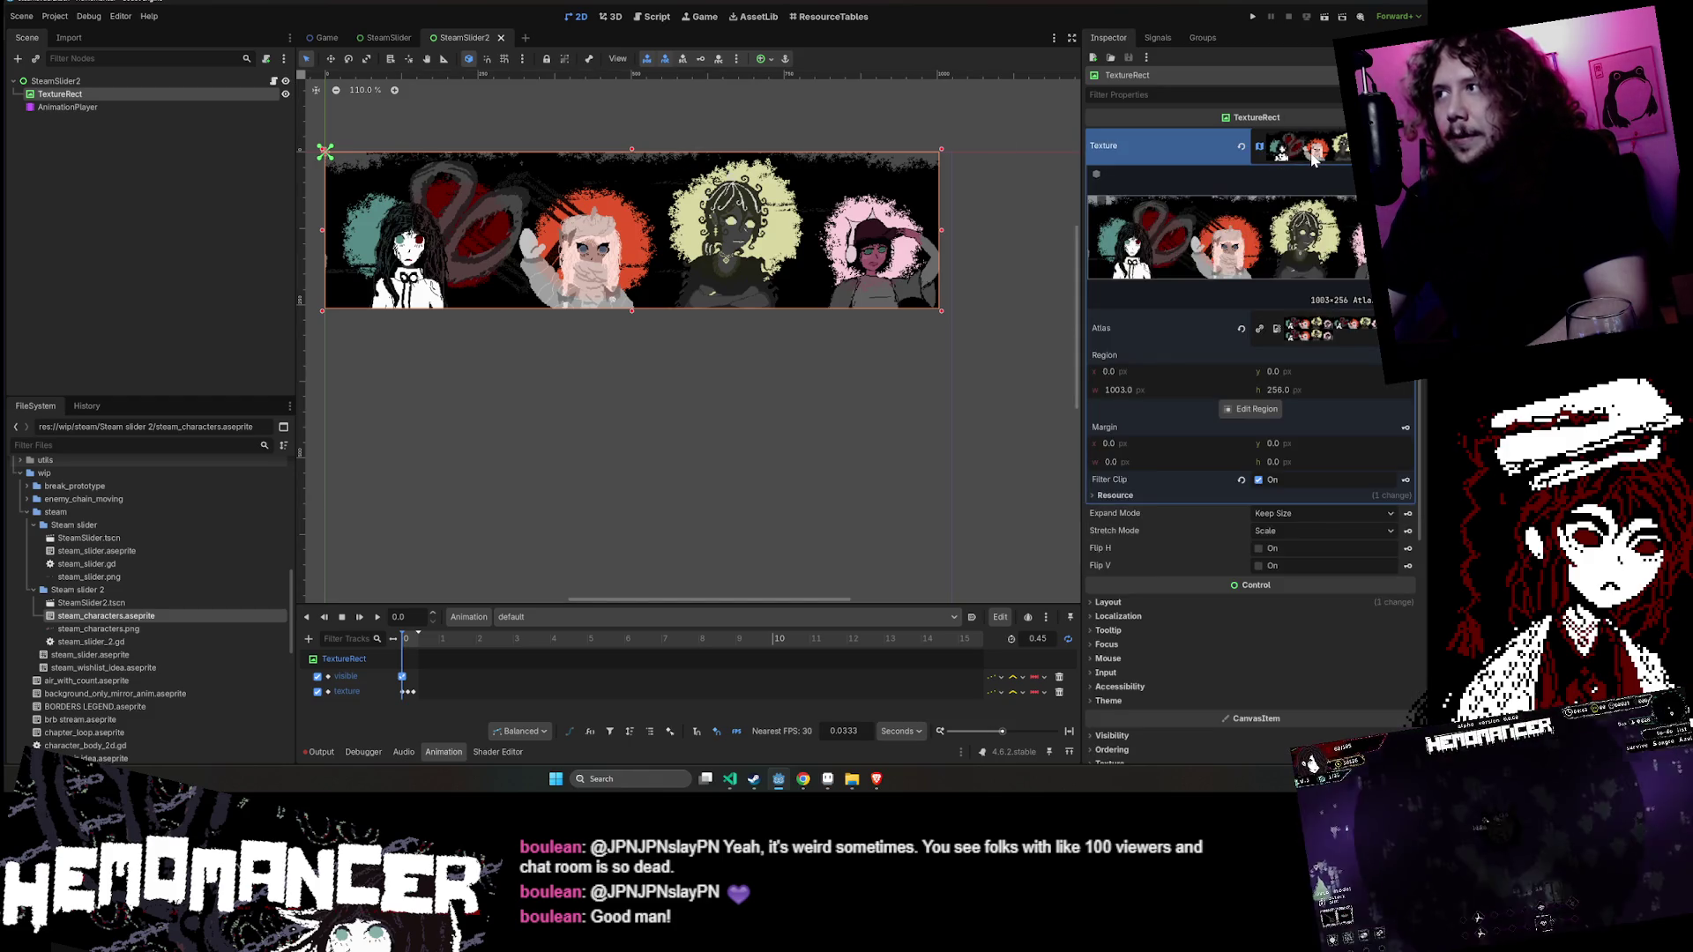
{"action": "left_click", "coordinate": [1314, 152]}
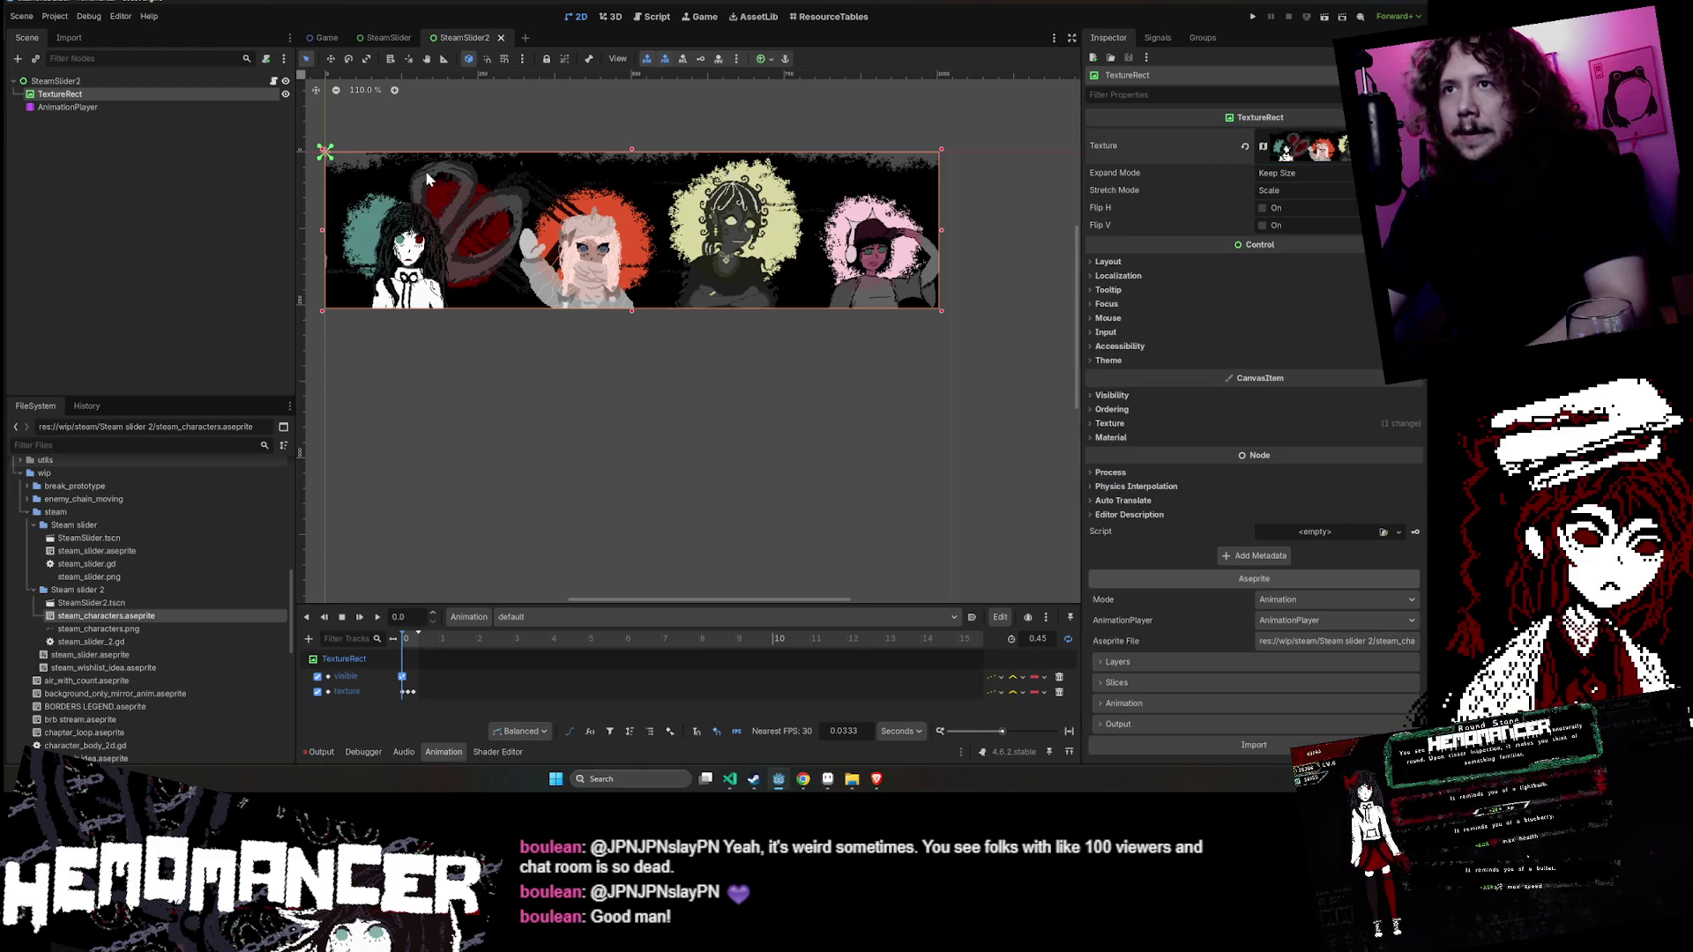
{"action": "scroll", "coordinate": [425, 171], "scroll_direction": "down", "scroll_amount": 1}
- Duplicate the banner as TextureRect2 and nudge it left until it joins the original seamlessly
{"action": "key", "text": "ctrl+d"}
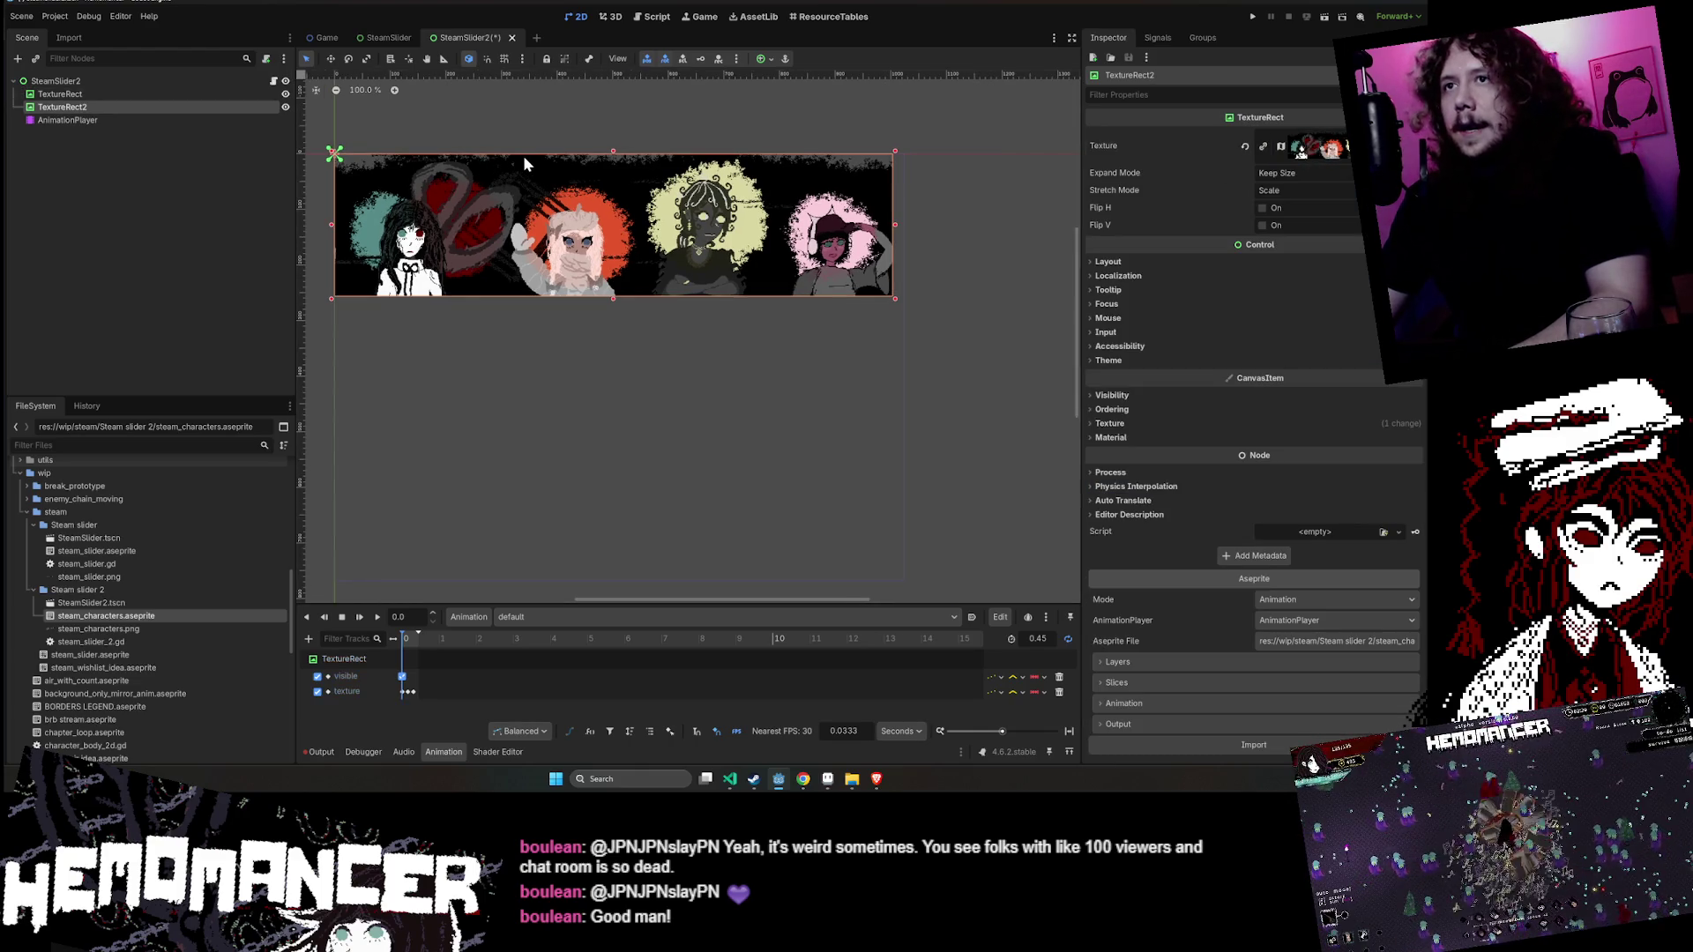
{"action": "key", "text": "Left"}
{"action": "key", "text": "Left"}
{"action": "key", "text": "Left"}
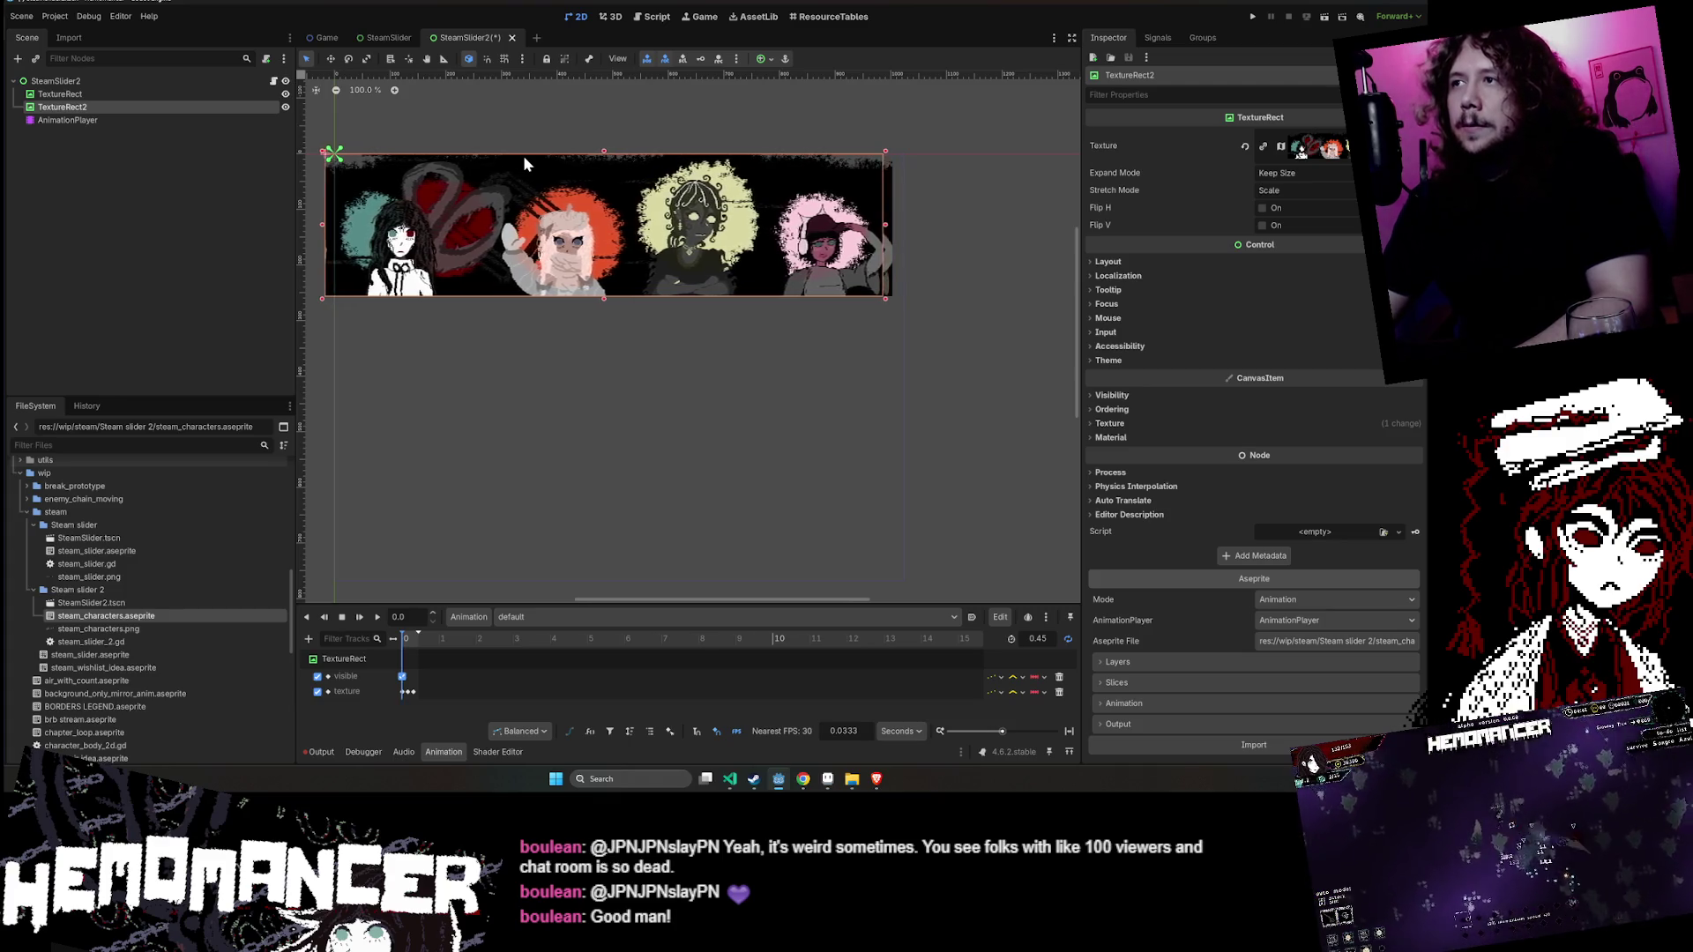
{"action": "key", "text": "Left"}
{"action": "key", "text": "Left"}
{"action": "key", "text": "Left"}
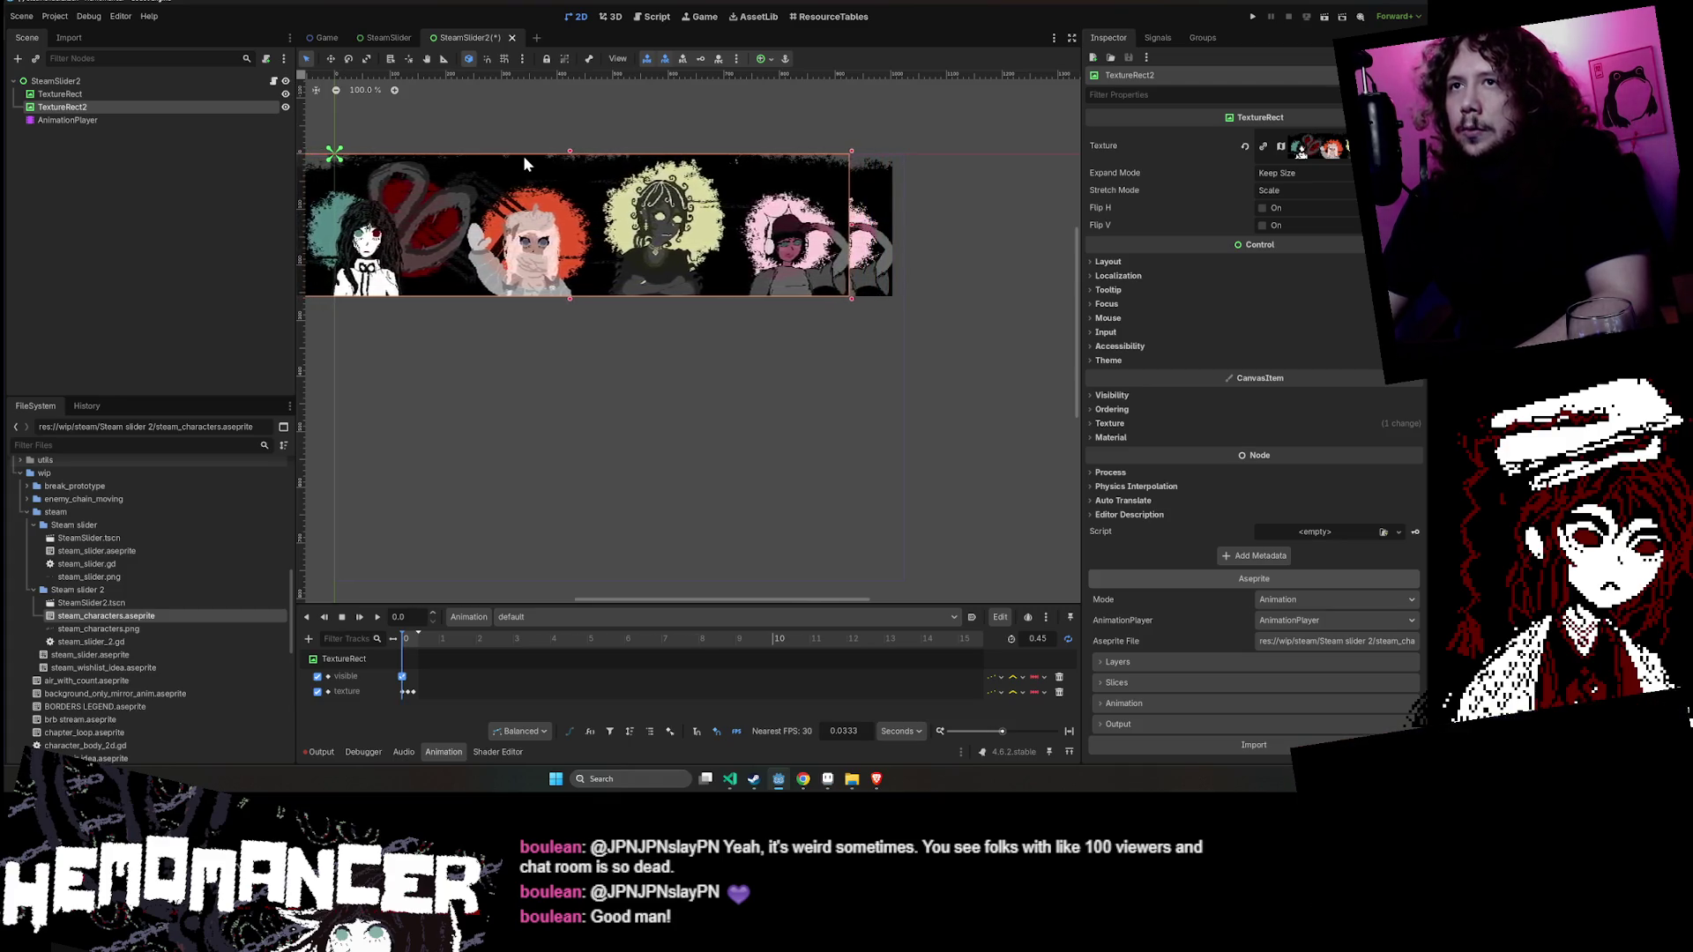
{"action": "key", "text": "Left"}
{"action": "key", "text": "Left"}
{"action": "key", "text": "Left"}
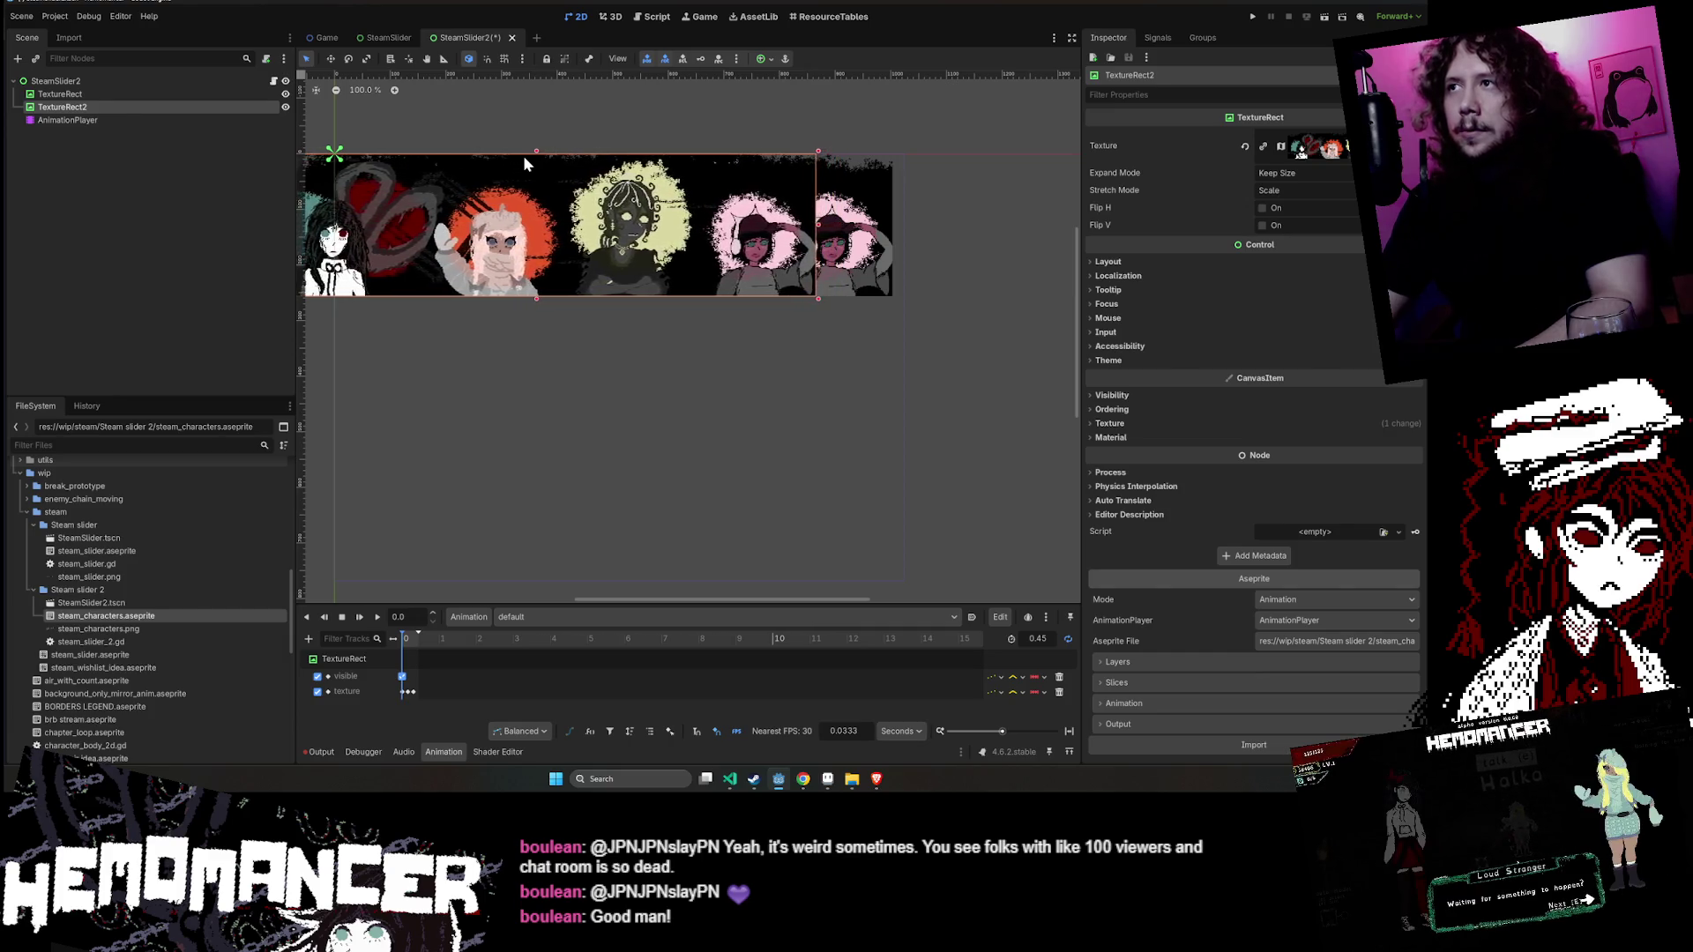
{"action": "key", "text": "Left"}
{"action": "key", "text": "Left"}
{"action": "key", "text": "Left"}
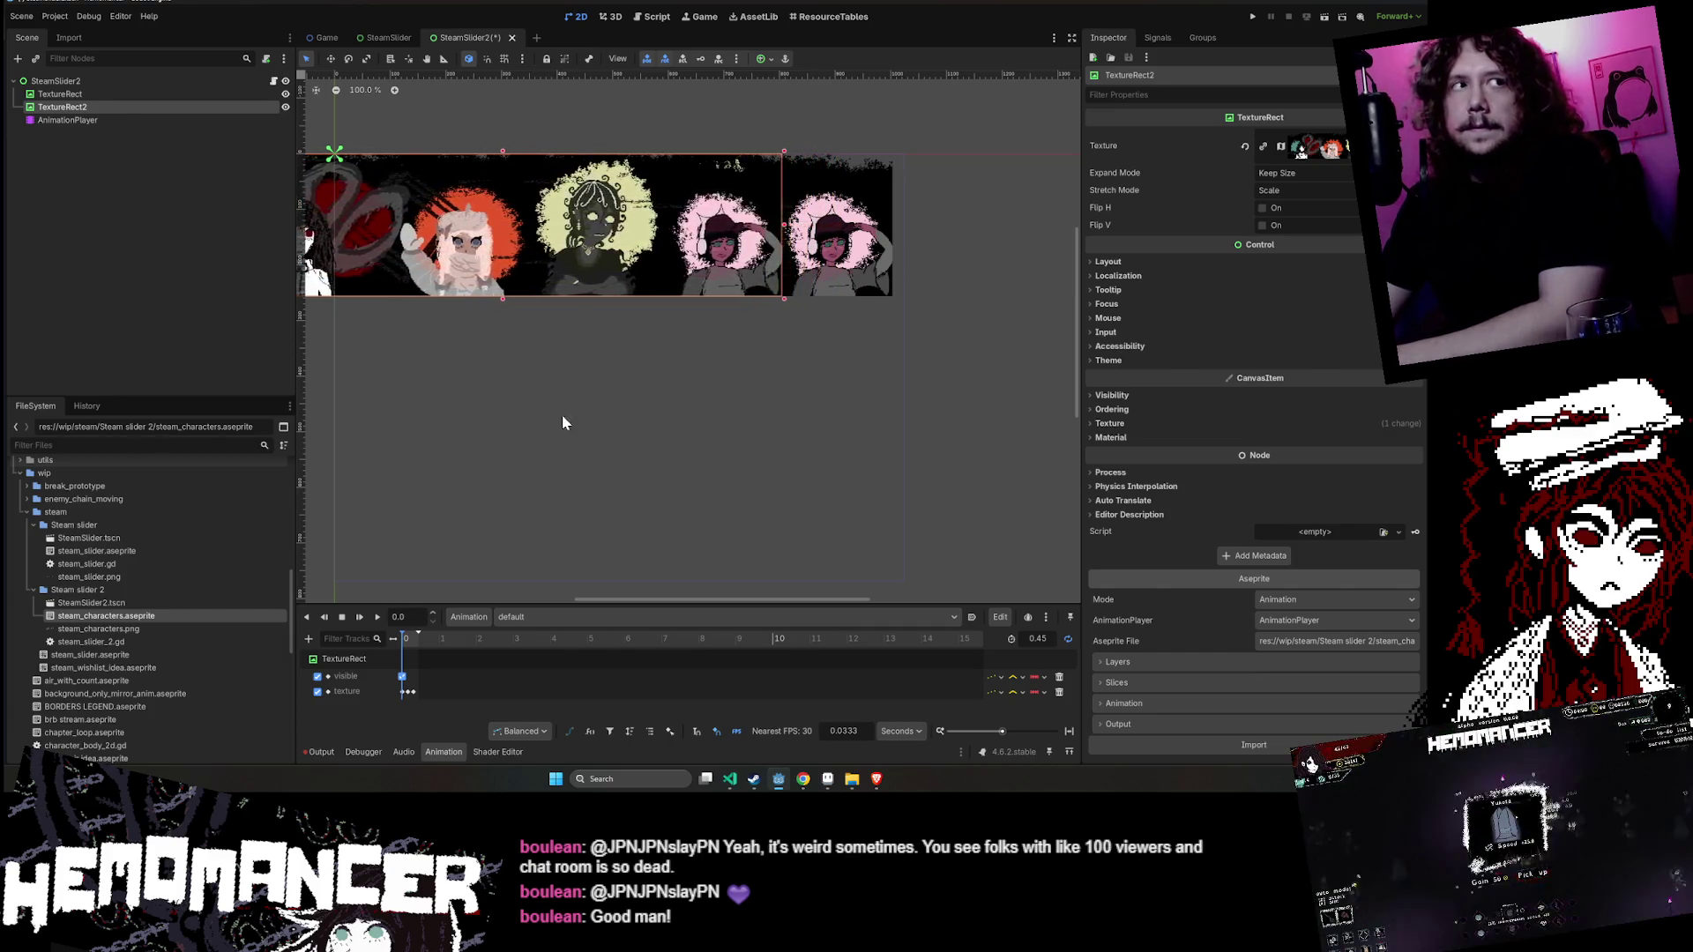
{"action": "key", "text": "Left"}
{"action": "key", "text": "Left"}
{"action": "key", "text": "Left"}
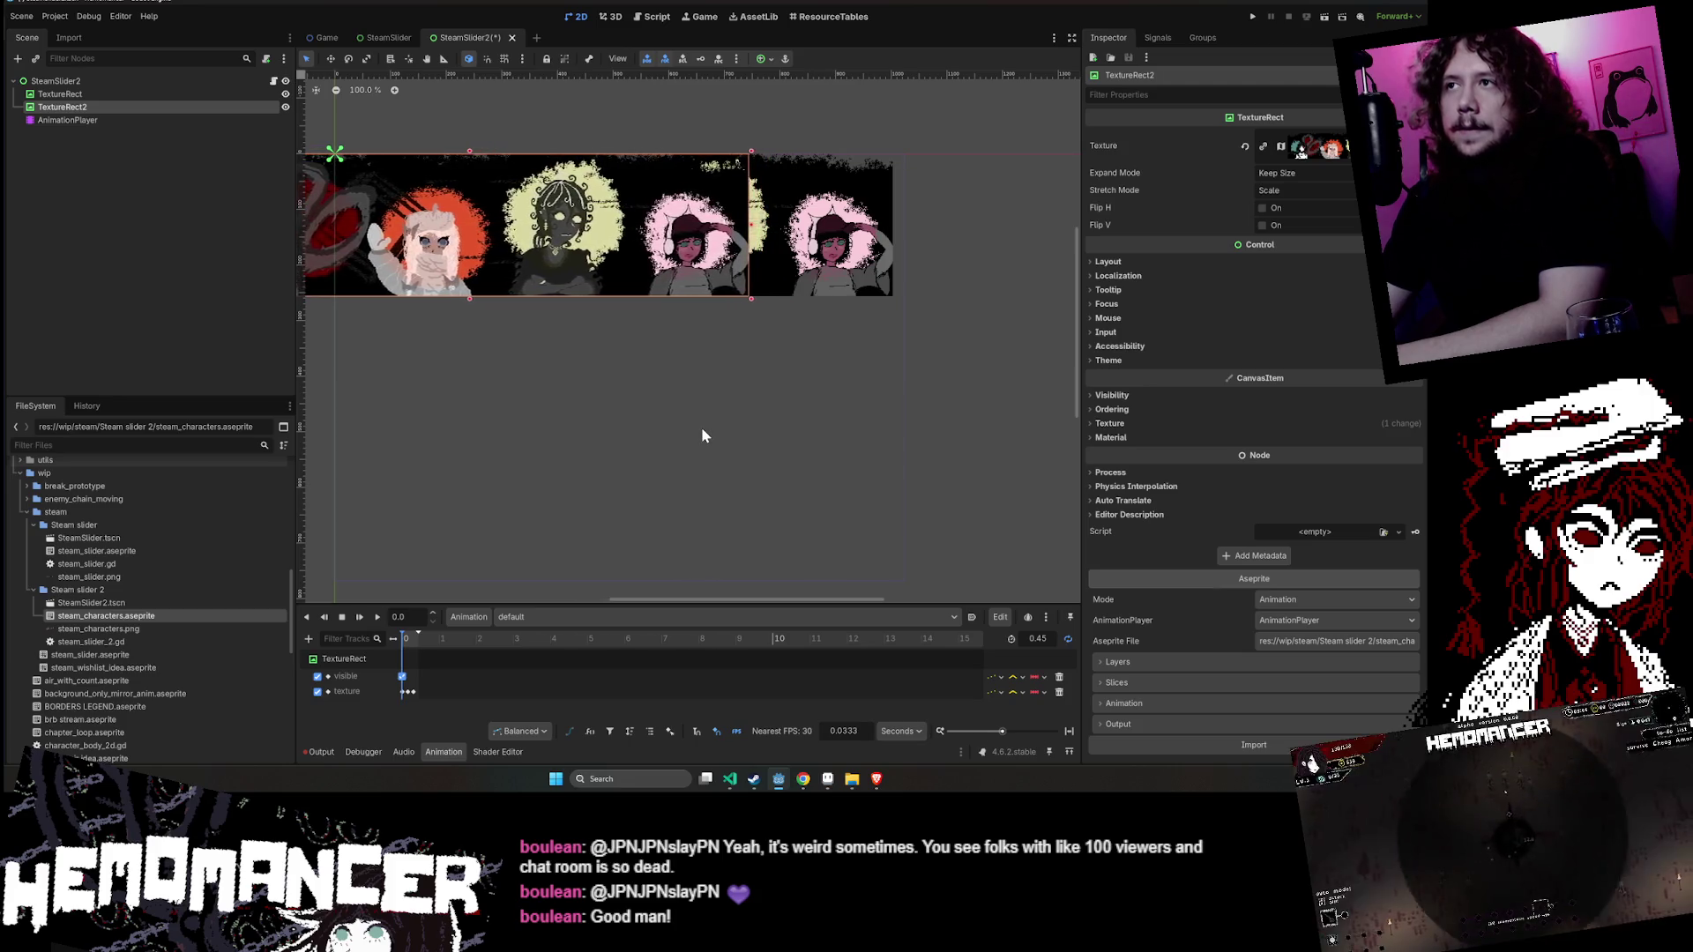
{"action": "key", "text": "Left"}
{"action": "key", "text": "Left"}
{"action": "key", "text": "Left"}
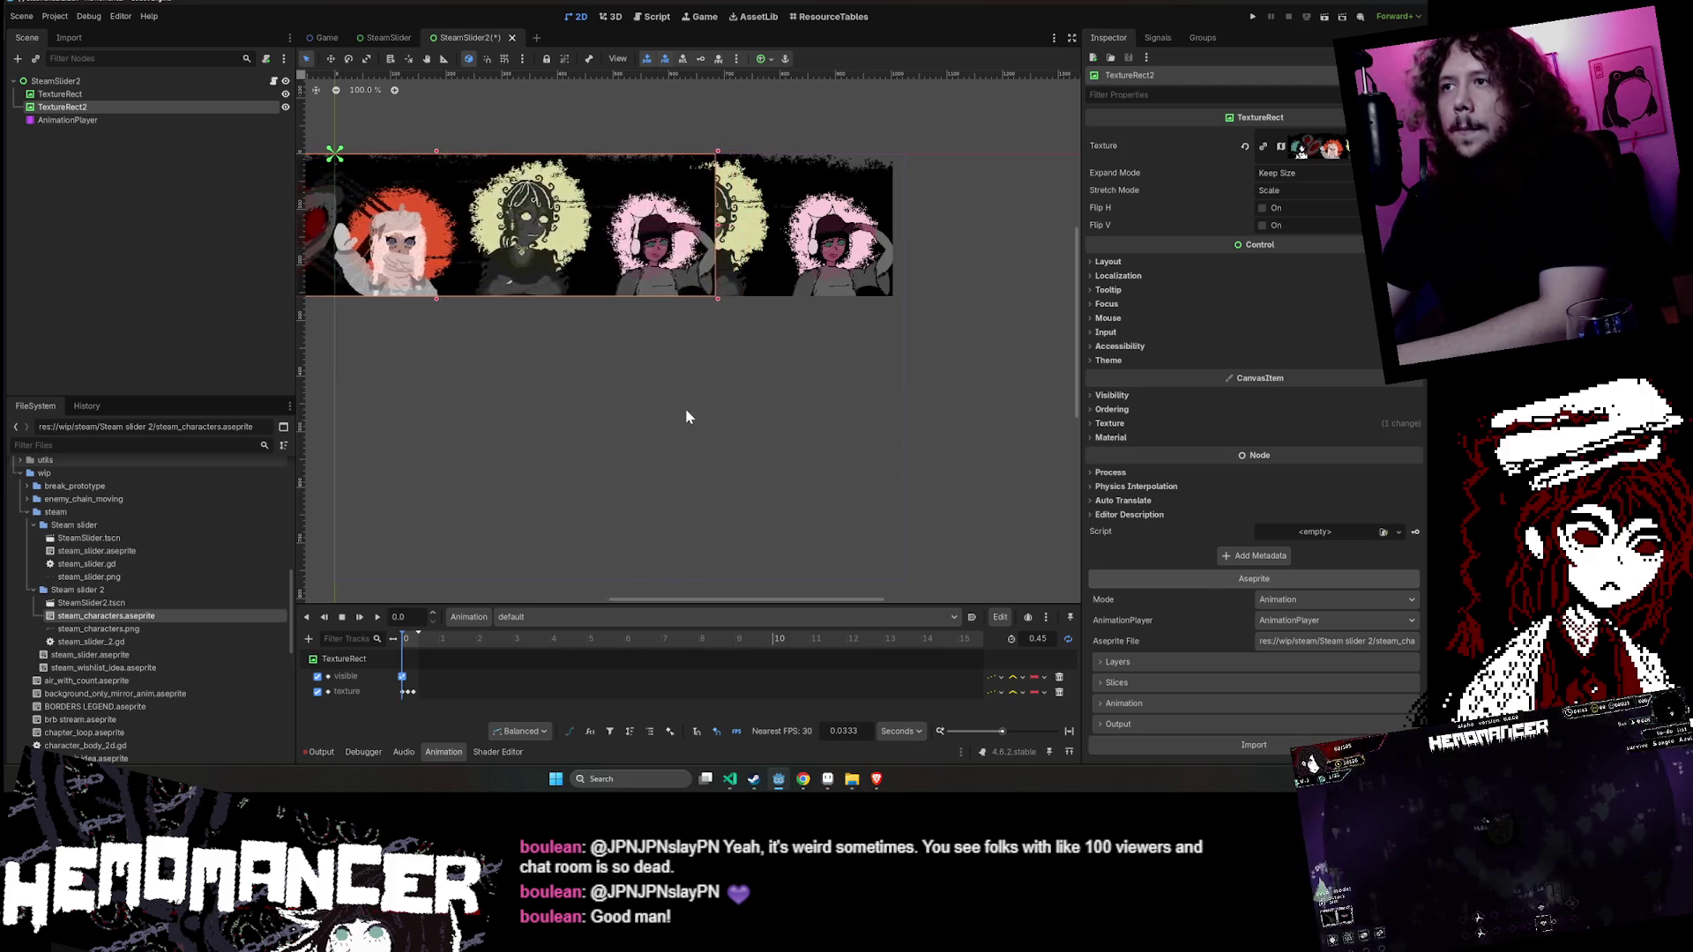
{"action": "key", "text": "Left"}
{"action": "key", "text": "Left"}
{"action": "key", "text": "Left"}
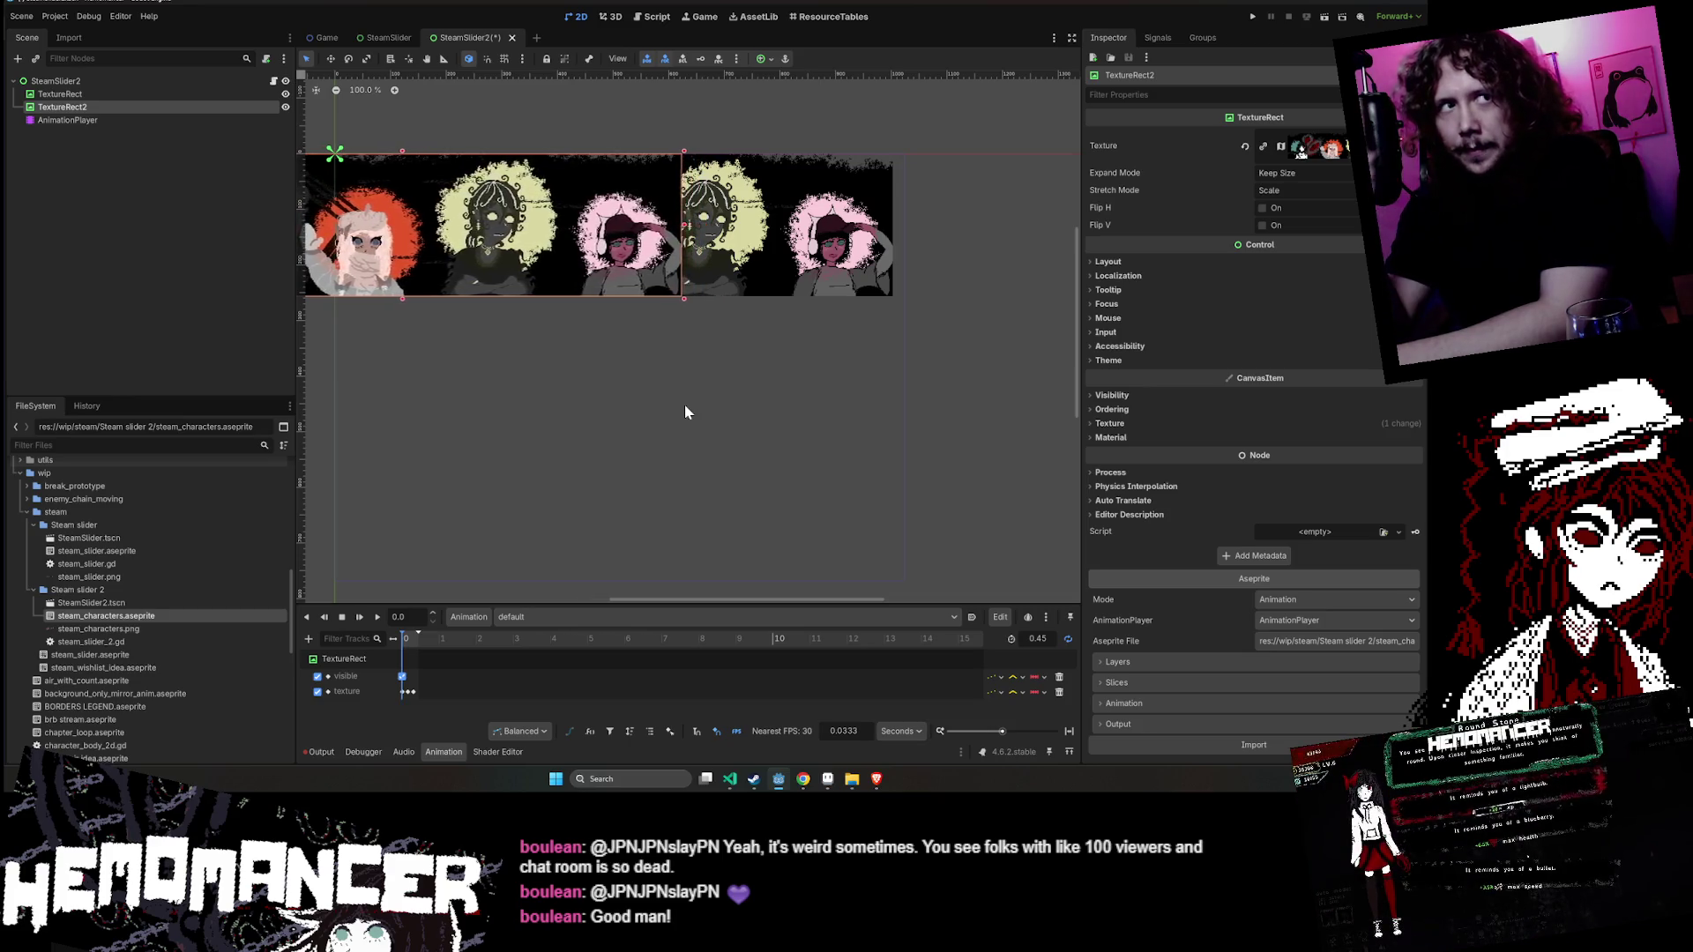
{"action": "key", "text": "Left"}
{"action": "key", "text": "Left"}
{"action": "key", "text": "Left"}
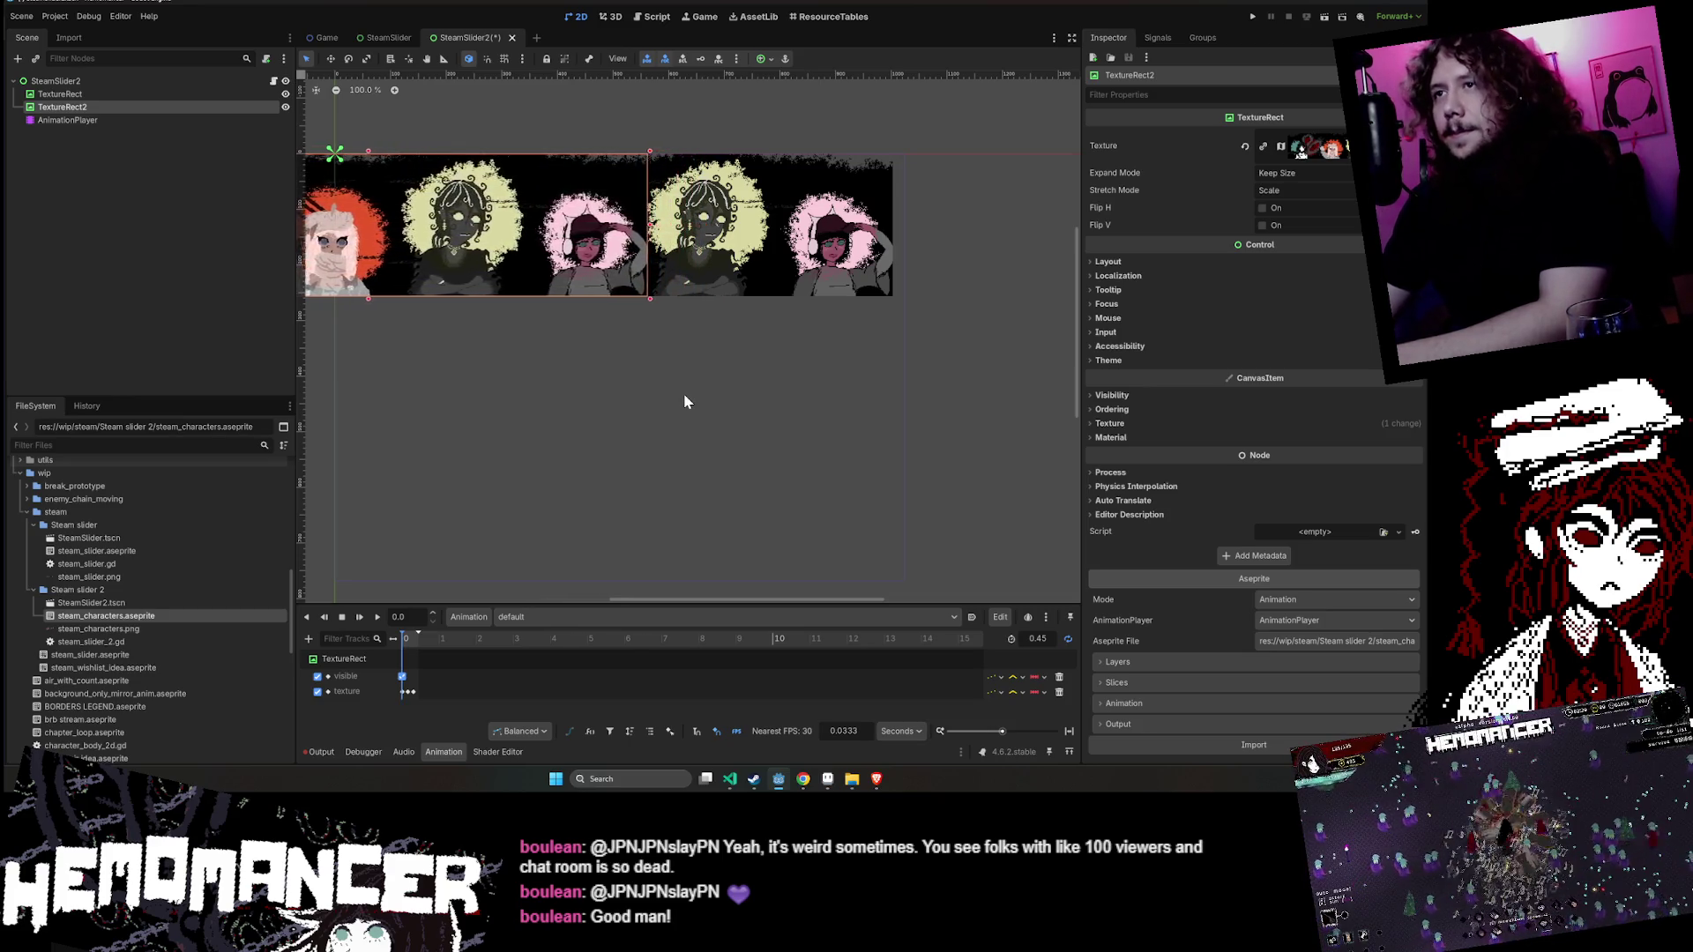
{"action": "key", "text": "Left"}
{"action": "key", "text": "Left"}
{"action": "key", "text": "Left"}
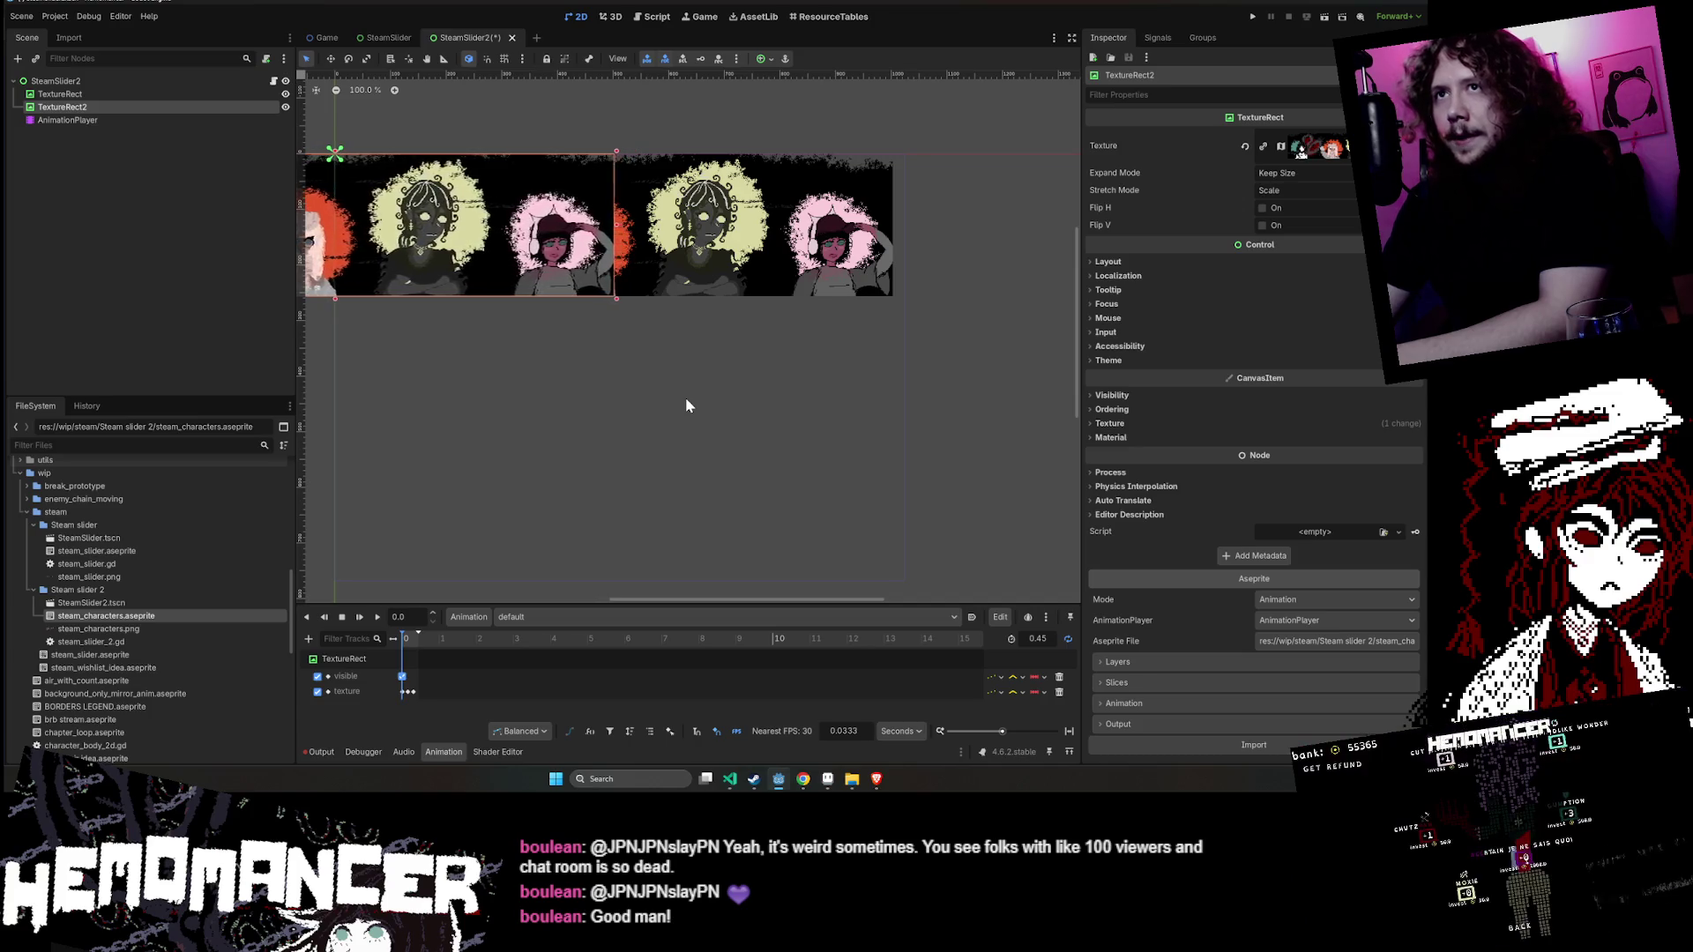
{"action": "key", "text": "Left"}
{"action": "key", "text": "Left"}
{"action": "key", "text": "Left"}
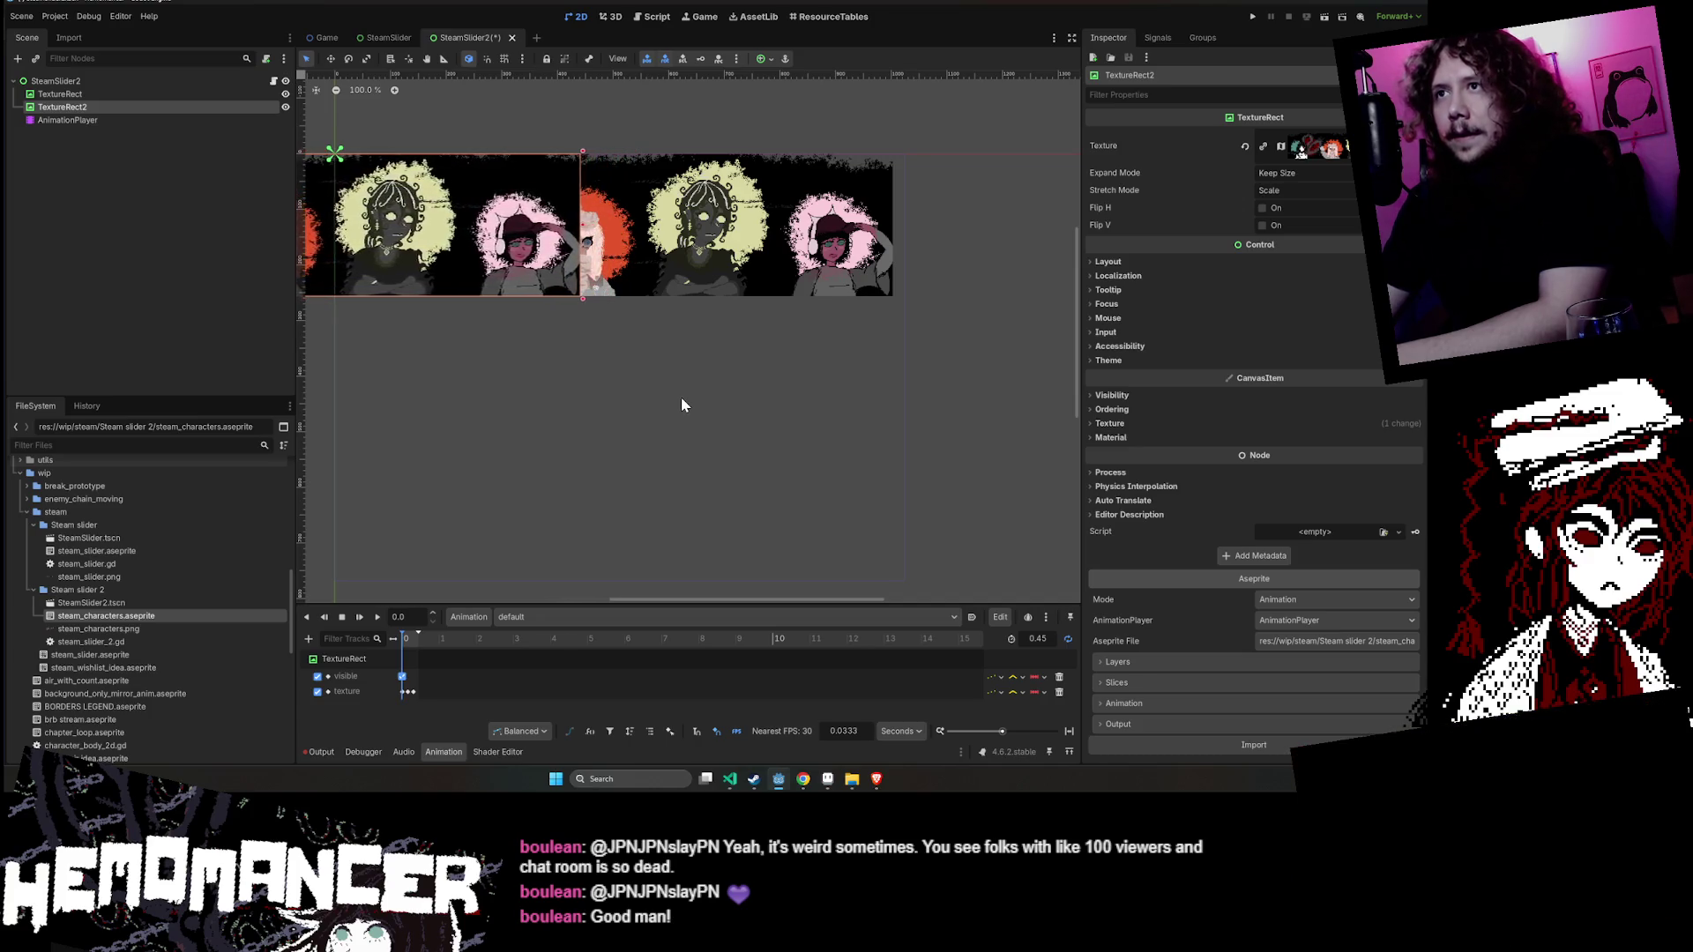
{"action": "key", "text": "Left"}
{"action": "key", "text": "Left"}
{"action": "key", "text": "Left"}
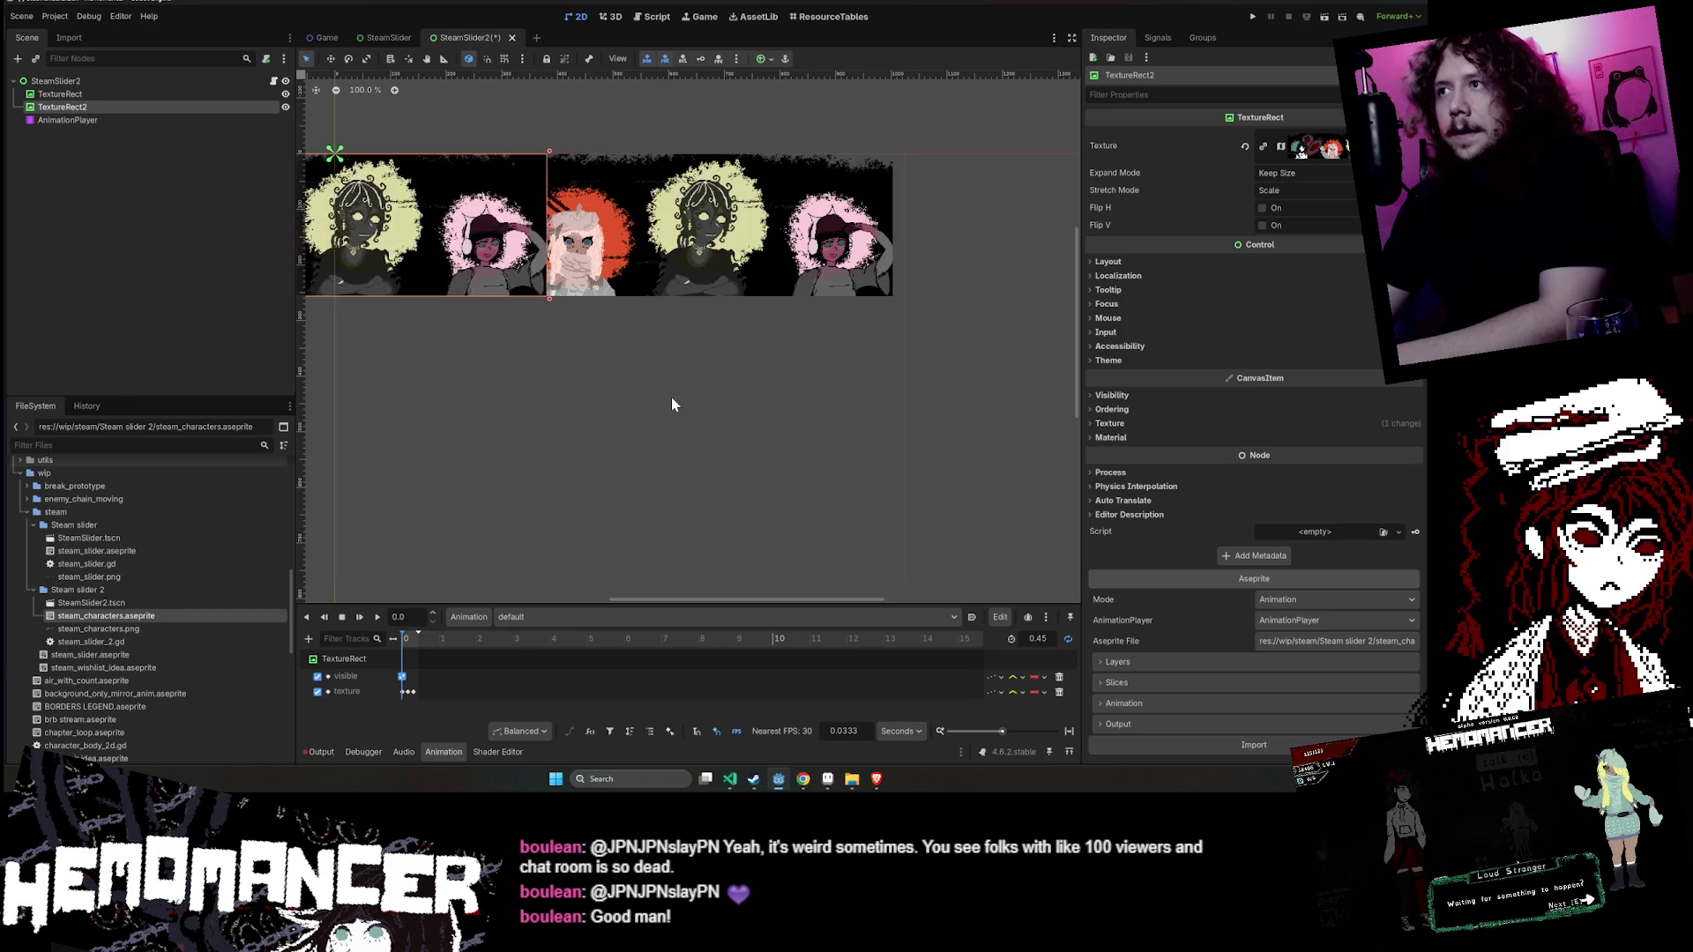
{"action": "key", "text": "Left"}
{"action": "key", "text": "Left"}
{"action": "key", "text": "Left"}
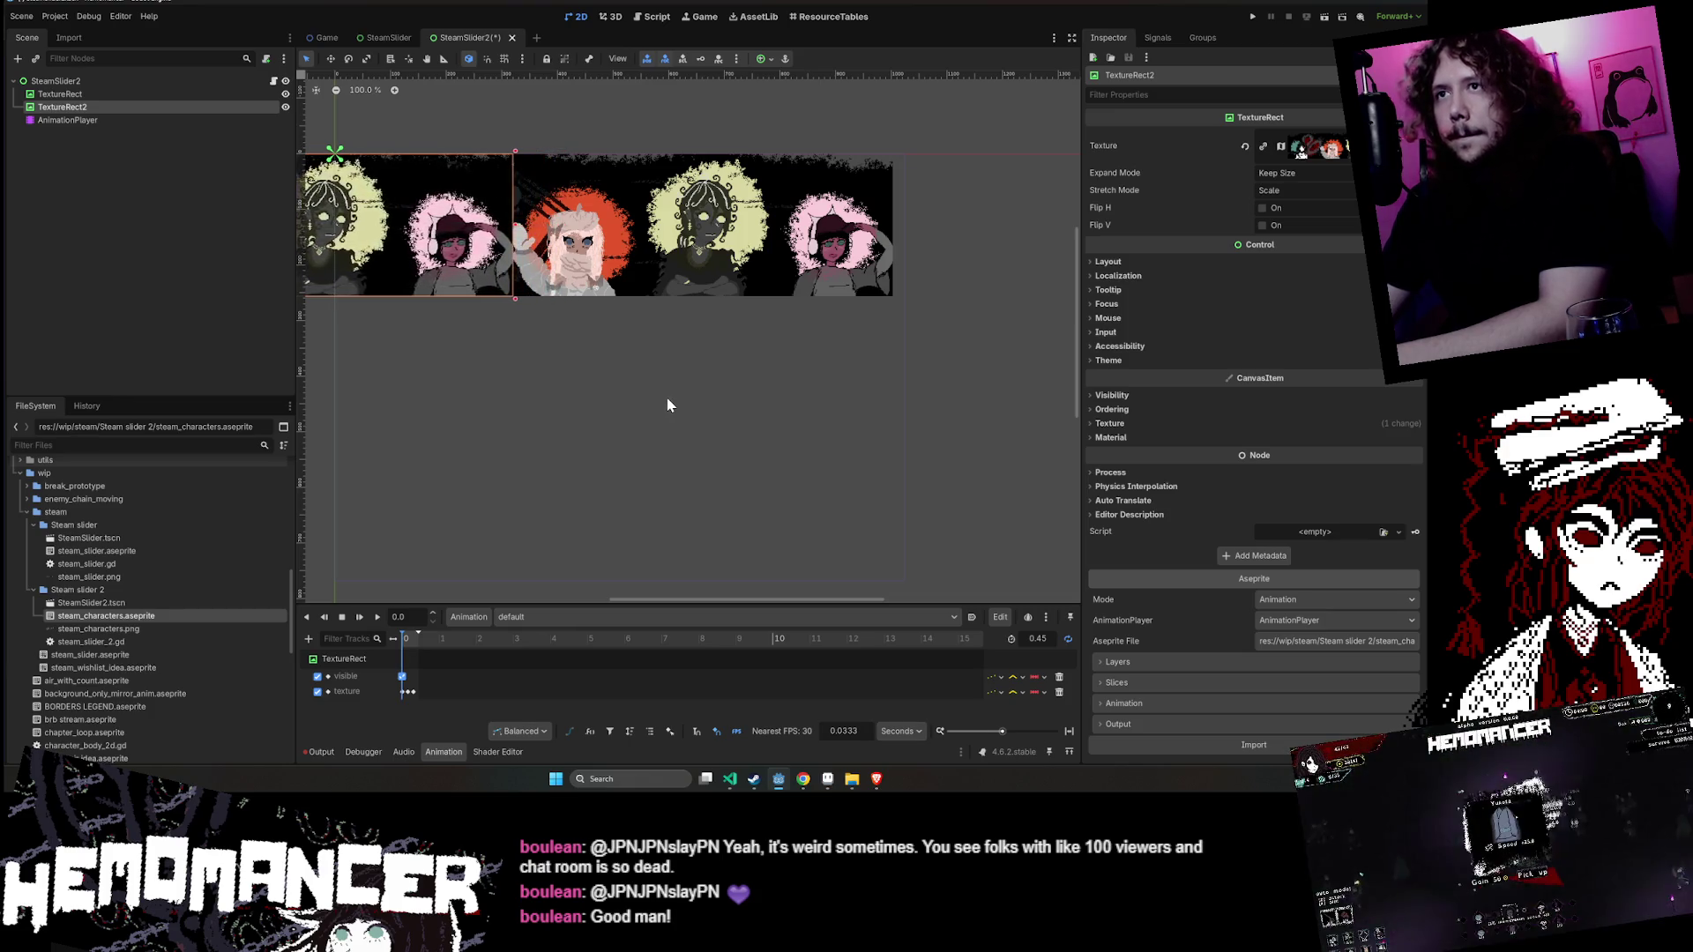
{"action": "key", "text": "Left"}
{"action": "key", "text": "Left"}
{"action": "key", "text": "Left"}
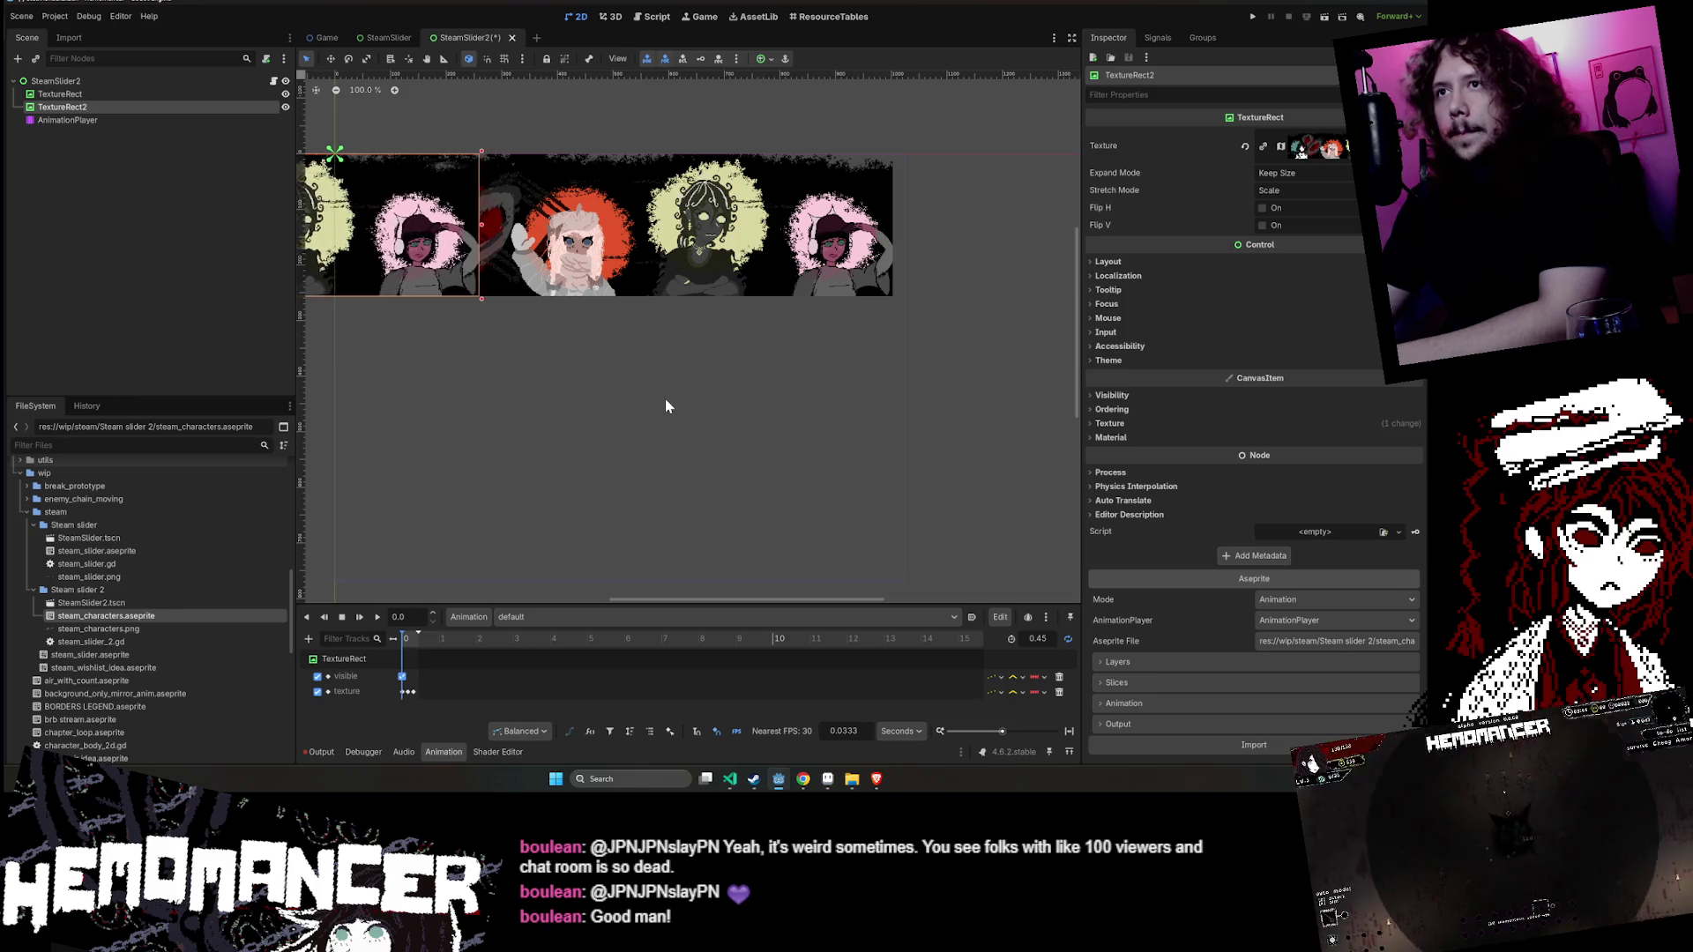
{"action": "key", "text": "Left"}
{"action": "key", "text": "Left"}
{"action": "key", "text": "Left"}
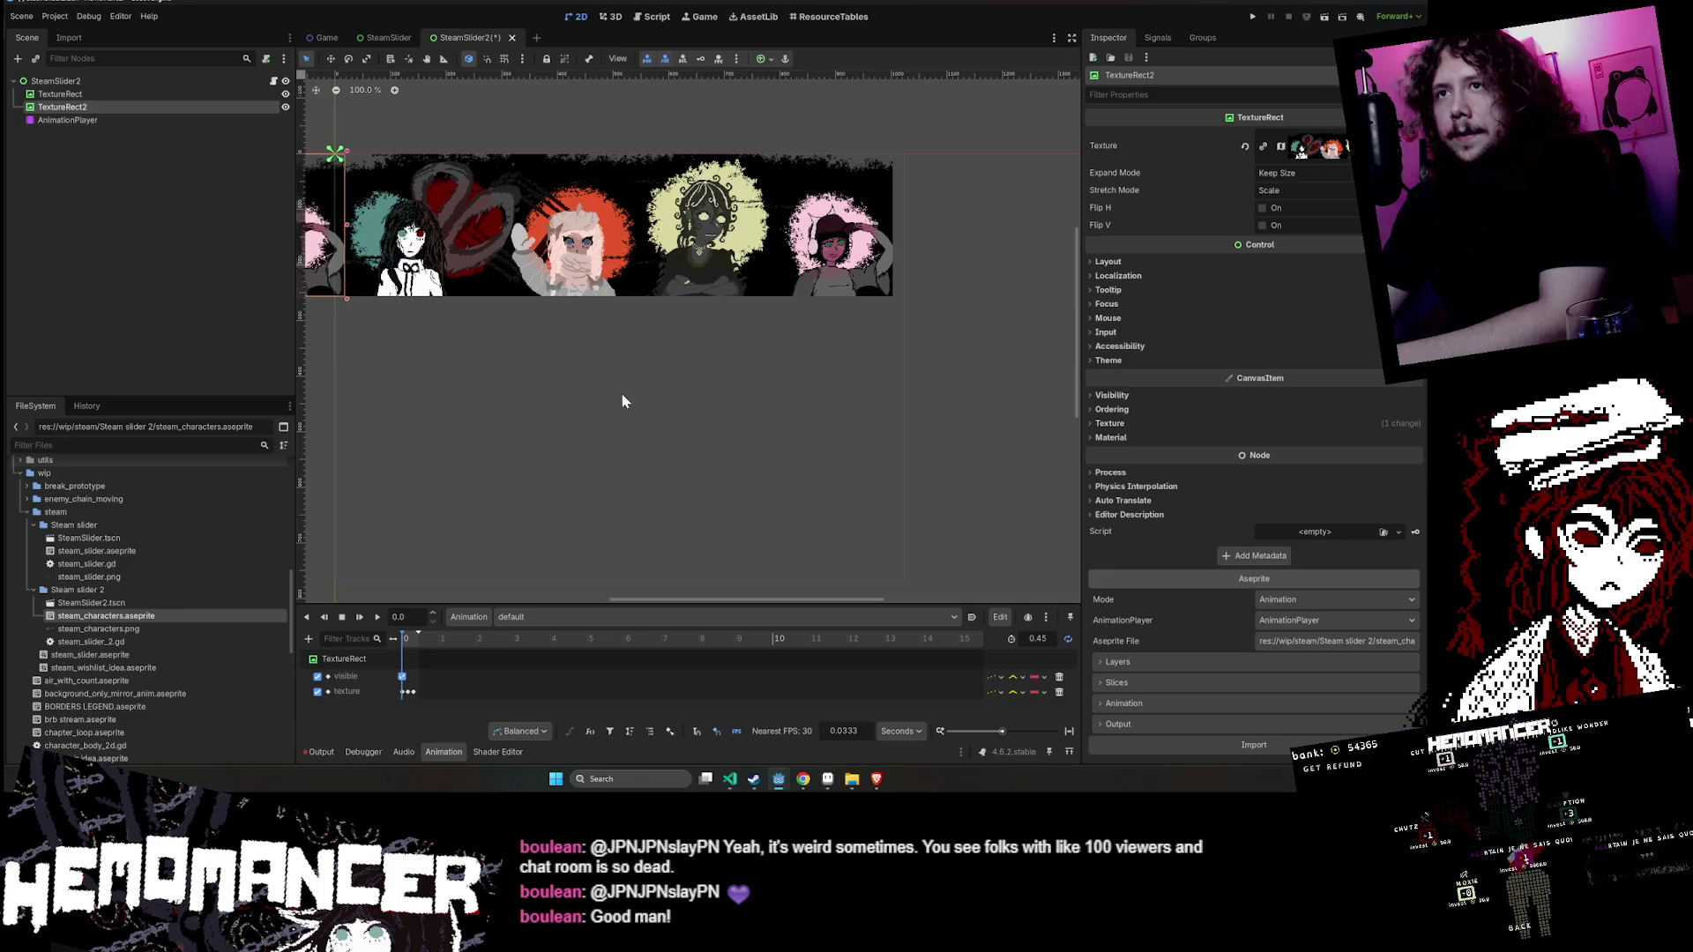
{"action": "left_click_drag", "start_coordinate": [428, 392], "coordinate": [679, 529]}
{"action": "scroll", "coordinate": [633, 484], "scroll_direction": "up", "scroll_amount": 4}
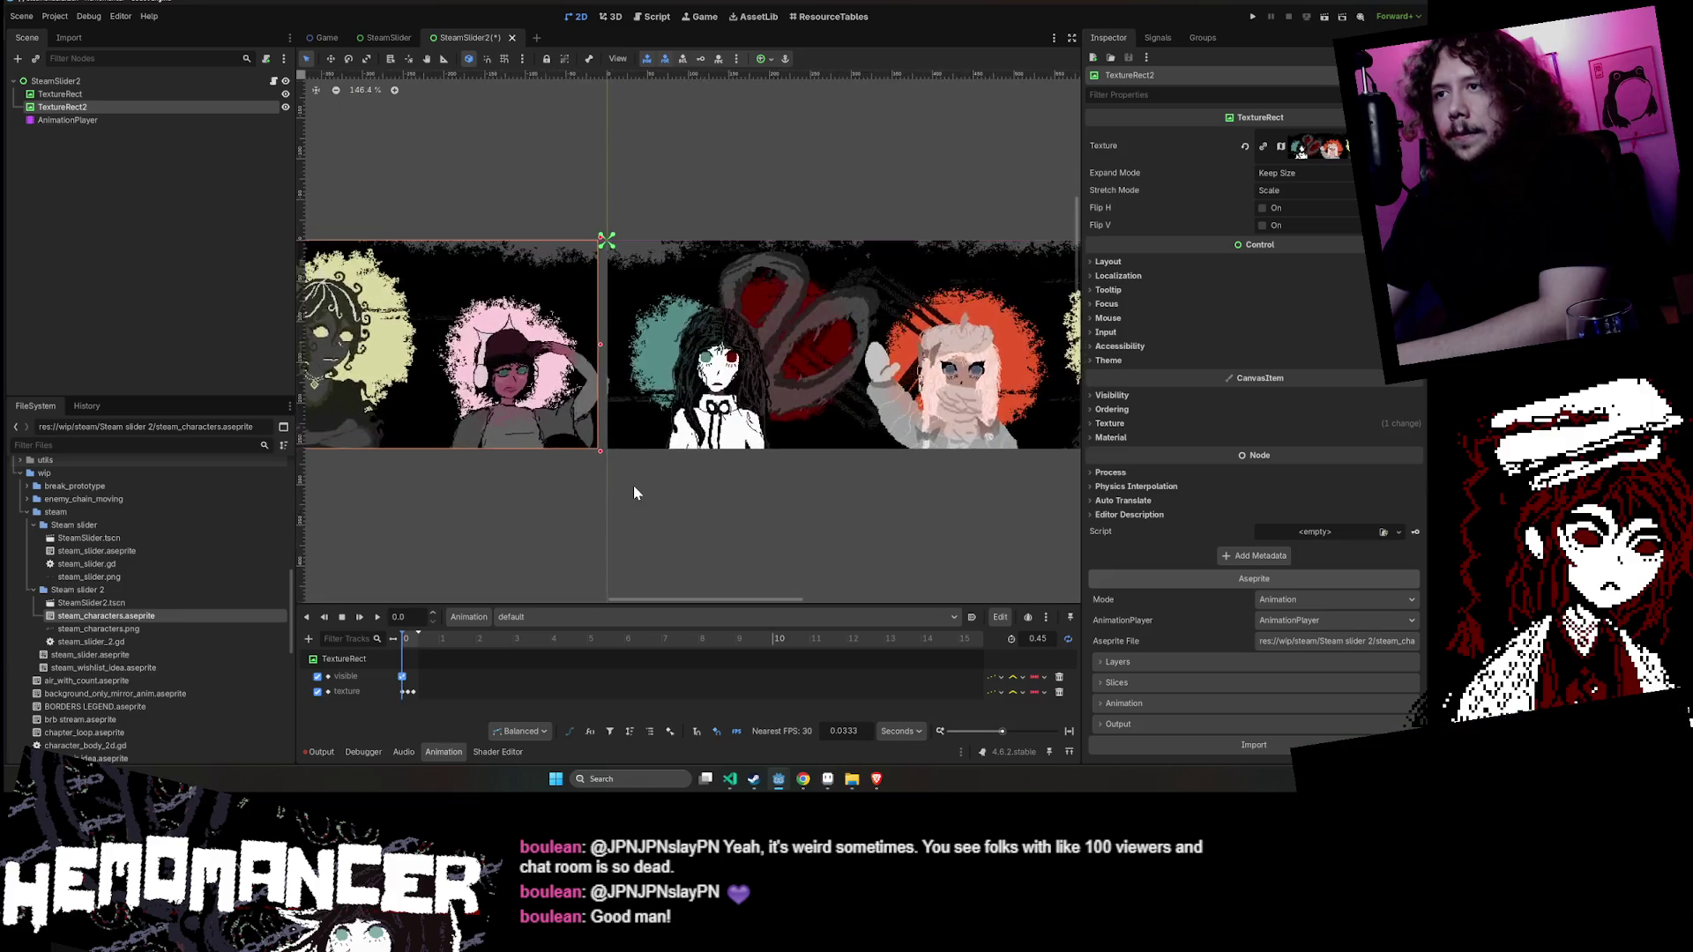
{"action": "scroll", "coordinate": [633, 485], "scroll_direction": "up", "scroll_amount": 10}
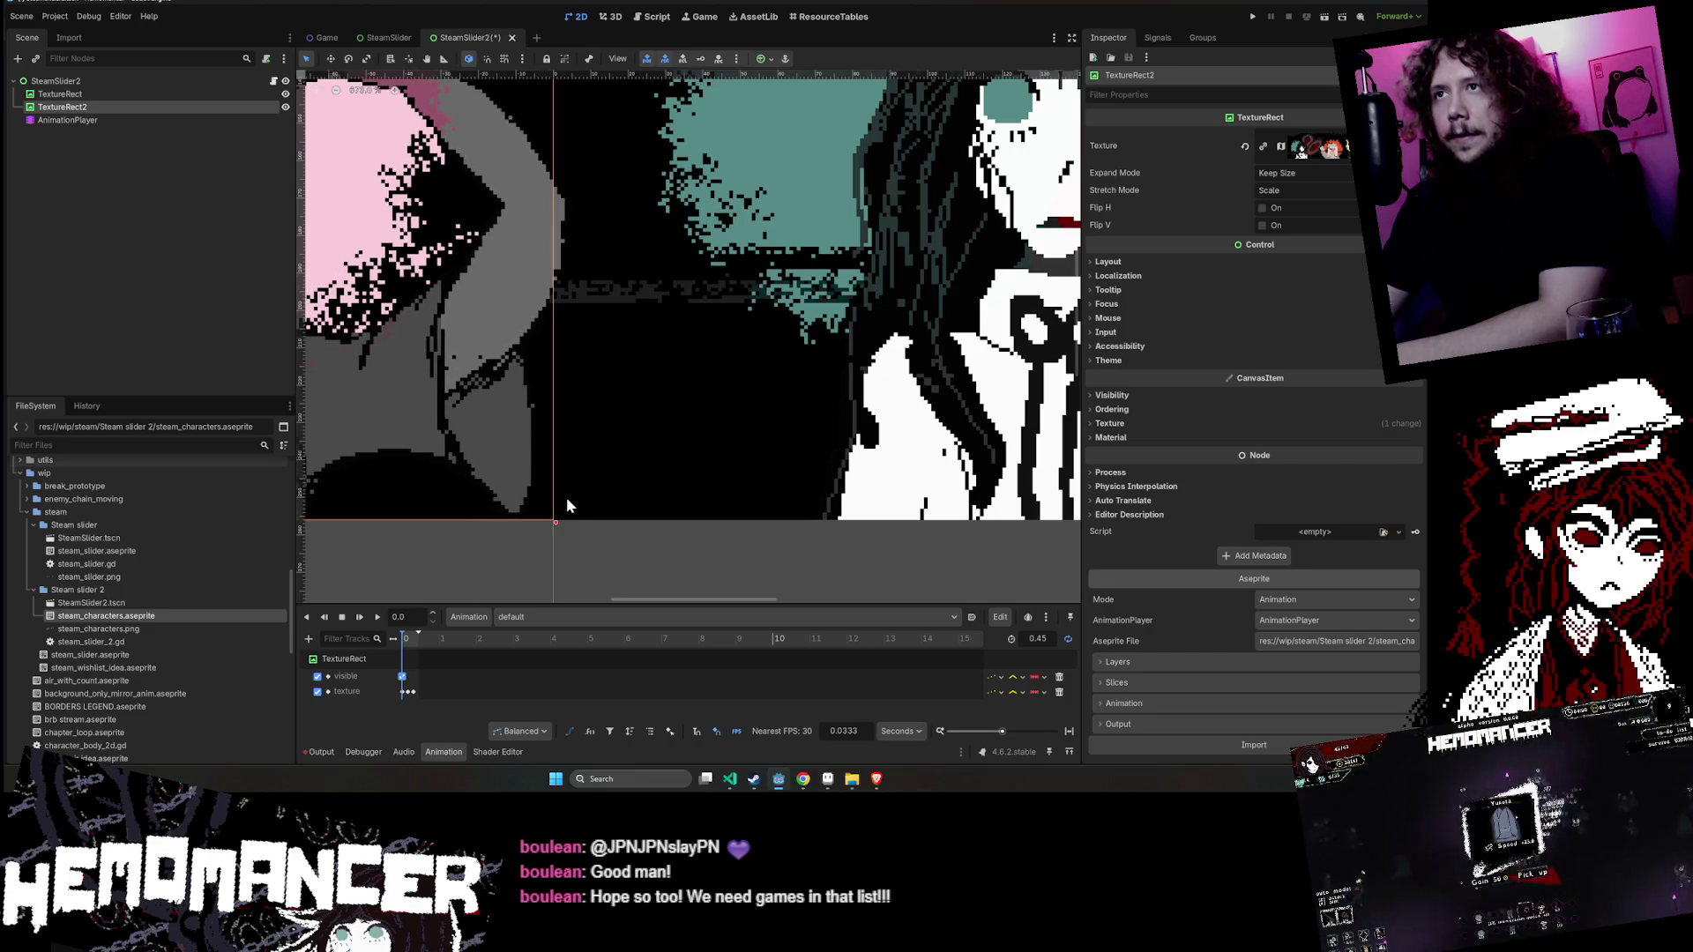
{"action": "scroll", "coordinate": [566, 505], "scroll_direction": "down", "scroll_amount": 12}
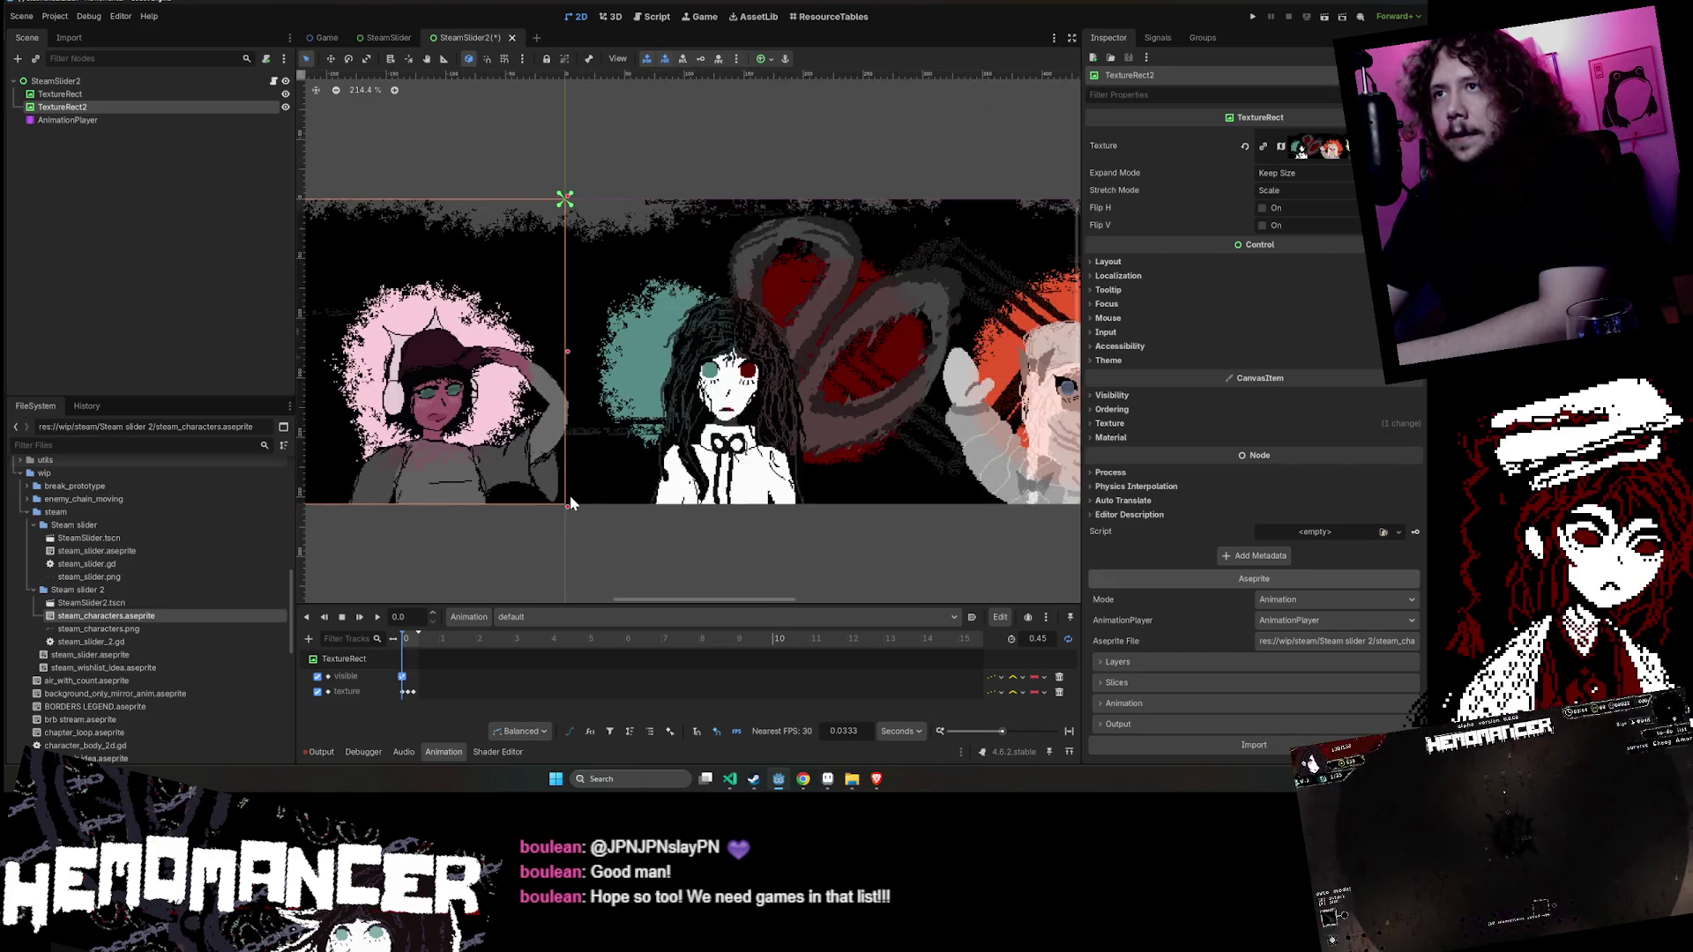
{"action": "scroll", "coordinate": [569, 490], "scroll_direction": "down", "scroll_amount": 2}
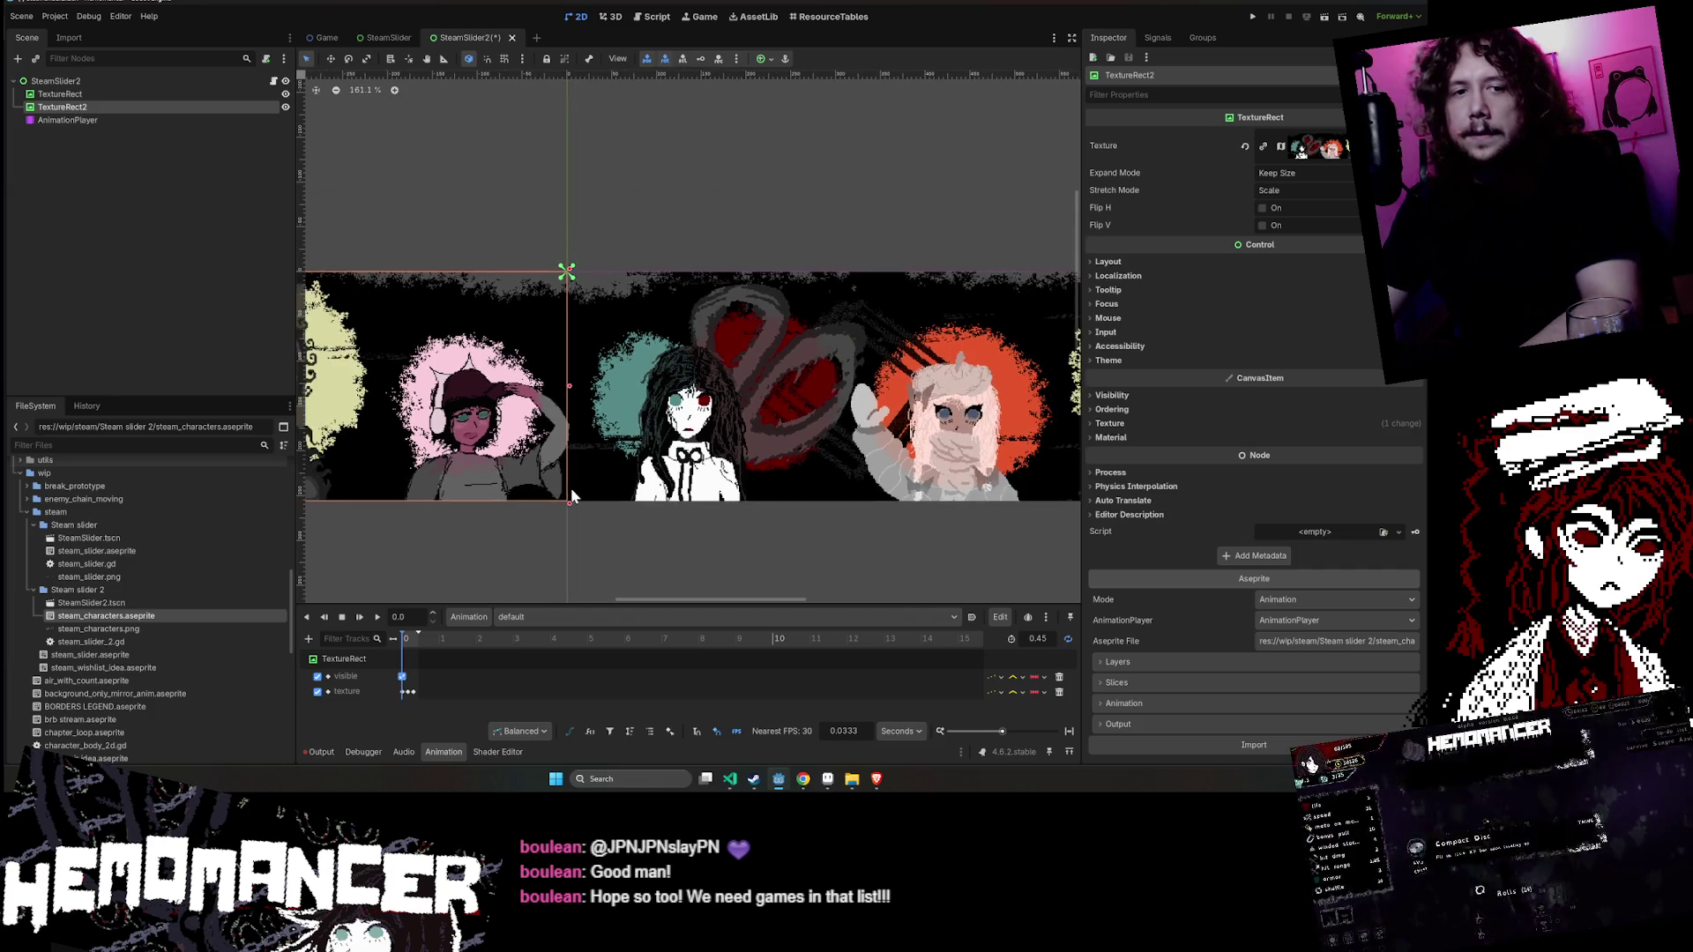
- Add a third banner copy, TextureRect3, and move it above TextureRect2 in the scene tree
{"action": "left_click", "coordinate": [727, 173]}
{"action": "key", "text": "ctrl+v"}
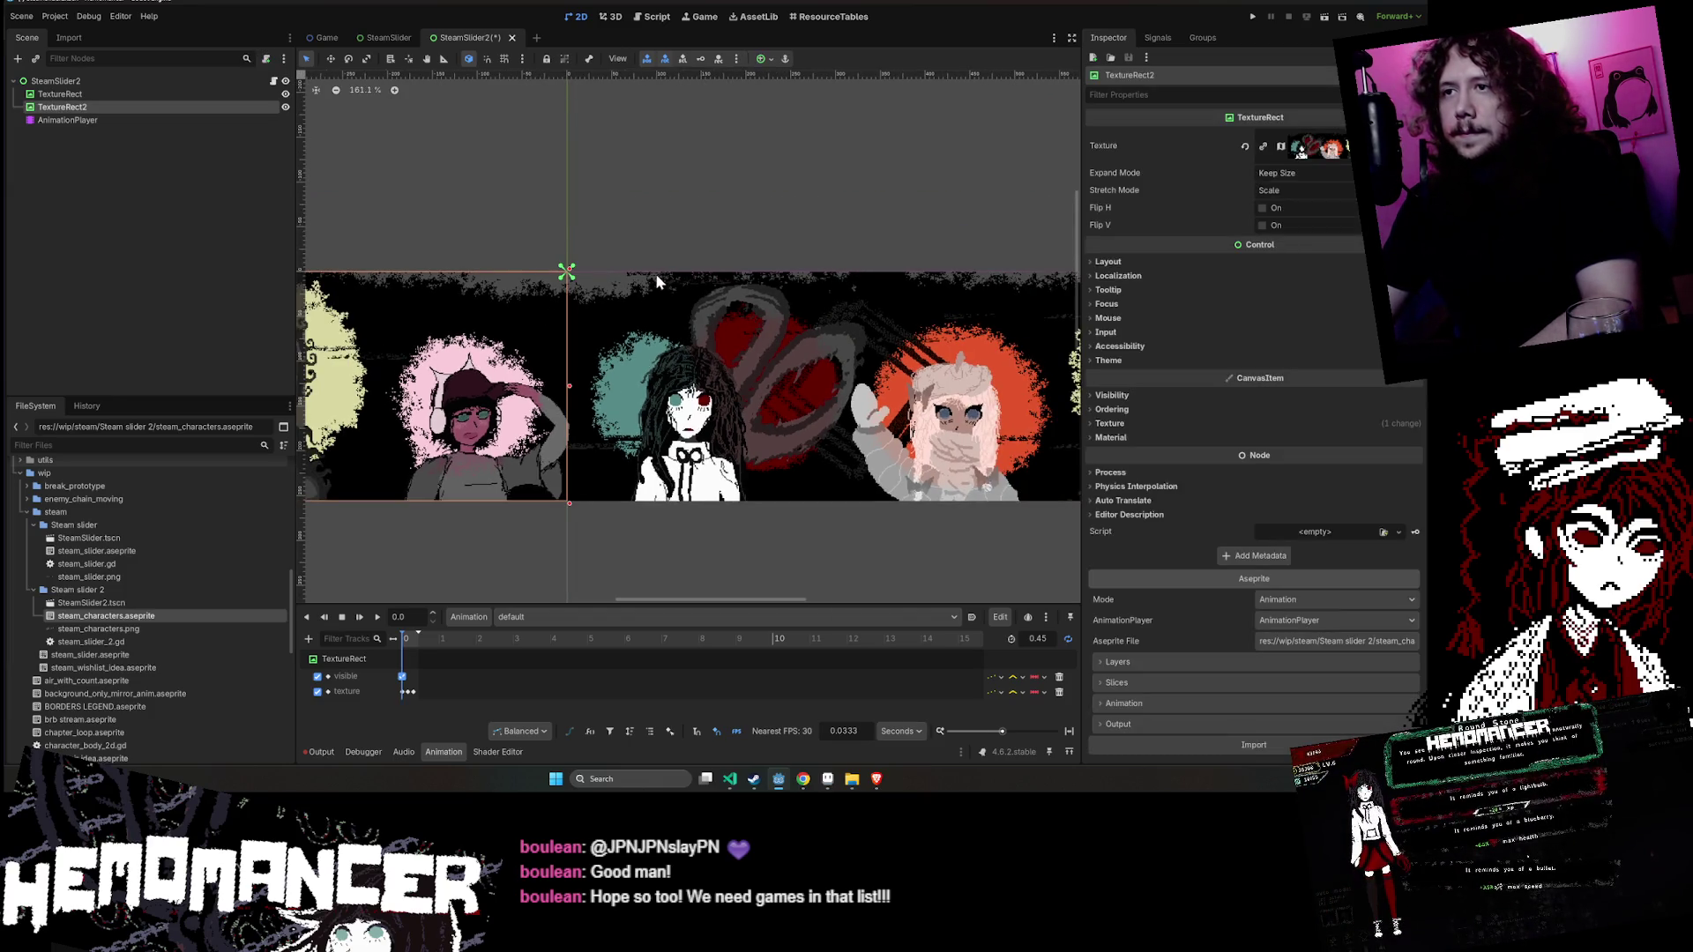
{"action": "scroll", "coordinate": [705, 247], "scroll_direction": "down", "scroll_amount": 1}
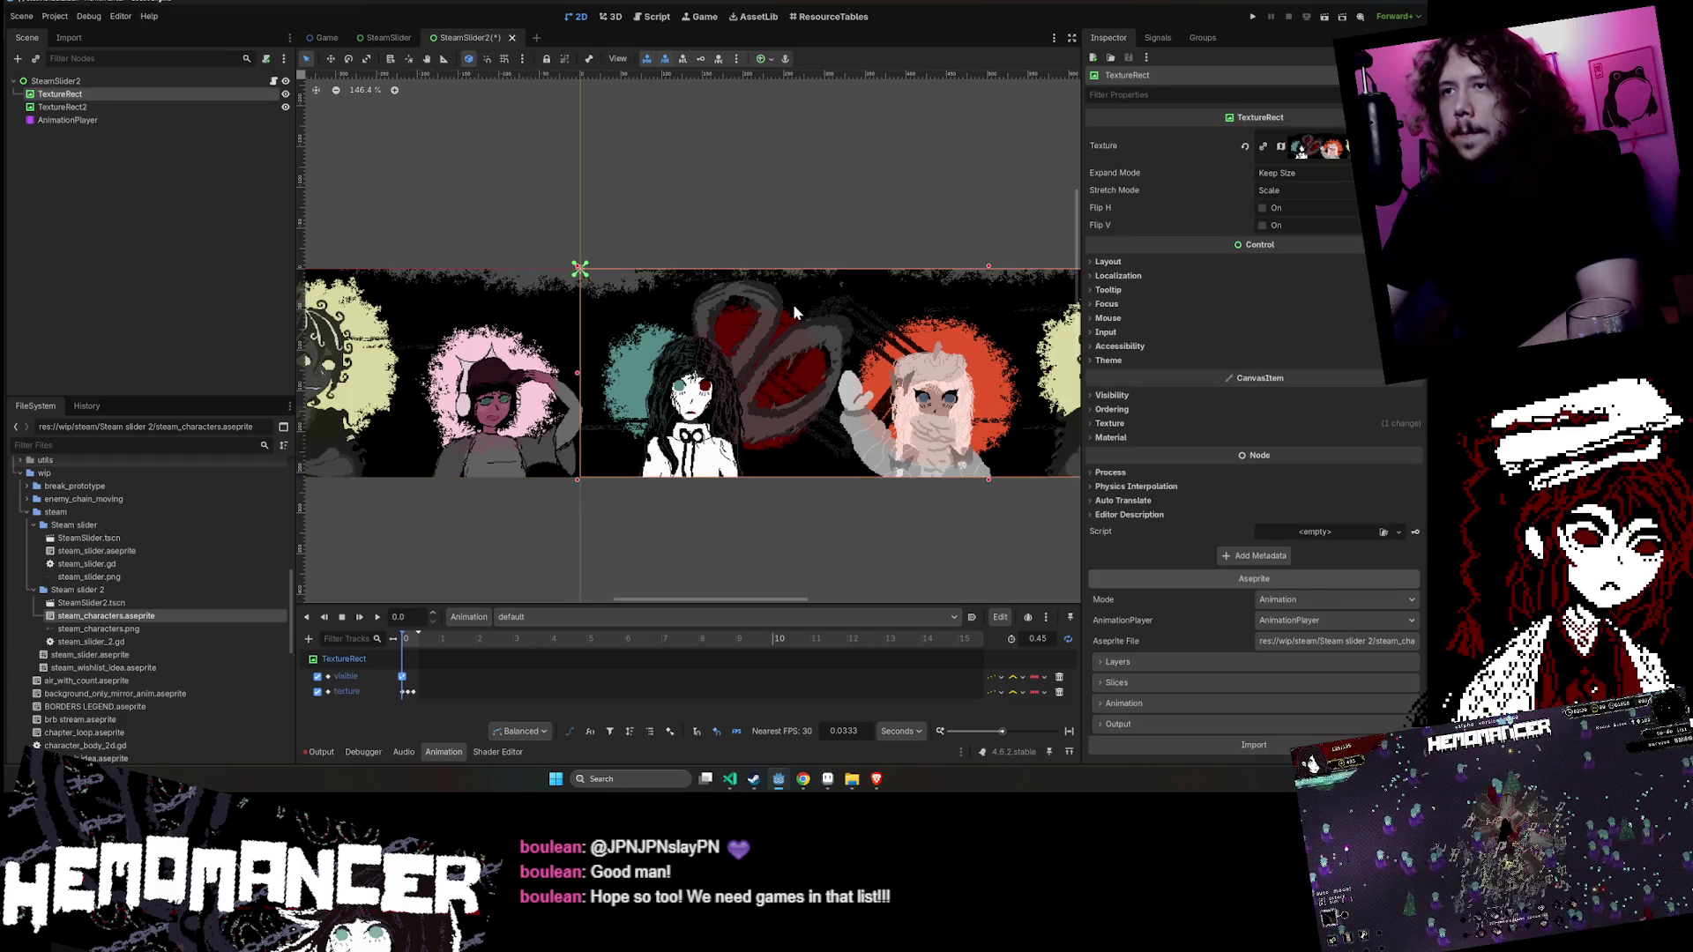
{"action": "left_click_drag", "start_coordinate": [791, 304], "coordinate": [469, 247]}
{"action": "key", "text": "ctrl+Up"}
- Shift TextureRect3 right in eight arrow-key nudges so it tiles after the original banner
{"action": "key", "text": "Right"}
{"action": "key", "text": "Right"}
{"action": "key", "text": "Right"}
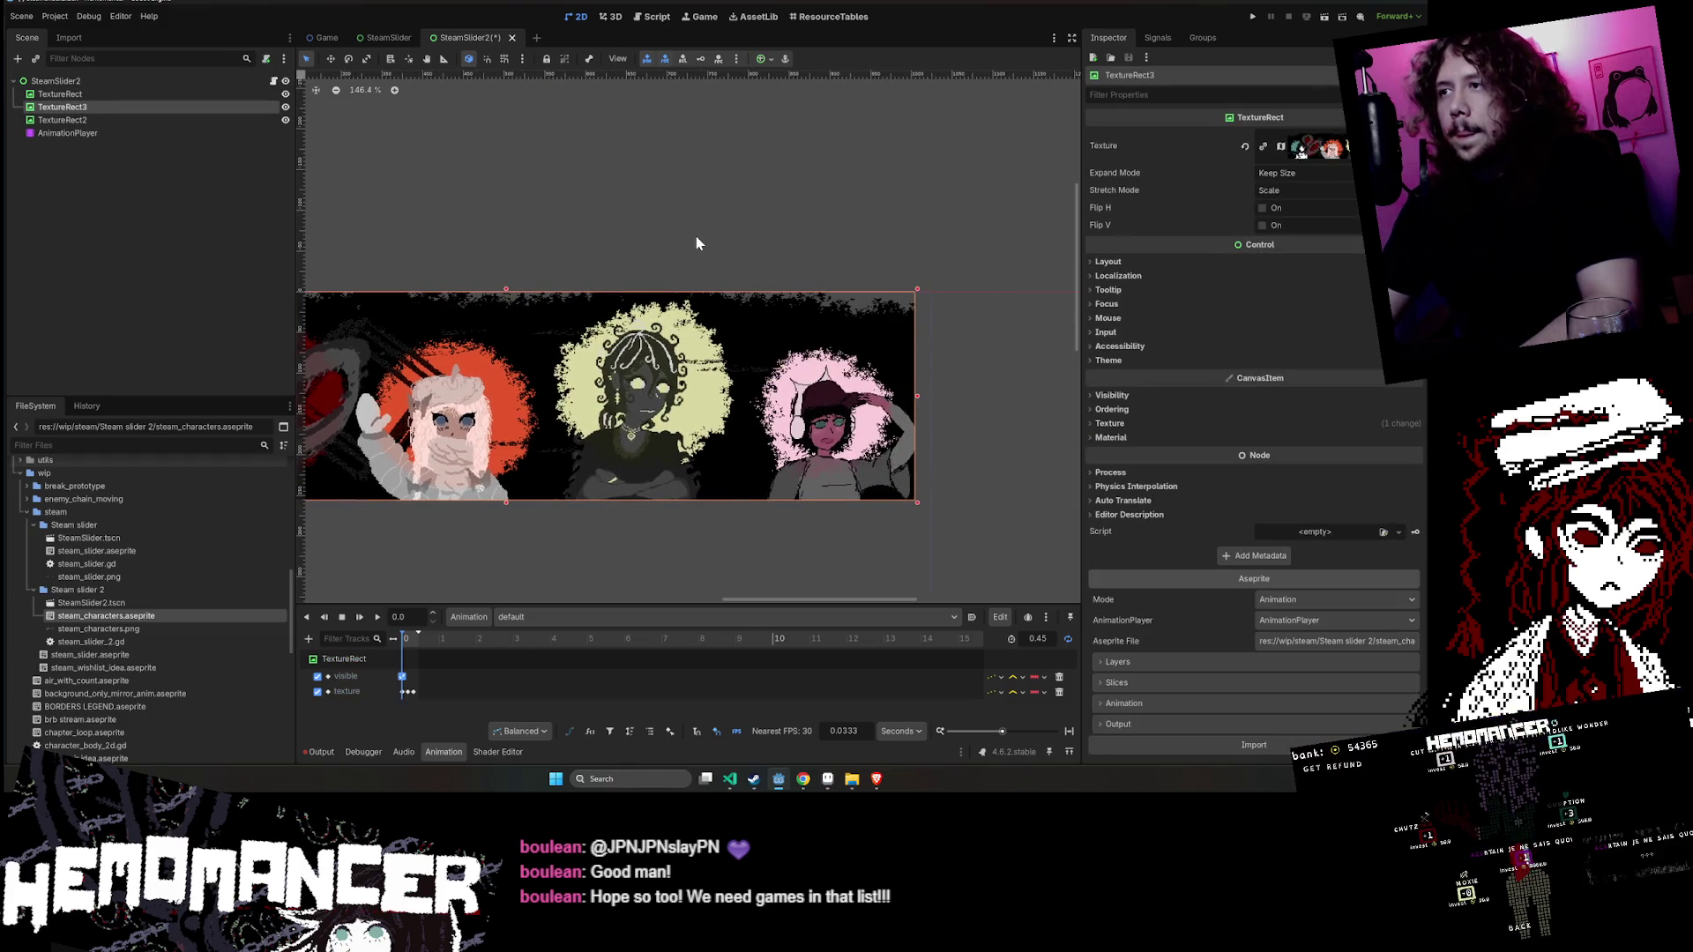
{"action": "key", "text": "Right"}
{"action": "key", "text": "Right"}
{"action": "key", "text": "Right"}
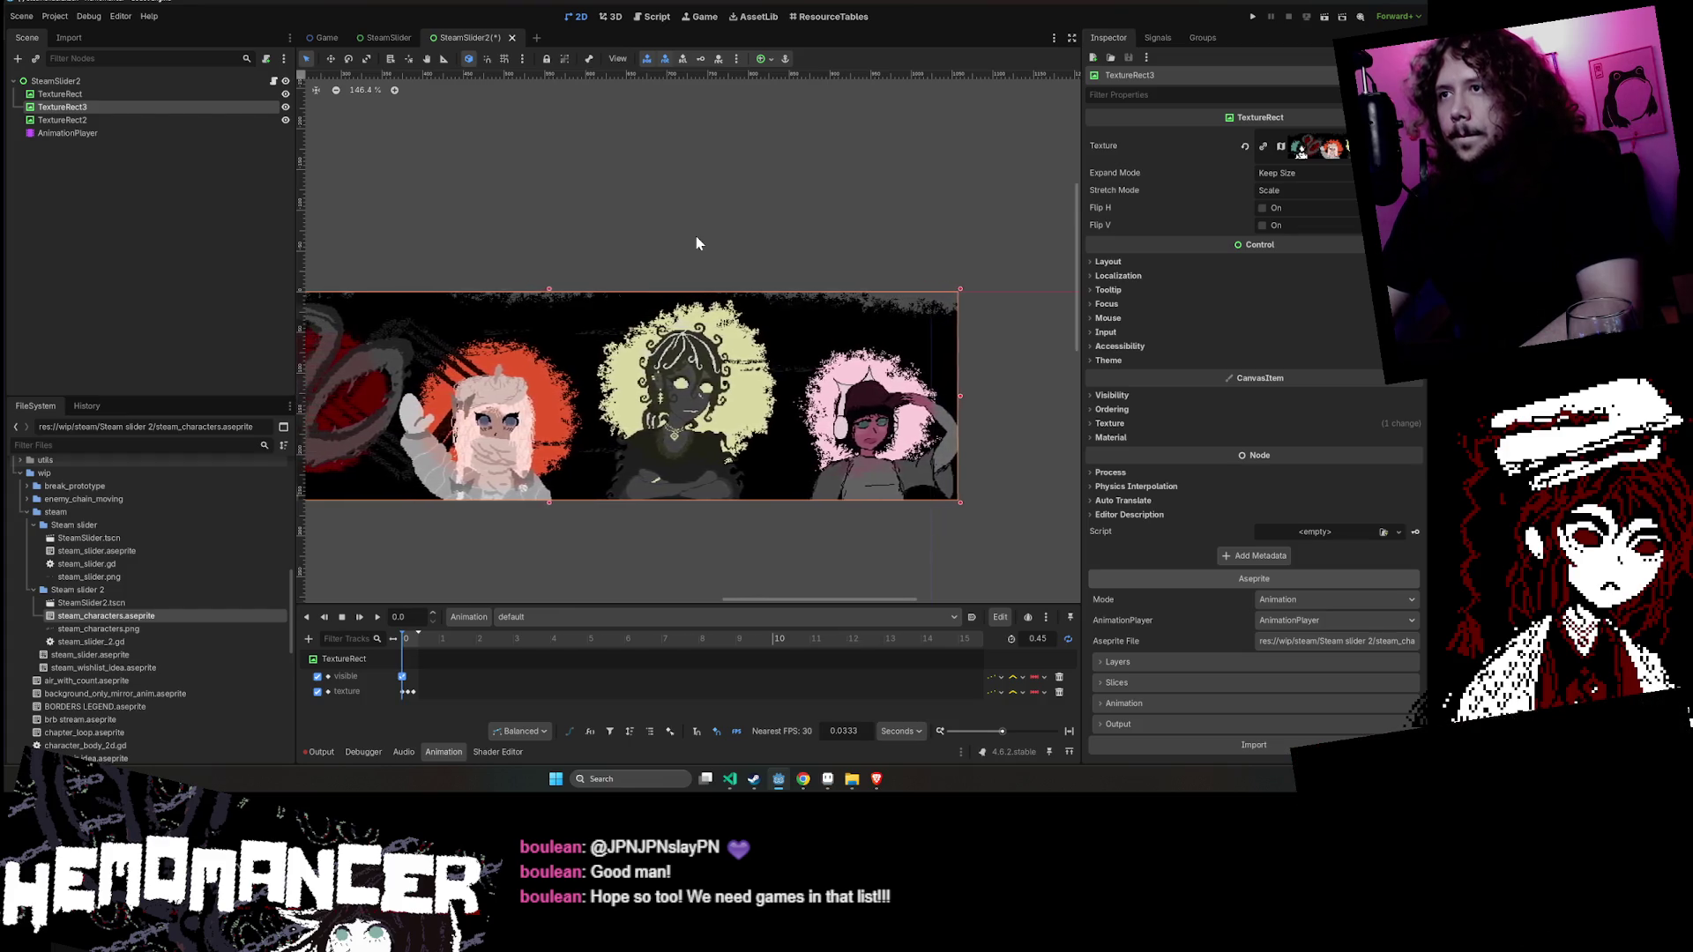
{"action": "key", "text": "Right"}
{"action": "key", "text": "Right"}
{"action": "key", "text": "Right"}
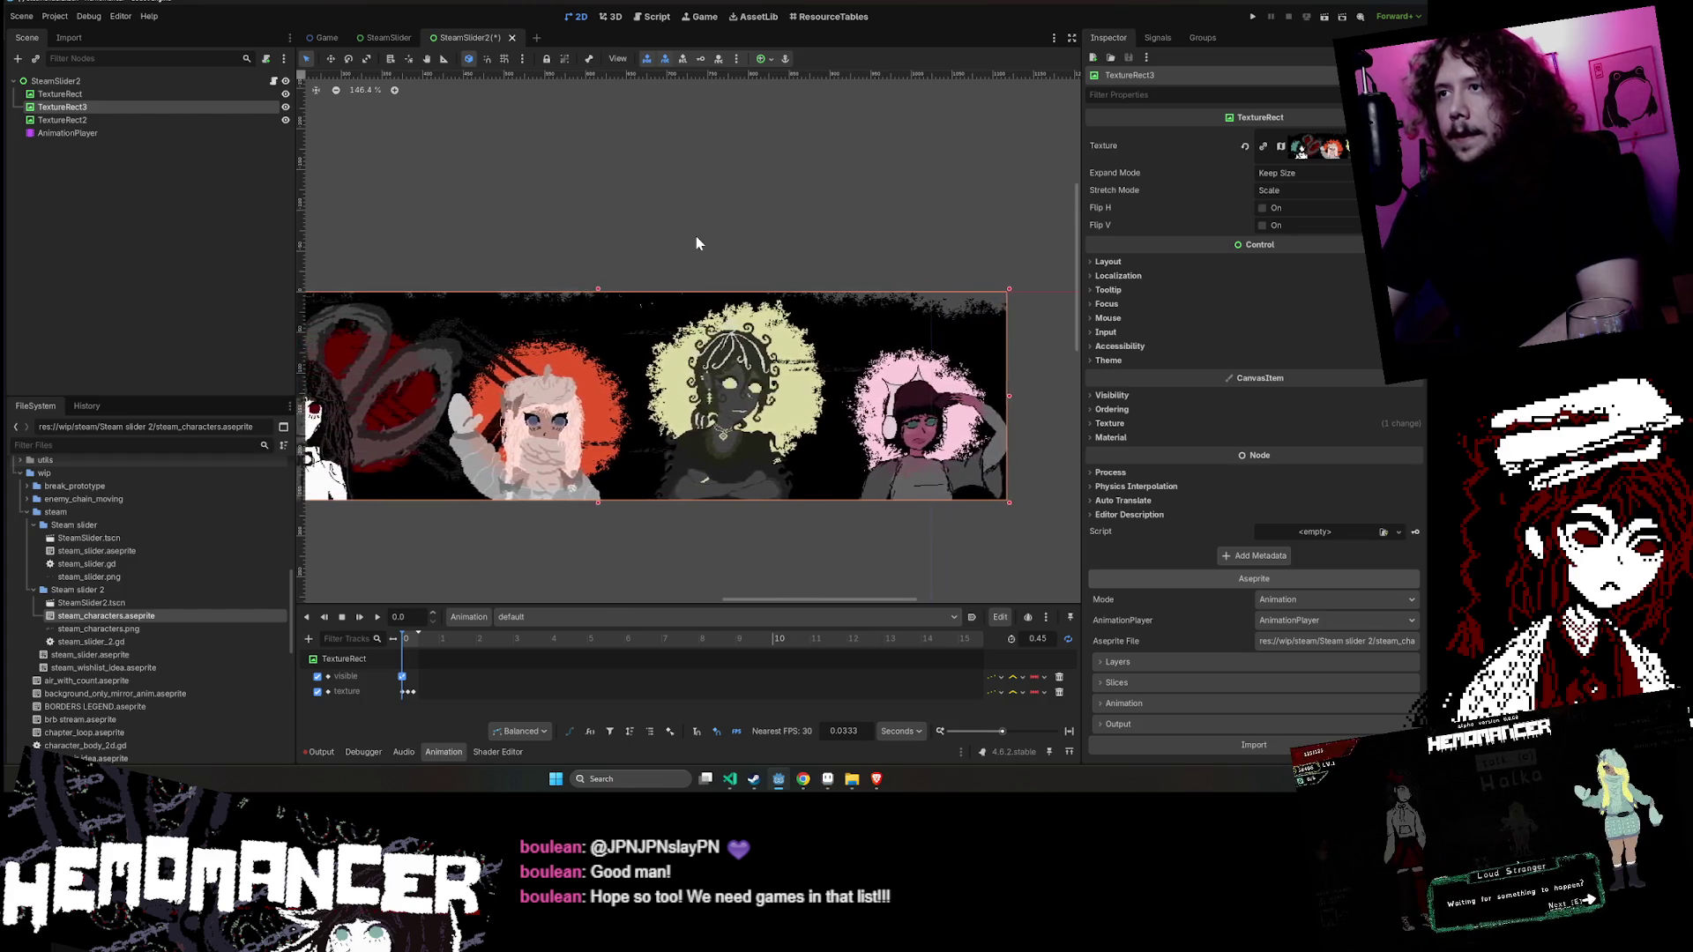
{"action": "key", "text": "Right"}
{"action": "key", "text": "Right"}
{"action": "key", "text": "Right"}
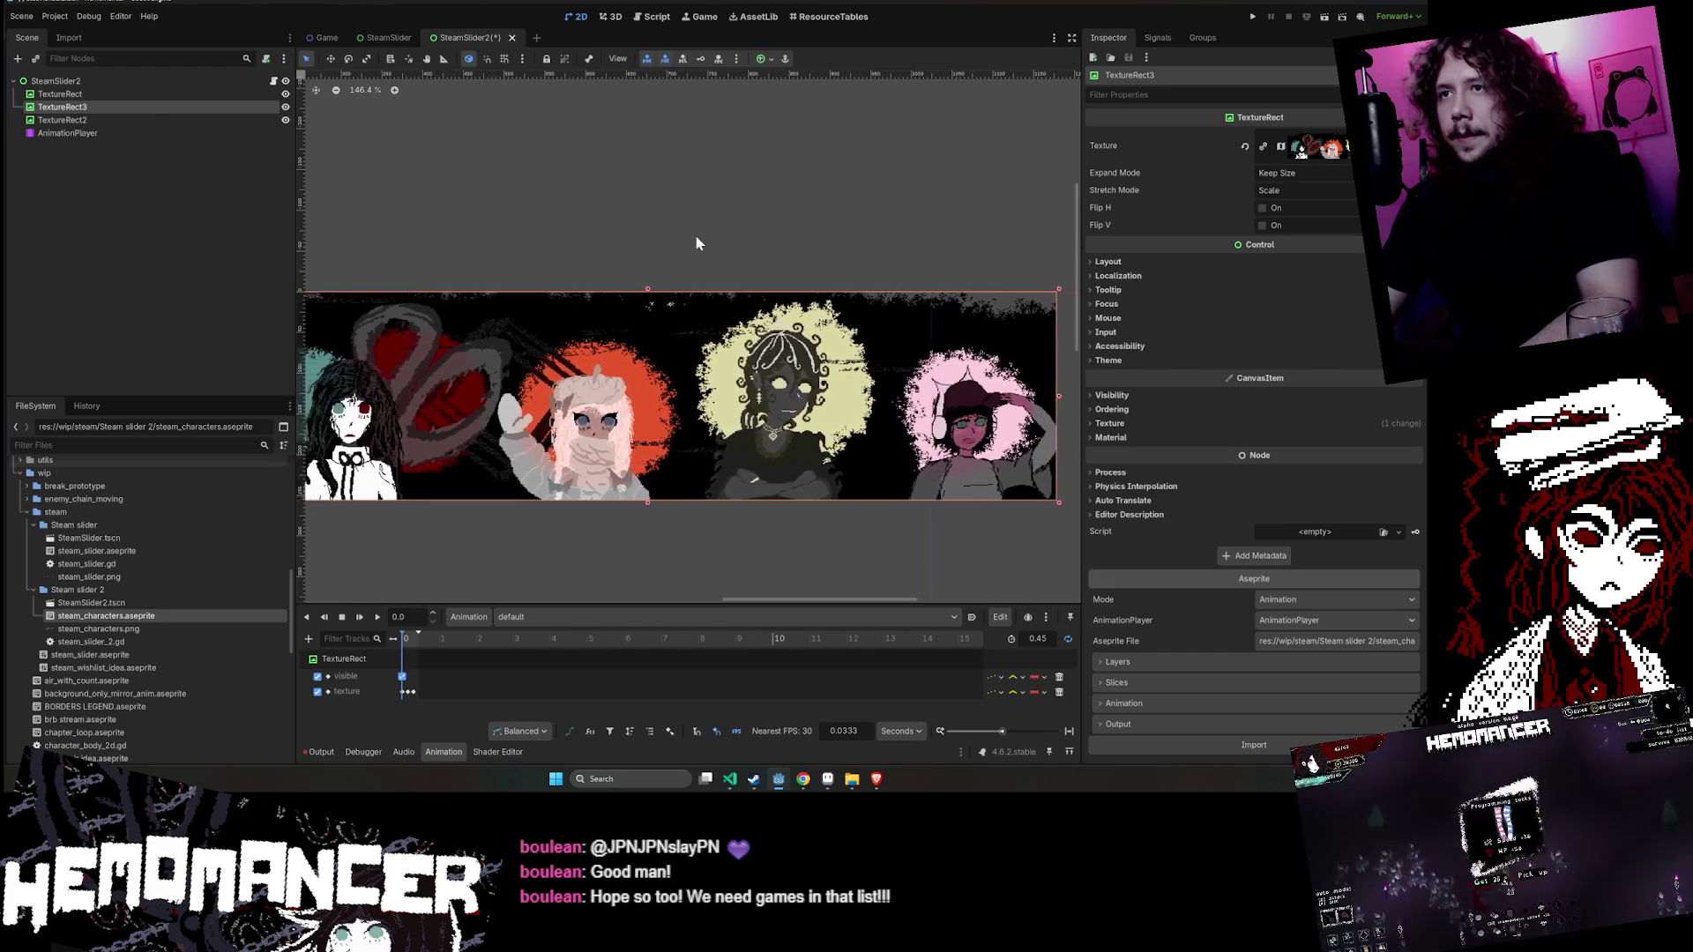
{"action": "key", "text": "Right"}
{"action": "key", "text": "Right"}
{"action": "key", "text": "Right"}
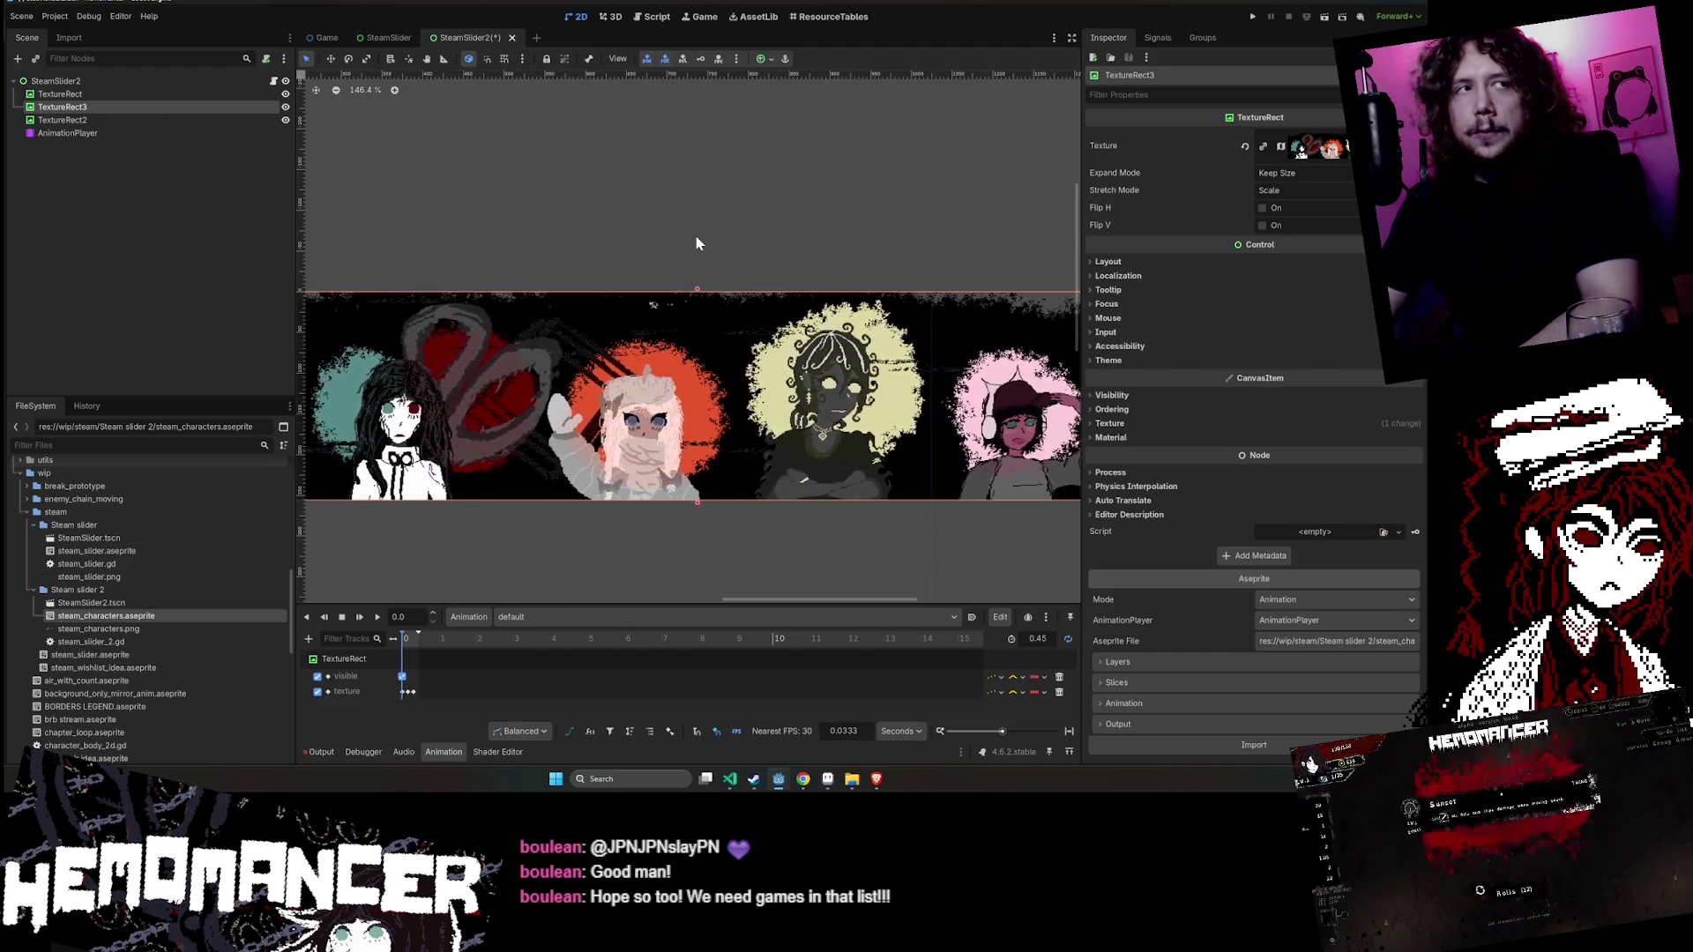
{"action": "key", "text": "Right"}
{"action": "key", "text": "Right"}
{"action": "key", "text": "Right"}
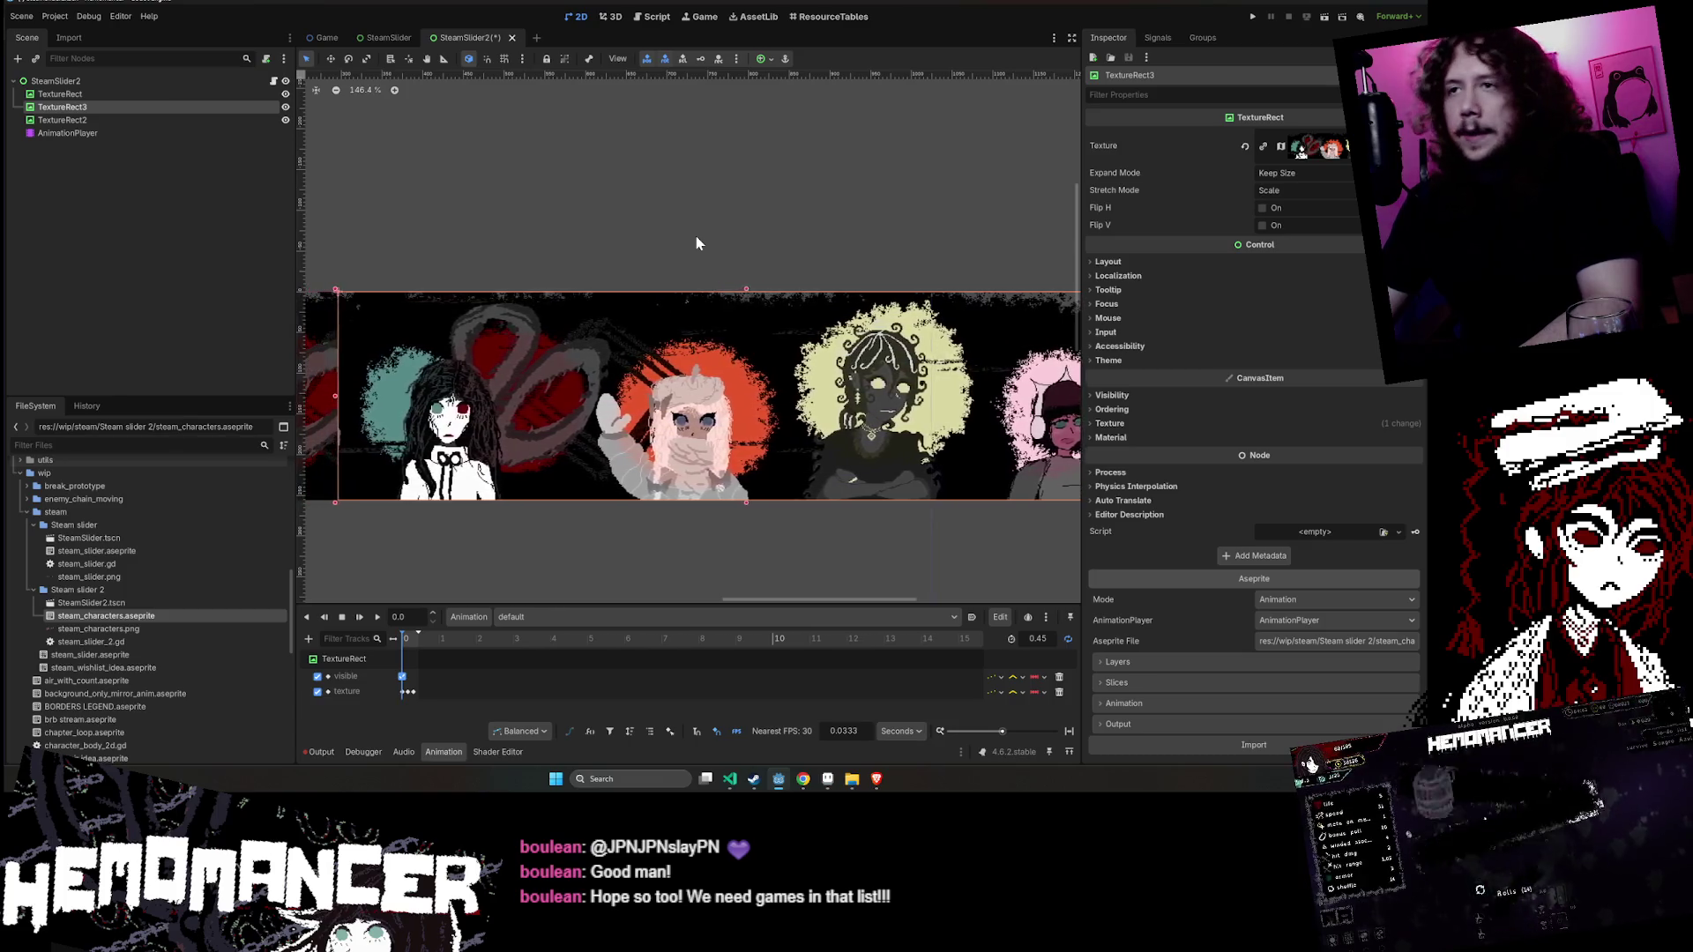
{"action": "key", "text": "Right"}
{"action": "key", "text": "Right"}
{"action": "key", "text": "Right"}
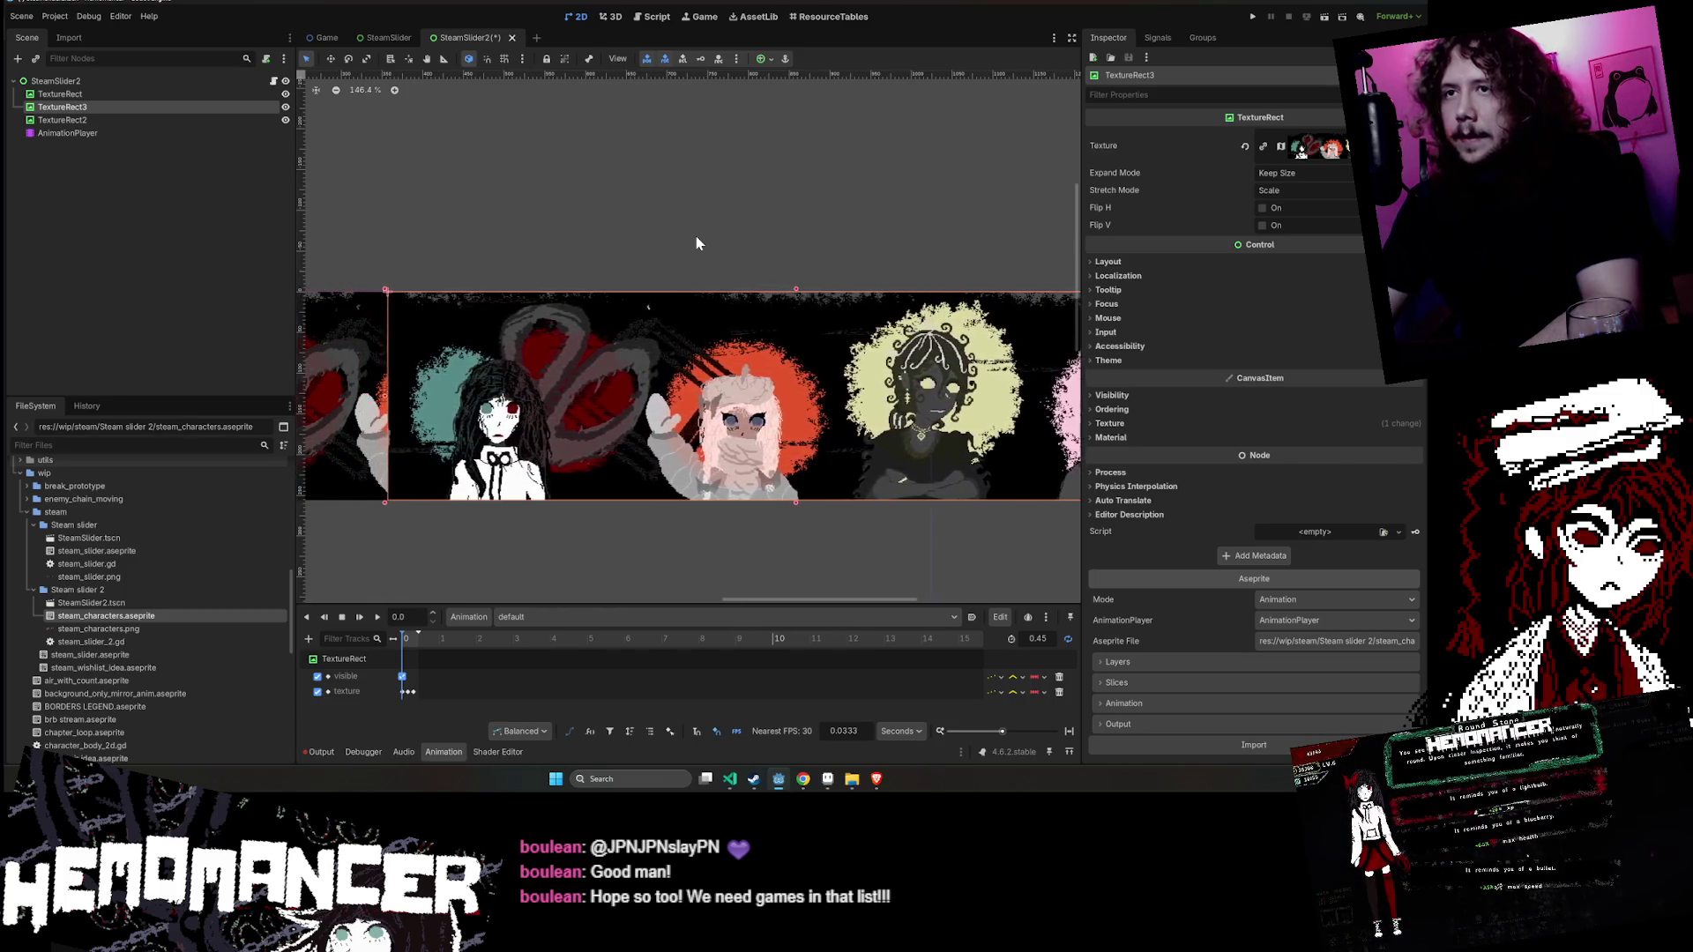
{"action": "key", "text": "Right"}
{"action": "key", "text": "Right"}
{"action": "key", "text": "Right"}
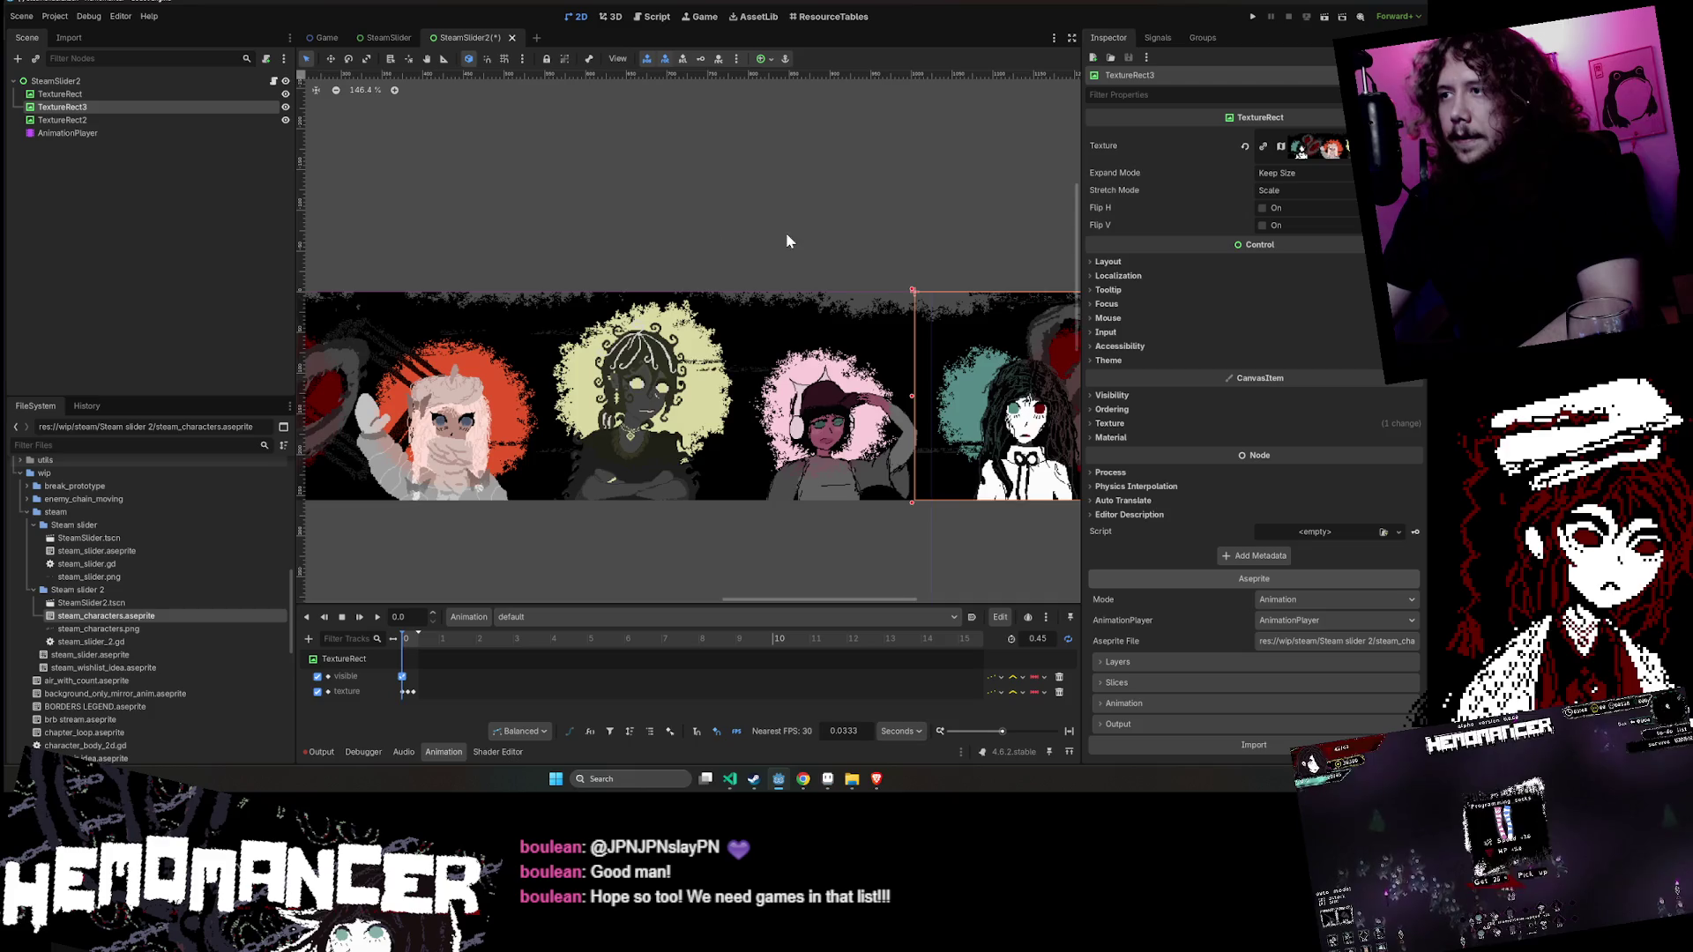
- Check the three-banner tiling, save SteamSlider2, and run it, which halts on a null AnimationPlayer
{"action": "scroll", "coordinate": [787, 239], "scroll_direction": "up", "scroll_amount": 4}
{"action": "scroll", "coordinate": [778, 252], "scroll_direction": "up", "scroll_amount": 1}
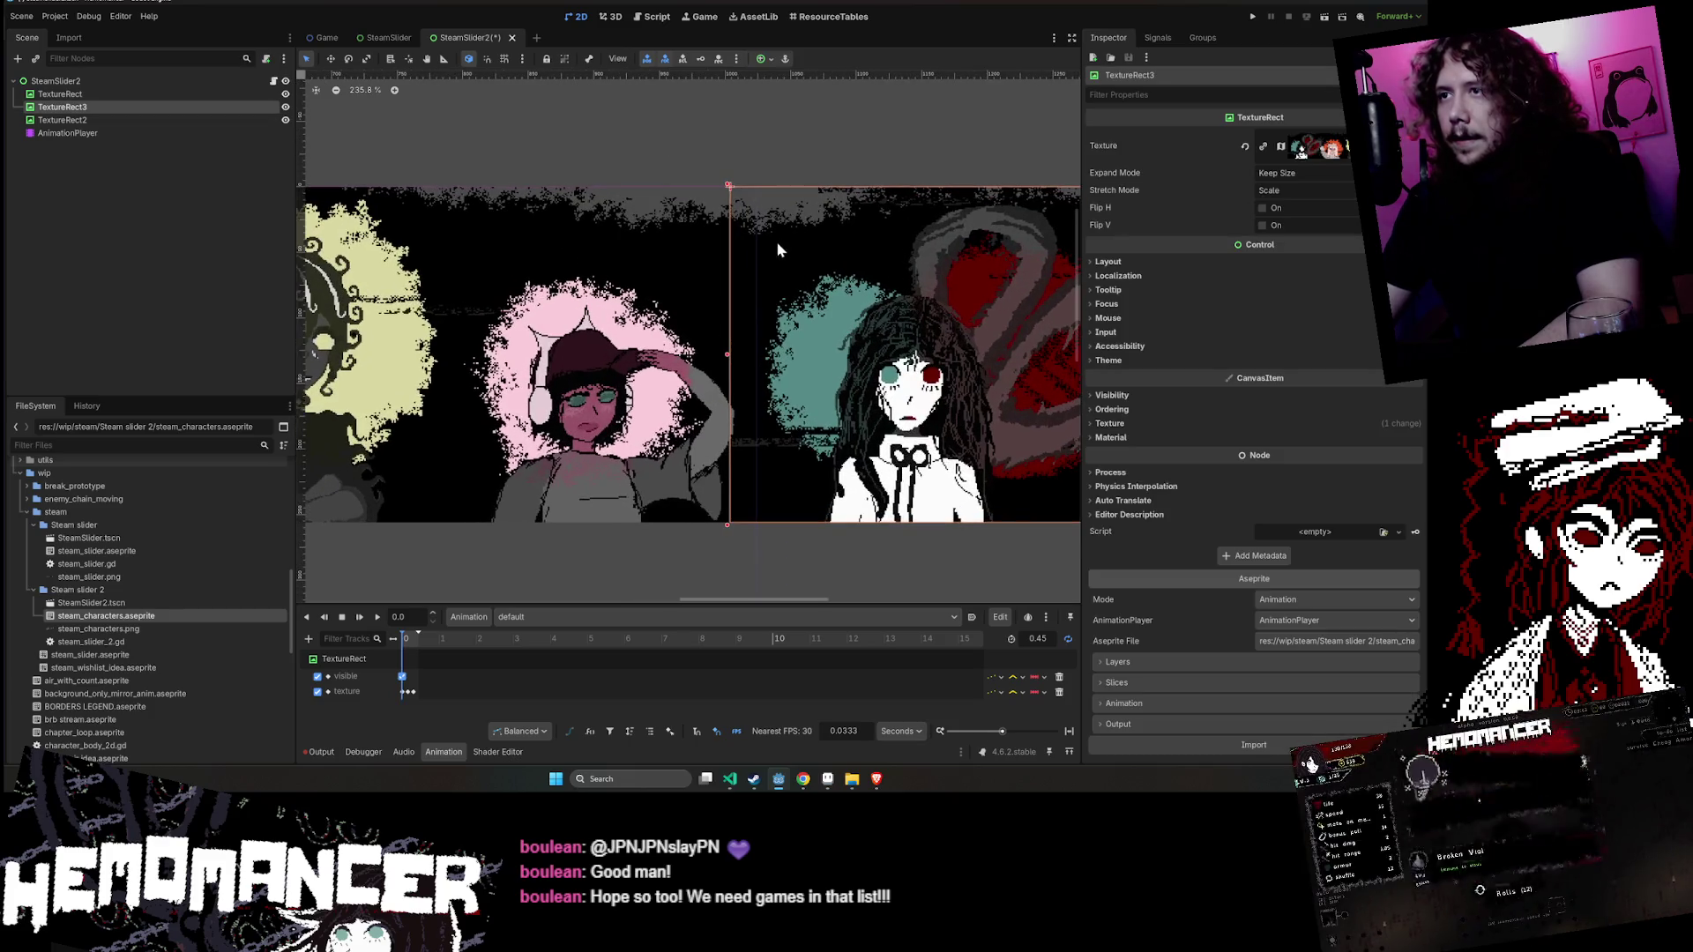
{"action": "scroll", "coordinate": [737, 238], "scroll_direction": "down", "scroll_amount": 3}
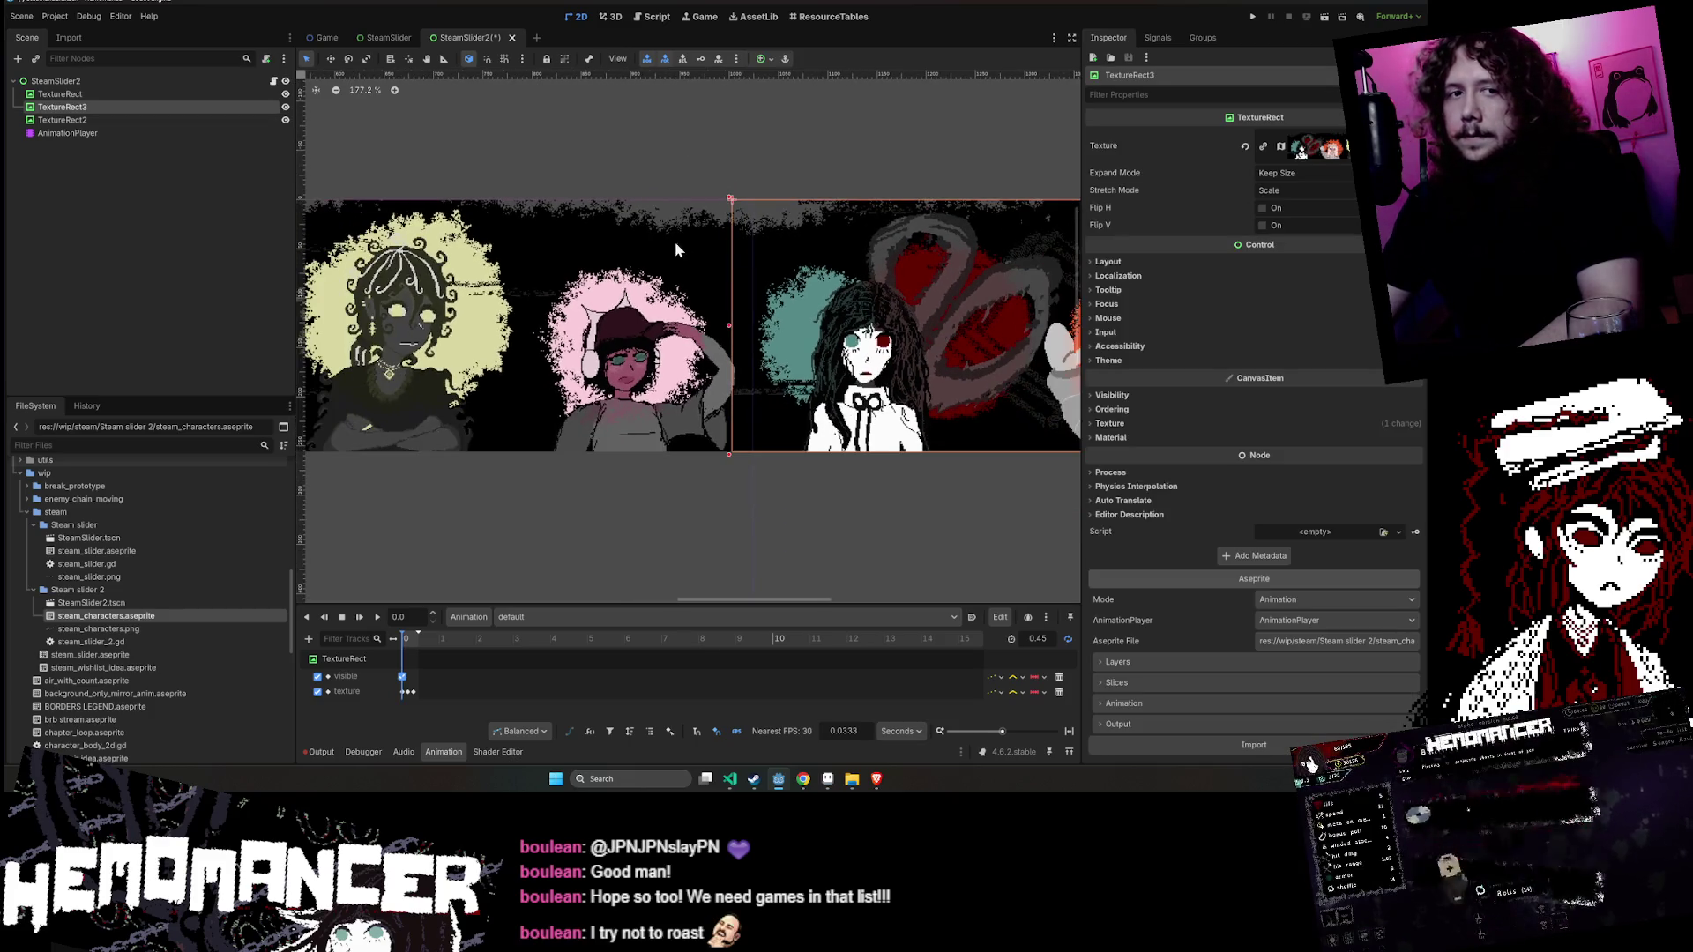
{"action": "left_click", "coordinate": [643, 183]}
{"action": "scroll", "coordinate": [648, 190], "scroll_direction": "down", "scroll_amount": 3}
{"action": "scroll", "coordinate": [829, 454], "scroll_direction": "down", "scroll_amount": 9}
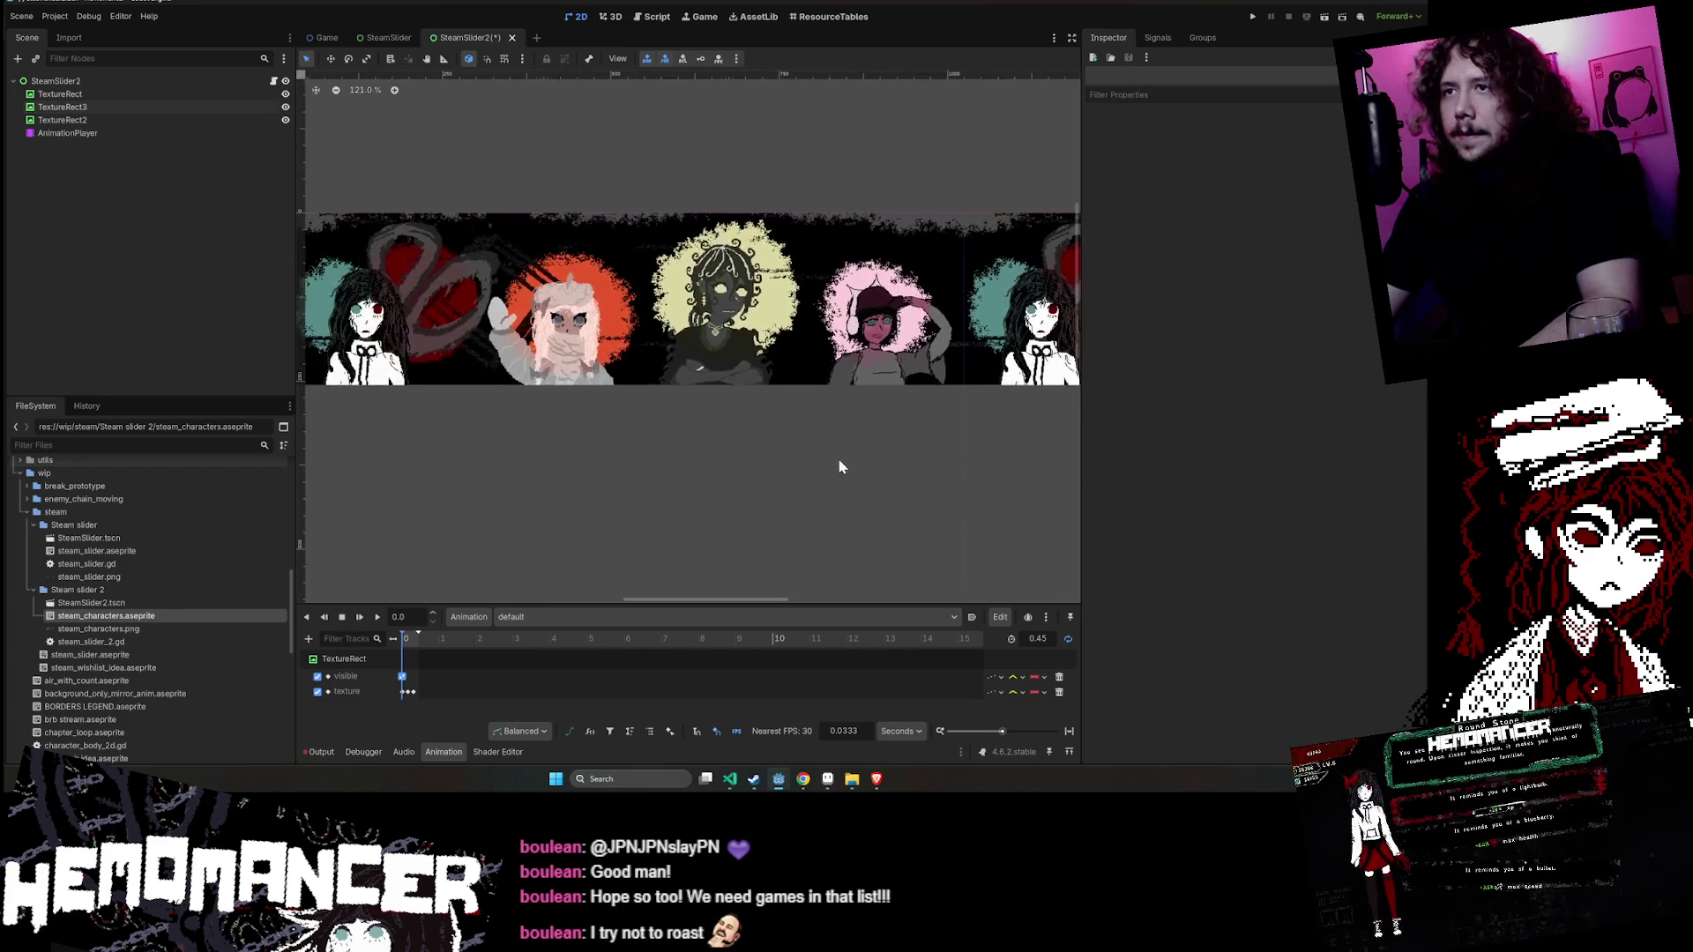
{"action": "scroll", "coordinate": [802, 476], "scroll_direction": "up", "scroll_amount": 4}
{"action": "scroll", "coordinate": [794, 488], "scroll_direction": "up", "scroll_amount": 1}
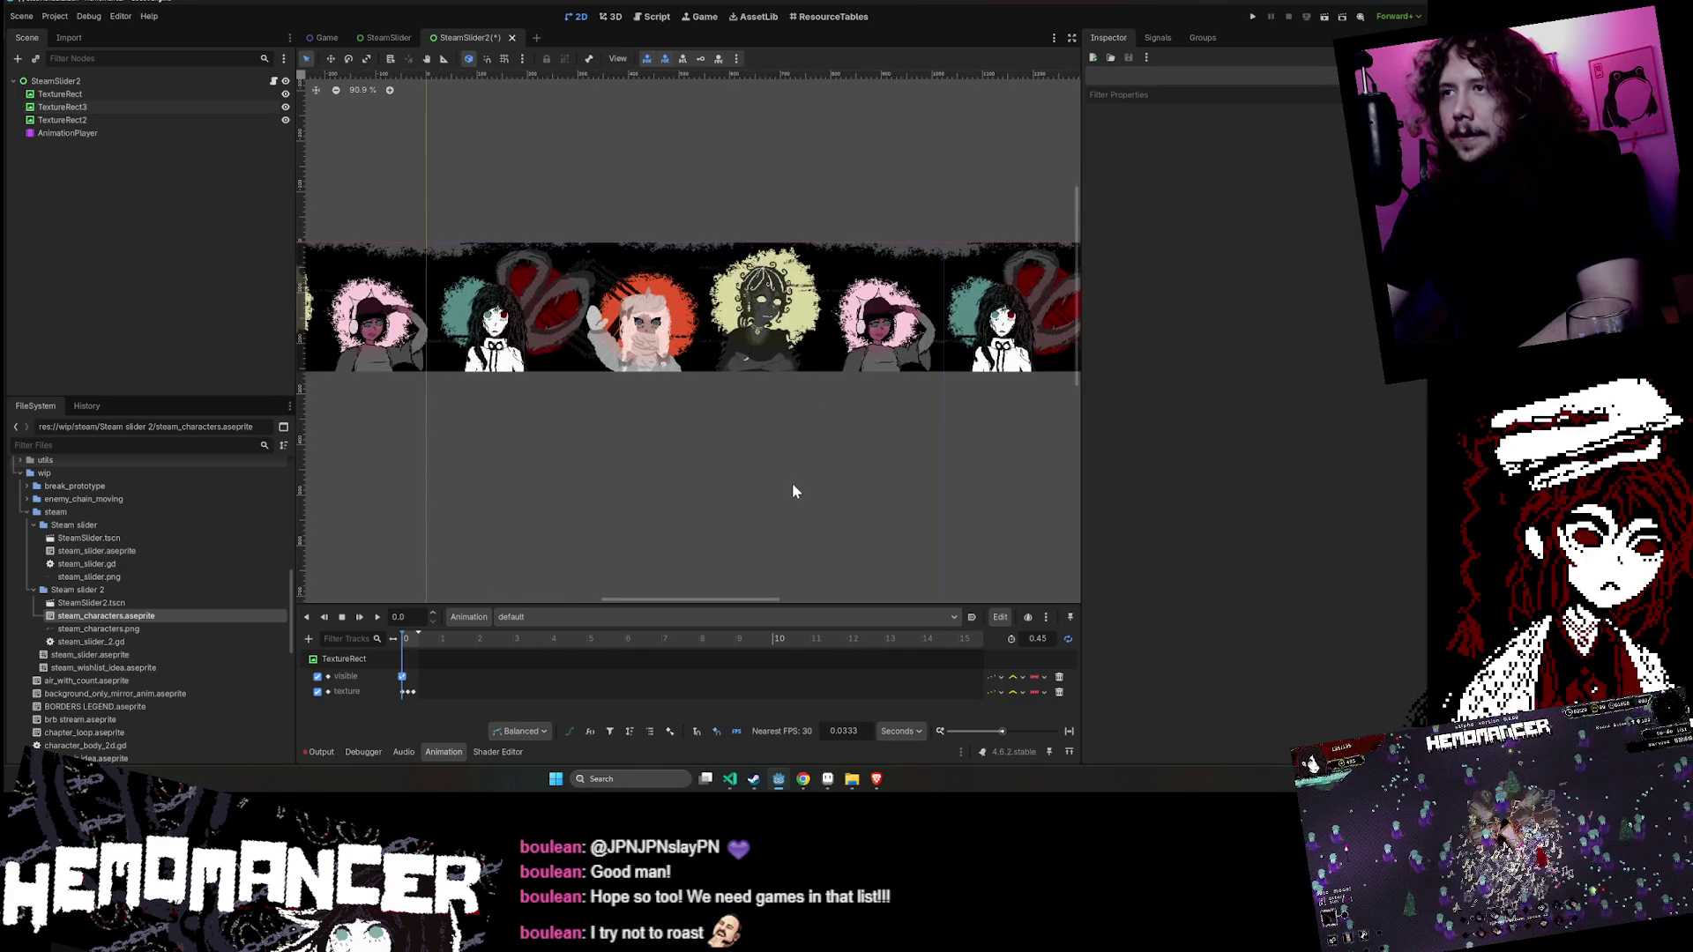
{"action": "key", "text": "ctrl+s"}
{"action": "left_click", "coordinate": [1326, 16]}
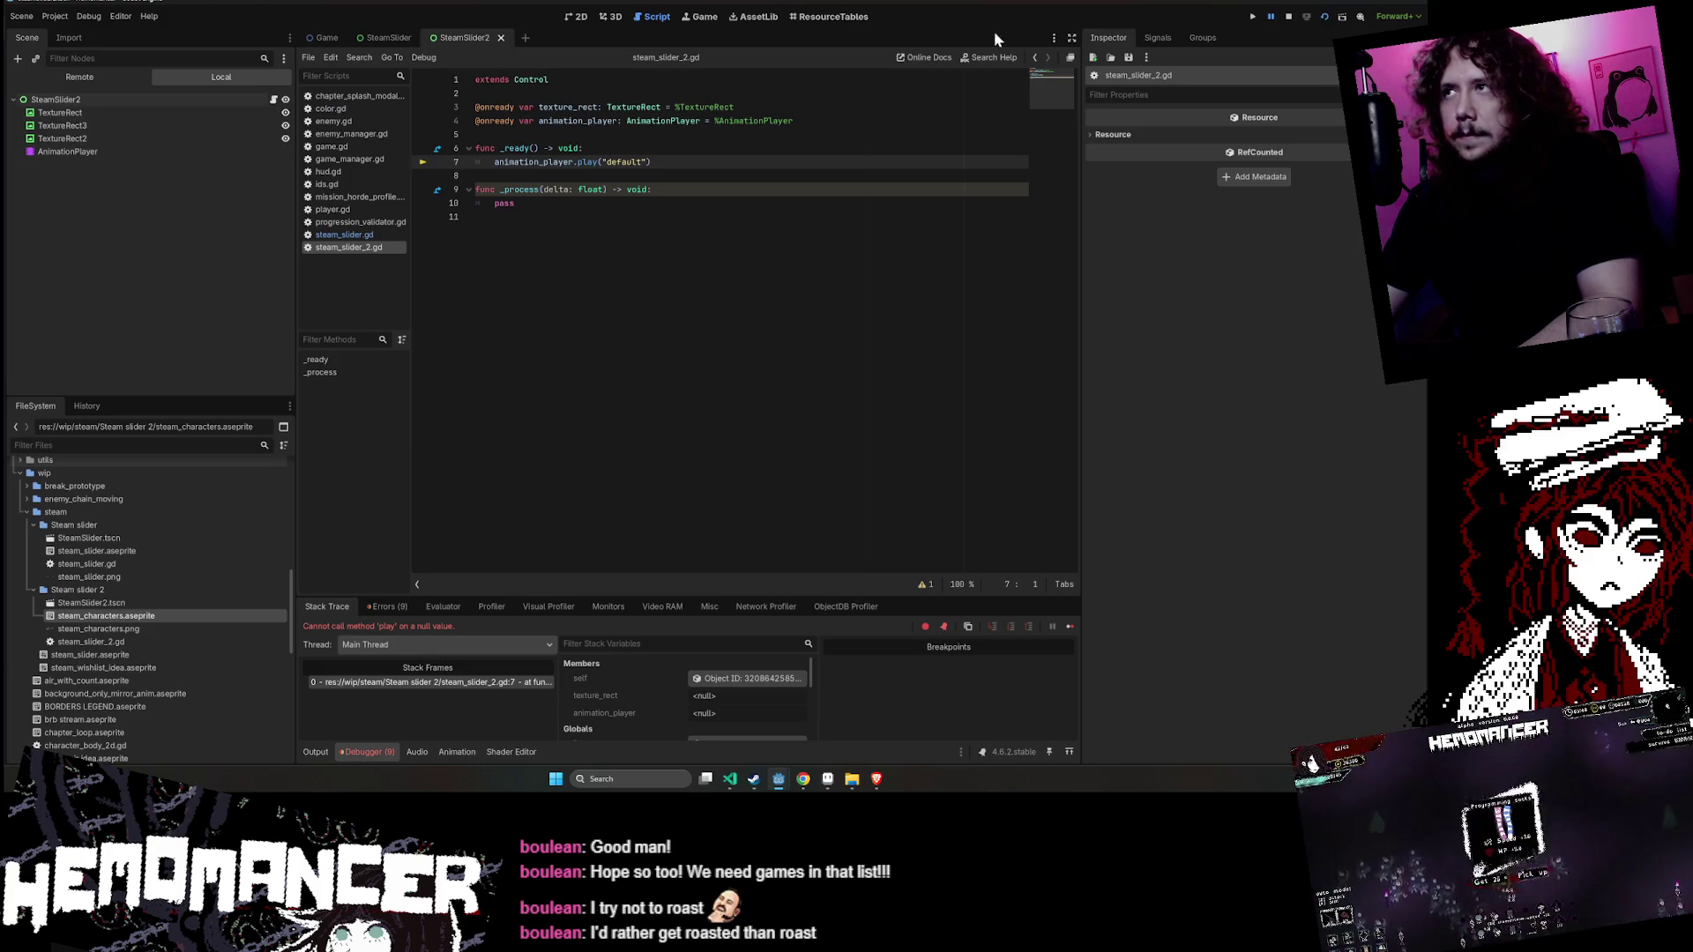
- Stop the running game and open the SteamSlider2 root node's script, steam_slider_2.gd
{"action": "left_click", "coordinate": [1280, 19]}
{"action": "left_click", "coordinate": [580, 18]}
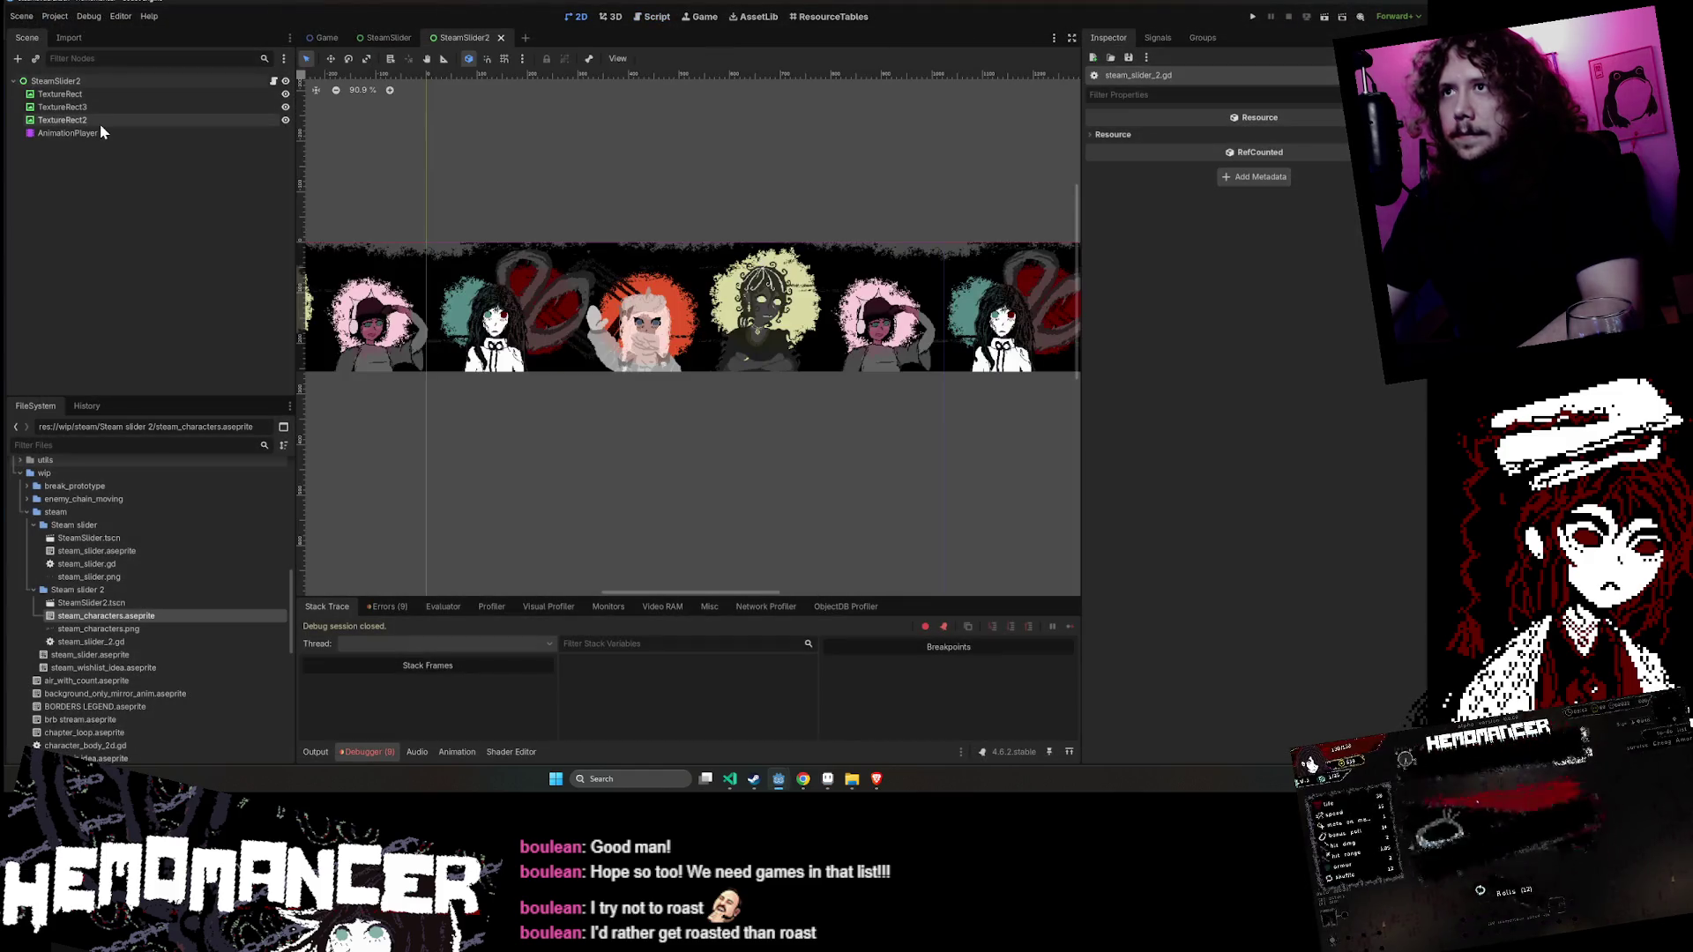
{"action": "left_click", "coordinate": [56, 81]}
{"action": "left_click", "coordinate": [273, 80]}
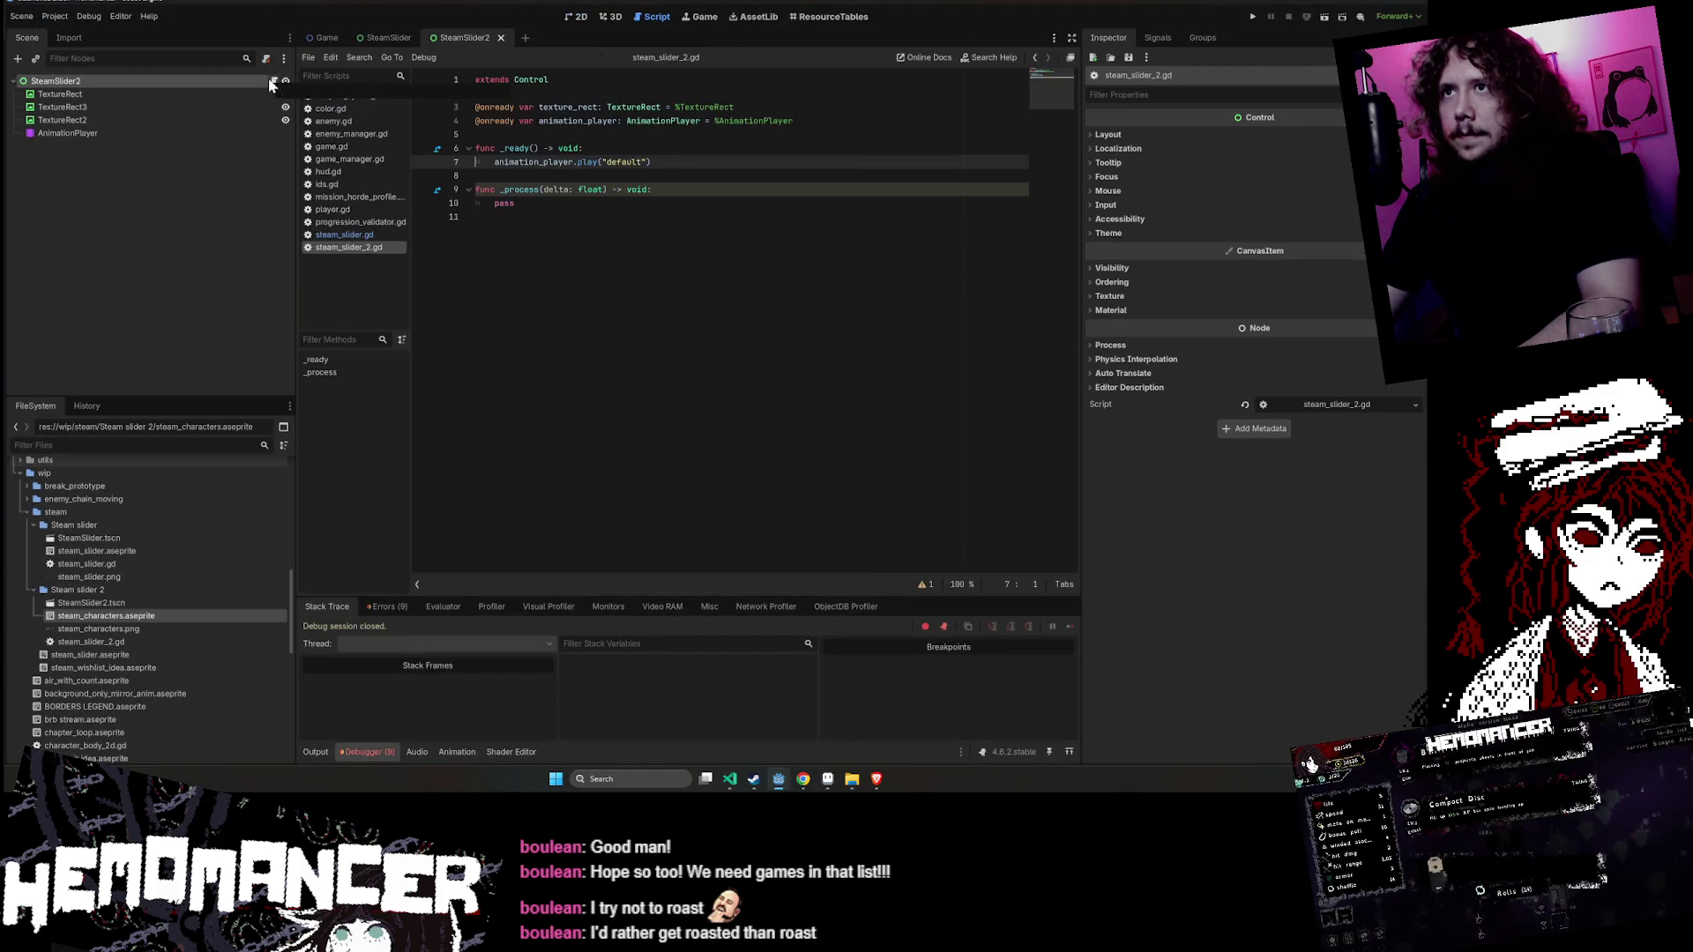
- Duplicate the texture_rect declaration twice, renaming the copies texture_rect_2 and texture_rect_3
{"action": "left_click", "coordinate": [477, 134]}
{"action": "left_click", "coordinate": [596, 107]}
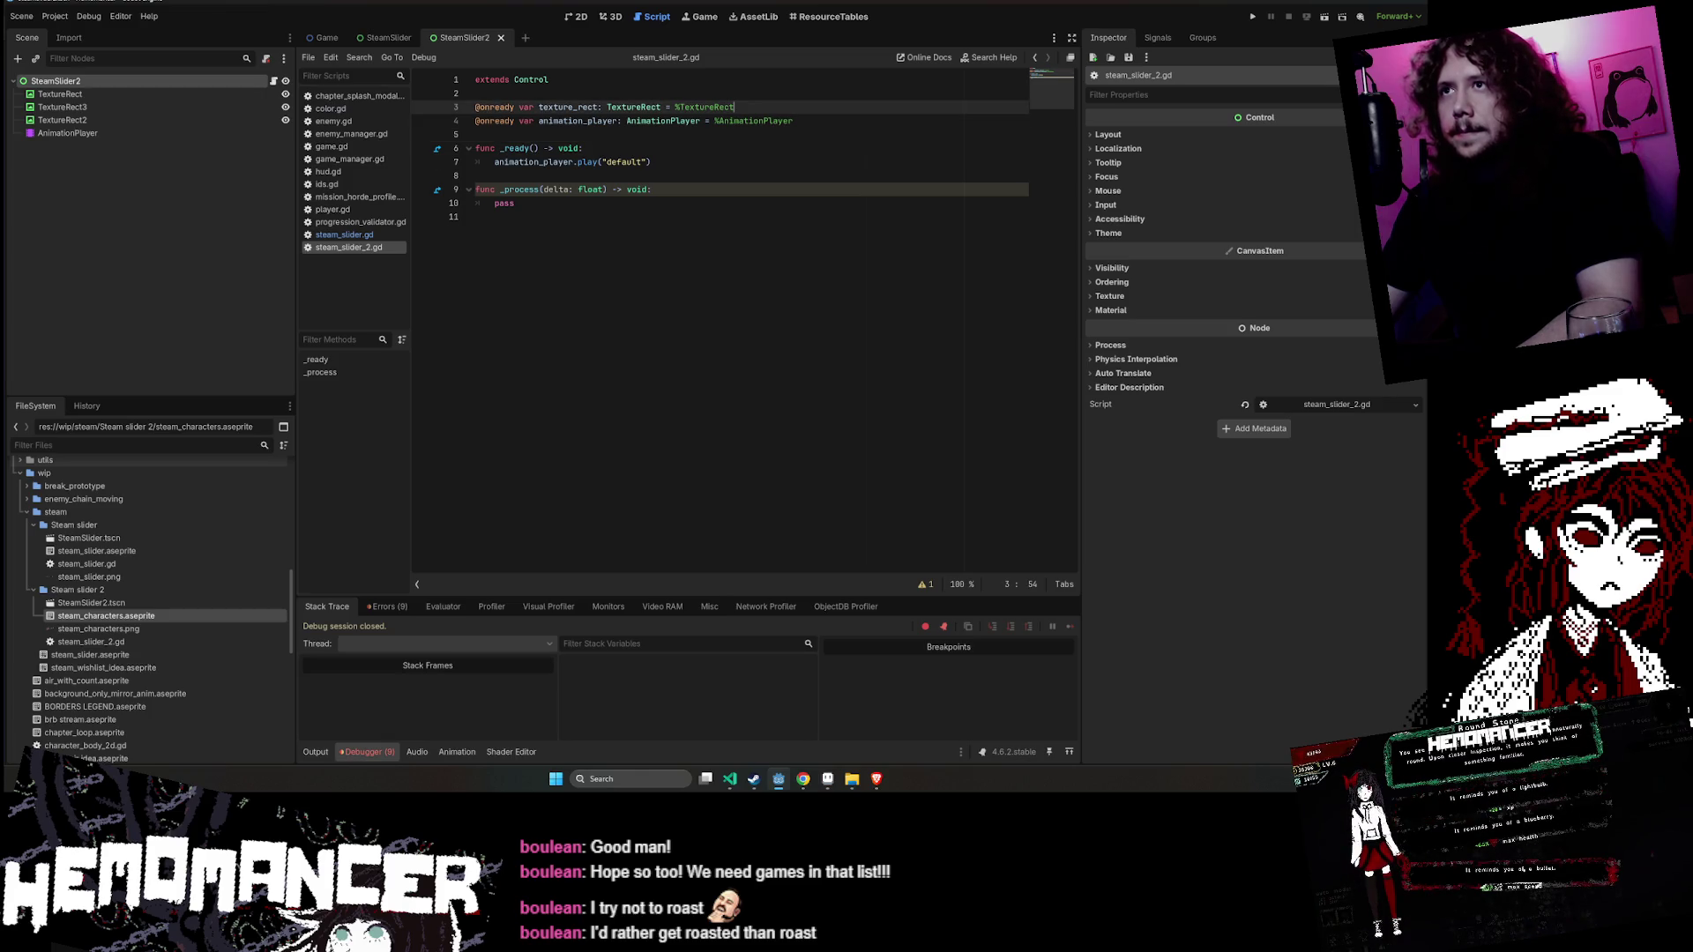
{"action": "key", "text": "ctrl+shift+d"}
{"action": "key", "text": "ctrl+shift+d"}
{"action": "key", "text": "Up"}
{"action": "key", "text": "Right"}
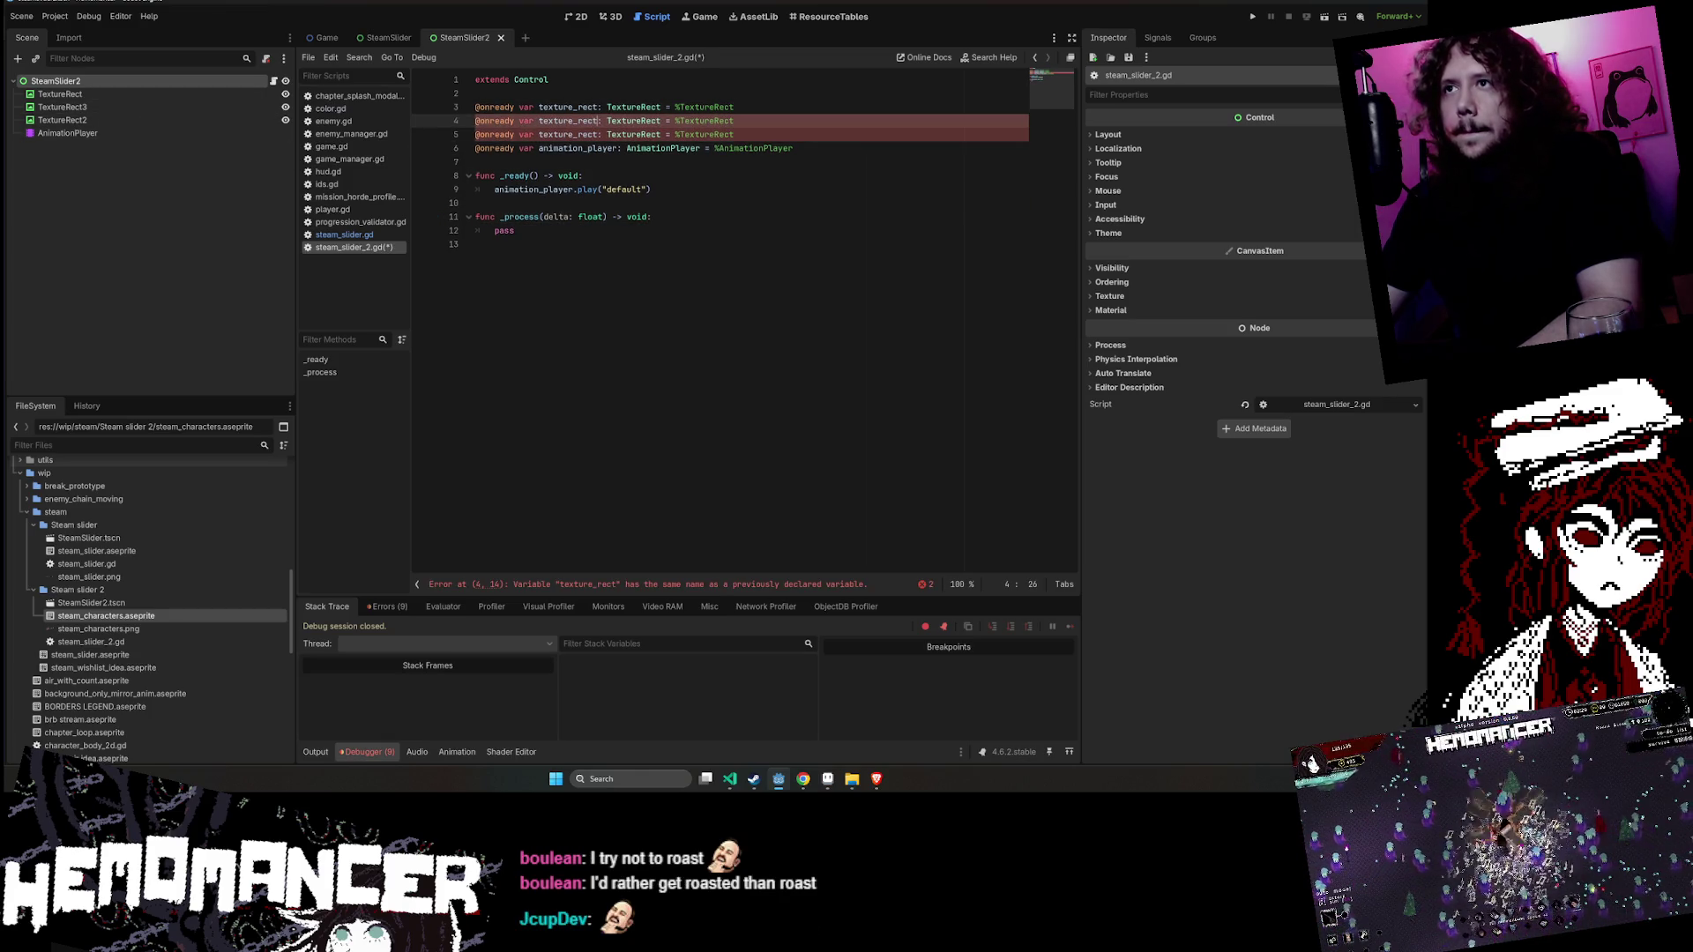
{"action": "type", "text": "_2"}
{"action": "key", "text": "Down"}
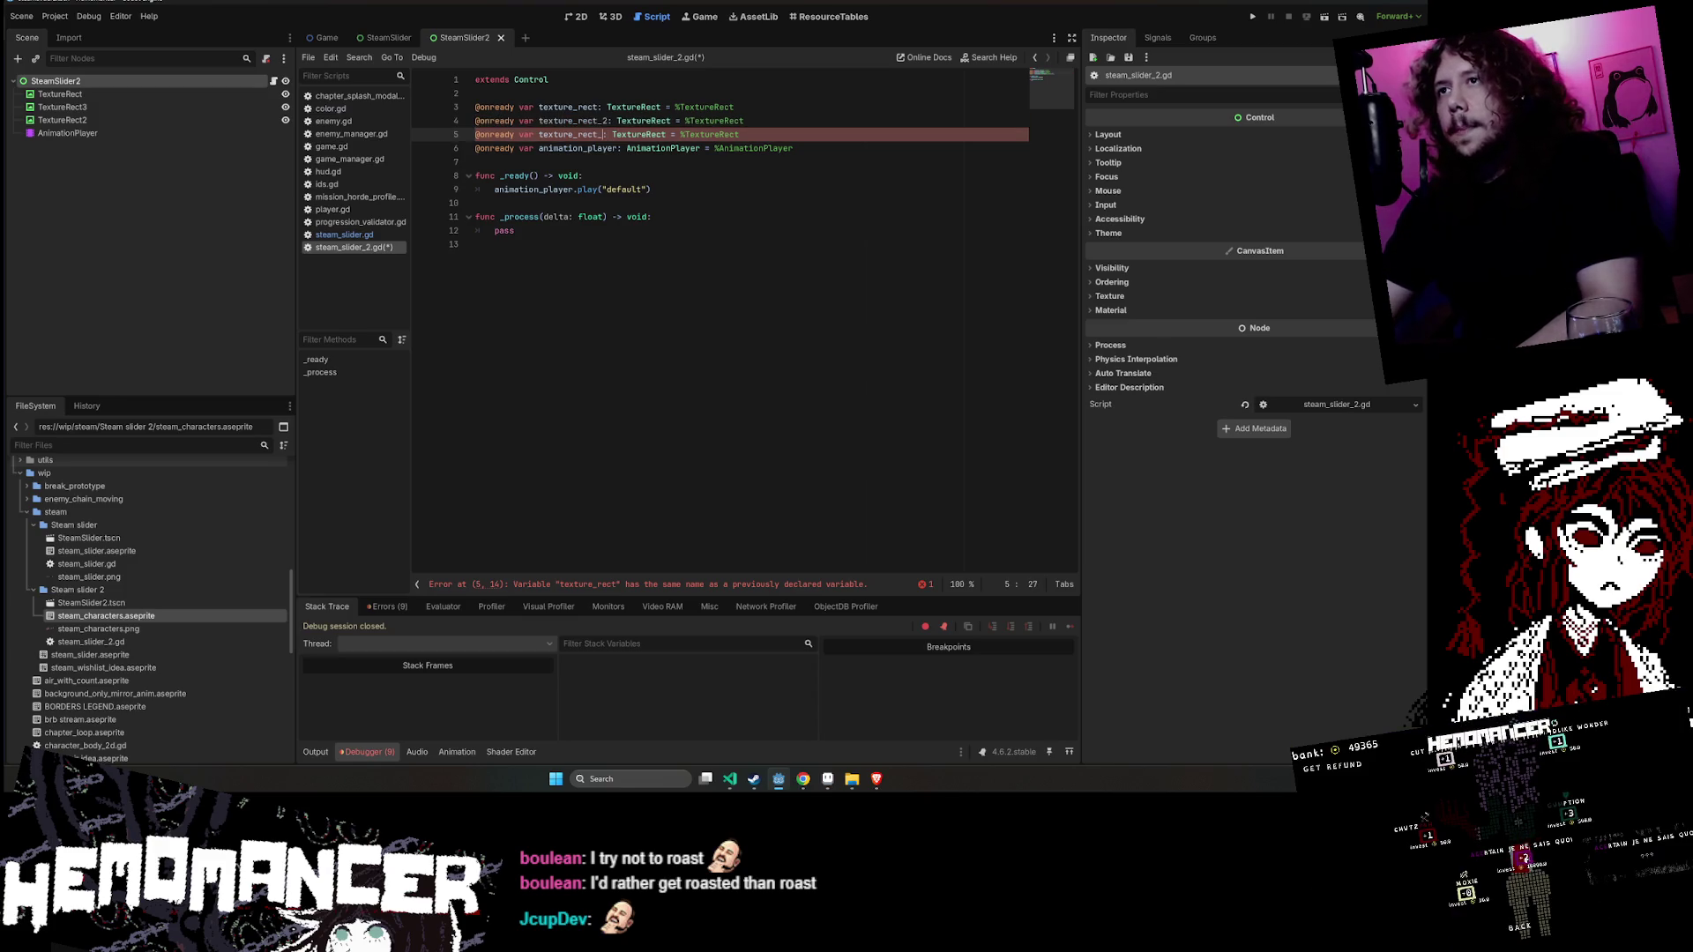
{"action": "type", "text": "_3"}
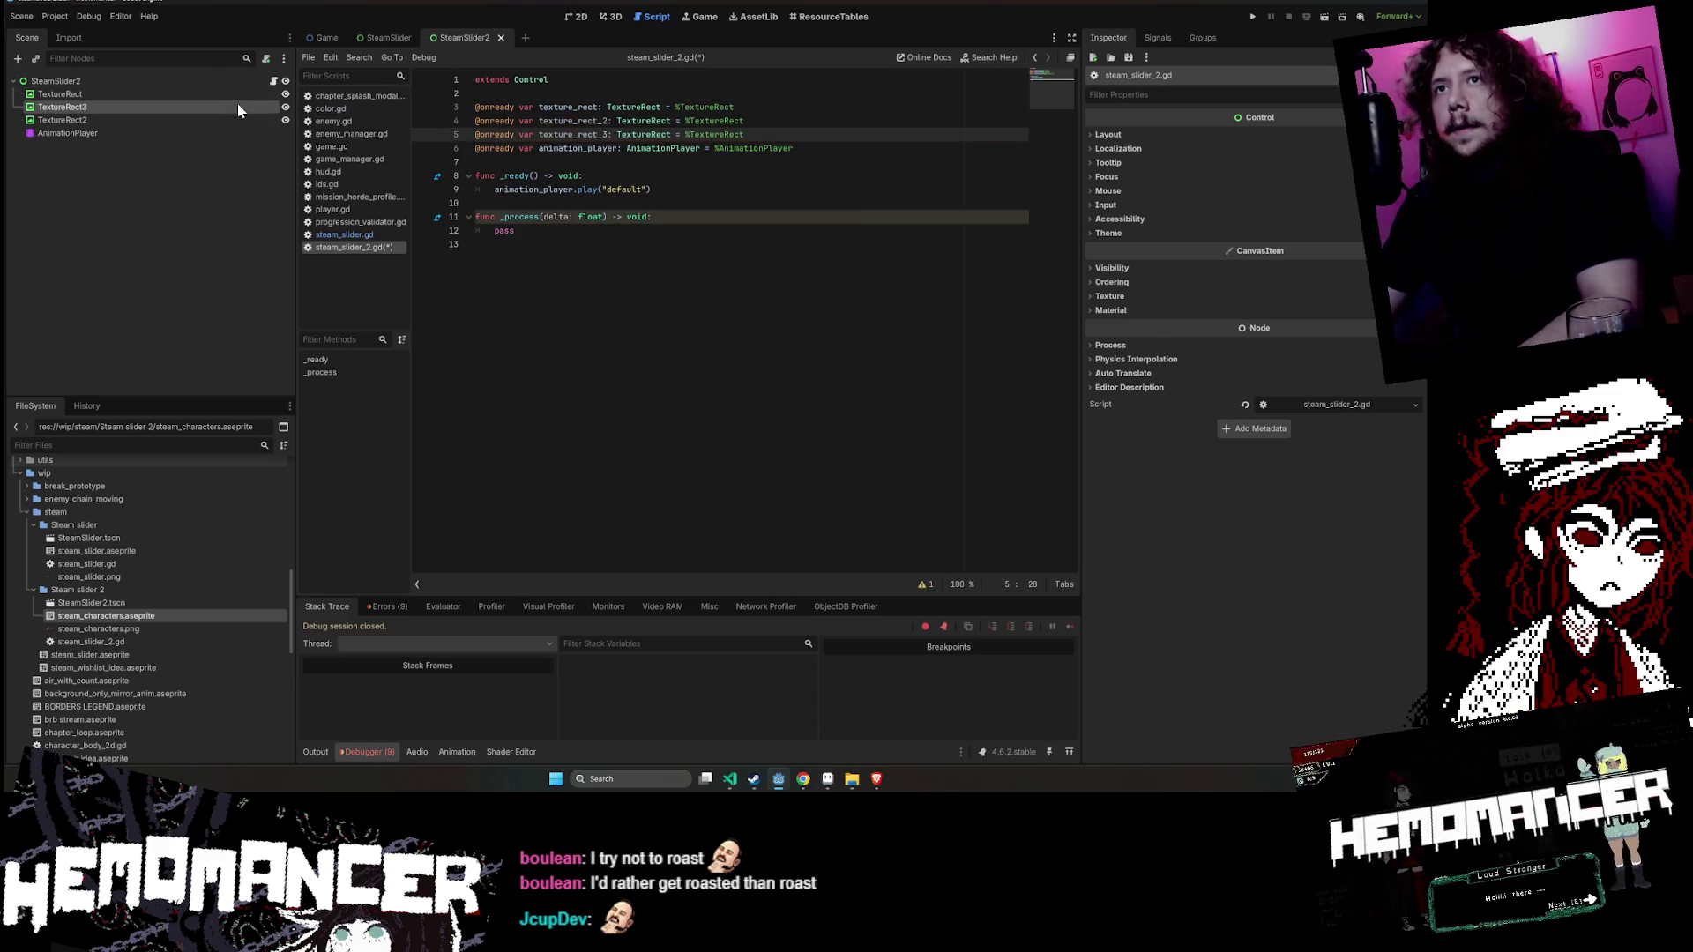
- Point the new declarations to %TextureRect3 and %TextureRect2, then save the script
{"action": "left_click", "coordinate": [203, 106]}
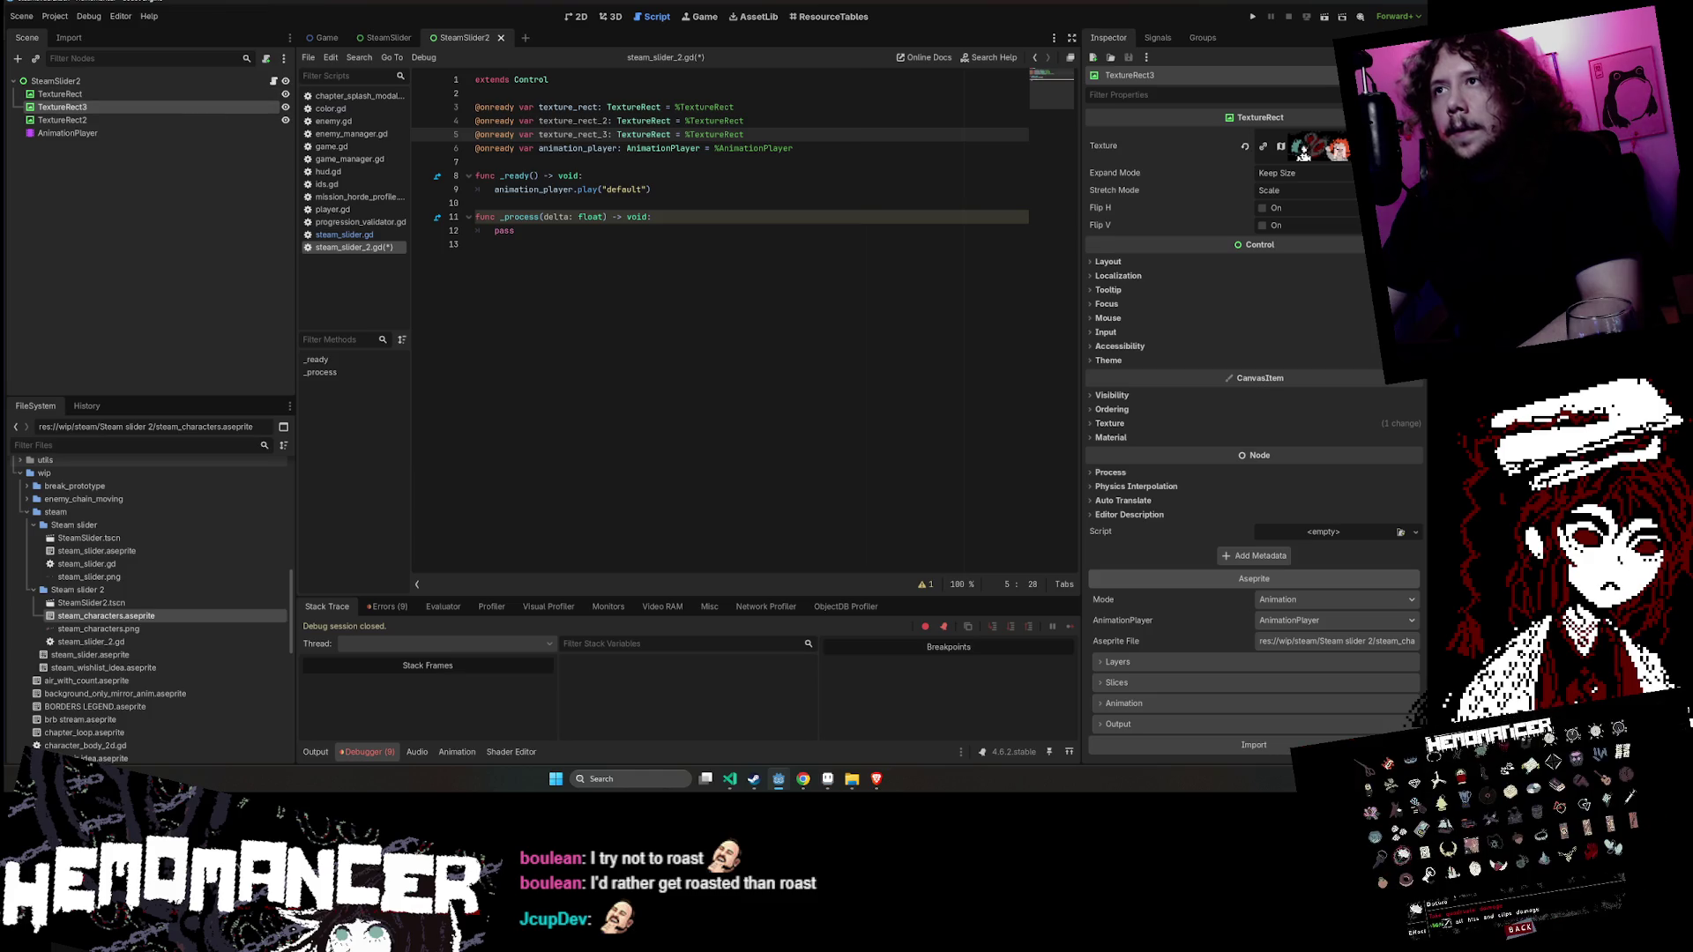
{"action": "key", "text": "Up"}
{"action": "key", "text": "End"}
{"action": "type", "text": "3"}
{"action": "key", "text": "Down"}
{"action": "type", "text": "2"}
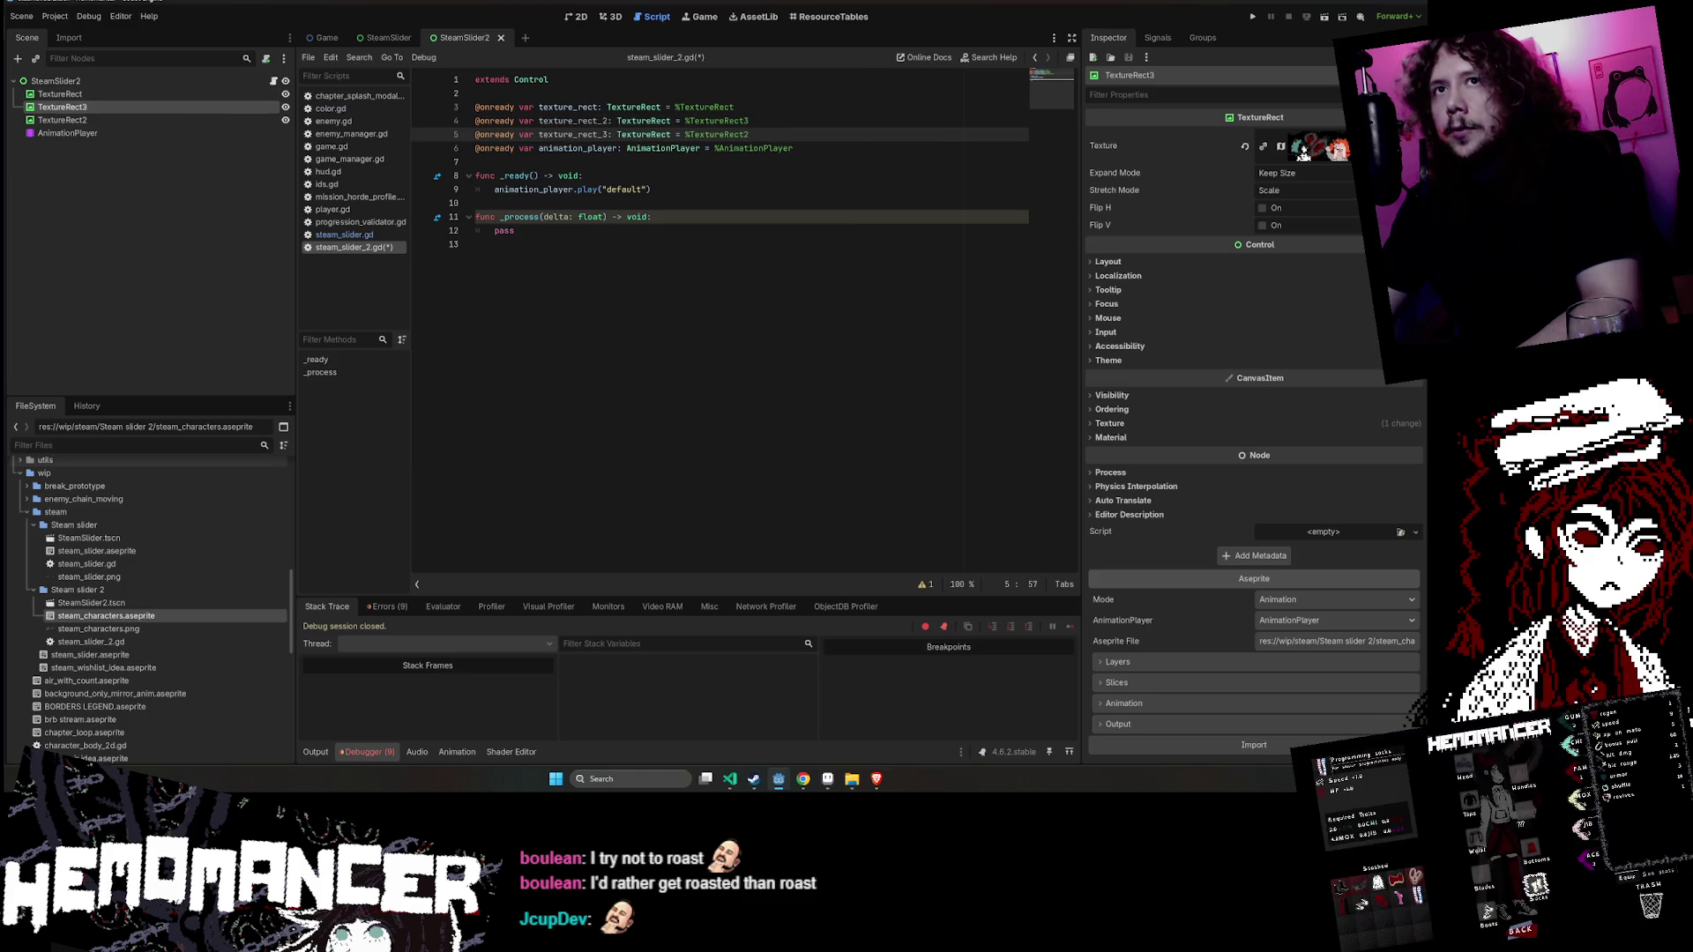
{"action": "left_click", "coordinate": [520, 230]}
{"action": "key", "text": "ctrl+s"}
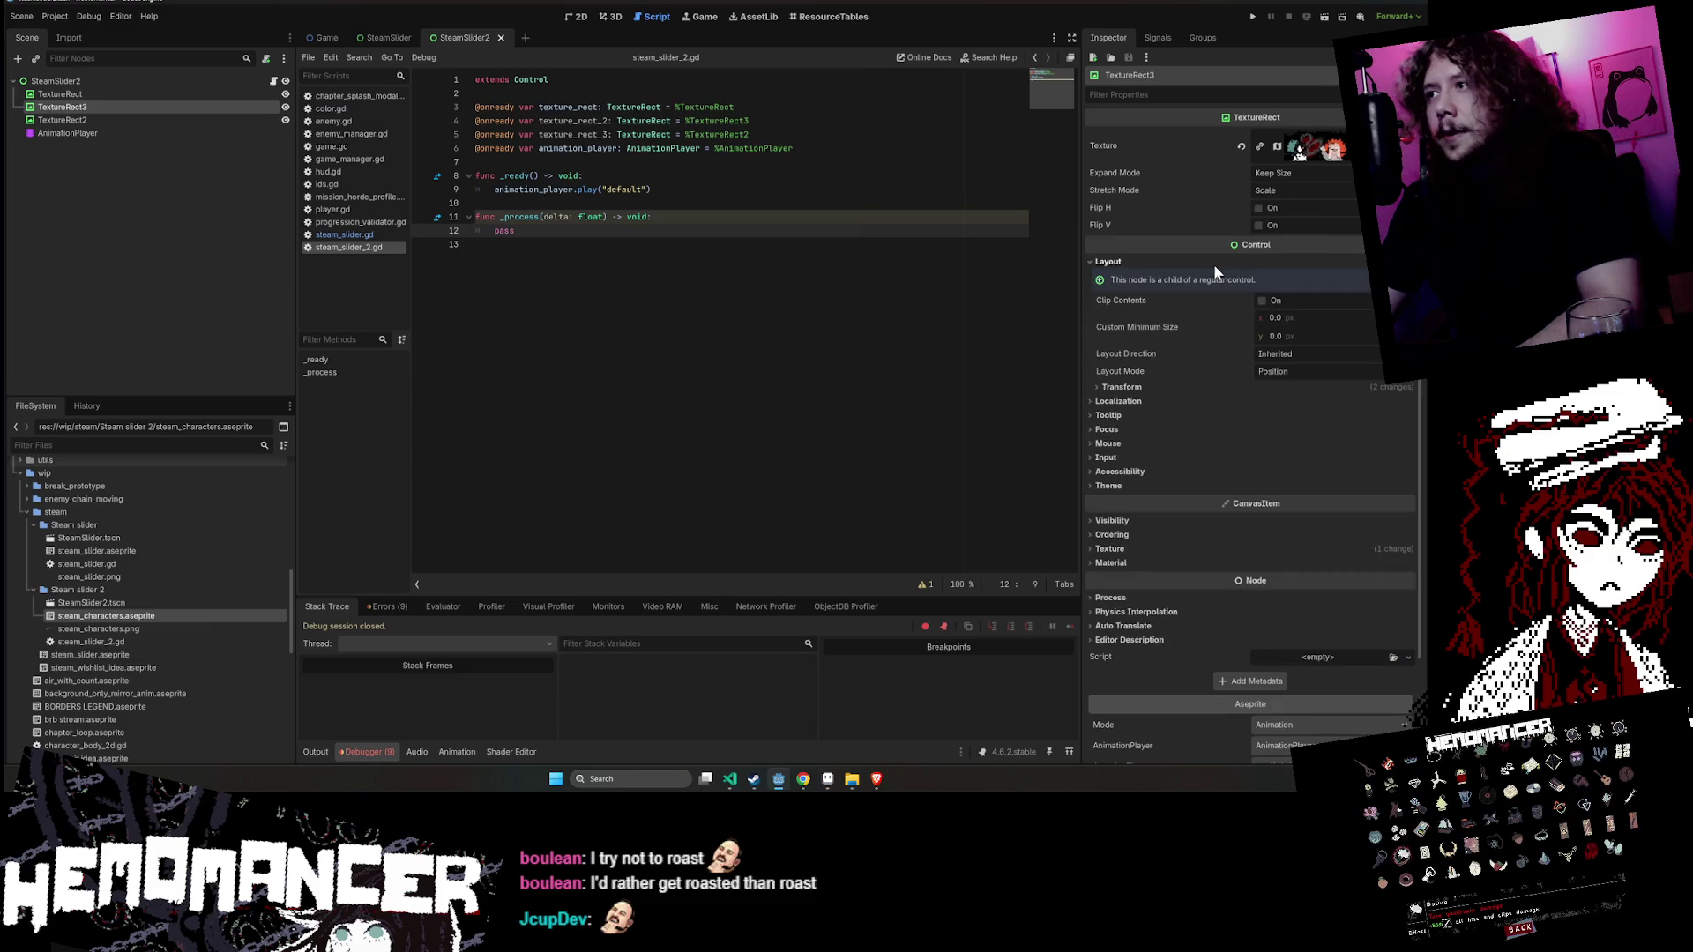
- Clear the Debugger's error list and return to the Output log
{"action": "left_click", "coordinate": [529, 161]}
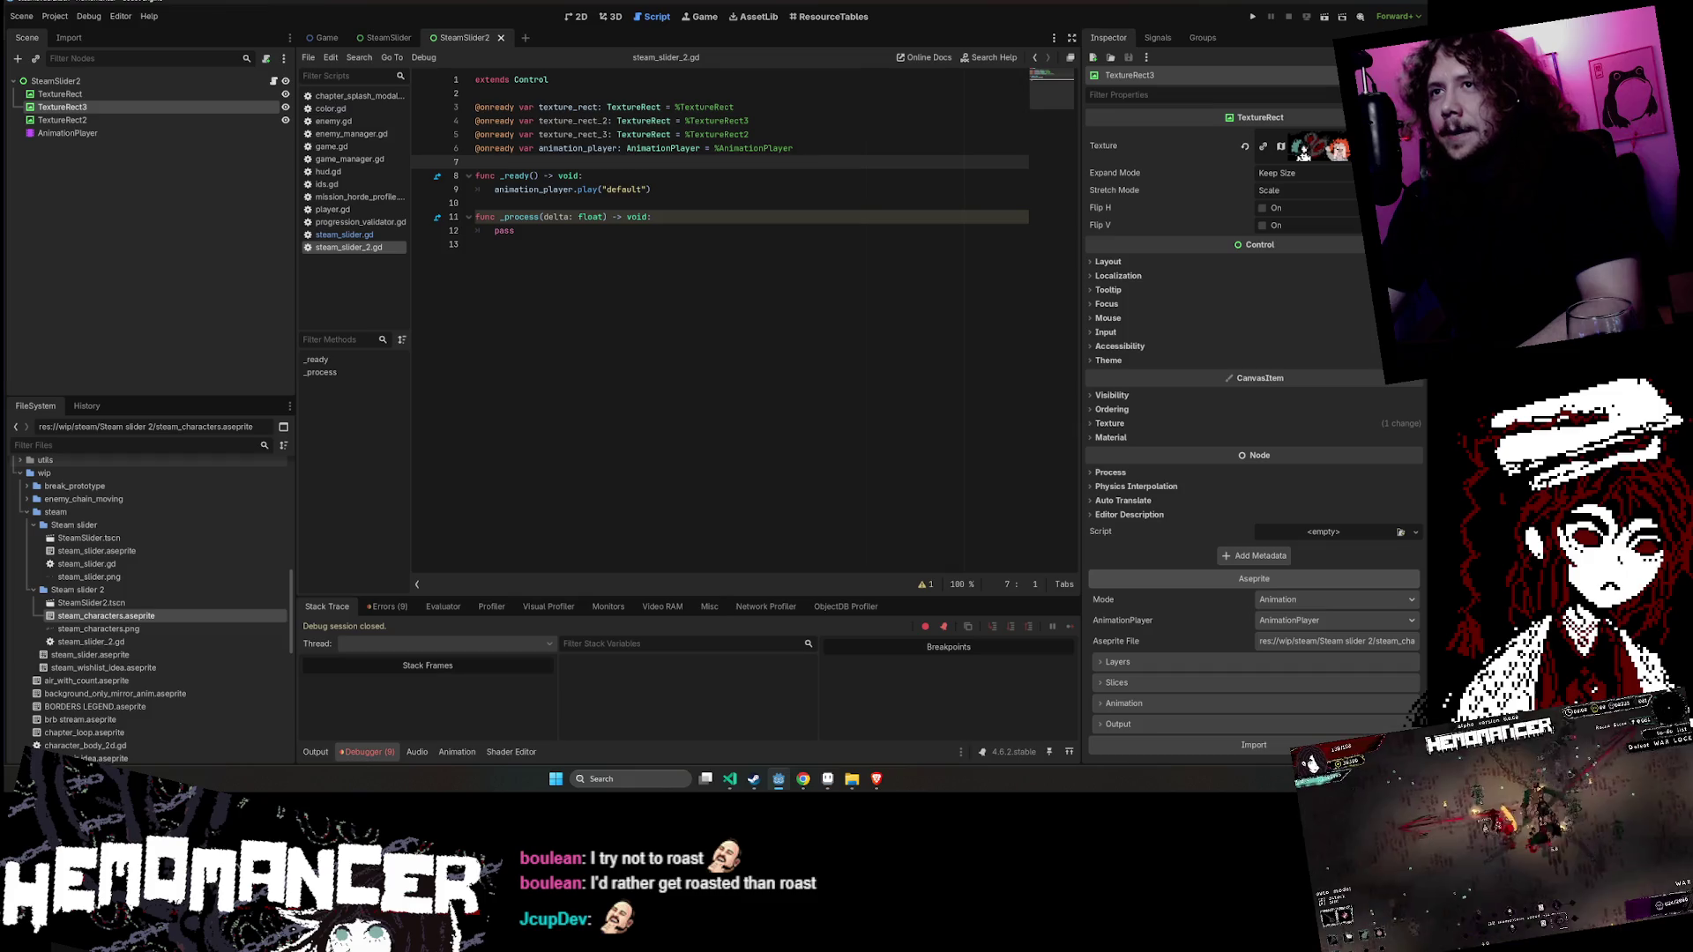
{"action": "left_click", "coordinate": [394, 753]}
{"action": "left_click", "coordinate": [382, 747]}
{"action": "left_click", "coordinate": [392, 606]}
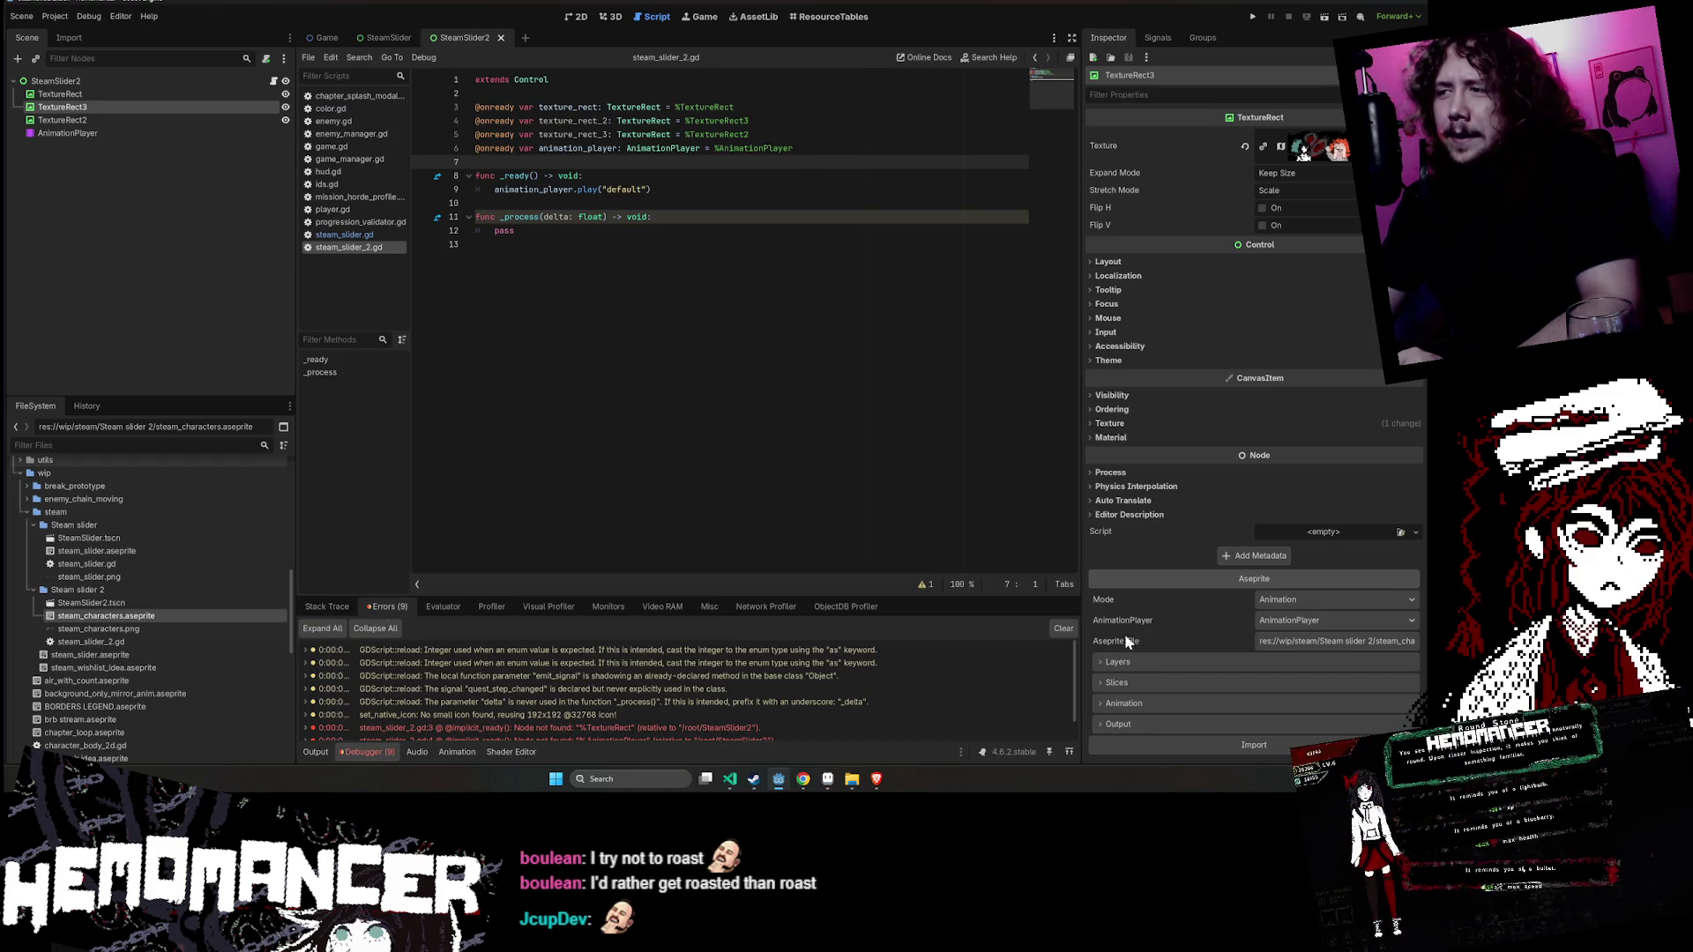
{"action": "left_click", "coordinate": [1062, 628]}
{"action": "left_click", "coordinate": [316, 752]}
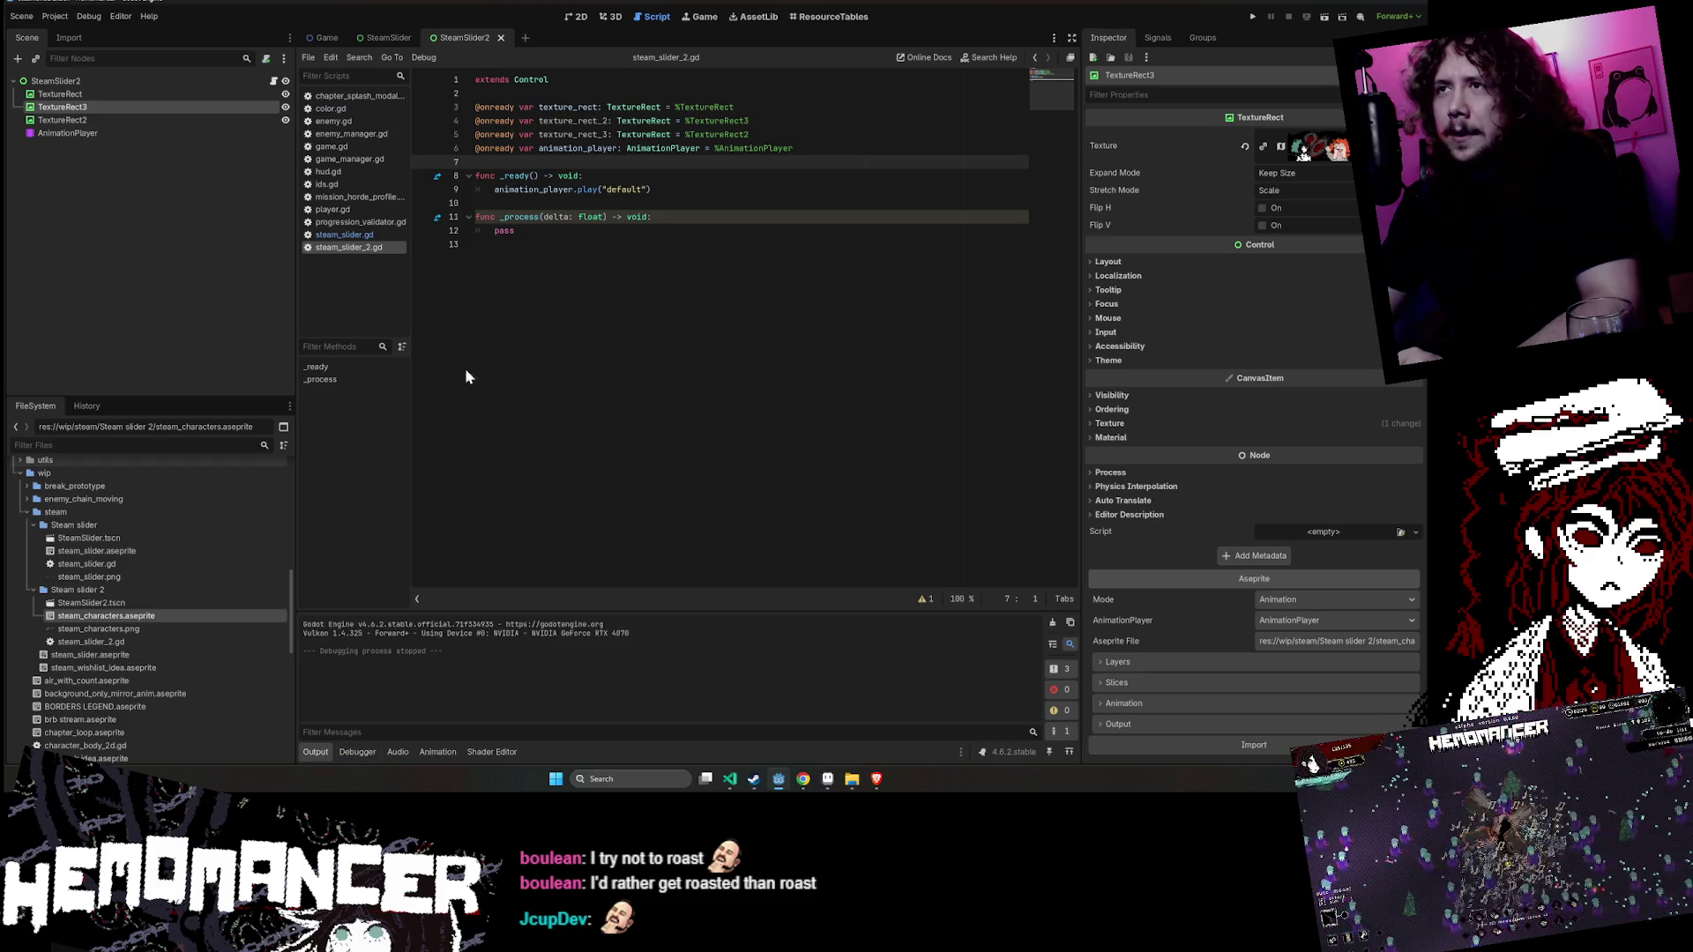
- Save, review the script lines, and switch to the 2D view of the tiled banner
{"action": "key", "text": "ctrl+s"}
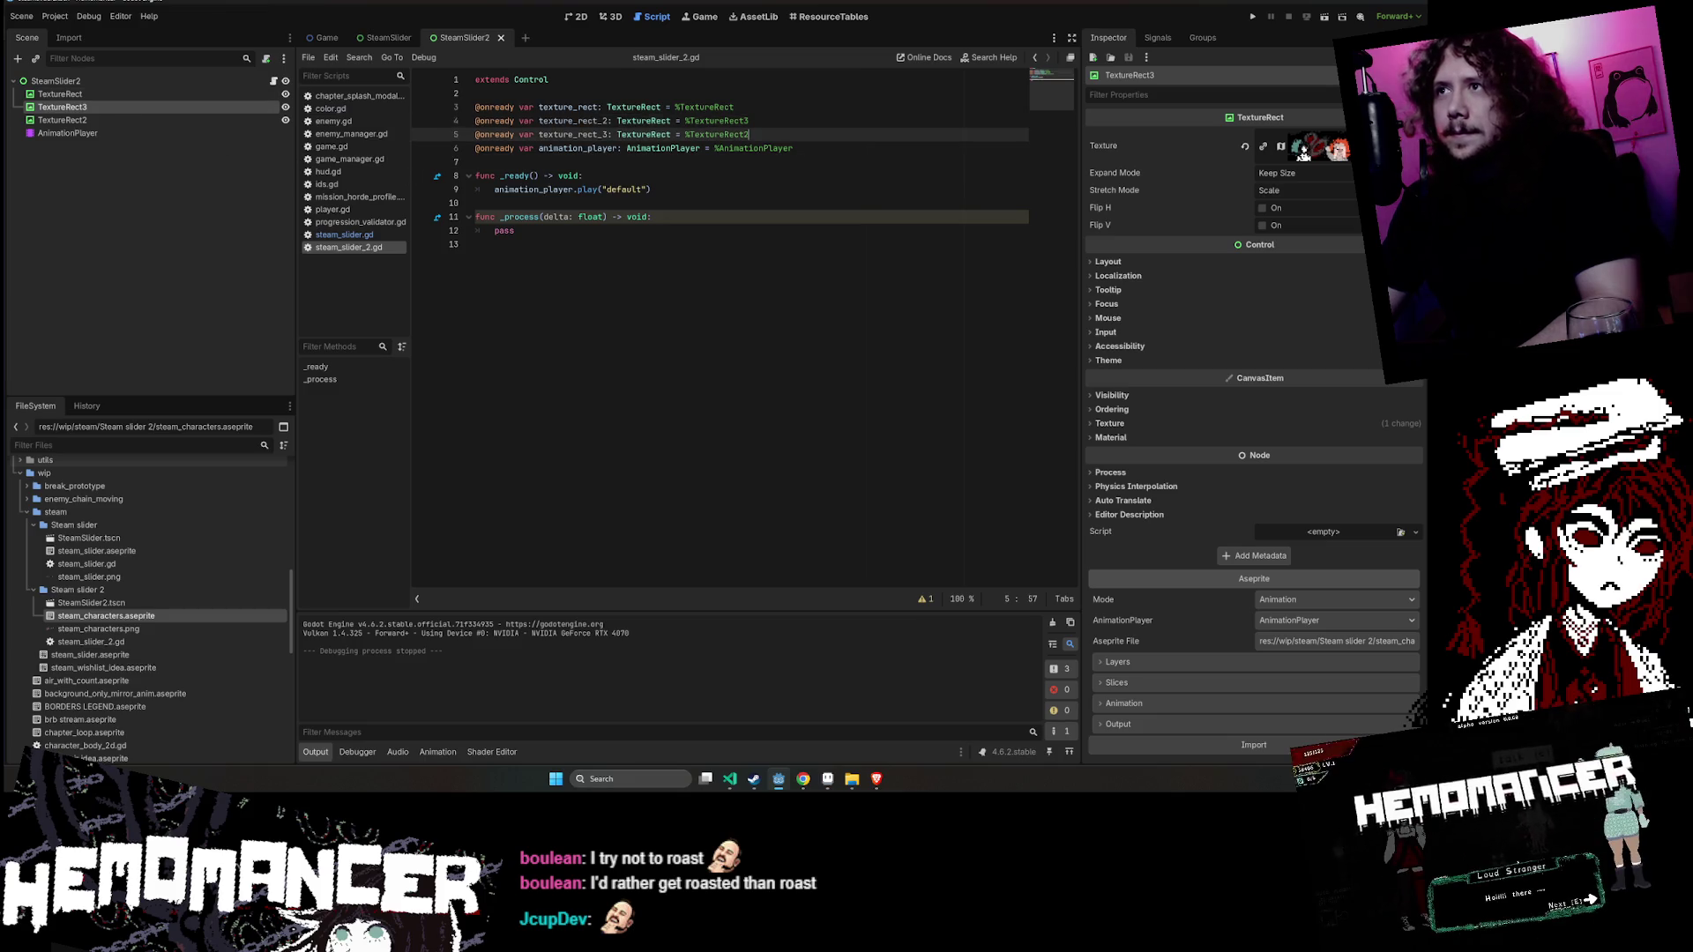
{"action": "left_click", "coordinate": [749, 134]}
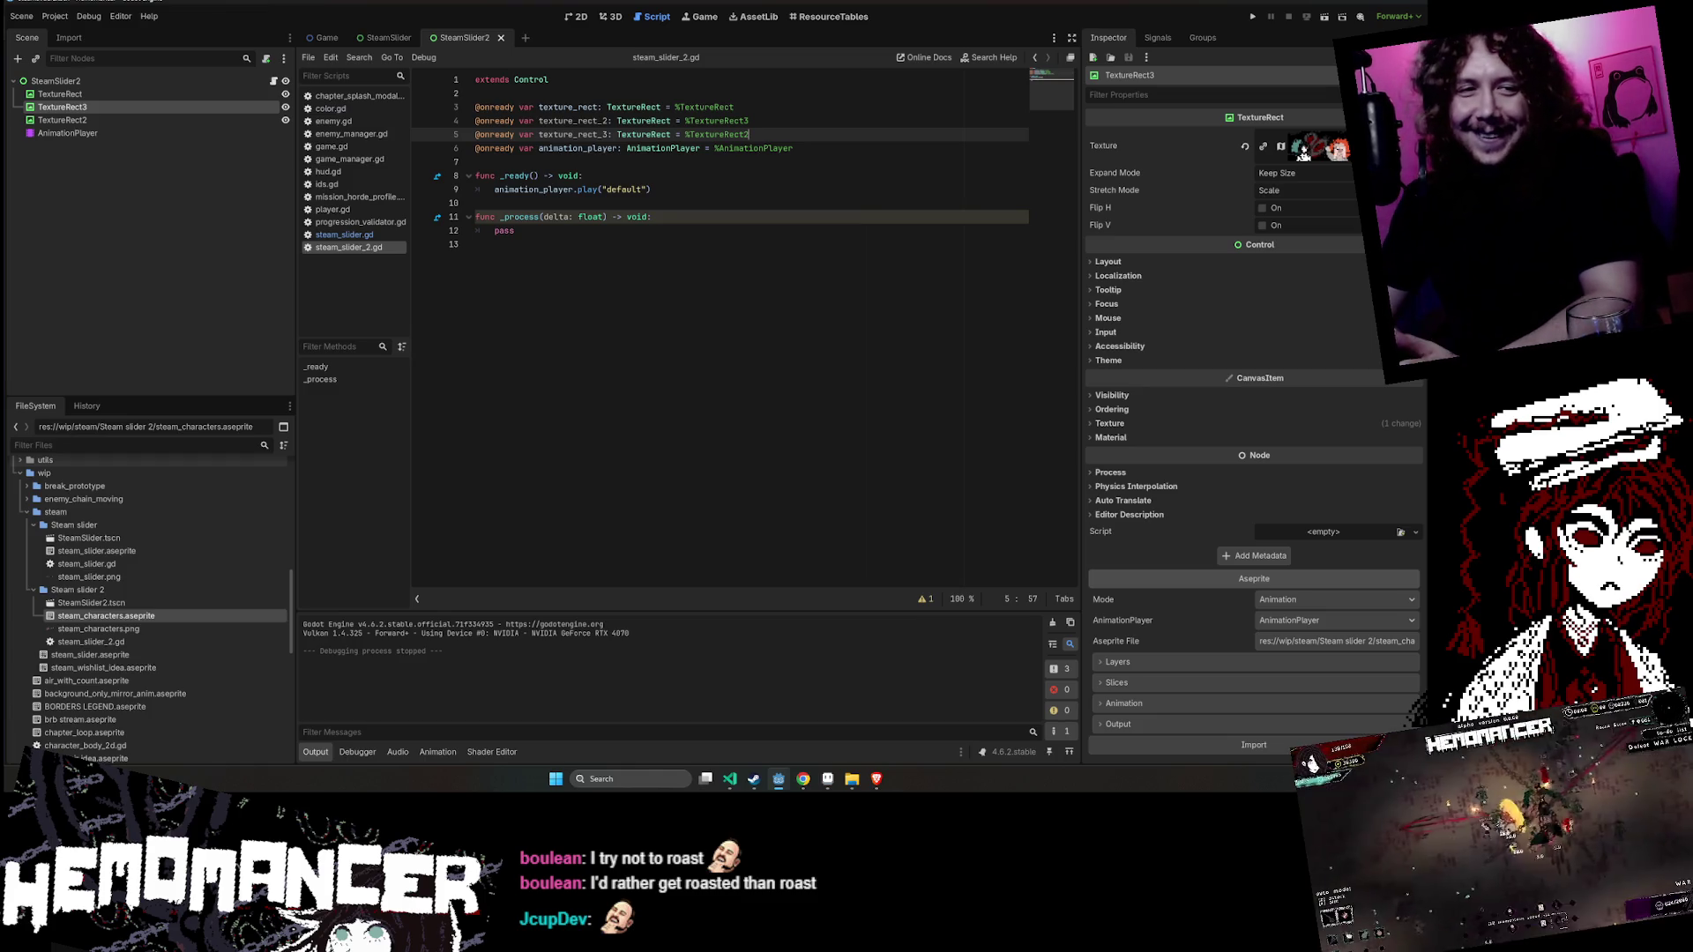
{"action": "left_click", "coordinate": [651, 216]}
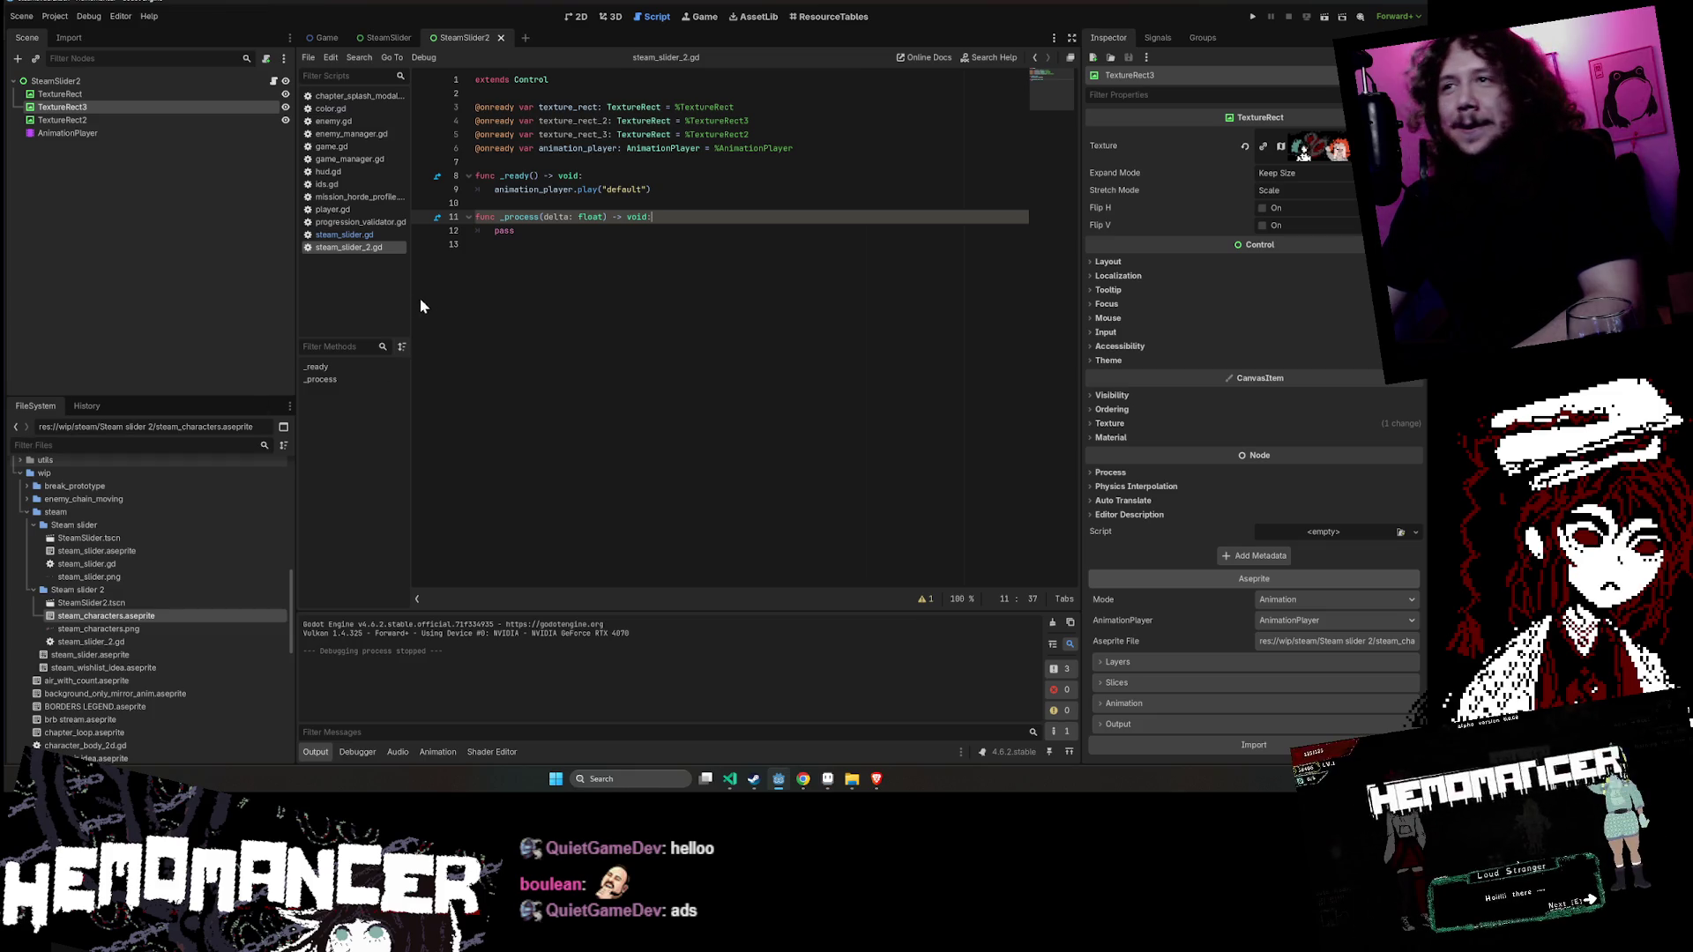
{"action": "left_click", "coordinate": [547, 189]}
{"action": "left_click", "coordinate": [574, 17]}
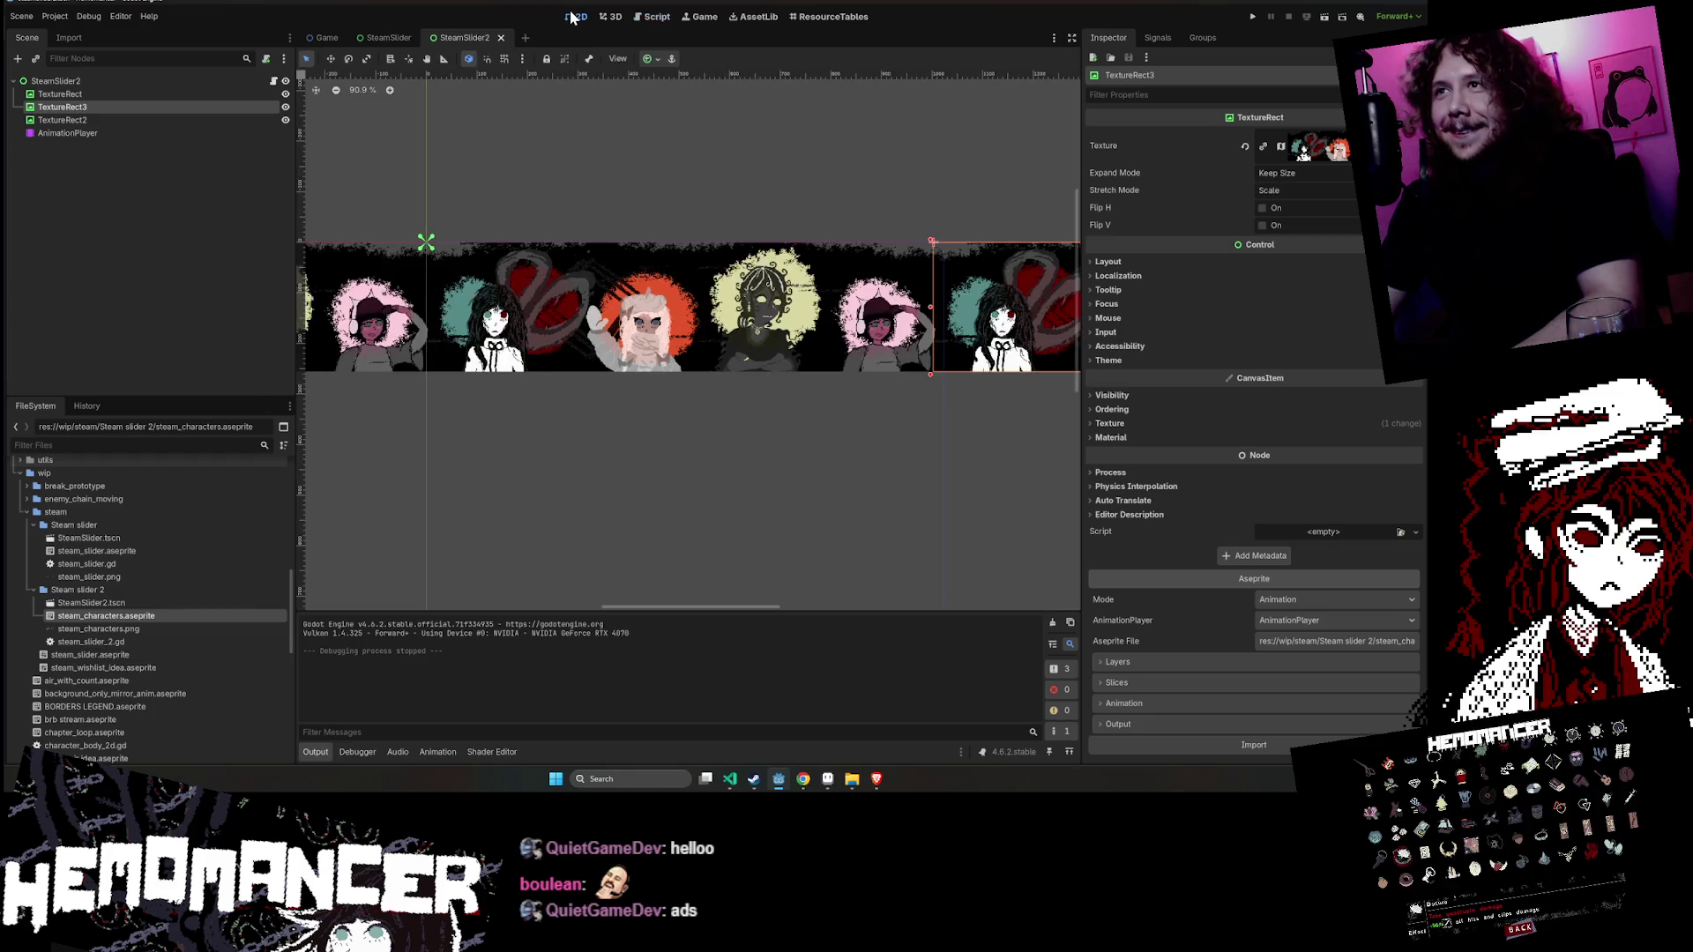
- Duplicate the AnimationPlayer node into AnimationPlayer2 and AnimationPlayer3, inspecting the copies
{"action": "left_click", "coordinate": [139, 130]}
{"action": "key", "text": "ctrl+d"}
{"action": "key", "text": "ctrl+d"}
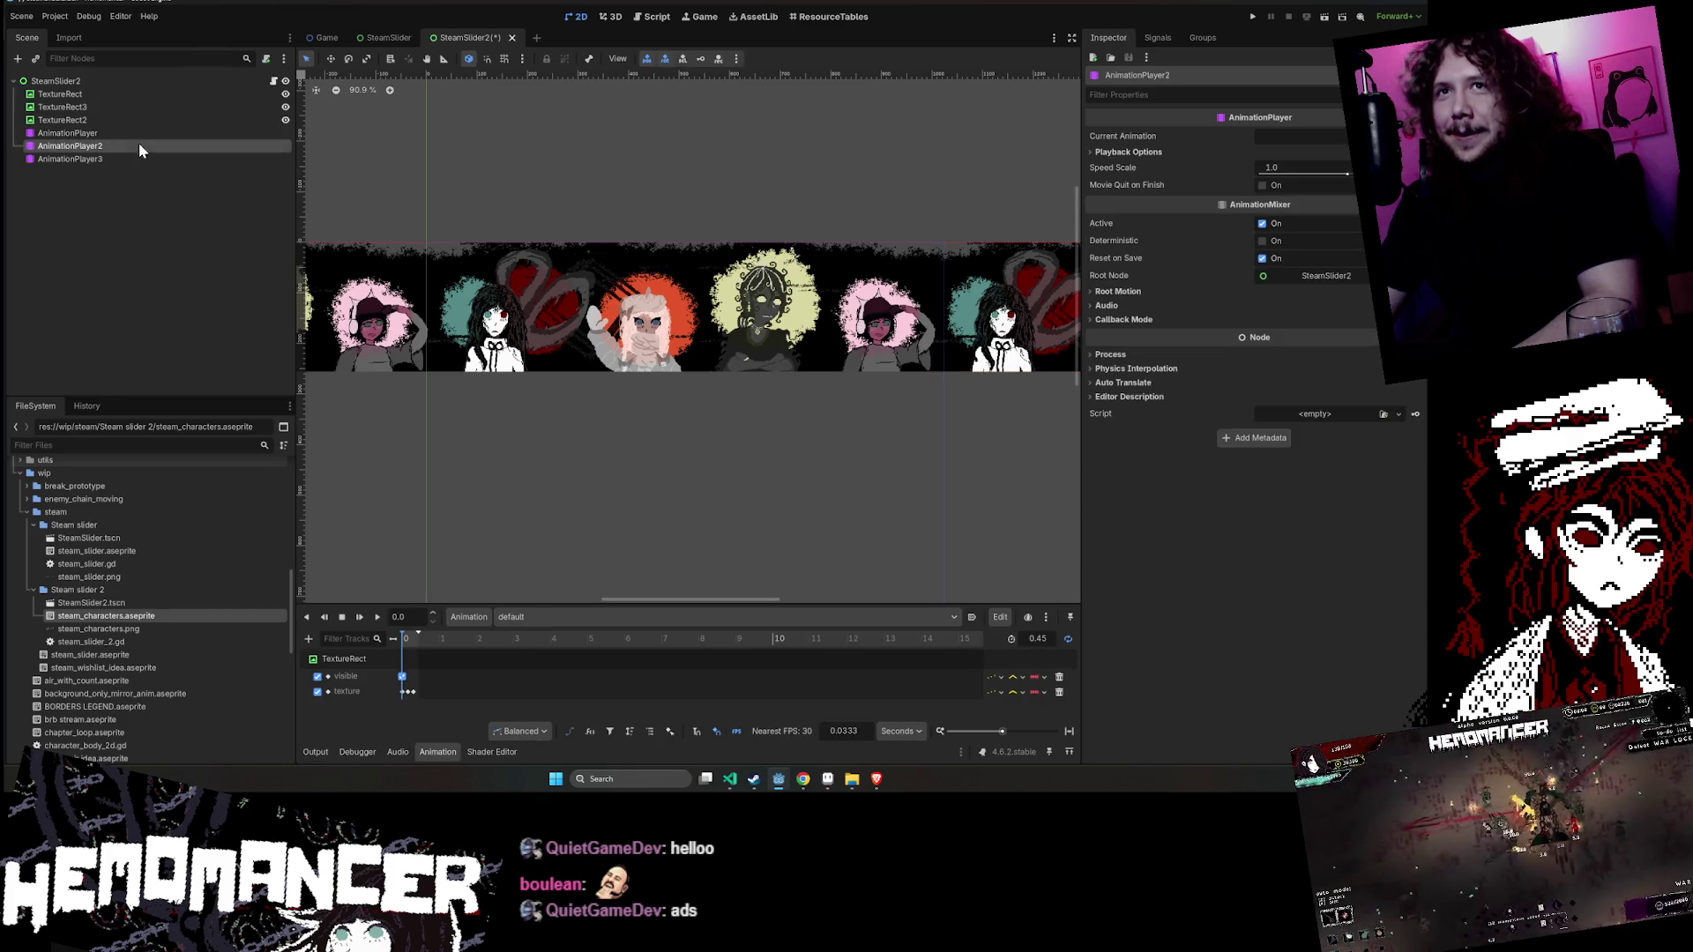
{"action": "left_click", "coordinate": [161, 145]}
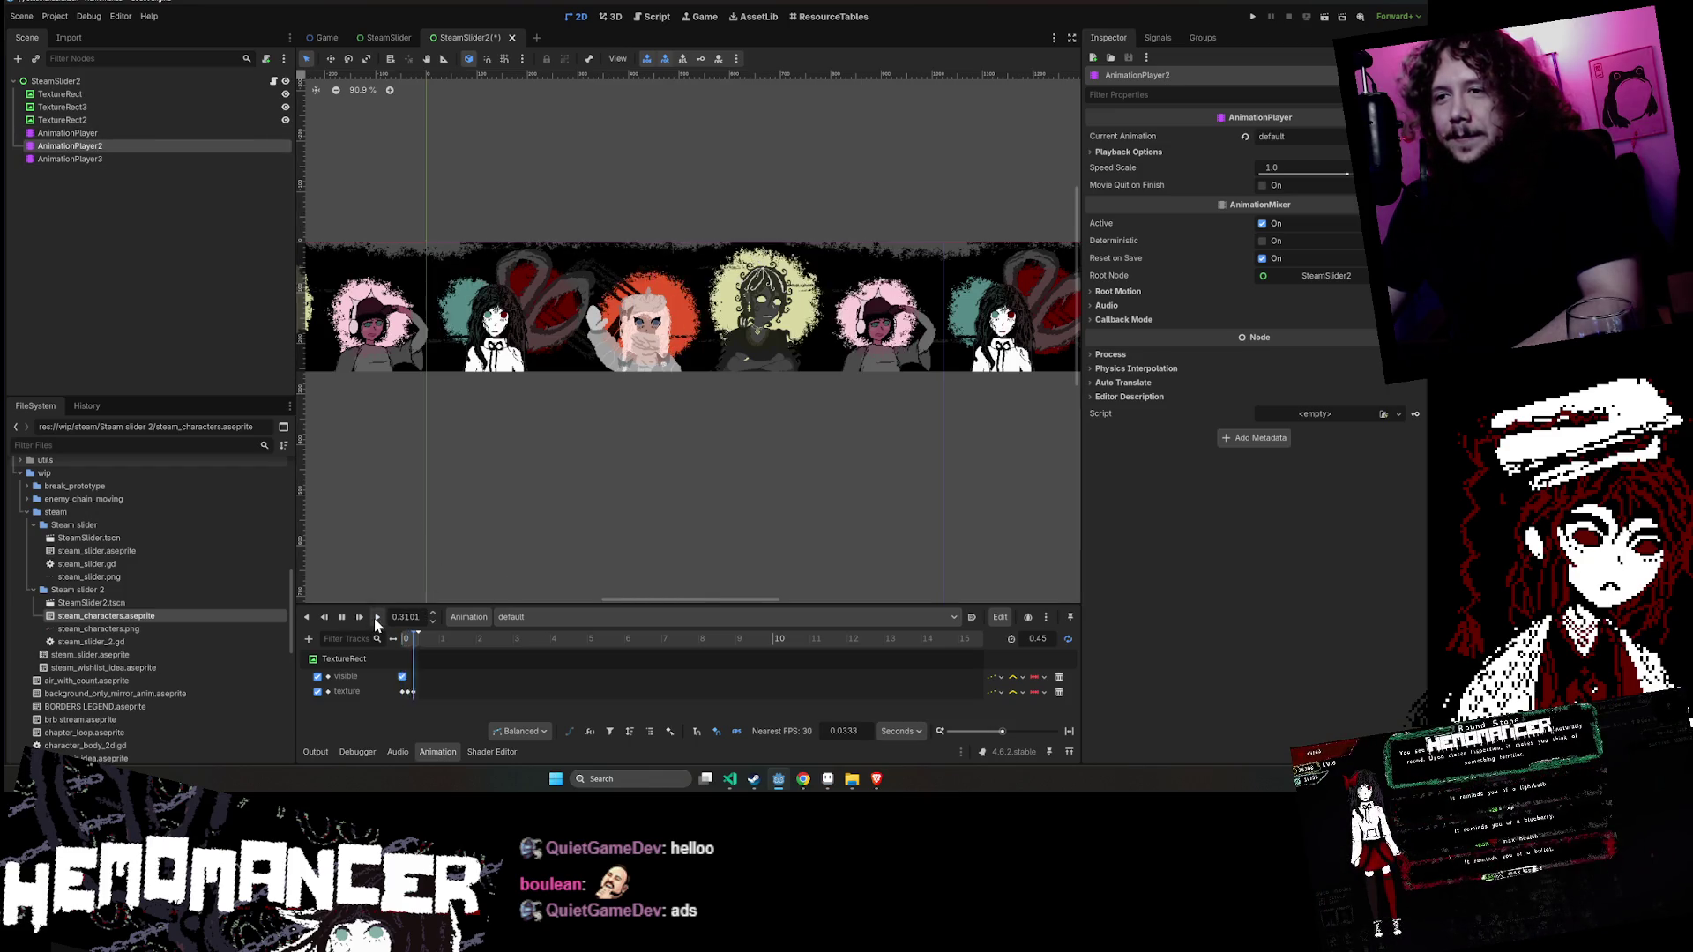
{"action": "left_click", "coordinate": [106, 133]}
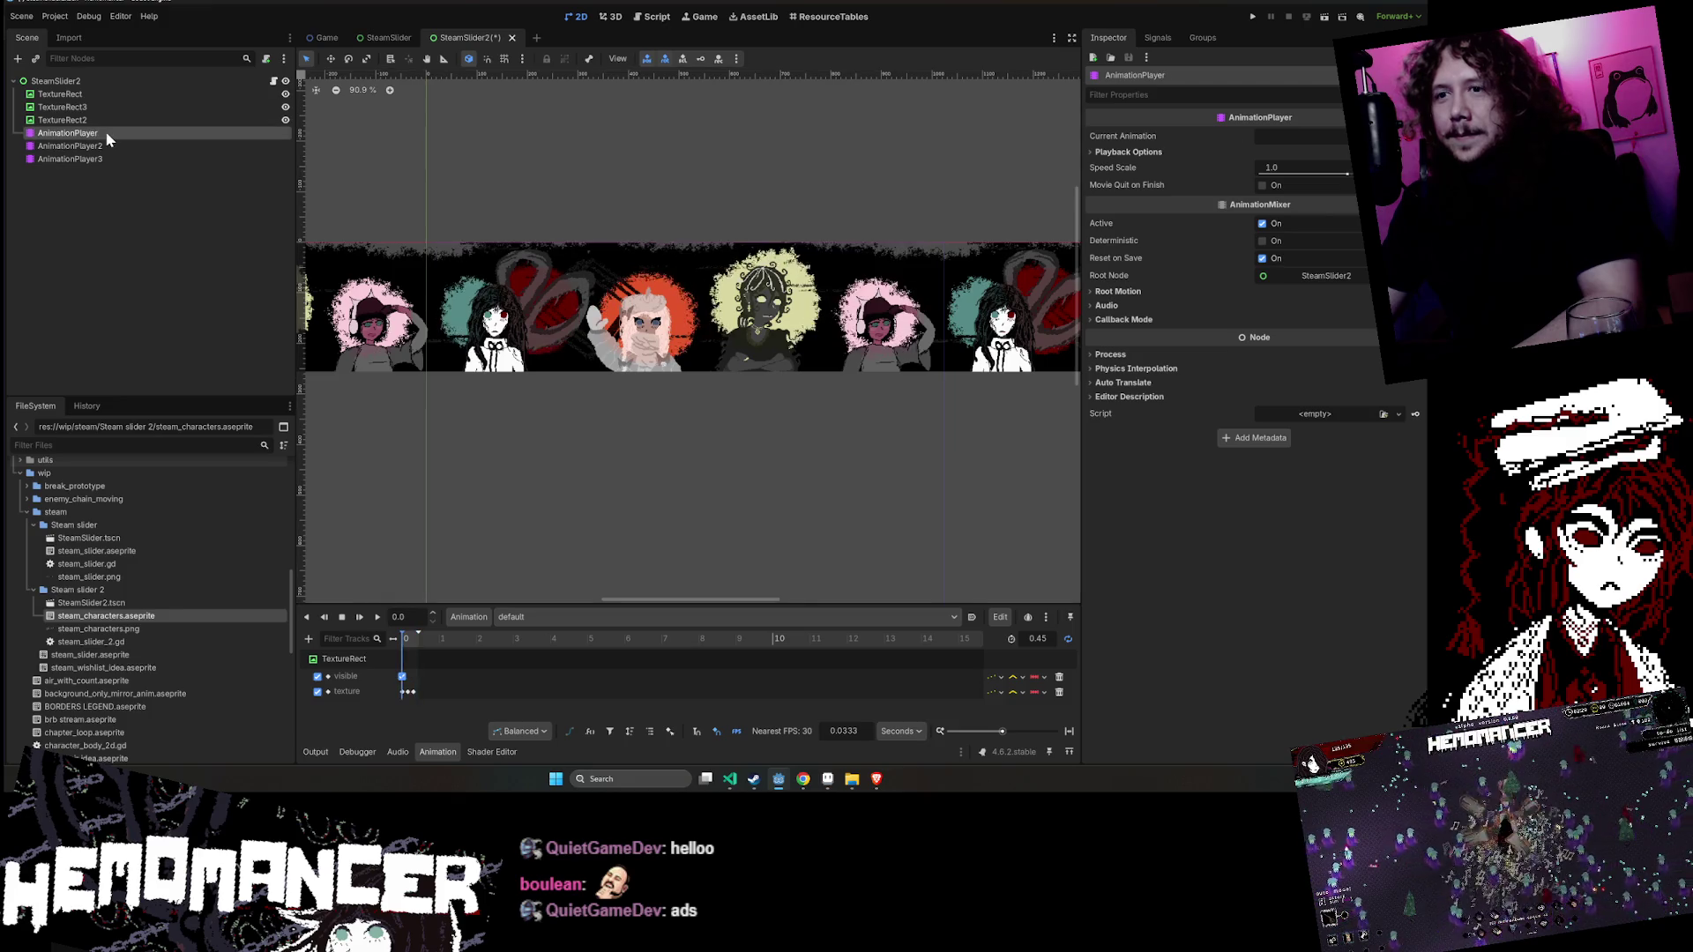
{"action": "left_click", "coordinate": [102, 96]}
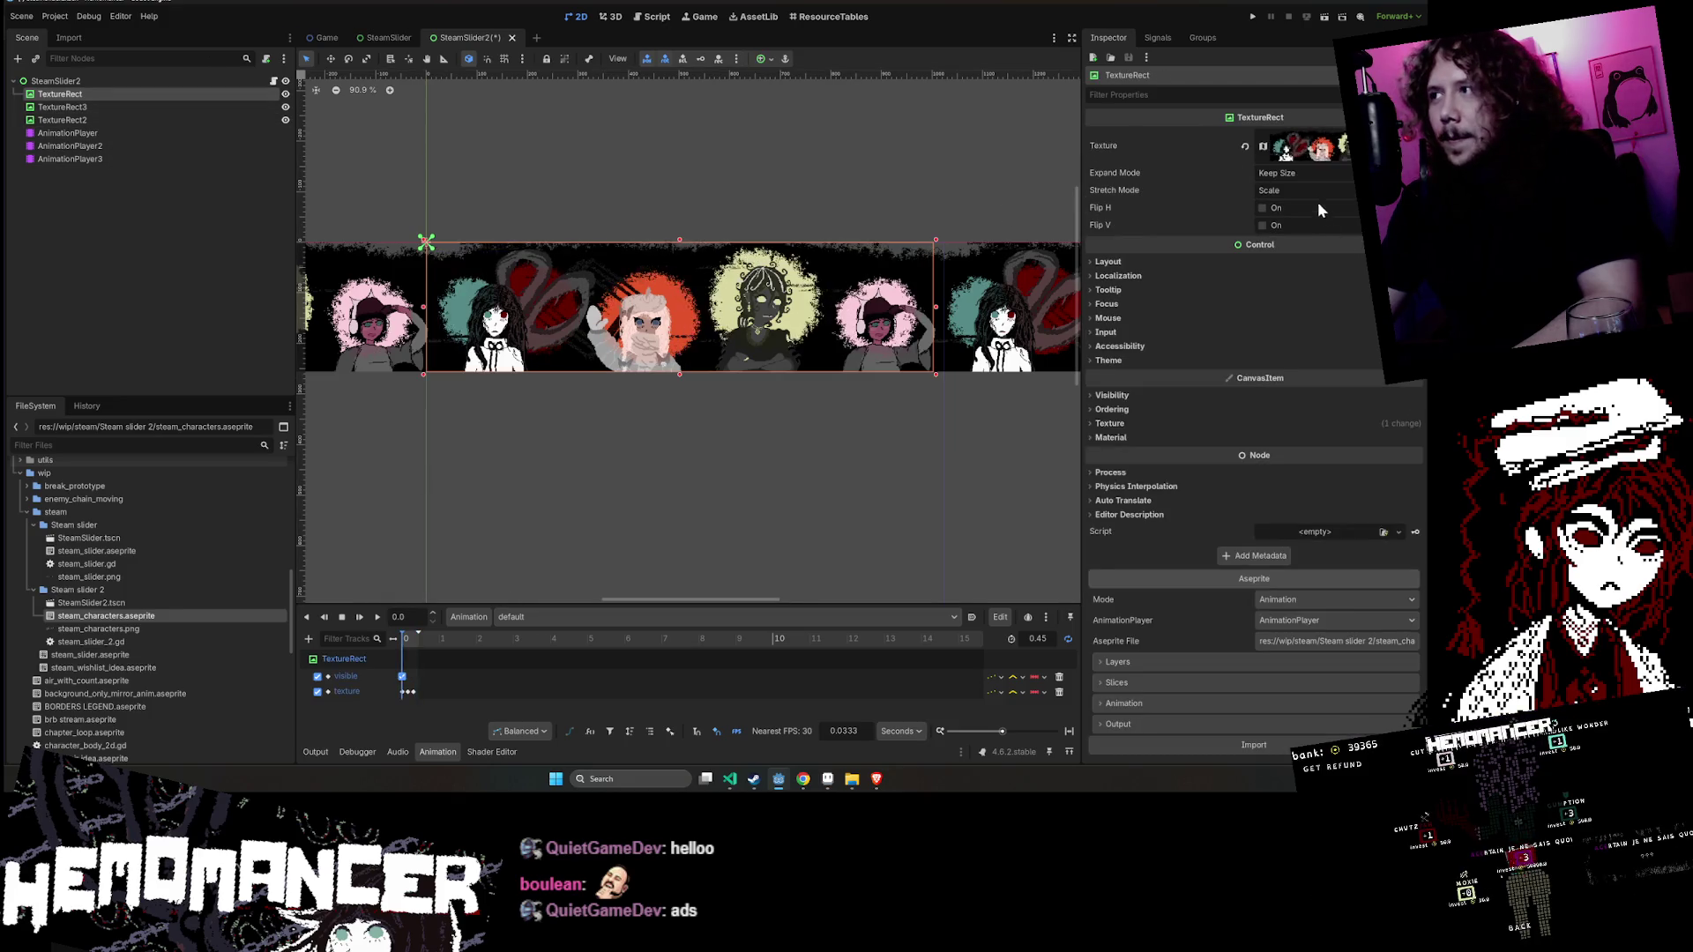
- Link TextureRect3 to AnimationPlayer2 and preview the animations of AnimationPlayer2 and AnimationPlayer3
{"action": "left_click", "coordinate": [150, 107]}
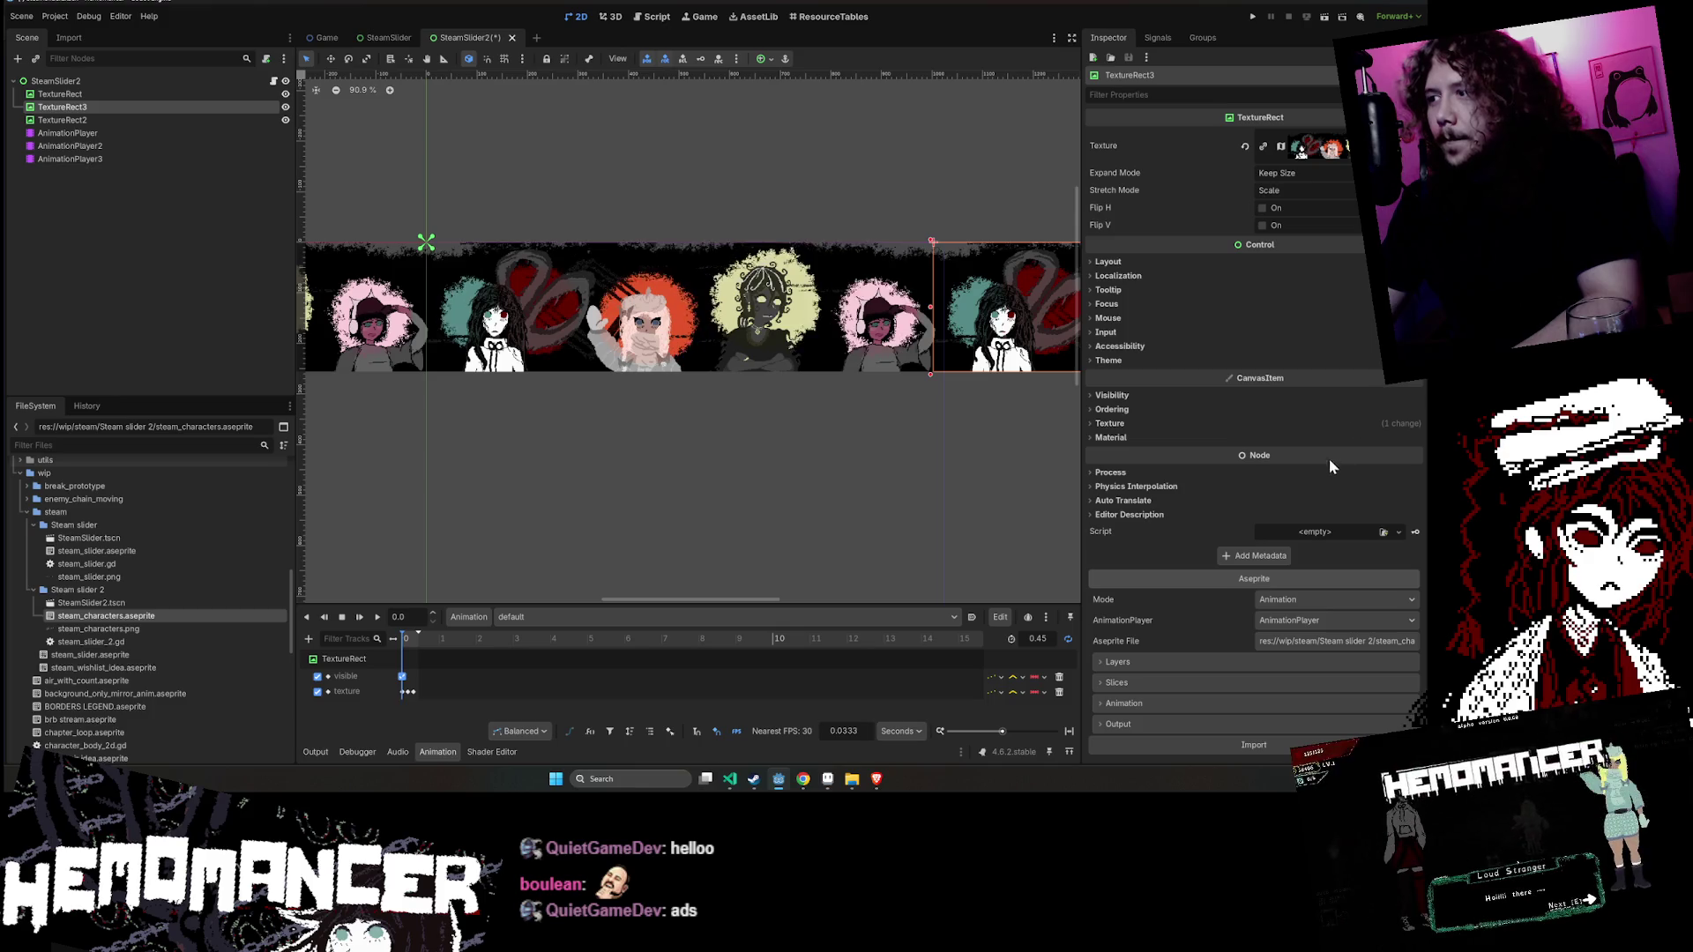
{"action": "left_click", "coordinate": [1313, 619]}
{"action": "left_click", "coordinate": [1321, 667]}
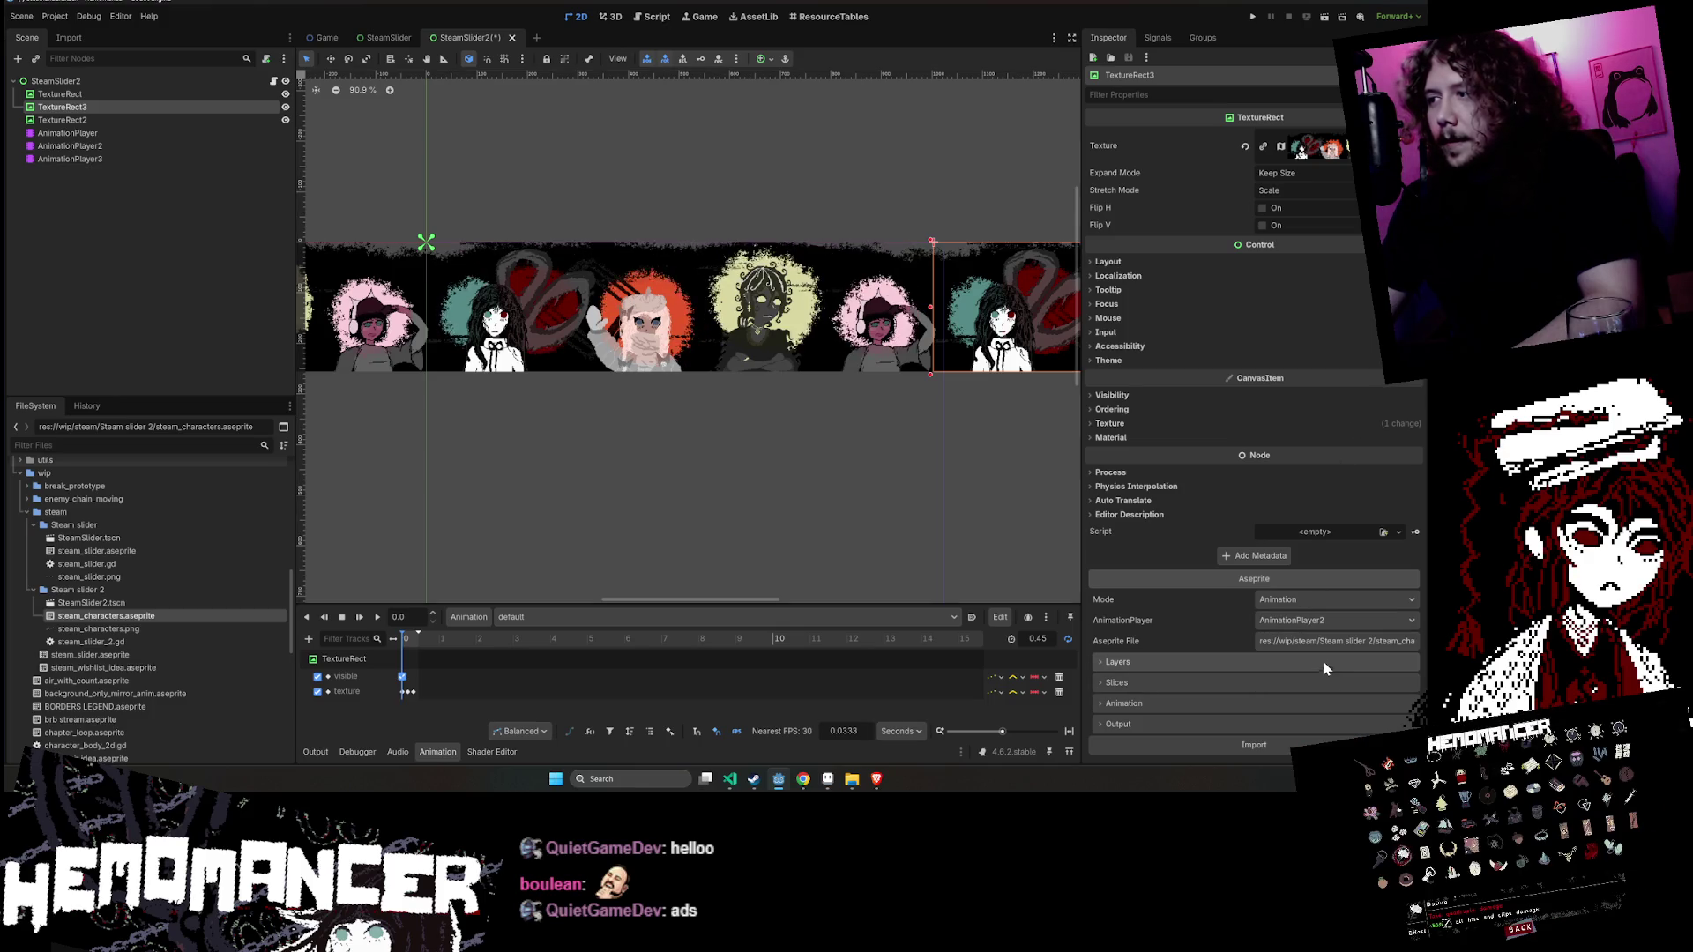
{"action": "left_click", "coordinate": [71, 146]}
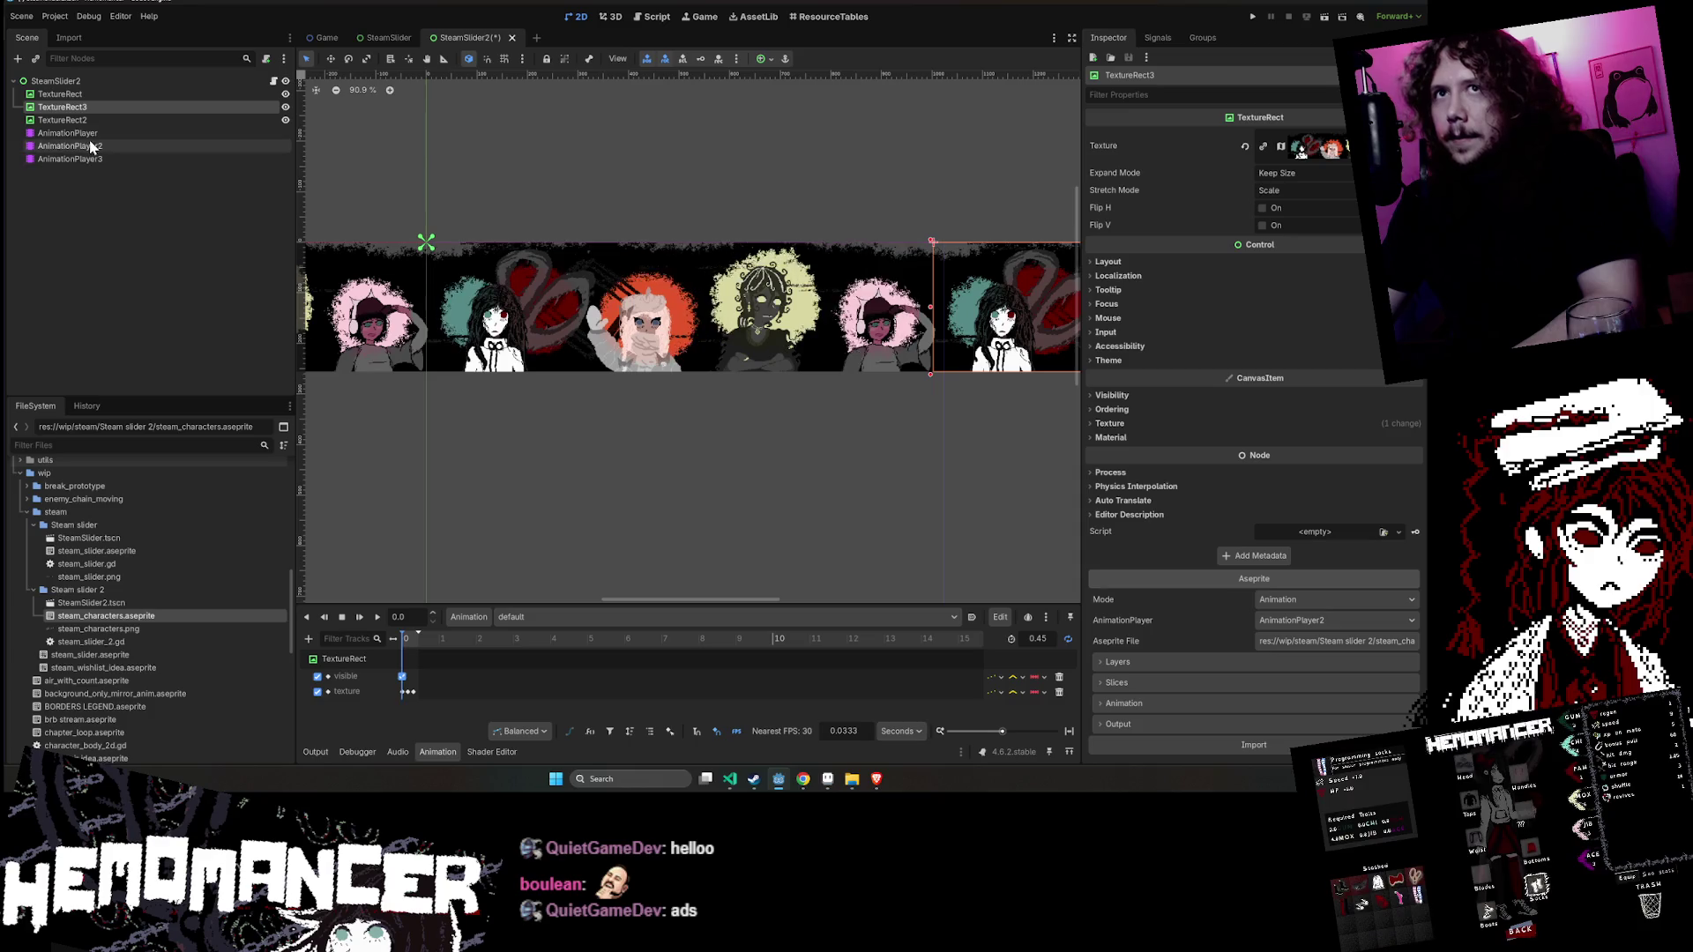
{"action": "left_click", "coordinate": [375, 618]}
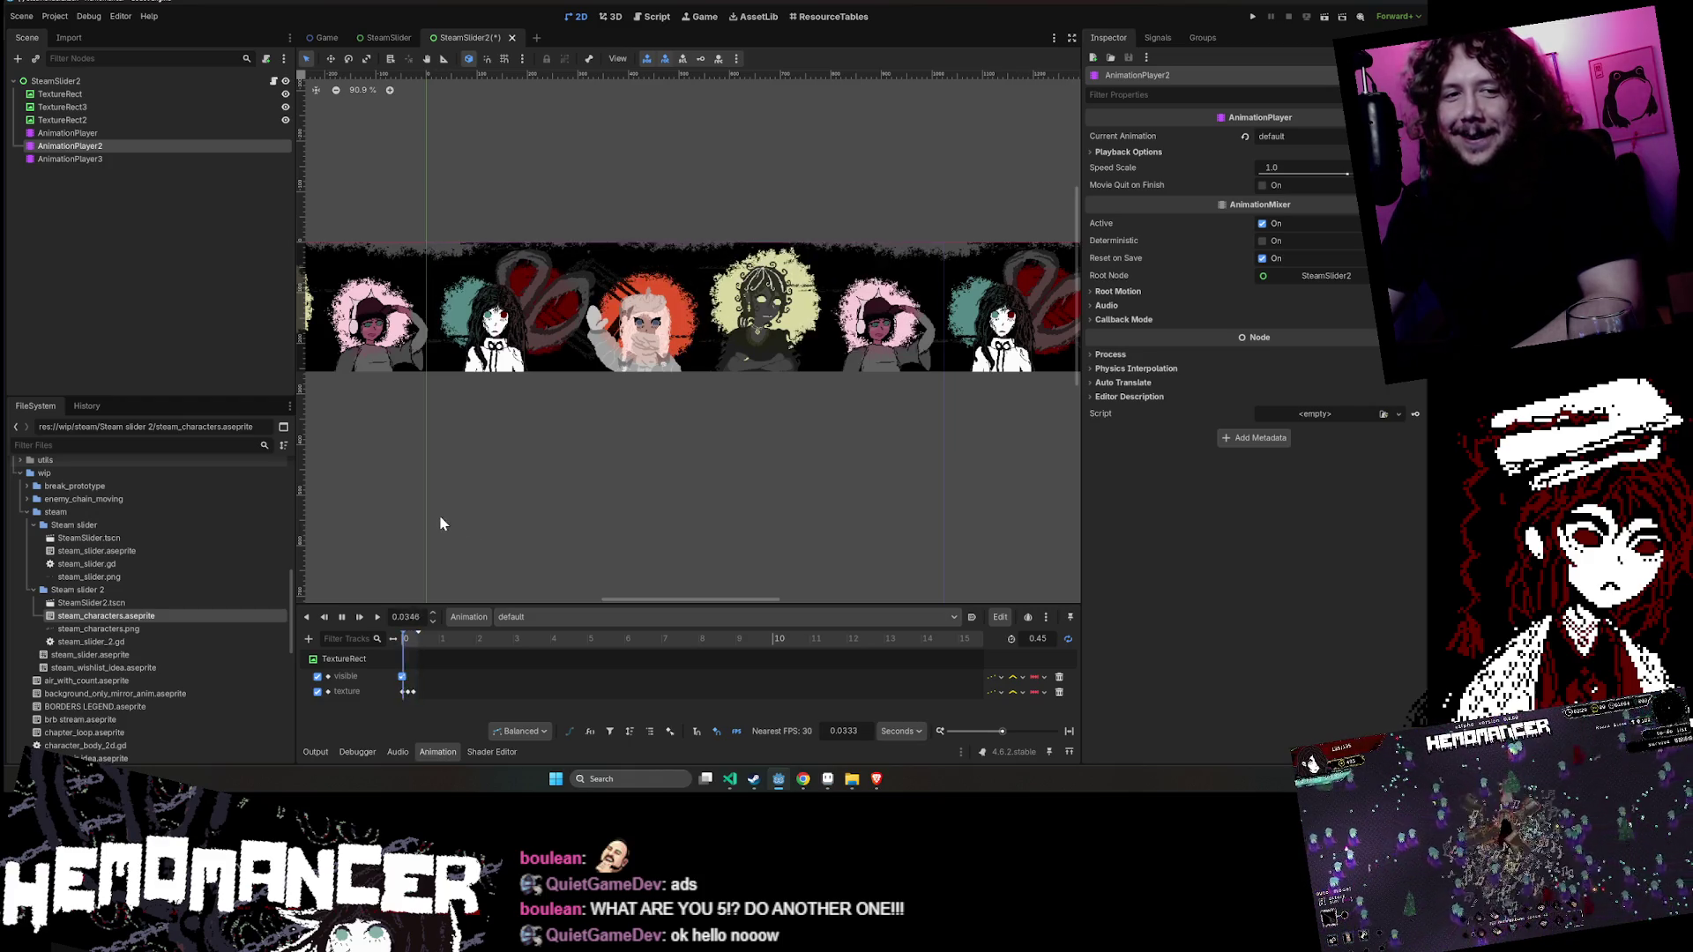
{"action": "left_click", "coordinate": [69, 158]}
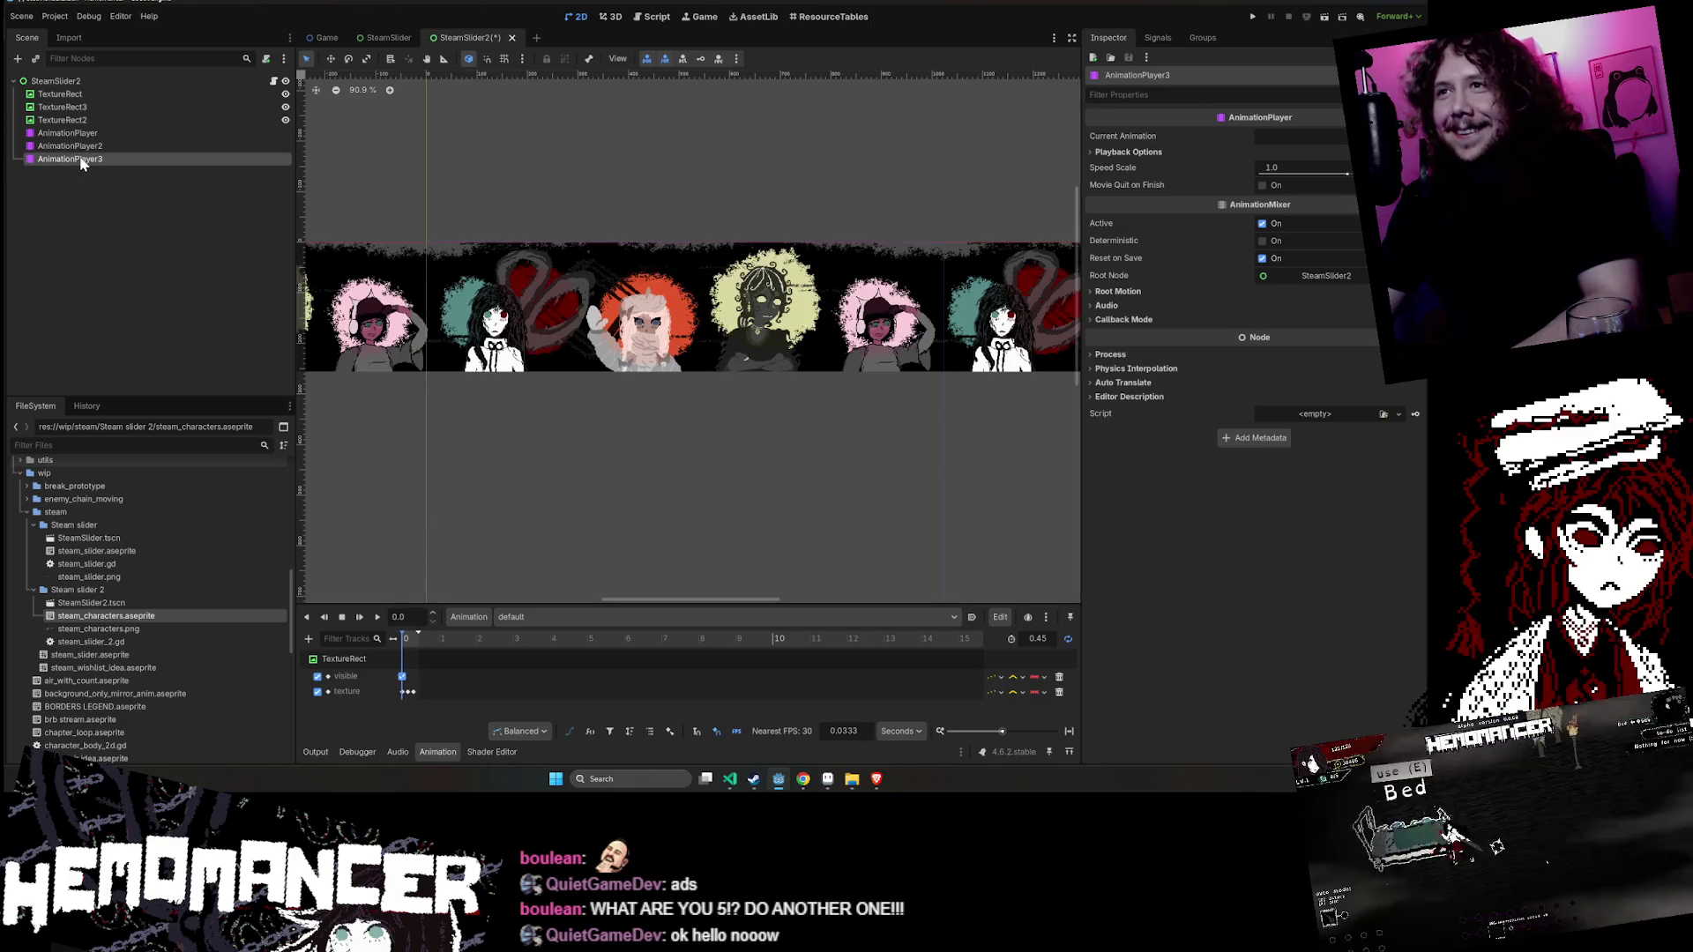
{"action": "left_click", "coordinate": [377, 617]}
- Move TextureRect2 above TextureRect3 in the scene tree
{"action": "left_click", "coordinate": [88, 109]}
{"action": "left_click", "coordinate": [88, 119]}
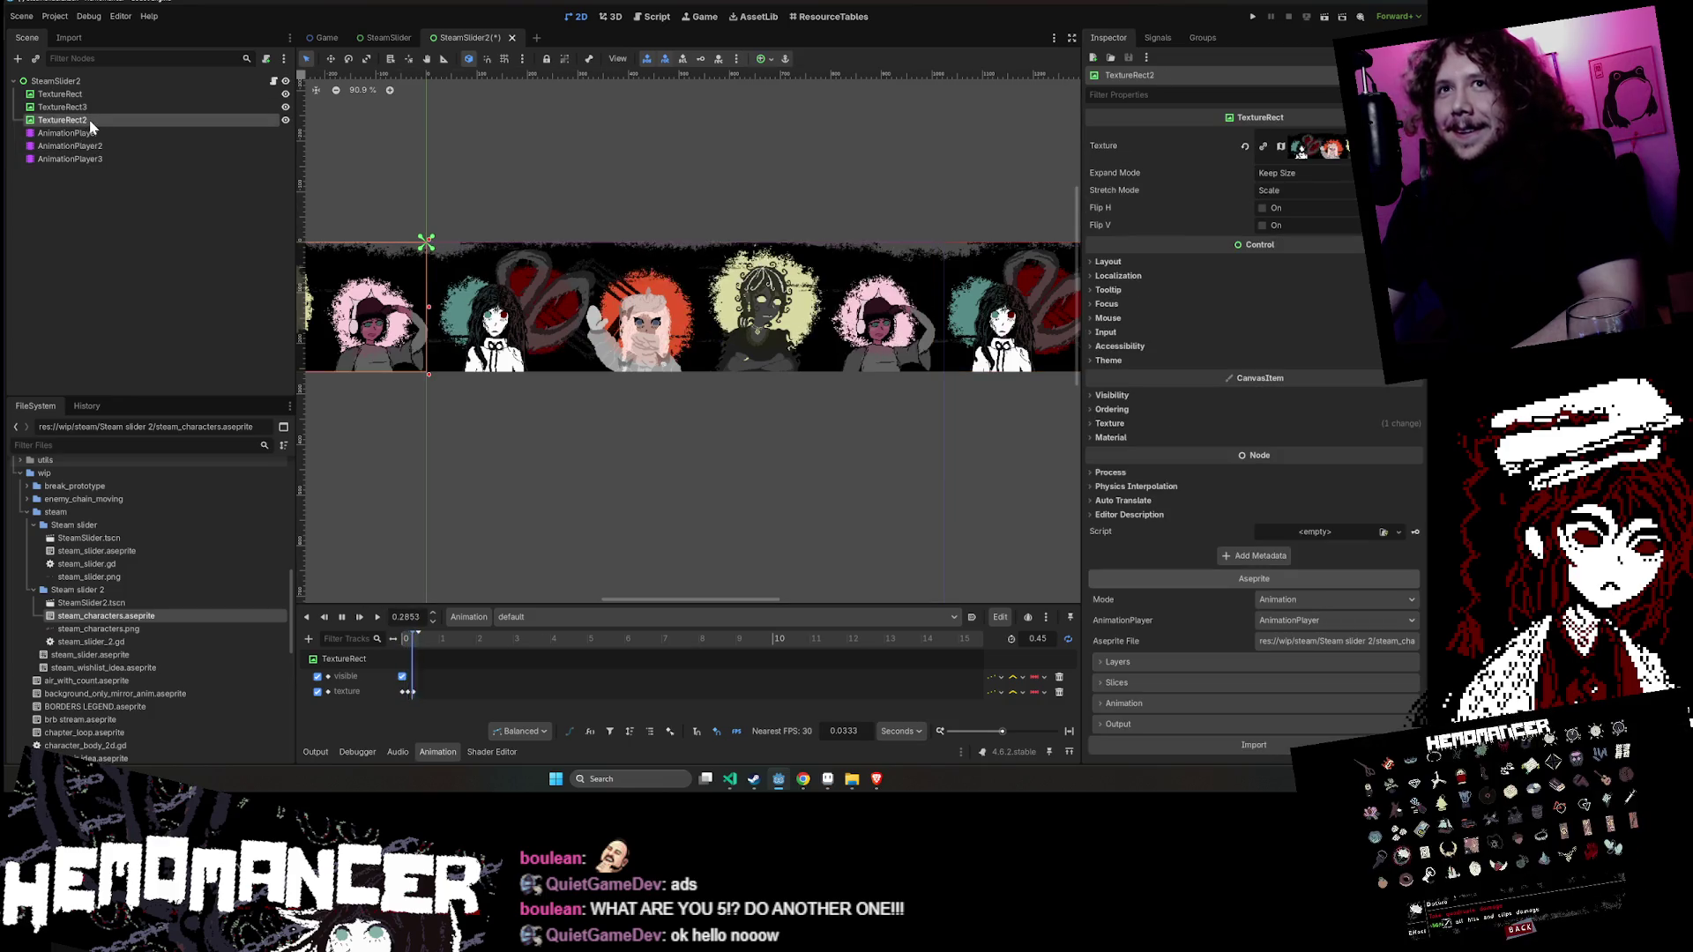
{"action": "key", "text": "ctrl+Up"}
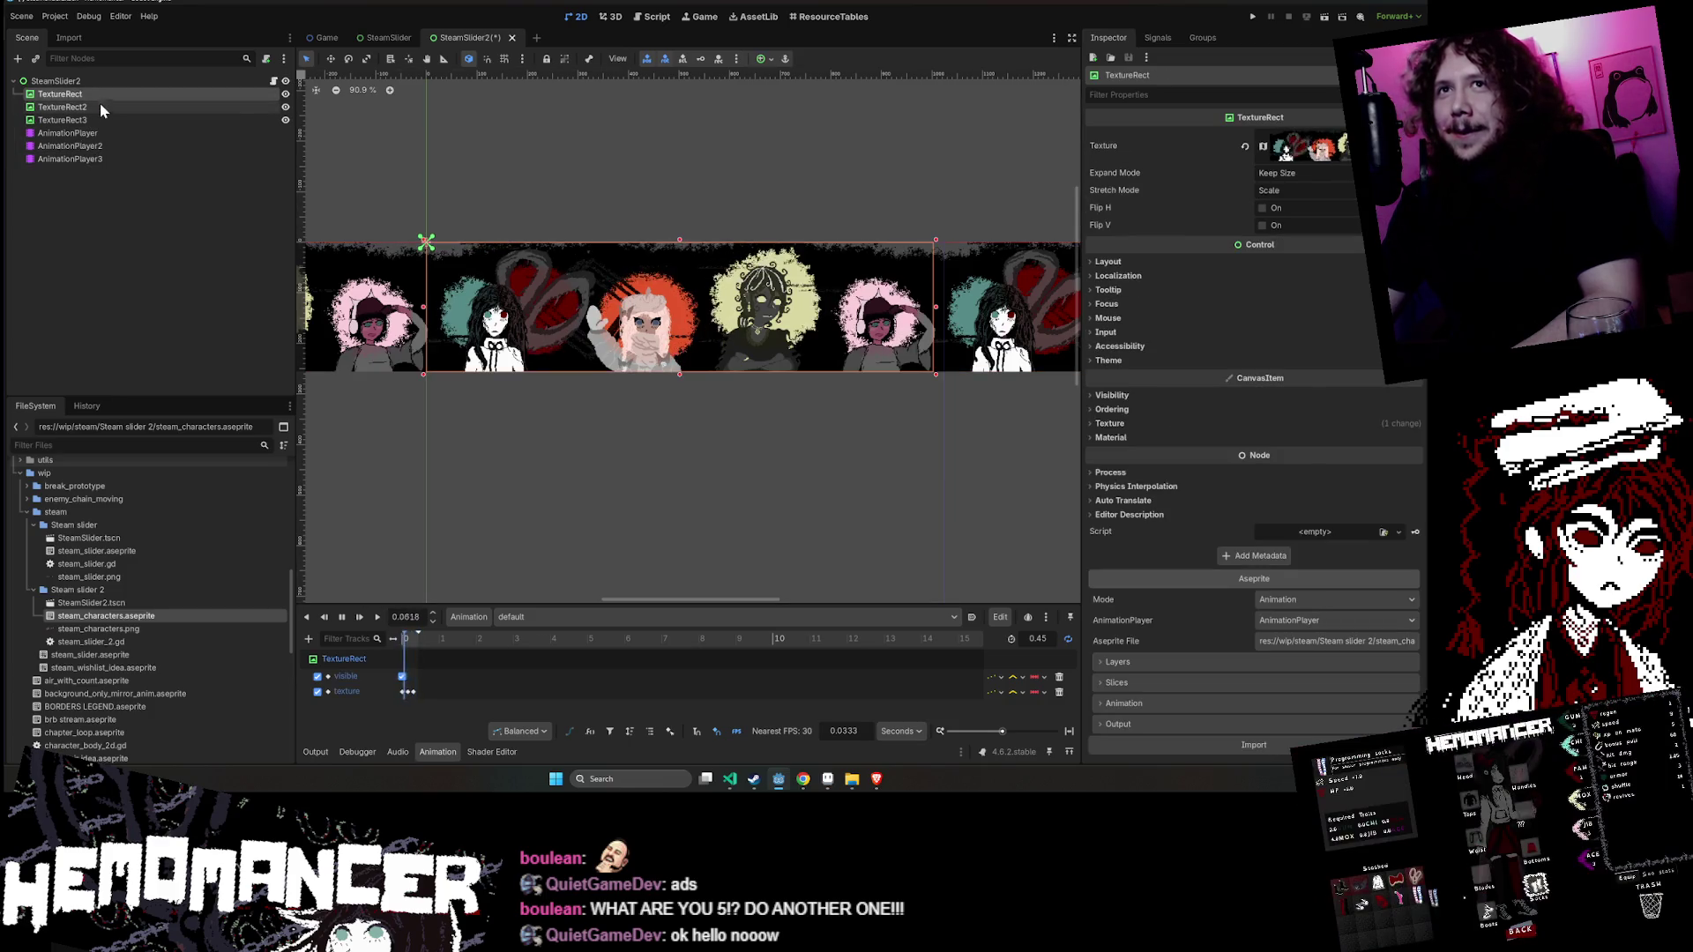
{"action": "left_click", "coordinate": [100, 98]}
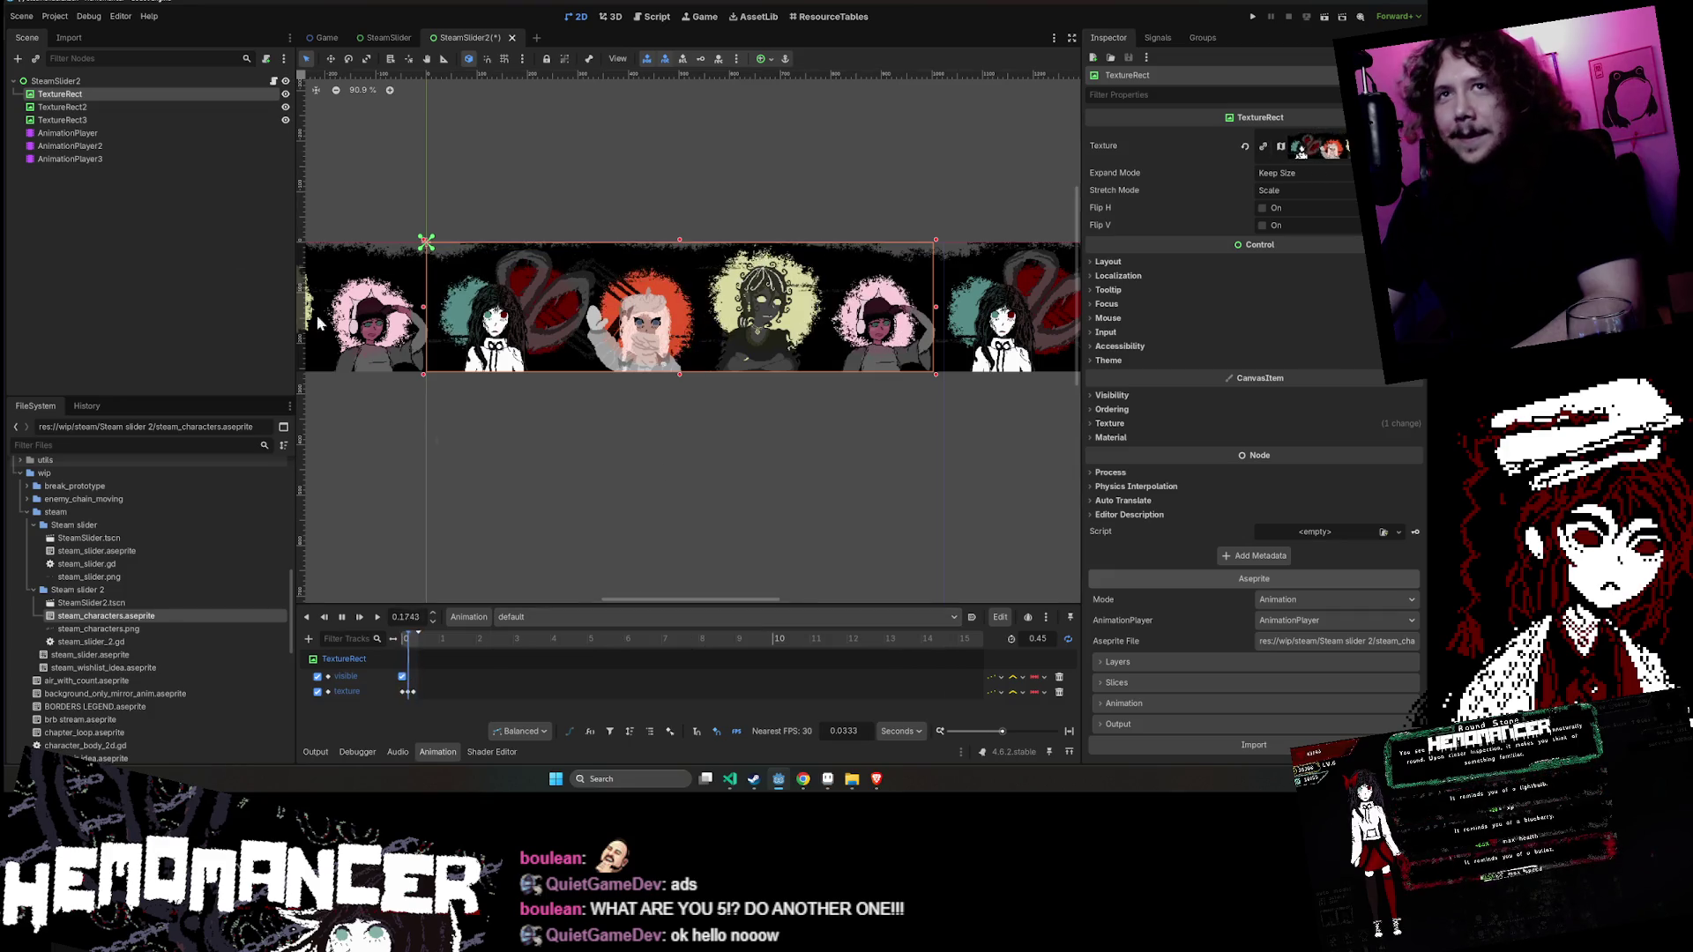
{"action": "left_click", "coordinate": [126, 107]}
{"action": "left_click", "coordinate": [132, 94]}
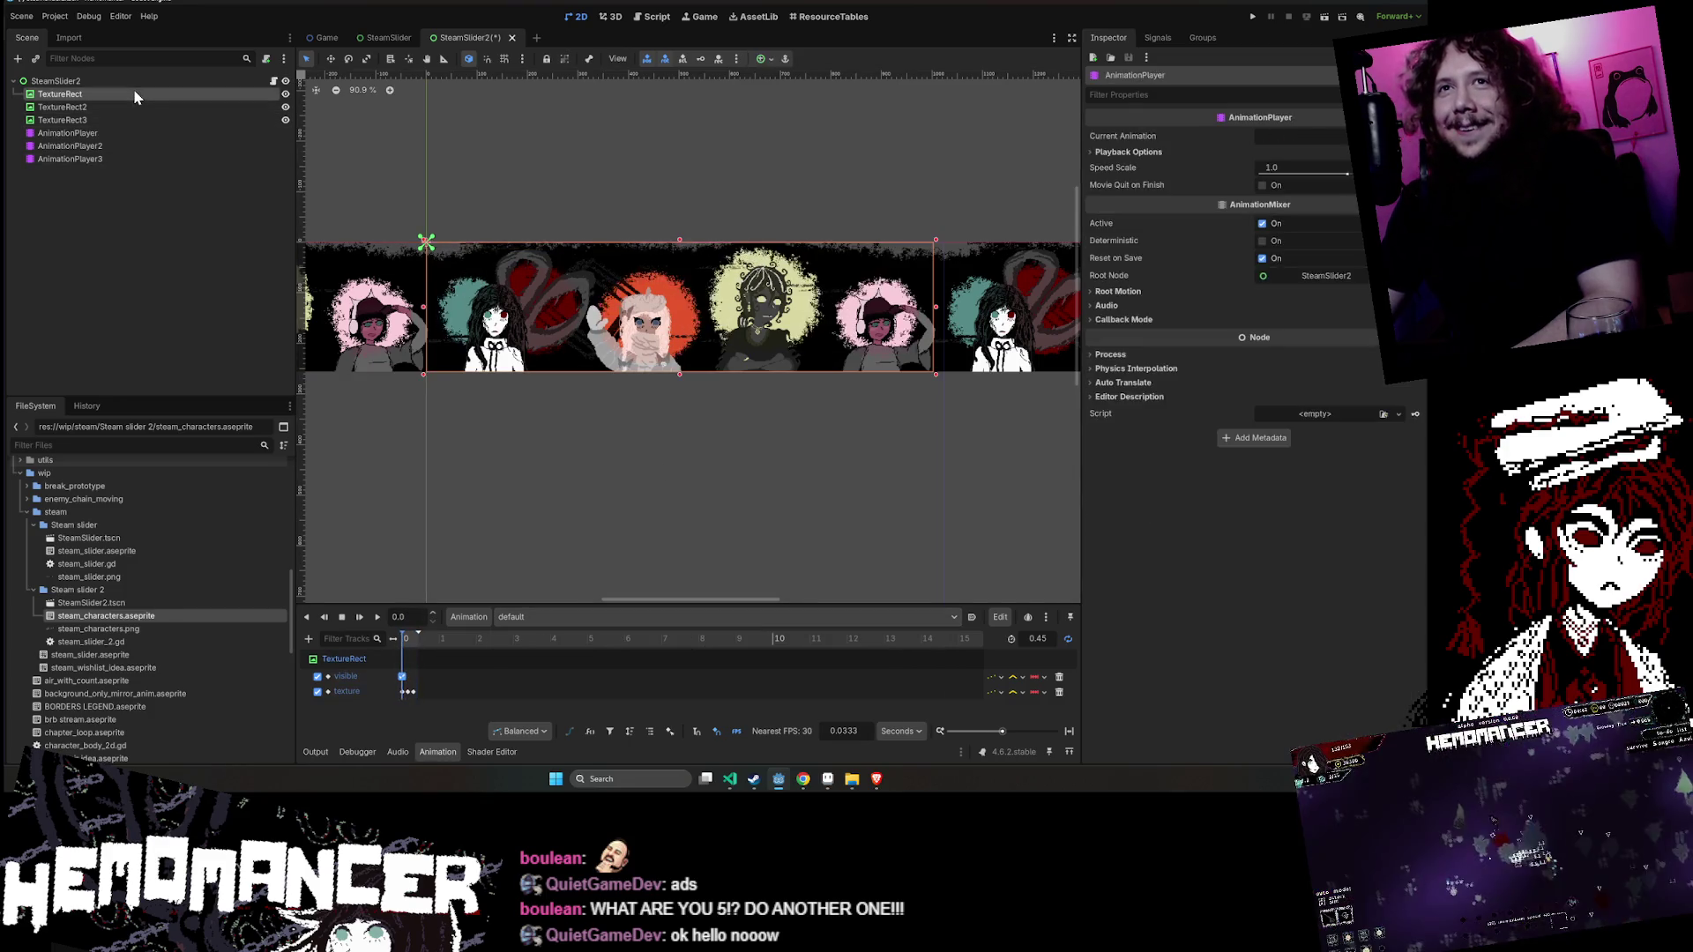
- Review the first TextureRect's Aseprite file and animation player settings without changing them
{"action": "left_click", "coordinate": [1319, 634]}
{"action": "left_click", "coordinate": [918, 697]}
{"action": "left_click", "coordinate": [1347, 620]}
{"action": "left_click", "coordinate": [1306, 654]}
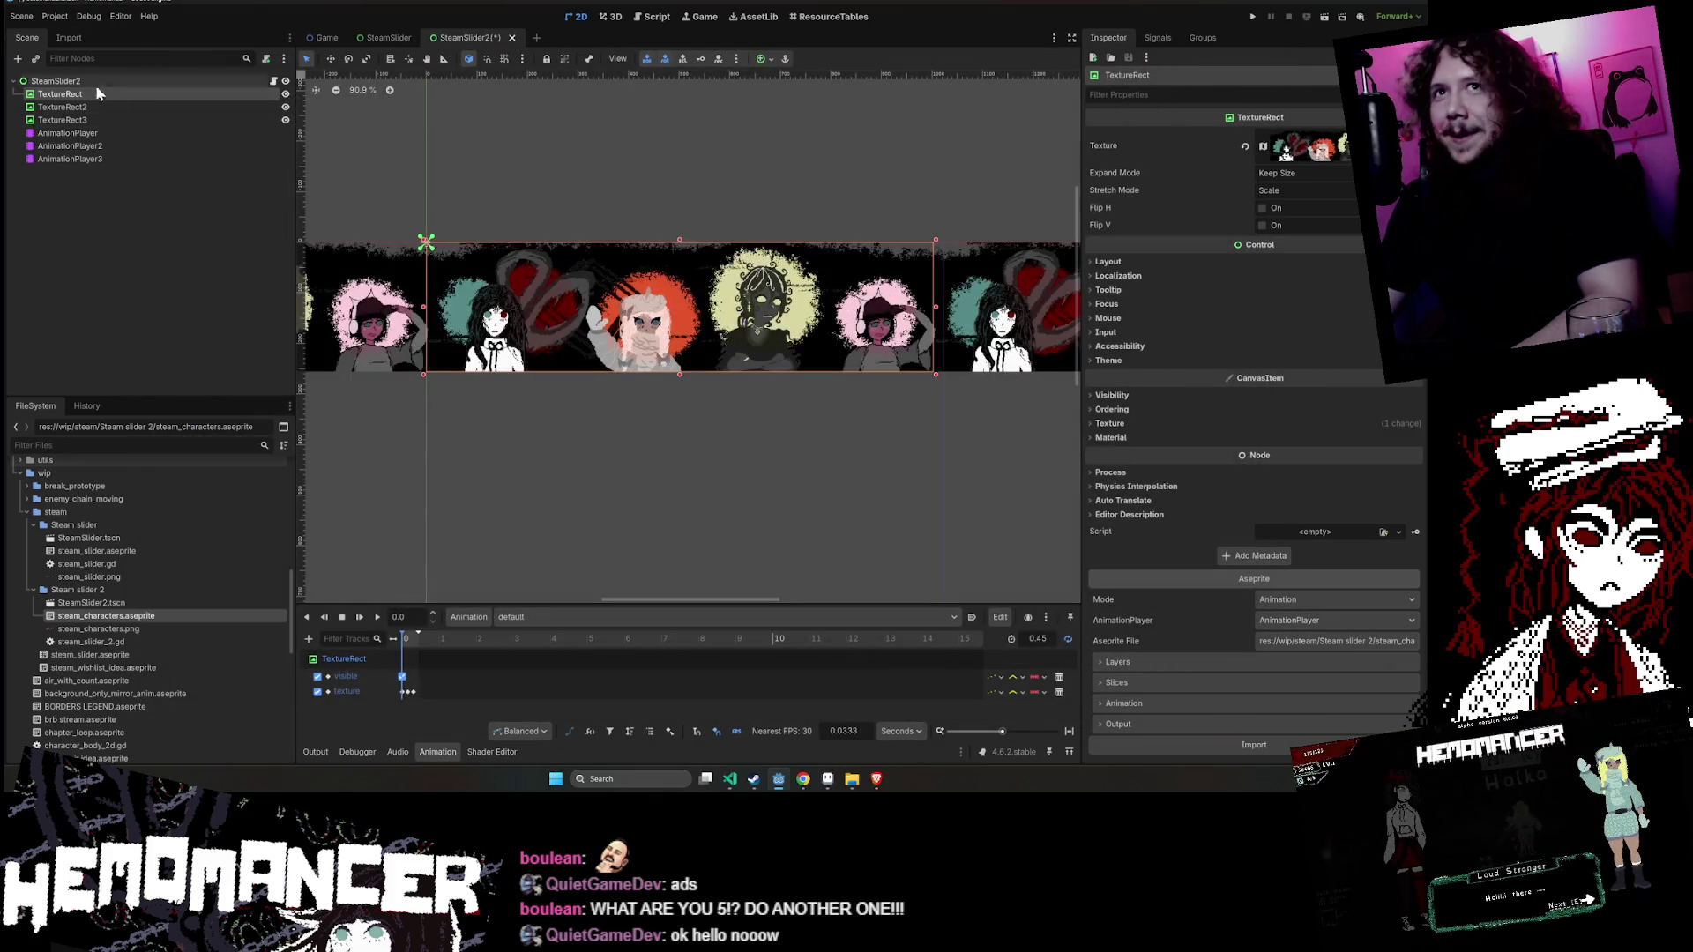
{"action": "left_click", "coordinate": [68, 132]}
- Assign AnimationPlayer2 to TextureRect2 and AnimationPlayer3 to TextureRect3, then save the scene
{"action": "left_click", "coordinate": [118, 105]}
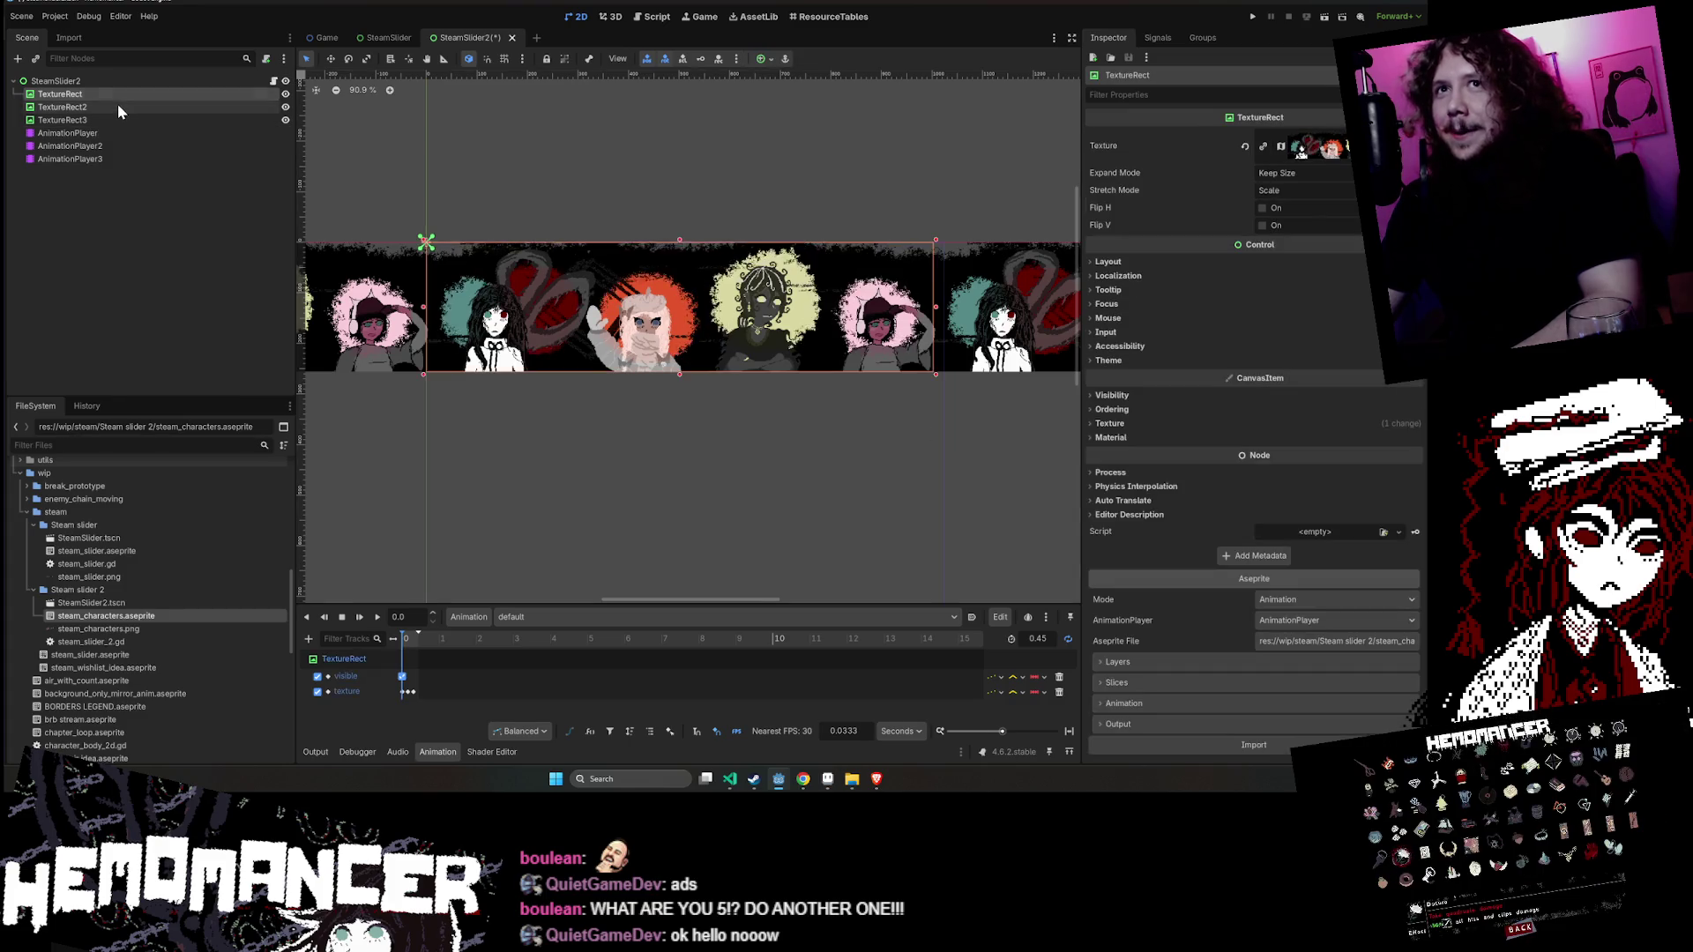
{"action": "left_click", "coordinate": [1343, 621]}
{"action": "left_click", "coordinate": [1309, 666]}
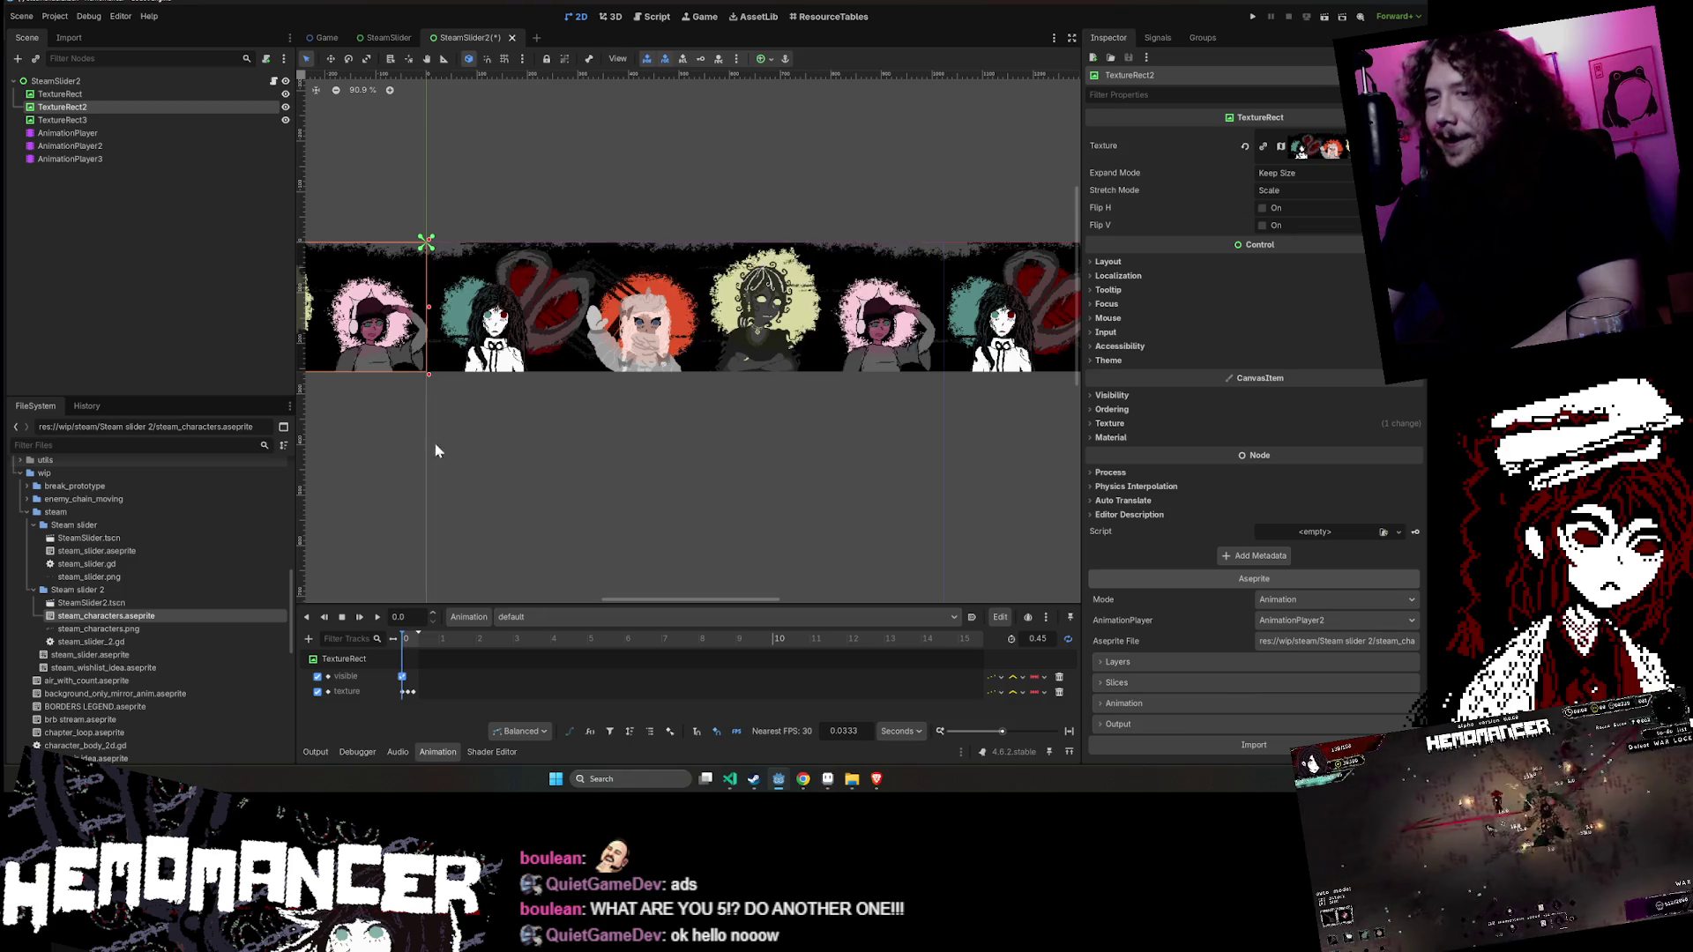
{"action": "left_click", "coordinate": [109, 121]}
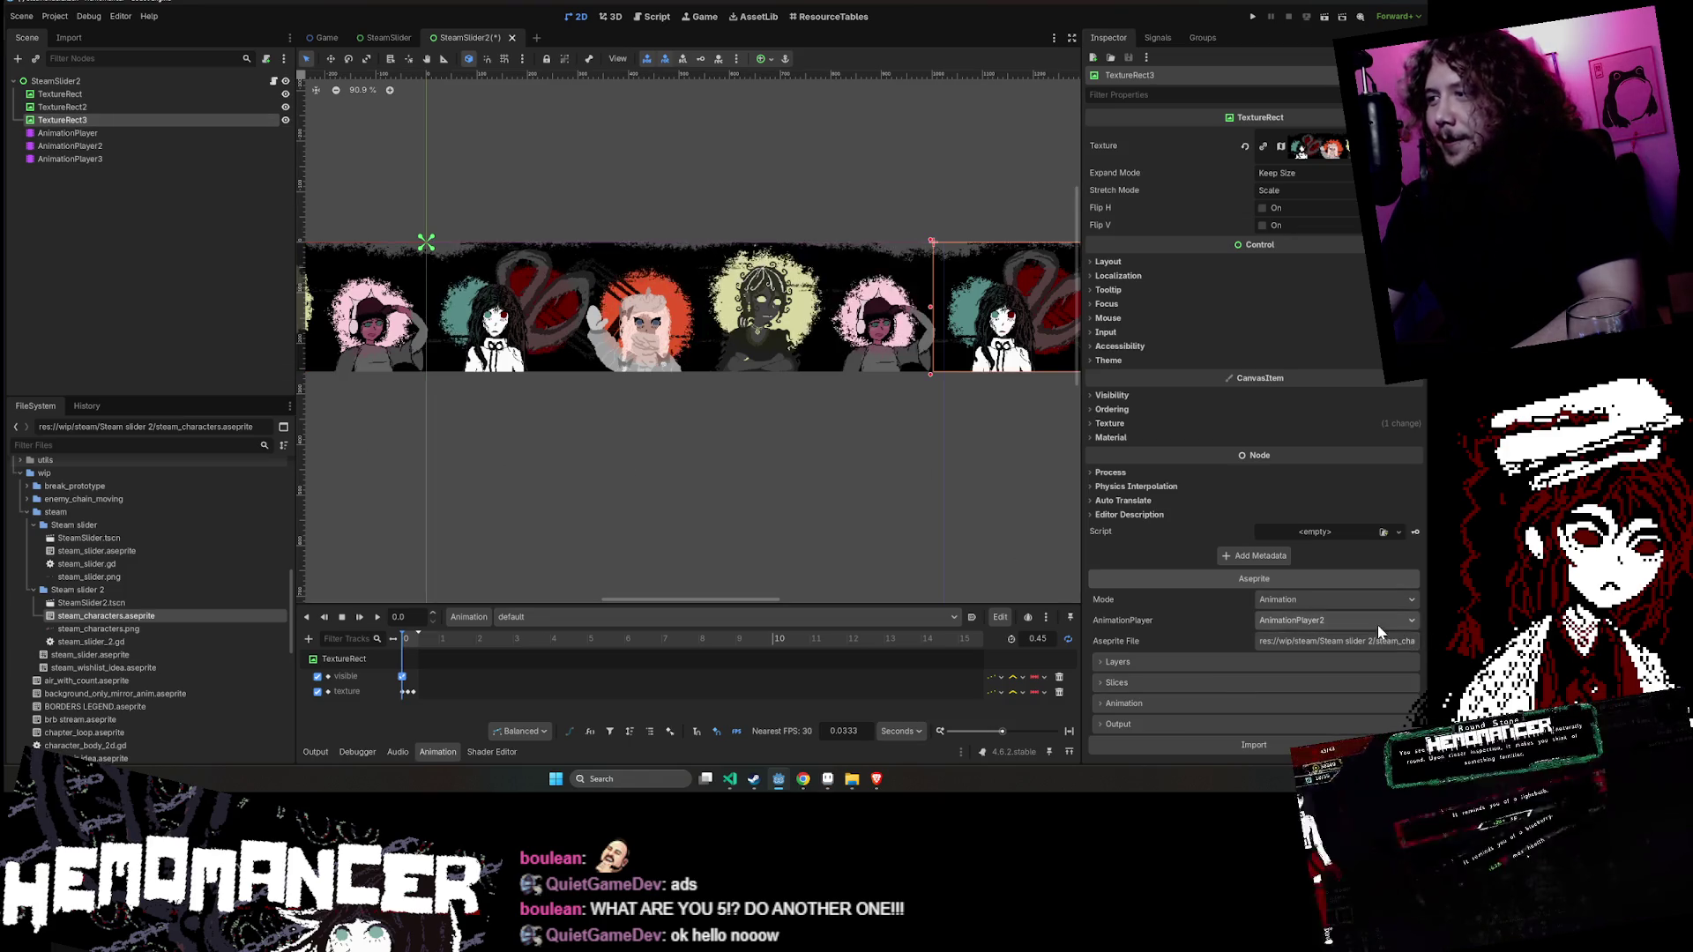
{"action": "left_click", "coordinate": [1336, 621]}
{"action": "left_click", "coordinate": [1329, 675]}
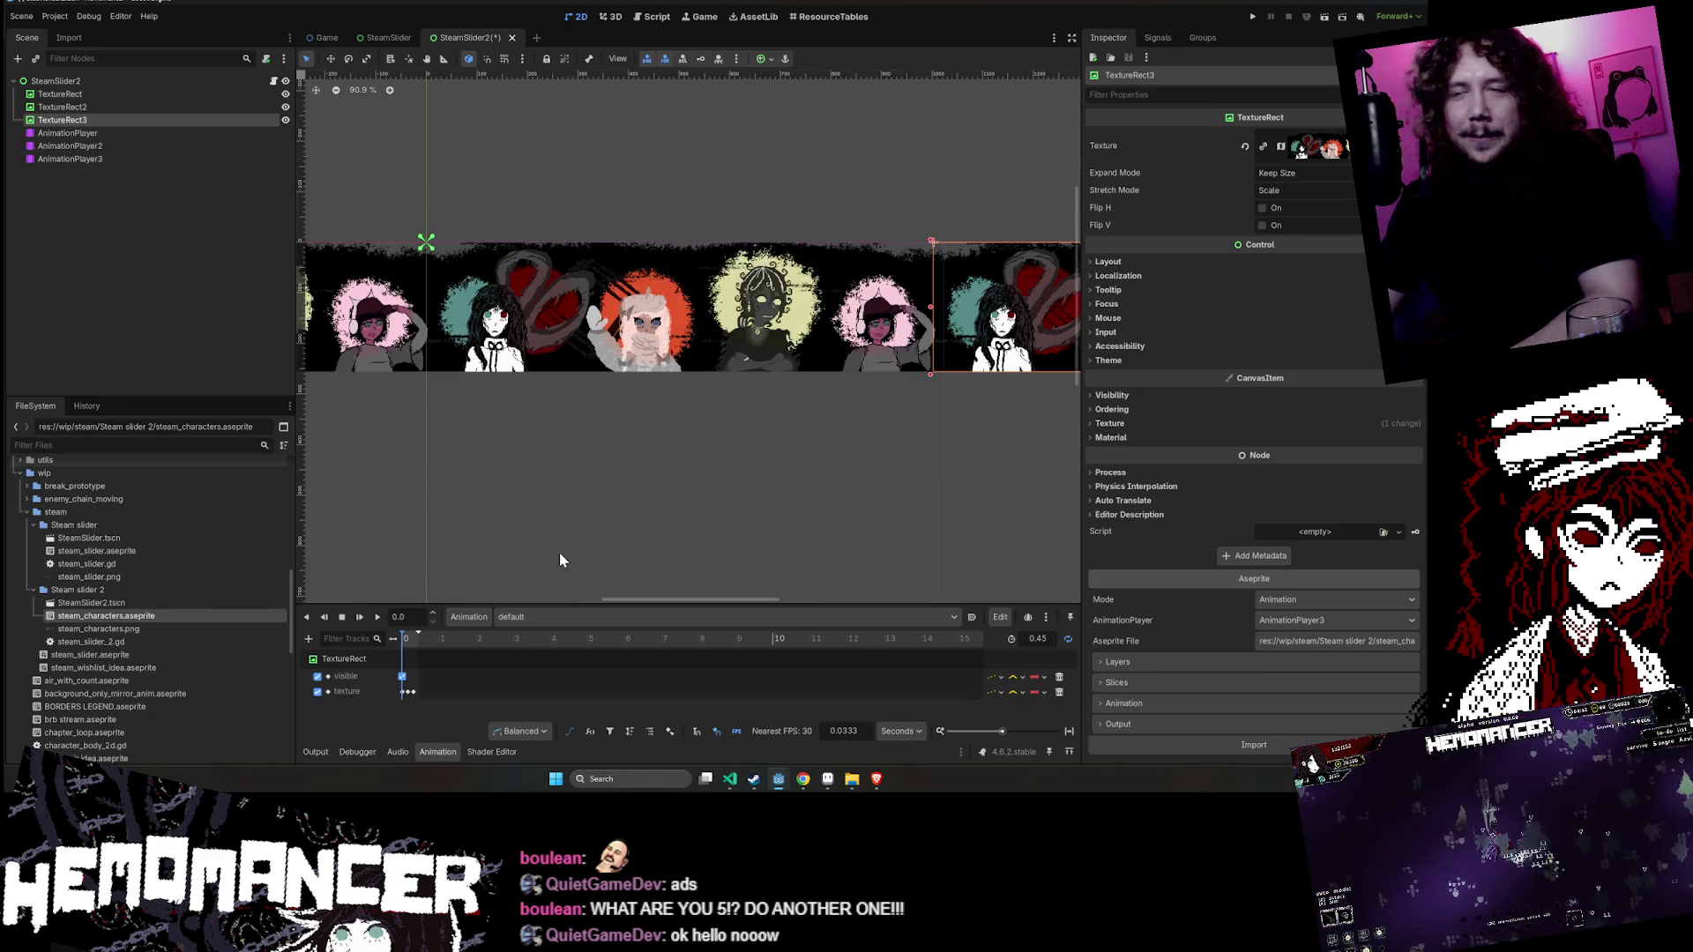
{"action": "left_click", "coordinate": [712, 130]}
{"action": "key", "text": "ctrl+s"}
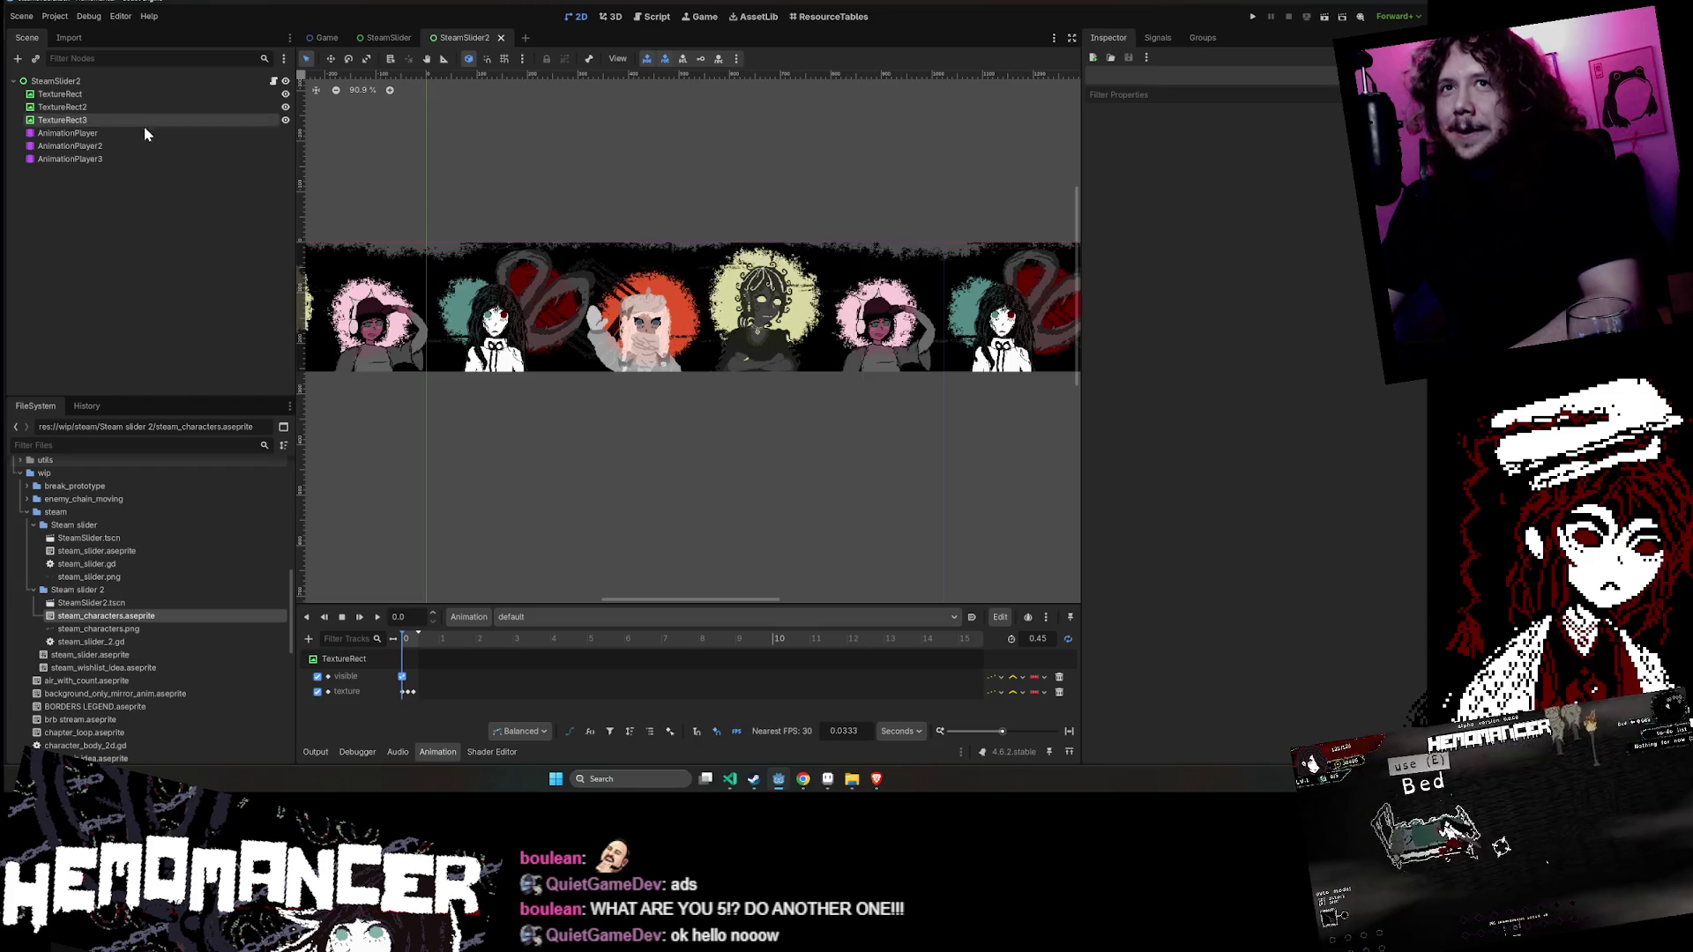
{"action": "left_click", "coordinate": [139, 94]}
{"action": "left_click", "coordinate": [748, 190]}
{"action": "scroll", "coordinate": [792, 190], "scroll_direction": "down", "scroll_amount": 3}
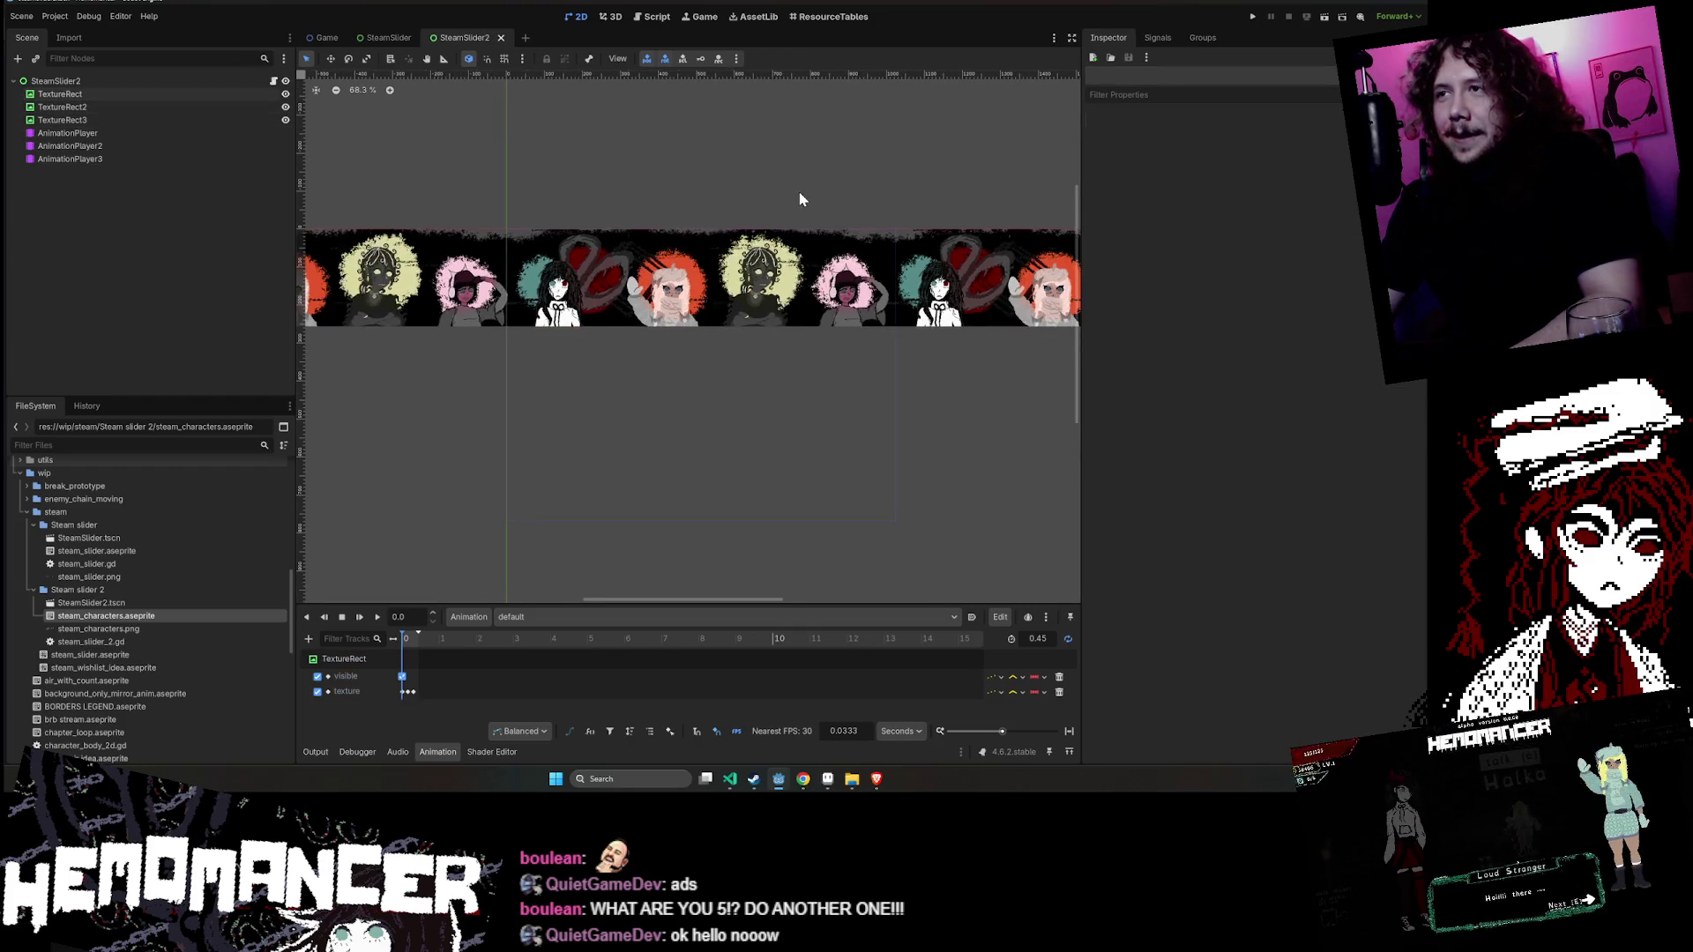
{"action": "left_click_drag", "start_coordinate": [854, 177], "coordinate": [791, 189]}
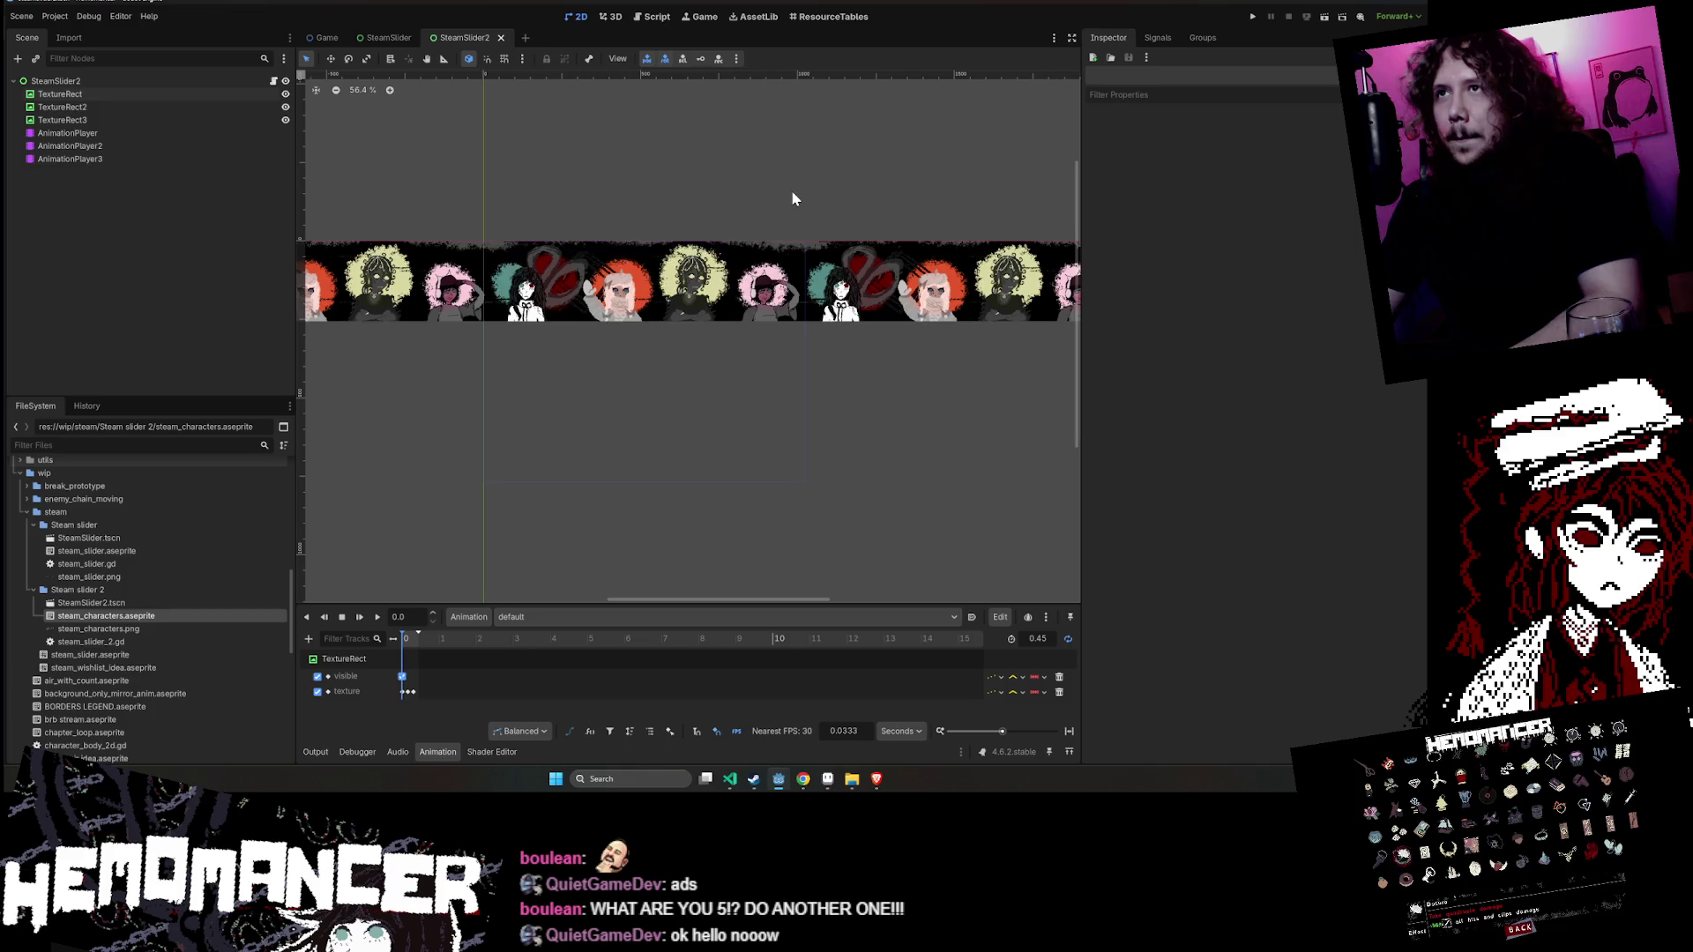
{"action": "key", "text": "ctrl+s"}
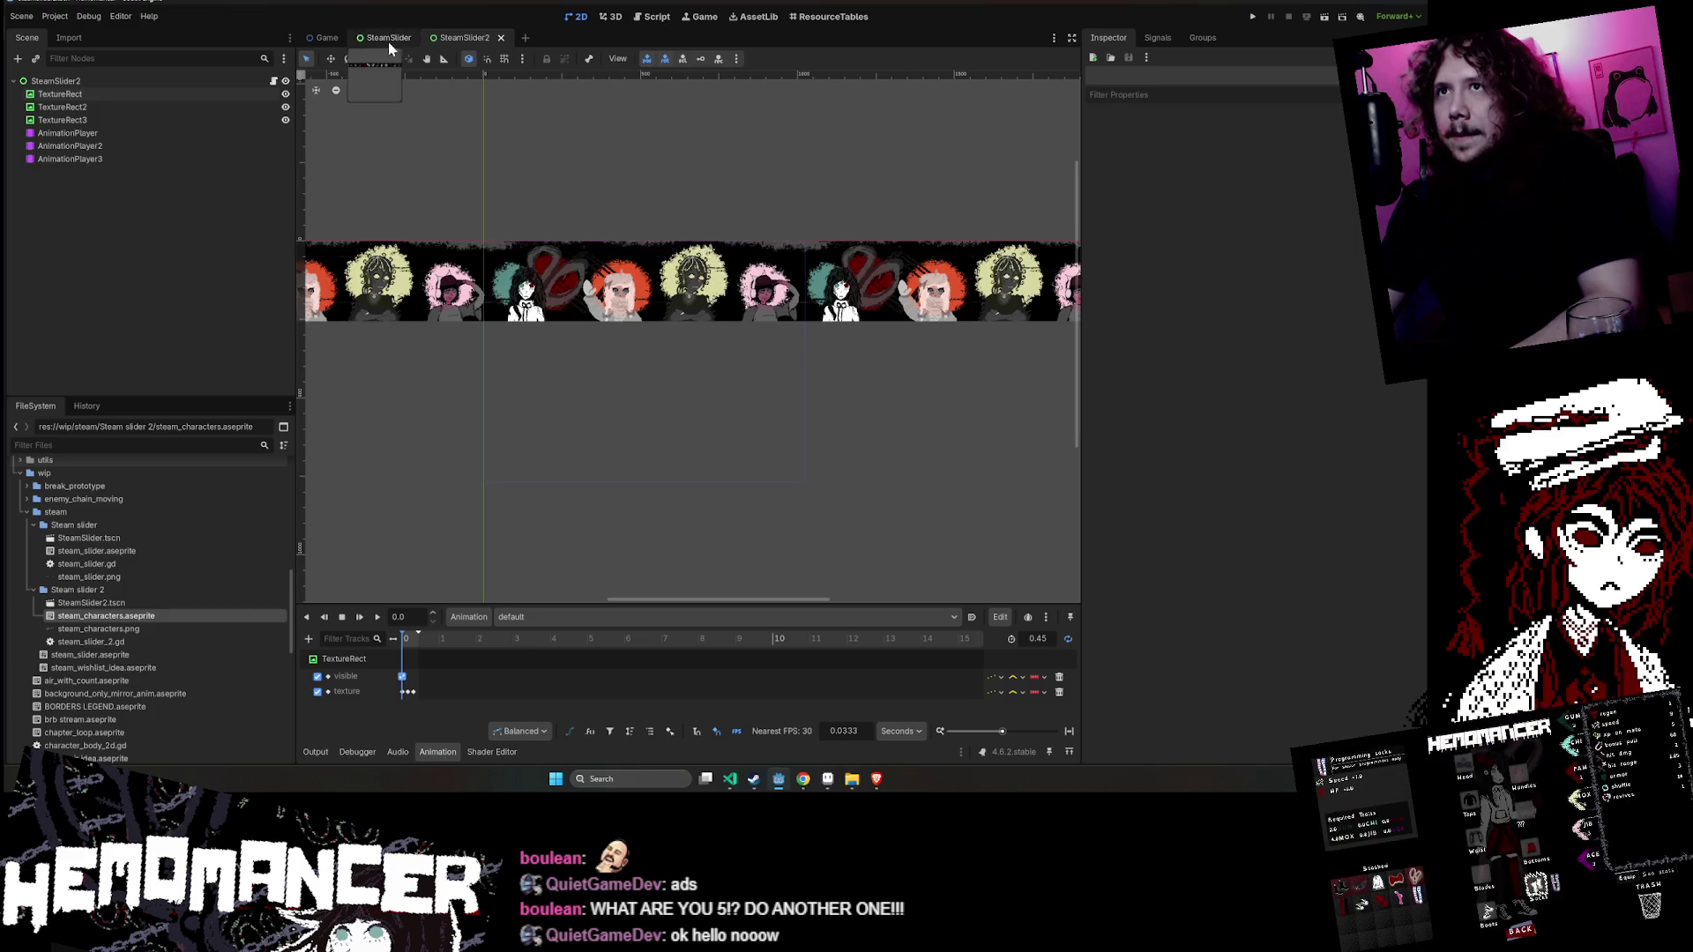
{"action": "left_click", "coordinate": [388, 37]}
{"action": "mouse_move", "coordinate": [696, 202]}
{"action": "left_mouse_down"}
{"action": "mouse_move", "coordinate": [796, 165]}
{"action": "mouse_move", "coordinate": [899, 158]}
{"action": "left_mouse_up"}
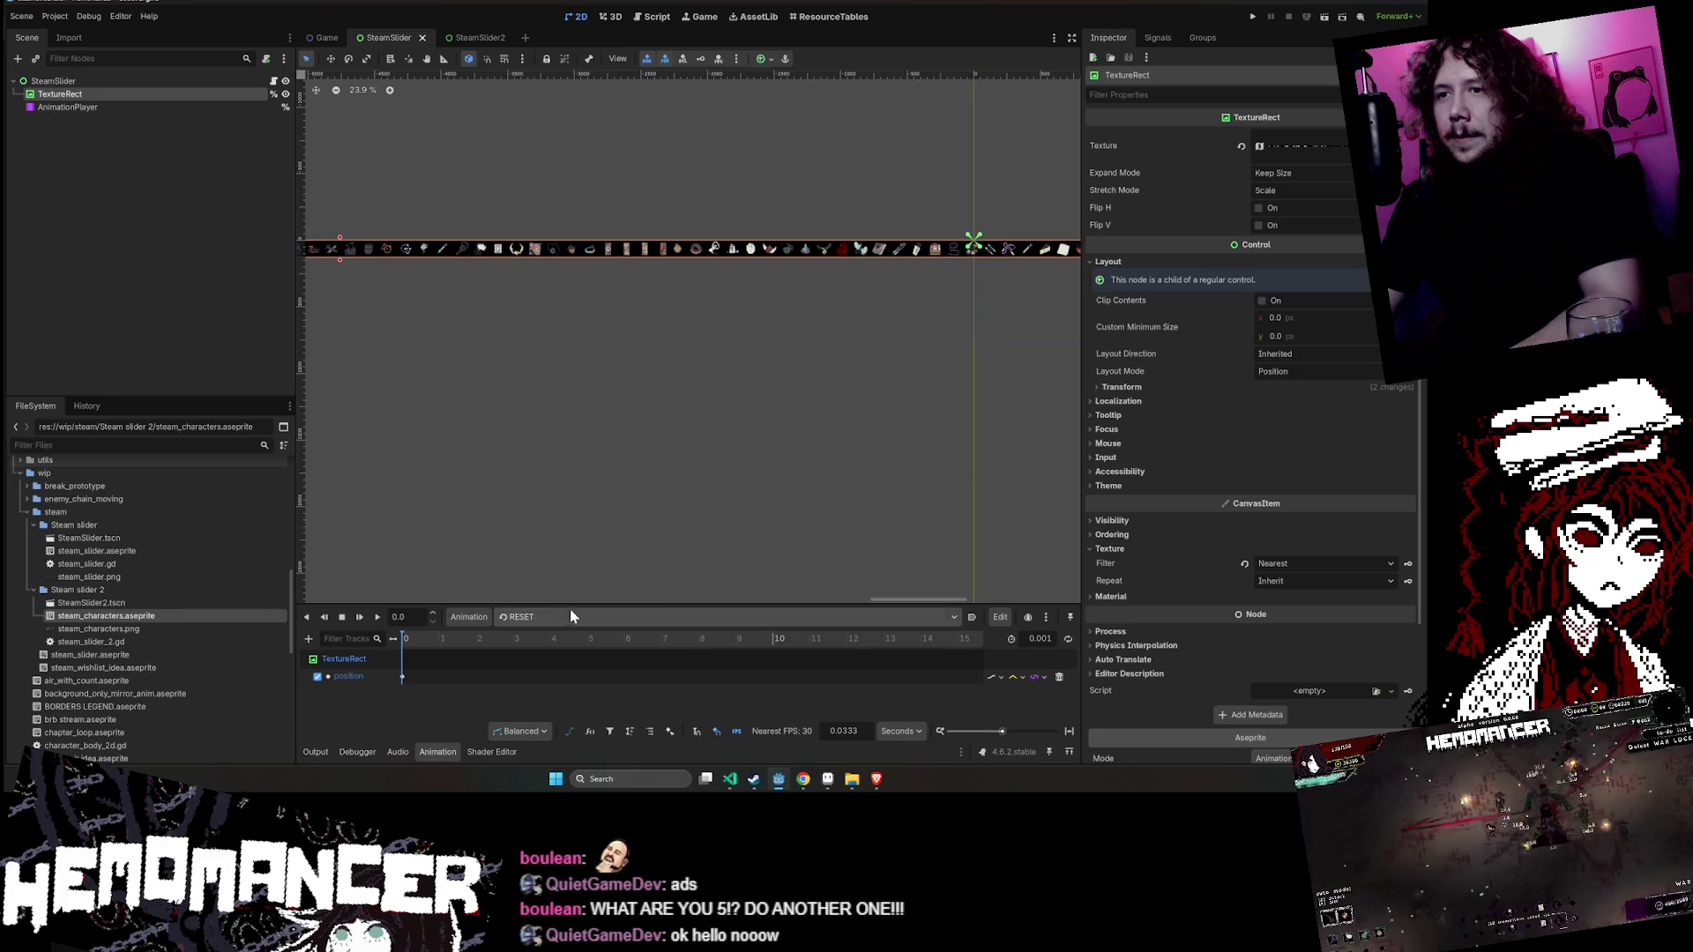
{"action": "left_click", "coordinate": [457, 40]}
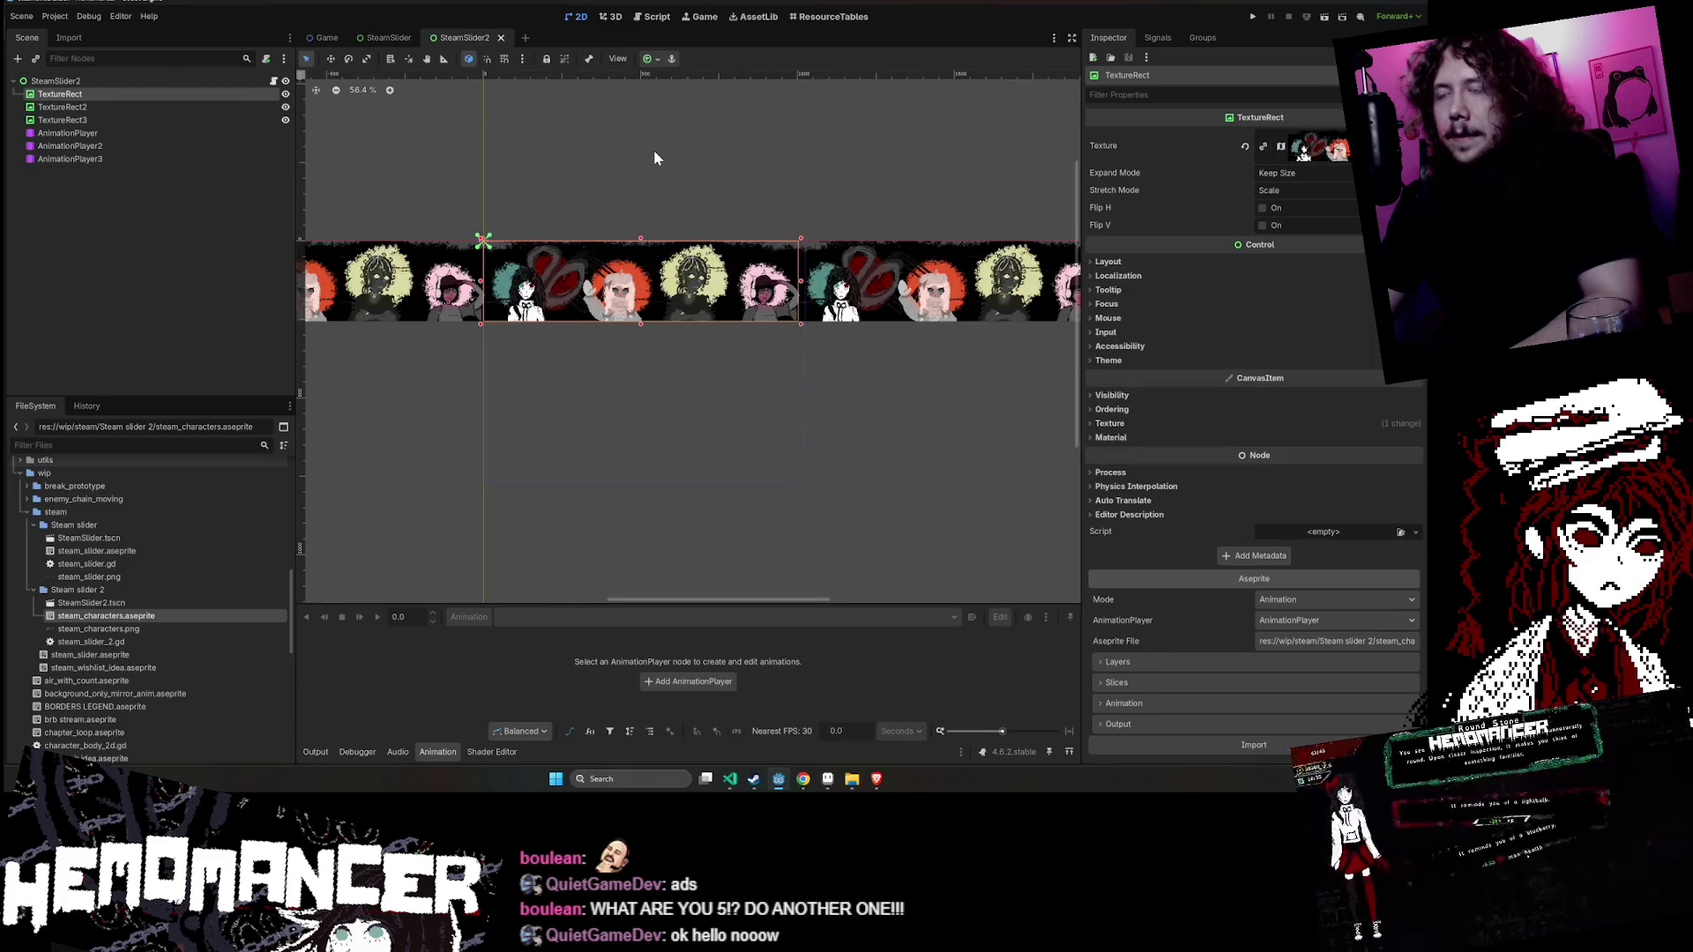
{"action": "scroll", "coordinate": [670, 362], "scroll_direction": "up", "scroll_amount": 1}
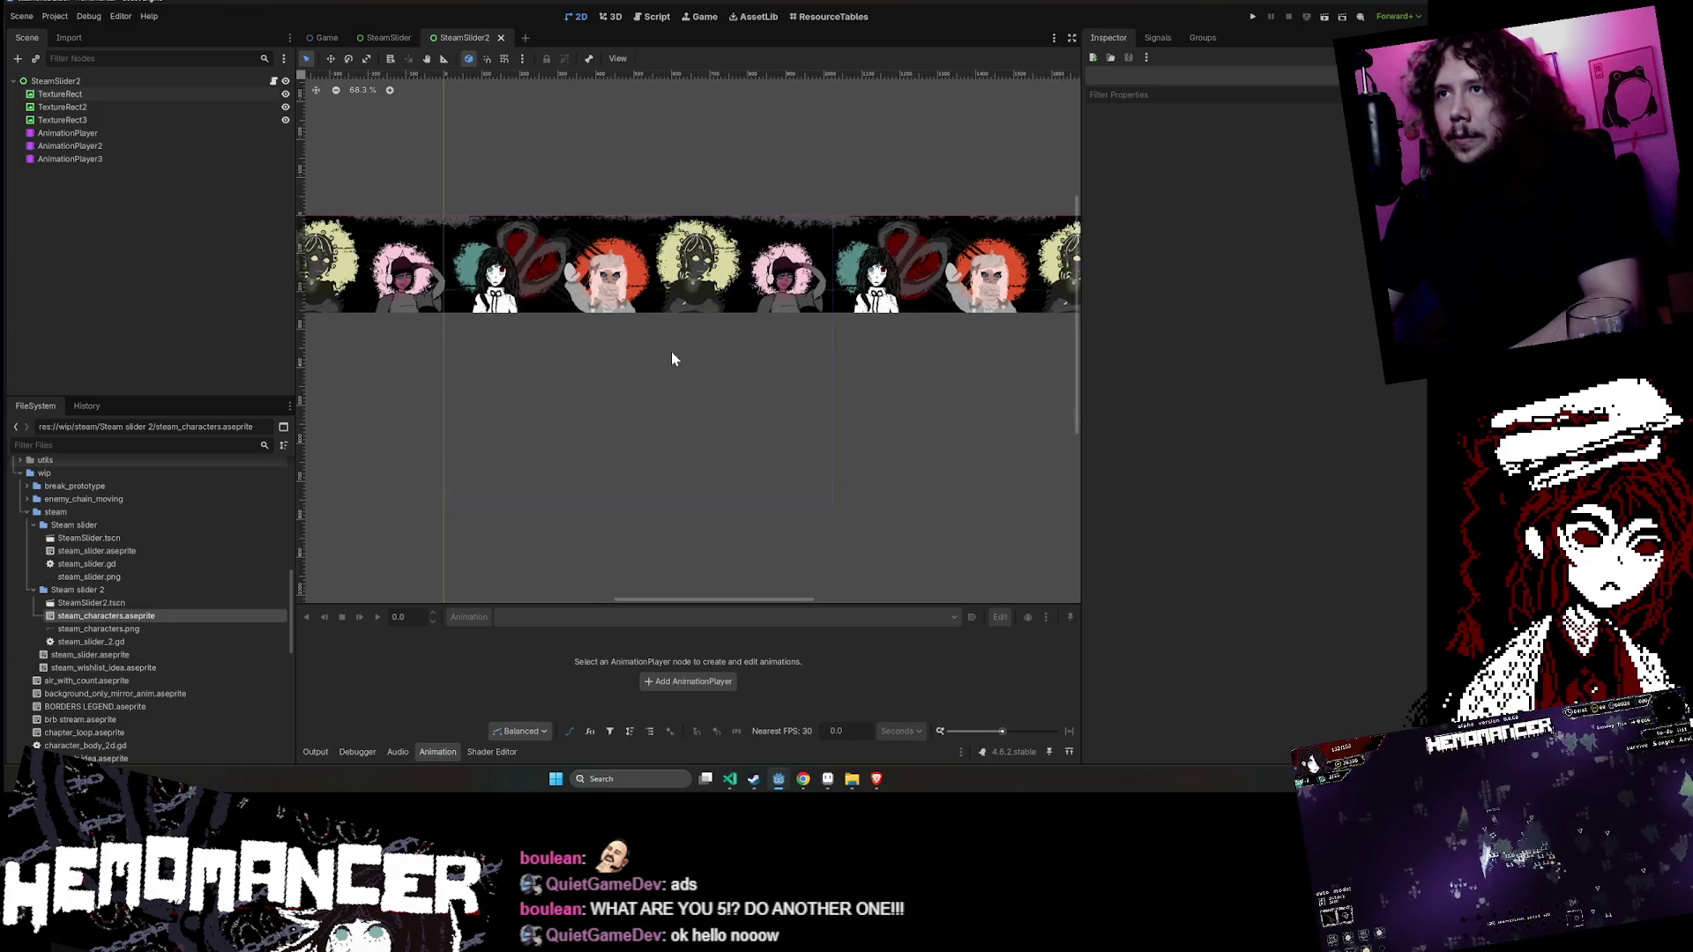
{"action": "left_click", "coordinate": [433, 246]}
{"action": "left_click", "coordinate": [617, 247], "text": "shift"}
{"action": "left_click", "coordinate": [897, 246], "text": "shift"}
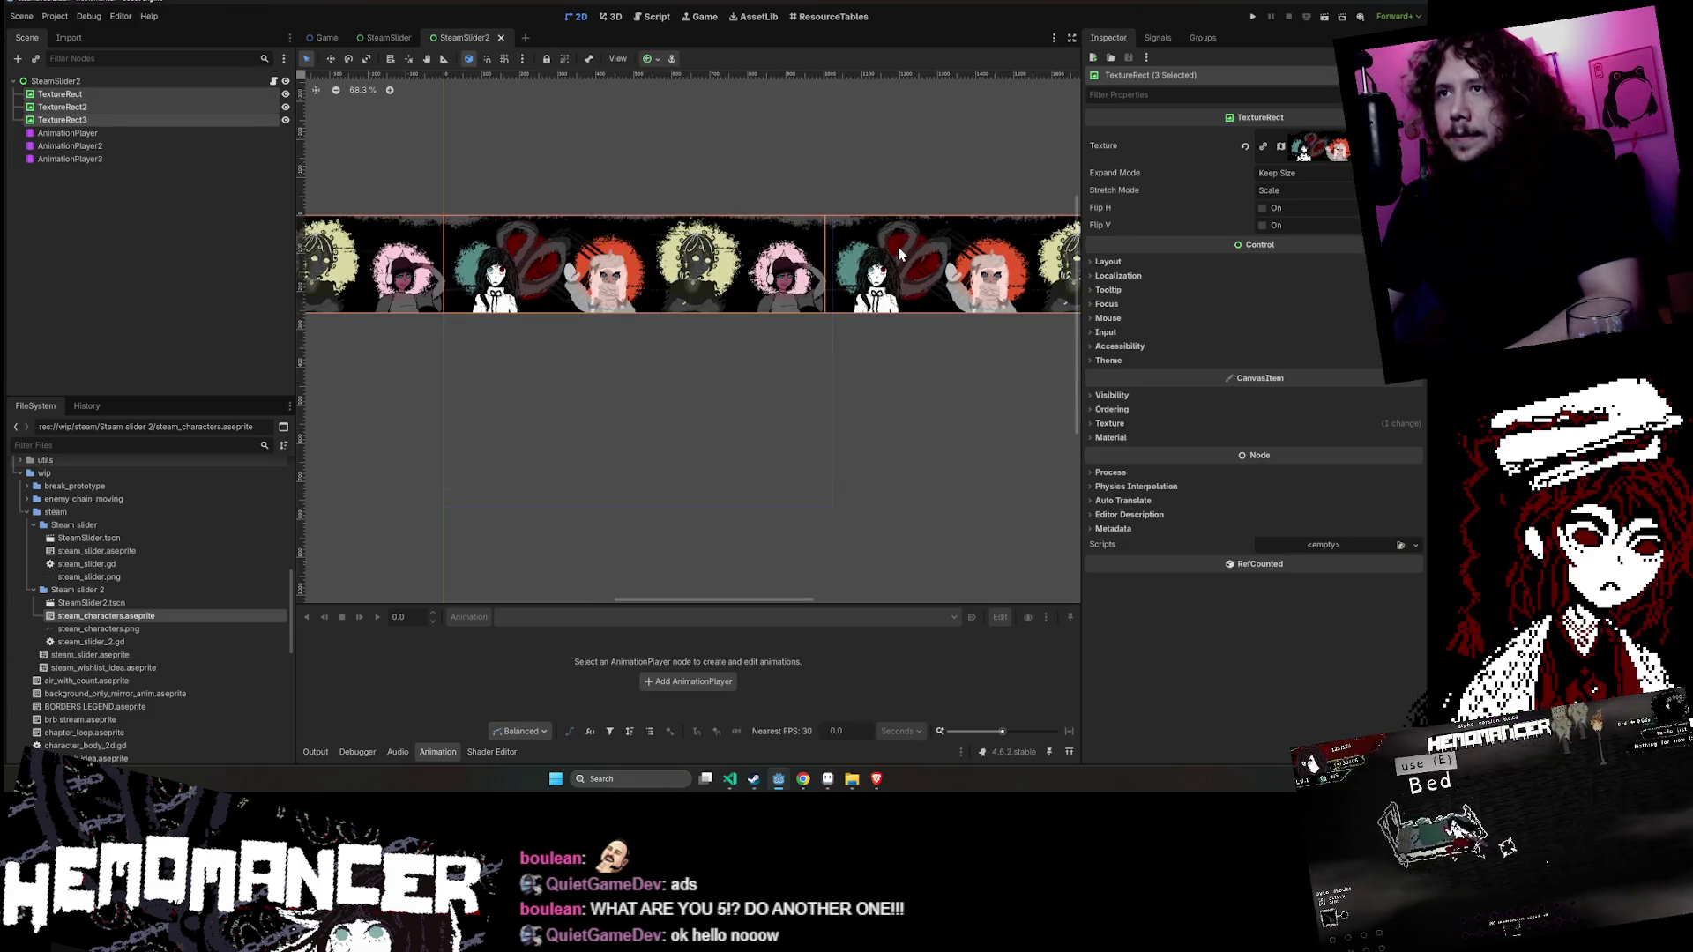
{"action": "left_click", "coordinate": [120, 135]}
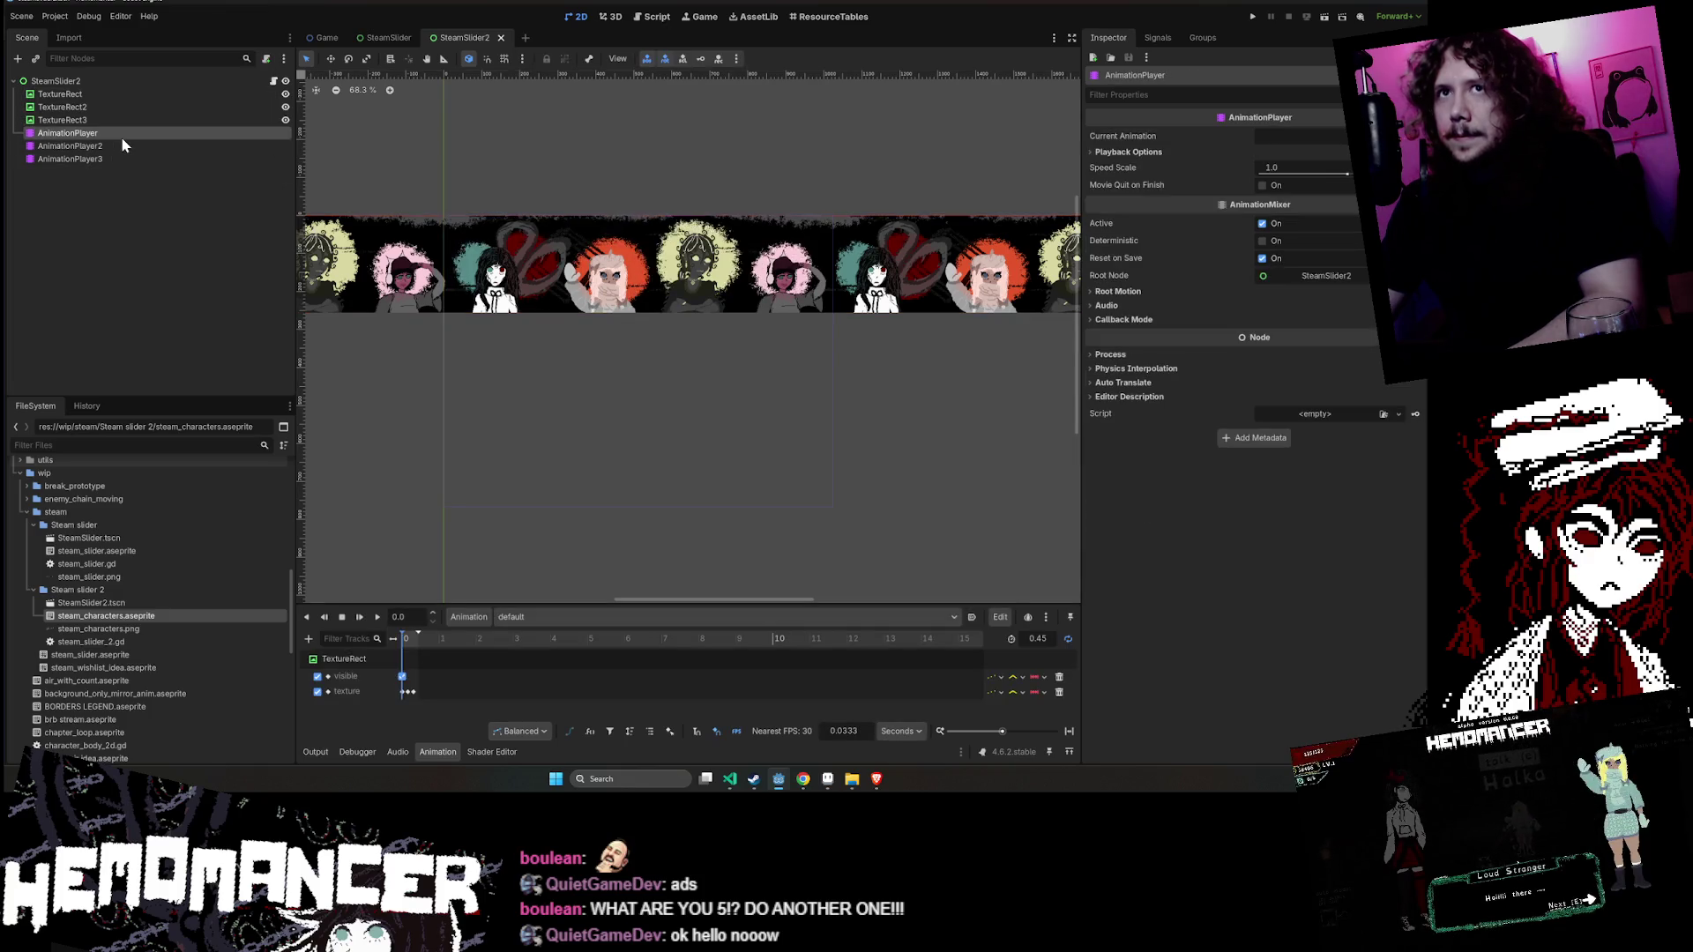
{"action": "left_click", "coordinate": [651, 253]}
{"action": "scroll", "coordinate": [598, 216], "scroll_direction": "up", "scroll_amount": 2}
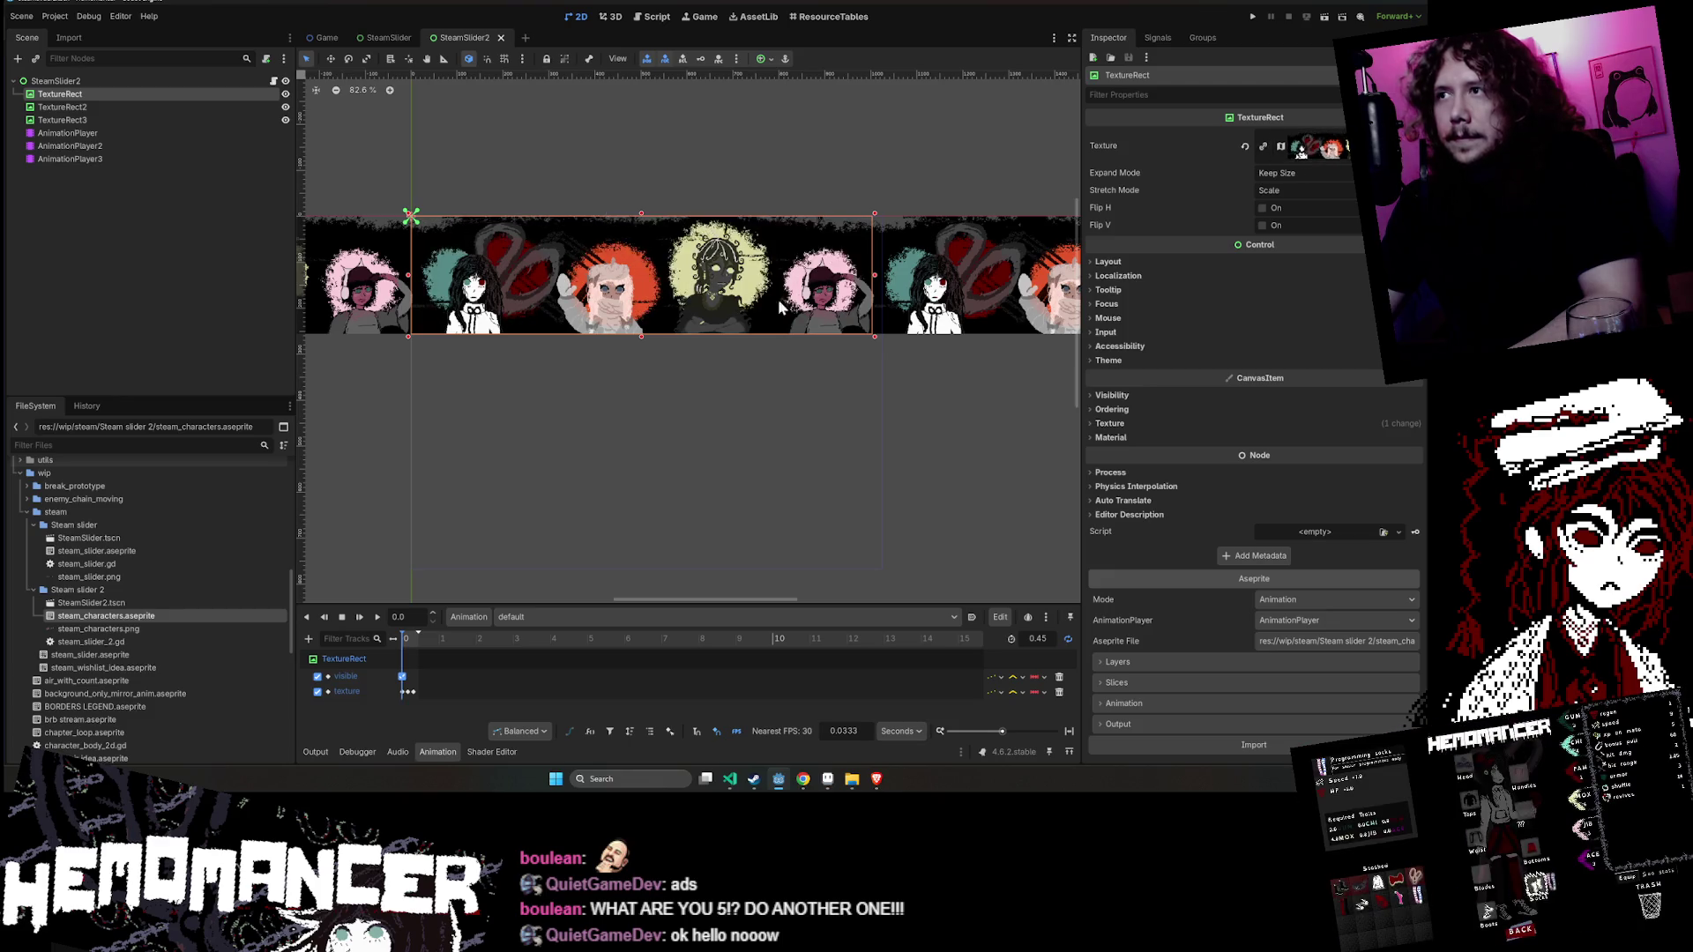
{"action": "scroll", "coordinate": [811, 317], "scroll_direction": "up", "scroll_amount": 3}
{"action": "mouse_move", "coordinate": [662, 457]}
{"action": "left_mouse_down"}
{"action": "mouse_move", "coordinate": [869, 495]}
{"action": "mouse_move", "coordinate": [712, 420]}
{"action": "mouse_move", "coordinate": [715, 462]}
{"action": "left_mouse_up"}
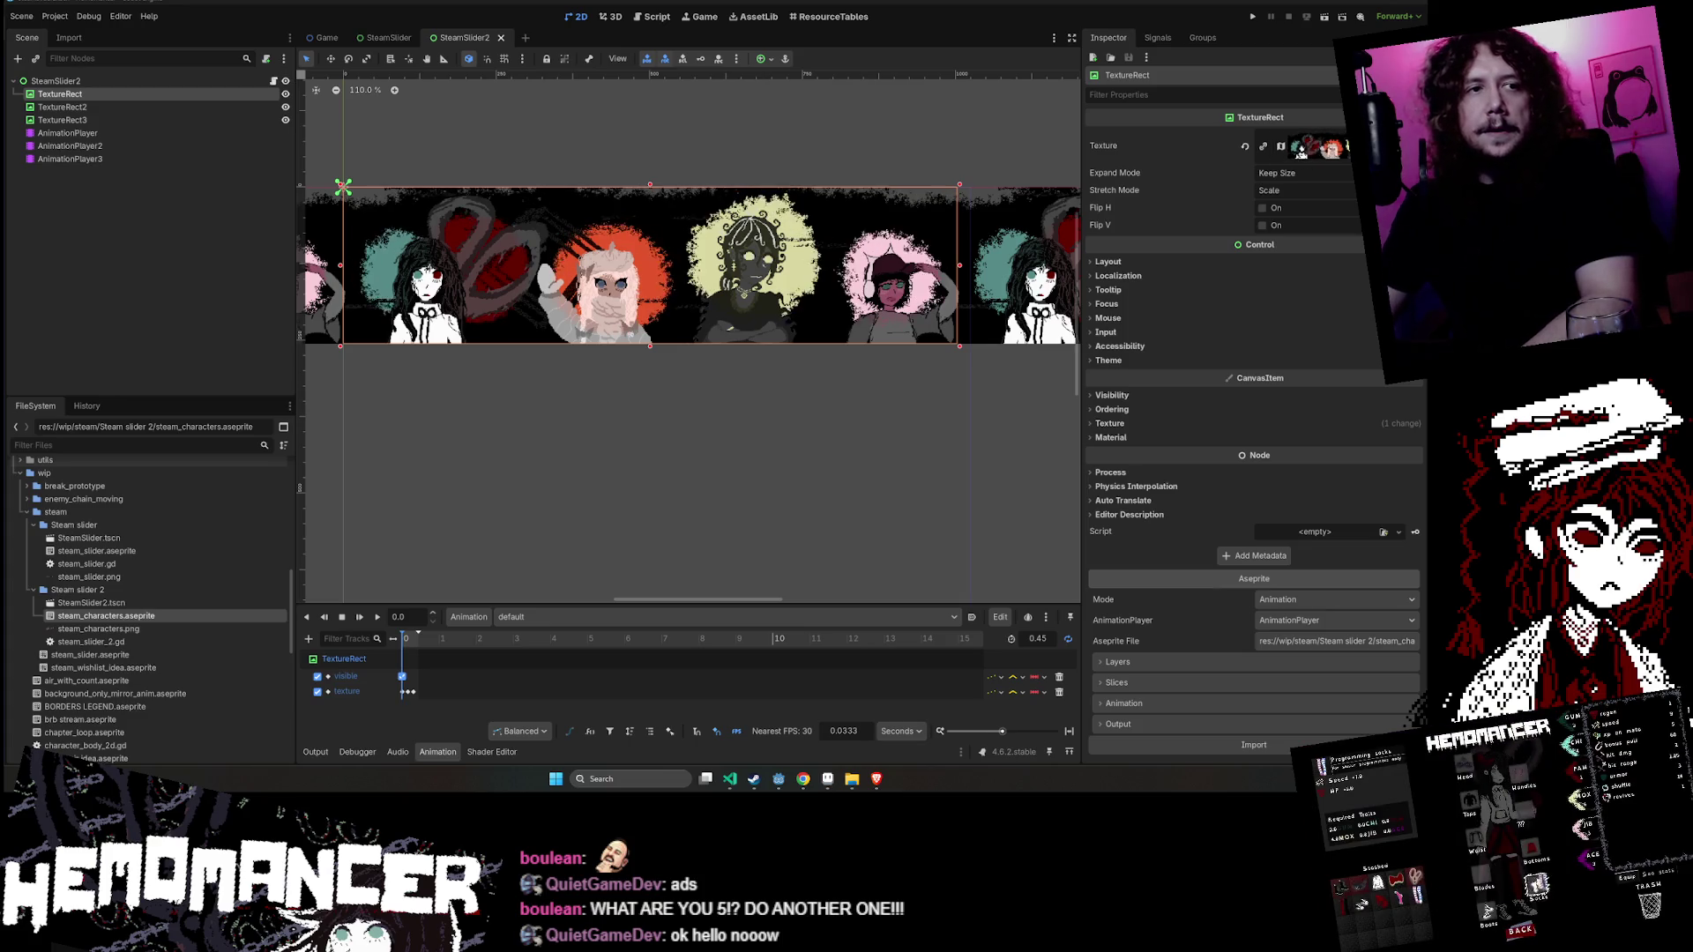
{"action": "key", "text": "alt+Tab"}
- Open the Reddit Steam GIF size-limit thread in an Incognito window and read through it
{"action": "left_click_drag", "start_coordinate": [789, 254], "coordinate": [703, 126]}
{"action": "scroll", "coordinate": [611, 403], "scroll_direction": "down", "scroll_amount": 4}
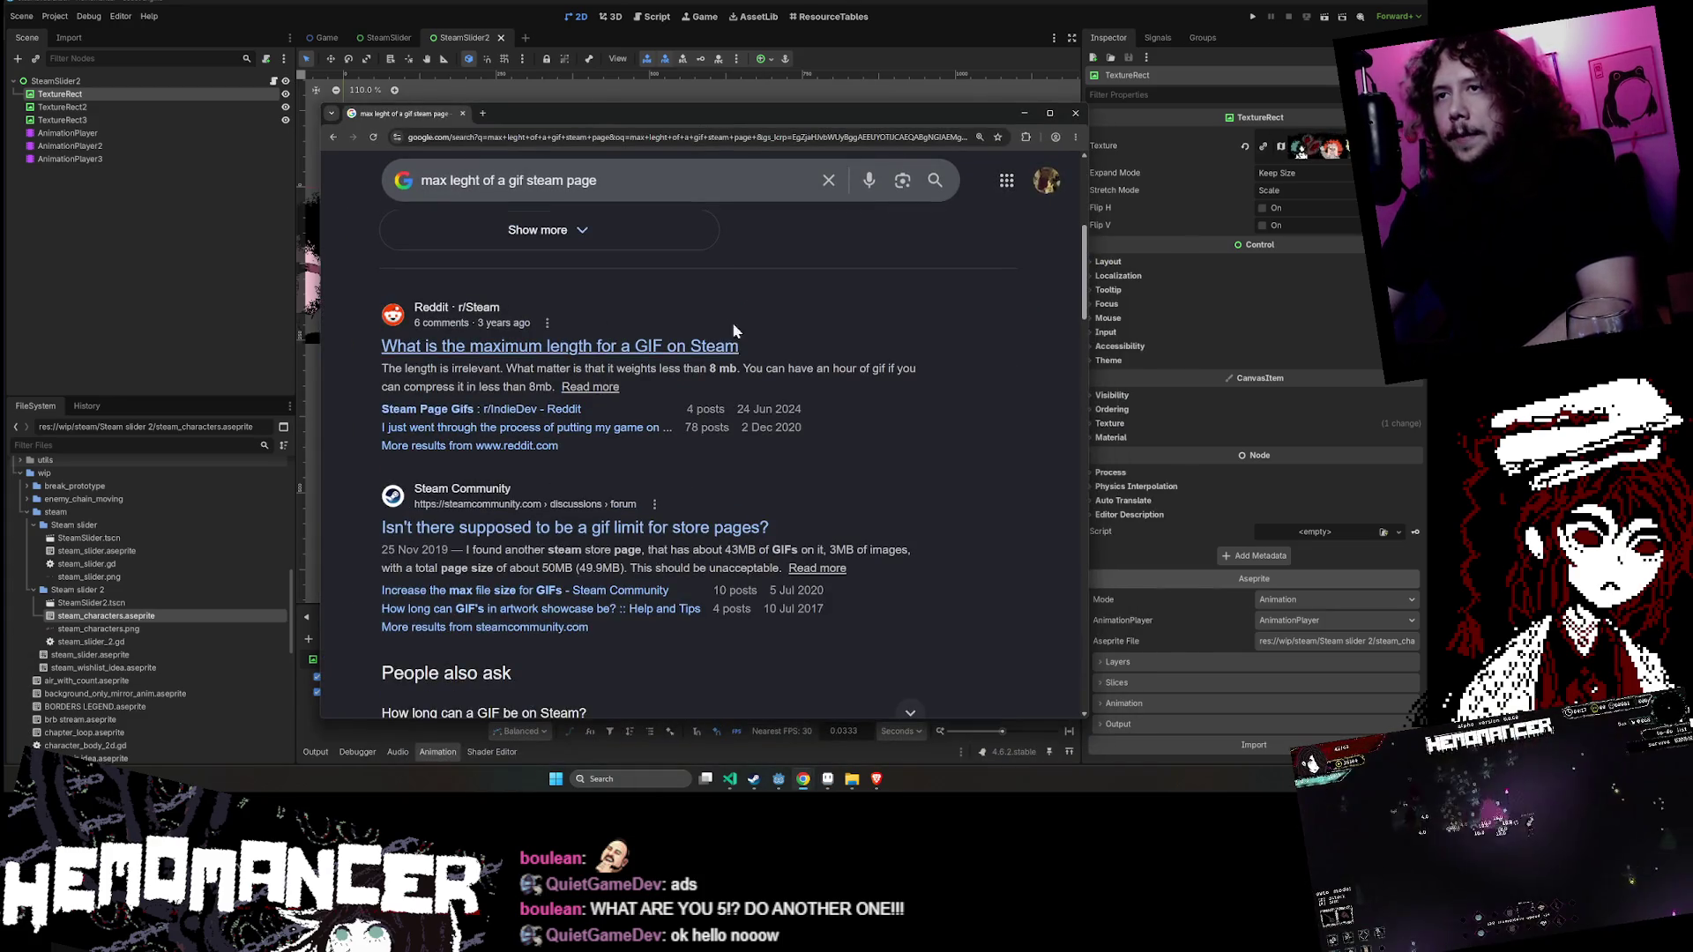
{"action": "right_click", "coordinate": [675, 344]}
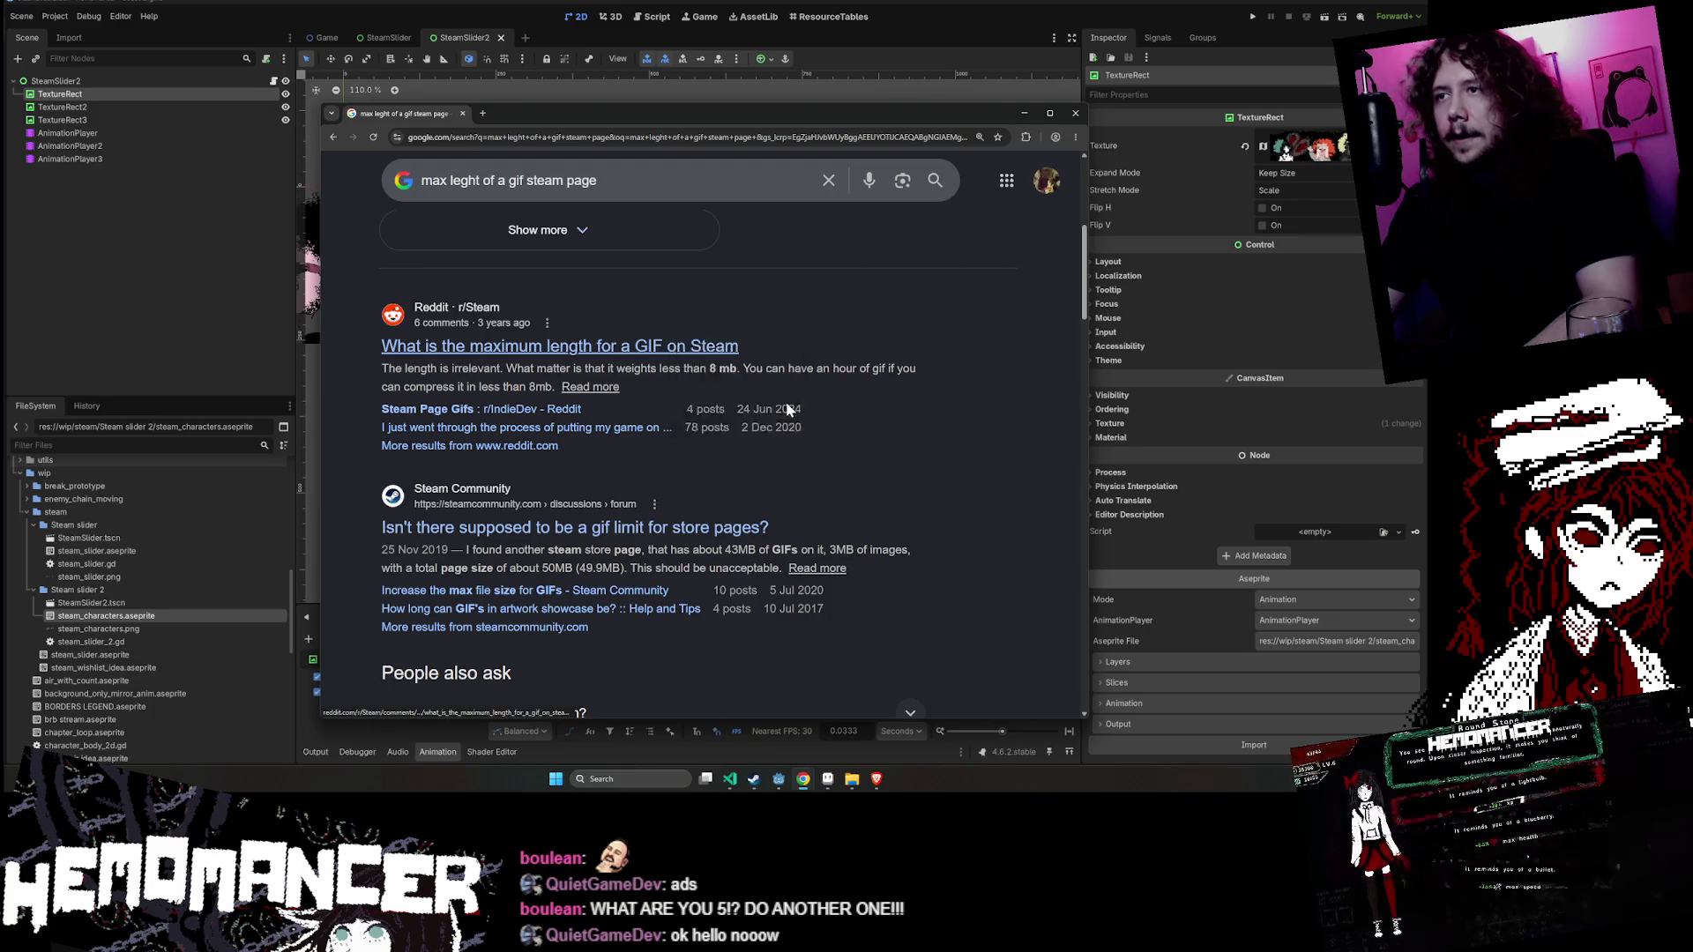
{"action": "left_click", "coordinate": [786, 400]}
{"action": "scroll", "coordinate": [706, 458], "scroll_direction": "down", "scroll_amount": 5}
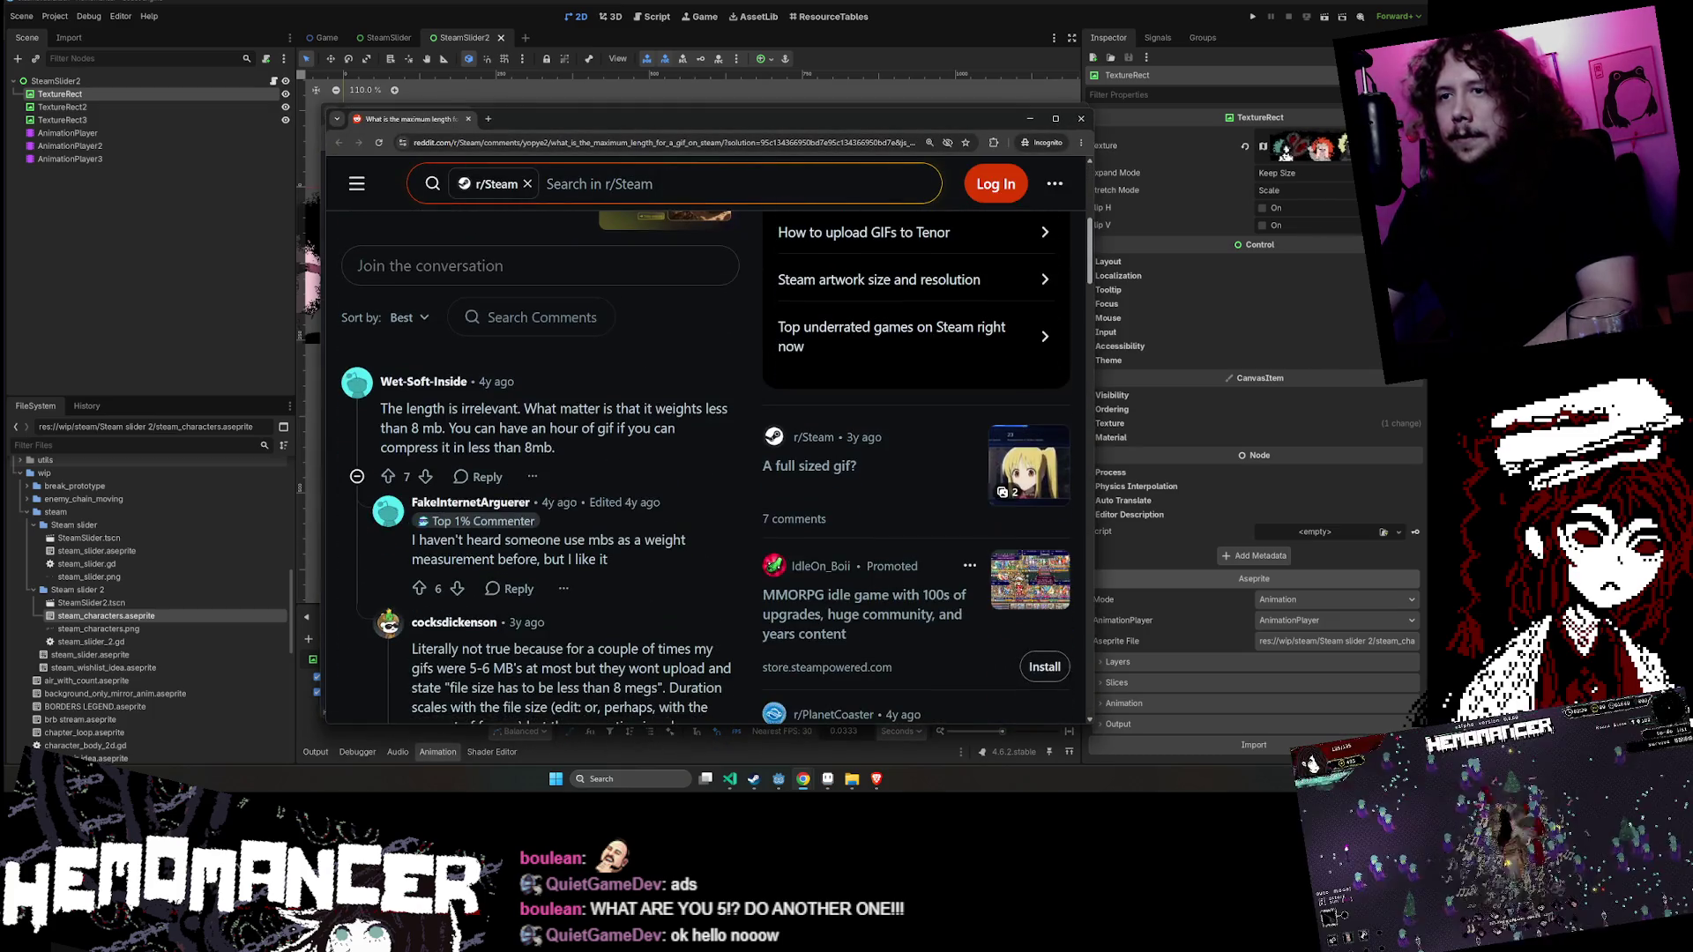
{"action": "scroll", "coordinate": [615, 396], "scroll_direction": "down", "scroll_amount": 5}
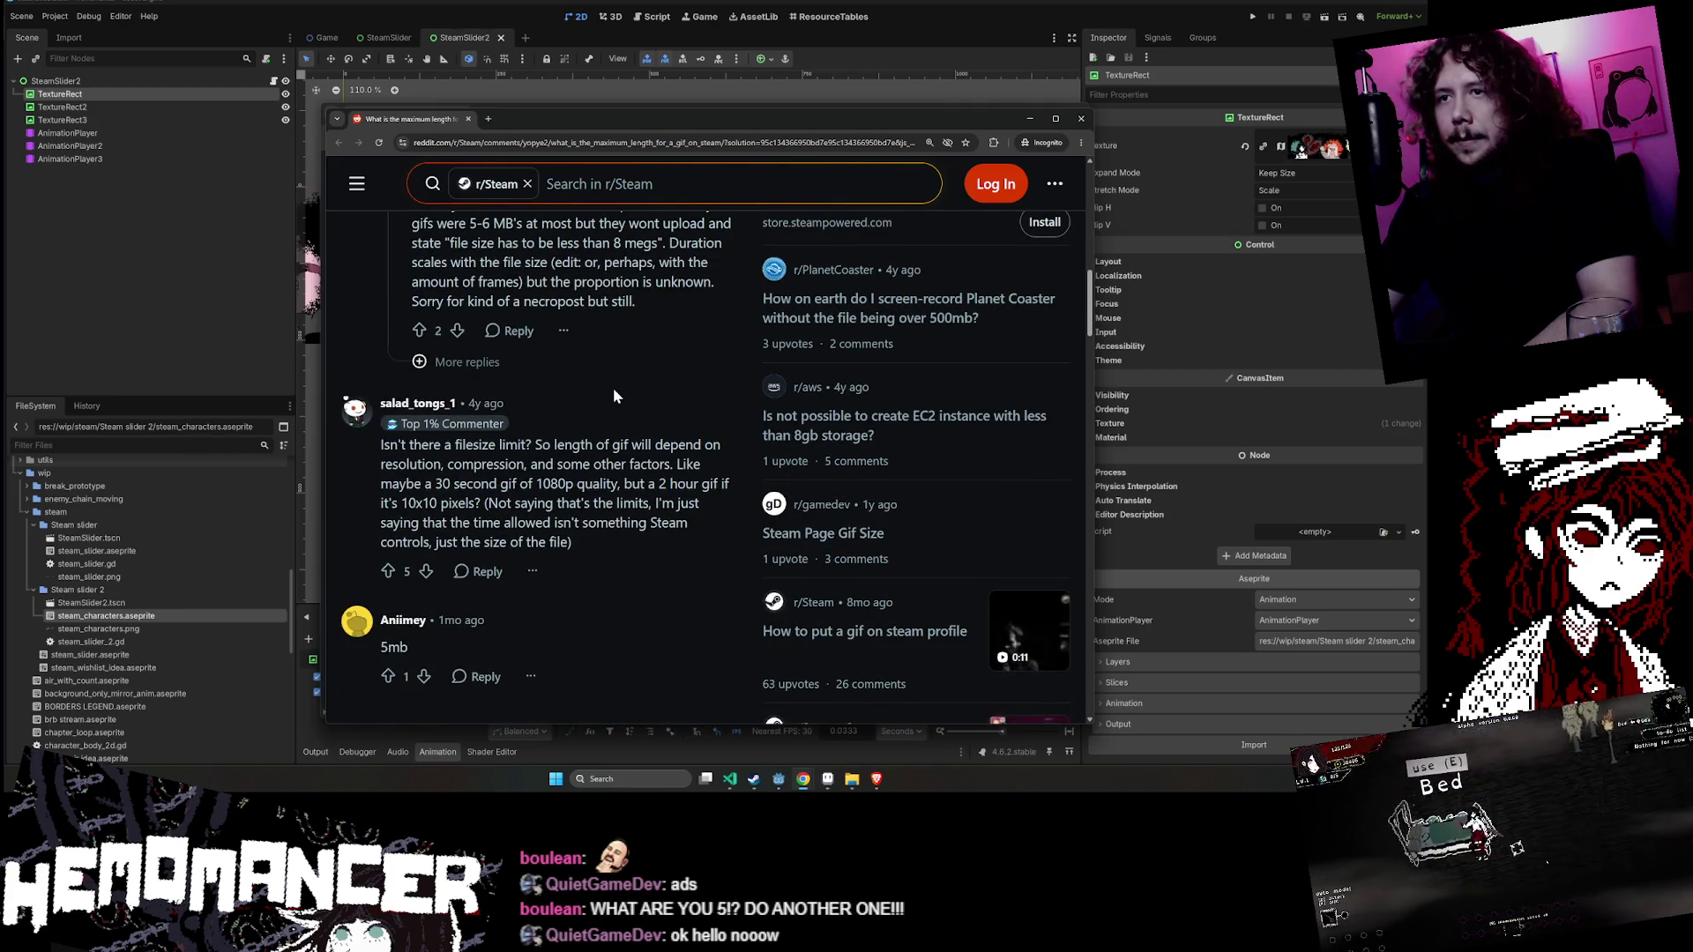
{"action": "scroll", "coordinate": [614, 396], "scroll_direction": "down", "scroll_amount": 3}
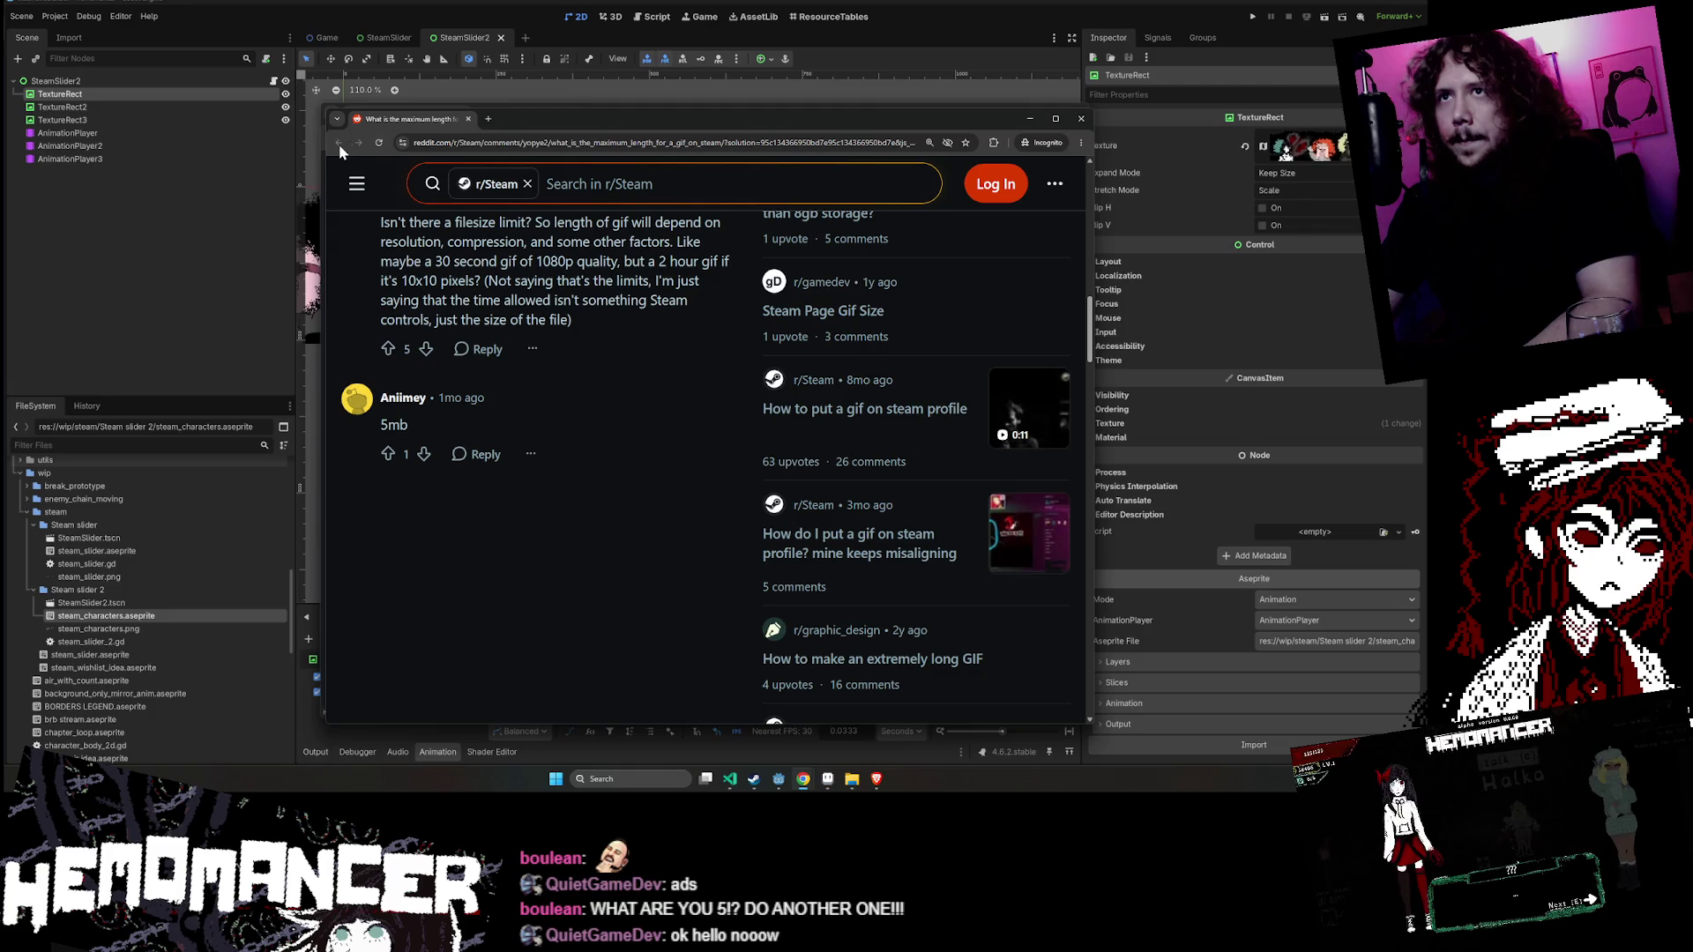
- Move the Reddit window aside, scan the remaining results, then close both Chrome windows
{"action": "mouse_move", "coordinate": [542, 125]}
{"action": "left_mouse_down"}
{"action": "mouse_move", "coordinate": [555, 320]}
{"action": "mouse_move", "coordinate": [355, 391]}
{"action": "mouse_move", "coordinate": [117, 640]}
{"action": "mouse_move", "coordinate": [451, 655]}
{"action": "left_mouse_up"}
{"action": "scroll", "coordinate": [734, 504], "scroll_direction": "down", "scroll_amount": 1}
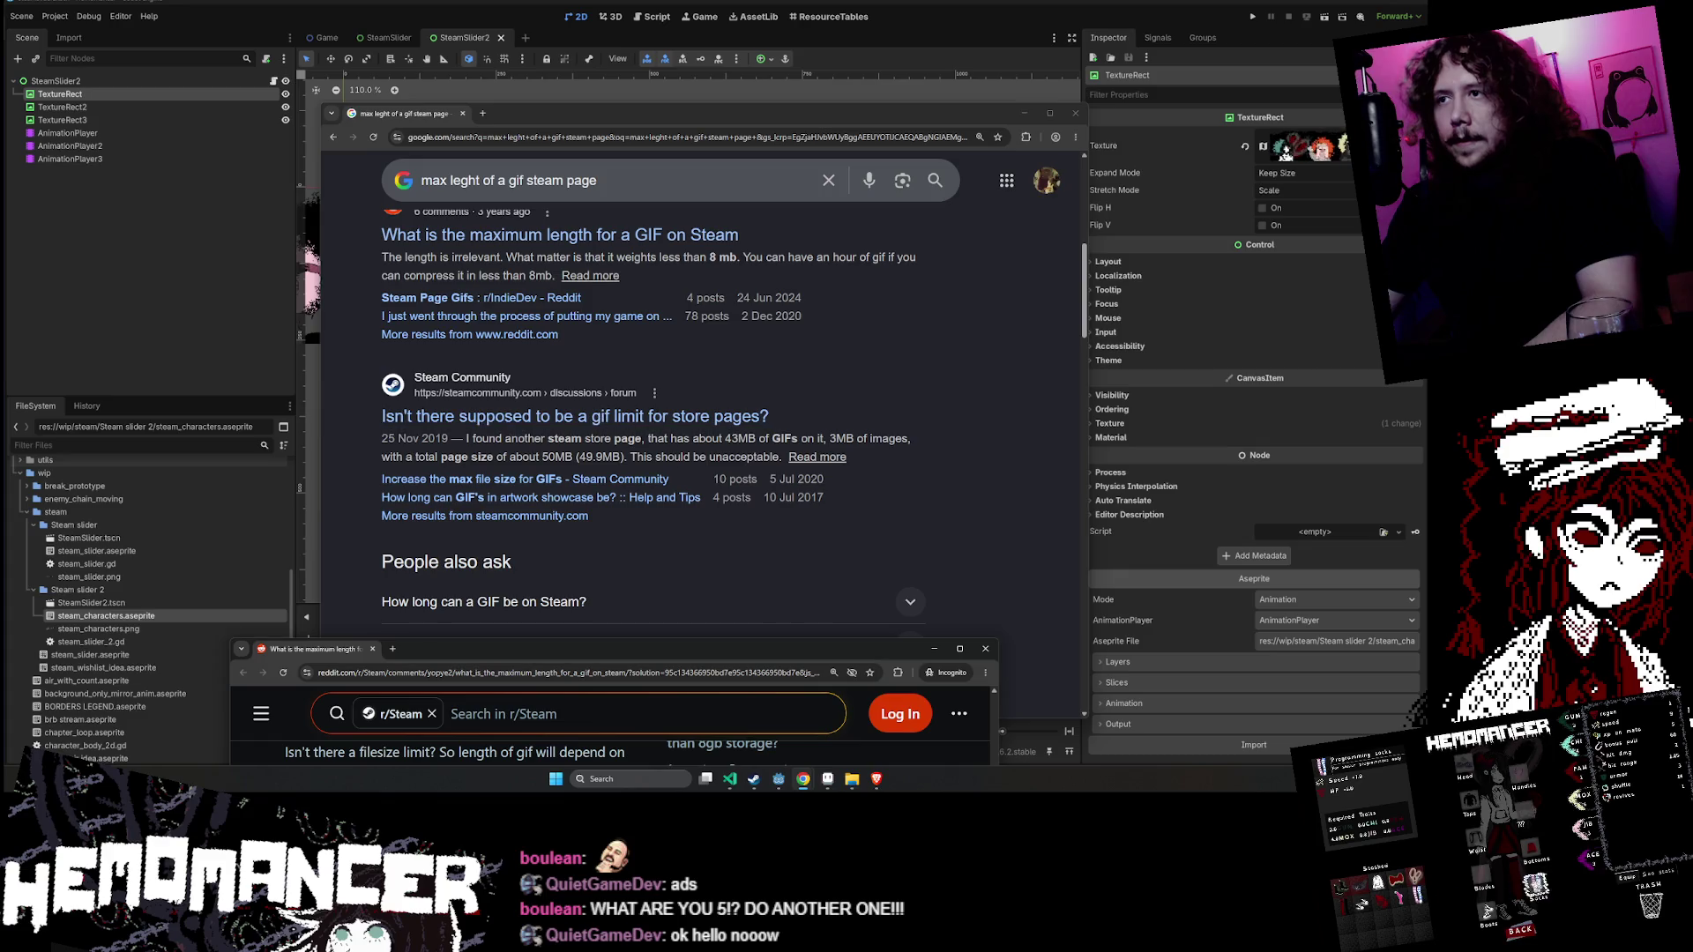
{"action": "scroll", "coordinate": [684, 434], "scroll_direction": "down", "scroll_amount": 1}
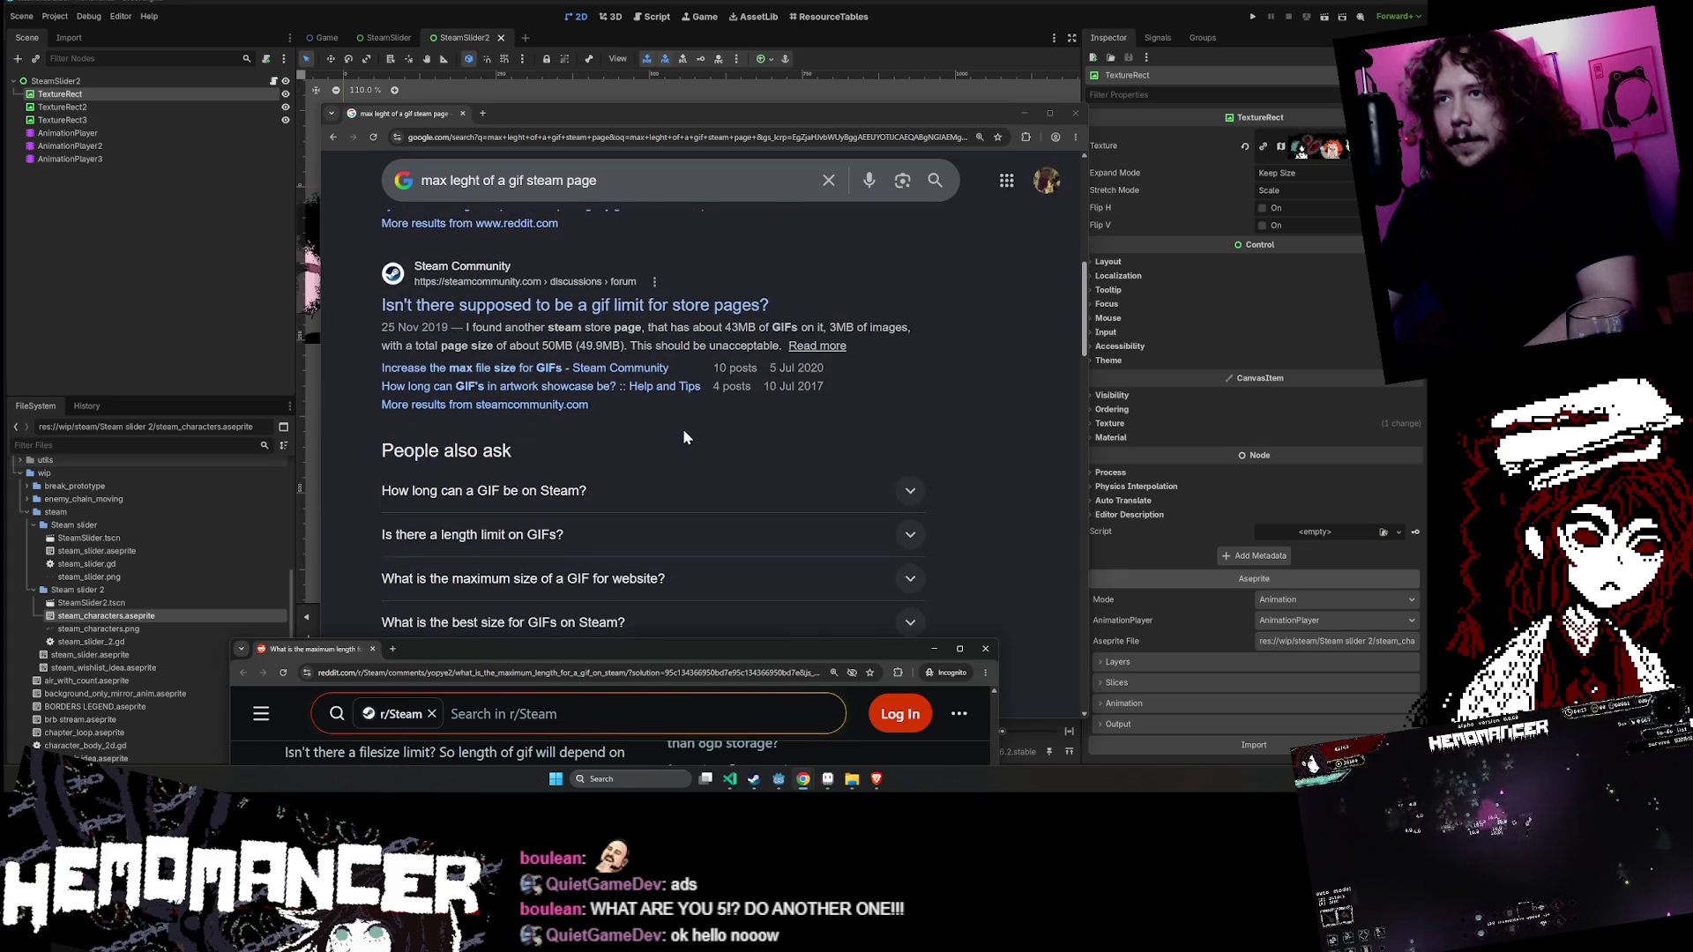
{"action": "scroll", "coordinate": [682, 428], "scroll_direction": "down", "scroll_amount": 5}
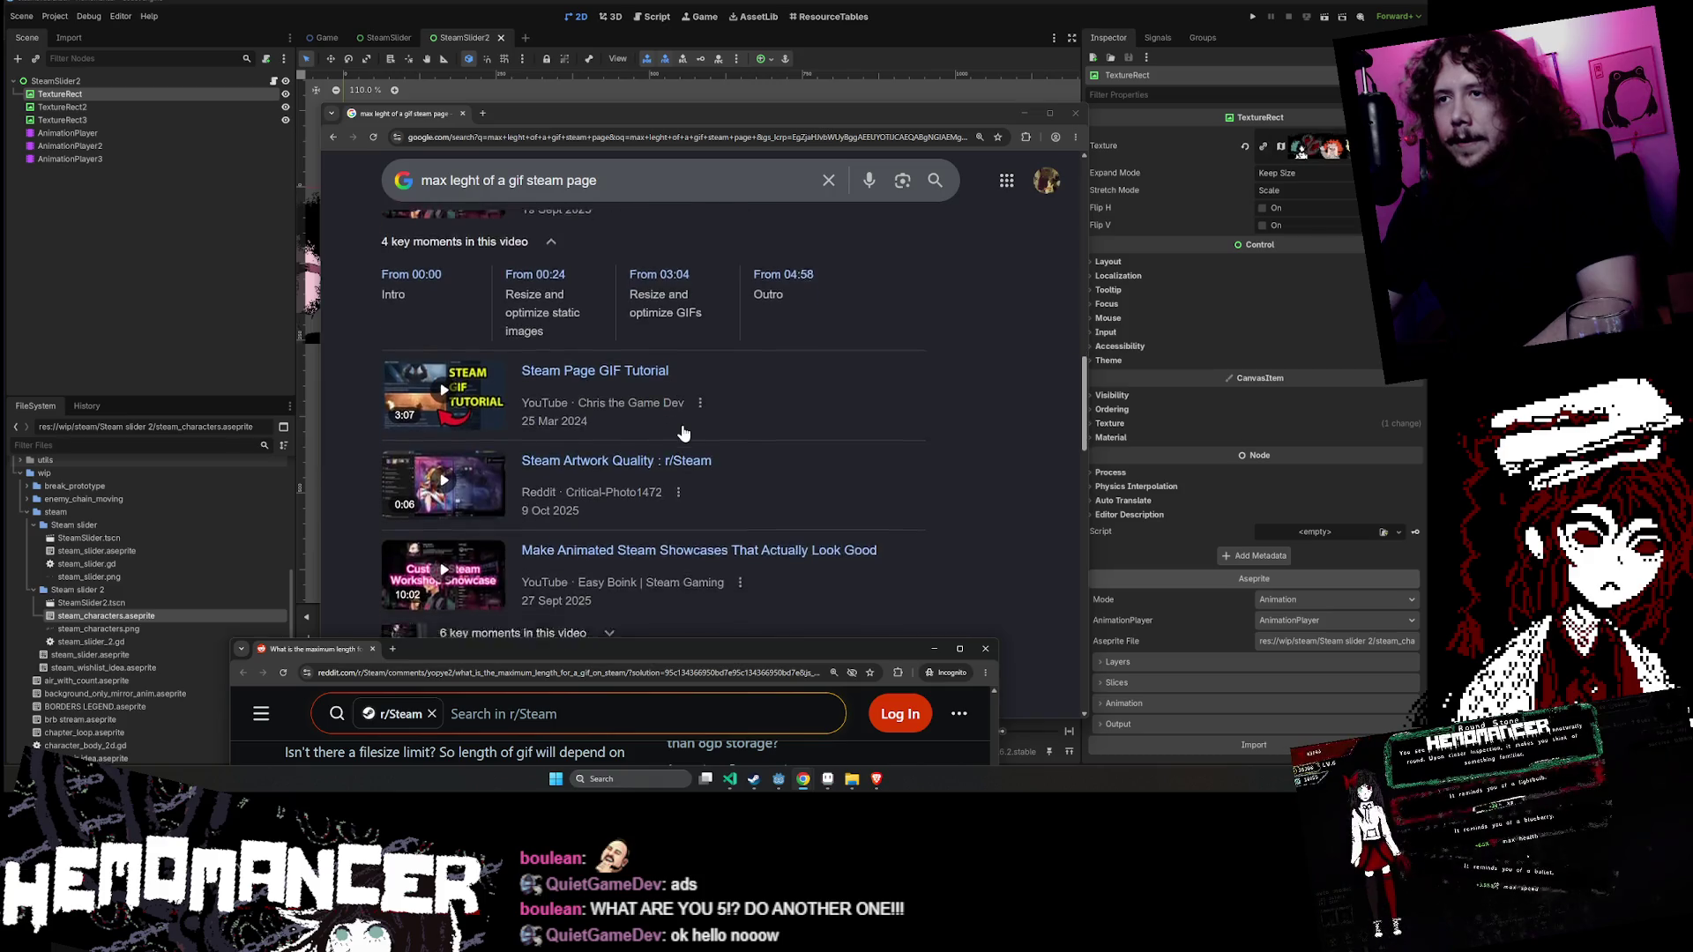
{"action": "scroll", "coordinate": [682, 428], "scroll_direction": "down", "scroll_amount": 2}
{"action": "scroll", "coordinate": [674, 437], "scroll_direction": "up", "scroll_amount": 6}
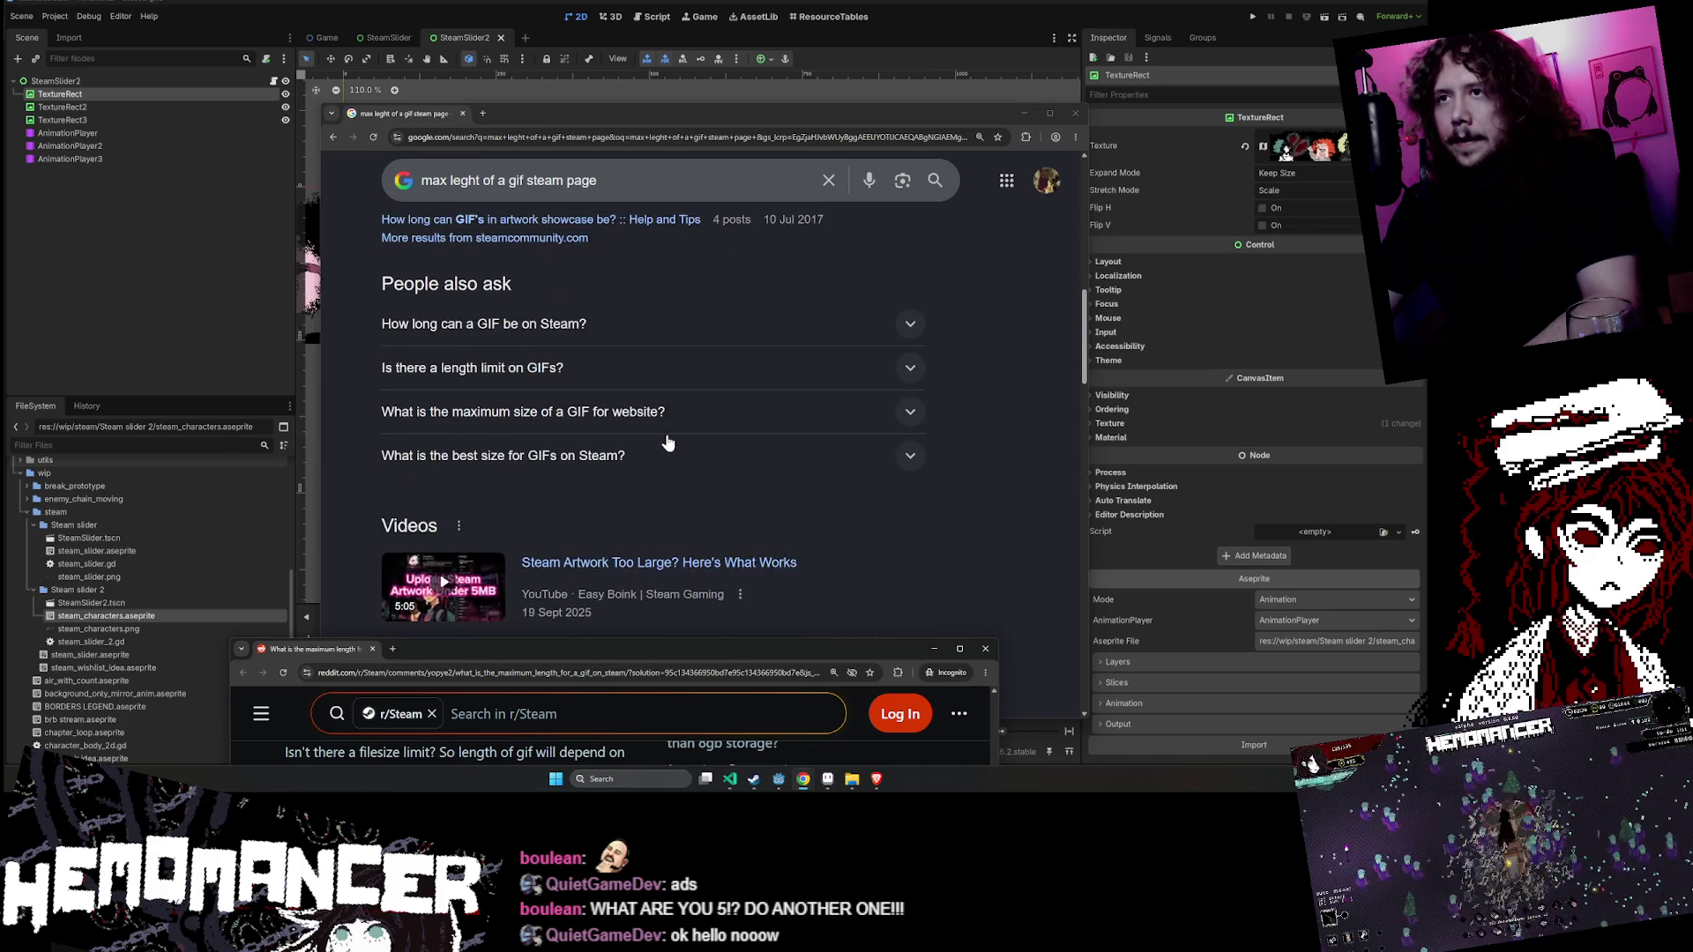
{"action": "scroll", "coordinate": [667, 442], "scroll_direction": "up", "scroll_amount": 2}
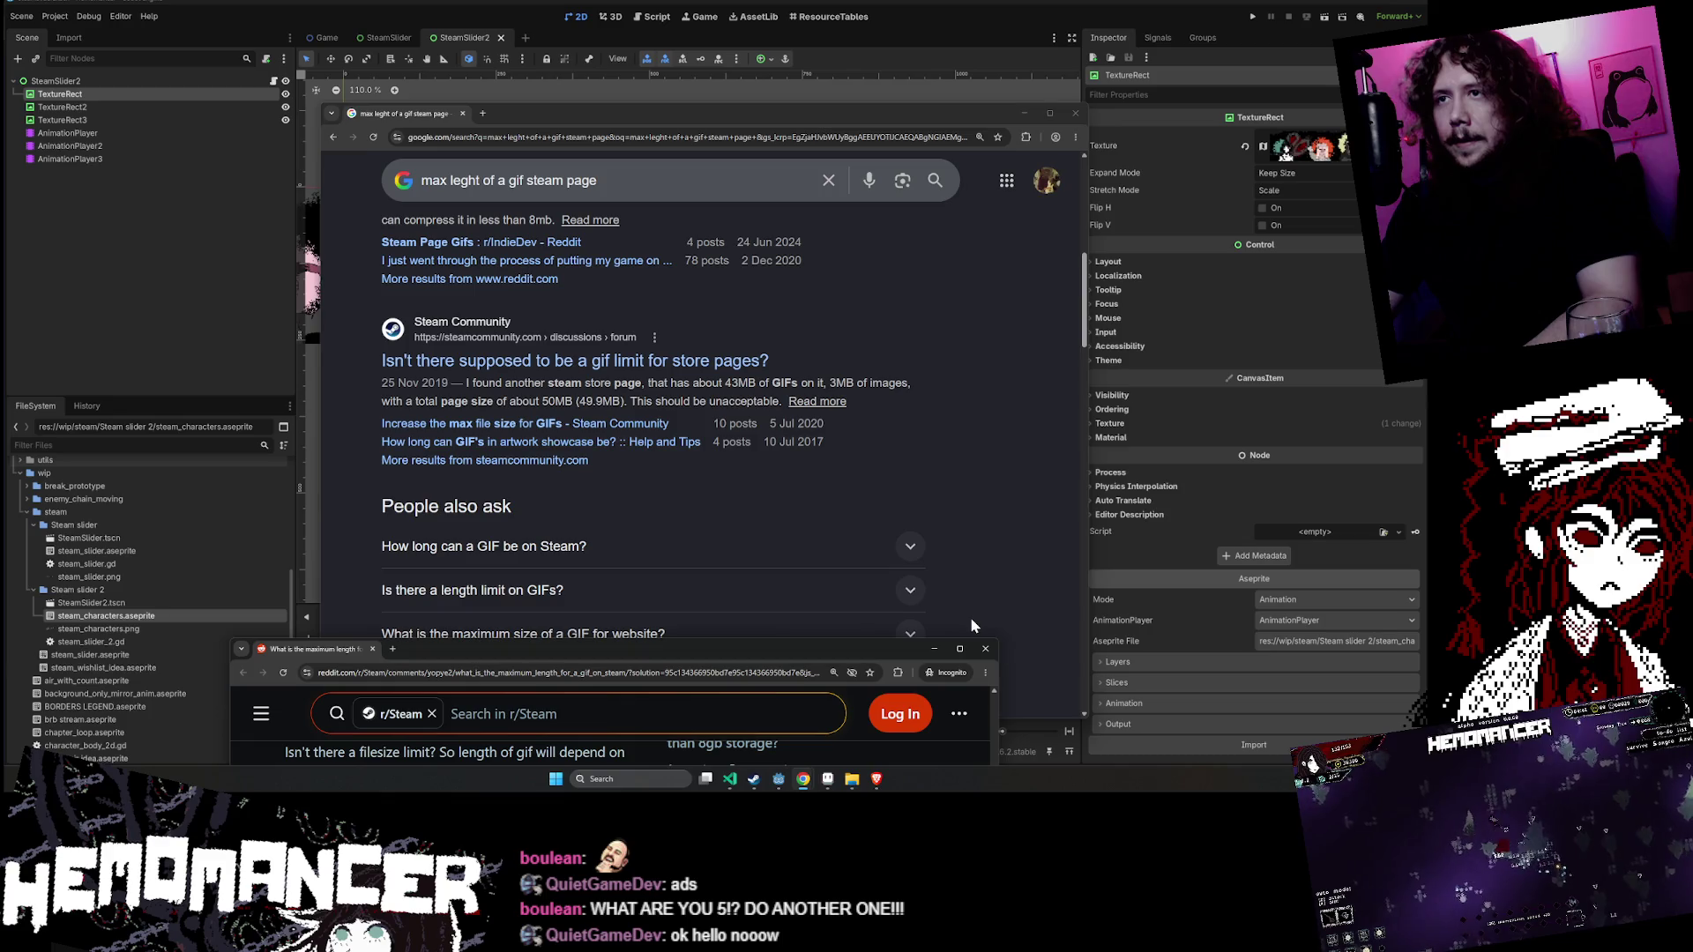
{"action": "left_click", "coordinate": [984, 648]}
{"action": "left_click", "coordinate": [1076, 112]}
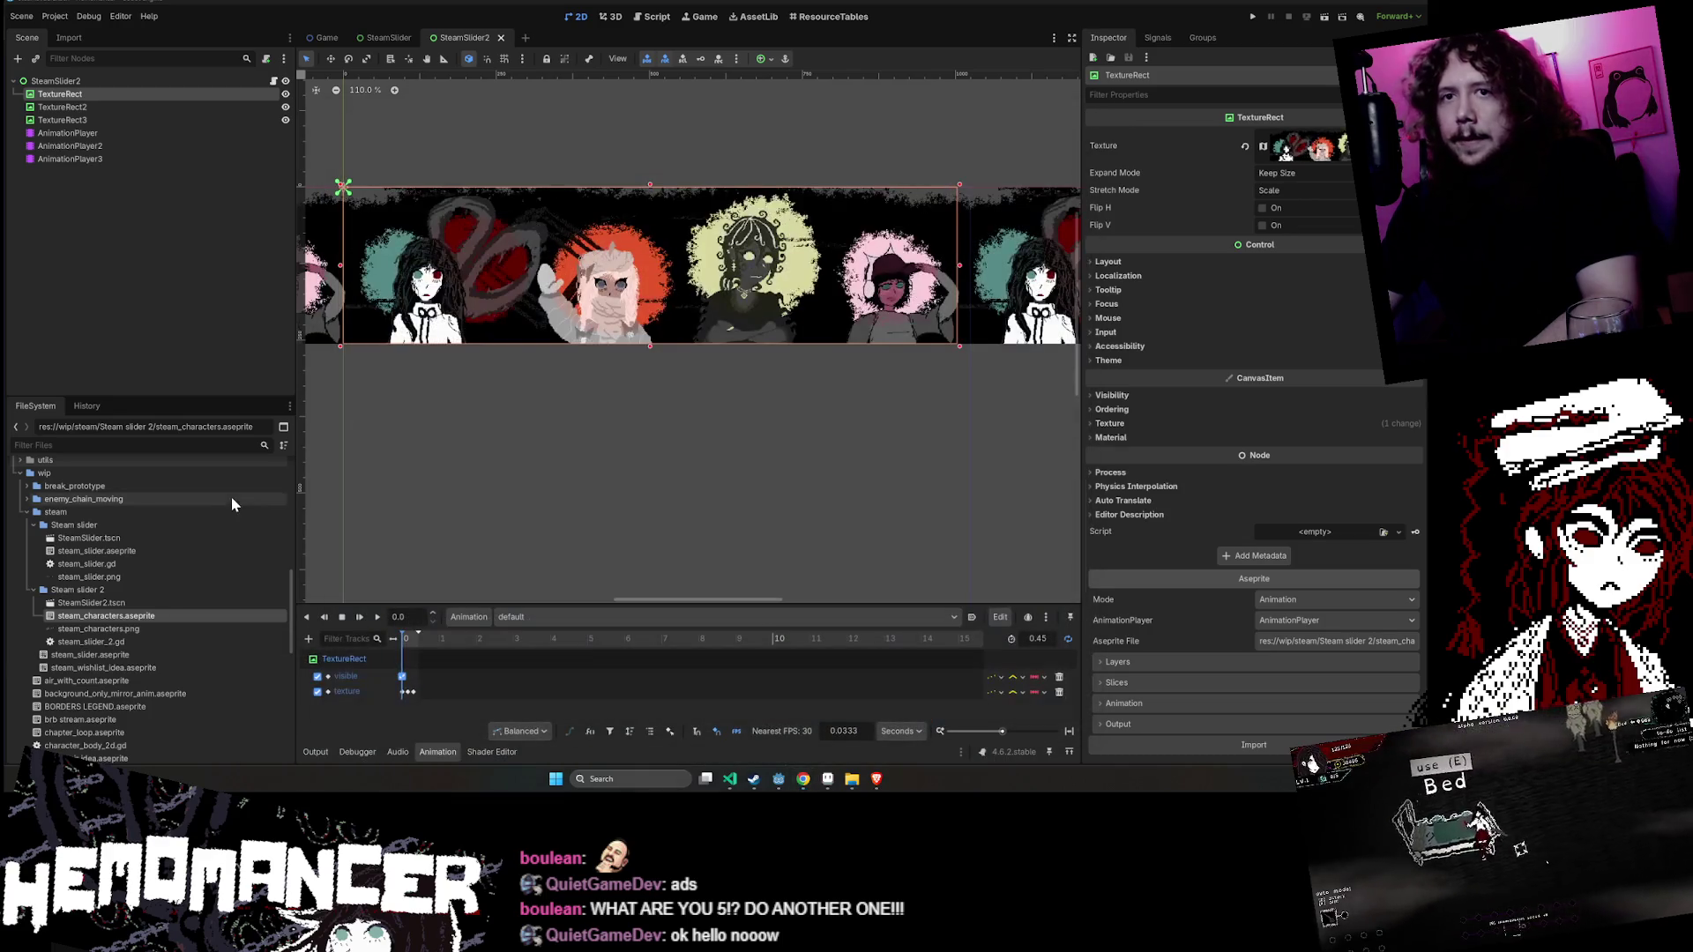
{"action": "right_click", "coordinate": [150, 615]}
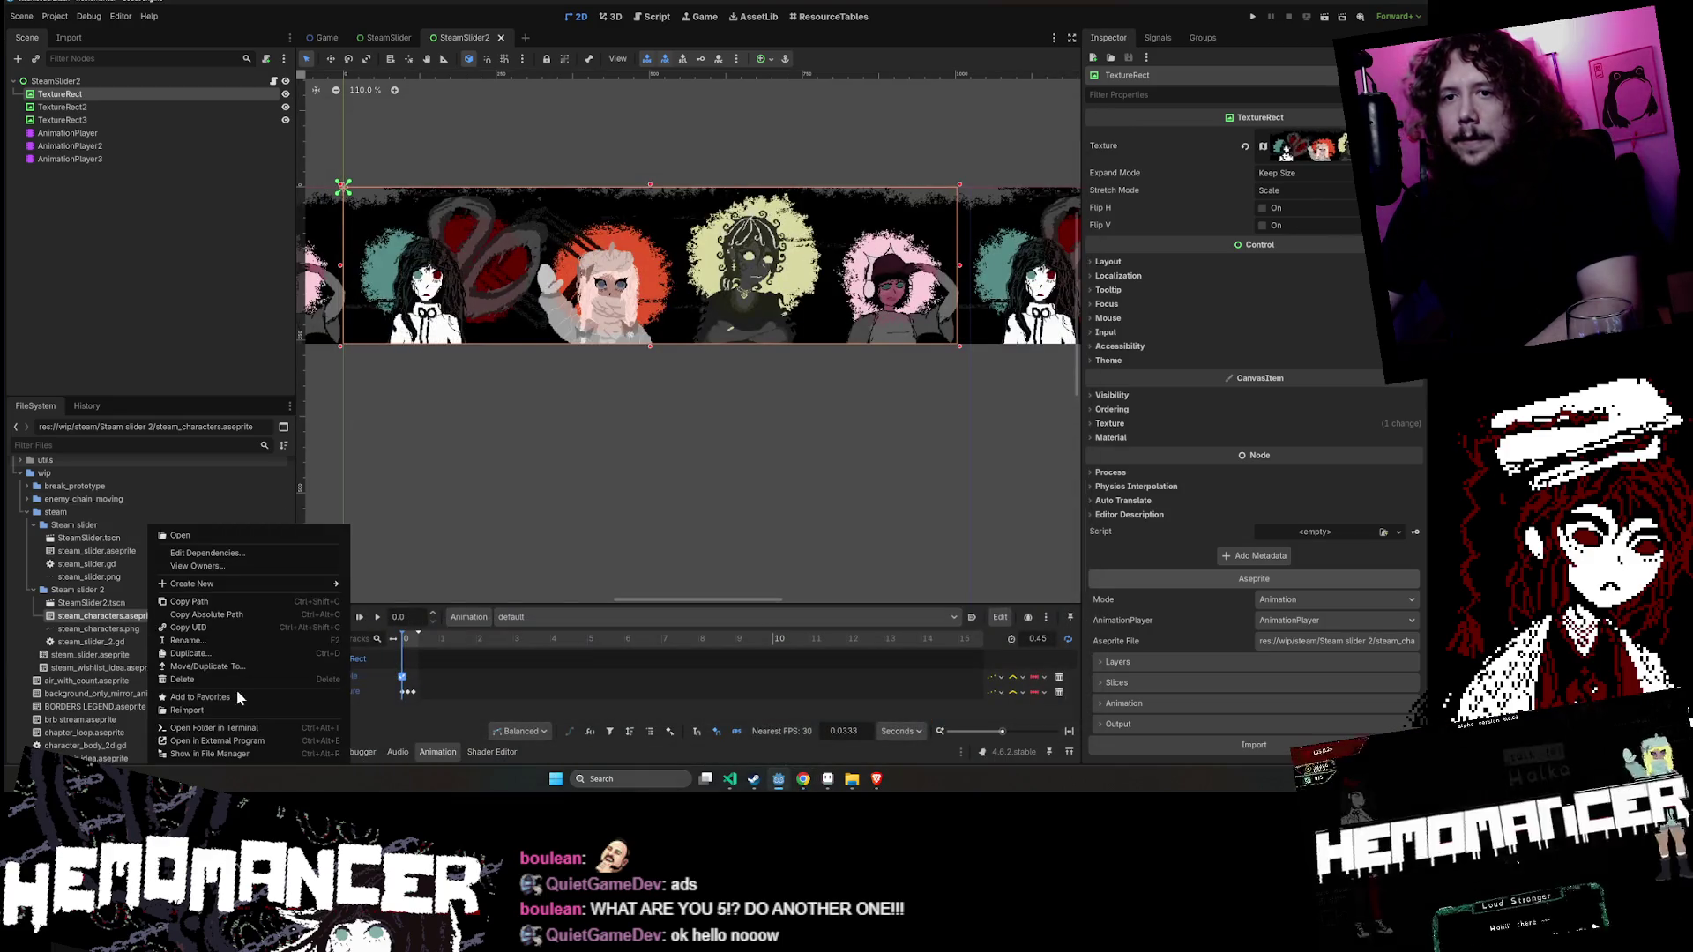
{"action": "left_click", "coordinate": [252, 753]}
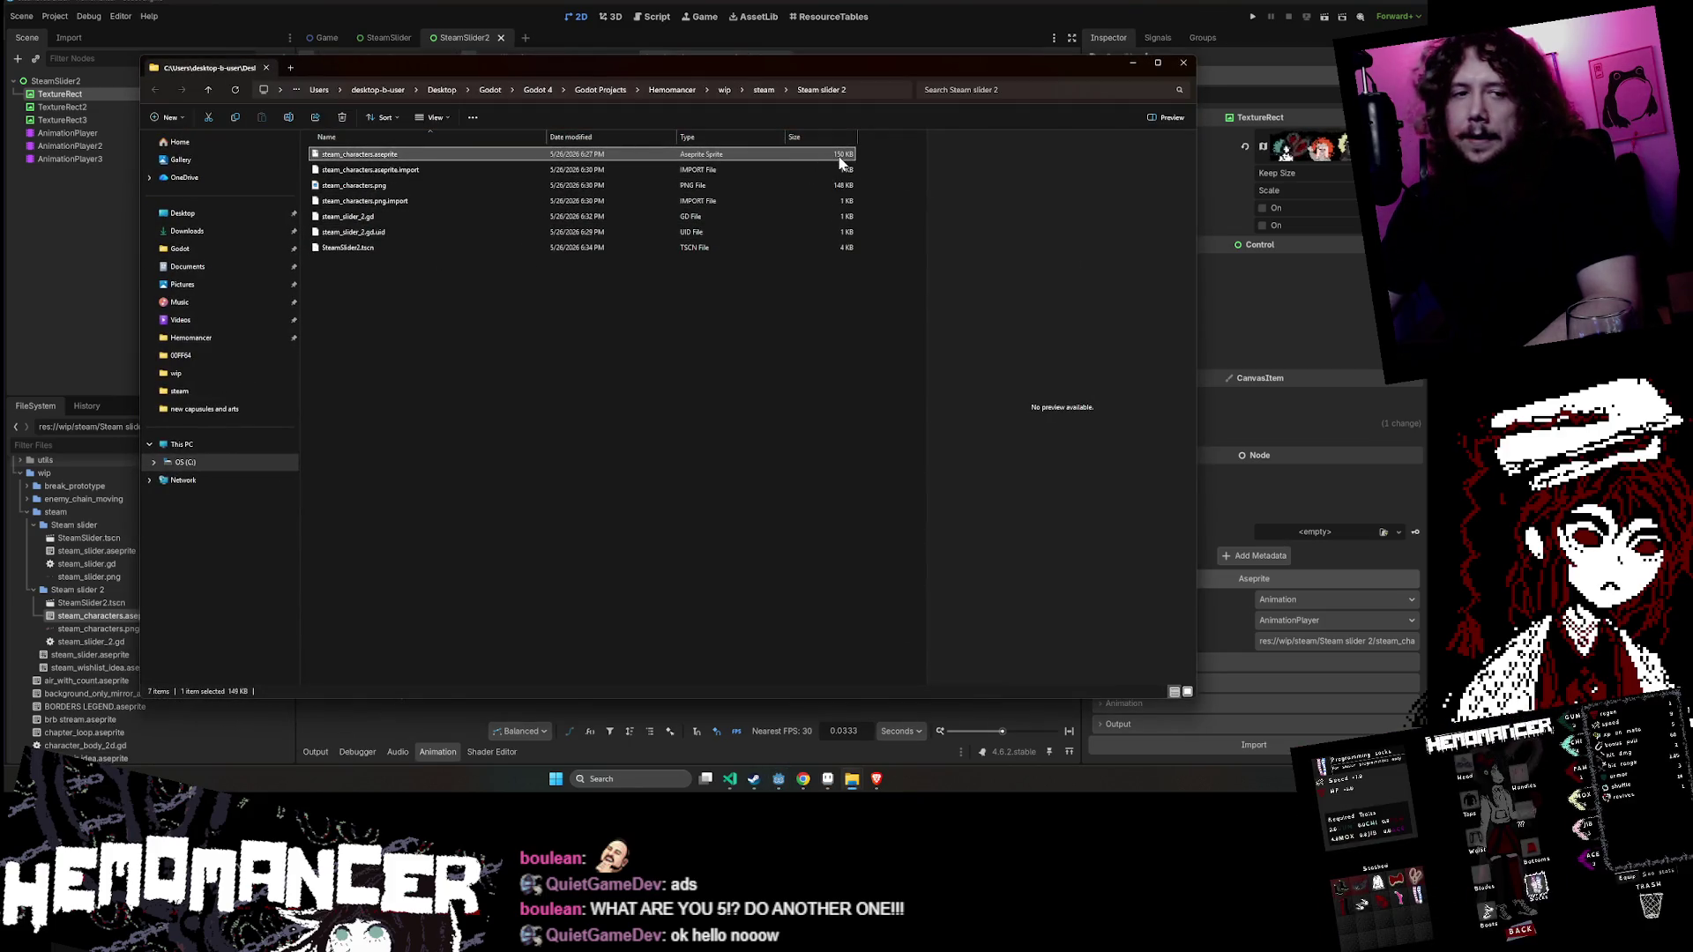
{"action": "left_click", "coordinate": [1183, 64]}
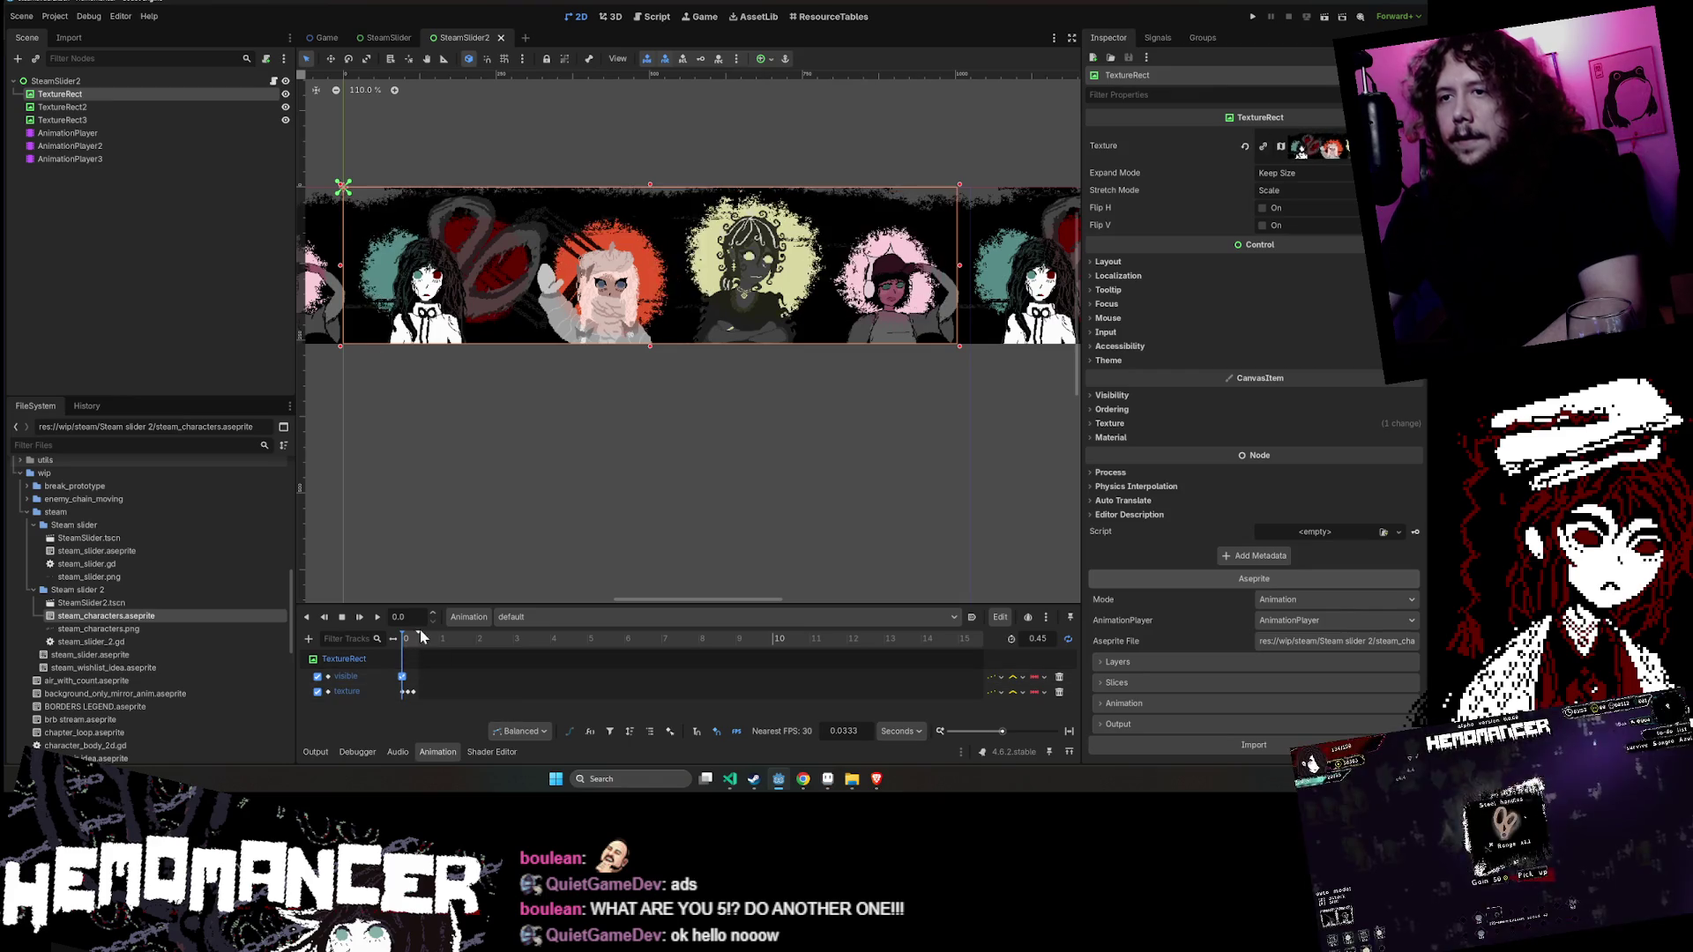
- Lengthen the animation timeline and drag the first TextureRect a few pixels to align its edge
{"action": "left_click_drag", "start_coordinate": [422, 634], "coordinate": [746, 641]}
{"action": "type", "text": "12"}
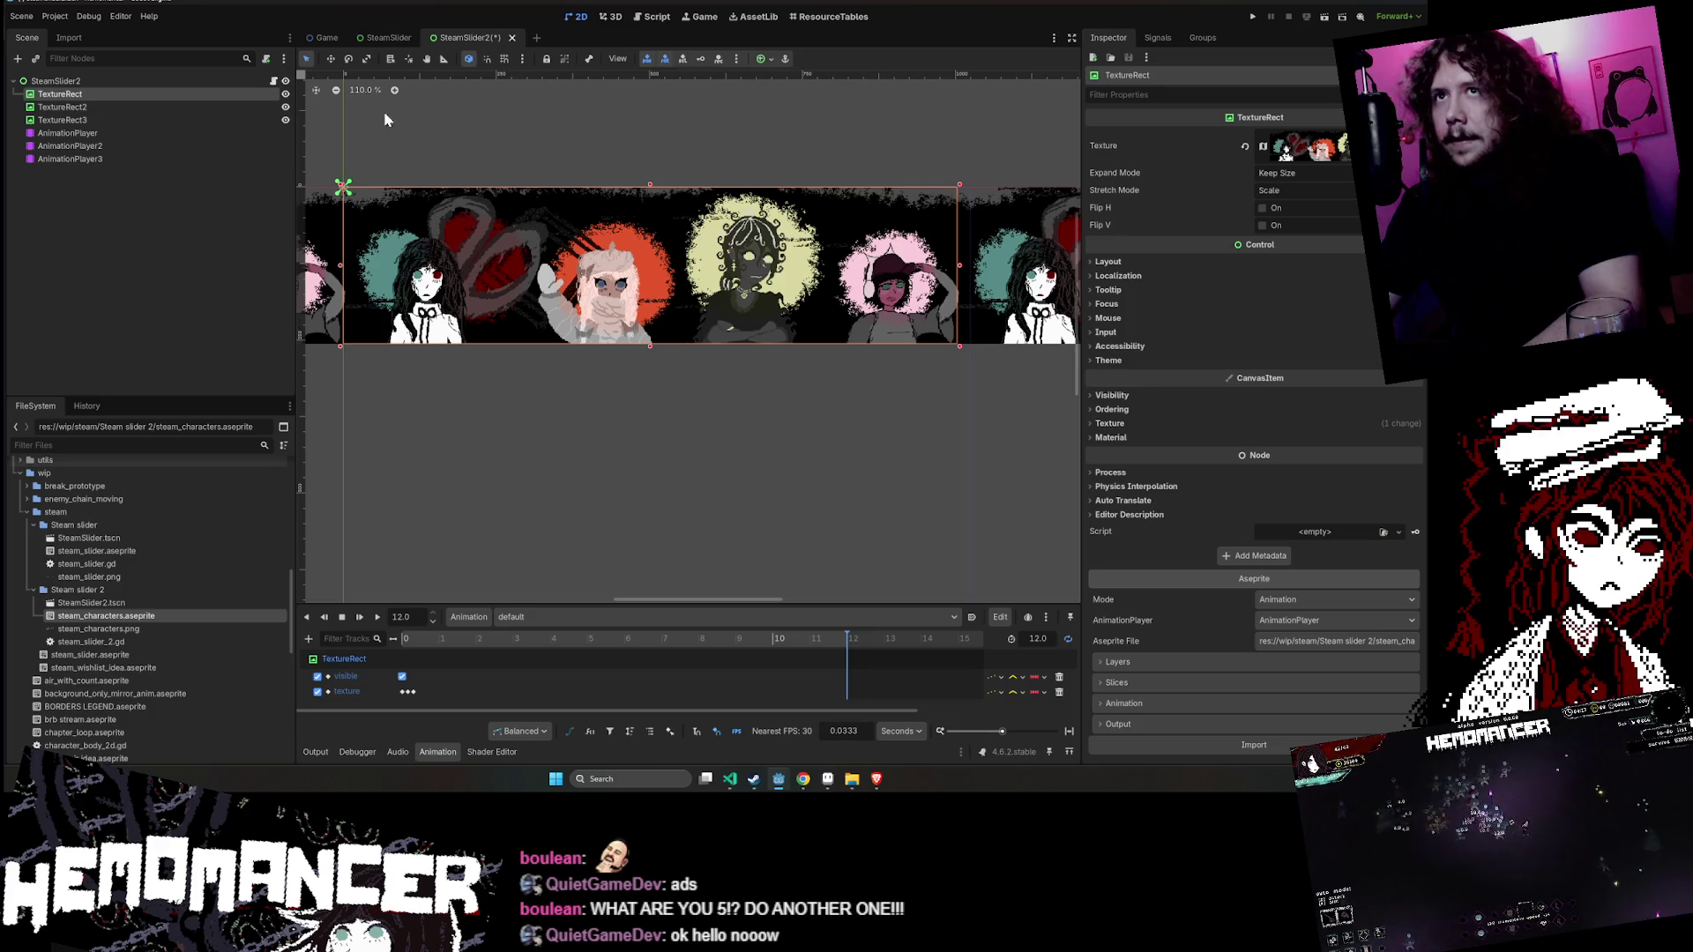
{"action": "scroll", "coordinate": [426, 158], "scroll_direction": "down", "scroll_amount": 3}
{"action": "mouse_move", "coordinate": [427, 144]}
{"action": "left_mouse_down"}
{"action": "mouse_move", "coordinate": [854, 219]}
{"action": "mouse_move", "coordinate": [807, 250]}
{"action": "mouse_move", "coordinate": [429, 256]}
{"action": "left_mouse_up"}
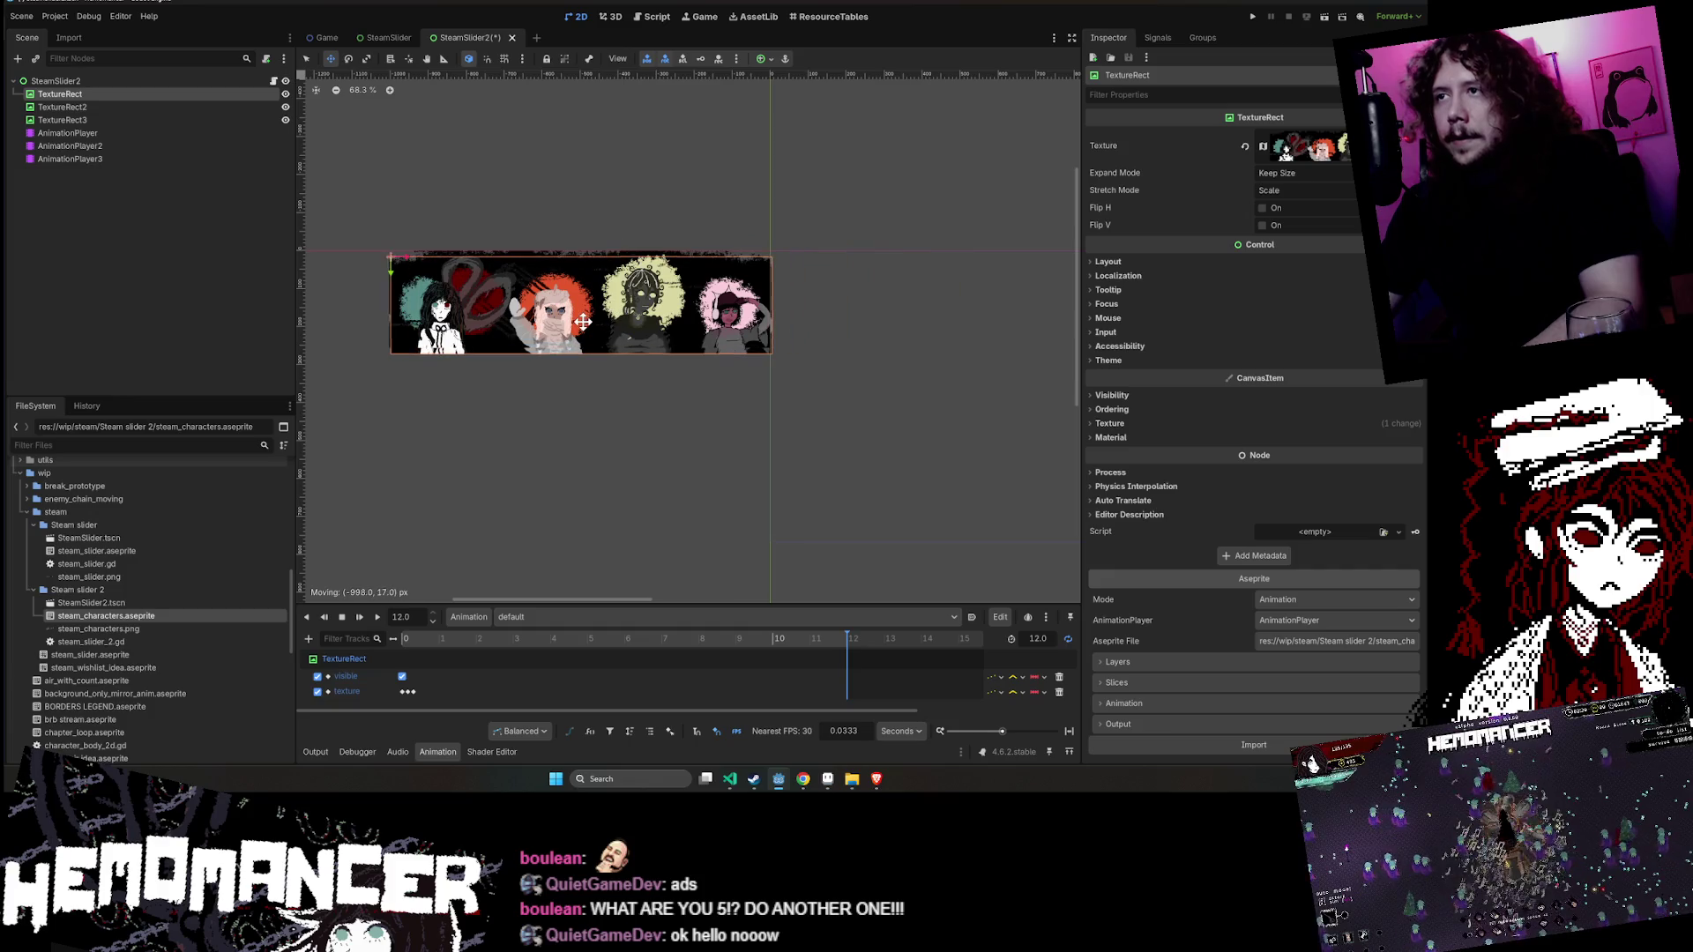
{"action": "scroll", "coordinate": [577, 360], "scroll_direction": "up", "scroll_amount": 10}
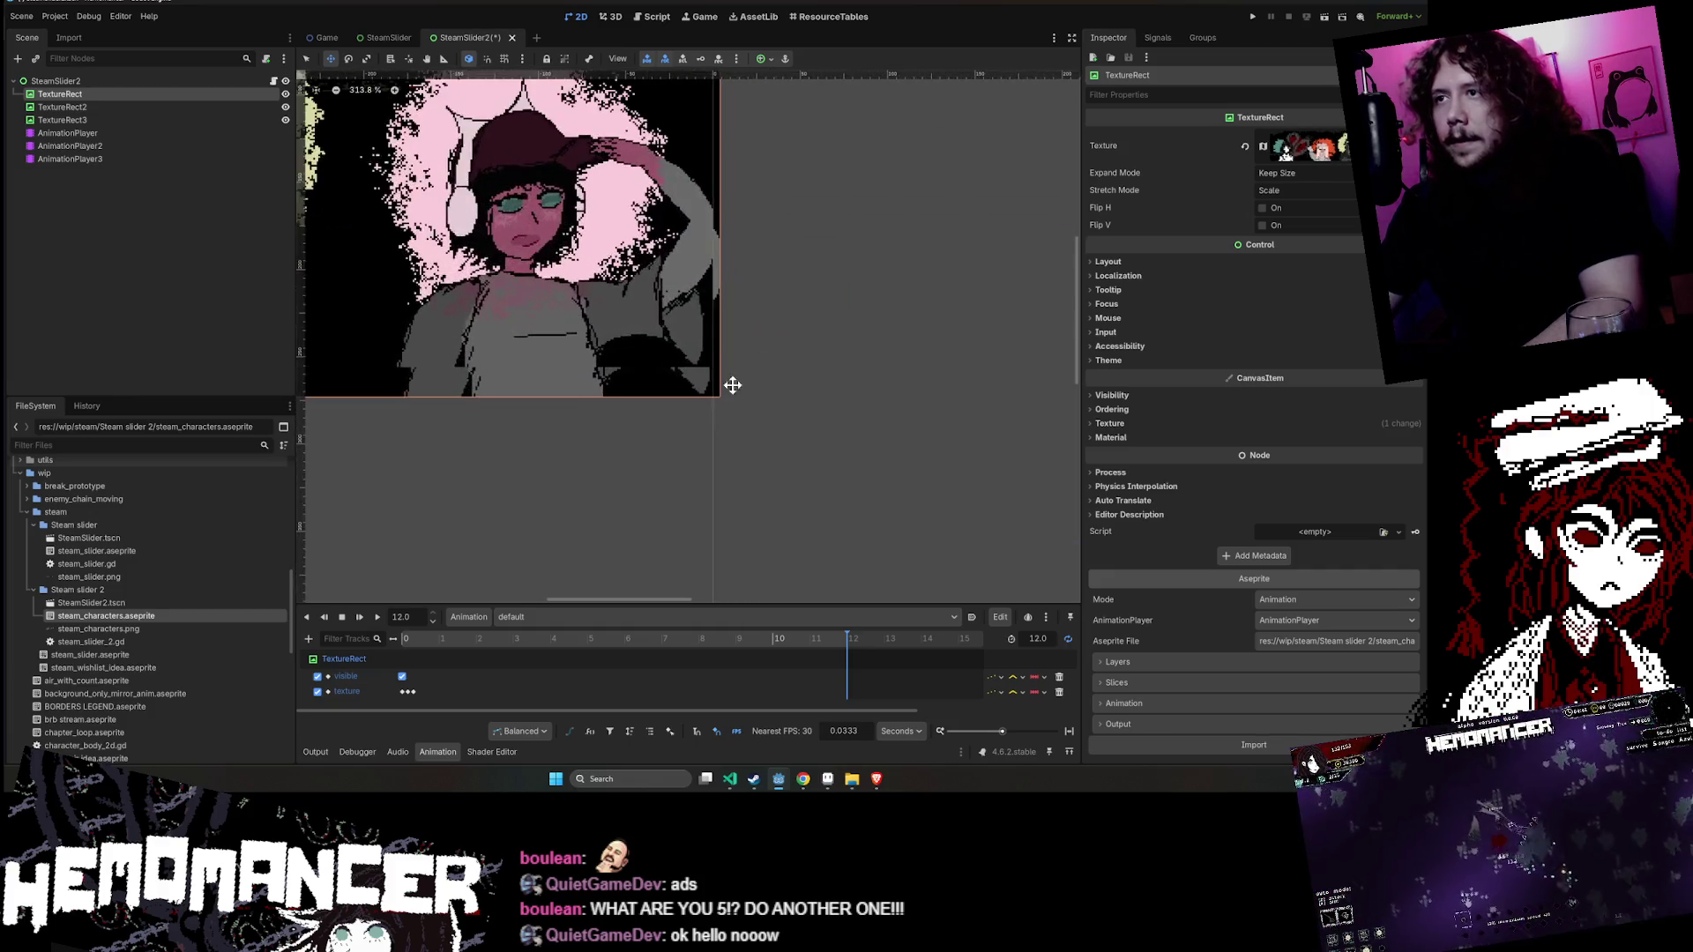
{"action": "mouse_move", "coordinate": [714, 370]}
{"action": "left_mouse_down"}
{"action": "mouse_move", "coordinate": [707, 308]}
{"action": "mouse_move", "coordinate": [741, 136]}
{"action": "mouse_move", "coordinate": [718, 537]}
{"action": "mouse_move", "coordinate": [699, 451]}
{"action": "left_mouse_up"}
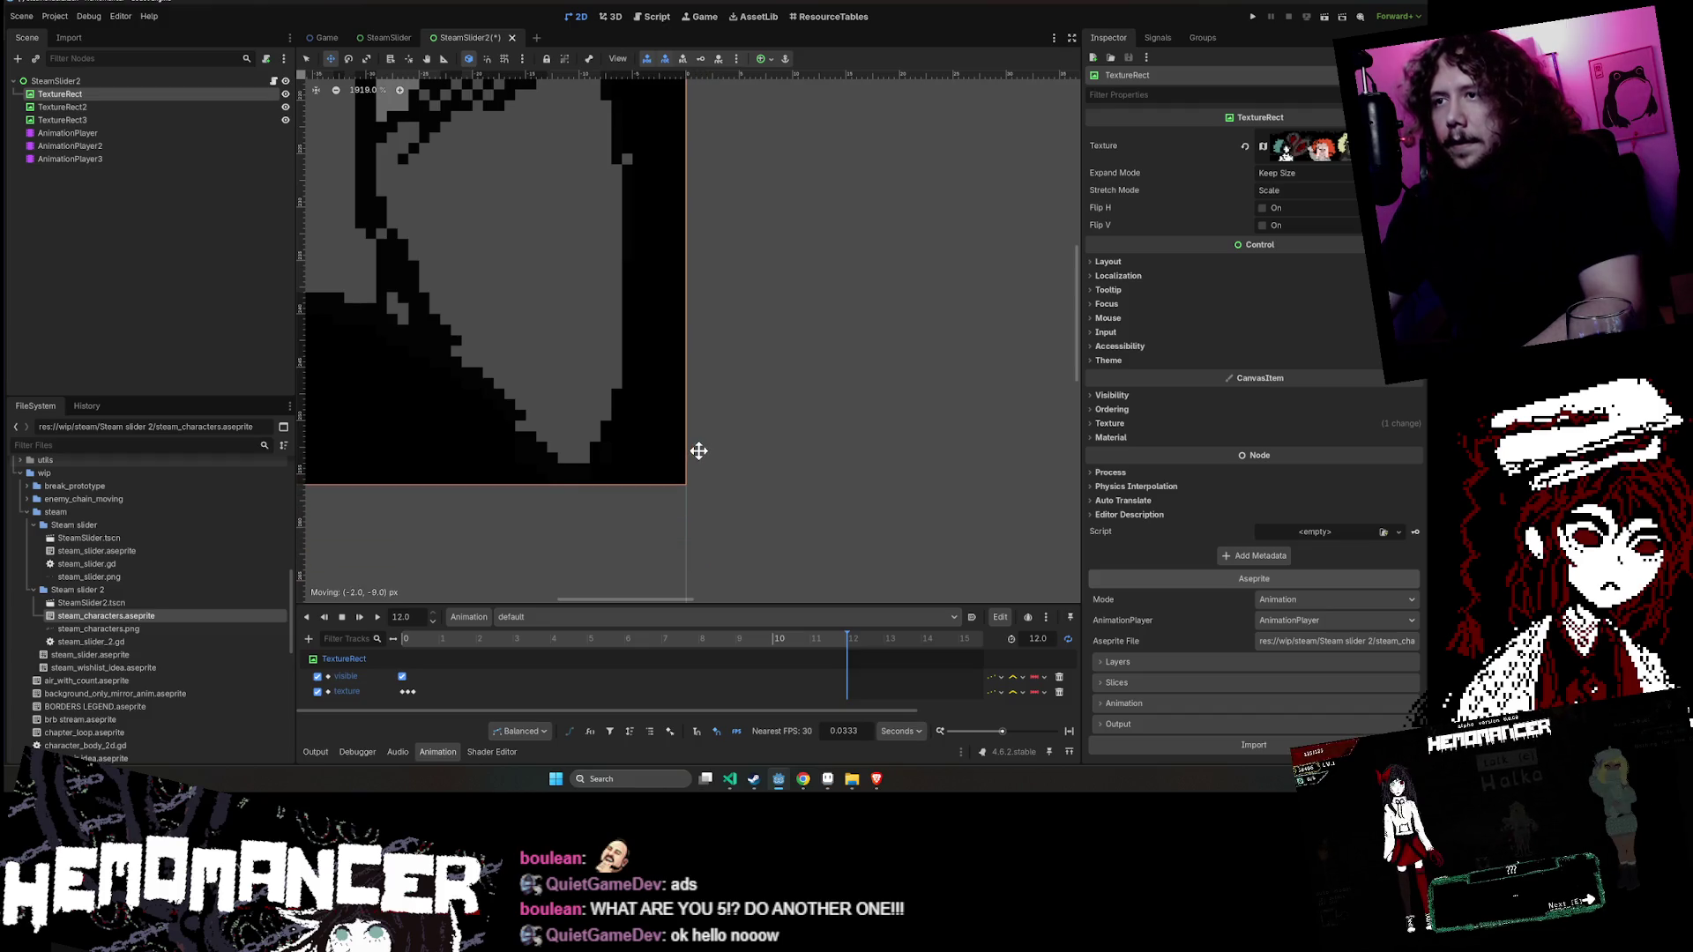
{"action": "left_click", "coordinate": [1178, 263]}
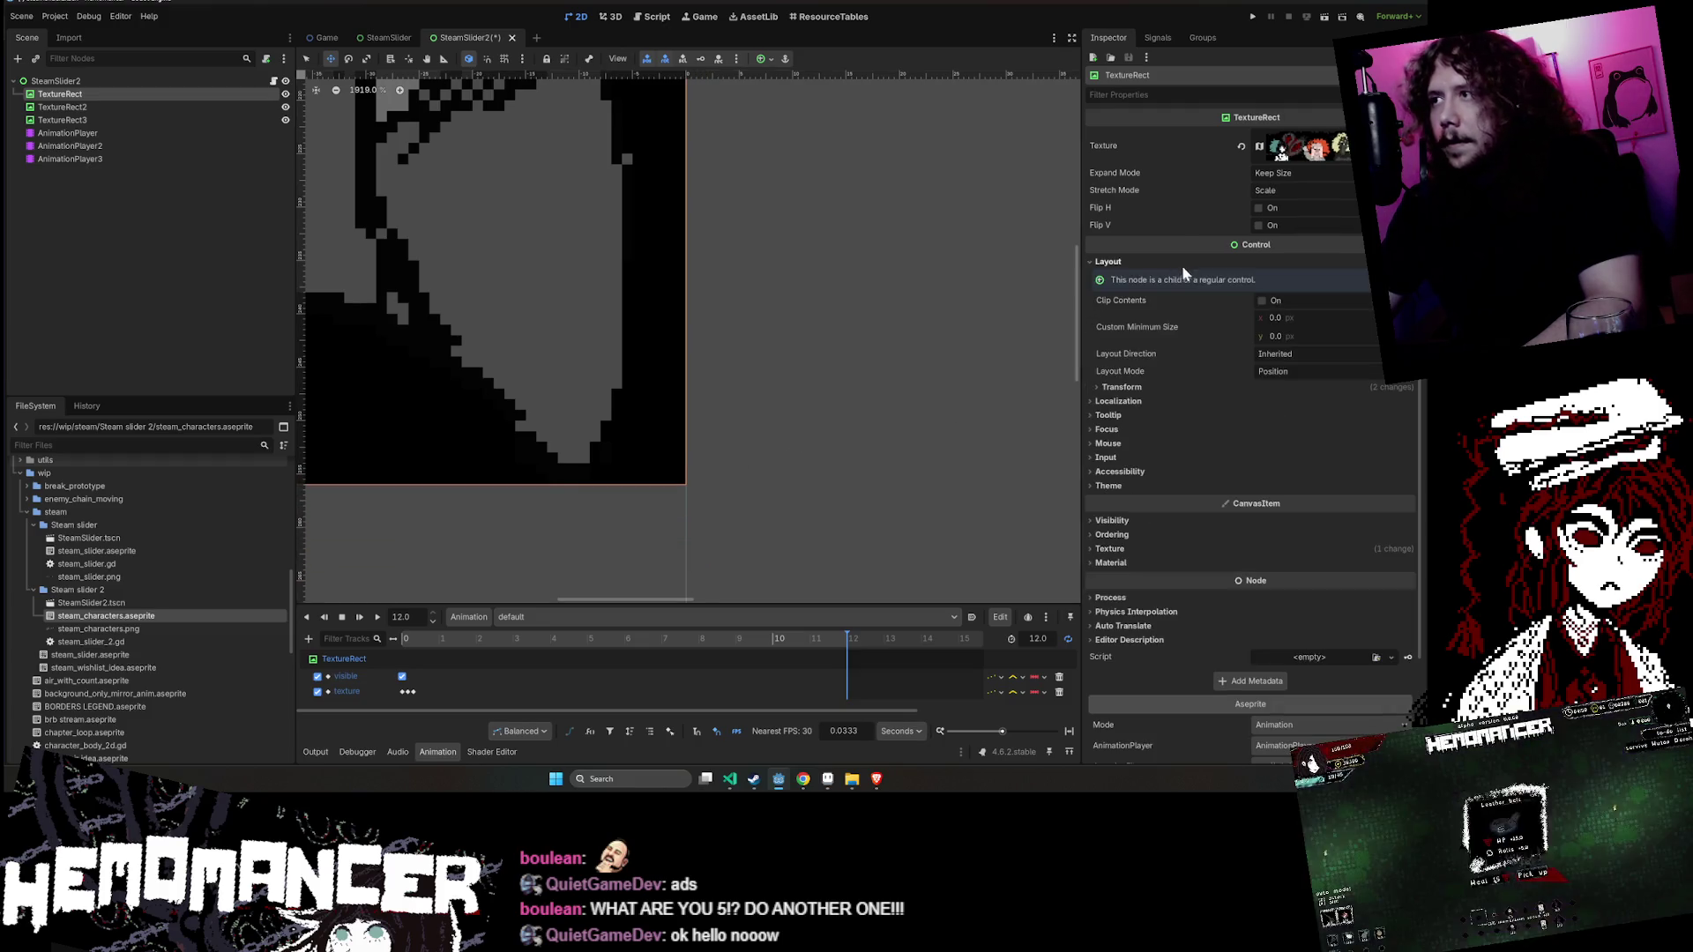
- Key the first TextureRect's Transform position at 12 s (x −1003), creating a new position track
{"action": "left_click", "coordinate": [1188, 388]}
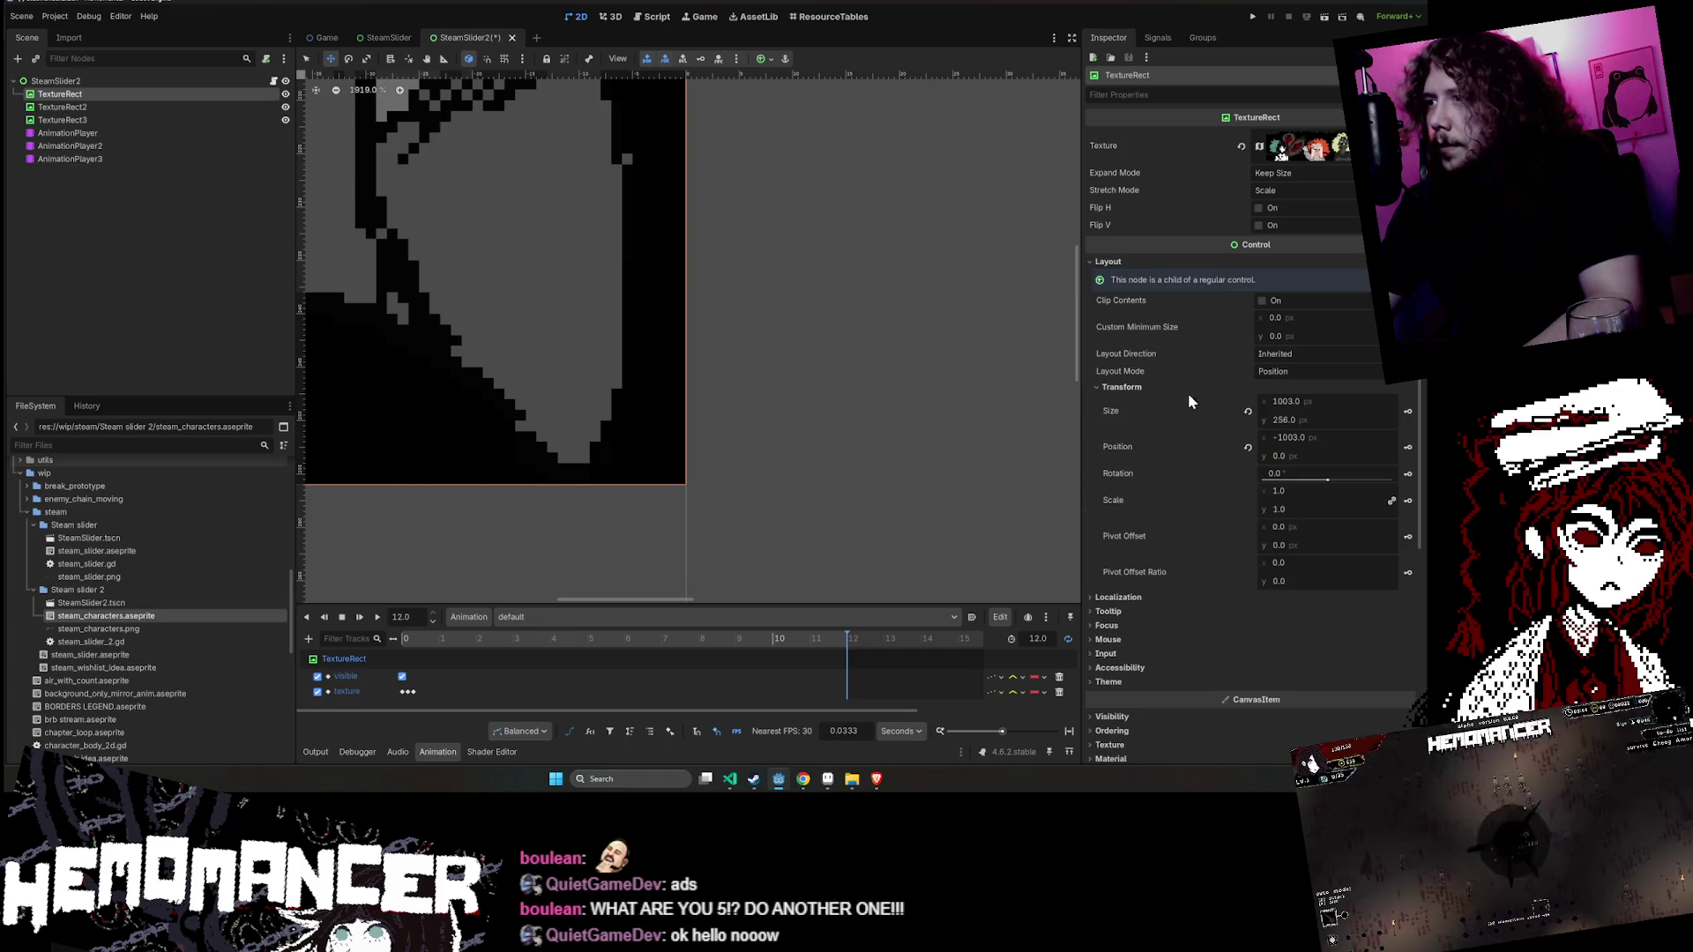
{"action": "left_click", "coordinate": [1408, 449]}
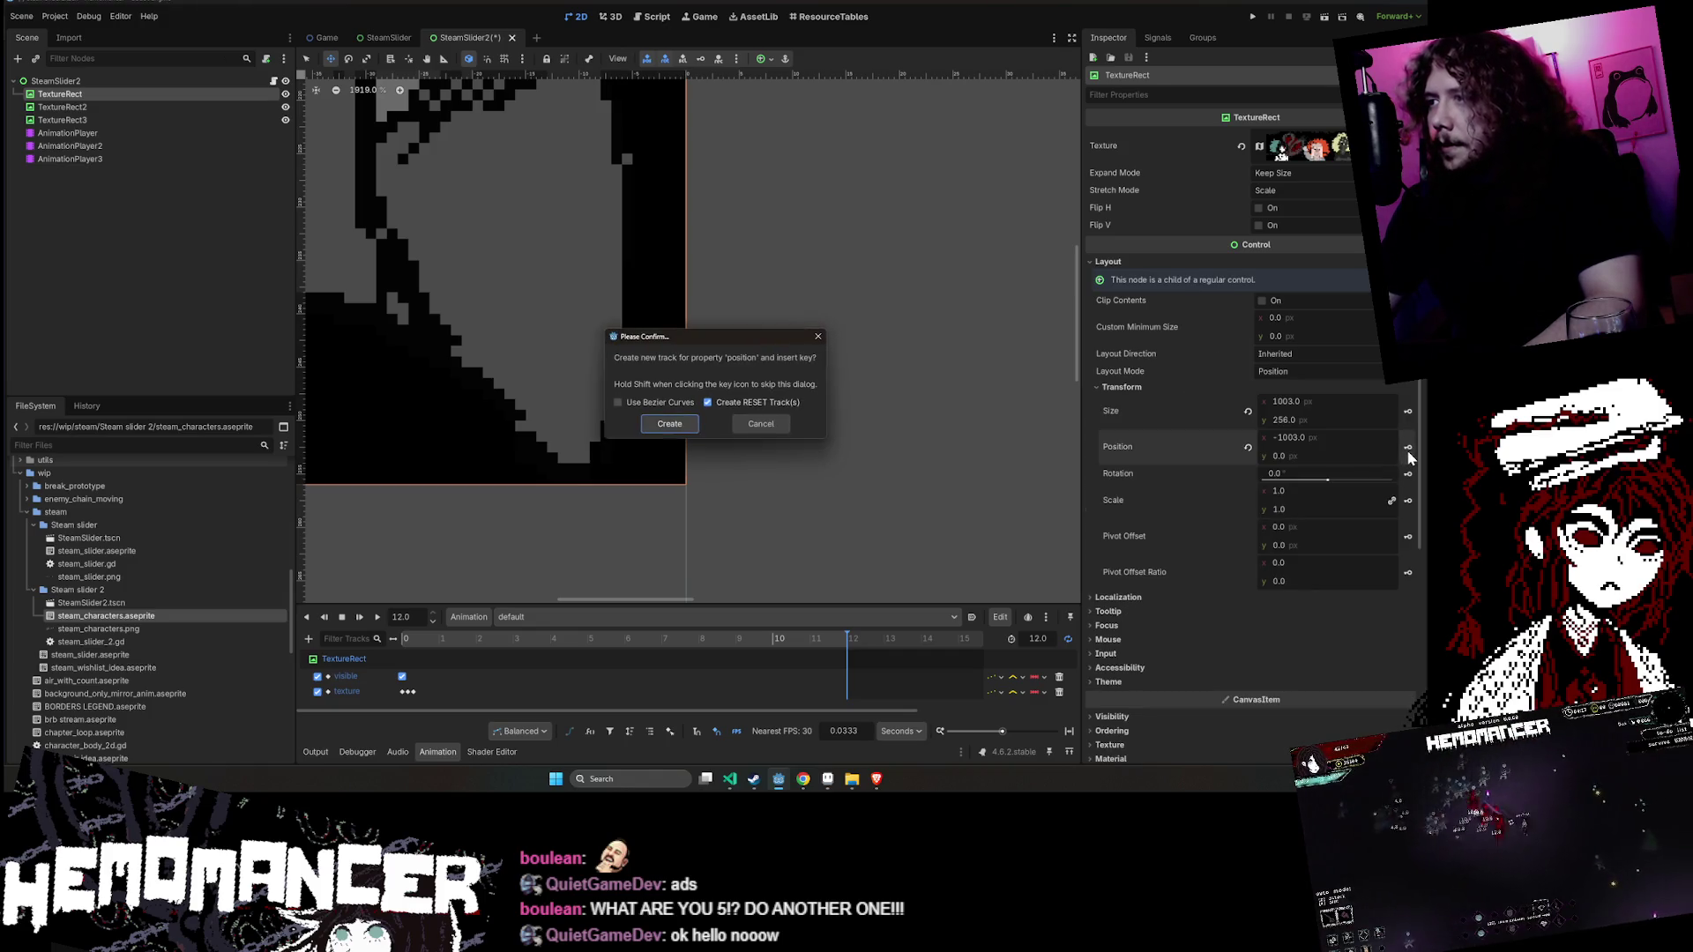
{"action": "left_click", "coordinate": [664, 423]}
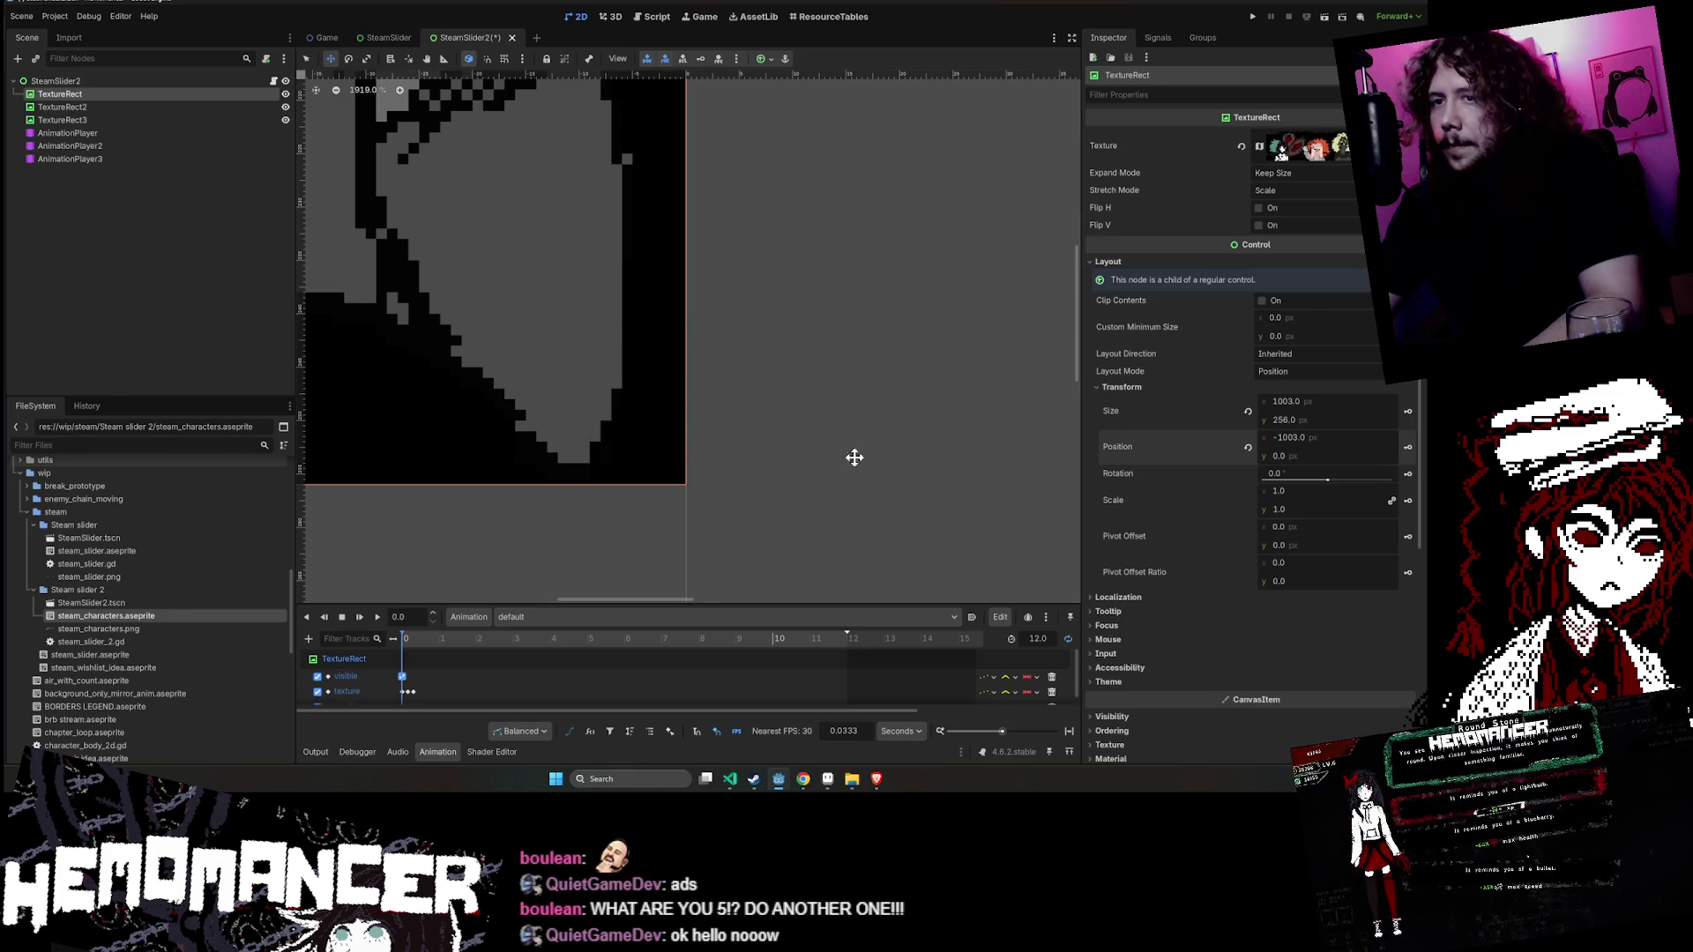
{"action": "scroll", "coordinate": [818, 451], "scroll_direction": "down", "scroll_amount": 2}
{"action": "scroll", "coordinate": [801, 686], "scroll_direction": "down", "scroll_amount": 1}
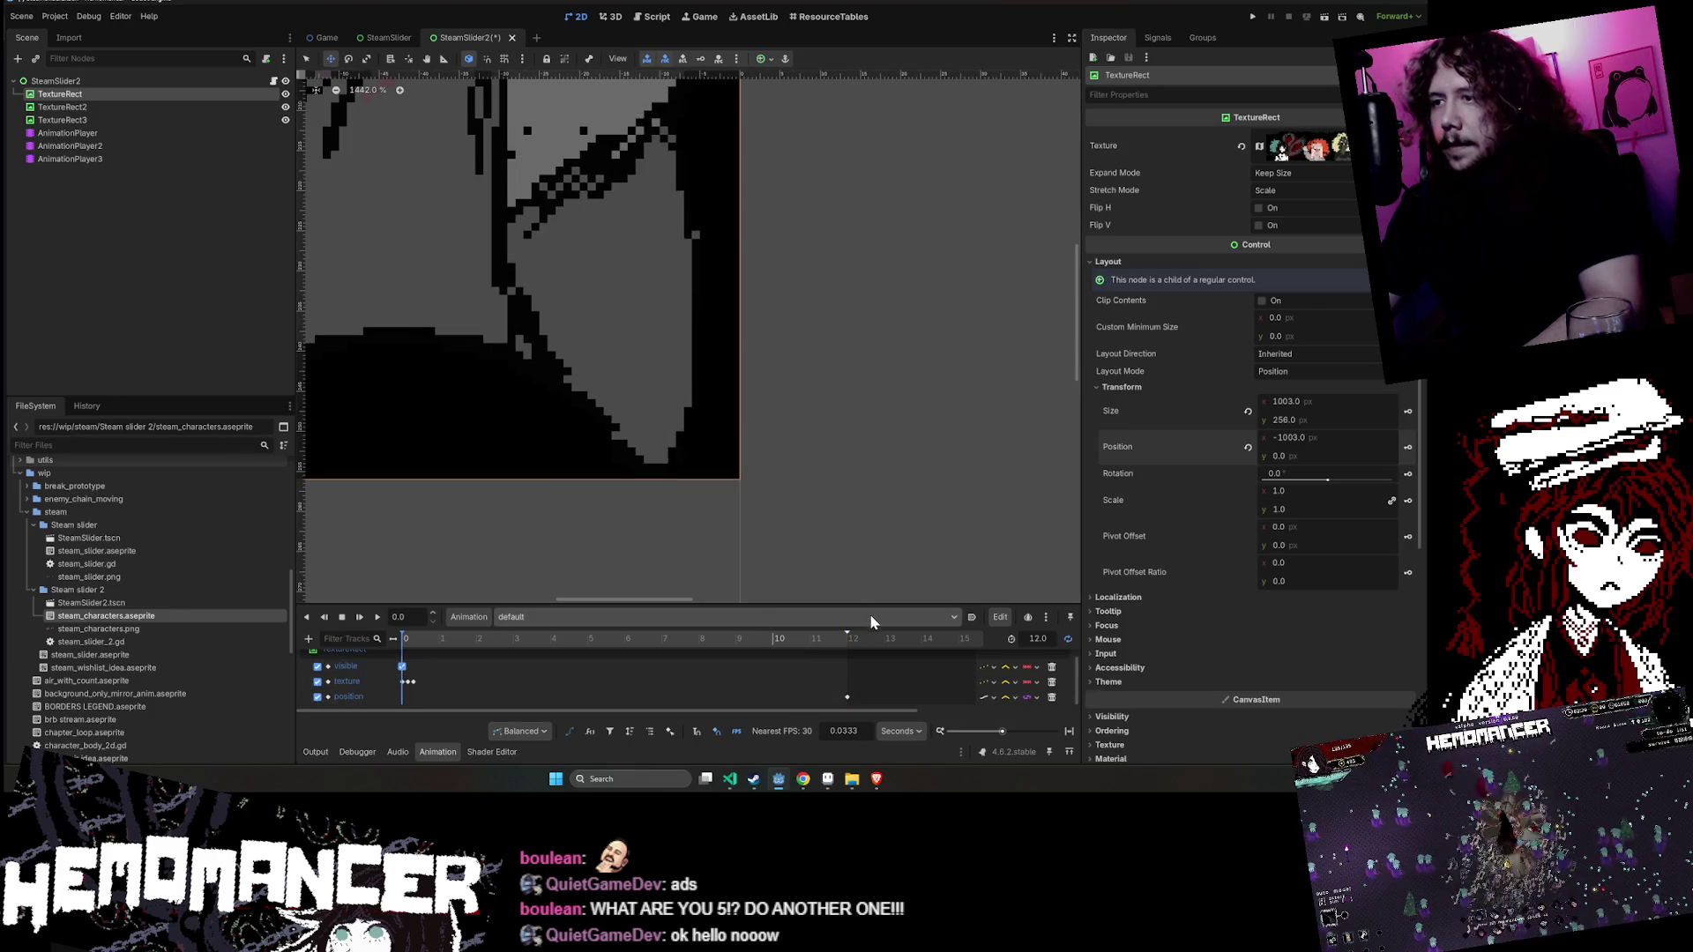
{"action": "left_click_drag", "start_coordinate": [869, 605], "coordinate": [887, 513]}
{"action": "scroll", "coordinate": [871, 471], "scroll_direction": "down", "scroll_amount": 2}
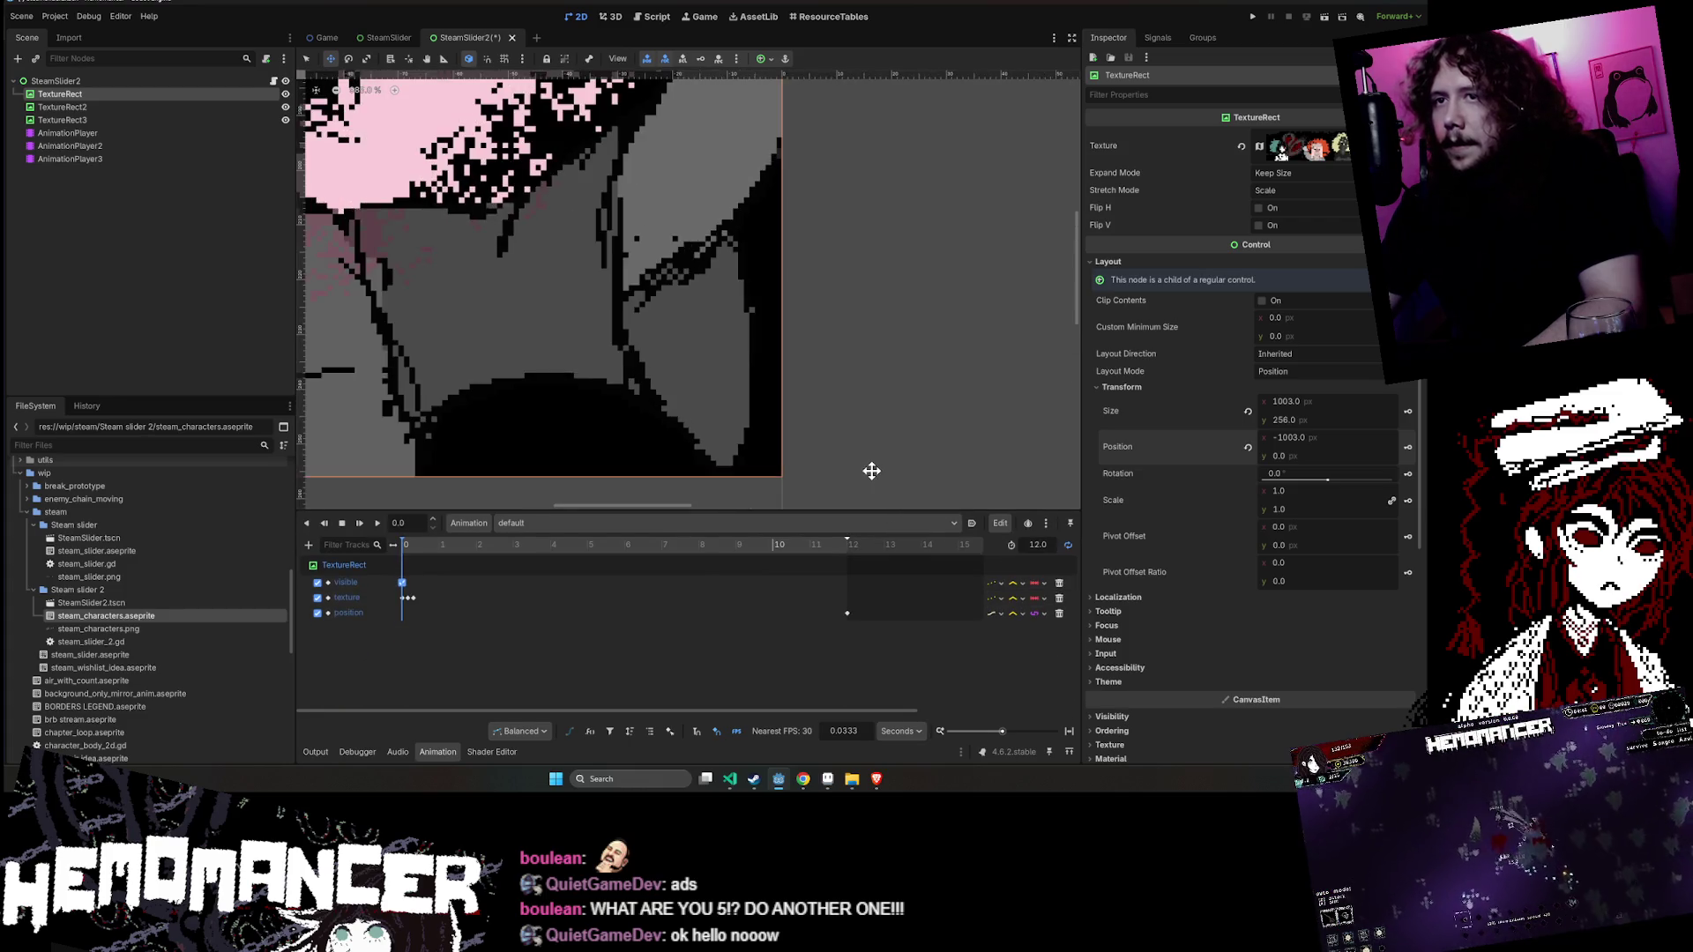
{"action": "scroll", "coordinate": [871, 471], "scroll_direction": "down", "scroll_amount": 10}
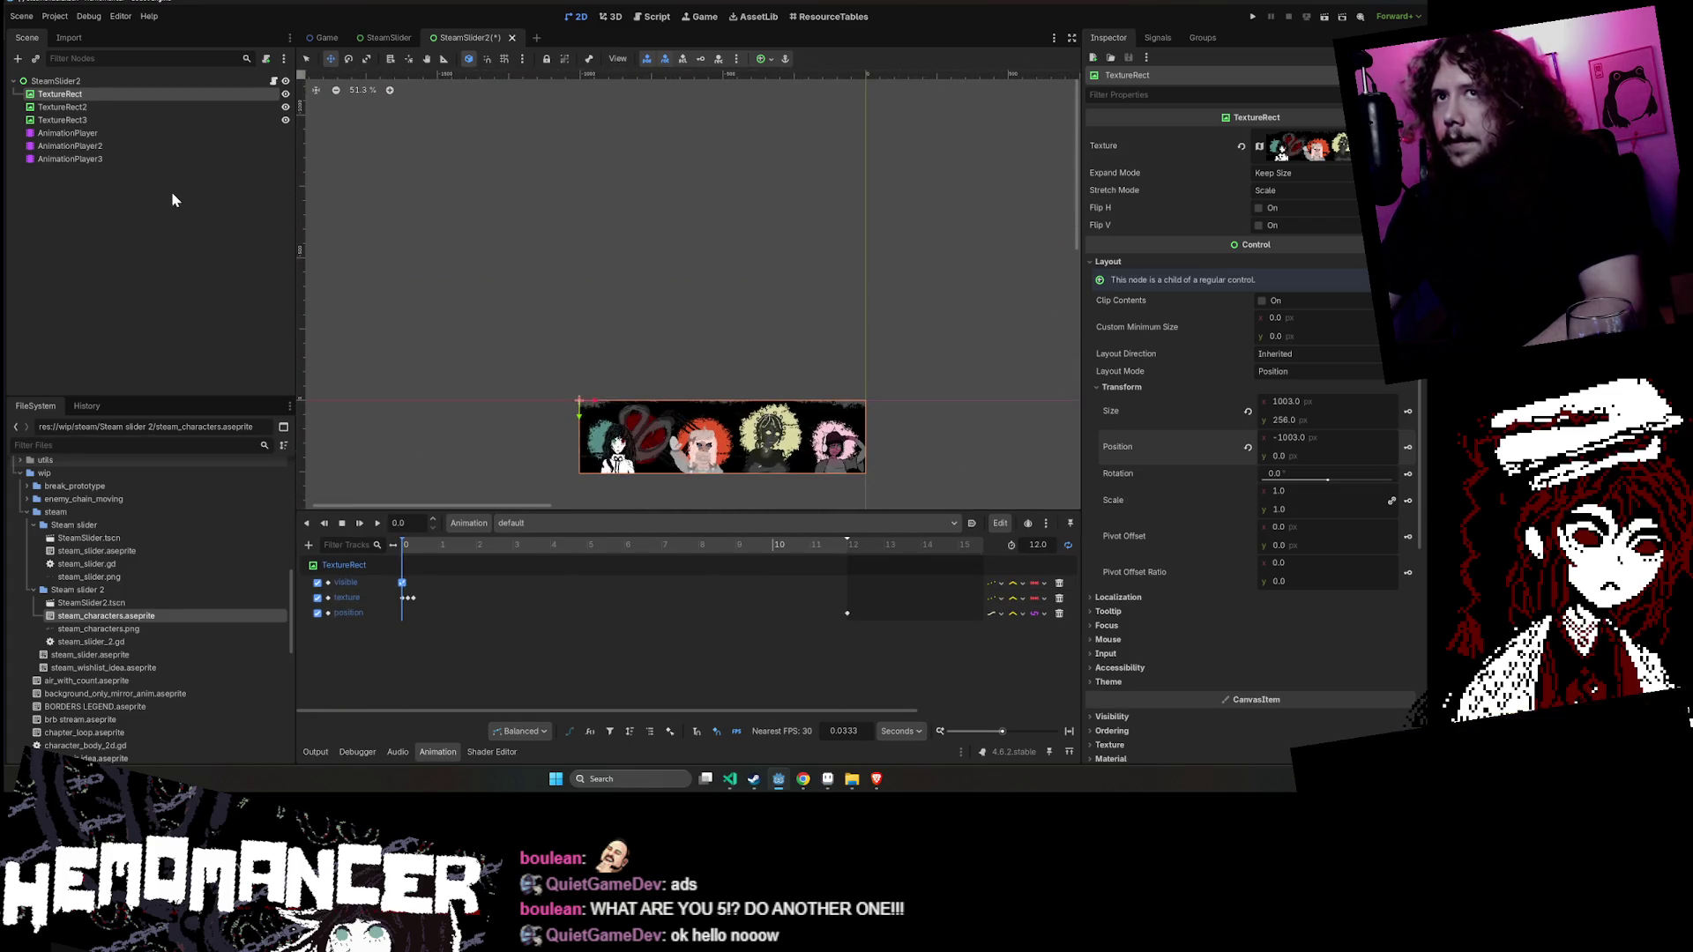
{"action": "left_click_drag", "start_coordinate": [875, 324], "coordinate": [876, 324]}
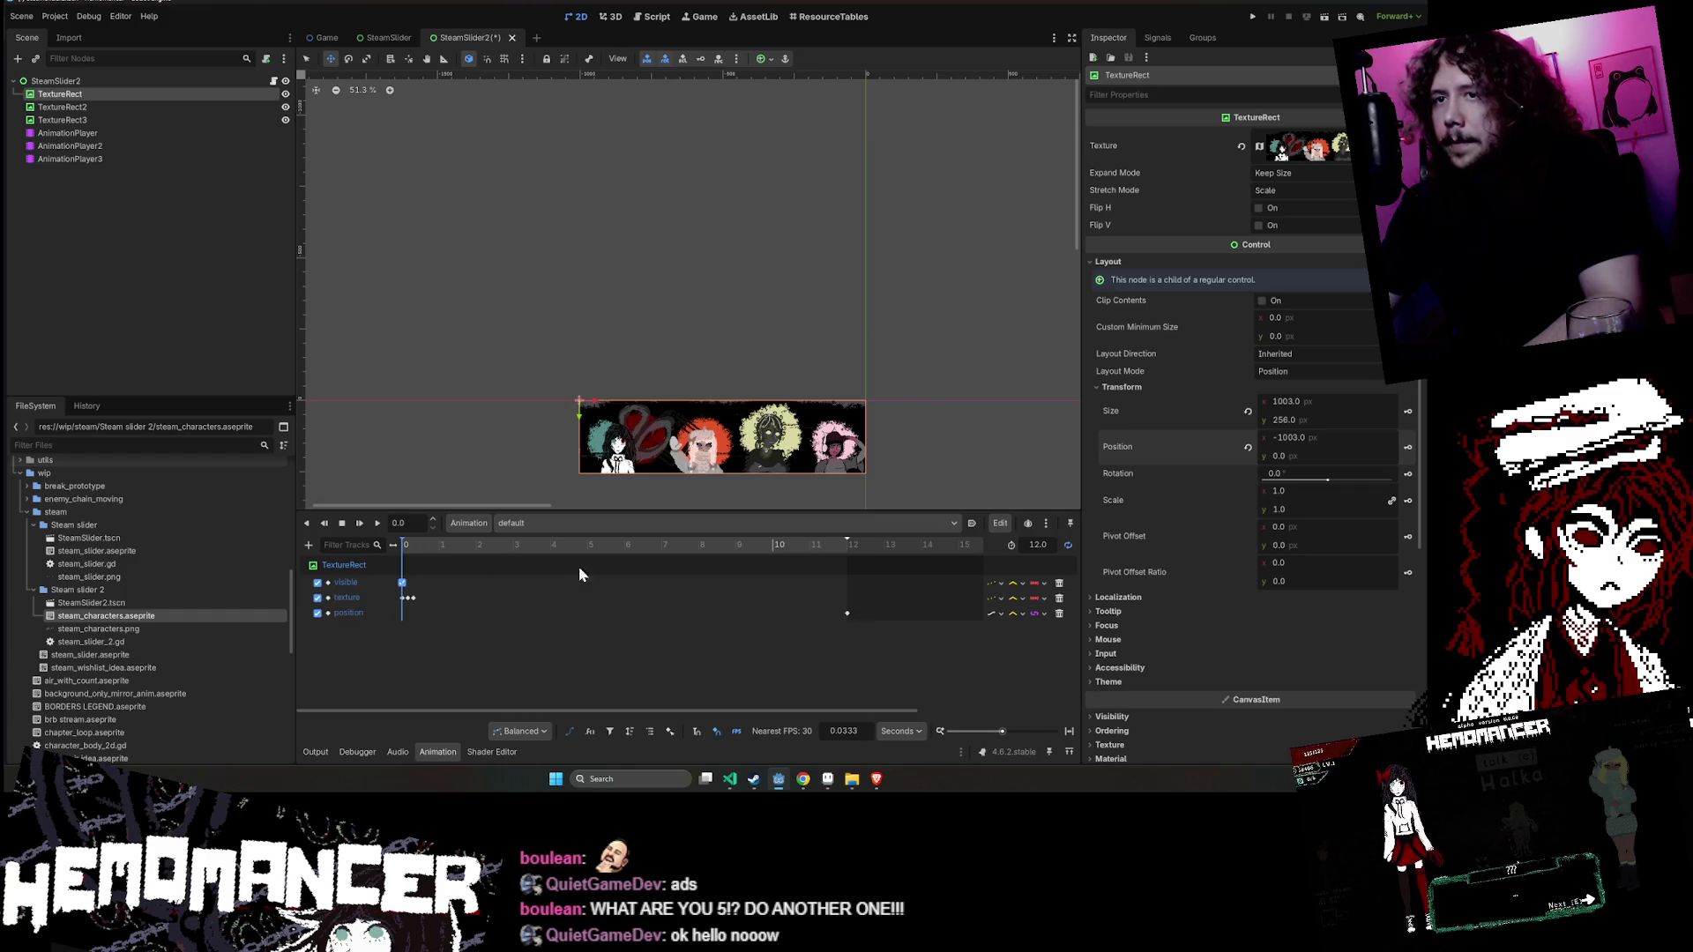
{"action": "left_click_drag", "start_coordinate": [910, 438], "coordinate": [646, 393]}
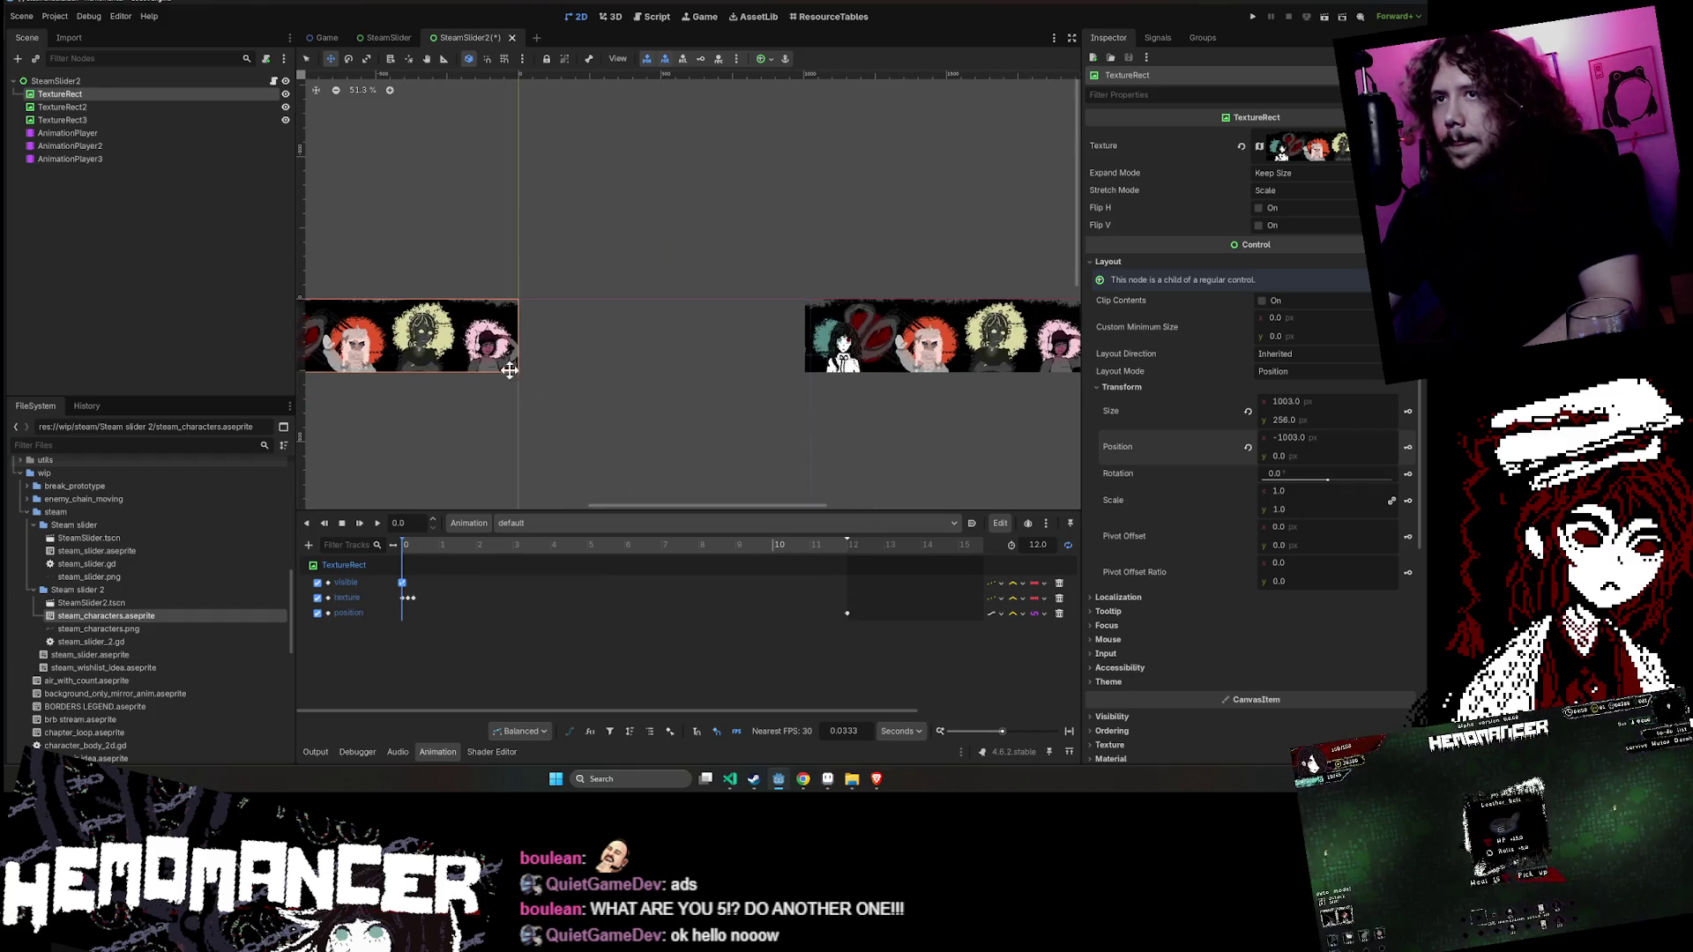
{"action": "left_click", "coordinate": [109, 94]}
{"action": "left_click", "coordinate": [397, 333]}
{"action": "scroll", "coordinate": [396, 333], "scroll_direction": "up", "scroll_amount": 5}
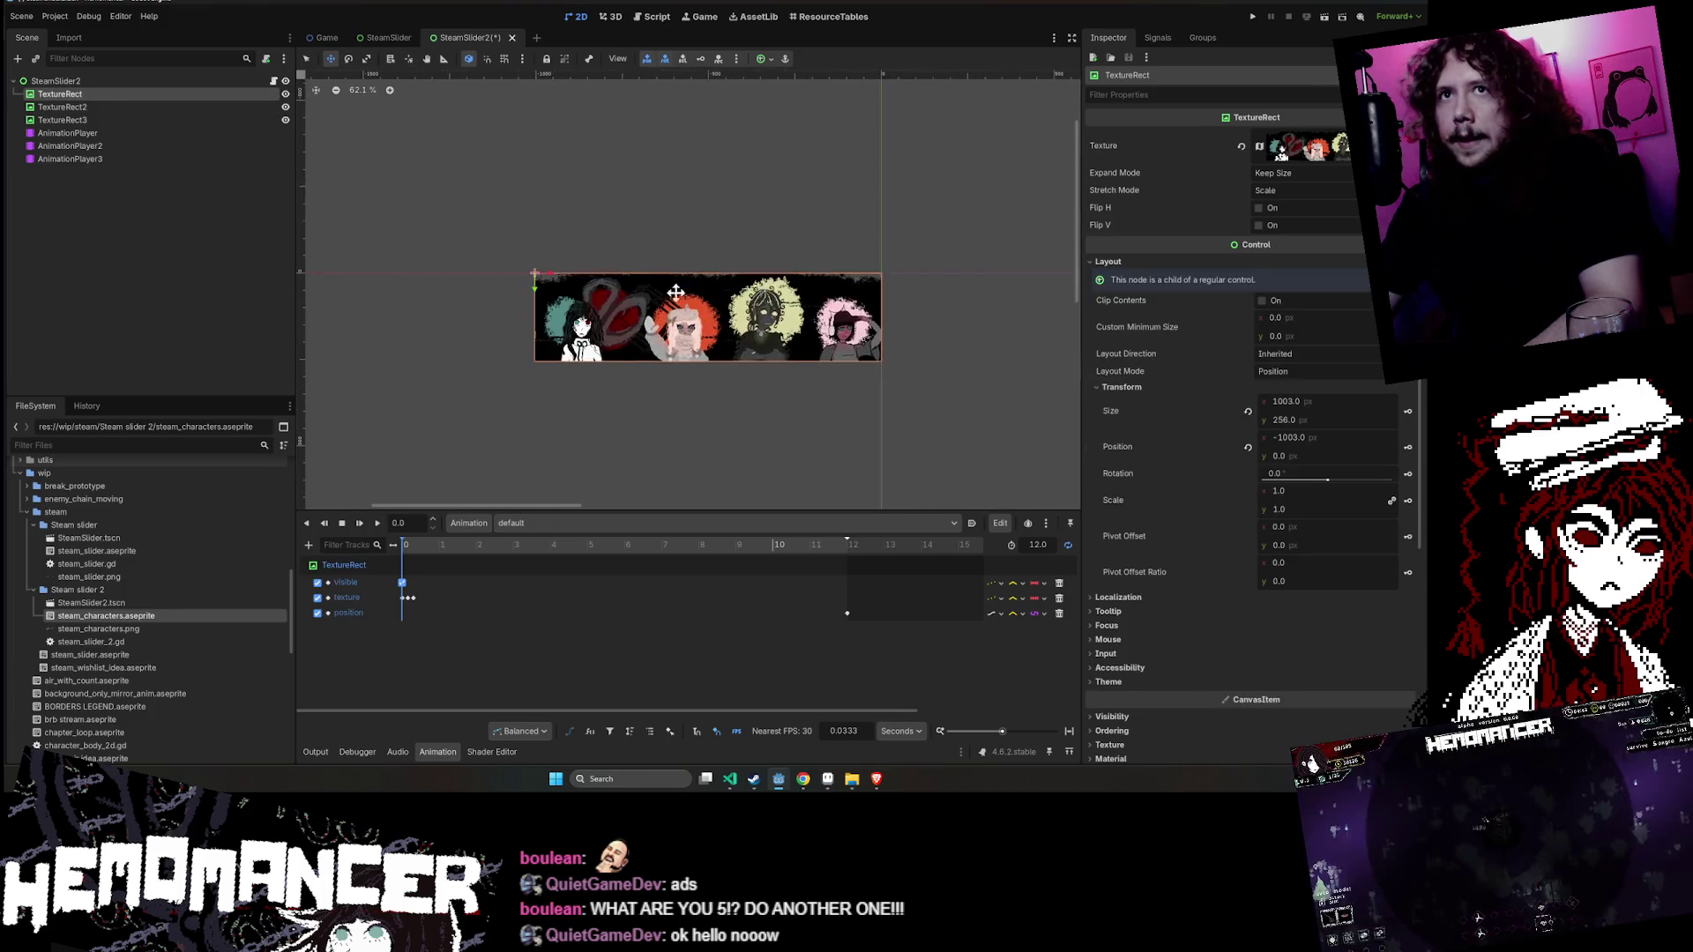
{"action": "left_click", "coordinate": [569, 243]}
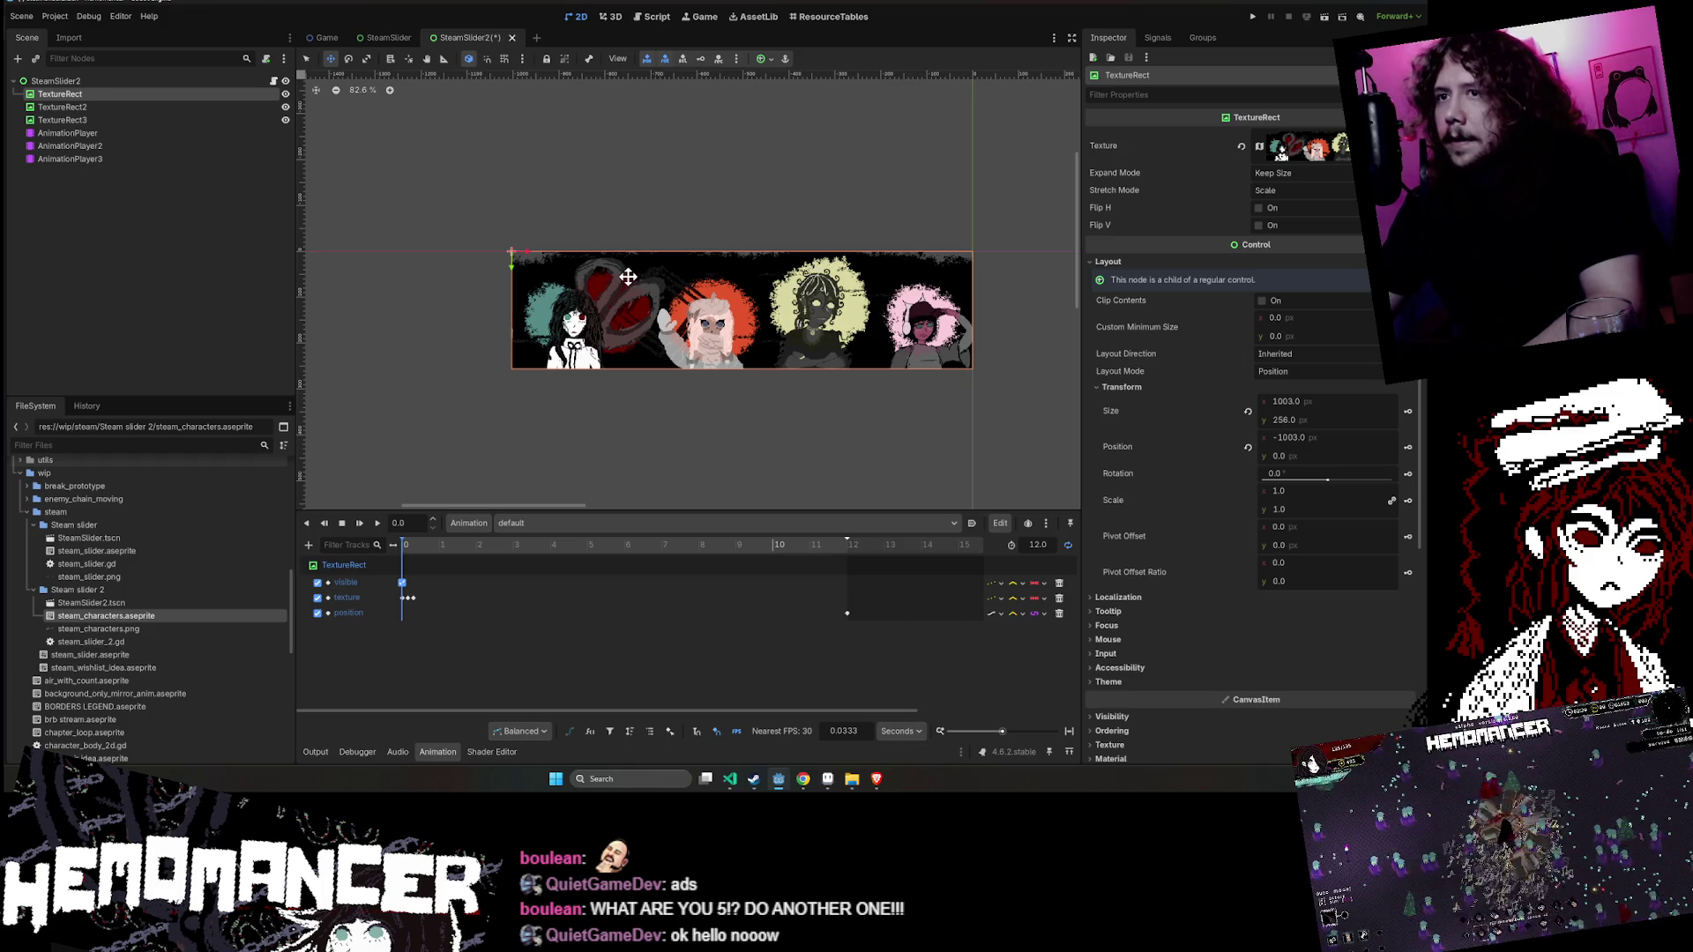
{"action": "left_click", "coordinate": [291, 99]}
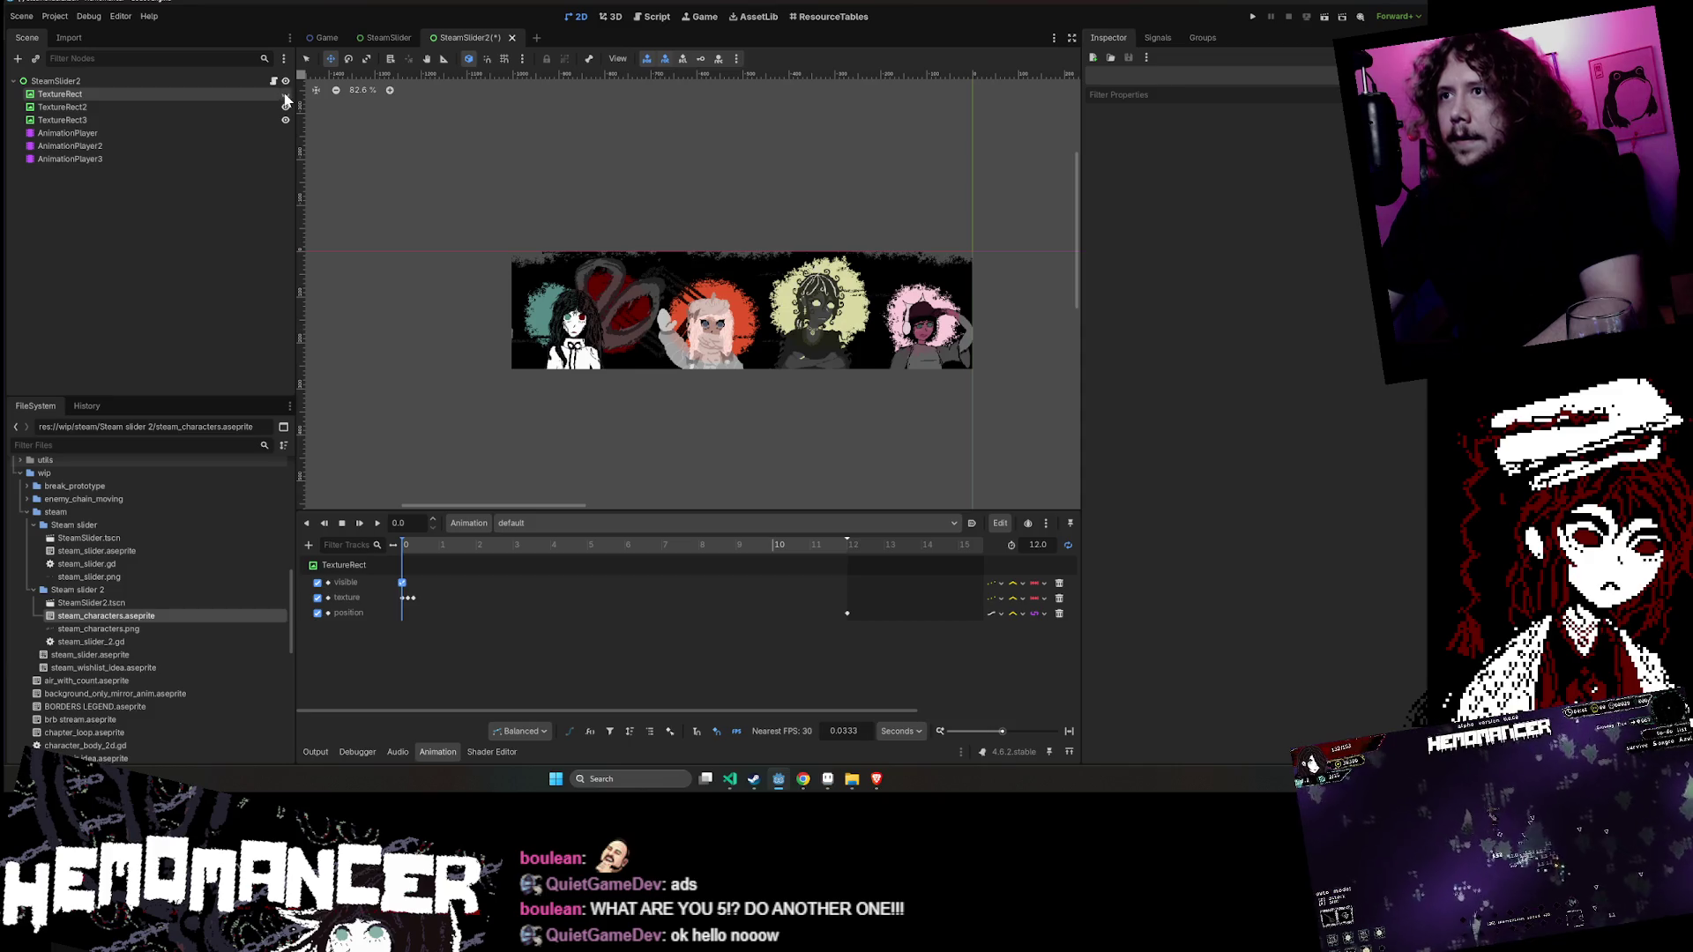
{"action": "left_click", "coordinate": [209, 94]}
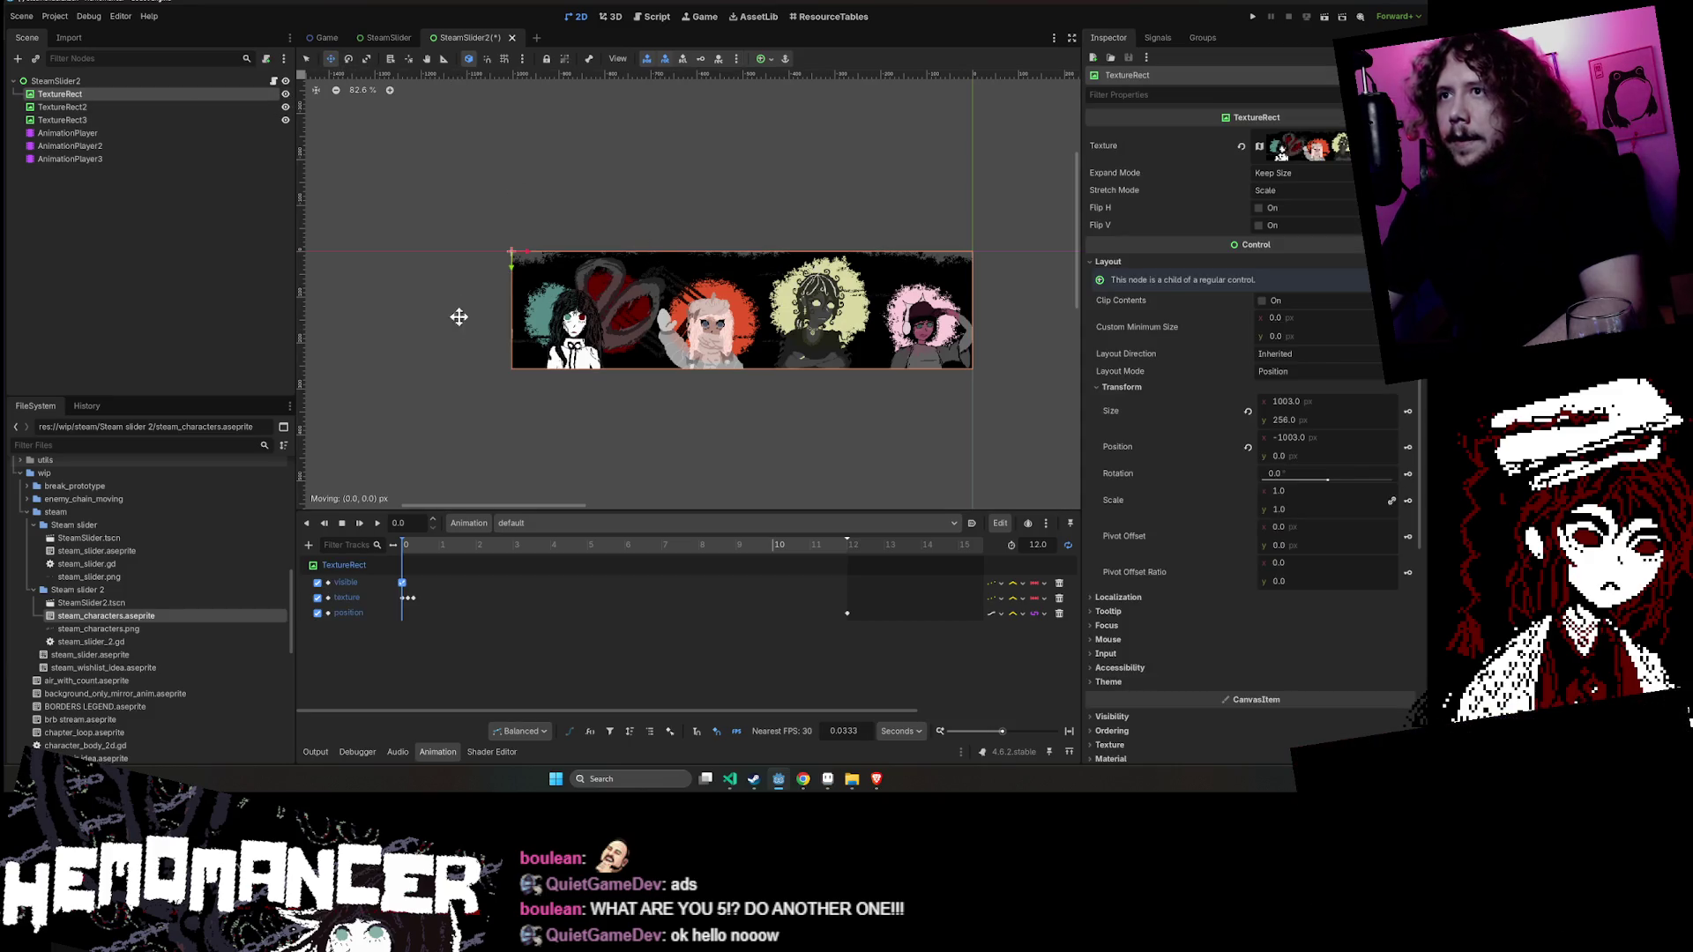
{"action": "left_click", "coordinate": [62, 106]}
{"action": "left_click_drag", "start_coordinate": [632, 270], "coordinate": [564, 275]}
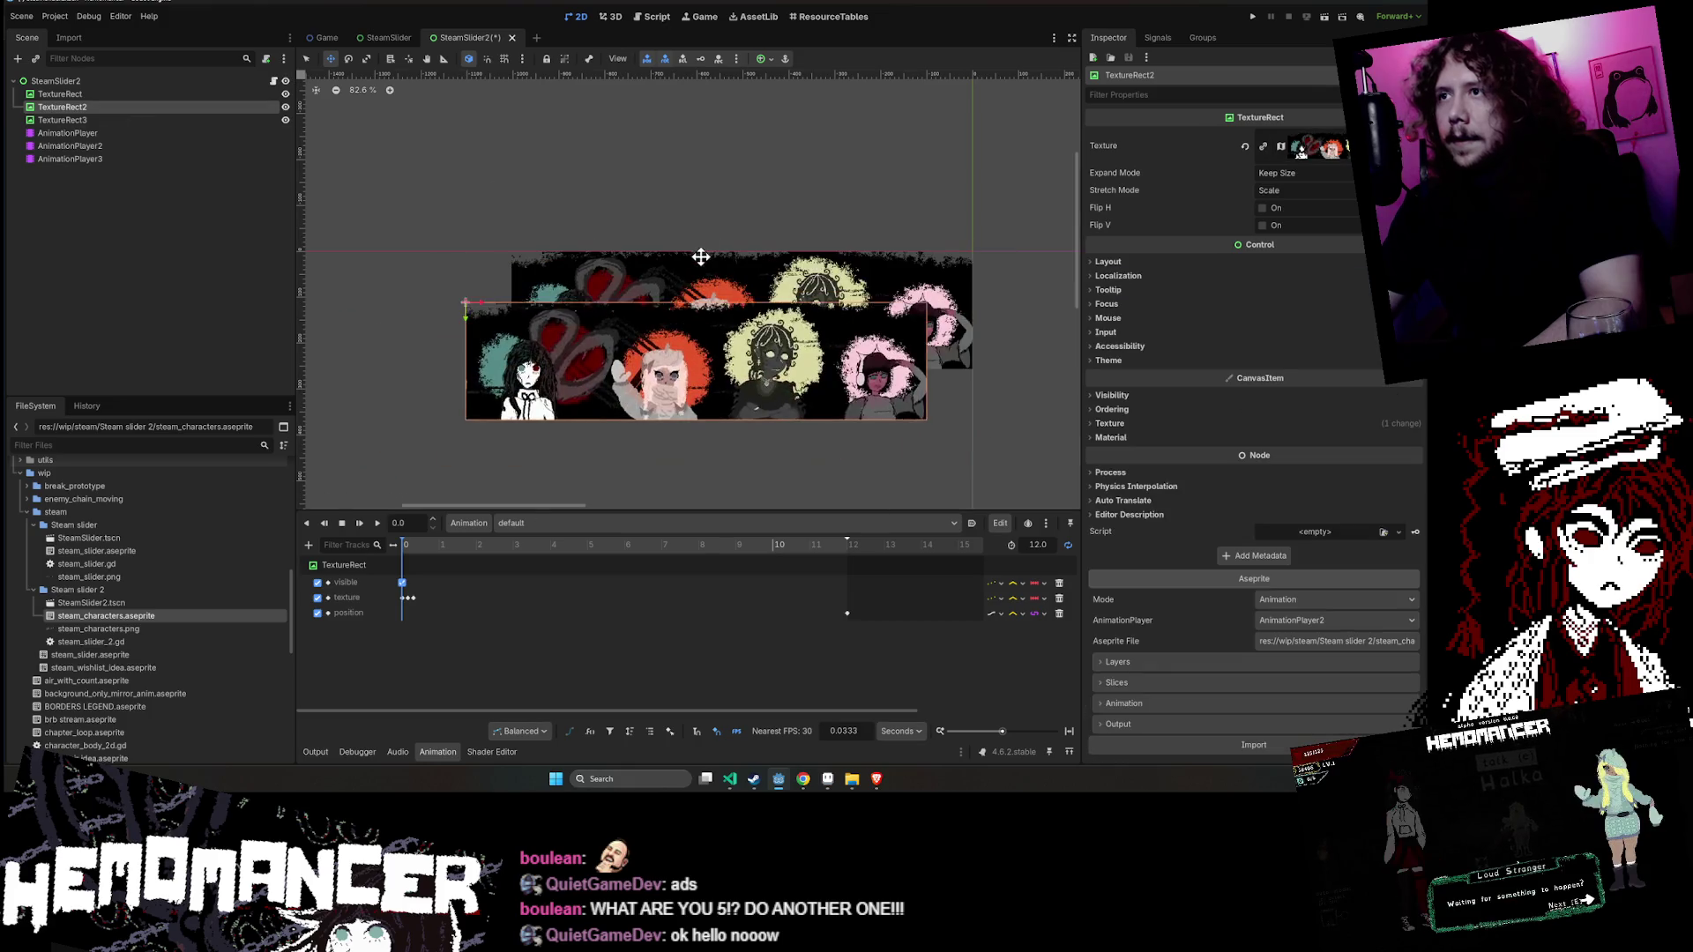
{"action": "left_click", "coordinate": [881, 291]}
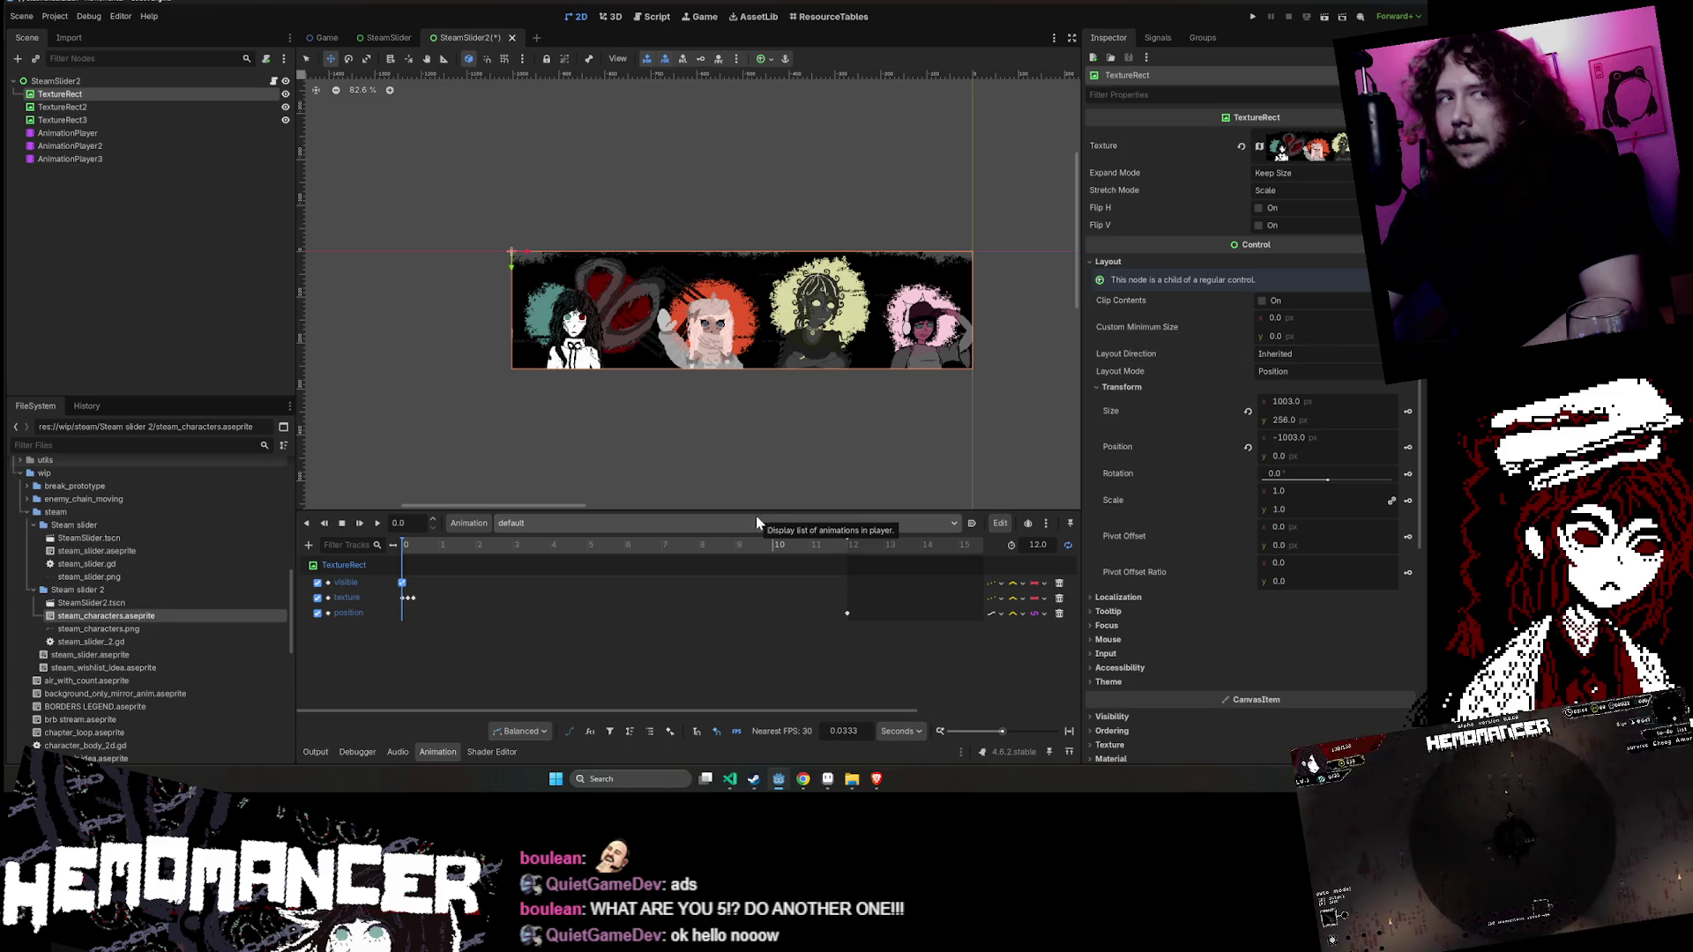
{"action": "scroll", "coordinate": [982, 314], "scroll_direction": "down", "scroll_amount": 1}
{"action": "mouse_move", "coordinate": [1012, 373]}
{"action": "left_mouse_down"}
{"action": "mouse_move", "coordinate": [611, 314]}
{"action": "mouse_move", "coordinate": [620, 284]}
{"action": "mouse_move", "coordinate": [757, 280]}
{"action": "left_mouse_up"}
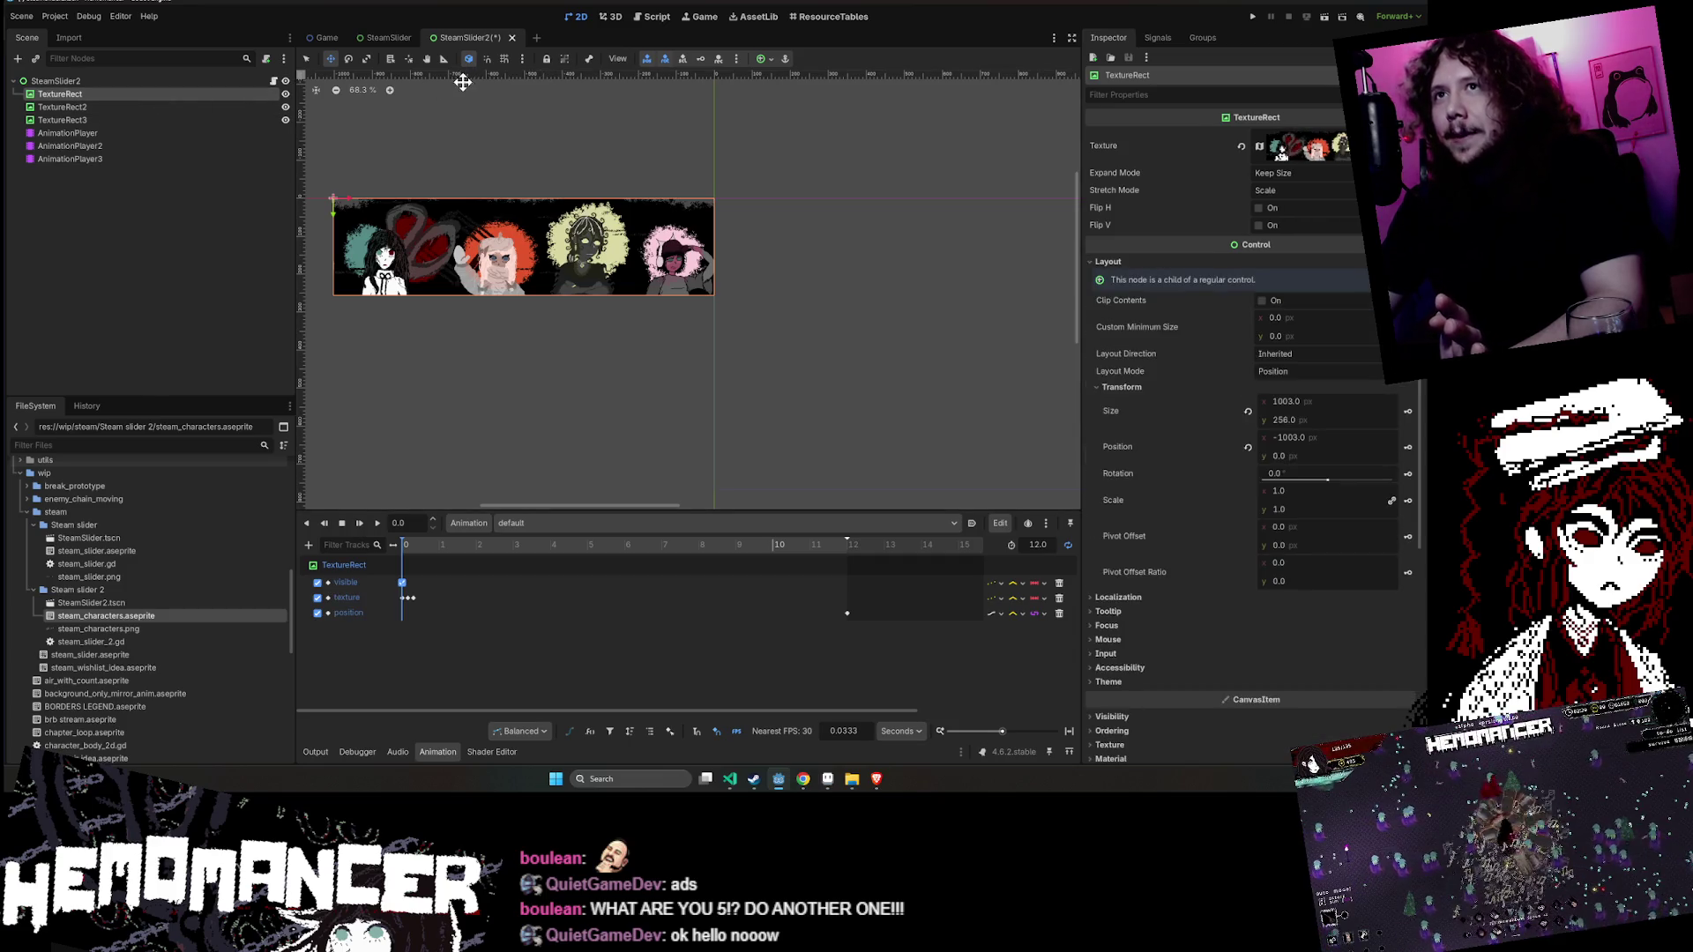
{"action": "left_click", "coordinate": [172, 107]}
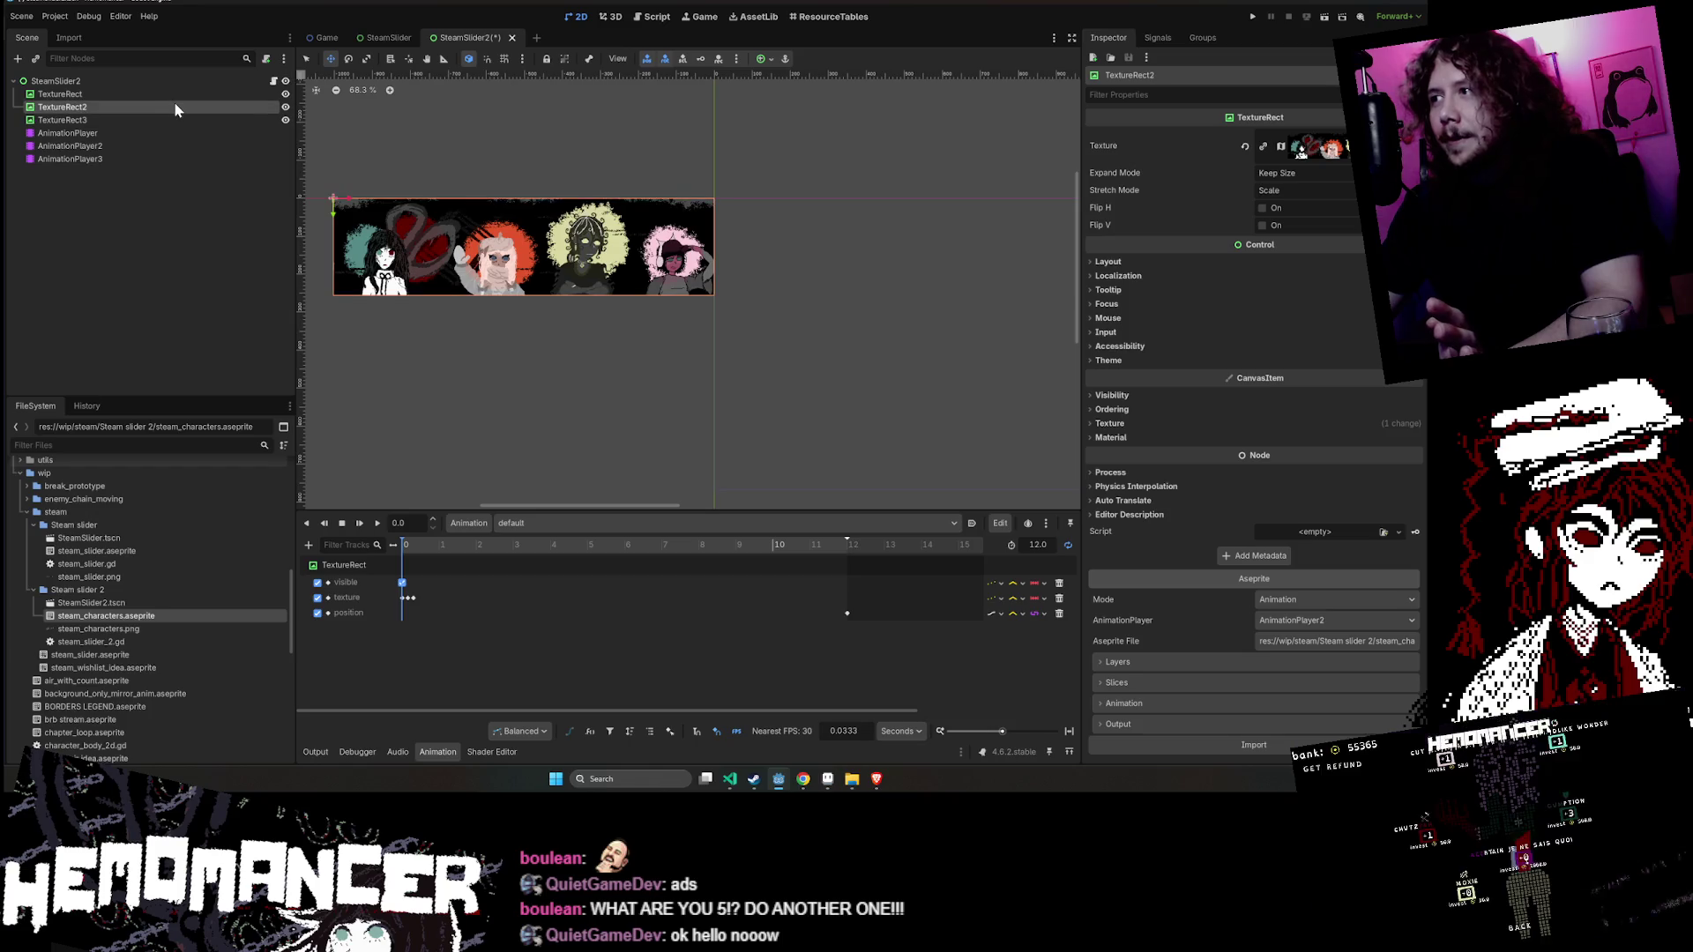
- Stop the animation preview and drag TextureRect2 to the right of the first banner copy
{"action": "left_click", "coordinate": [176, 97]}
{"action": "left_click", "coordinate": [342, 524]}
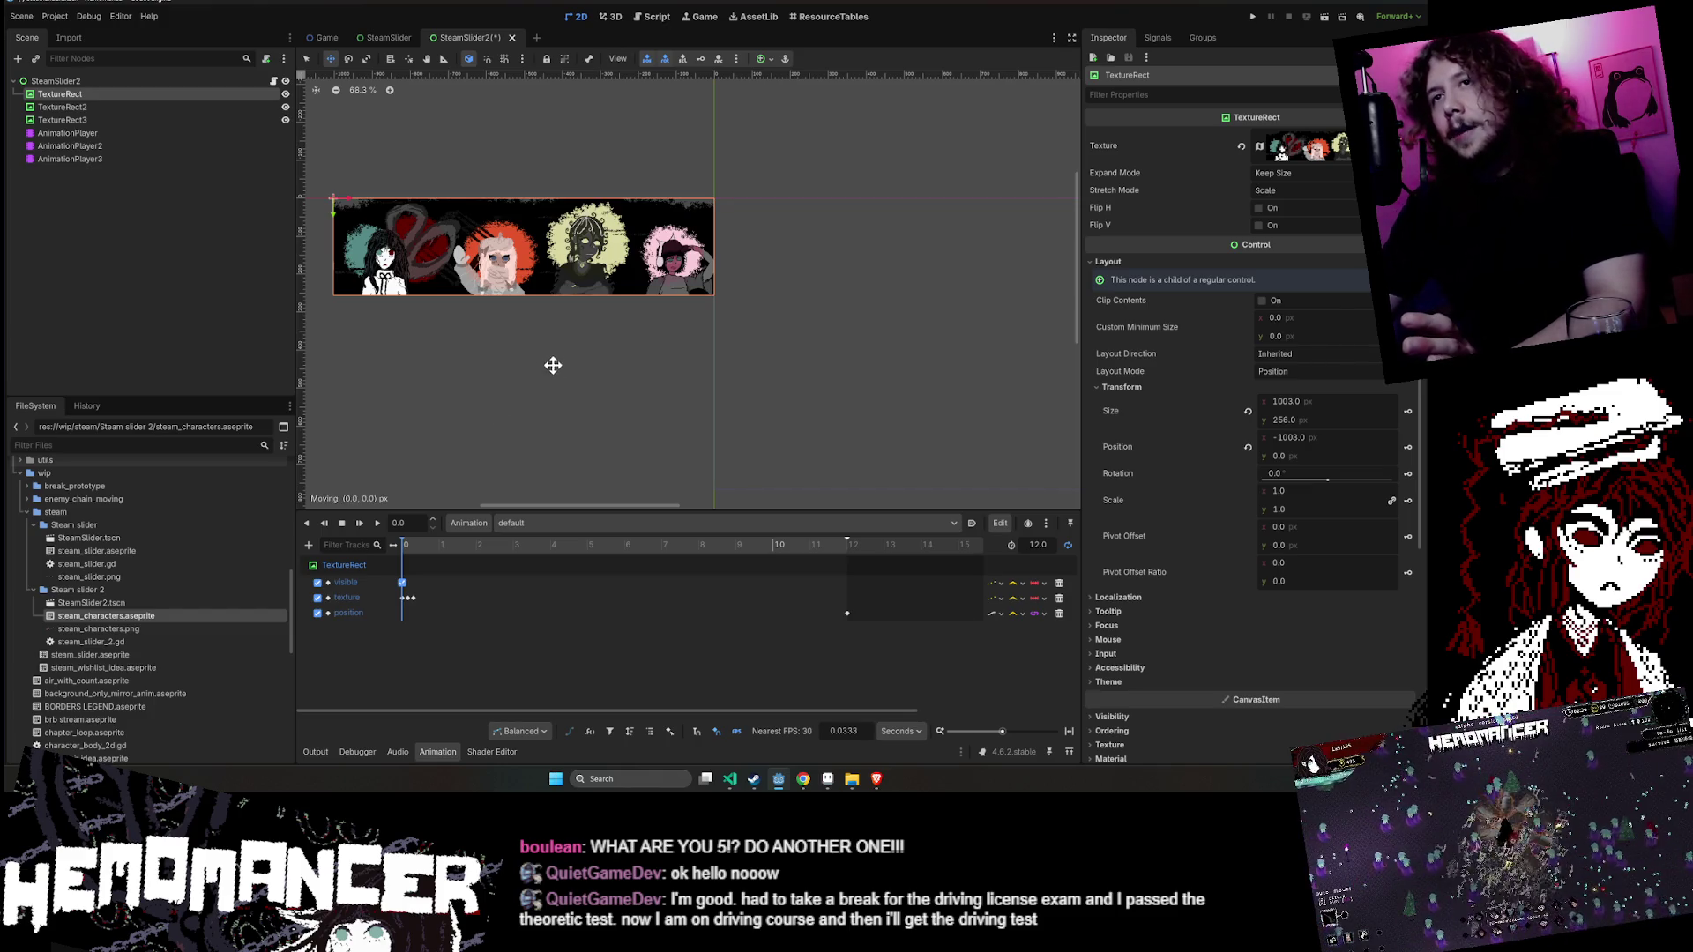
{"action": "left_click", "coordinate": [146, 107]}
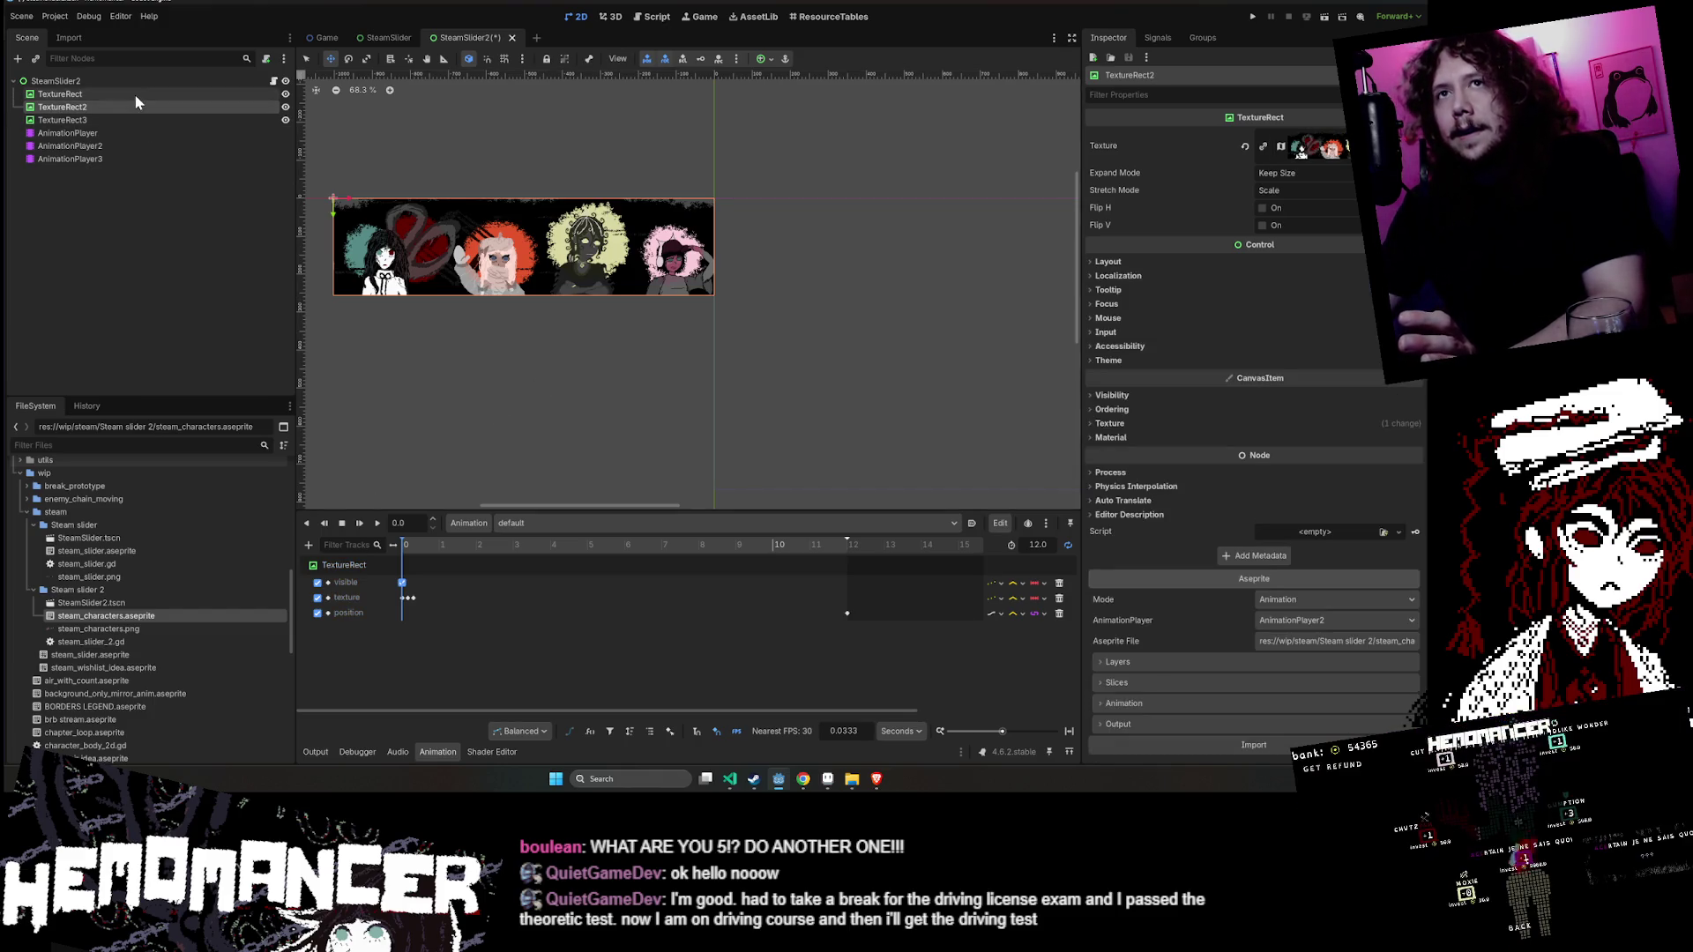
{"action": "left_click", "coordinate": [134, 93]}
{"action": "left_click", "coordinate": [306, 59]}
{"action": "mouse_move", "coordinate": [579, 278]}
{"action": "left_mouse_down"}
{"action": "mouse_move", "coordinate": [990, 296]}
{"action": "mouse_move", "coordinate": [886, 301]}
{"action": "left_mouse_up"}
- Zoom in and align TextureRect2's edge flush with TextureRect, checking its Layout Transform values
{"action": "scroll", "coordinate": [647, 320], "scroll_direction": "up", "scroll_amount": 1}
{"action": "mouse_move", "coordinate": [648, 320]}
{"action": "left_mouse_down"}
{"action": "mouse_move", "coordinate": [735, 295]}
{"action": "mouse_move", "coordinate": [719, 261]}
{"action": "left_mouse_up"}
{"action": "scroll", "coordinate": [735, 295], "scroll_direction": "up", "scroll_amount": 1}
{"action": "scroll", "coordinate": [719, 261], "scroll_direction": "up", "scroll_amount": 20}
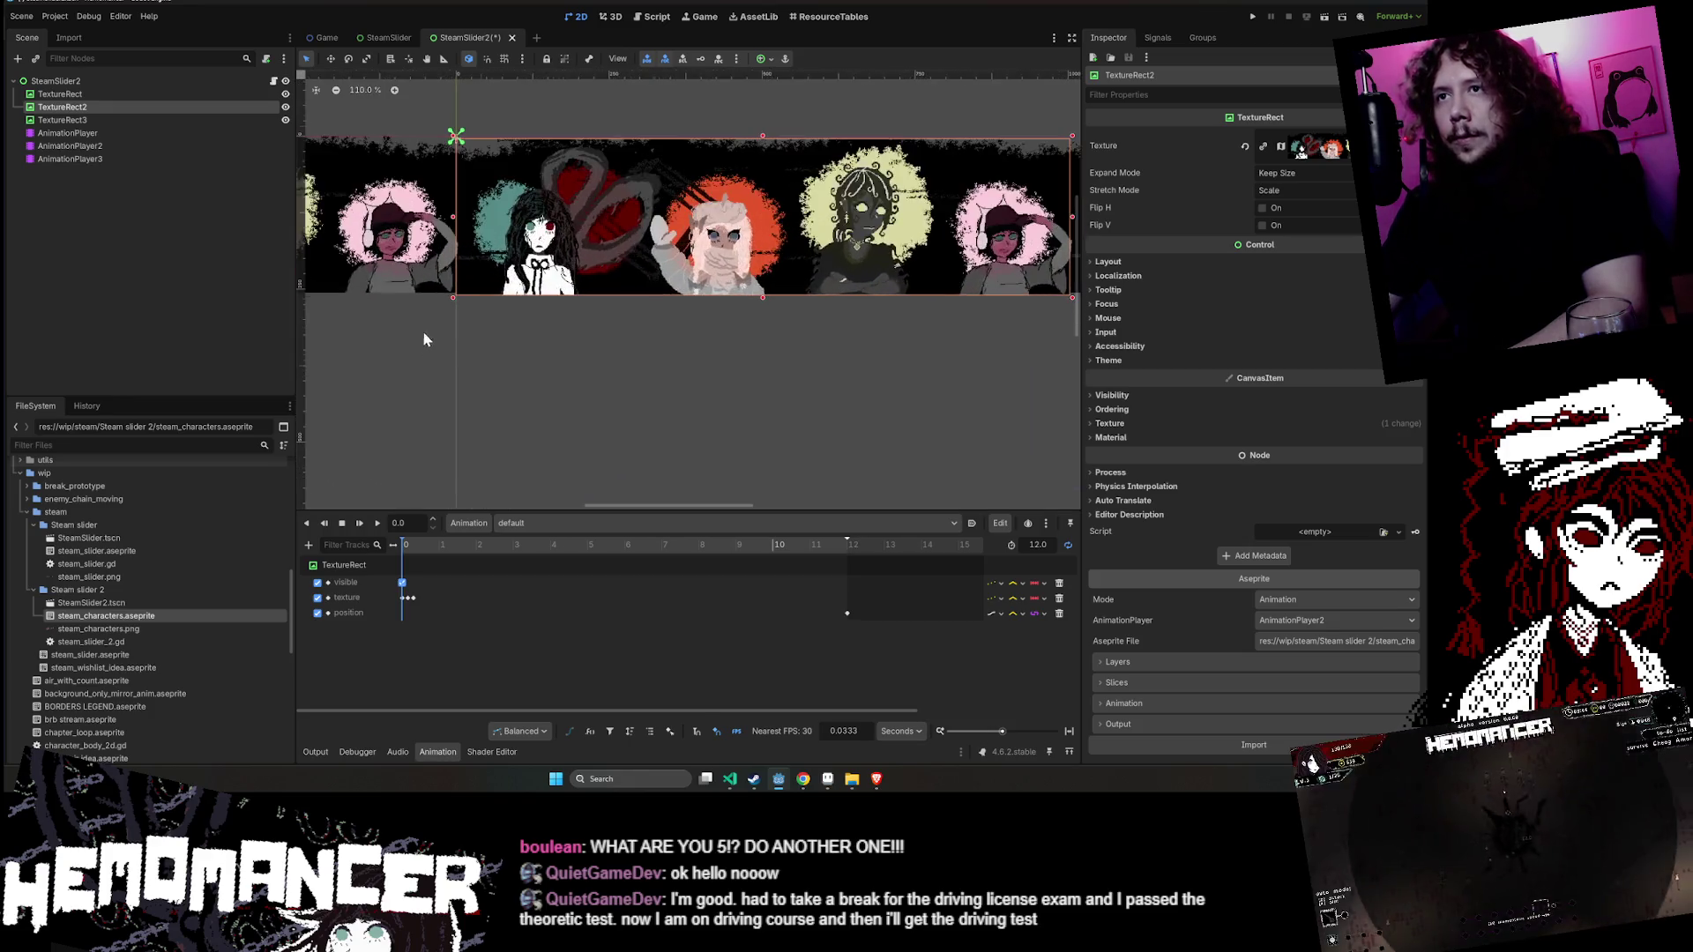
{"action": "left_click_drag", "start_coordinate": [635, 293], "coordinate": [627, 295]}
{"action": "scroll", "coordinate": [627, 294], "scroll_direction": "down", "scroll_amount": 20}
{"action": "left_click_drag", "start_coordinate": [971, 283], "coordinate": [739, 238]}
{"action": "scroll", "coordinate": [754, 369], "scroll_direction": "up", "scroll_amount": 6}
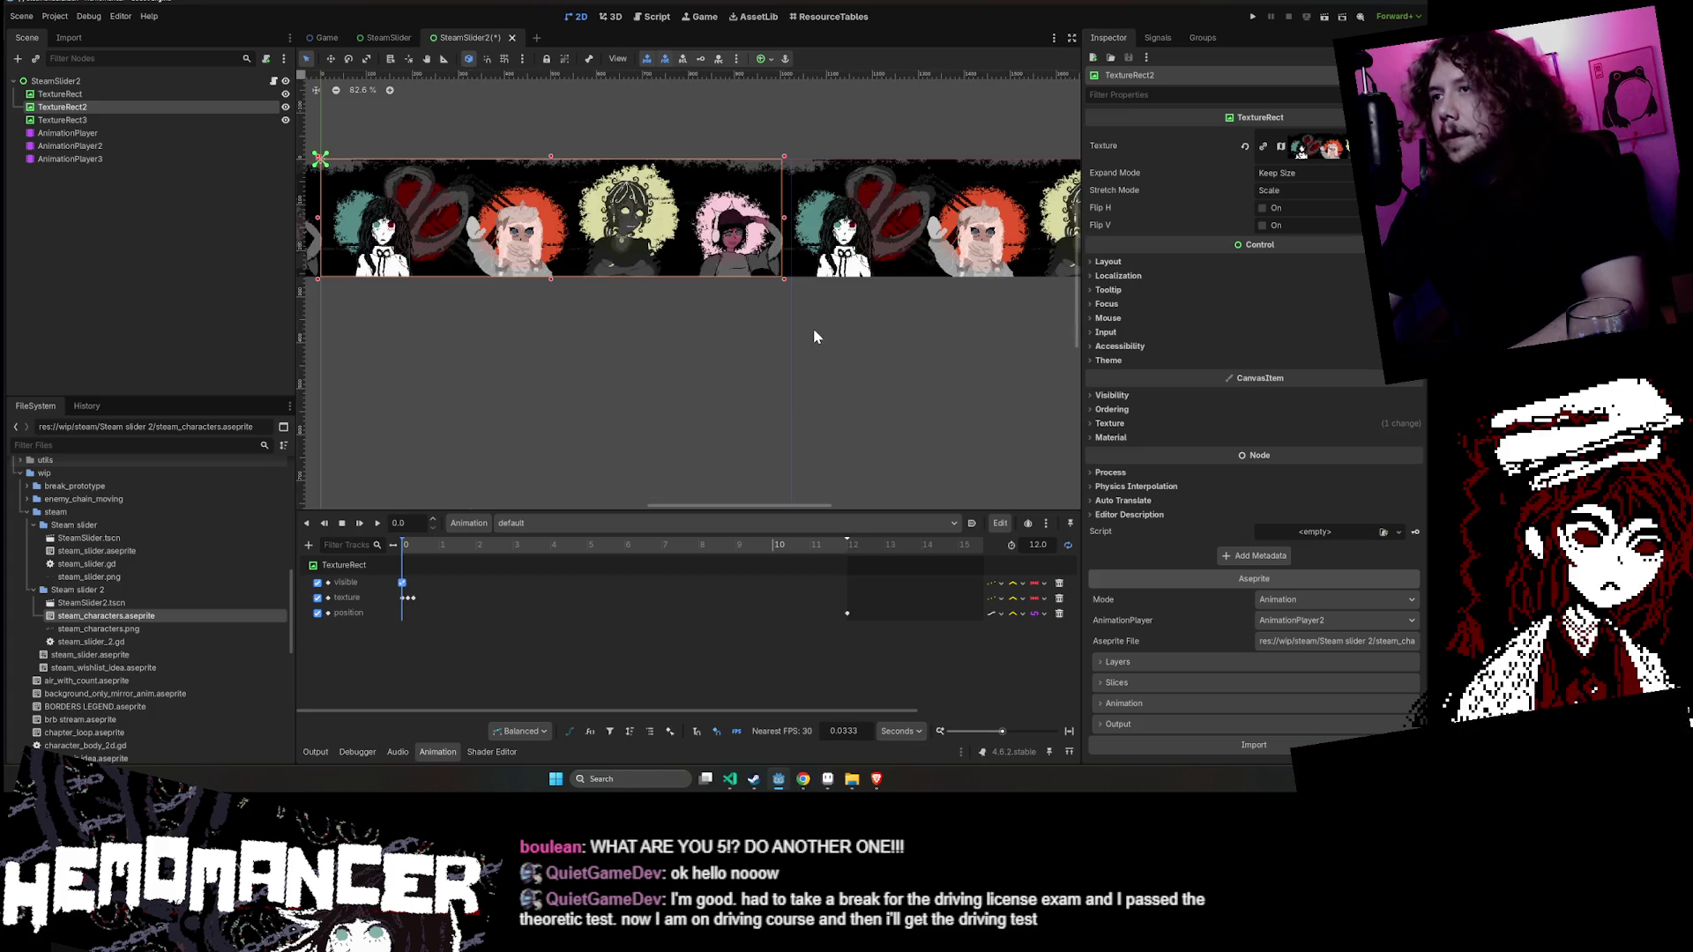
{"action": "scroll", "coordinate": [808, 333], "scroll_direction": "up", "scroll_amount": 3}
{"action": "scroll", "coordinate": [801, 333], "scroll_direction": "down", "scroll_amount": 5}
{"action": "scroll", "coordinate": [635, 320], "scroll_direction": "up", "scroll_amount": 1}
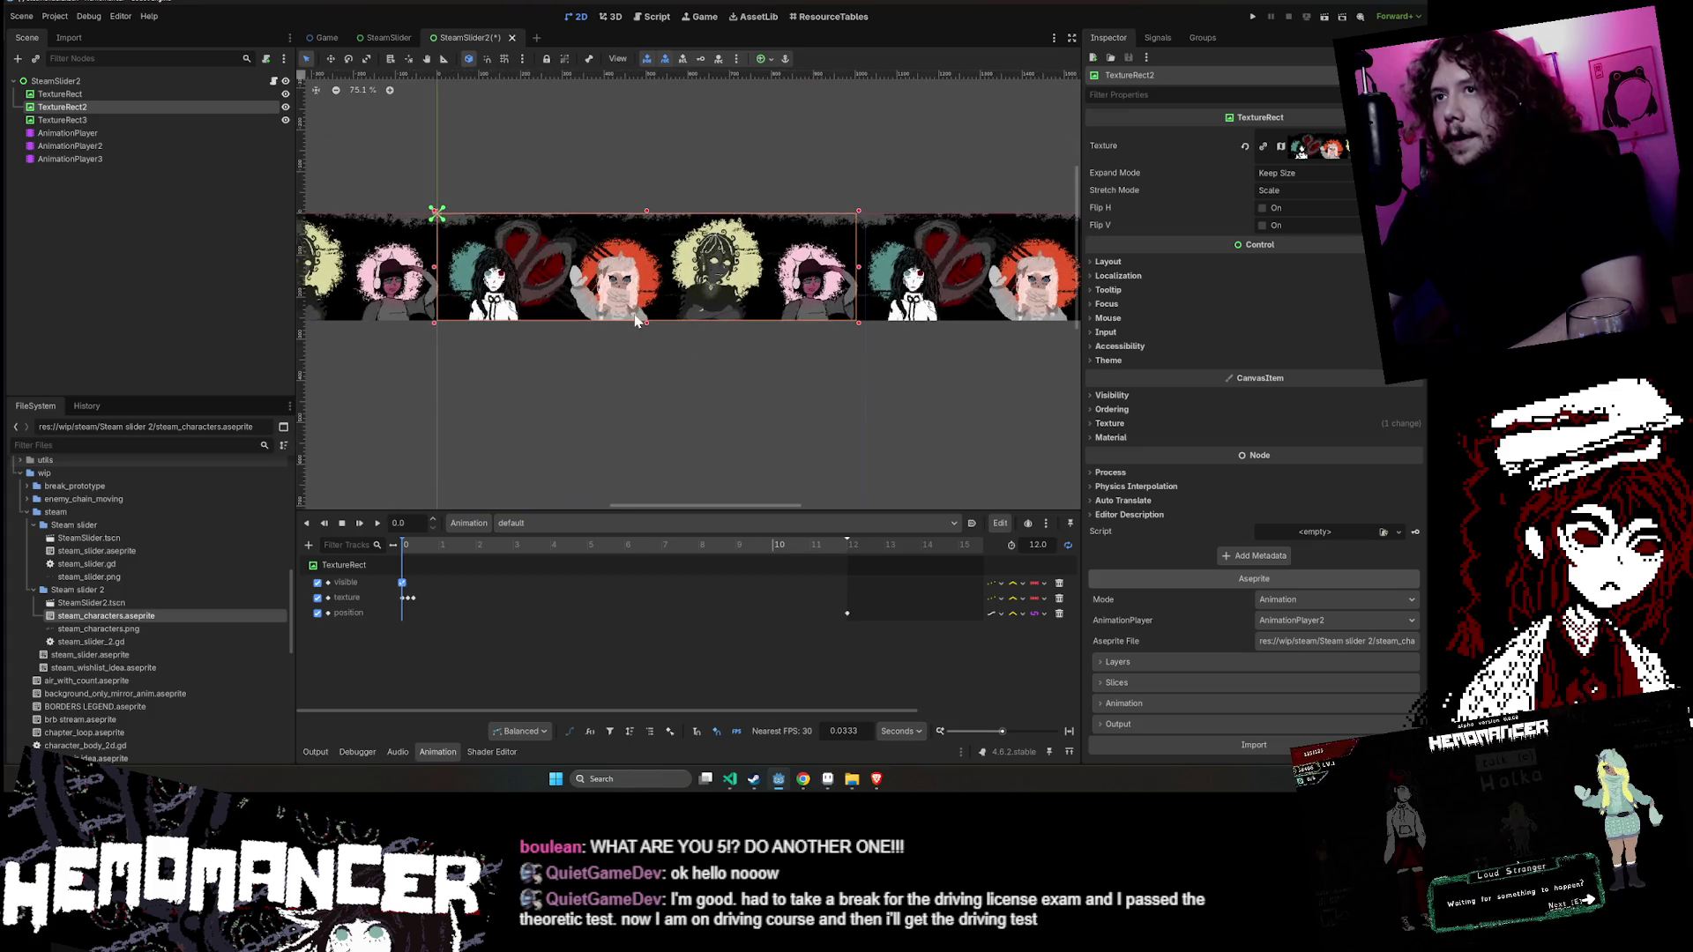
{"action": "scroll", "coordinate": [648, 274], "scroll_direction": "up", "scroll_amount": 2}
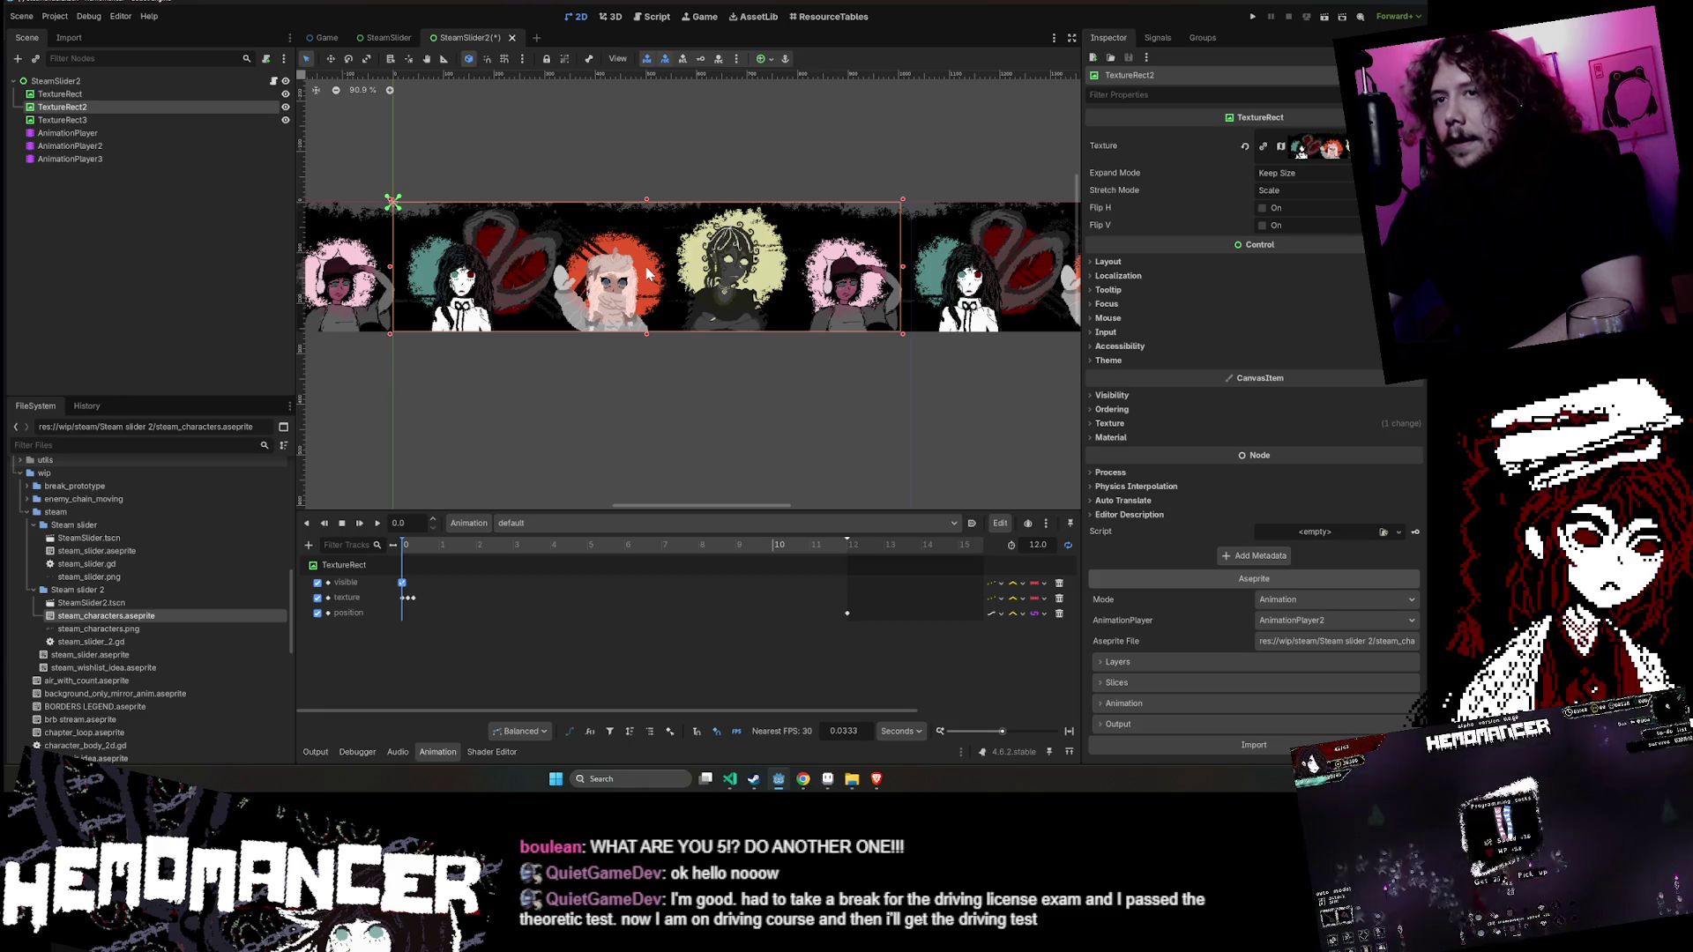
{"action": "scroll", "coordinate": [644, 271], "scroll_direction": "up", "scroll_amount": 1}
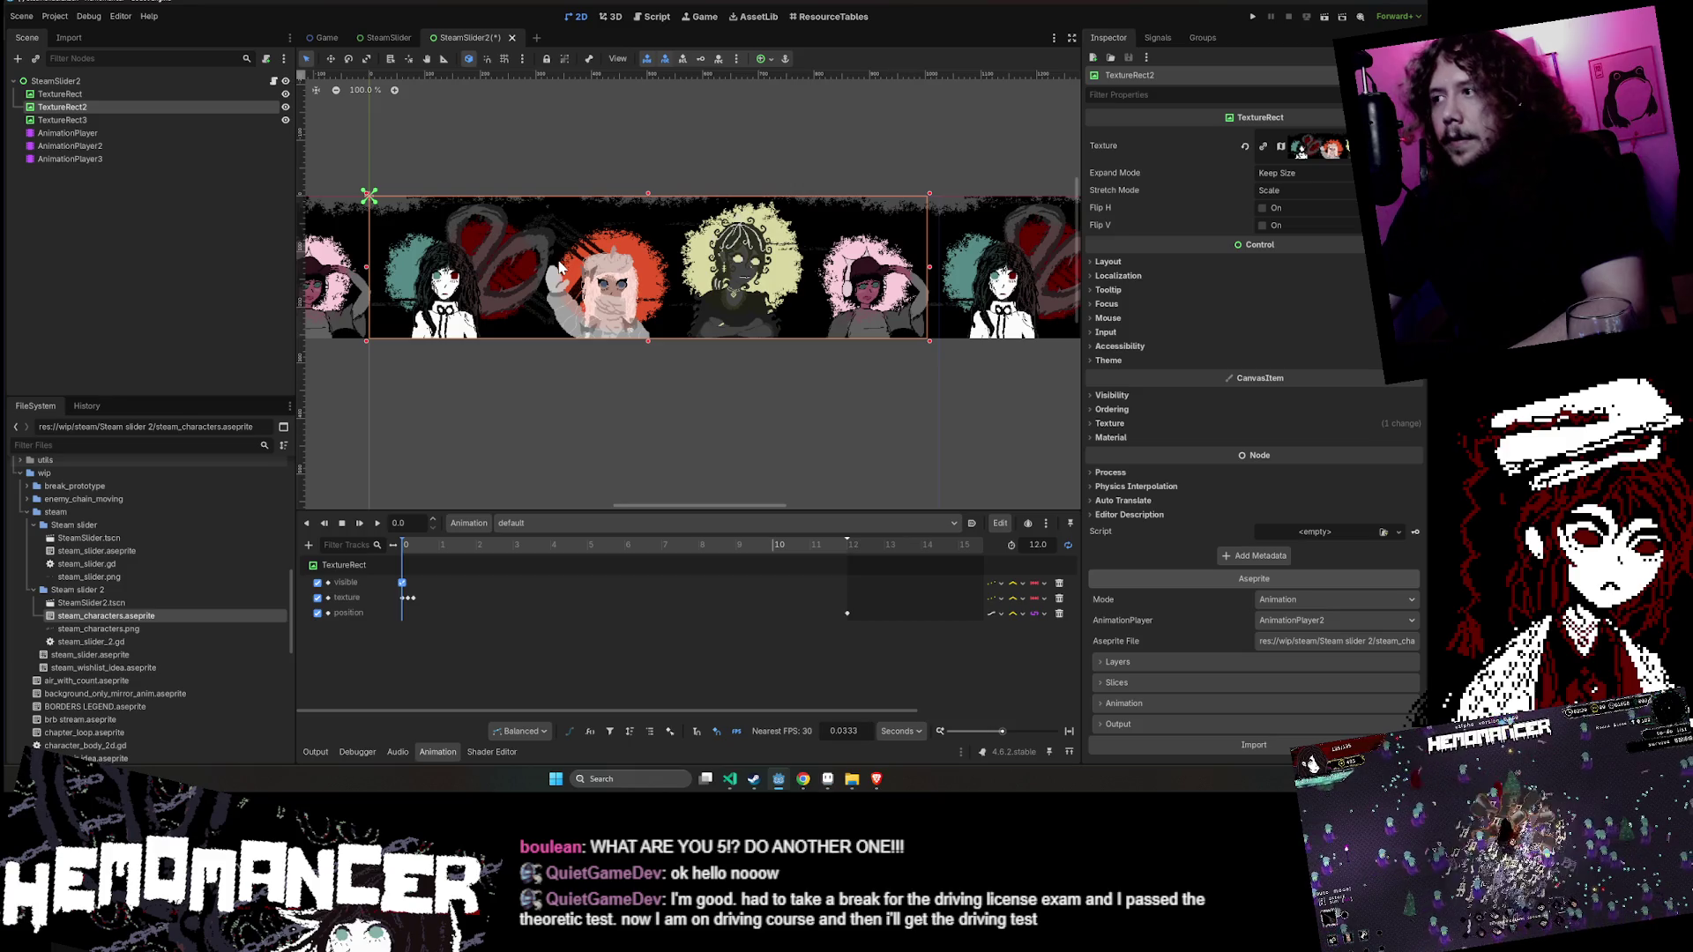
{"action": "left_click", "coordinate": [1171, 262]}
{"action": "left_click", "coordinate": [1188, 386]}
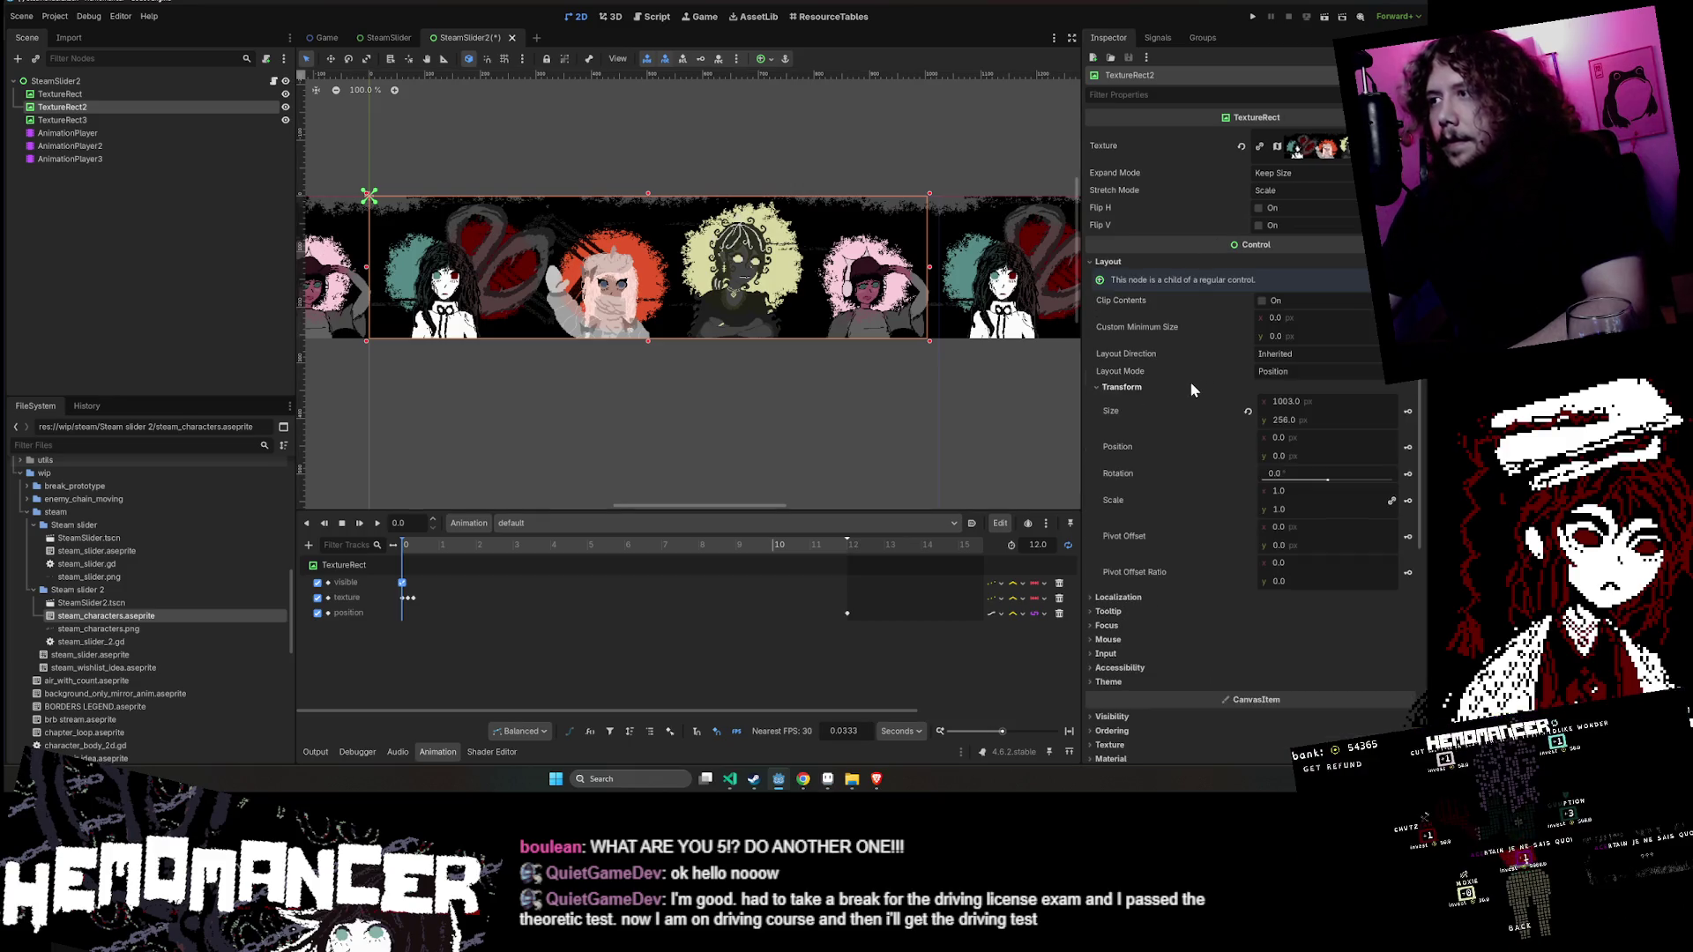
- Key TextureRect2's Size property, creating a new size track at time 0
{"action": "left_click", "coordinate": [1408, 412]}
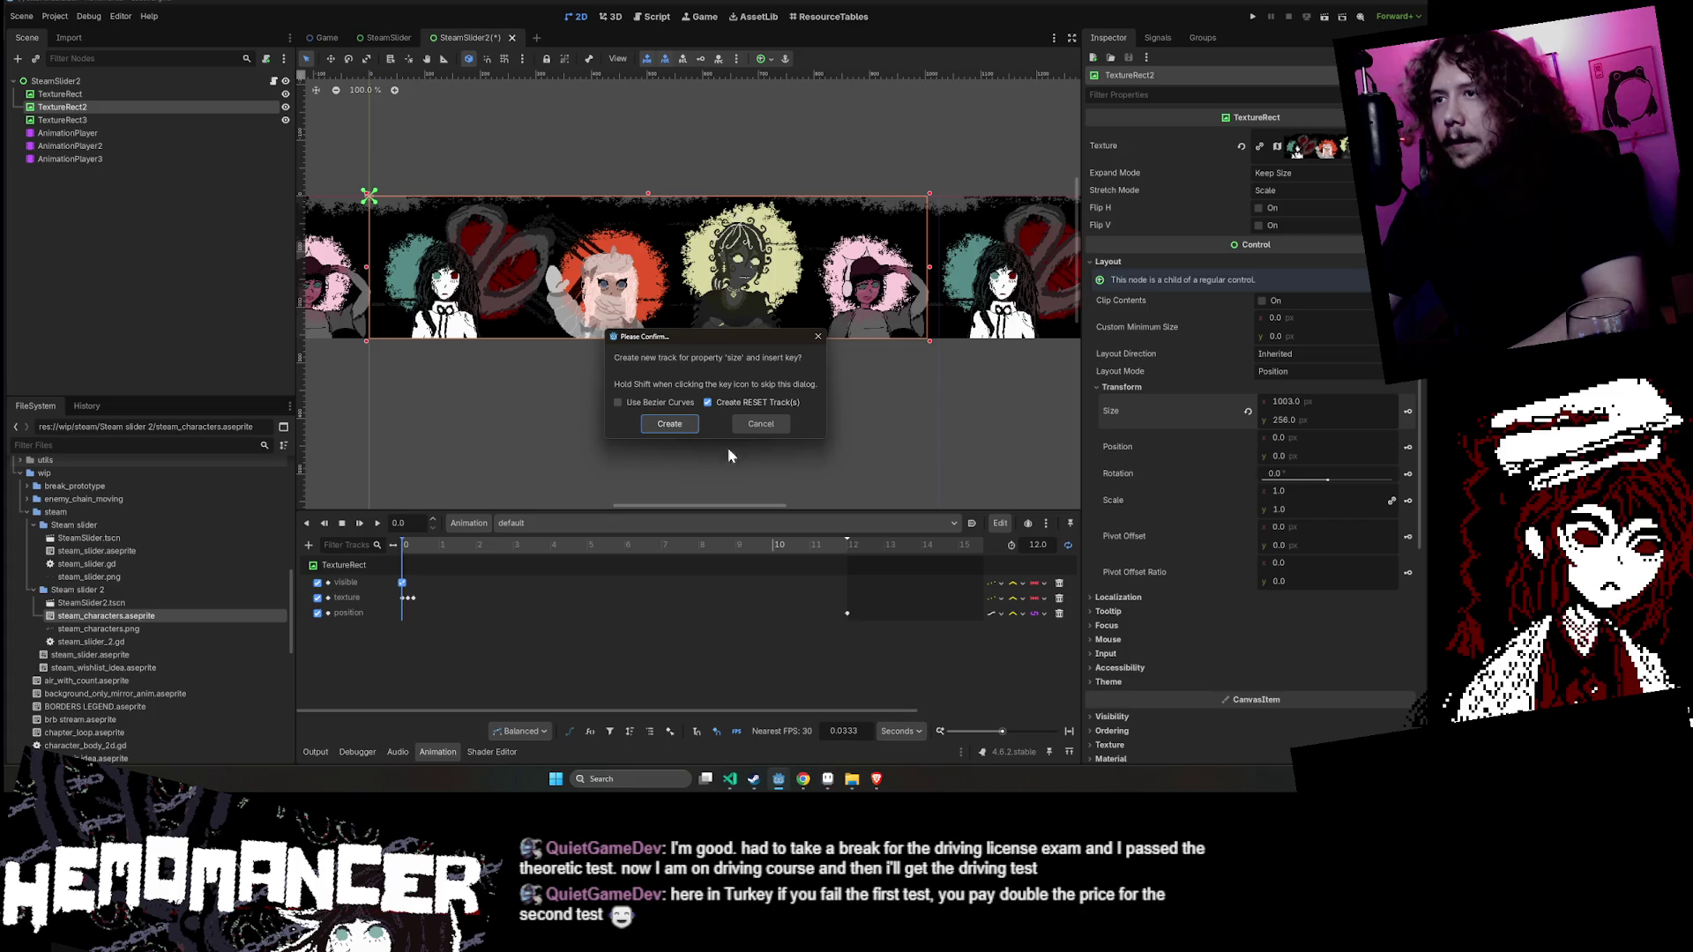
{"action": "left_click", "coordinate": [668, 424]}
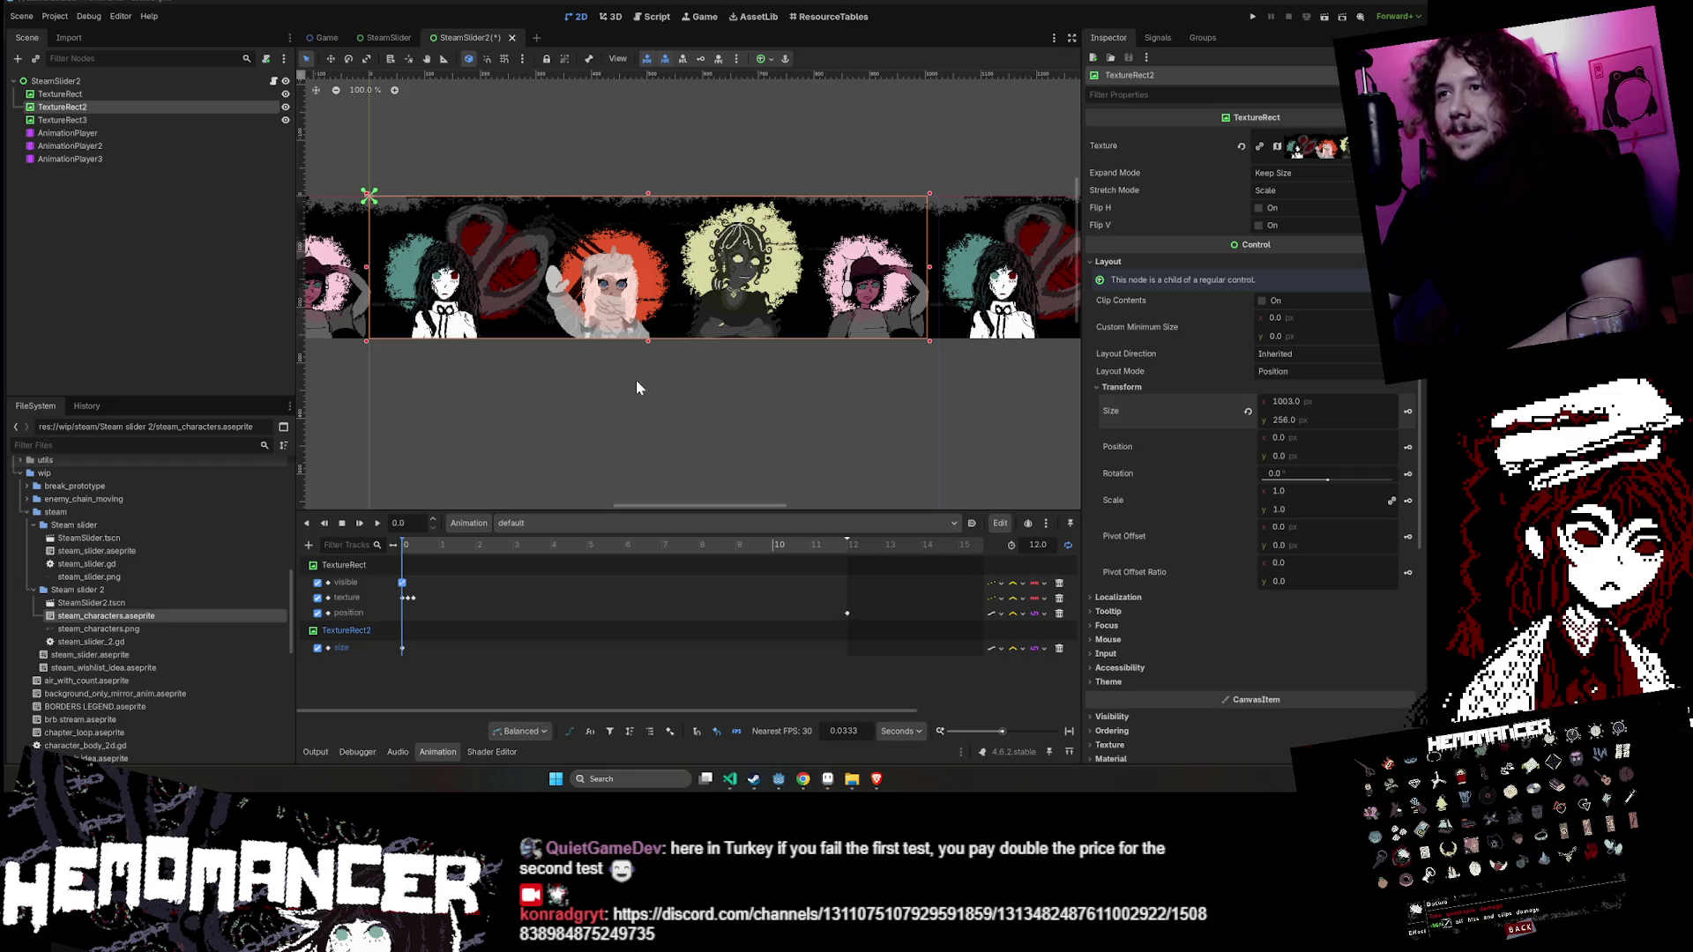
{"action": "scroll", "coordinate": [637, 381], "scroll_direction": "down", "scroll_amount": 1}
{"action": "scroll", "coordinate": [590, 169], "scroll_direction": "up", "scroll_amount": 3}
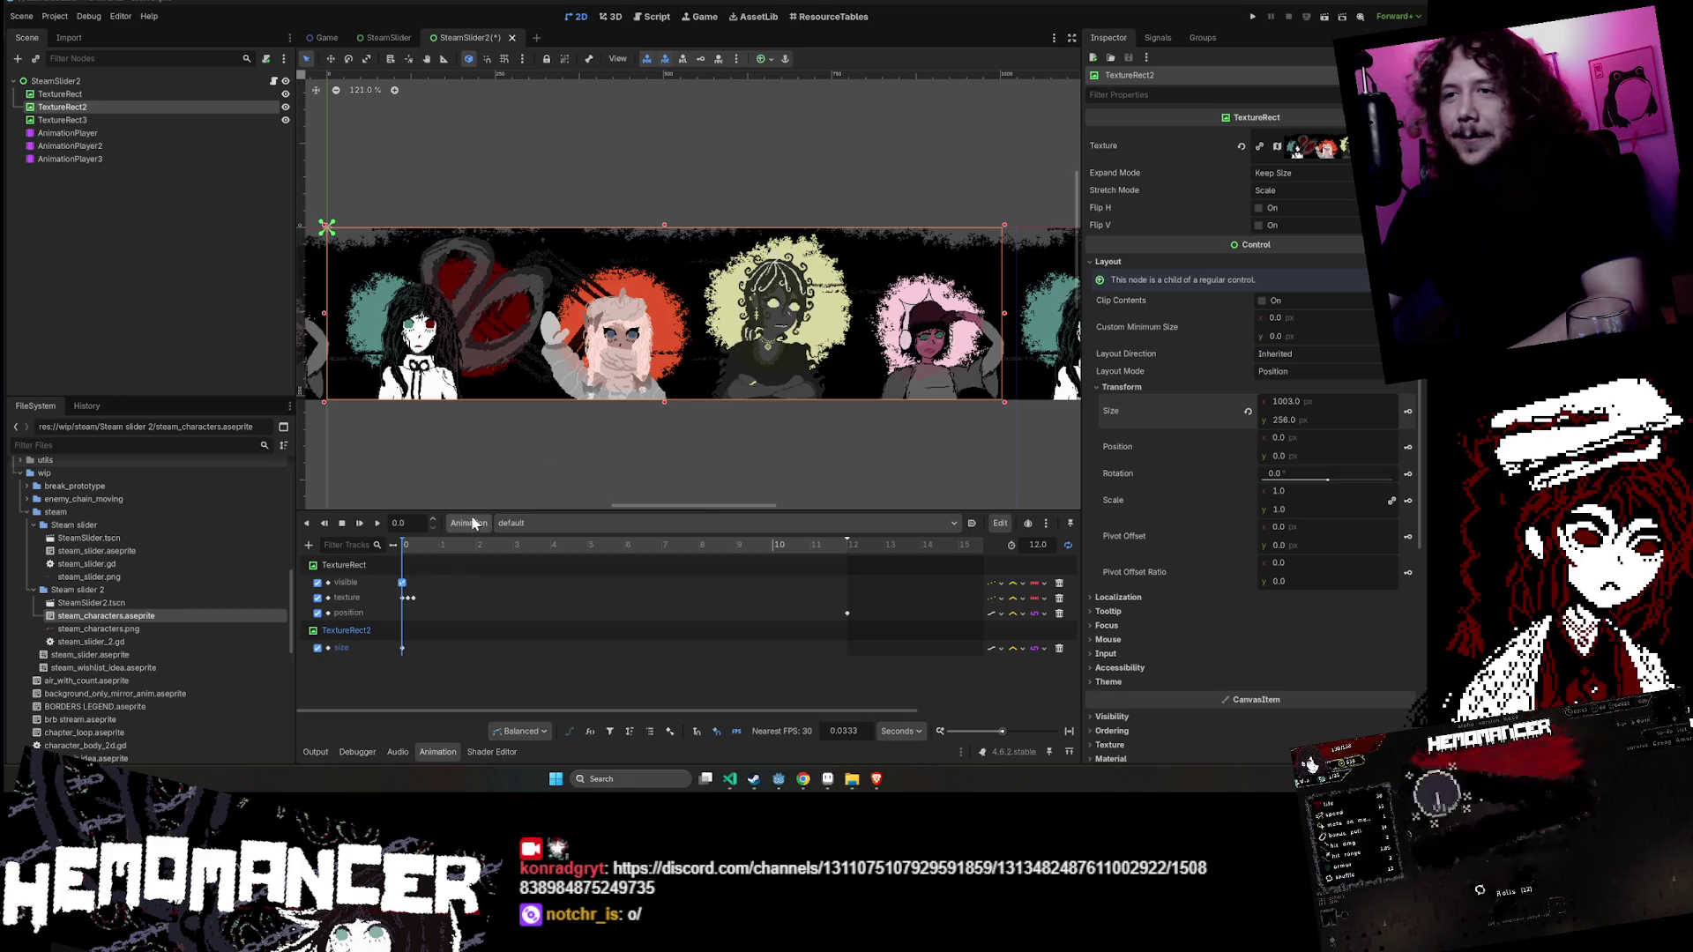
{"action": "left_click_drag", "start_coordinate": [494, 512], "coordinate": [495, 559]}
{"action": "scroll", "coordinate": [591, 501], "scroll_direction": "down", "scroll_amount": 1}
{"action": "scroll", "coordinate": [522, 484], "scroll_direction": "up", "scroll_amount": 2}
{"action": "left_click_drag", "start_coordinate": [521, 484], "coordinate": [663, 511]}
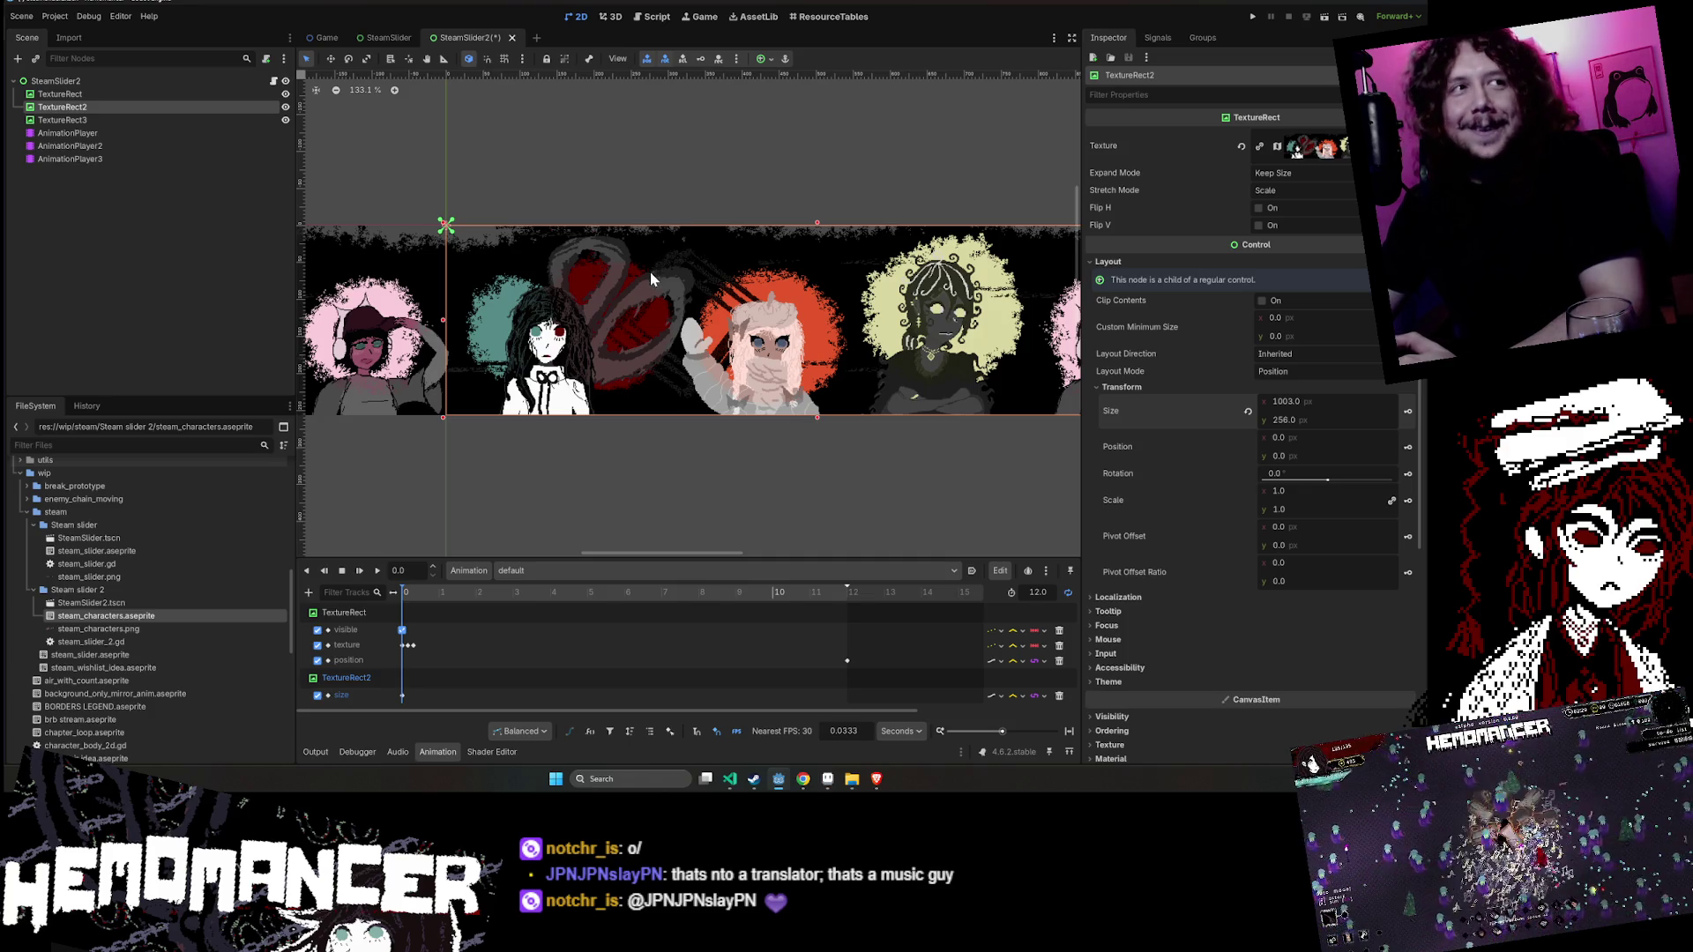
{"action": "scroll", "coordinate": [649, 299], "scroll_direction": "up", "scroll_amount": 2}
{"action": "left_click_drag", "start_coordinate": [663, 164], "coordinate": [588, 167]}
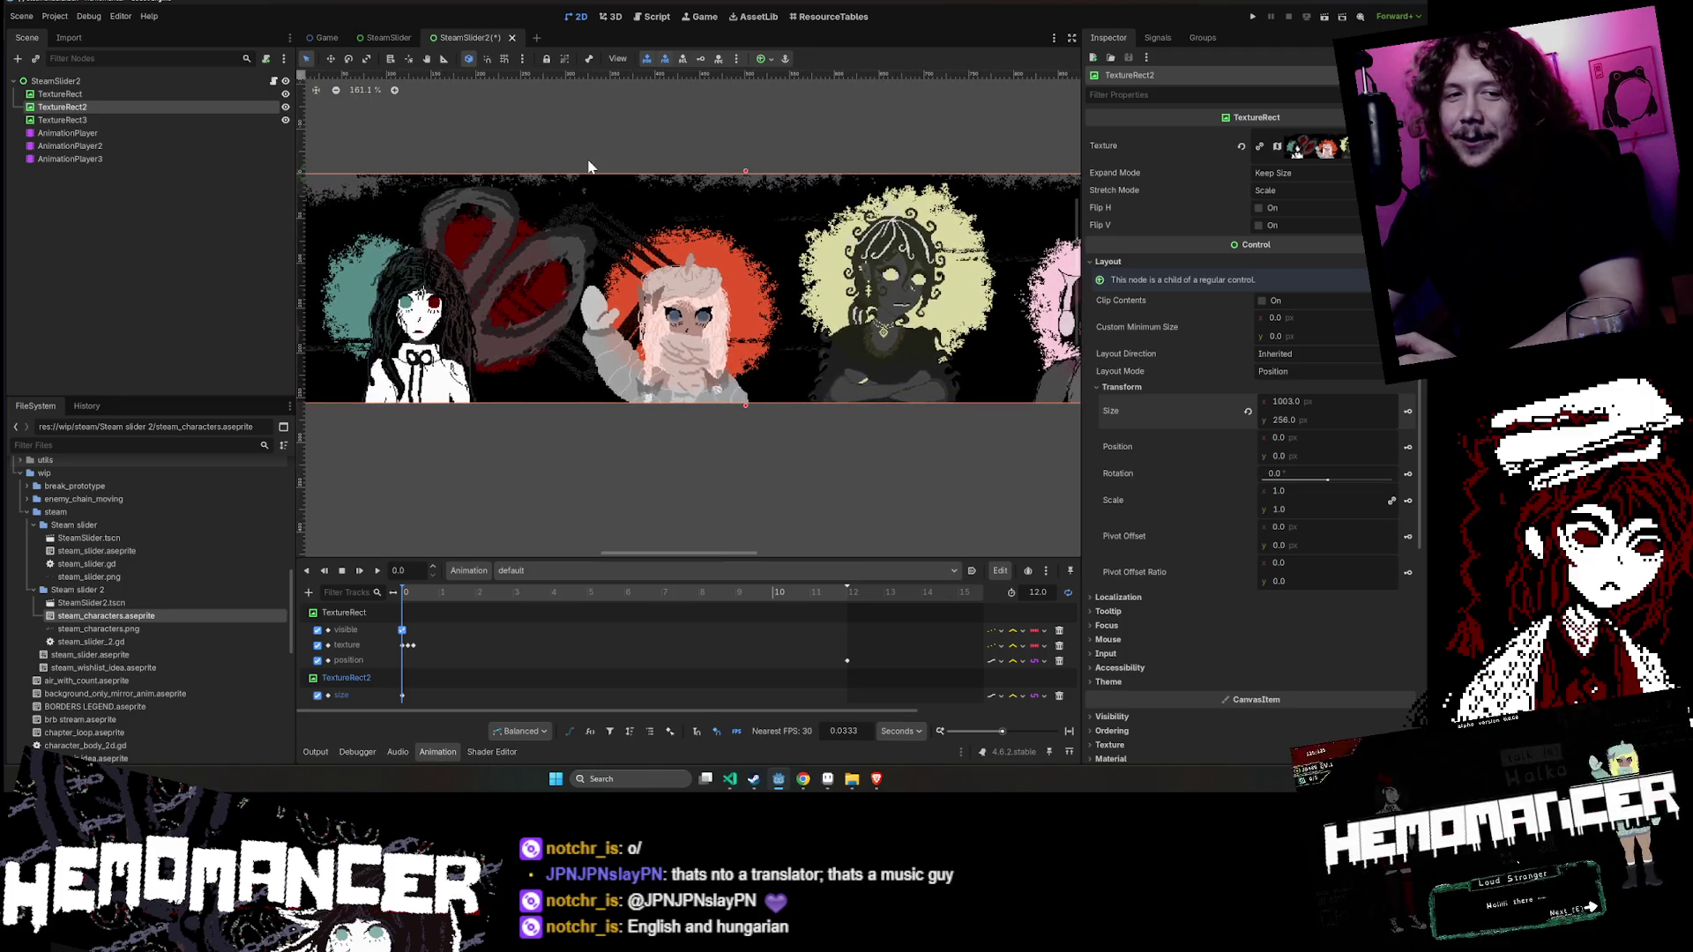
{"action": "scroll", "coordinate": [588, 166], "scroll_direction": "down", "scroll_amount": 3}
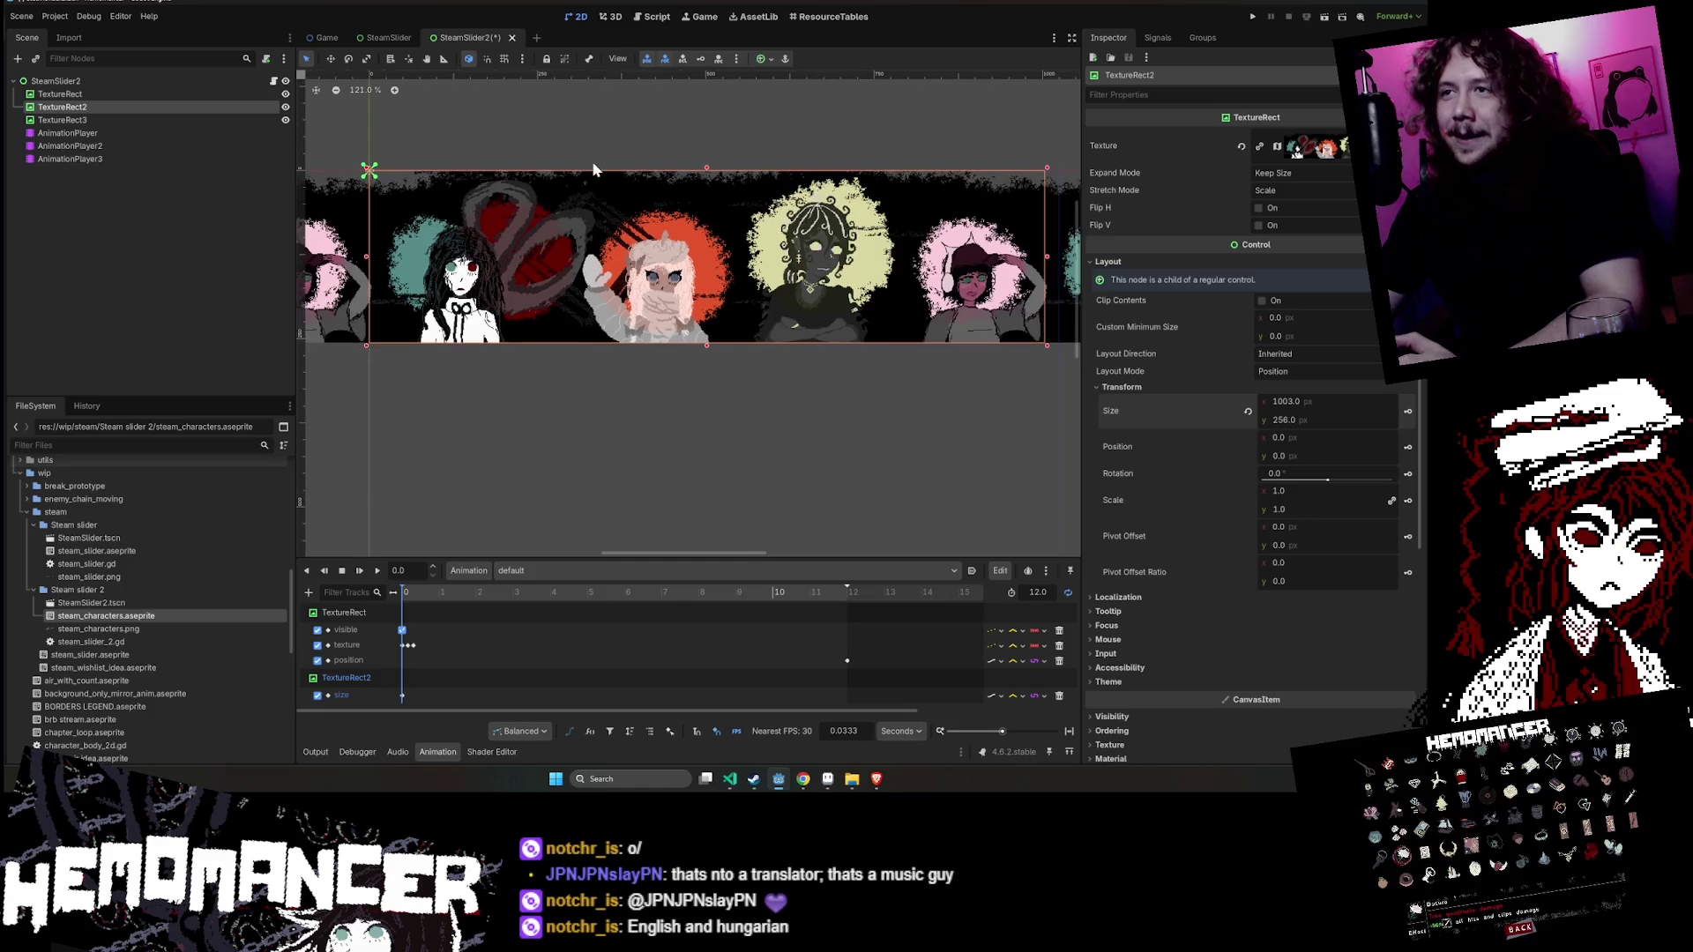
{"action": "left_click_drag", "start_coordinate": [758, 129], "coordinate": [567, 162]}
{"action": "left_click_drag", "start_coordinate": [900, 155], "coordinate": [822, 158]}
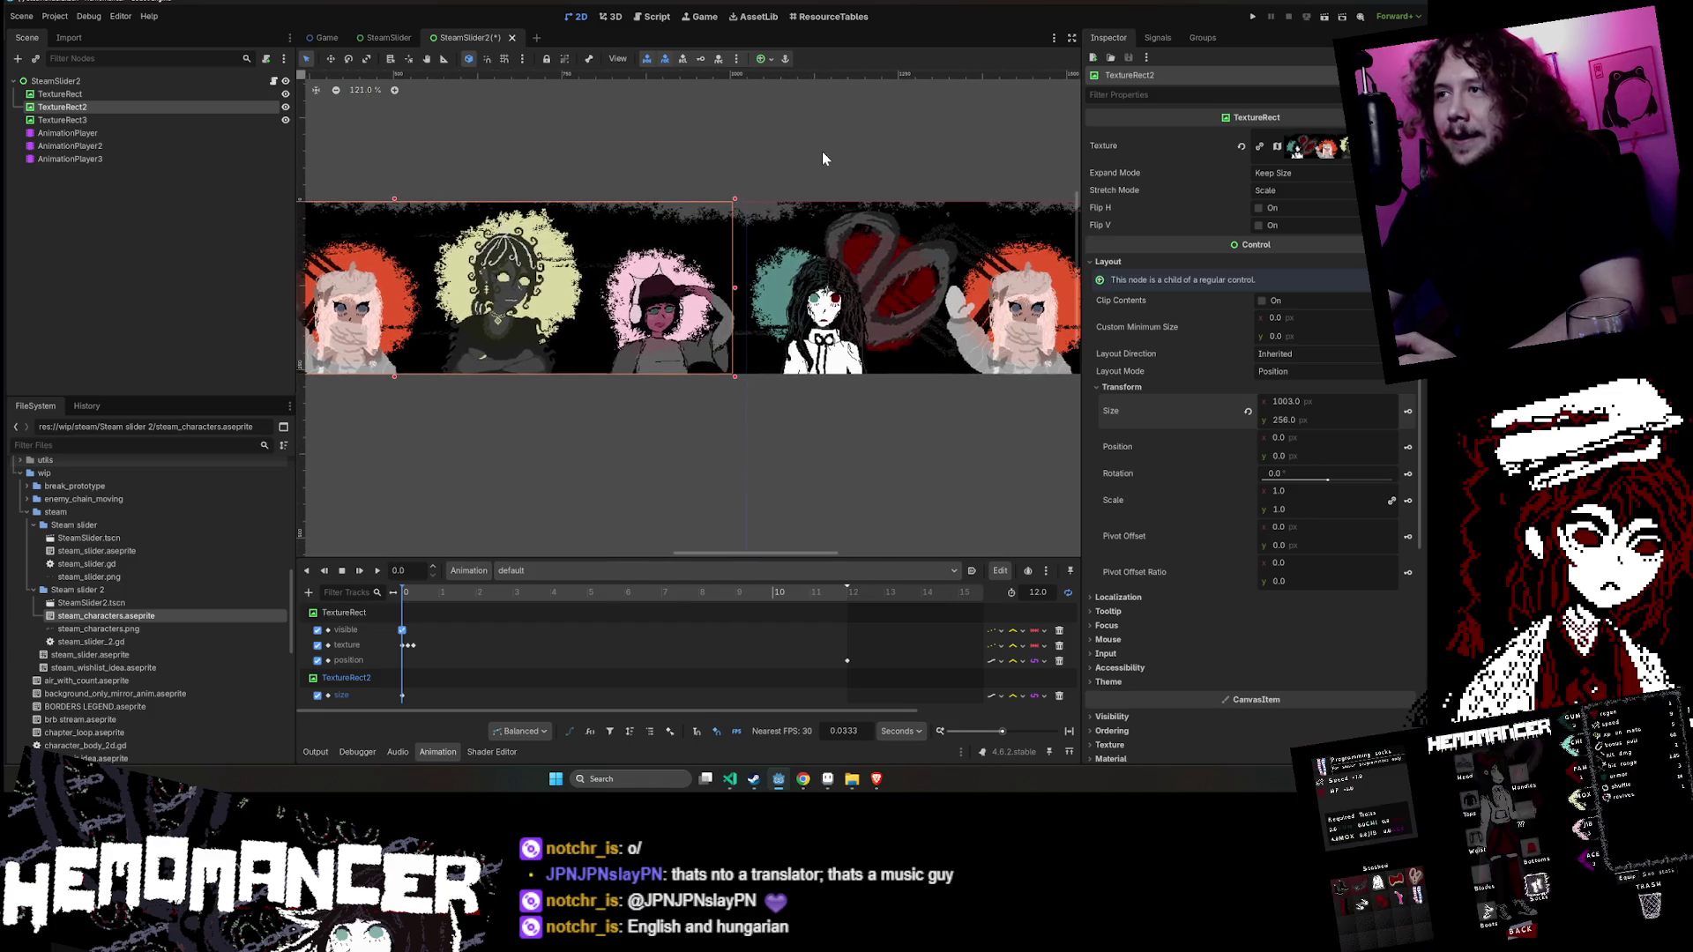
{"action": "left_click", "coordinate": [804, 778]}
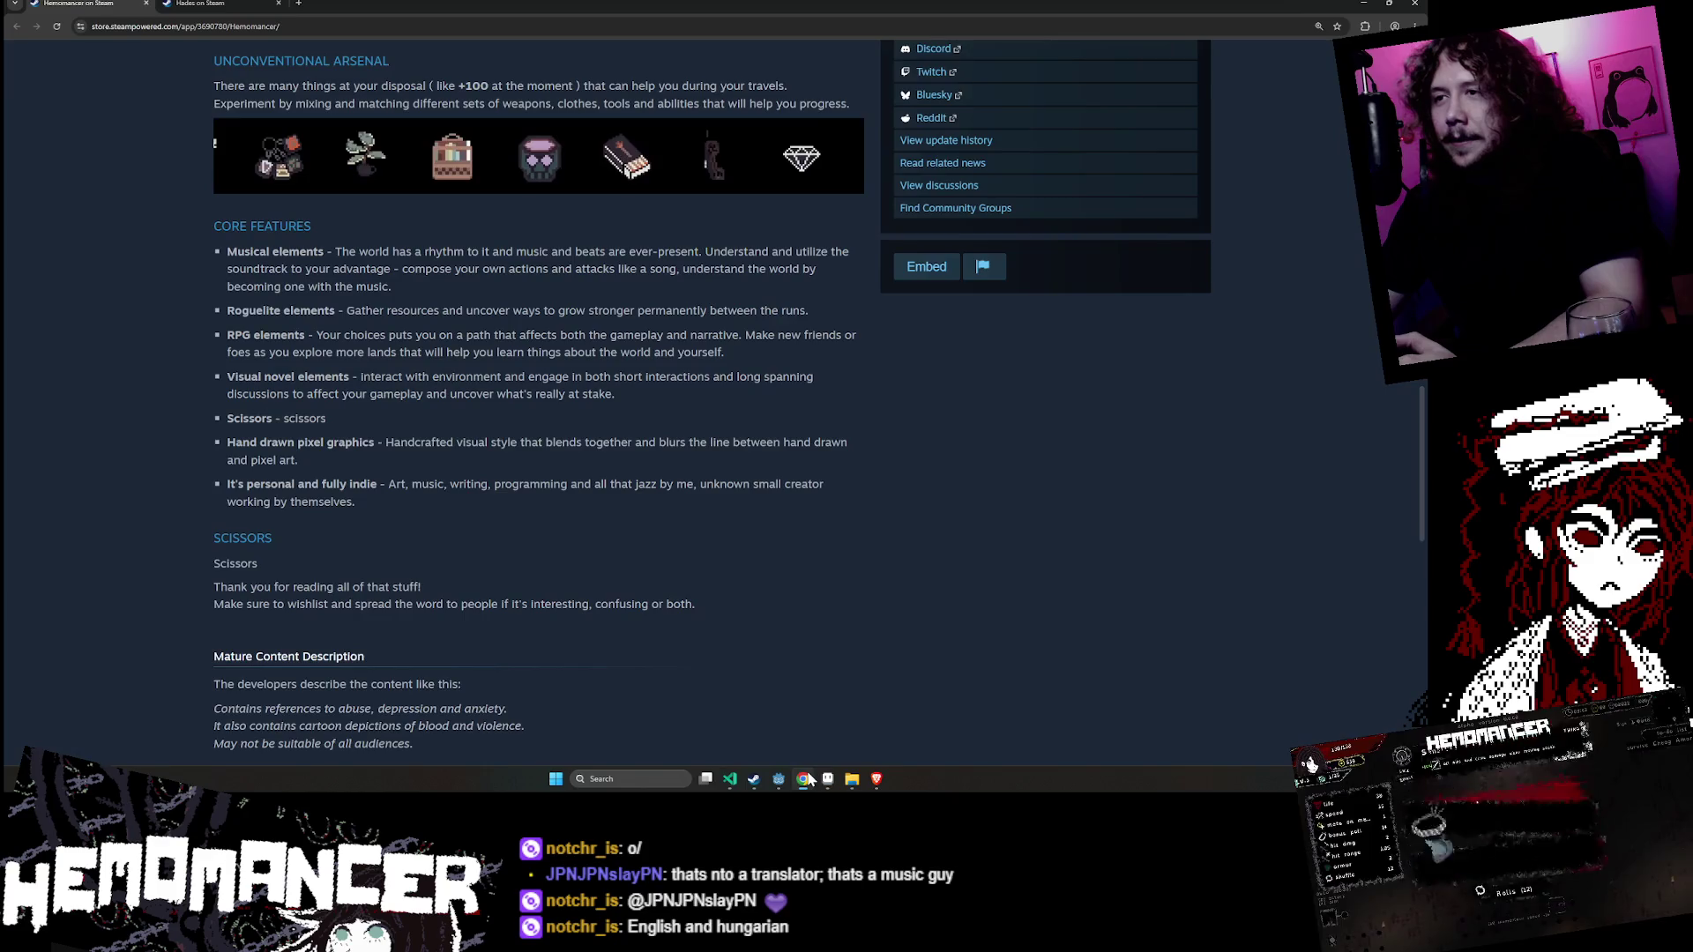
- Scroll the Hemomancer Steam page down to About This Game and its Core Features list
{"action": "scroll", "coordinate": [621, 490], "scroll_direction": "up", "scroll_amount": 10}
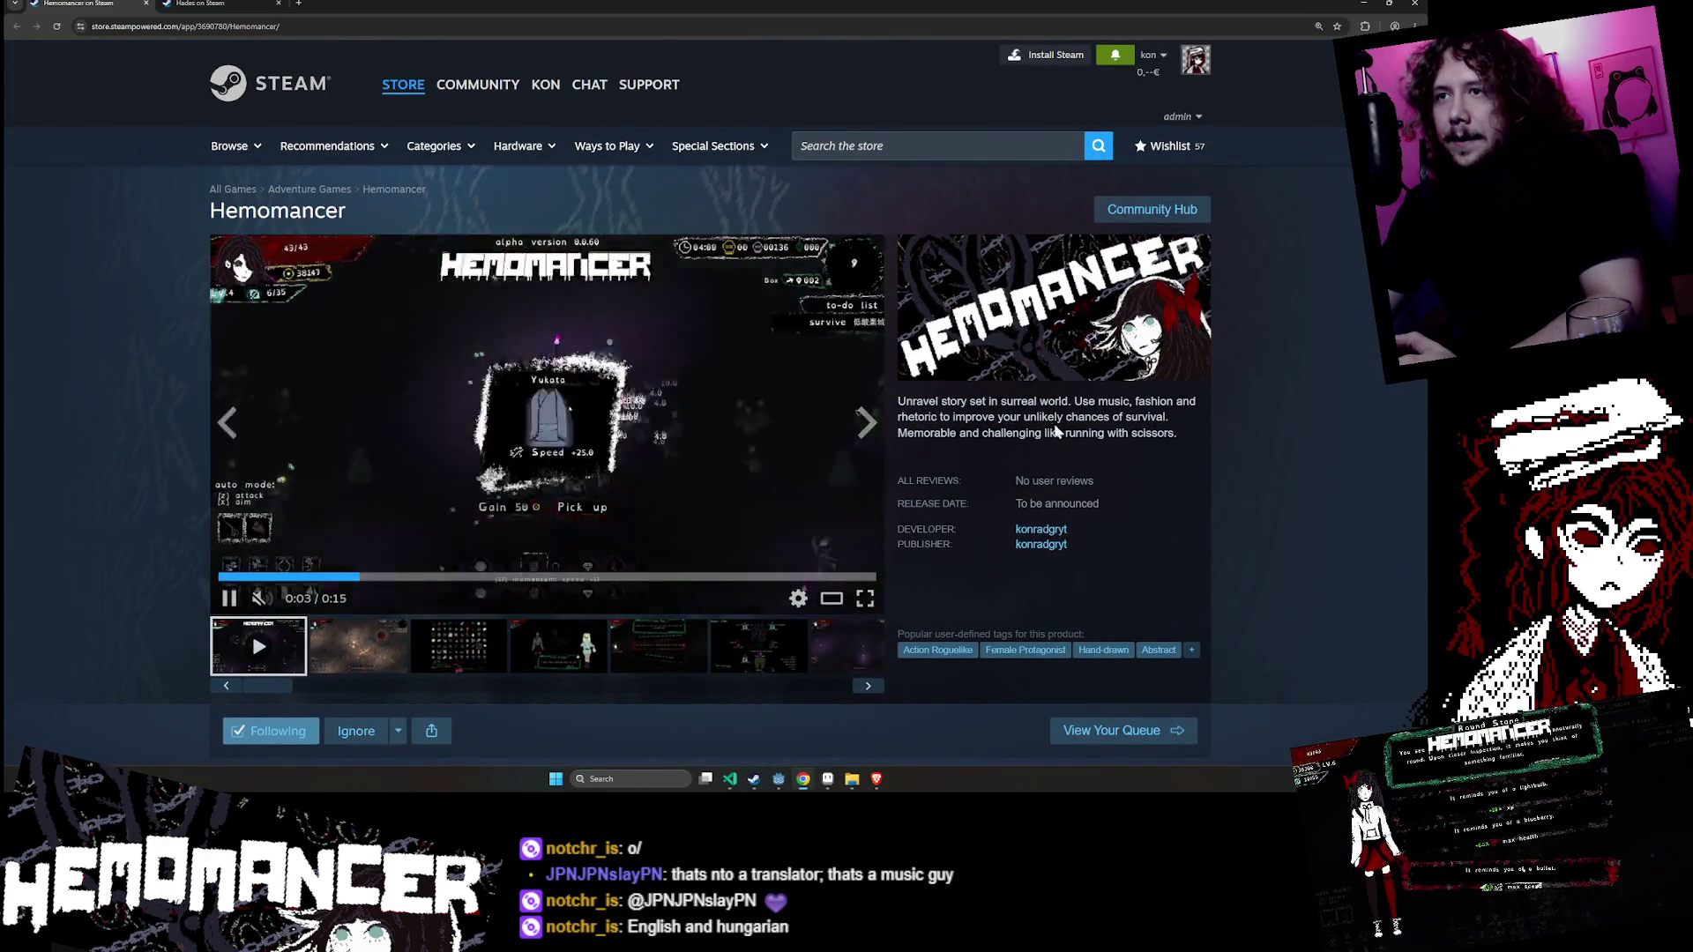
{"action": "scroll", "coordinate": [1045, 416], "scroll_direction": "down", "scroll_amount": 5}
{"action": "scroll", "coordinate": [885, 423], "scroll_direction": "down", "scroll_amount": 5}
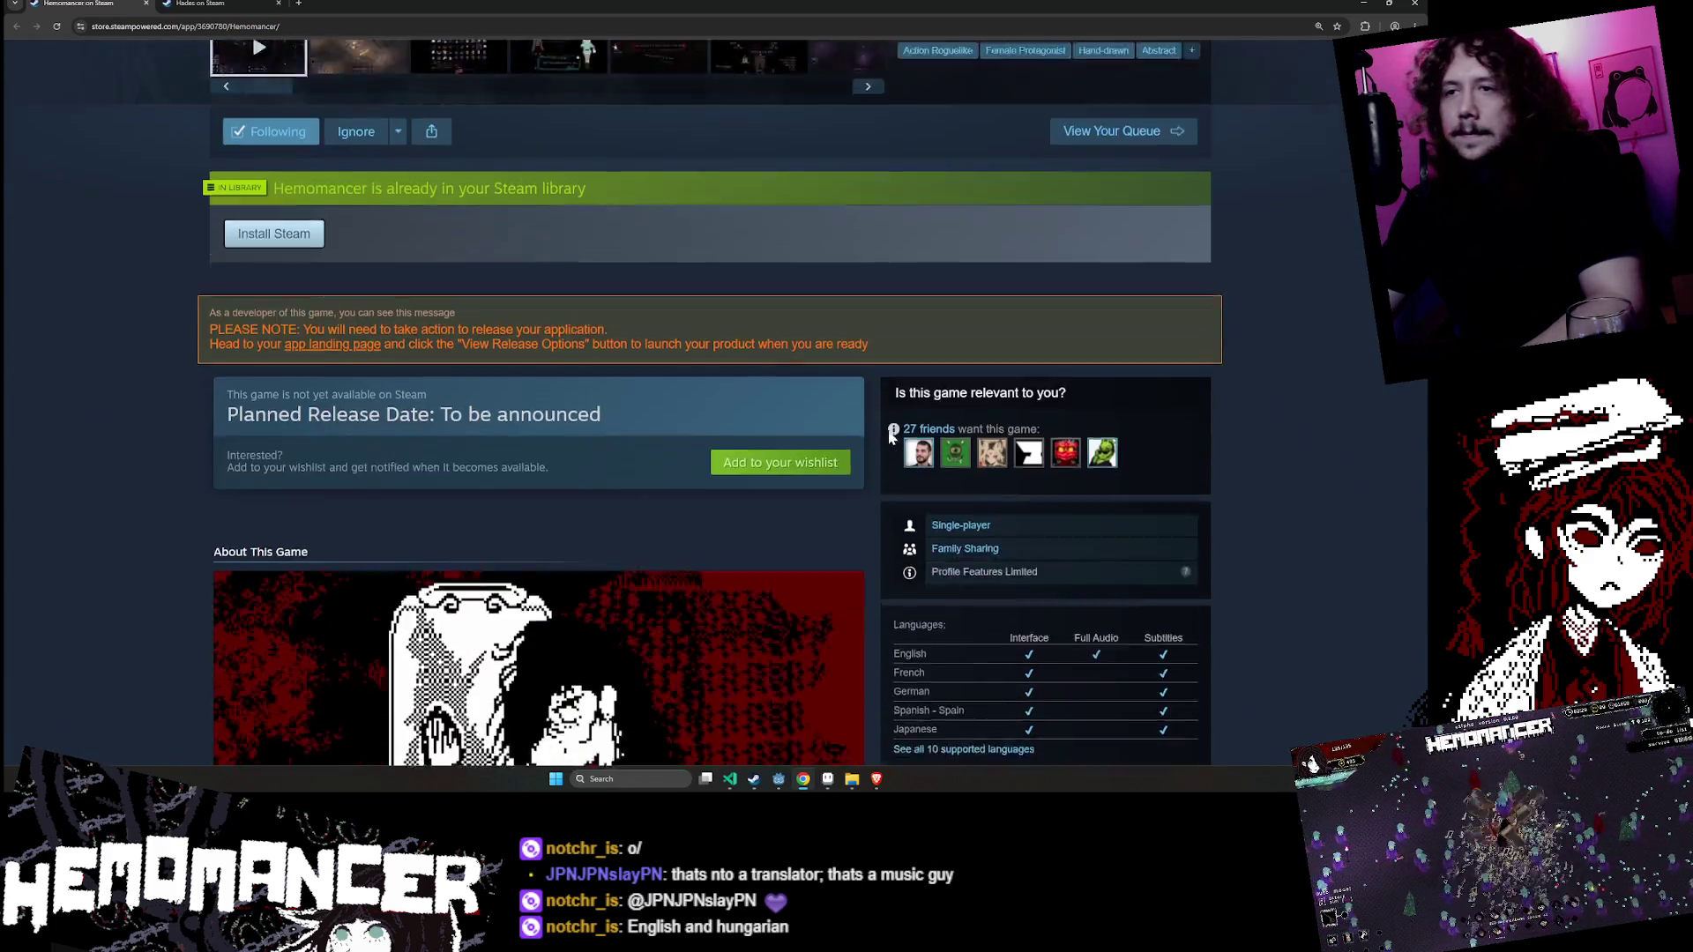
{"action": "scroll", "coordinate": [882, 418], "scroll_direction": "down", "scroll_amount": 2}
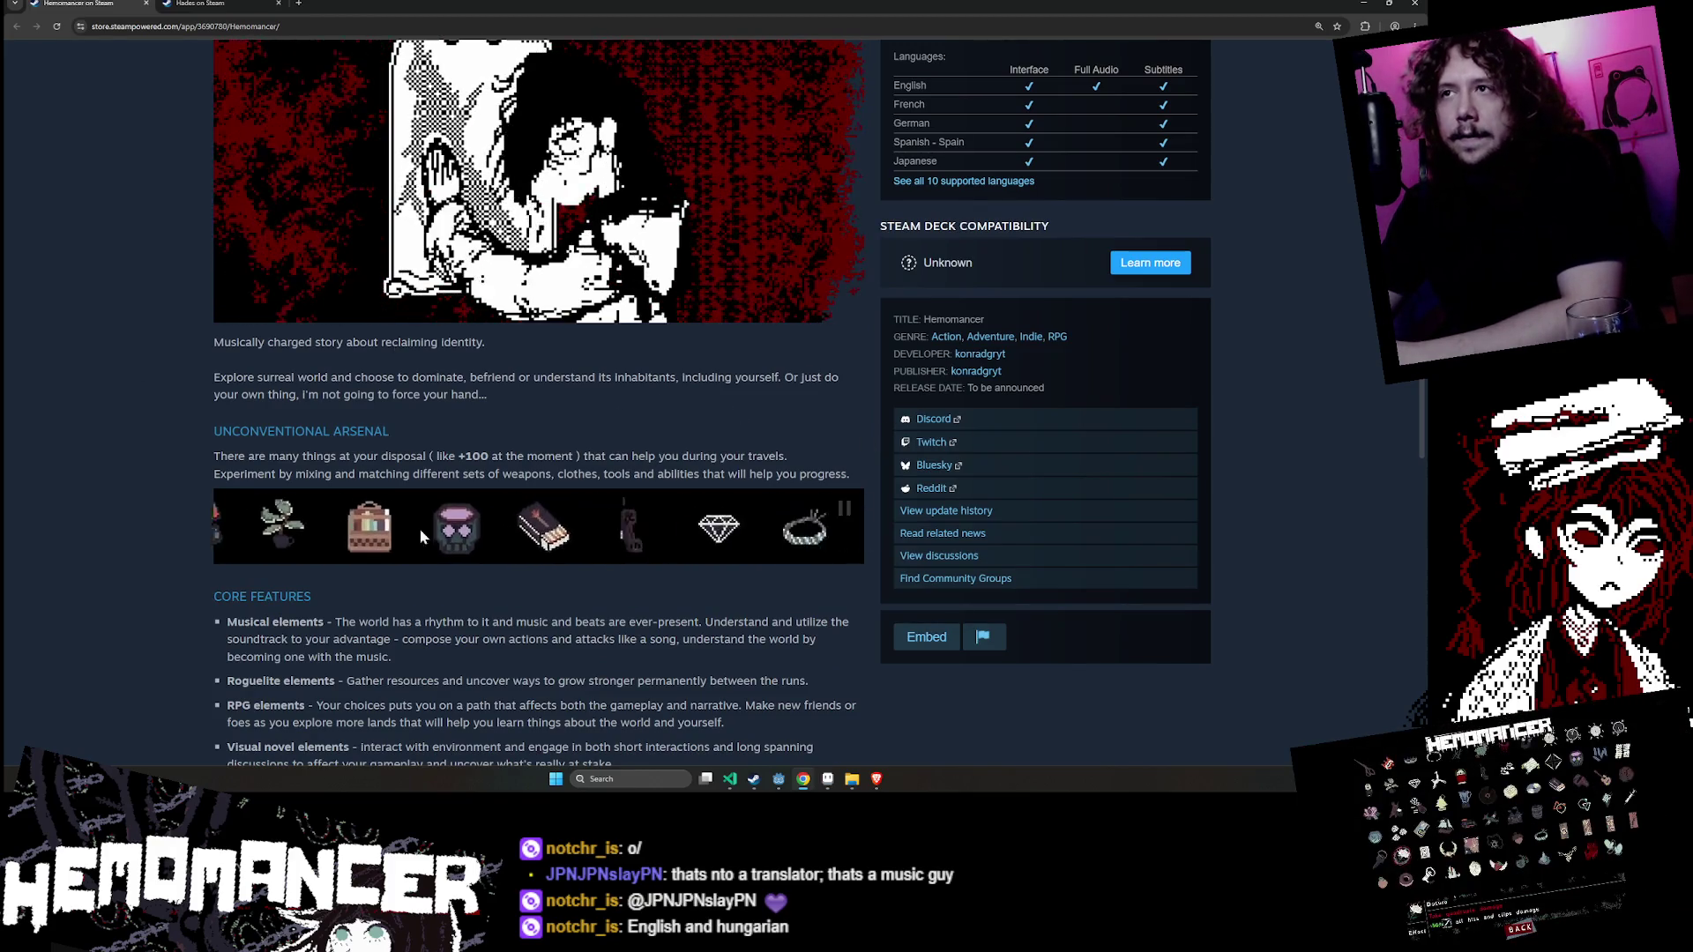
{"action": "scroll", "coordinate": [211, 484], "scroll_direction": "up", "scroll_amount": 1}
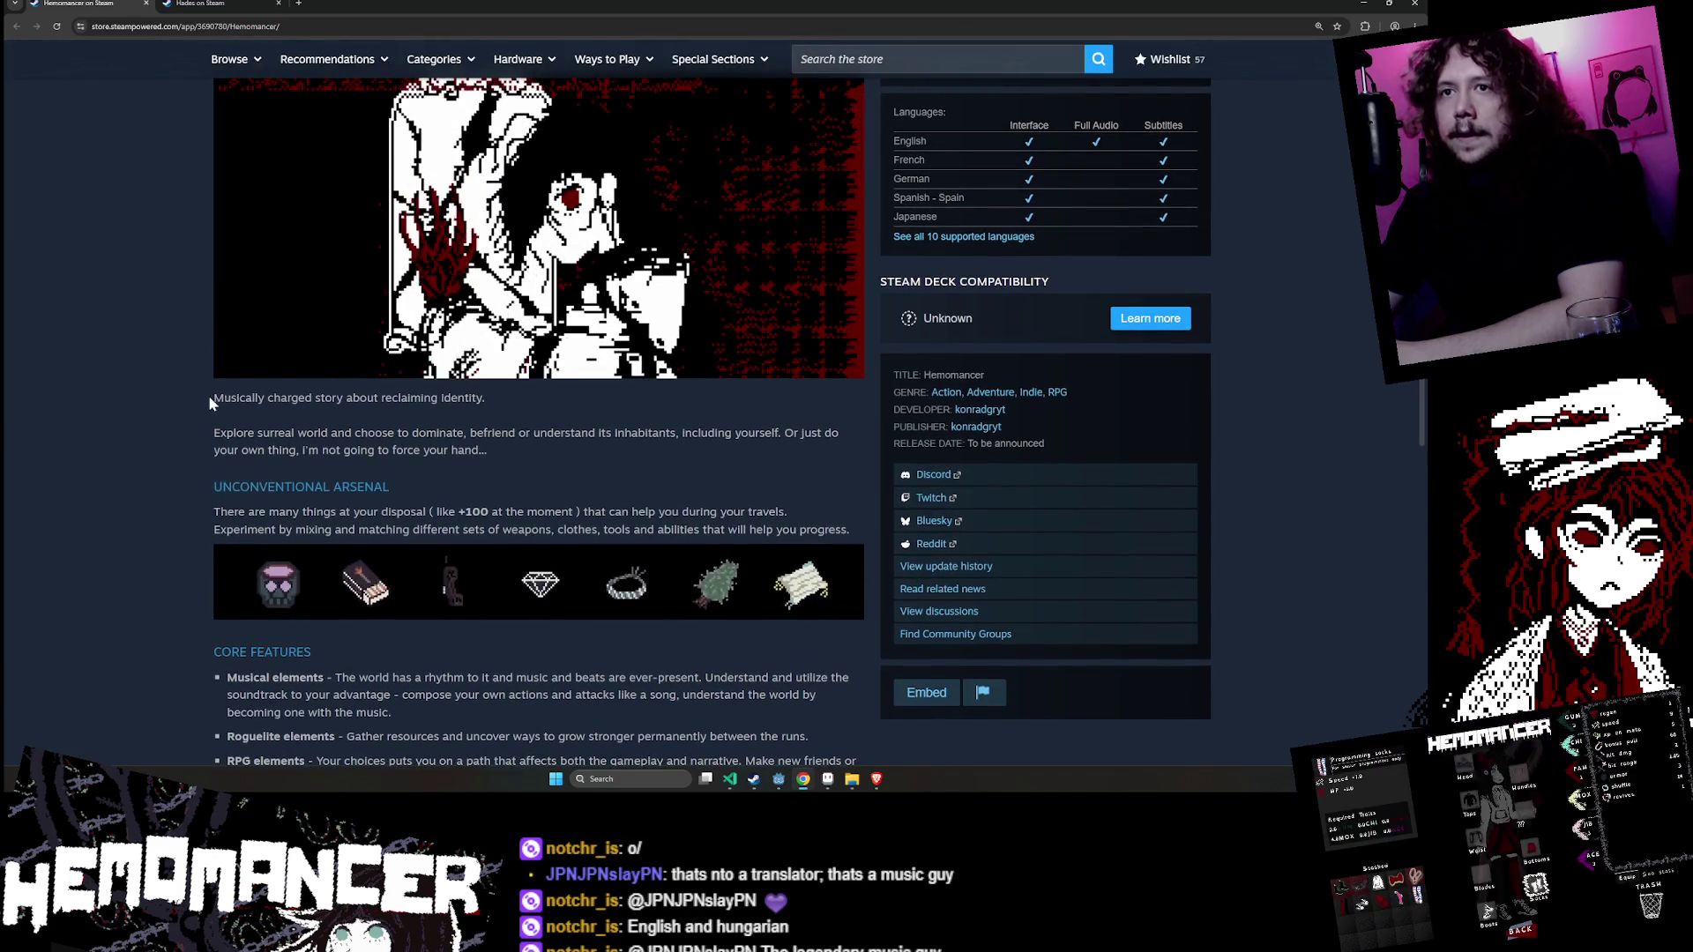
{"action": "left_click_drag", "start_coordinate": [208, 394], "coordinate": [591, 448]}
{"action": "left_click", "coordinate": [590, 448]}
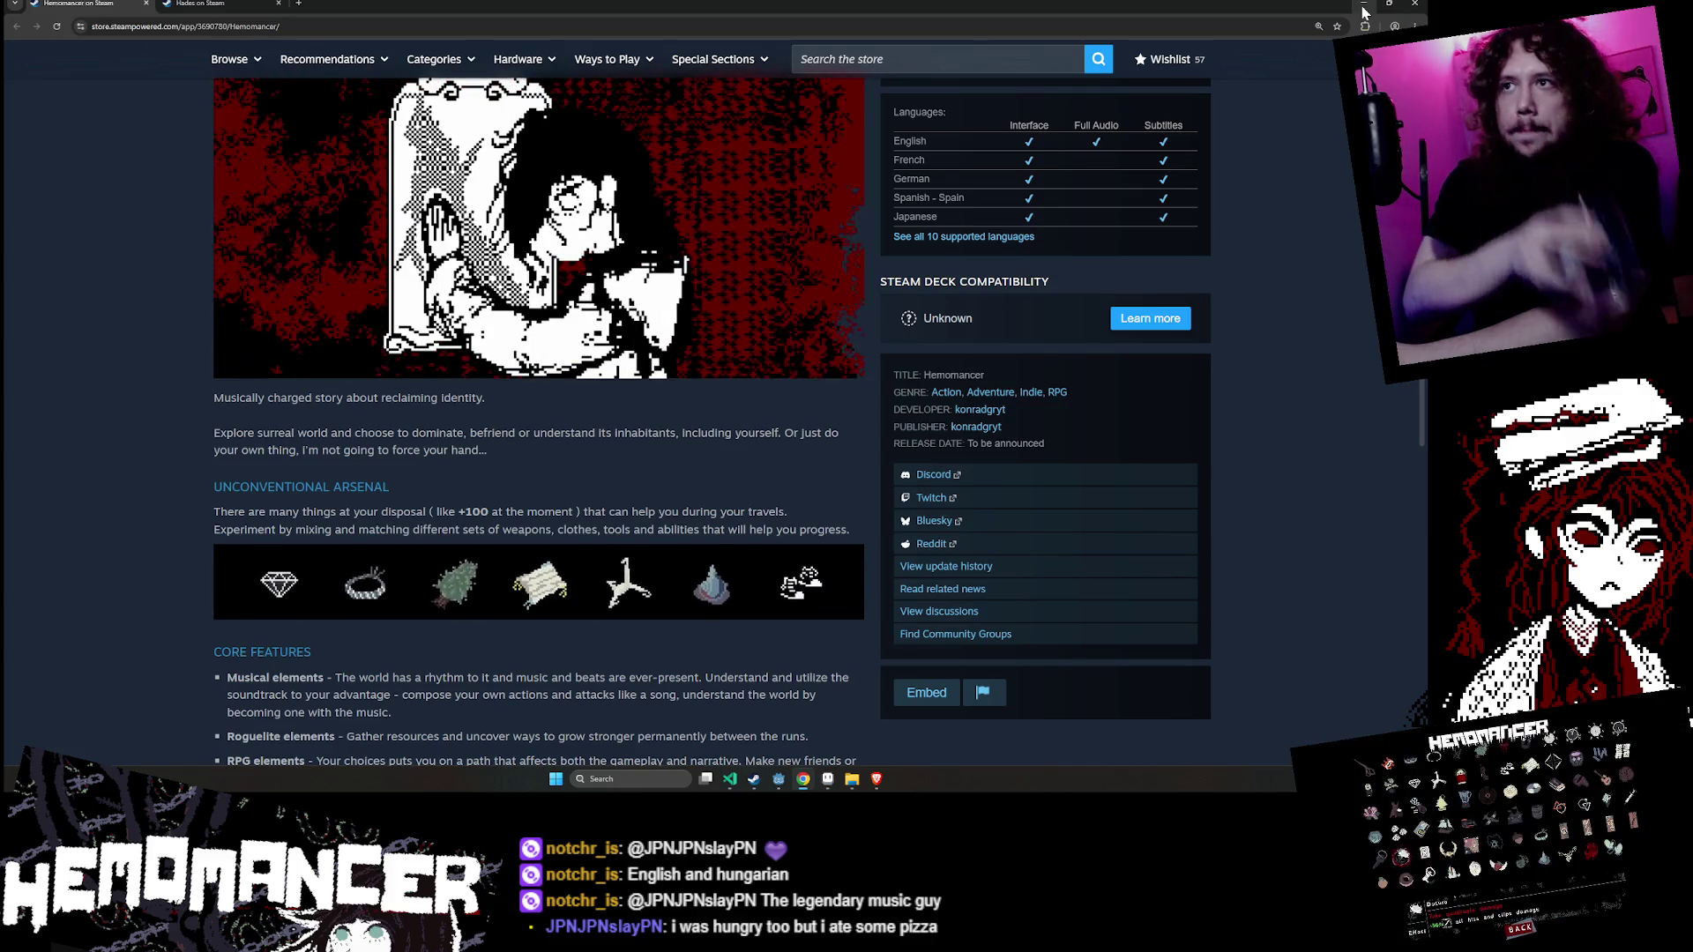
- Return to the editor, select TextureRect2 and preview the animation's scroll
{"action": "left_click", "coordinate": [1363, 9]}
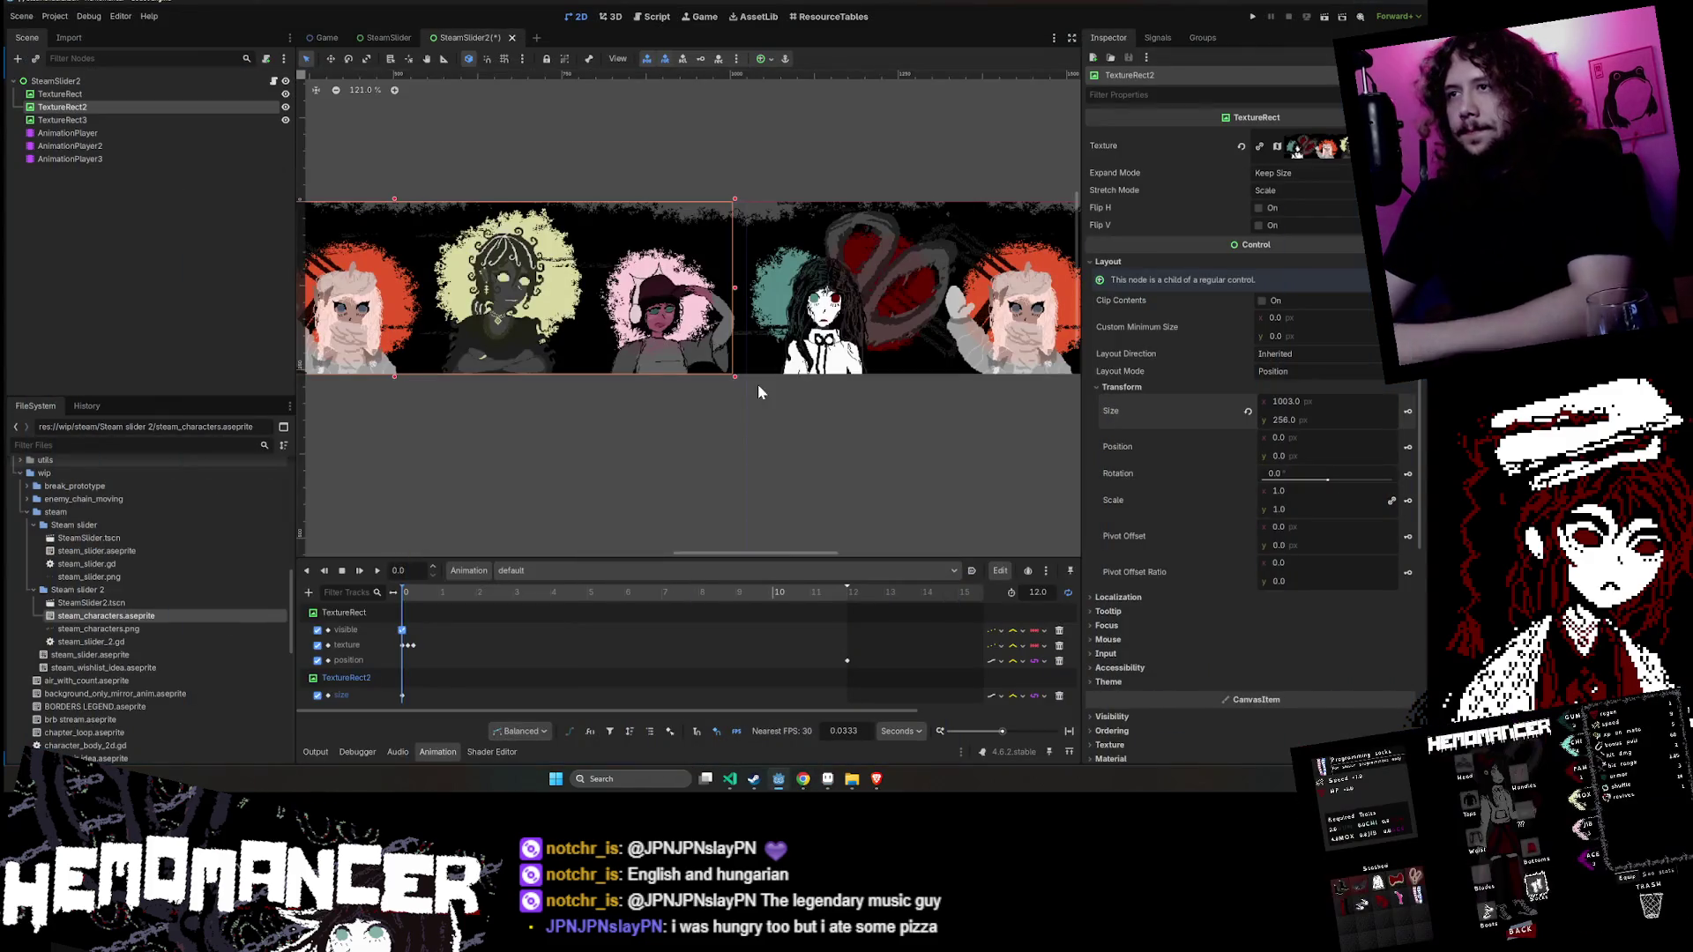
{"action": "mouse_move", "coordinate": [510, 457]}
{"action": "left_mouse_down"}
{"action": "mouse_move", "coordinate": [702, 429]}
{"action": "mouse_move", "coordinate": [881, 494]}
{"action": "left_mouse_up"}
{"action": "left_click", "coordinate": [103, 95]}
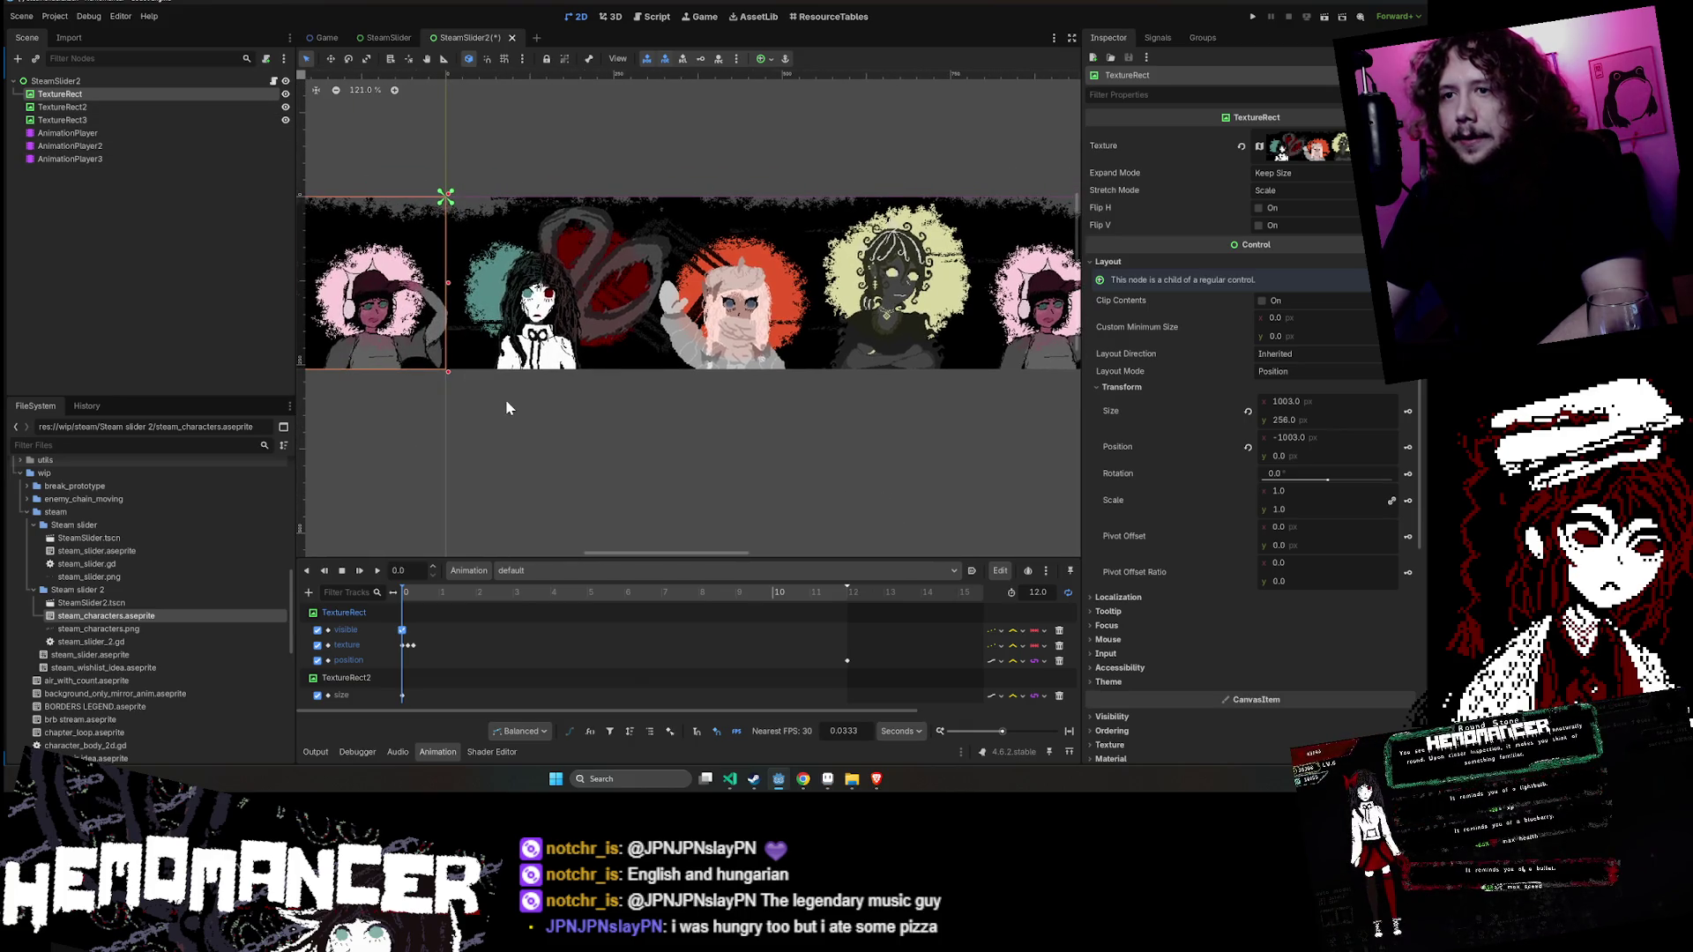
{"action": "scroll", "coordinate": [507, 408], "scroll_direction": "down", "scroll_amount": 3}
{"action": "left_click", "coordinate": [156, 108]}
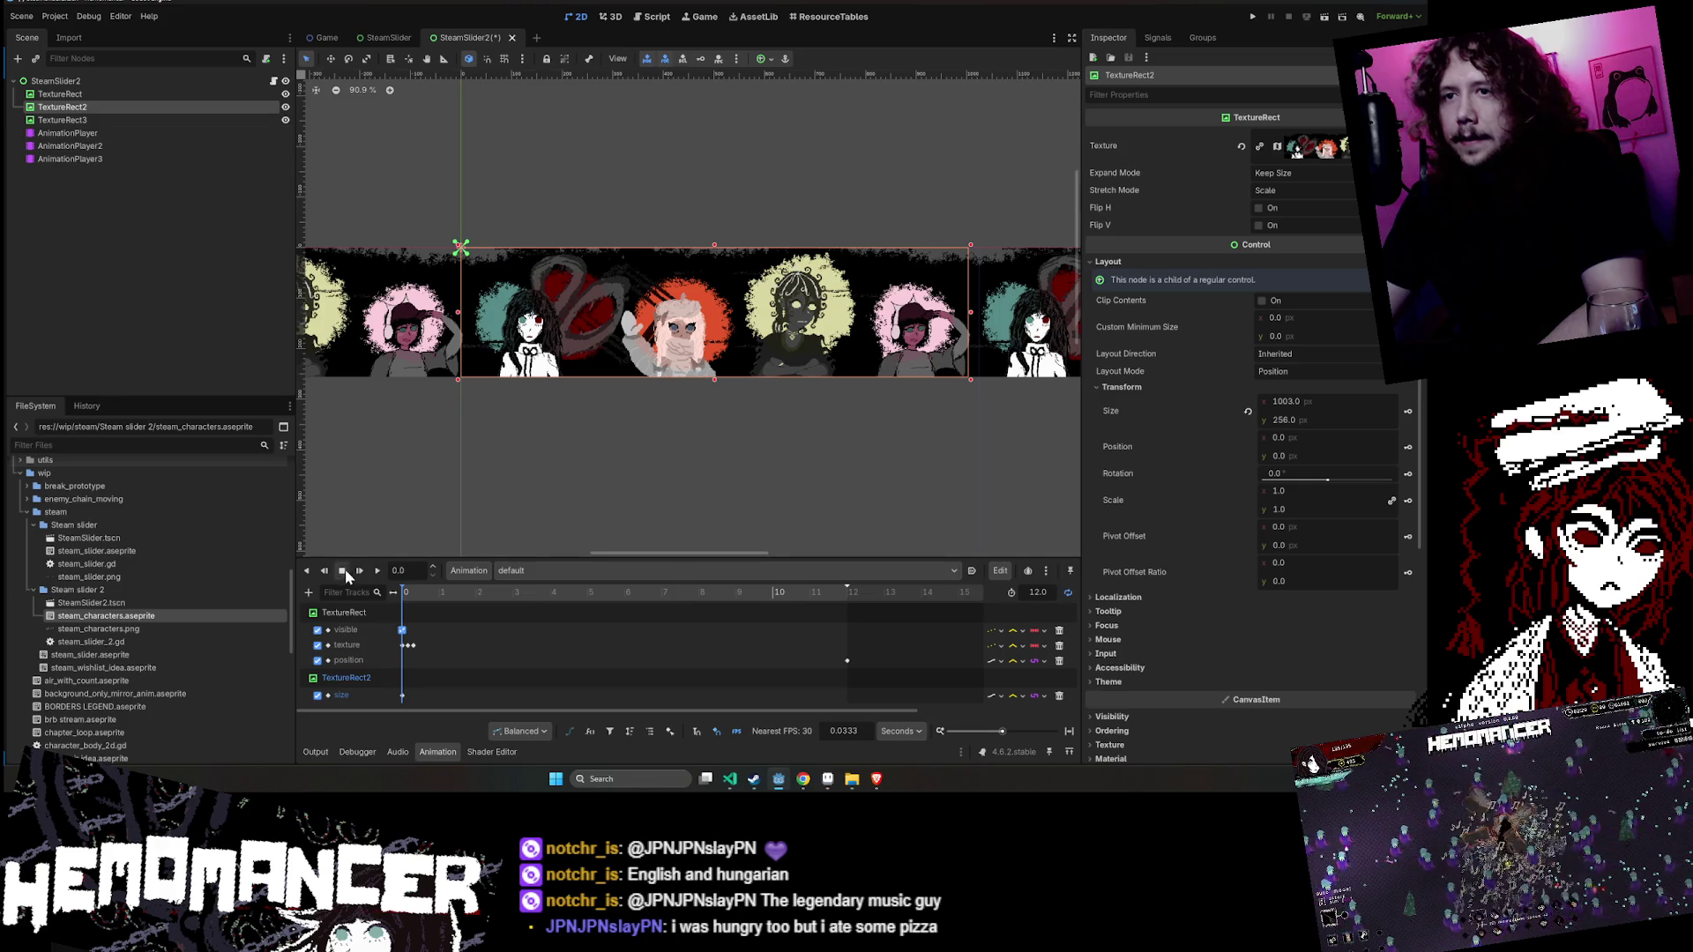
{"action": "left_click", "coordinate": [377, 571]}
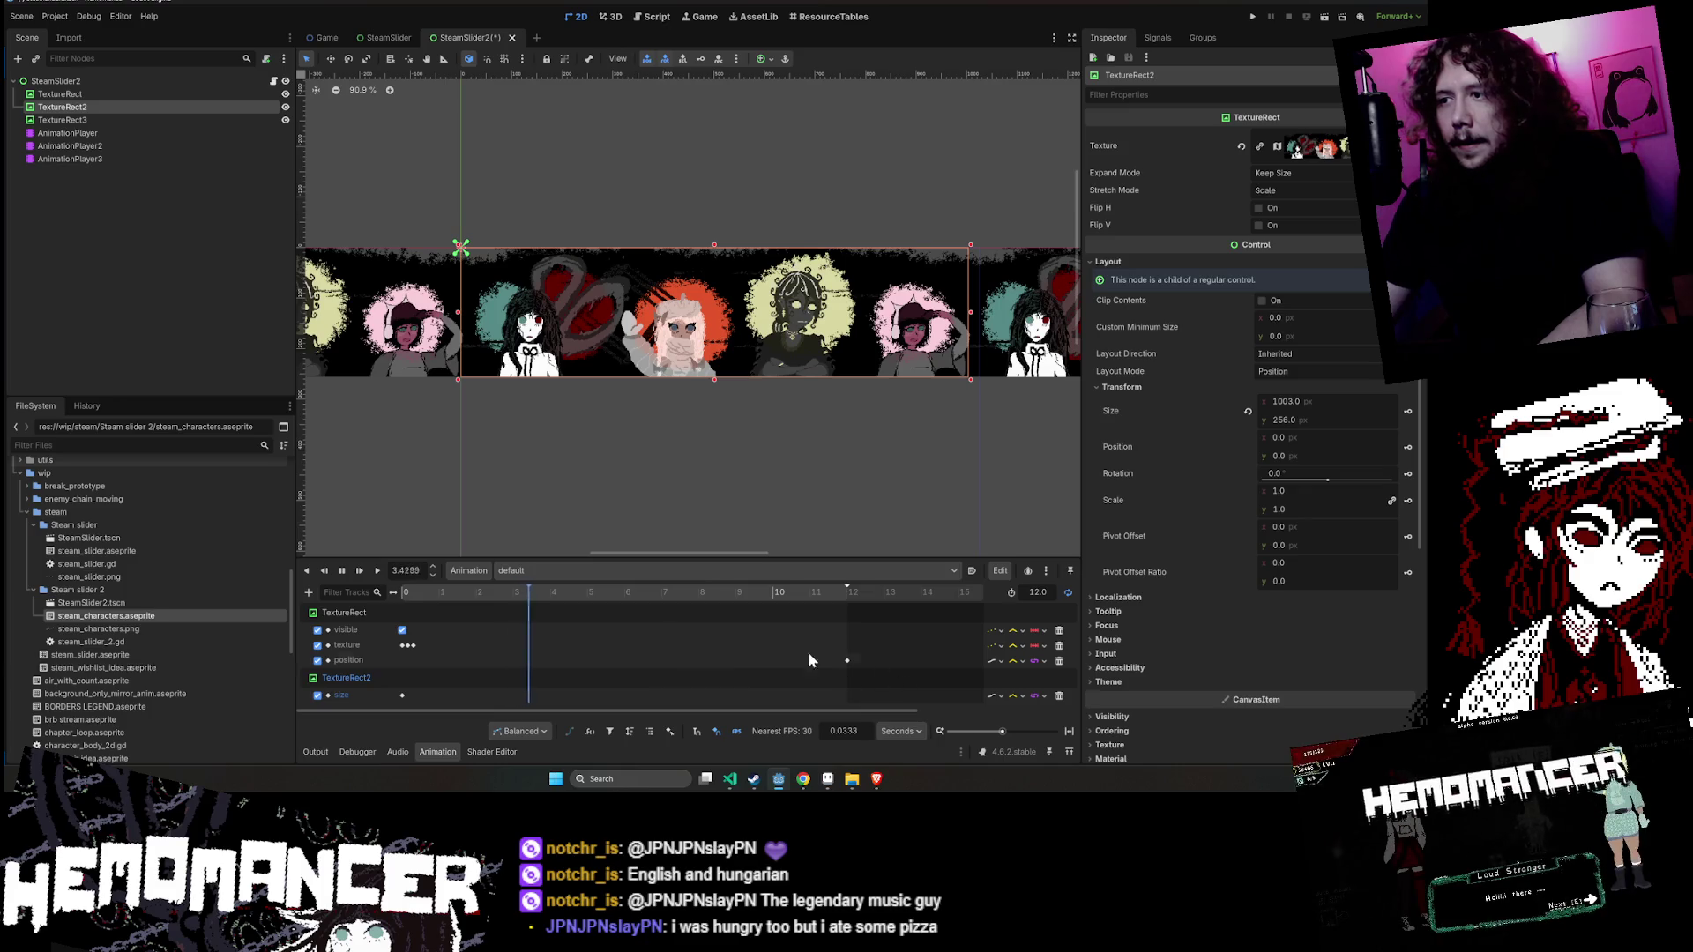
{"action": "left_click", "coordinate": [342, 572]}
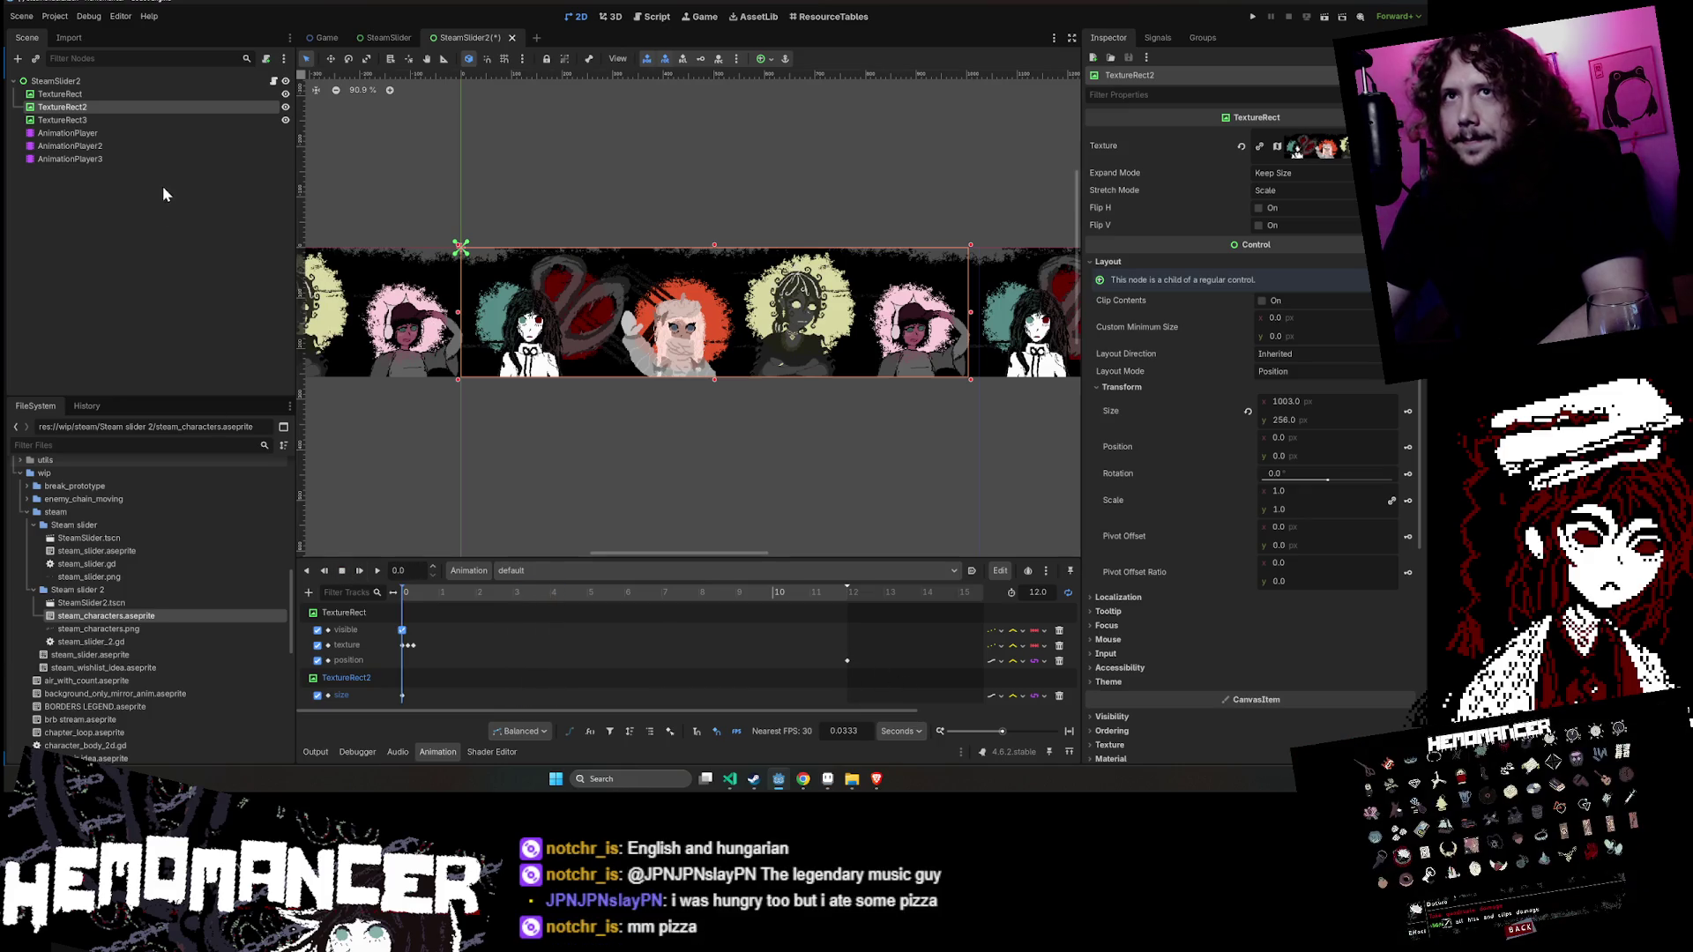
- Key the first TextureRect's position at time 0, then replay and rewind the animation
{"action": "left_click", "coordinate": [156, 134]}
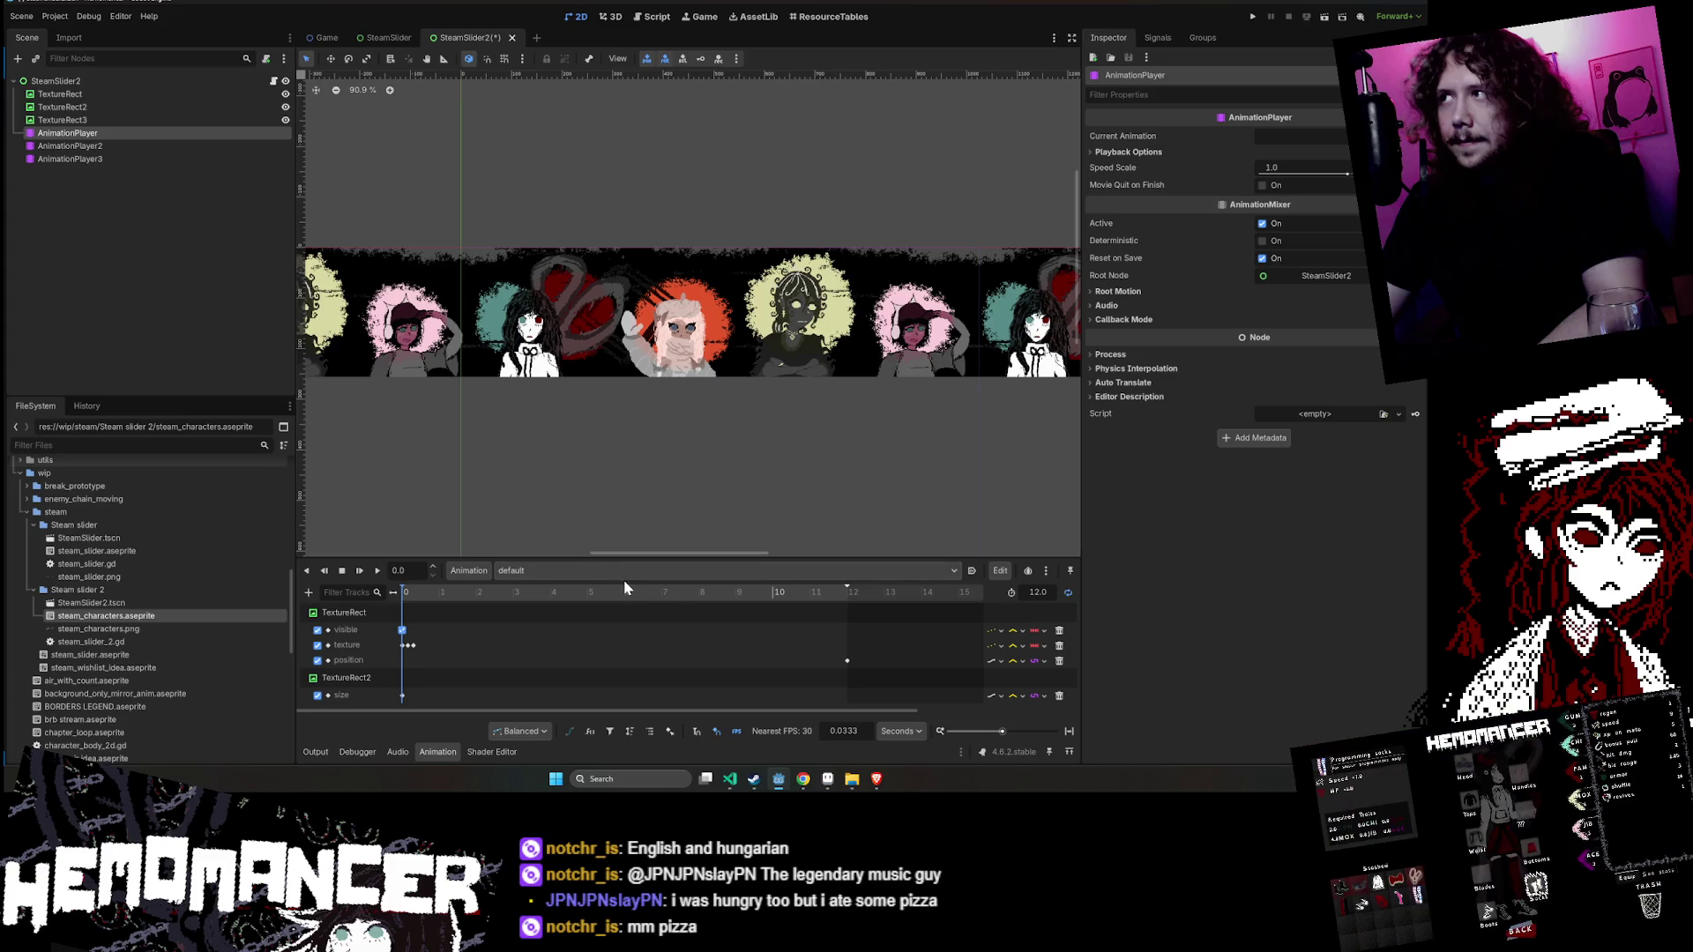
{"action": "left_click", "coordinate": [93, 96]}
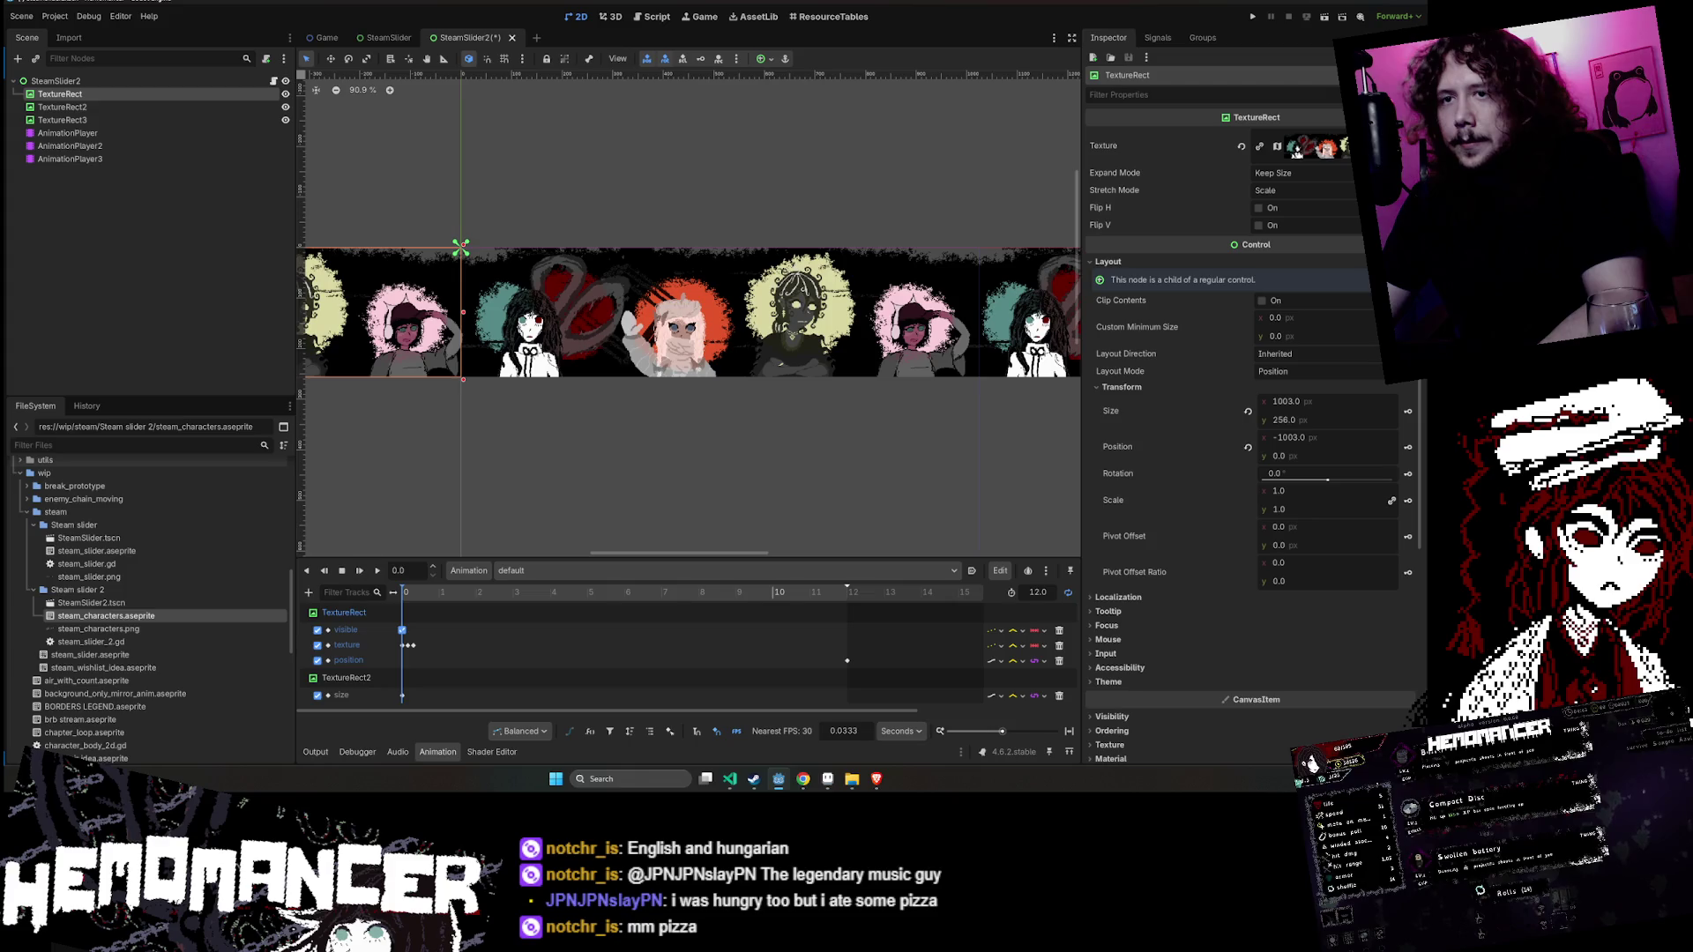
{"action": "left_click", "coordinate": [341, 571]}
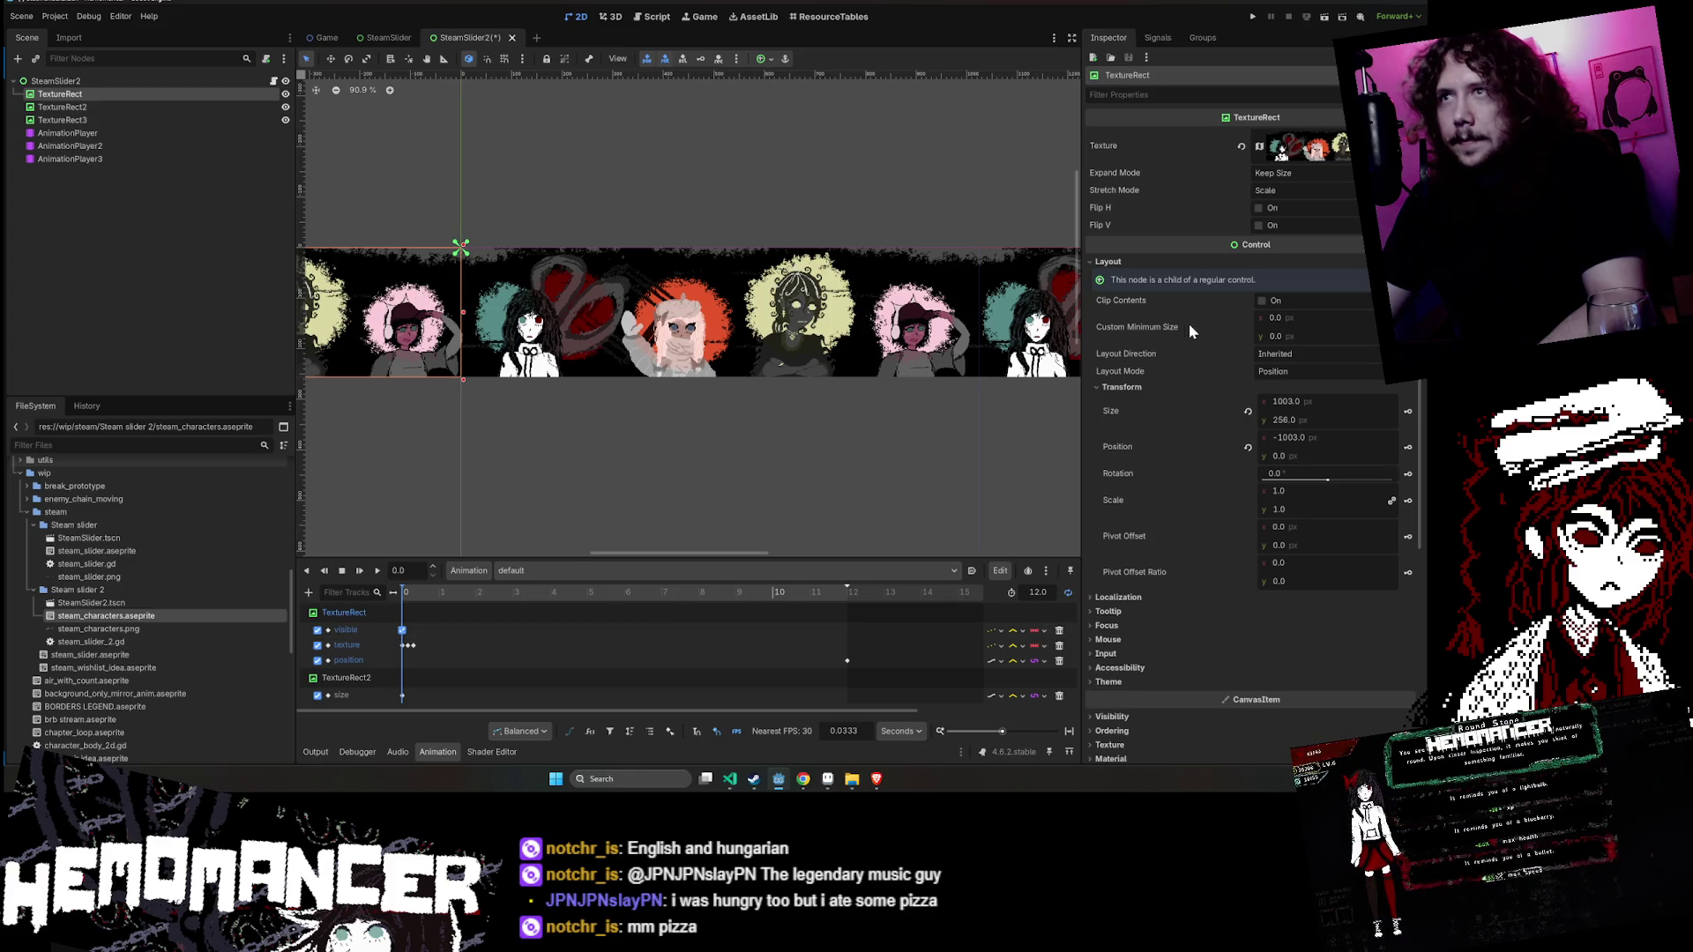
{"action": "left_click", "coordinate": [1161, 262]}
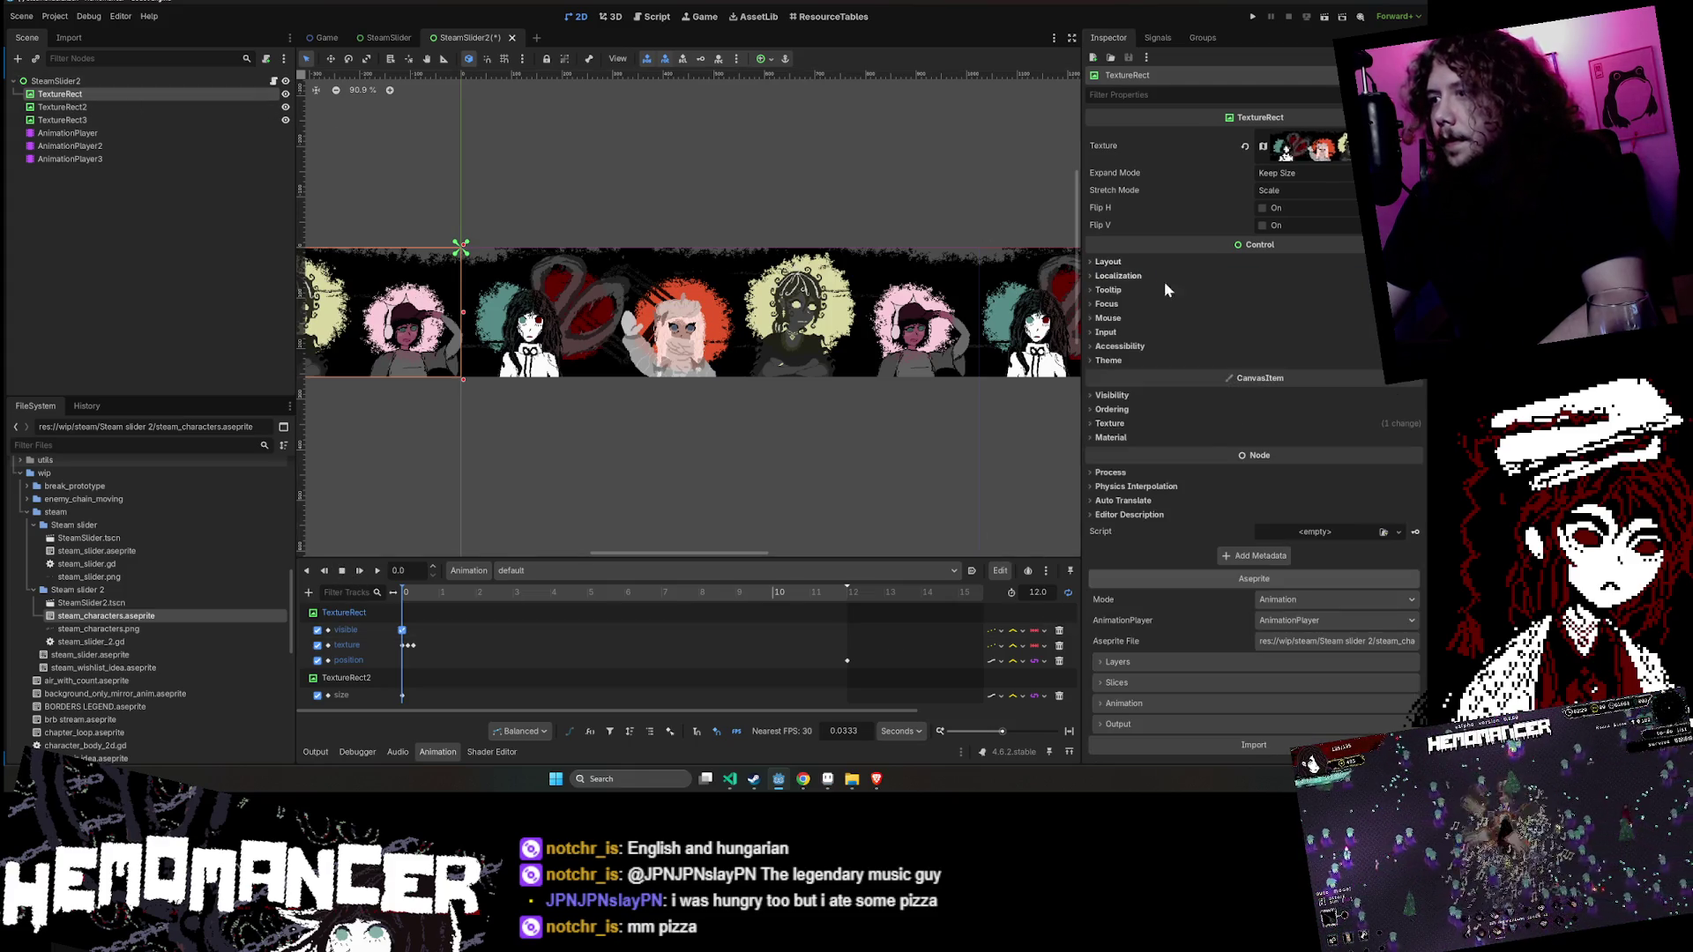
{"action": "left_click", "coordinate": [1143, 262]}
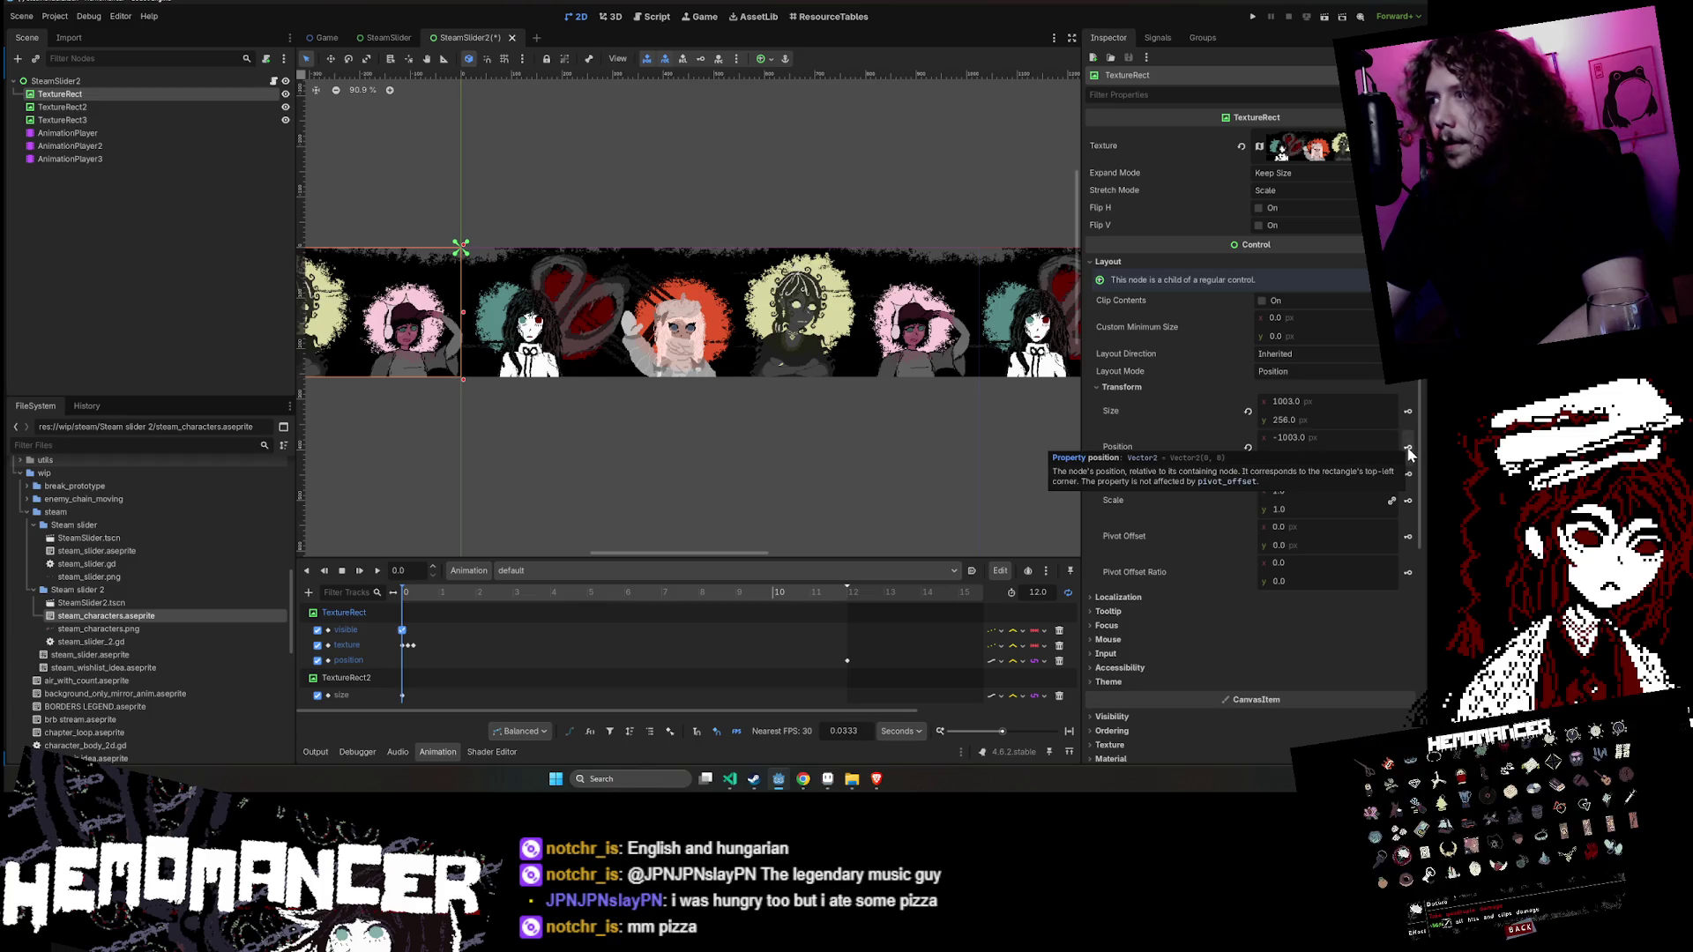
{"action": "left_click", "coordinate": [1408, 450]}
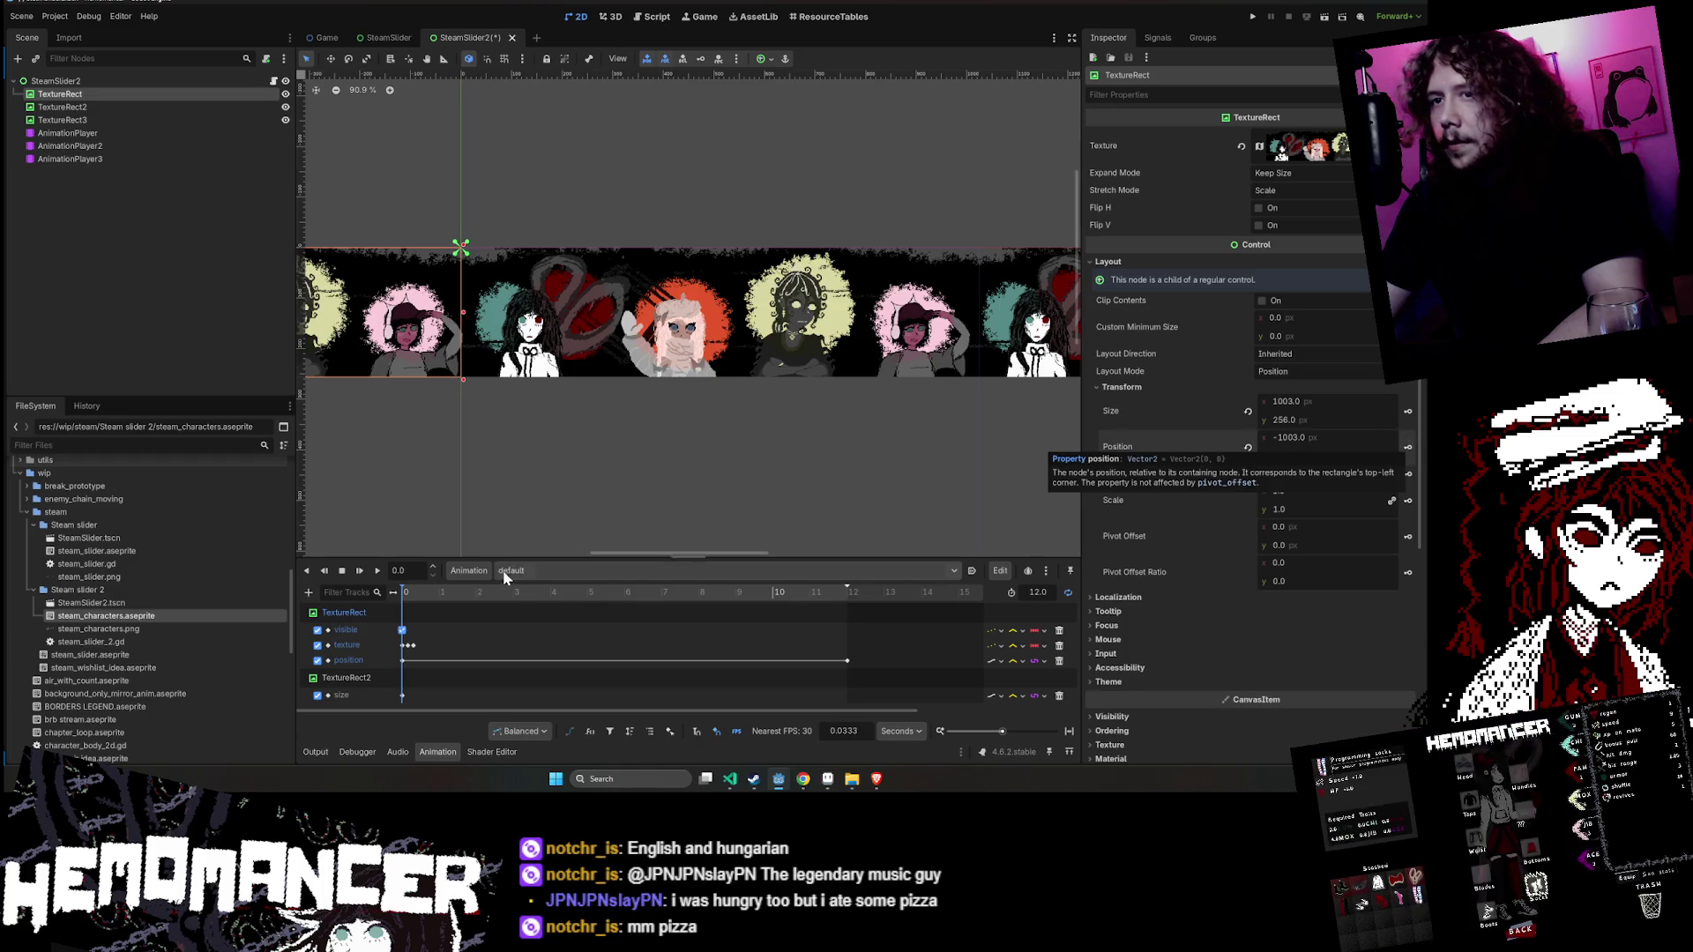
{"action": "left_click", "coordinate": [377, 570]}
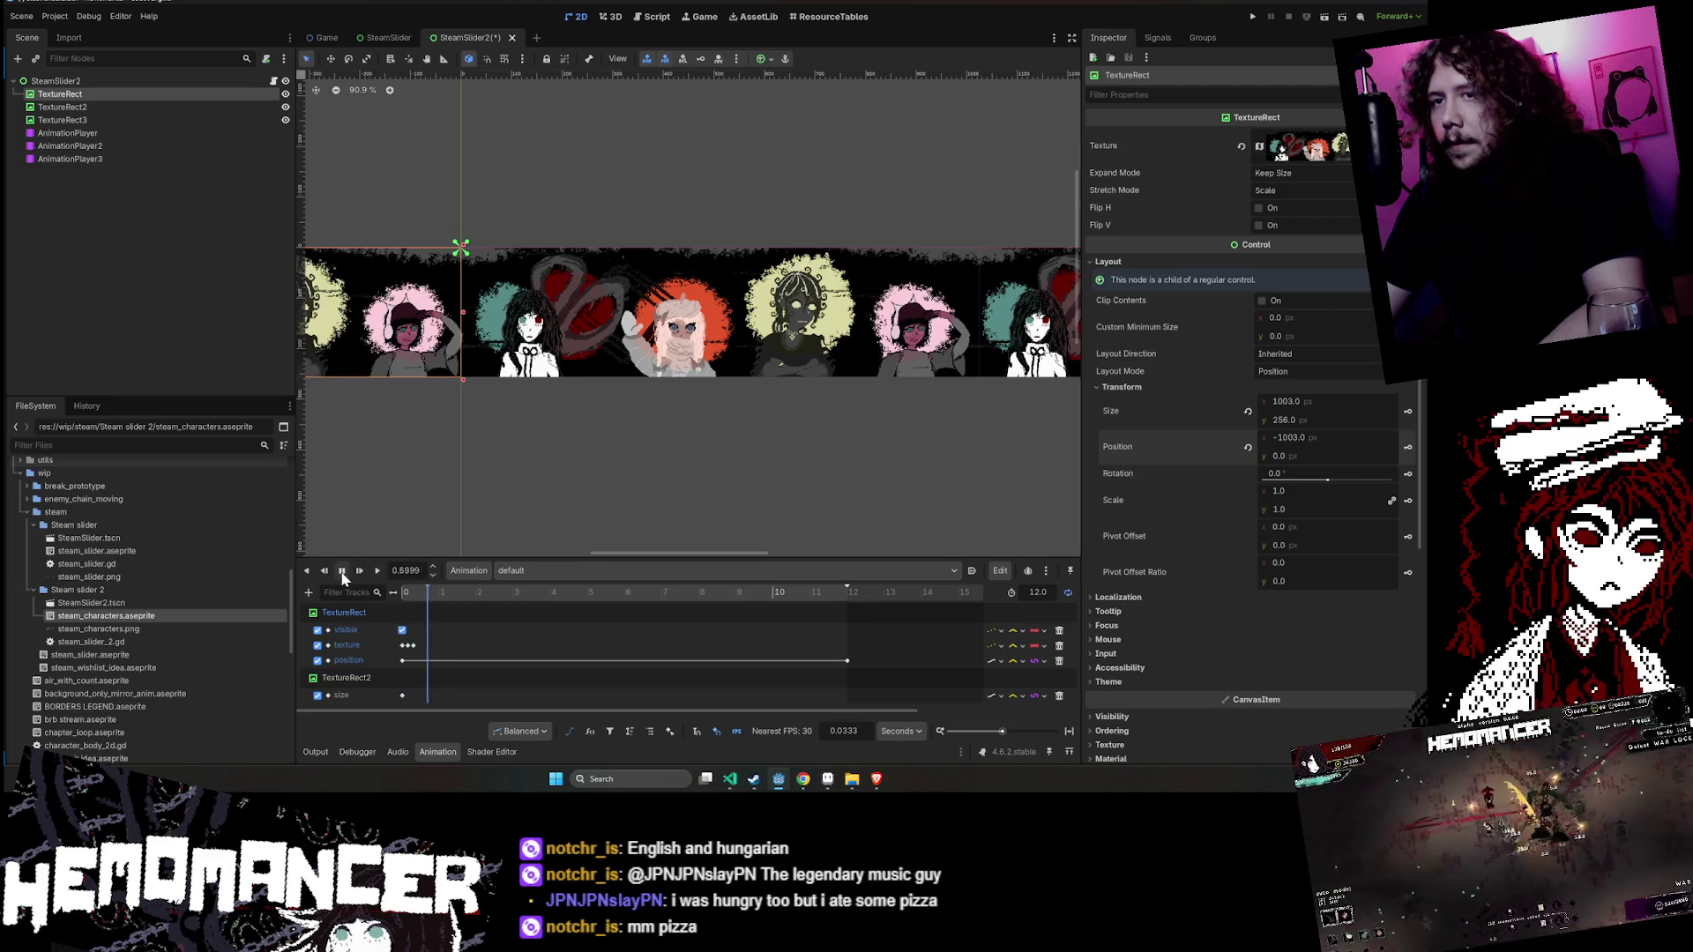
{"action": "left_click", "coordinate": [342, 571]}
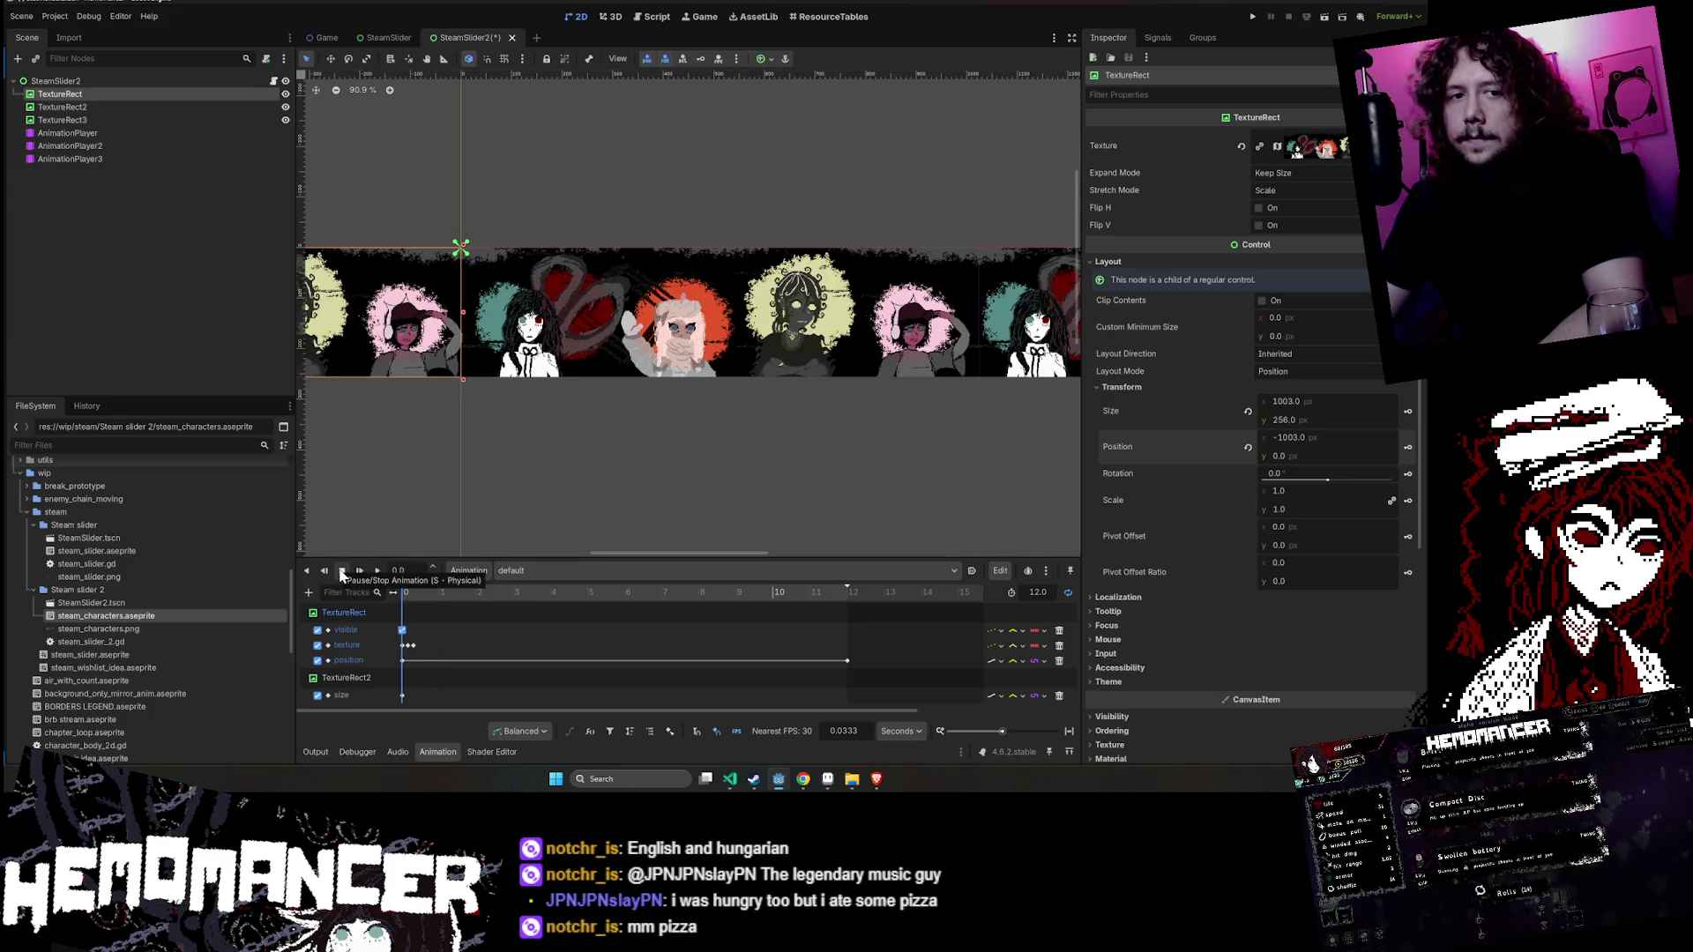
{"action": "left_click", "coordinate": [455, 594]}
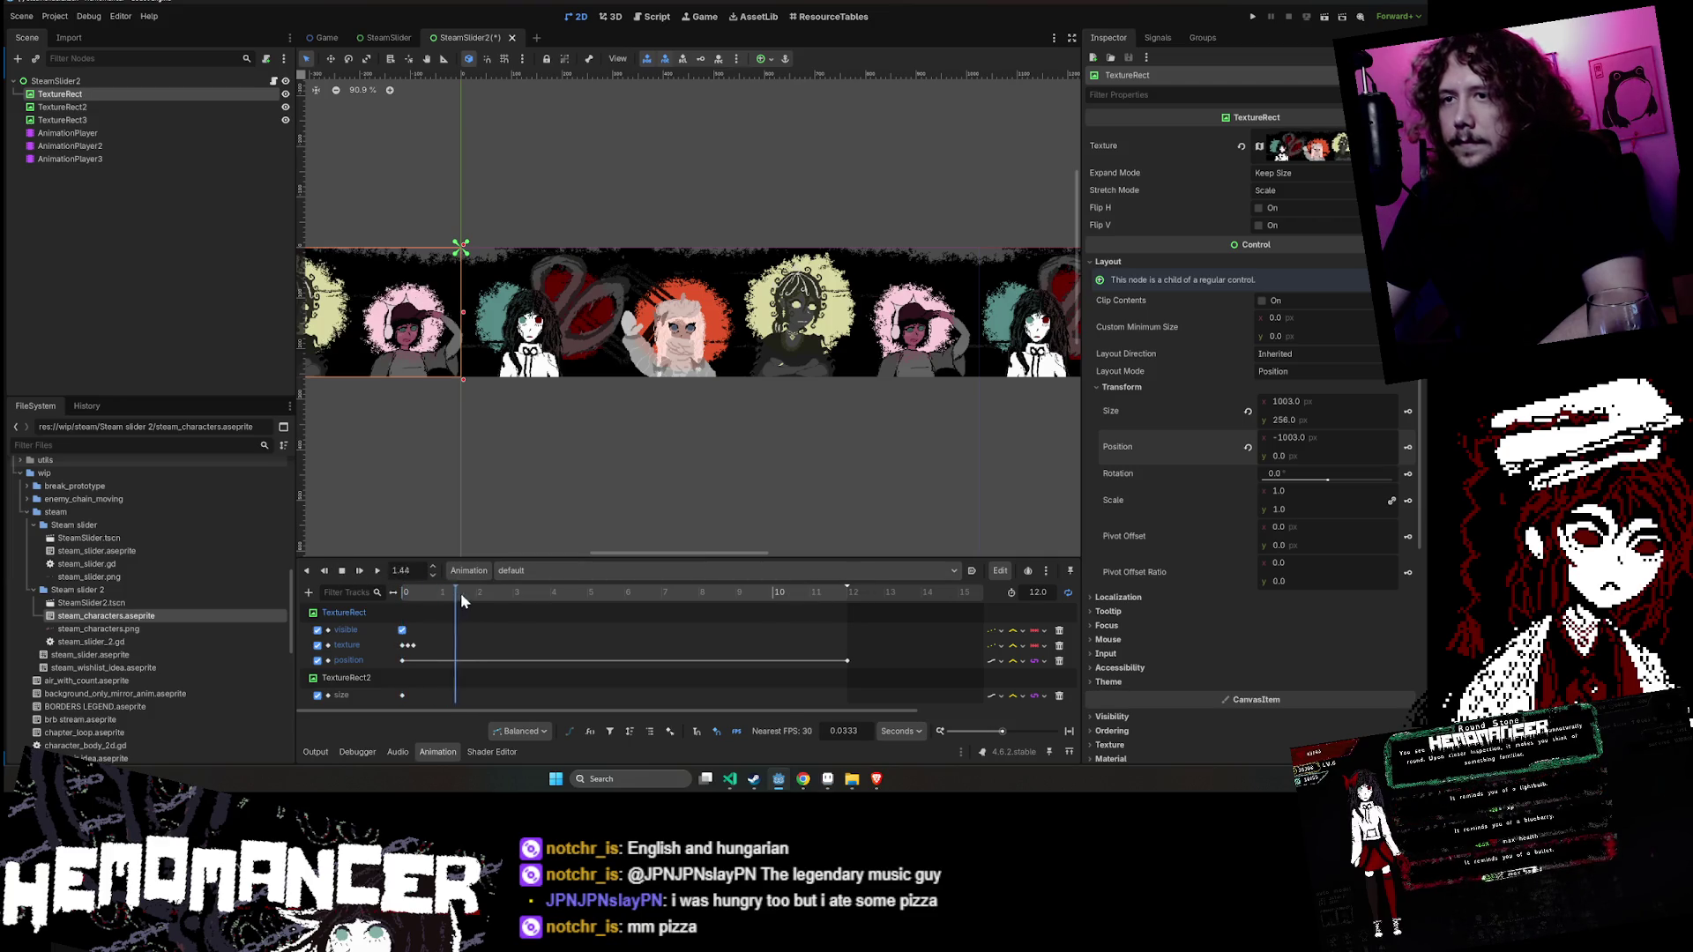
{"action": "key", "text": "s"}
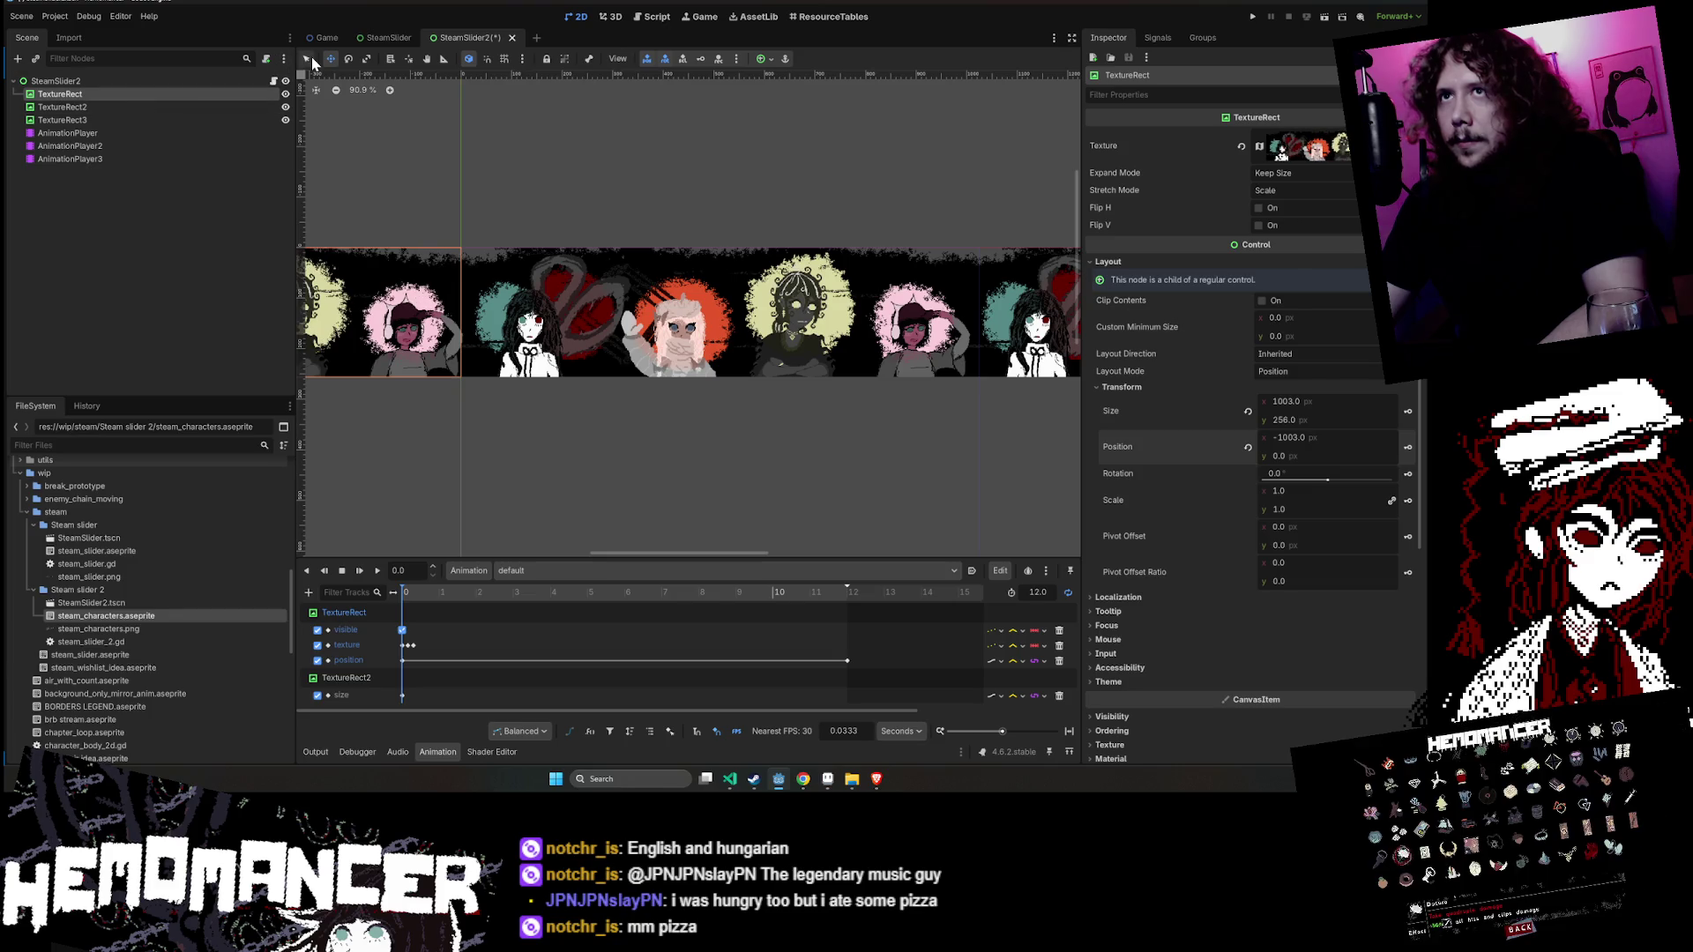
- Select TextureRect3 and move it along the banner
{"action": "scroll", "coordinate": [467, 238], "scroll_direction": "down", "scroll_amount": 6}
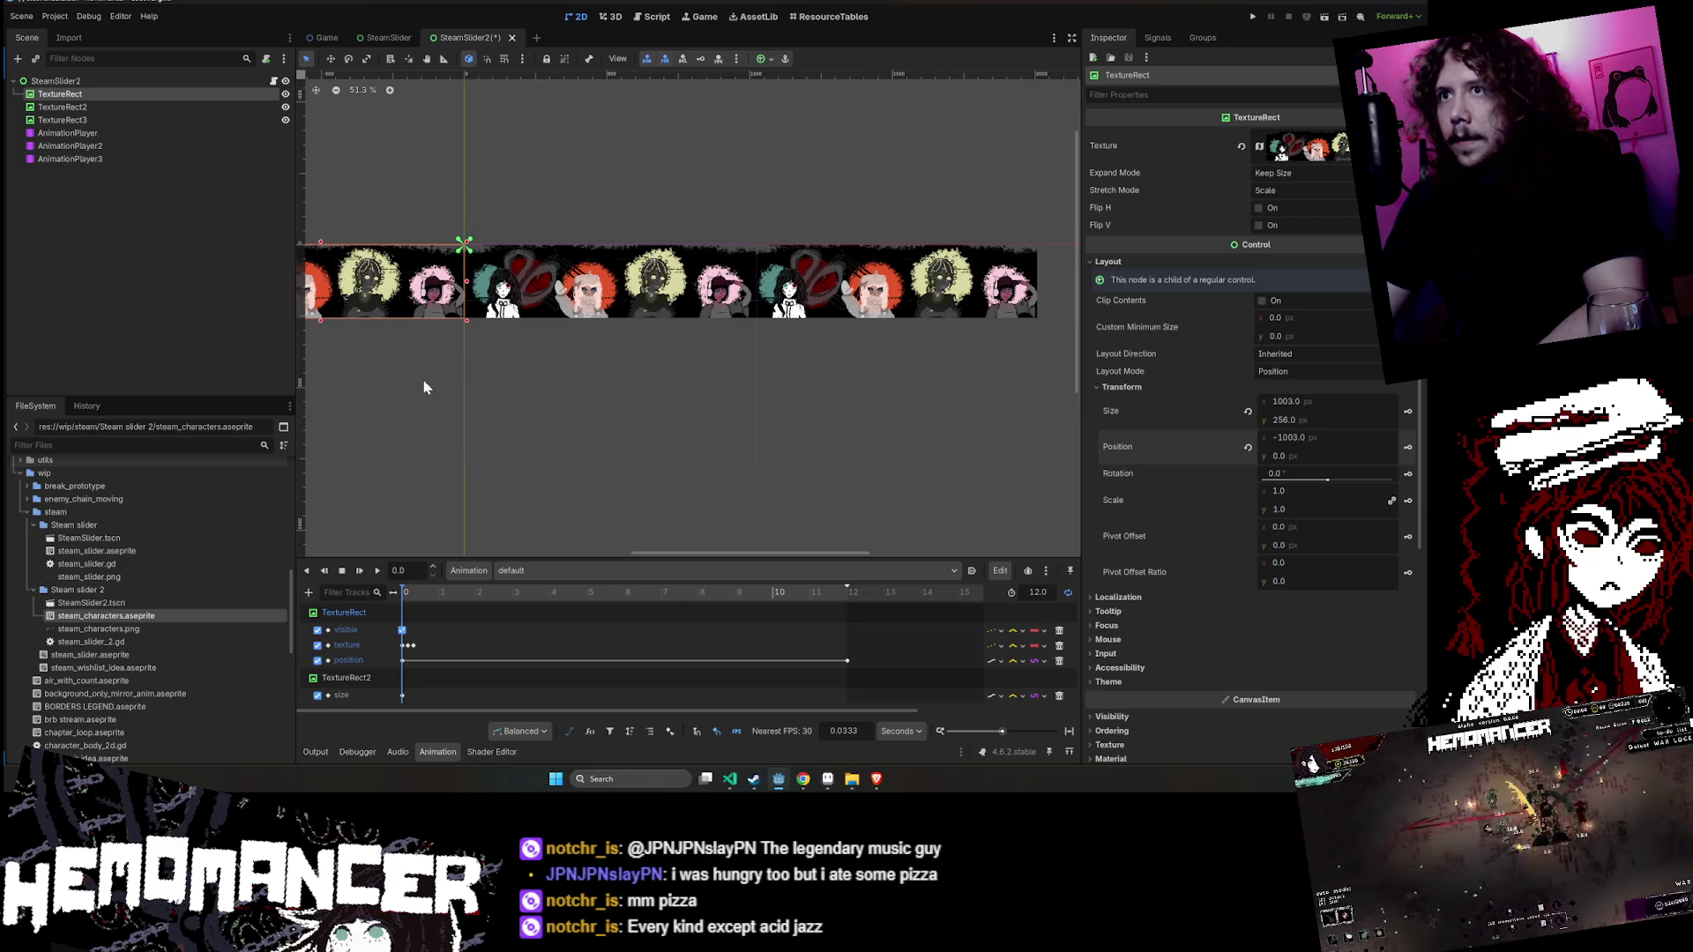
{"action": "left_click", "coordinate": [61, 119]}
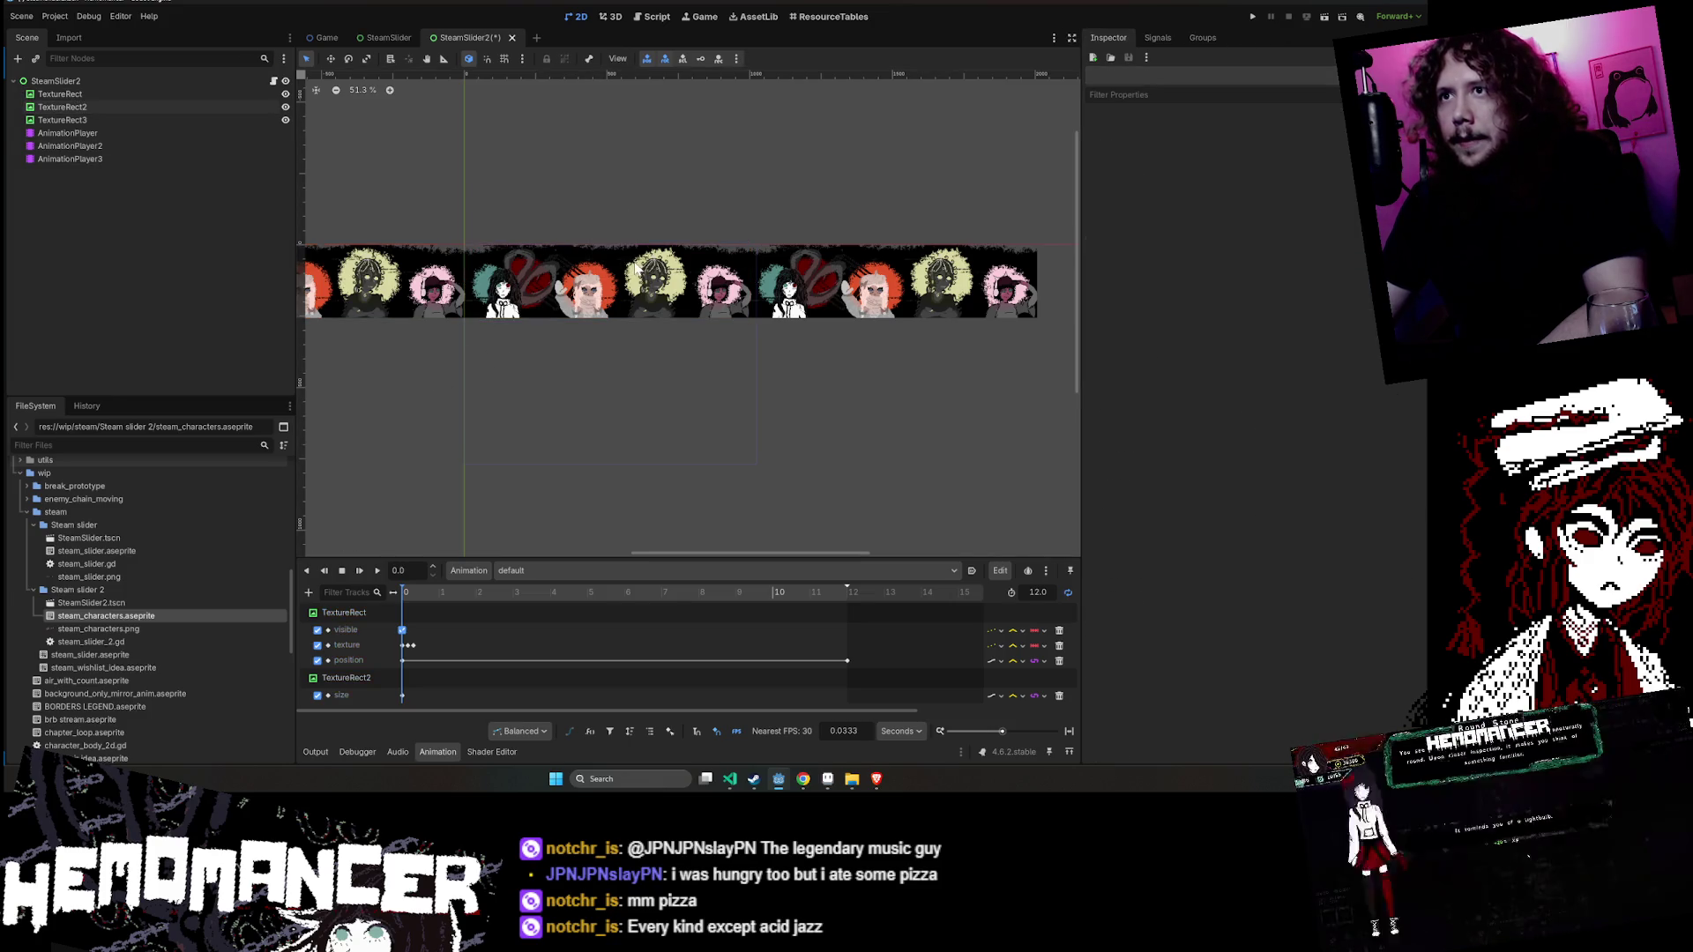
{"action": "mouse_move", "coordinate": [864, 273]}
{"action": "left_mouse_down"}
{"action": "mouse_move", "coordinate": [790, 306]}
{"action": "mouse_move", "coordinate": [988, 321]}
{"action": "left_mouse_up"}
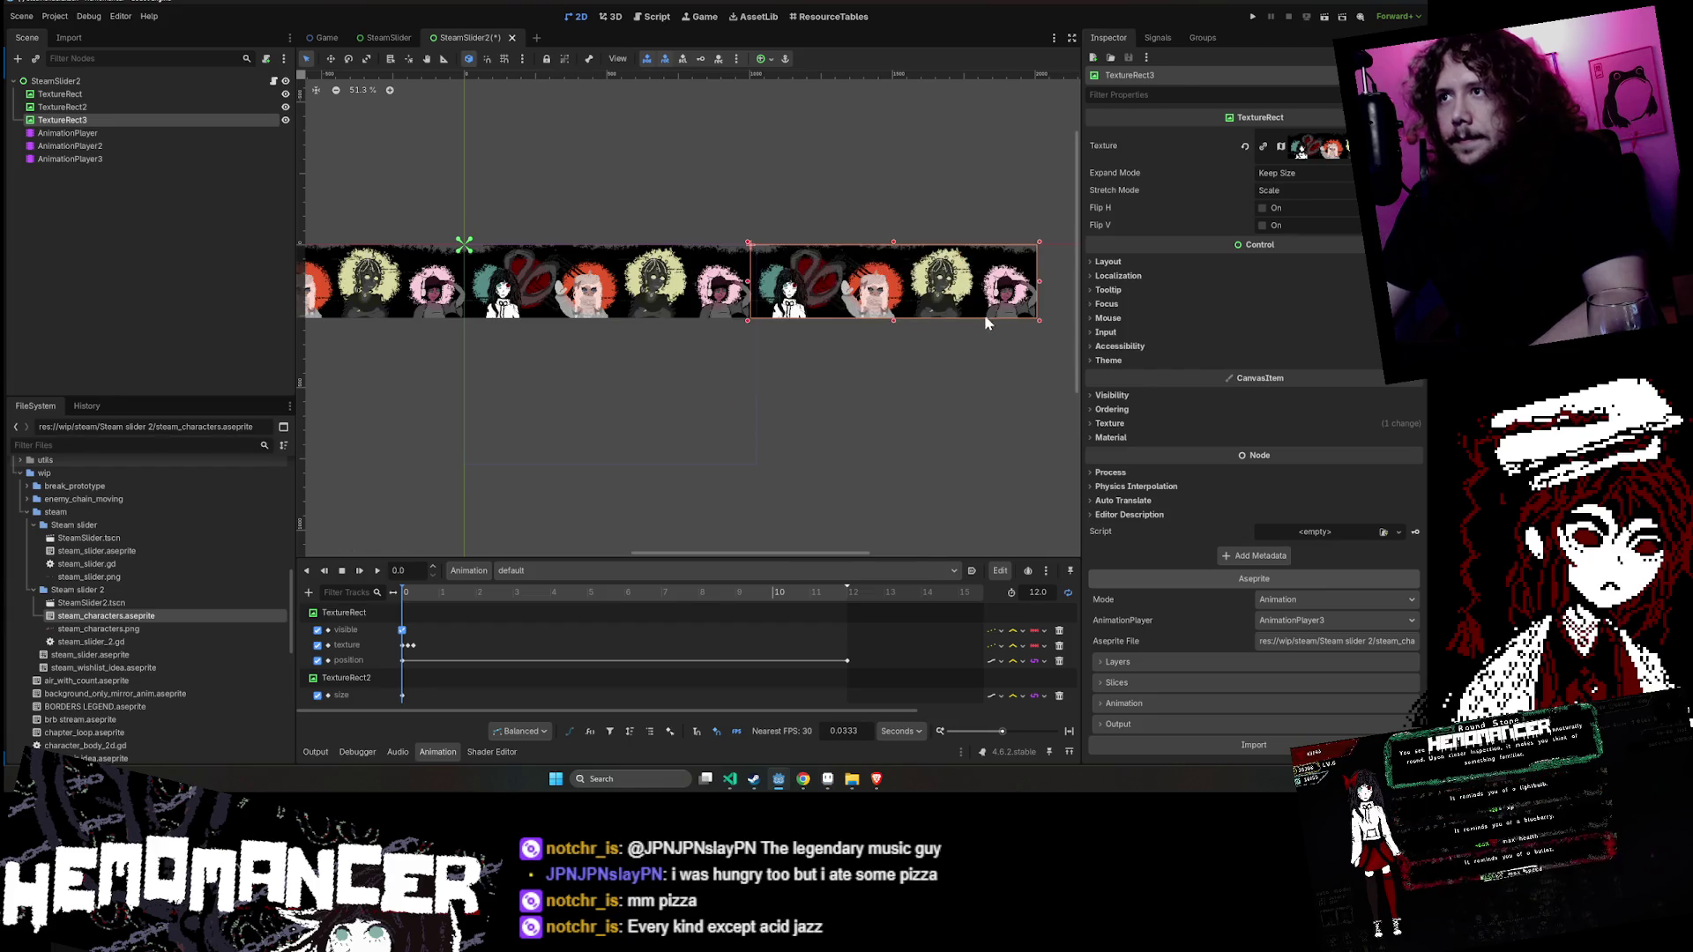
- Set the 12 s position keyframe's x value to 0 in the AnimationPlayer
{"action": "left_click", "coordinate": [87, 93]}
{"action": "left_click", "coordinate": [88, 134]}
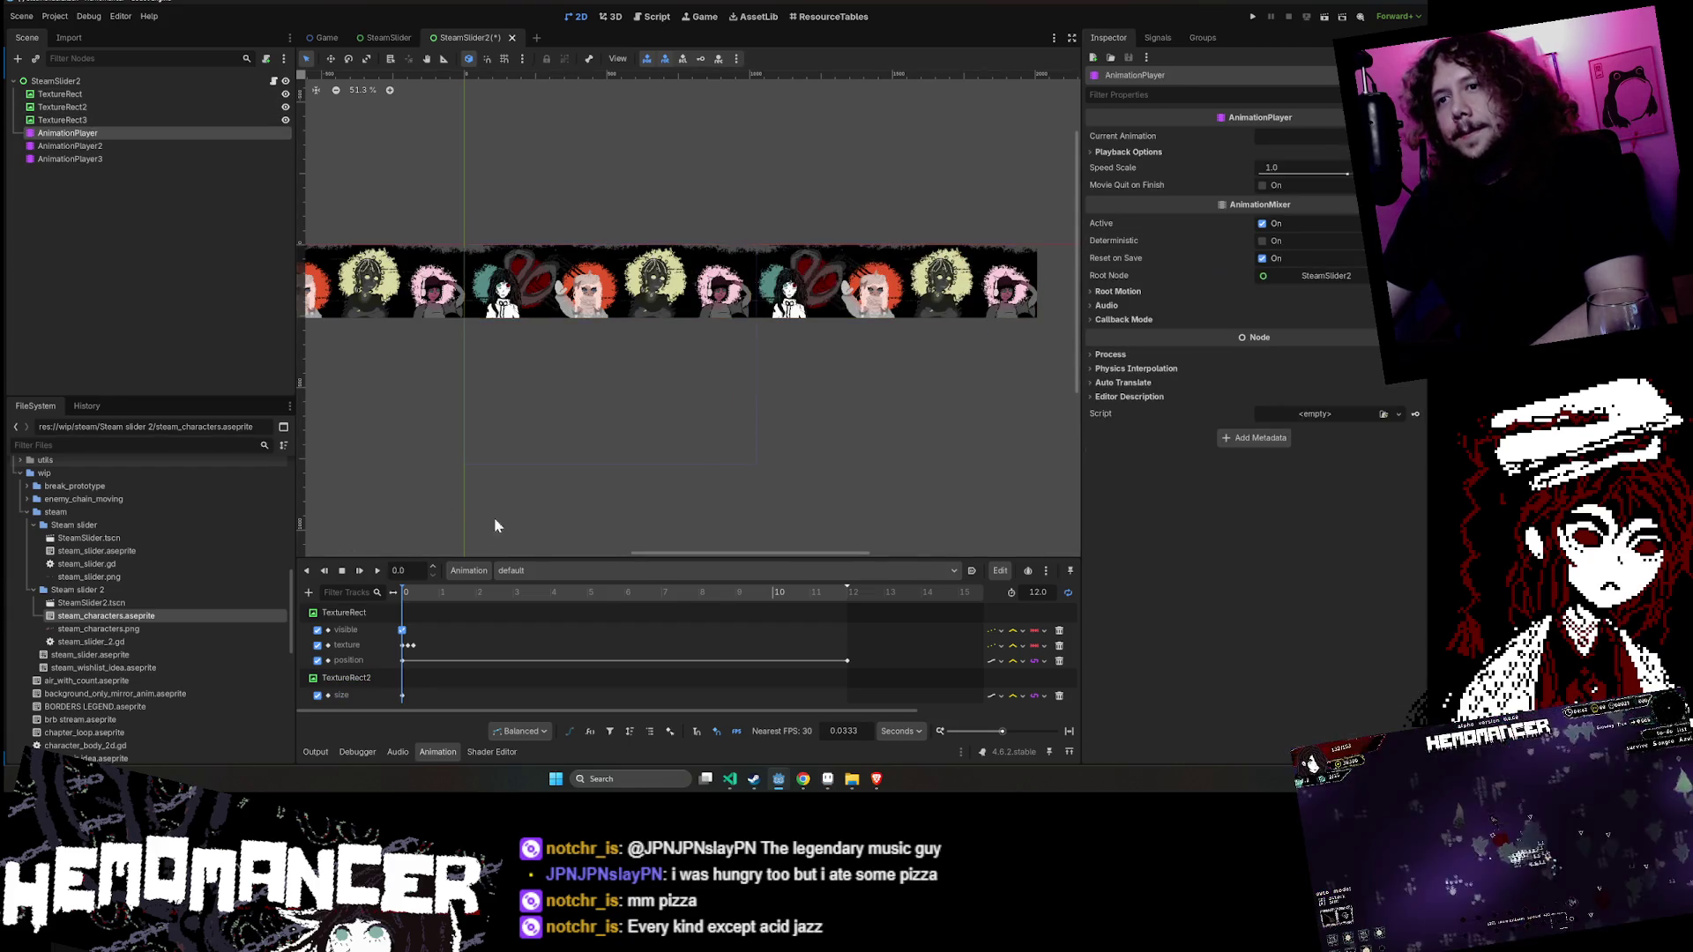
{"action": "left_click", "coordinate": [402, 661]}
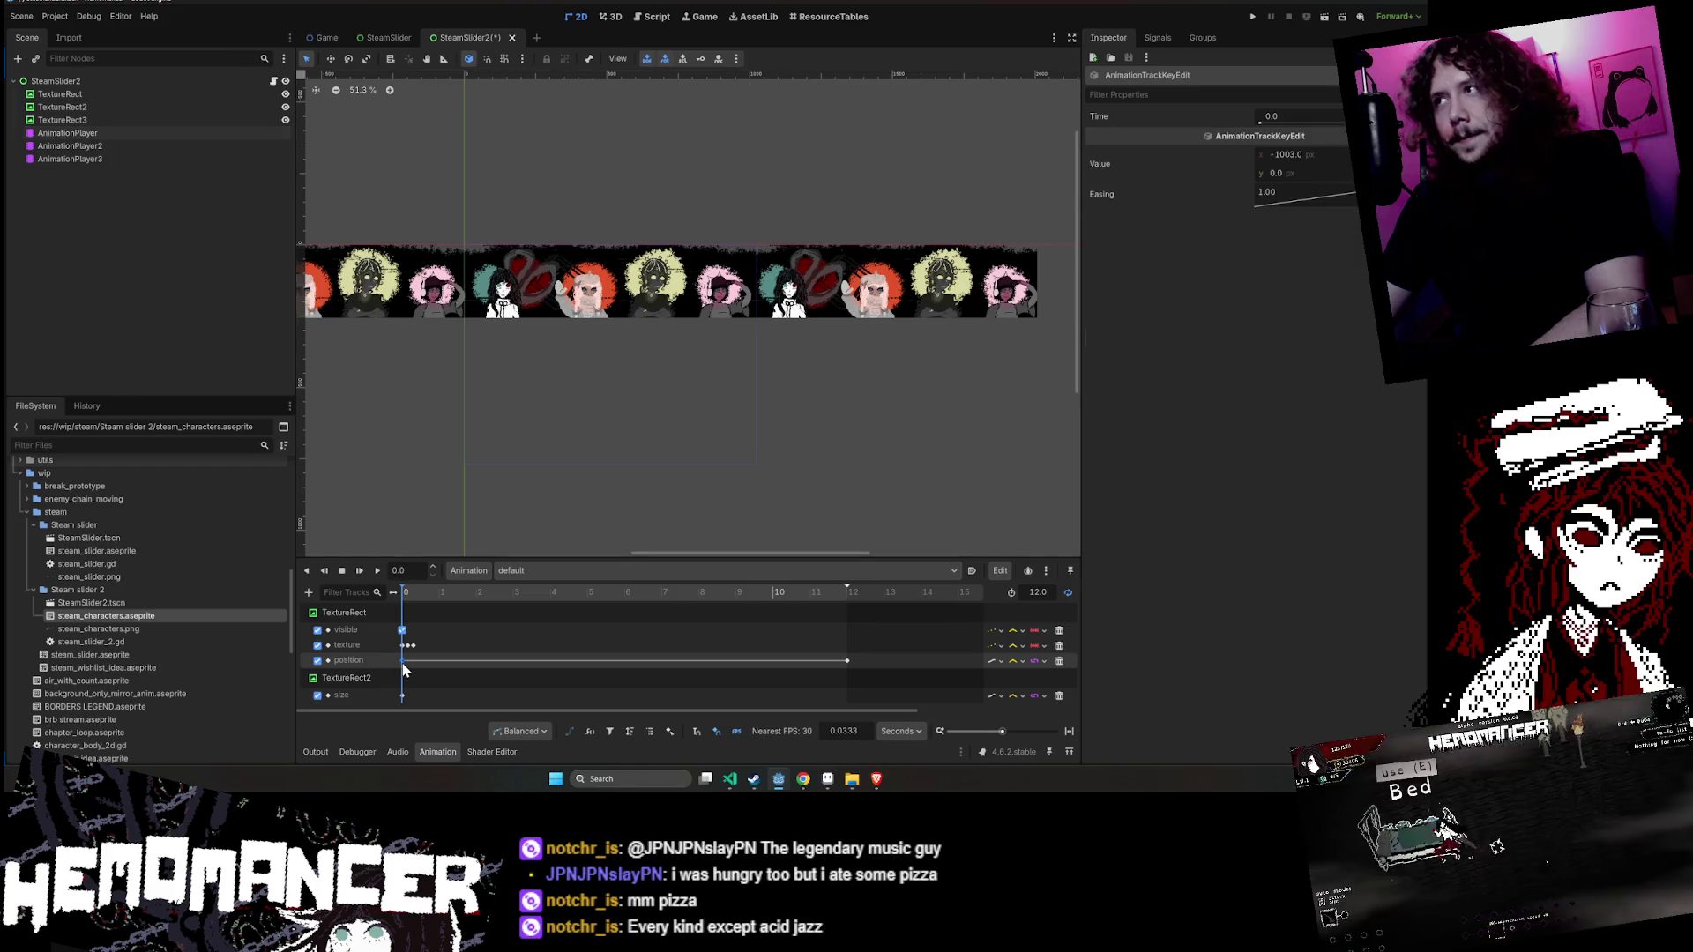
{"action": "left_click", "coordinate": [844, 595]}
{"action": "left_click", "coordinate": [847, 661]}
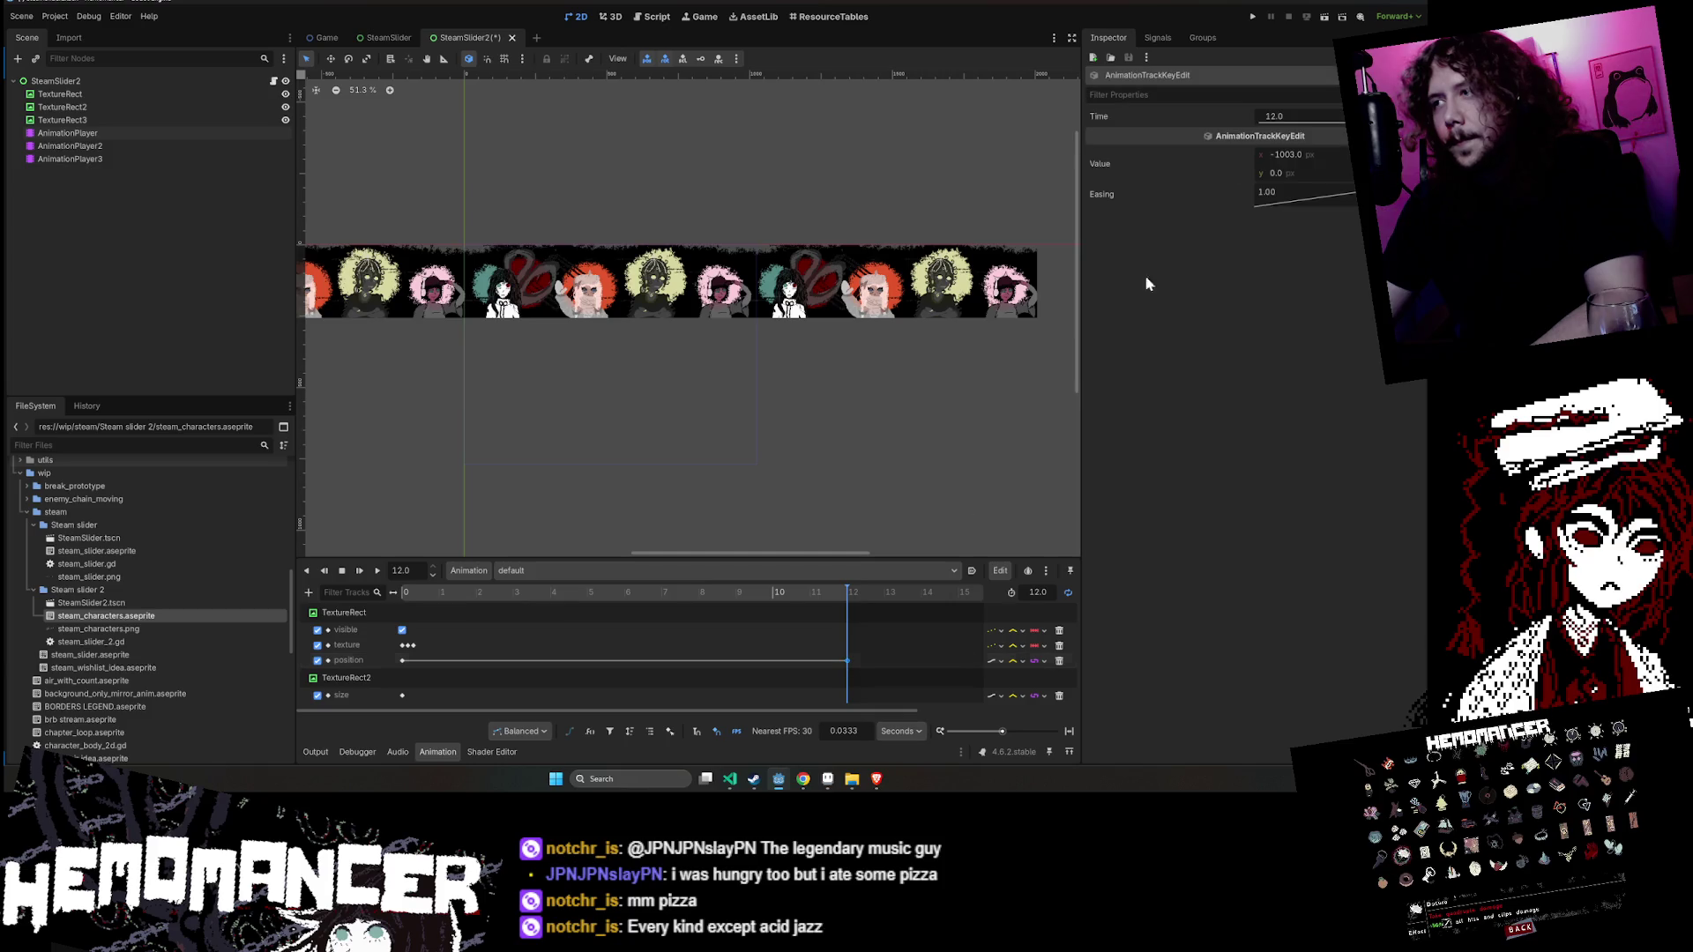
{"action": "left_click", "coordinate": [1309, 159]}
{"action": "type", "text": "0"}
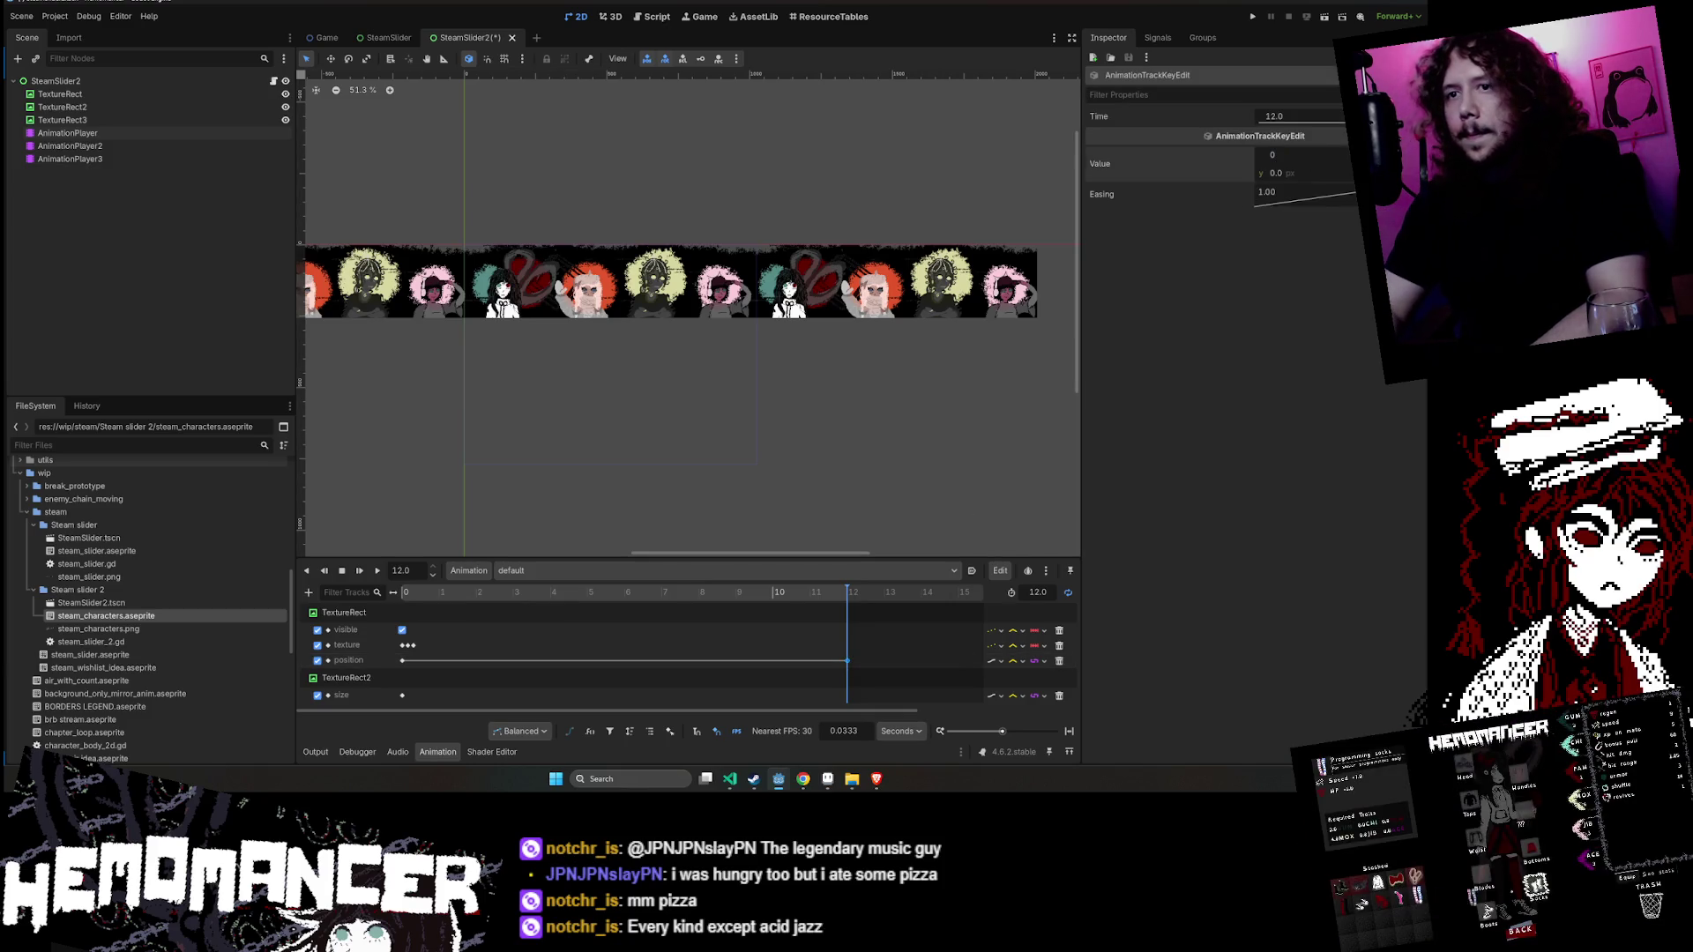
{"action": "key", "text": "Return"}
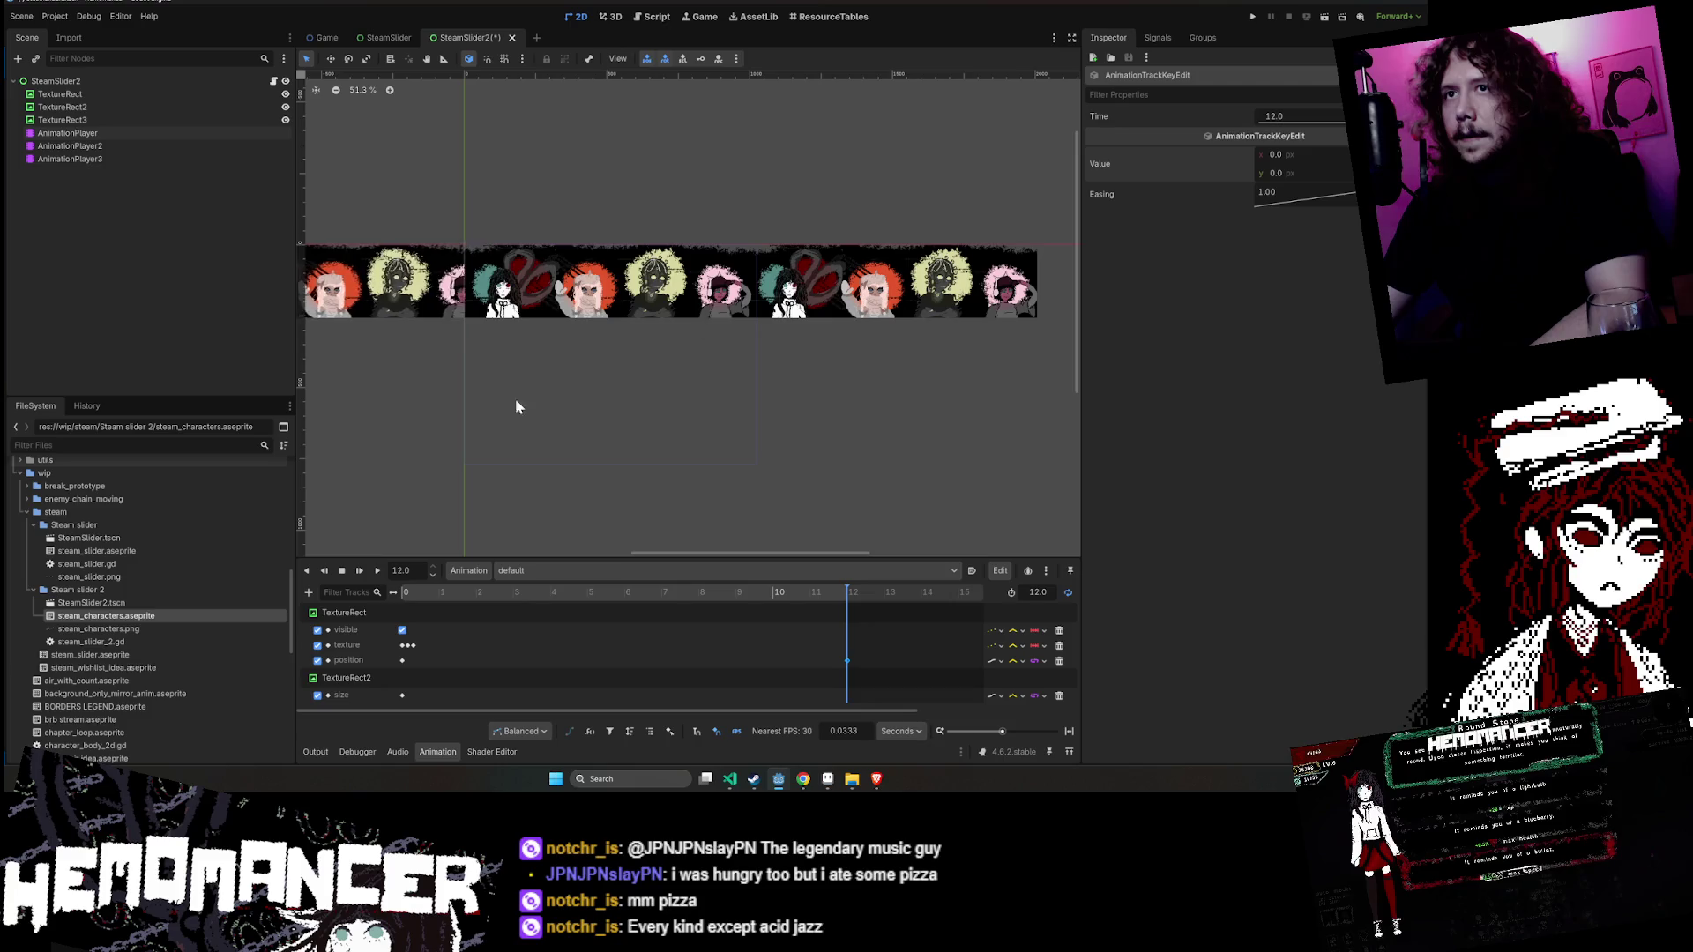
- Zoom in on the character strip and play the animation from the start
{"action": "left_click_drag", "start_coordinate": [502, 414], "coordinate": [833, 409]}
{"action": "scroll", "coordinate": [717, 333], "scroll_direction": "up", "scroll_amount": 5}
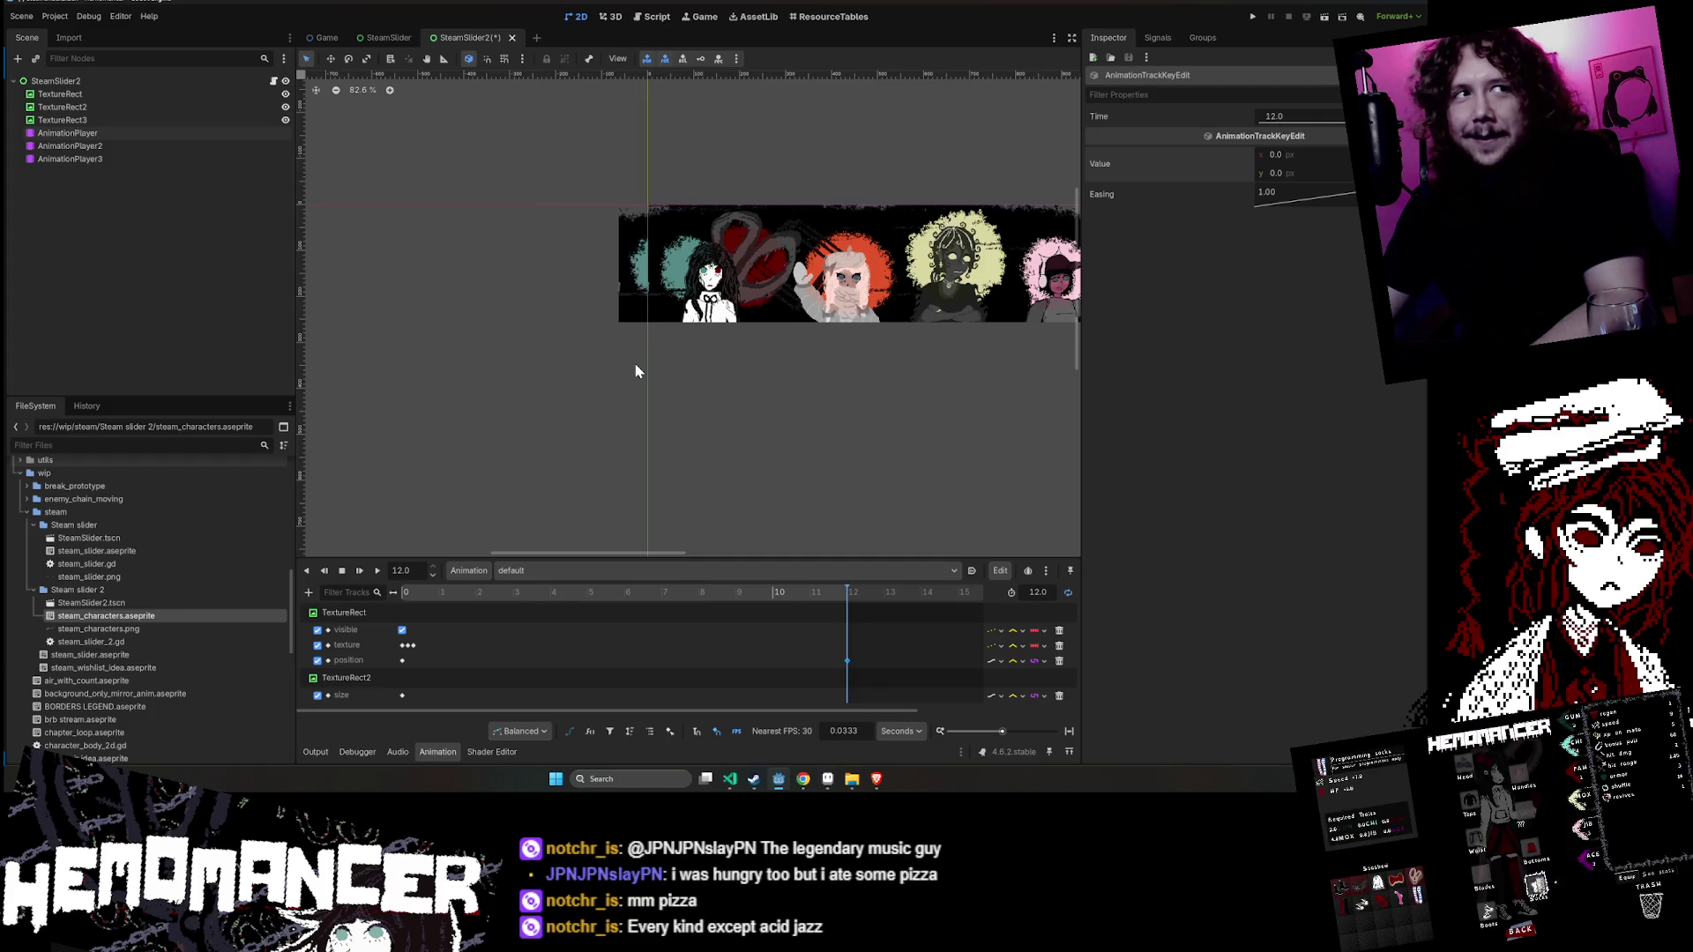
{"action": "scroll", "coordinate": [420, 362], "scroll_direction": "up", "scroll_amount": 2}
{"action": "mouse_move", "coordinate": [419, 362]}
{"action": "left_mouse_down"}
{"action": "mouse_move", "coordinate": [700, 359]}
{"action": "mouse_move", "coordinate": [468, 368]}
{"action": "left_mouse_up"}
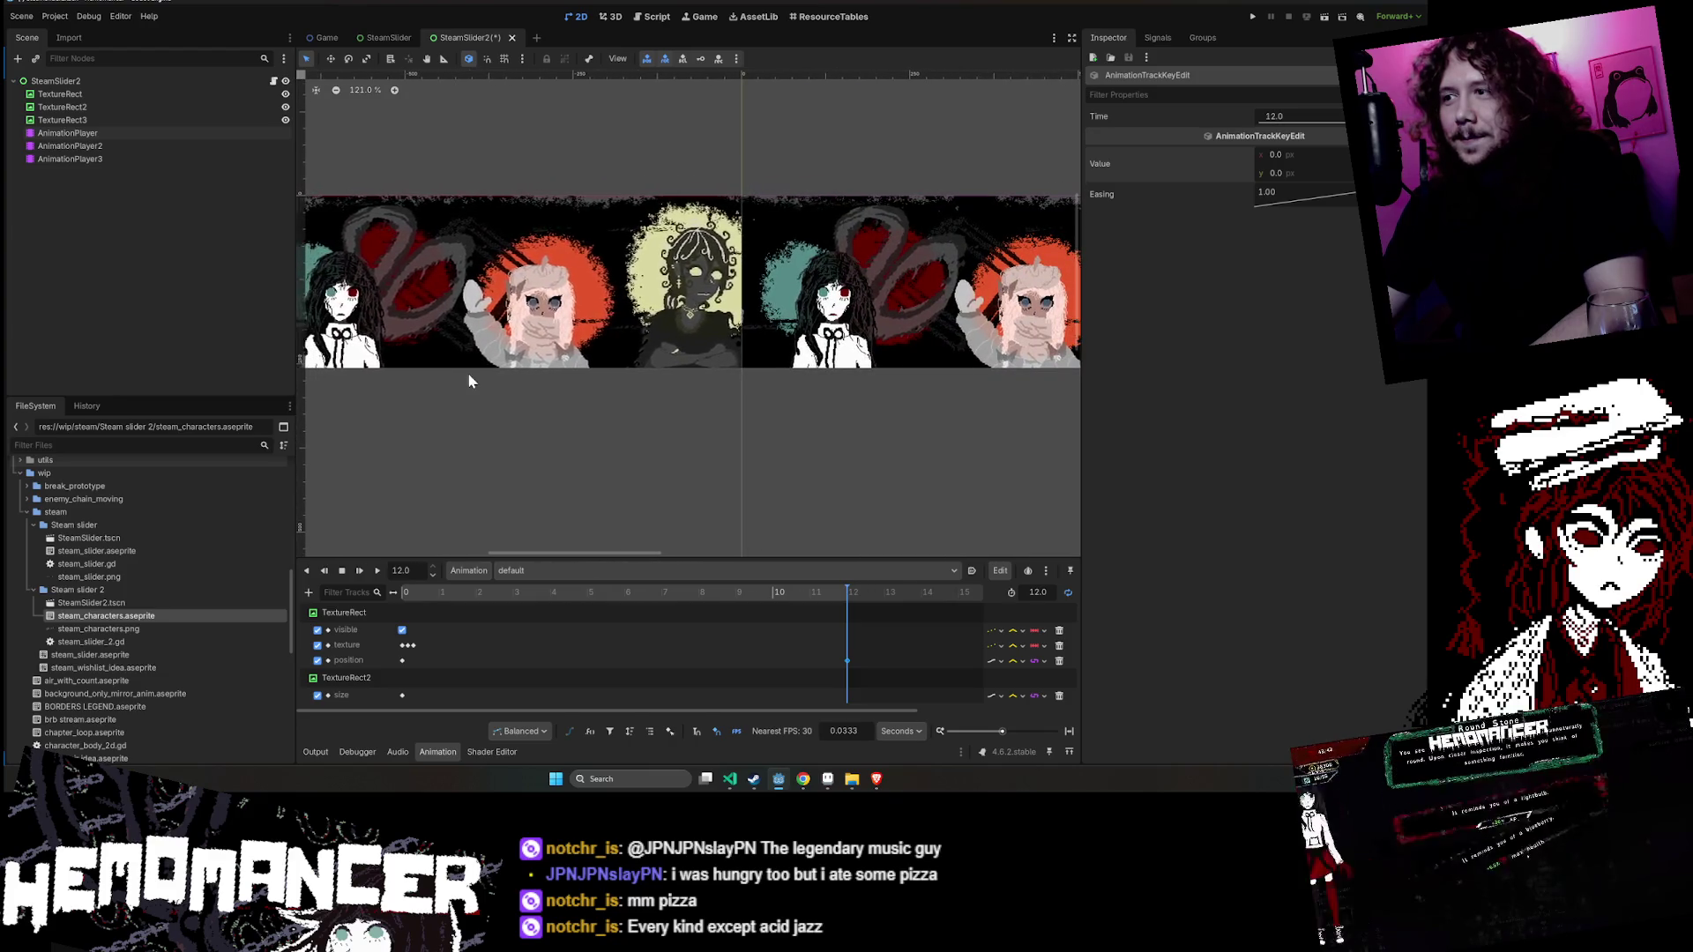
{"action": "left_click", "coordinate": [342, 570]}
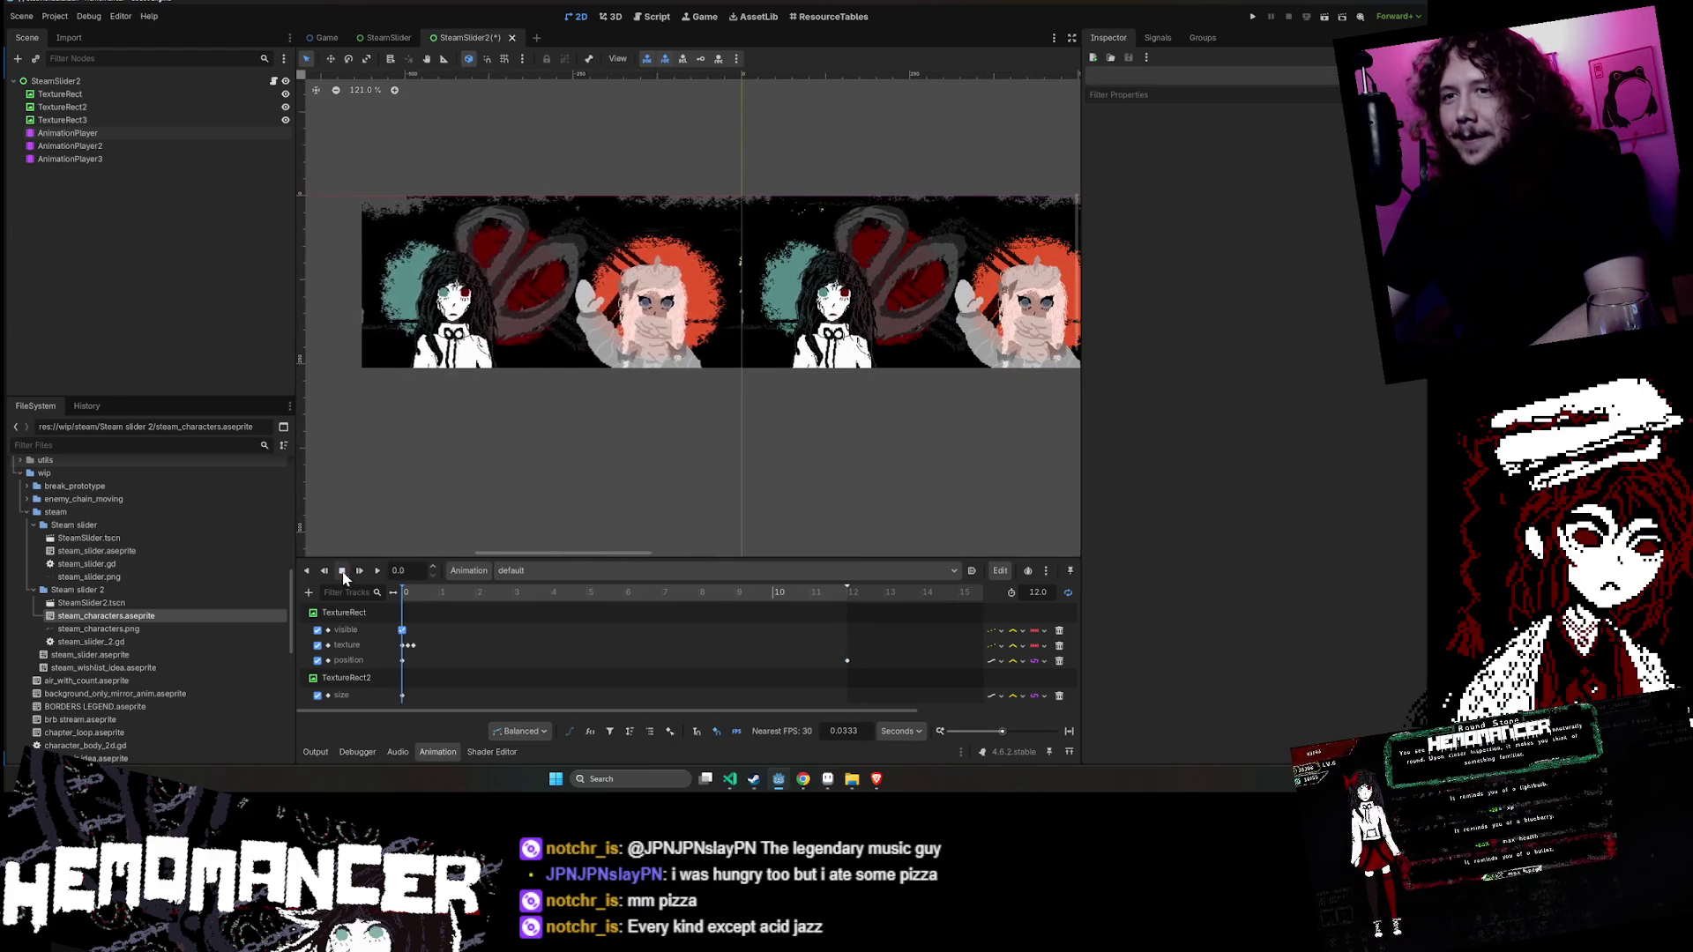
{"action": "left_click_drag", "start_coordinate": [705, 398], "coordinate": [444, 449]}
{"action": "left_click", "coordinate": [61, 106]}
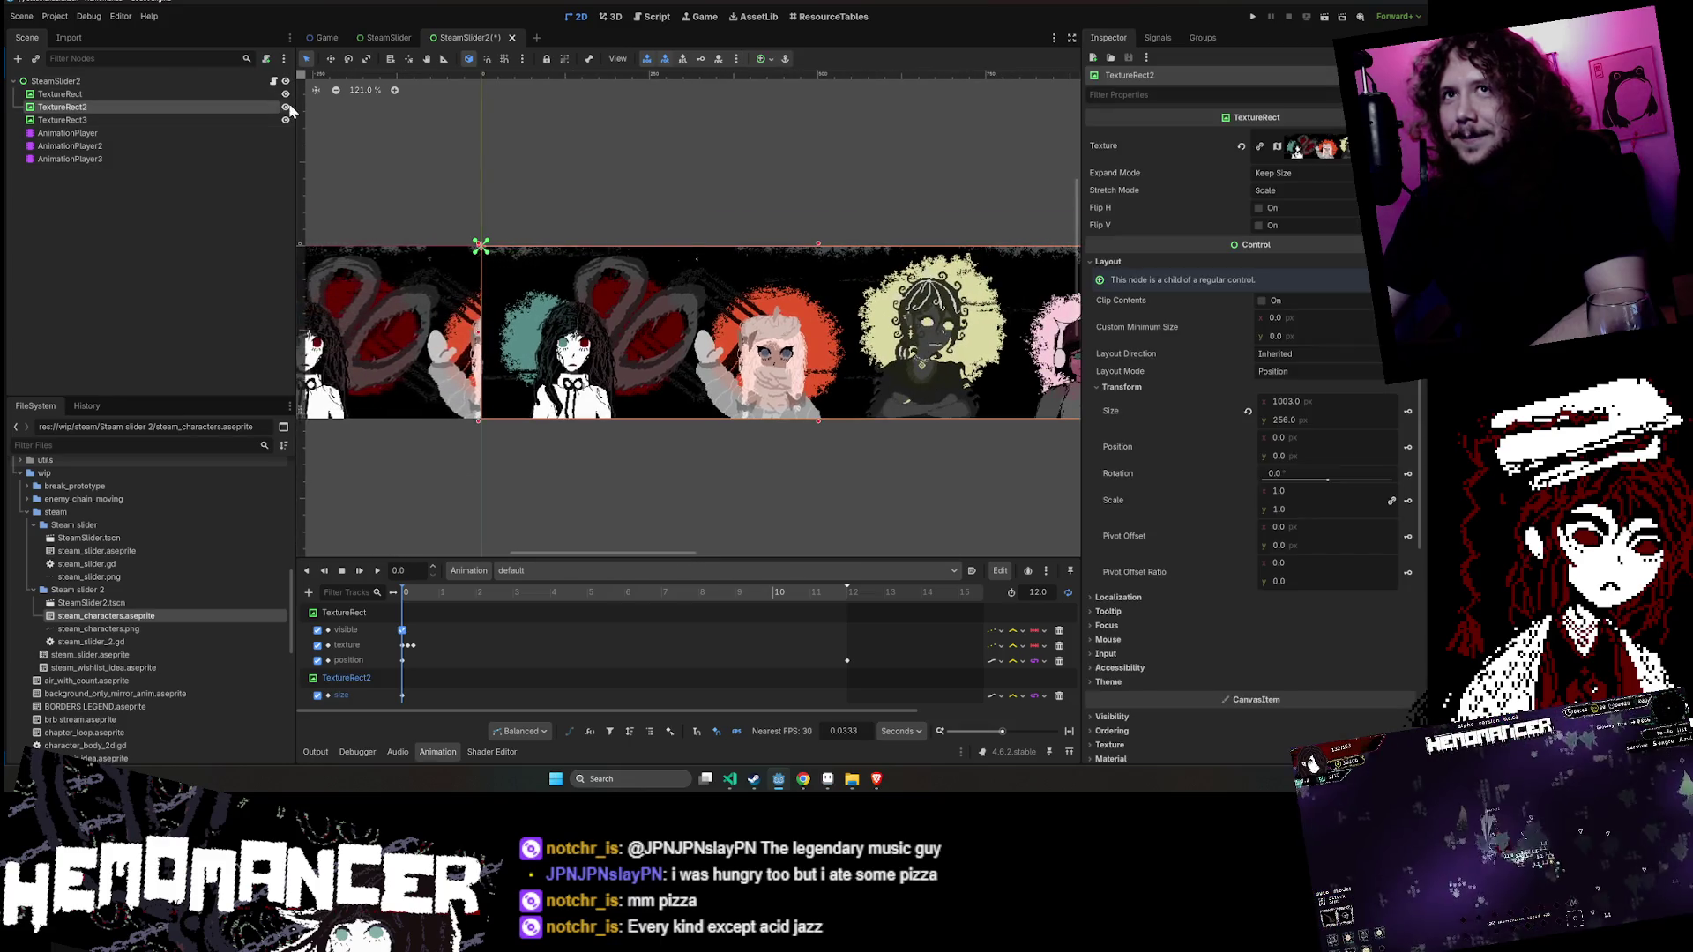
{"action": "scroll", "coordinate": [673, 200], "scroll_direction": "down", "scroll_amount": 3}
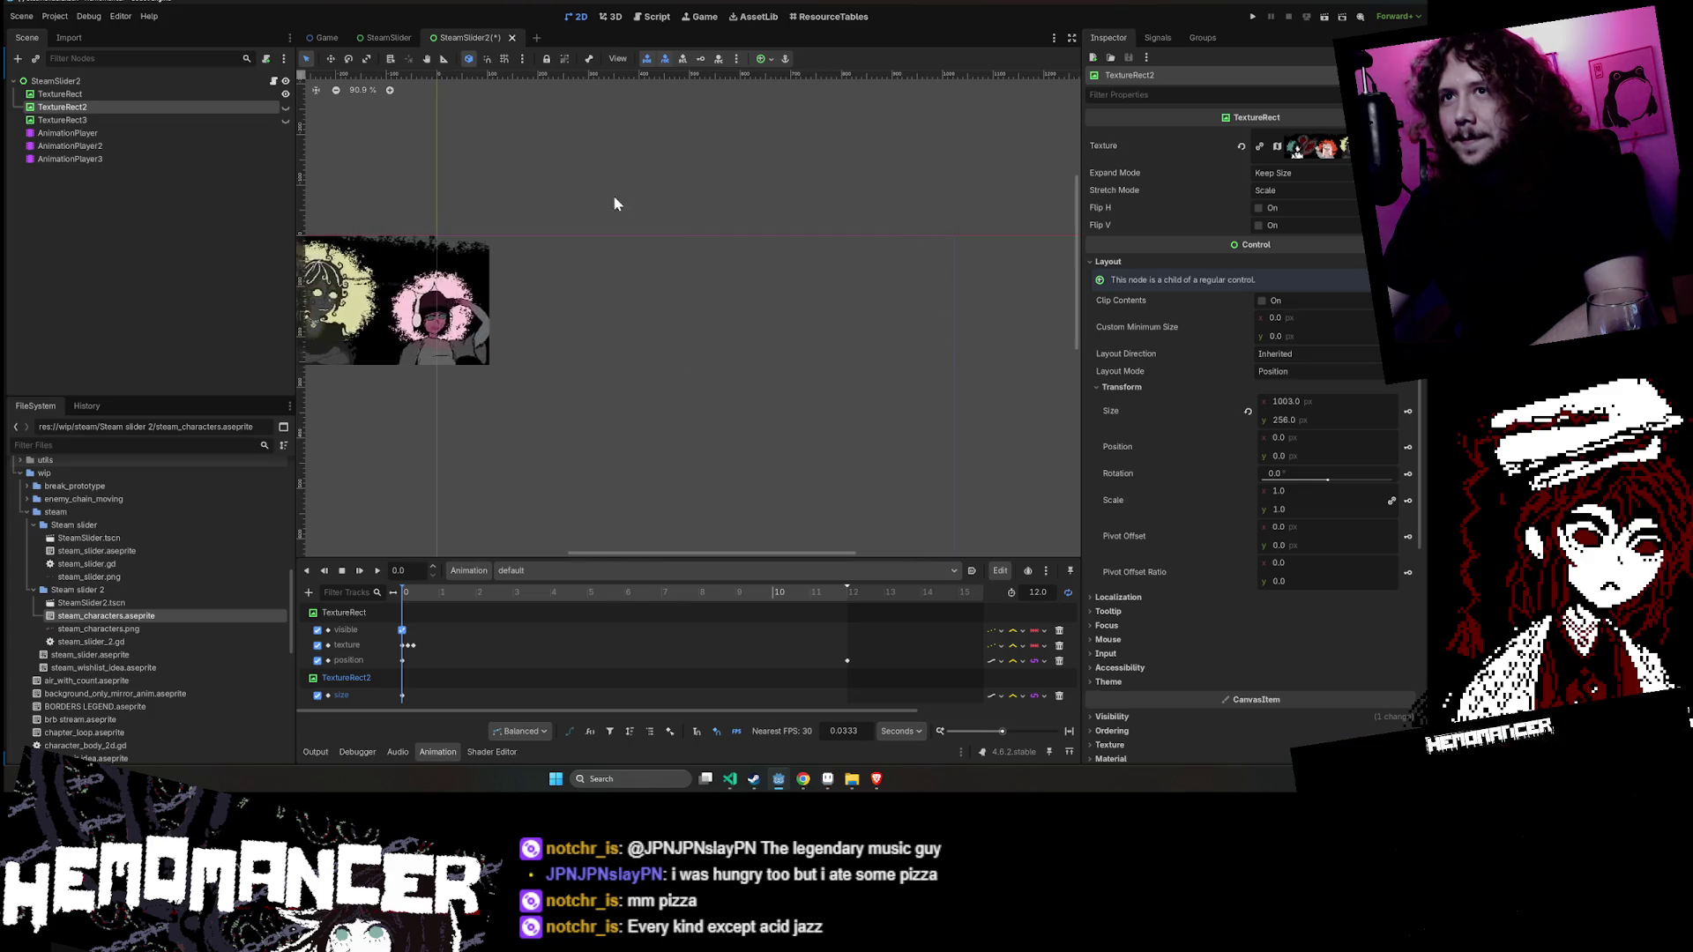
{"action": "scroll", "coordinate": [494, 141], "scroll_direction": "left", "scroll_amount": 2}
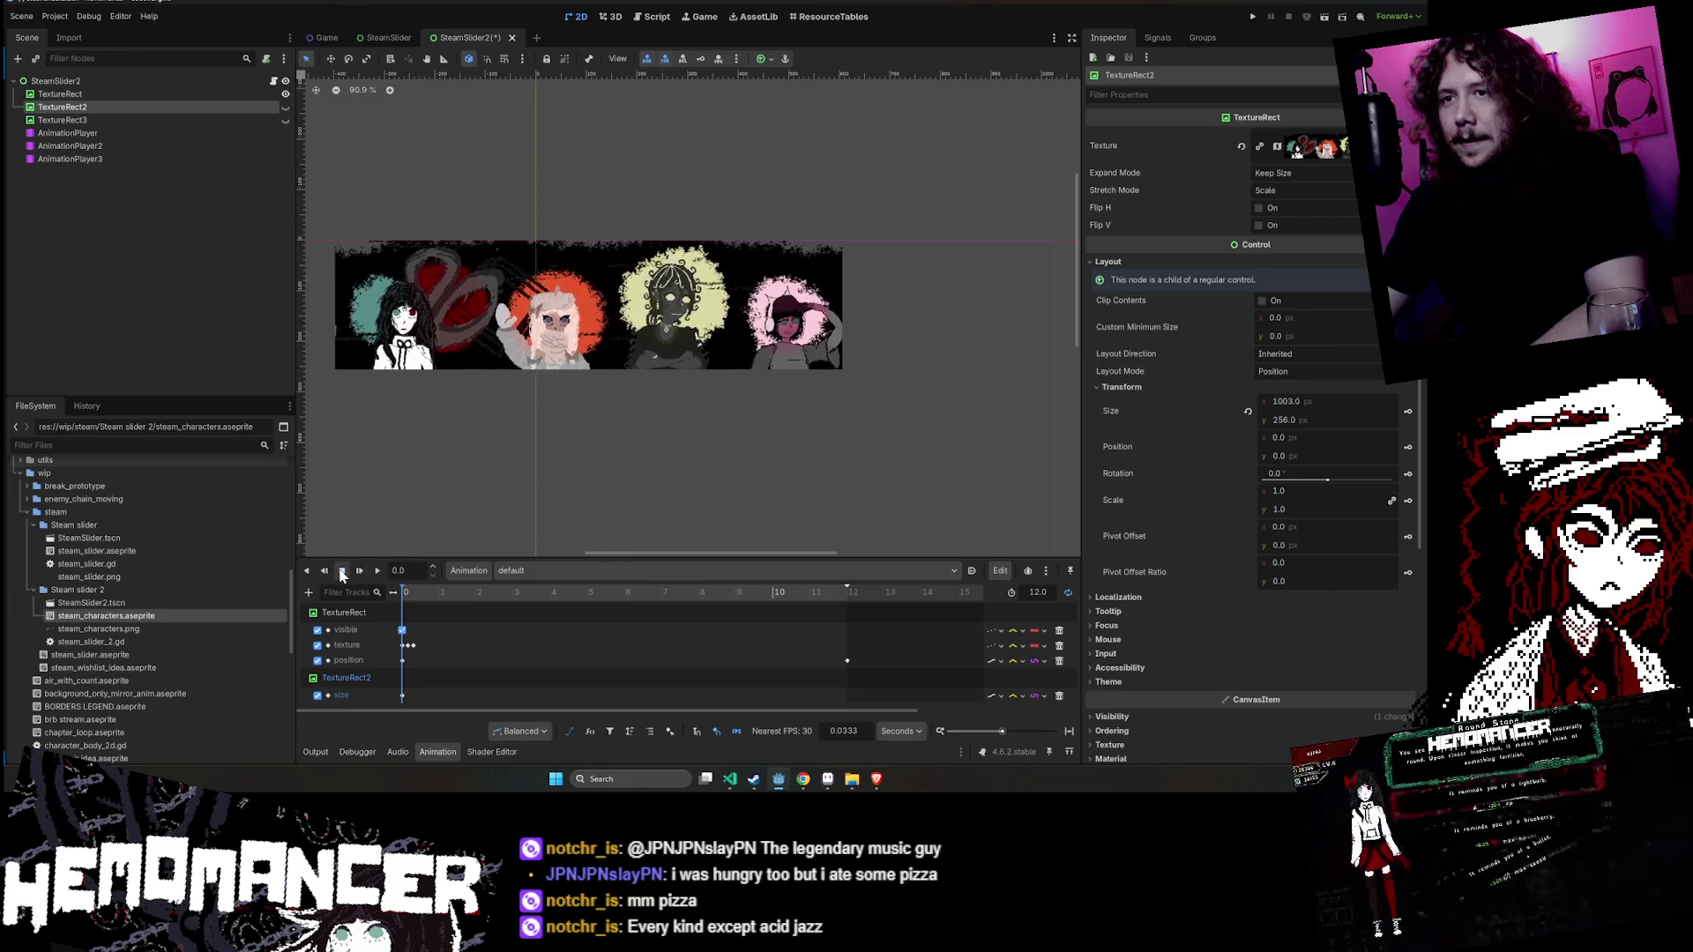
{"action": "left_click", "coordinate": [144, 130]}
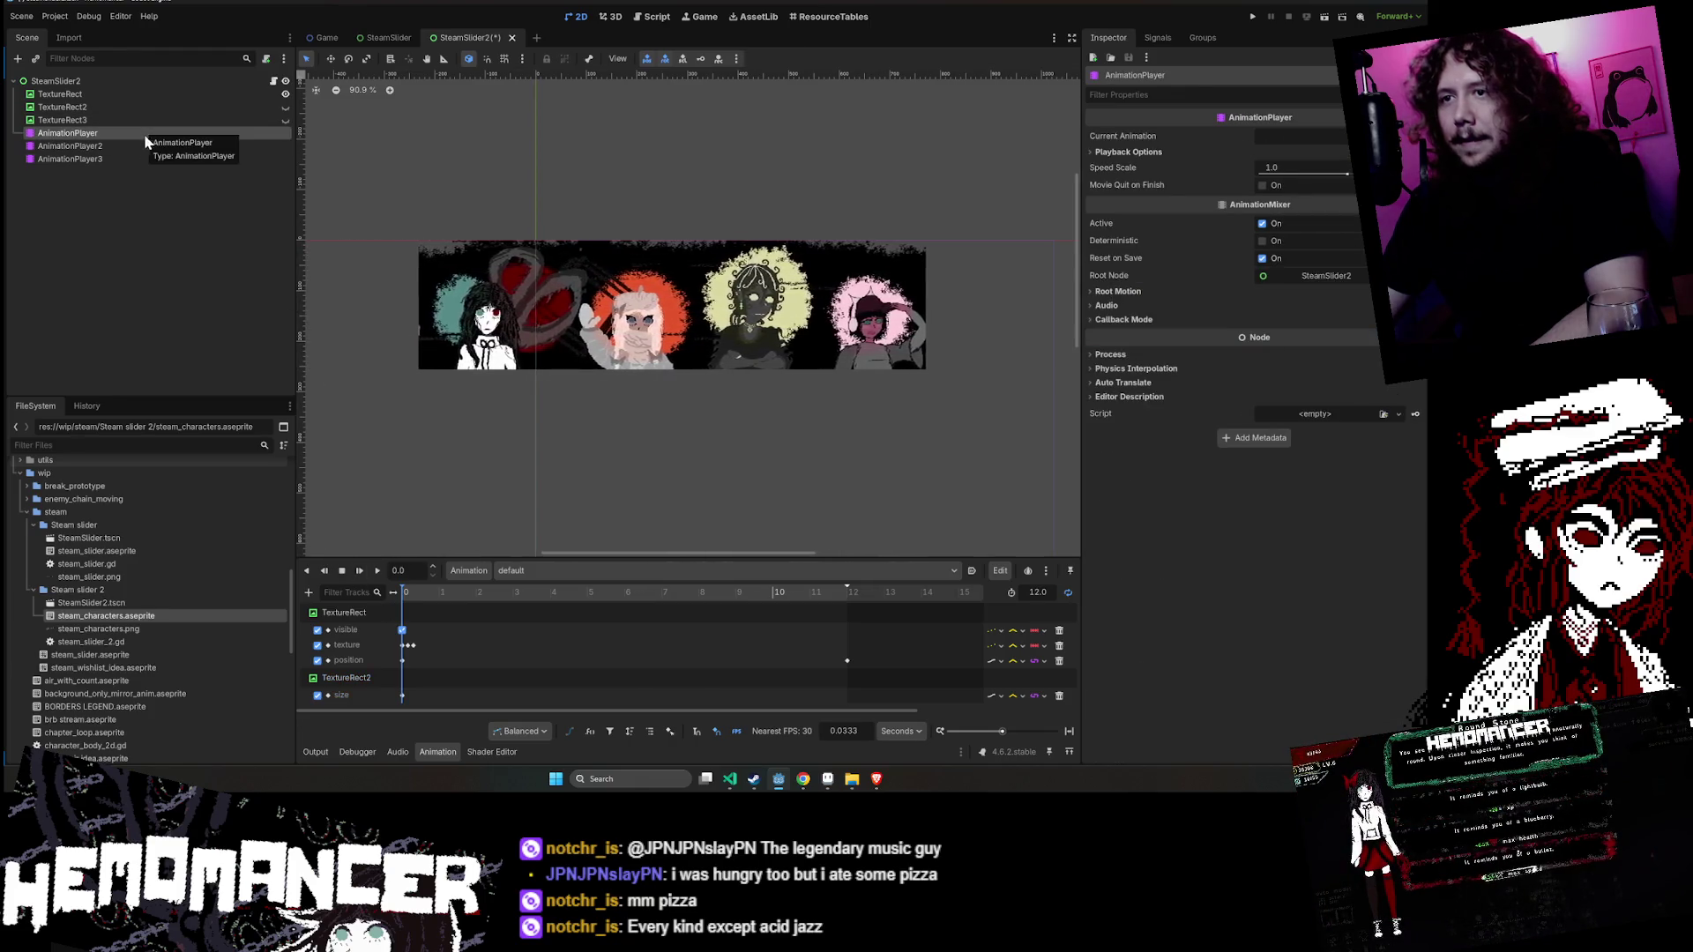
{"action": "left_click", "coordinate": [141, 146]}
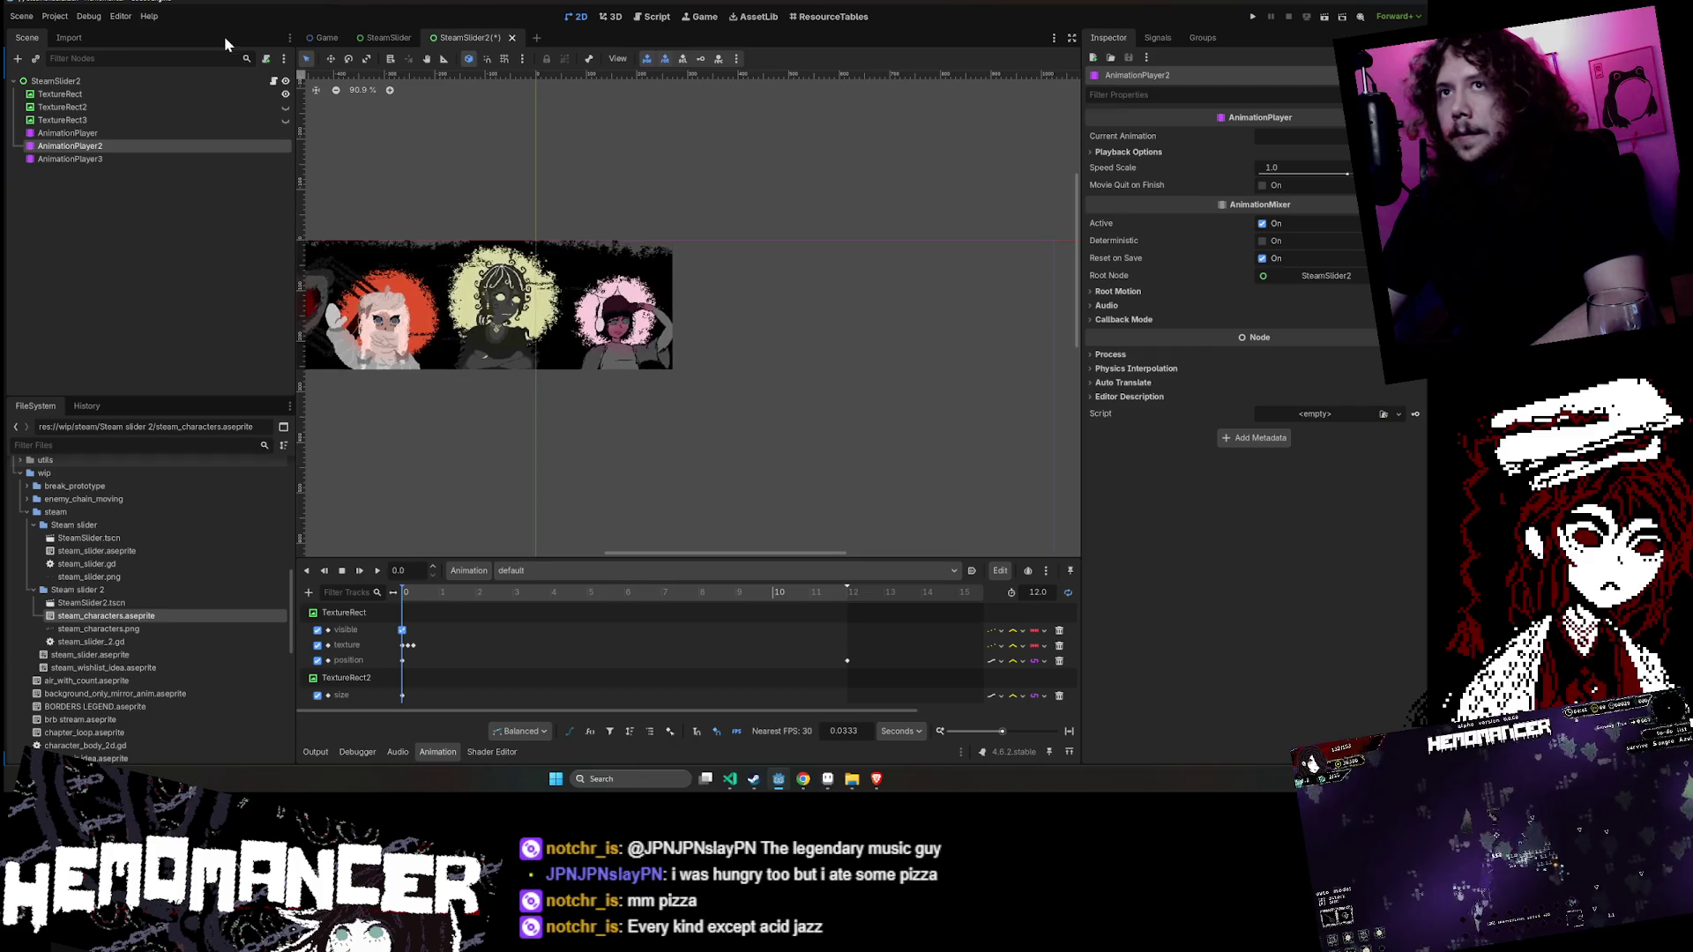
{"action": "key", "text": "Escape"}
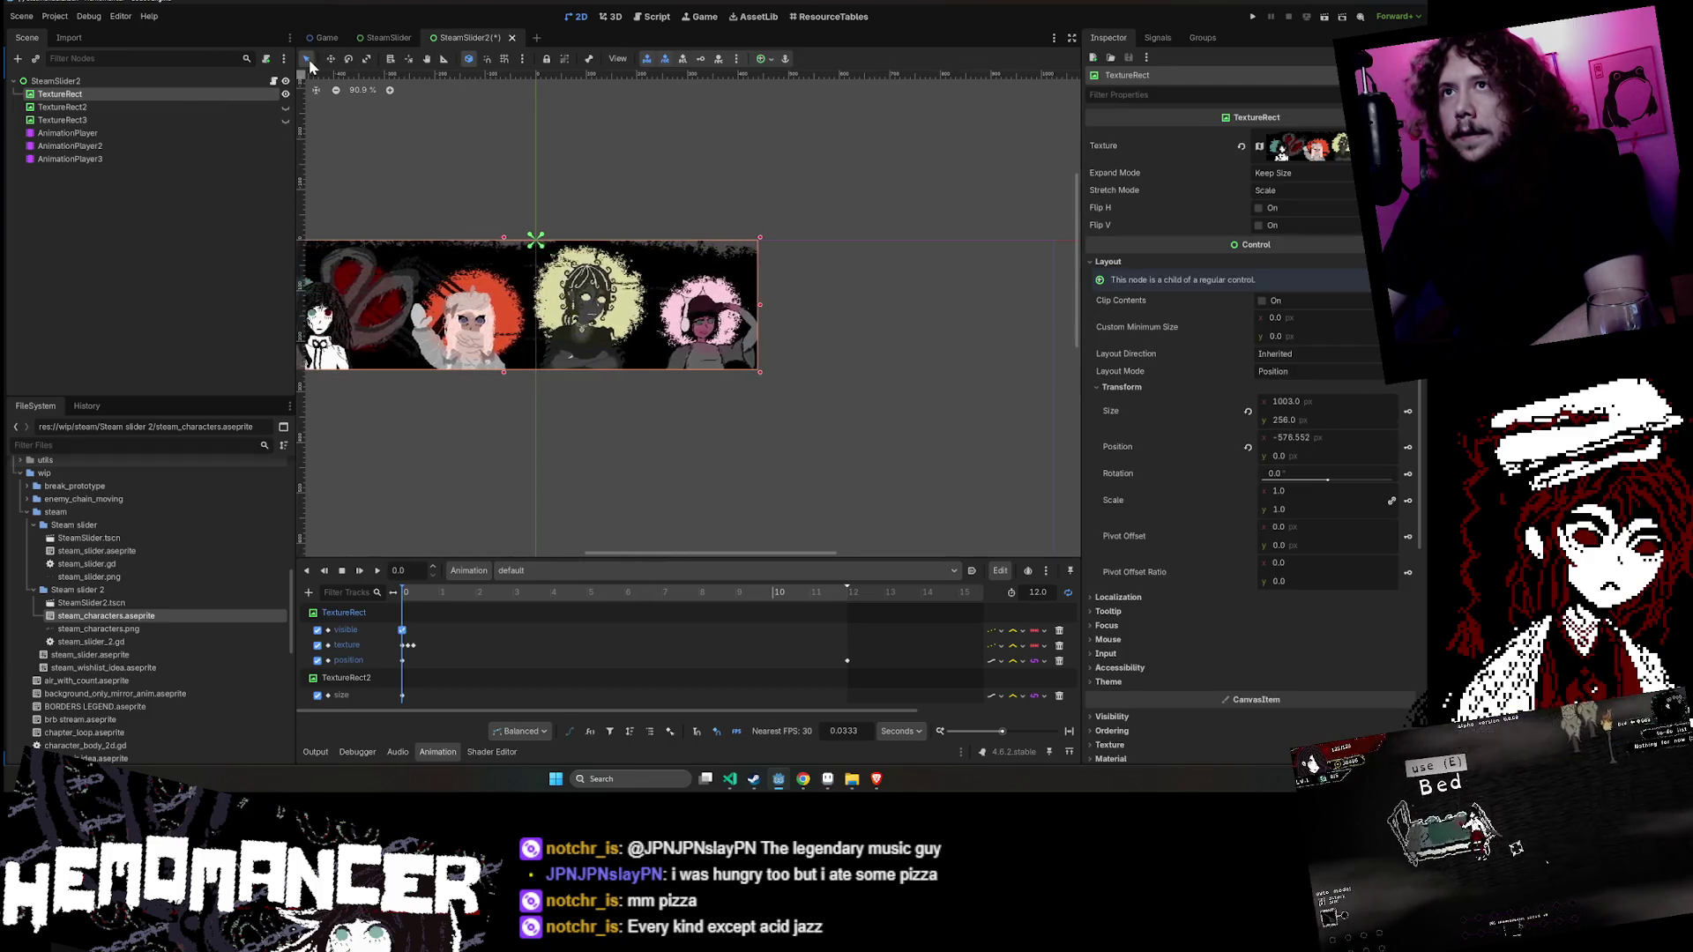
{"action": "left_click", "coordinate": [677, 342]}
{"action": "left_click", "coordinate": [683, 211]}
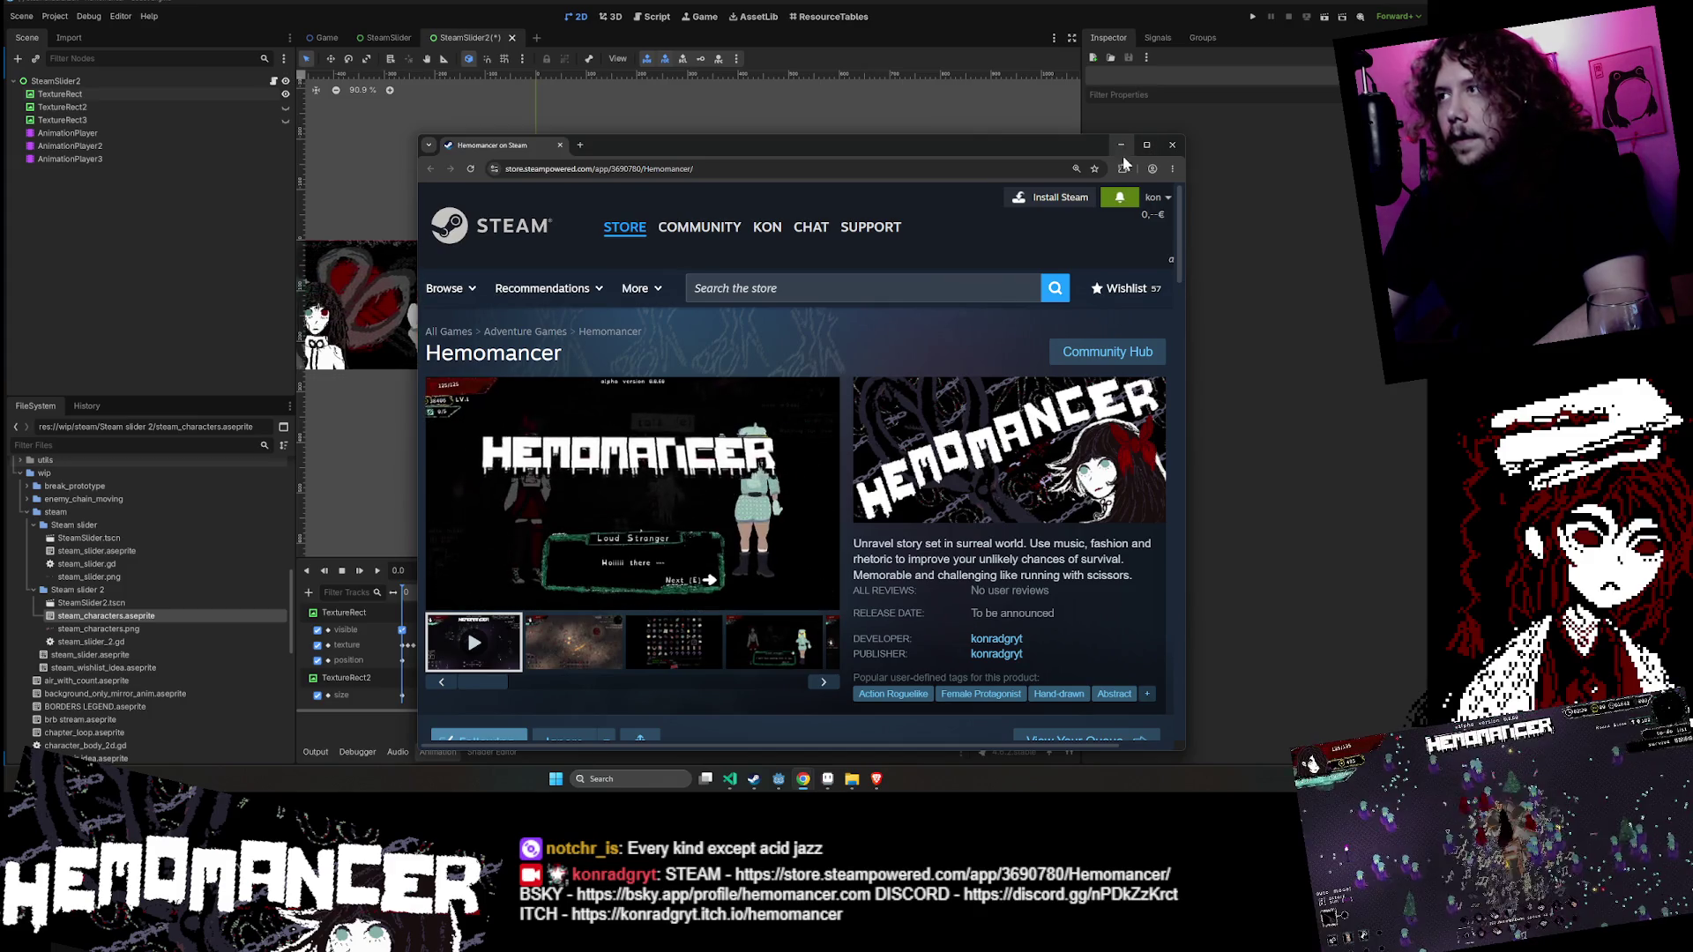
- Close the Hemomancer store window and select TextureRect back in the Godot editor
{"action": "left_click", "coordinate": [1171, 145]}
{"action": "left_click", "coordinate": [541, 263]}
{"action": "scroll", "coordinate": [540, 263], "scroll_direction": "up", "scroll_amount": 2}
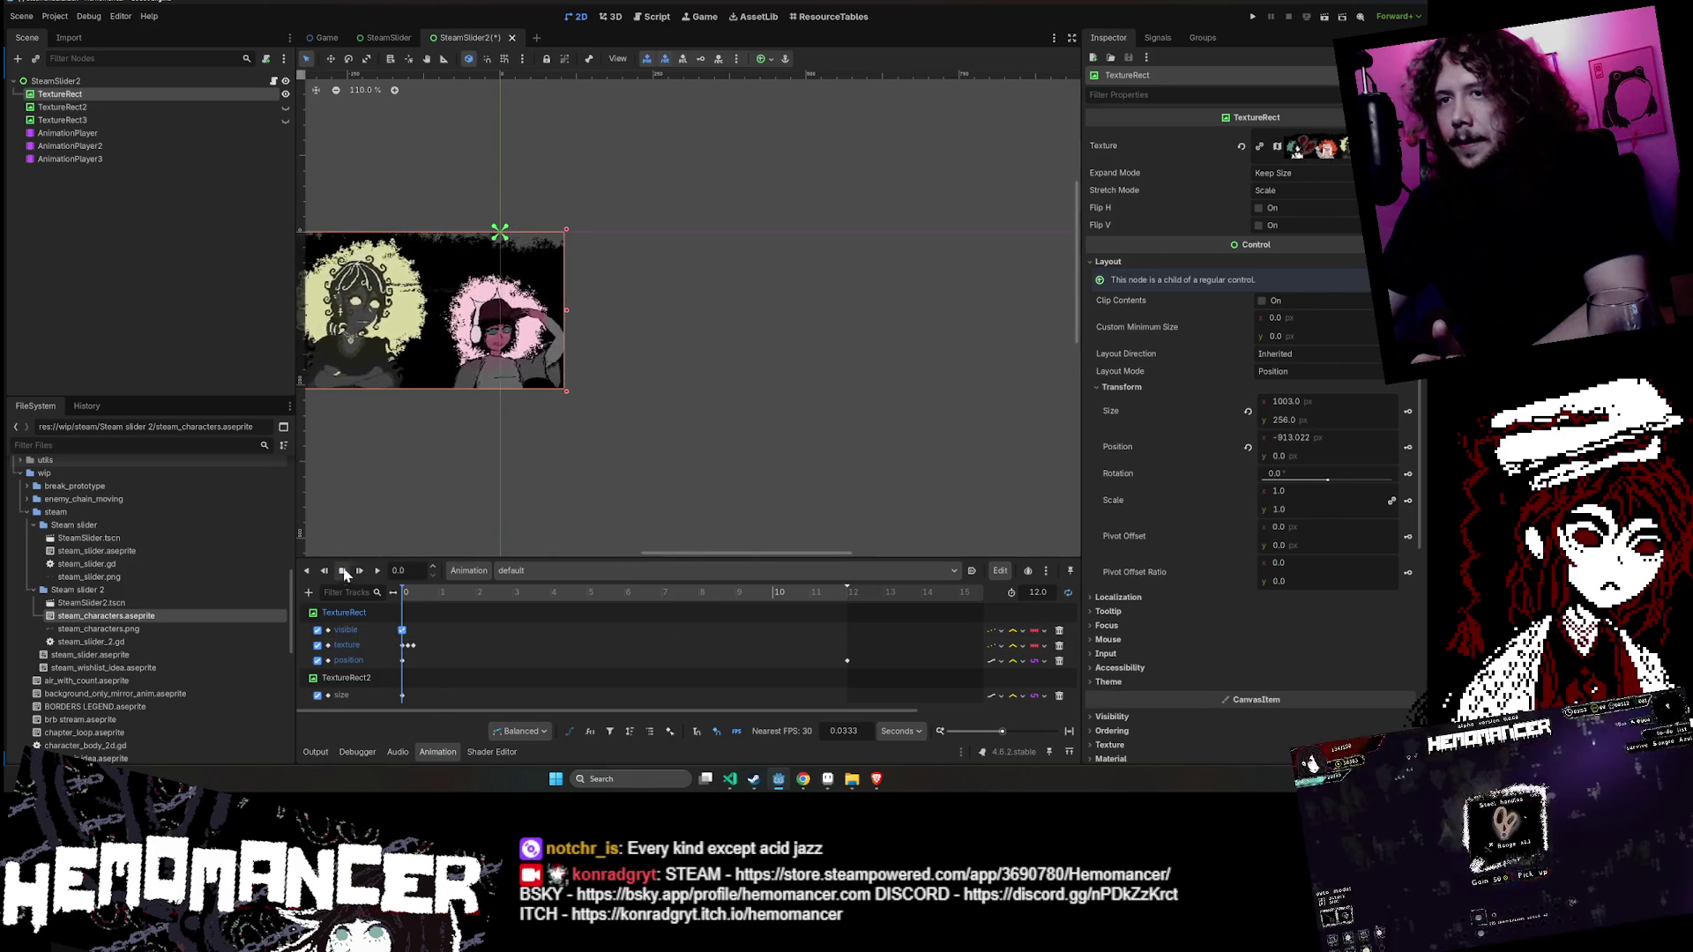
- Cancel the accidental deletion of TextureRect2 and make it visible again with its eye icon
{"action": "left_click", "coordinate": [103, 158]}
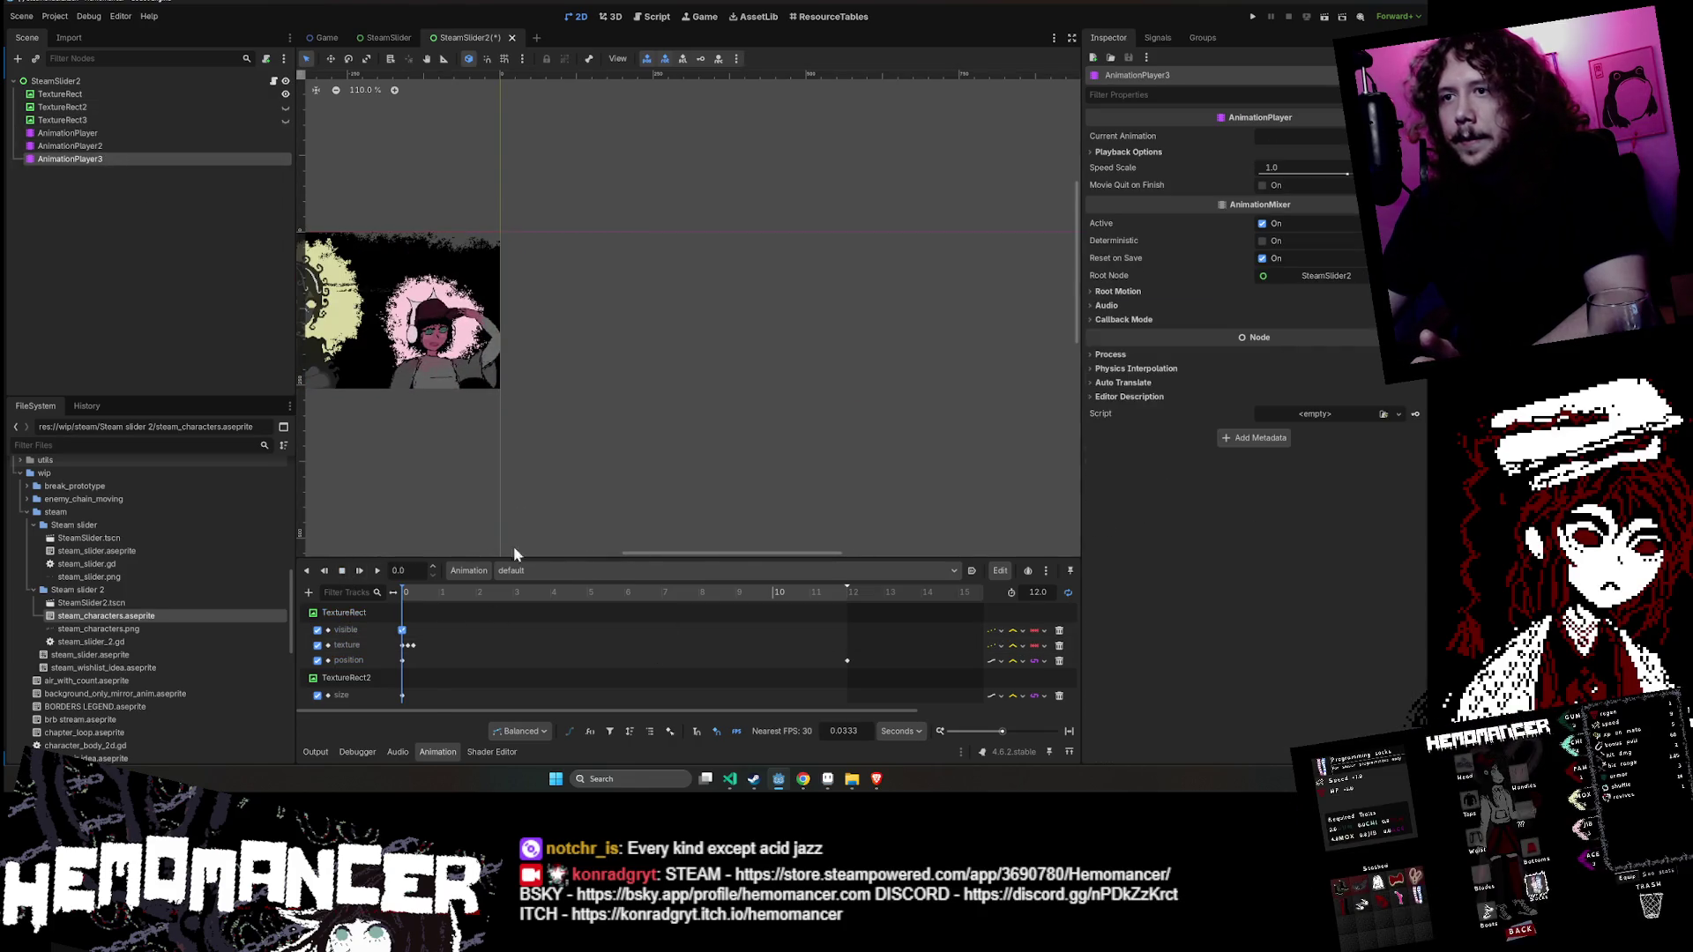
{"action": "scroll", "coordinate": [568, 426], "scroll_direction": "down", "scroll_amount": 4}
{"action": "left_click", "coordinate": [162, 106]}
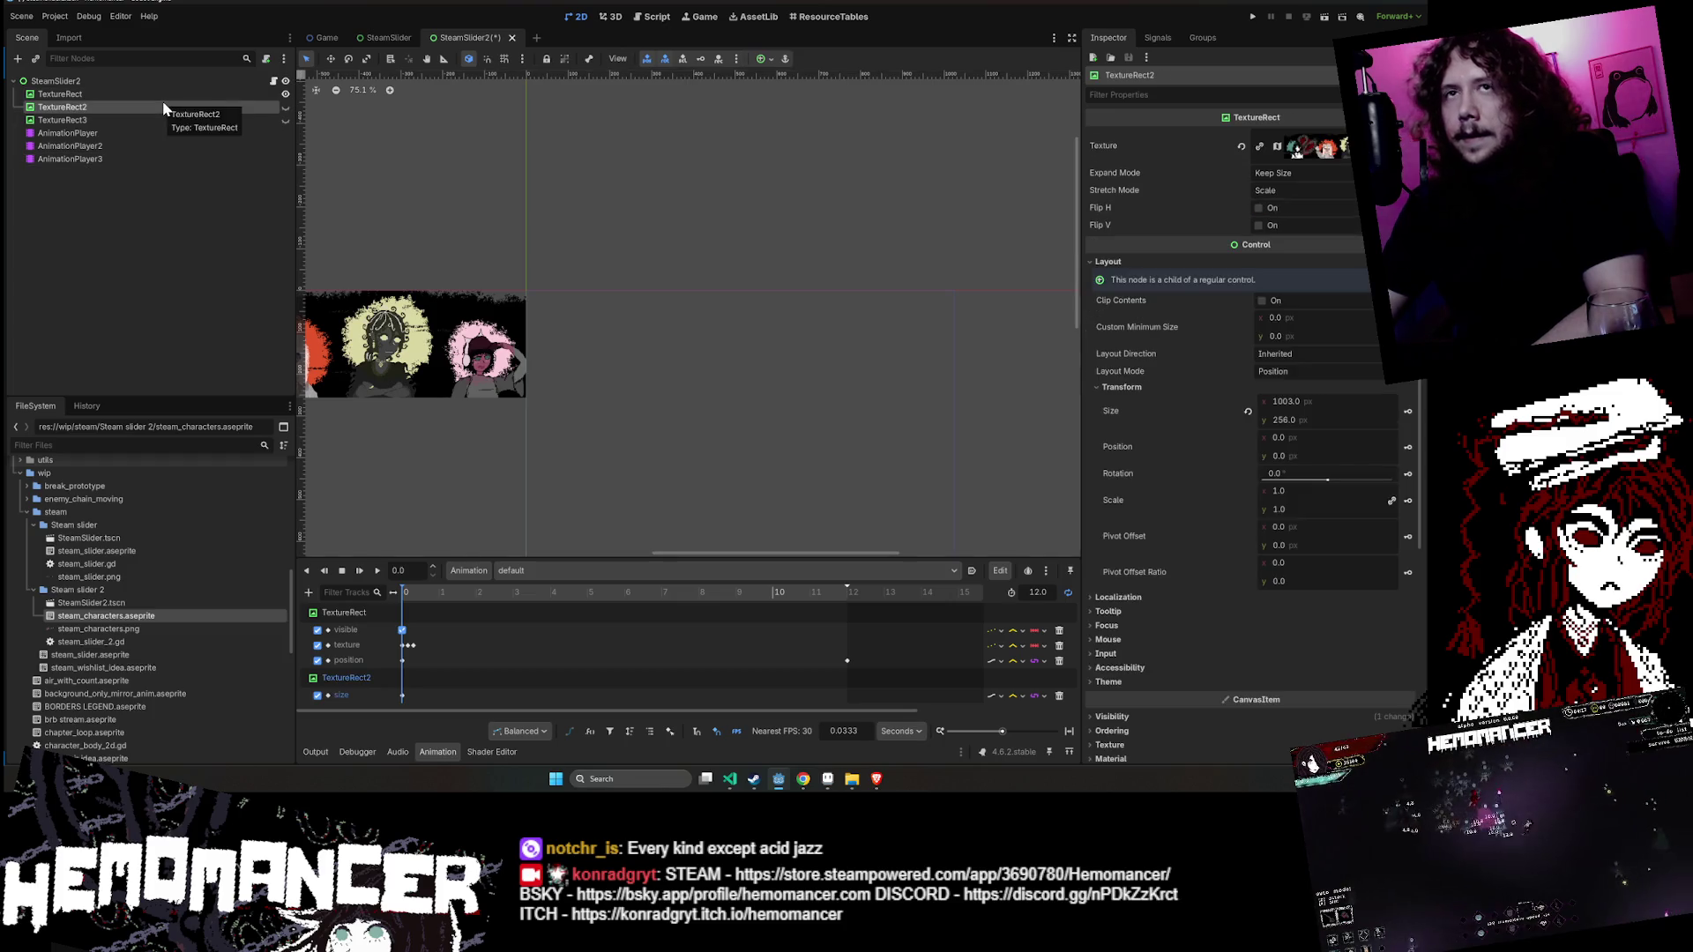
{"action": "key", "text": "Delete"}
{"action": "left_click", "coordinate": [760, 418]}
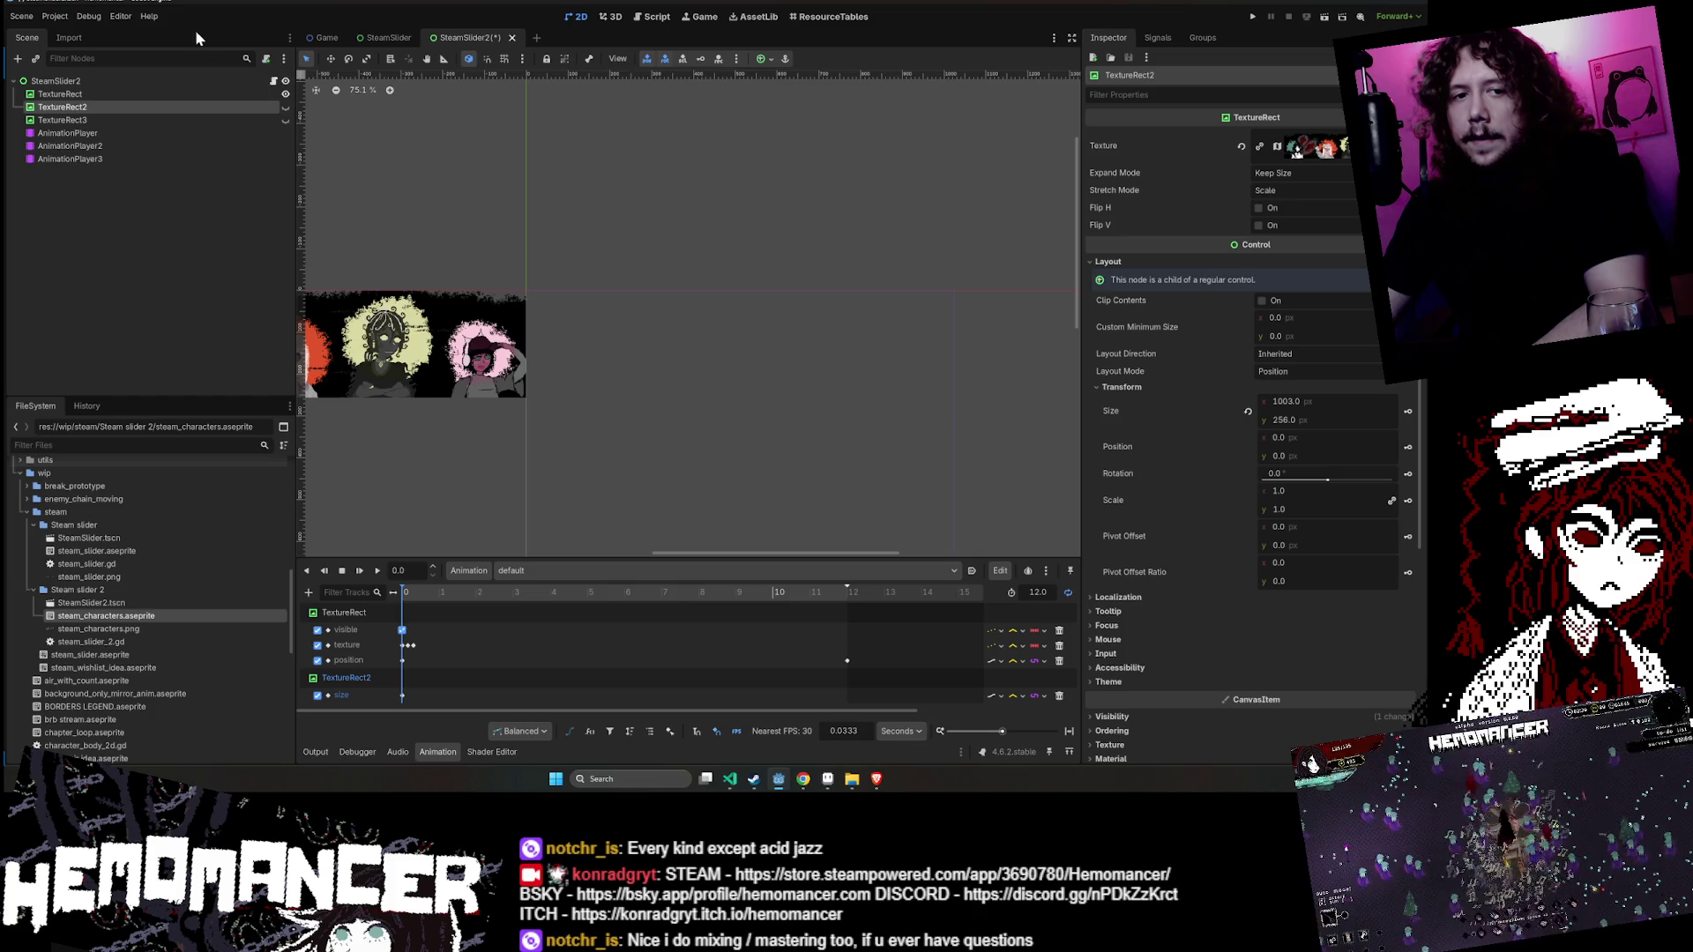
{"action": "left_click", "coordinate": [285, 107]}
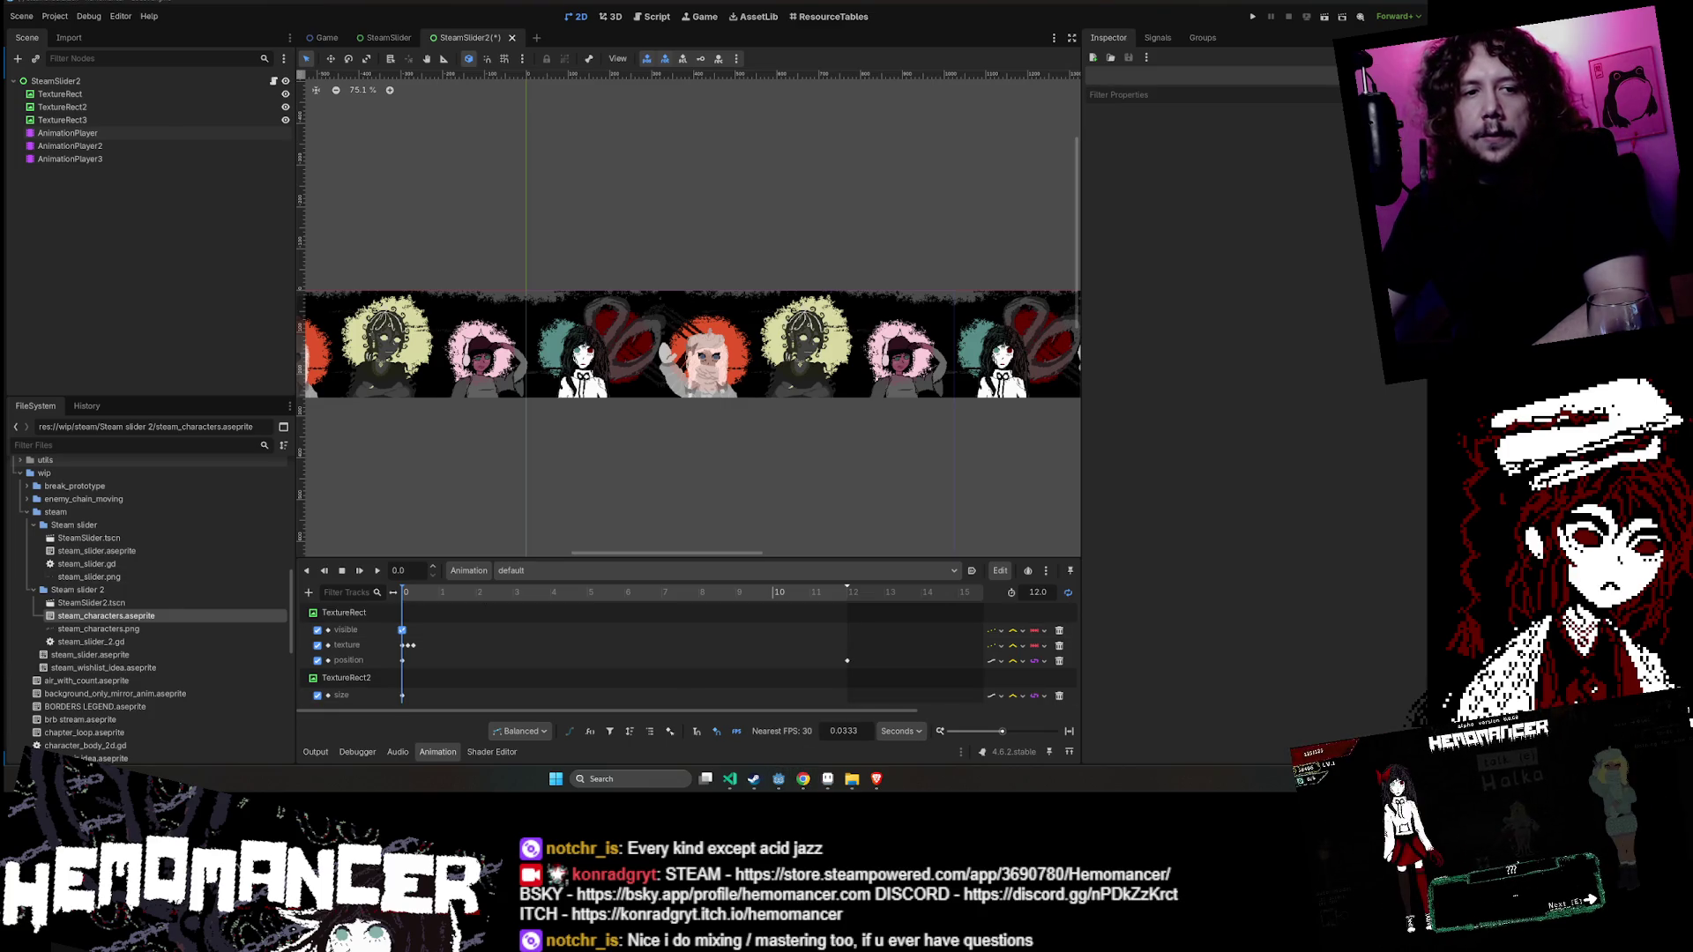
- Select TextureRect2 and TextureRect in turn to compare their positions on the banner
{"action": "scroll", "coordinate": [792, 447], "scroll_direction": "down", "scroll_amount": 3}
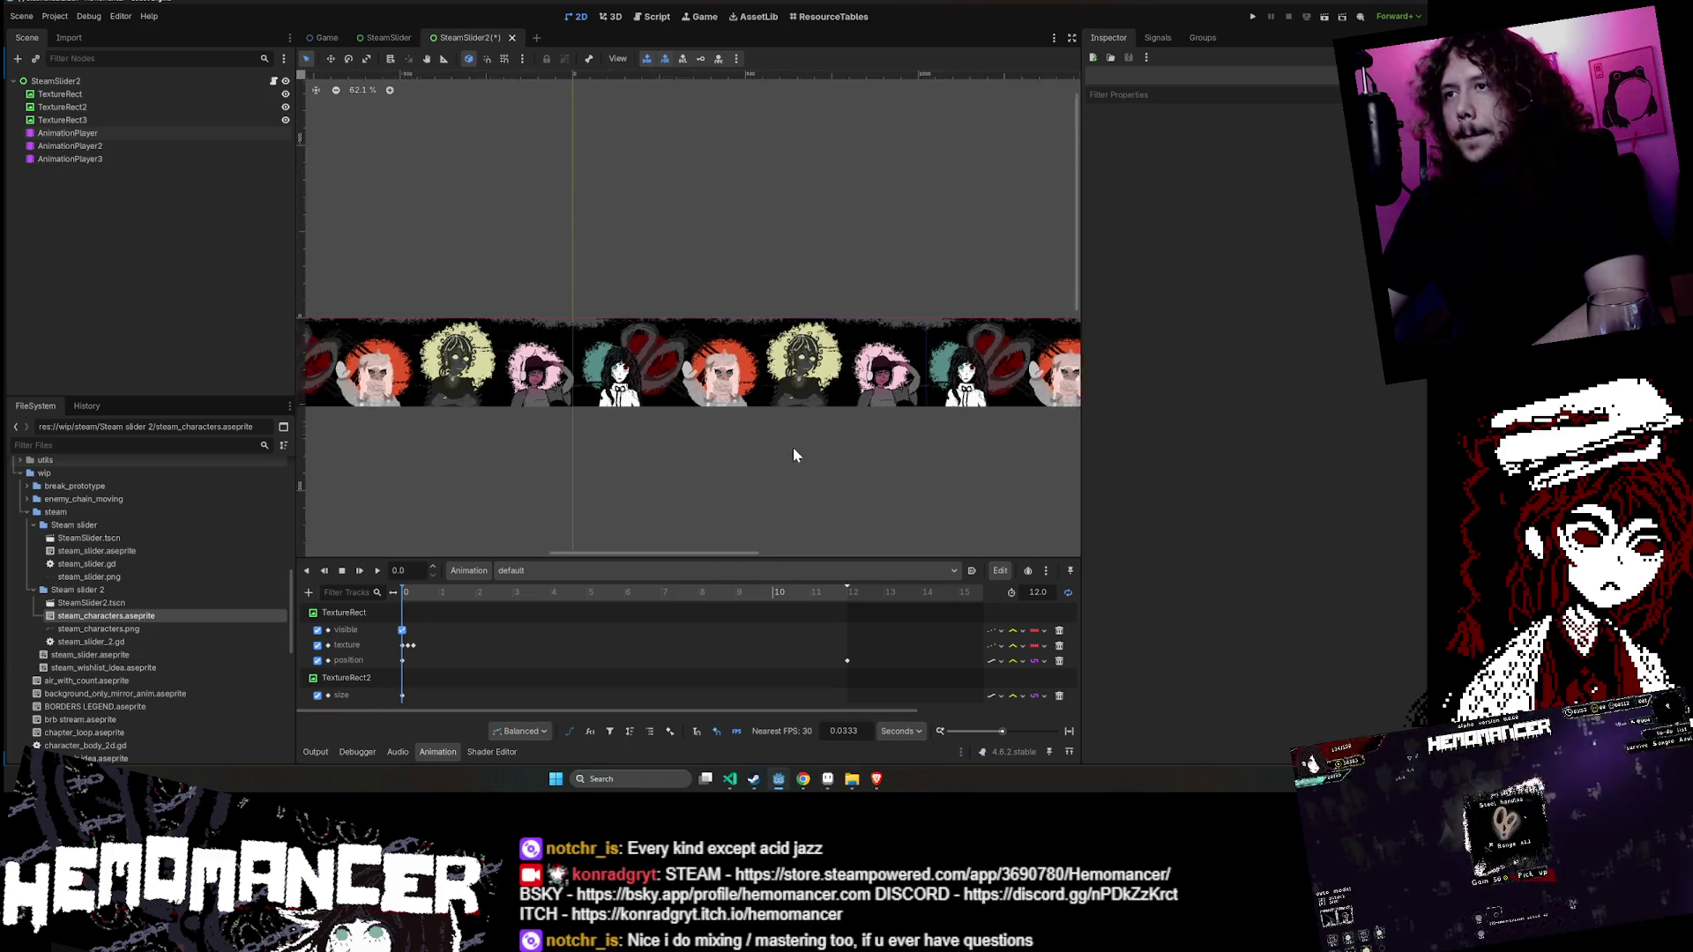
{"action": "left_click", "coordinate": [689, 267]}
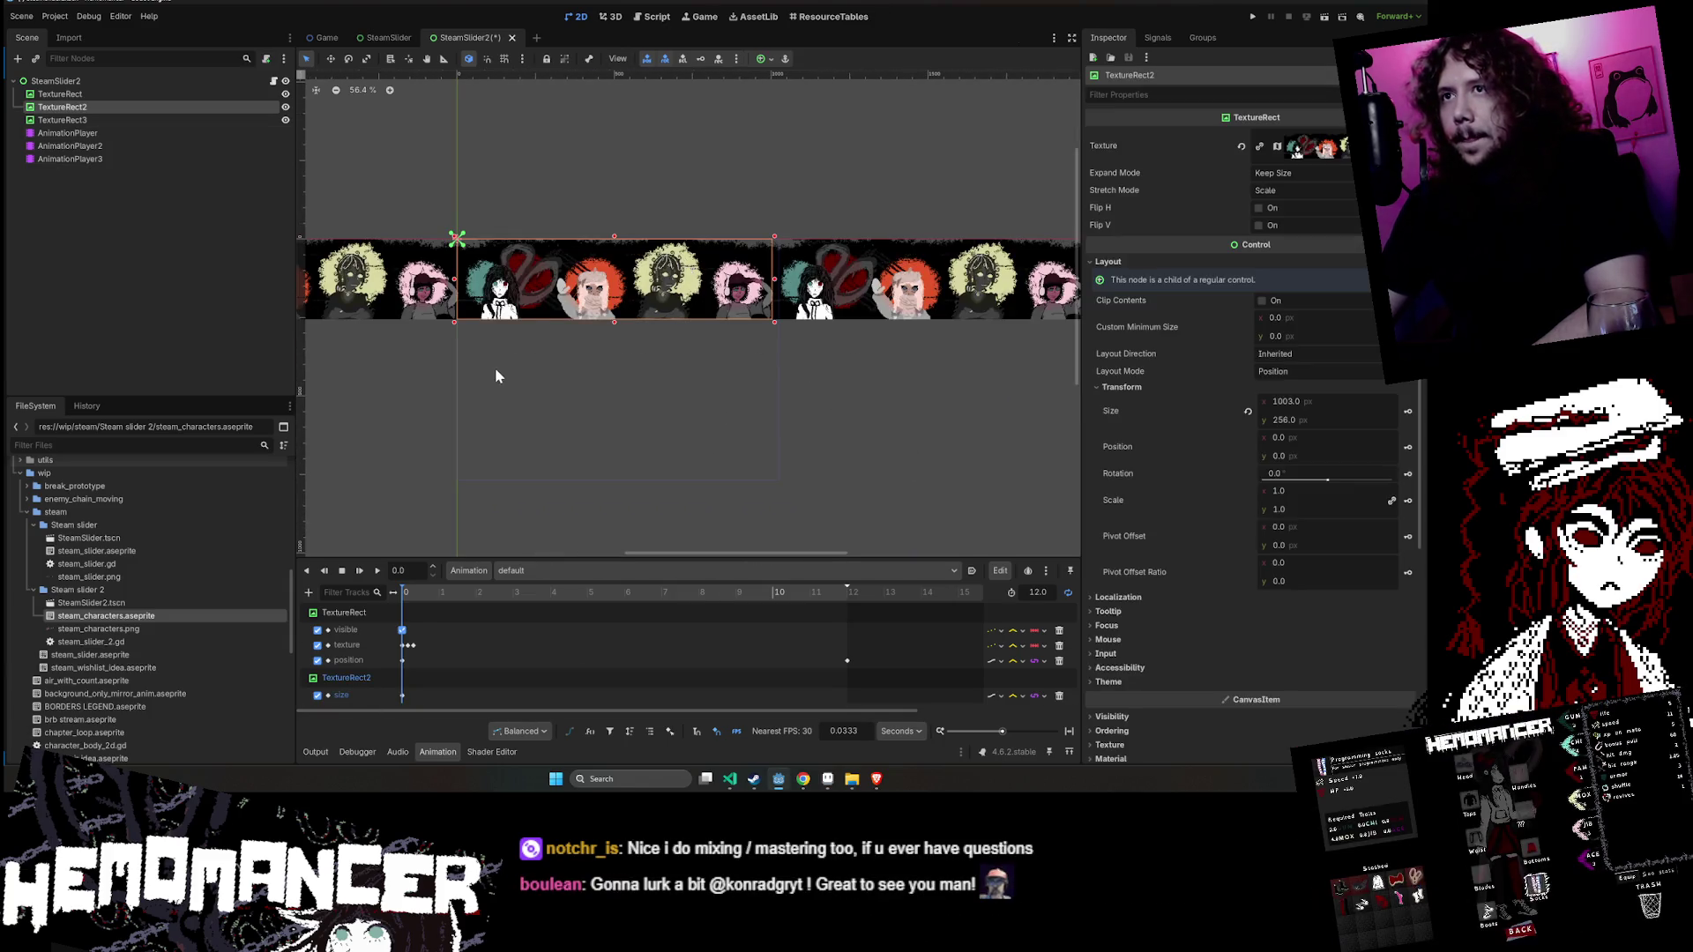
{"action": "scroll", "coordinate": [497, 362], "scroll_direction": "up", "scroll_amount": 3}
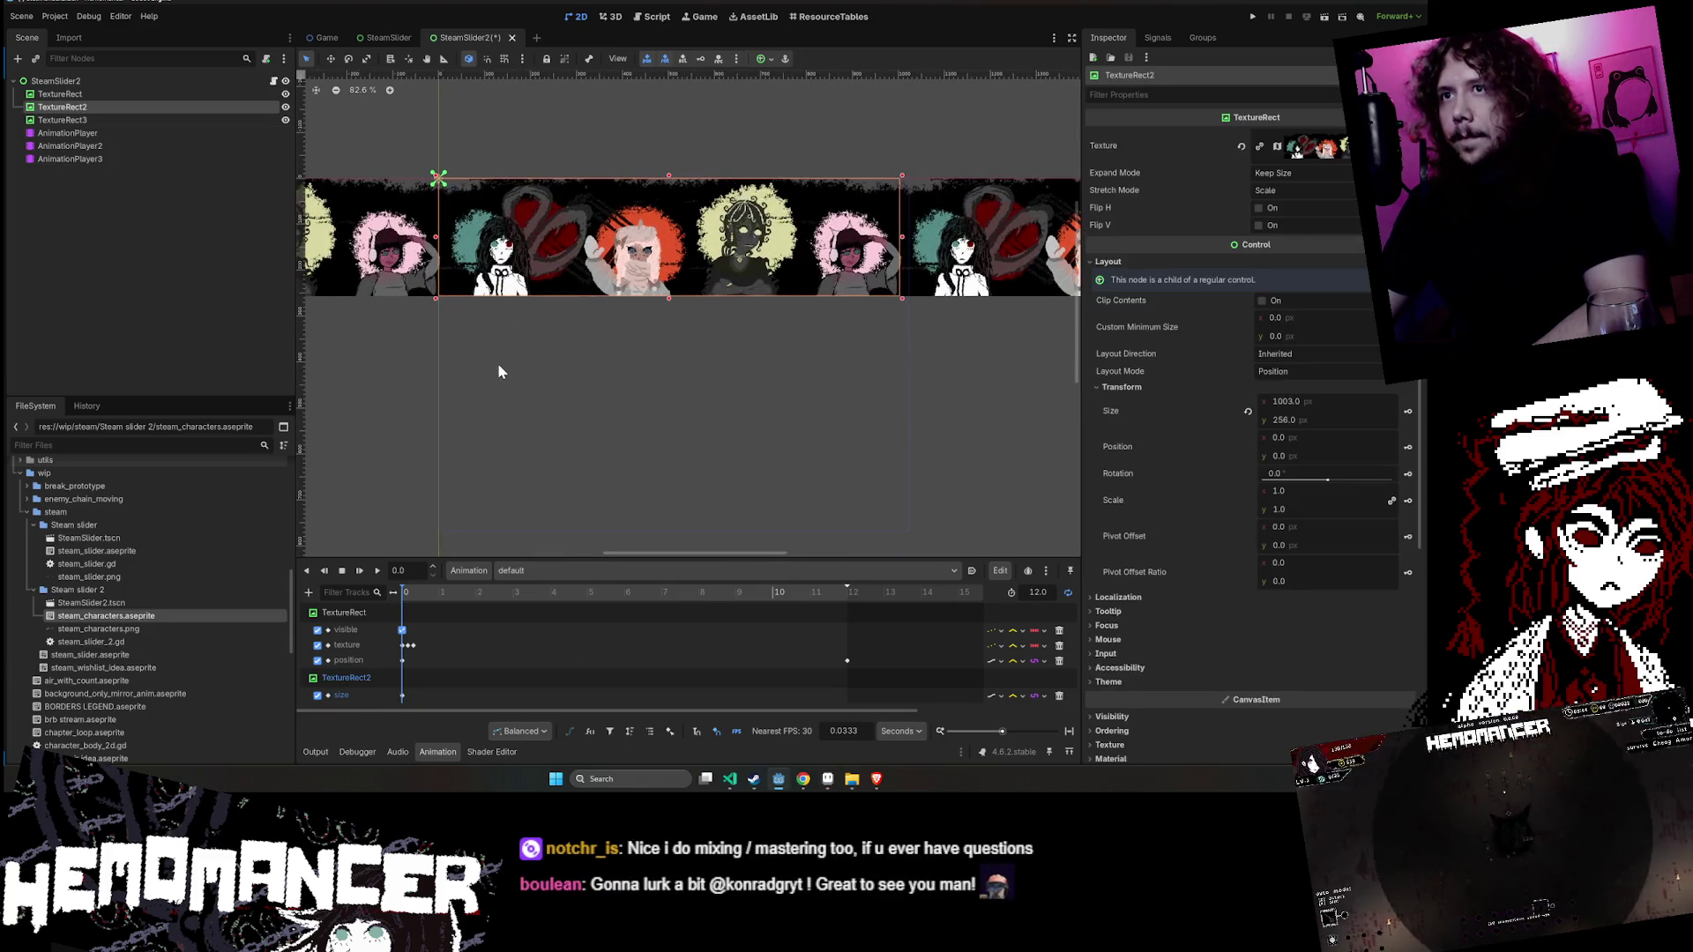
{"action": "left_click", "coordinate": [184, 94]}
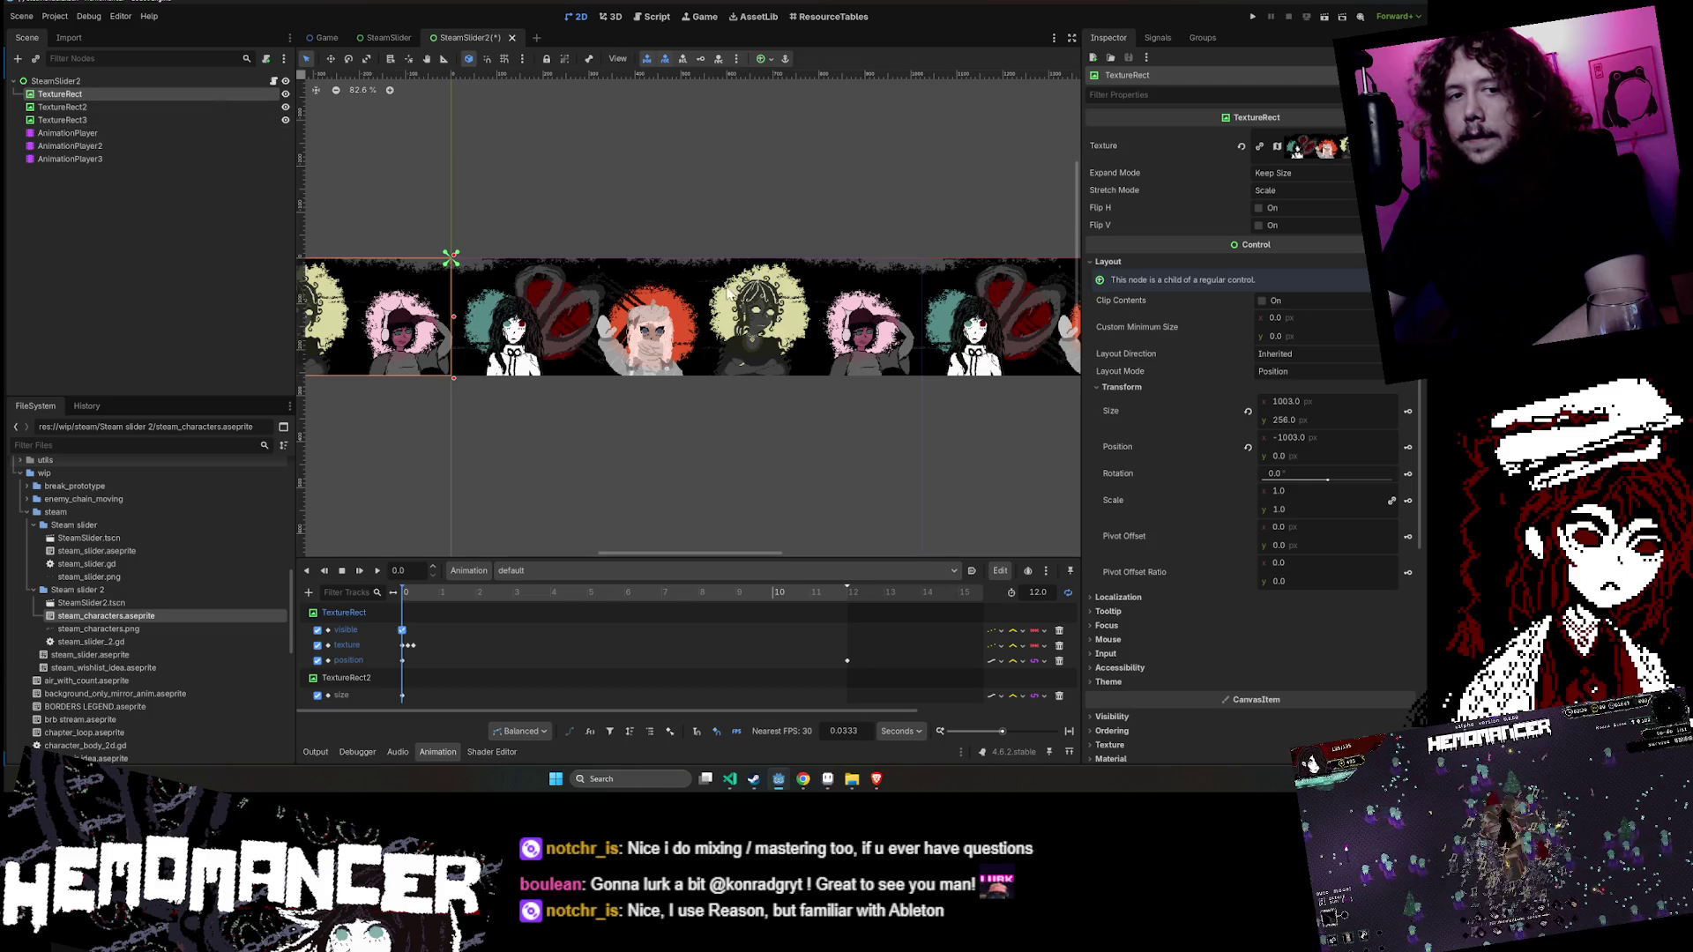
{"action": "left_click_drag", "start_coordinate": [601, 268], "coordinate": [751, 253]}
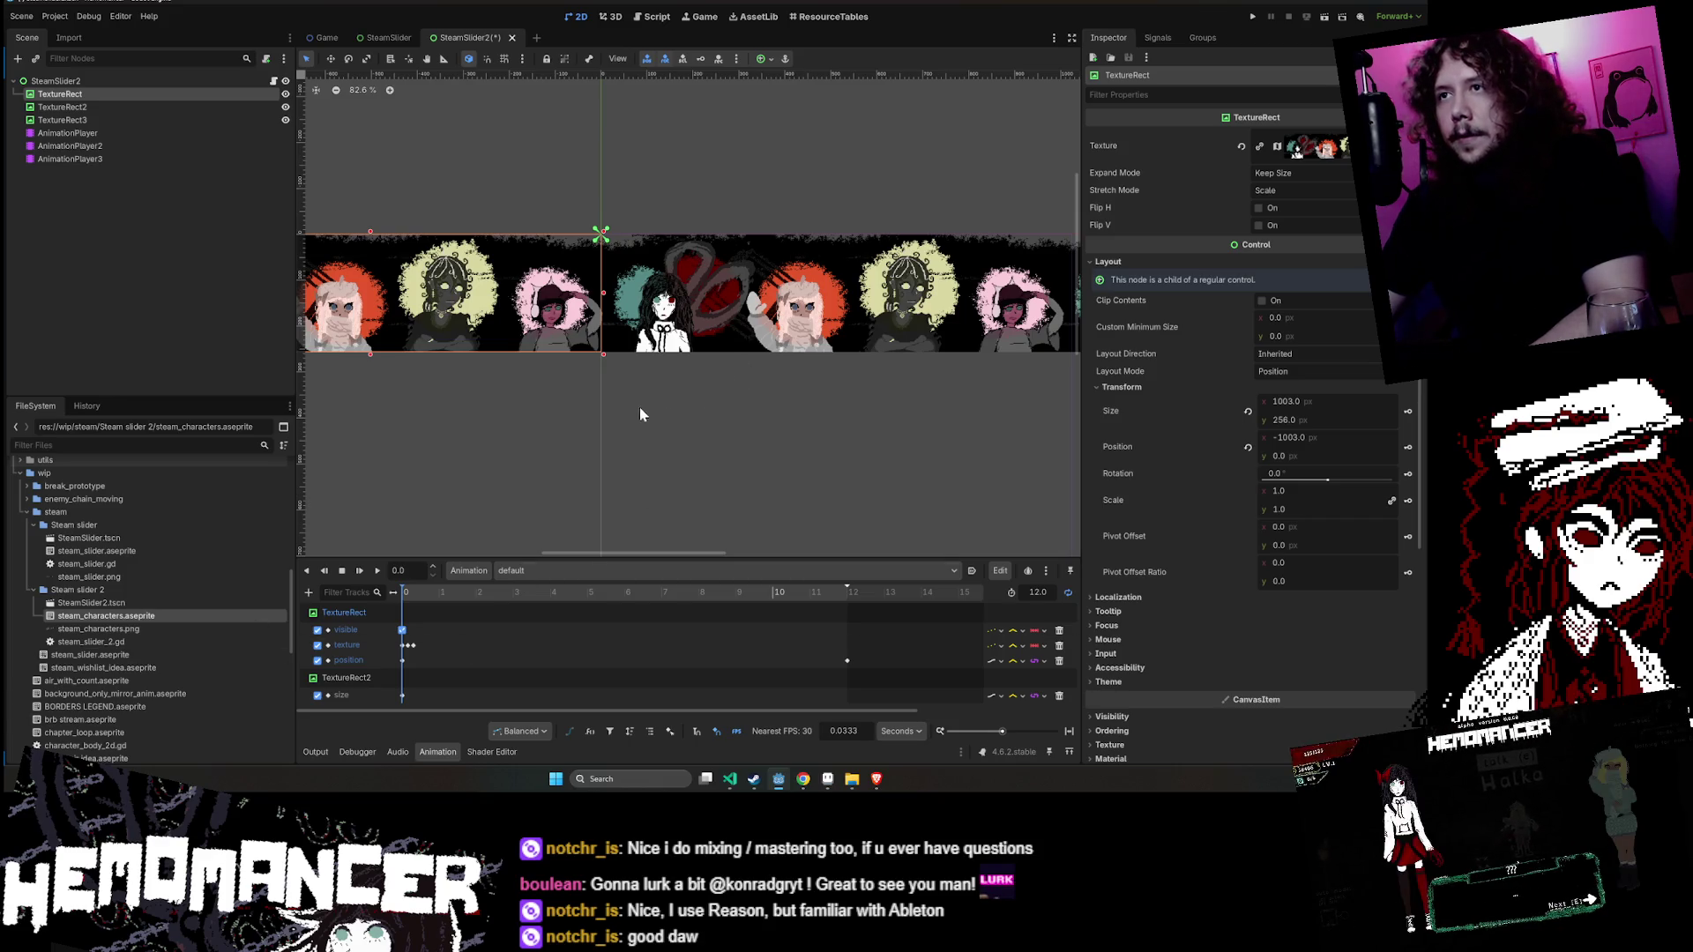
{"action": "scroll", "coordinate": [594, 405], "scroll_direction": "right", "scroll_amount": 3}
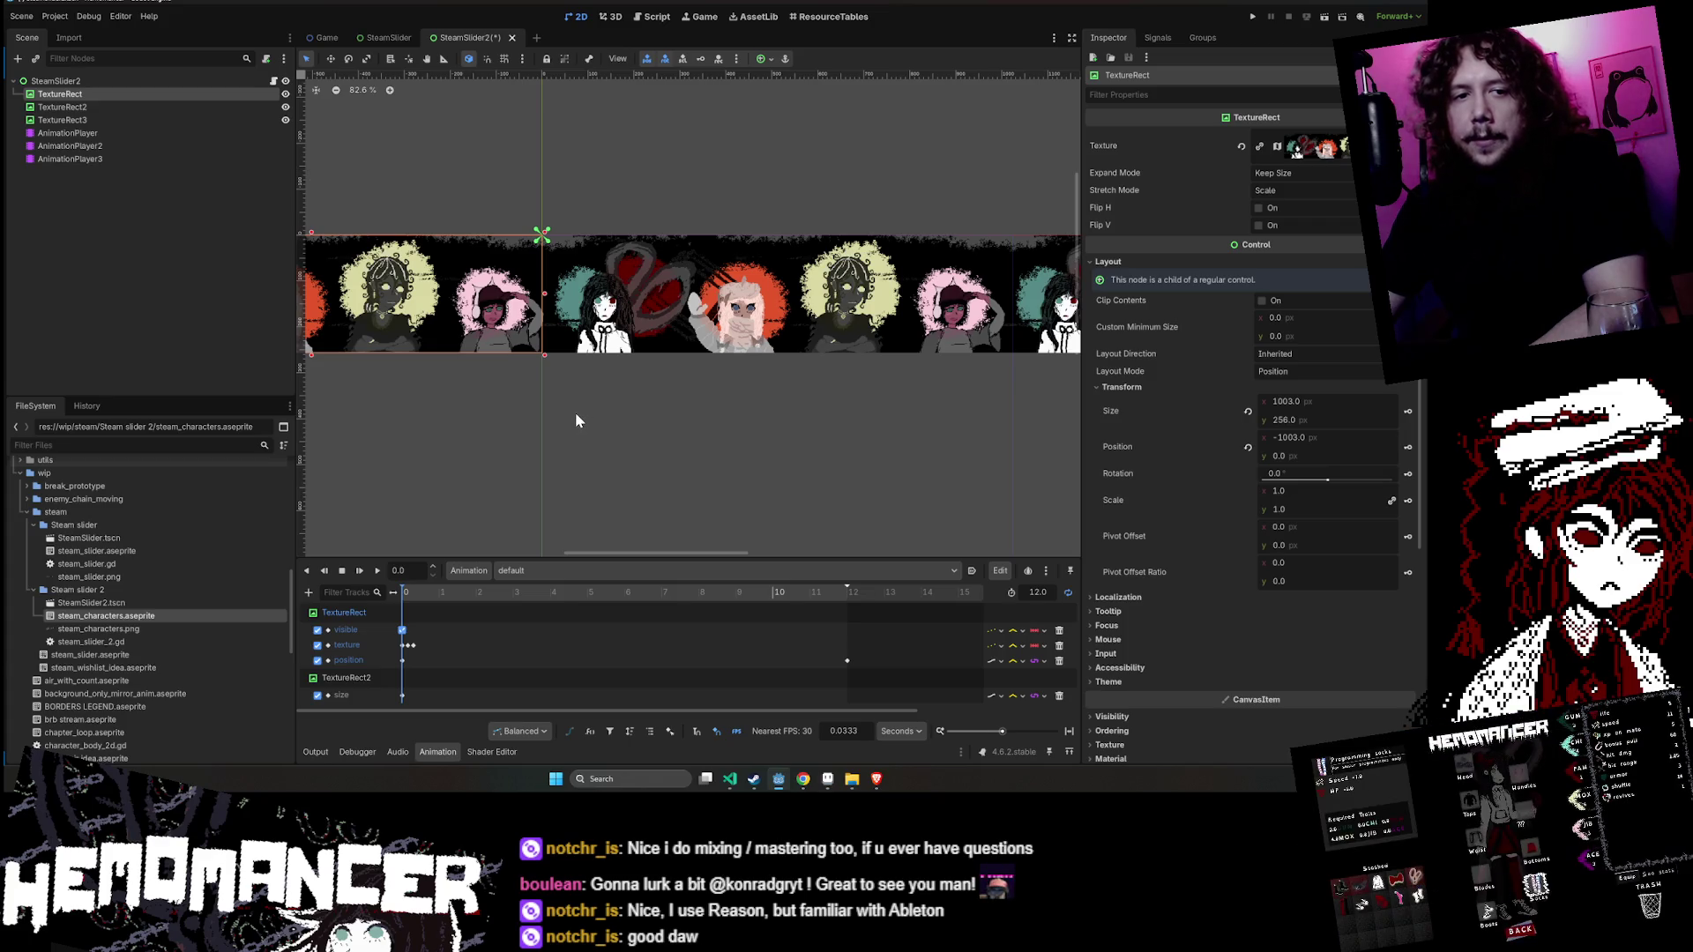
{"action": "scroll", "coordinate": [568, 411], "scroll_direction": "up", "scroll_amount": 3}
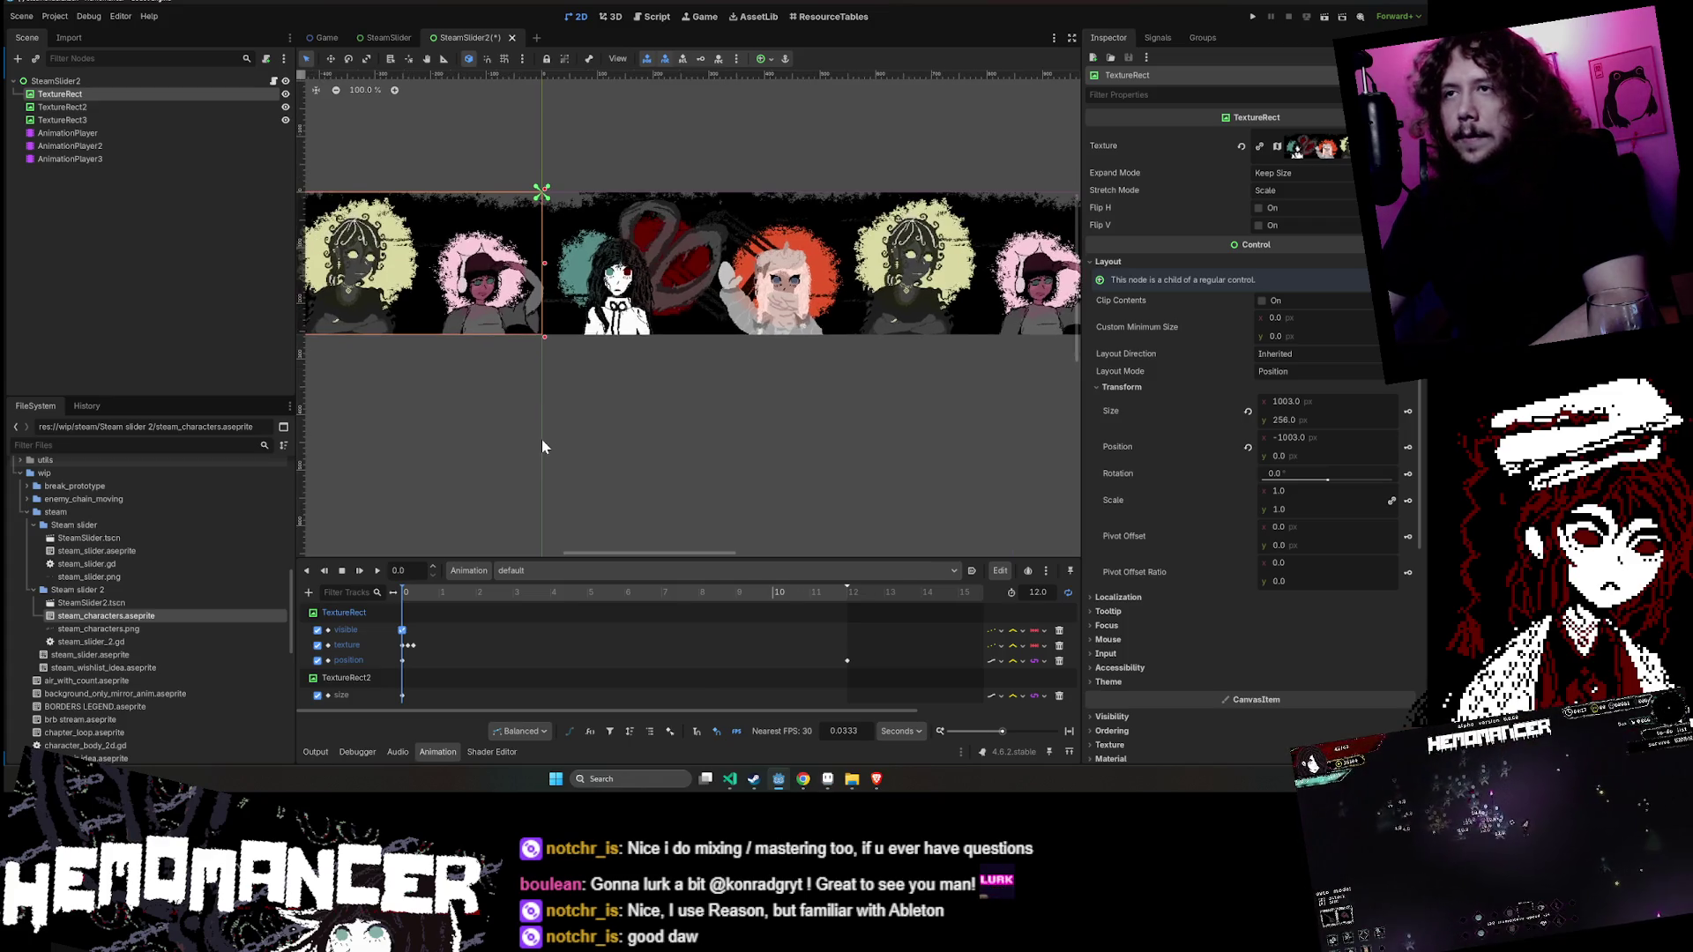
{"action": "scroll", "coordinate": [549, 346], "scroll_direction": "up", "scroll_amount": 4}
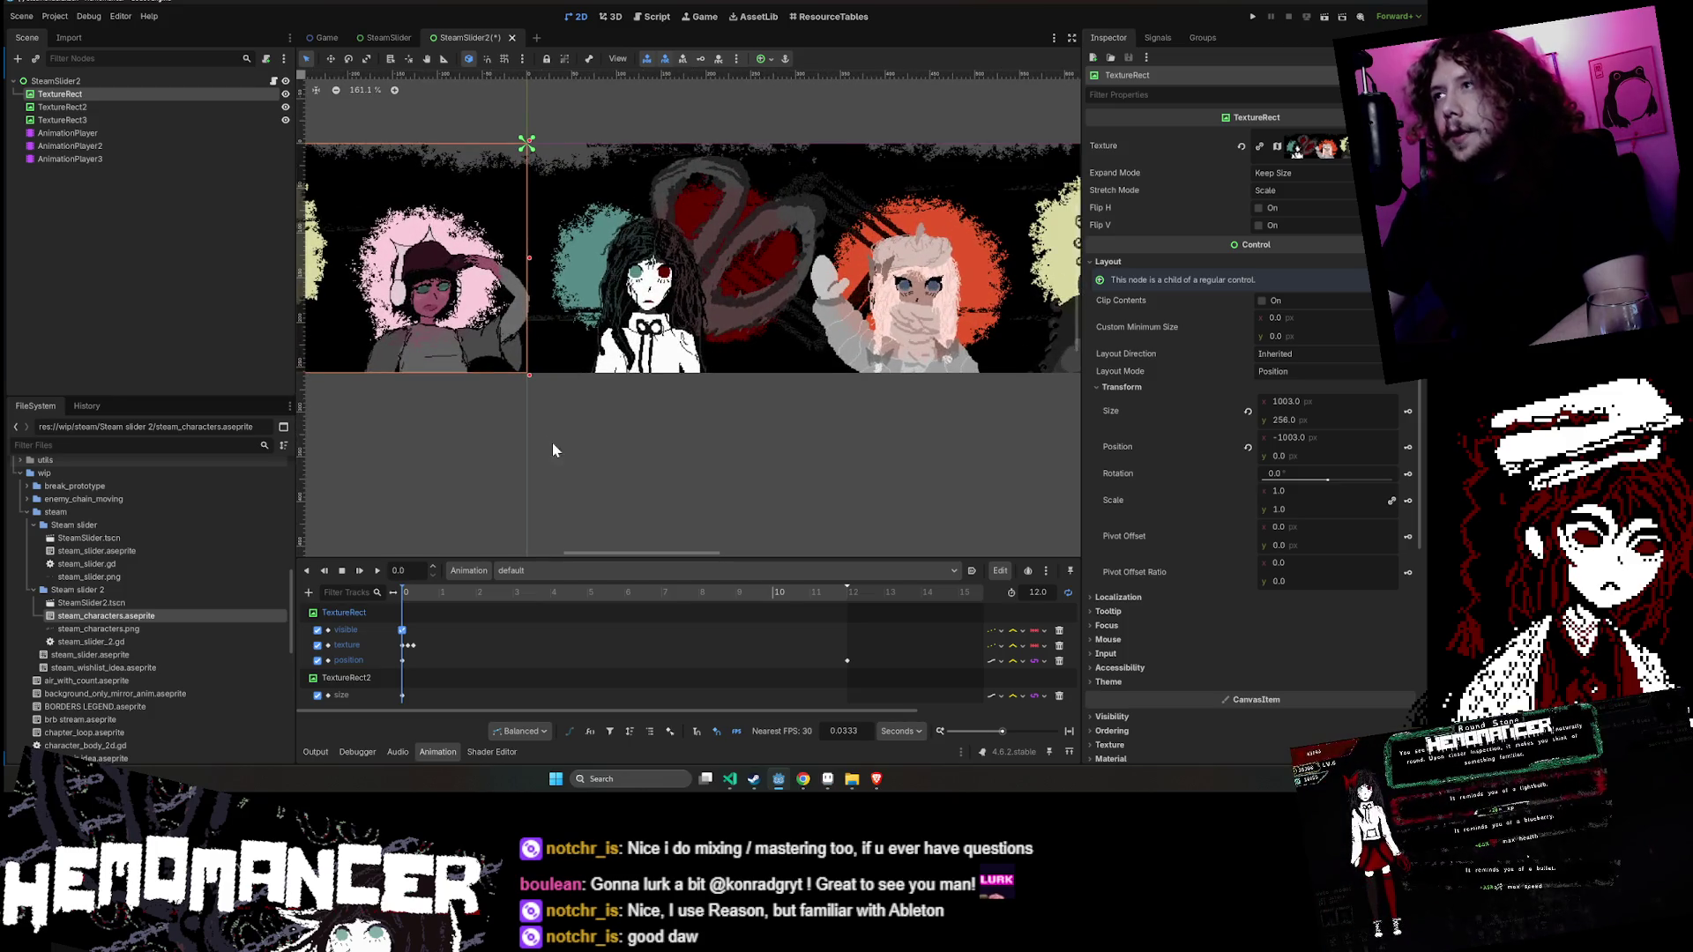
{"action": "scroll", "coordinate": [552, 443], "scroll_direction": "left", "scroll_amount": 5}
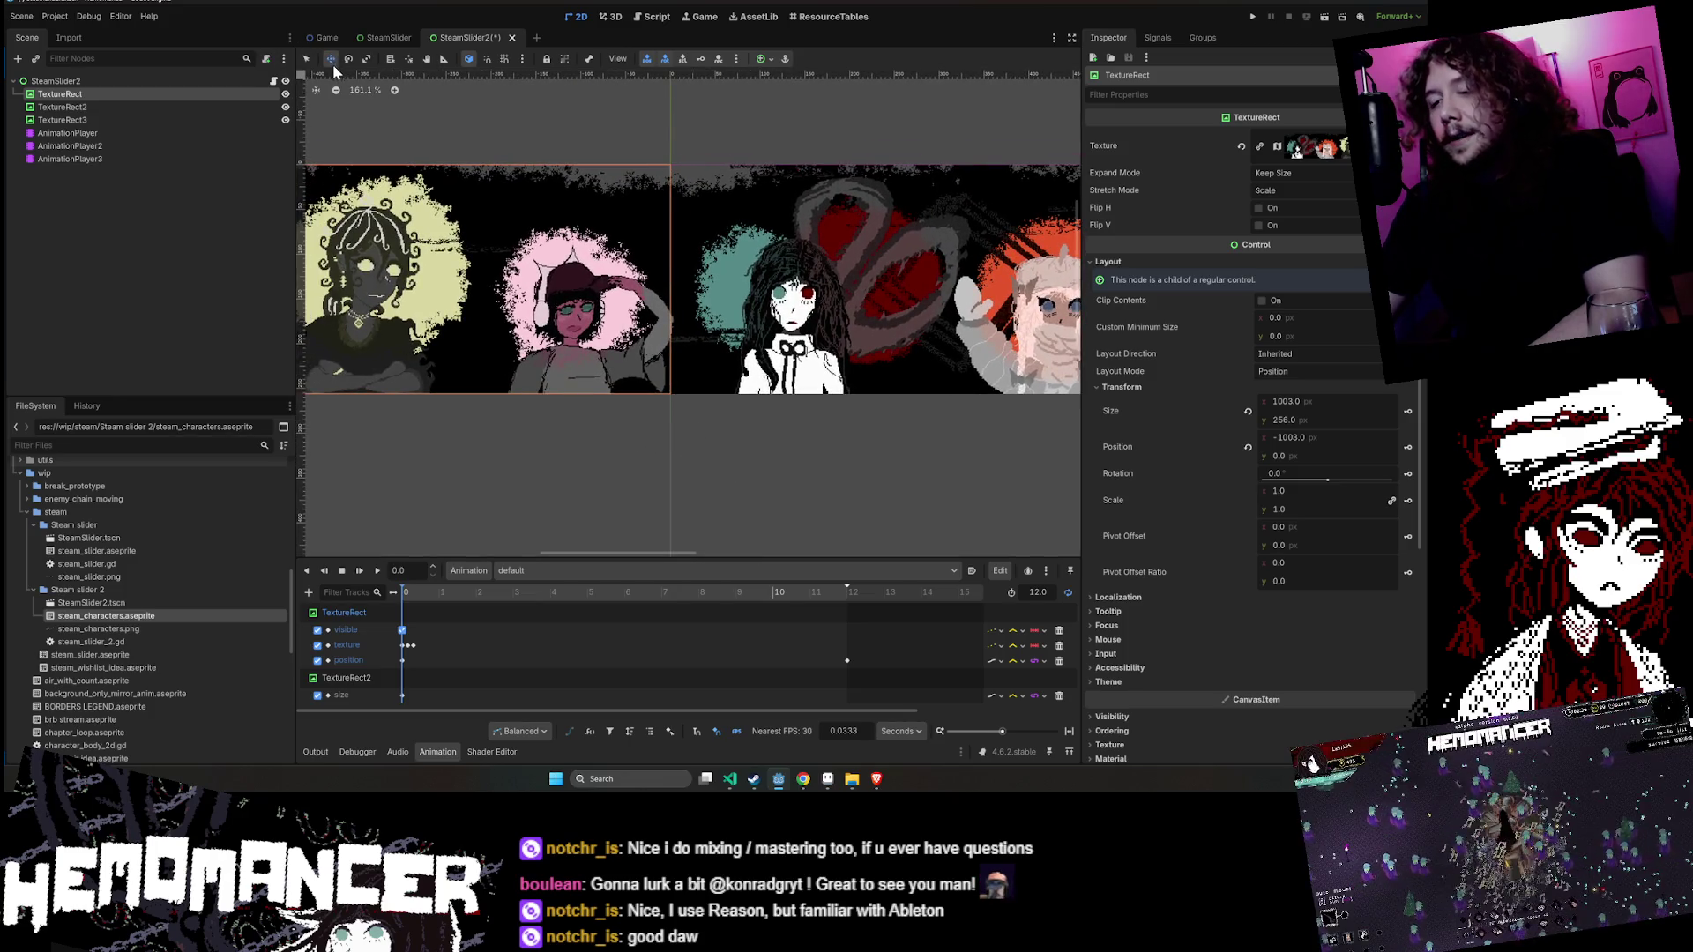
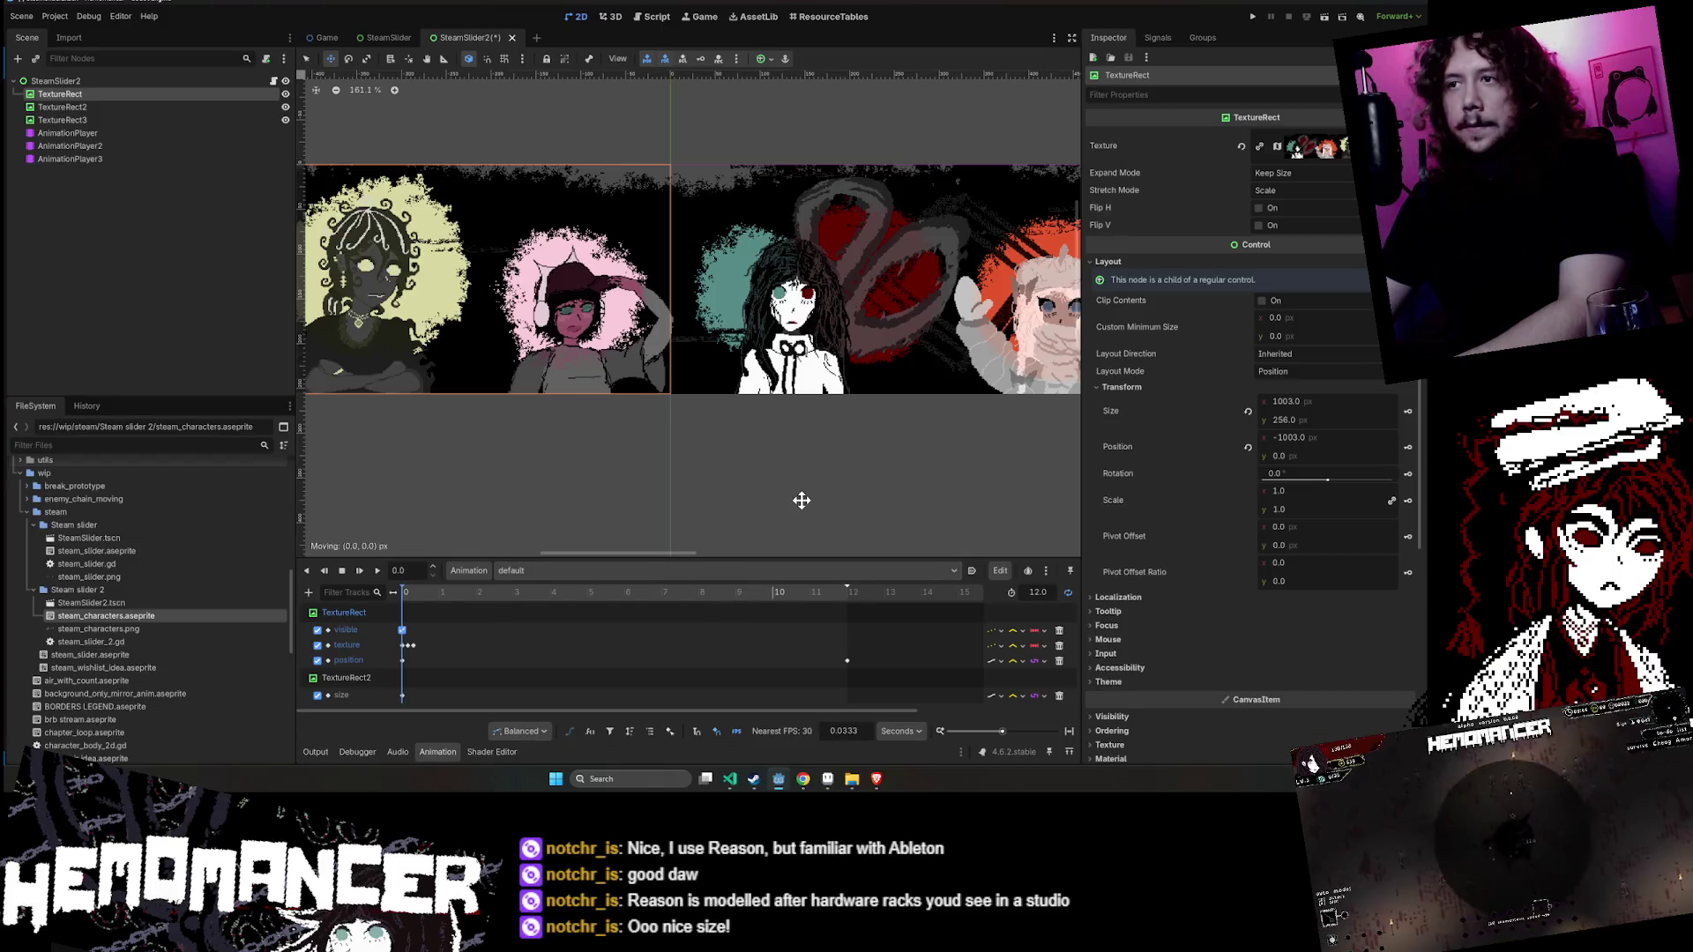
- Run the project from the editor with F6 so it launches in a separate game window
{"action": "key", "text": "F6"}
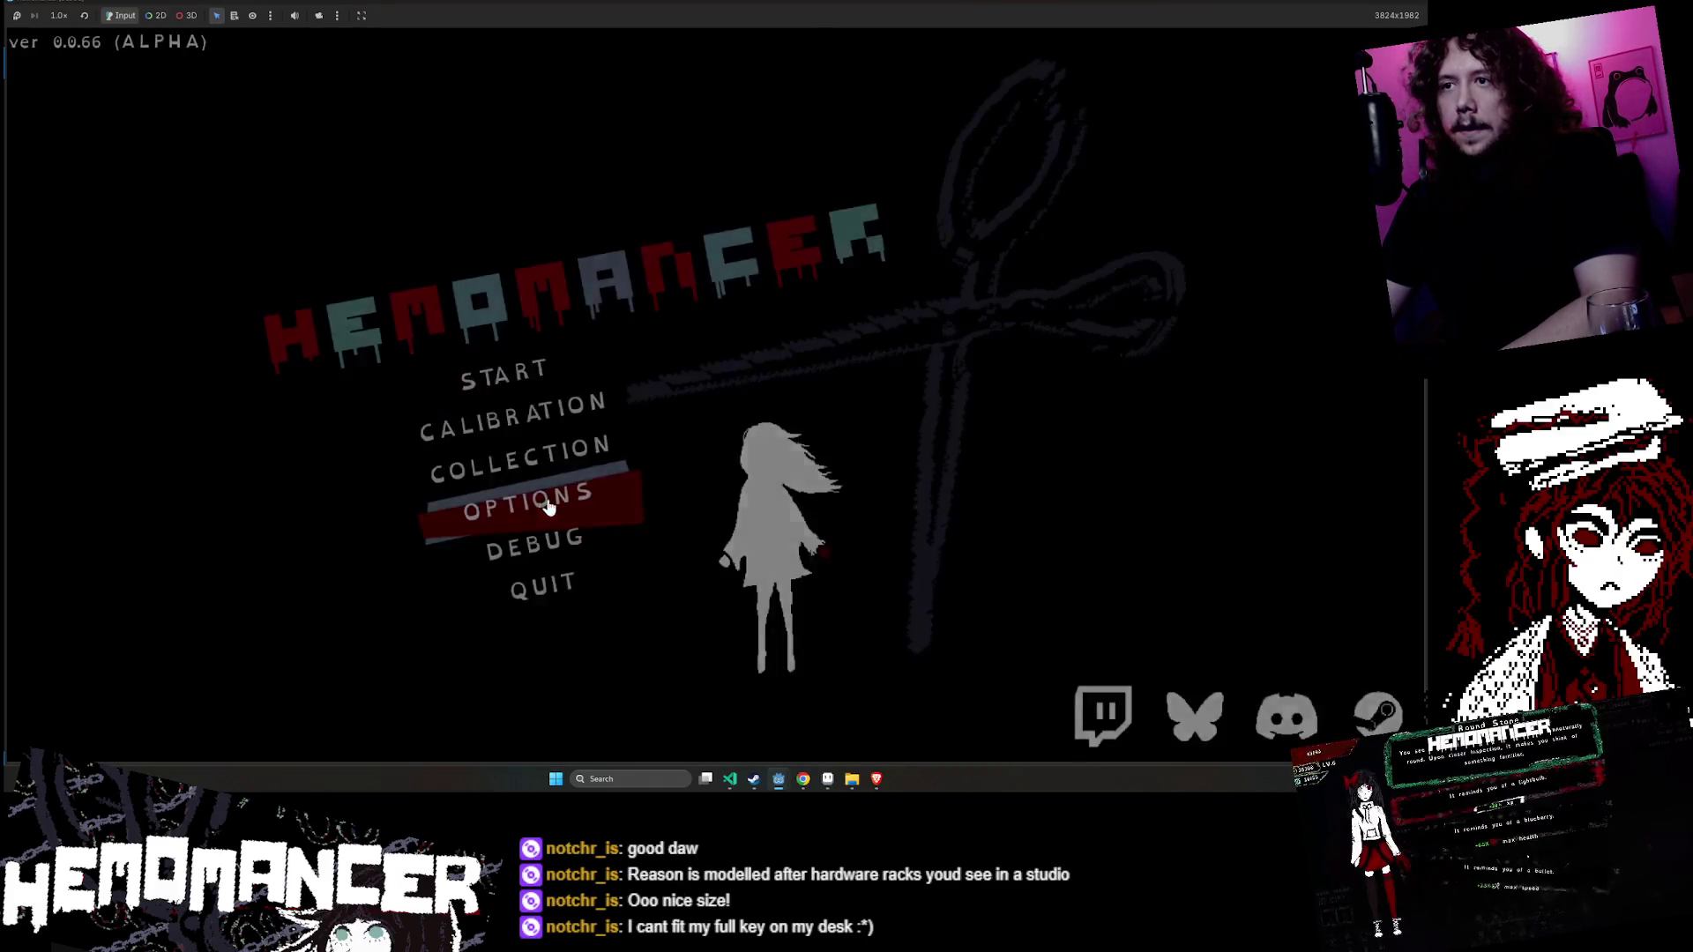
- Turn up the General and Music volumes in Options > Audio, then start the game
{"action": "left_click", "coordinate": [559, 501]}
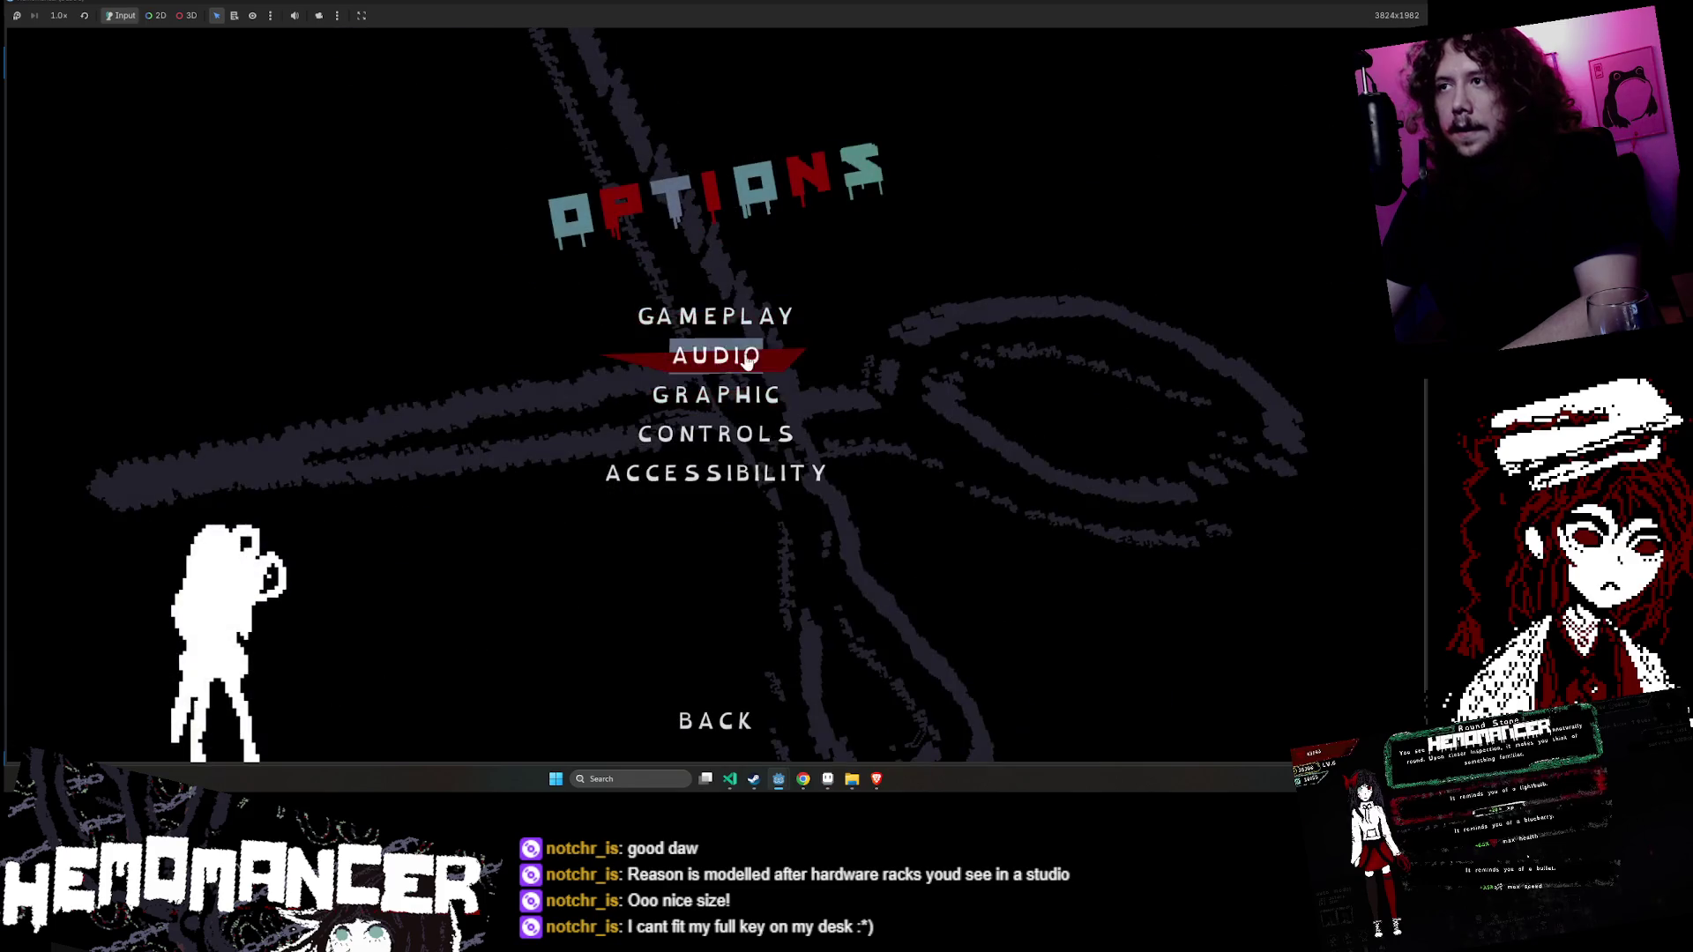
{"action": "left_click", "coordinate": [748, 356]}
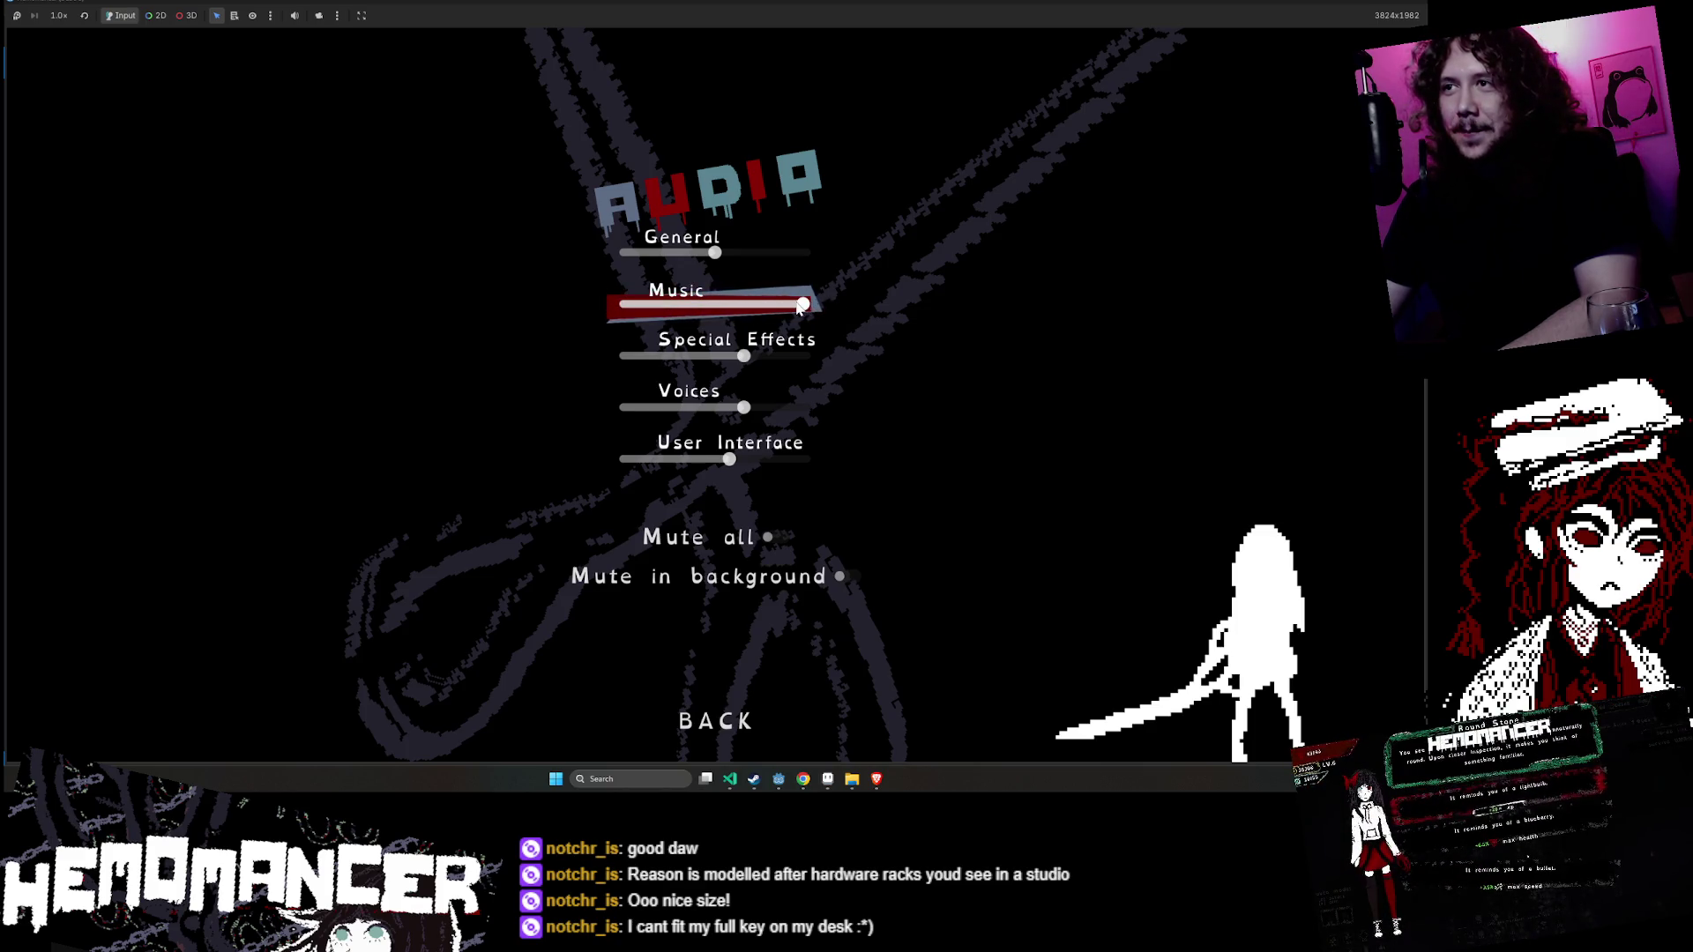
{"action": "left_click", "coordinate": [716, 720]}
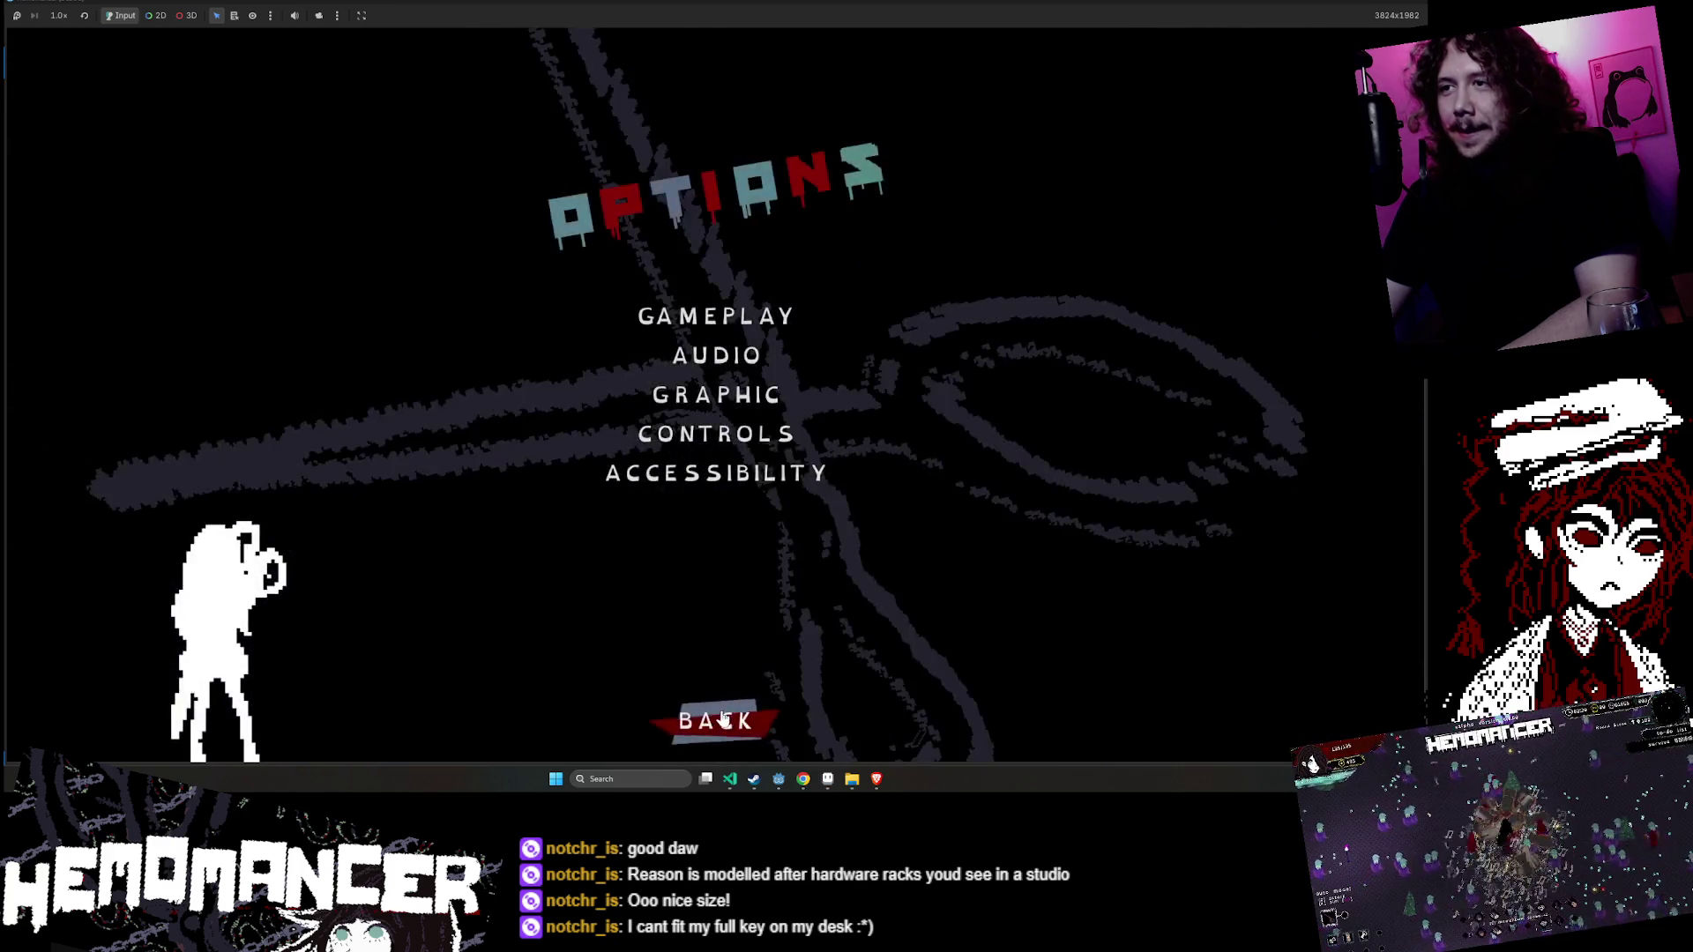
{"action": "left_click", "coordinate": [715, 721]}
{"action": "key", "text": "Return"}
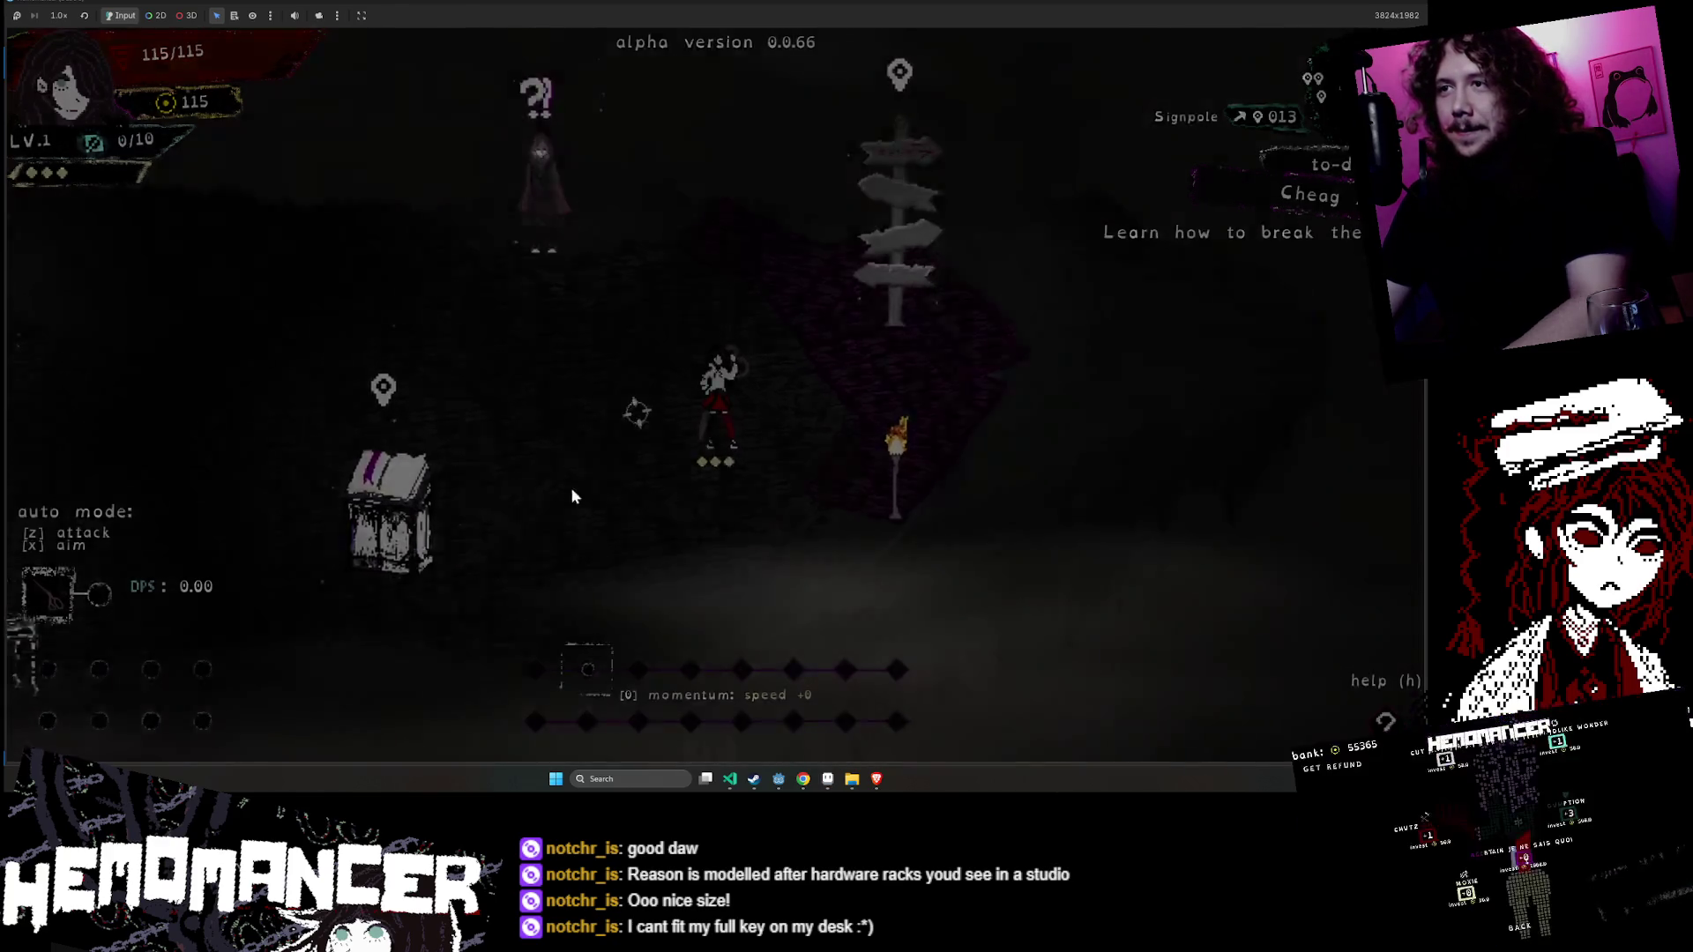
- Pause the game, look at the Audio settings again, and resume play
{"action": "key", "text": "Escape"}
{"action": "left_click", "coordinate": [528, 393]}
{"action": "left_click", "coordinate": [710, 352]}
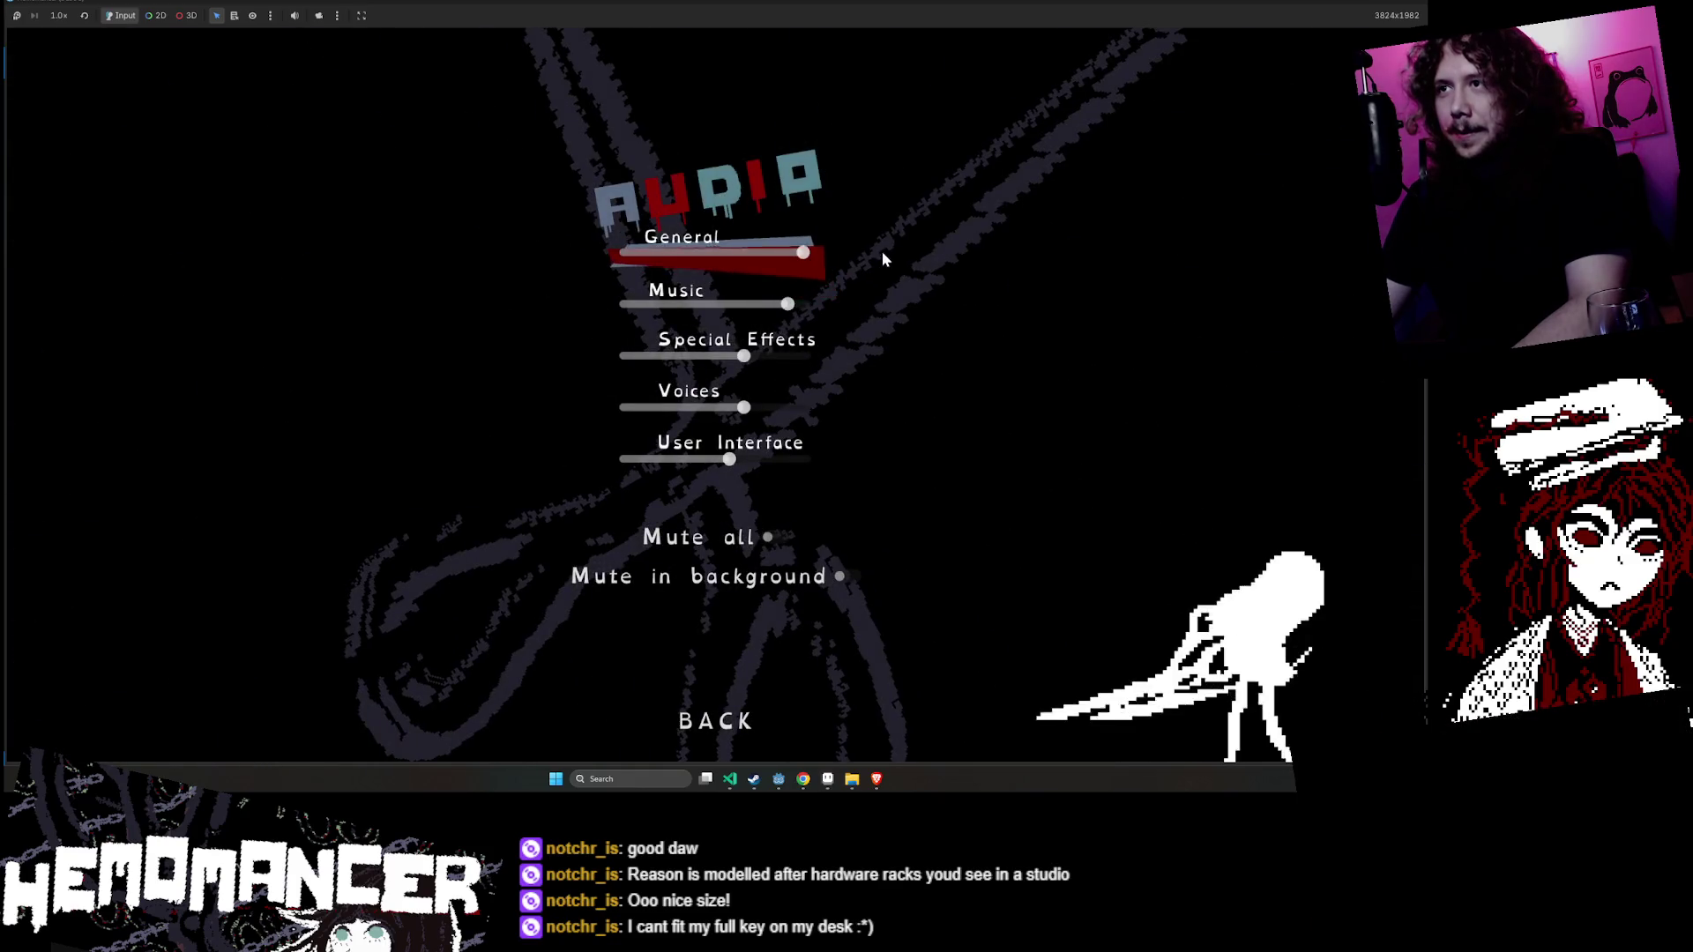
{"action": "key", "text": "Escape"}
{"action": "left_click", "coordinate": [521, 377]}
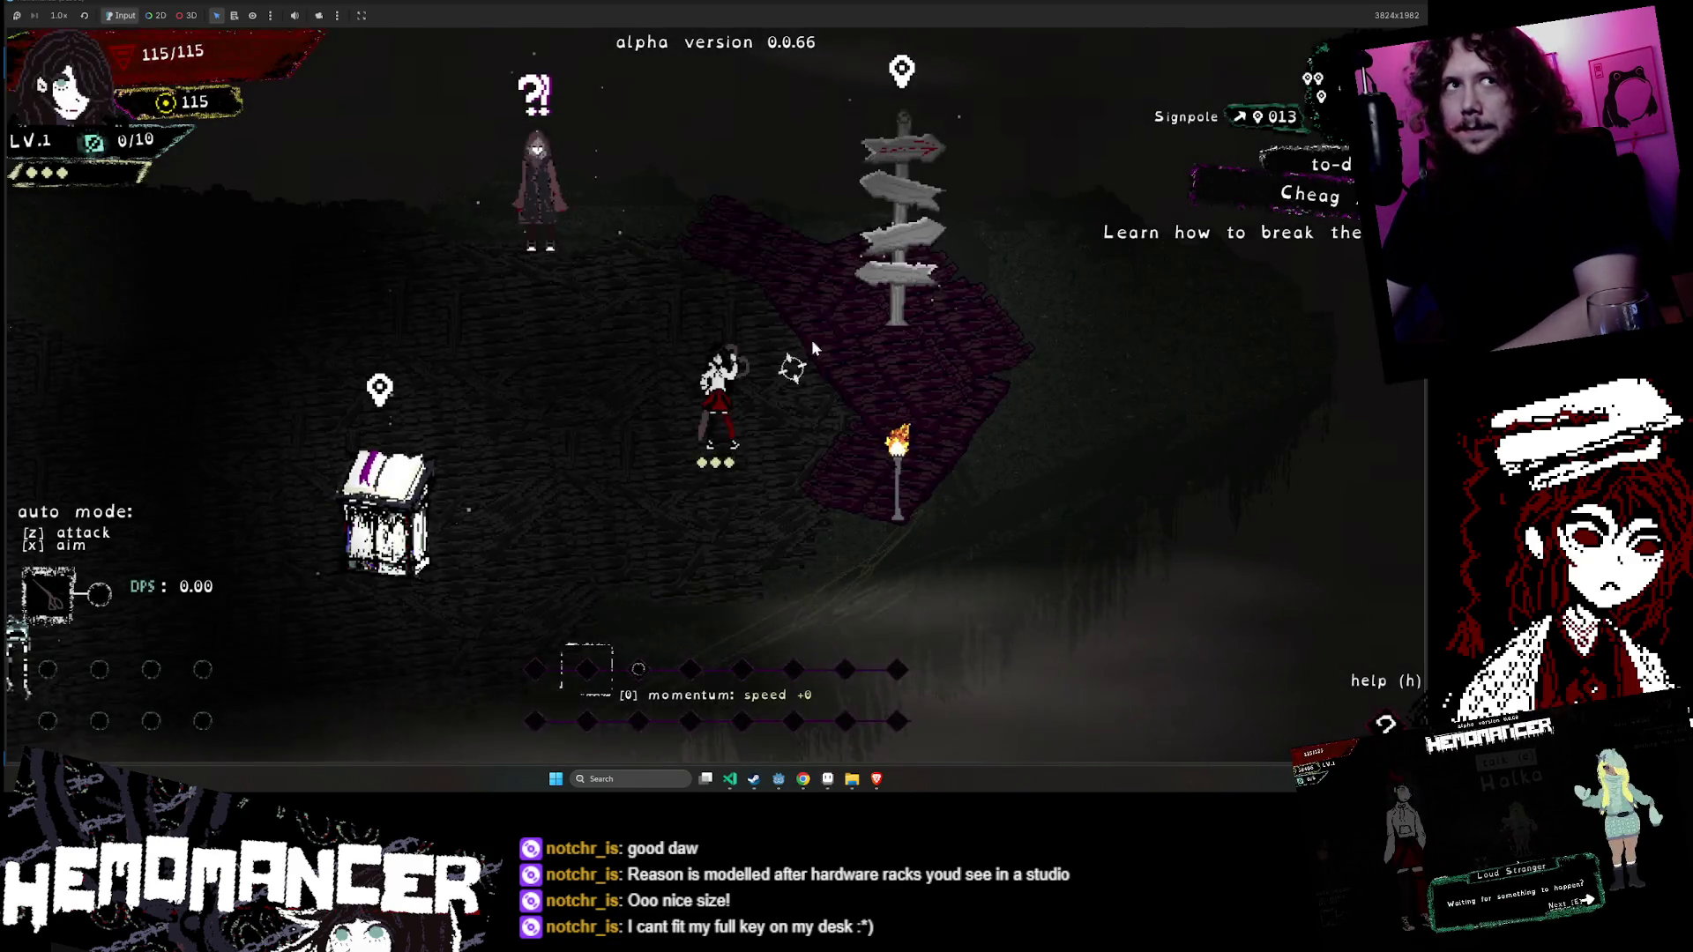
- Walk around the hub, talk to the Gruff Stranger, and travel to a new area
{"action": "key", "text": "a"}
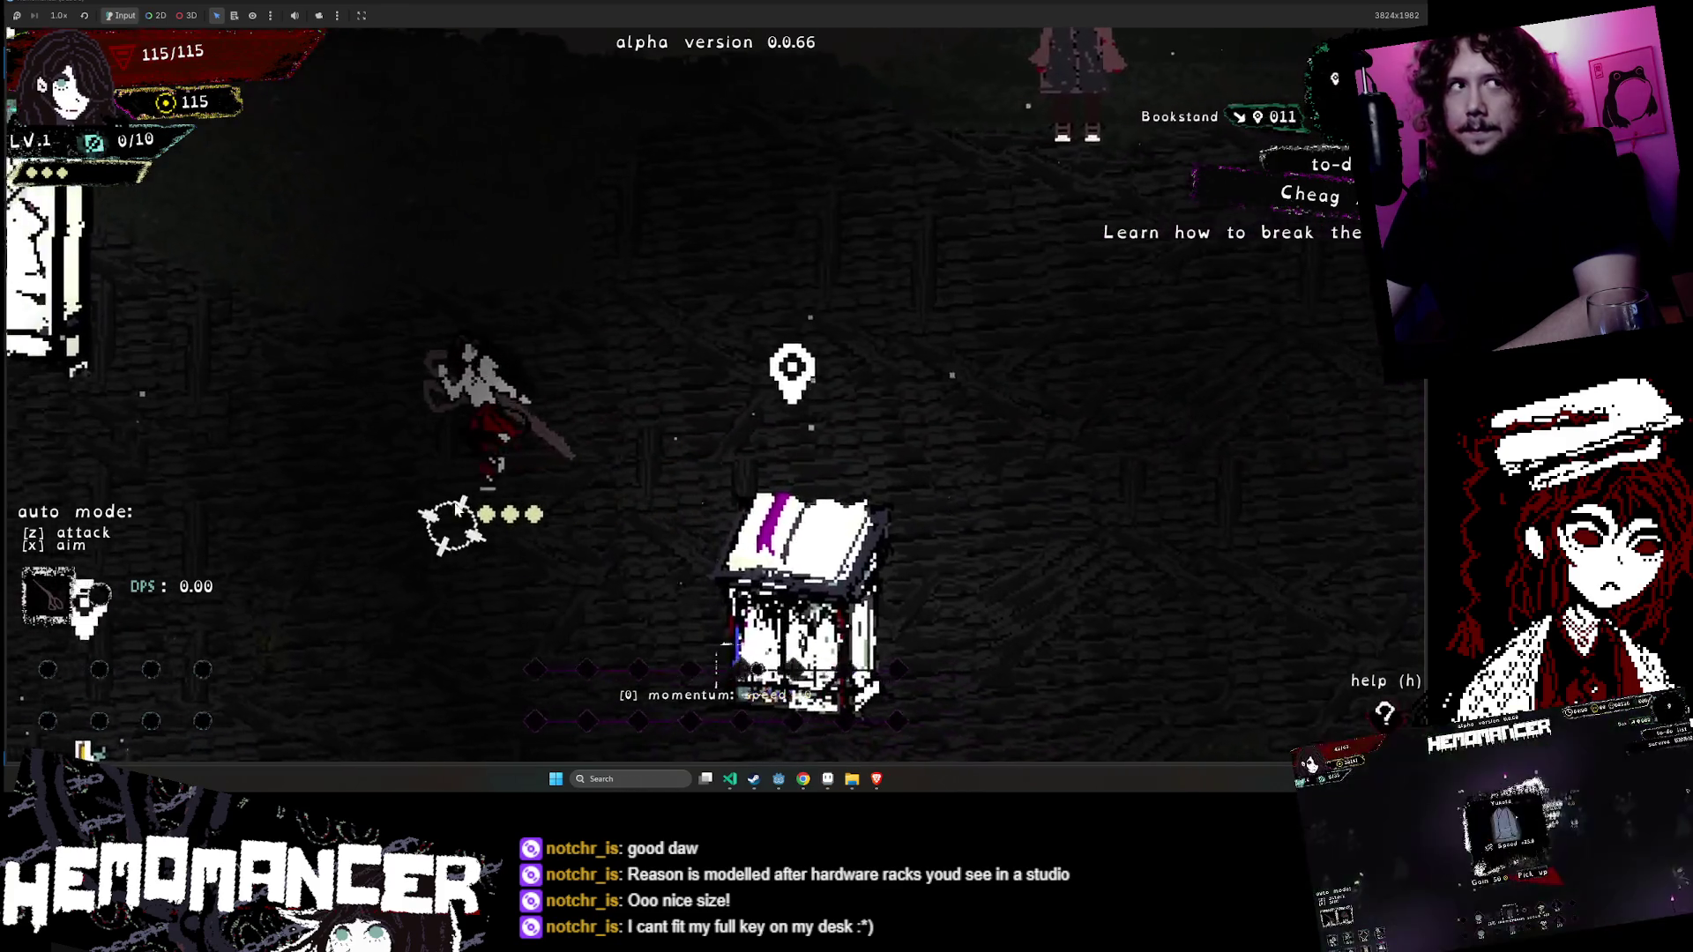
{"action": "key", "text": "d"}
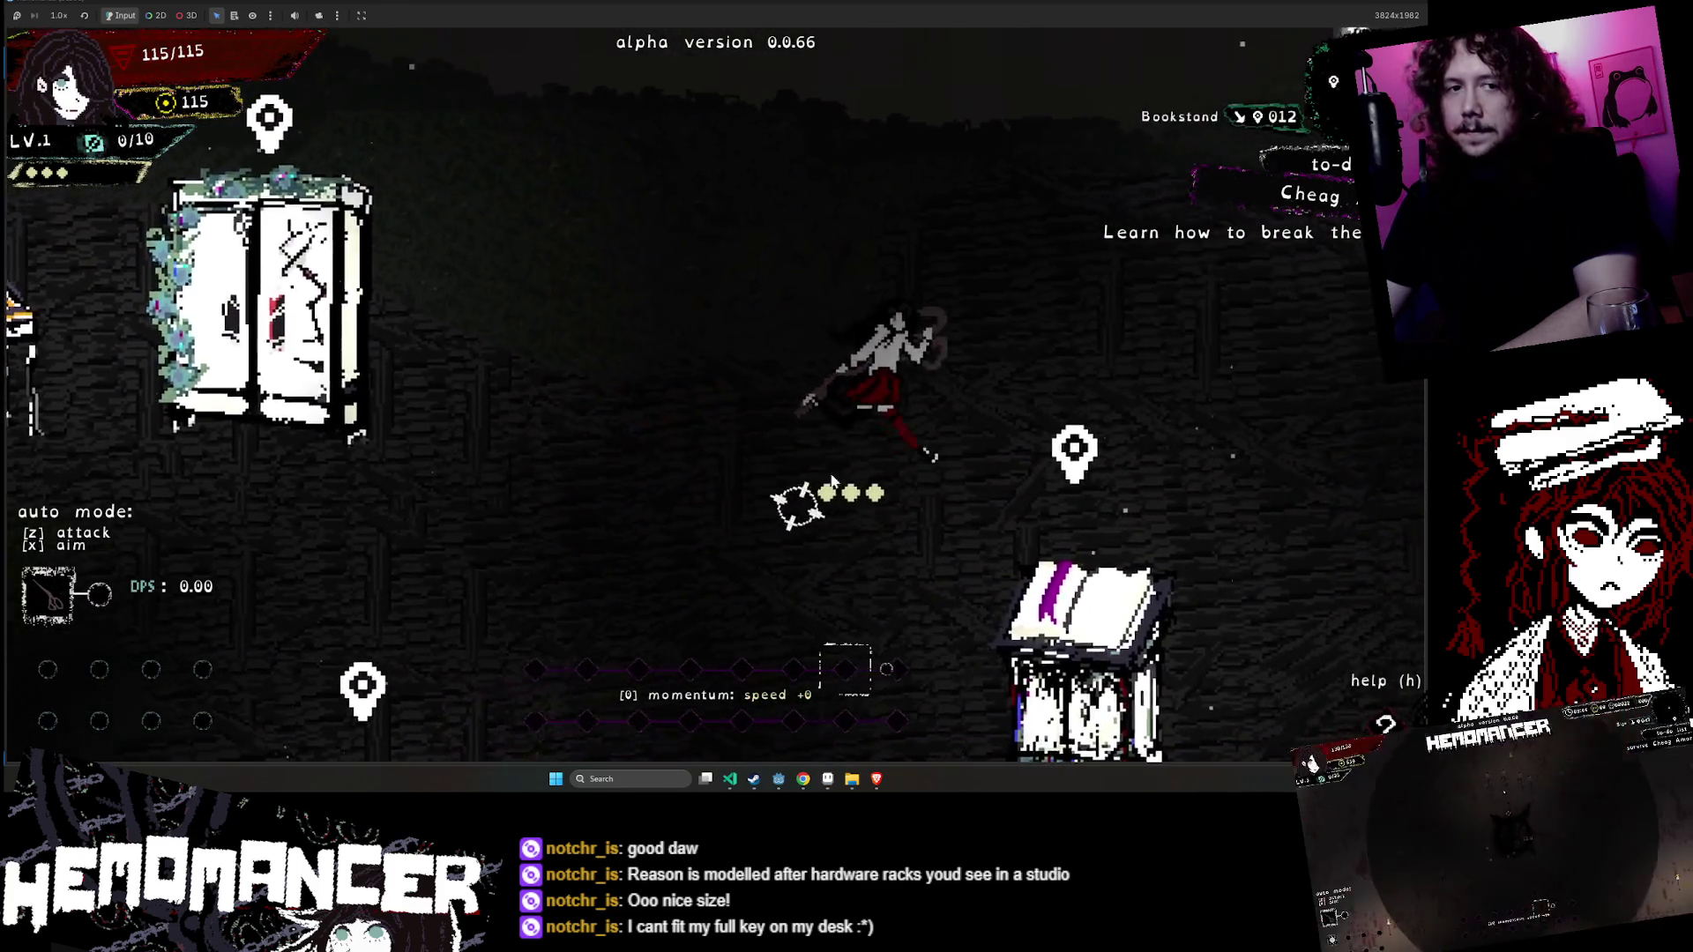
{"action": "key", "text": "d"}
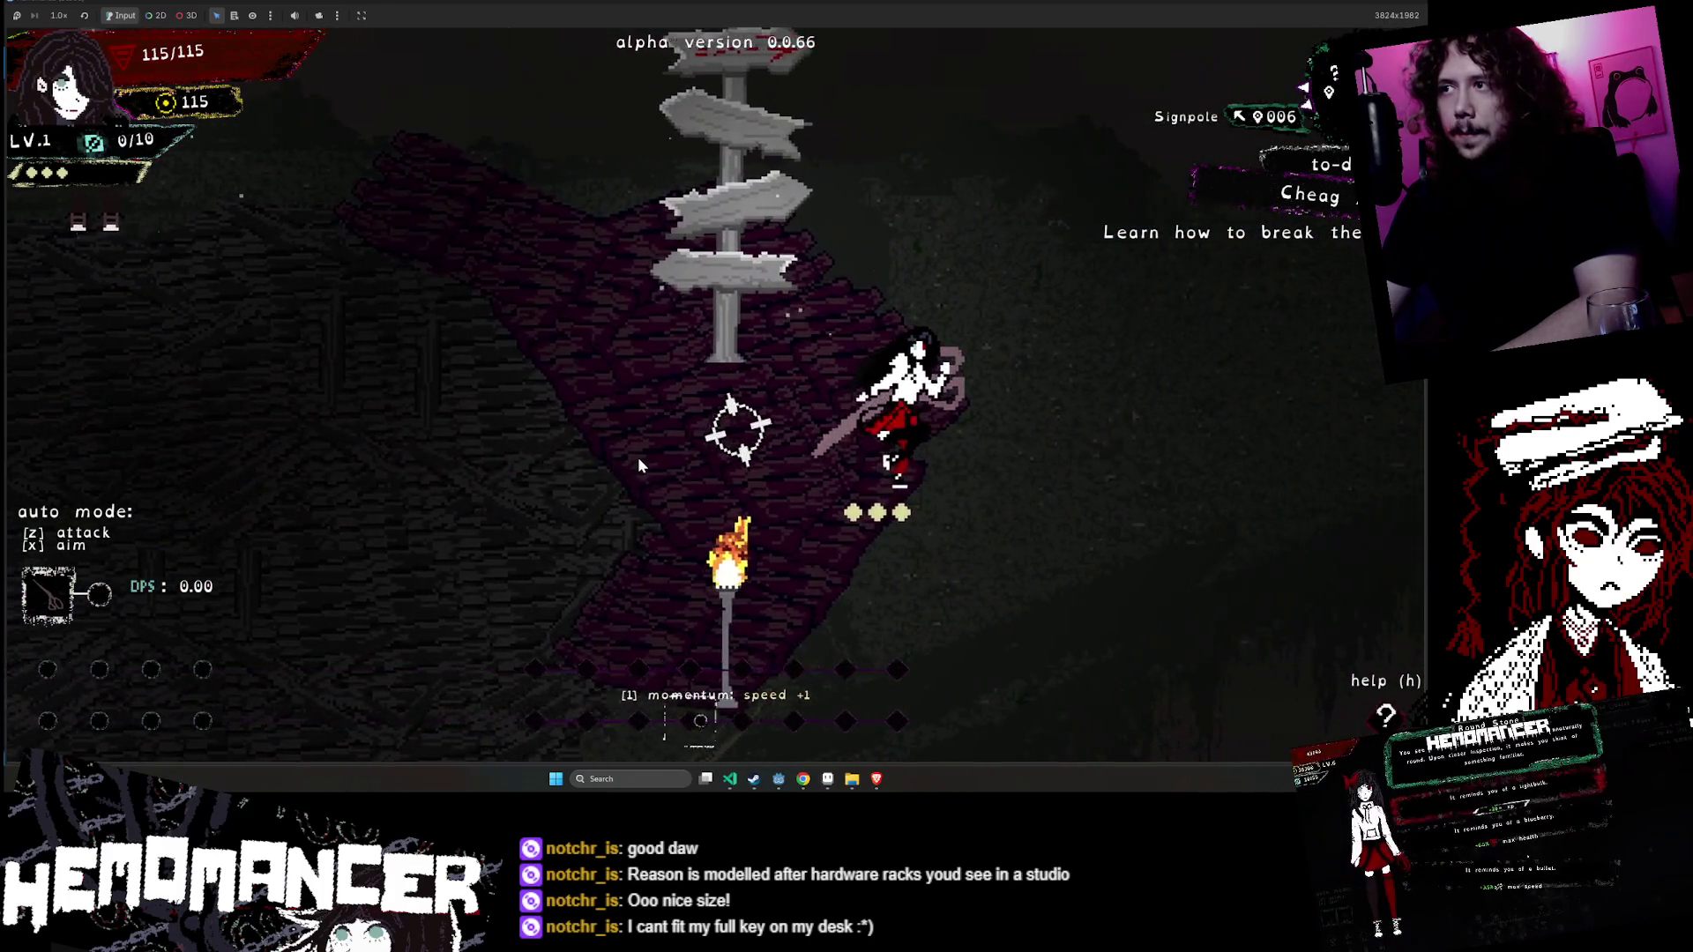
{"action": "key", "text": "a"}
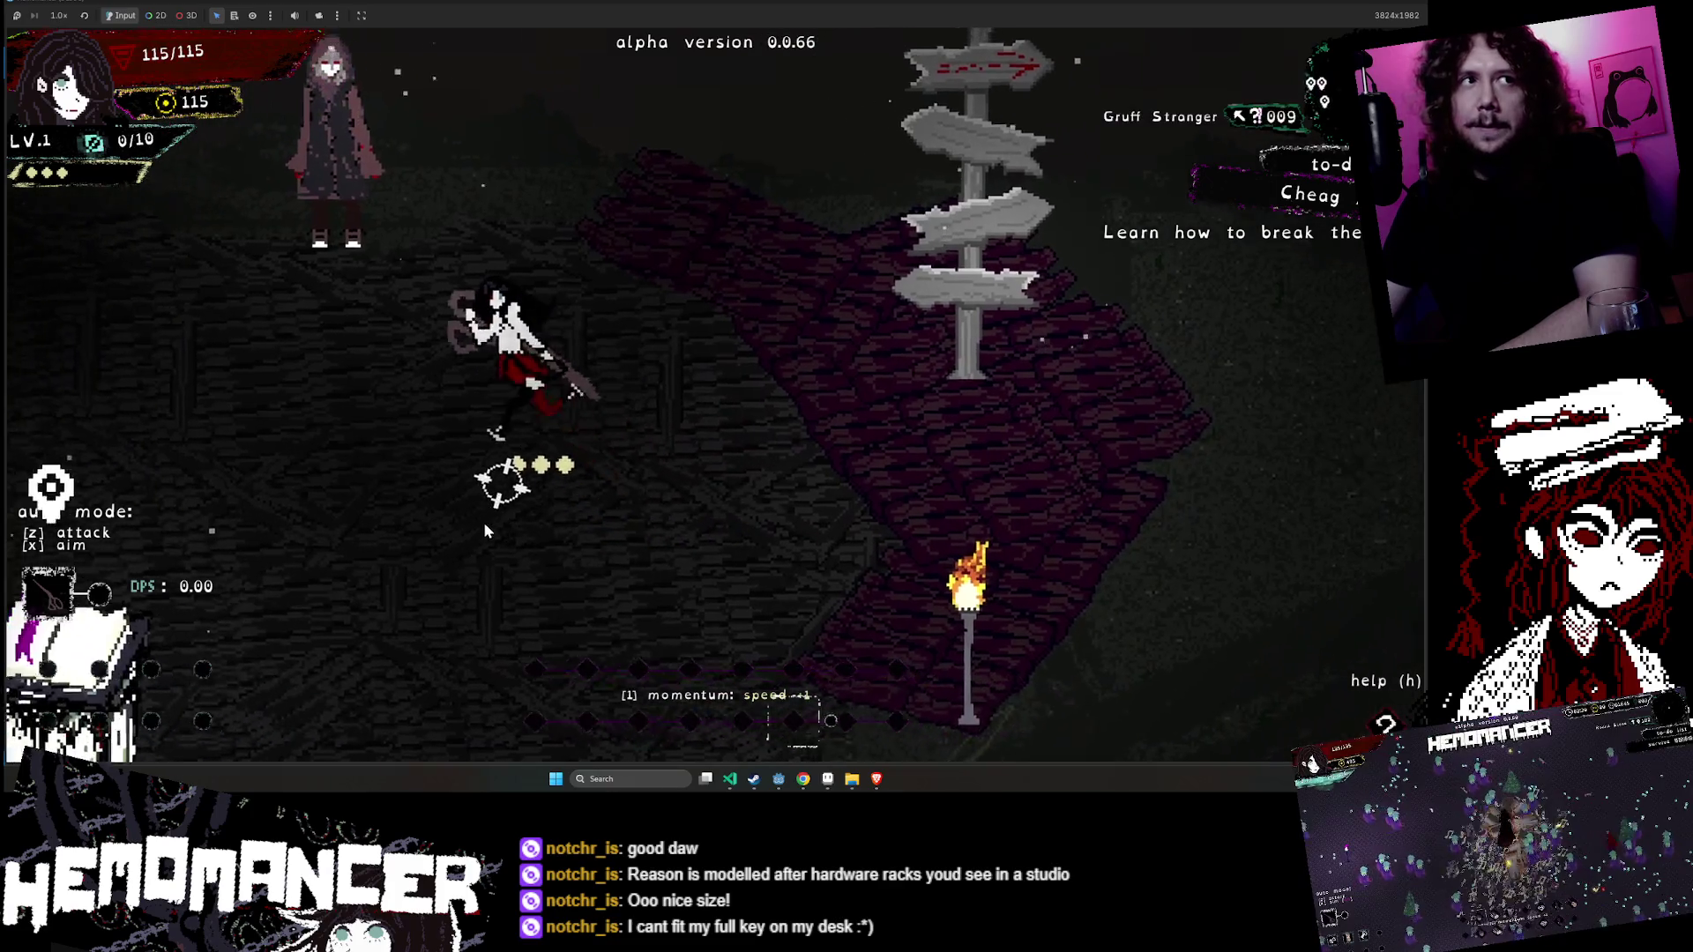
{"action": "key", "text": "w"}
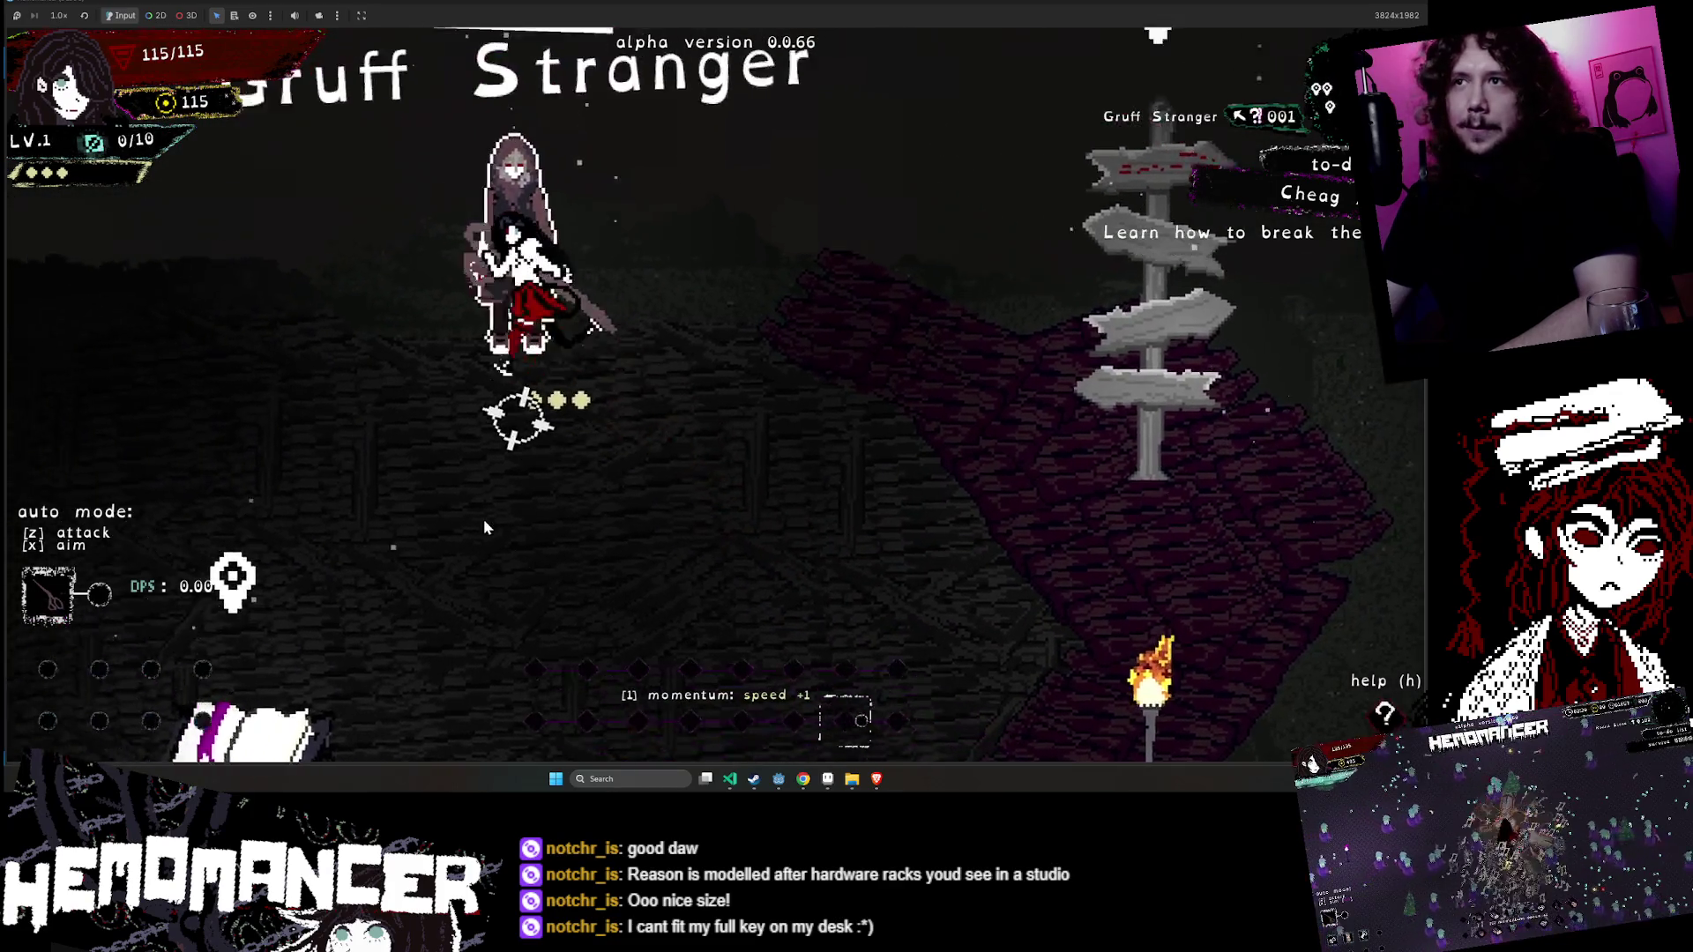
{"action": "key", "text": "e"}
{"action": "key", "text": "e"}
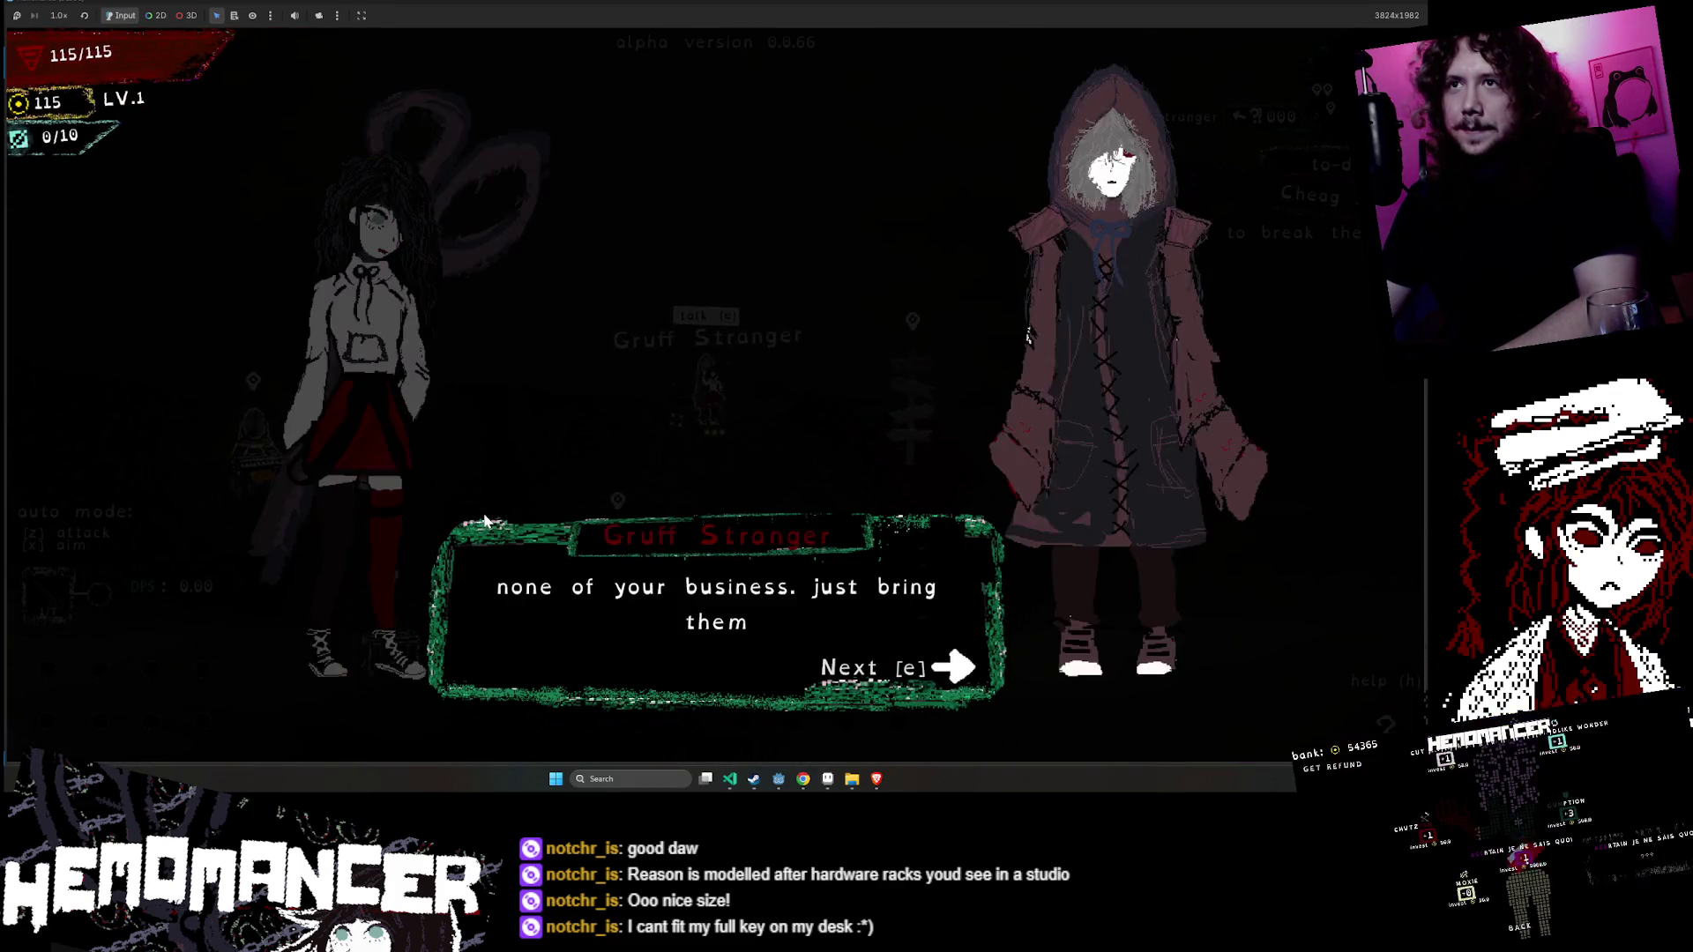
{"action": "key", "text": "e"}
{"action": "key", "text": "d"}
{"action": "key", "text": "e"}
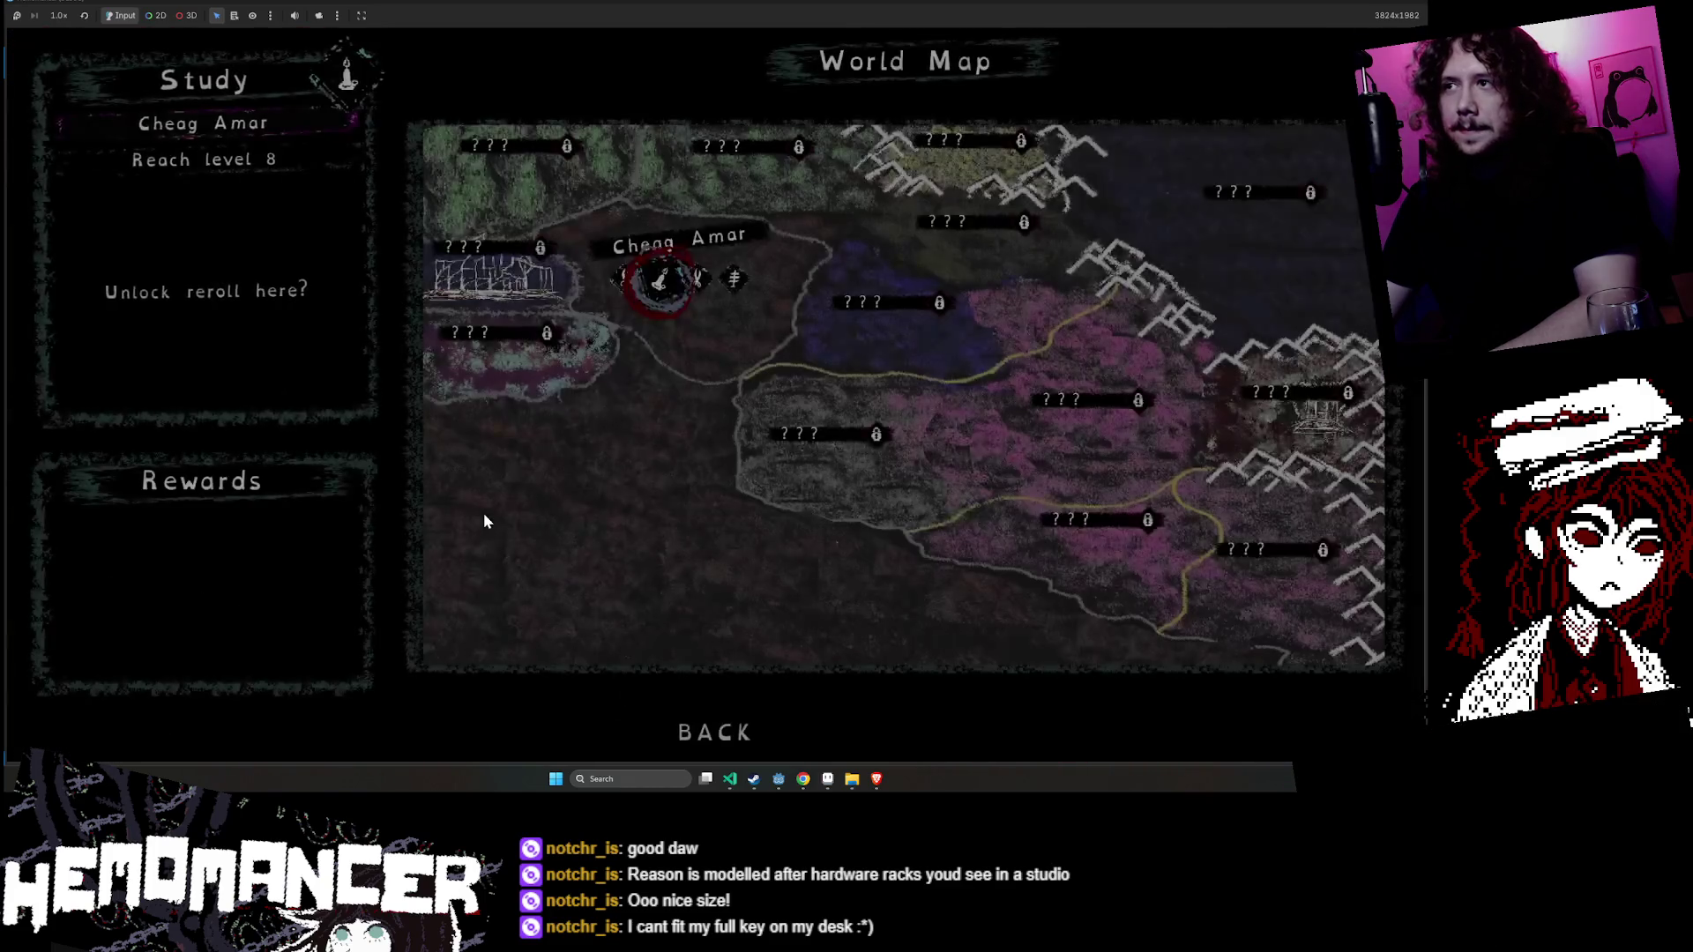
{"action": "key", "text": "e"}
- Run through the field killing enemies and collecting experience until the character reaches LV.2
{"action": "key", "text": "w"}
{"action": "key", "text": "a"}
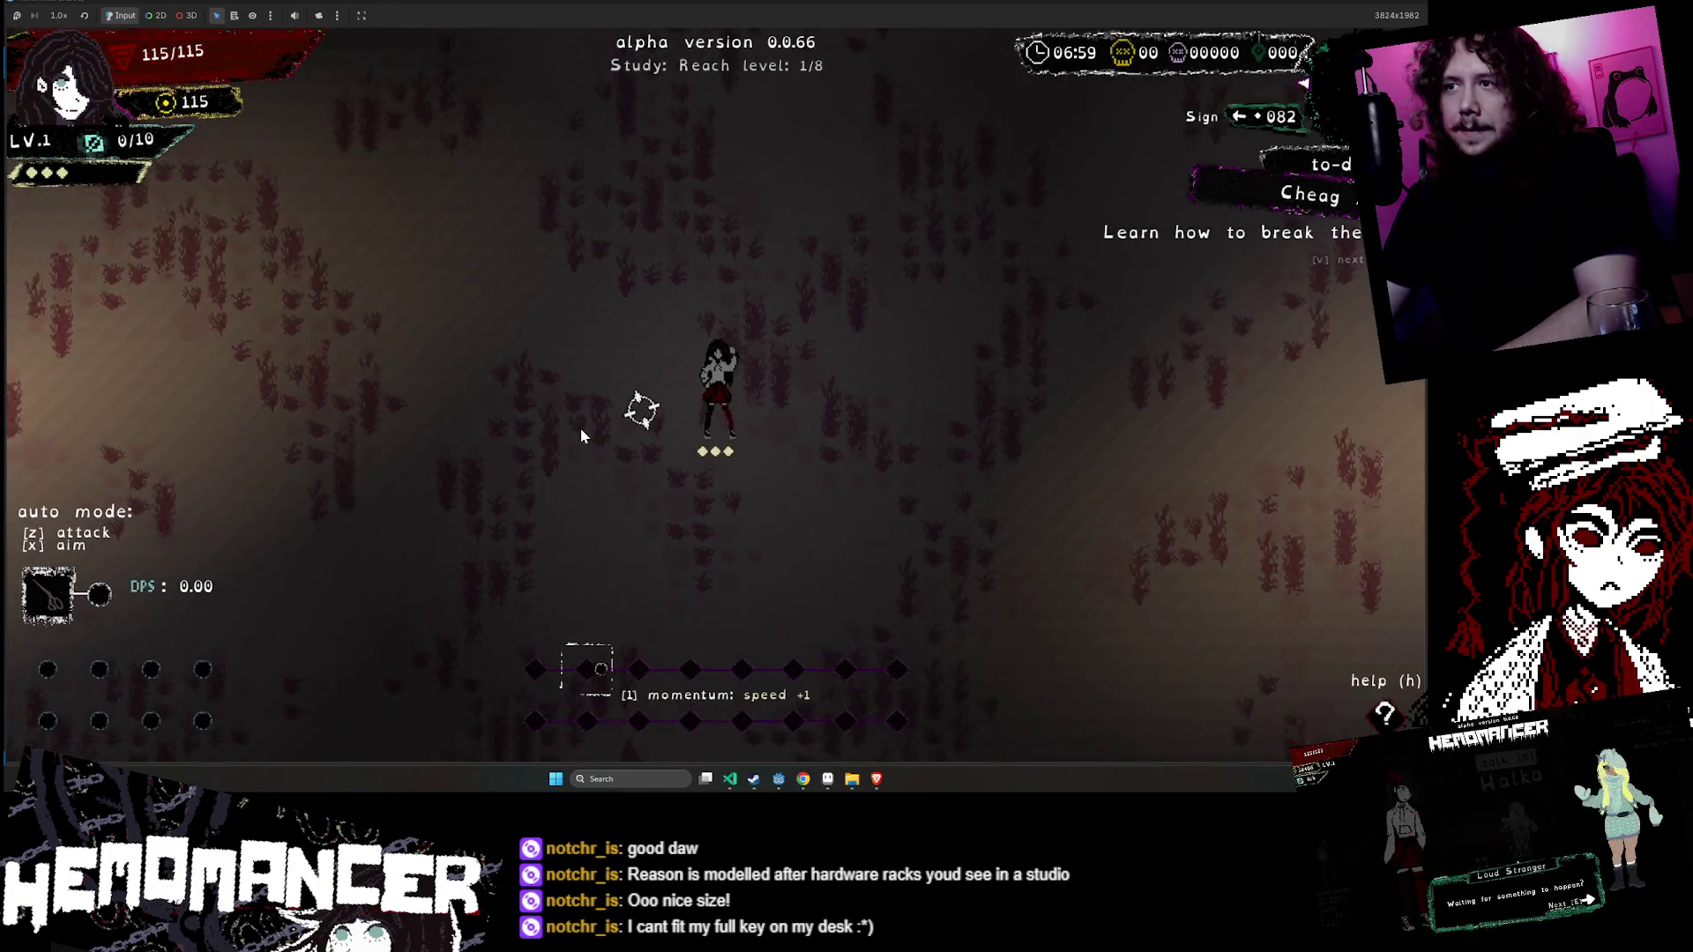
{"action": "key", "text": "w"}
{"action": "key", "text": "a"}
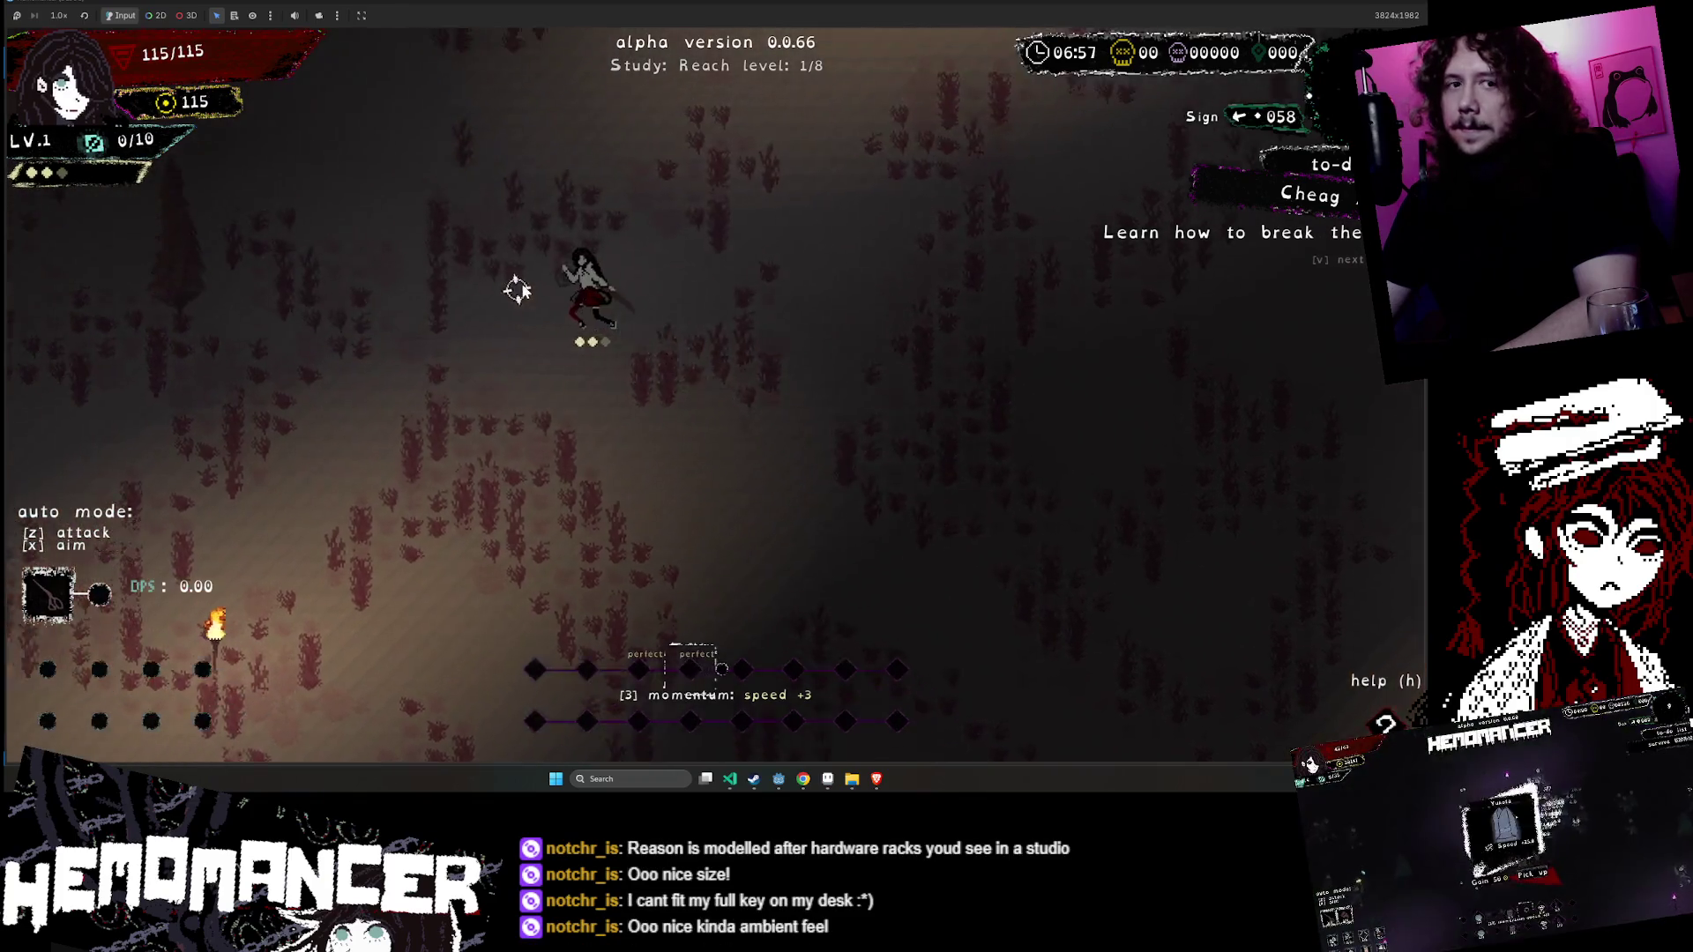
{"action": "key", "text": "w"}
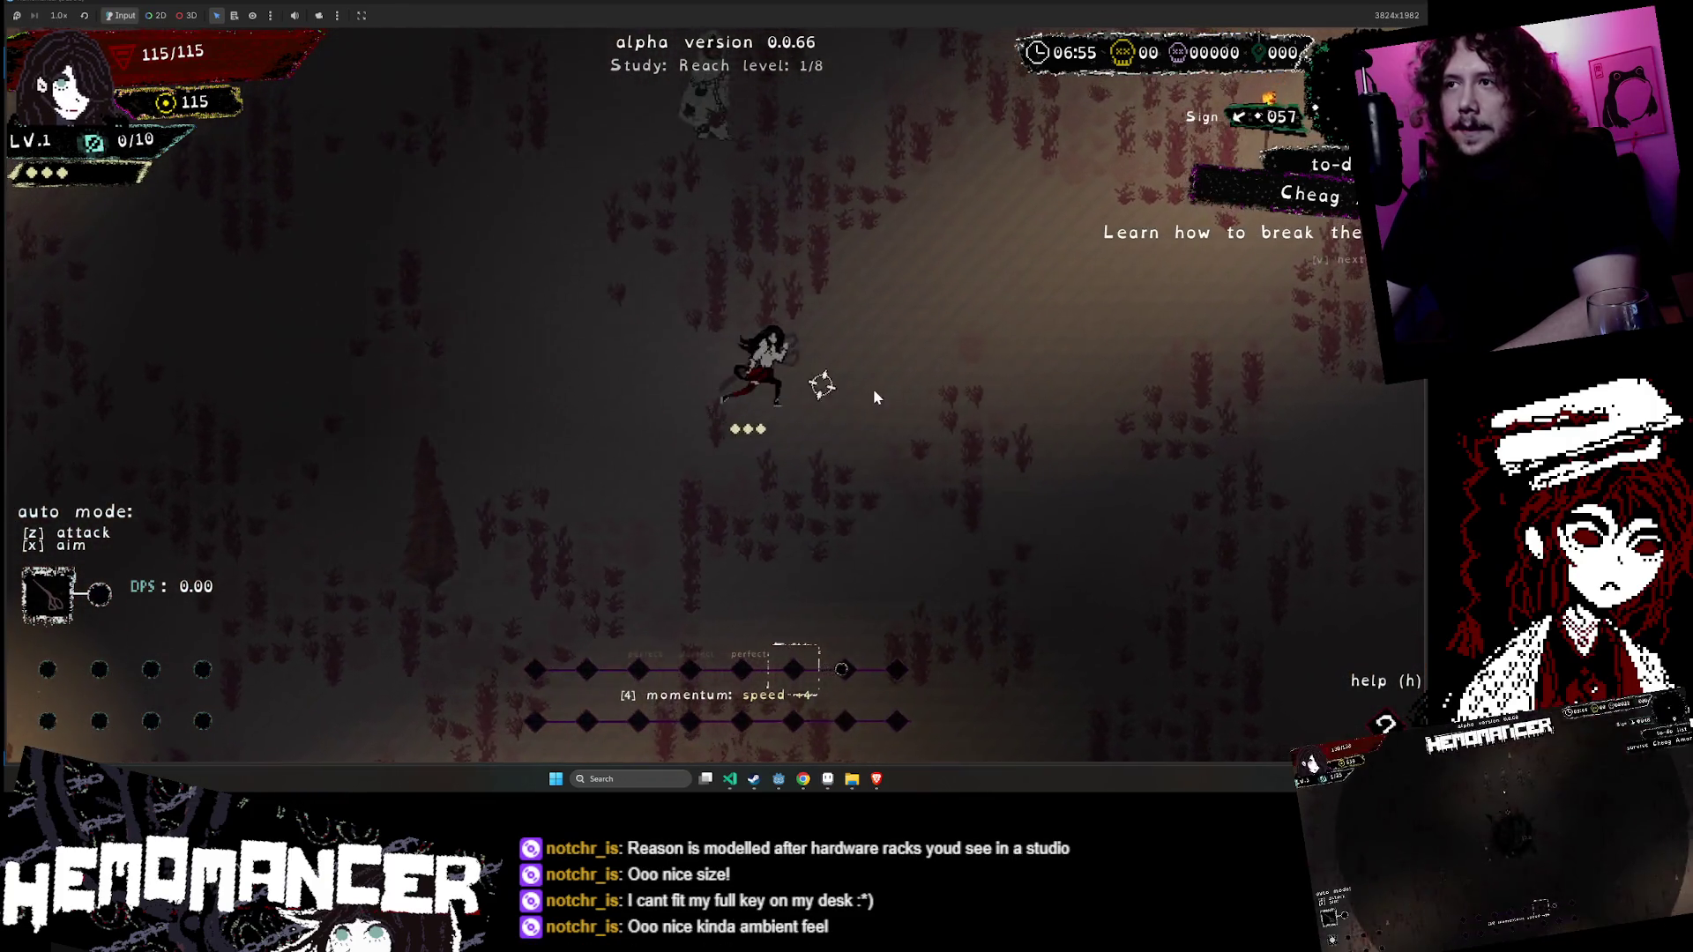
{"action": "key", "text": "d"}
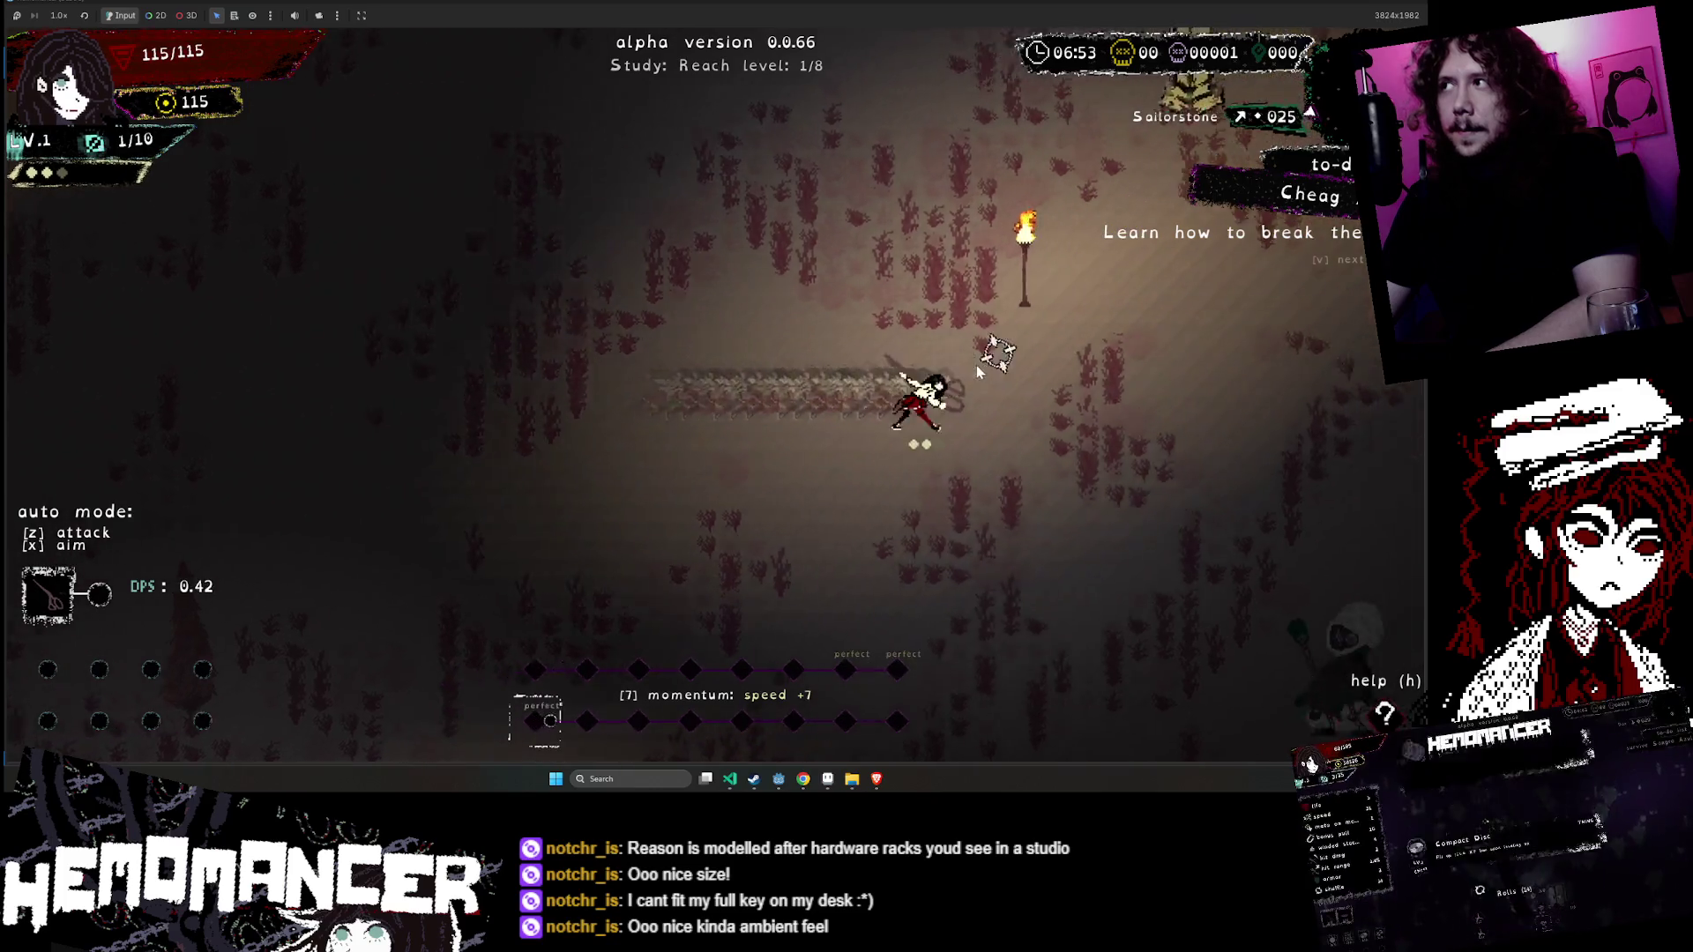
{"action": "key", "text": "a"}
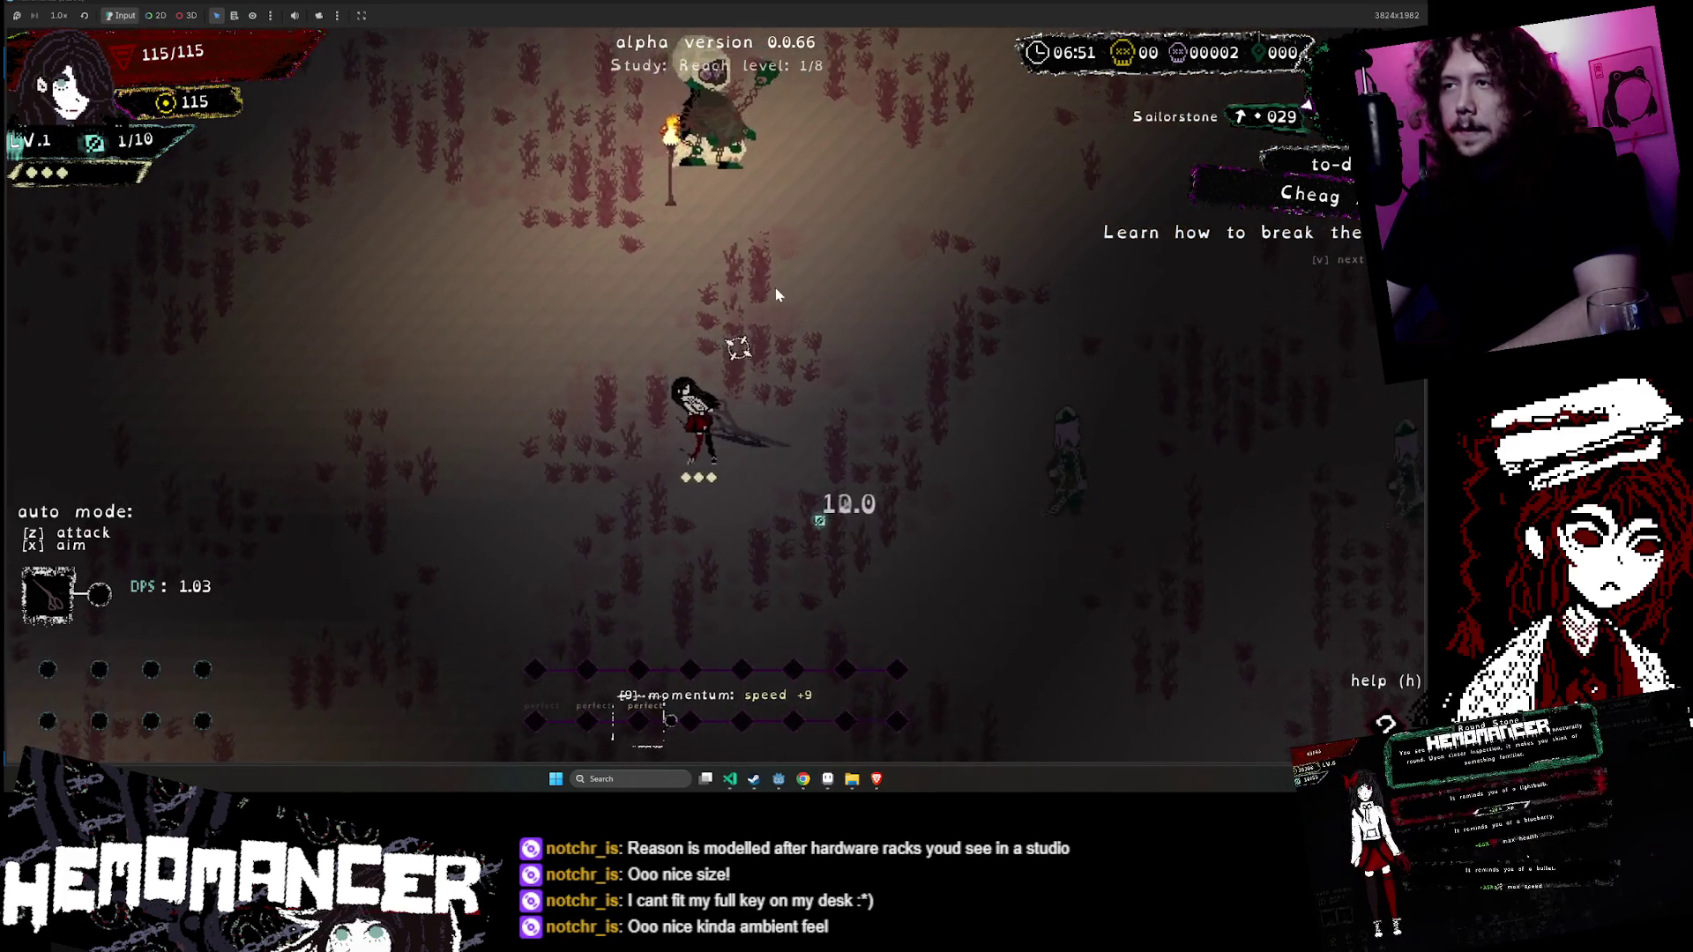
{"action": "key", "text": "s"}
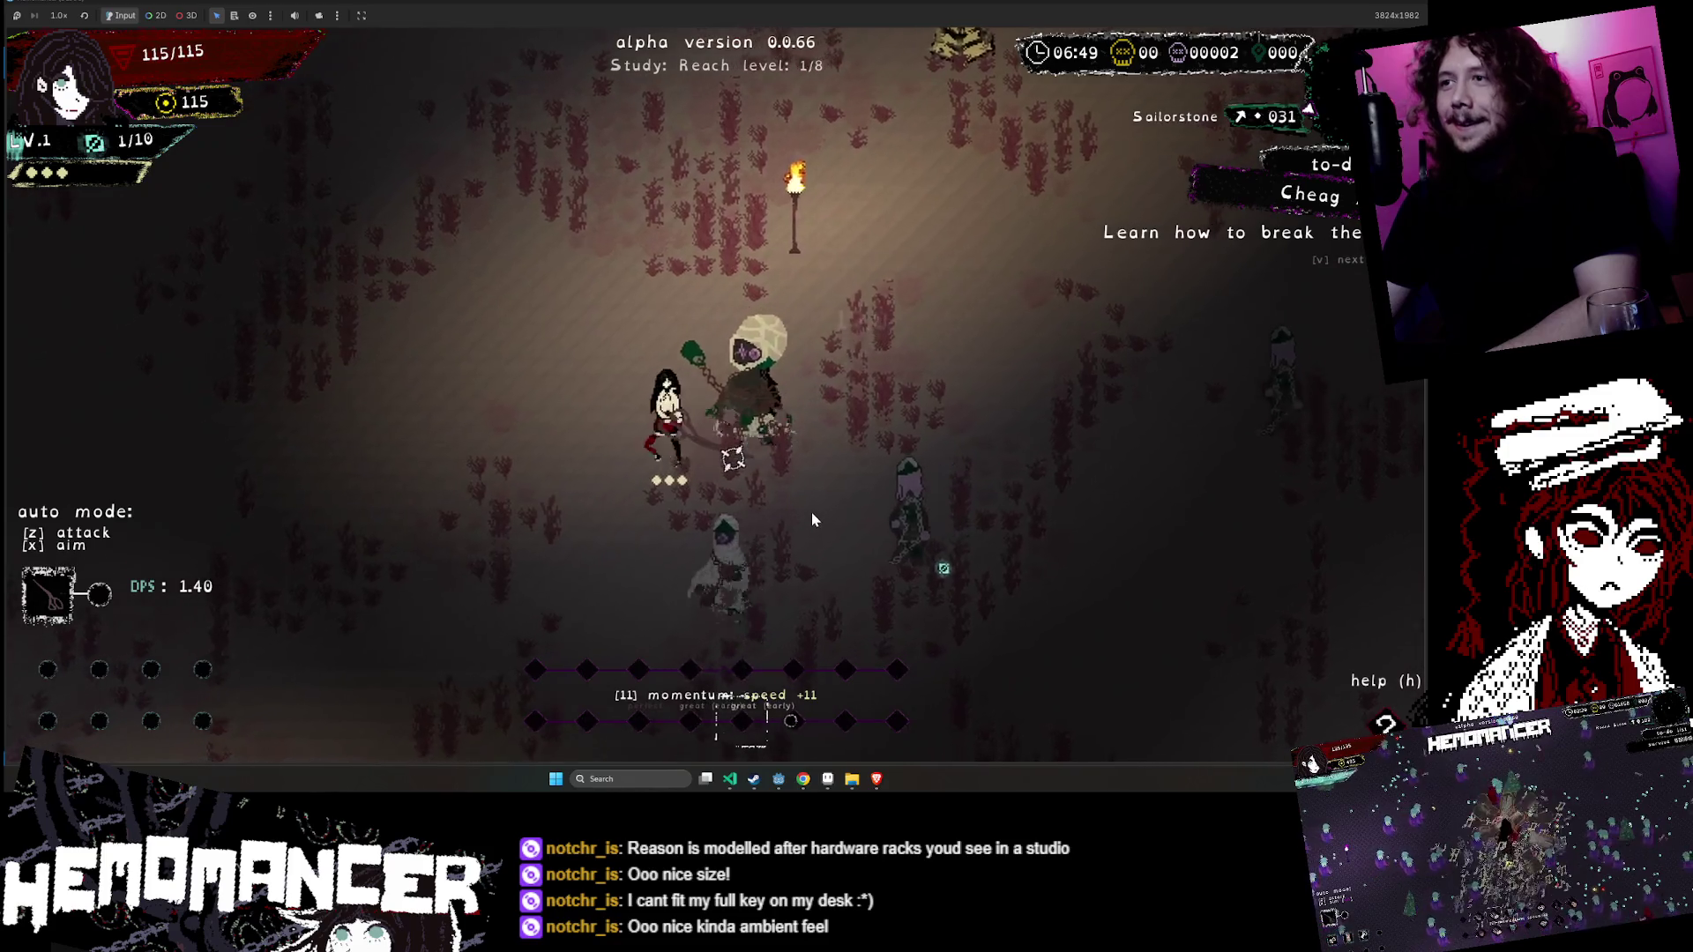
{"action": "key", "text": "d"}
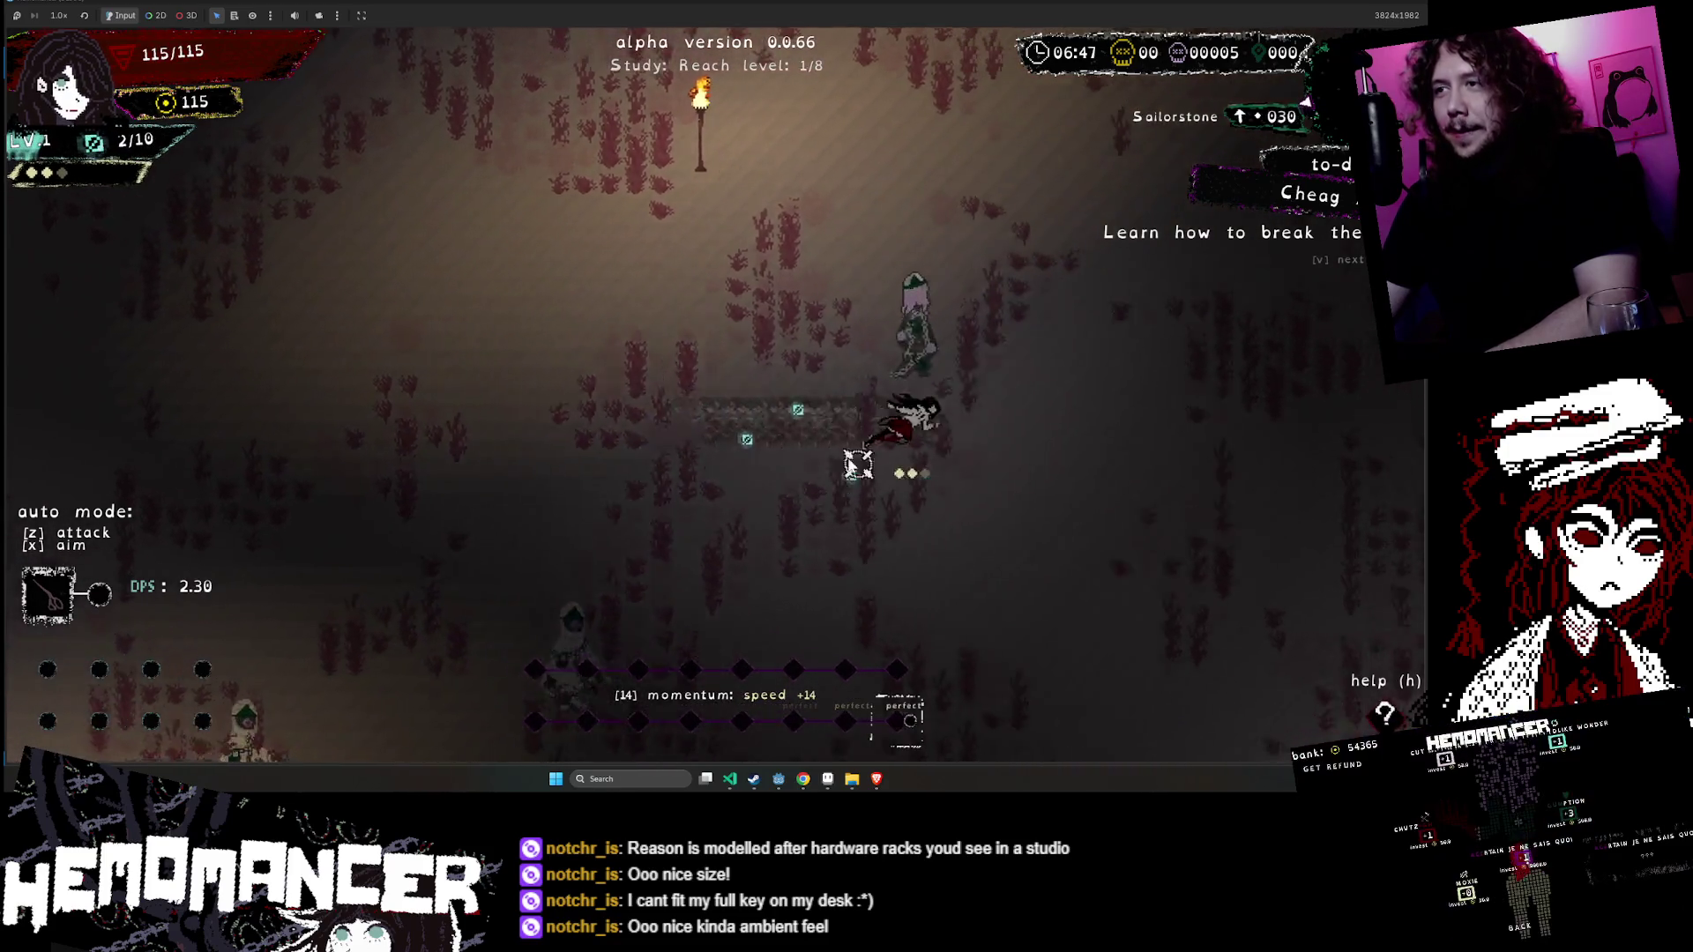
{"action": "key", "text": "w"}
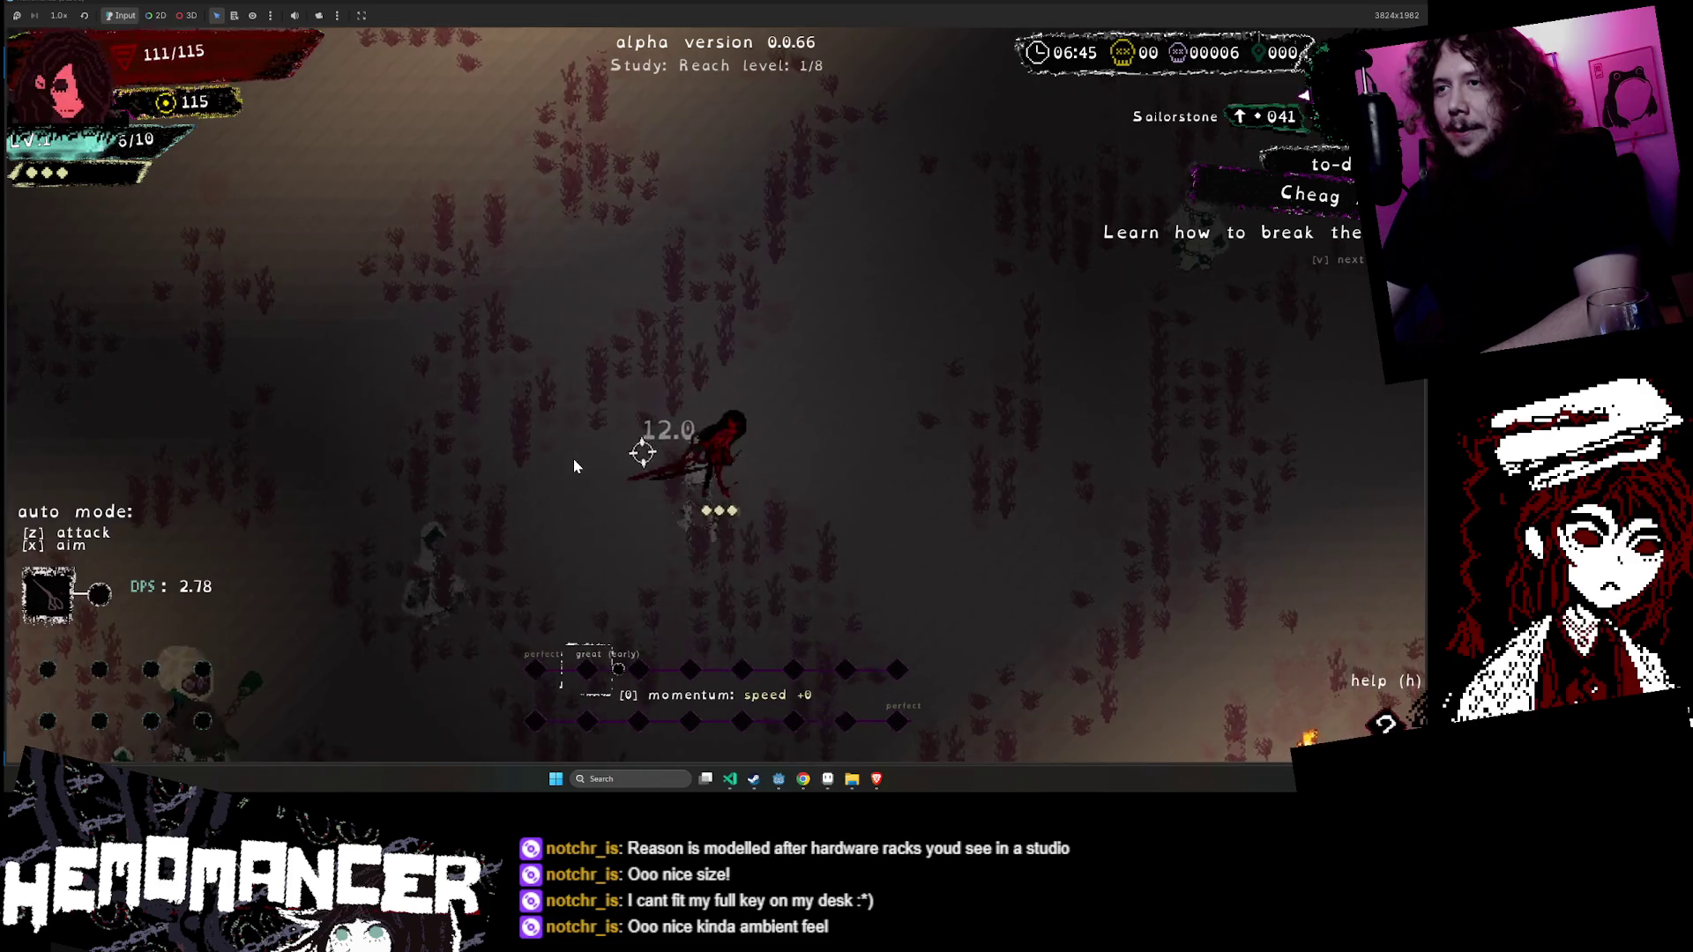
{"action": "key", "text": "a"}
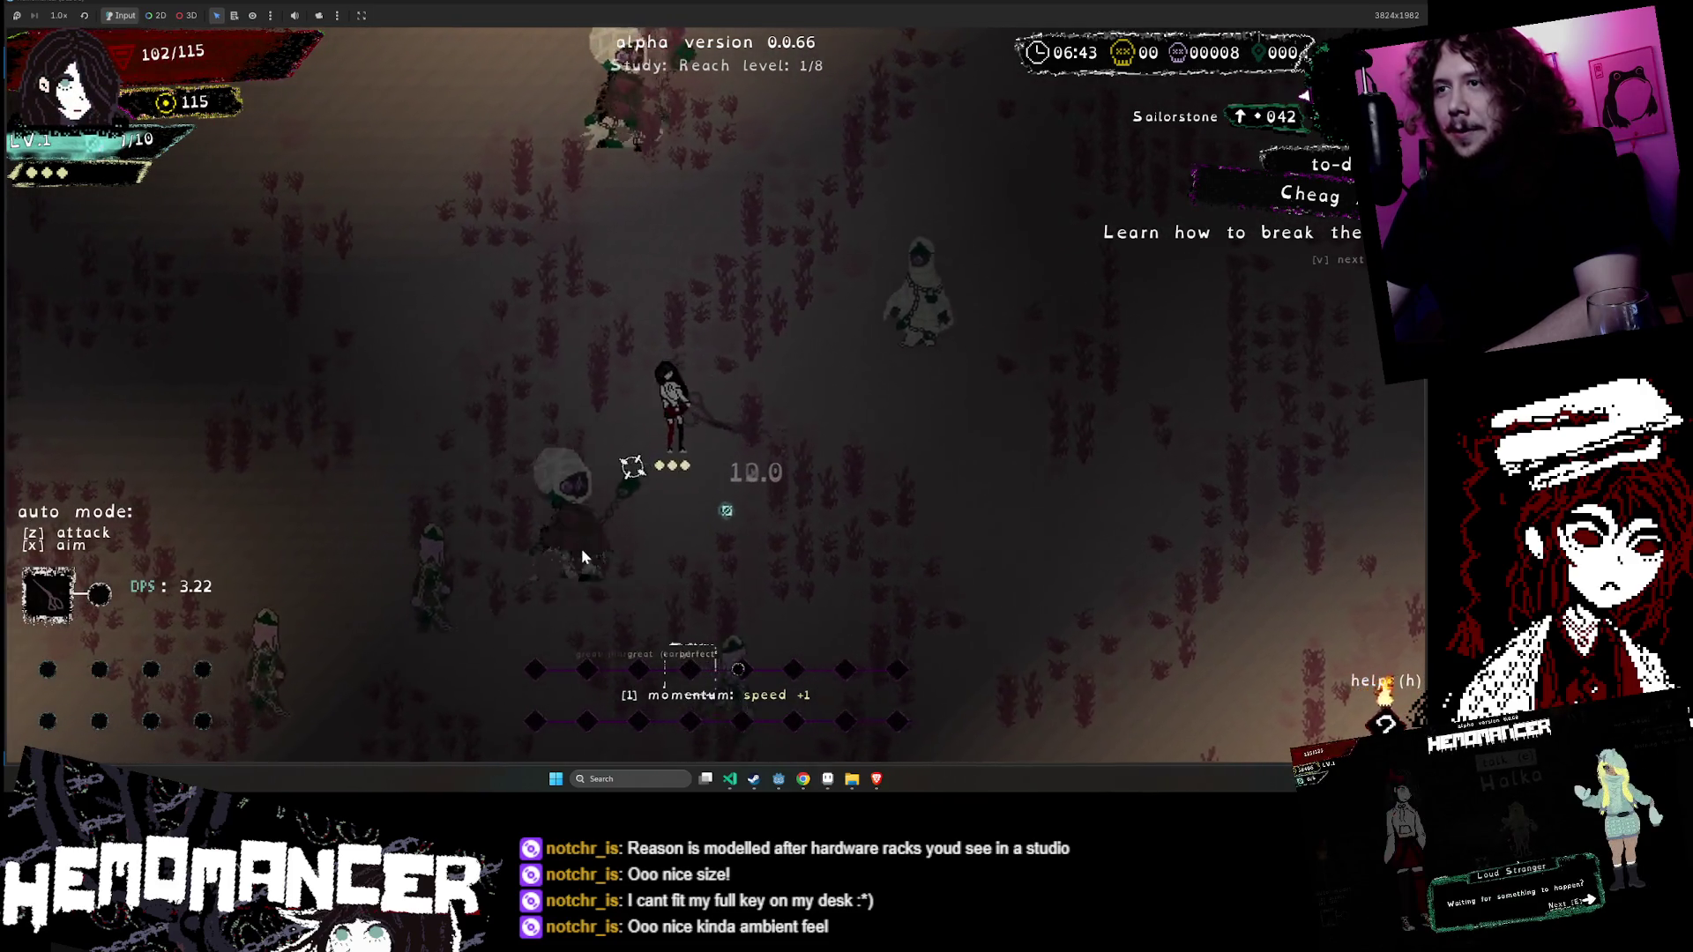
{"action": "key", "text": "d"}
{"action": "key", "text": "s"}
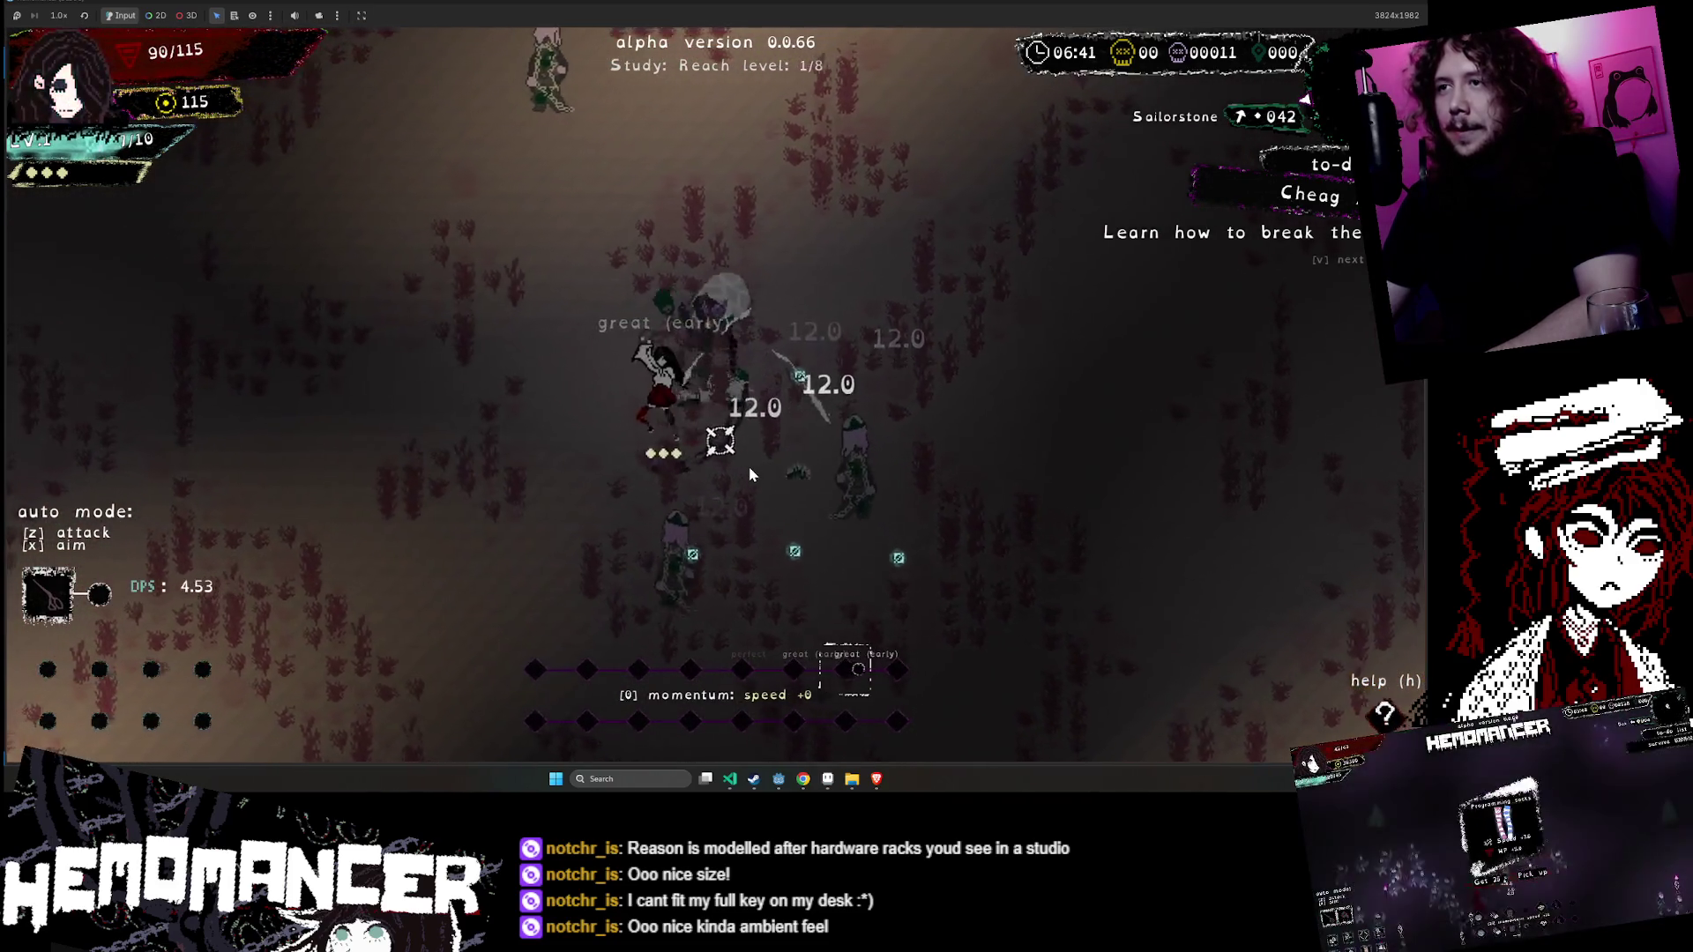
{"action": "key", "text": "a"}
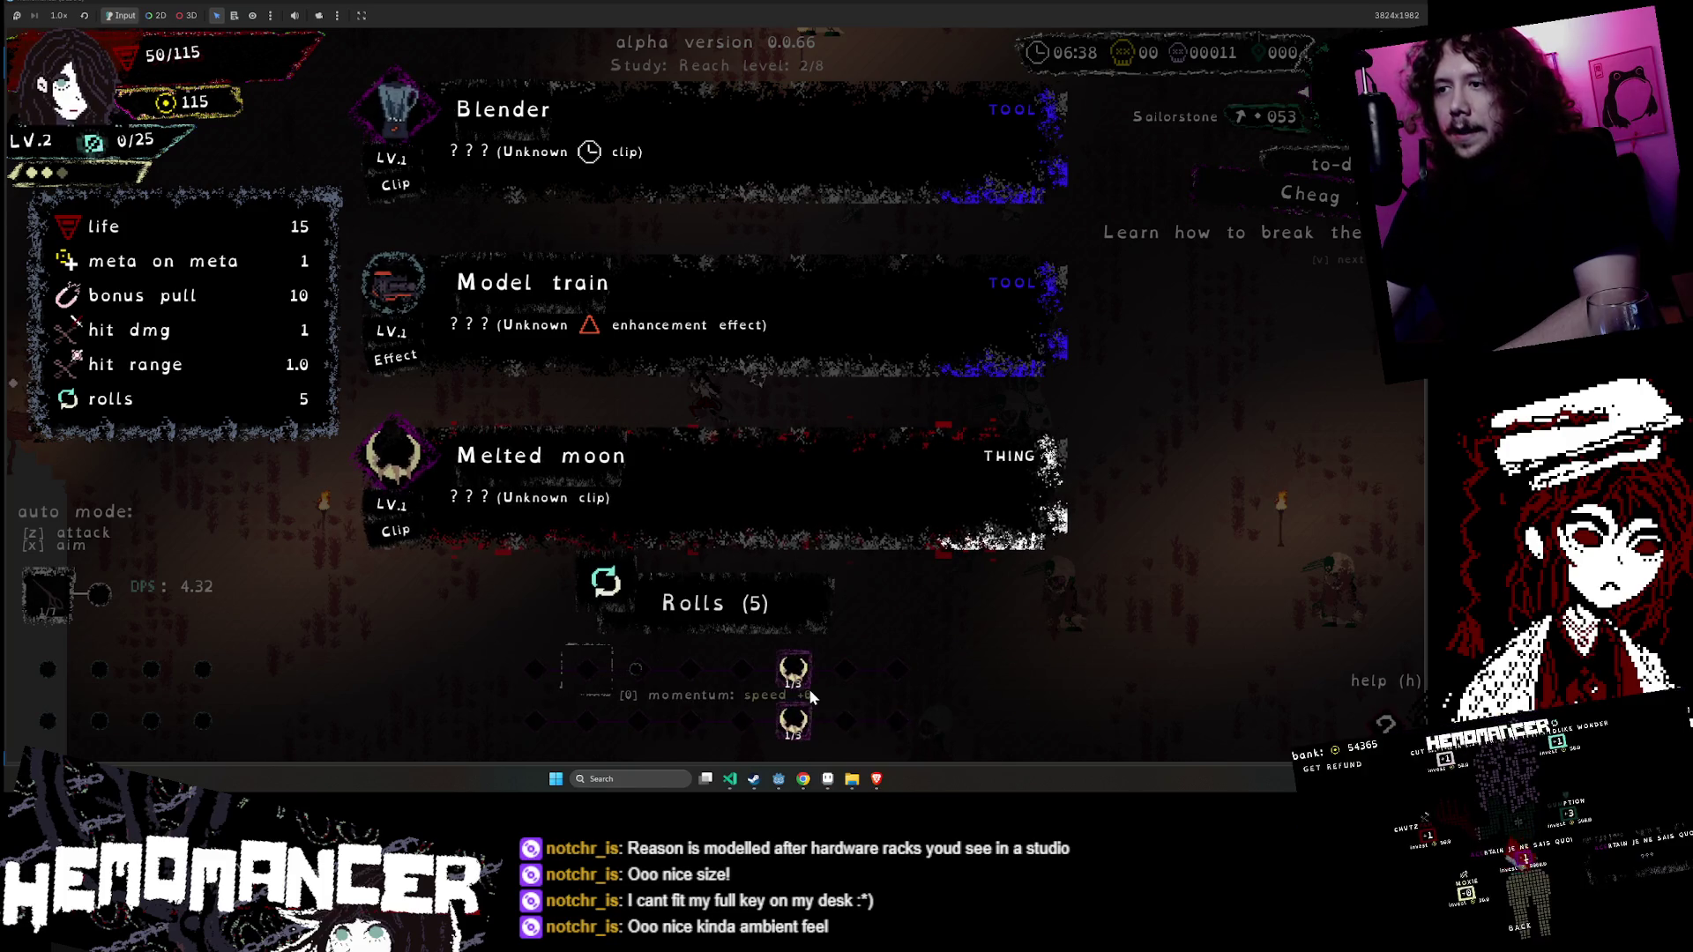
- Reroll the reward cards four times, then take the Matchbox
{"action": "left_click", "coordinate": [716, 607]}
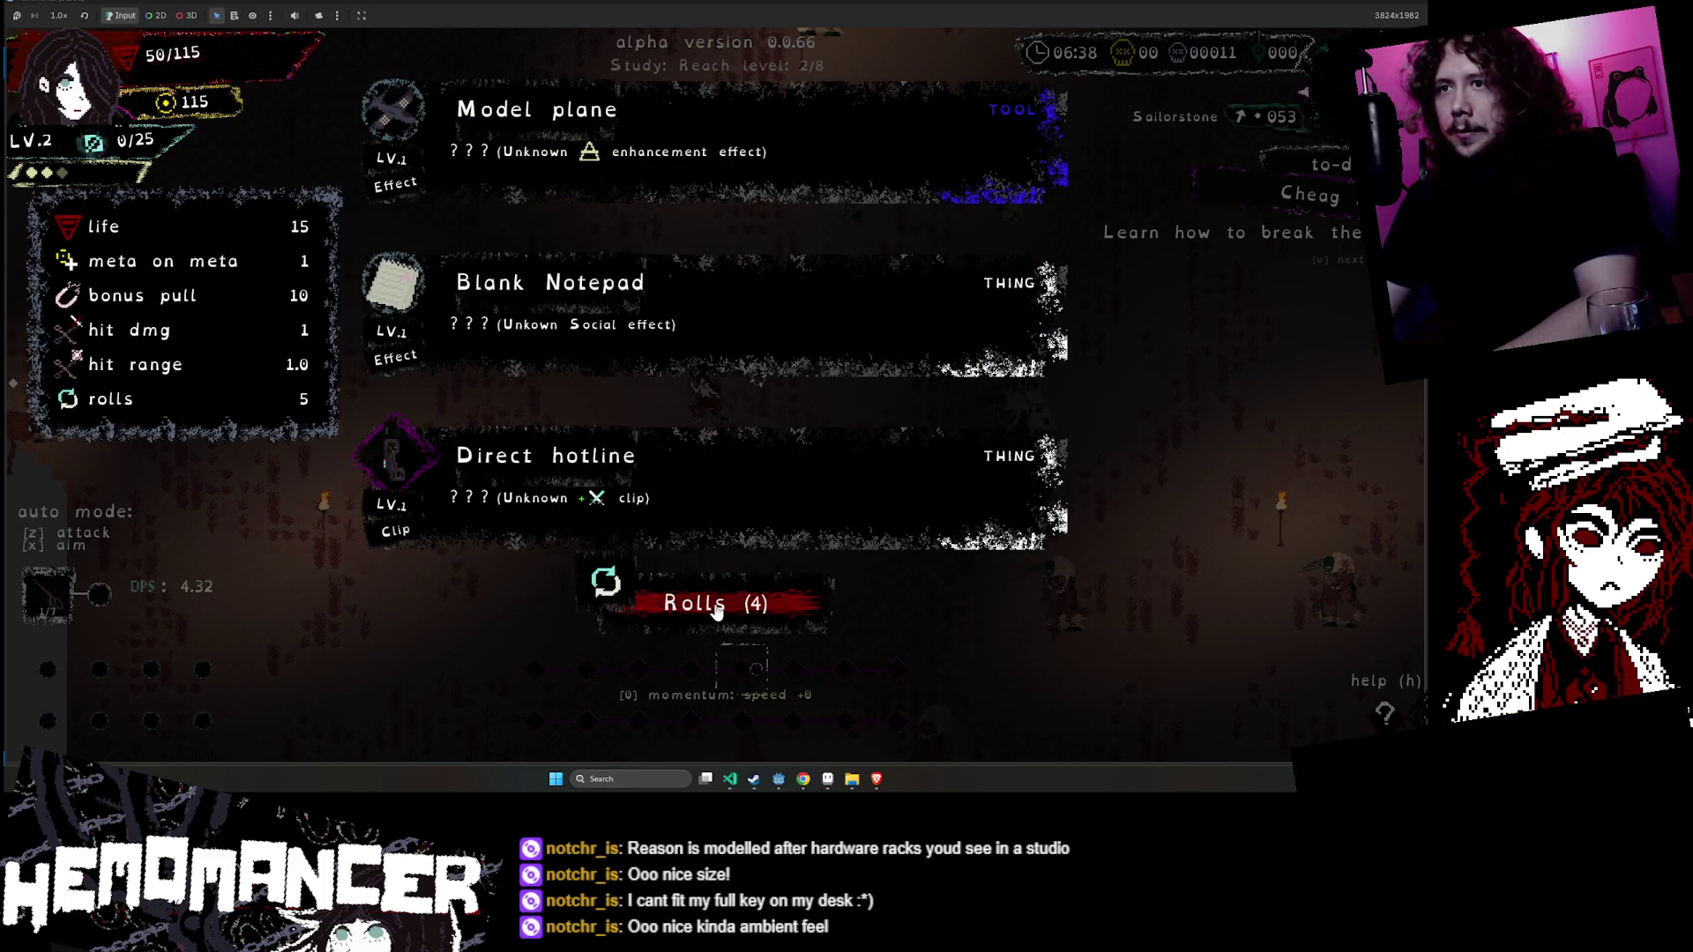
{"action": "left_click", "coordinate": [717, 608]}
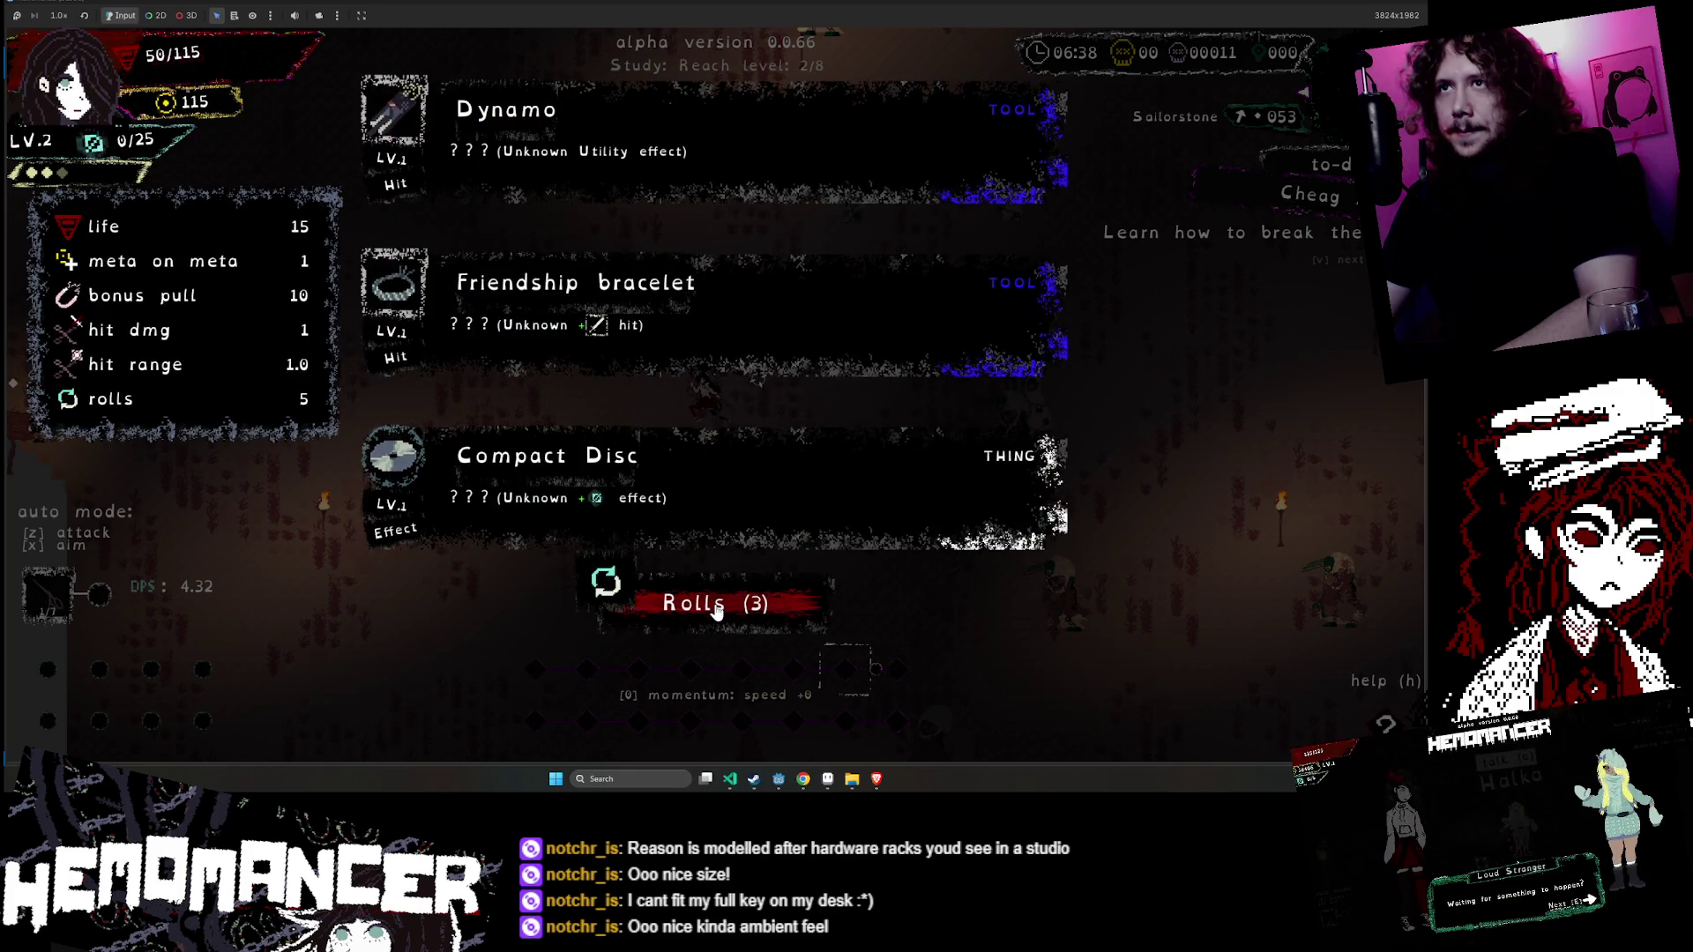
{"action": "left_click", "coordinate": [716, 607]}
{"action": "left_click", "coordinate": [716, 610]}
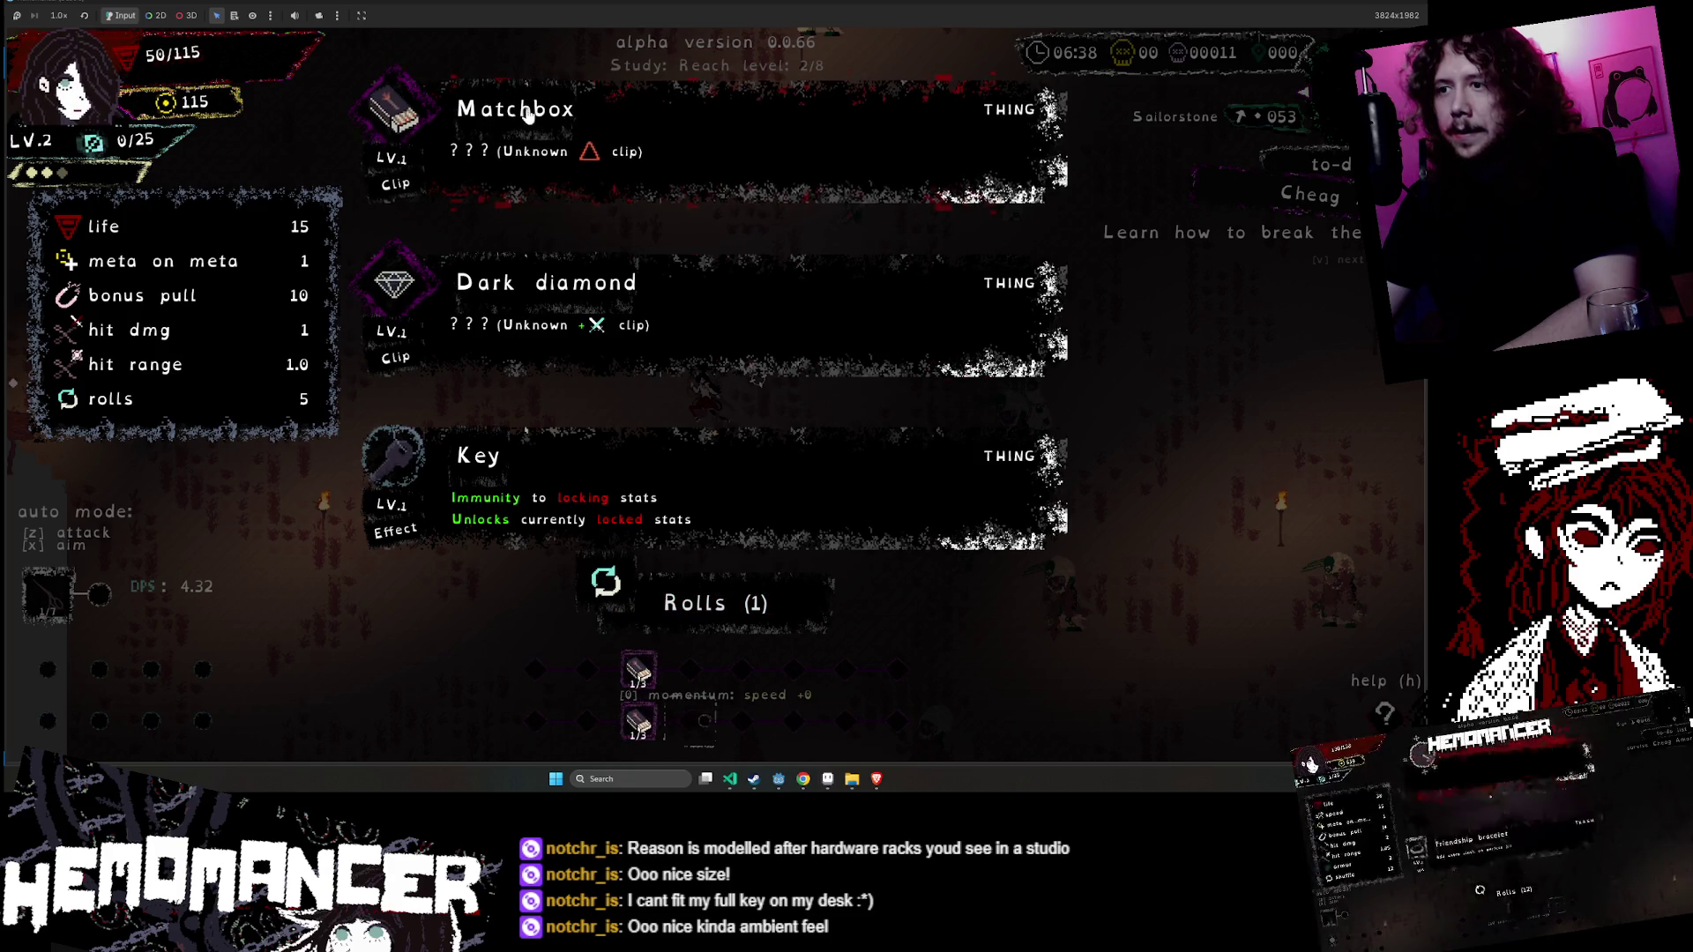
{"action": "left_click", "coordinate": [587, 132]}
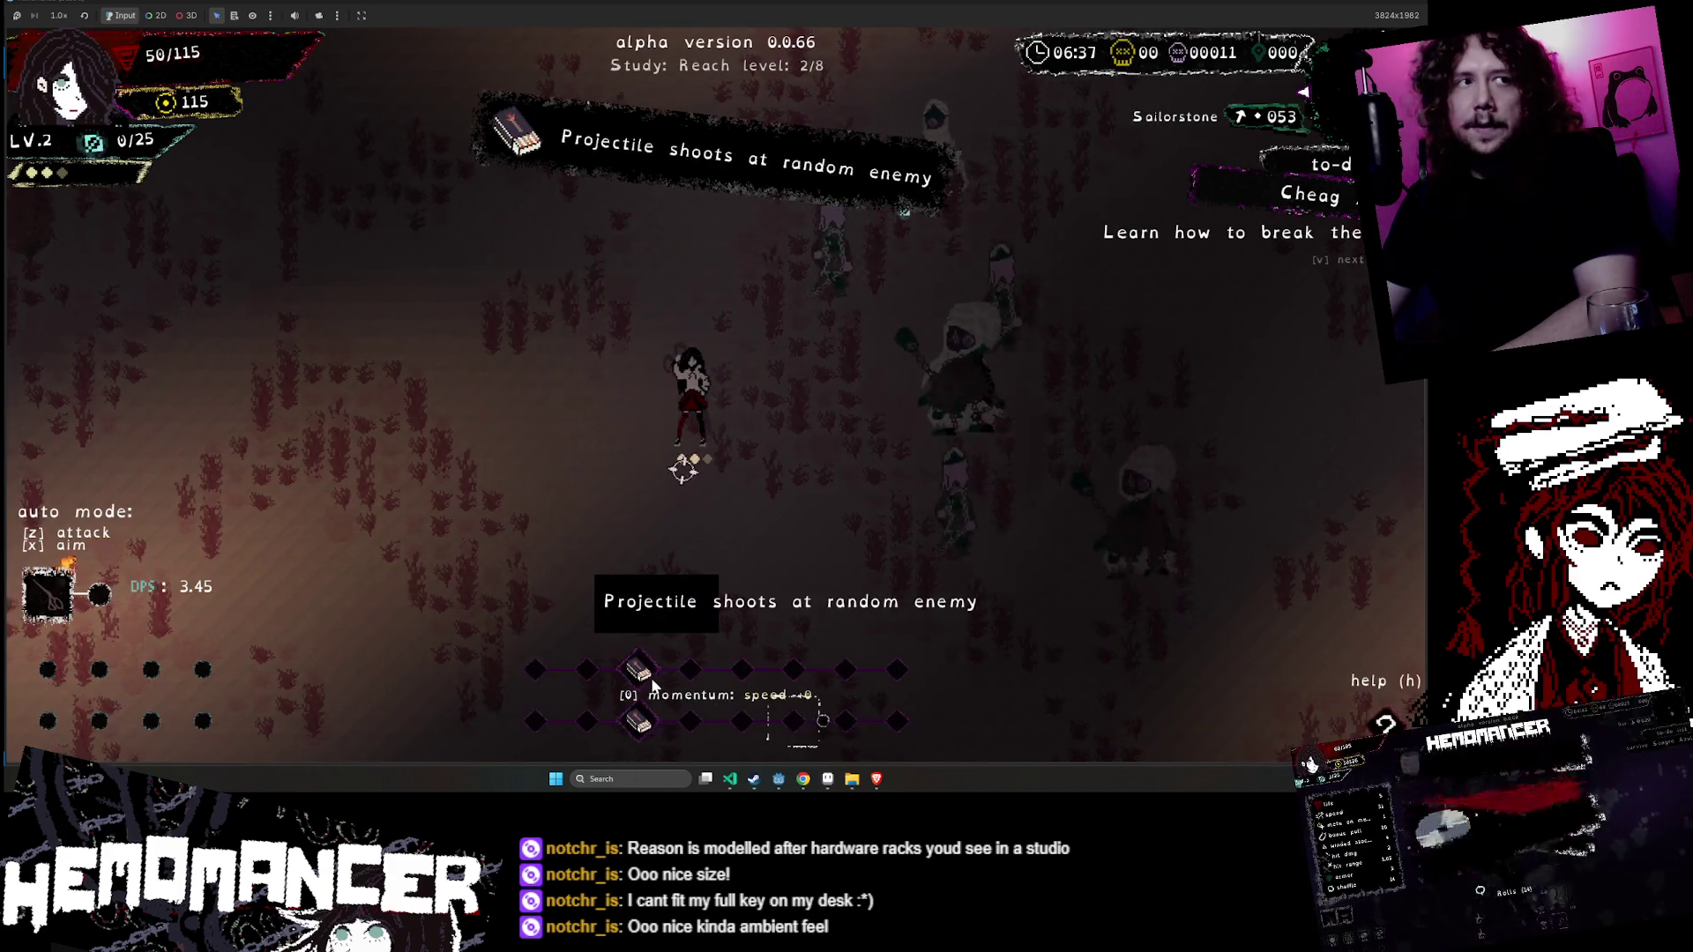
- Run the character left and up across the field through the enemies
{"action": "key", "text": "a"}
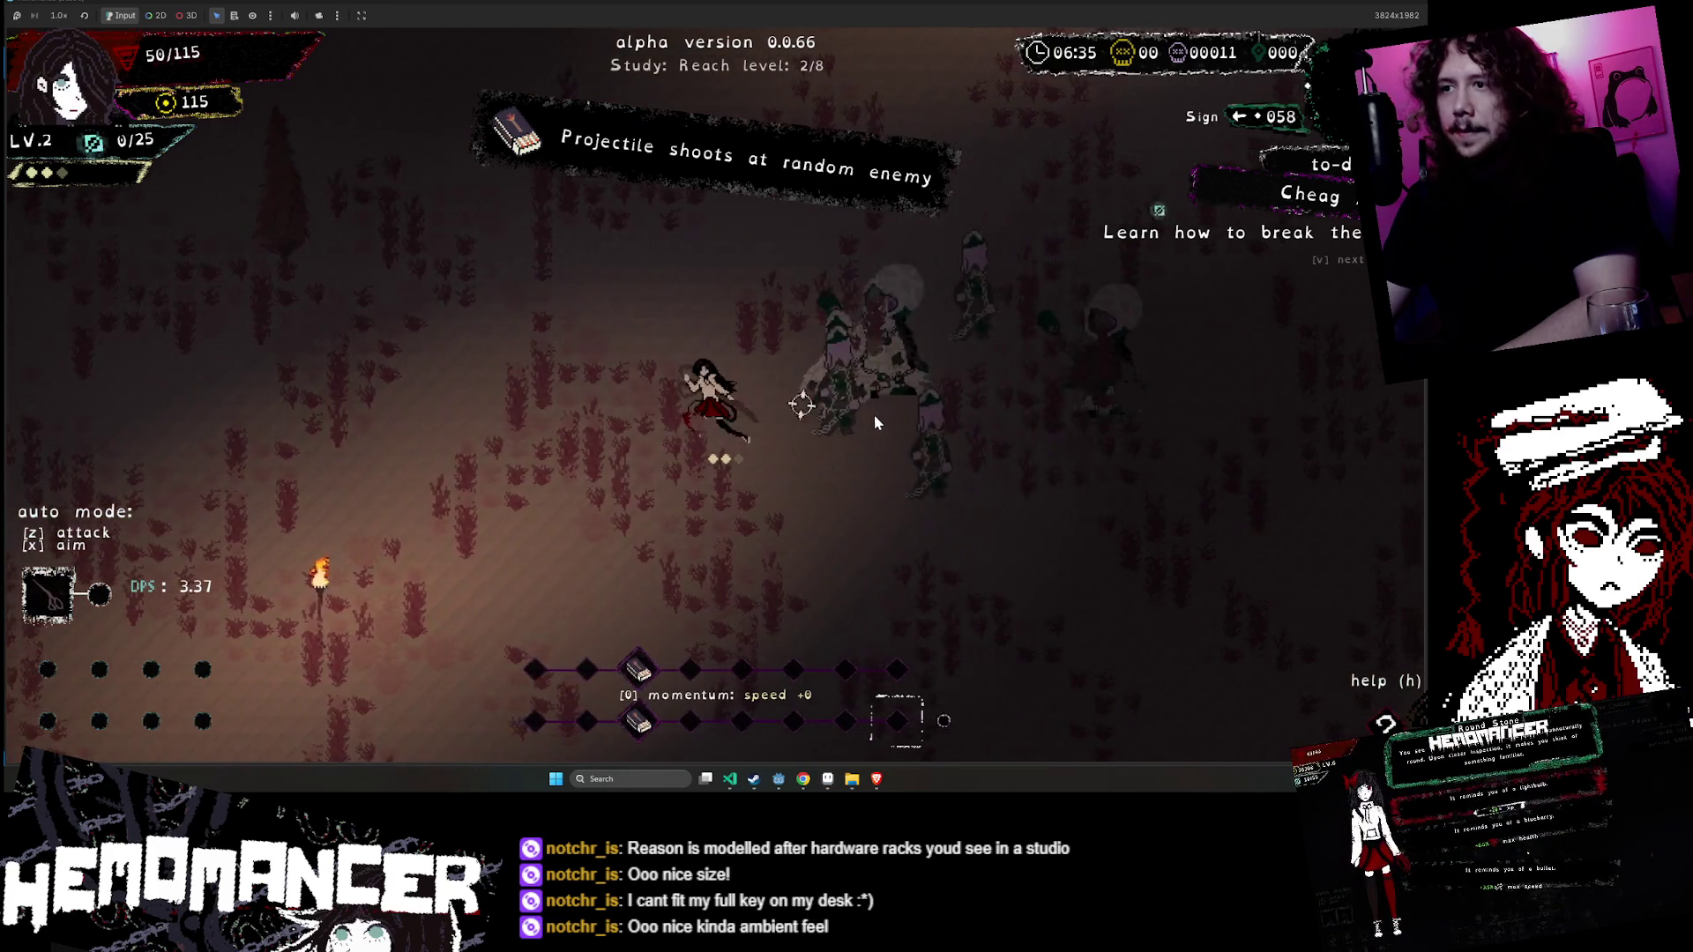
{"action": "key", "text": "a"}
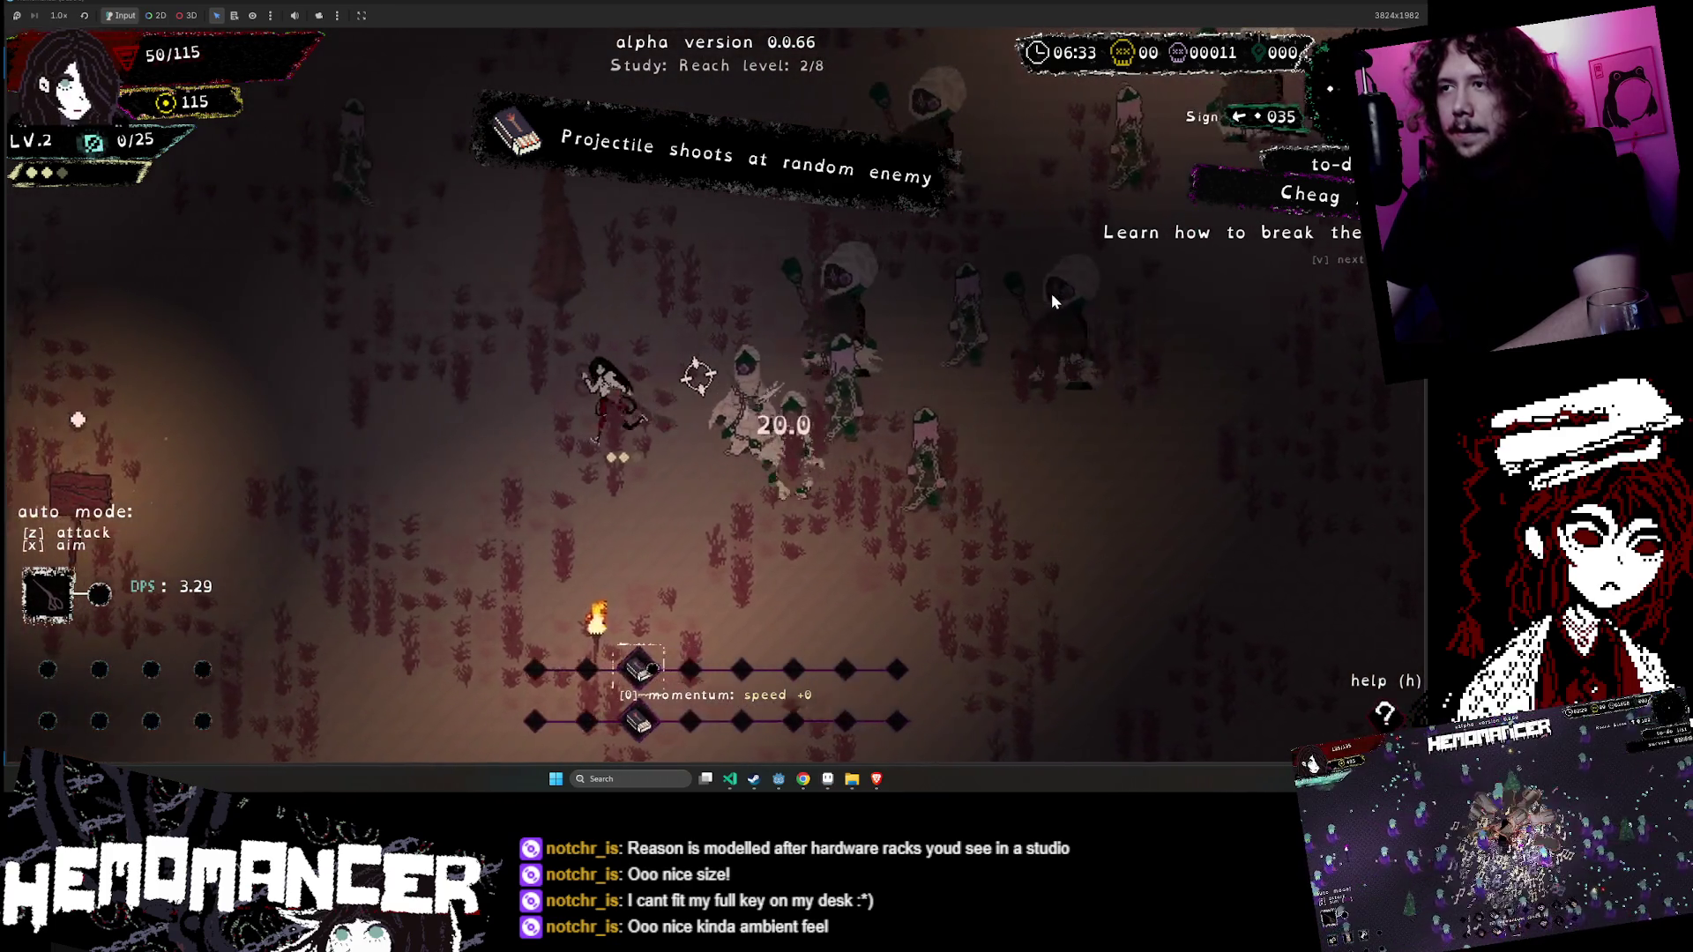
{"action": "key", "text": "a"}
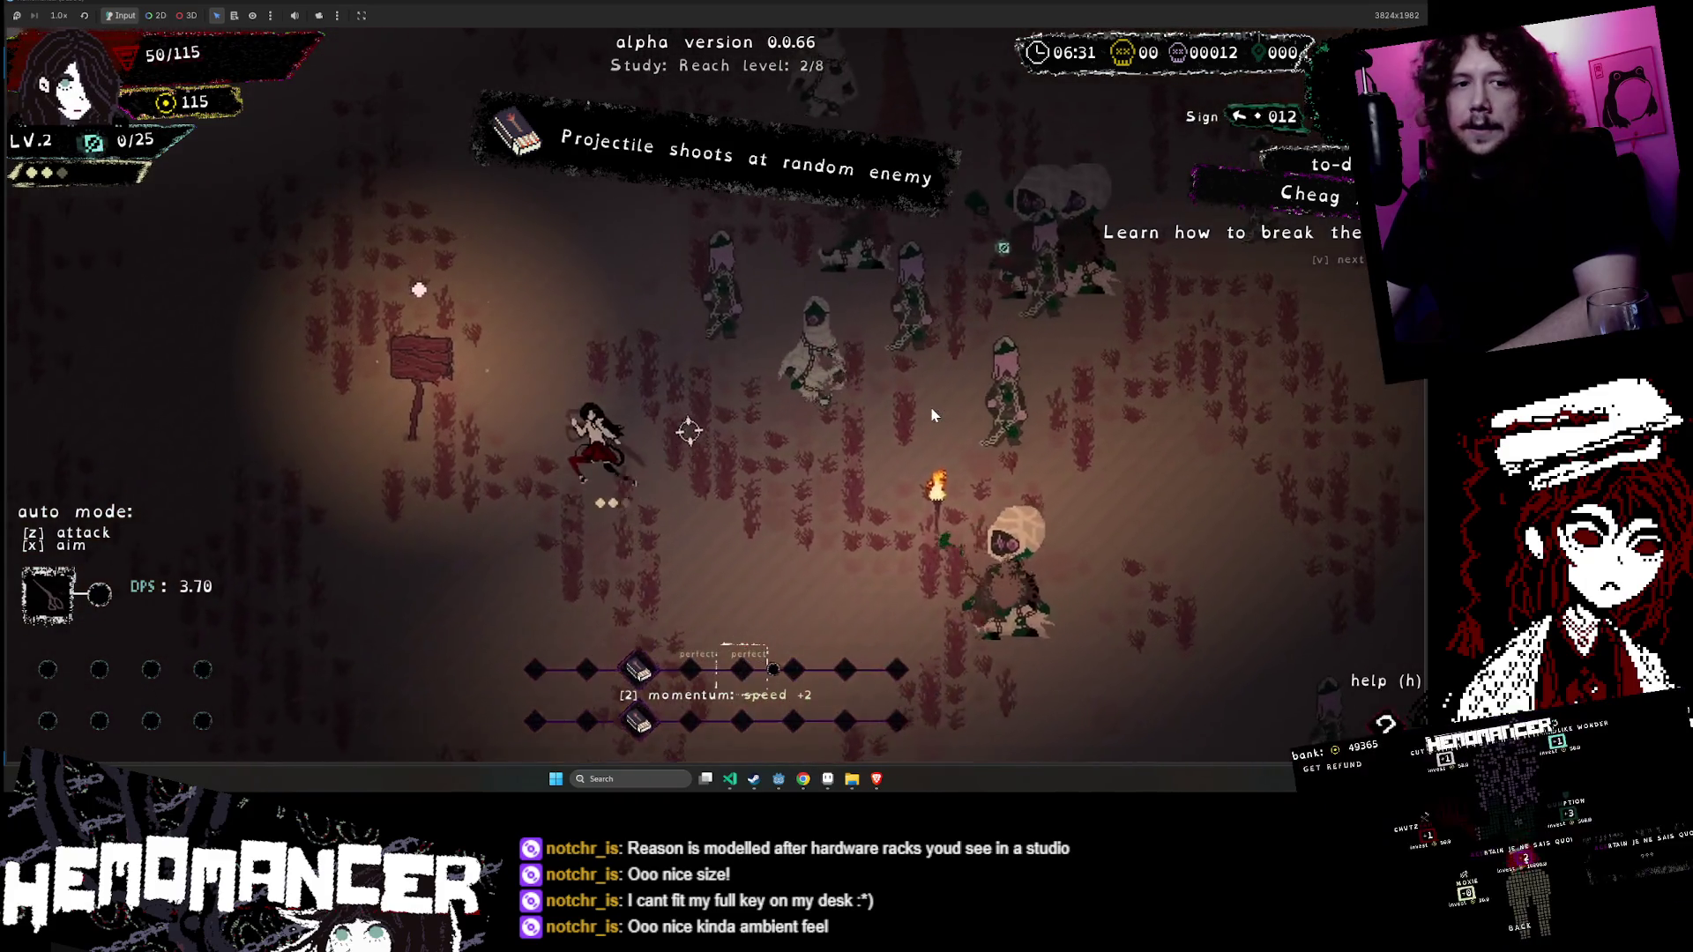
{"action": "key", "text": "a"}
{"action": "key", "text": "w"}
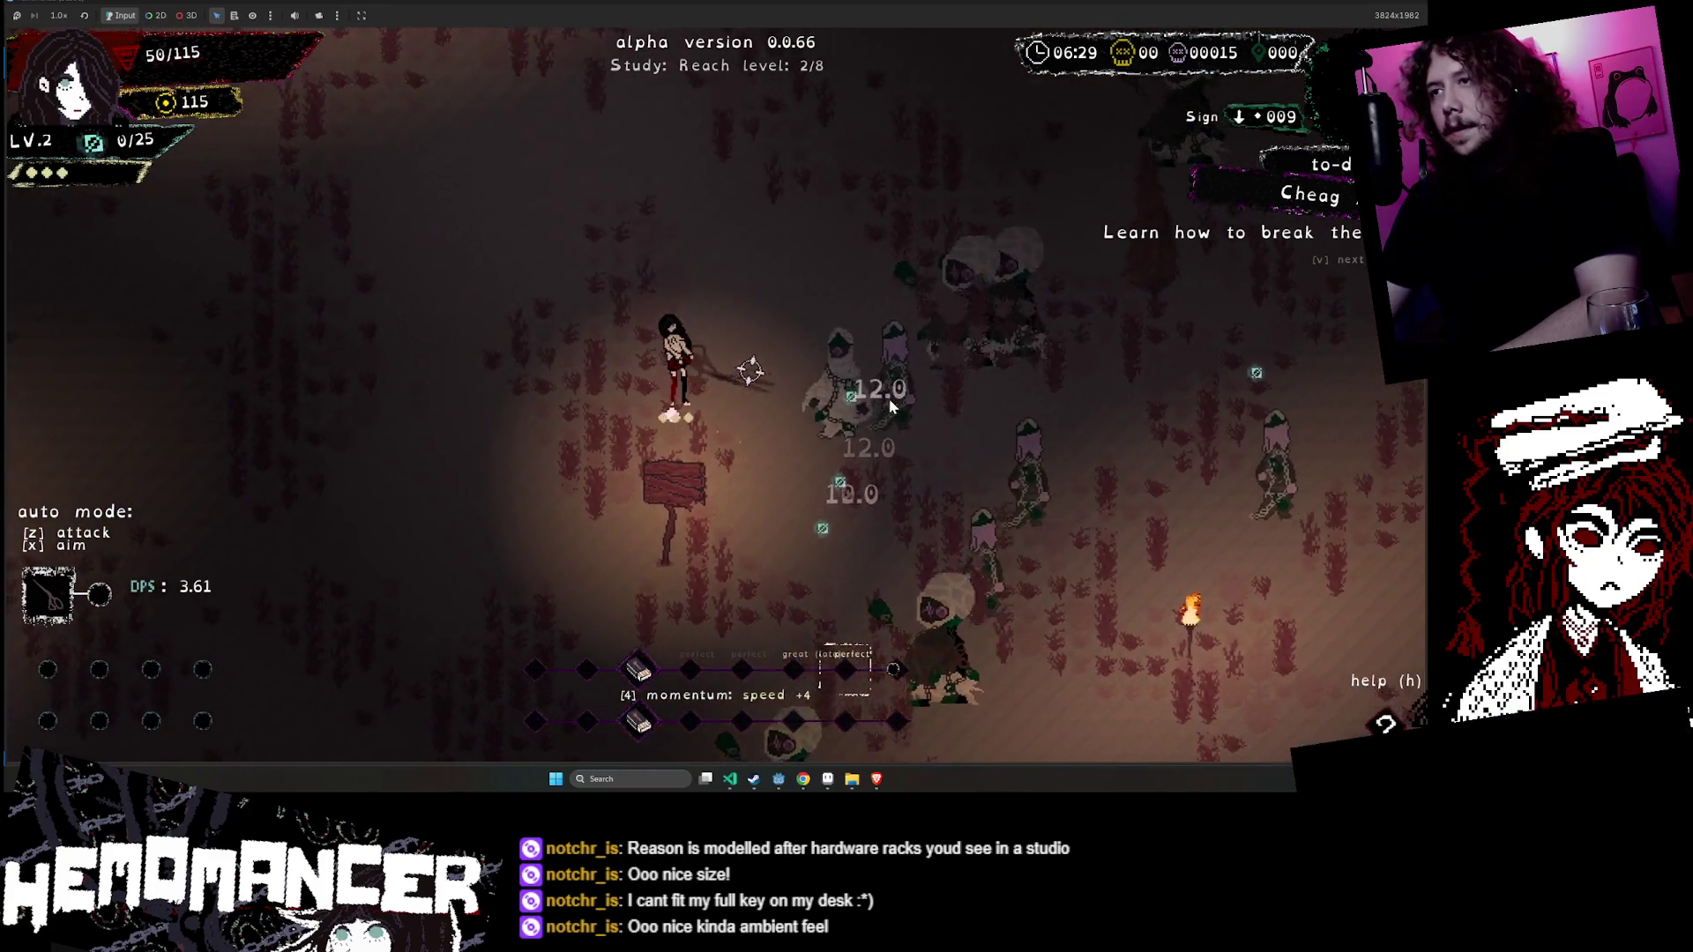
{"action": "key", "text": "w"}
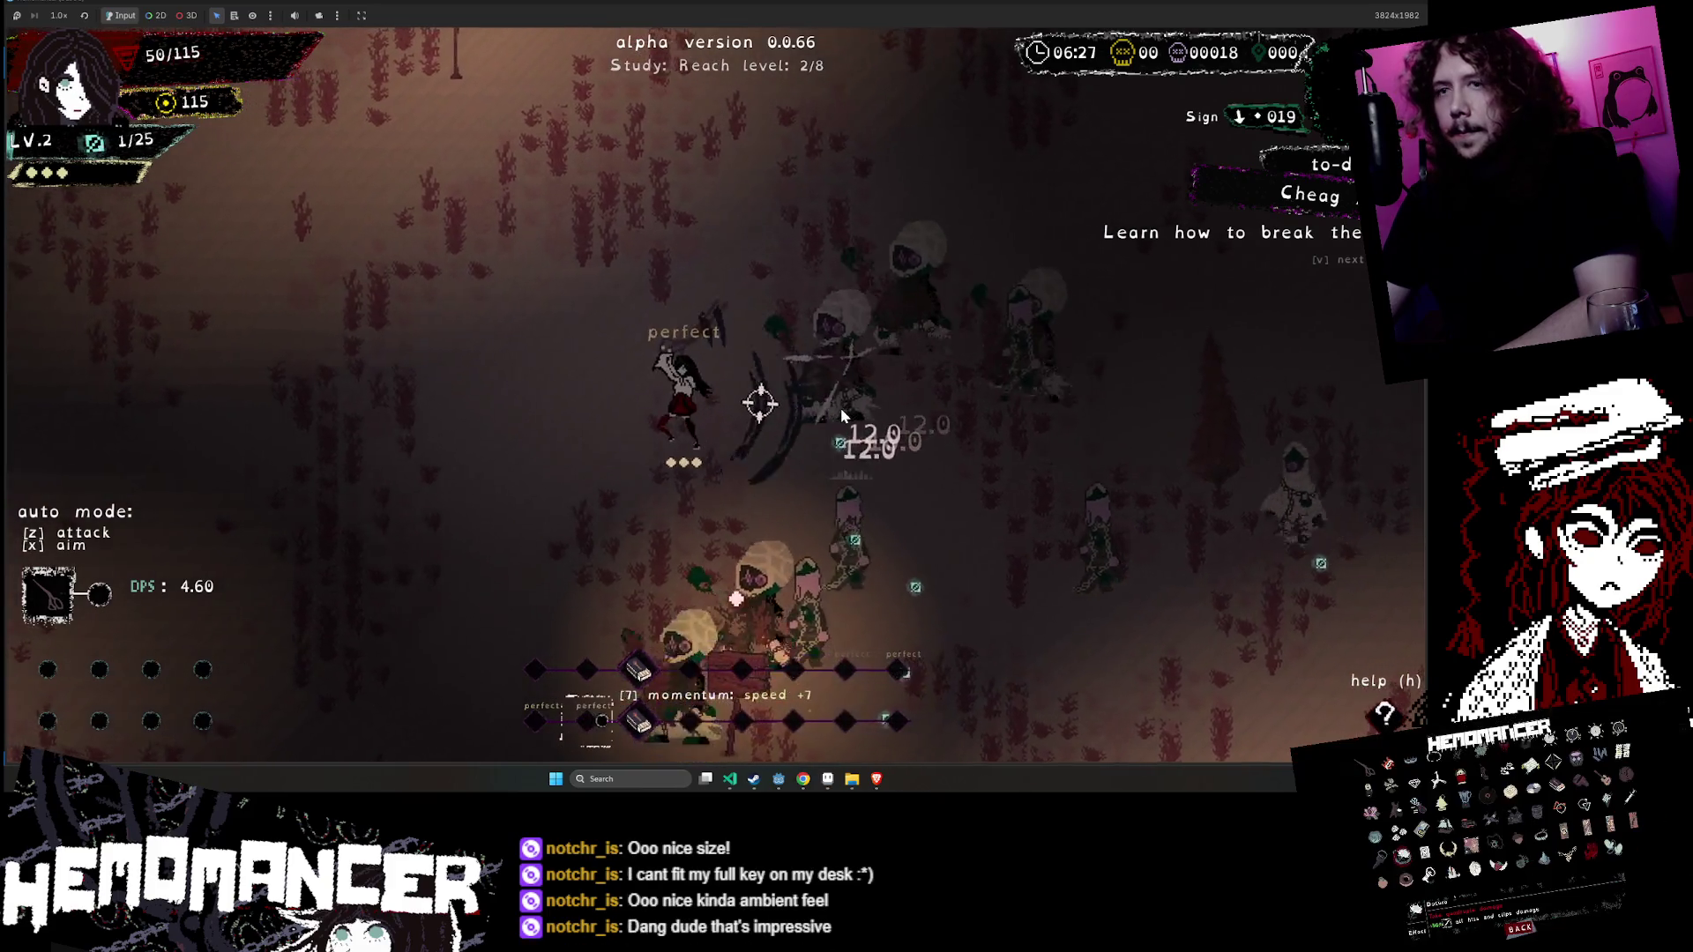
{"action": "key", "text": "a"}
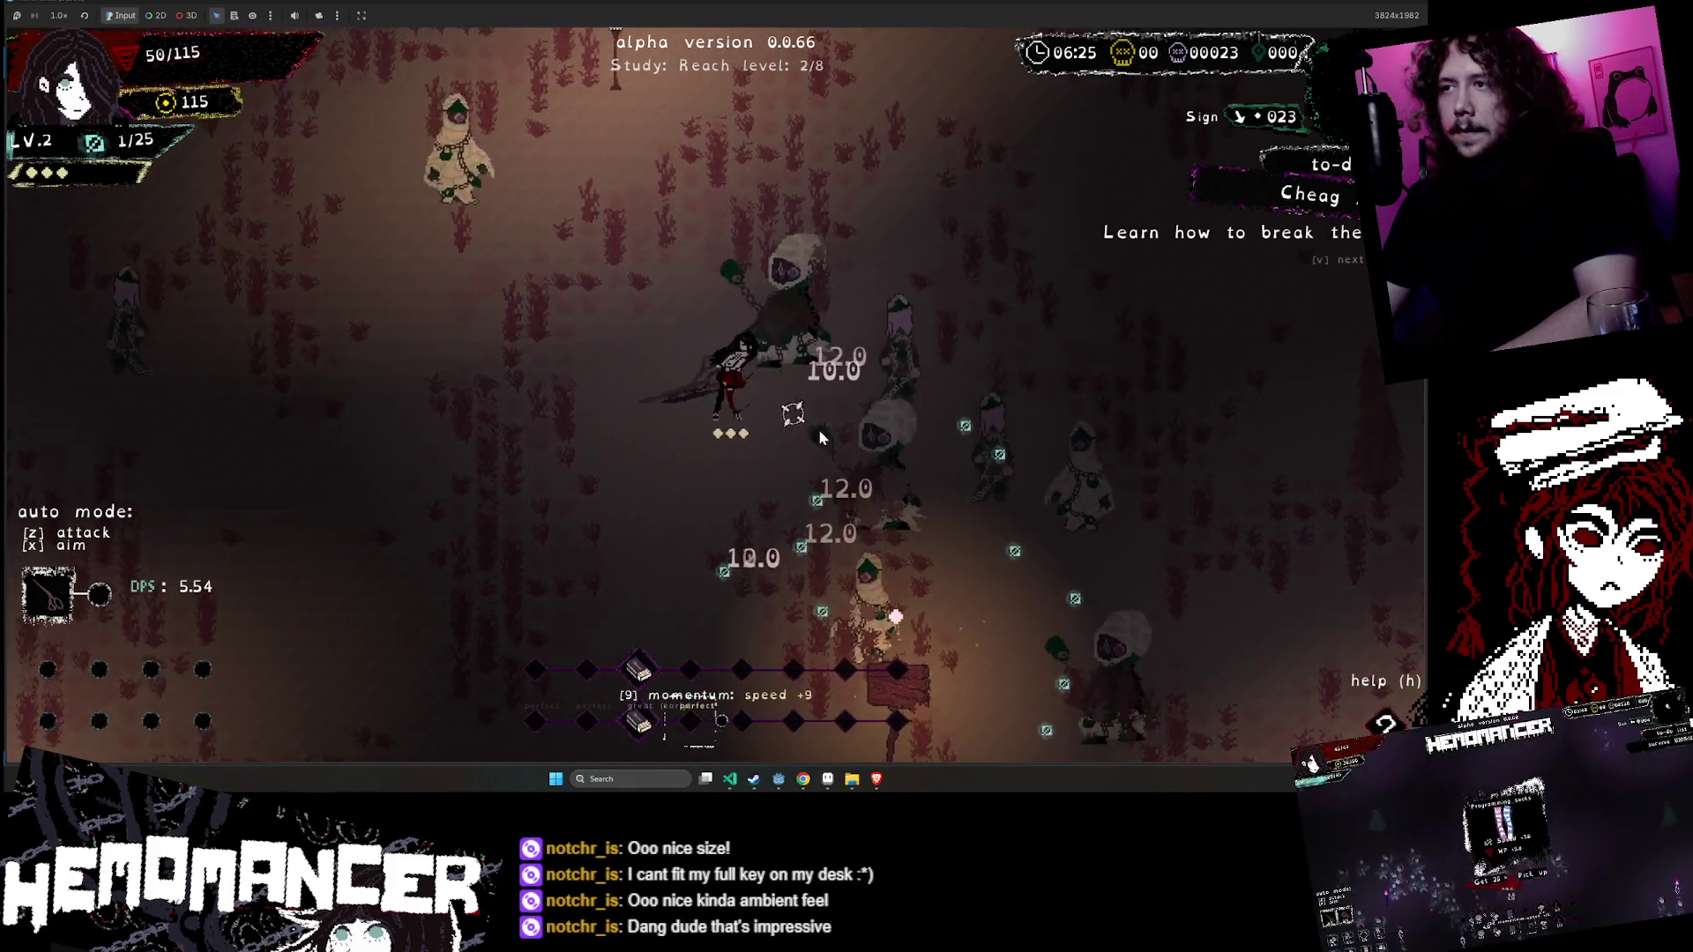
{"action": "key", "text": "s"}
{"action": "key", "text": "a"}
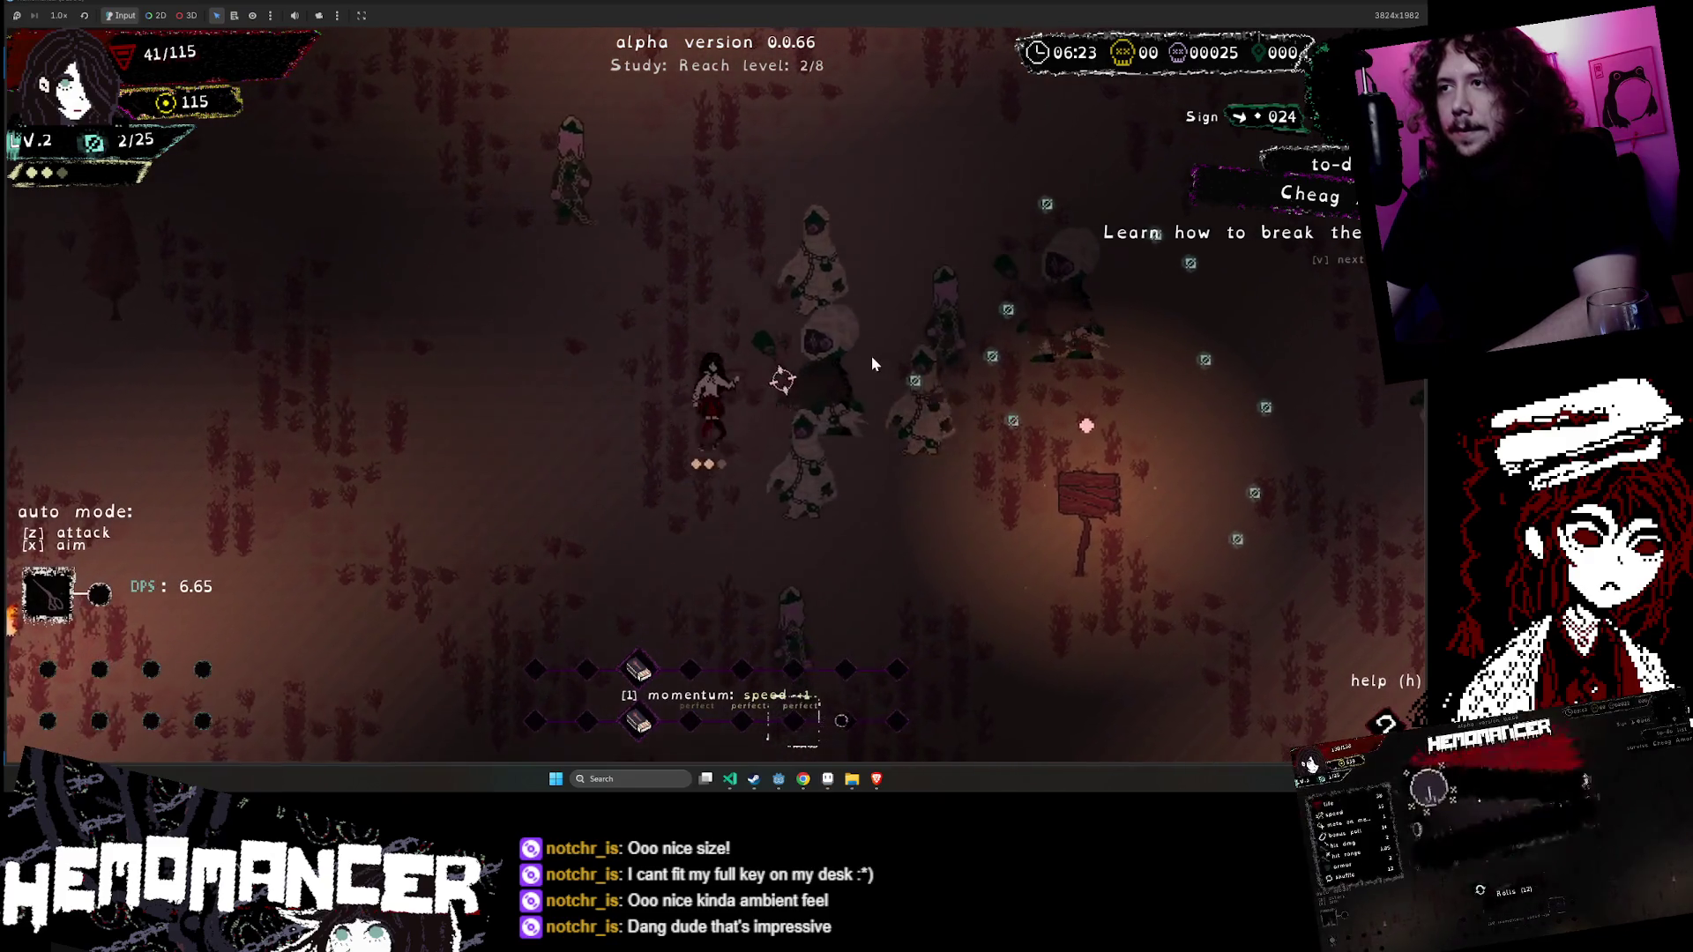
{"action": "key", "text": "a"}
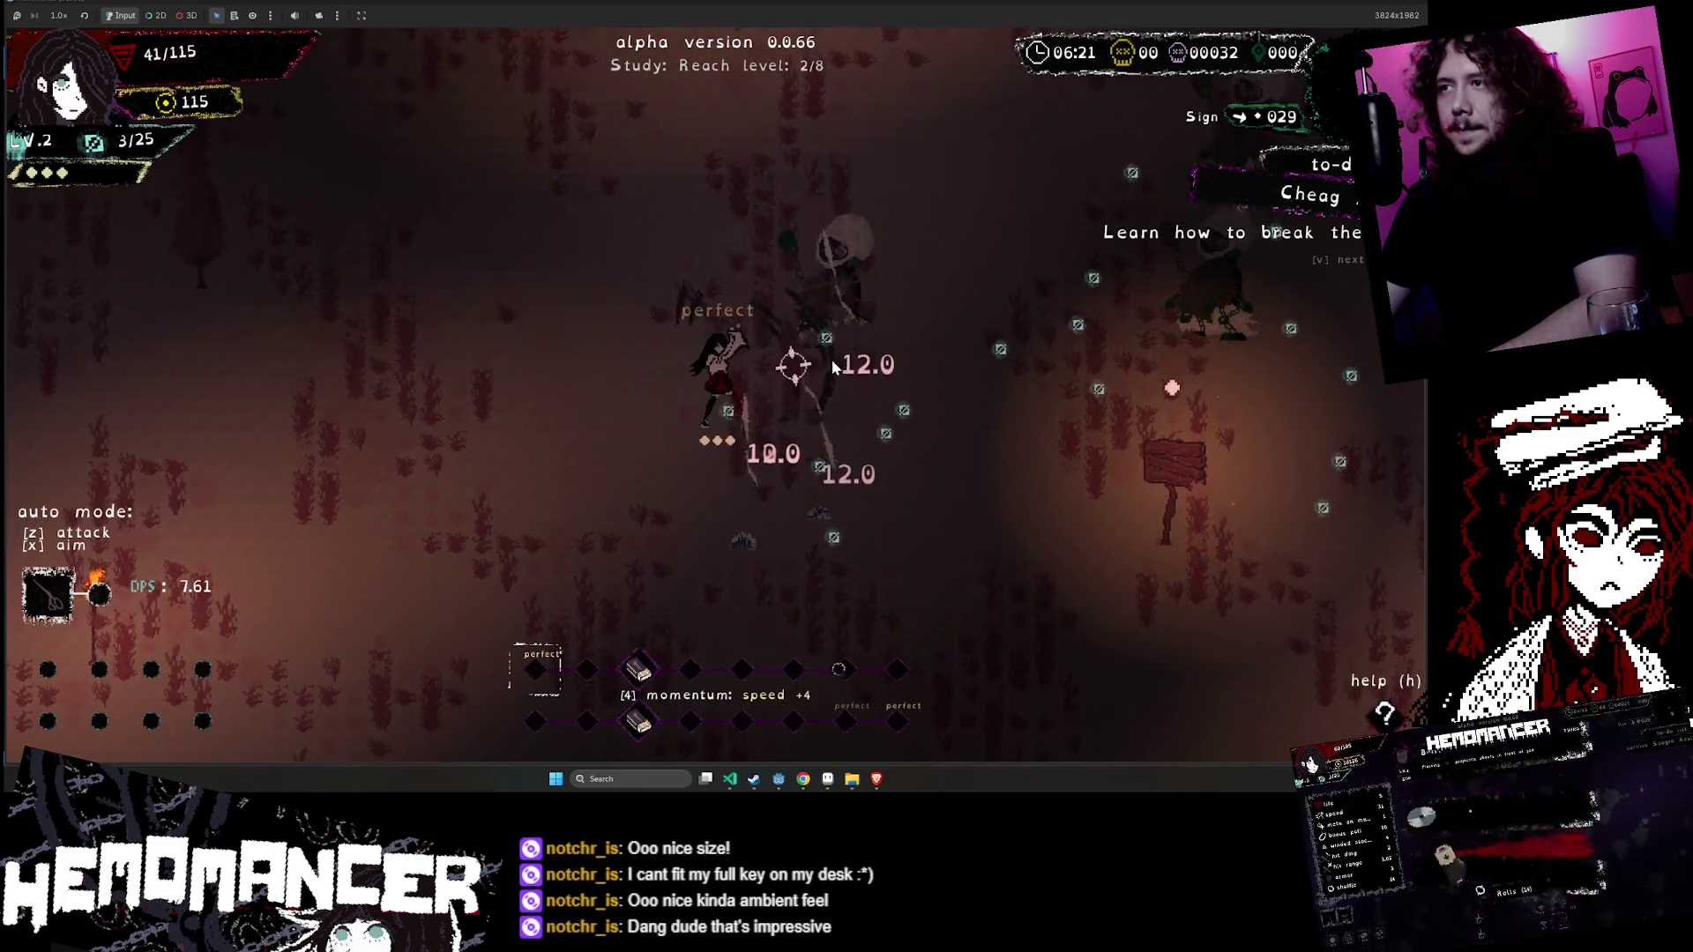
{"action": "key", "text": "a"}
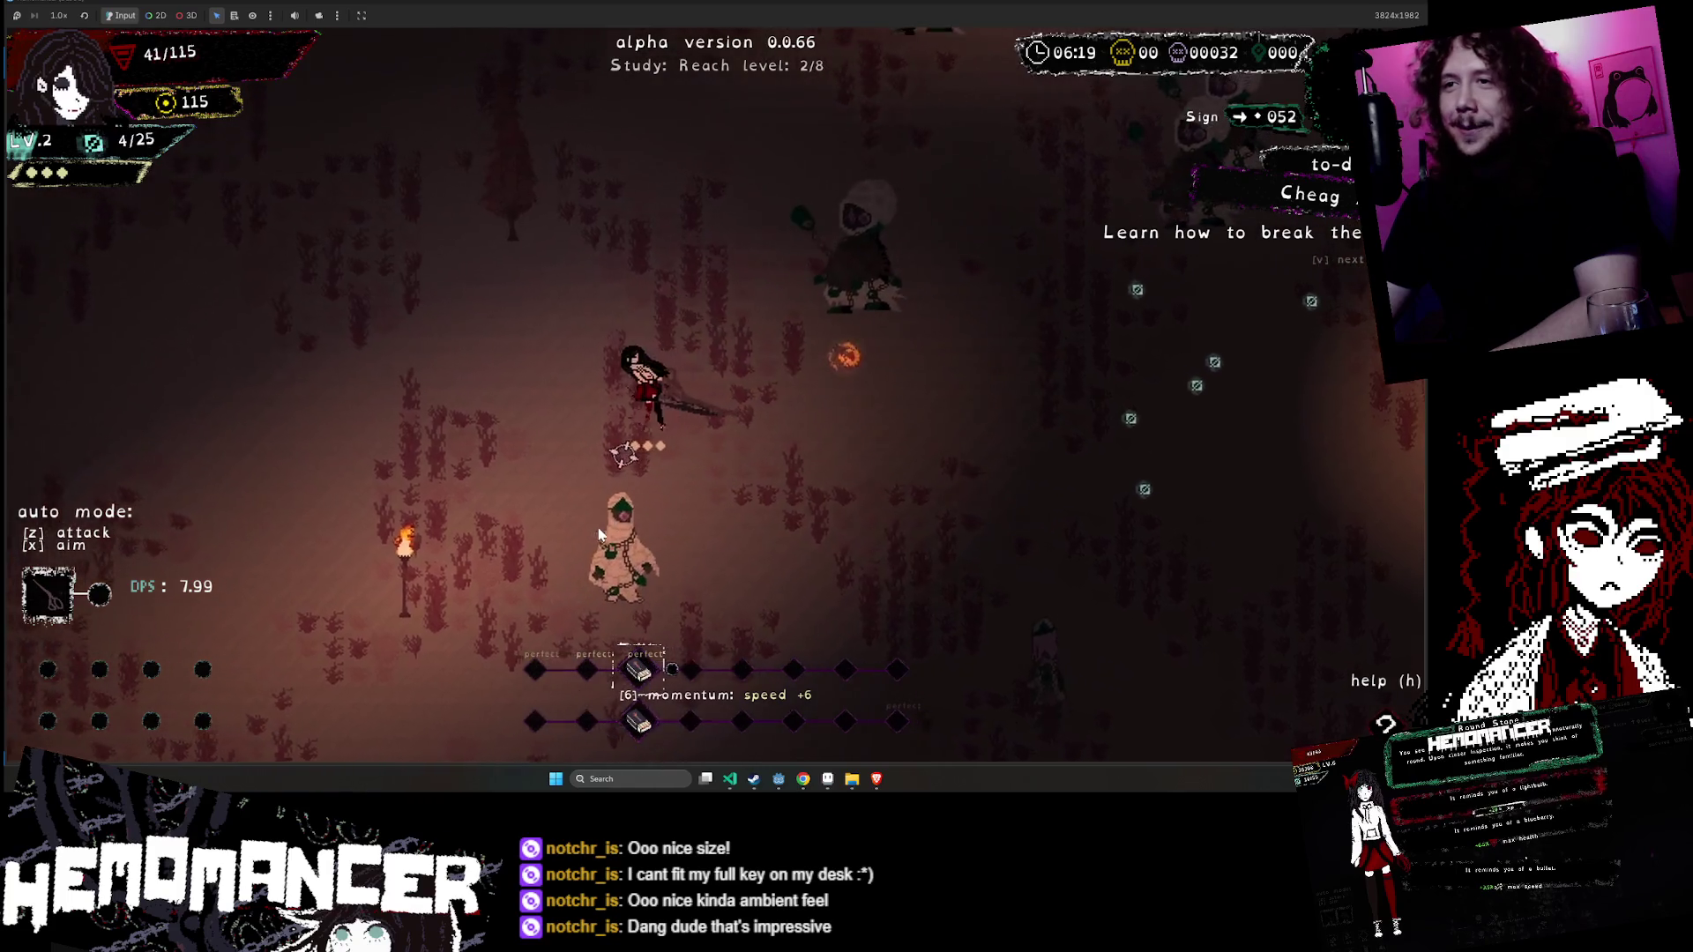
- Equip the Mask trinket from the pause menu's DEBUG panel and resume the run
{"action": "key", "text": "Escape"}
{"action": "left_click", "coordinate": [540, 545]}
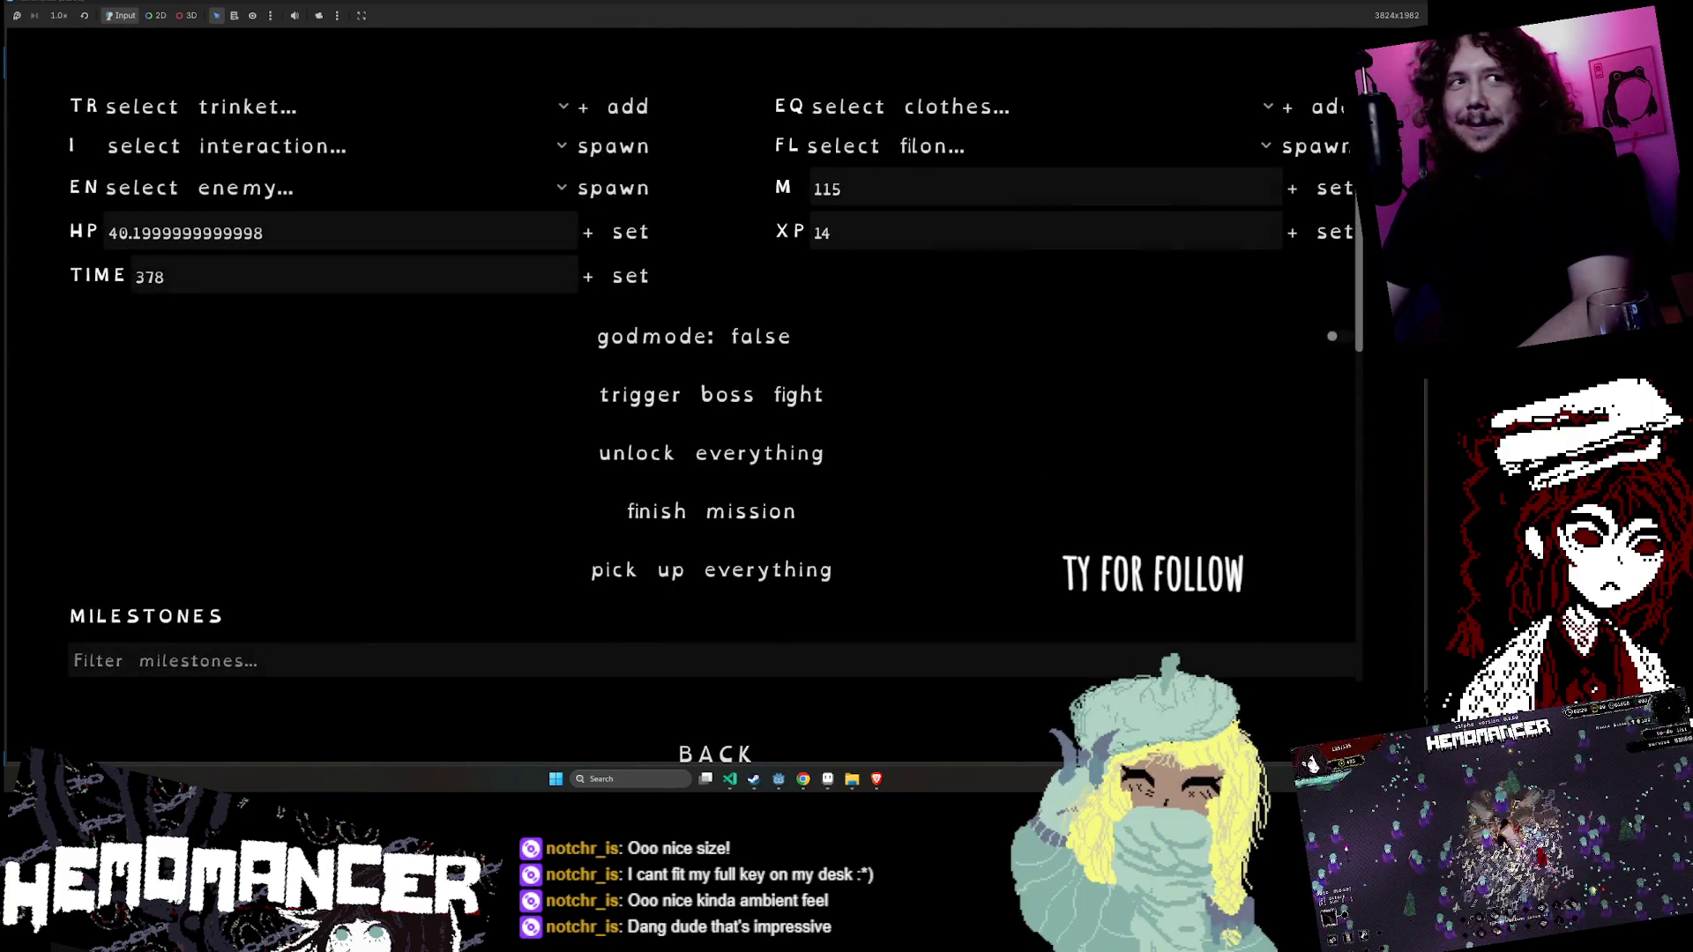
{"action": "left_click", "coordinate": [377, 111]}
{"action": "left_click", "coordinate": [356, 113]}
{"action": "left_click", "coordinate": [556, 119]}
{"action": "left_click", "coordinate": [648, 74]}
{"action": "left_click", "coordinate": [305, 105]}
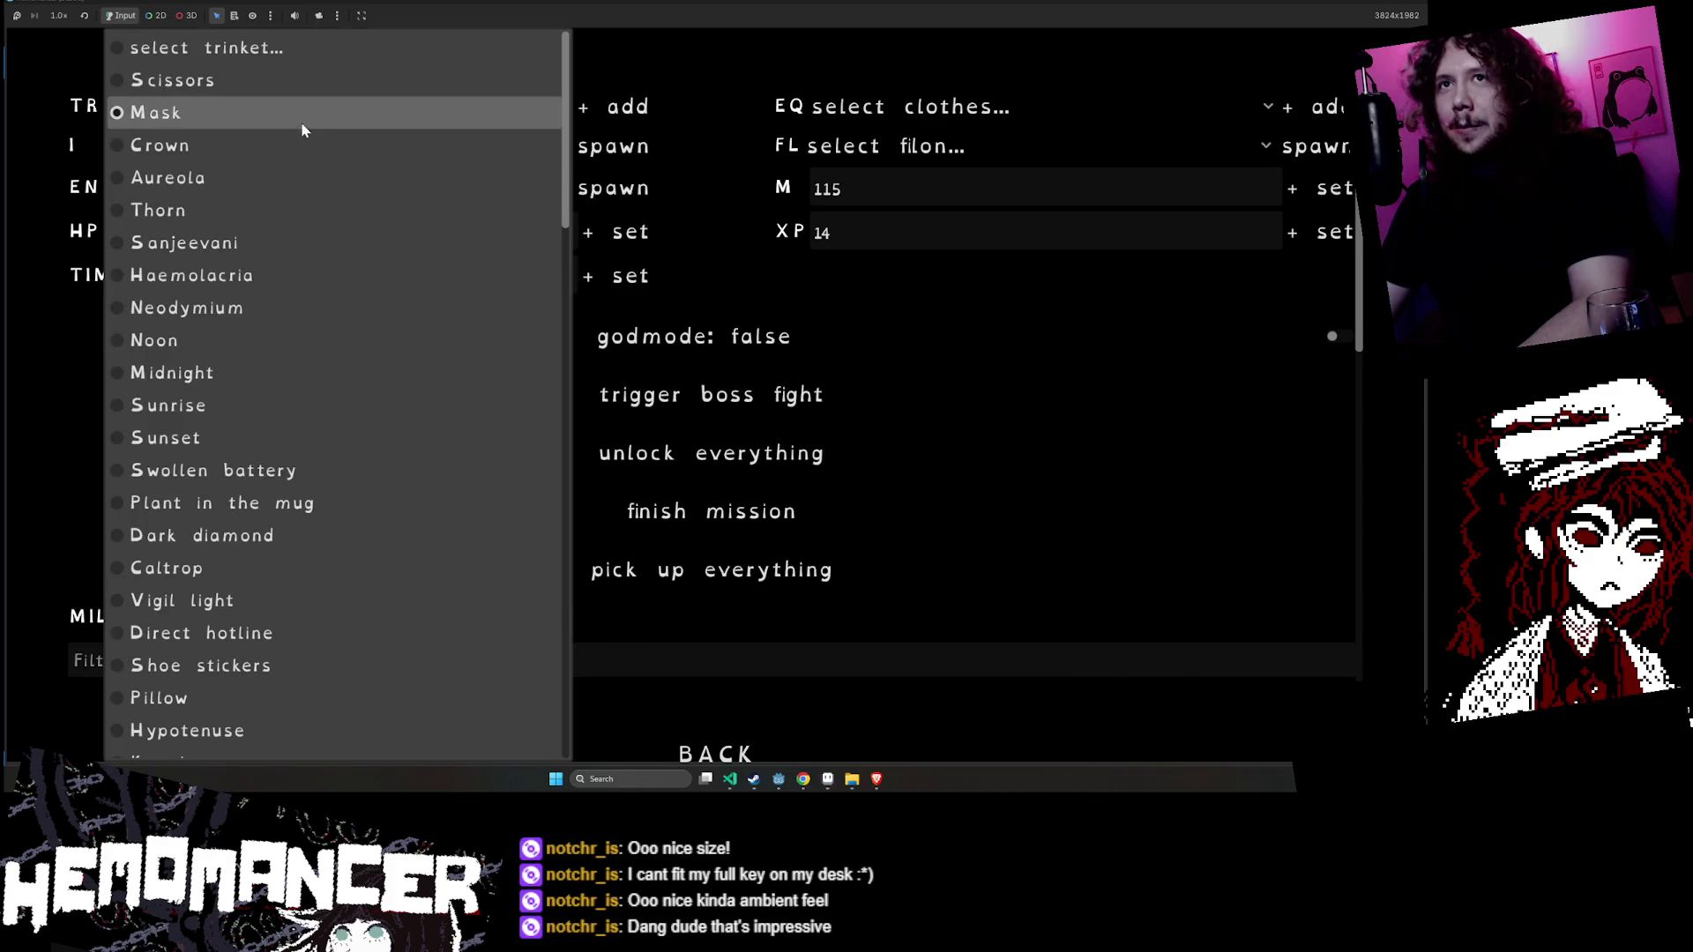
{"action": "left_click", "coordinate": [301, 128]}
{"action": "key", "text": "Escape"}
{"action": "key", "text": "Escape"}
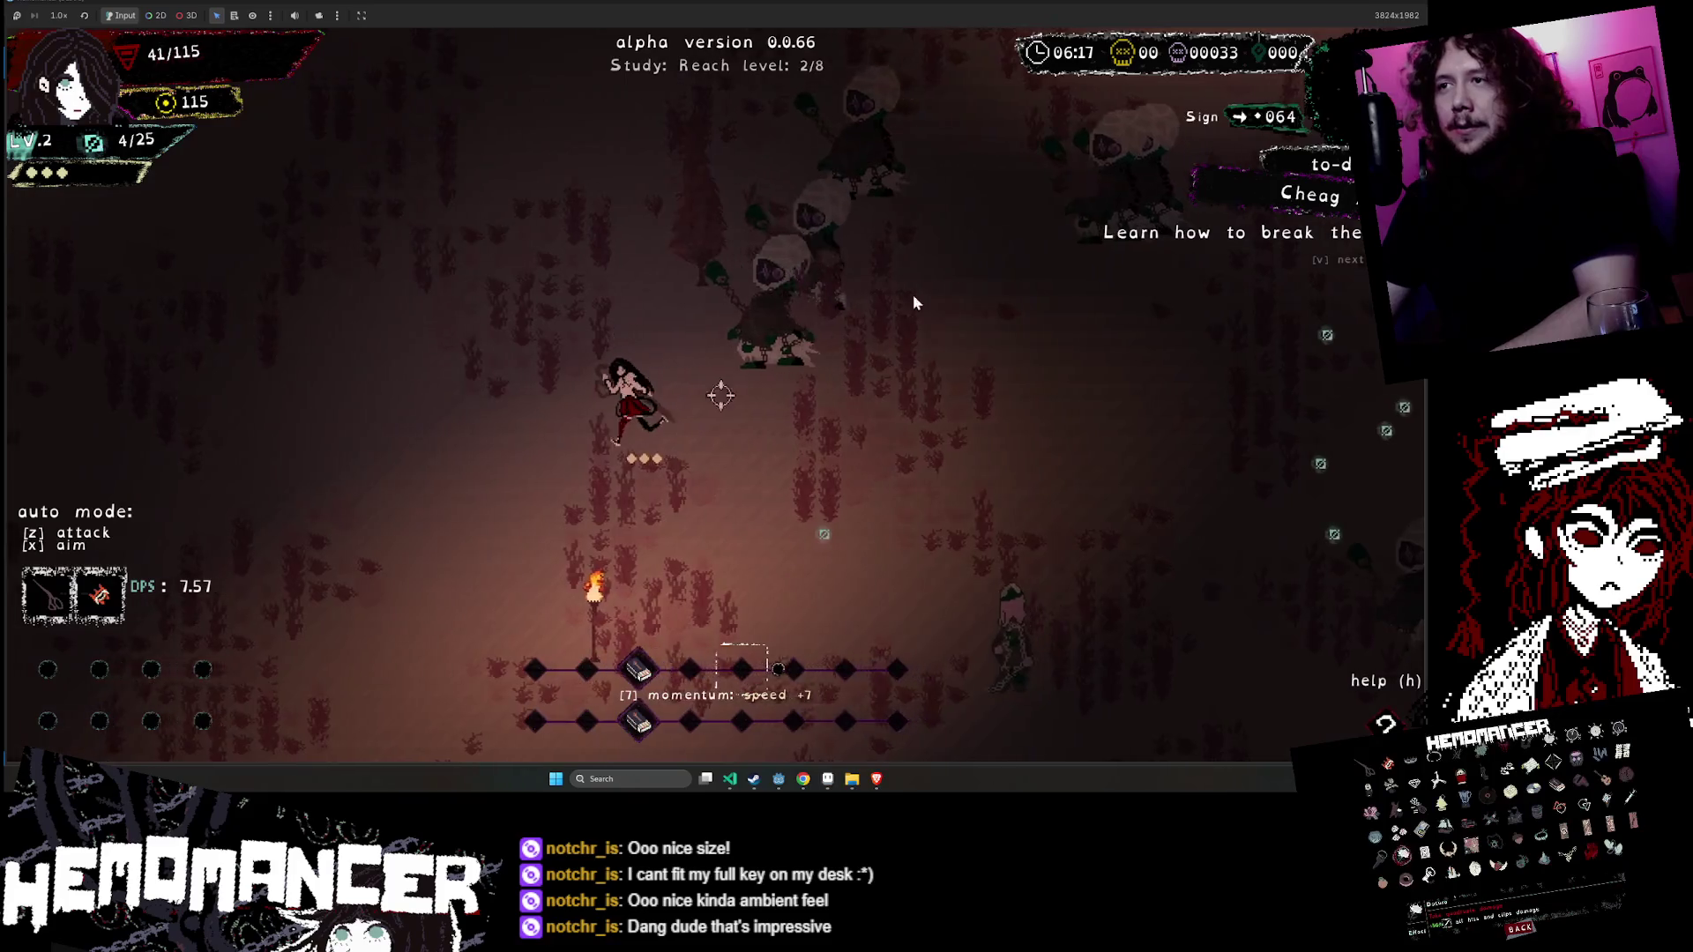
- Move the character up and left across the field while fighting enemies
{"action": "key", "text": "a"}
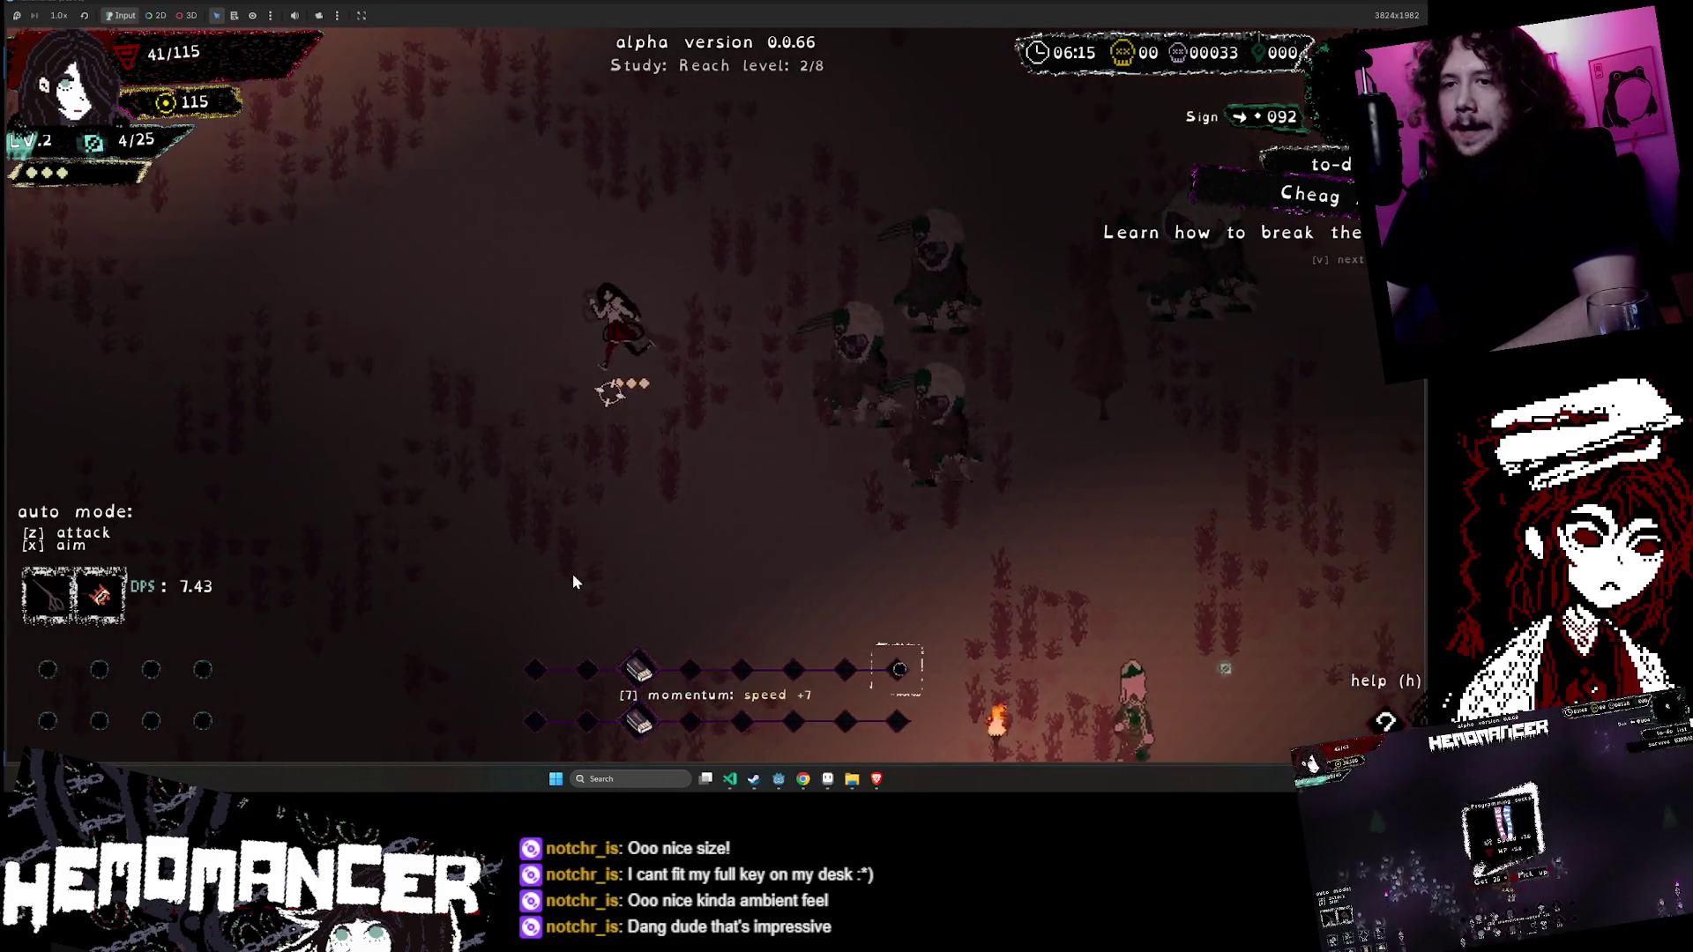
{"action": "mouse_move", "coordinate": [141, 601]}
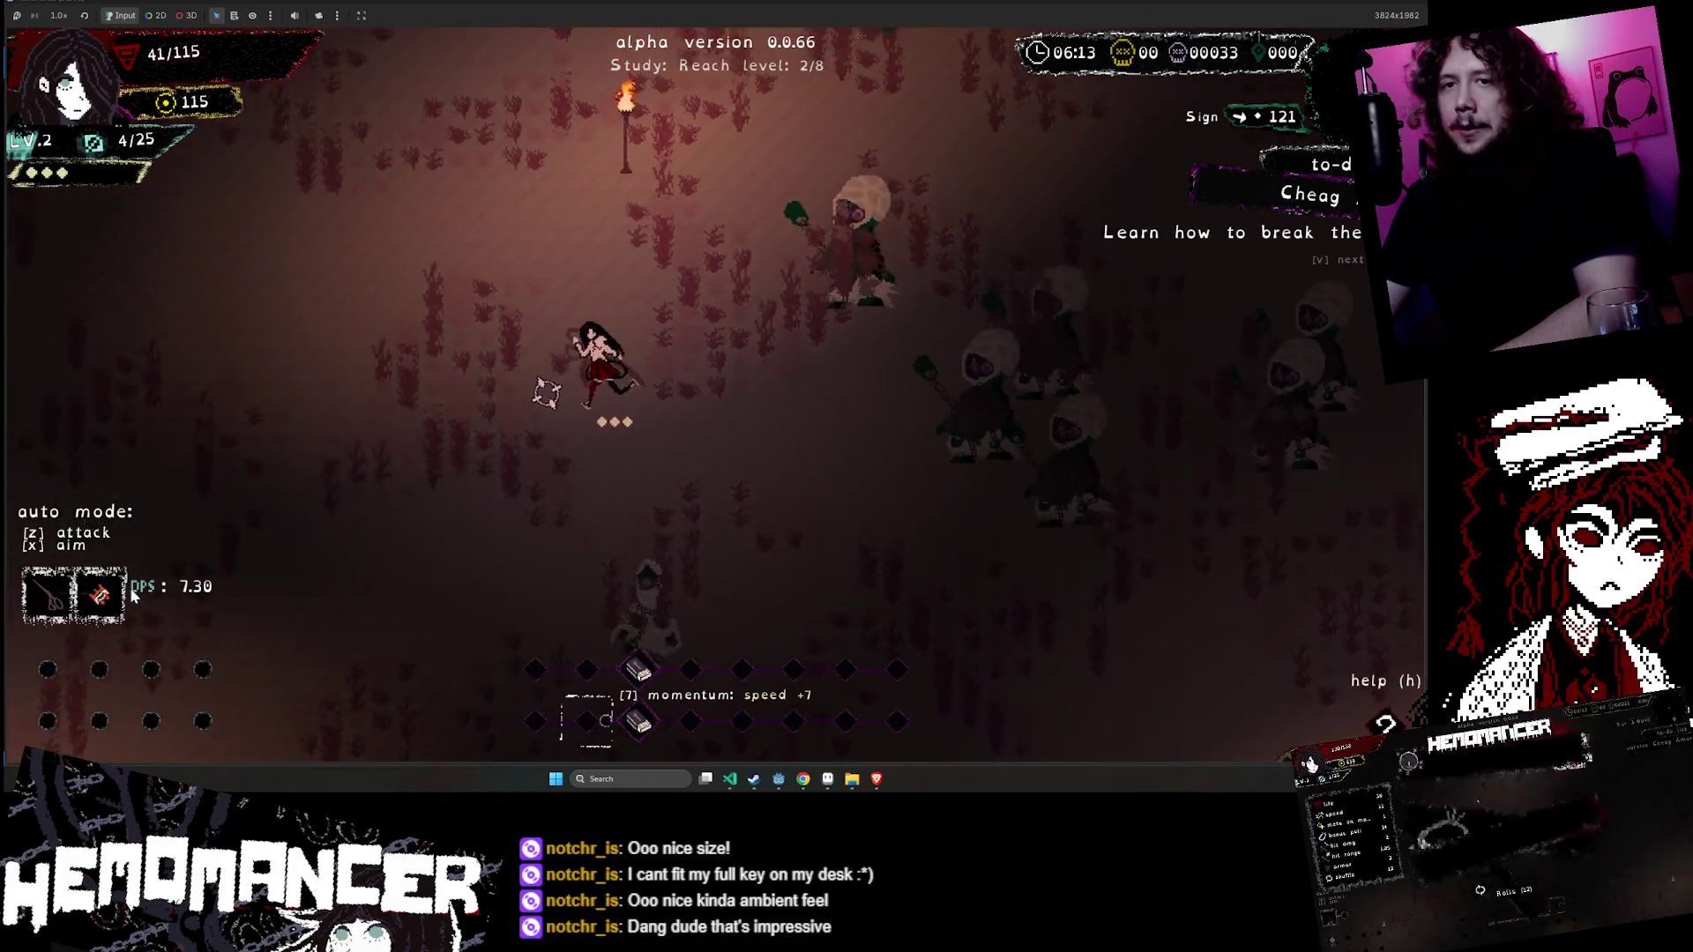
{"action": "key", "text": "a"}
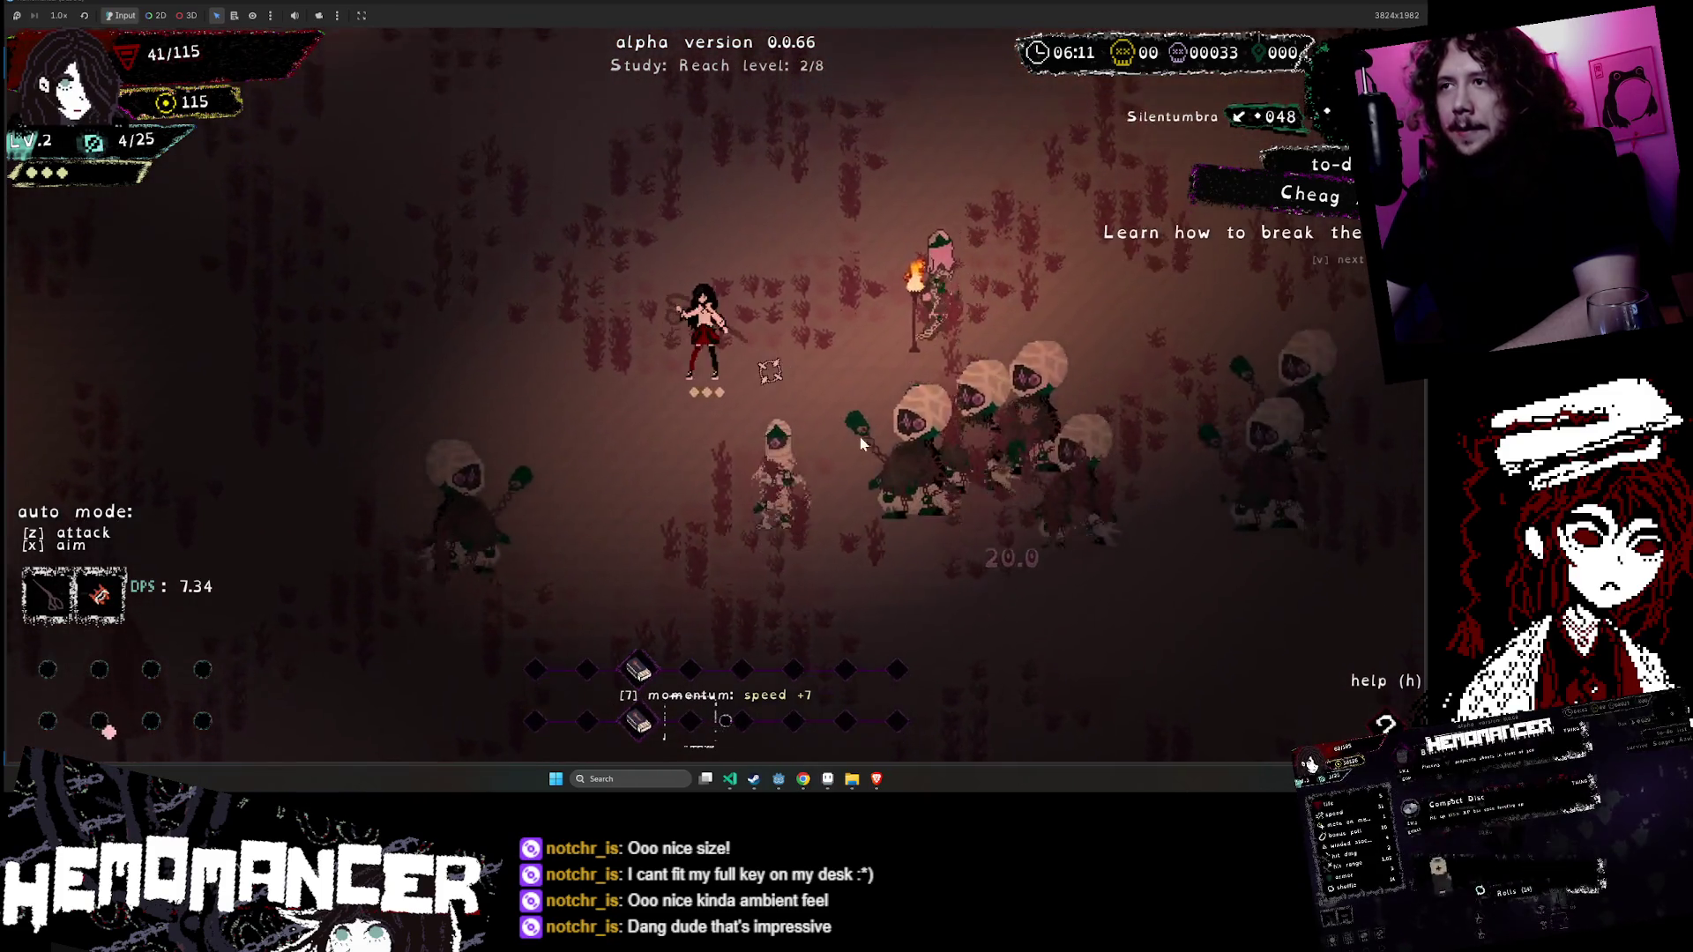
{"action": "key", "text": "w"}
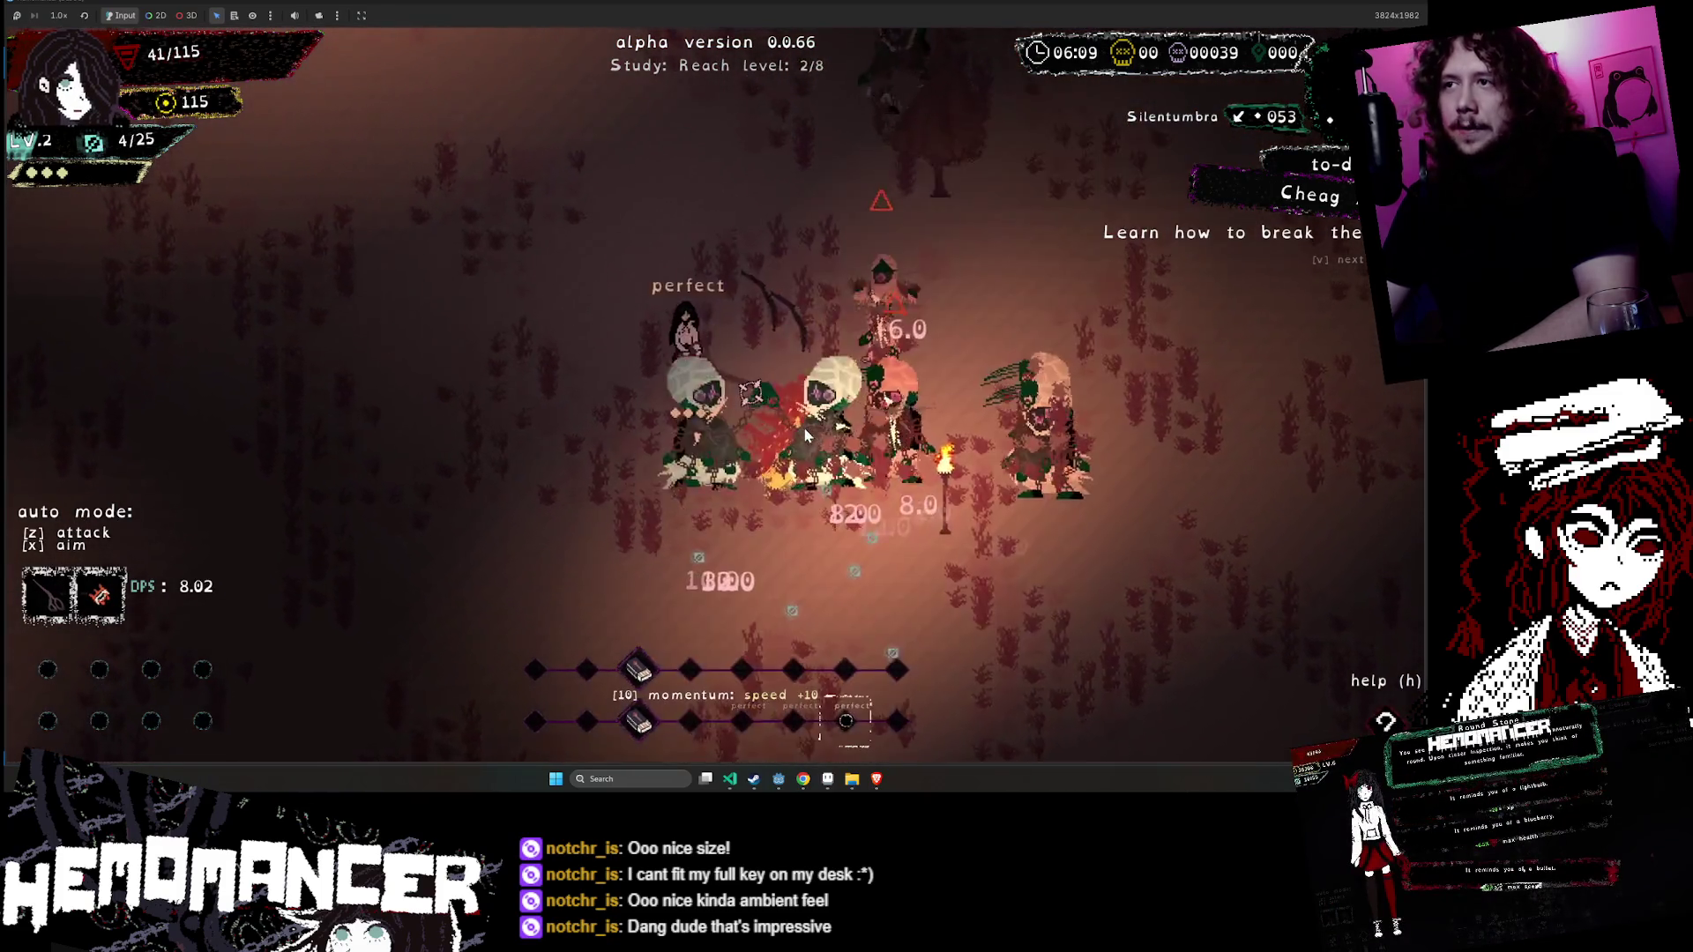
{"action": "key", "text": "w"}
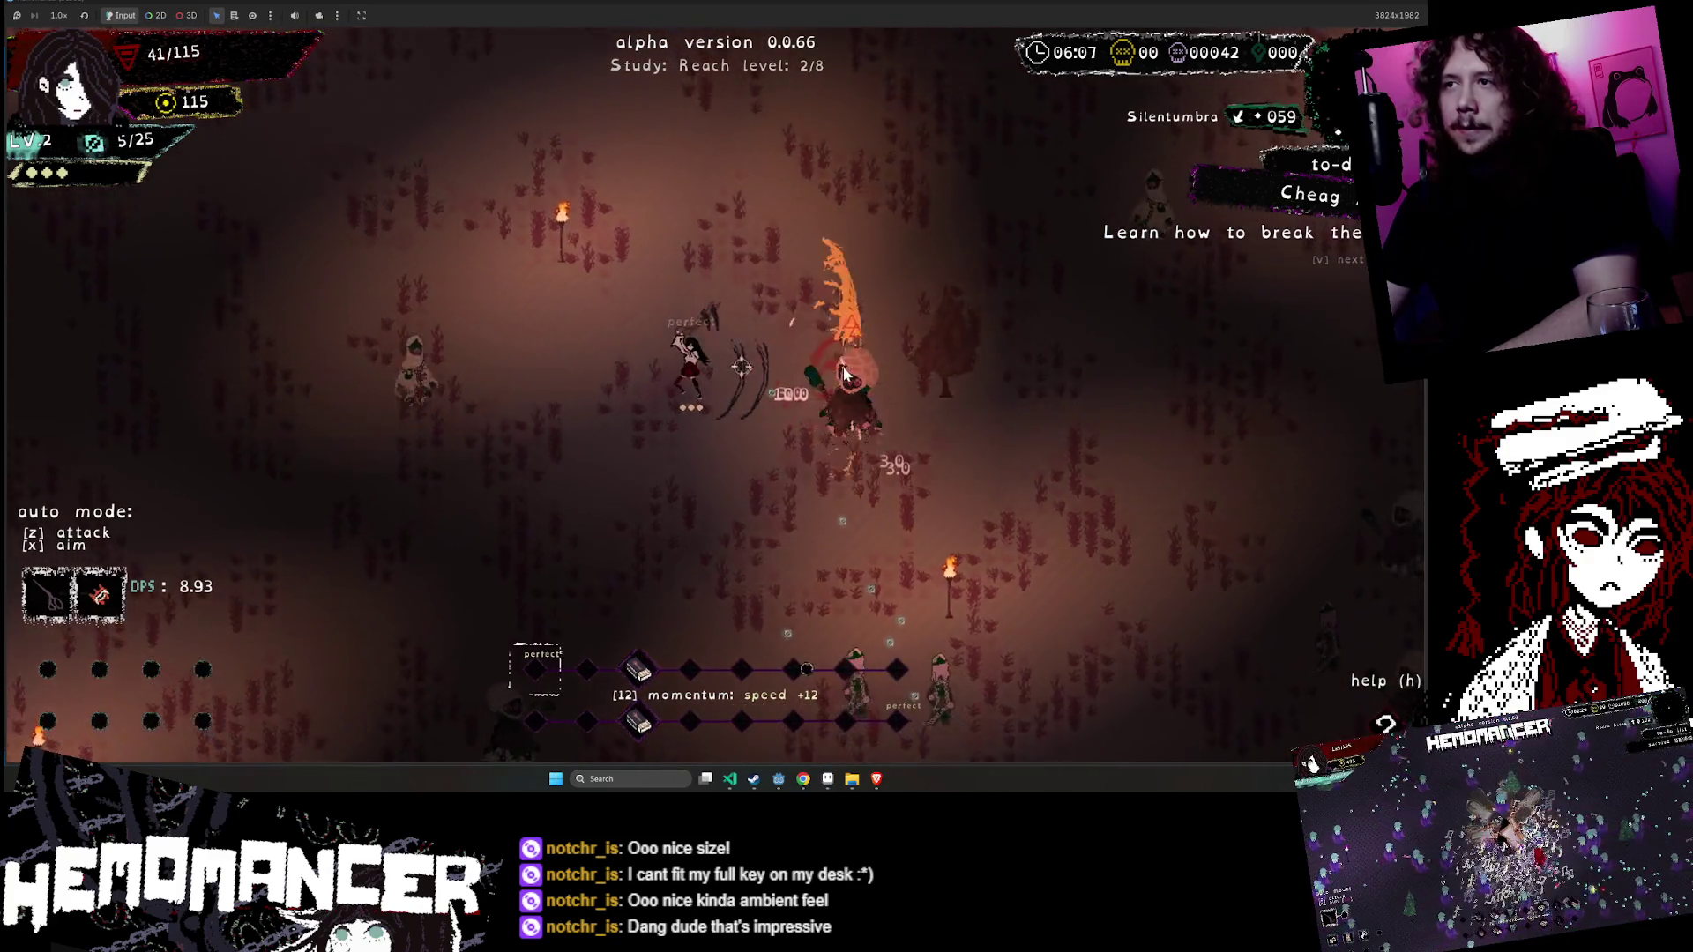
{"action": "key", "text": "w"}
{"action": "key", "text": "a"}
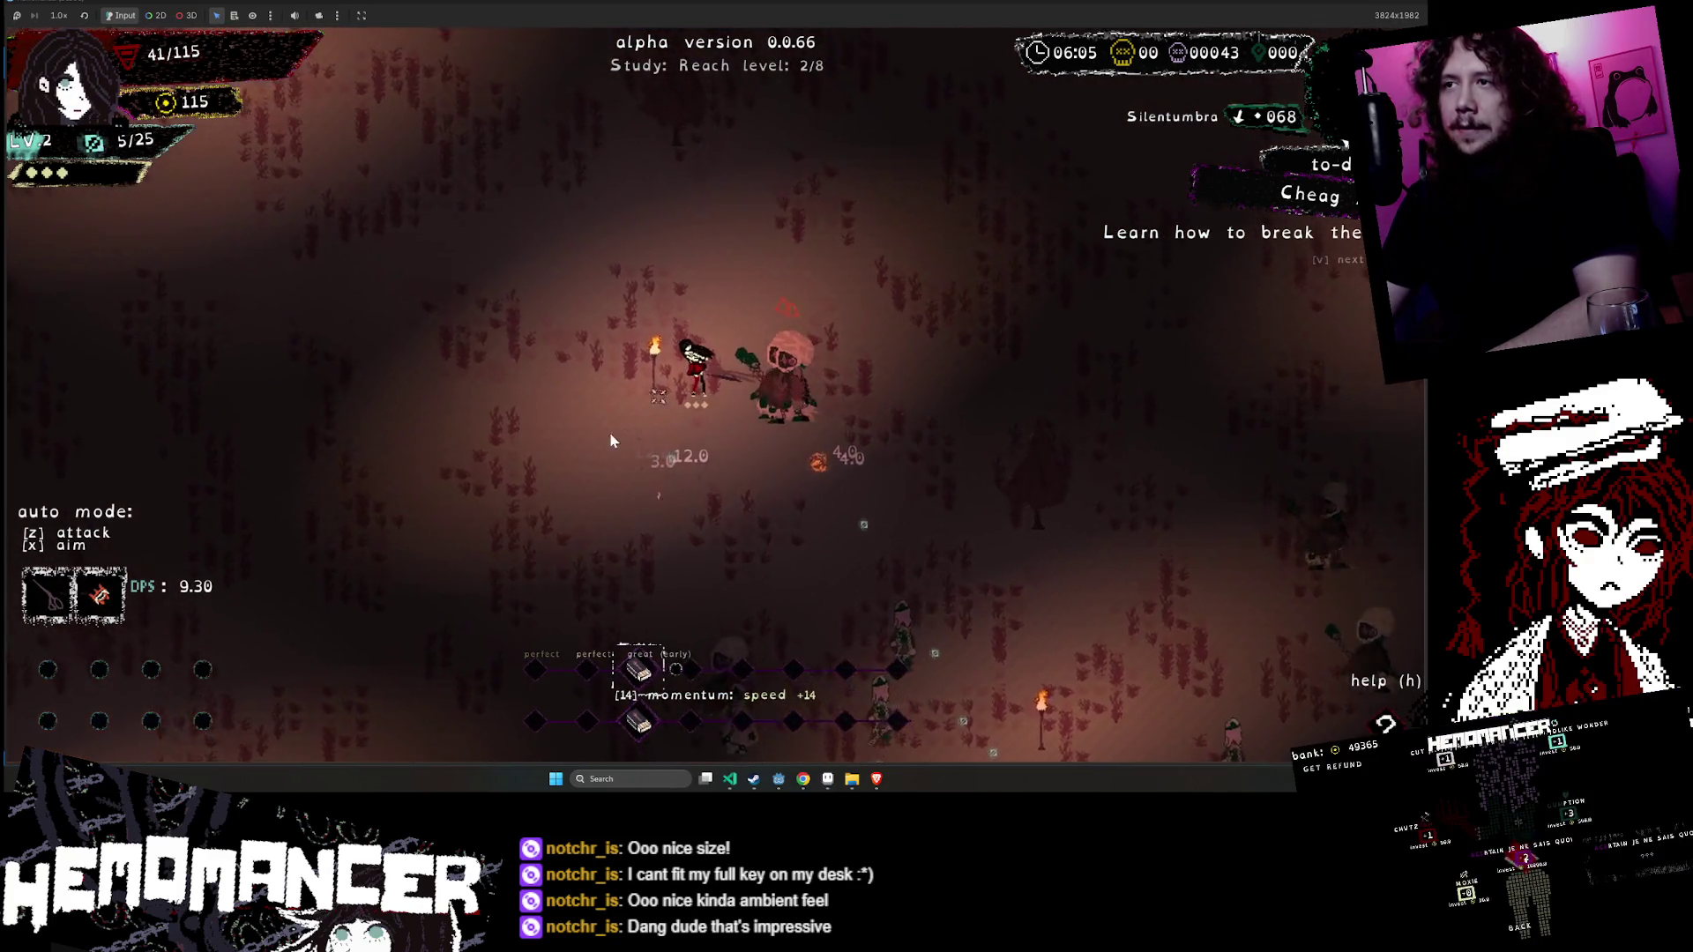
{"action": "key", "text": "w"}
{"action": "key", "text": "a"}
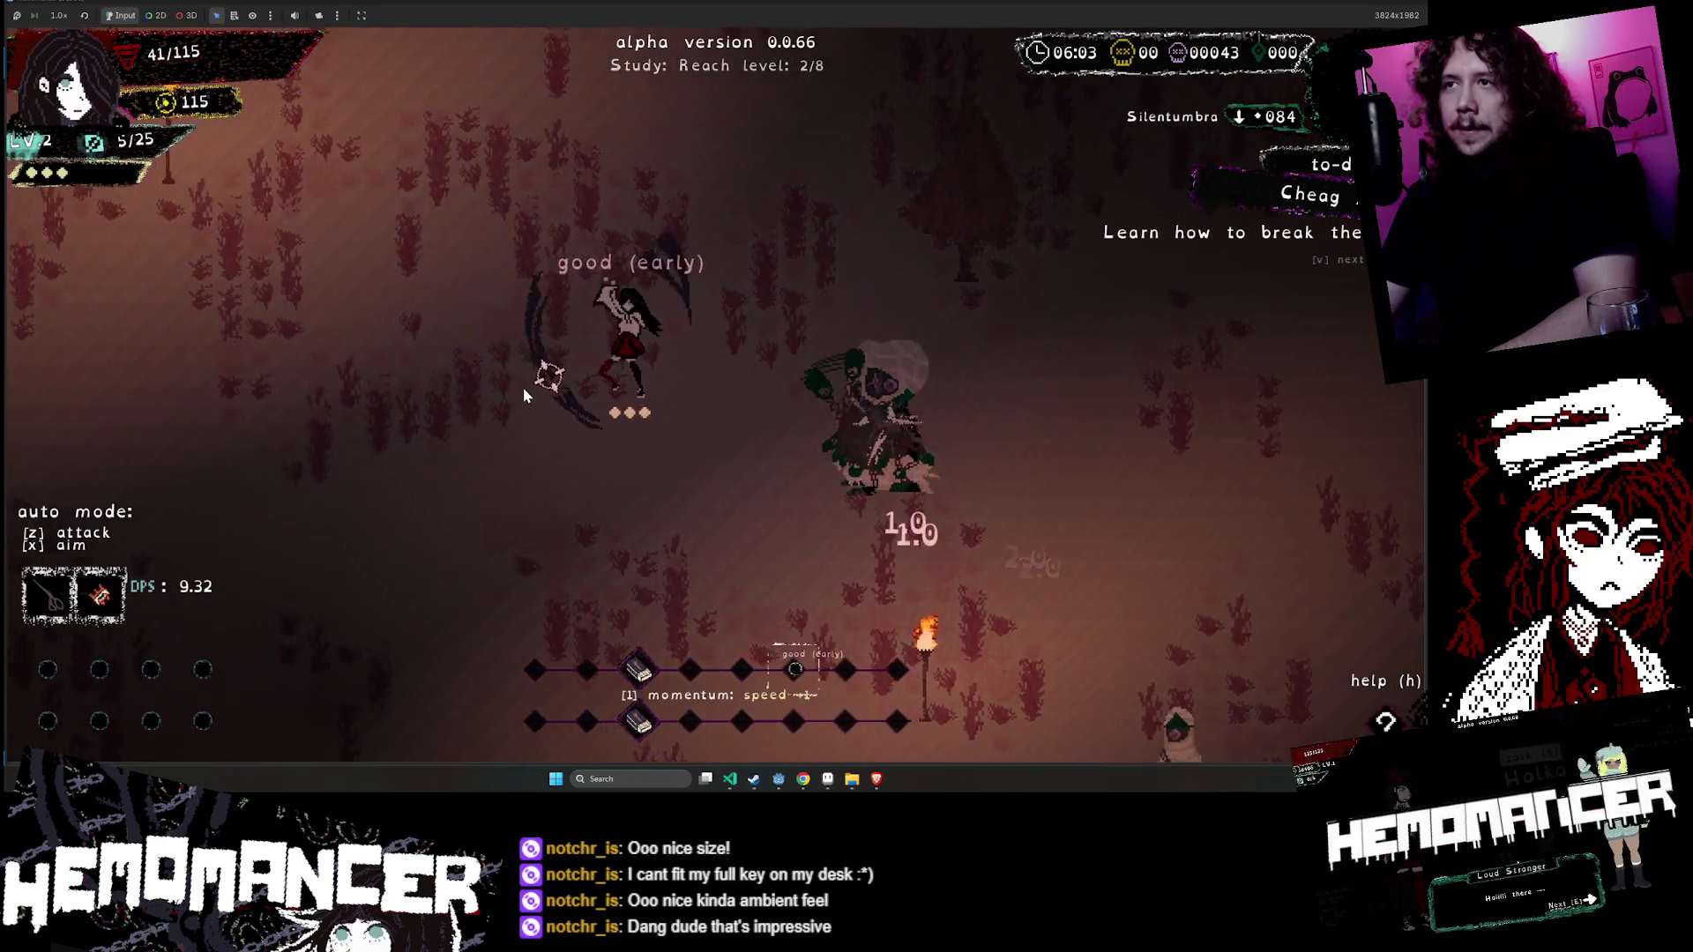
- Keep fighting up-left until the character perishes, then choose Continue to return to the hub
{"action": "key", "text": "w"}
{"action": "key", "text": "a"}
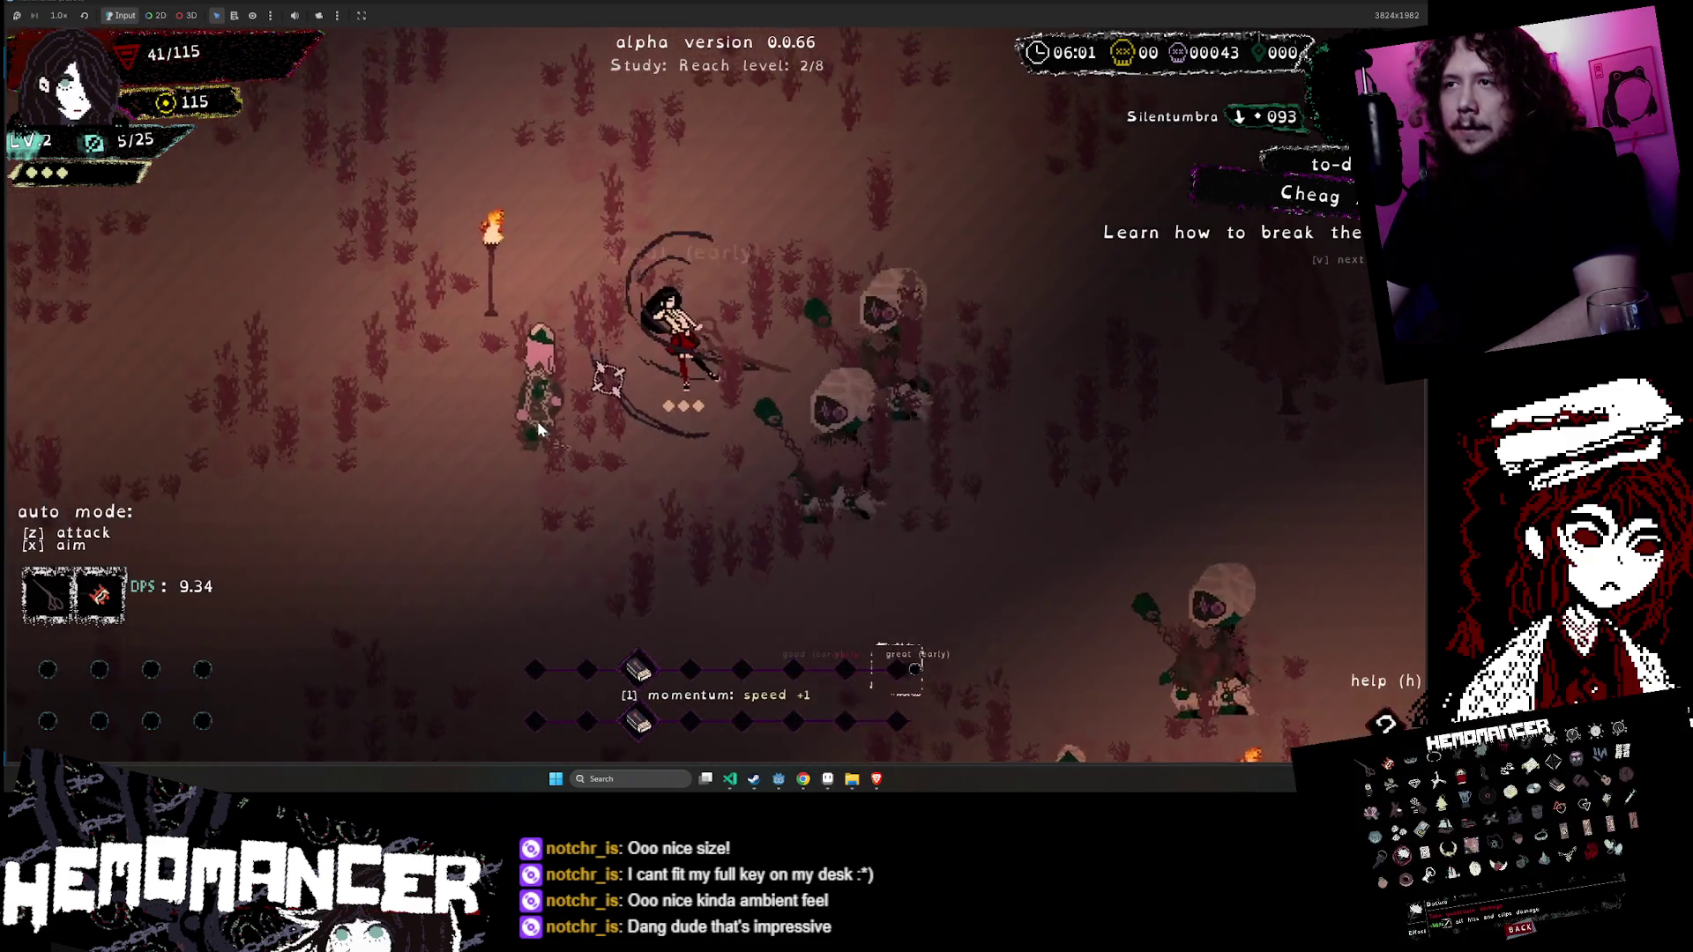
{"action": "key", "text": "w"}
{"action": "key", "text": "a"}
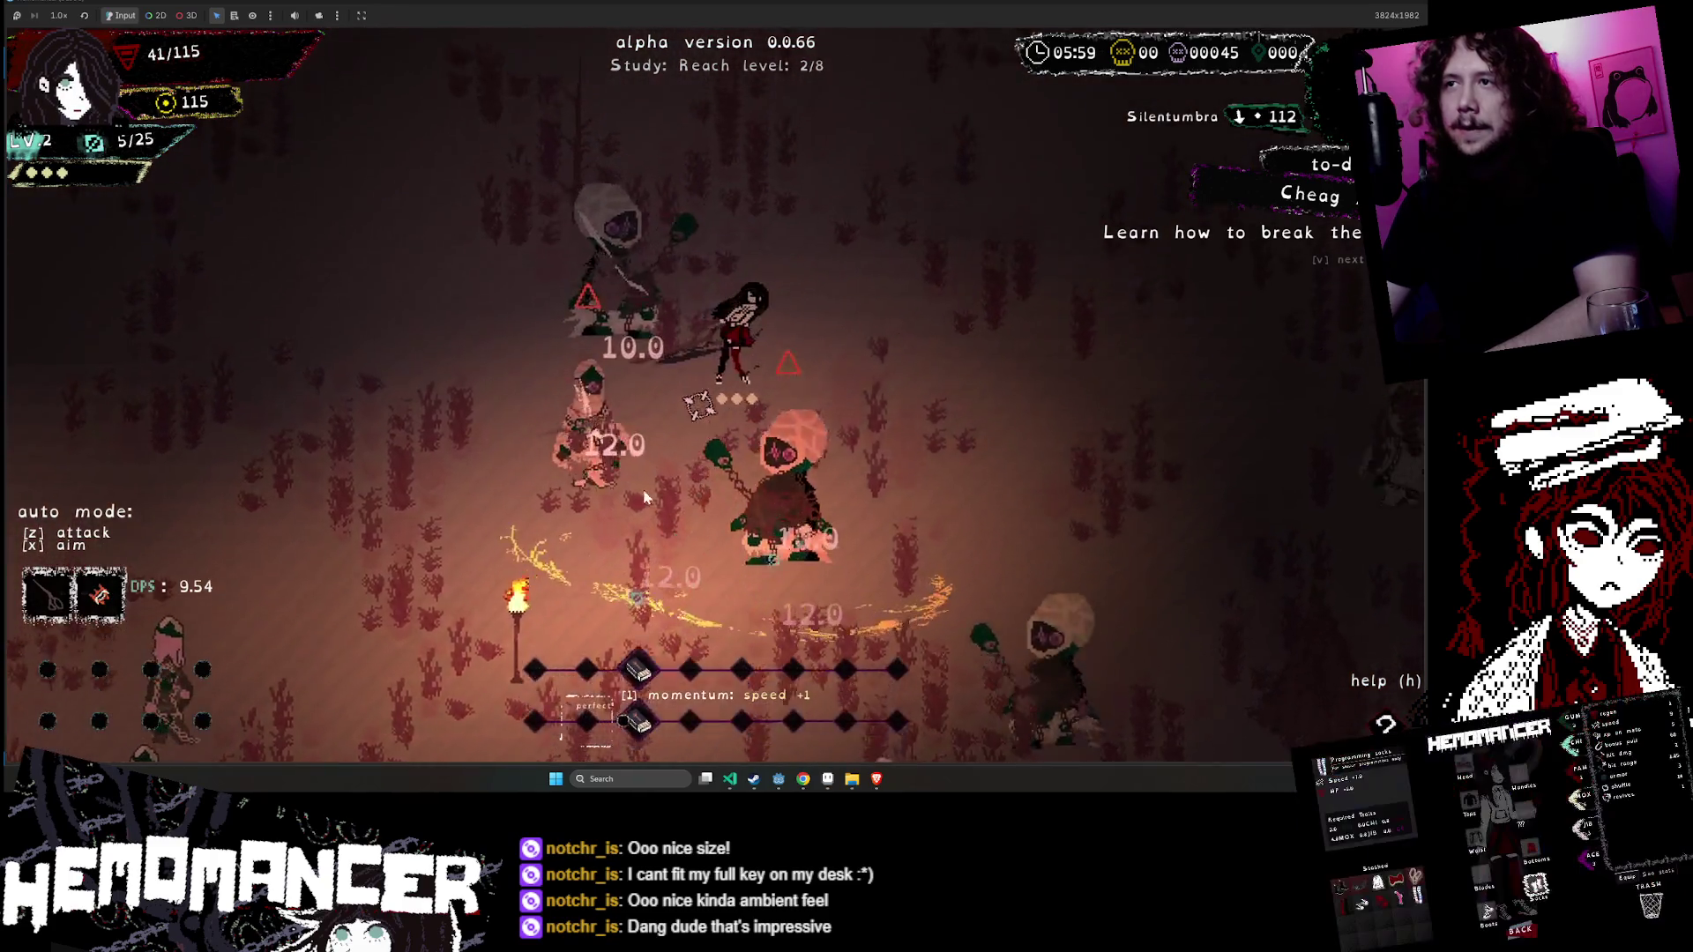
{"action": "key", "text": "w"}
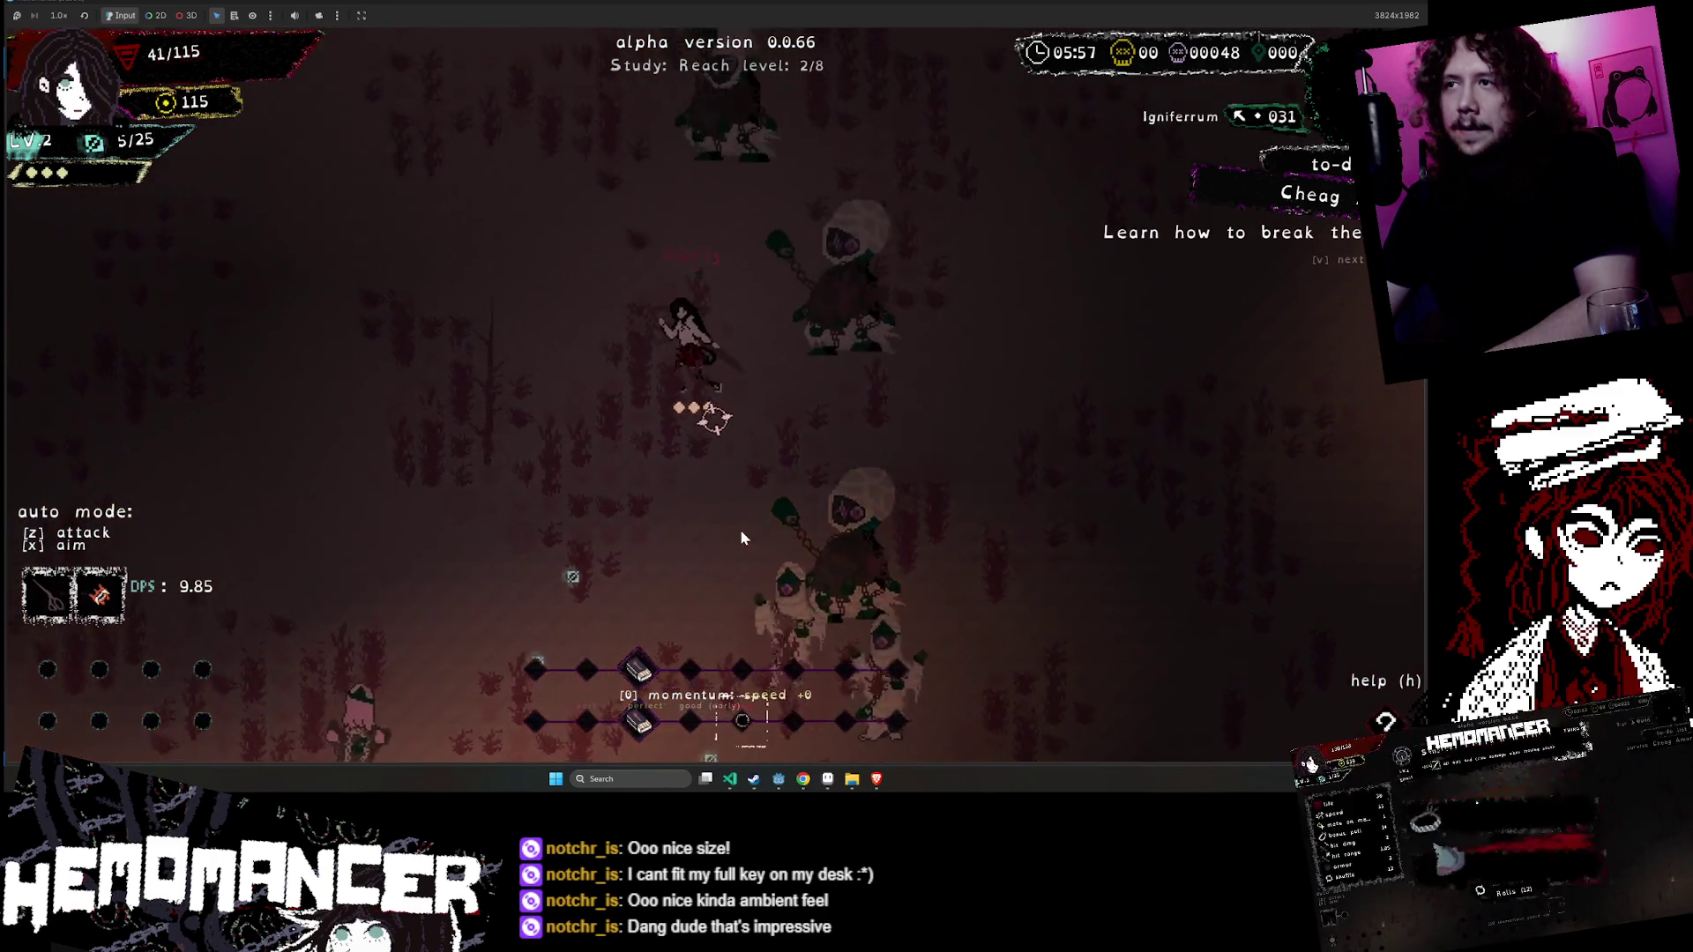
{"action": "key", "text": "w"}
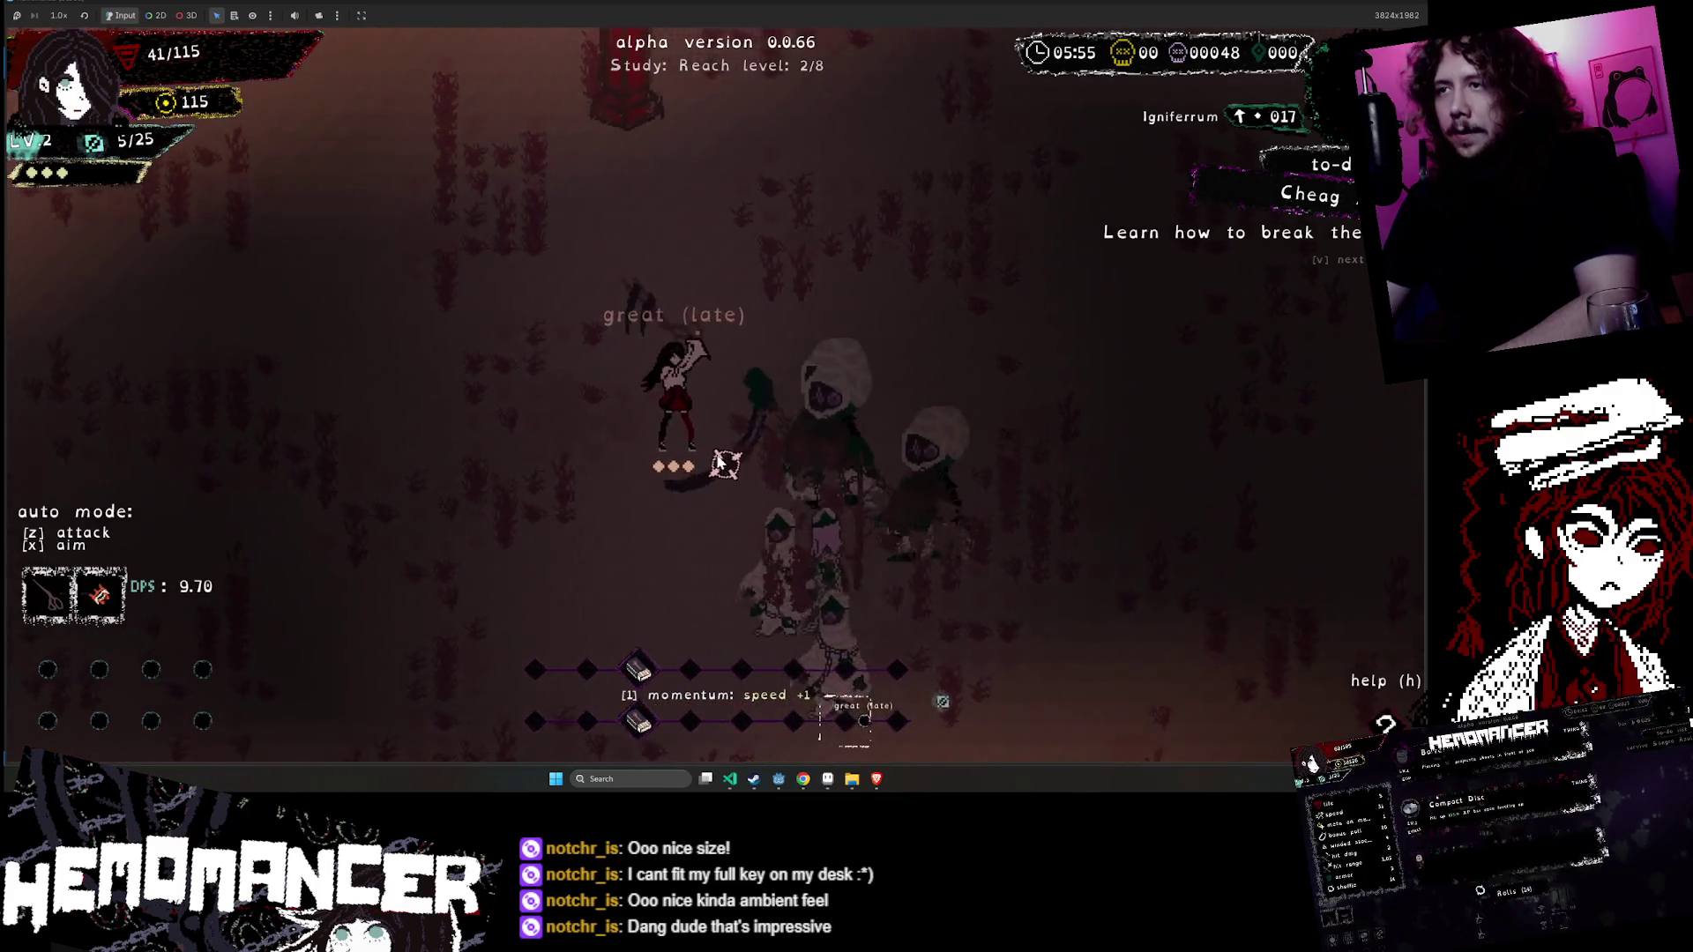
{"action": "key", "text": "w"}
{"action": "key", "text": "a"}
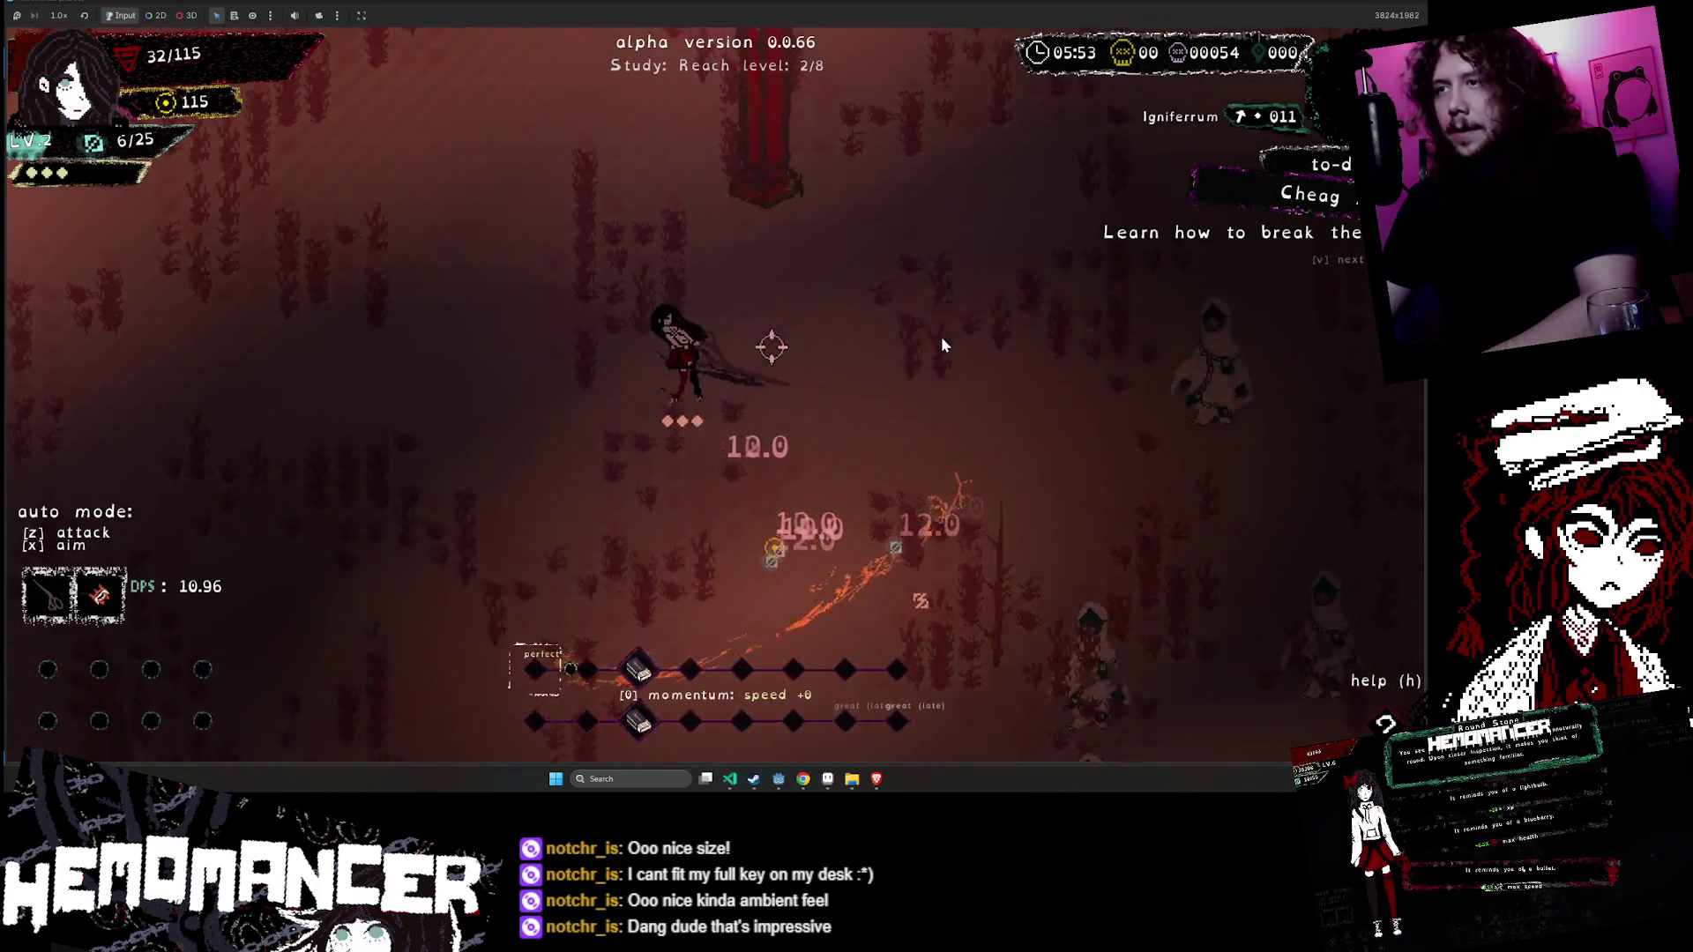
{"action": "key", "text": "w"}
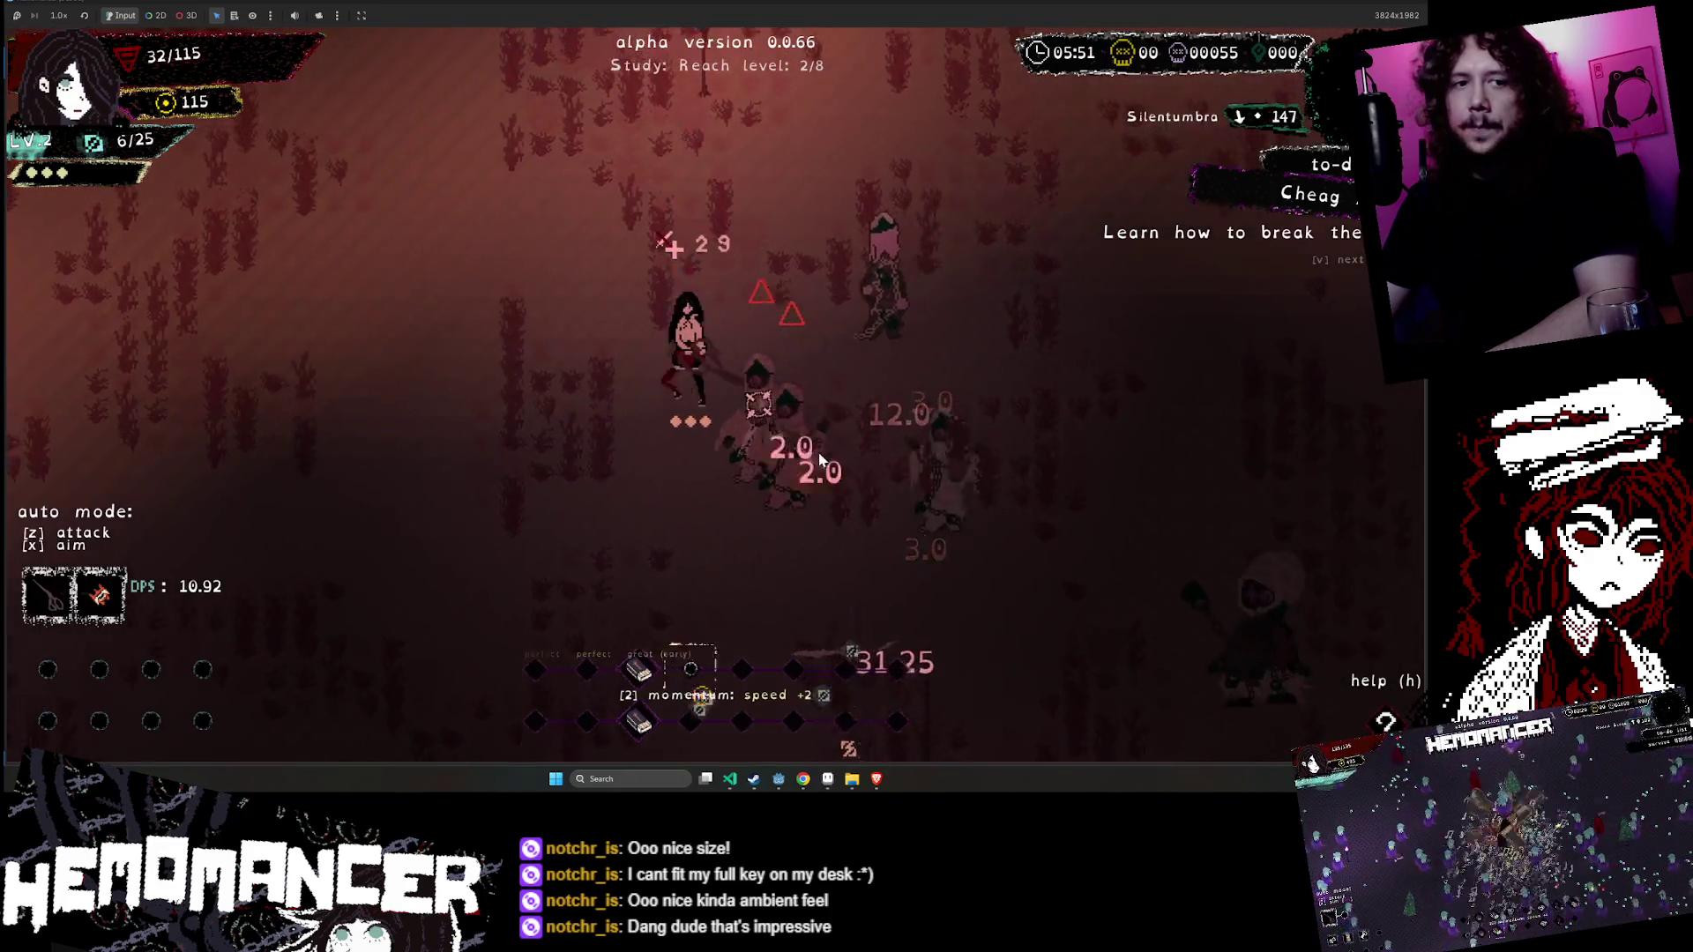
{"action": "key", "text": "w"}
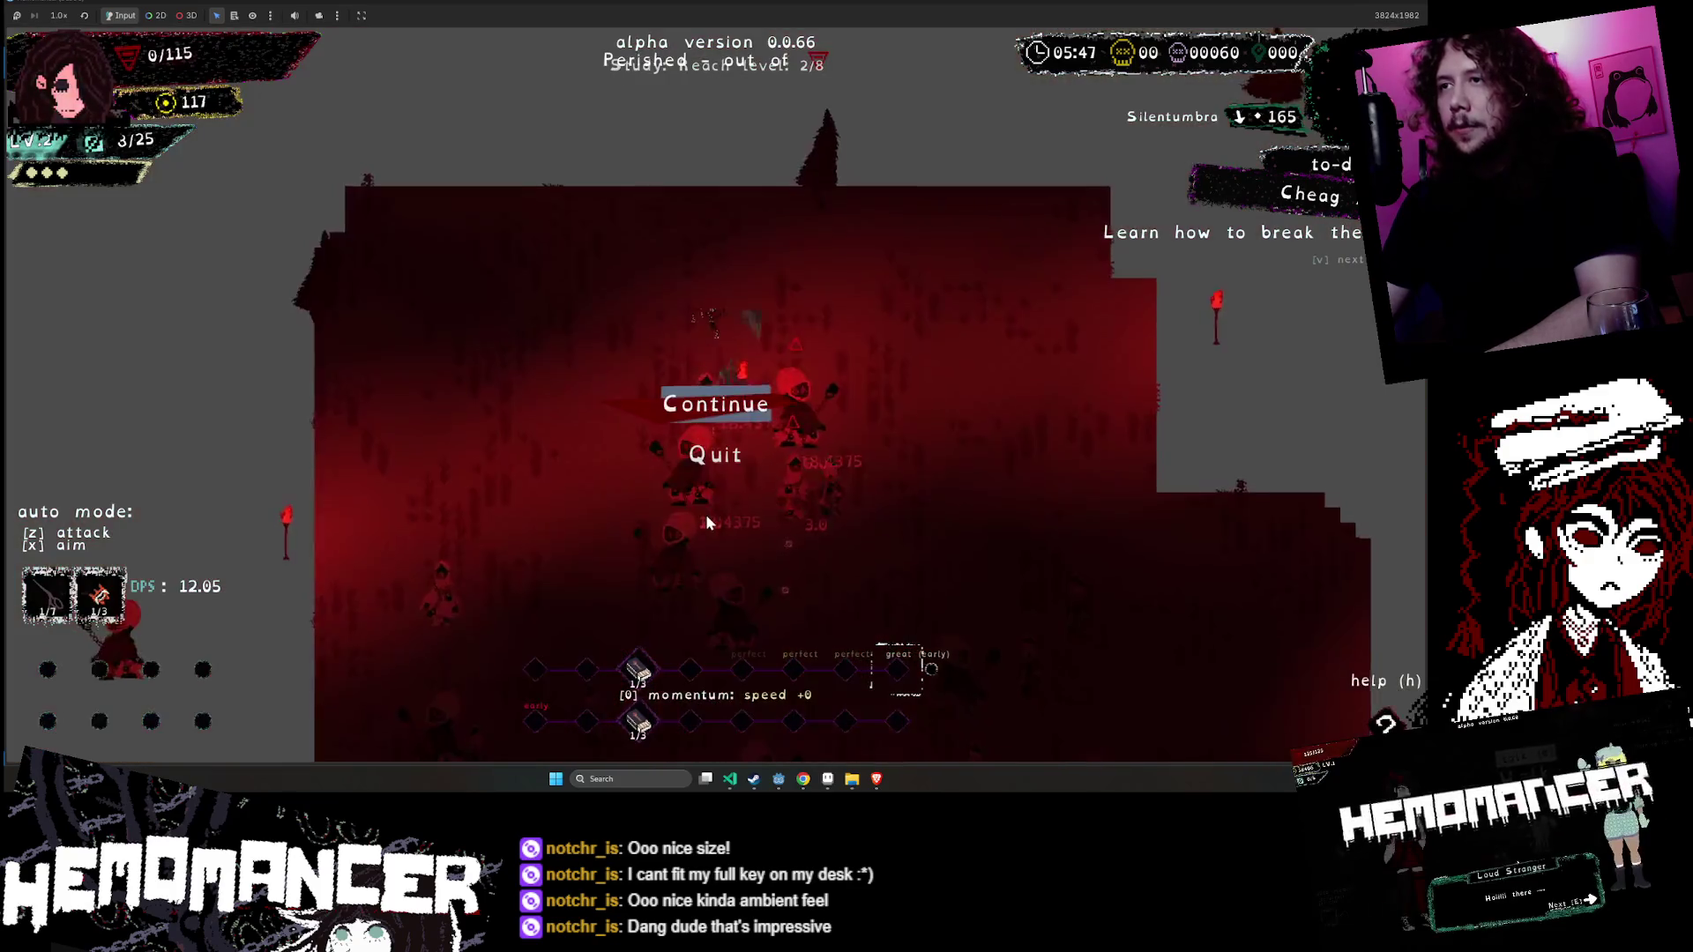
{"action": "left_click", "coordinate": [715, 454]}
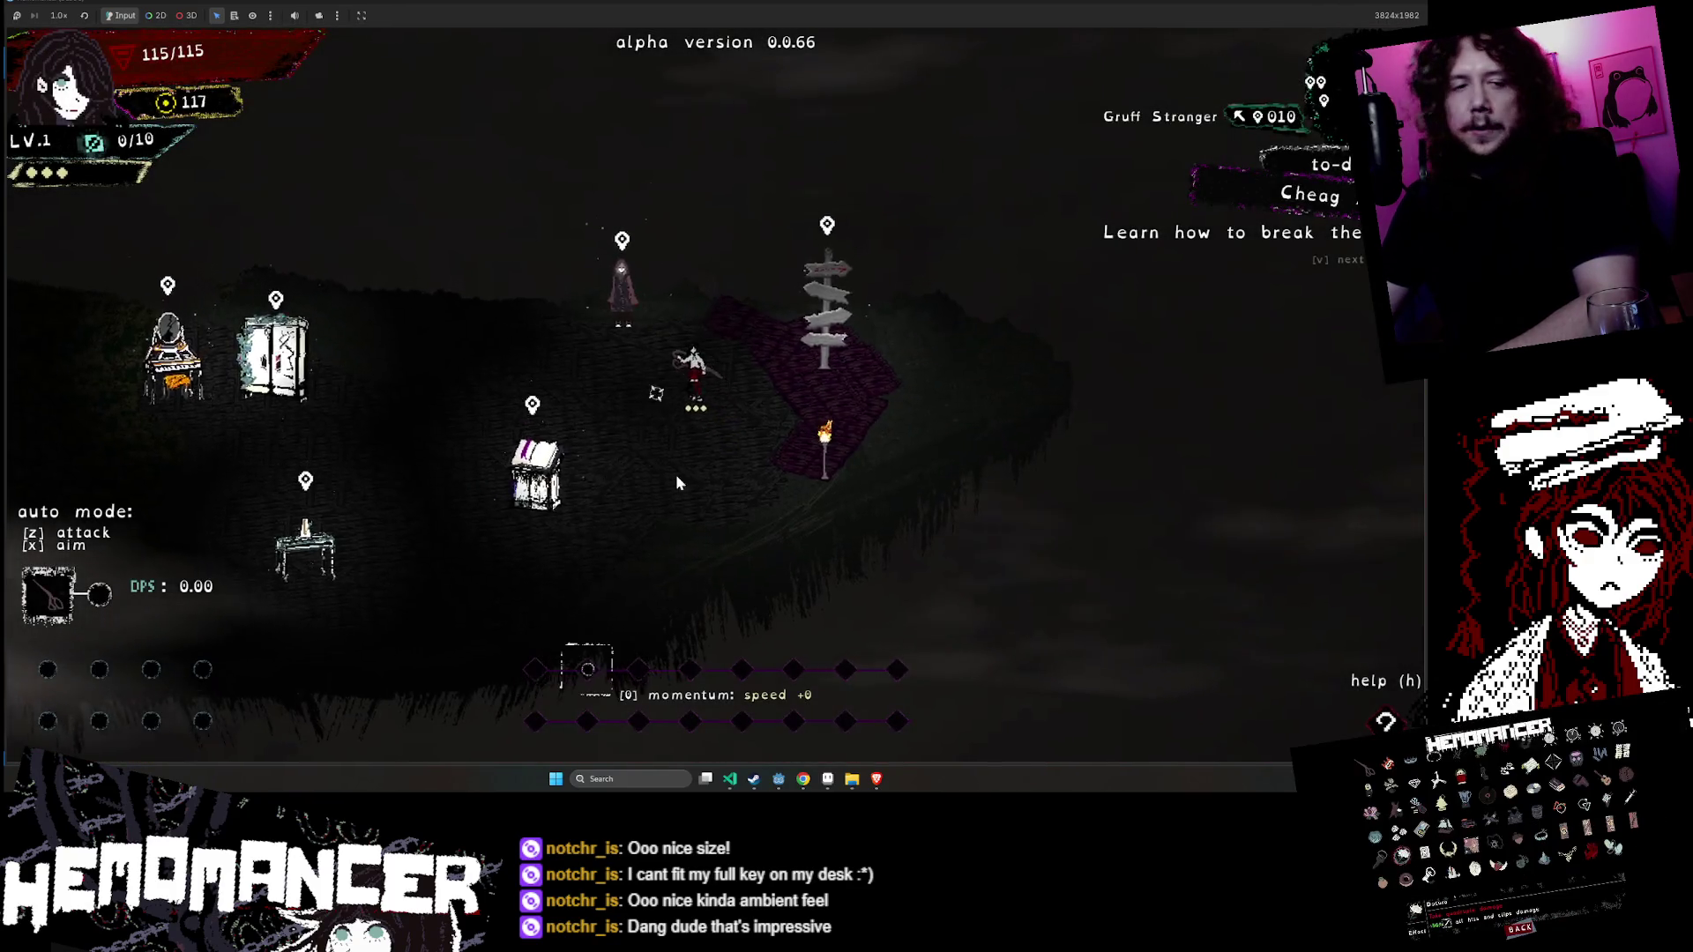
- Look at the wardrobe equipment screen and the vanity's stat investment screen in the hub
{"action": "key", "text": "a"}
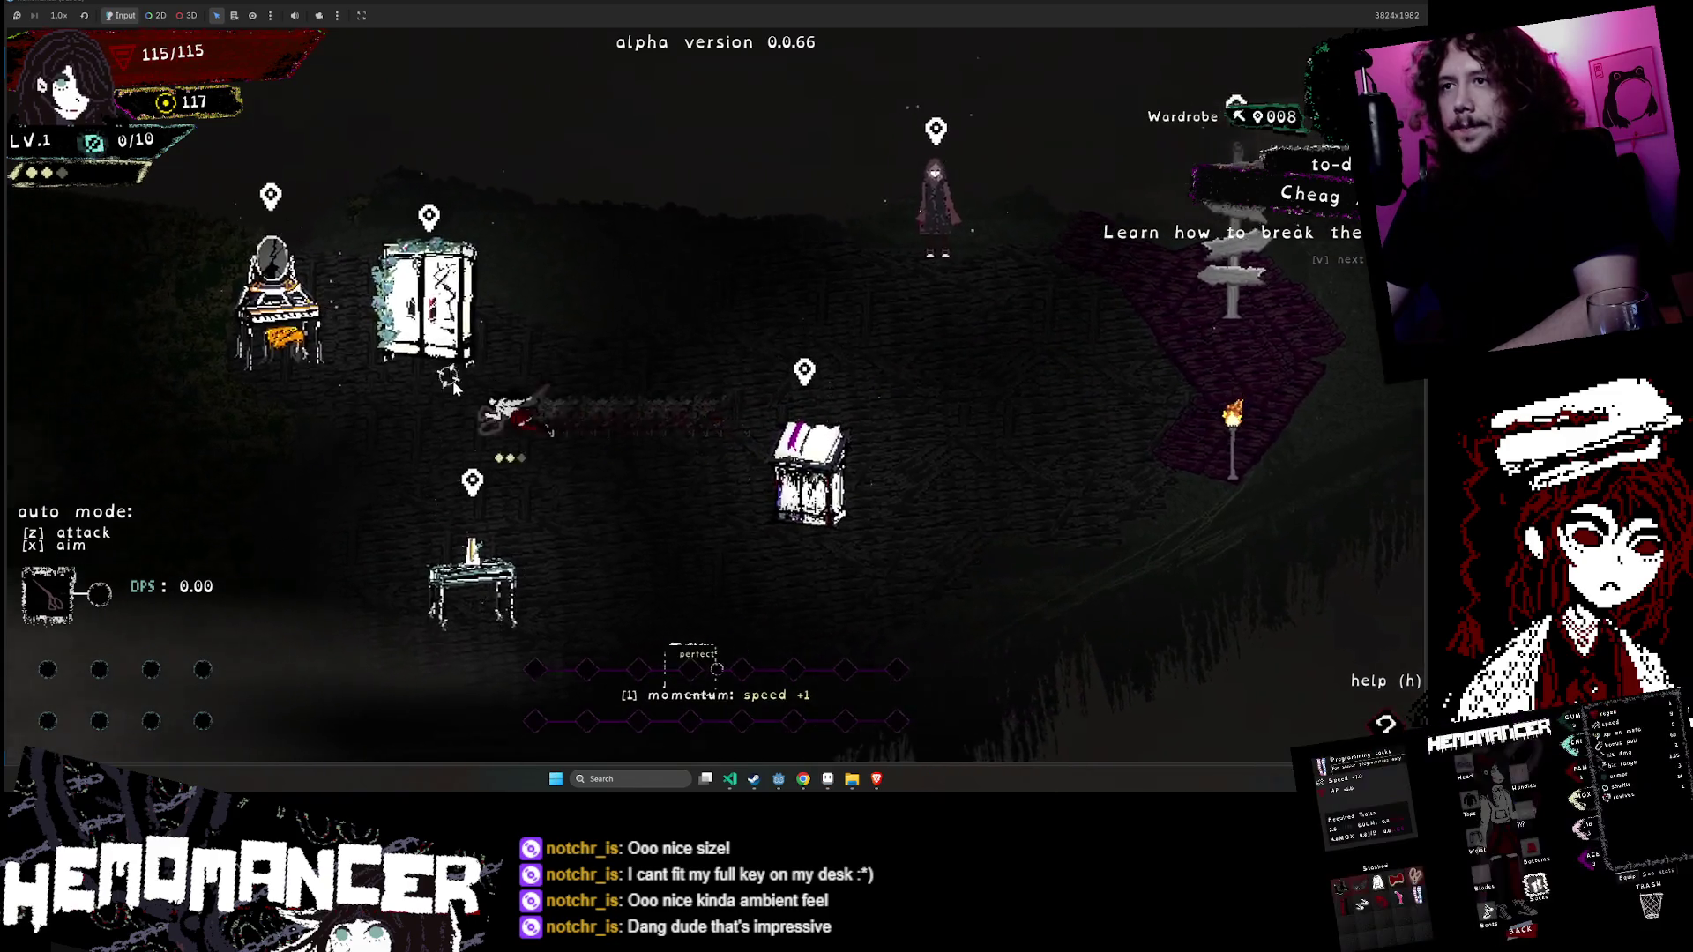
{"action": "left_click", "coordinate": [452, 380]}
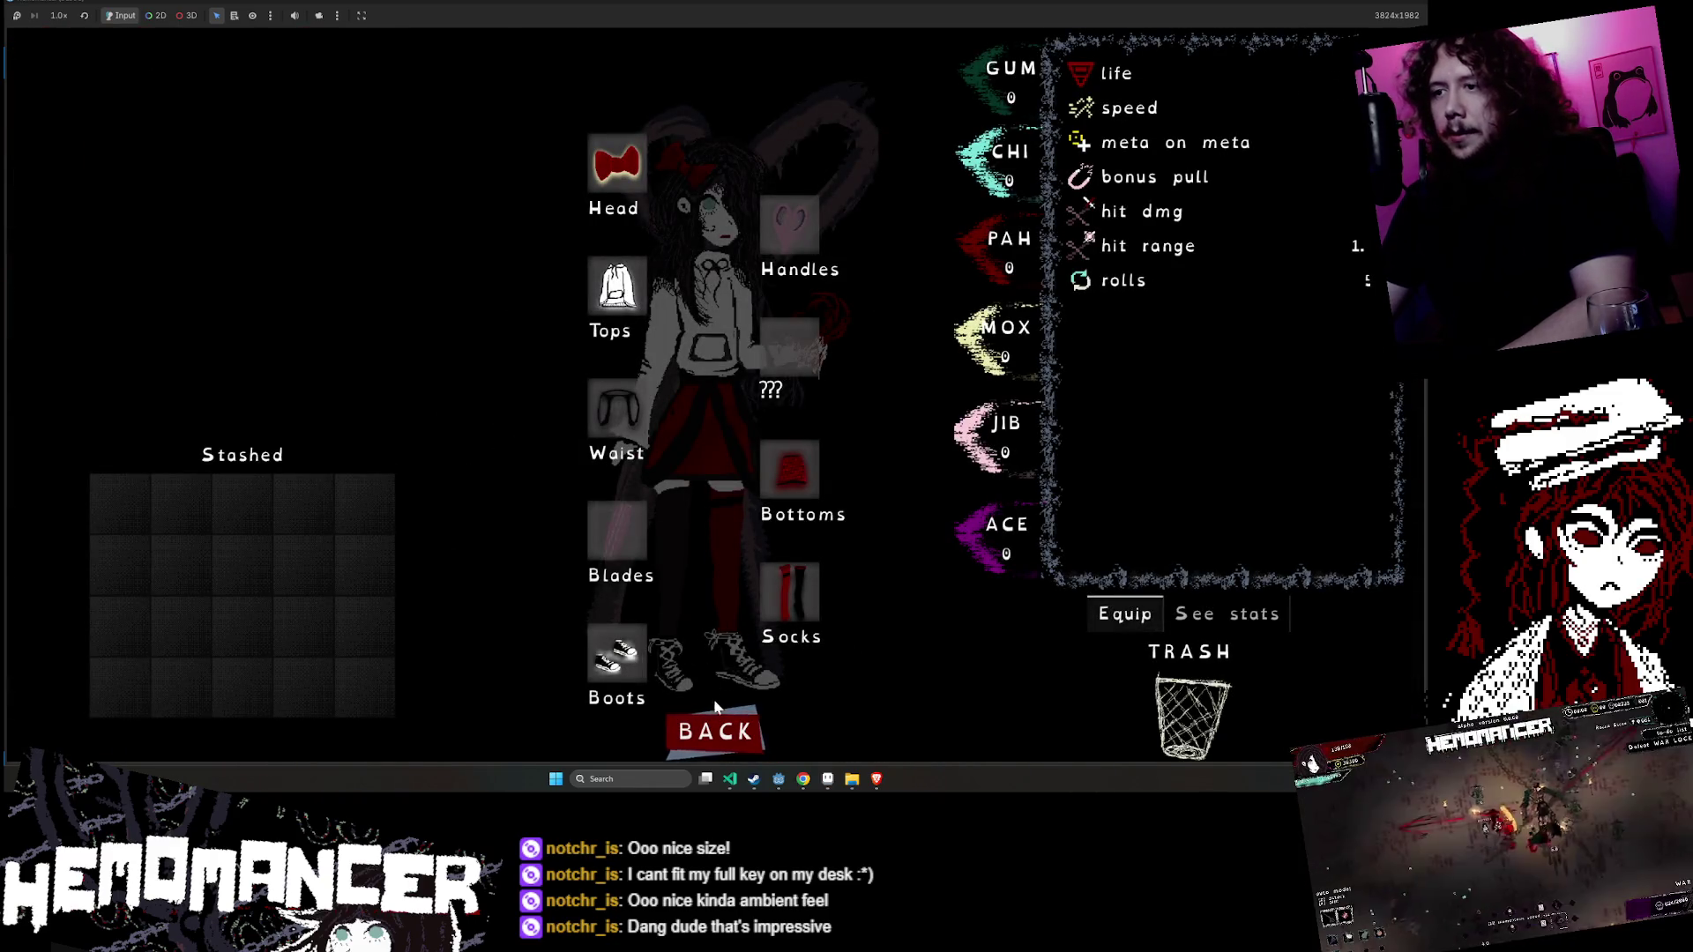
{"action": "left_click", "coordinate": [722, 733]}
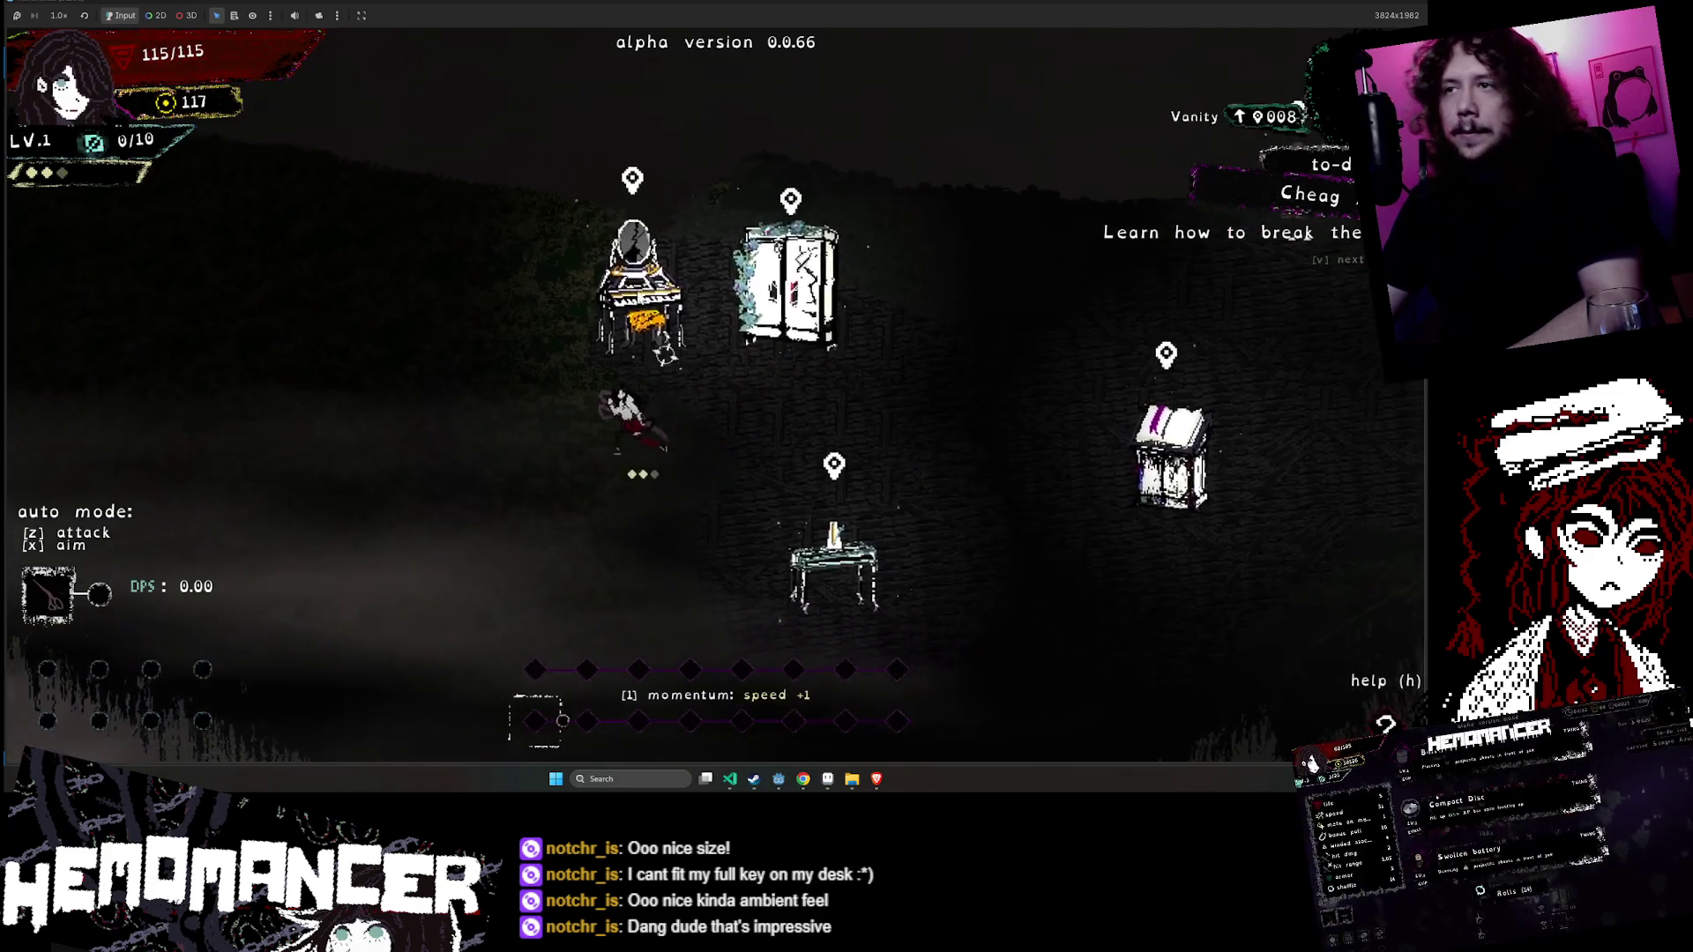
{"action": "left_click", "coordinate": [626, 257]}
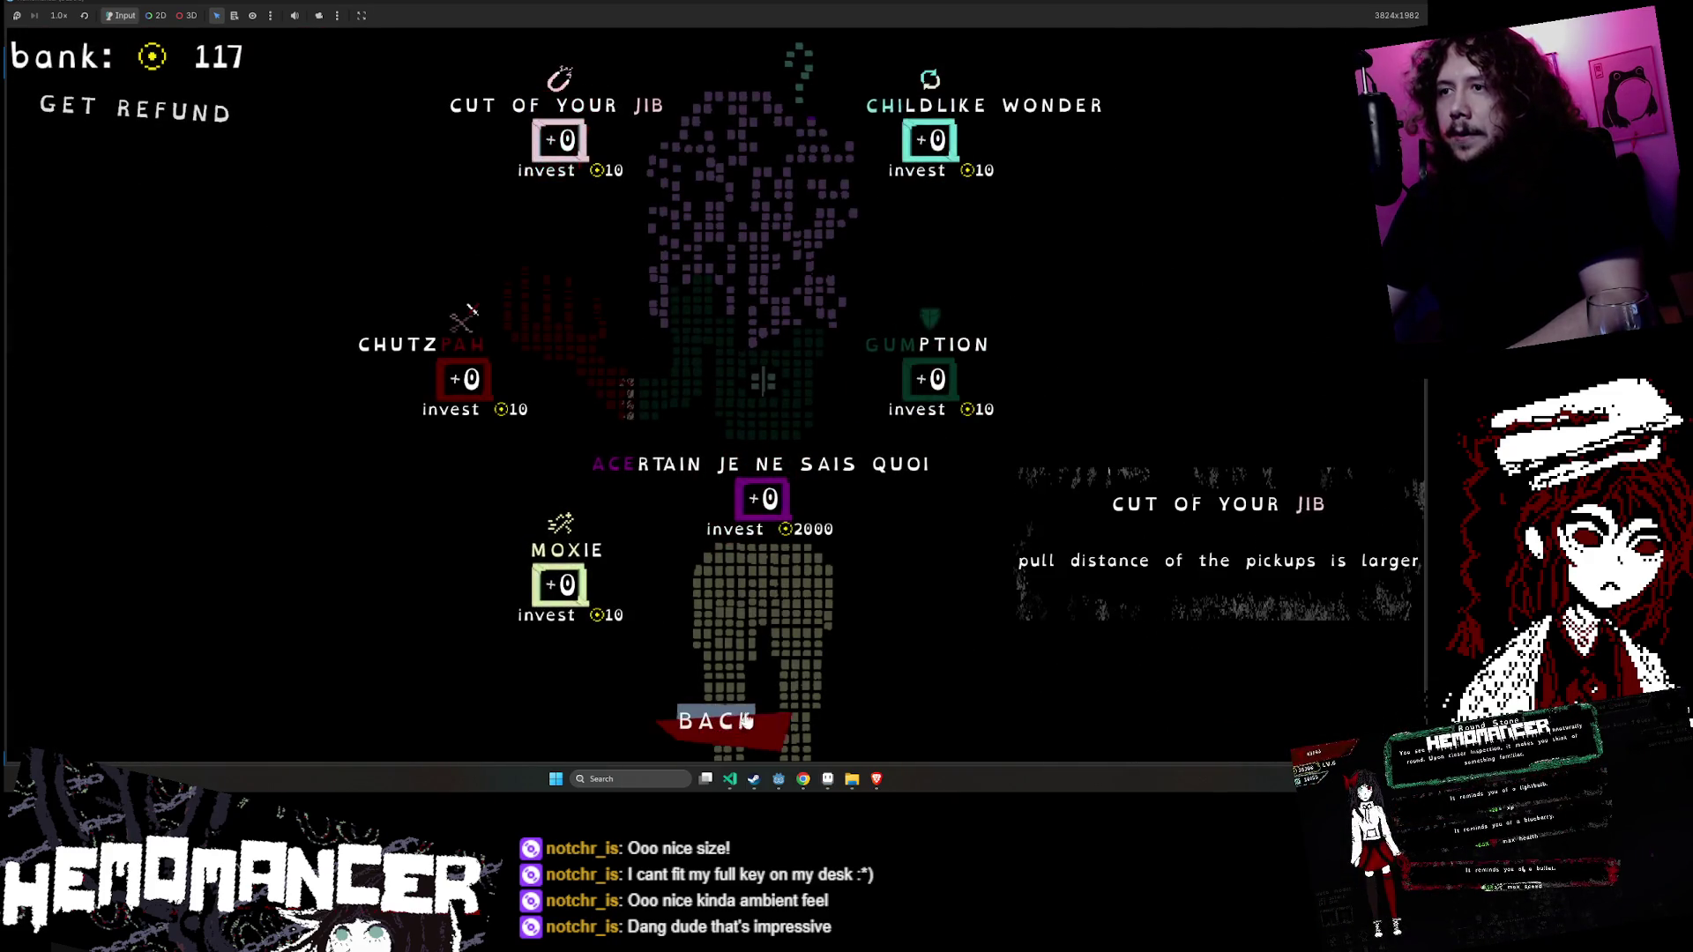
{"action": "left_click", "coordinate": [745, 718]}
{"action": "key", "text": "e"}
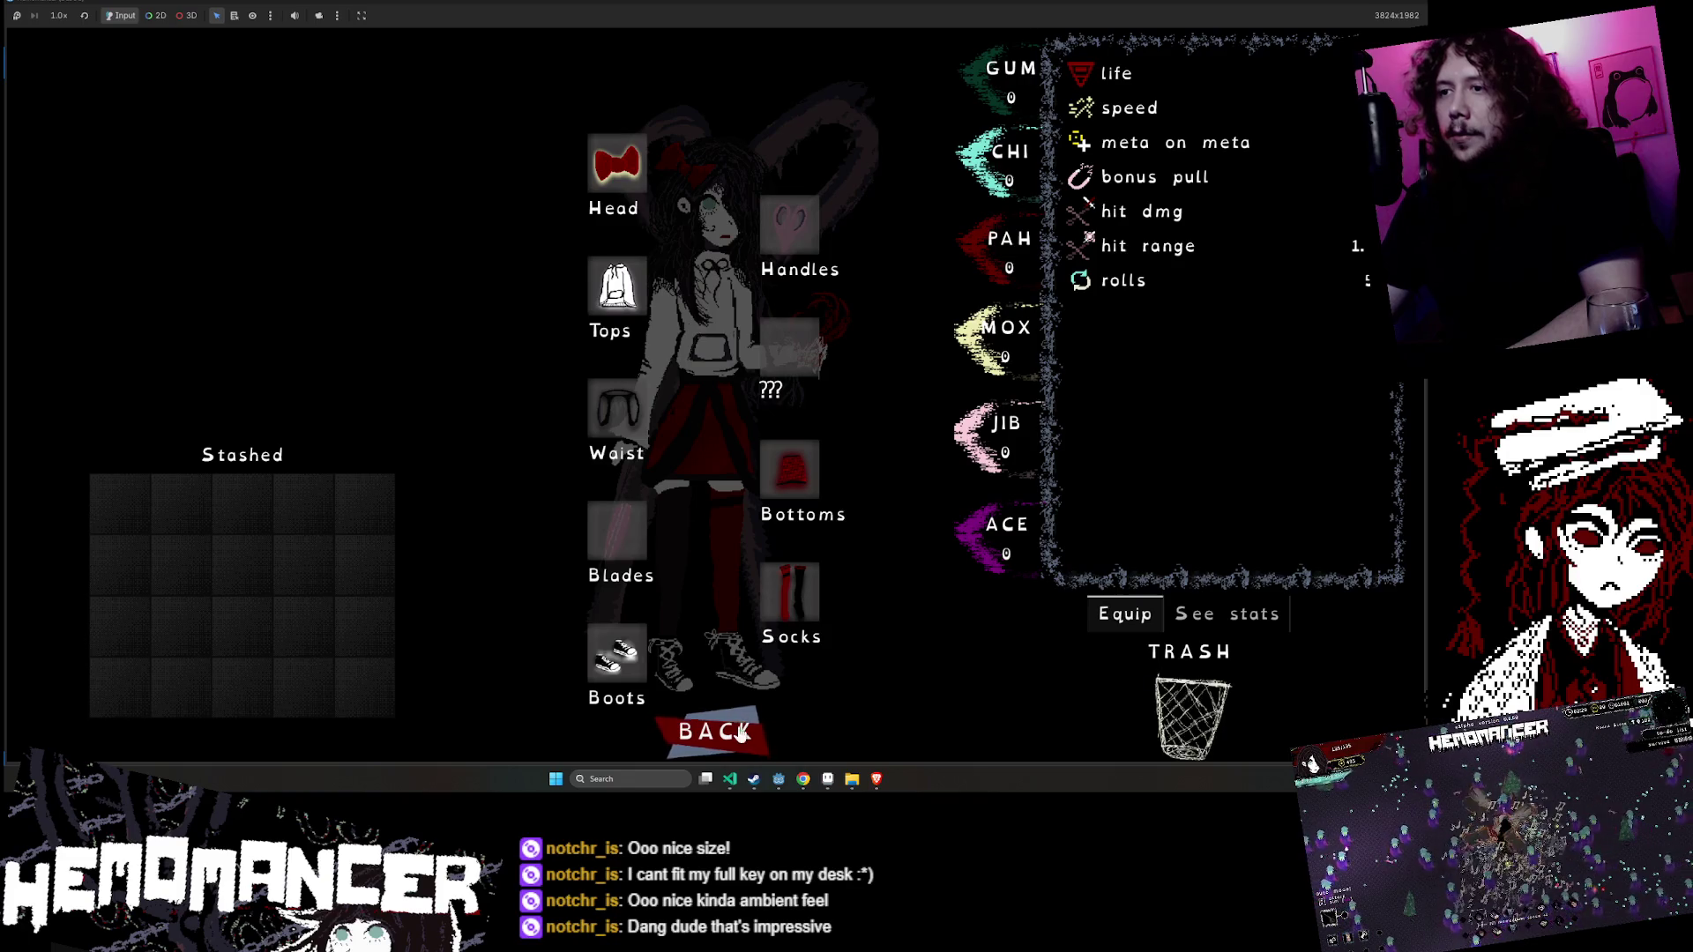
{"action": "left_click", "coordinate": [741, 733]}
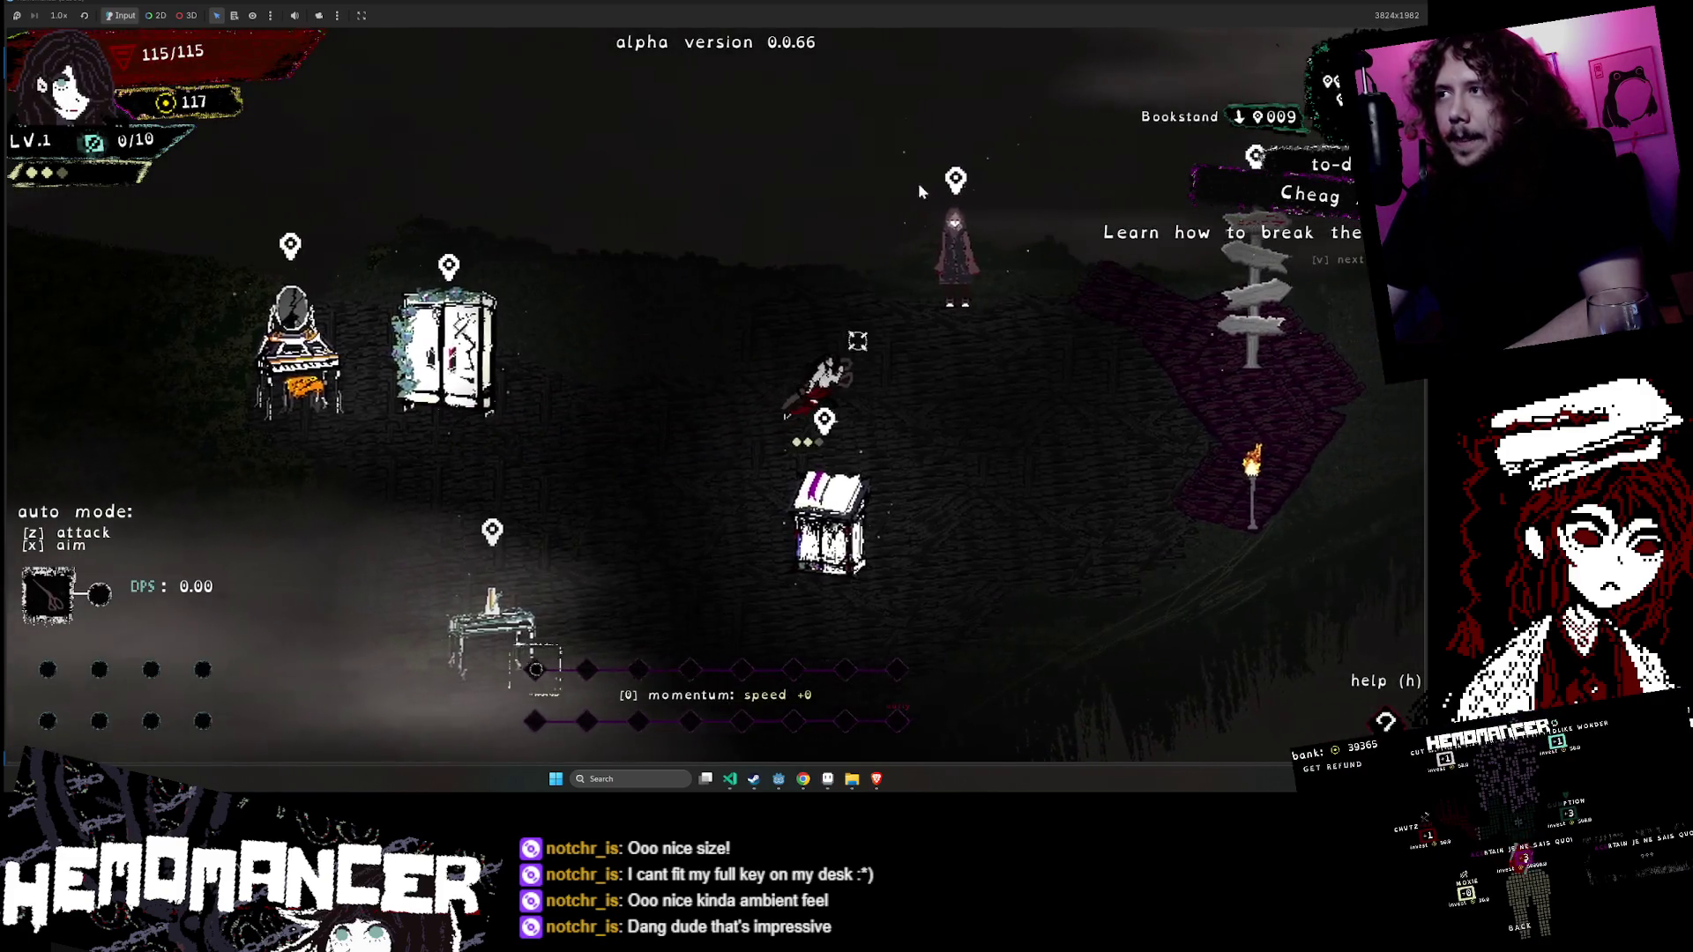
- Talk through the Gruff Stranger's dialogue, then bring up the main menu with Esc
{"action": "key", "text": "e"}
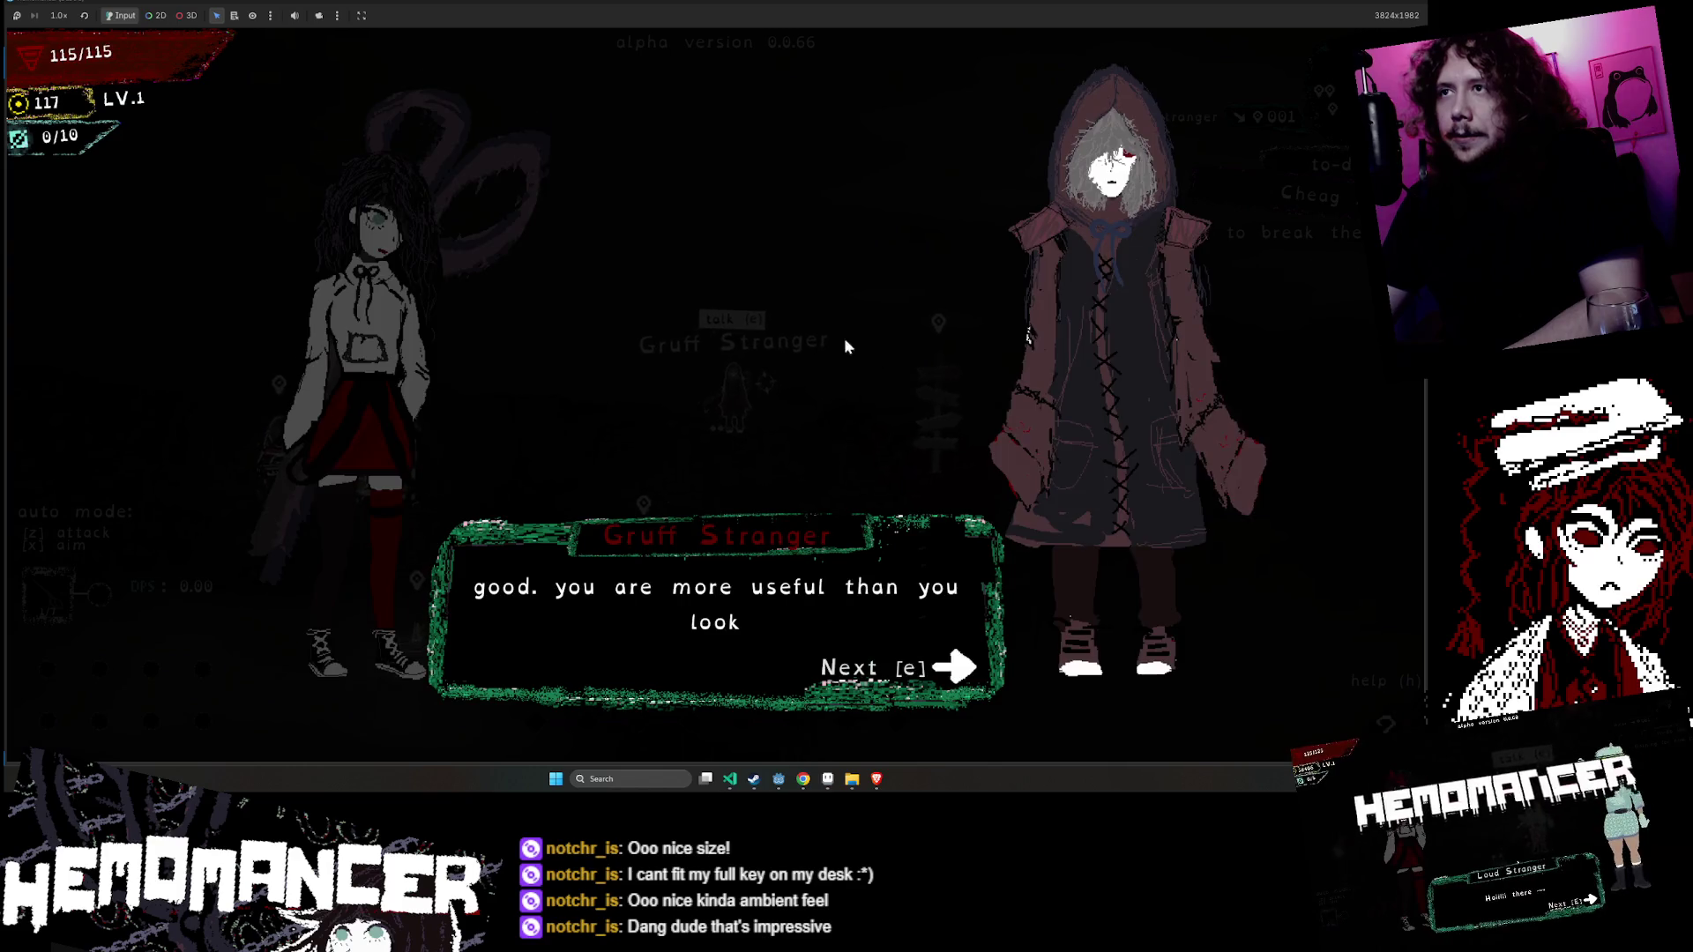
{"action": "key", "text": "e"}
{"action": "key", "text": "e"}
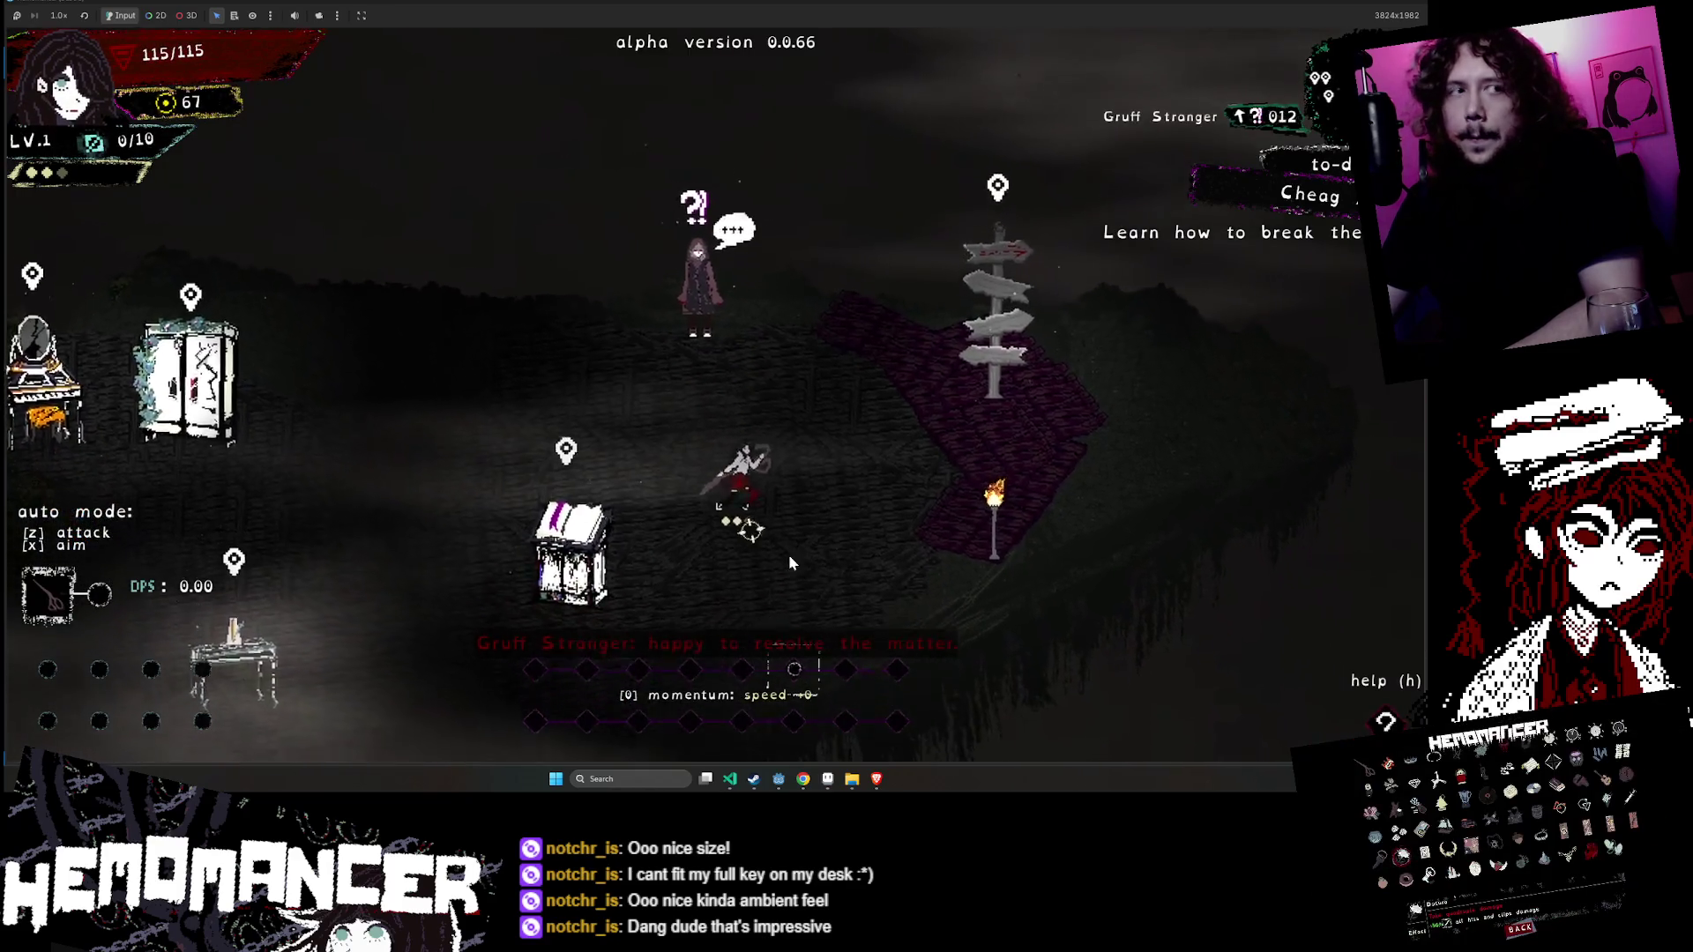
{"action": "key", "text": "Escape"}
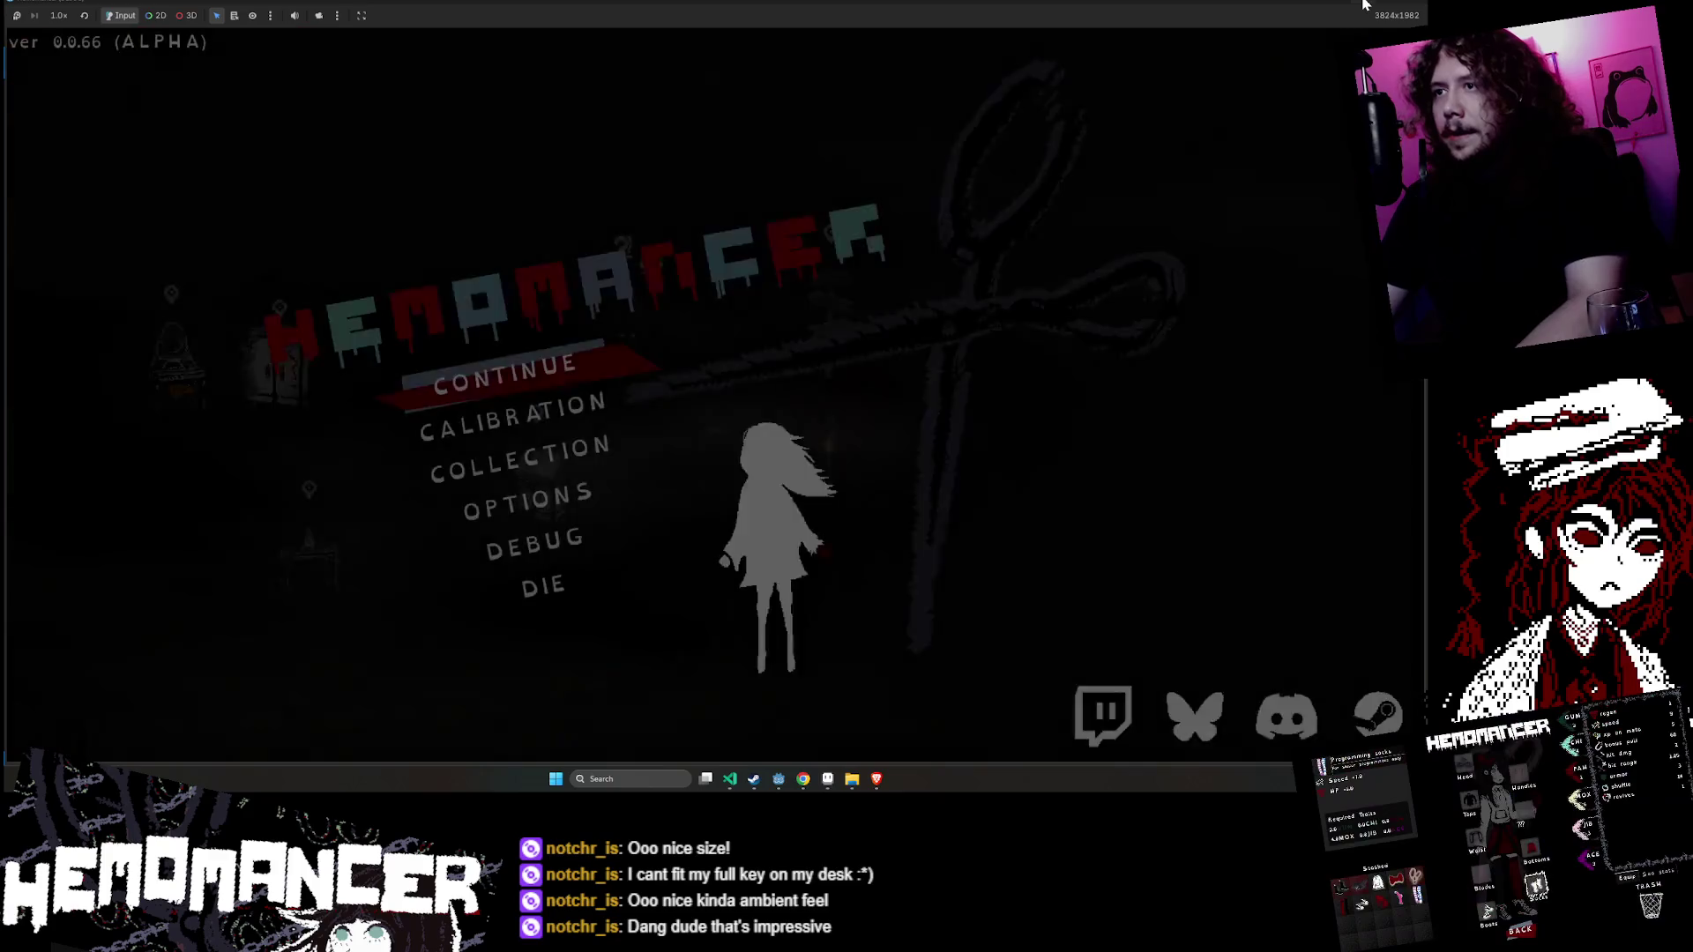
- Leave the game, pan the SteamSlider2 view, and bring up Hemomancer's Steam store page
{"action": "key", "text": "alt+Tab"}
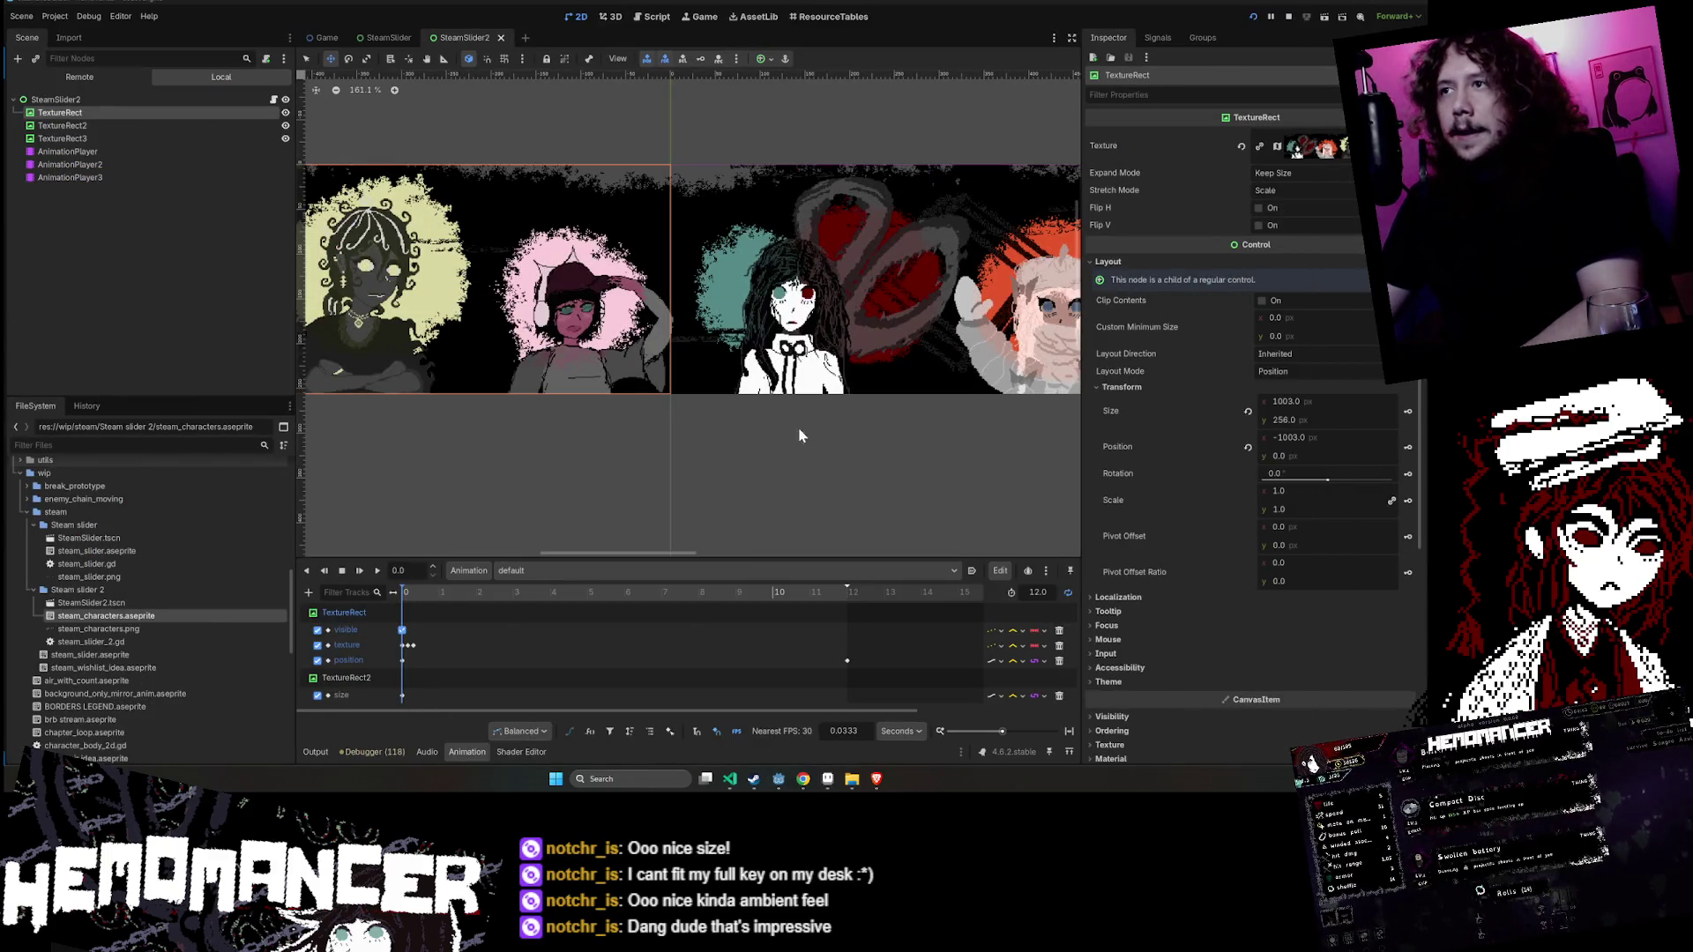
{"action": "mouse_move", "coordinate": [905, 436]}
{"action": "left_mouse_down"}
{"action": "mouse_move", "coordinate": [778, 458]}
{"action": "mouse_move", "coordinate": [407, 454]}
{"action": "mouse_move", "coordinate": [655, 452]}
{"action": "left_mouse_up"}
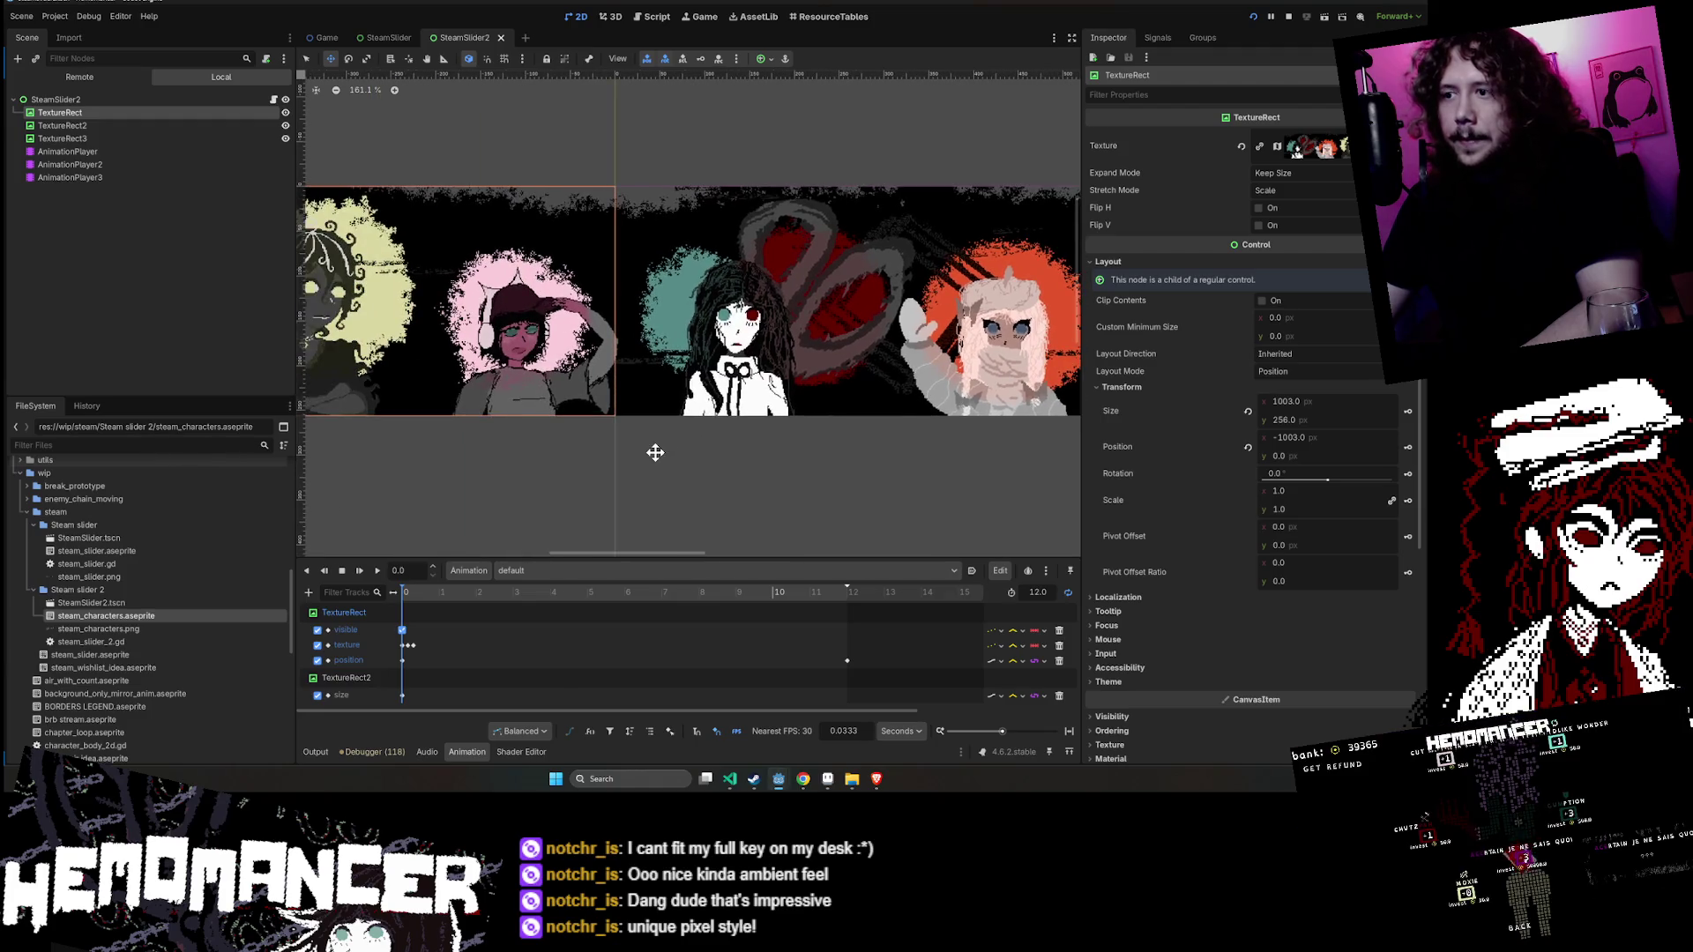
{"action": "left_click", "coordinate": [804, 780]}
{"action": "scroll", "coordinate": [626, 430], "scroll_direction": "up", "scroll_amount": 10}
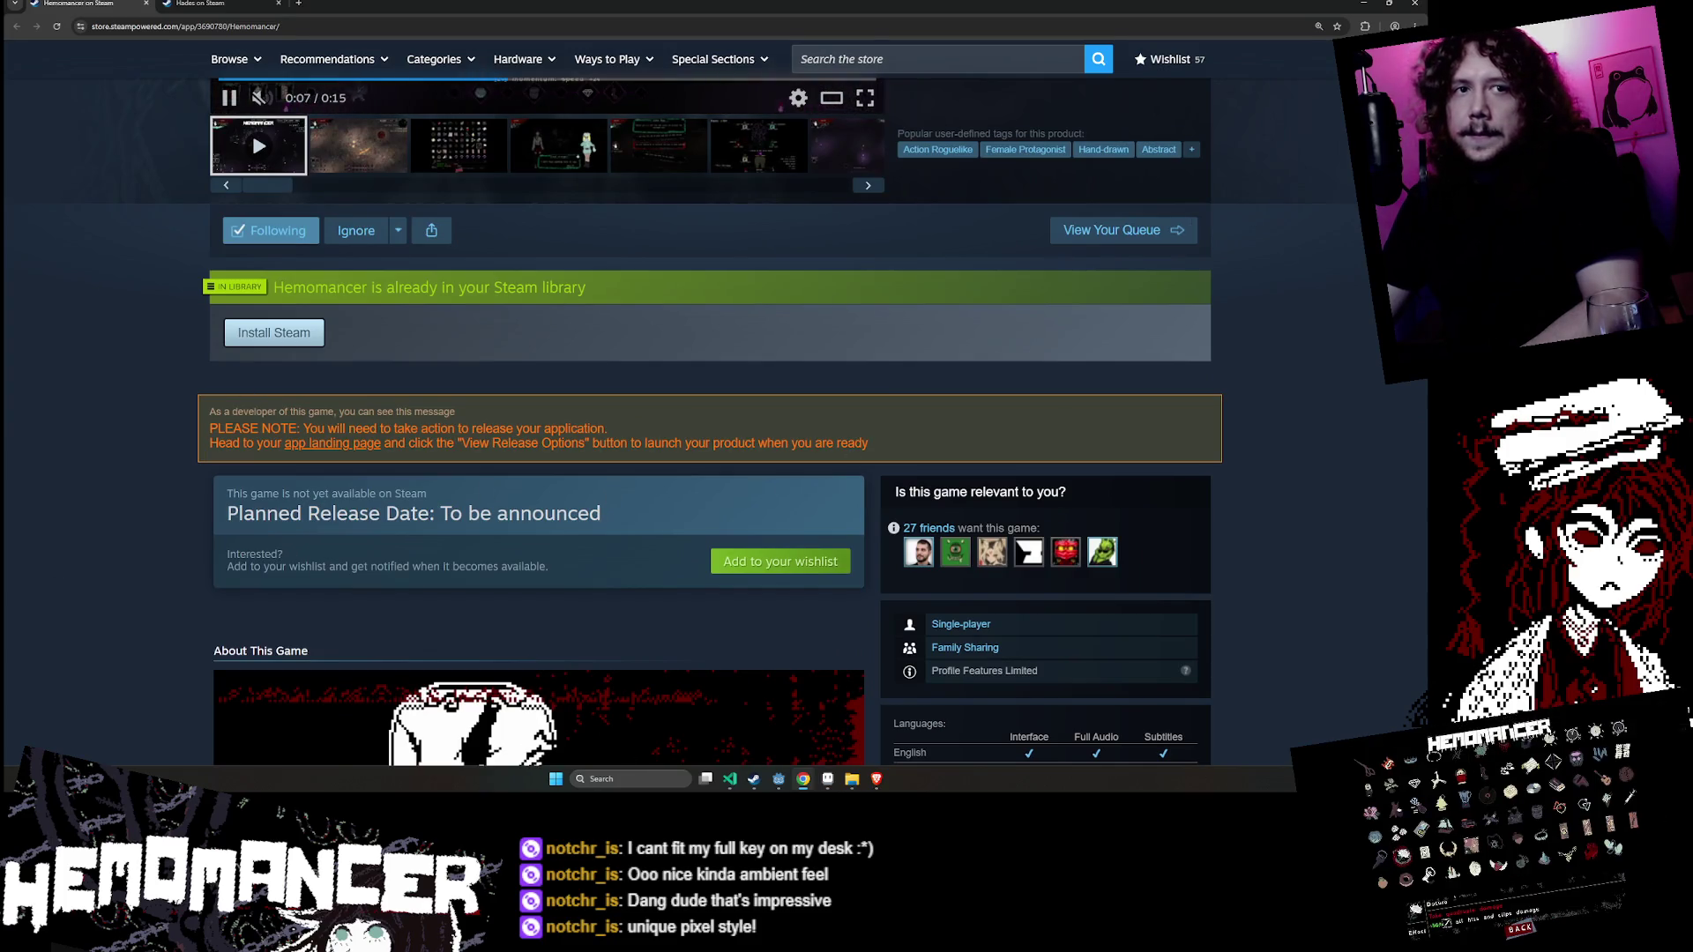
- Browse the Hemomancer Steam page, minimize the browser, and view steam_characters.aseprite in Aseprite
{"action": "scroll", "coordinate": [750, 485], "scroll_direction": "down", "scroll_amount": 6}
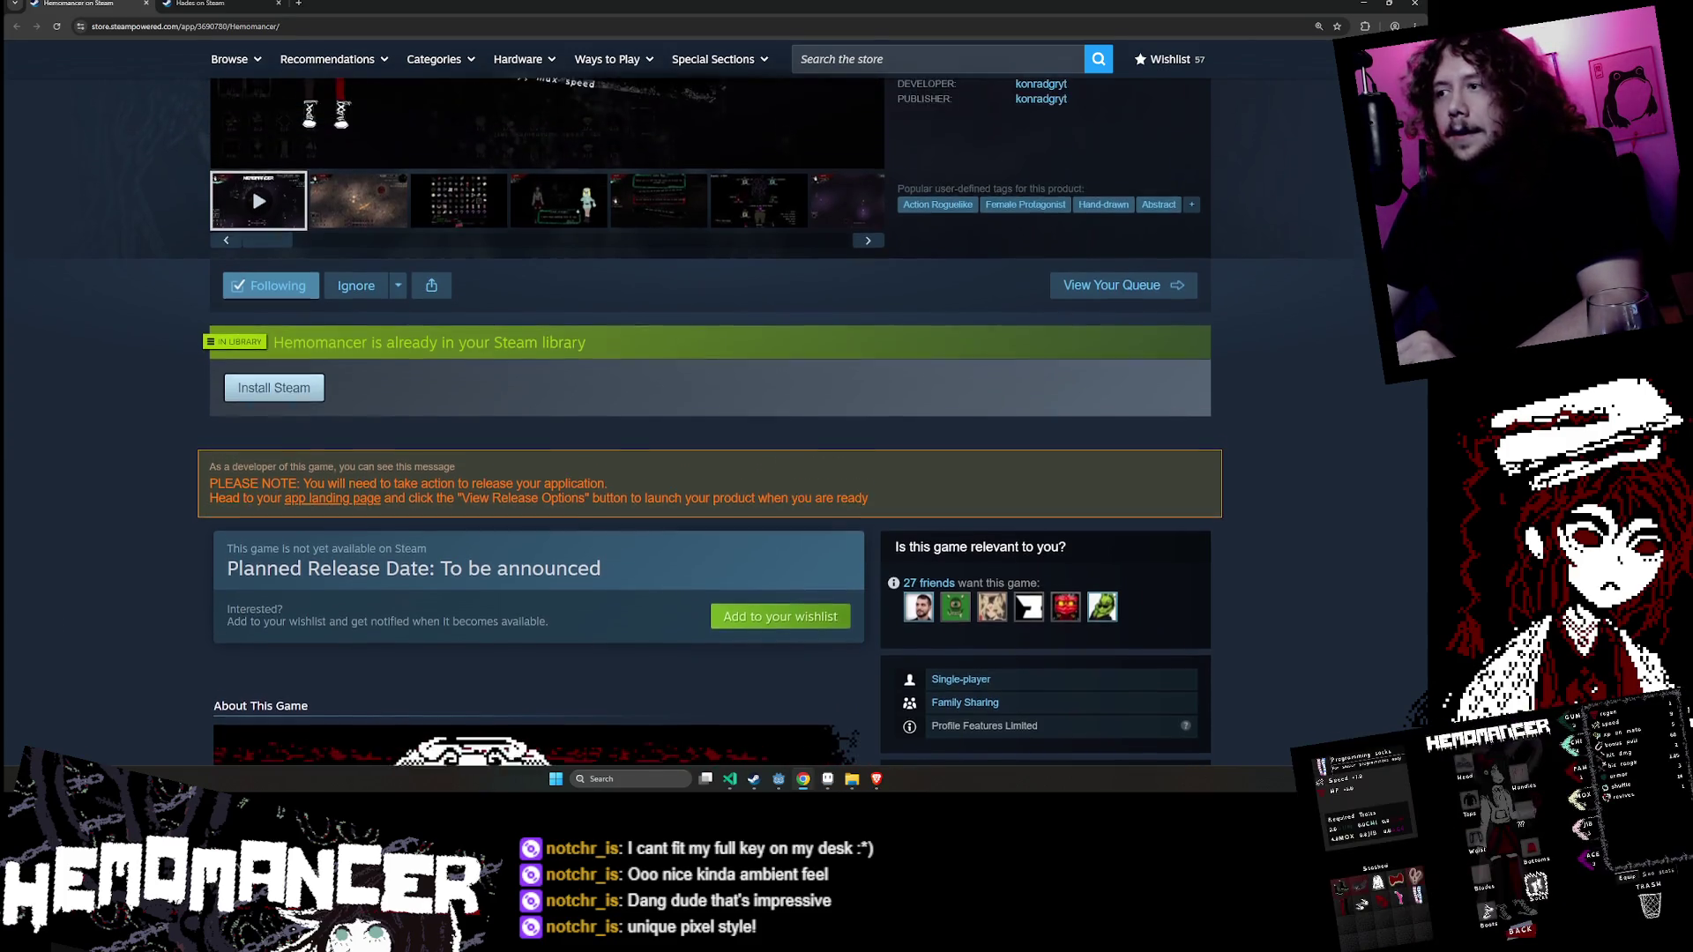
{"action": "scroll", "coordinate": [610, 446], "scroll_direction": "up", "scroll_amount": 6}
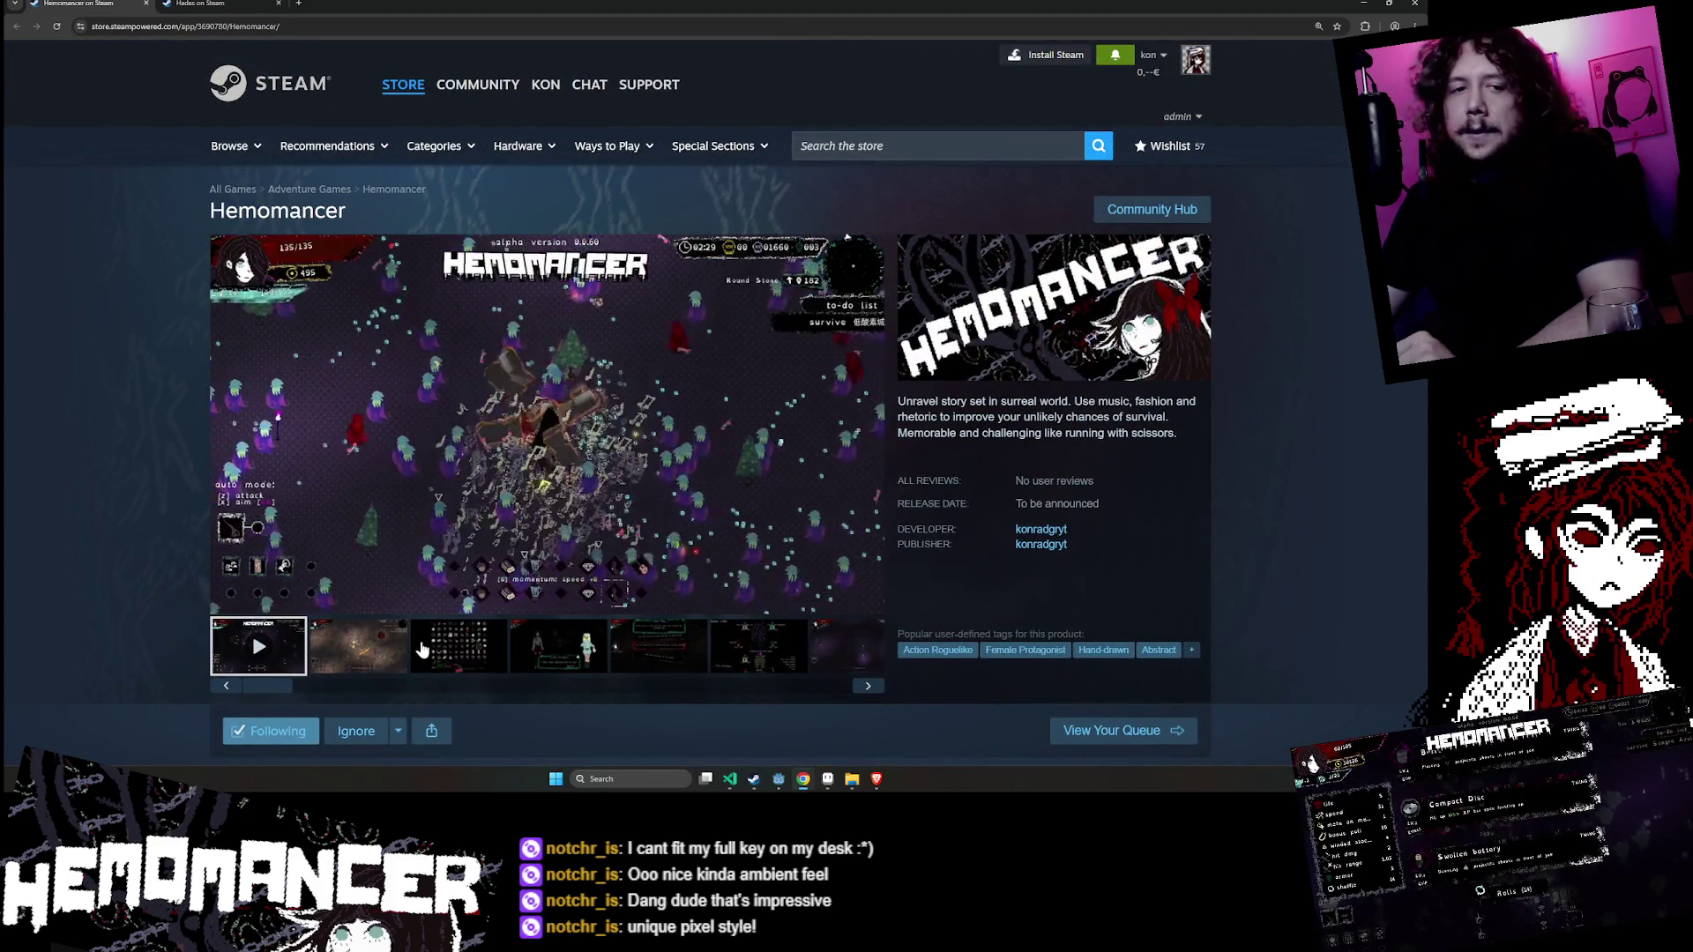
{"action": "scroll", "coordinate": [443, 580], "scroll_direction": "down", "scroll_amount": 10}
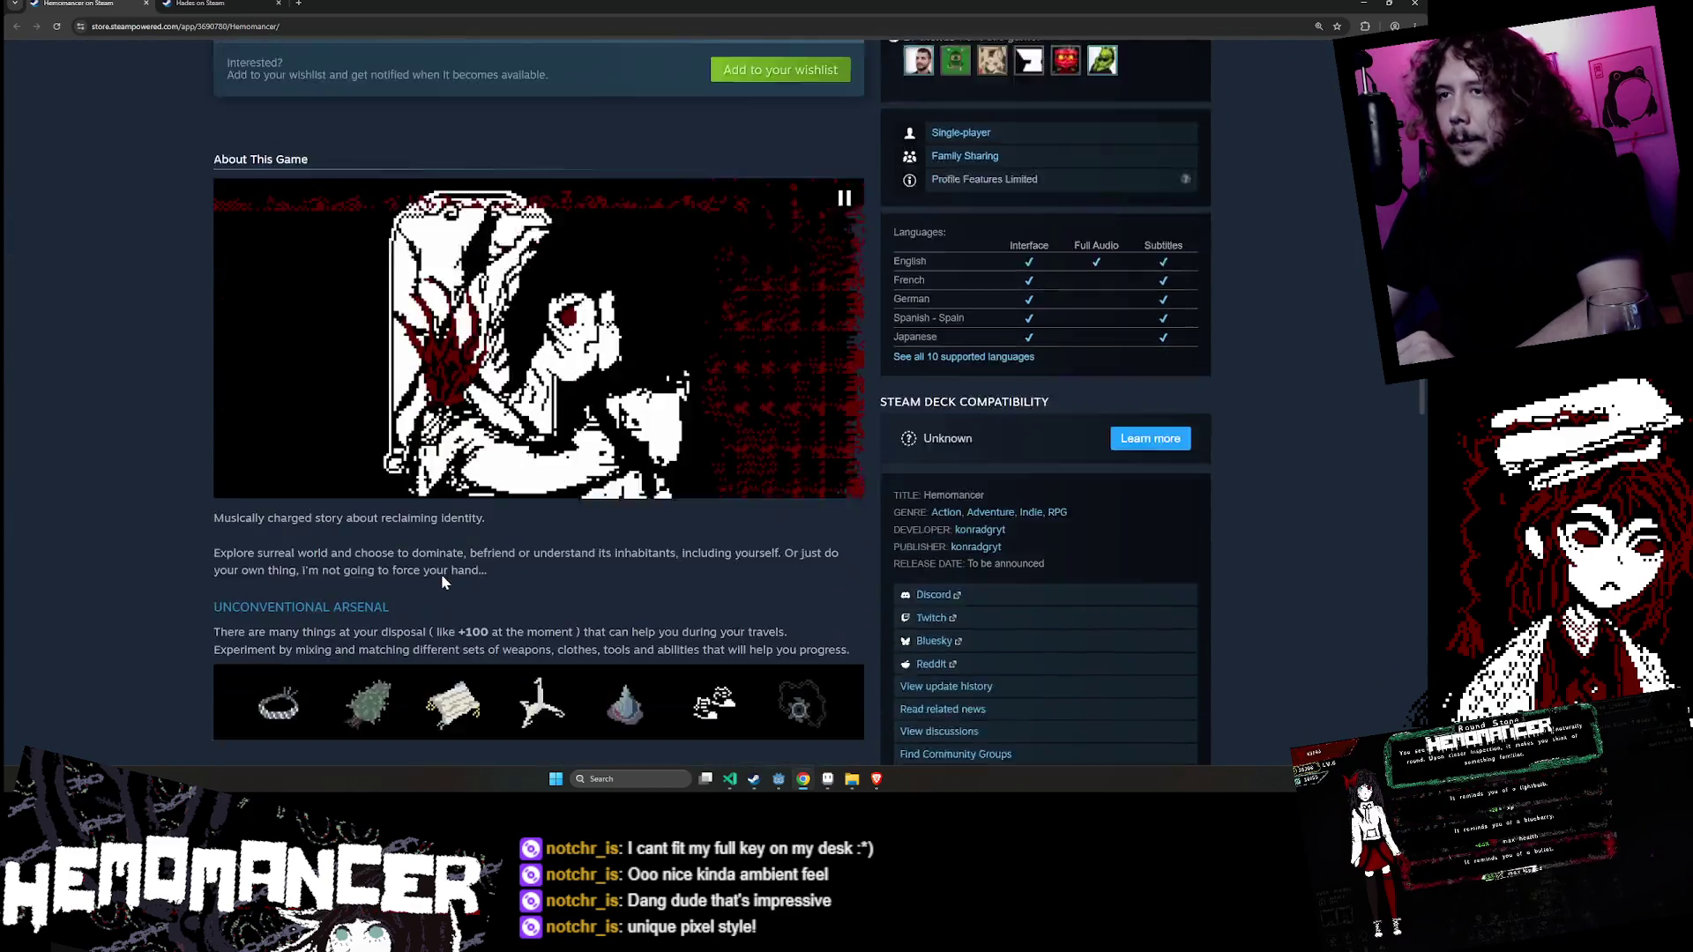
{"action": "scroll", "coordinate": [457, 589], "scroll_direction": "down", "scroll_amount": 2}
{"action": "left_click", "coordinate": [1373, 5]}
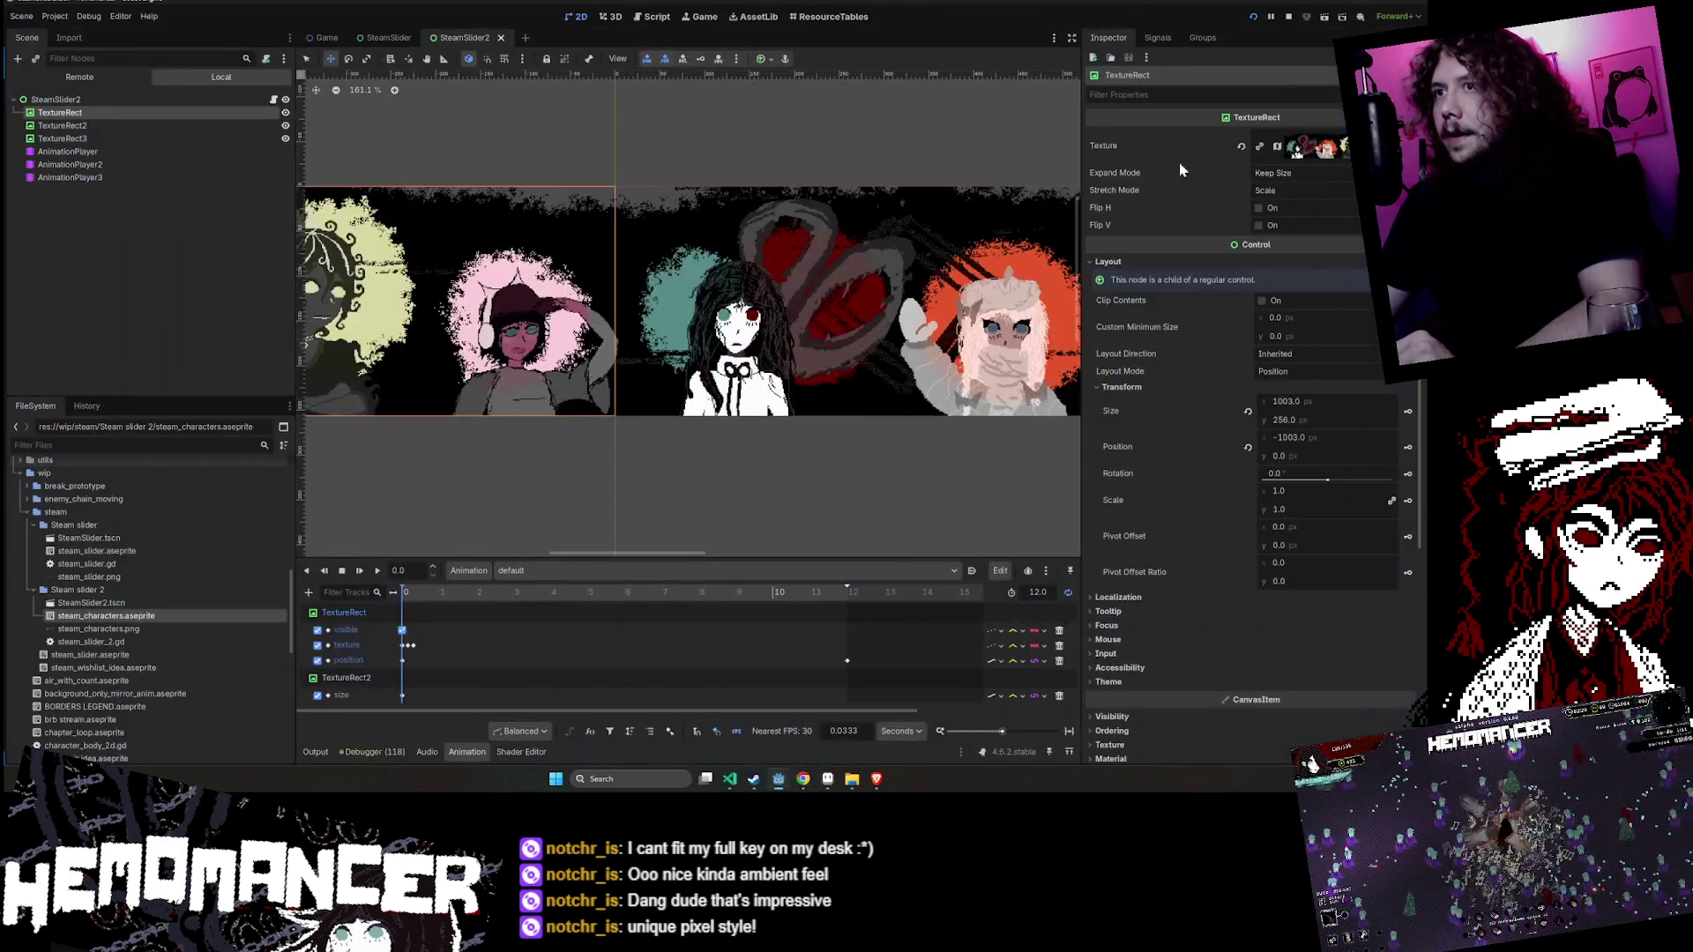
{"action": "left_click", "coordinate": [825, 783]}
{"action": "left_click_drag", "start_coordinate": [691, 554], "coordinate": [856, 542]}
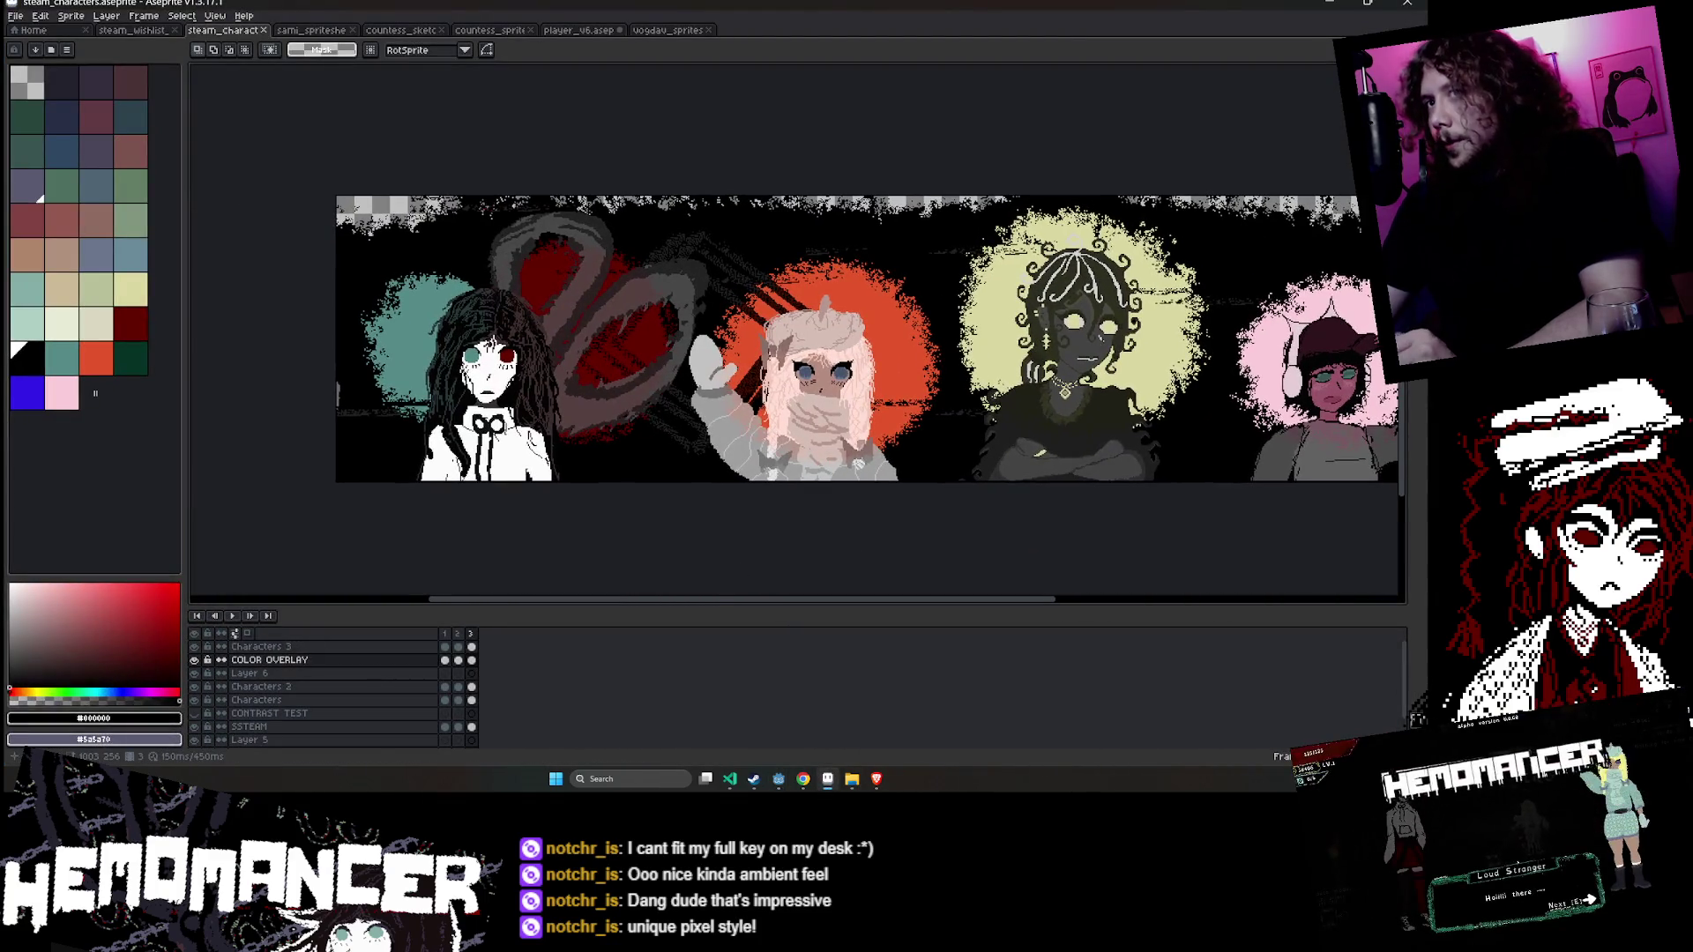
- Pan across the steam_characters artwork, then return to the Godot editor
{"action": "left_click_drag", "start_coordinate": [679, 525], "coordinate": [579, 531]}
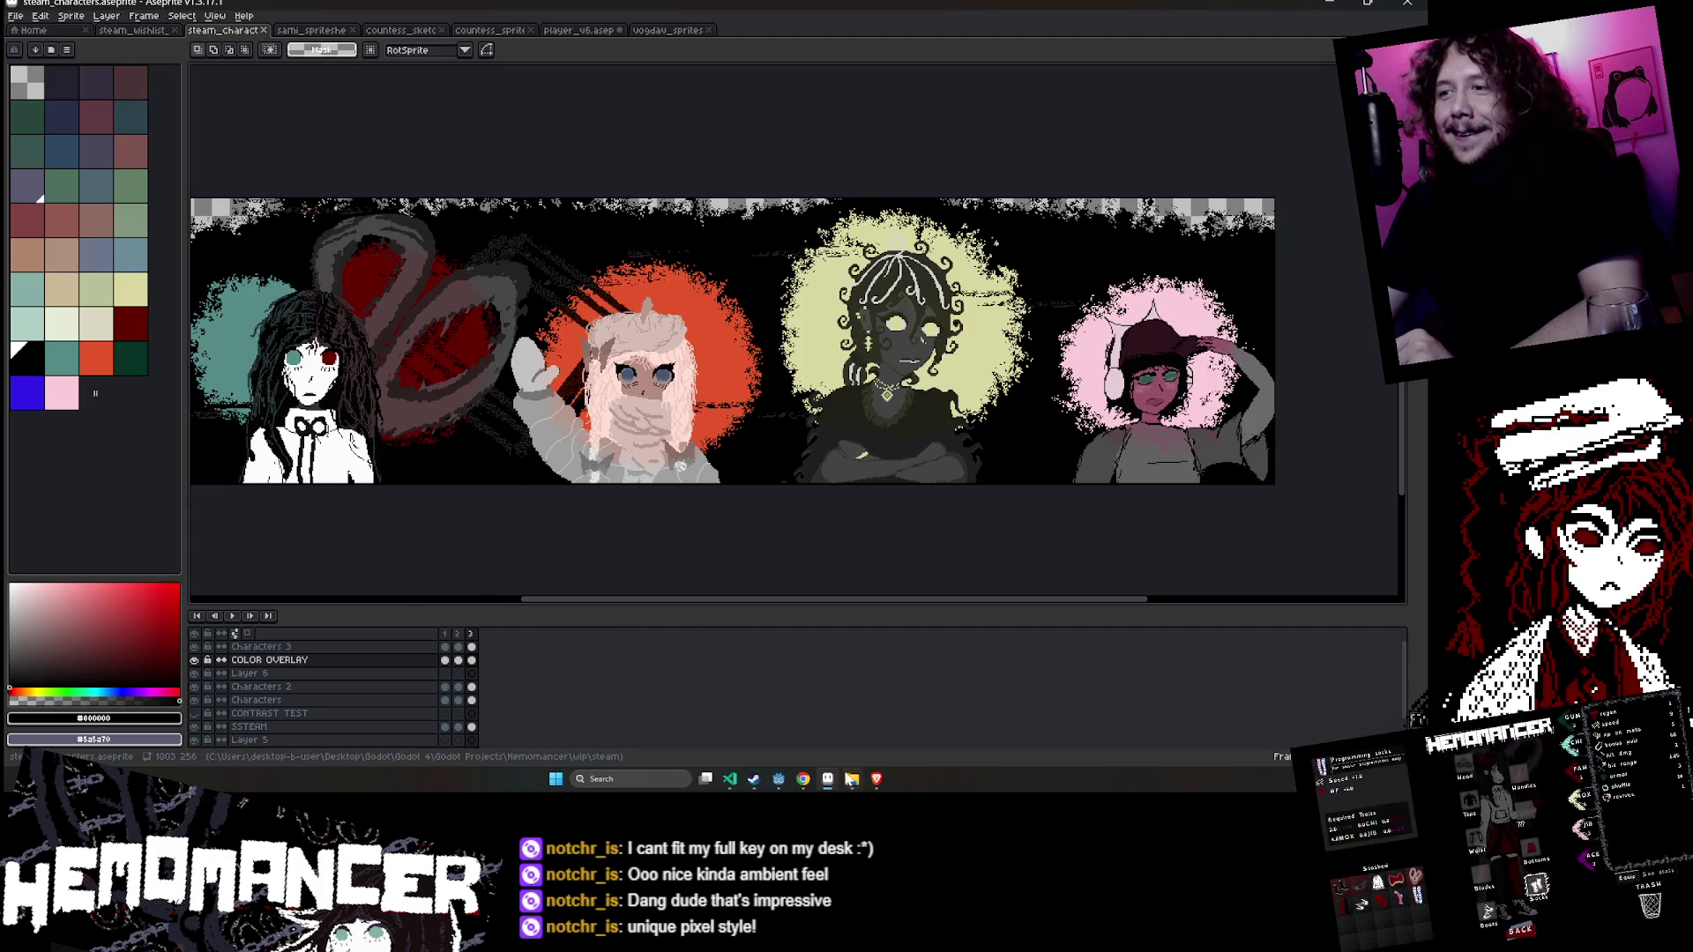
{"action": "left_click", "coordinate": [773, 778]}
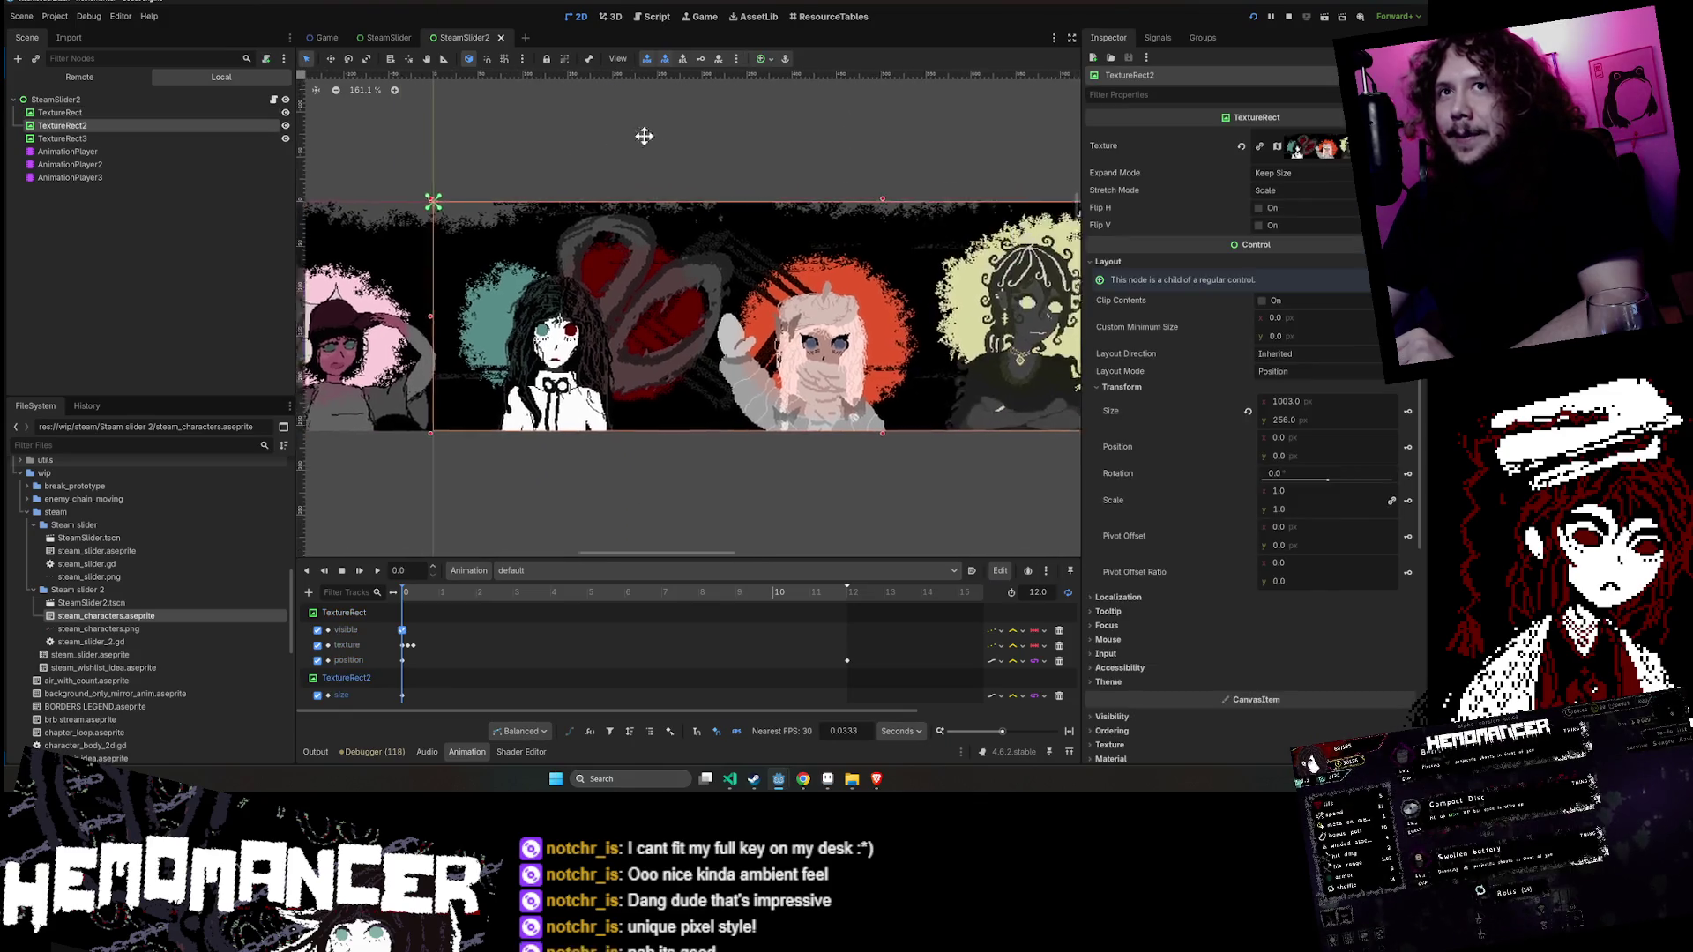
- Remove the TextureRect2 size track from the animation
{"action": "left_click", "coordinate": [179, 125]}
{"action": "left_click", "coordinate": [176, 112]}
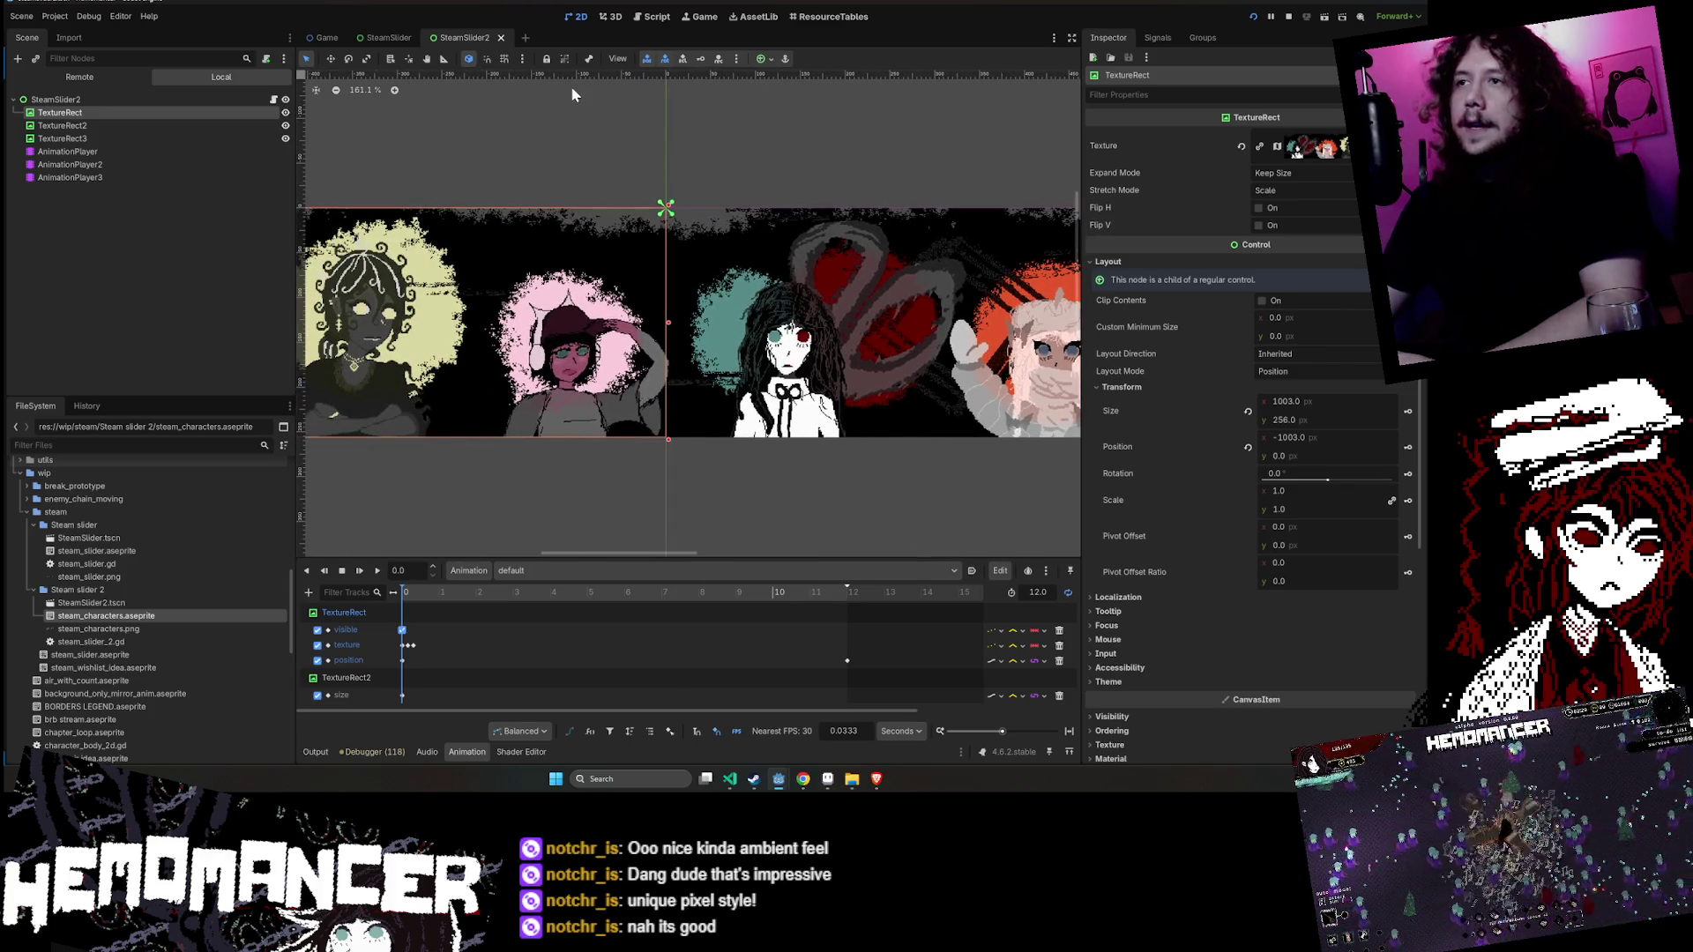
{"action": "scroll", "coordinate": [571, 95], "scroll_direction": "down", "scroll_amount": 3}
{"action": "scroll", "coordinate": [612, 151], "scroll_direction": "down", "scroll_amount": 2}
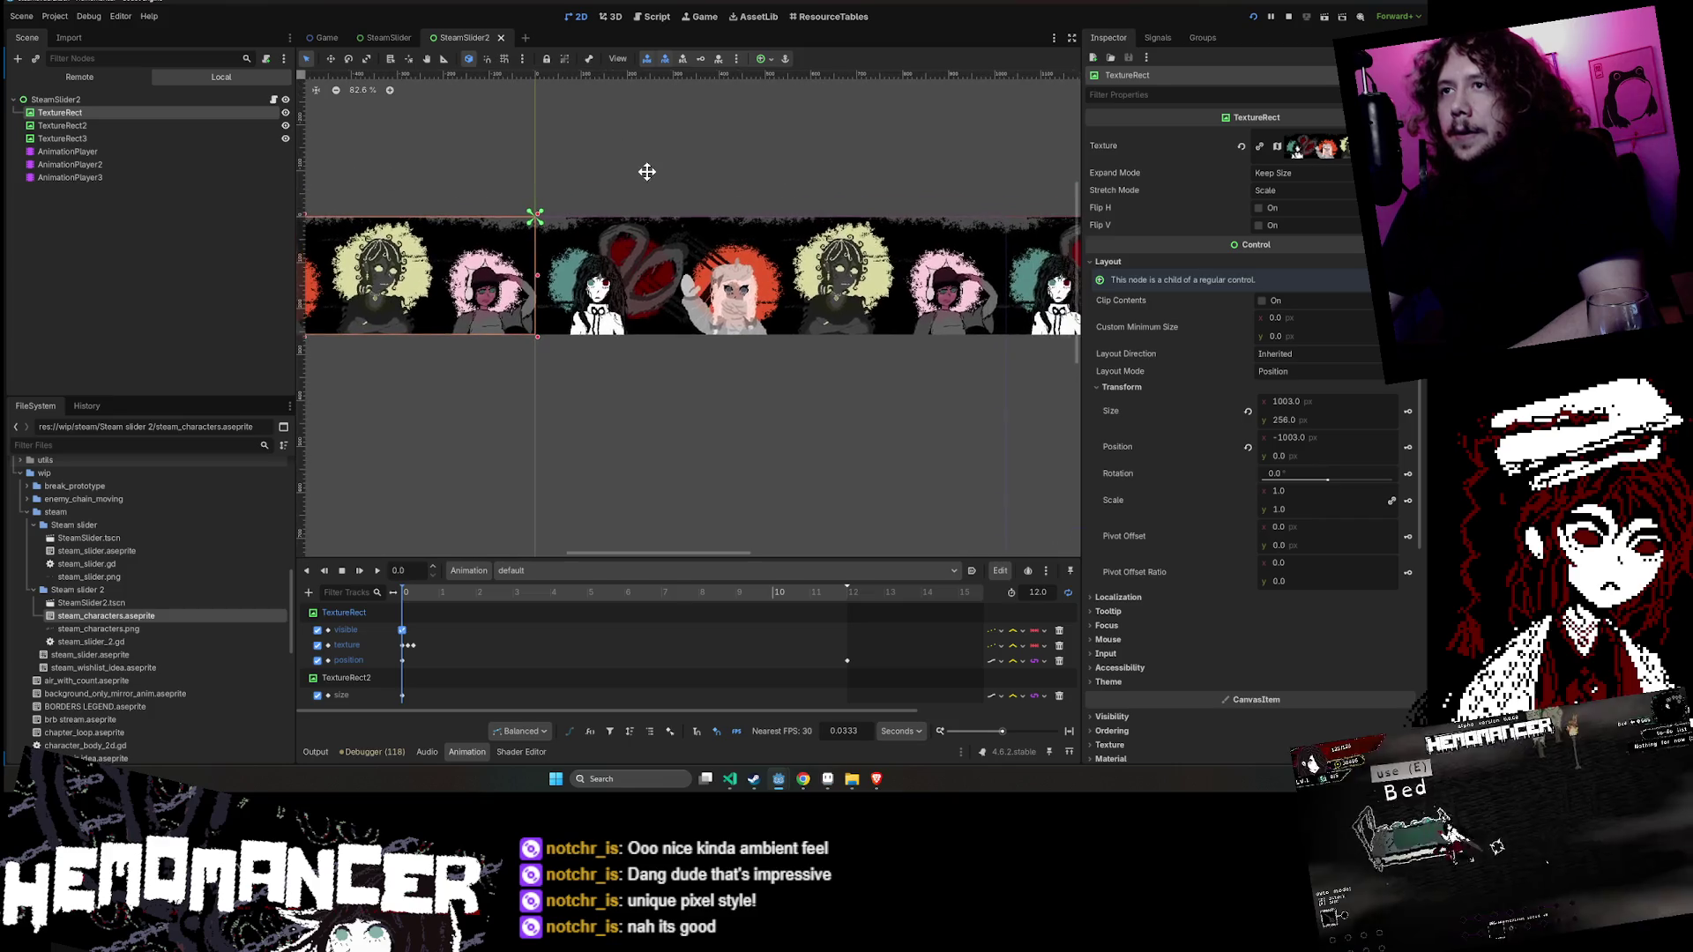
{"action": "left_click", "coordinate": [1059, 696]}
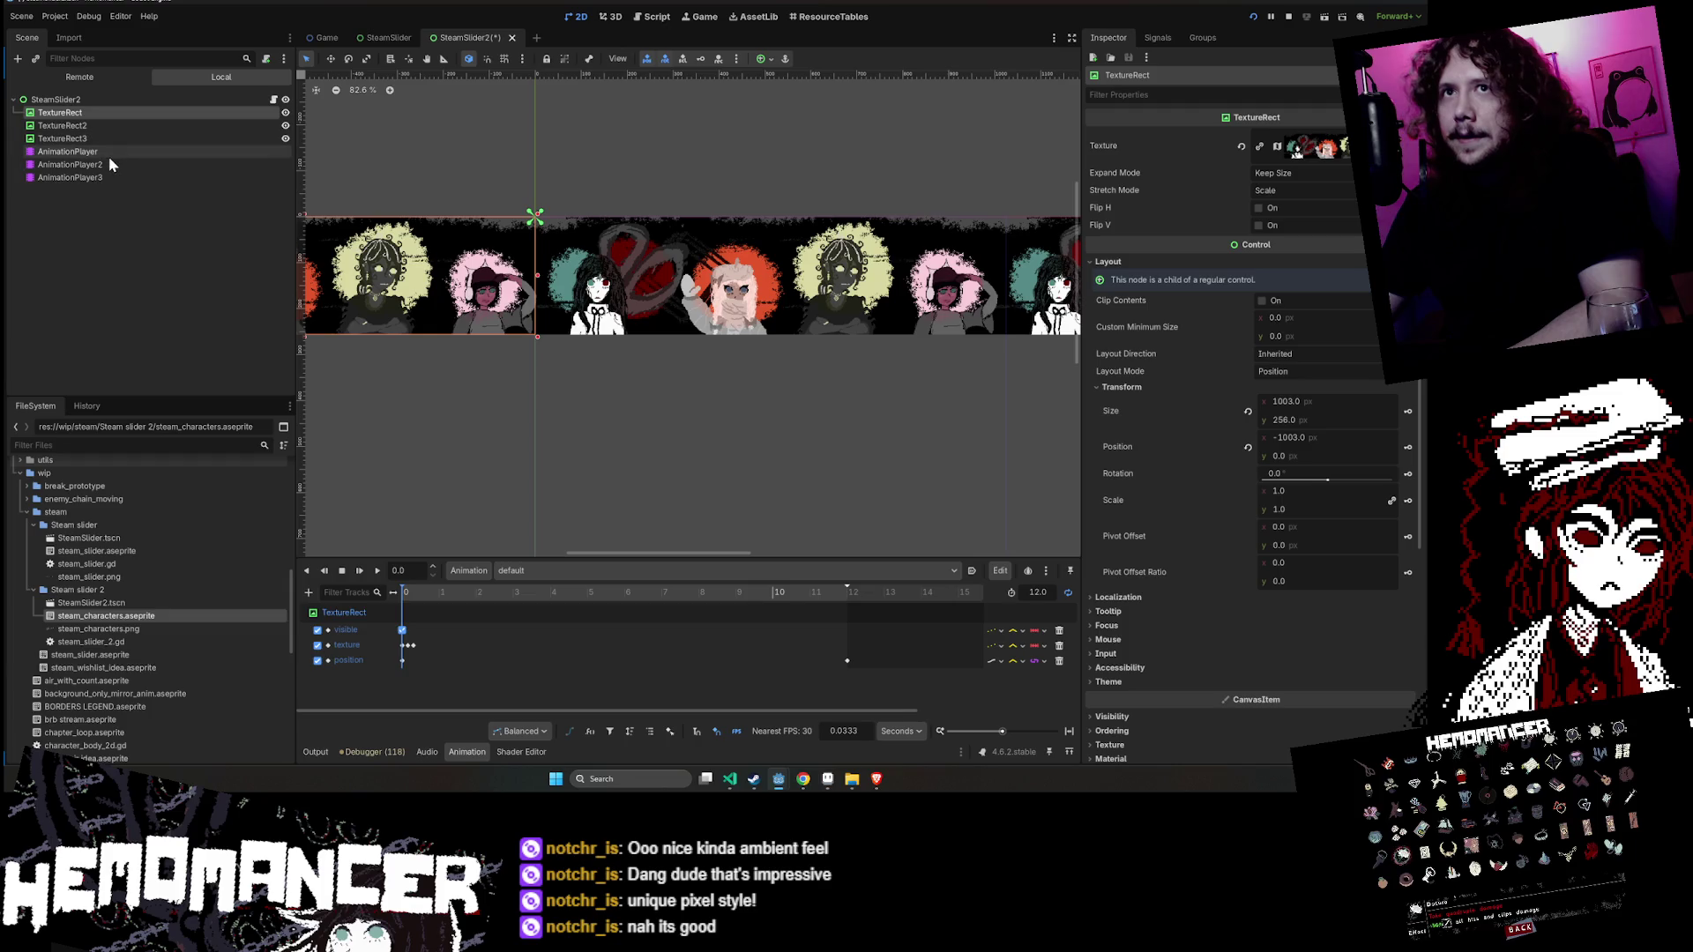
- Delete the AnimationPlayer2 and AnimationPlayer3 nodes
{"action": "left_click", "coordinate": [107, 152]}
{"action": "left_click", "coordinate": [121, 125]}
{"action": "left_click", "coordinate": [118, 158]}
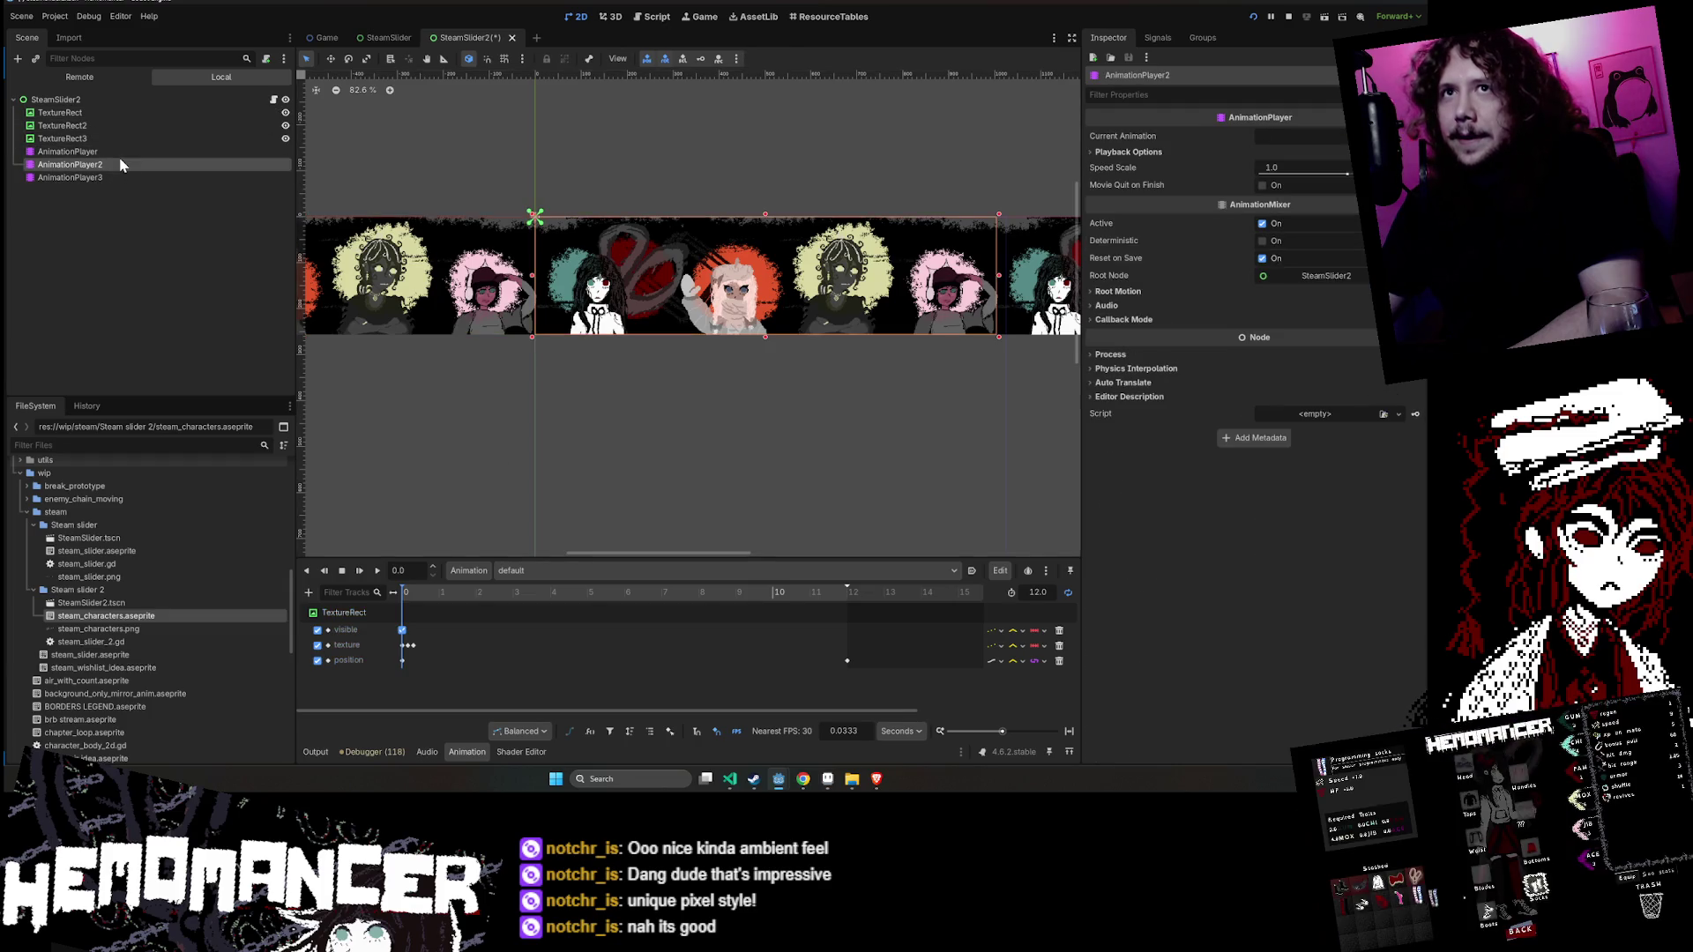
{"action": "key", "text": "Delete"}
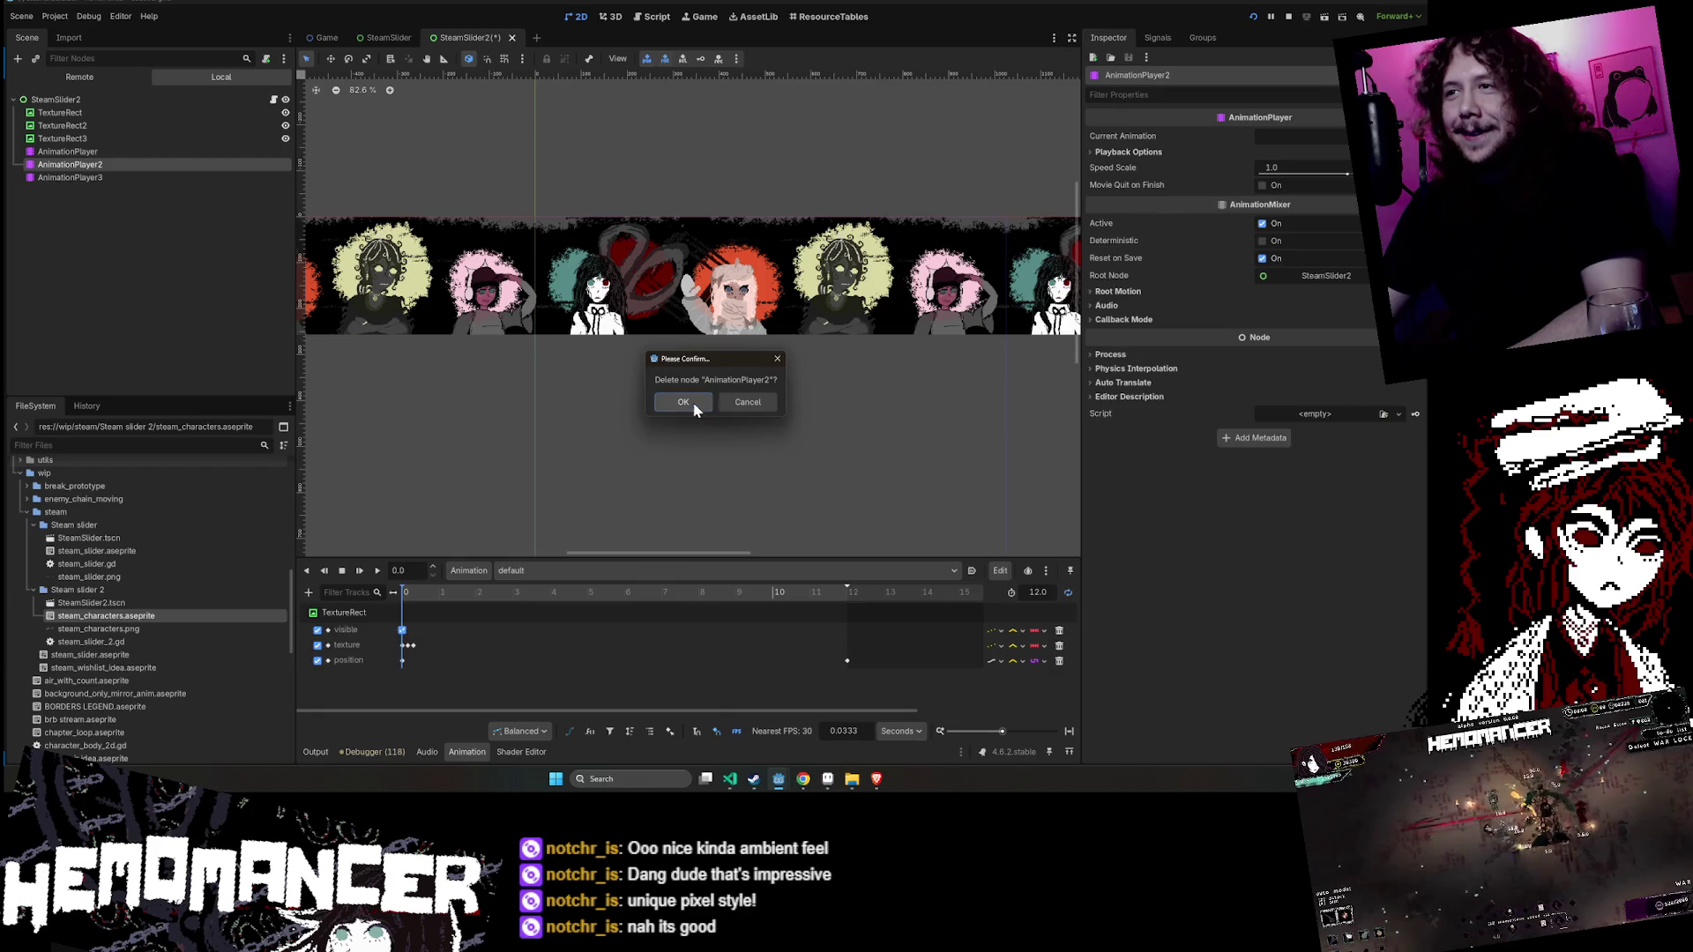
{"action": "left_click", "coordinate": [692, 400]}
{"action": "key", "text": "Delete"}
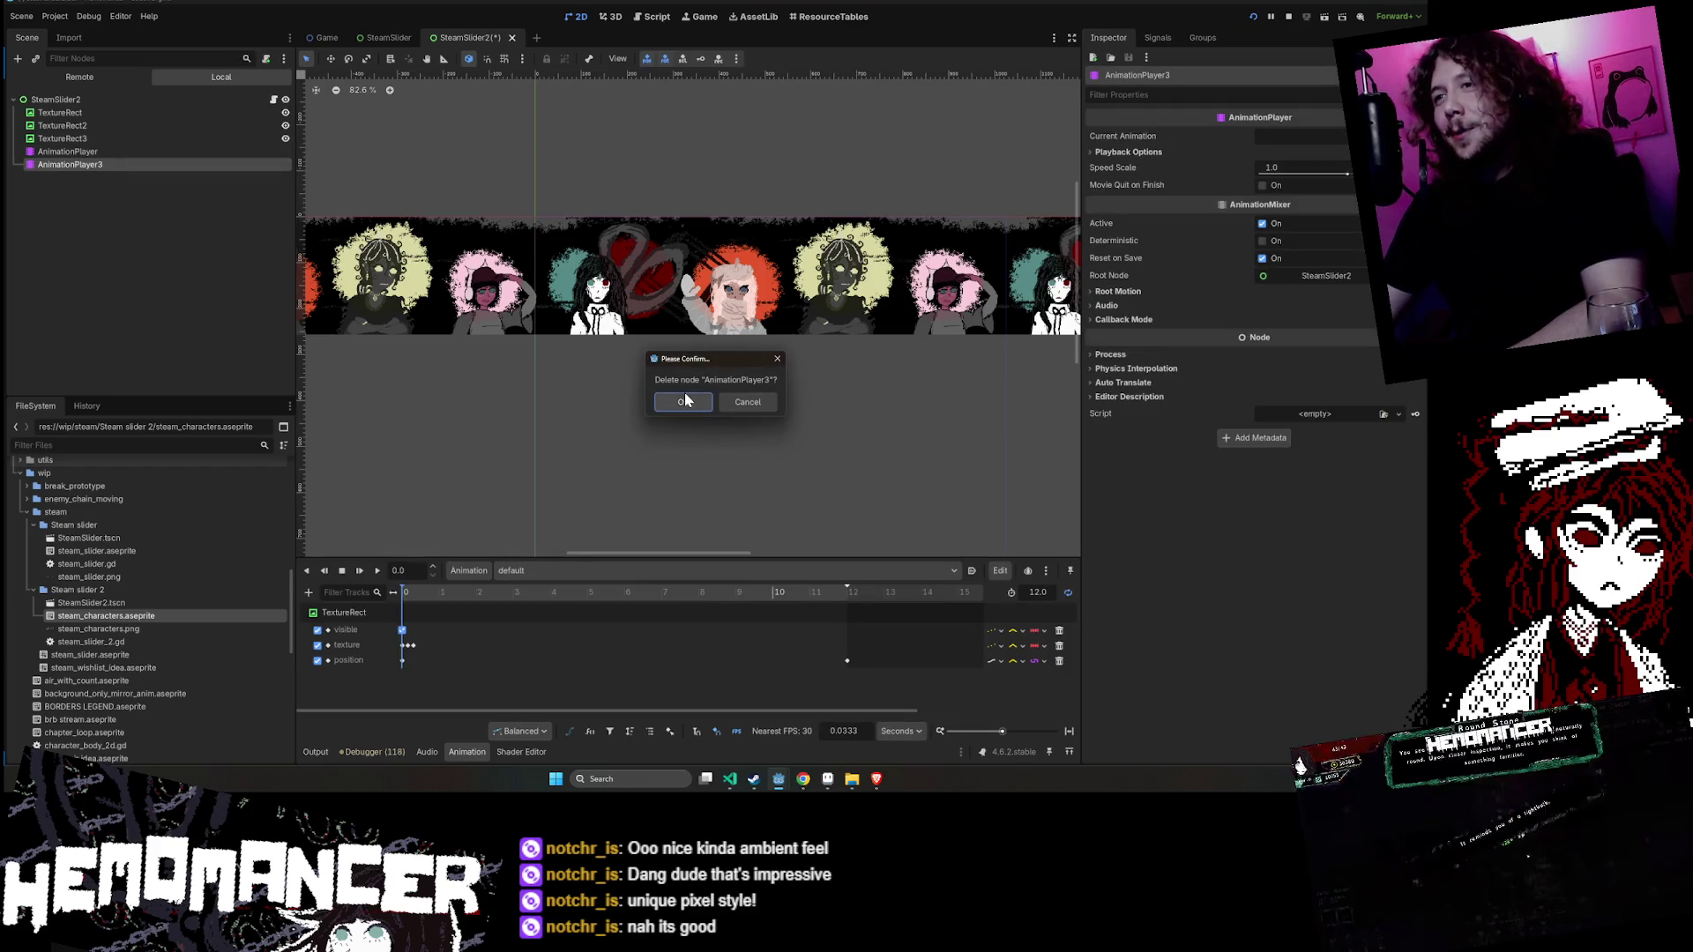
{"action": "left_click", "coordinate": [684, 401]}
- Duplicate the AnimationPlayer to create a second animation player node
{"action": "scroll", "coordinate": [729, 416], "scroll_direction": "up", "scroll_amount": 3}
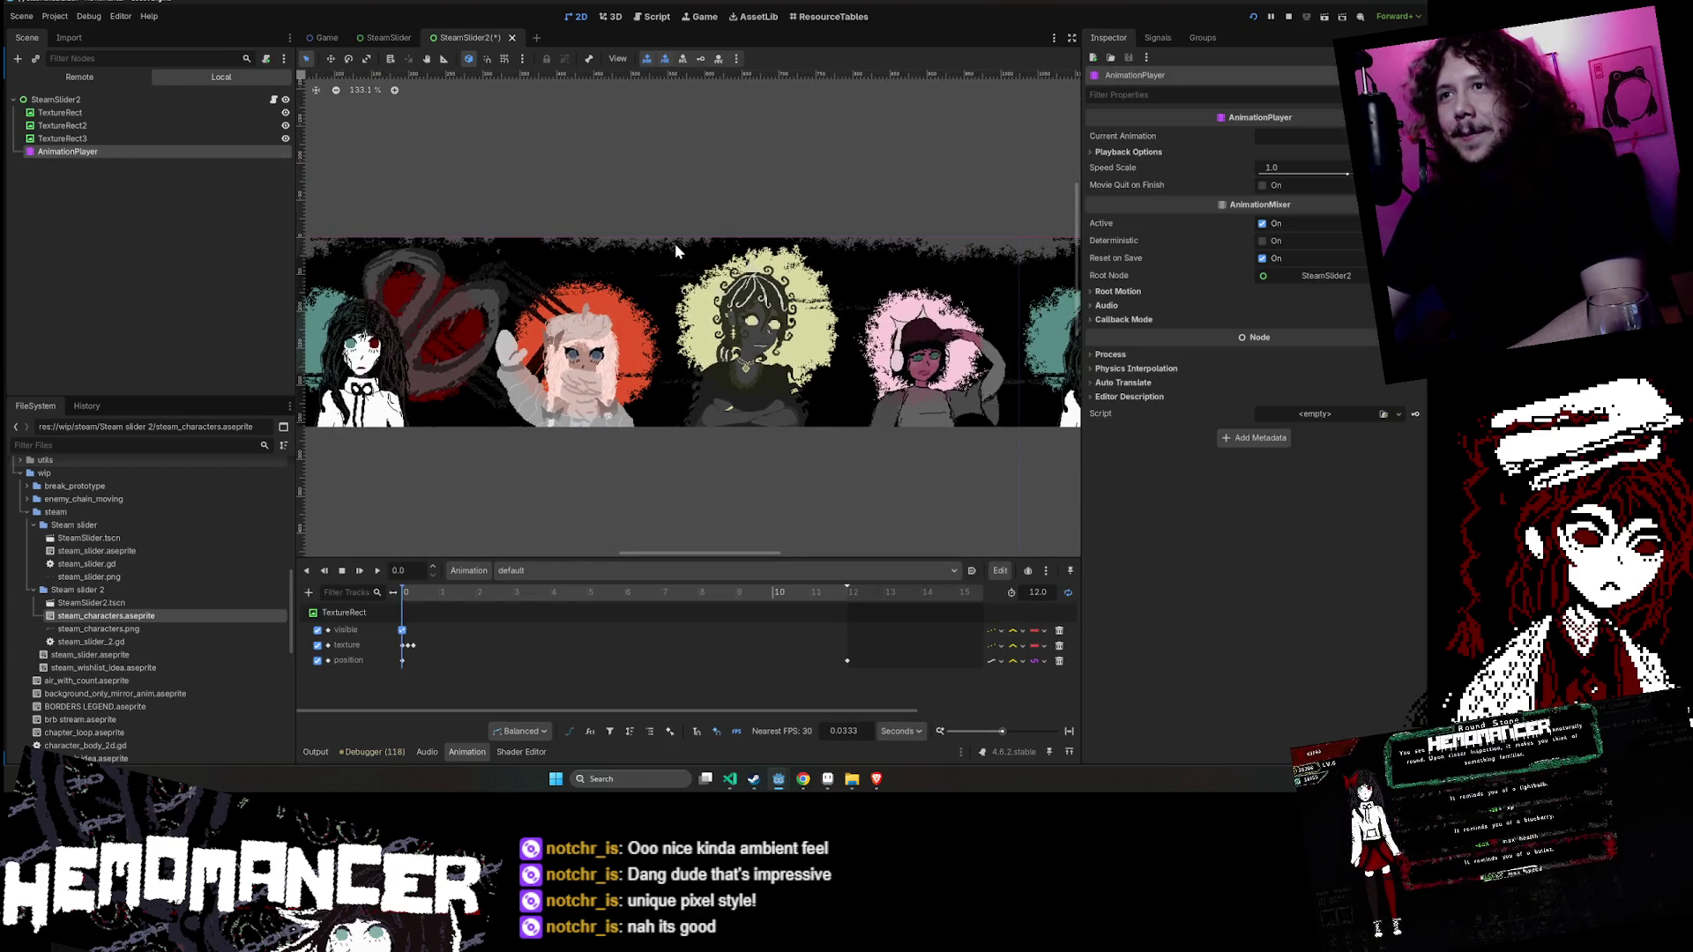
{"action": "scroll", "coordinate": [648, 238], "scroll_direction": "up", "scroll_amount": 3}
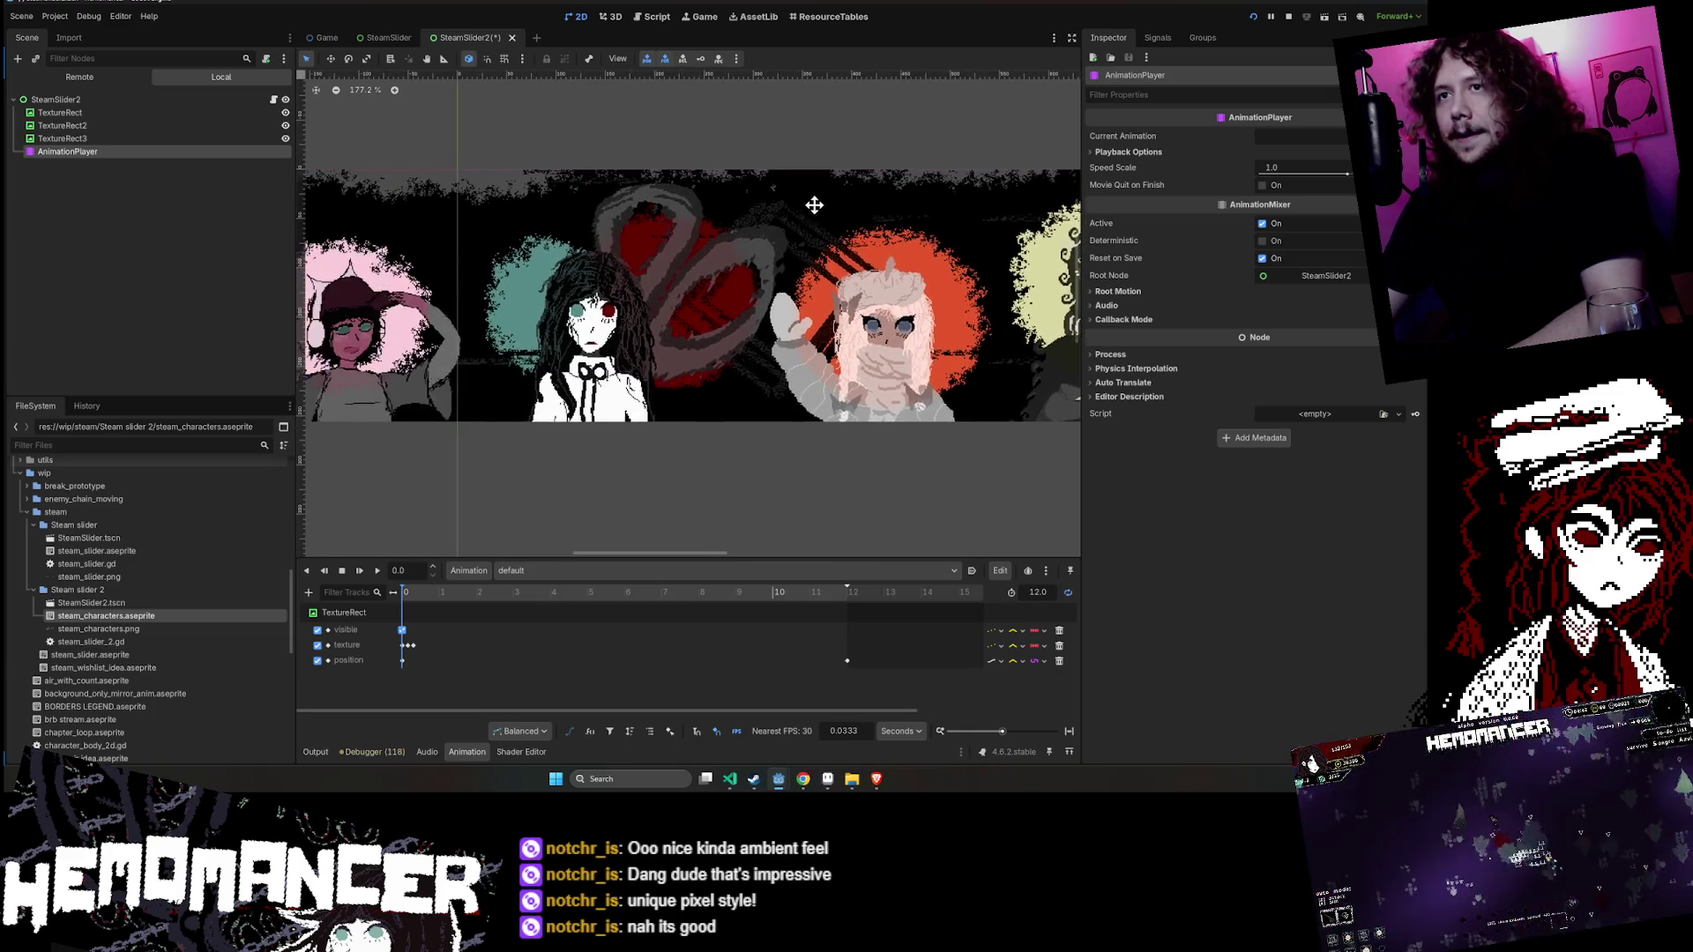
{"action": "scroll", "coordinate": [728, 220], "scroll_direction": "up", "scroll_amount": 1}
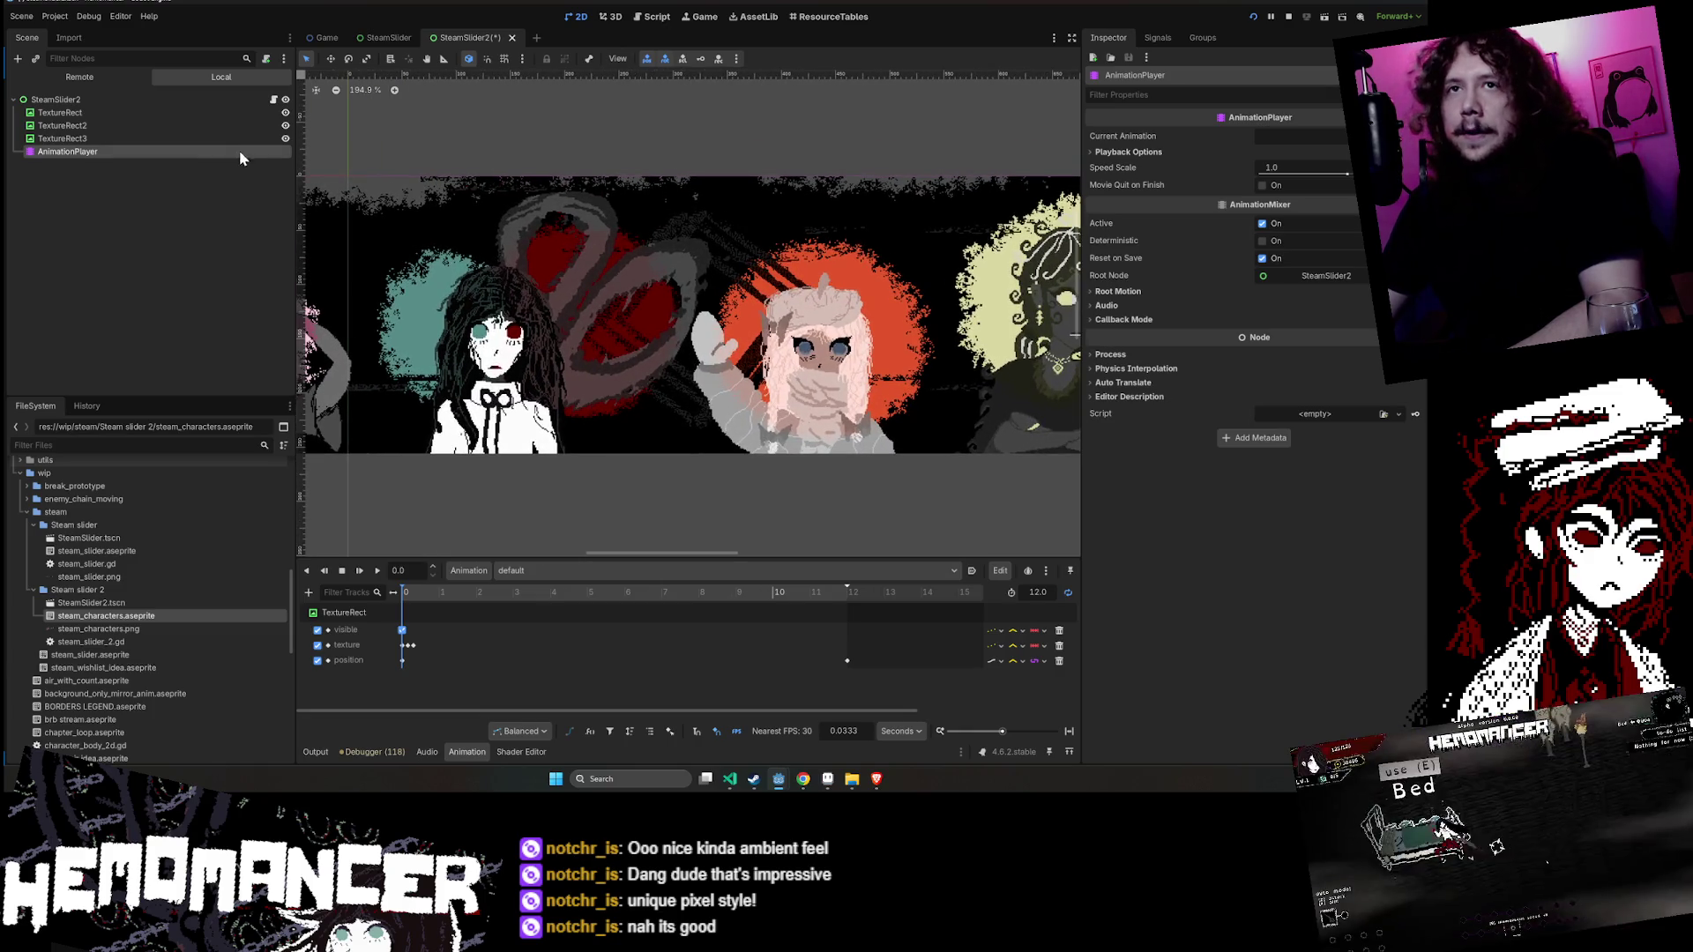
{"action": "scroll", "coordinate": [498, 166], "scroll_direction": "up", "scroll_amount": 1}
{"action": "scroll", "coordinate": [374, 145], "scroll_direction": "up", "scroll_amount": 2}
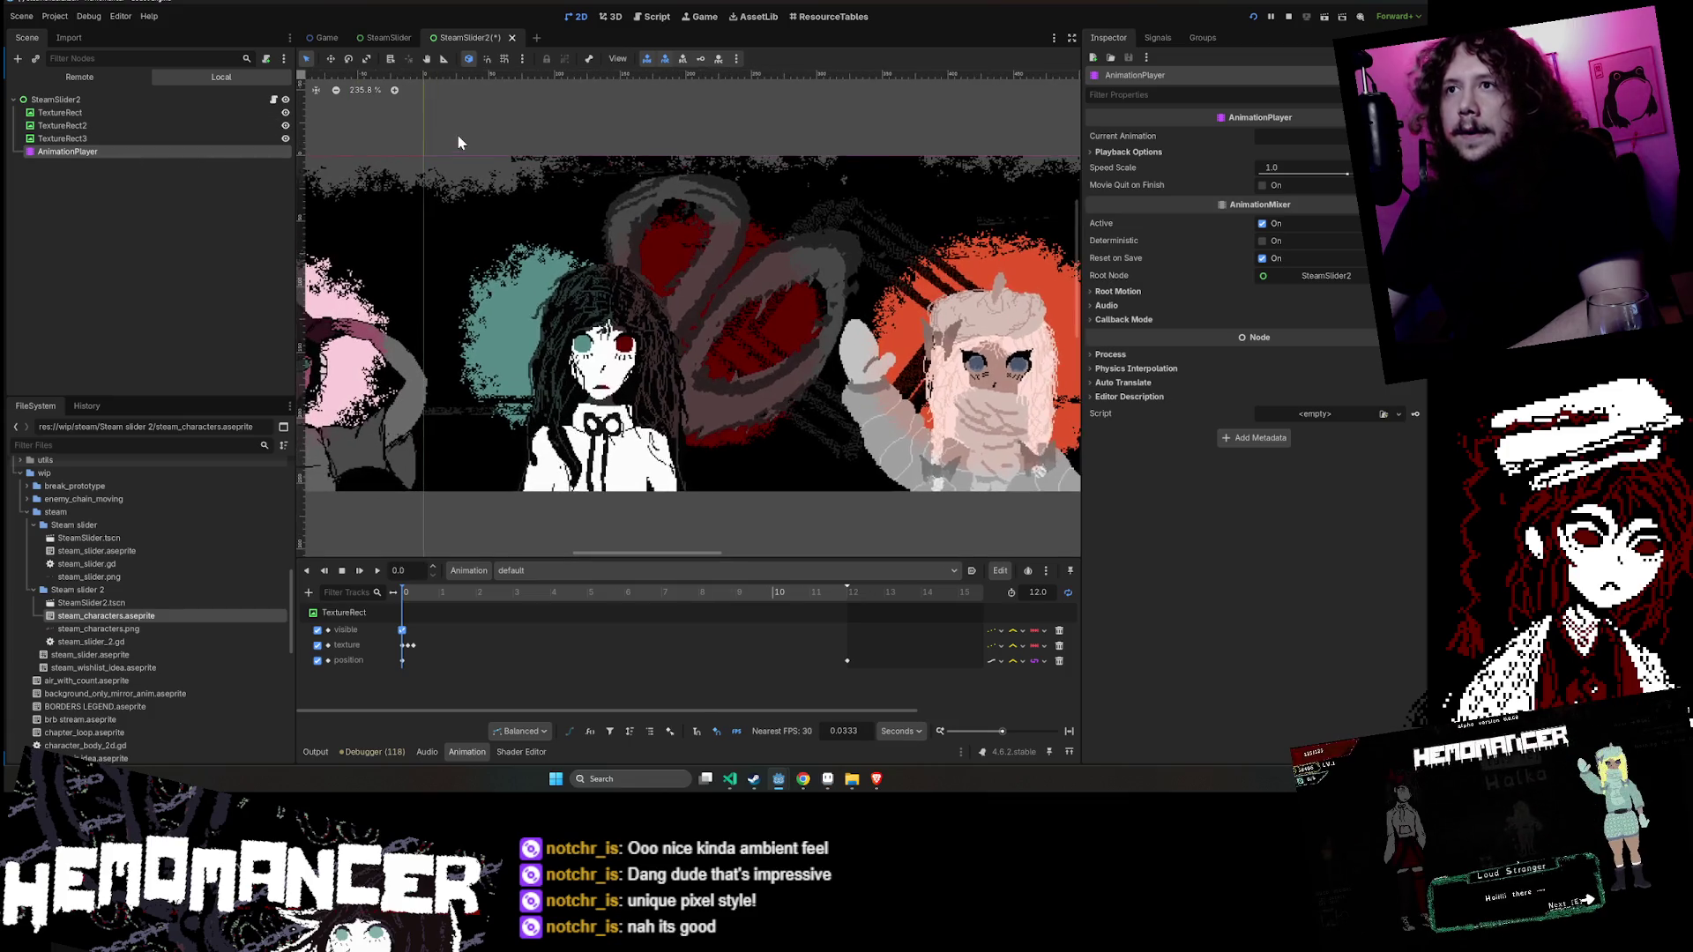
{"action": "key", "text": "ctrl+d"}
- Rename the players AnimationPlayerLoop and AnimationPlayerMove, then open steam_slider_2.gd
{"action": "left_click", "coordinate": [132, 150]}
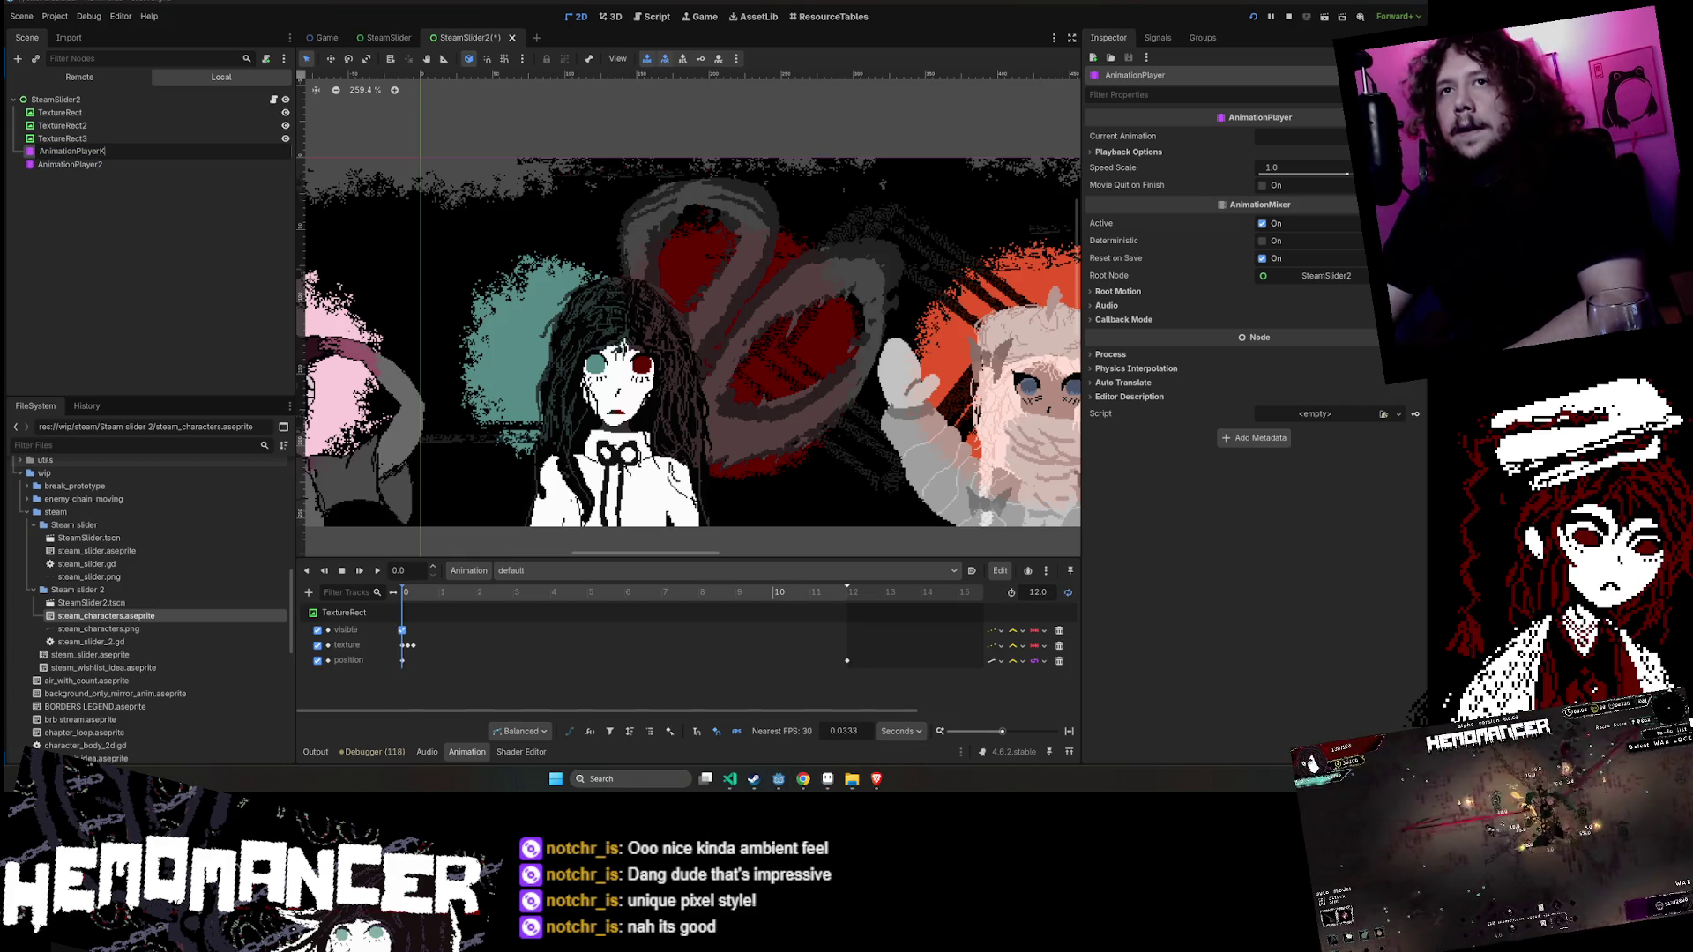
{"action": "type", "text": "p"}
{"action": "key", "text": "Return"}
{"action": "left_click", "coordinate": [161, 162]}
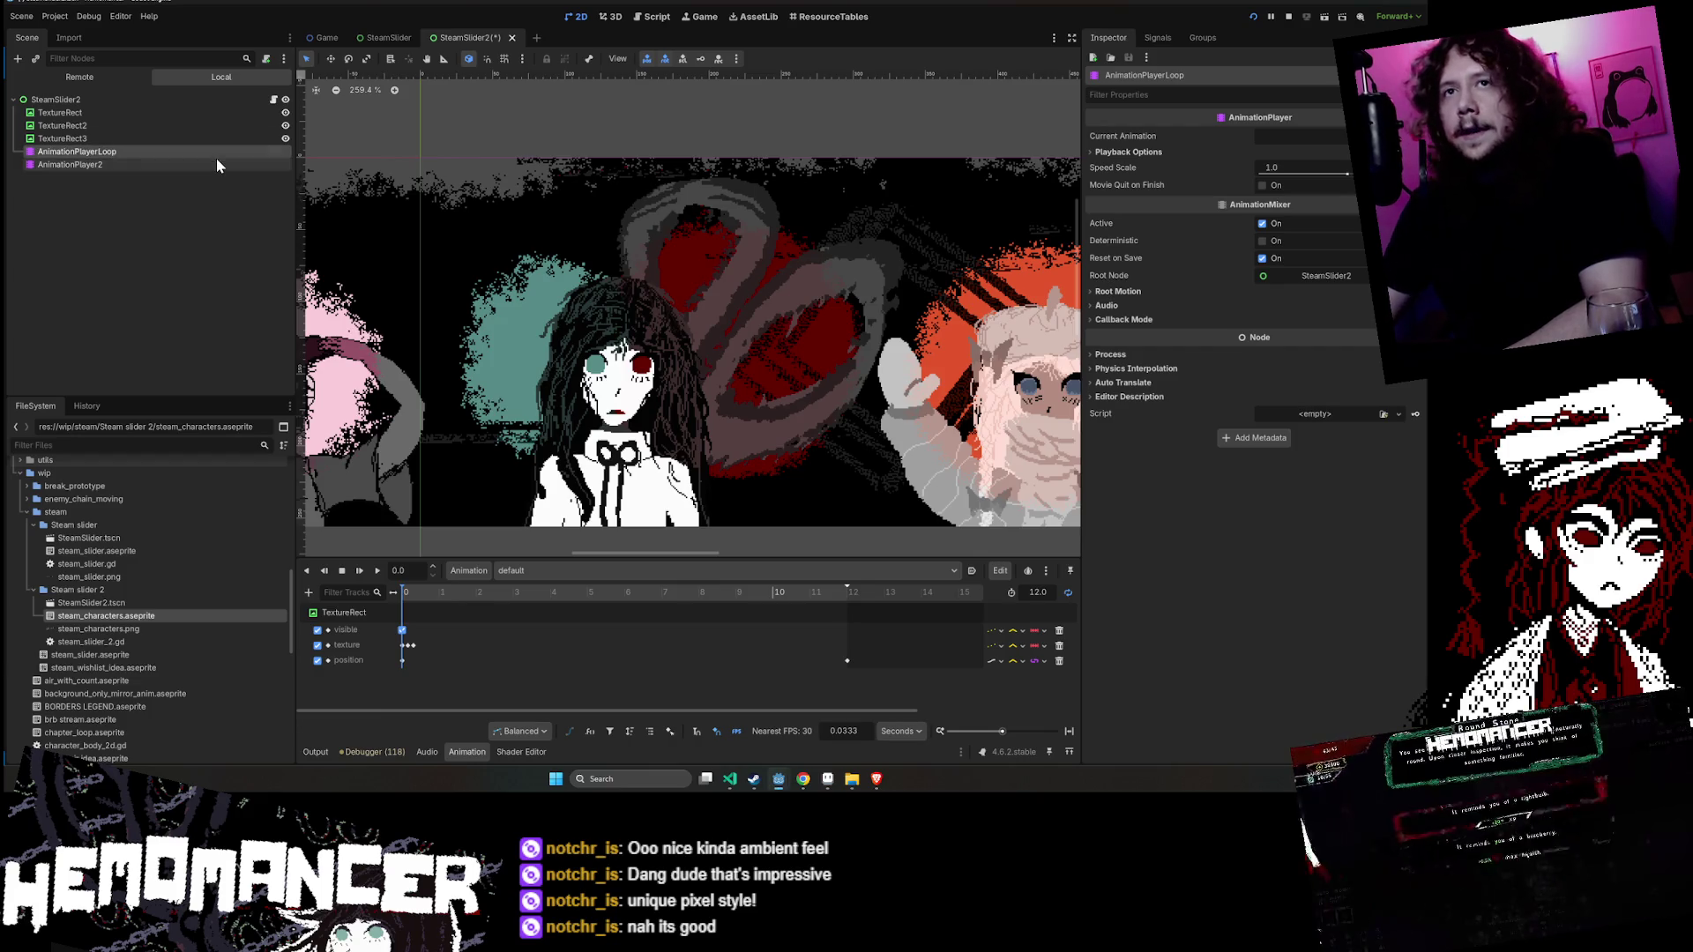
{"action": "key", "text": "F2"}
{"action": "type", "text": "ove"}
{"action": "key", "text": "Return"}
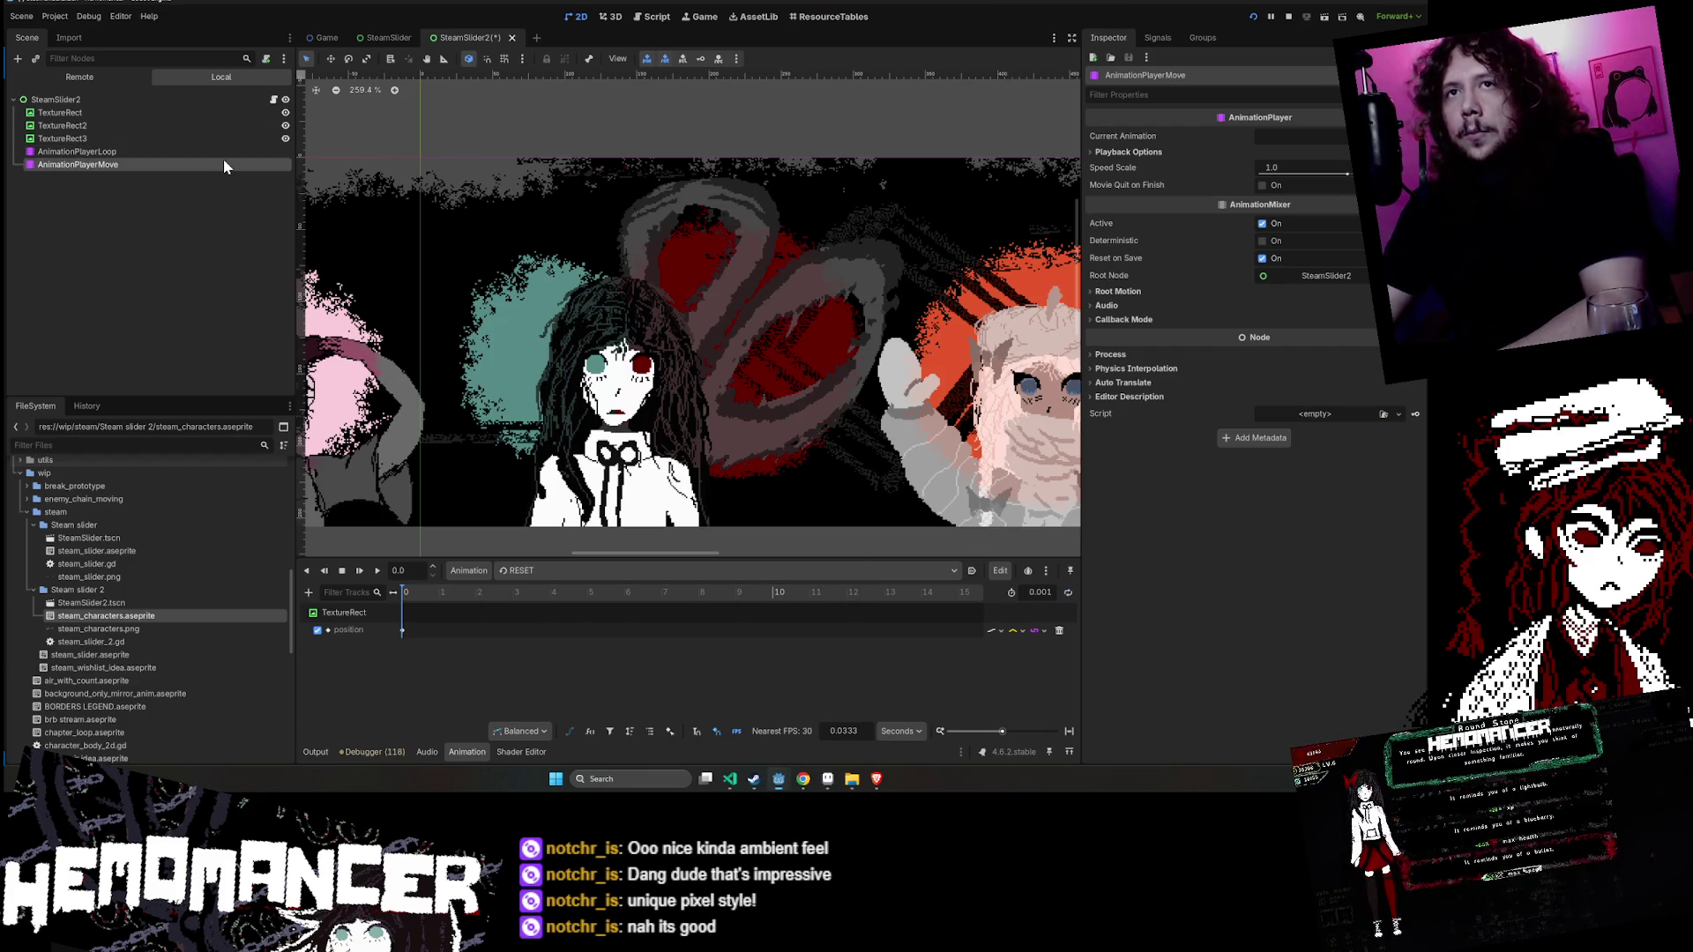
{"action": "left_click", "coordinate": [224, 153]}
{"action": "left_click", "coordinate": [274, 100]}
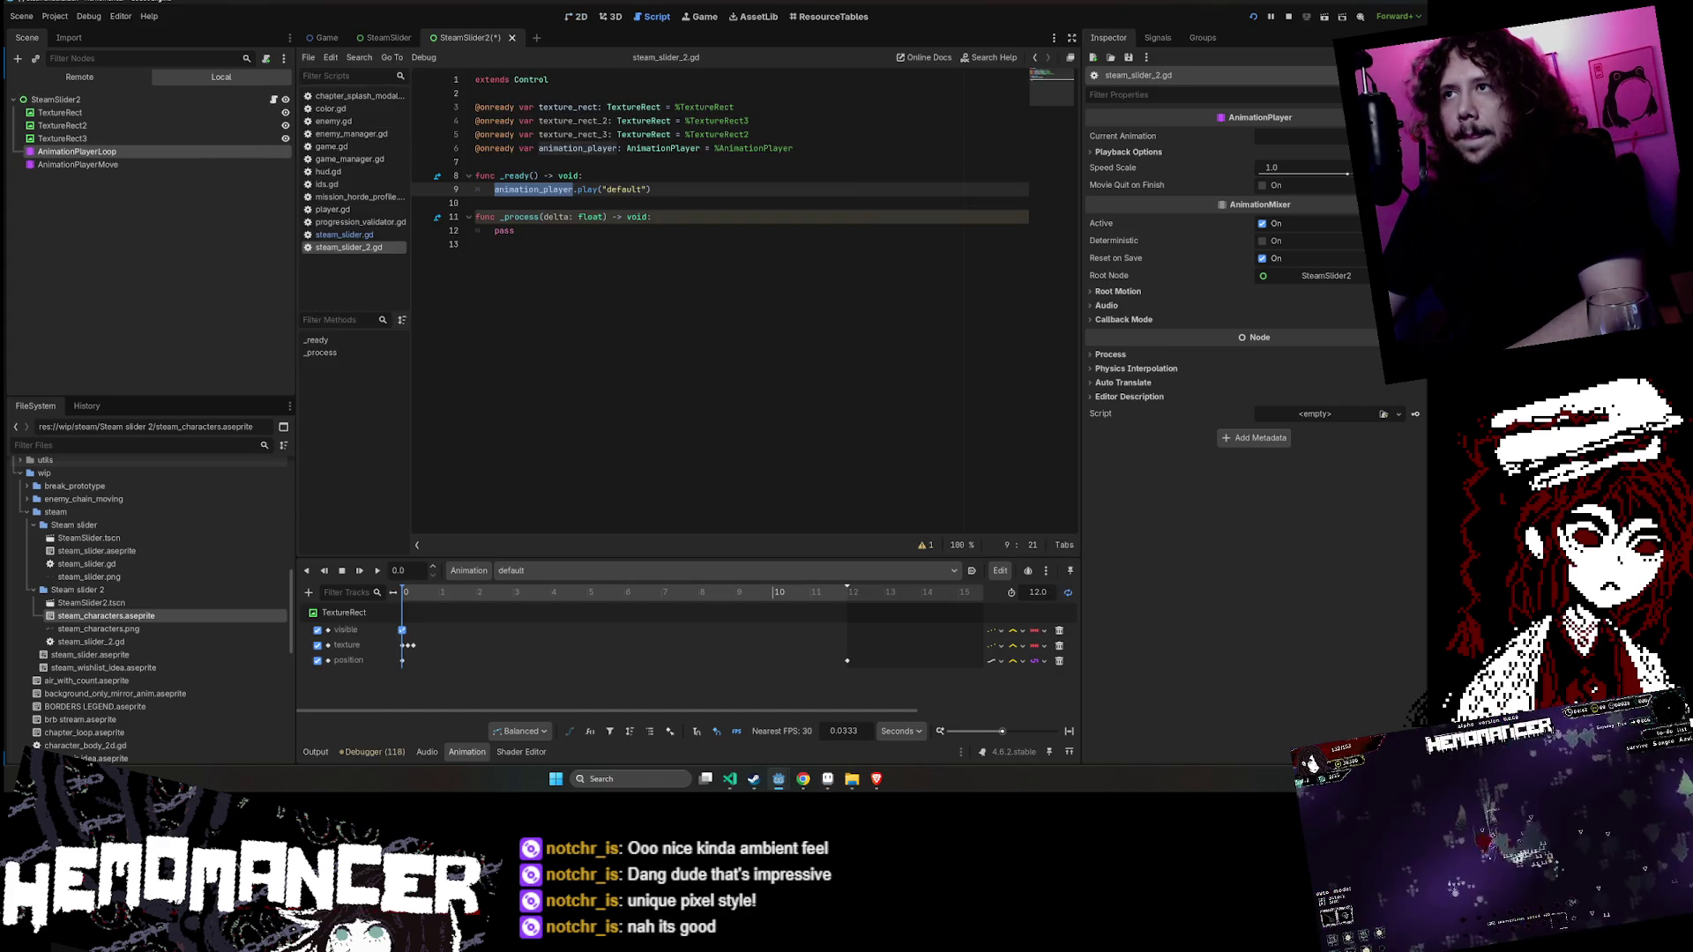
- Rename the script variable to animation_player_loop and give AnimationPlayerLoop a scene-unique name
{"action": "left_click", "coordinate": [582, 120]}
{"action": "left_click", "coordinate": [574, 148]}
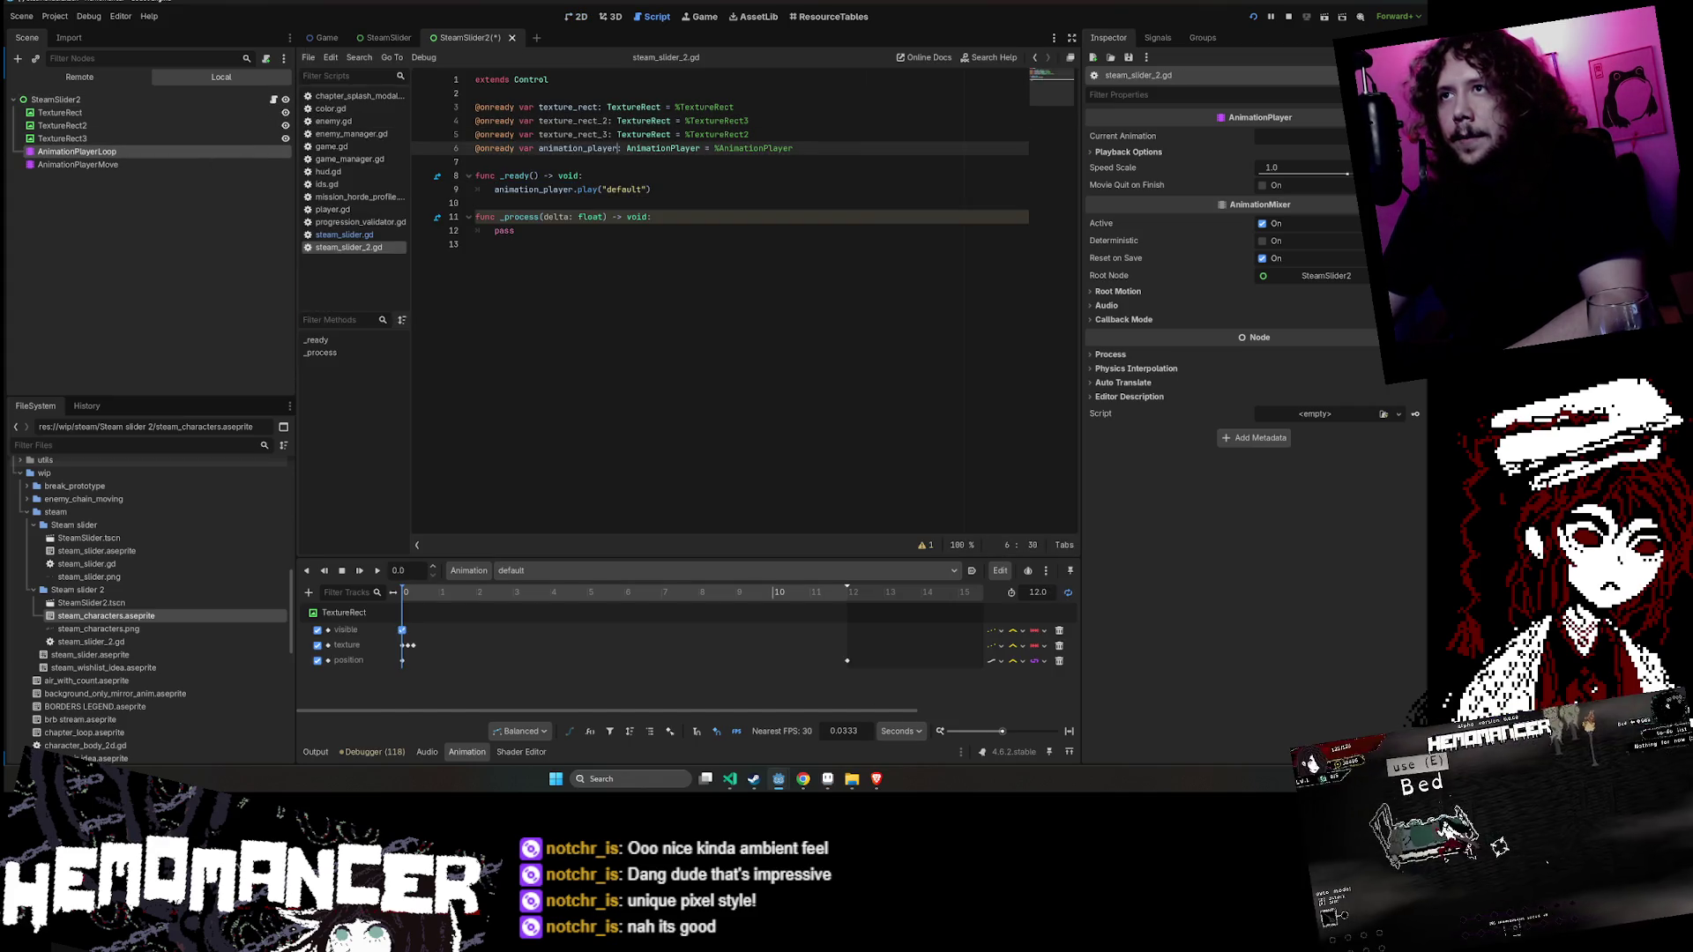
{"action": "type", "text": "_loop"}
{"action": "key", "text": "End"}
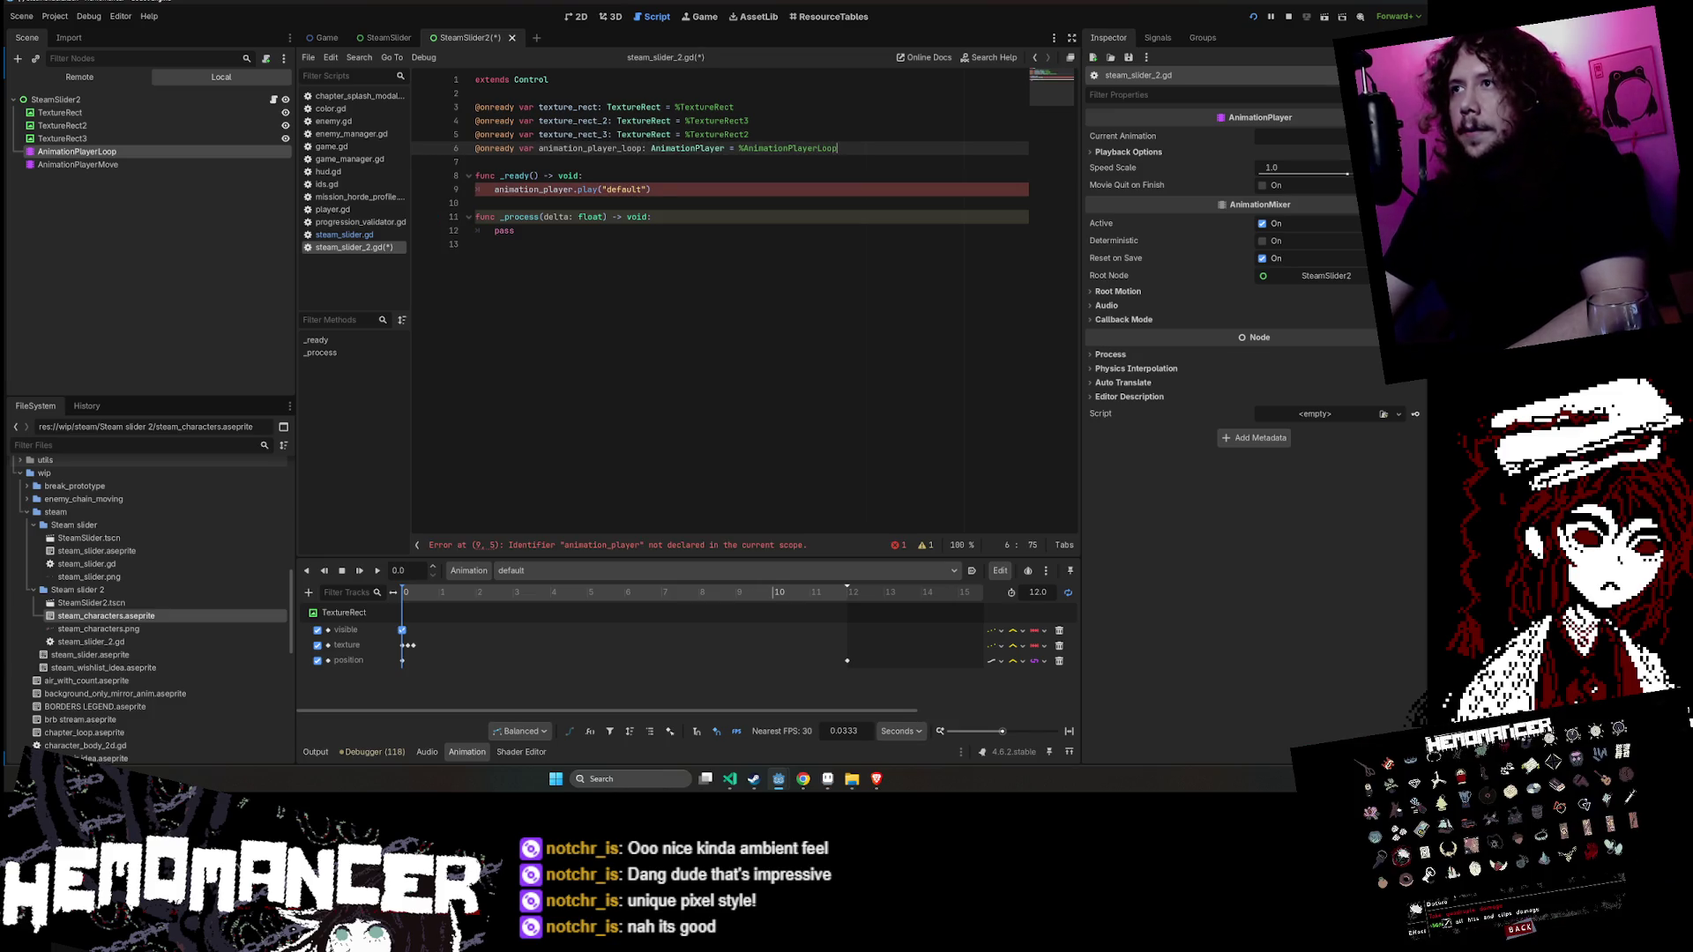
{"action": "right_click", "coordinate": [279, 151]}
{"action": "left_click", "coordinate": [370, 388]}
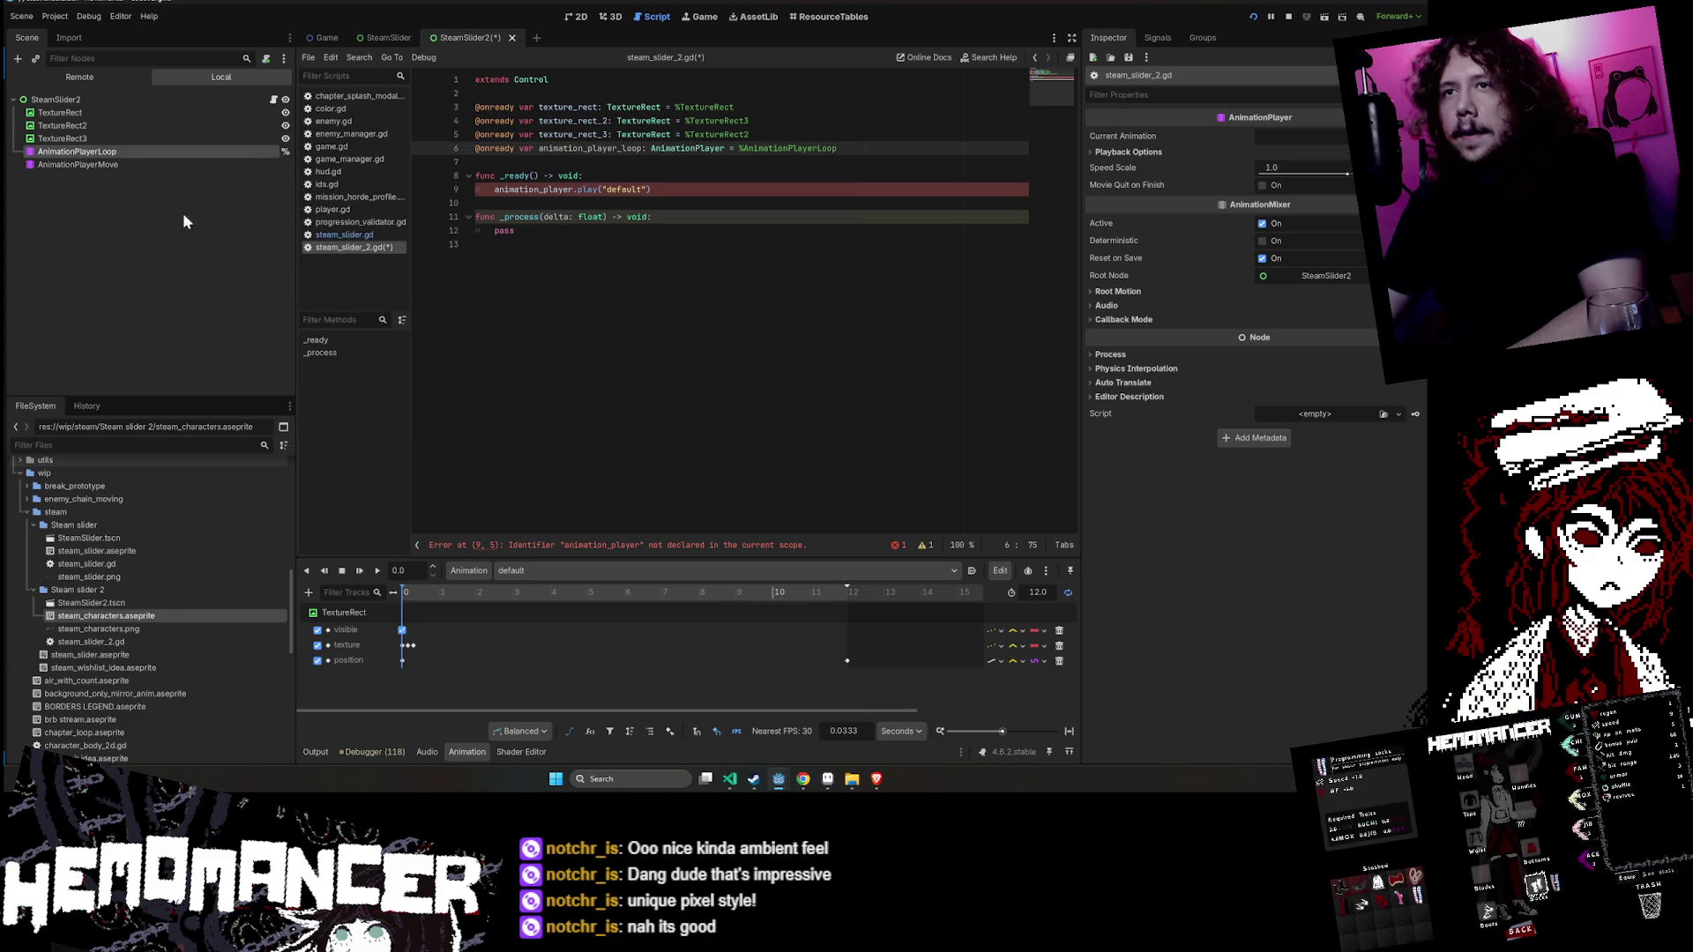
{"action": "left_click", "coordinate": [246, 166]}
{"action": "left_click_drag", "start_coordinate": [234, 164], "coordinate": [684, 161]}
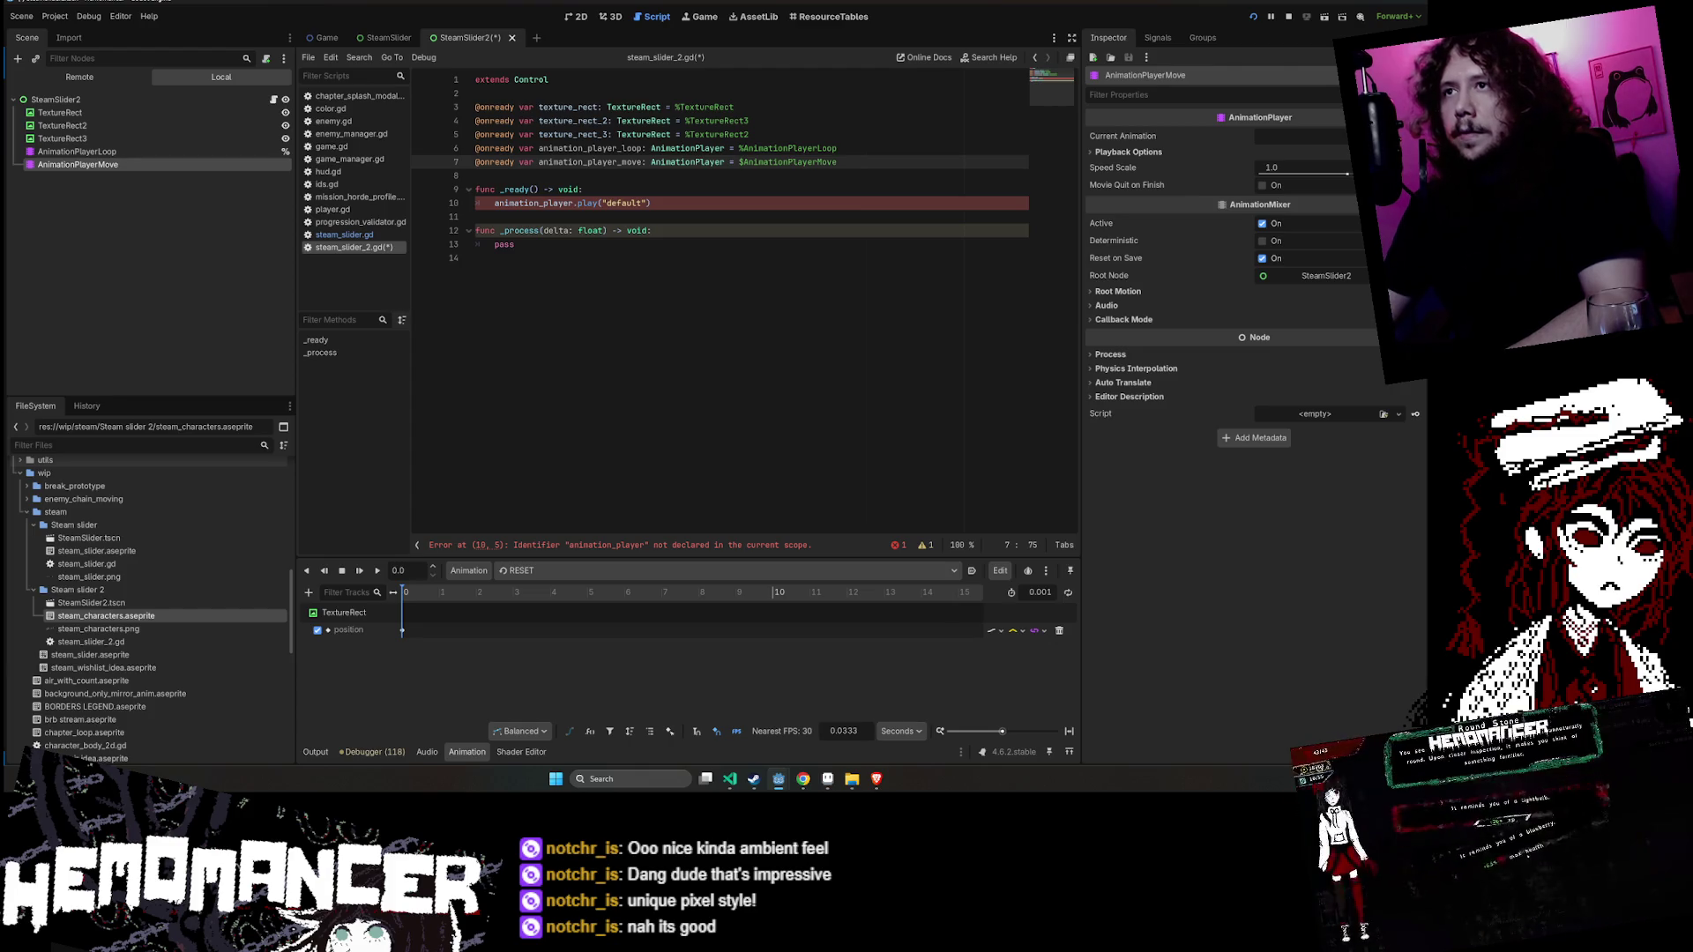
{"action": "left_click", "coordinate": [653, 202]}
{"action": "key", "text": "ctrl+shift+d"}
- Make line 10 play on animation_player_loop and line 11 play "move" on animation_player_move
{"action": "double_click", "coordinate": [590, 148]}
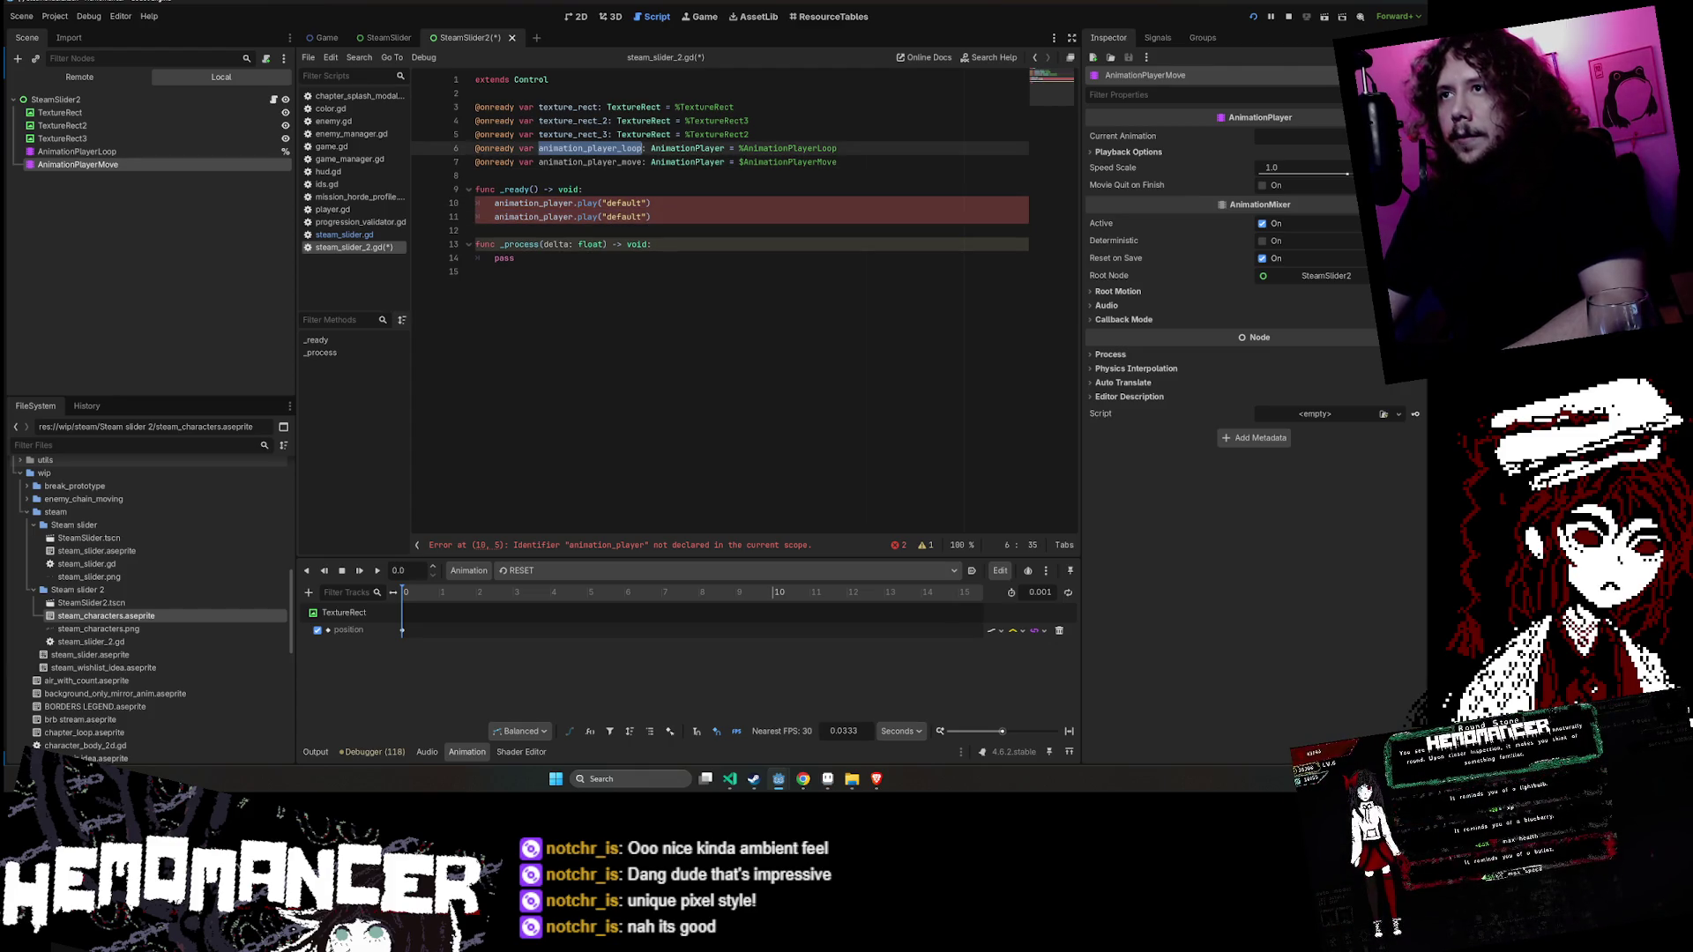
{"action": "key", "text": "ctrl+c"}
{"action": "double_click", "coordinate": [534, 203]}
{"action": "key", "text": "ctrl+v"}
{"action": "double_click", "coordinate": [590, 148]}
{"action": "double_click", "coordinate": [590, 161]}
{"action": "key", "text": "ctrl+c"}
{"action": "double_click", "coordinate": [534, 216]}
{"action": "key", "text": "ctrl+v"}
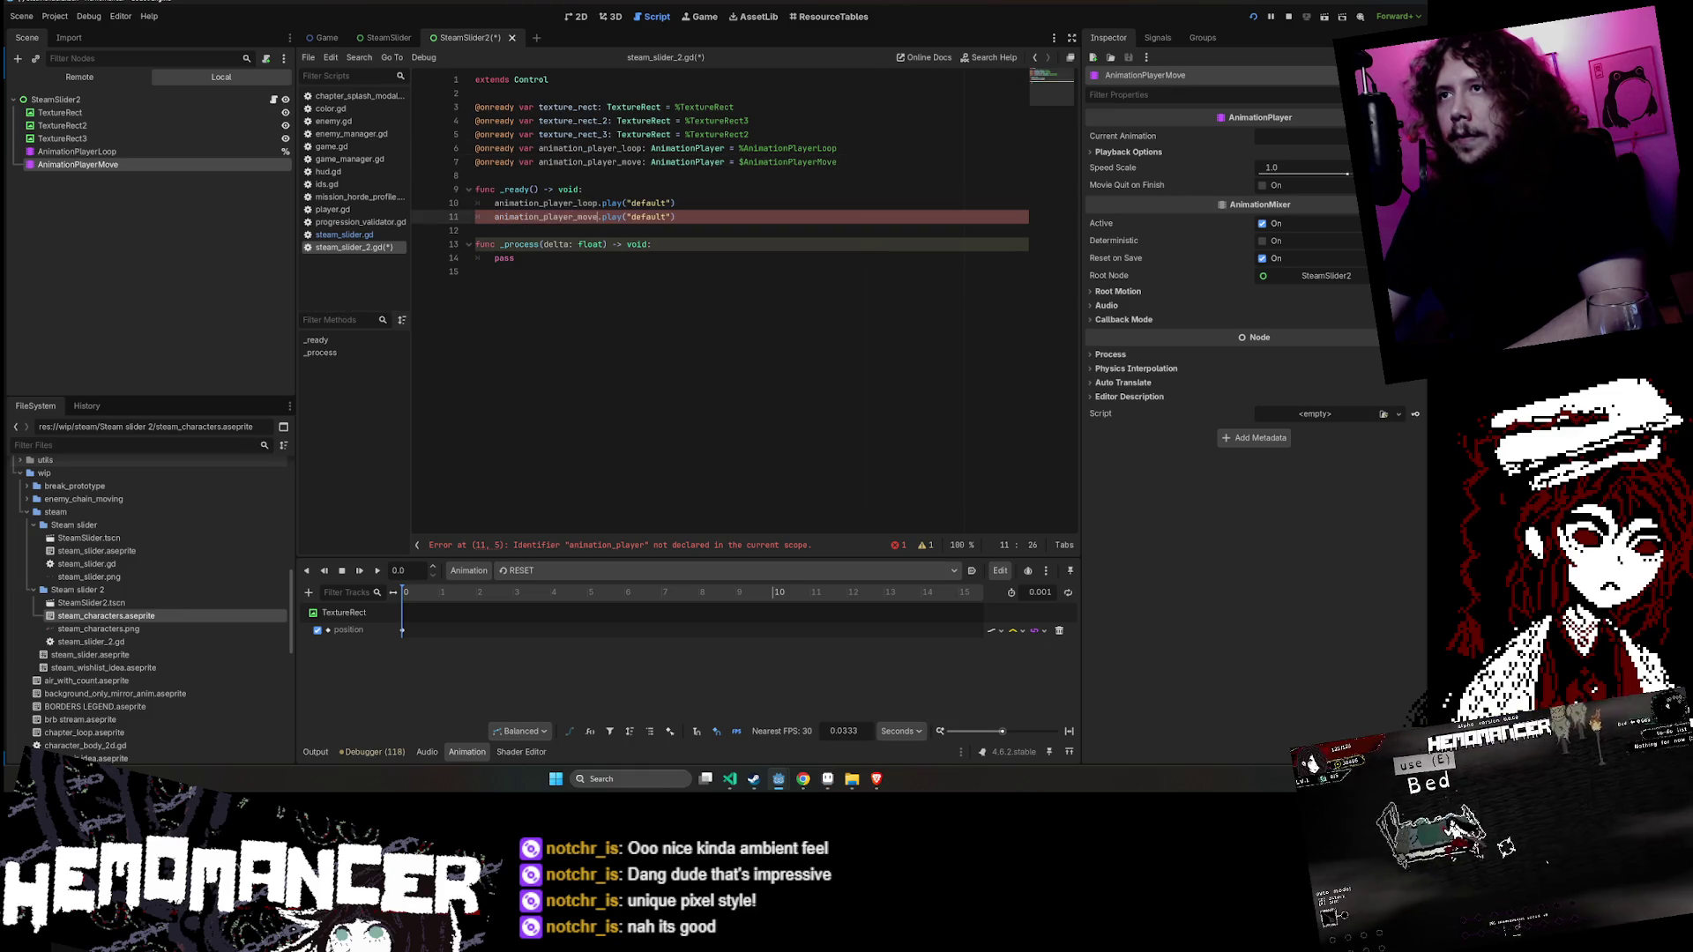
{"action": "double_click", "coordinate": [648, 216]}
{"action": "type", "text": "move"}
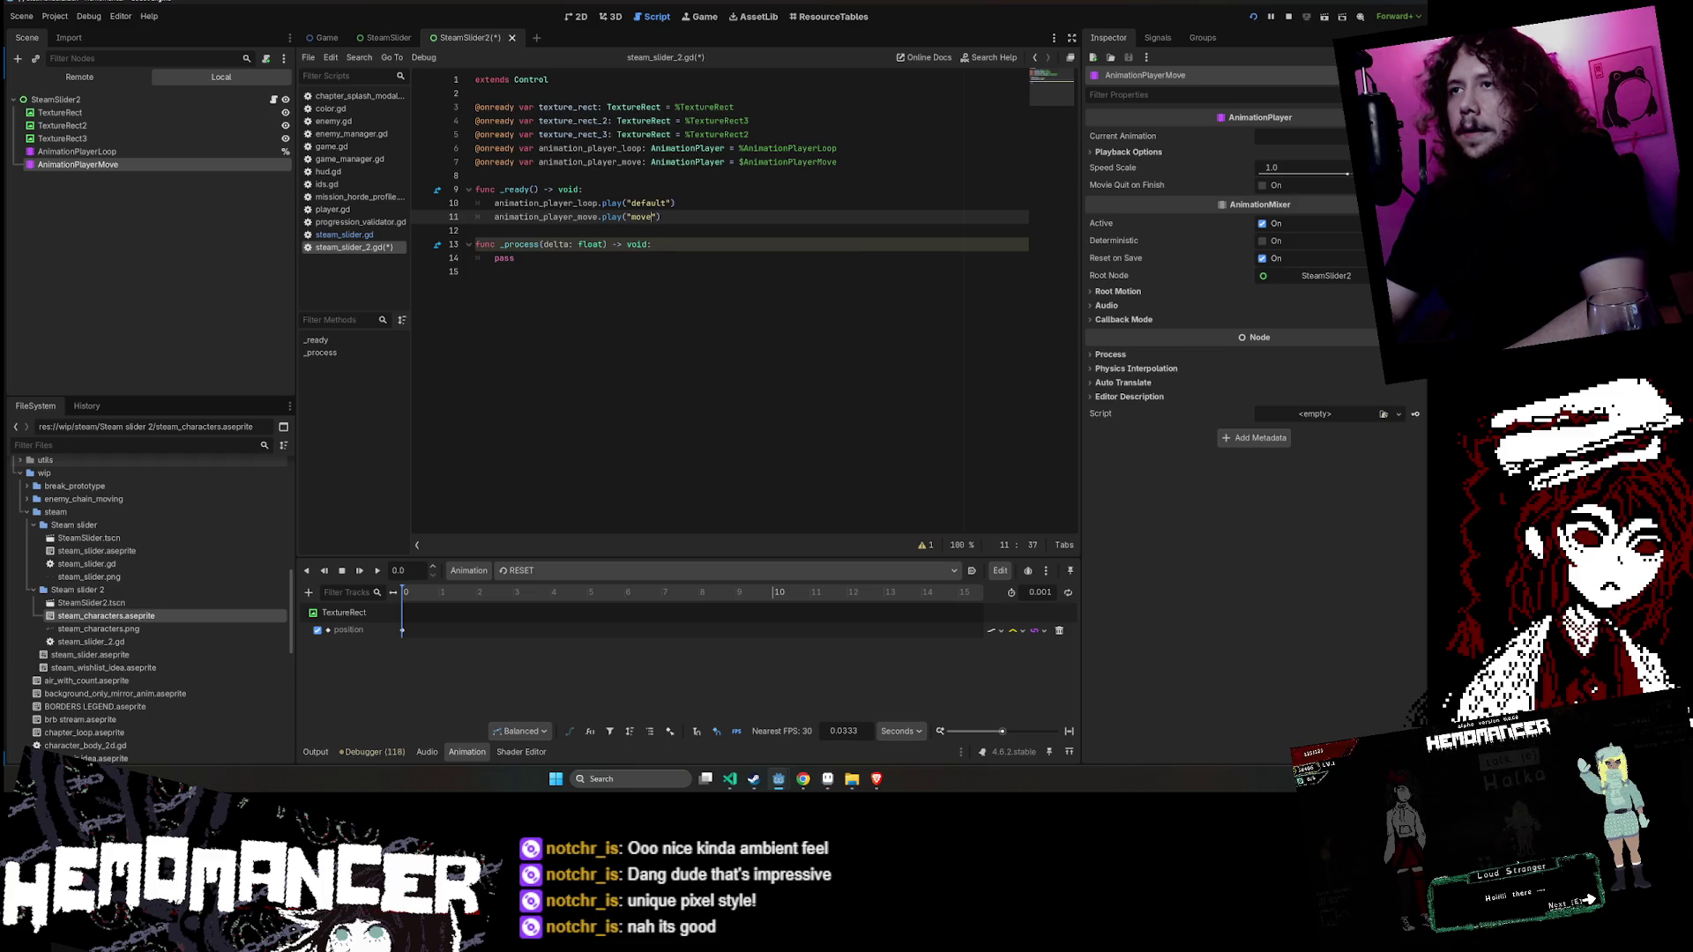
- Save the script and give AnimationPlayerMove a scene-unique name
{"action": "left_click", "coordinate": [584, 188]}
{"action": "key", "text": "ctrl+s"}
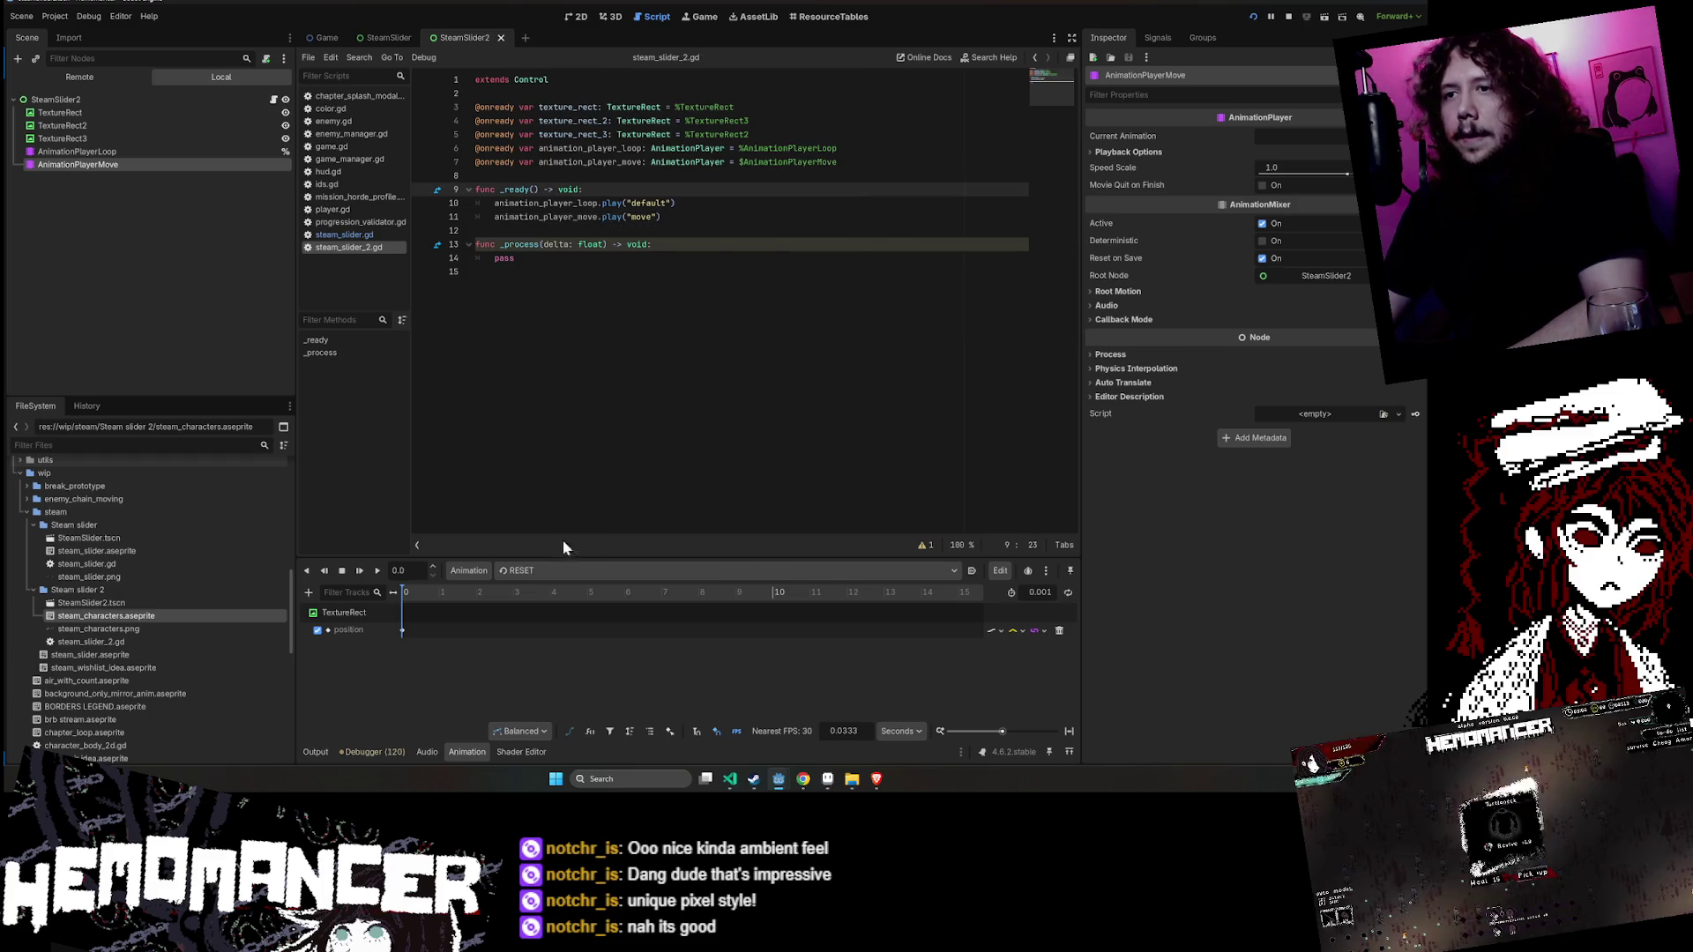
{"action": "right_click", "coordinate": [152, 164]}
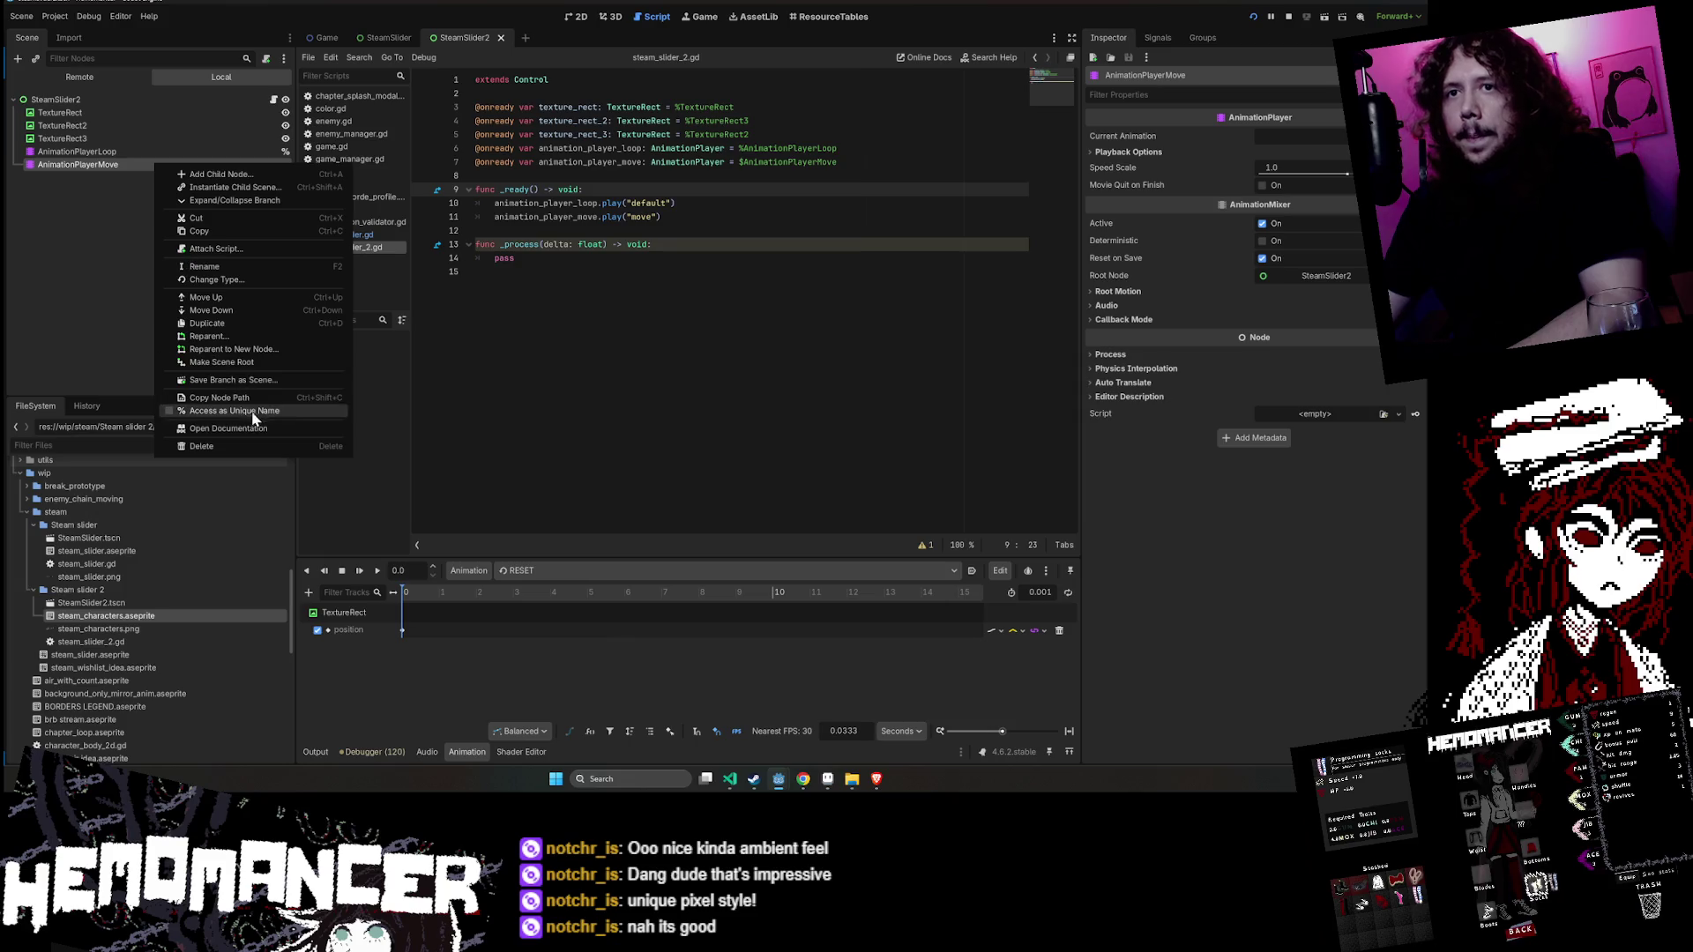
{"action": "left_click", "coordinate": [253, 412]}
{"action": "left_click", "coordinate": [529, 271]}
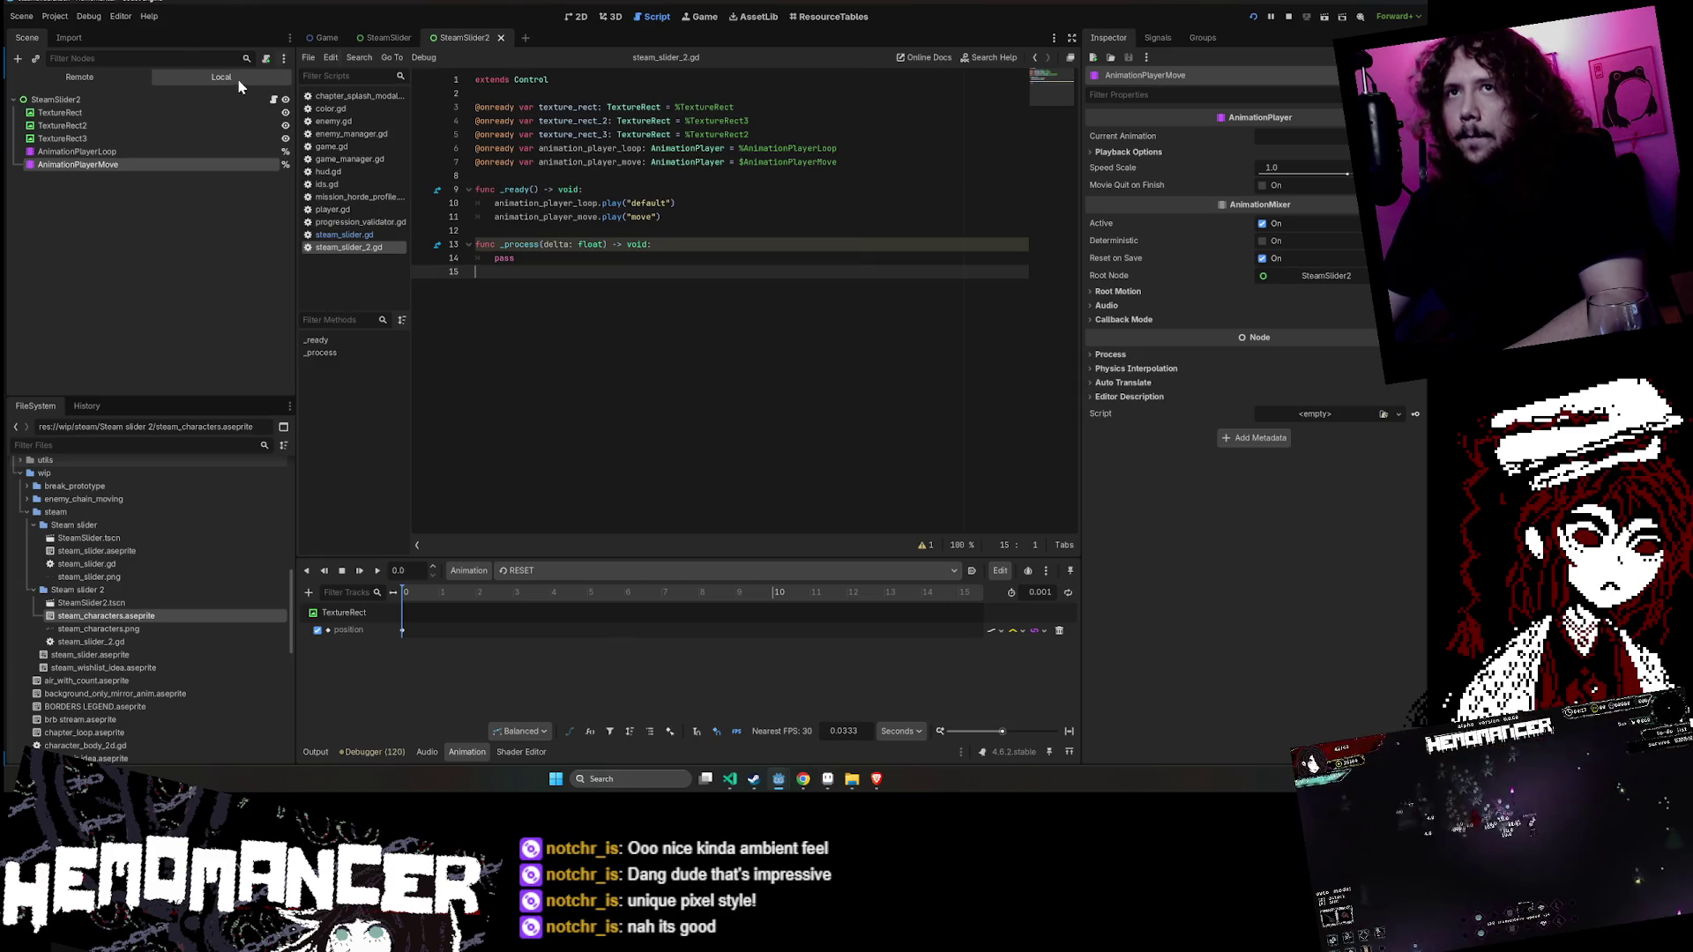
- Comment out the texture_rect_2 and texture_rect_3 variables on lines 4–5
{"action": "left_click", "coordinate": [208, 110]}
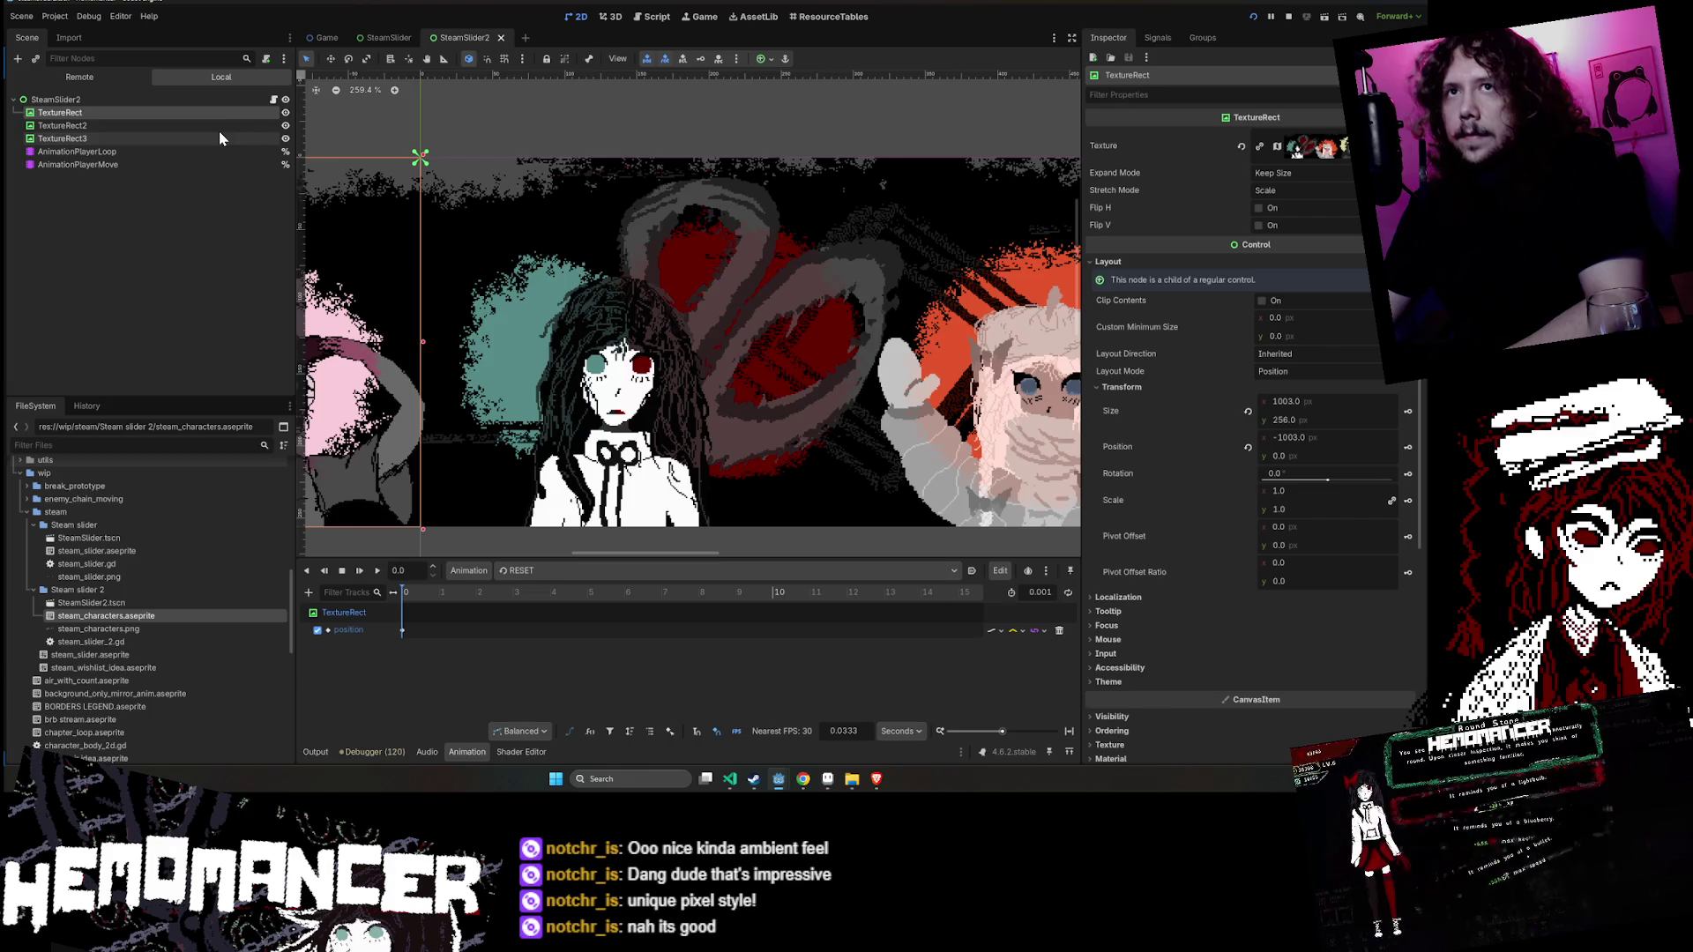
{"action": "left_click", "coordinate": [273, 100]}
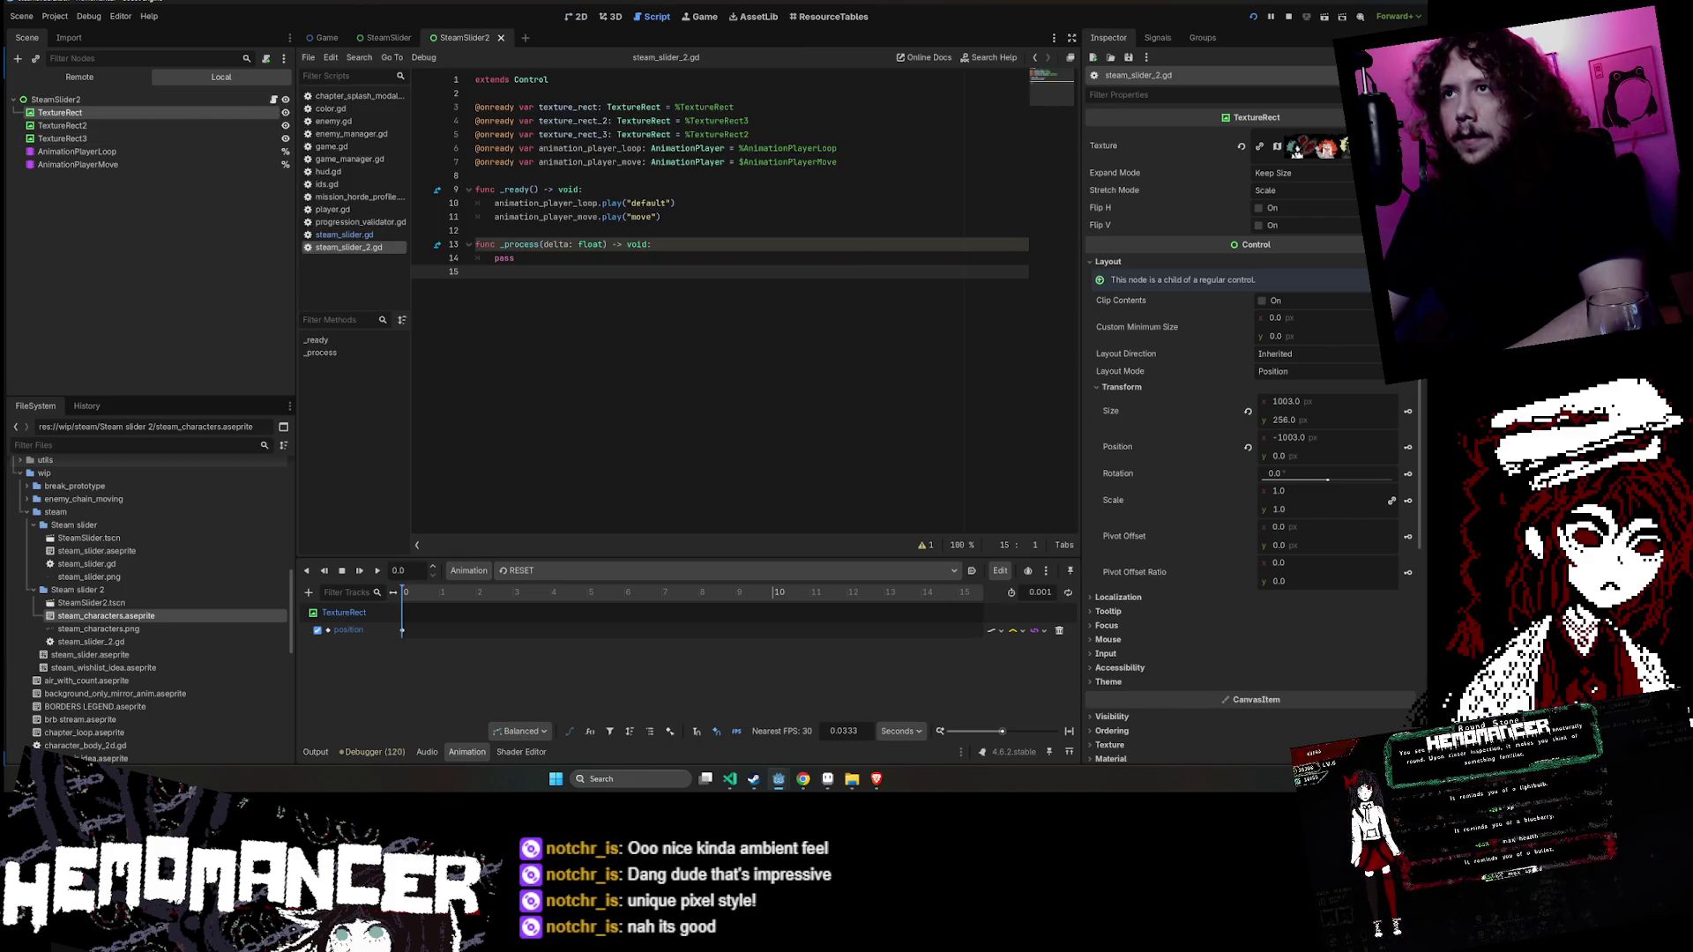
{"action": "left_click", "coordinate": [617, 121]}
{"action": "key", "text": "ctrl+k"}
{"action": "key", "text": "Down"}
{"action": "key", "text": "ctrl+k"}
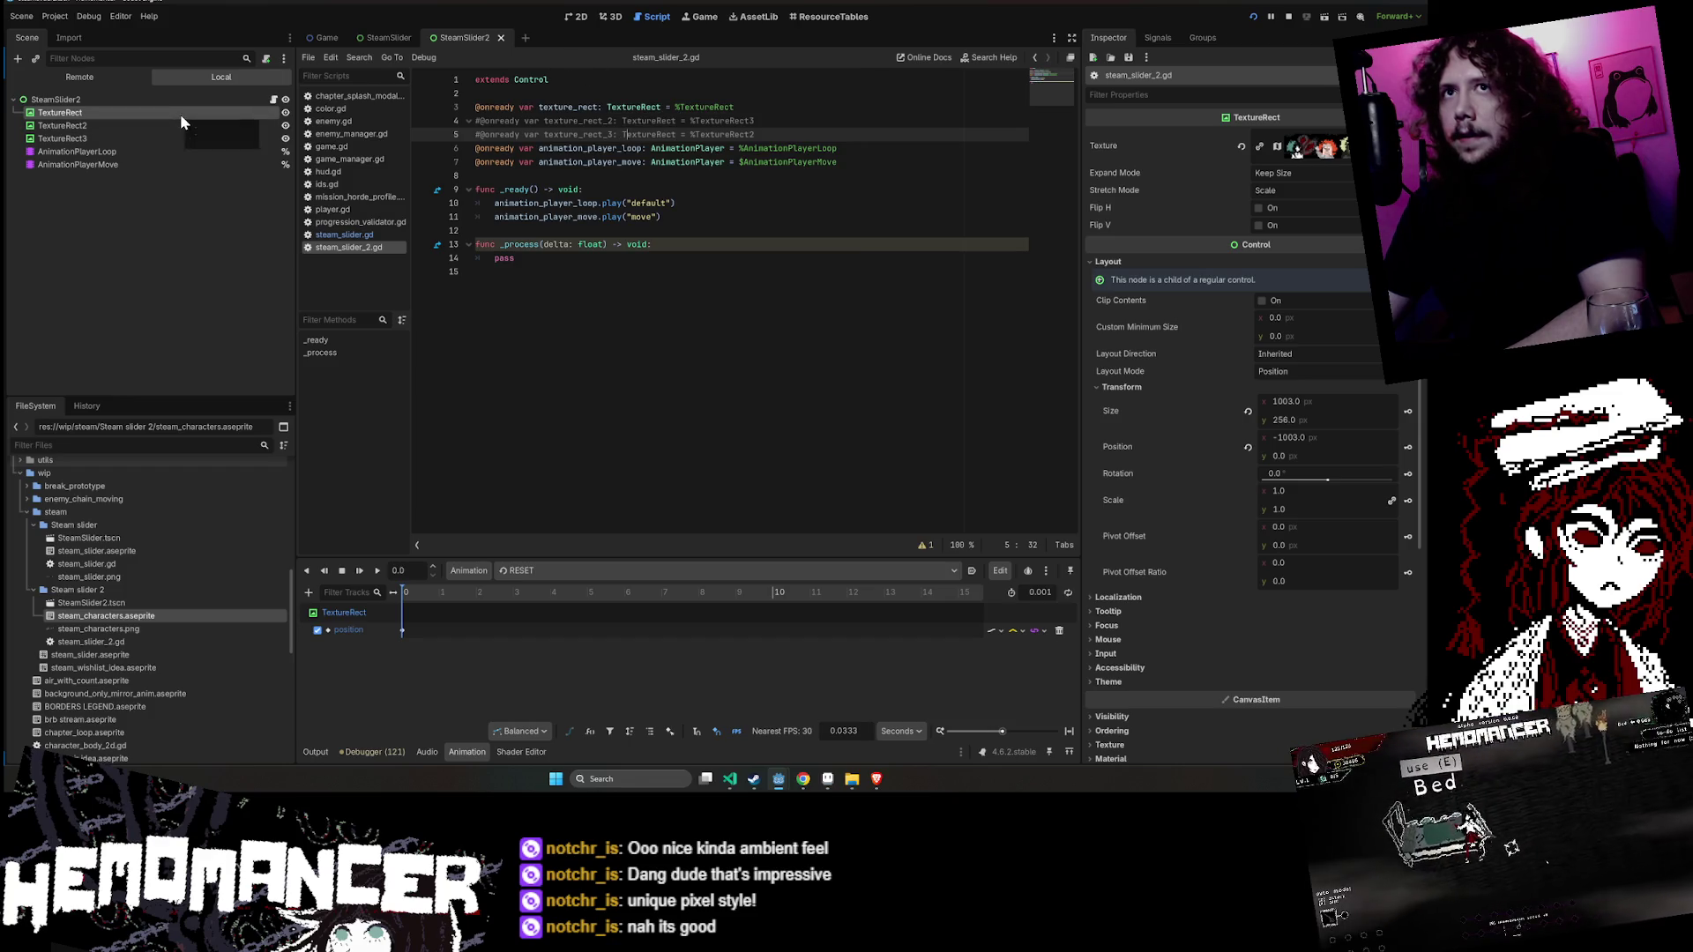
- Set TextureRect's Aseprite import AnimationPlayer to AnimationPlayerLoop
{"action": "left_click", "coordinate": [579, 17]}
{"action": "left_click", "coordinate": [141, 113]}
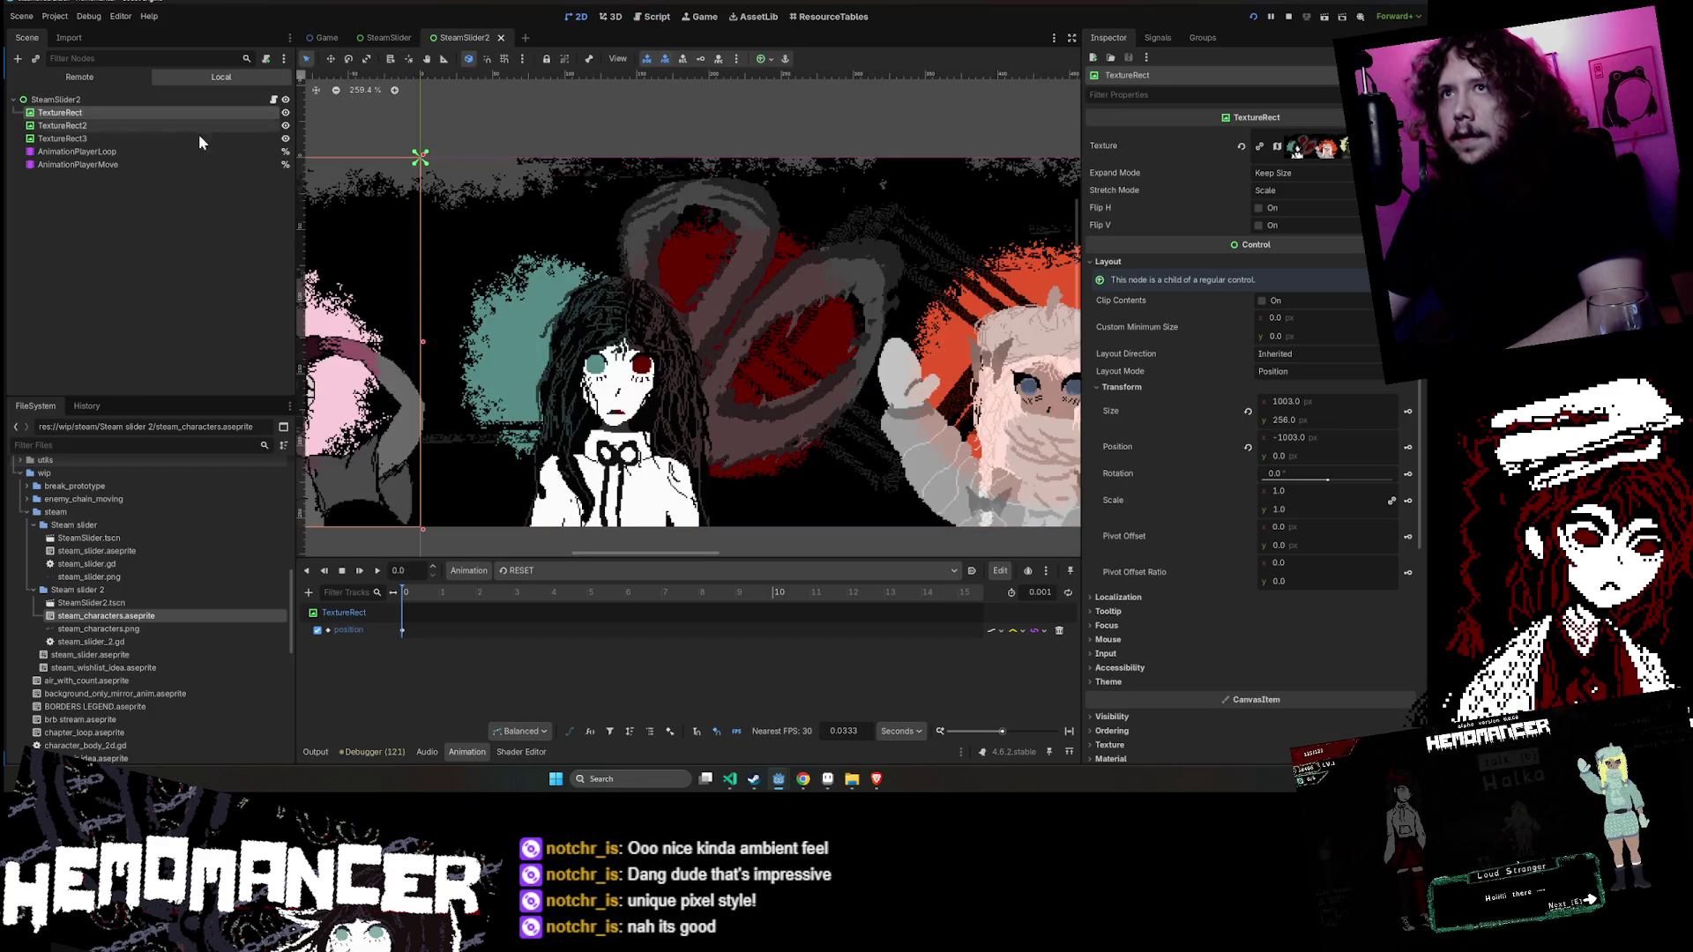
{"action": "scroll", "coordinate": [1229, 473], "scroll_direction": "down", "scroll_amount": 5}
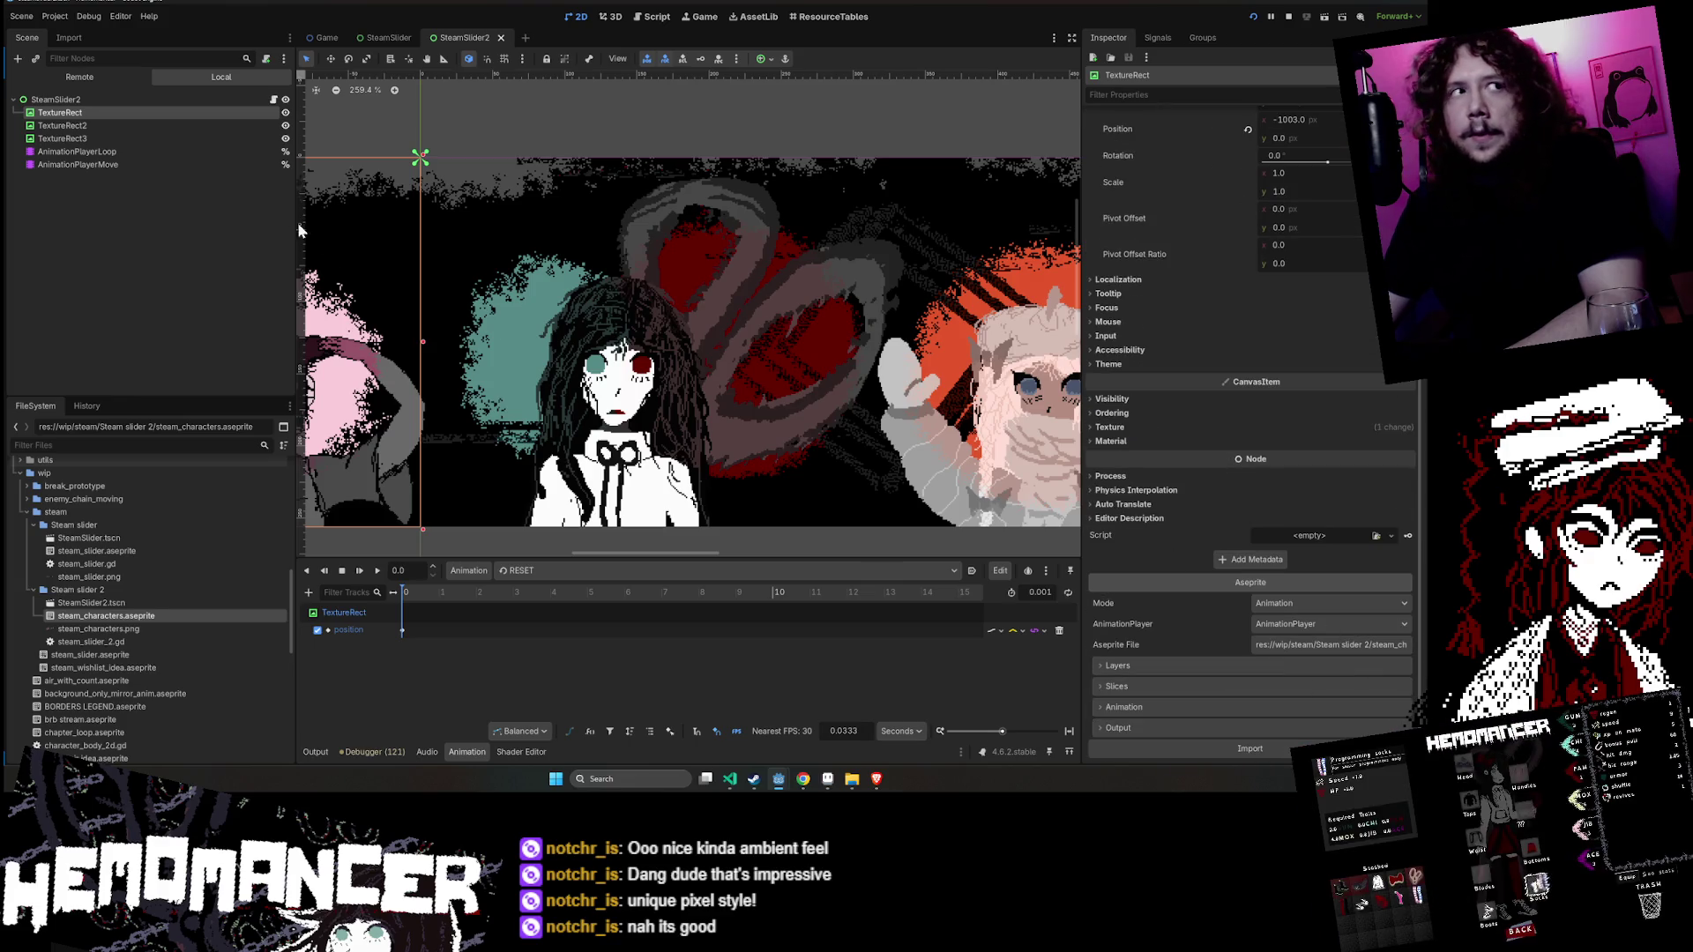
{"action": "left_click", "coordinate": [1314, 625]}
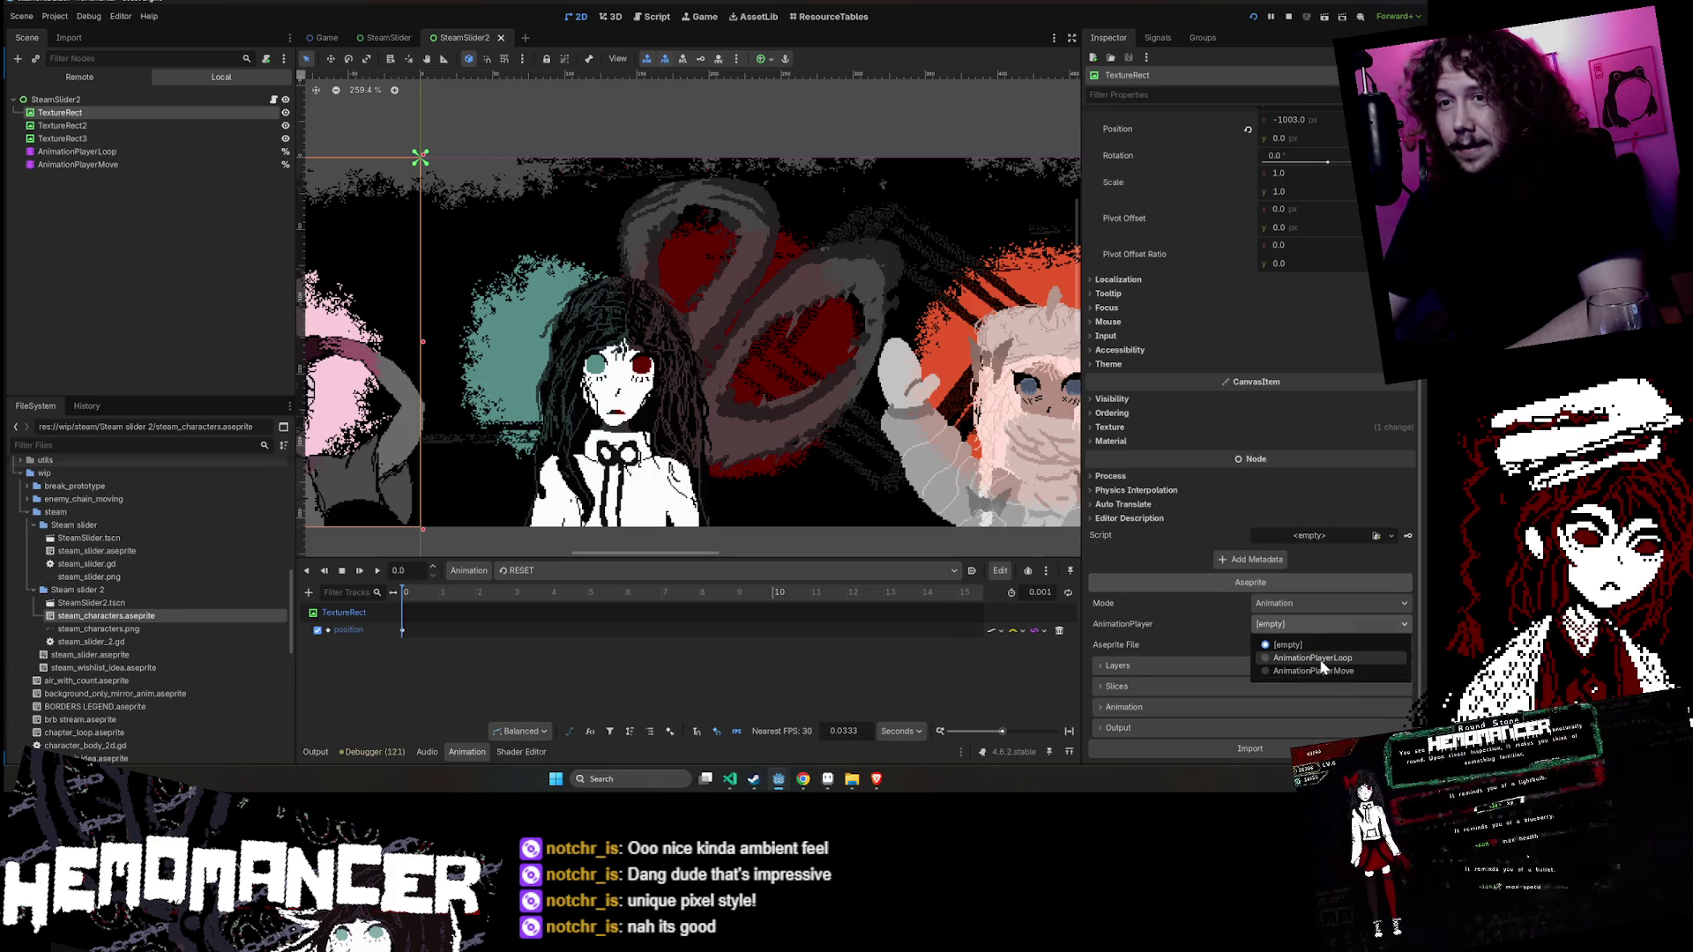
{"action": "left_click", "coordinate": [1320, 659]}
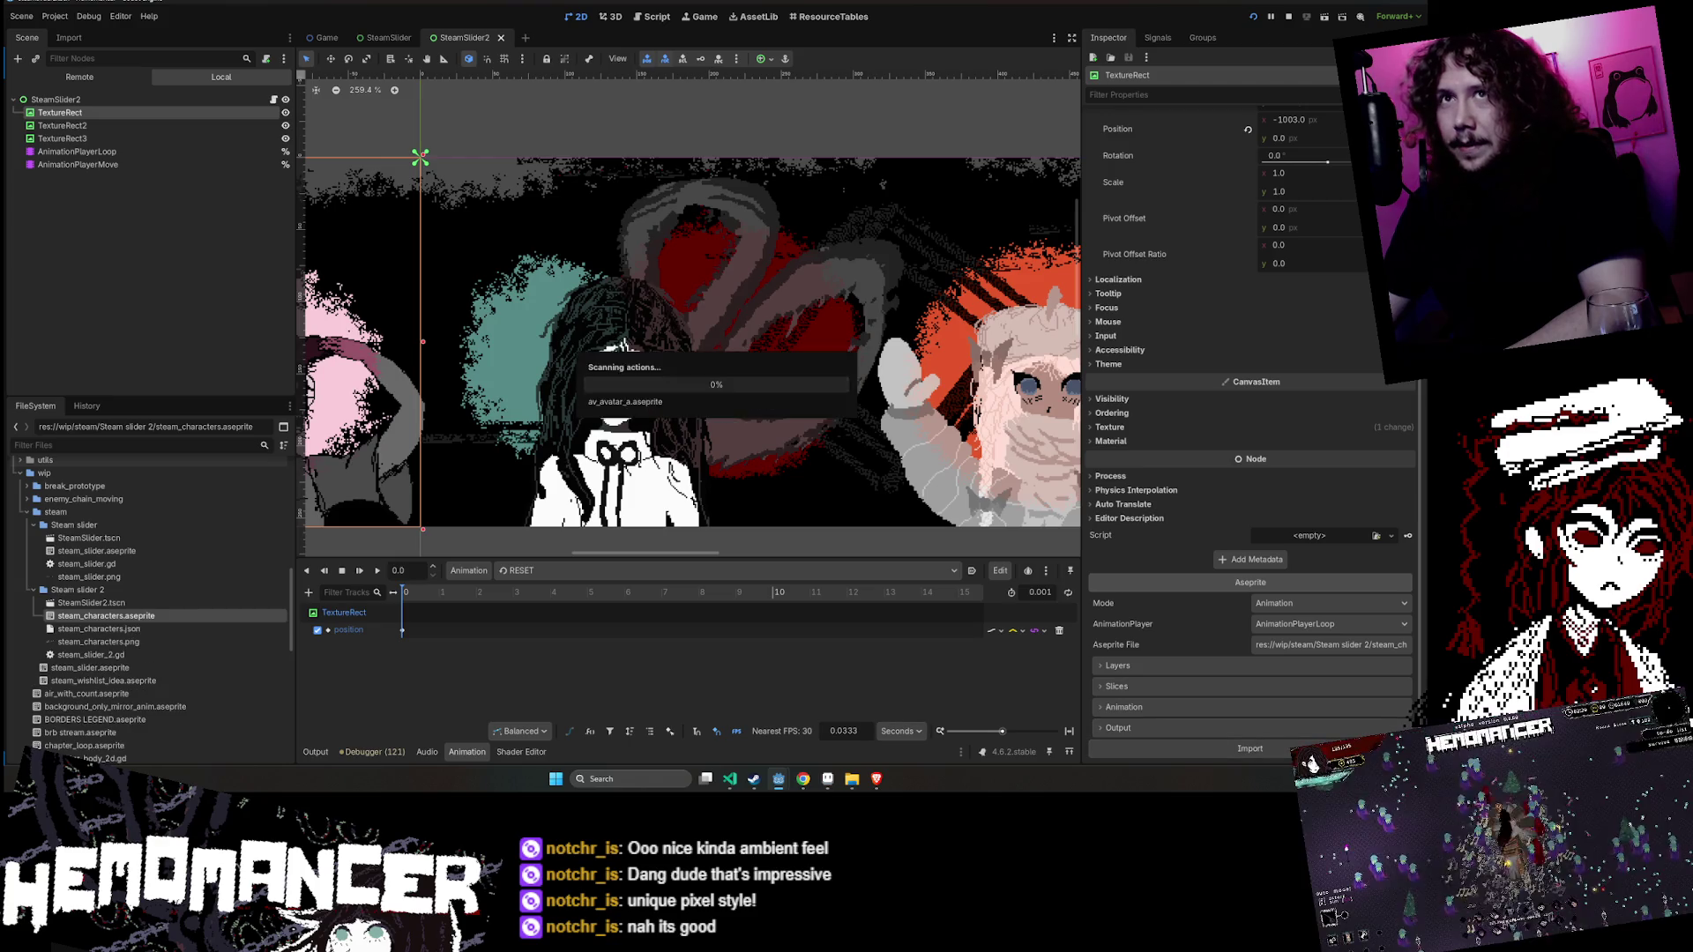
- Play AnimationPlayerLoop's default animation in the editor and save the scene
{"action": "scroll", "coordinate": [764, 397], "scroll_direction": "down", "scroll_amount": 5}
{"action": "left_click", "coordinate": [375, 571]}
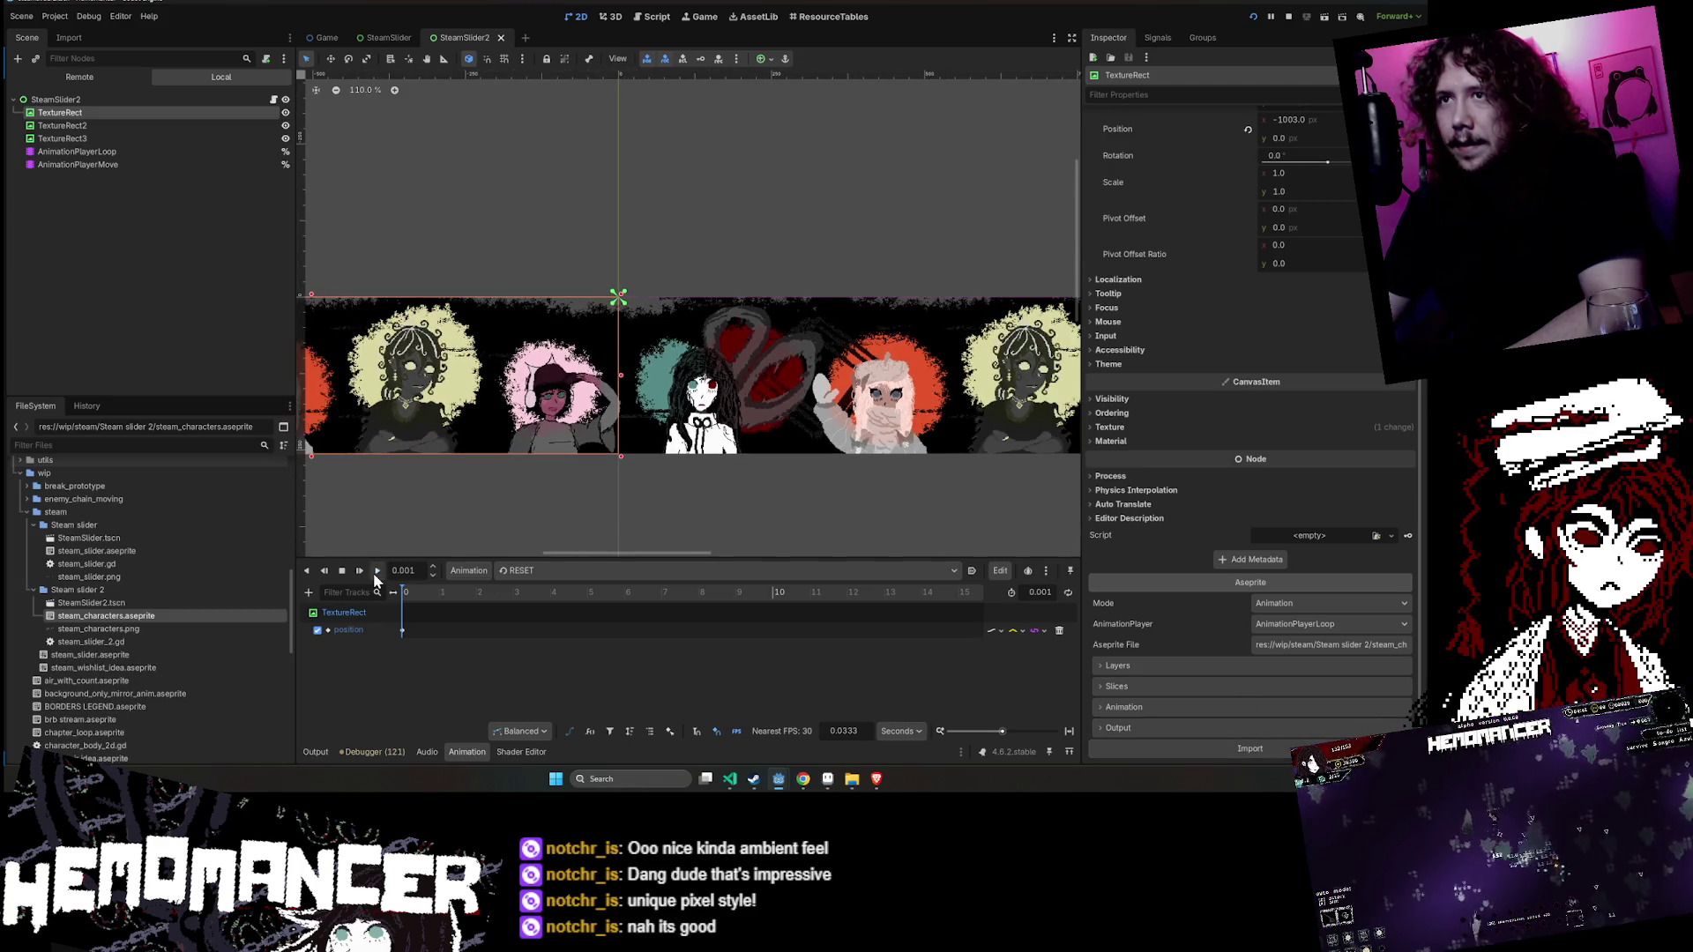
{"action": "scroll", "coordinate": [589, 467], "scroll_direction": "down", "scroll_amount": 2}
{"action": "left_click", "coordinate": [315, 752]}
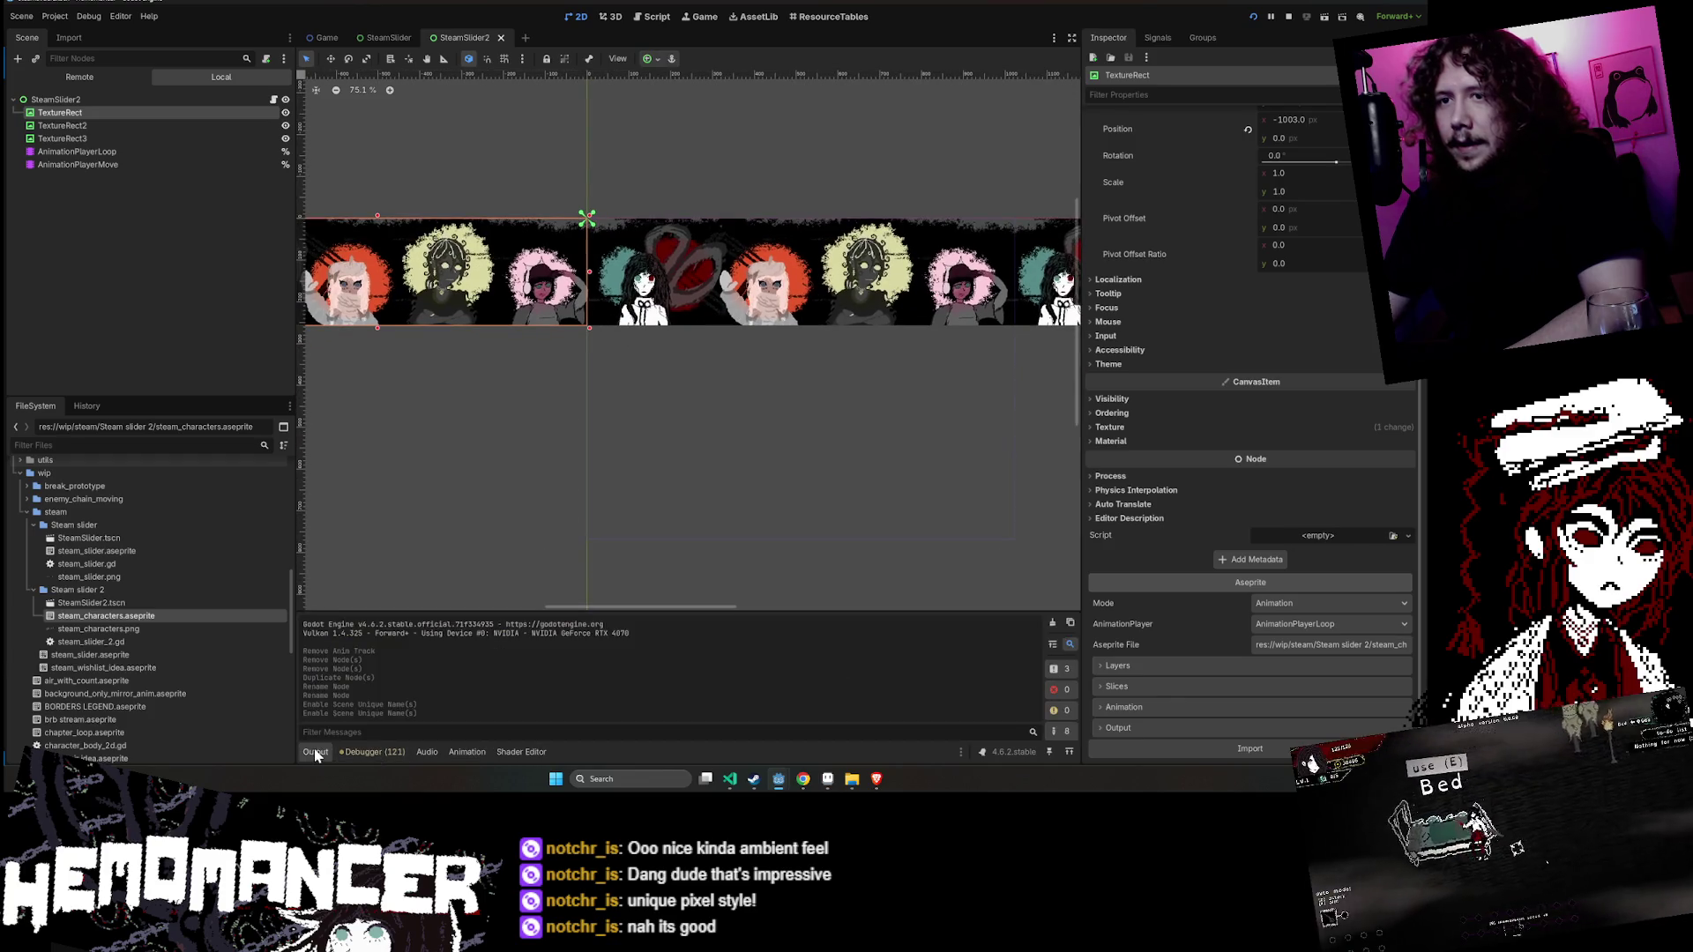
{"action": "left_click", "coordinate": [125, 154]}
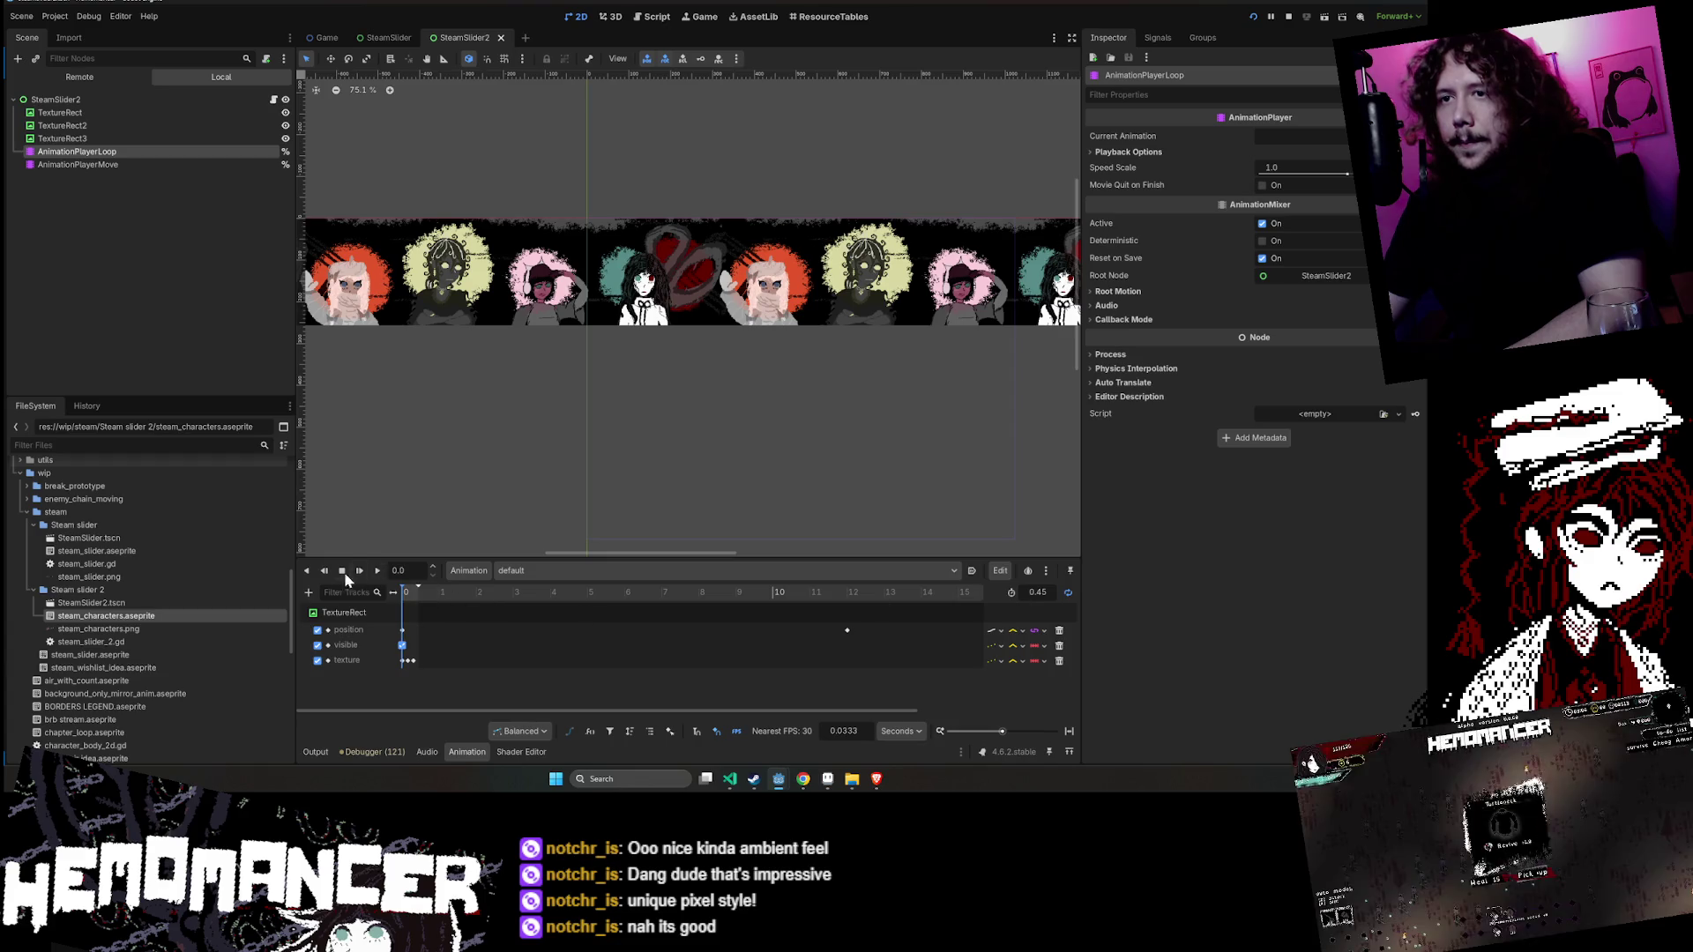
{"action": "left_click", "coordinate": [370, 572]}
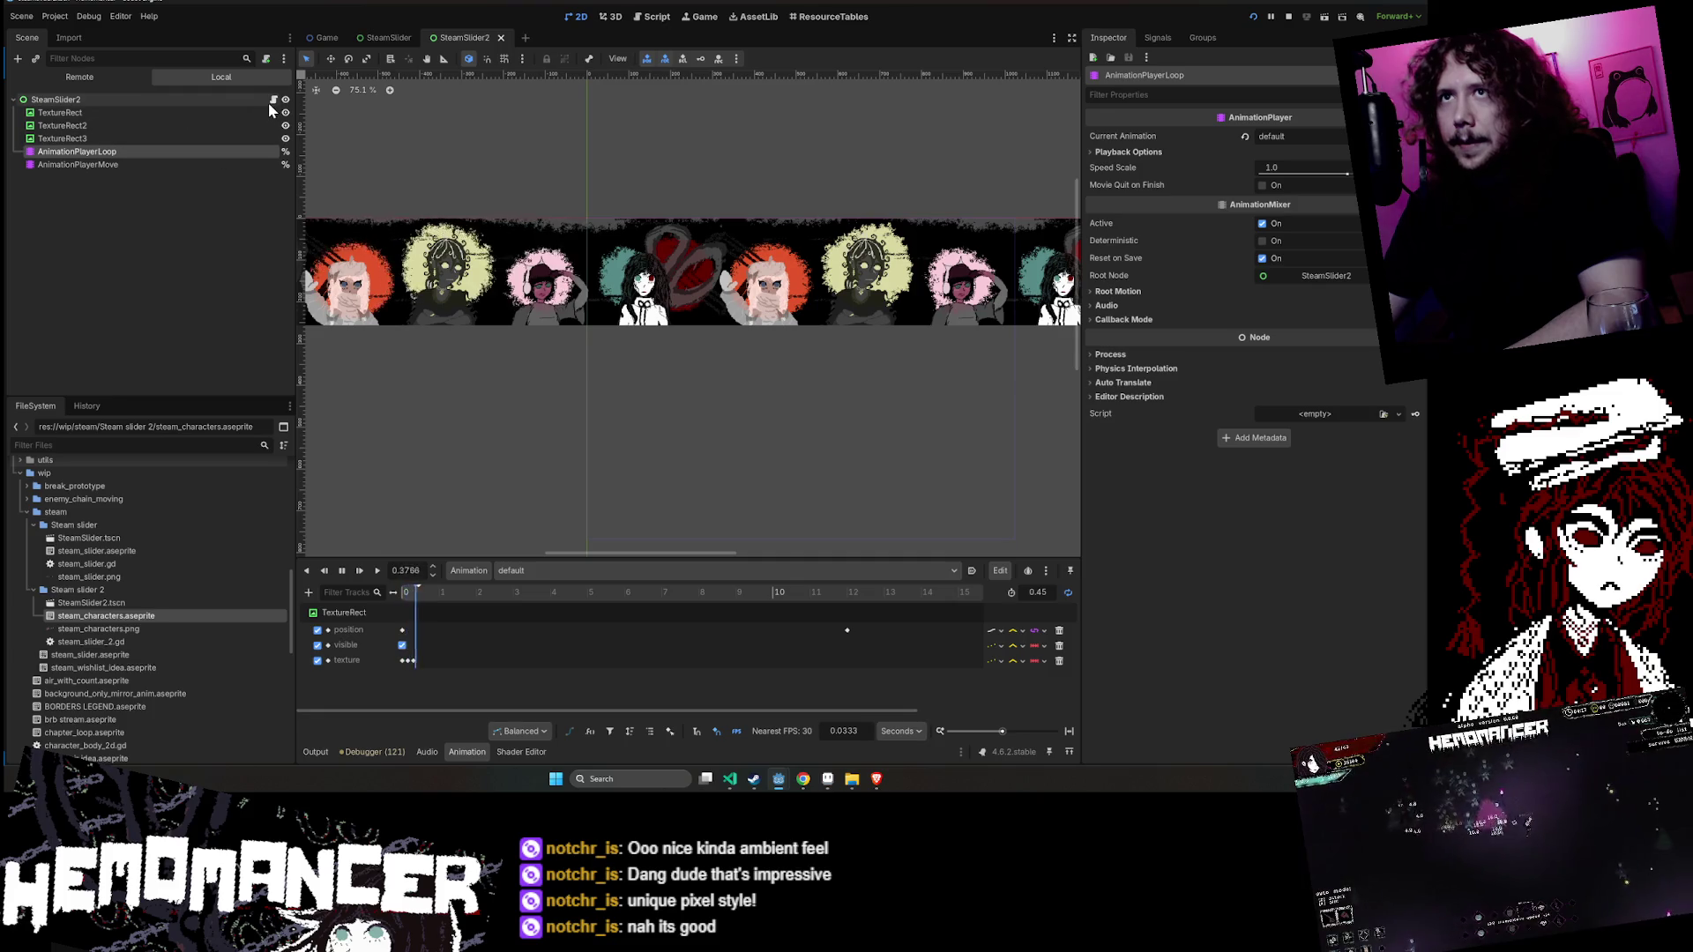
{"action": "key", "text": "ctrl+s"}
{"action": "left_click", "coordinate": [1287, 21]}
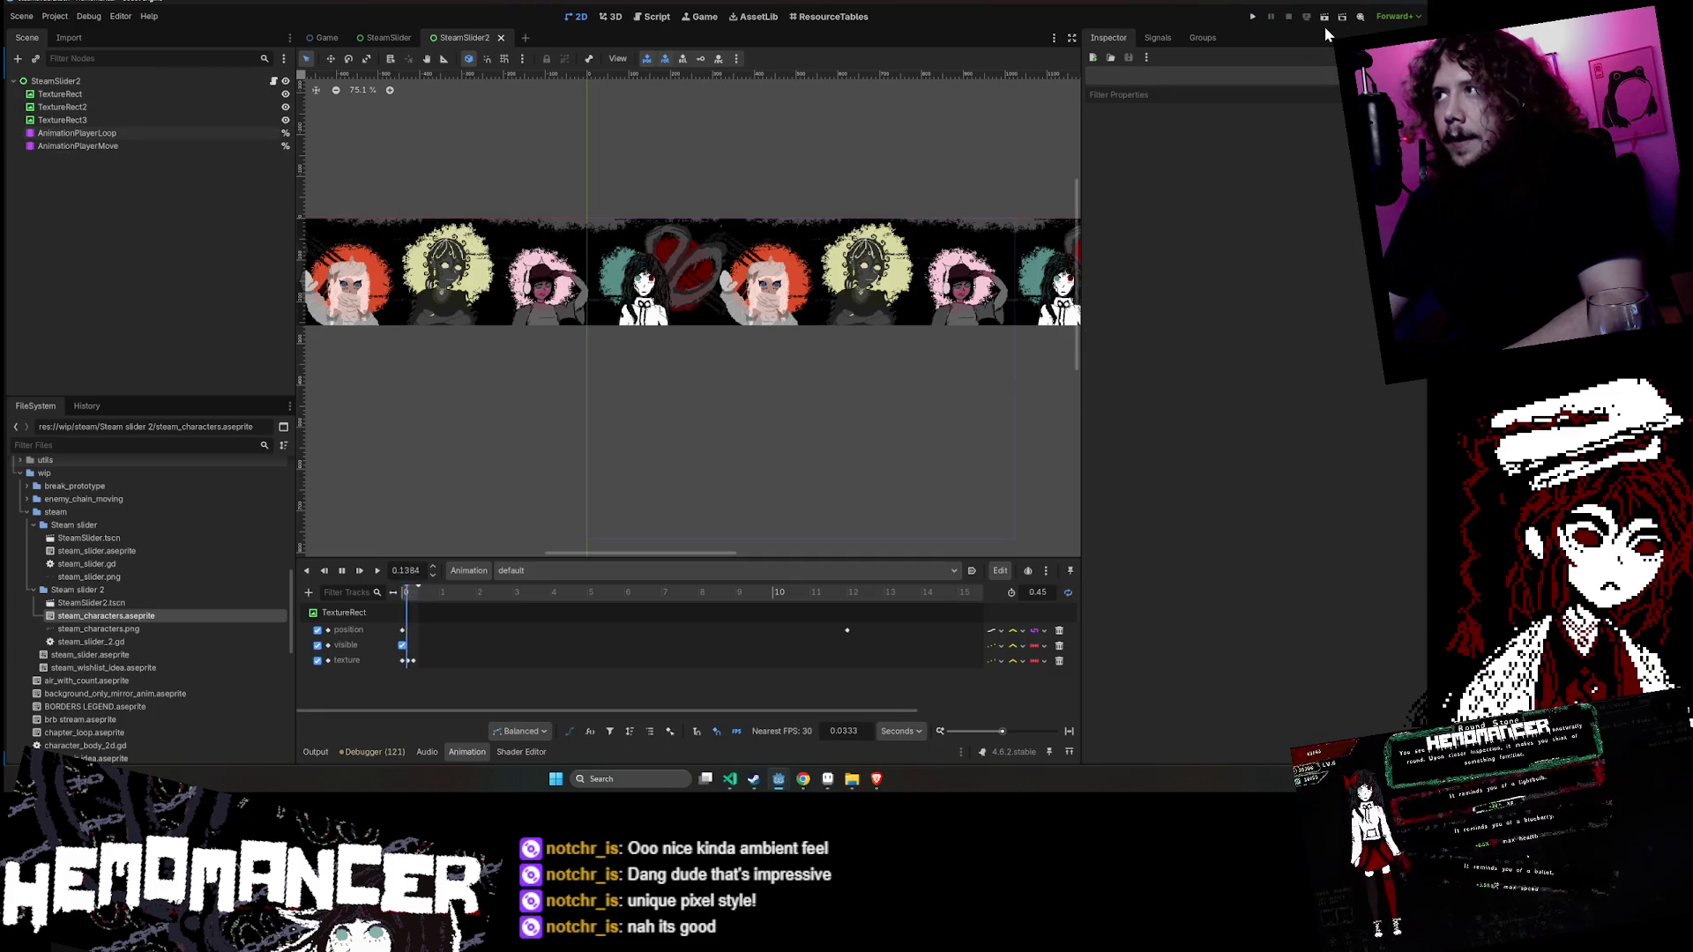
{"action": "left_click", "coordinate": [1324, 21]}
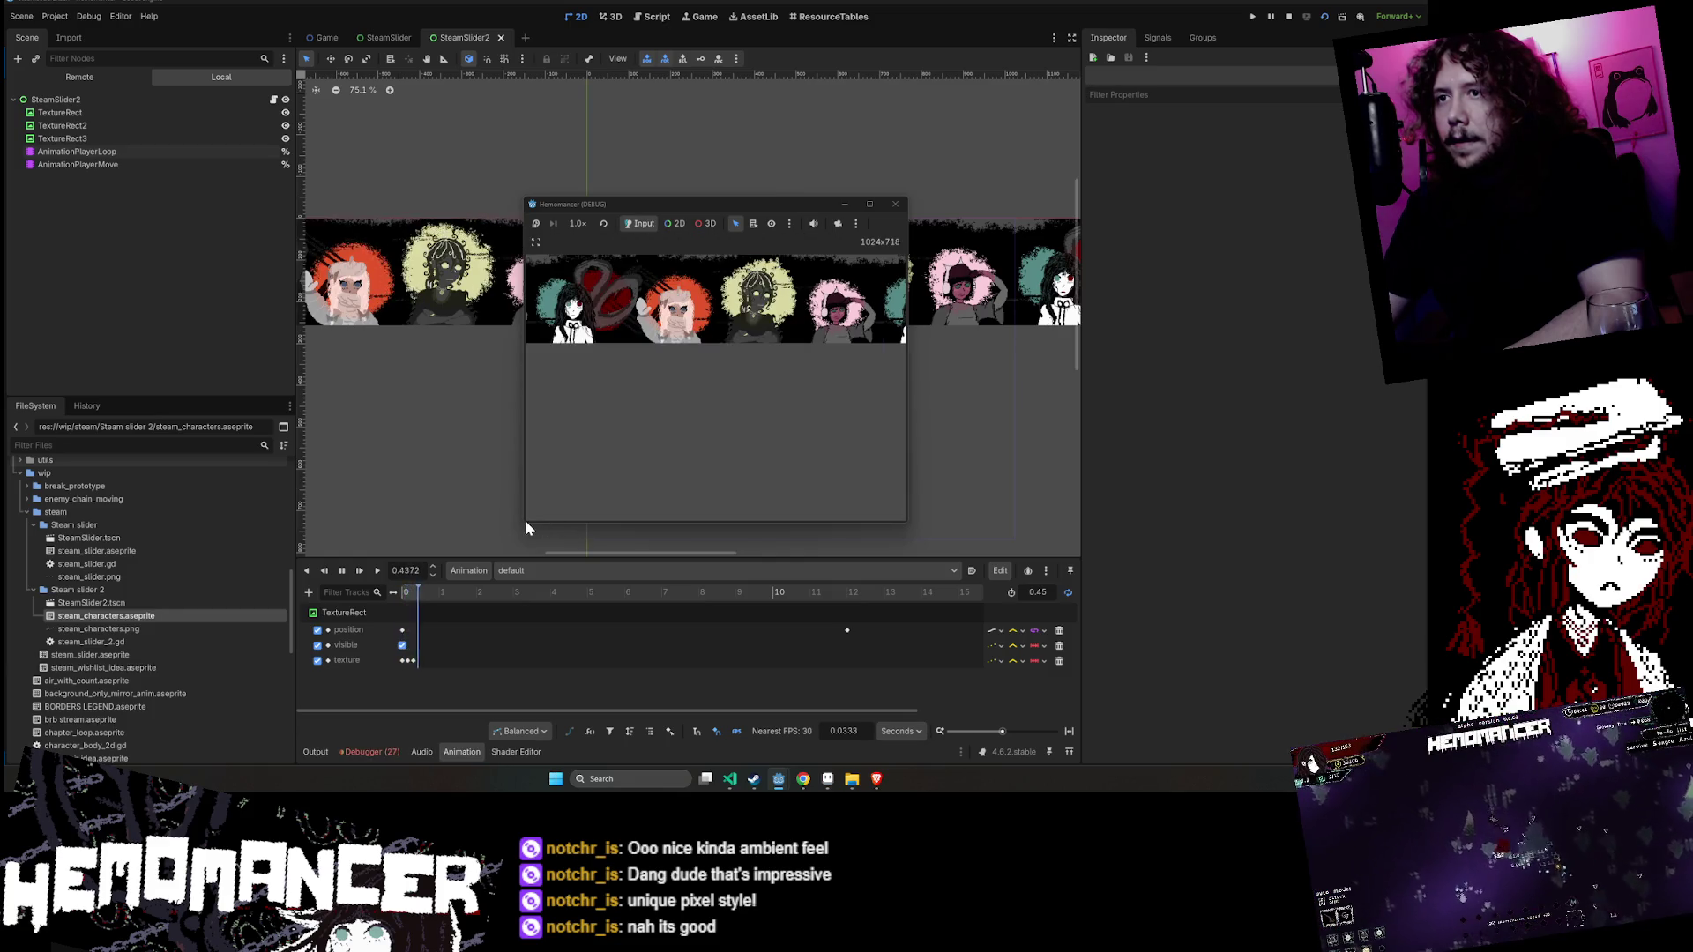
{"action": "mouse_move", "coordinate": [526, 522]}
{"action": "left_mouse_down"}
{"action": "mouse_move", "coordinate": [428, 494]}
{"action": "mouse_move", "coordinate": [404, 440]}
{"action": "mouse_move", "coordinate": [604, 627]}
{"action": "mouse_move", "coordinate": [466, 594]}
{"action": "mouse_move", "coordinate": [283, 586]}
{"action": "left_mouse_up"}
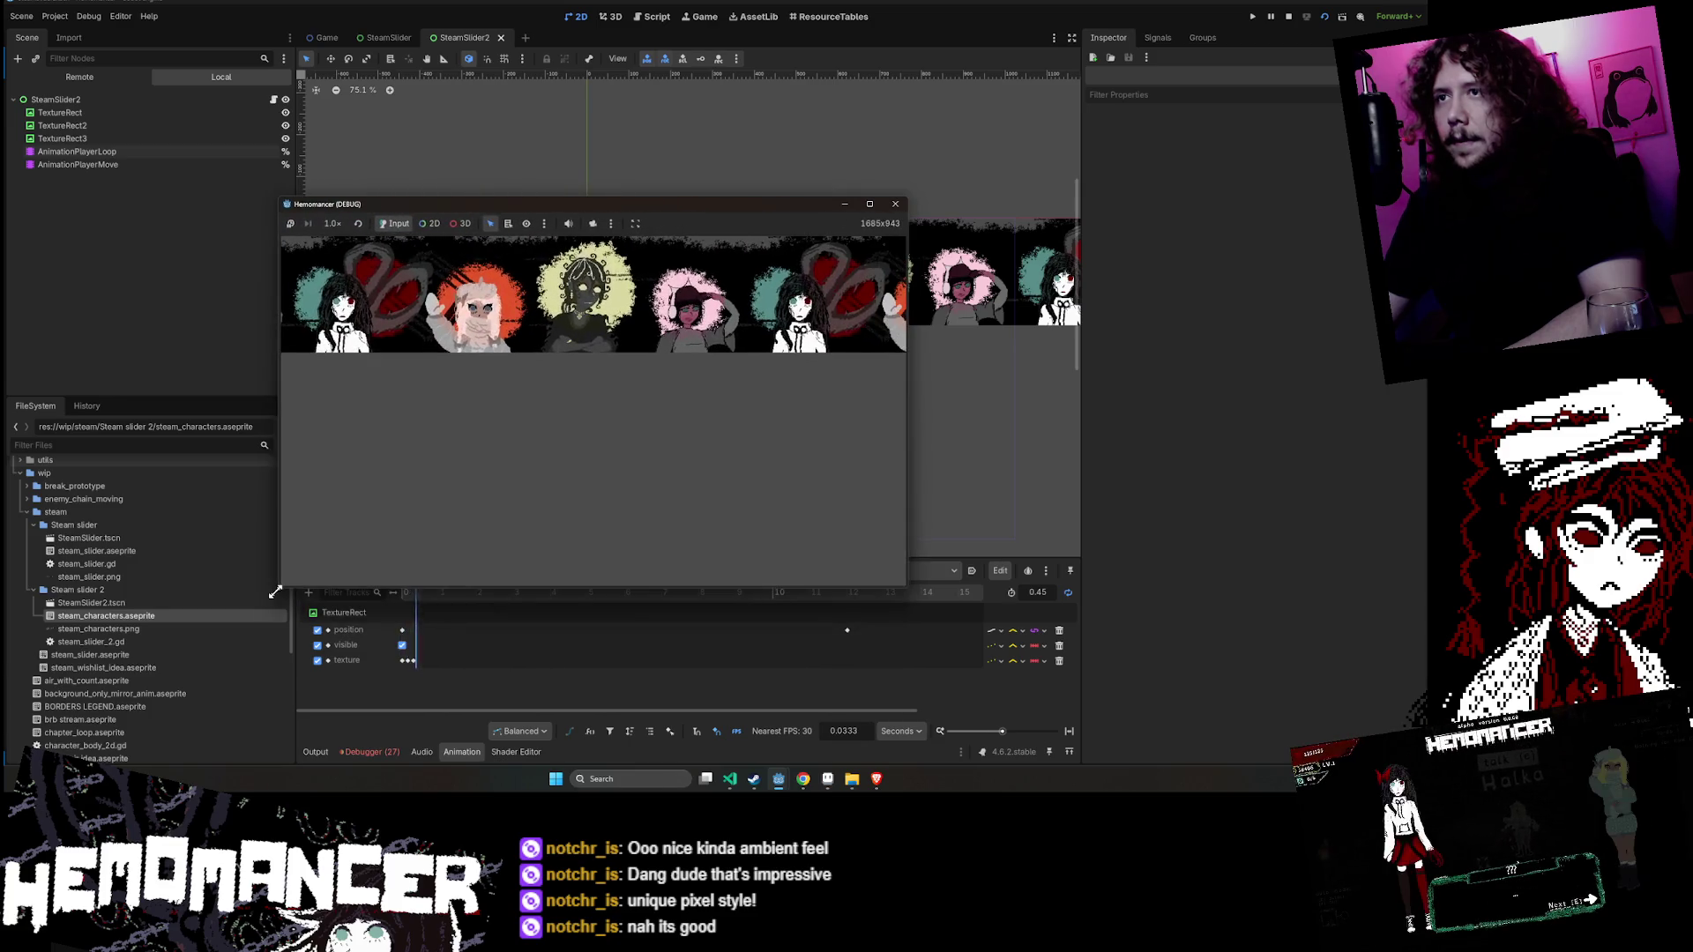
{"action": "left_click", "coordinate": [895, 204]}
{"action": "key", "text": "w"}
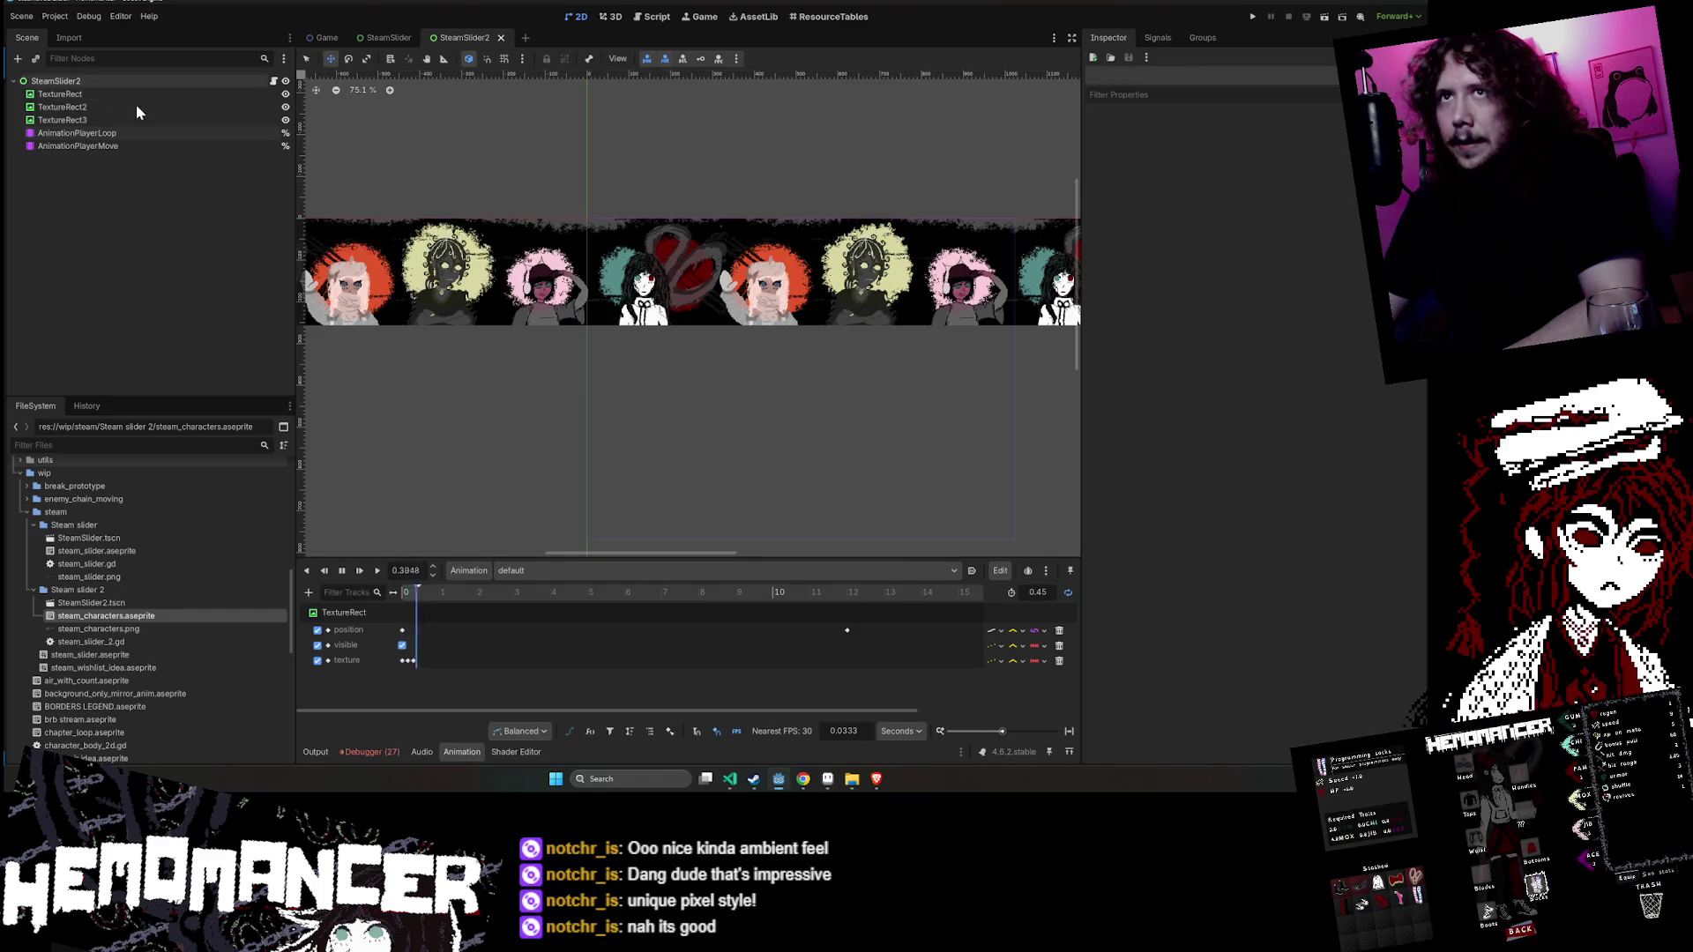
- Lengthen the default animation to 12 s and key TextureRect's position at 12 s
{"action": "left_click", "coordinate": [77, 132]}
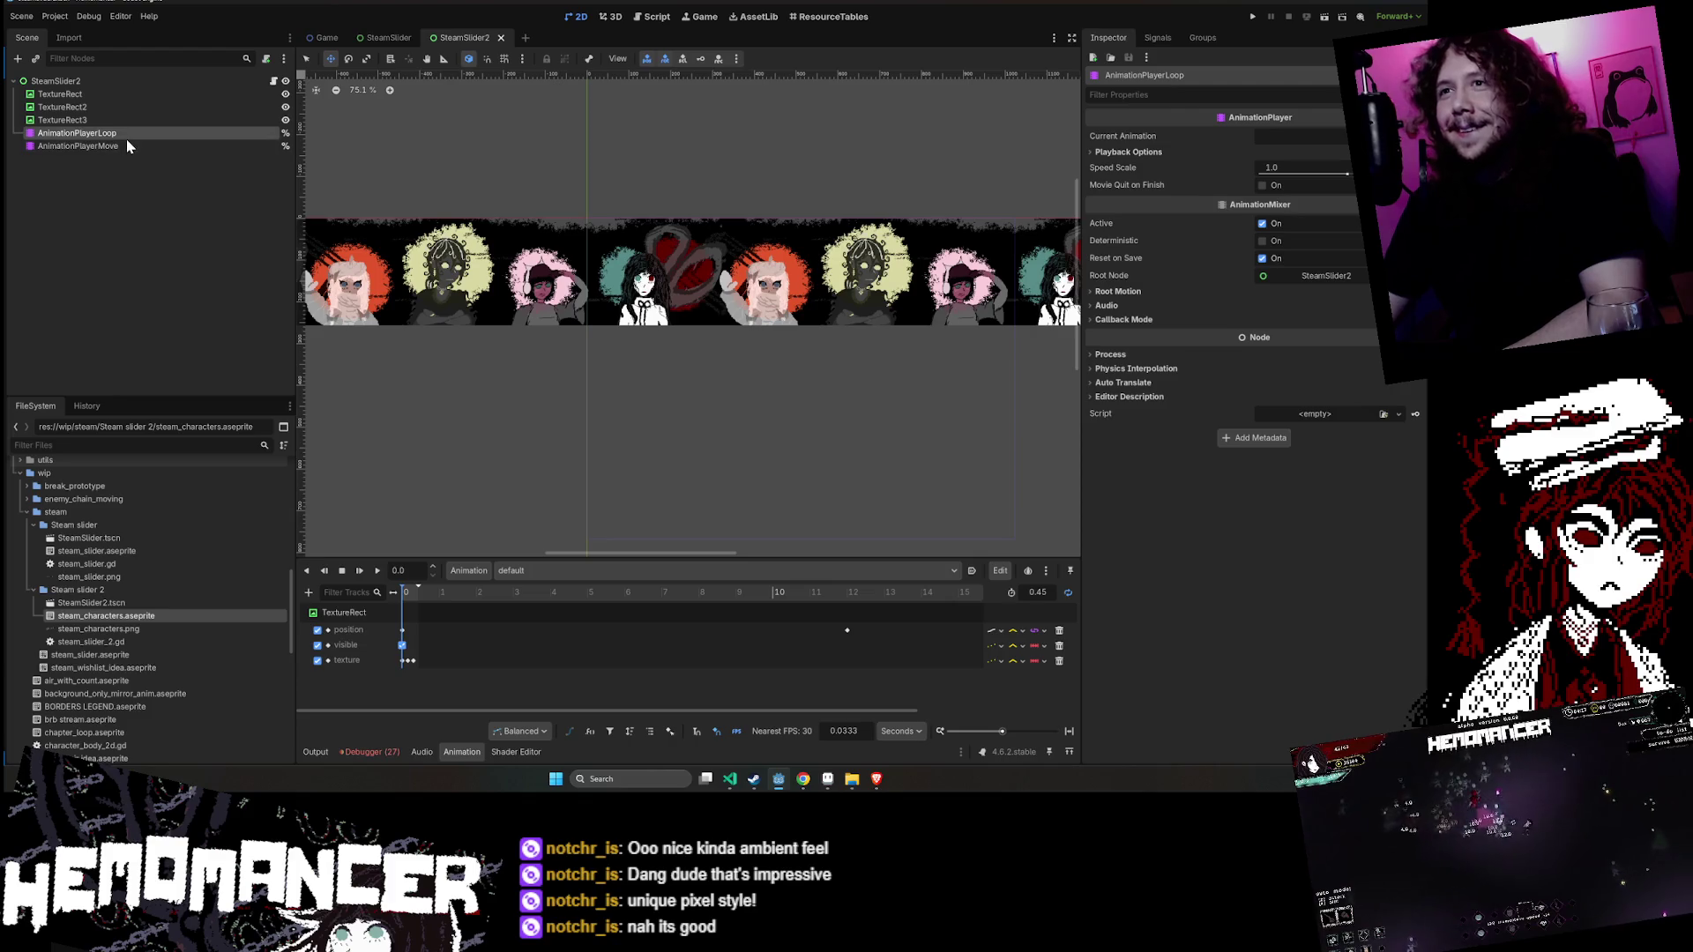
{"action": "left_click", "coordinate": [499, 245]}
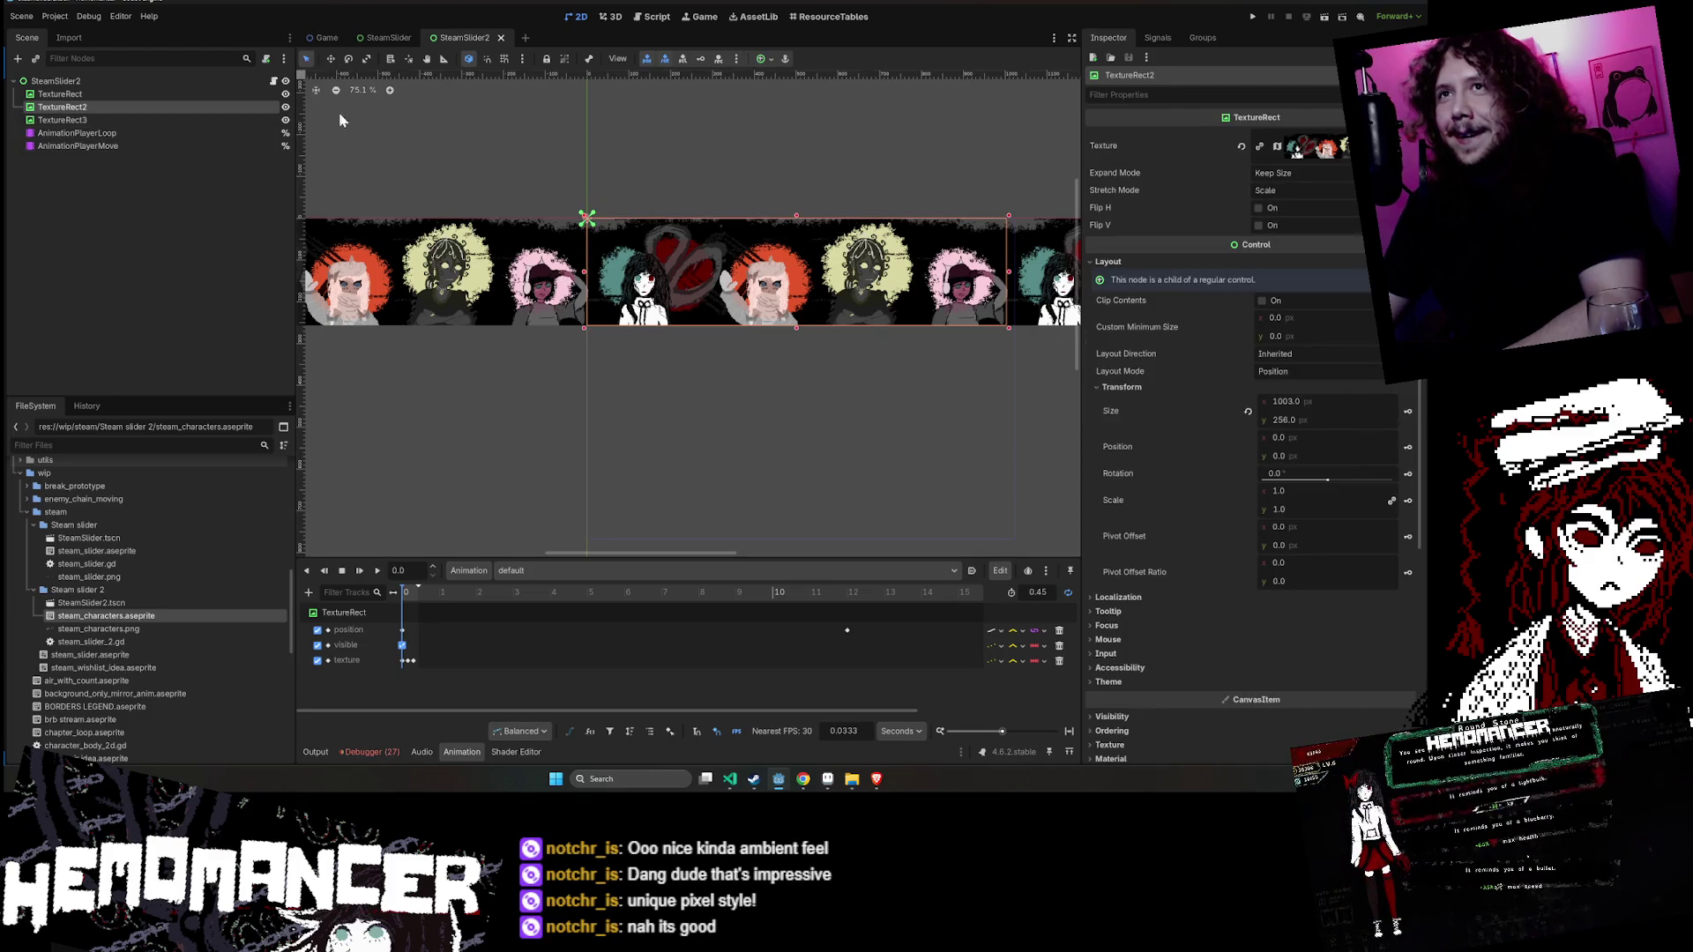
{"action": "left_click", "coordinate": [528, 261]}
{"action": "left_click_drag", "start_coordinate": [545, 197], "coordinate": [513, 196]}
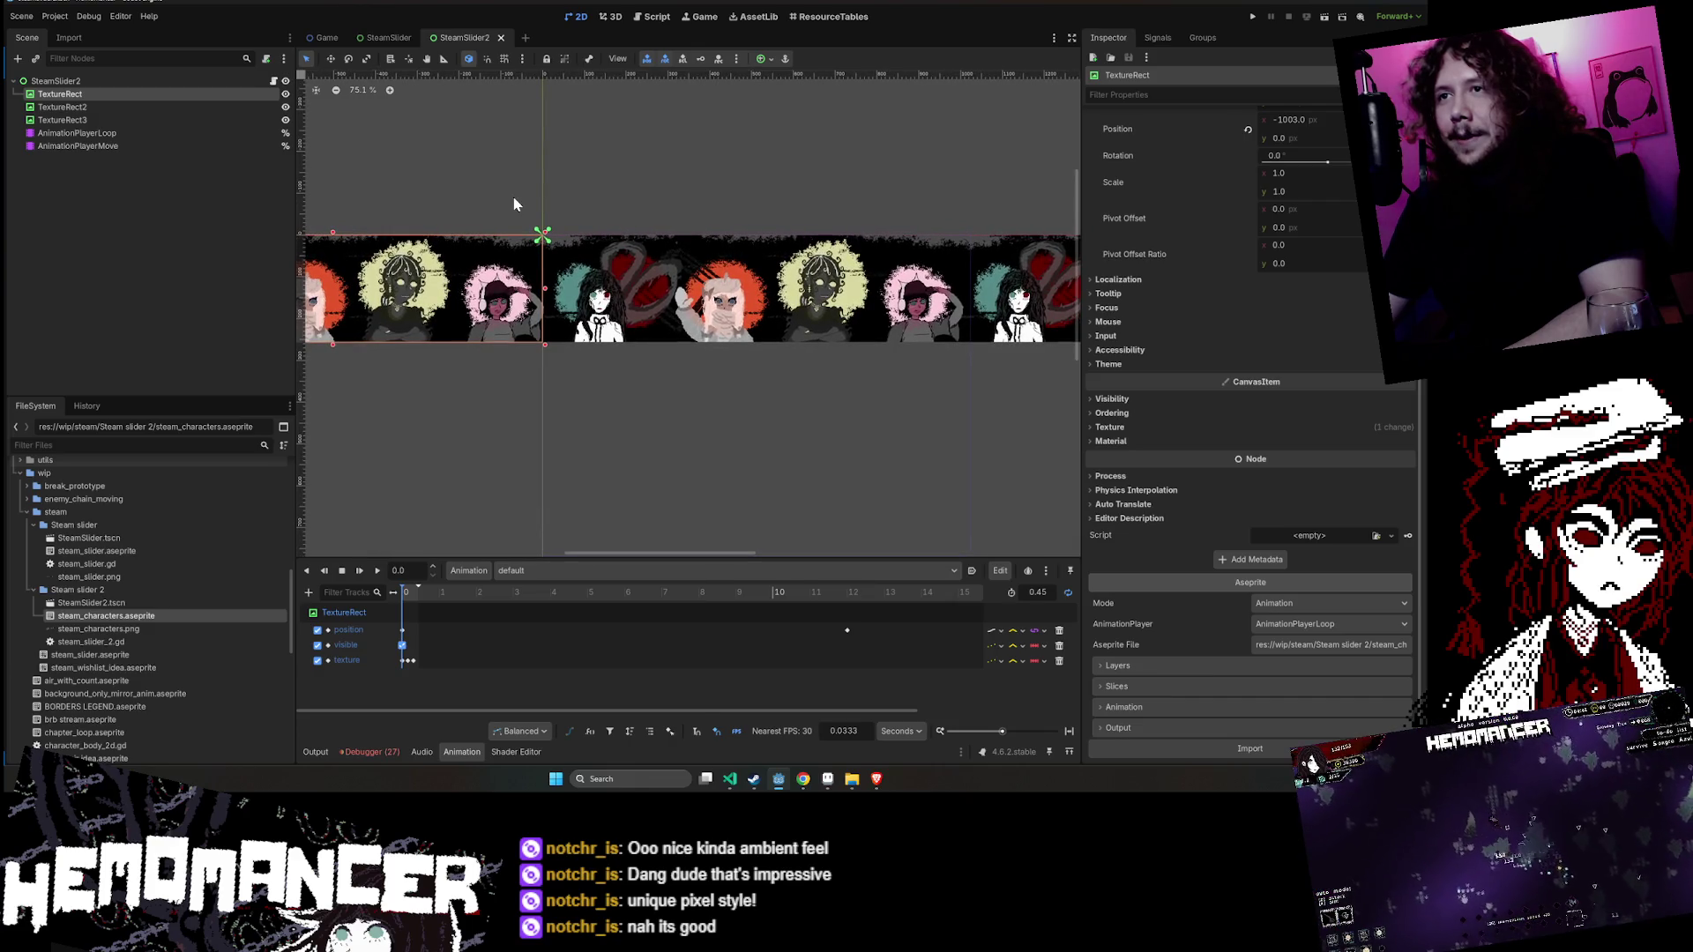
{"action": "left_click", "coordinate": [742, 264]}
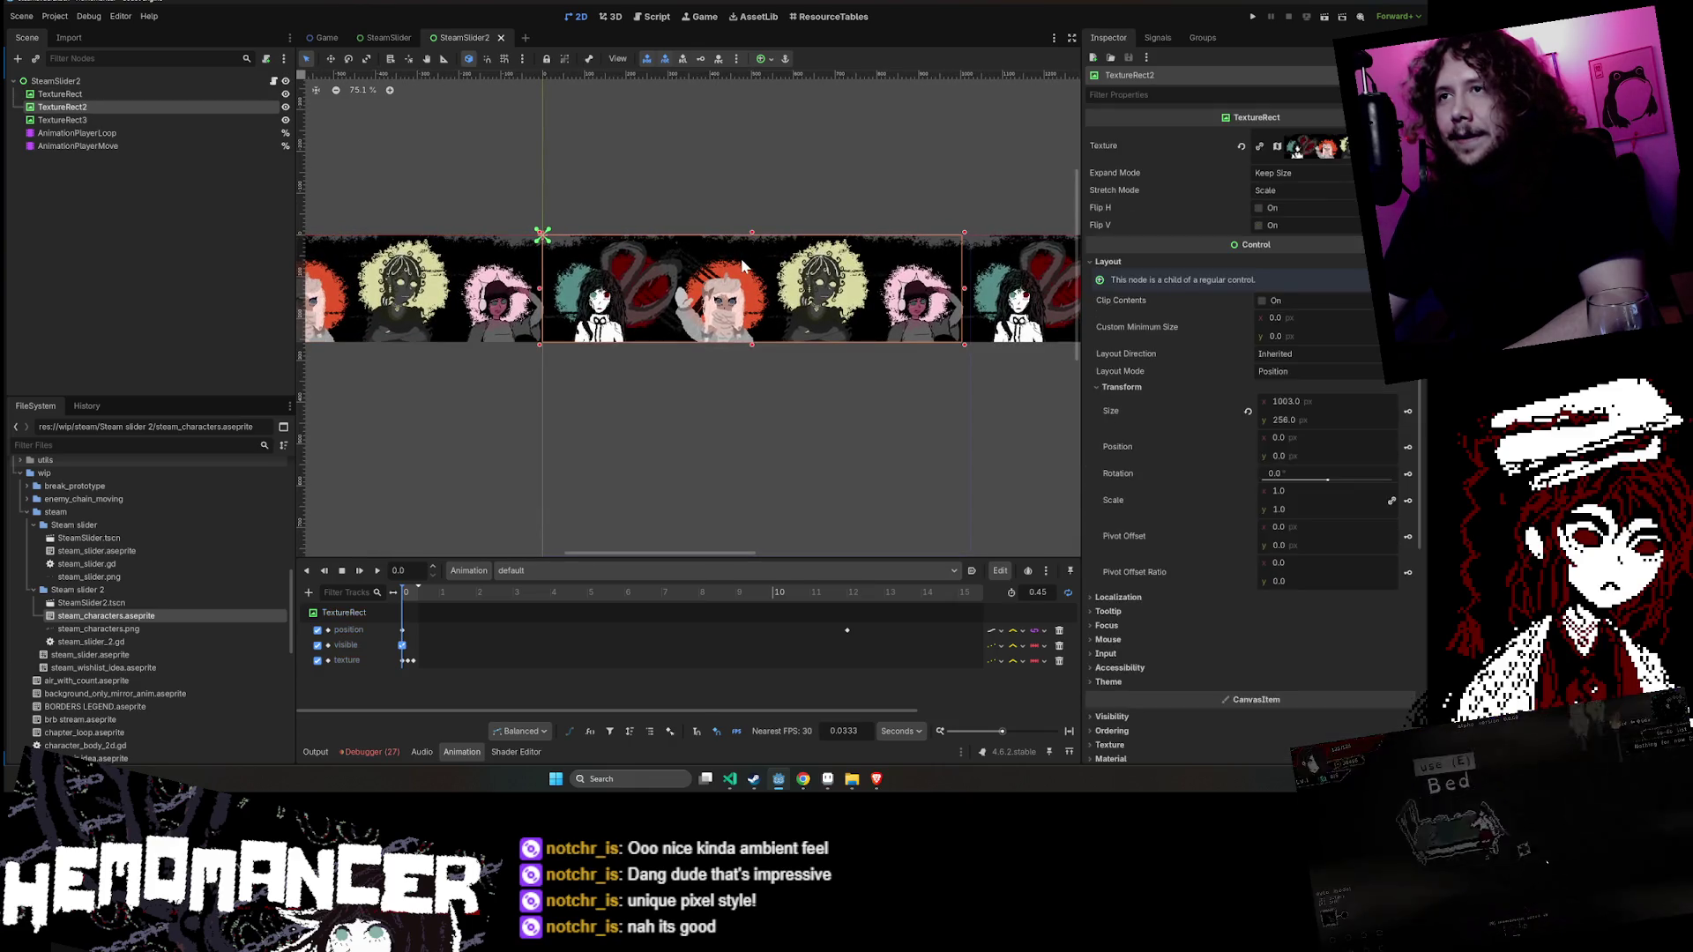
{"action": "left_click", "coordinate": [462, 250]}
{"action": "left_click_drag", "start_coordinate": [420, 587], "coordinate": [831, 622]}
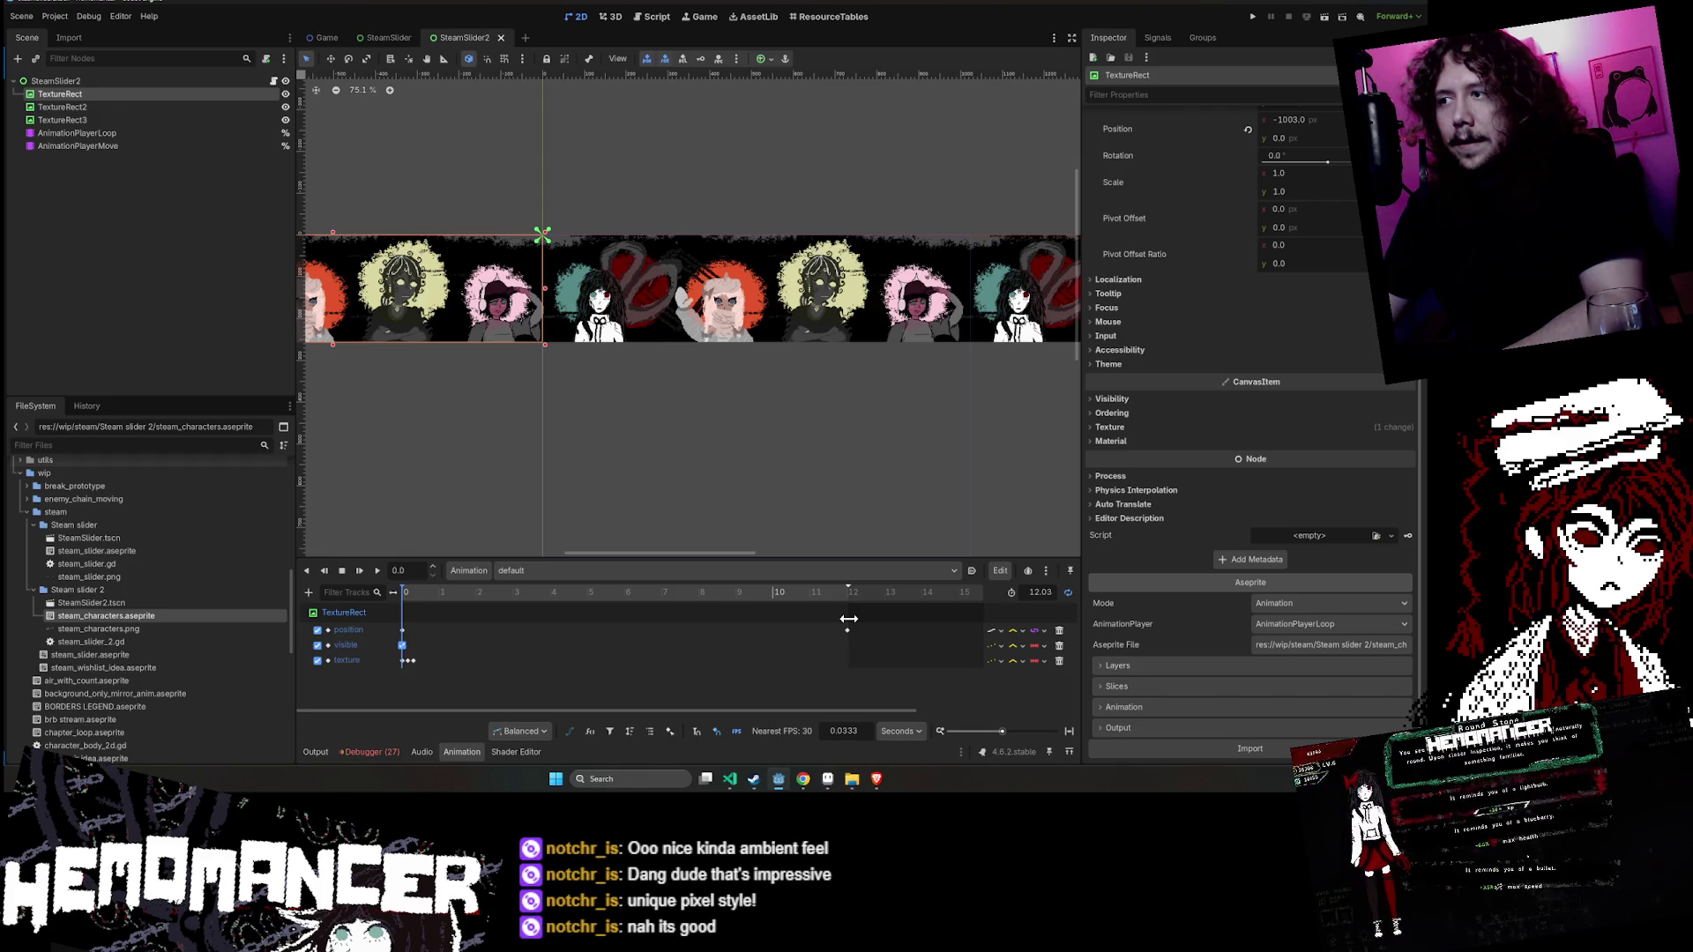
{"action": "double_click", "coordinate": [847, 628]}
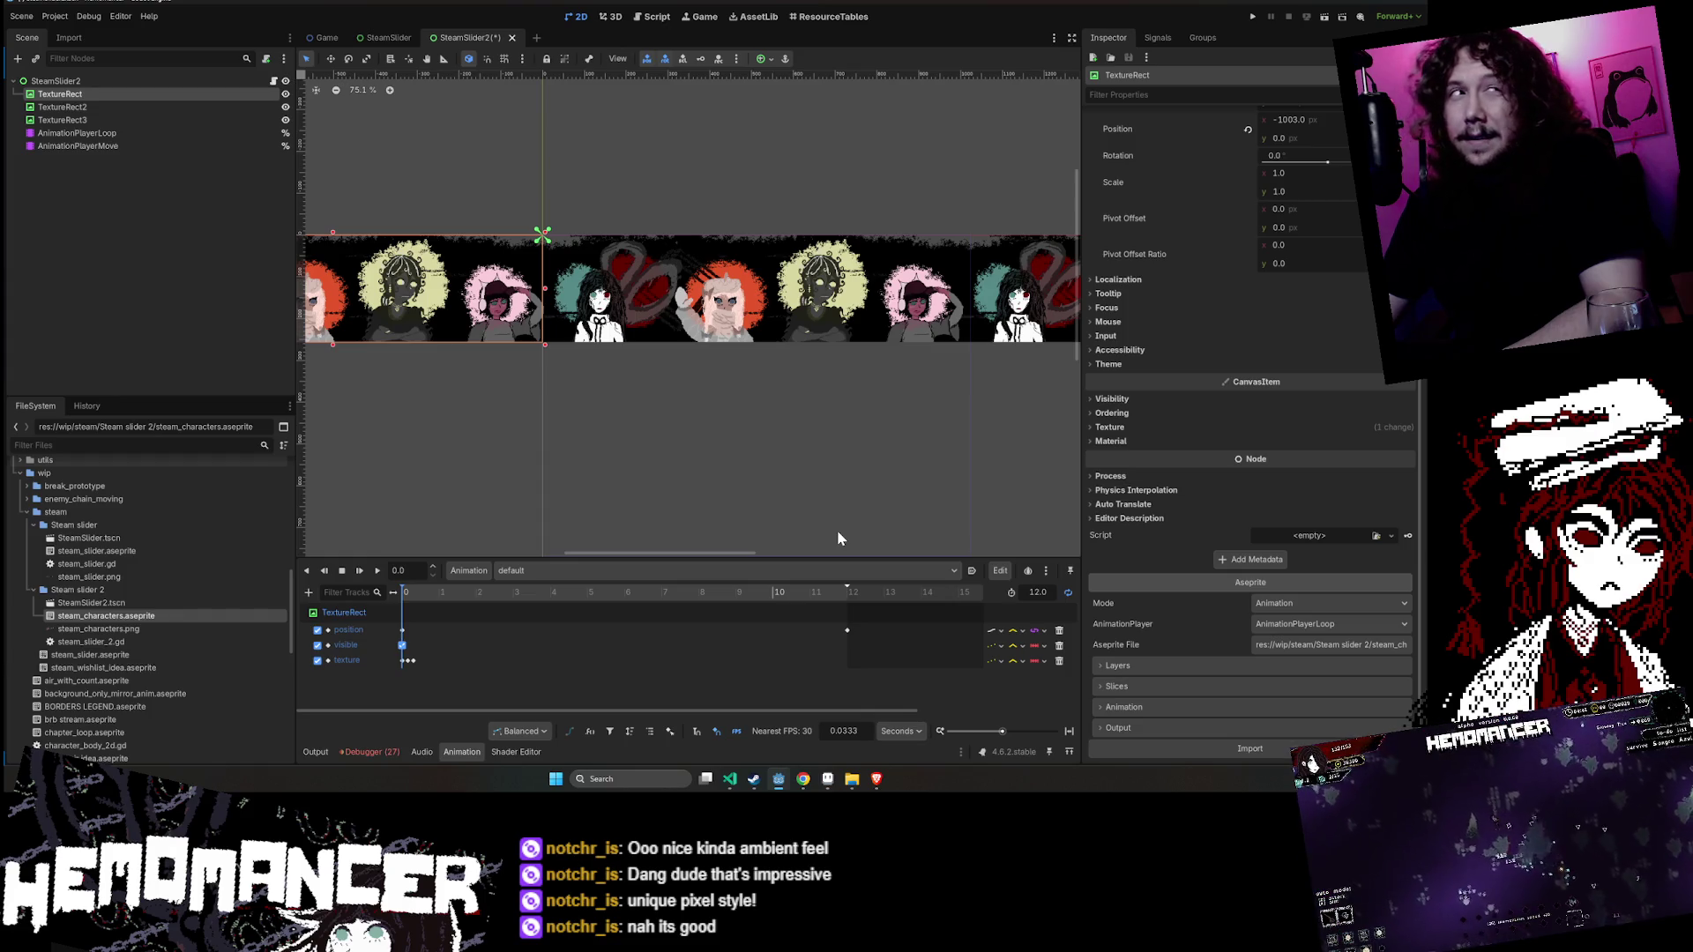
{"action": "left_click_drag", "start_coordinate": [432, 589], "coordinate": [922, 617]}
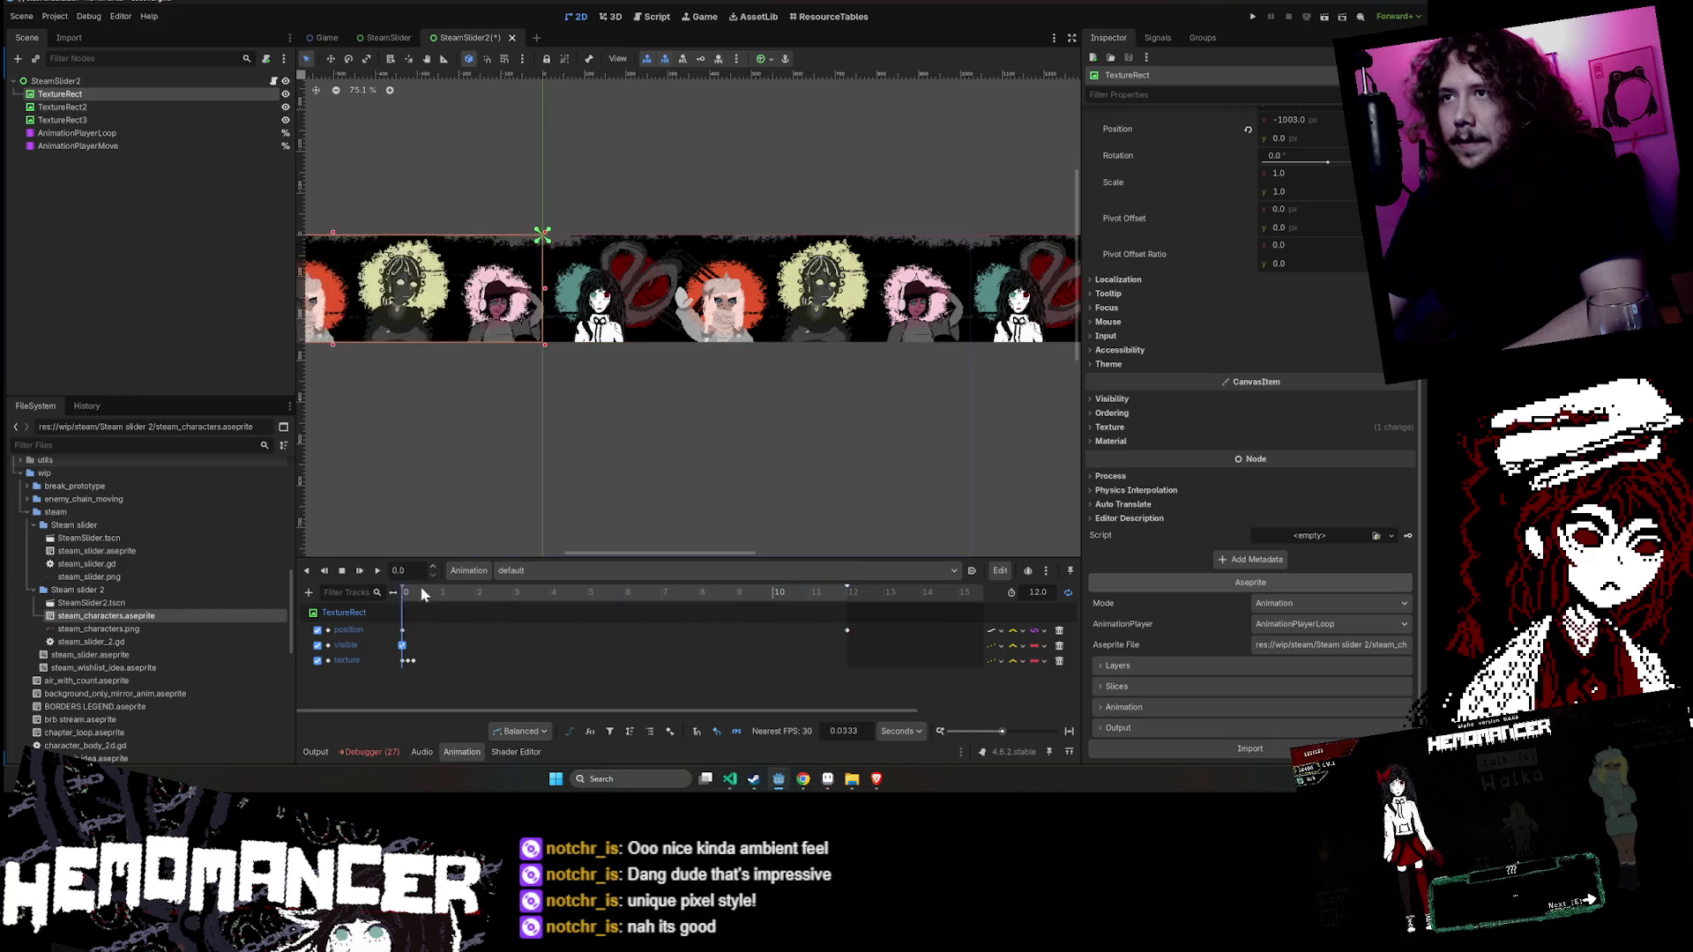
{"action": "mouse_move", "coordinate": [802, 480]}
{"action": "left_mouse_down"}
{"action": "mouse_move", "coordinate": [491, 483]}
{"action": "mouse_move", "coordinate": [624, 474]}
{"action": "left_mouse_up"}
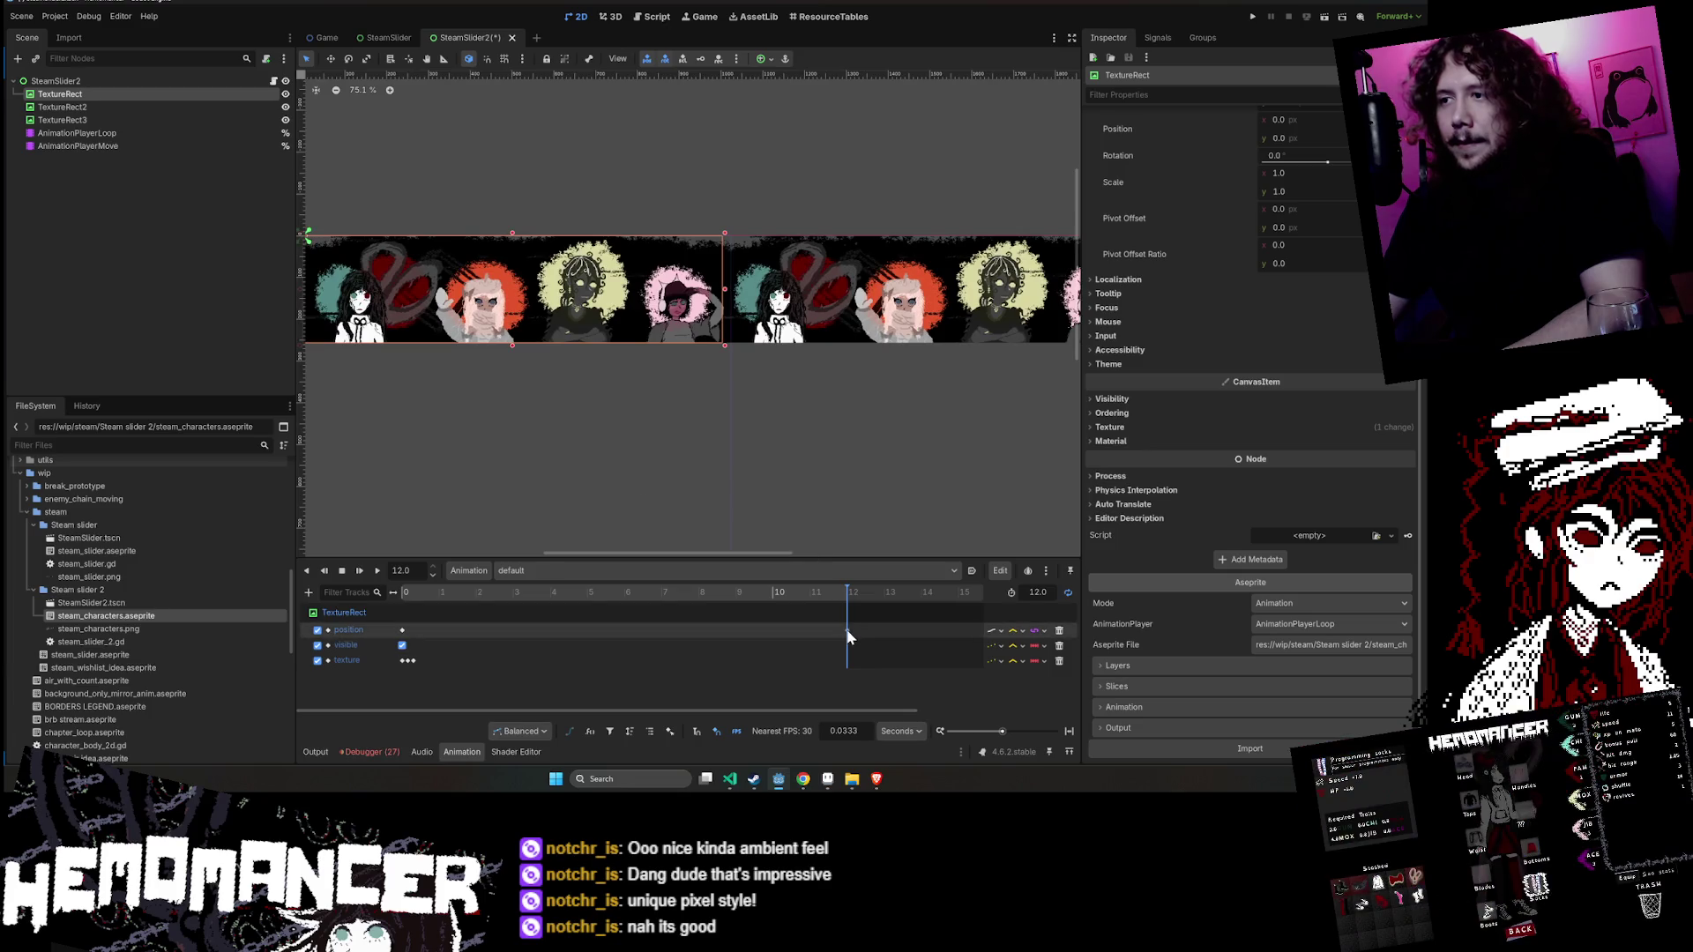
- Move TextureRect's end position key from 12 s to about 6 s
{"action": "left_click_drag", "start_coordinate": [845, 631], "coordinate": [620, 631]}
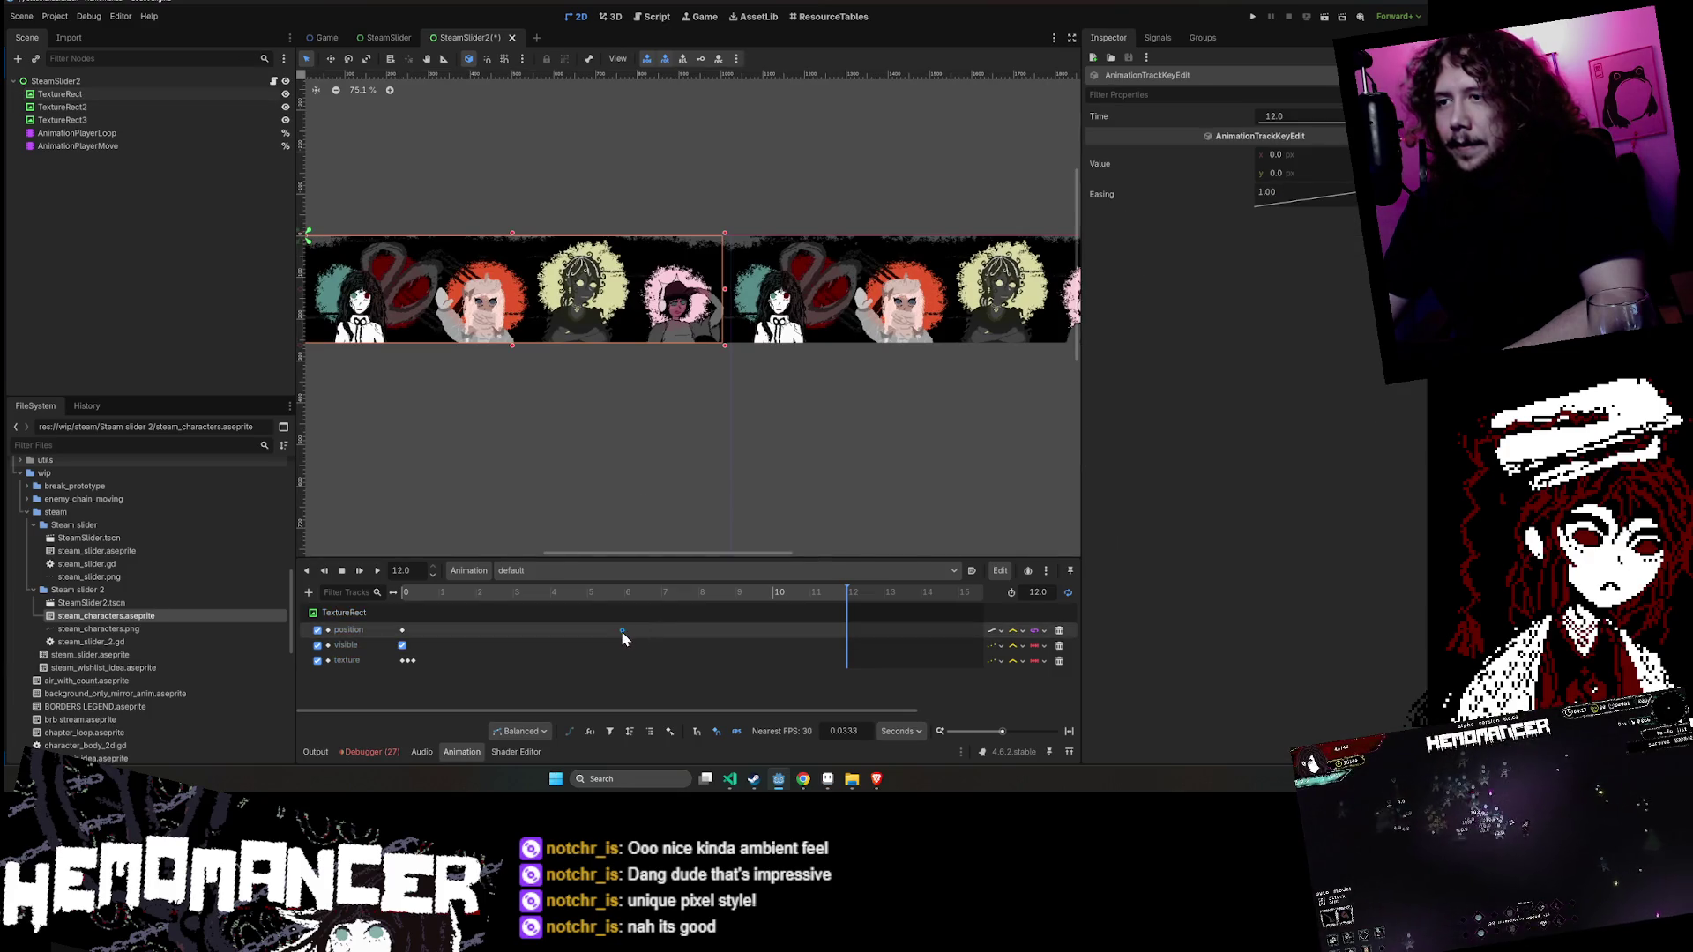
{"action": "left_click", "coordinate": [623, 592]}
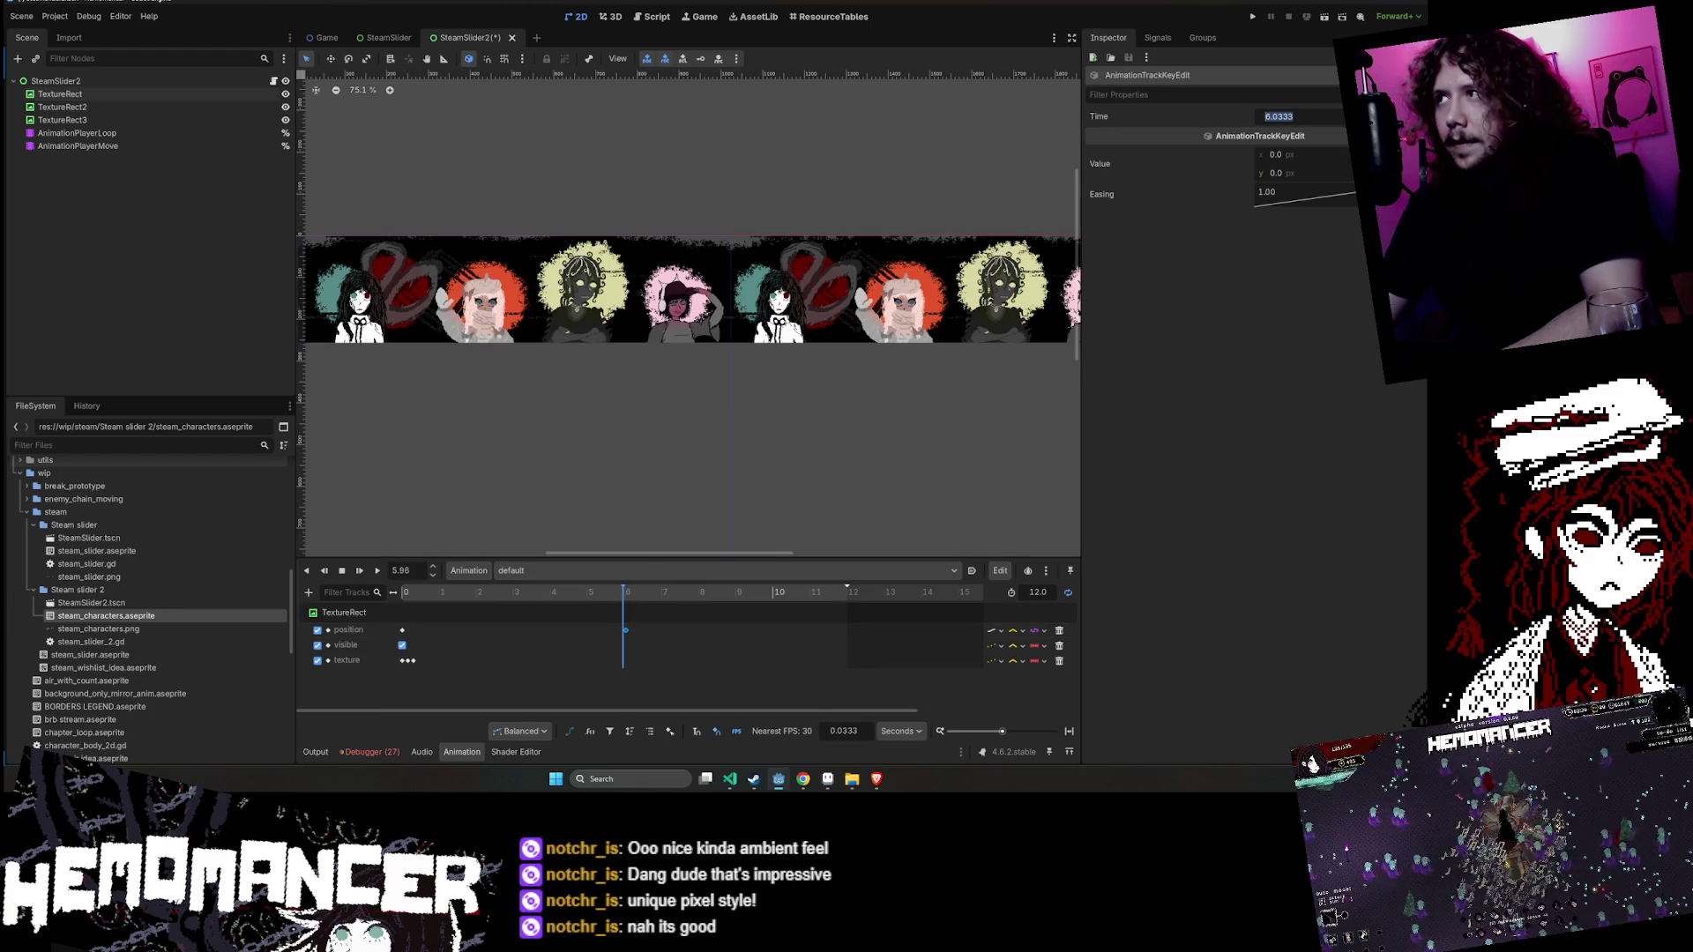
{"action": "left_click", "coordinate": [672, 619]}
{"action": "scroll", "coordinate": [643, 621], "scroll_direction": "up", "scroll_amount": 3}
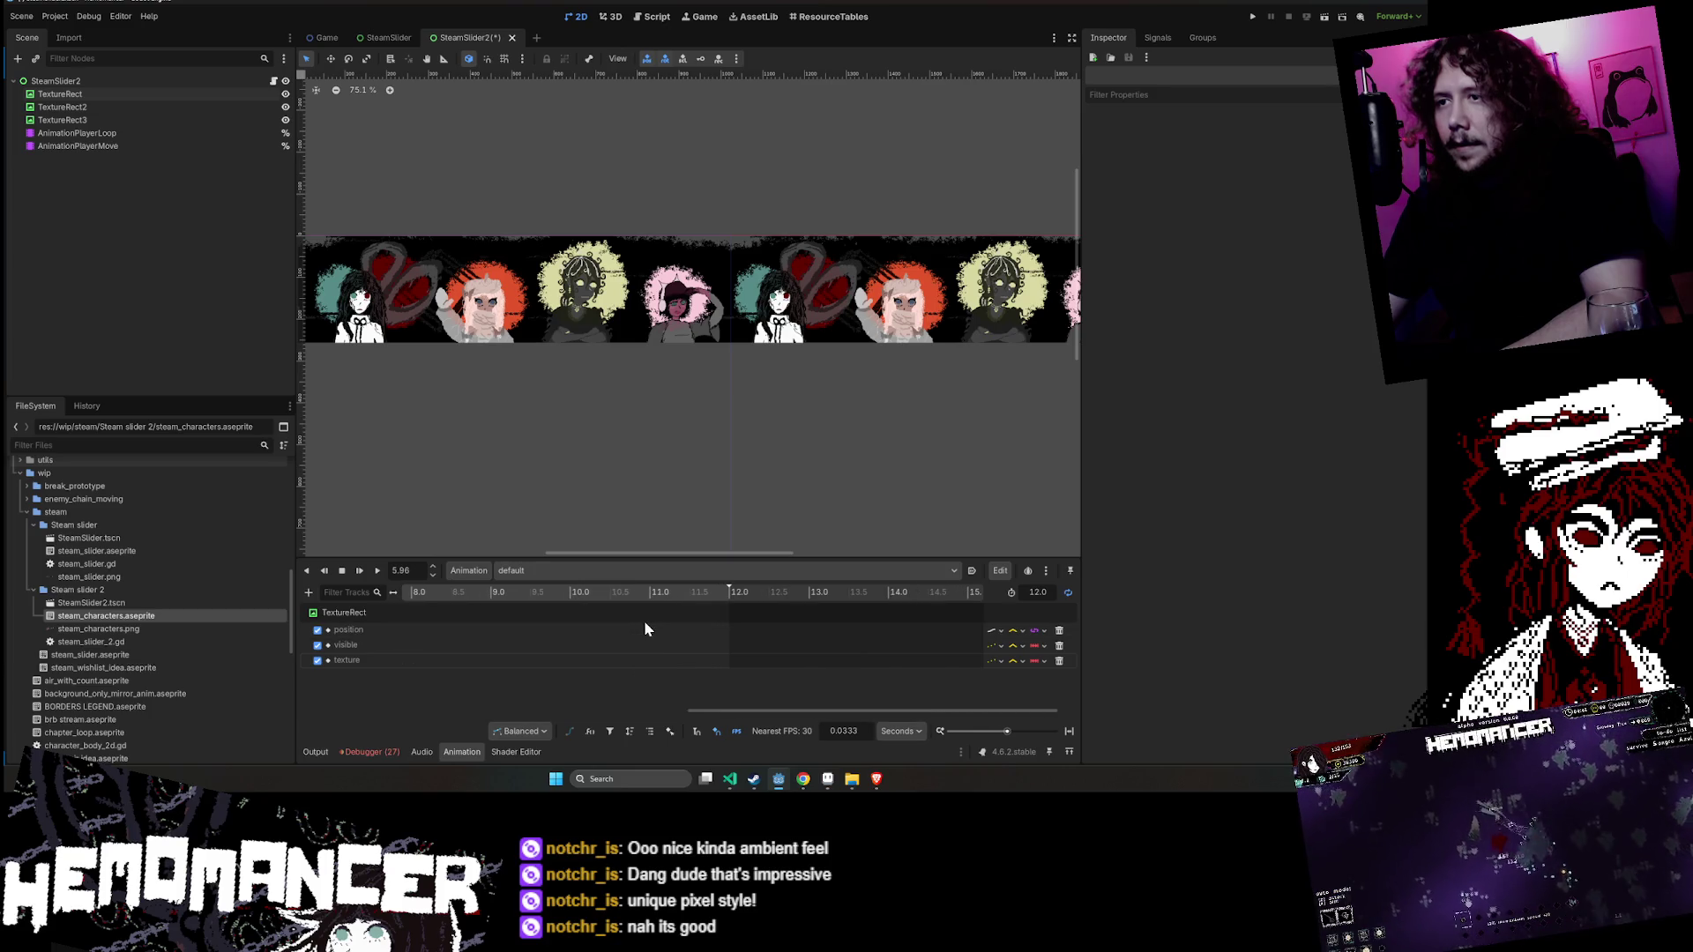
{"action": "scroll", "coordinate": [559, 626], "scroll_direction": "left", "scroll_amount": 5}
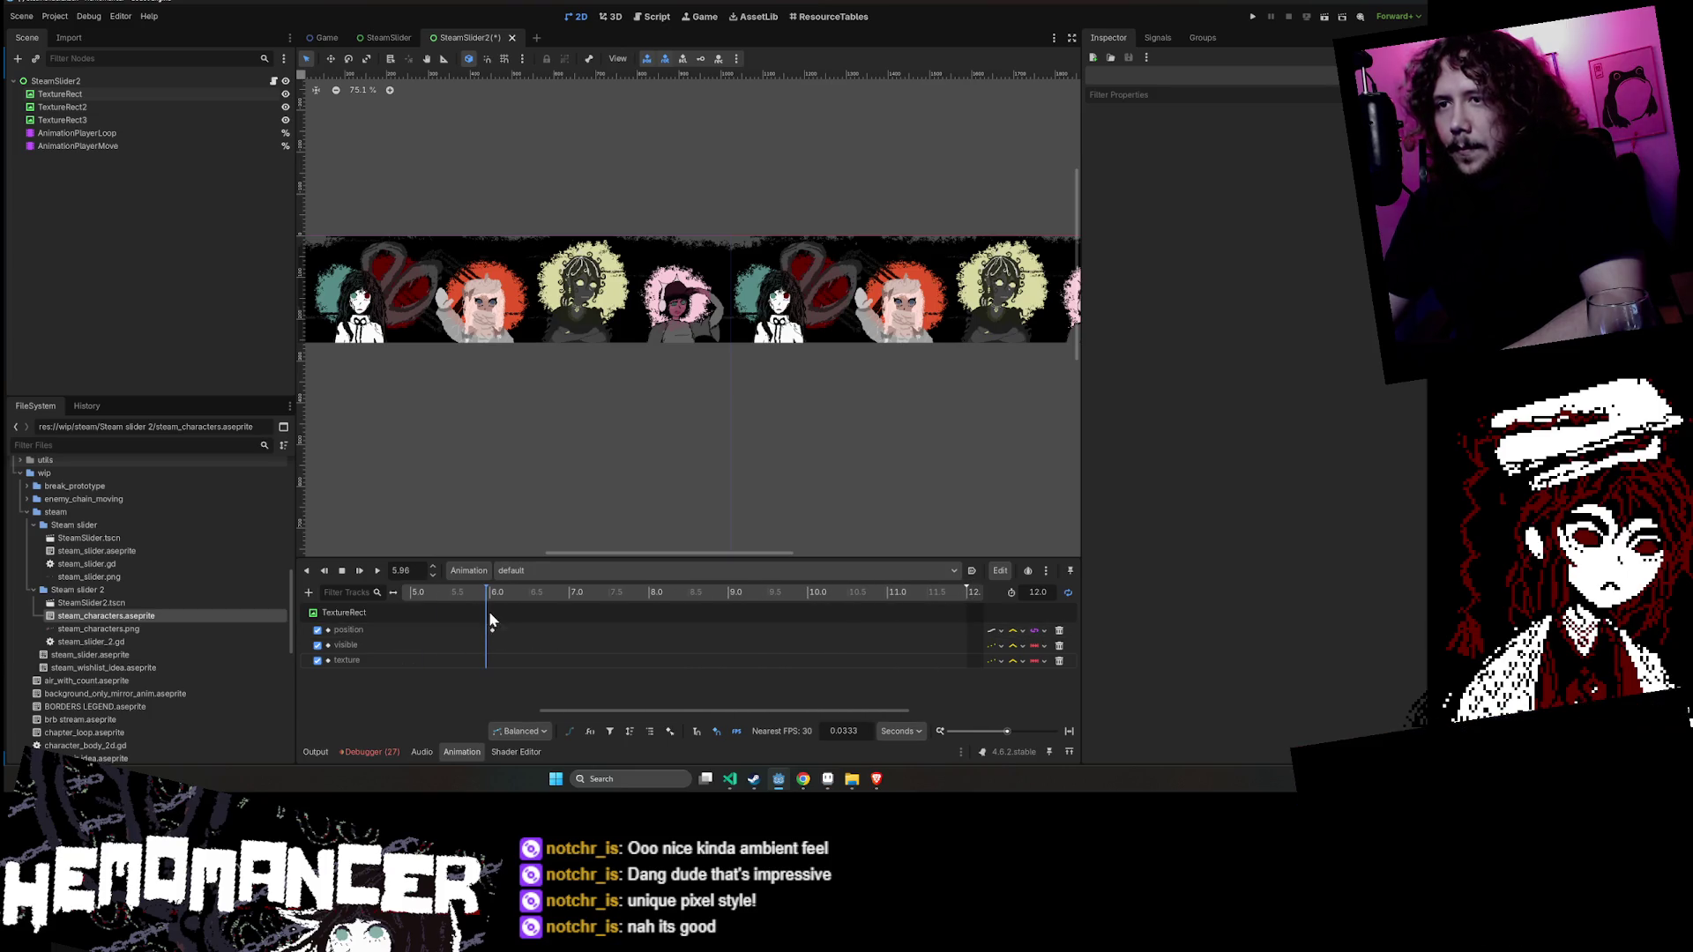
{"action": "left_click", "coordinate": [492, 626]}
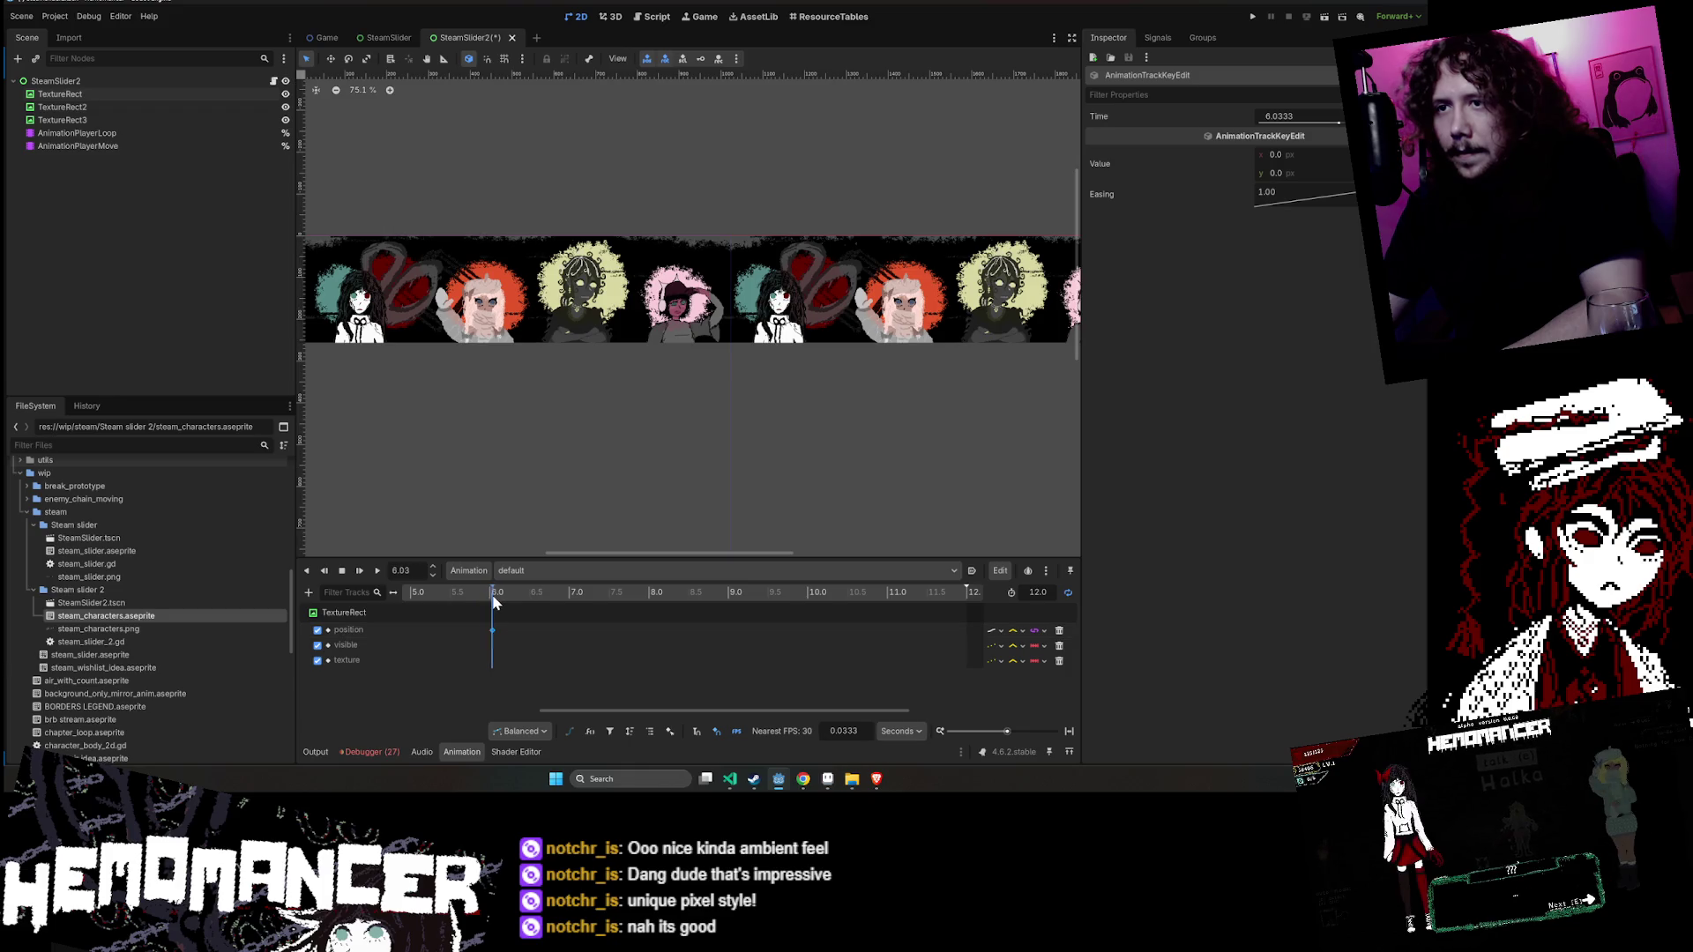
{"action": "left_click", "coordinate": [488, 595]}
- Preview the slide animation from the start, then stop playback
{"action": "scroll", "coordinate": [495, 637], "scroll_direction": "up", "scroll_amount": 3}
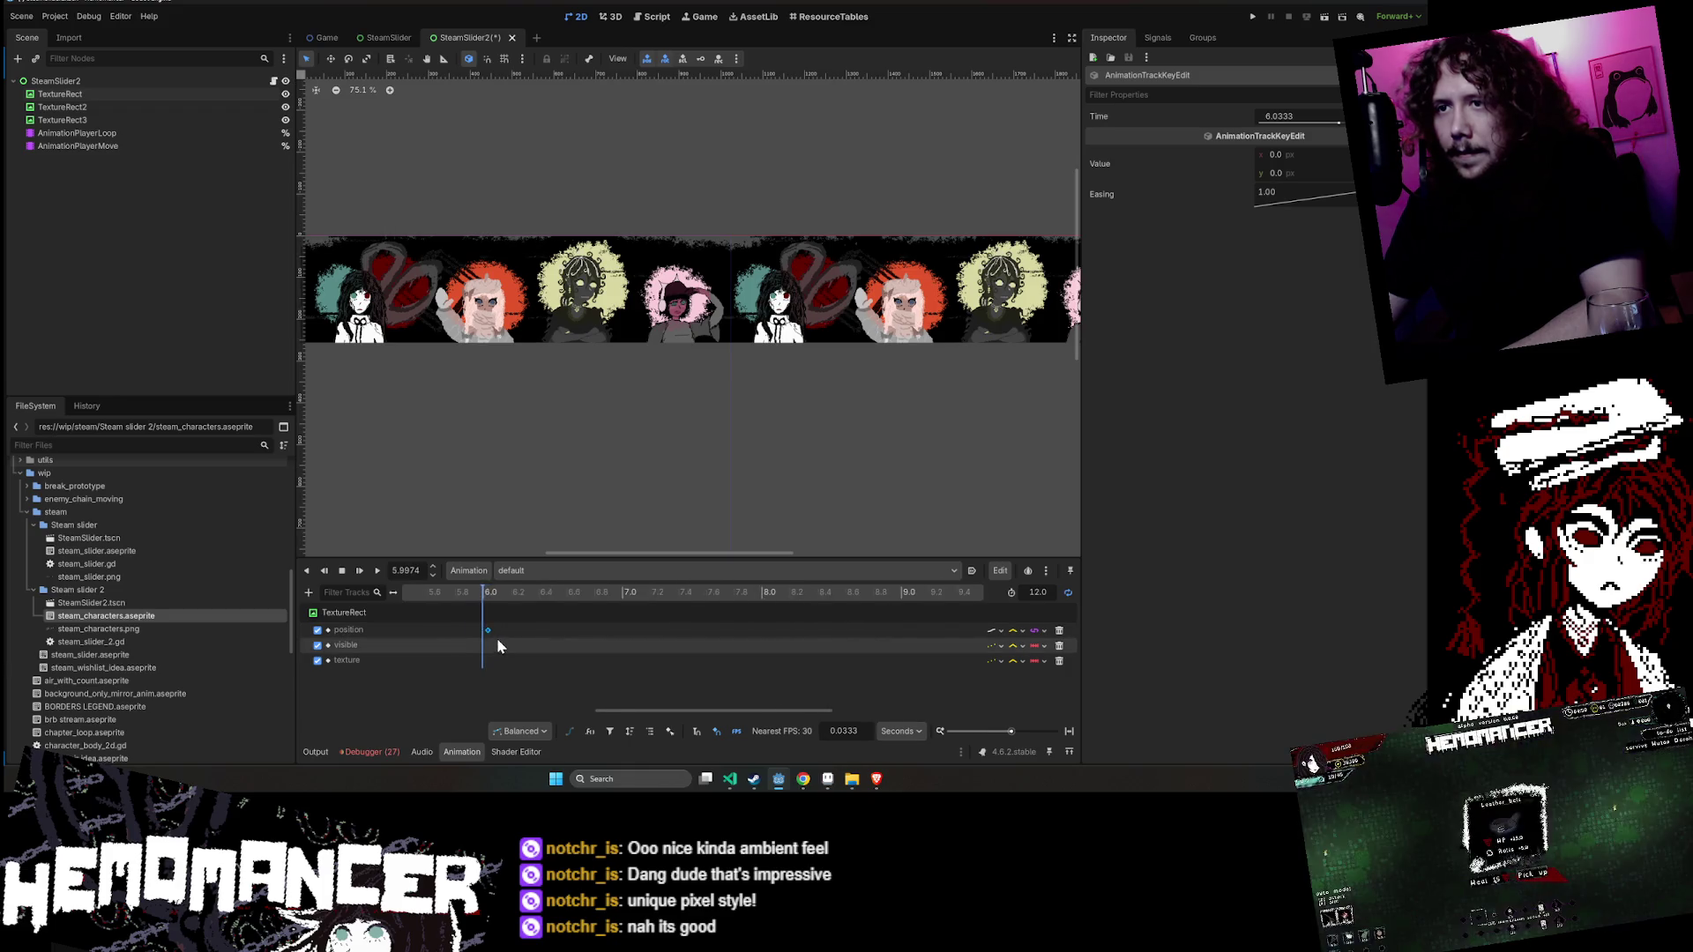
{"action": "scroll", "coordinate": [495, 637], "scroll_direction": "up", "scroll_amount": 6}
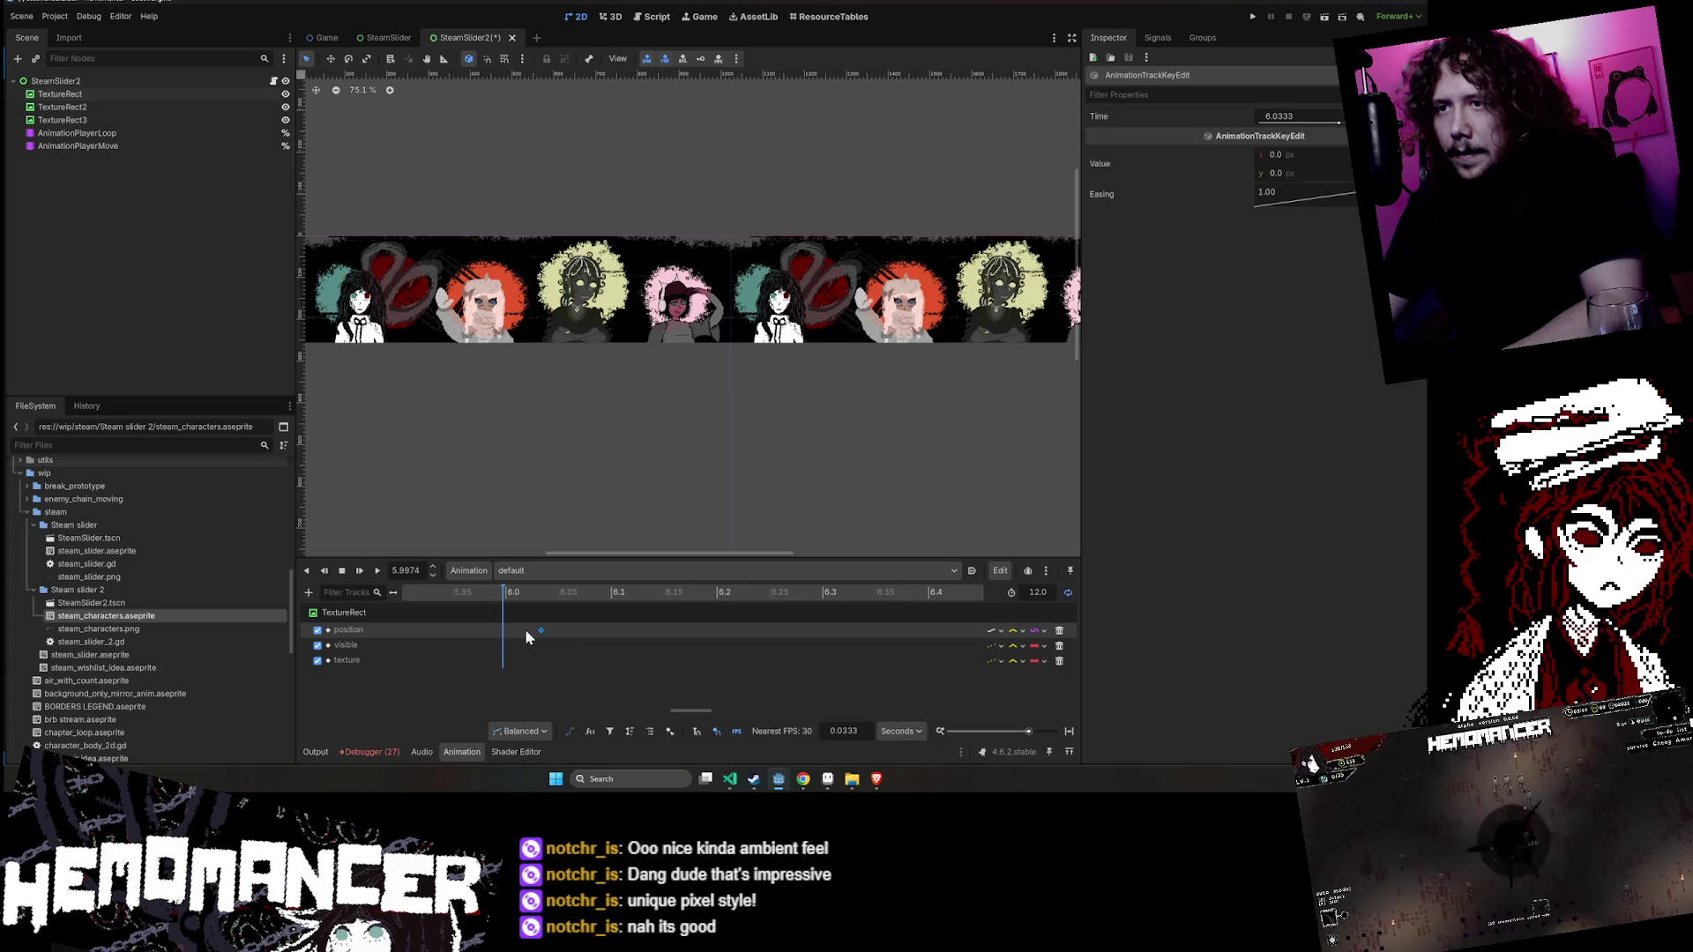
{"action": "scroll", "coordinate": [577, 631], "scroll_direction": "down", "scroll_amount": 10}
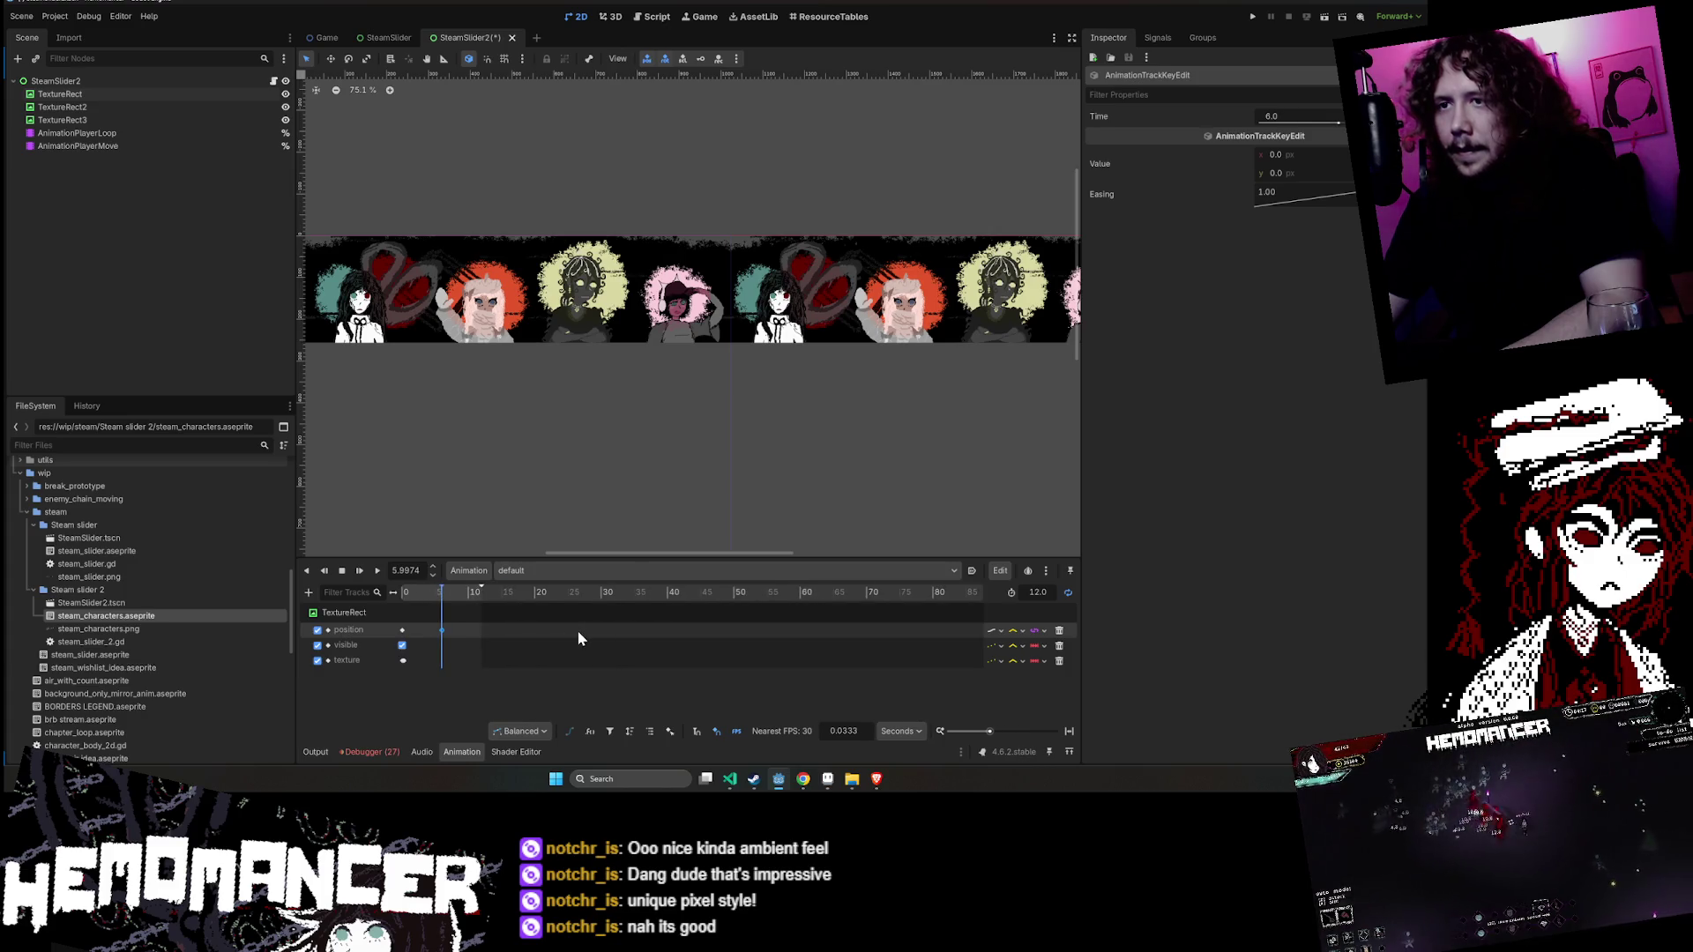
{"action": "left_click", "coordinate": [338, 571]}
{"action": "left_click", "coordinate": [378, 572]}
{"action": "scroll", "coordinate": [506, 473], "scroll_direction": "down", "scroll_amount": 5}
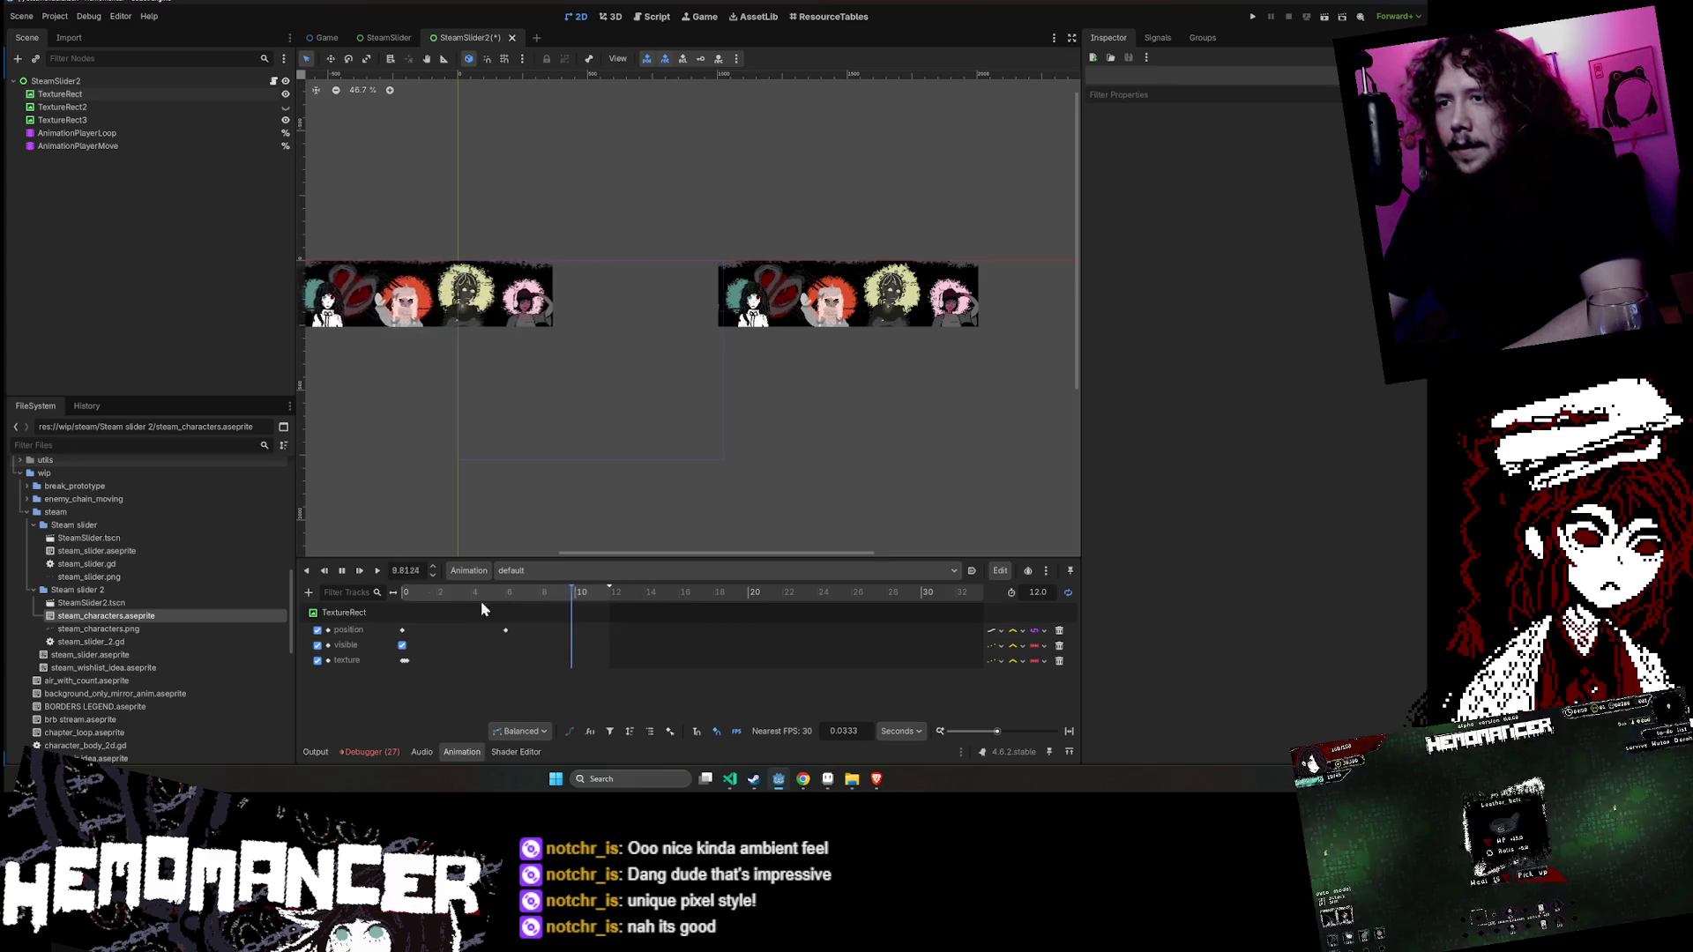
{"action": "left_click", "coordinate": [343, 571]}
- Check TextureRect3's Transform position, finding x at 1003
{"action": "left_click", "coordinate": [980, 309]}
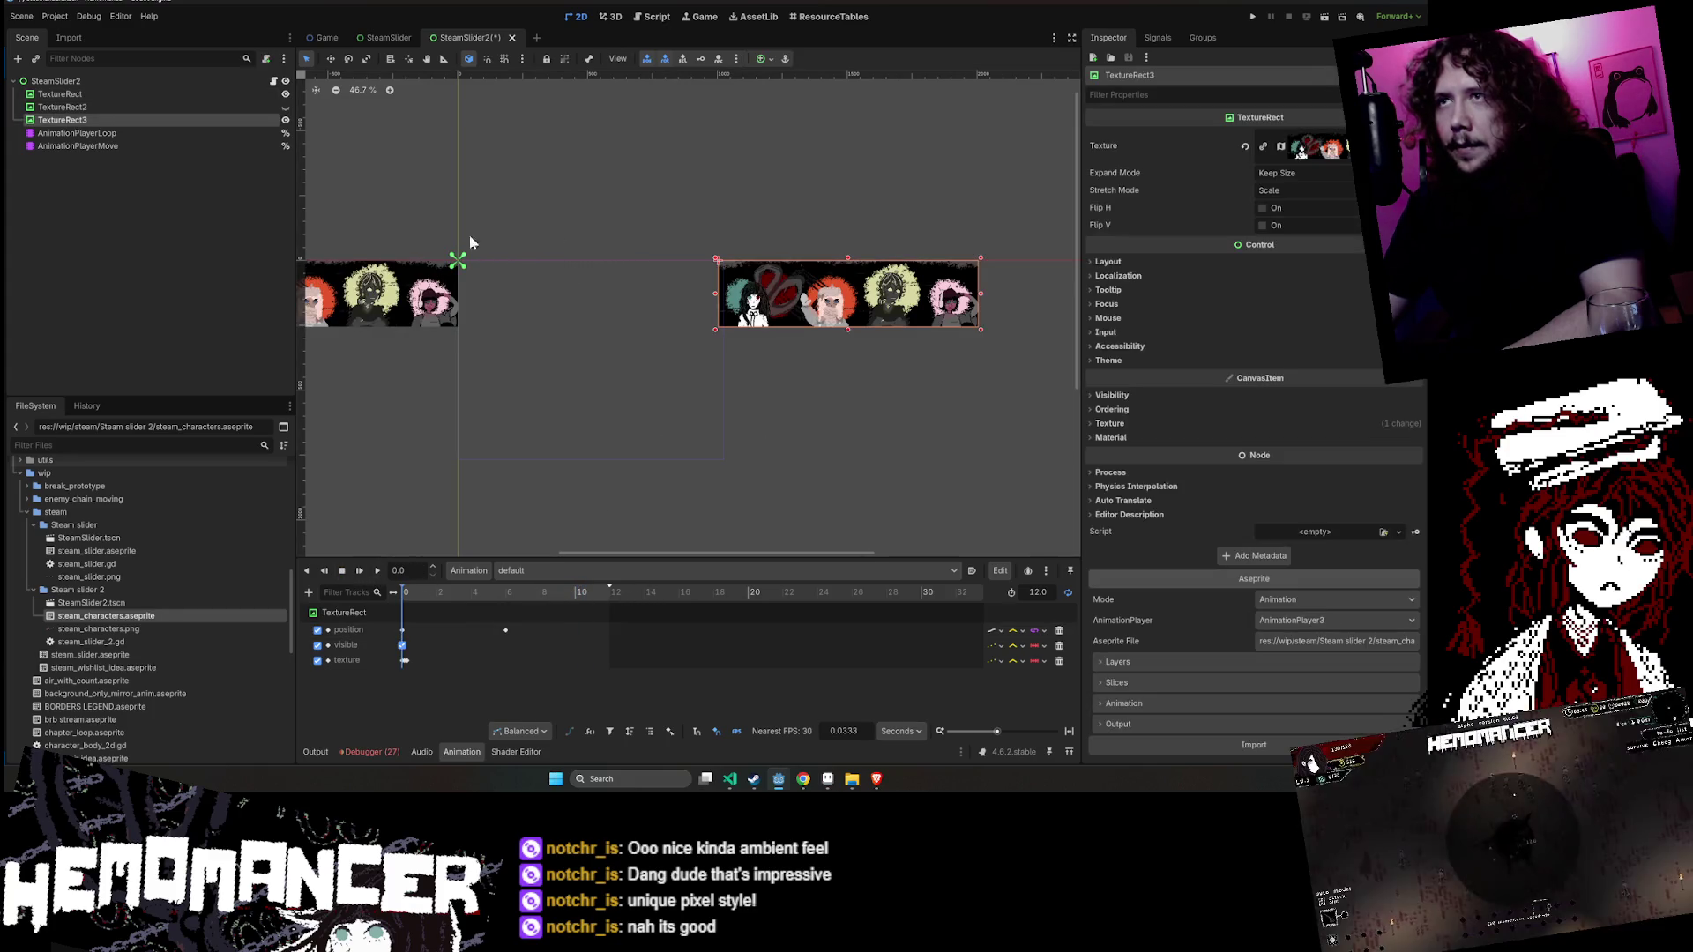
{"action": "left_click", "coordinate": [1175, 262]}
{"action": "left_click", "coordinate": [1260, 388]}
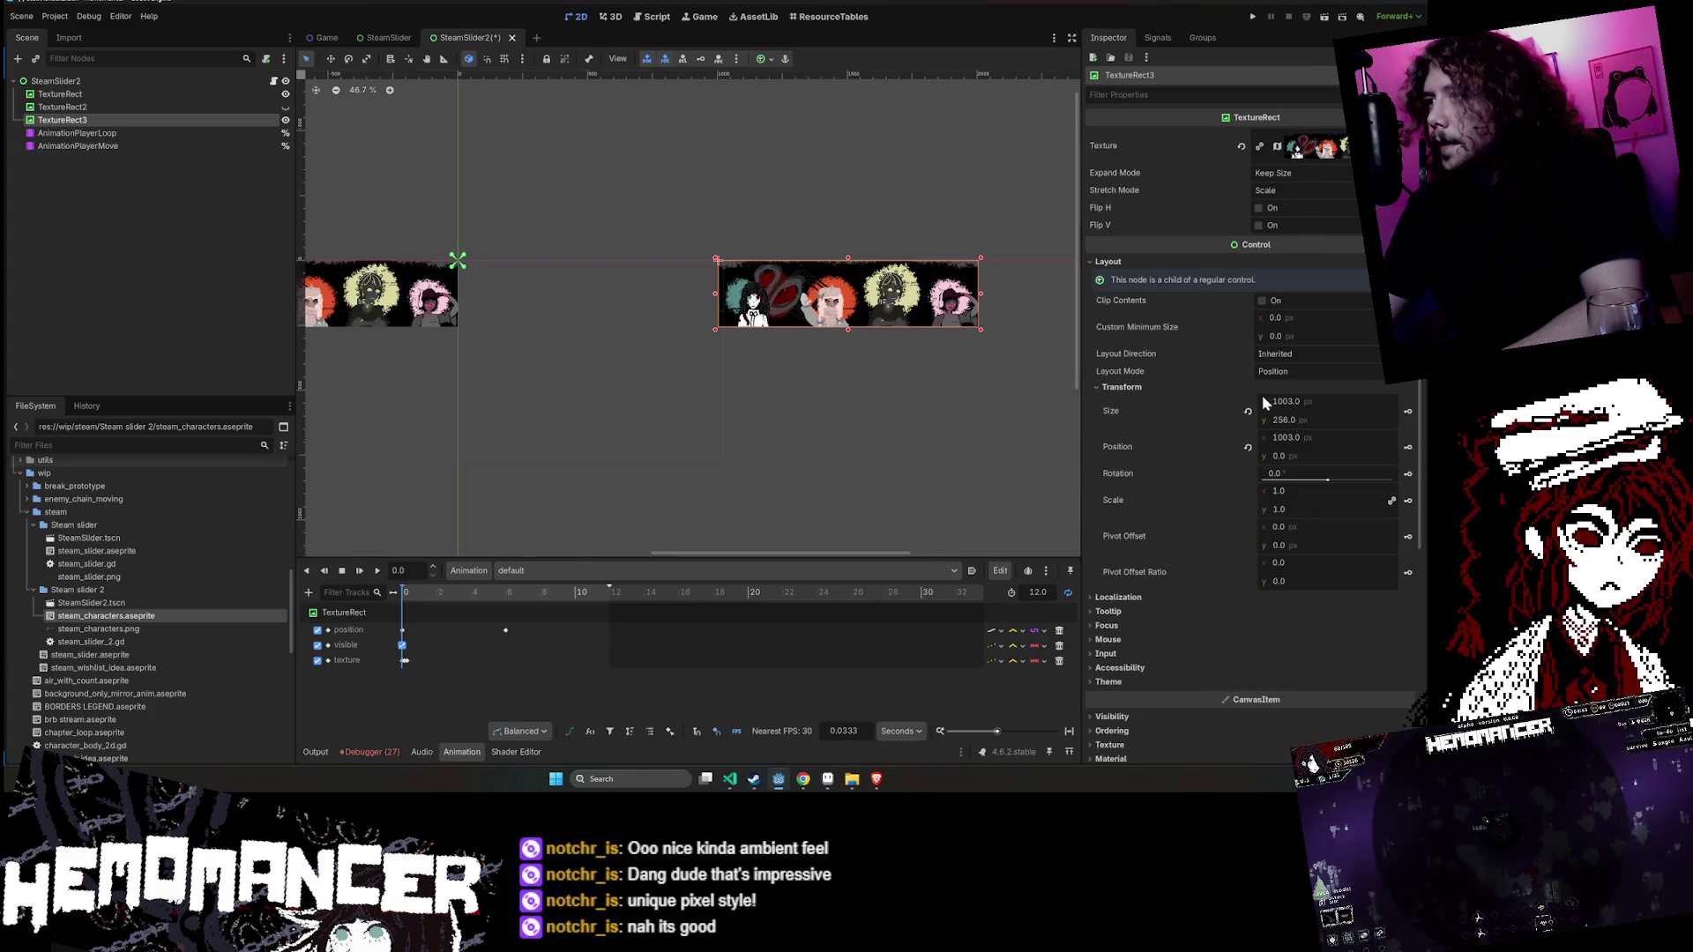
{"action": "left_click", "coordinate": [1309, 402]}
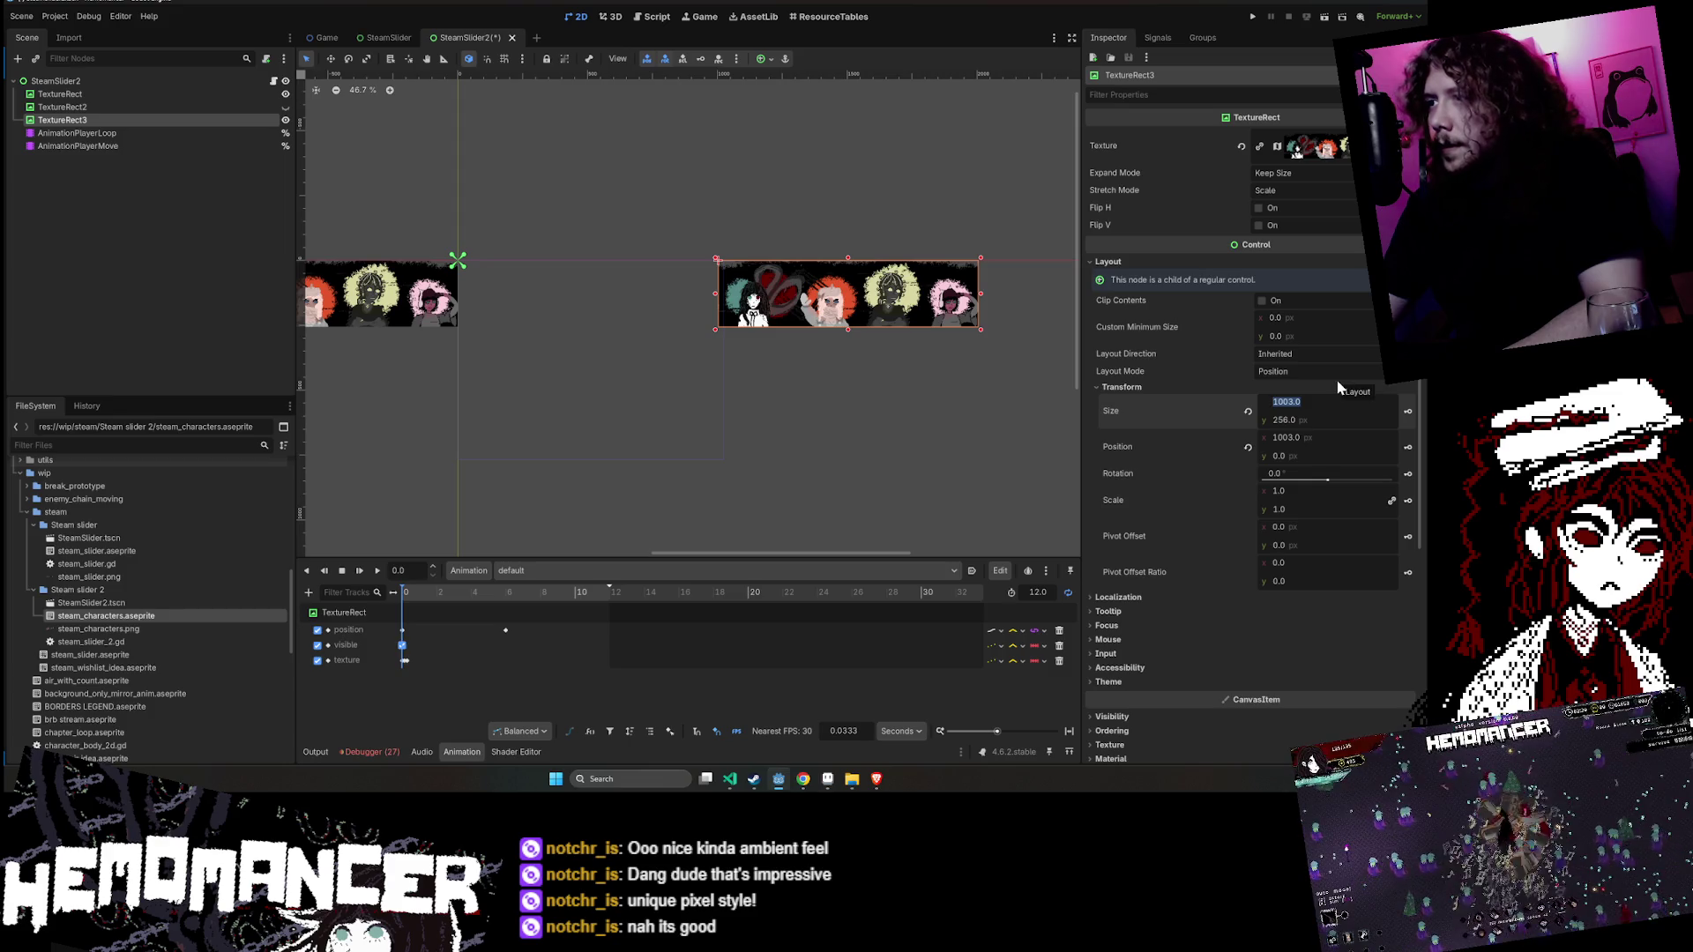
{"action": "left_click", "coordinate": [1319, 441]}
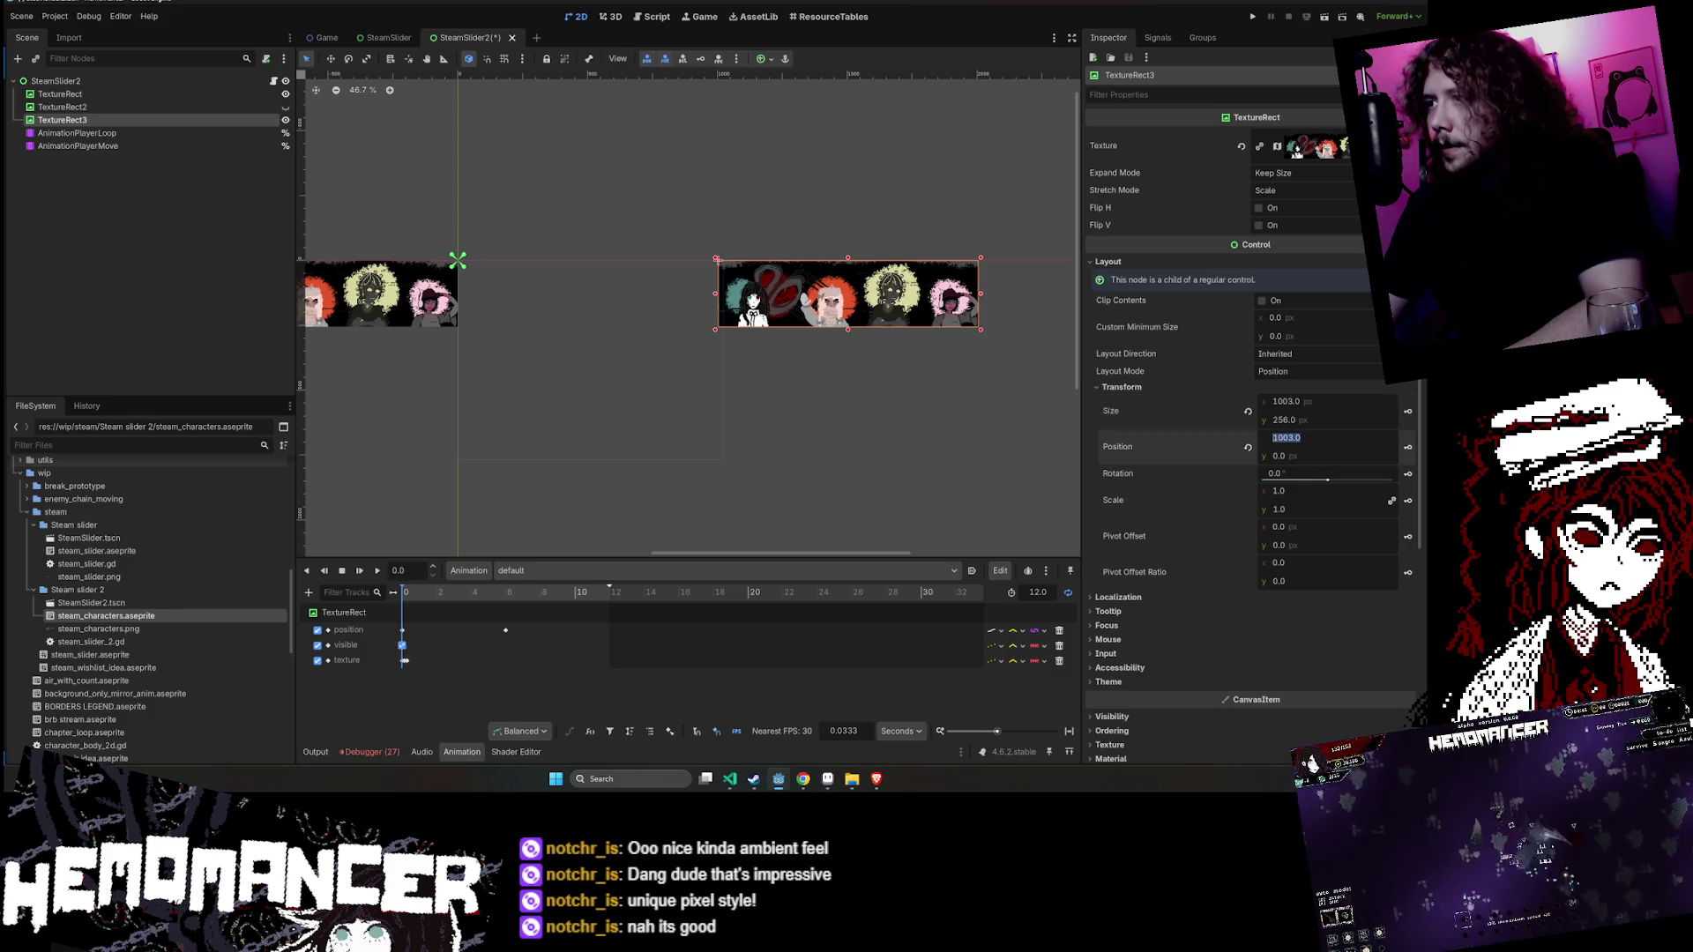
{"action": "key", "text": "Return"}
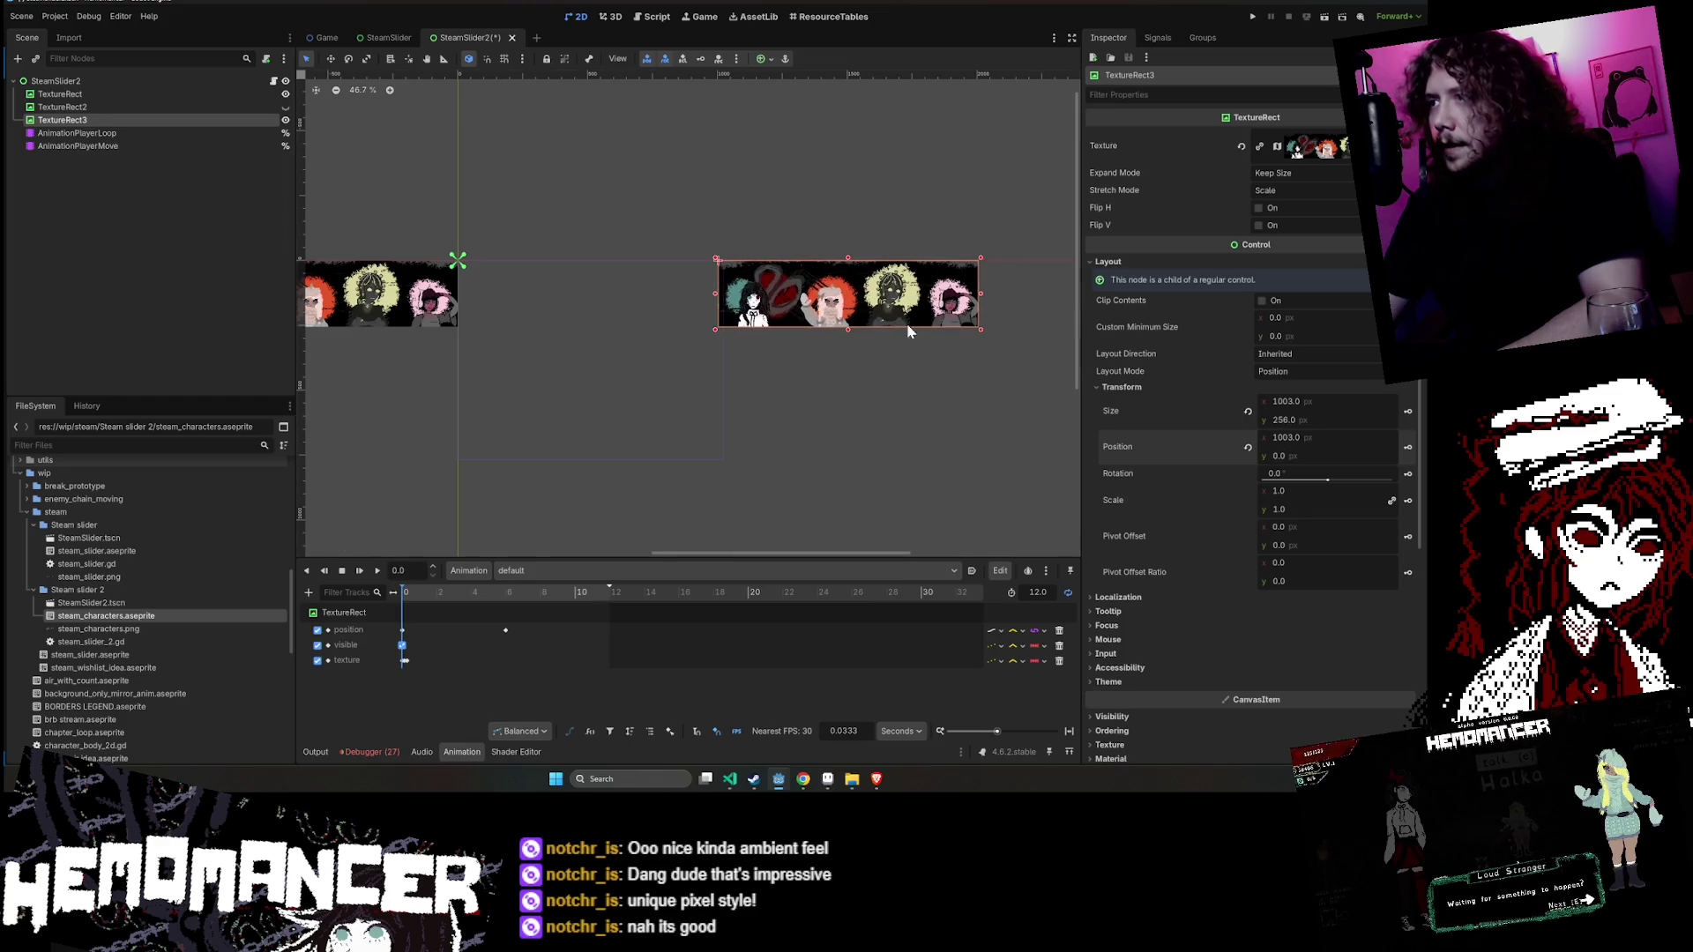
- Key TextureRect's position x to 1003.0 at 12 s and preview the slide
{"action": "left_click", "coordinate": [145, 94]}
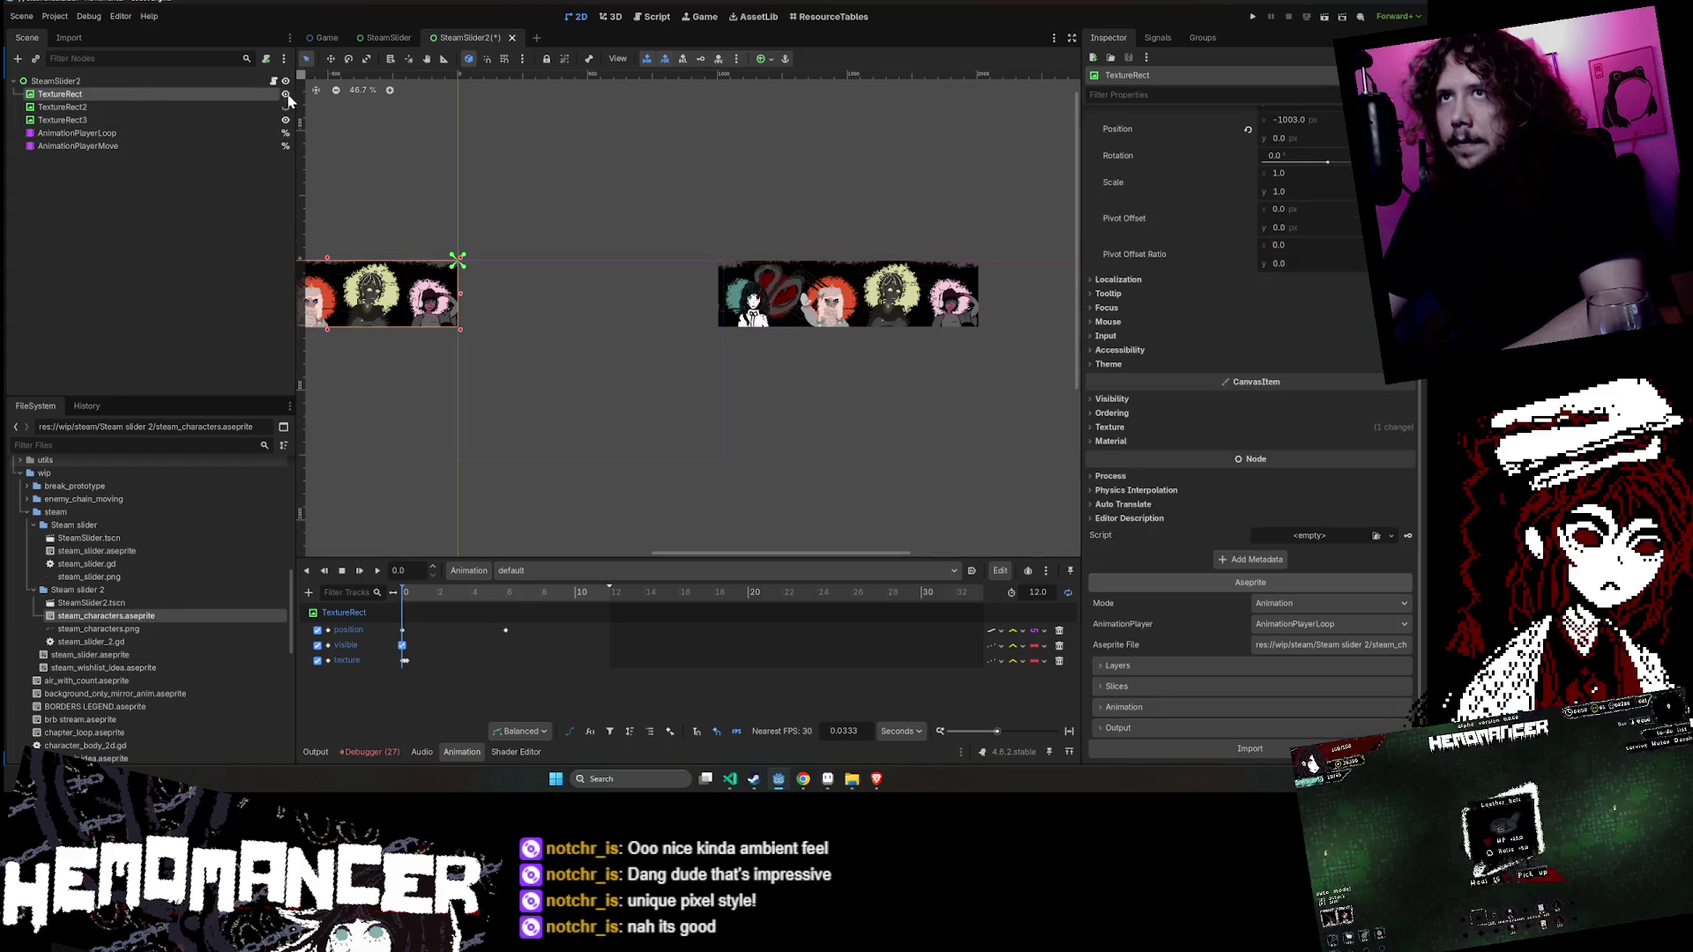
{"action": "left_click", "coordinate": [609, 592]}
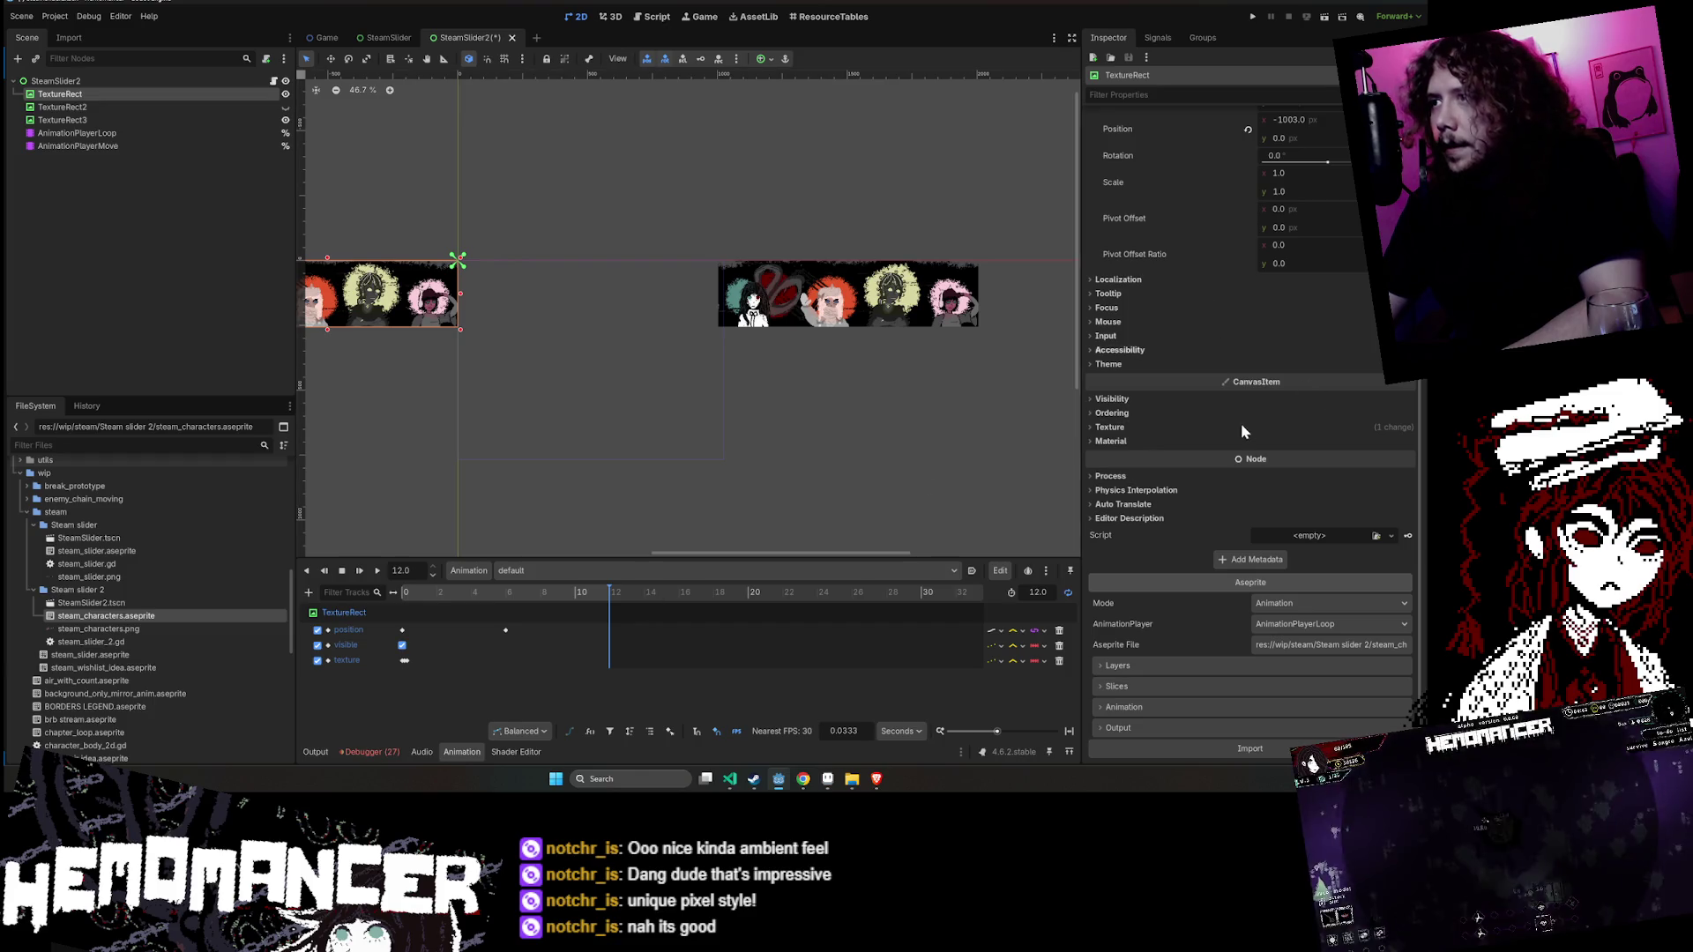
{"action": "scroll", "coordinate": [1234, 397], "scroll_direction": "up", "scroll_amount": 4}
{"action": "scroll", "coordinate": [1210, 425], "scroll_direction": "up", "scroll_amount": 4}
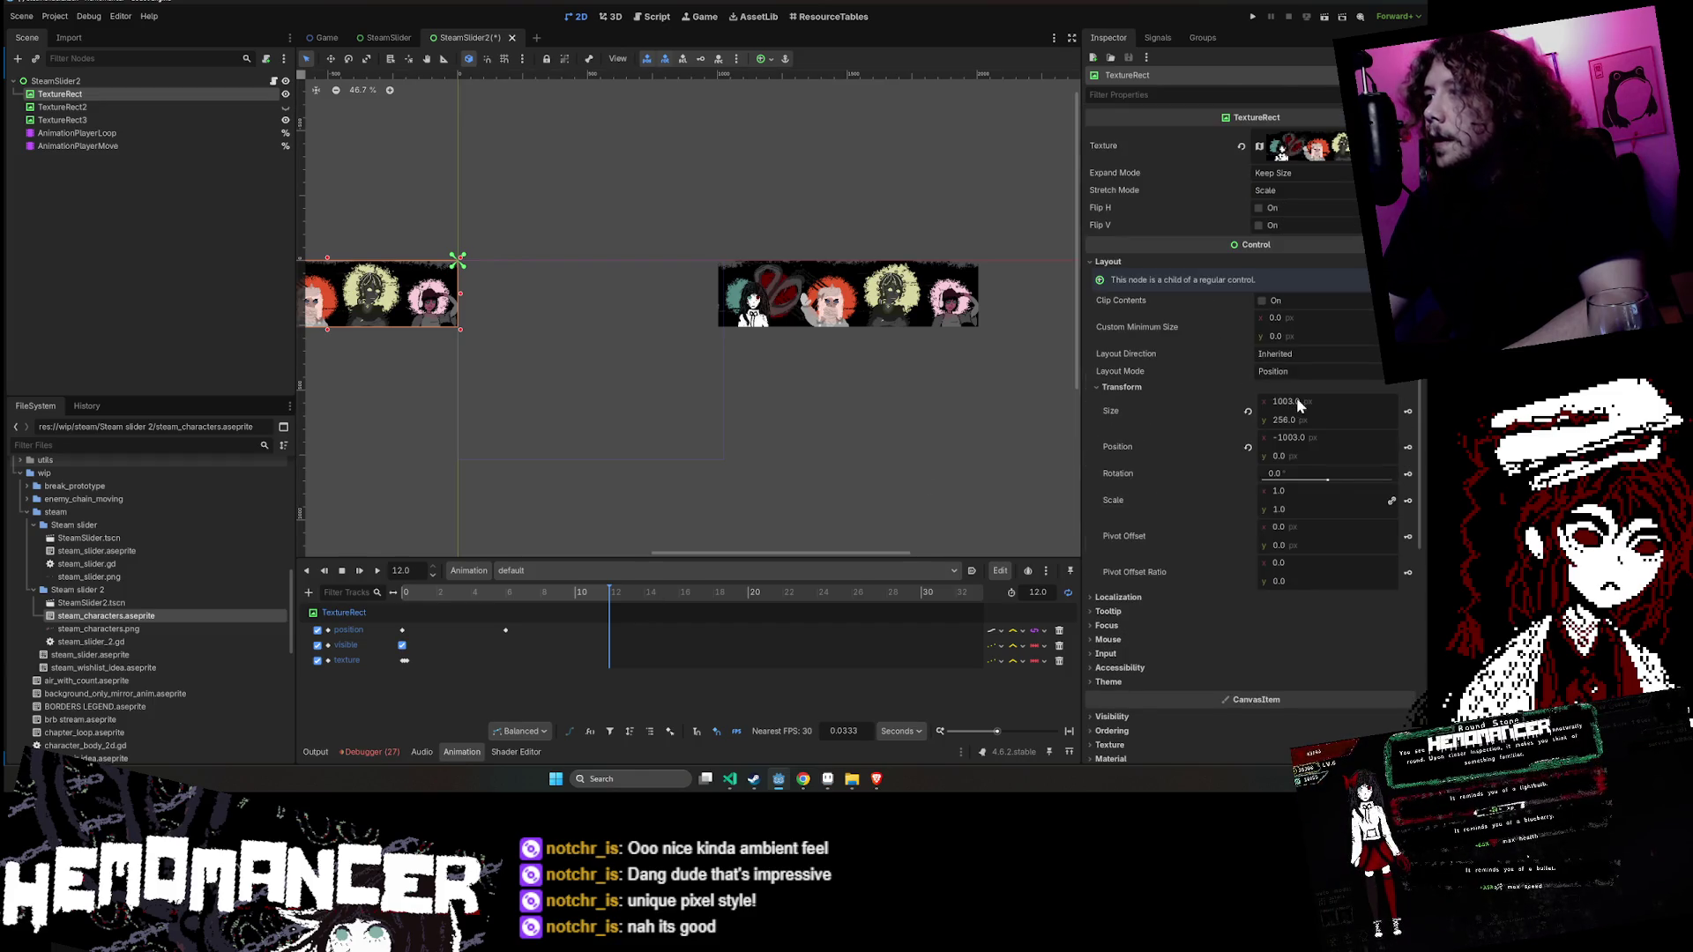
{"action": "left_click", "coordinate": [1307, 443]}
{"action": "type", "text": "1003.0"}
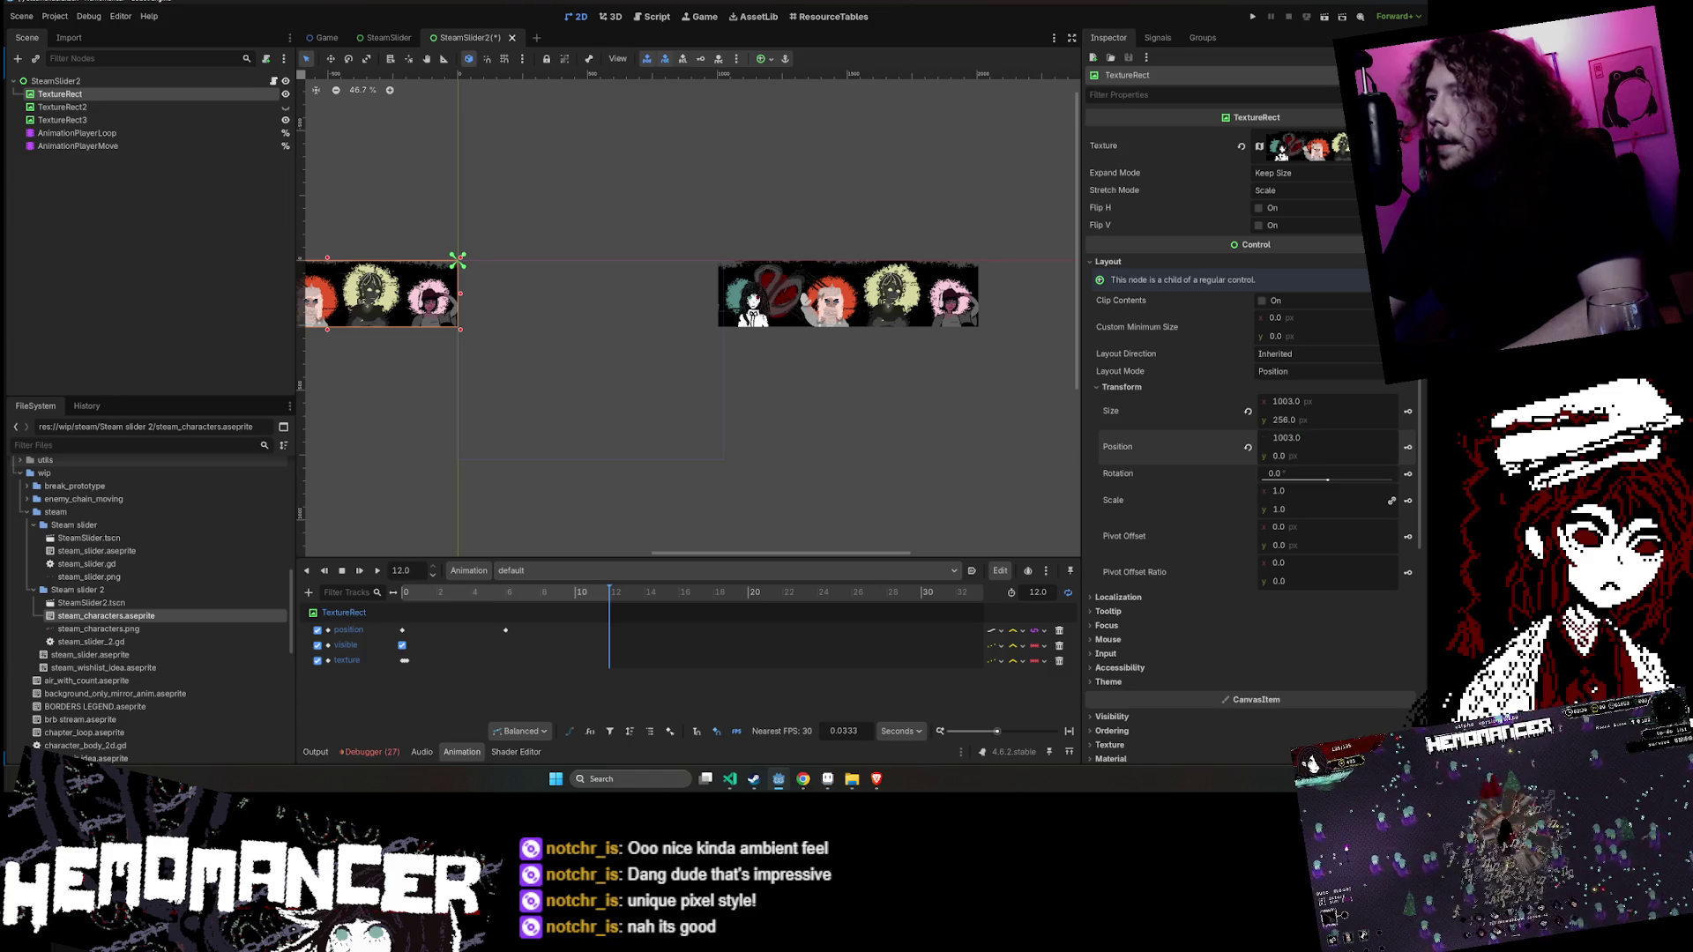
{"action": "key", "text": "Return"}
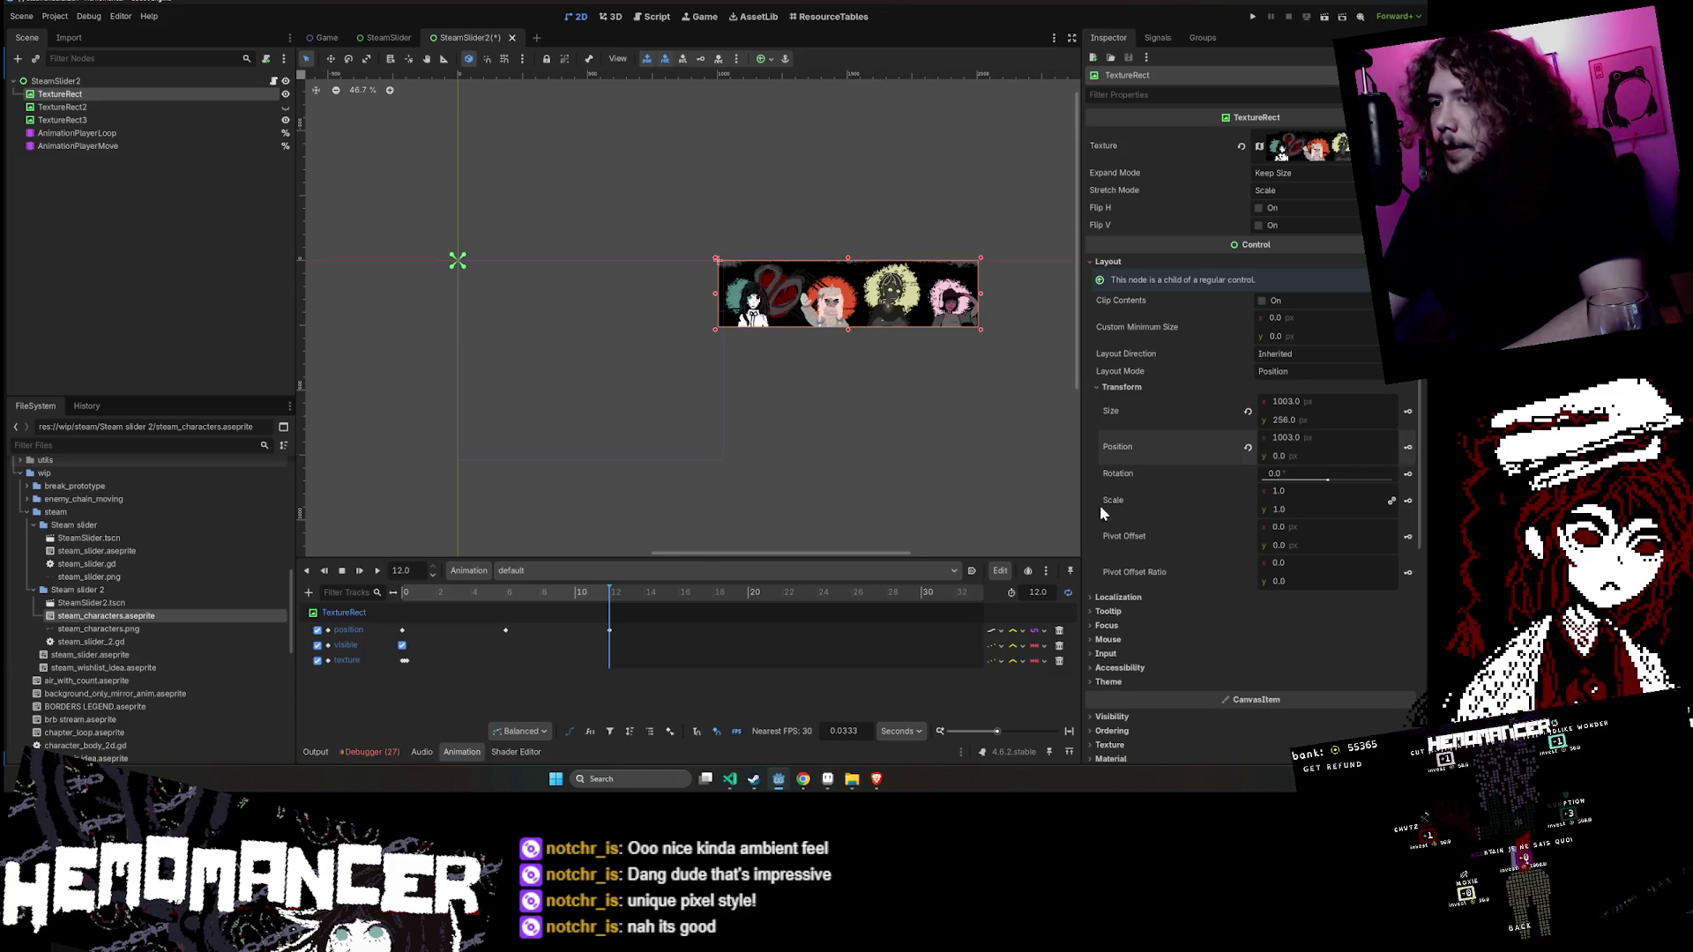
{"action": "left_click", "coordinate": [377, 572]}
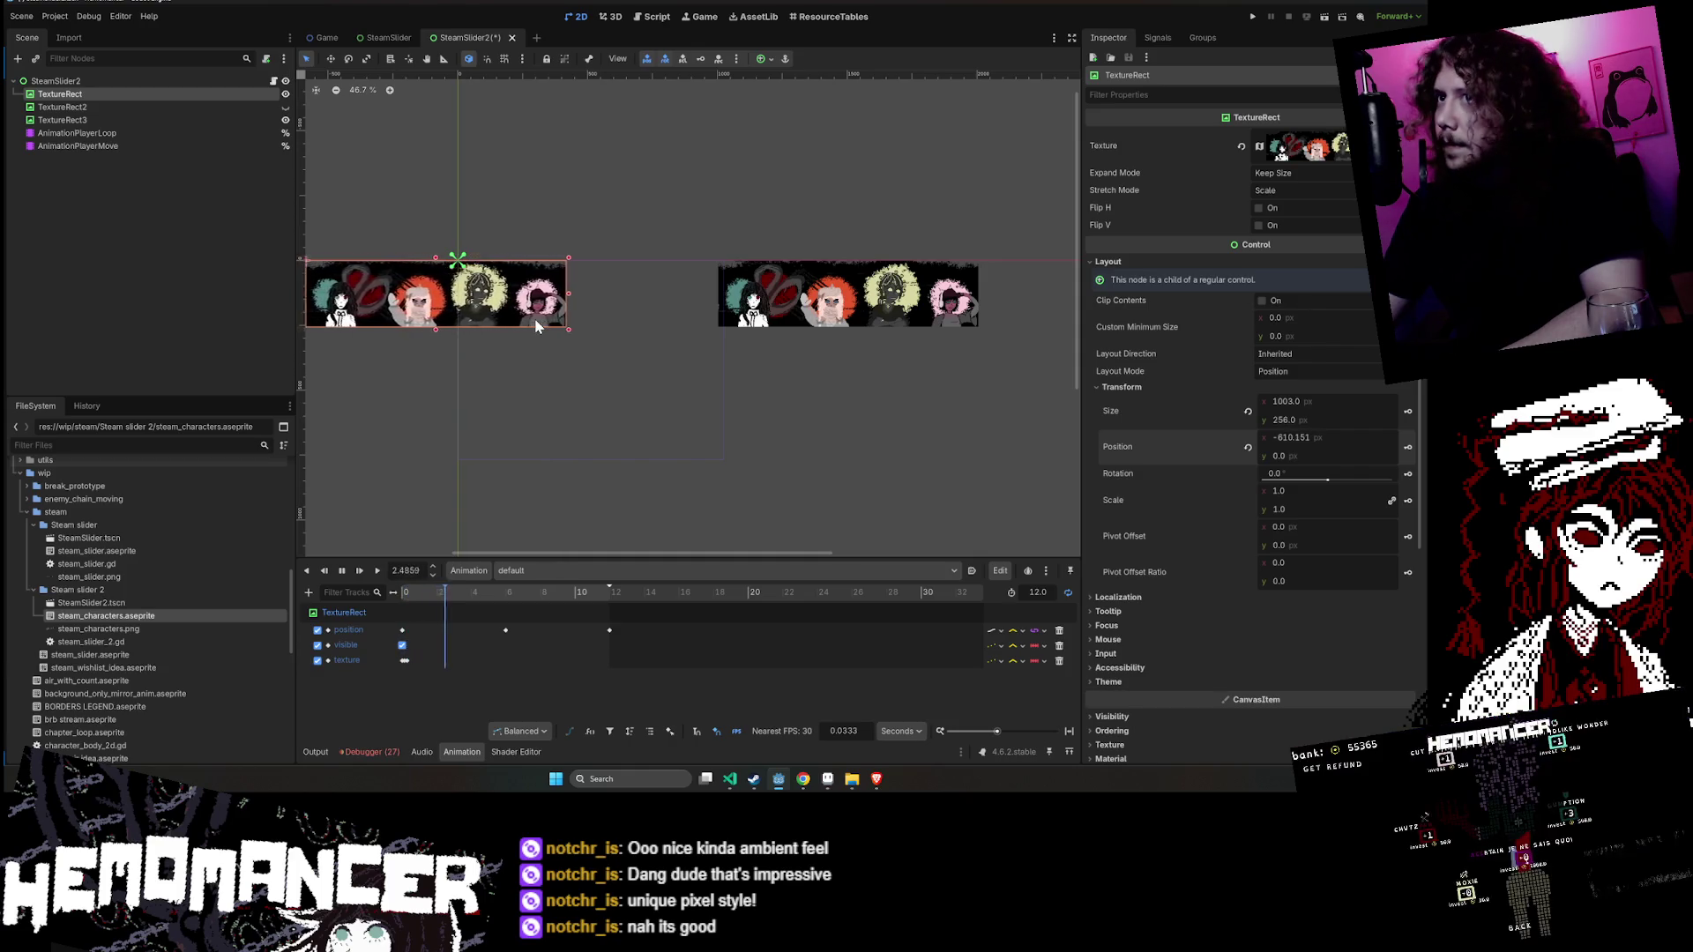
{"action": "double_click", "coordinate": [344, 573]}
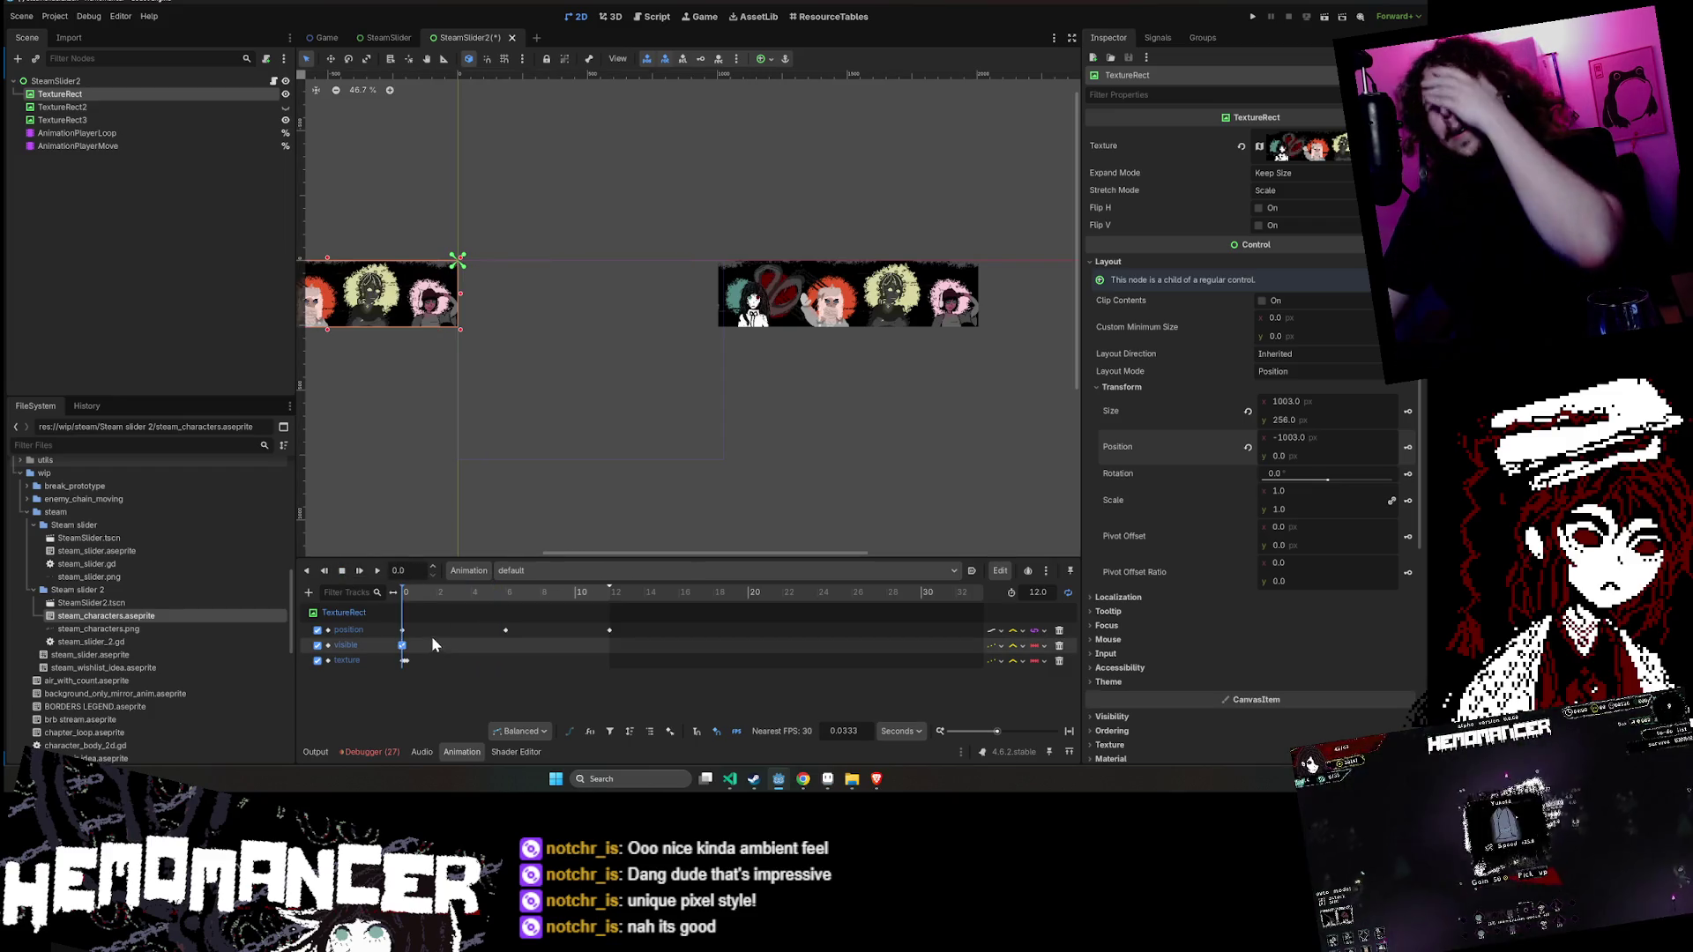
- Browse the animation list and editing options, keeping default selected
{"action": "left_click", "coordinate": [572, 573]}
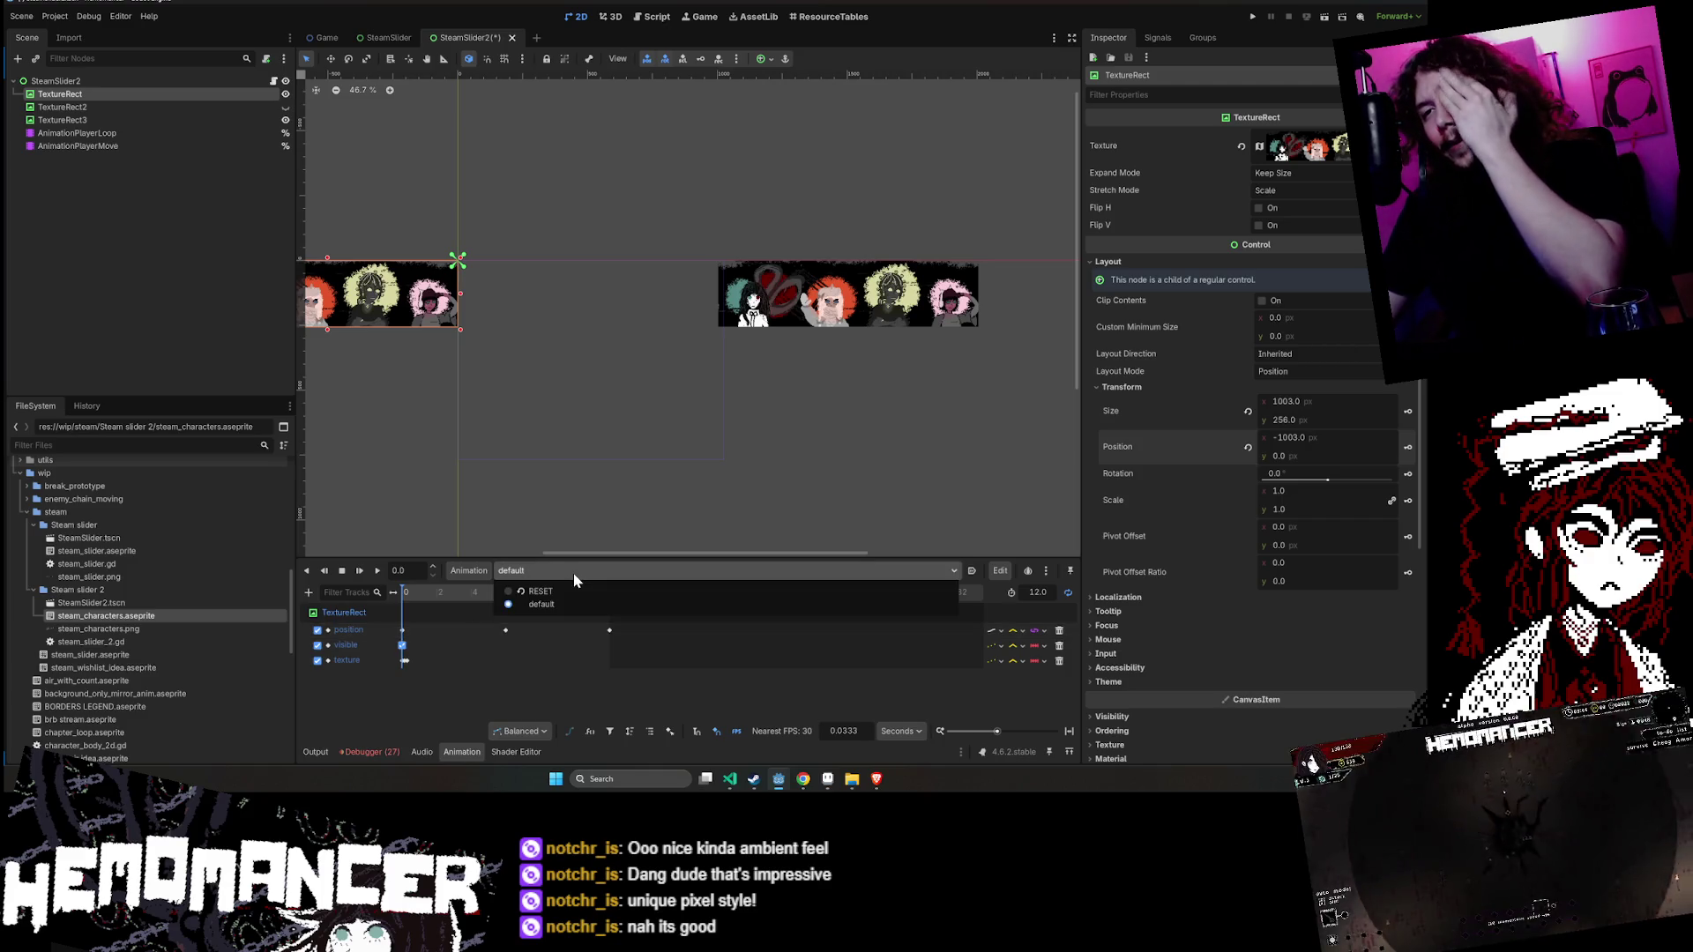
{"action": "left_click", "coordinate": [569, 571]}
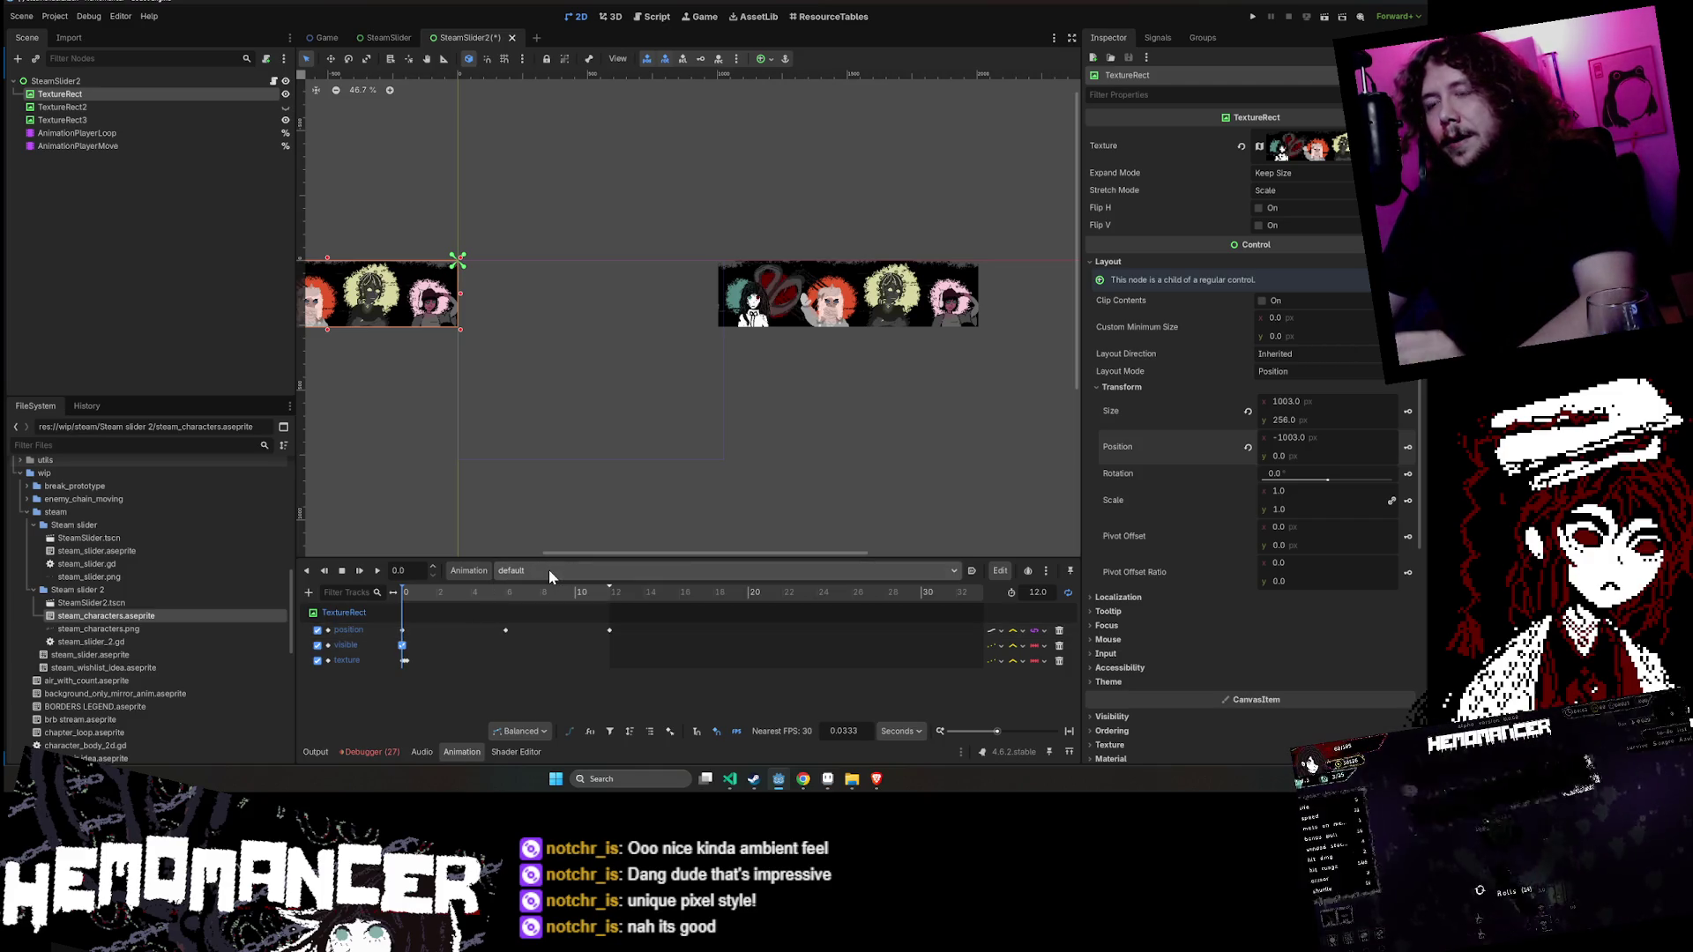
{"action": "left_click", "coordinate": [1002, 572]}
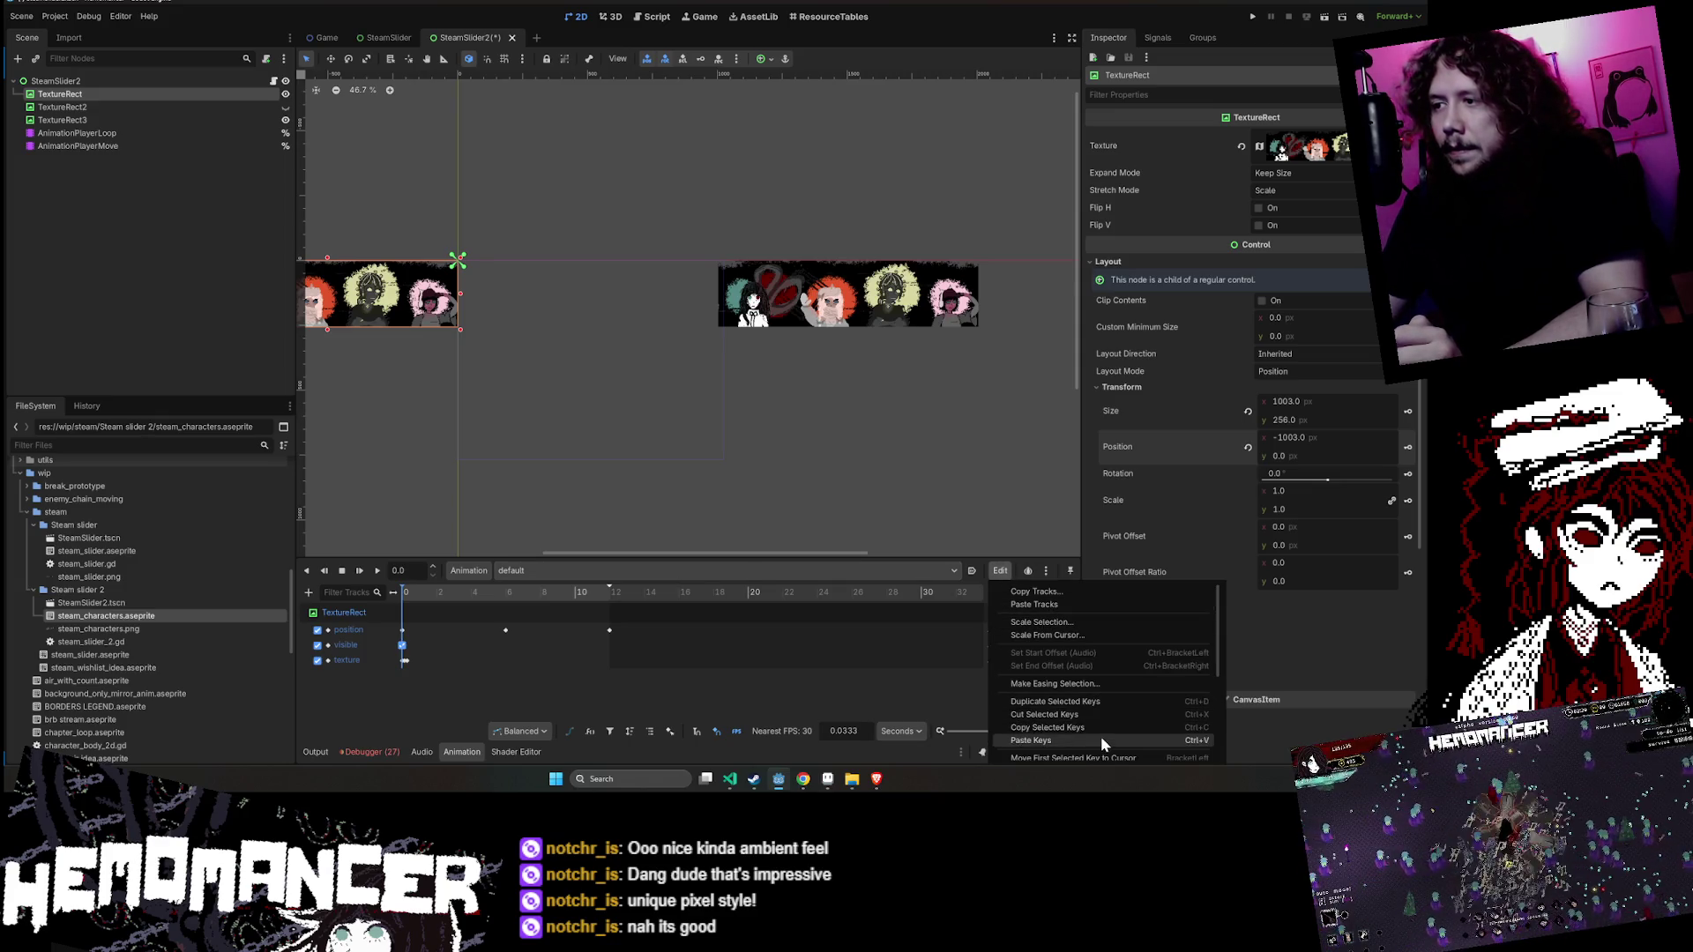
{"action": "scroll", "coordinate": [1103, 713], "scroll_direction": "down", "scroll_amount": 1}
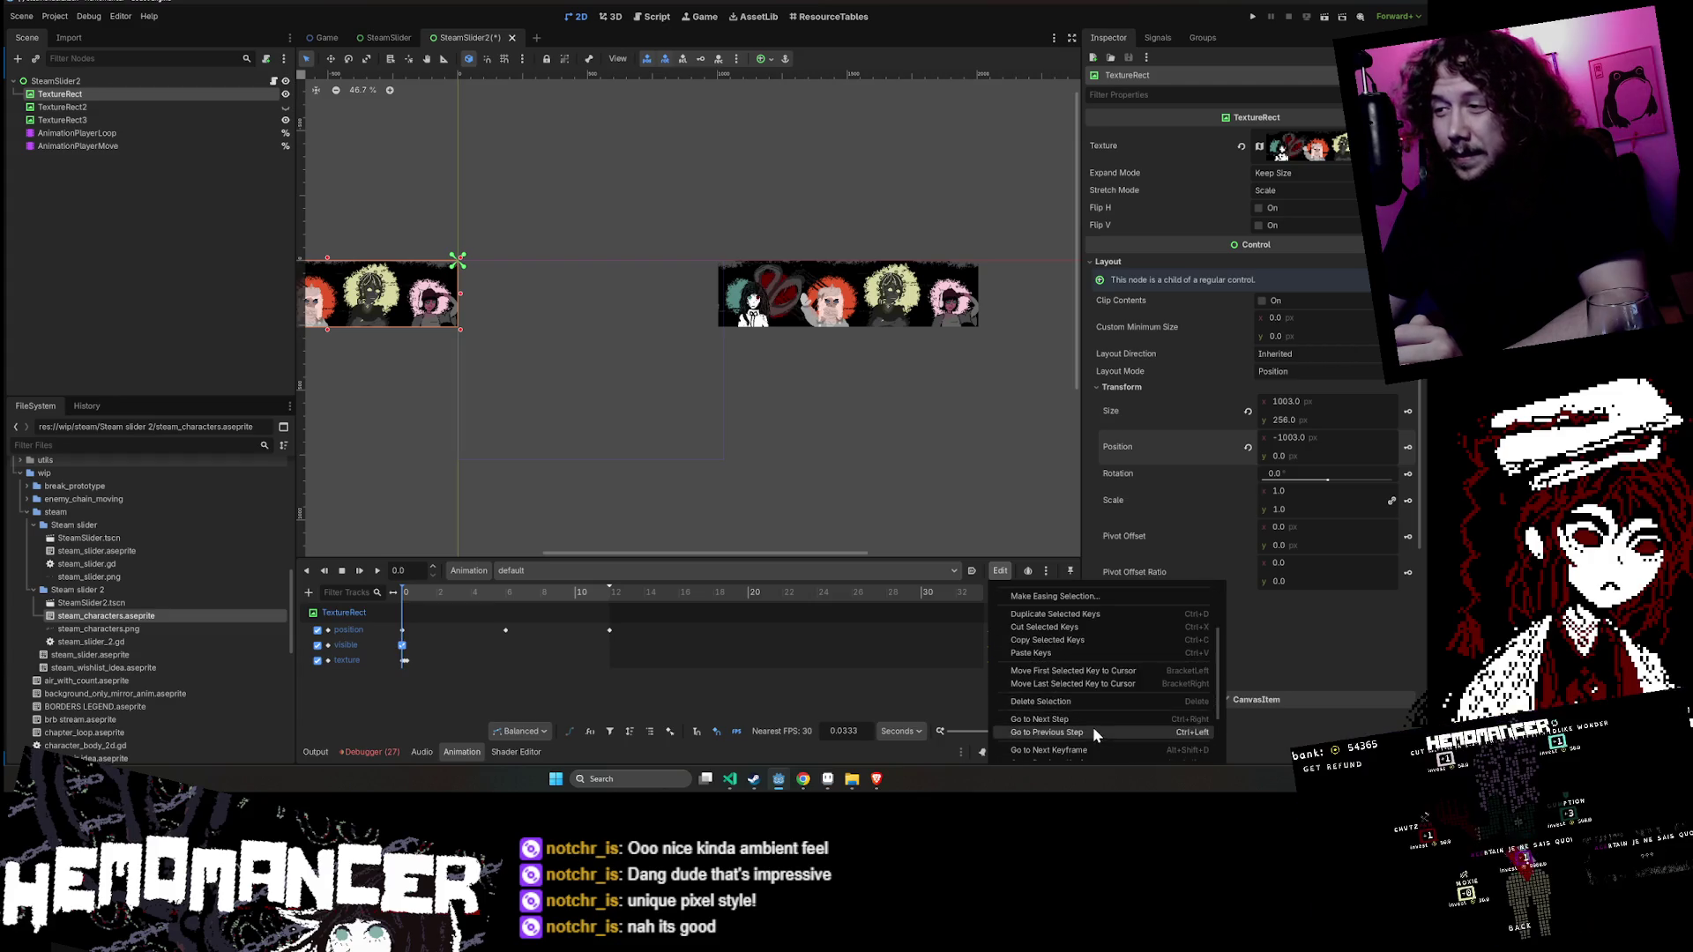
{"action": "left_click", "coordinate": [539, 572]}
{"action": "left_click", "coordinate": [527, 569]}
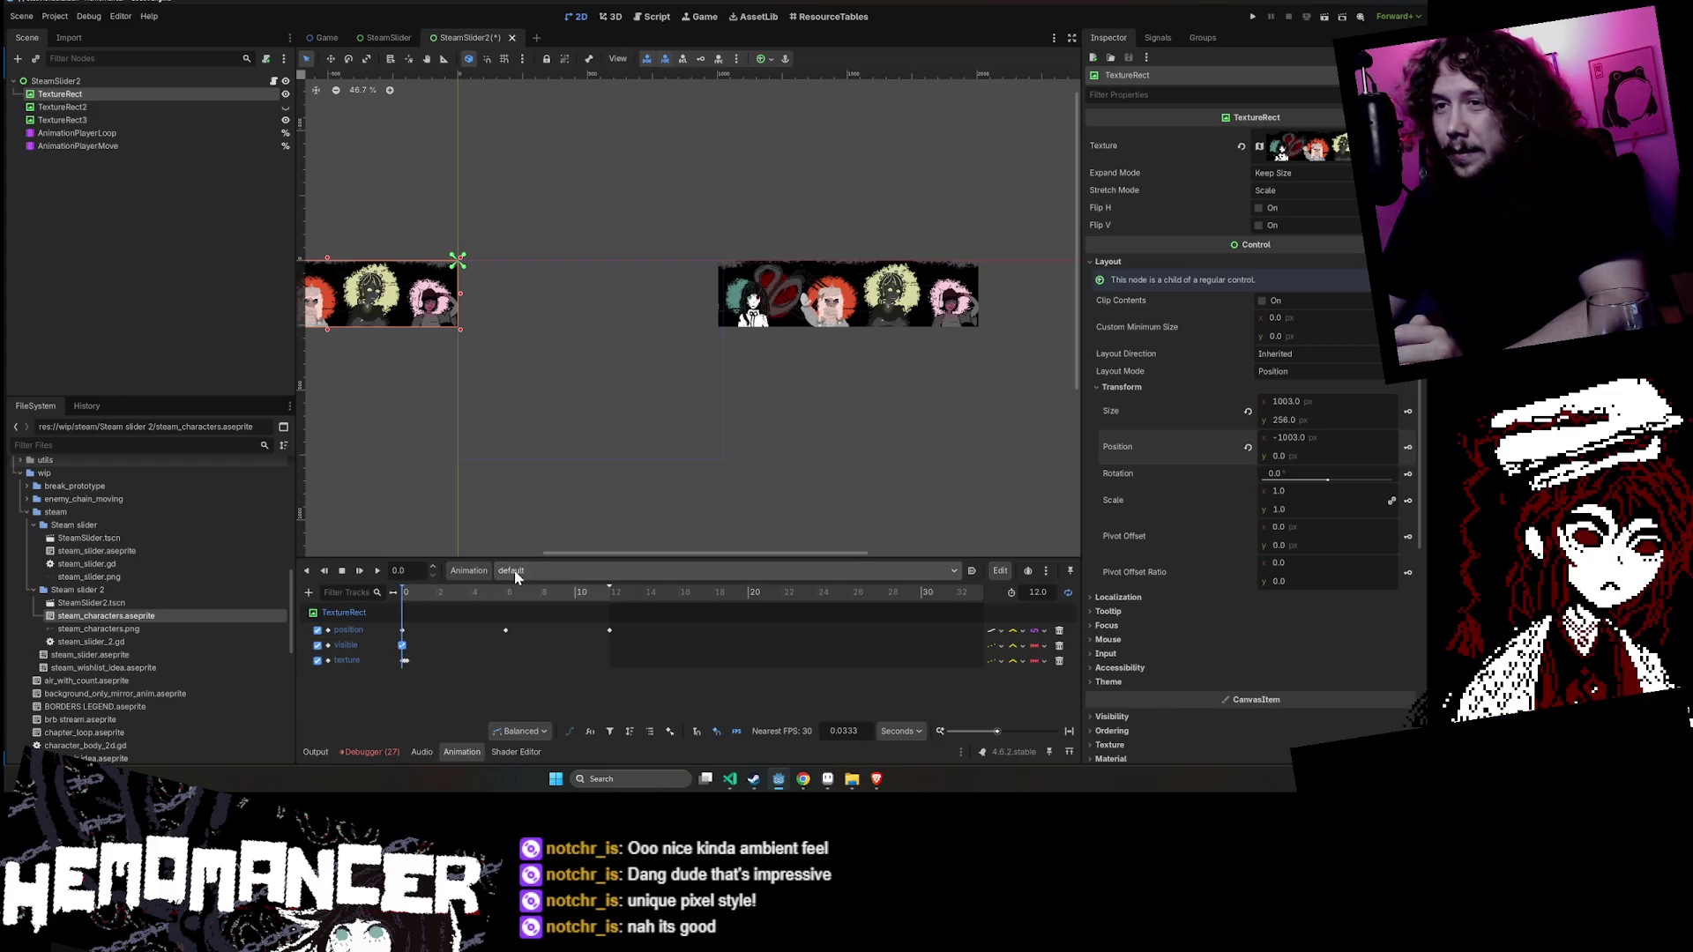
- Rename the default animation to 'move' and save the SteamSlider2 scene
{"action": "left_click", "coordinate": [485, 571]}
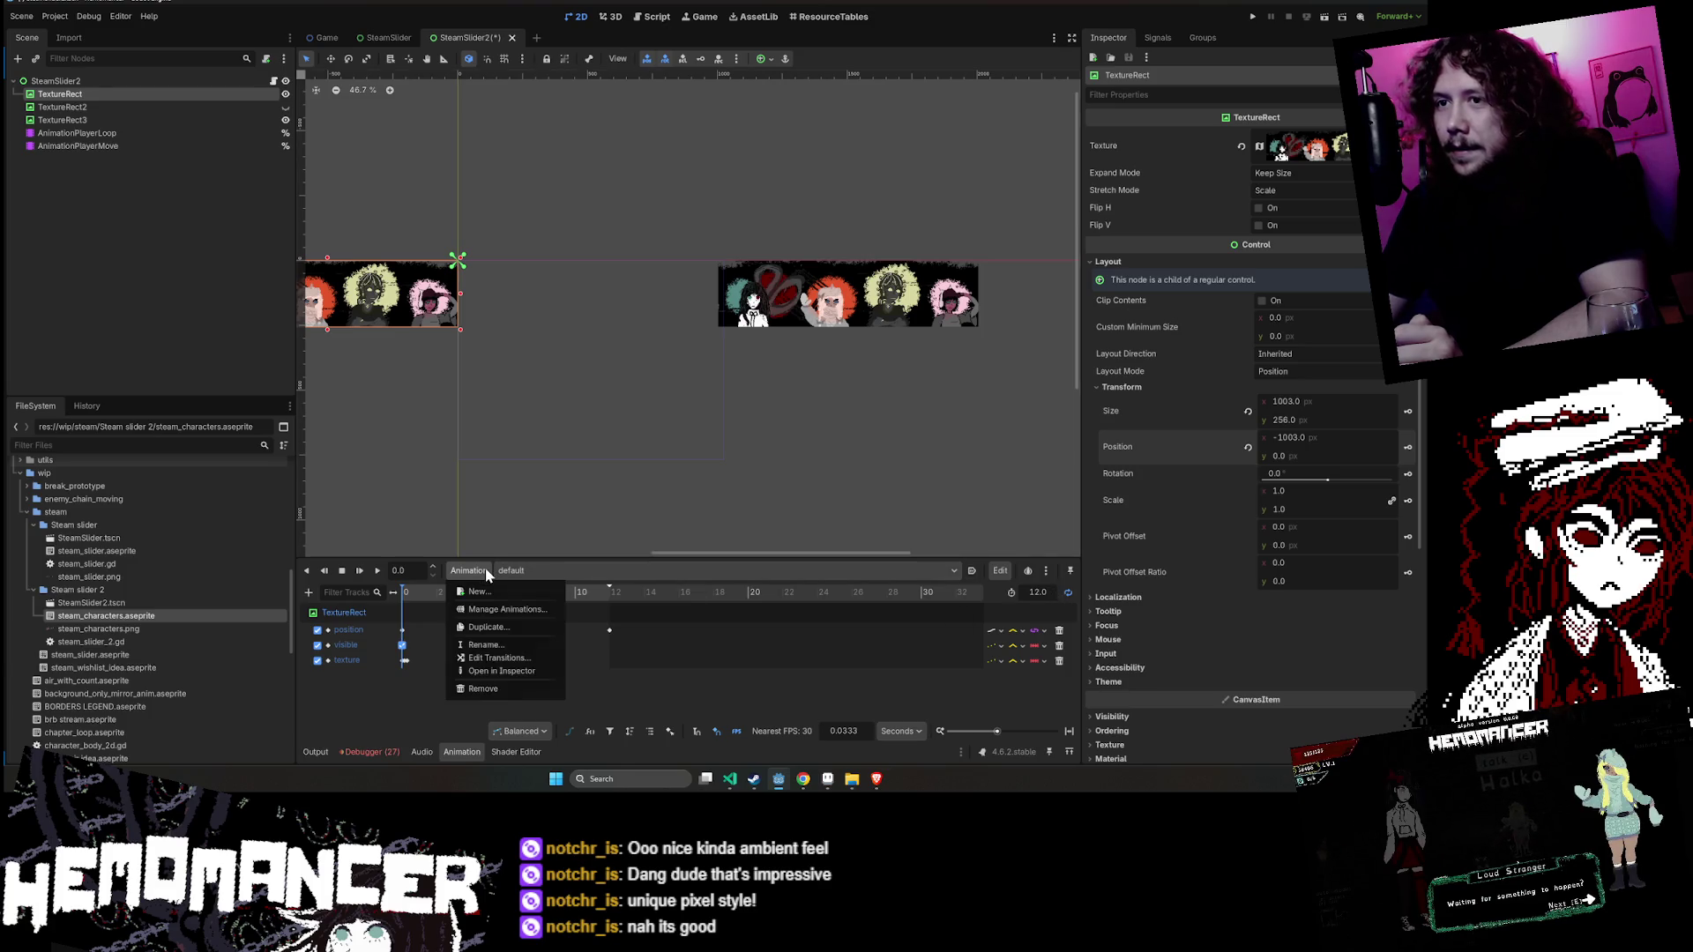
{"action": "left_click", "coordinate": [519, 647]}
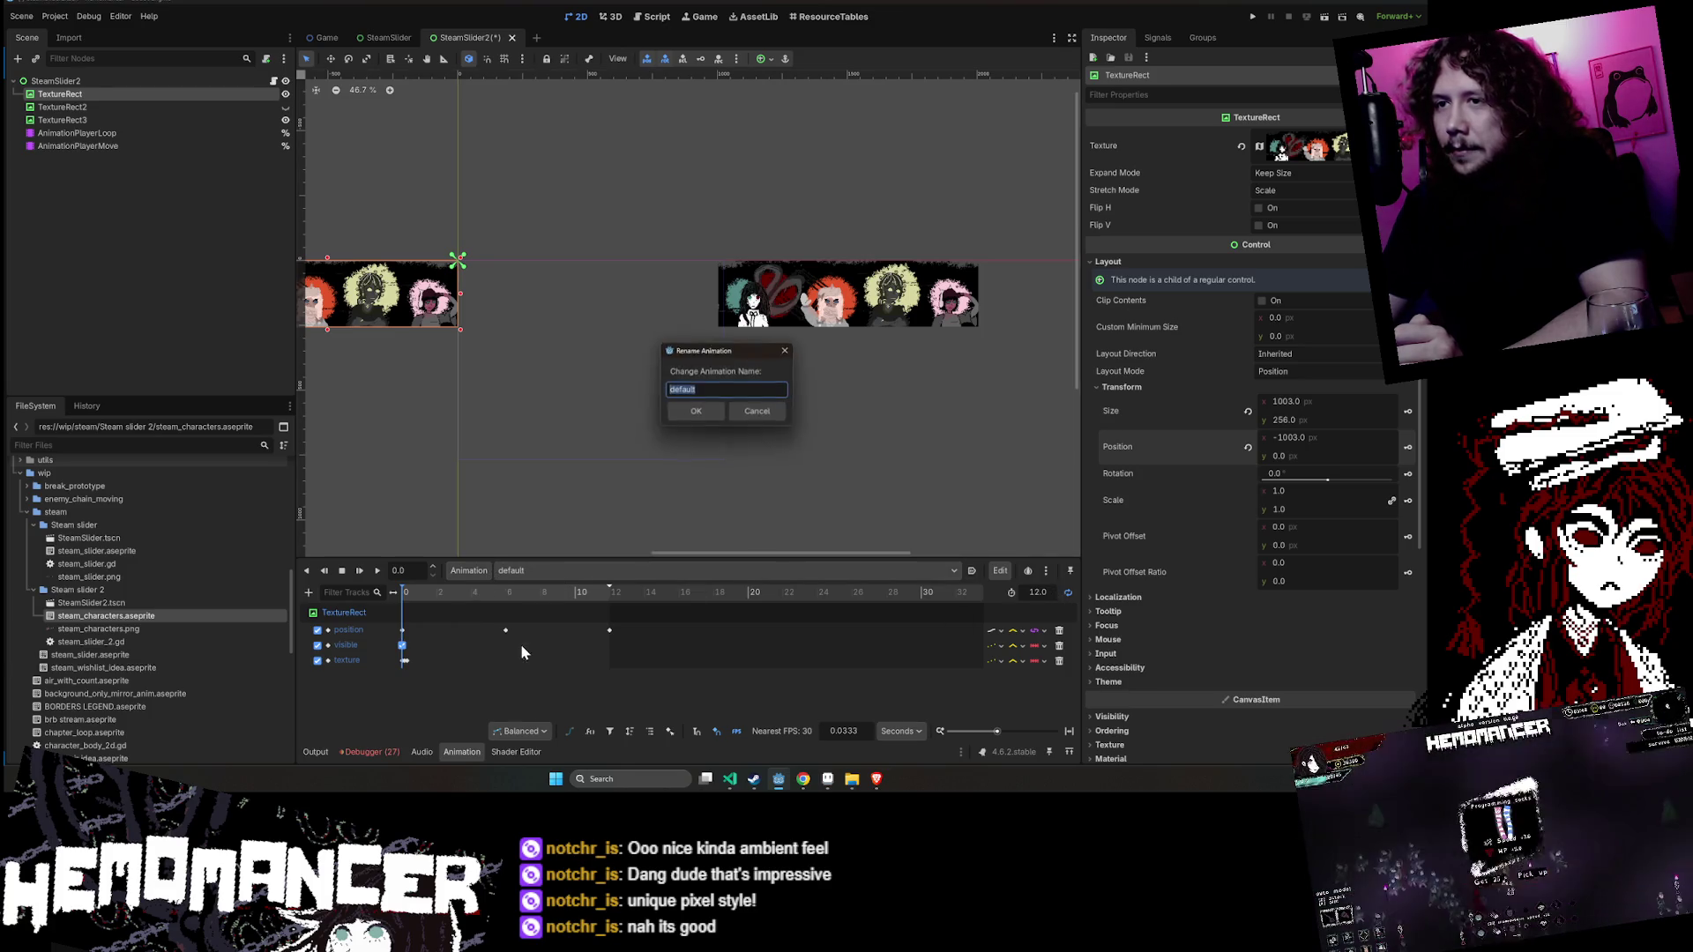
{"action": "type", "text": "move"}
{"action": "key", "text": "Return"}
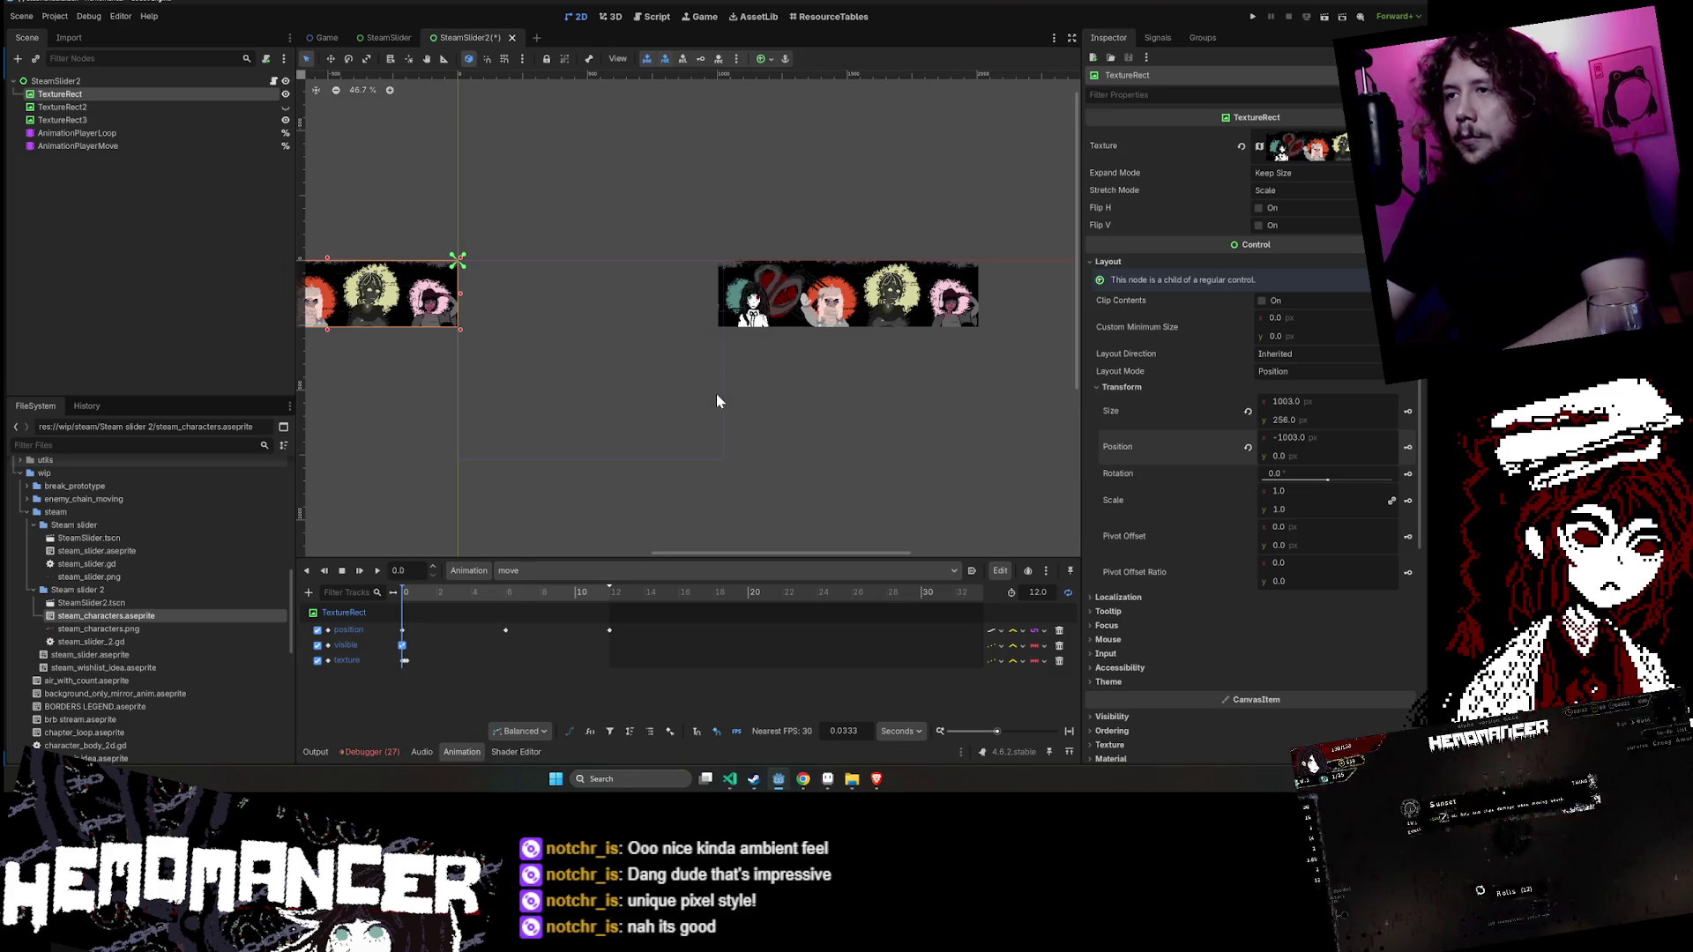
{"action": "left_click", "coordinate": [716, 393]}
{"action": "key", "text": "ctrl+s"}
{"action": "left_click", "coordinate": [62, 93]}
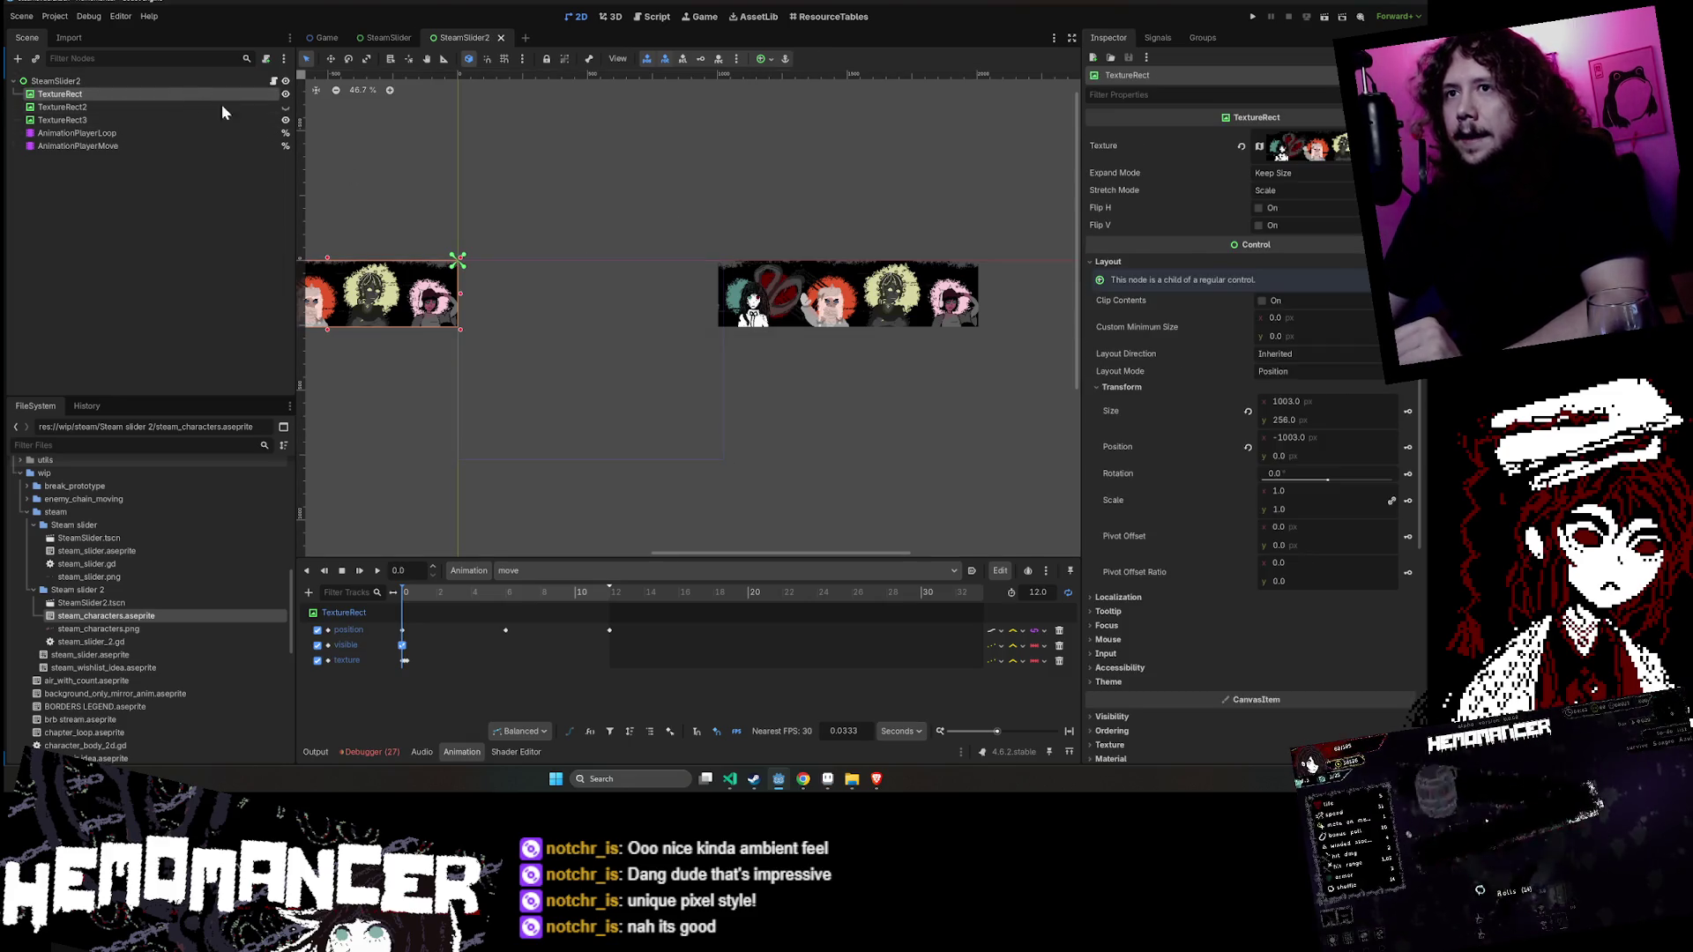
- Switch the timeline to the default animation and play it
{"action": "scroll", "coordinate": [1281, 152], "scroll_direction": "down", "scroll_amount": 5}
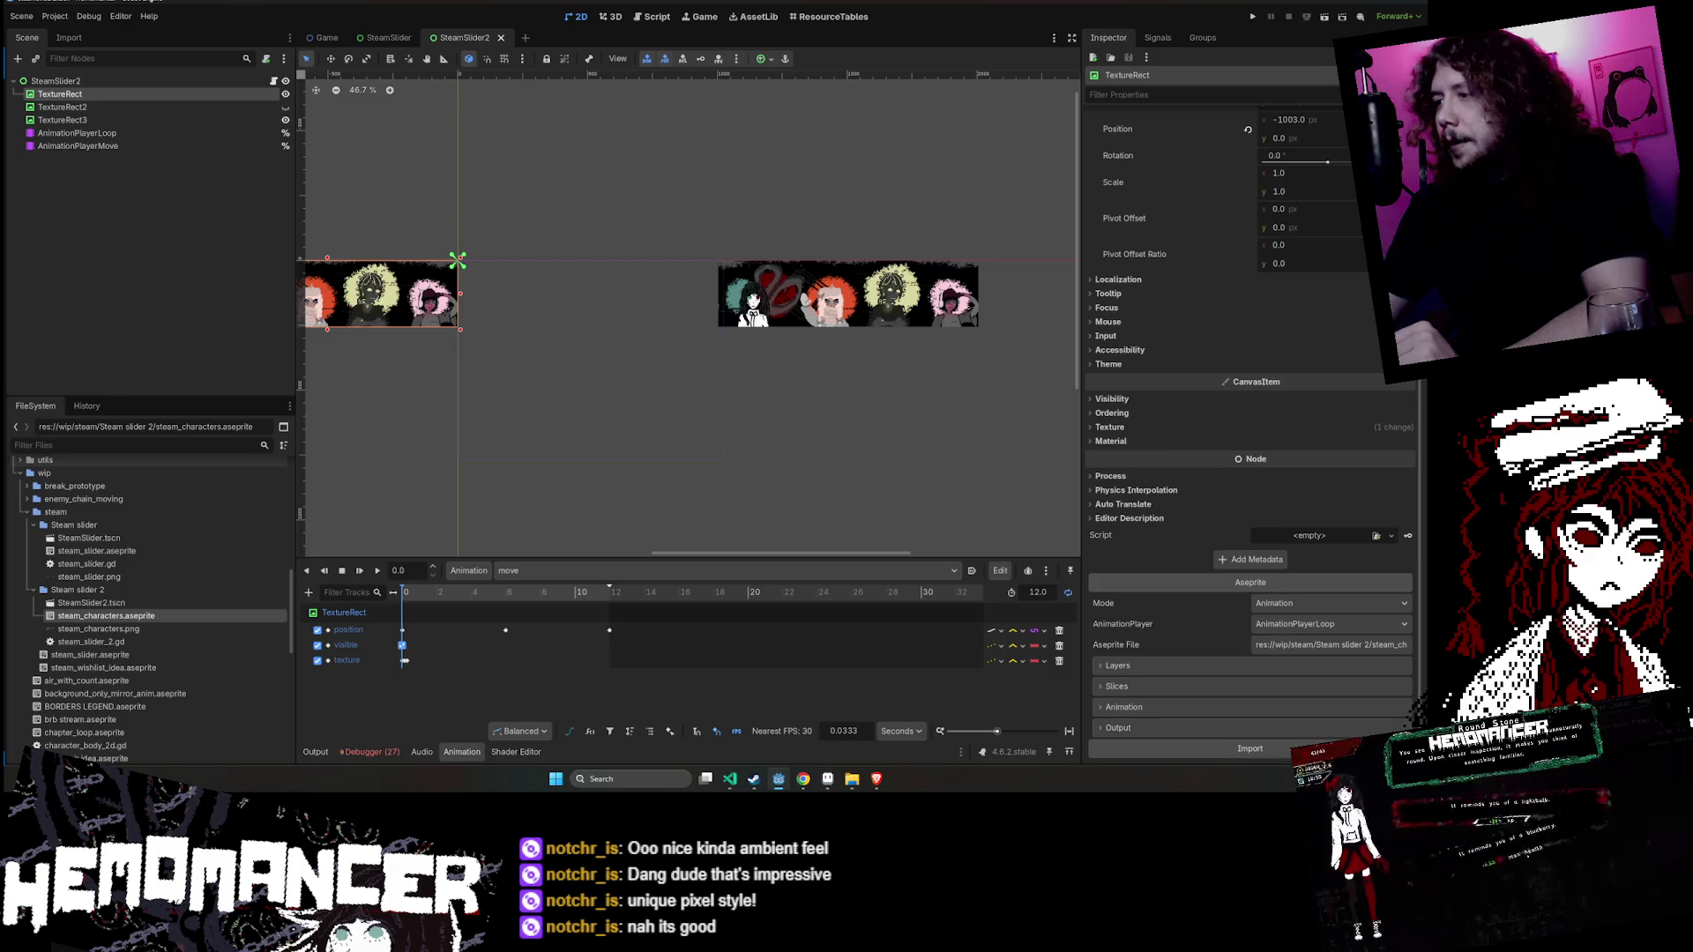
{"action": "left_click", "coordinate": [579, 570]}
{"action": "left_click", "coordinate": [567, 600]}
{"action": "left_click", "coordinate": [360, 571]}
- Preview the move animation scrolling, stop it, and return to default
{"action": "left_click", "coordinate": [638, 570]}
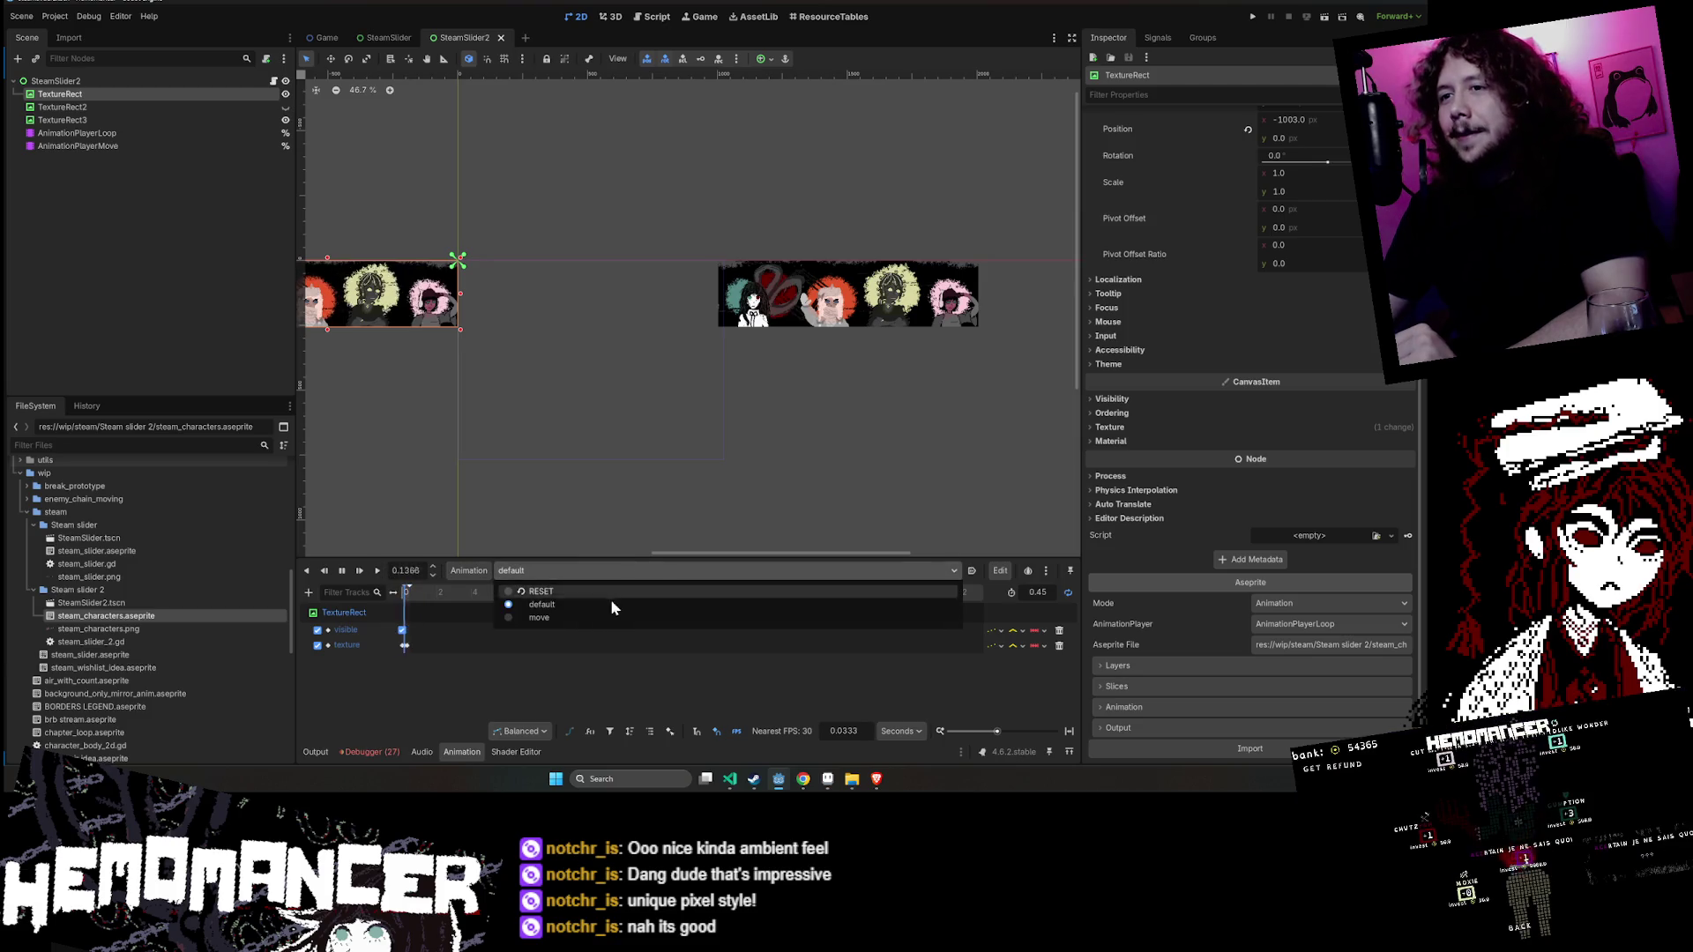
{"action": "left_click", "coordinate": [606, 617]}
{"action": "left_click", "coordinate": [378, 571]}
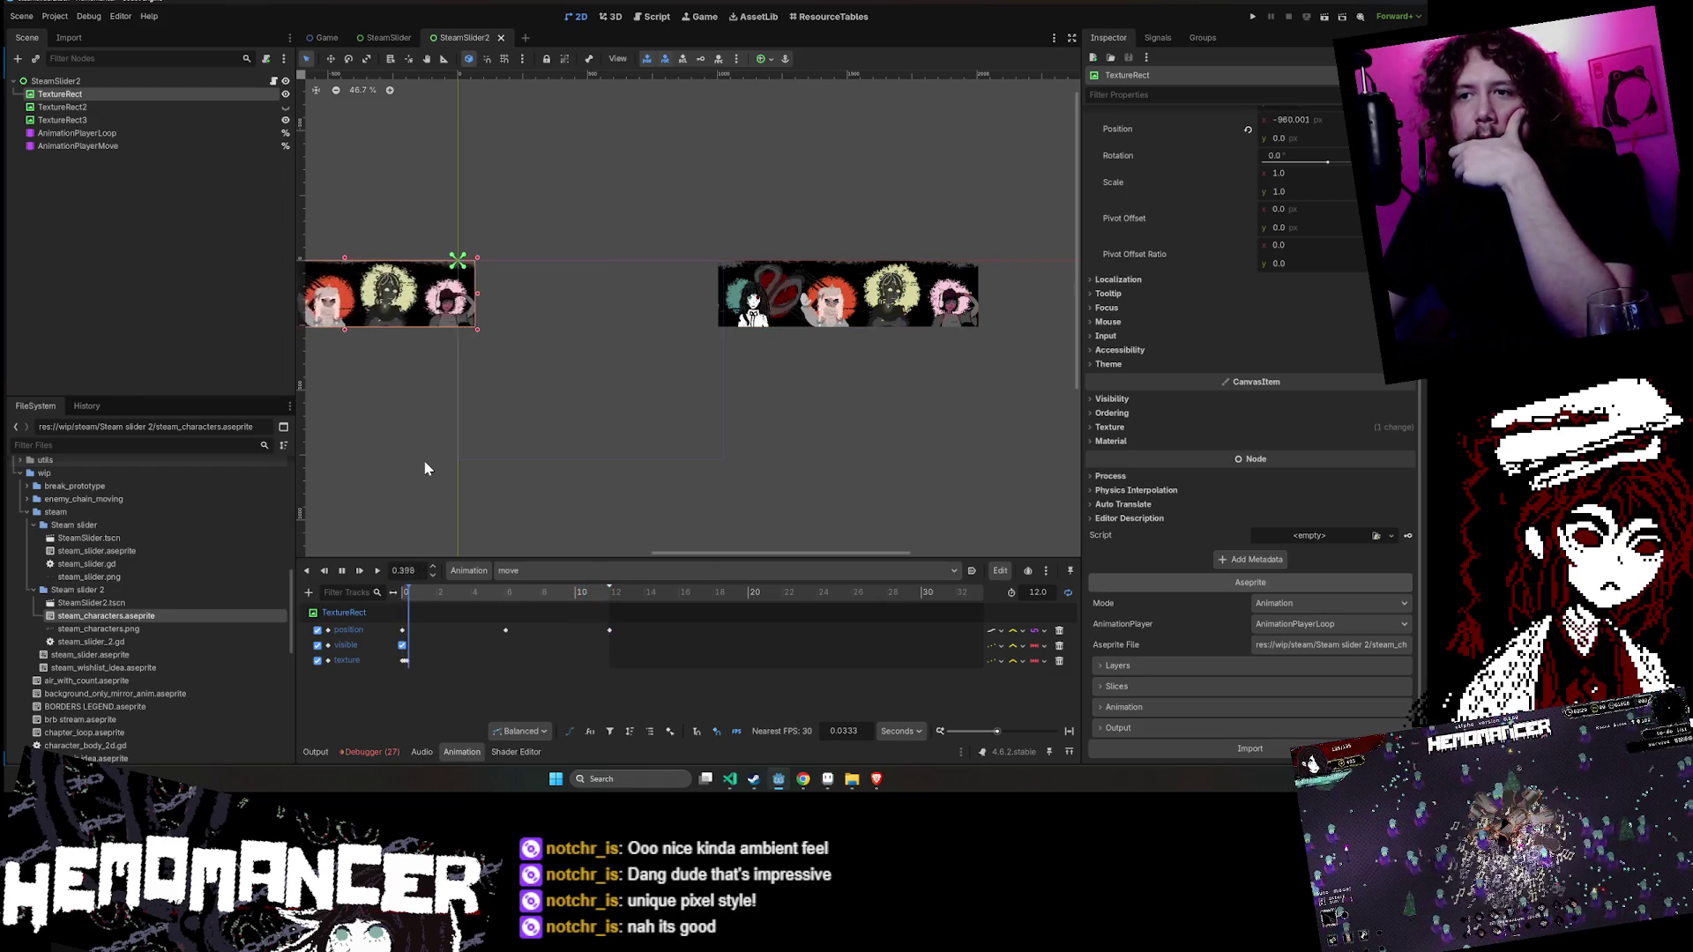
{"action": "scroll", "coordinate": [489, 318], "scroll_direction": "up", "scroll_amount": 2}
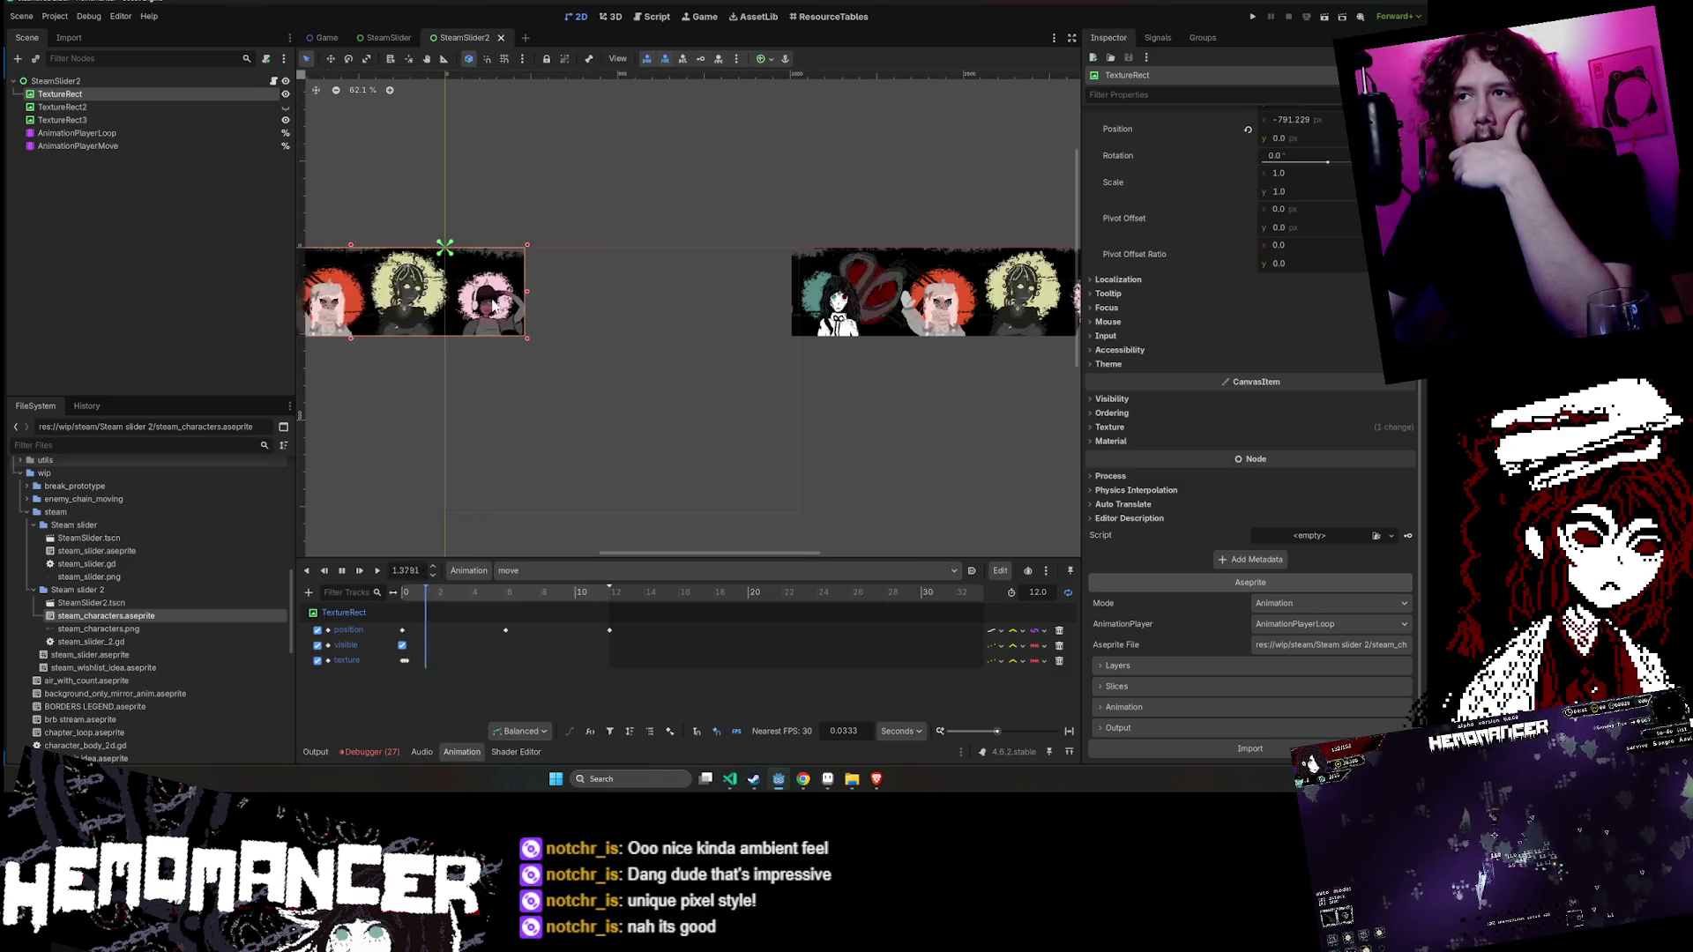
{"action": "left_click", "coordinate": [342, 571]}
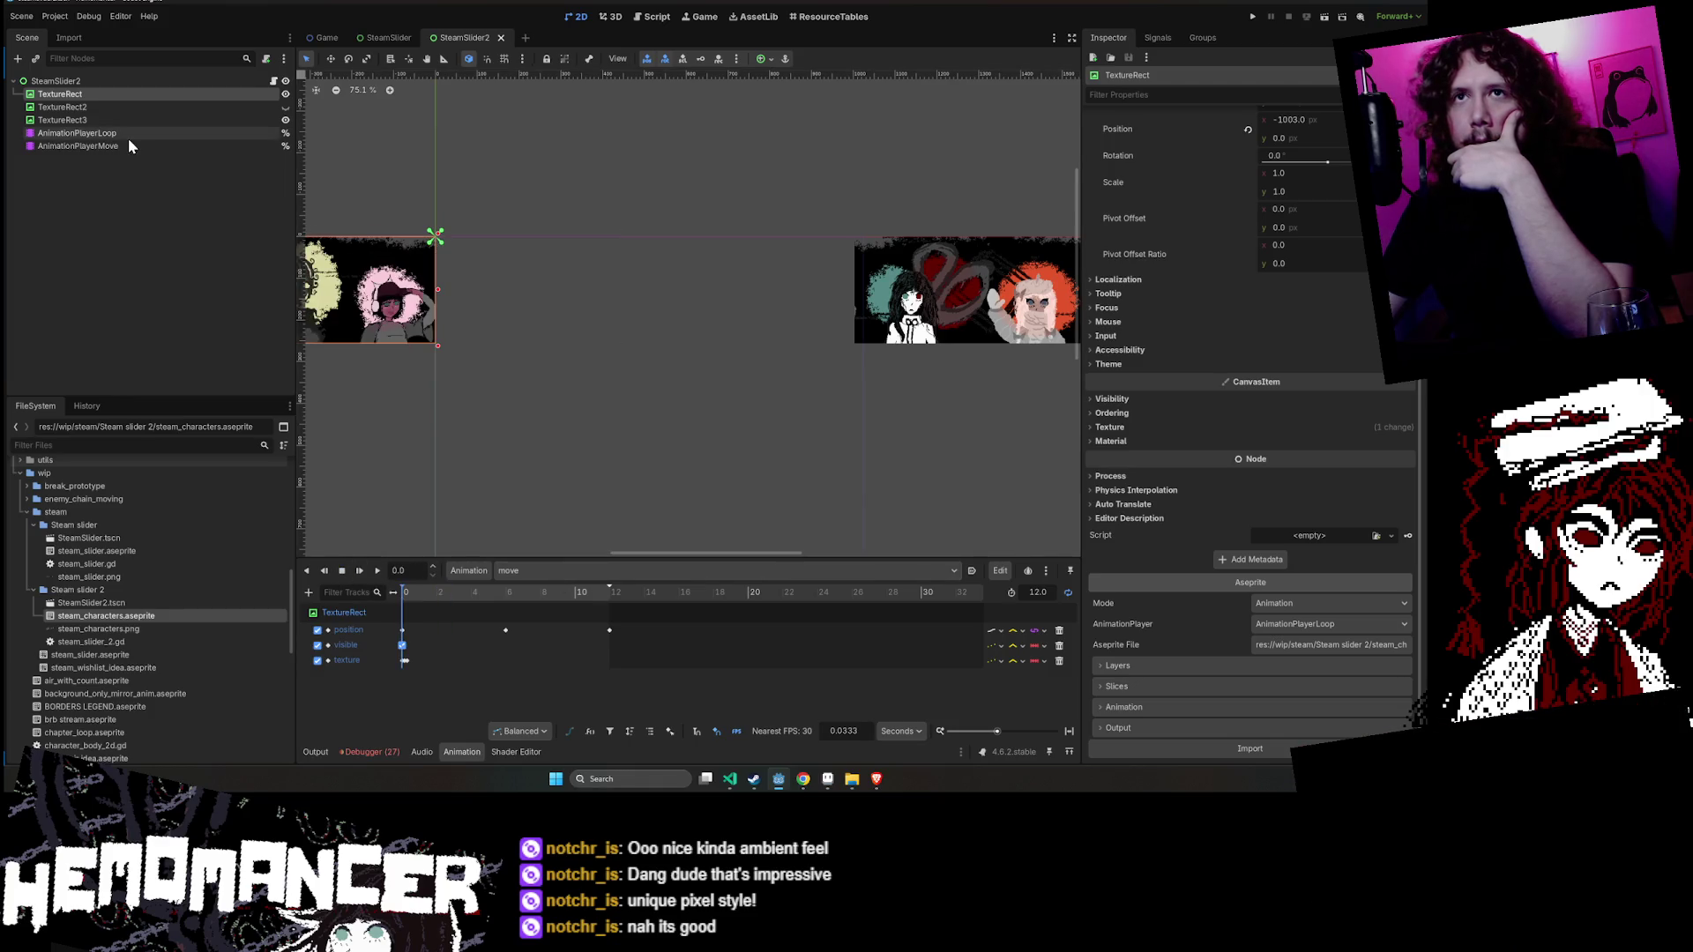
{"action": "left_click", "coordinate": [537, 574]}
{"action": "left_click", "coordinate": [532, 605]}
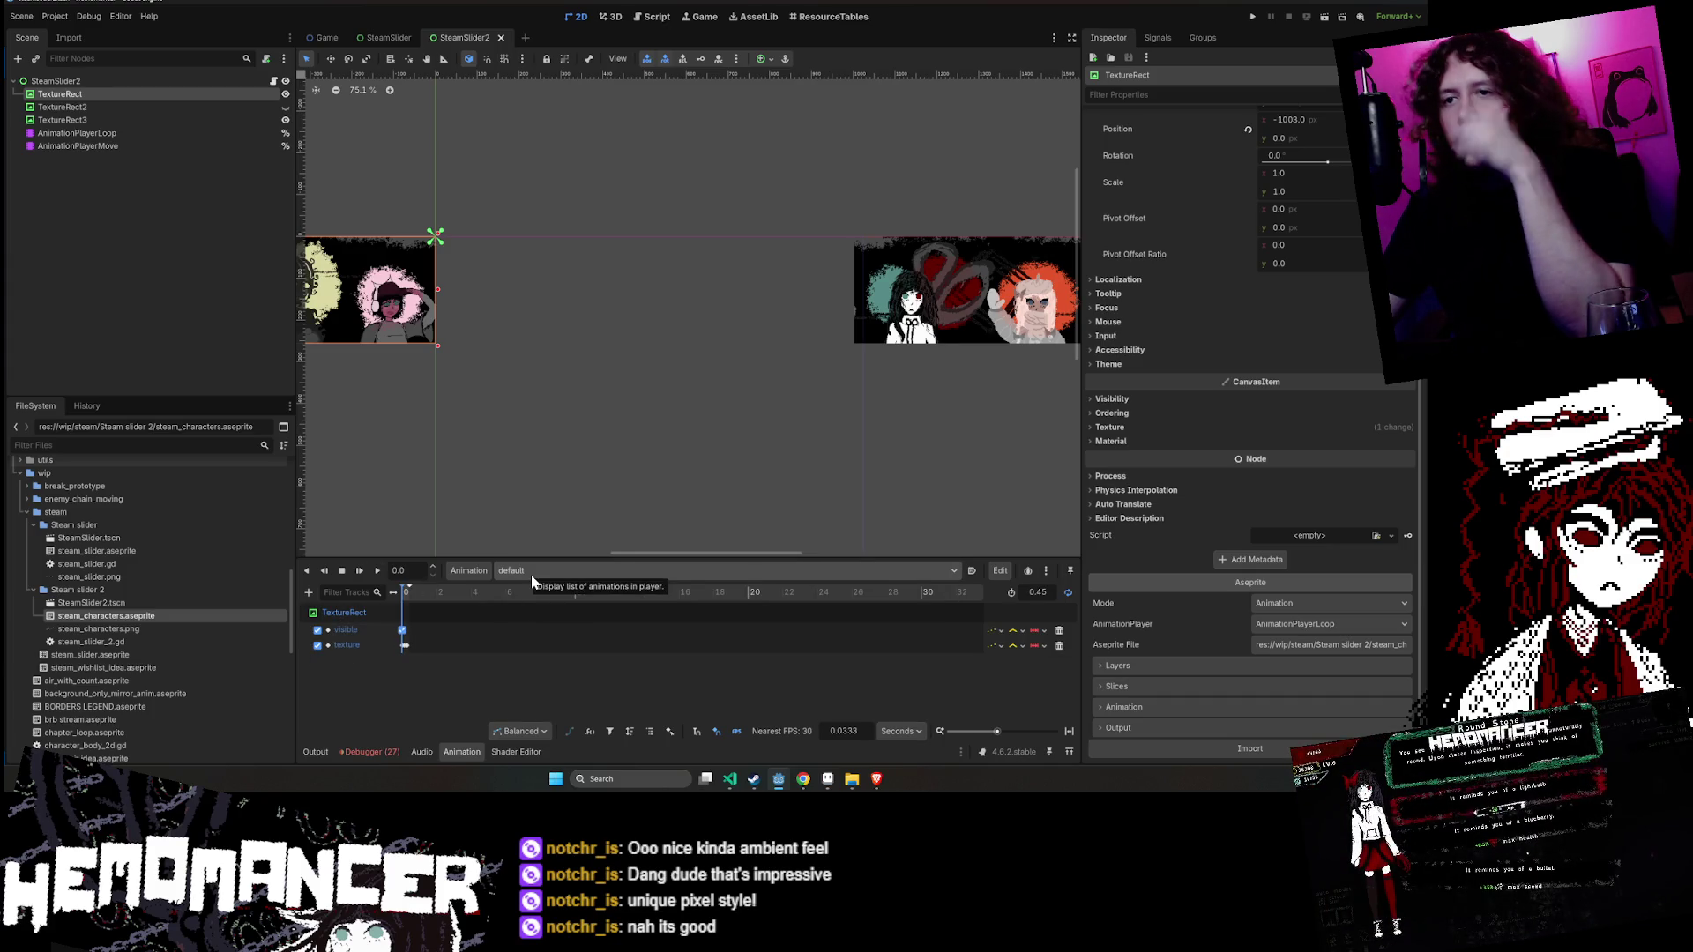
- Insert an extra key on the move animation's texture track
{"action": "left_click", "coordinate": [517, 574]}
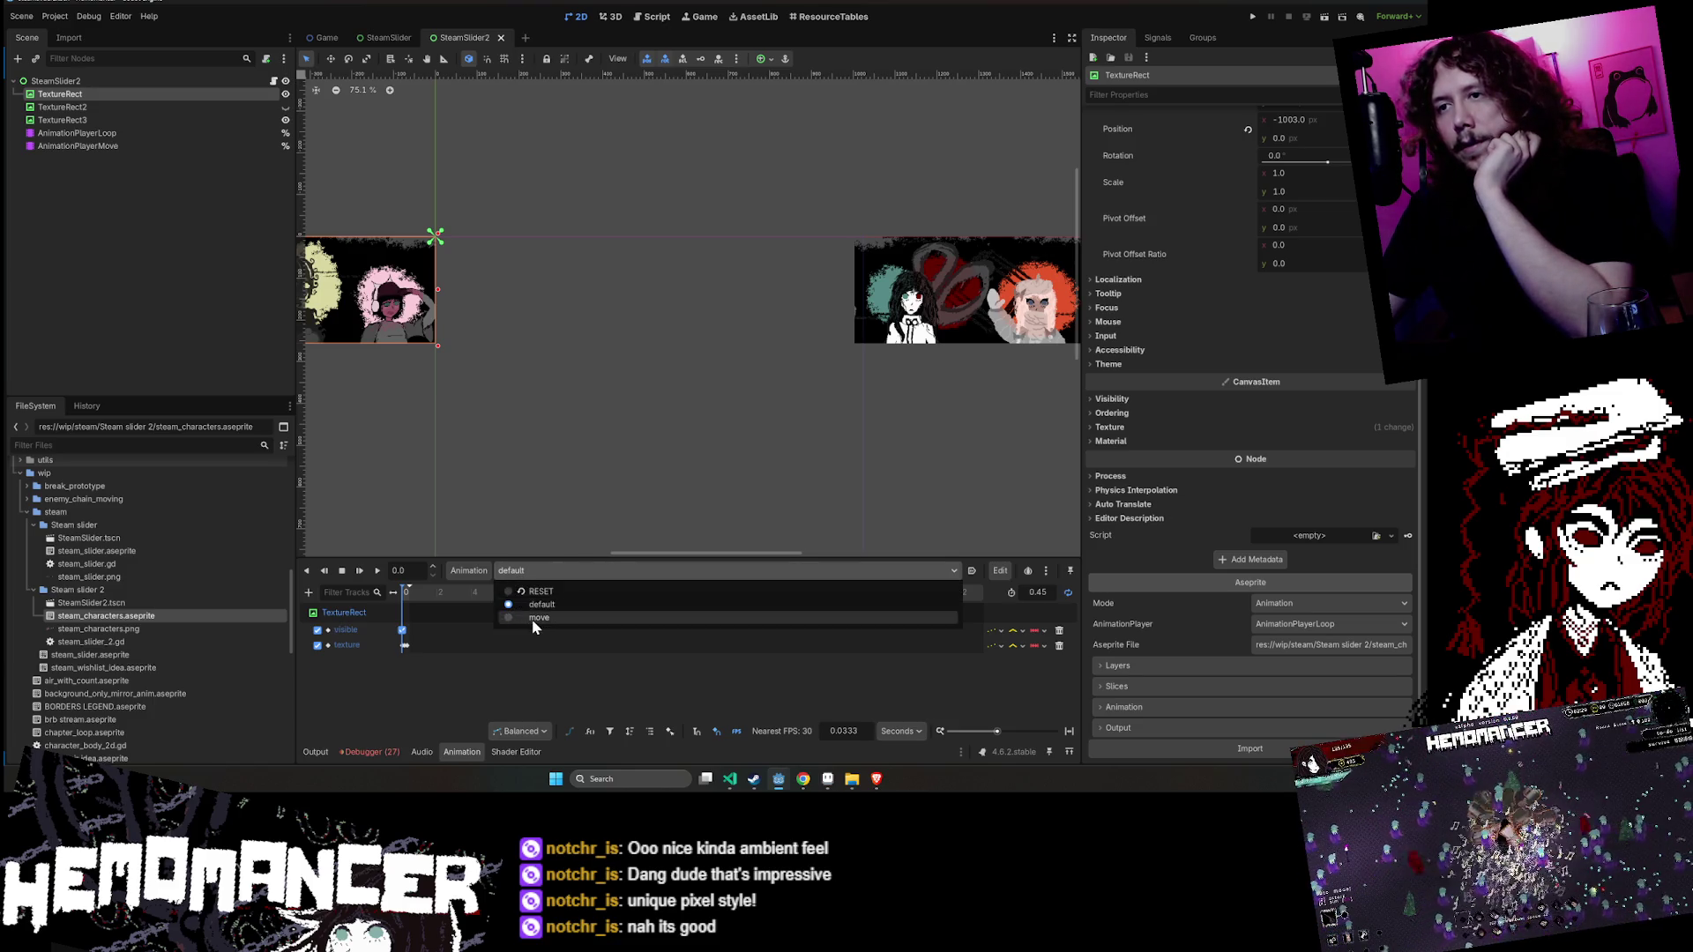
{"action": "left_click", "coordinate": [533, 618]}
{"action": "mouse_move", "coordinate": [413, 661]}
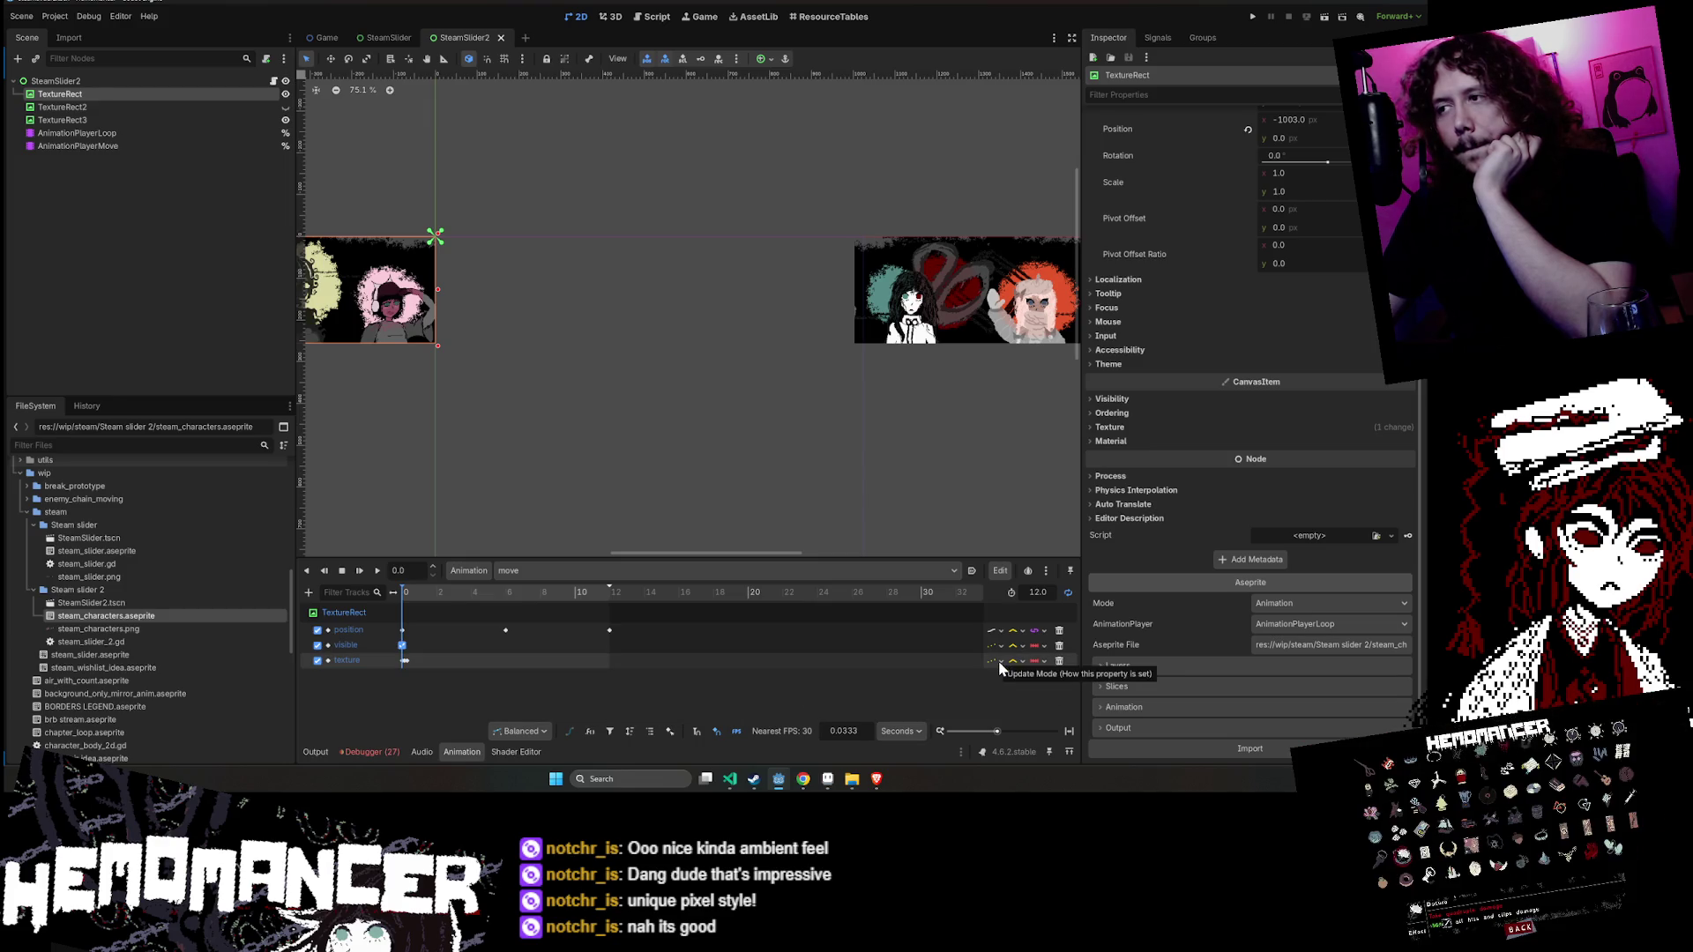
{"action": "right_click", "coordinate": [478, 666]}
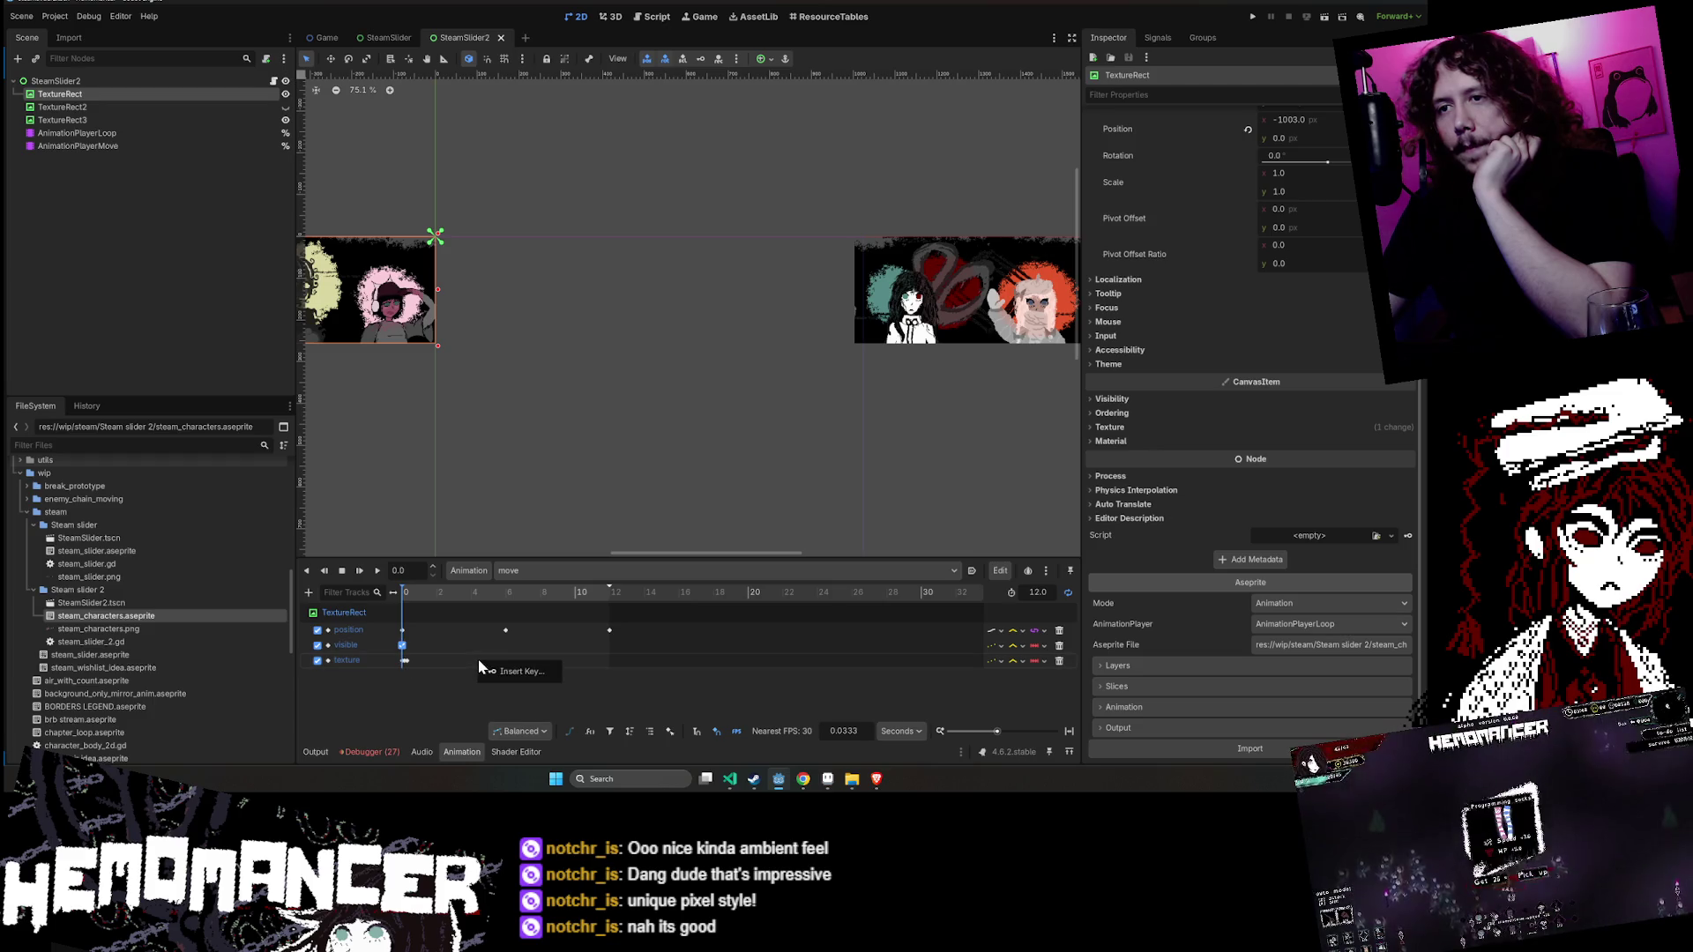
{"action": "left_click", "coordinate": [447, 680]}
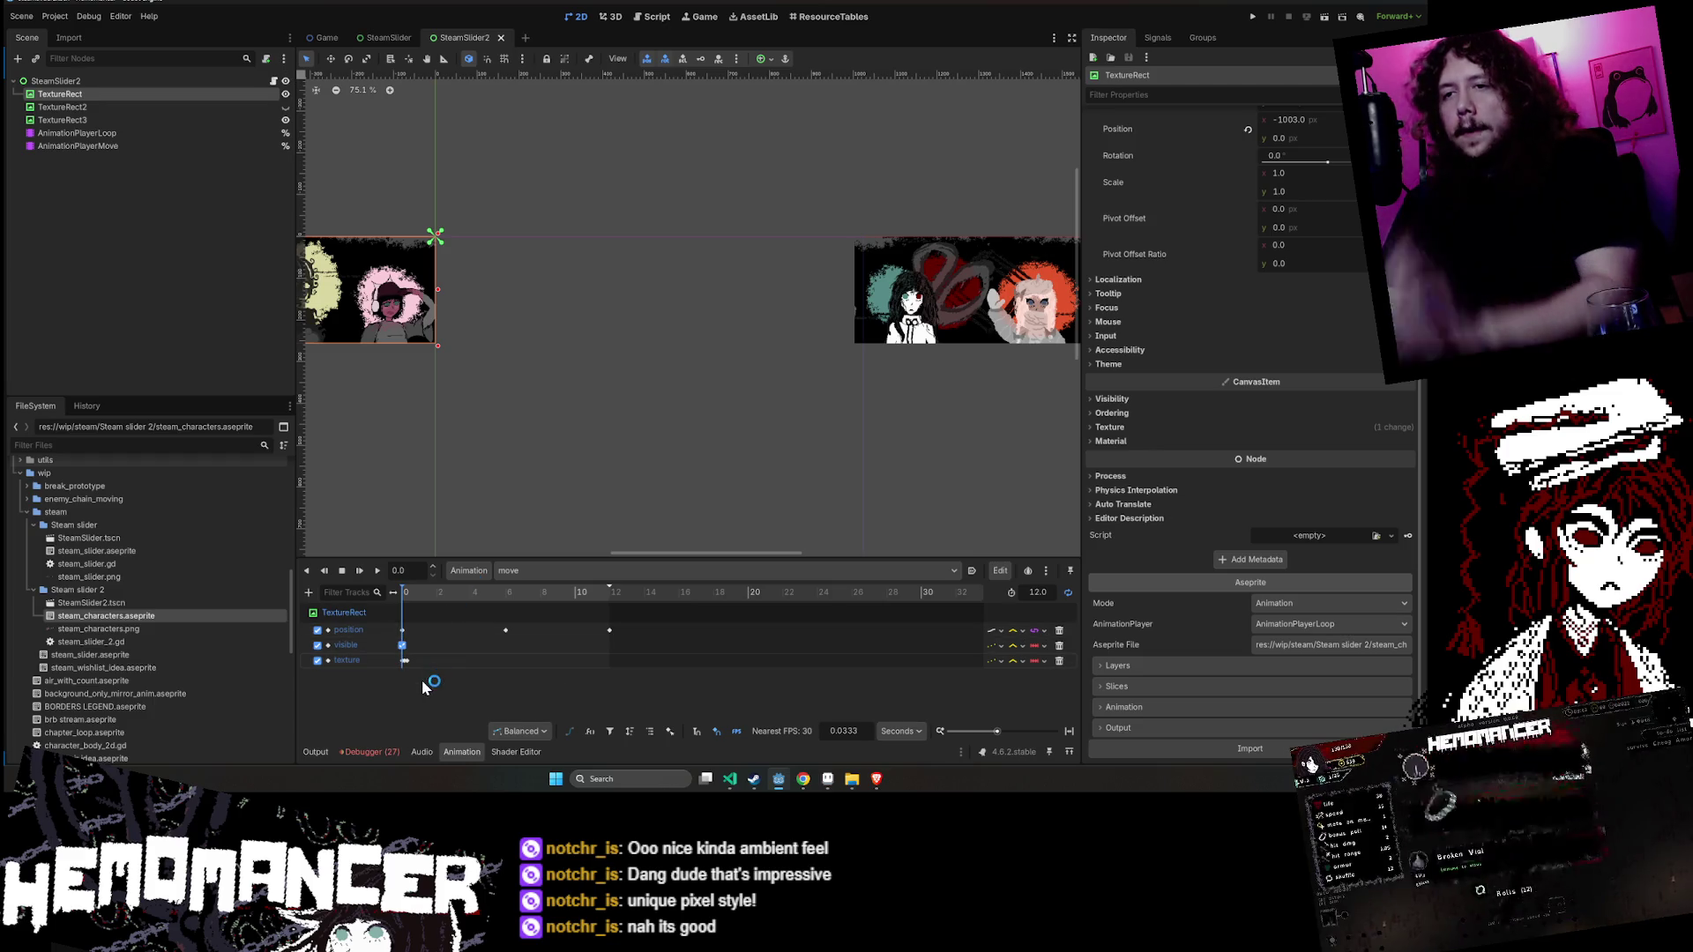
- Switch the animation timeline back to the default animation
{"action": "scroll", "coordinate": [427, 667], "scroll_direction": "up", "scroll_amount": 2}
{"action": "scroll", "coordinate": [429, 667], "scroll_direction": "up", "scroll_amount": 3}
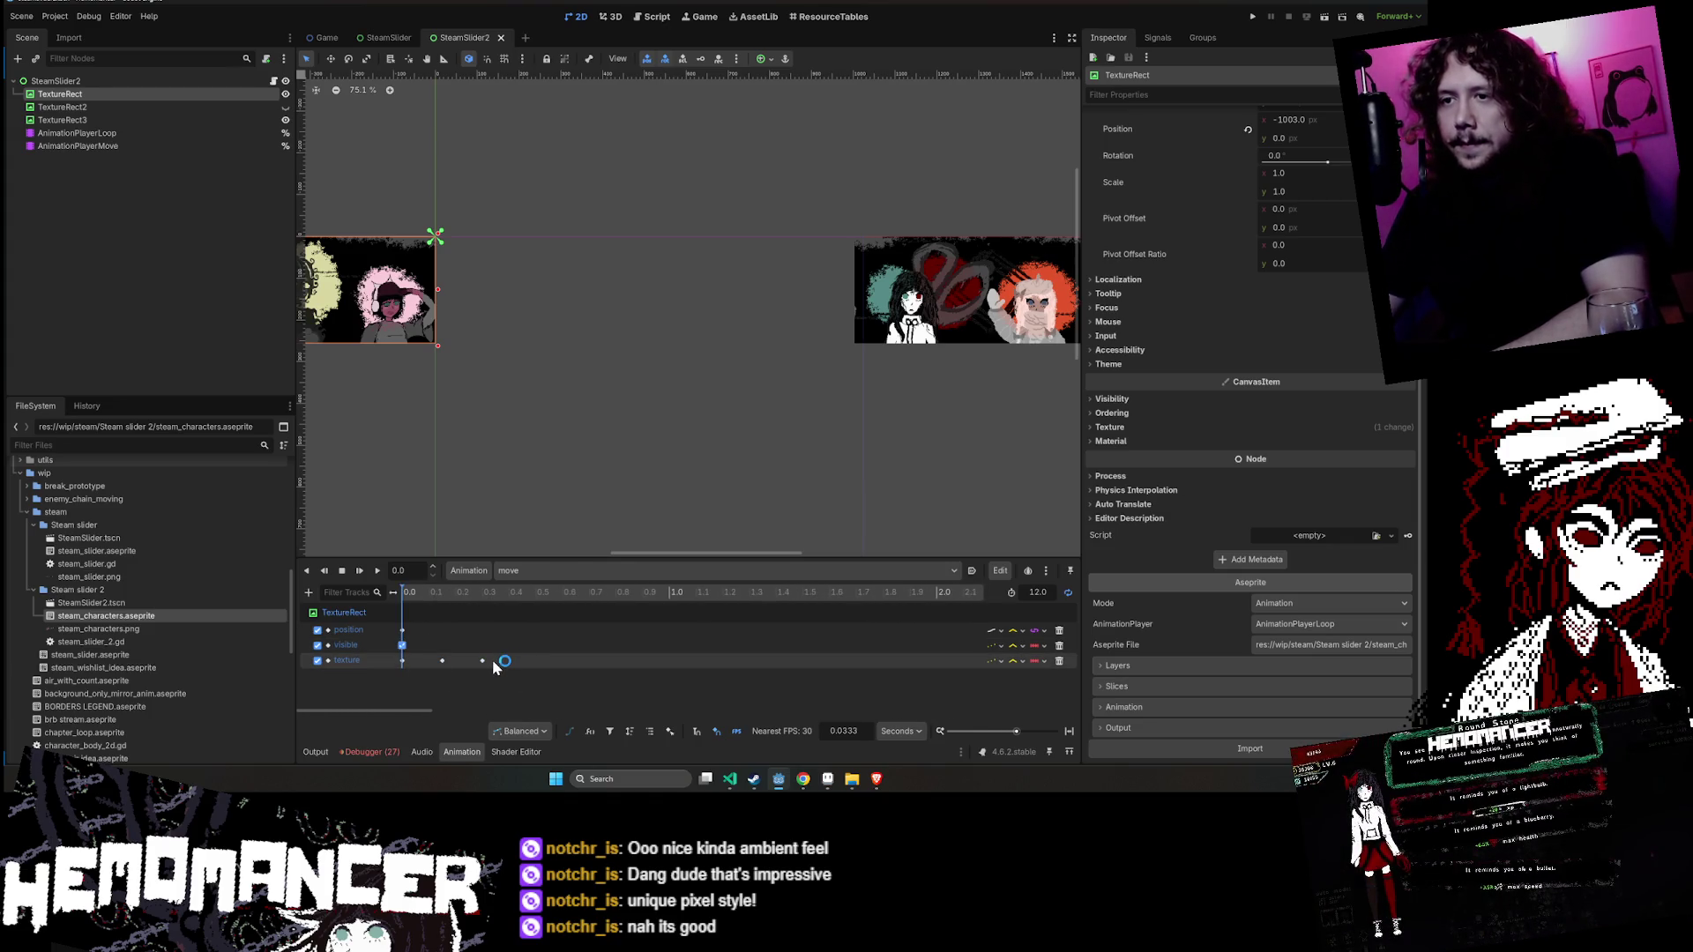
{"action": "scroll", "coordinate": [494, 665], "scroll_direction": "down", "scroll_amount": 5}
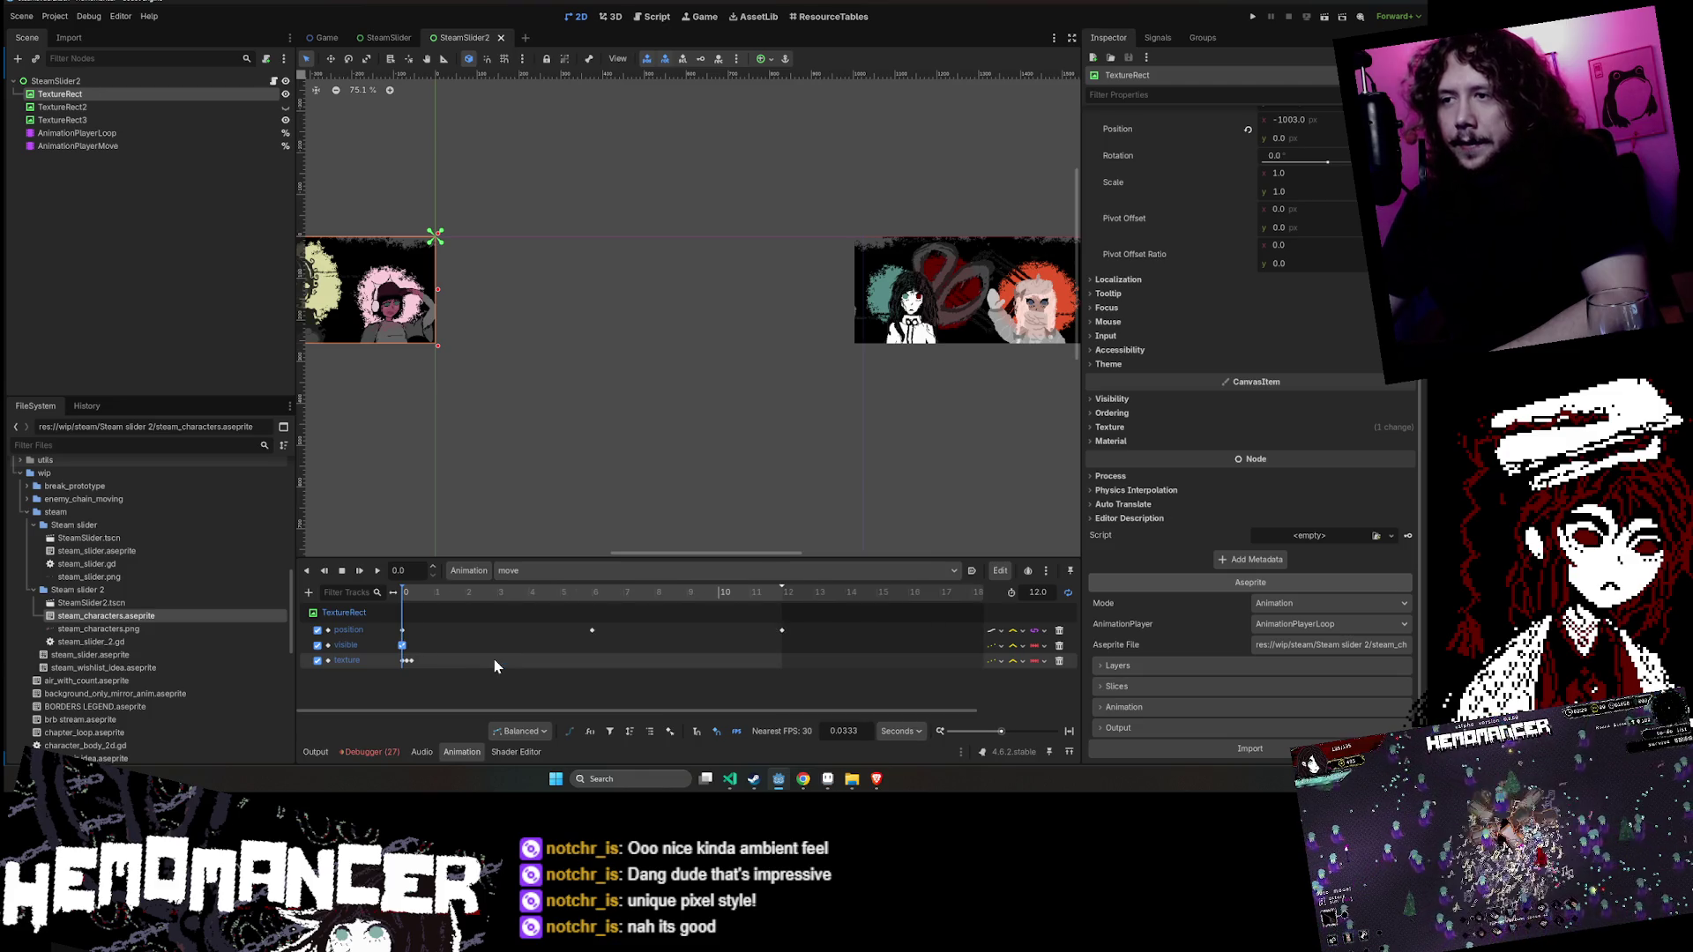
{"action": "left_click", "coordinate": [536, 566]}
{"action": "left_click", "coordinate": [530, 607]}
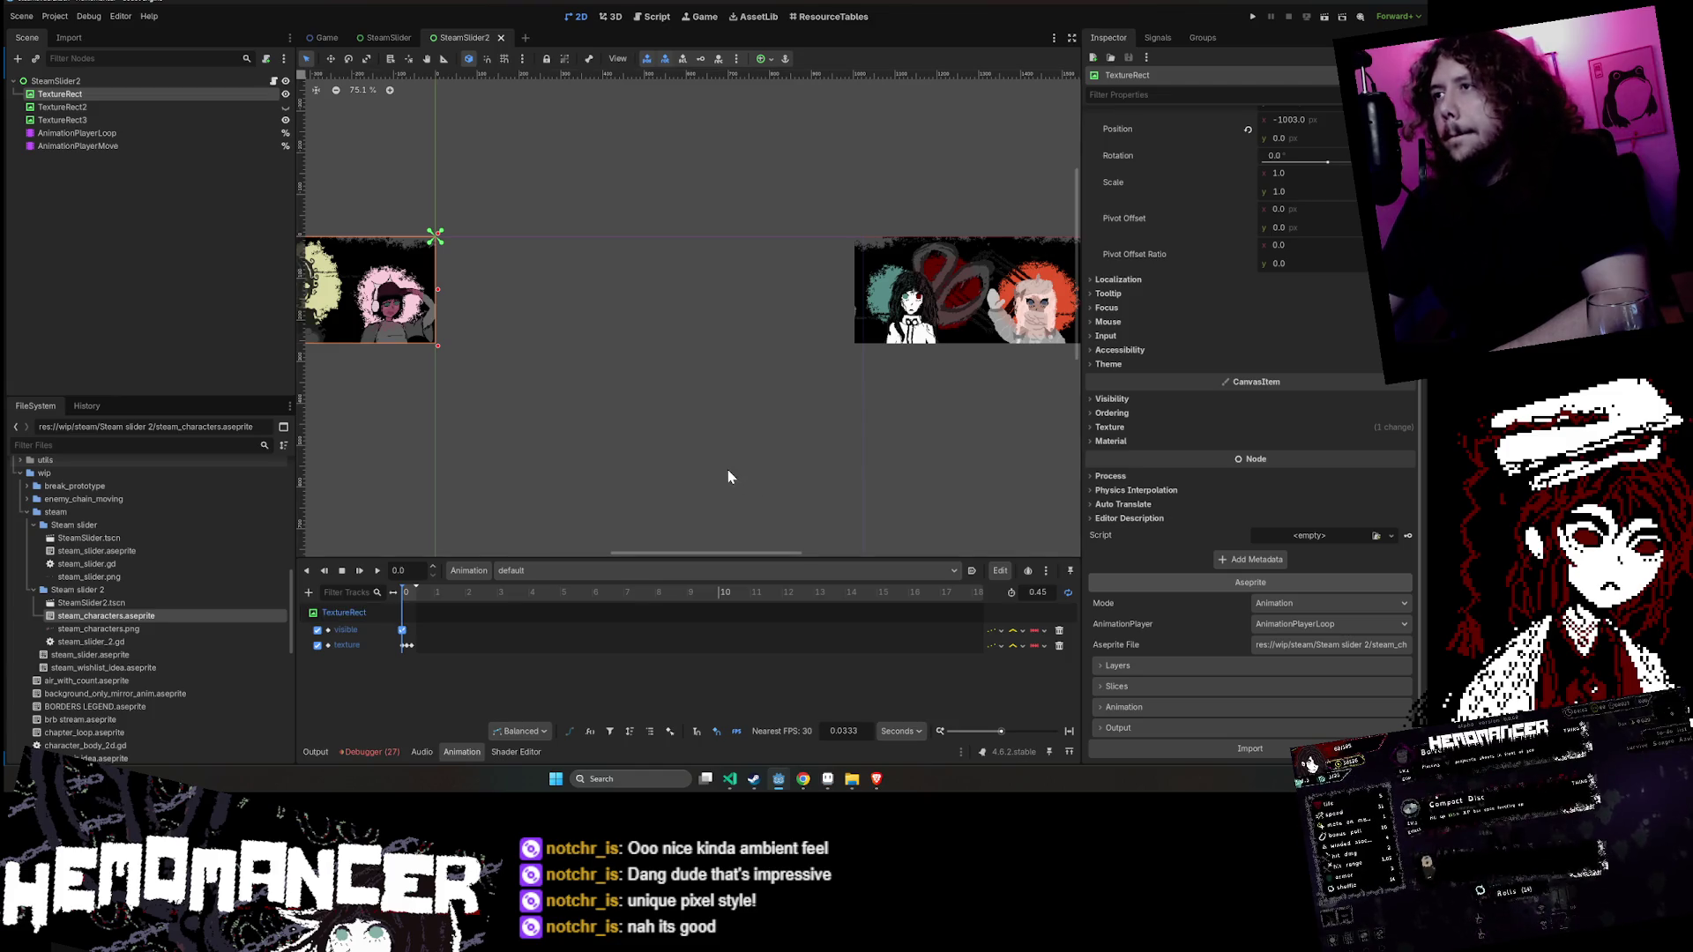
- Preview the move animation from the start, then delete its texture track
{"action": "scroll", "coordinate": [728, 477], "scroll_direction": "down", "scroll_amount": 1}
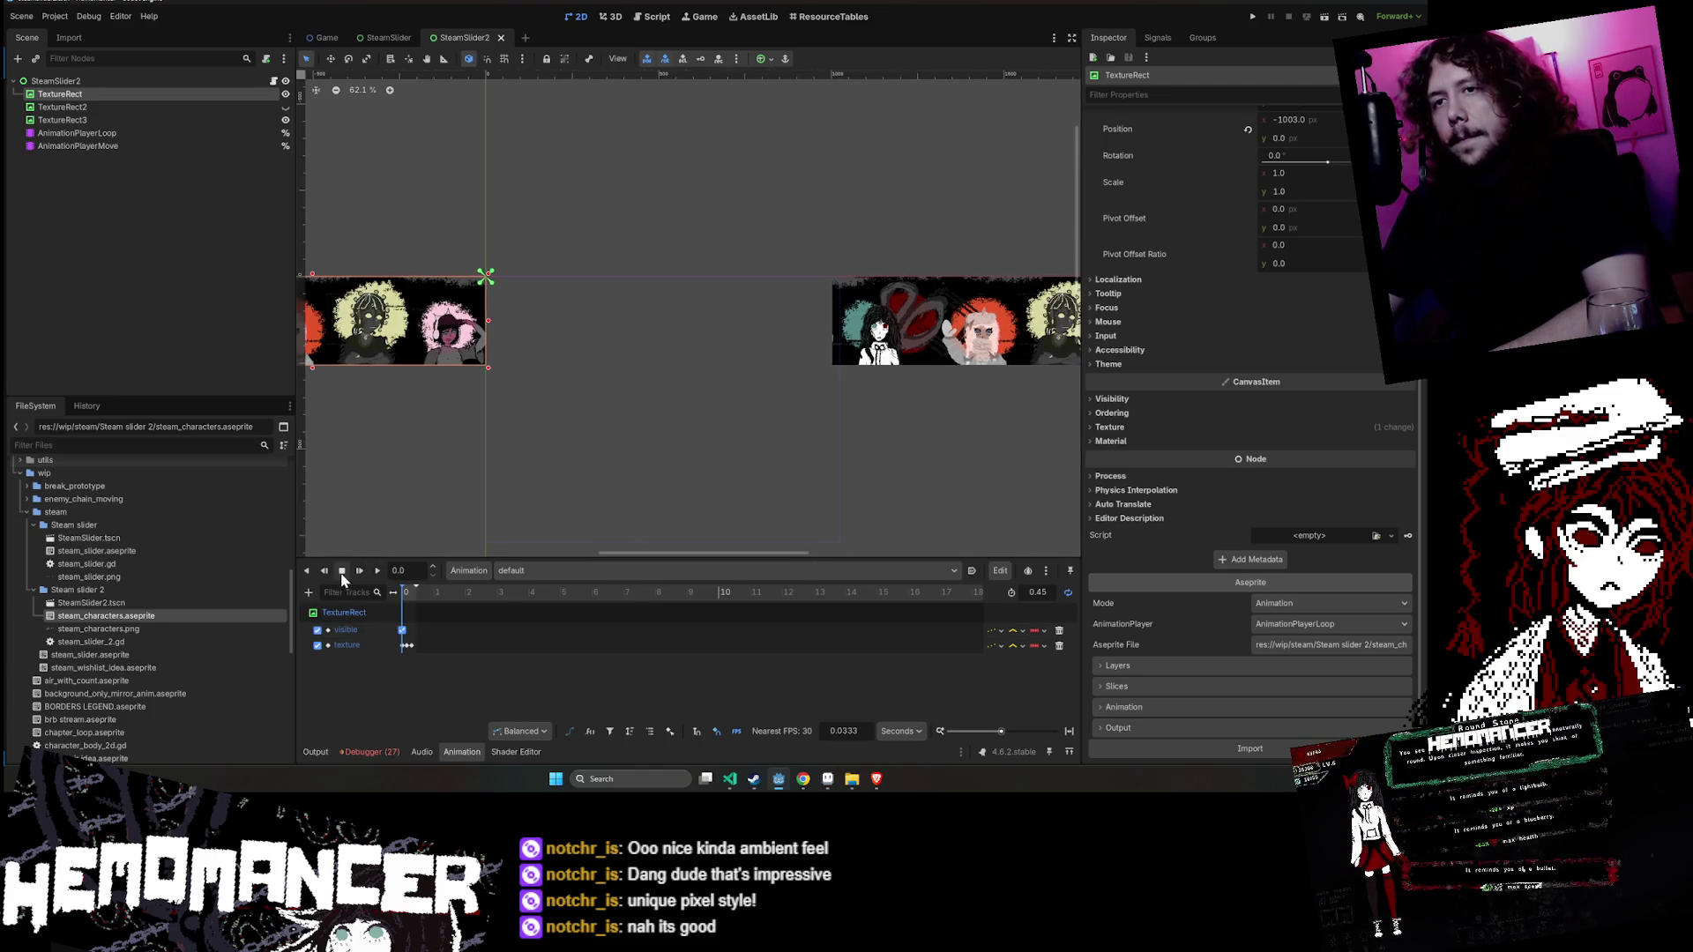
{"action": "left_click", "coordinate": [524, 571]}
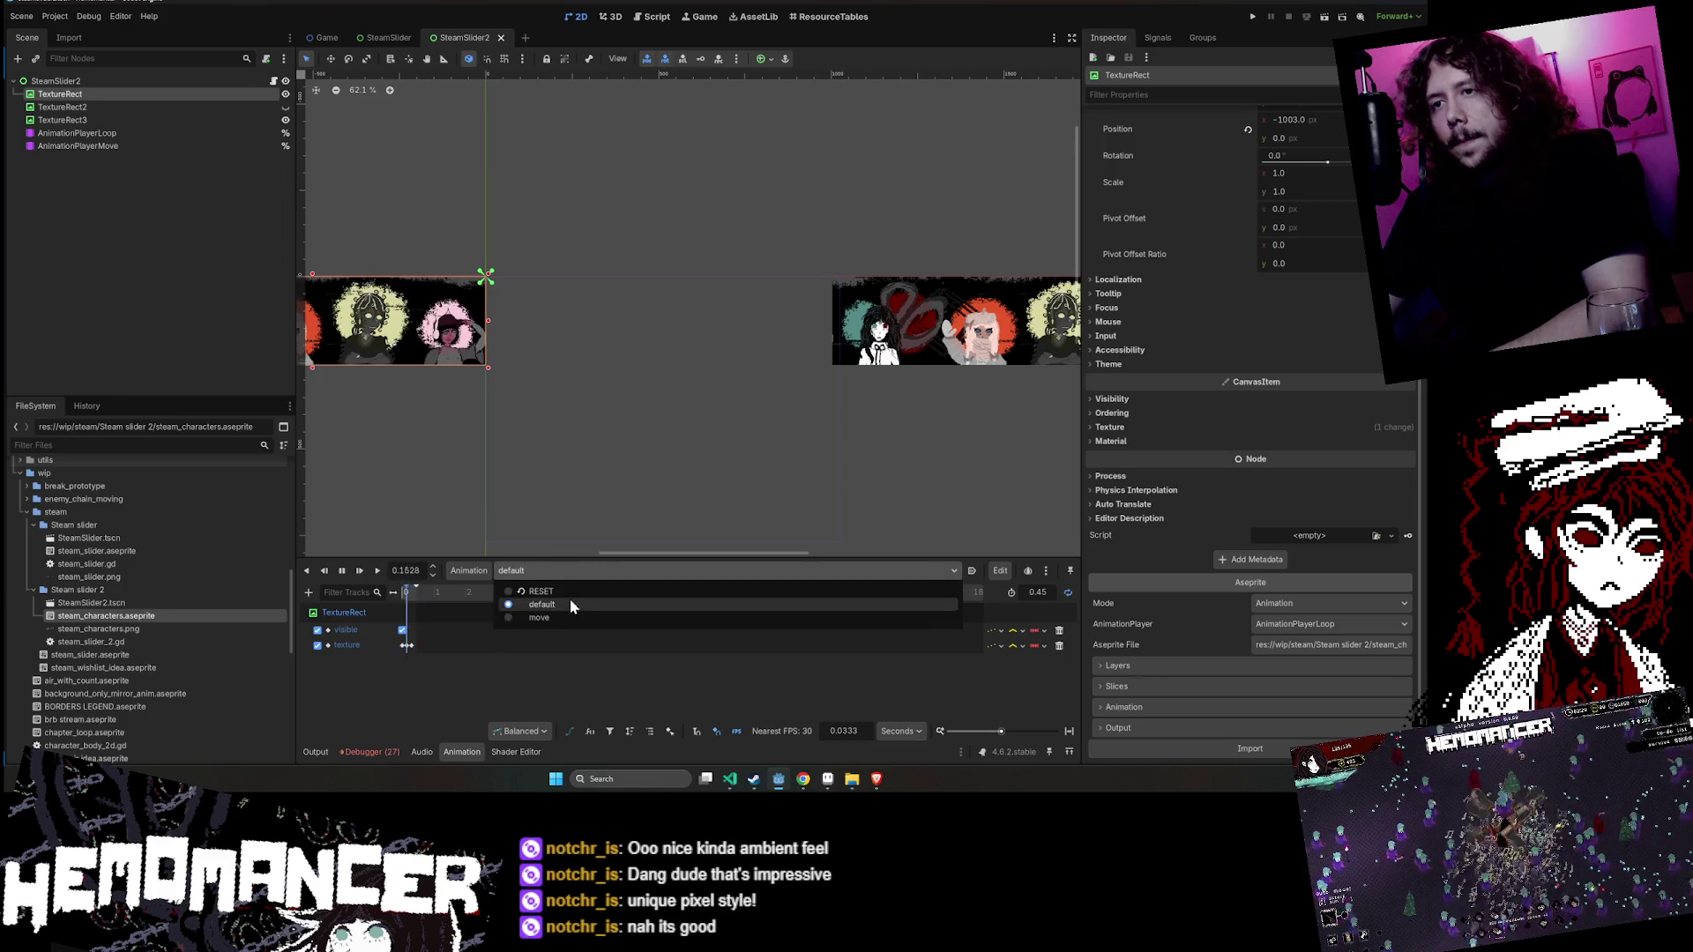
{"action": "left_click", "coordinate": [569, 596]}
{"action": "left_click", "coordinate": [379, 571]}
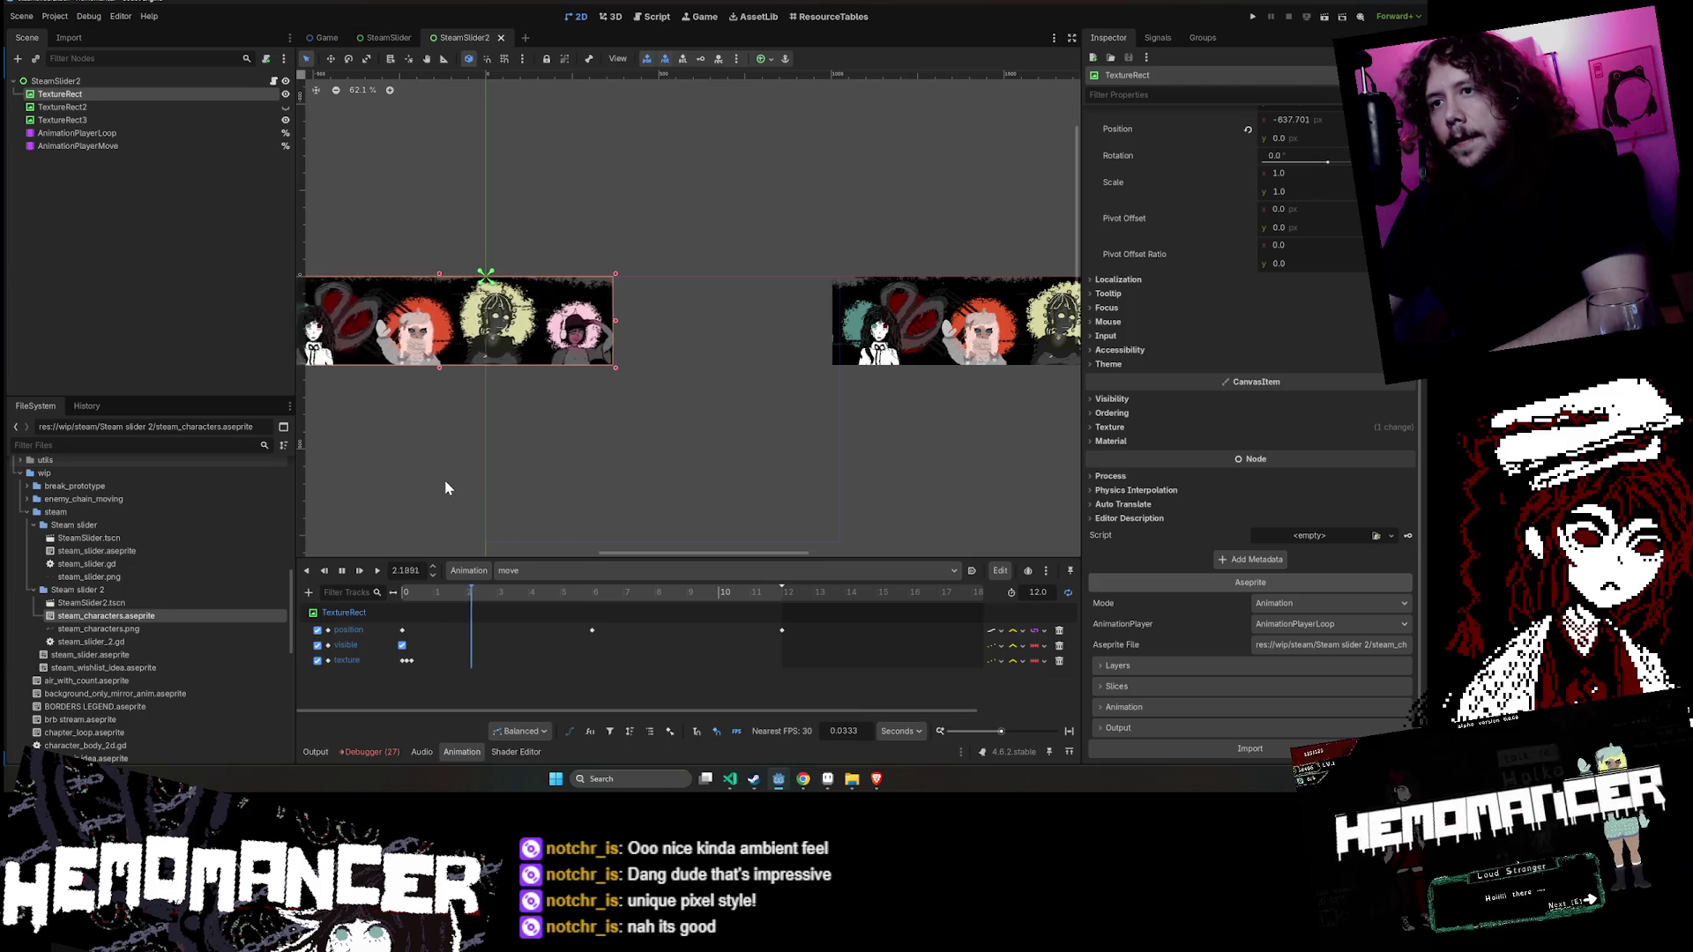
{"action": "left_click", "coordinate": [359, 572]}
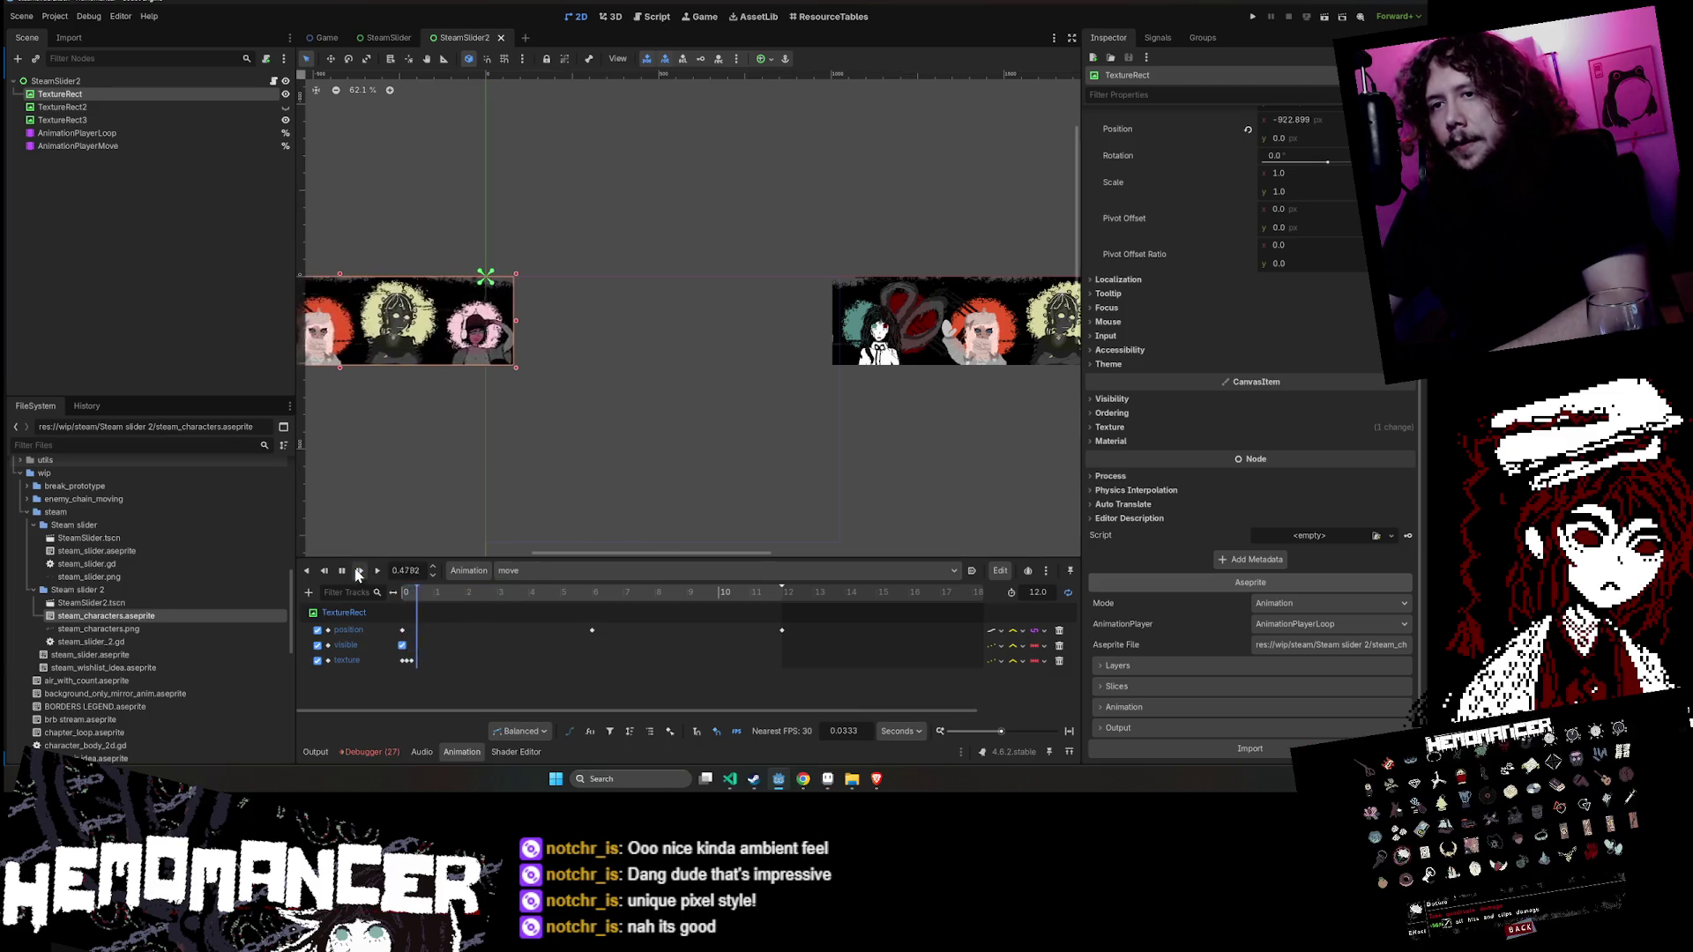
{"action": "left_click", "coordinate": [343, 572]}
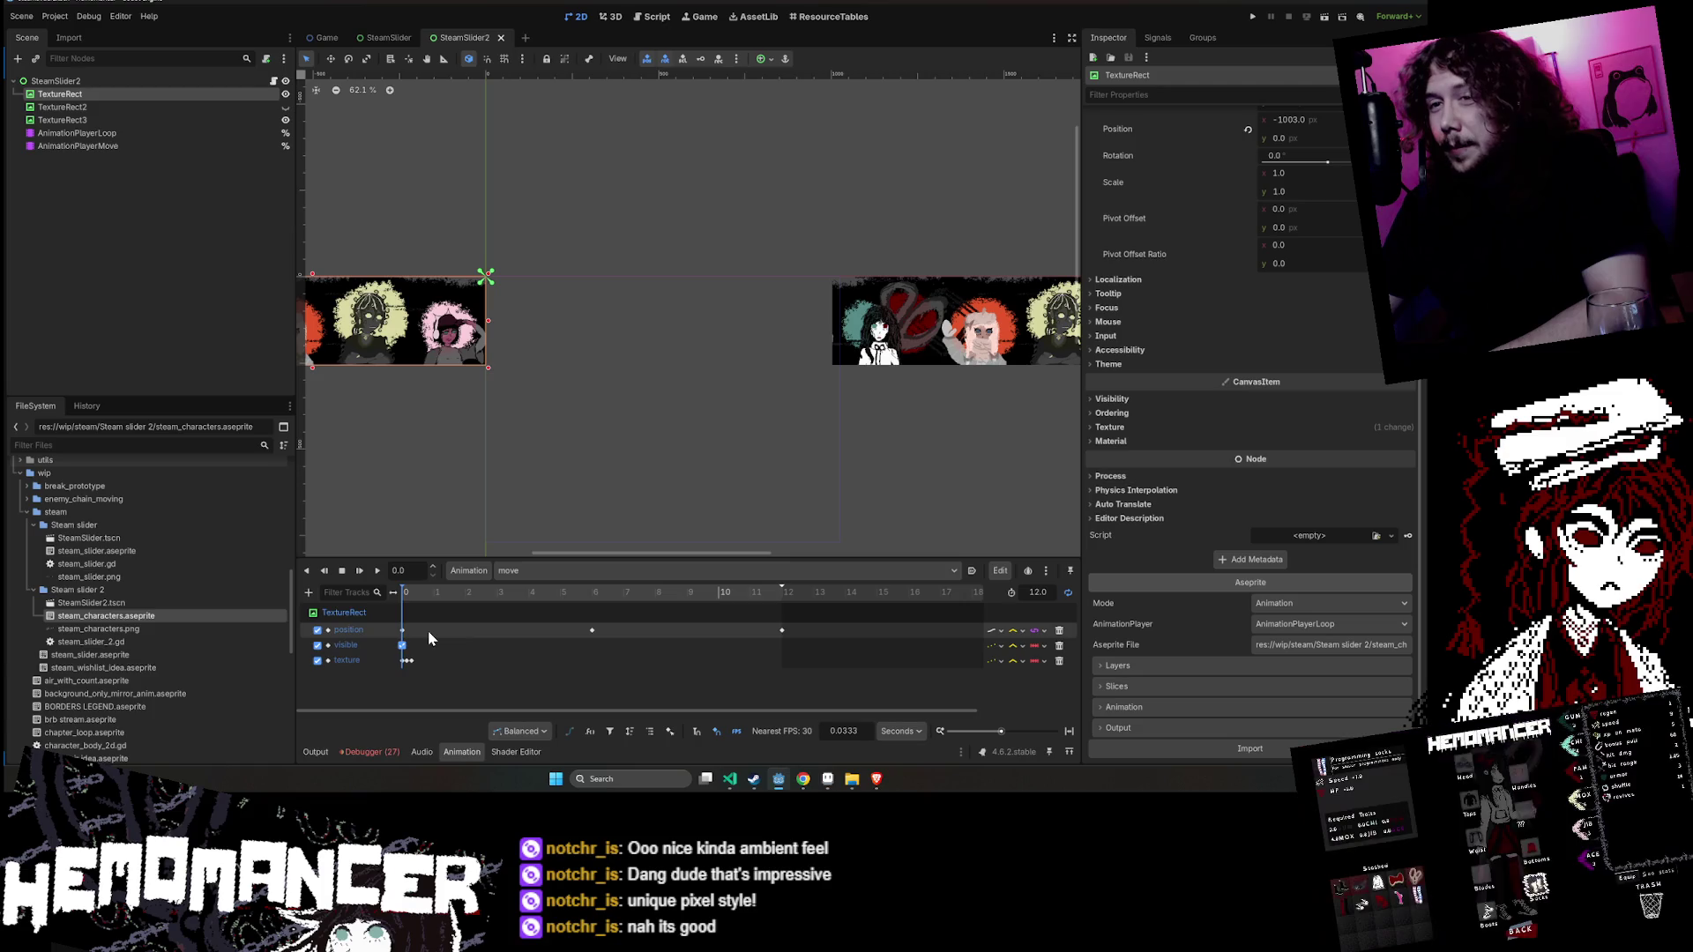
{"action": "left_click", "coordinate": [1058, 661]}
- Check the default and move animations, then open the steam_slider_2.gd script
{"action": "left_click", "coordinate": [515, 574]}
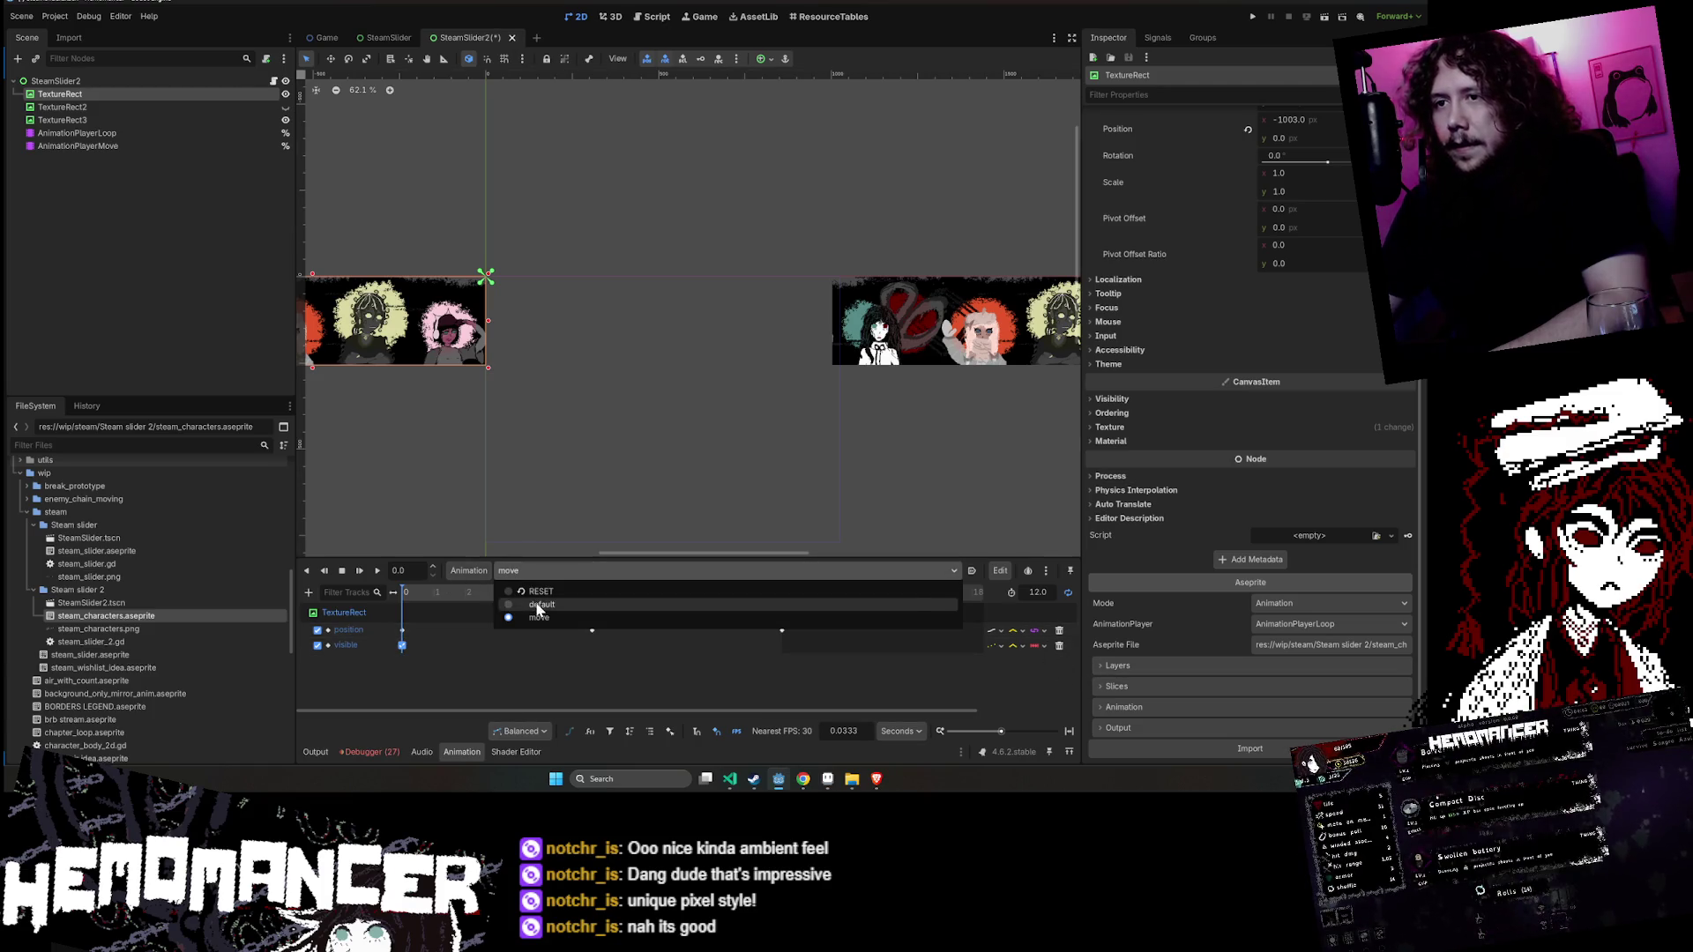
{"action": "left_click", "coordinate": [541, 604]}
{"action": "left_click", "coordinate": [377, 571]}
{"action": "left_click", "coordinate": [615, 573]}
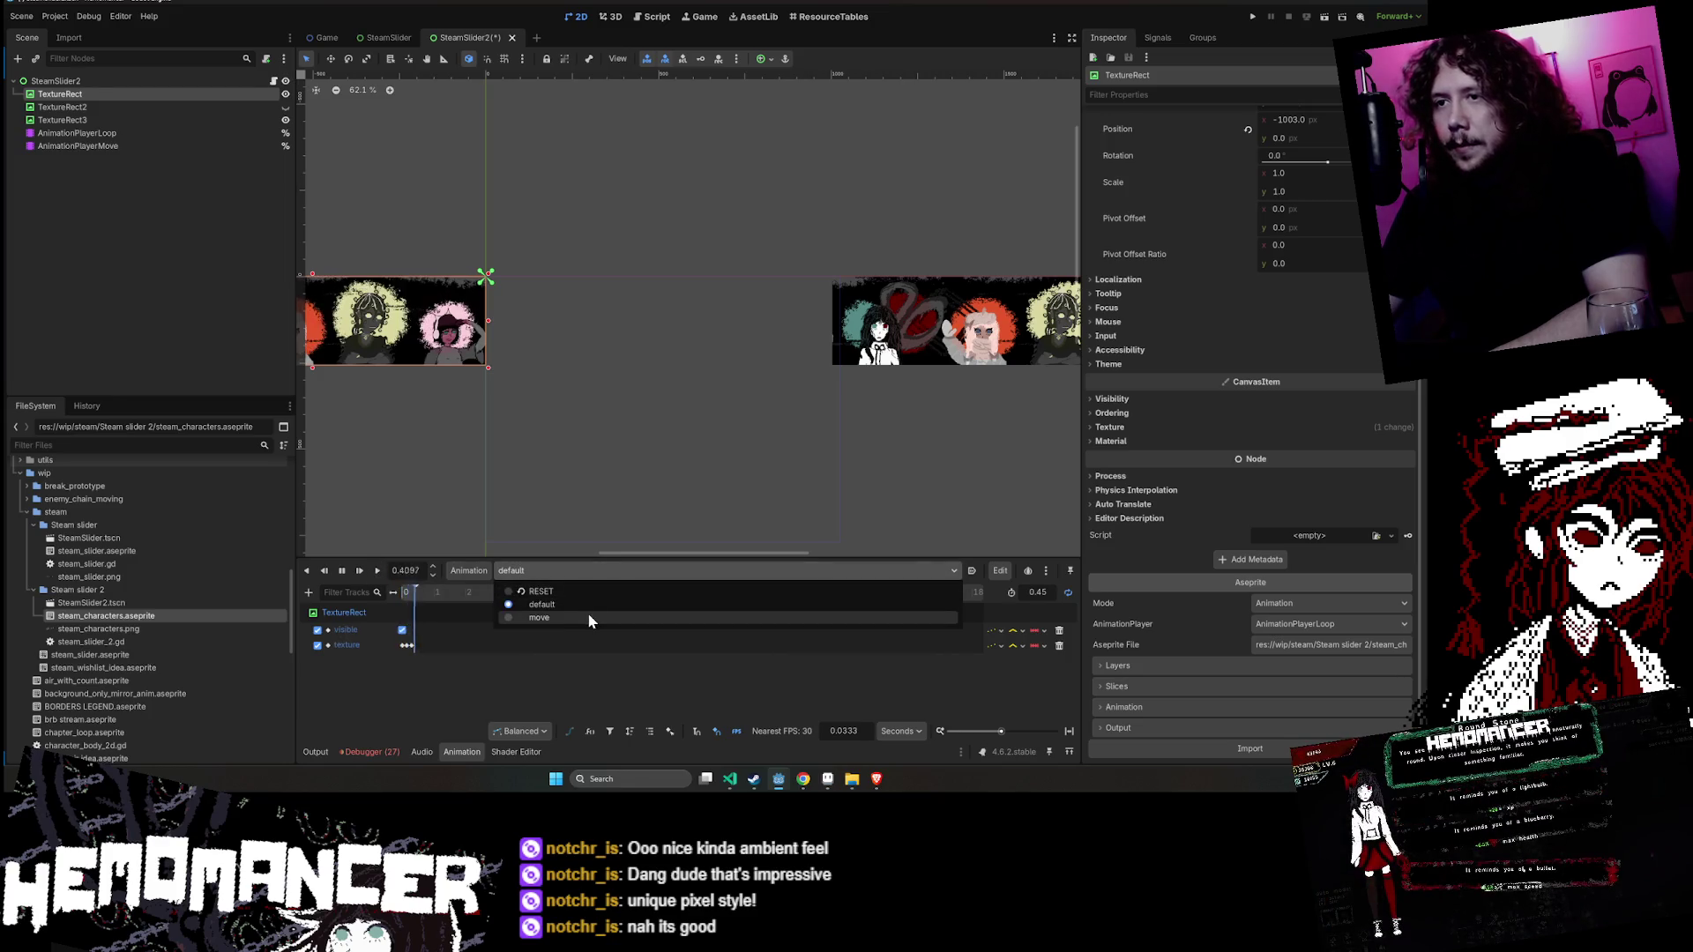
{"action": "left_click", "coordinate": [588, 615]}
{"action": "left_click", "coordinate": [584, 570]}
{"action": "left_click", "coordinate": [580, 605]}
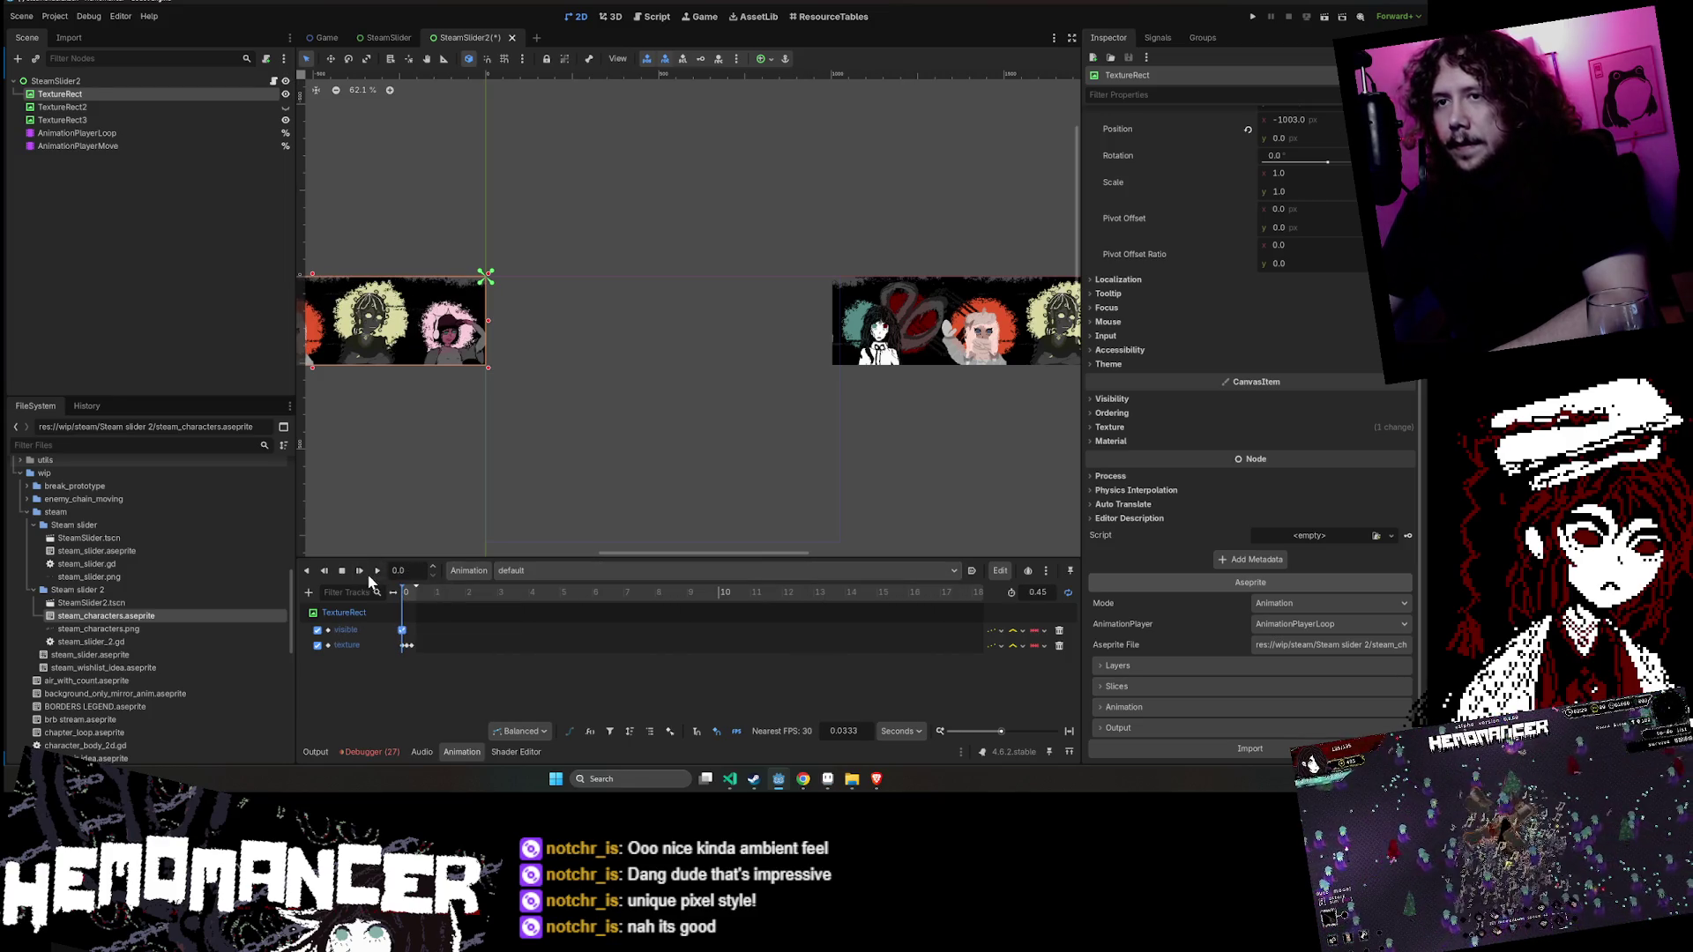
{"action": "left_click", "coordinate": [274, 81]}
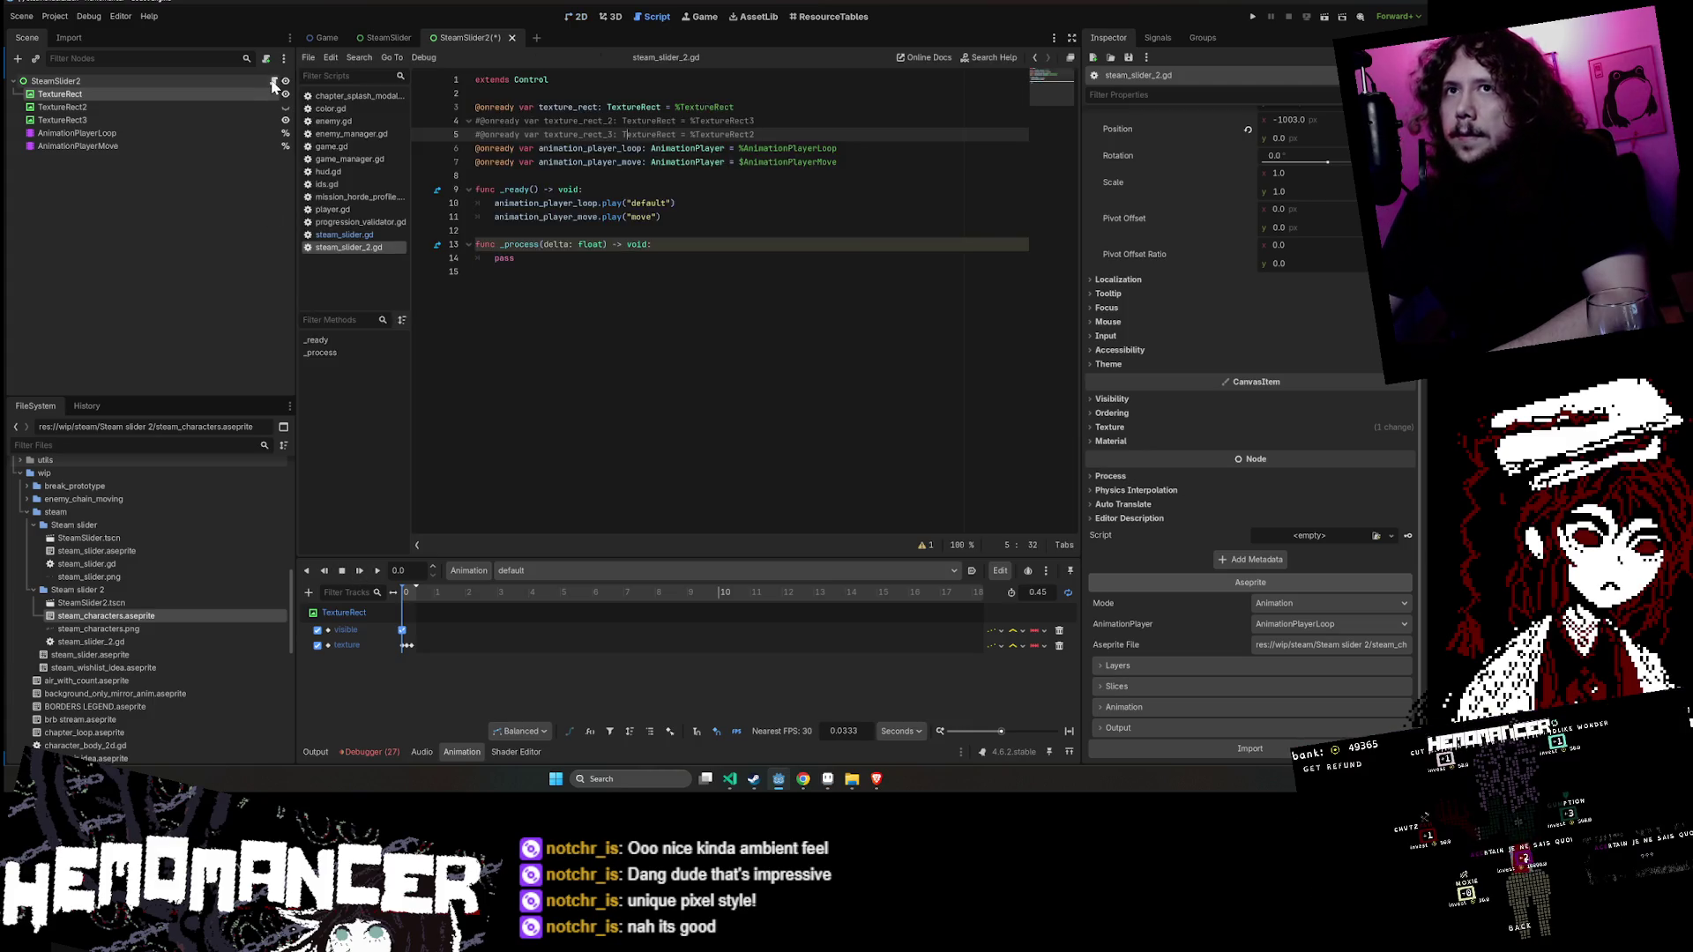
{"action": "left_click", "coordinate": [475, 272]}
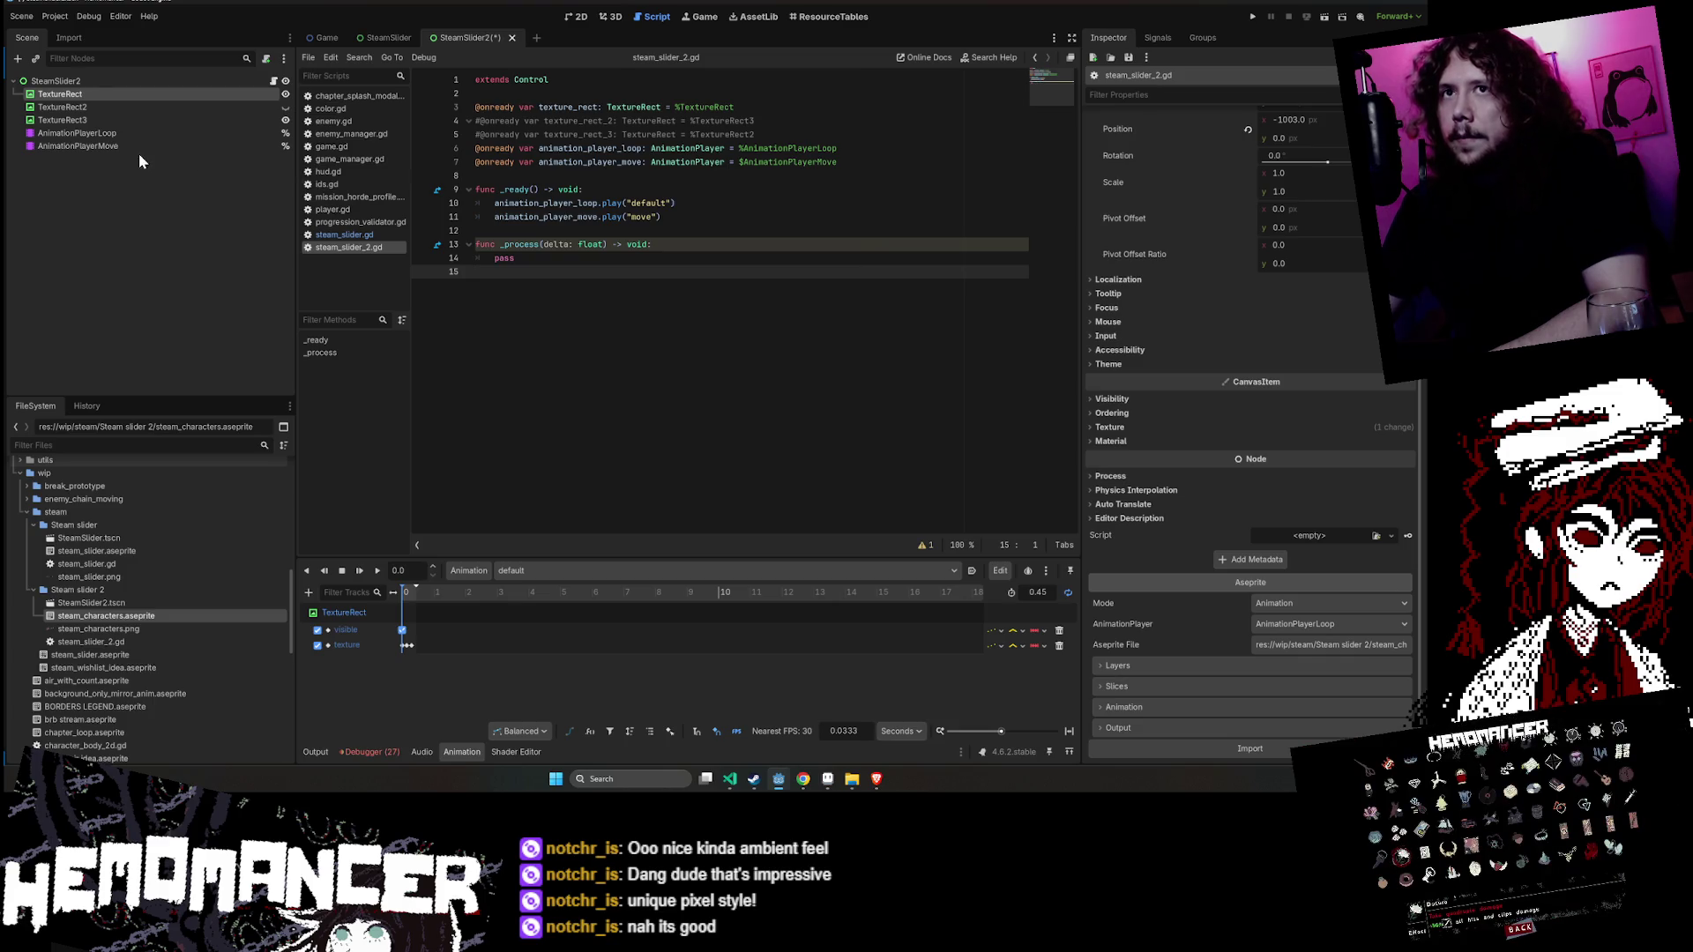
{"action": "left_click", "coordinate": [577, 570]}
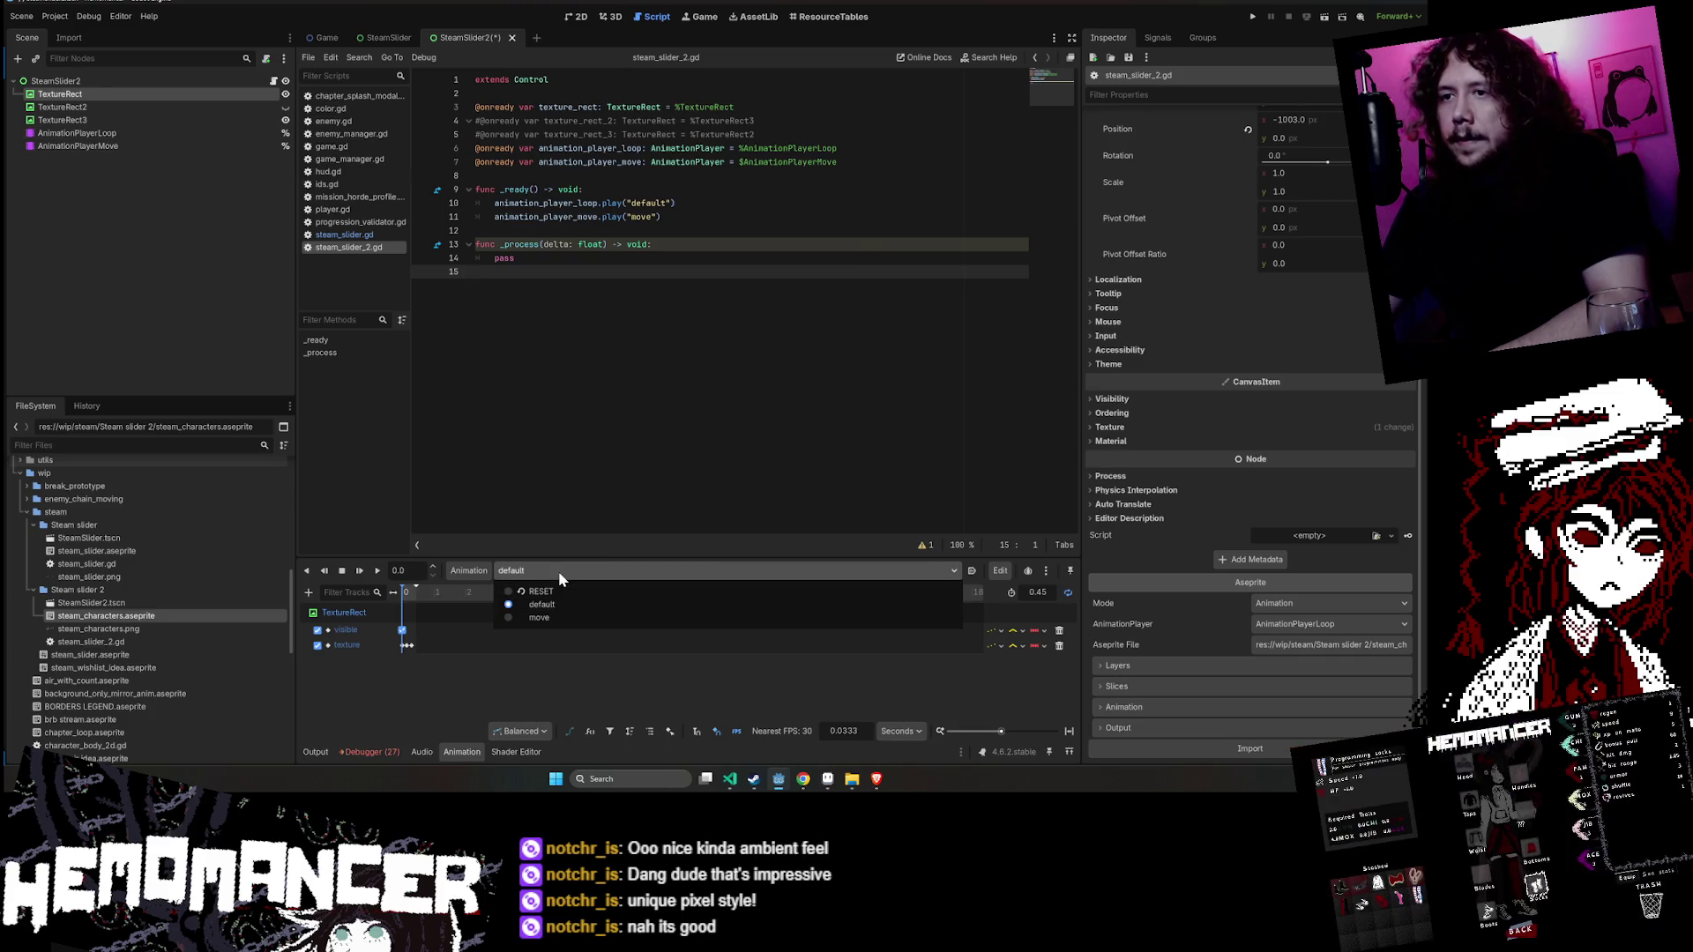
{"action": "left_click", "coordinate": [156, 140]}
{"action": "left_click", "coordinate": [155, 133]}
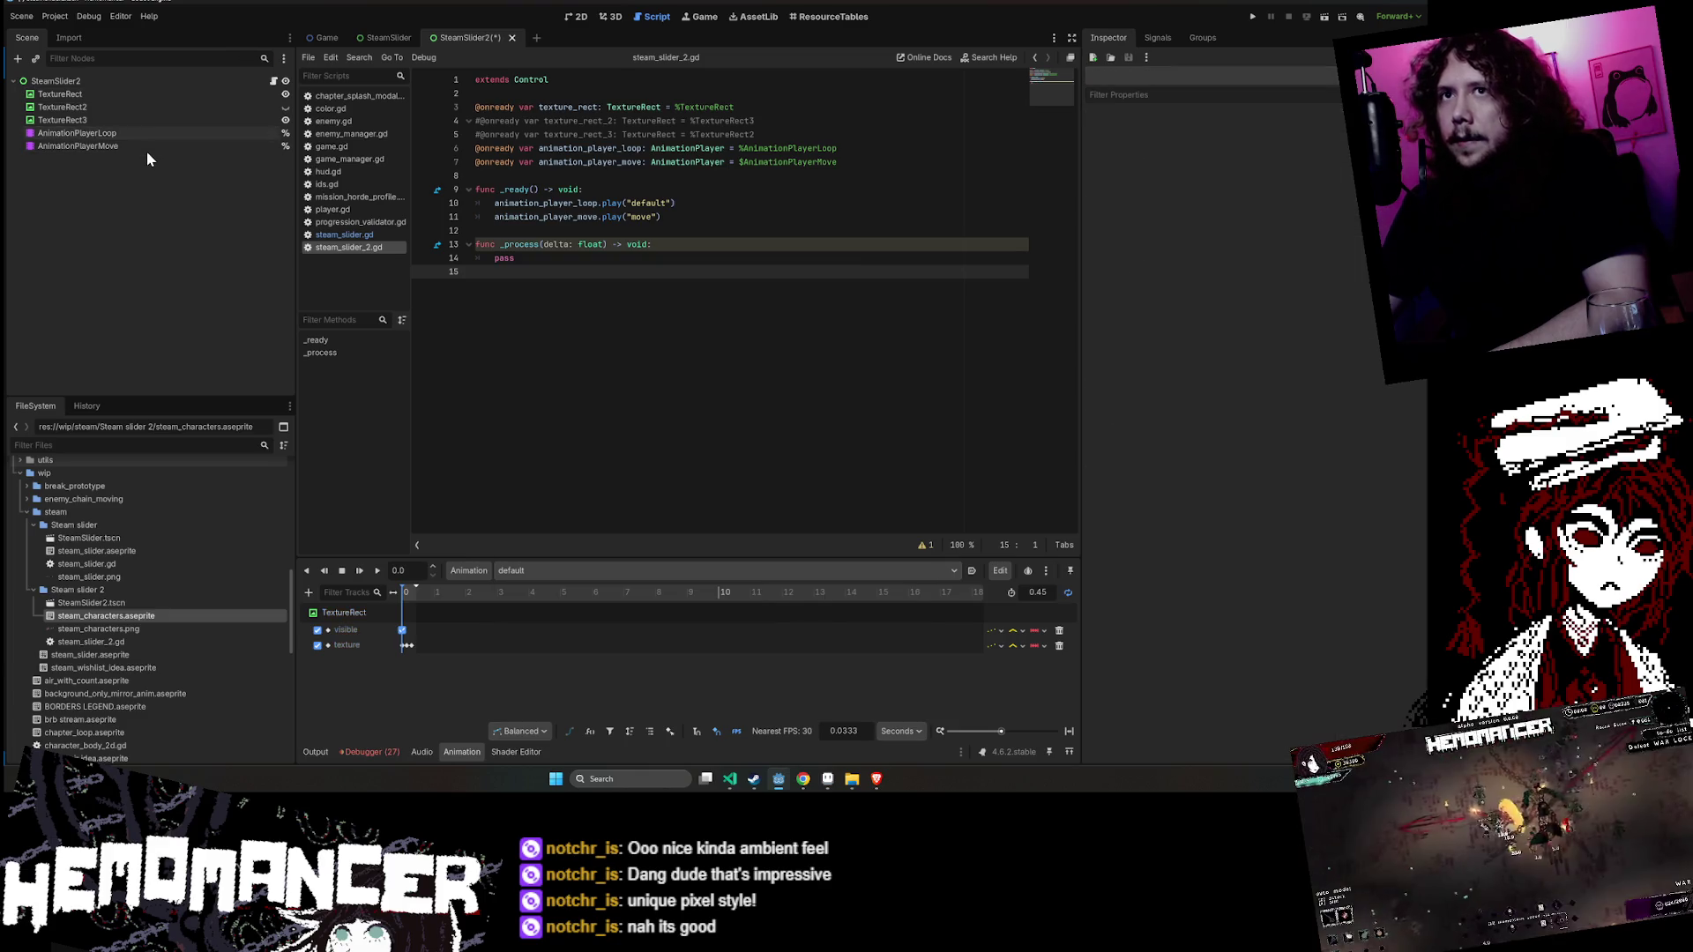
{"action": "left_click", "coordinate": [146, 147]}
{"action": "left_click", "coordinate": [588, 572]}
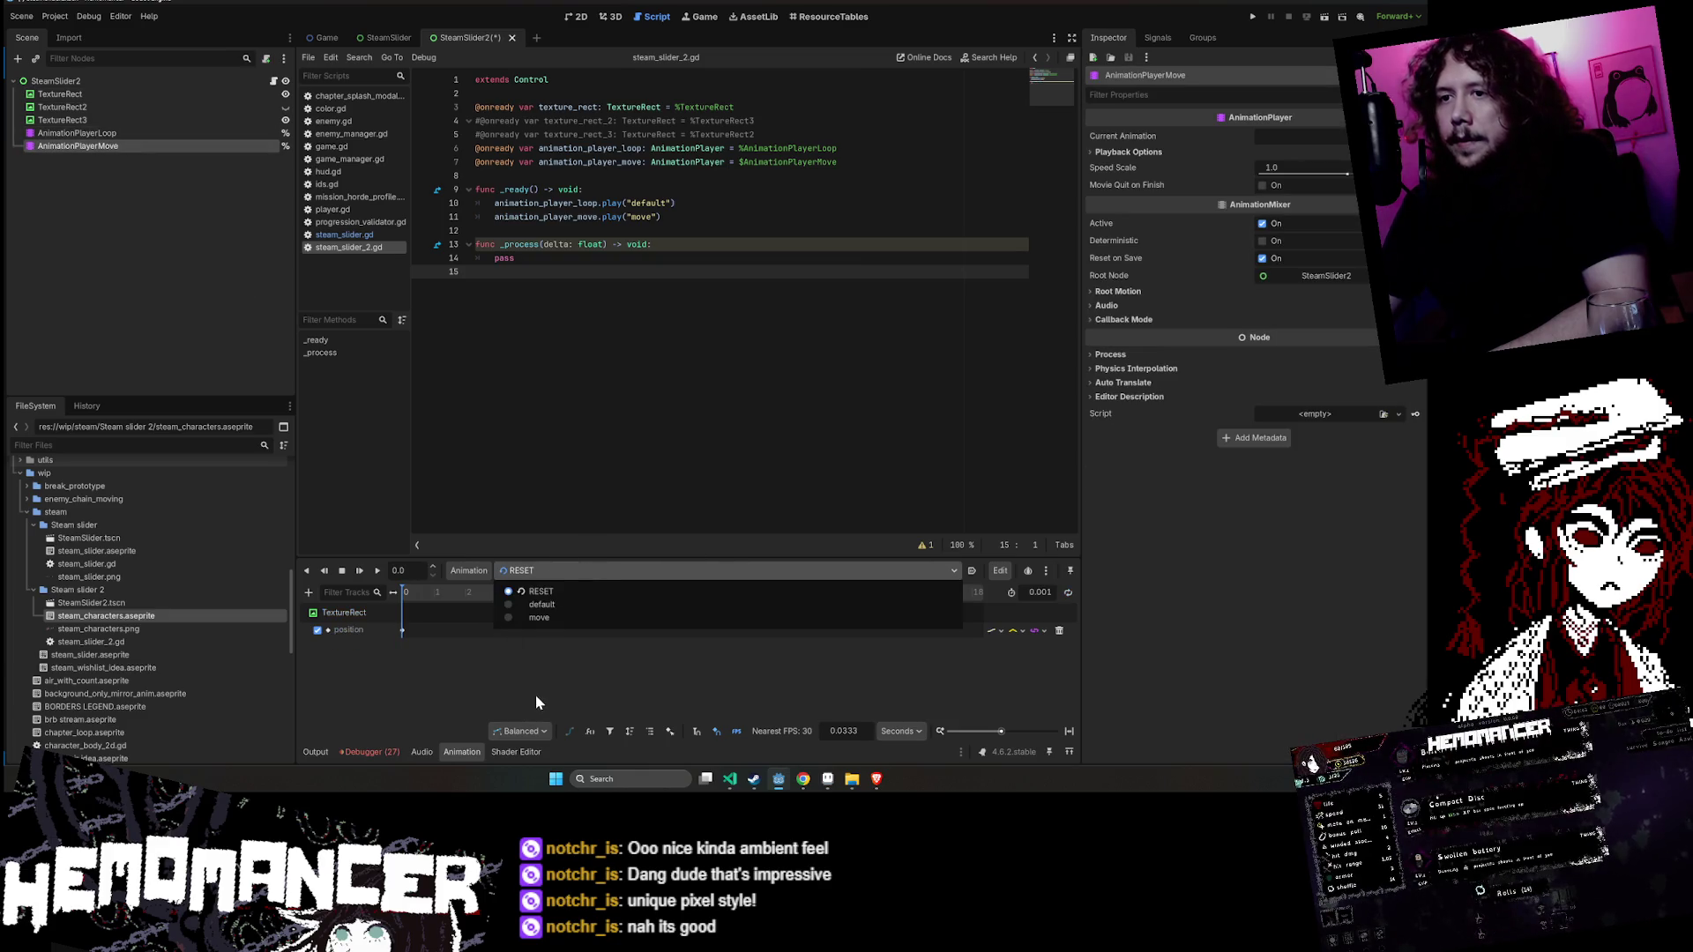
{"action": "left_click", "coordinate": [536, 696]}
{"action": "left_click", "coordinate": [570, 562]}
{"action": "left_click", "coordinate": [569, 564]}
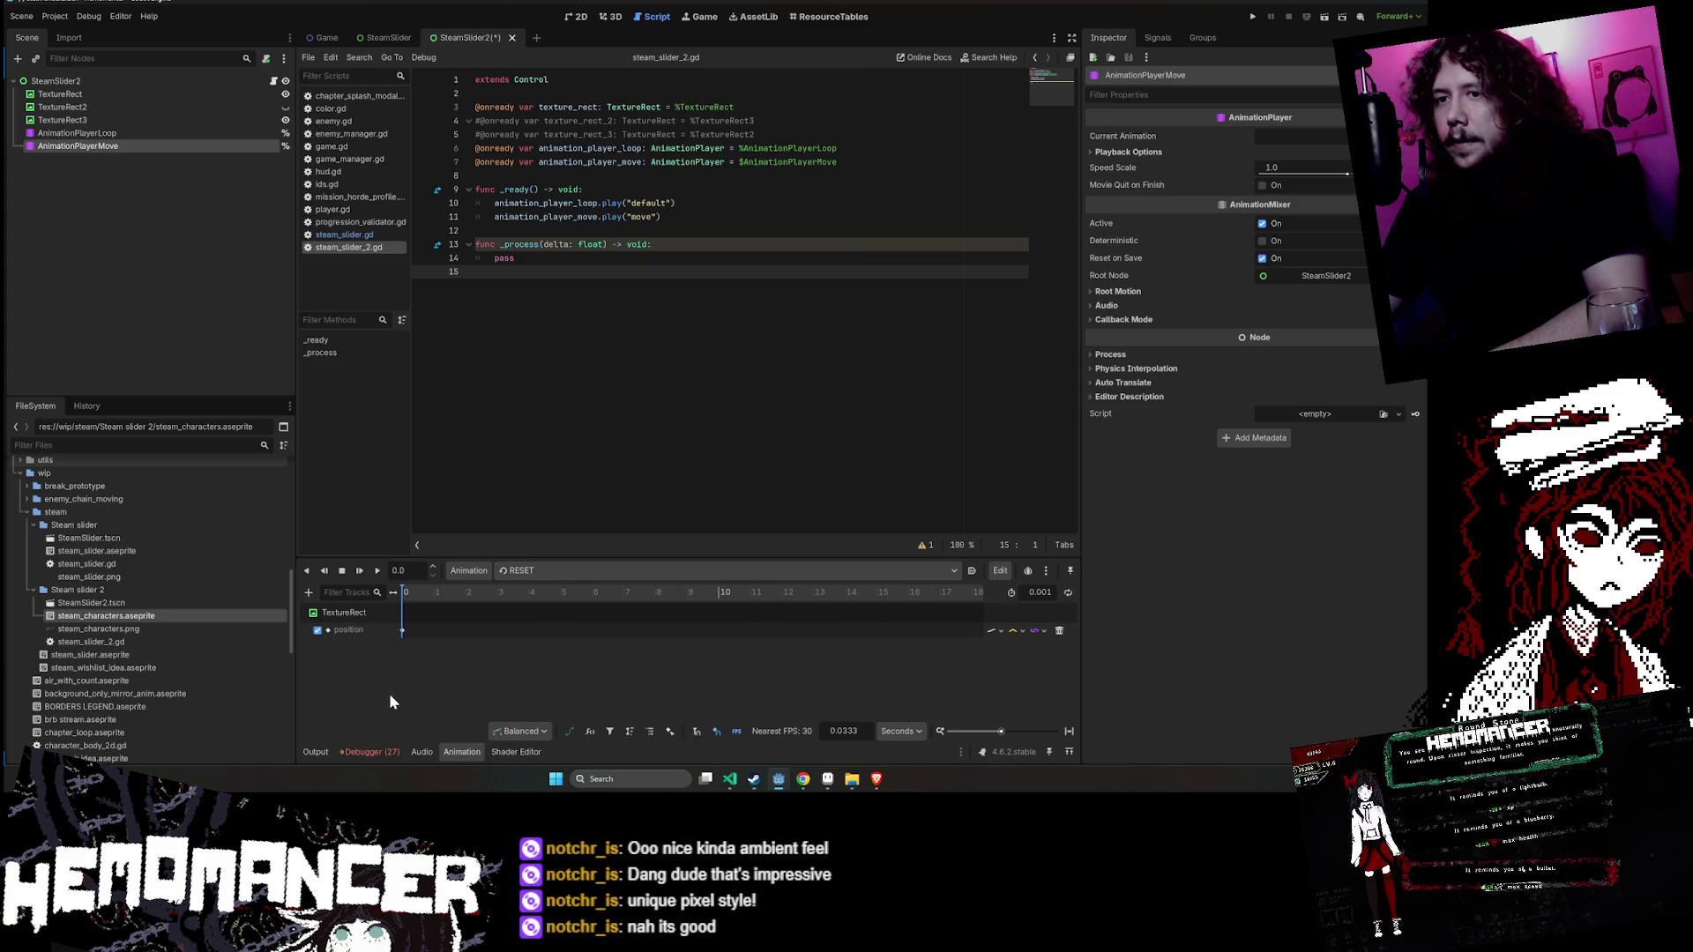
{"action": "left_click", "coordinate": [209, 132]}
{"action": "left_click", "coordinate": [579, 571]}
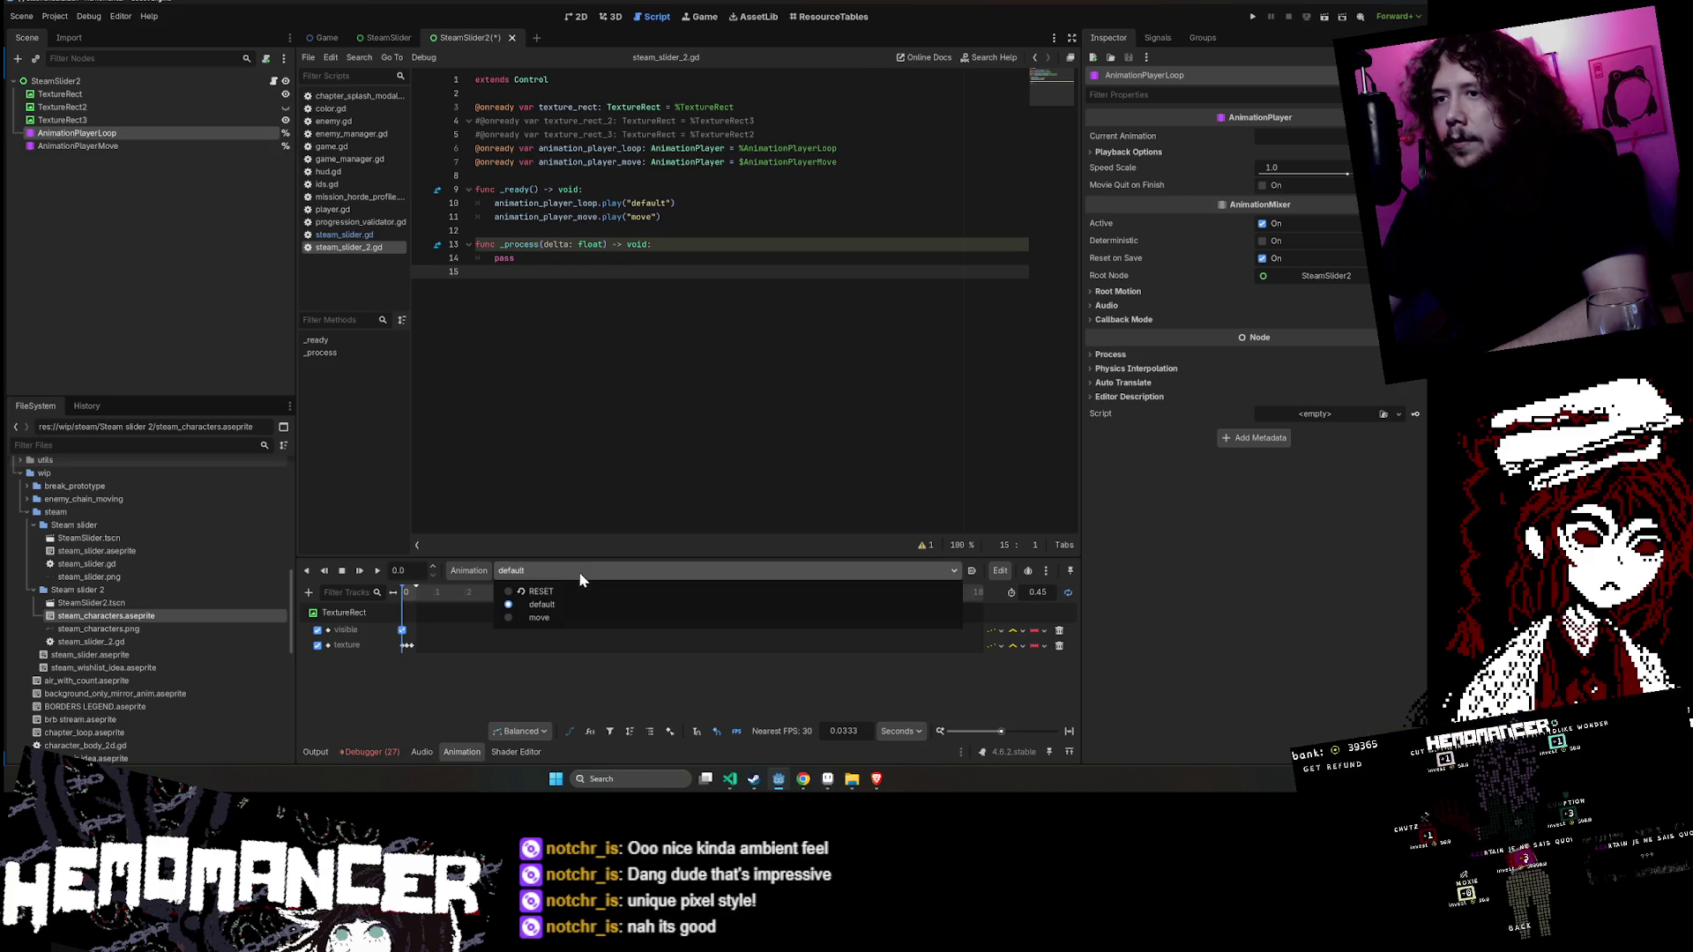
{"action": "left_click", "coordinate": [578, 572]}
{"action": "left_click", "coordinate": [78, 146]}
{"action": "left_click", "coordinate": [538, 571]}
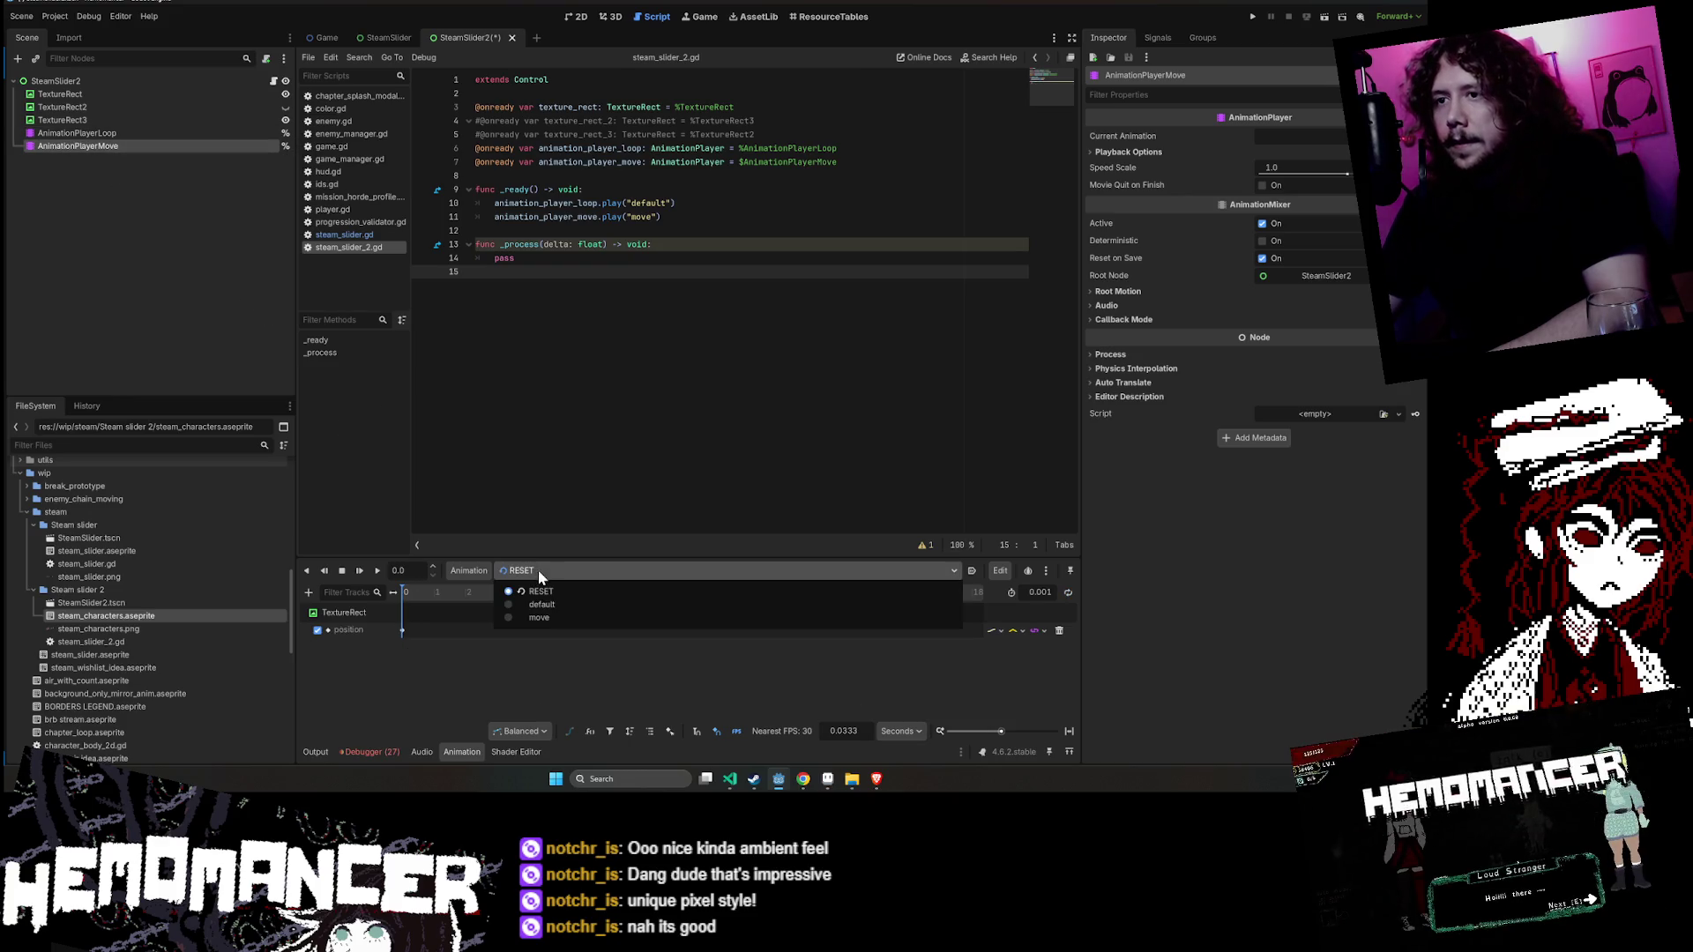
{"action": "left_click", "coordinate": [547, 618]}
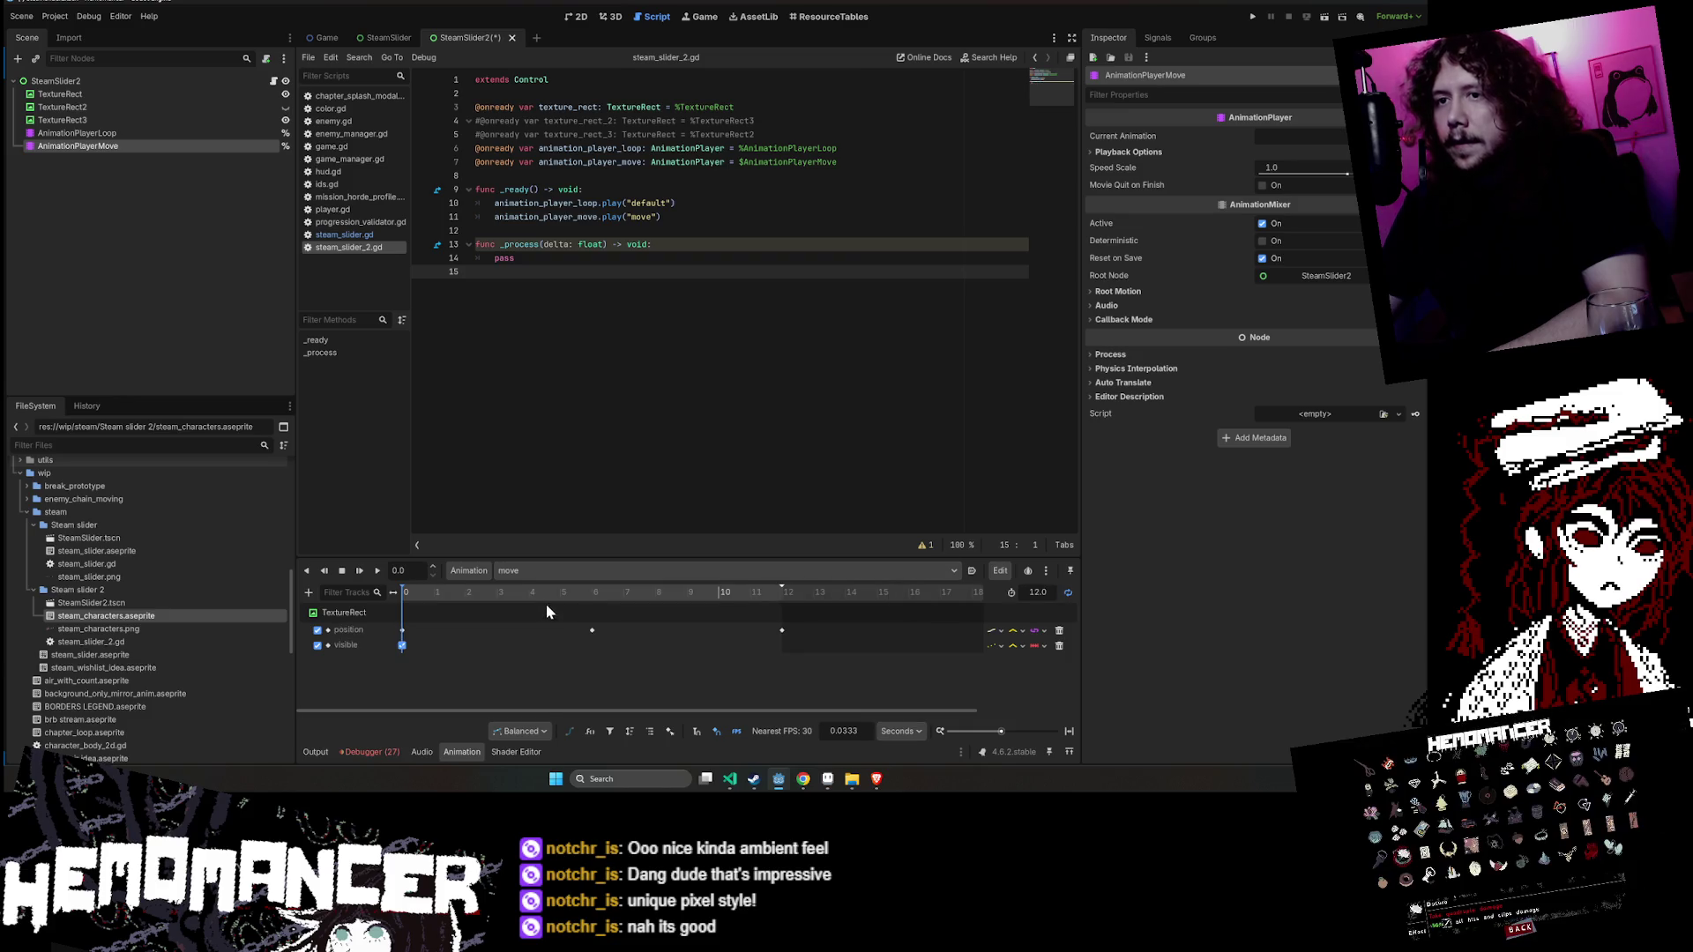
- Save the SteamSlider2 scene in 2D view and preview the move and default animations
{"action": "left_click", "coordinate": [577, 16]}
{"action": "key", "text": "ctrl+s"}
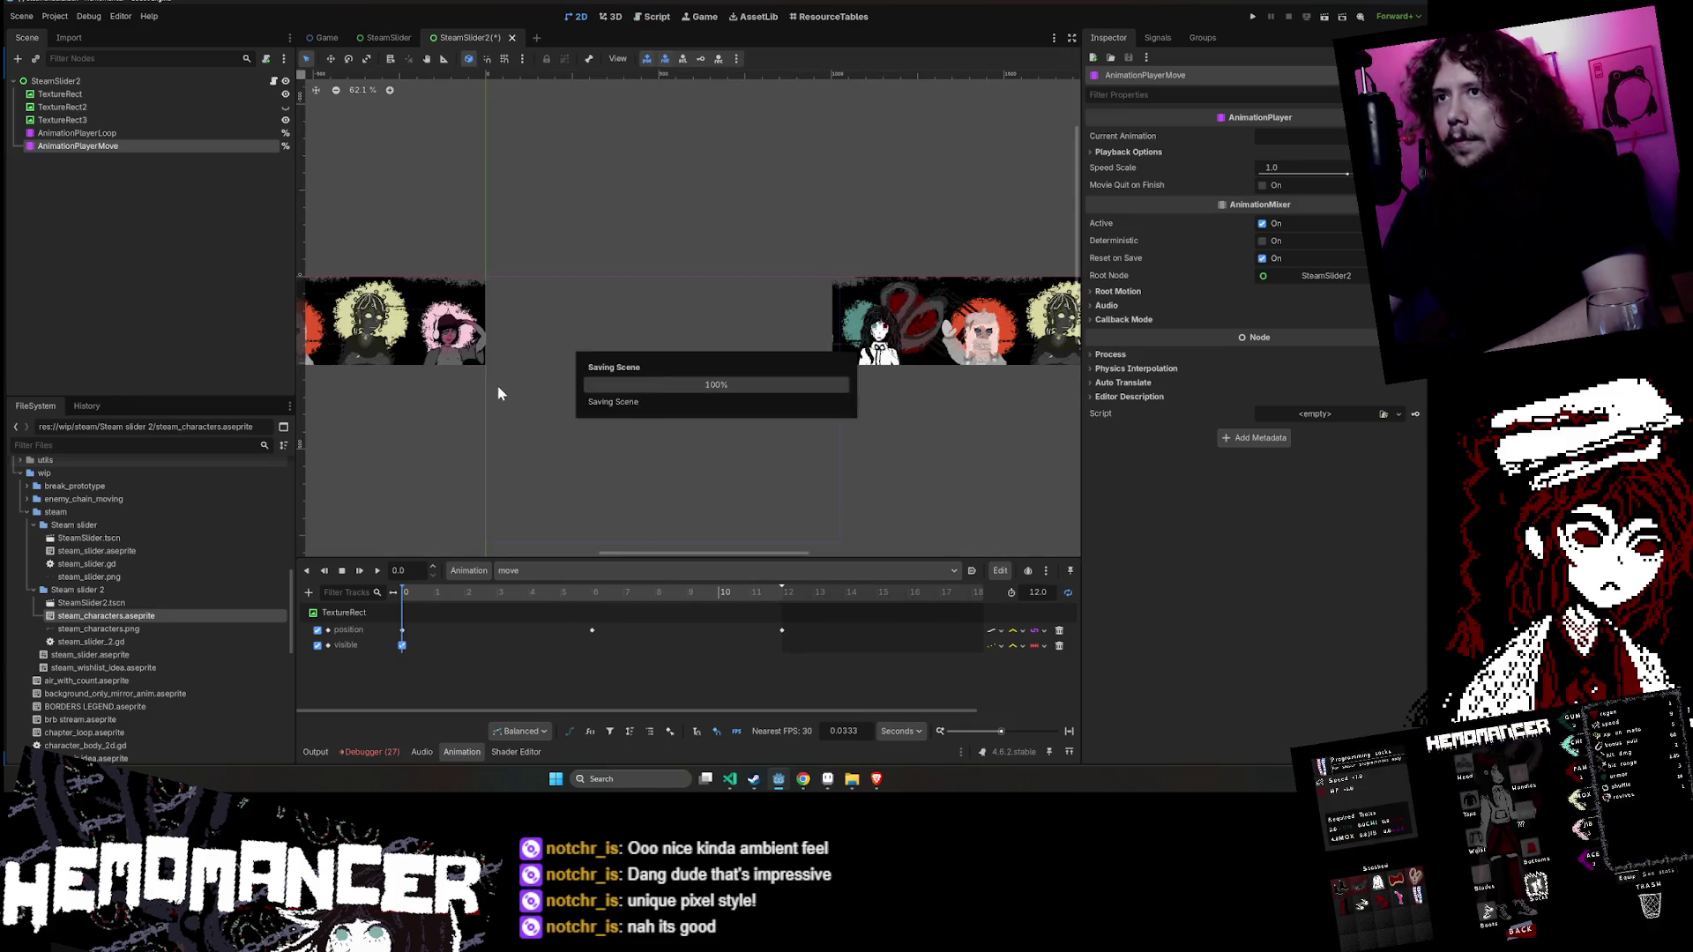
{"action": "left_click", "coordinate": [377, 570]}
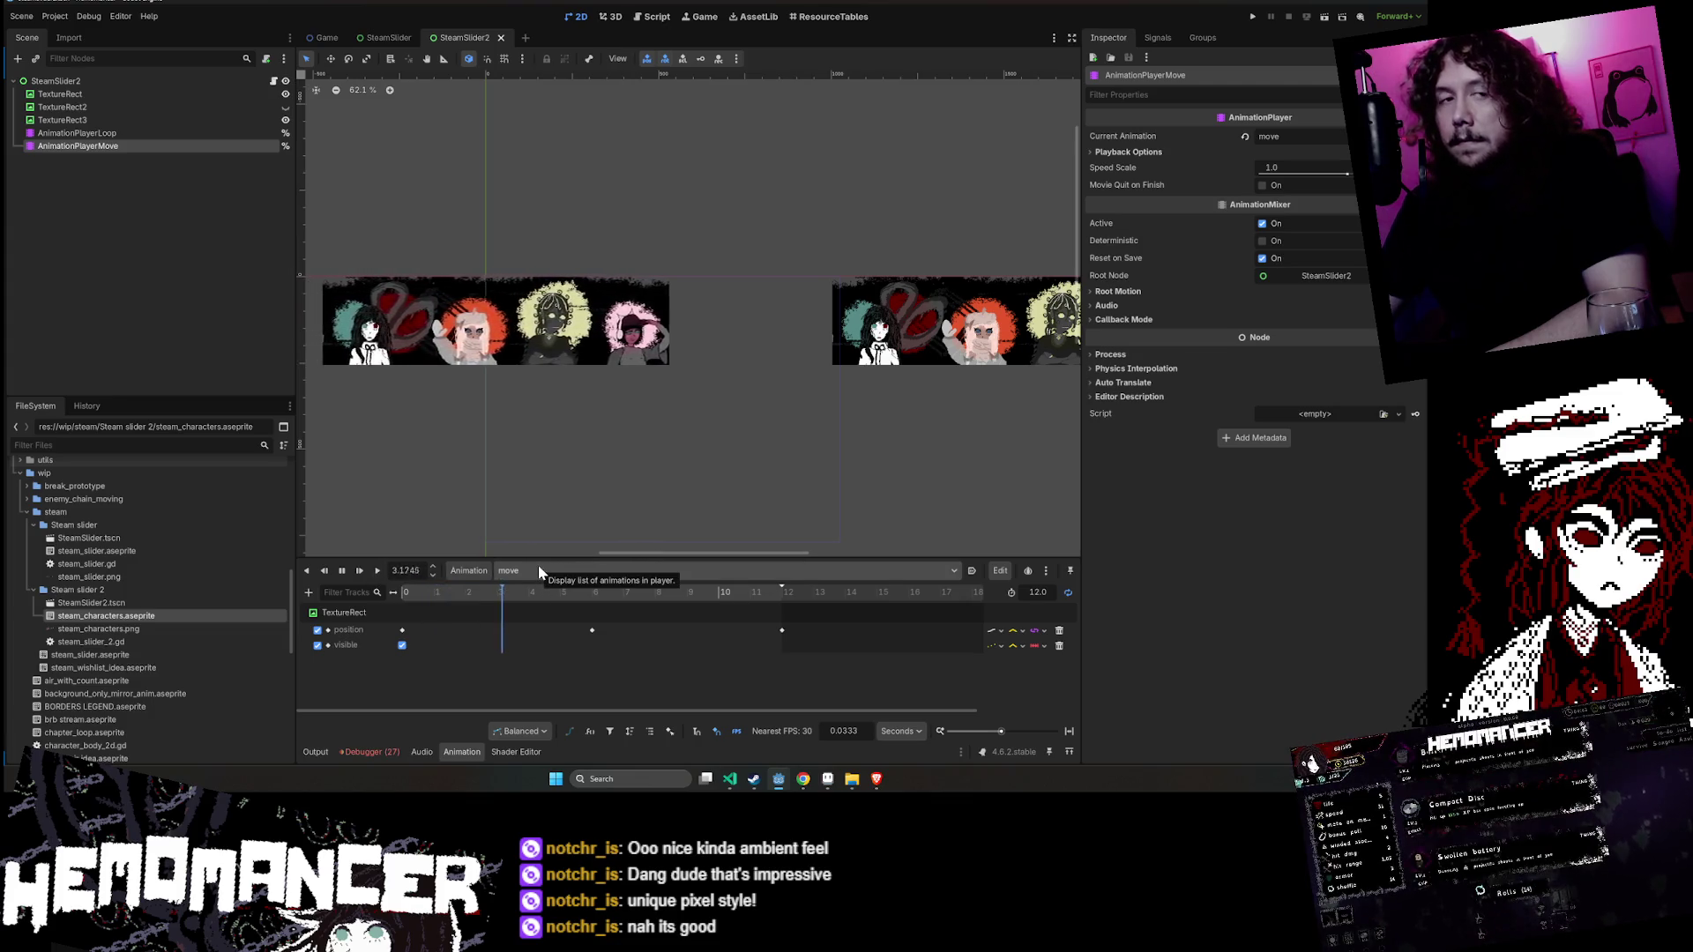
{"action": "double_click", "coordinate": [342, 570]}
{"action": "left_click", "coordinate": [605, 571]}
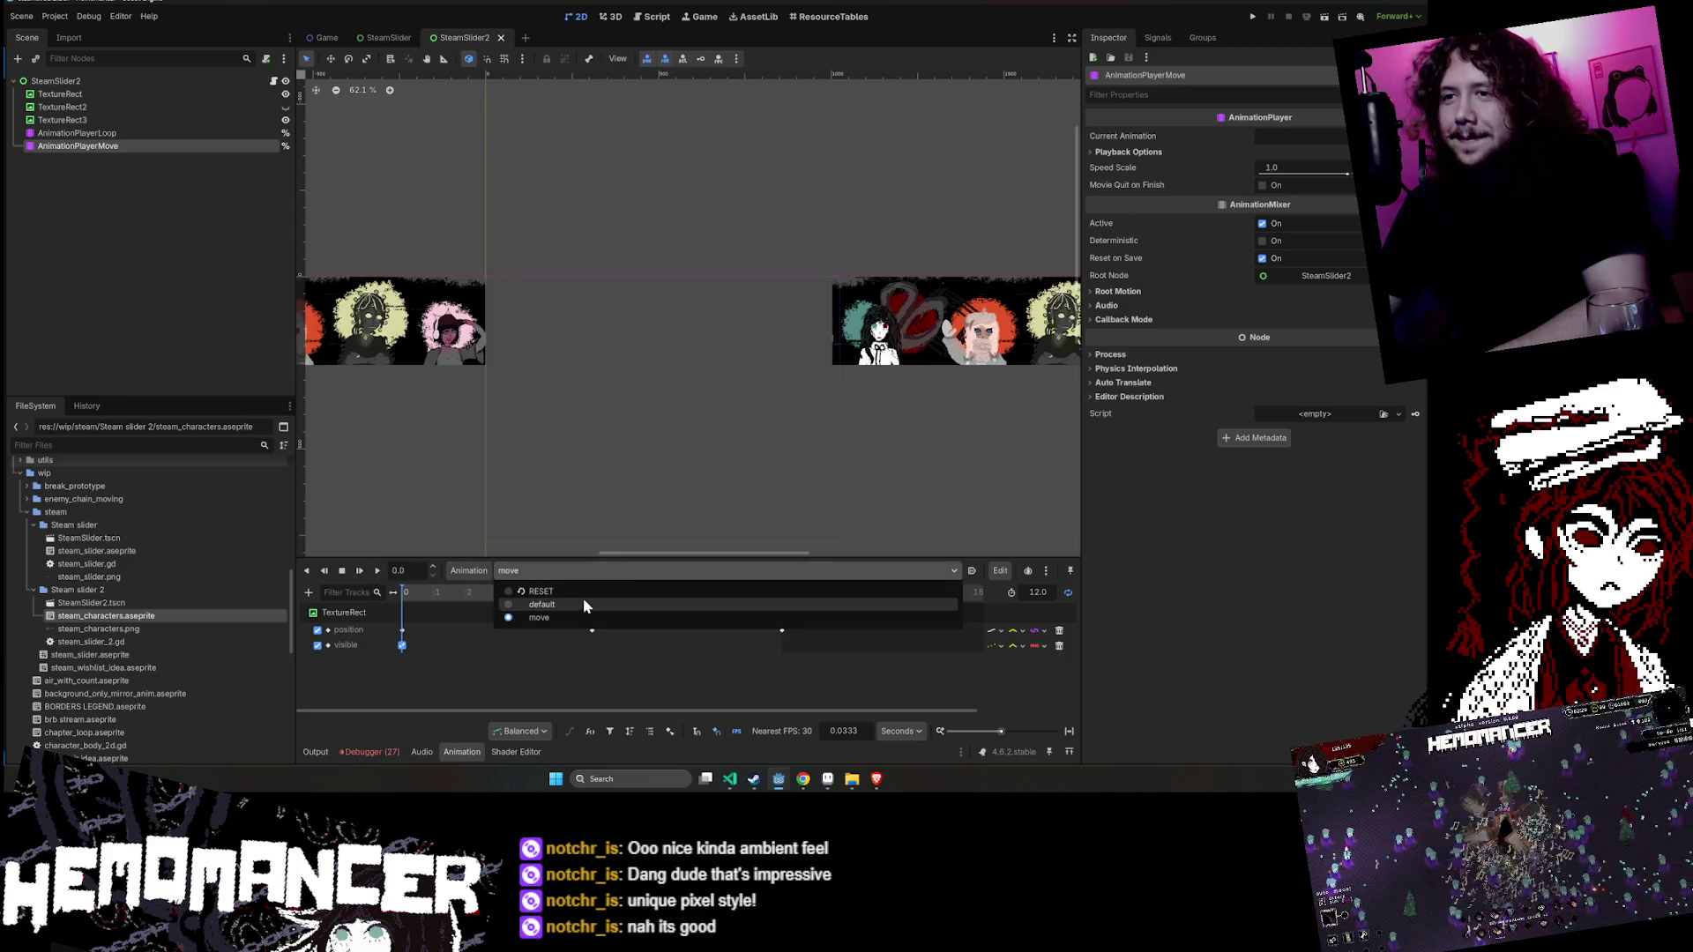
{"action": "left_click", "coordinate": [582, 604]}
{"action": "left_click", "coordinate": [358, 570]}
{"action": "key", "text": "ctrl+s"}
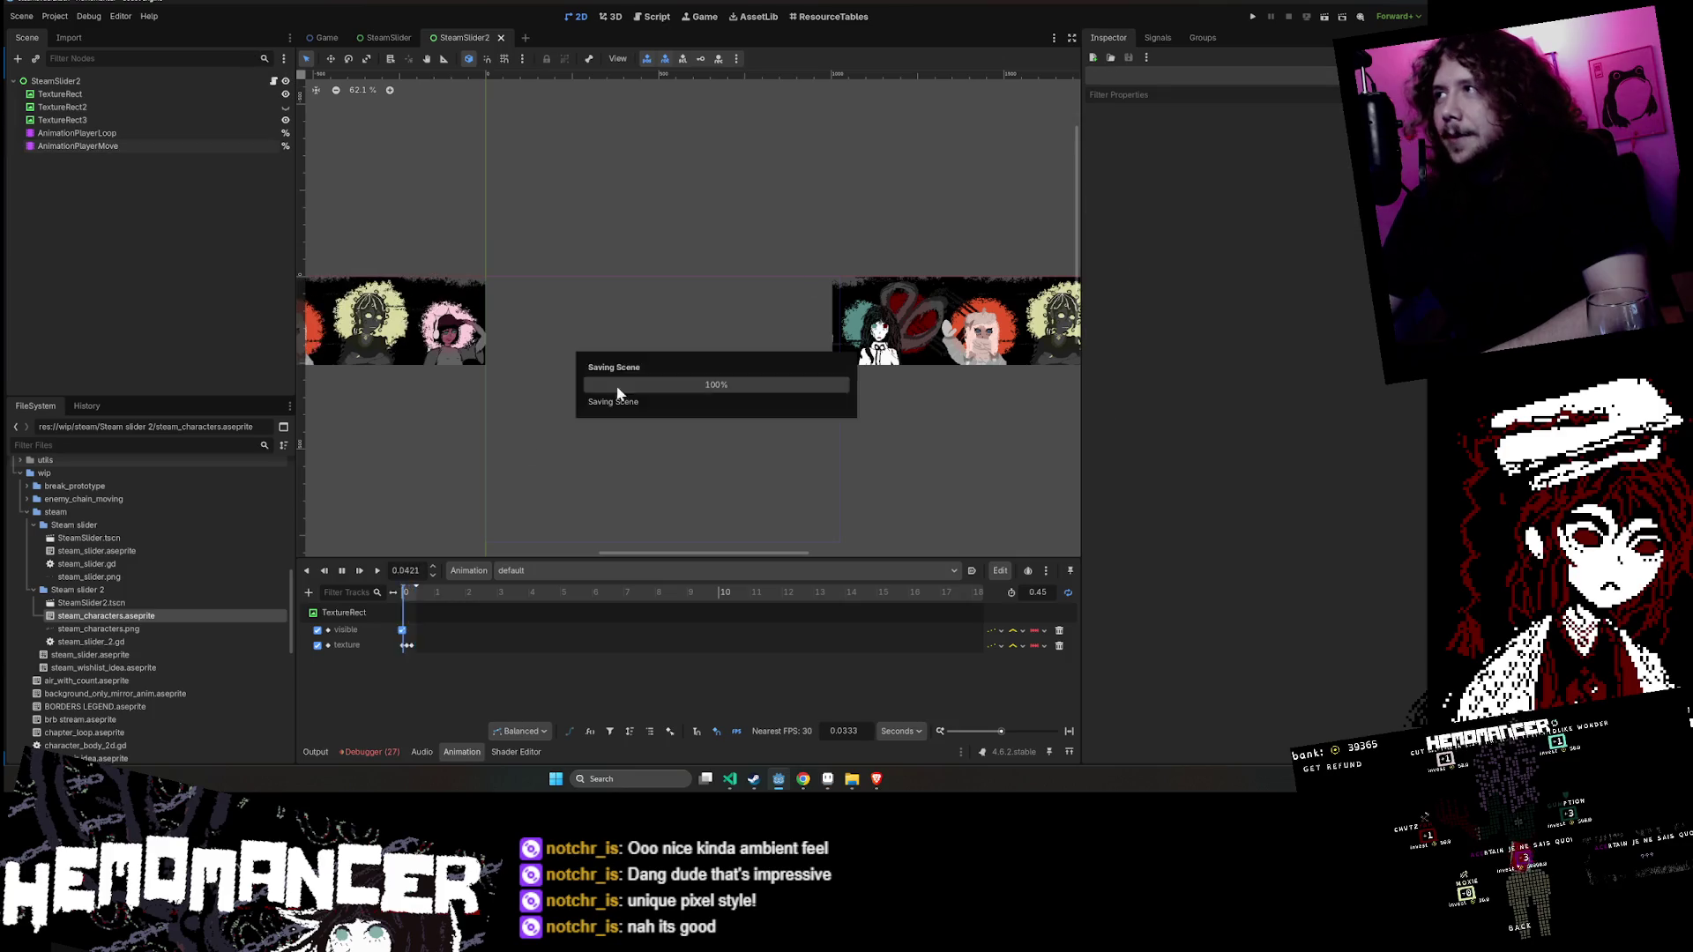
- Test-run the current scene in a maximized game window, then close it
{"action": "left_click", "coordinate": [1325, 23]}
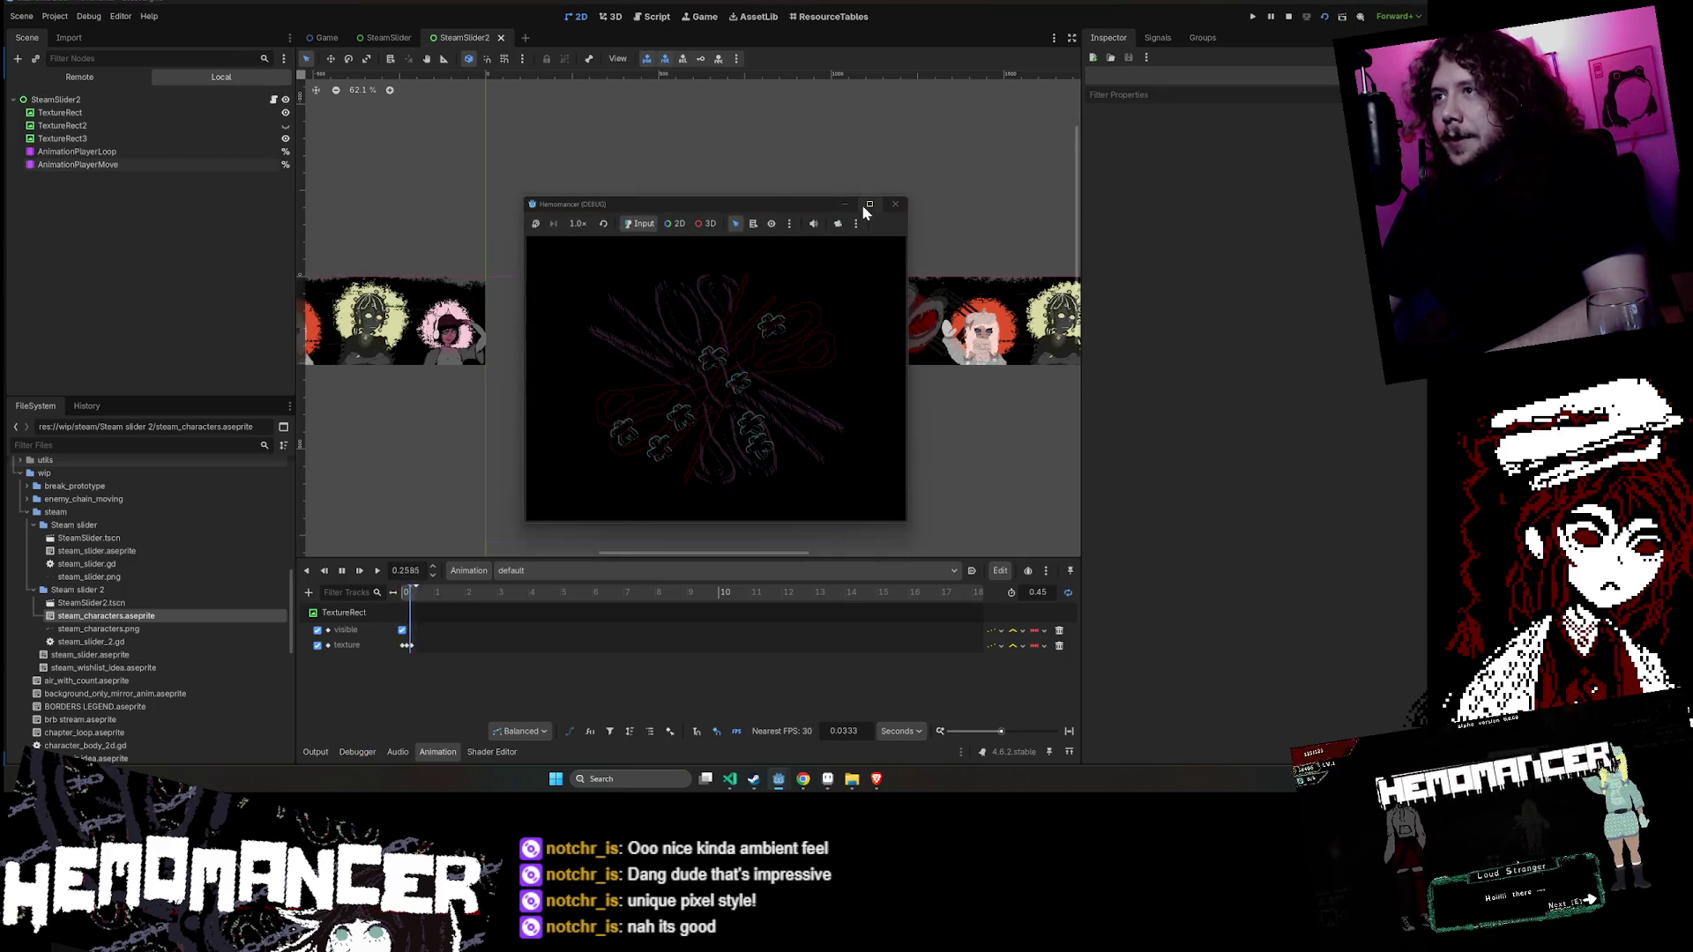
{"action": "double_click", "coordinate": [728, 204]}
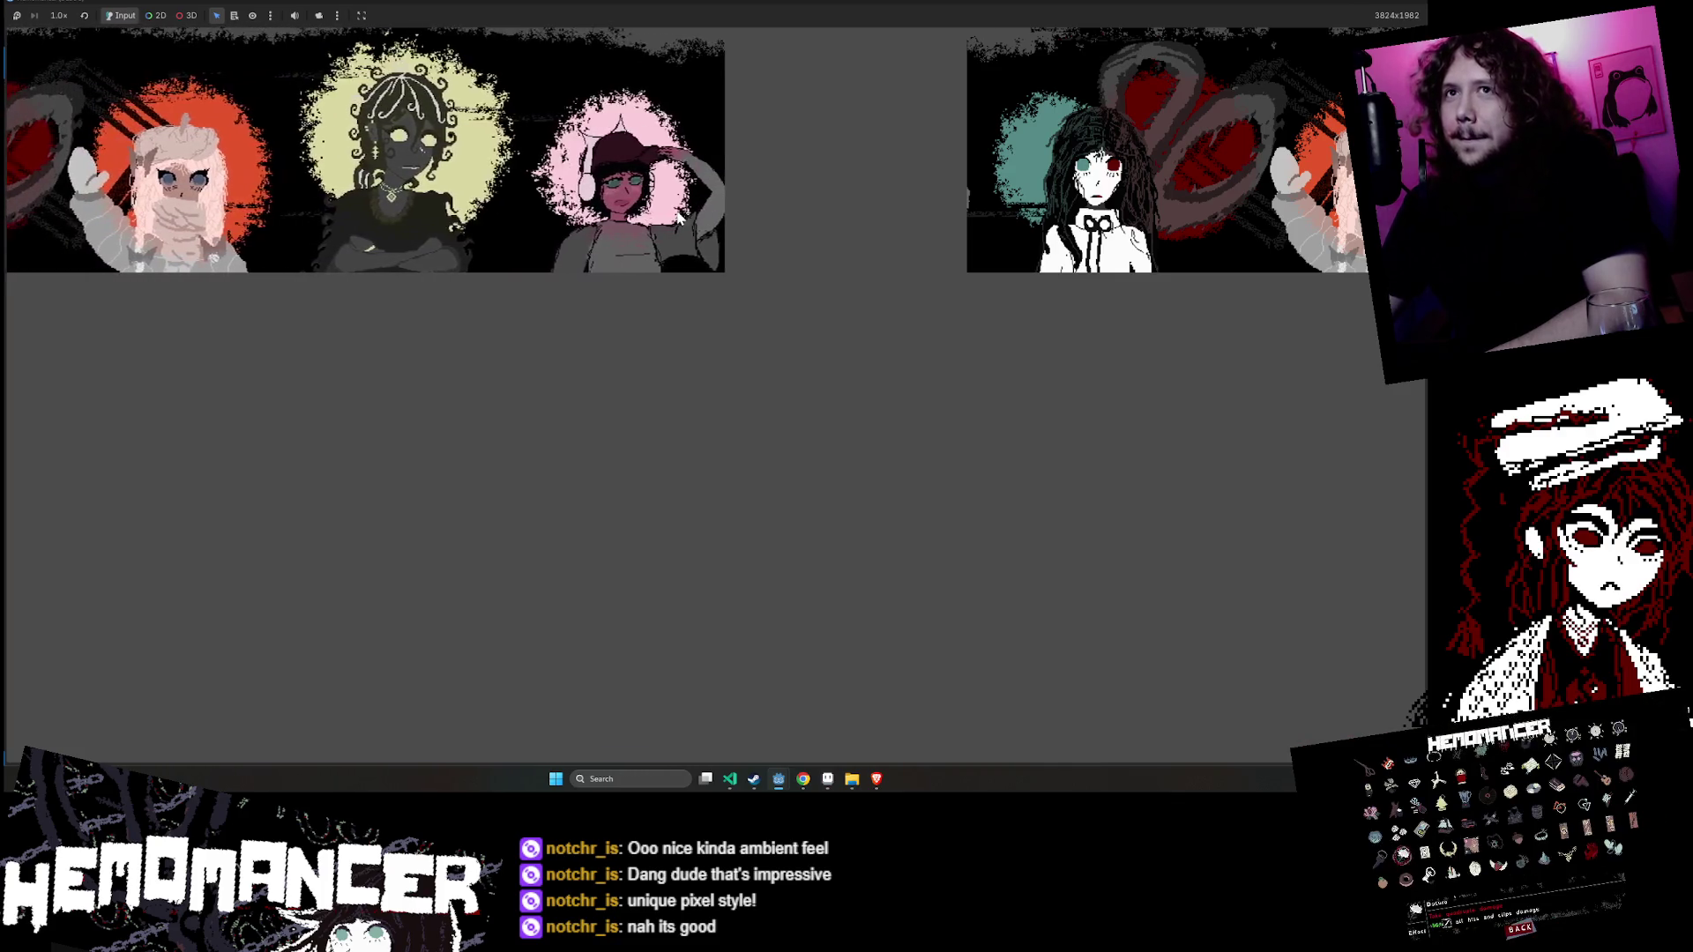
{"action": "left_click", "coordinate": [1413, 4]}
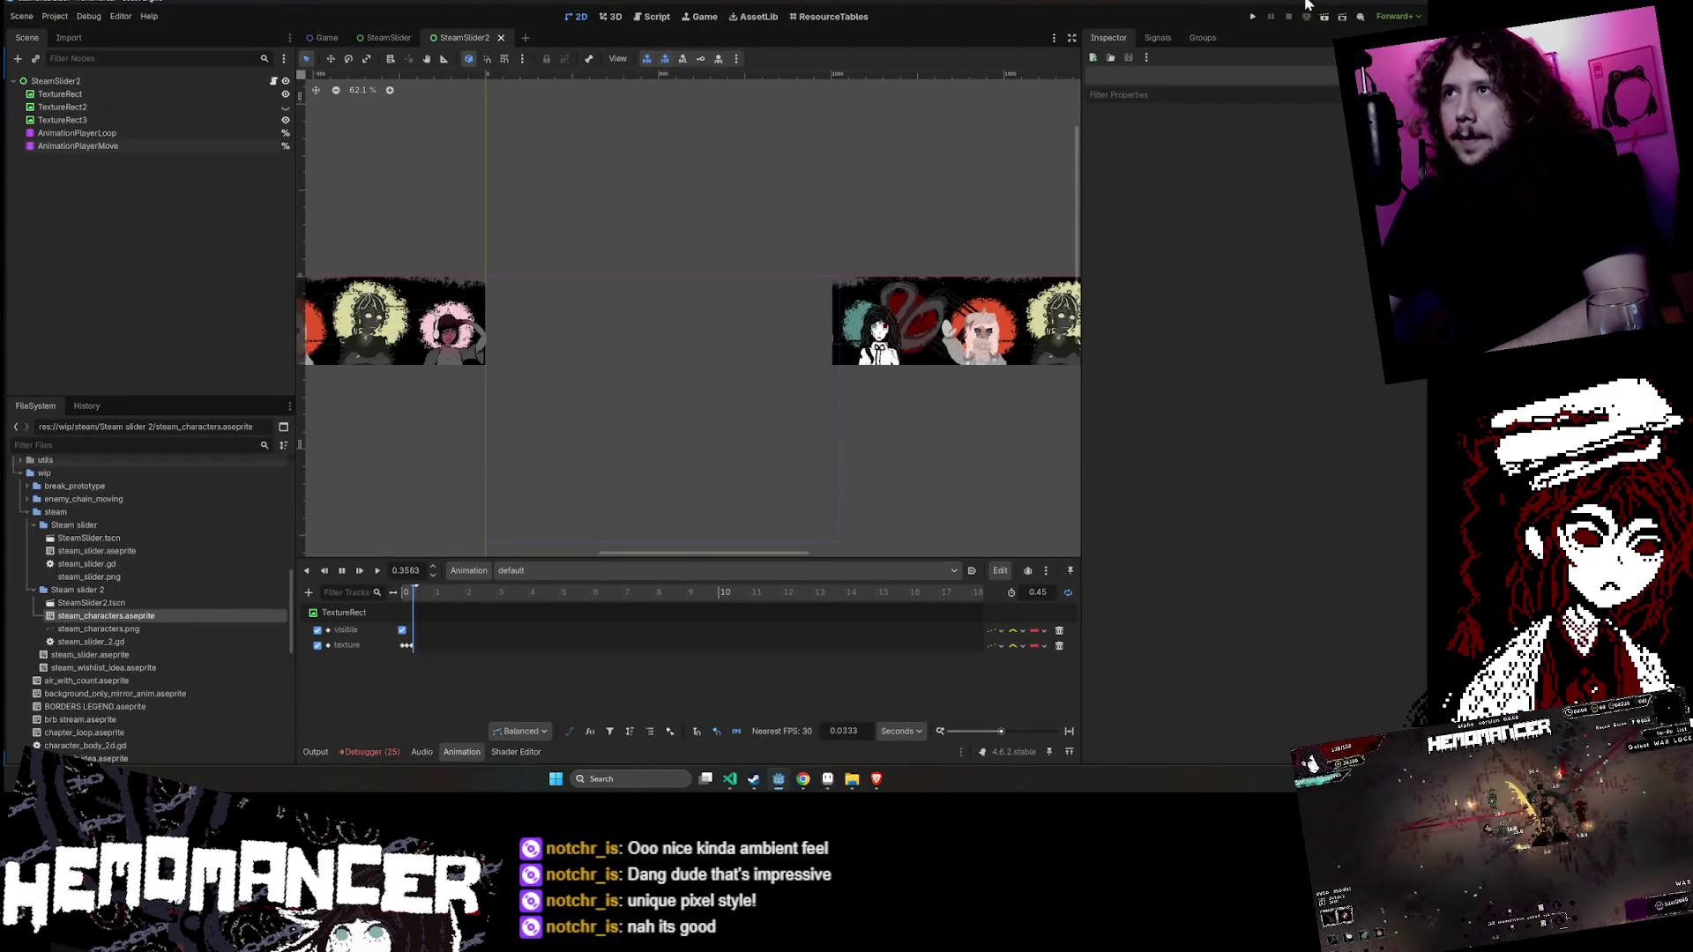
{"action": "left_click", "coordinate": [538, 366]}
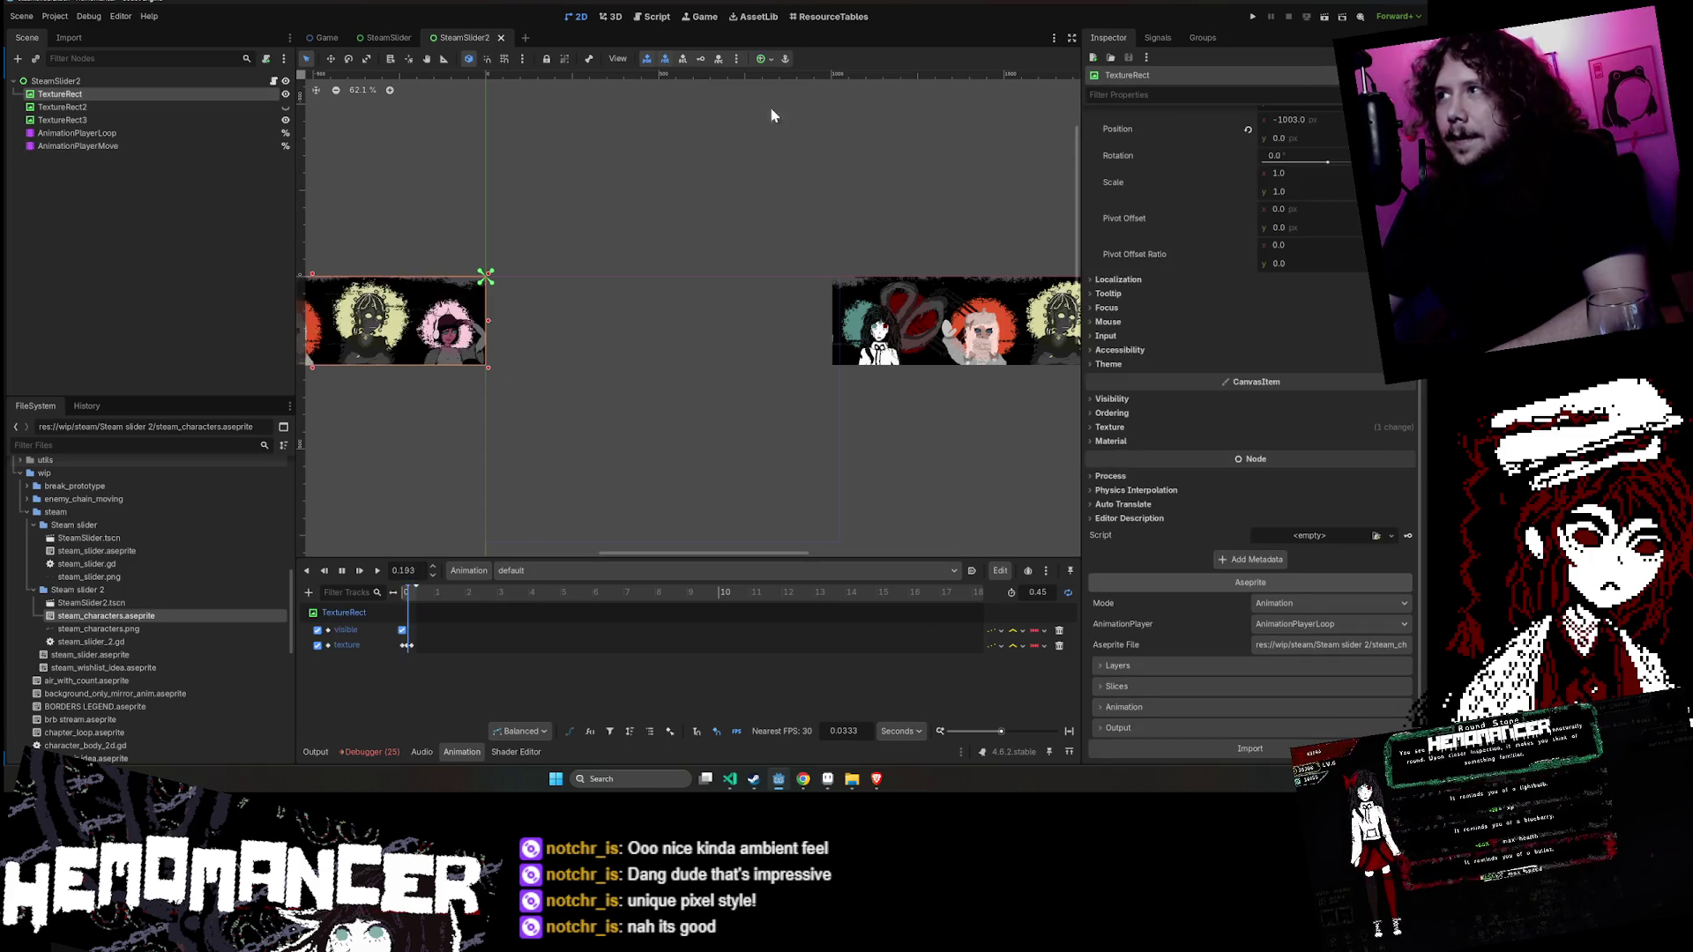
- Make TextureRect2 visible again and check AnimationPlayerLoop's animation list
{"action": "left_click", "coordinate": [130, 104]}
{"action": "scroll", "coordinate": [675, 241], "scroll_direction": "down", "scroll_amount": 5}
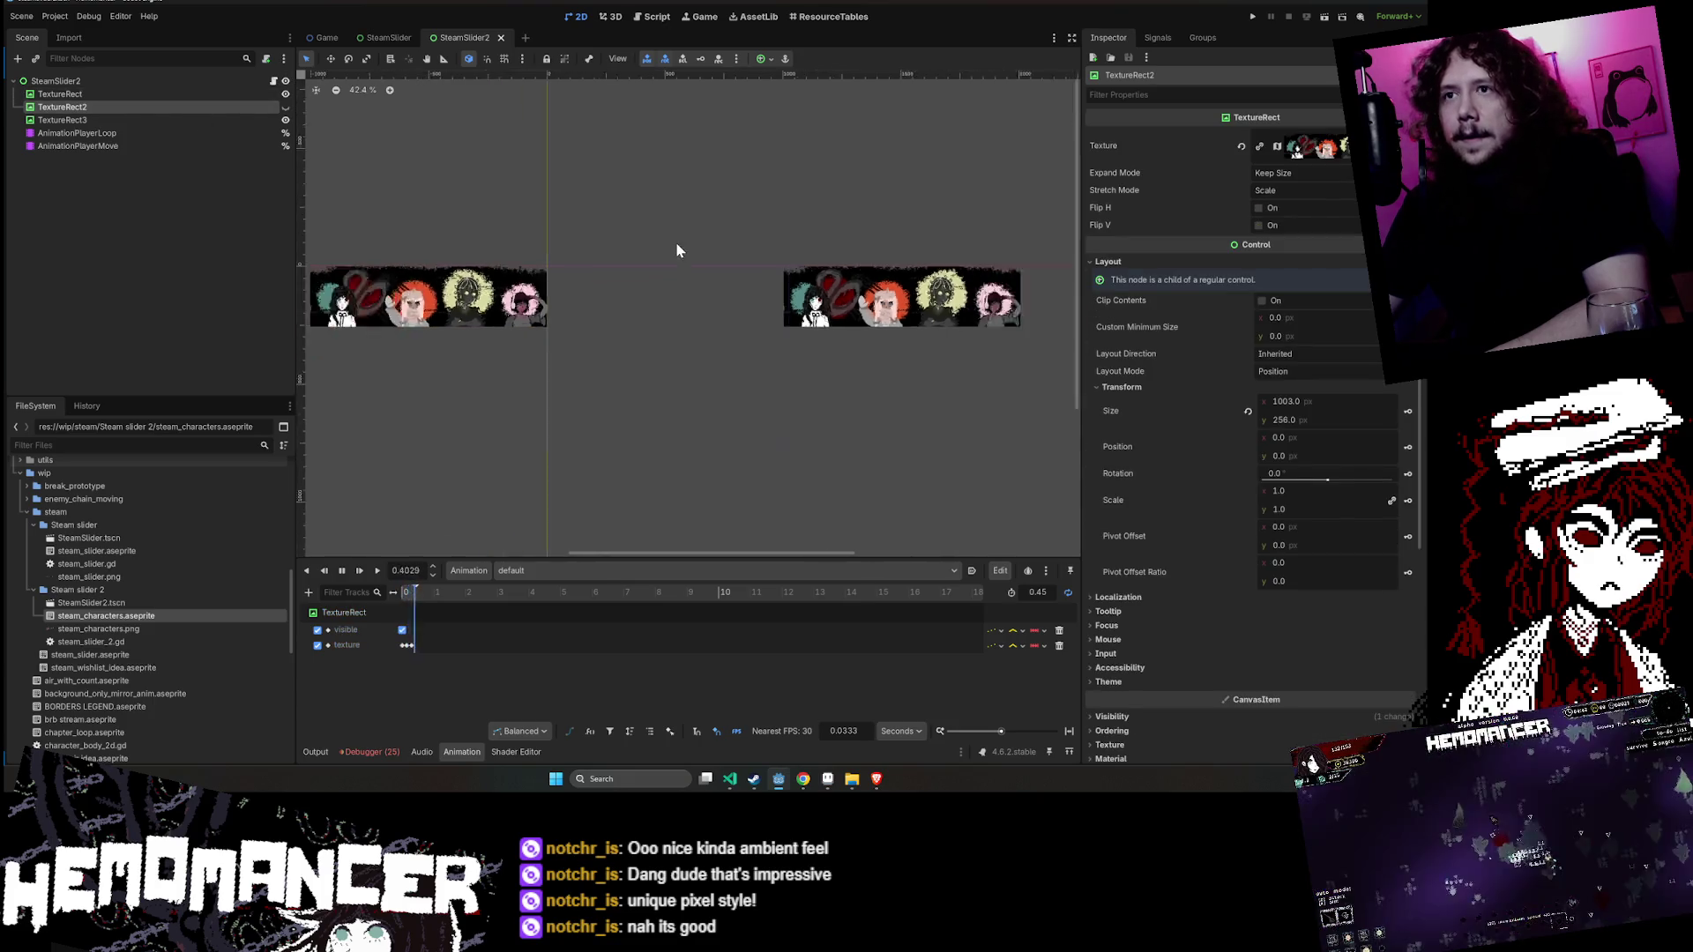
{"action": "left_click", "coordinate": [285, 107]}
{"action": "scroll", "coordinate": [670, 260], "scroll_direction": "up", "scroll_amount": 6}
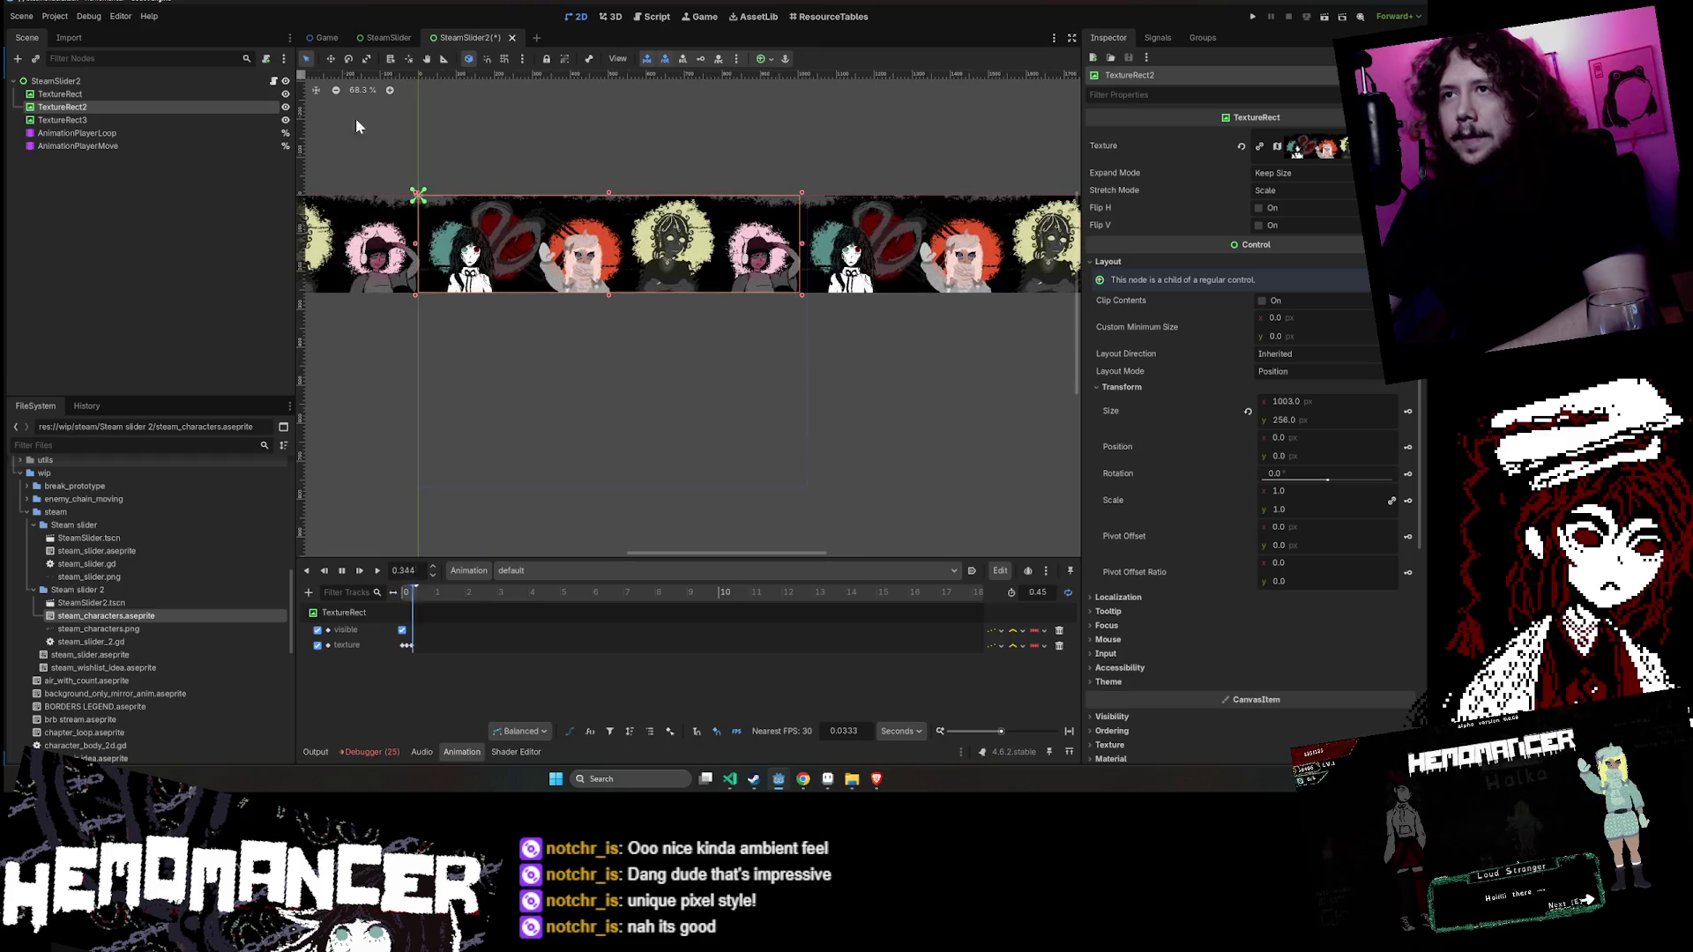
{"action": "left_click", "coordinate": [148, 132]}
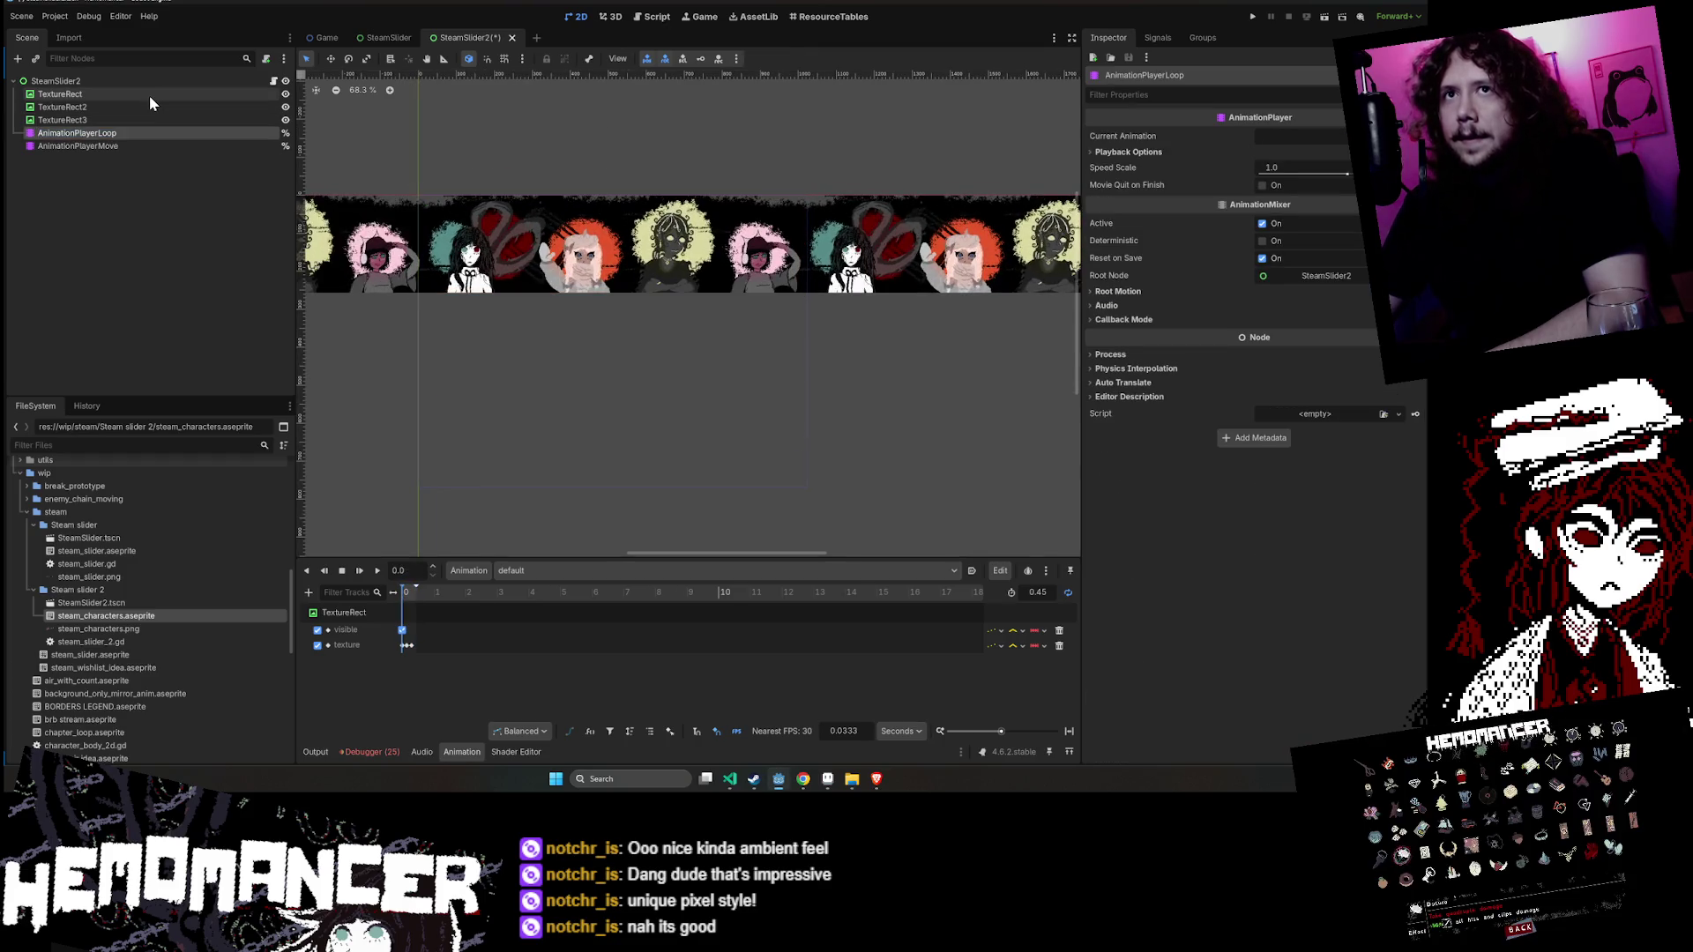
{"action": "left_click", "coordinate": [150, 107]}
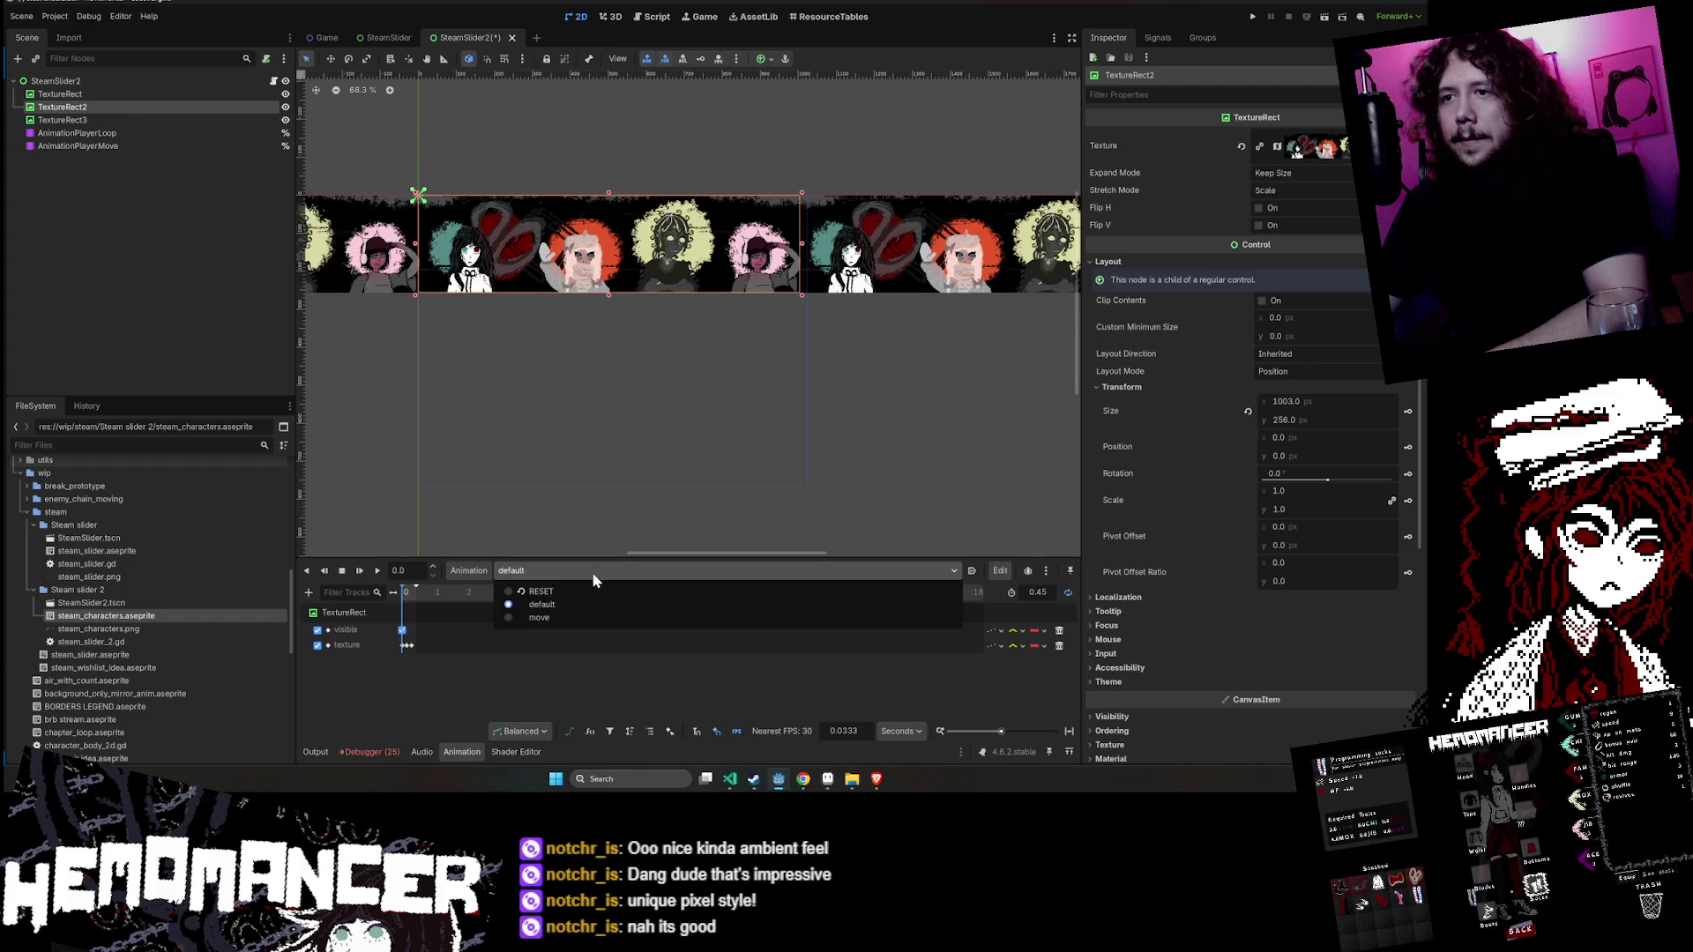
{"action": "left_click", "coordinate": [221, 132]}
{"action": "left_click", "coordinate": [652, 571]}
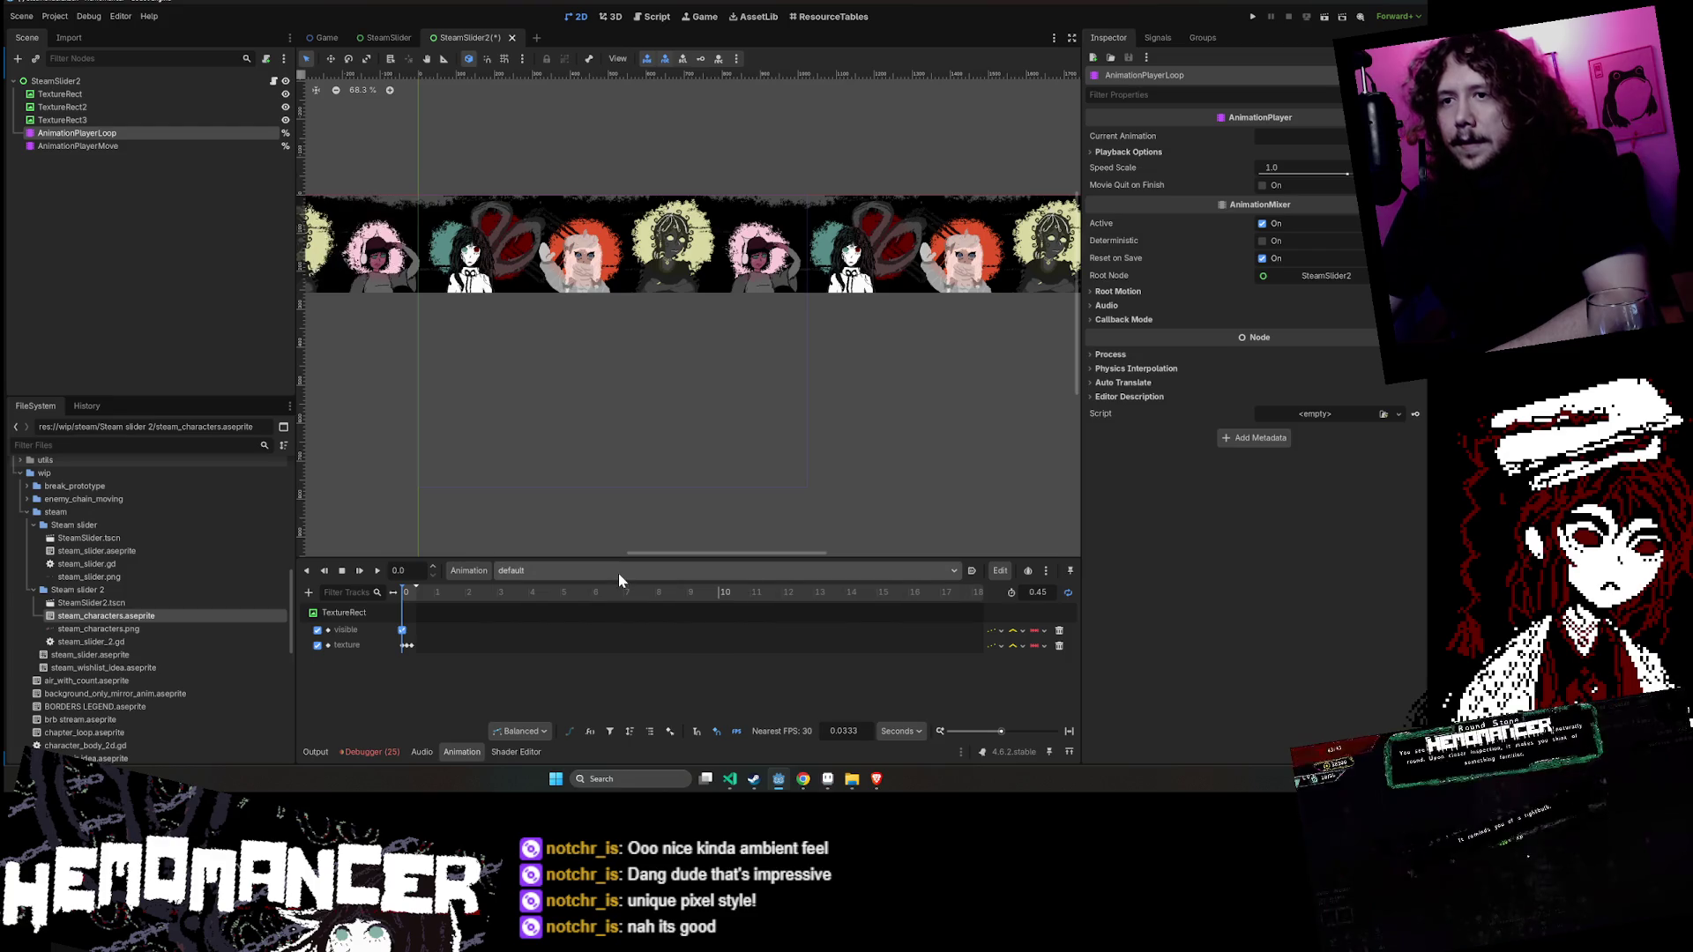
- Set TextureRect2's Aseprite import animation player to AnimationPlayerLoop and reimport
{"action": "left_click", "coordinate": [575, 256]}
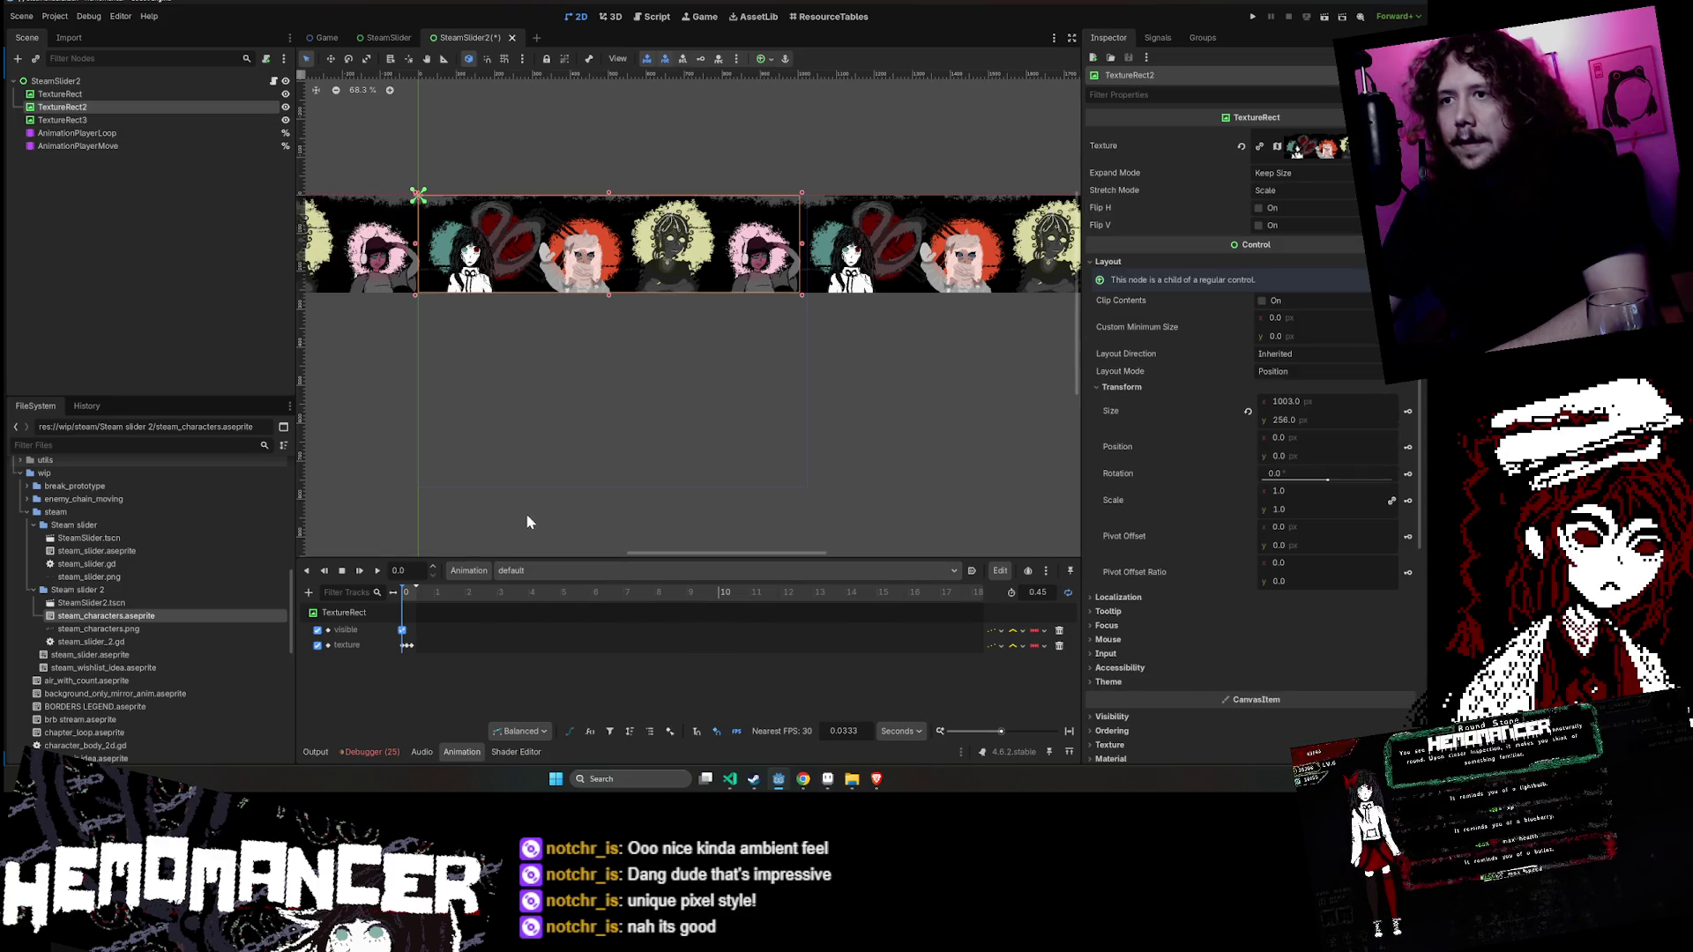
{"action": "scroll", "coordinate": [1245, 520], "scroll_direction": "down", "scroll_amount": 5}
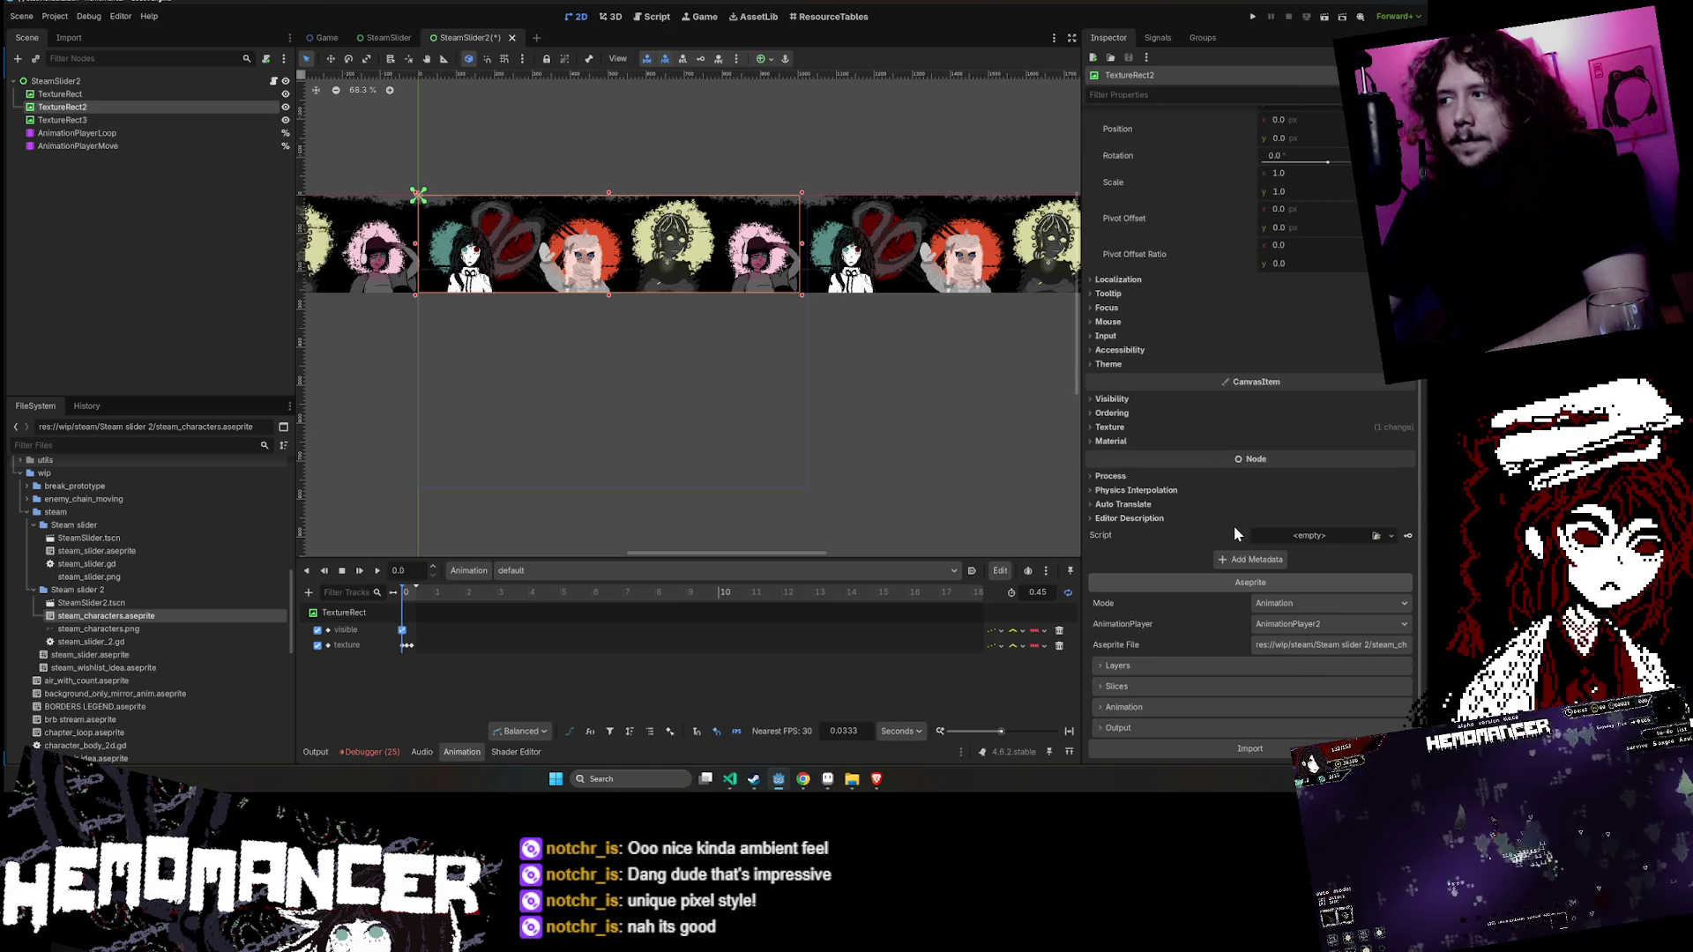
{"action": "left_click", "coordinate": [1282, 750]}
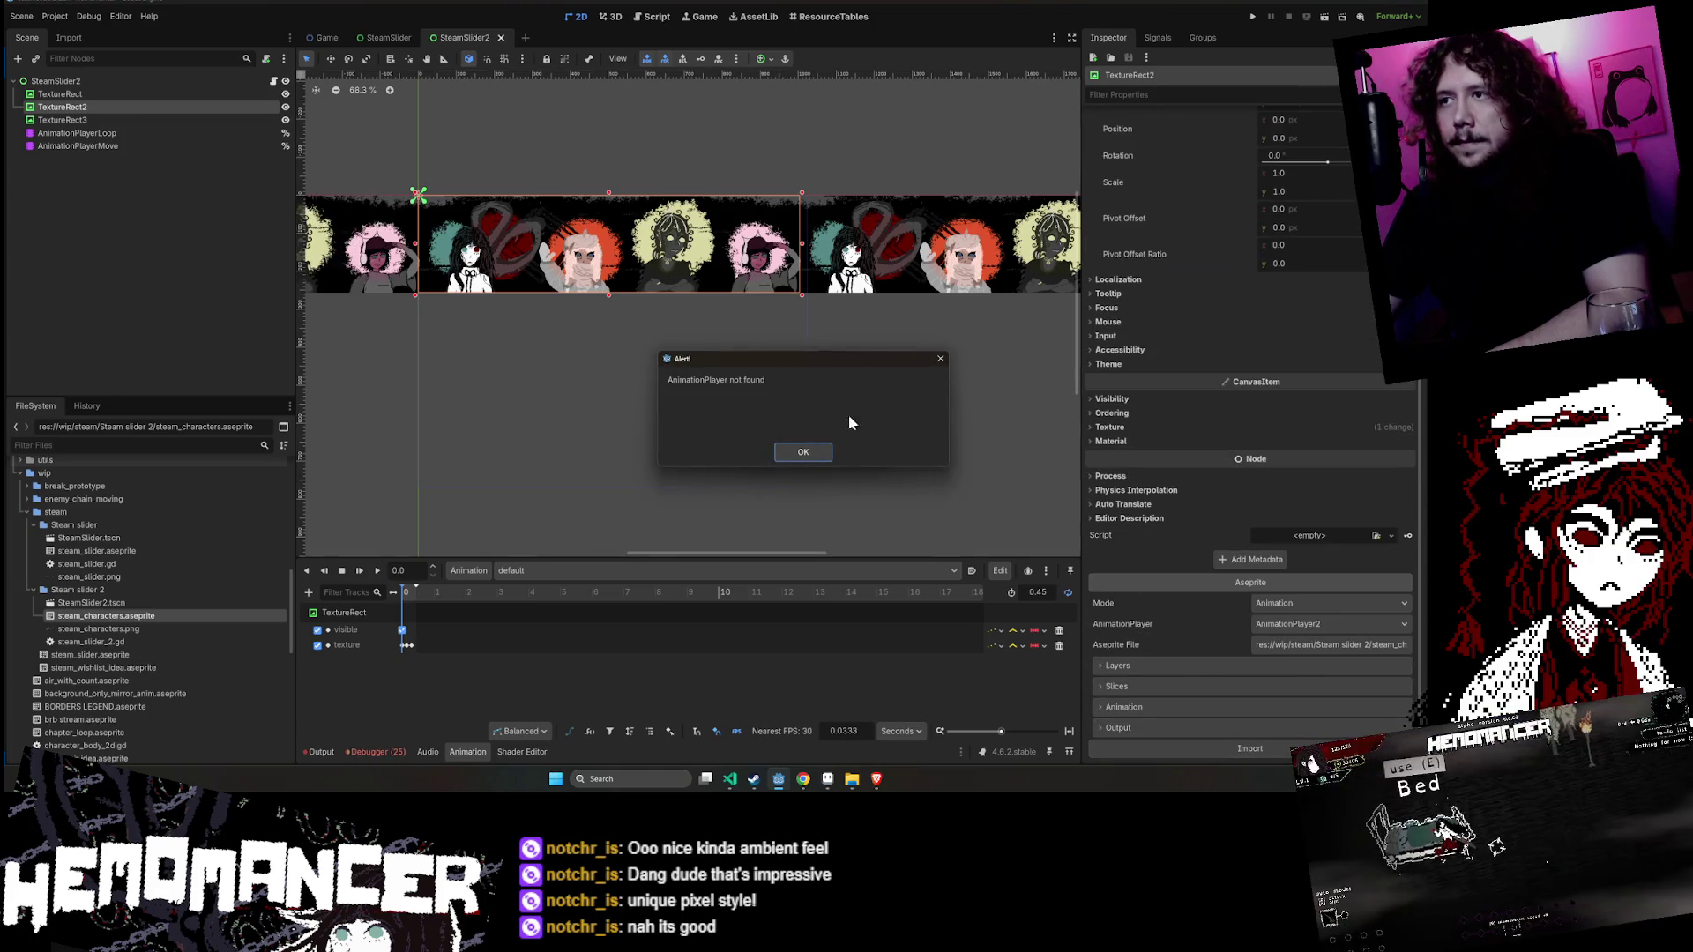
{"action": "left_click", "coordinate": [803, 452]}
{"action": "left_click", "coordinate": [1360, 621]}
{"action": "left_click", "coordinate": [1349, 659]}
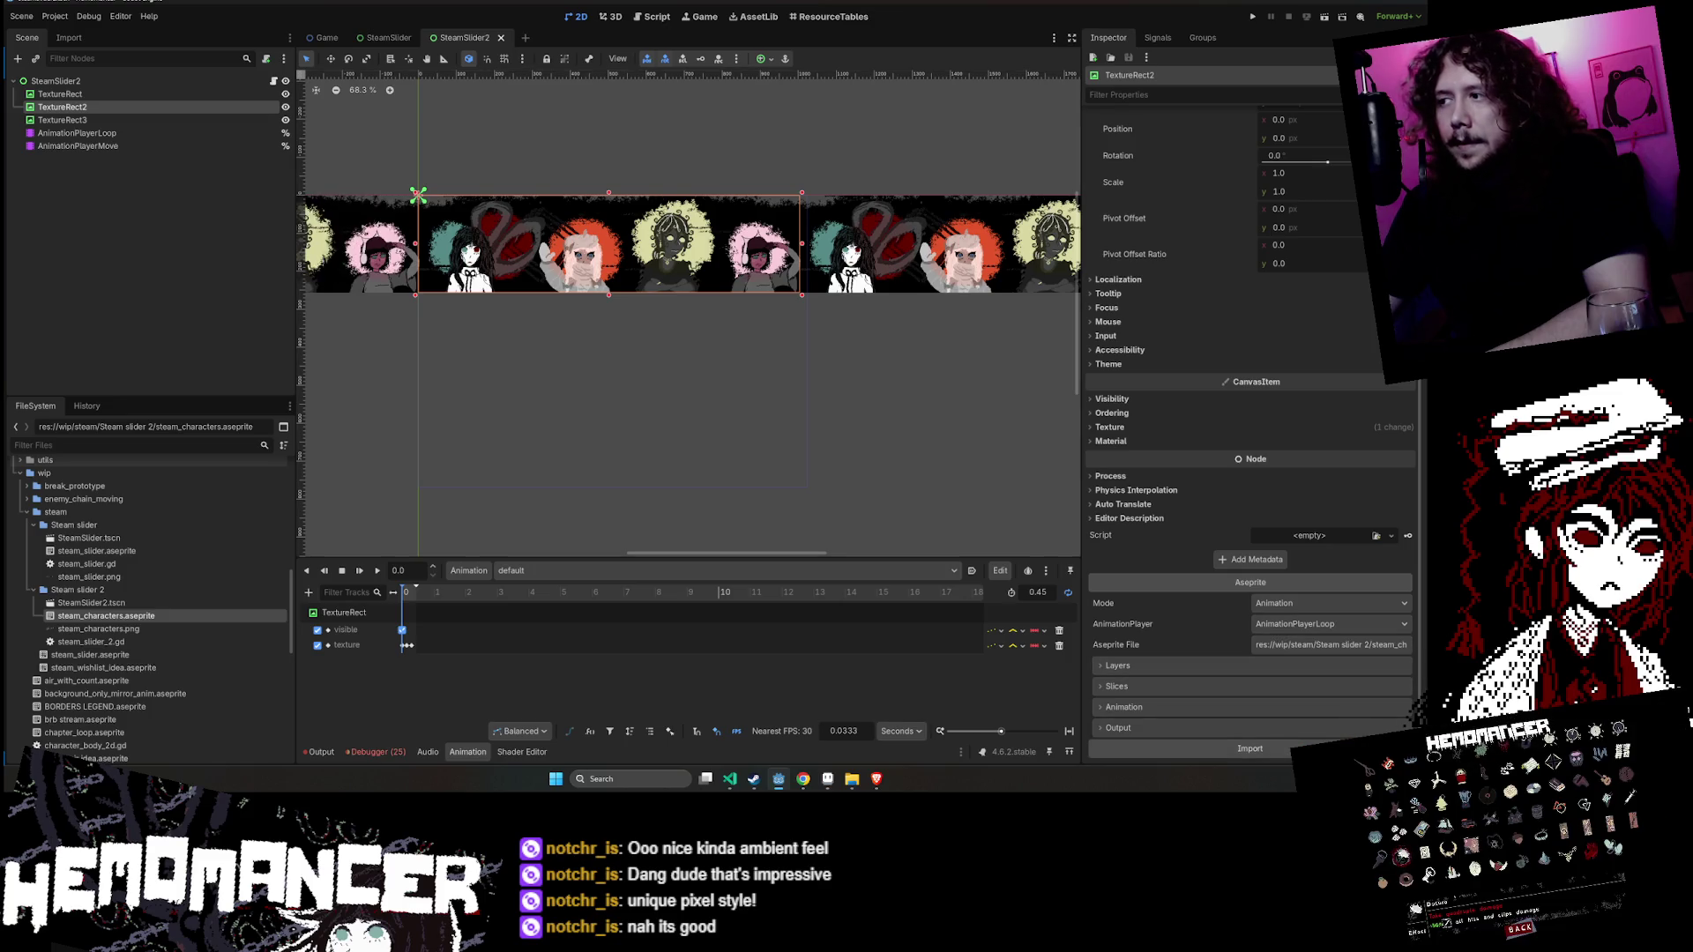
{"action": "left_click", "coordinate": [411, 222]}
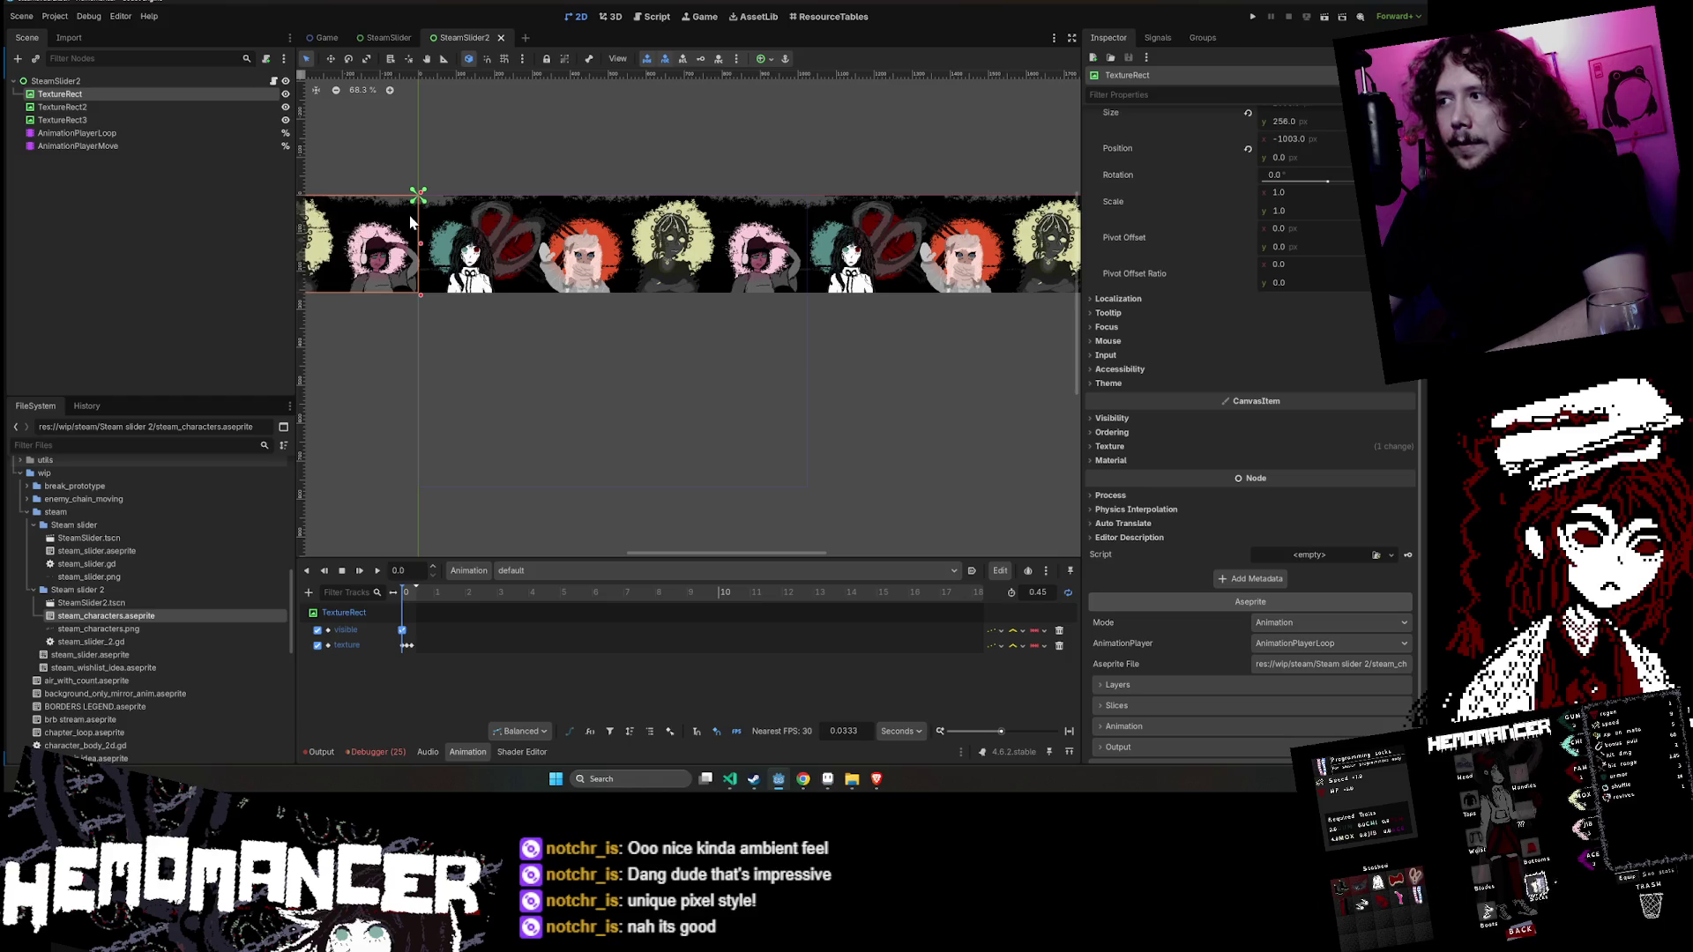
{"action": "left_click", "coordinate": [423, 225]}
{"action": "left_click", "coordinate": [1254, 752]}
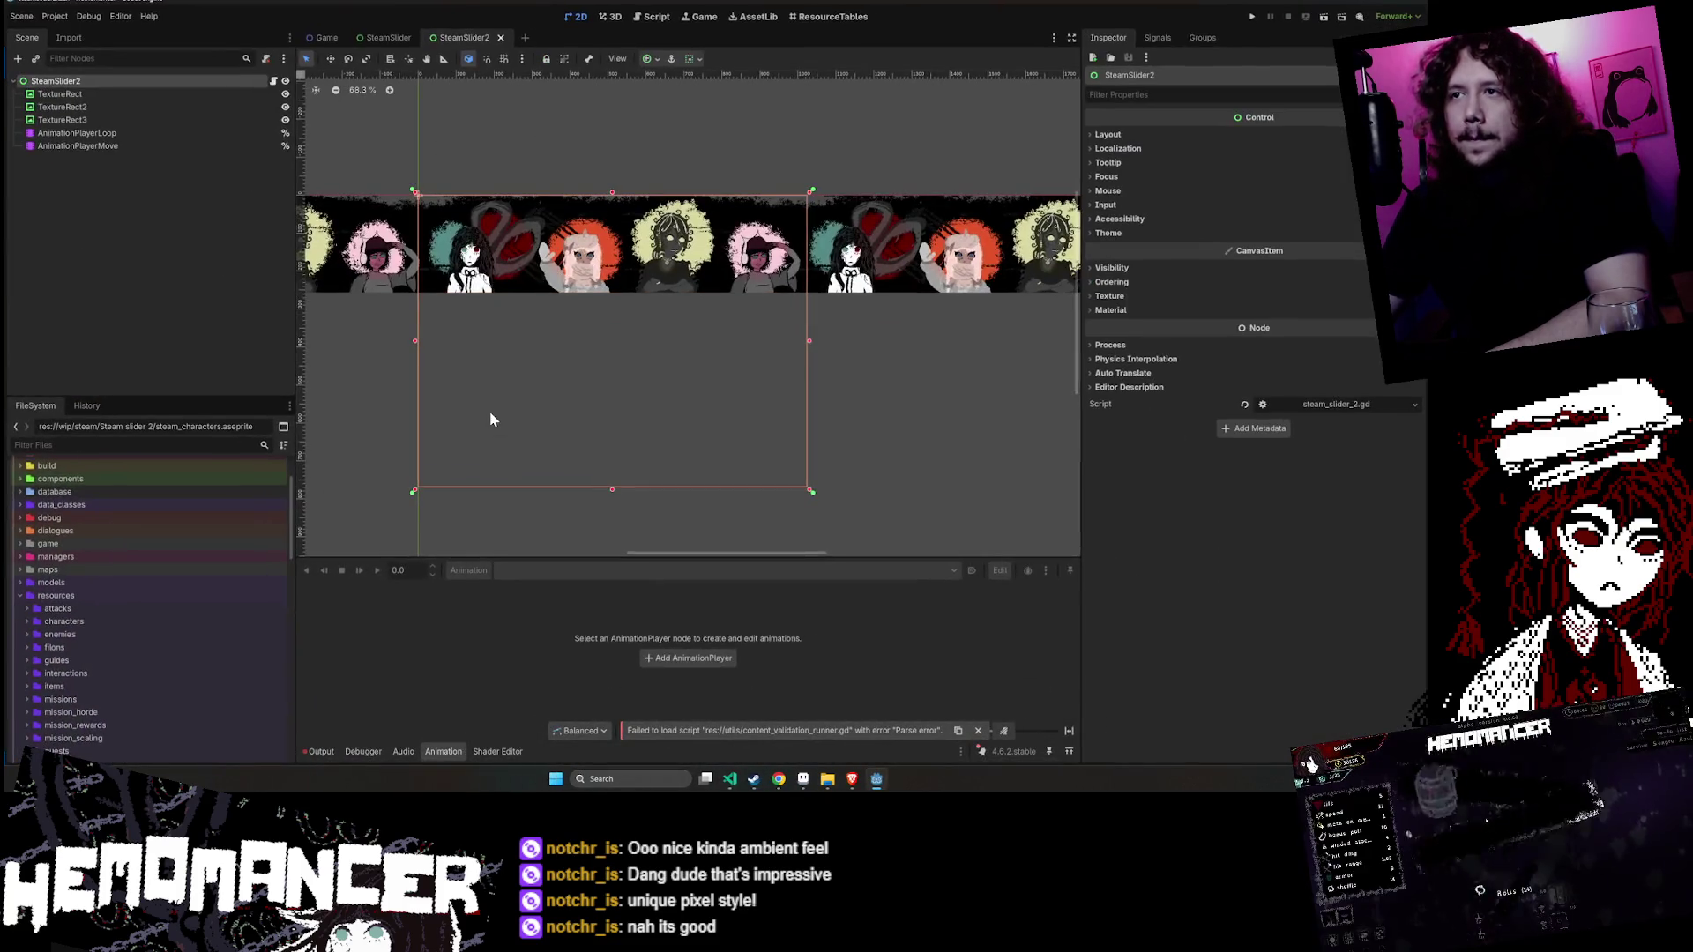
- Deselect everything on the SteamSlider2 canvas in Godot
{"action": "left_click", "coordinate": [919, 473]}
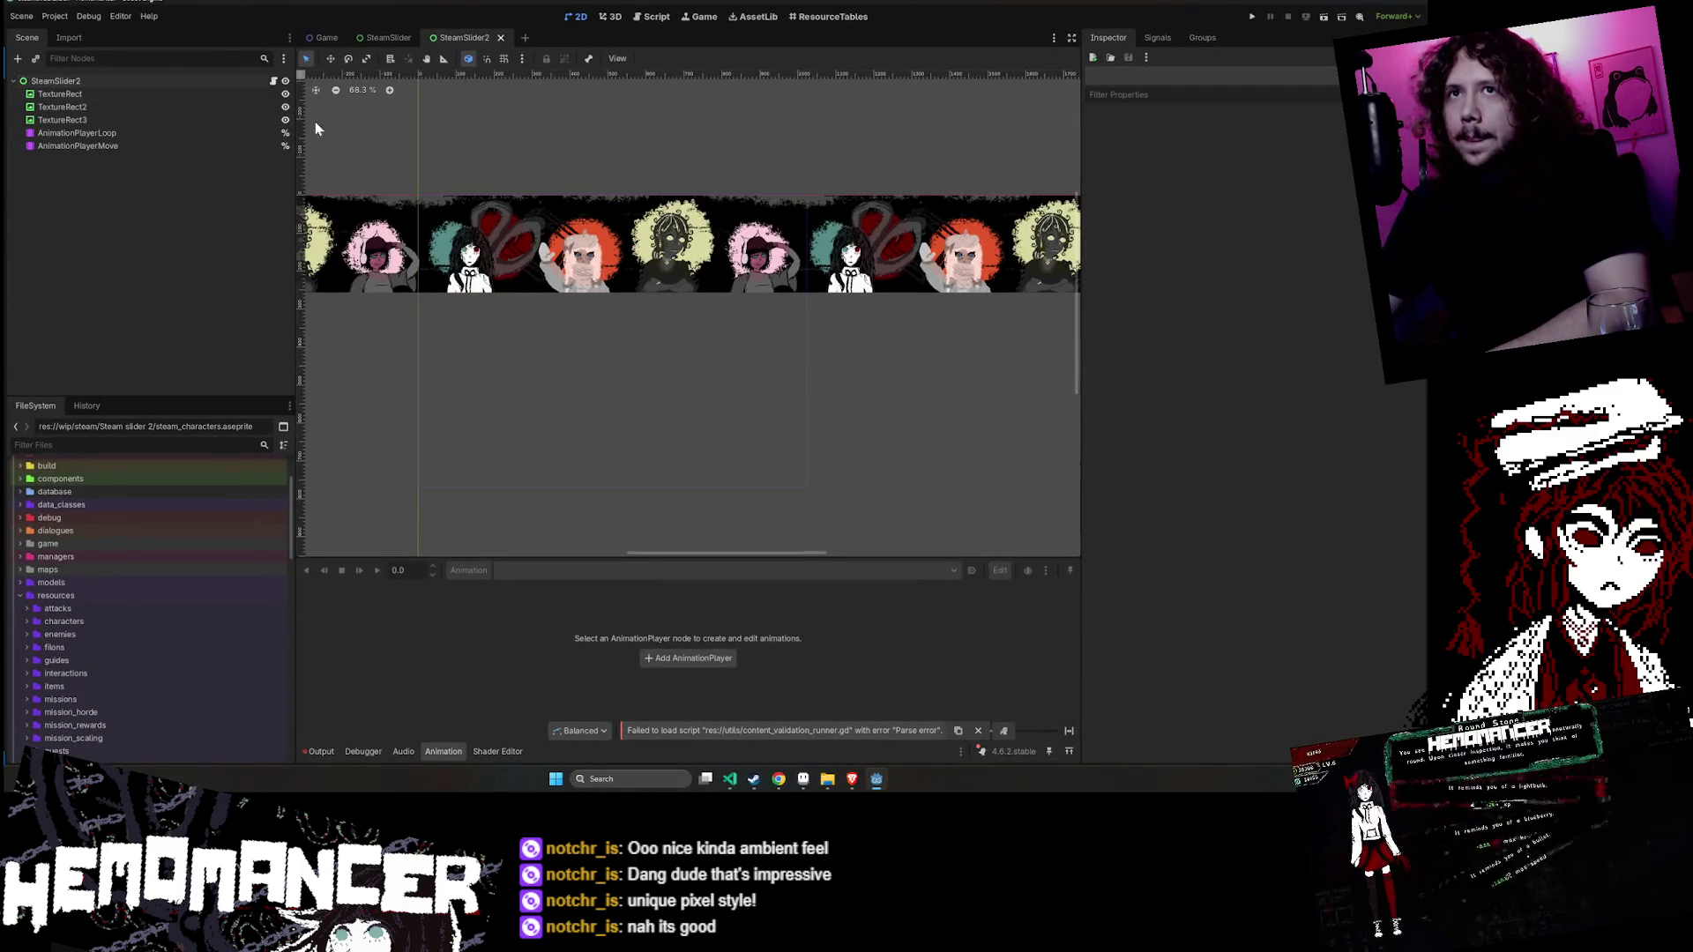
- Test-run the current scene with the output log shown, then stop it
{"action": "left_click", "coordinate": [197, 93]}
{"action": "left_click", "coordinate": [321, 751]}
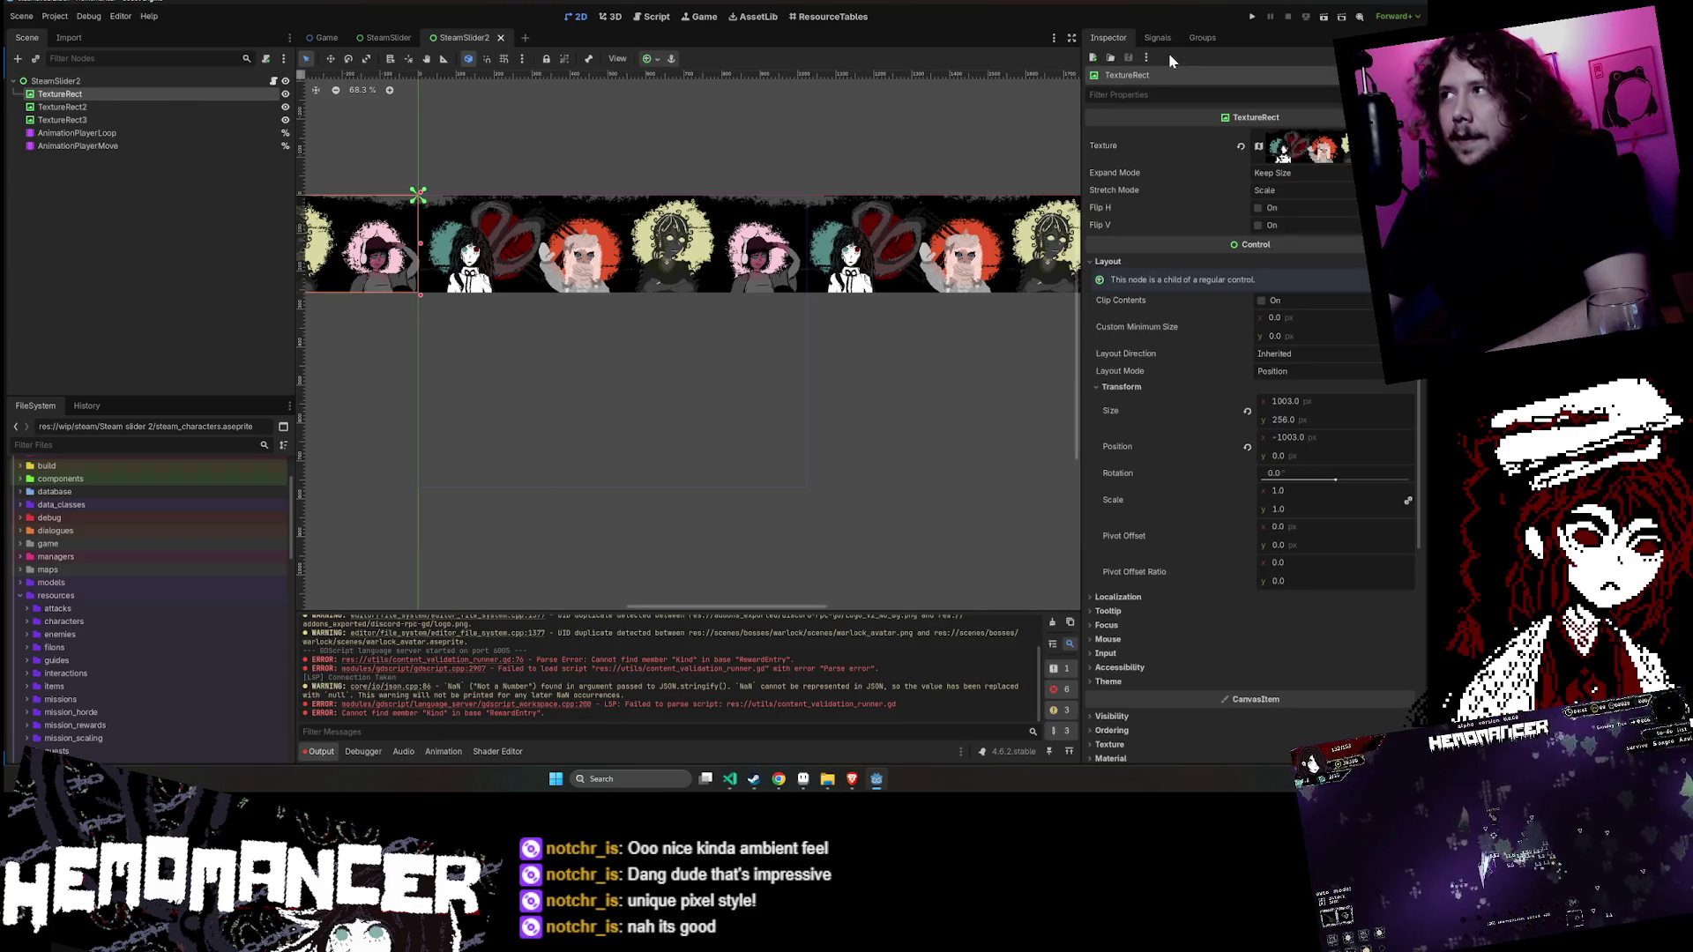
{"action": "left_click", "coordinate": [1323, 16]}
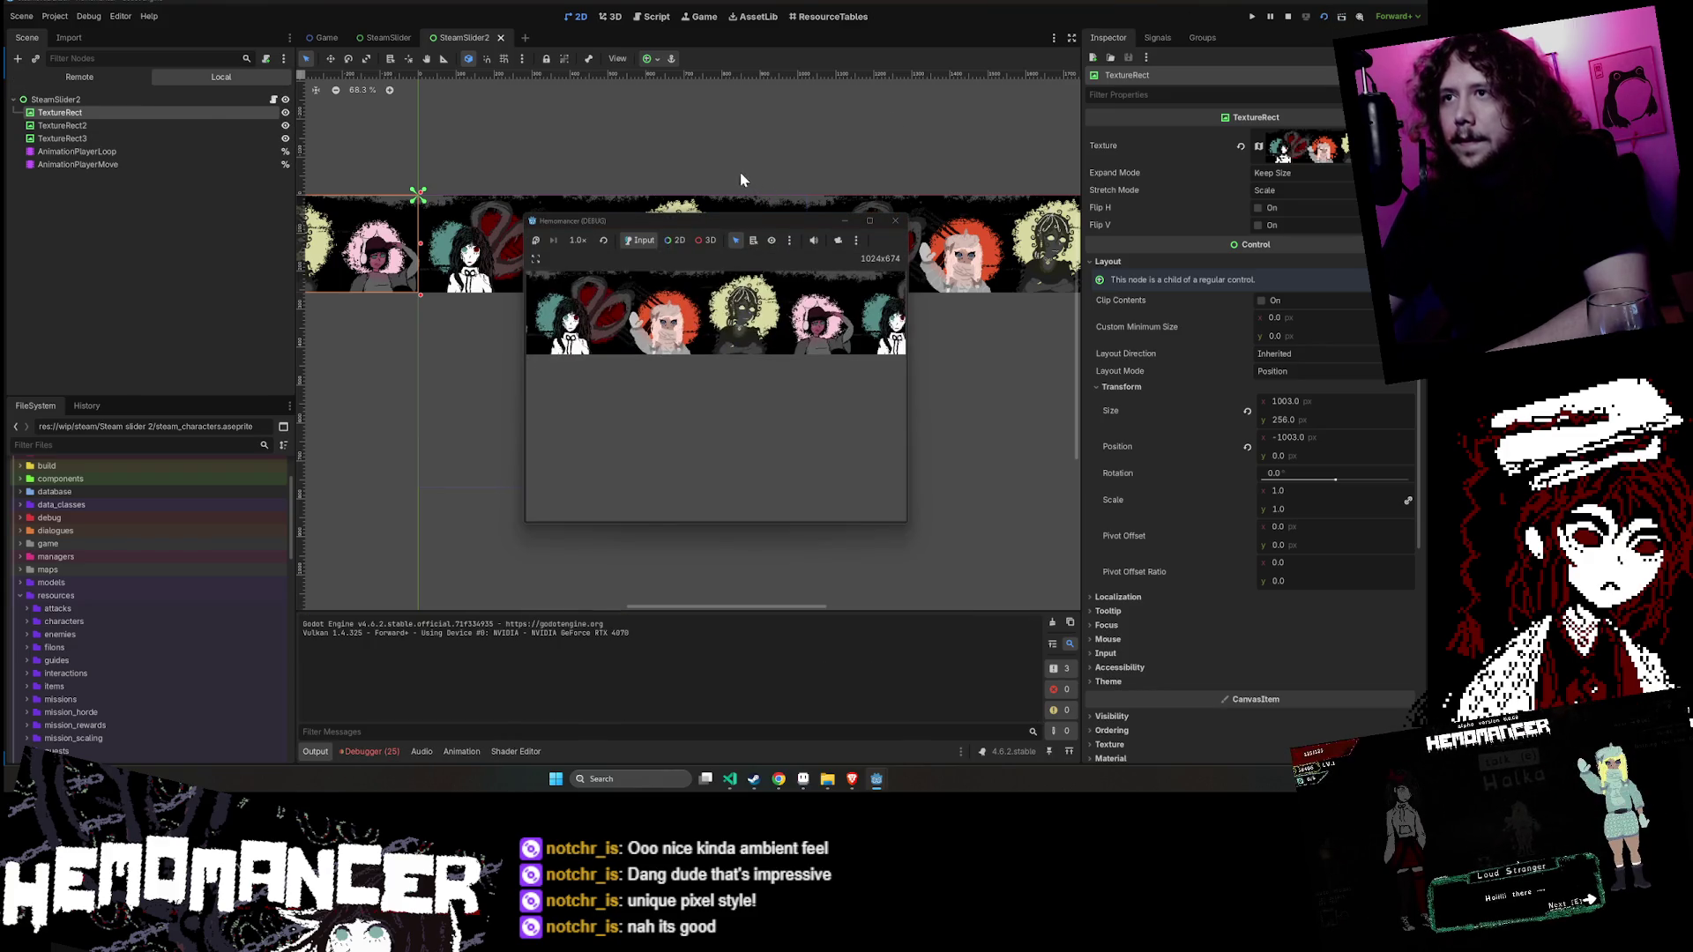
{"action": "left_click", "coordinate": [895, 220]}
- Bind TextureRect2's Aseprite import to AnimationPlayerLoop and reimport it
{"action": "left_click", "coordinate": [557, 205]}
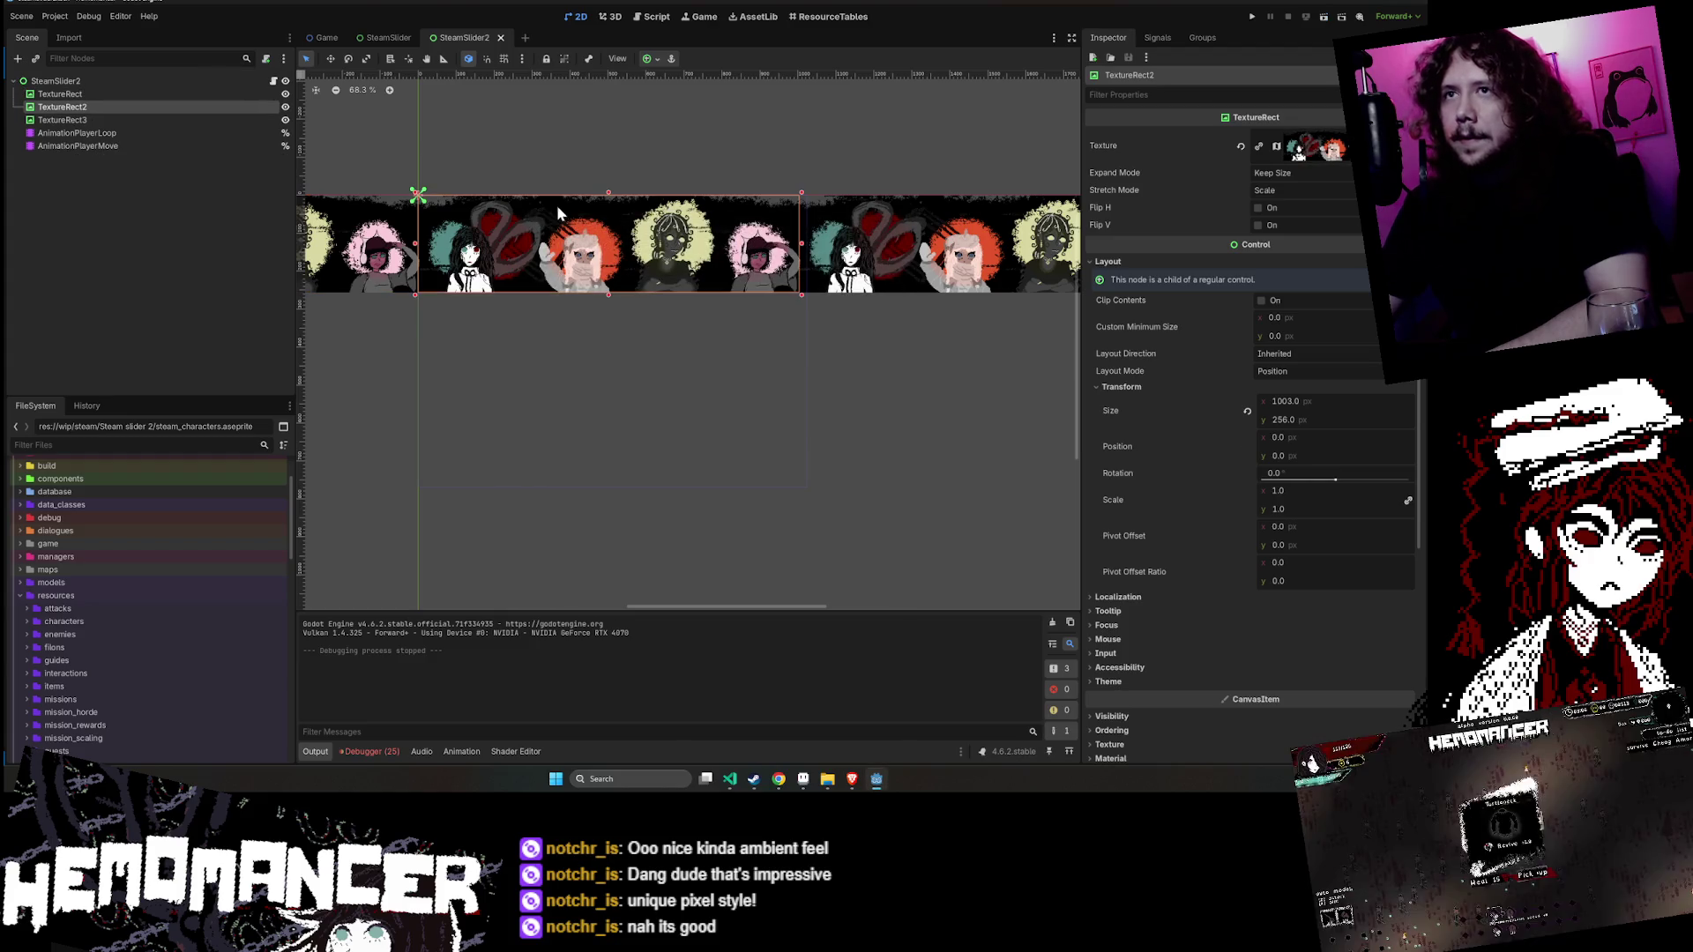
{"action": "scroll", "coordinate": [1362, 462], "scroll_direction": "down", "scroll_amount": 5}
{"action": "left_click", "coordinate": [1331, 623]}
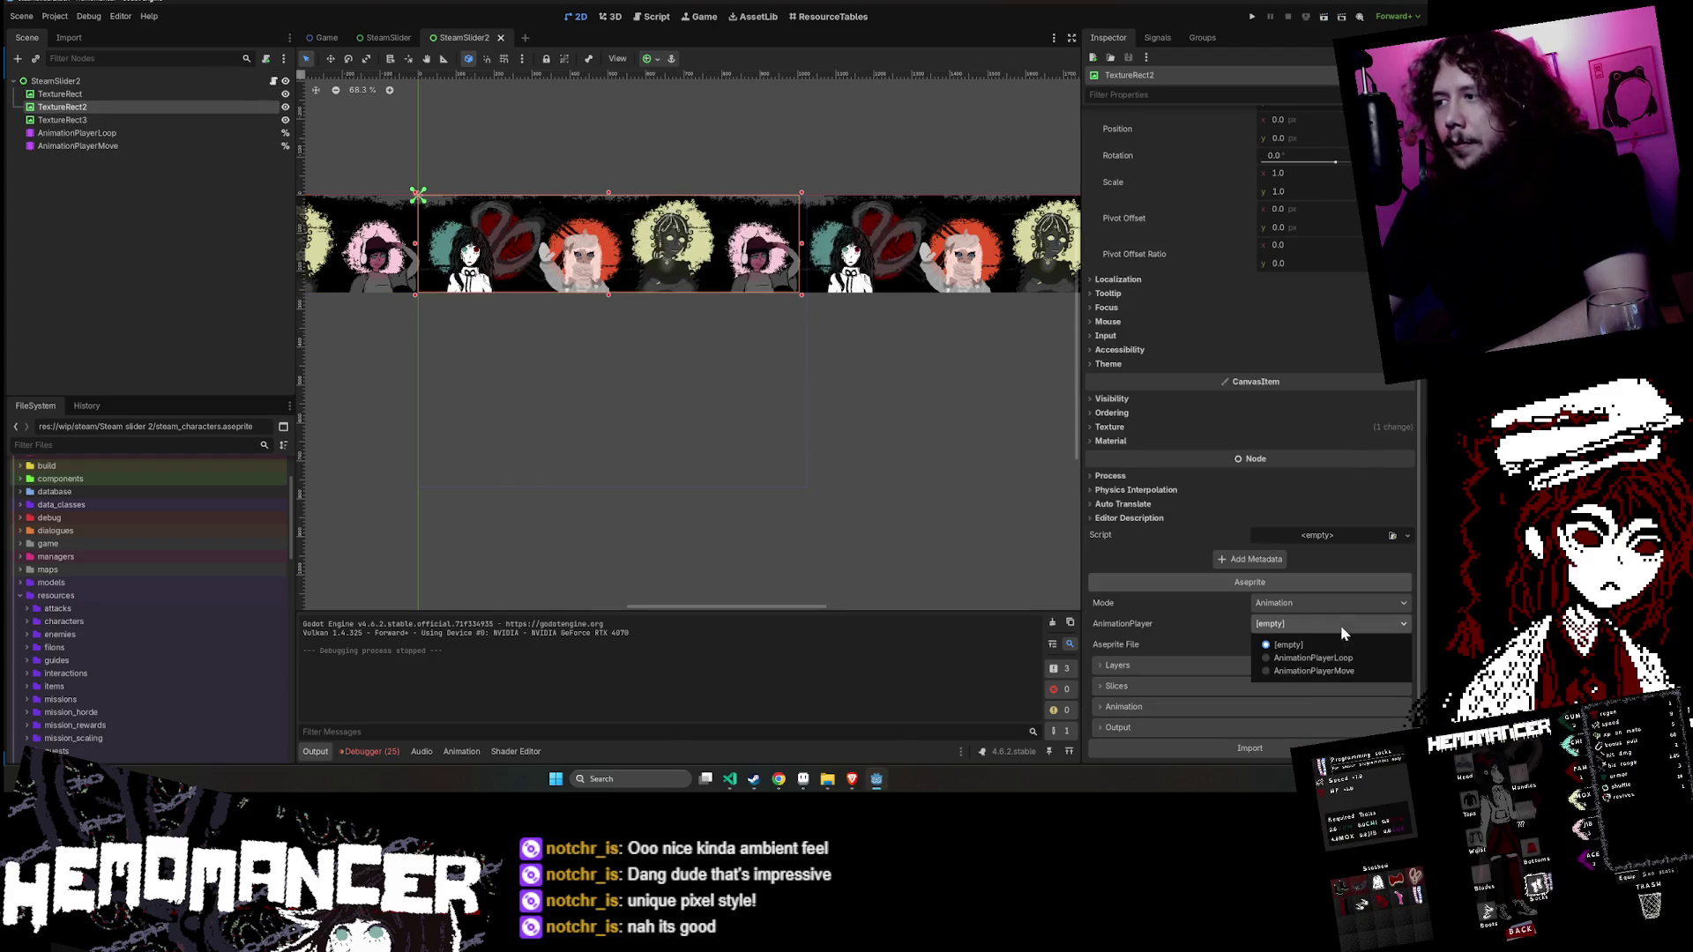
{"action": "left_click", "coordinate": [1329, 659]}
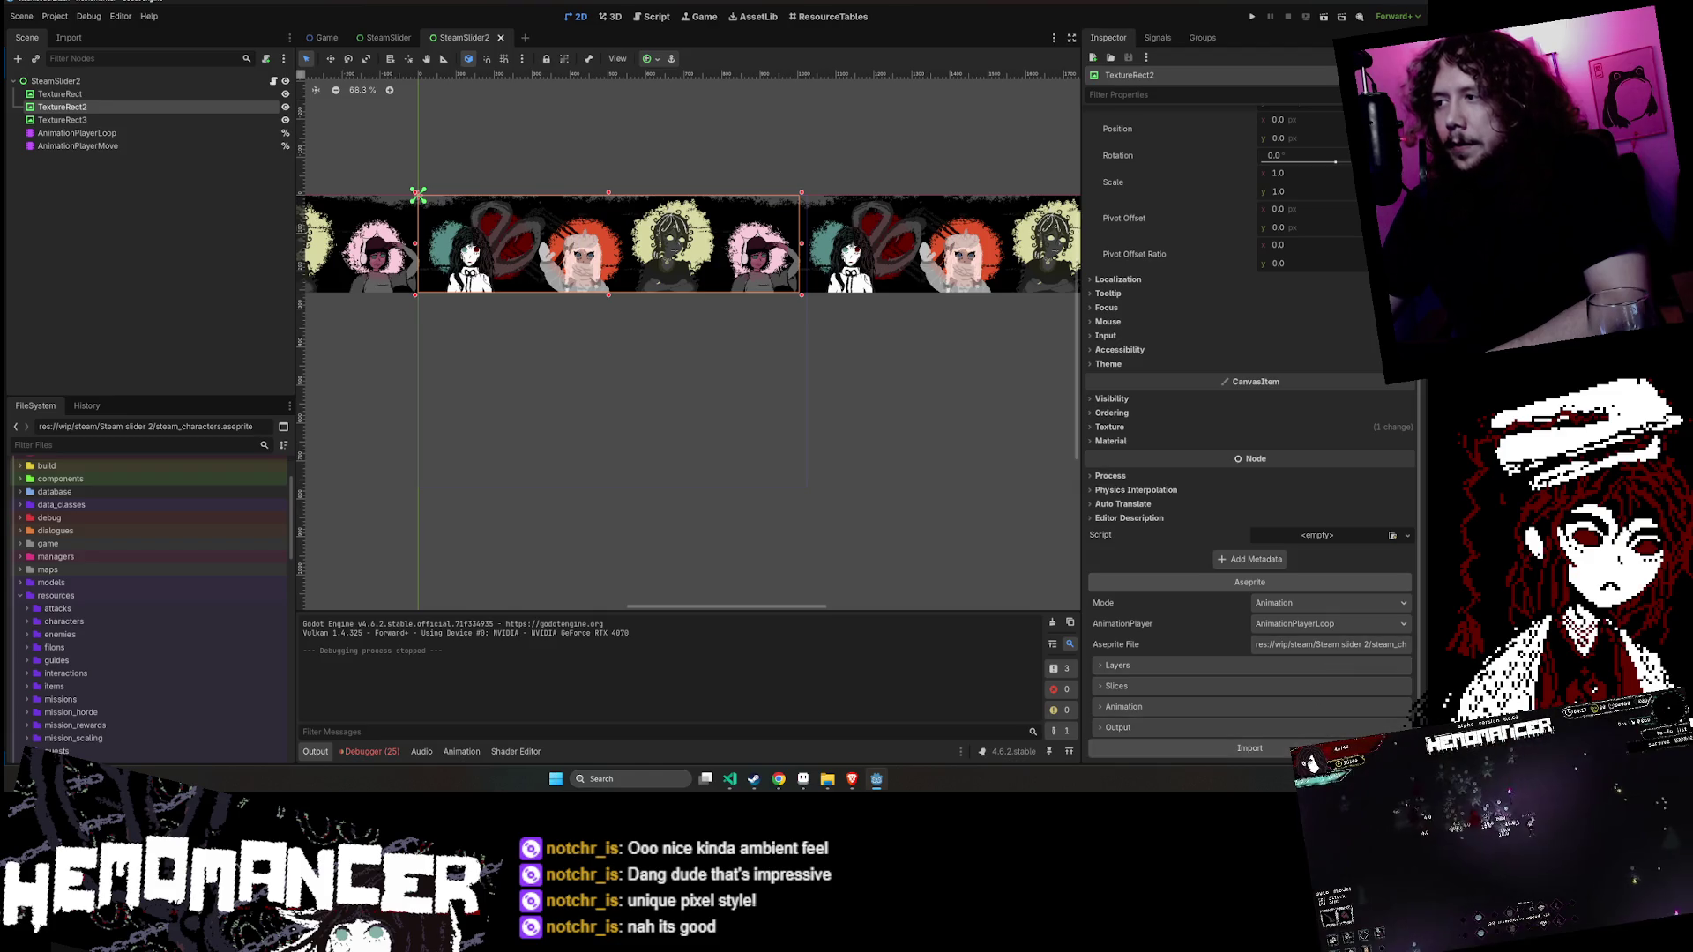
{"action": "left_click", "coordinate": [1278, 747]}
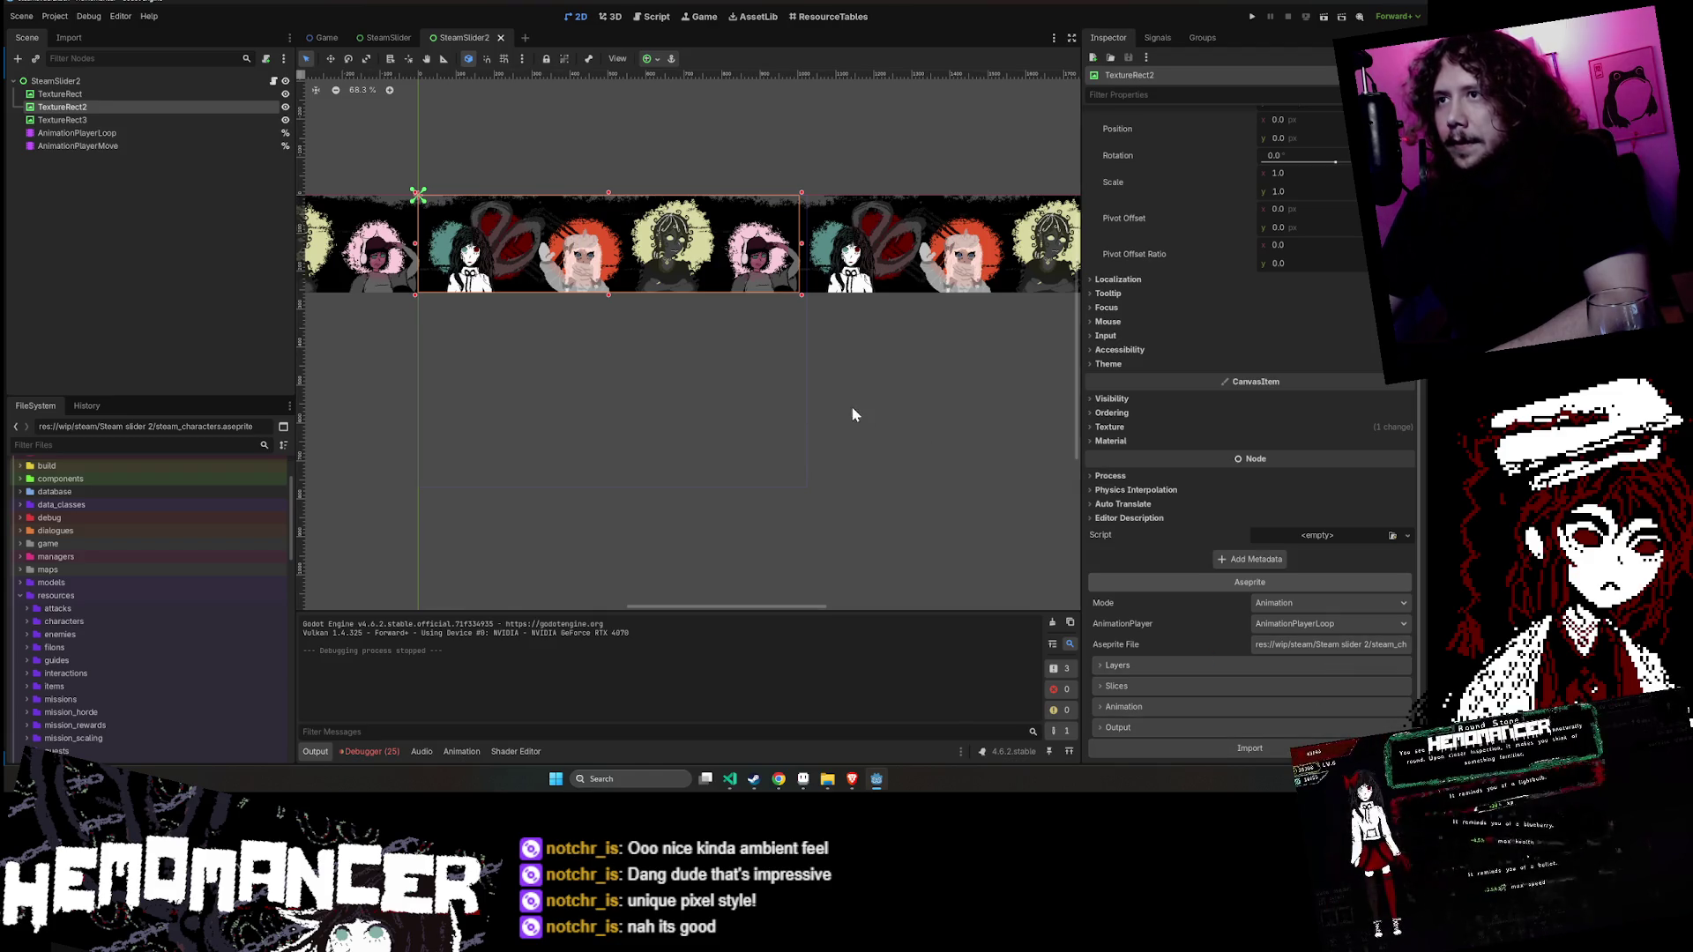
- Review the animation_player_loop and animation_player_move references in steam_slider_2.gd
{"action": "left_click", "coordinate": [168, 94]}
{"action": "left_click", "coordinate": [273, 81]}
{"action": "double_click", "coordinate": [542, 203]}
{"action": "double_click", "coordinate": [545, 216]}
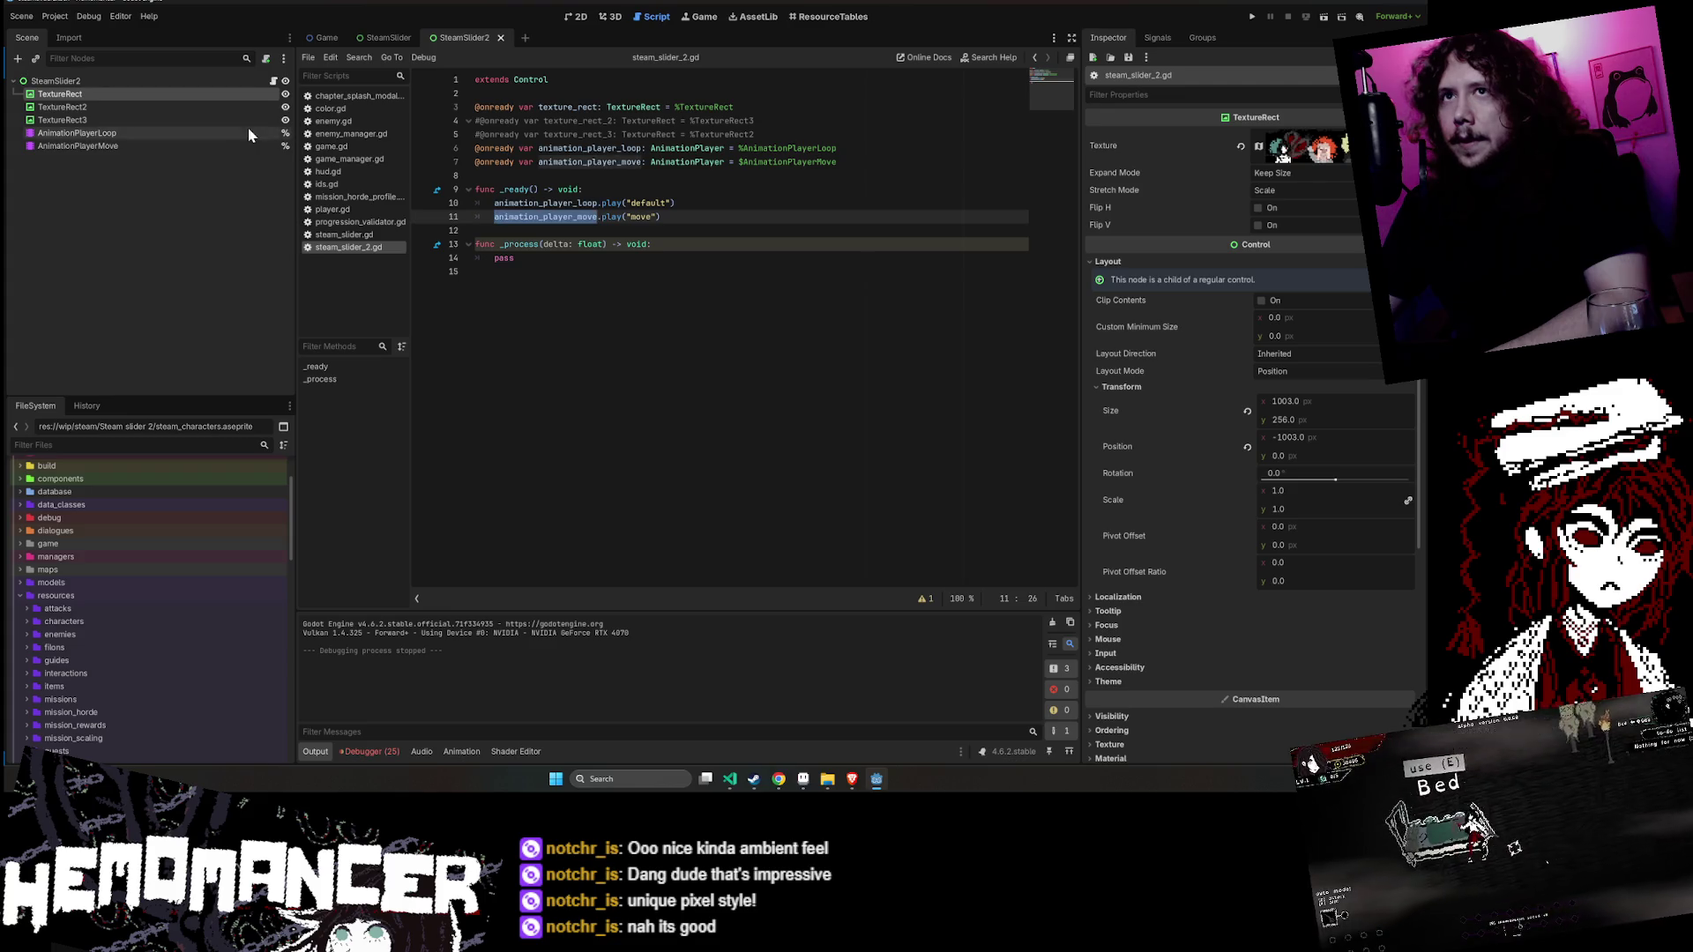
{"action": "key", "text": "ctrl+F1"}
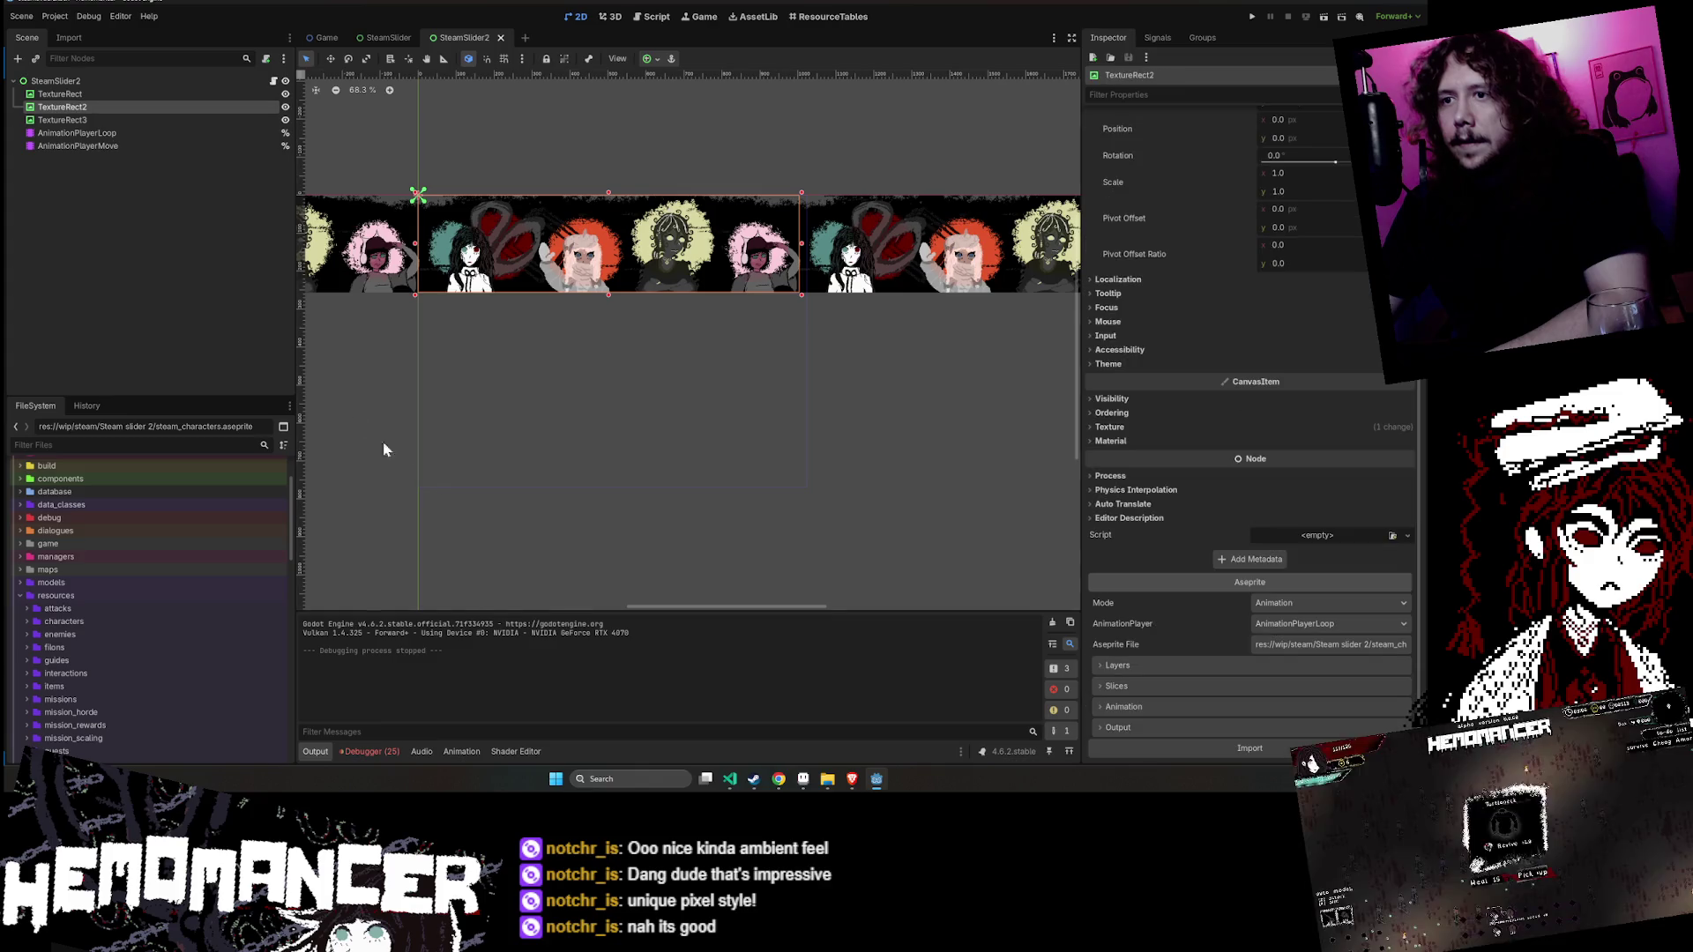
- Check AnimationPlayerLoop's move and default animations
{"action": "left_click", "coordinate": [125, 134]}
{"action": "left_click", "coordinate": [561, 572]}
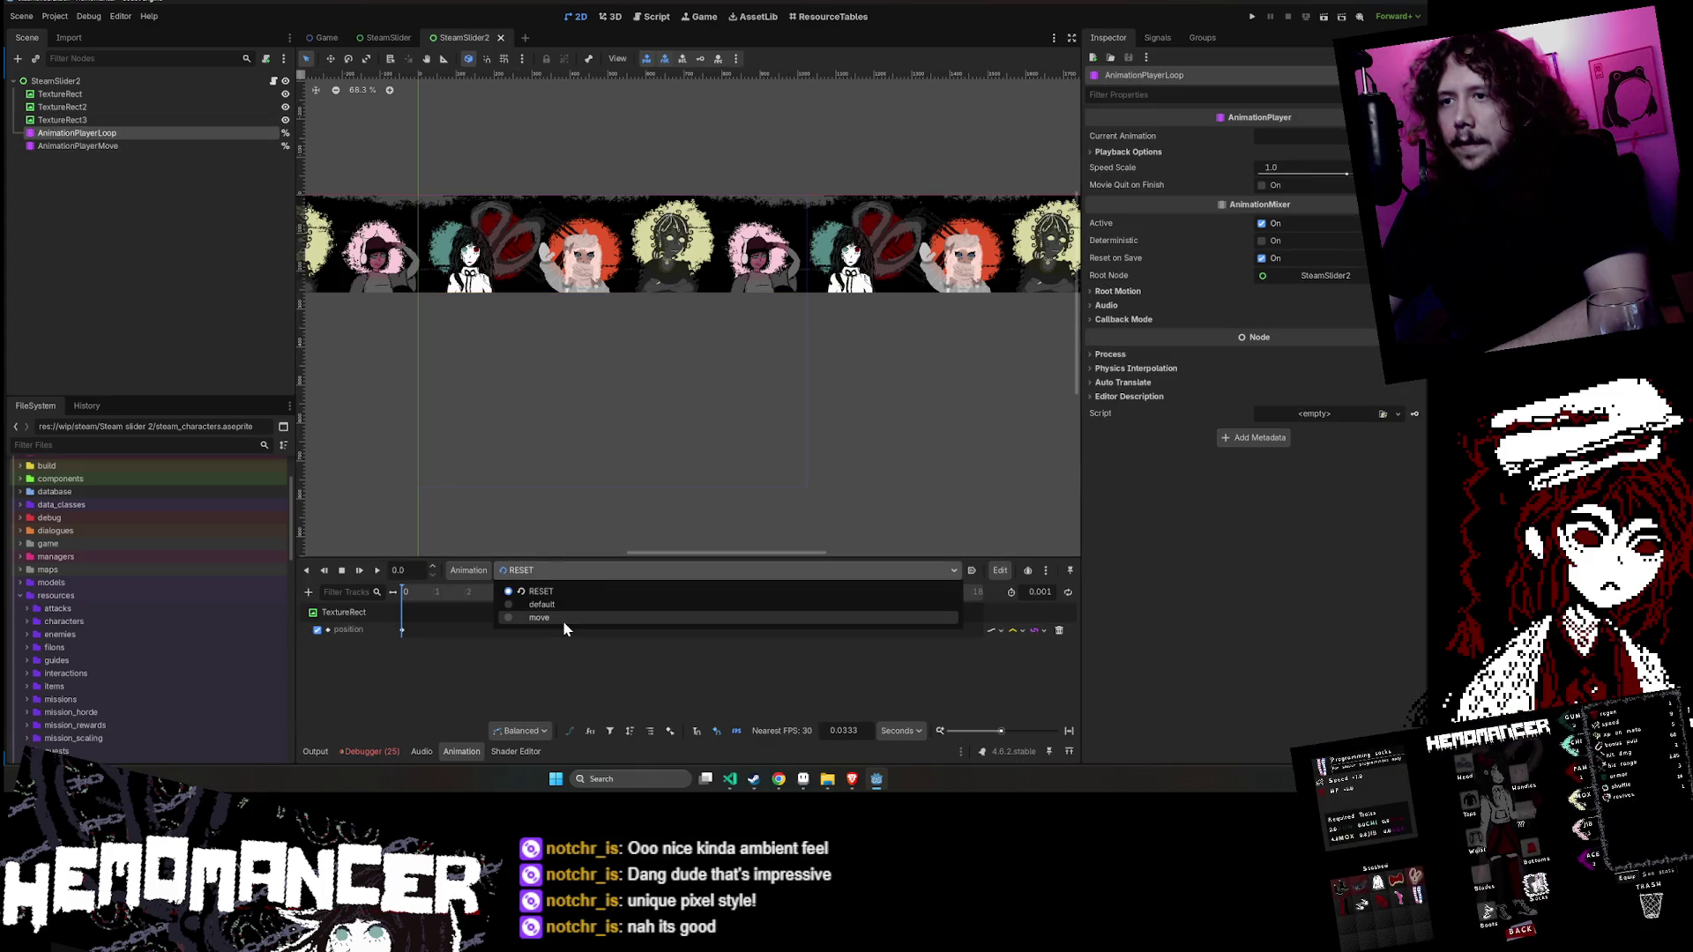
{"action": "left_click", "coordinate": [563, 619]}
{"action": "left_click", "coordinate": [569, 573]}
{"action": "left_click", "coordinate": [569, 605]}
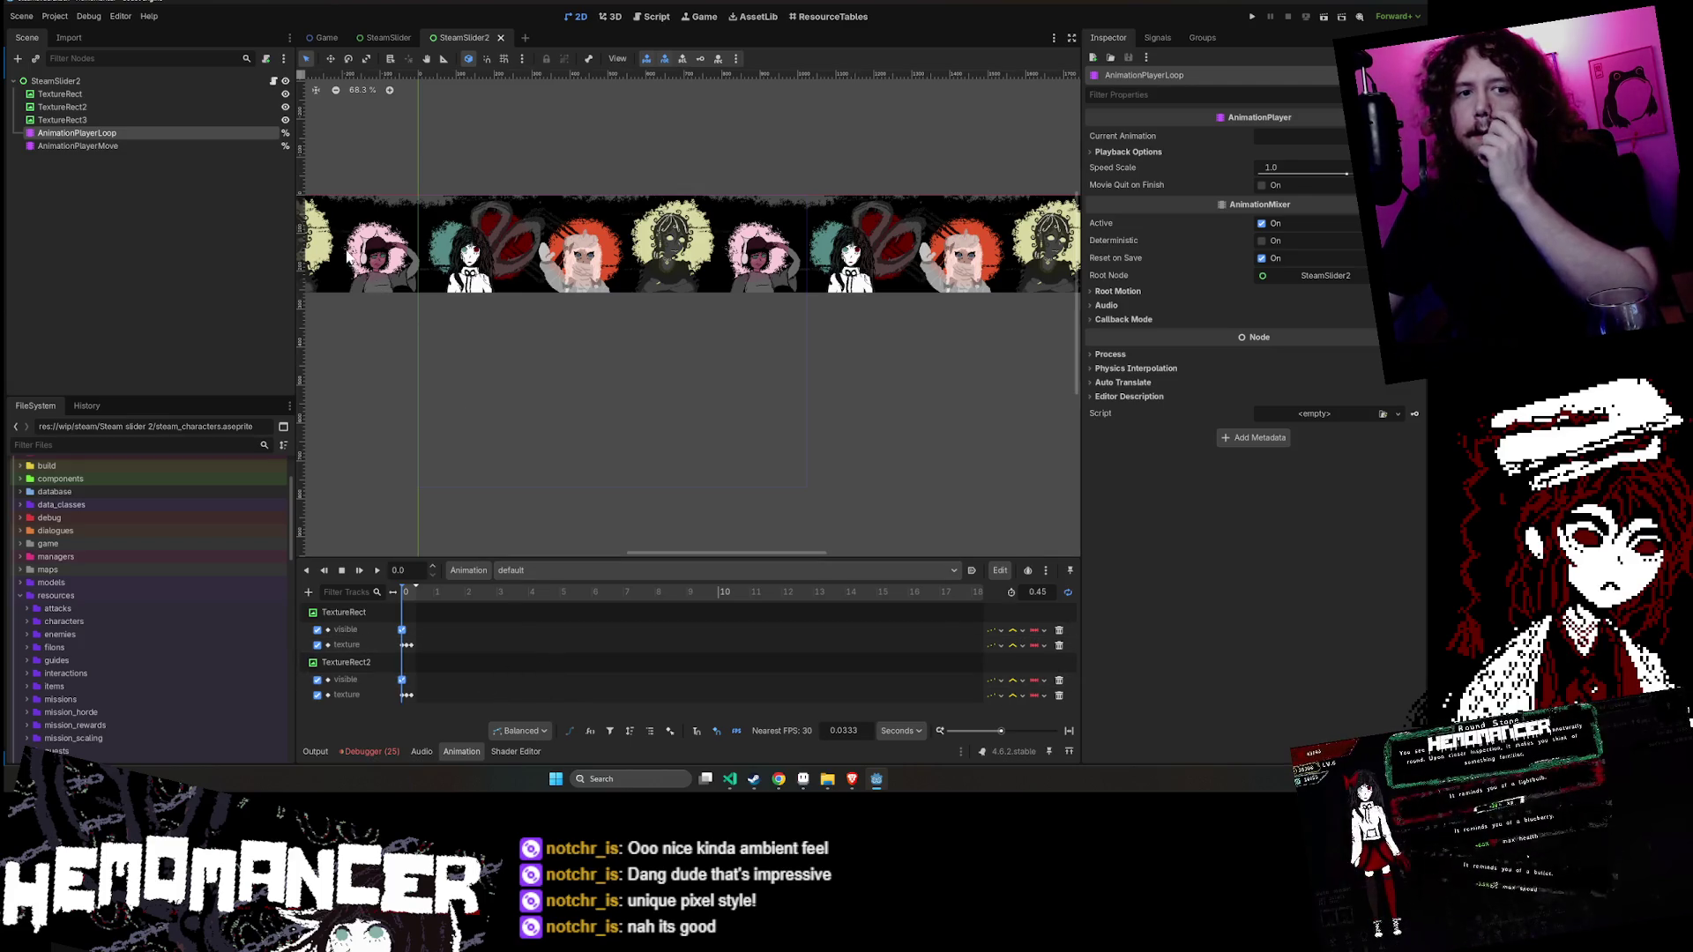
- Reimport TextureRect3's Aseprite character sheet
{"action": "left_click", "coordinate": [128, 119]}
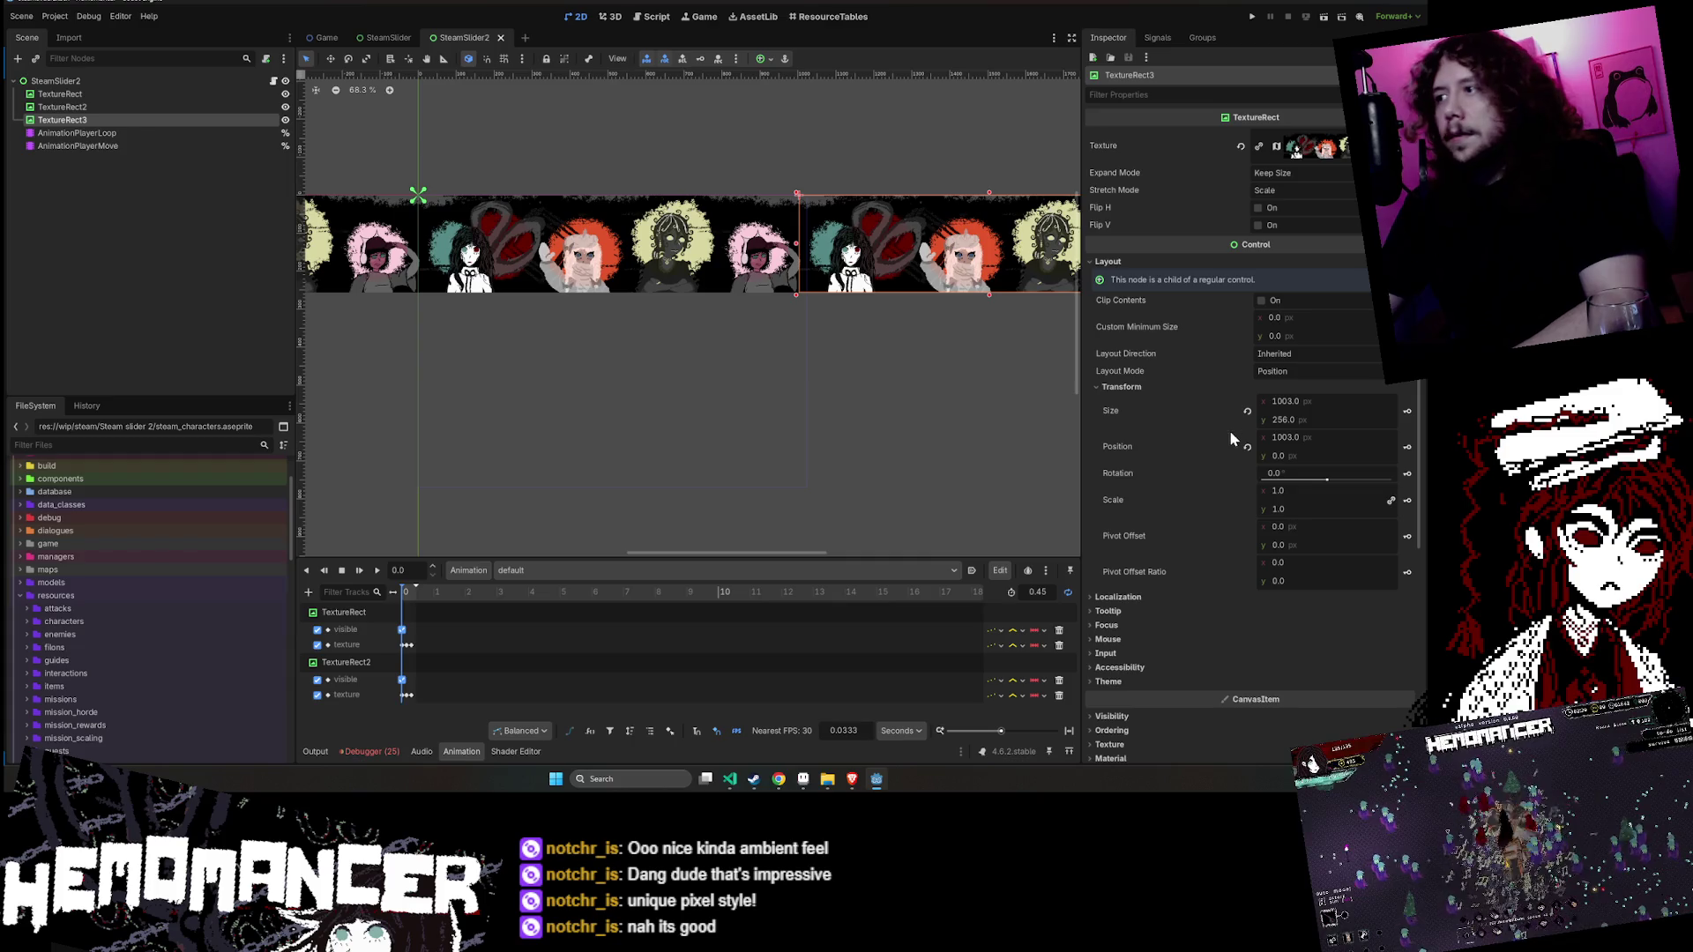
{"action": "scroll", "coordinate": [1266, 650], "scroll_direction": "down", "scroll_amount": 5}
{"action": "left_click", "coordinate": [1289, 646]}
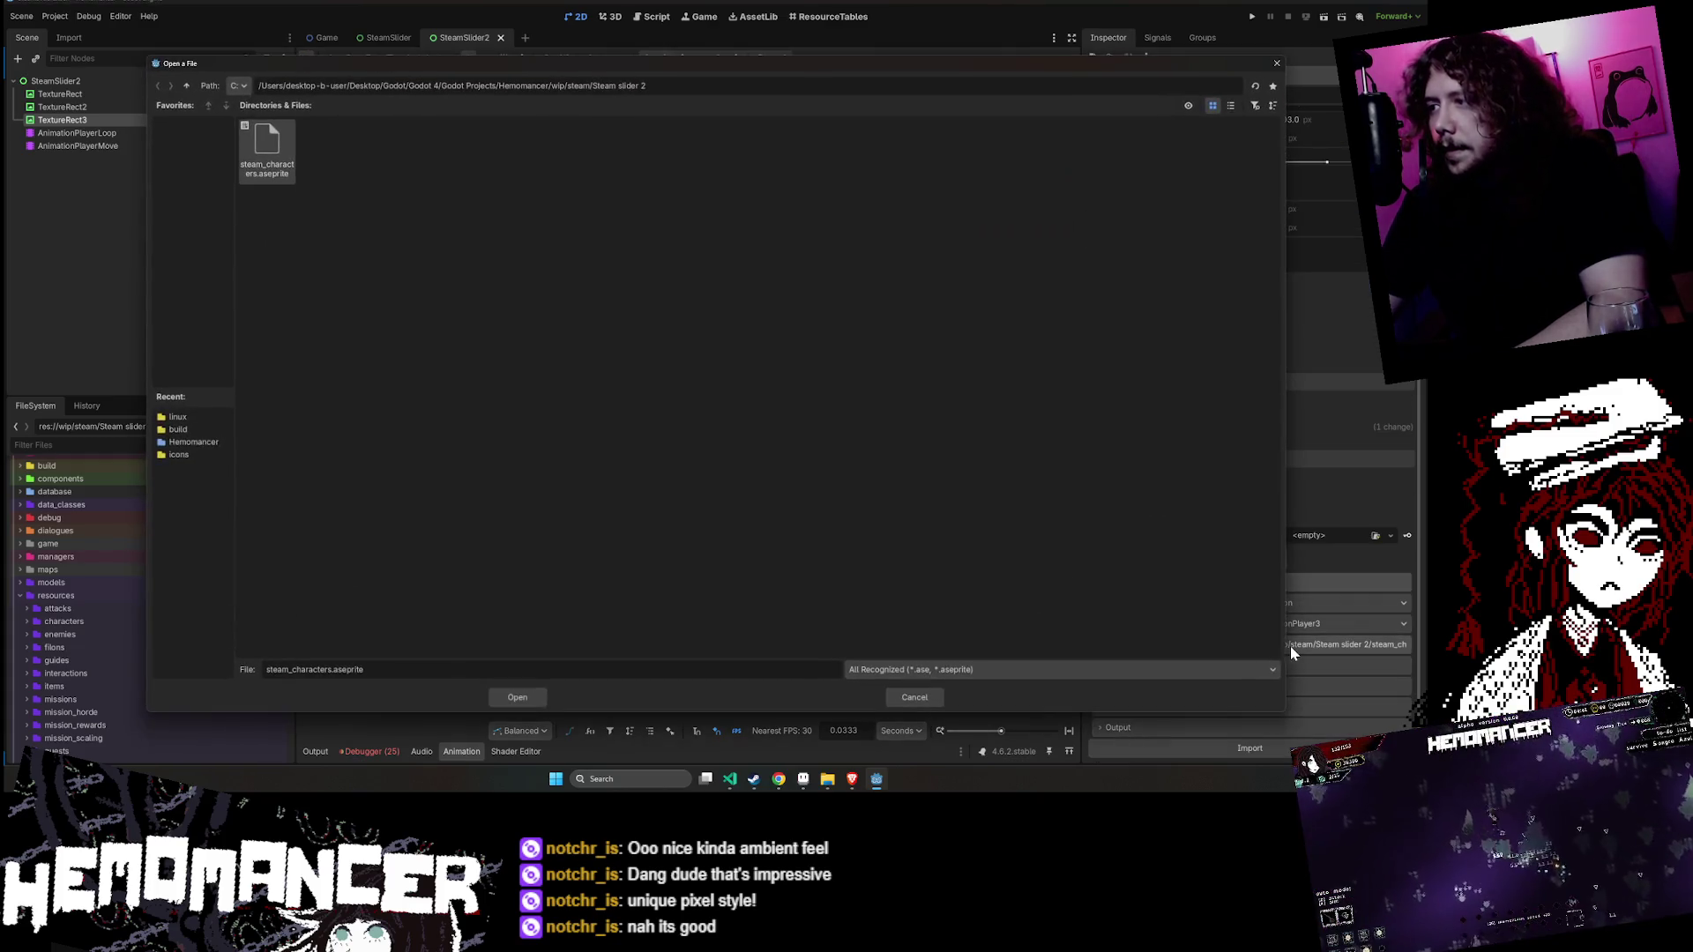
{"action": "left_click", "coordinate": [901, 703]}
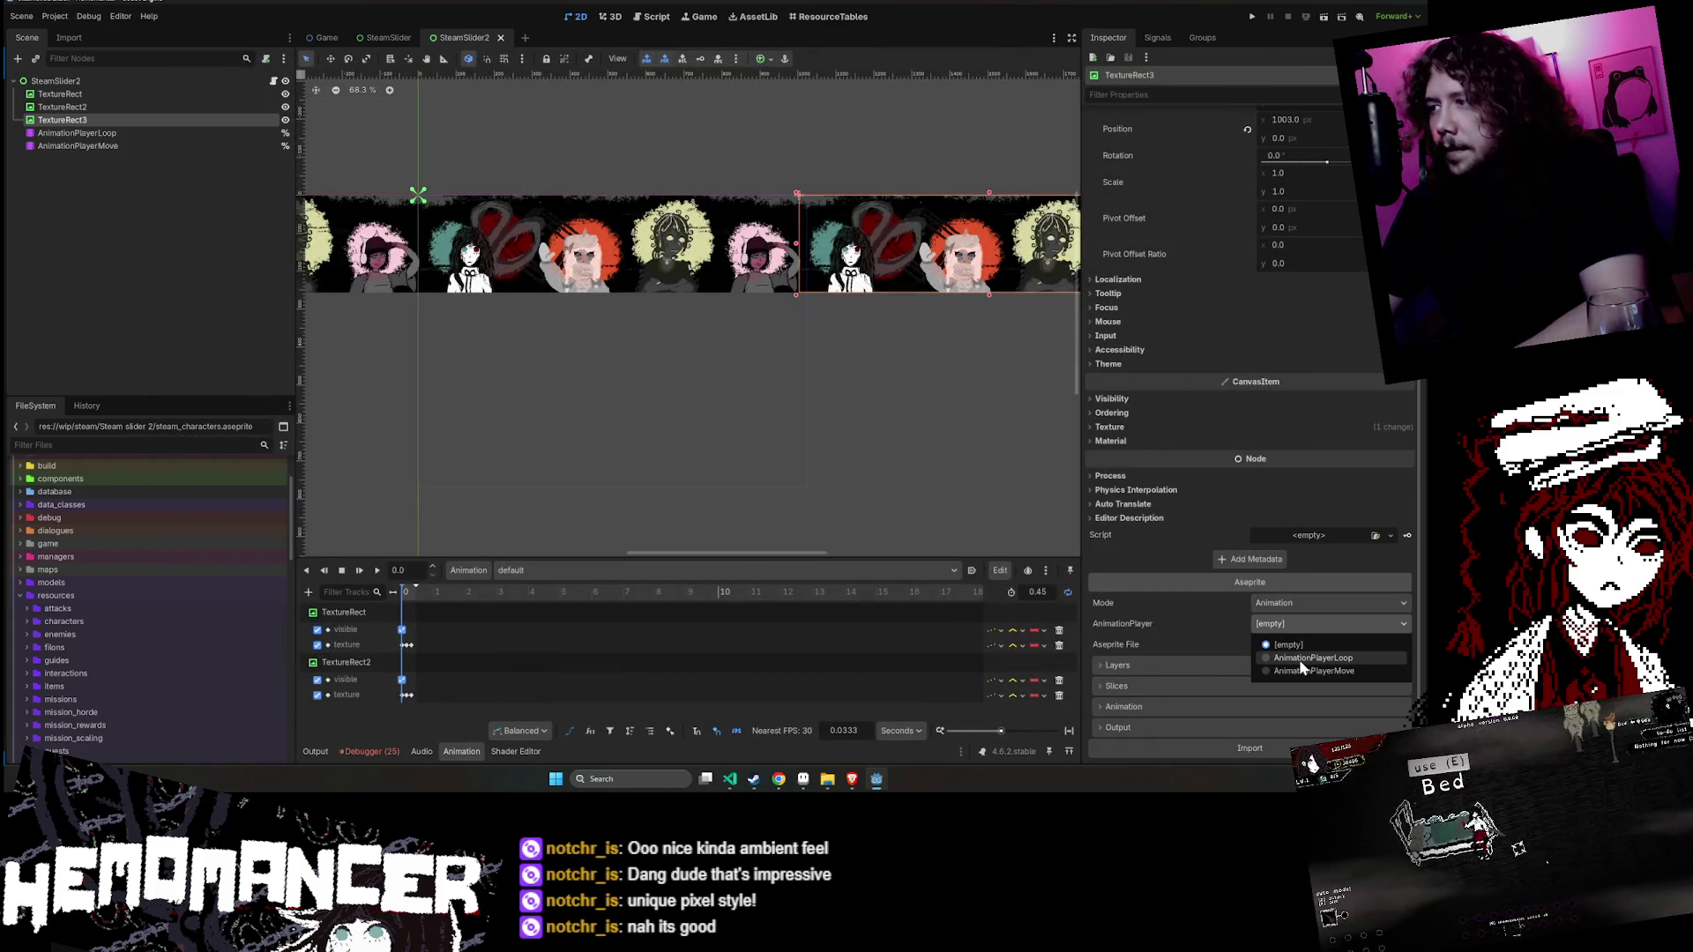
{"action": "left_click", "coordinate": [1261, 747]}
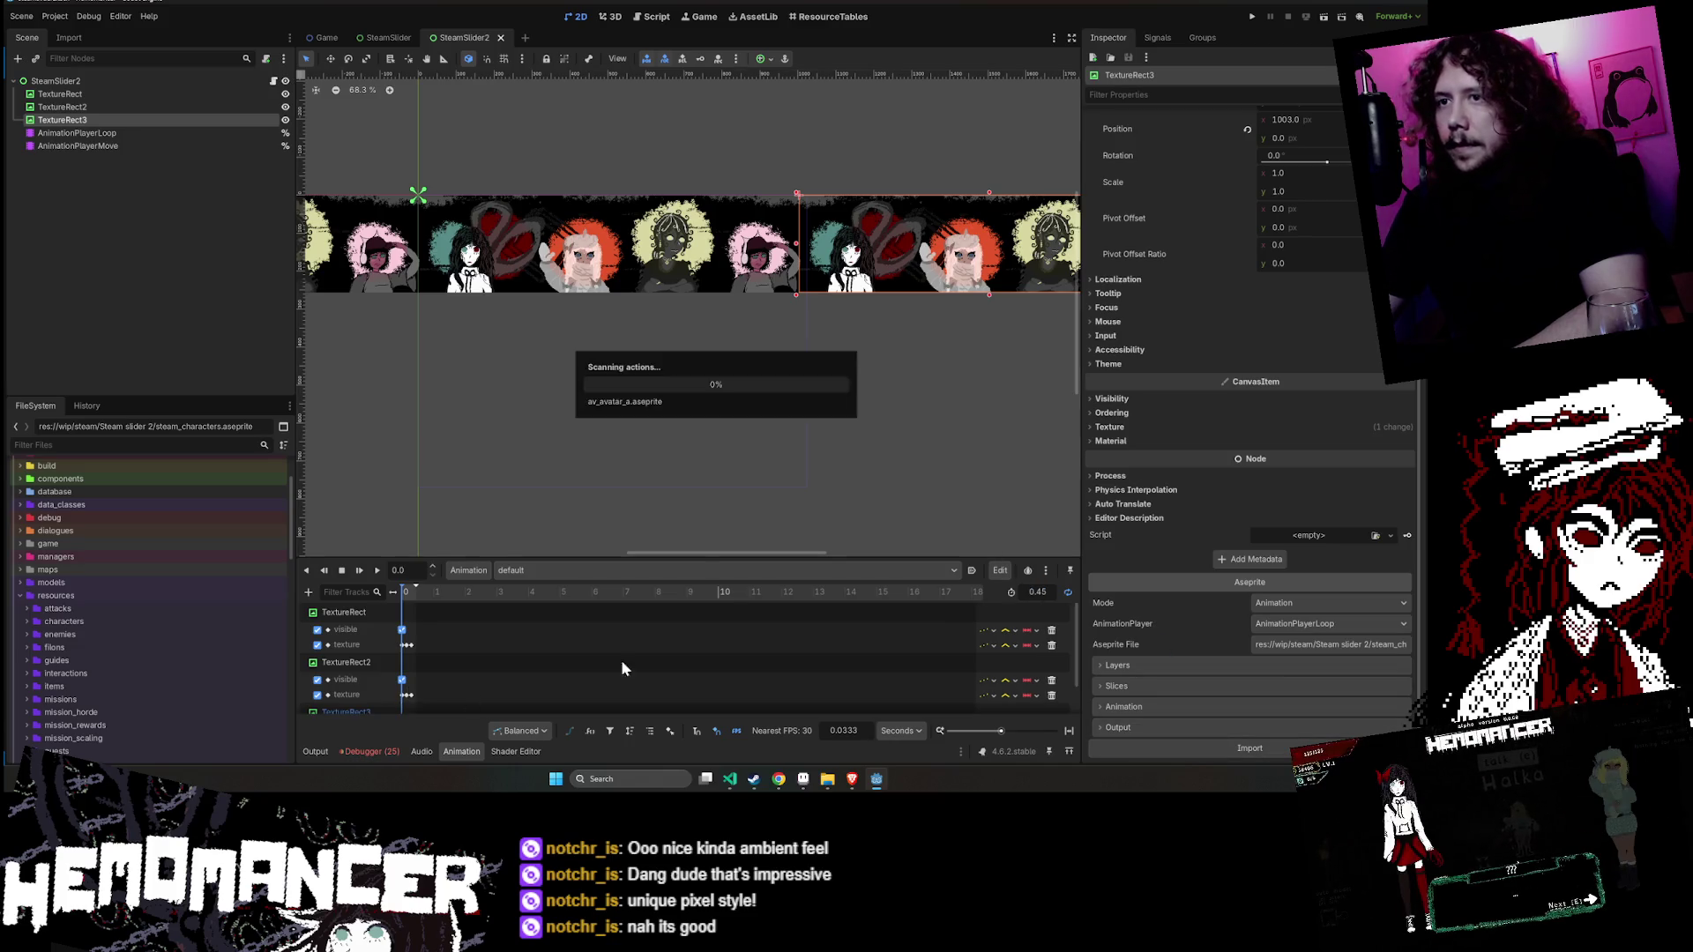
- Show the move animation and bring the character strip into view
{"action": "scroll", "coordinate": [575, 510], "scroll_direction": "down", "scroll_amount": 2}
{"action": "scroll", "coordinate": [580, 517], "scroll_direction": "down", "scroll_amount": 1}
{"action": "left_click", "coordinate": [567, 576]}
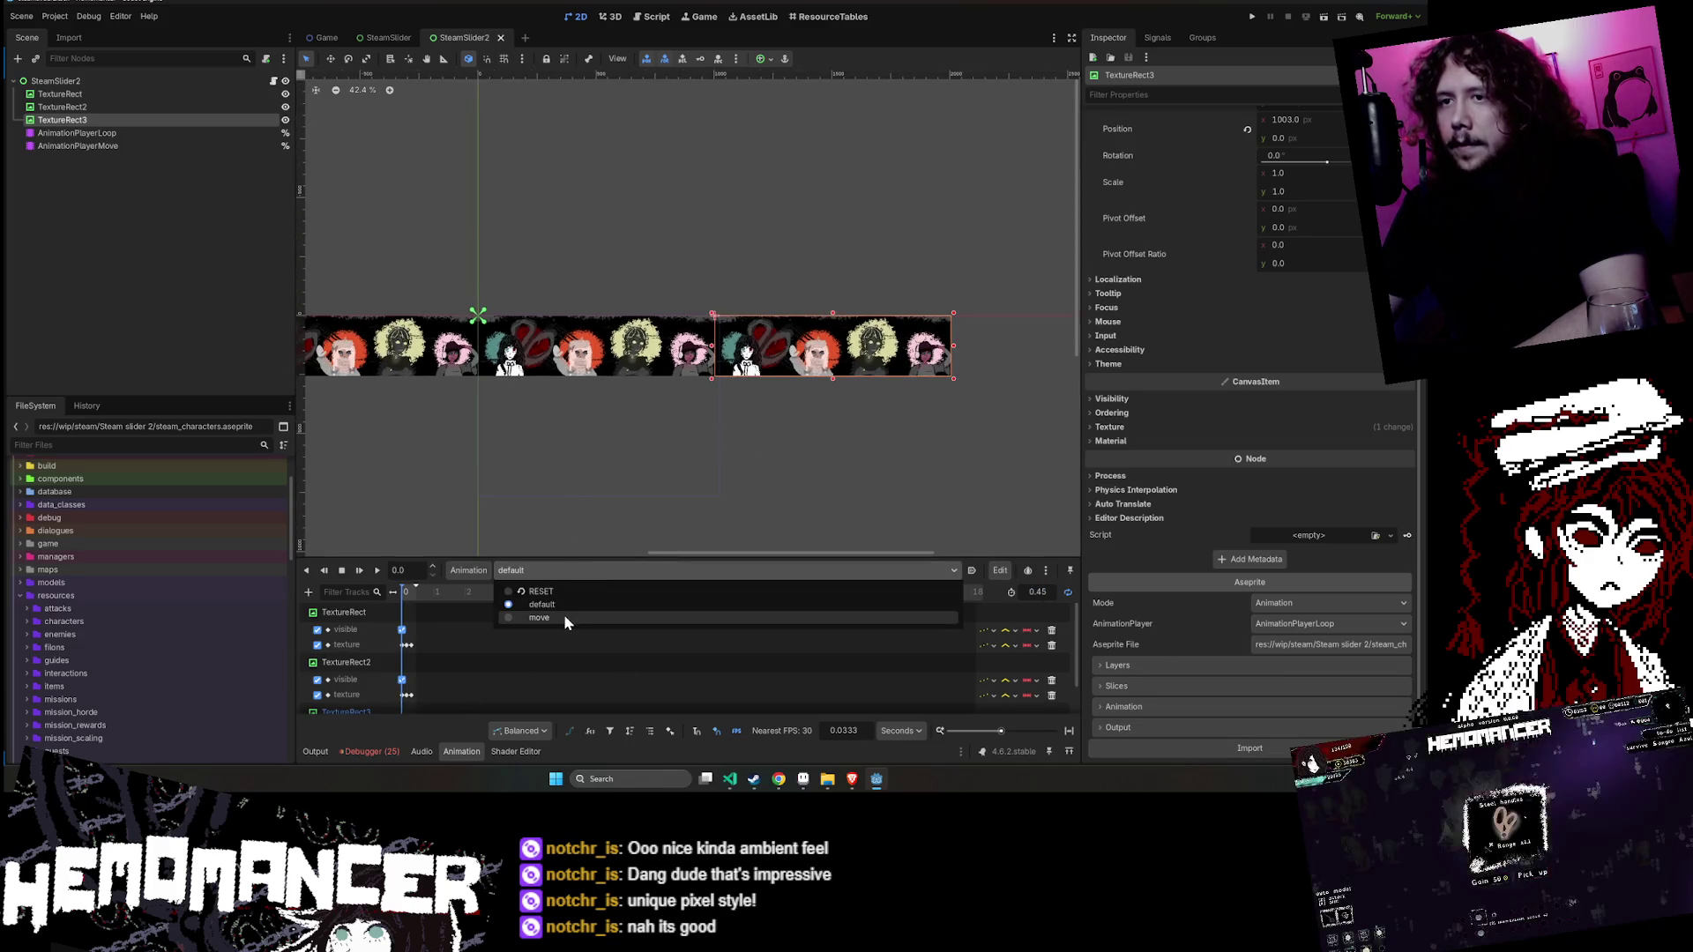
{"action": "left_click", "coordinate": [563, 614]}
{"action": "left_click_drag", "start_coordinate": [625, 454], "coordinate": [669, 385]}
{"action": "scroll", "coordinate": [628, 427], "scroll_direction": "up", "scroll_amount": 3}
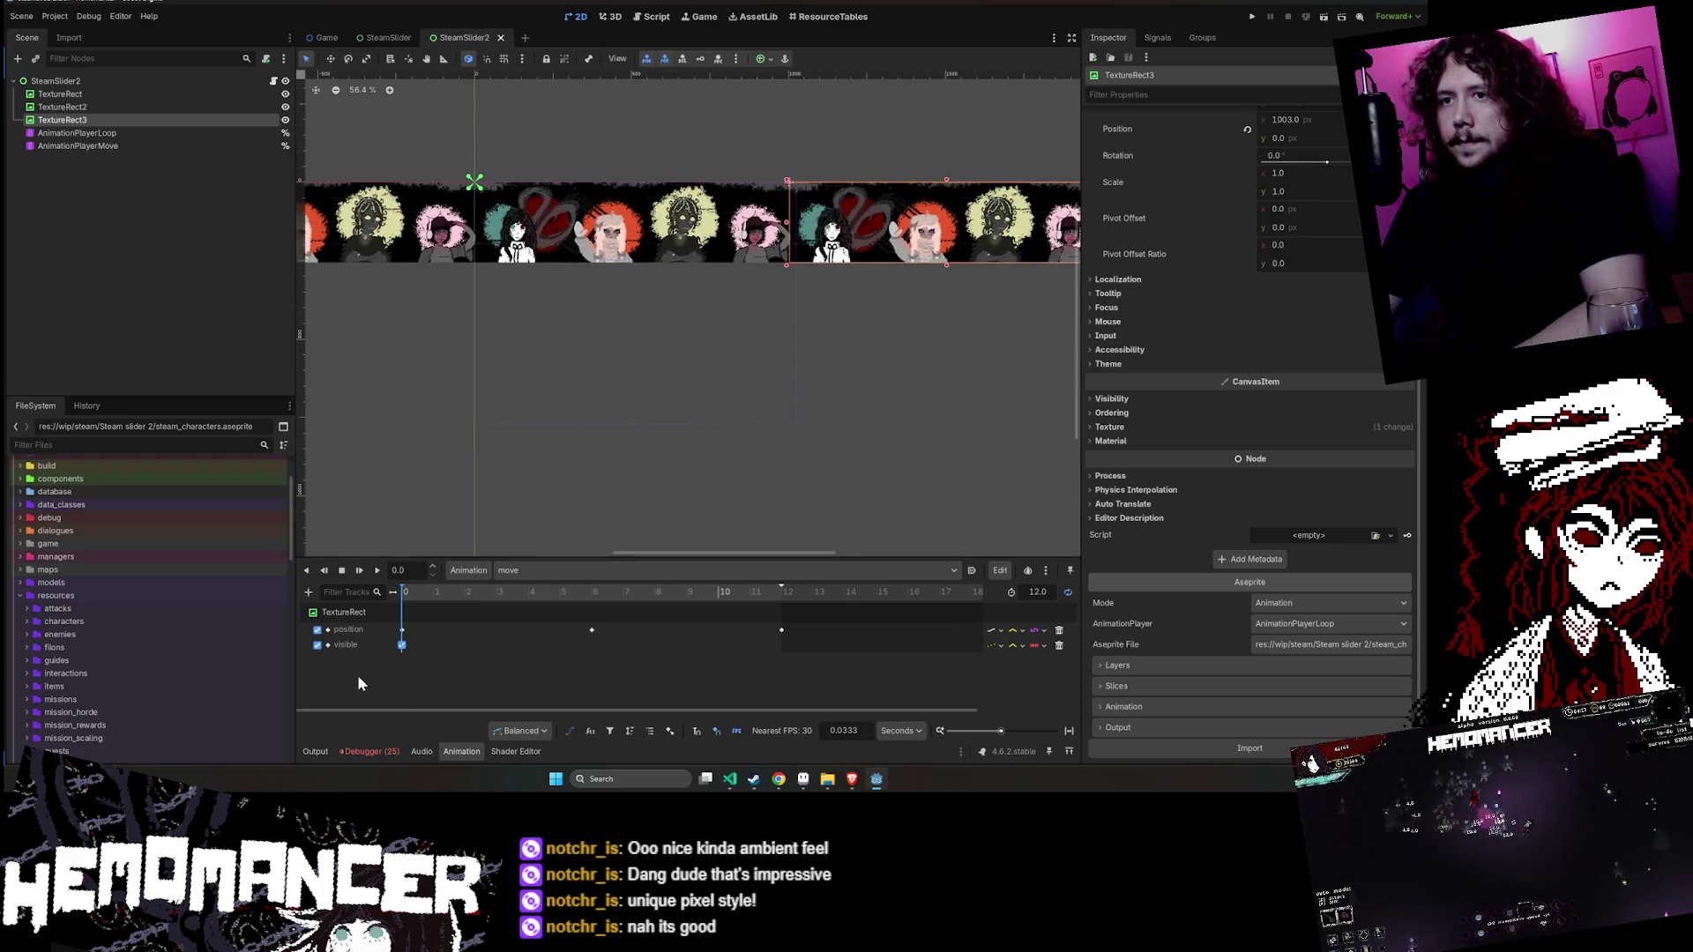
{"action": "left_click", "coordinate": [618, 231]}
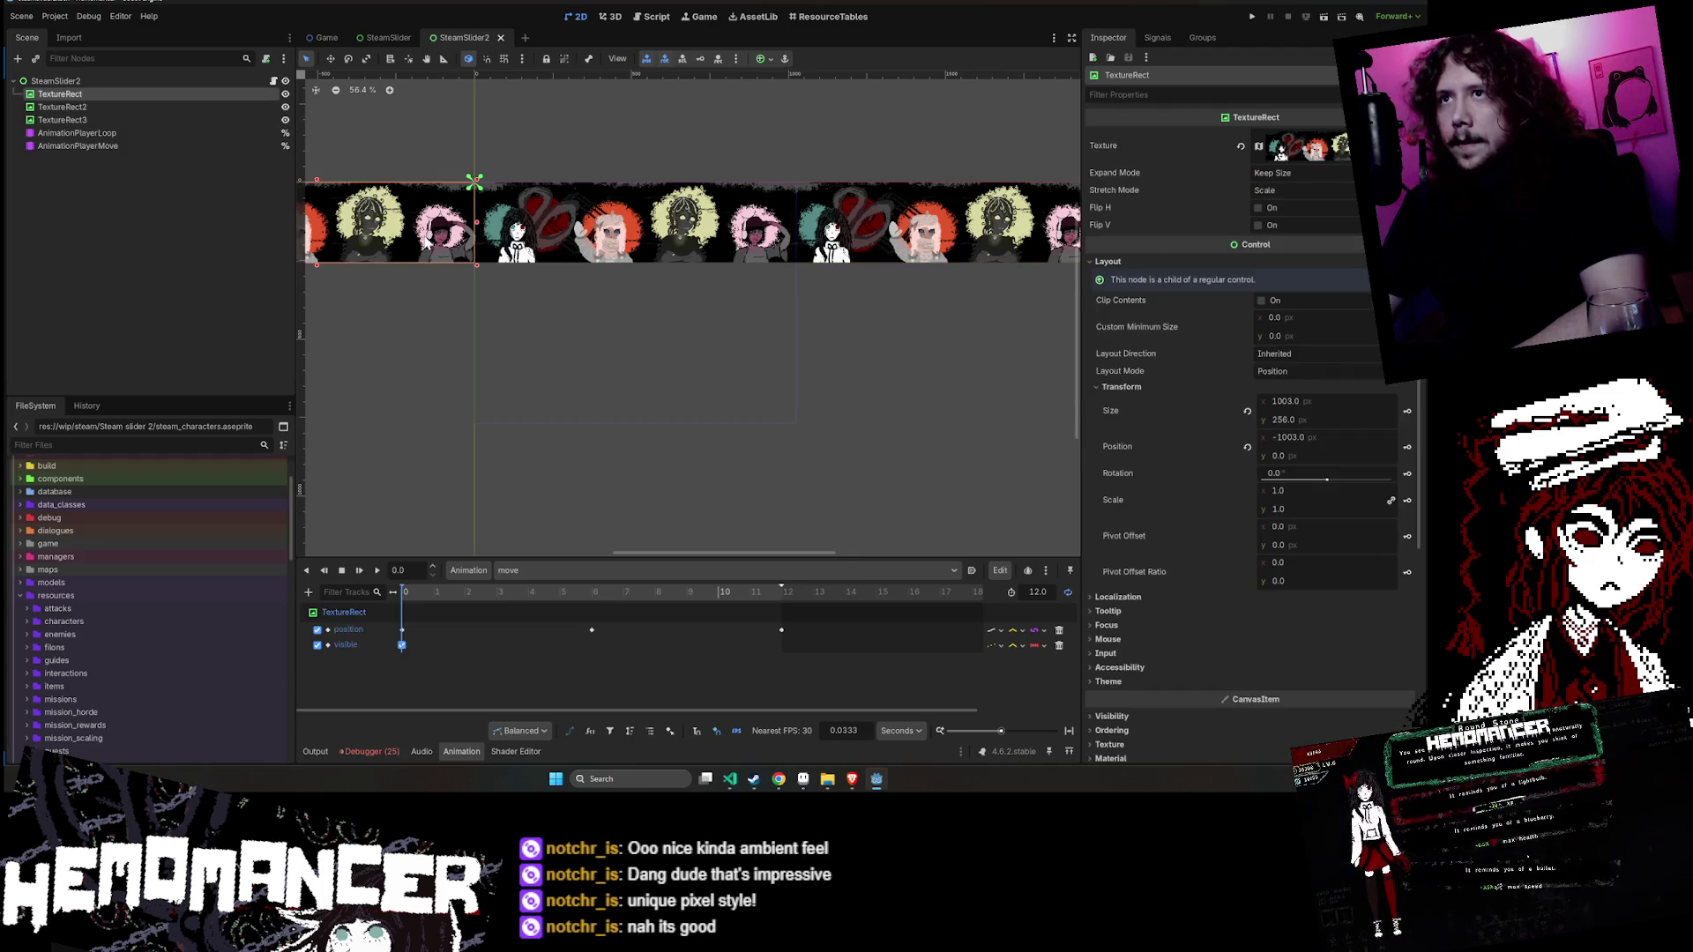
- Create a position track for TextureRect2 and key a new x value near 6 seconds
{"action": "scroll", "coordinate": [1167, 462], "scroll_direction": "up", "scroll_amount": 5}
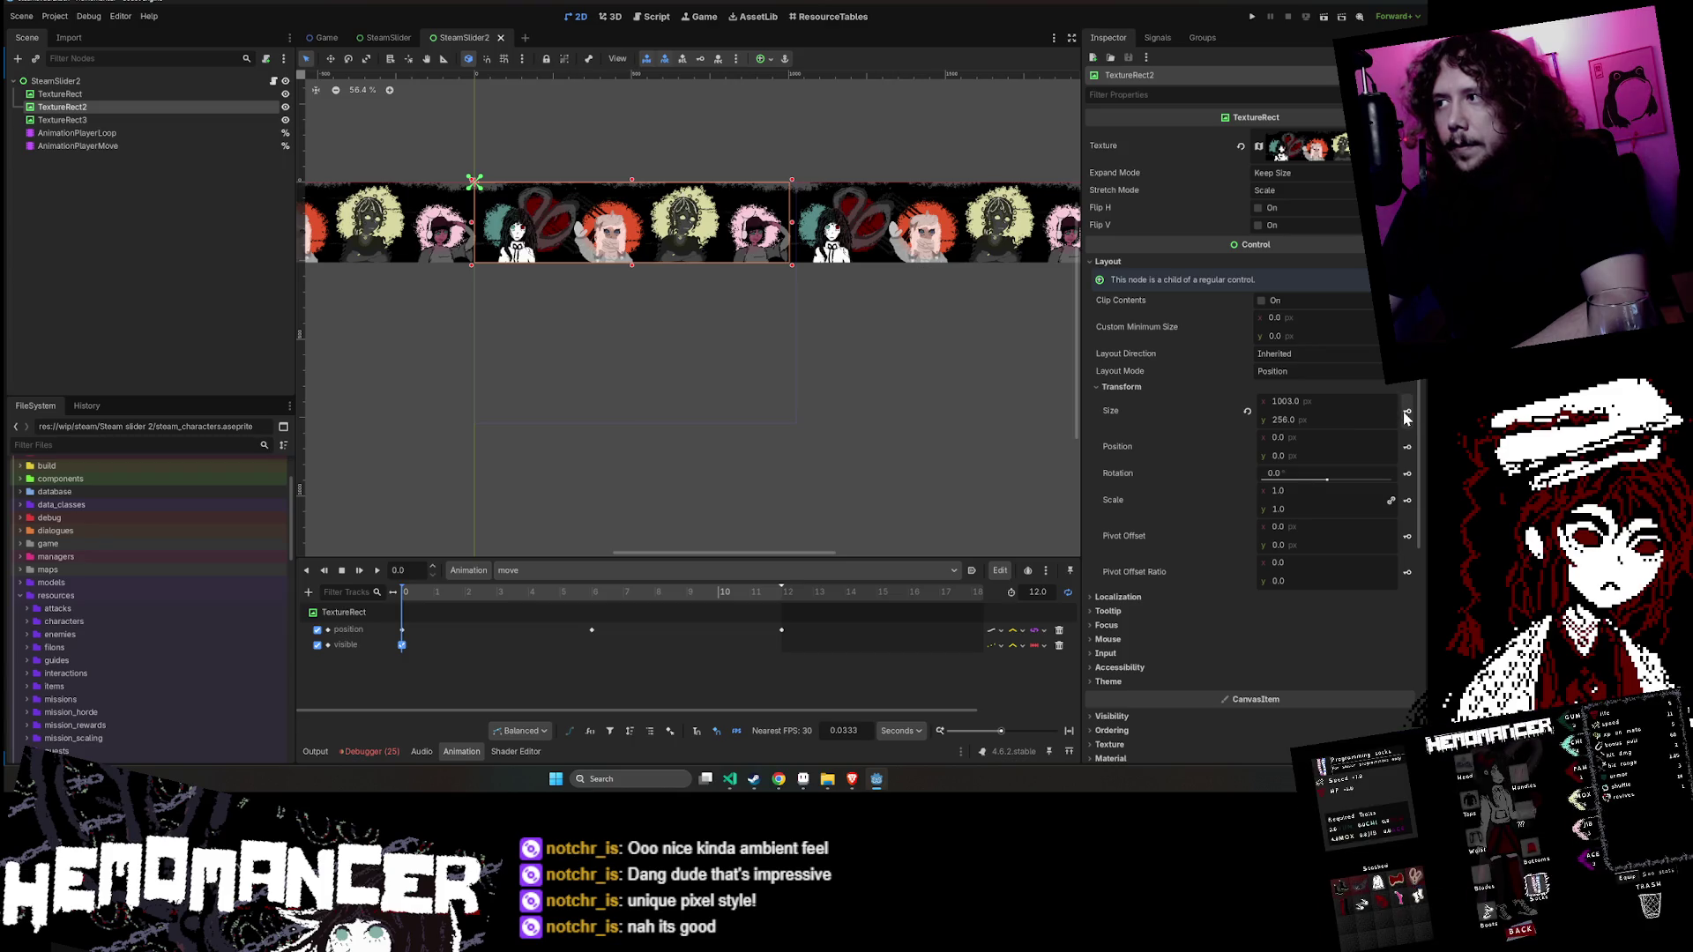
{"action": "left_click", "coordinate": [1407, 448]}
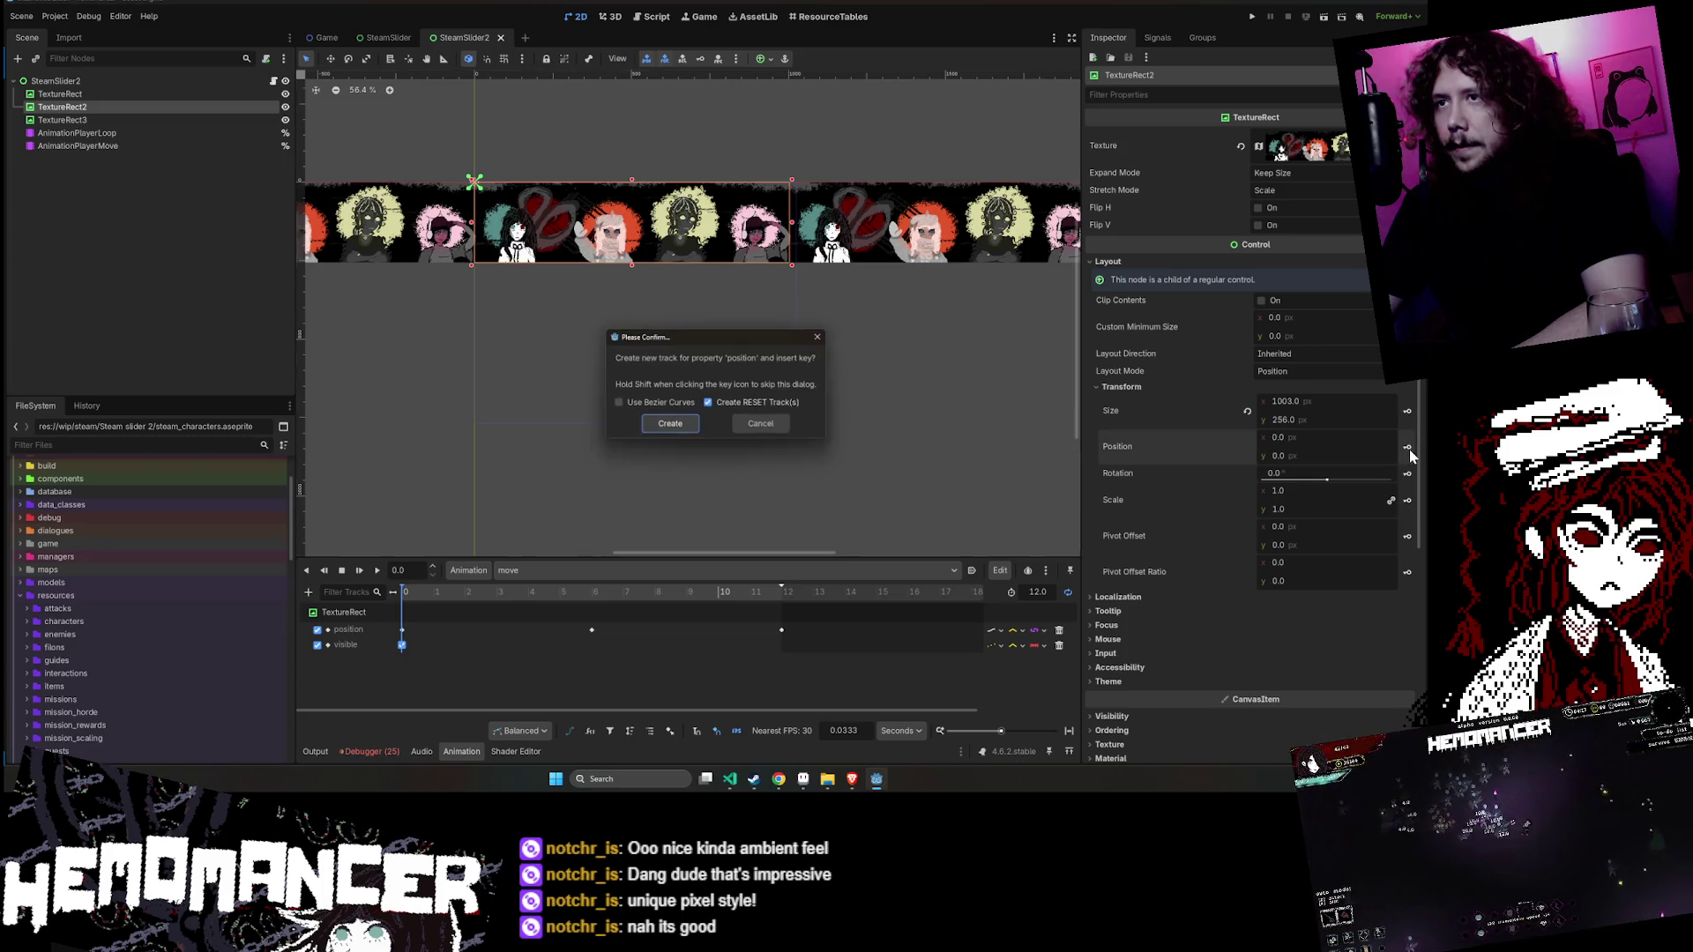
{"action": "left_click", "coordinate": [668, 425]}
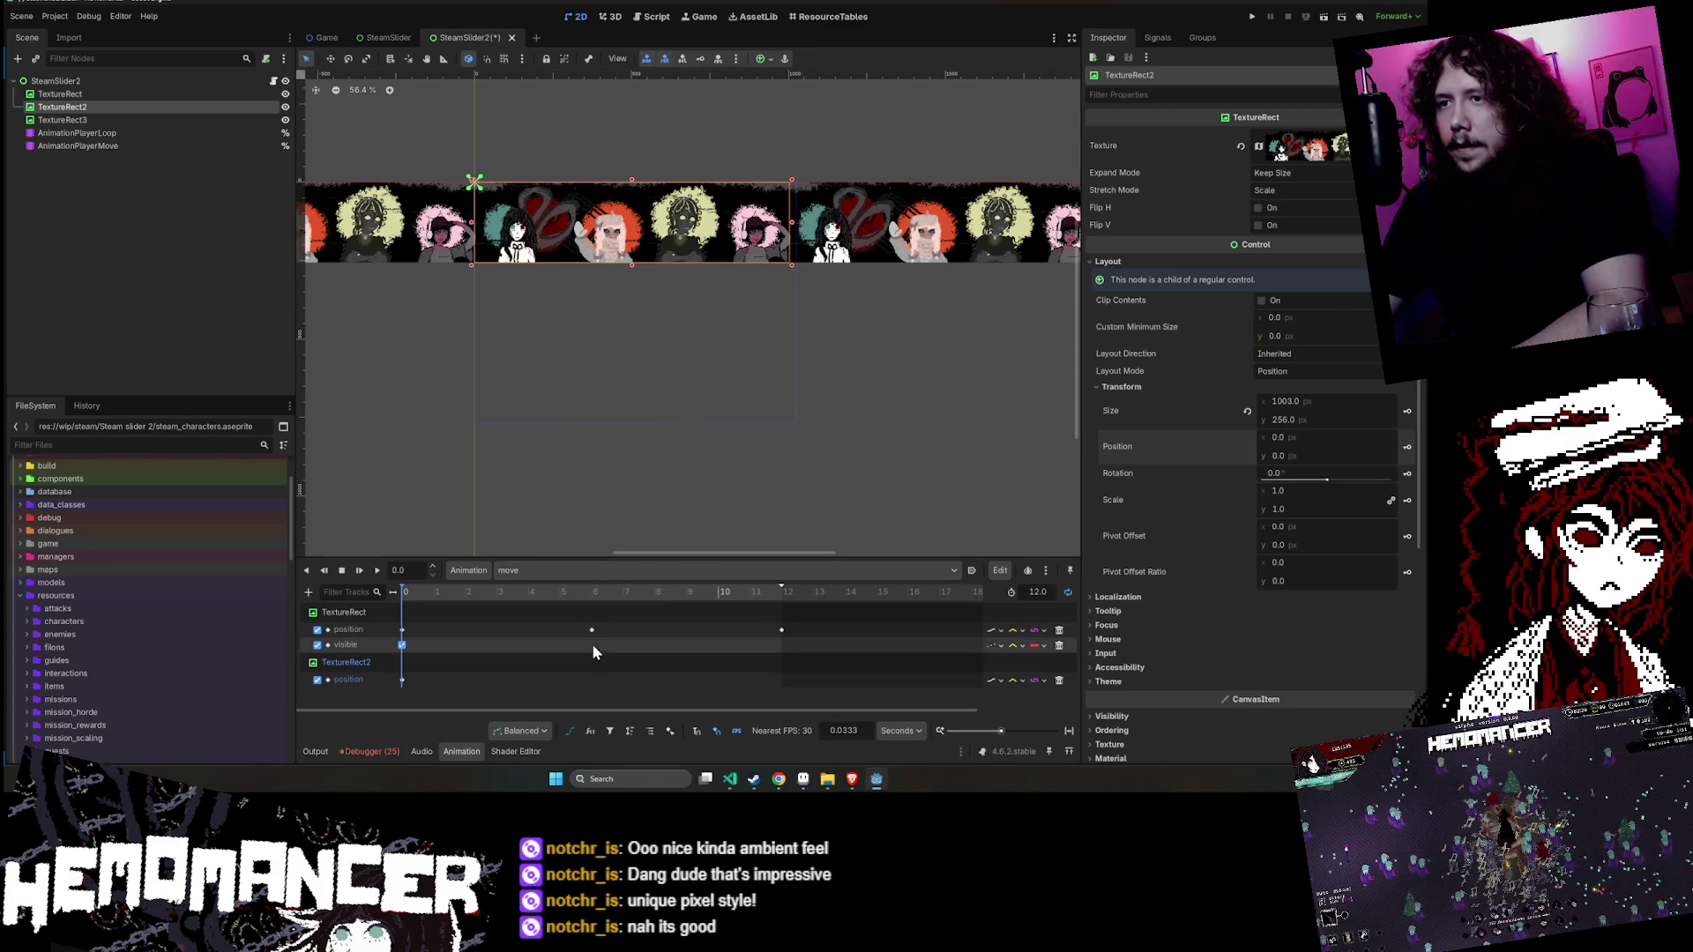
{"action": "left_click", "coordinate": [595, 599]}
{"action": "scroll", "coordinate": [596, 610], "scroll_direction": "up", "scroll_amount": 10}
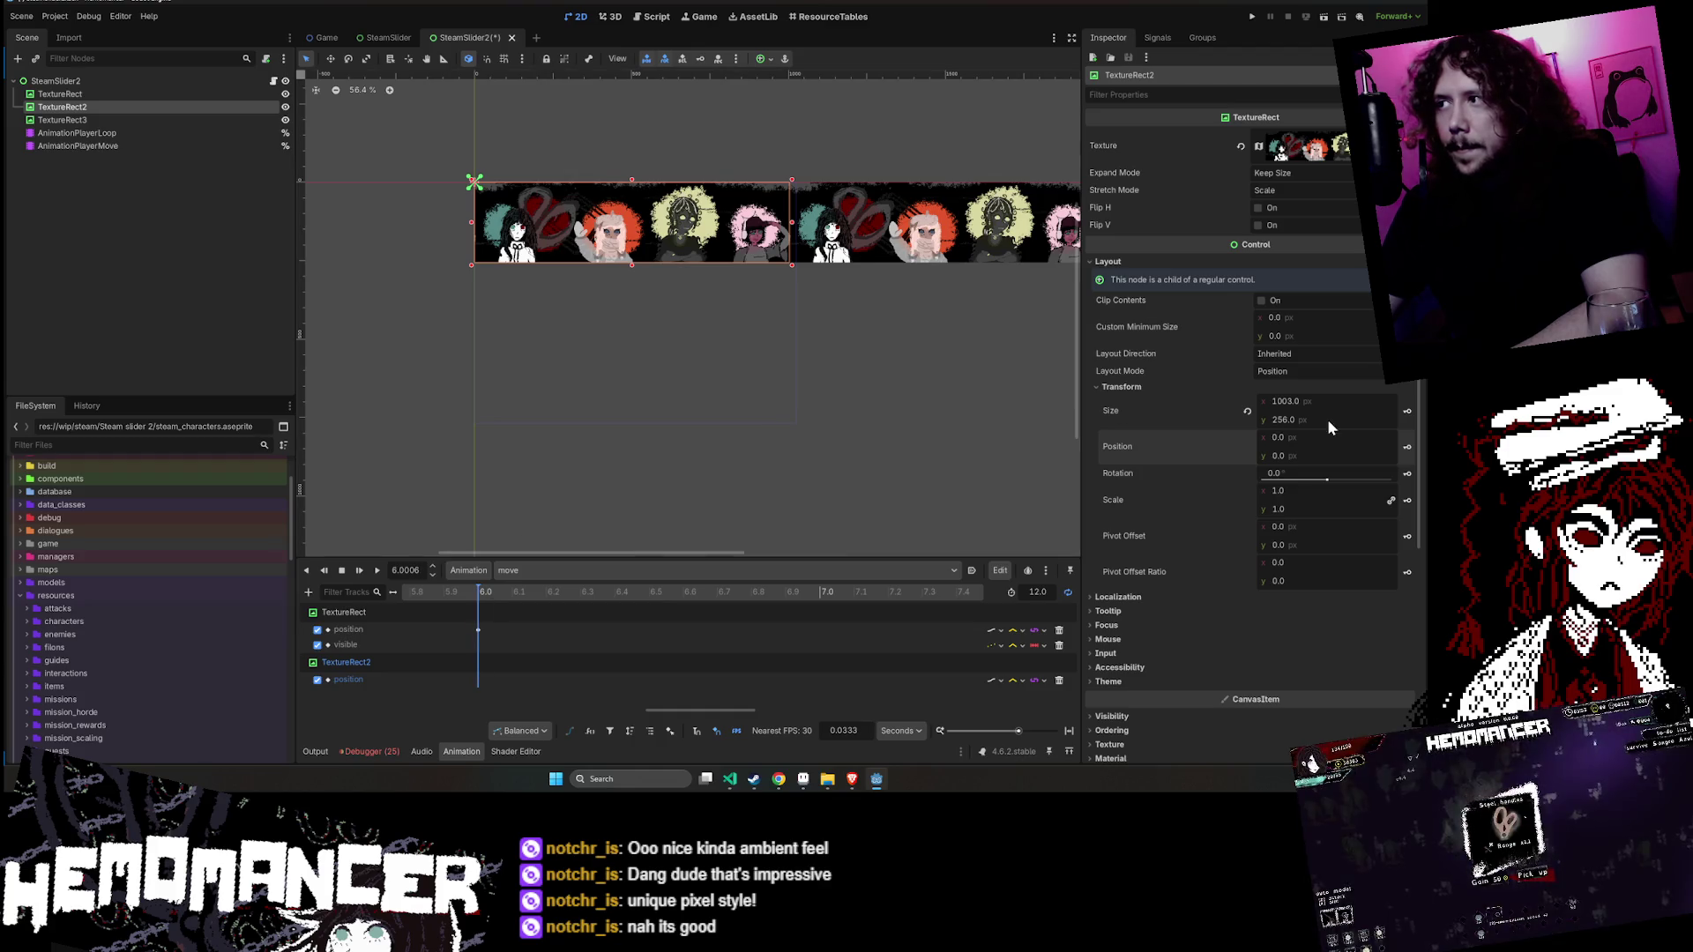
{"action": "type", "text": "1003"}
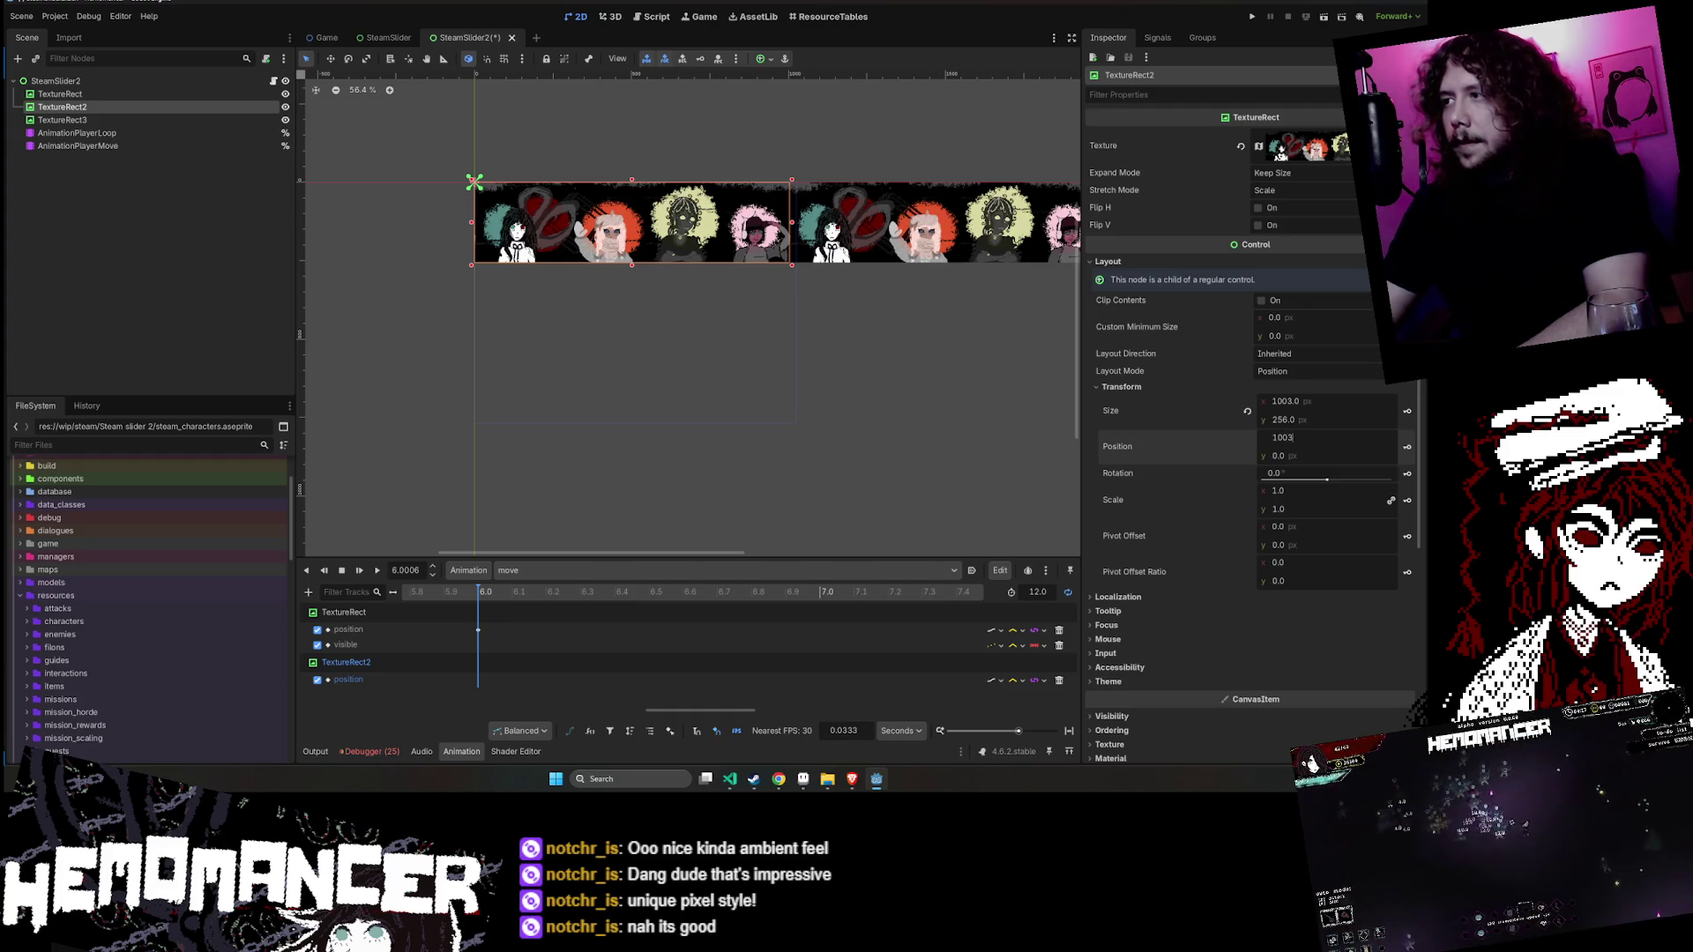
{"action": "key", "text": "Return"}
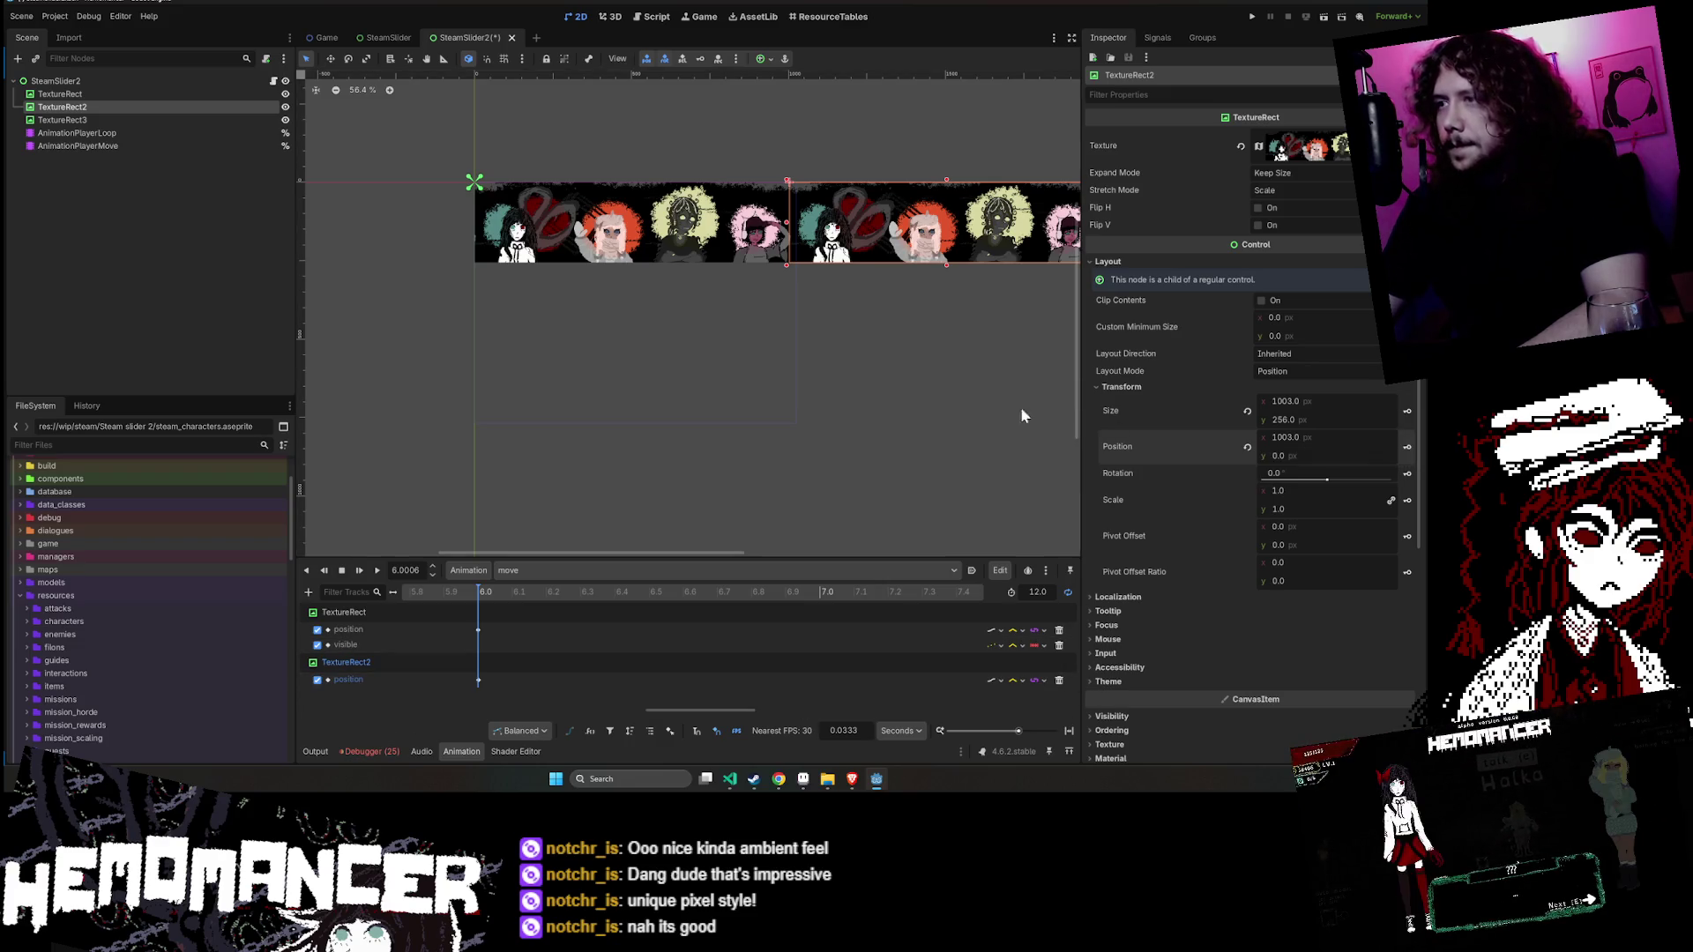
- Preview the move animation with TextureRect2's first position key
{"action": "left_click", "coordinate": [355, 571]}
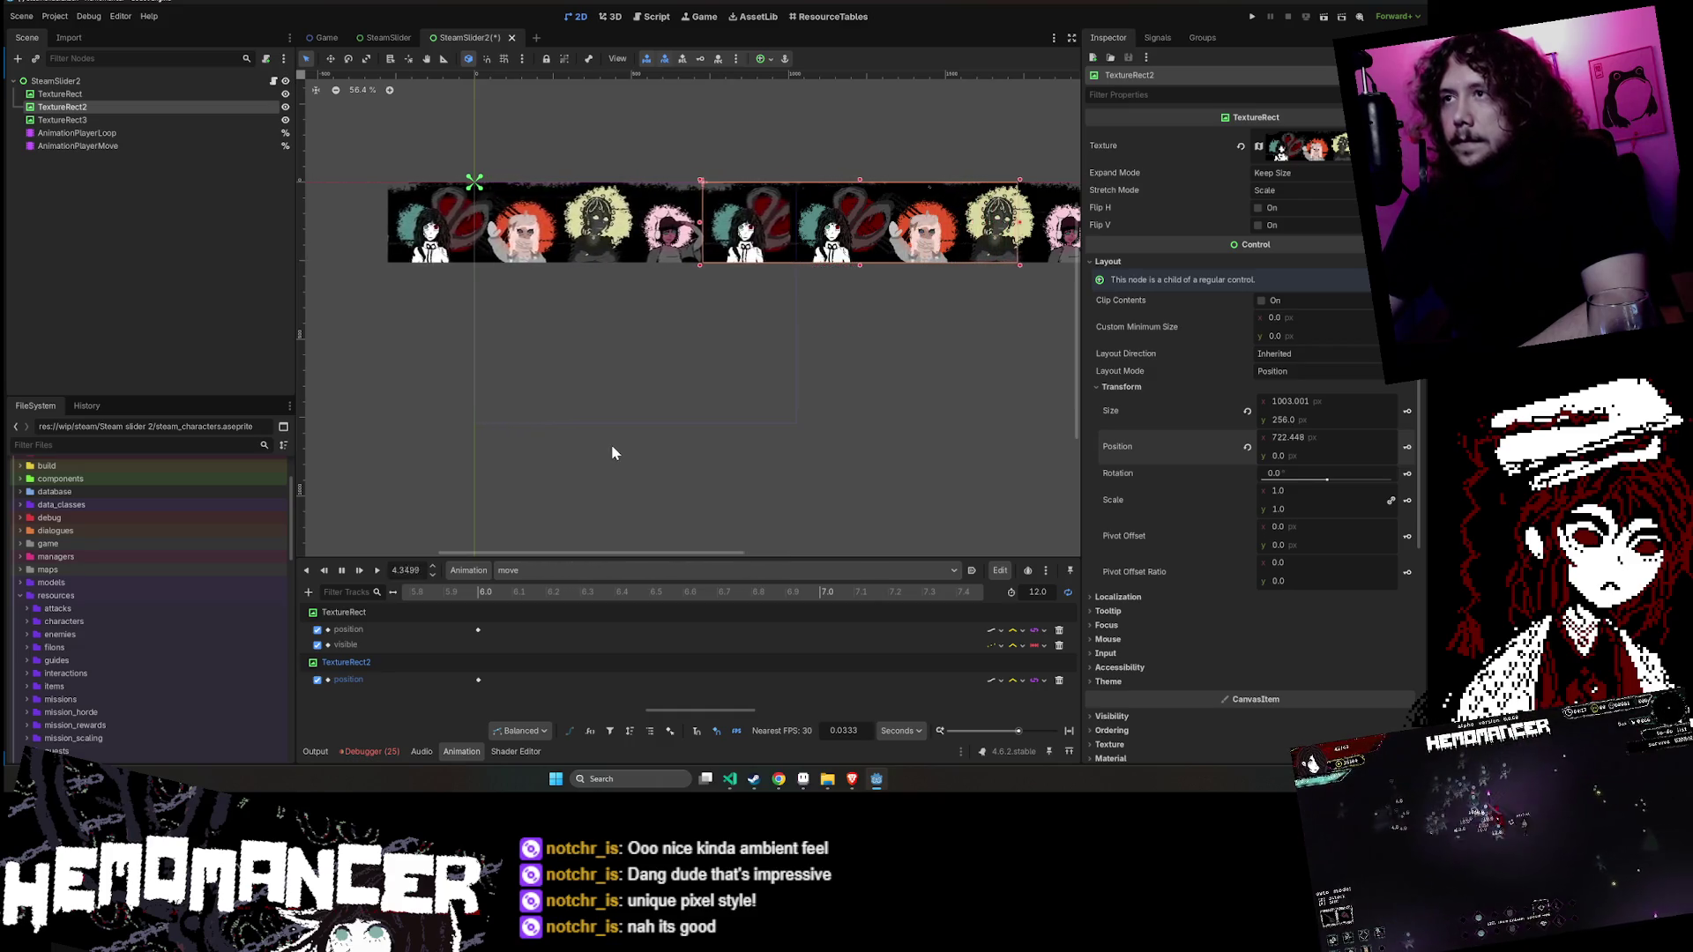
{"action": "left_click", "coordinate": [344, 577]}
{"action": "left_click", "coordinate": [343, 577]}
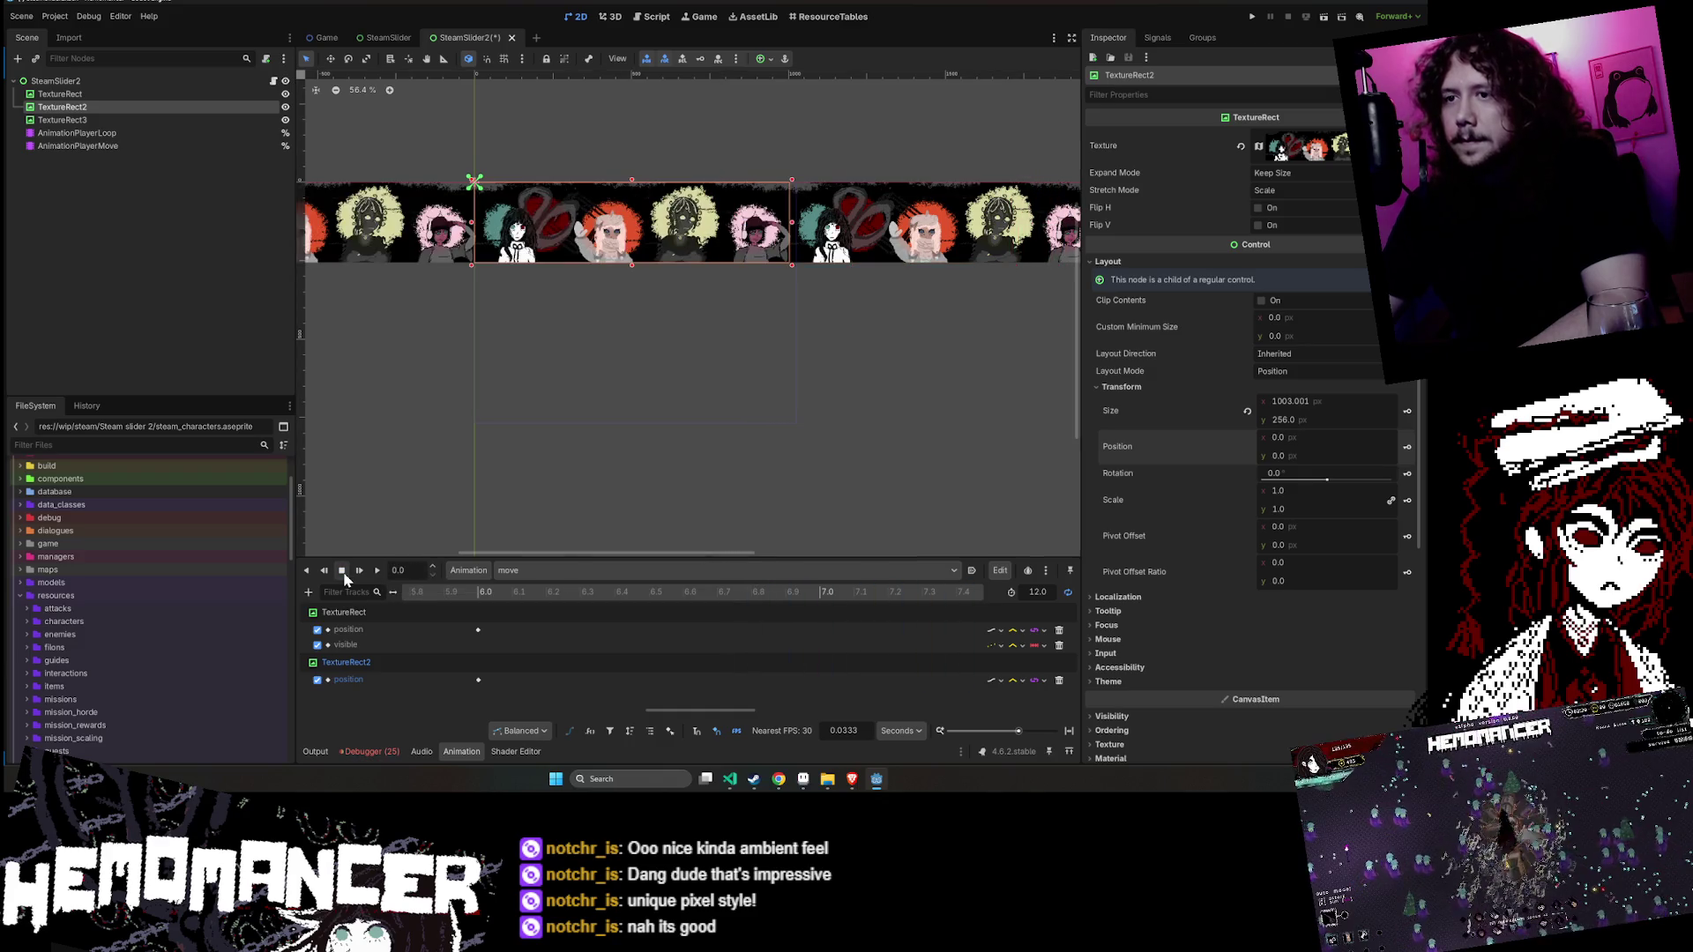
{"action": "scroll", "coordinate": [567, 633], "scroll_direction": "down", "scroll_amount": 5}
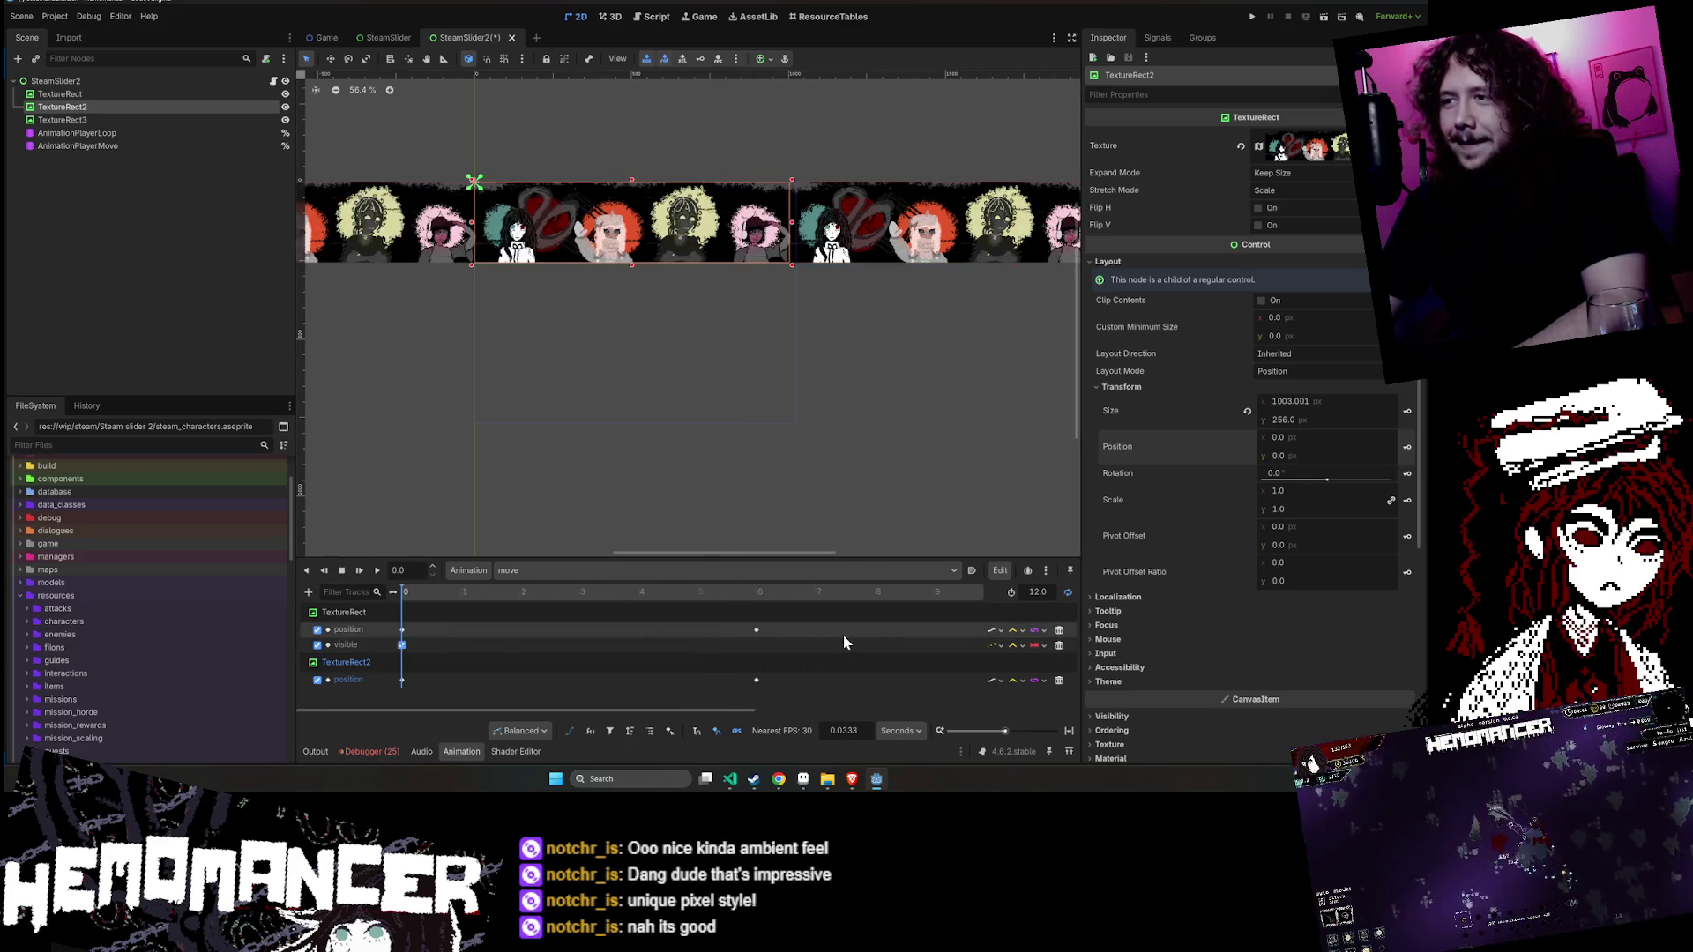
{"action": "scroll", "coordinate": [834, 633], "scroll_direction": "down", "scroll_amount": 3}
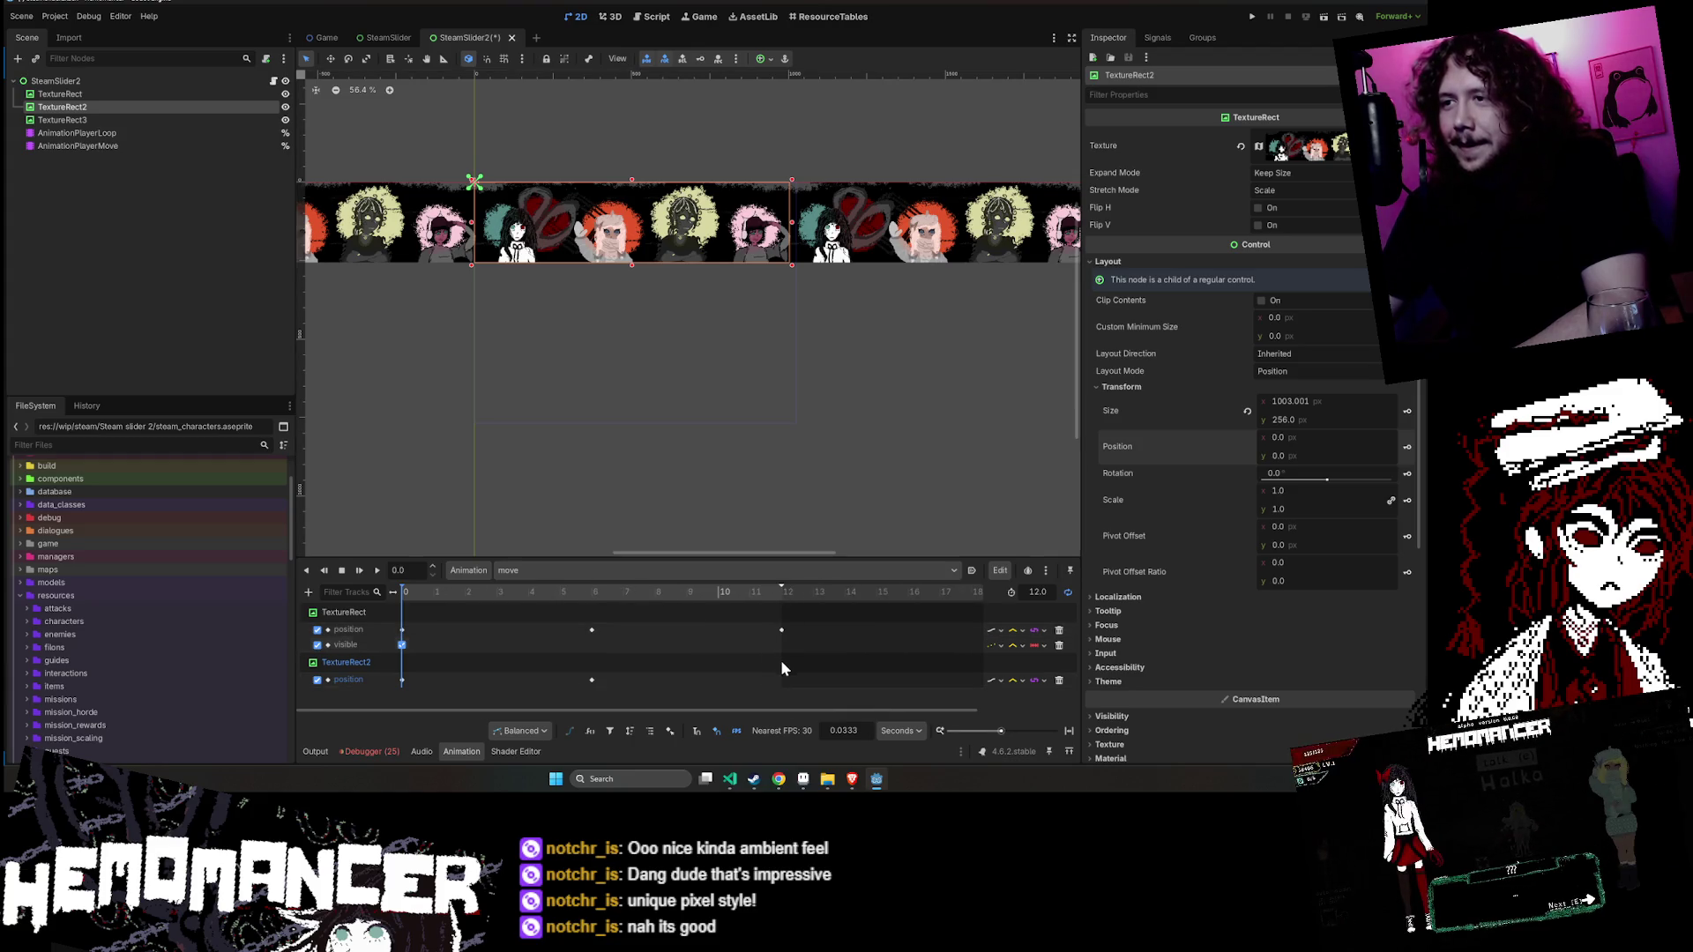
- Key TextureRect2 at x 1003 at 12 seconds and replay the move animation
{"action": "left_click_drag", "start_coordinate": [407, 594], "coordinate": [796, 619]}
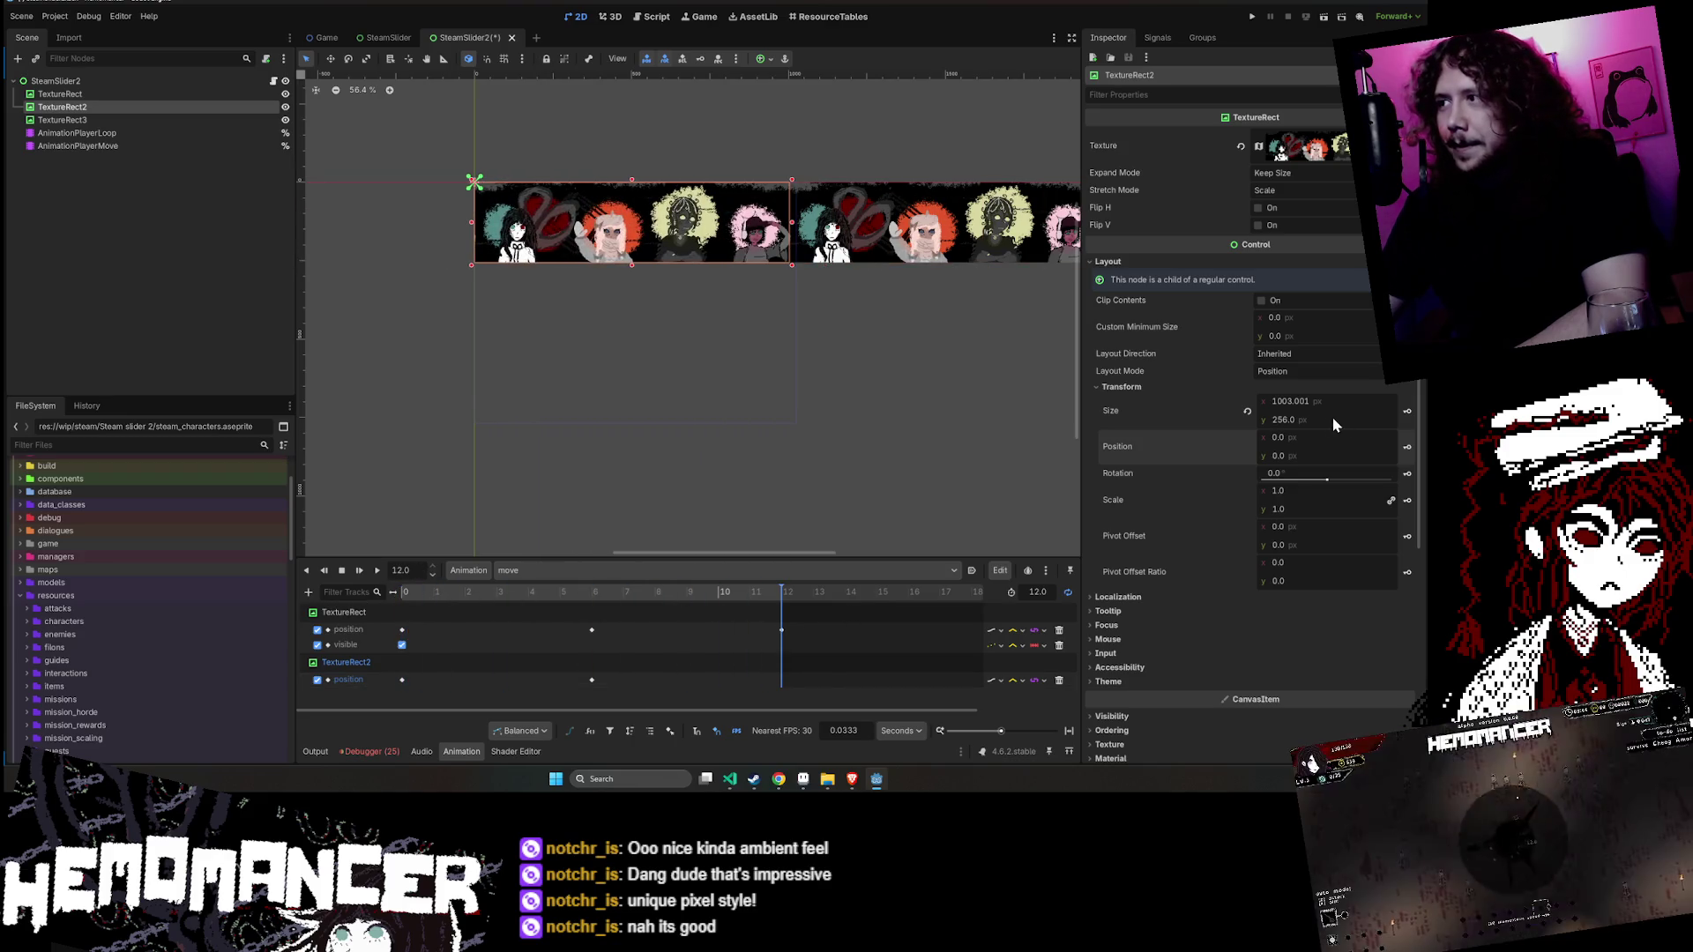
{"action": "left_click", "coordinate": [1322, 438]}
{"action": "type", "text": "1003"}
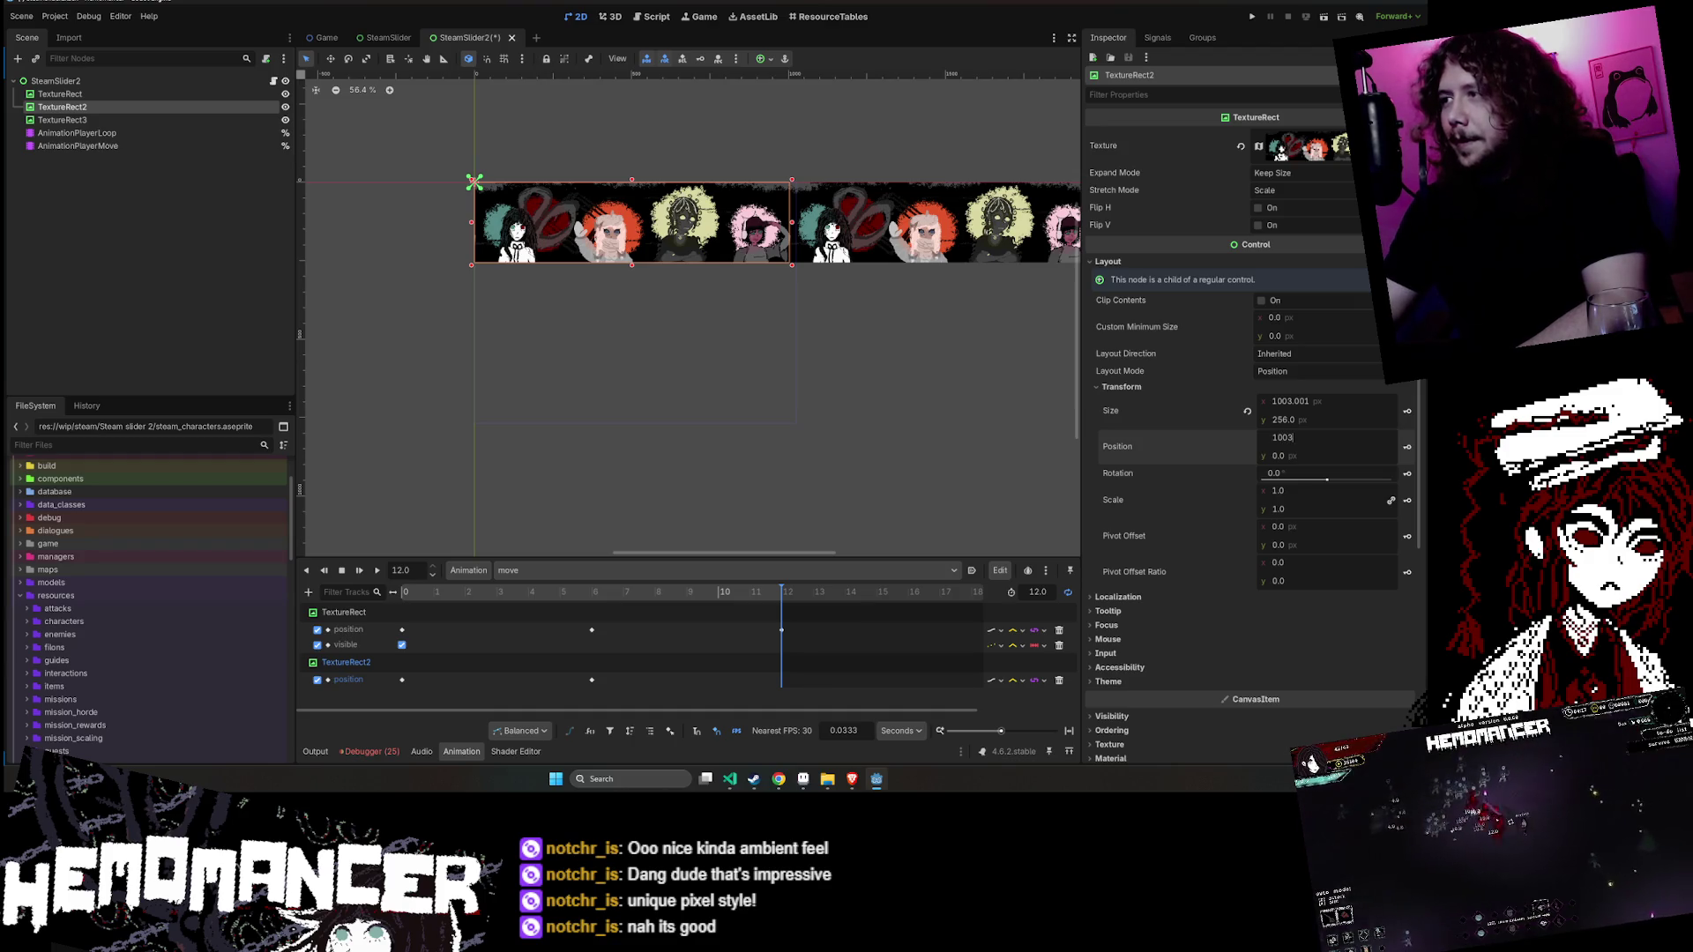
{"action": "key", "text": "Return"}
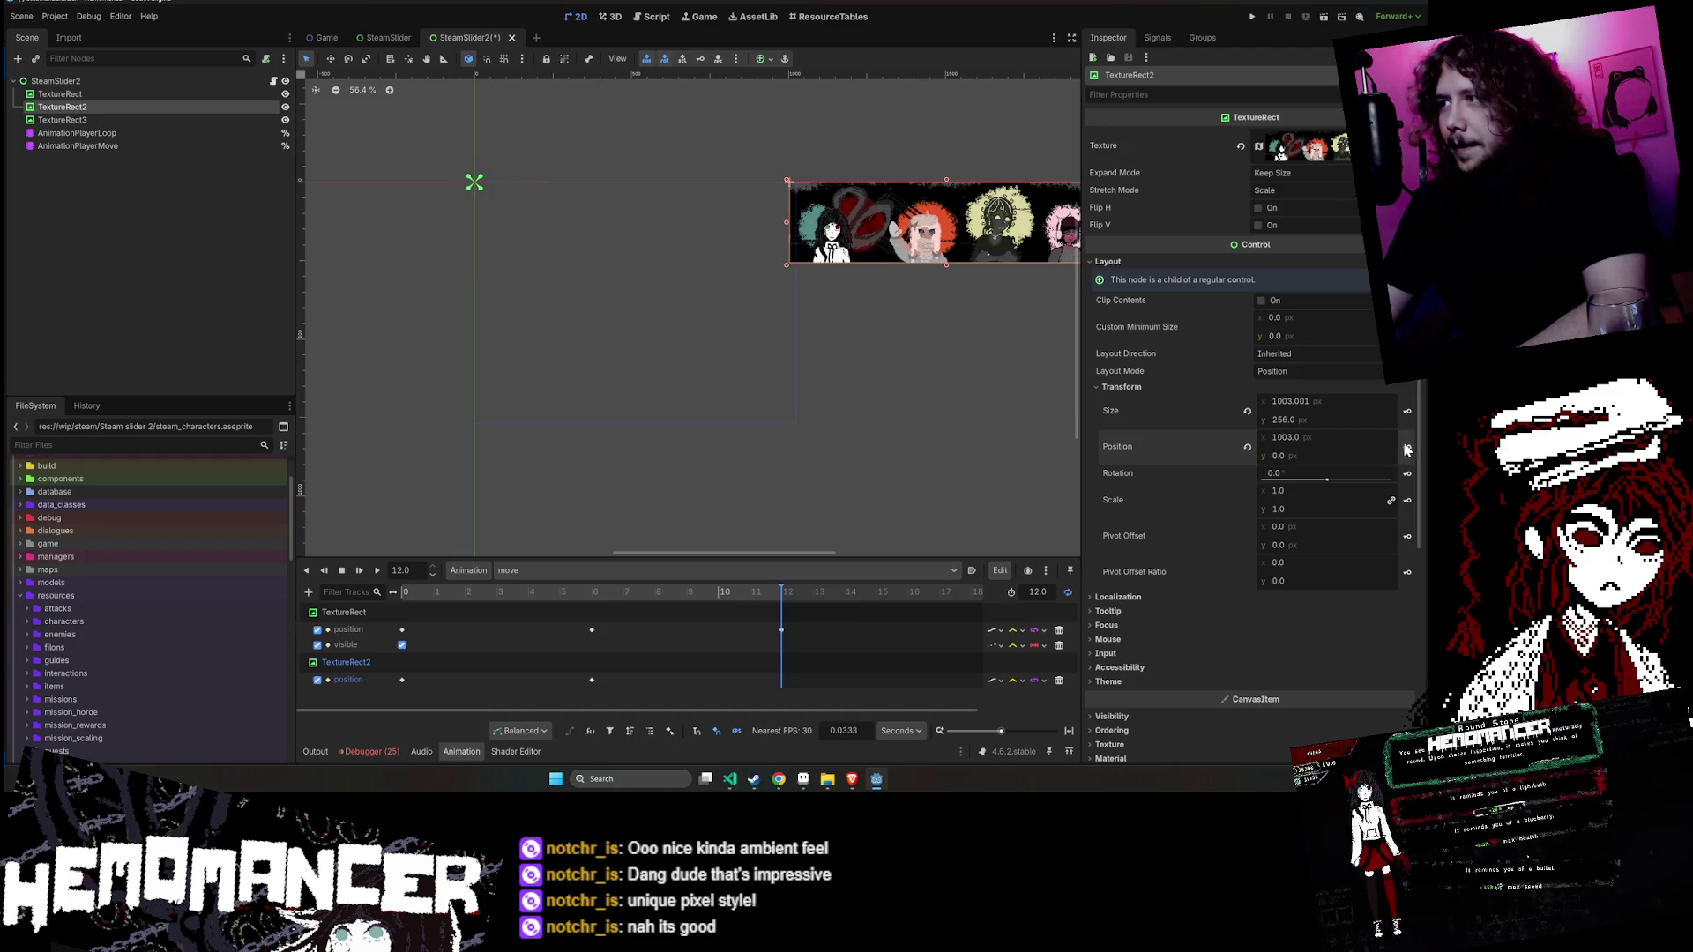
{"action": "left_click", "coordinate": [1408, 452]}
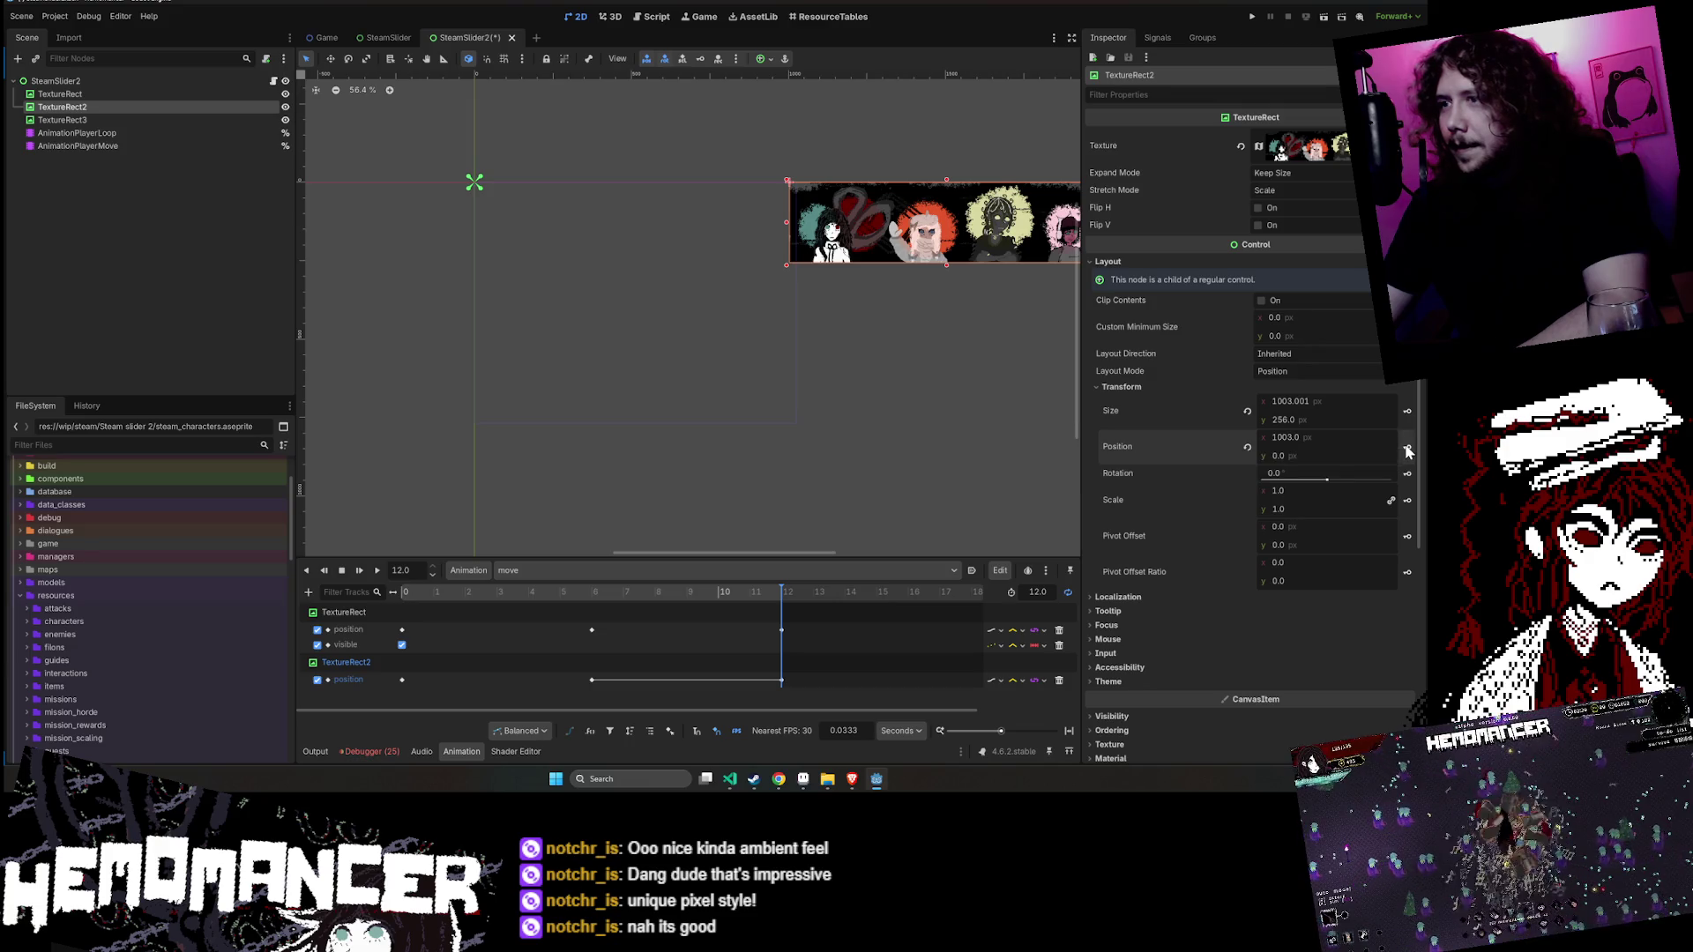
{"action": "left_click", "coordinate": [341, 570]}
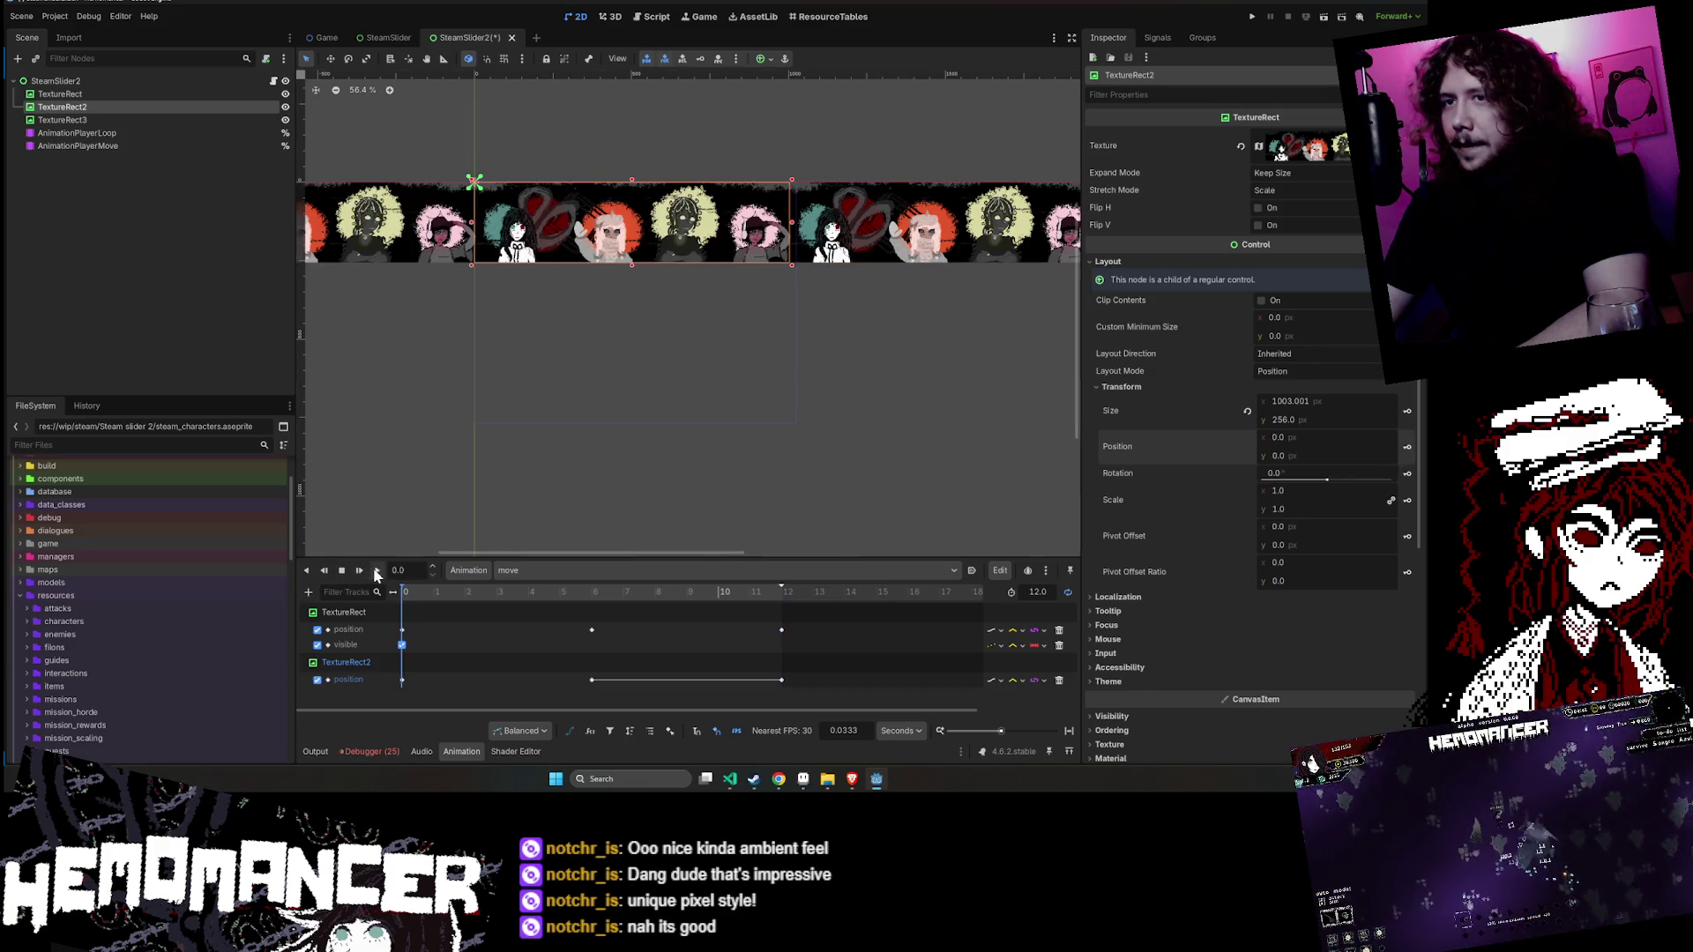
{"action": "left_click", "coordinate": [377, 570]}
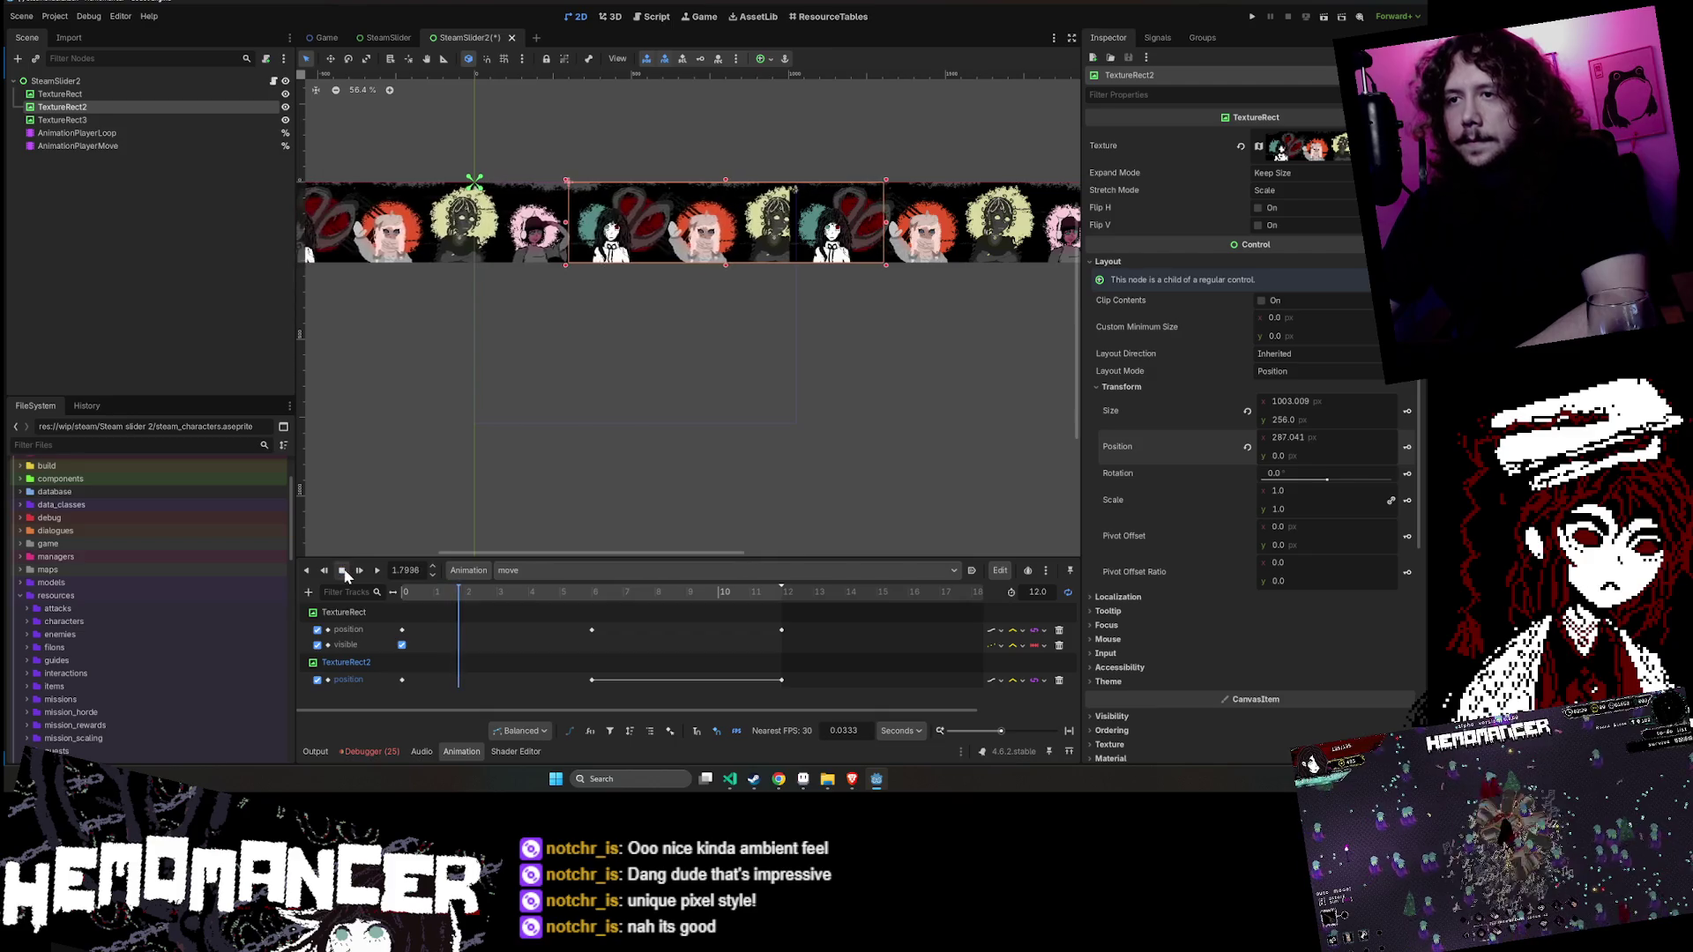
{"action": "left_click", "coordinate": [343, 571]}
- Move TextureRect3 to the left end of the strip, nudging it until the seam lines up
{"action": "left_click", "coordinate": [994, 227]}
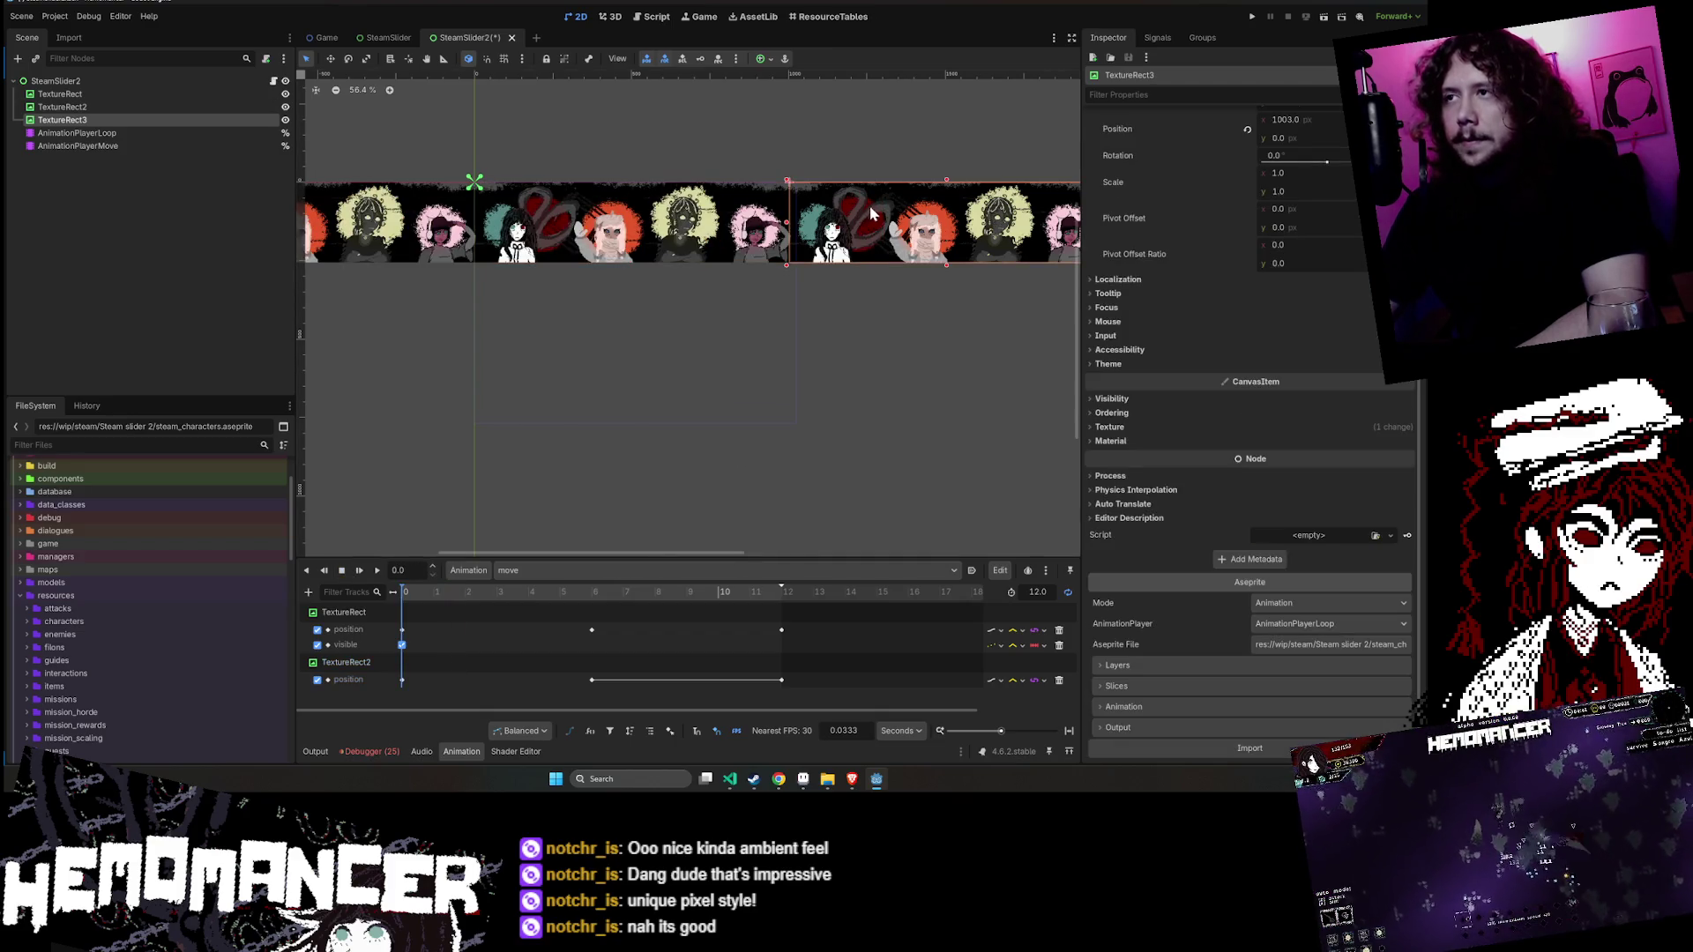
{"action": "scroll", "coordinate": [875, 208], "scroll_direction": "down", "scroll_amount": 4}
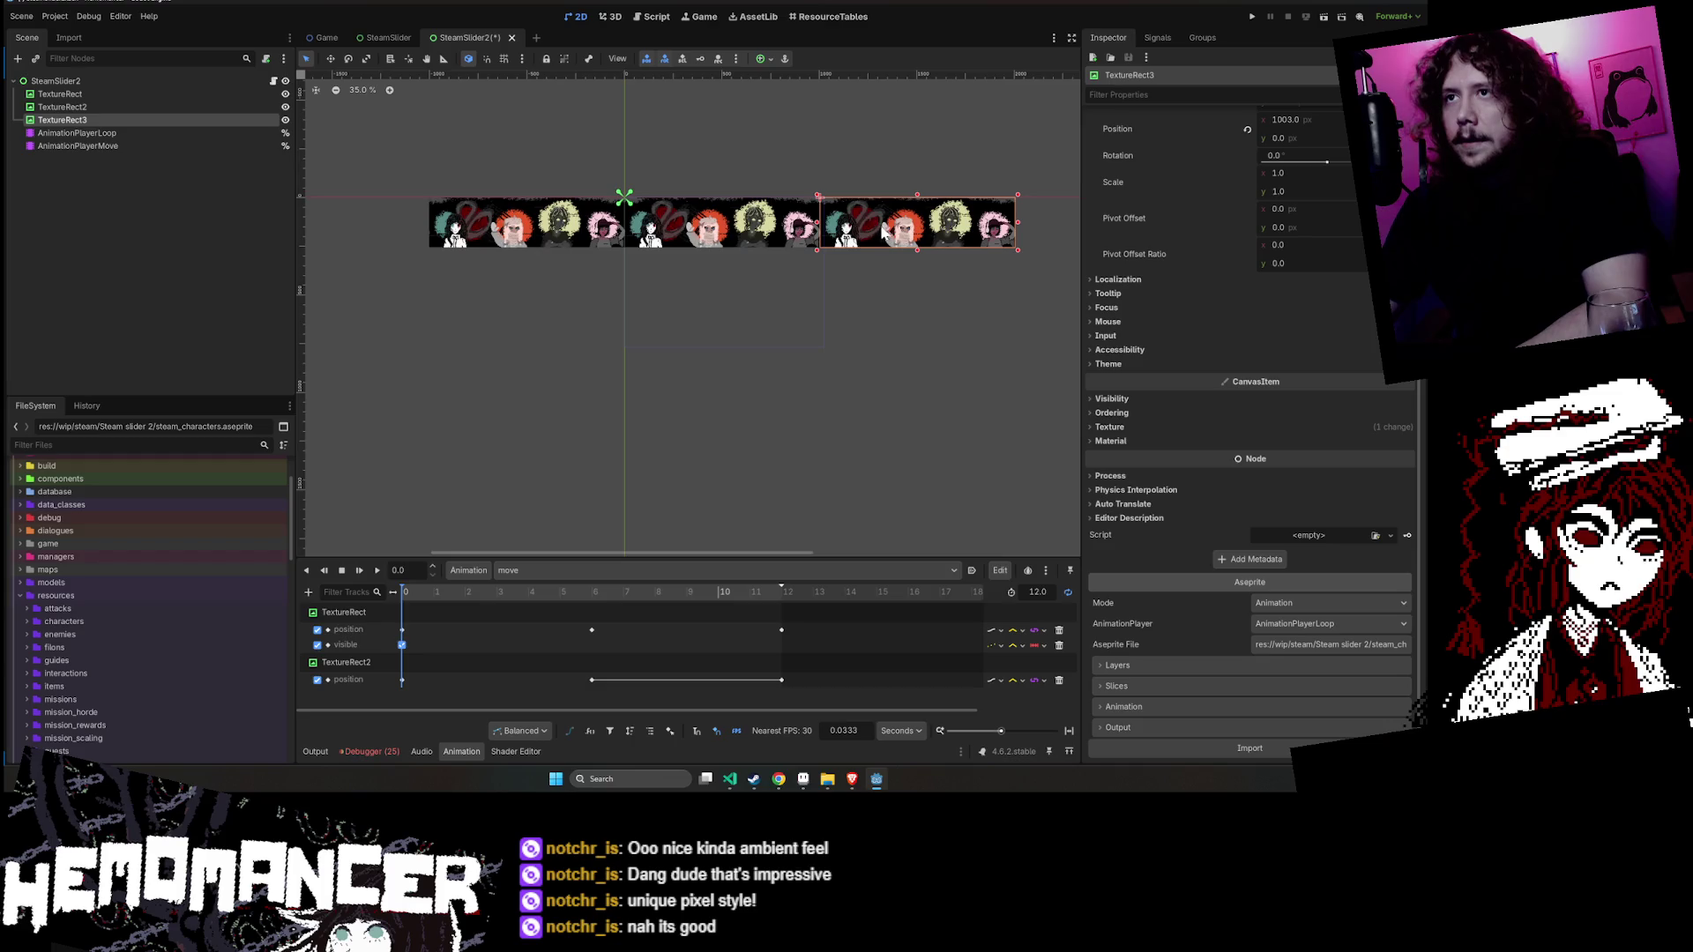
{"action": "left_click_drag", "start_coordinate": [905, 228], "coordinate": [430, 220]}
{"action": "scroll", "coordinate": [500, 216], "scroll_direction": "up", "scroll_amount": 5}
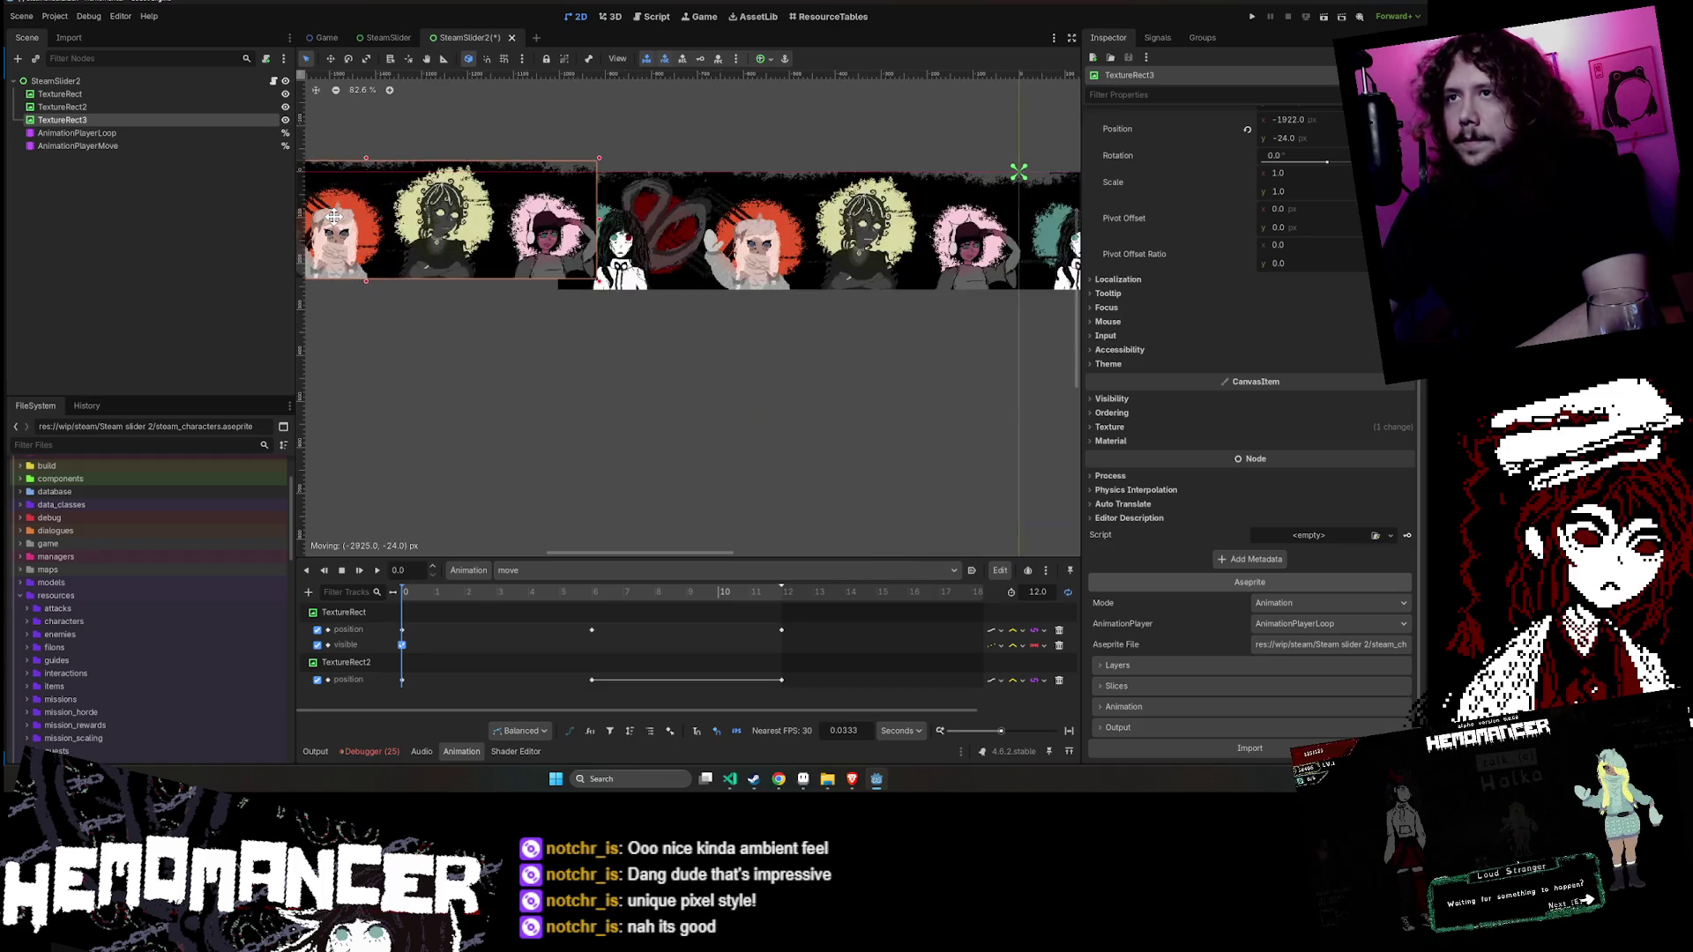
{"action": "scroll", "coordinate": [499, 216], "scroll_direction": "up", "scroll_amount": 7}
{"action": "scroll", "coordinate": [464, 332], "scroll_direction": "down", "scroll_amount": 4}
{"action": "mouse_move", "coordinate": [663, 190]}
{"action": "left_mouse_down"}
{"action": "mouse_move", "coordinate": [519, 246]}
{"action": "mouse_move", "coordinate": [544, 220]}
{"action": "left_mouse_up"}
{"action": "scroll", "coordinate": [547, 215], "scroll_direction": "up", "scroll_amount": 3}
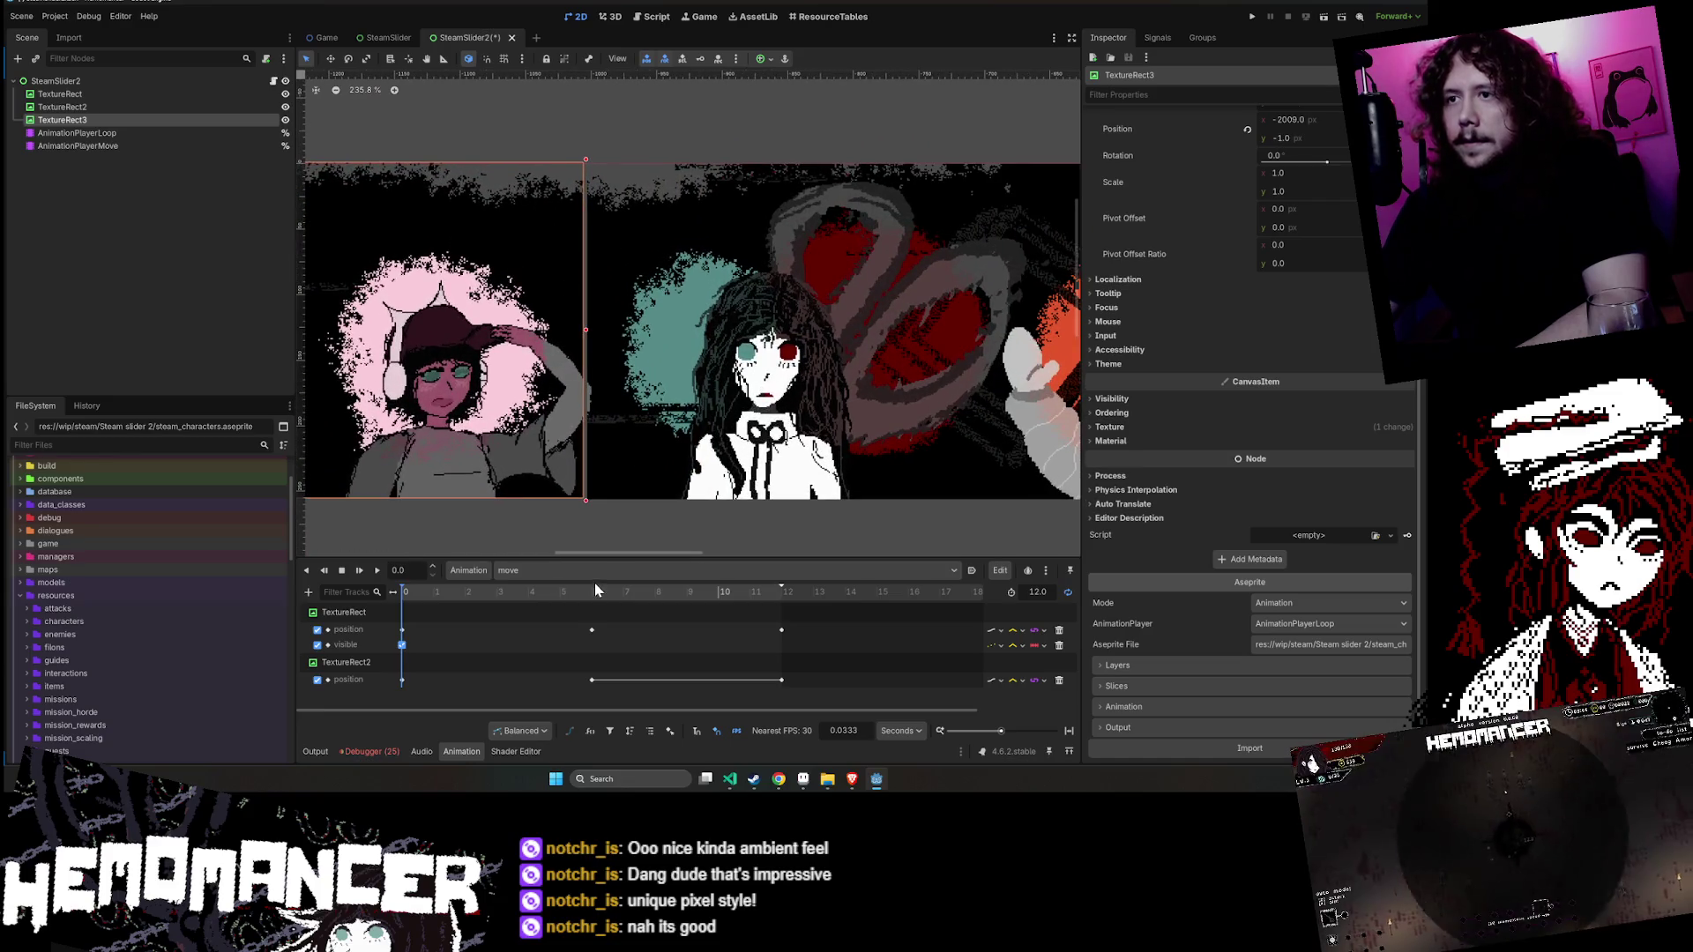
{"action": "scroll", "coordinate": [574, 511], "scroll_direction": "up", "scroll_amount": 5}
{"action": "scroll", "coordinate": [607, 463], "scroll_direction": "up", "scroll_amount": 5}
{"action": "key", "text": "Right"}
{"action": "key", "text": "Right"}
{"action": "key", "text": "Right"}
{"action": "key", "text": "Down"}
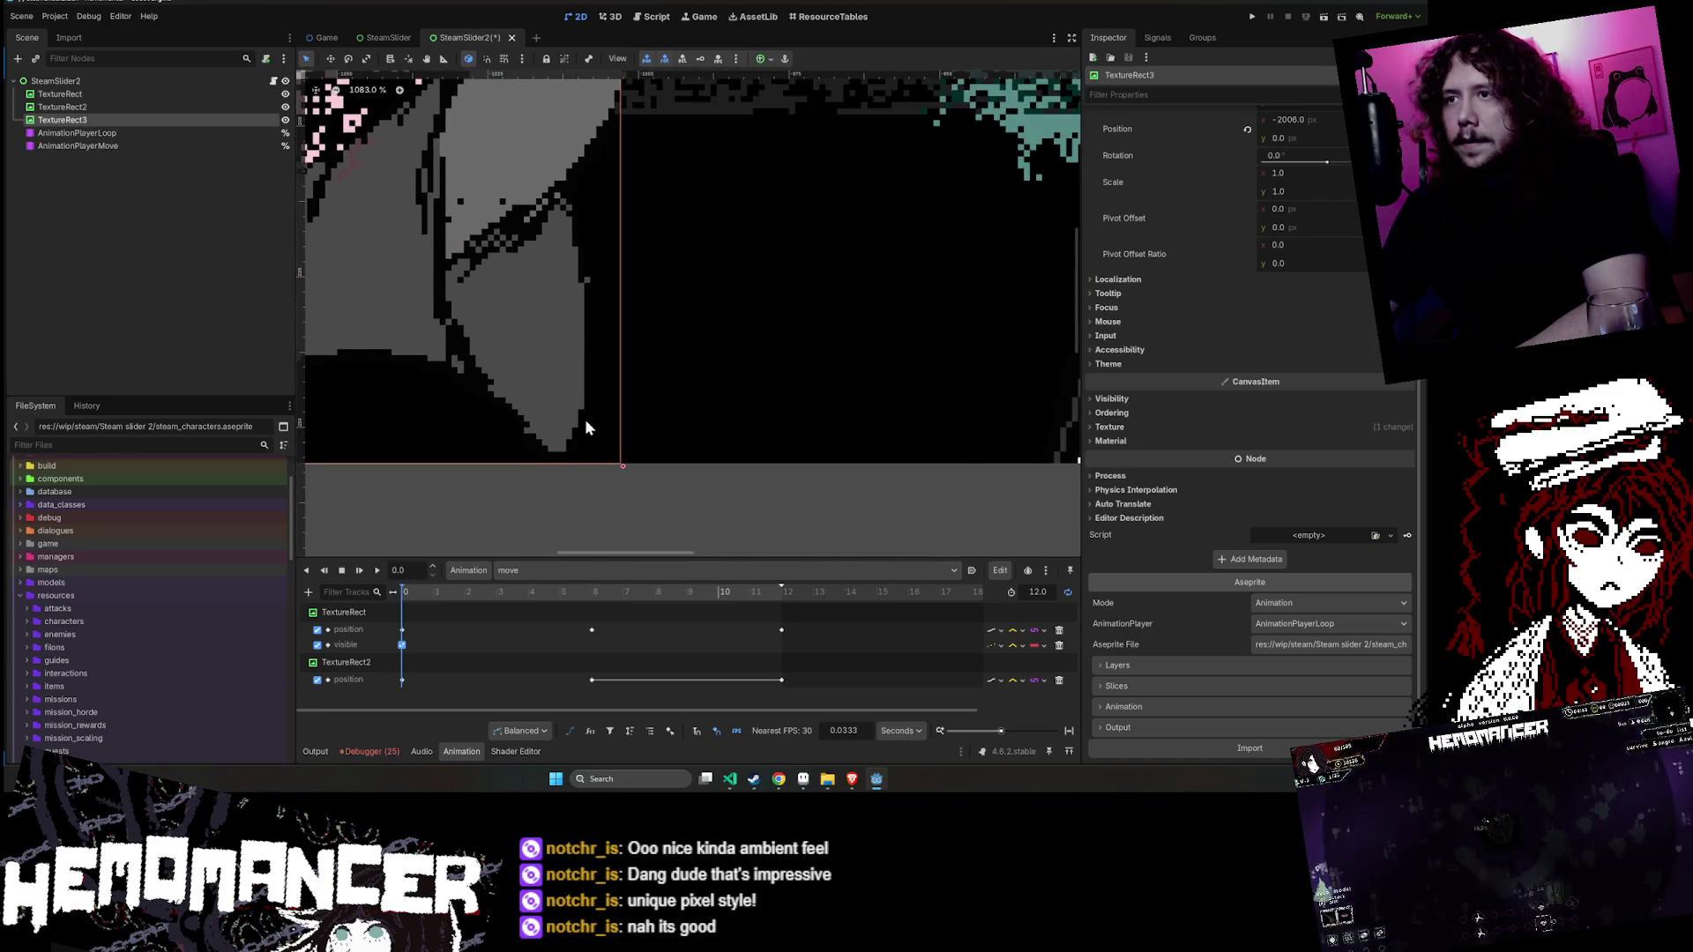
{"action": "scroll", "coordinate": [587, 436], "scroll_direction": "down", "scroll_amount": 12}
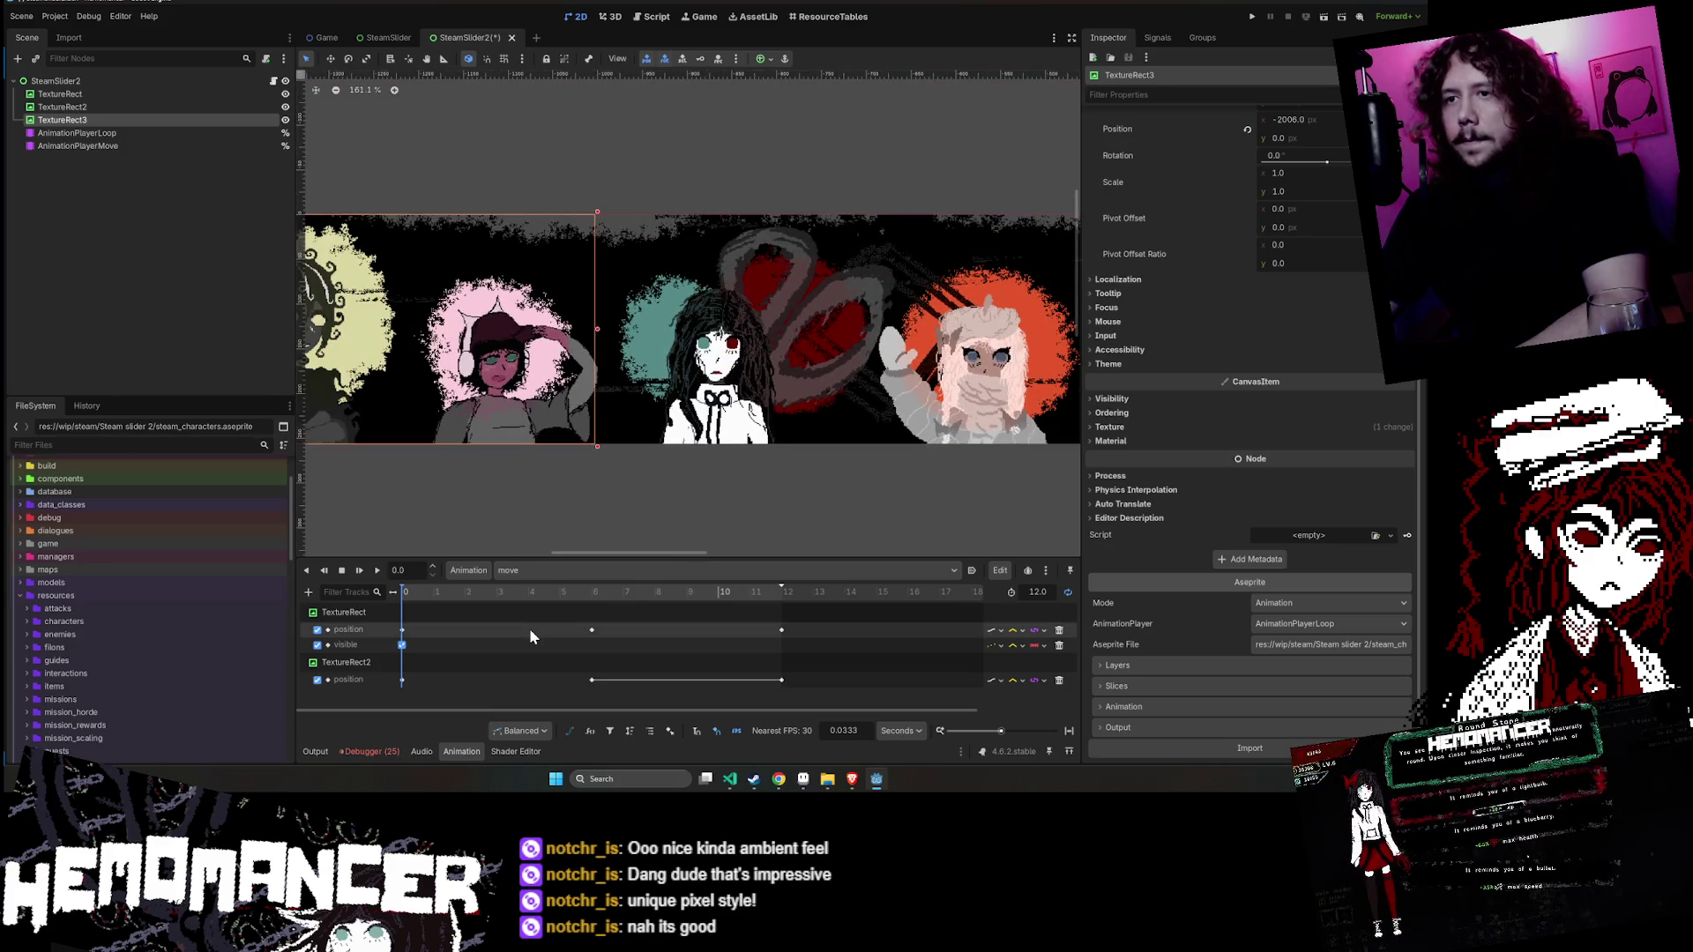
{"action": "scroll", "coordinate": [1326, 373], "scroll_direction": "up", "scroll_amount": 3}
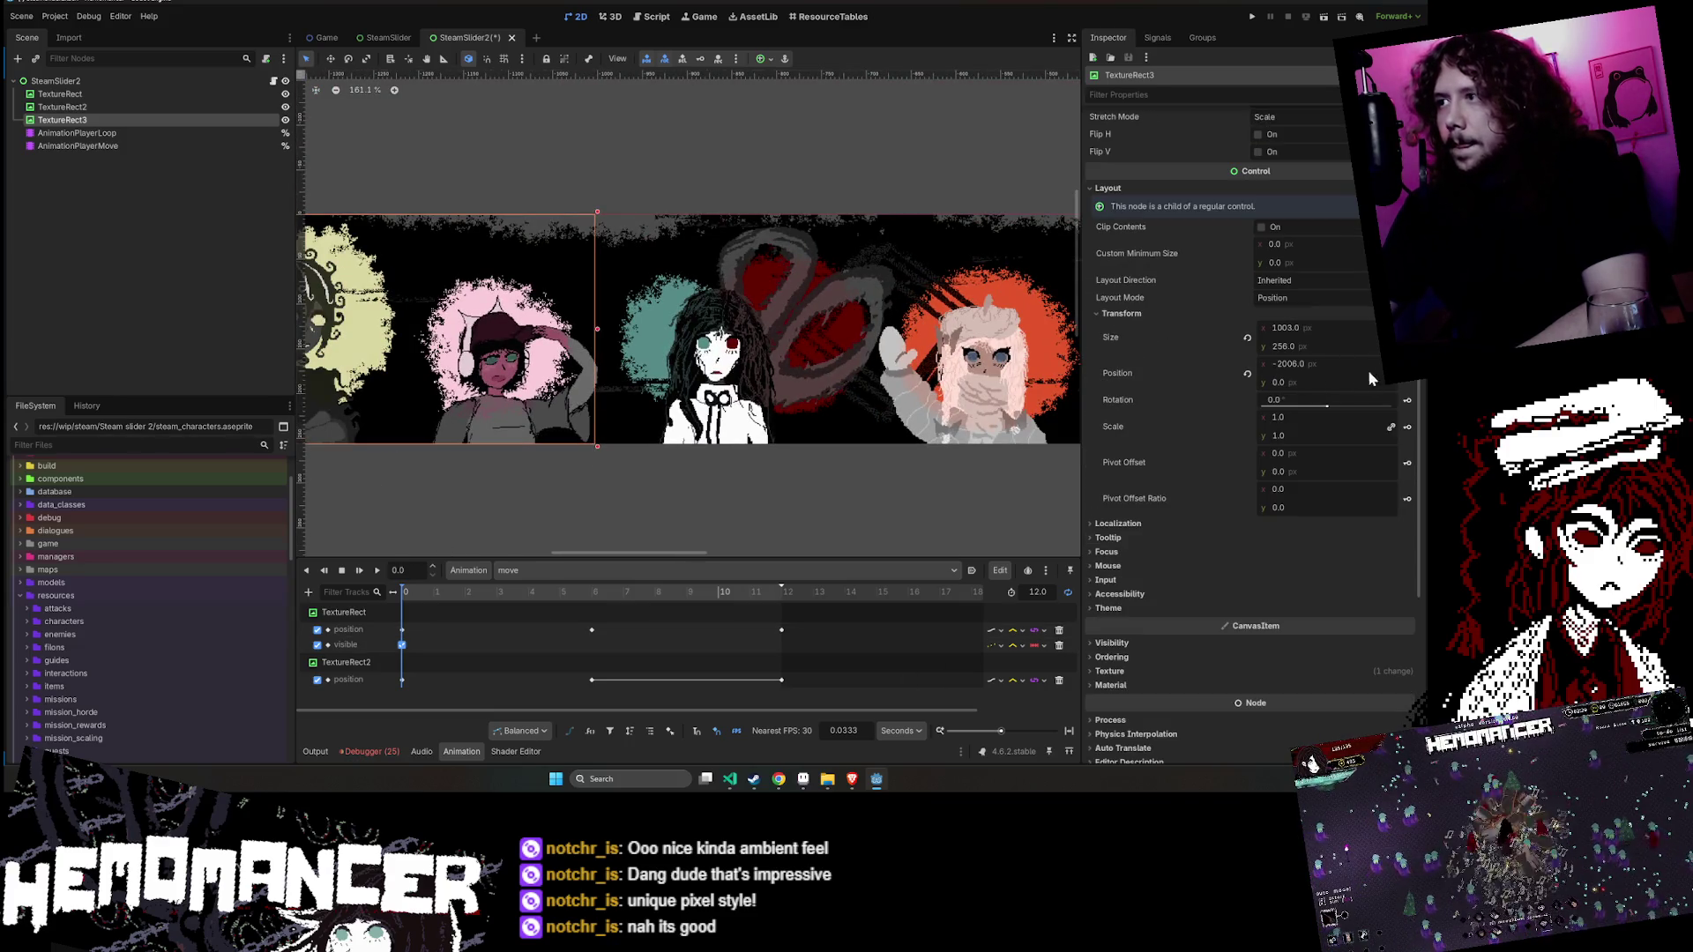
- Create TextureRect3's position track and key x -1003 at 6 seconds
{"action": "left_click", "coordinate": [1409, 381]}
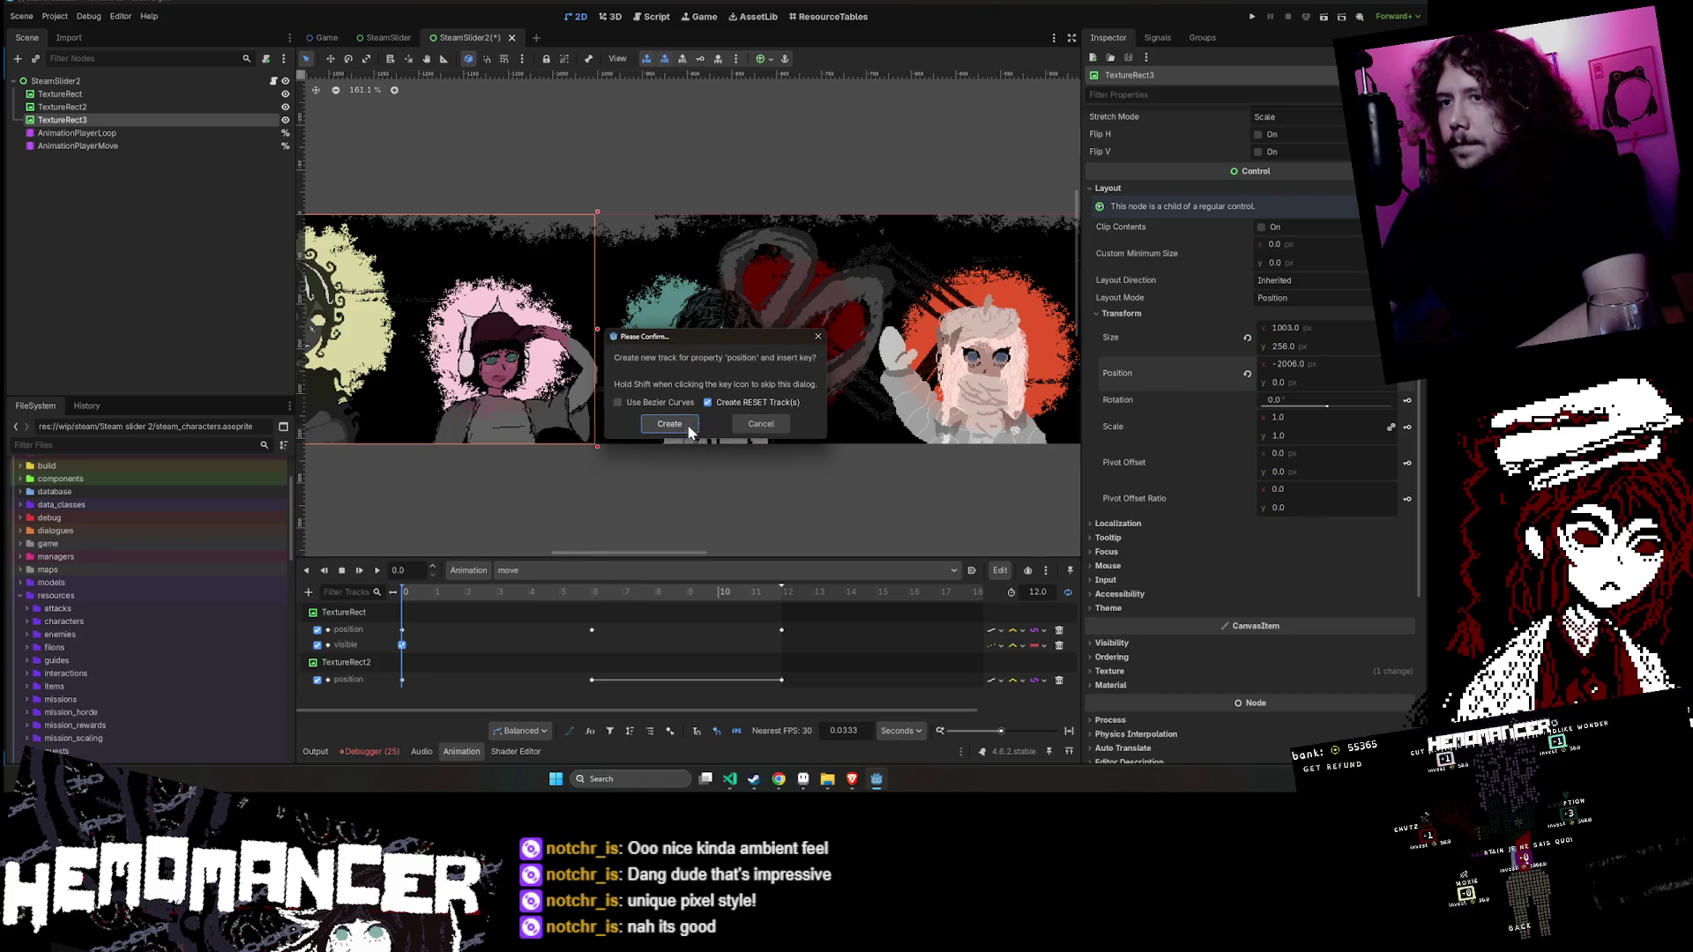
{"action": "left_click", "coordinate": [667, 430]}
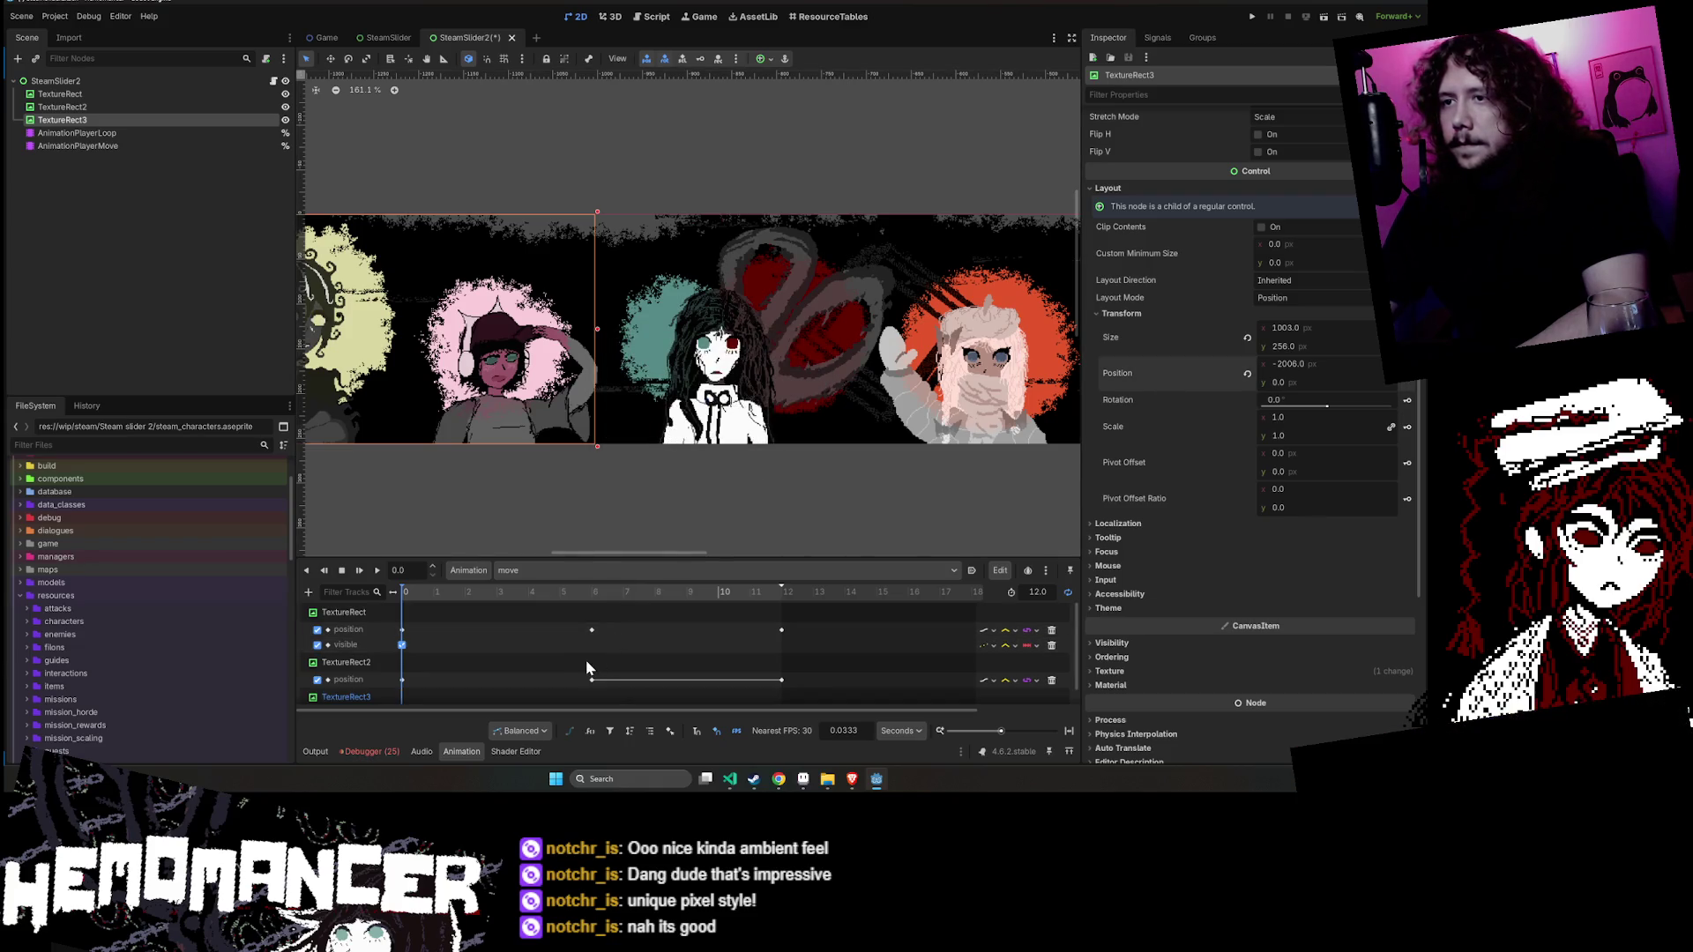
{"action": "left_click", "coordinate": [596, 592]}
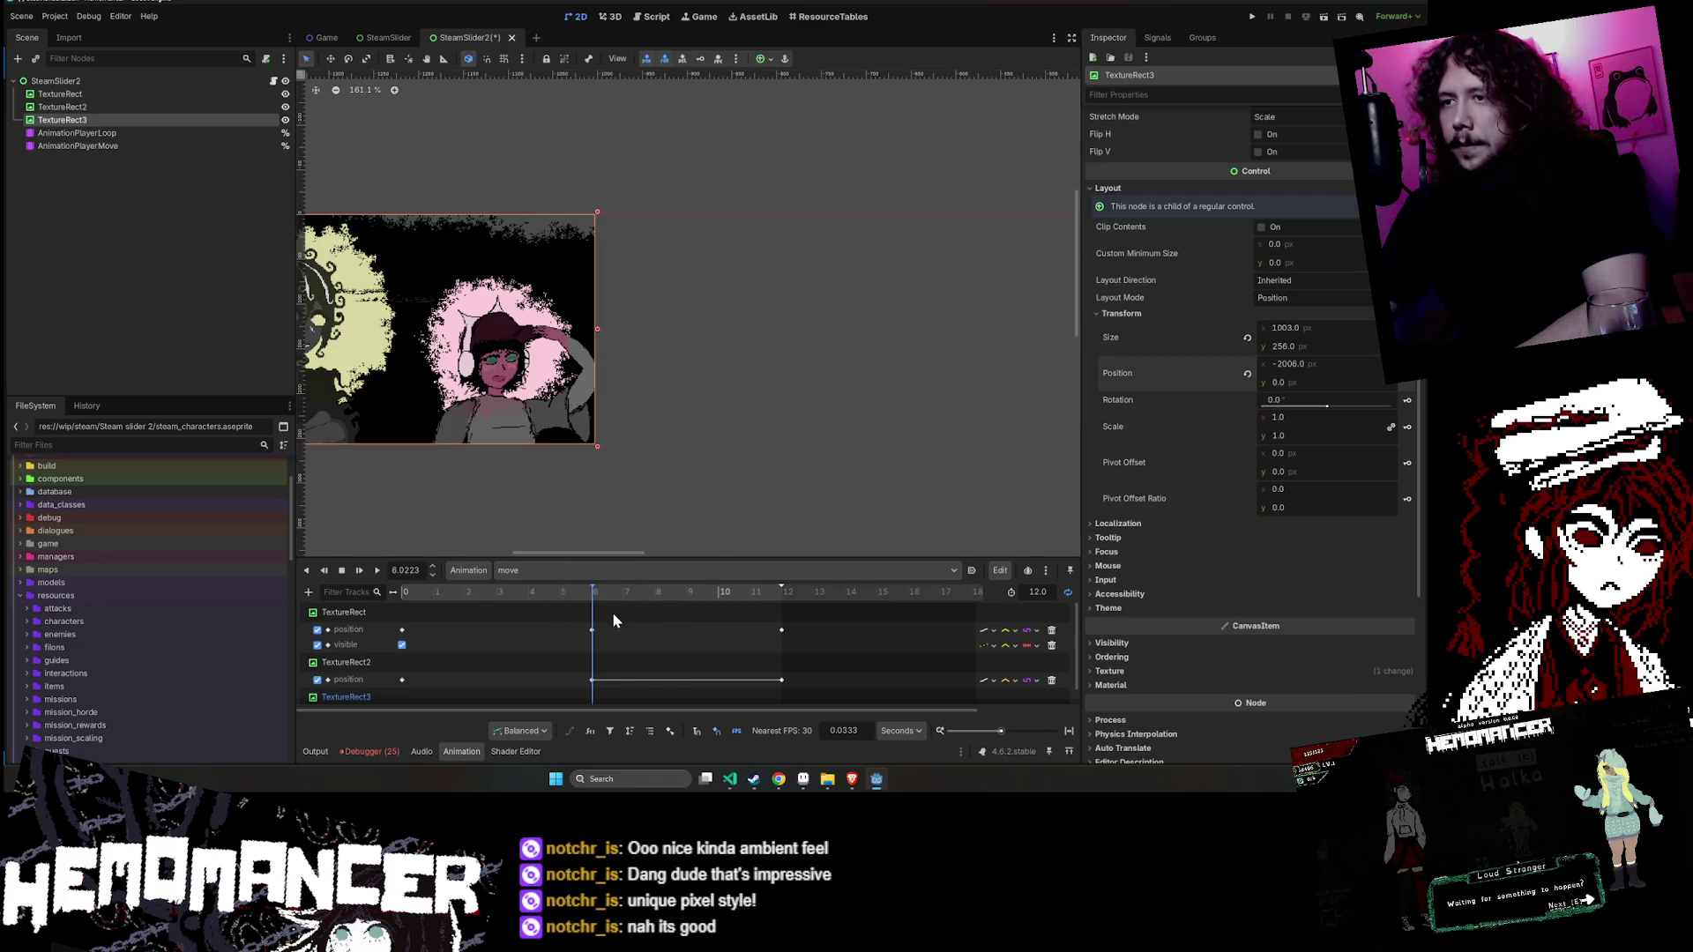
{"action": "scroll", "coordinate": [610, 617], "scroll_direction": "up", "scroll_amount": 5, "text": "ctrl"}
{"action": "scroll", "coordinate": [608, 631], "scroll_direction": "up", "scroll_amount": 3, "text": "ctrl"}
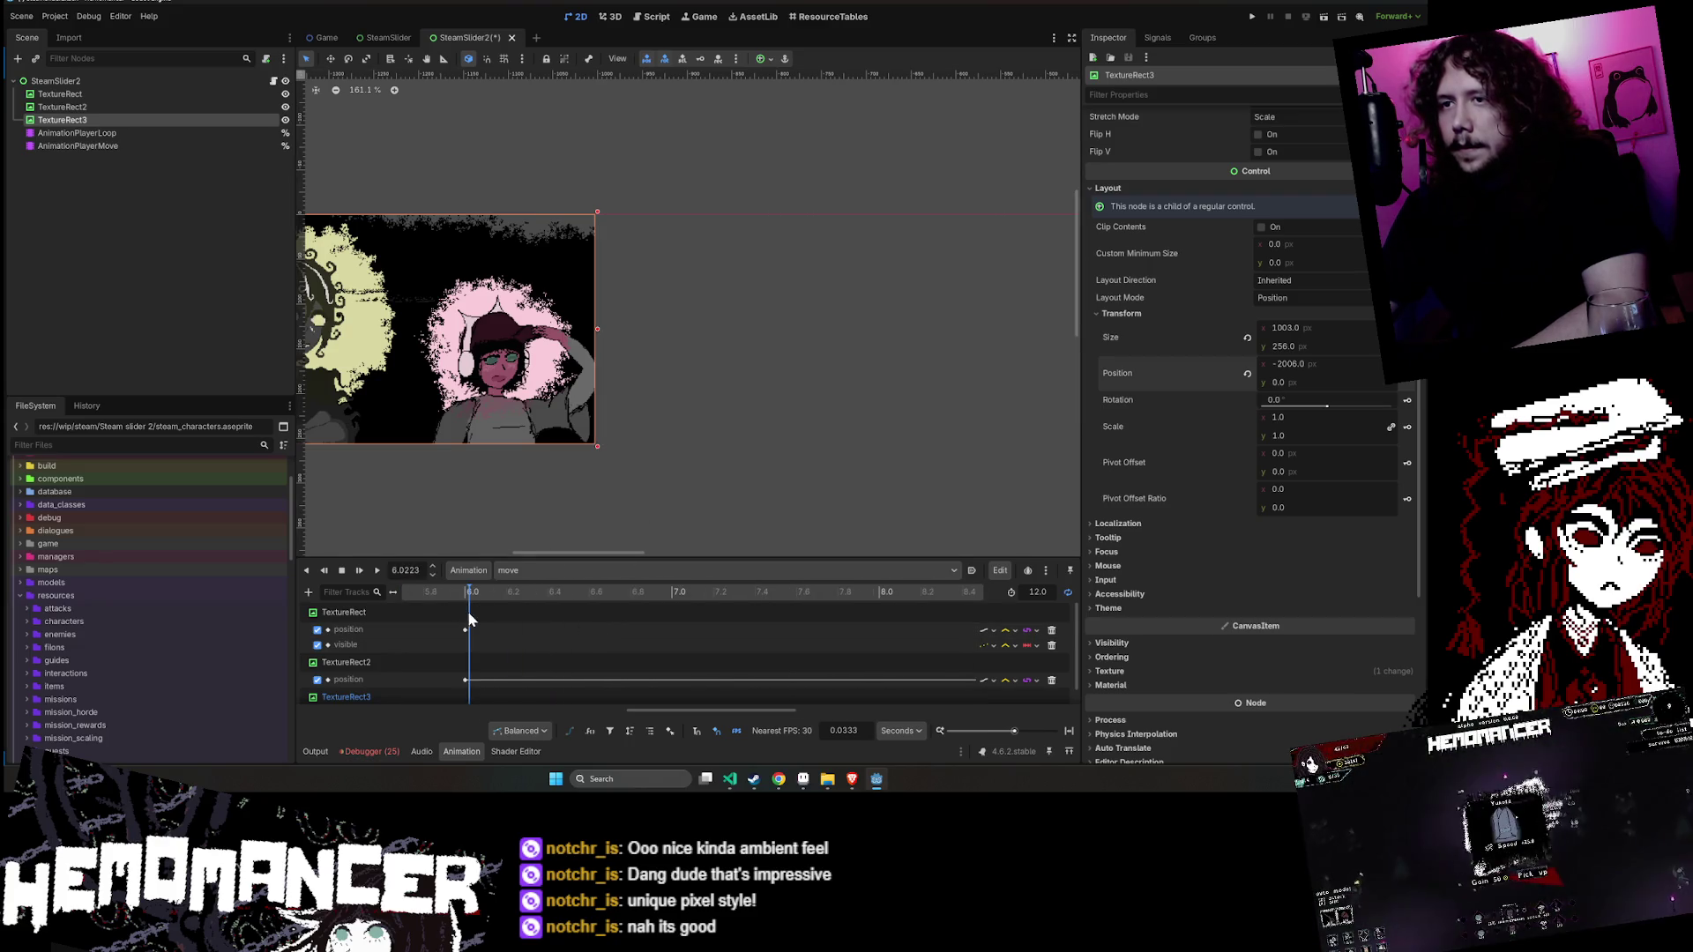
{"action": "left_click", "coordinate": [463, 597]}
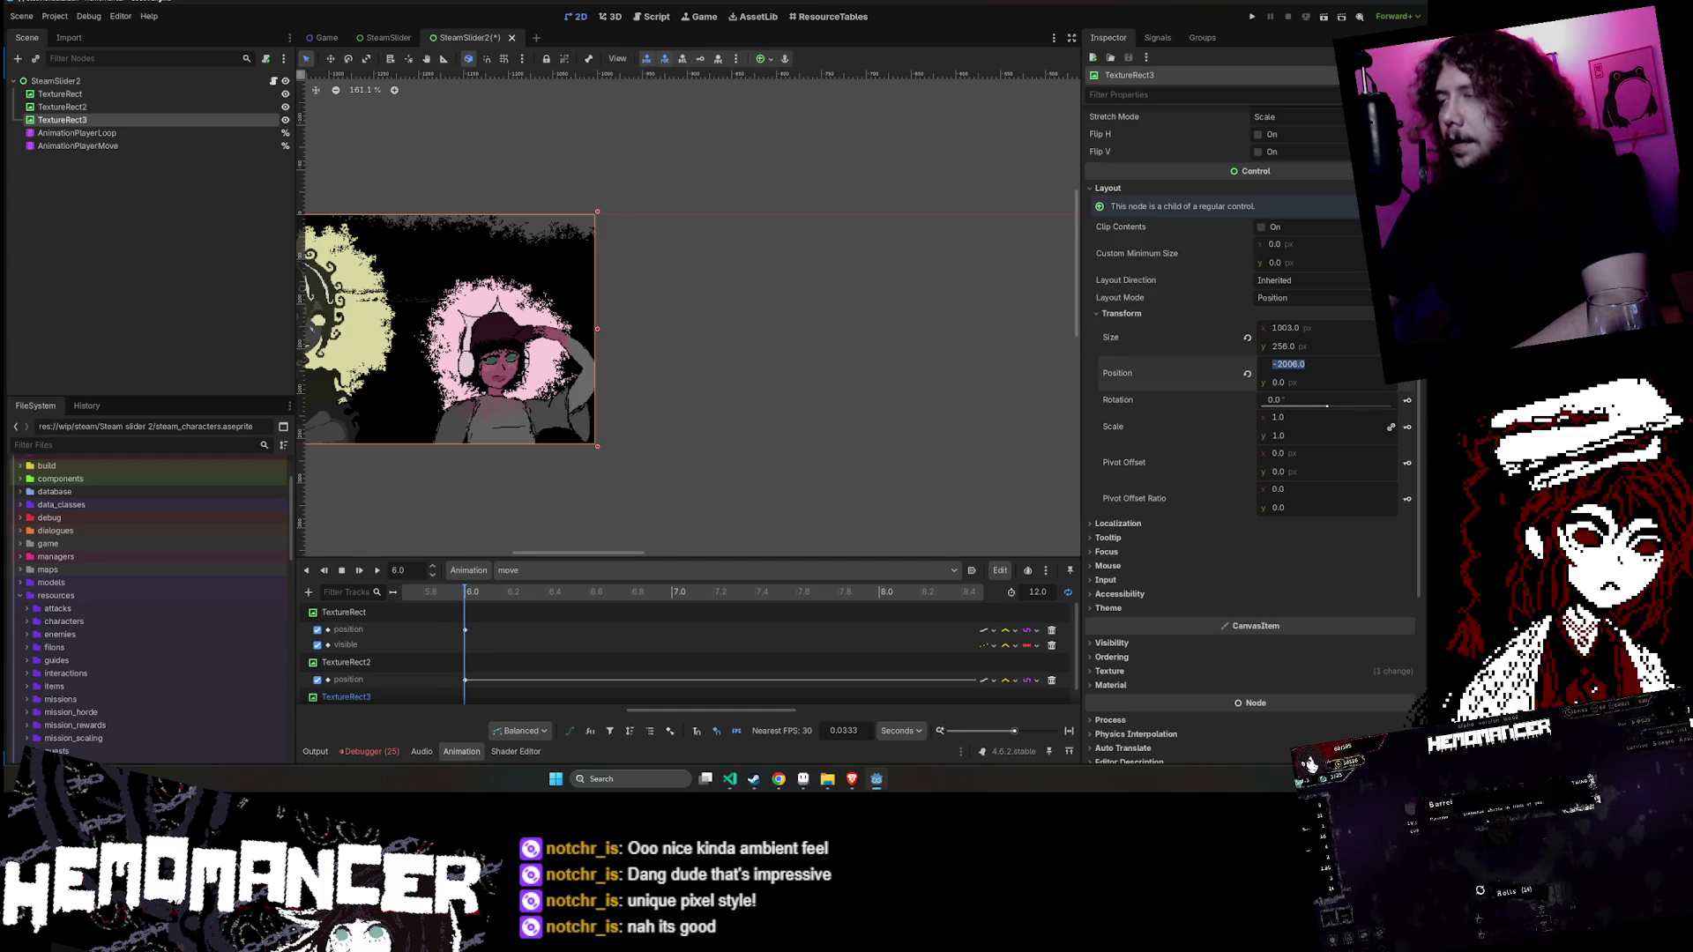
{"action": "type", "text": "-1008"}
{"action": "type", "text": "-1003"}
{"action": "key", "text": "Return"}
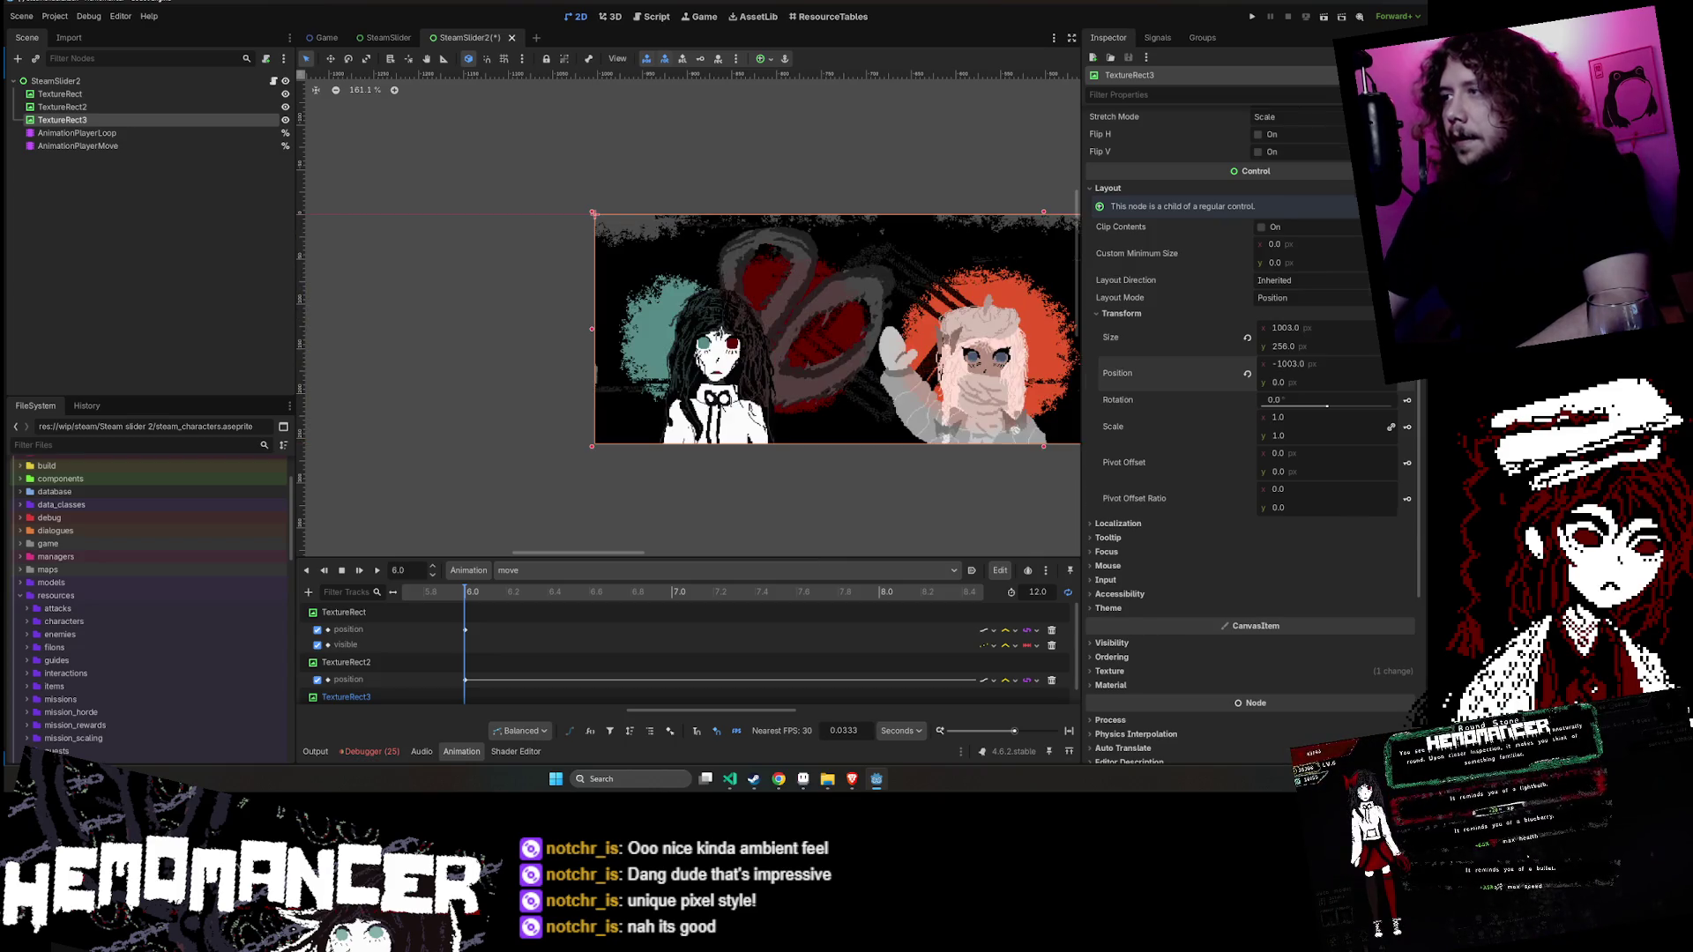
- Key TextureRect3's x position 0 at 12 seconds and rewind to the start
{"action": "scroll", "coordinate": [1249, 441], "scroll_direction": "down", "scroll_amount": 5}
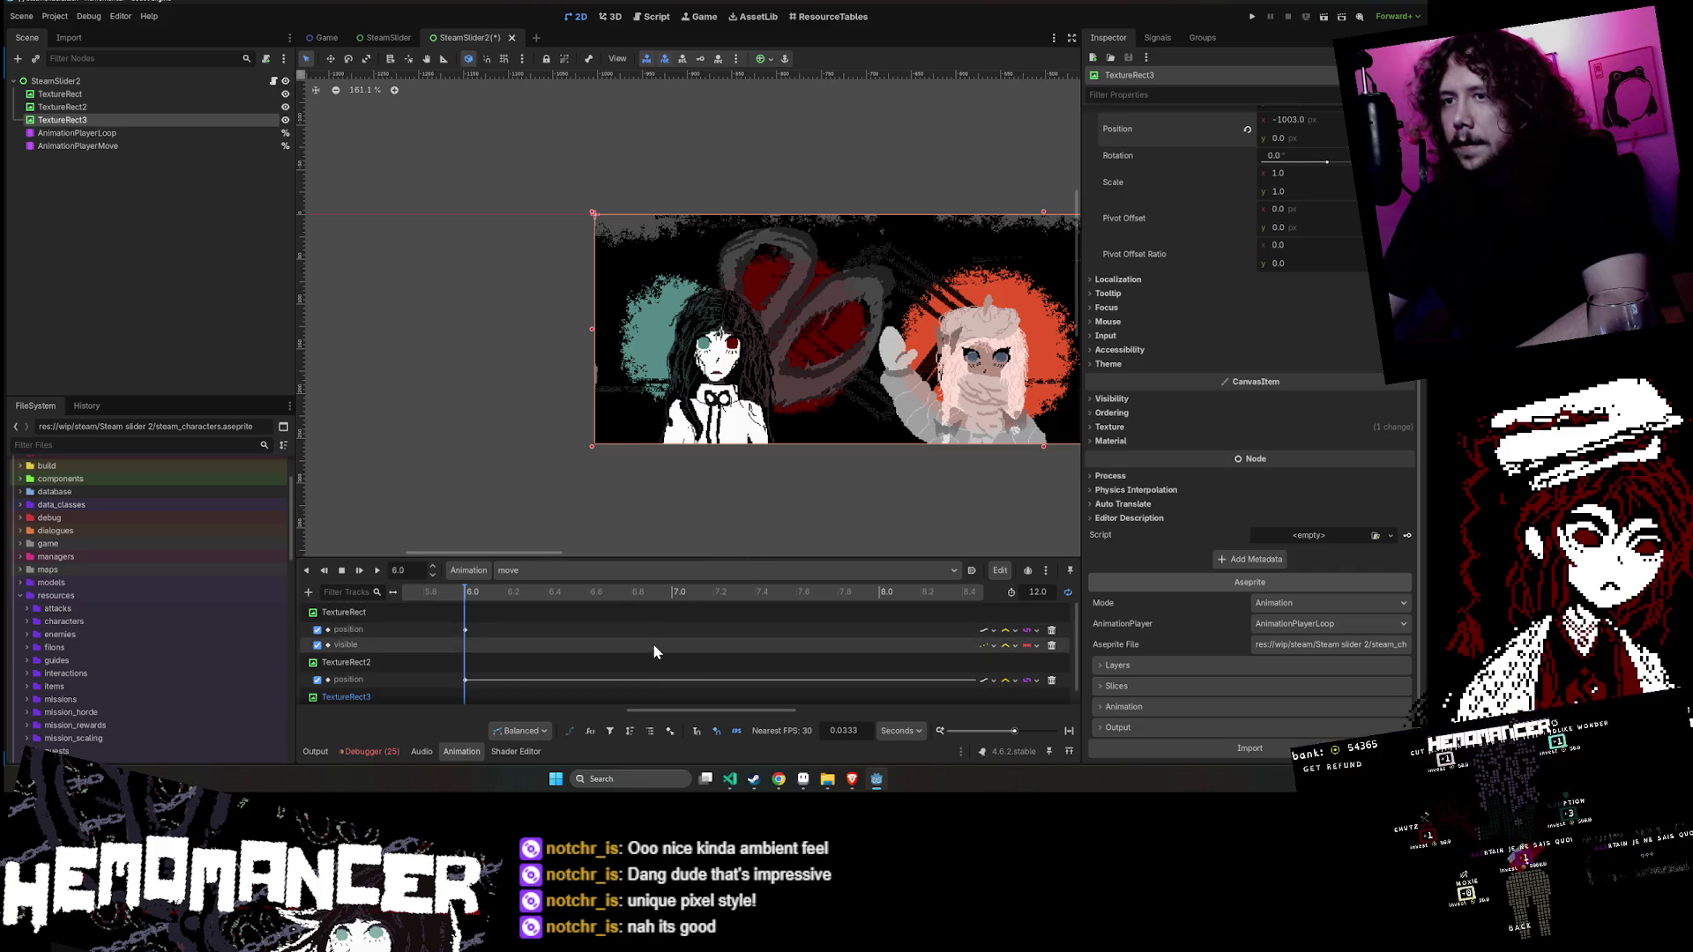
{"action": "scroll", "coordinate": [652, 643], "scroll_direction": "down", "scroll_amount": 1}
{"action": "scroll", "coordinate": [707, 622], "scroll_direction": "down", "scroll_amount": 5, "text": "ctrl"}
{"action": "scroll", "coordinate": [707, 621], "scroll_direction": "down", "scroll_amount": 5, "text": "ctrl"}
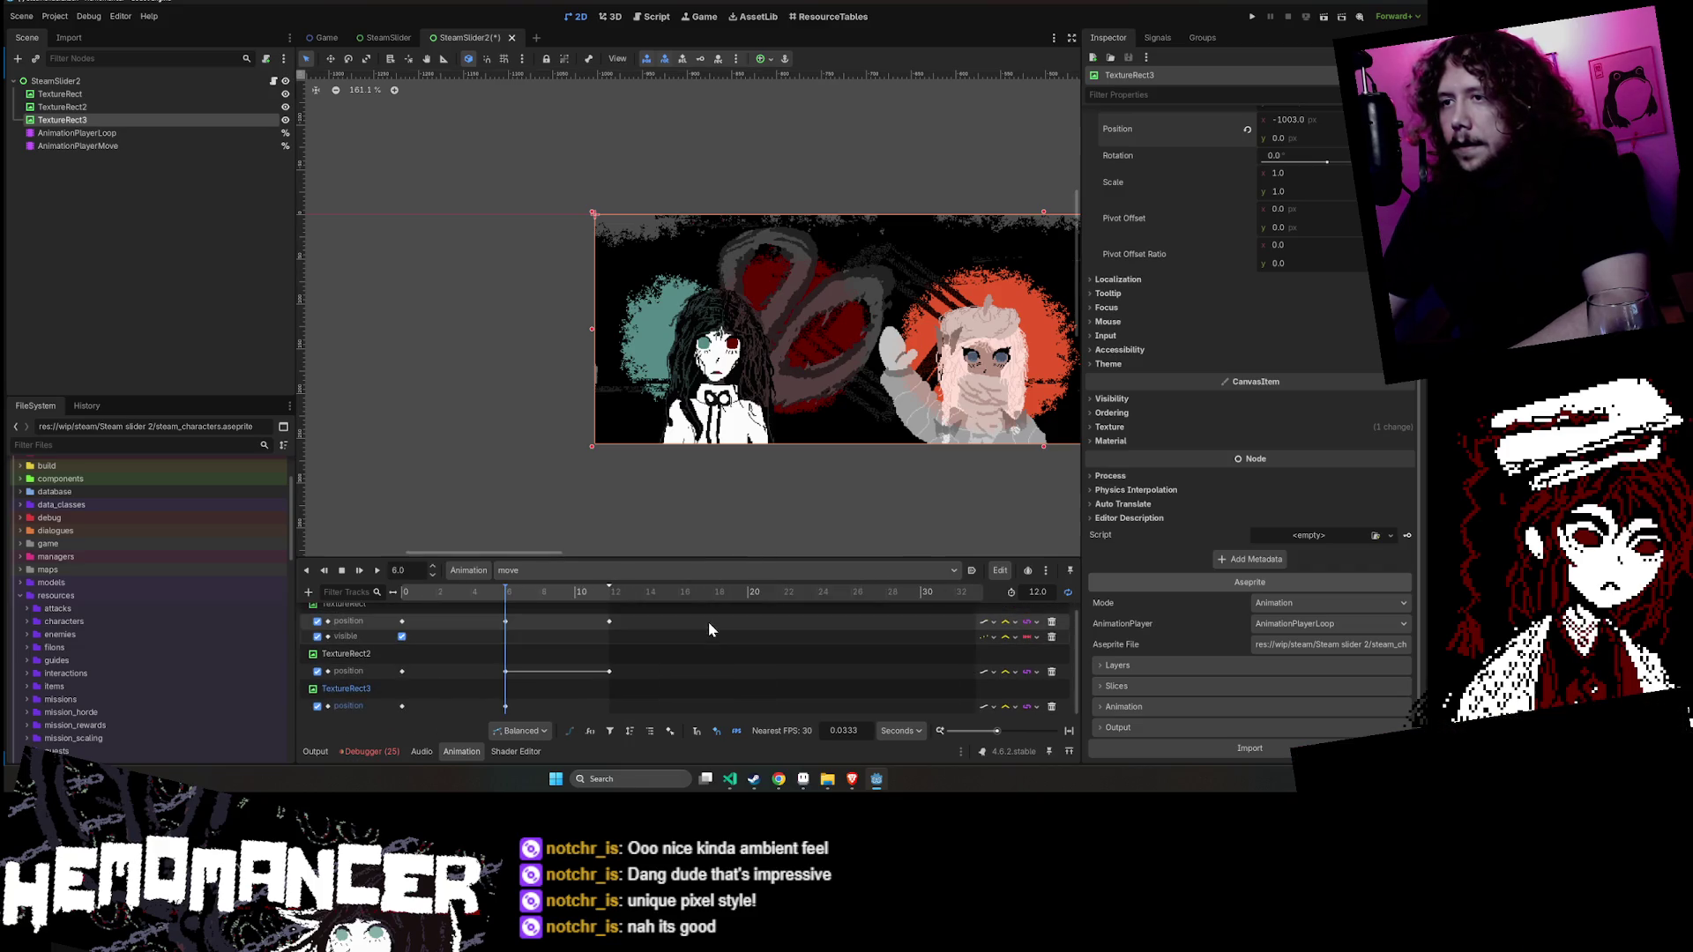
{"action": "left_click_drag", "start_coordinate": [551, 595], "coordinate": [609, 593]}
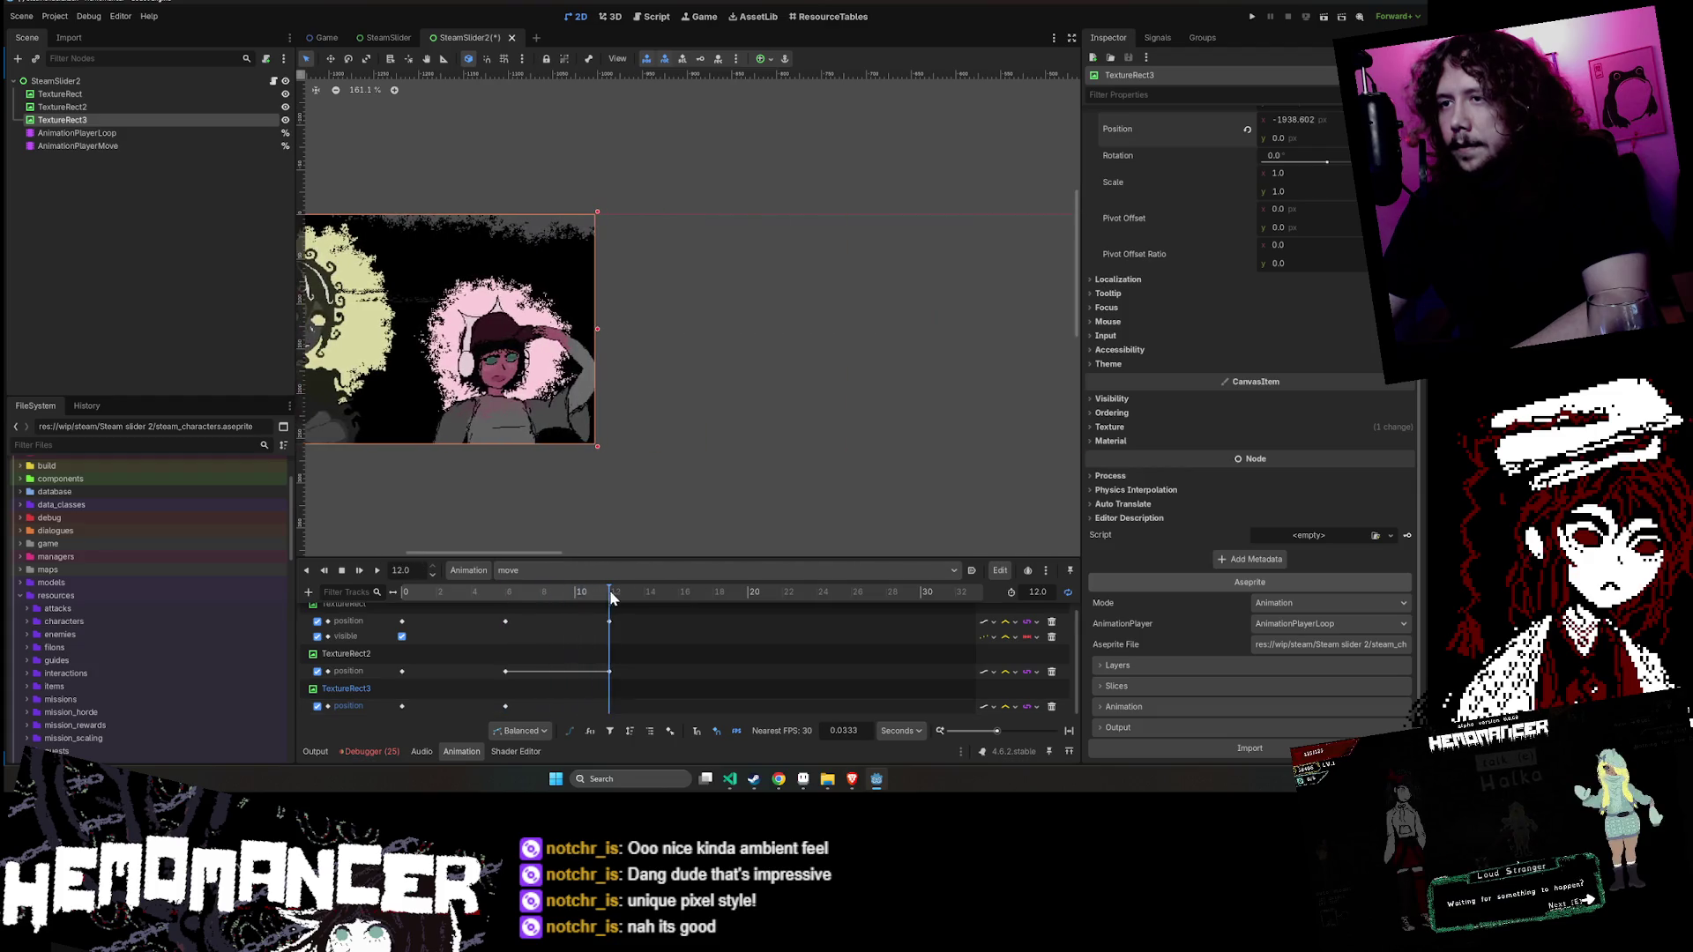
{"action": "scroll", "coordinate": [1310, 284], "scroll_direction": "up", "scroll_amount": 4}
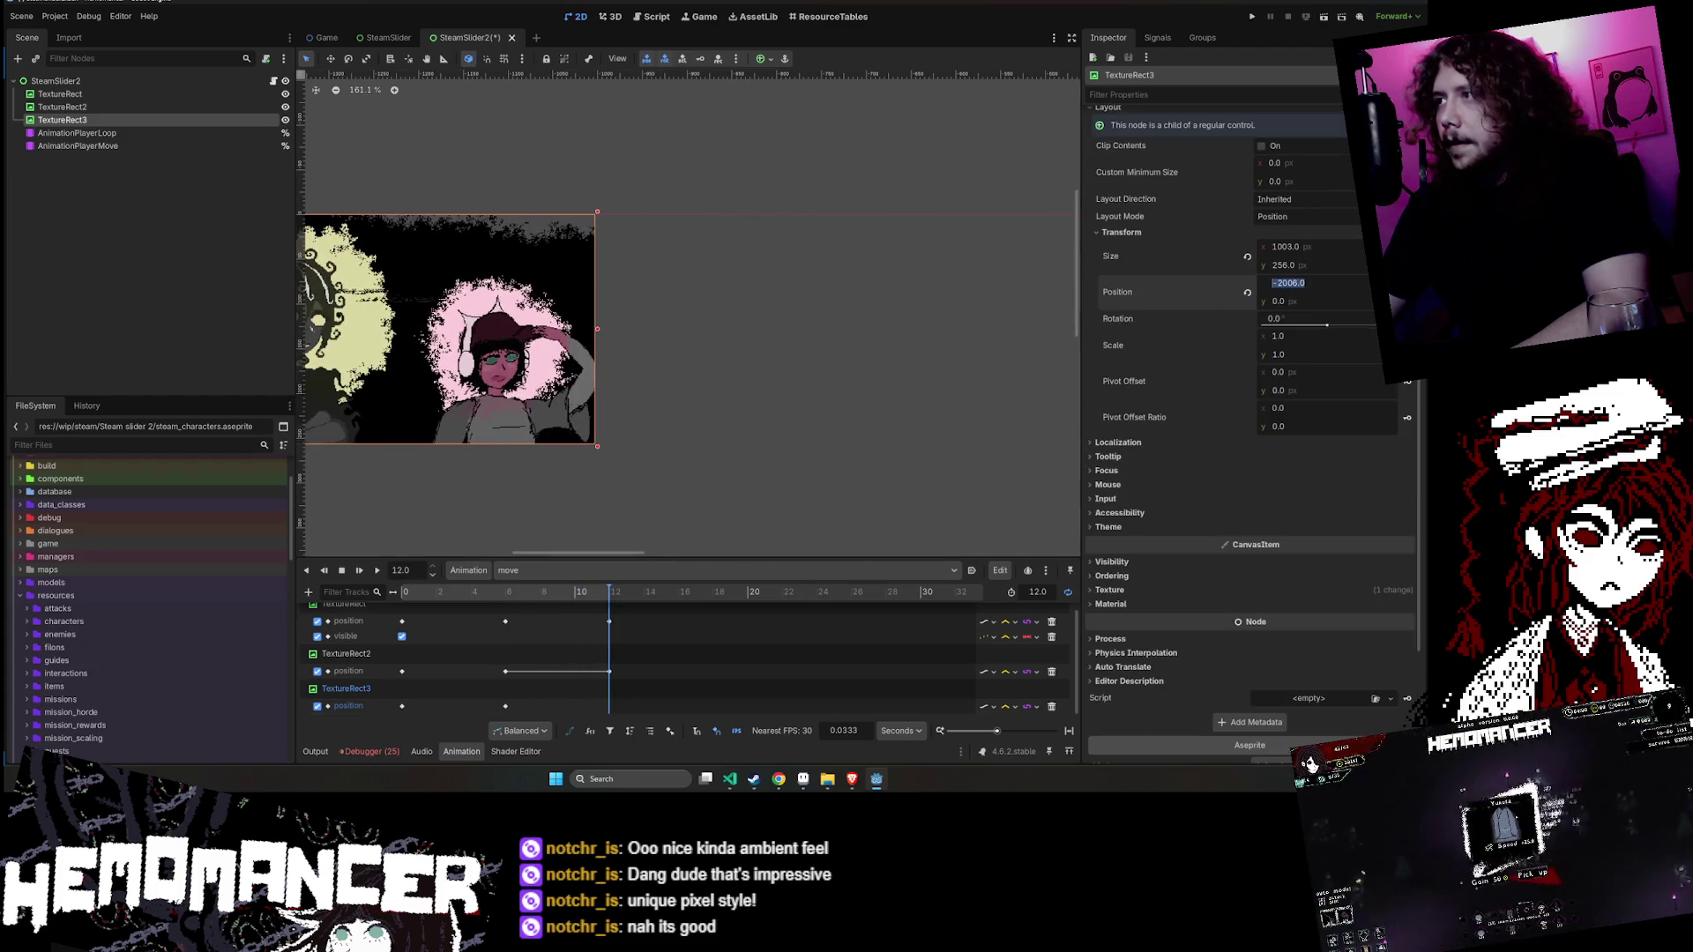
{"action": "key", "text": "Return"}
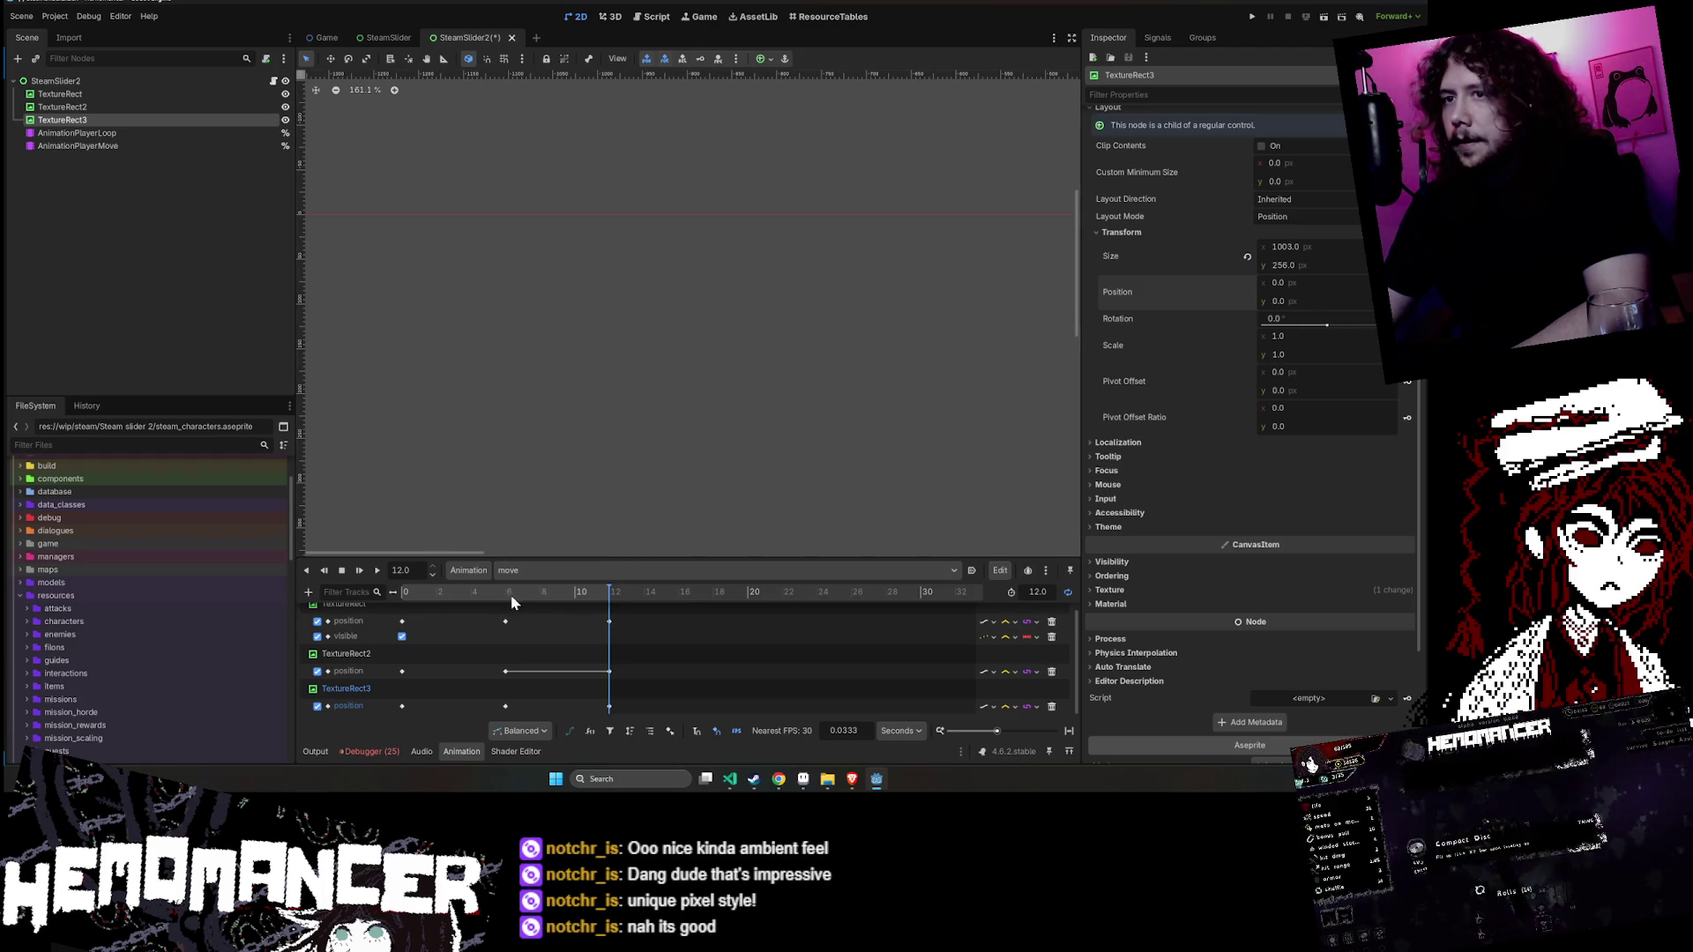
{"action": "left_click", "coordinate": [343, 571]}
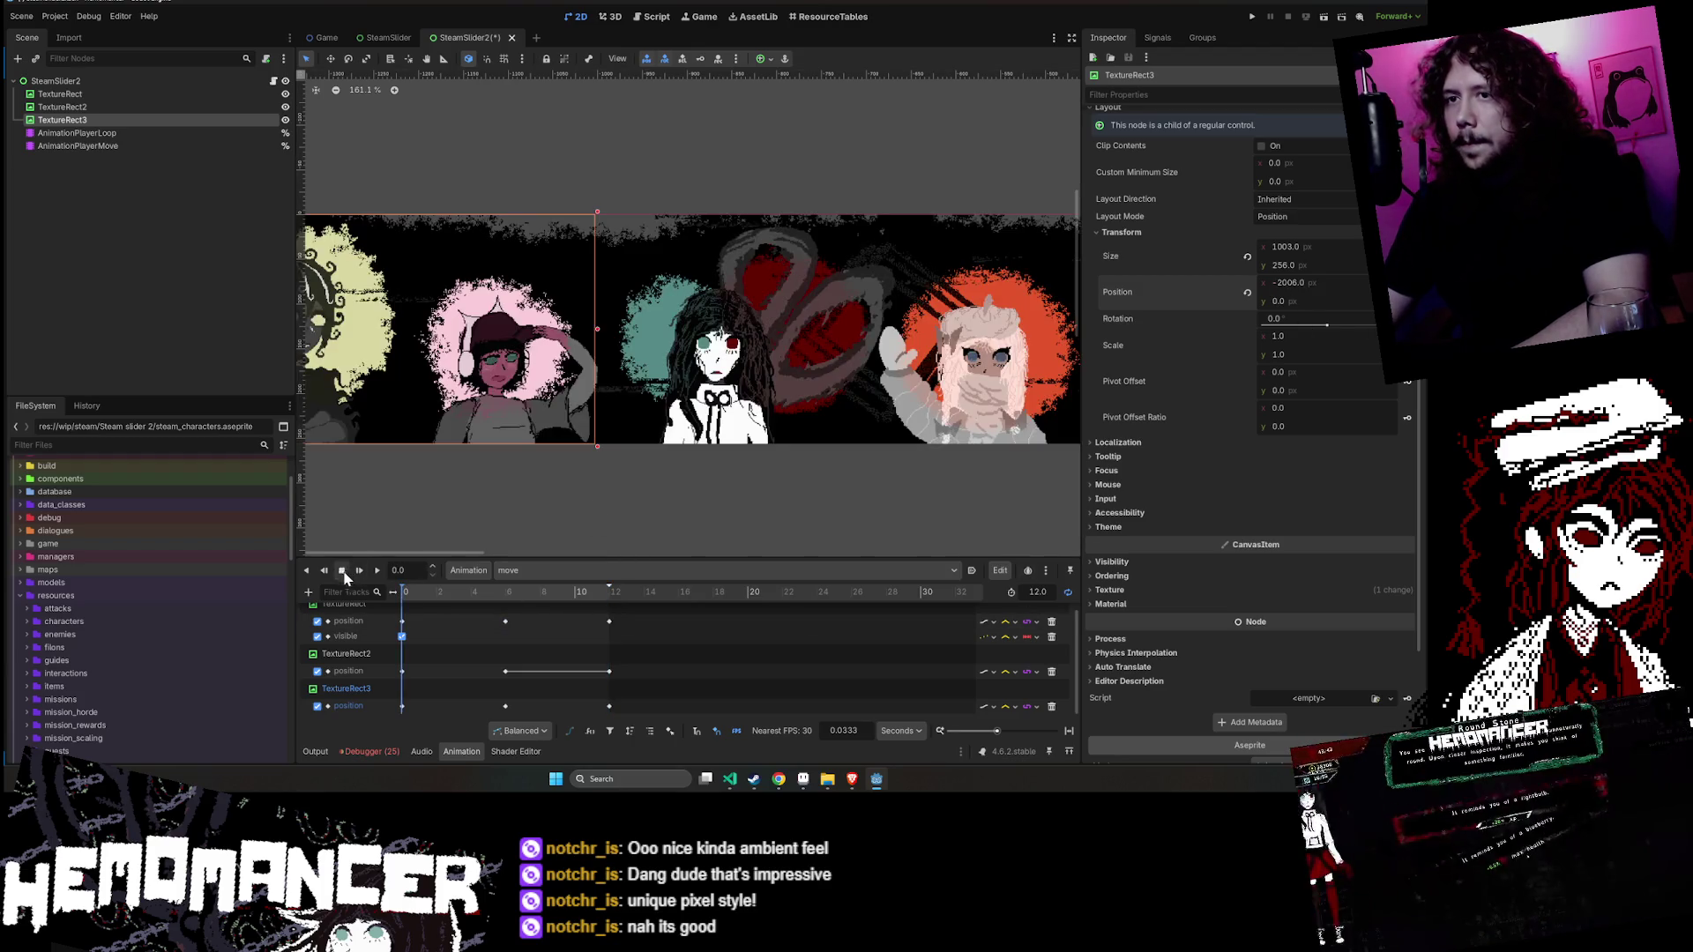
- Run SteamSlider2 to watch the banner scroll, then shrink the game window
{"action": "left_click", "coordinate": [1323, 17]}
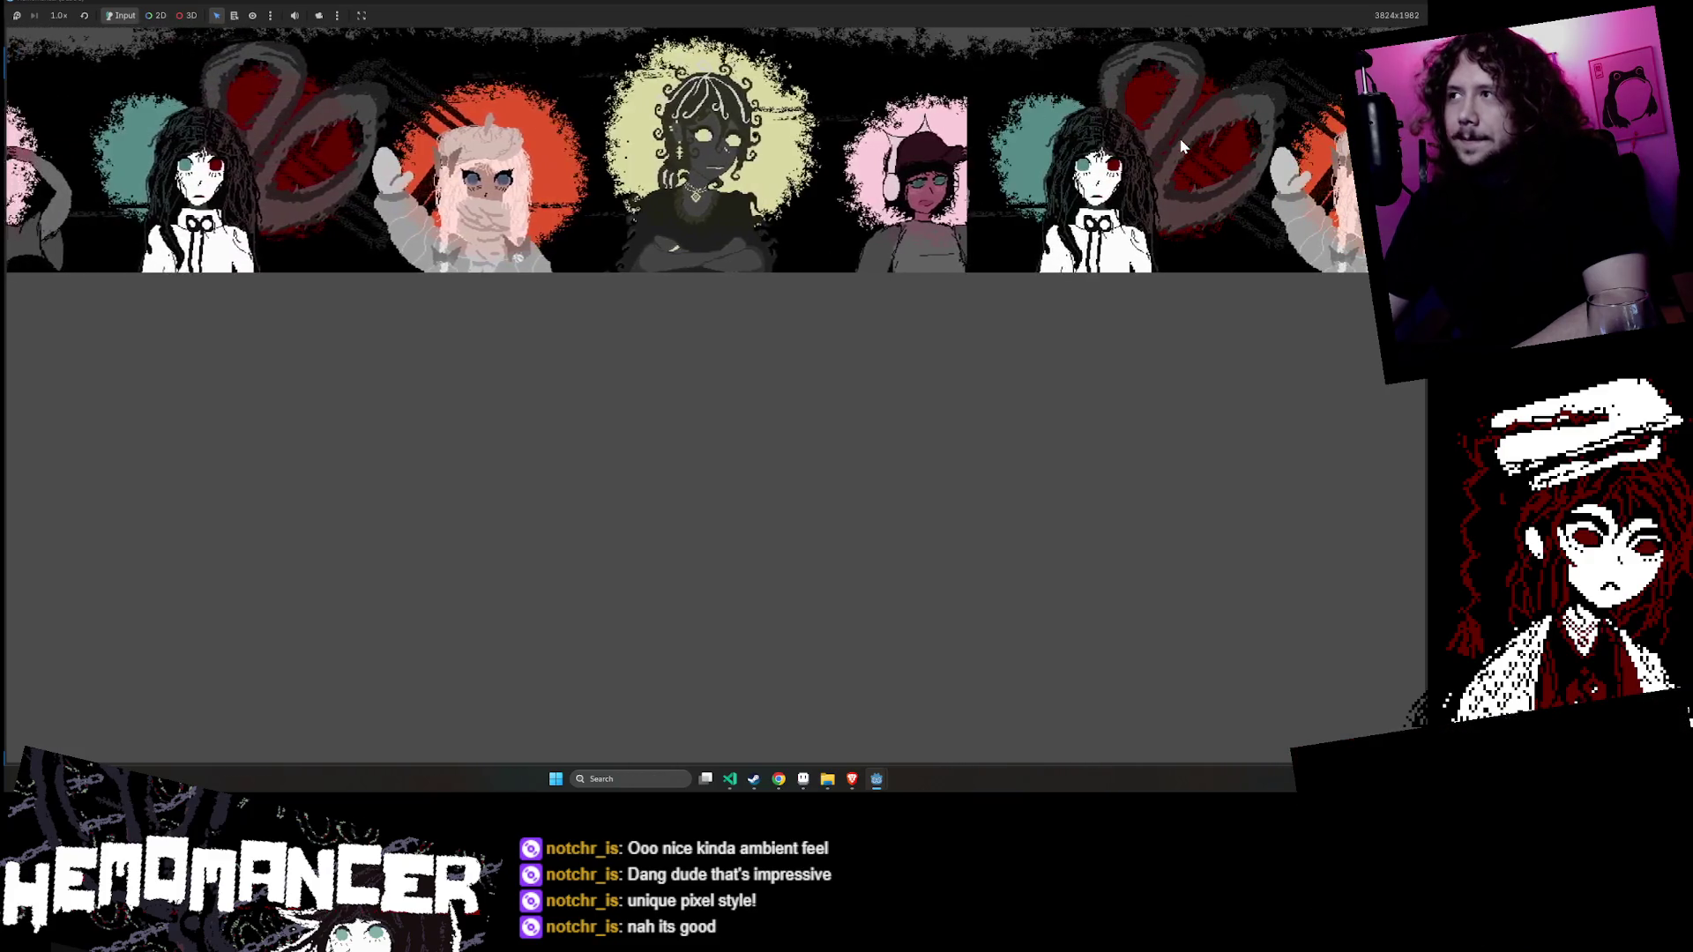
{"action": "mouse_move", "coordinate": [1104, 1]}
{"action": "left_mouse_down"}
{"action": "mouse_move", "coordinate": [898, 173]}
{"action": "mouse_move", "coordinate": [639, 171]}
{"action": "left_mouse_up"}
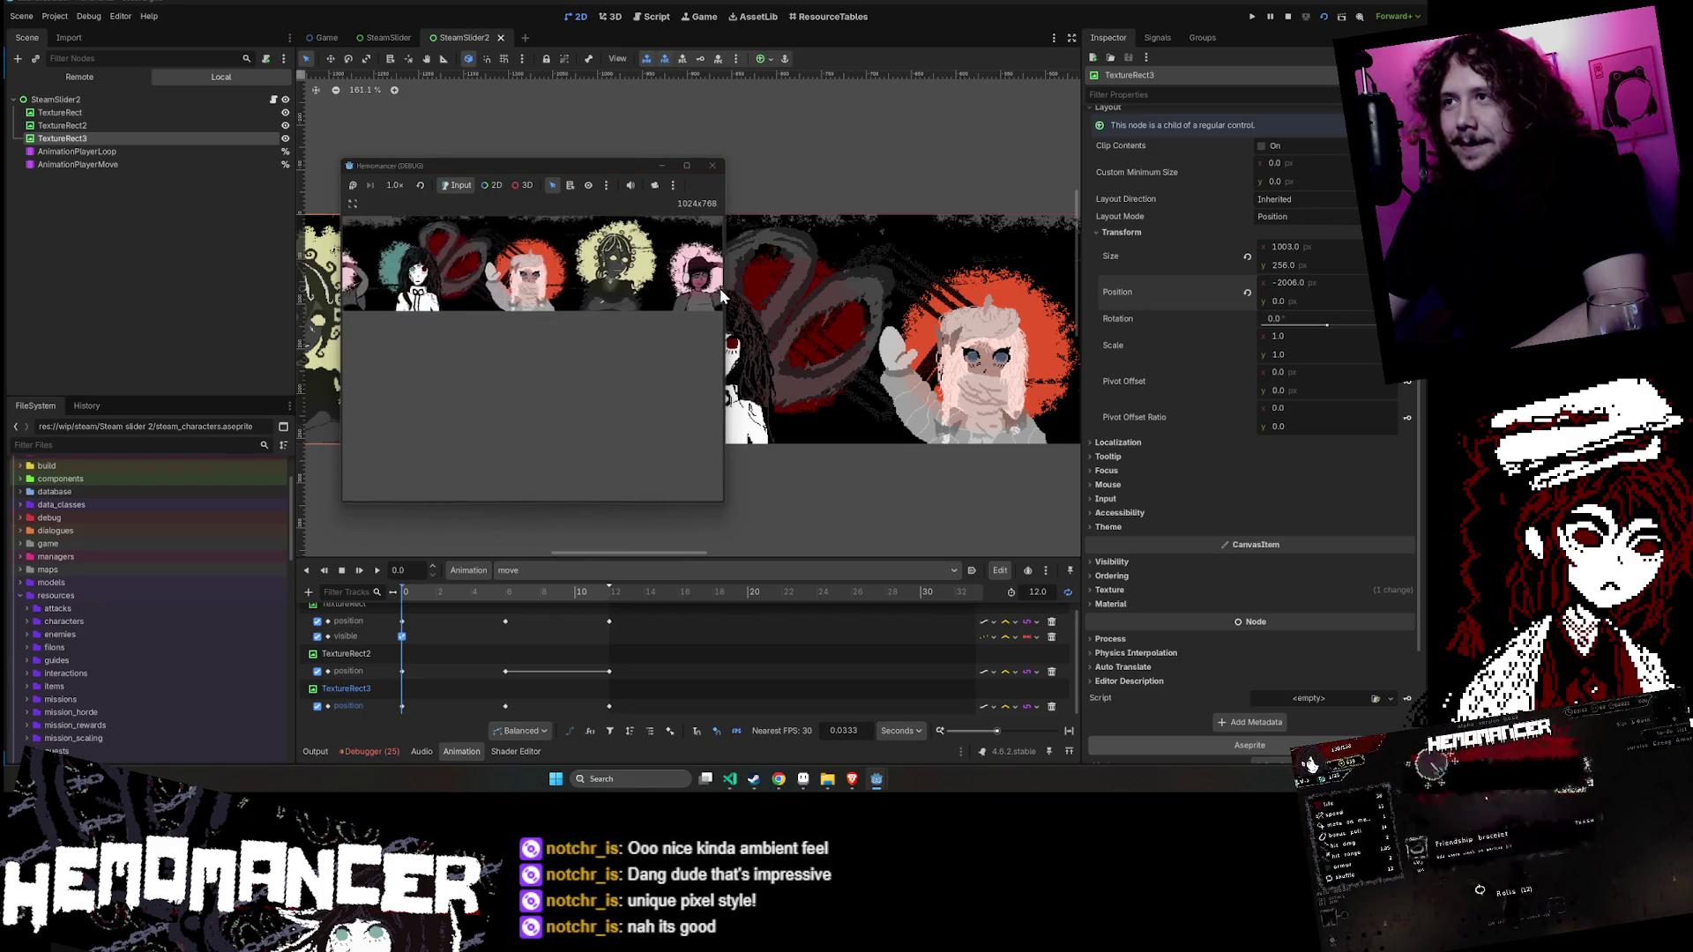
- Stop the running game and preview the move animation sliding the banner tiles in the editor
{"action": "left_click", "coordinate": [713, 166]}
{"action": "scroll", "coordinate": [698, 176], "scroll_direction": "down", "scroll_amount": 5}
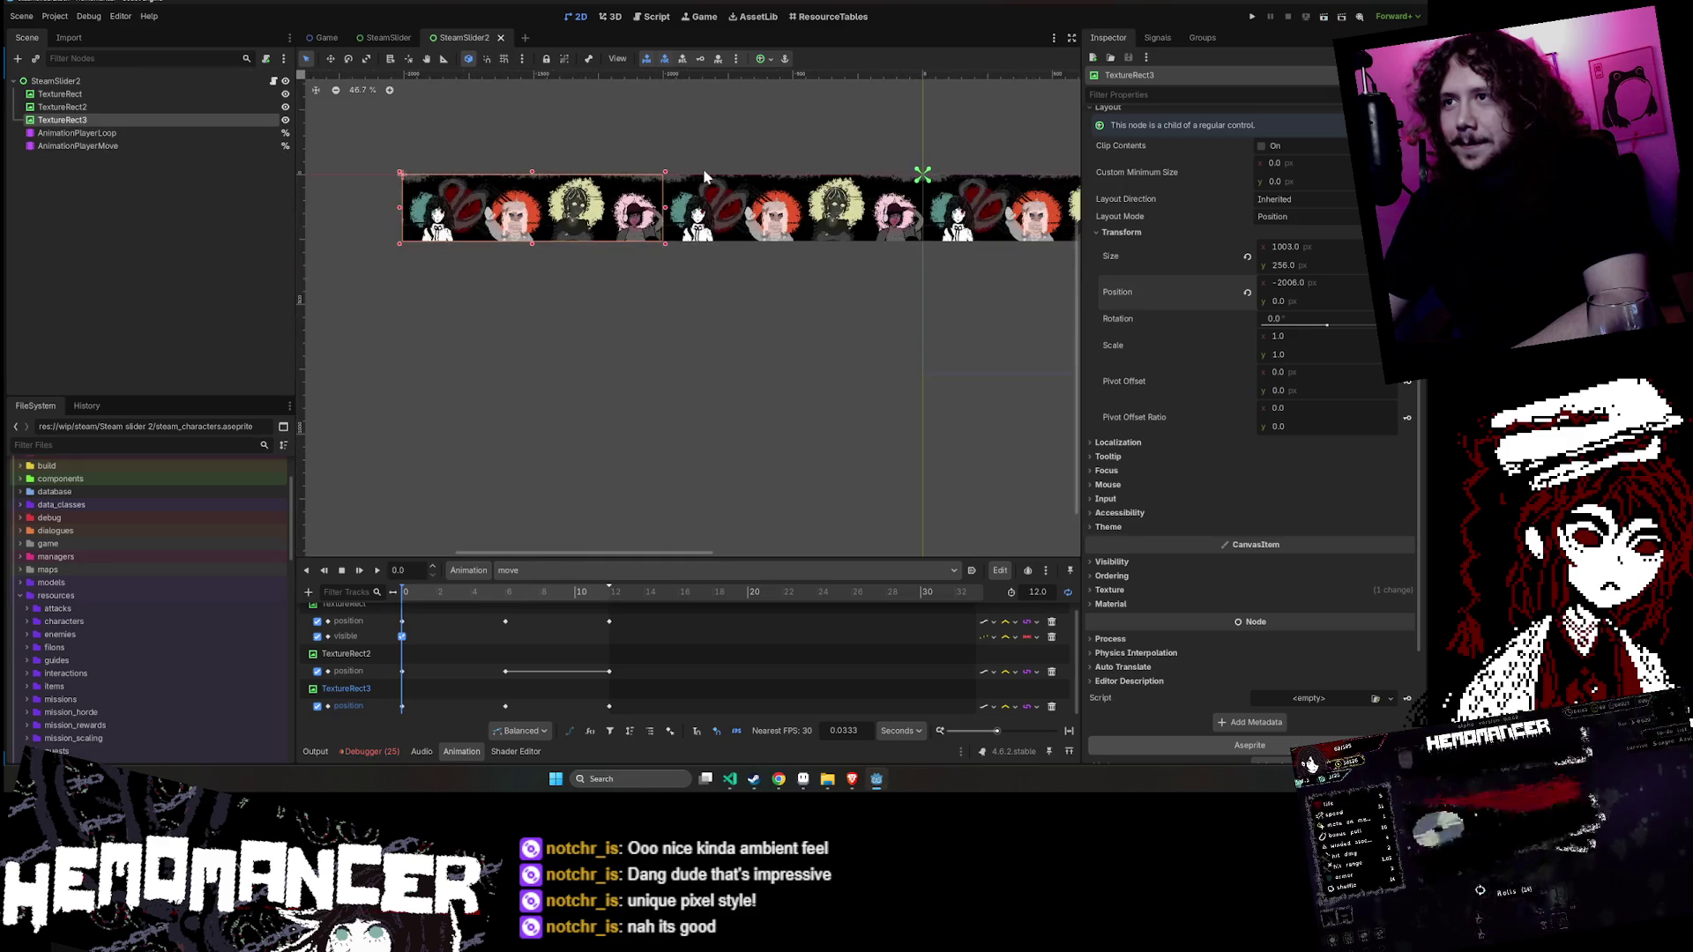
{"action": "left_click", "coordinate": [705, 208]}
{"action": "left_click_drag", "start_coordinate": [822, 417], "coordinate": [572, 520]}
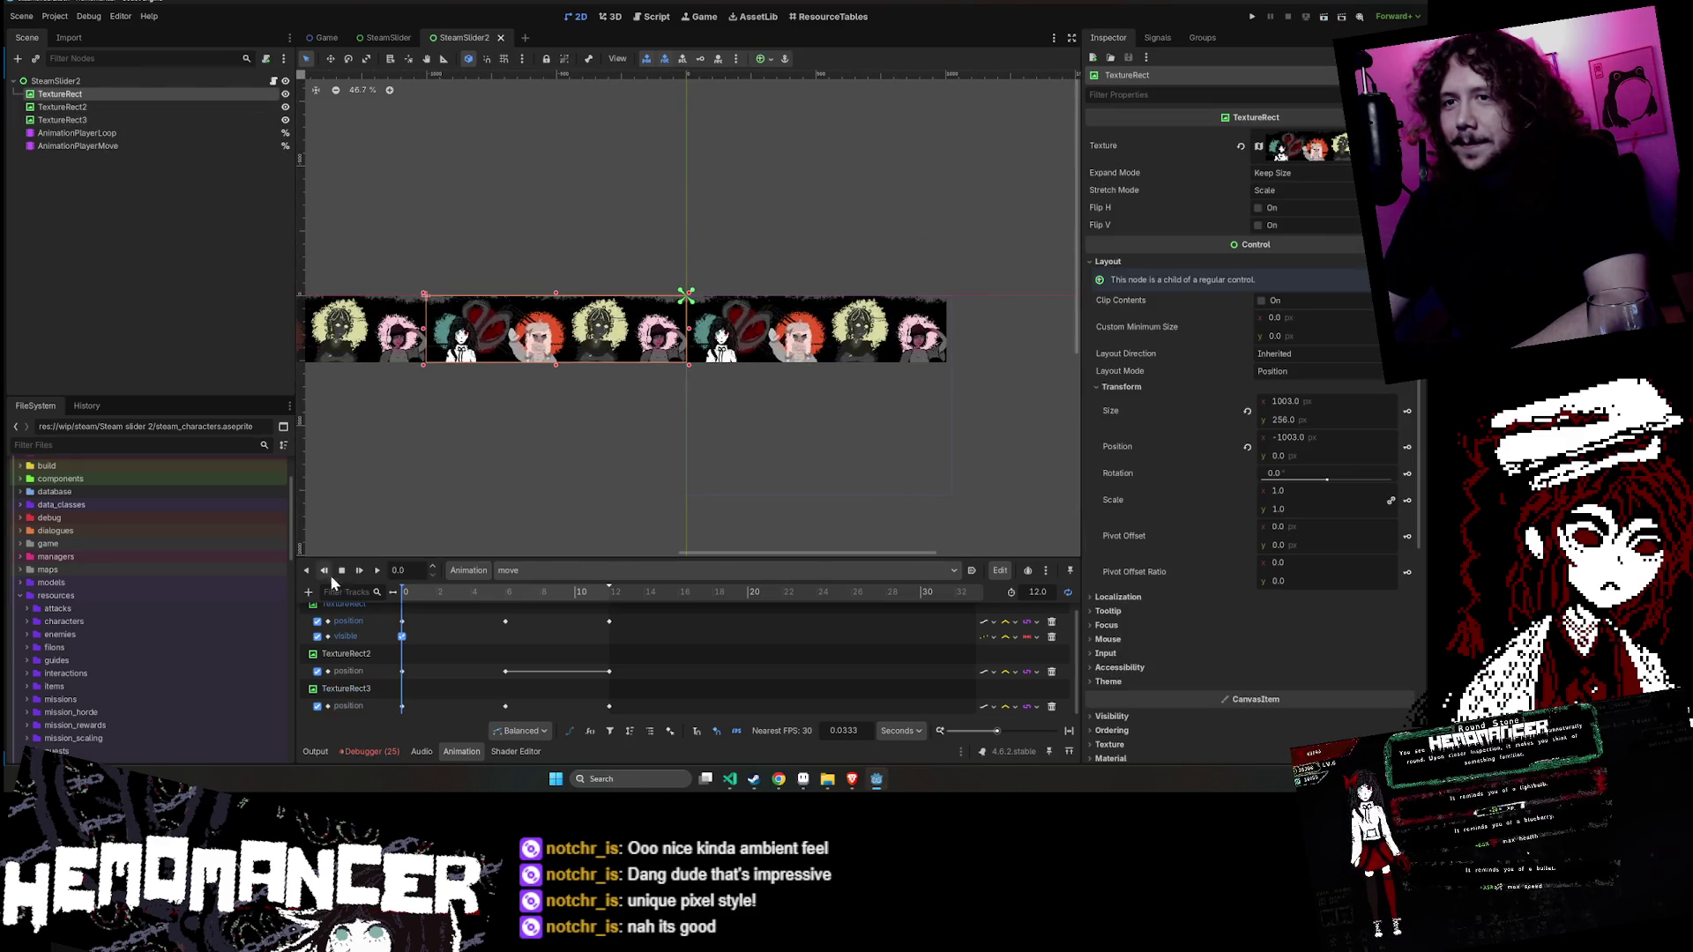
{"action": "left_click", "coordinate": [379, 570]}
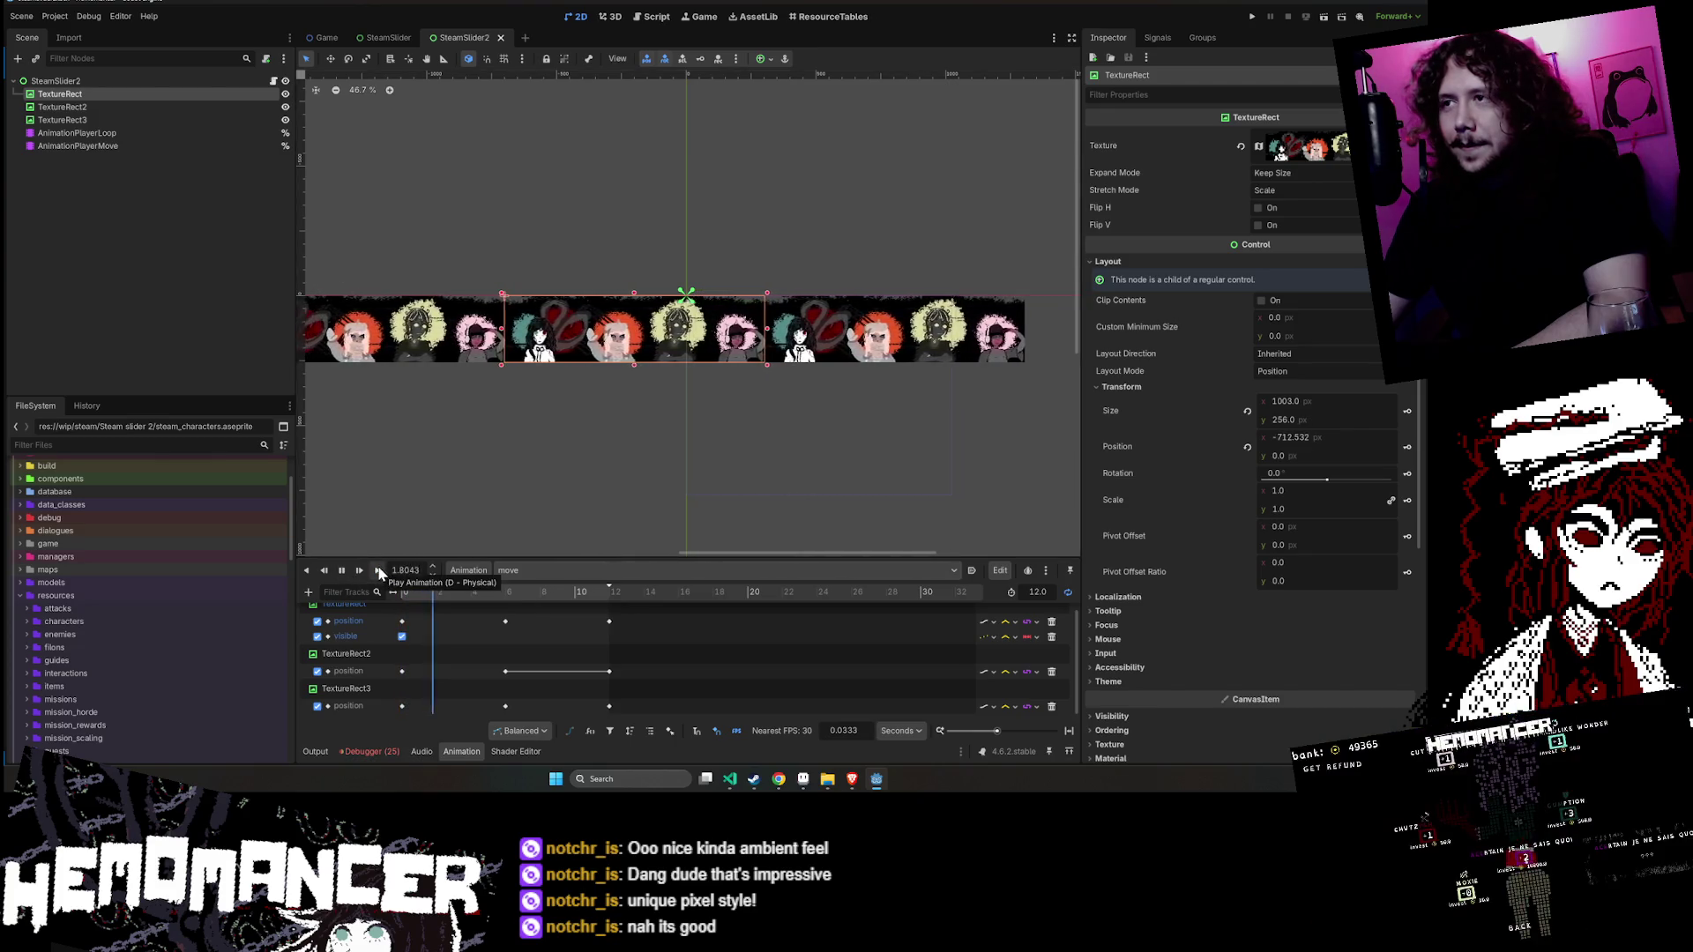
{"action": "left_click_drag", "start_coordinate": [722, 477], "coordinate": [587, 442]}
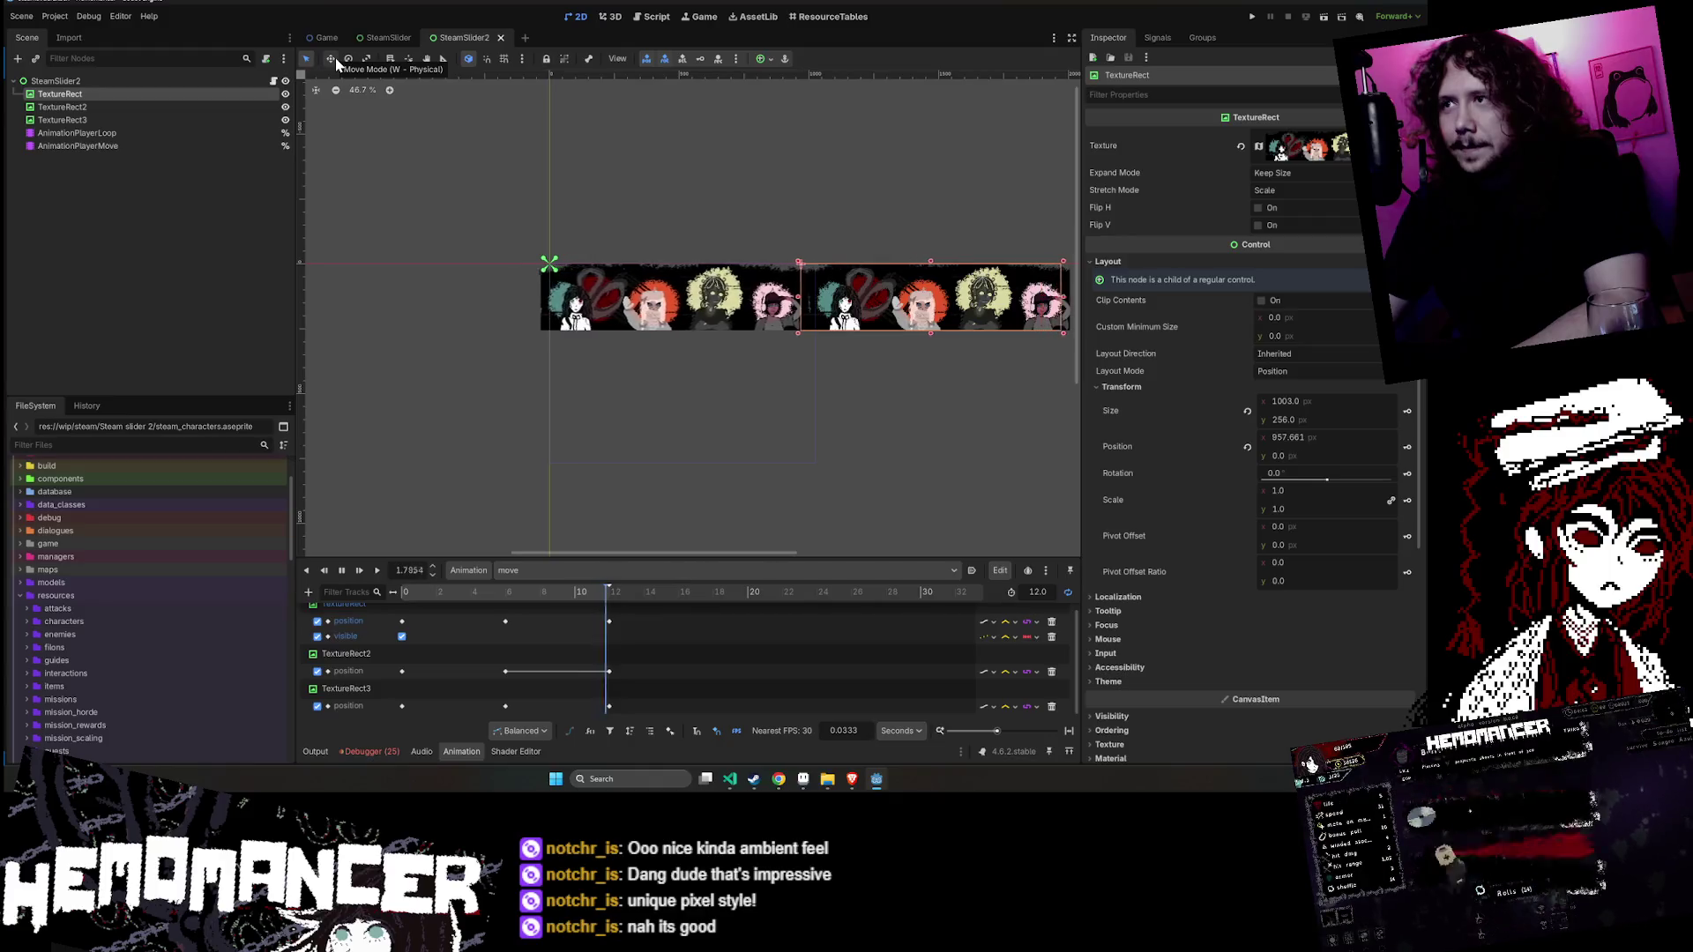
{"action": "left_click", "coordinate": [343, 573]}
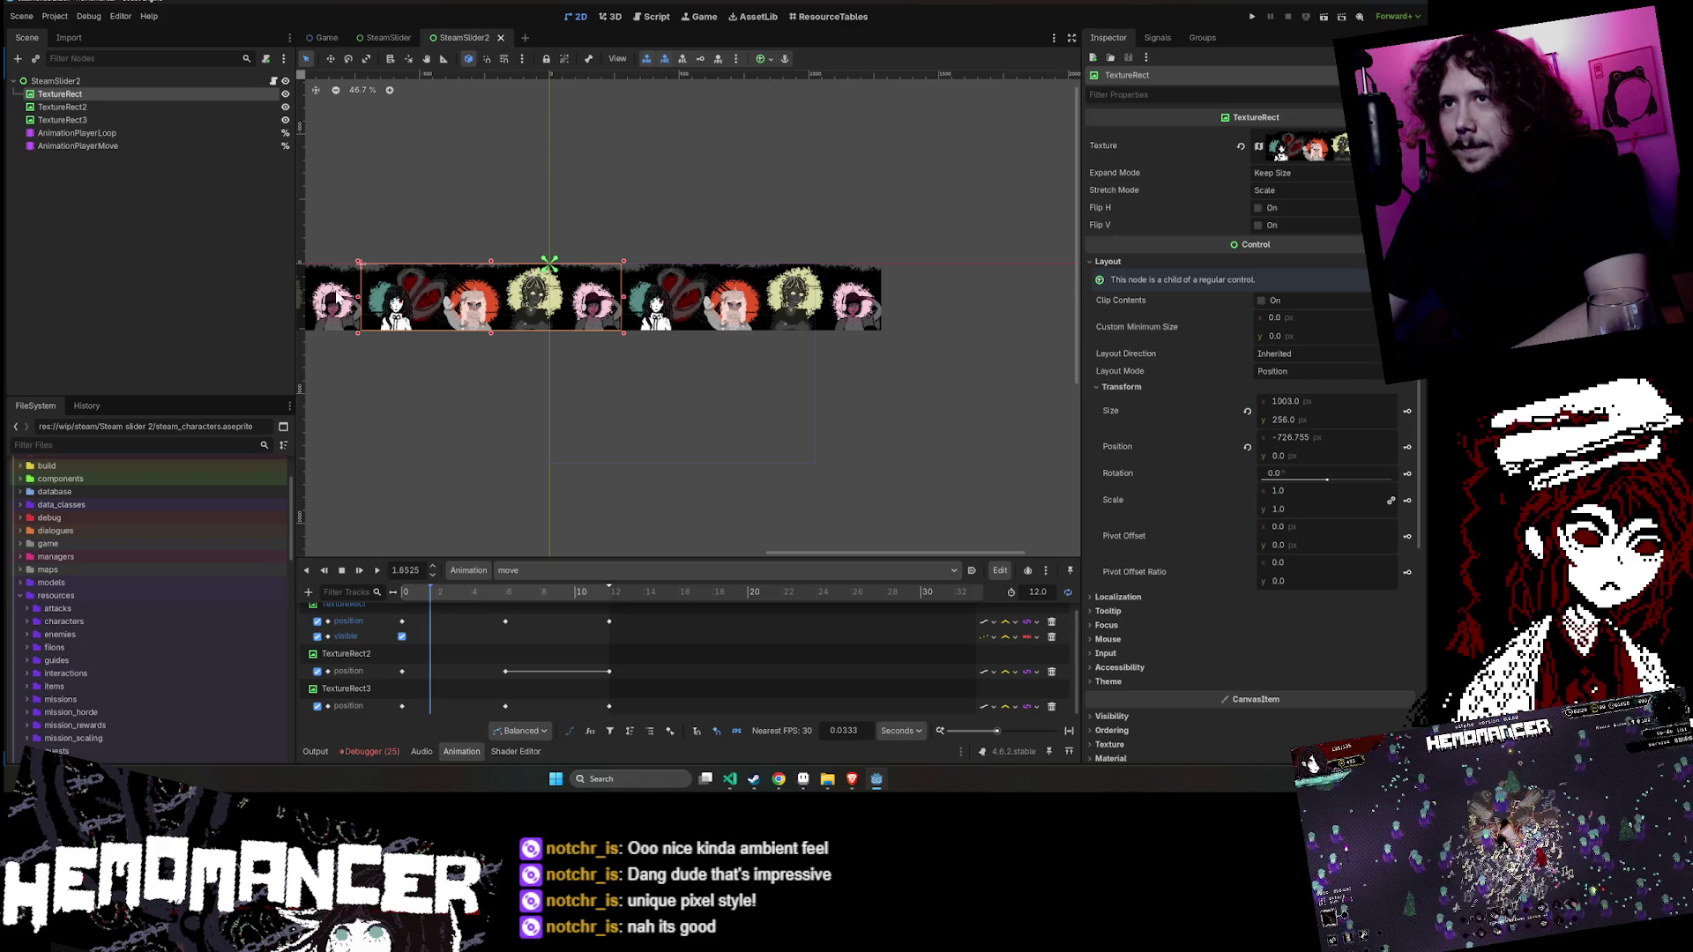
- Scrub the move animation to about 6.5 s while inspecting TextureRect3 and TextureRect2, then replay it
{"action": "left_click", "coordinate": [337, 298]}
{"action": "mouse_move", "coordinate": [431, 597]}
{"action": "left_mouse_down"}
{"action": "mouse_move", "coordinate": [414, 597]}
{"action": "mouse_move", "coordinate": [646, 610]}
{"action": "left_mouse_up"}
{"action": "left_click", "coordinate": [921, 306]}
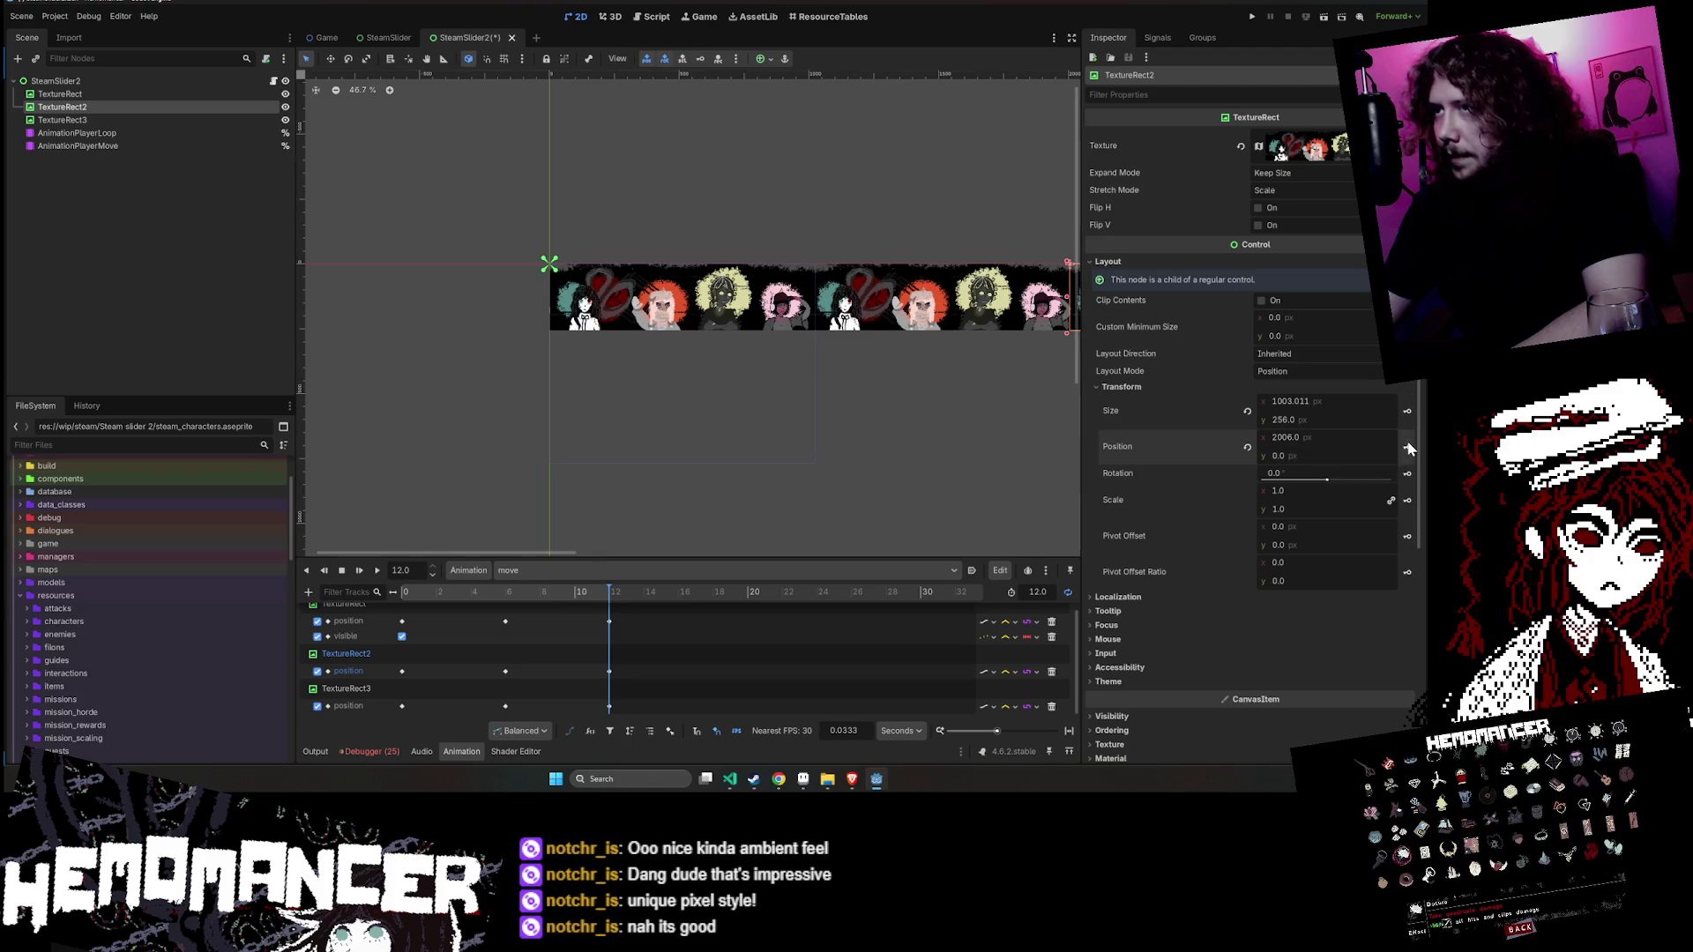
{"action": "left_click", "coordinate": [378, 569]}
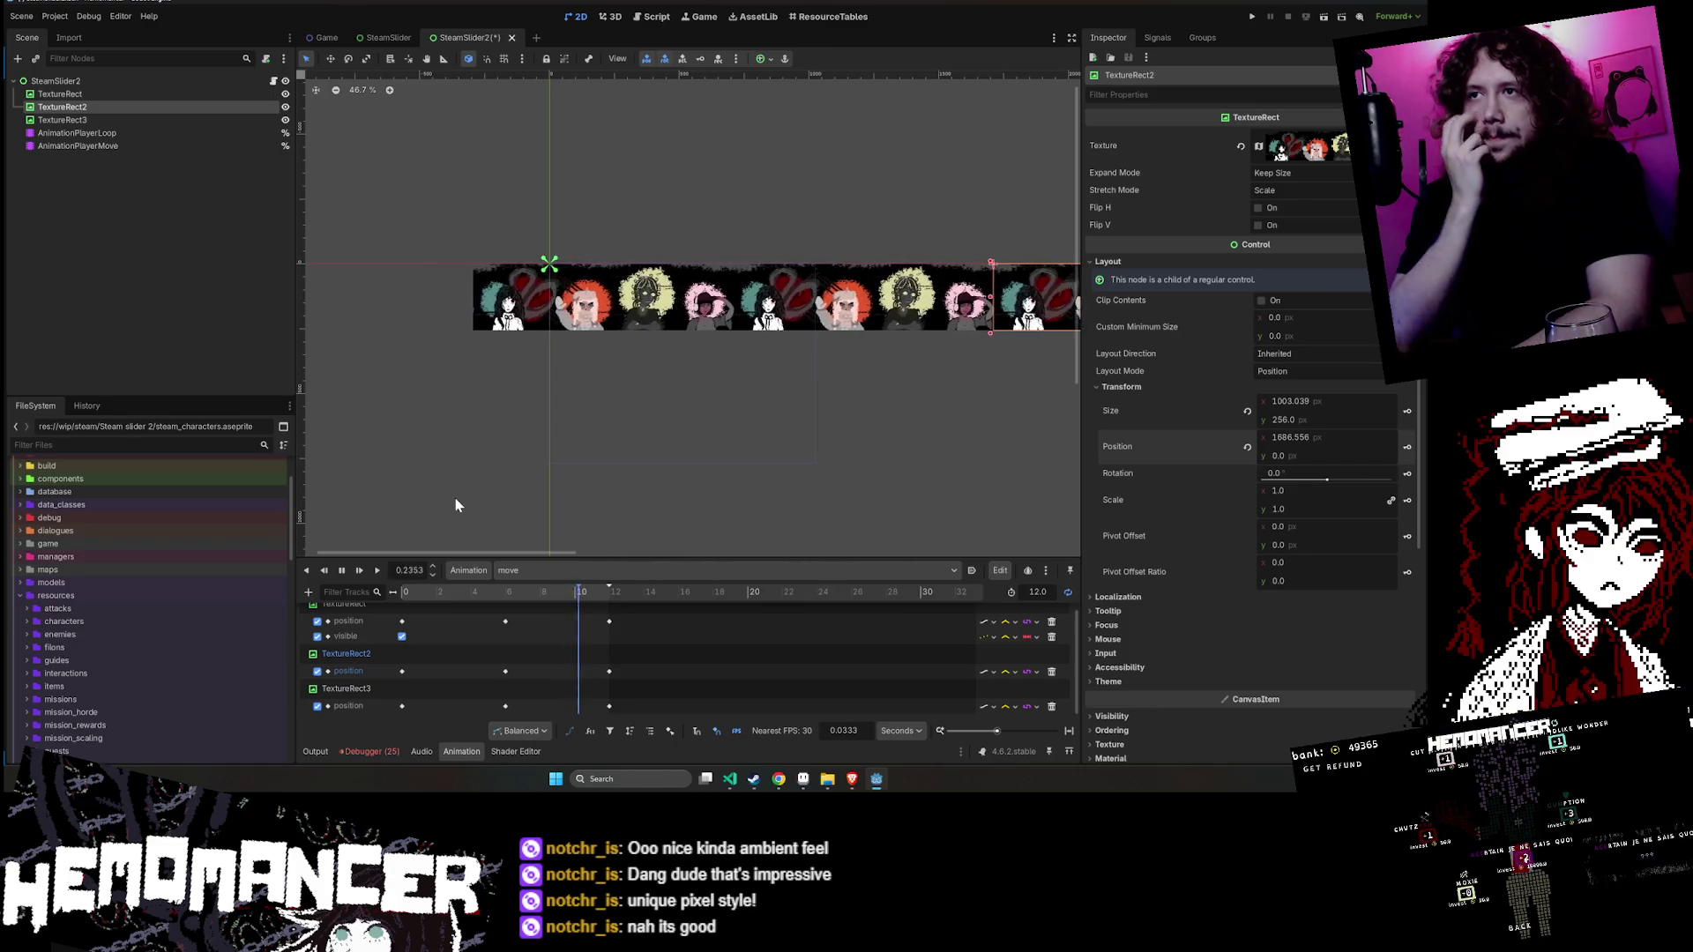
- Reset the move animation to the start and save the SteamSlider2 scene
{"action": "double_click", "coordinate": [341, 570]}
{"action": "scroll", "coordinate": [476, 437], "scroll_direction": "up", "scroll_amount": 2}
{"action": "scroll", "coordinate": [476, 441], "scroll_direction": "up", "scroll_amount": 2}
{"action": "key", "text": "ctrl+s"}
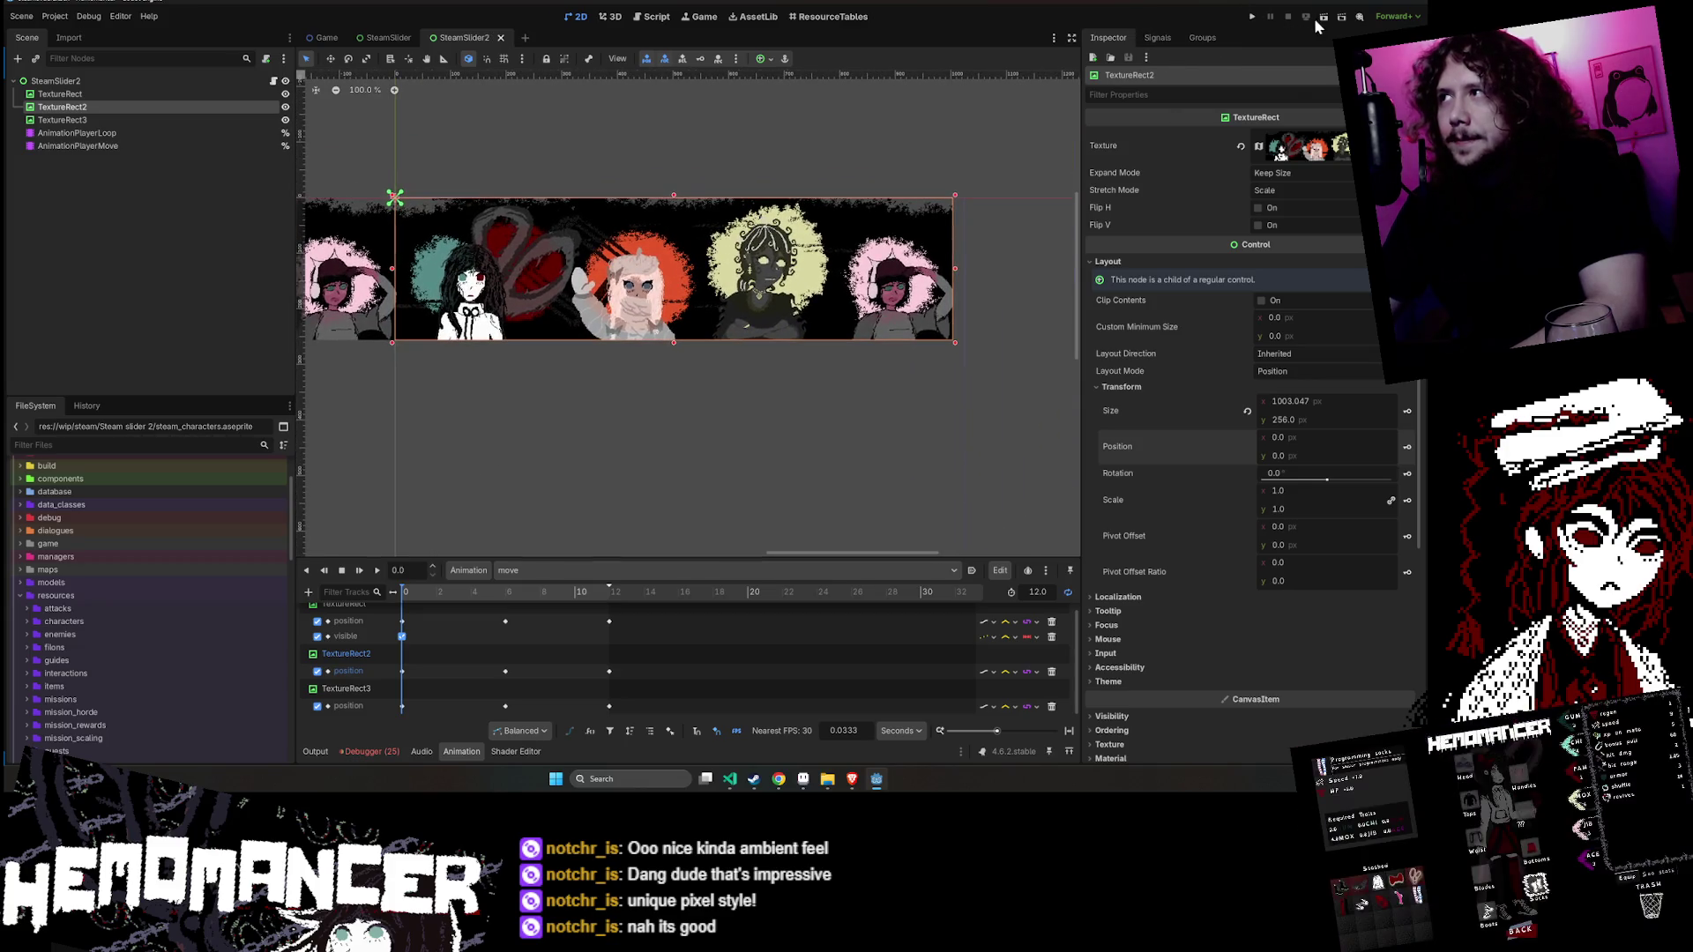
- Run SteamSlider2 again and maximize the Hemomancer (DEBUG) window to view the scrolling banner
{"action": "left_click", "coordinate": [1320, 17]}
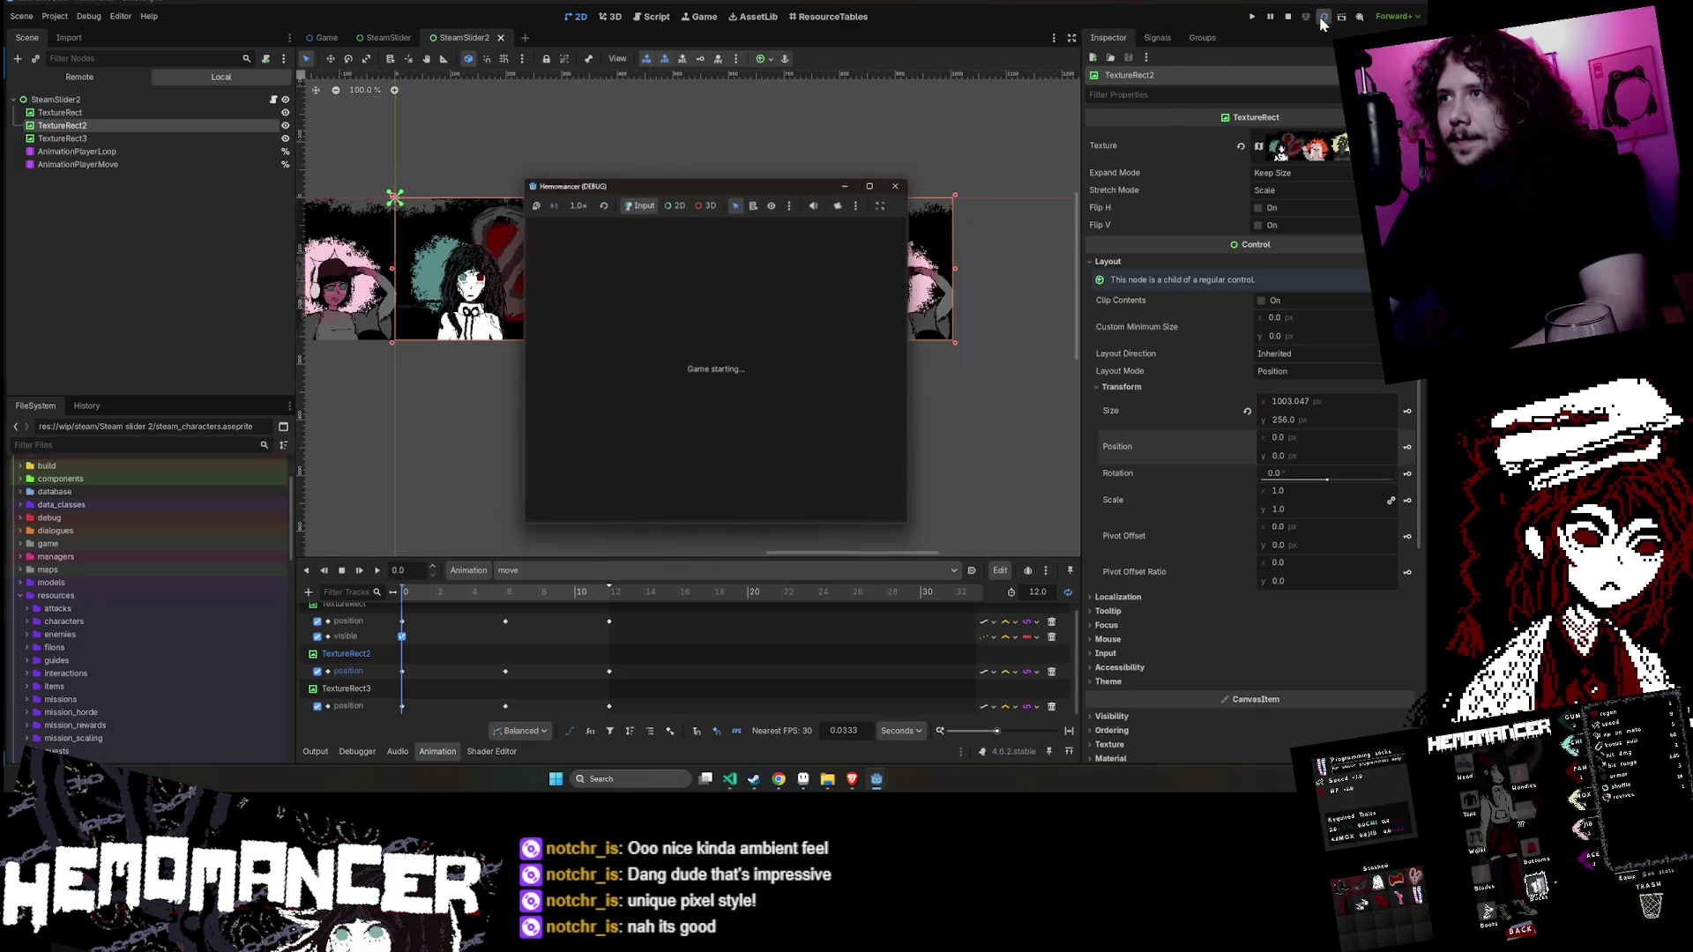
{"action": "left_click", "coordinate": [871, 187]}
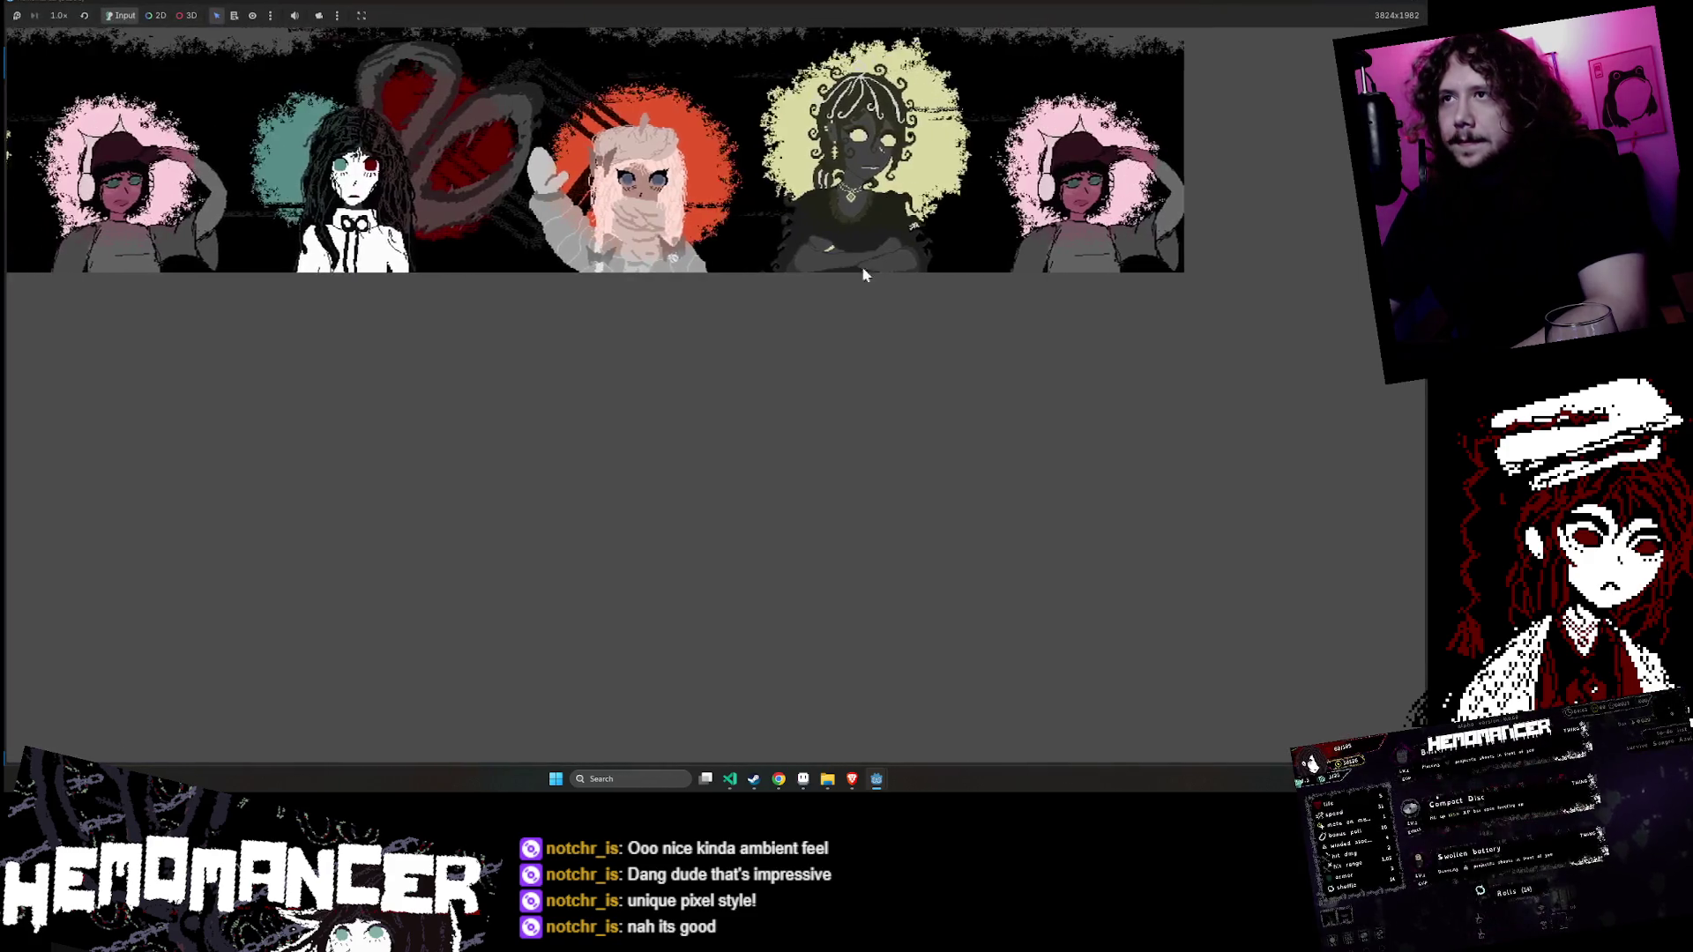
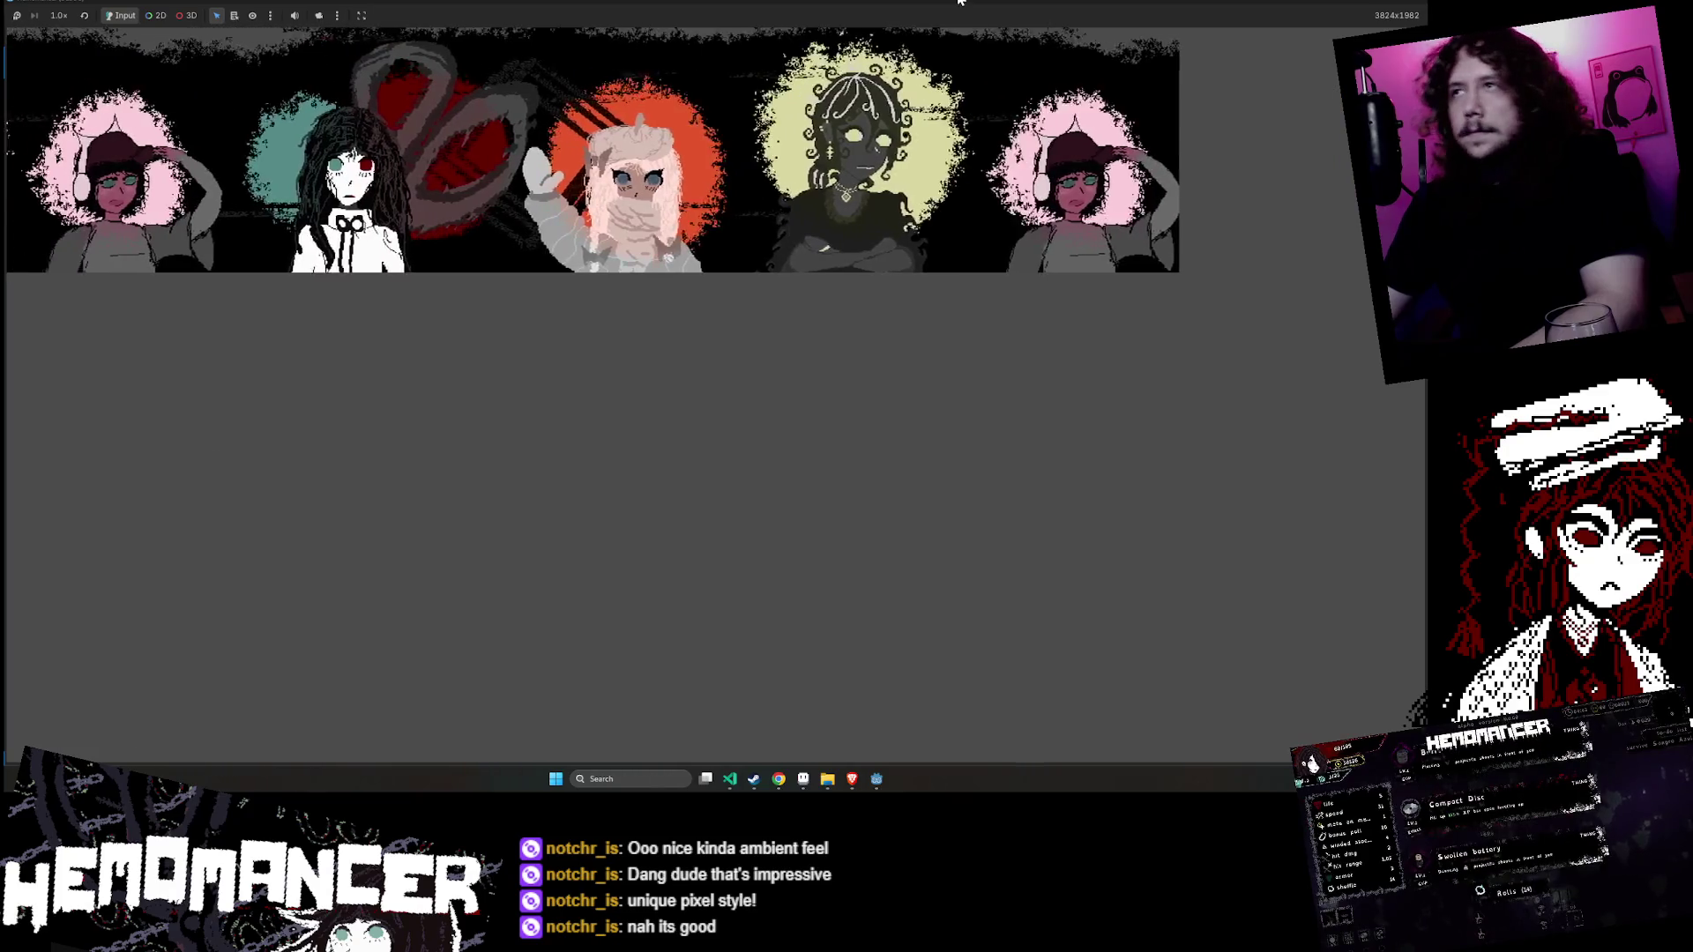
- Move and enlarge the Hemomancer debug window to view the banner, then close it
{"action": "left_click", "coordinate": [729, 778]}
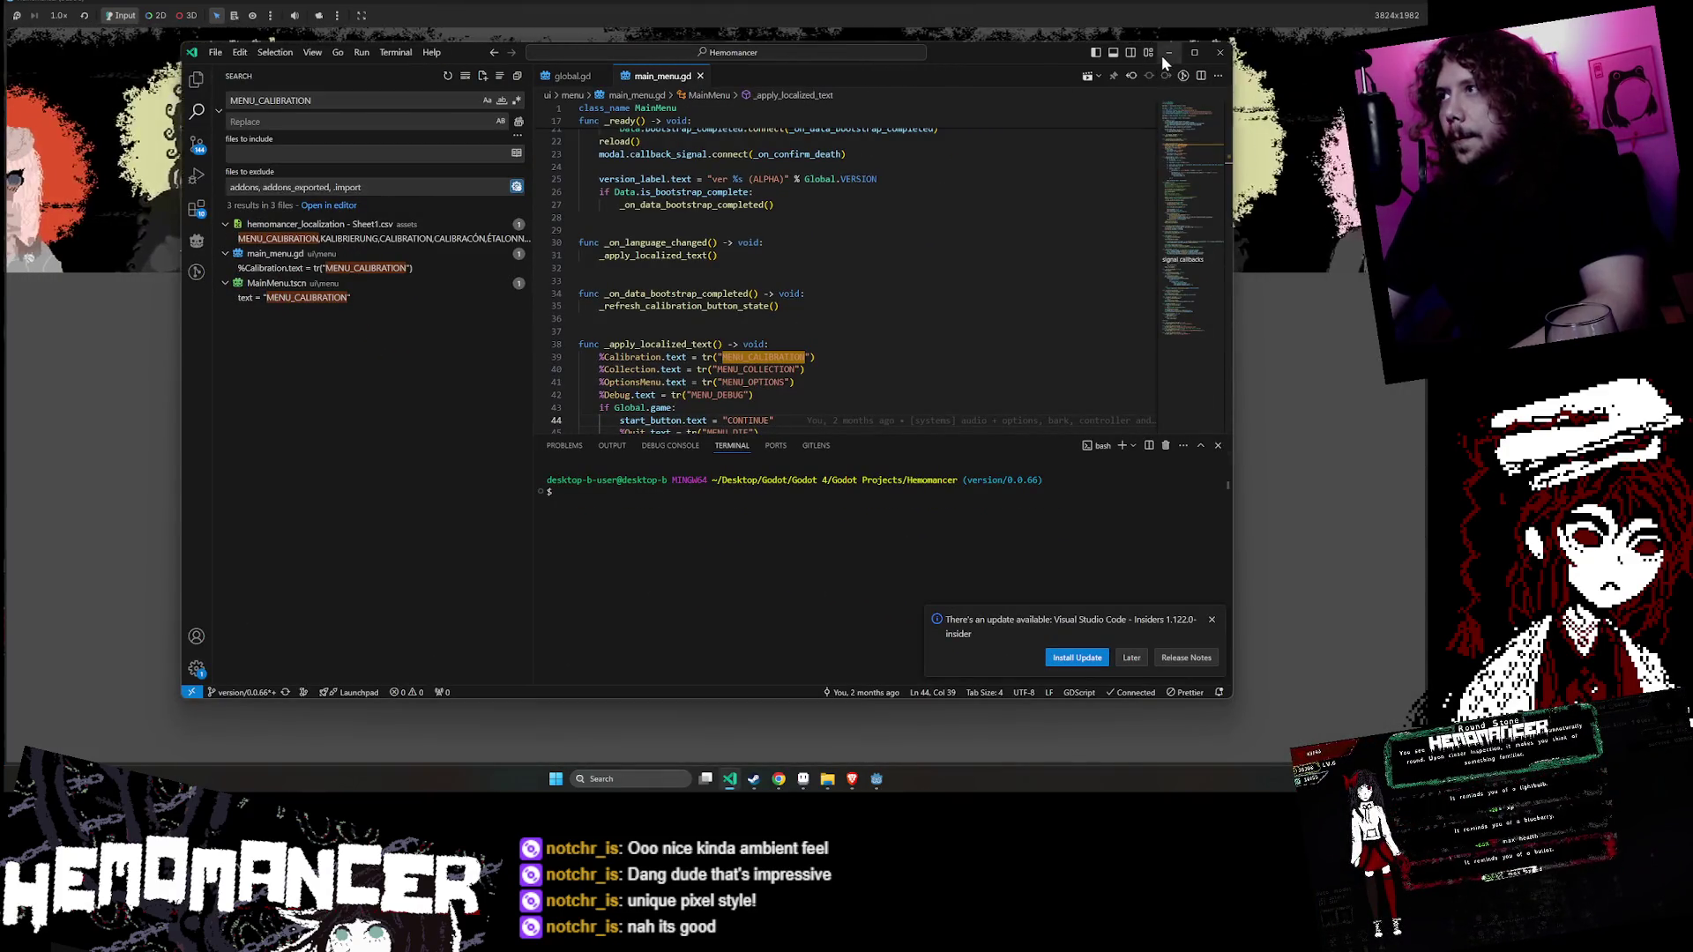
{"action": "left_click", "coordinate": [1168, 52]}
{"action": "left_click_drag", "start_coordinate": [753, 183], "coordinate": [447, 129]}
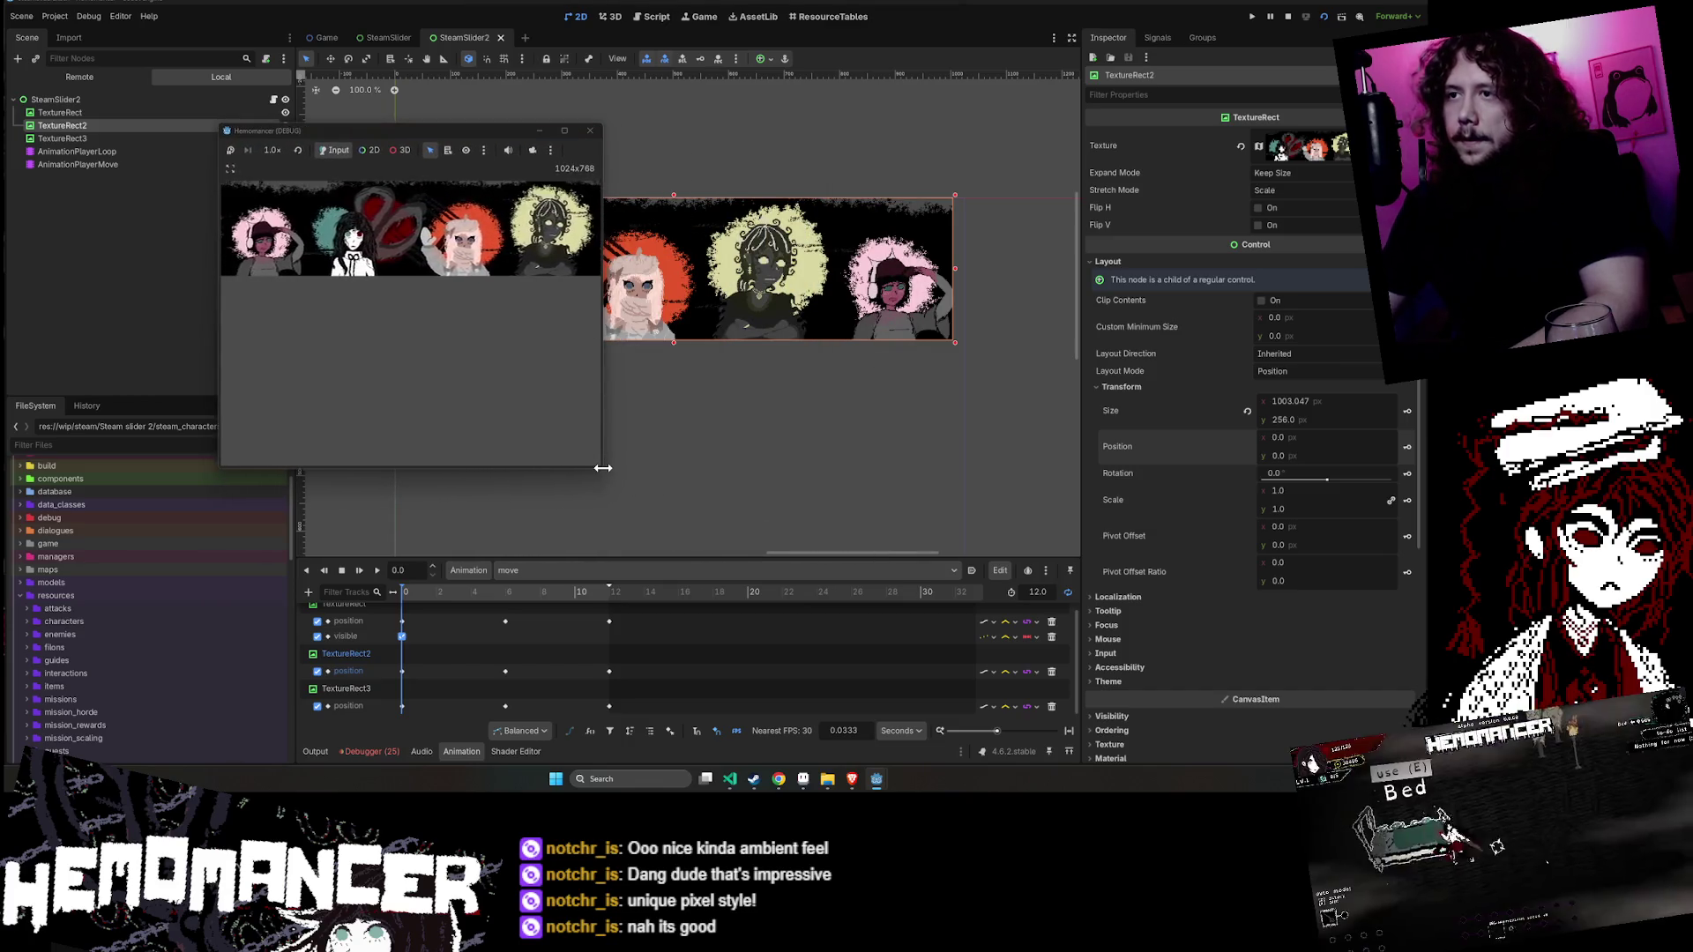
{"action": "mouse_move", "coordinate": [603, 470]}
{"action": "left_mouse_down"}
{"action": "mouse_move", "coordinate": [685, 545]}
{"action": "mouse_move", "coordinate": [1005, 705]}
{"action": "left_mouse_up"}
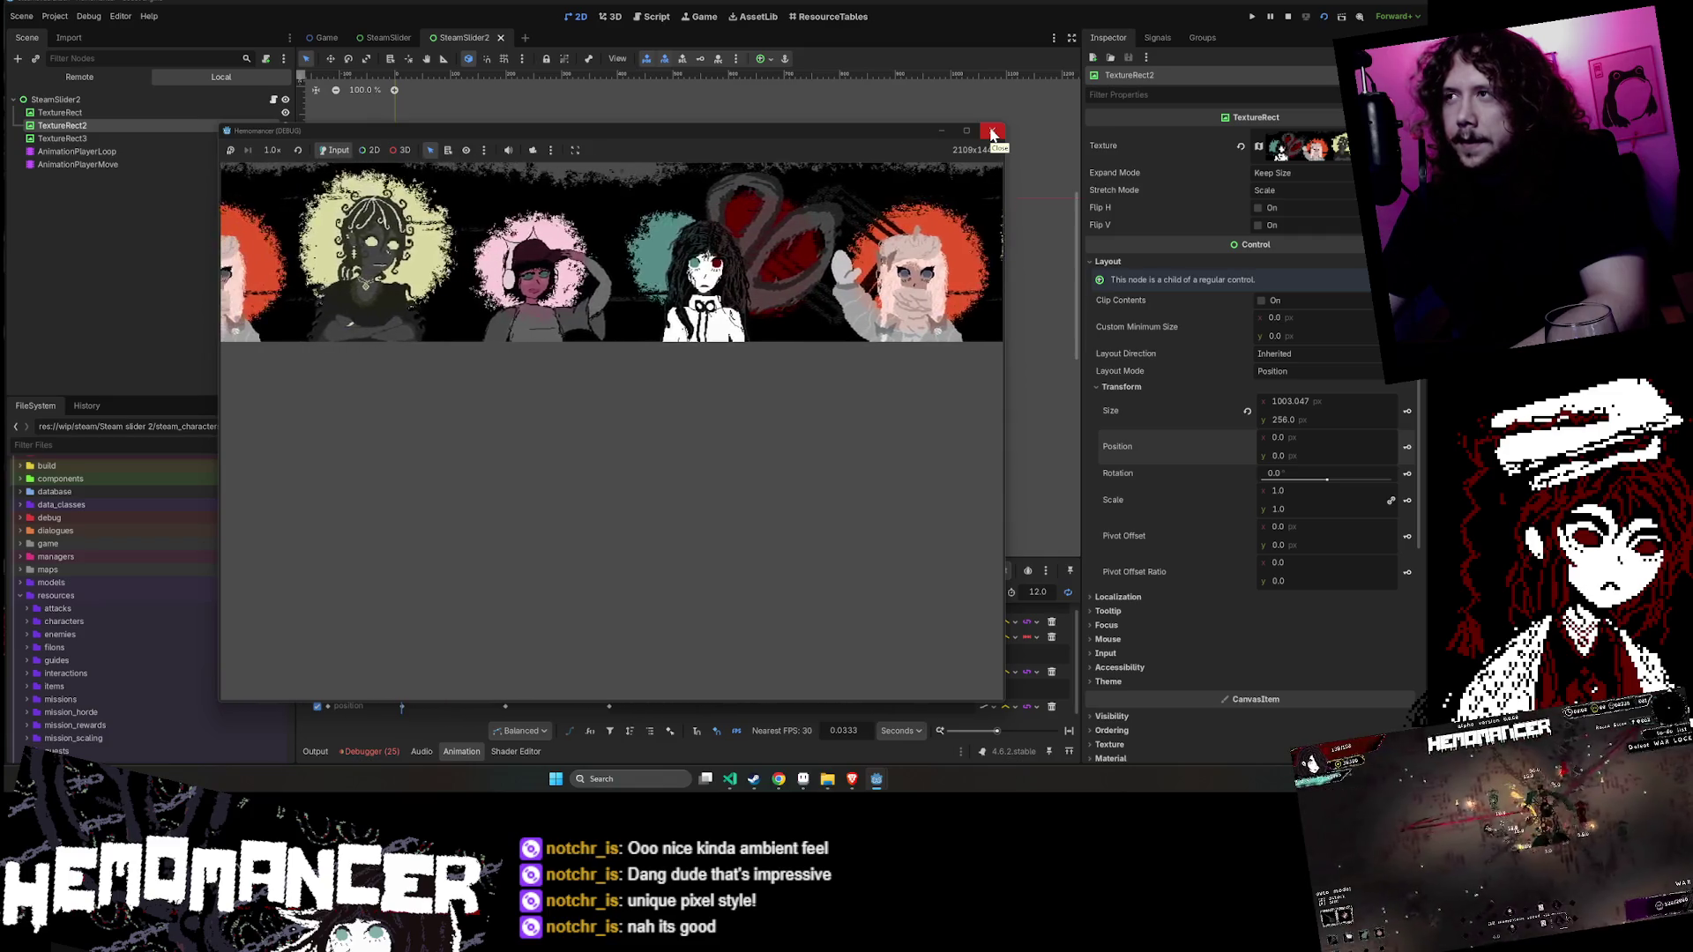
{"action": "left_click", "coordinate": [991, 133]}
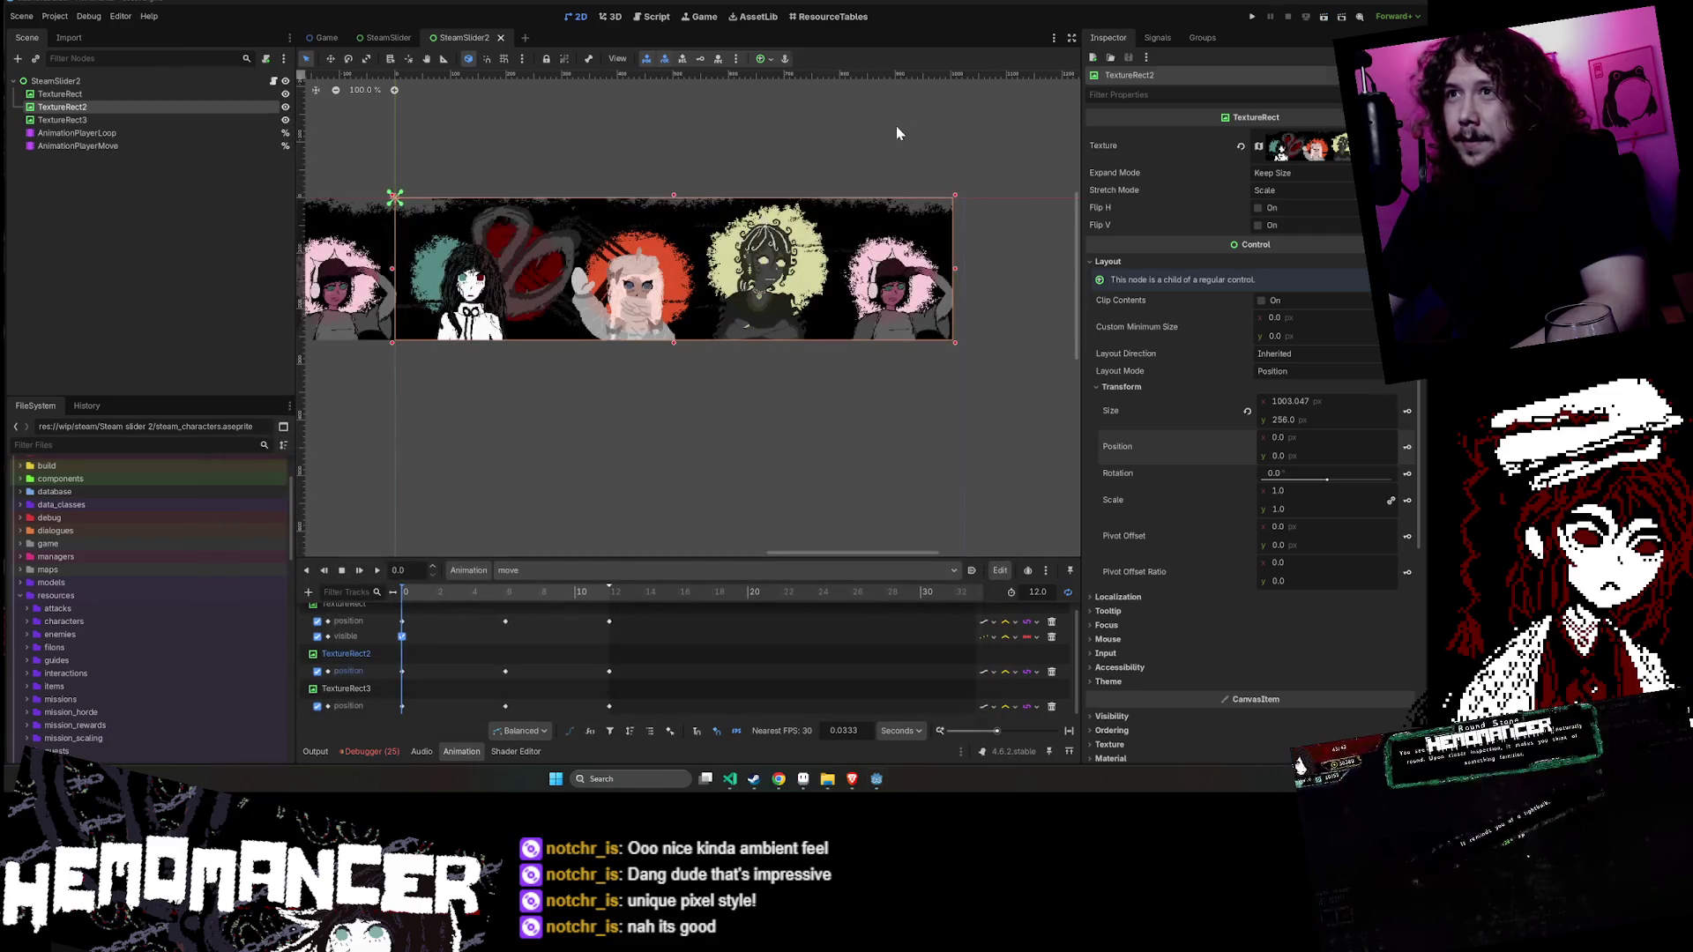
- Save the SteamSlider2 scene, test-run the banner, and bring up the Movie Maker settings
{"action": "key", "text": "ctrl+s"}
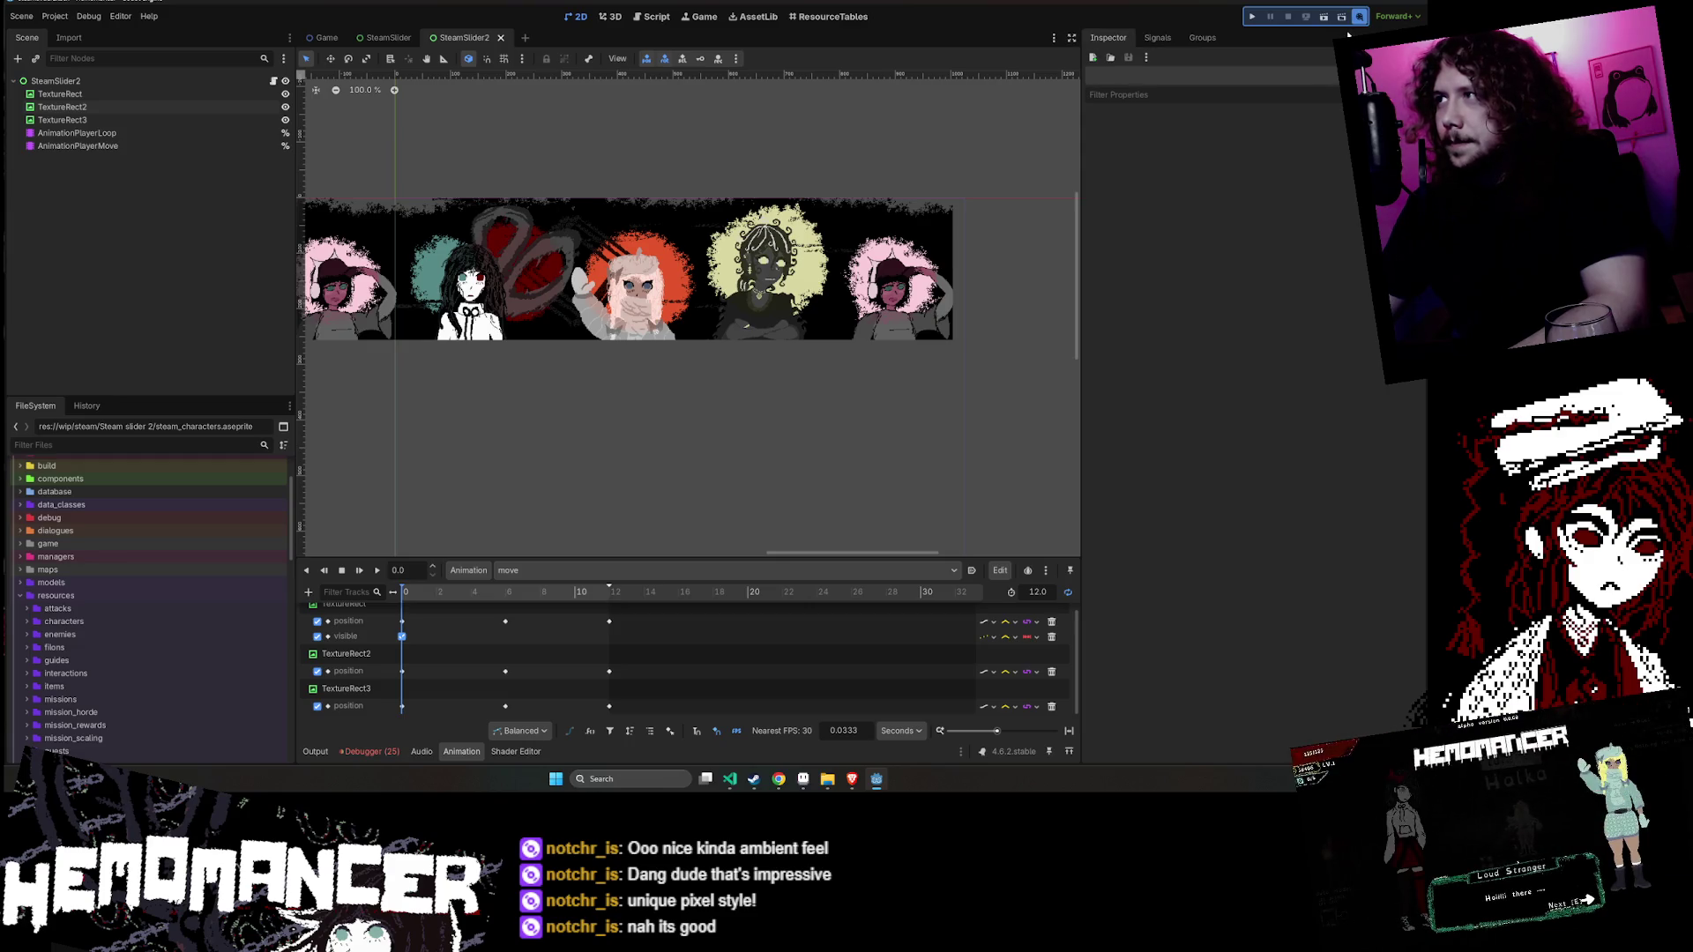
{"action": "left_click", "coordinate": [1324, 18]}
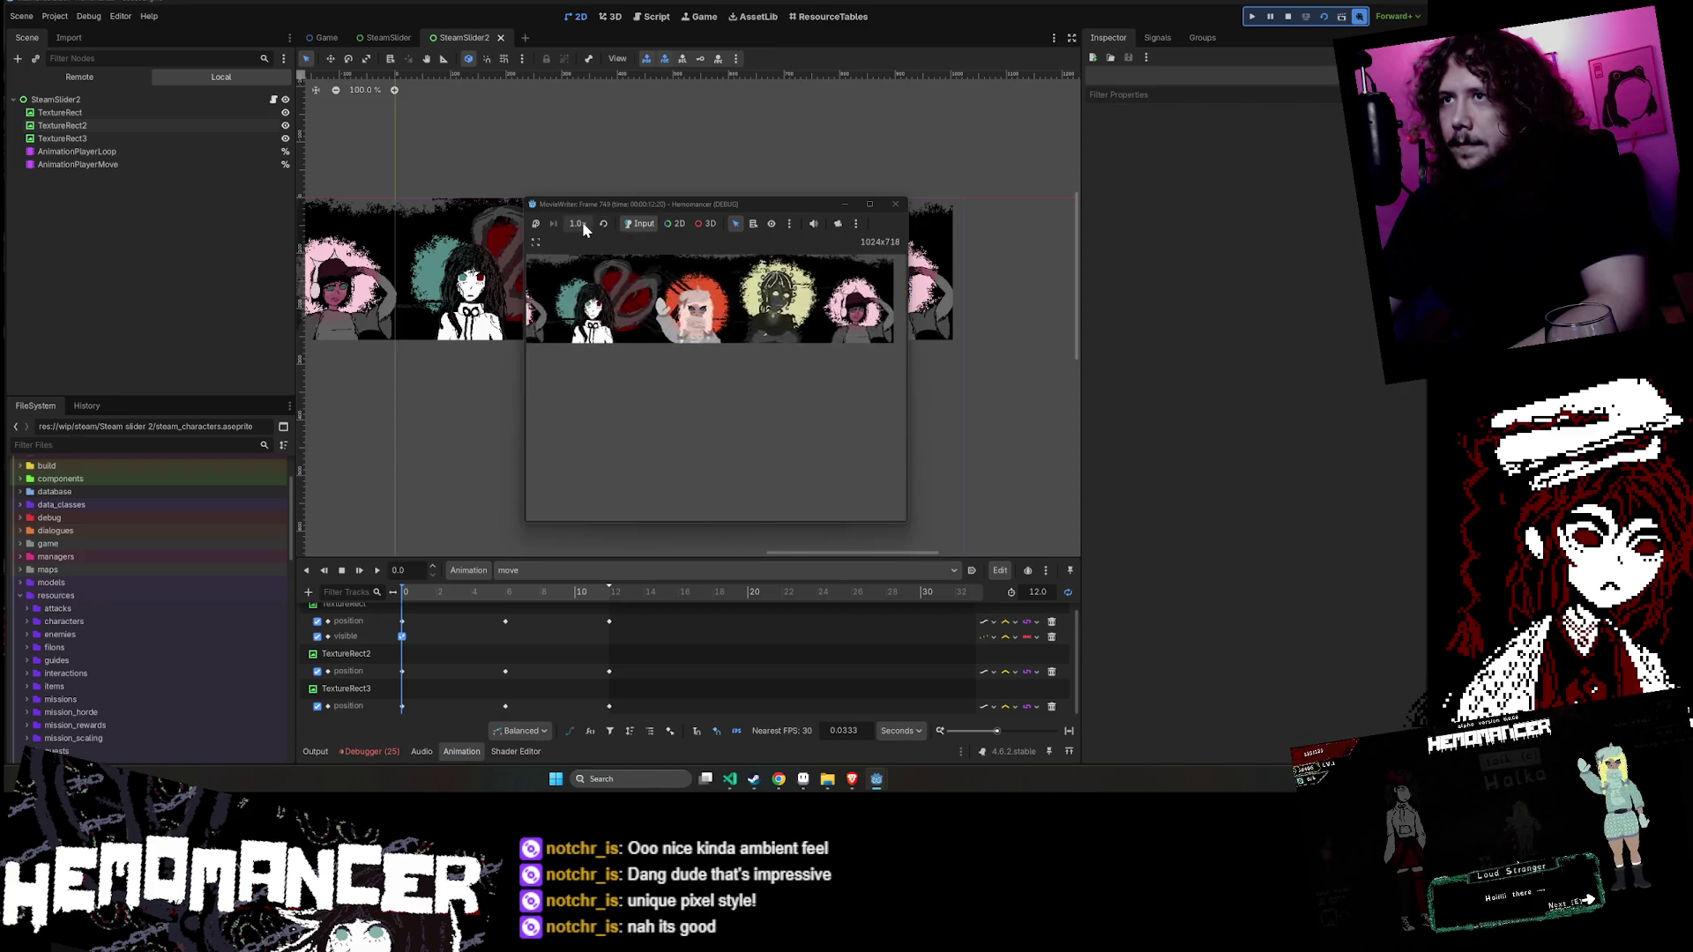
{"action": "left_click", "coordinate": [888, 204]}
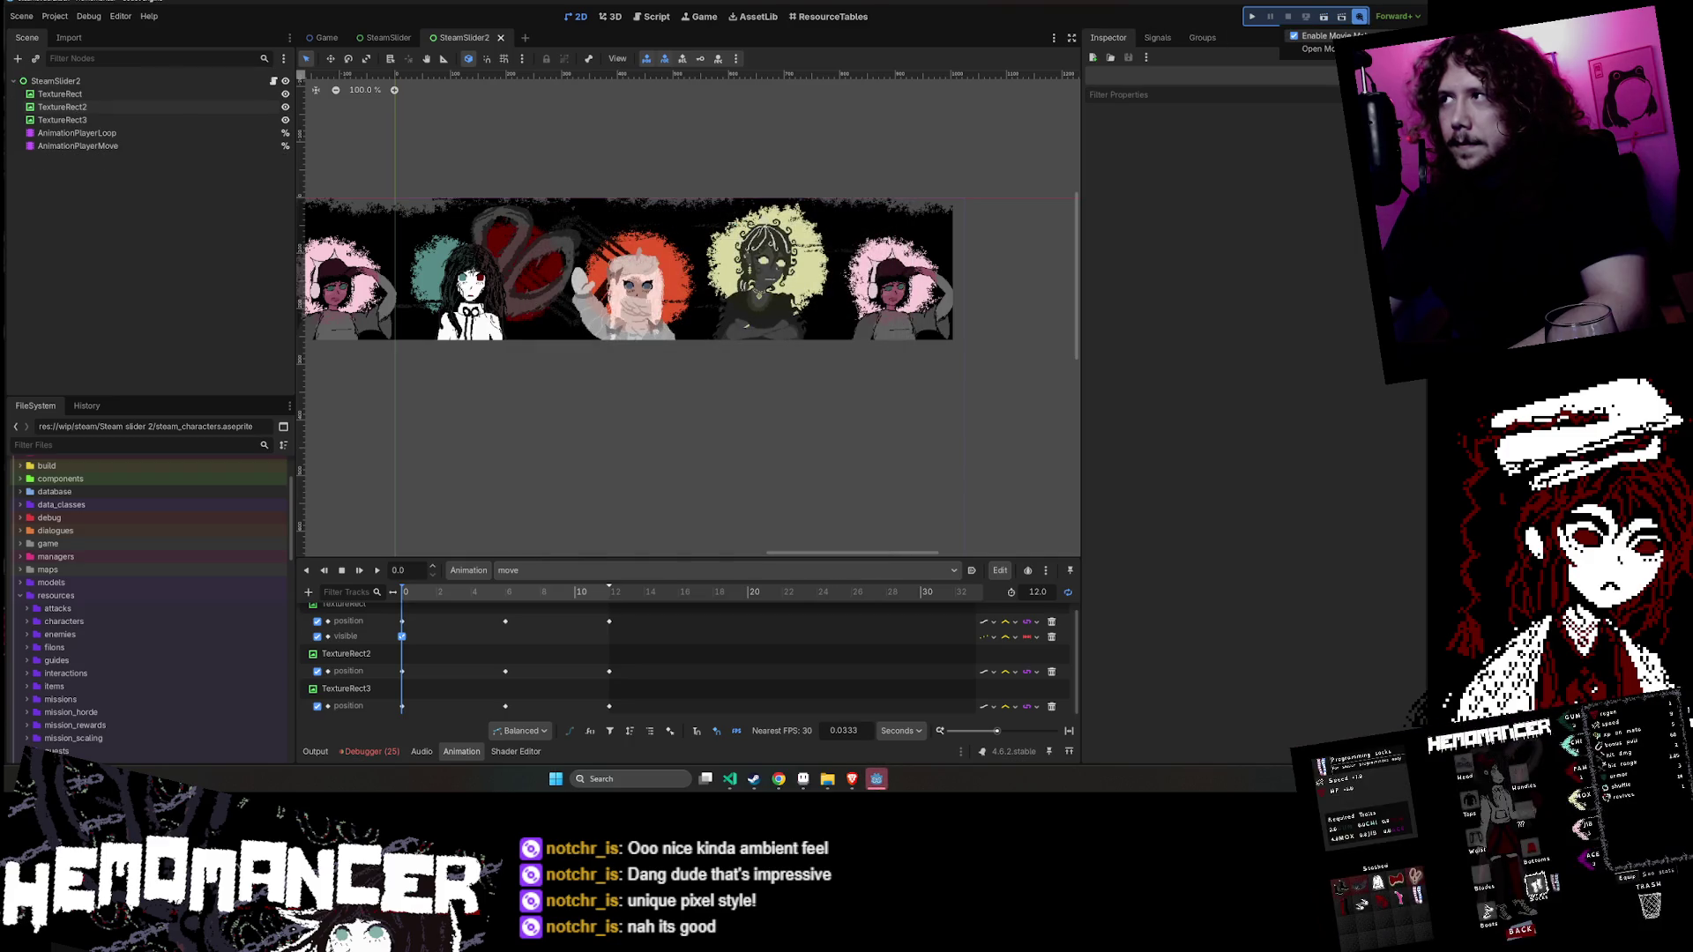
{"action": "left_click", "coordinate": [1318, 48]}
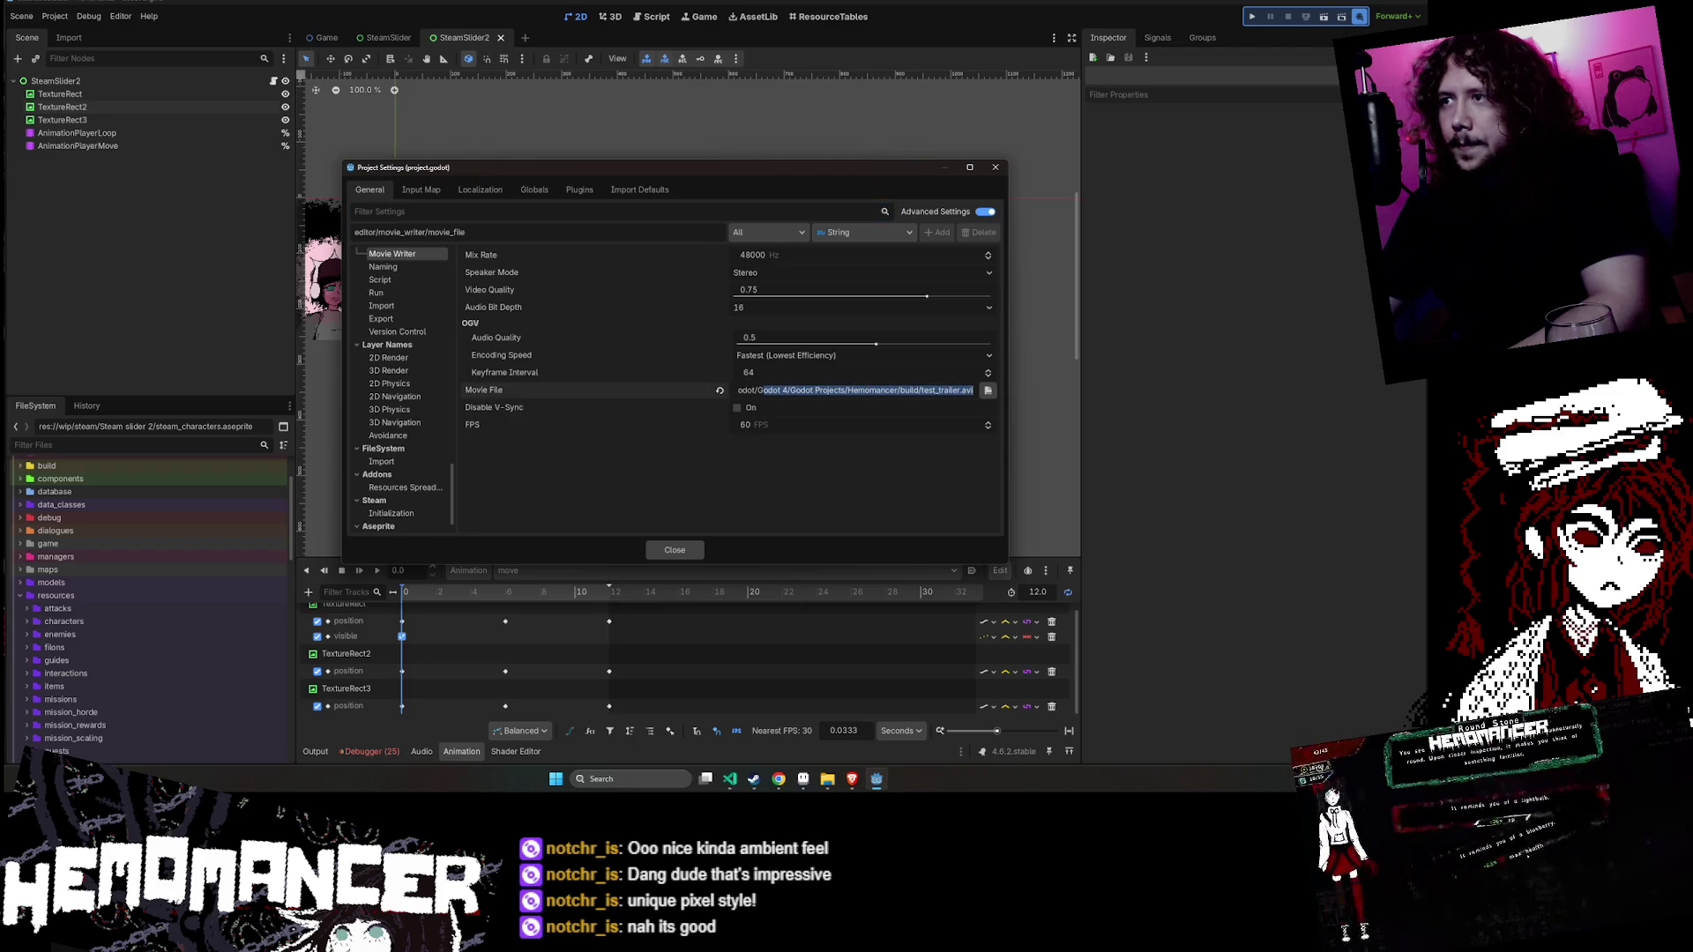
- Close Project Settings, locate res://build in the FileSystem dock, and open it in File Explorer
{"action": "left_click", "coordinate": [994, 167]}
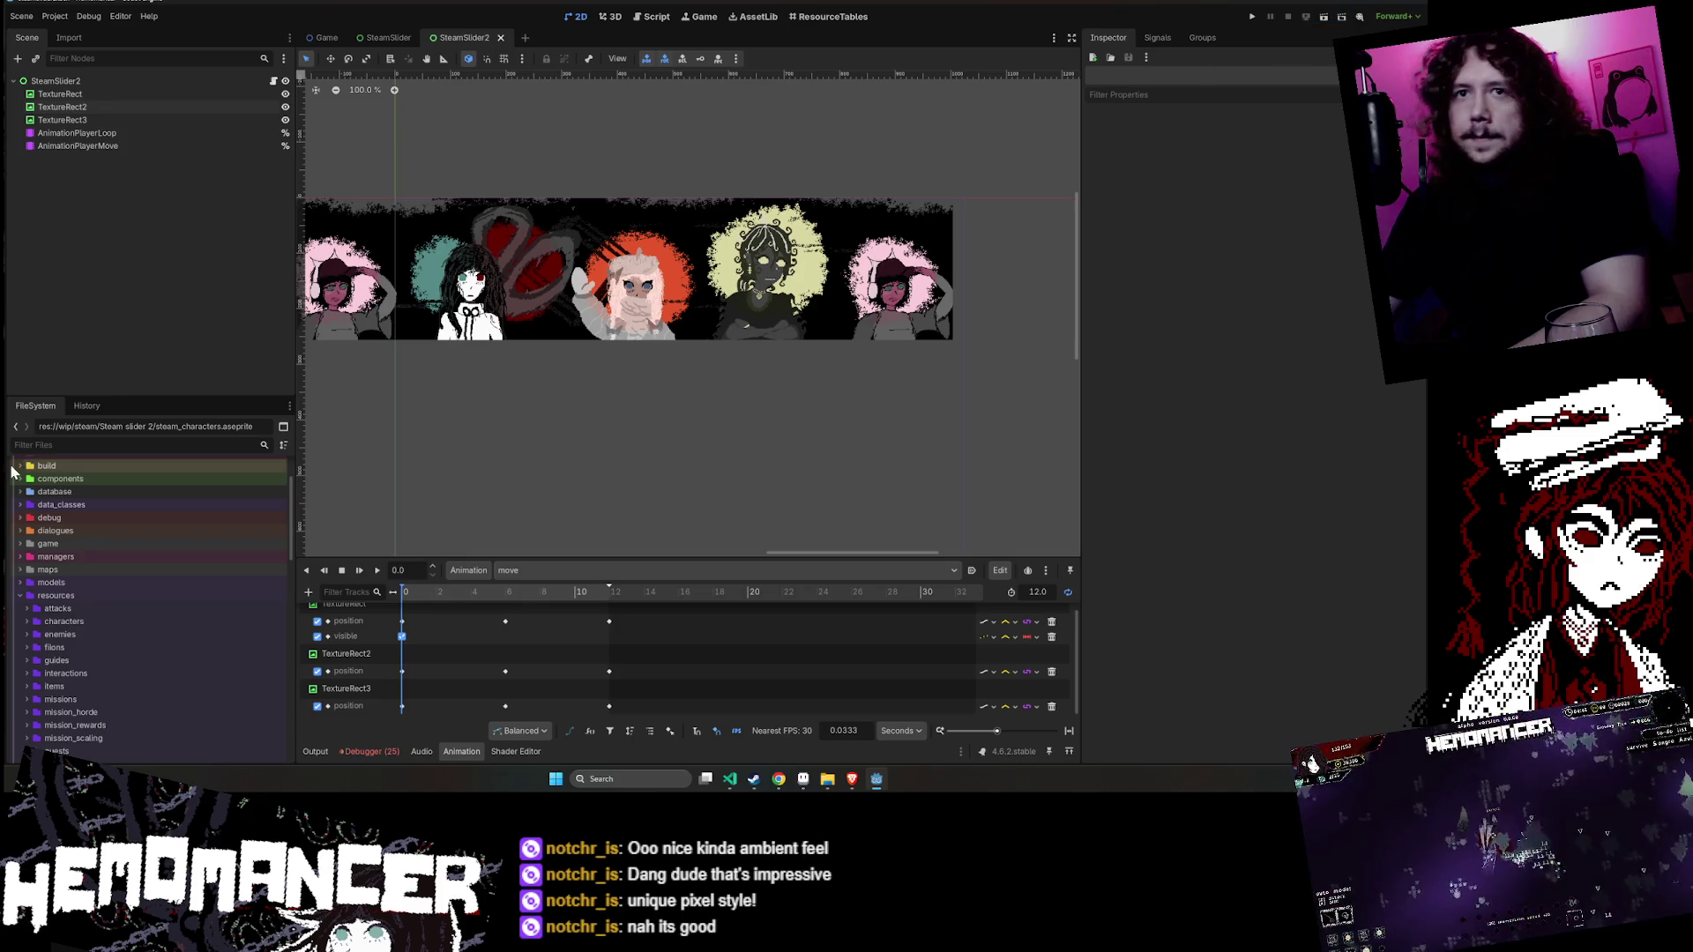
{"action": "left_click", "coordinate": [117, 444]}
{"action": "type", "text": "test_tra"}
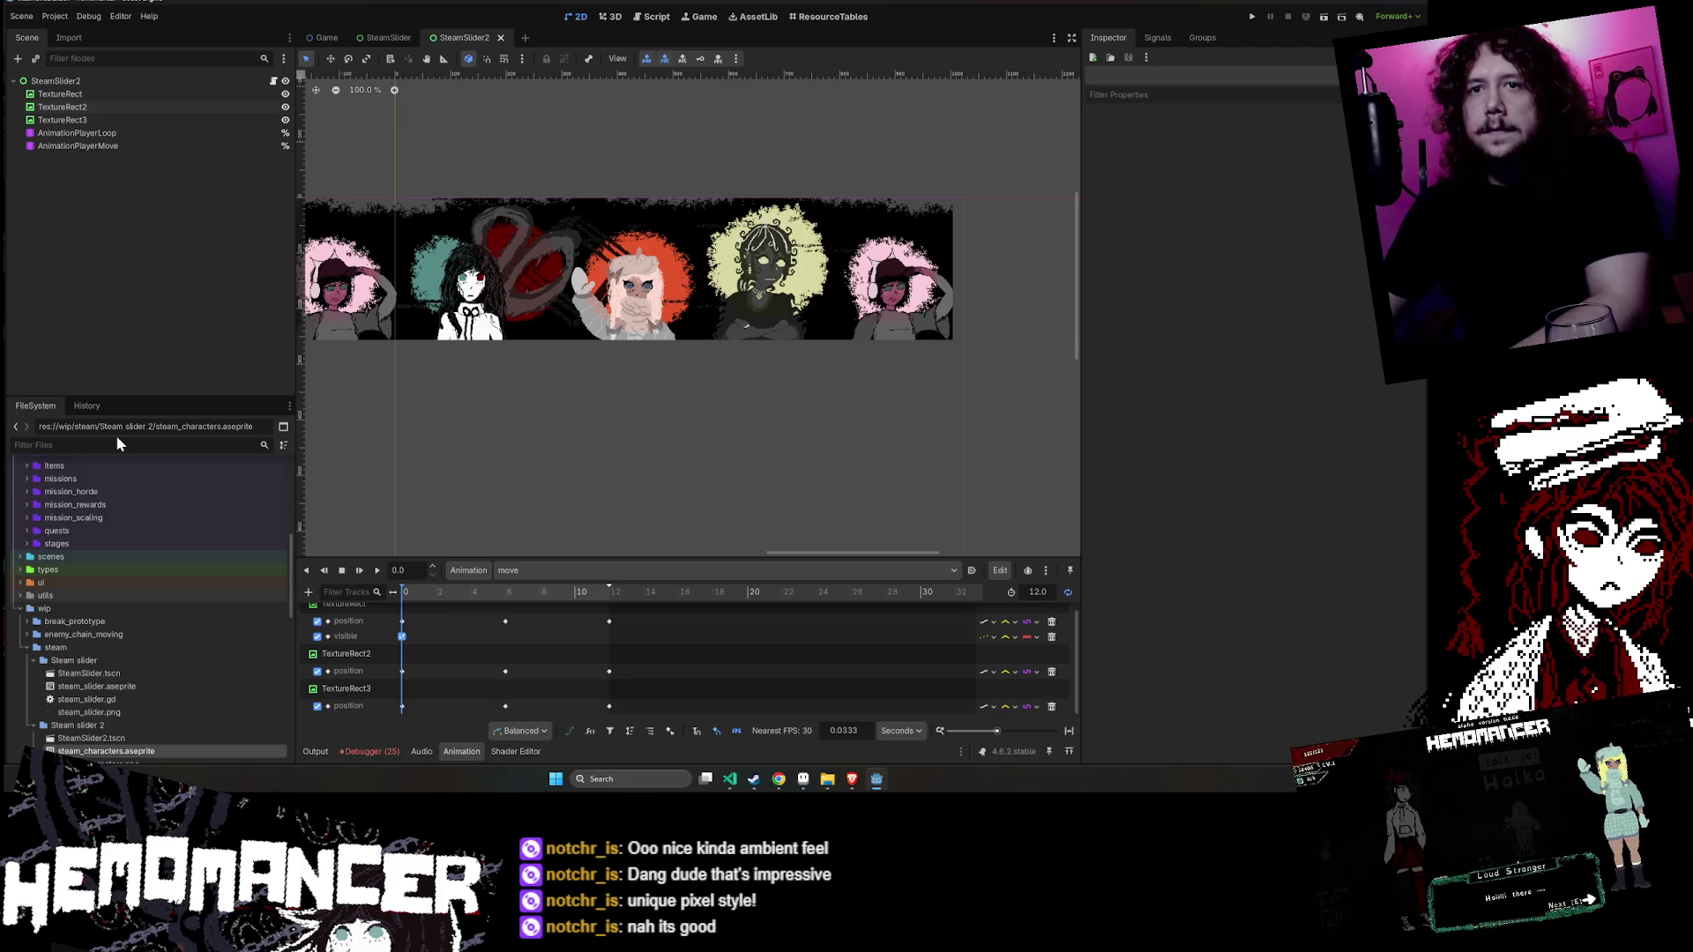
{"action": "scroll", "coordinate": [279, 623], "scroll_direction": "up", "scroll_amount": 10}
{"action": "left_click", "coordinate": [90, 549]}
{"action": "right_click", "coordinate": [90, 549]}
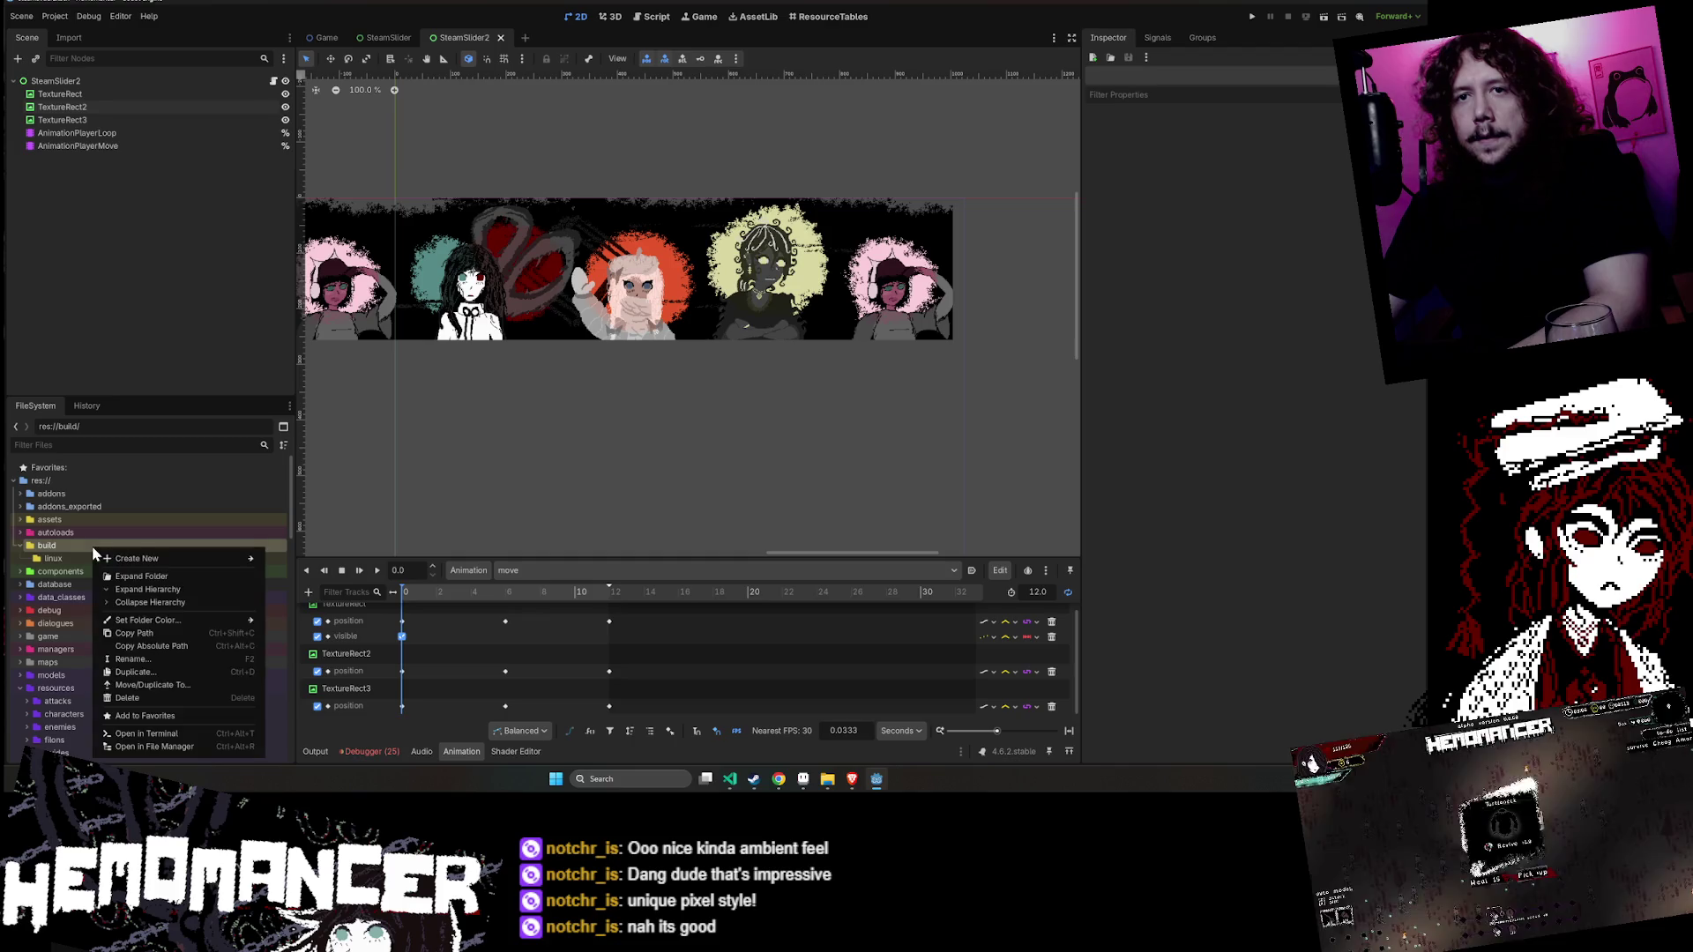
{"action": "left_click", "coordinate": [220, 745]}
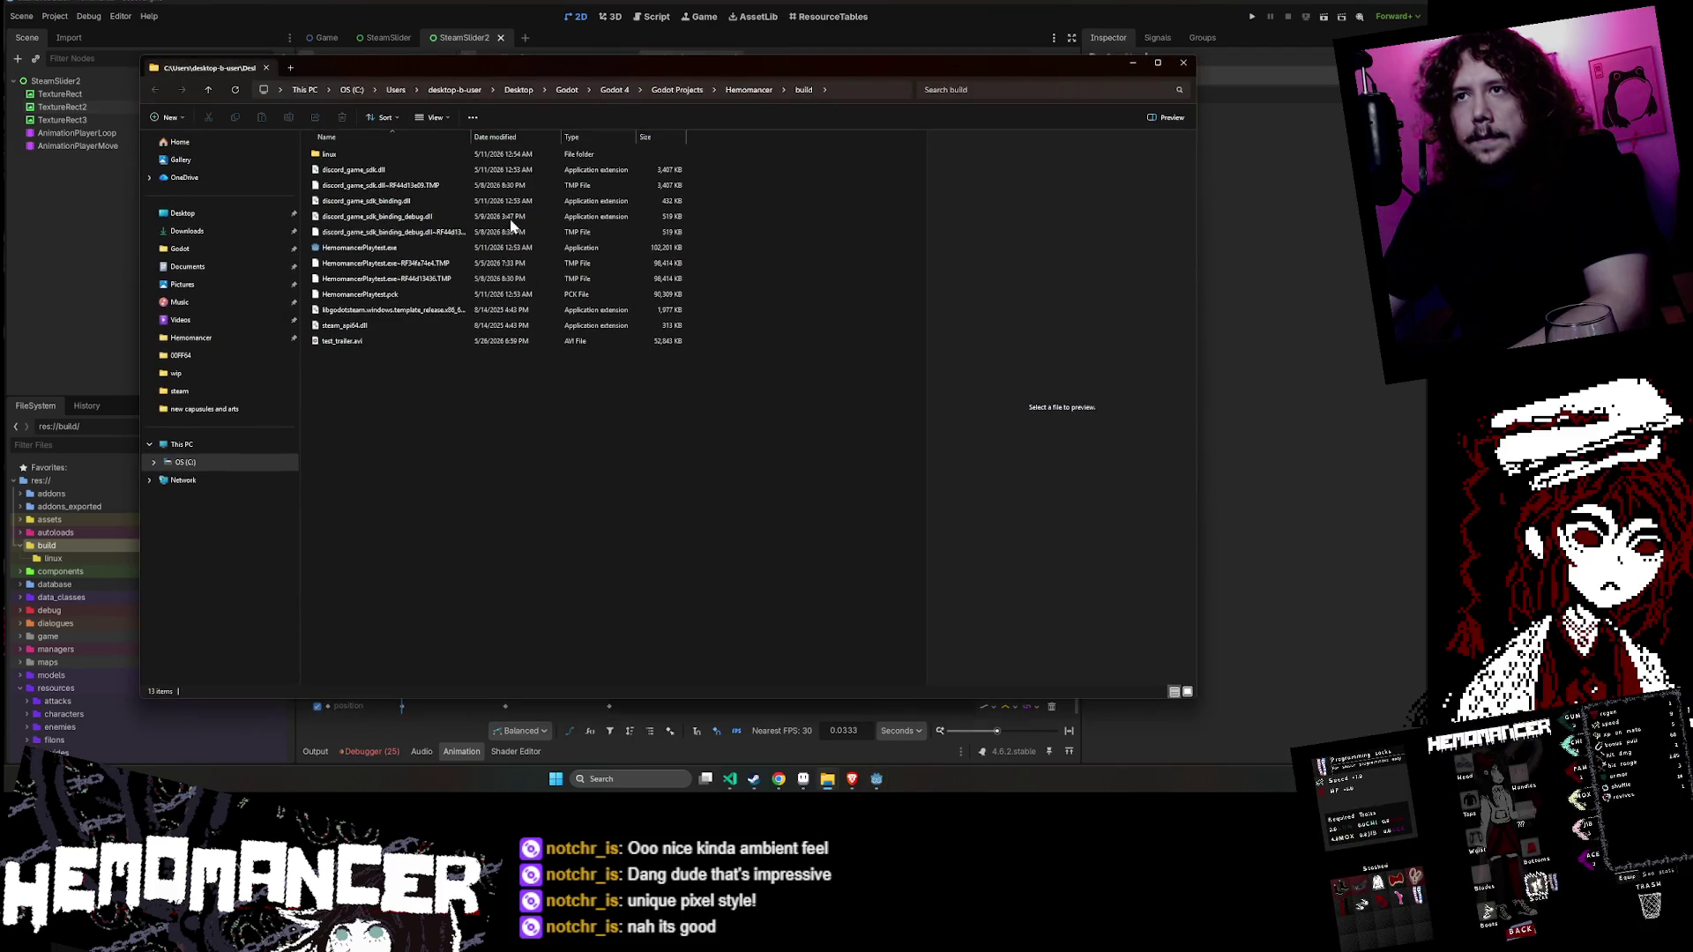
- Play test_trailer.avi in Media Player, then close the player and File Explorer
{"action": "double_click", "coordinate": [395, 341]}
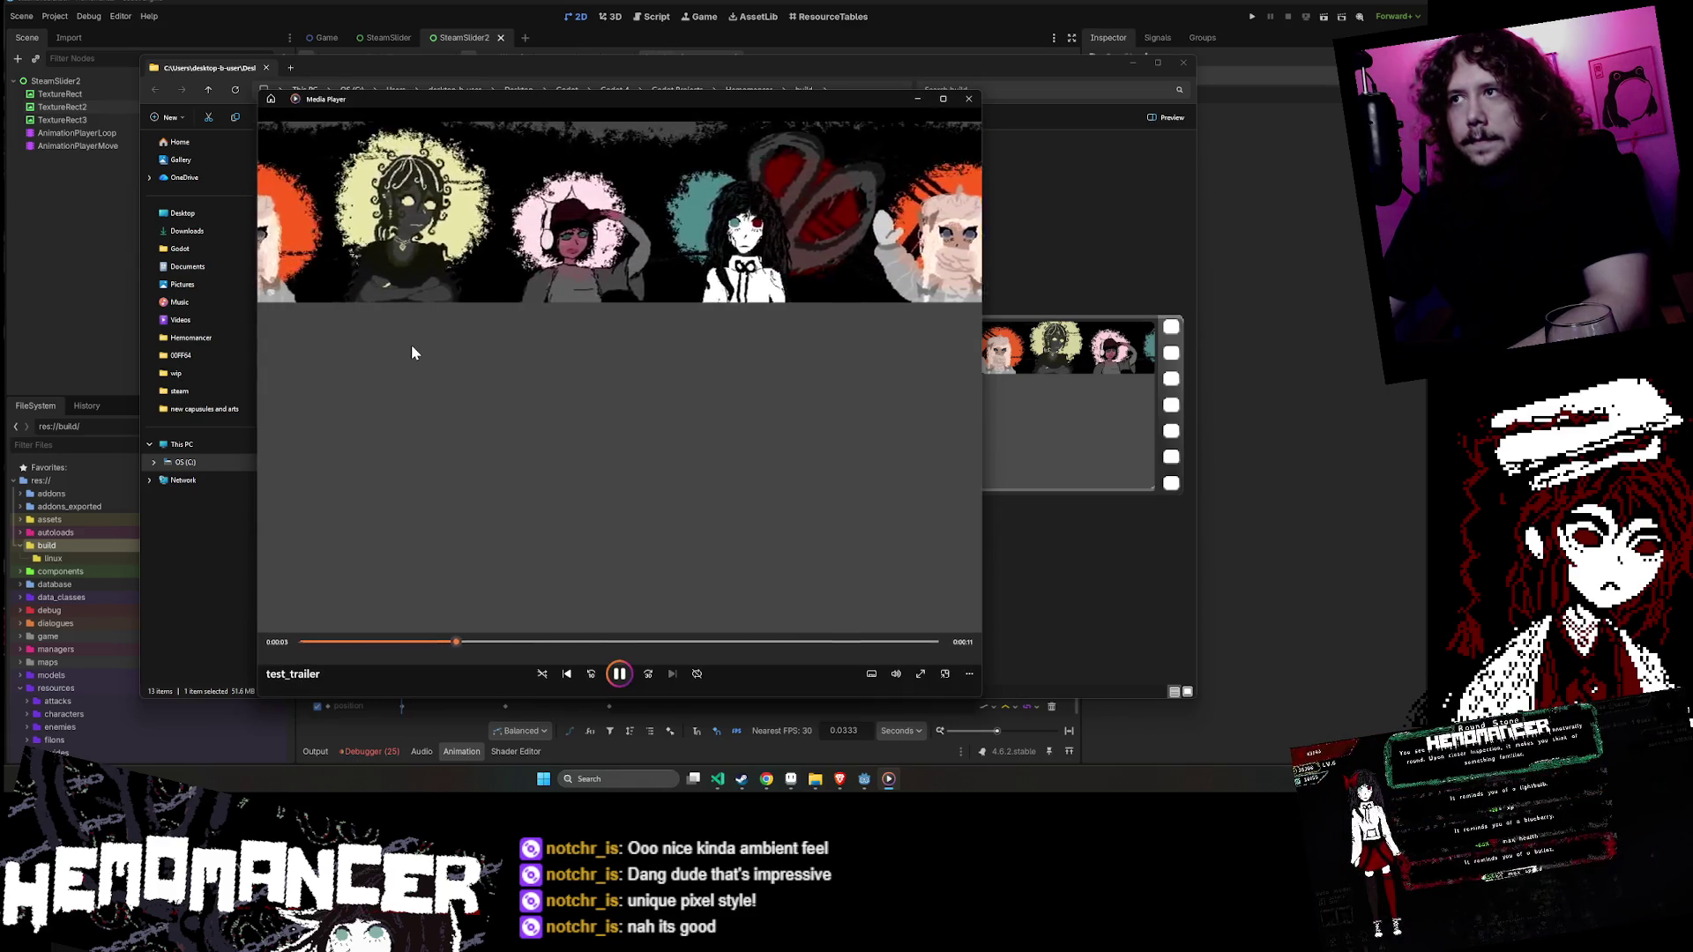
{"action": "mouse_move", "coordinate": [981, 697]}
{"action": "left_mouse_down"}
{"action": "mouse_move", "coordinate": [1049, 480]}
{"action": "mouse_move", "coordinate": [864, 740]}
{"action": "mouse_move", "coordinate": [937, 723]}
{"action": "left_mouse_up"}
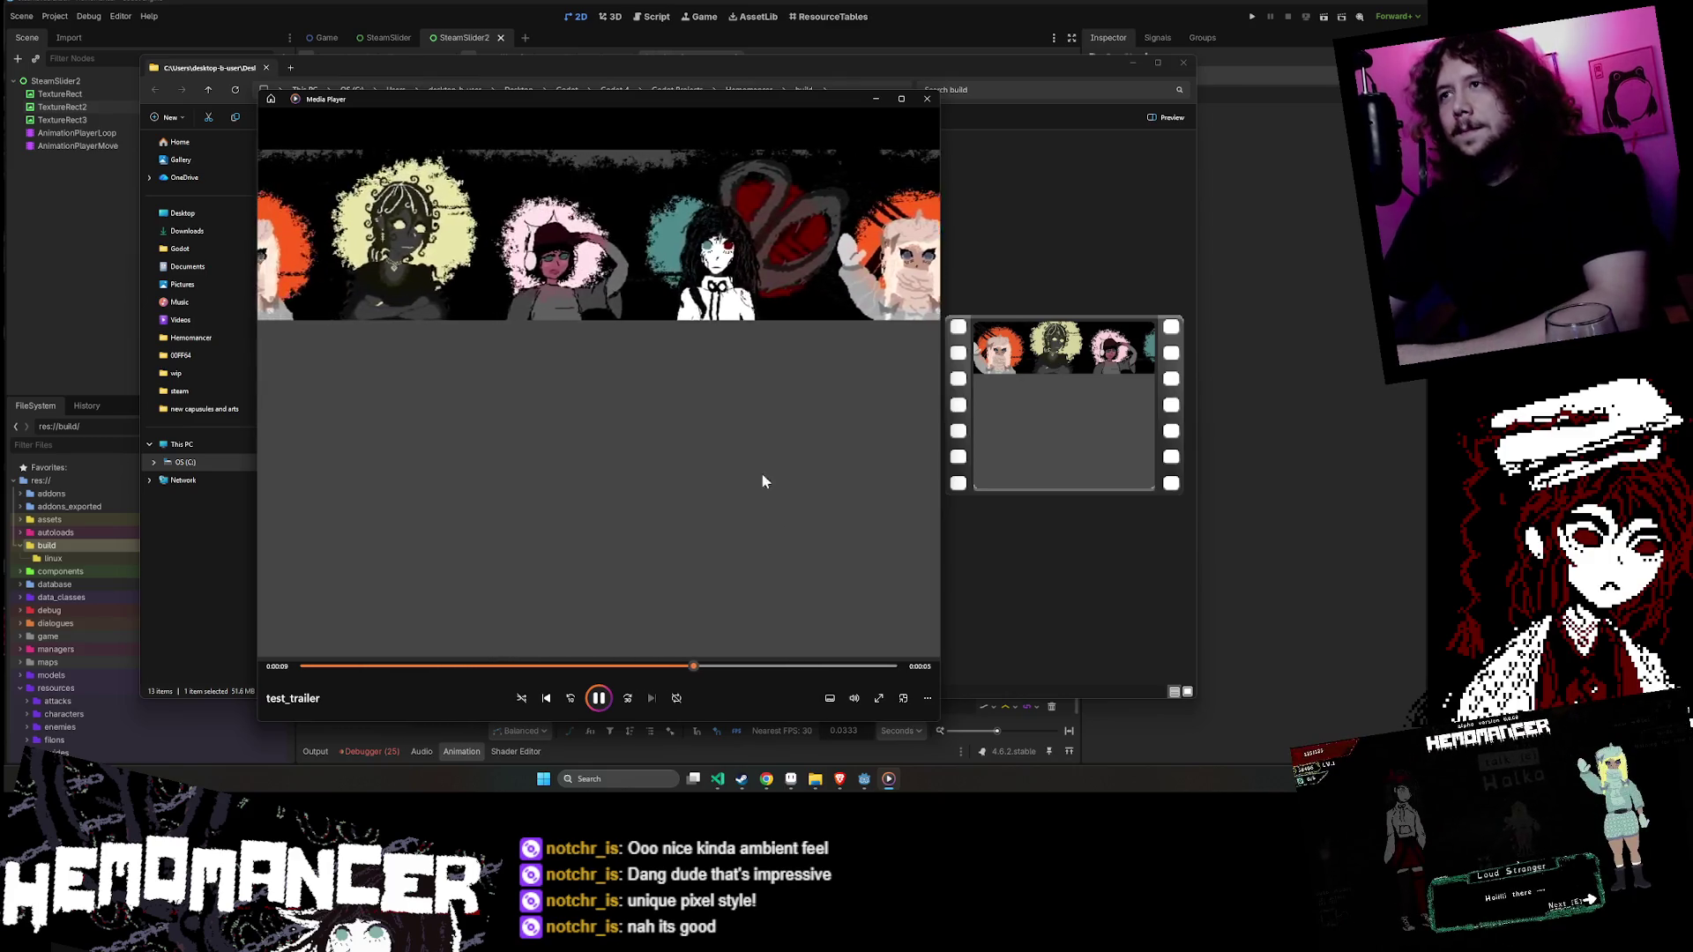
{"action": "left_click_drag", "start_coordinate": [716, 99], "coordinate": [668, 241]}
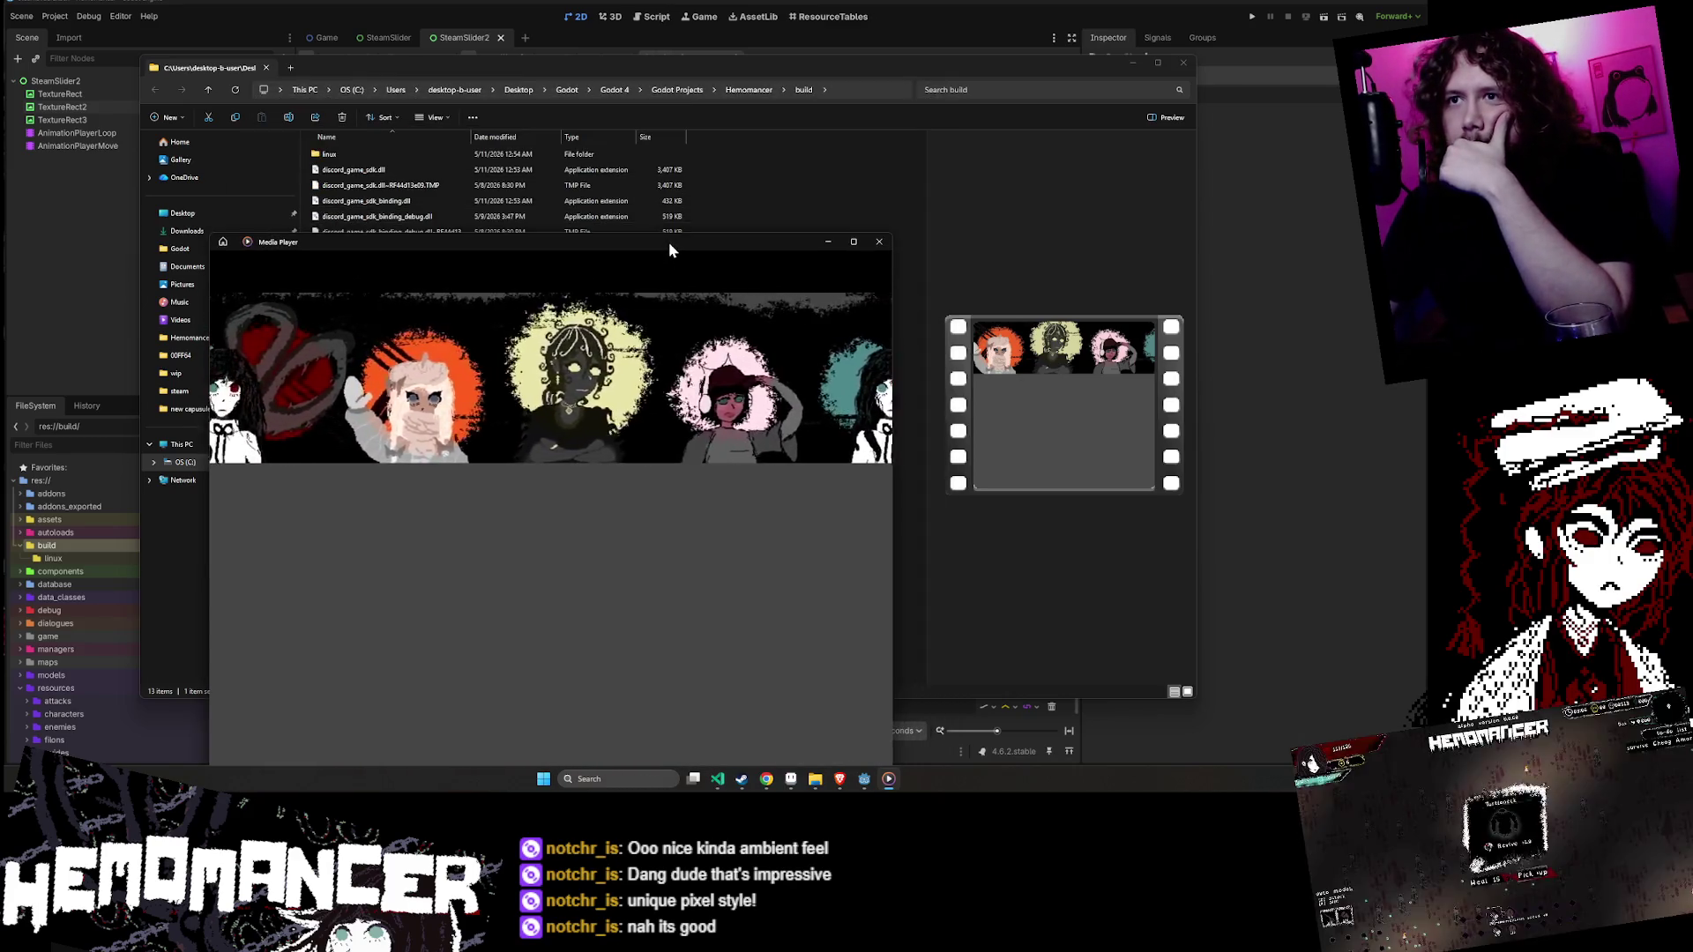
{"action": "left_click", "coordinate": [879, 241]}
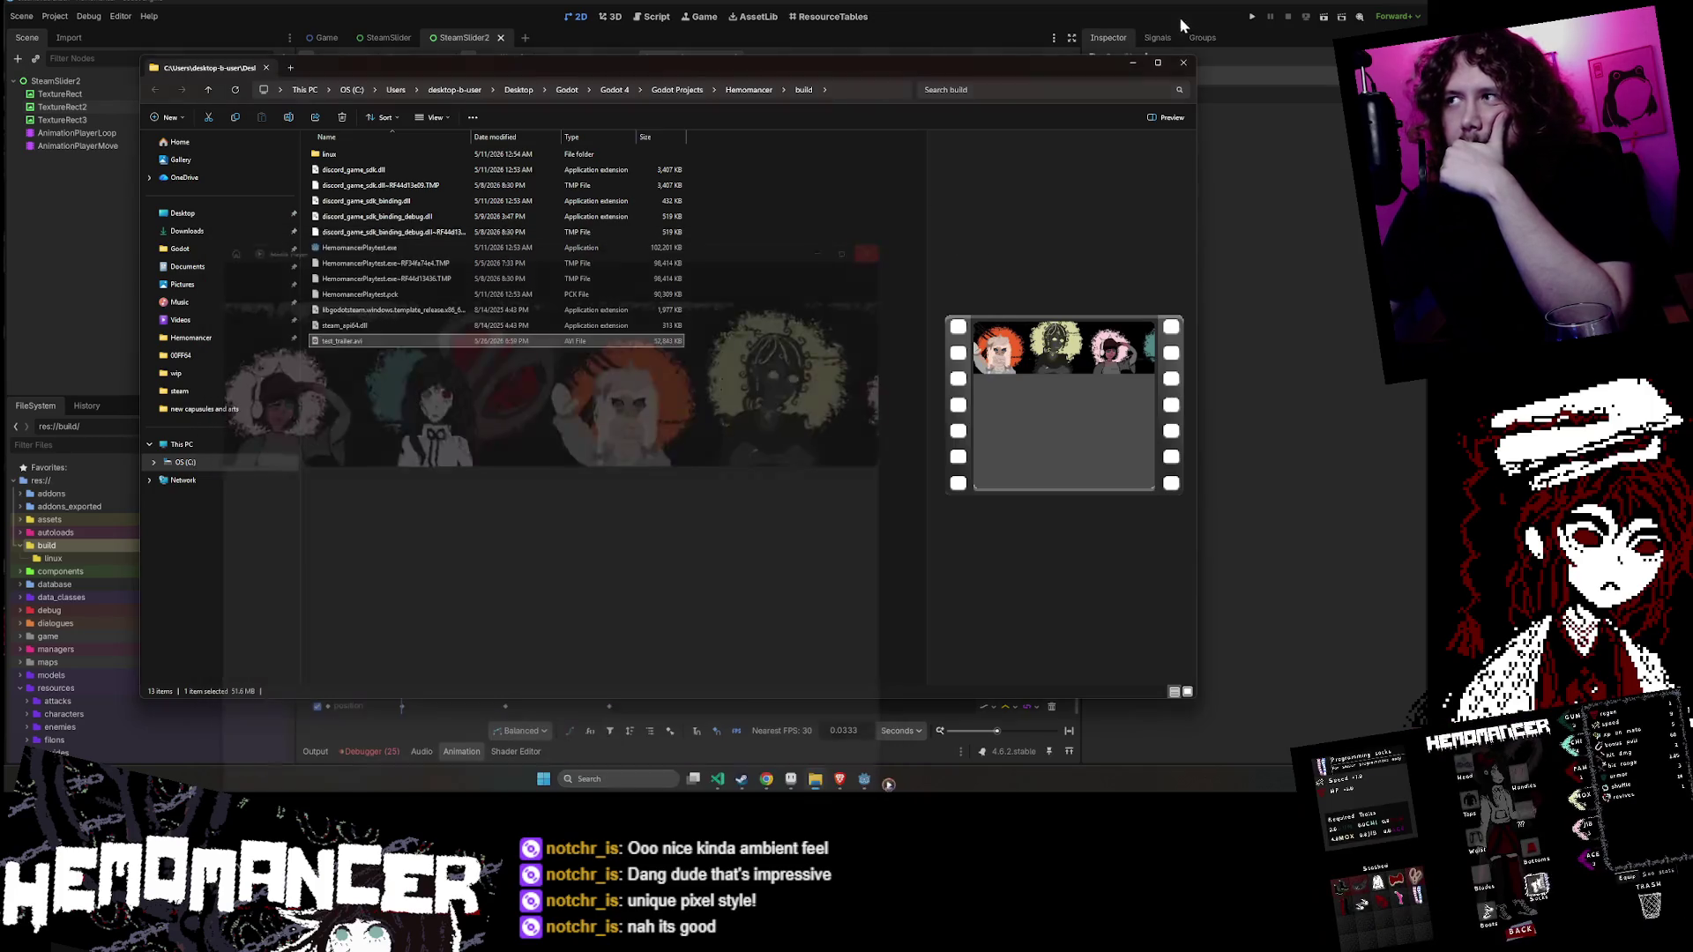
{"action": "left_click", "coordinate": [1183, 63]}
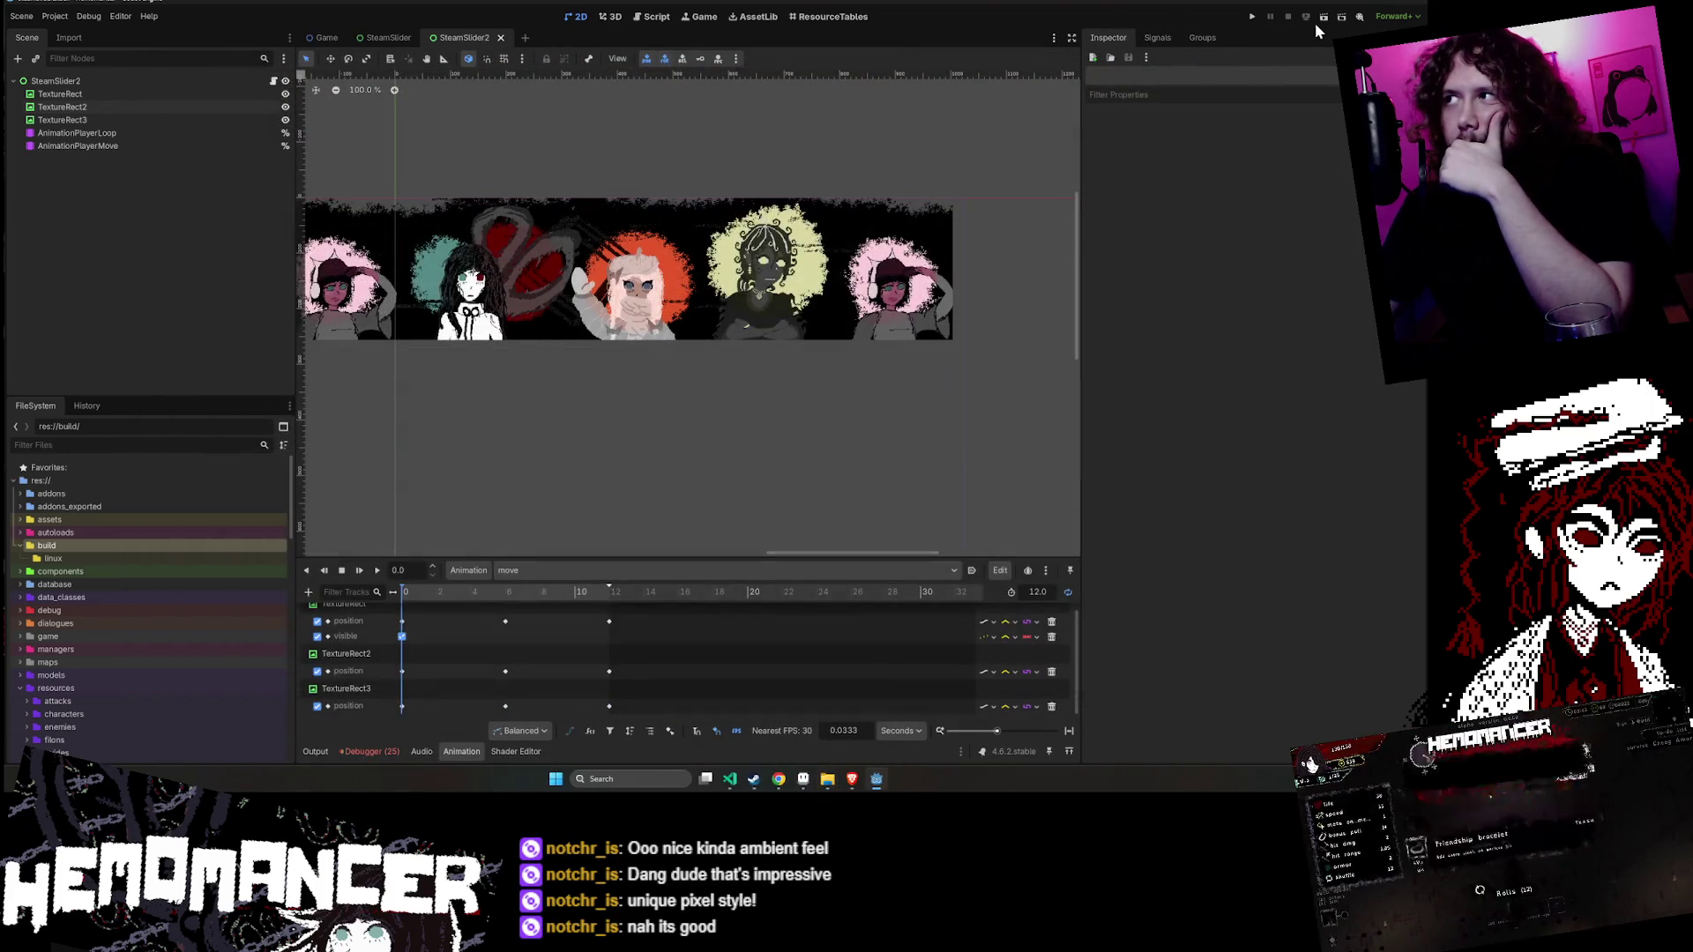
- Change the Movie Writer output to build/test_trailer.gif, keeping Stereo speaker mode
{"action": "left_click", "coordinate": [1362, 17]}
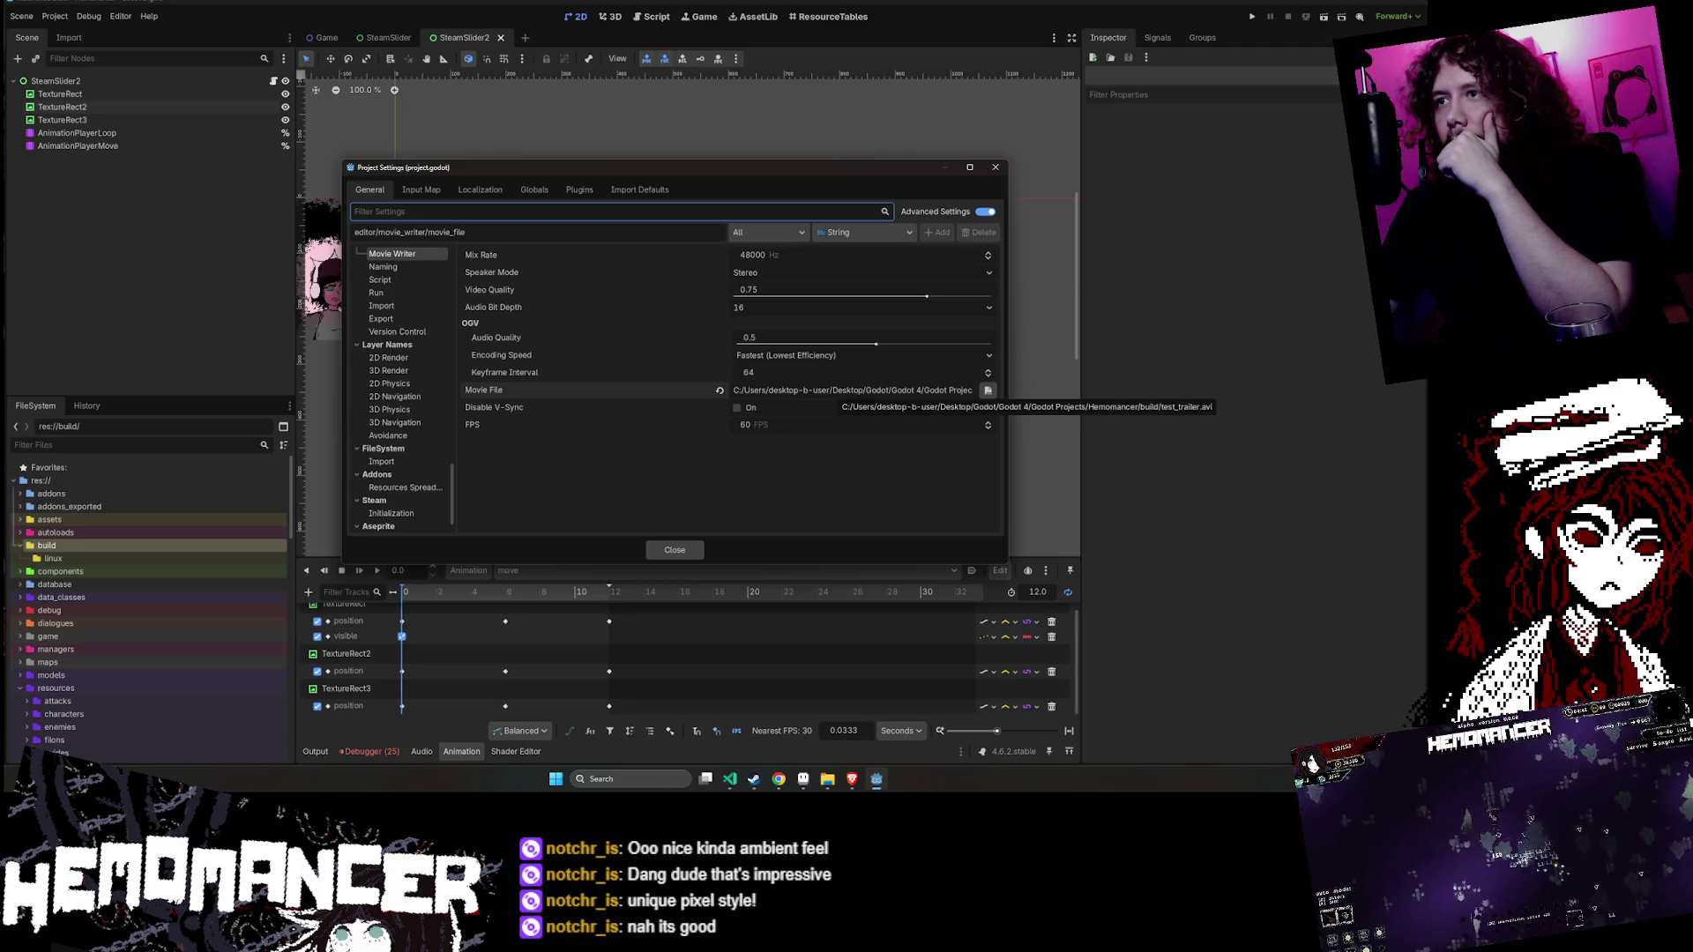
{"action": "left_click", "coordinate": [950, 390]}
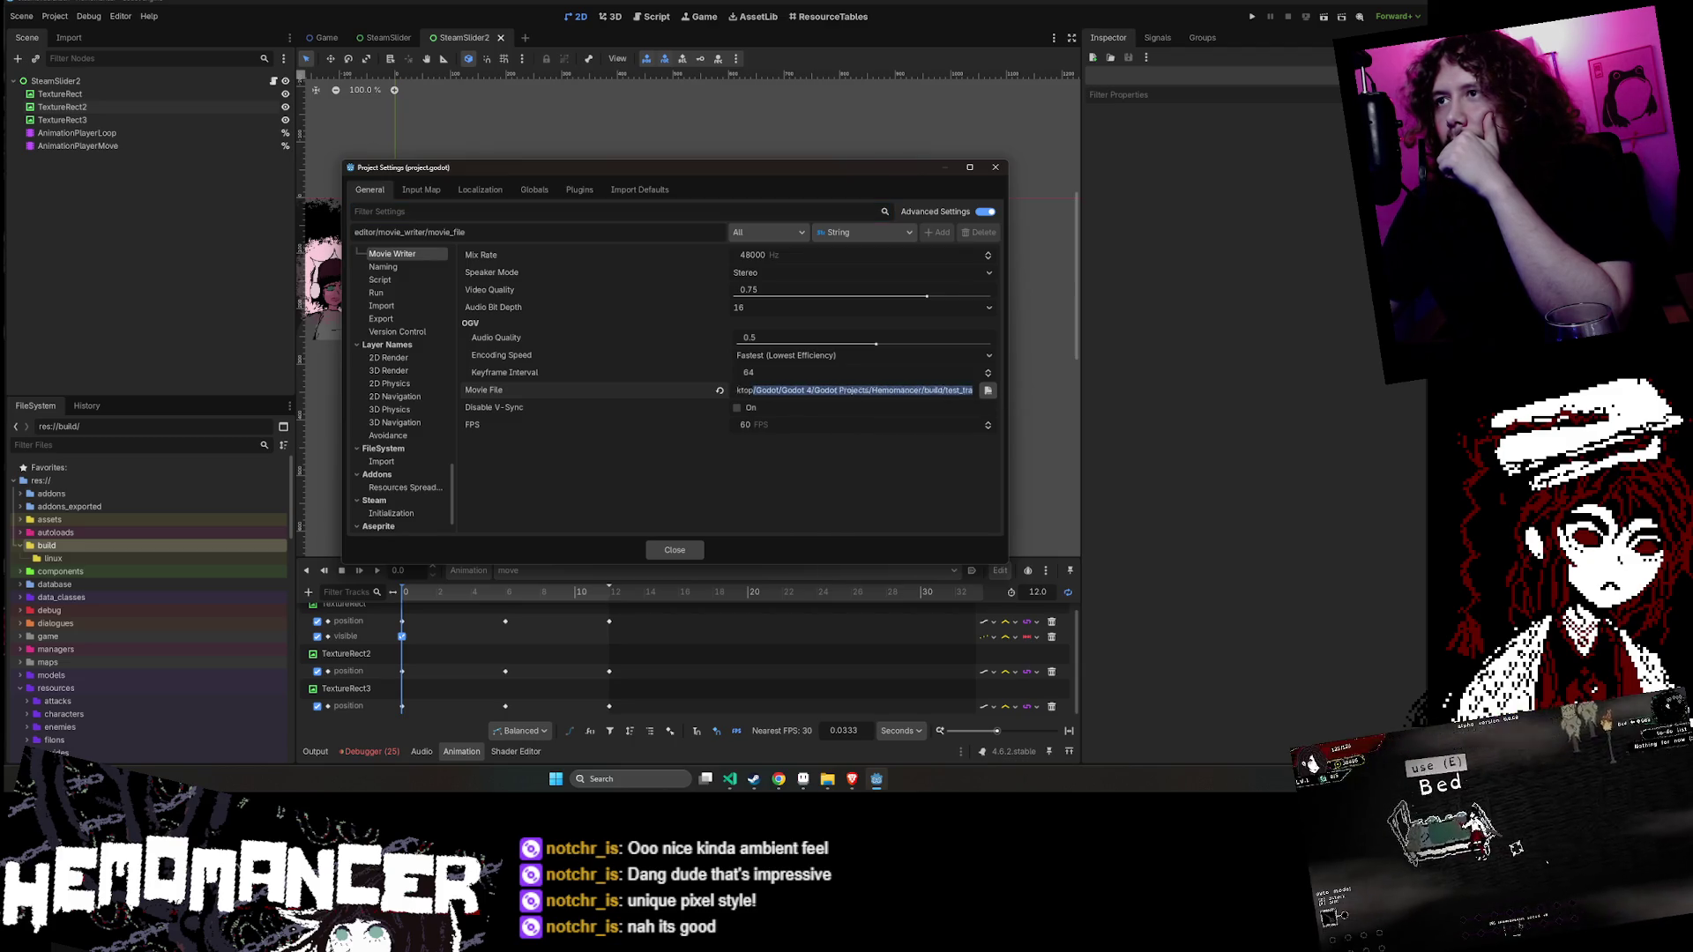
{"action": "key", "text": "BackSpace"}
{"action": "key", "text": "BackSpace"}
{"action": "key", "text": "BackSpace"}
{"action": "type", "text": "gif"}
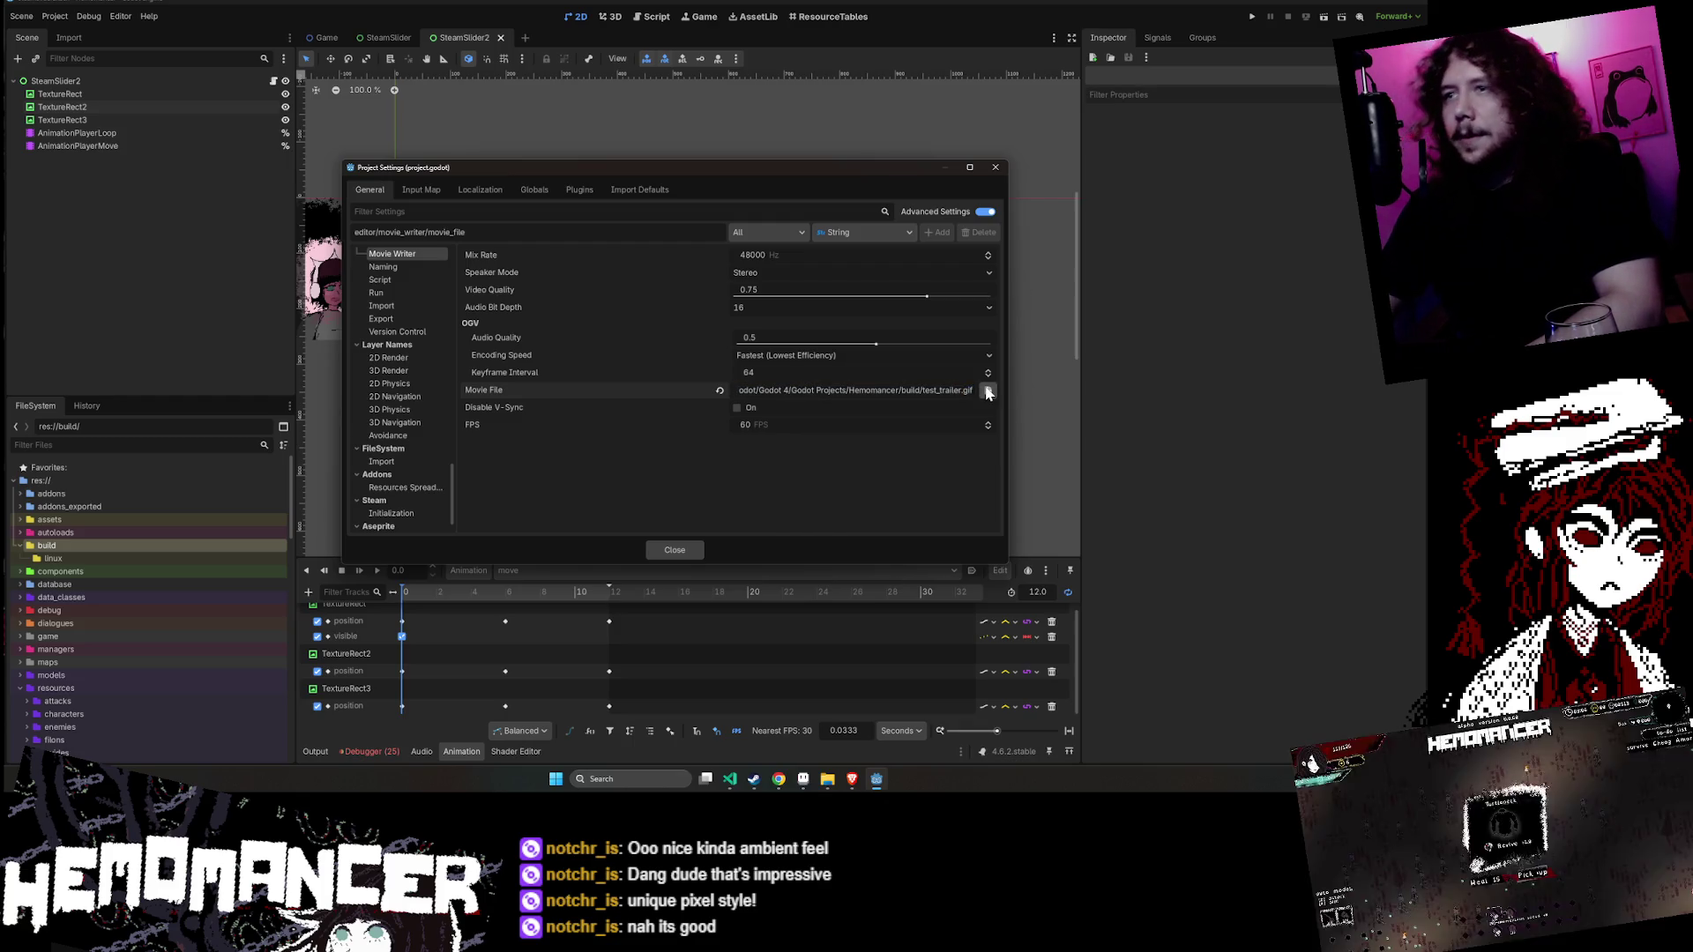
{"action": "left_click", "coordinate": [871, 452]}
{"action": "left_click_drag", "start_coordinate": [971, 390], "coordinate": [805, 391]}
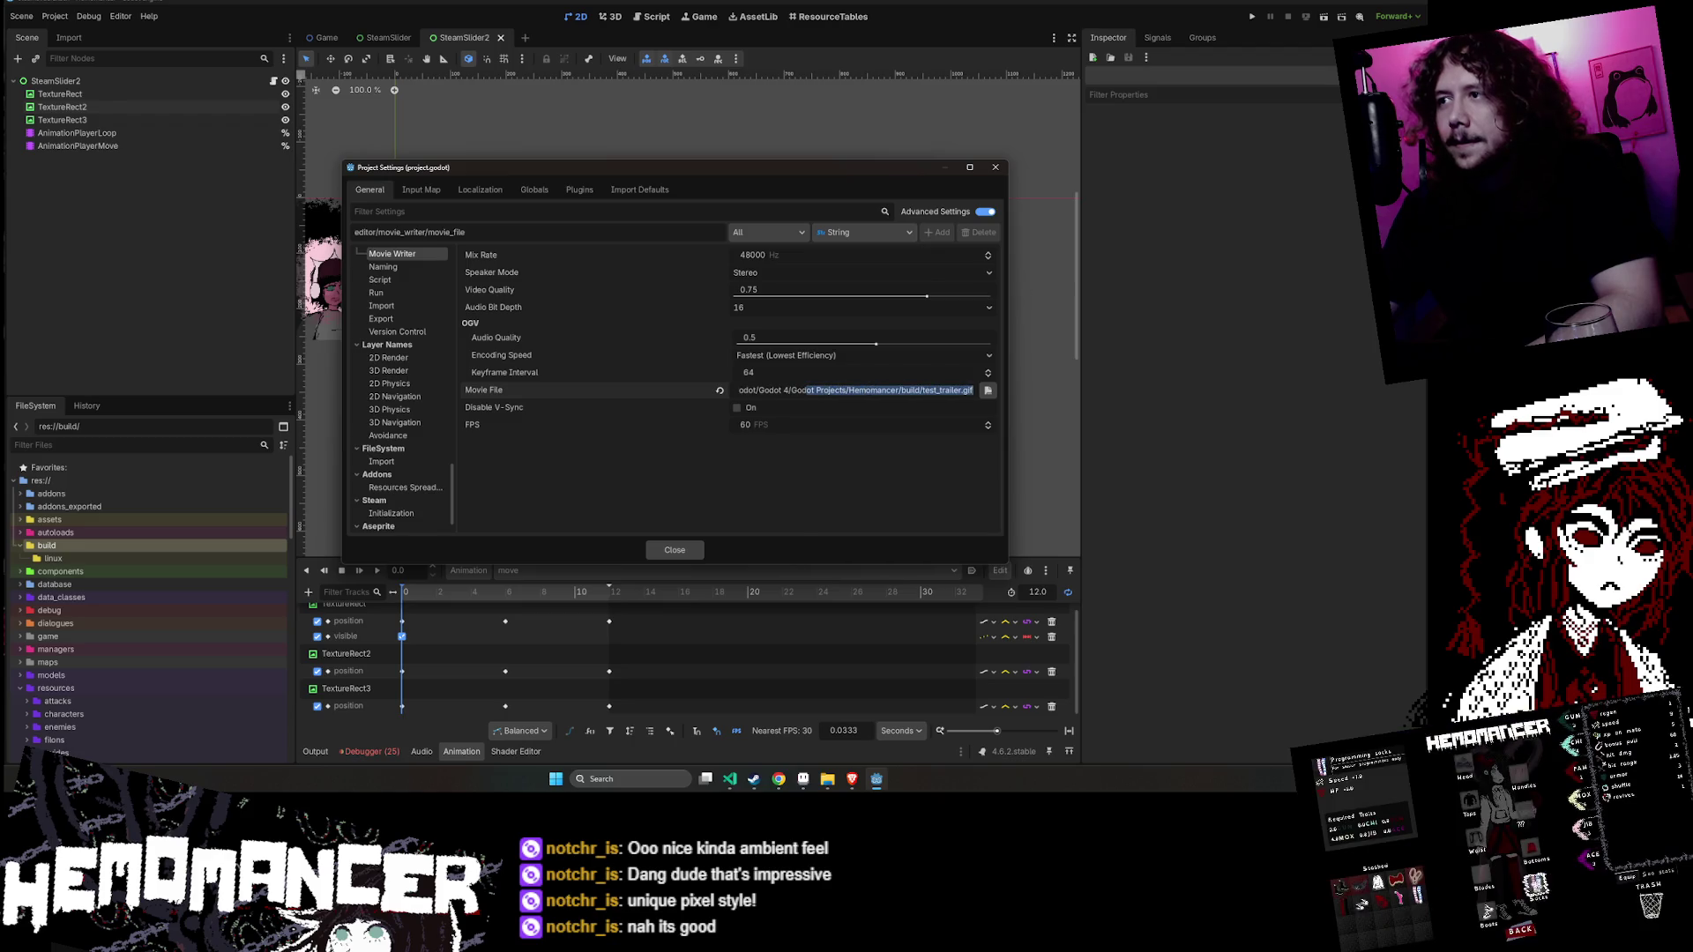
{"action": "left_click", "coordinate": [760, 272]}
{"action": "left_click", "coordinate": [760, 270]}
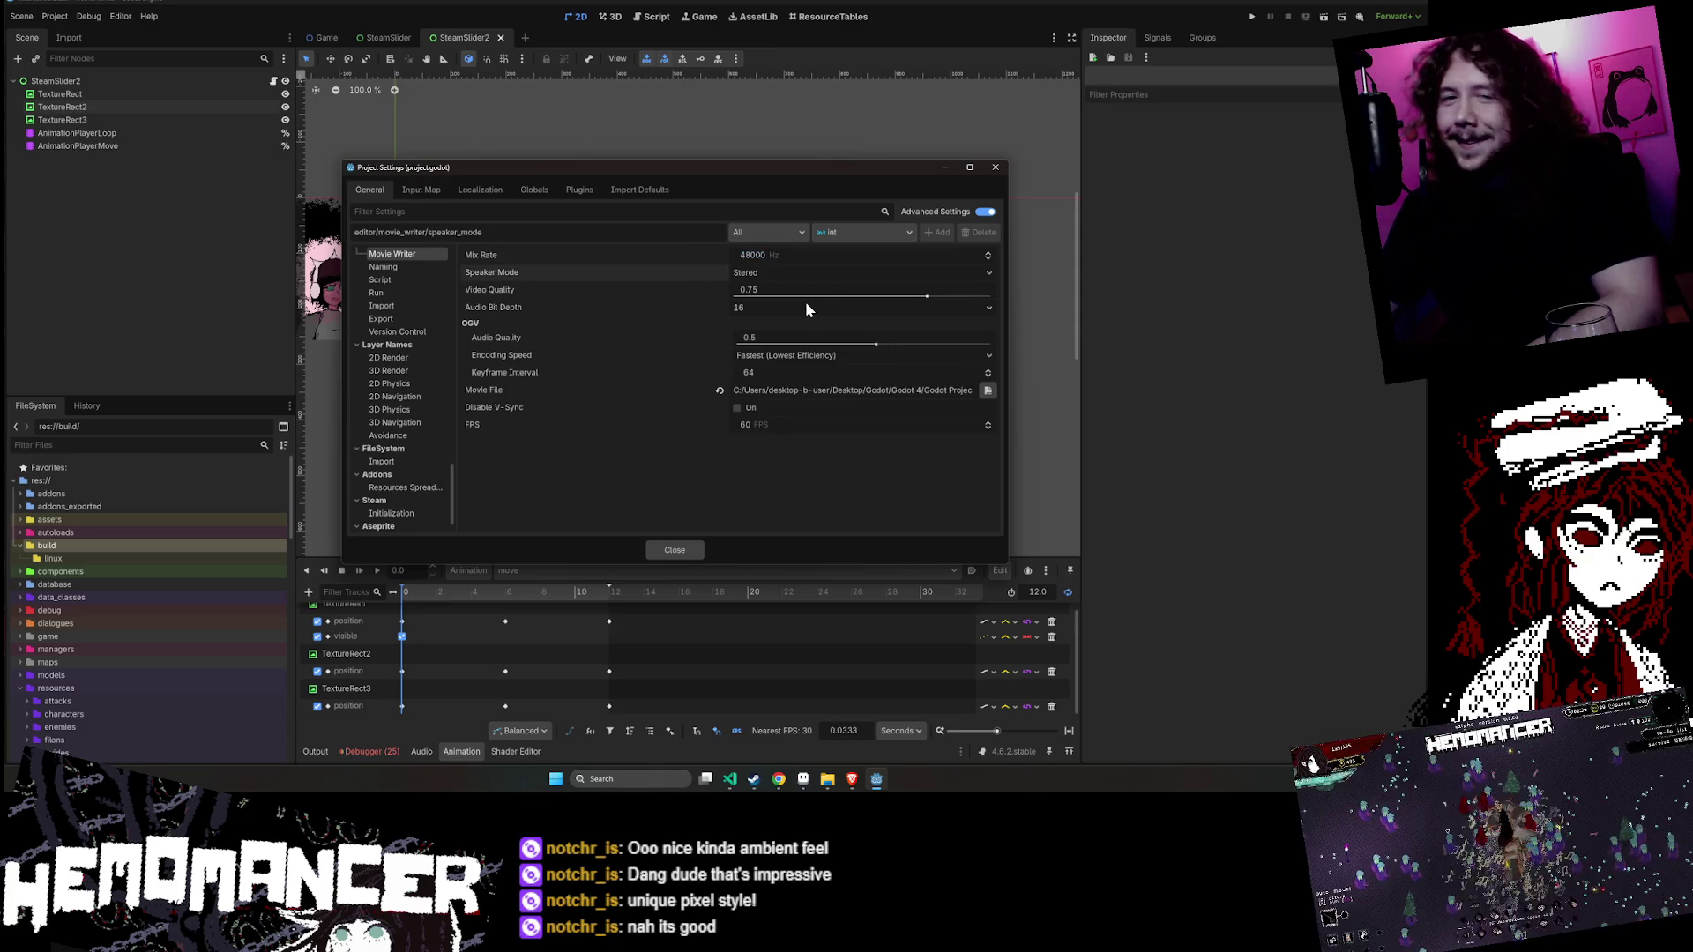
{"action": "left_click", "coordinate": [675, 550]}
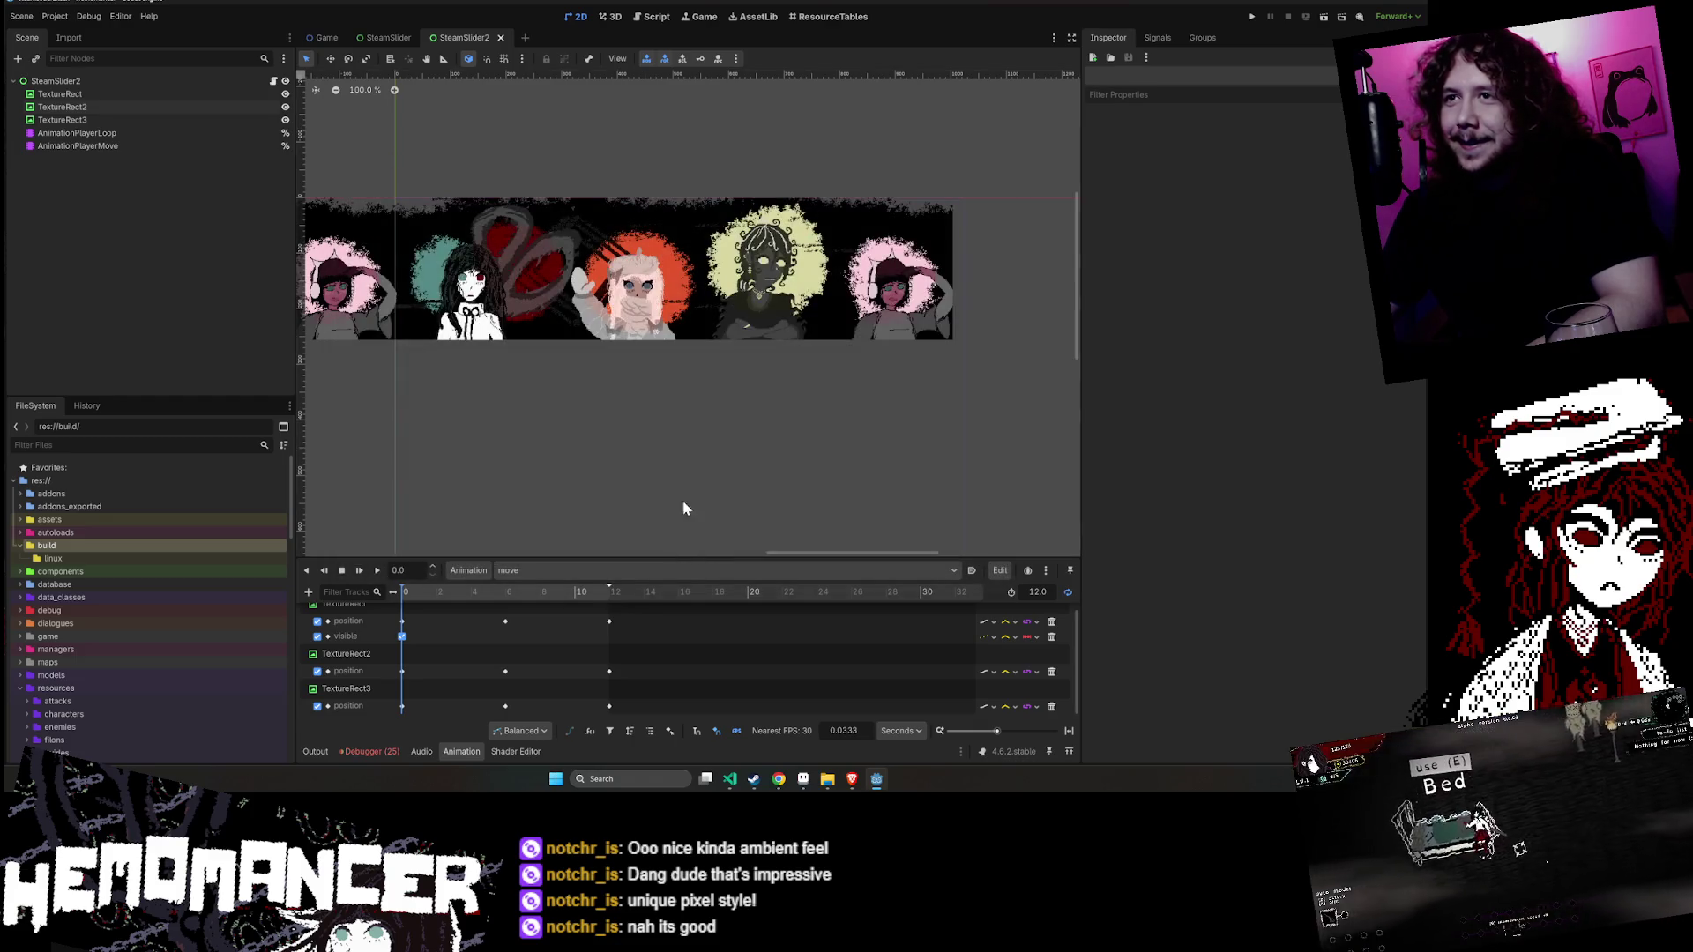
- Enable Movie Maker mode and run the banner scene to record it, then close the game
{"action": "scroll", "coordinate": [689, 451], "scroll_direction": "down", "scroll_amount": 1}
{"action": "left_click", "coordinate": [1343, 19]}
{"action": "left_click", "coordinate": [1331, 35]}
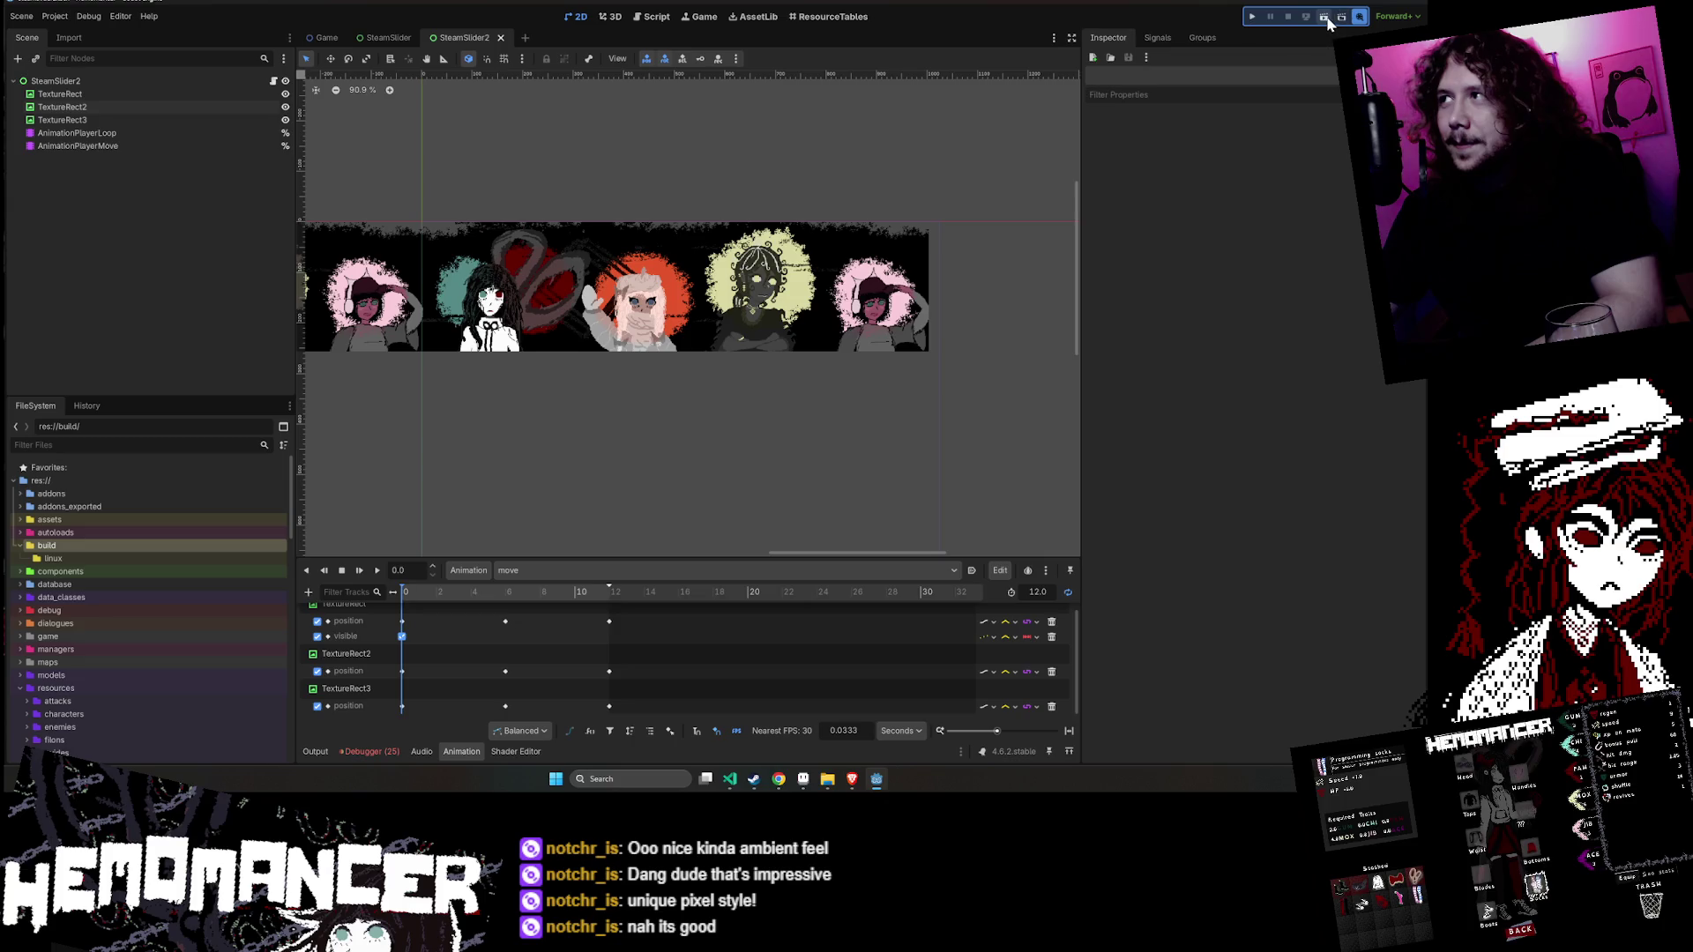
{"action": "left_click", "coordinate": [1325, 17]}
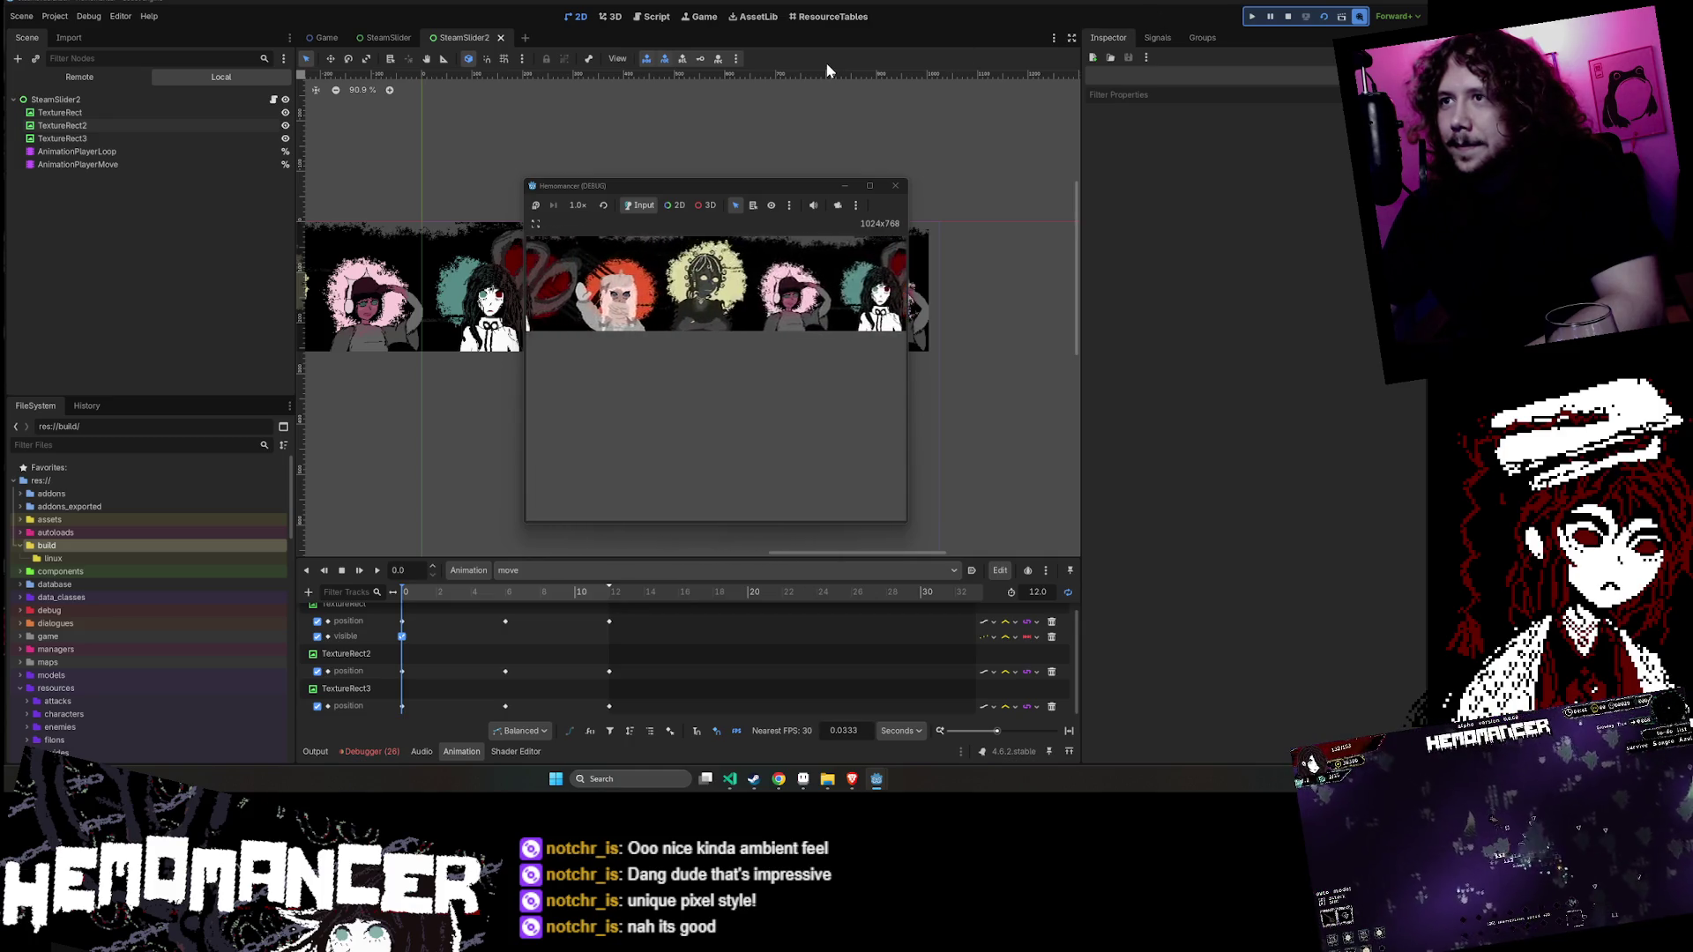
{"action": "left_click_drag", "start_coordinate": [662, 185], "coordinate": [504, 305]}
{"action": "left_click", "coordinate": [737, 308]}
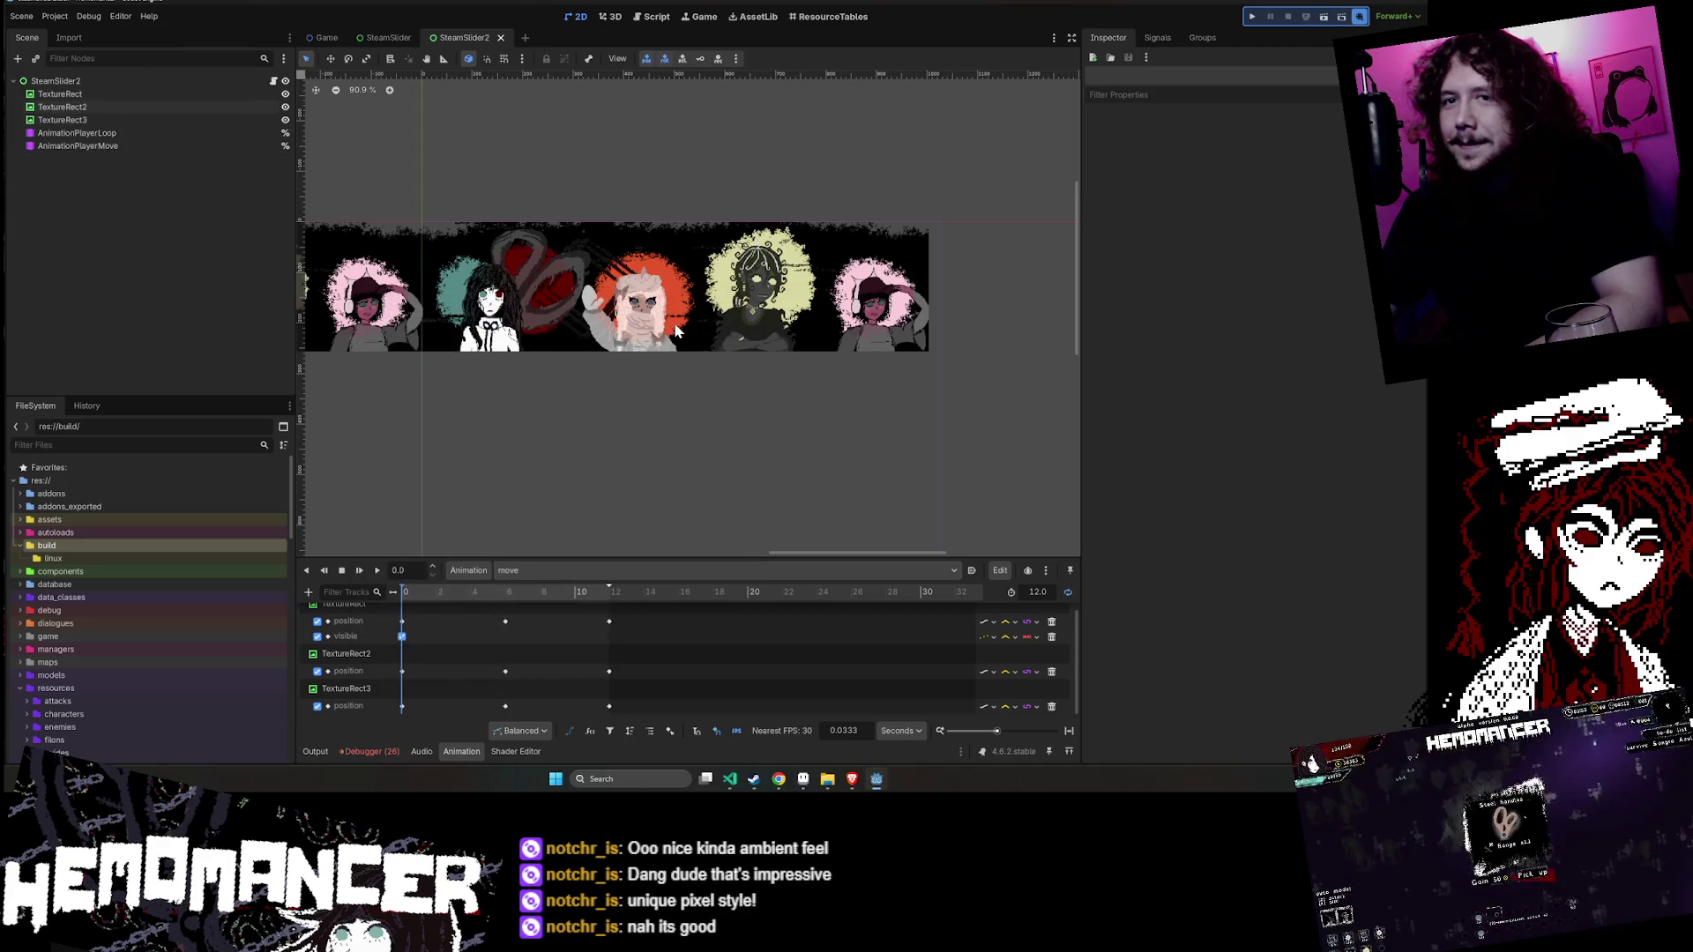
{"action": "left_click", "coordinate": [829, 780]}
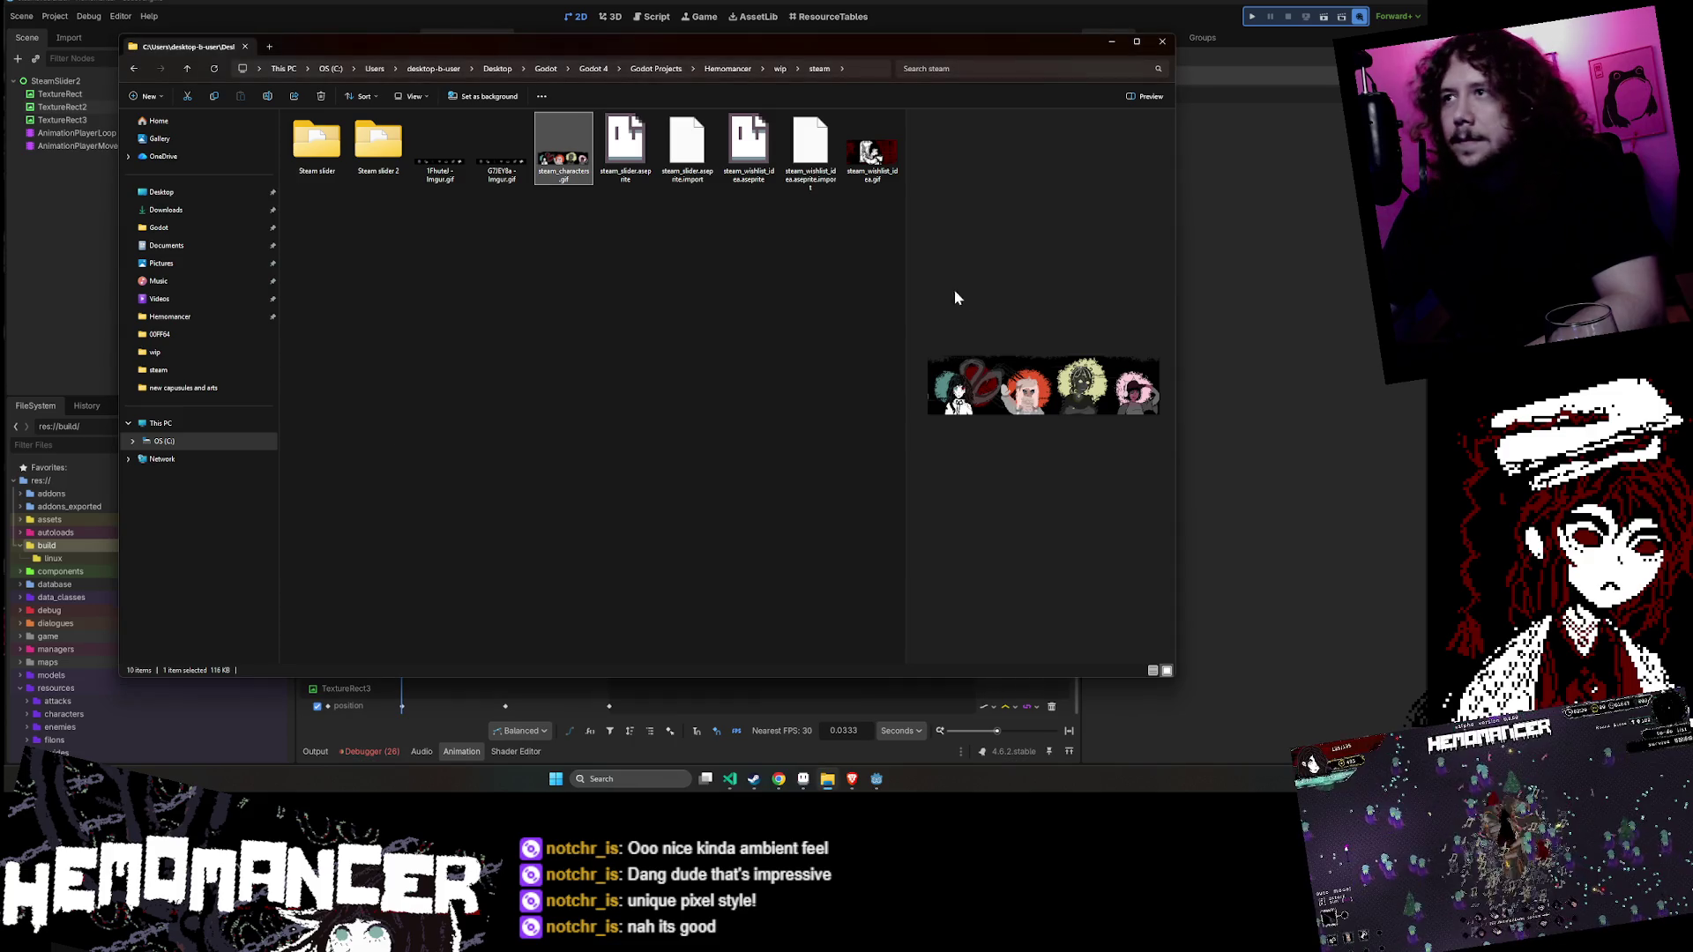
- Navigate File Explorer to Godot 4 > Hemomancer > build
{"action": "left_click", "coordinate": [1110, 44]}
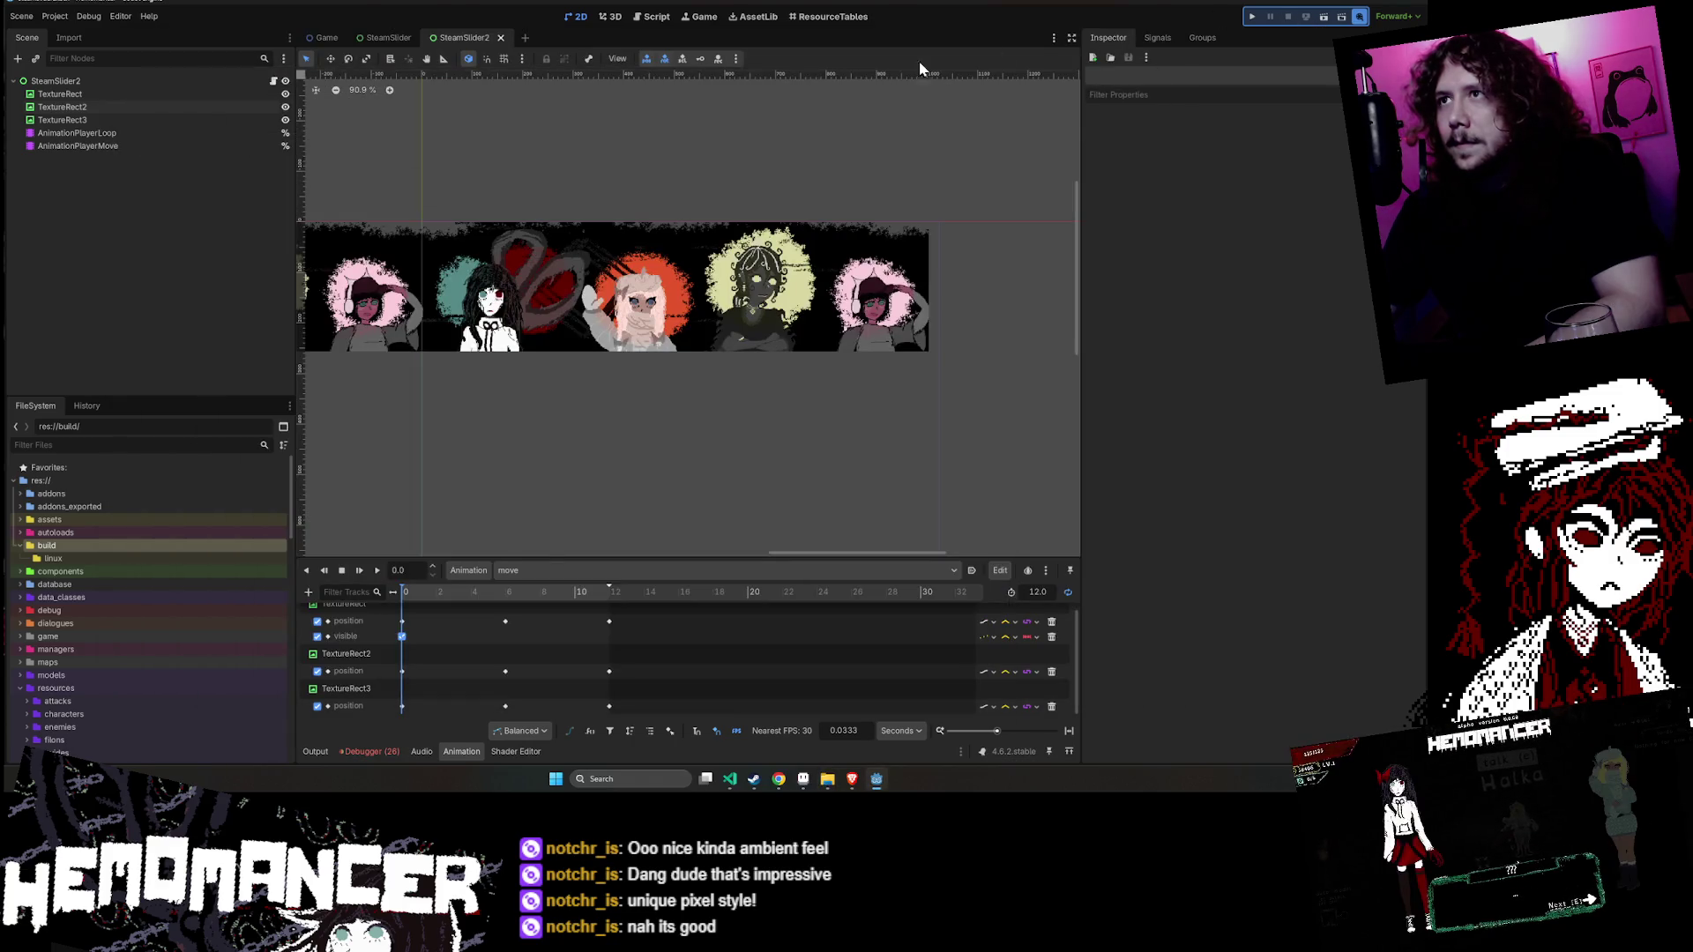
{"action": "left_click", "coordinate": [827, 779]}
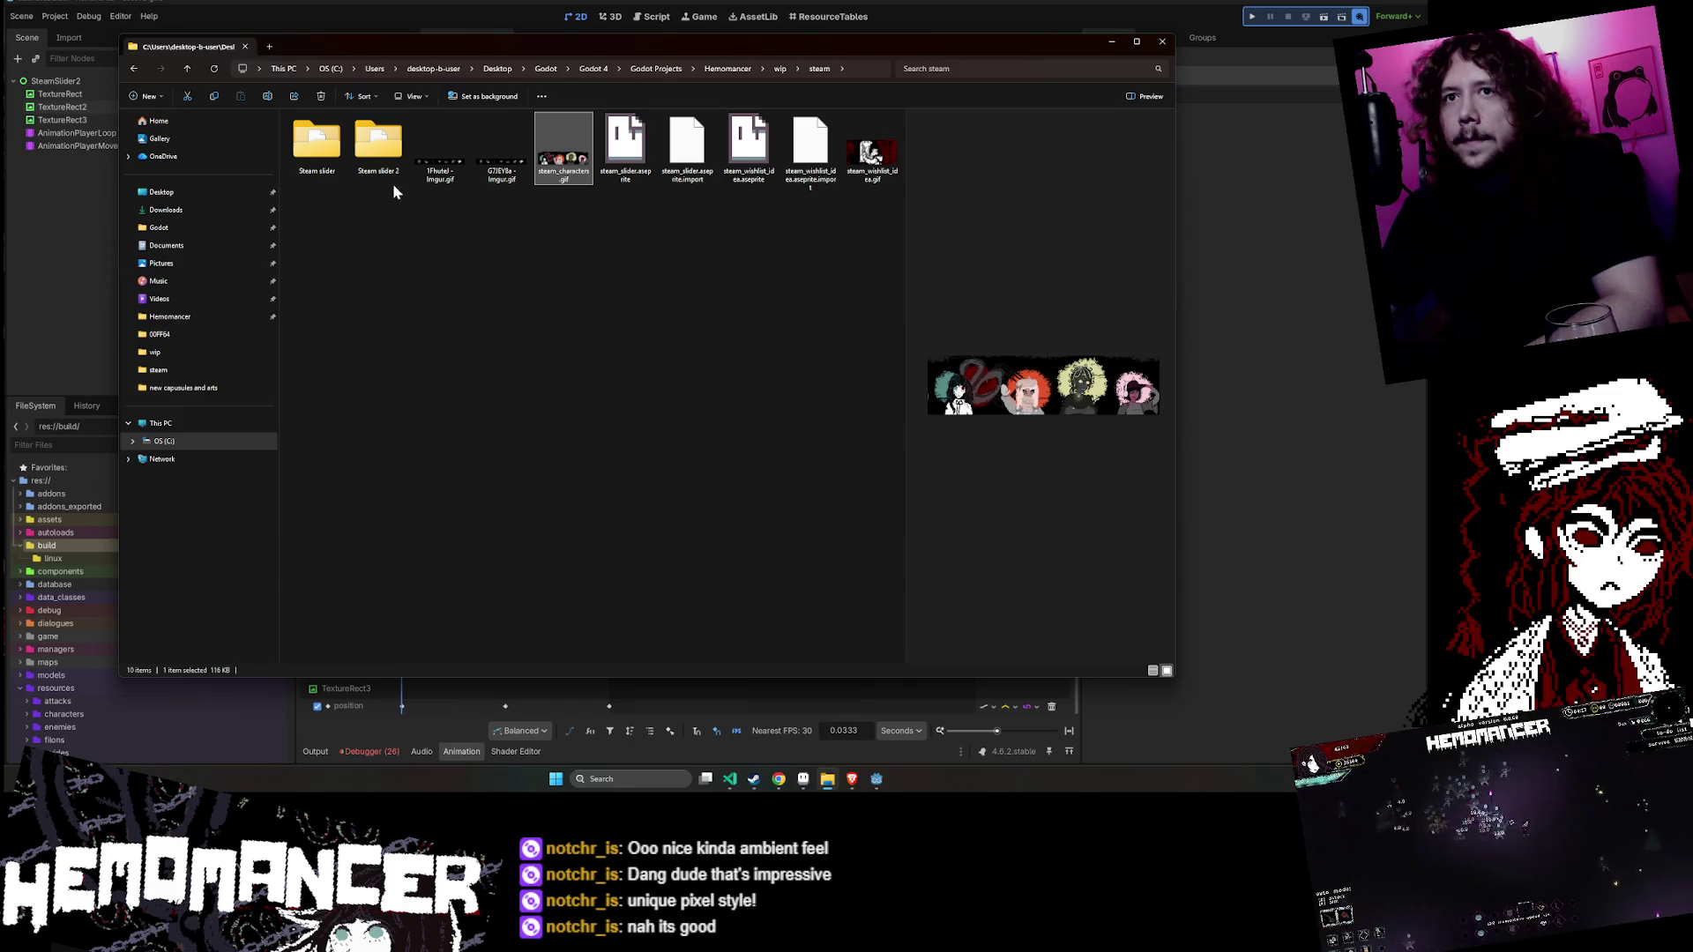
{"action": "left_click", "coordinate": [171, 317]}
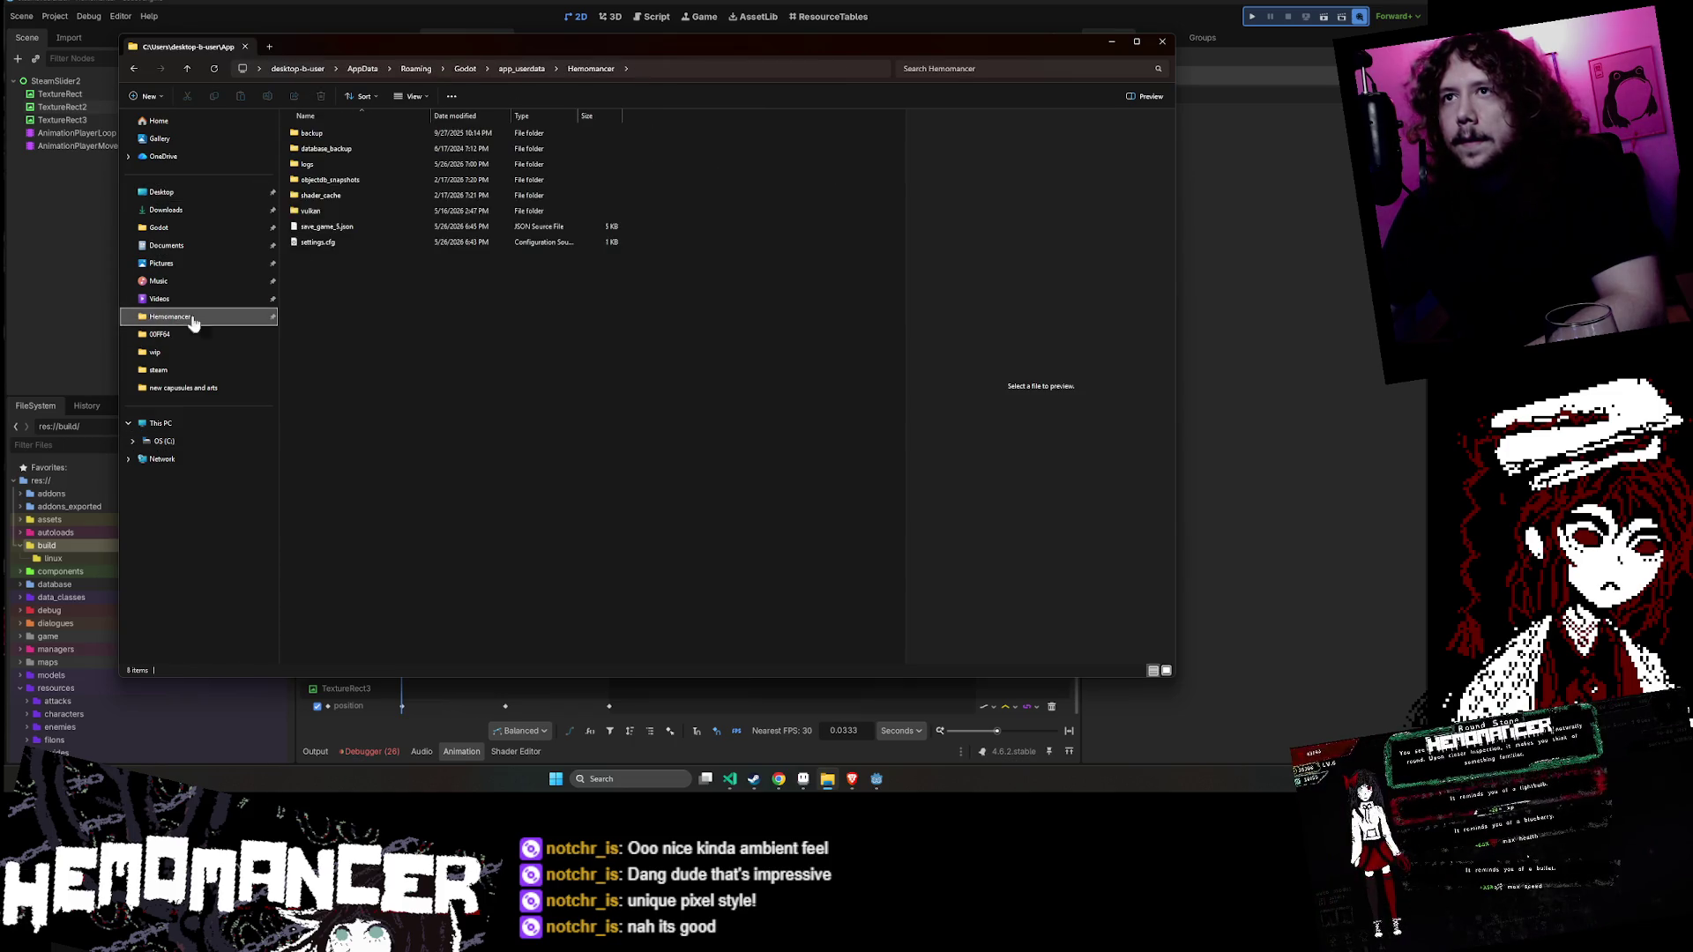
{"action": "left_click", "coordinate": [211, 229]}
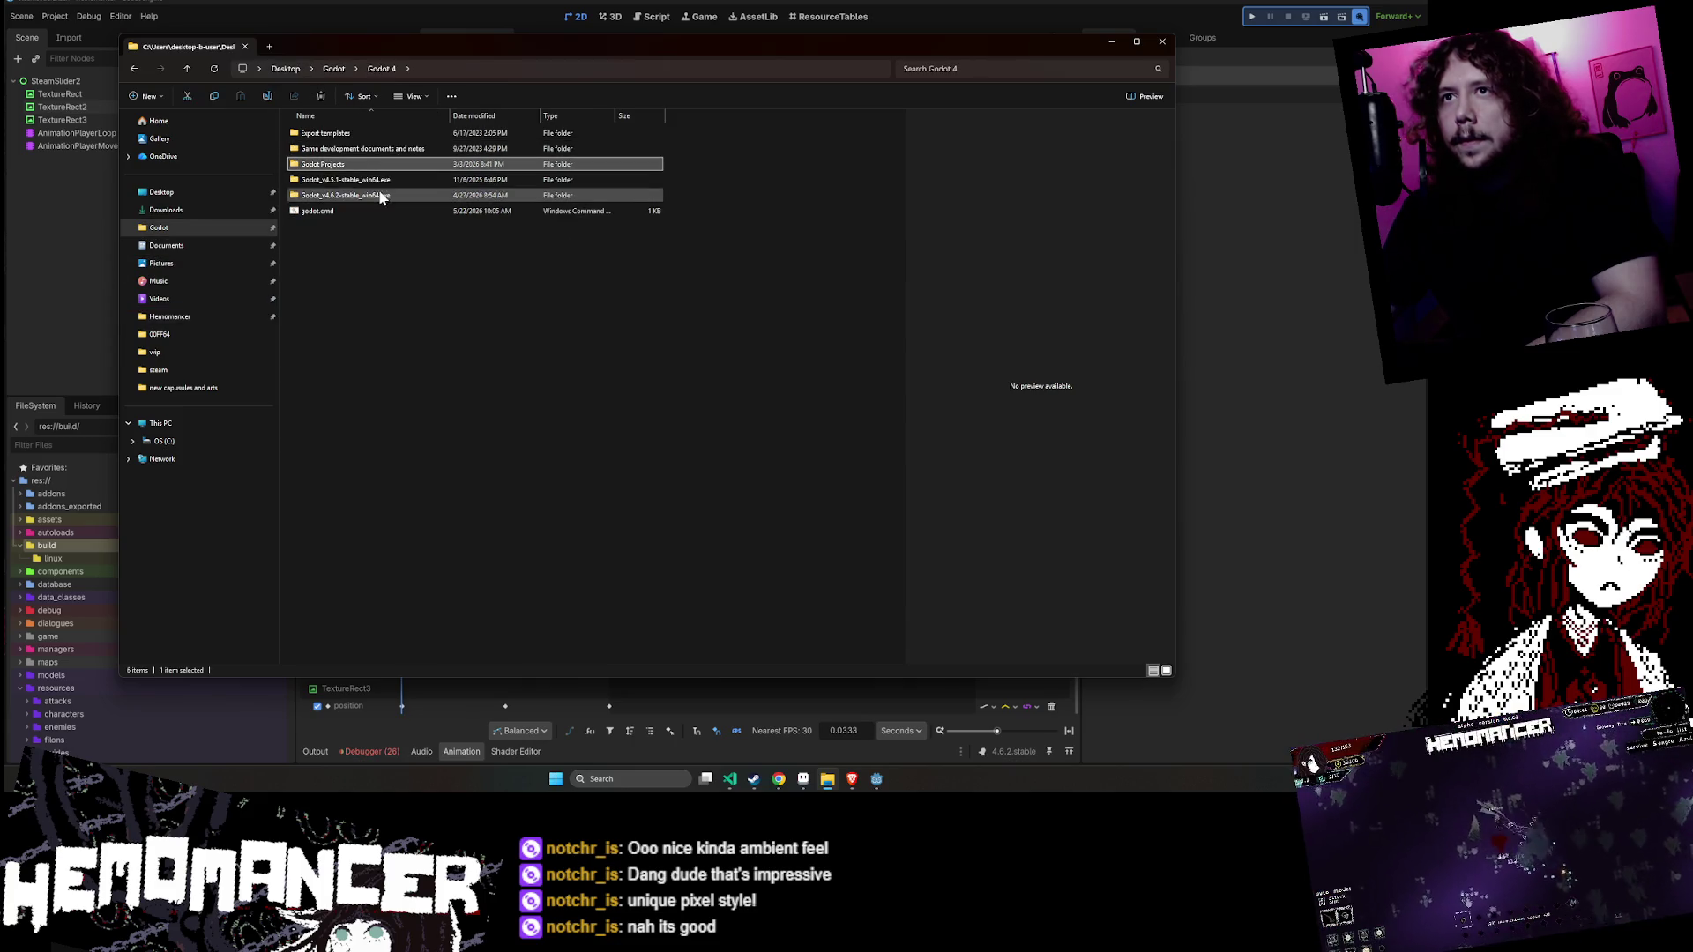
{"action": "double_click", "coordinate": [374, 195]}
{"action": "left_click", "coordinate": [377, 69]}
{"action": "double_click", "coordinate": [322, 165]}
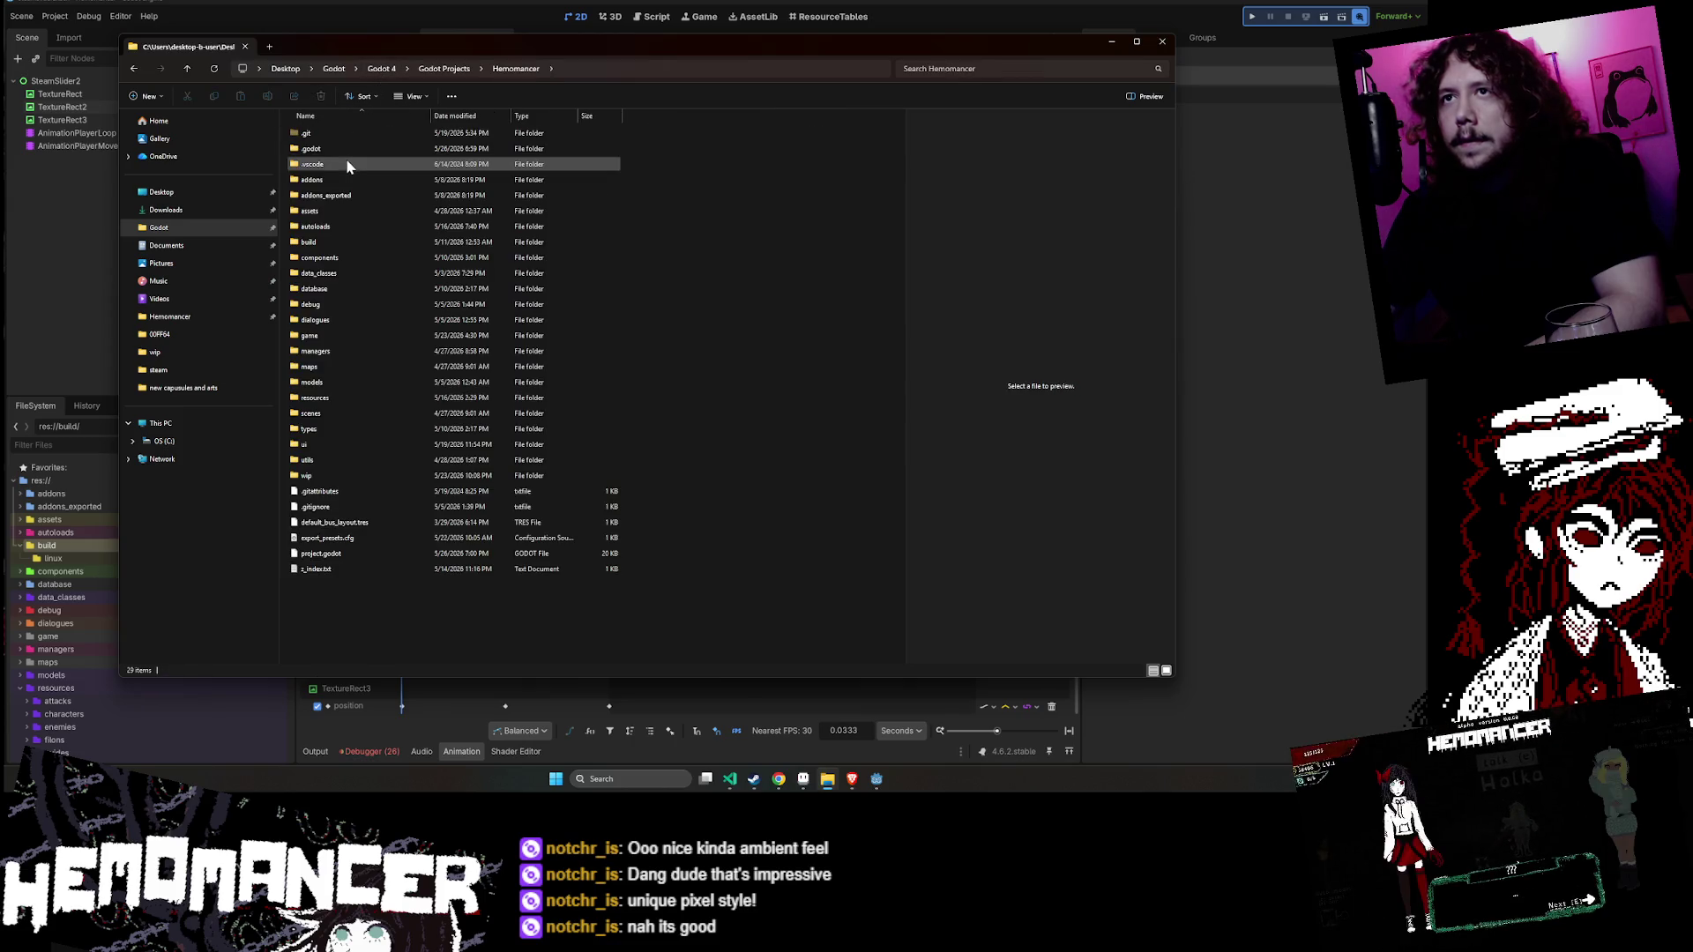
{"action": "double_click", "coordinate": [345, 247]}
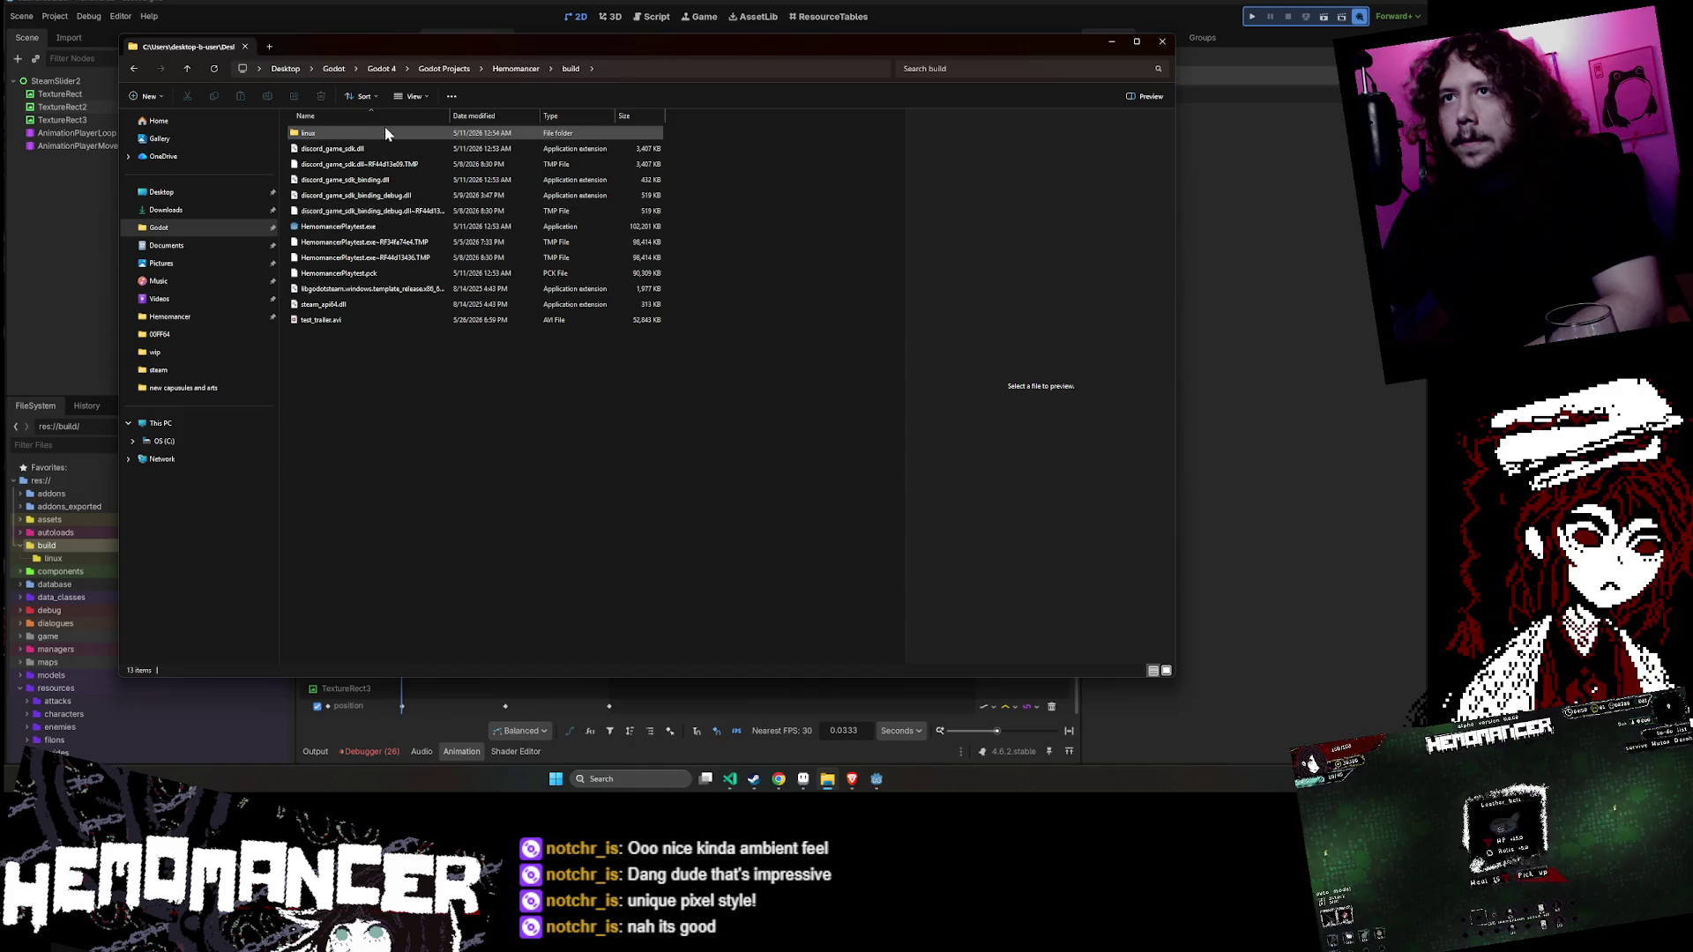
- Play test_trailer.avi in Media Player, then close the player and Explorer
{"action": "double_click", "coordinate": [414, 319]}
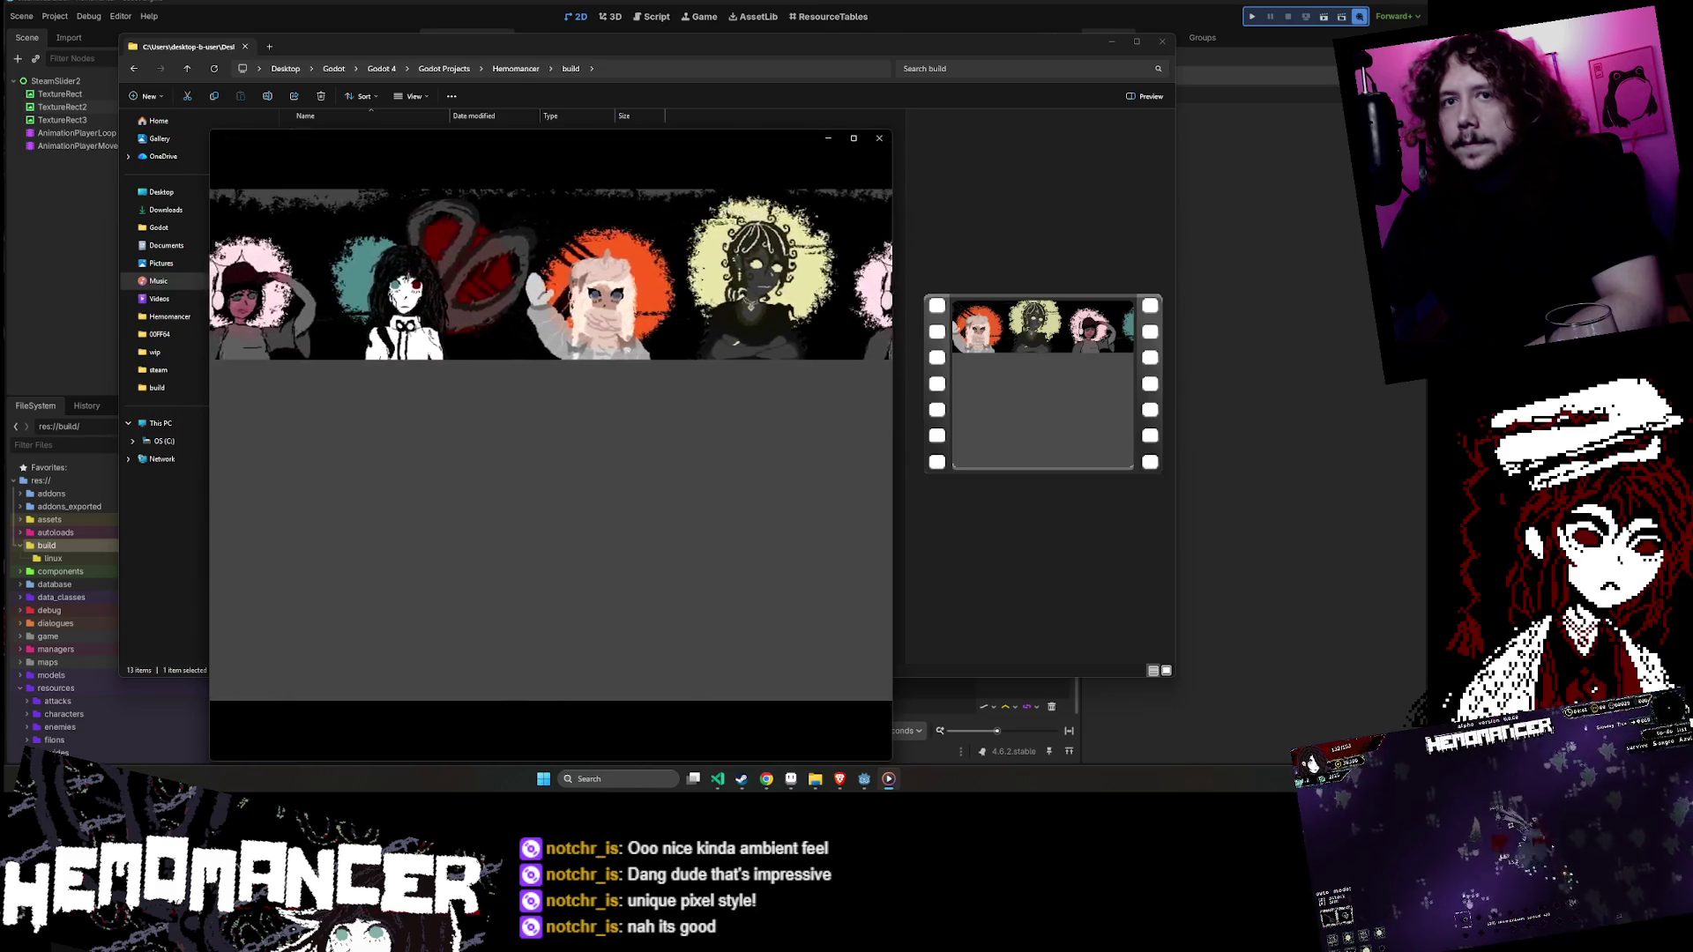
{"action": "left_click", "coordinate": [879, 137]}
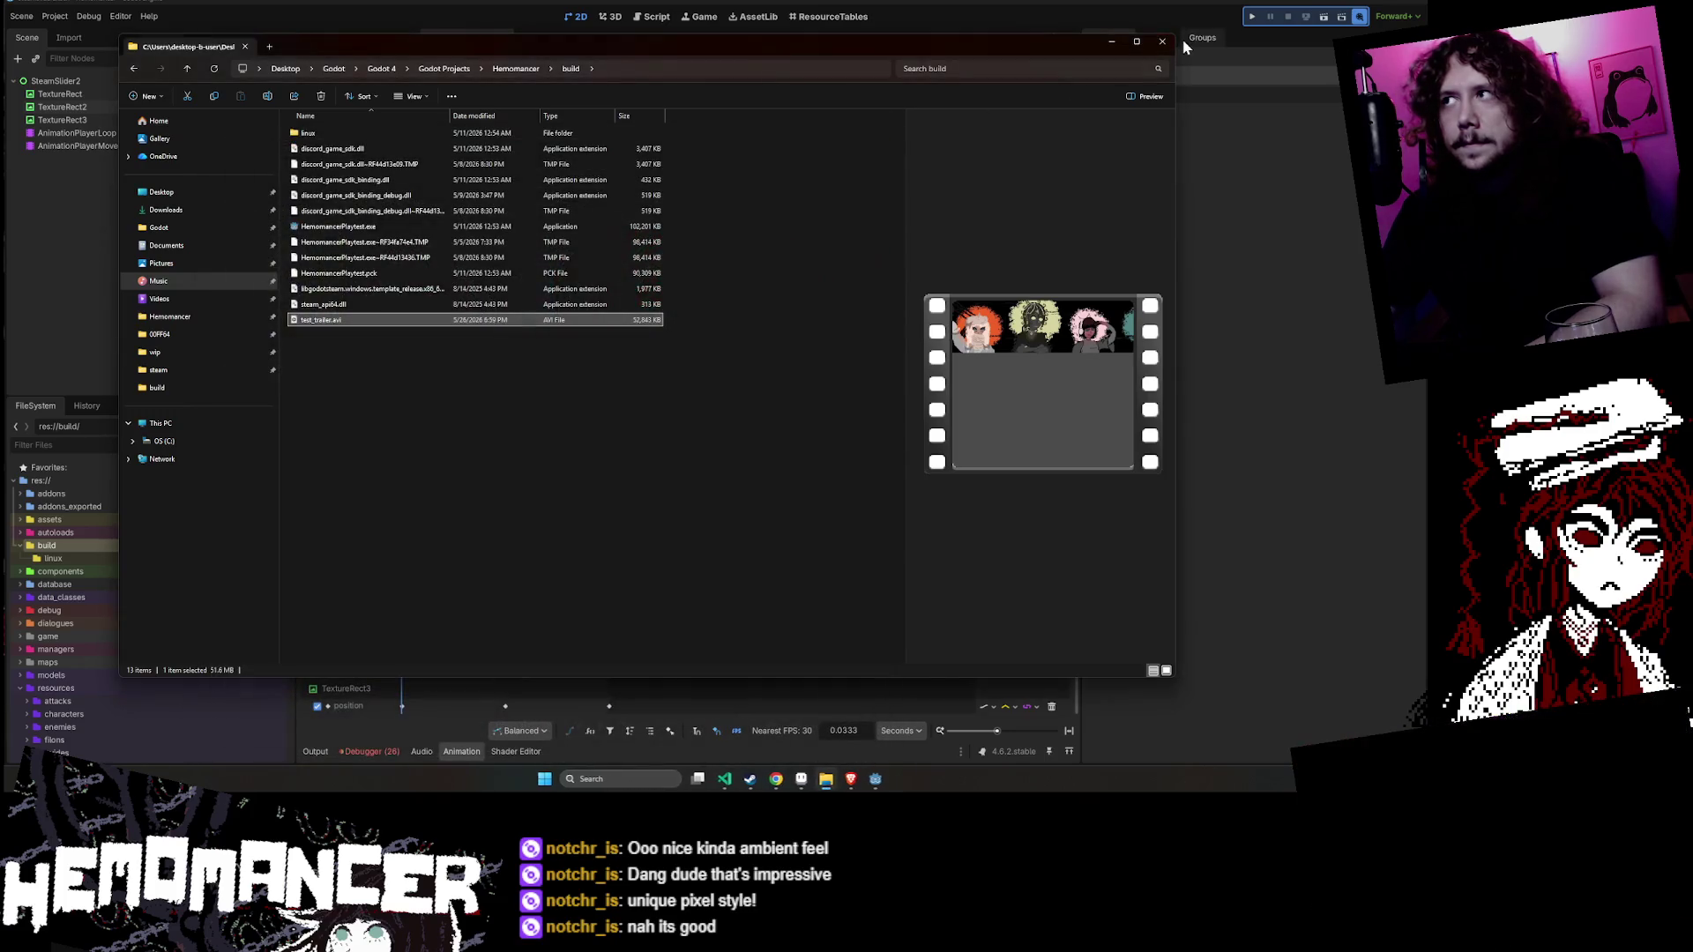
{"action": "left_click", "coordinate": [1162, 41]}
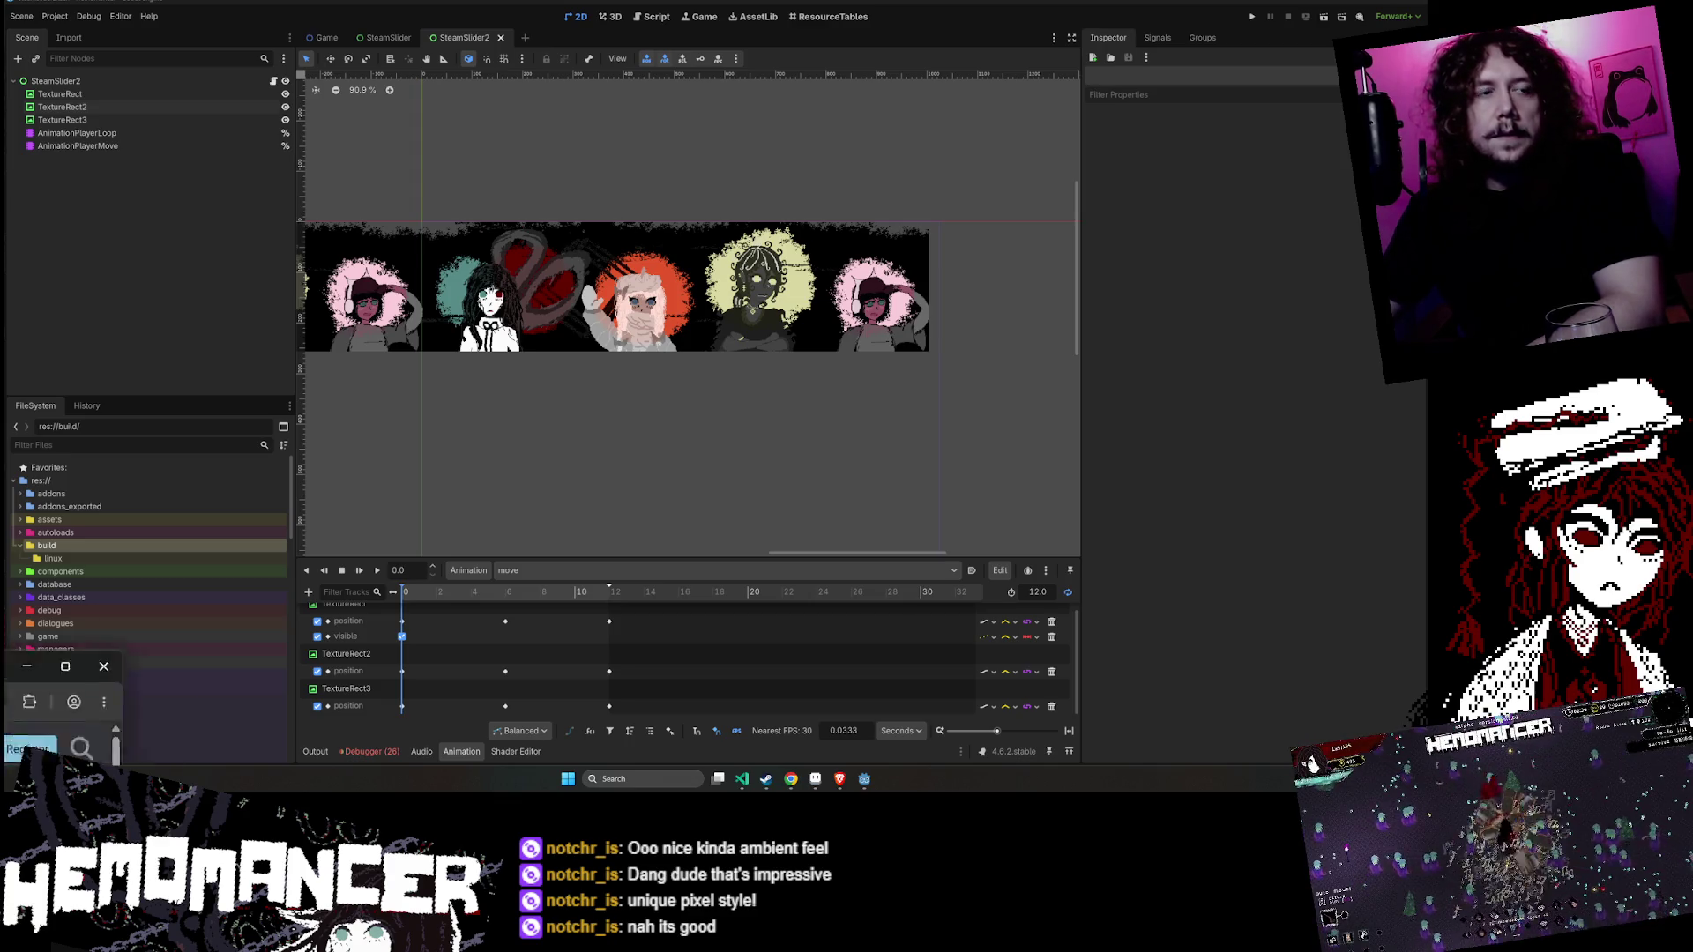
{"action": "key", "text": "alt+Tab"}
{"action": "scroll", "coordinate": [685, 325], "scroll_direction": "down", "scroll_amount": 3}
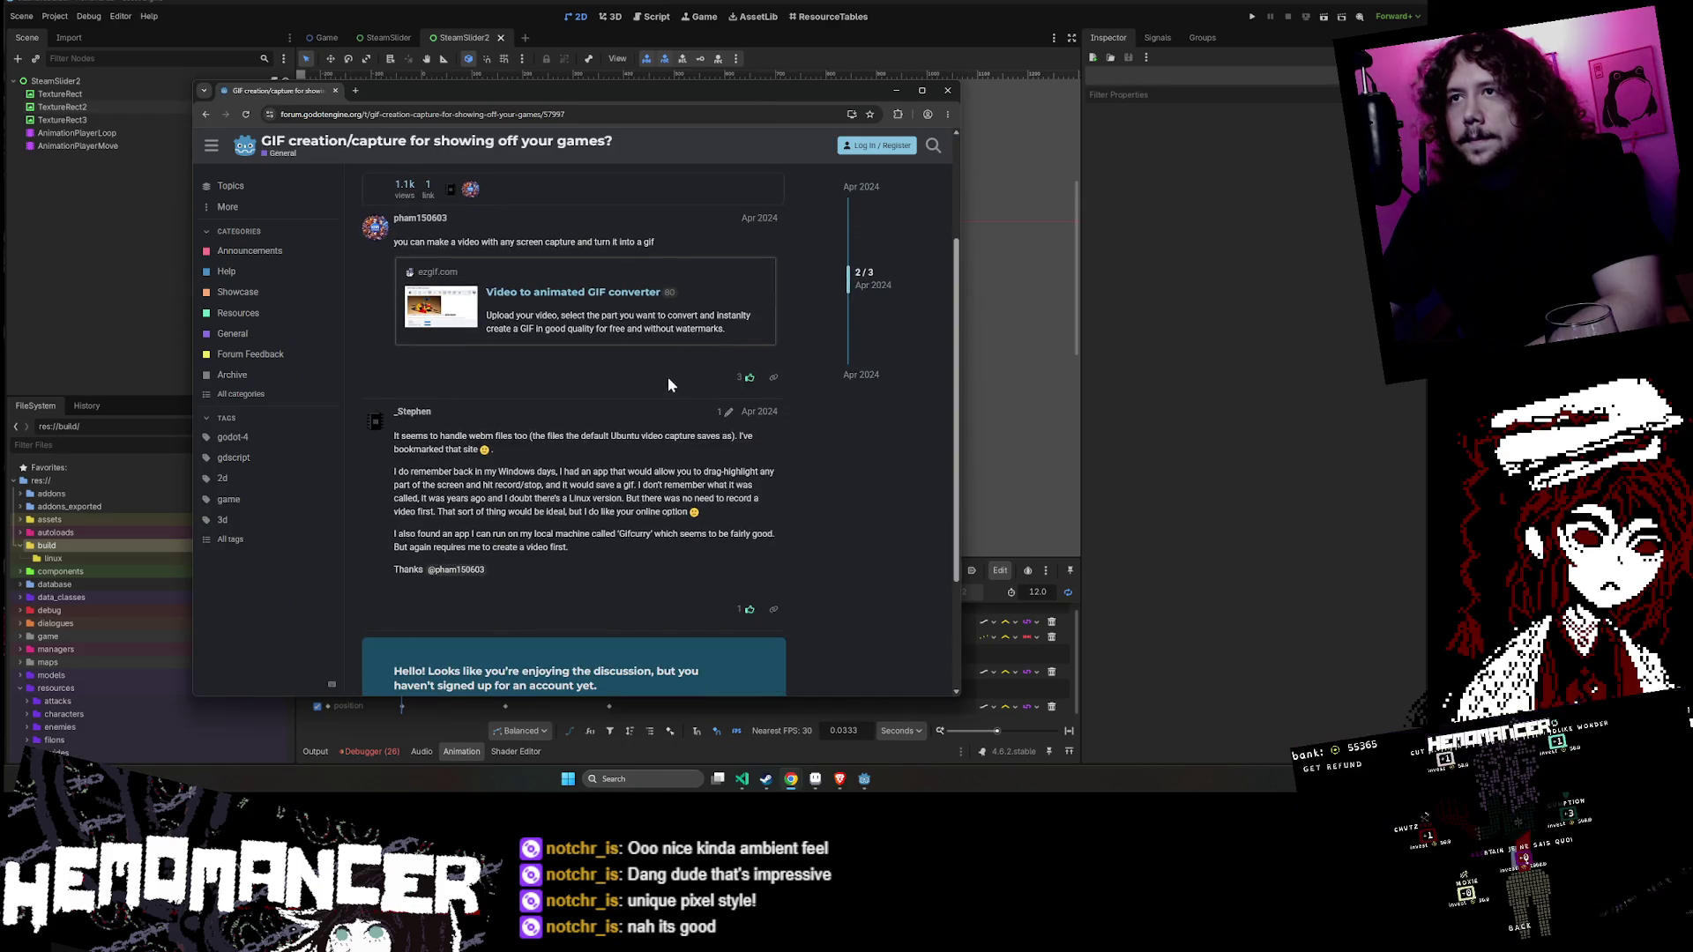
{"action": "scroll", "coordinate": [667, 379], "scroll_direction": "up", "scroll_amount": 1}
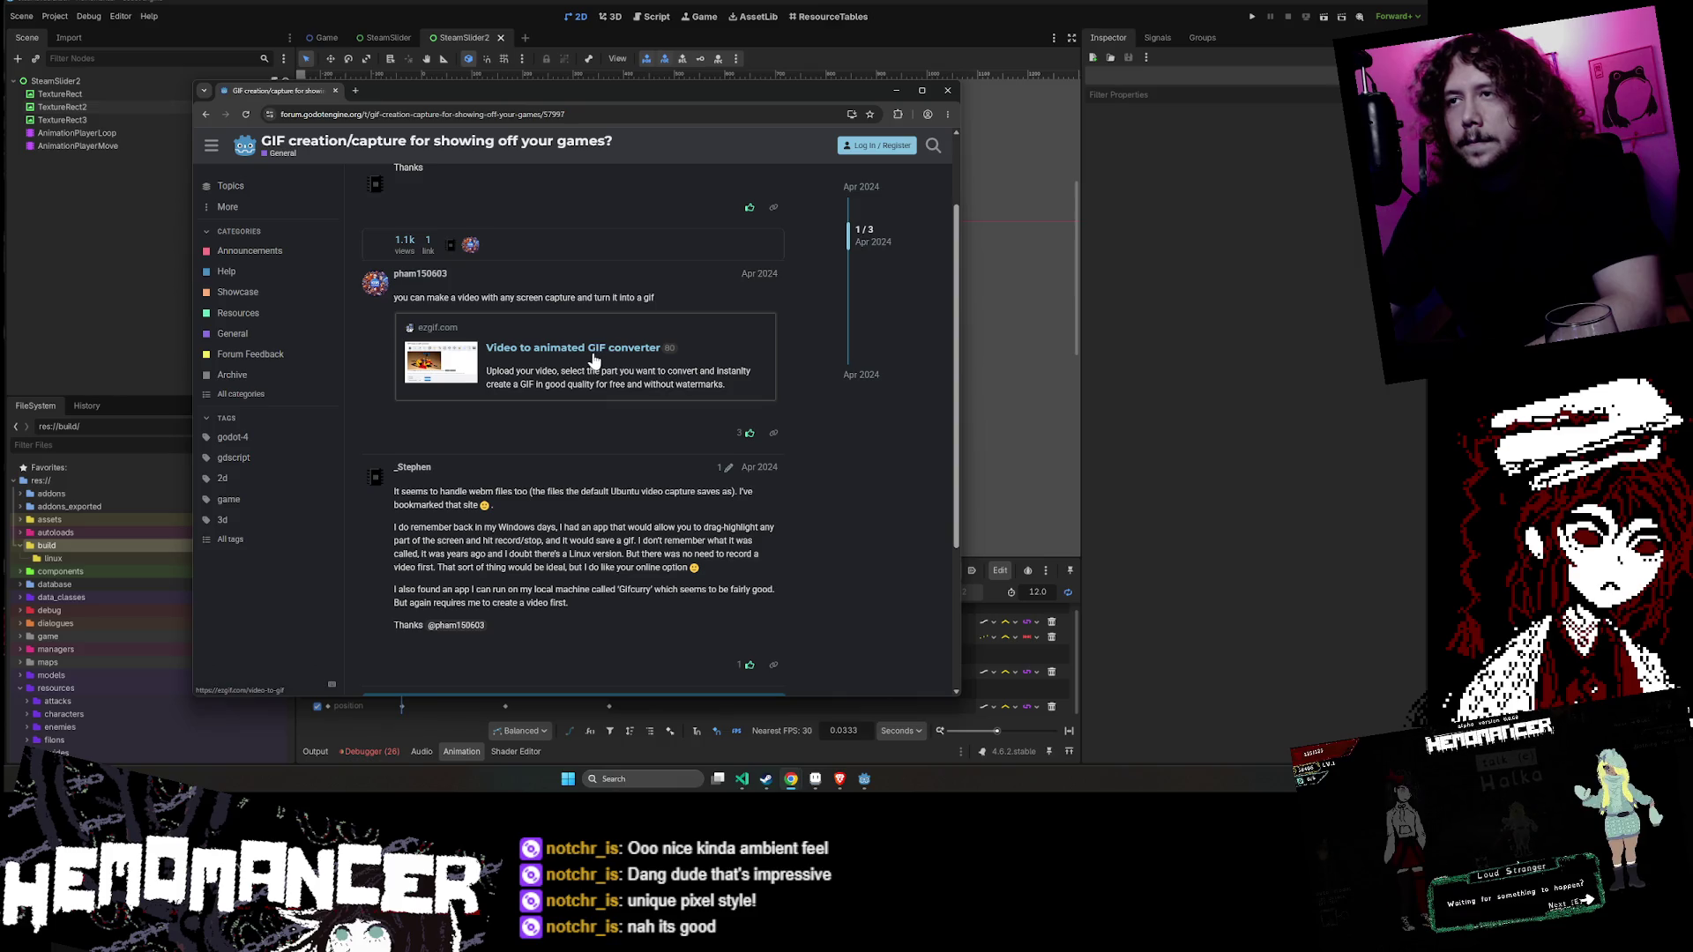
{"action": "left_click", "coordinate": [947, 92]}
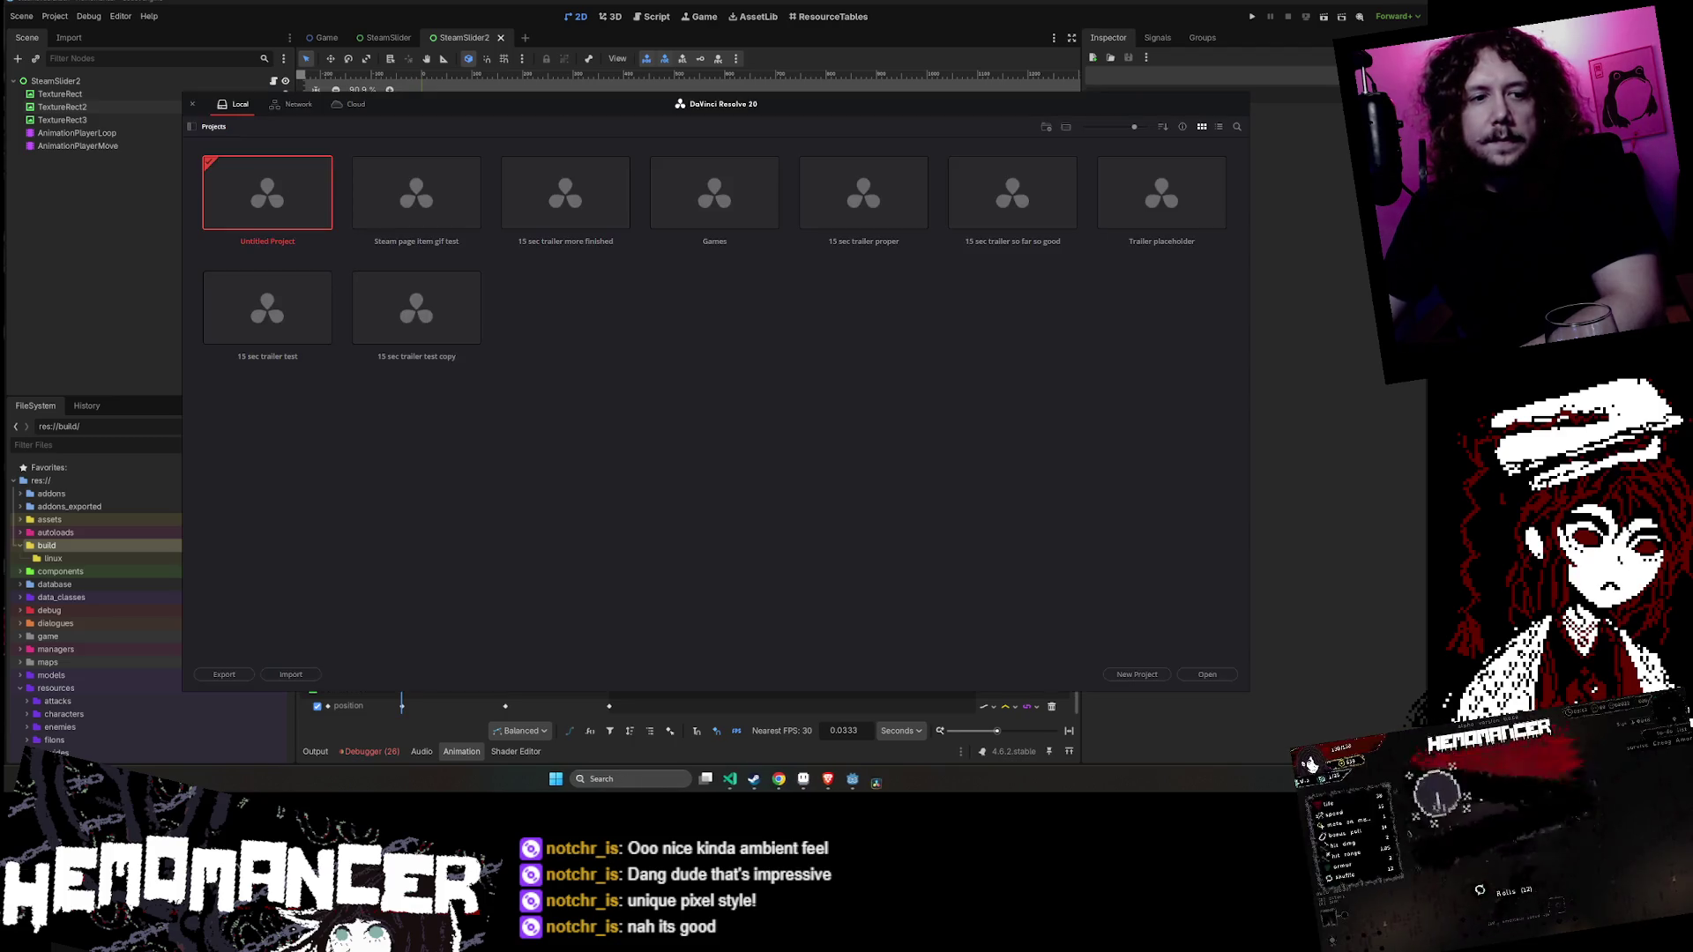
- Open the 'Steam page item gif test' project and shrink Resolve to a window over Godot
{"action": "double_click", "coordinate": [441, 203]}
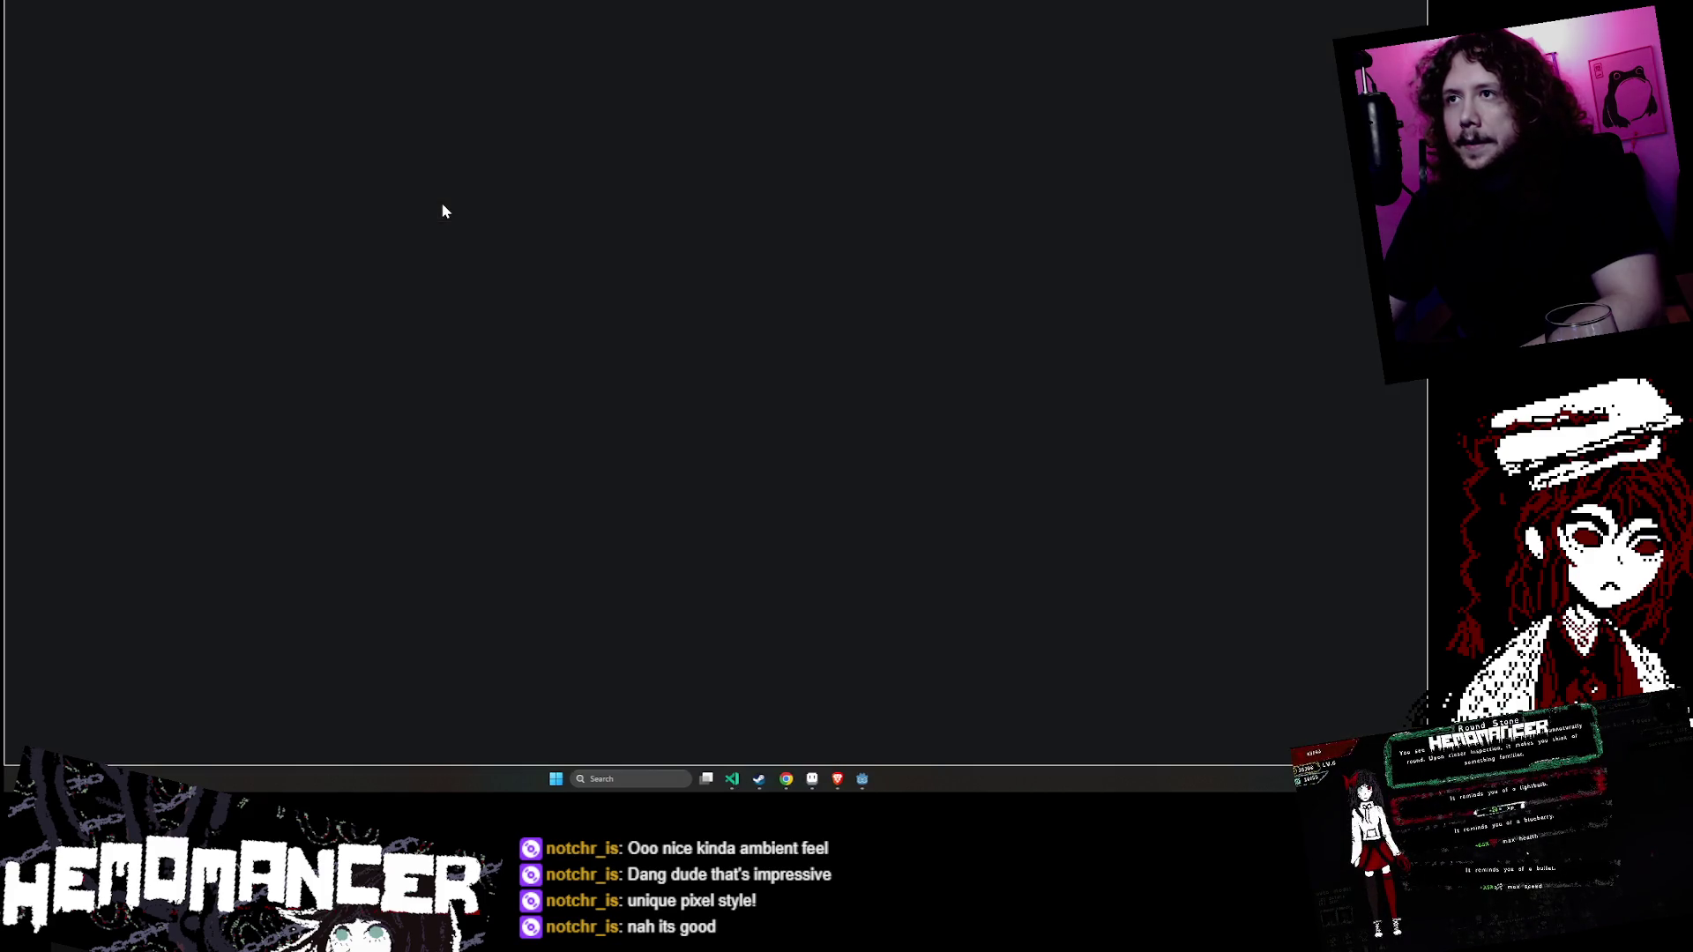
{"action": "mouse_move", "coordinate": [679, 23]}
{"action": "left_mouse_down"}
{"action": "mouse_move", "coordinate": [670, 63]}
{"action": "mouse_move", "coordinate": [735, 70]}
{"action": "mouse_move", "coordinate": [676, 49]}
{"action": "left_mouse_up"}
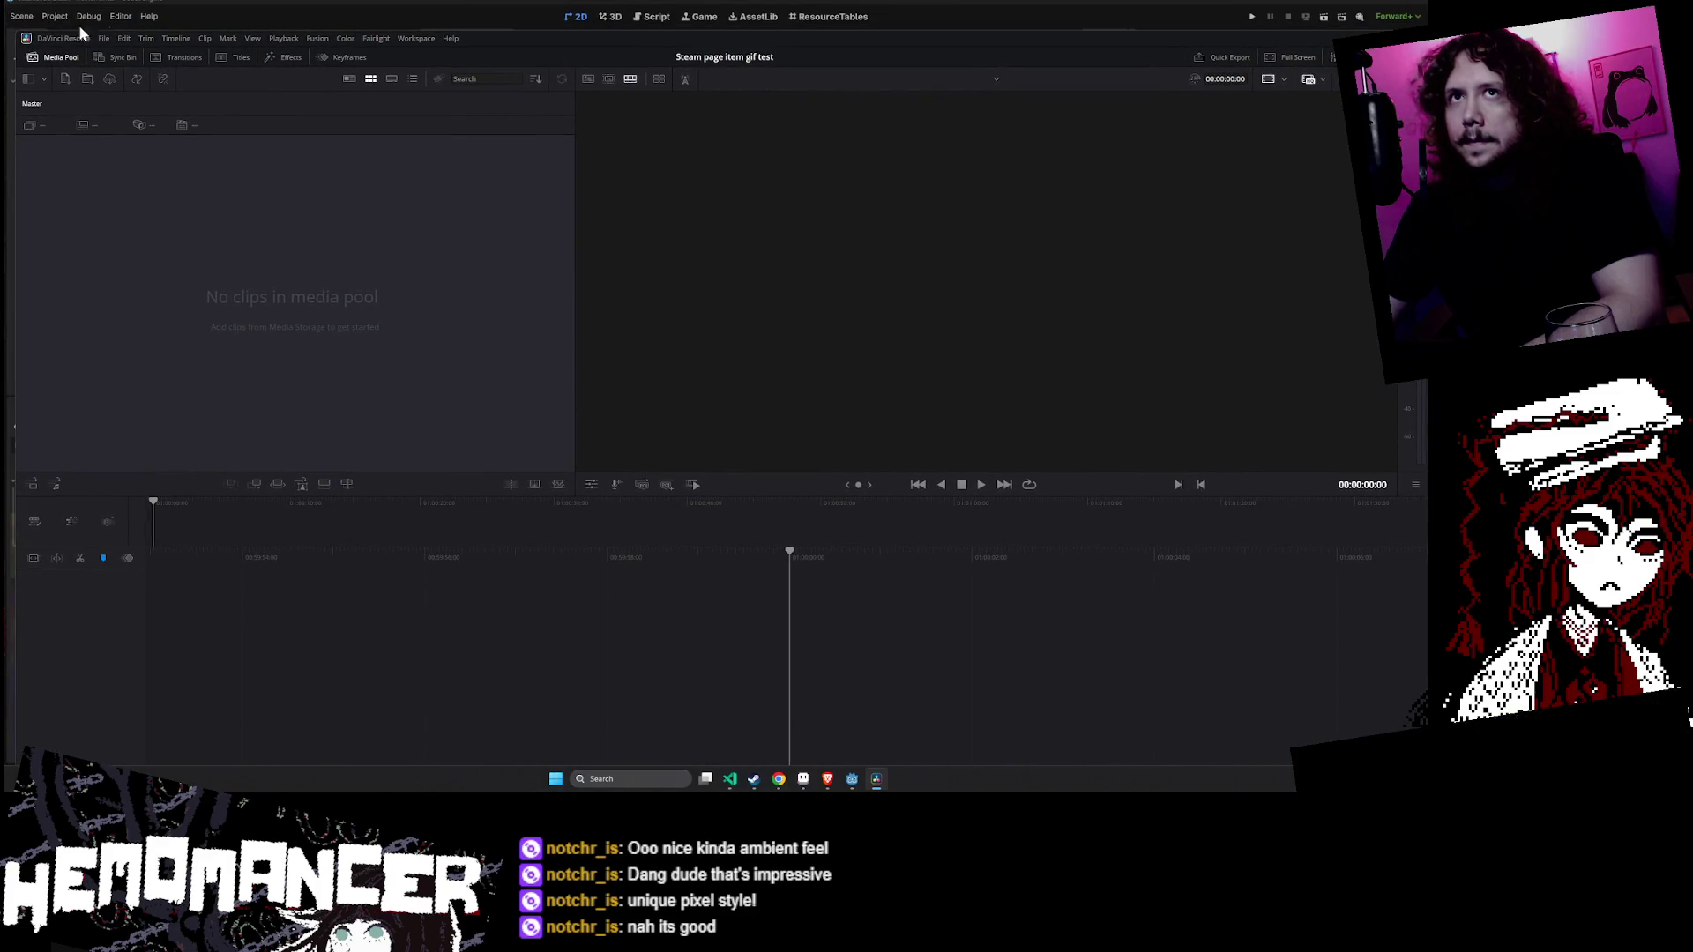
{"action": "mouse_move", "coordinate": [15, 31]}
{"action": "left_mouse_down"}
{"action": "mouse_move", "coordinate": [696, 115]}
{"action": "mouse_move", "coordinate": [960, 362]}
{"action": "mouse_move", "coordinate": [1038, 345]}
{"action": "mouse_move", "coordinate": [701, 187]}
{"action": "mouse_move", "coordinate": [697, 151]}
{"action": "left_mouse_up"}
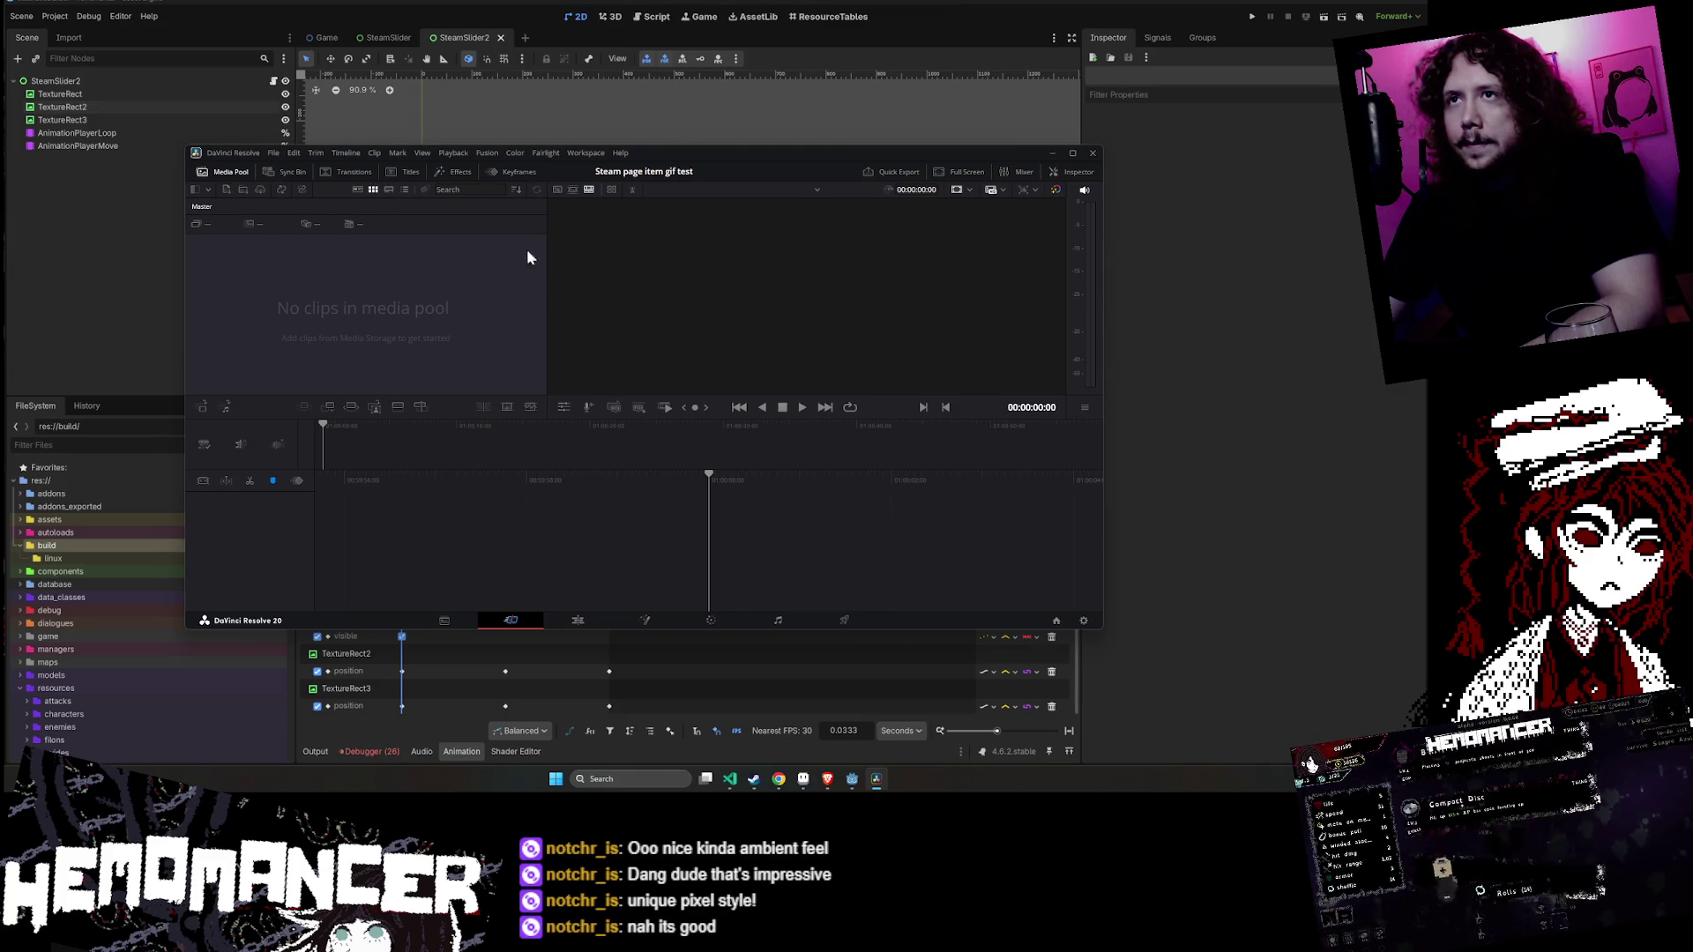
{"action": "left_click_drag", "start_coordinate": [635, 161], "coordinate": [589, 78]}
{"action": "left_click_drag", "start_coordinate": [1054, 551], "coordinate": [1149, 643]}
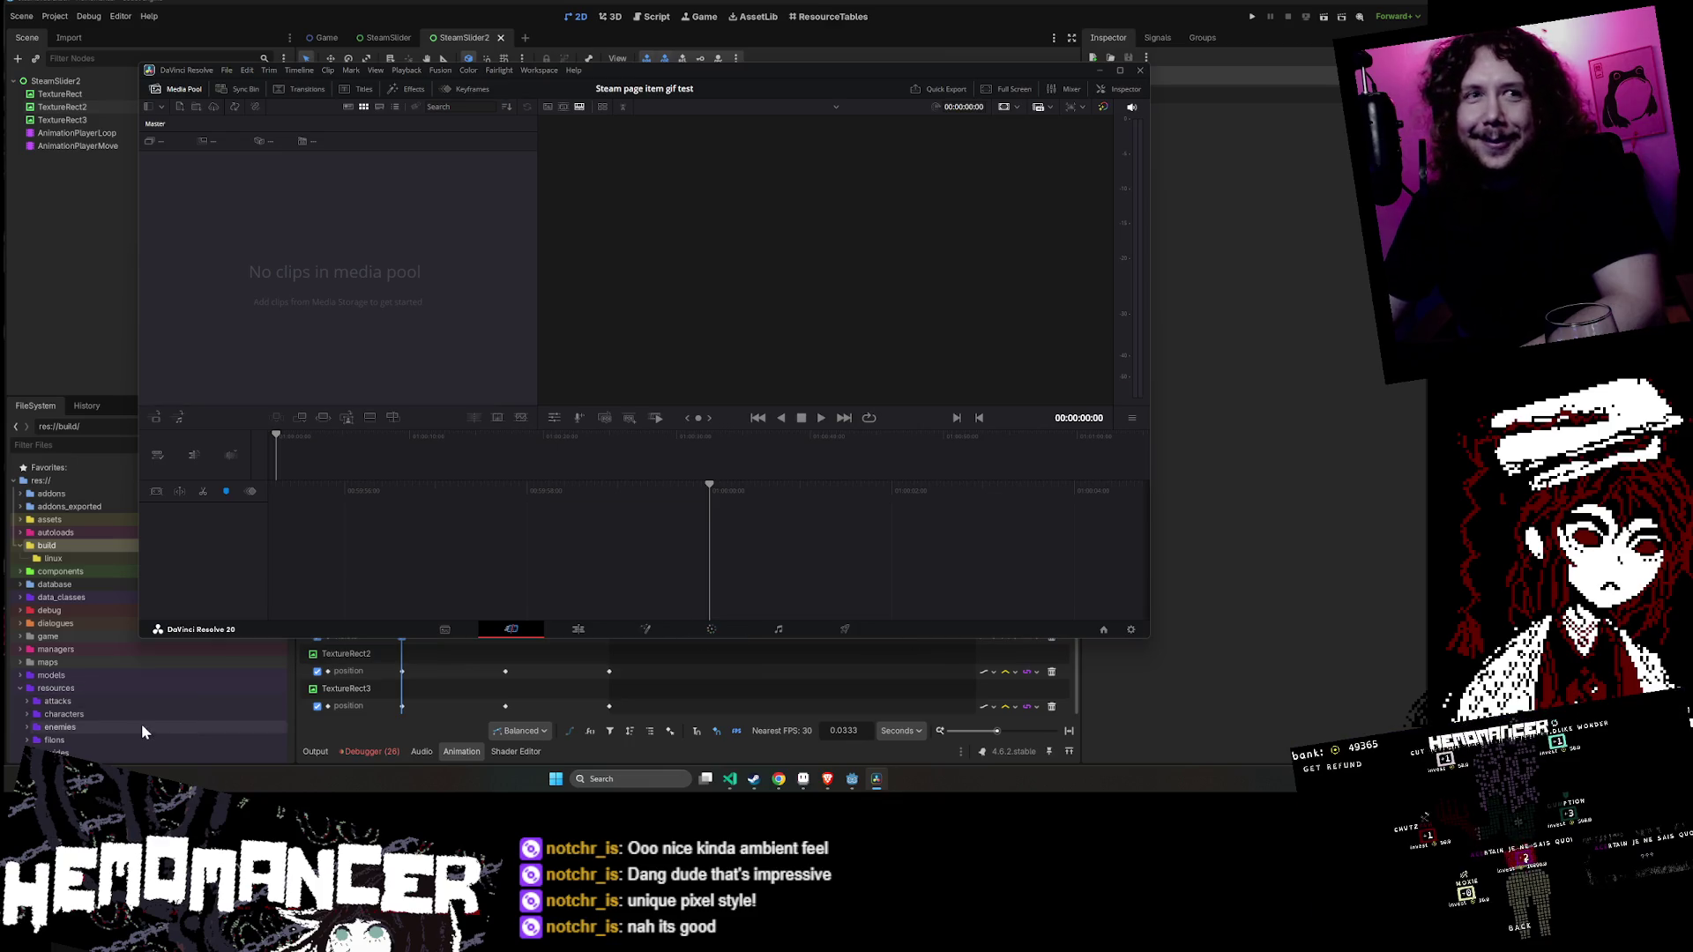
{"action": "scroll", "coordinate": [145, 702], "scroll_direction": "down", "scroll_amount": 10}
{"action": "scroll", "coordinate": [141, 688], "scroll_direction": "up", "scroll_amount": 10}
{"action": "scroll", "coordinate": [132, 695], "scroll_direction": "up", "scroll_amount": 2}
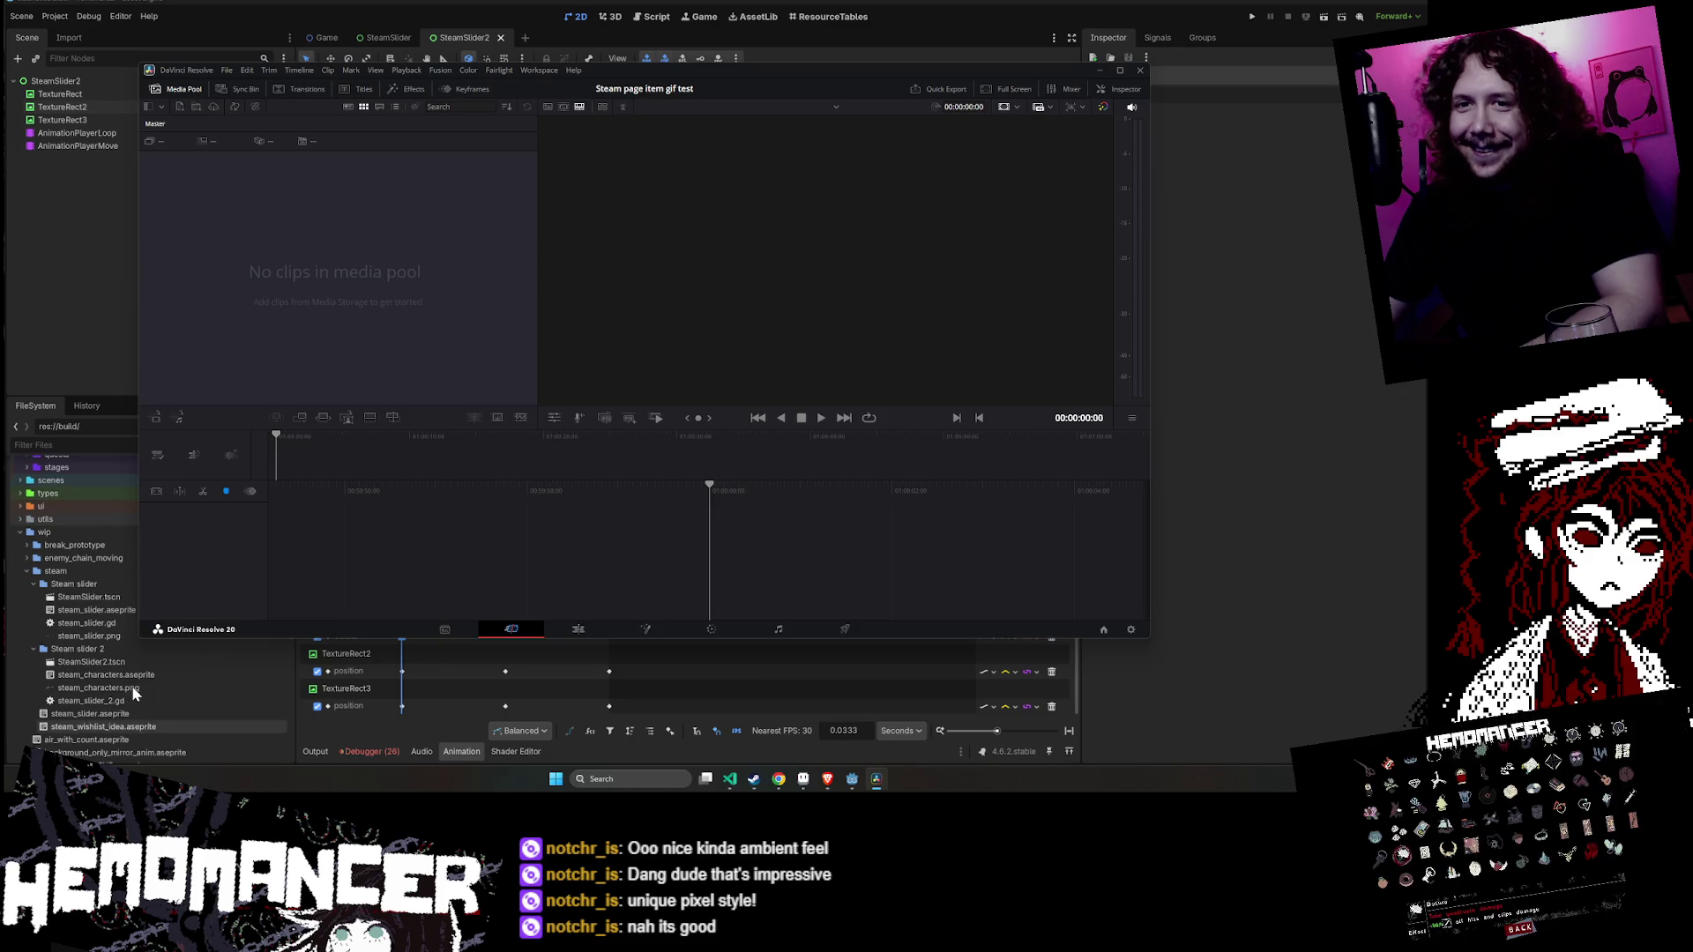
{"action": "right_click", "coordinate": [102, 649]}
{"action": "left_click", "coordinate": [184, 751]}
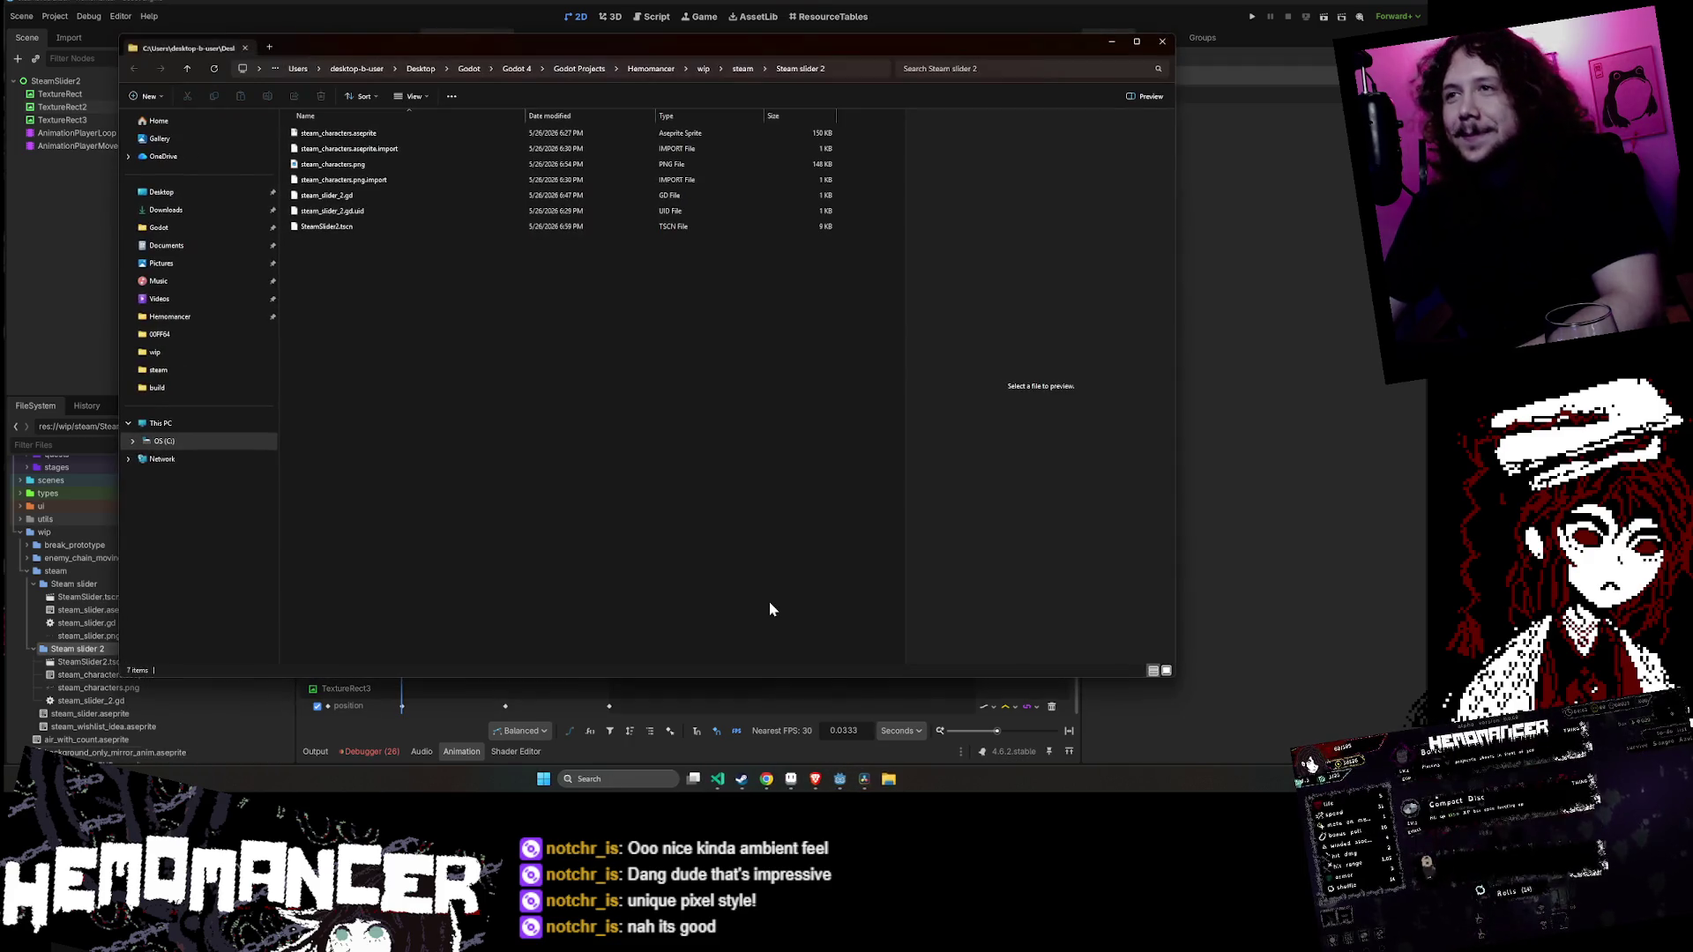
{"action": "left_click", "coordinate": [864, 779]}
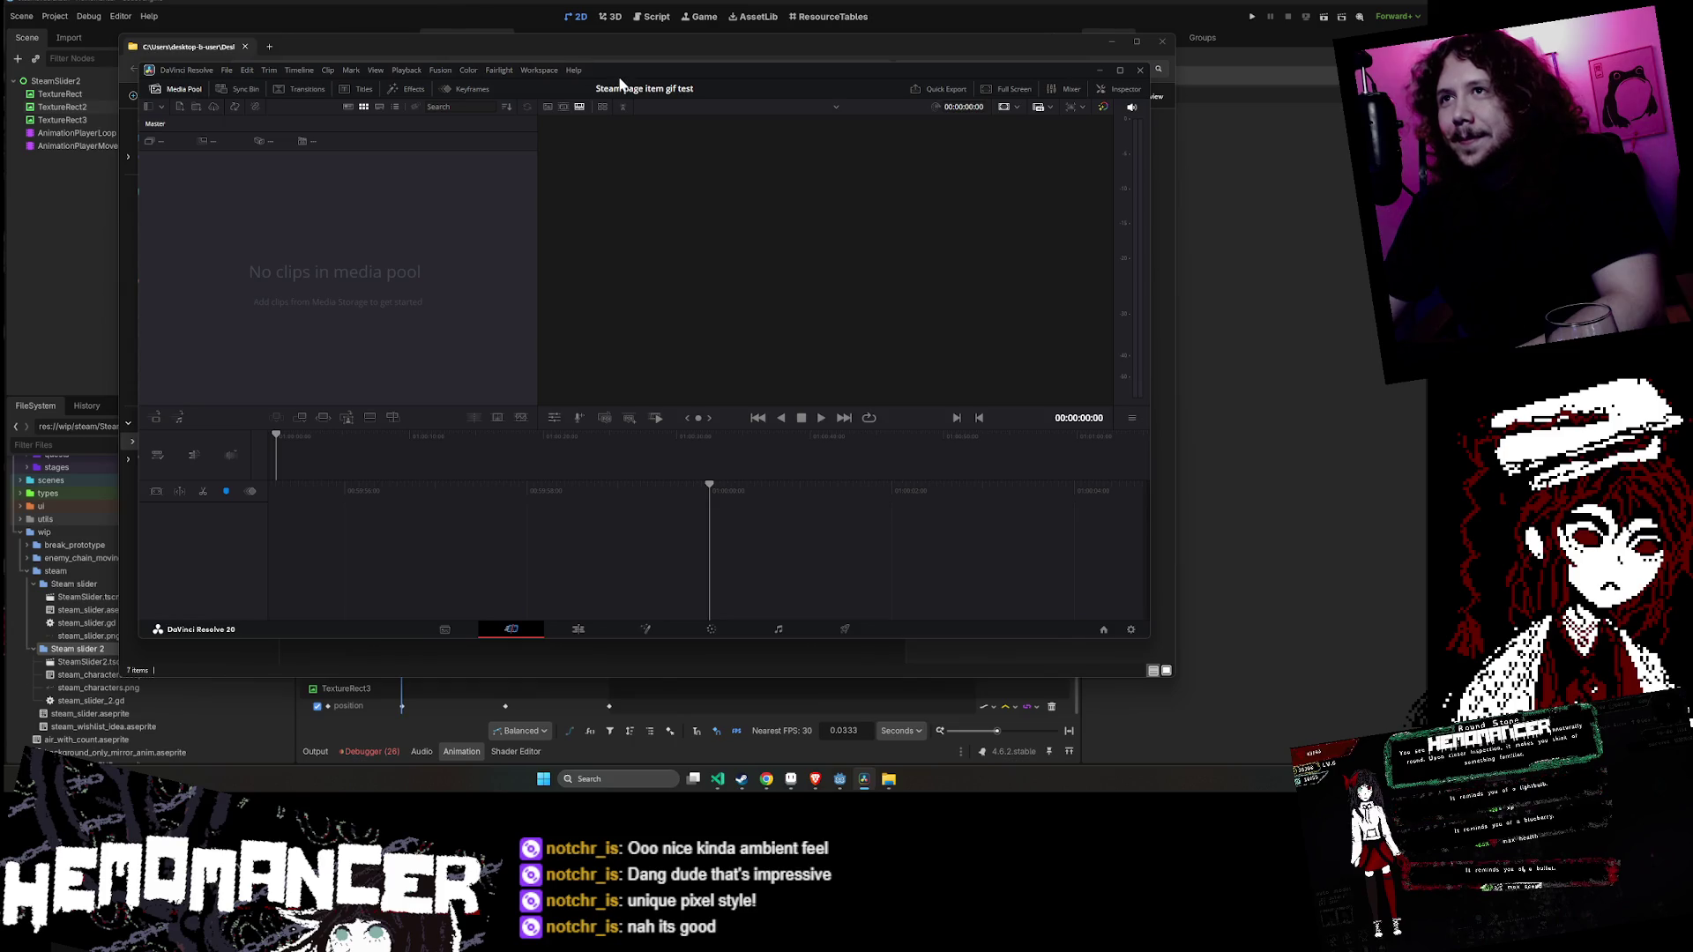
{"action": "left_click_drag", "start_coordinate": [619, 84], "coordinate": [768, 93]}
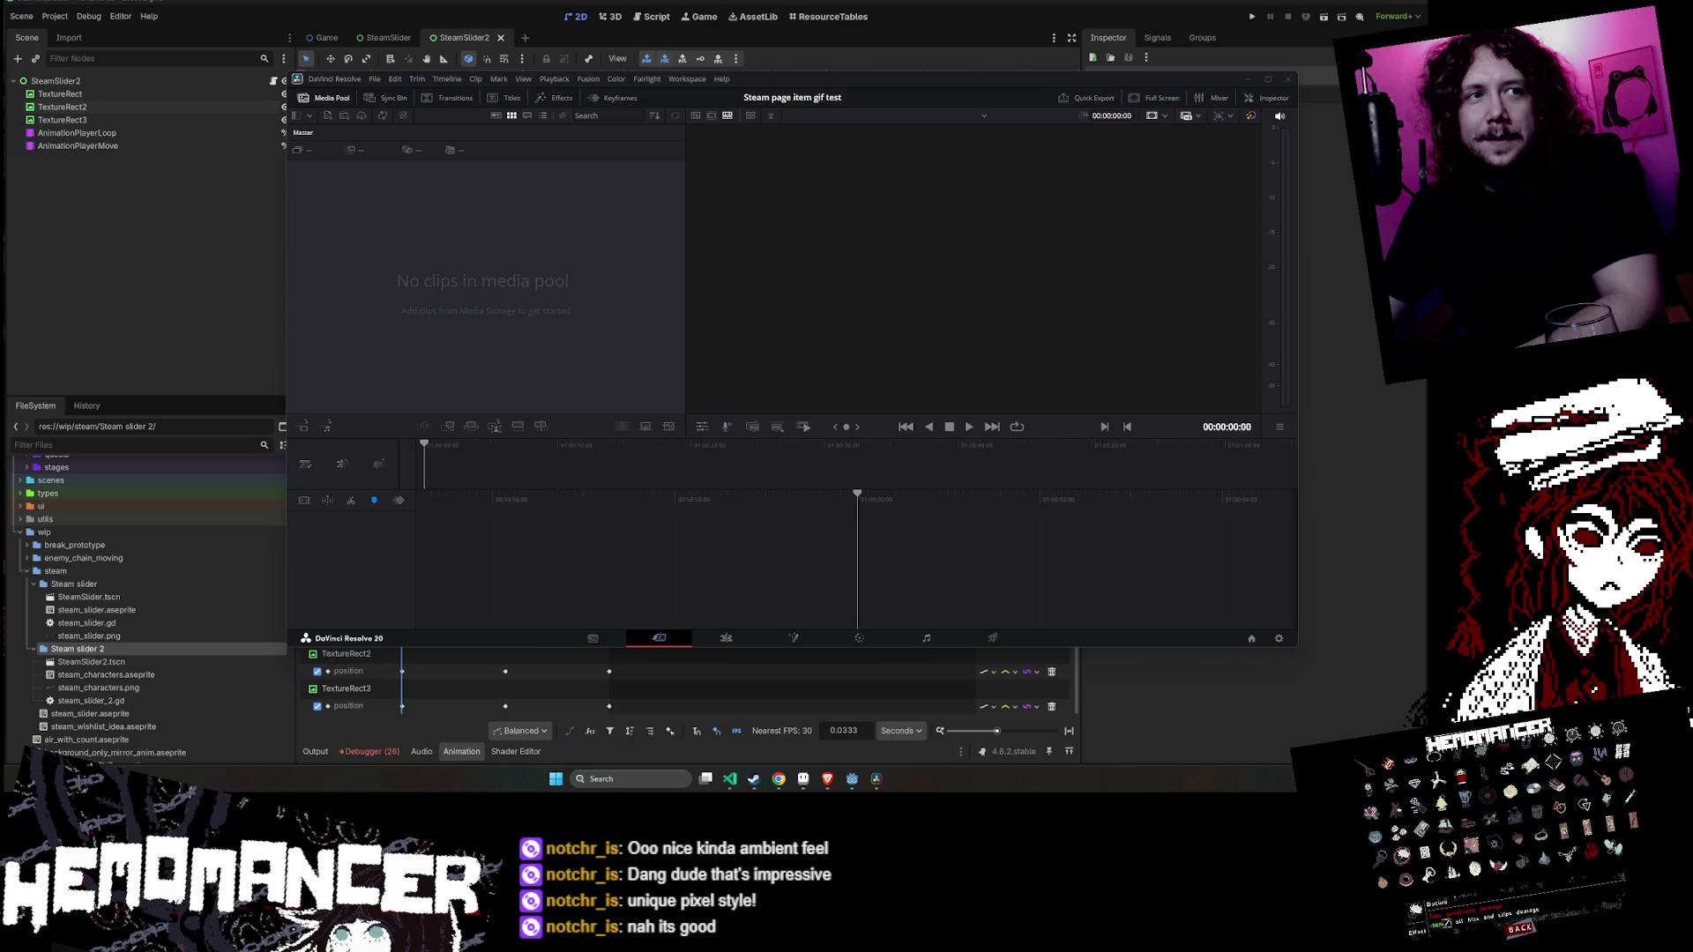
- Export the character banner from Aseprite as steam_characters.gif, accepting the layers warning
{"action": "left_click", "coordinate": [802, 778]}
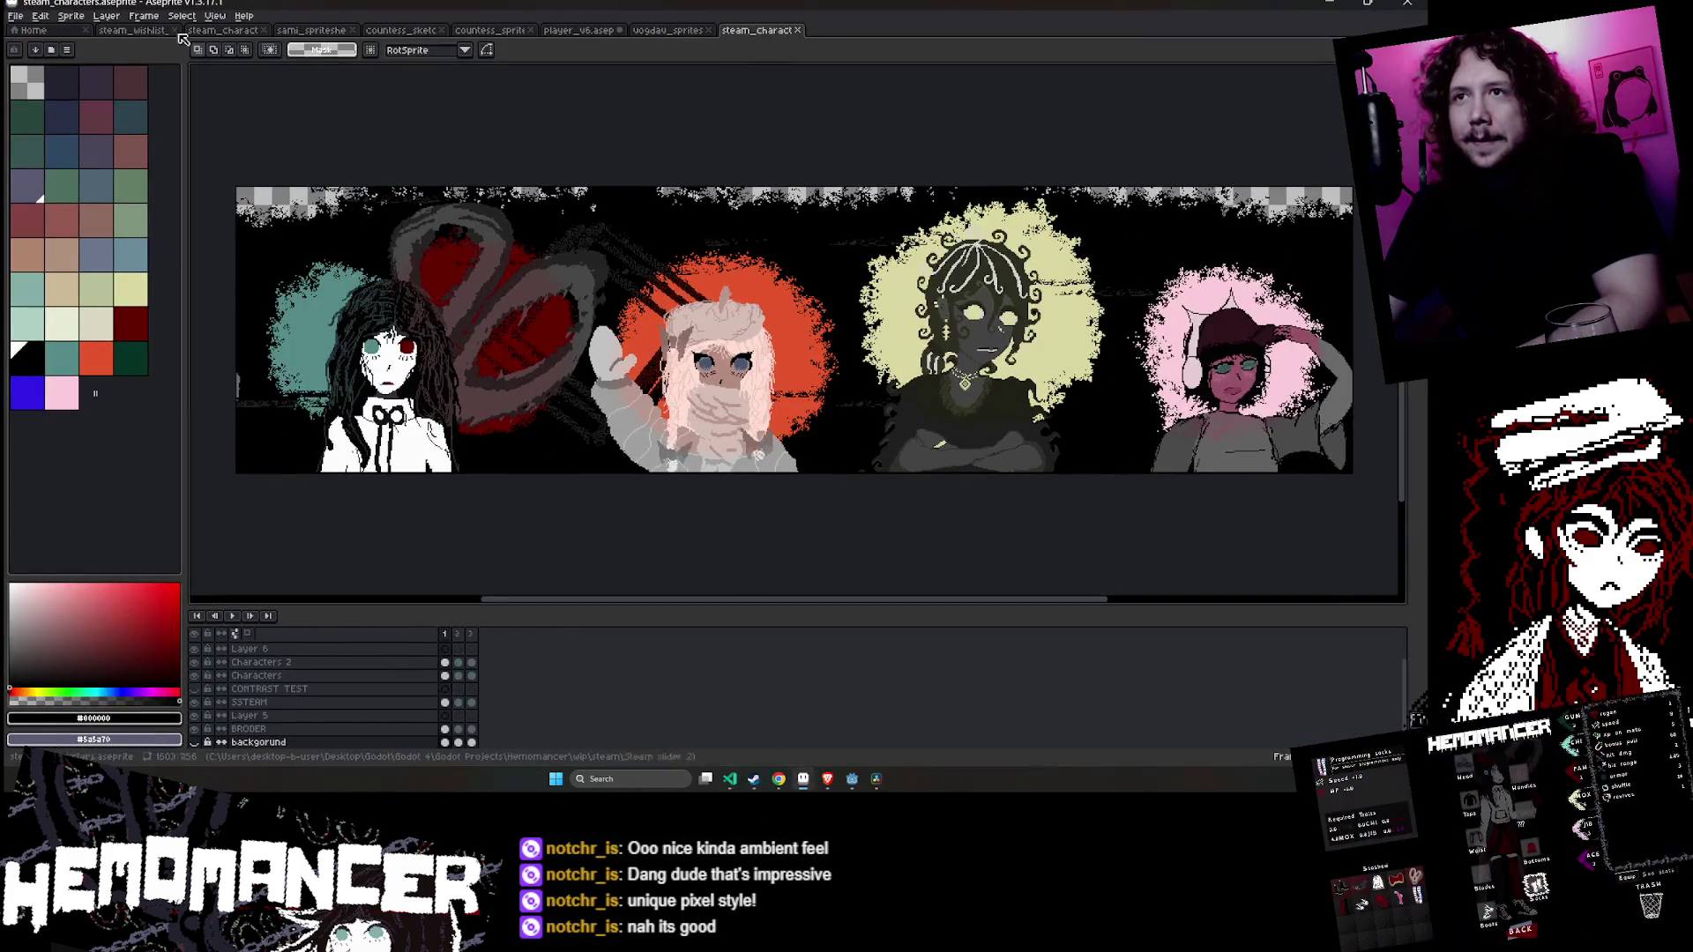
{"action": "left_click", "coordinate": [15, 15]}
{"action": "mouse_move", "coordinate": [53, 127]}
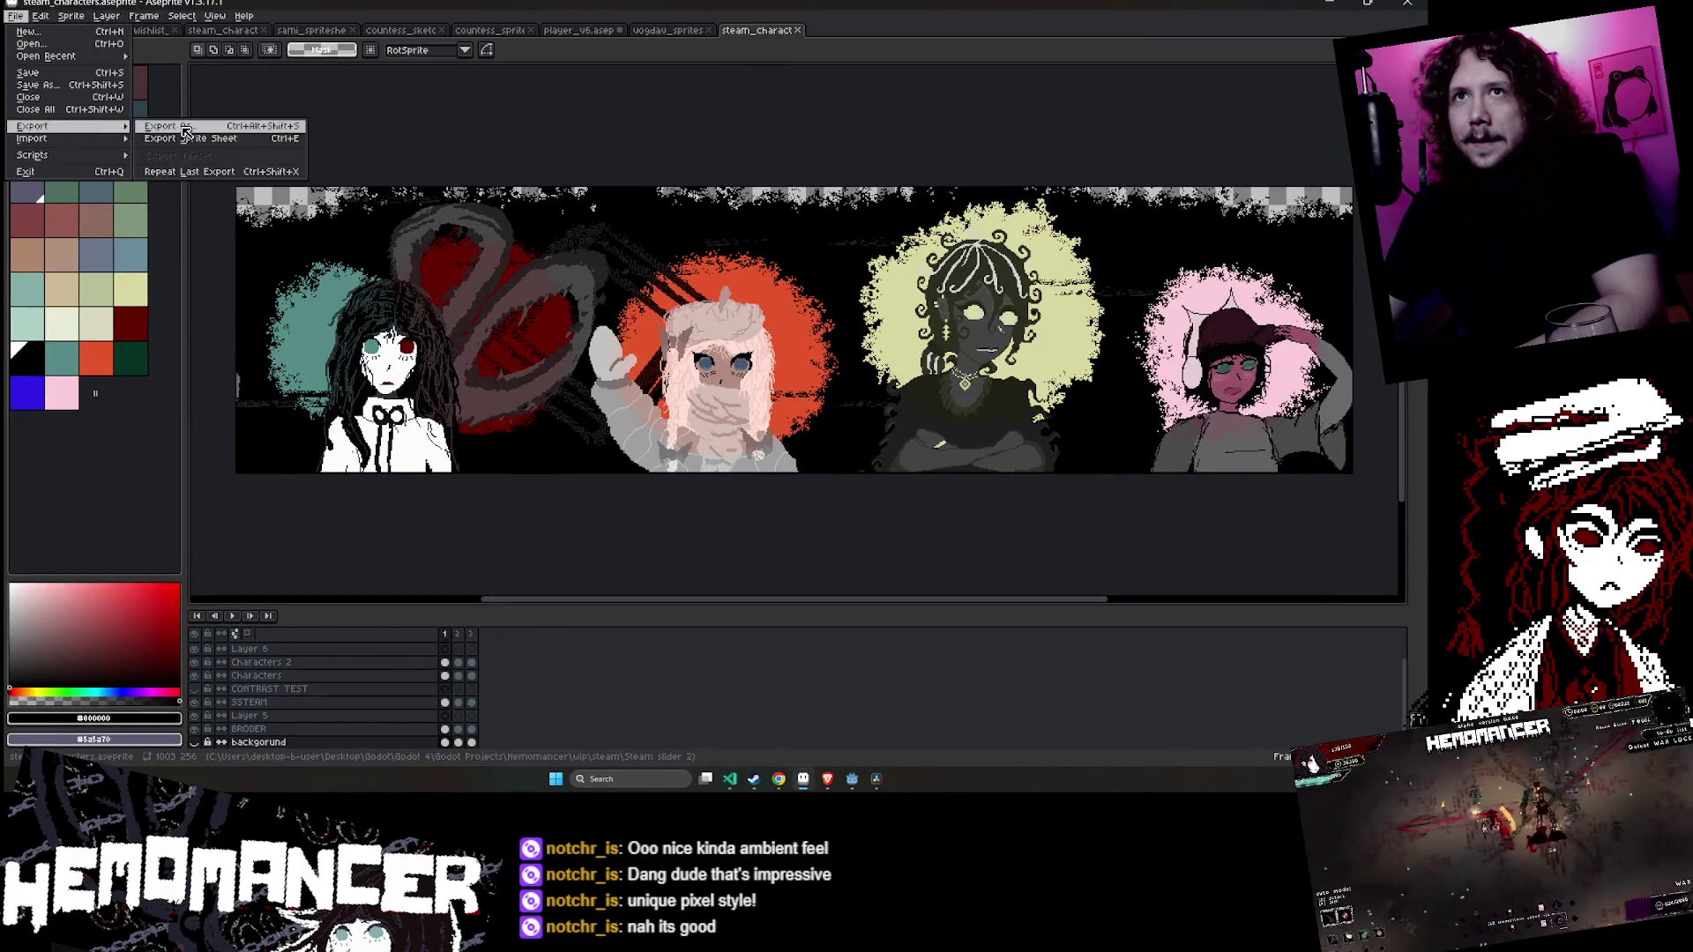
{"action": "left_click", "coordinate": [177, 128]}
{"action": "left_click", "coordinate": [441, 300]}
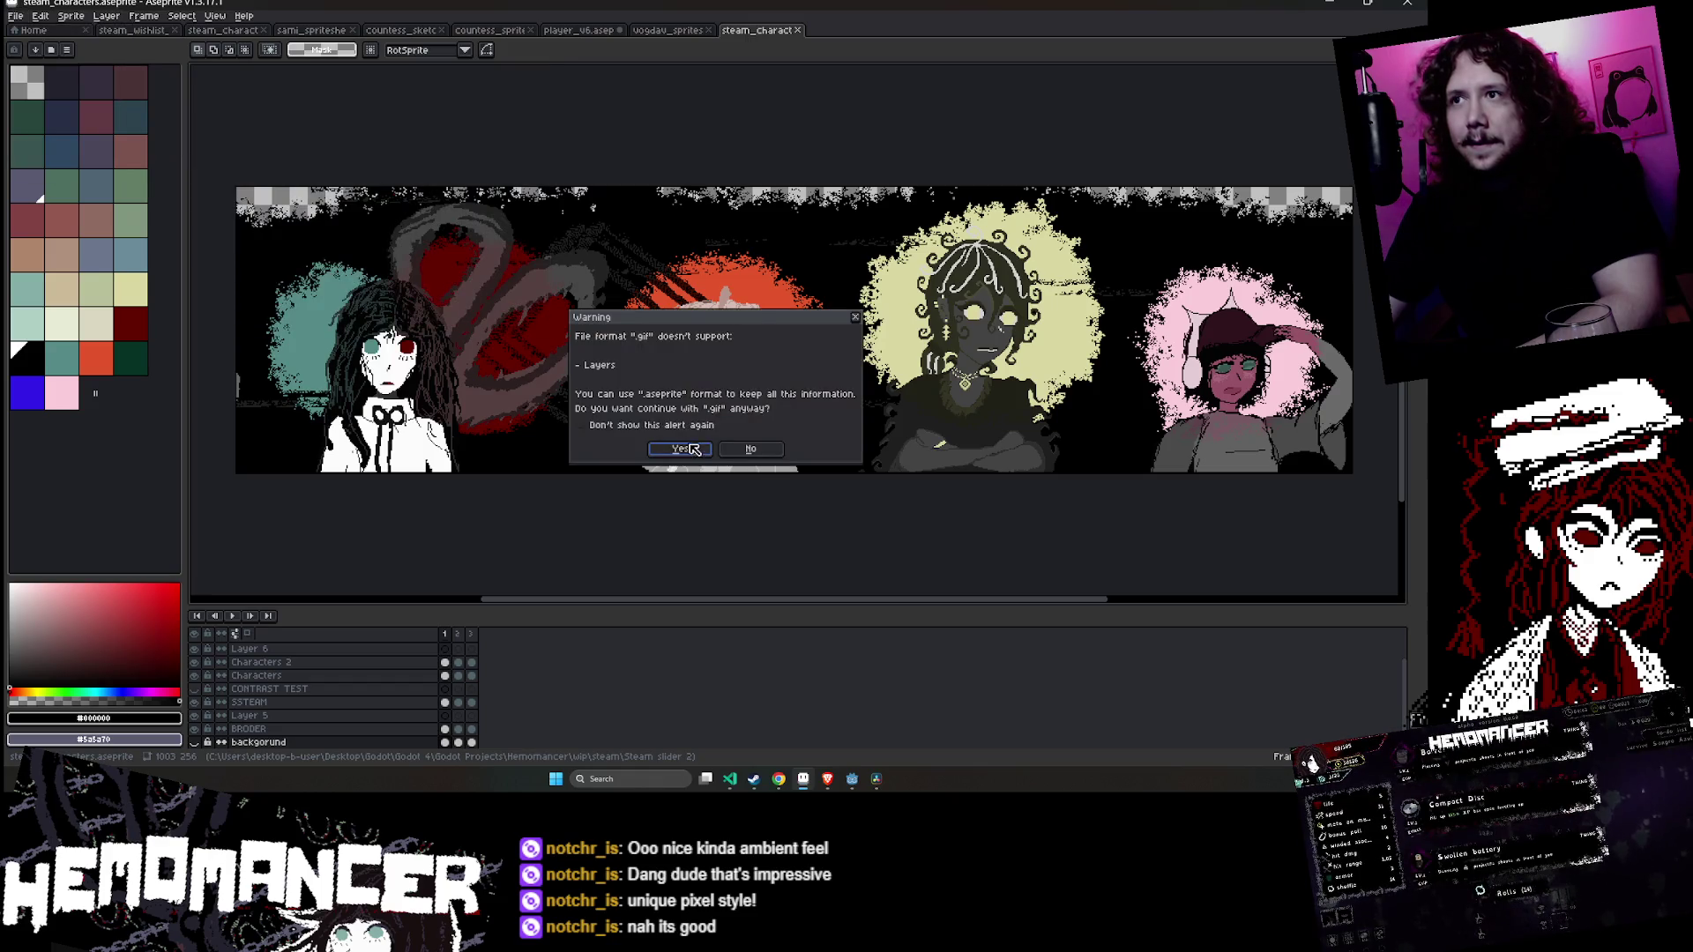
{"action": "left_click", "coordinate": [758, 437]}
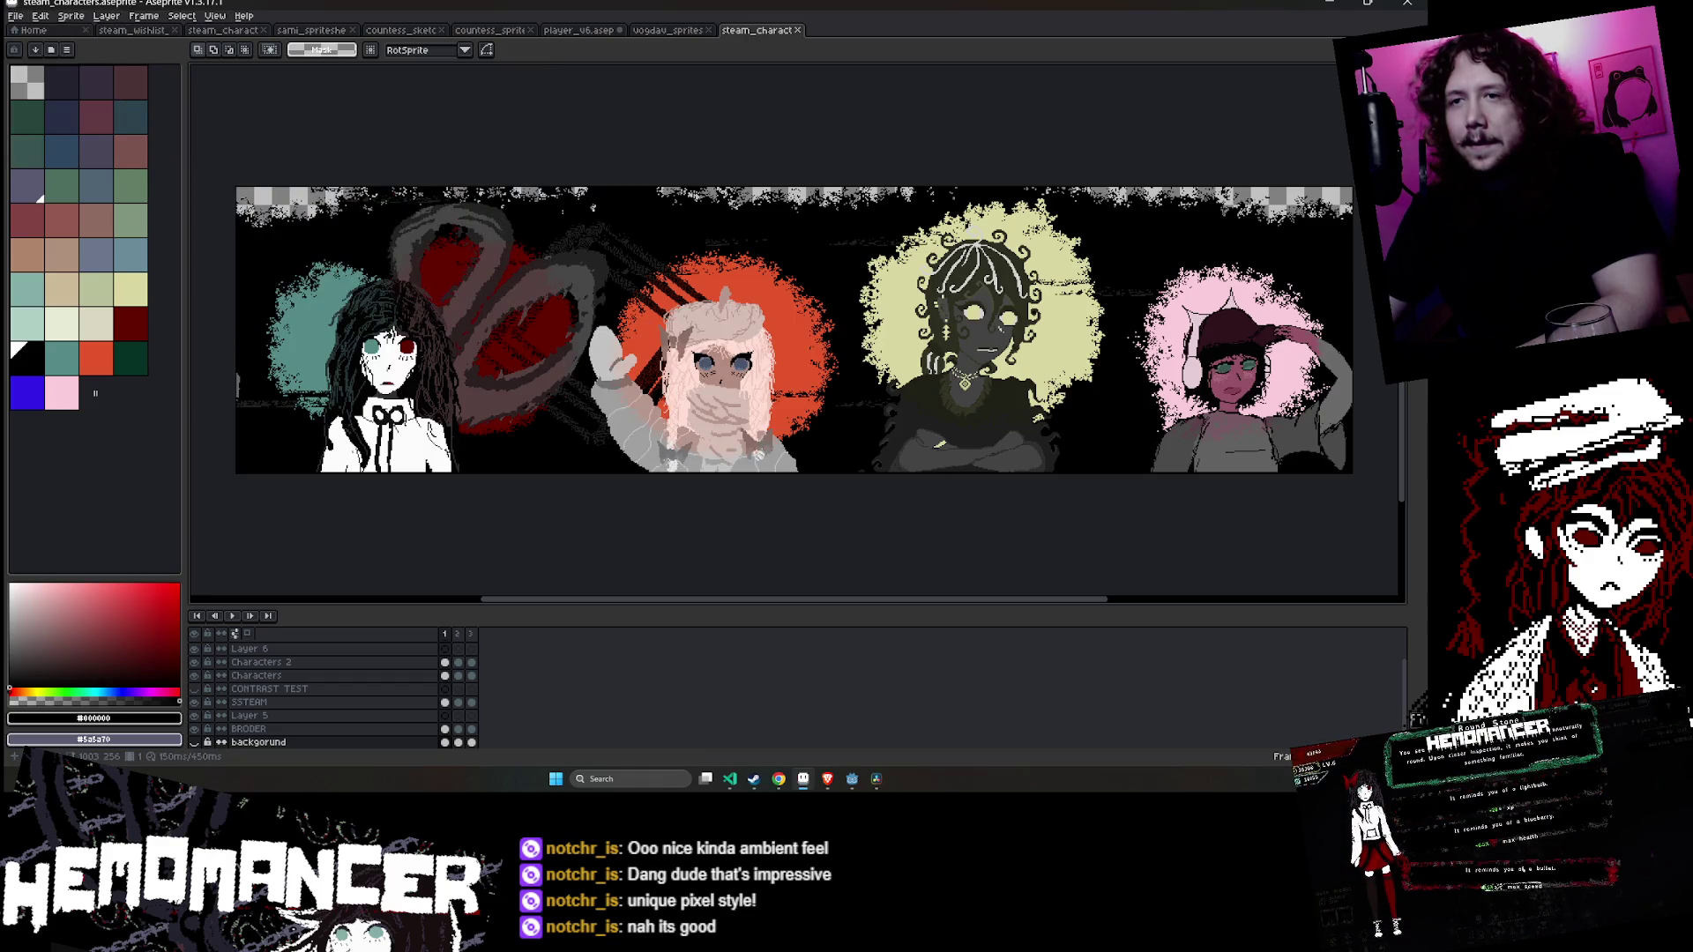
{"action": "left_click", "coordinate": [1329, 3]}
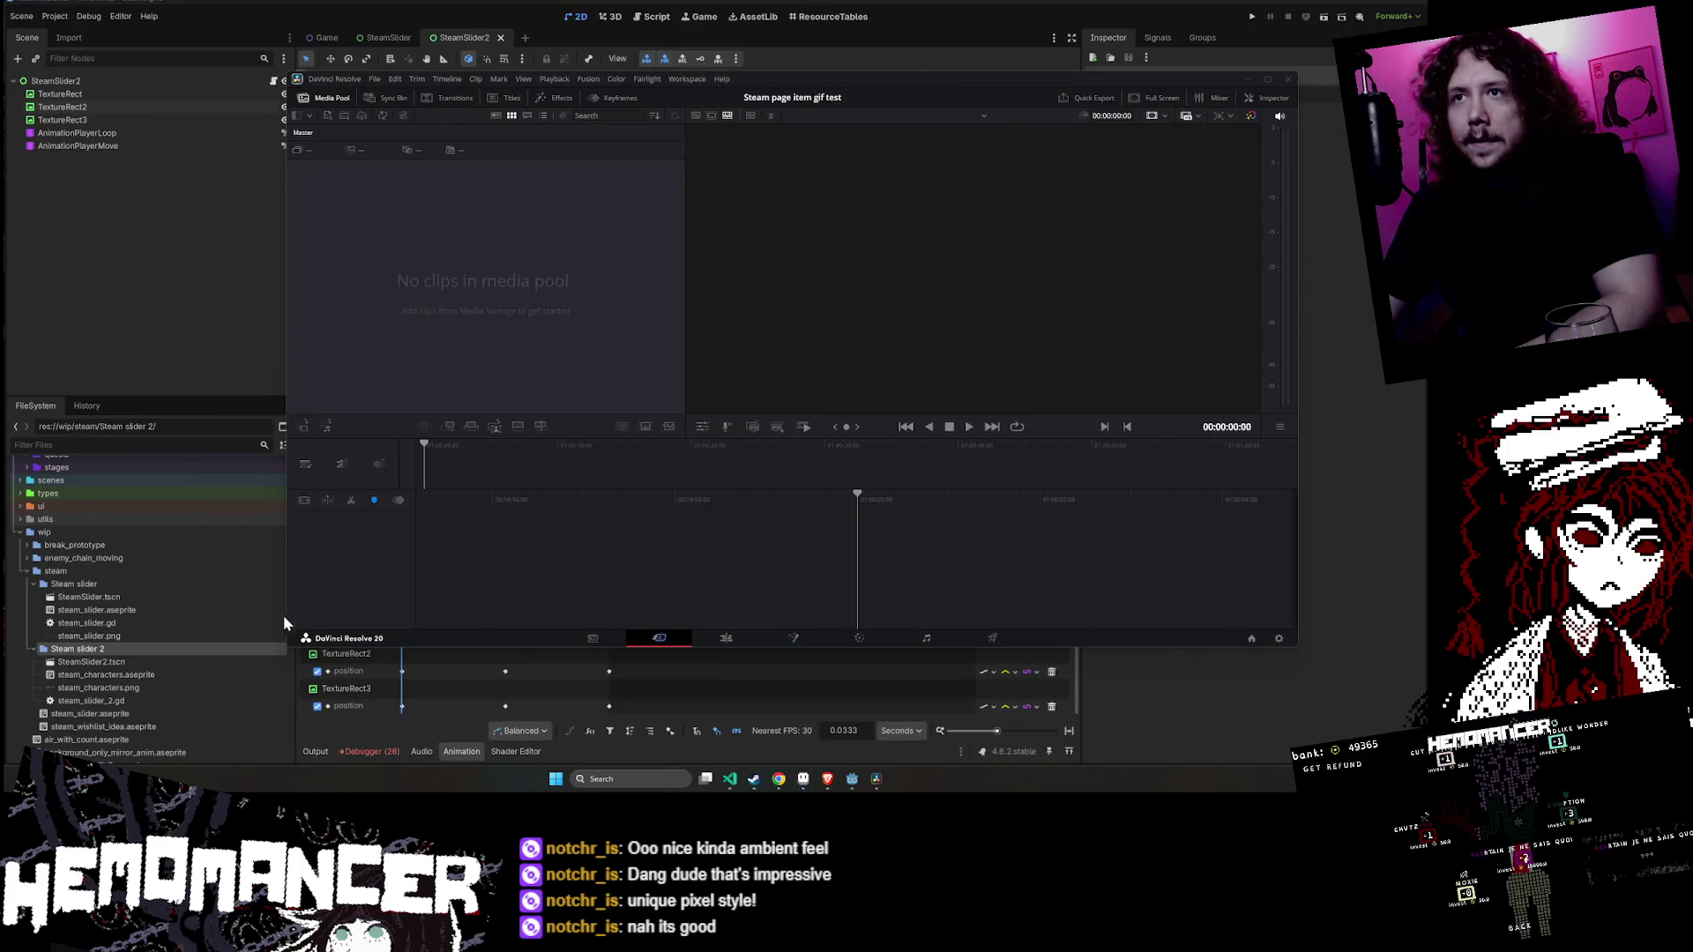
- Import steam_characters.gif without changing the frame rate, load it in the viewer, and maximize Resolve
{"action": "mouse_move", "coordinate": [342, 527]}
{"action": "left_mouse_down"}
{"action": "mouse_move", "coordinate": [643, 335]}
{"action": "mouse_move", "coordinate": [601, 319]}
{"action": "mouse_move", "coordinate": [832, 314]}
{"action": "mouse_move", "coordinate": [471, 329]}
{"action": "left_mouse_up"}
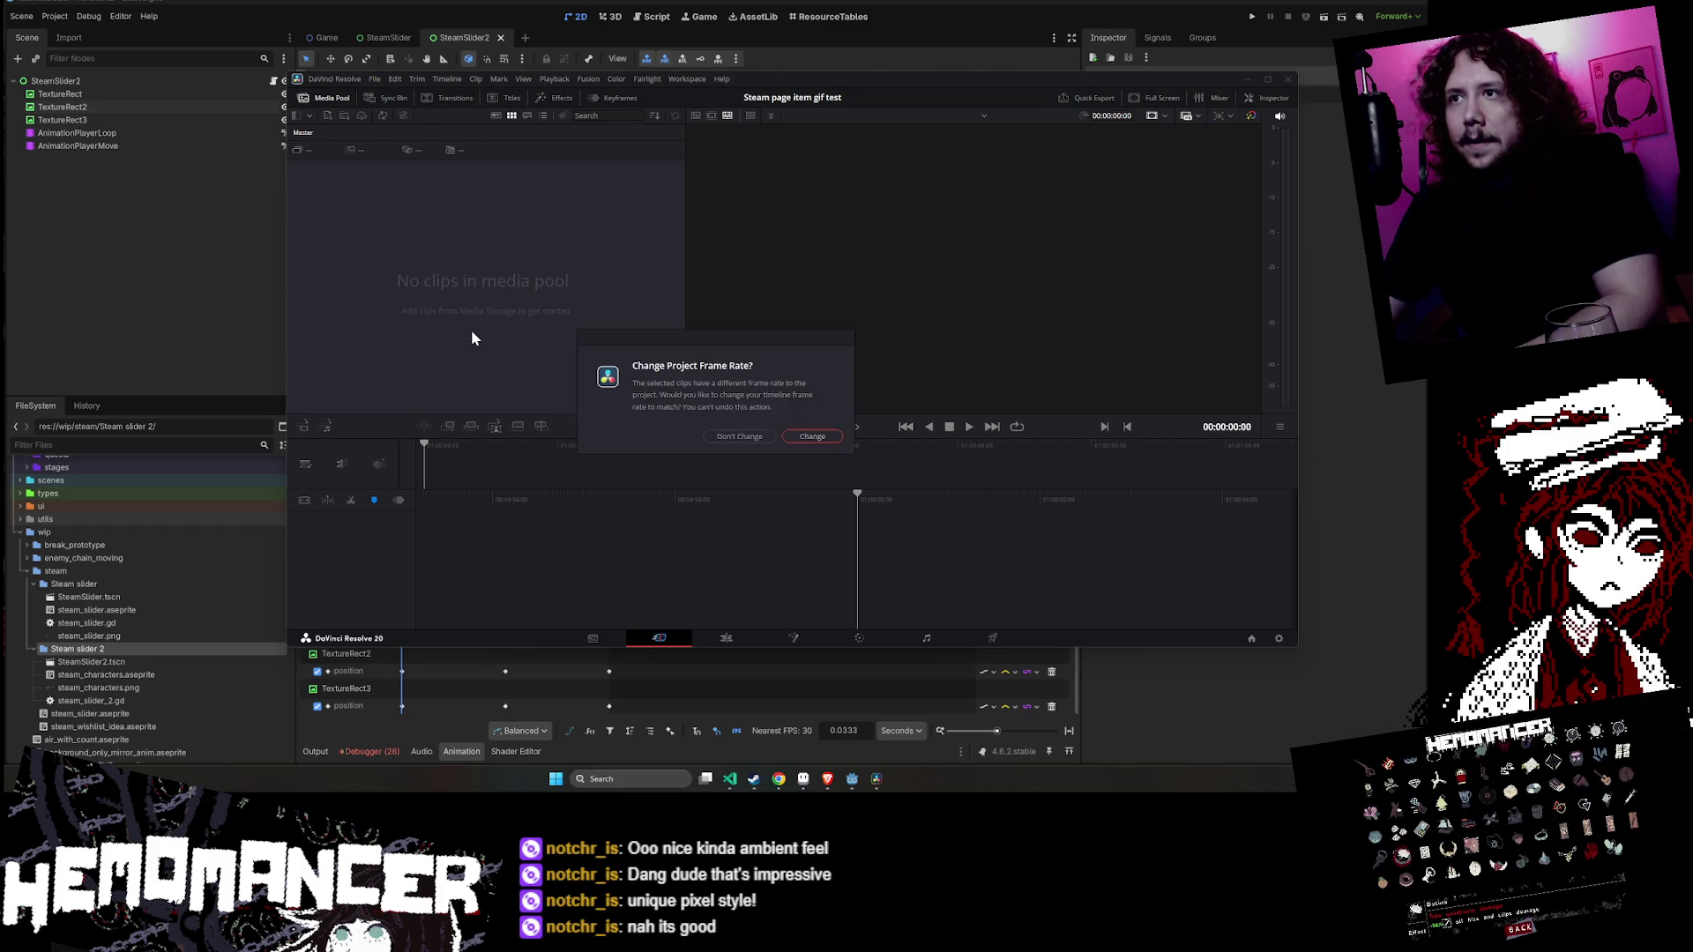
{"action": "left_click", "coordinate": [737, 437]}
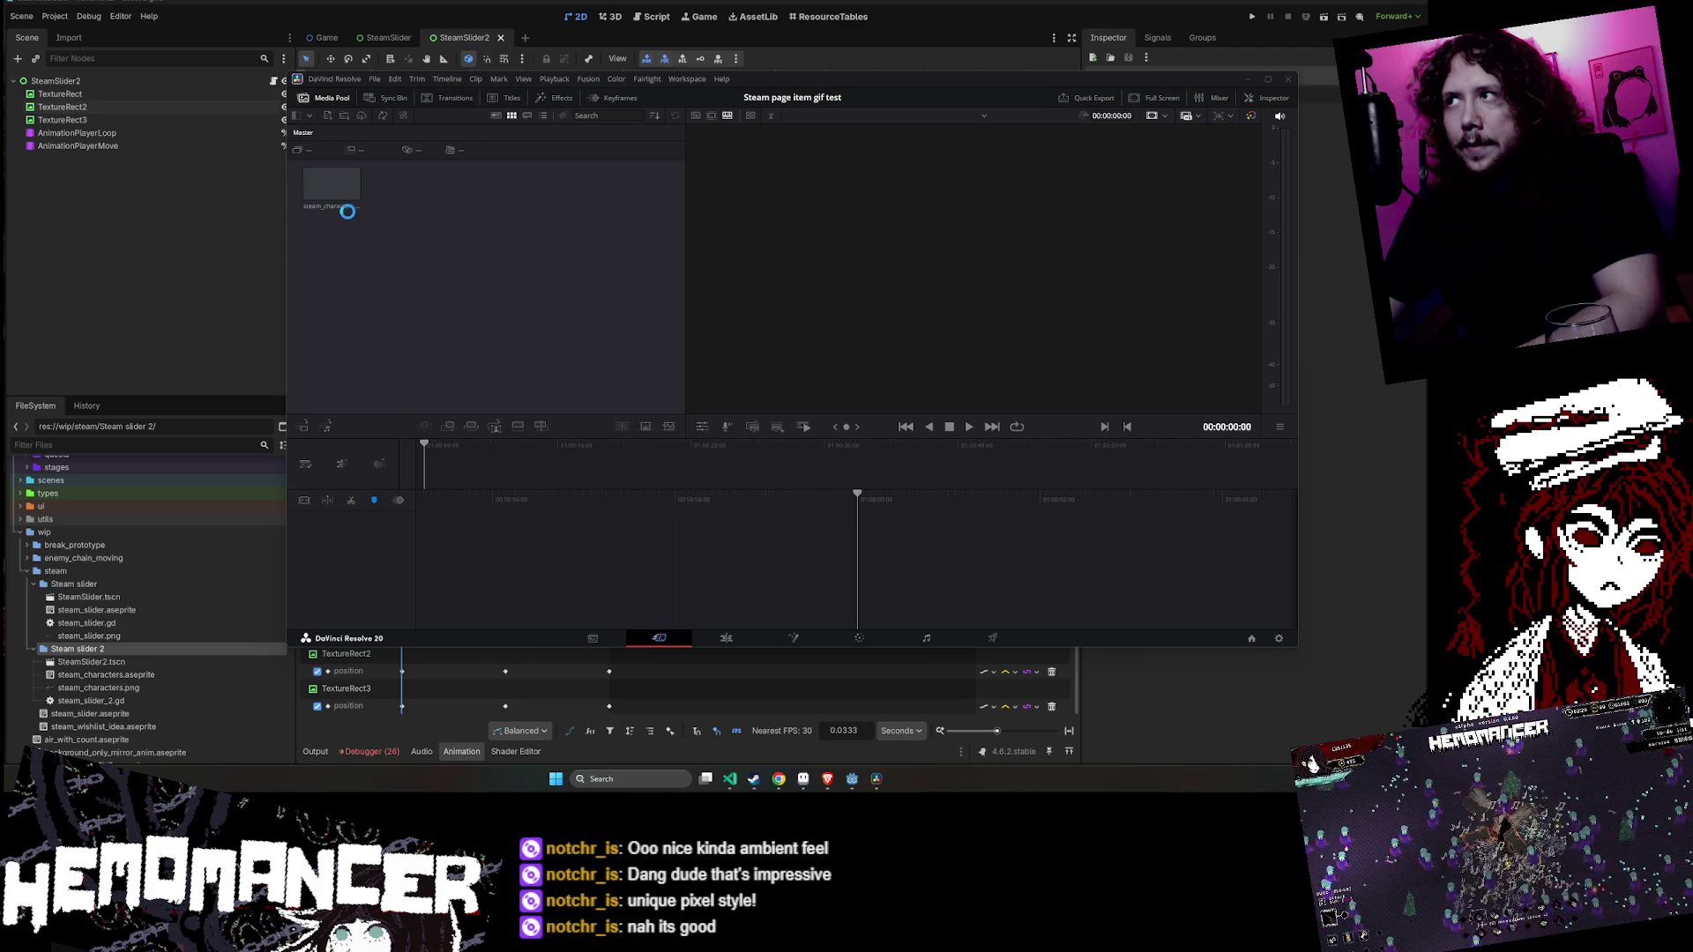
{"action": "left_click", "coordinate": [351, 193]}
{"action": "left_click_drag", "start_coordinate": [342, 185], "coordinate": [890, 257]}
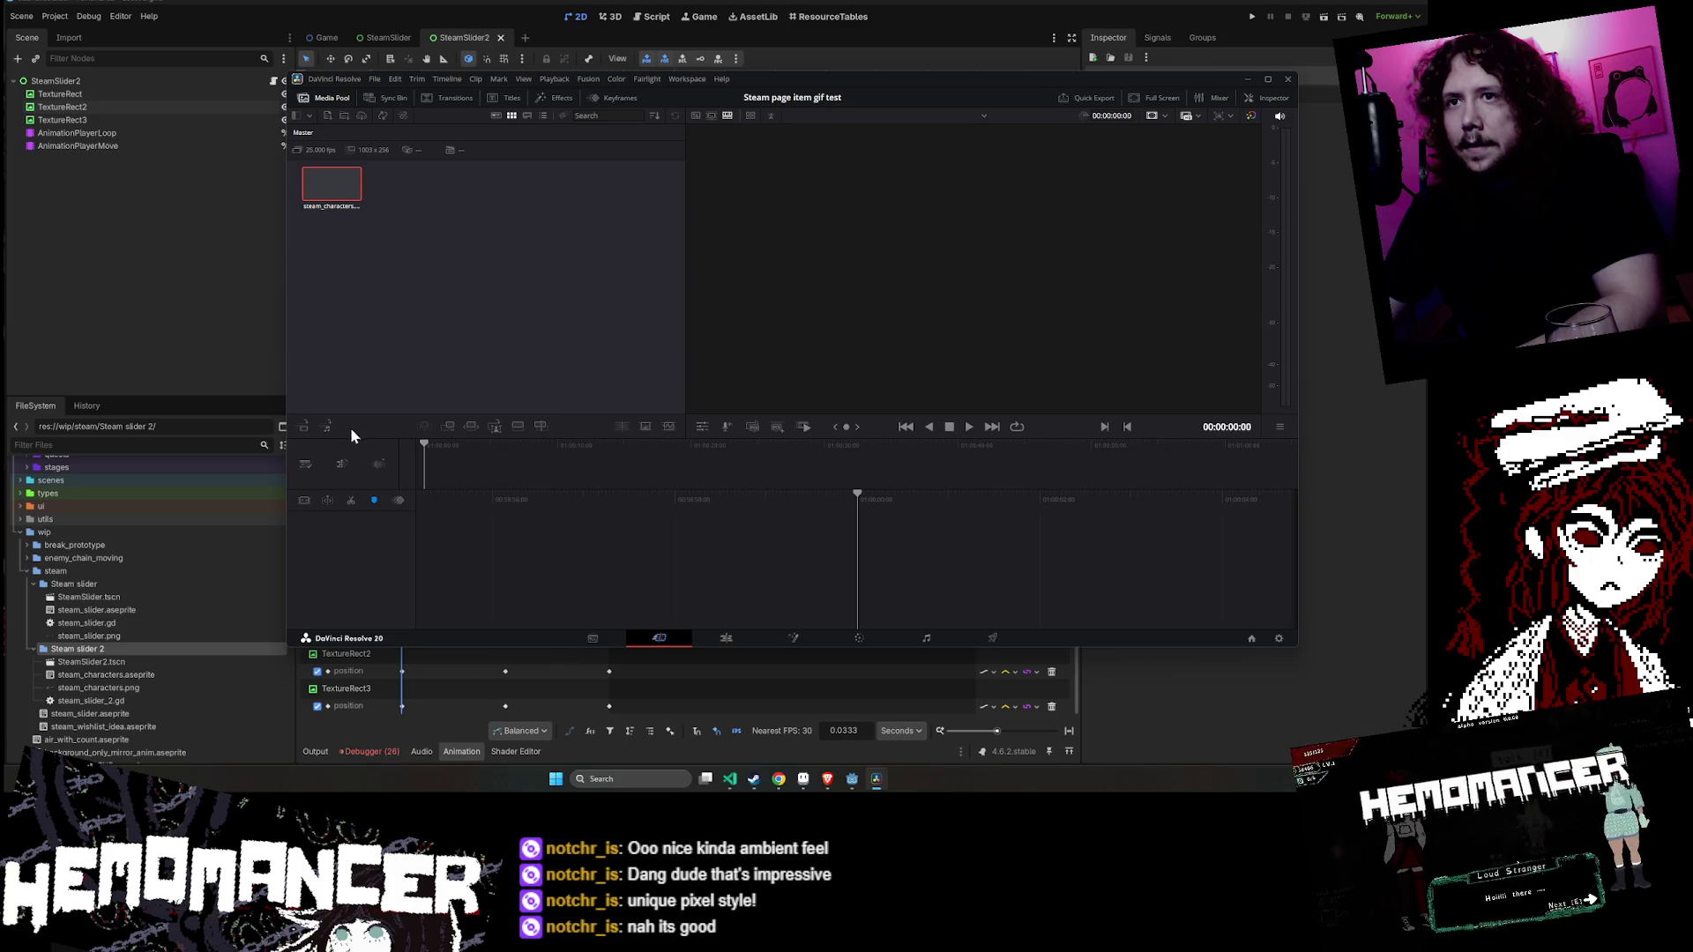
{"action": "double_click", "coordinate": [346, 194]}
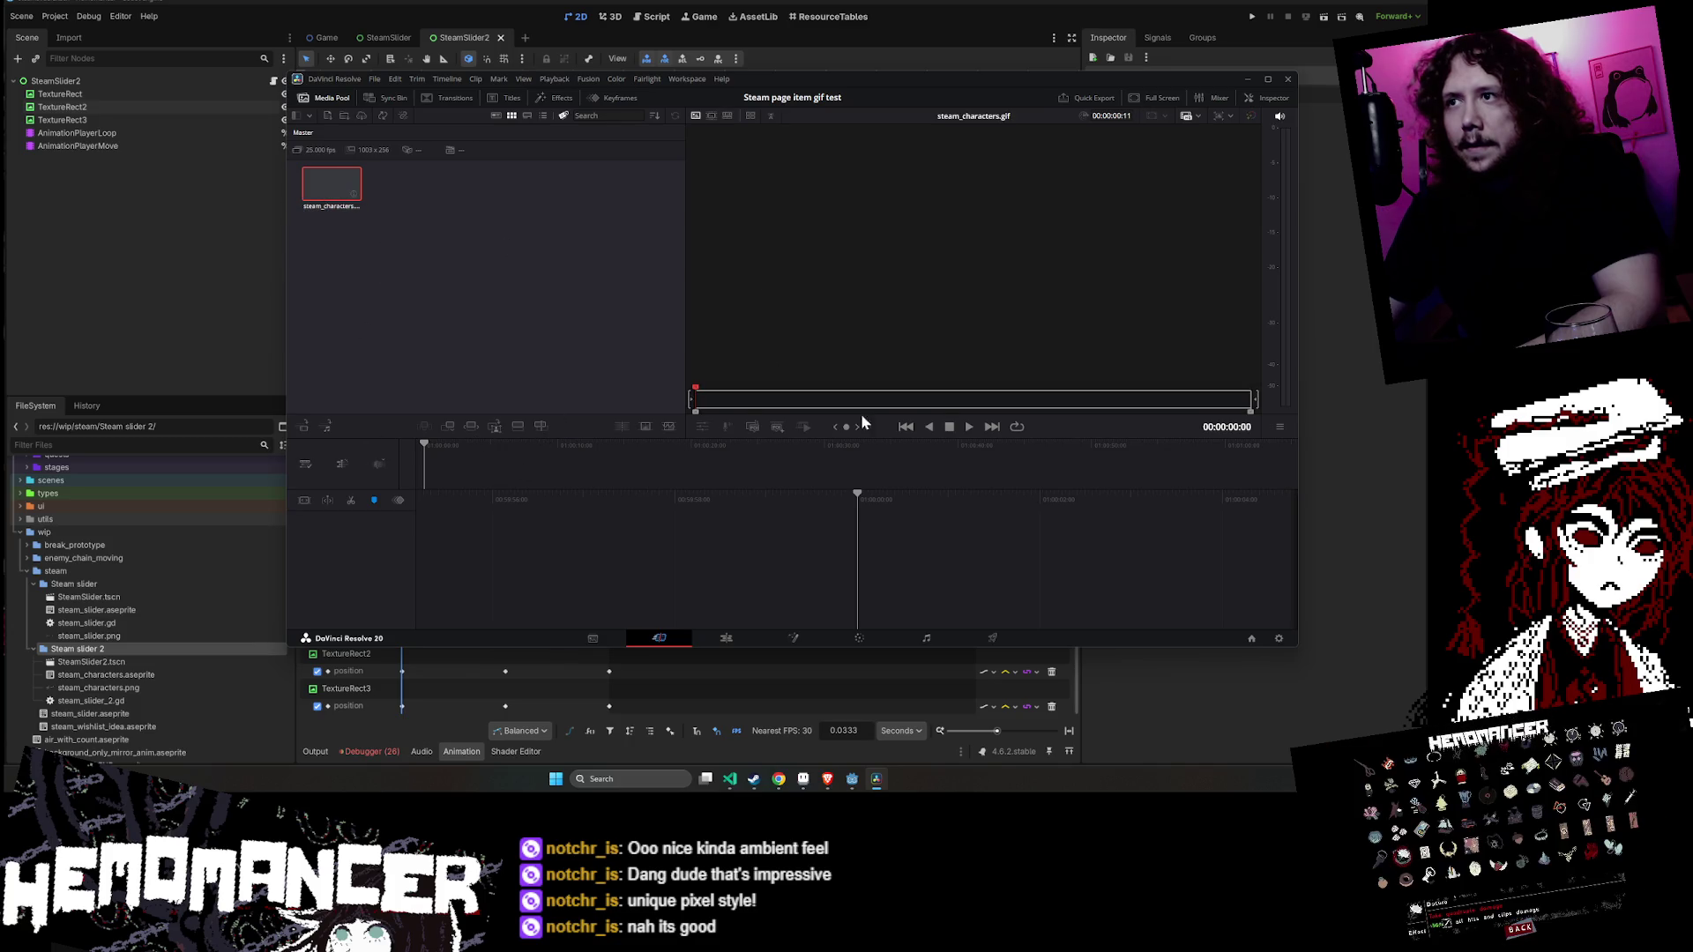
{"action": "left_click", "coordinate": [750, 398]}
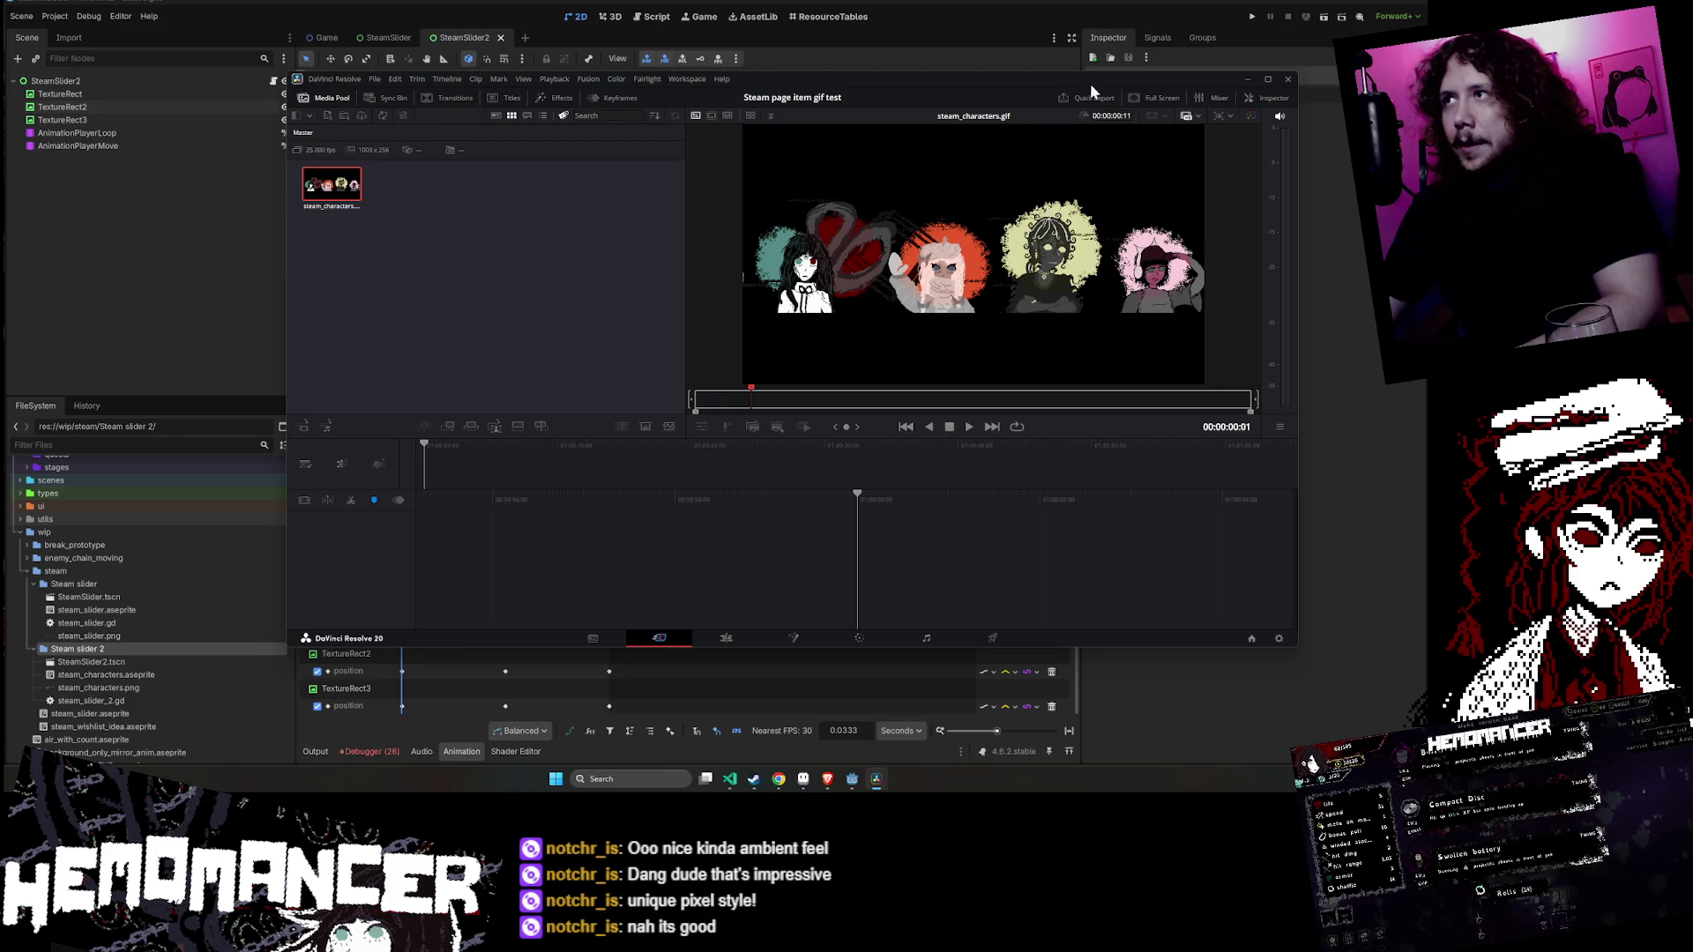
{"action": "left_click_drag", "start_coordinate": [1090, 83], "coordinate": [896, 113]}
{"action": "double_click", "coordinate": [895, 113]}
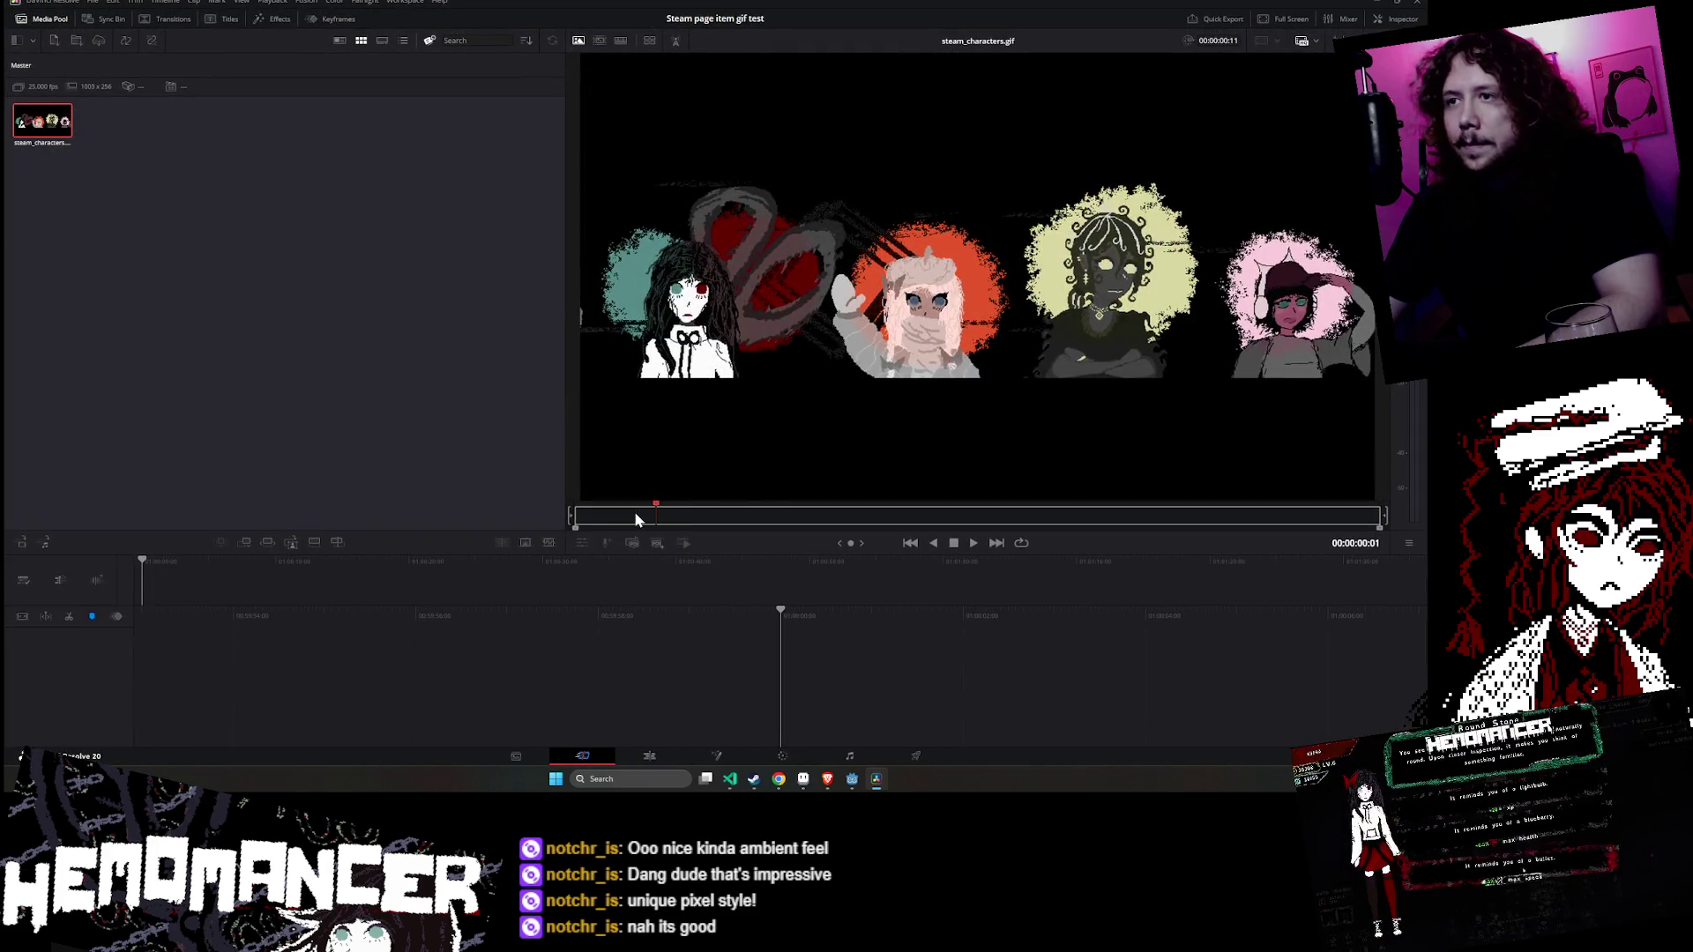
- Preview the steam_characters.gif banner, then drop it onto a new Timeline 1
{"action": "left_click", "coordinate": [953, 543]}
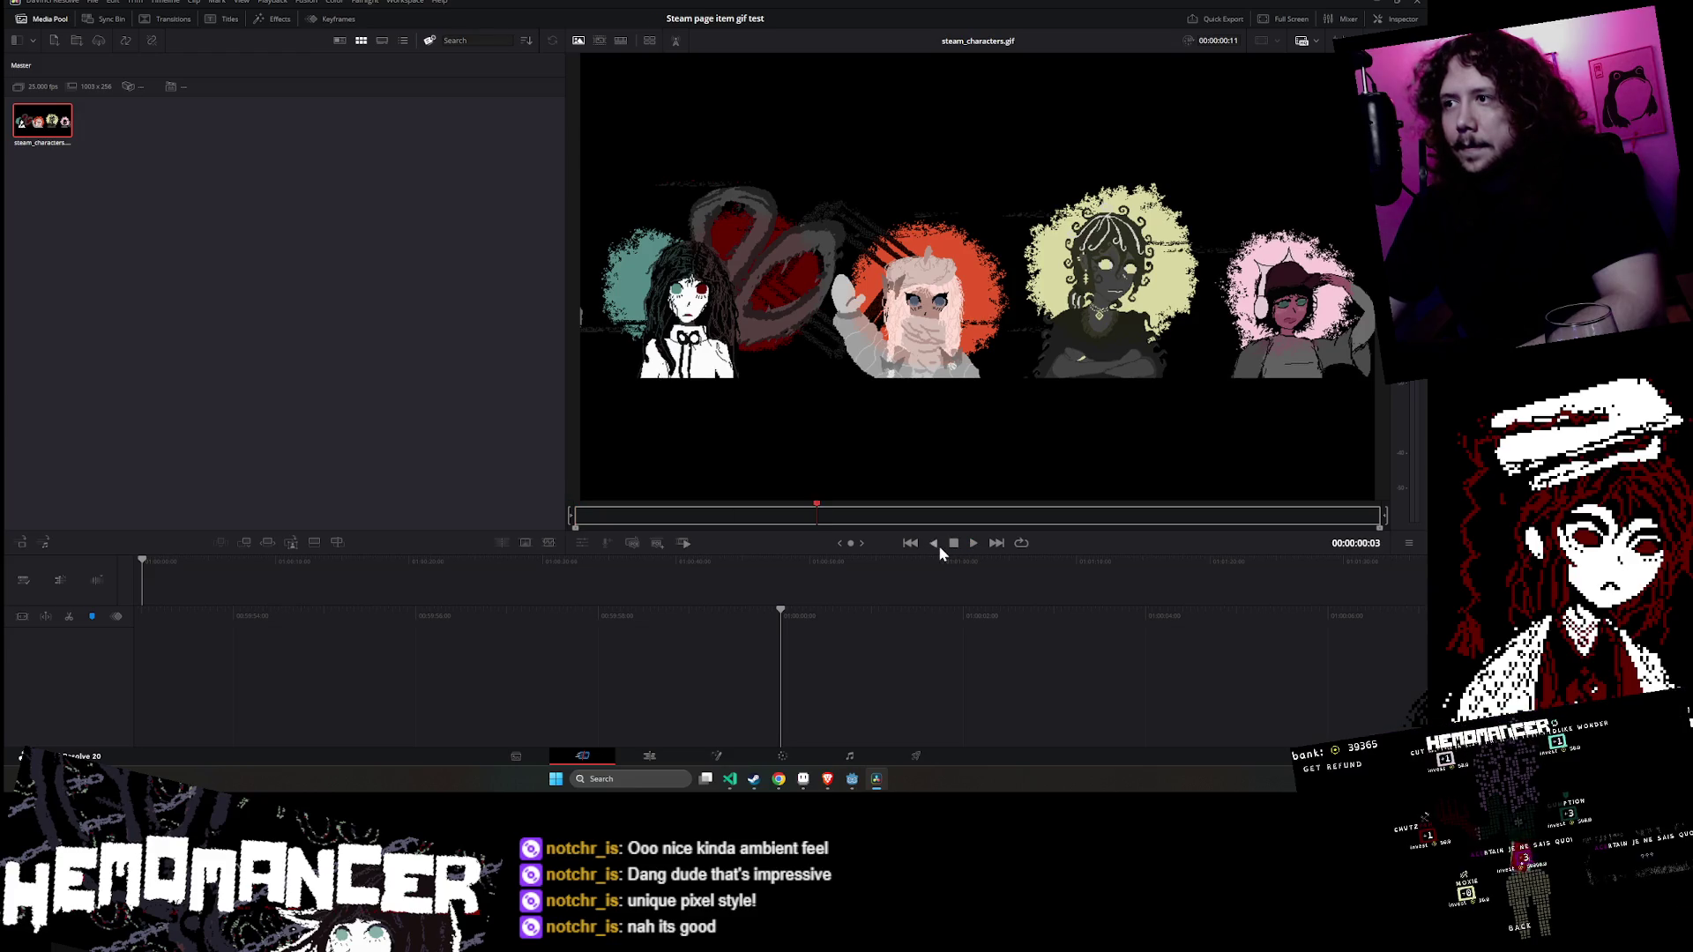
{"action": "left_click", "coordinate": [938, 545]}
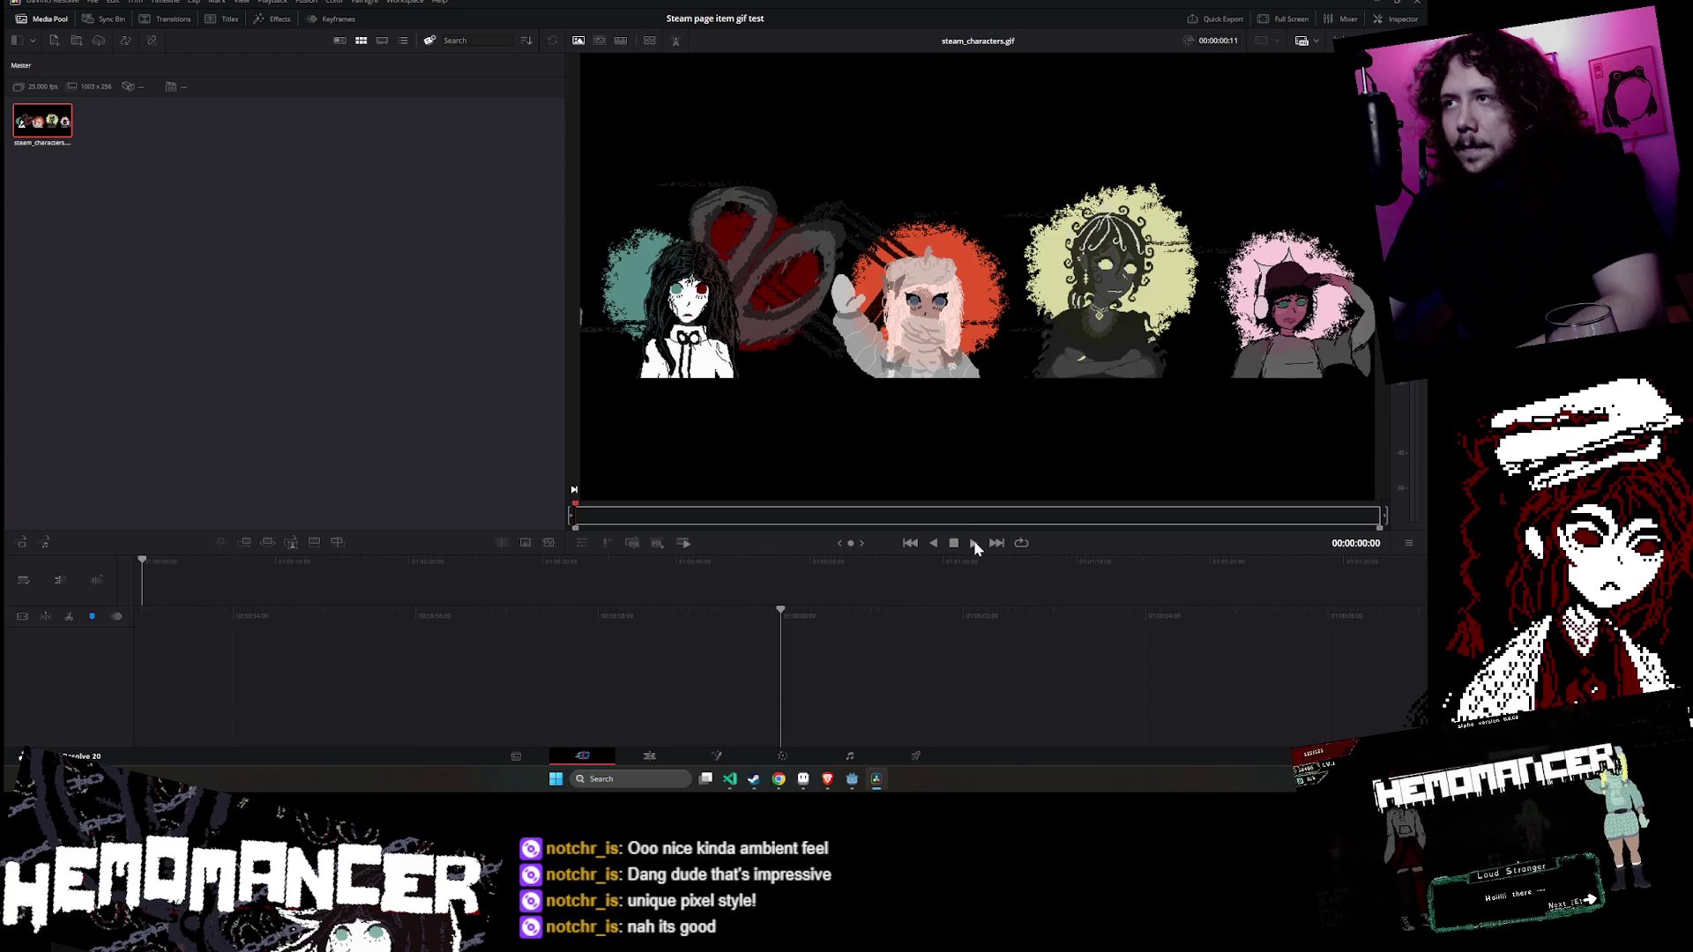
{"action": "left_click", "coordinate": [973, 544]}
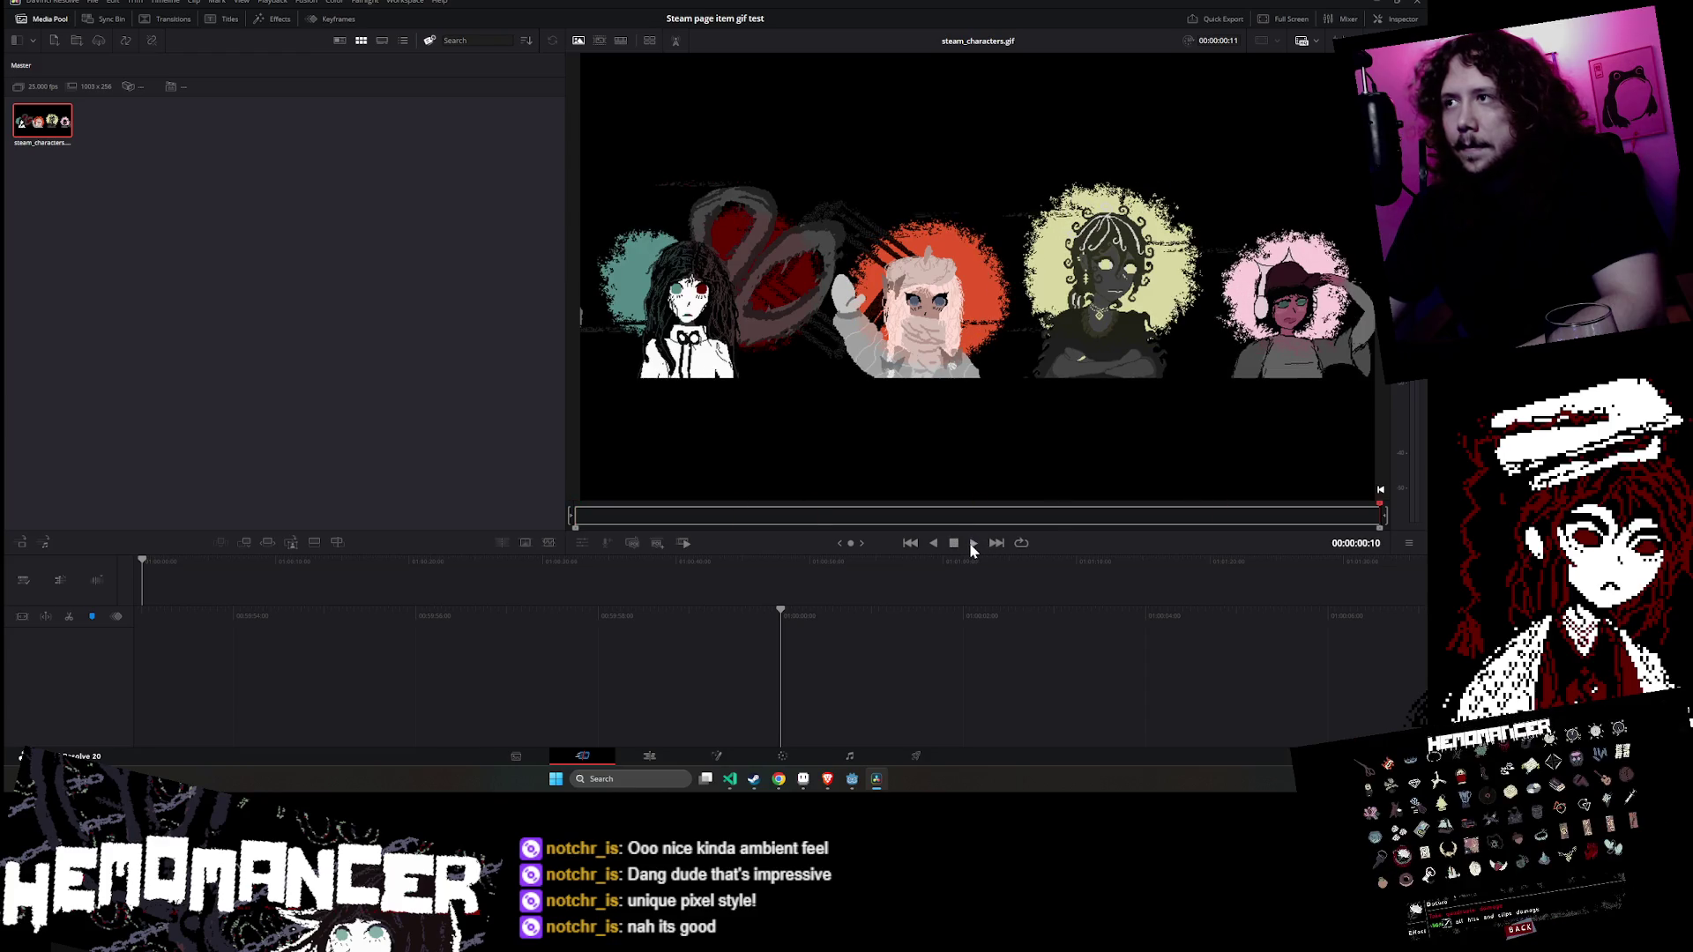
{"action": "left_click", "coordinate": [973, 544]}
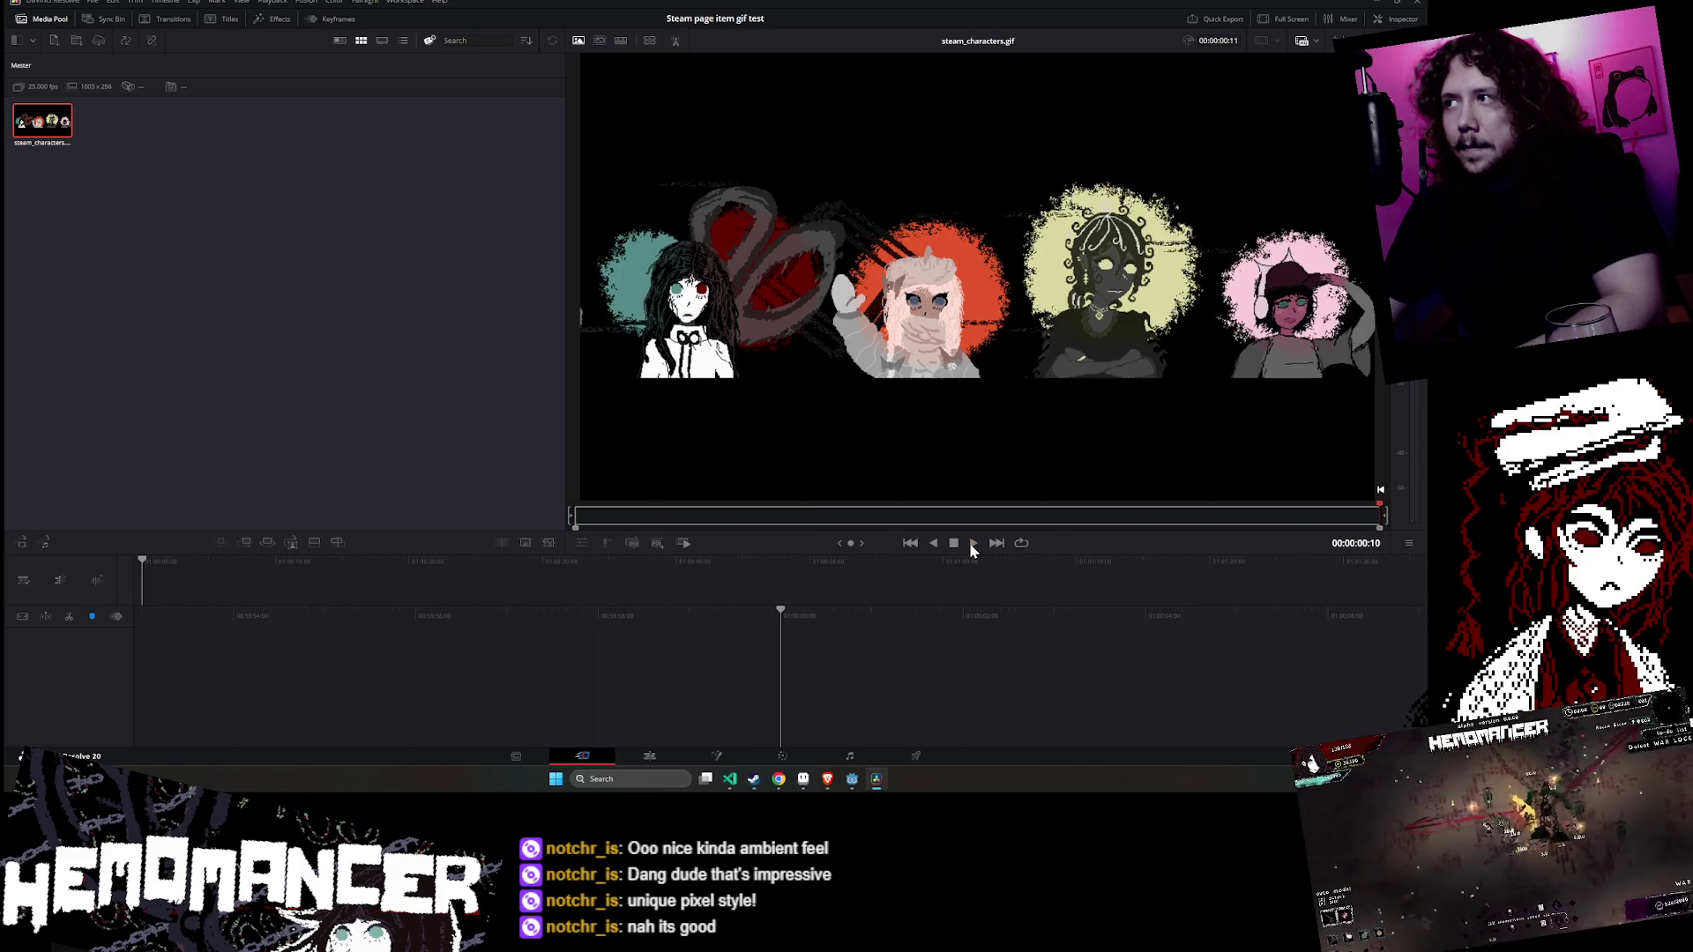
{"action": "left_click", "coordinate": [973, 544]}
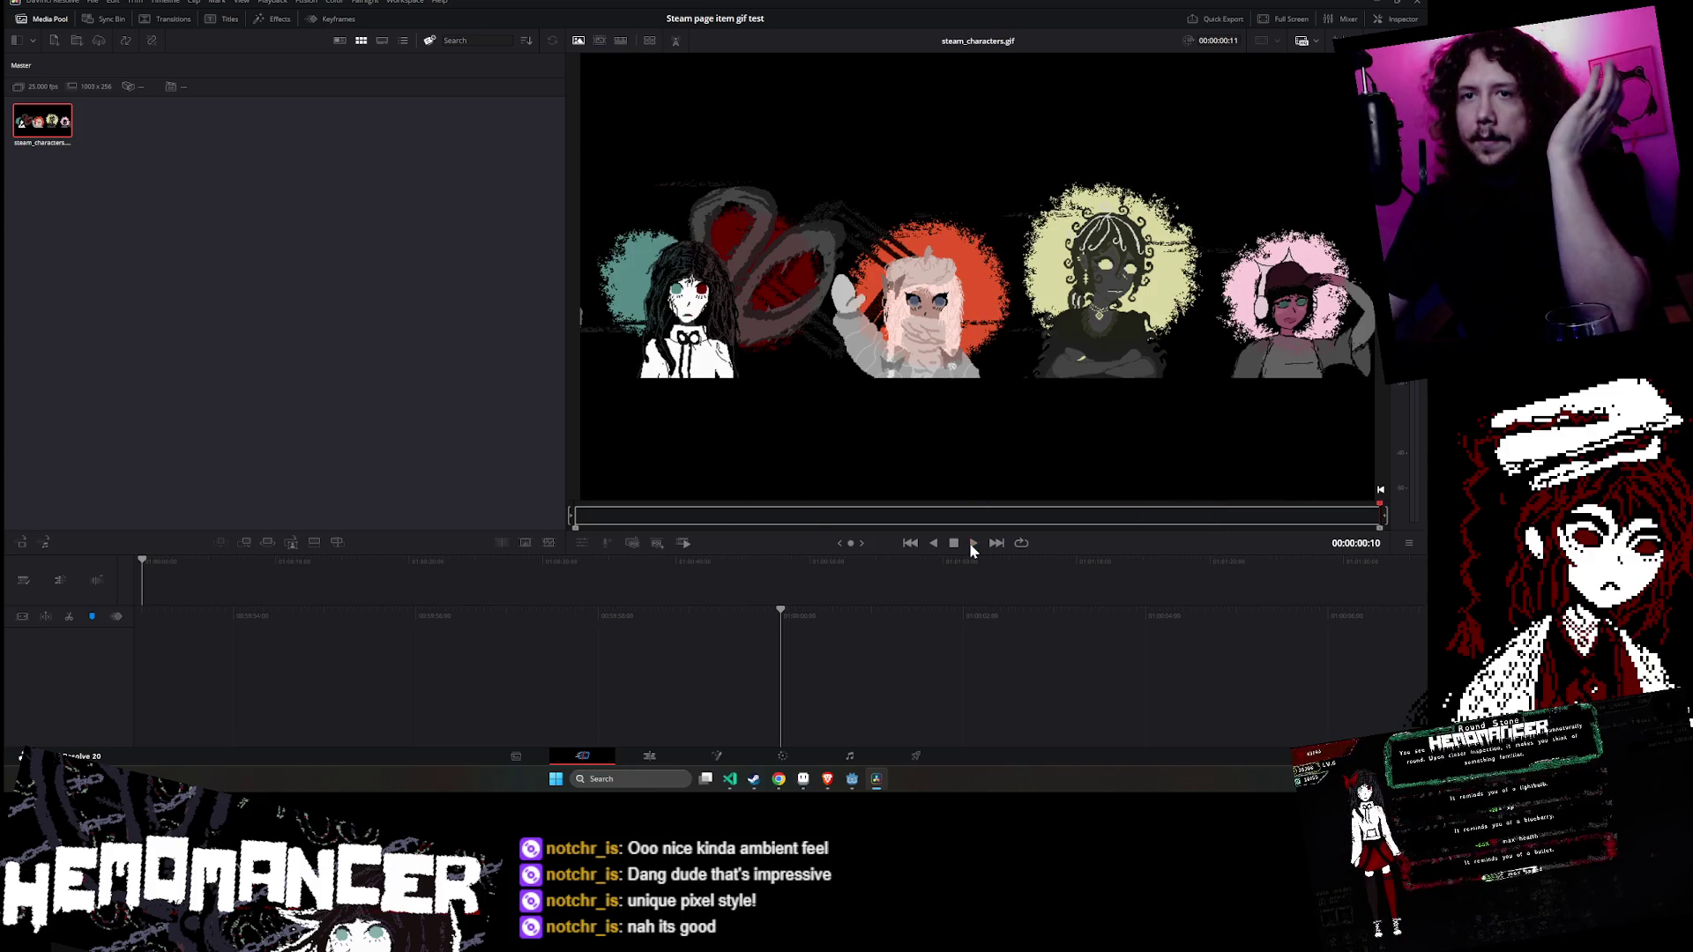
{"action": "mouse_move", "coordinate": [42, 121]}
{"action": "left_mouse_down"}
{"action": "mouse_move", "coordinate": [97, 185]}
{"action": "mouse_move", "coordinate": [201, 640]}
{"action": "mouse_move", "coordinate": [187, 609]}
{"action": "left_mouse_up"}
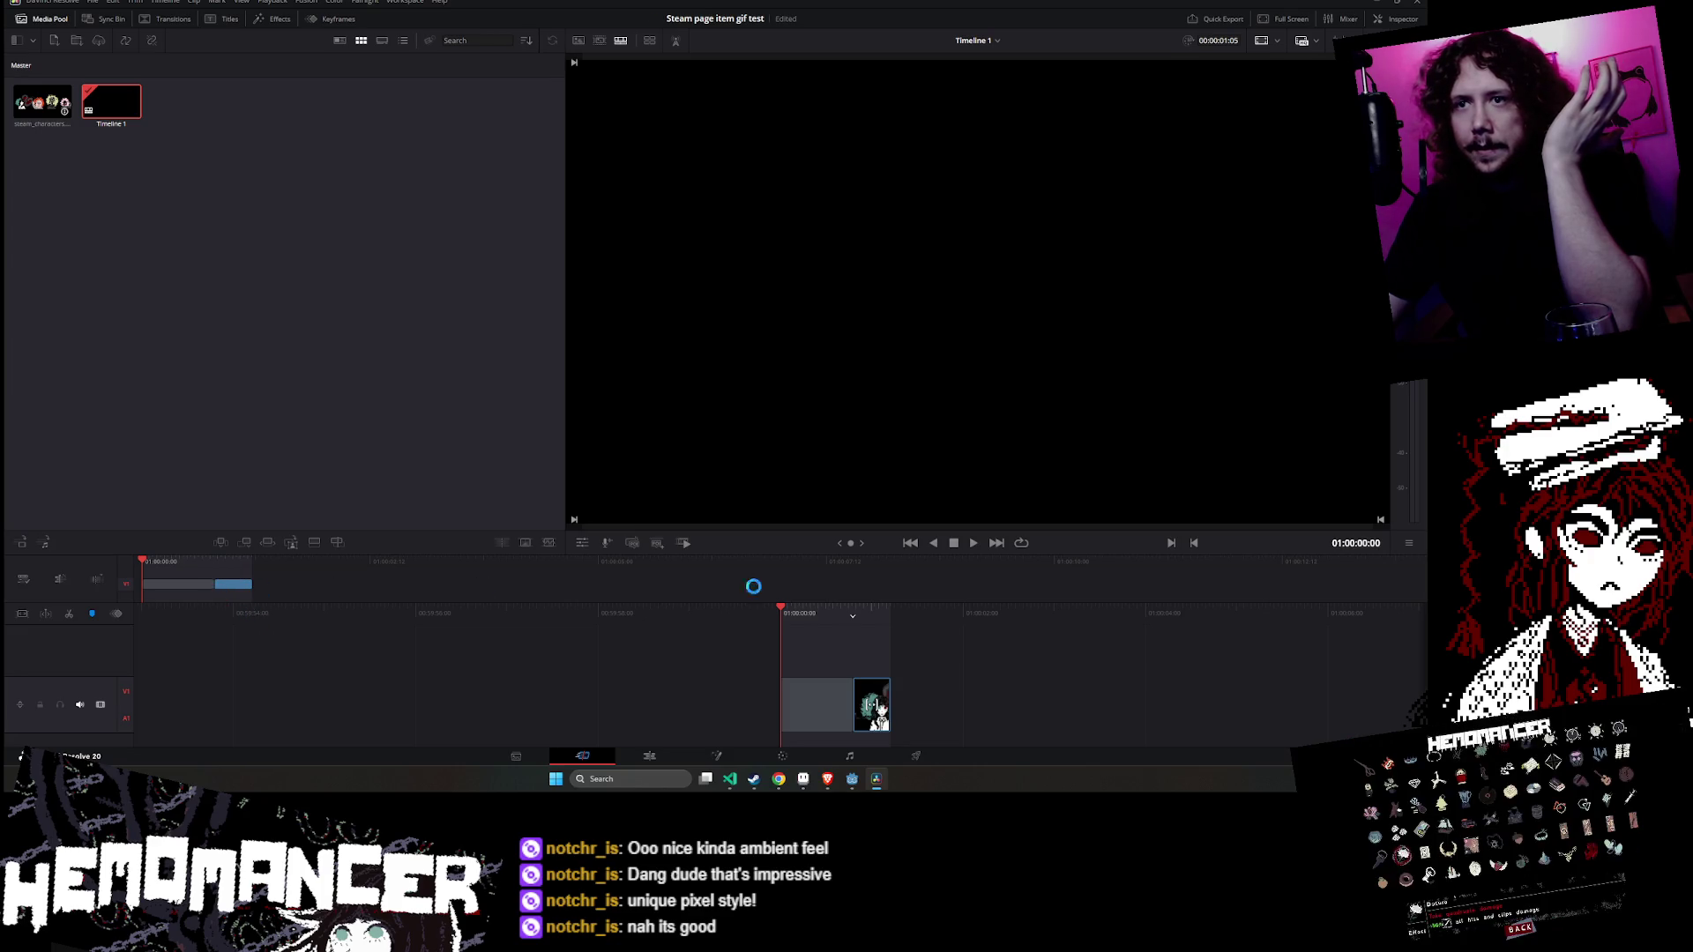
- Select the banner clip on V1 and shrink the Resolve window over the Godot editor
{"action": "left_click_drag", "start_coordinate": [873, 716], "coordinate": [880, 716]}
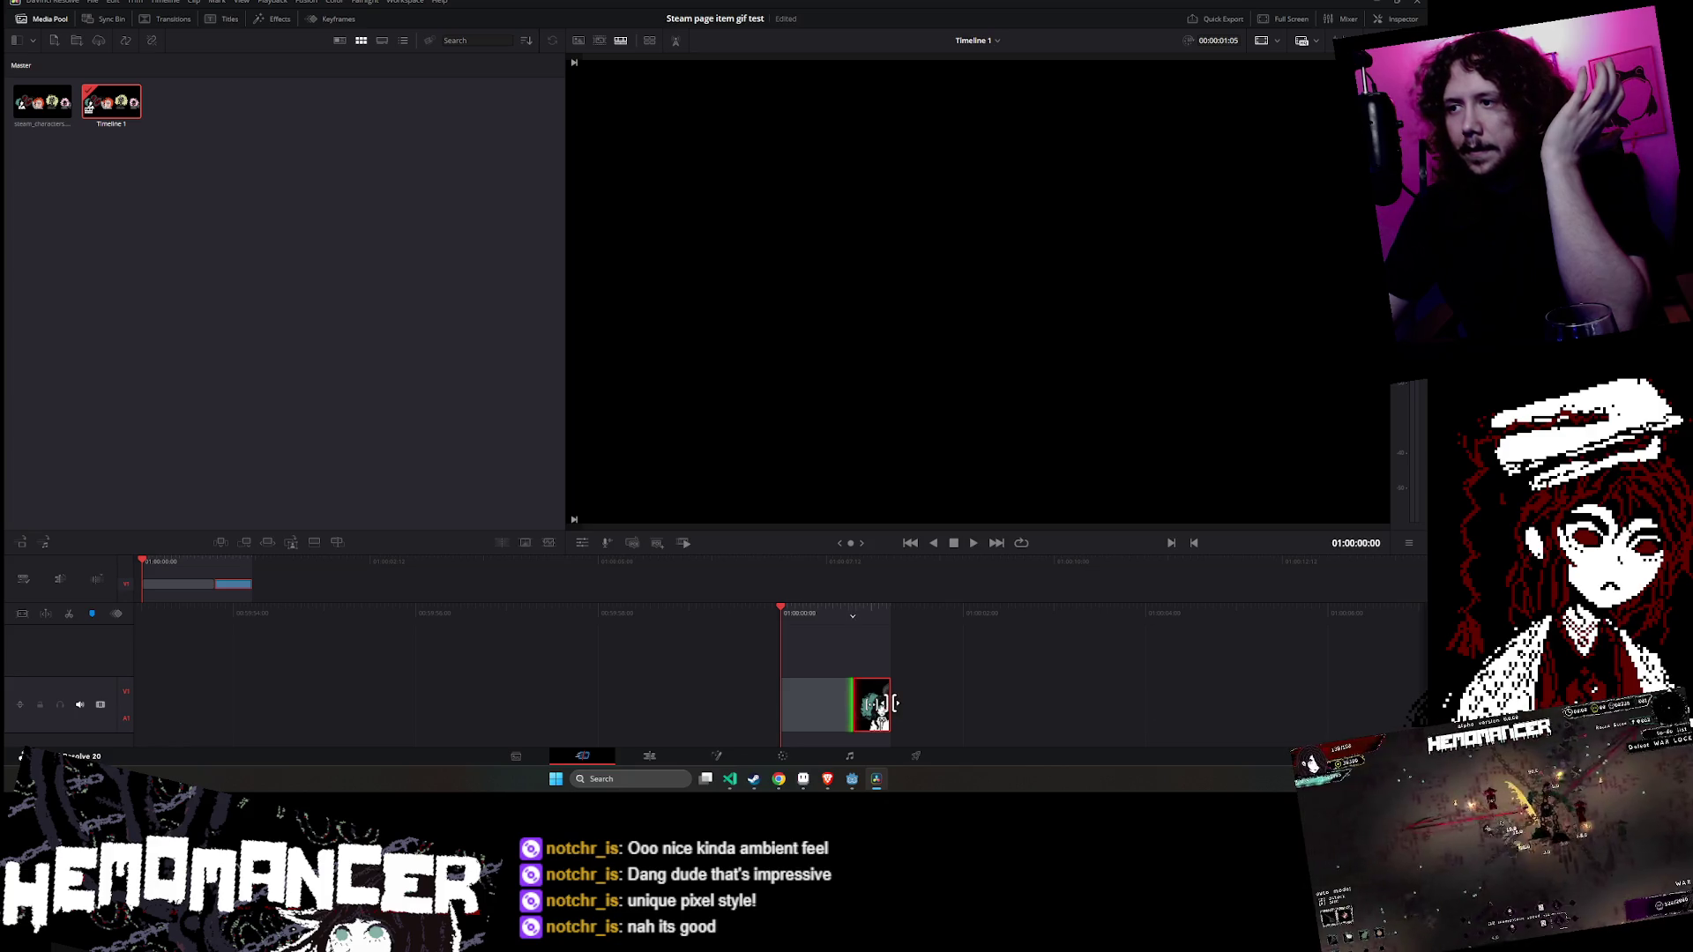
{"action": "left_click_drag", "start_coordinate": [903, 702], "coordinate": [891, 705]}
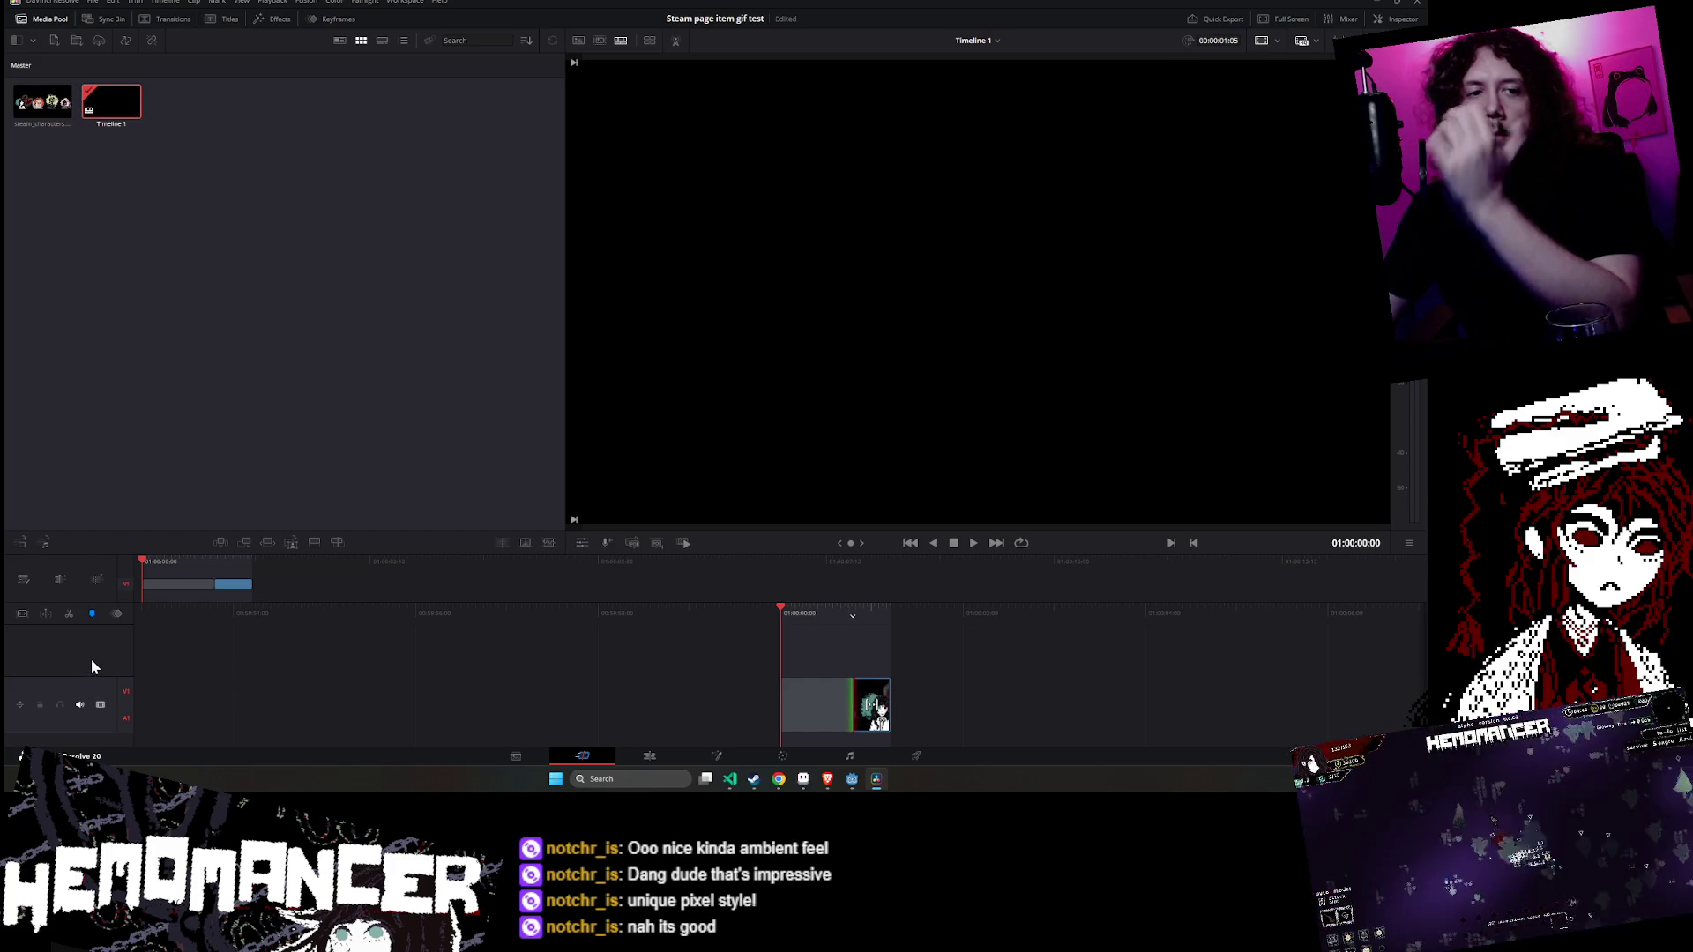
{"action": "mouse_move", "coordinate": [758, 7]}
{"action": "left_mouse_down"}
{"action": "mouse_move", "coordinate": [711, 50]}
{"action": "mouse_move", "coordinate": [694, 38]}
{"action": "left_mouse_up"}
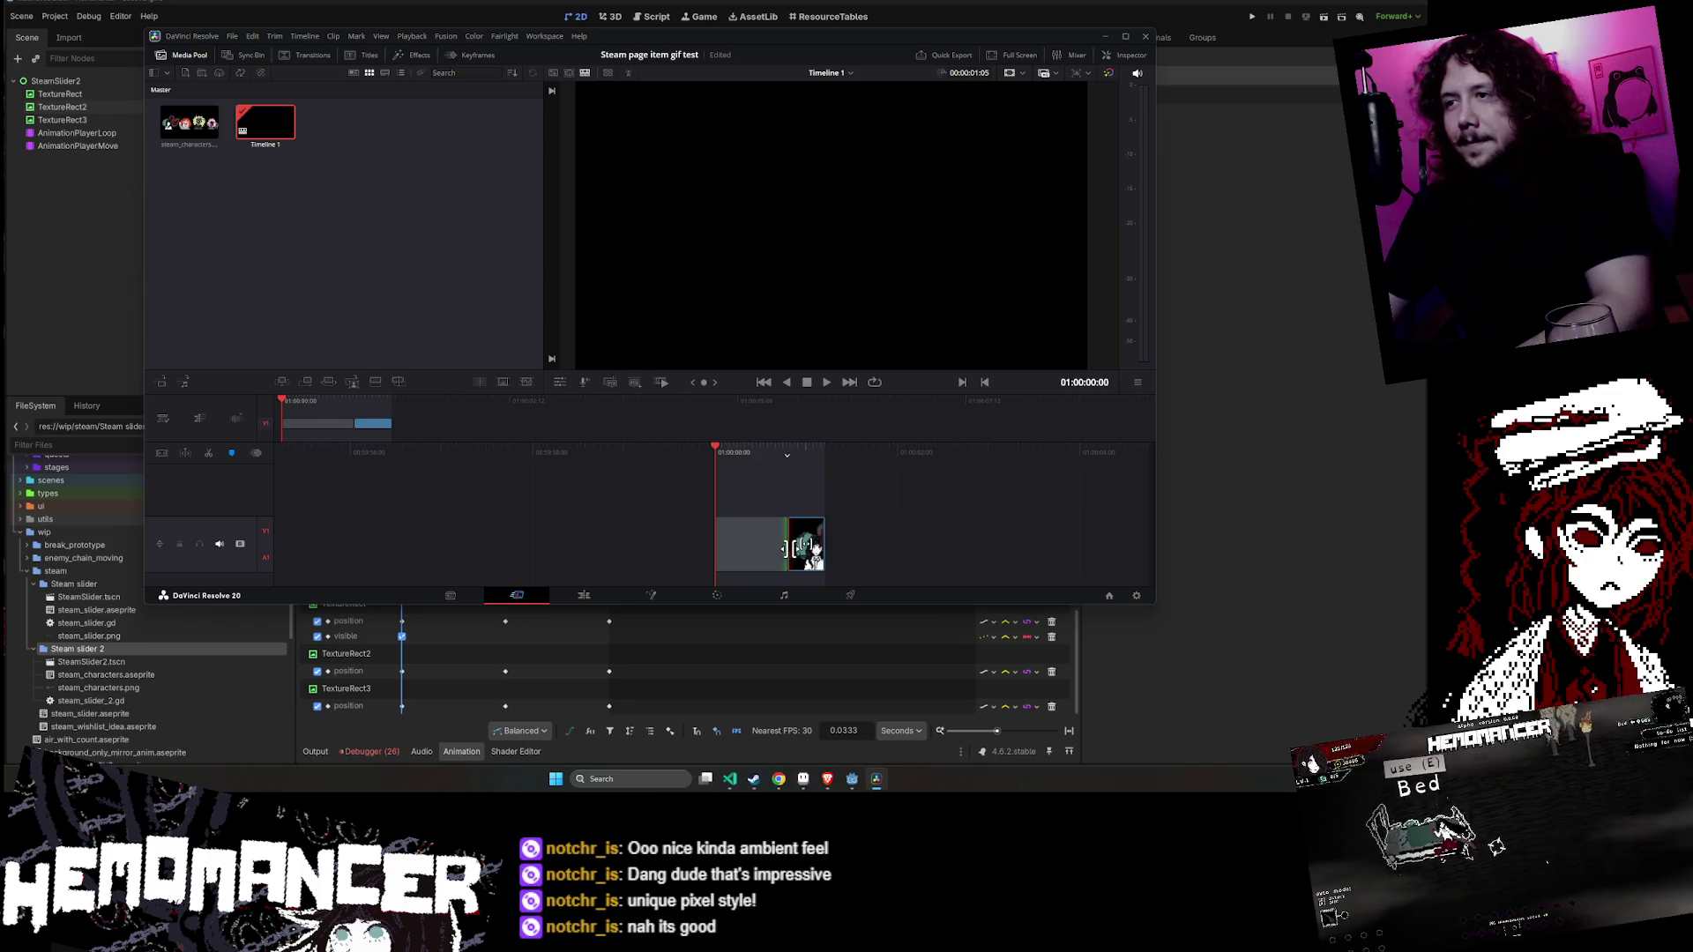
- Trim the banner clip's end on V1 and enlarge the Resolve window
{"action": "left_click", "coordinate": [805, 547]}
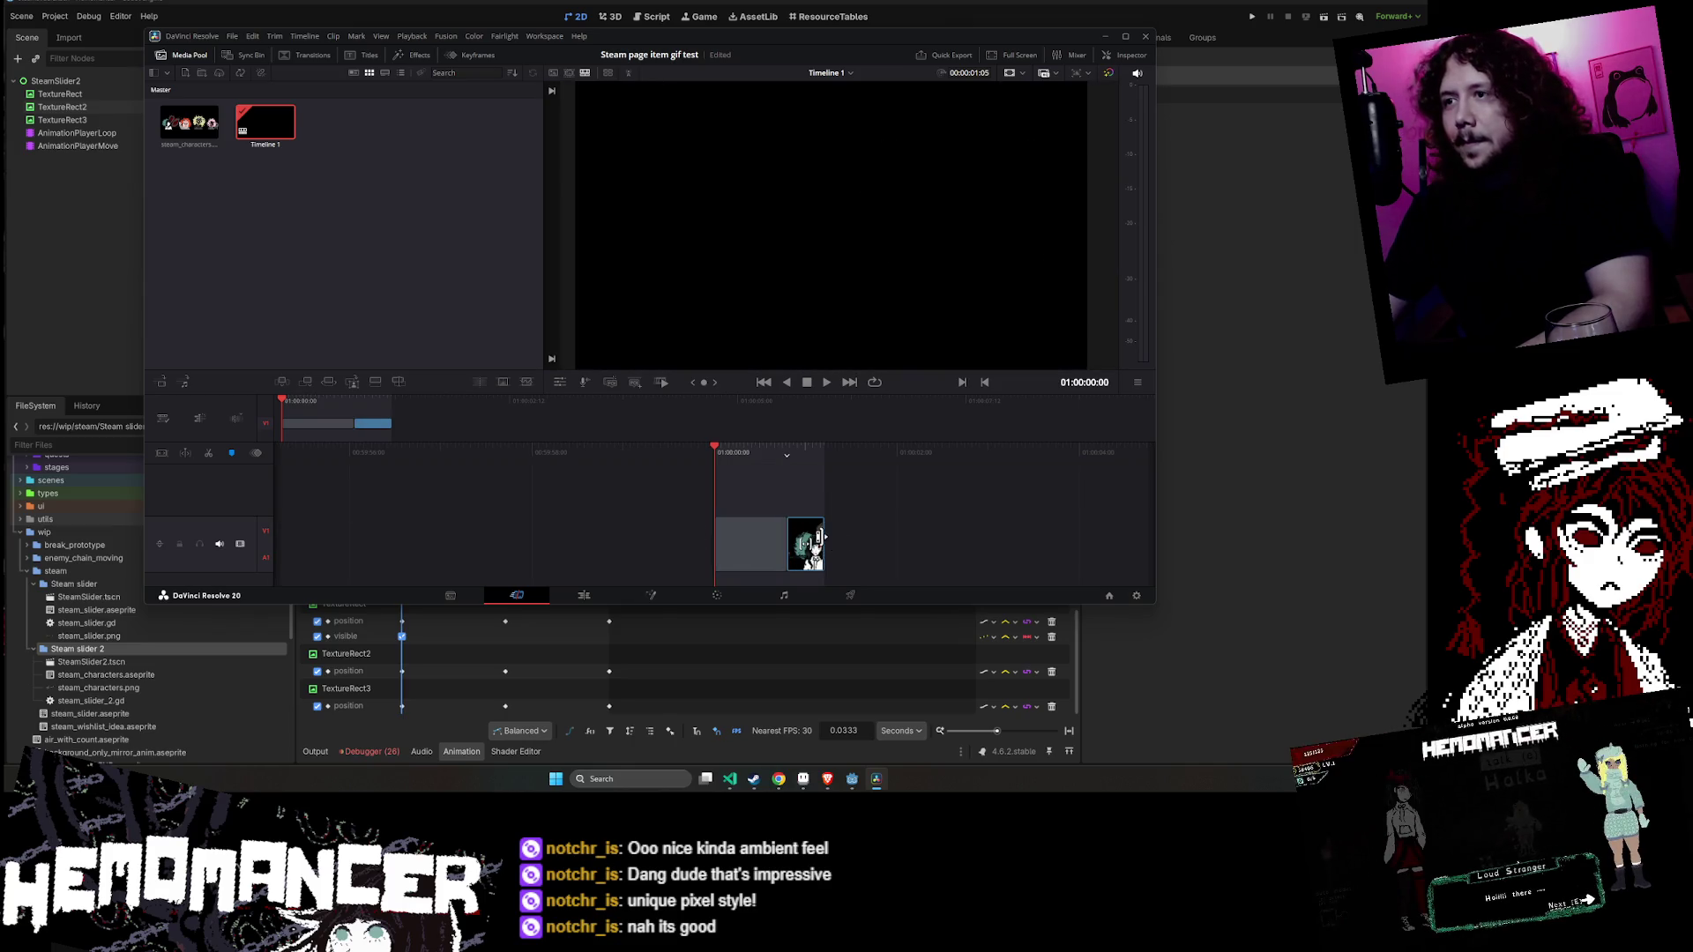
{"action": "mouse_move", "coordinate": [819, 535]}
{"action": "left_mouse_down"}
{"action": "mouse_move", "coordinate": [904, 535]}
{"action": "mouse_move", "coordinate": [793, 538]}
{"action": "mouse_move", "coordinate": [821, 540]}
{"action": "left_mouse_up"}
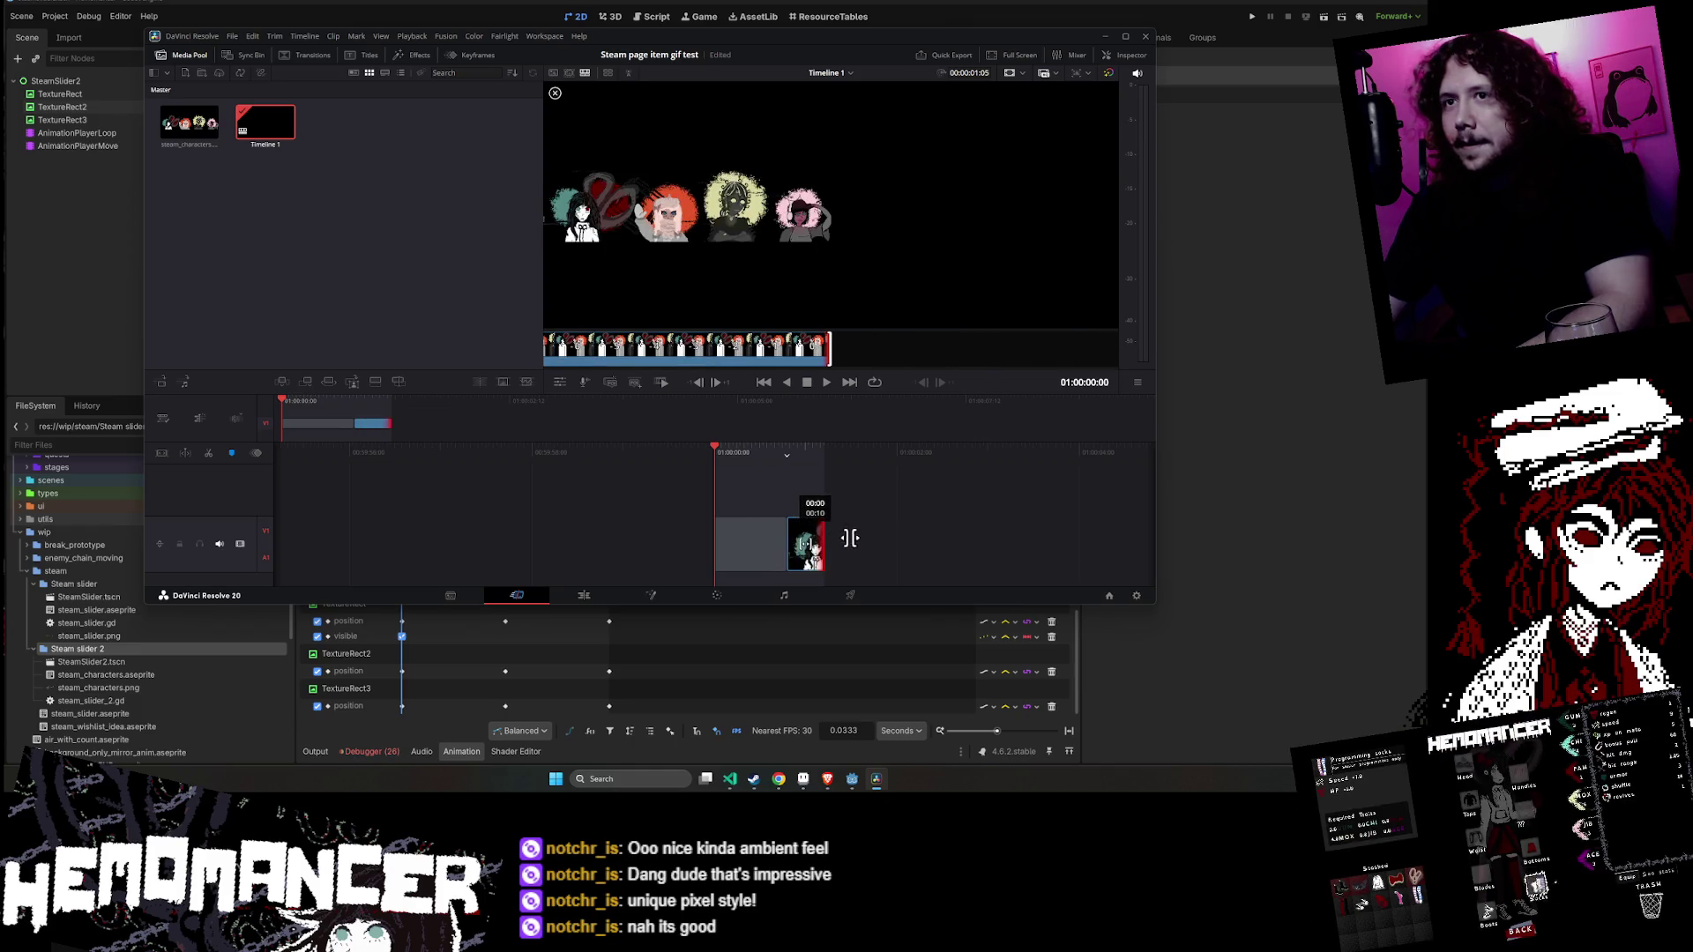
{"action": "mouse_move", "coordinate": [355, 424]}
{"action": "left_mouse_down"}
{"action": "mouse_move", "coordinate": [381, 425]}
{"action": "mouse_move", "coordinate": [319, 425]}
{"action": "left_mouse_up"}
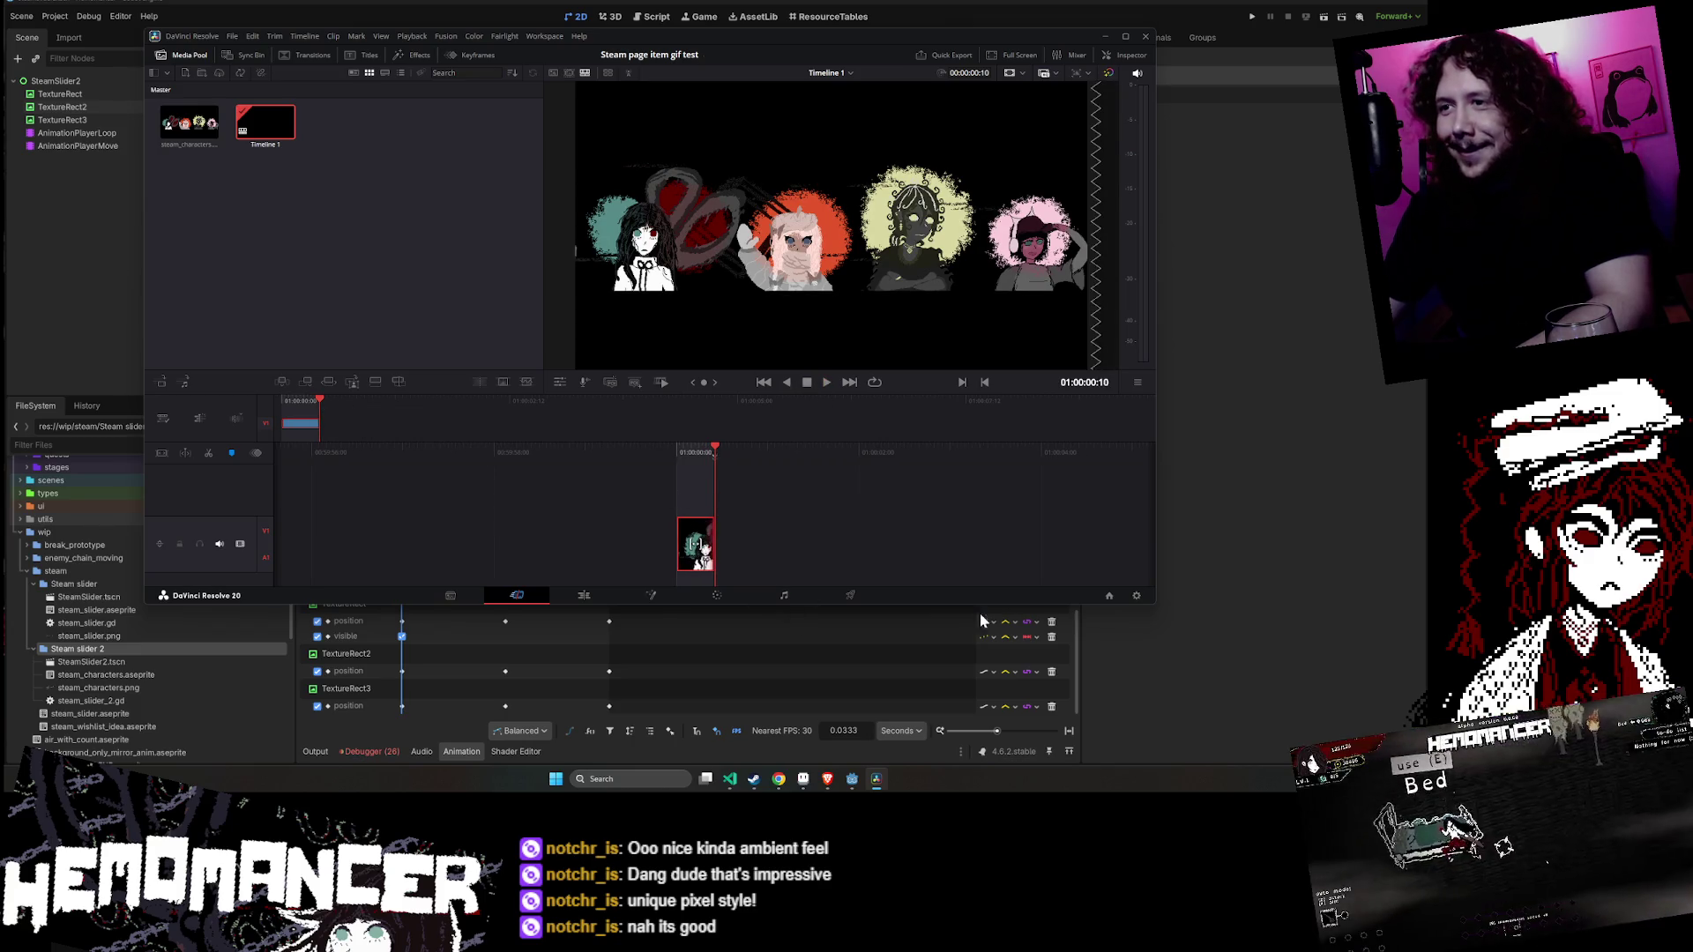
{"action": "mouse_move", "coordinate": [1155, 606]}
{"action": "left_mouse_down"}
{"action": "mouse_move", "coordinate": [1193, 673]}
{"action": "mouse_move", "coordinate": [1285, 712]}
{"action": "left_mouse_up"}
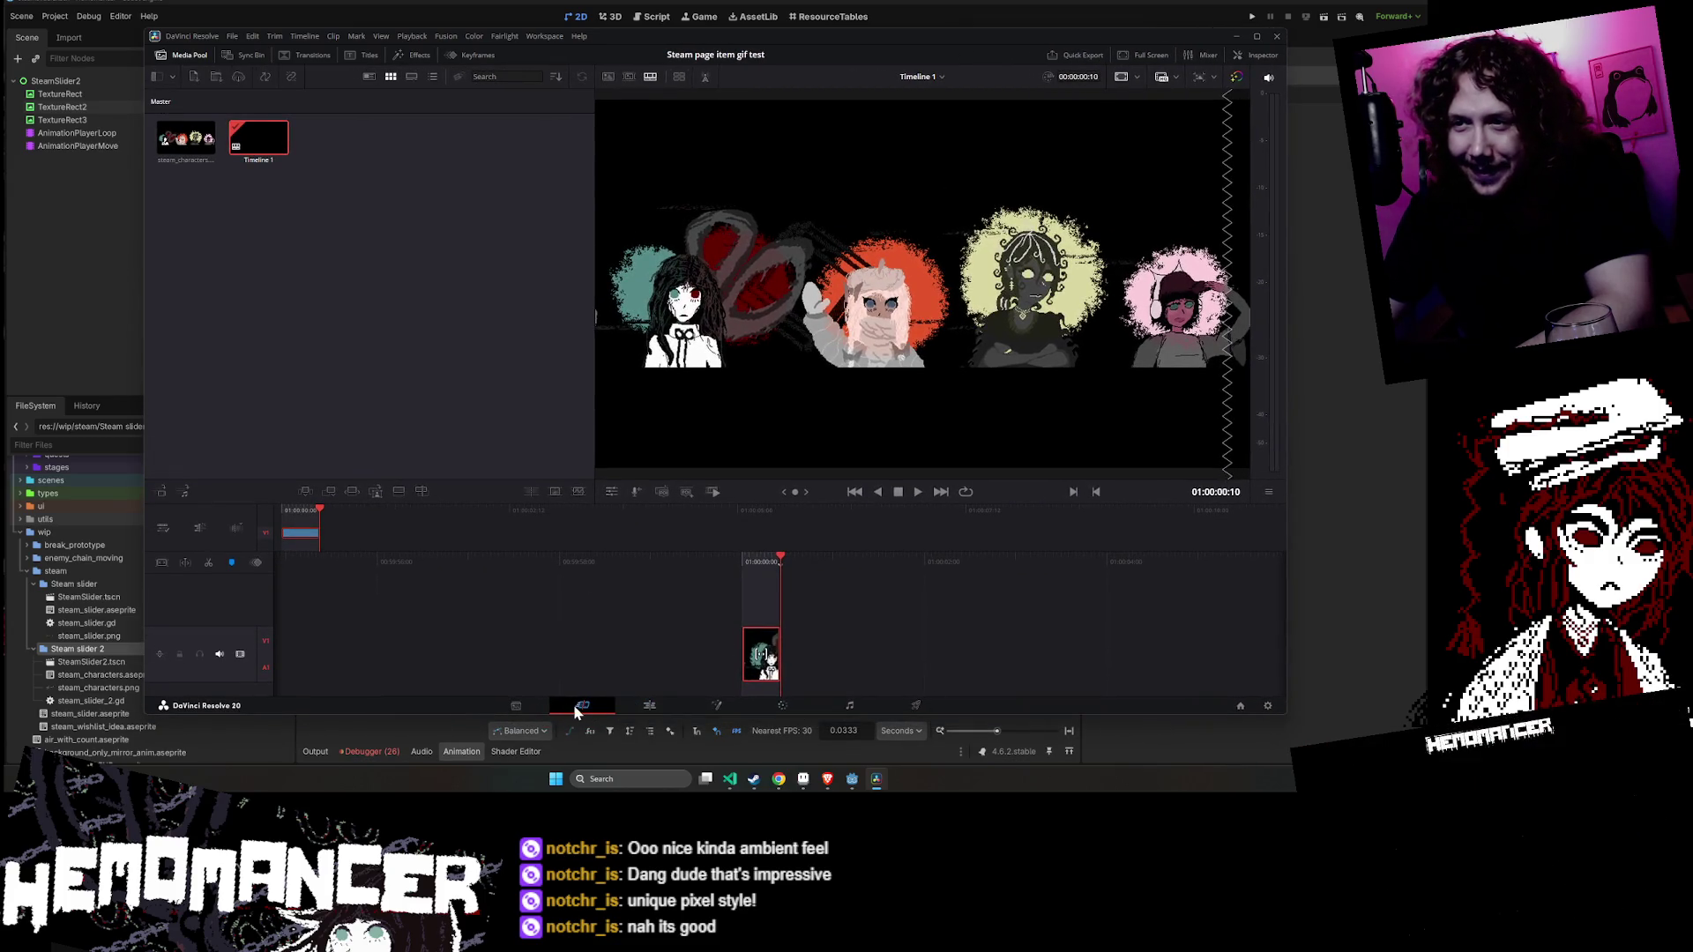
- On the Edit page, move the playhead to 01:00:05:13 and try lengthening the banner clip
{"action": "left_click", "coordinate": [663, 706]}
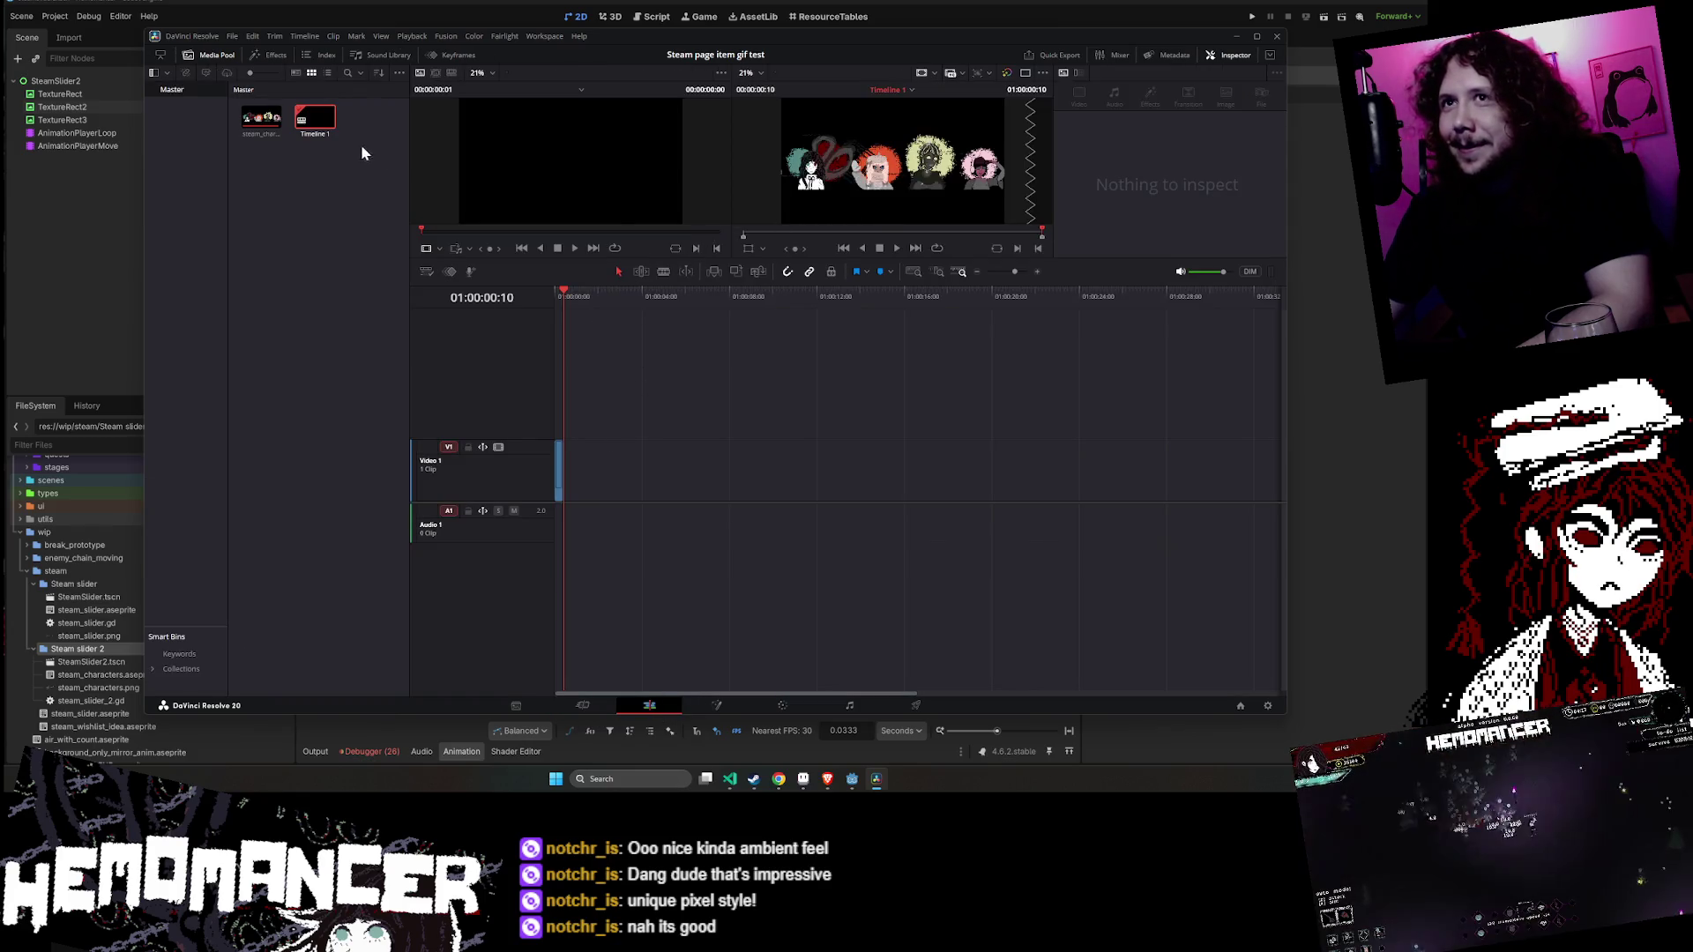
{"action": "left_click_drag", "start_coordinate": [278, 126], "coordinate": [640, 502]}
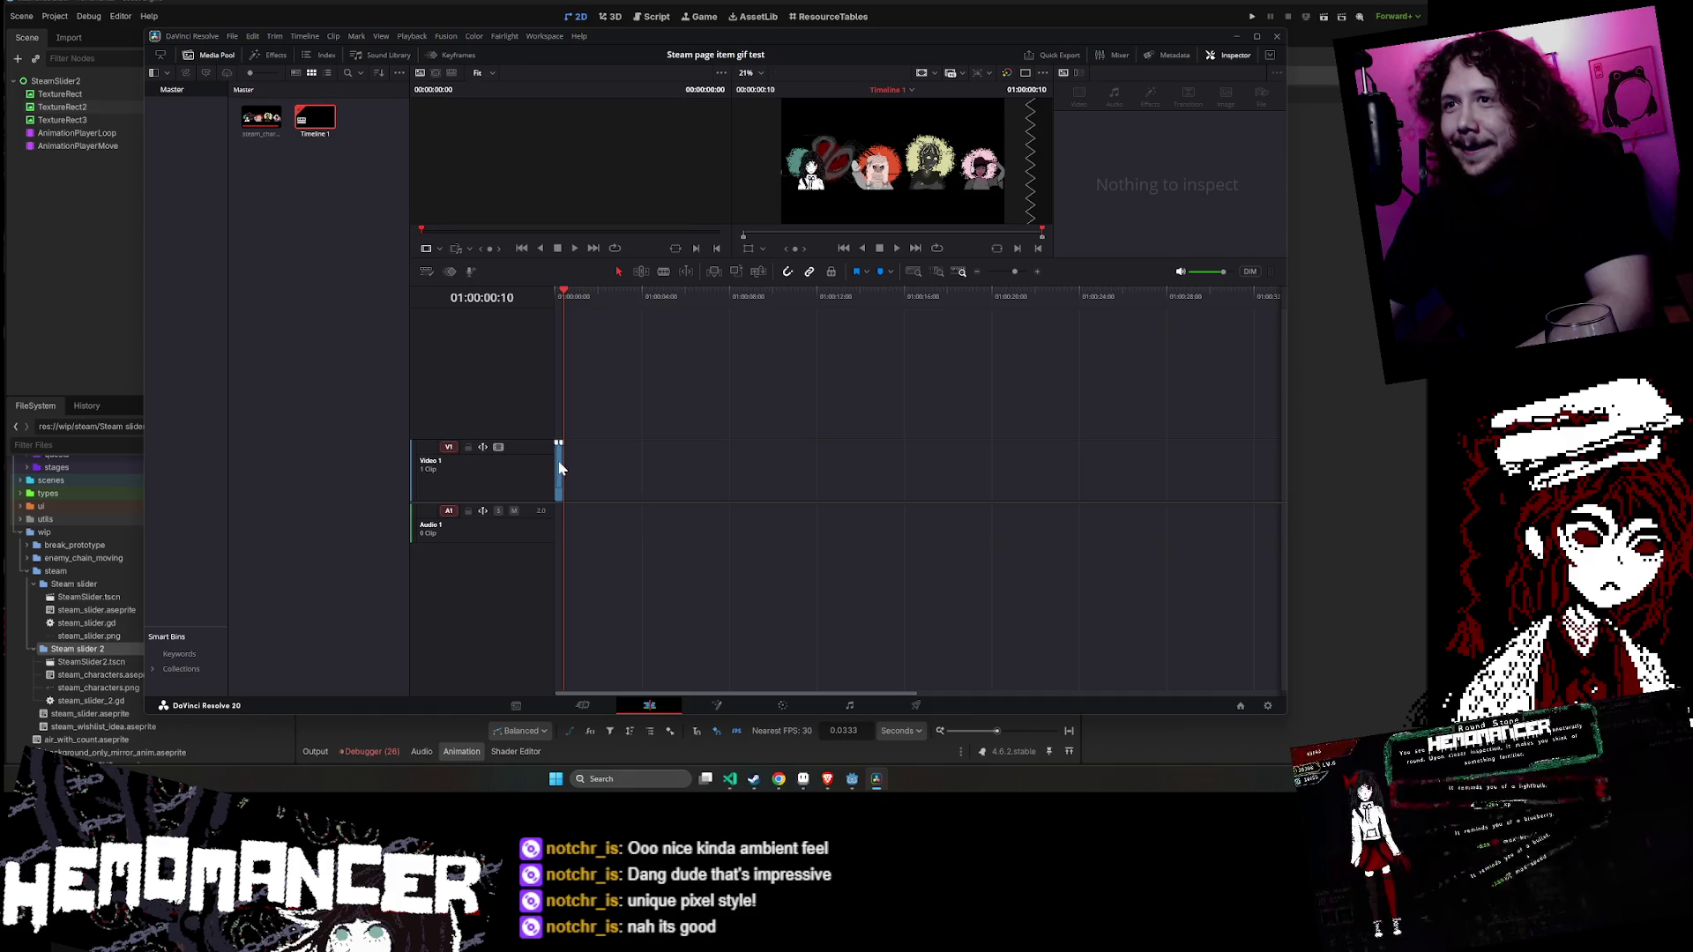
{"action": "left_click_drag", "start_coordinate": [565, 295], "coordinate": [677, 295]}
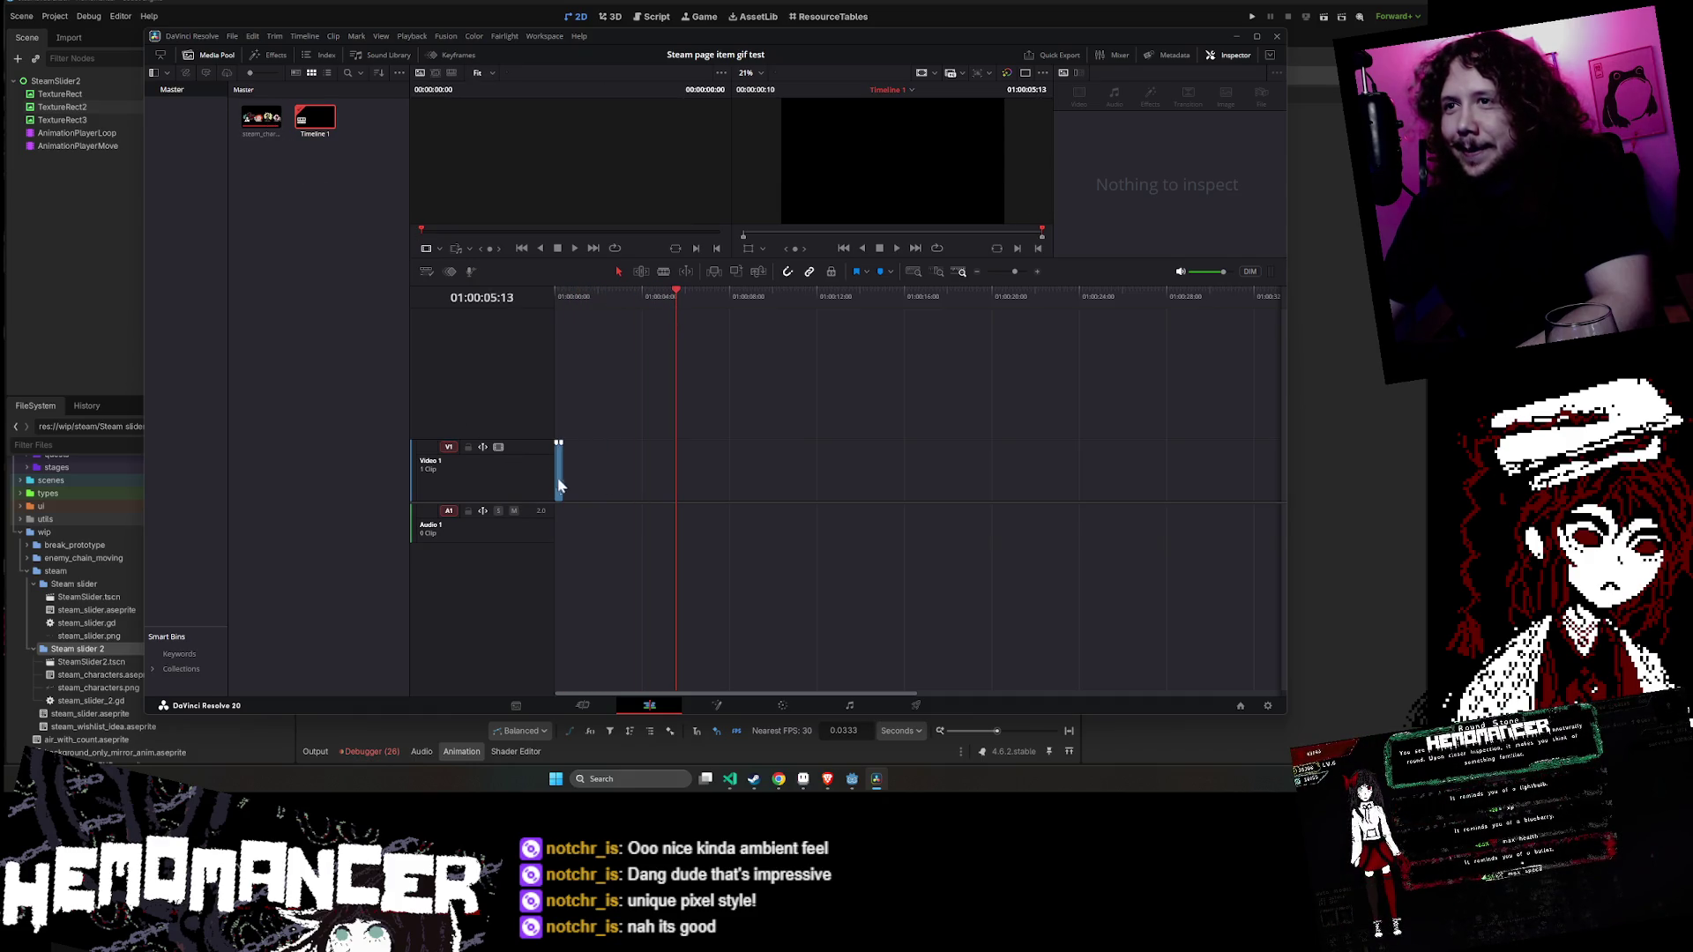
{"action": "left_click", "coordinate": [561, 473]}
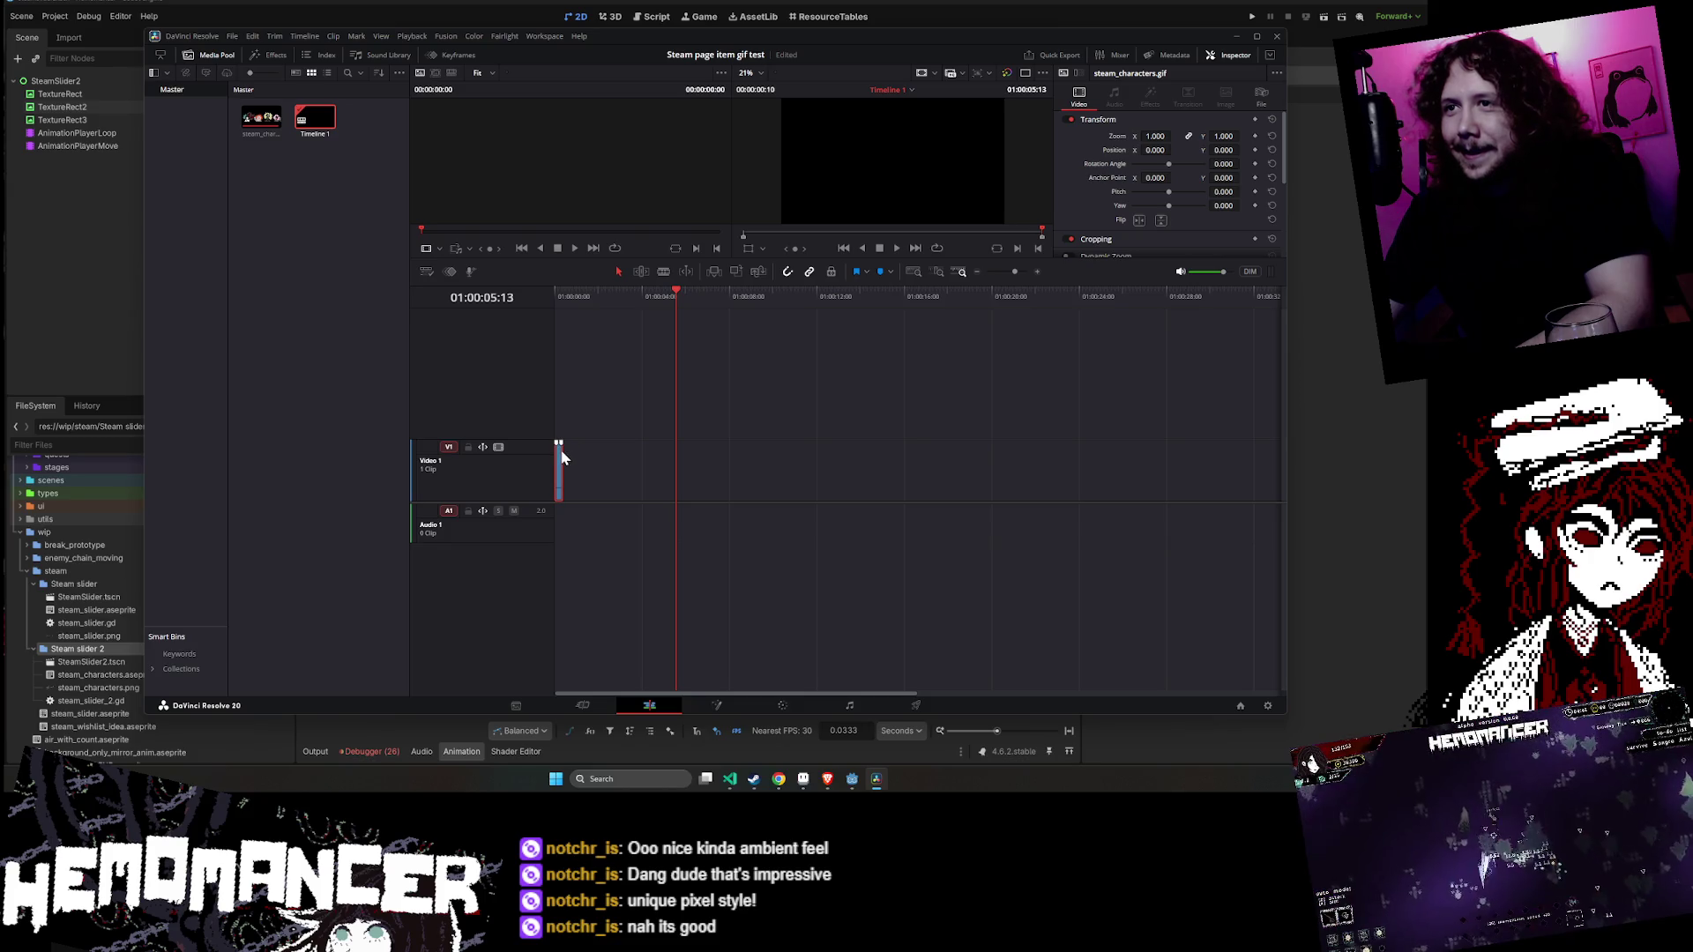
{"action": "mouse_move", "coordinate": [564, 454]}
{"action": "left_mouse_down"}
{"action": "mouse_move", "coordinate": [635, 455]}
{"action": "mouse_move", "coordinate": [561, 467]}
{"action": "left_mouse_up"}
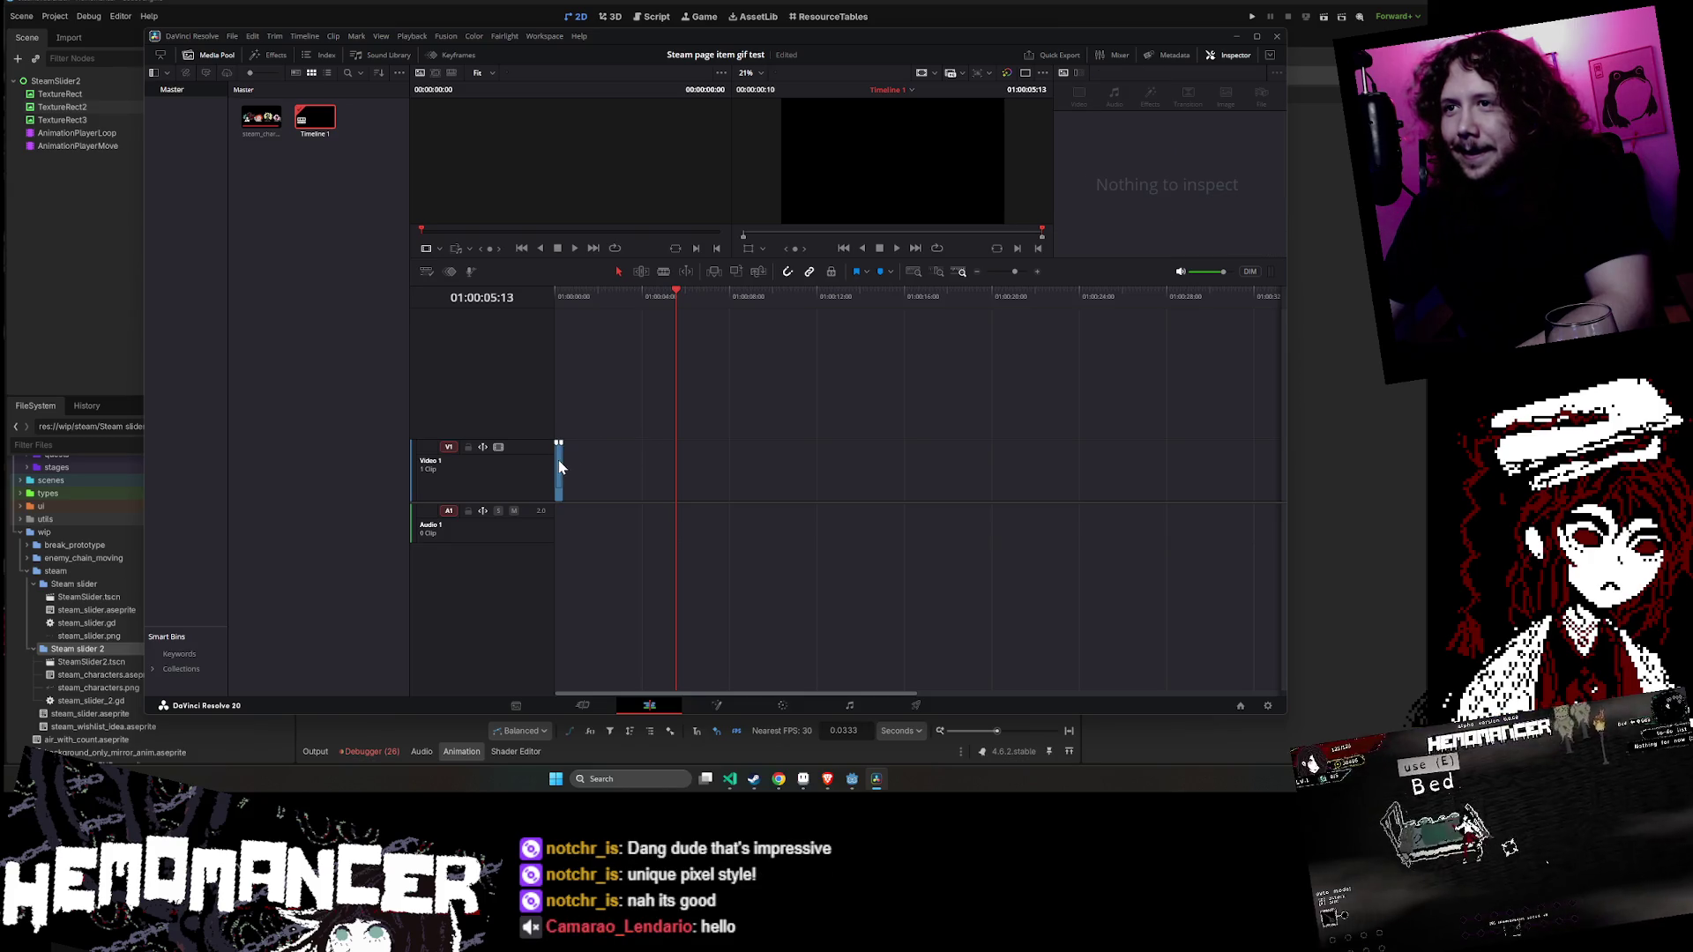
{"action": "left_click", "coordinate": [561, 467]}
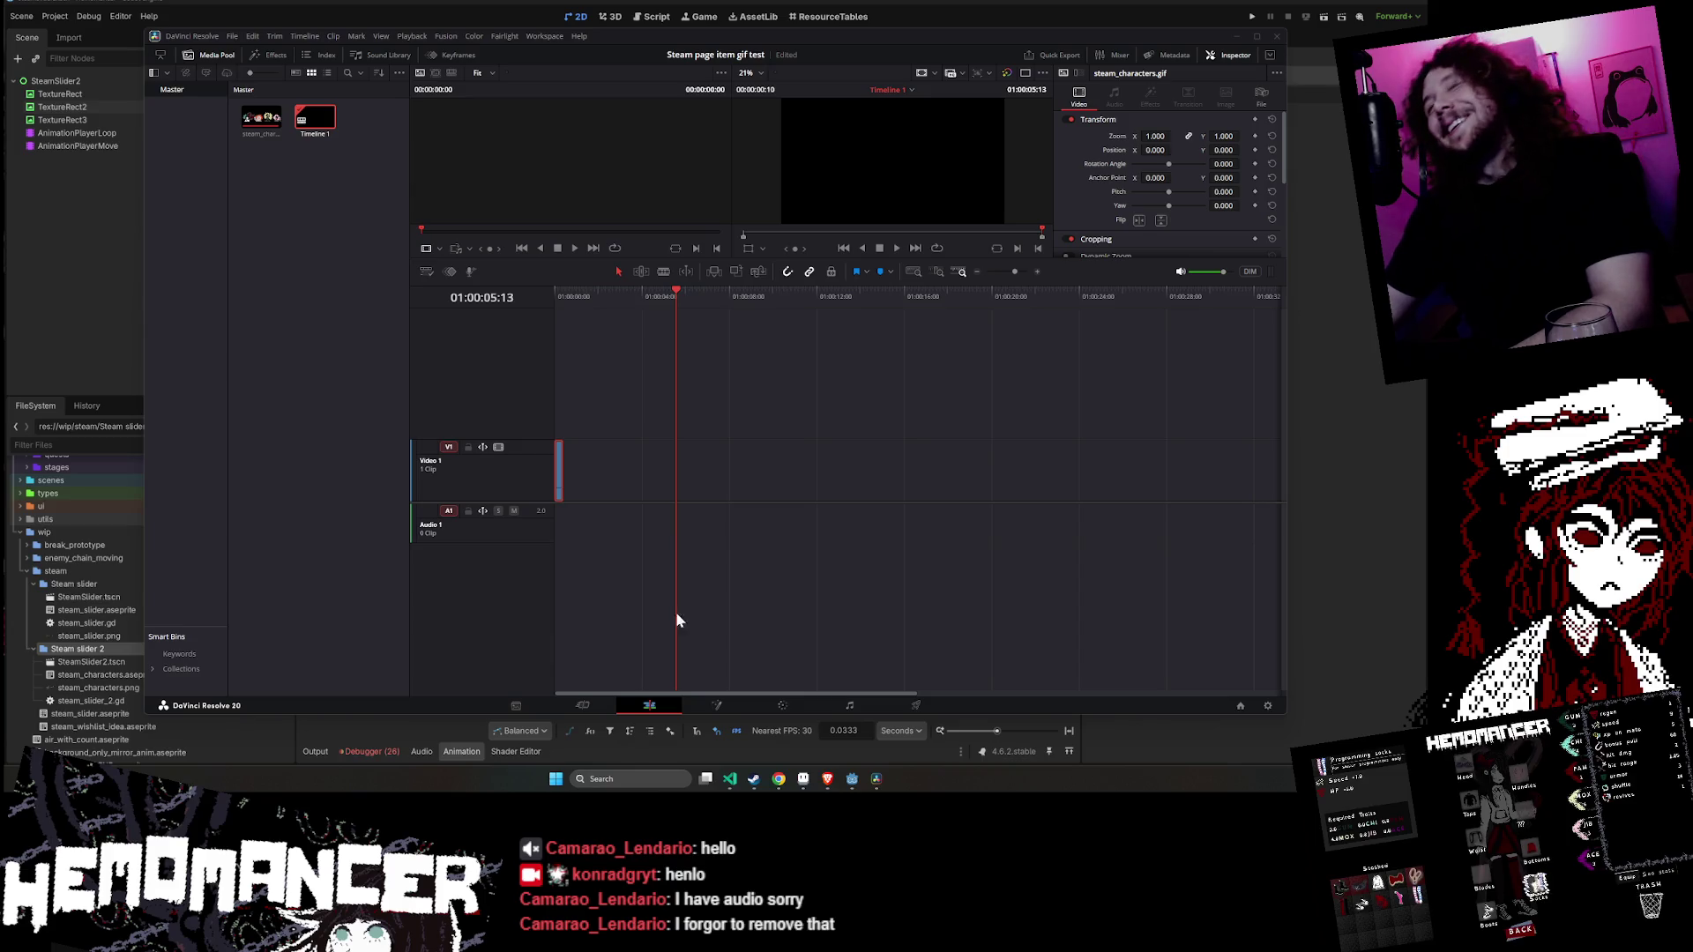
{"action": "left_click_drag", "start_coordinate": [559, 443], "coordinate": [636, 444]}
{"action": "left_click", "coordinate": [557, 470]}
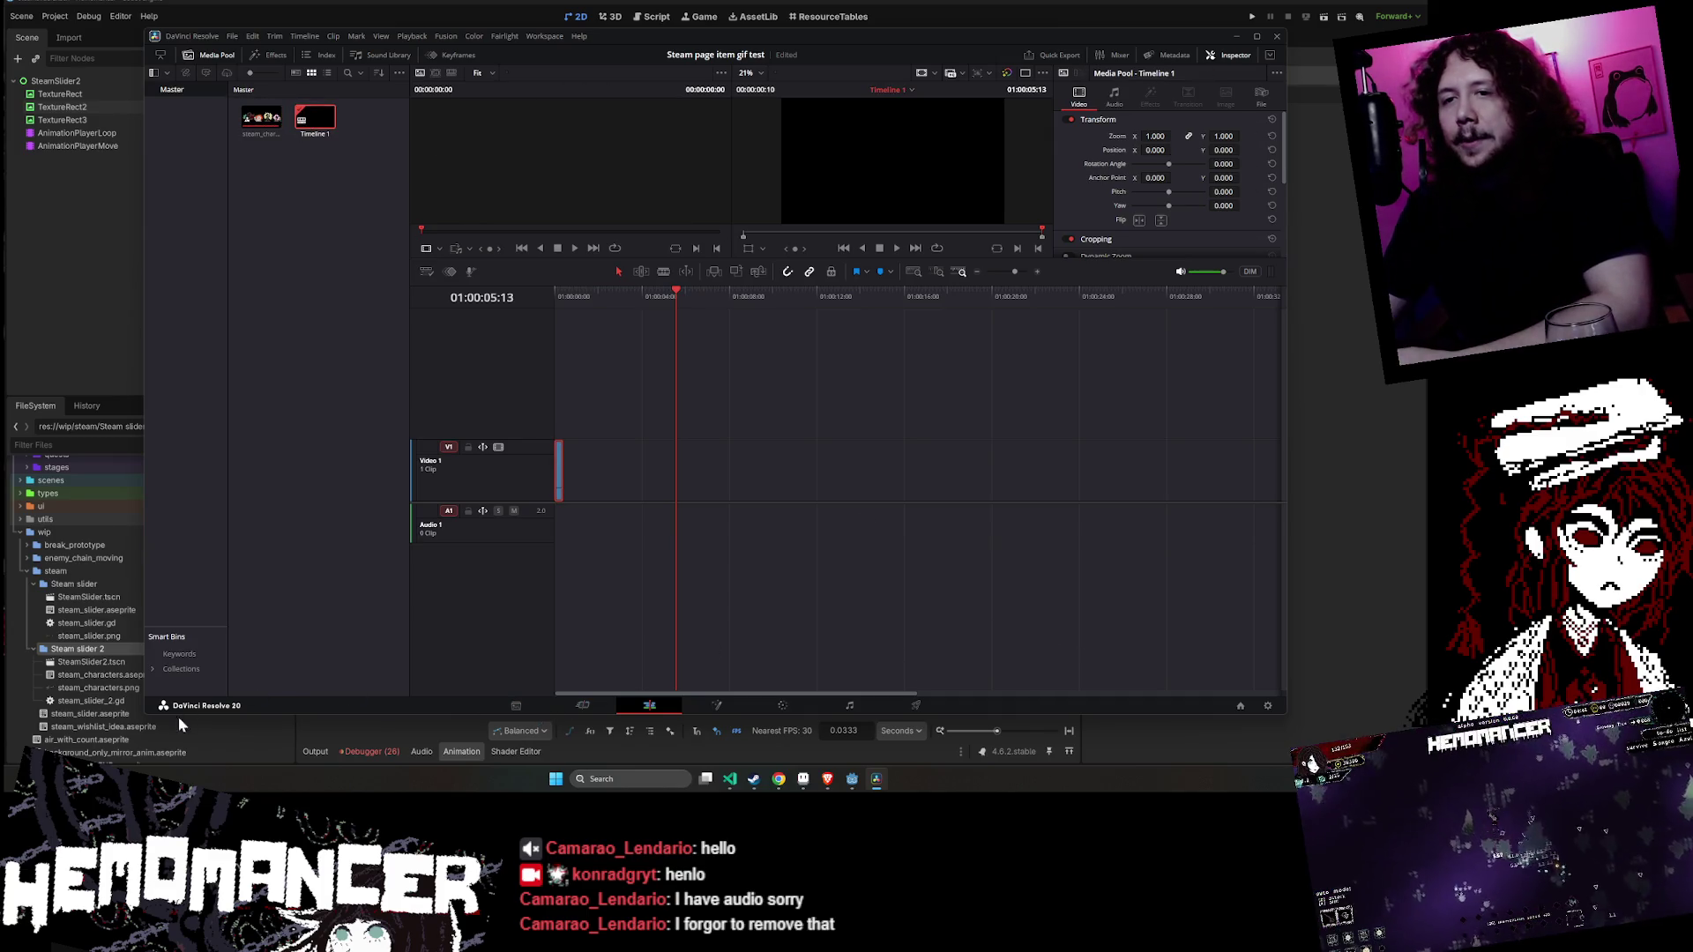
- Enlarge the Resolve window and switch between the Cut and Edit workspaces
{"action": "left_click_drag", "start_coordinate": [143, 714], "coordinate": [49, 746]}
{"action": "left_click", "coordinate": [543, 740]}
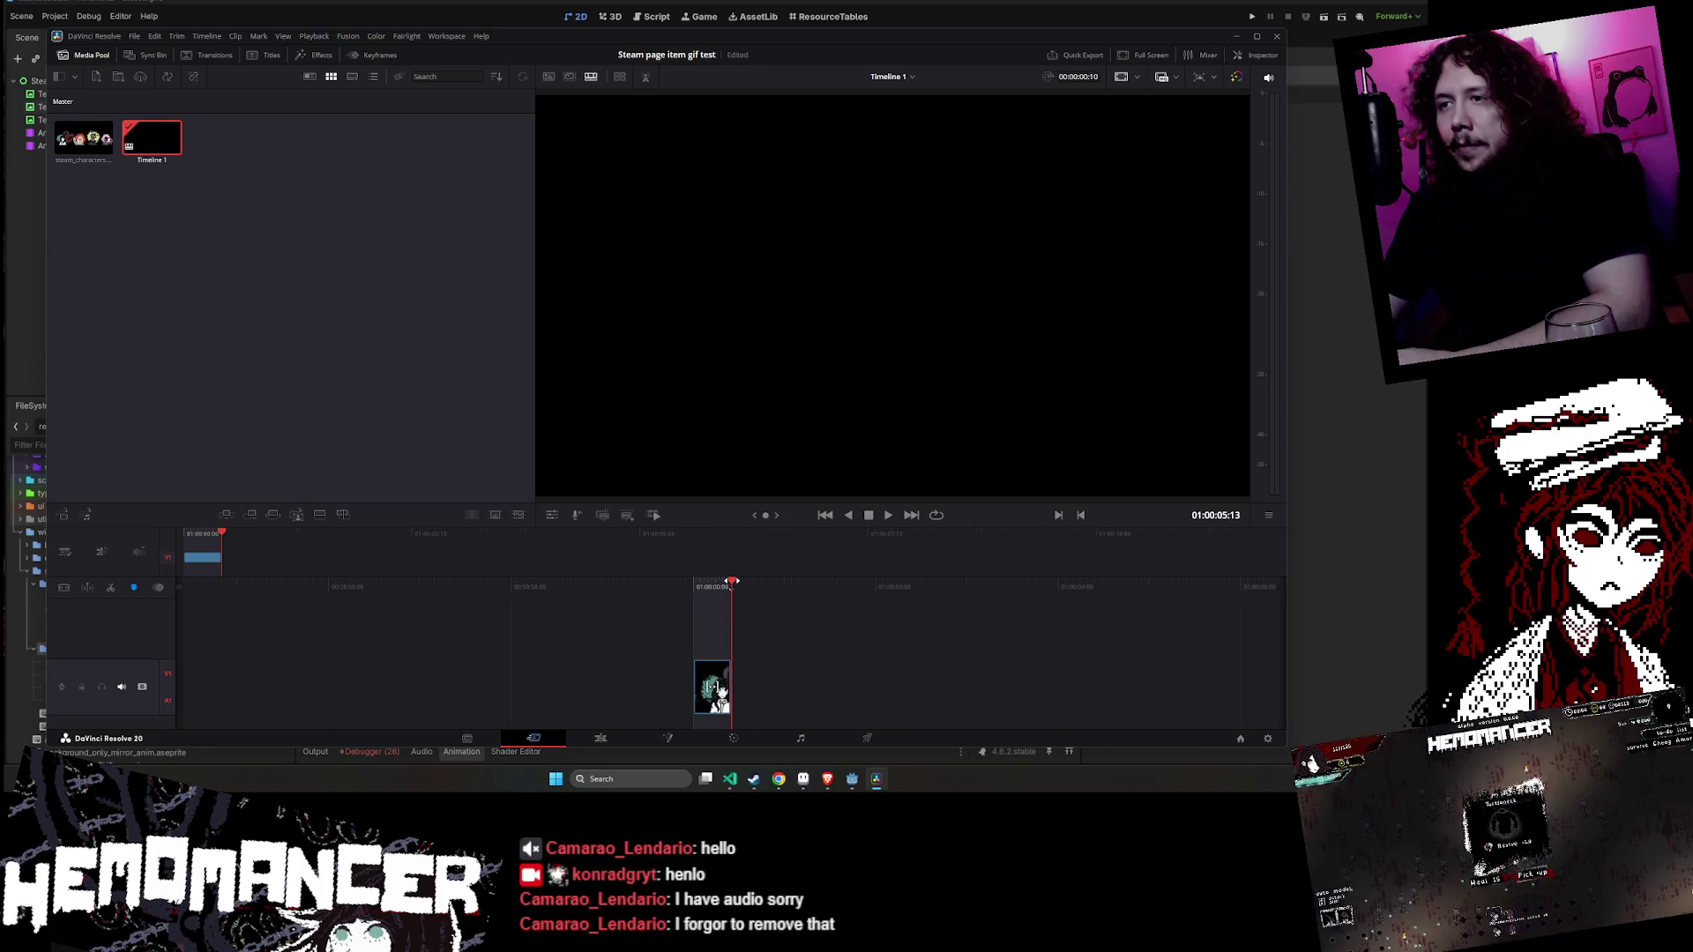
{"action": "left_click", "coordinate": [595, 740]}
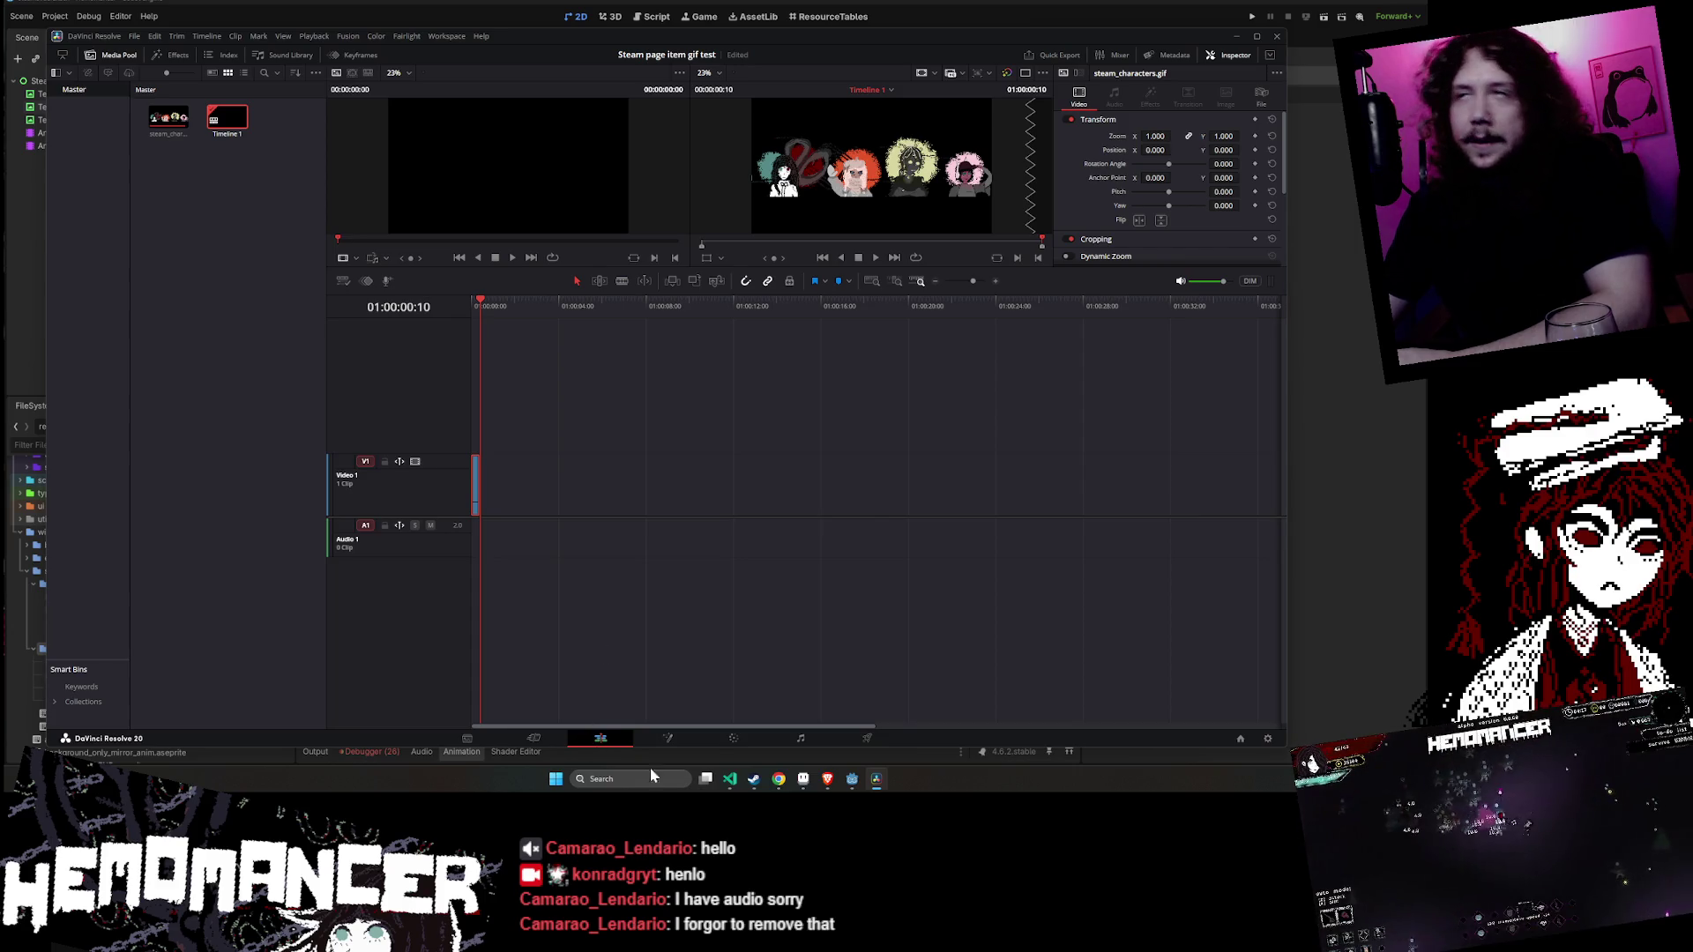
{"action": "left_click", "coordinate": [534, 739]}
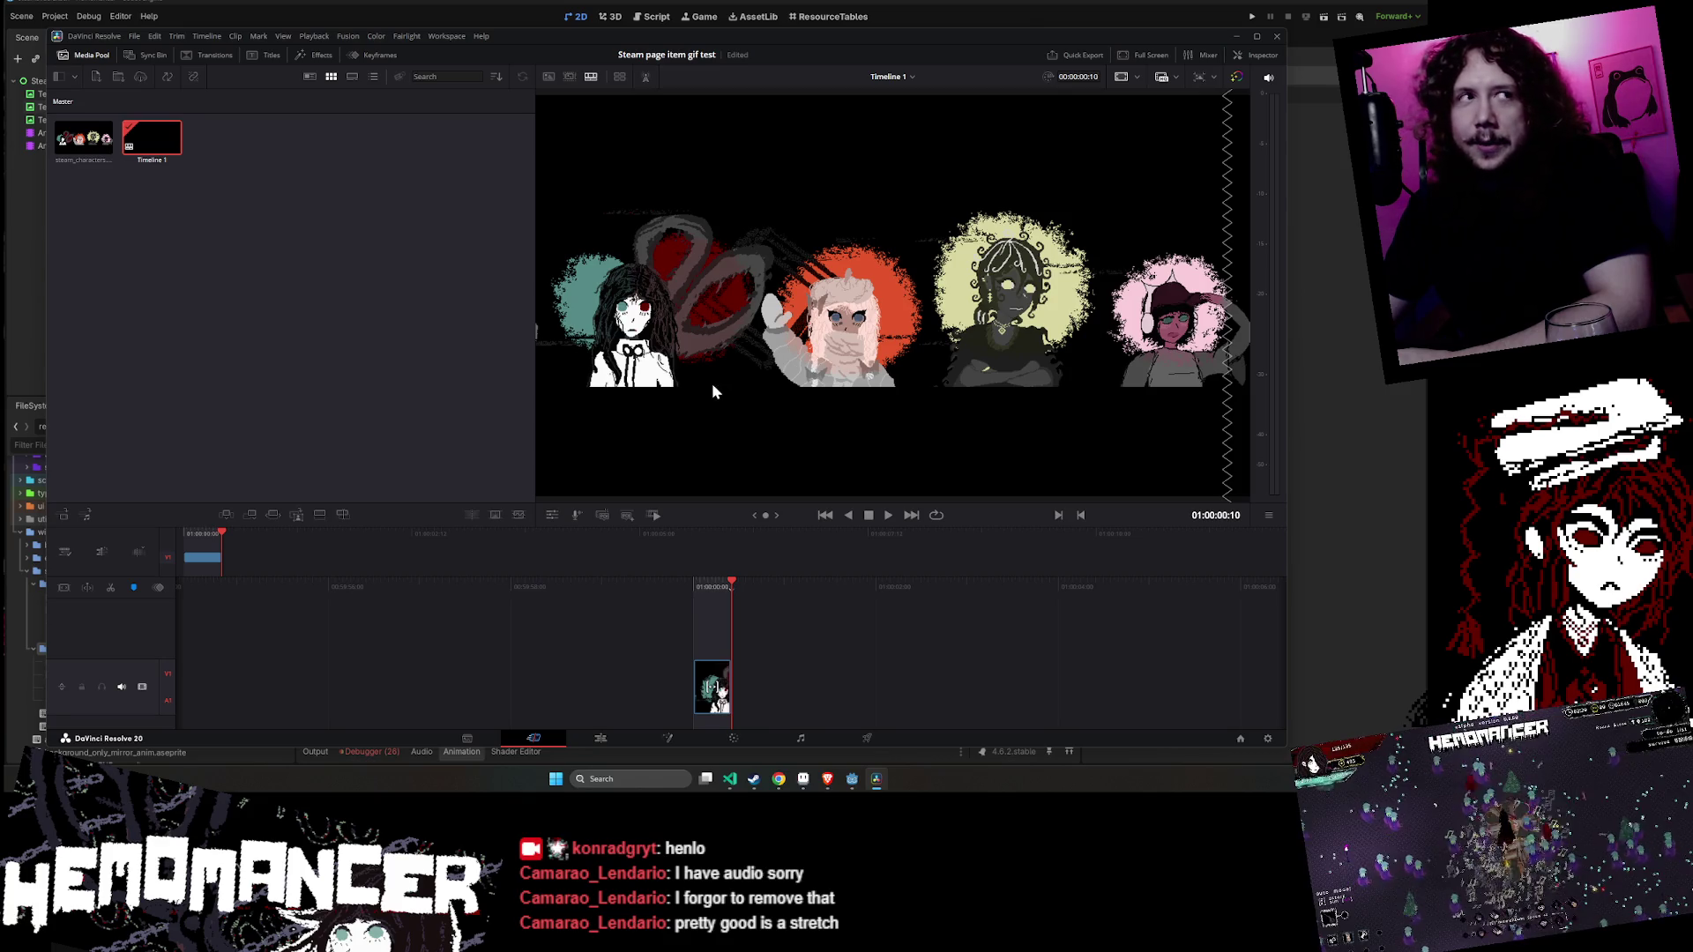
{"action": "left_click", "coordinate": [595, 739]}
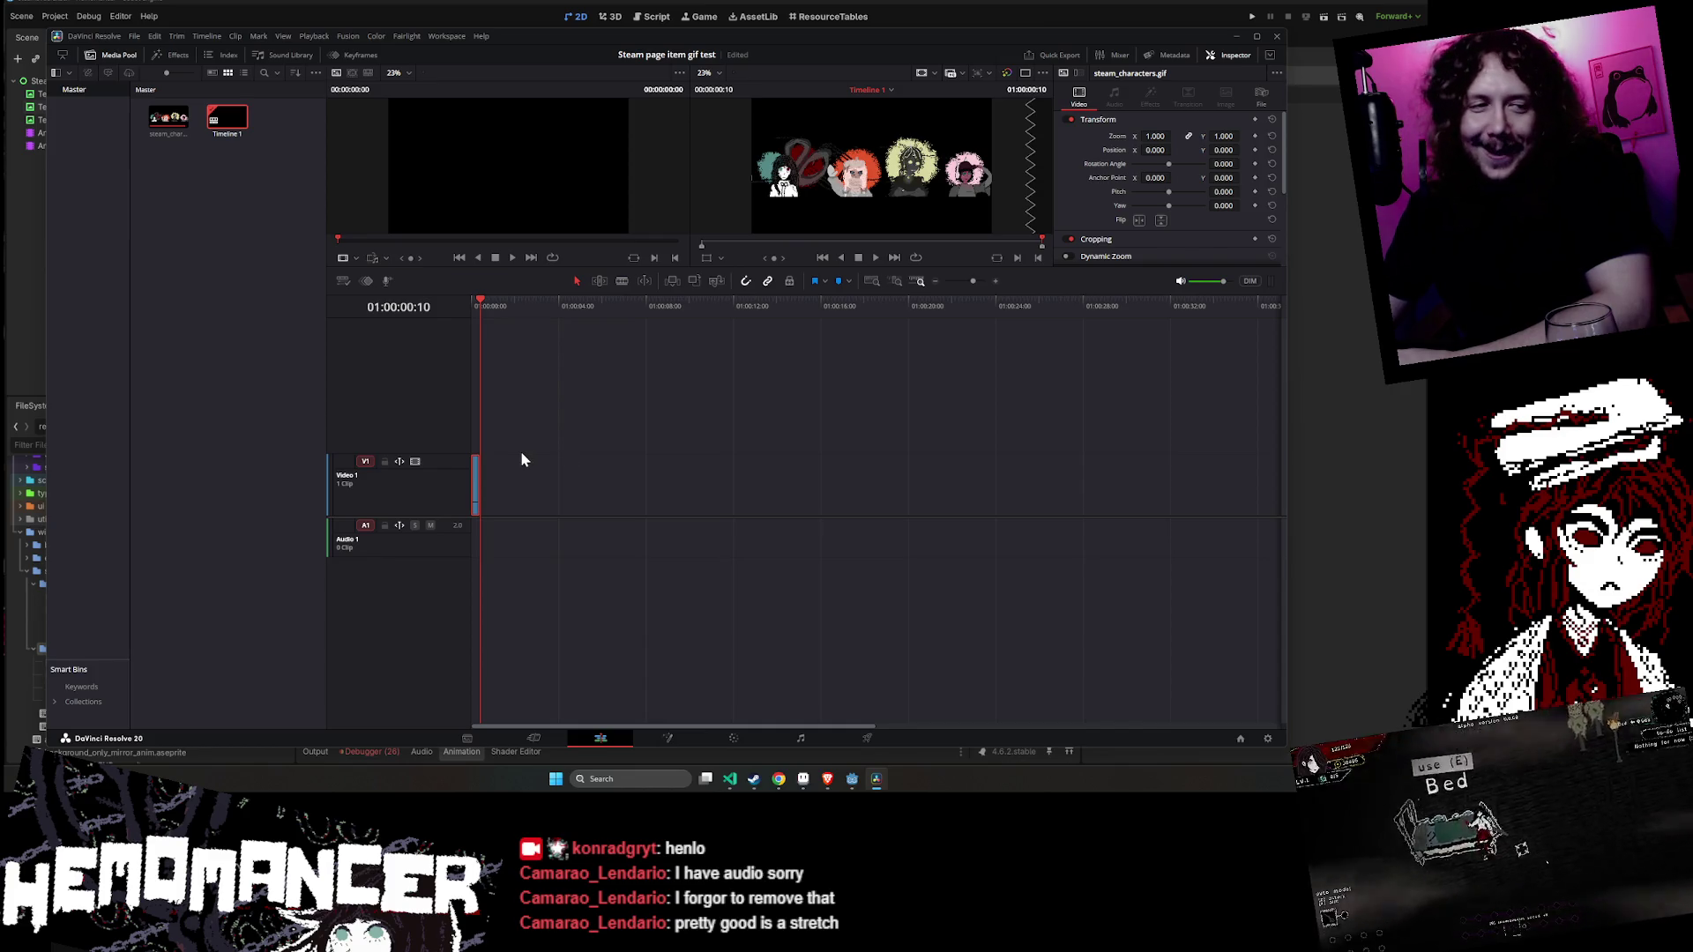
- Check the V1 clip's 00:00:00:10 duration without changing it, then bring Aseprite forward
{"action": "left_click", "coordinate": [476, 467]}
{"action": "key", "text": "ctrl+d"}
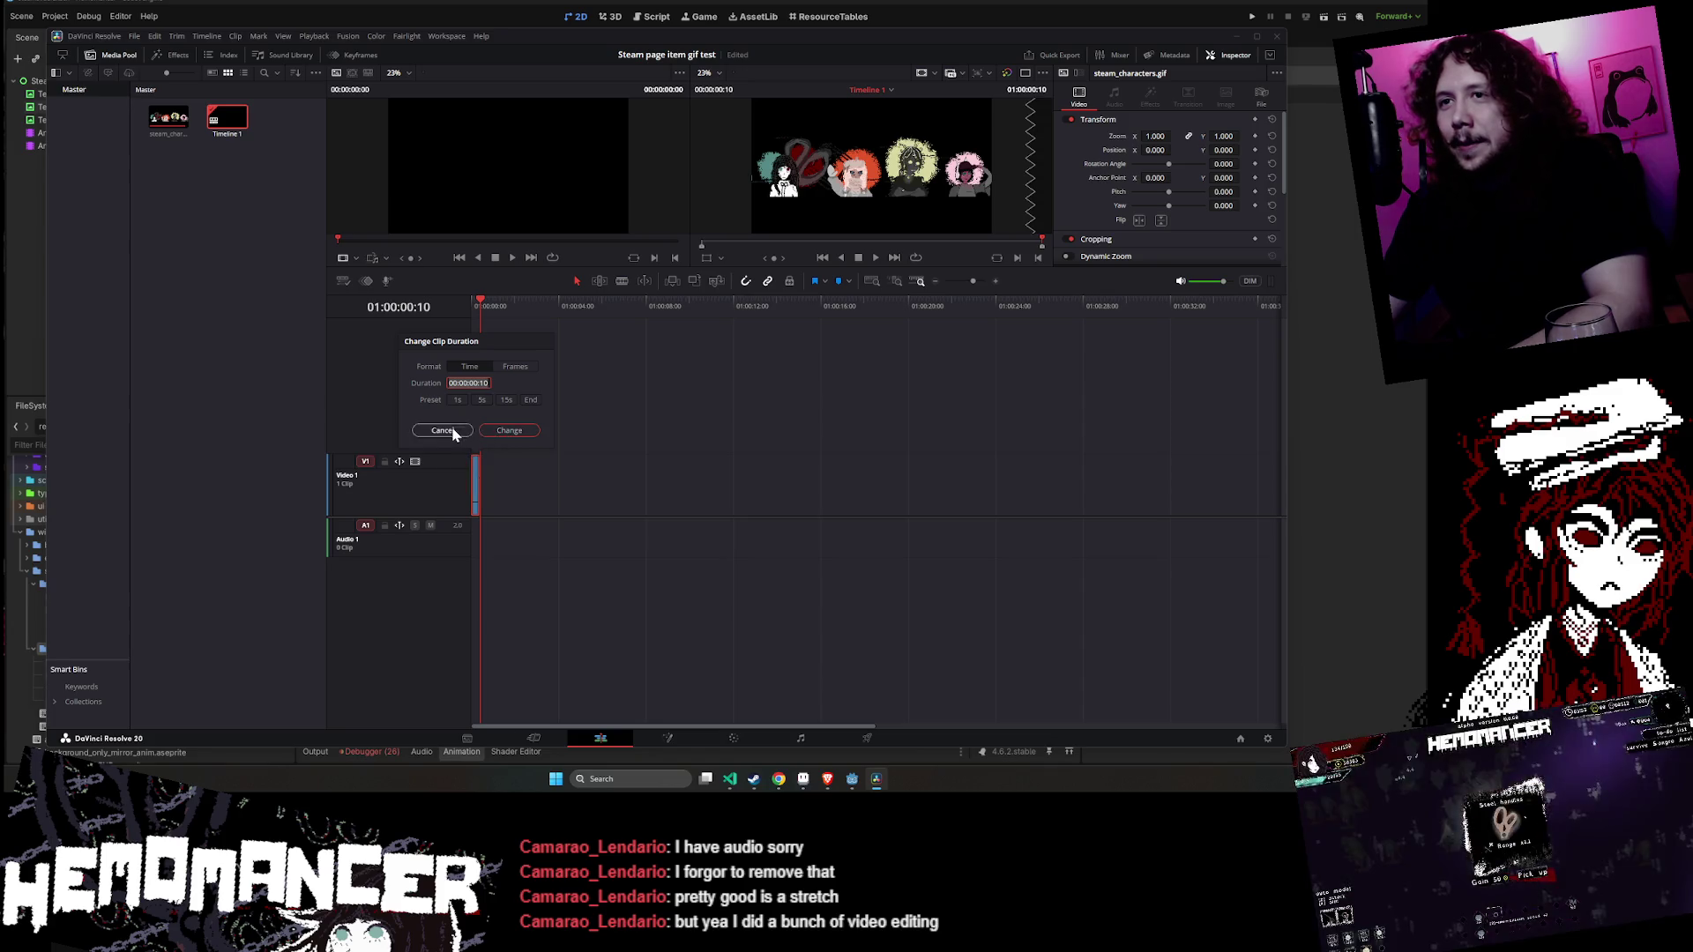
{"action": "left_click", "coordinate": [452, 431]}
{"action": "left_click", "coordinate": [804, 779]}
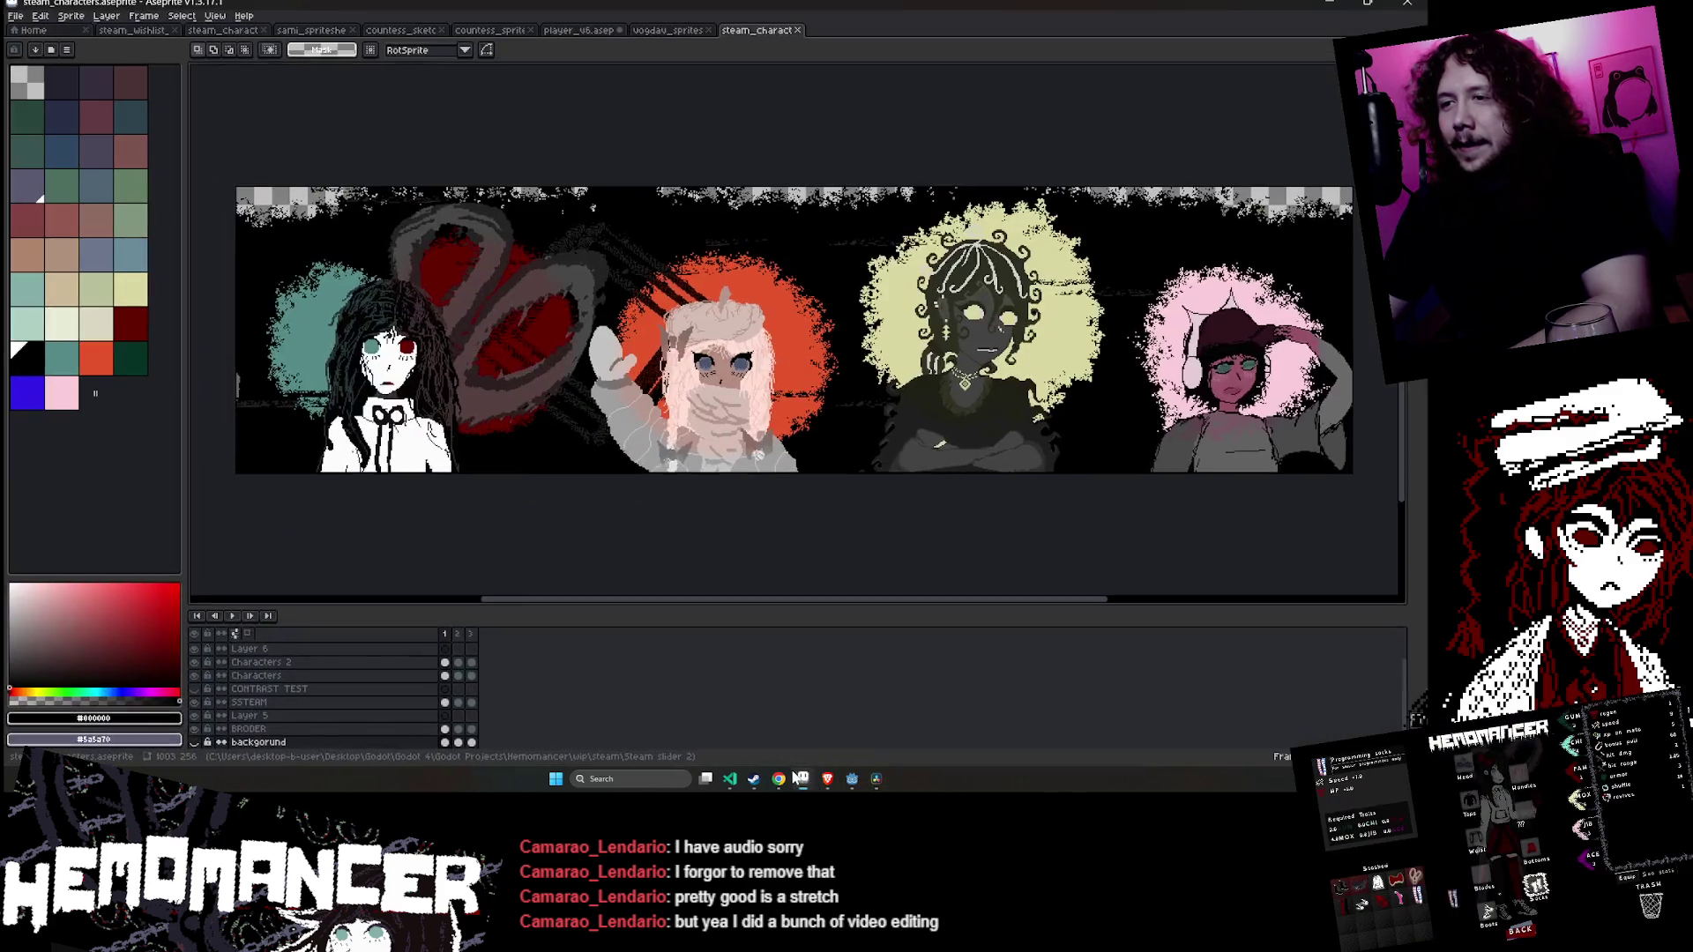
- Play the banner animation in Aseprite and pan the canvas toward the pink character
{"action": "left_click", "coordinate": [233, 616]}
{"action": "mouse_move", "coordinate": [578, 494]}
{"action": "left_mouse_down"}
{"action": "mouse_move", "coordinate": [597, 514]}
{"action": "mouse_move", "coordinate": [517, 503]}
{"action": "mouse_move", "coordinate": [829, 460]}
{"action": "mouse_move", "coordinate": [998, 468]}
{"action": "mouse_move", "coordinate": [636, 440]}
{"action": "left_mouse_up"}
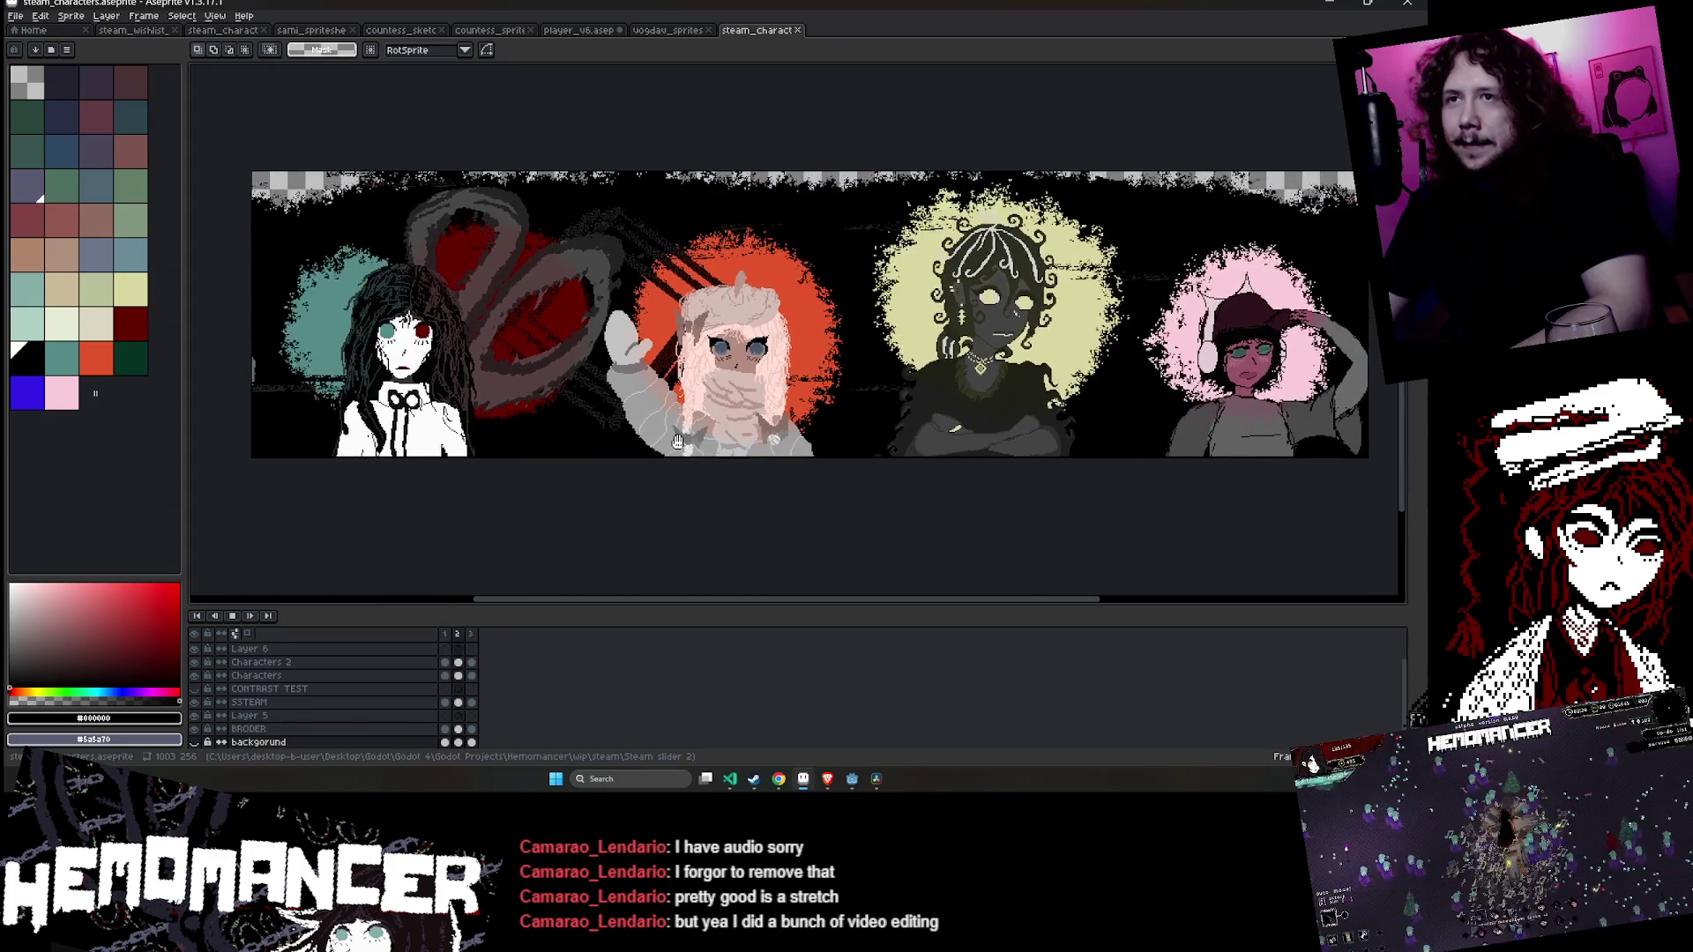
{"action": "scroll", "coordinate": [244, 375], "scroll_direction": "up", "scroll_amount": 3}
{"action": "scroll", "coordinate": [244, 375], "scroll_direction": "down", "scroll_amount": 3}
{"action": "left_click_drag", "start_coordinate": [244, 375], "coordinate": [168, 376]}
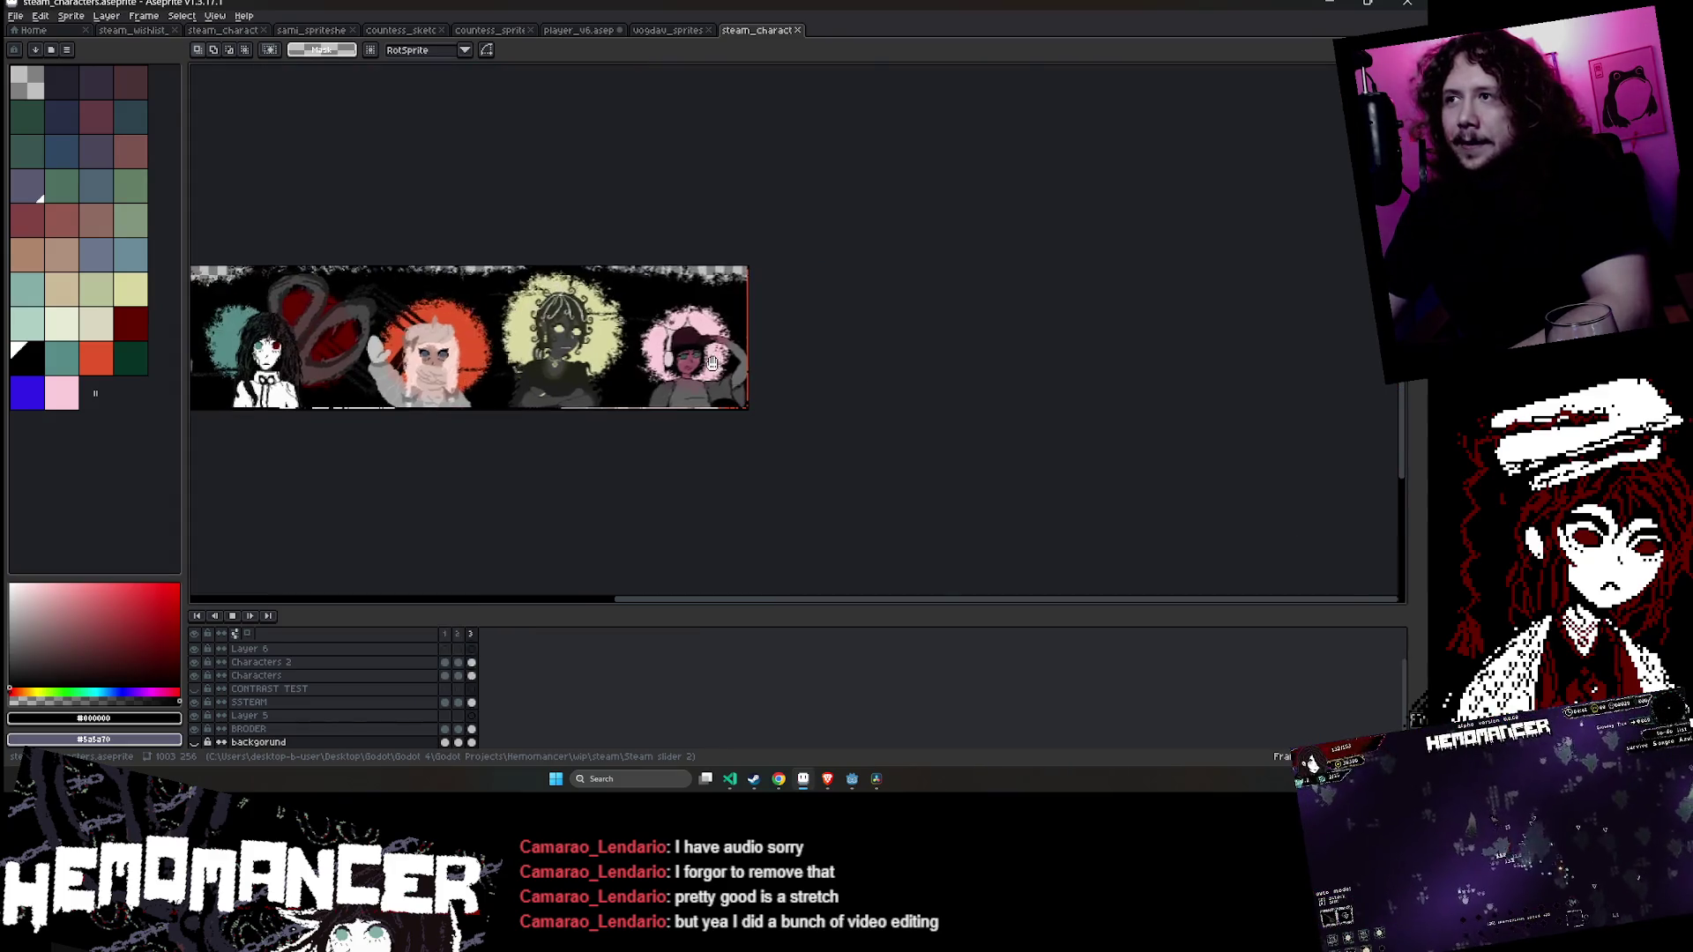
{"action": "scroll", "coordinate": [701, 304], "scroll_direction": "up", "scroll_amount": 3}
{"action": "left_click_drag", "start_coordinate": [920, 296], "coordinate": [861, 312]}
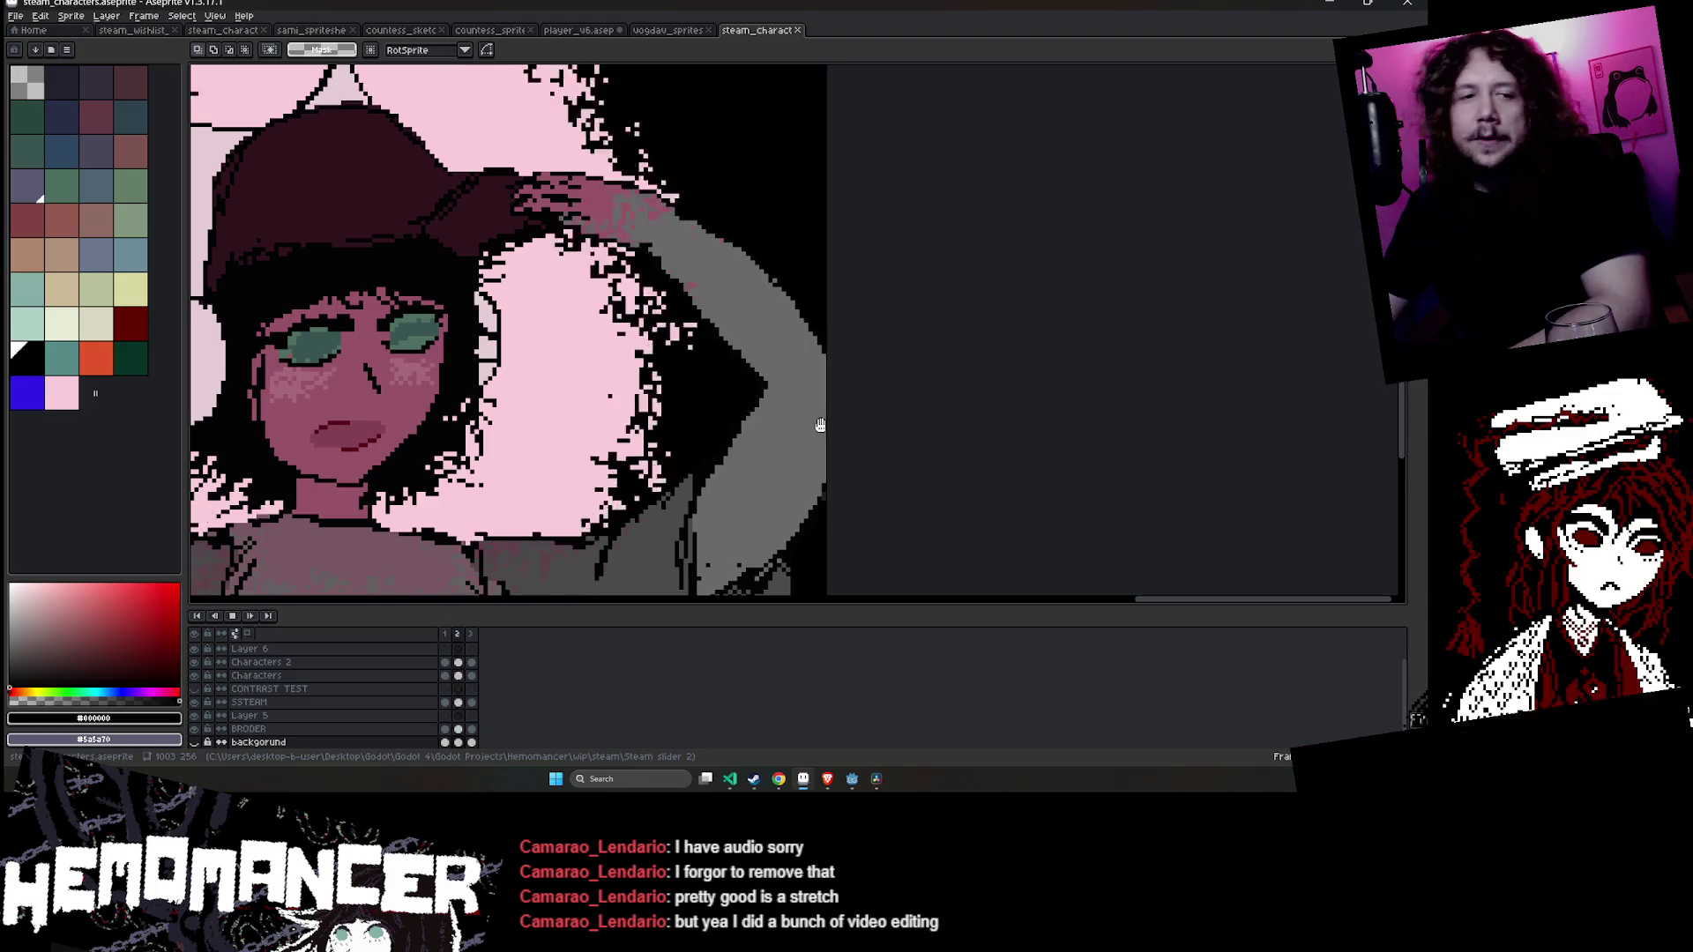
{"action": "scroll", "coordinate": [823, 359], "scroll_direction": "down", "scroll_amount": 3}
{"action": "mouse_move", "coordinate": [540, 374]}
{"action": "left_mouse_down"}
{"action": "mouse_move", "coordinate": [1007, 377]}
{"action": "mouse_move", "coordinate": [554, 391]}
{"action": "mouse_move", "coordinate": [1110, 393]}
{"action": "left_mouse_up"}
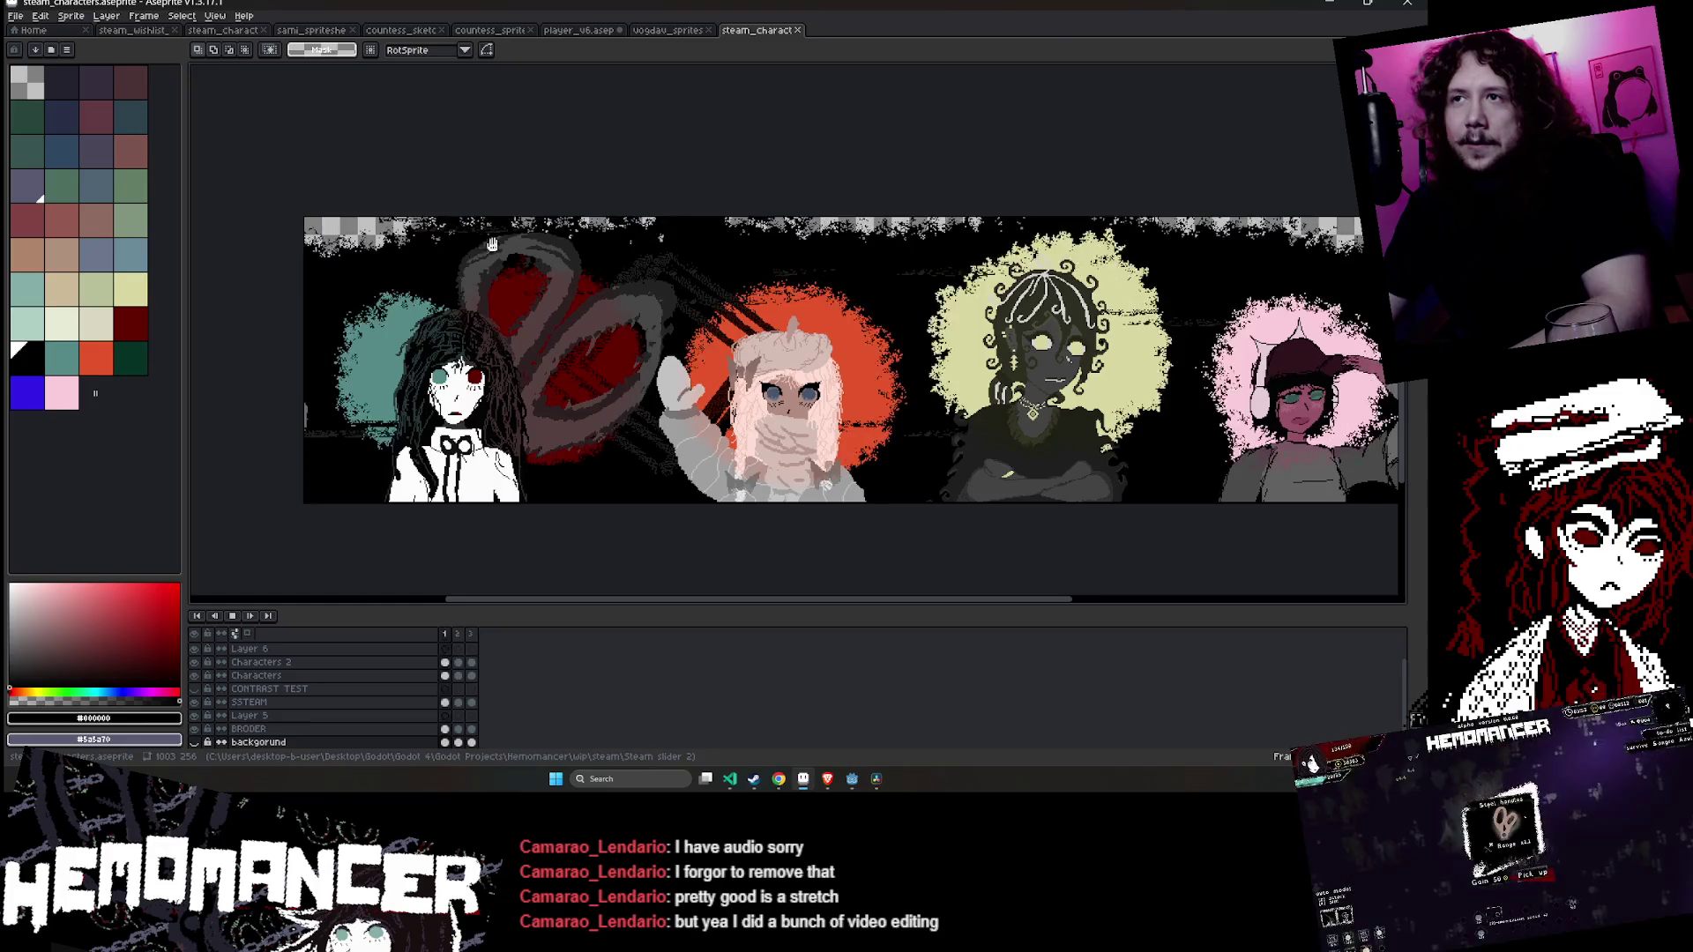
{"action": "scroll", "coordinate": [558, 329], "scroll_direction": "up", "scroll_amount": 2}
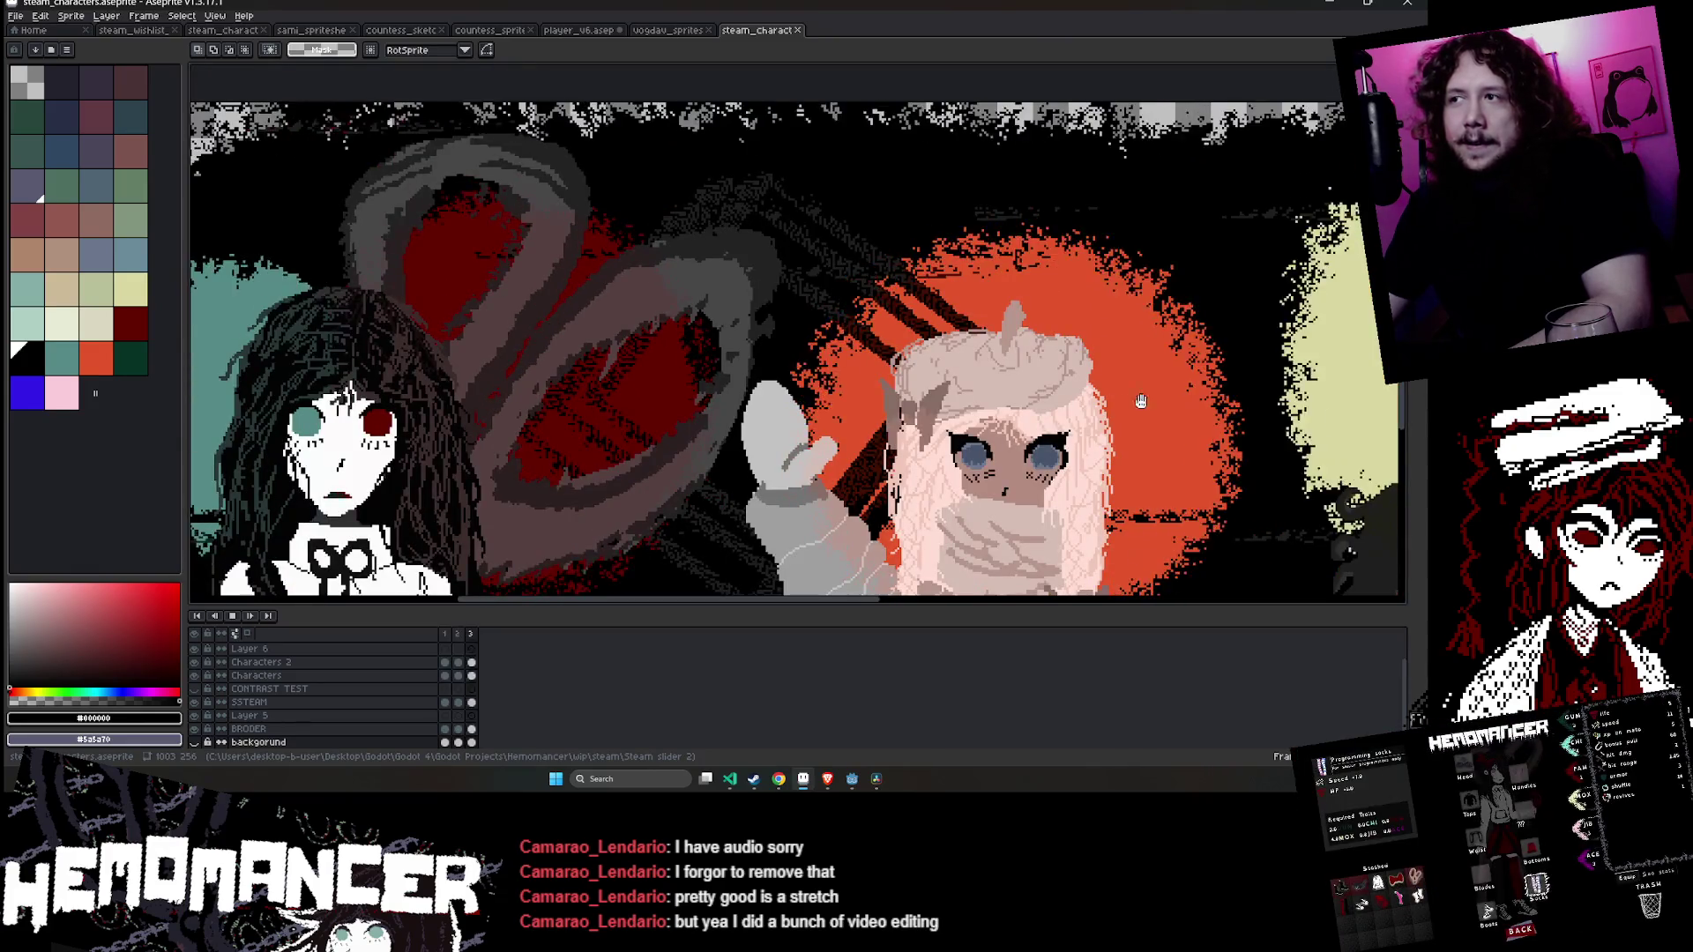
- Pan to show the whole banner, including the dark curly-haired character, then return to Resolve
{"action": "mouse_move", "coordinate": [1370, 390]}
{"action": "left_mouse_down"}
{"action": "mouse_move", "coordinate": [1279, 347]}
{"action": "mouse_move", "coordinate": [859, 375]}
{"action": "left_mouse_up"}
{"action": "left_click_drag", "start_coordinate": [1085, 361], "coordinate": [934, 352]}
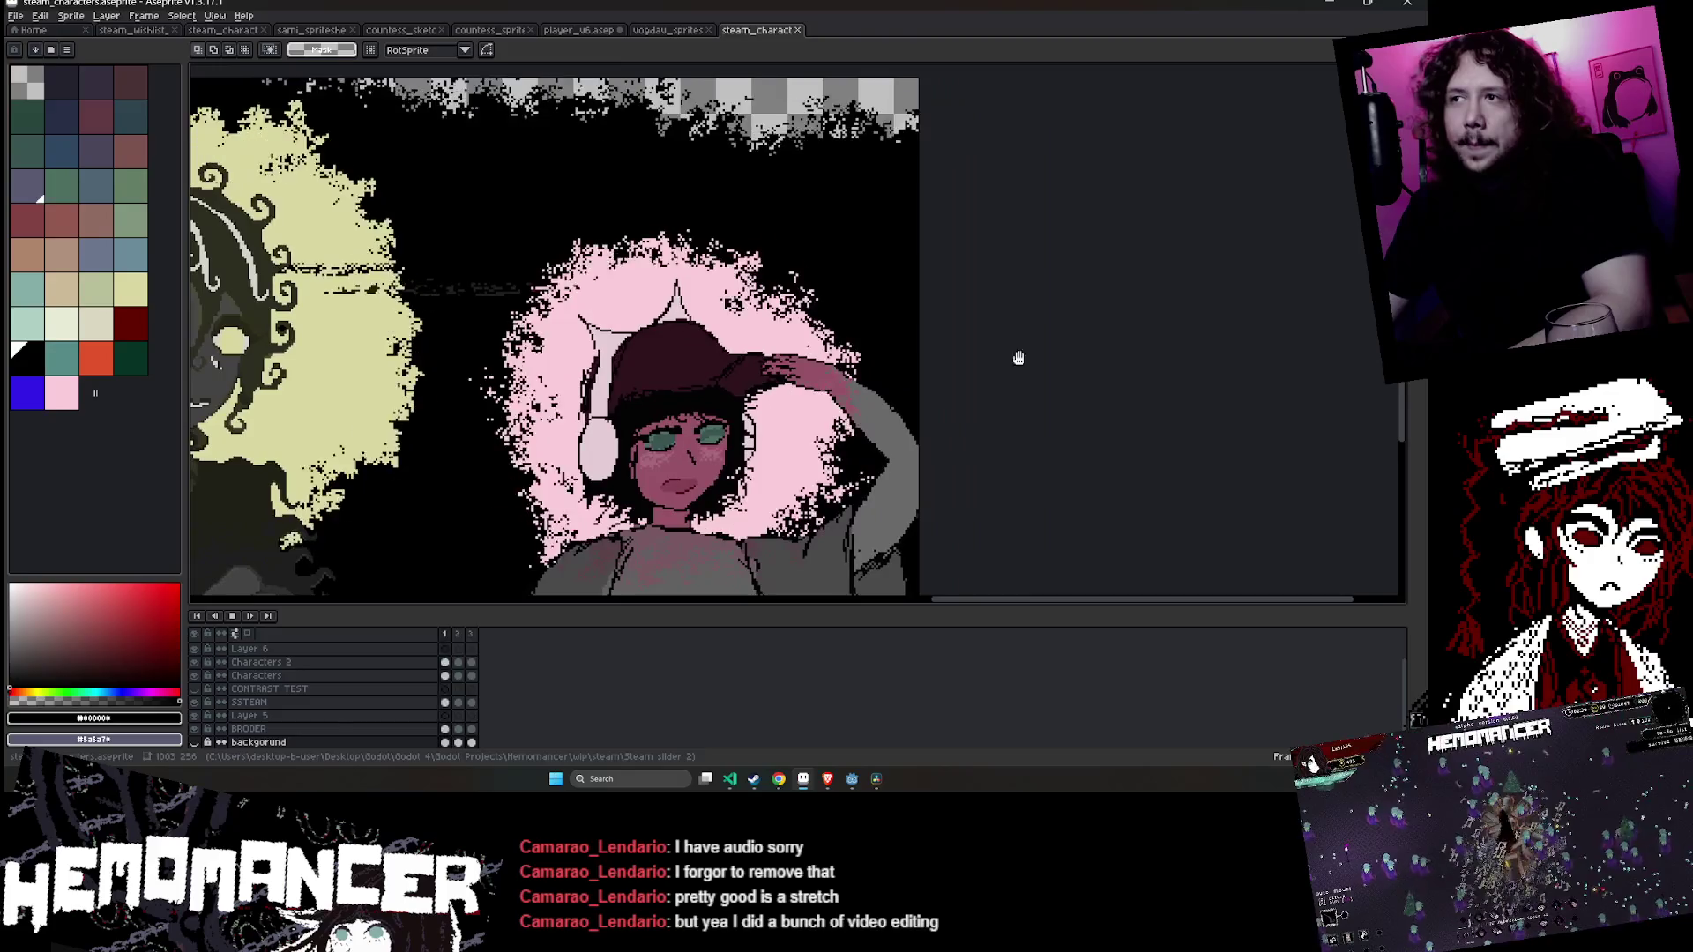
{"action": "left_click_drag", "start_coordinate": [1043, 370], "coordinate": [912, 380]}
{"action": "scroll", "coordinate": [913, 379], "scroll_direction": "left", "scroll_amount": 15}
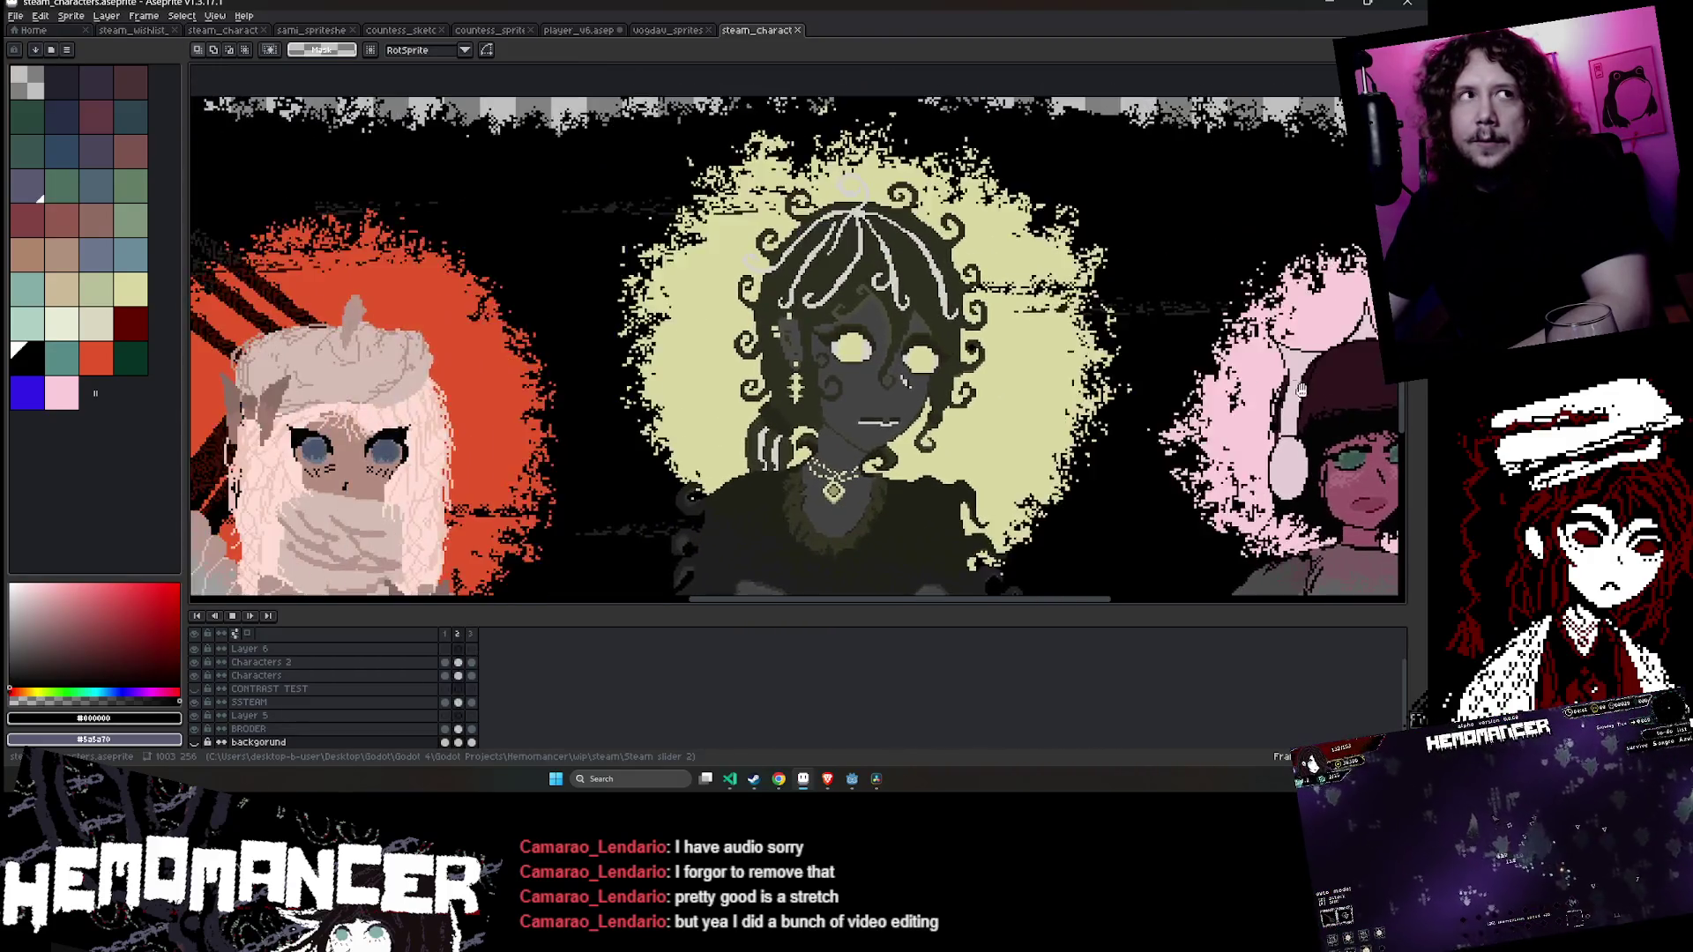
{"action": "scroll", "coordinate": [884, 374], "scroll_direction": "left", "scroll_amount": 2}
{"action": "scroll", "coordinate": [814, 381], "scroll_direction": "right", "scroll_amount": 14}
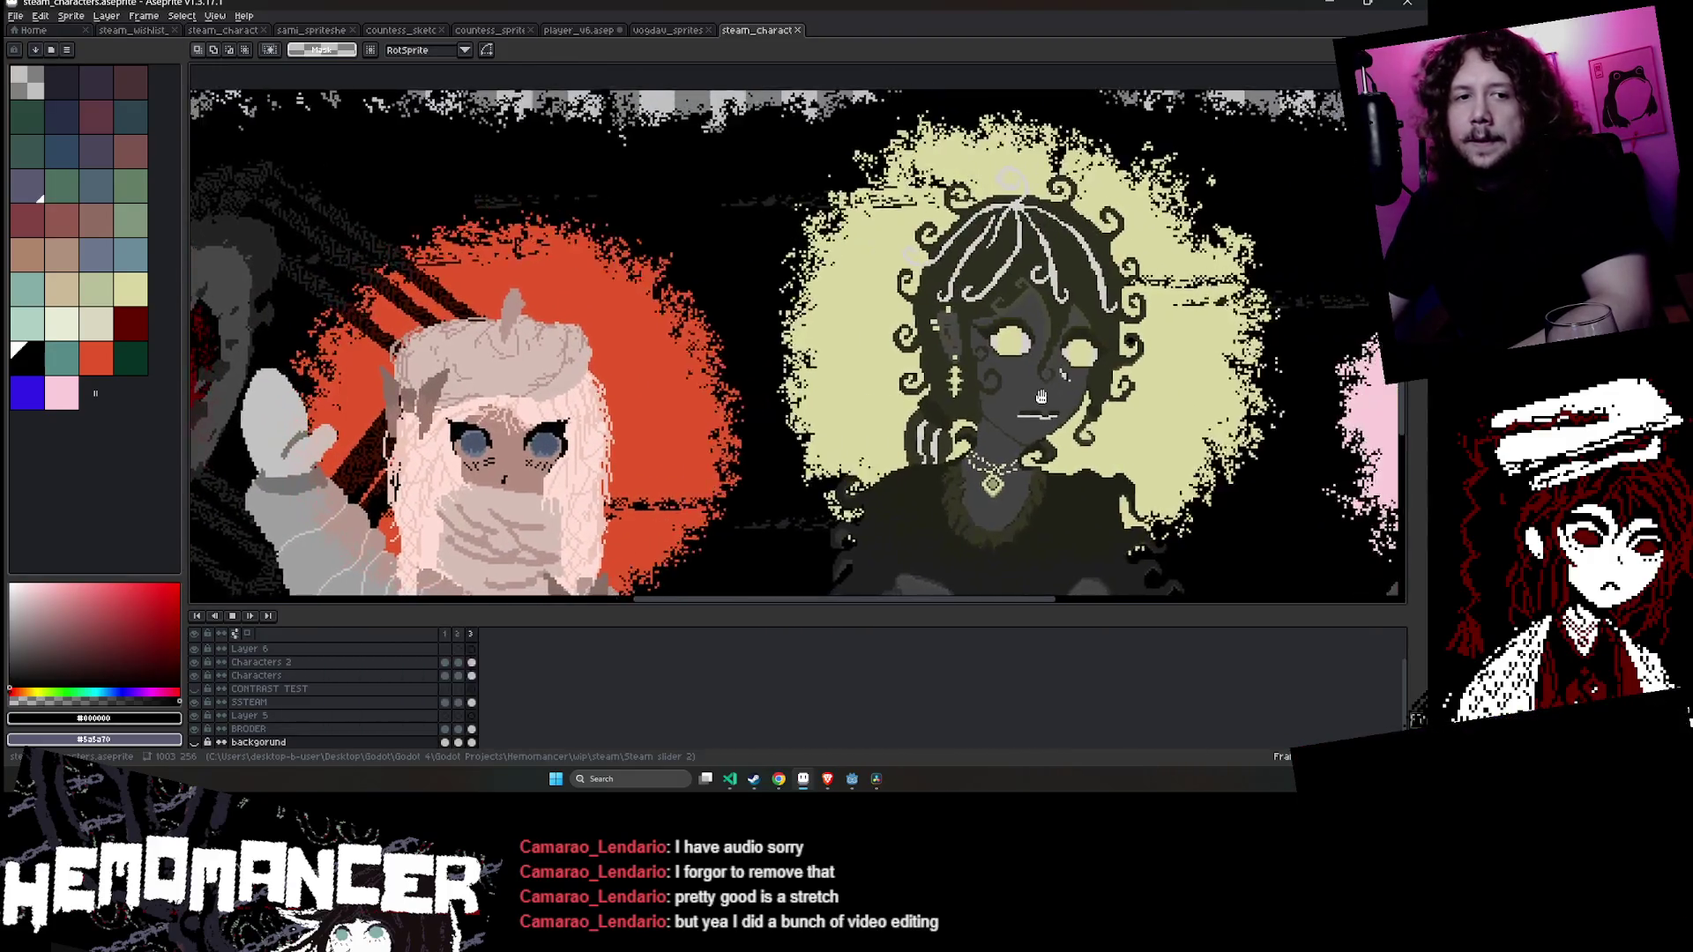
{"action": "scroll", "coordinate": [633, 363], "scroll_direction": "down", "scroll_amount": 3}
{"action": "scroll", "coordinate": [633, 363], "scroll_direction": "up", "scroll_amount": 2}
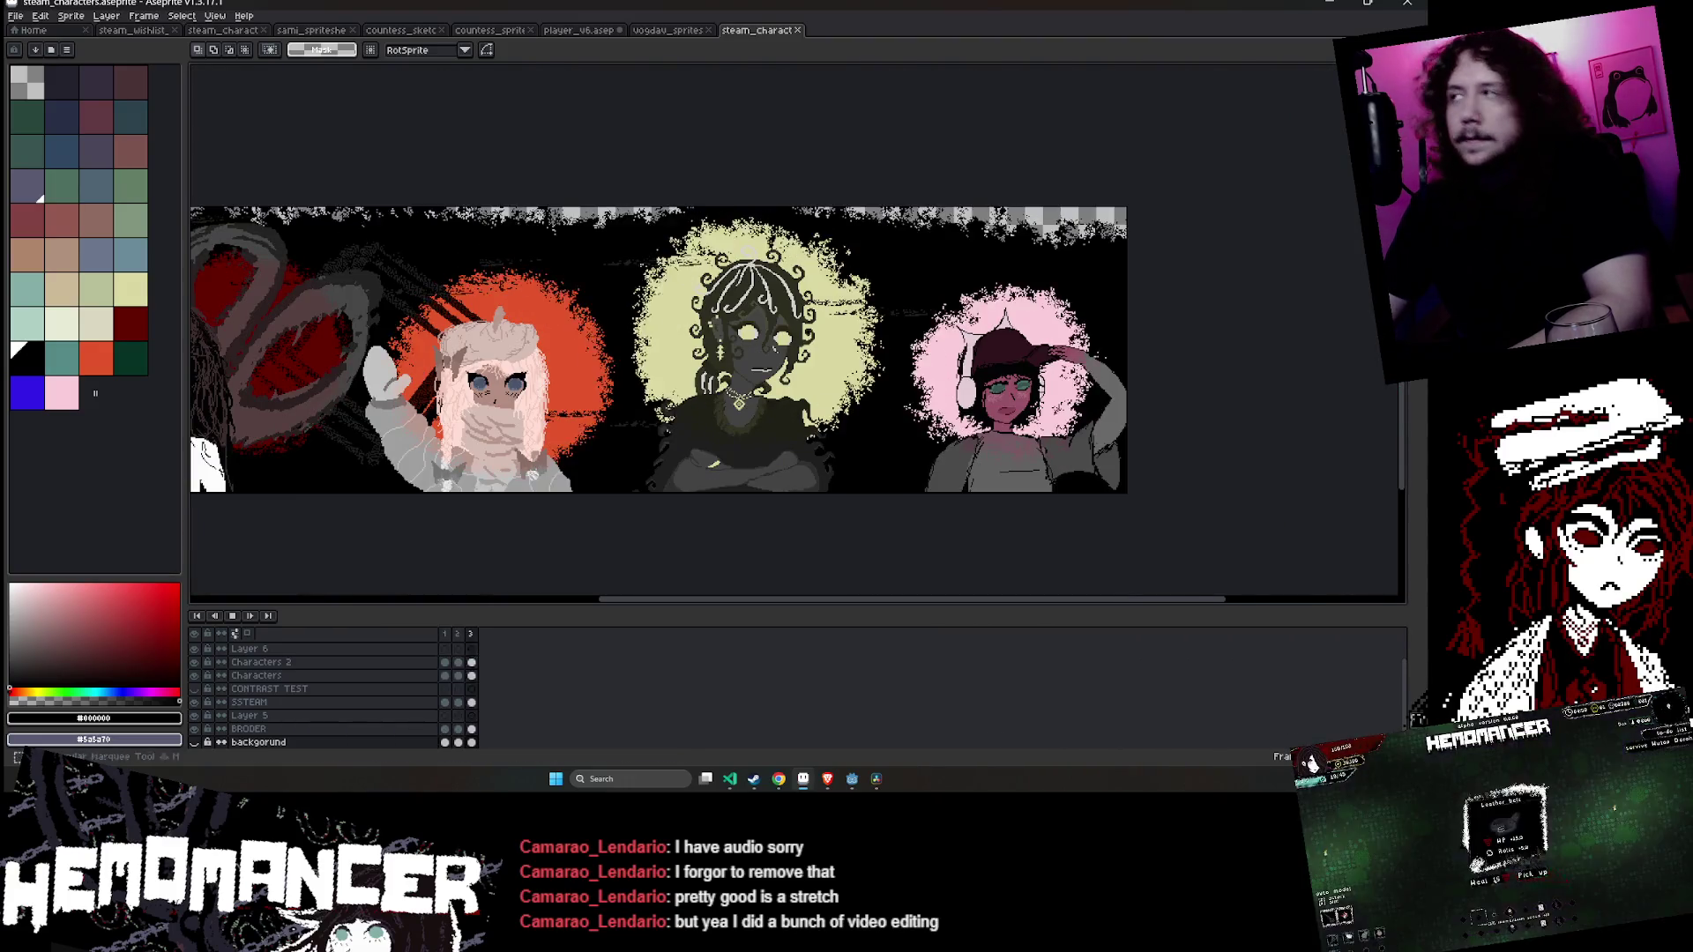
{"action": "key", "text": "alt+Tab"}
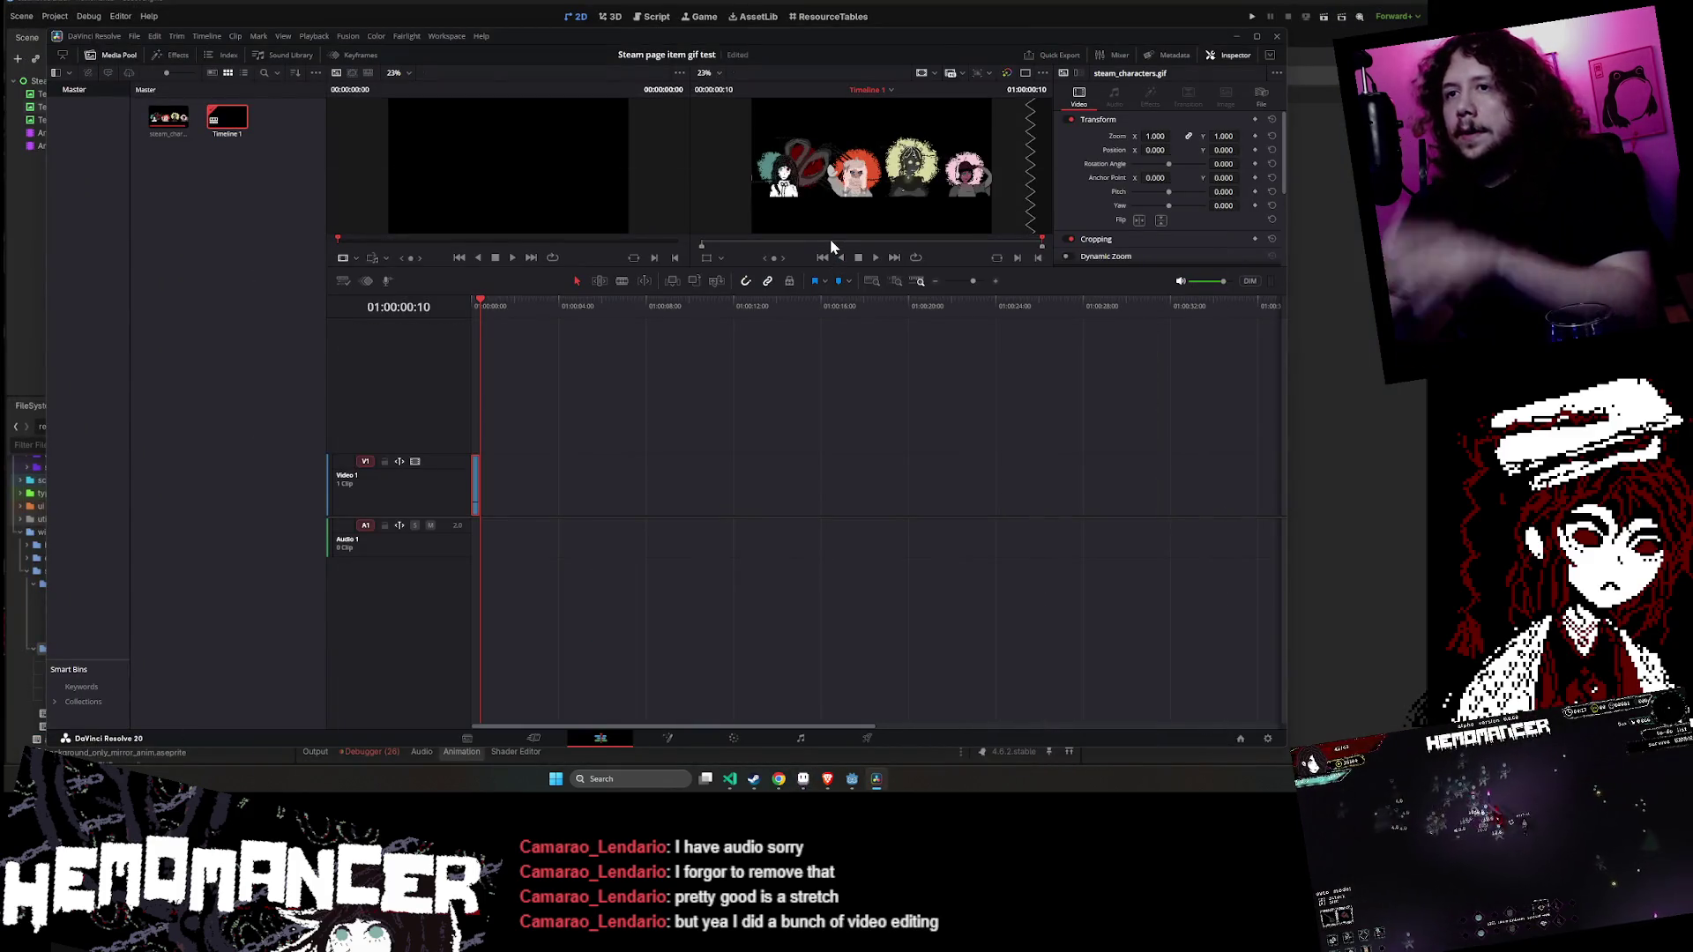
- Preview steam_characters.gif, switch between the Cut and Edit workspaces, and inspect the clip's options
{"action": "left_click", "coordinate": [156, 120]}
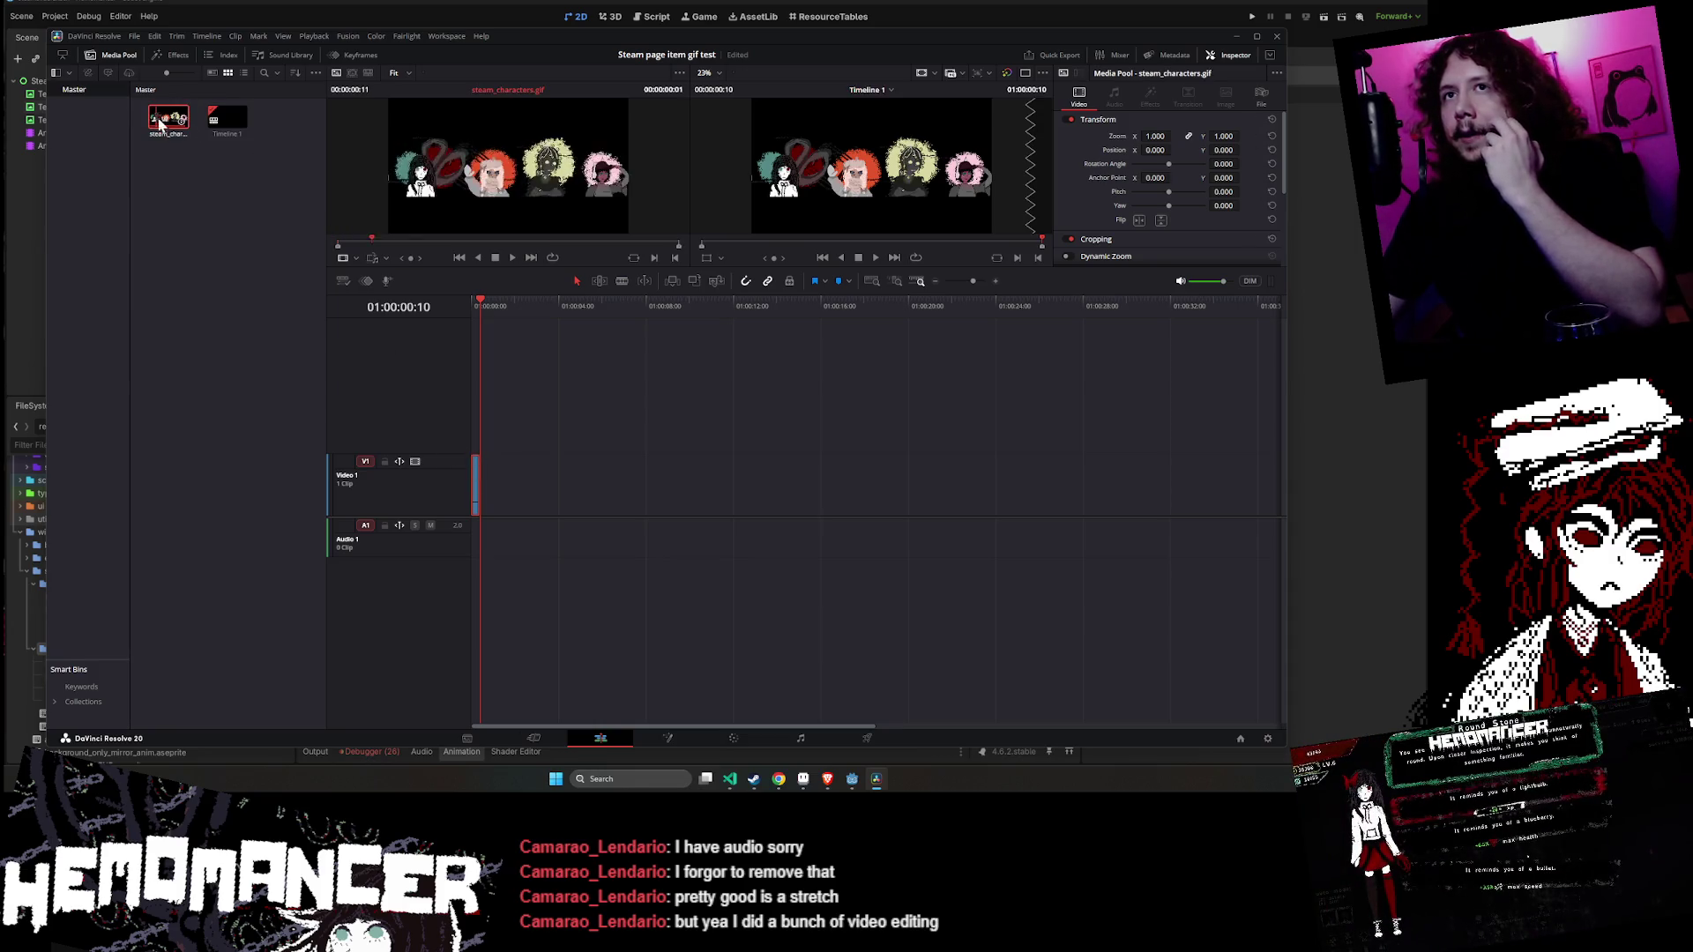
{"action": "left_click_drag", "start_coordinate": [156, 121], "coordinate": [429, 185]}
{"action": "left_click", "coordinate": [535, 737]}
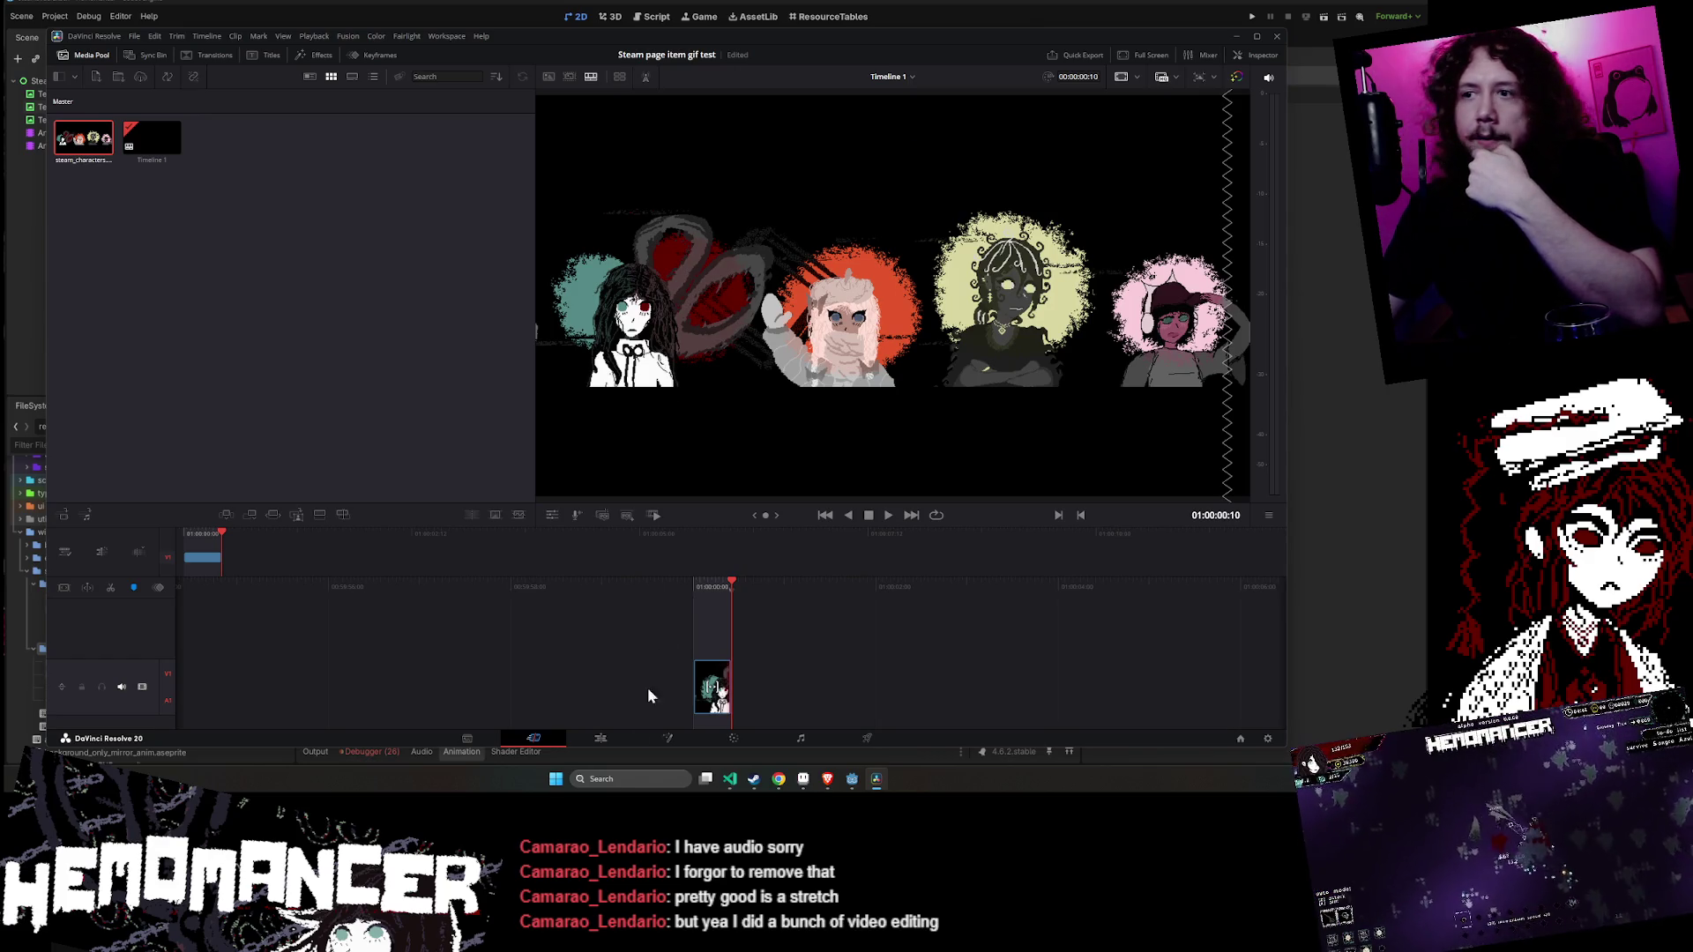
{"action": "left_click", "coordinate": [599, 738]}
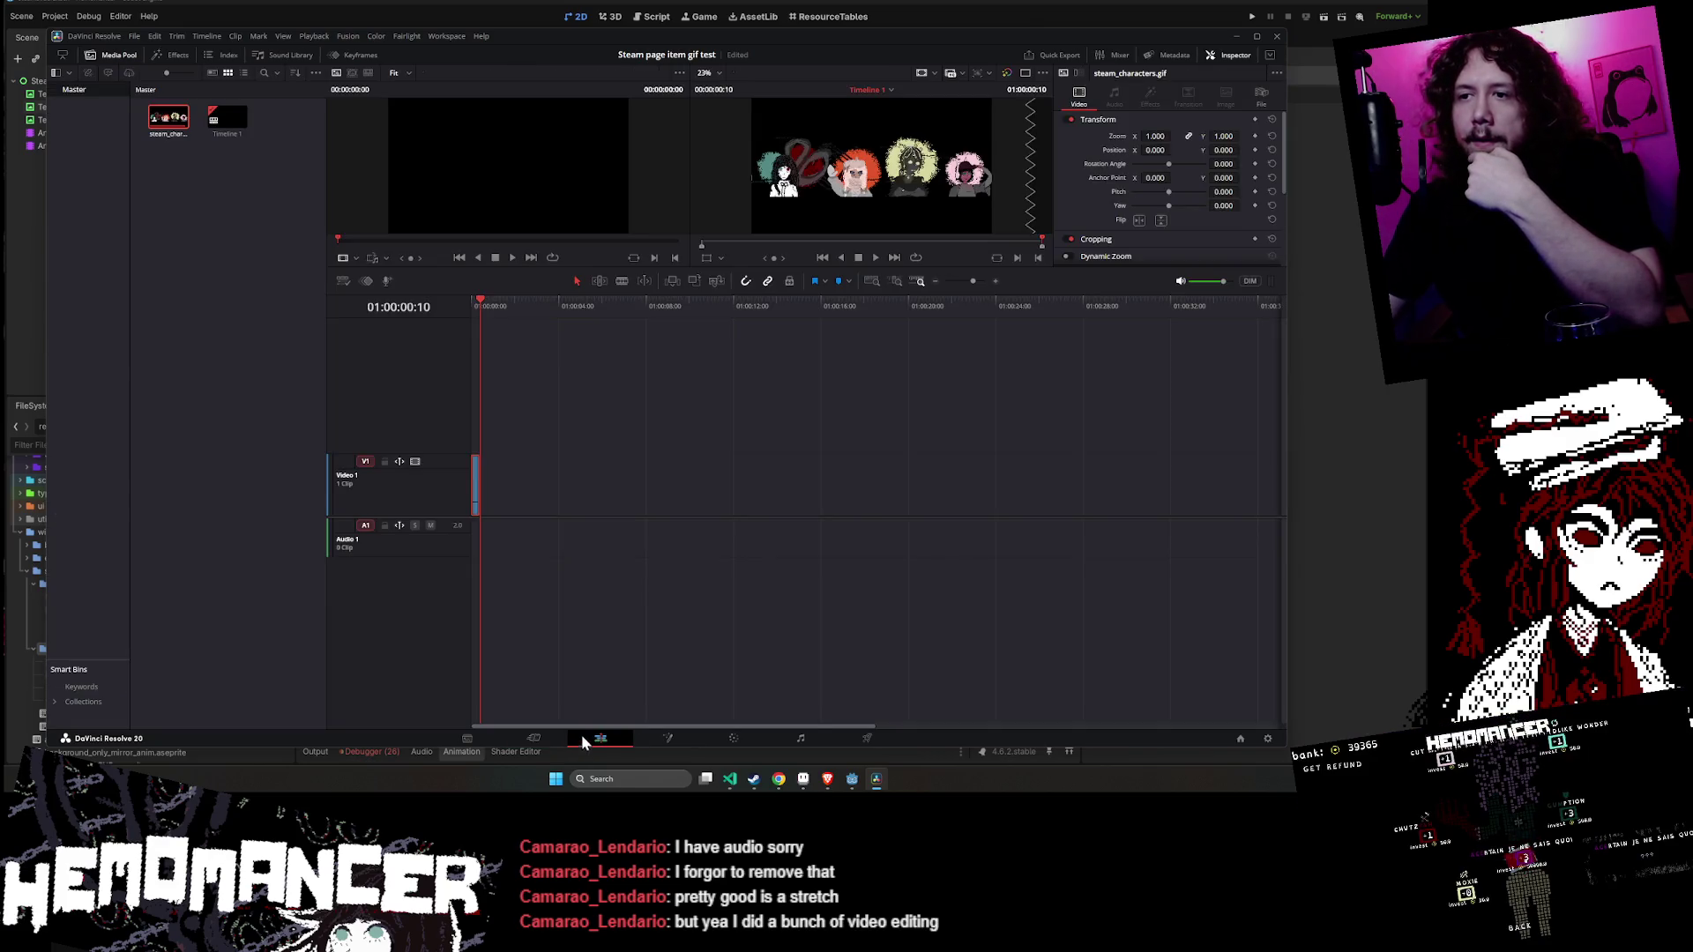
{"action": "right_click", "coordinate": [475, 476]}
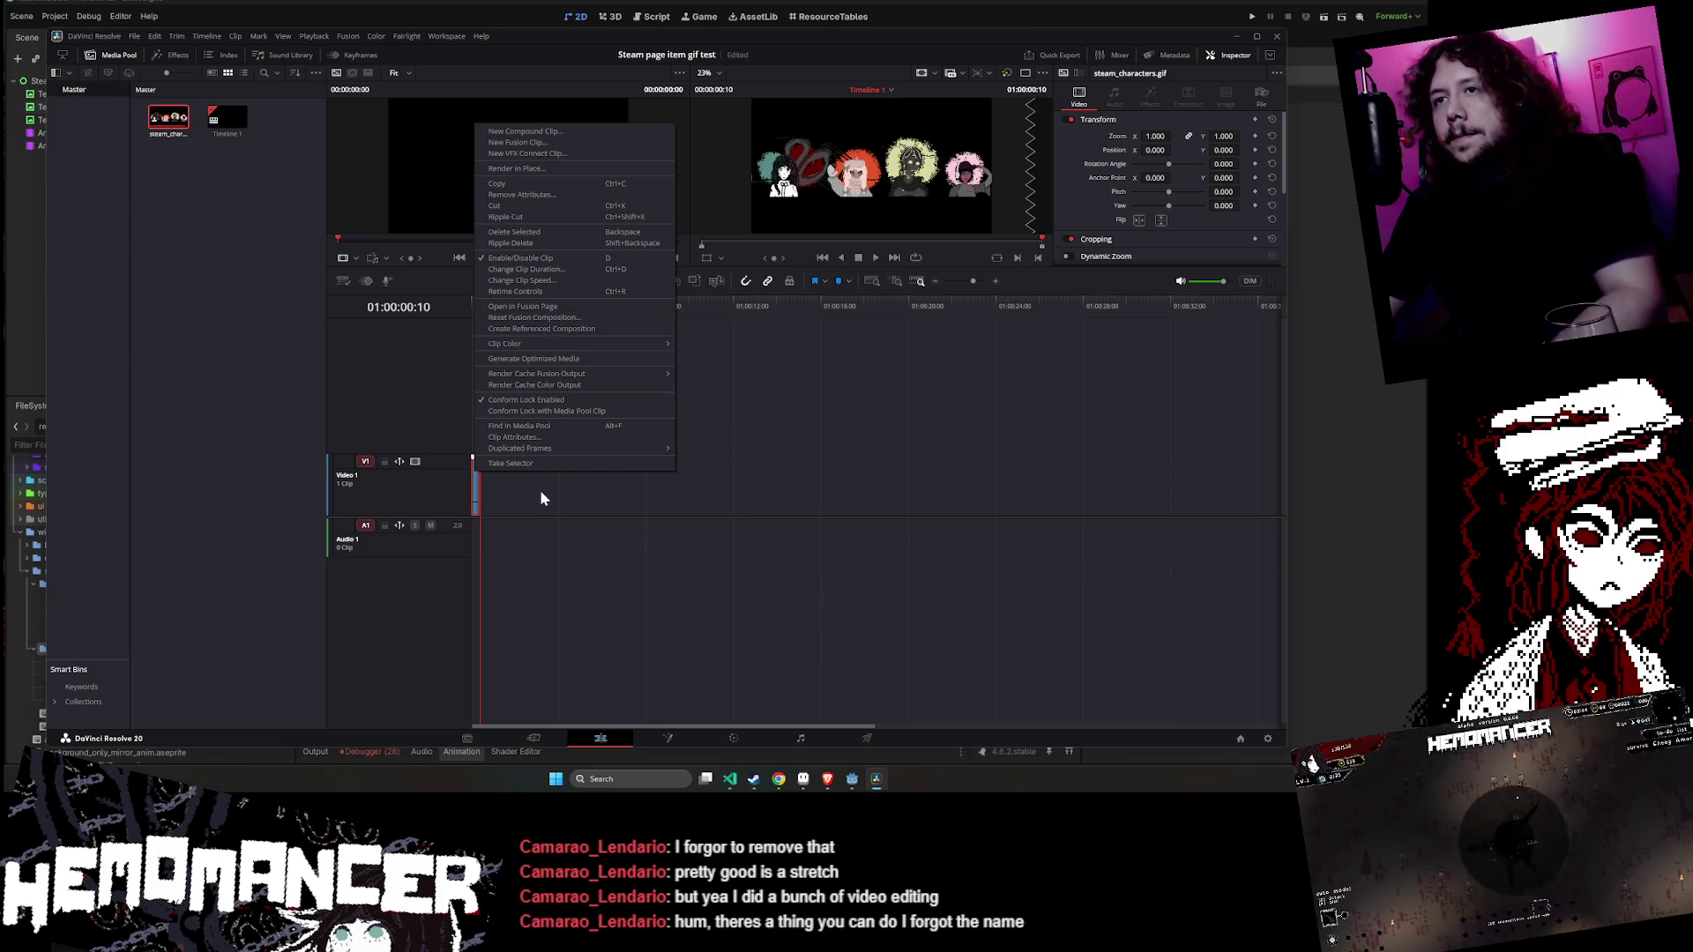
{"action": "left_click", "coordinate": [537, 484]}
- Copy the V1 banner clip and paste copies until ten run back to back
{"action": "left_click", "coordinate": [476, 482]}
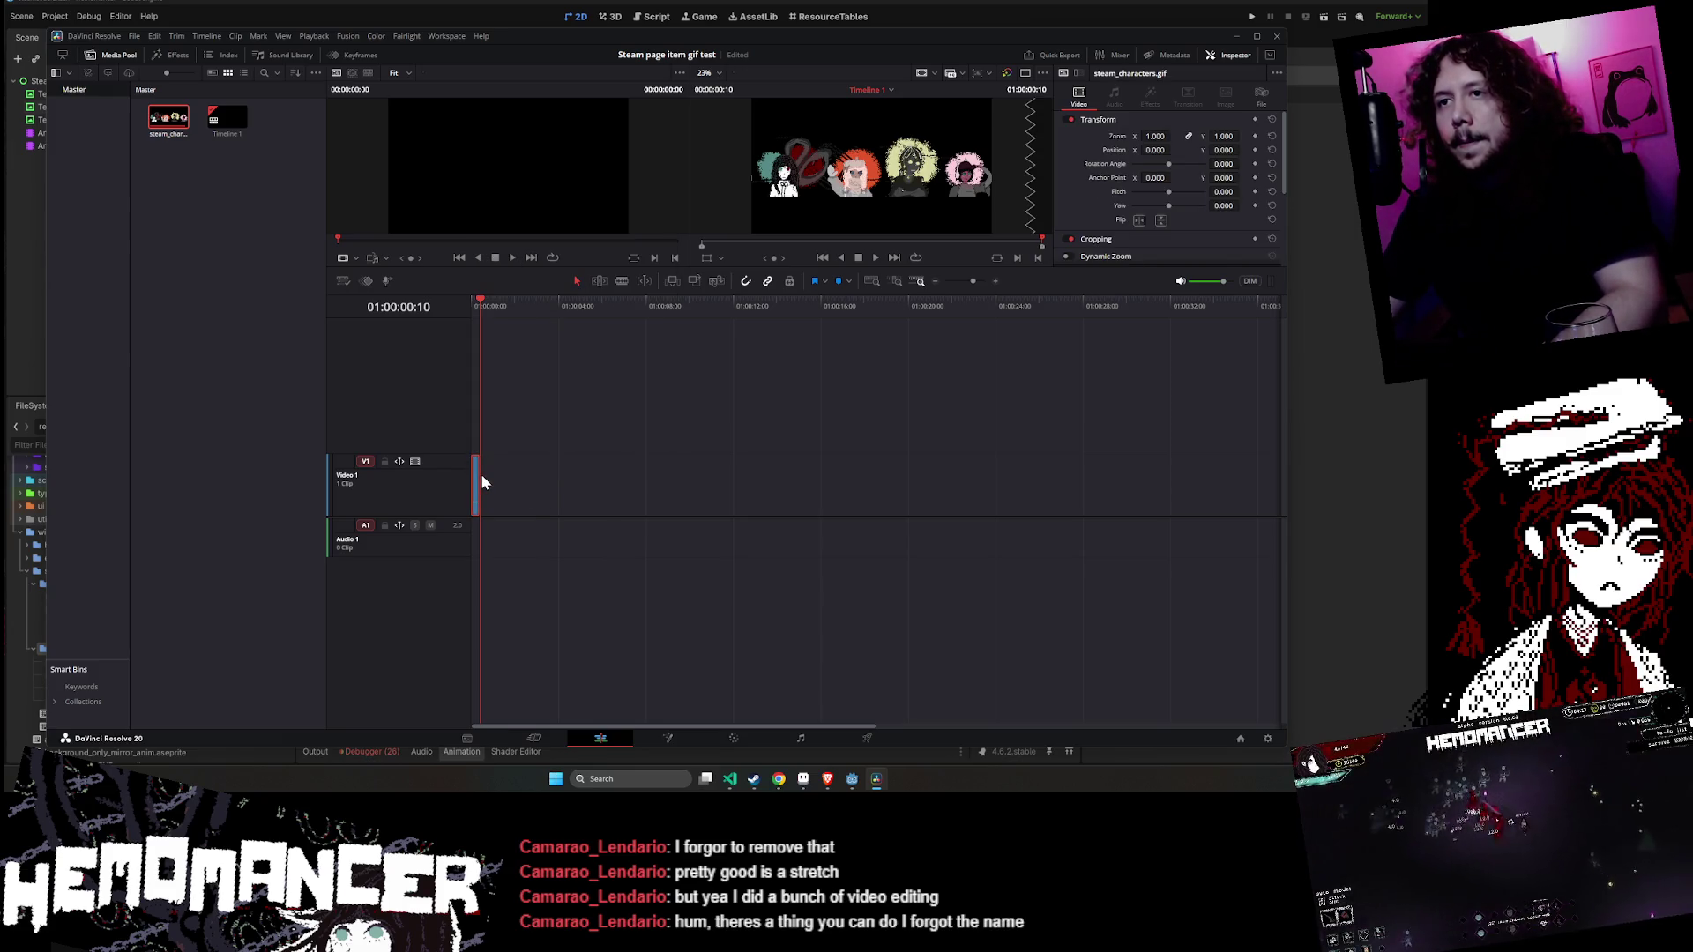
{"action": "key", "text": "ctrl+d"}
{"action": "left_click", "coordinate": [501, 432]}
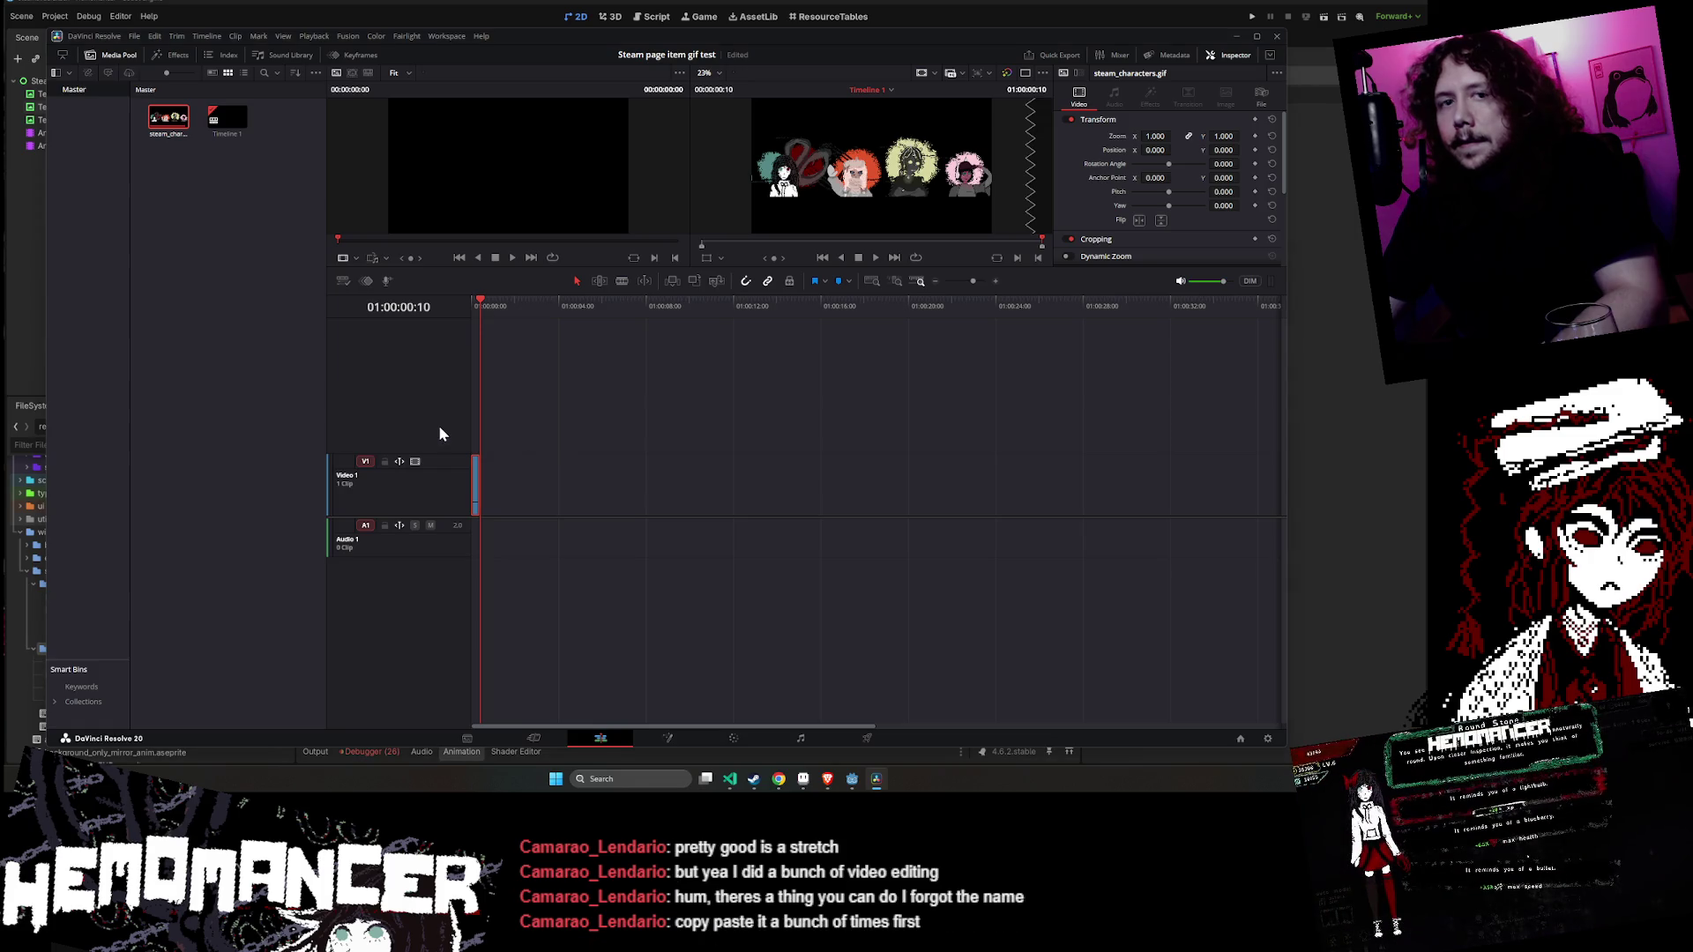
{"action": "key", "text": "ctrl+v"}
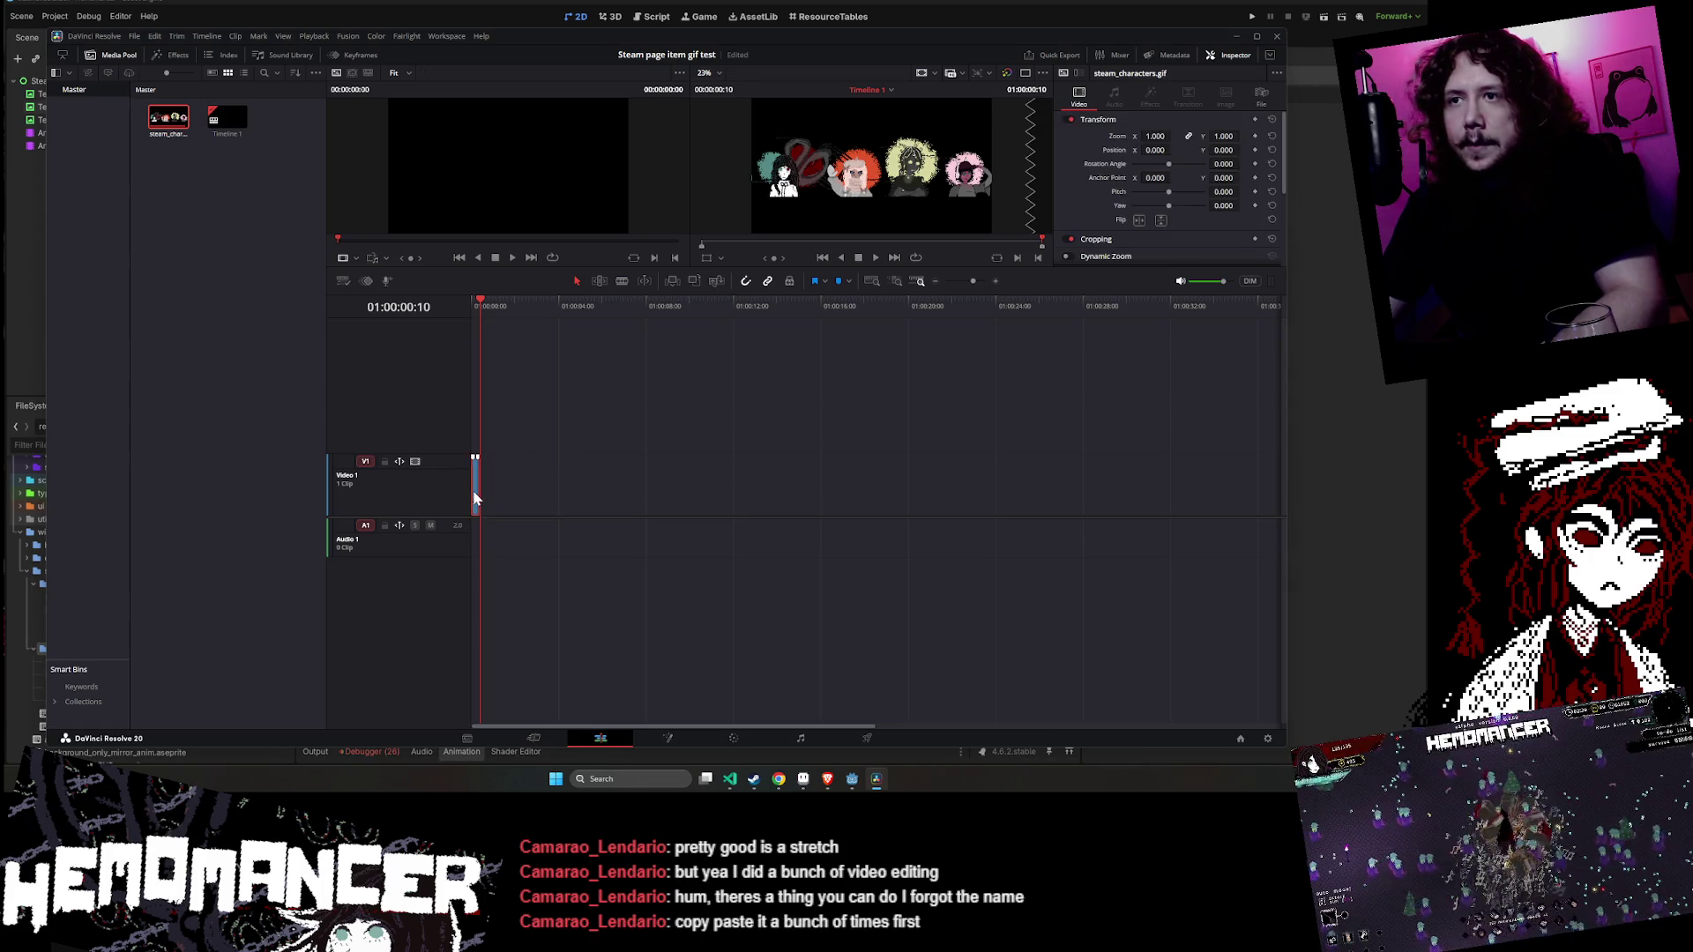
{"action": "key", "text": "ctrl+v"}
{"action": "key", "text": "ctrl+v"}
{"action": "key", "text": "ctrl+v"}
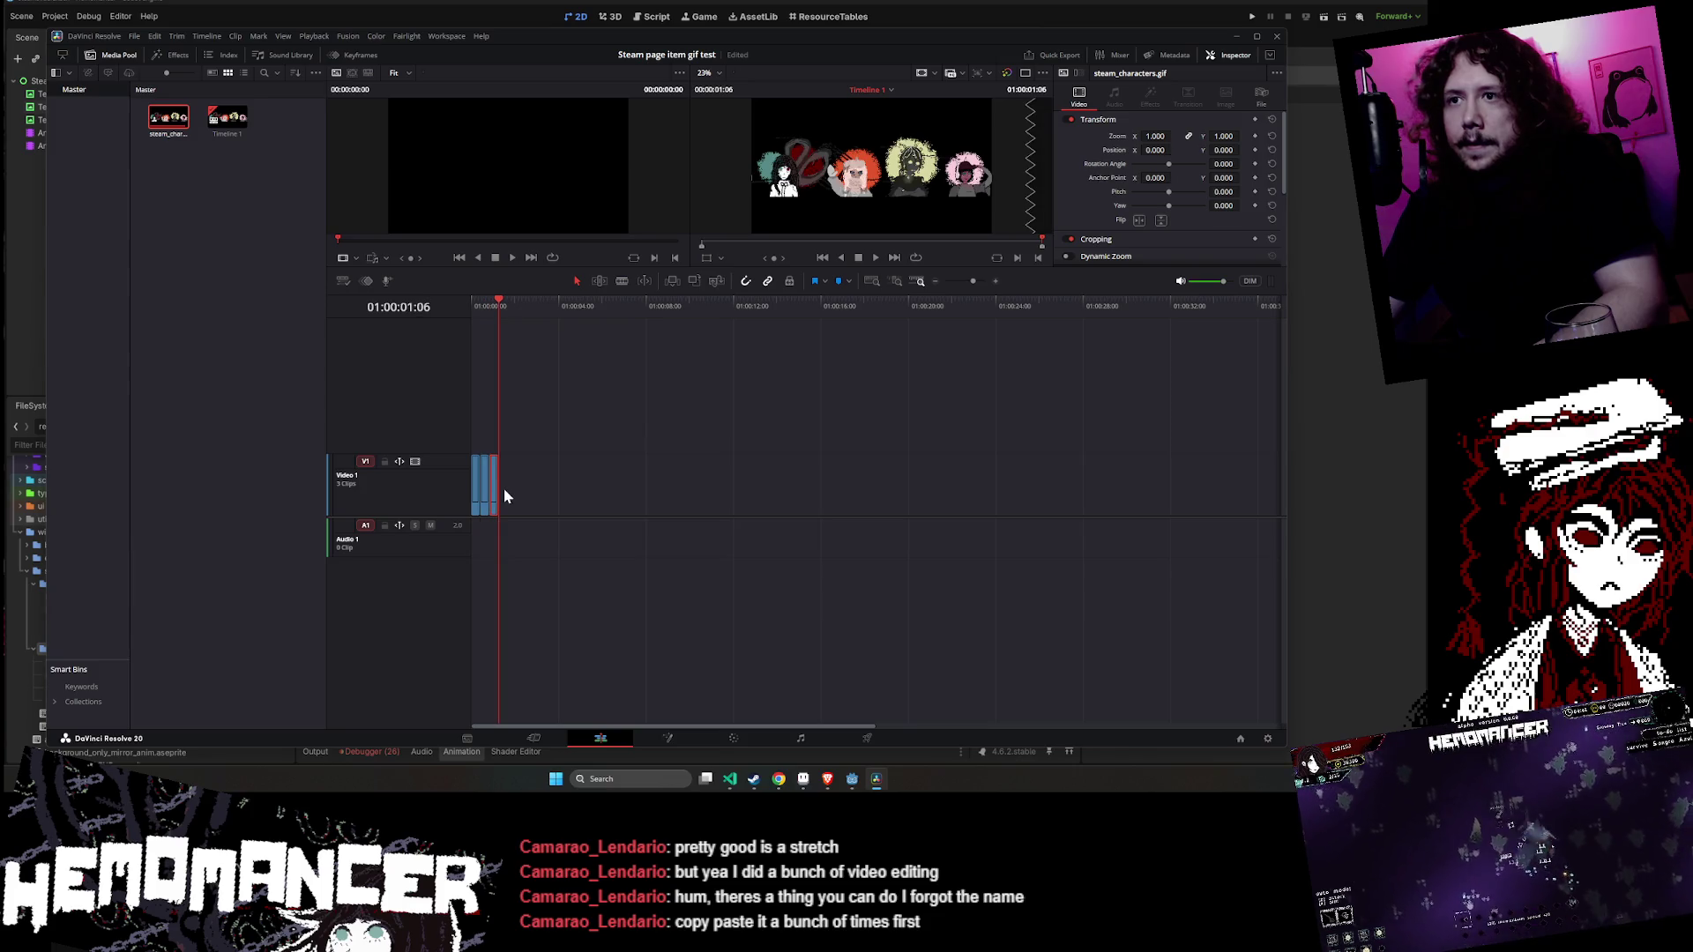
{"action": "key", "text": "ctrl+v"}
{"action": "key", "text": "ctrl+v"}
{"action": "key", "text": "ctrl+v"}
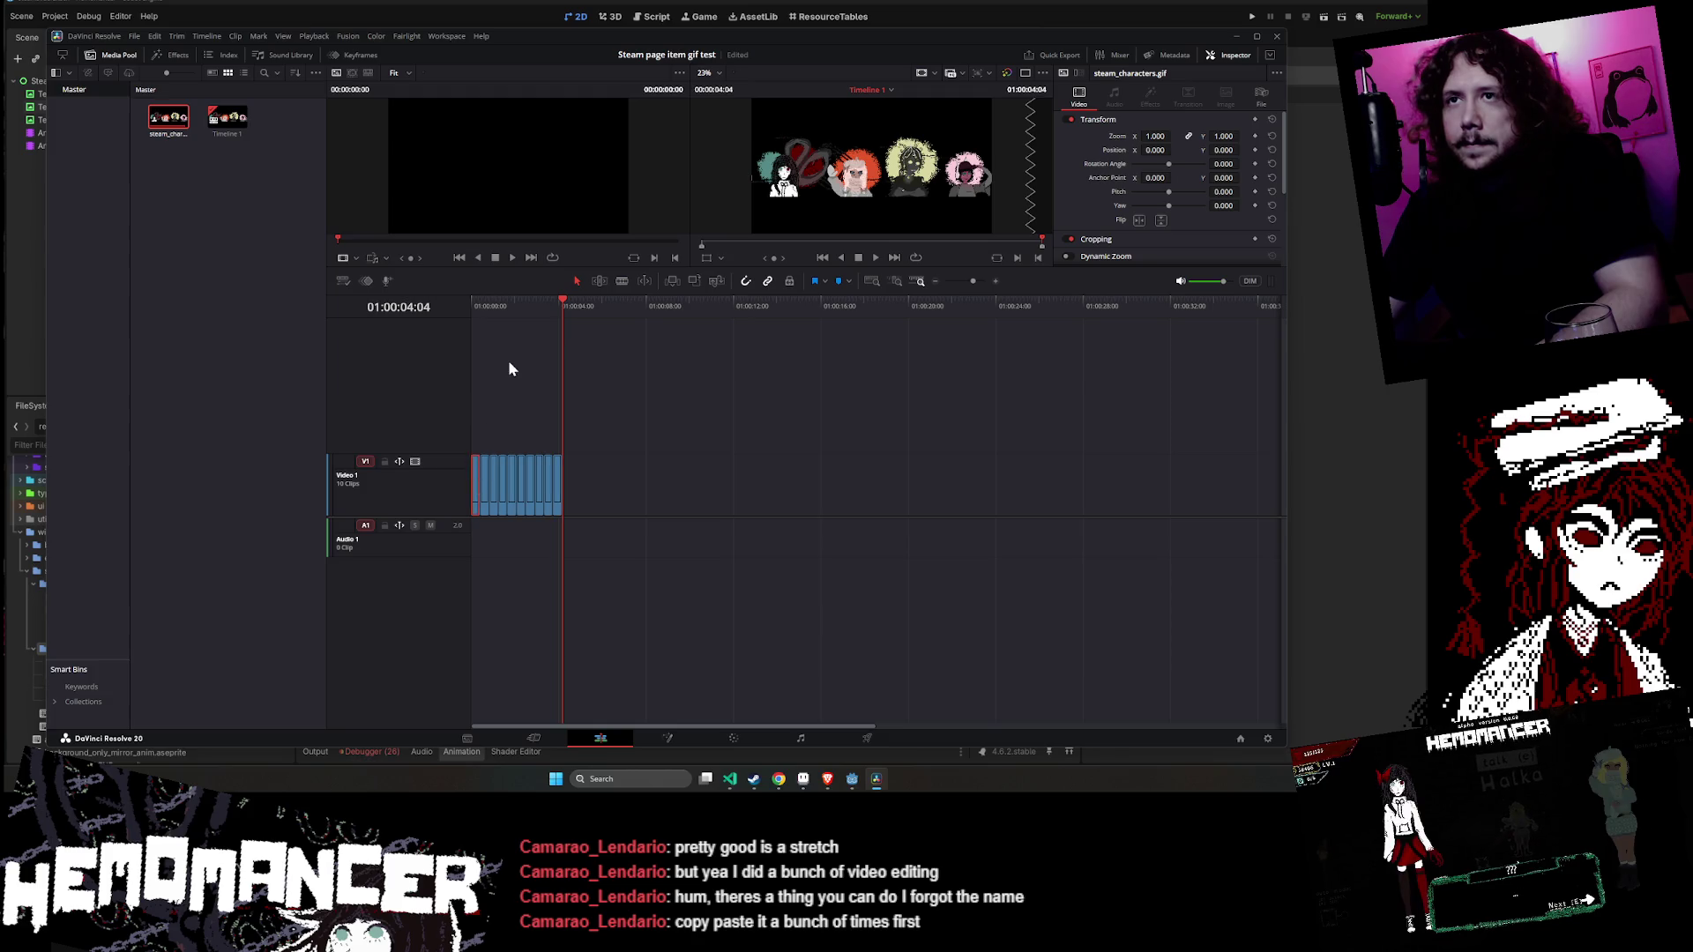
- Play the repeated banner sequence from the start and select all ten clips
{"action": "key", "text": "Home"}
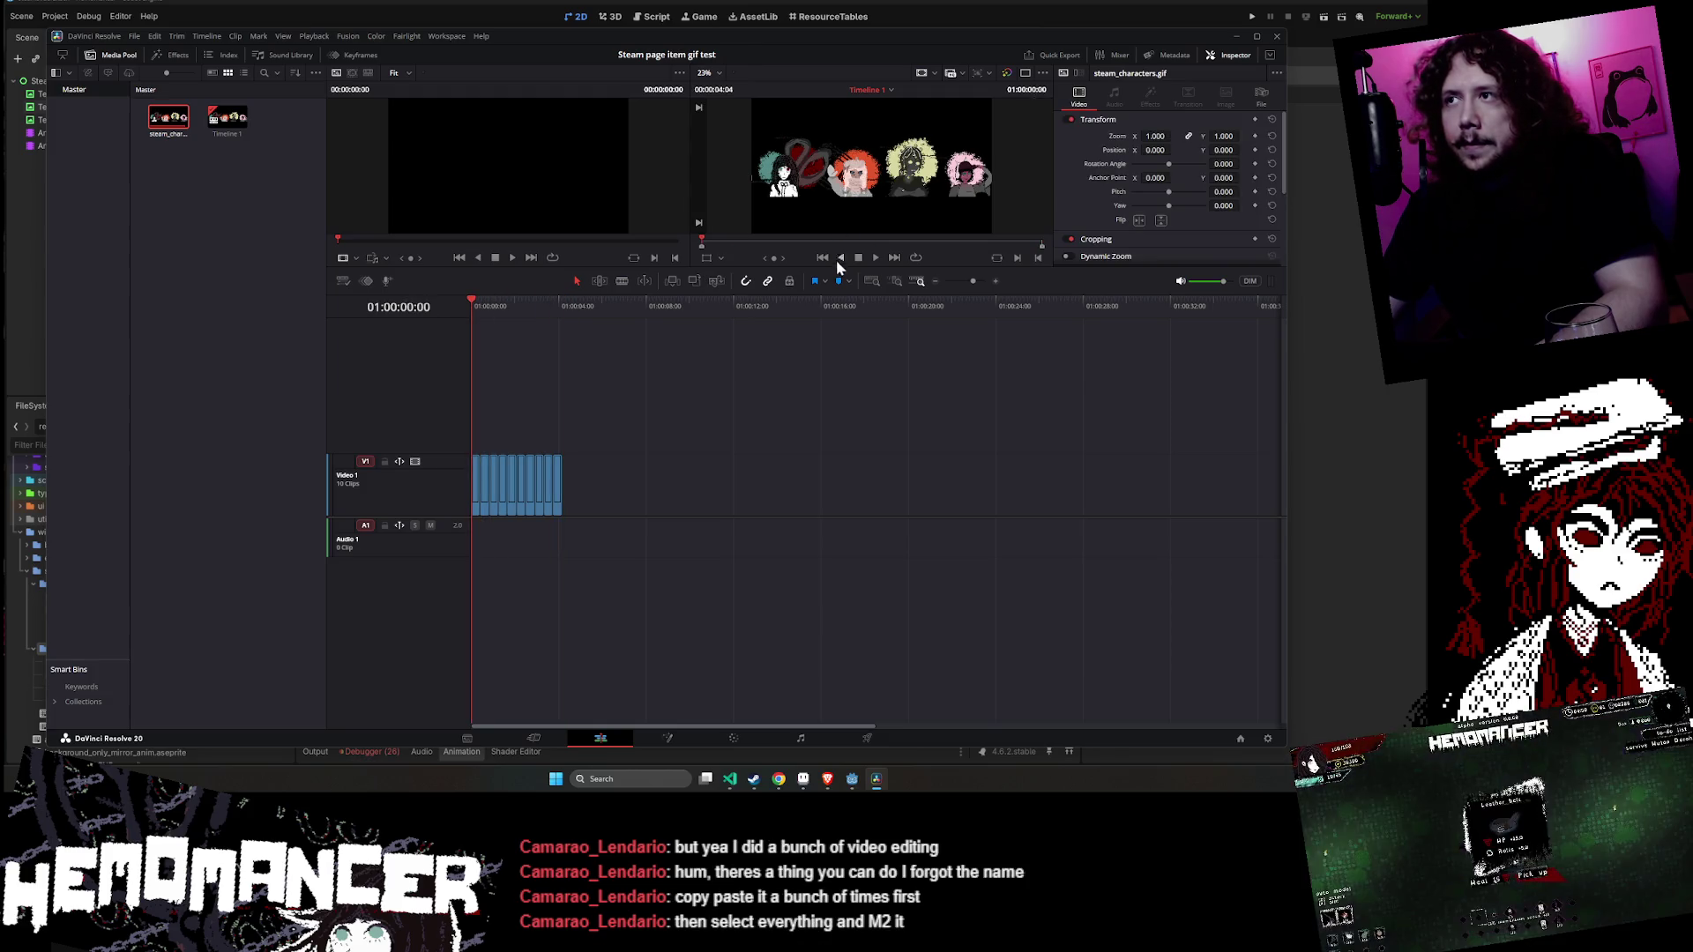
{"action": "left_click", "coordinate": [876, 257]}
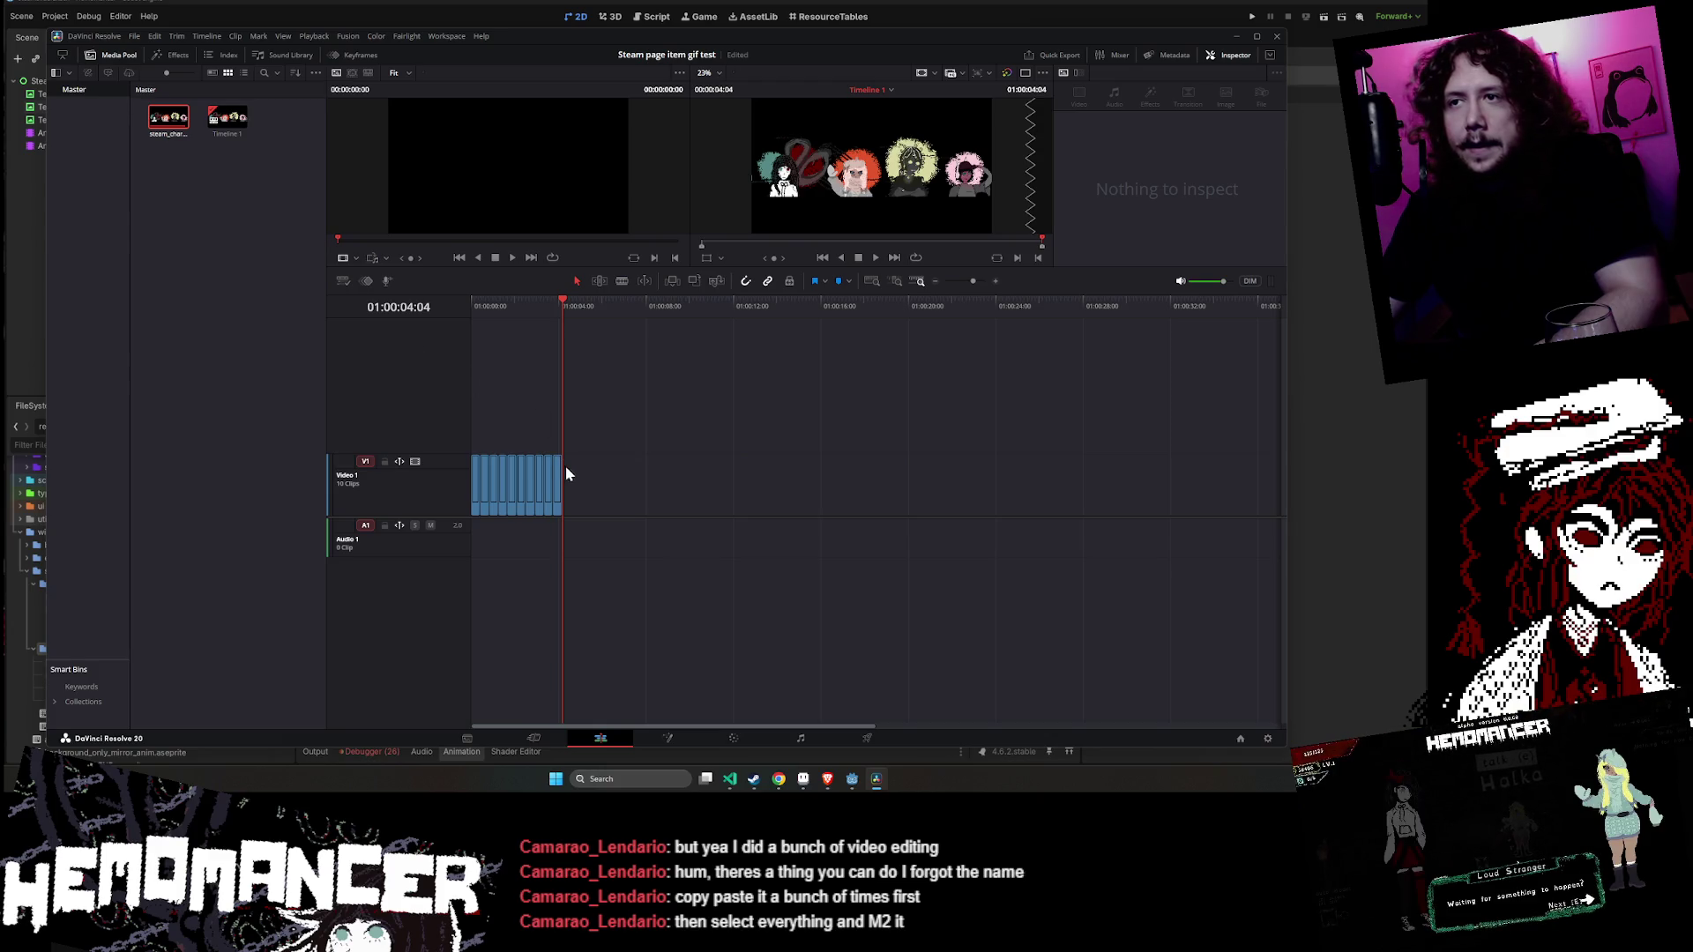
{"action": "left_click_drag", "start_coordinate": [424, 492], "coordinate": [424, 491]}
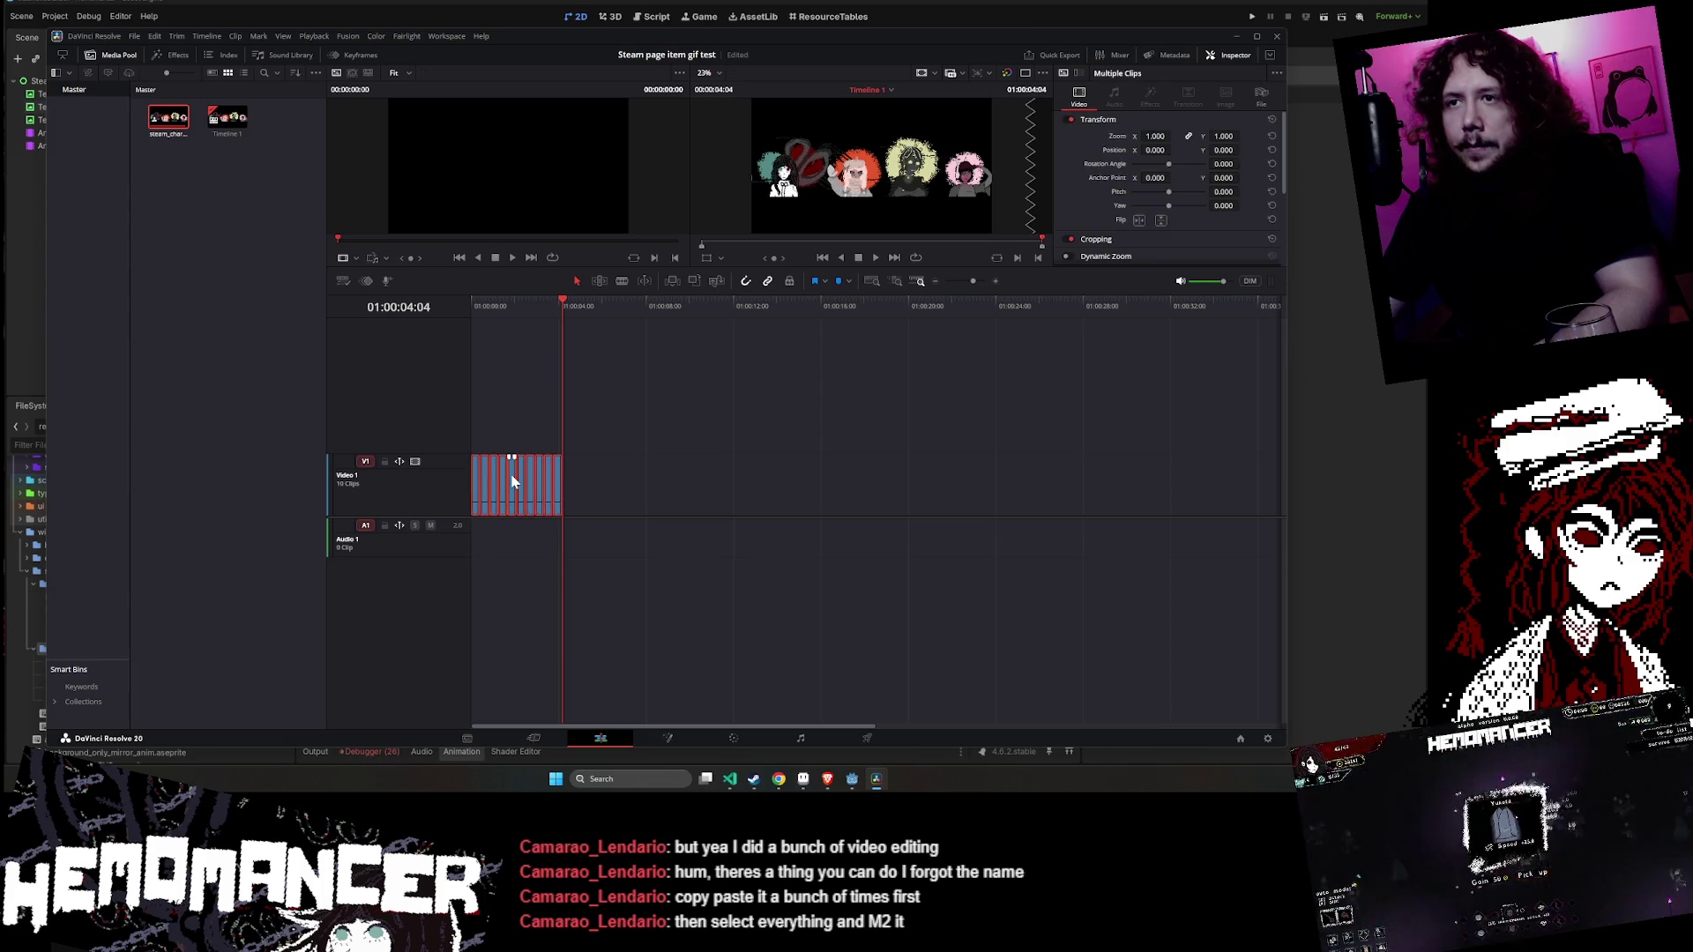
- Combine the ten selected banner clips into Compound Clip 1 with New Compound Clip
{"action": "right_click", "coordinate": [515, 478]}
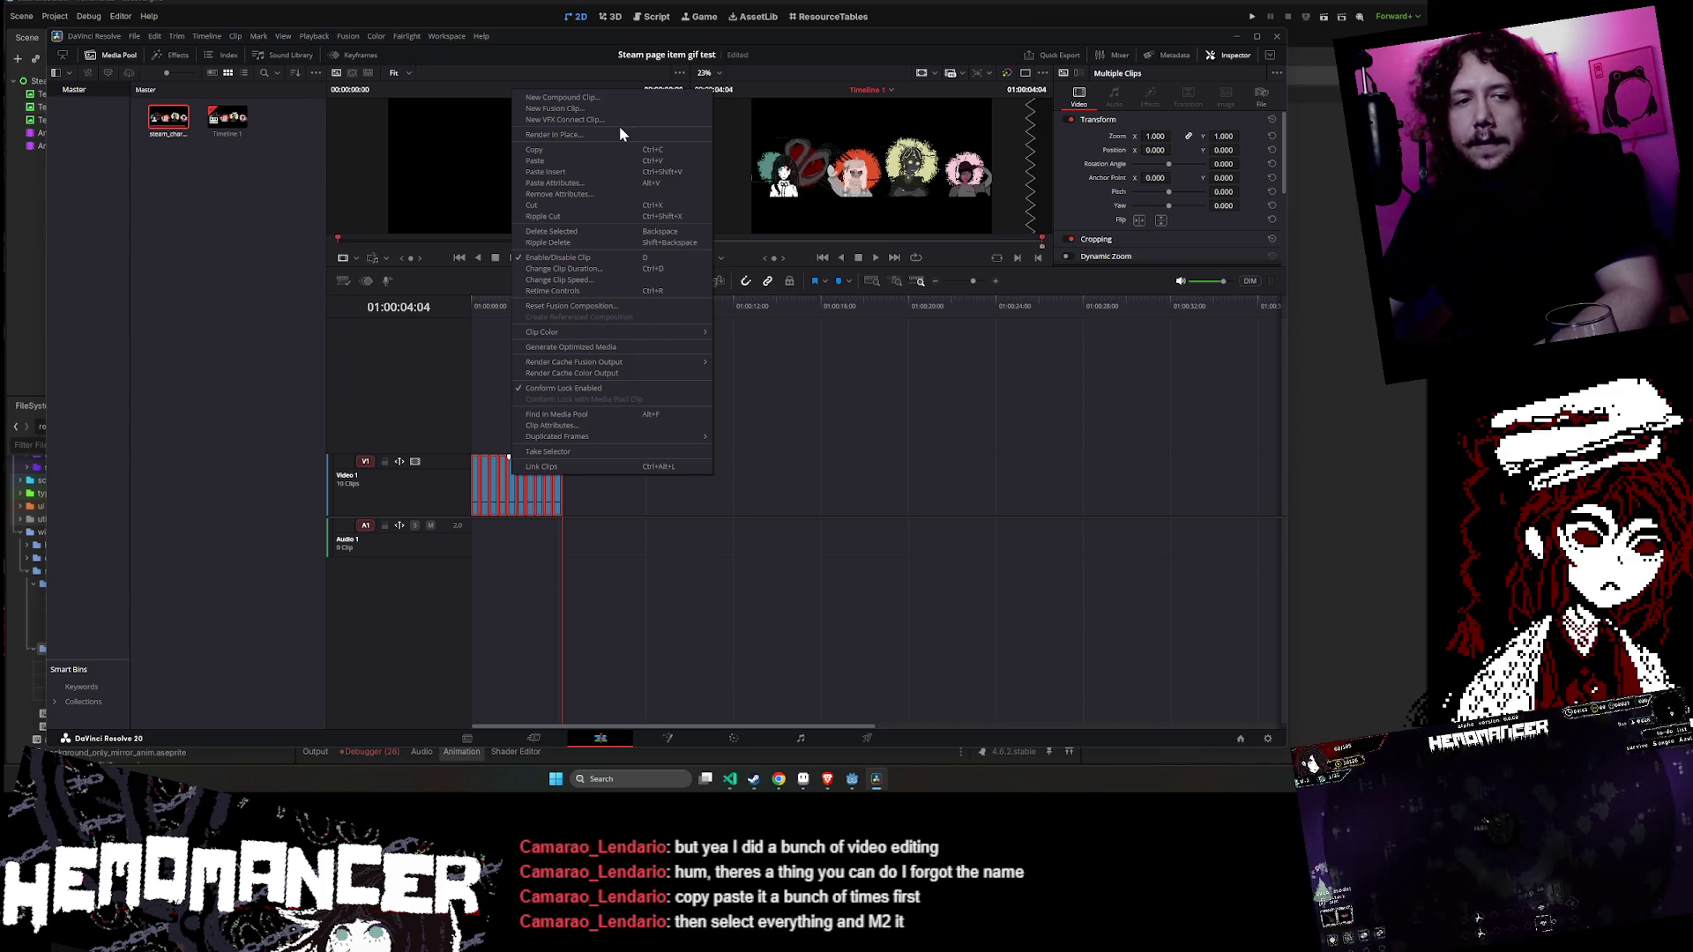
{"action": "left_click", "coordinate": [504, 484]}
{"action": "right_click", "coordinate": [504, 484]}
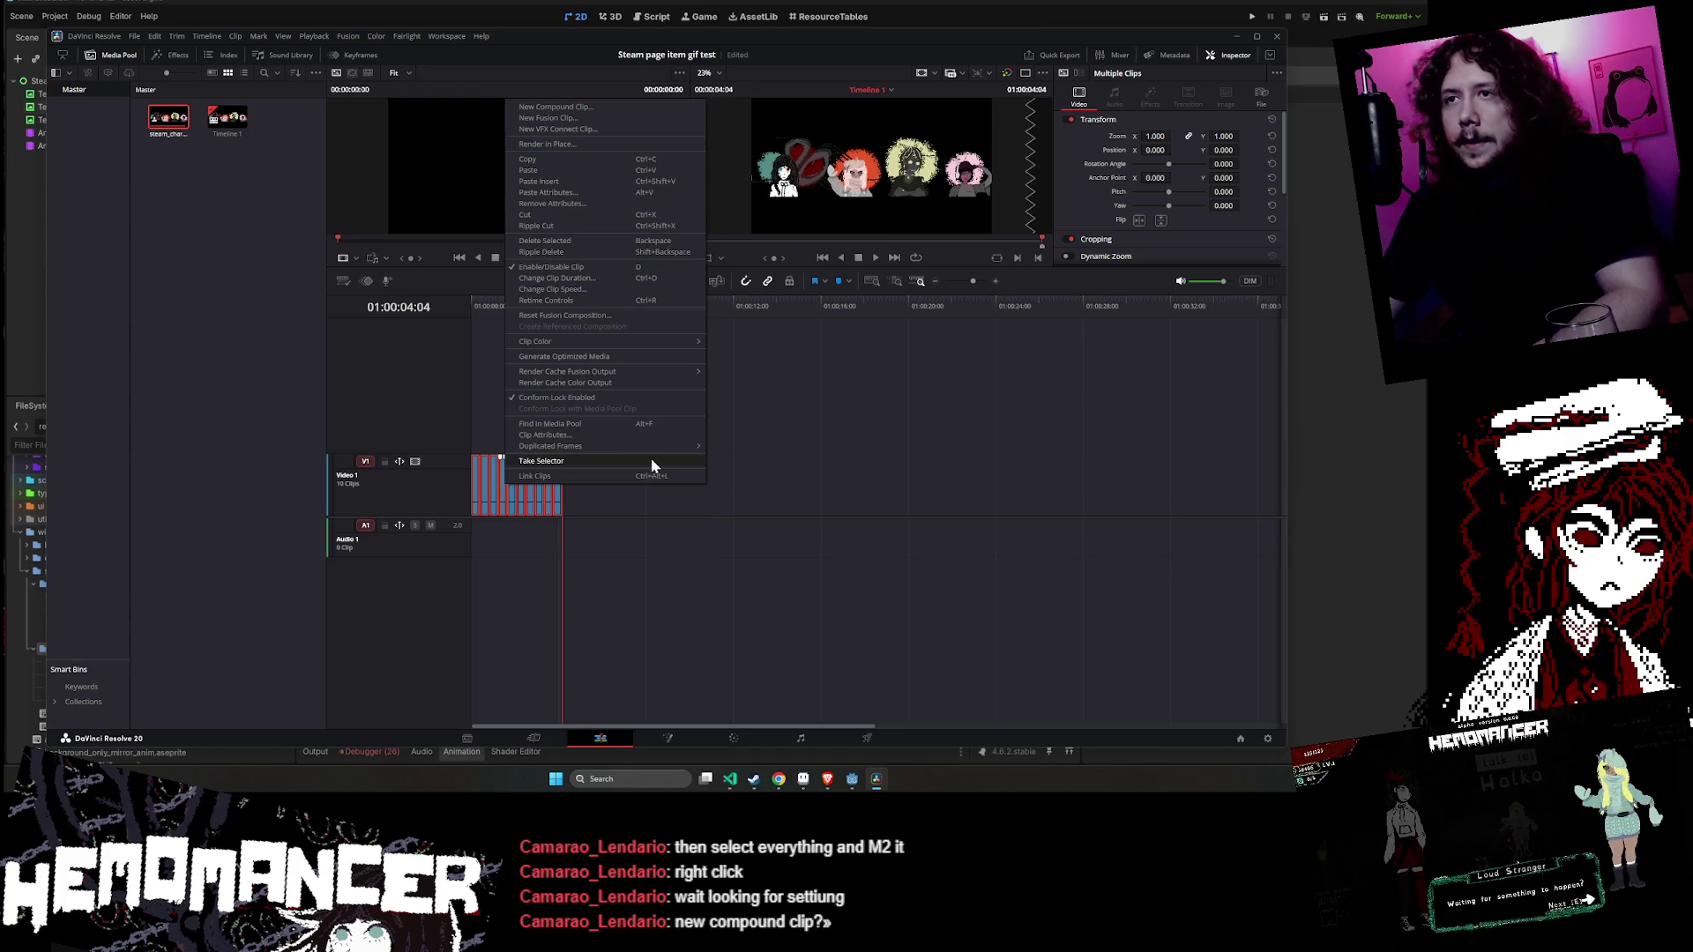
{"action": "left_click", "coordinate": [617, 106]}
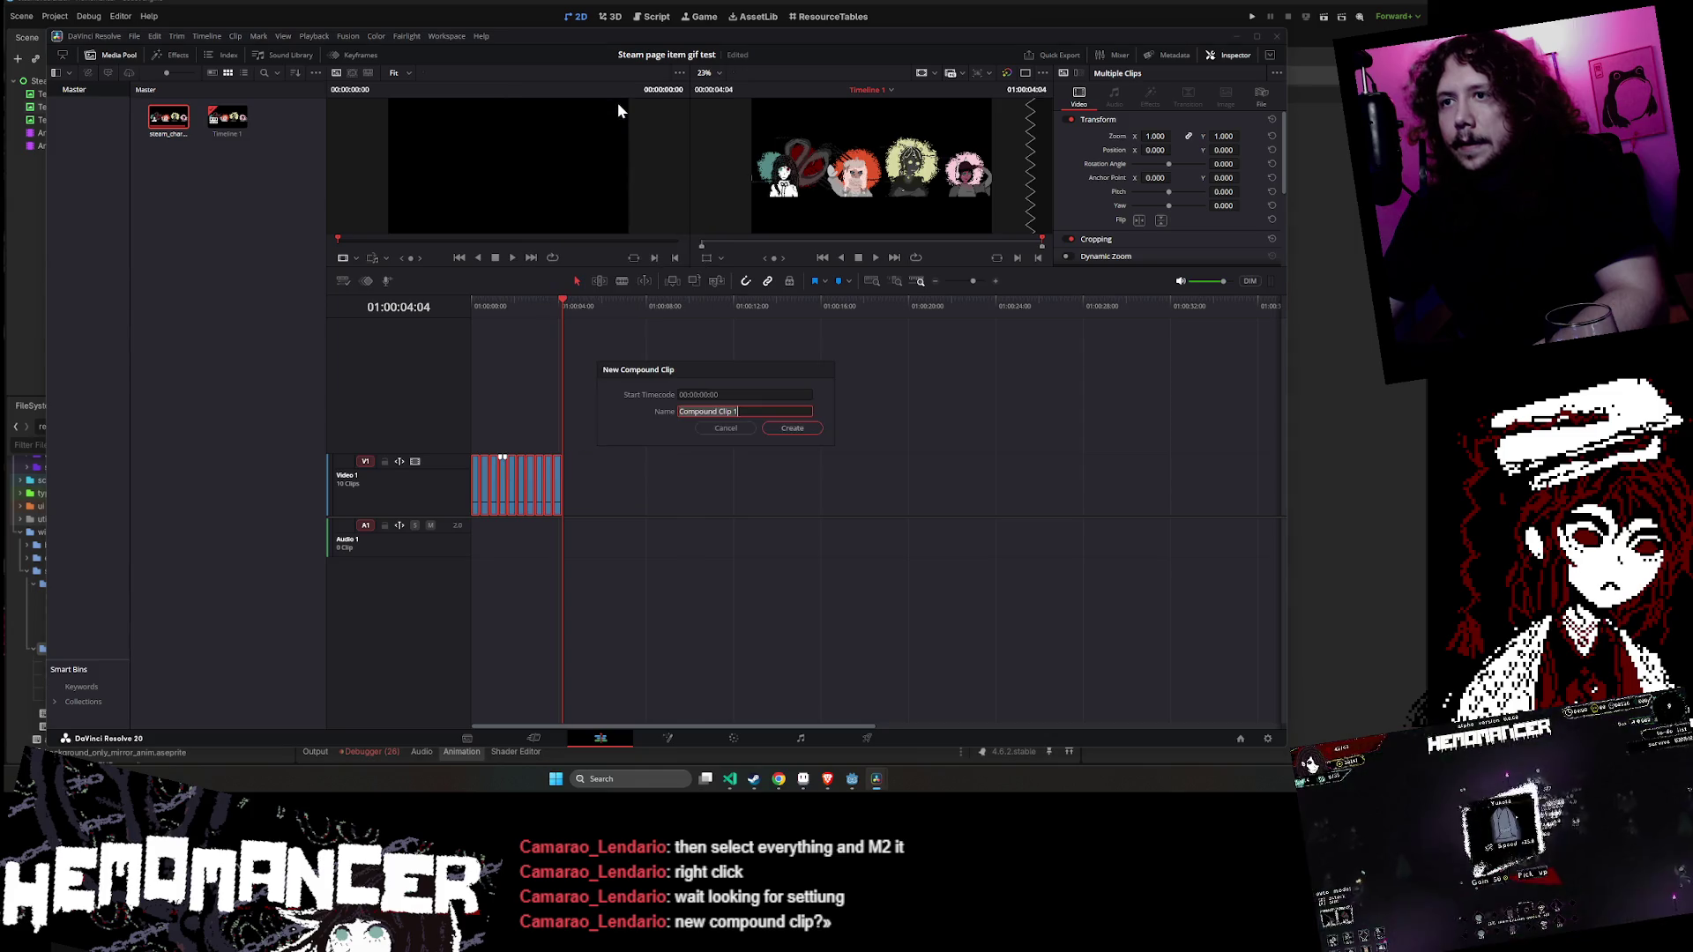
{"action": "left_click", "coordinate": [783, 429]}
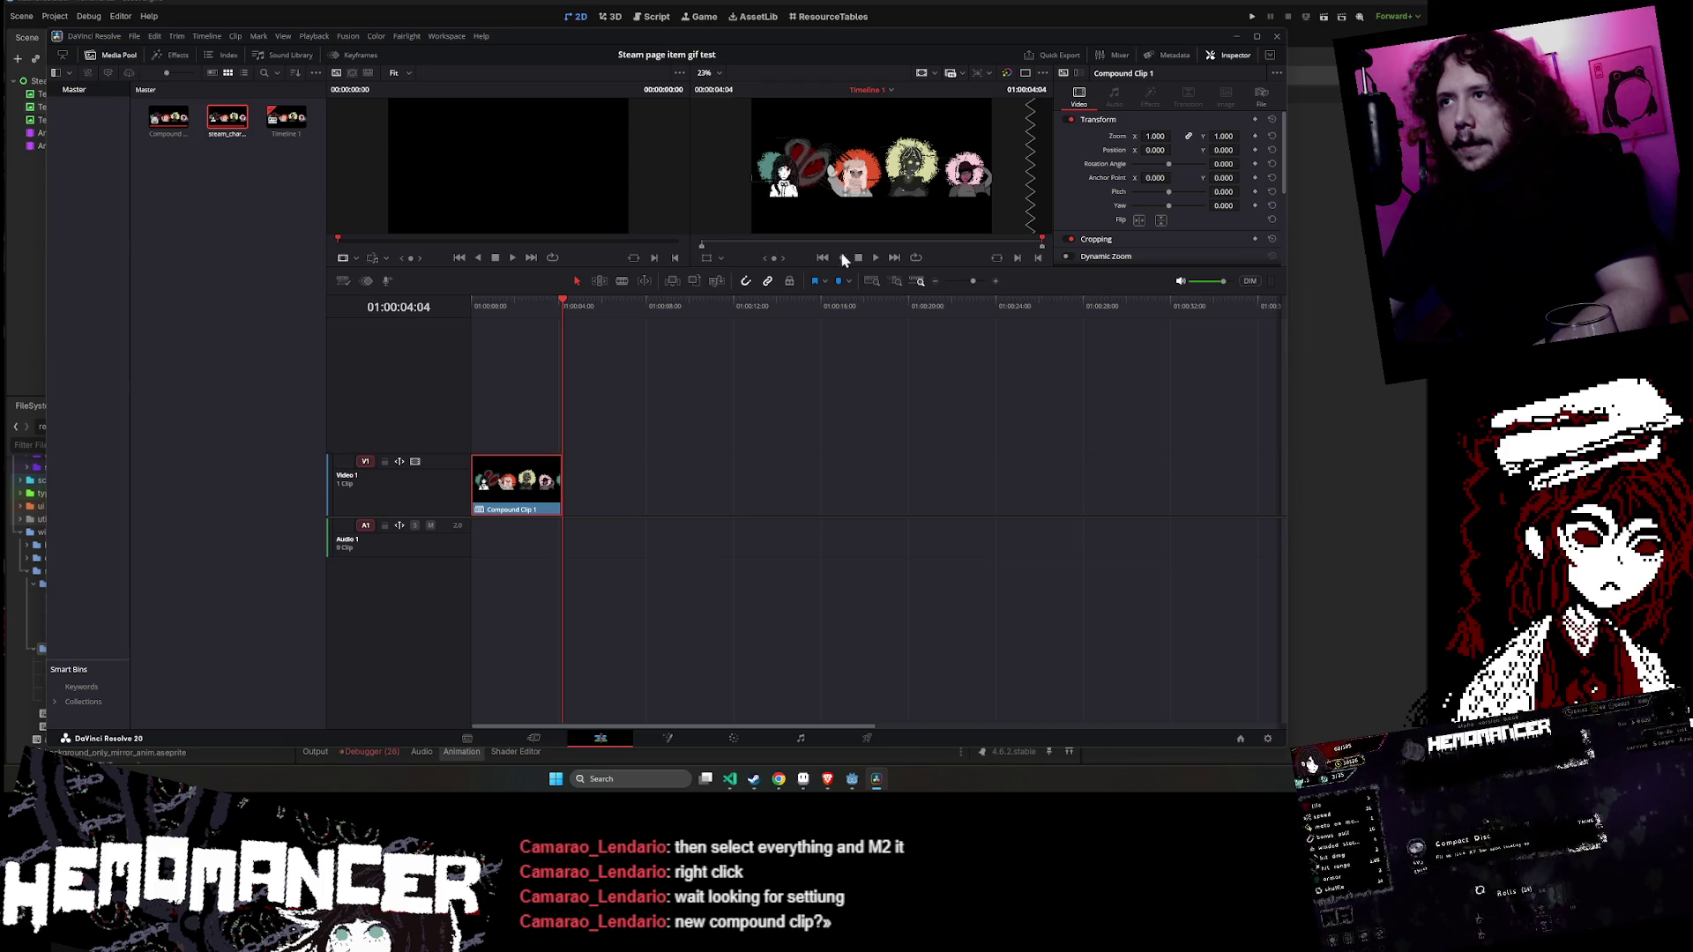
{"action": "left_click_drag", "start_coordinate": [500, 491], "coordinate": [491, 491]}
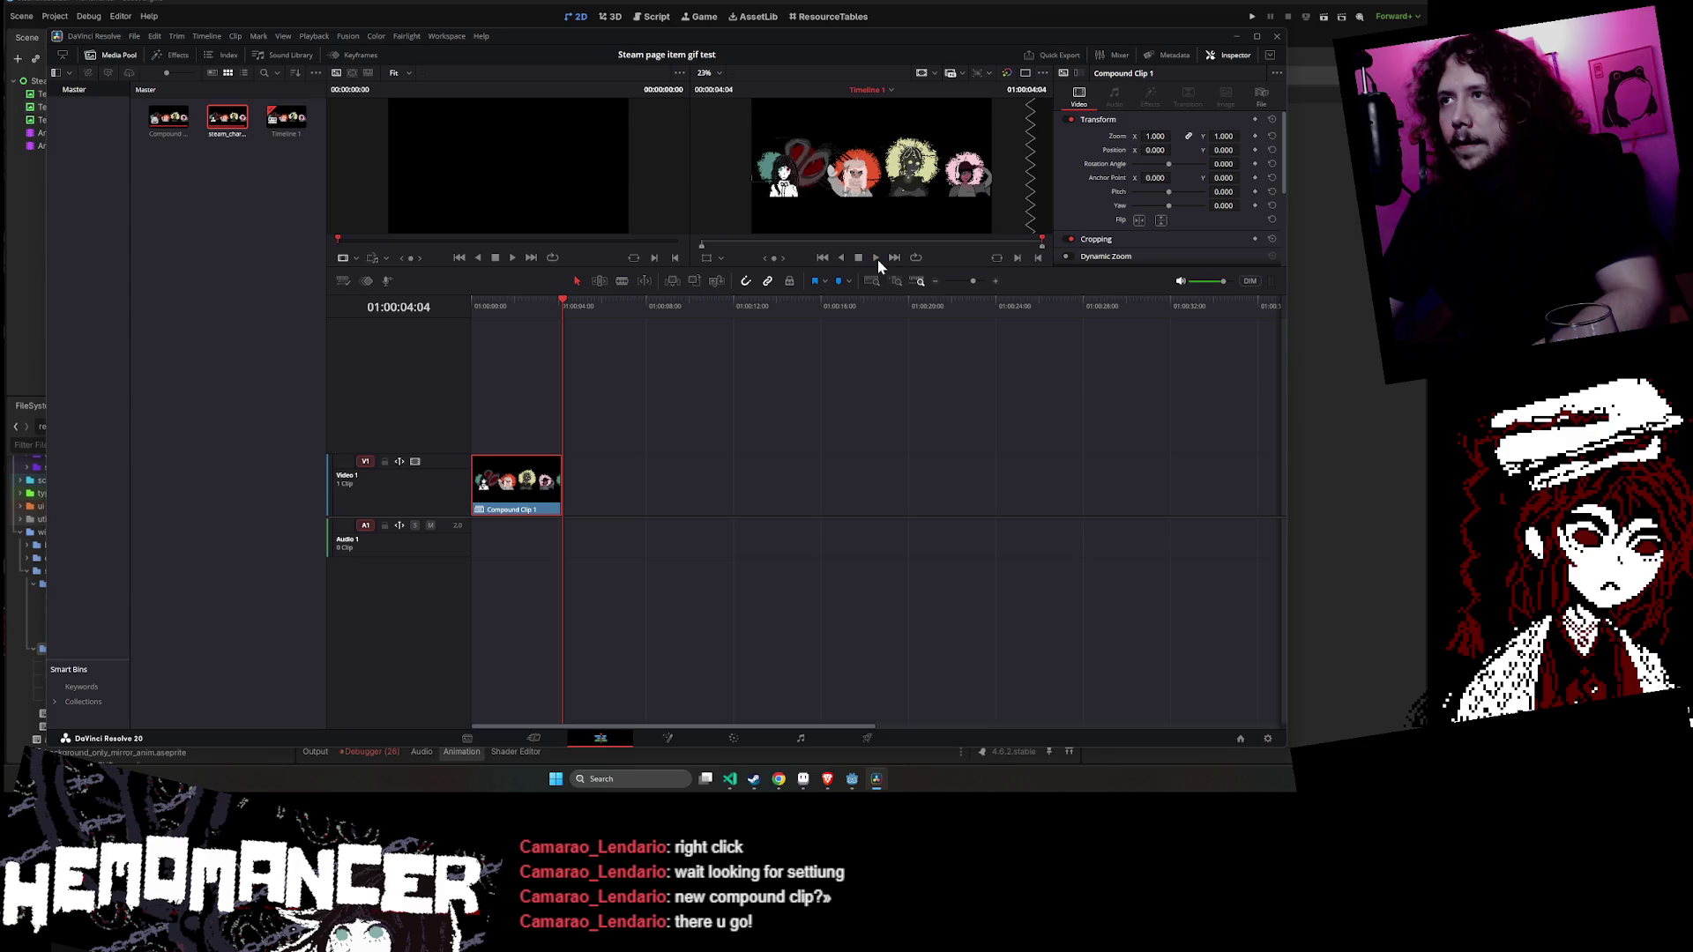
{"action": "left_click", "coordinate": [481, 419]}
{"action": "left_click_drag", "start_coordinate": [564, 303], "coordinate": [469, 309]}
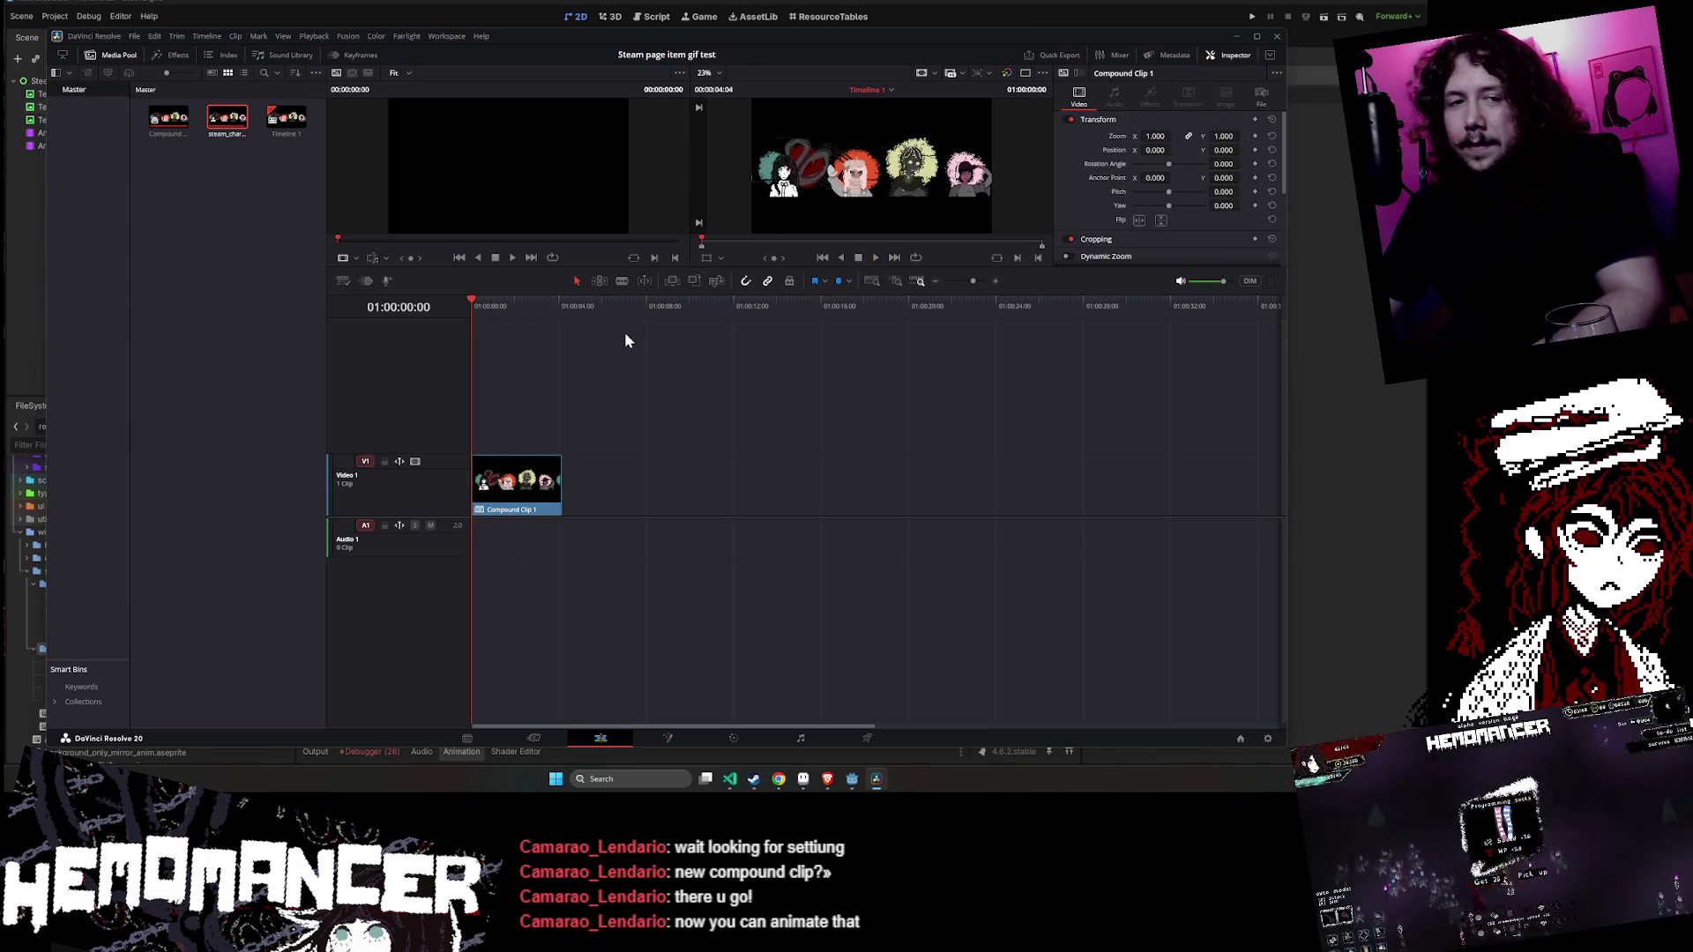
{"action": "left_click", "coordinate": [875, 258]}
{"action": "left_click", "coordinate": [858, 258]}
{"action": "left_click_drag", "start_coordinate": [864, 238], "coordinate": [673, 238]}
{"action": "left_click", "coordinate": [532, 498]}
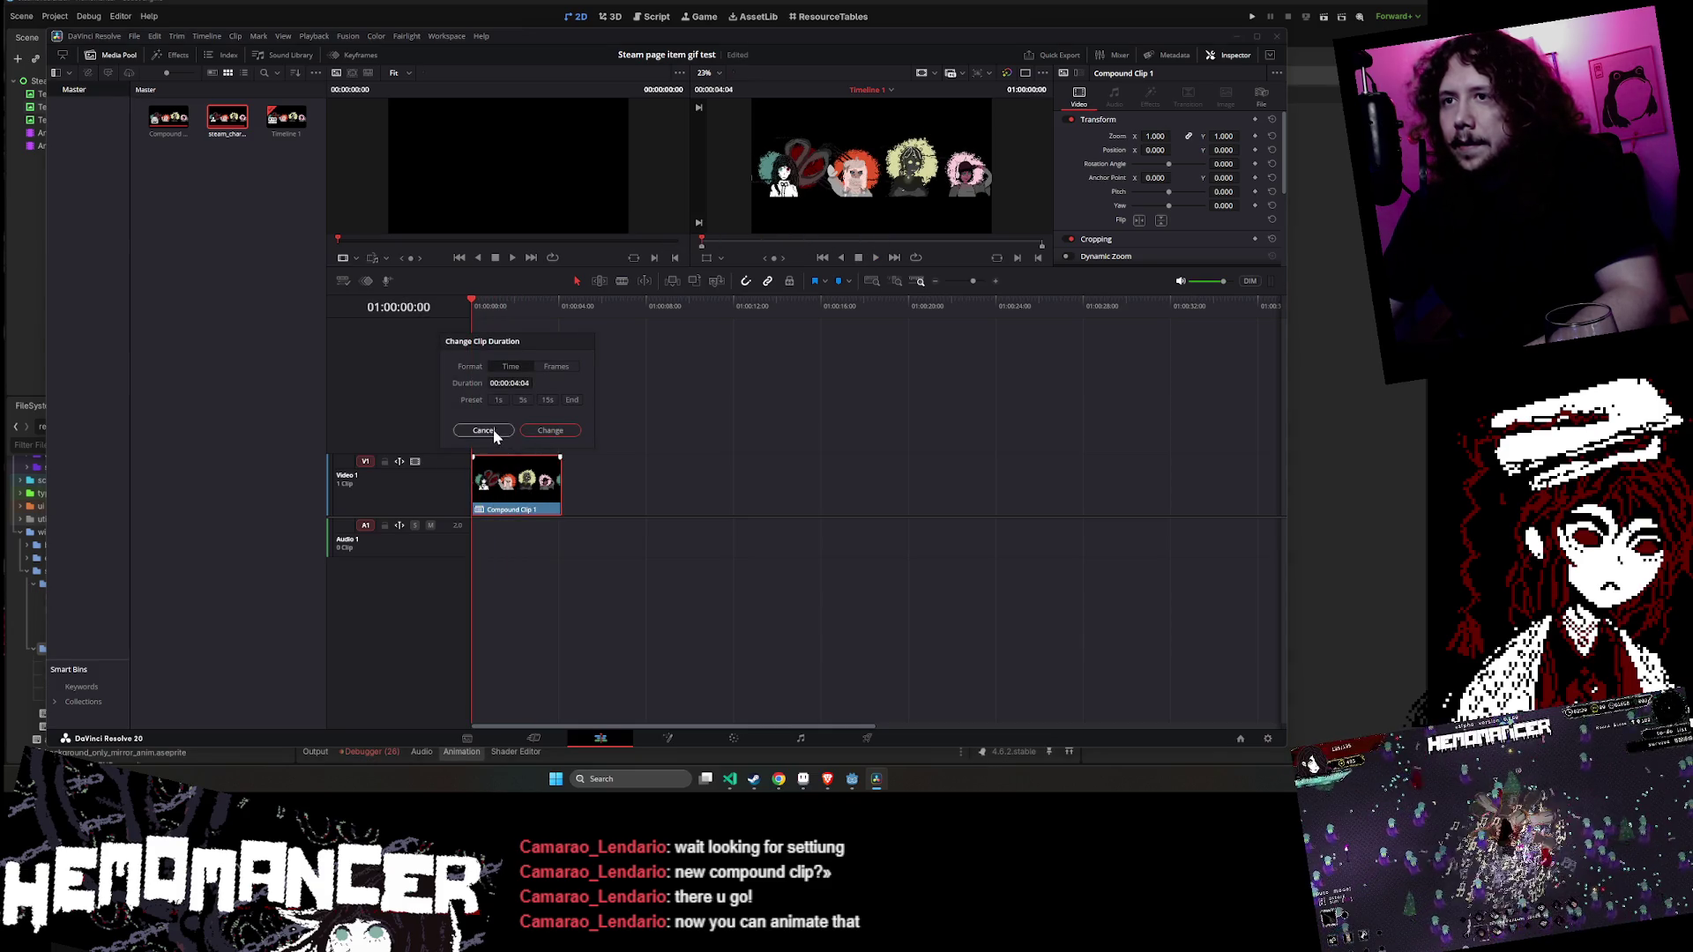
{"action": "key", "text": "Down"}
{"action": "mouse_move", "coordinate": [532, 490]}
{"action": "left_mouse_down"}
{"action": "mouse_move", "coordinate": [633, 484]}
{"action": "mouse_move", "coordinate": [531, 490]}
{"action": "left_mouse_up"}
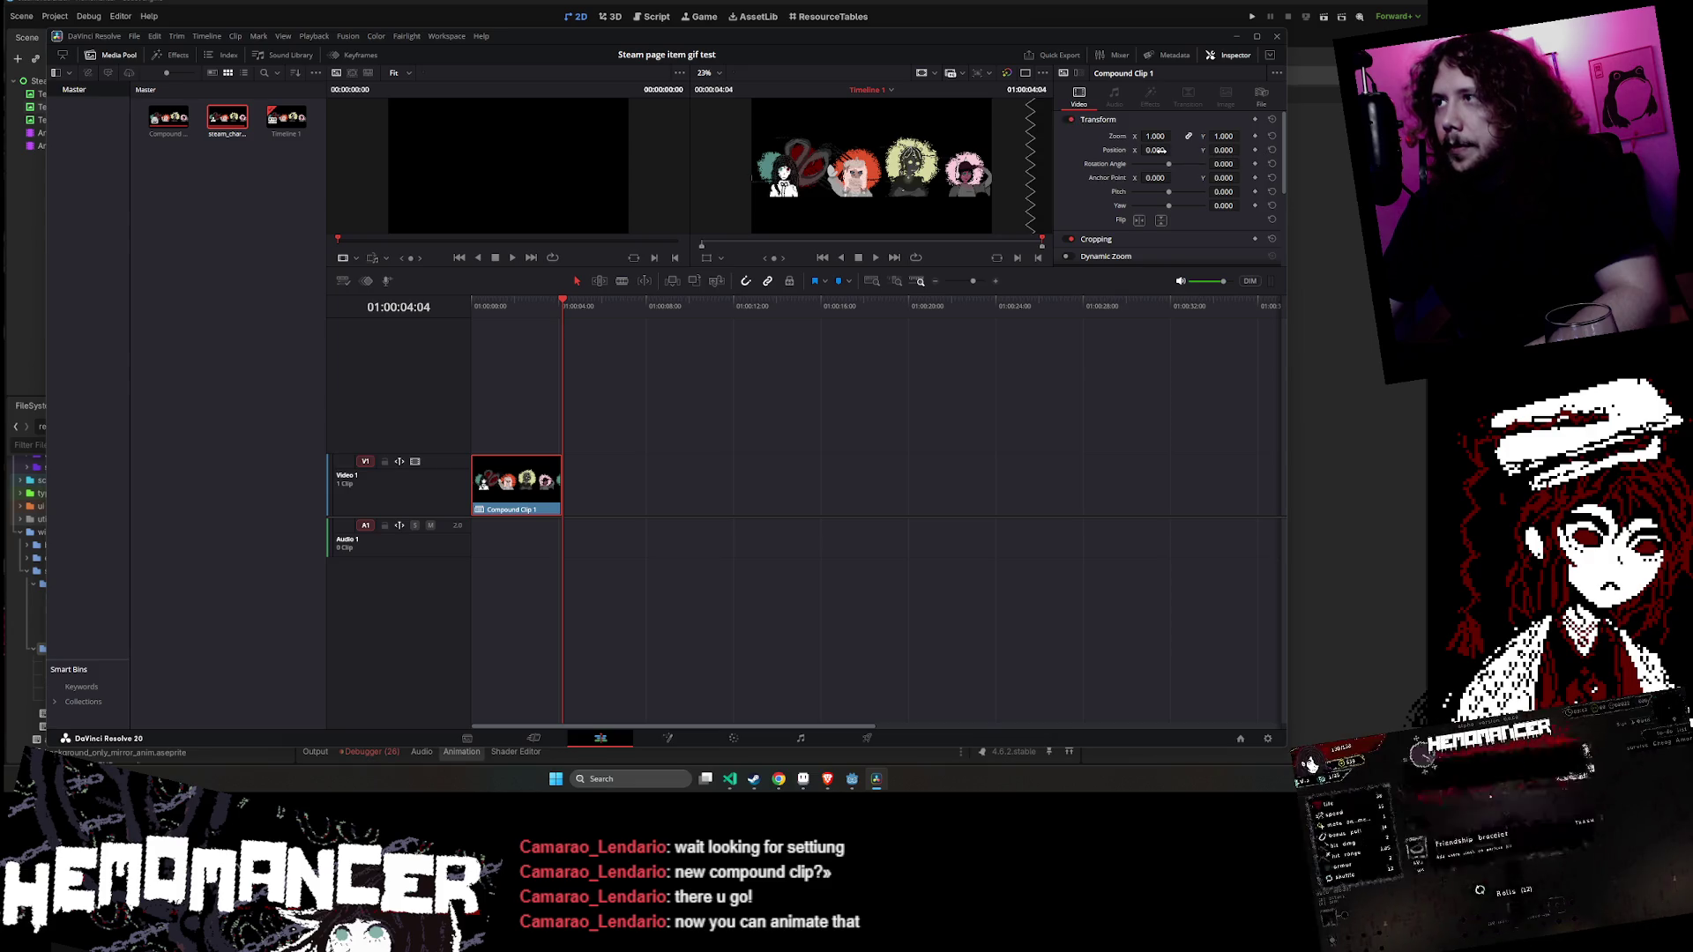
- Keyframe Compound Clip 1's Position at X 0.000, then shift the clip to about 01:00:04:04
{"action": "left_click_drag", "start_coordinate": [1156, 150], "coordinate": [1174, 150]}
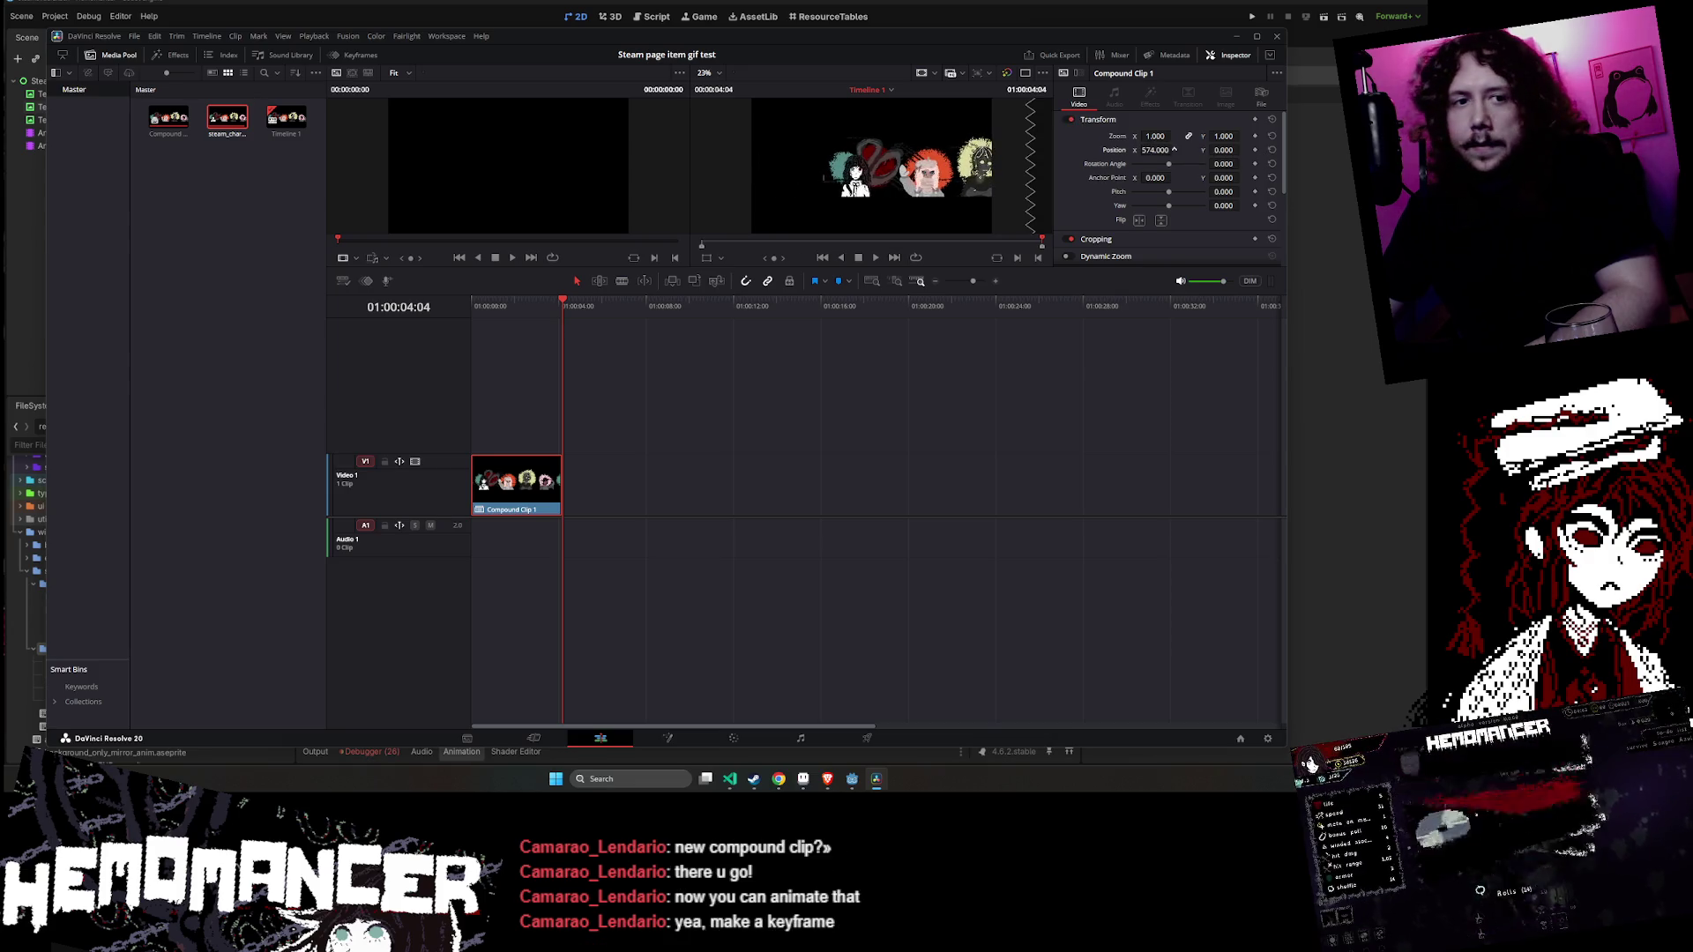
{"action": "key", "text": "ctrl+z"}
{"action": "left_click", "coordinate": [1255, 150]}
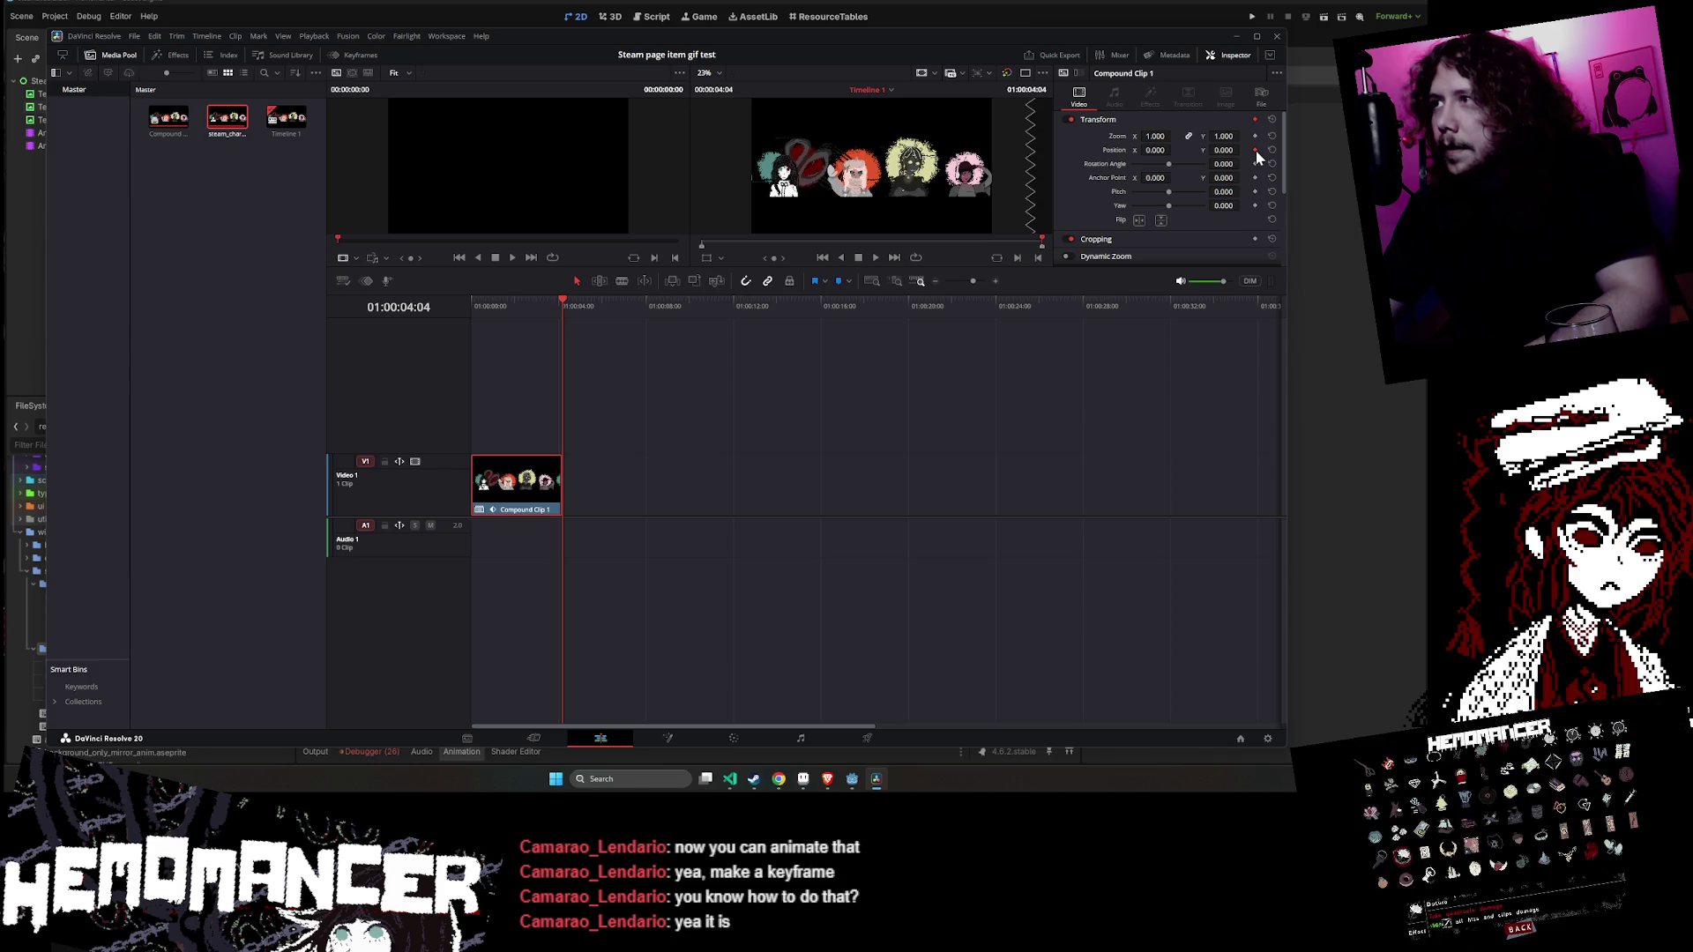
{"action": "mouse_move", "coordinate": [527, 483]}
{"action": "left_mouse_down"}
{"action": "mouse_move", "coordinate": [623, 483]}
{"action": "mouse_move", "coordinate": [510, 482]}
{"action": "mouse_move", "coordinate": [603, 496]}
{"action": "left_mouse_up"}
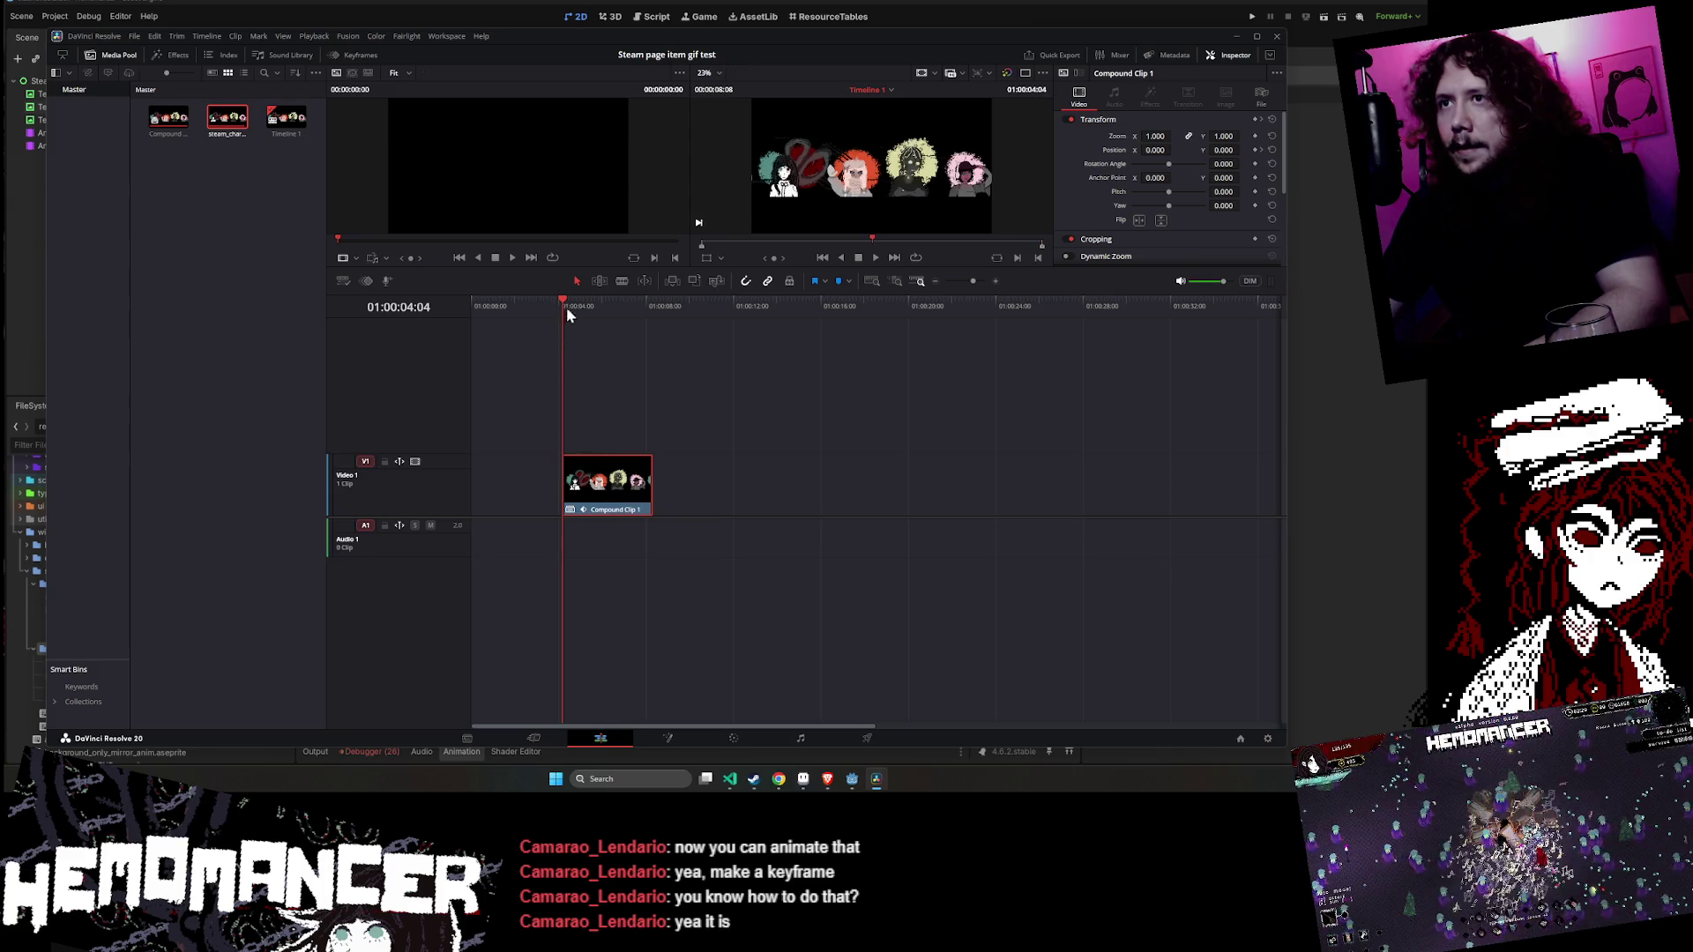
- Move Compound Clip 1 so it starts at 01:00:12:00 on Video 1
{"action": "left_click_drag", "start_coordinate": [564, 306], "coordinate": [483, 305]}
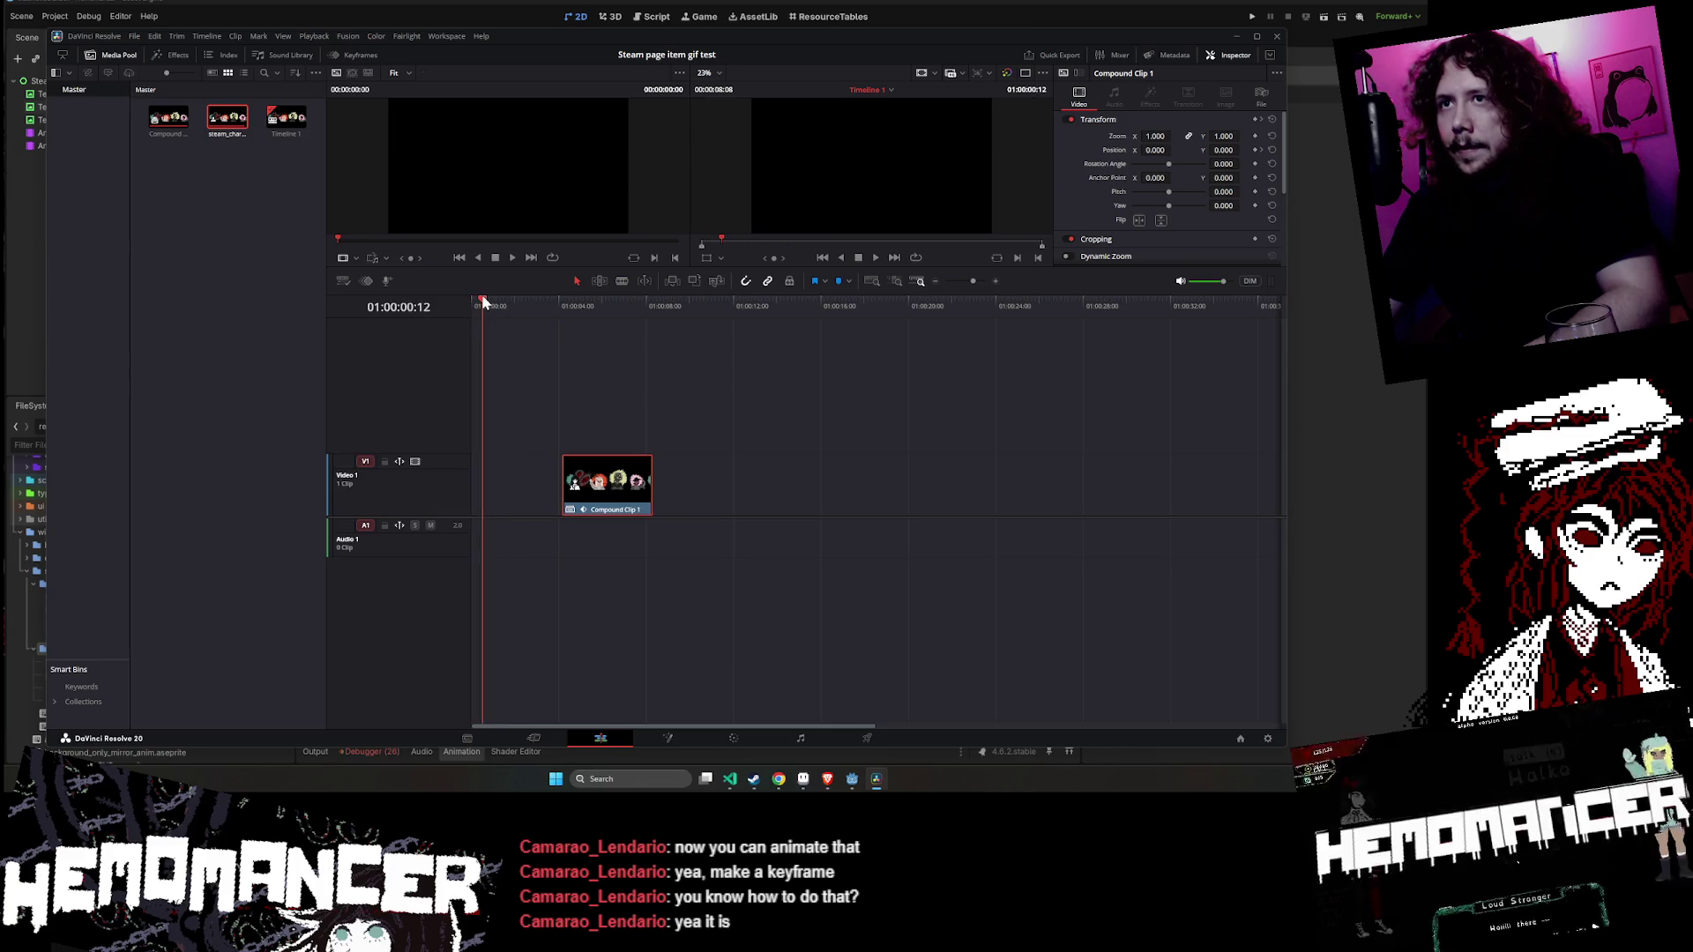
{"action": "left_click_drag", "start_coordinate": [589, 500], "coordinate": [508, 498]}
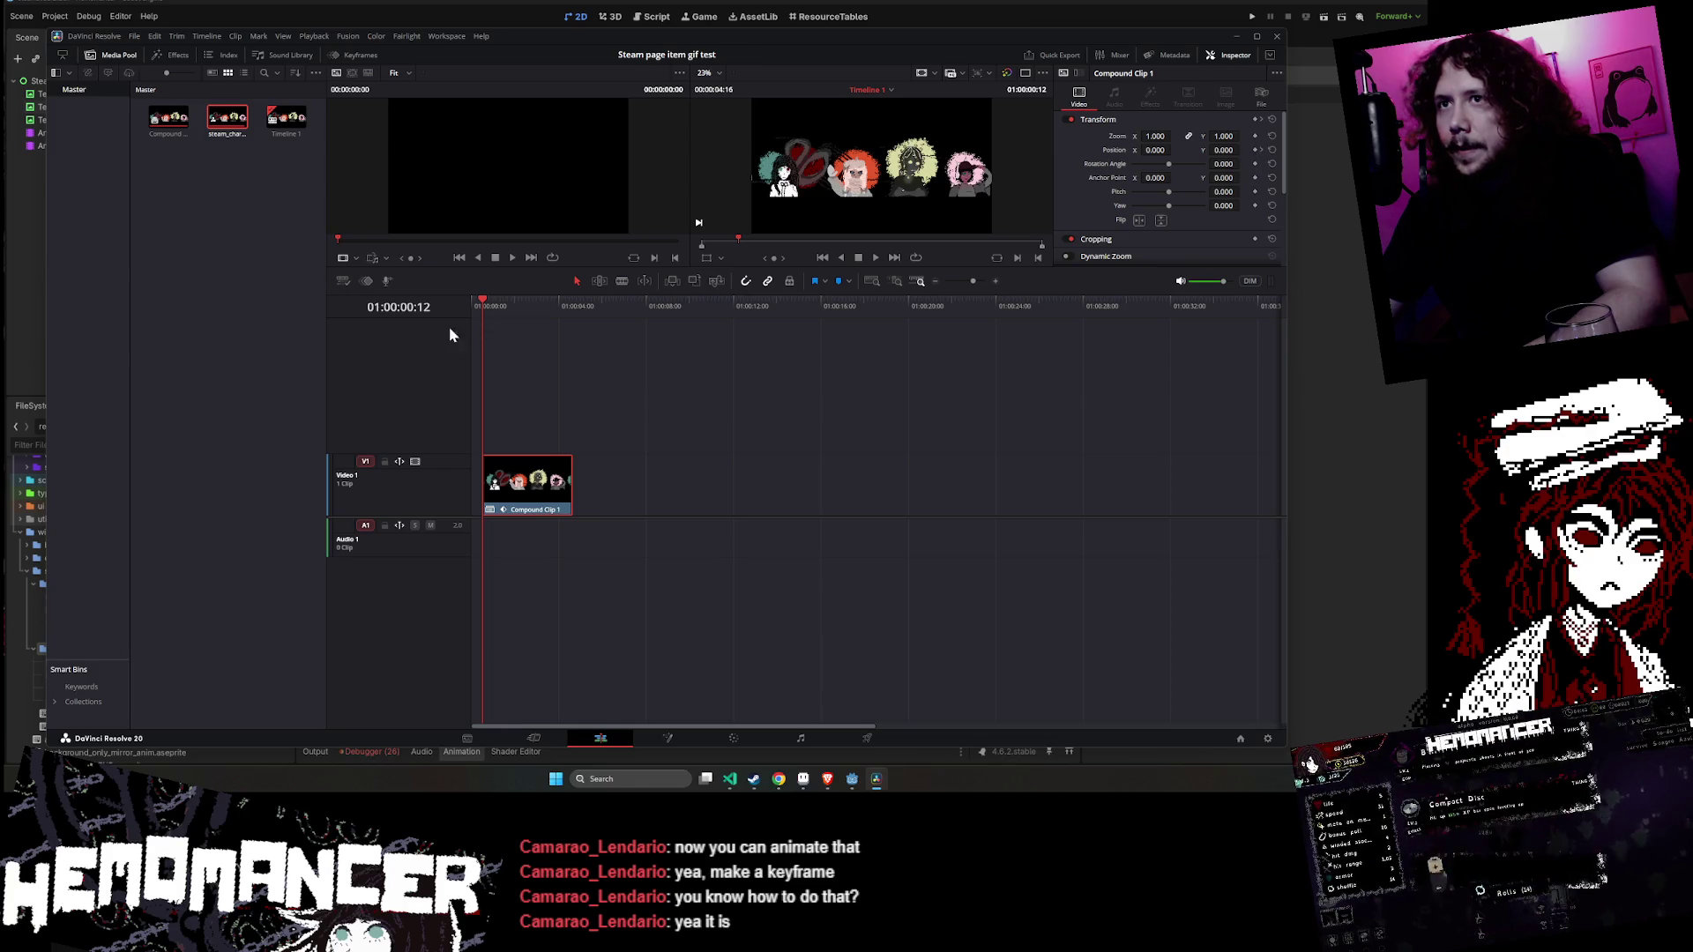
{"action": "left_click_drag", "start_coordinate": [536, 485], "coordinate": [580, 491]}
{"action": "left_click", "coordinate": [481, 305]}
{"action": "left_click_drag", "start_coordinate": [481, 305], "coordinate": [733, 301]}
{"action": "left_click_drag", "start_coordinate": [573, 486], "coordinate": [780, 482]}
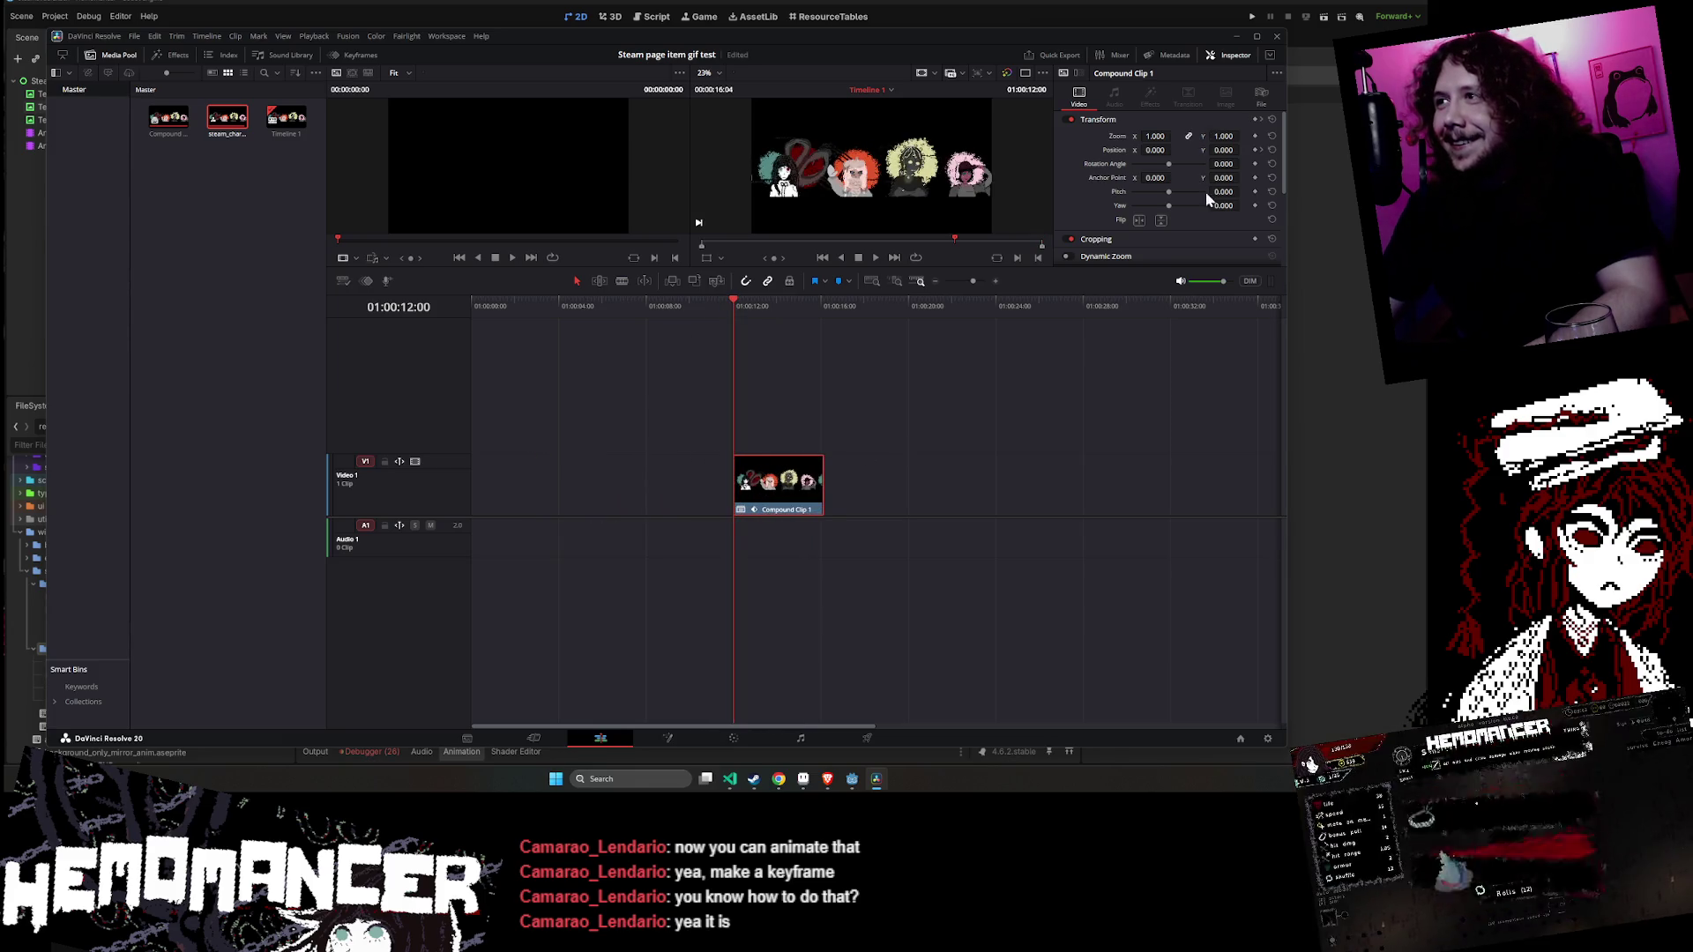
- Add a second Position keyframe and play the timeline on the Cut page
{"action": "left_click", "coordinate": [1254, 150]}
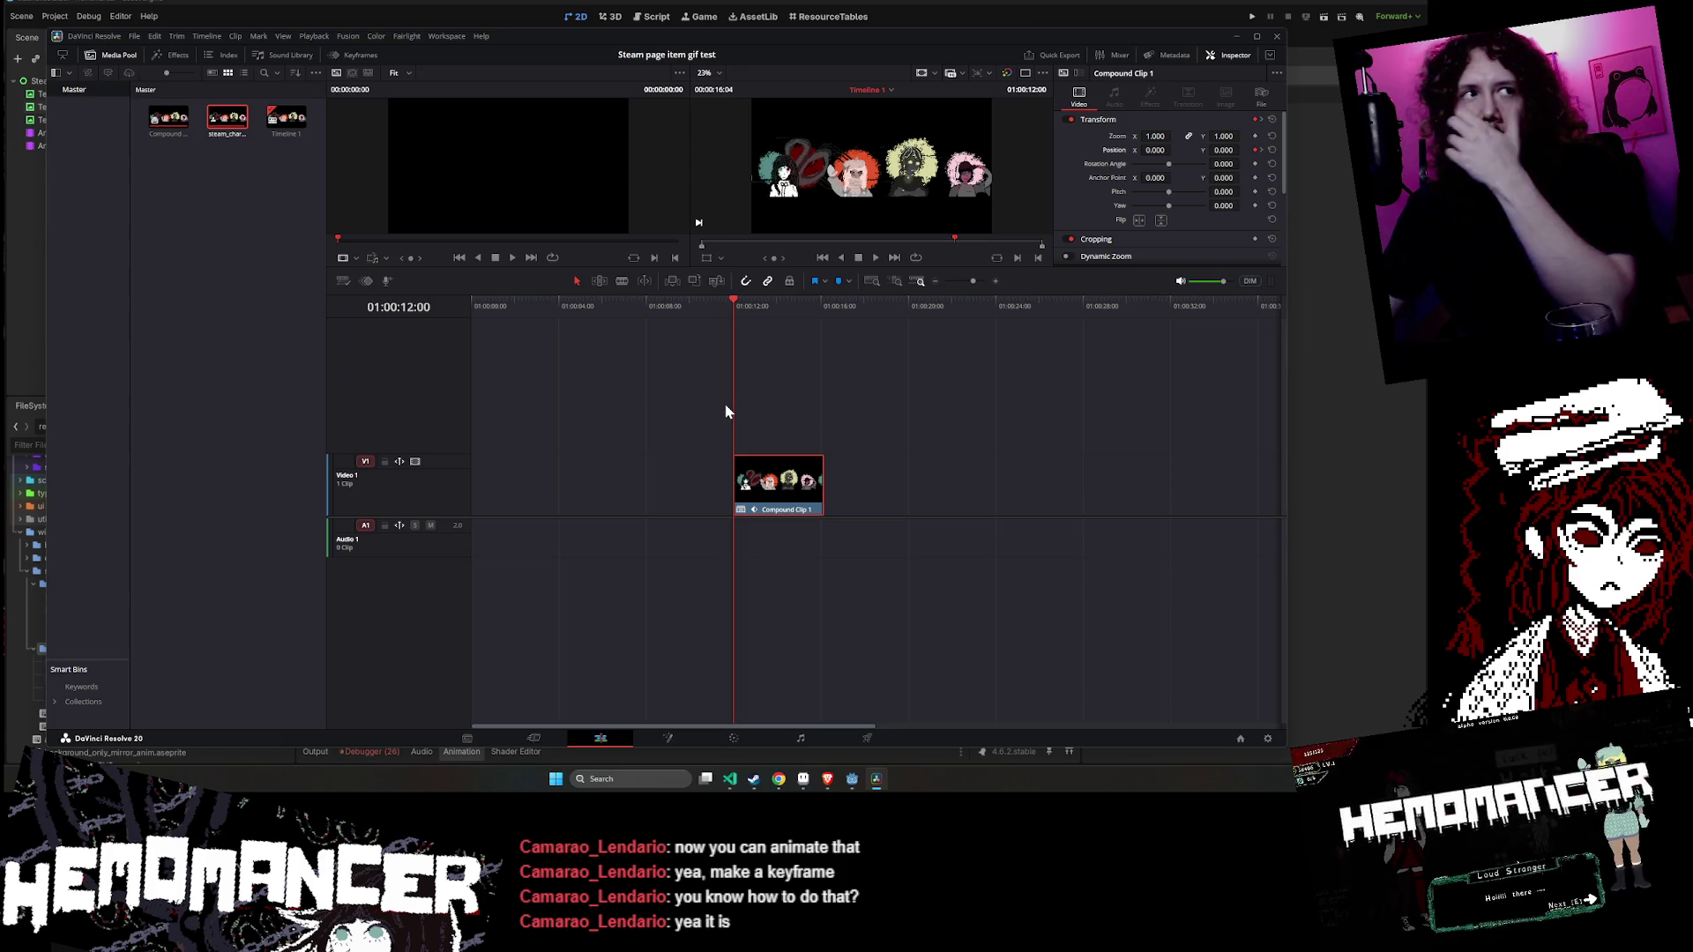
{"action": "mouse_move", "coordinate": [779, 519]}
{"action": "left_mouse_down"}
{"action": "mouse_move", "coordinate": [383, 500]}
{"action": "mouse_move", "coordinate": [849, 511]}
{"action": "mouse_move", "coordinate": [779, 518]}
{"action": "left_mouse_up"}
{"action": "scroll", "coordinate": [1143, 215], "scroll_direction": "down", "scroll_amount": 3}
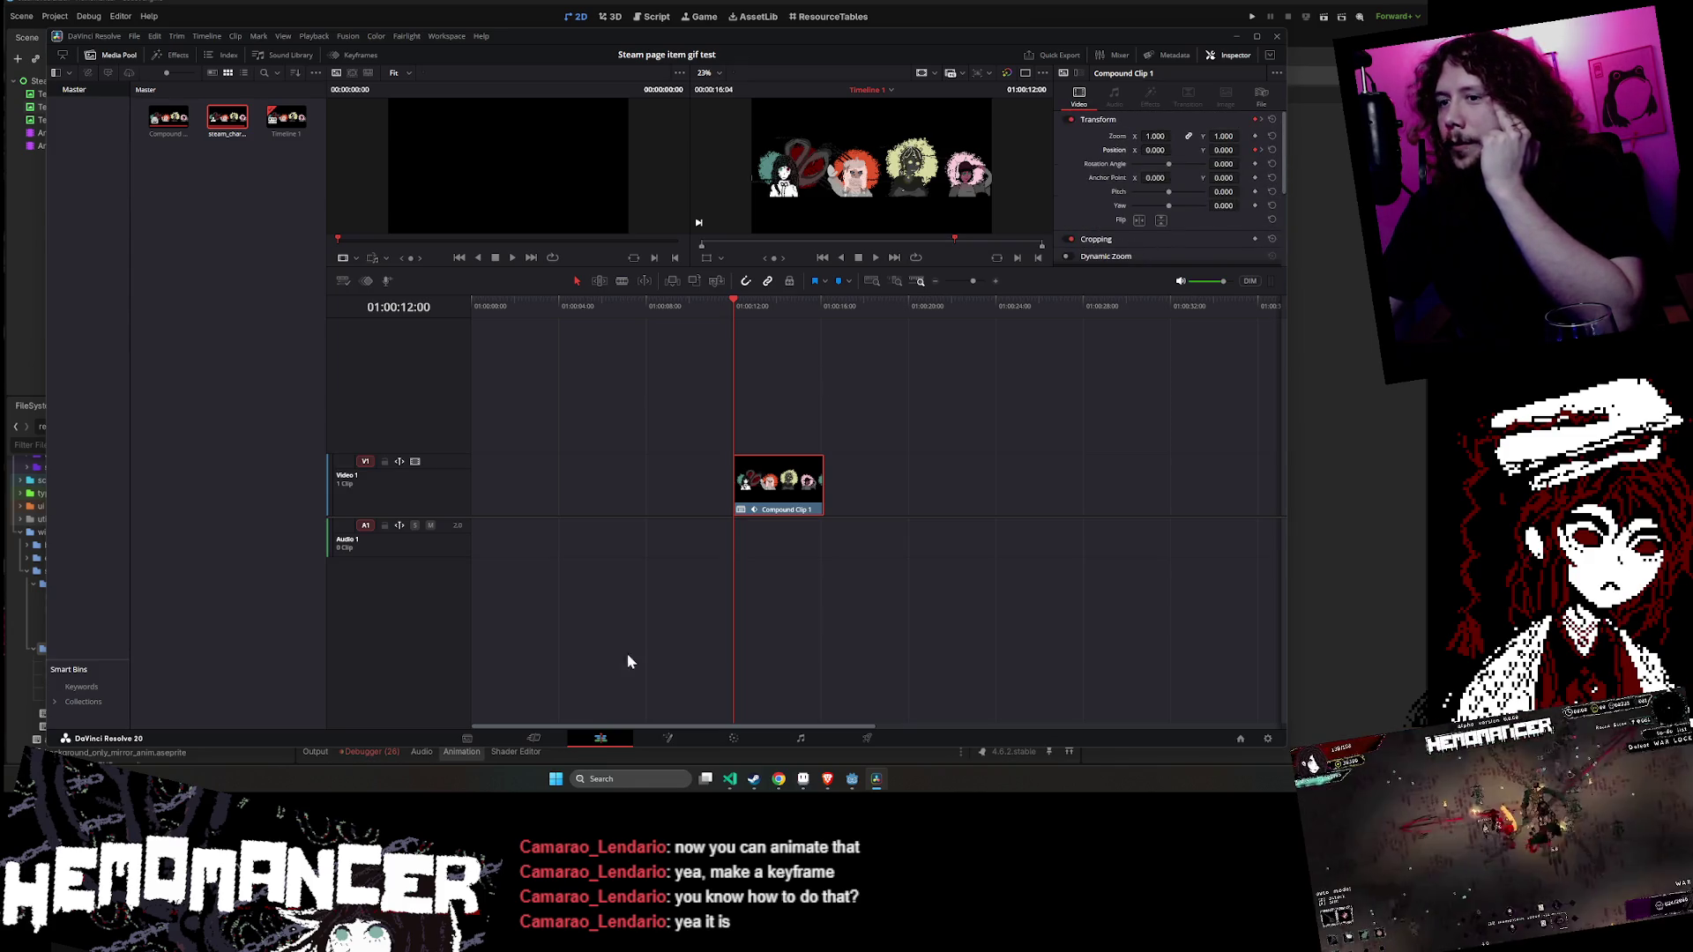
{"action": "left_click", "coordinate": [556, 737]}
{"action": "left_click", "coordinate": [888, 517]}
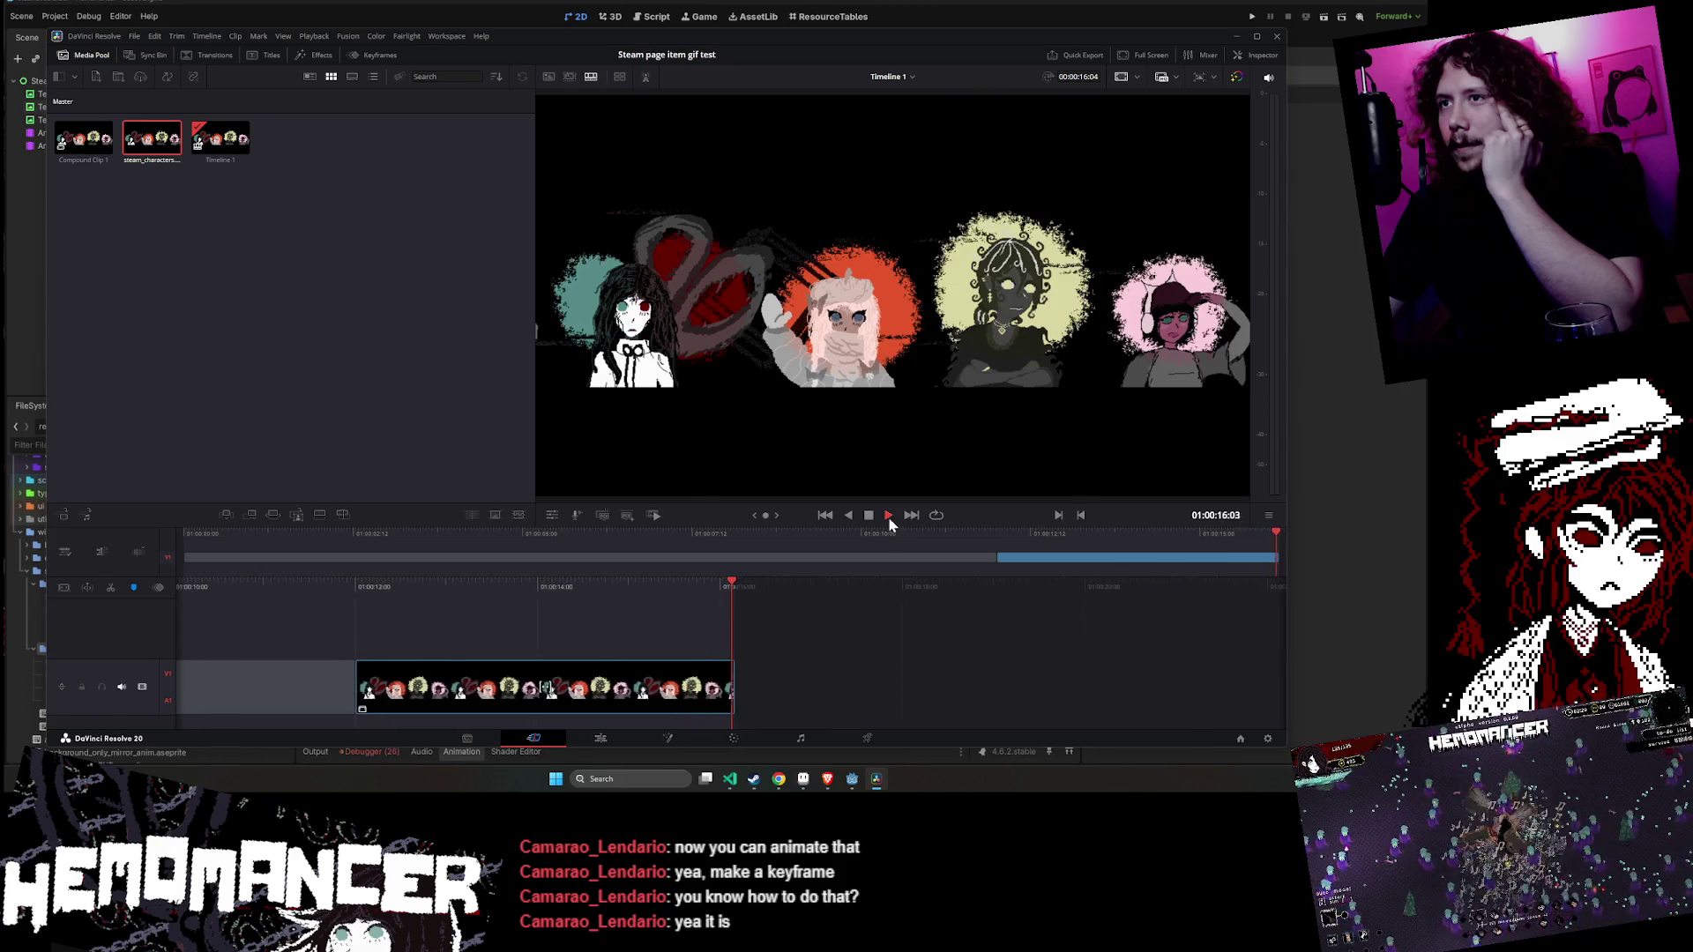
- Return Compound Clip 1 to the start of Video 1, add a Position keyframe, and save
{"action": "left_click", "coordinate": [600, 739]}
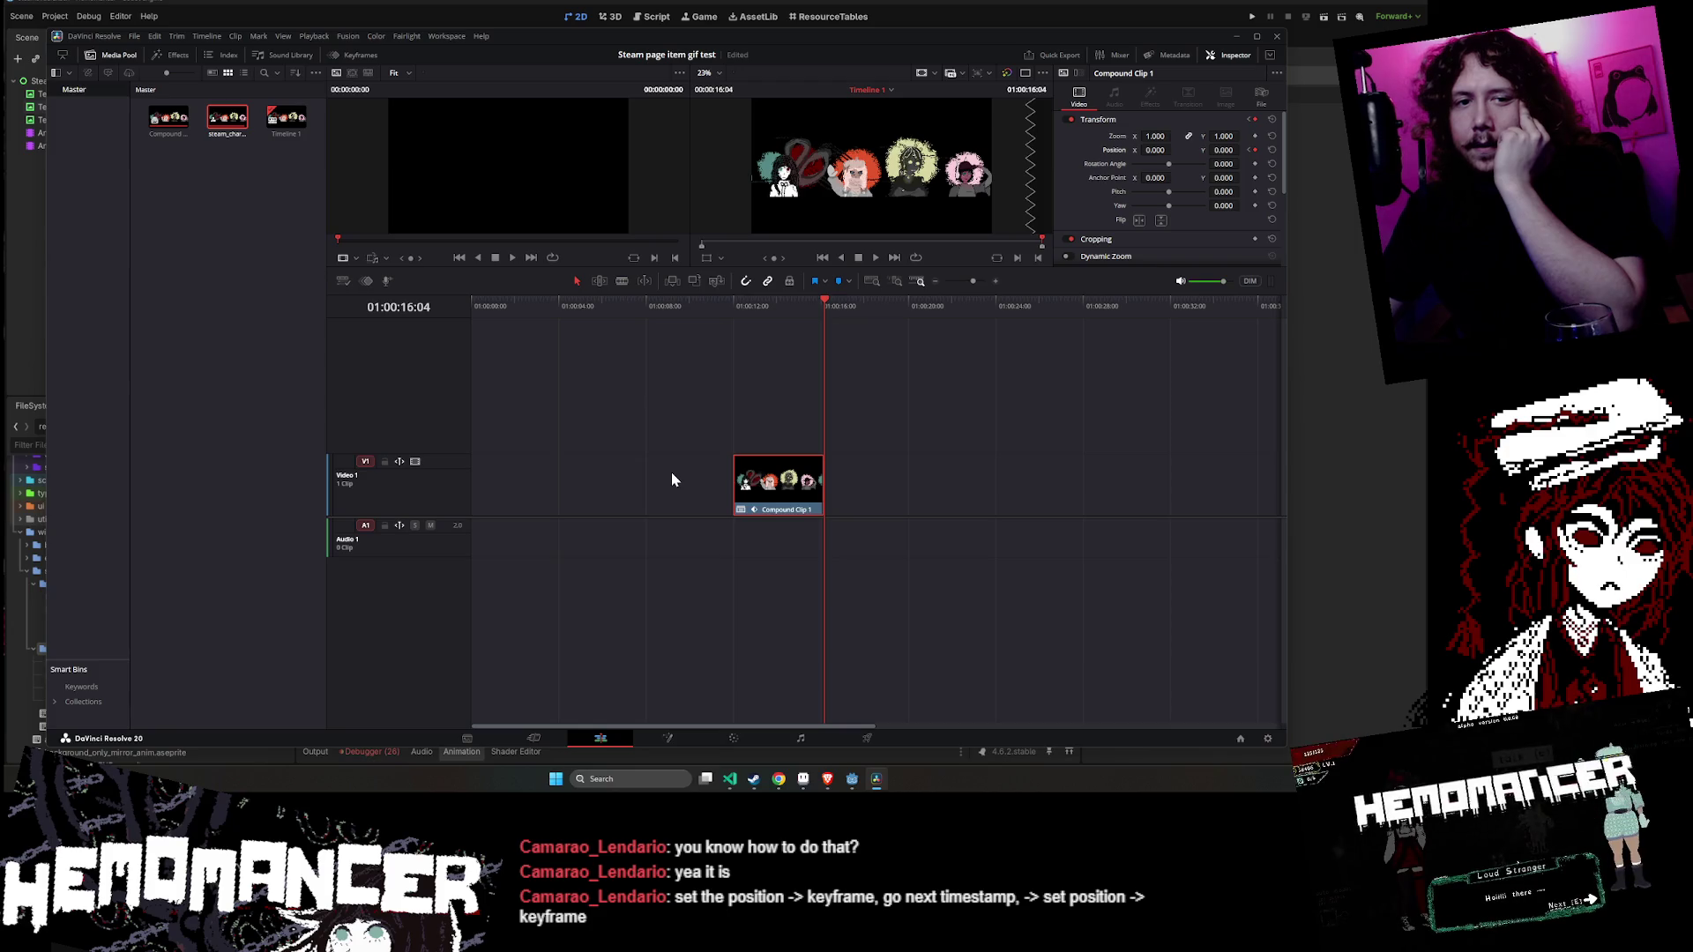
{"action": "left_click_drag", "start_coordinate": [737, 482], "coordinate": [473, 488]}
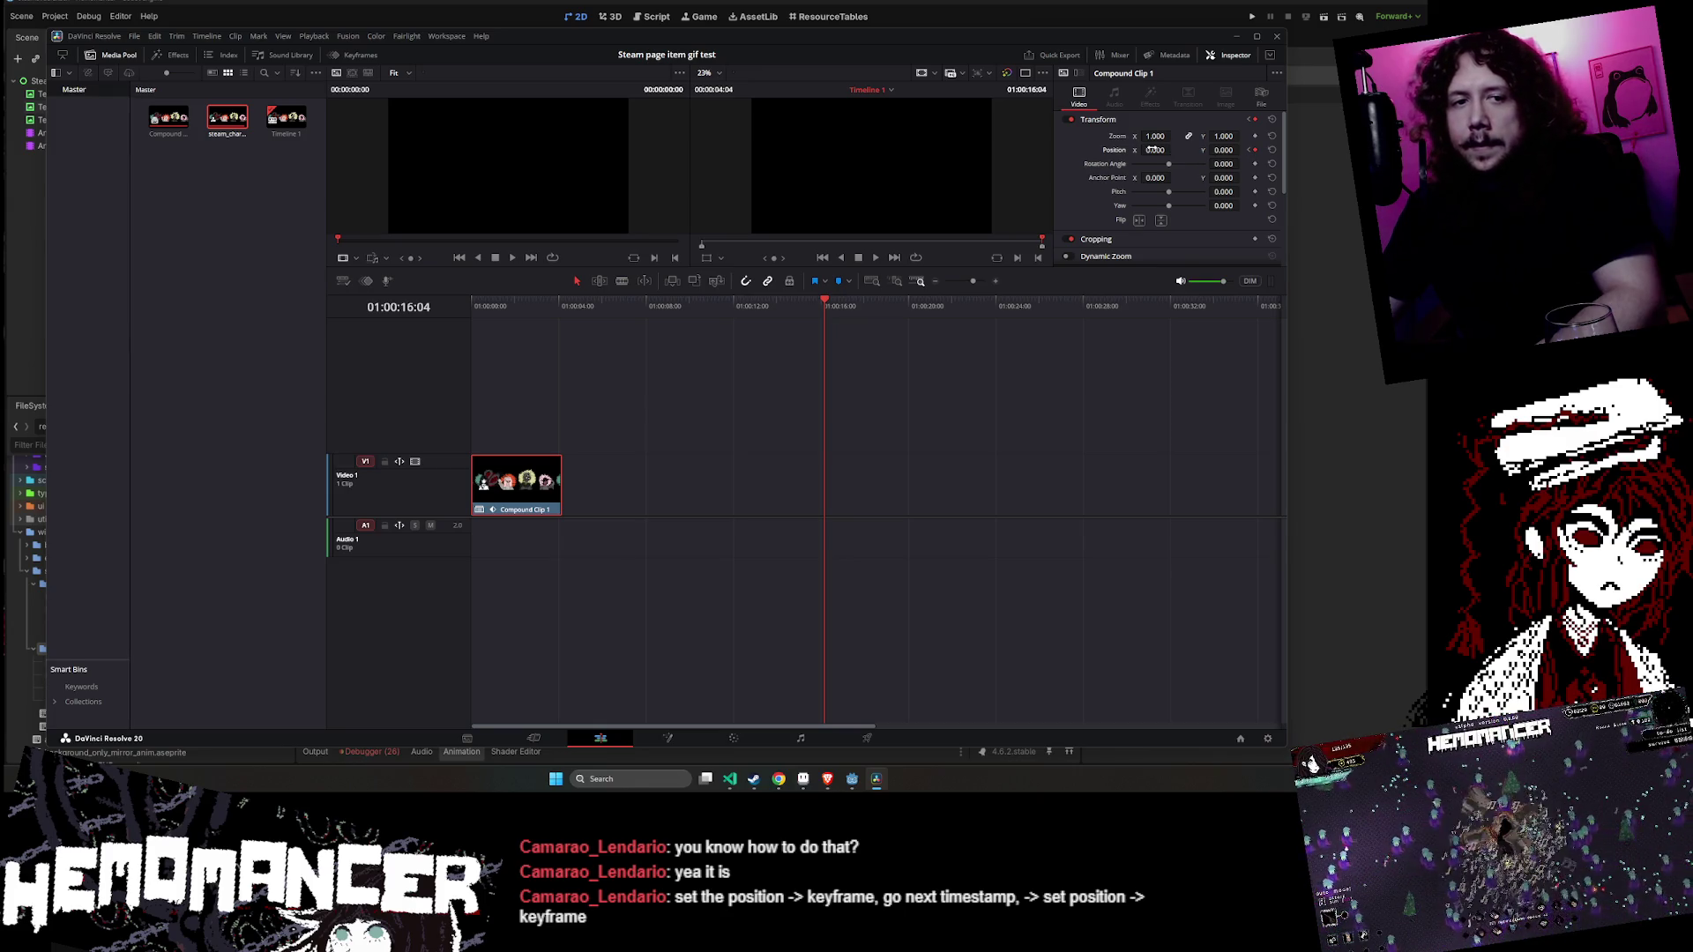
{"action": "mouse_move", "coordinate": [525, 485]}
{"action": "left_mouse_down"}
{"action": "mouse_move", "coordinate": [898, 483]}
{"action": "mouse_move", "coordinate": [871, 476]}
{"action": "left_mouse_up"}
{"action": "key", "text": "ctrl+z"}
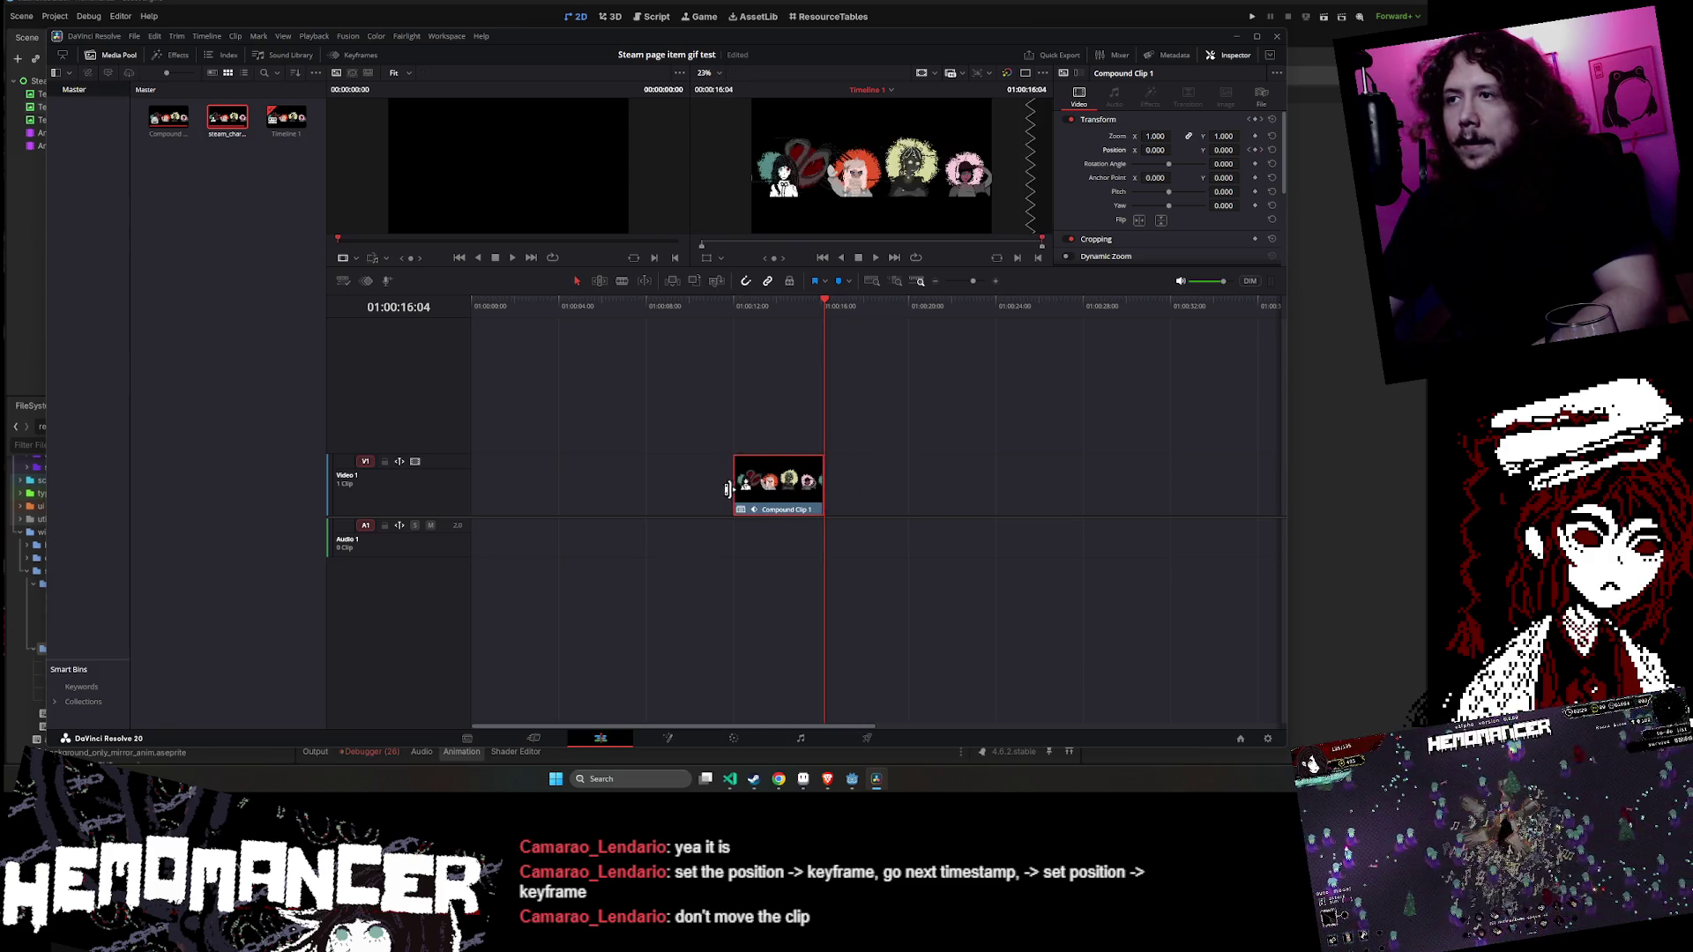
{"action": "left_click_drag", "start_coordinate": [724, 490], "coordinate": [452, 495]}
{"action": "left_click", "coordinate": [1254, 150]}
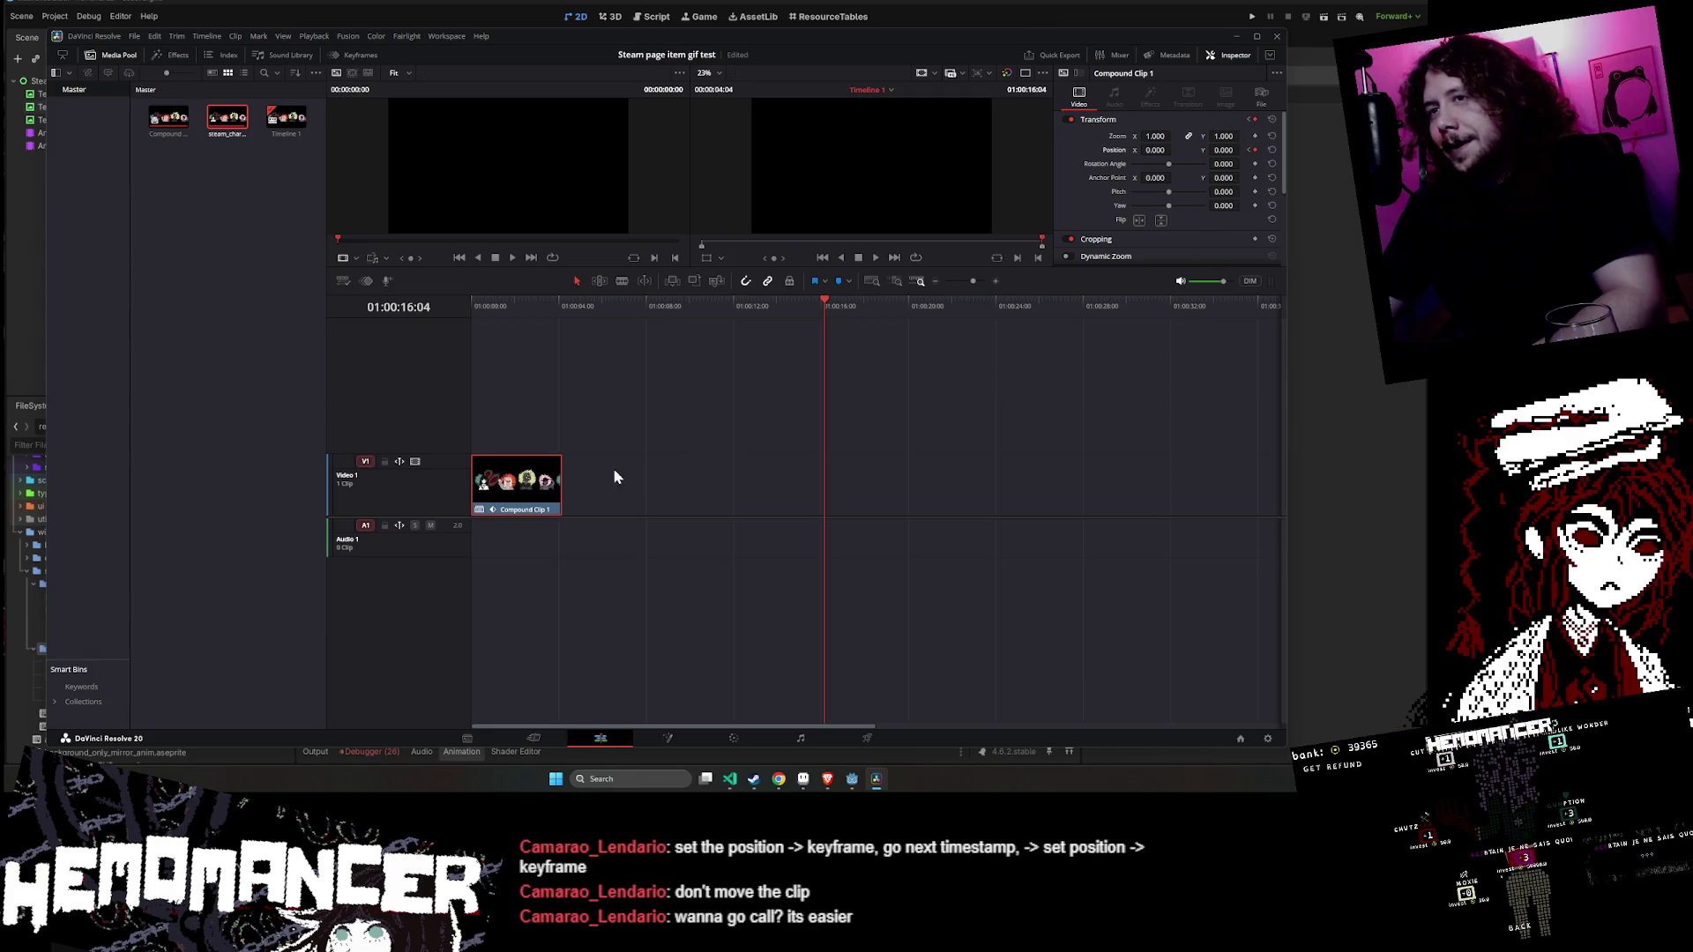
{"action": "key", "text": "ctrl+s"}
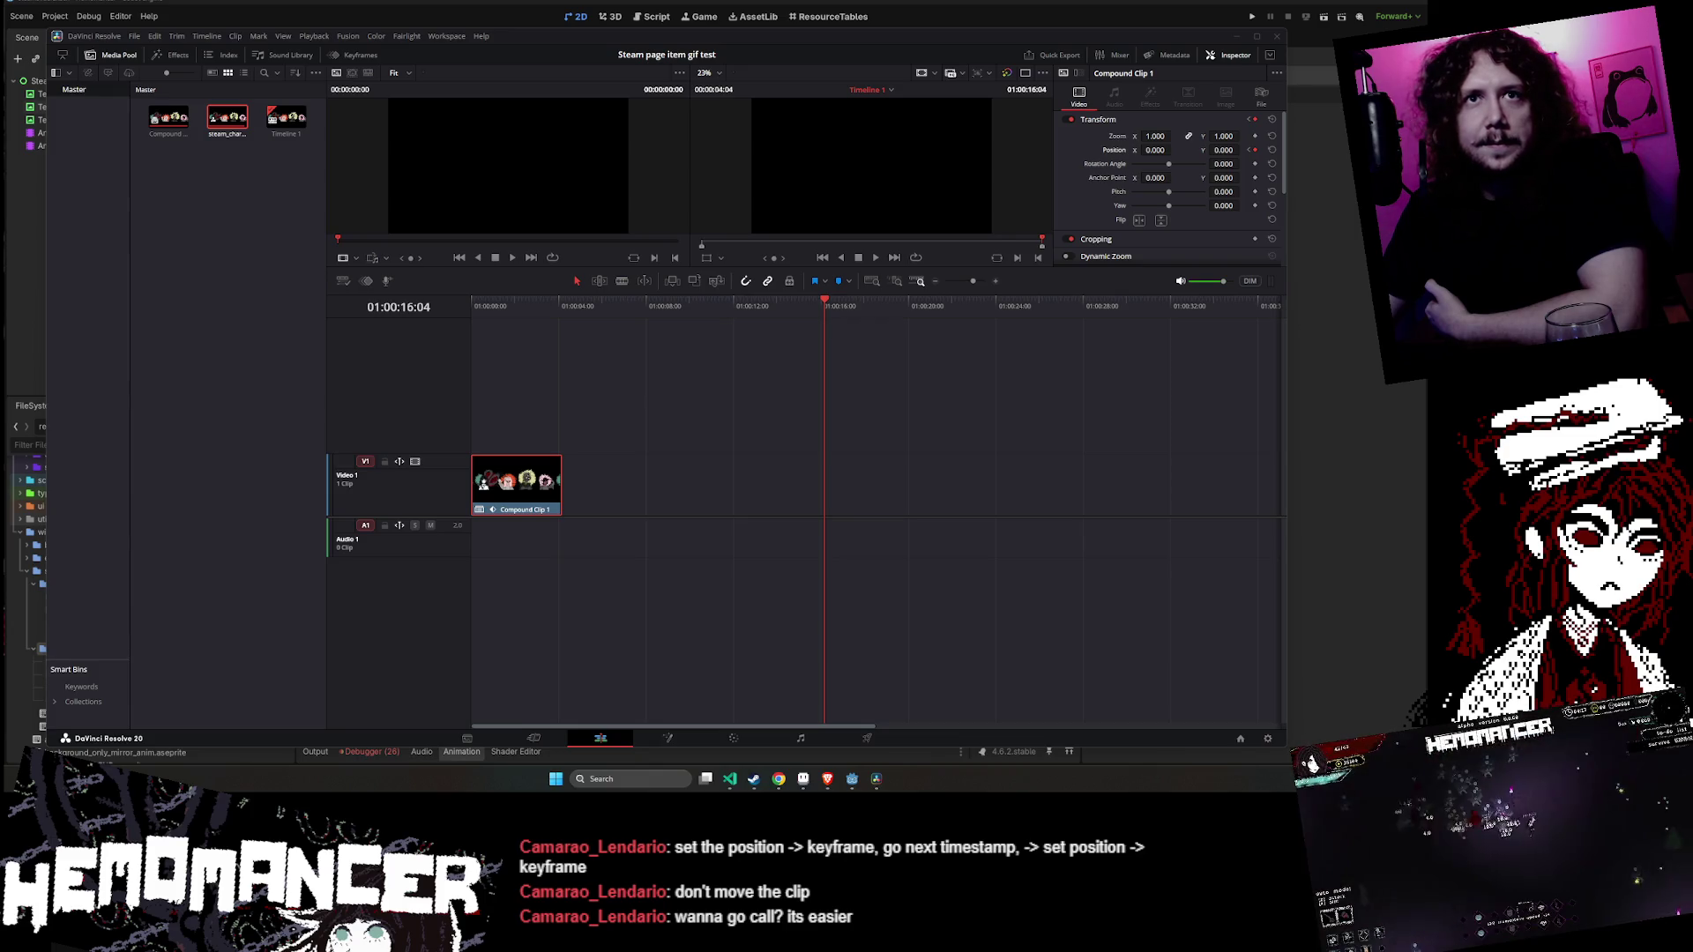
- At 01:00:04:04, raise Compound Clip 1's Position X to 1961, pushing the banner offscreen
{"action": "left_click", "coordinate": [833, 323]}
{"action": "mouse_move", "coordinate": [824, 306]}
{"action": "left_mouse_down"}
{"action": "mouse_move", "coordinate": [754, 306]}
{"action": "mouse_move", "coordinate": [827, 304]}
{"action": "mouse_move", "coordinate": [813, 306]}
{"action": "left_mouse_up"}
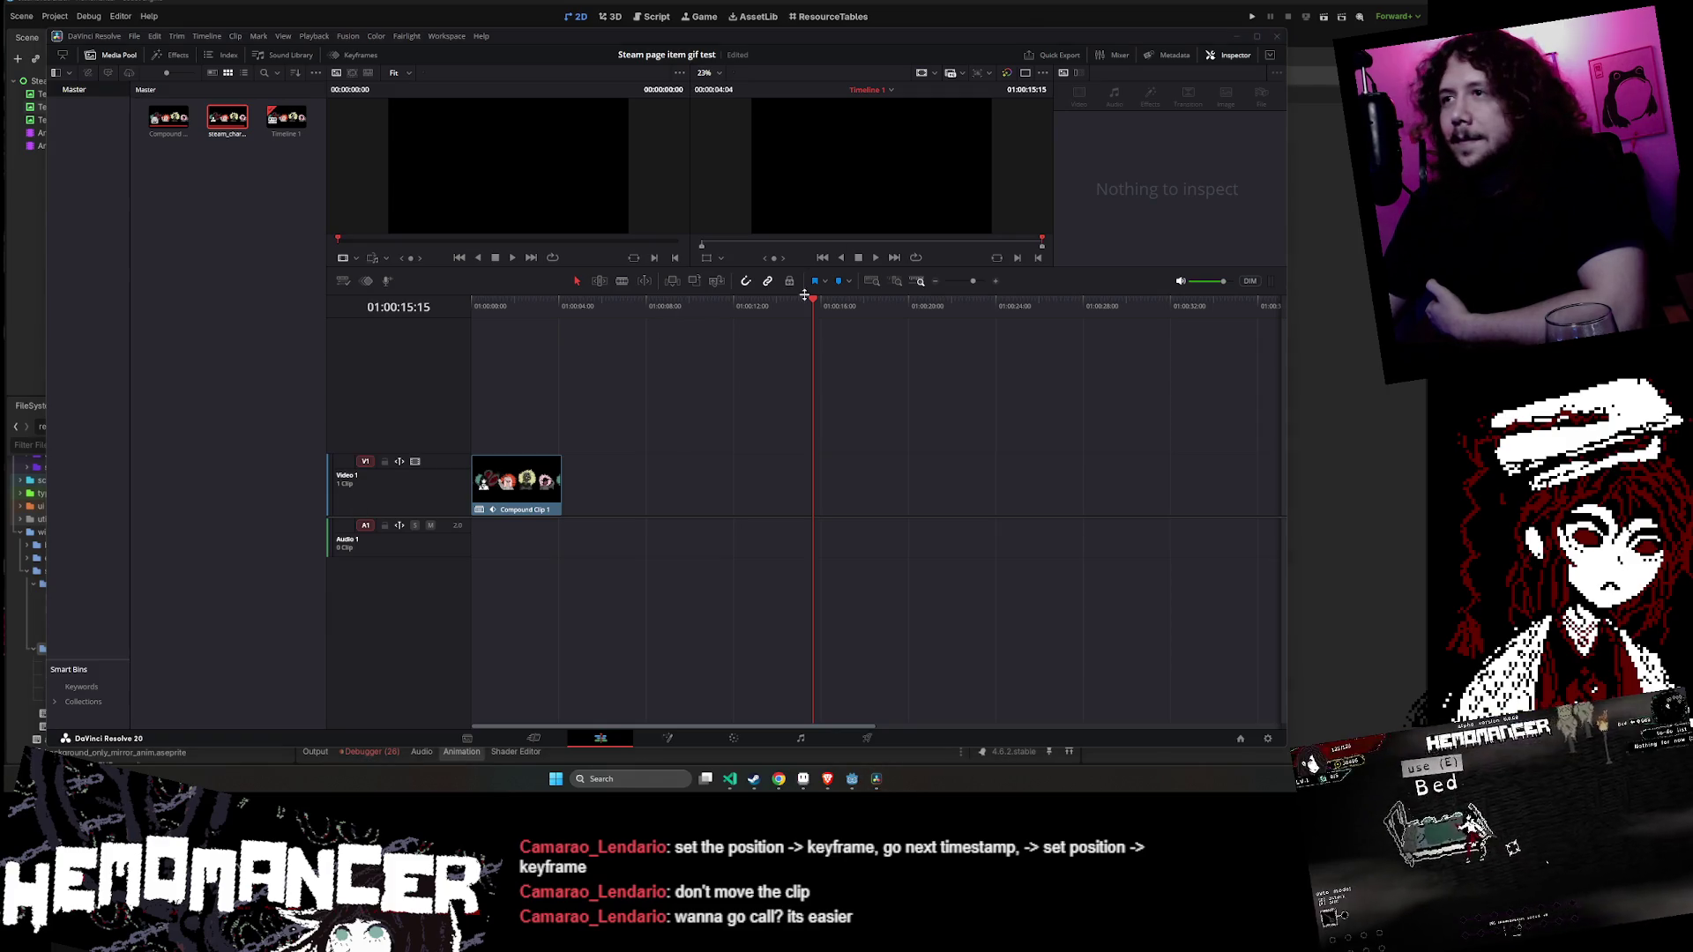
{"action": "key", "text": "Home"}
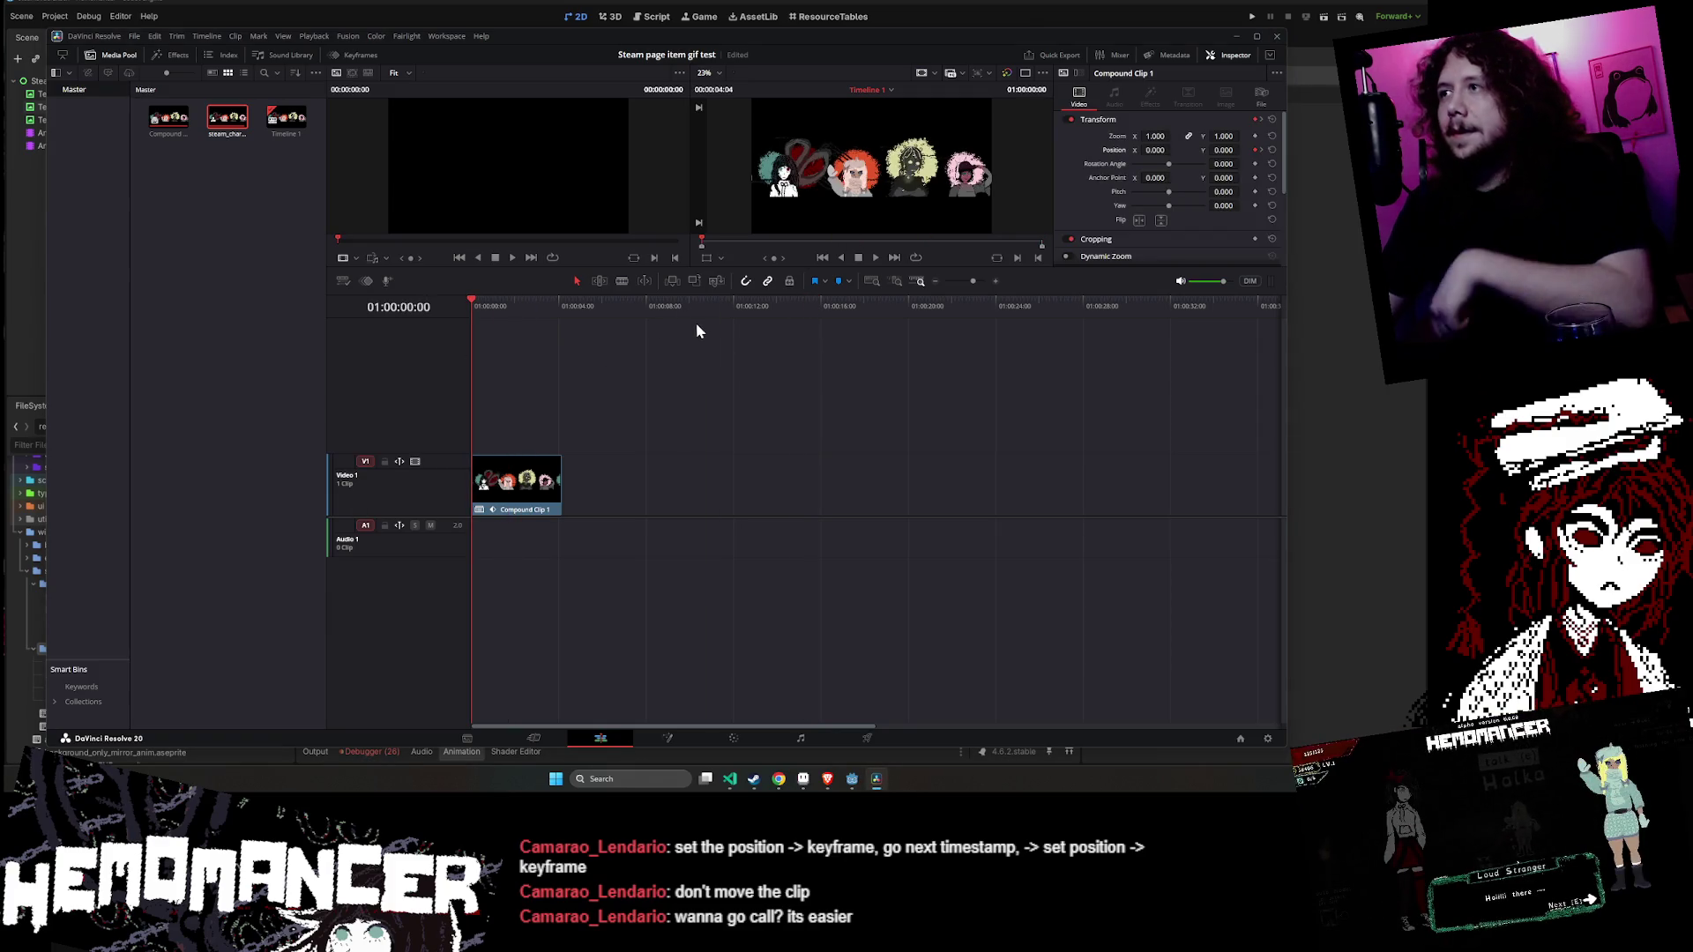
{"action": "left_click", "coordinate": [496, 483]}
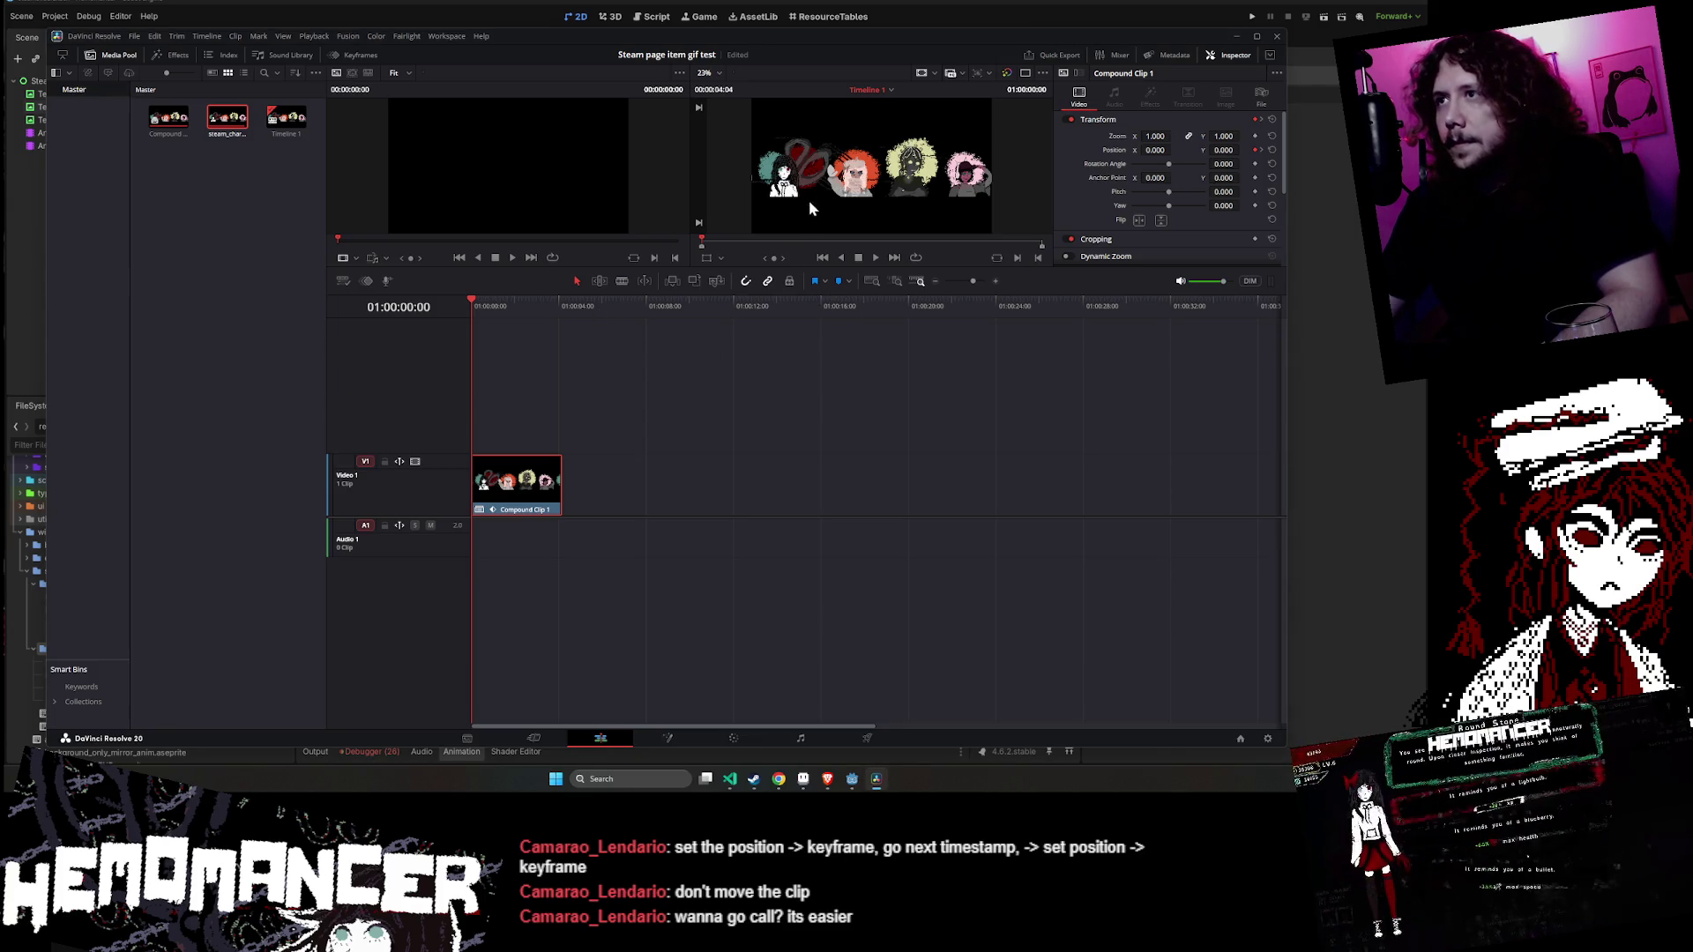
{"action": "left_click_drag", "start_coordinate": [473, 306], "coordinate": [561, 305]}
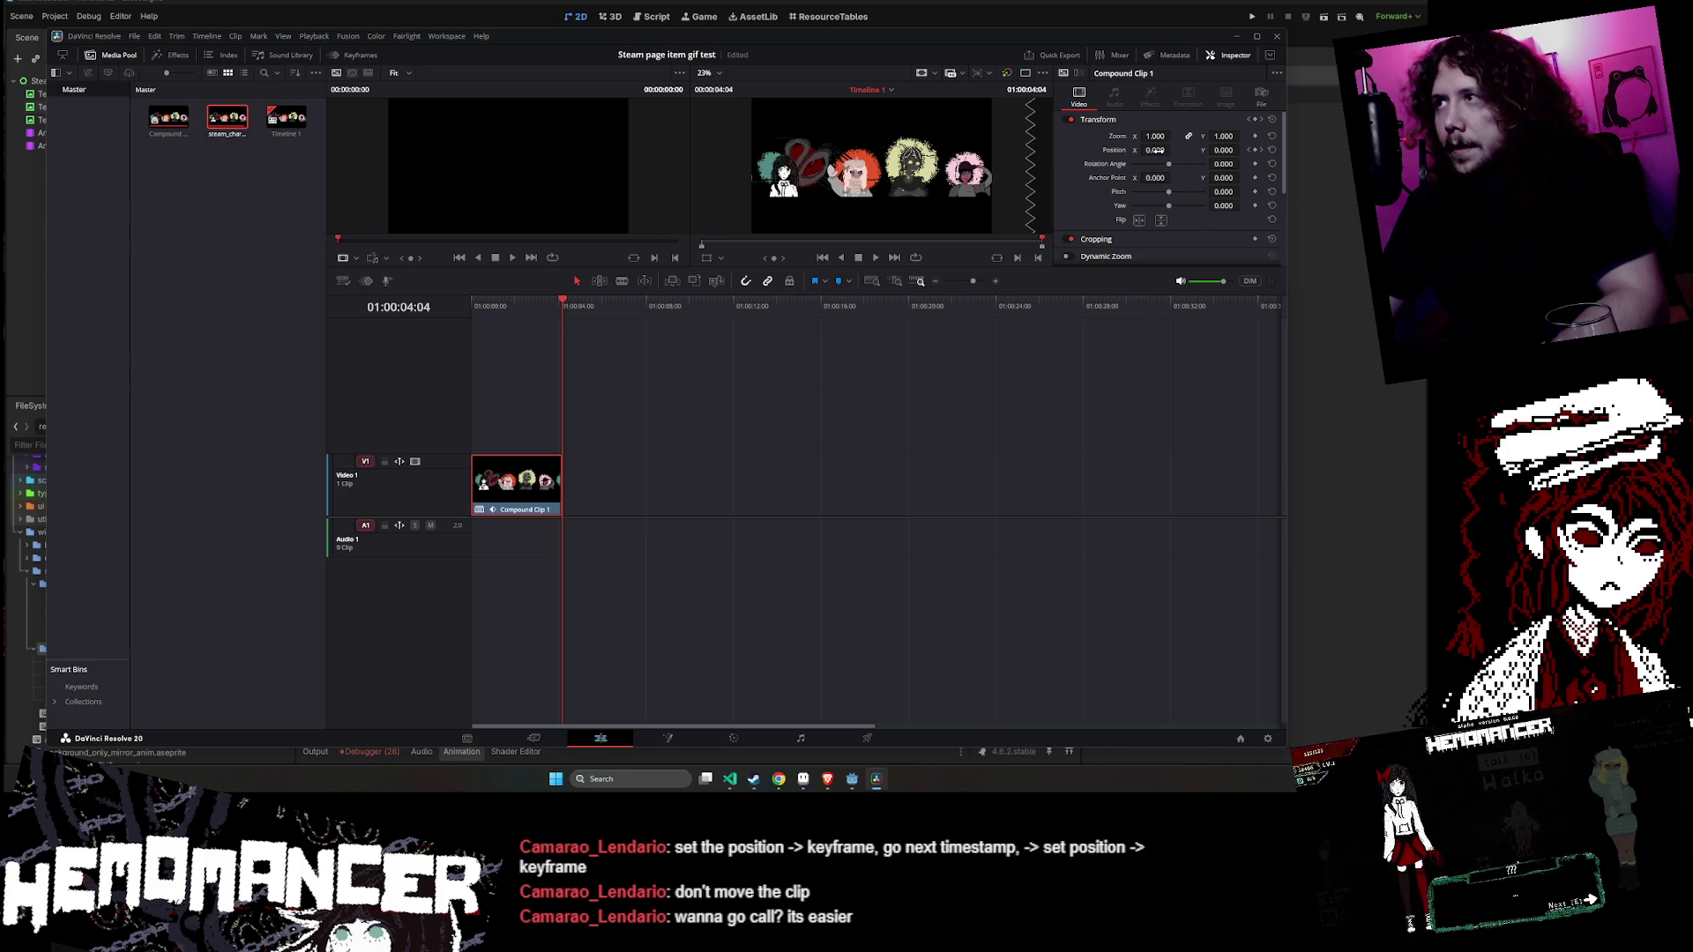
{"action": "left_click_drag", "start_coordinate": [1154, 149], "coordinate": [1173, 150]}
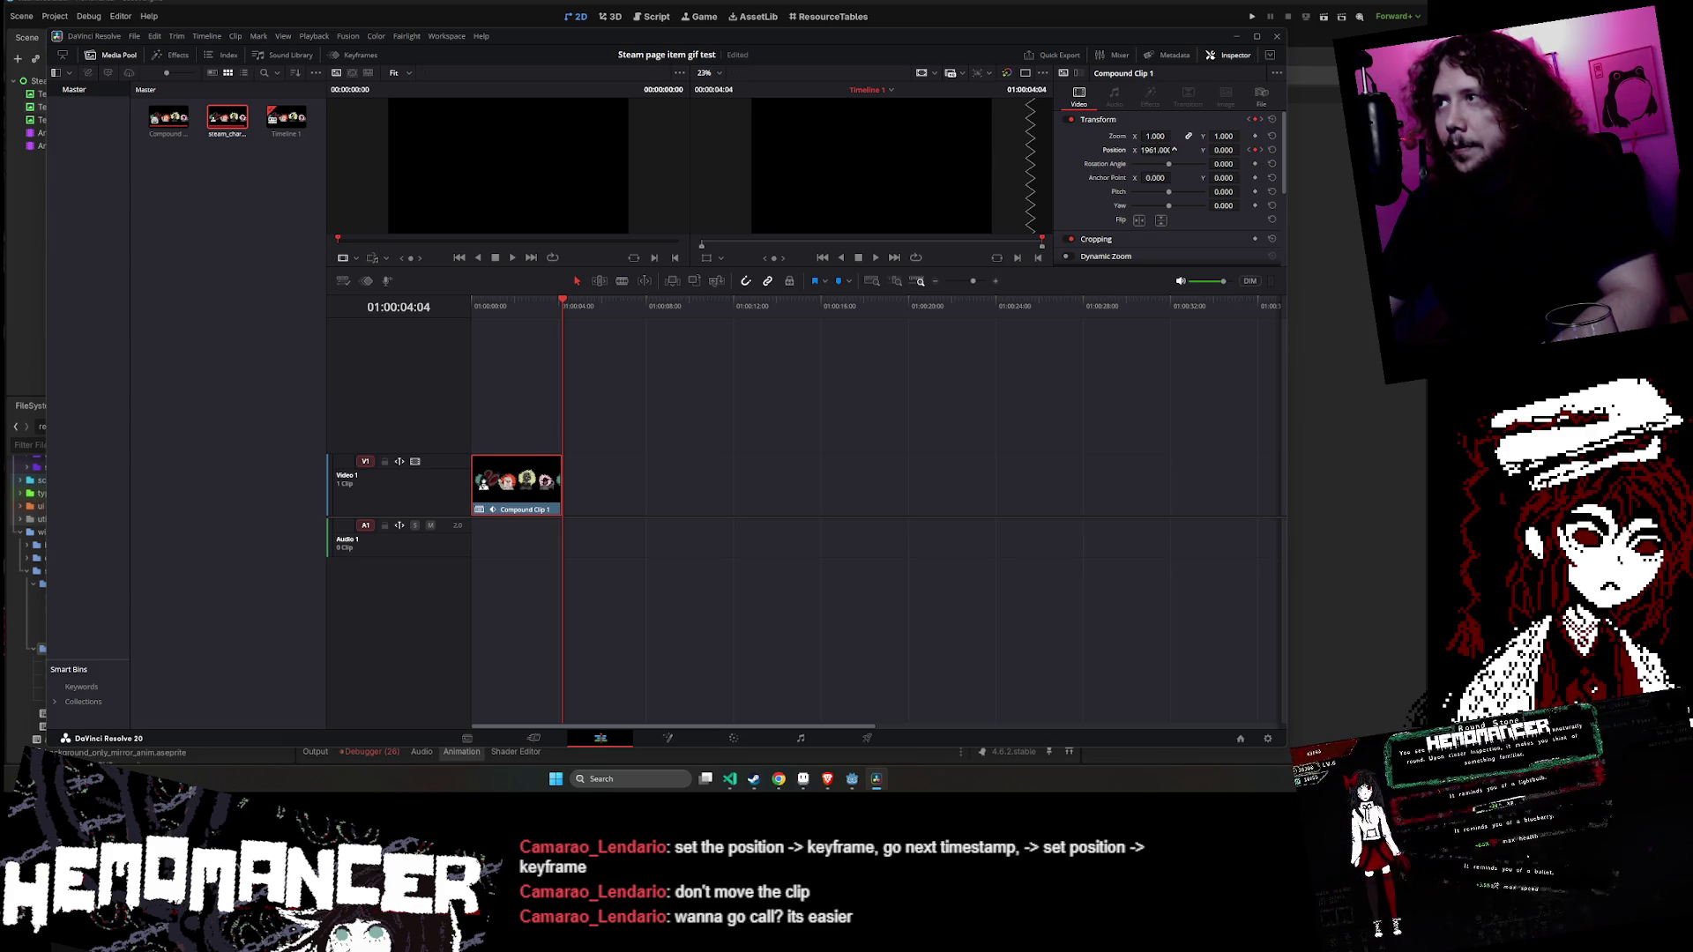
- Keyframe the banner's Position X at 01:00:04:04 so it sits off-frame at 2000
{"action": "left_click", "coordinate": [1155, 150]}
{"action": "type", "text": "100"}
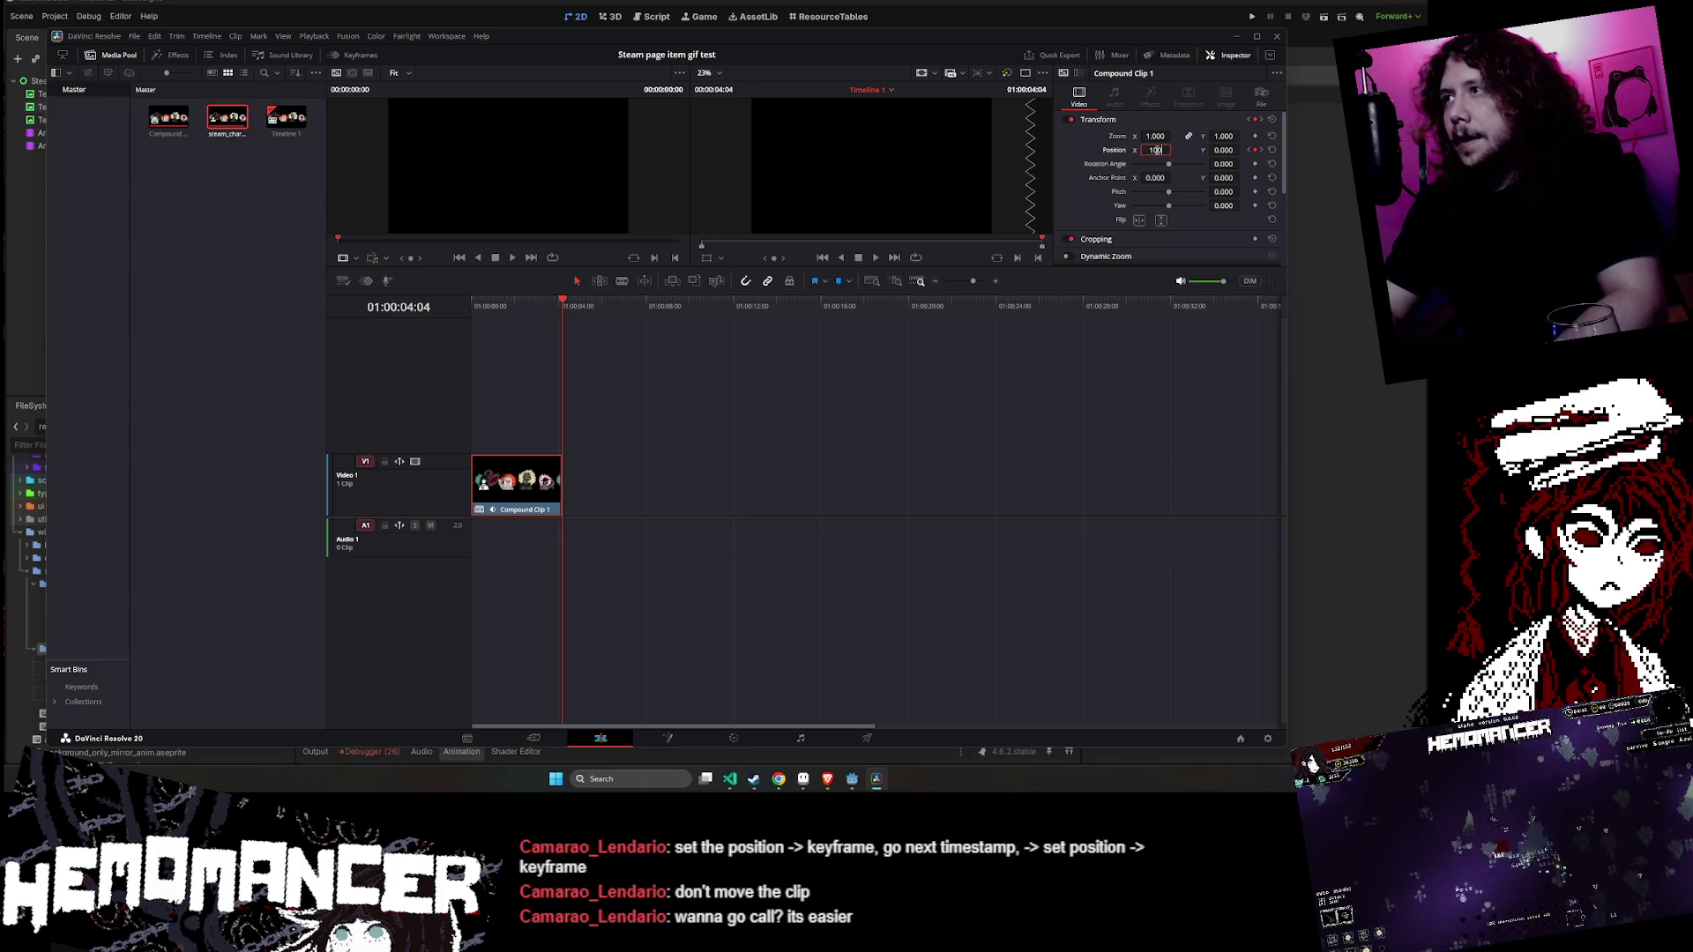
{"action": "key", "text": "Return"}
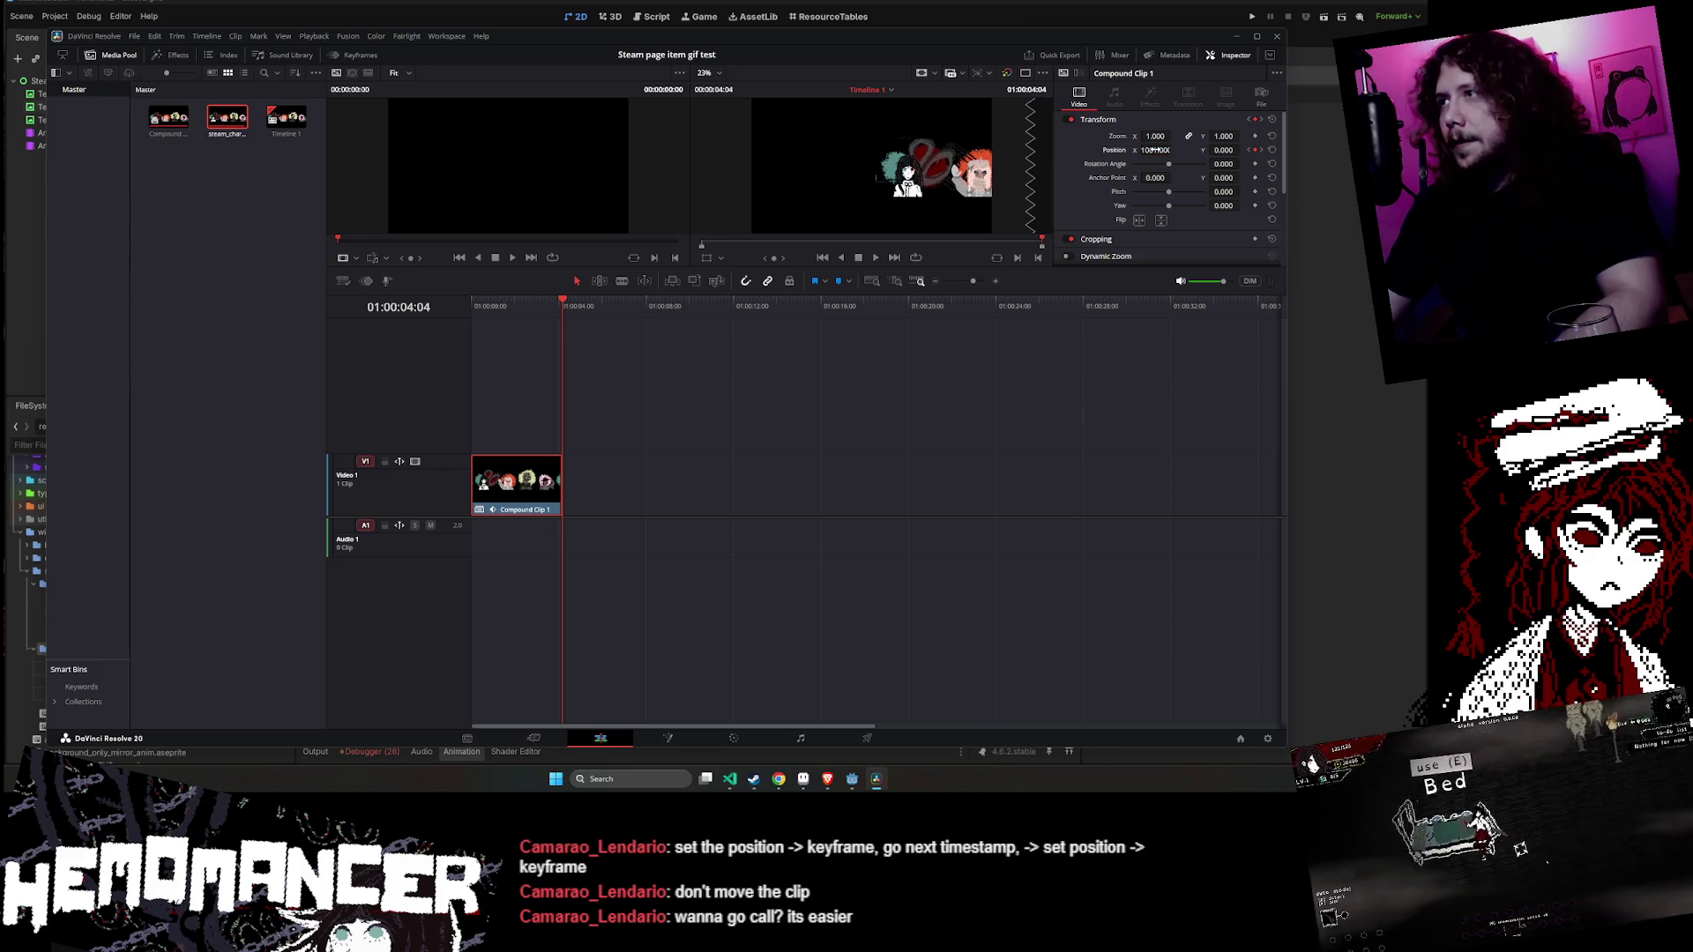
{"action": "left_click", "coordinate": [1155, 150]}
{"action": "type", "text": "200"}
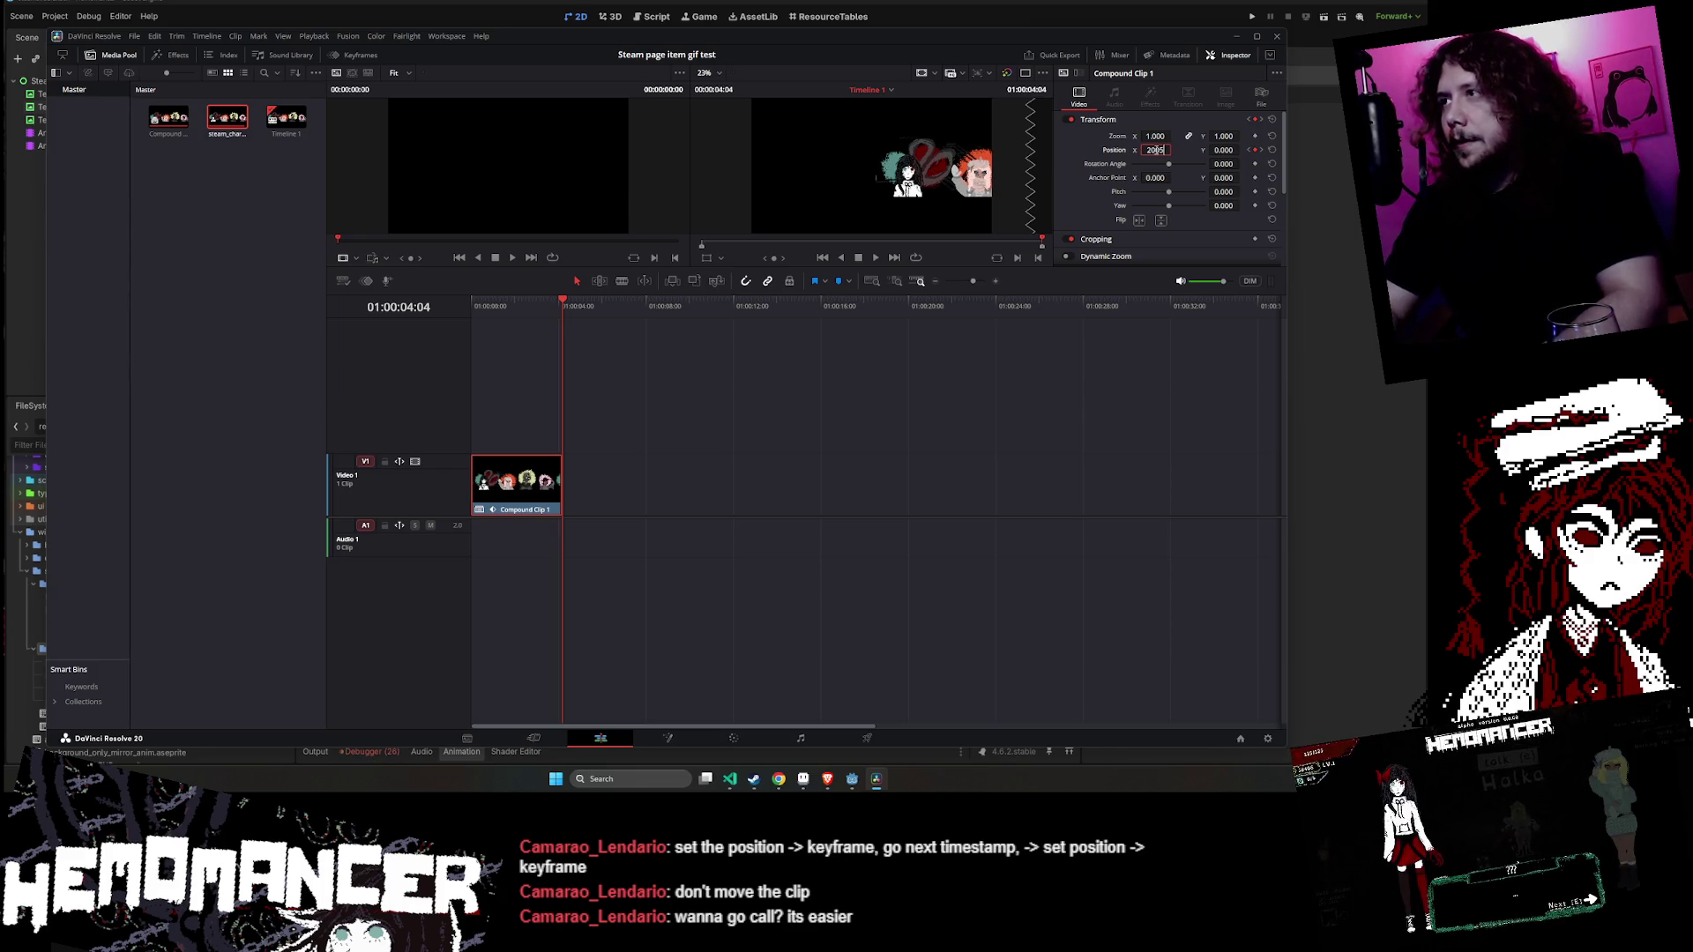
{"action": "key", "text": "Return"}
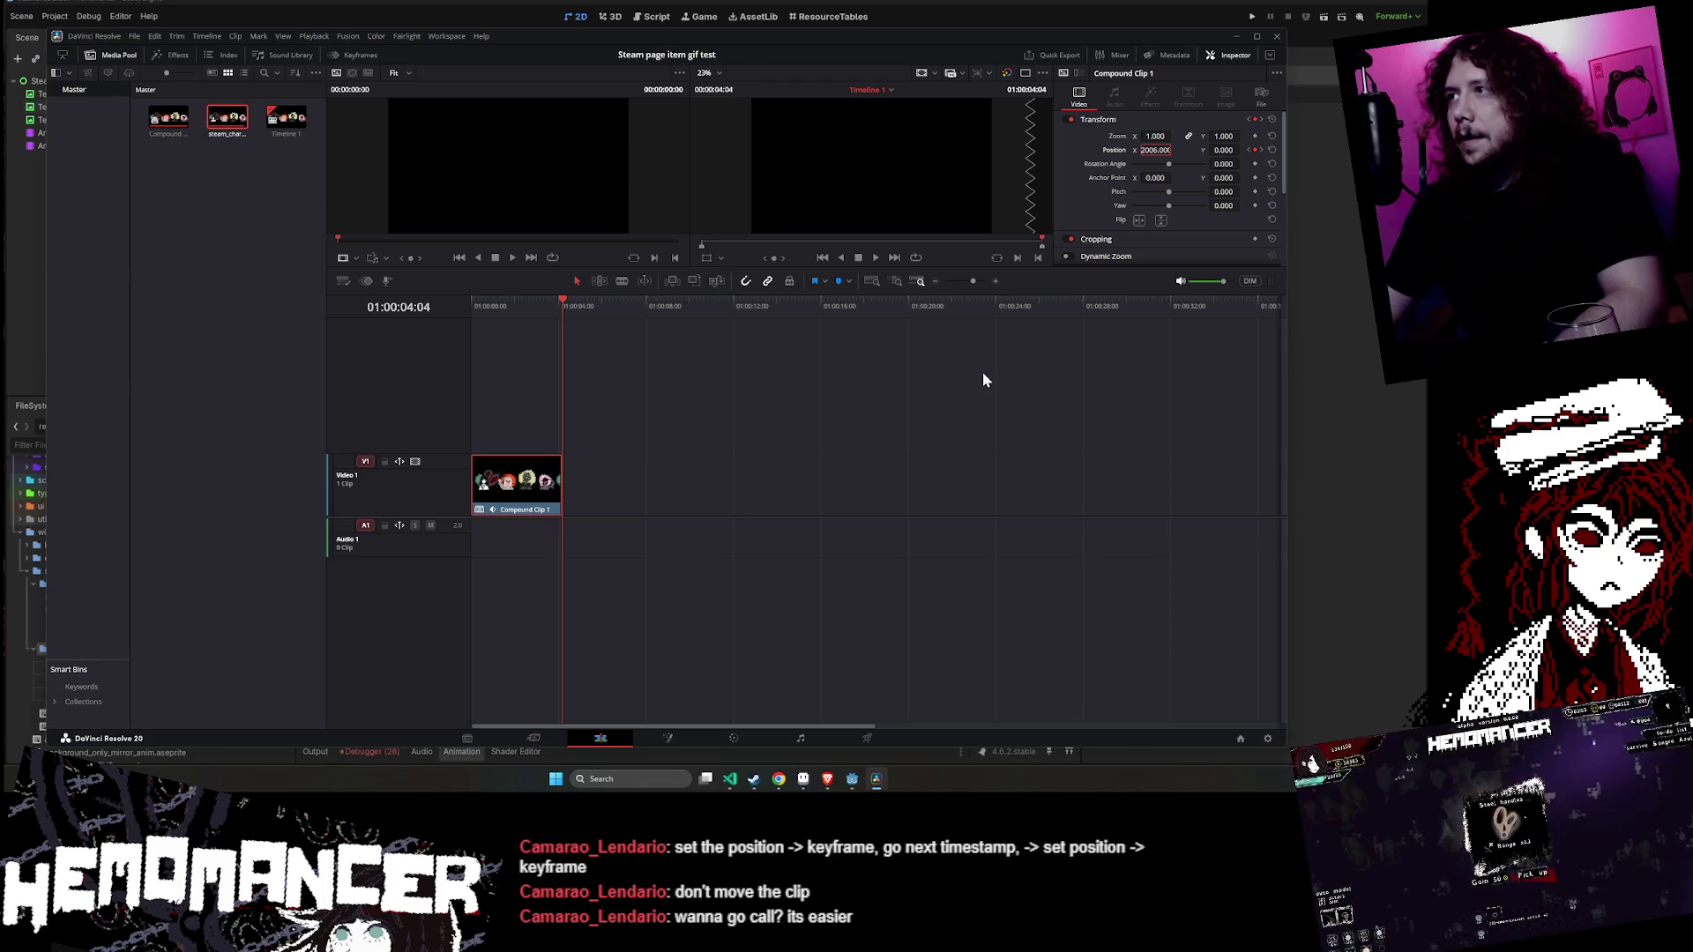
{"action": "left_click", "coordinate": [1255, 150]}
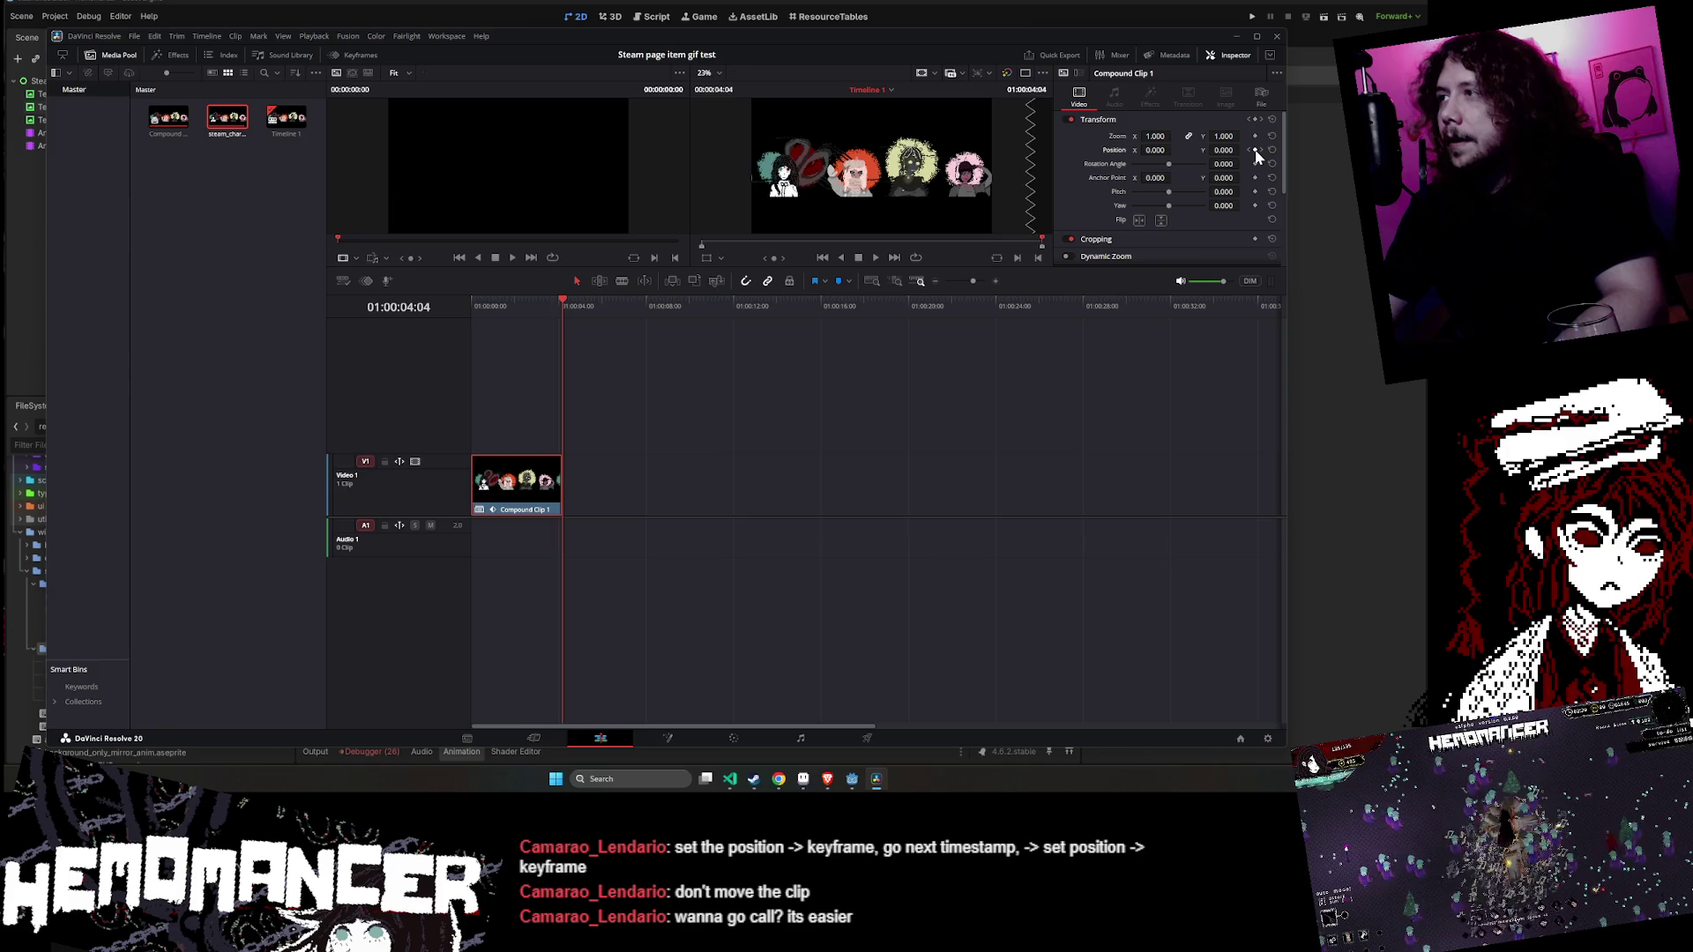
{"action": "left_click", "coordinate": [1164, 150]}
{"action": "type", "text": "2000"}
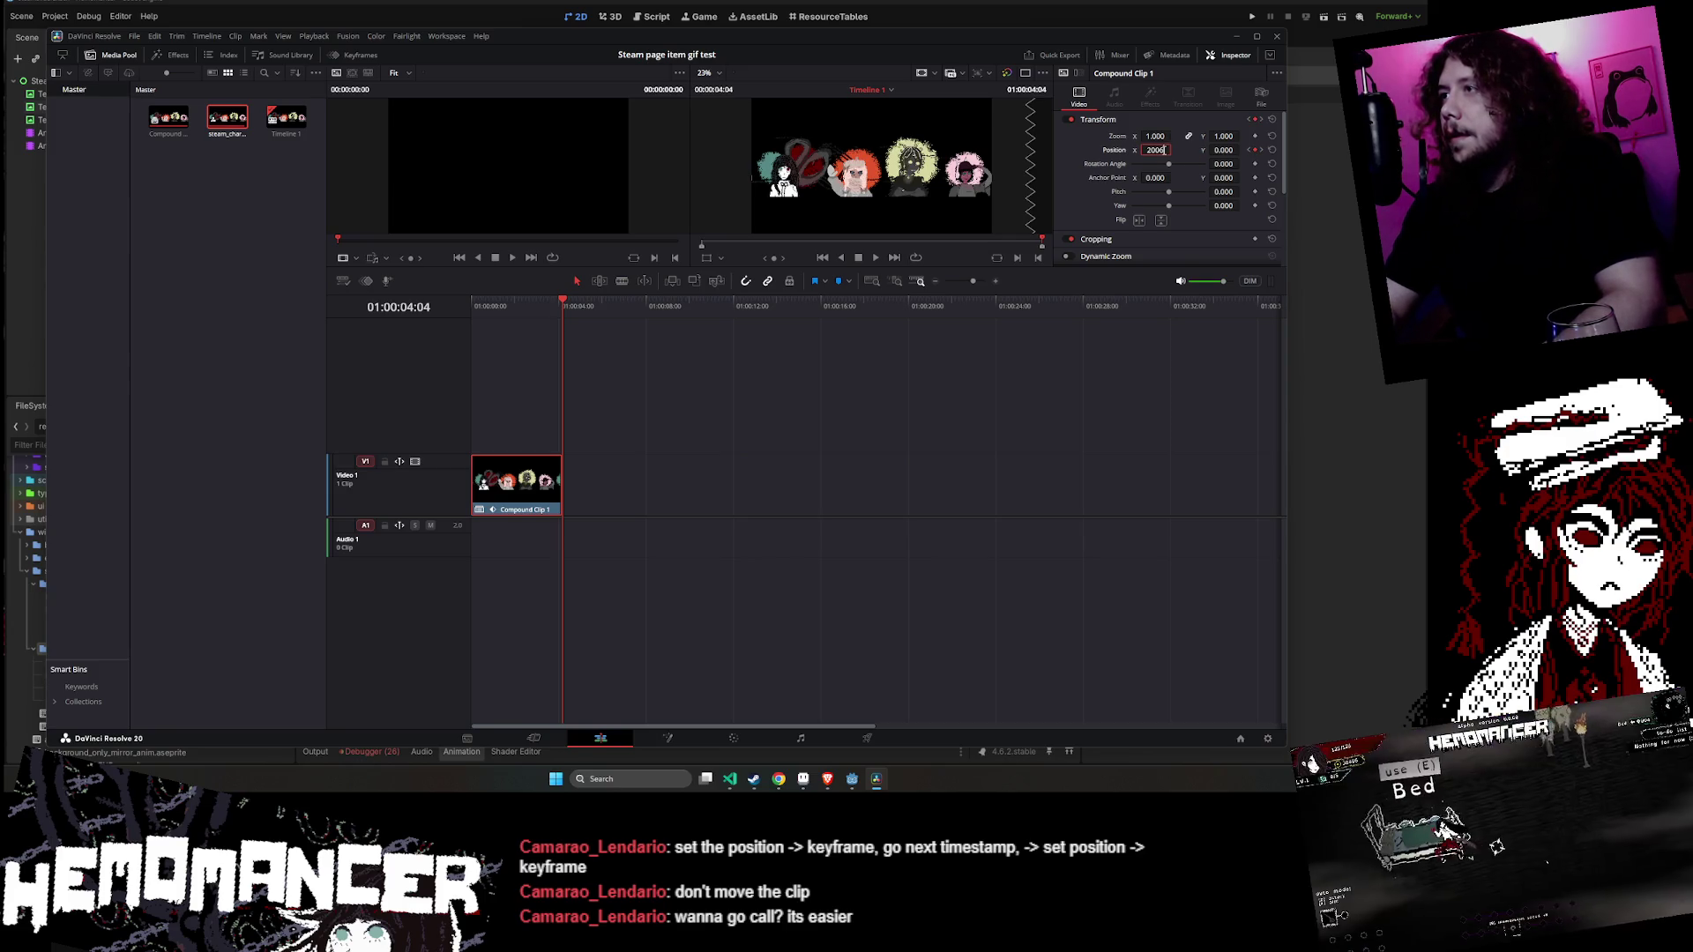
{"action": "key", "text": "Return"}
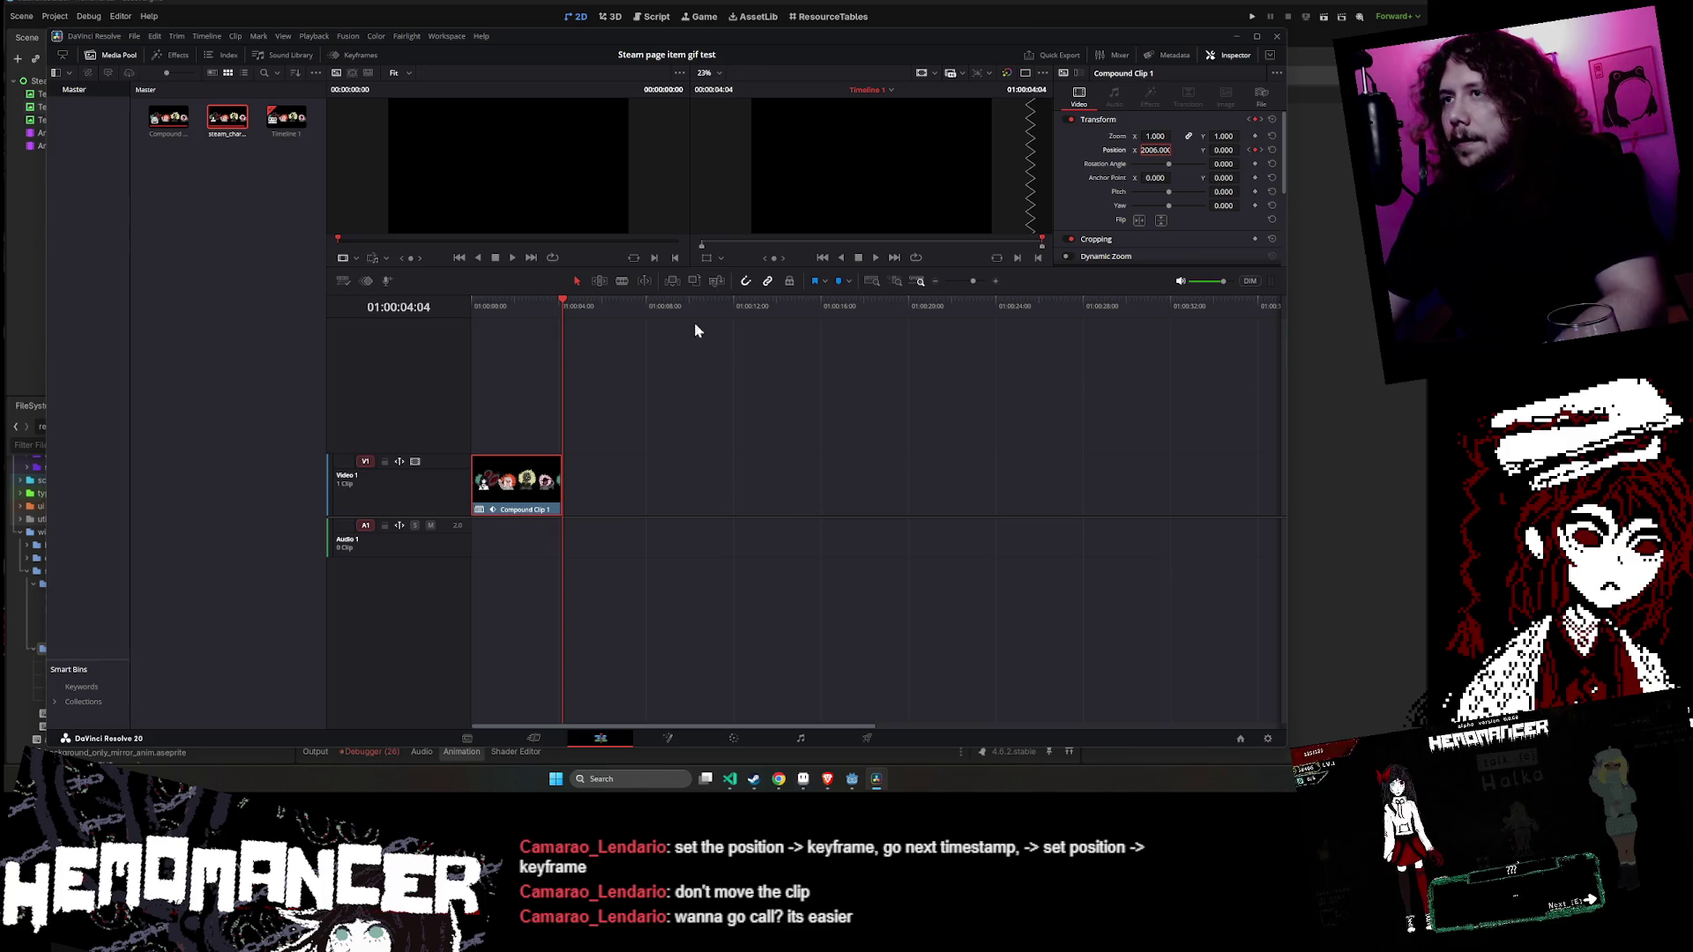
- Return to 01:00:00:00, reselect Compound Clip 1, and step through its Position keyframes
{"action": "mouse_move", "coordinate": [558, 301]}
{"action": "left_mouse_down"}
{"action": "mouse_move", "coordinate": [469, 304]}
{"action": "mouse_move", "coordinate": [562, 301]}
{"action": "left_mouse_up"}
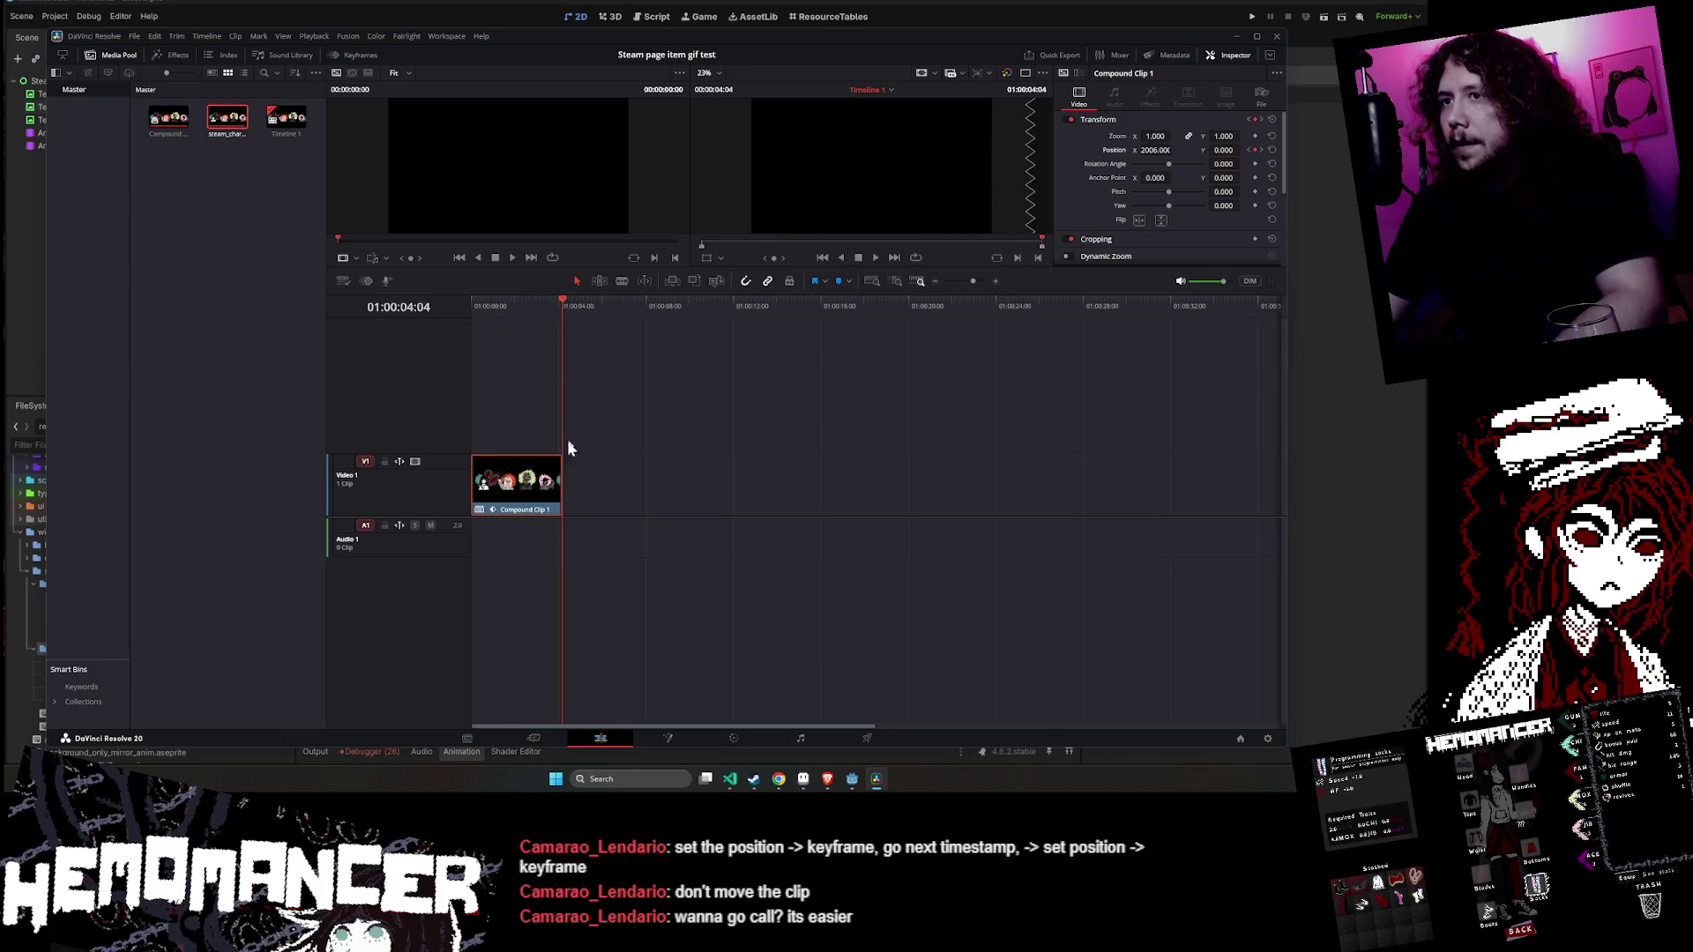
{"action": "left_click", "coordinate": [499, 409]}
{"action": "left_click", "coordinate": [508, 477]}
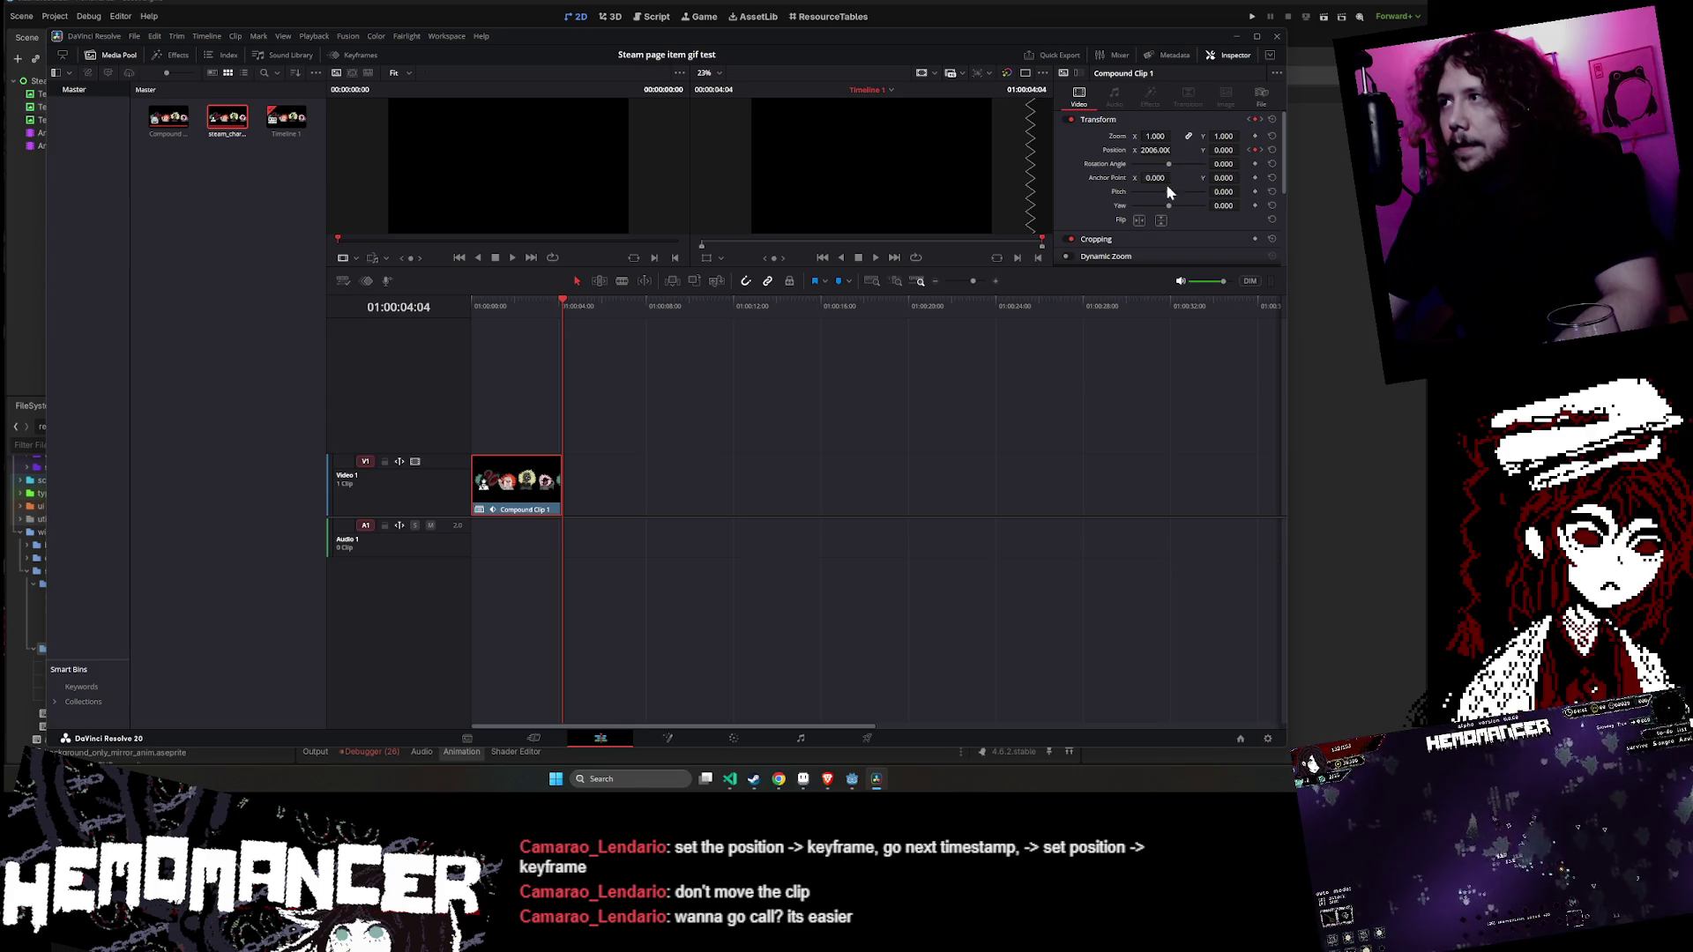
{"action": "left_click", "coordinate": [1259, 150]}
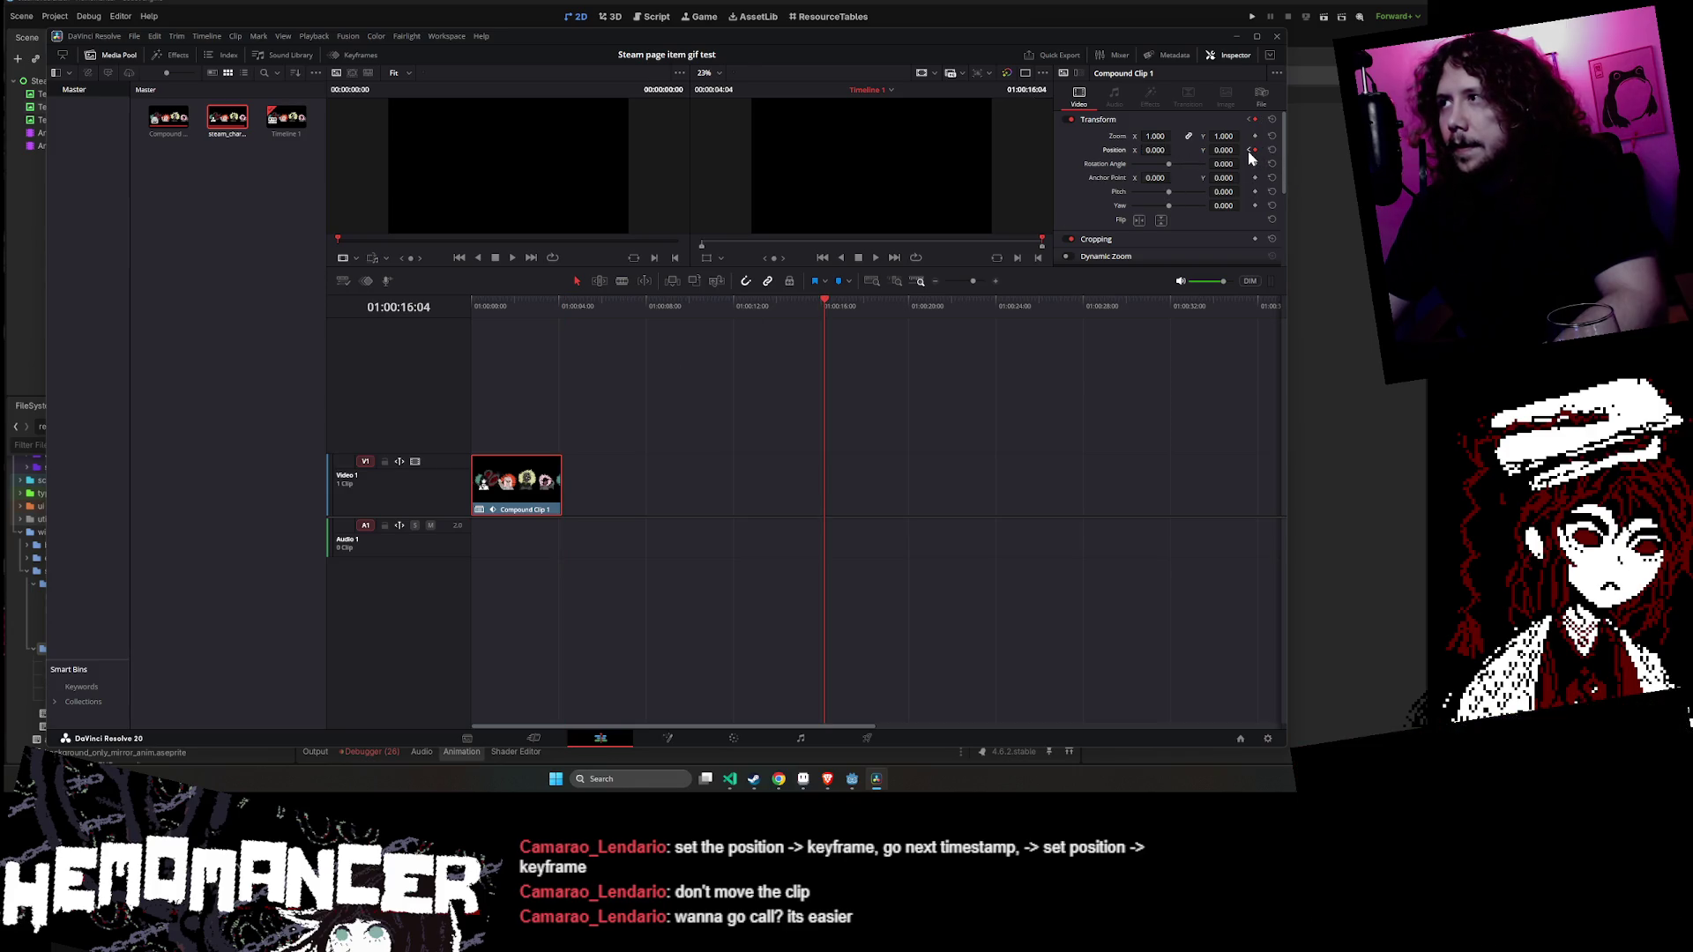
{"action": "left_click", "coordinate": [1250, 150]}
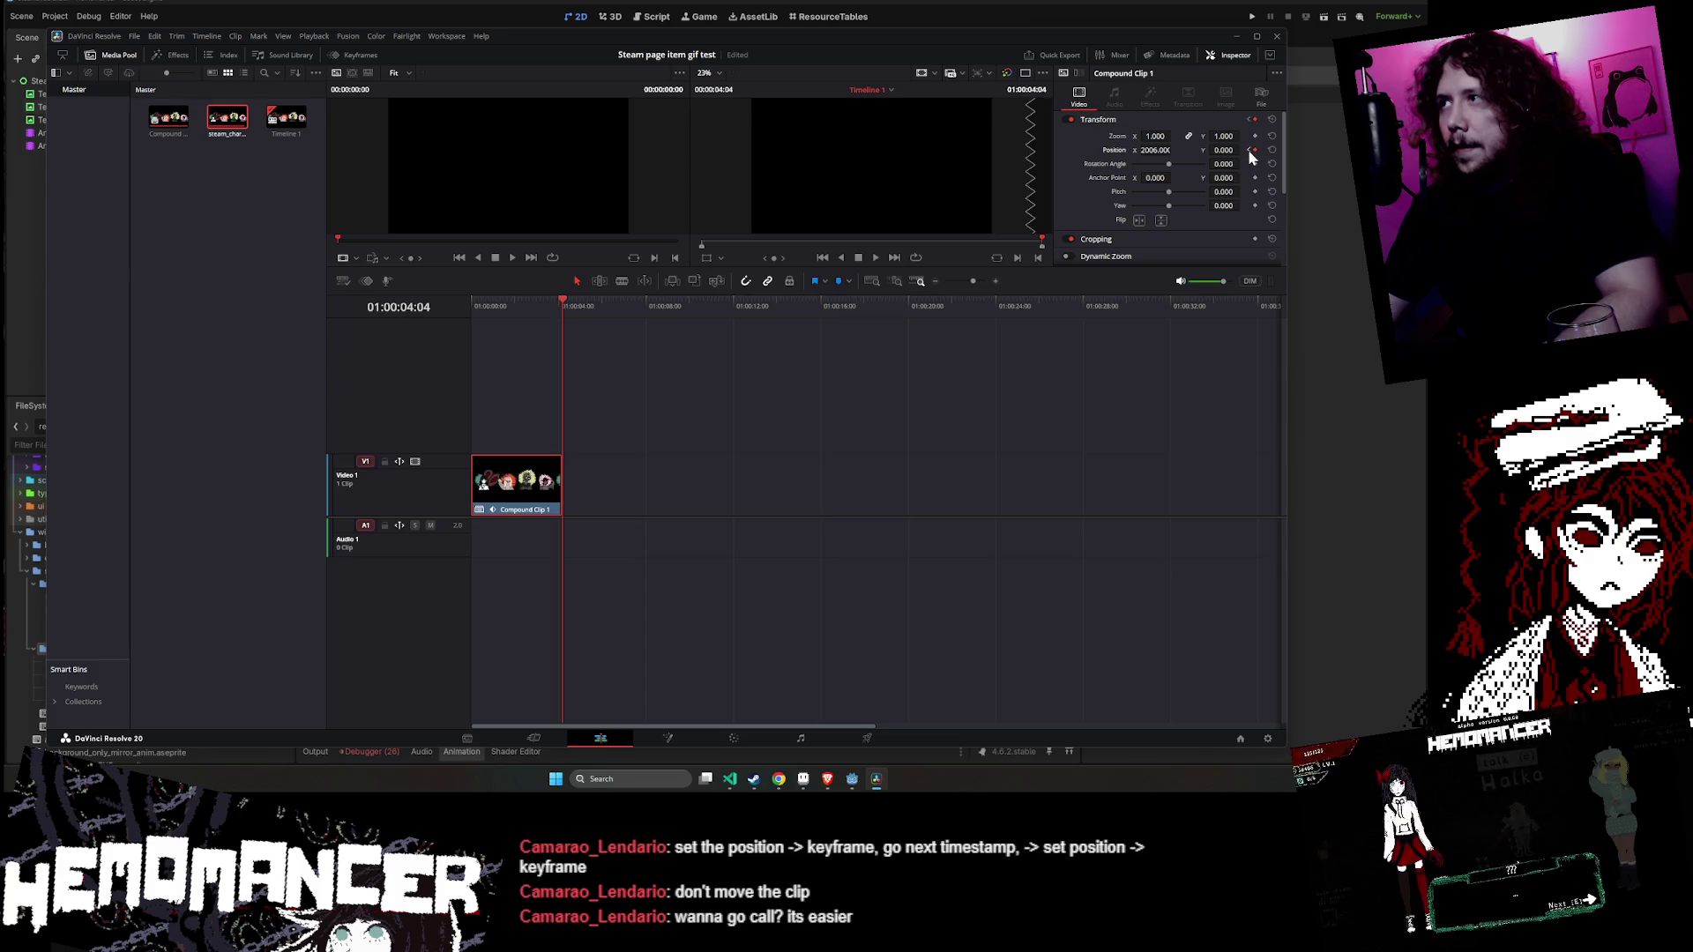
{"action": "left_click", "coordinate": [1249, 150]}
{"action": "left_click", "coordinate": [1263, 150]}
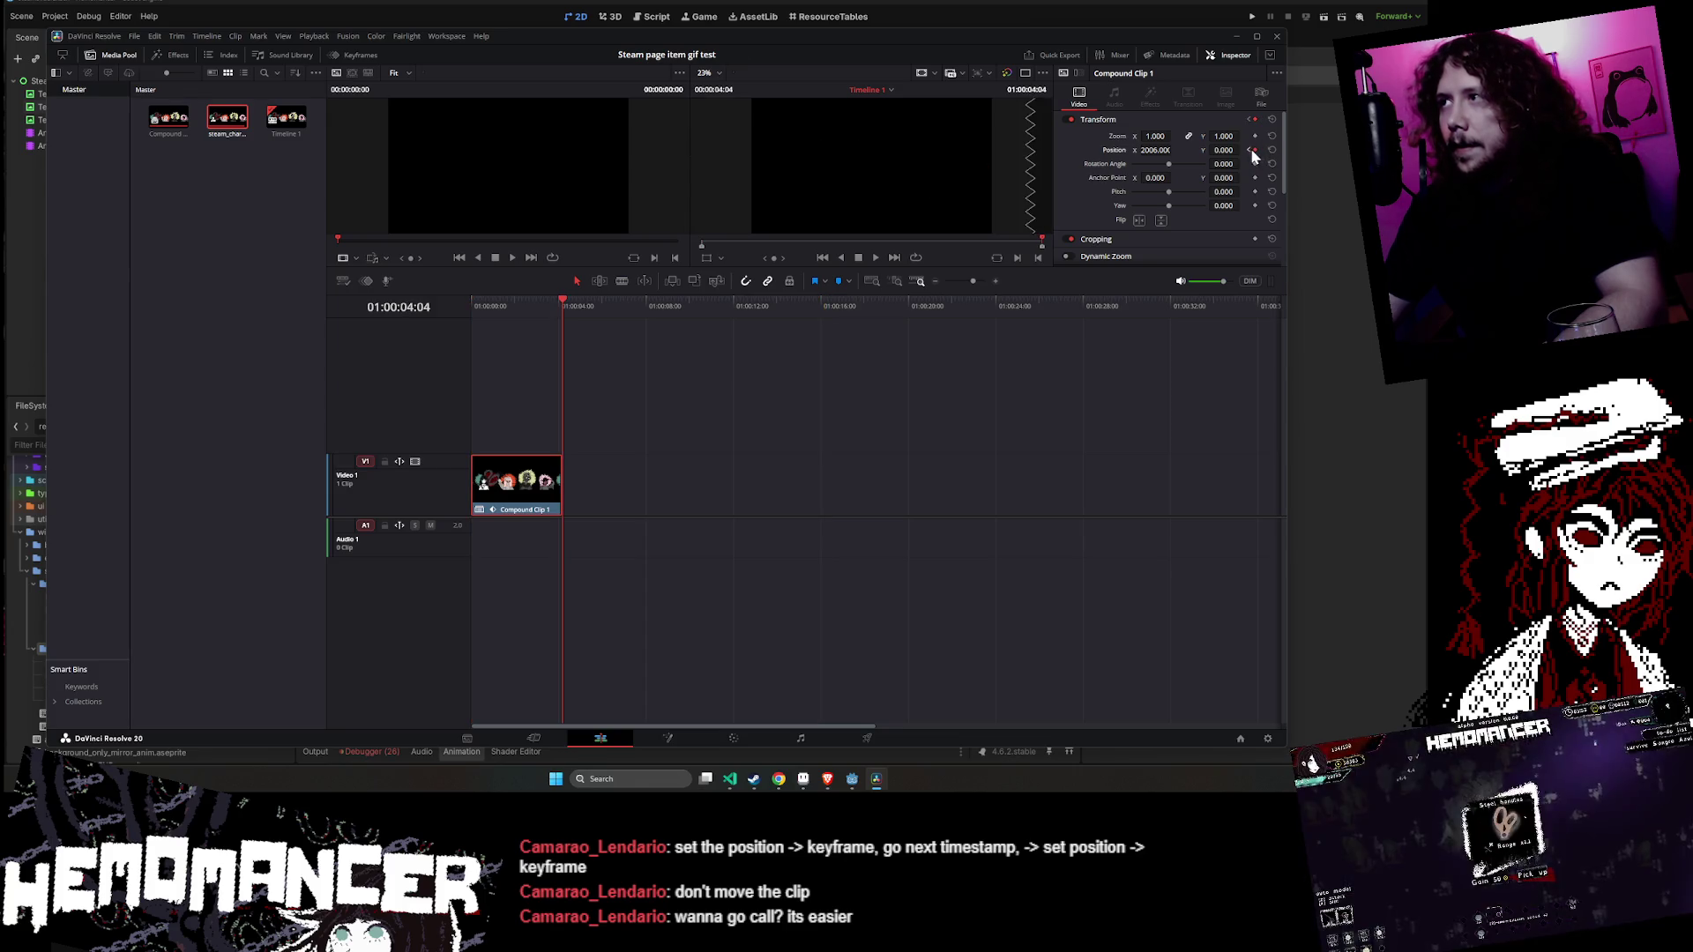
{"action": "left_click", "coordinate": [1248, 150]}
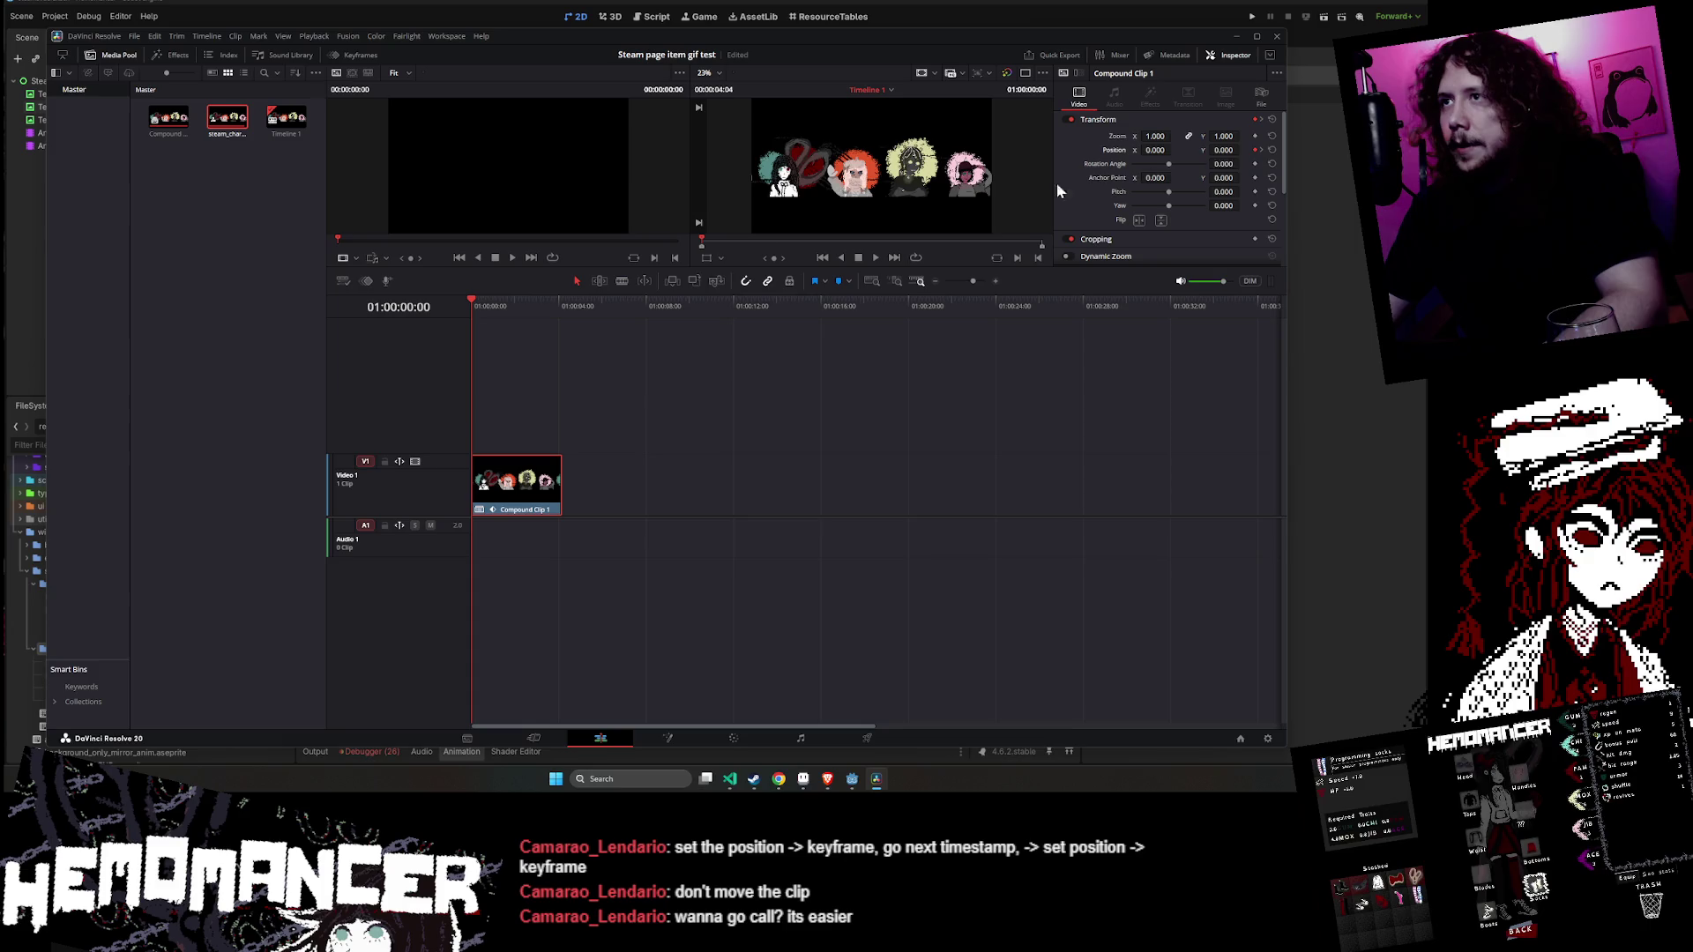
- Preview the current animation, go back to the timeline start, and save the project
{"action": "left_click", "coordinate": [874, 258]}
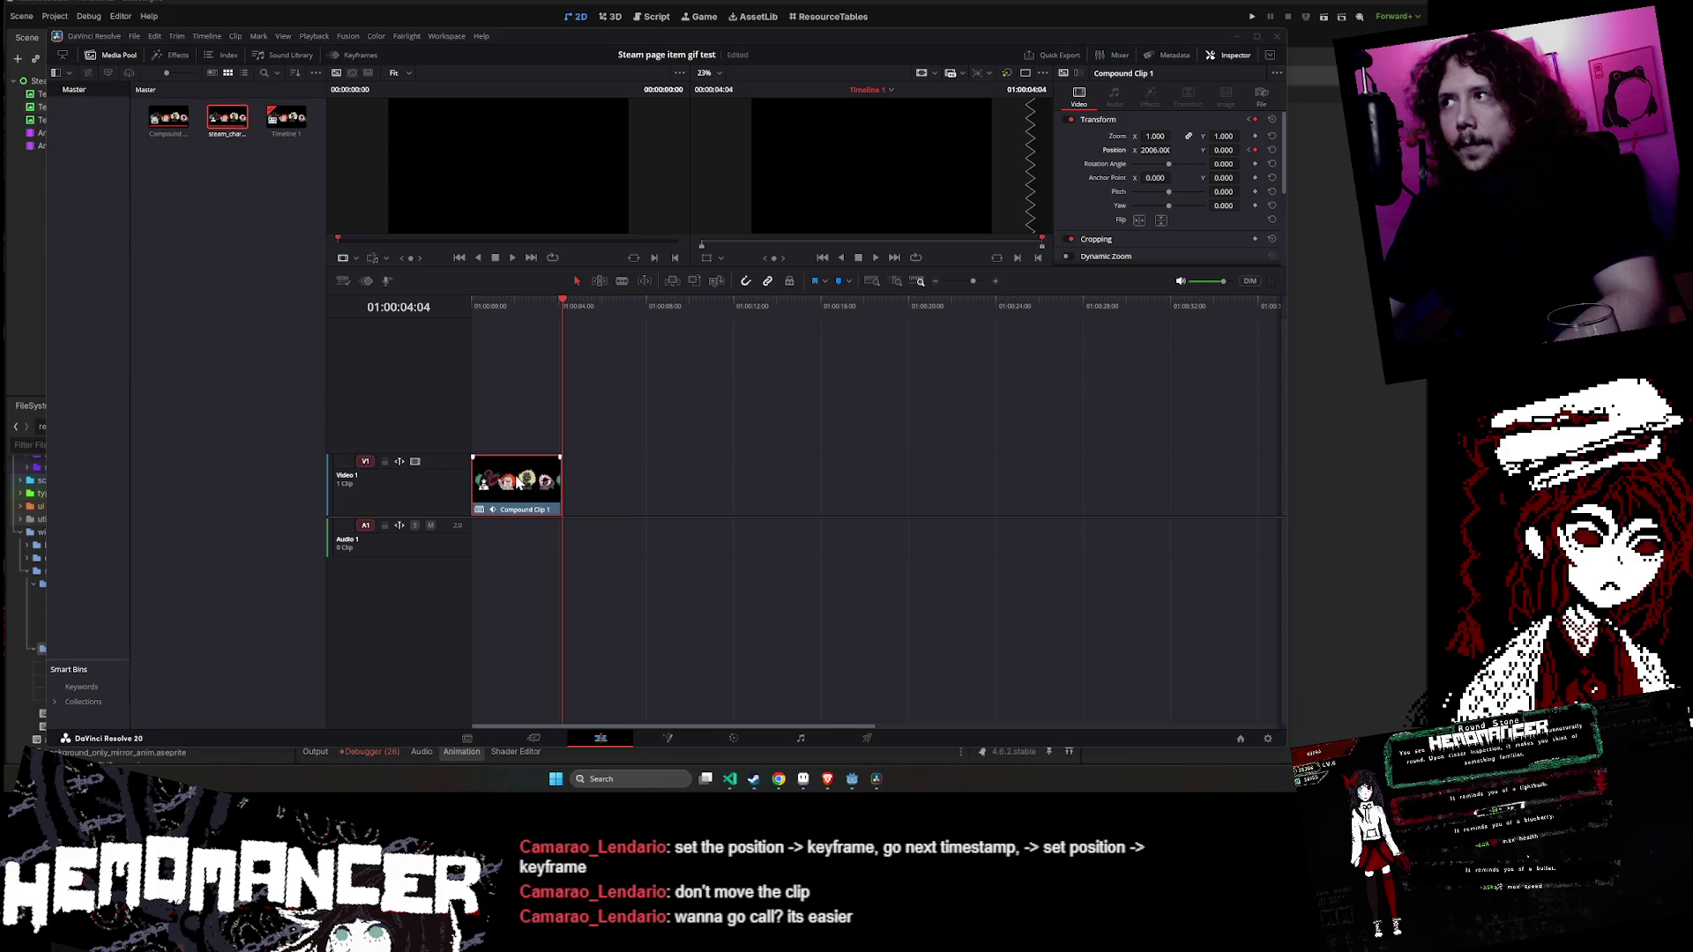
{"action": "type", "text": "2000.000"}
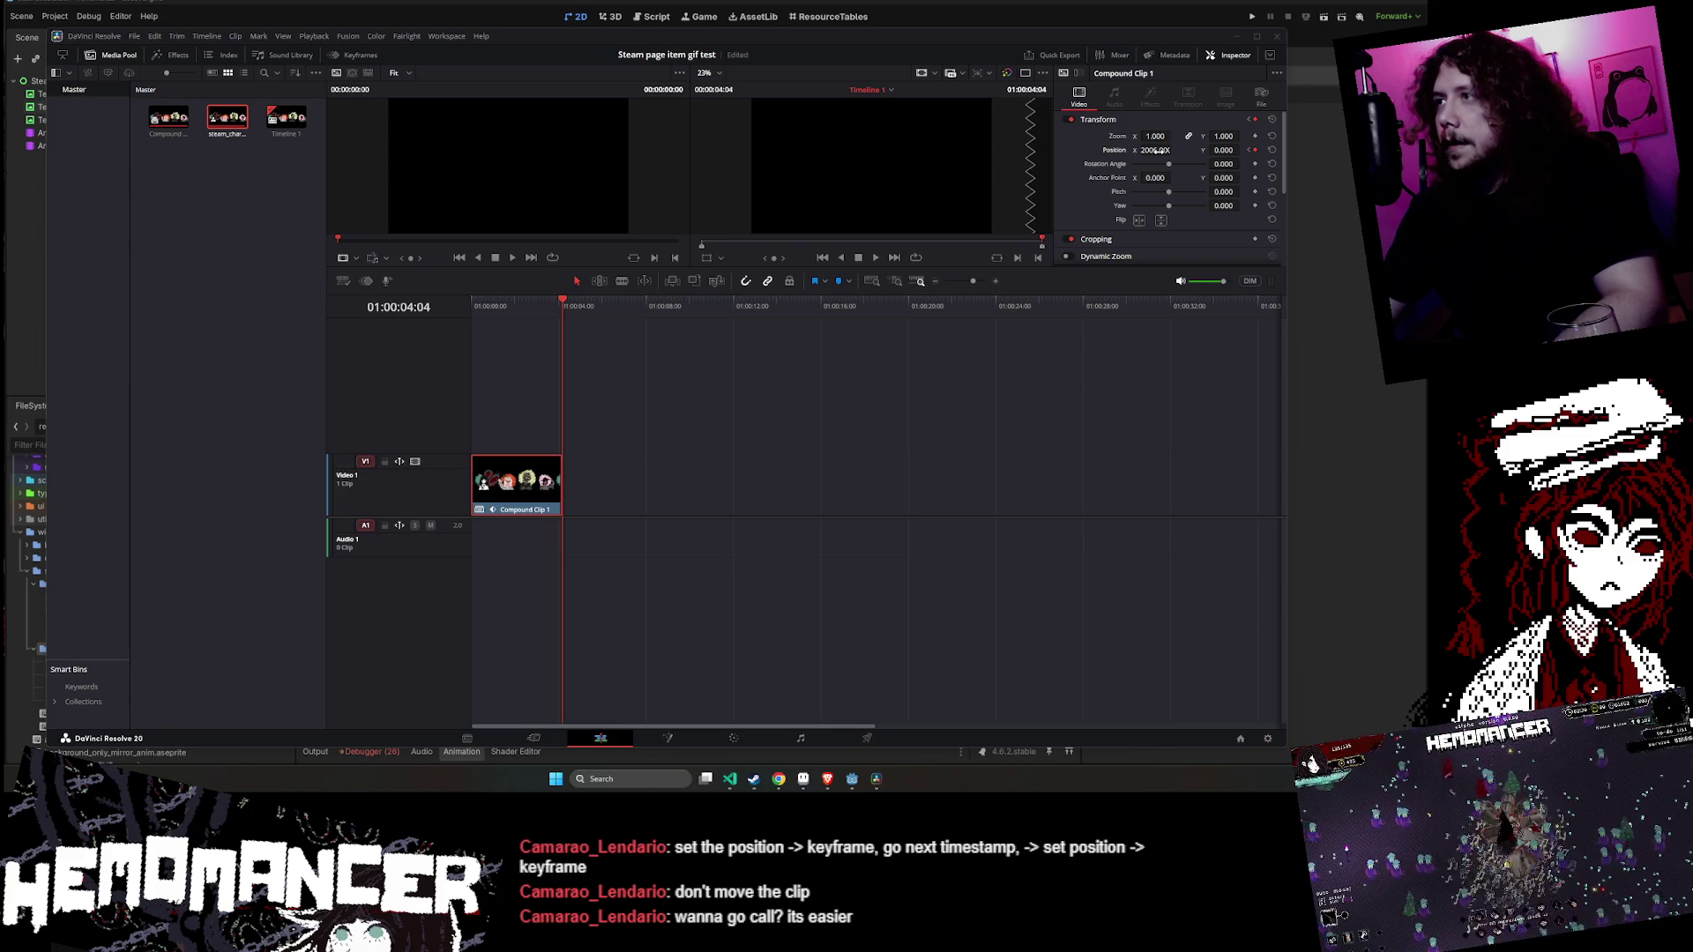
{"action": "left_click_drag", "start_coordinate": [565, 304], "coordinate": [442, 300]}
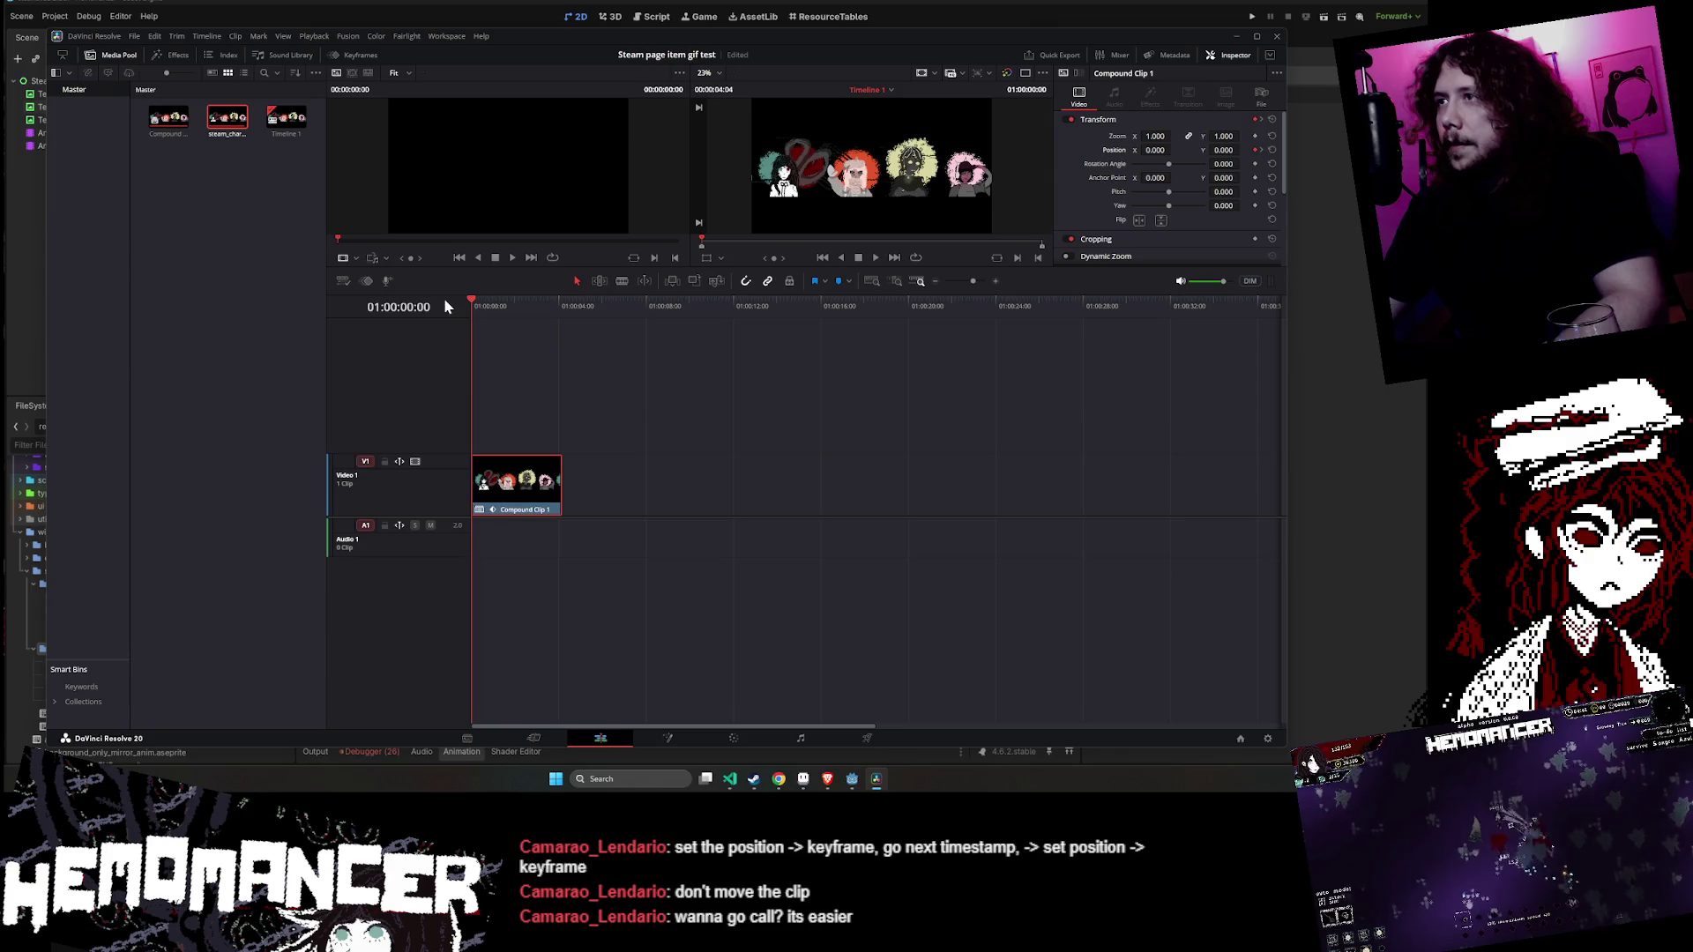
{"action": "key", "text": "ctrl+s"}
- Set the starting Position X to -2006, save, and play back the slide across the frame
{"action": "left_click", "coordinate": [1155, 150]}
{"action": "type", "text": "-2006"}
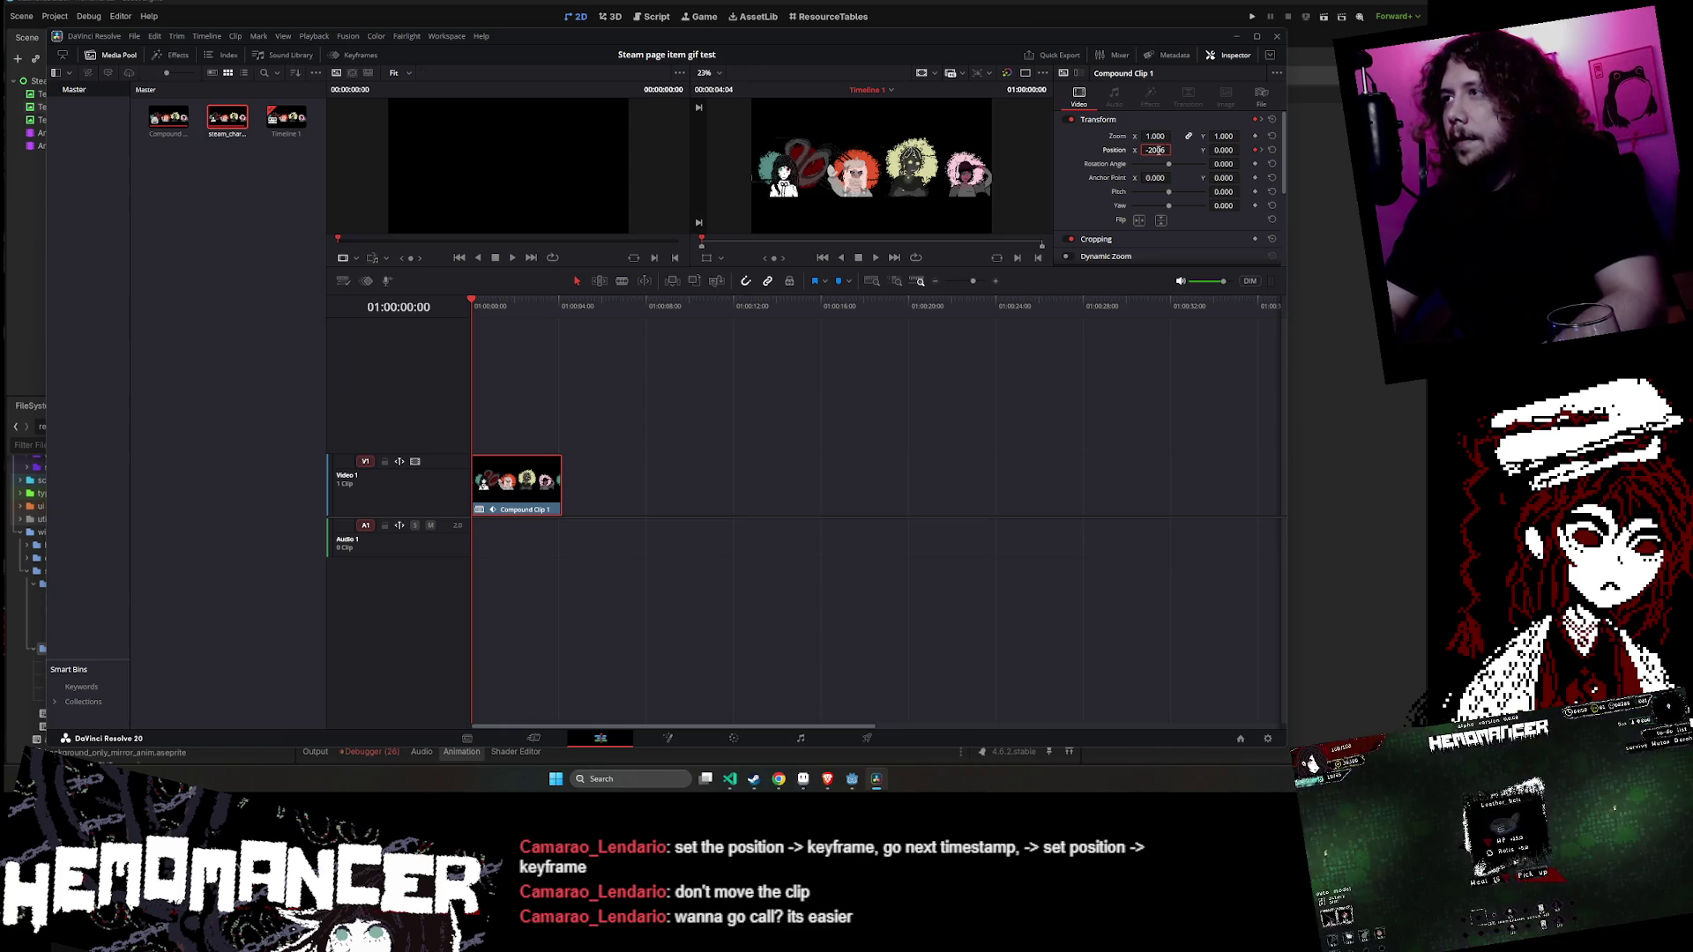
{"action": "key", "text": "Return"}
{"action": "key", "text": "ctrl+s"}
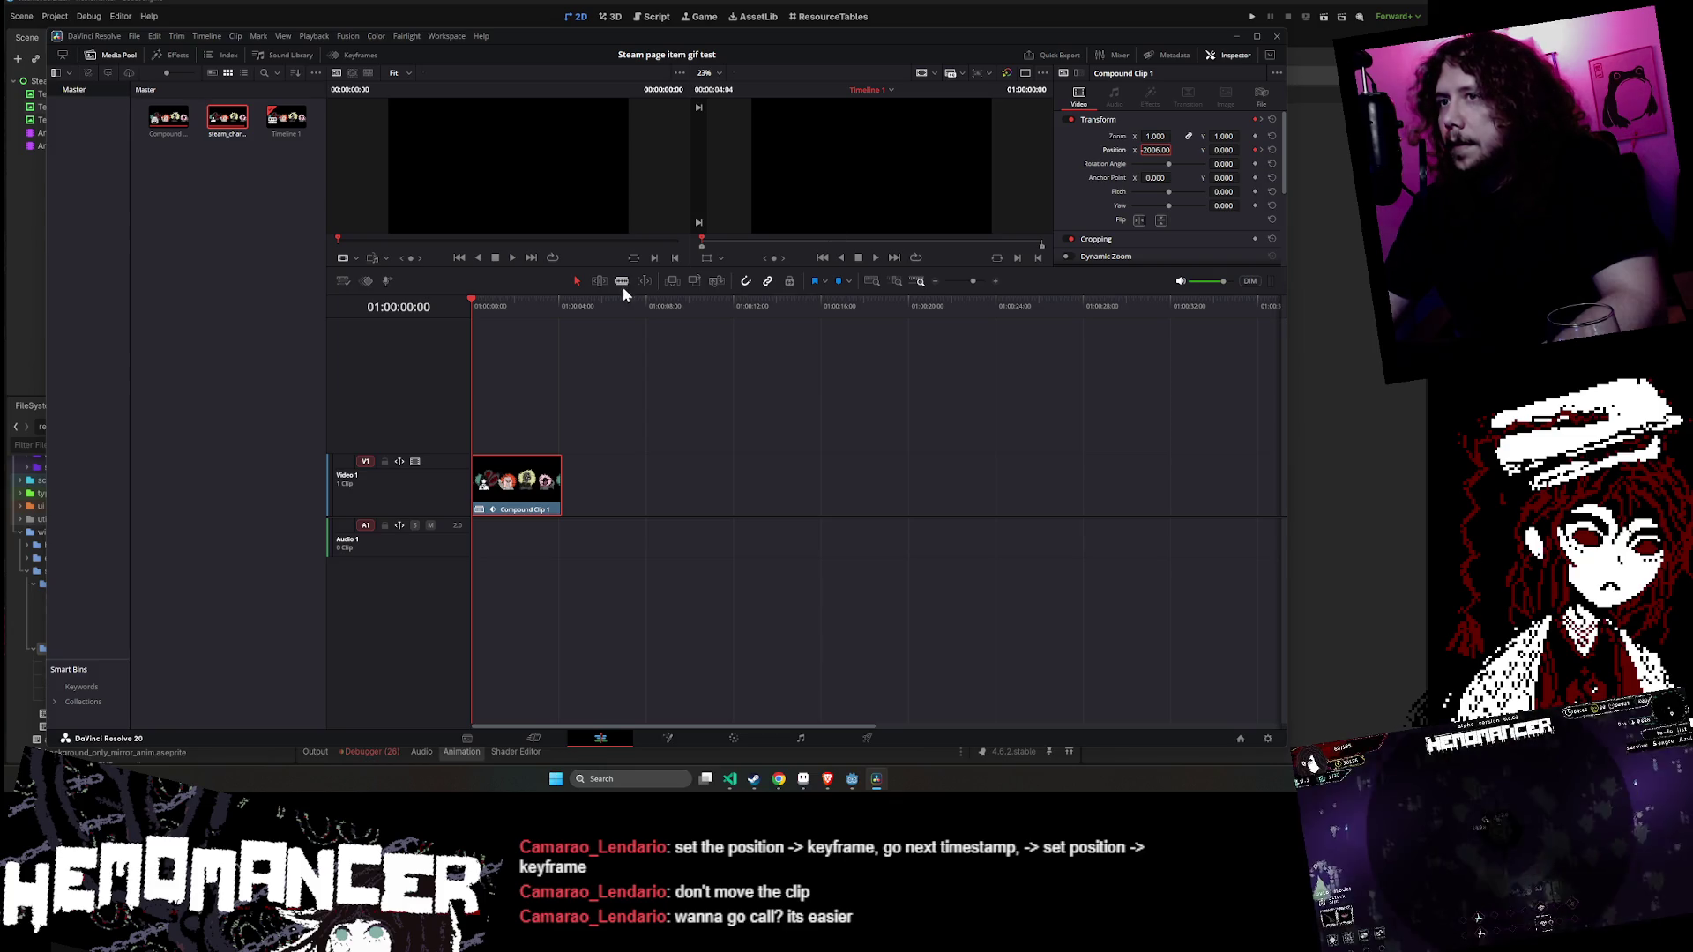
{"action": "left_click", "coordinate": [875, 259]}
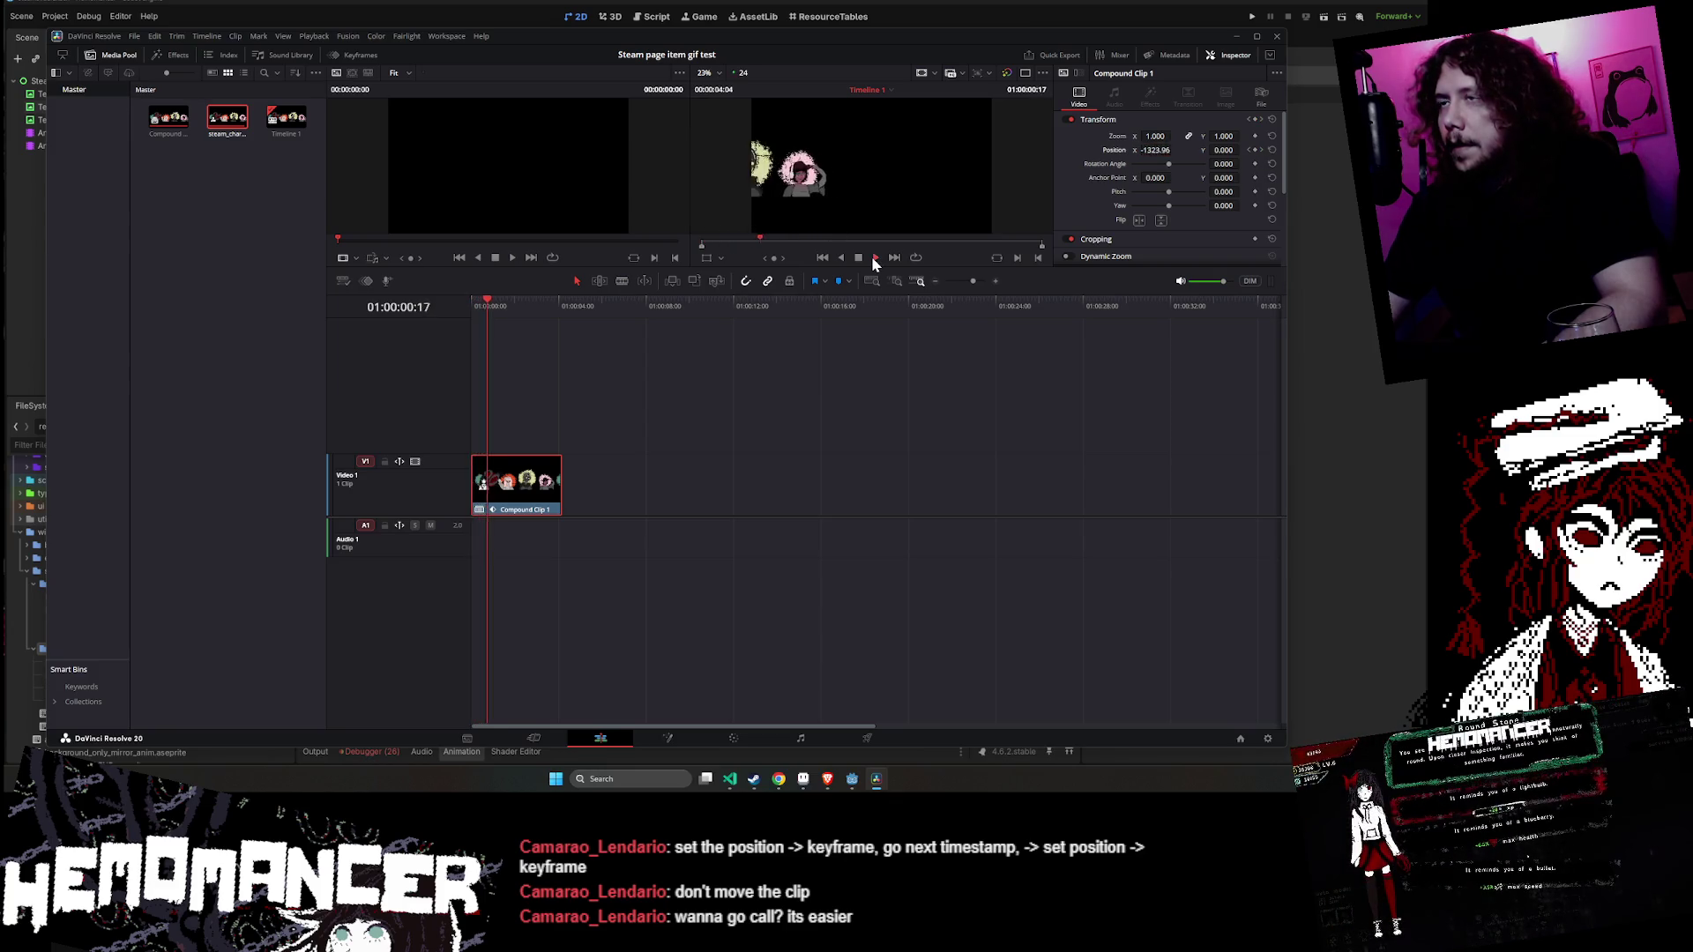
{"action": "left_click", "coordinate": [859, 258]}
{"action": "mouse_move", "coordinate": [542, 295]}
{"action": "left_mouse_down"}
{"action": "mouse_move", "coordinate": [462, 301]}
{"action": "mouse_move", "coordinate": [565, 302]}
{"action": "left_mouse_up"}
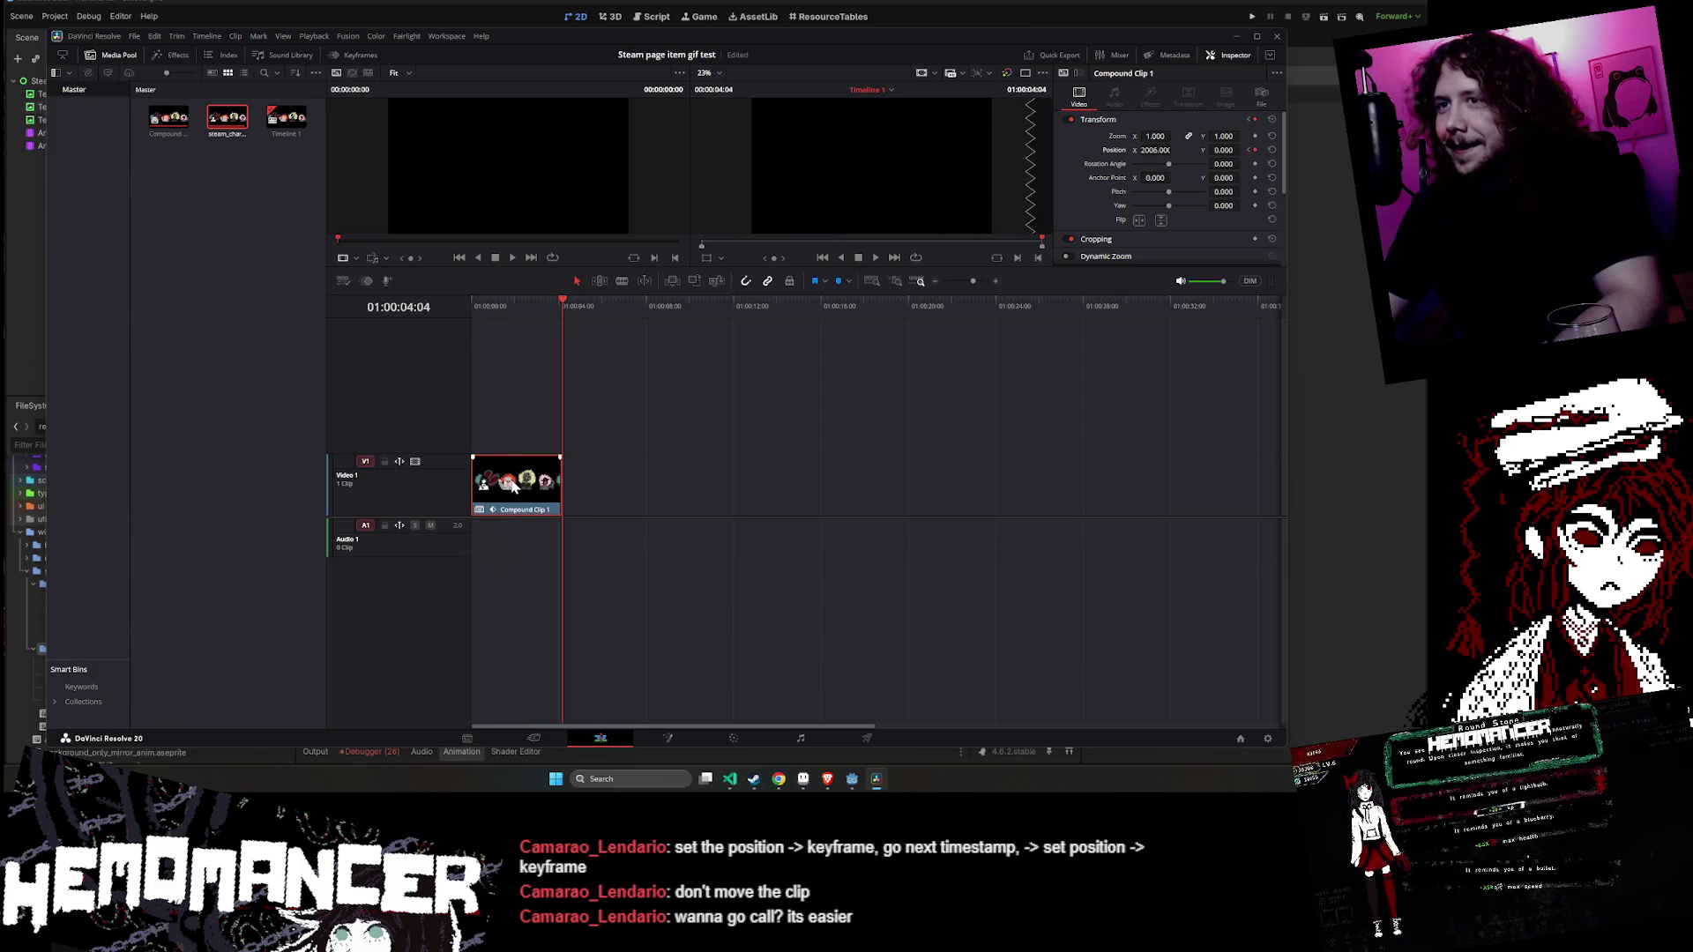